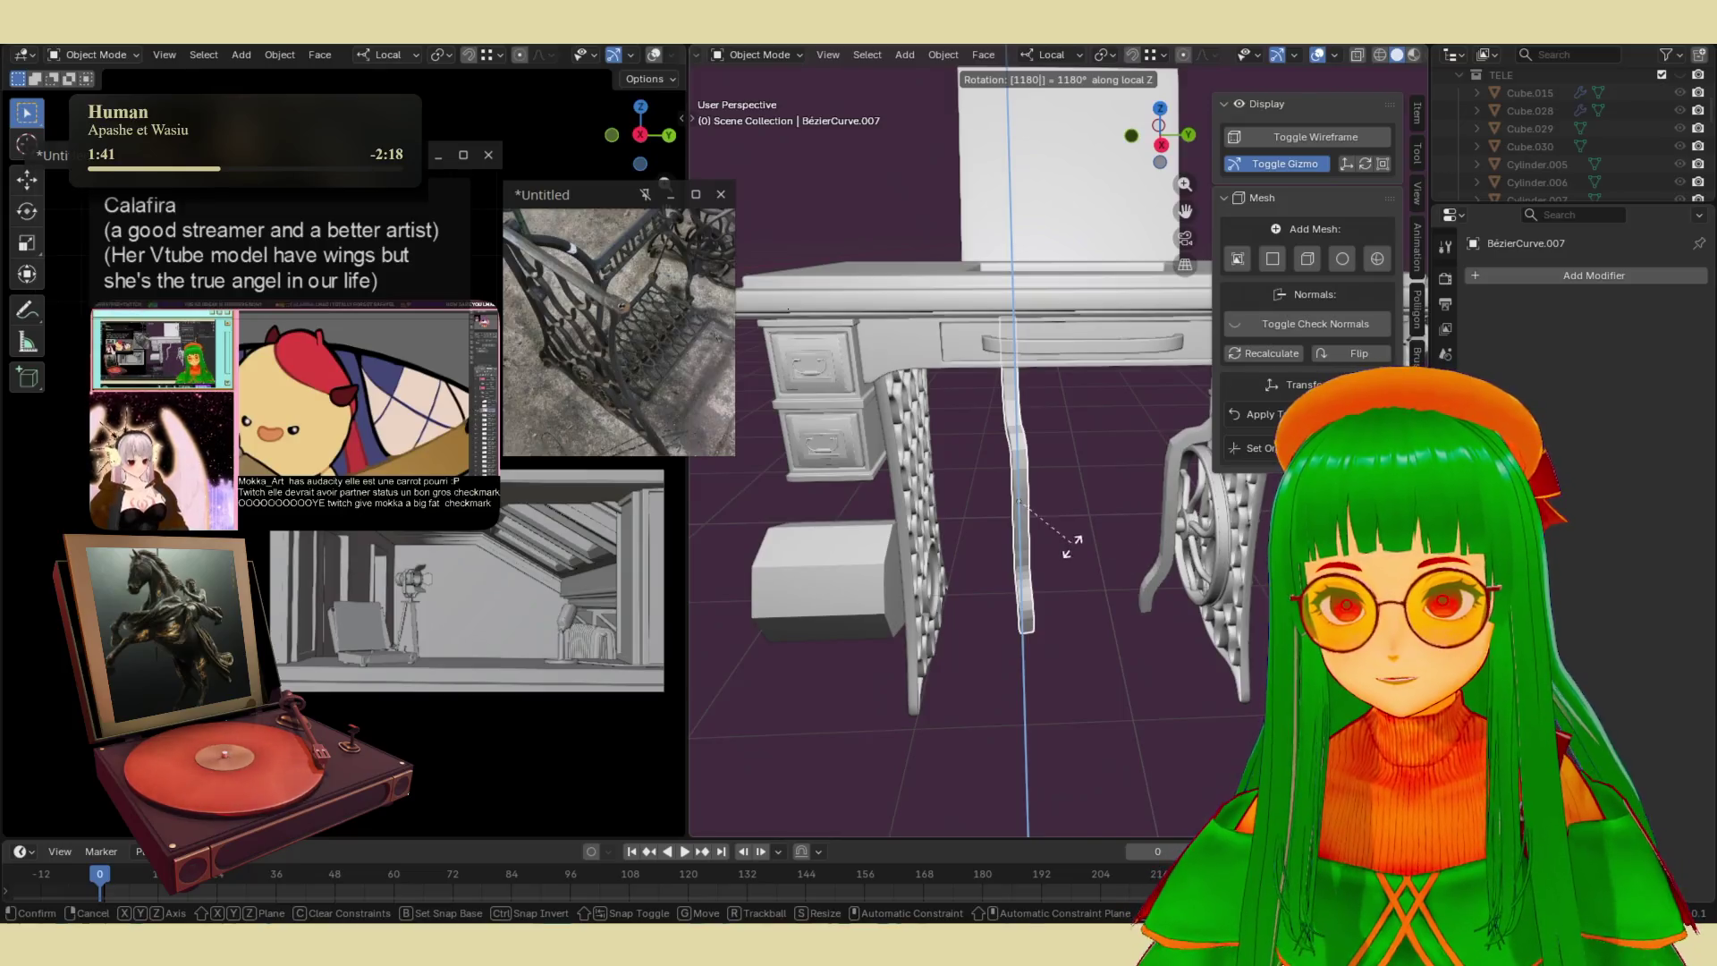
- Rotate the curved leg piece BézierCurve.007 by -18° around local Z
mouse_move(1046, 588)
middle_mouse_down()
mouse_move(1102, 613)
mouse_move(1061, 572)
middle_mouse_up()
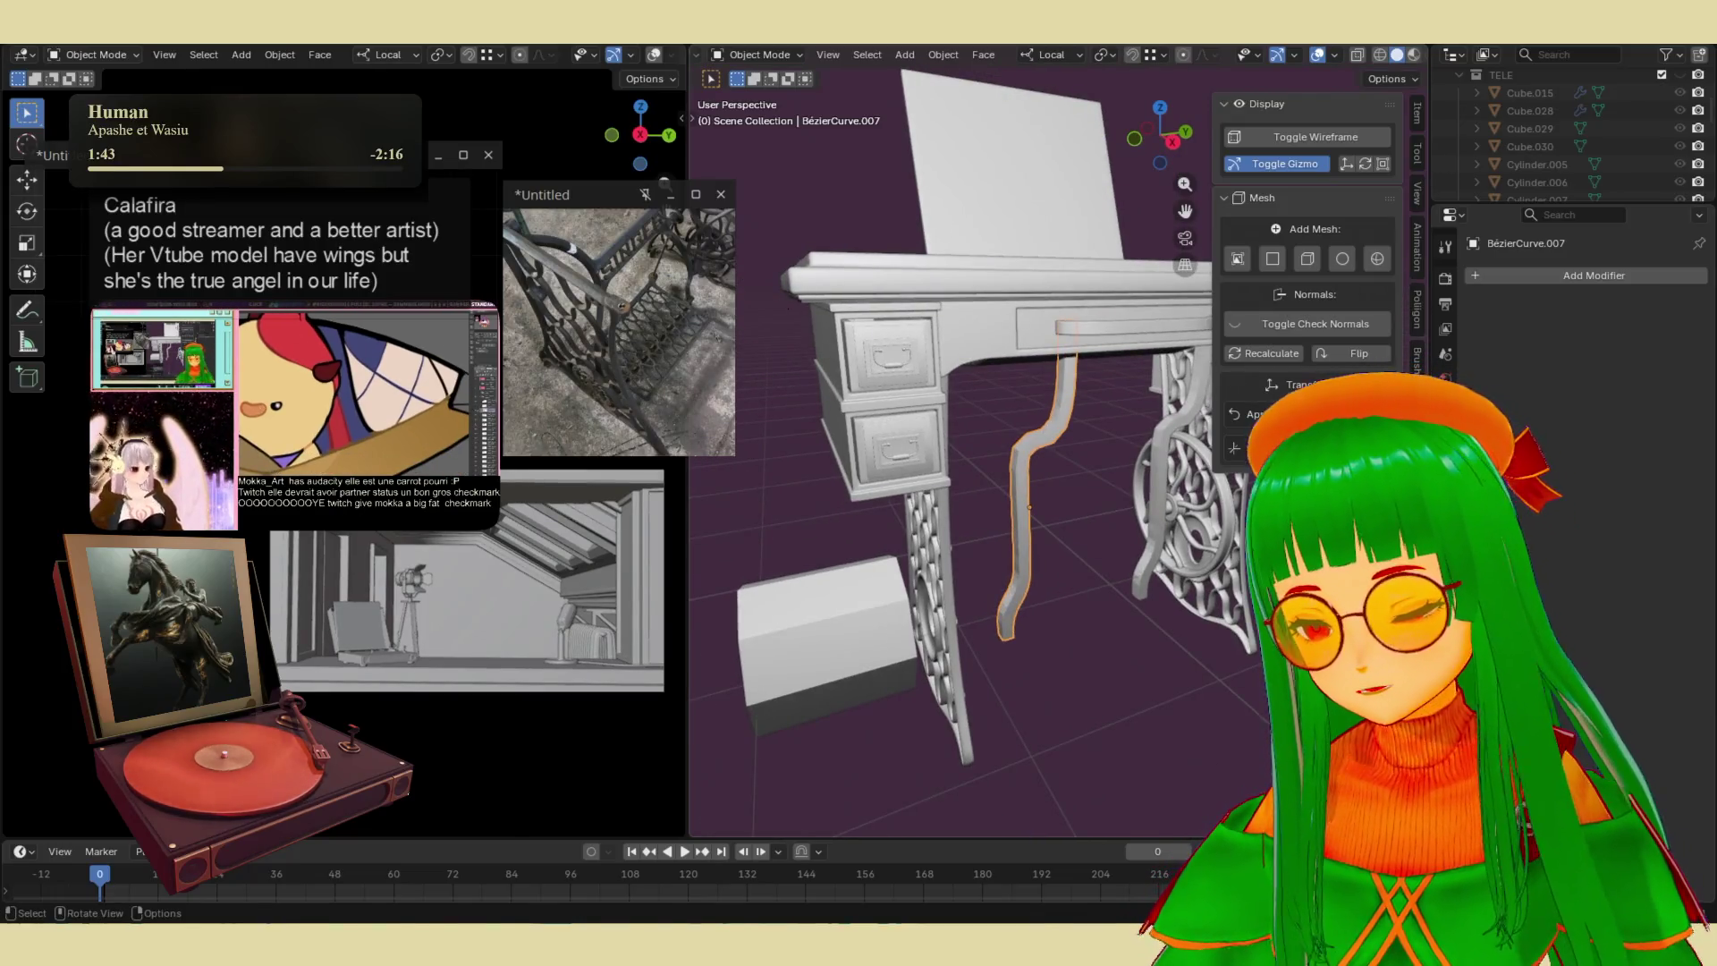
key("r")
key("z")
key("z")
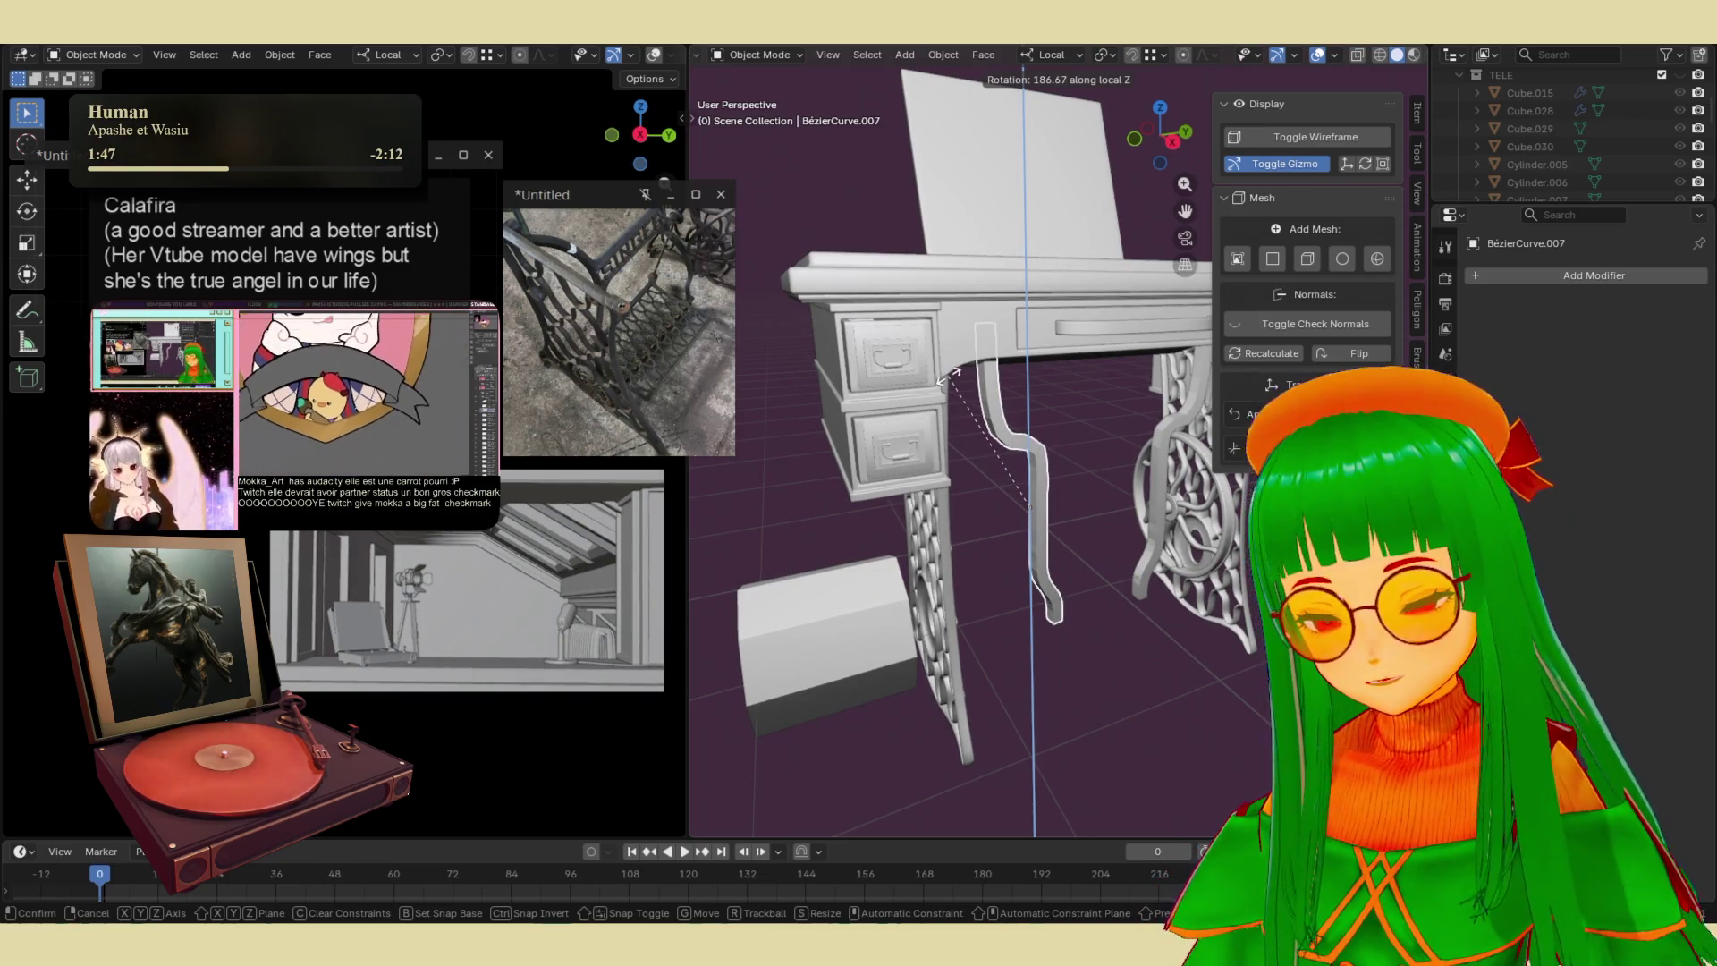
type("18-")
key("Return")
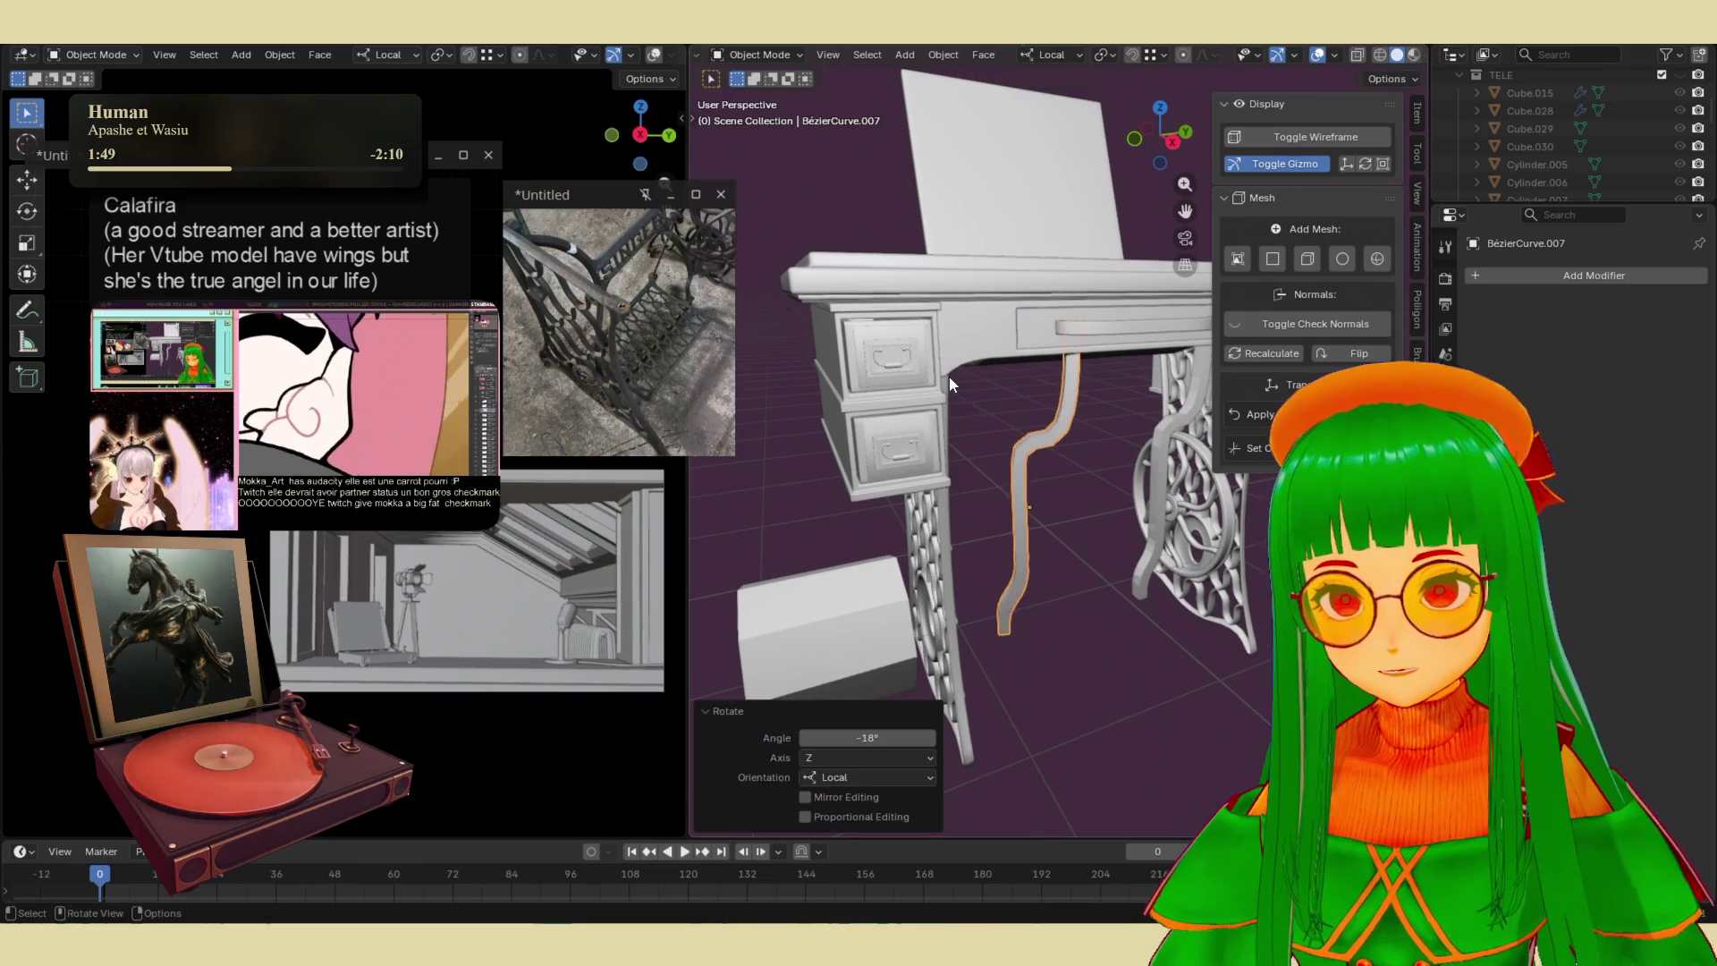
- Abandon the modifier search and delete BézierCurve.007, then select the curved leg beside the machine
mouse_move(948, 375)
middle_mouse_down()
mouse_move(753, 467)
mouse_move(788, 386)
mouse_move(1078, 524)
mouse_move(1152, 310)
middle_mouse_up()
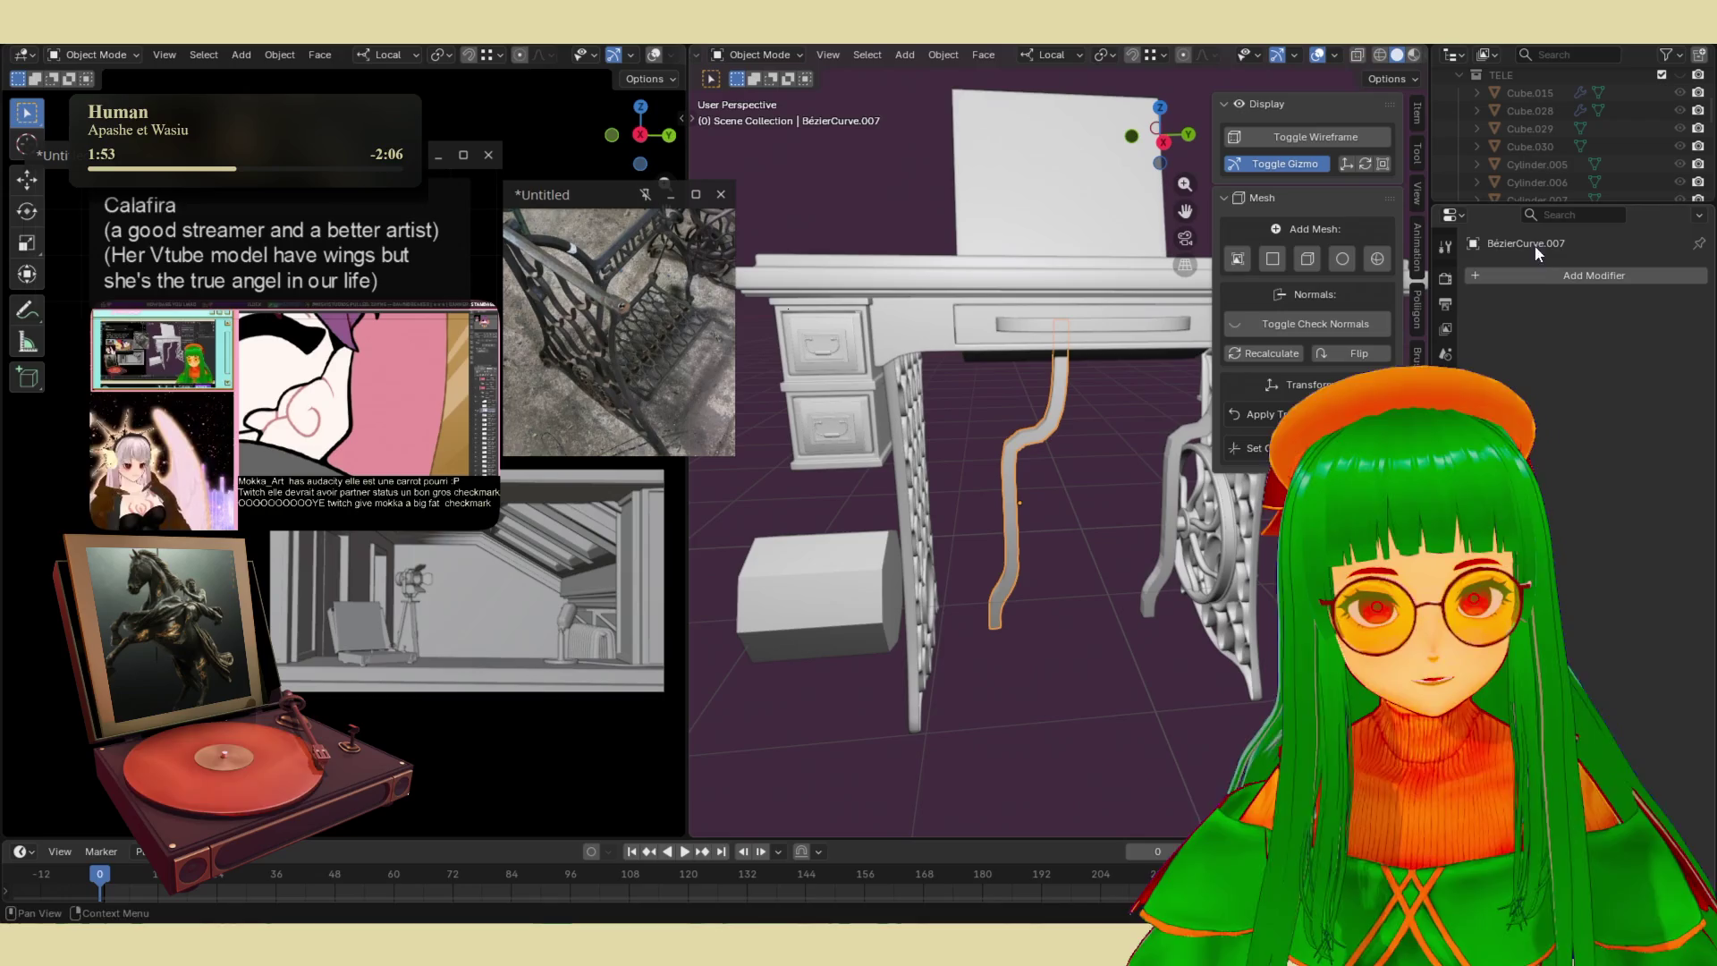
left_click(1563, 274)
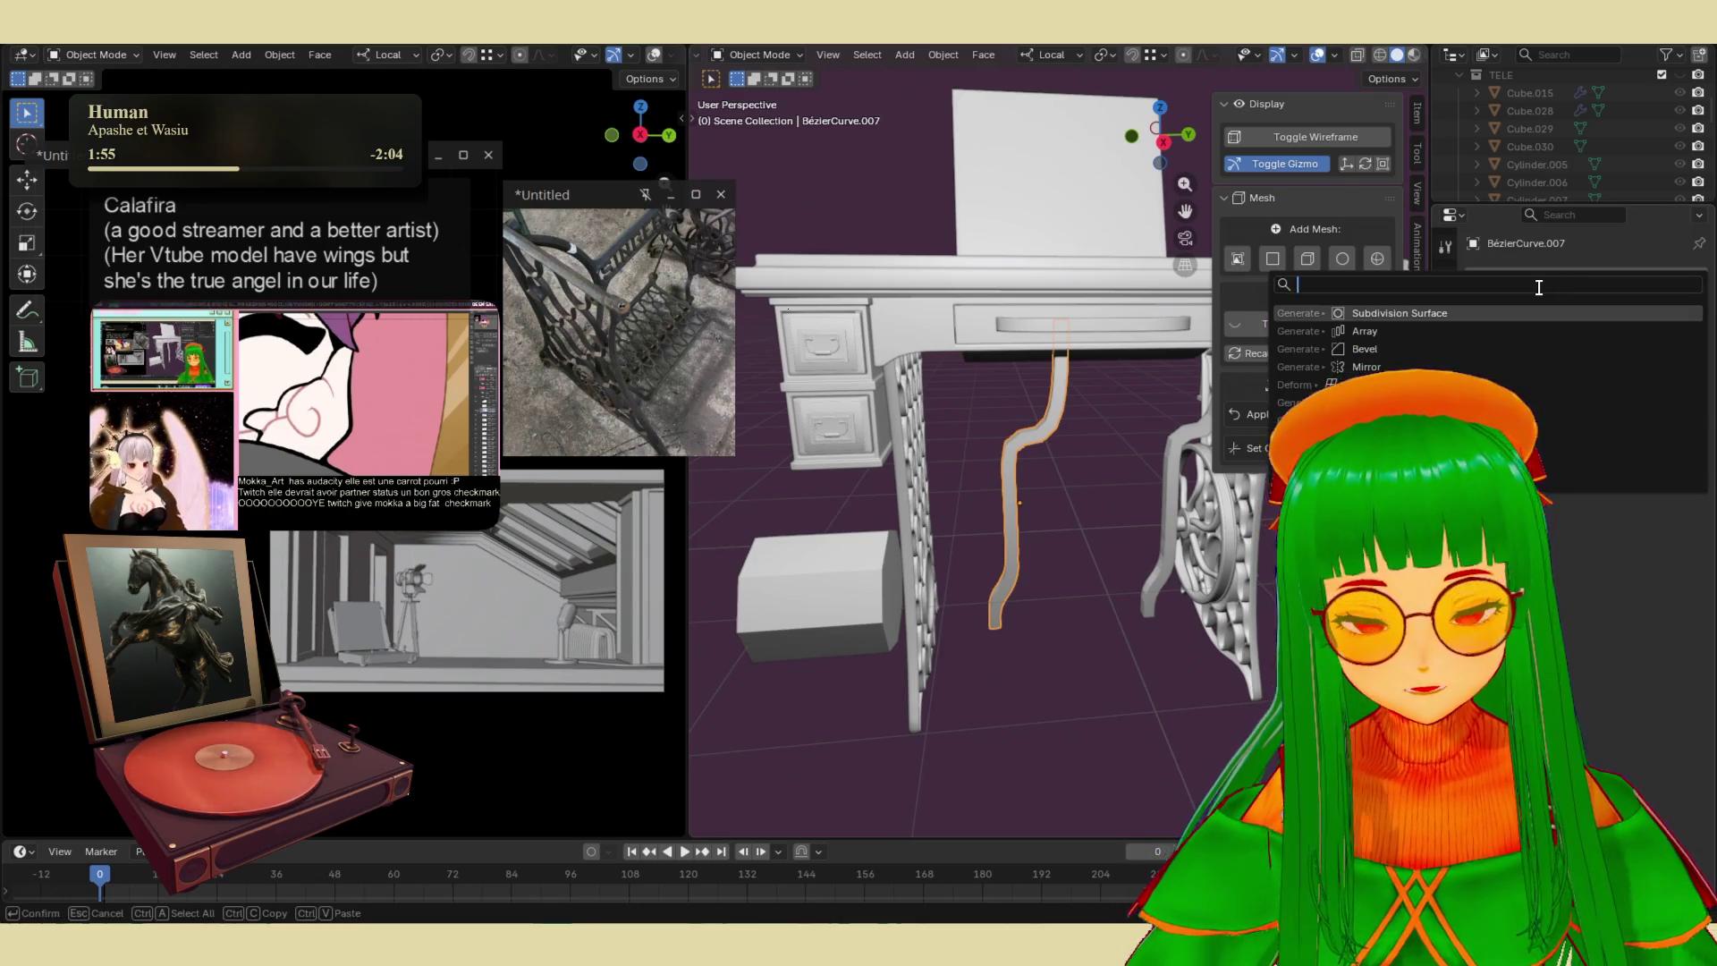
type("mi")
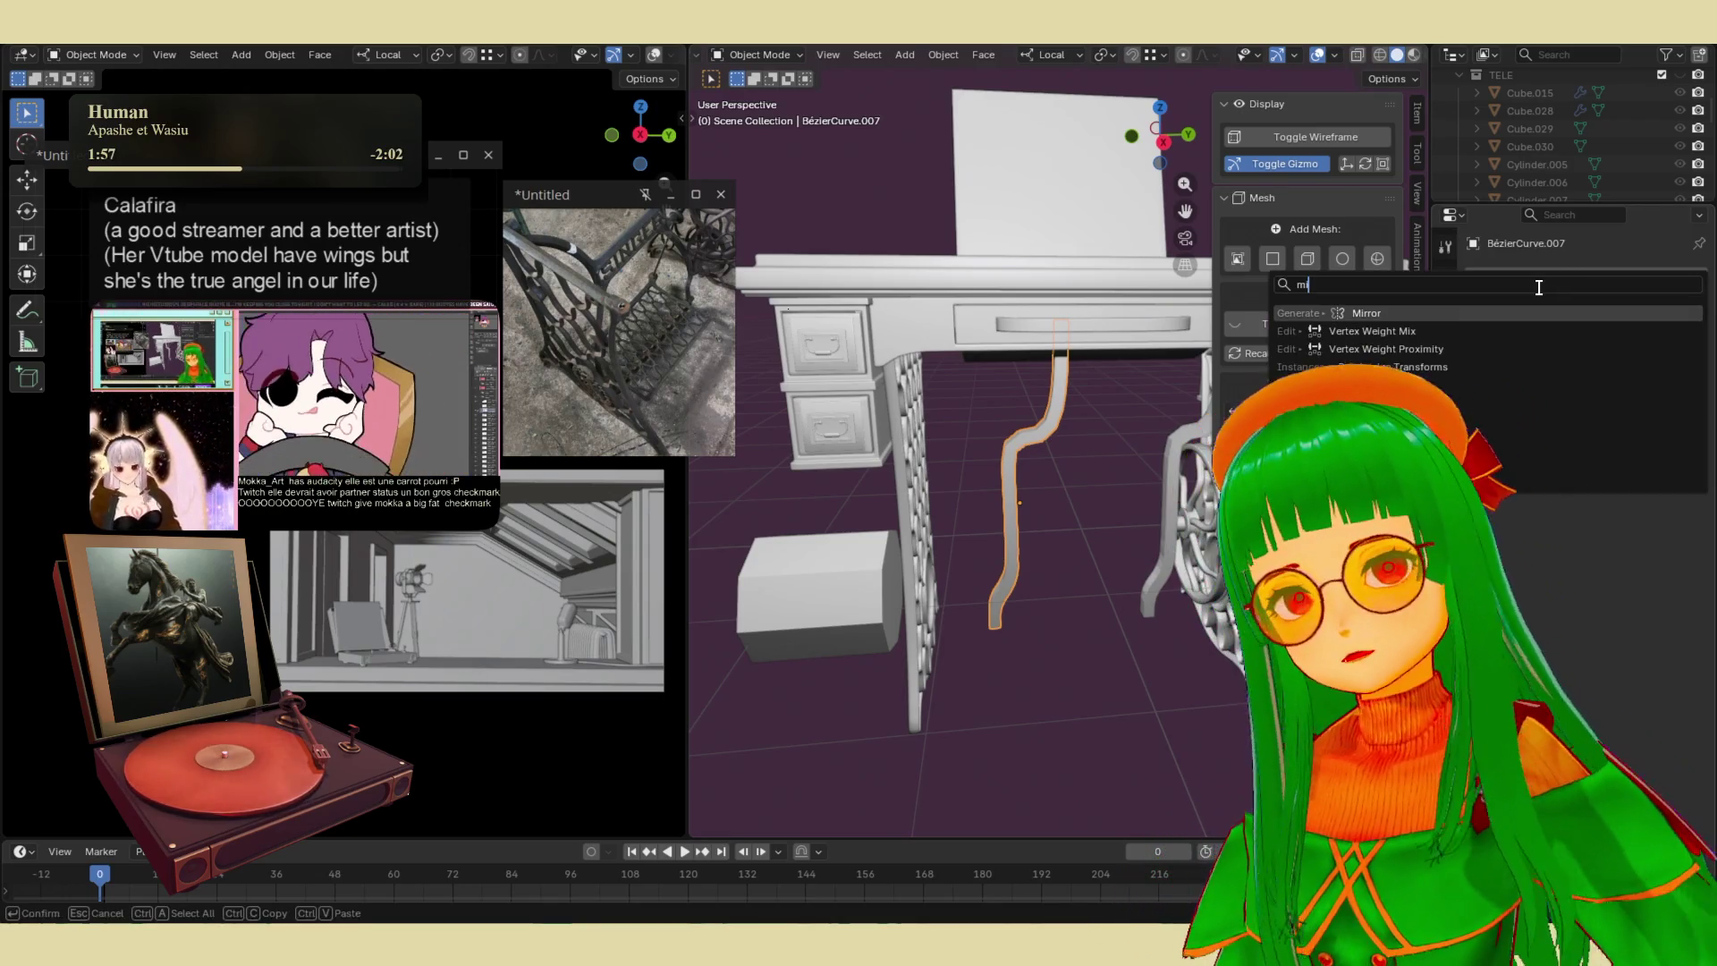
key("Escape")
key("Delete")
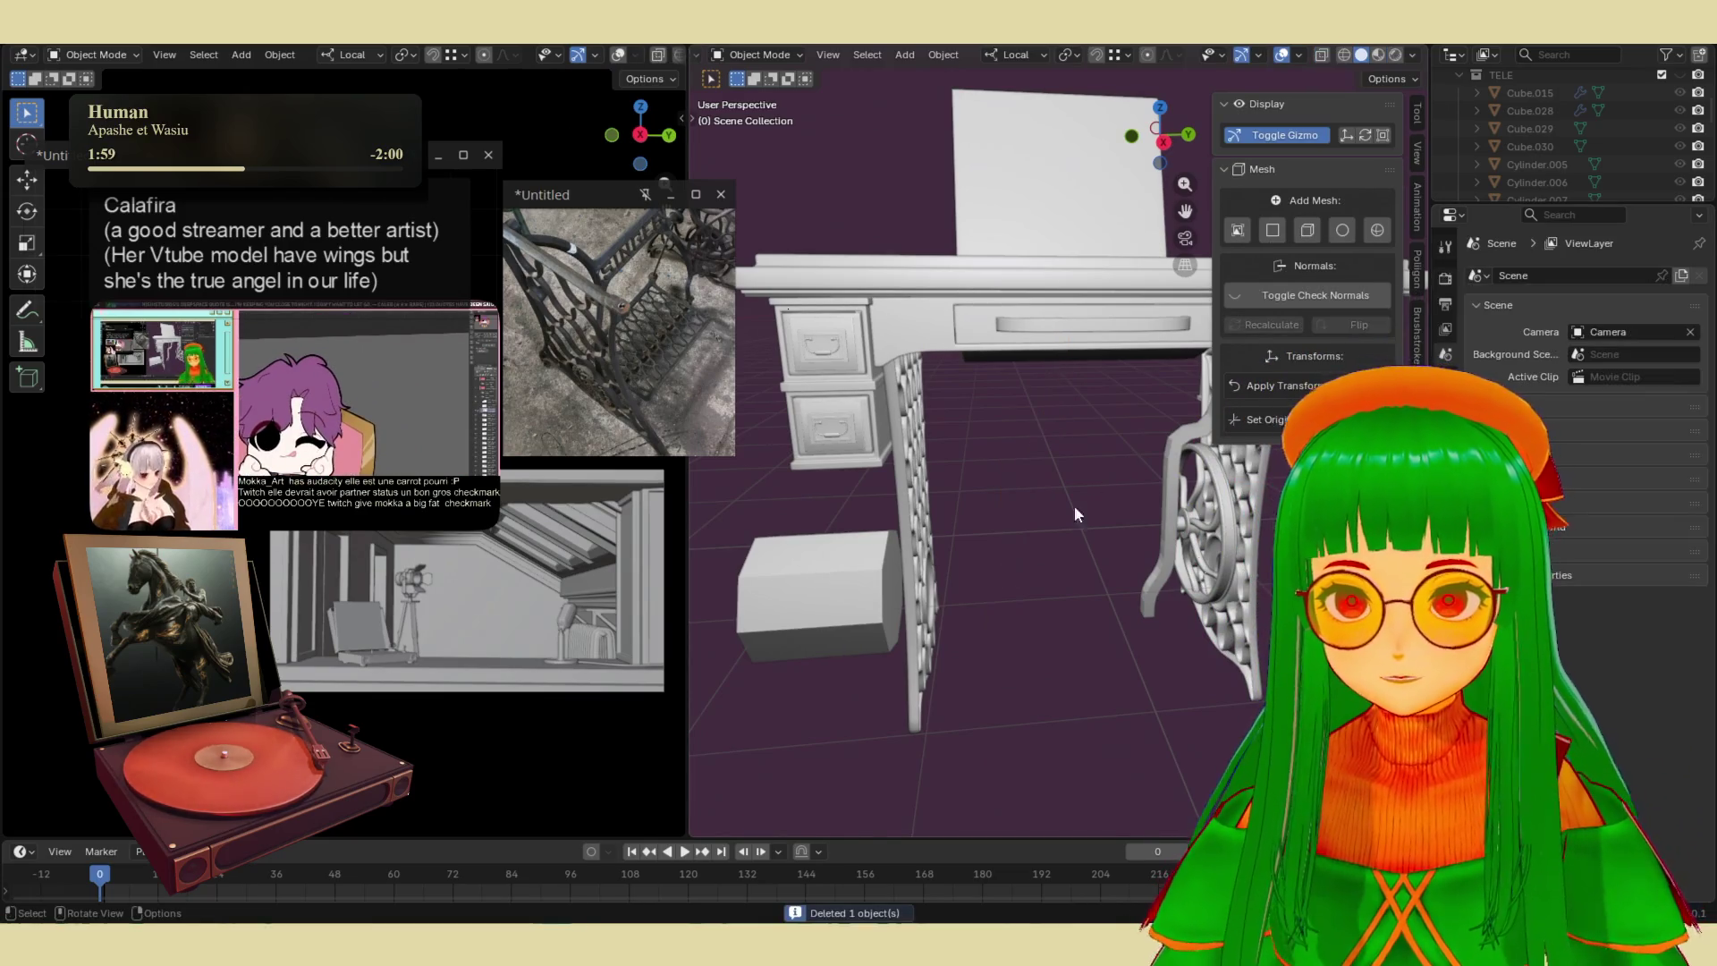
left_click(1172, 488)
- Add a Mirror modifier to the curved leg, mirroring across Y
left_click(1543, 273)
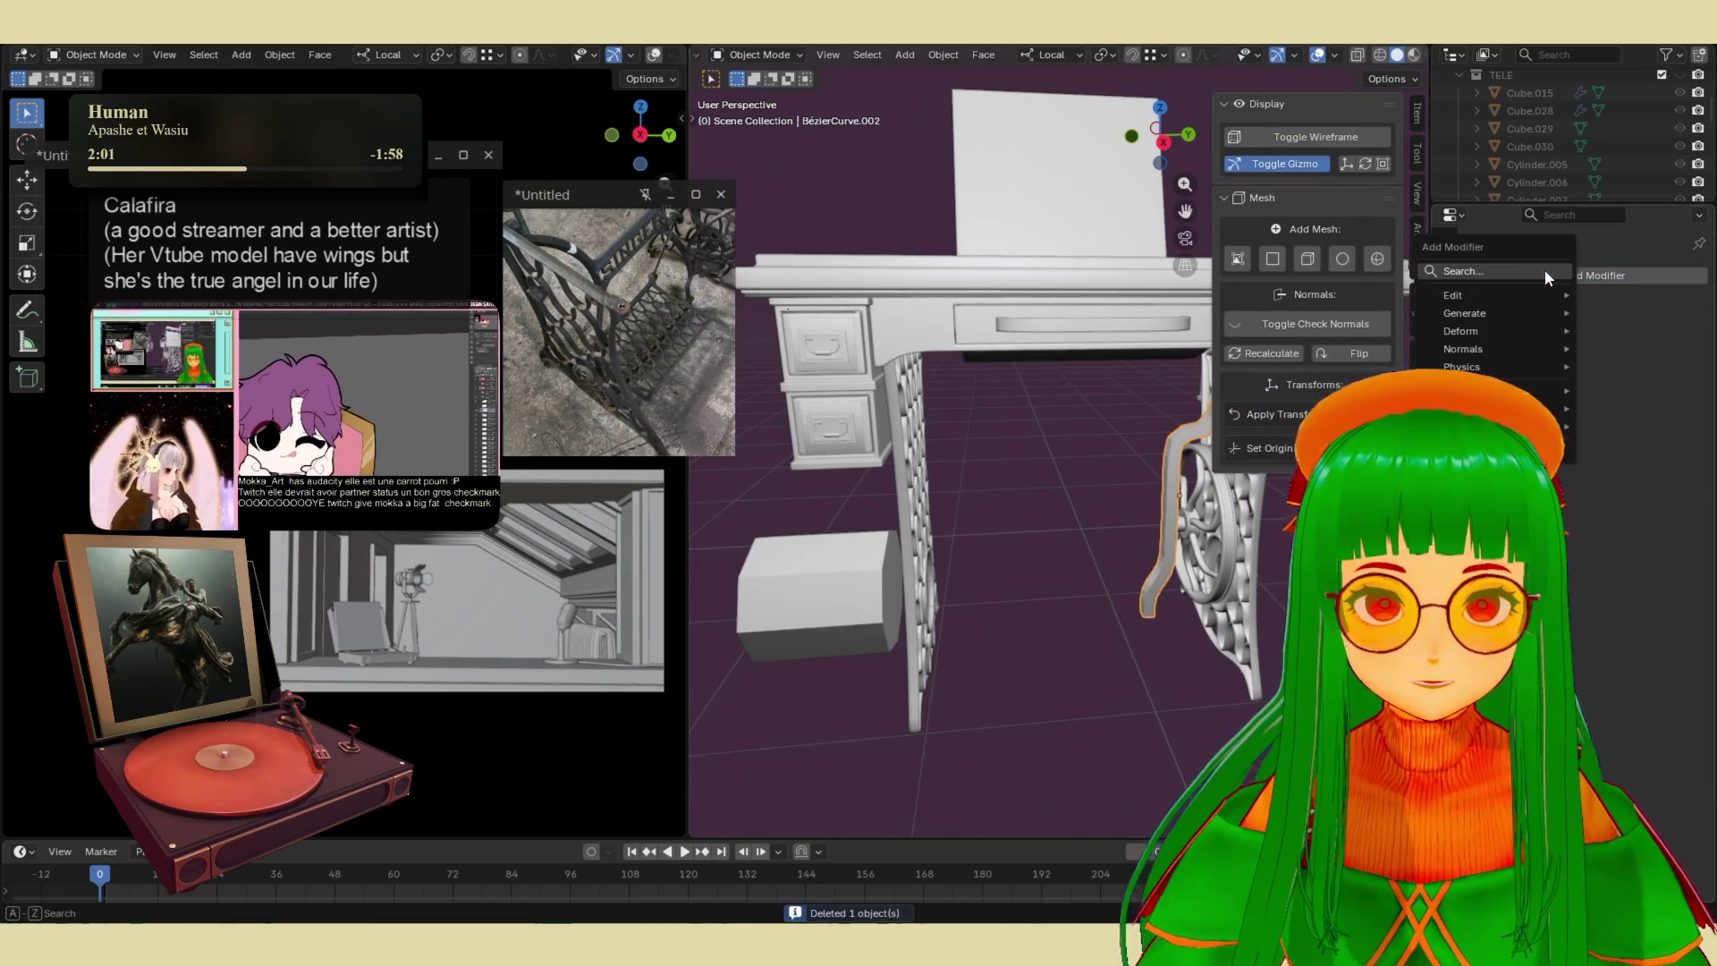
left_click(1543, 270)
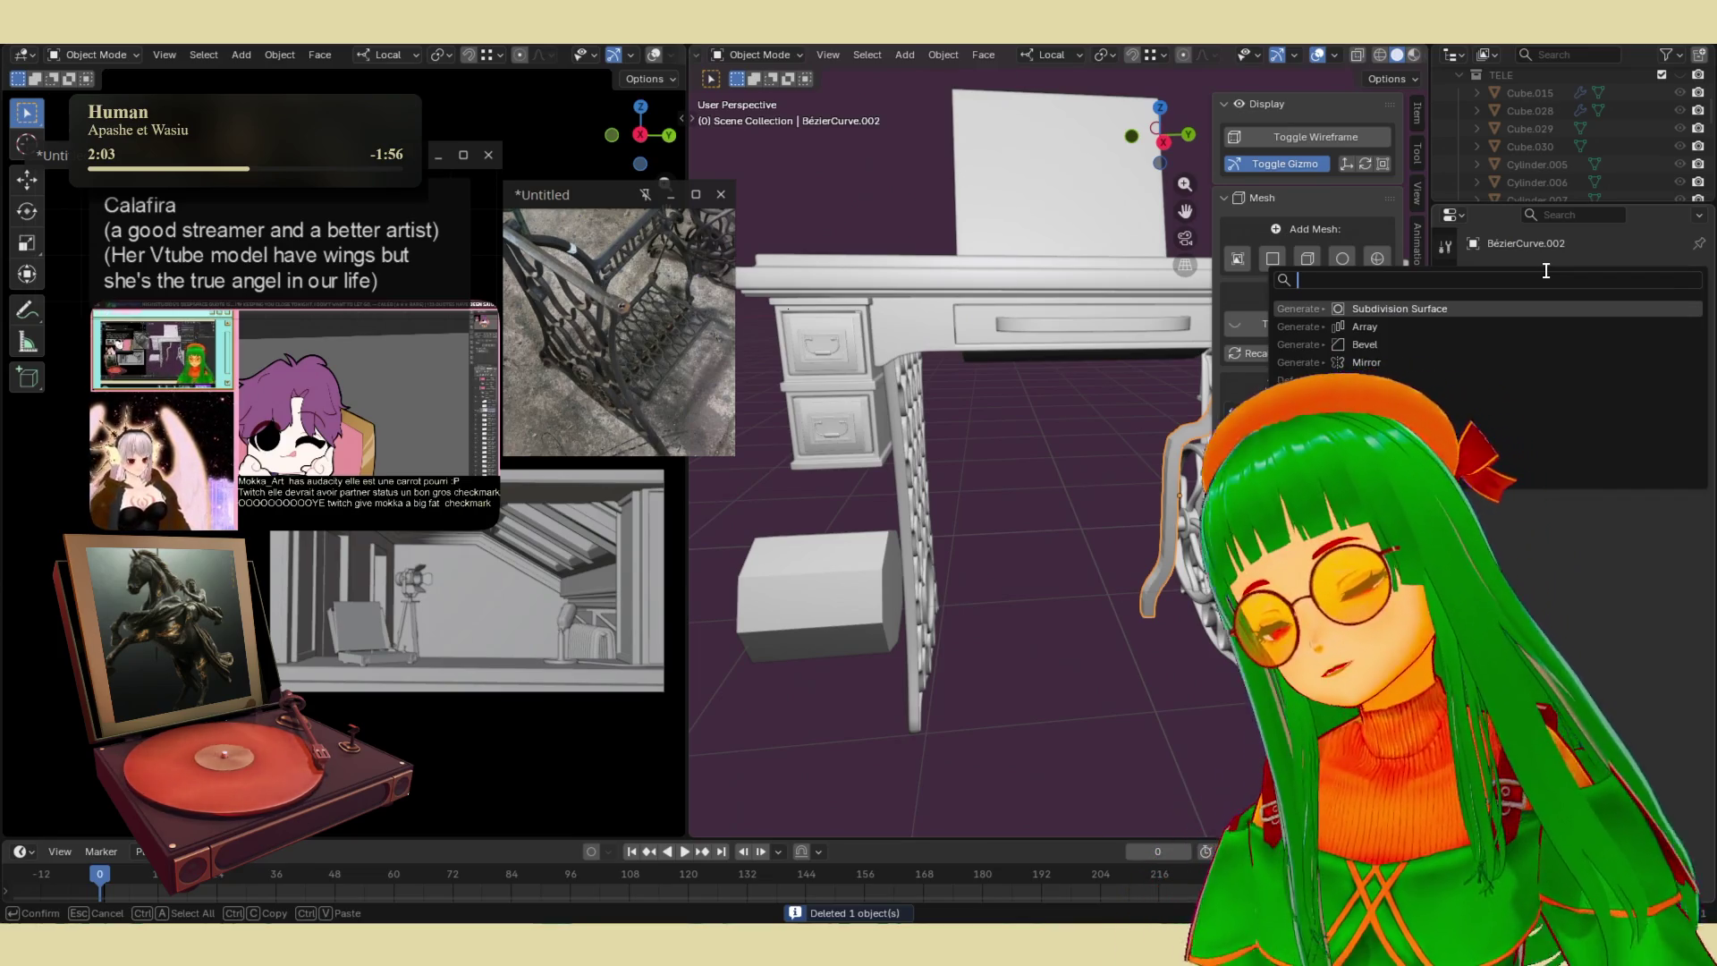
type("mirror")
key("Return")
middle_click_drag(1109, 501, 1138, 525)
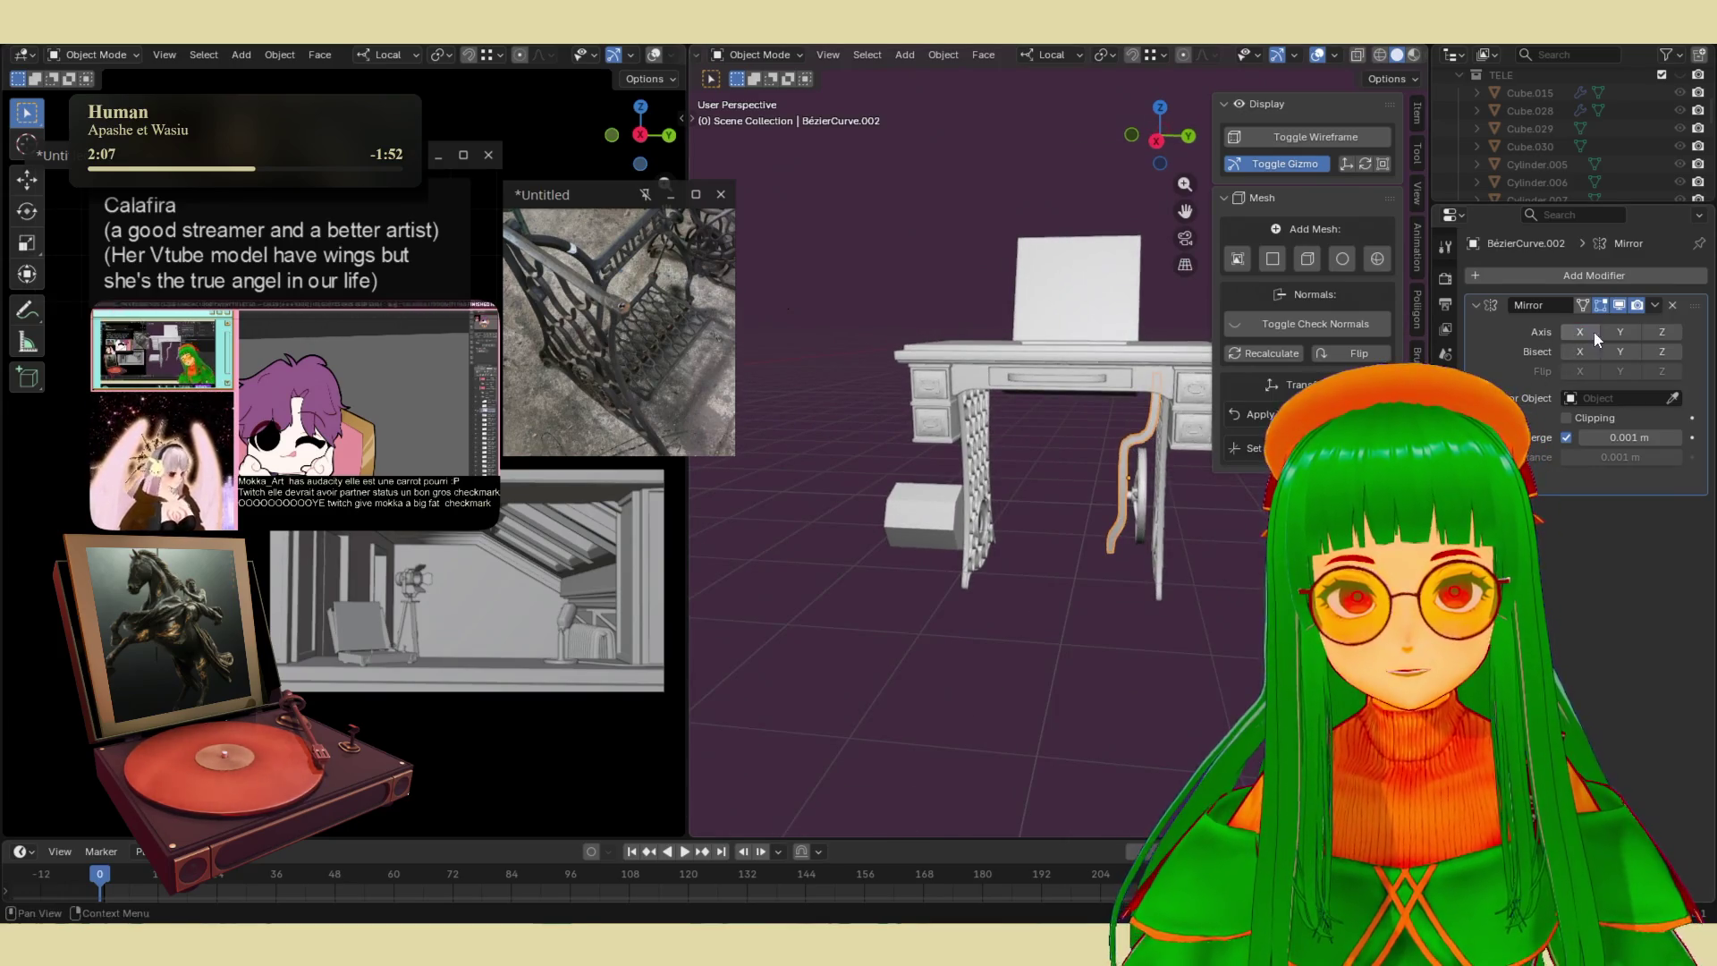
left_click(1619, 330)
- Enable Affect Only Origins and move the curve's origin along Y
middle_click_drag(1162, 268, 1225, 228)
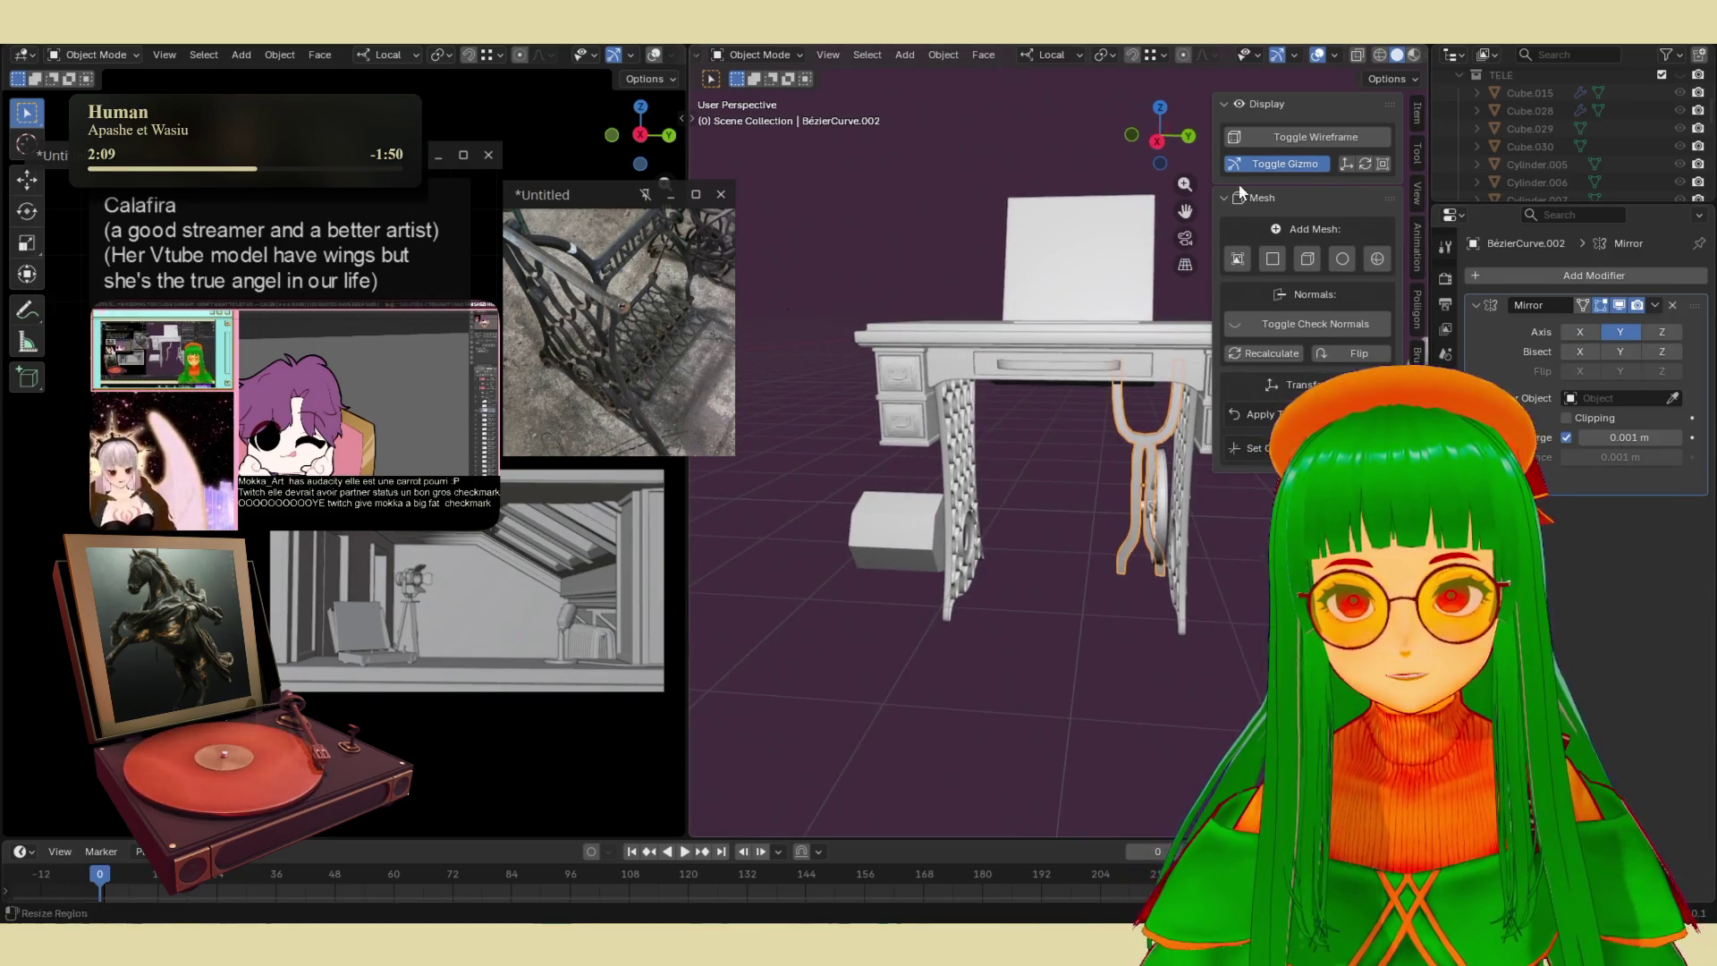
left_click(1386, 79)
left_click(1395, 135)
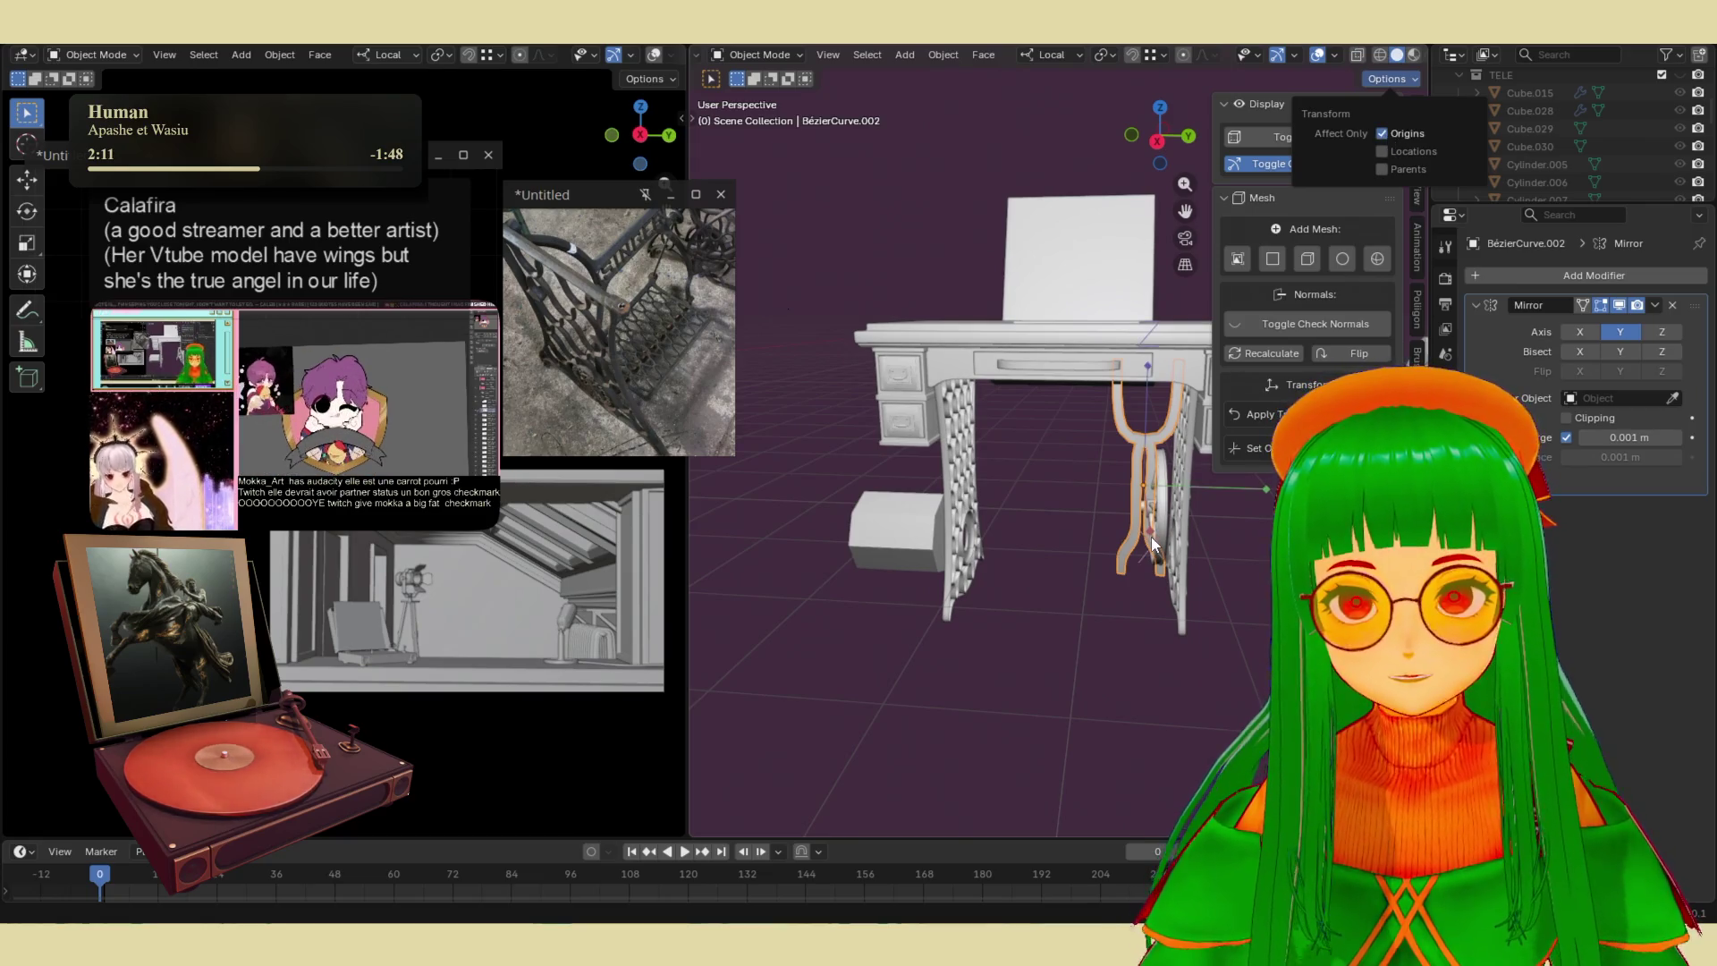
key("g")
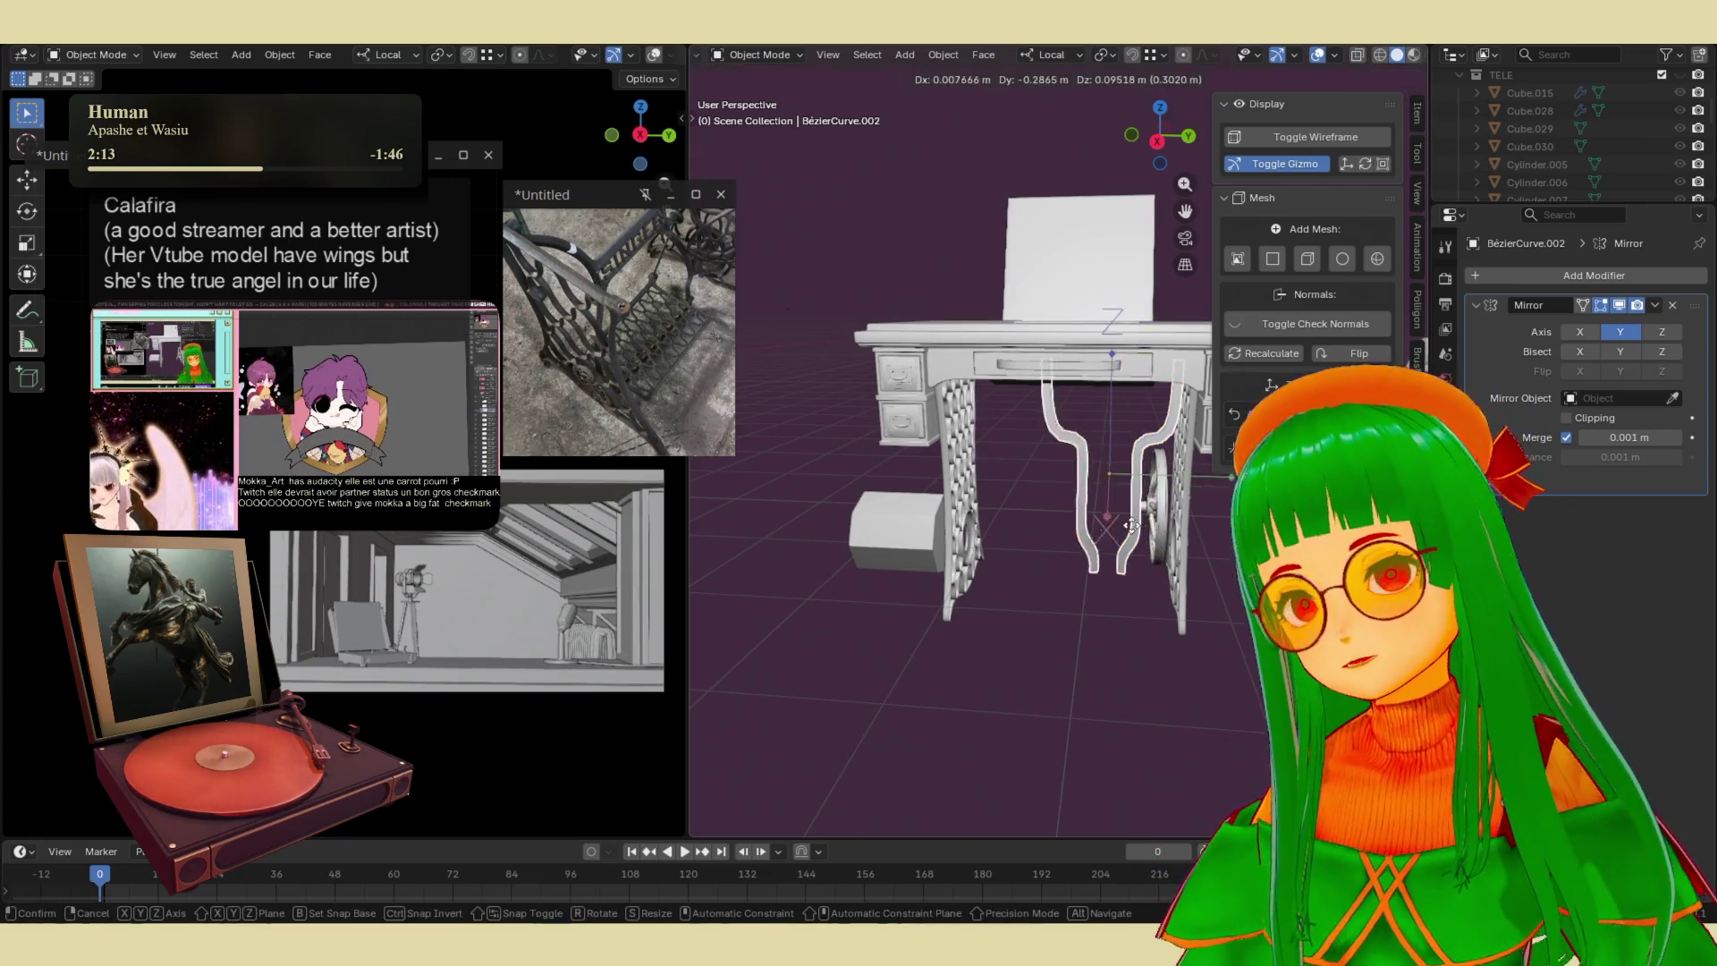
key("y")
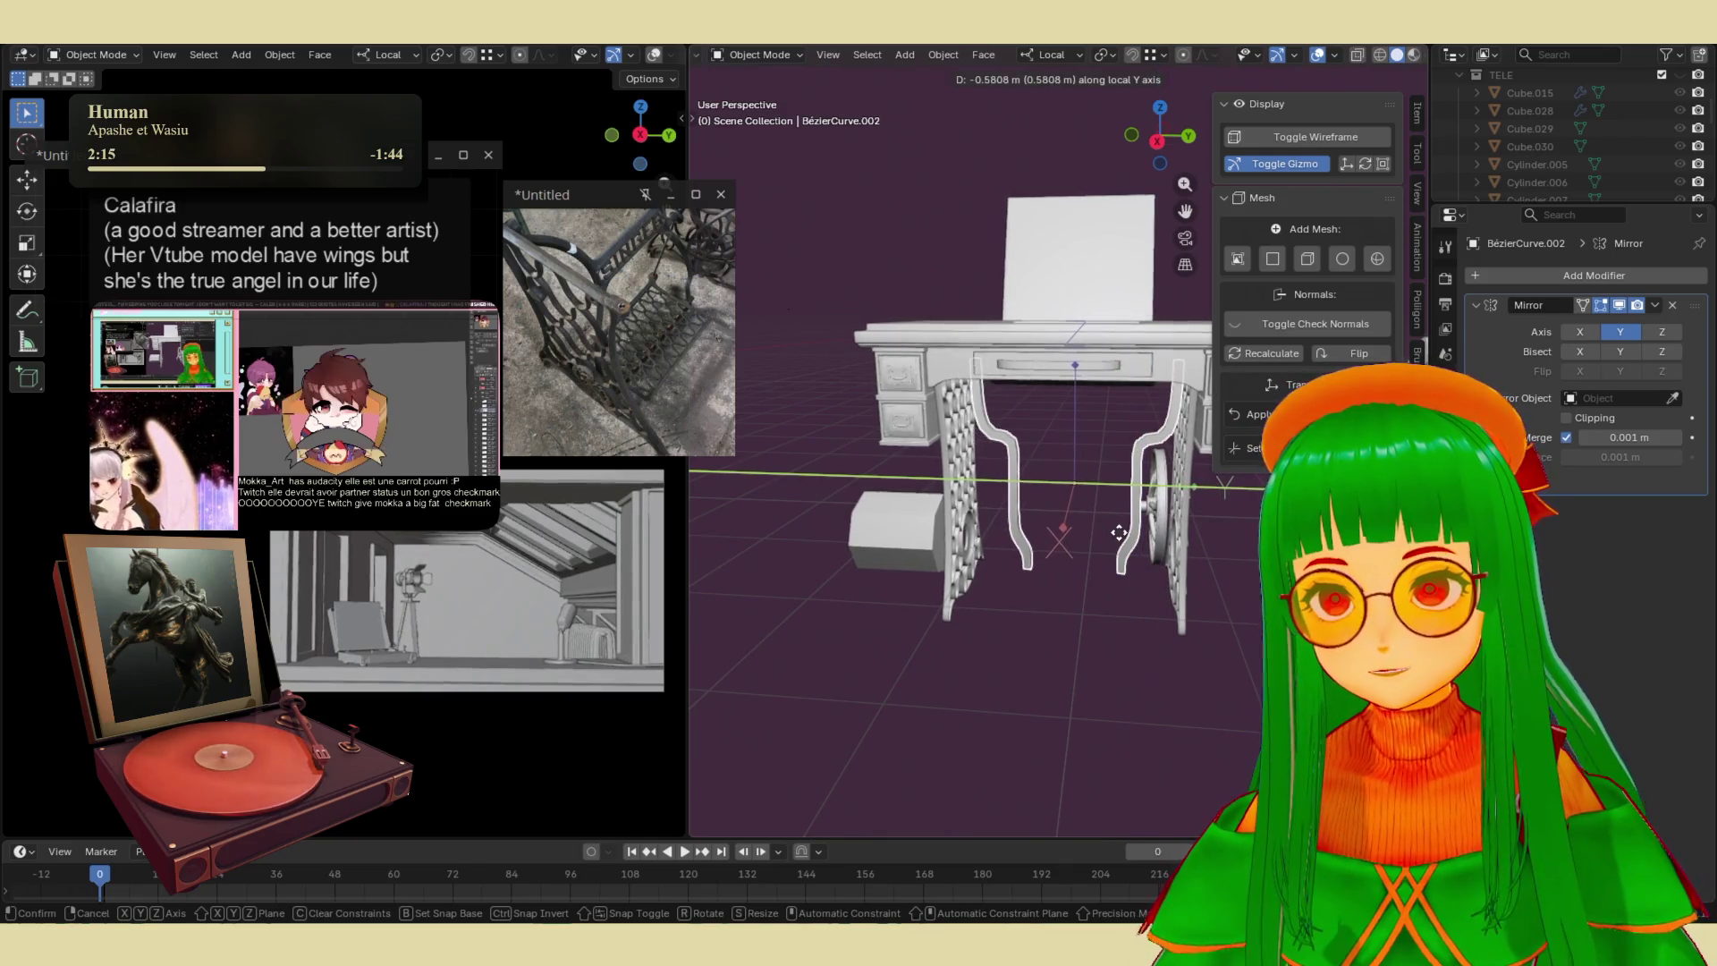
left_click(1041, 498)
scroll(1040, 498, "up", 4)
- Nudge the curved leg -0.0466 m along Y and enter Edit Mode
mouse_move(1041, 498)
middle_mouse_down()
mouse_move(1028, 474)
mouse_move(1094, 447)
middle_mouse_up()
key("g")
key("y")
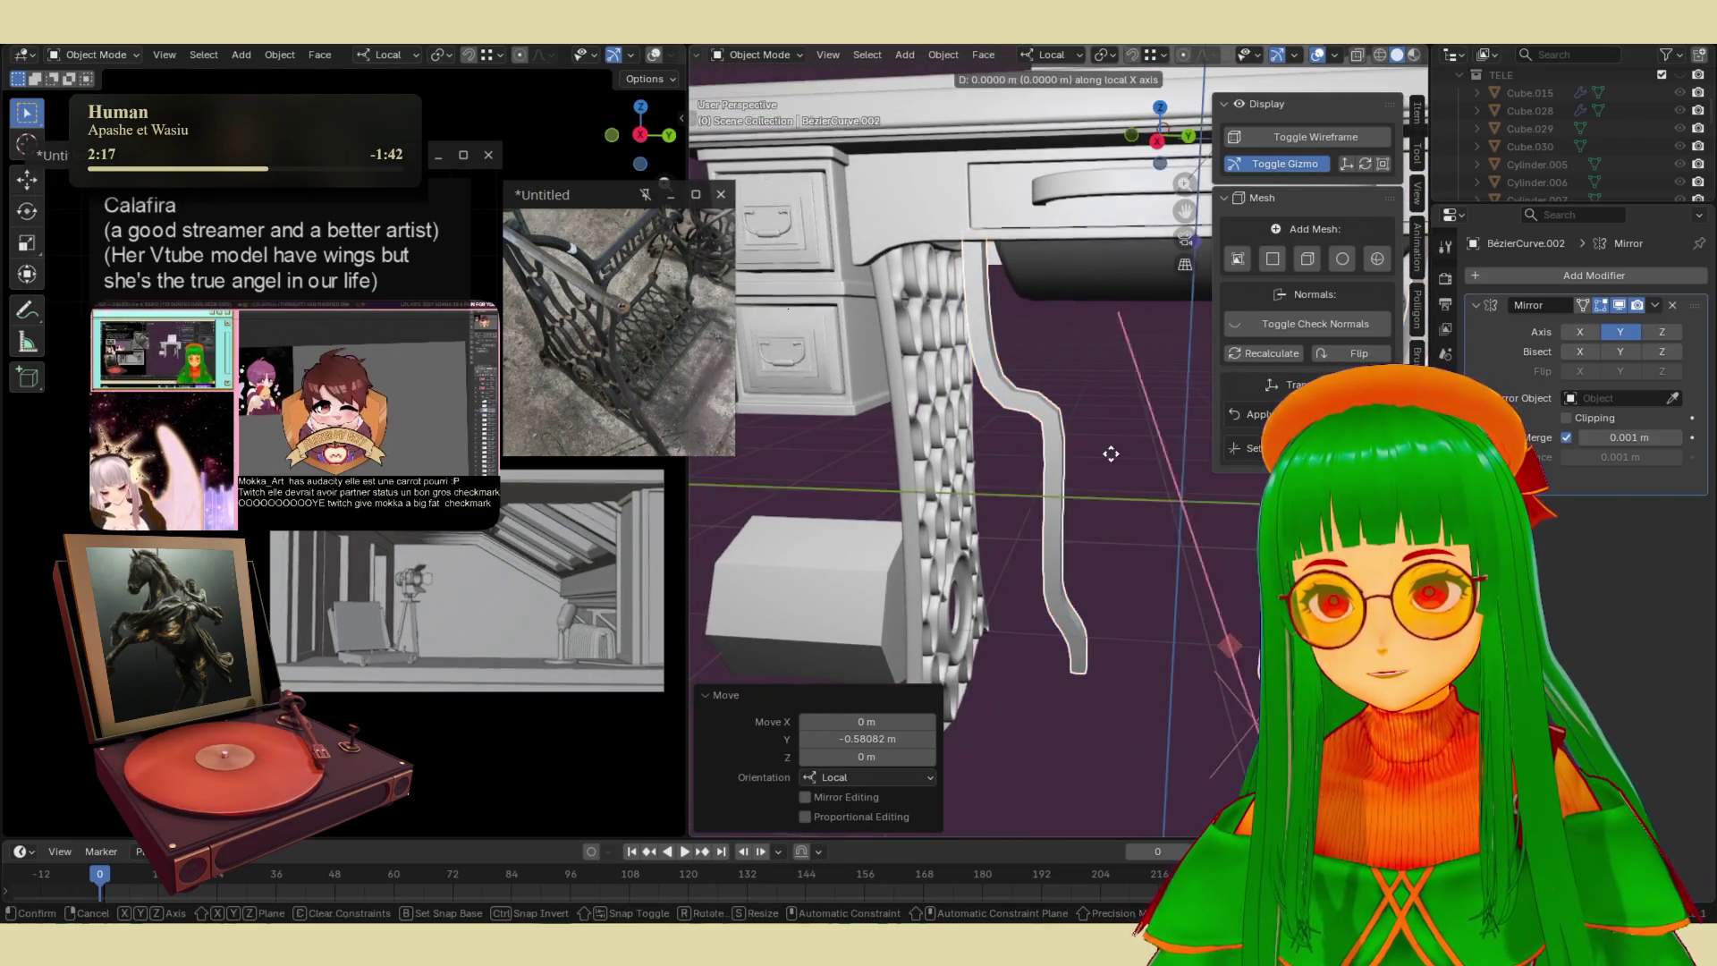
left_click(1105, 457)
scroll(1123, 468, "down", 4)
mouse_move(1123, 468)
middle_mouse_down()
mouse_move(1169, 461)
mouse_move(1117, 511)
middle_mouse_up()
key("Tab")
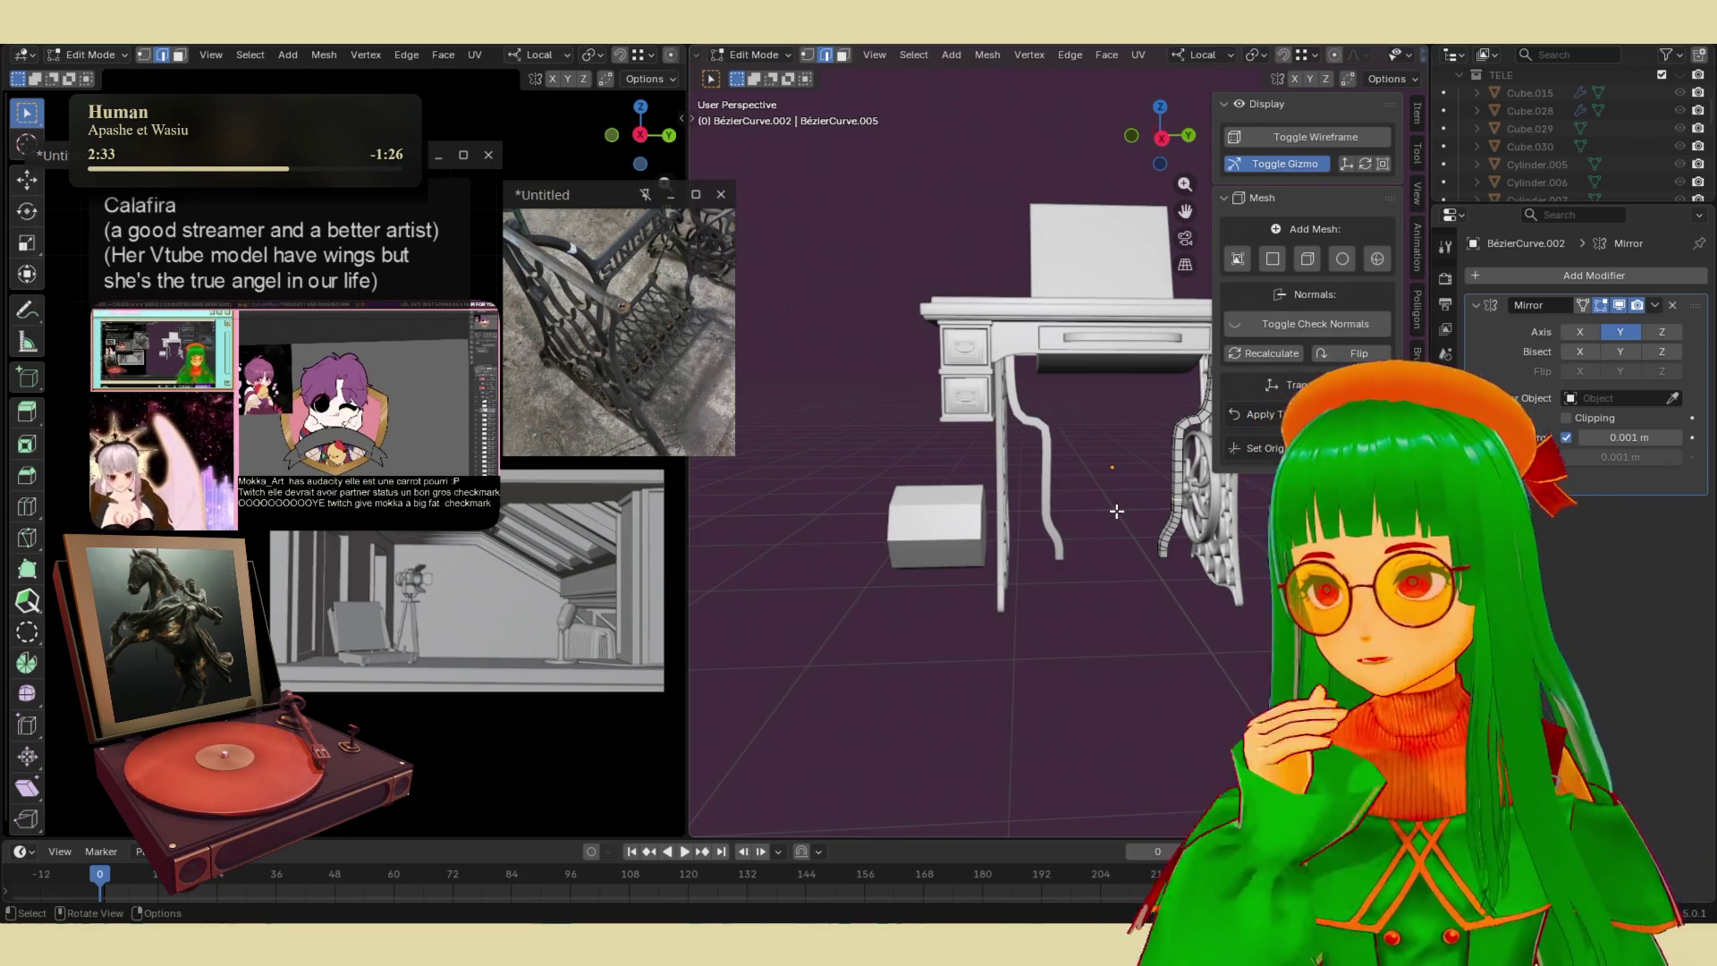
- Orbit and zoom in close around the mirrored curved leg, then go back to Object Mode
mouse_move(991, 454)
middle_mouse_down()
mouse_move(1076, 418)
mouse_move(989, 483)
mouse_move(1048, 502)
middle_mouse_up()
scroll(1049, 503, "up", 5)
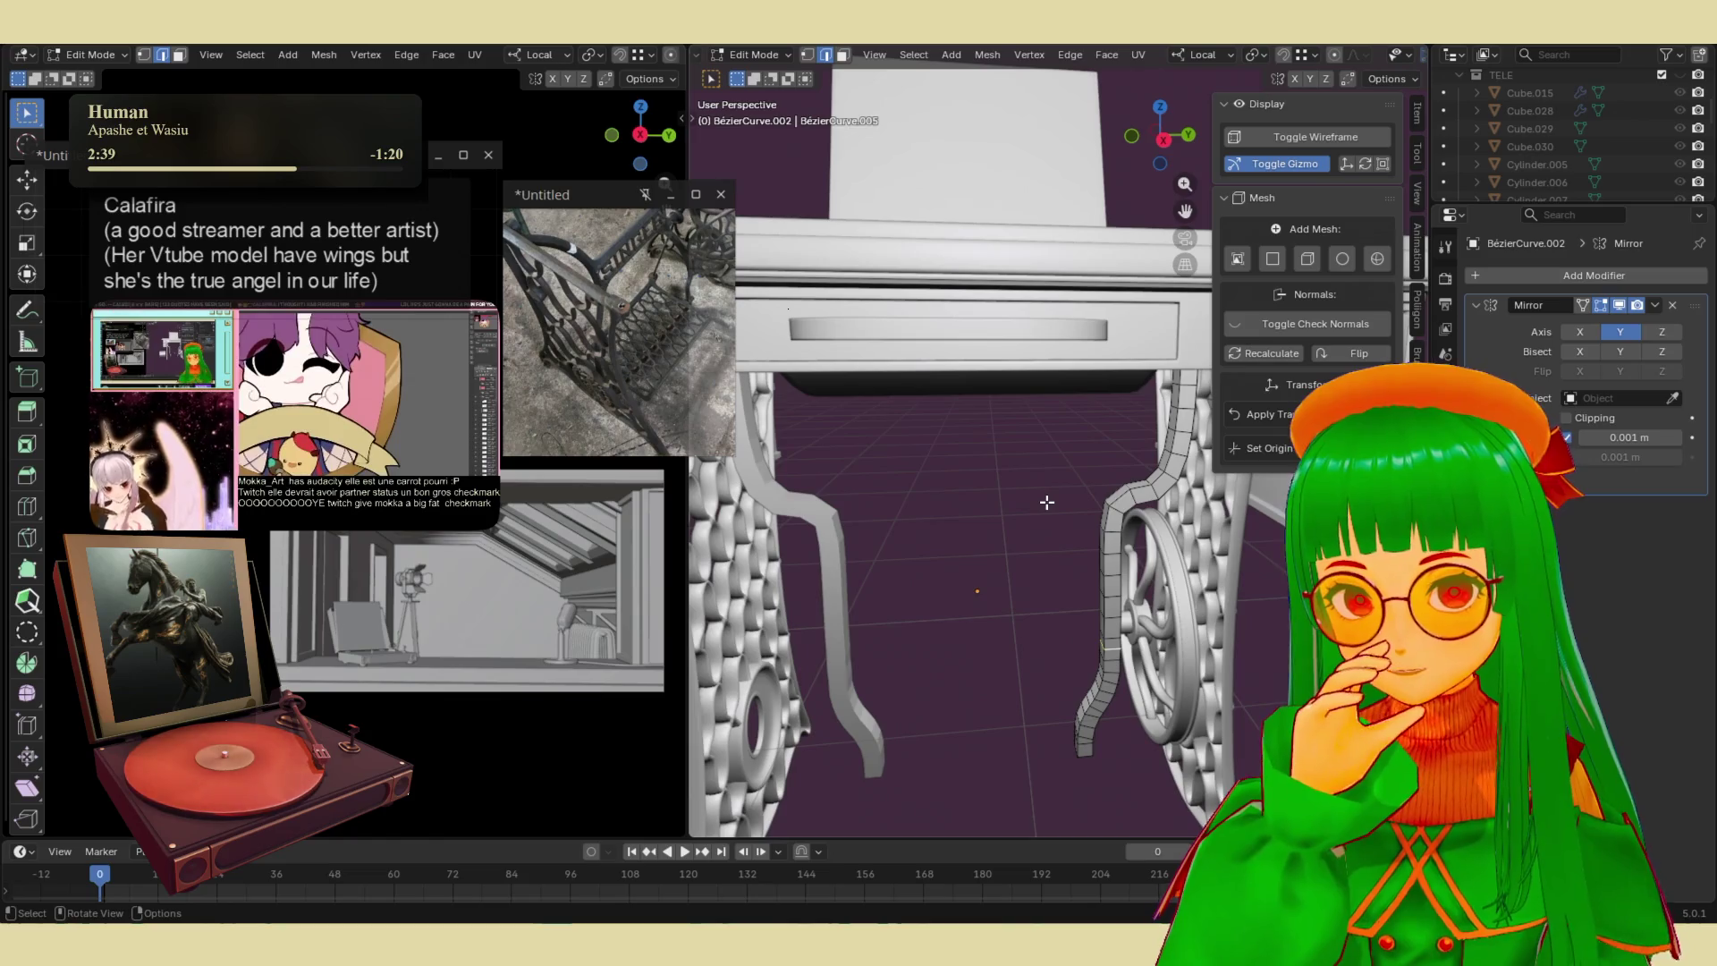
scroll(1047, 502, "down", 4)
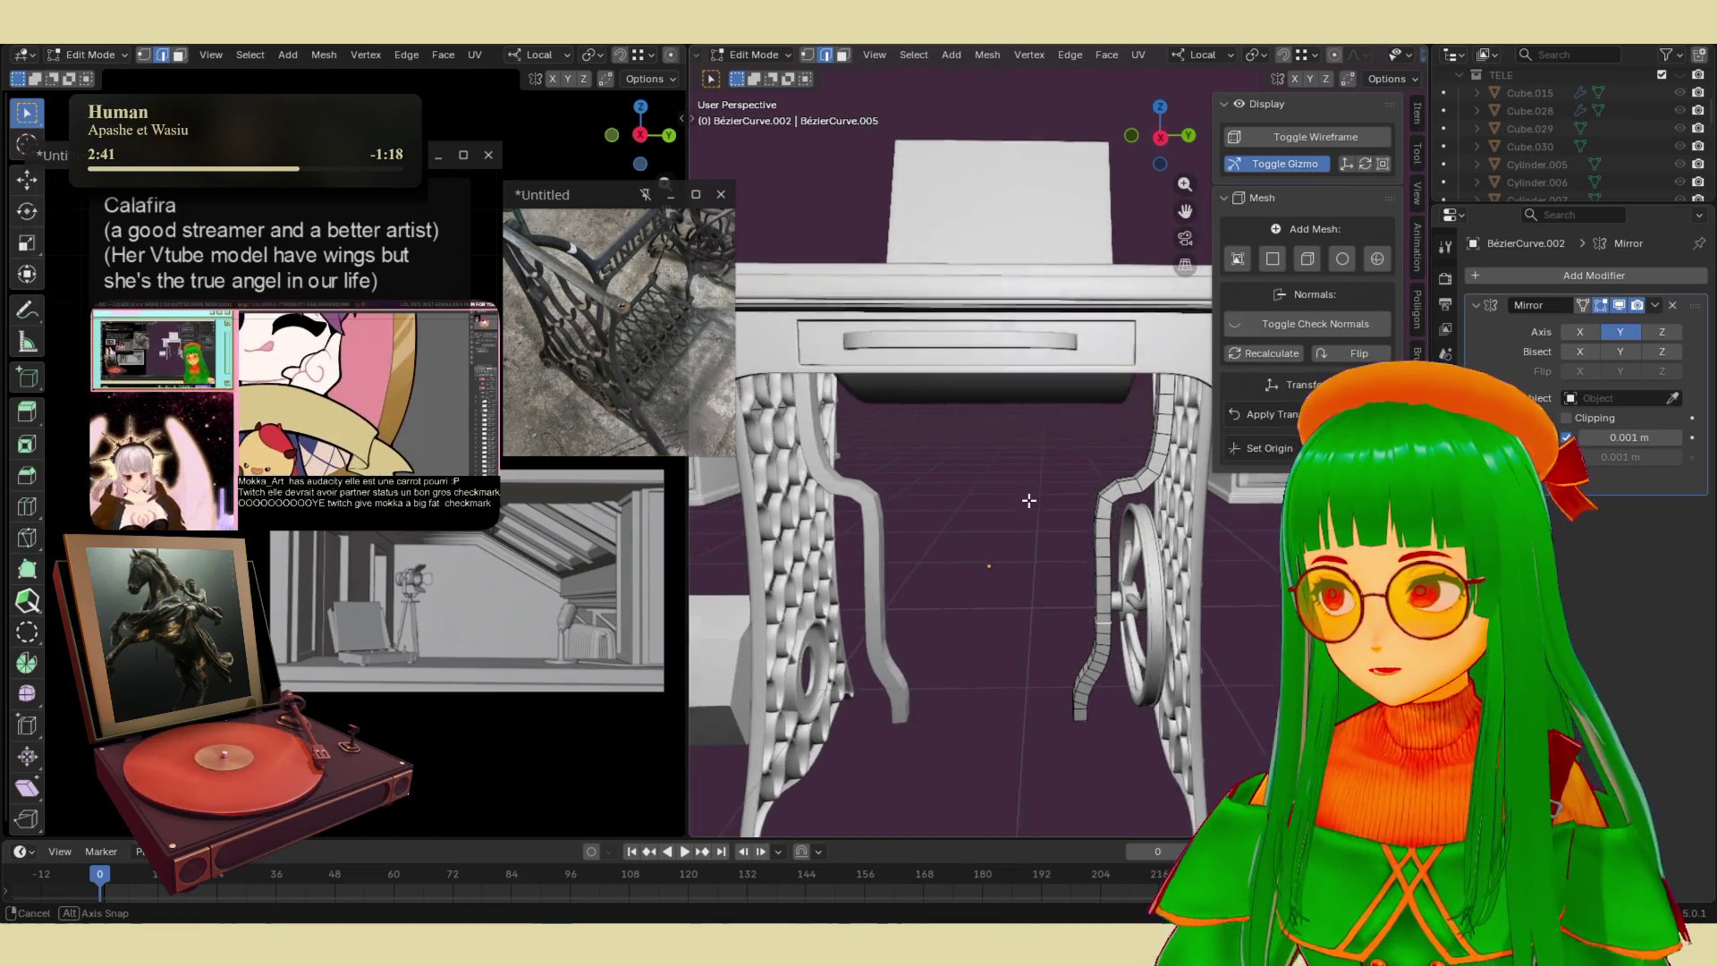
middle_click_drag(1119, 555, 1180, 345)
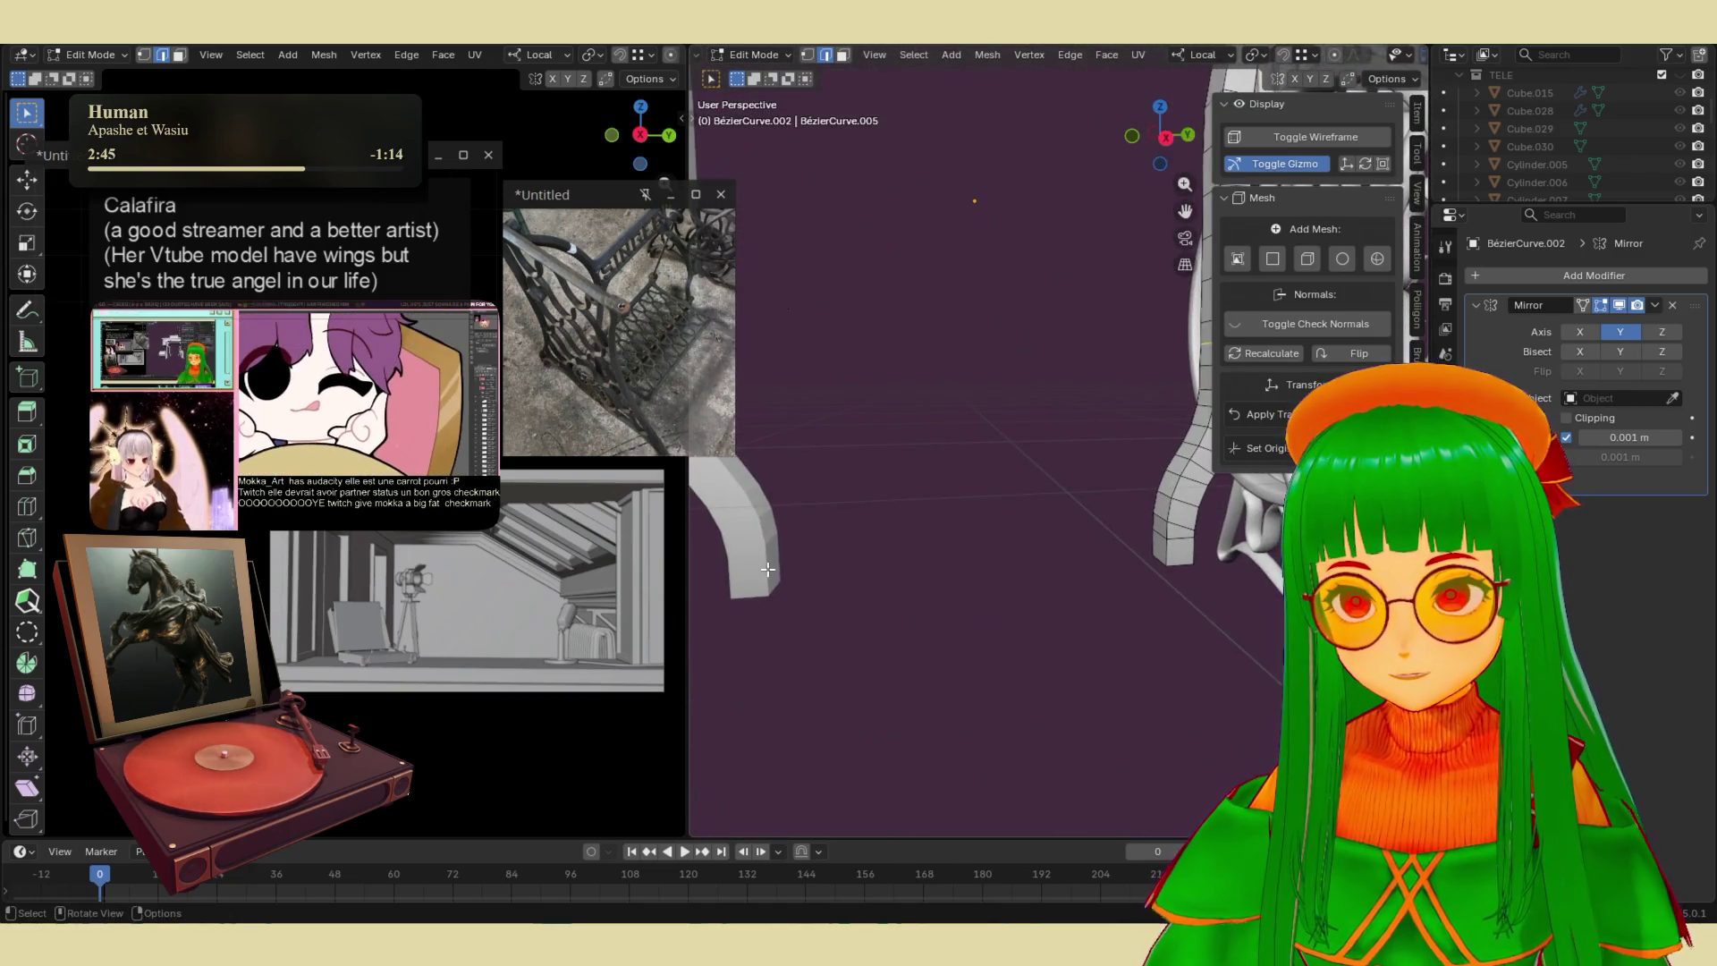
key("Tab")
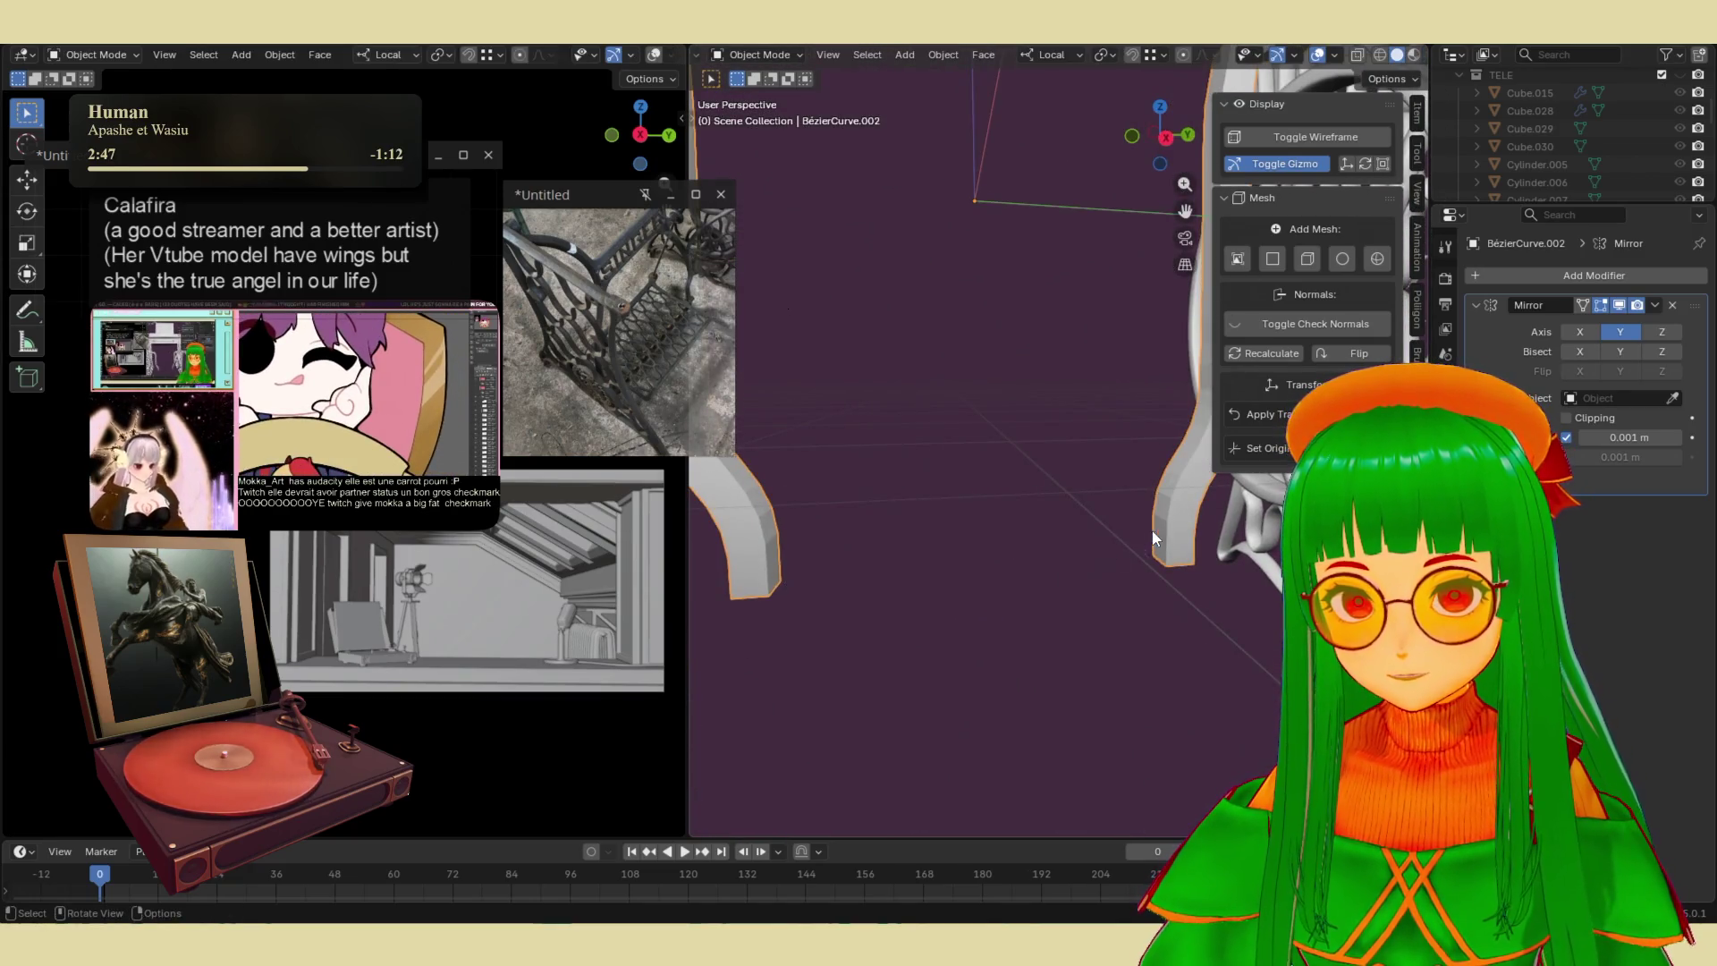
- Extend the right curved leg's foot along Y and set the Mirror merge distance to 0.204 m
left_click(1154, 537)
key("Tab")
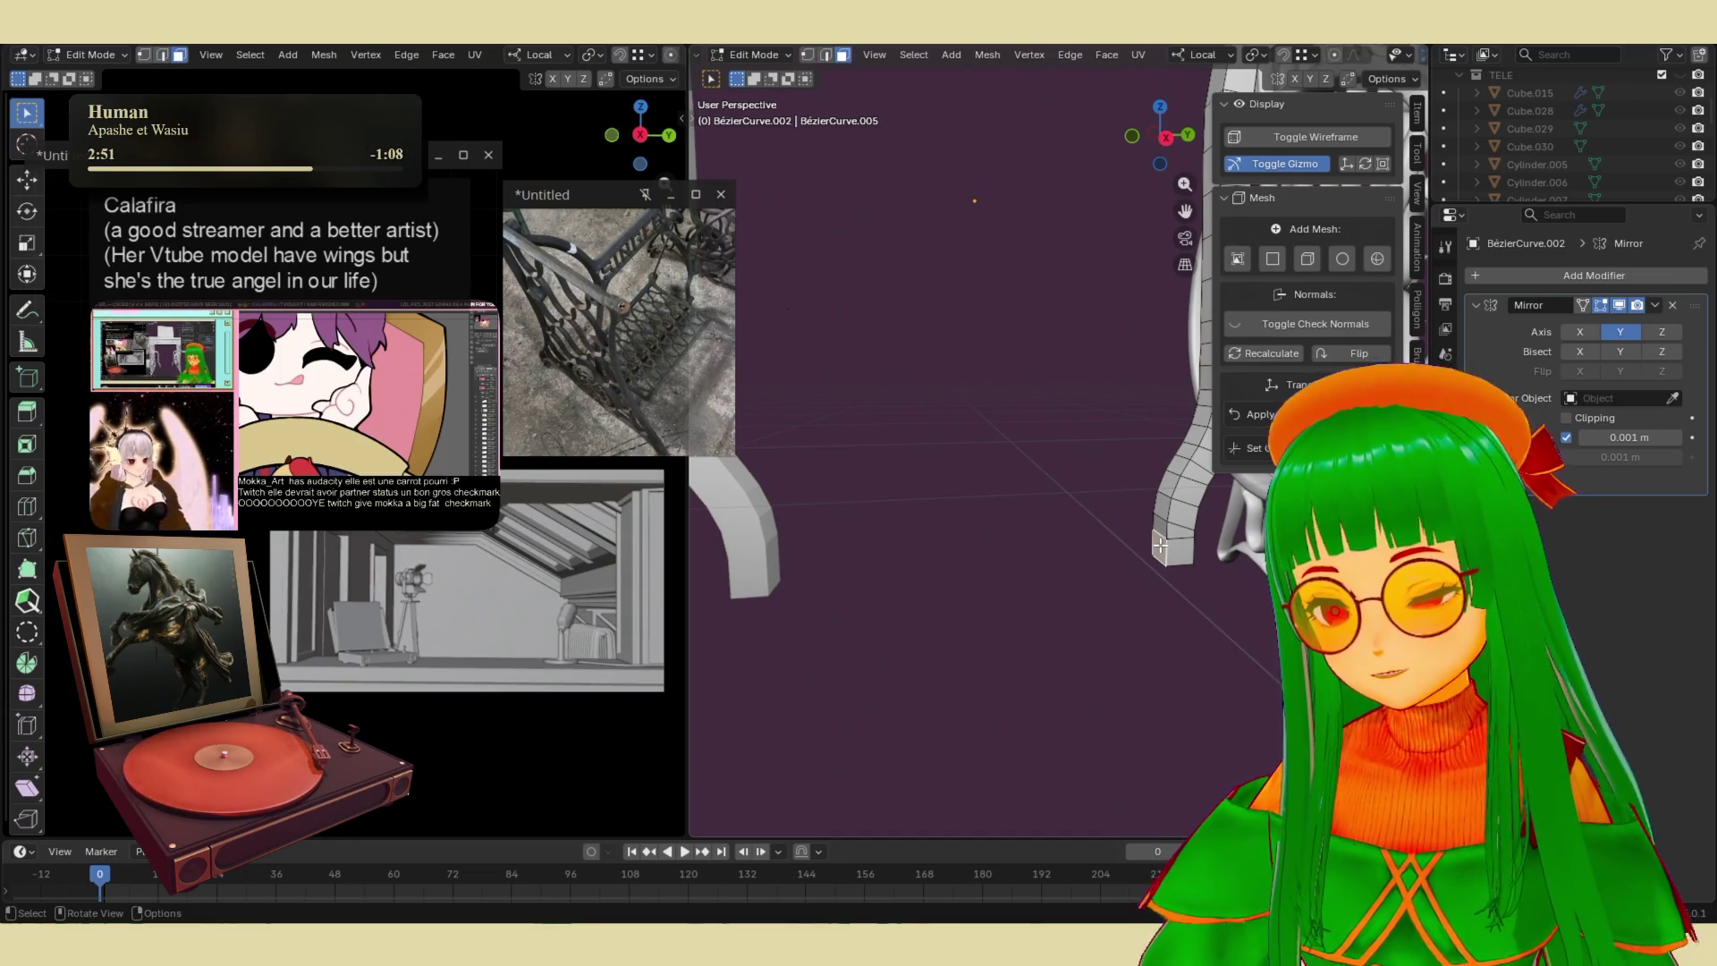
key("g")
key("y")
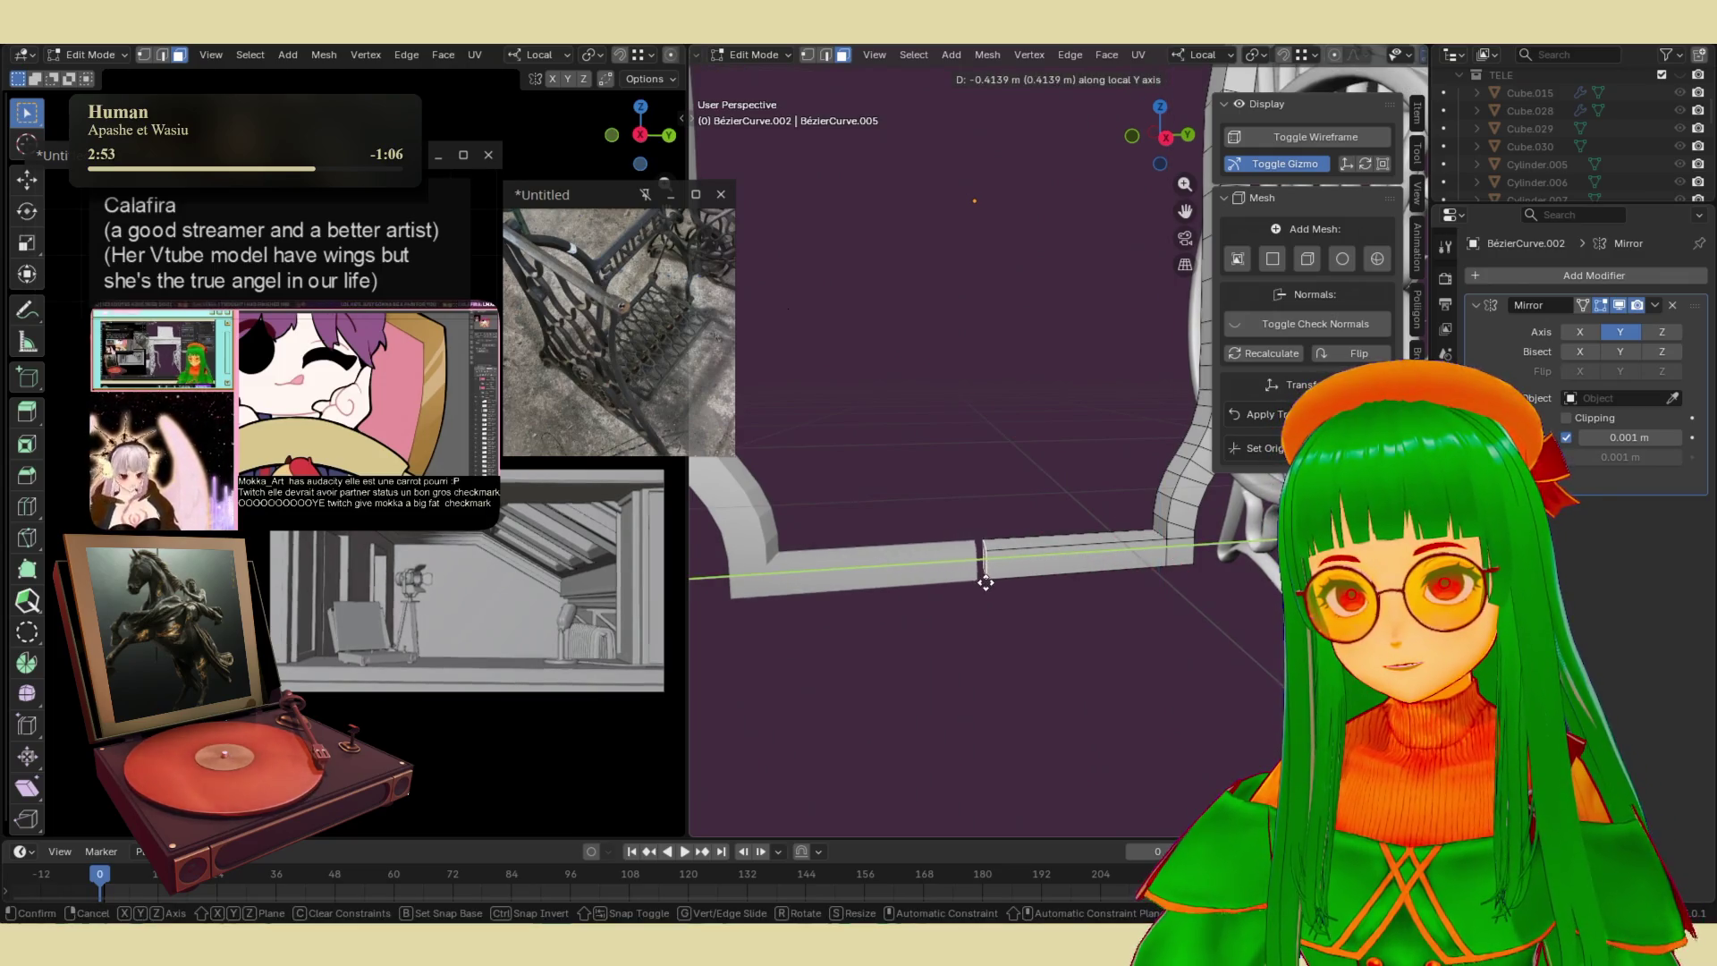
left_click(983, 587)
left_click_drag(1609, 438, 1689, 439)
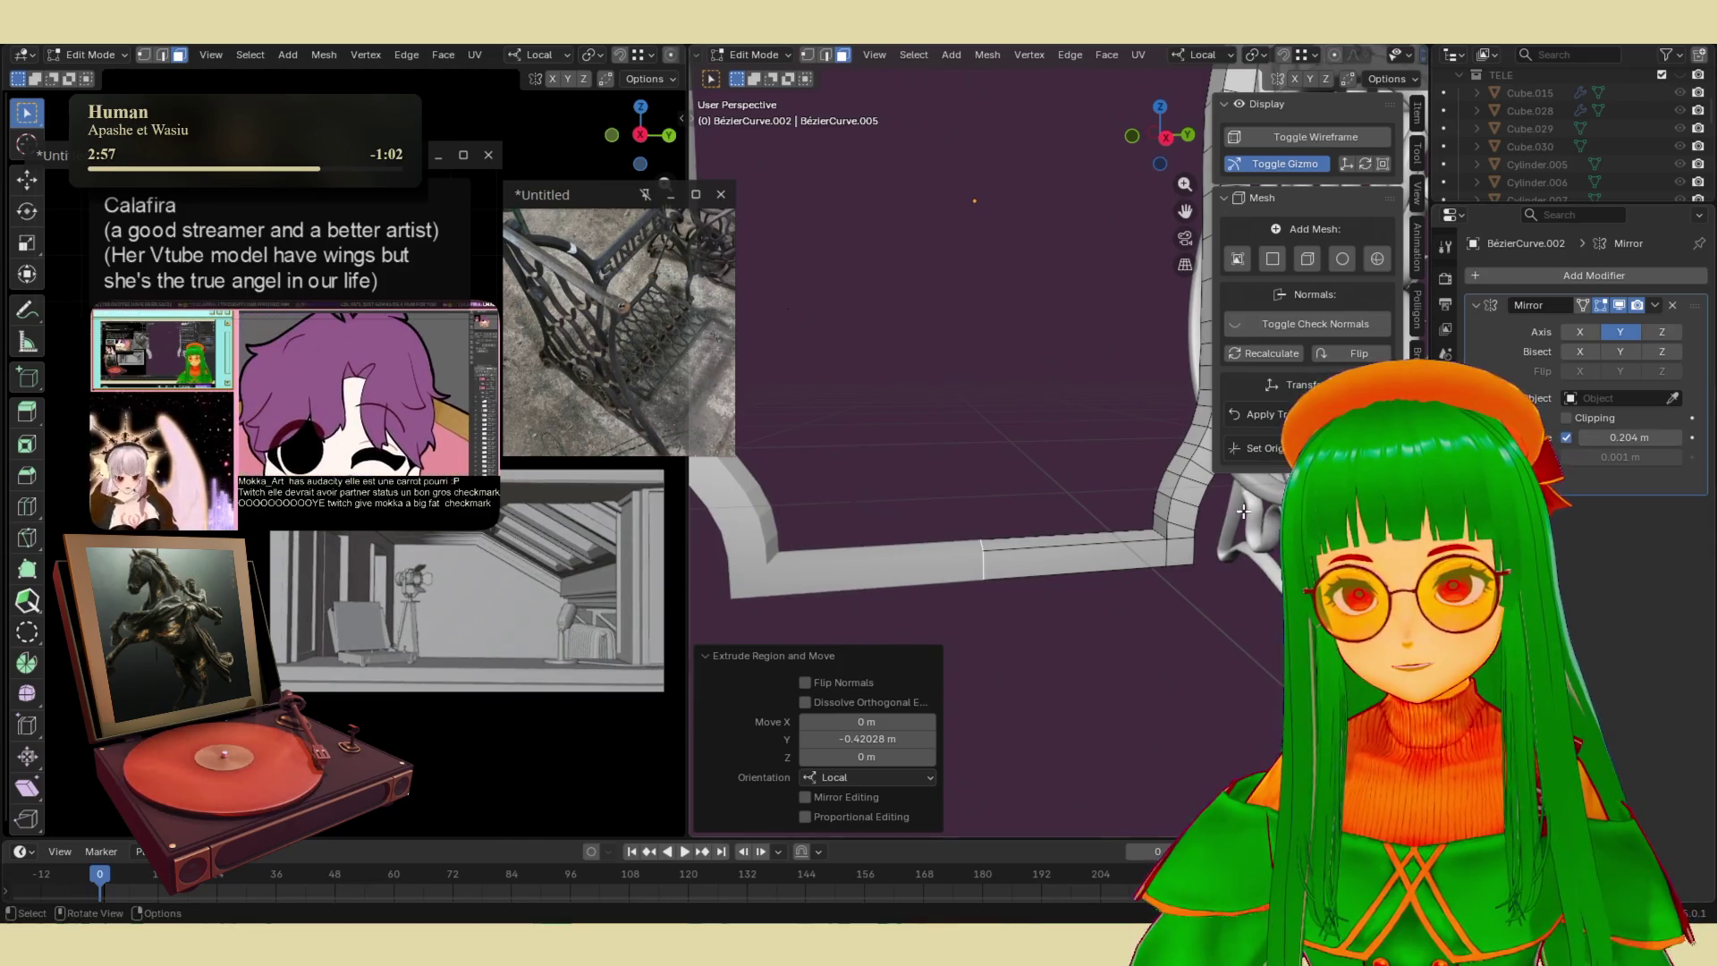
key("e")
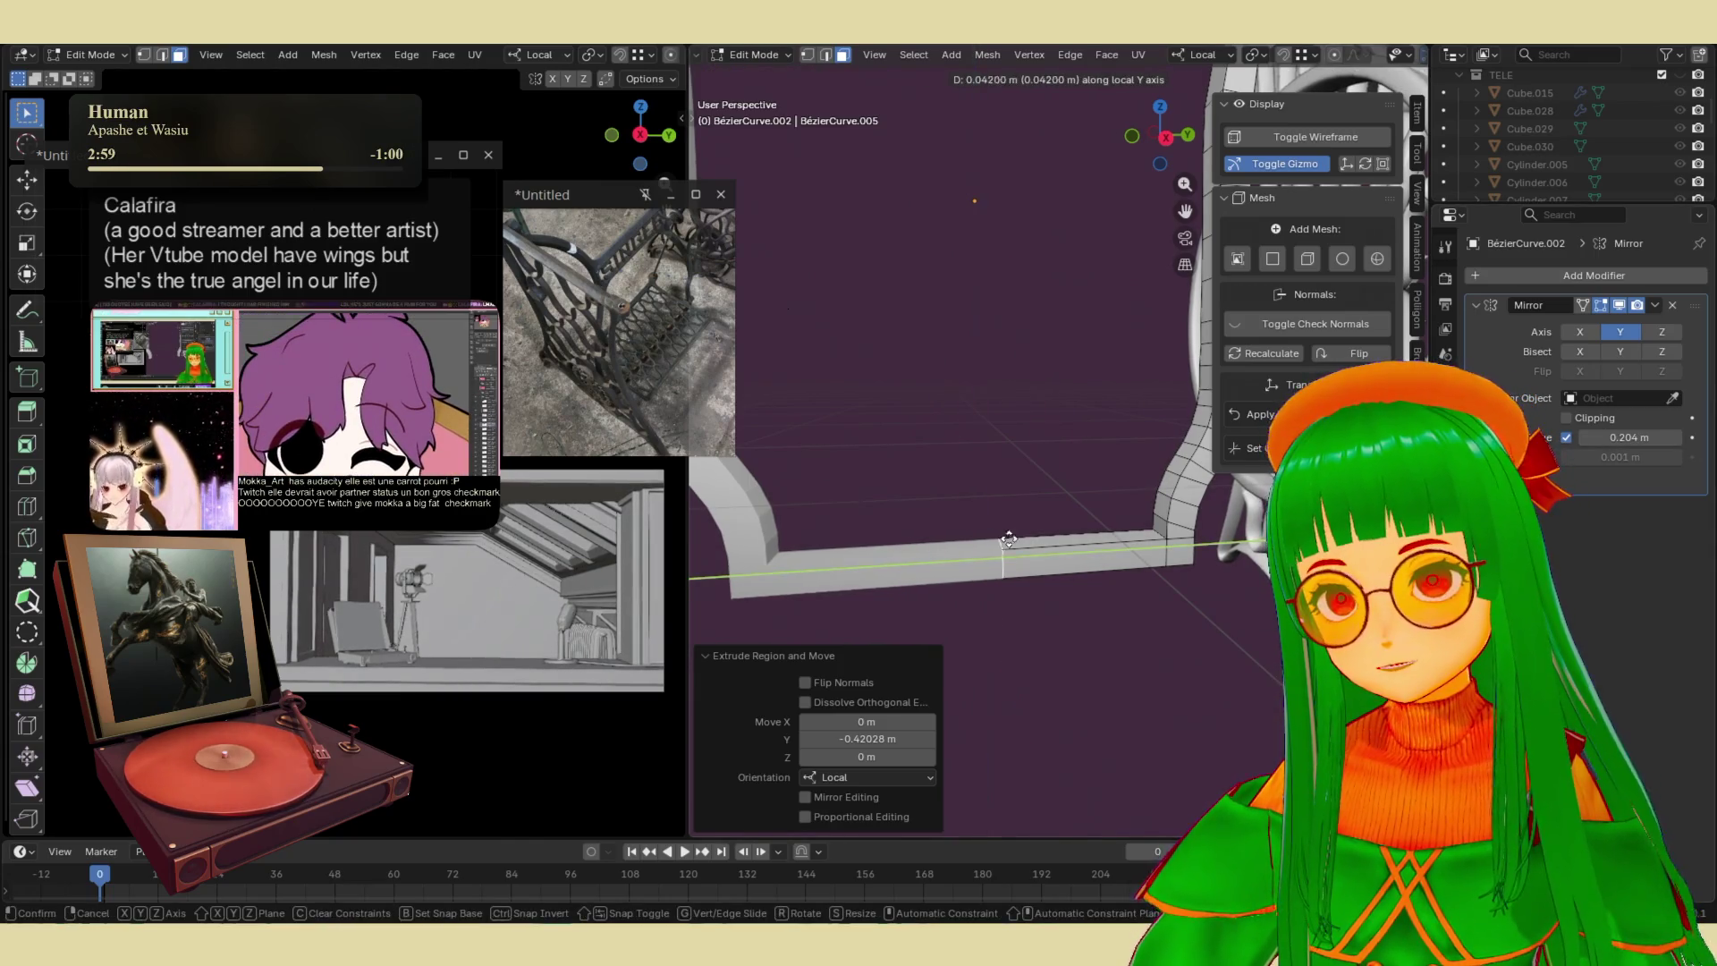
left_click(1017, 535)
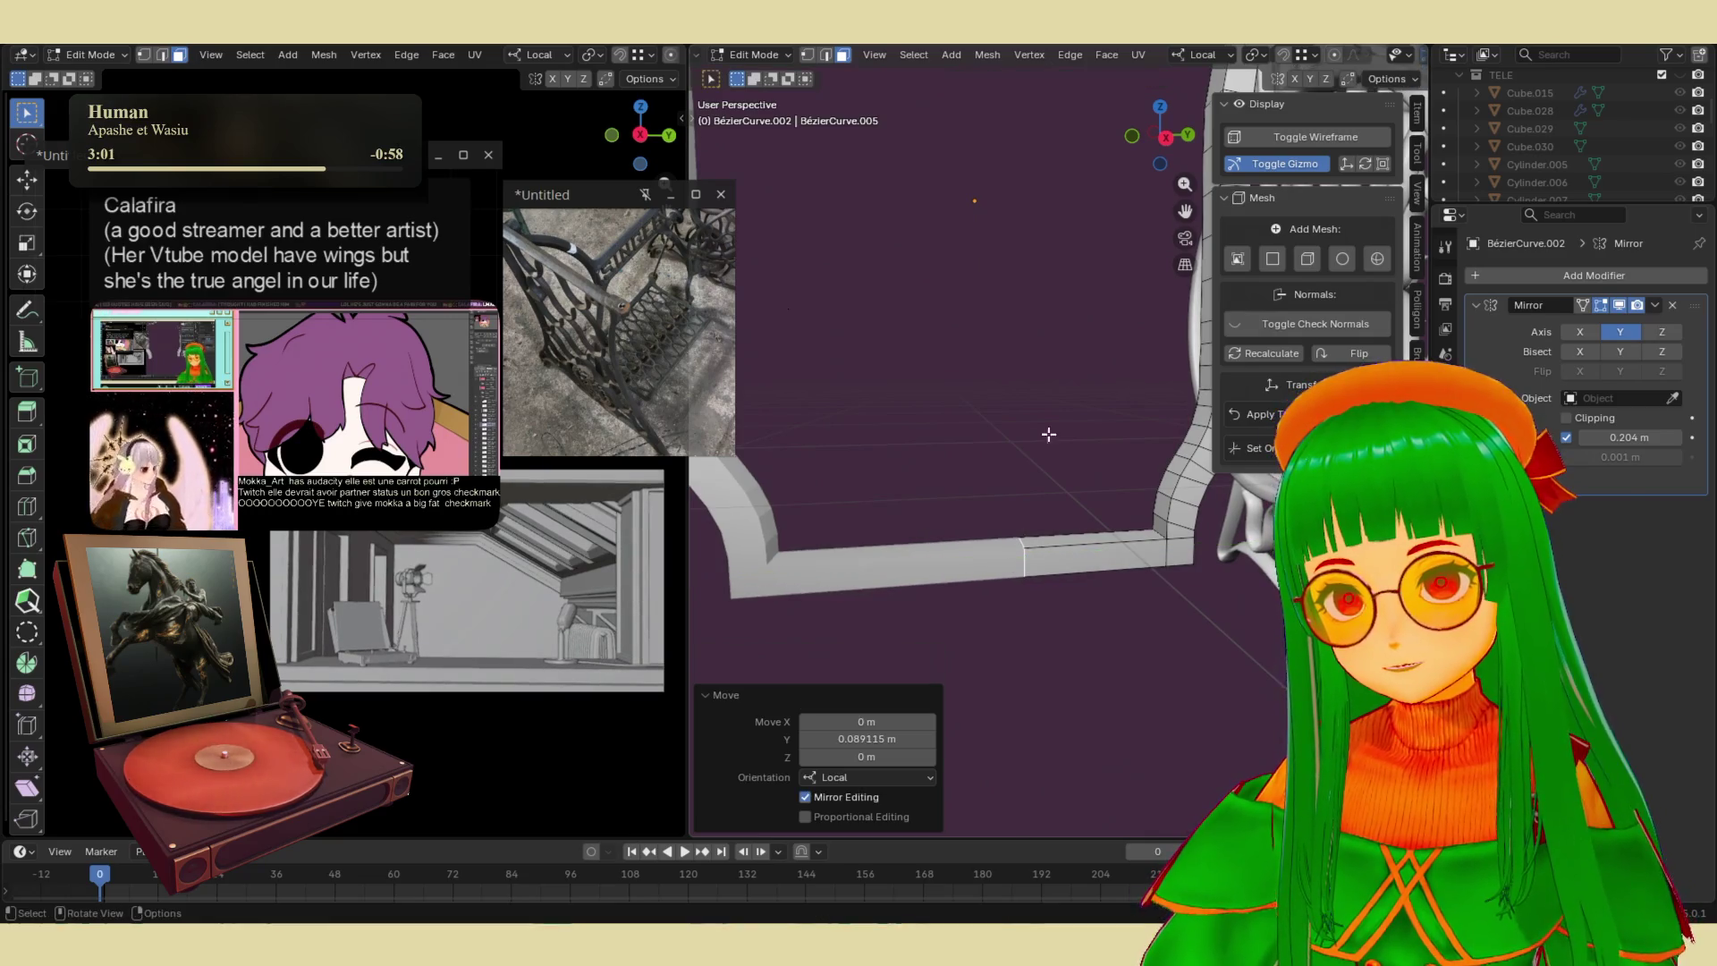
scroll(1042, 460, "down", 5)
key("Tab")
- Move the curved frame along the X axis
middle_click_drag(1055, 394, 1019, 543)
scroll(1020, 543, "up", 8)
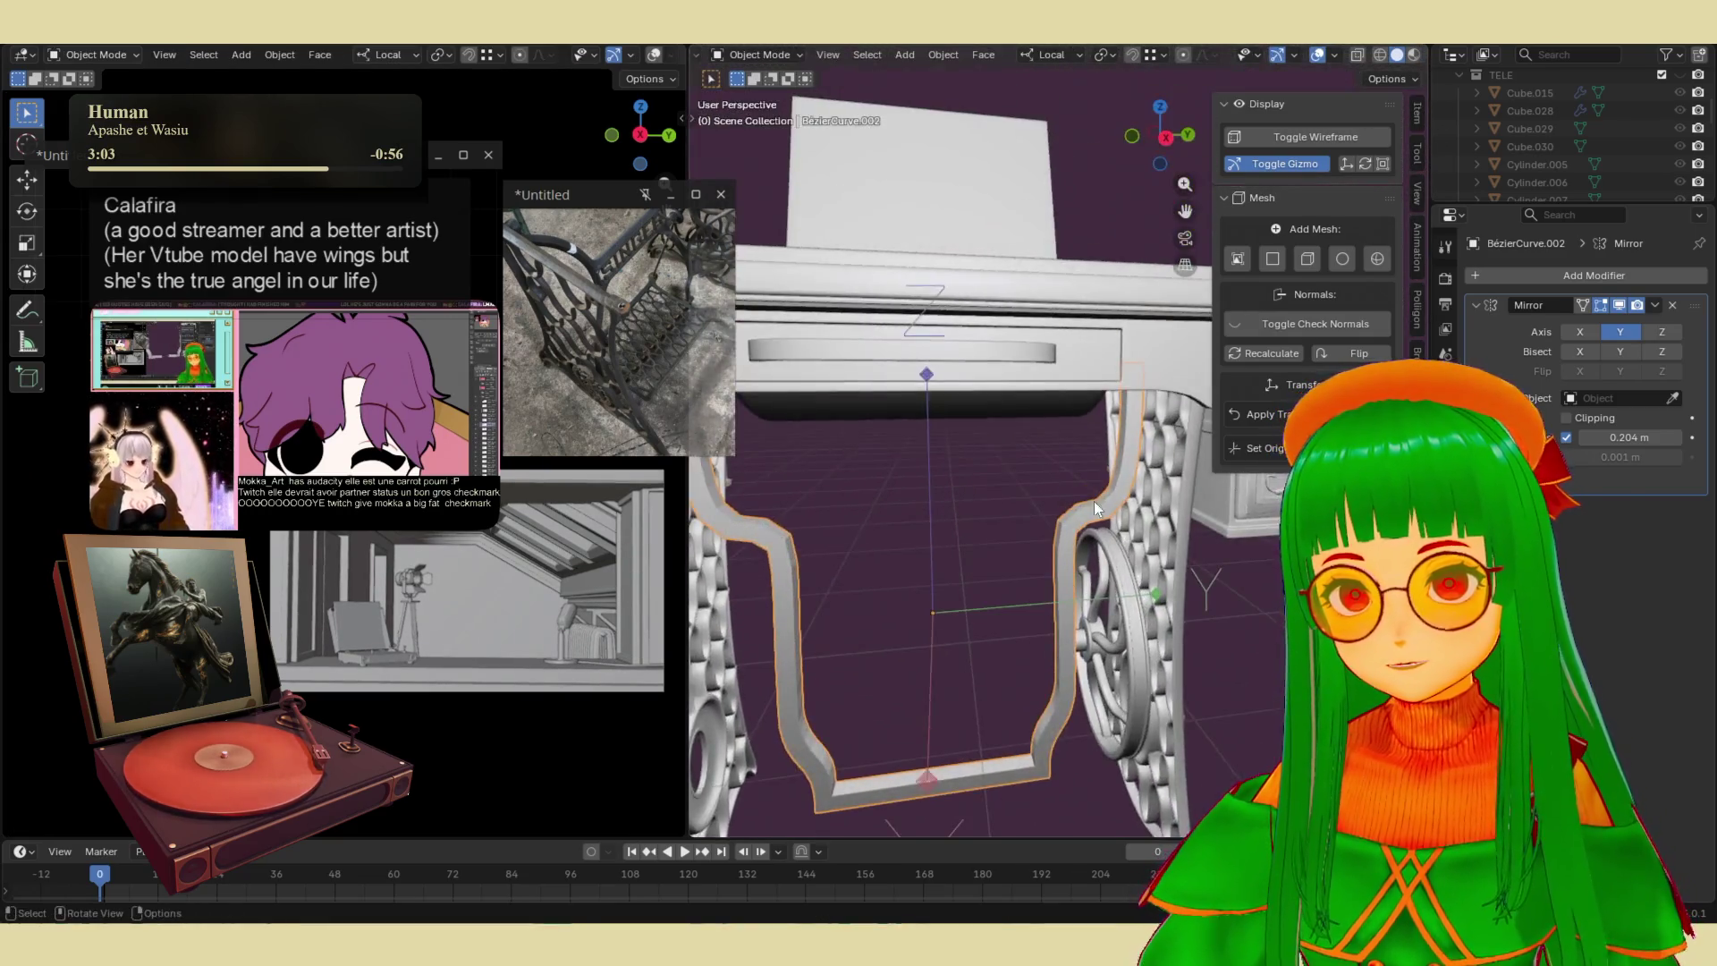
mouse_move(1139, 377)
middle_mouse_down()
mouse_move(1188, 363)
mouse_move(1132, 342)
mouse_move(1167, 371)
mouse_move(1146, 431)
mouse_move(1087, 458)
middle_mouse_up()
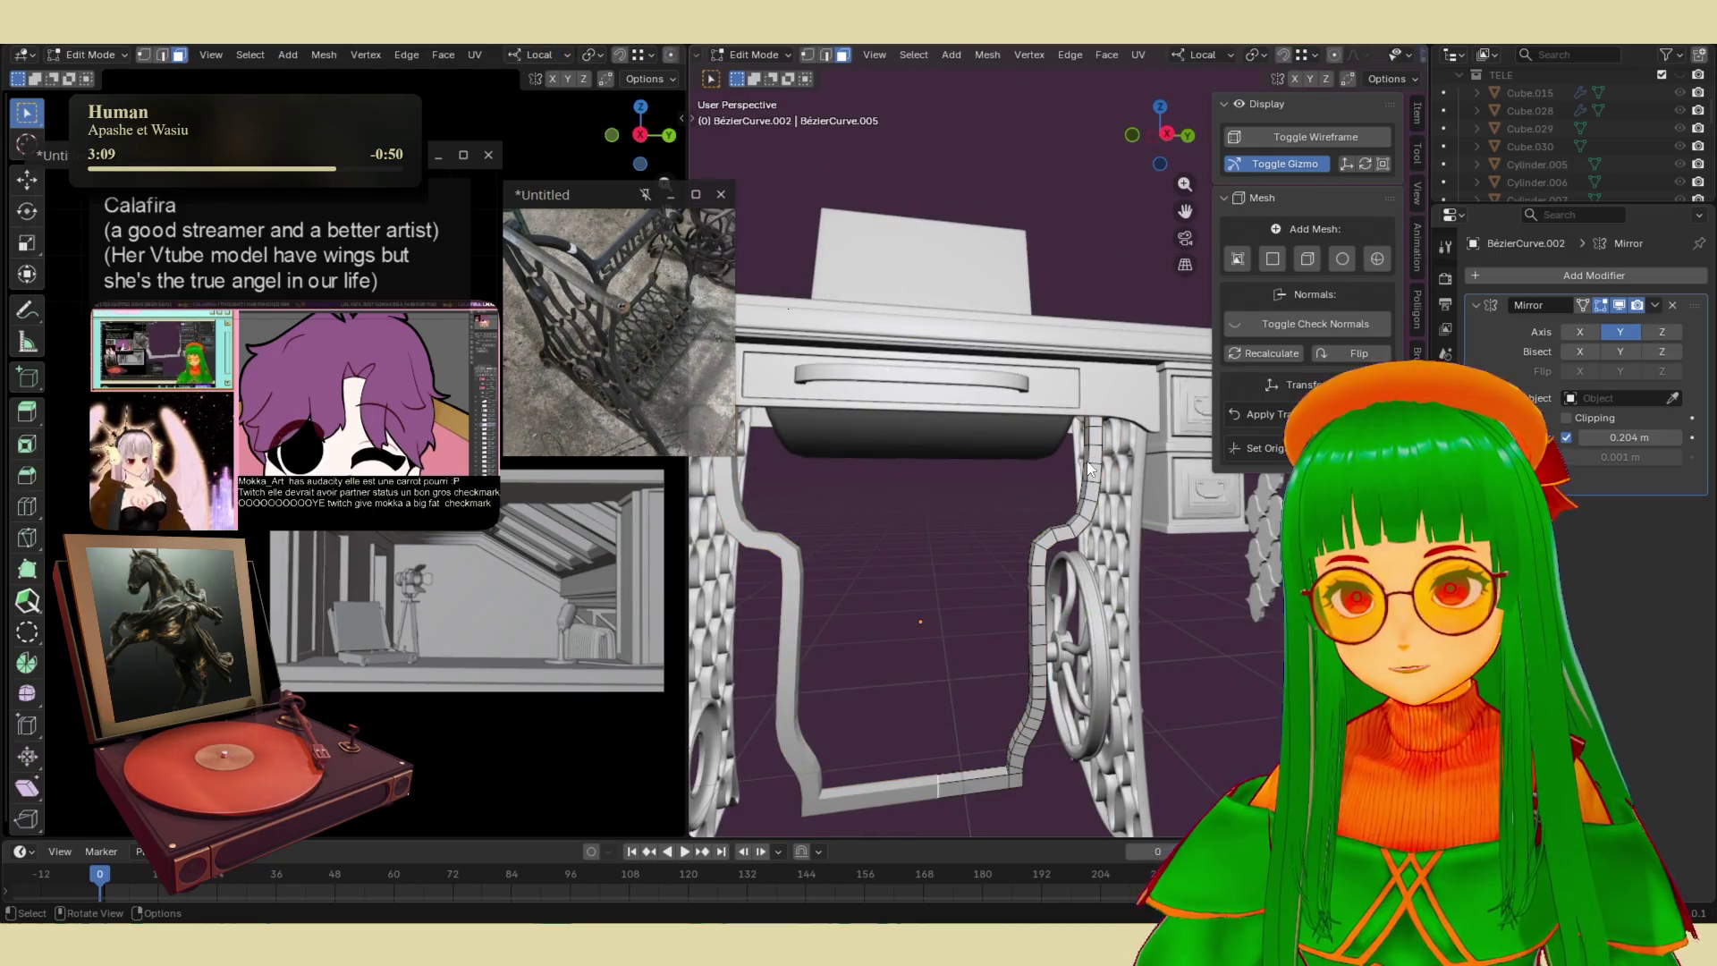
key("g")
key("x")
key("x")
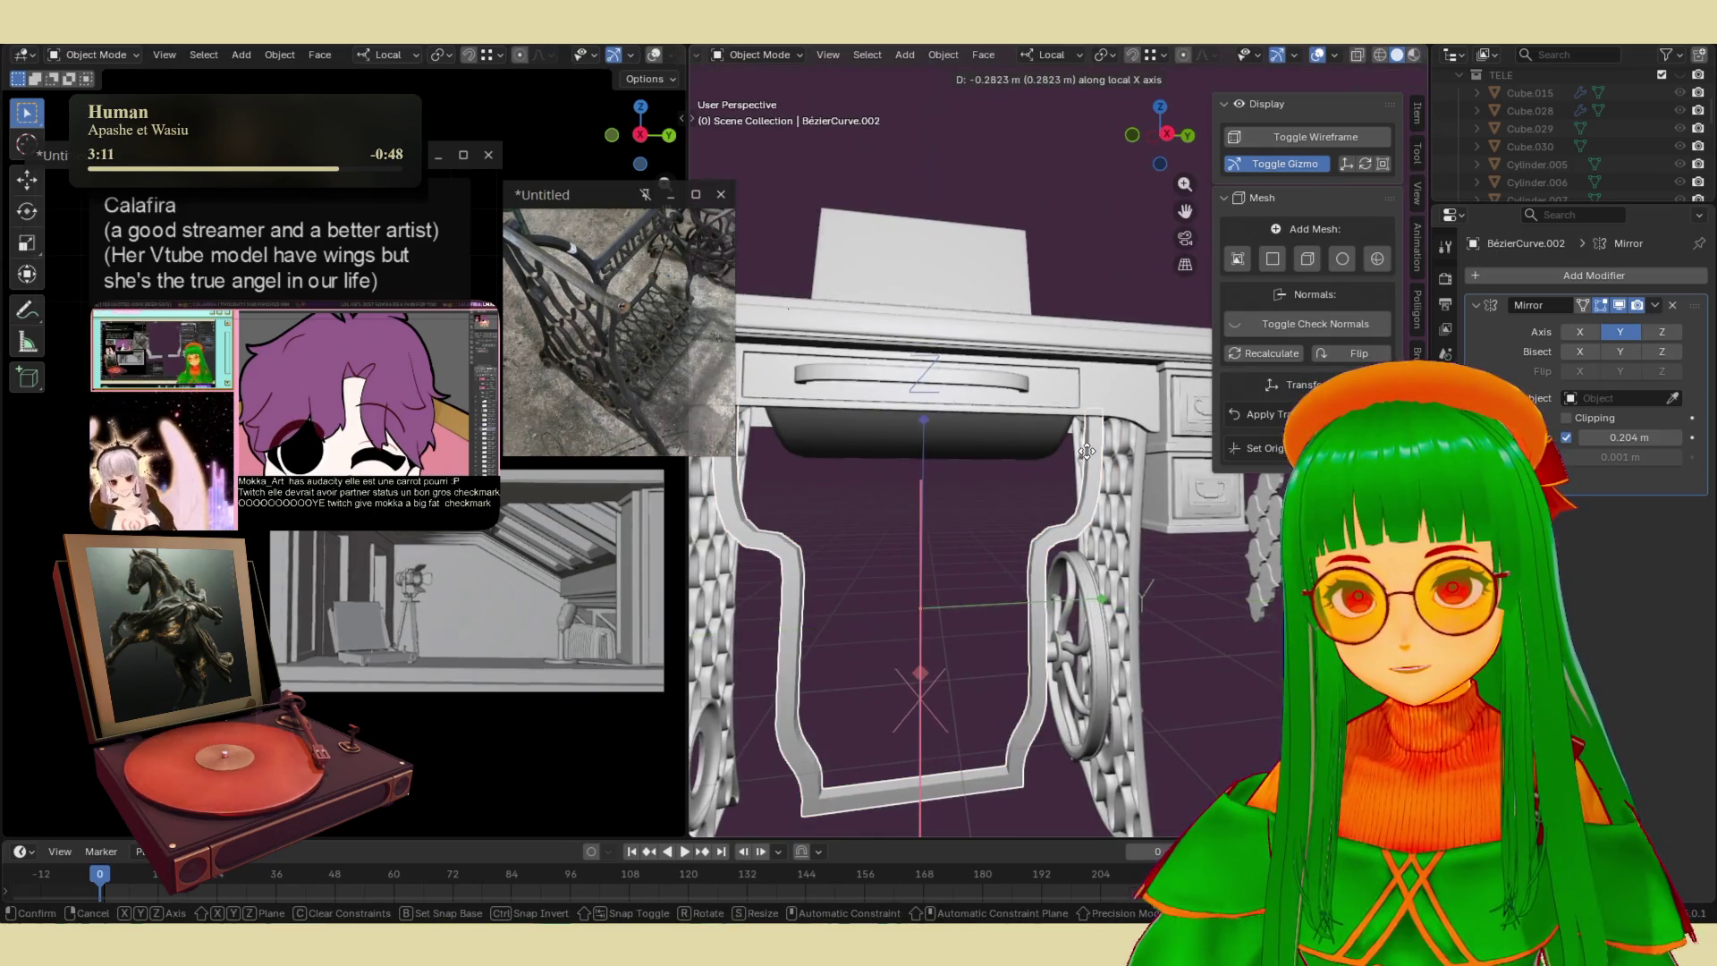
left_click(1089, 461)
- Turn off Affect Only Origins and raise the frame 0.15328 m on Z
left_click(1393, 82)
left_click(1386, 122)
key("g")
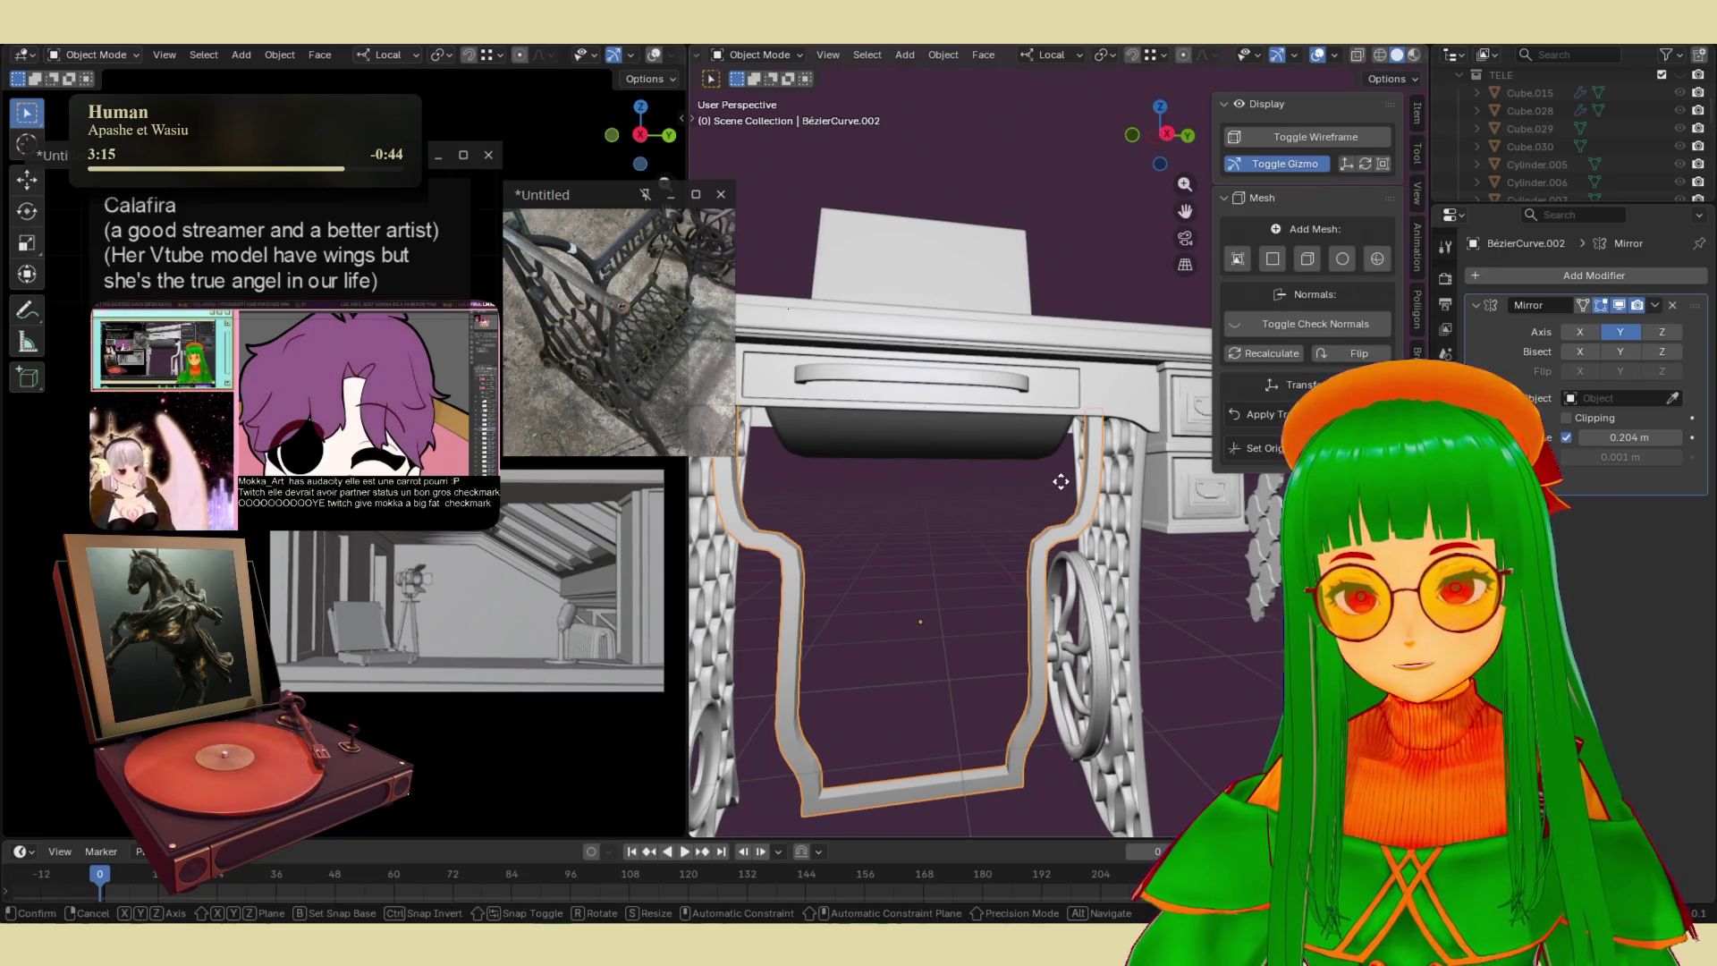
key("z")
key("z")
left_click(1070, 449)
- Lower the curved frame 0.051846 m along Z
mouse_move(1056, 458)
middle_mouse_down()
mouse_move(1098, 347)
mouse_move(1035, 484)
mouse_move(968, 443)
mouse_move(1053, 517)
mouse_move(1047, 376)
mouse_move(1015, 424)
mouse_move(1047, 410)
mouse_move(1098, 287)
mouse_move(1010, 453)
mouse_move(1089, 405)
middle_mouse_up()
key("g")
key("z")
left_click(1048, 418)
- In Edit Mode, select an edge loop on the curved brace and inspect it in local view
key("Tab")
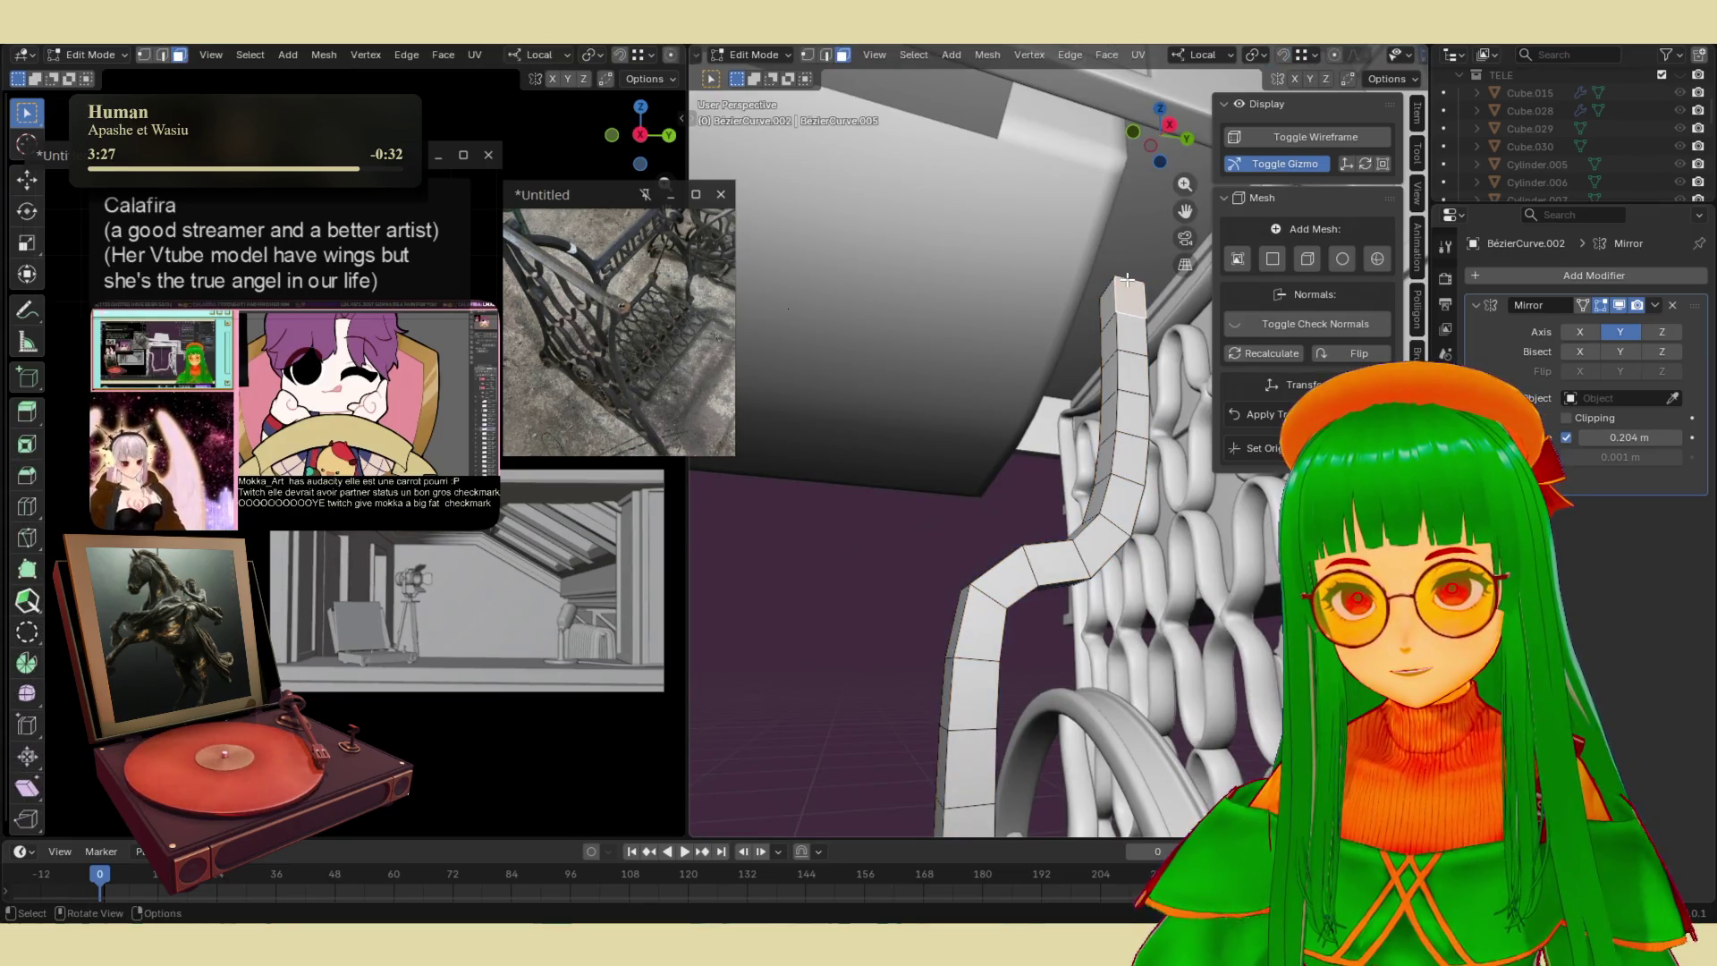
middle_click_drag(1127, 280, 1120, 277)
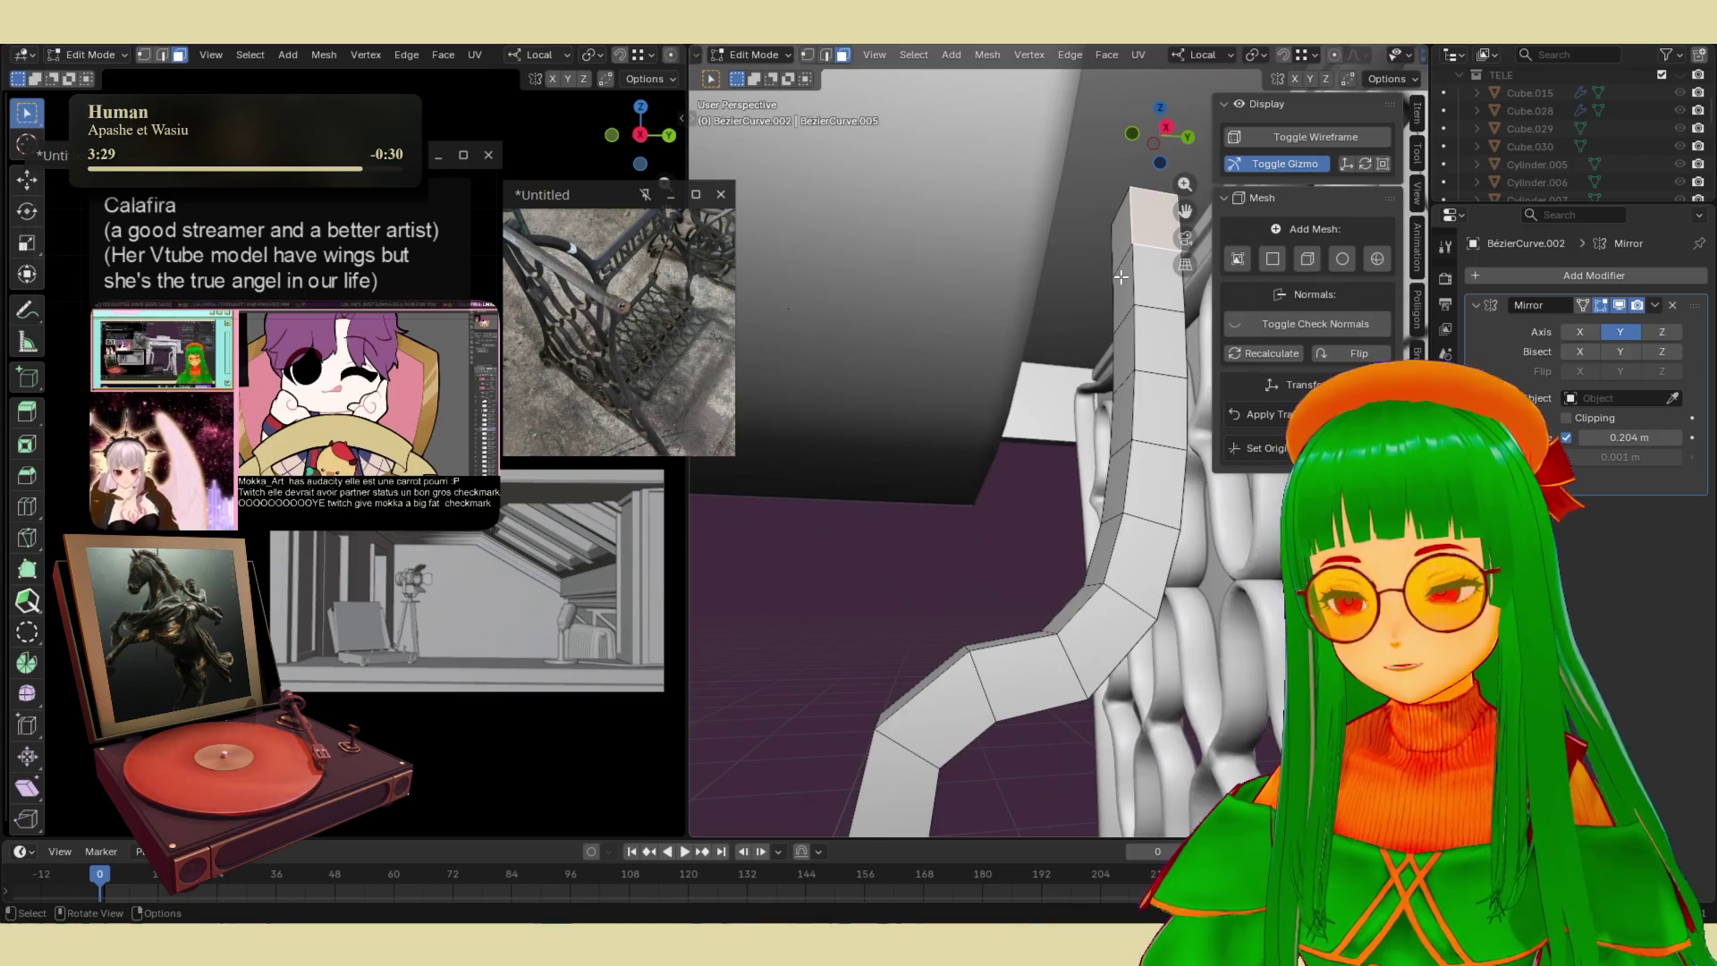
key("2")
left_click(1118, 193, "alt")
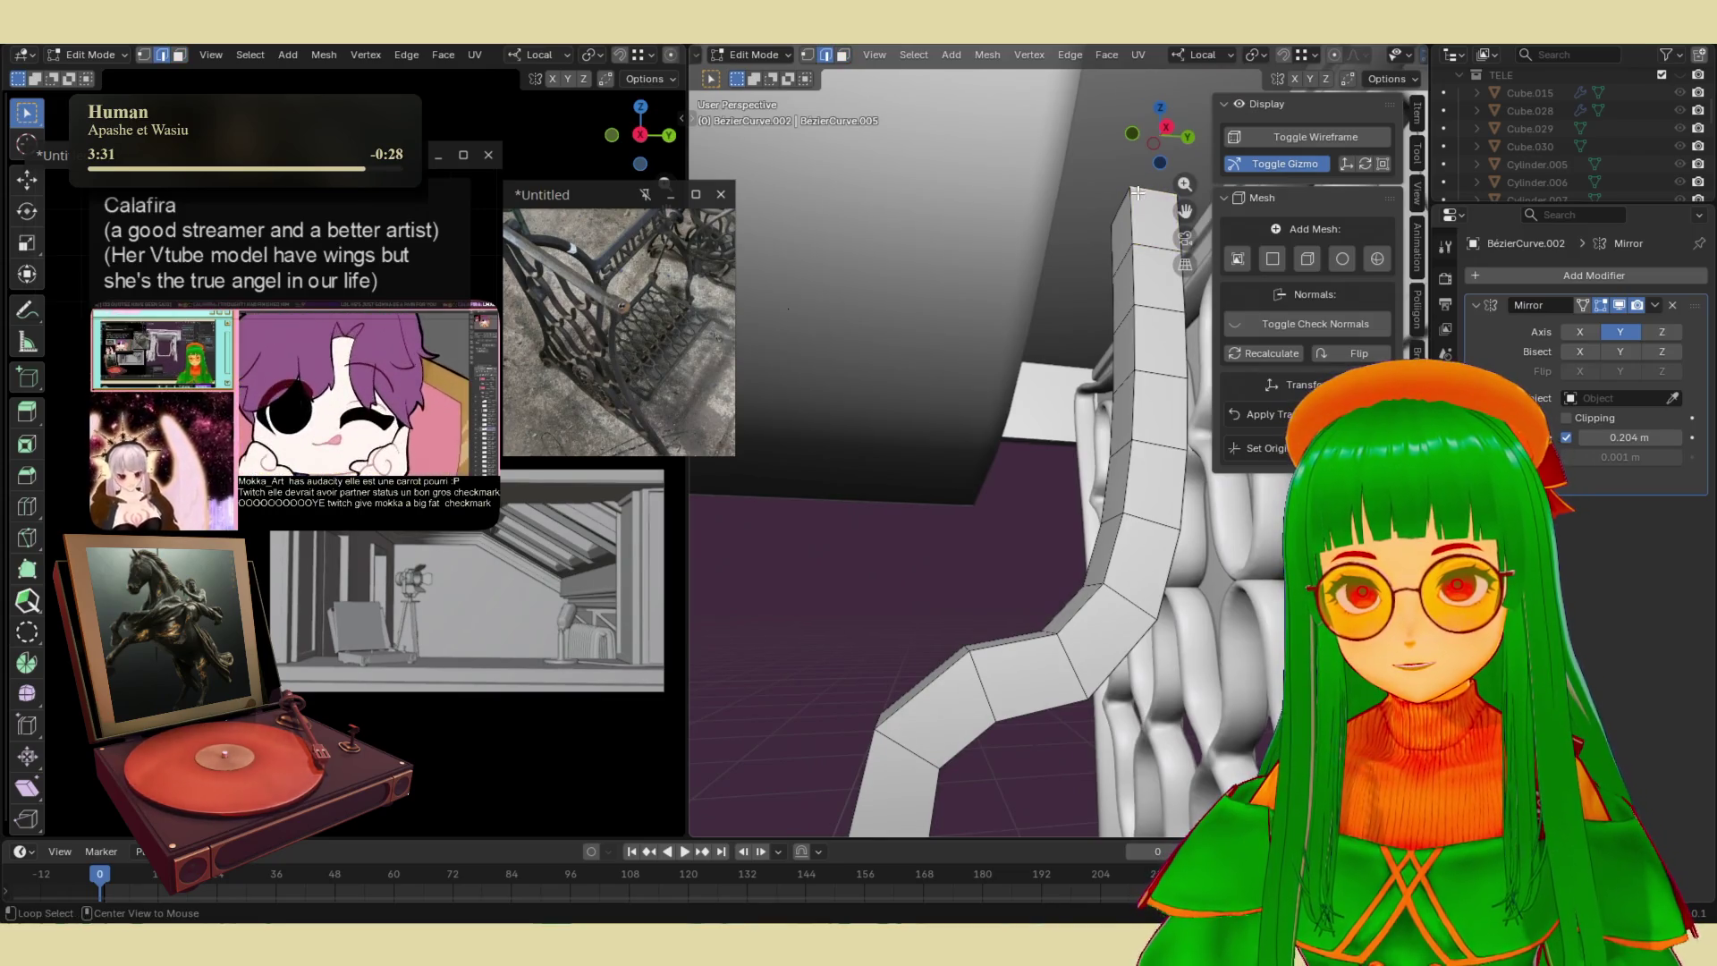
scroll(1121, 207, "up", 8)
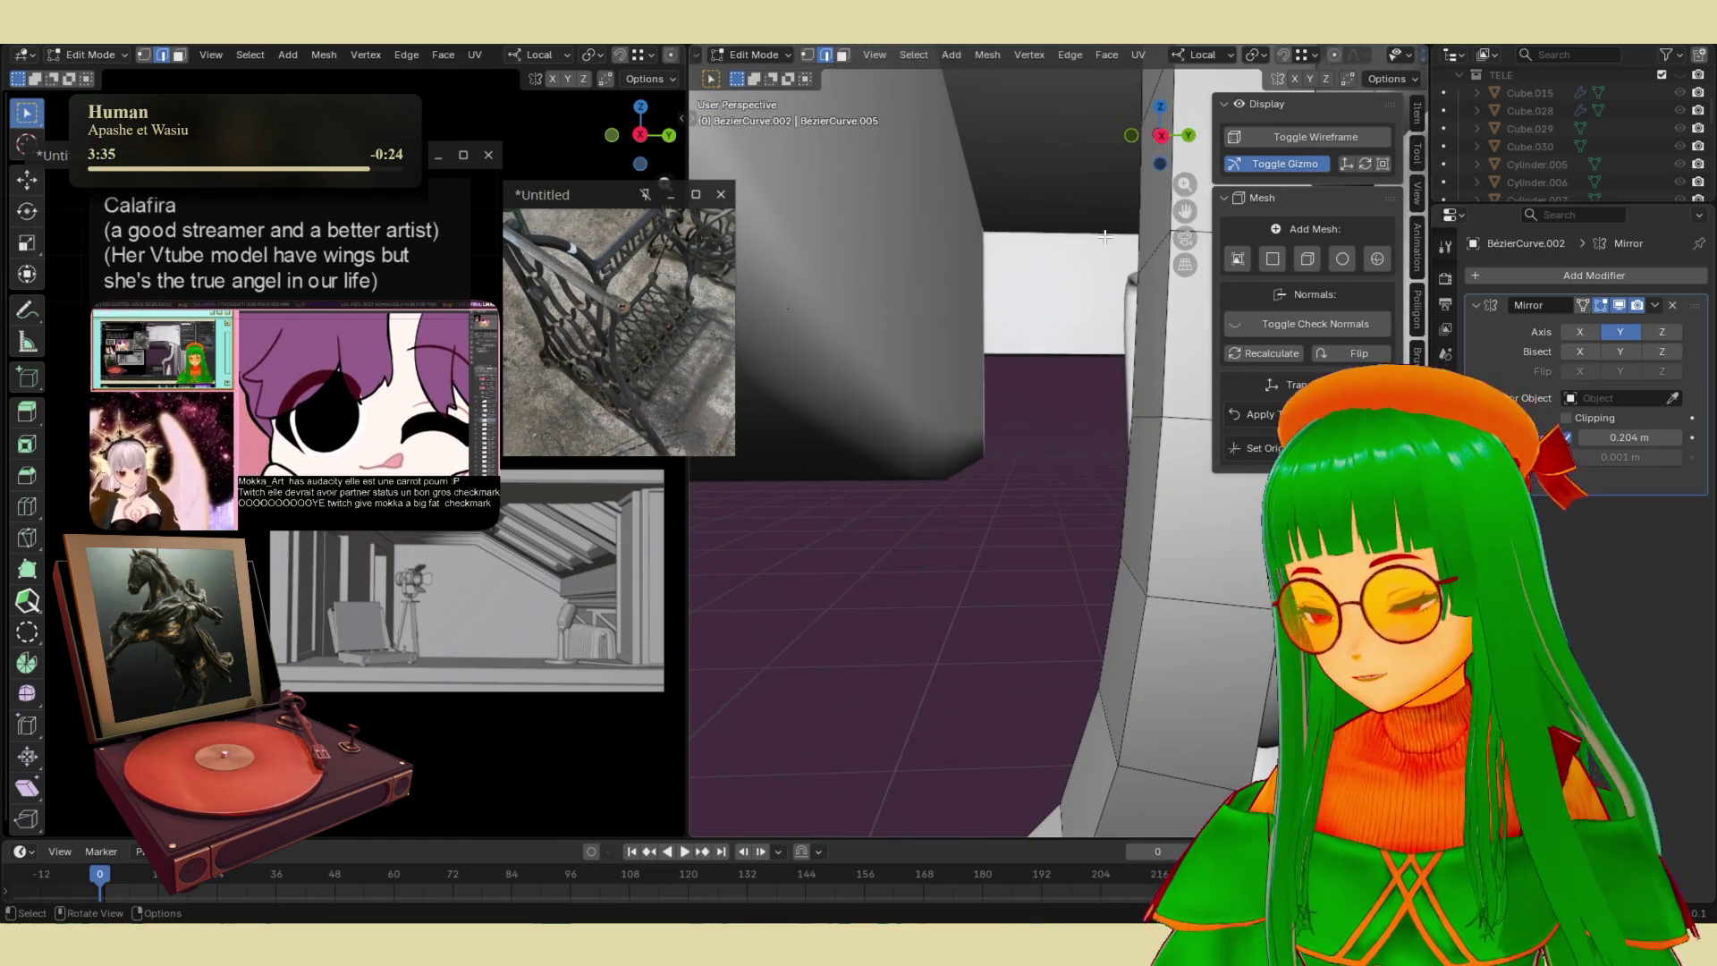
key("KP_Divide")
mouse_move(1098, 242)
middle_mouse_down()
mouse_move(1008, 352)
mouse_move(834, 387)
middle_mouse_up()
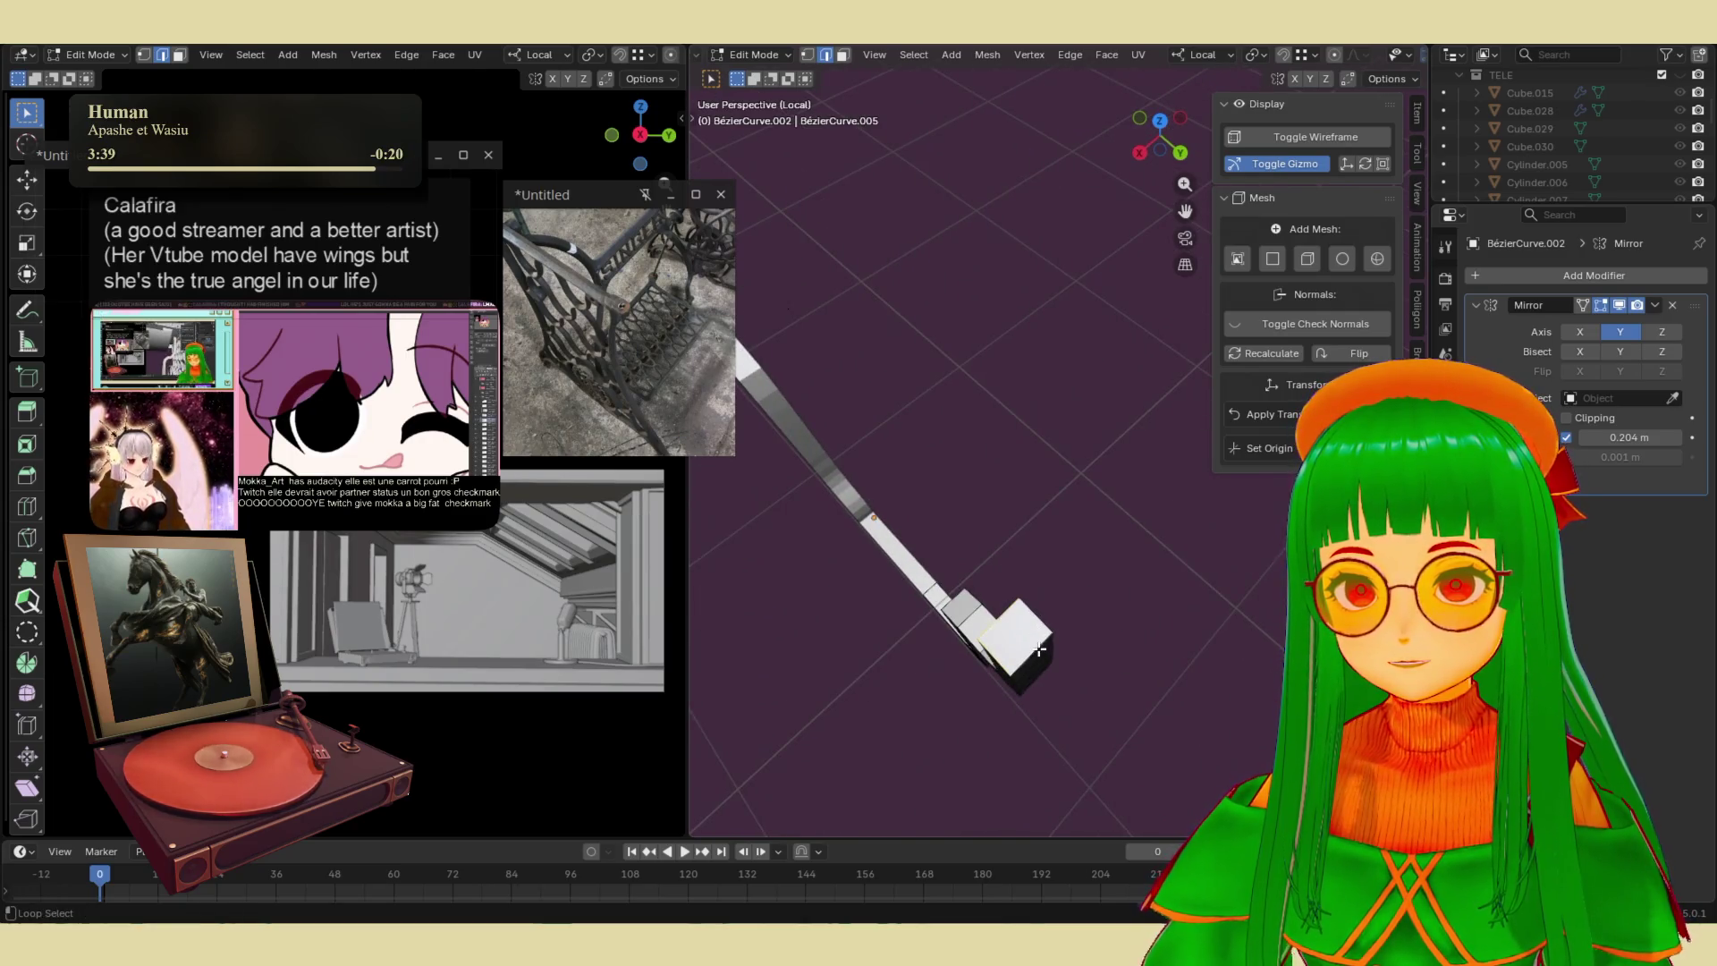
mouse_move(1009, 599)
middle_mouse_down()
mouse_move(1123, 474)
mouse_move(1065, 567)
mouse_move(1086, 518)
middle_mouse_up()
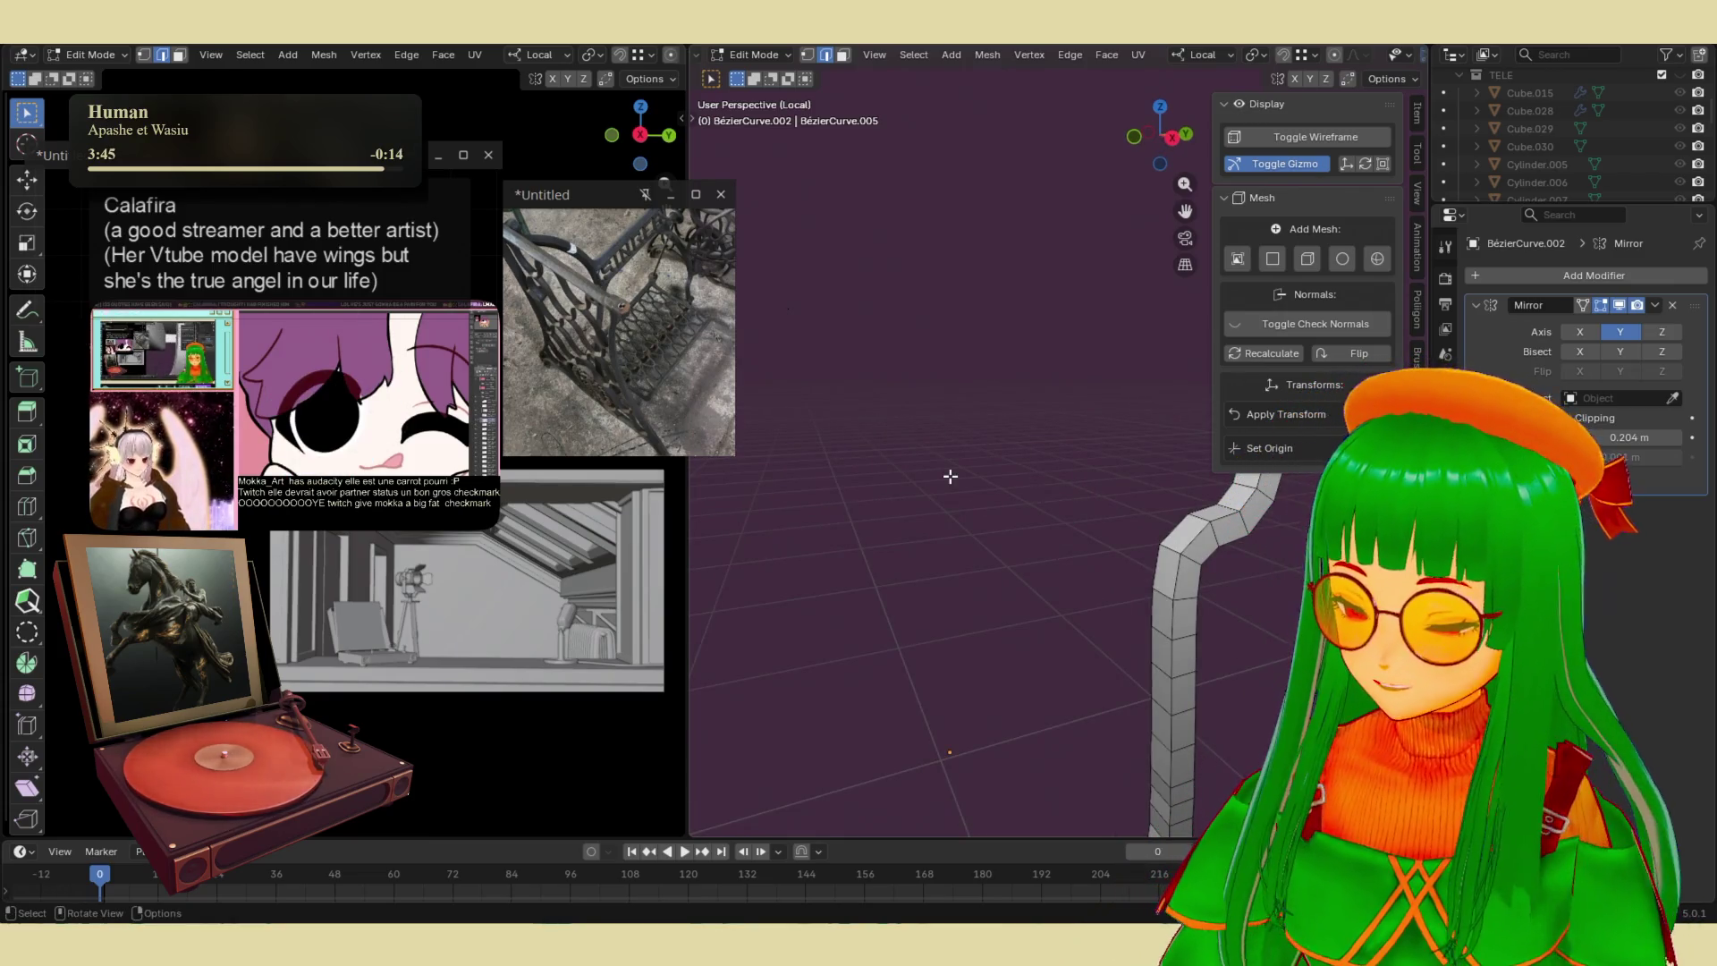
key("KP_Divide")
mouse_move(957, 487)
middle_mouse_down()
mouse_move(989, 522)
mouse_move(1028, 473)
middle_mouse_up()
- Shift the selected brace loop along its local X axis and return to Object Mode
key("g")
key("x")
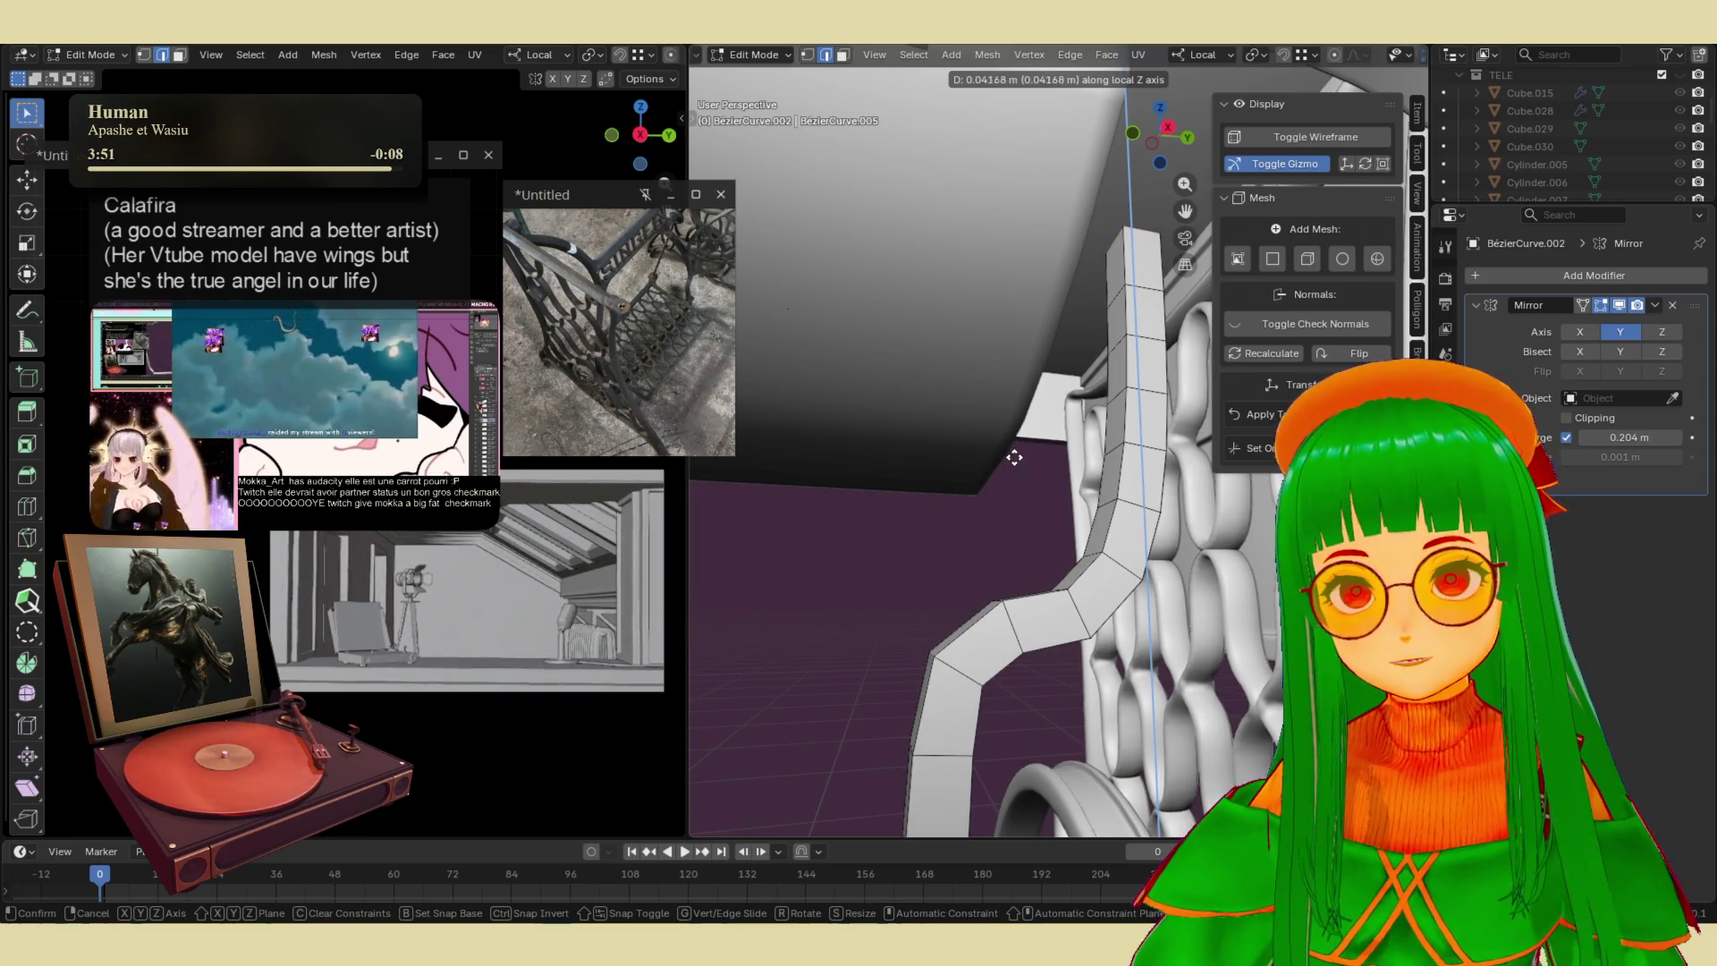
left_click(1014, 457)
scroll(1101, 573, "down", 6)
key("Tab")
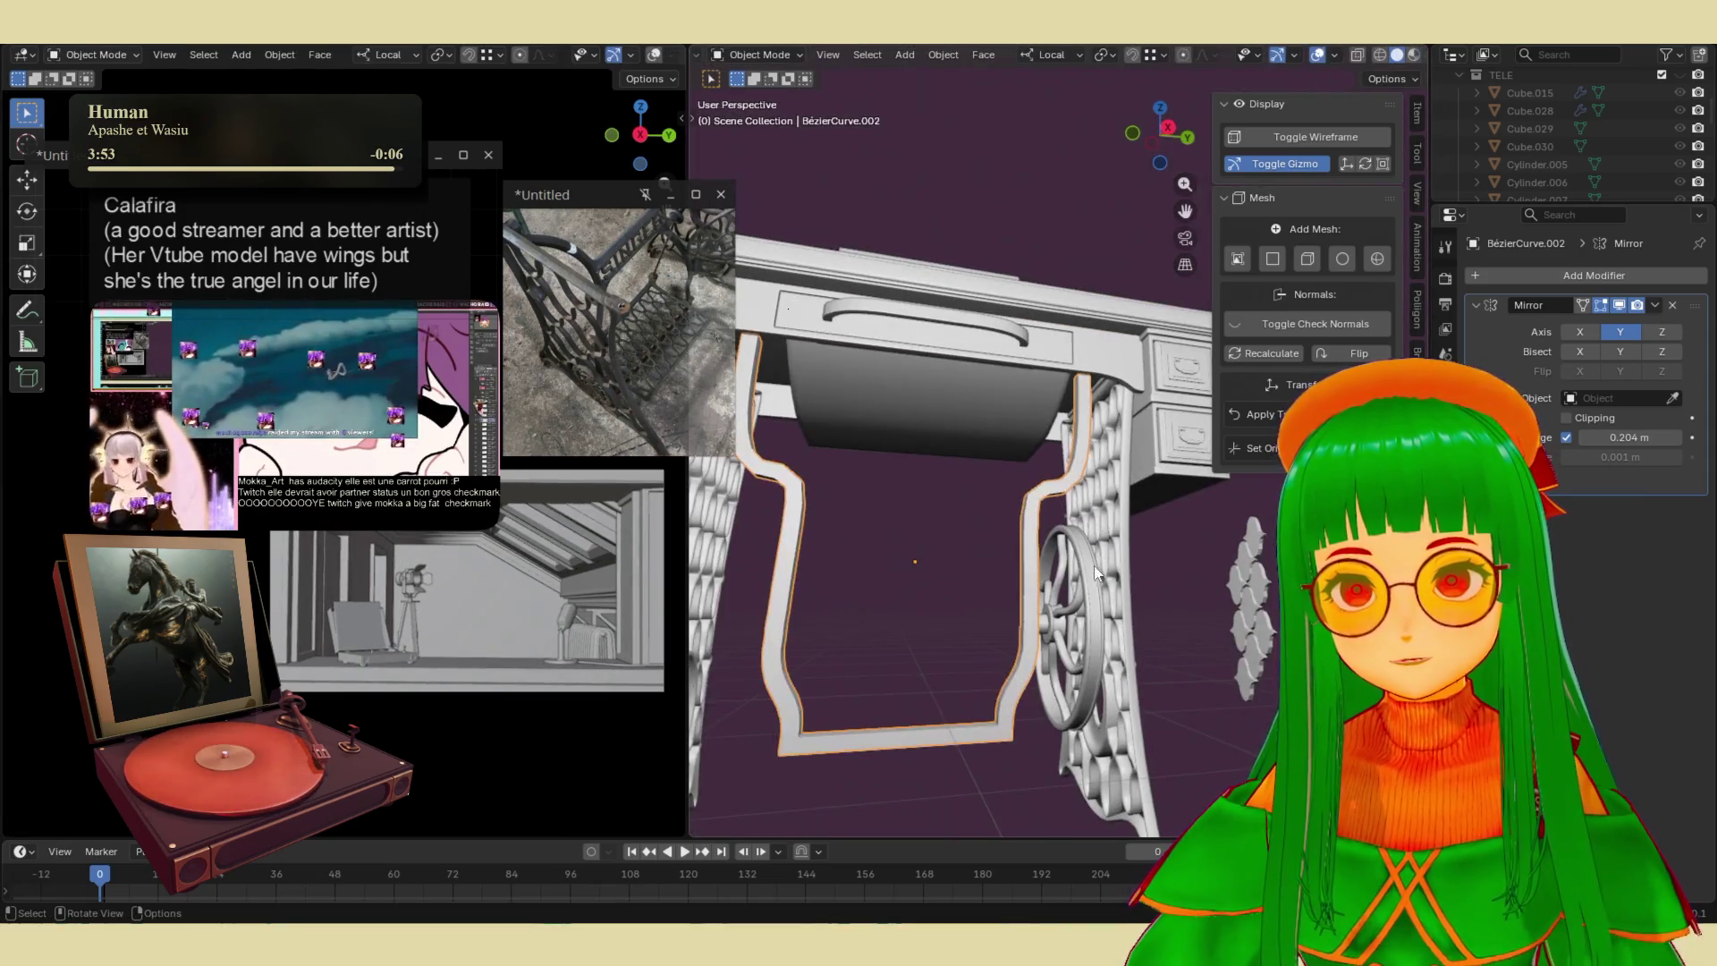
scroll(1102, 573, "down", 2)
scroll(1028, 529, "up", 5)
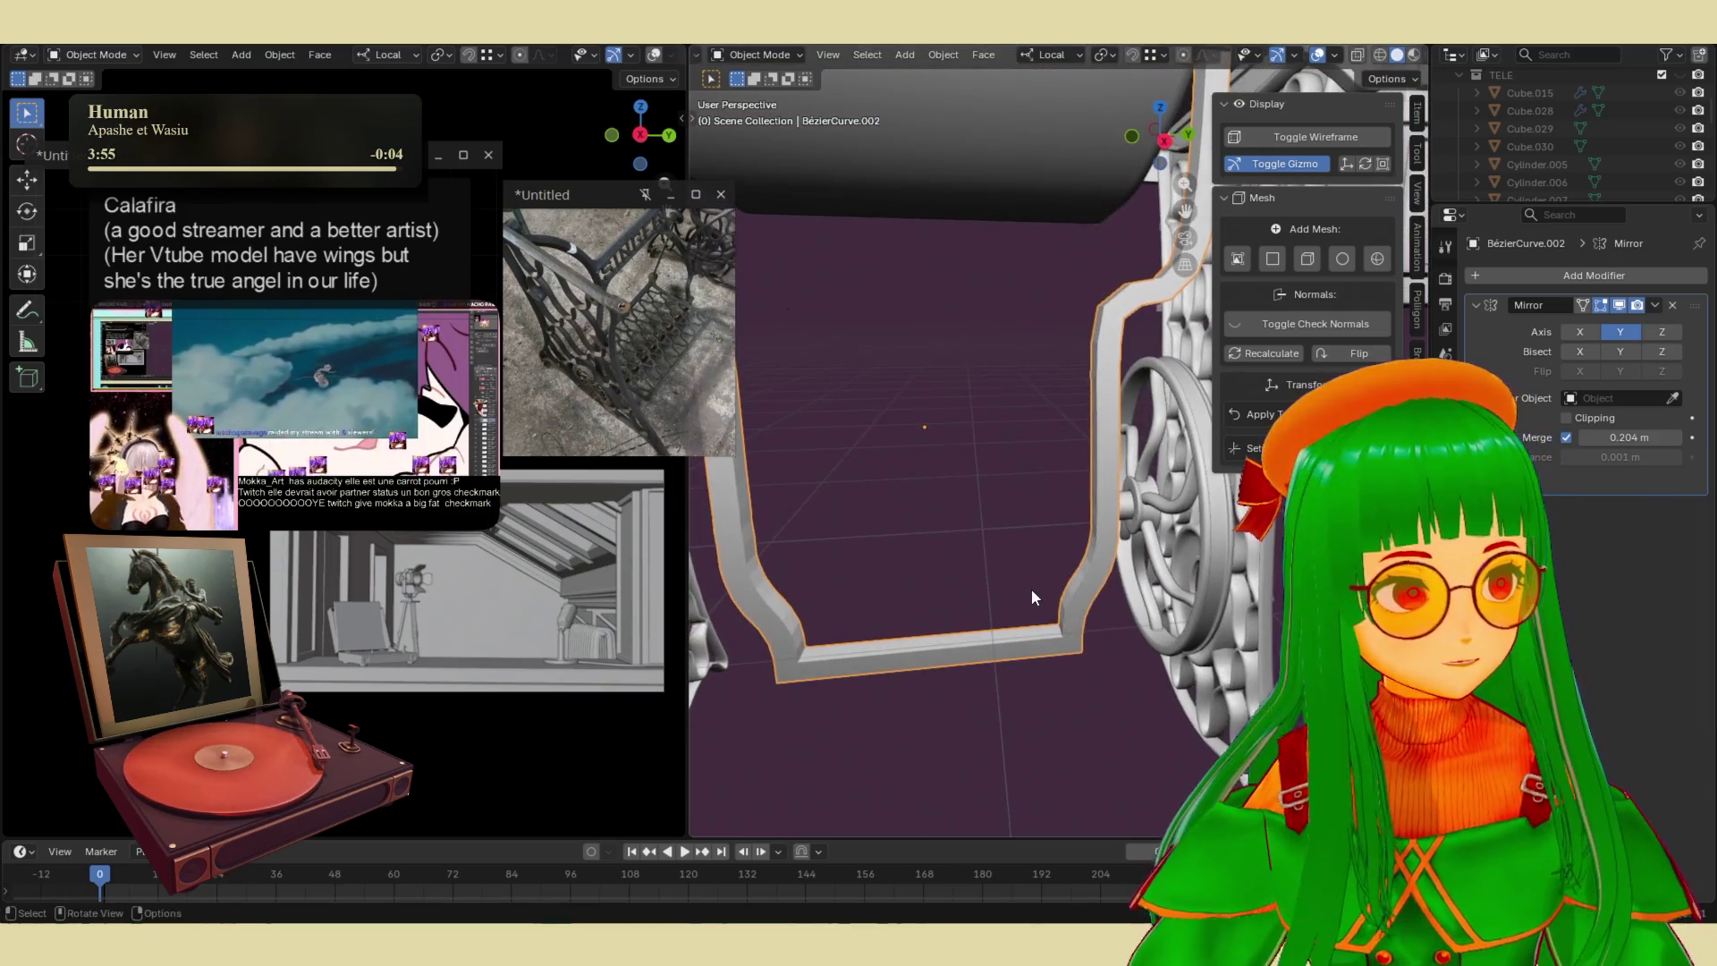
scroll(894, 499, "down", 5)
mouse_move(894, 498)
middle_mouse_down()
mouse_move(975, 475)
mouse_move(1000, 524)
middle_mouse_up()
left_click(962, 566)
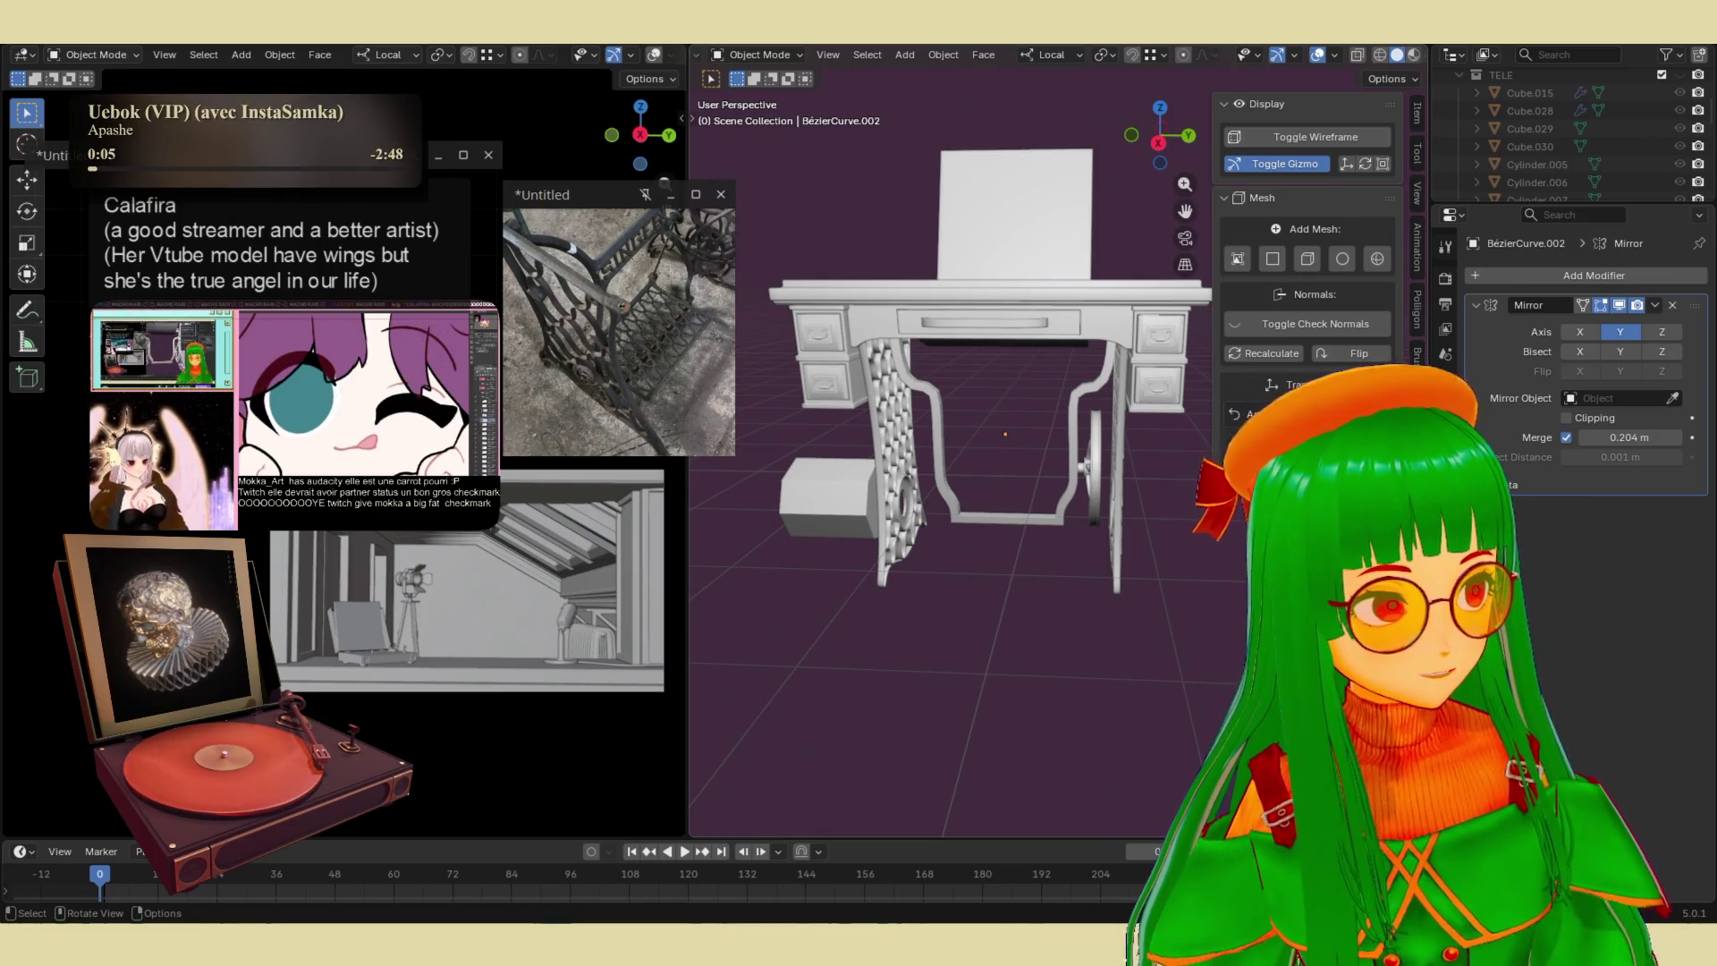
middle_click_drag(1050, 631, 903, 626)
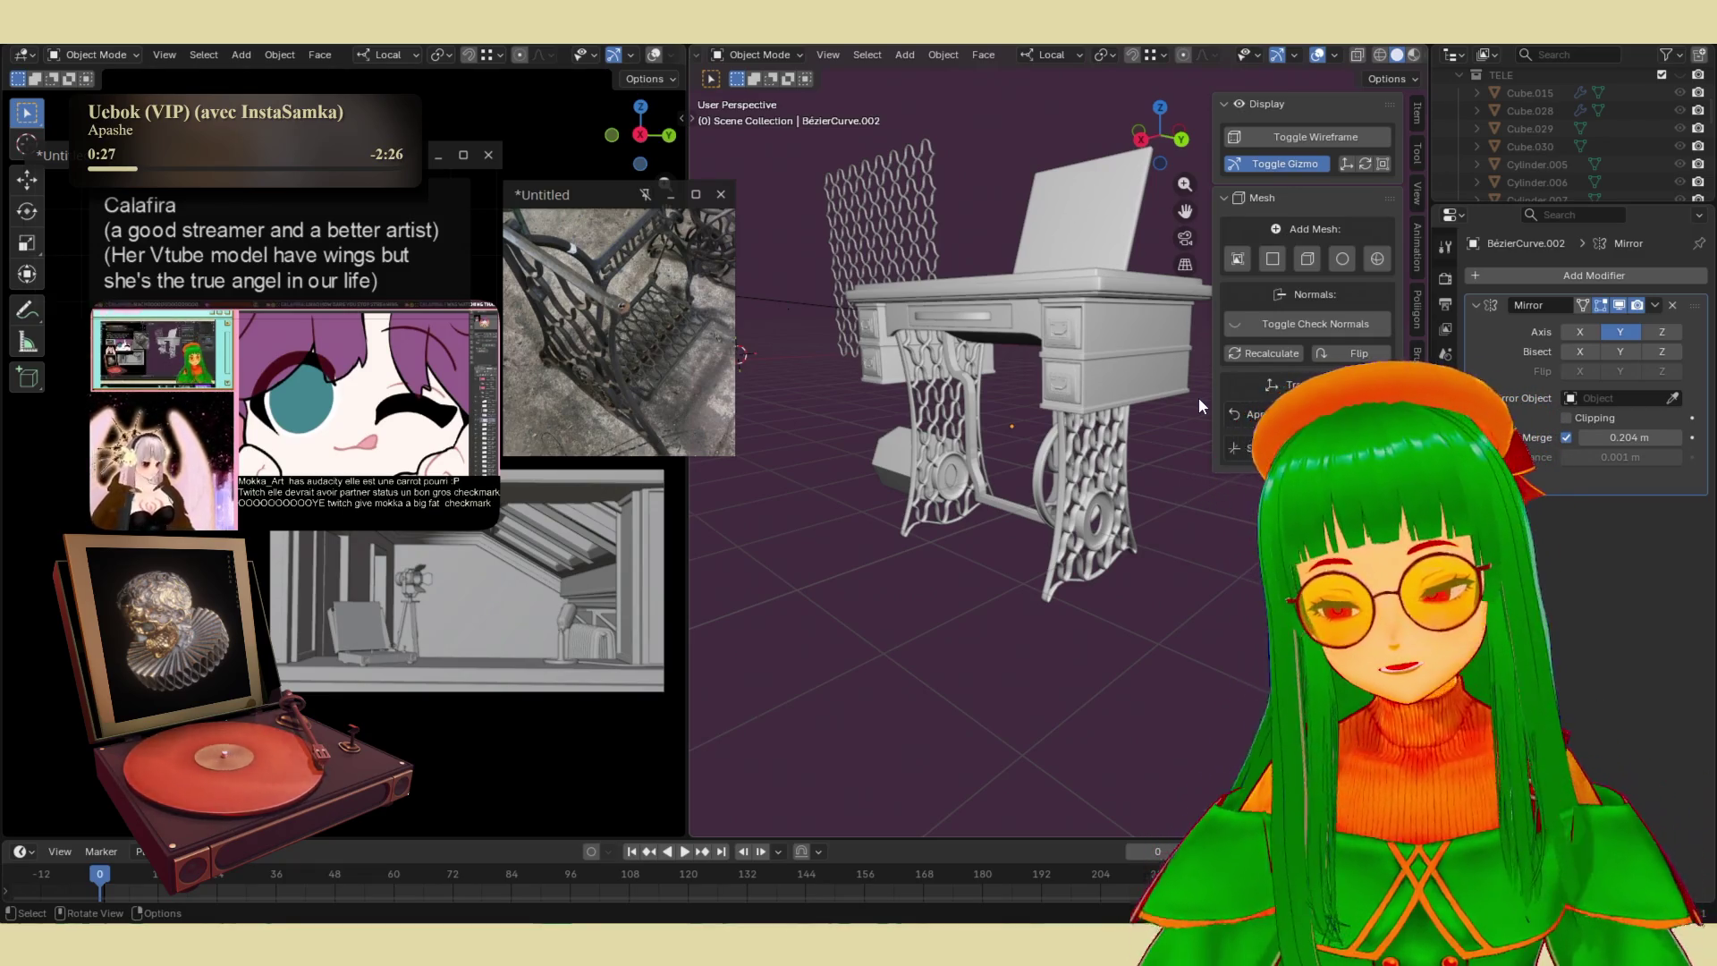
middle_click_drag(1030, 509, 1134, 489)
scroll(1135, 488, "up", 5)
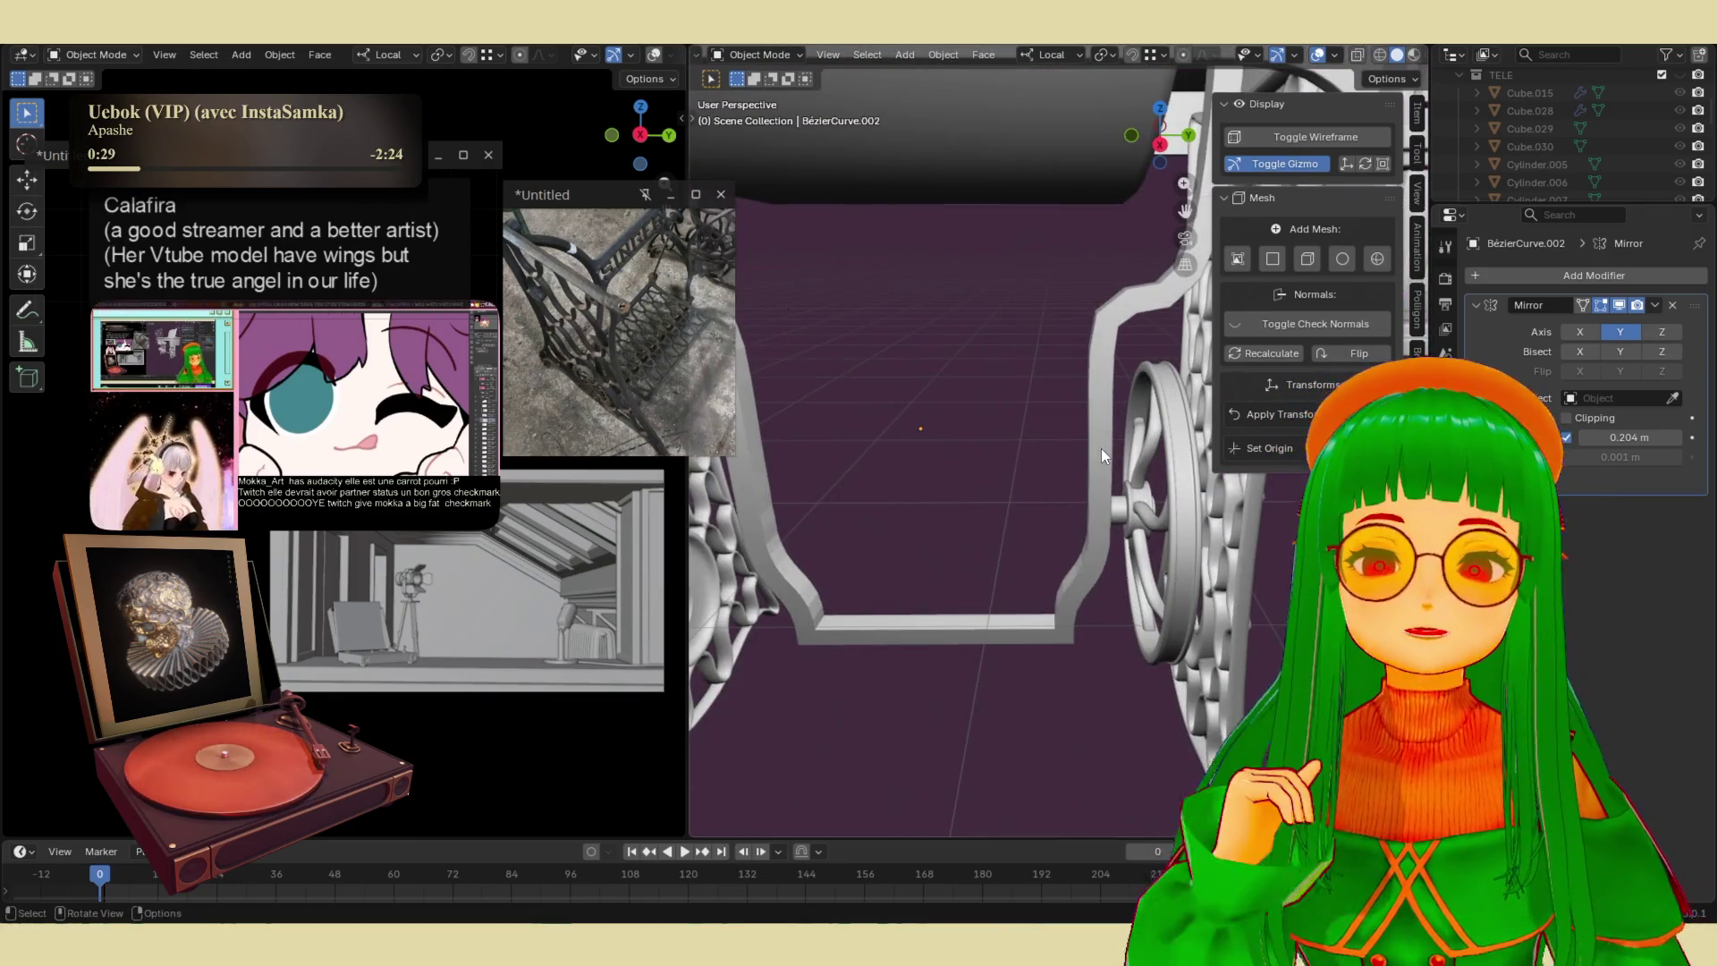
mouse_move(1061, 476)
middle_mouse_down()
mouse_move(1096, 453)
mouse_move(1078, 405)
middle_mouse_up()
- Slide the brace's upper block faces along local Y, then return to Object Mode
key("Tab")
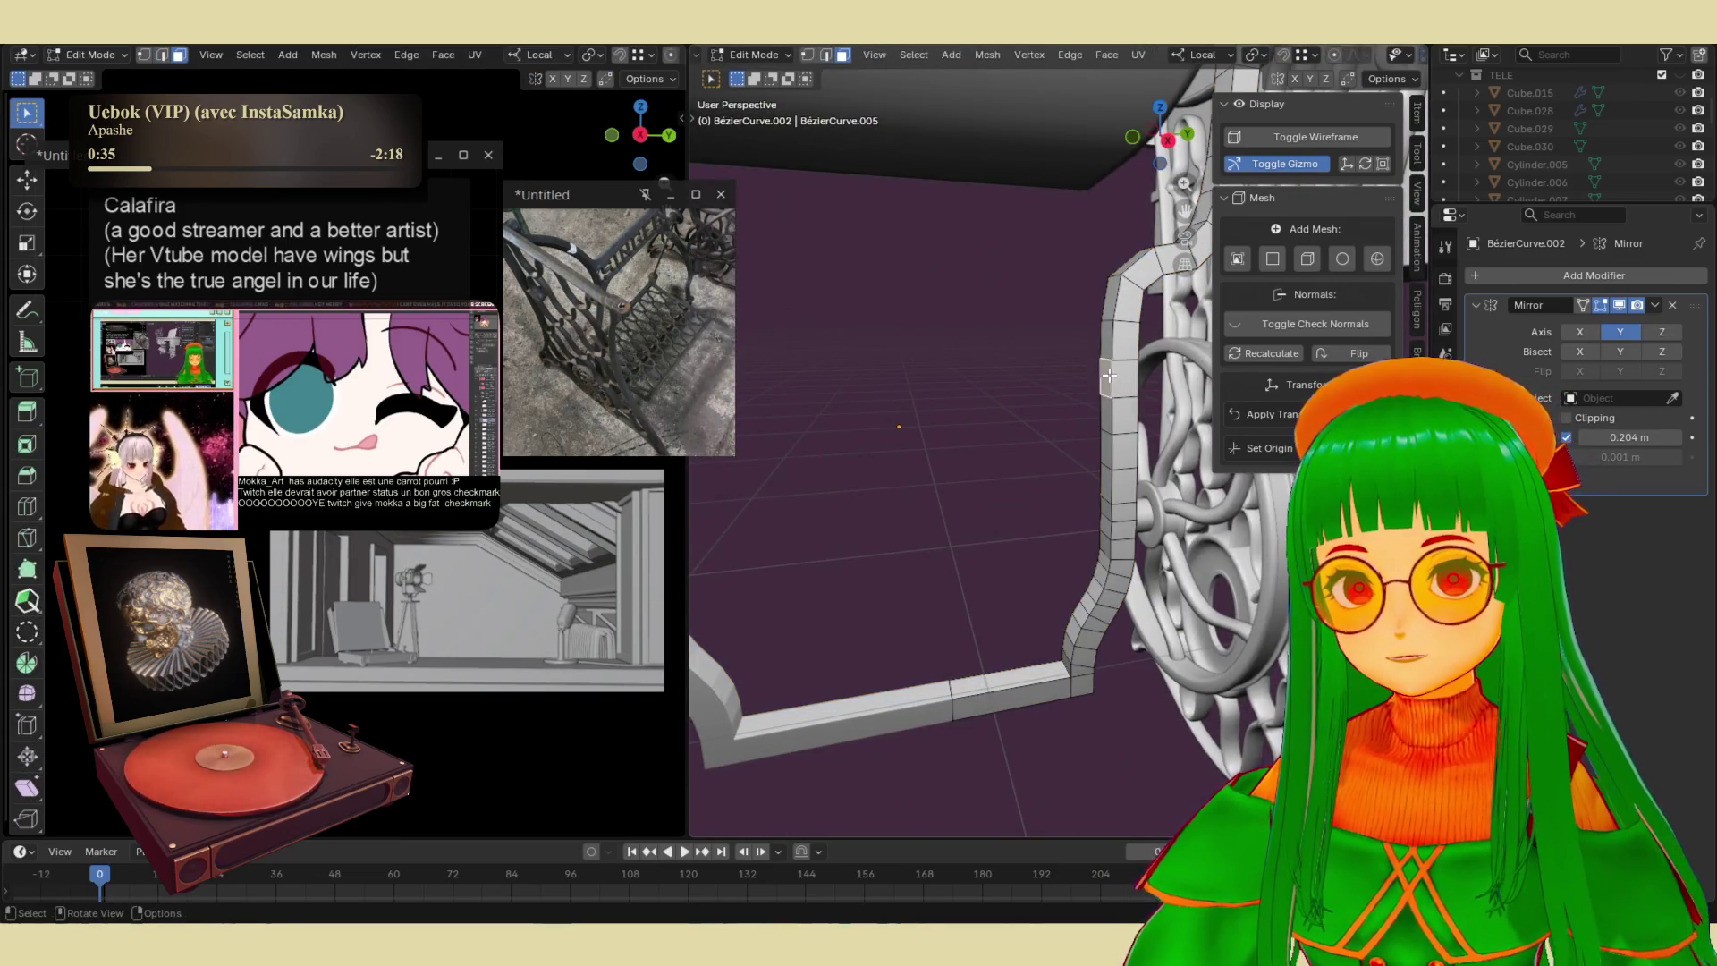
mouse_move(1112, 405)
middle_mouse_down()
mouse_move(1106, 367)
mouse_move(1138, 471)
middle_mouse_up()
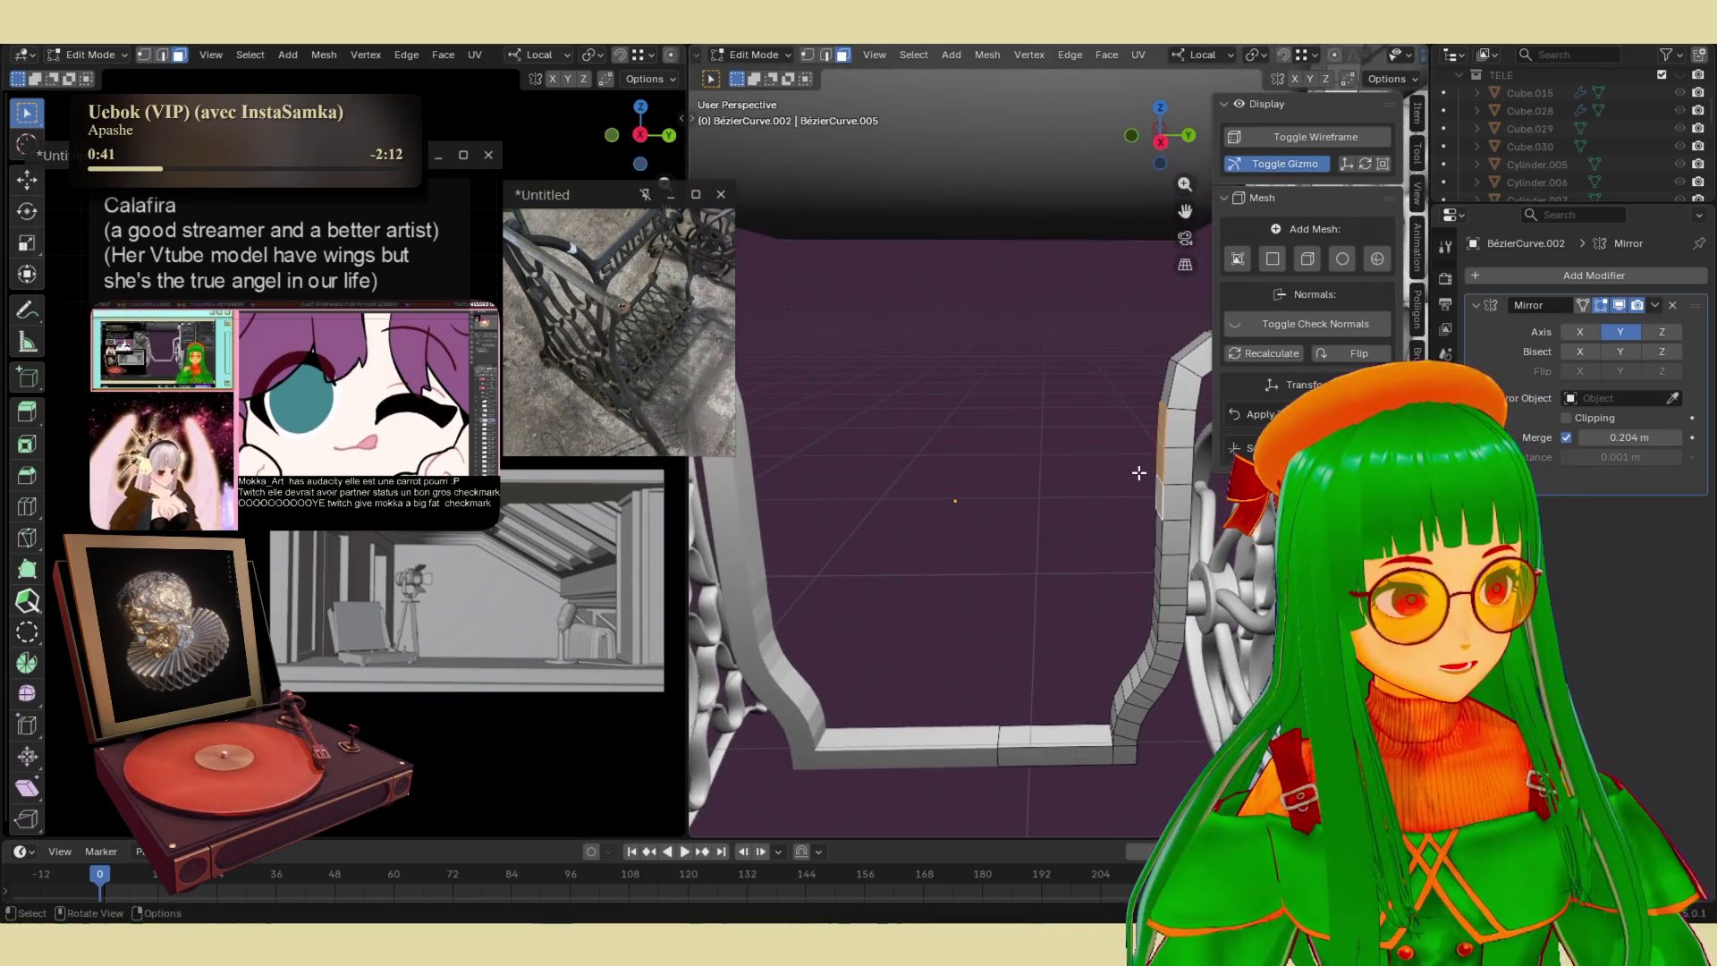
key("g")
key("y")
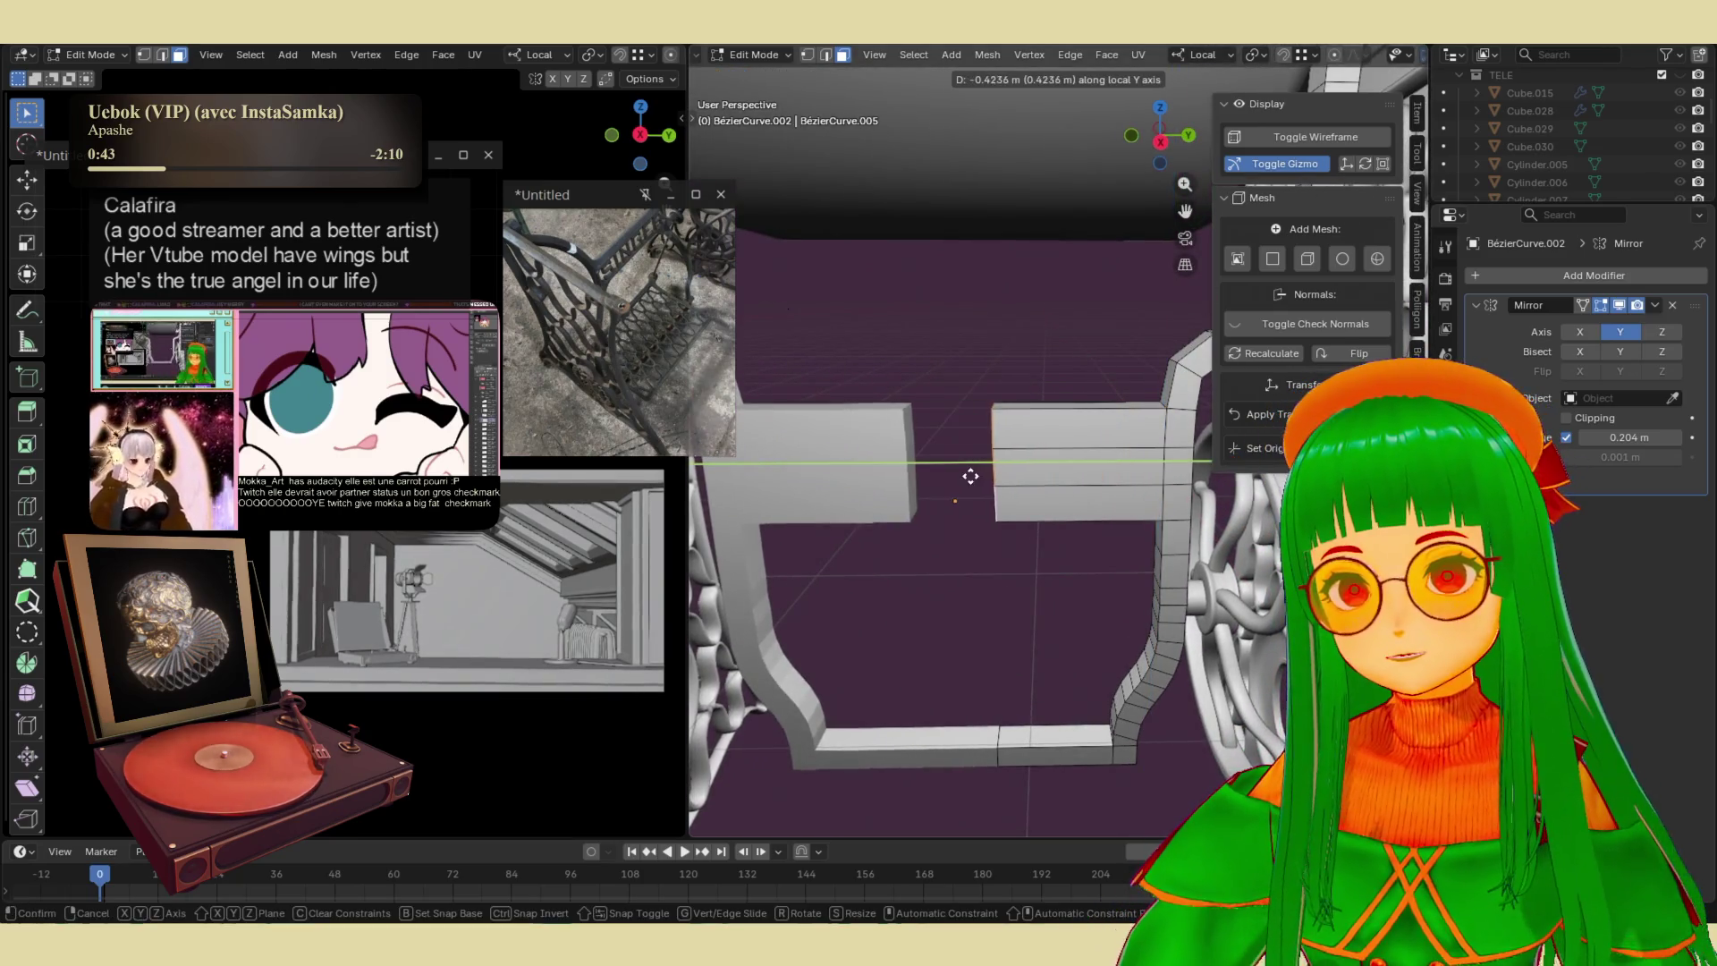
left_click(973, 474)
key("Tab")
mouse_move(1007, 343)
middle_mouse_down()
mouse_move(1070, 439)
mouse_move(1032, 324)
mouse_move(1103, 381)
middle_mouse_up()
scroll(1065, 419, "down", 8)
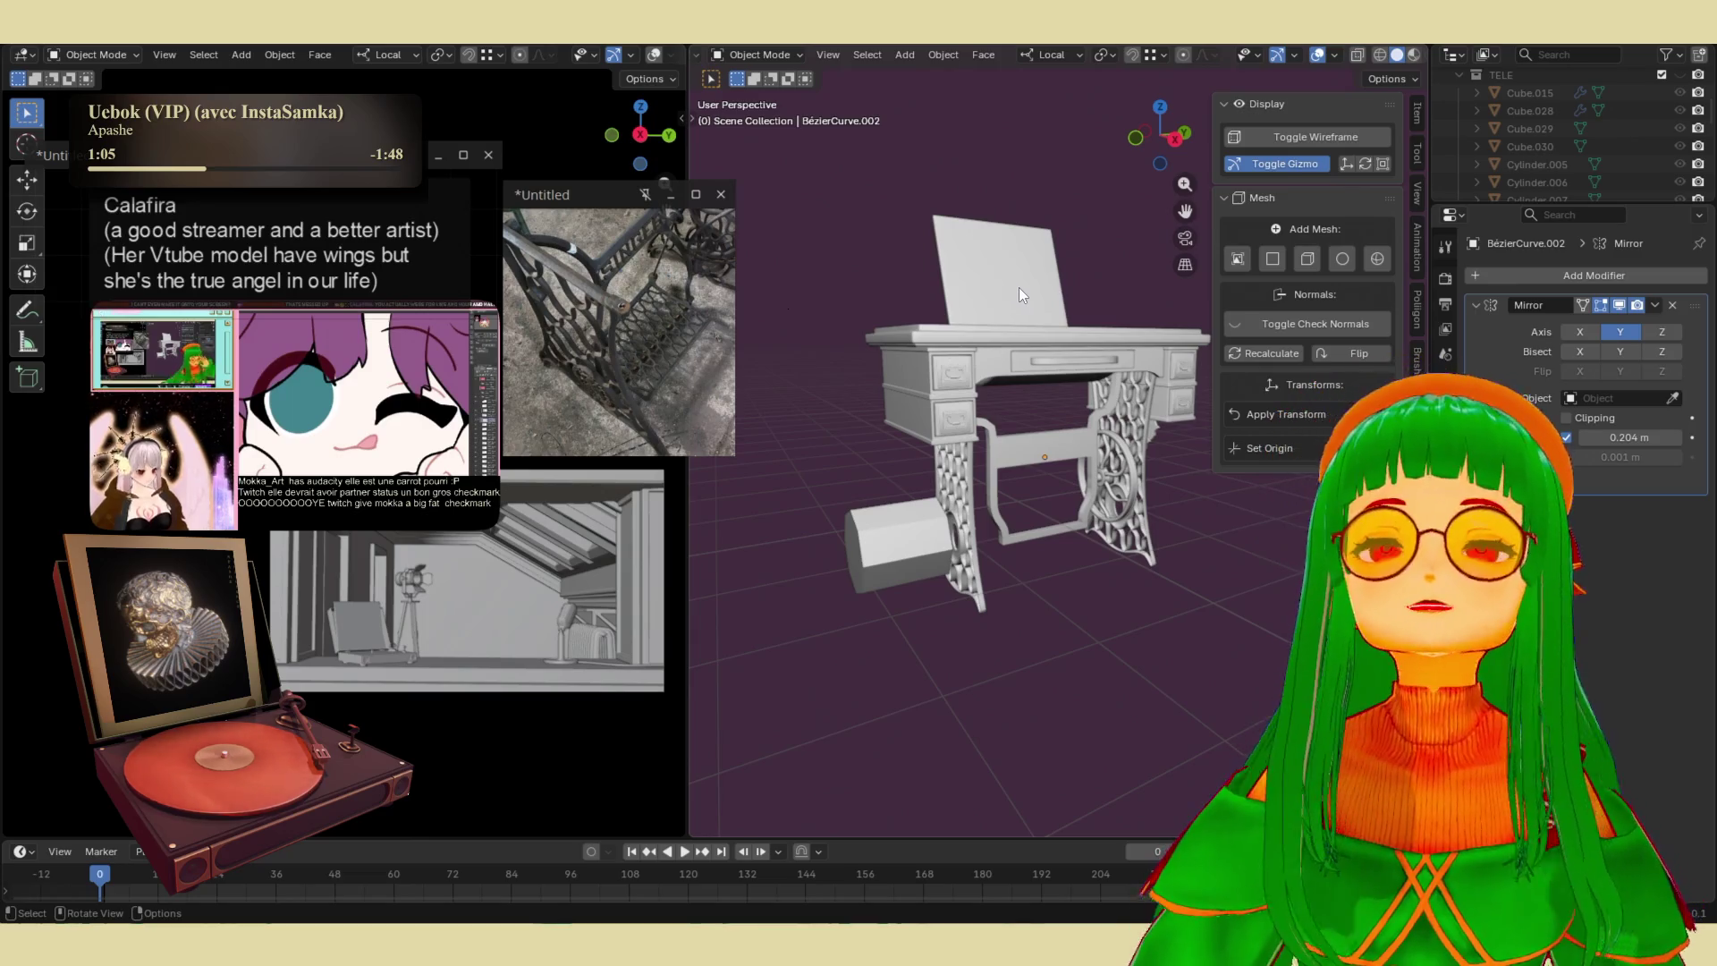
- Extrude a face loop on the lower crossbar along its normals by -0.0256 m
middle_click_drag(1017, 284, 1000, 422)
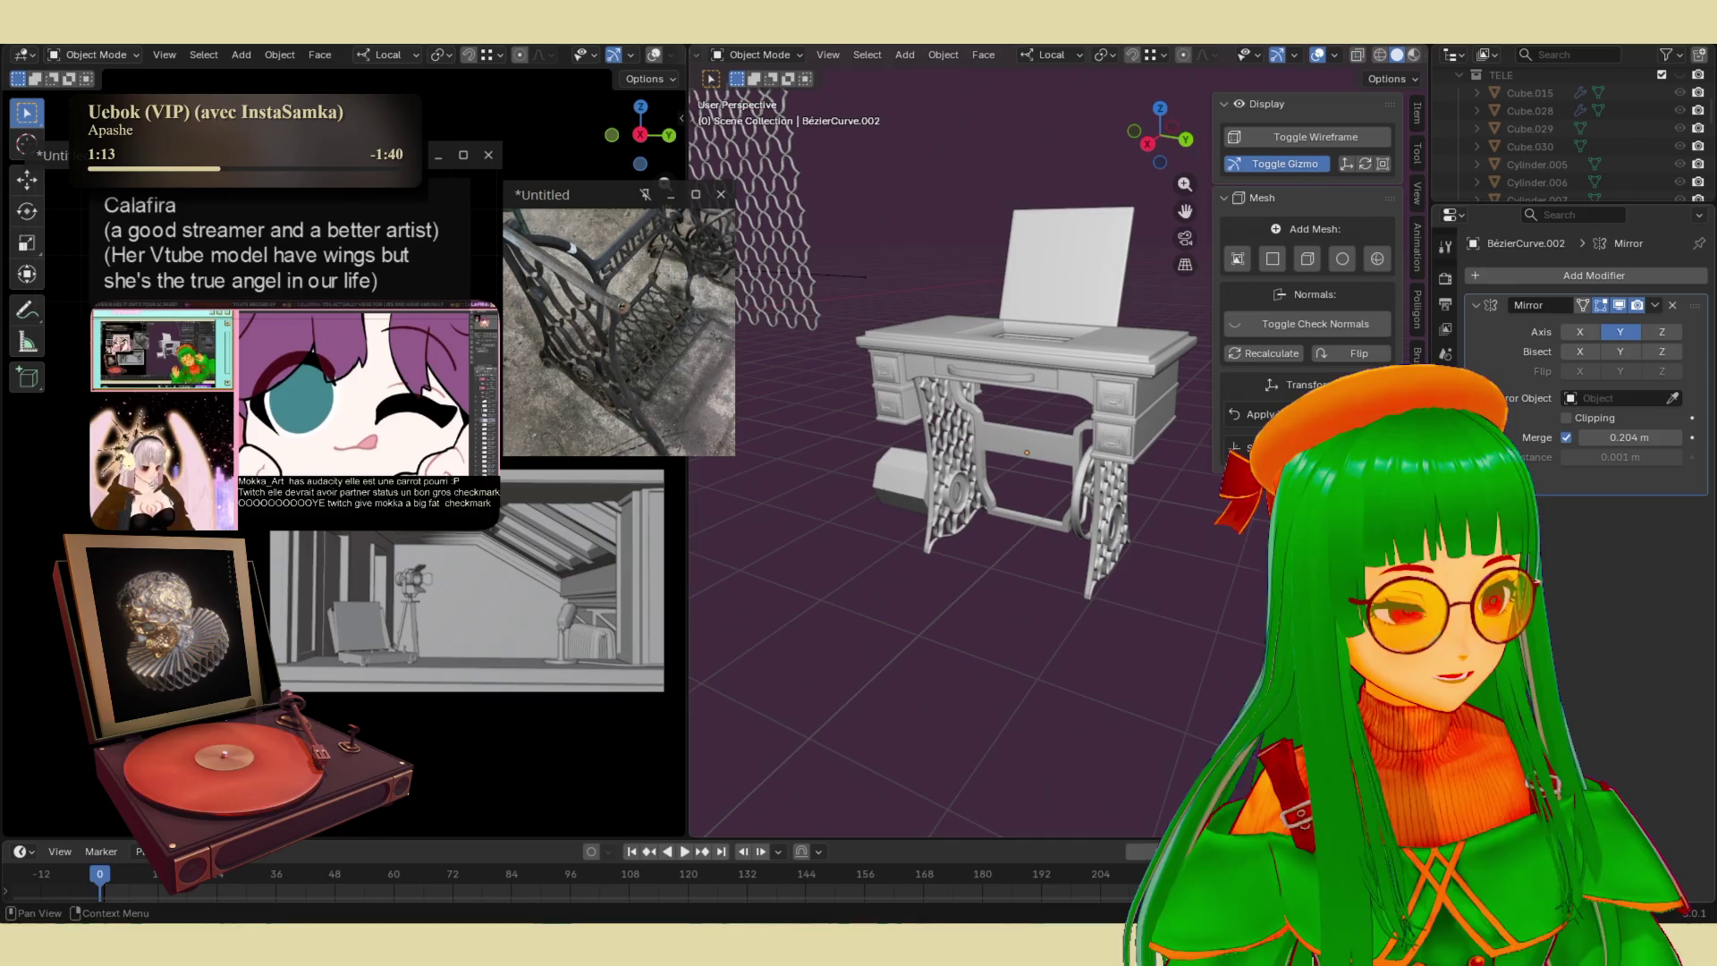
middle_click_drag(1153, 473, 1093, 478)
scroll(1093, 473, "up", 5)
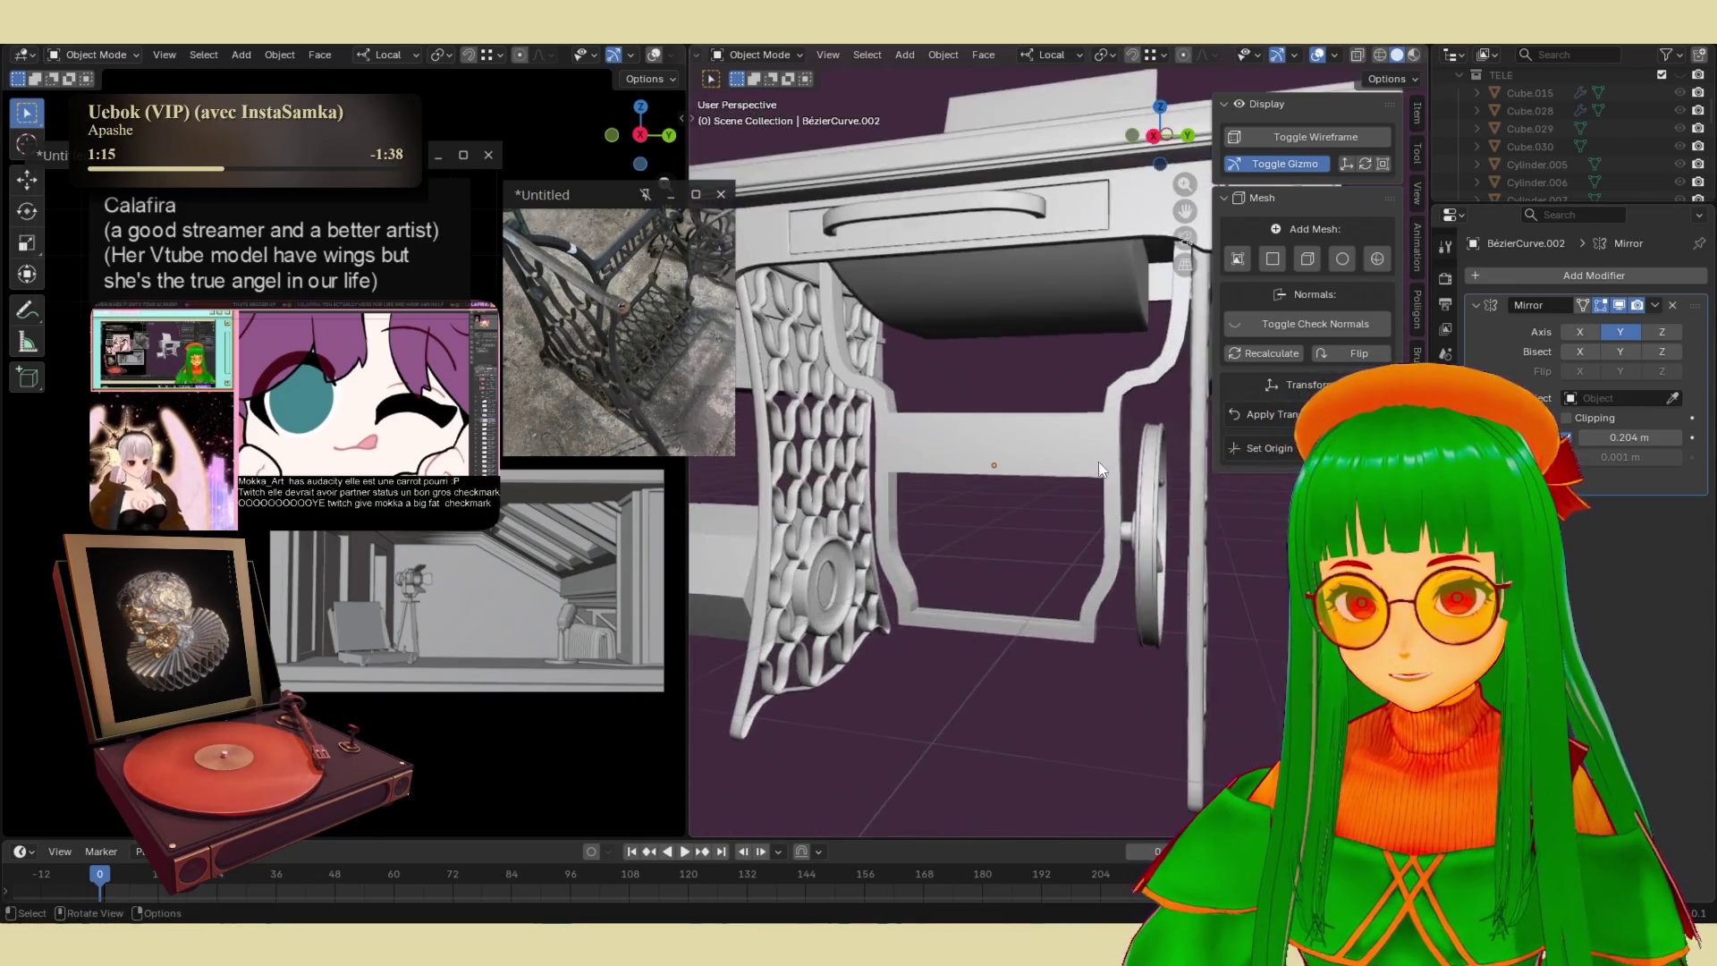
scroll(994, 448, "up", 2)
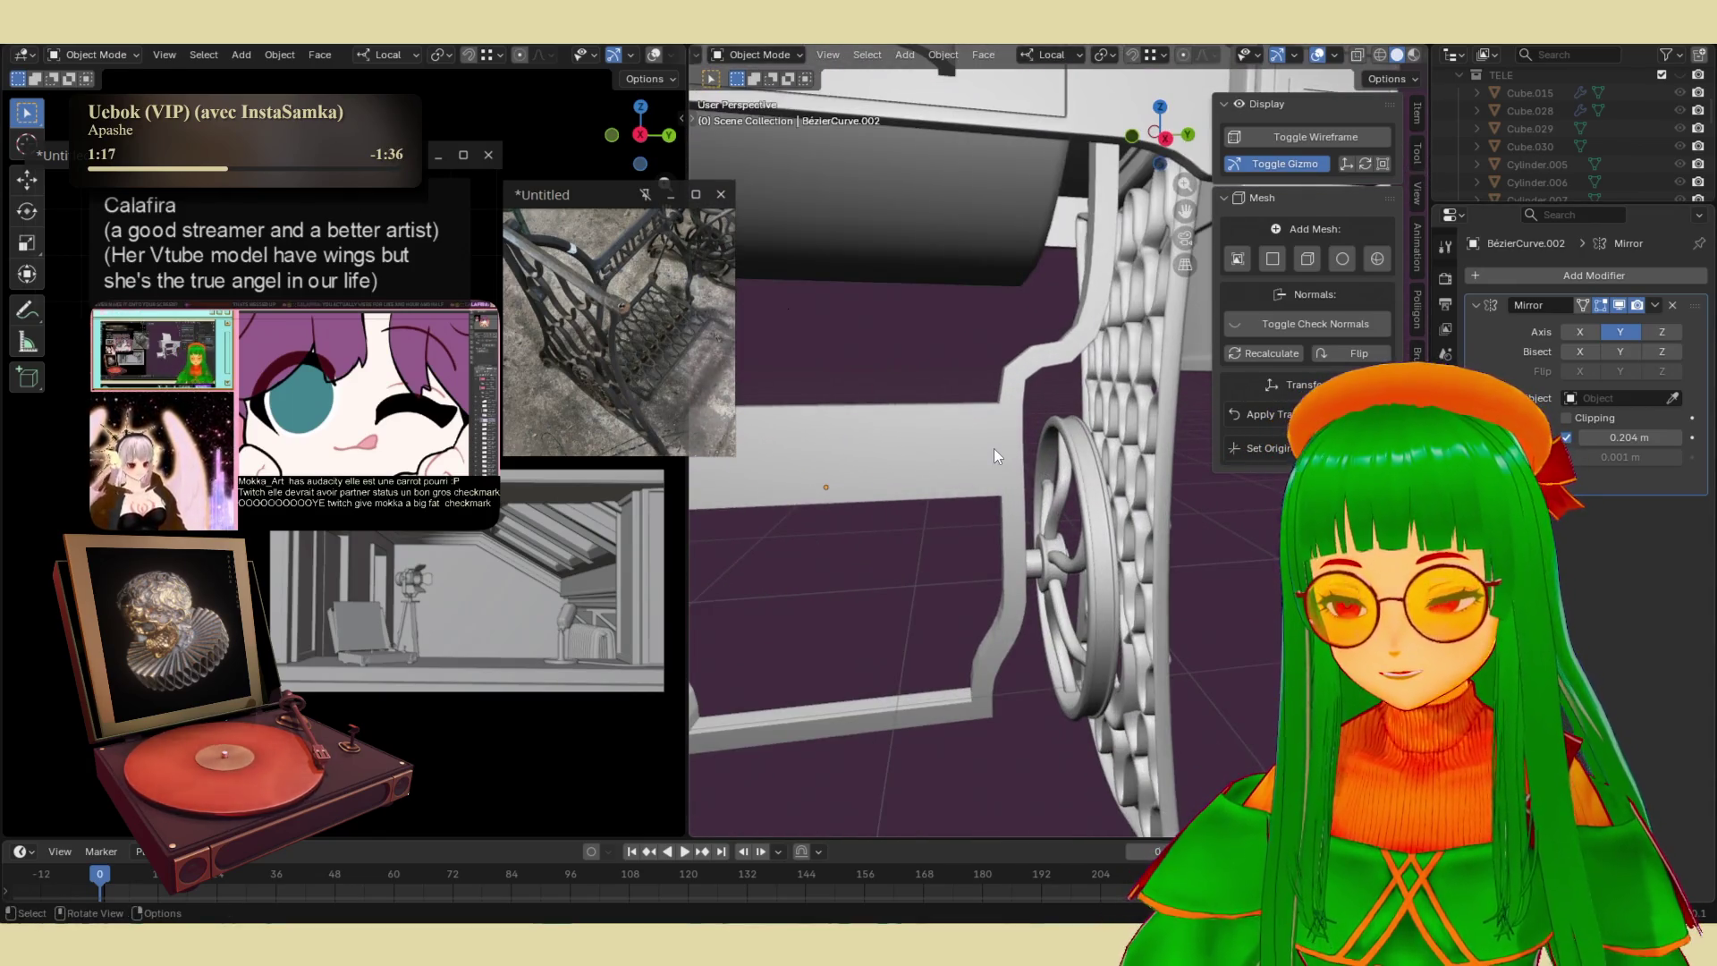
left_click(975, 668)
mouse_move(978, 664)
middle_mouse_down()
mouse_move(1017, 662)
mouse_move(1034, 525)
middle_mouse_up()
key("Tab")
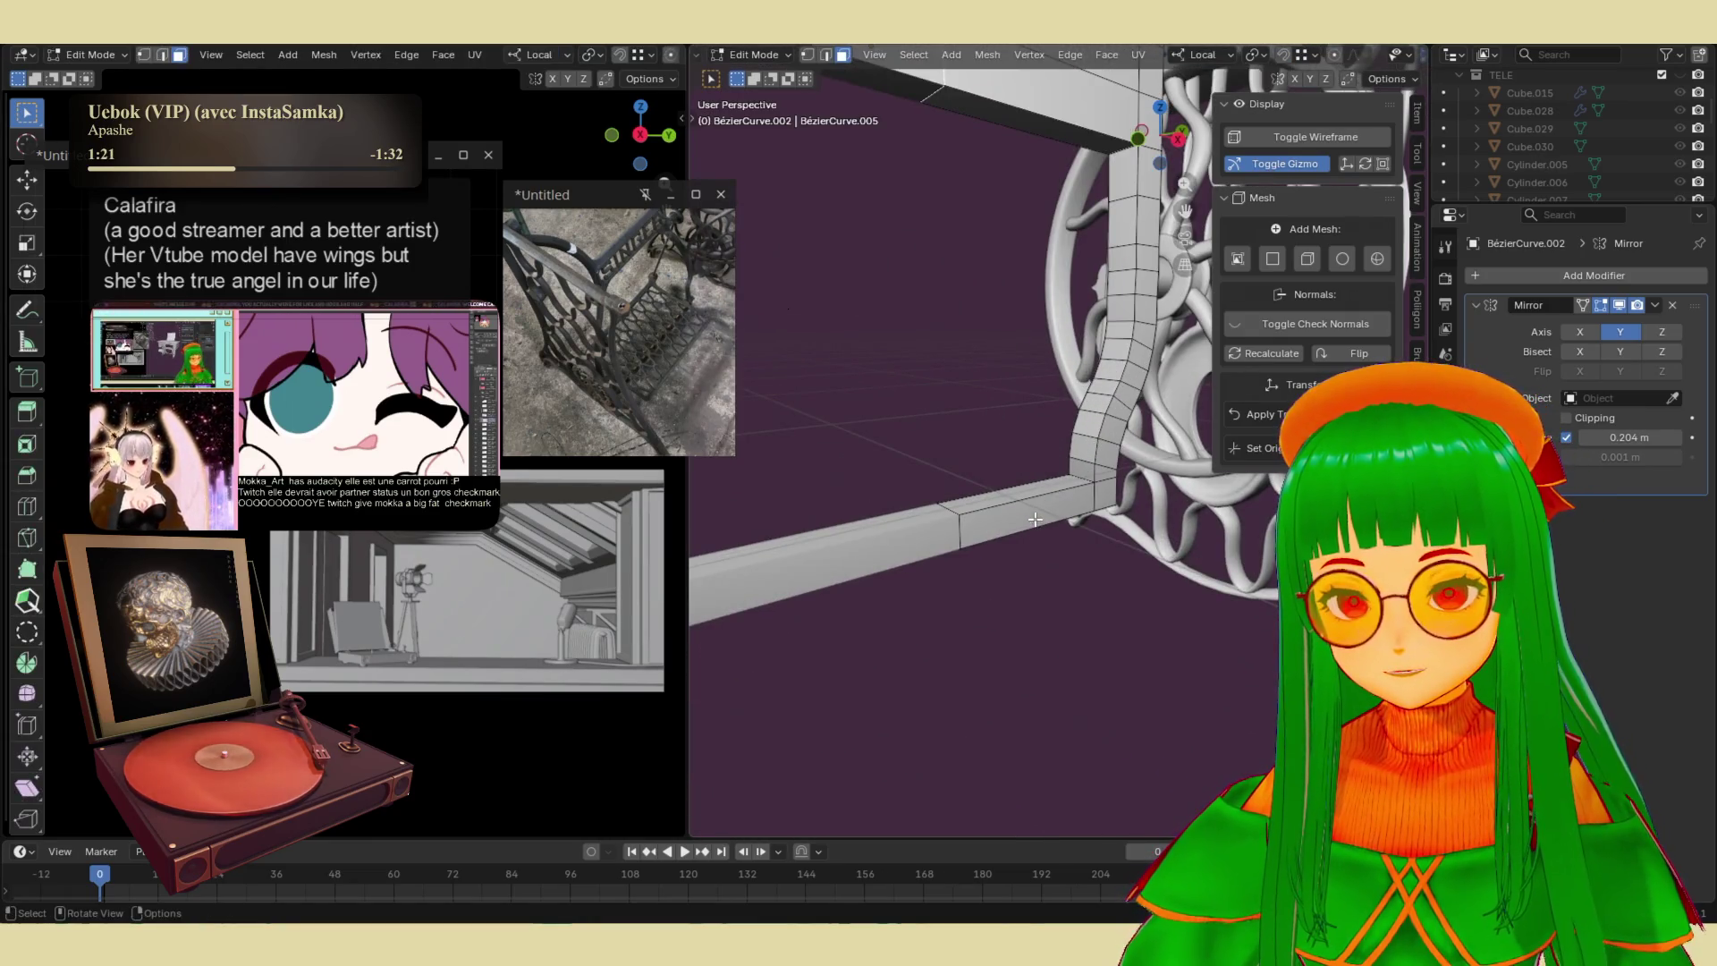
left_click(1035, 519)
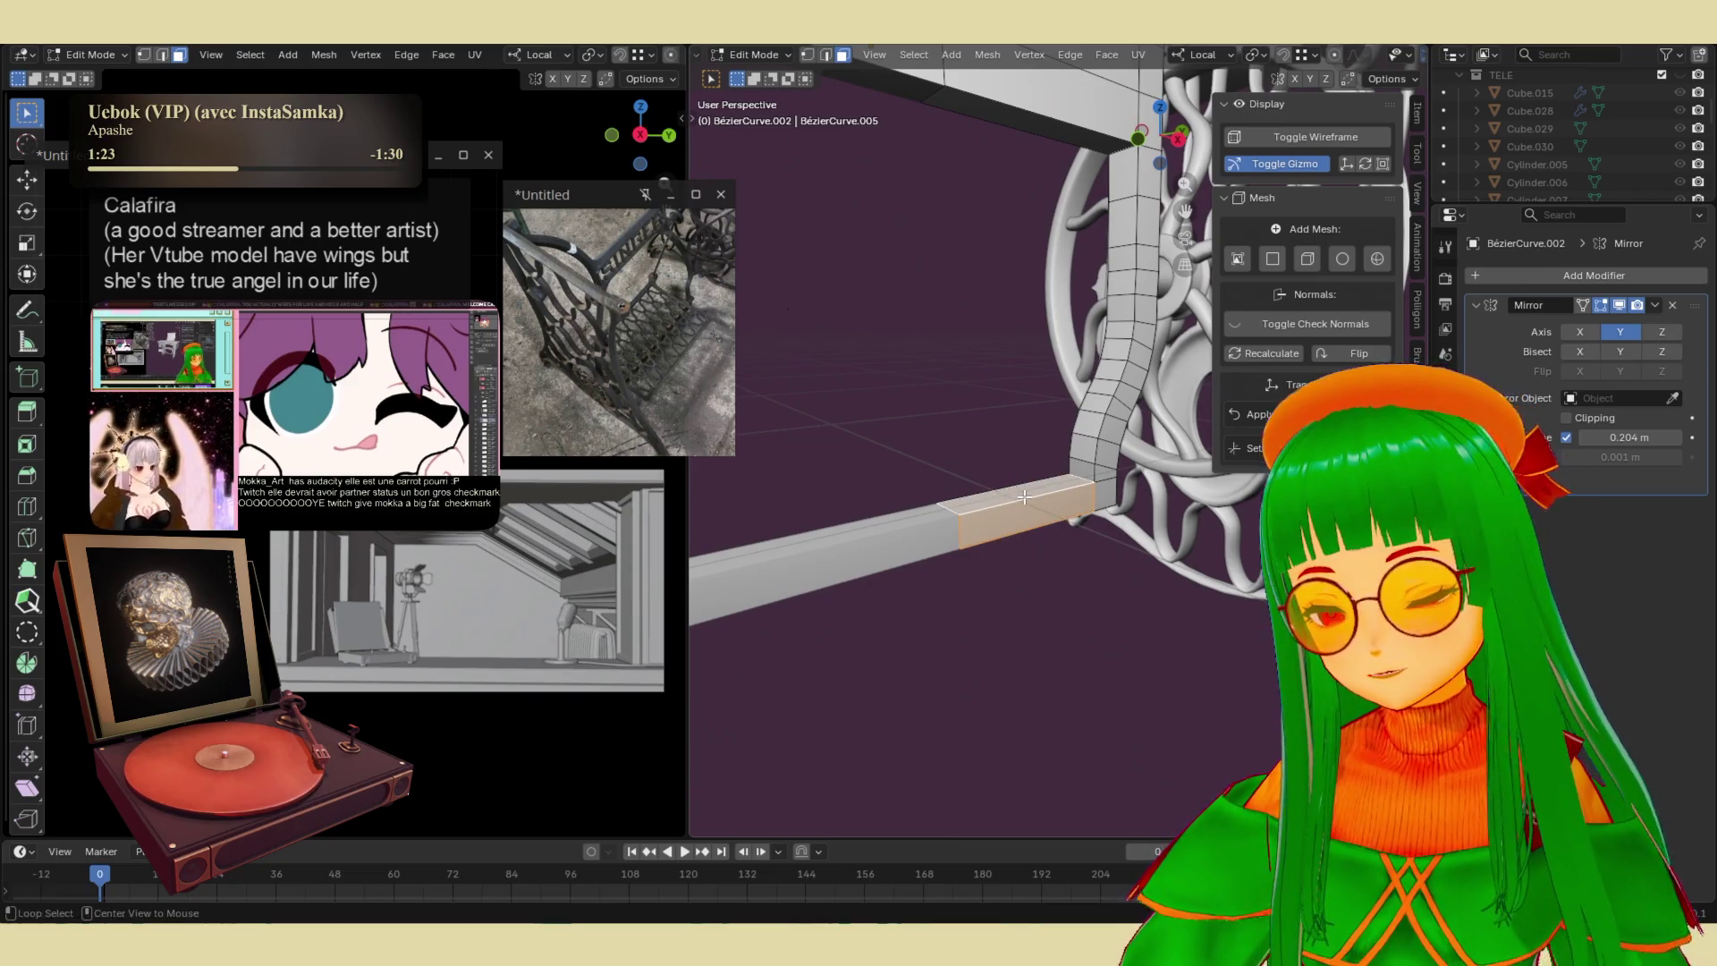
key("alt+e")
left_click(1025, 498)
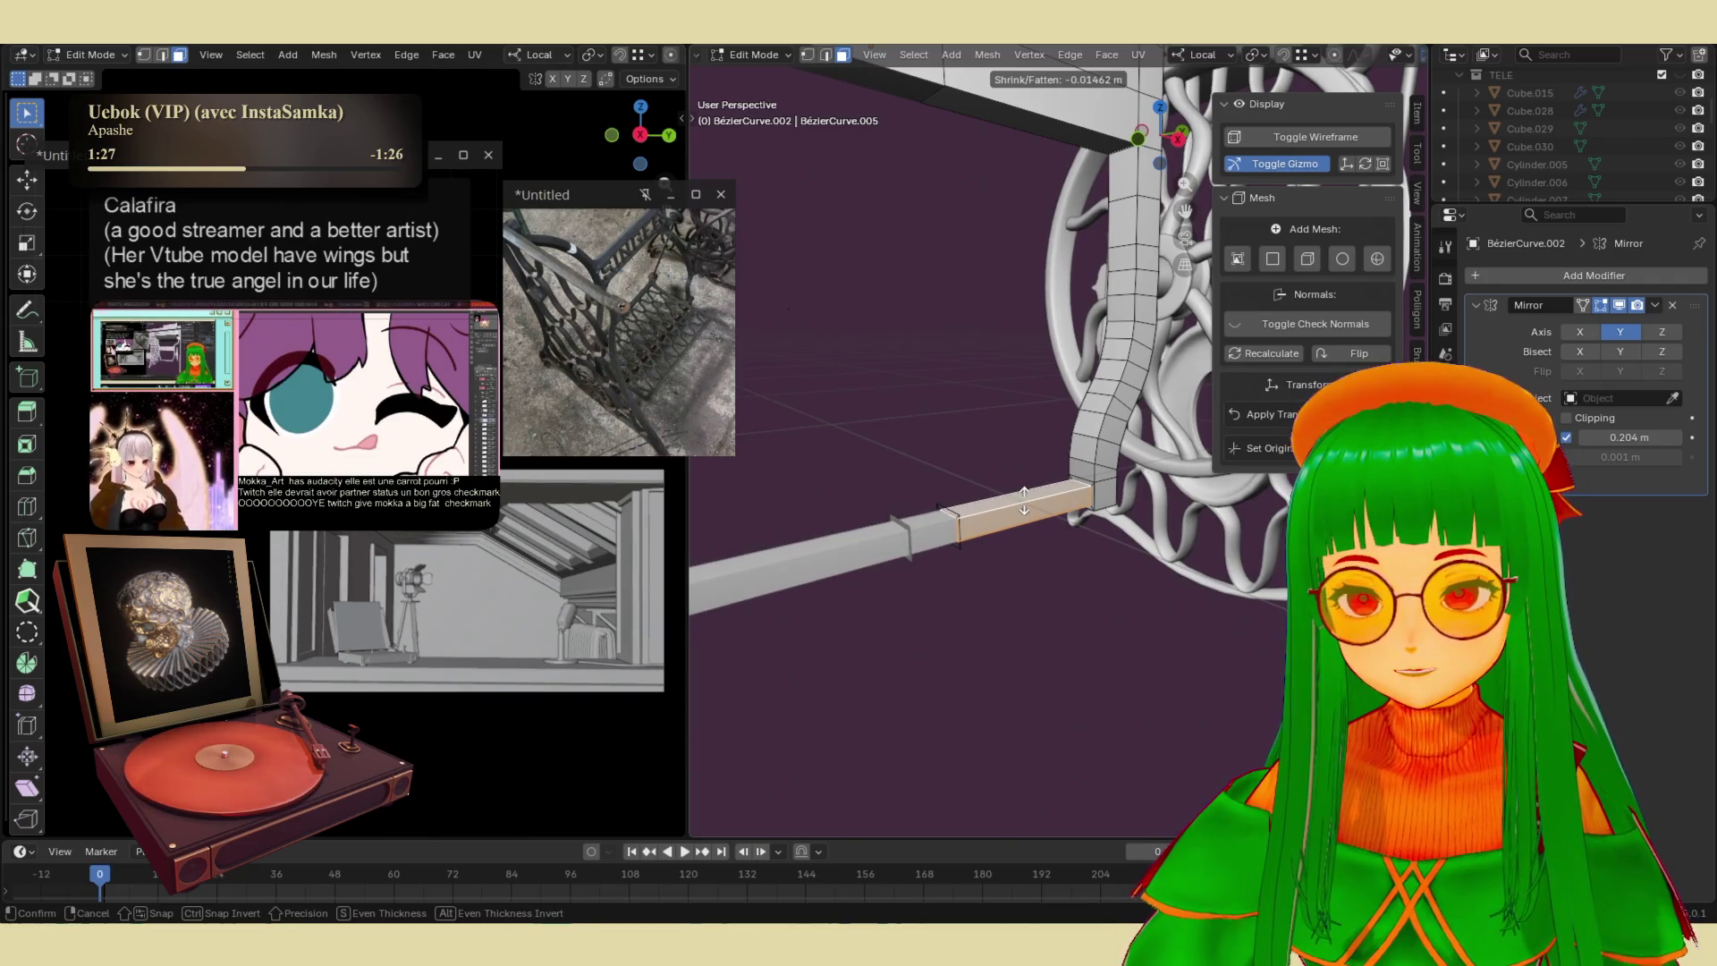
left_click(1019, 499)
- Turn off the Mirror modifier's edit-mode display and deselect everything
mouse_move(1020, 499)
middle_mouse_down()
mouse_move(992, 483)
mouse_move(1216, 479)
middle_mouse_up()
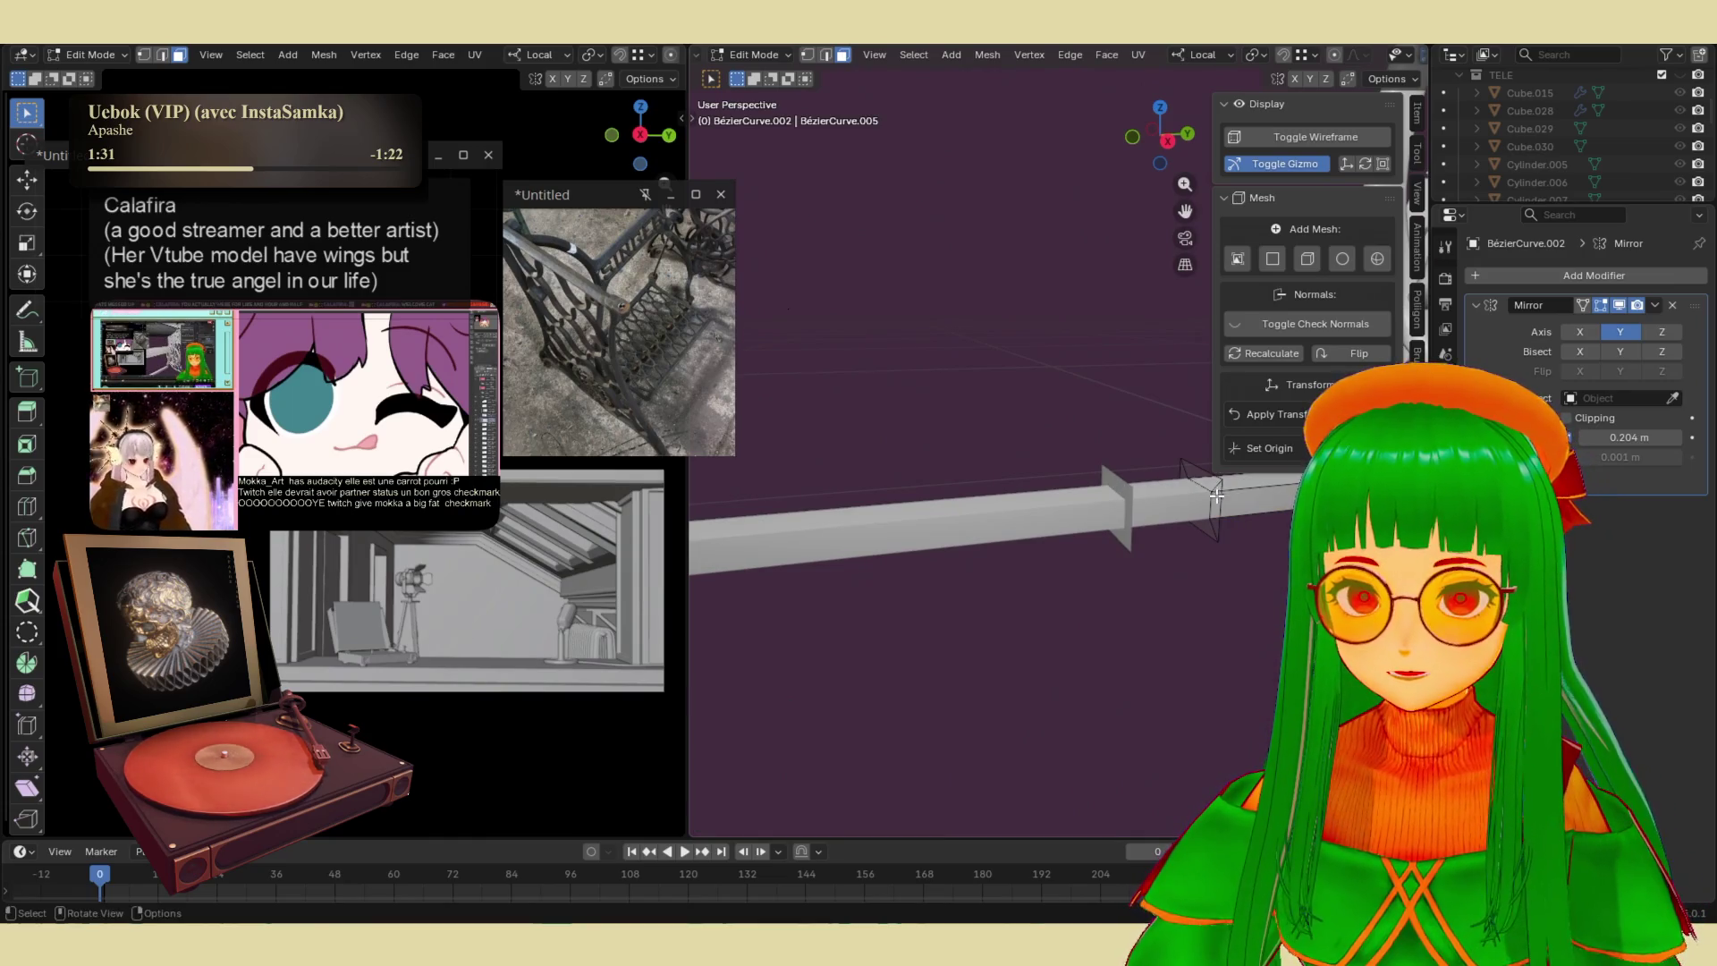
scroll(1210, 534, "up", 2)
scroll(1241, 527, "down", 3)
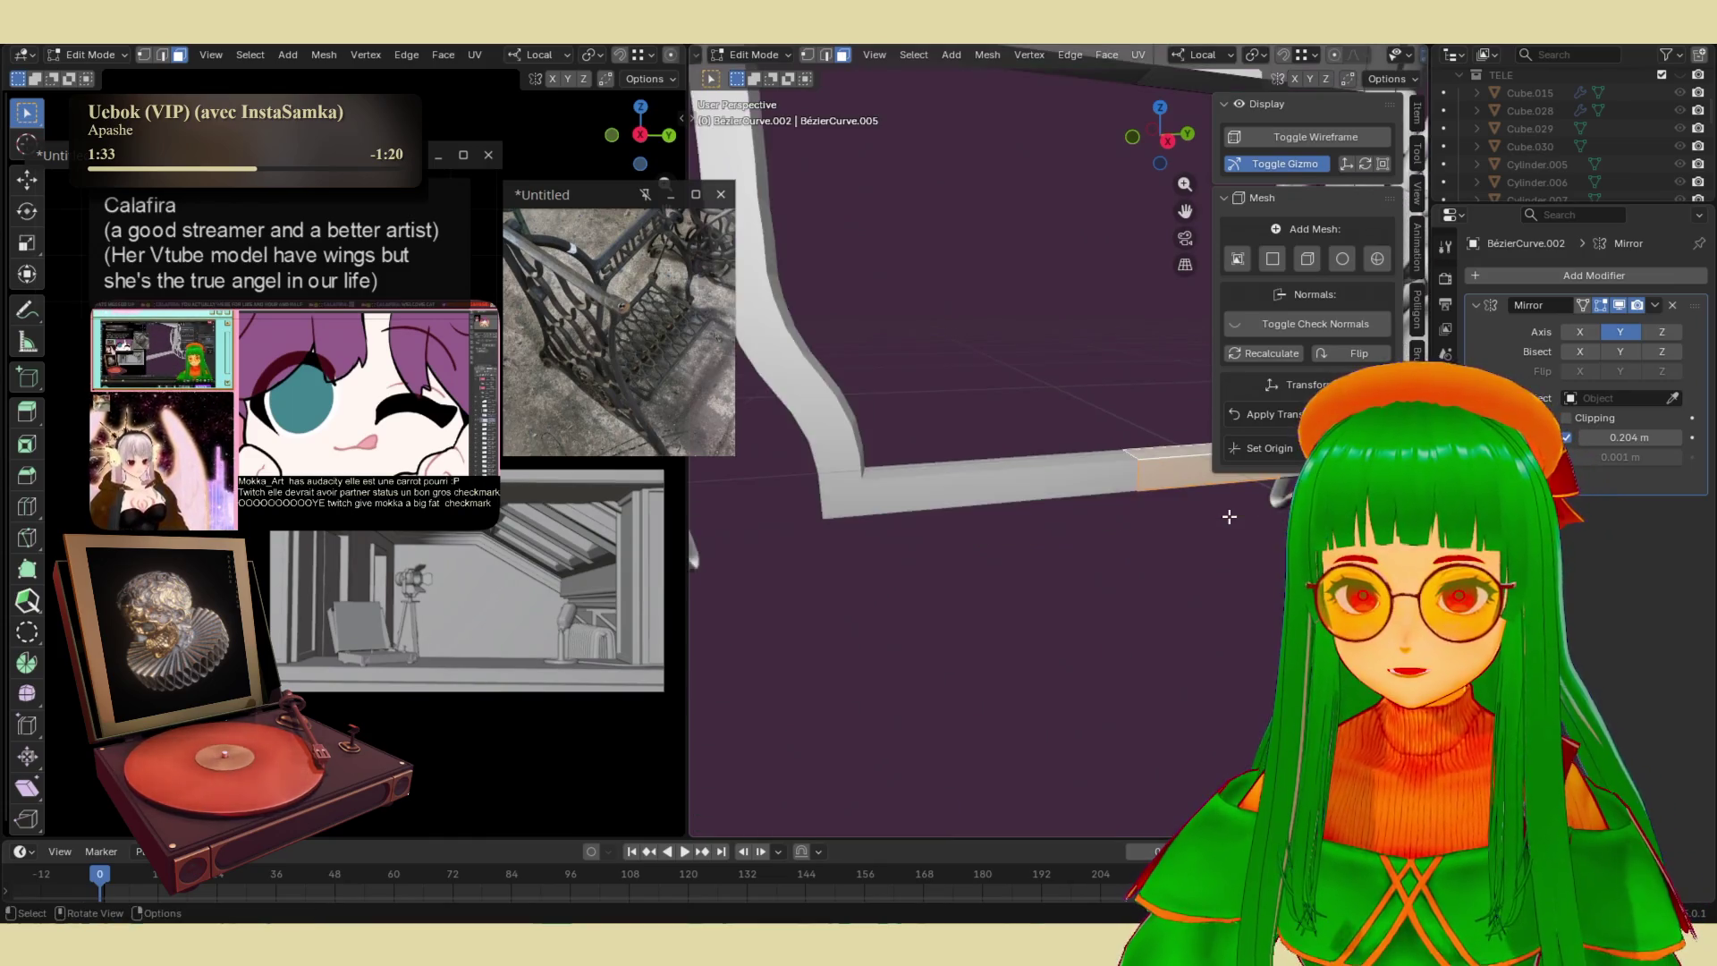
middle_click_drag(1216, 537, 1157, 548)
scroll(1156, 548, "up", 2)
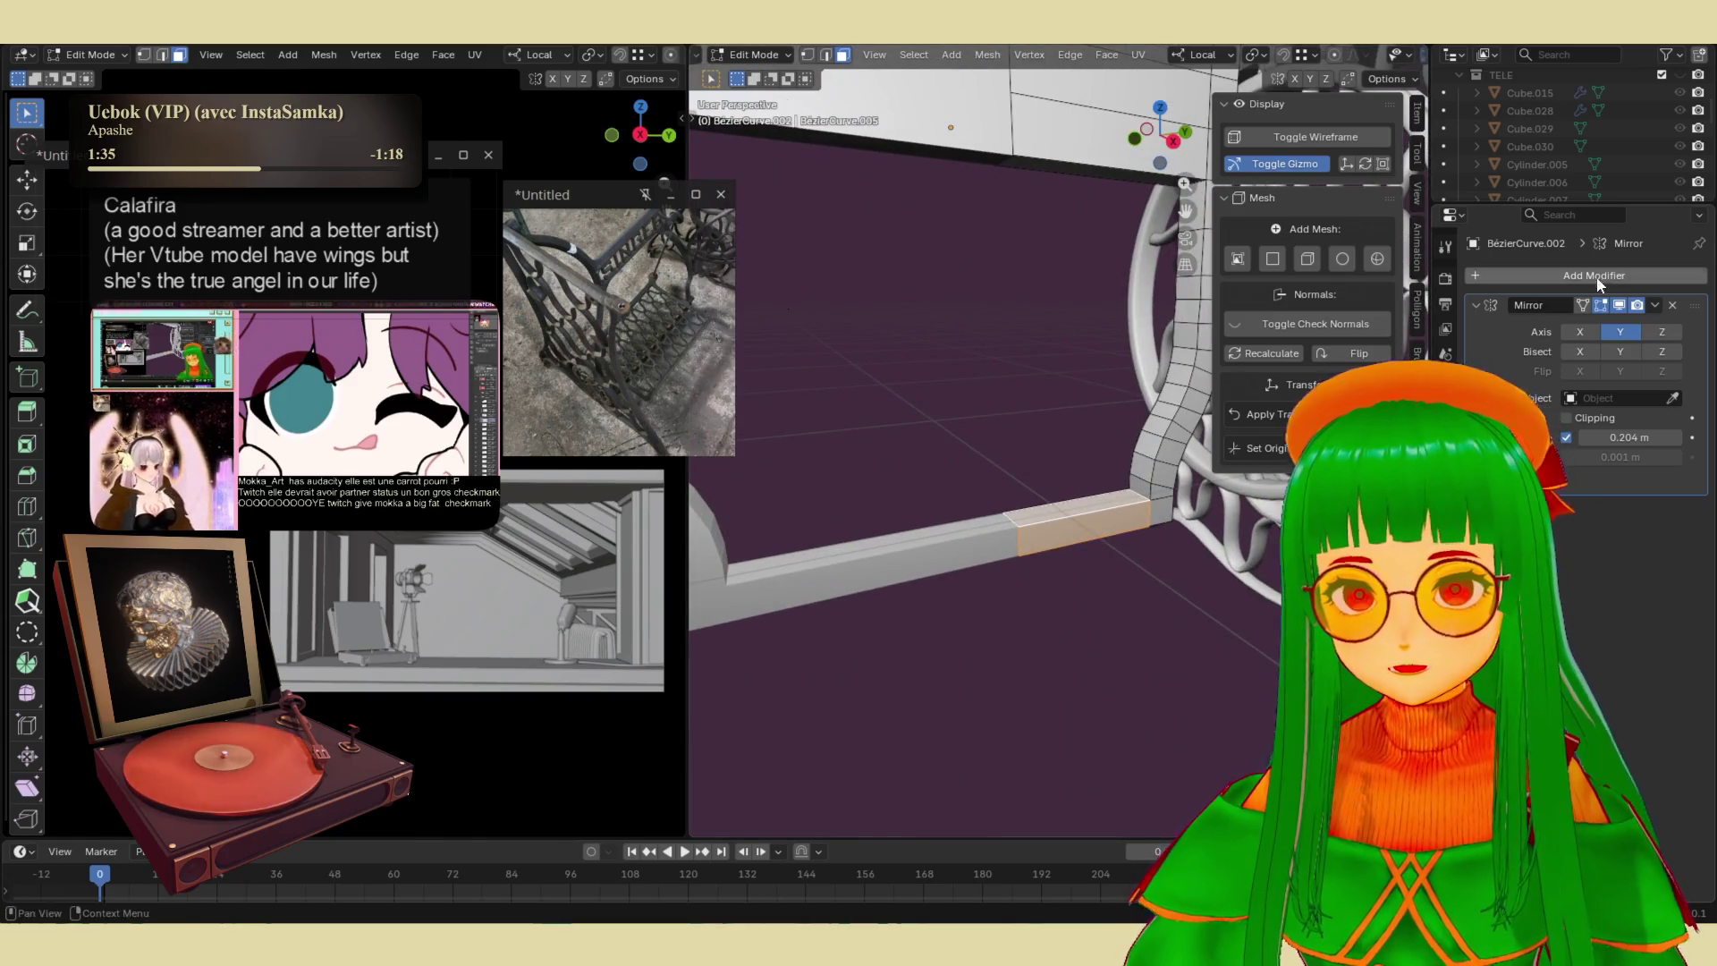
left_click(1600, 305)
scroll(1002, 555, "up", 1)
key("alt+a")
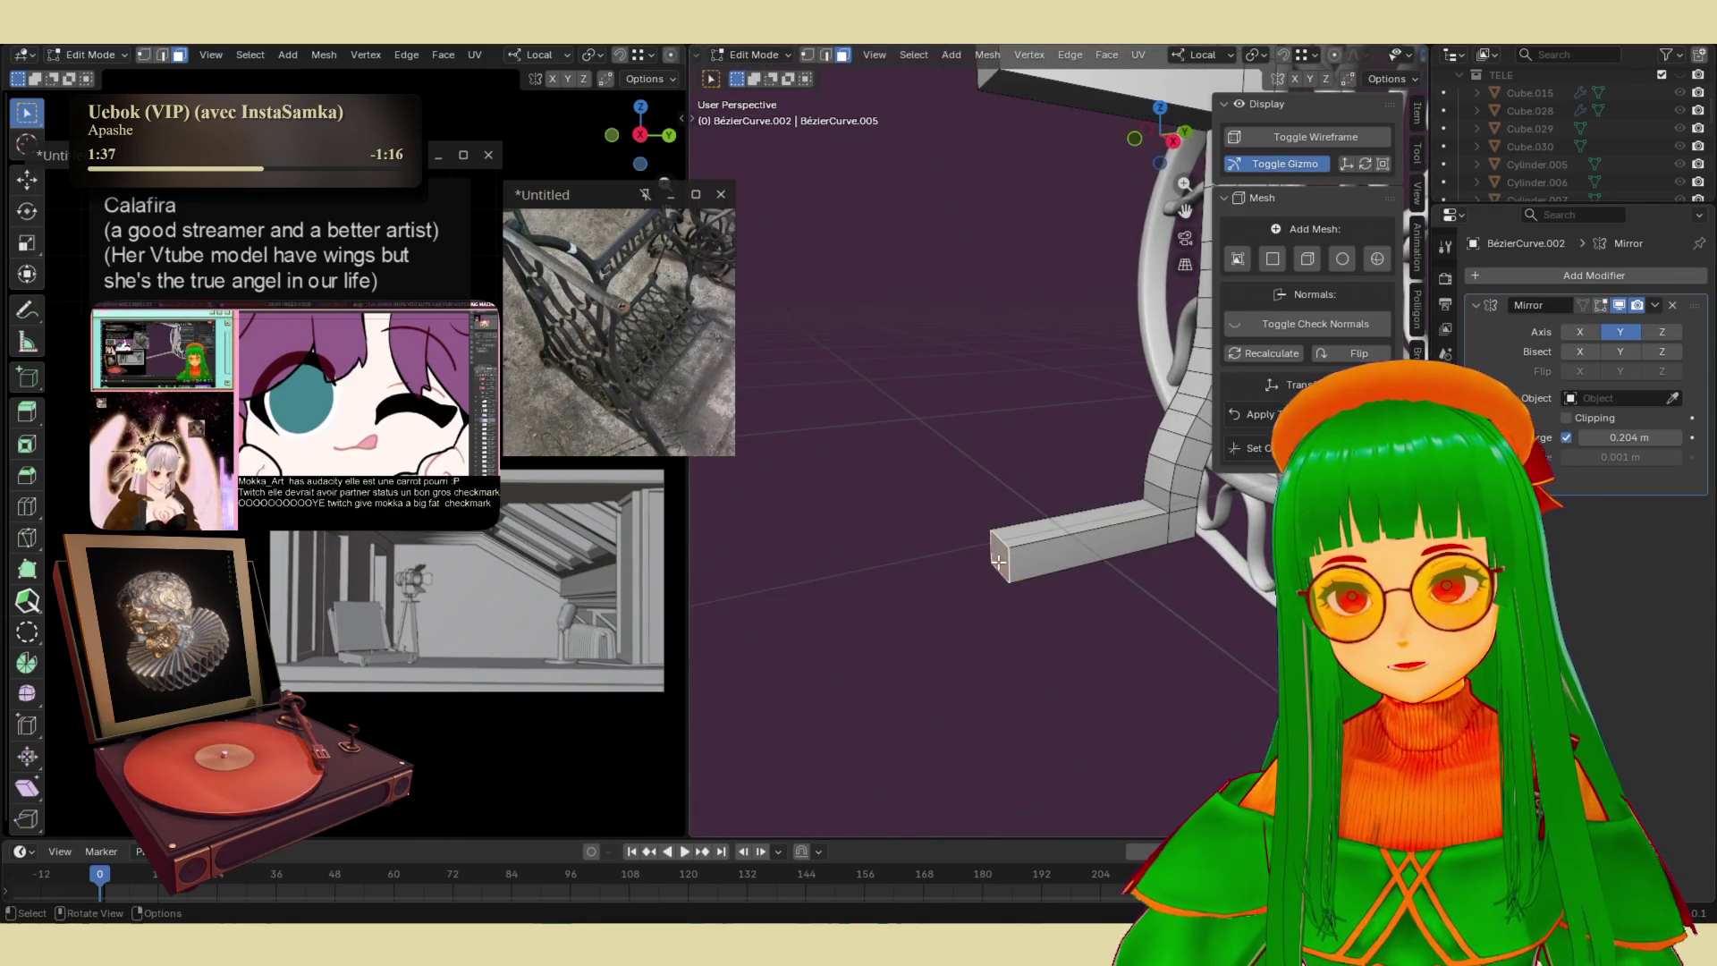
- Scale the horizontal arm's end face loop with local Y kept fixed
middle_click_drag(1030, 543, 1062, 542)
left_click(1064, 540, "alt")
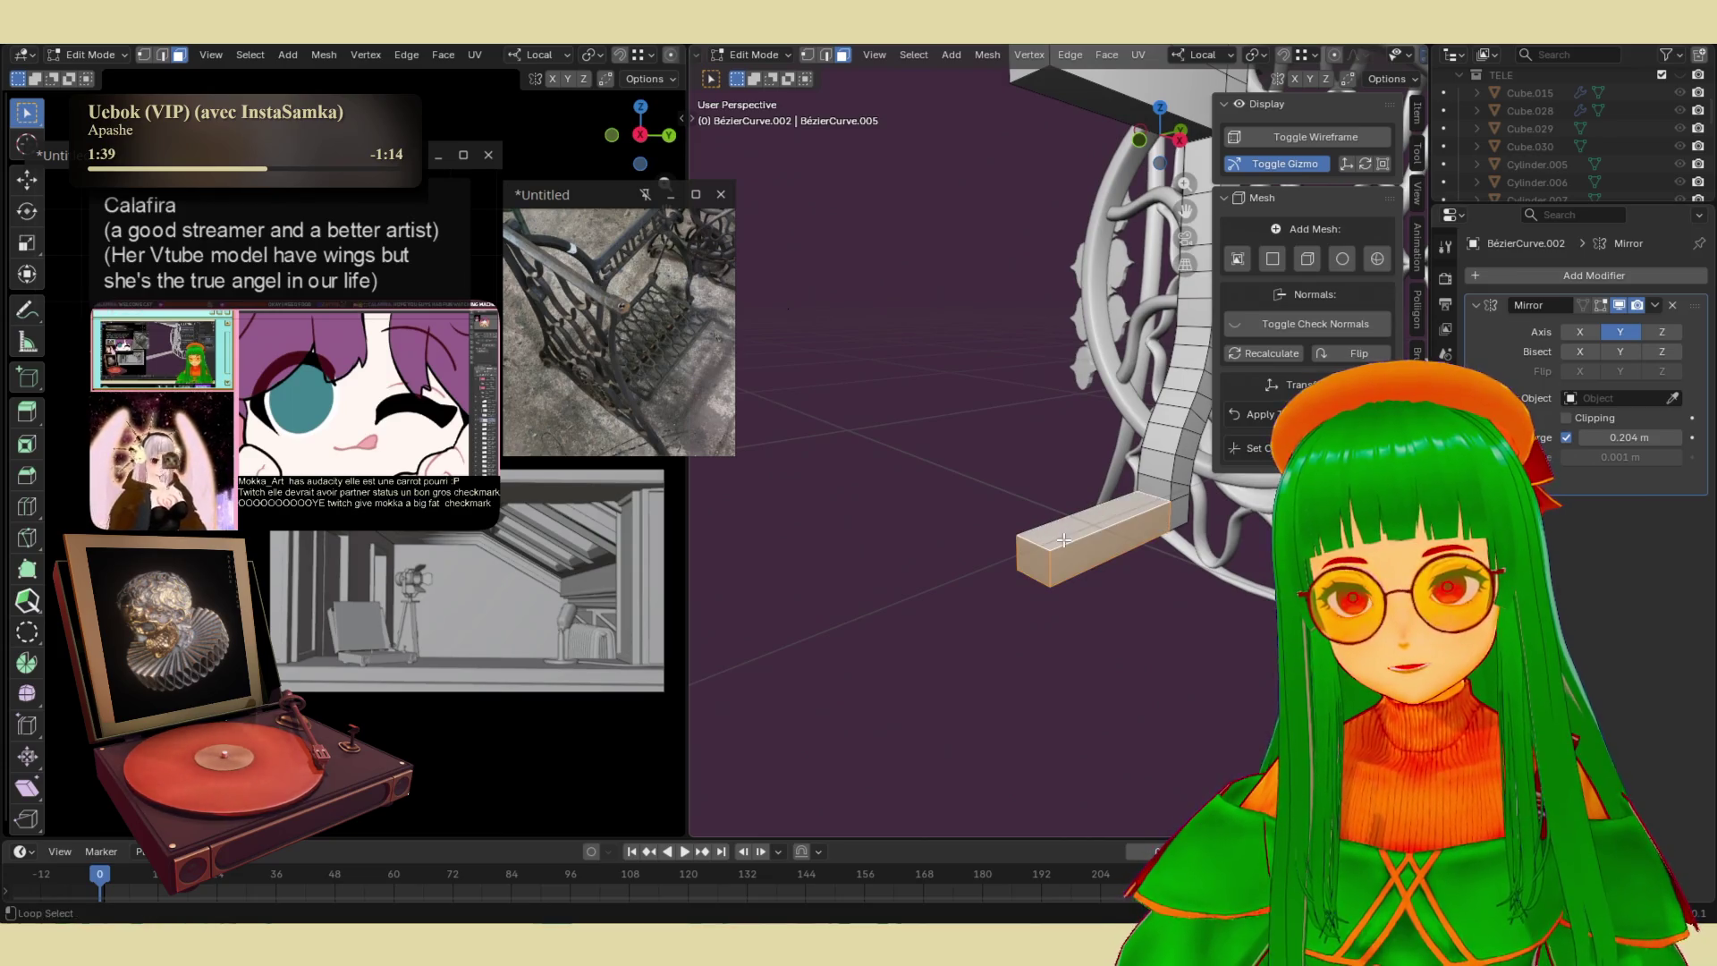
key("s")
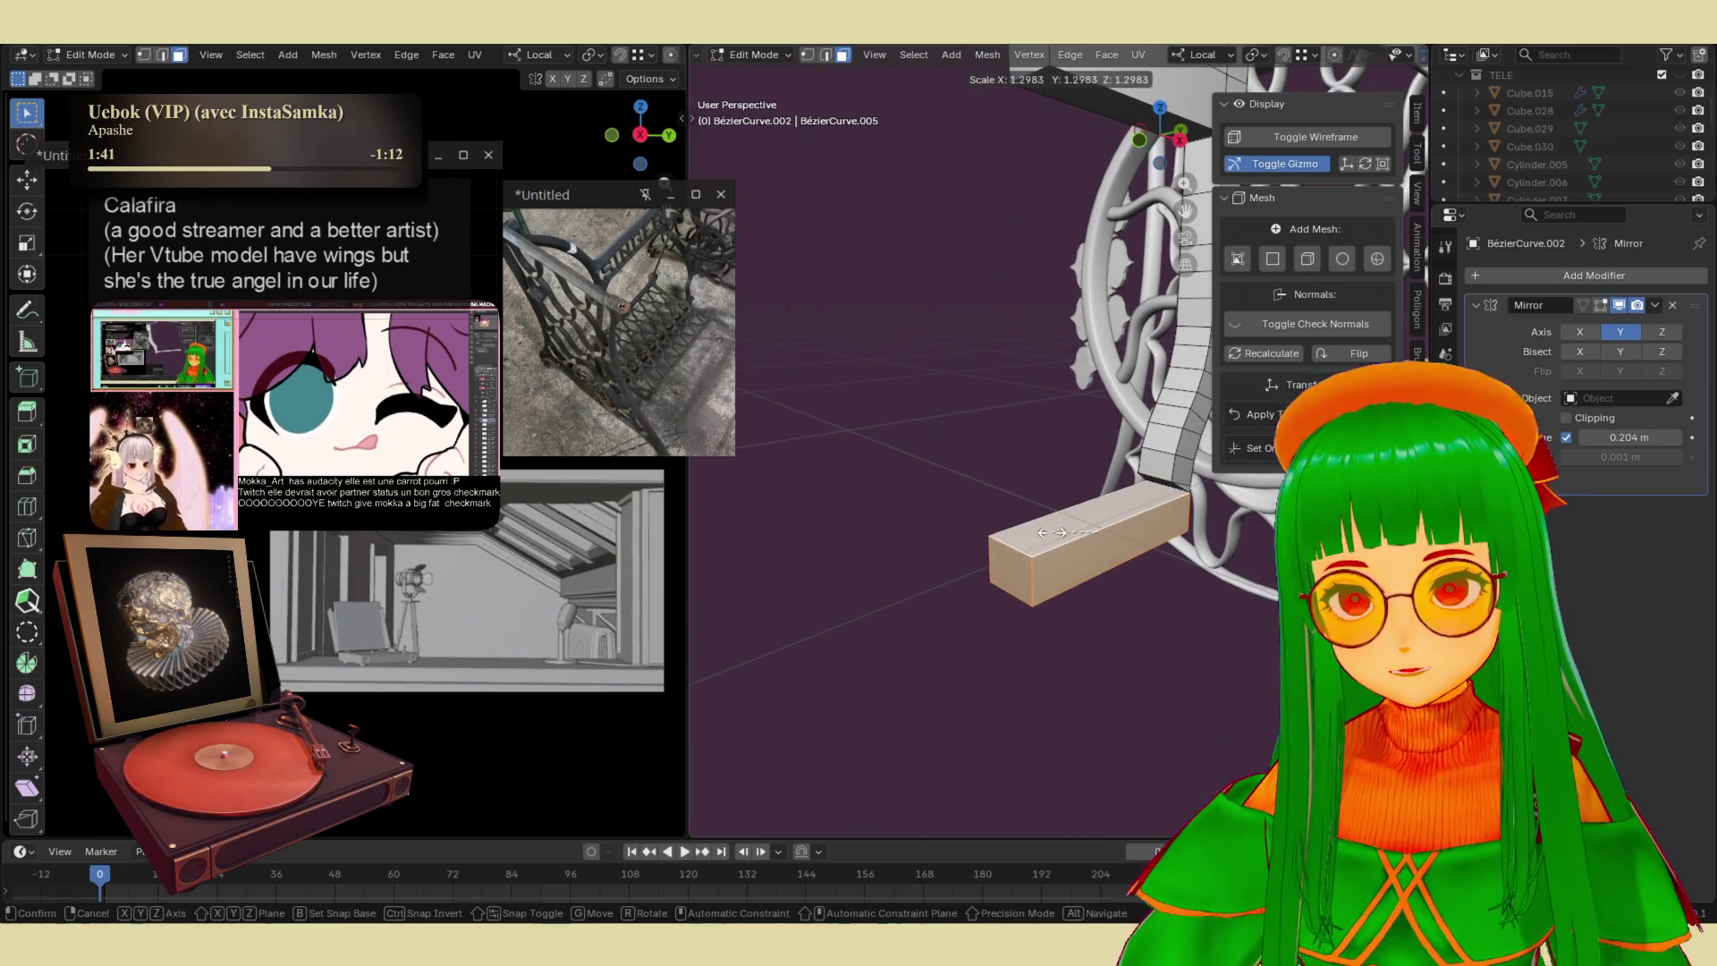
key("z")
key("z")
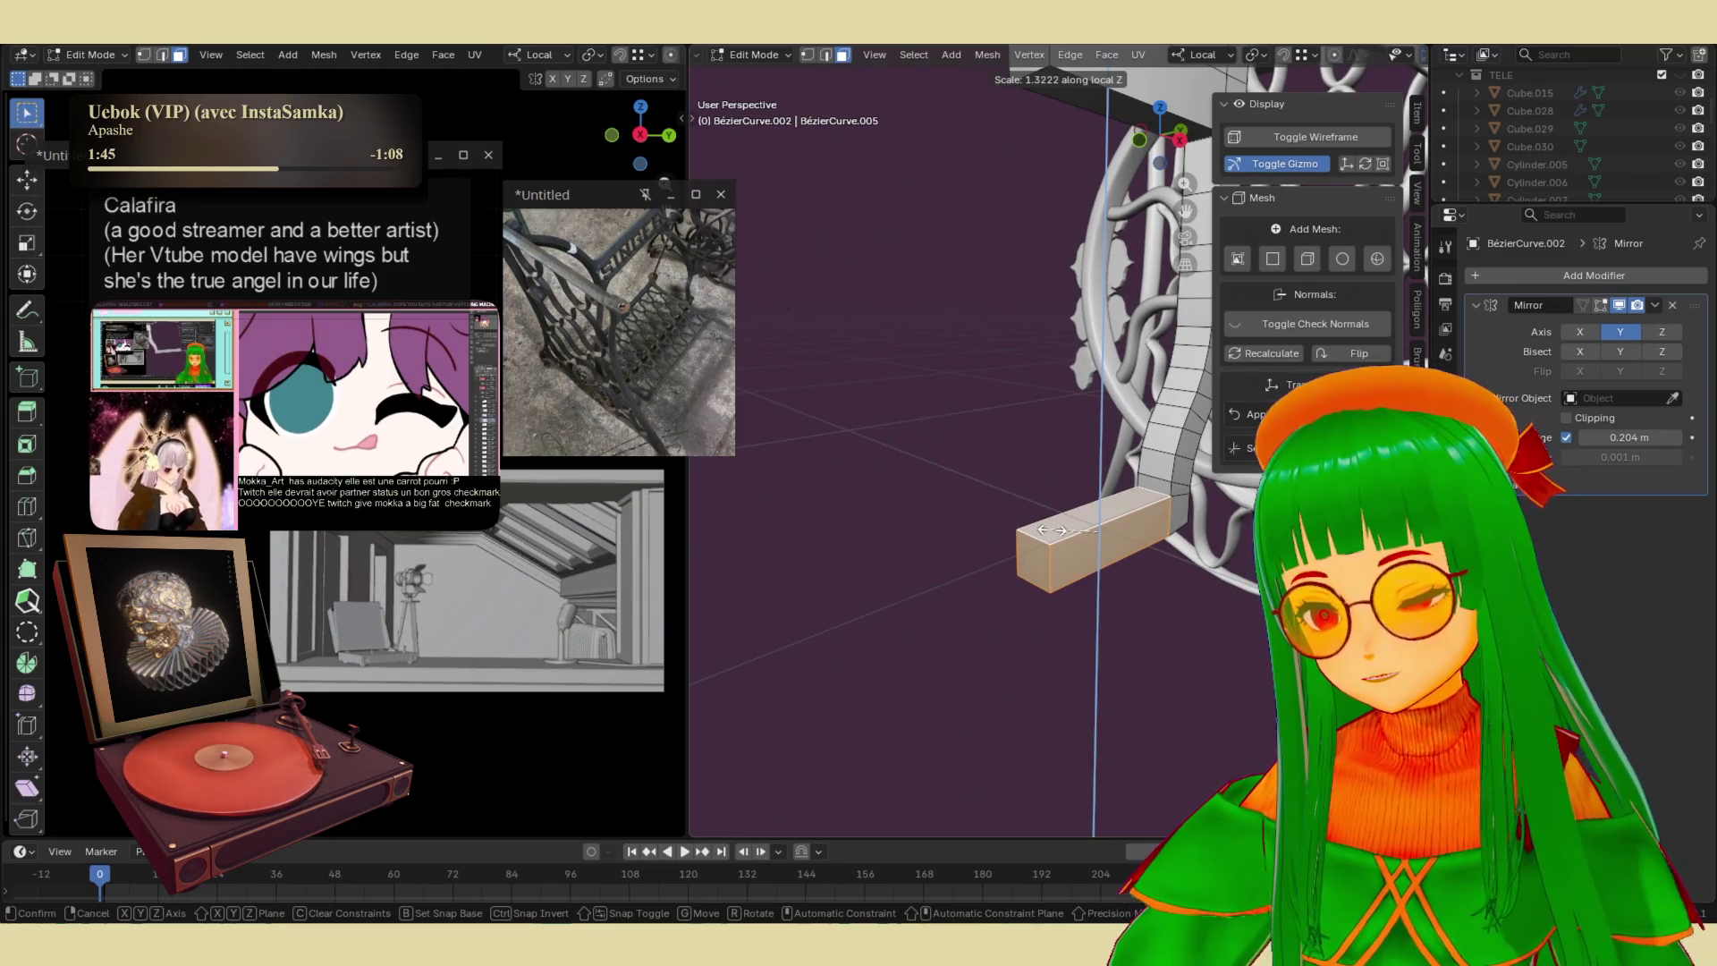
key("shift+x")
key("shift+y")
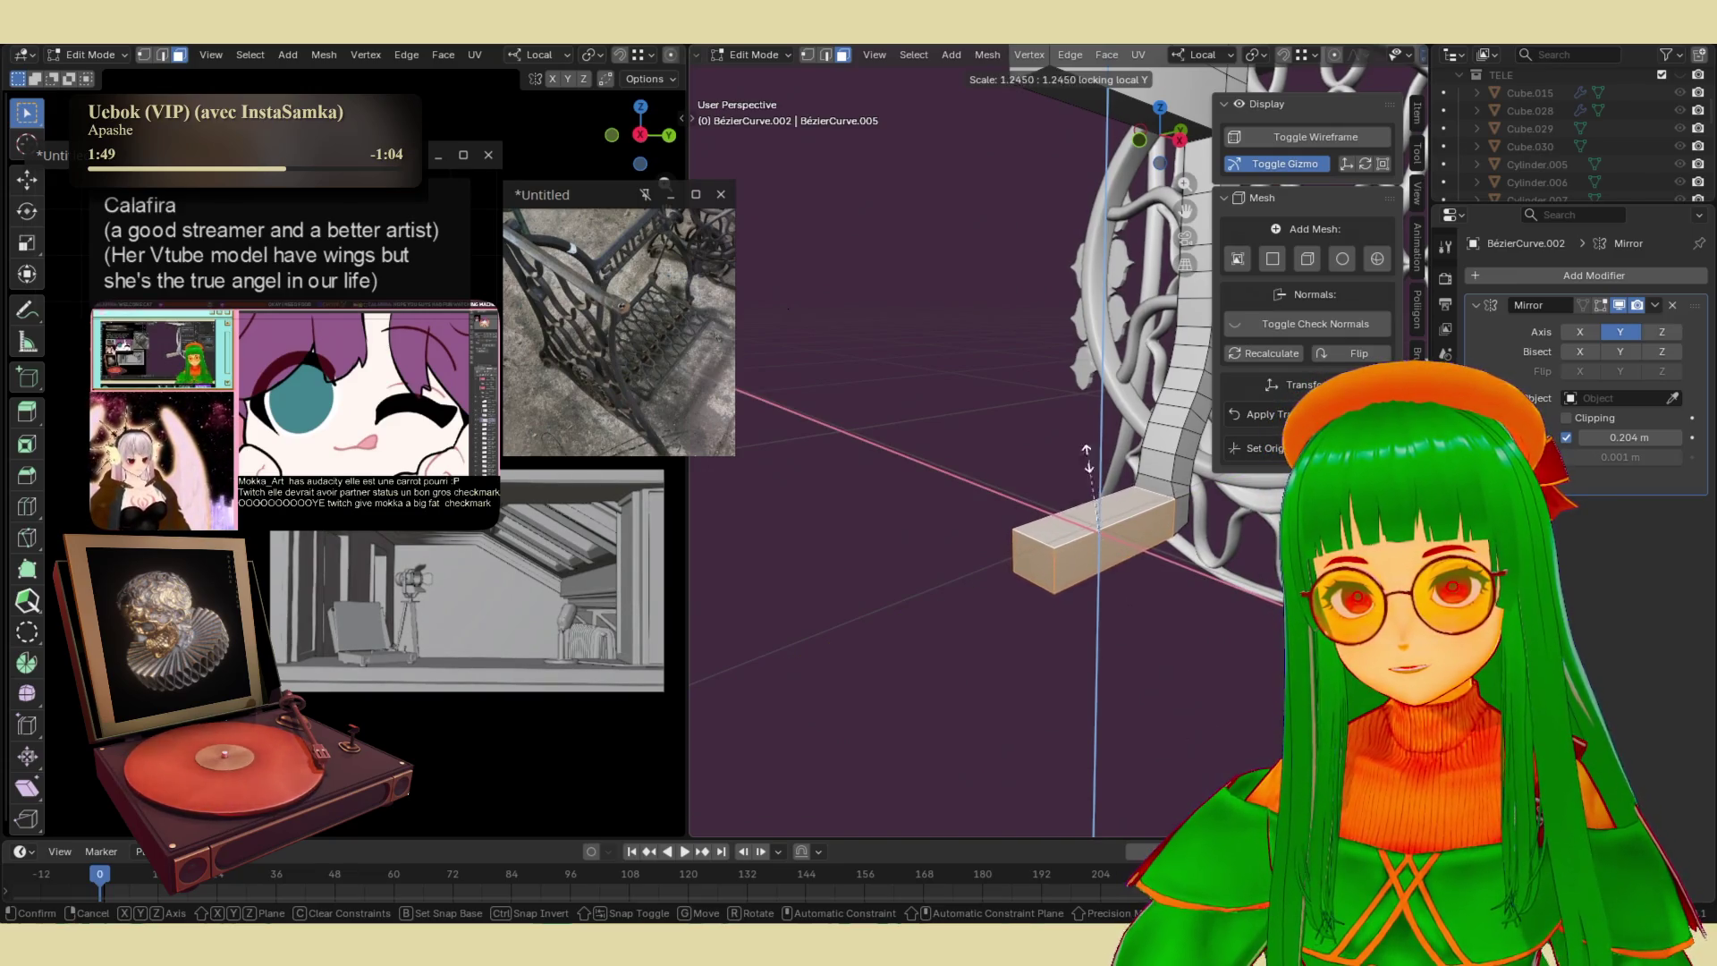
left_click(1132, 780)
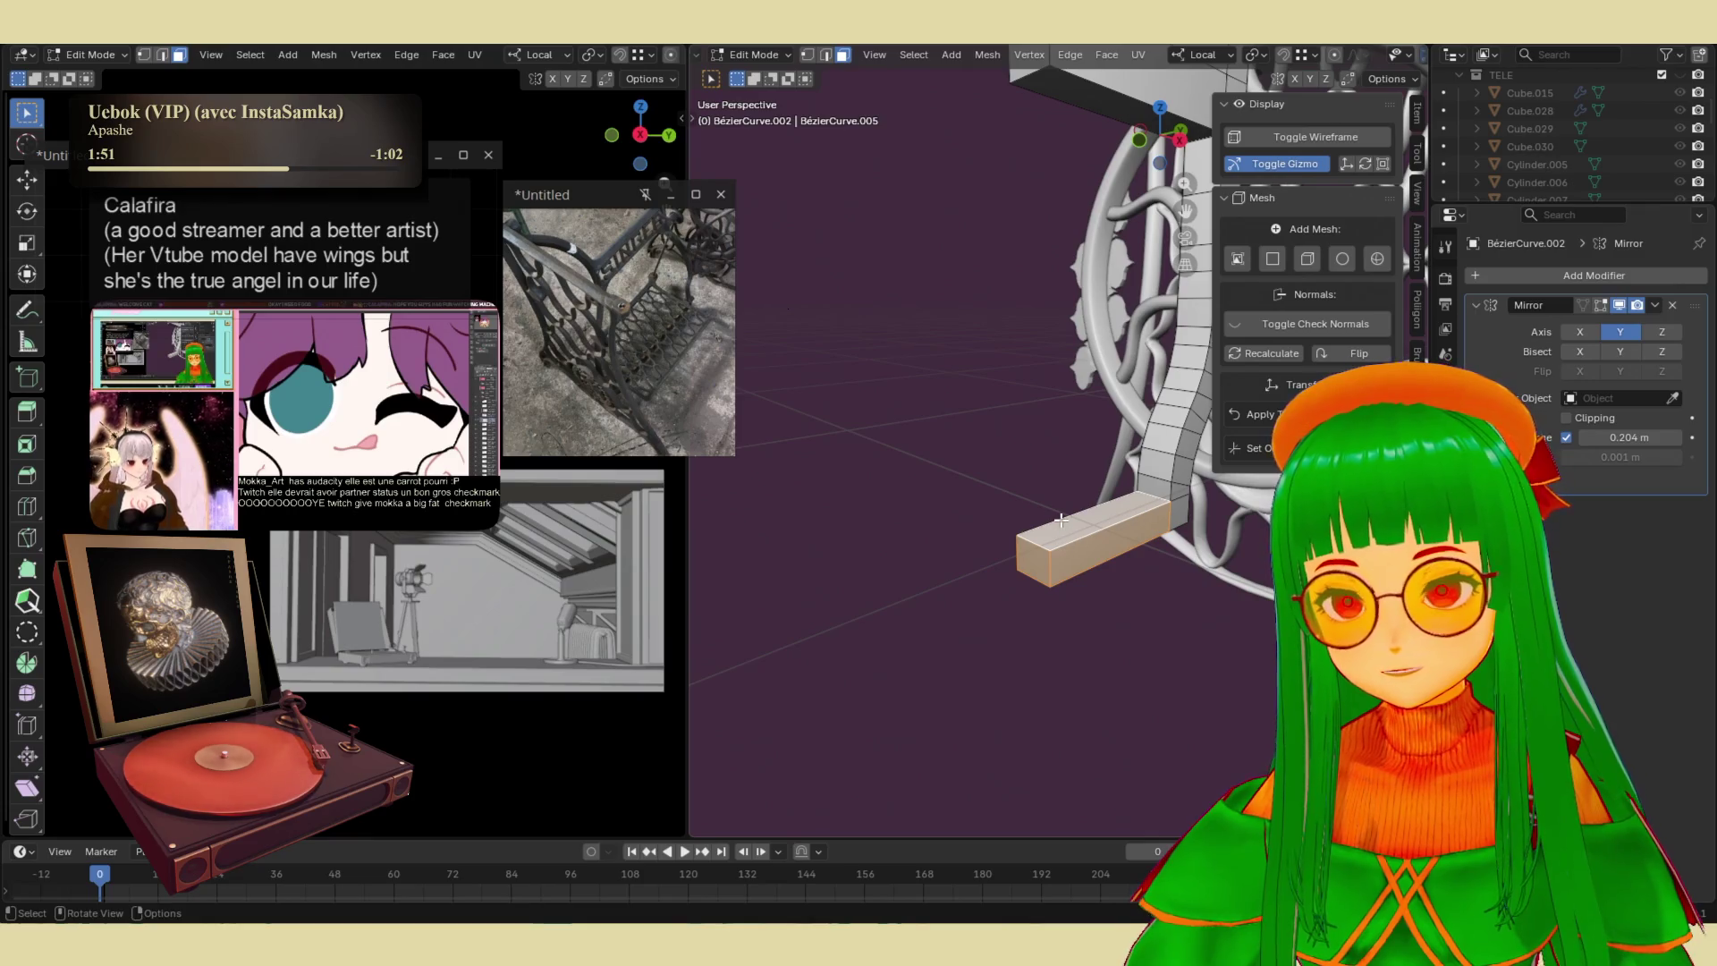
key("alt+a")
- Try extruding the box piece's faces, undo, and delete the extruded geometry at the bar's end
key("l")
left_click(1087, 533, "alt")
key("alt+e")
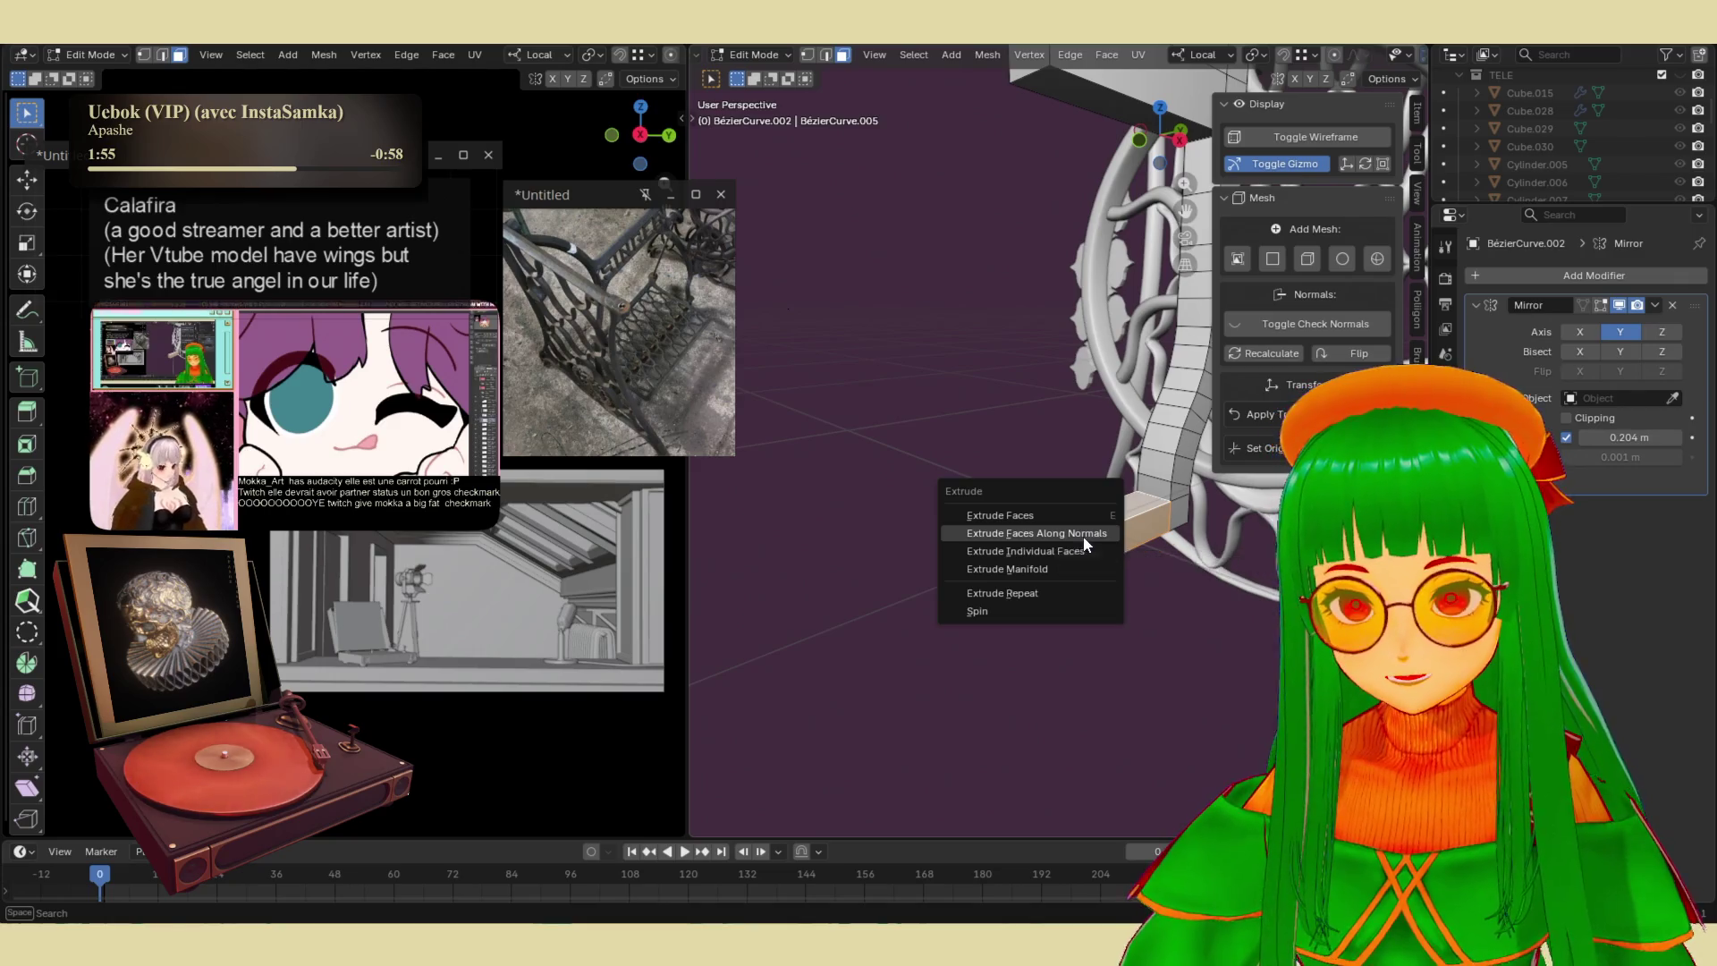
left_click(1082, 535)
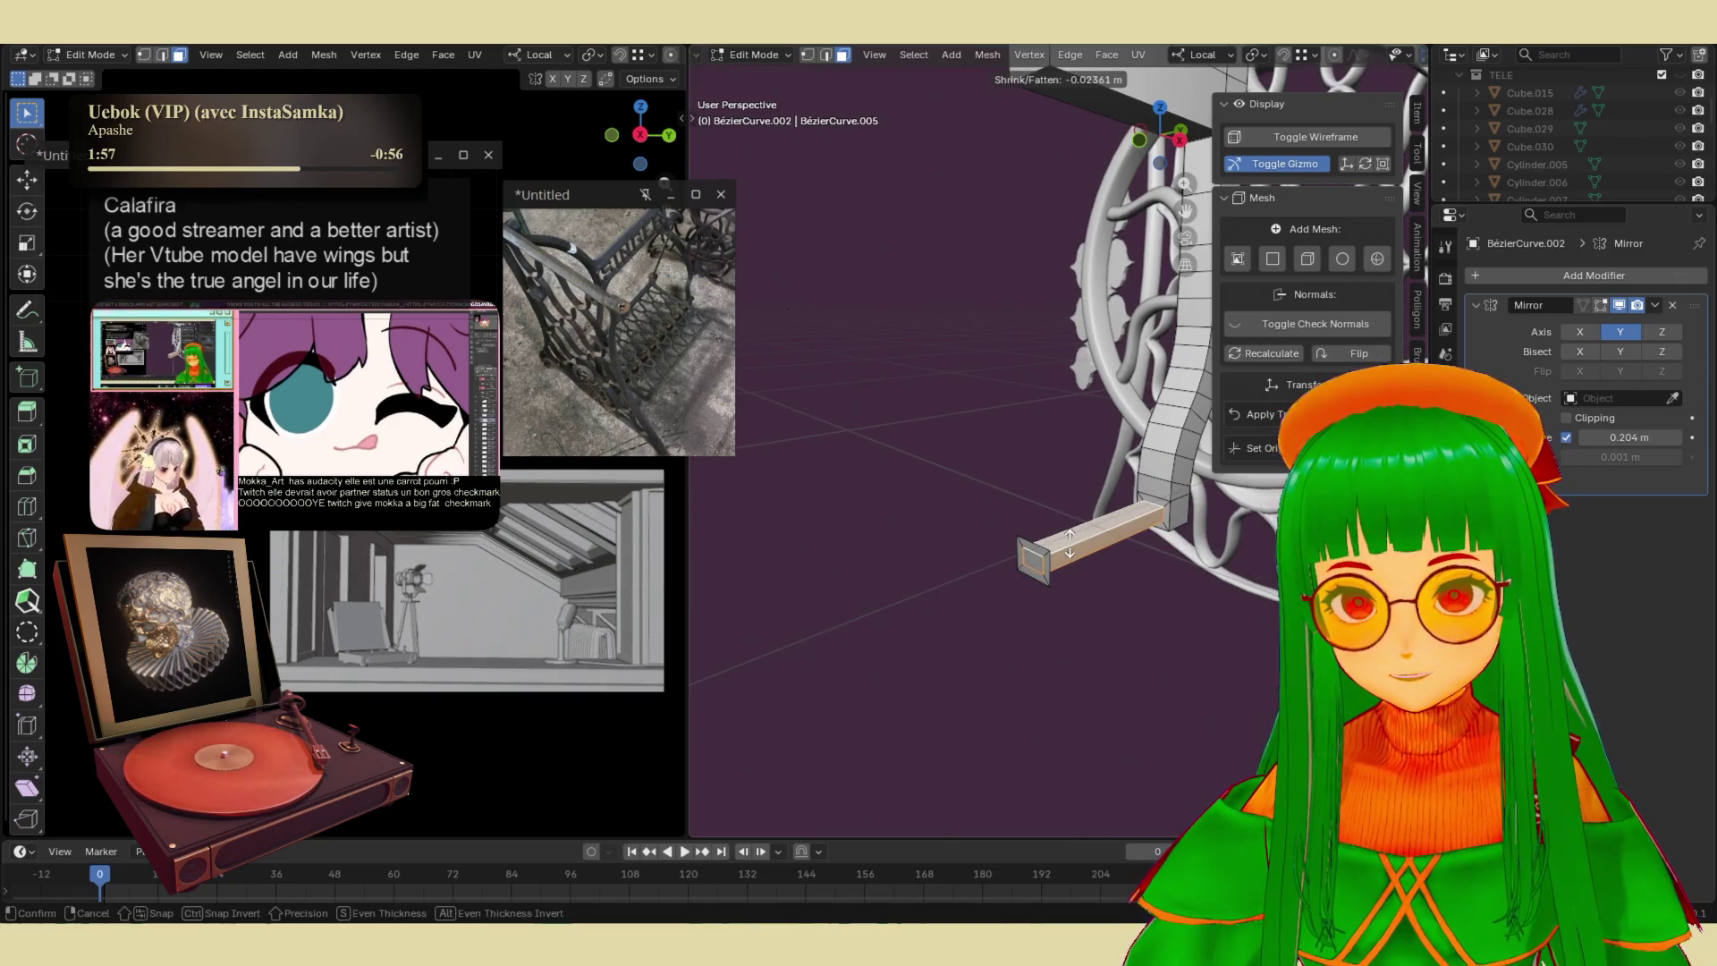
left_click(1069, 544)
key("ctrl+z")
middle_click_drag(1041, 559, 1033, 567)
key("x")
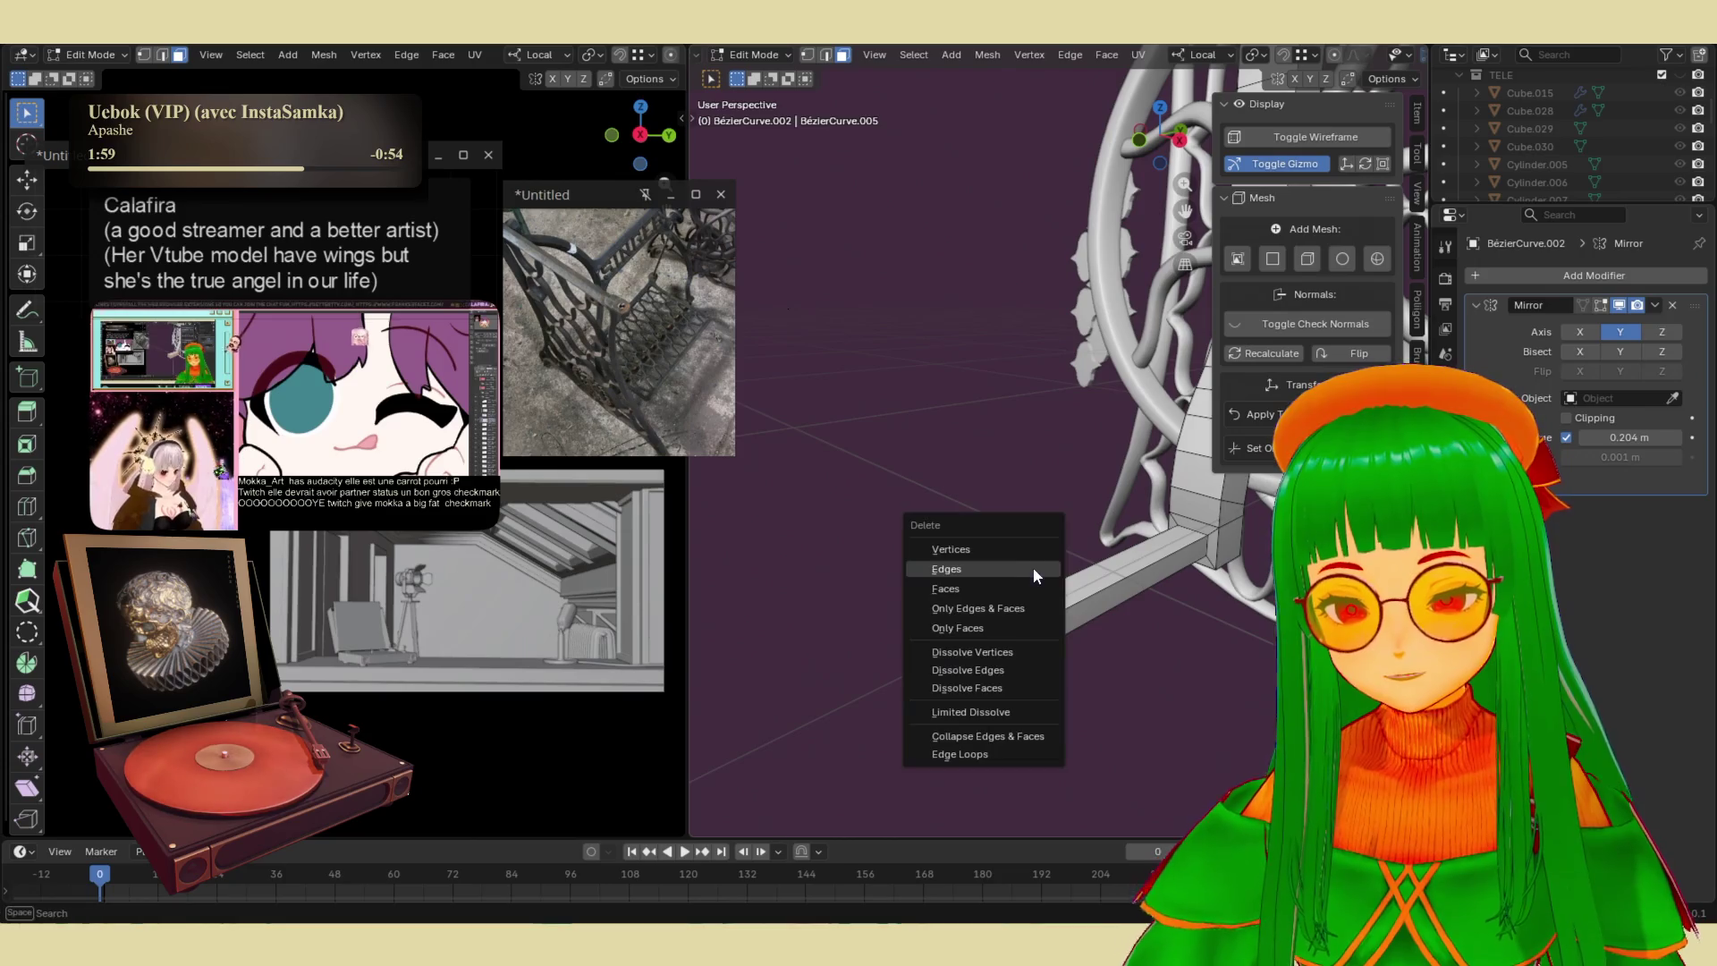
left_click(1017, 565)
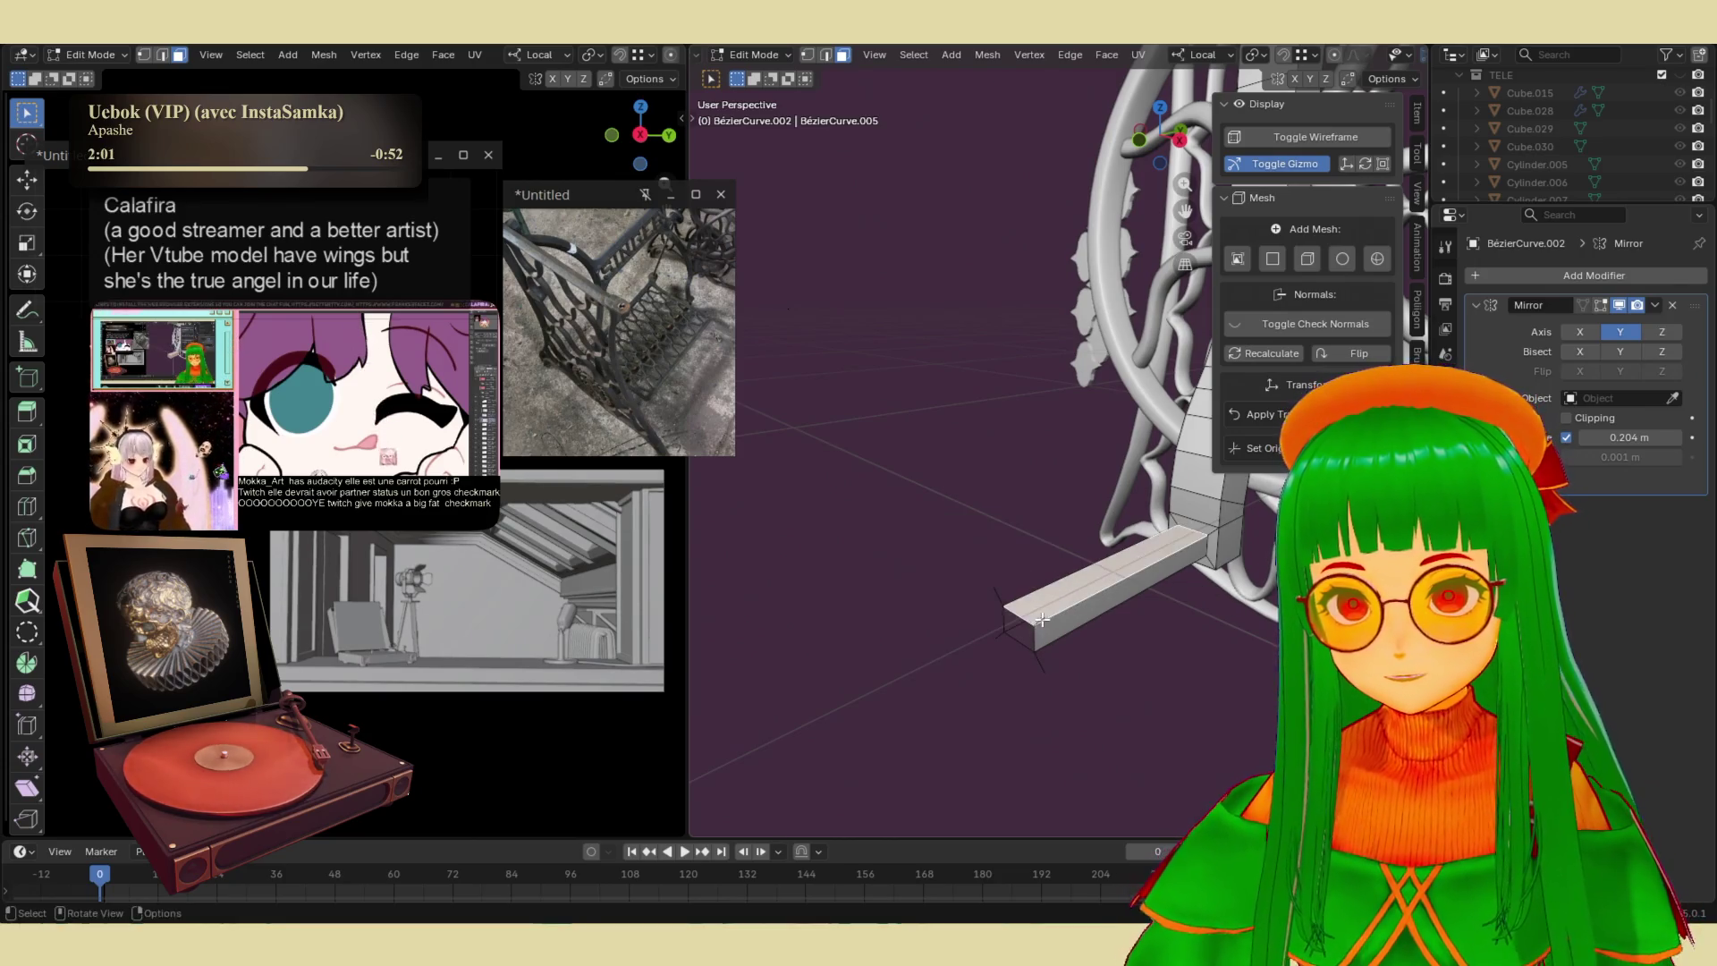
left_click(998, 593)
- Delete the edges at the end of the bar, leaving a square-ended rail
key("2")
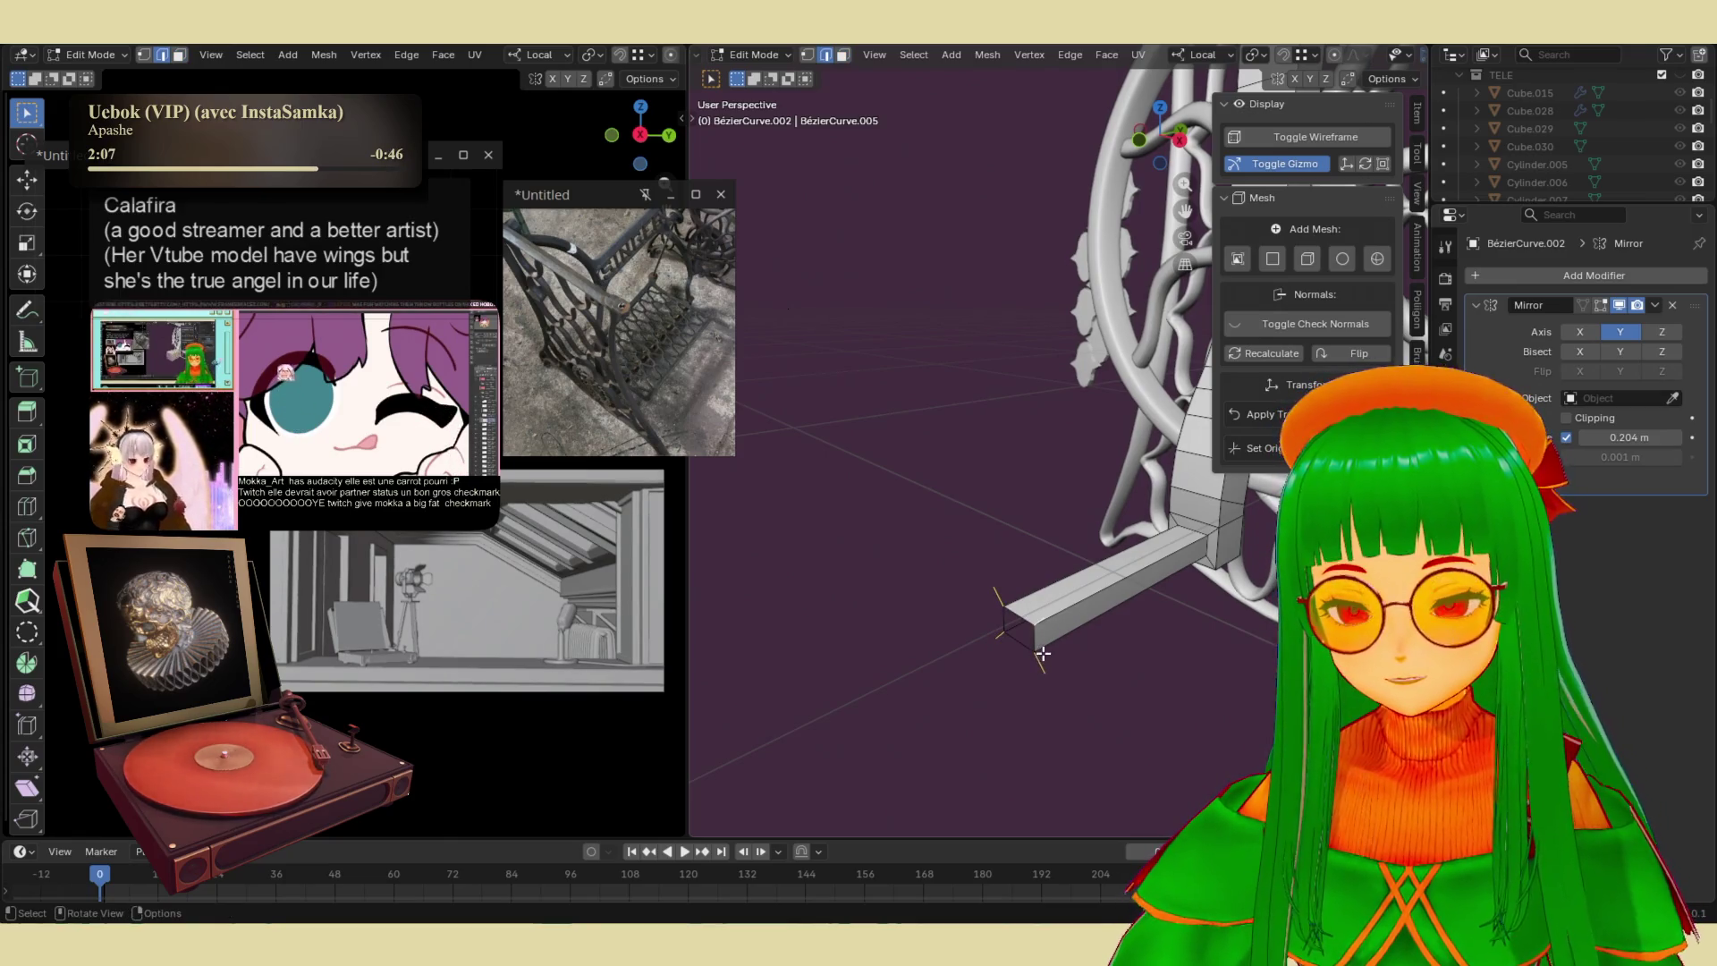
key("x")
left_click(1003, 647)
mouse_move(1011, 493)
middle_mouse_down()
mouse_move(947, 475)
mouse_move(981, 493)
middle_mouse_up()
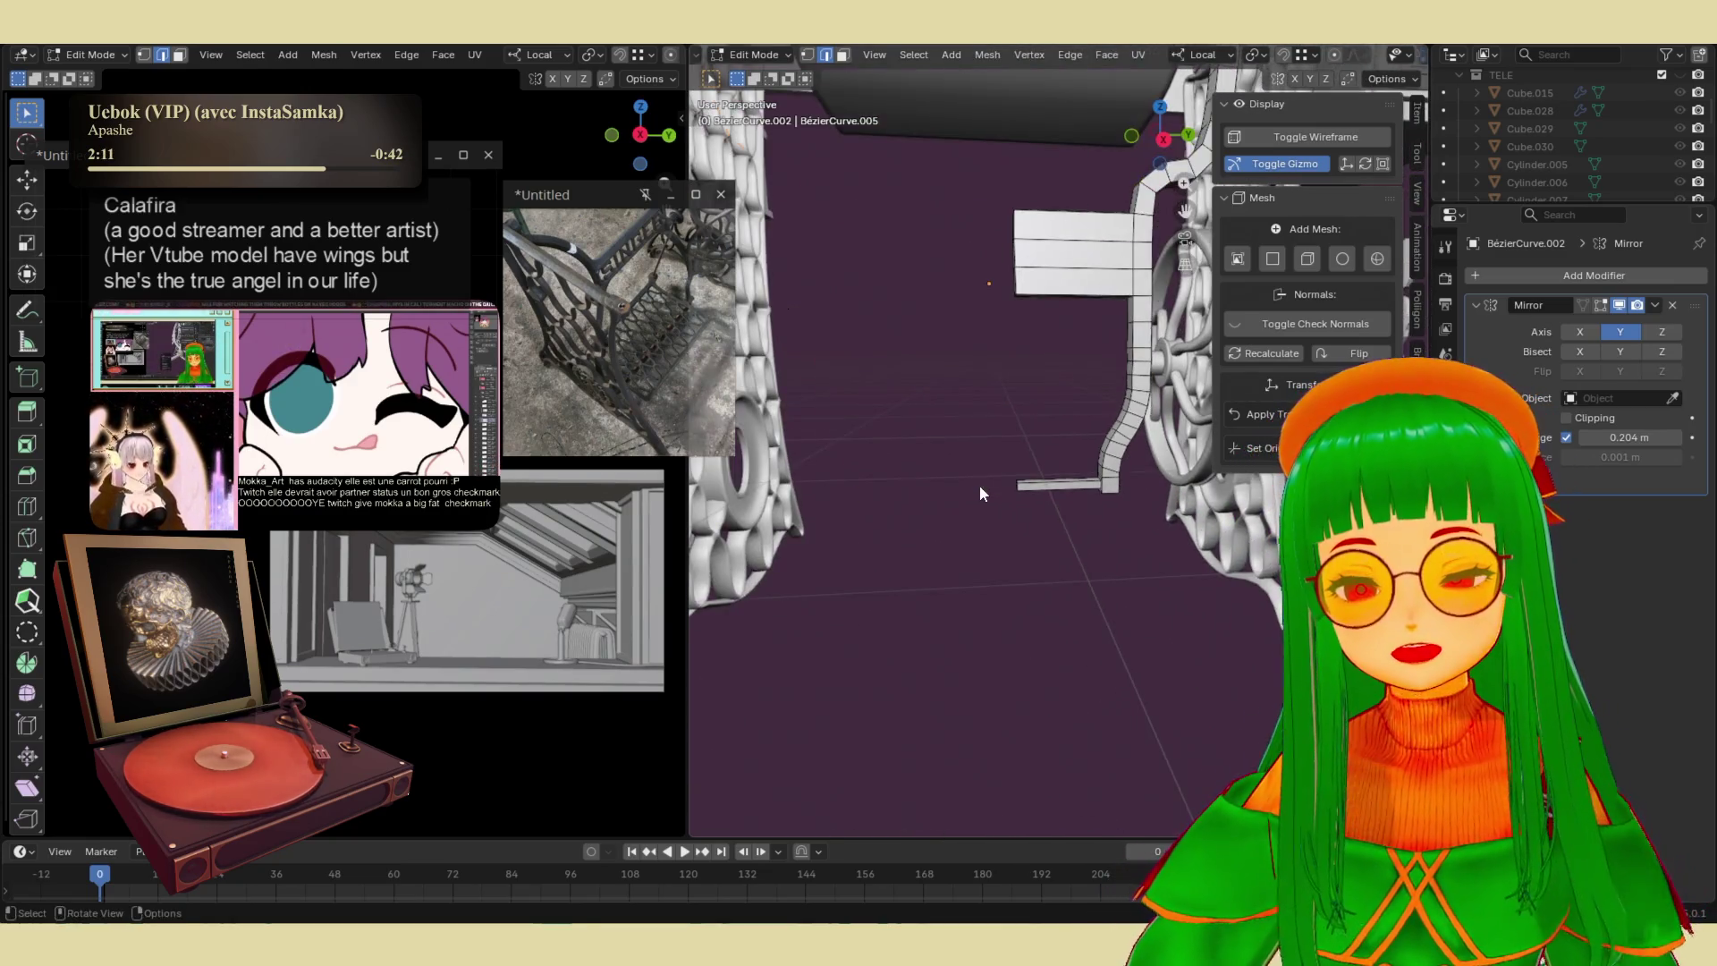
- Widen the sewing-table leg mesh about 1.05× along its local X axis
key("Tab")
mouse_move(1065, 437)
middle_mouse_down()
mouse_move(1069, 388)
mouse_move(1047, 538)
mouse_move(1102, 629)
middle_mouse_up()
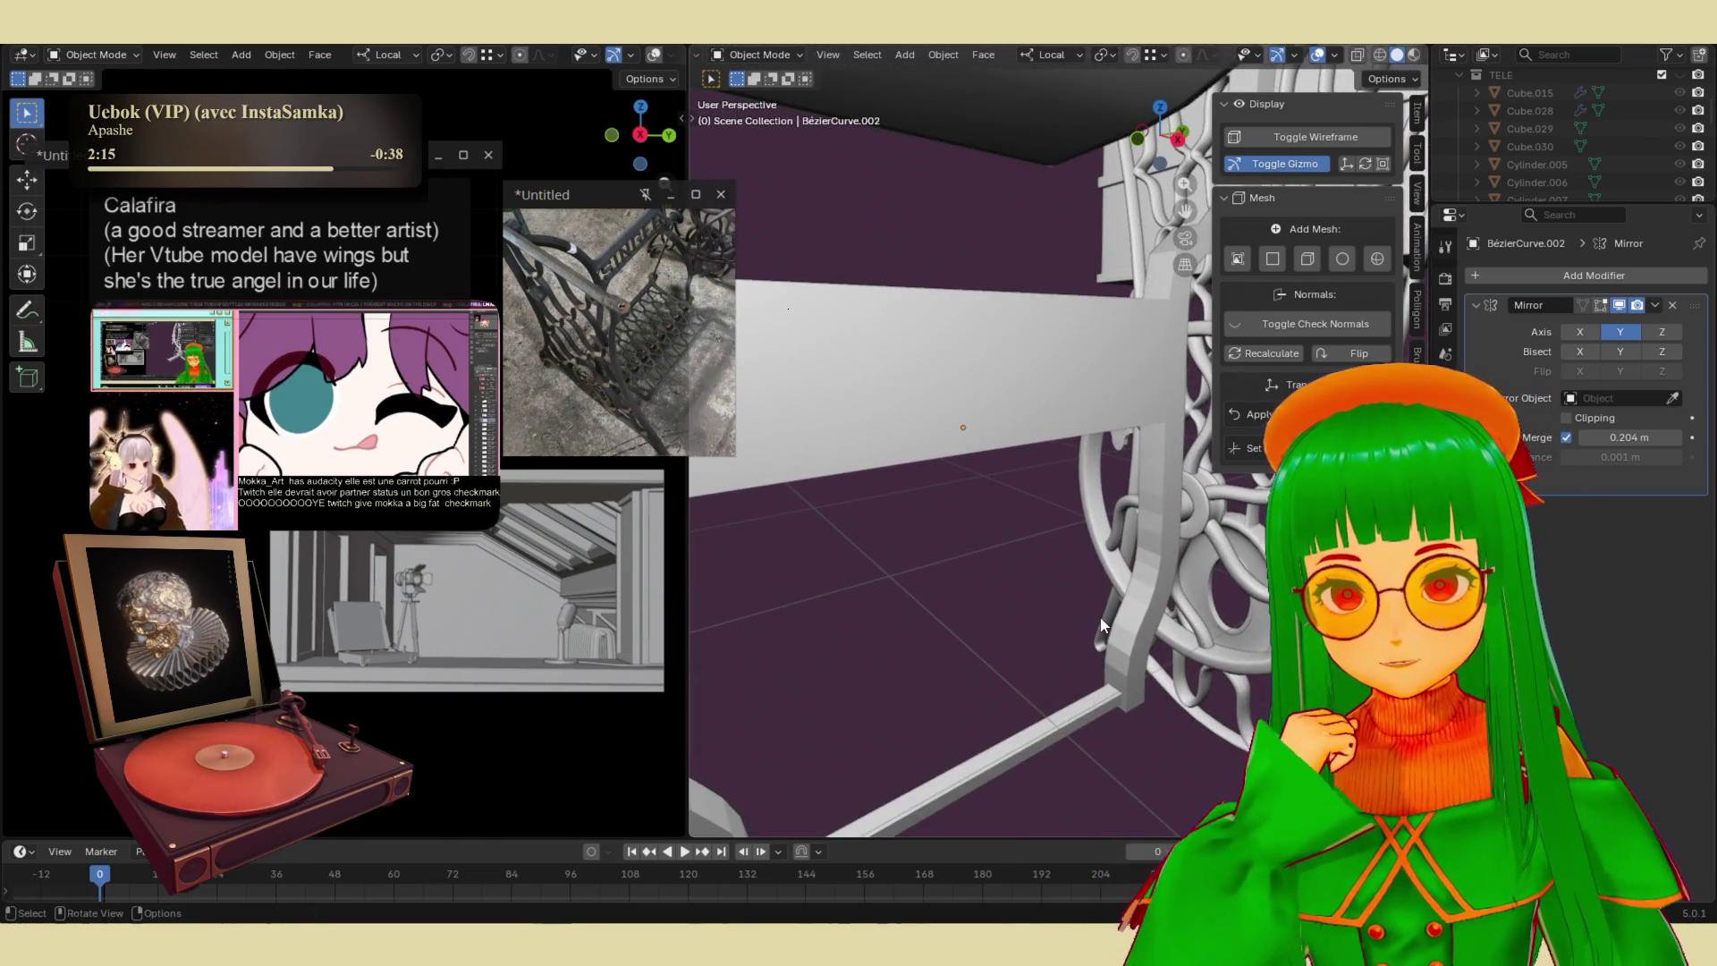
left_click(1077, 699)
key("Tab")
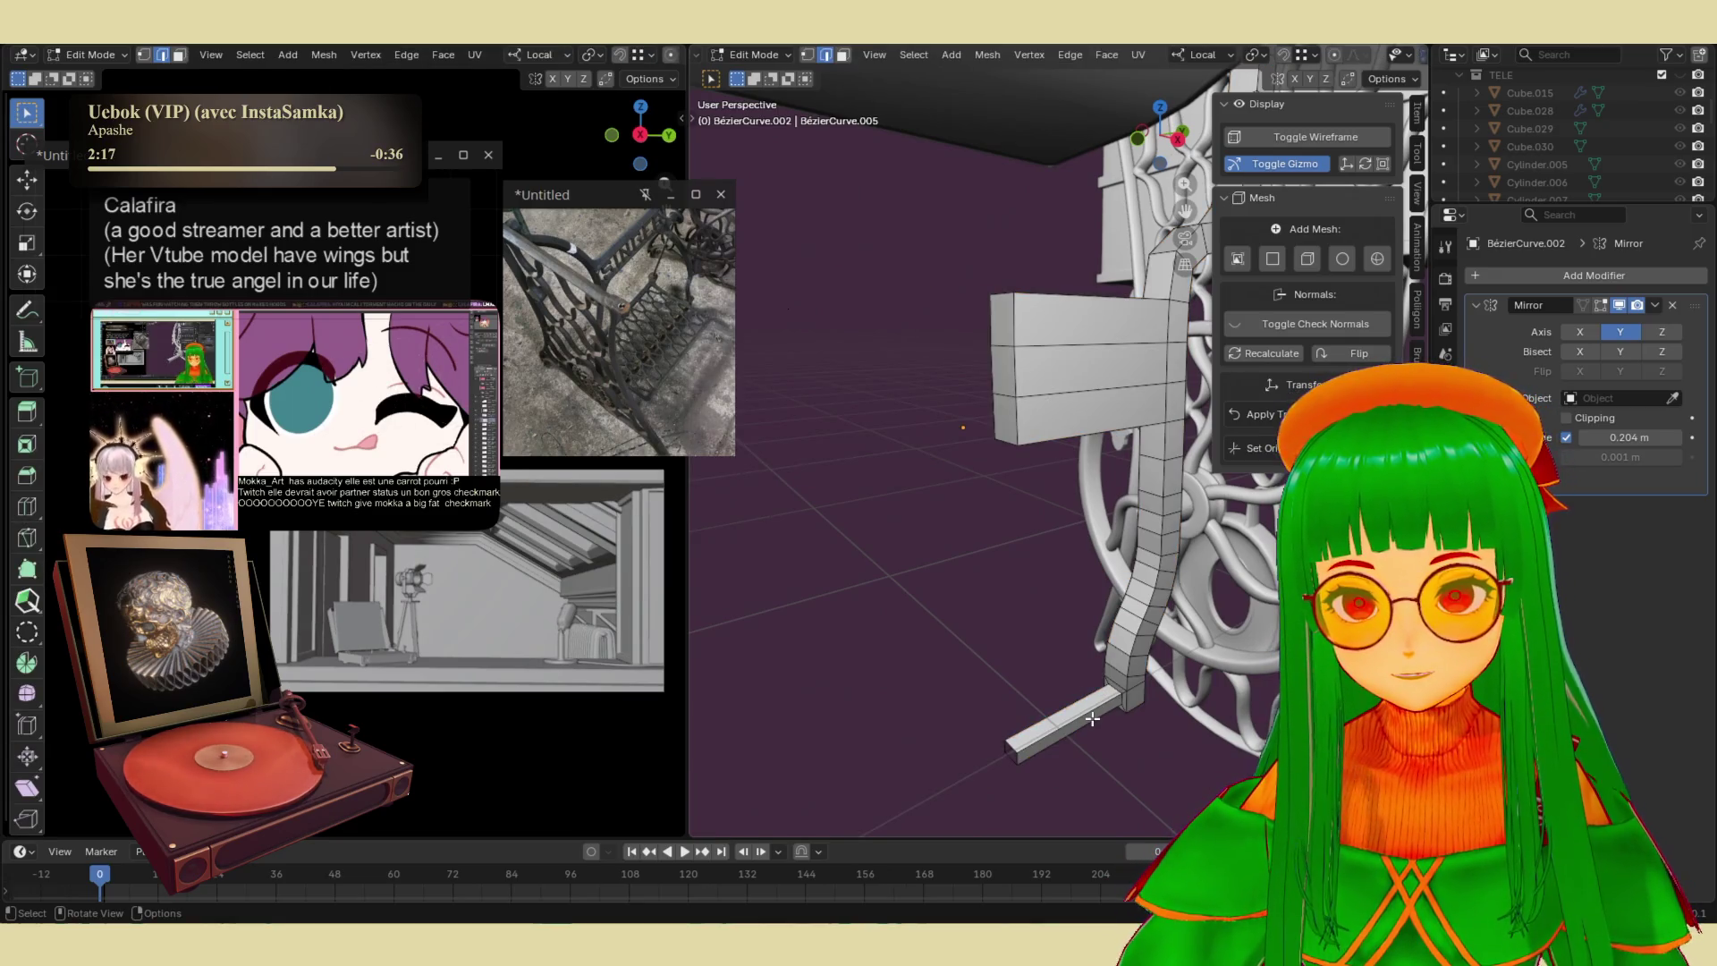
middle_click_drag(1092, 720, 1095, 732)
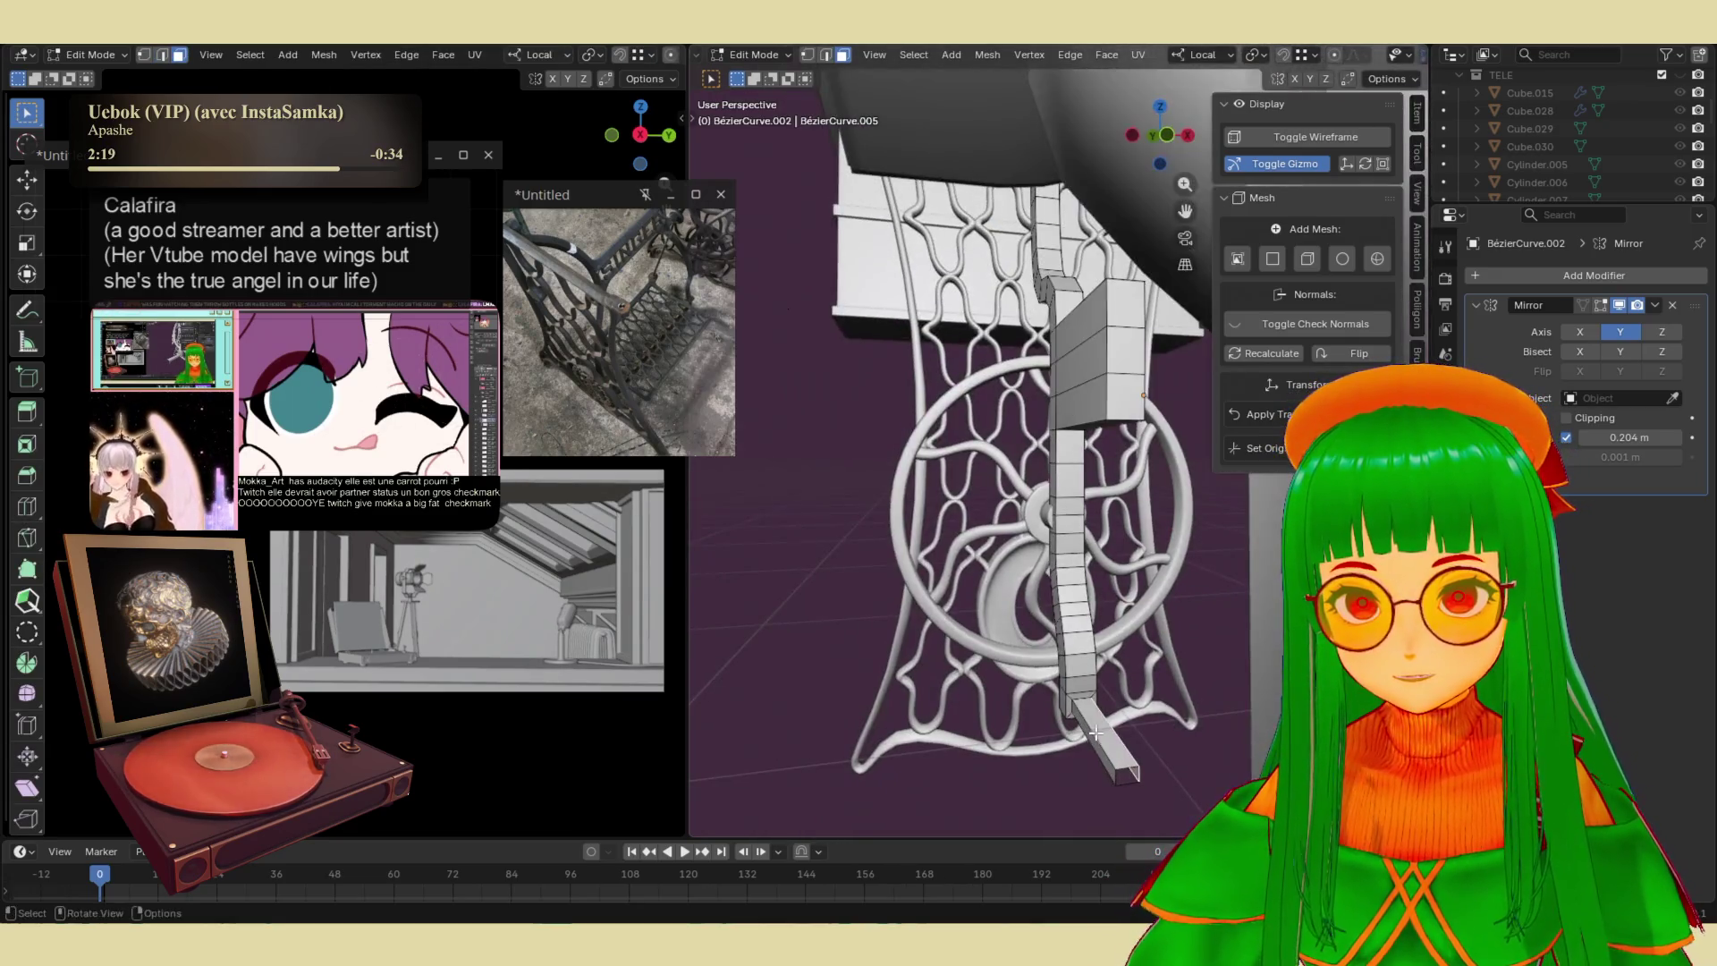
key("s")
key("x")
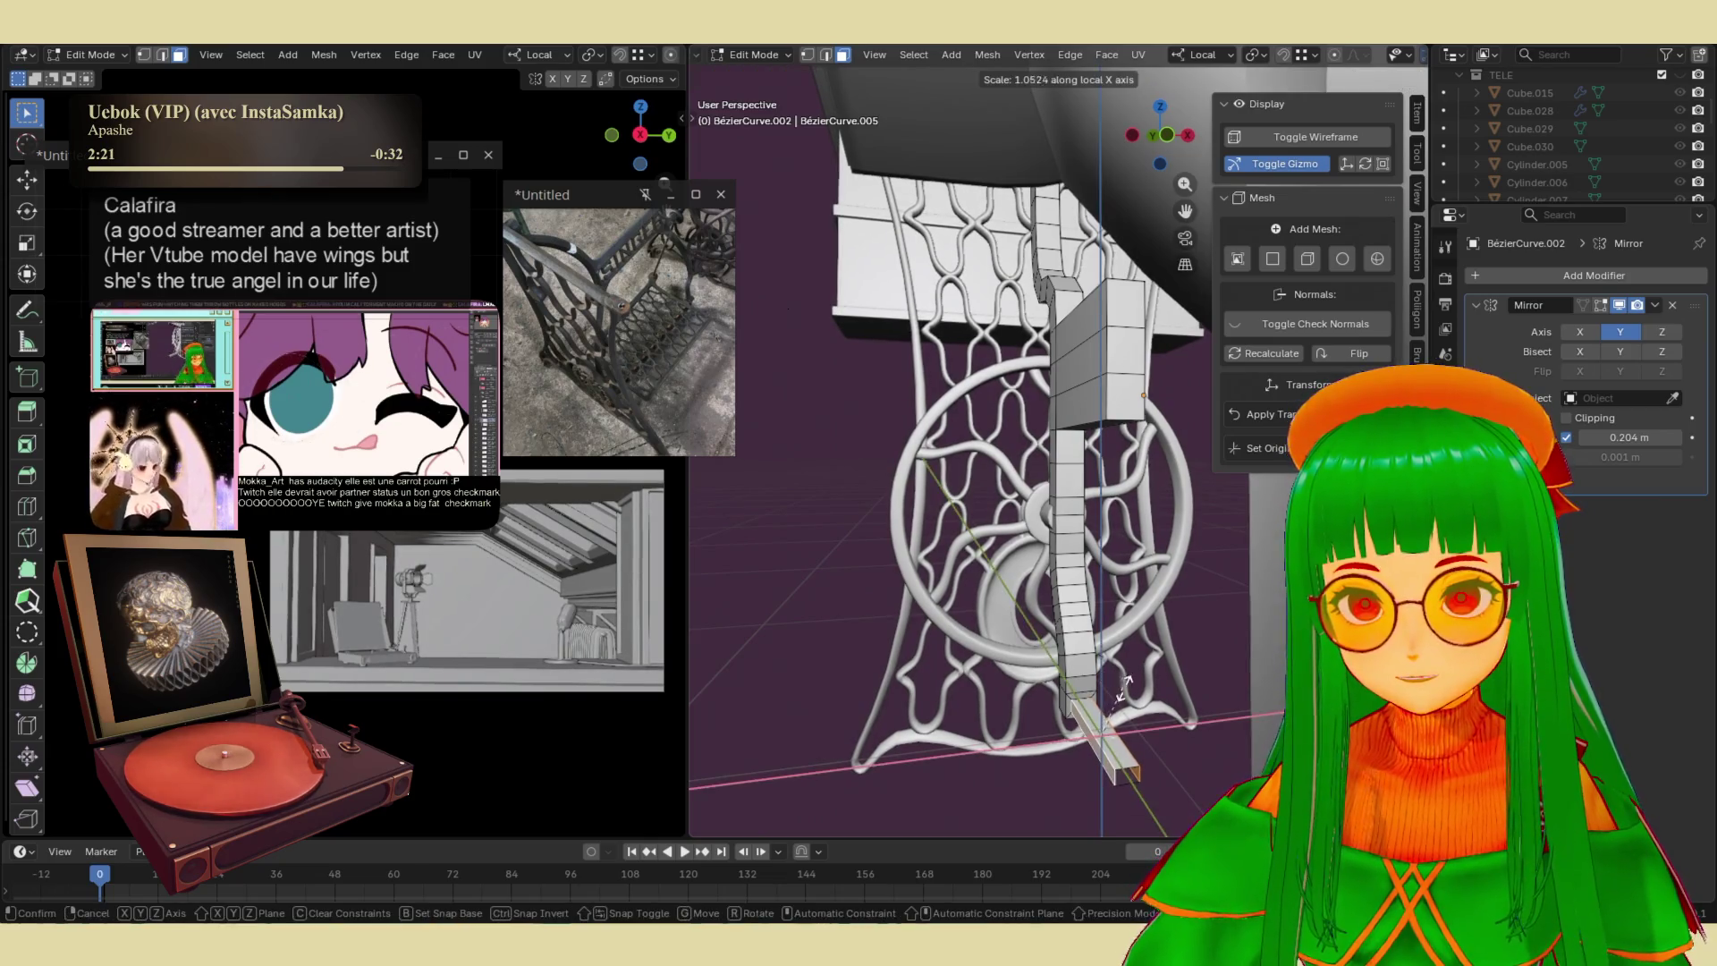
left_click(1082, 704)
key("Tab")
- Reopen the leg in Edit Mode and select the jutting box's side face loops
mouse_move(1081, 704)
middle_mouse_down()
mouse_move(918, 614)
mouse_move(980, 550)
mouse_move(971, 648)
mouse_move(983, 577)
middle_mouse_up()
scroll(984, 576, "up", 5)
left_click(985, 648)
key("Tab")
middle_click_drag(985, 649, 1028, 715)
left_click(1029, 711)
left_click(1027, 654, "shift")
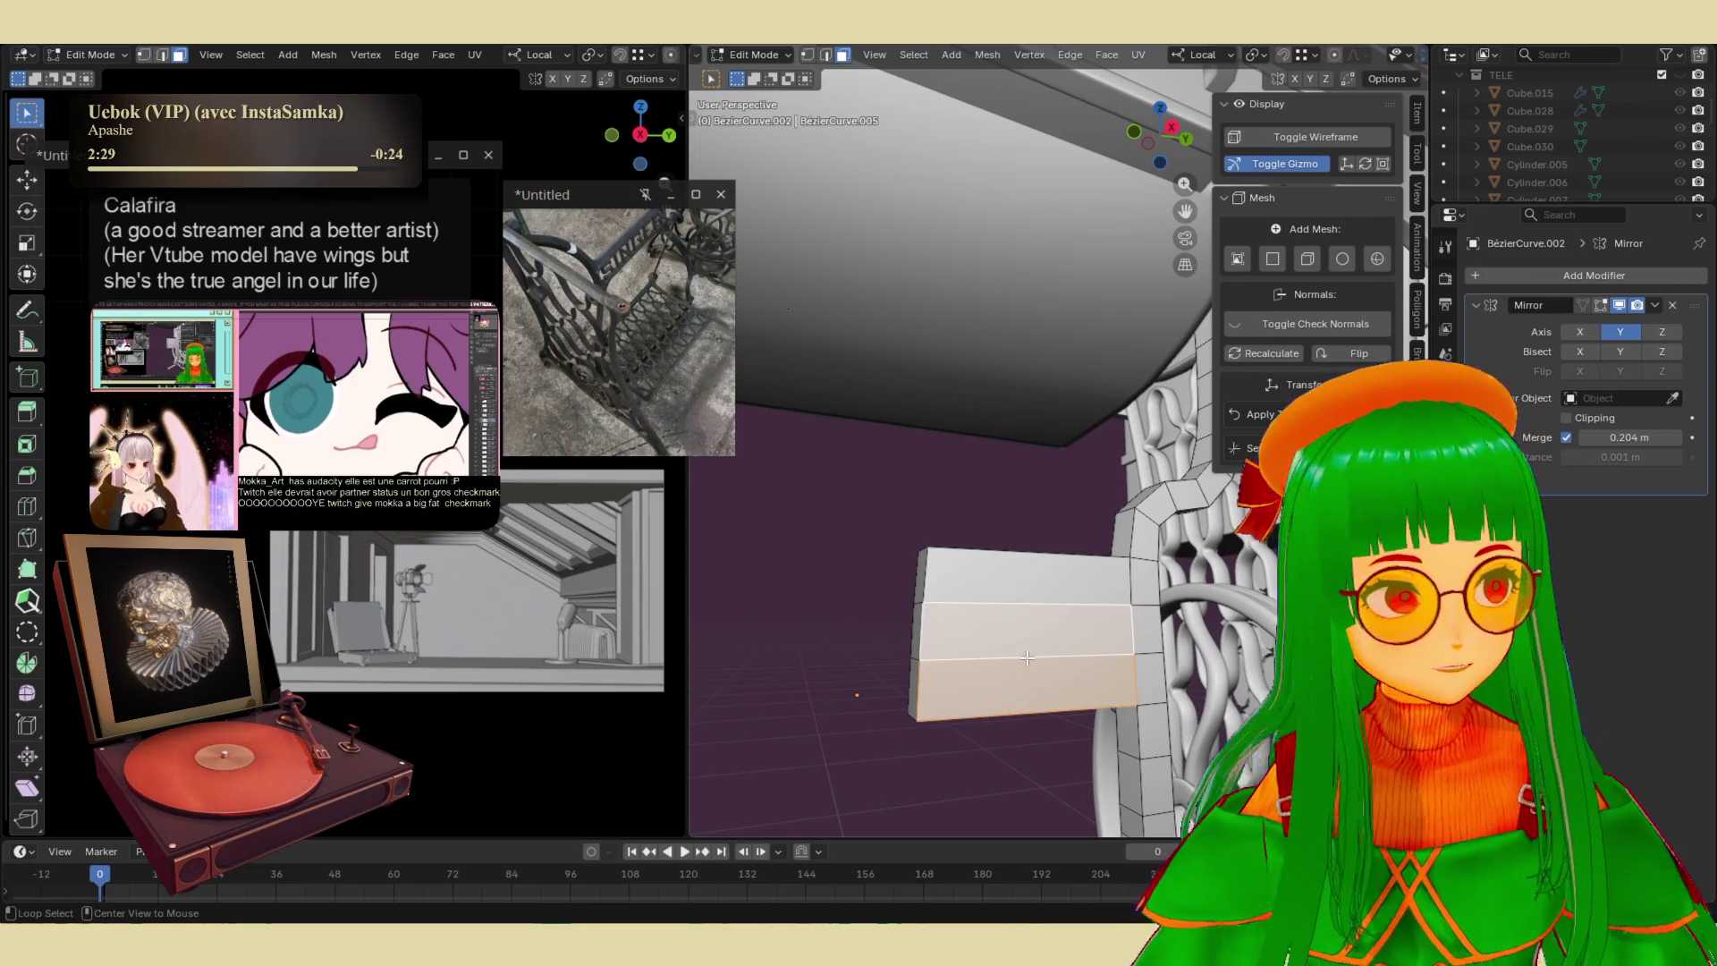
left_click(1028, 657, "alt")
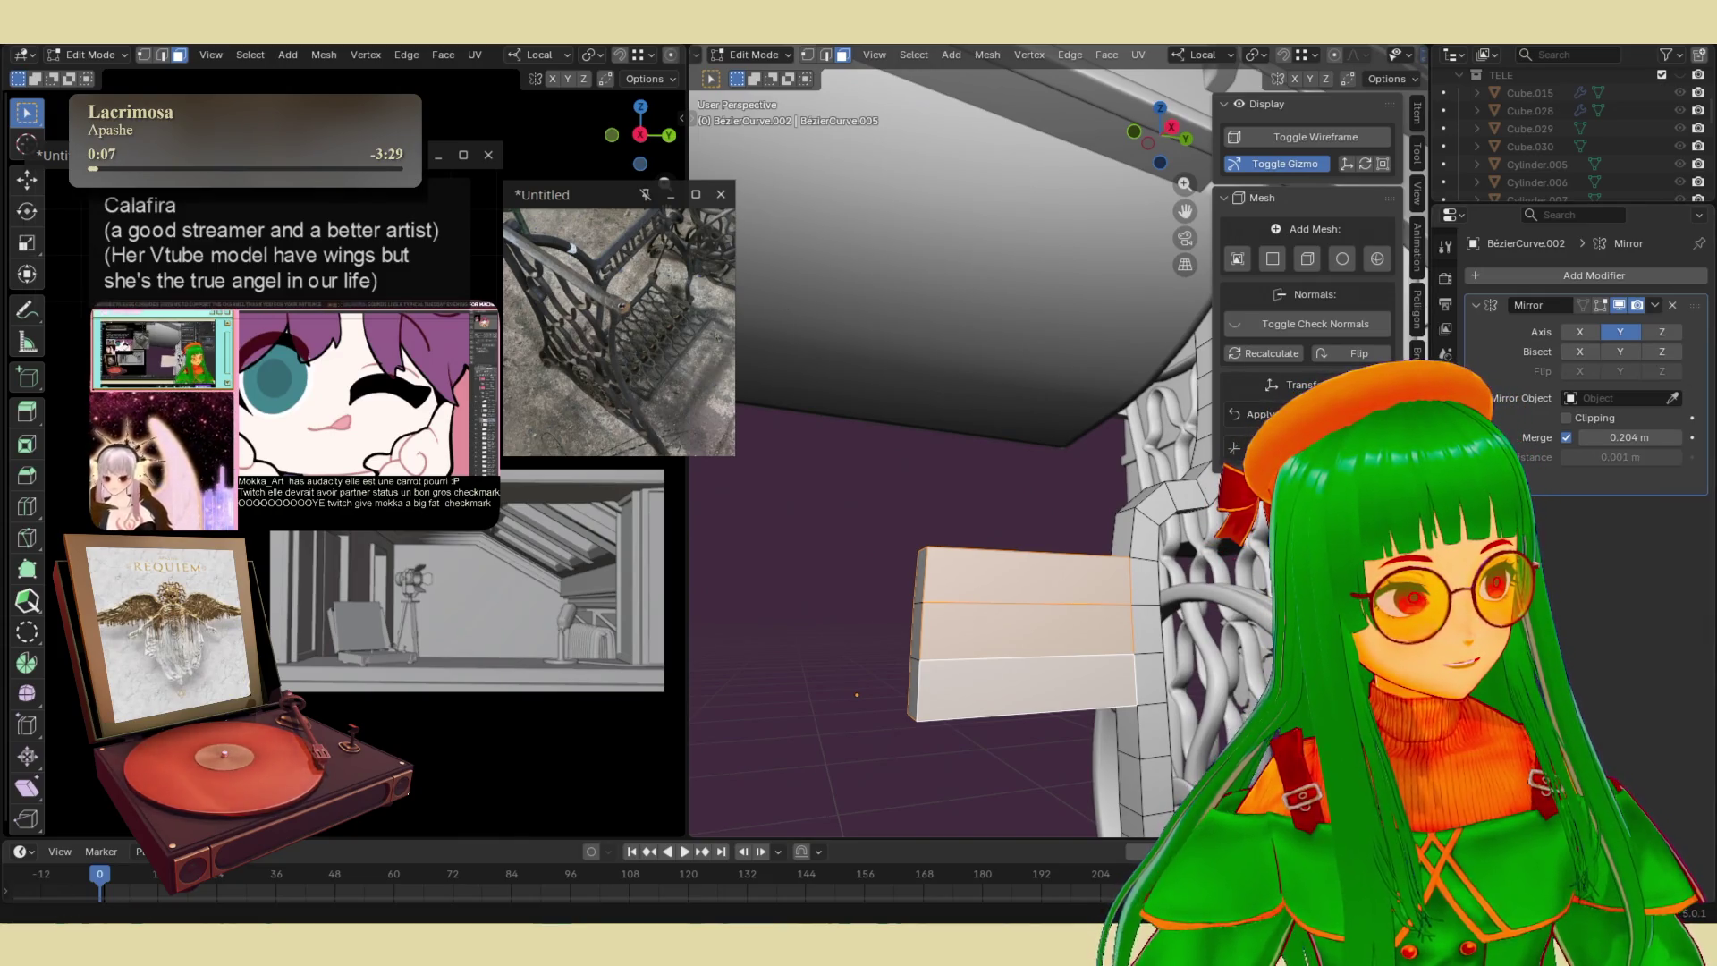
- Extrude the box's side faces inward along their normals by about 0.0236 m
middle_click_drag(1067, 521, 1120, 529)
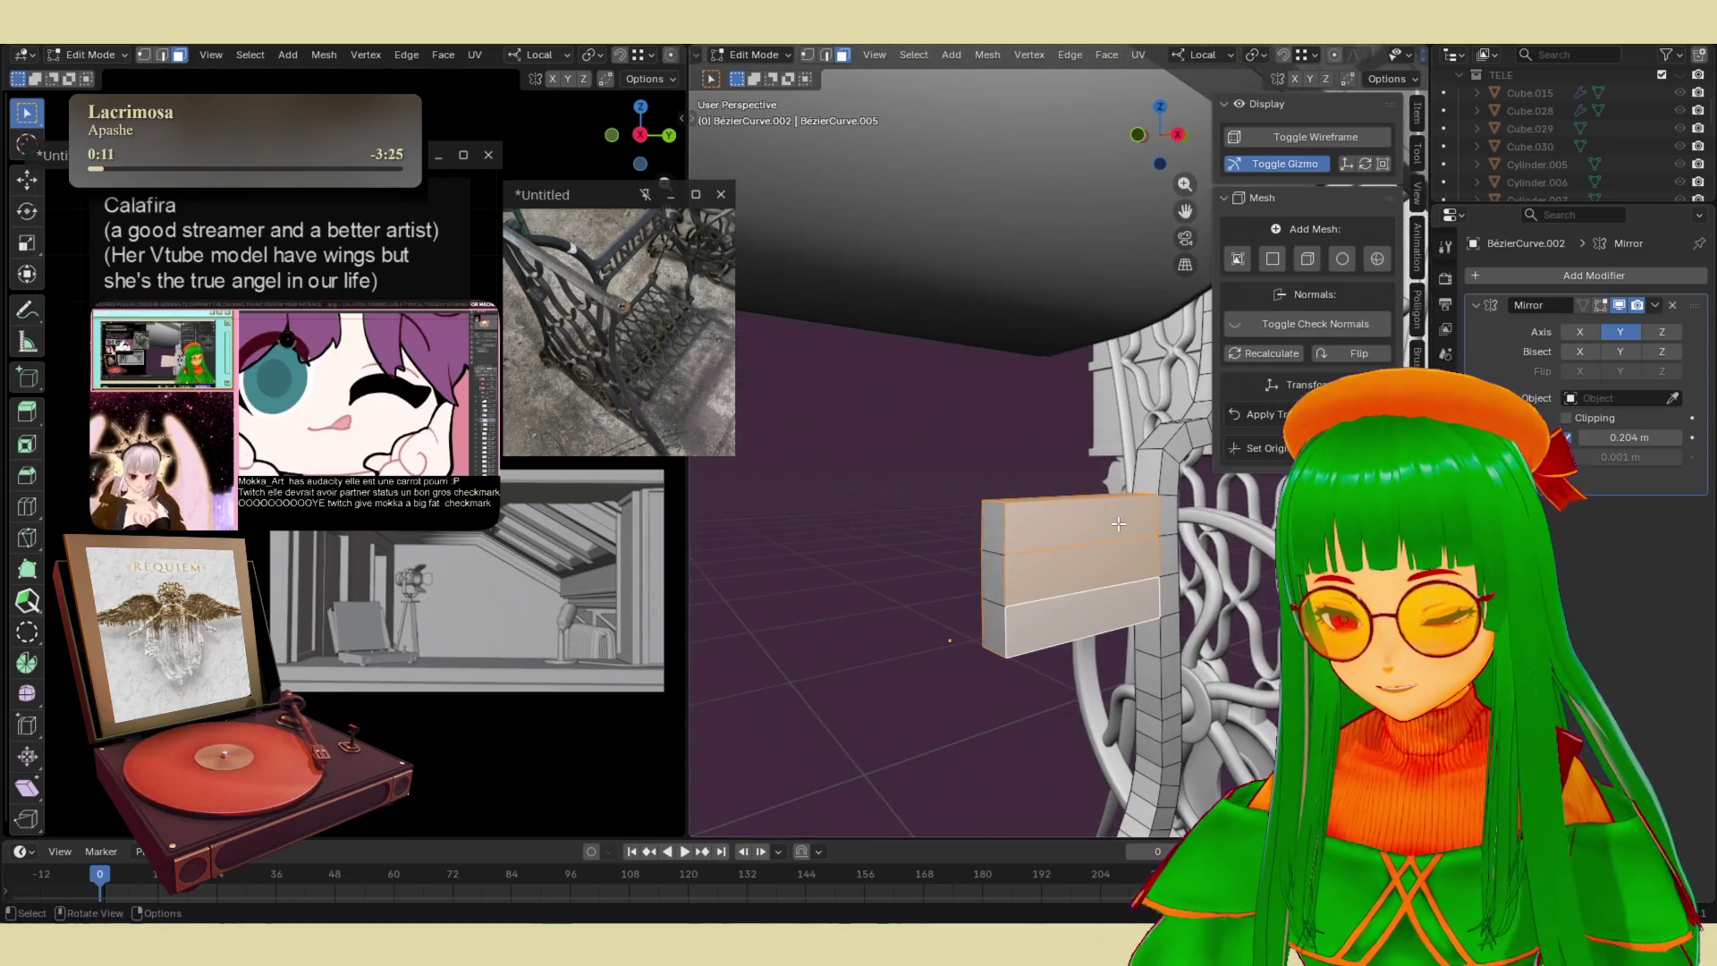
right_click(1119, 523)
left_click(1099, 539)
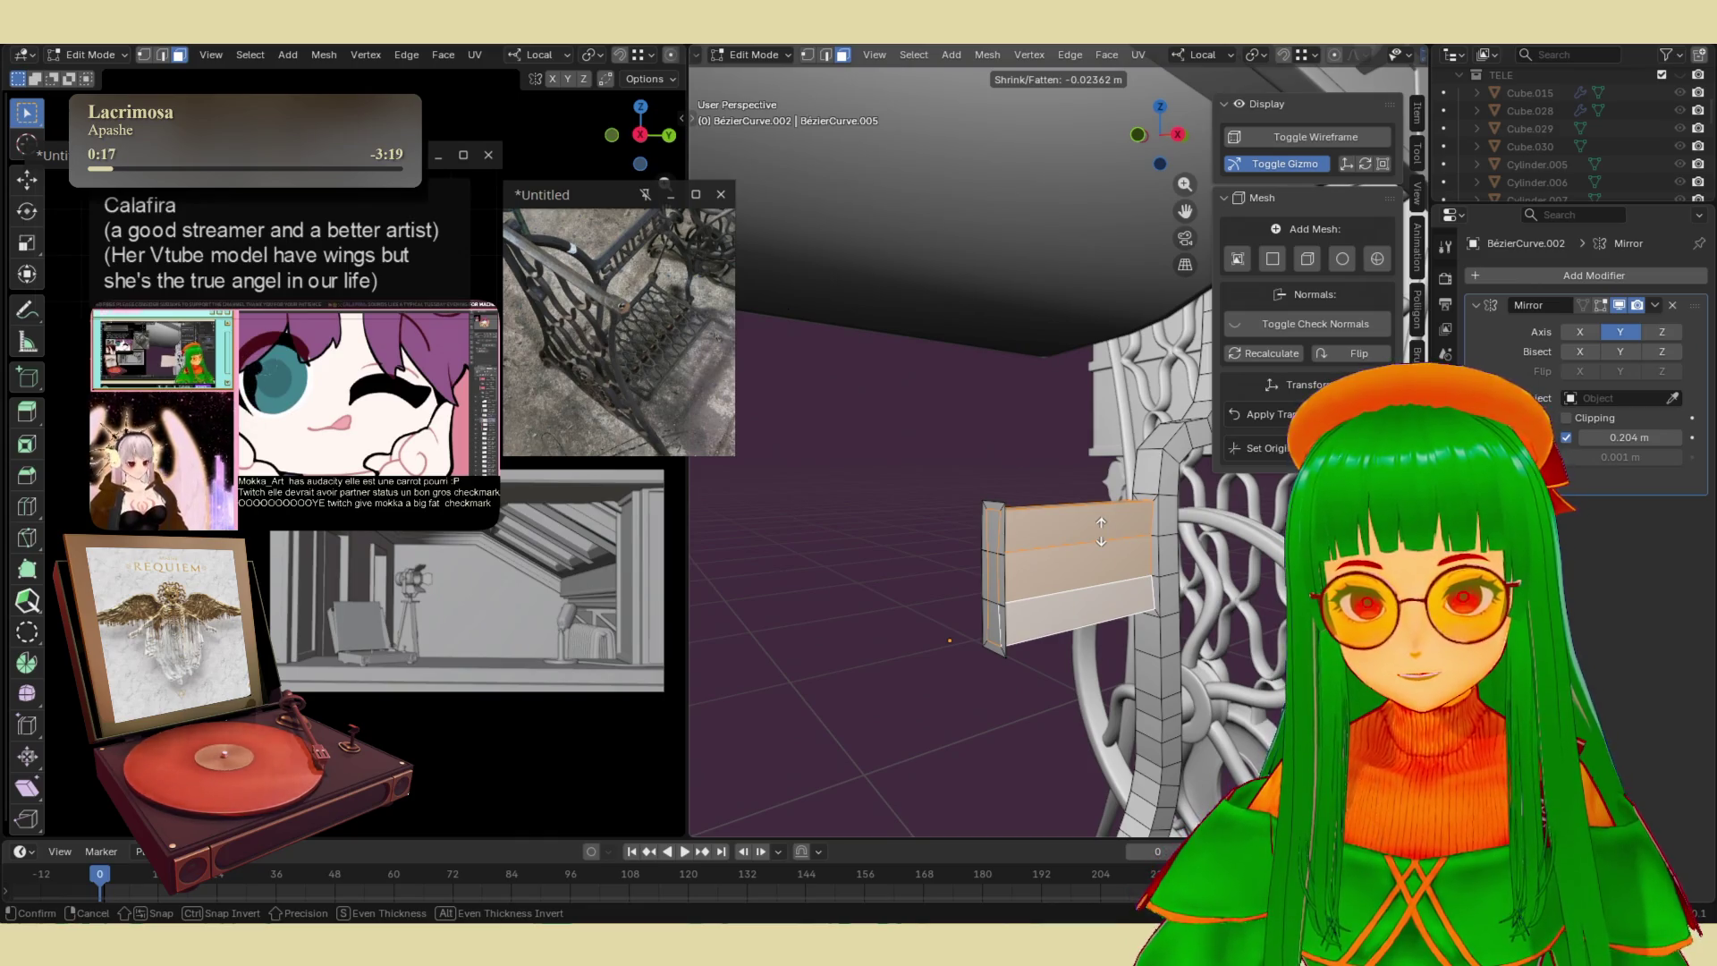
left_click(1100, 532)
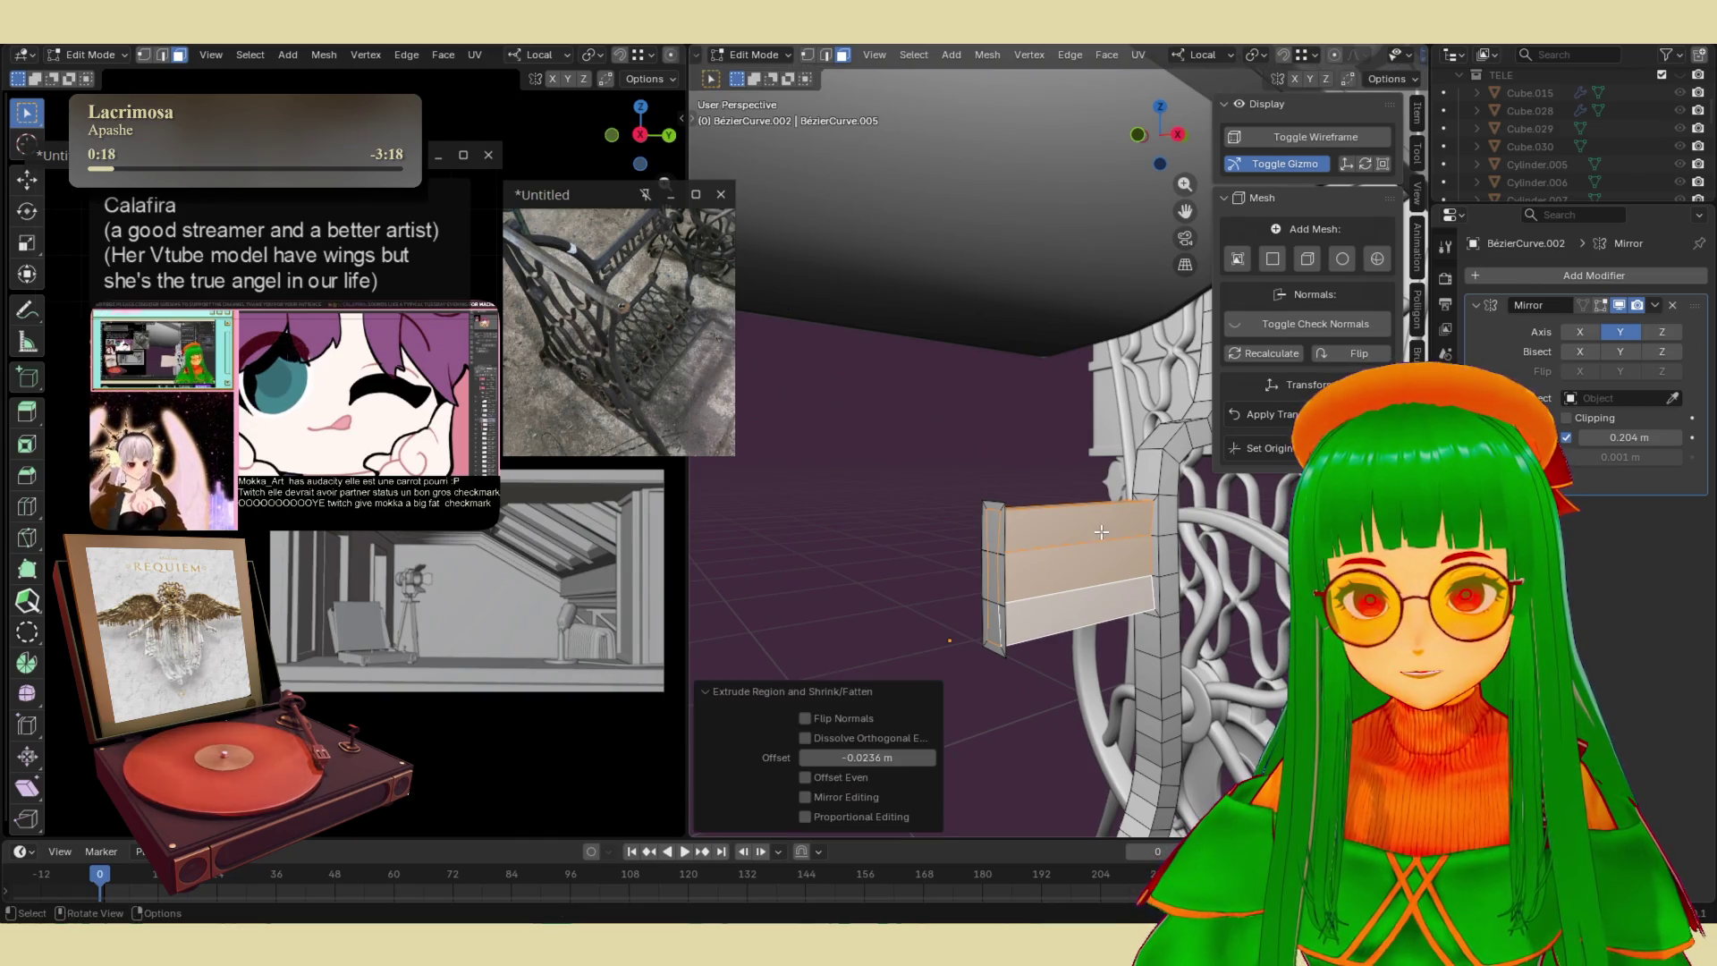
- Delete the strip's small end faces and their leftover outline edges
left_click(998, 538)
left_click(1002, 576)
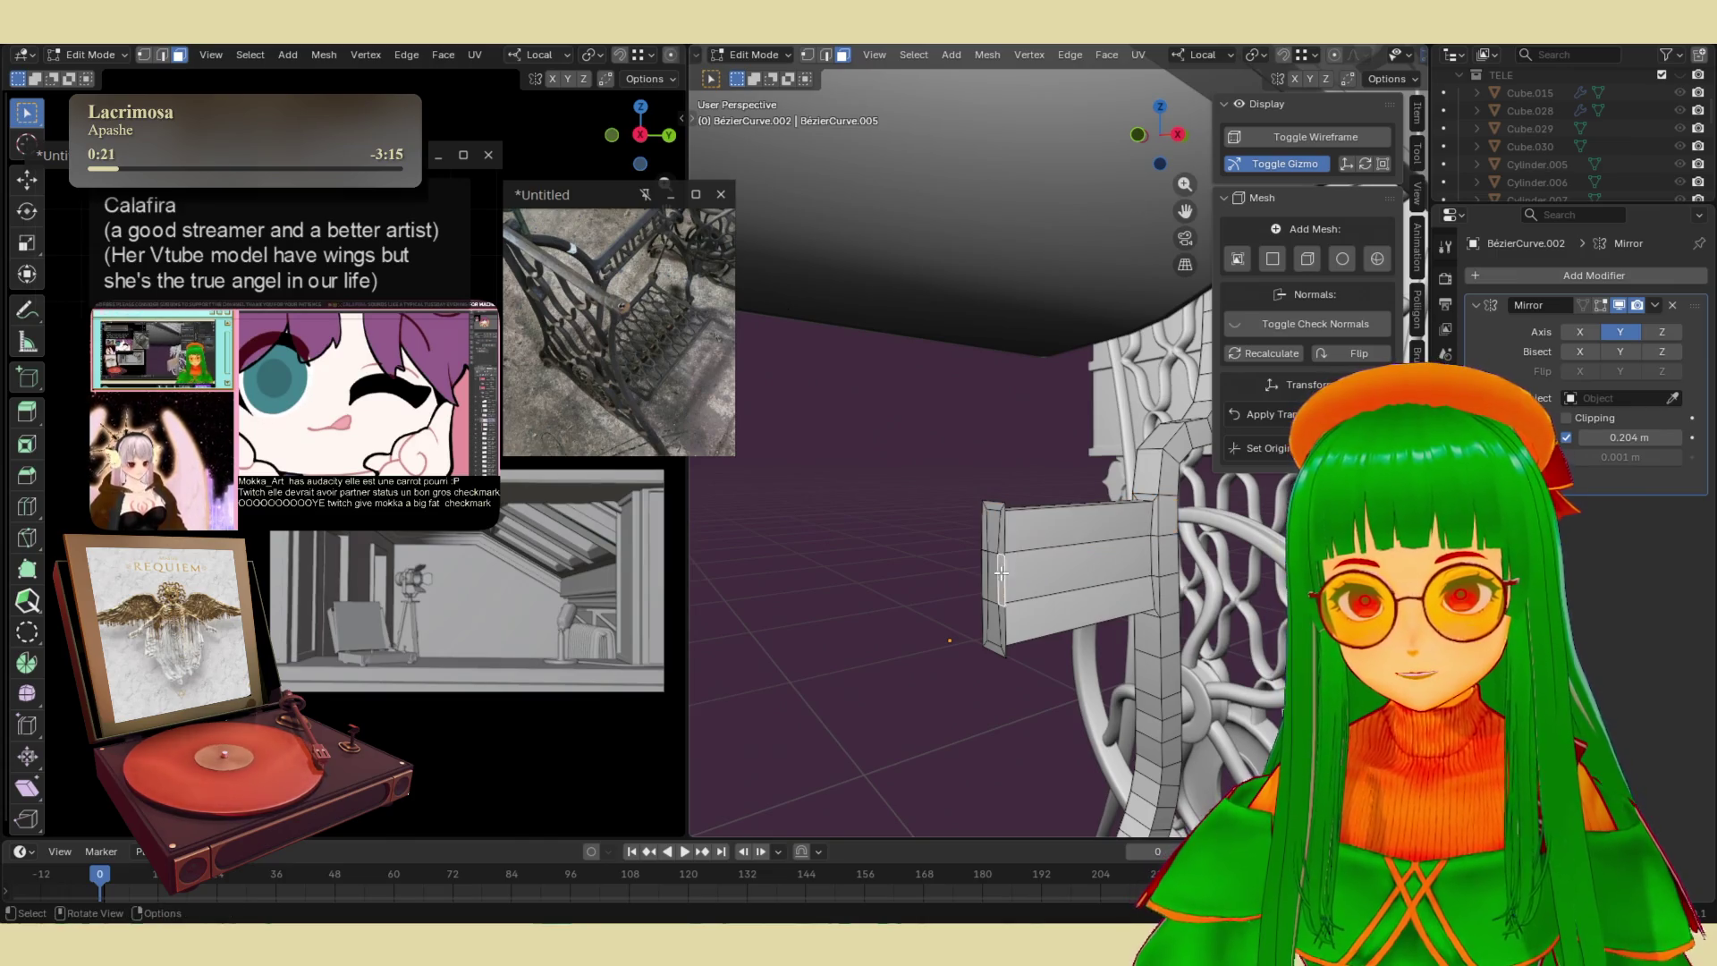
left_click(998, 538, "shift")
left_click(989, 592, "shift")
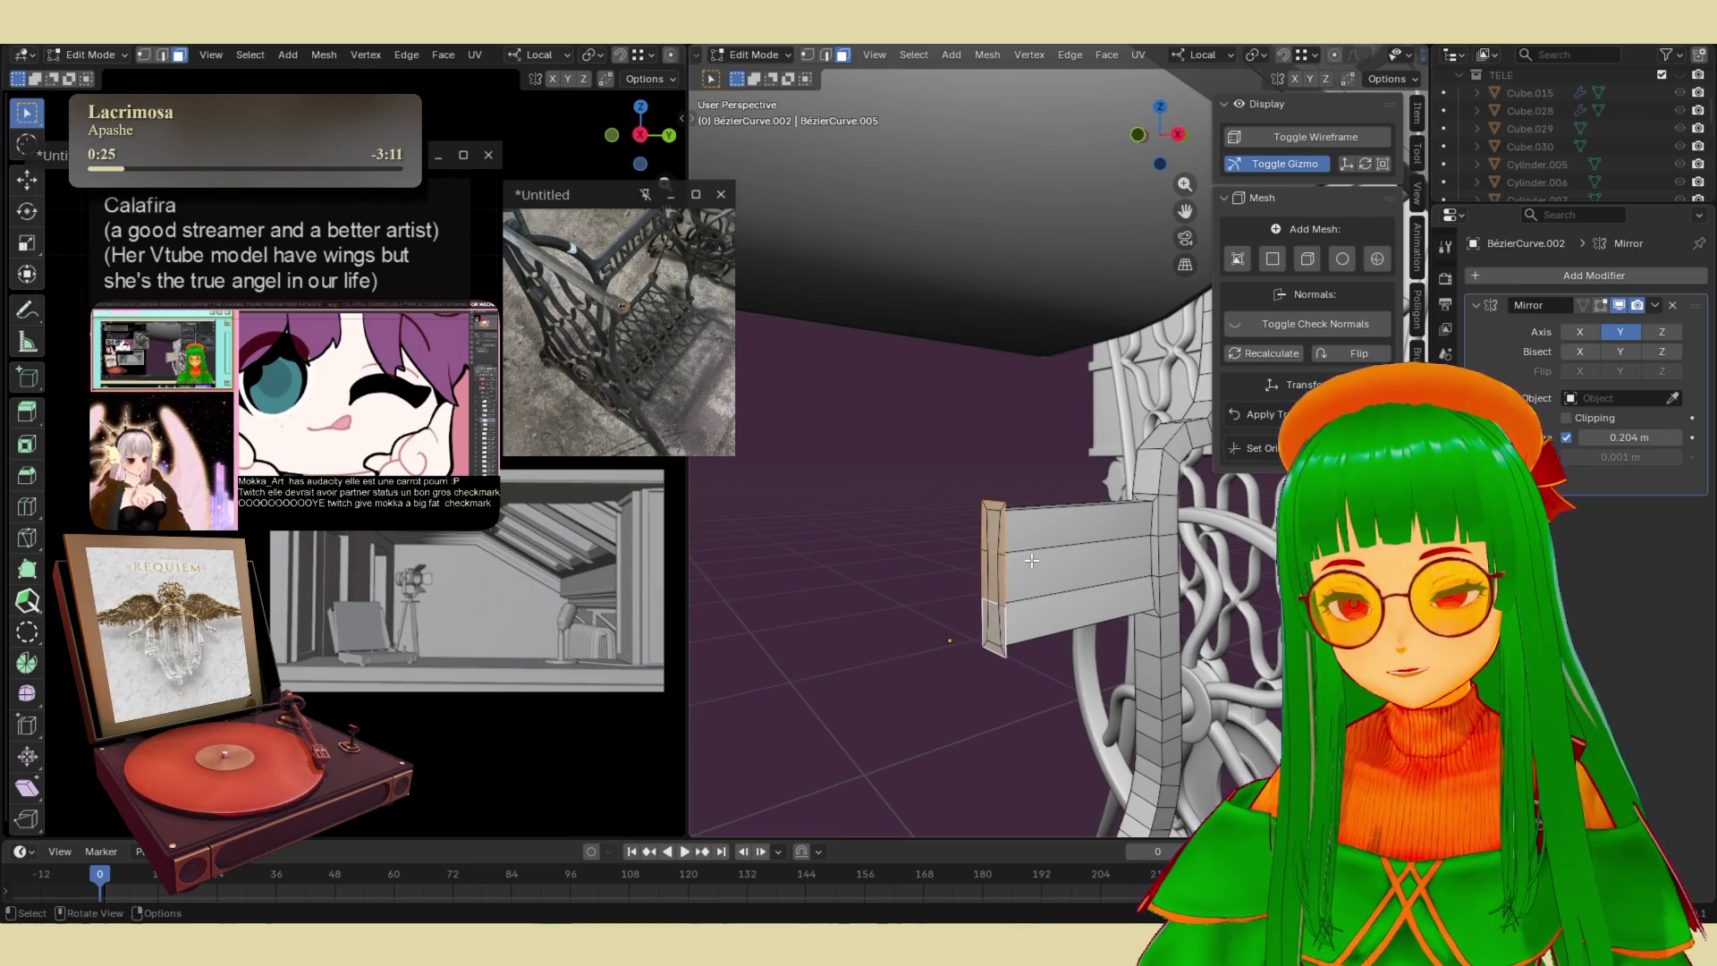
key("x")
left_click(1011, 580)
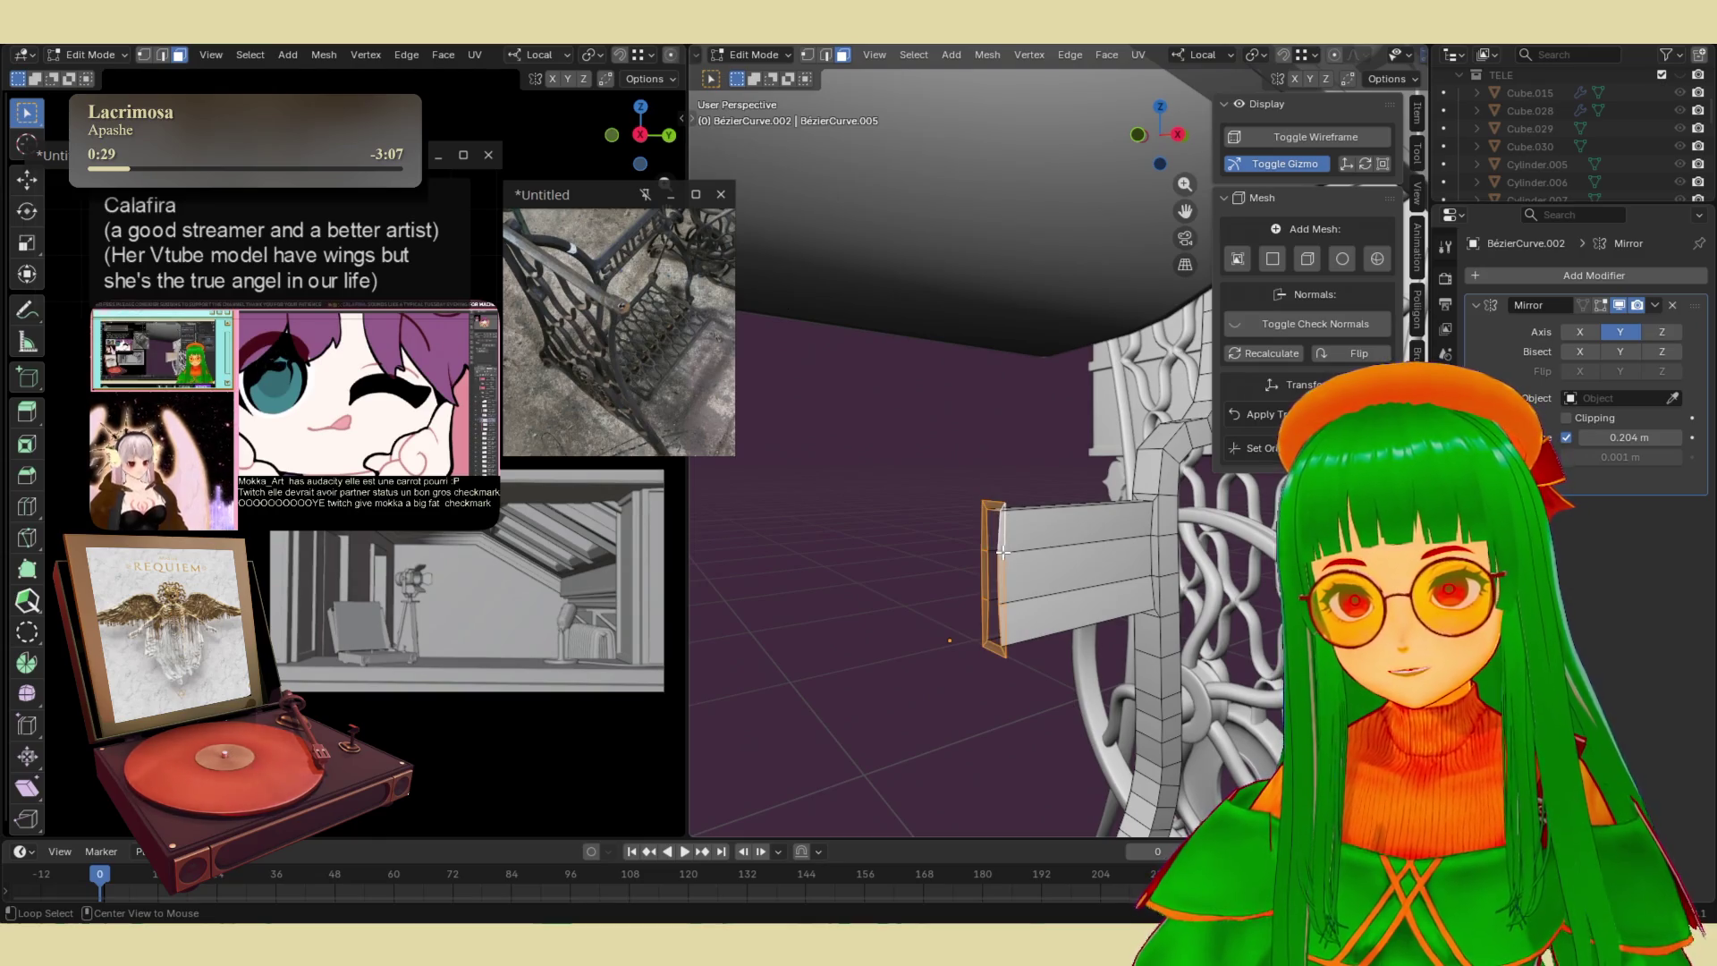
key("x")
left_click(1001, 551)
- View the whole sewing table in Object Mode, then reopen the leg in Edit Mode
middle_click_drag(1002, 551, 977, 559)
key("Tab")
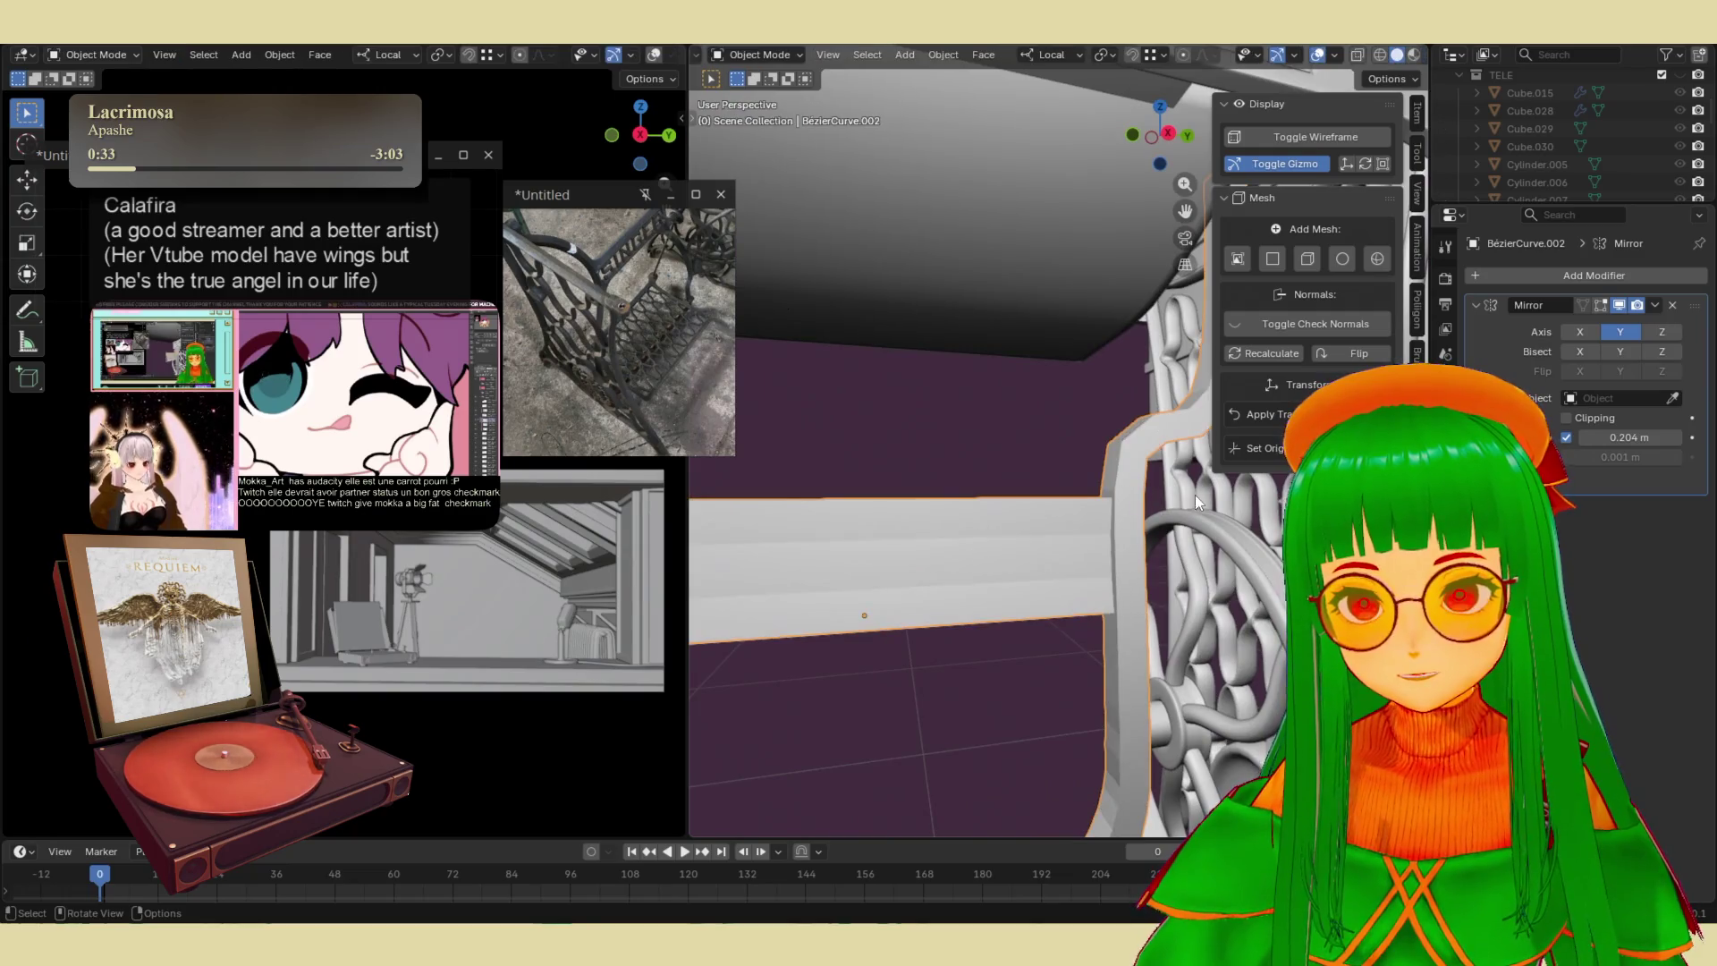
scroll(1011, 651, "down", 5)
mouse_move(1010, 651)
middle_mouse_down()
mouse_move(964, 646)
mouse_move(966, 604)
mouse_move(1082, 656)
mouse_move(985, 610)
mouse_move(1027, 644)
mouse_move(1033, 631)
middle_mouse_up()
scroll(1057, 468, "up", 5)
key("Tab")
middle_click_drag(1153, 547, 1088, 491)
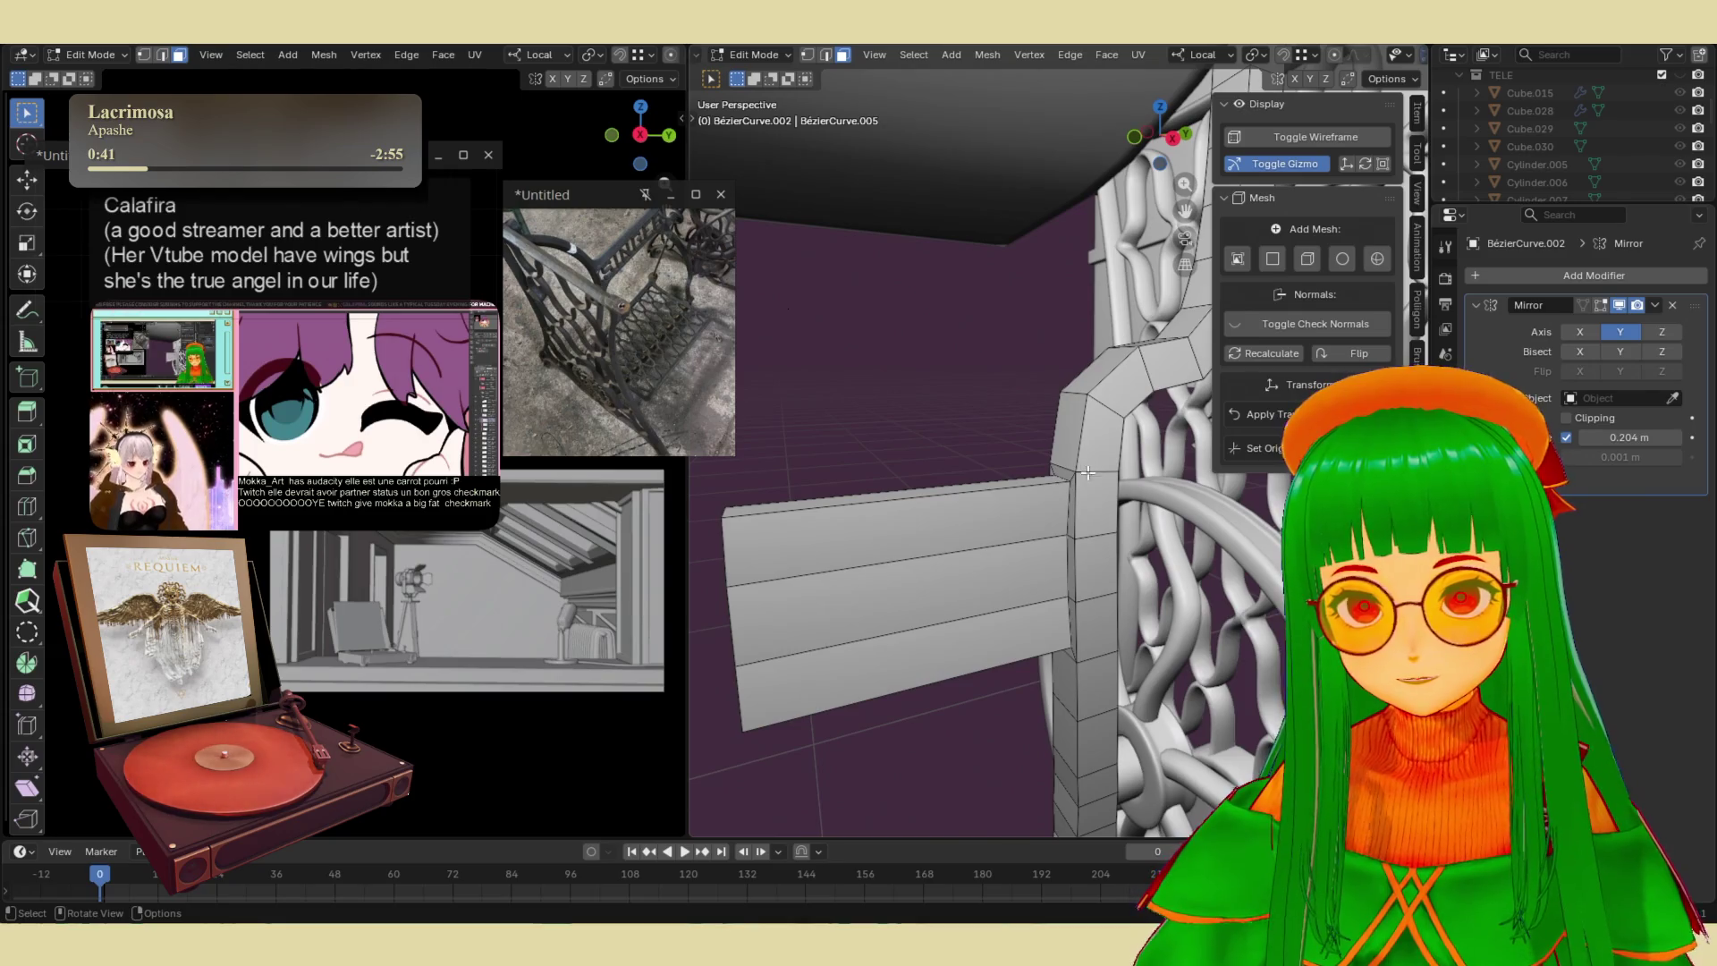
- Add a centred loop cut to the leg and give it a single-segment bevel
key("ctrl+r")
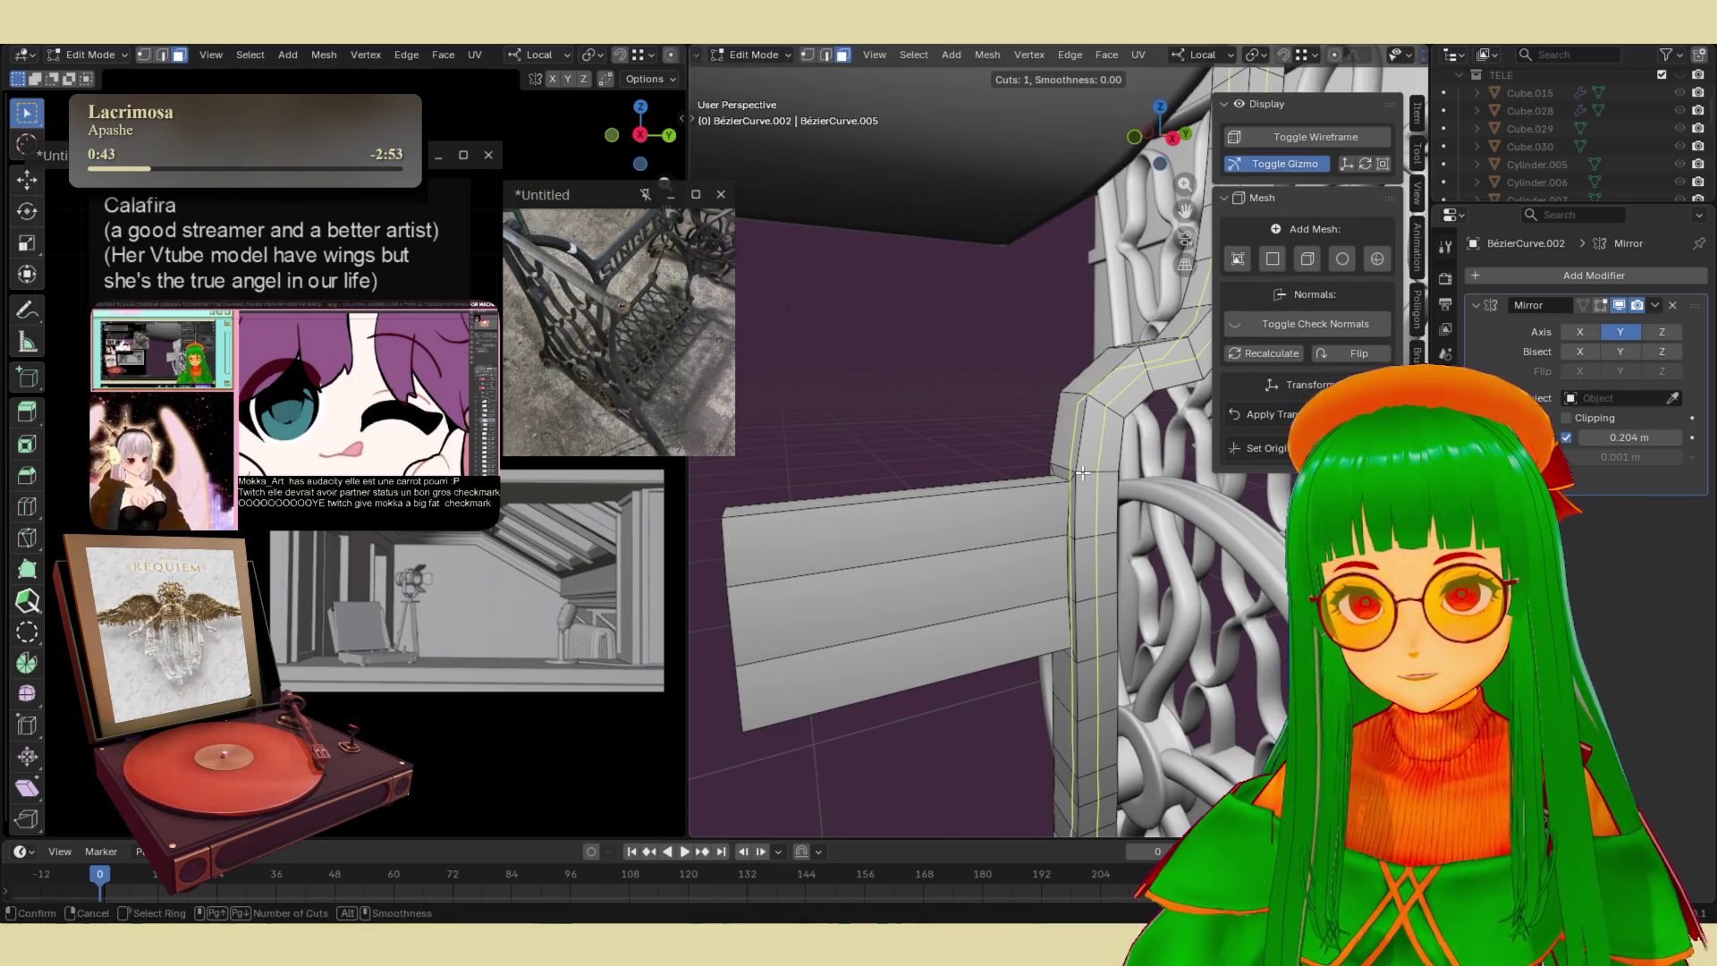
left_click(1082, 472)
right_click(1081, 472)
middle_click_drag(1081, 472, 1040, 499)
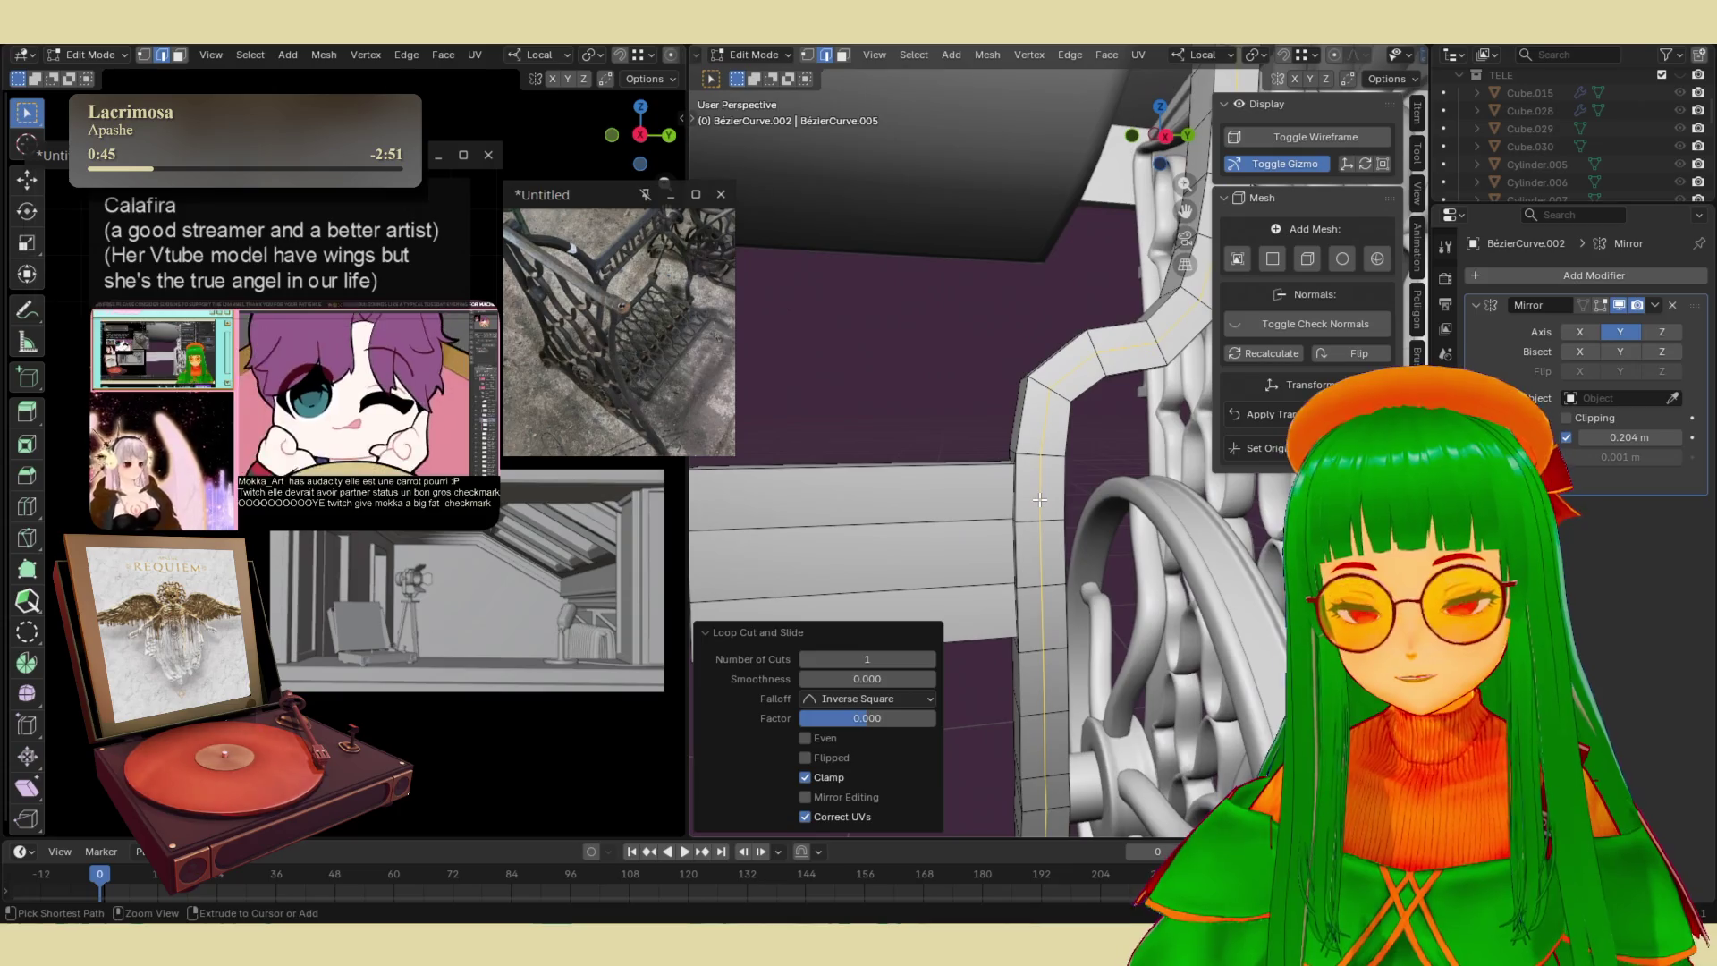
key("ctrl+b")
scroll(1113, 476, "down", 1)
left_click(1102, 487)
middle_click_drag(1102, 487, 979, 454)
- Add a second leg loop cut and bevel it by 0.0308 m
key("ctrl+r")
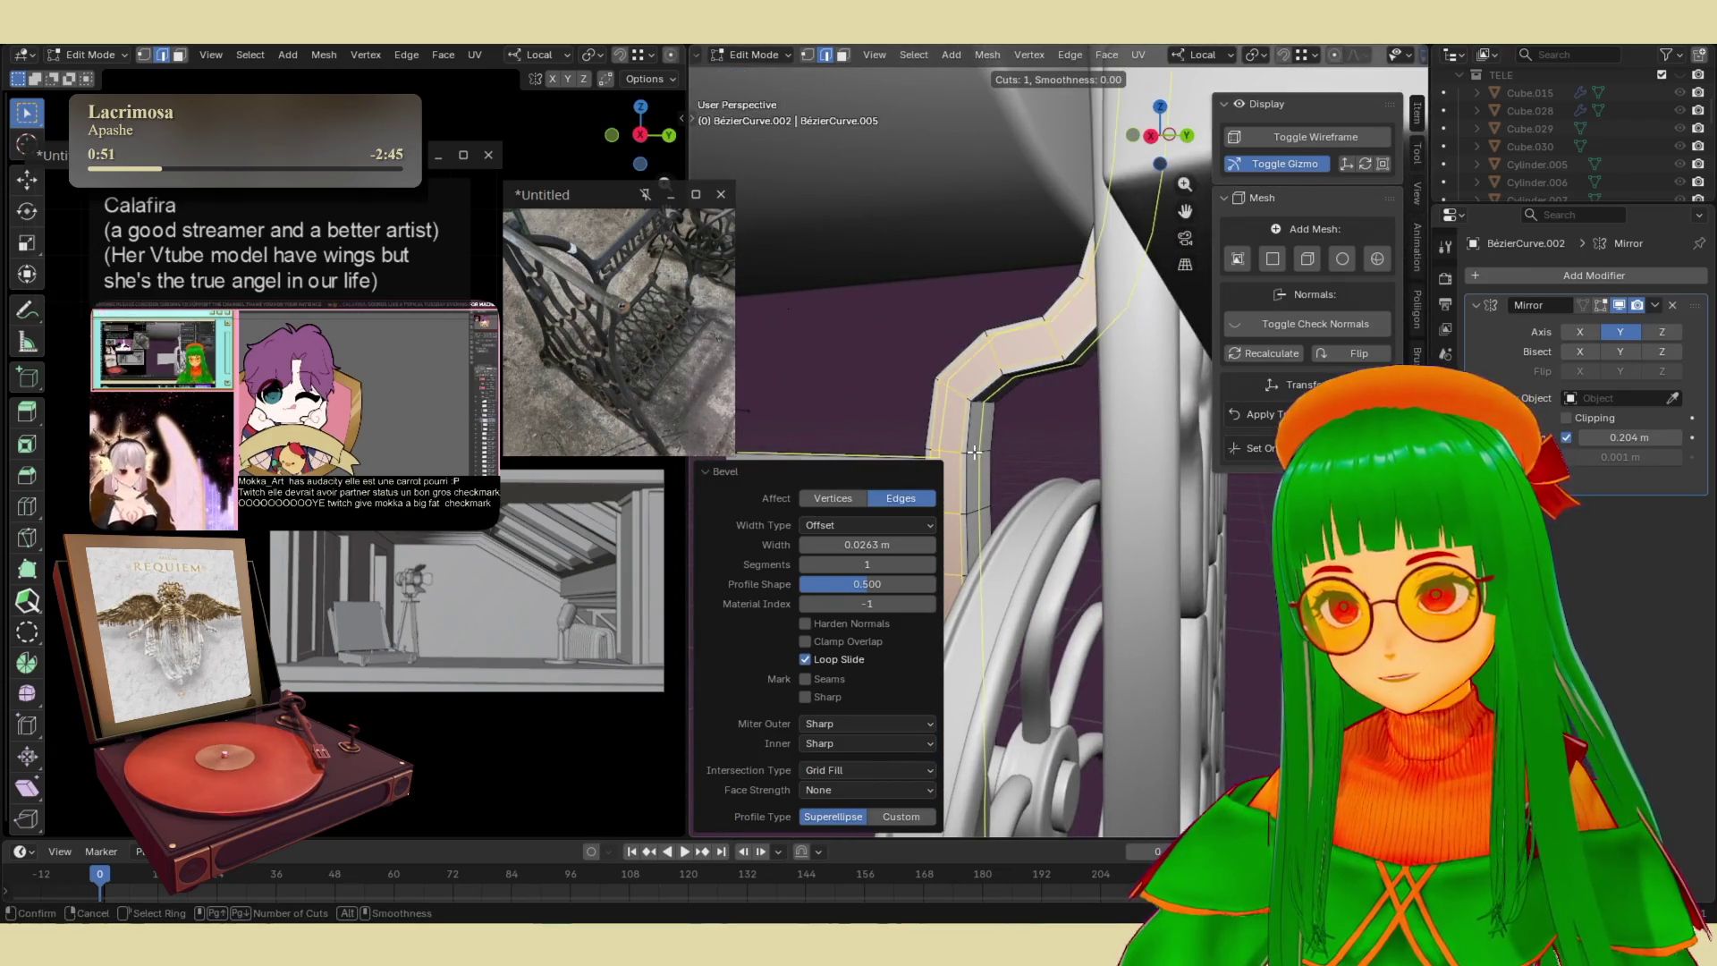
left_click(973, 454)
left_click(974, 452)
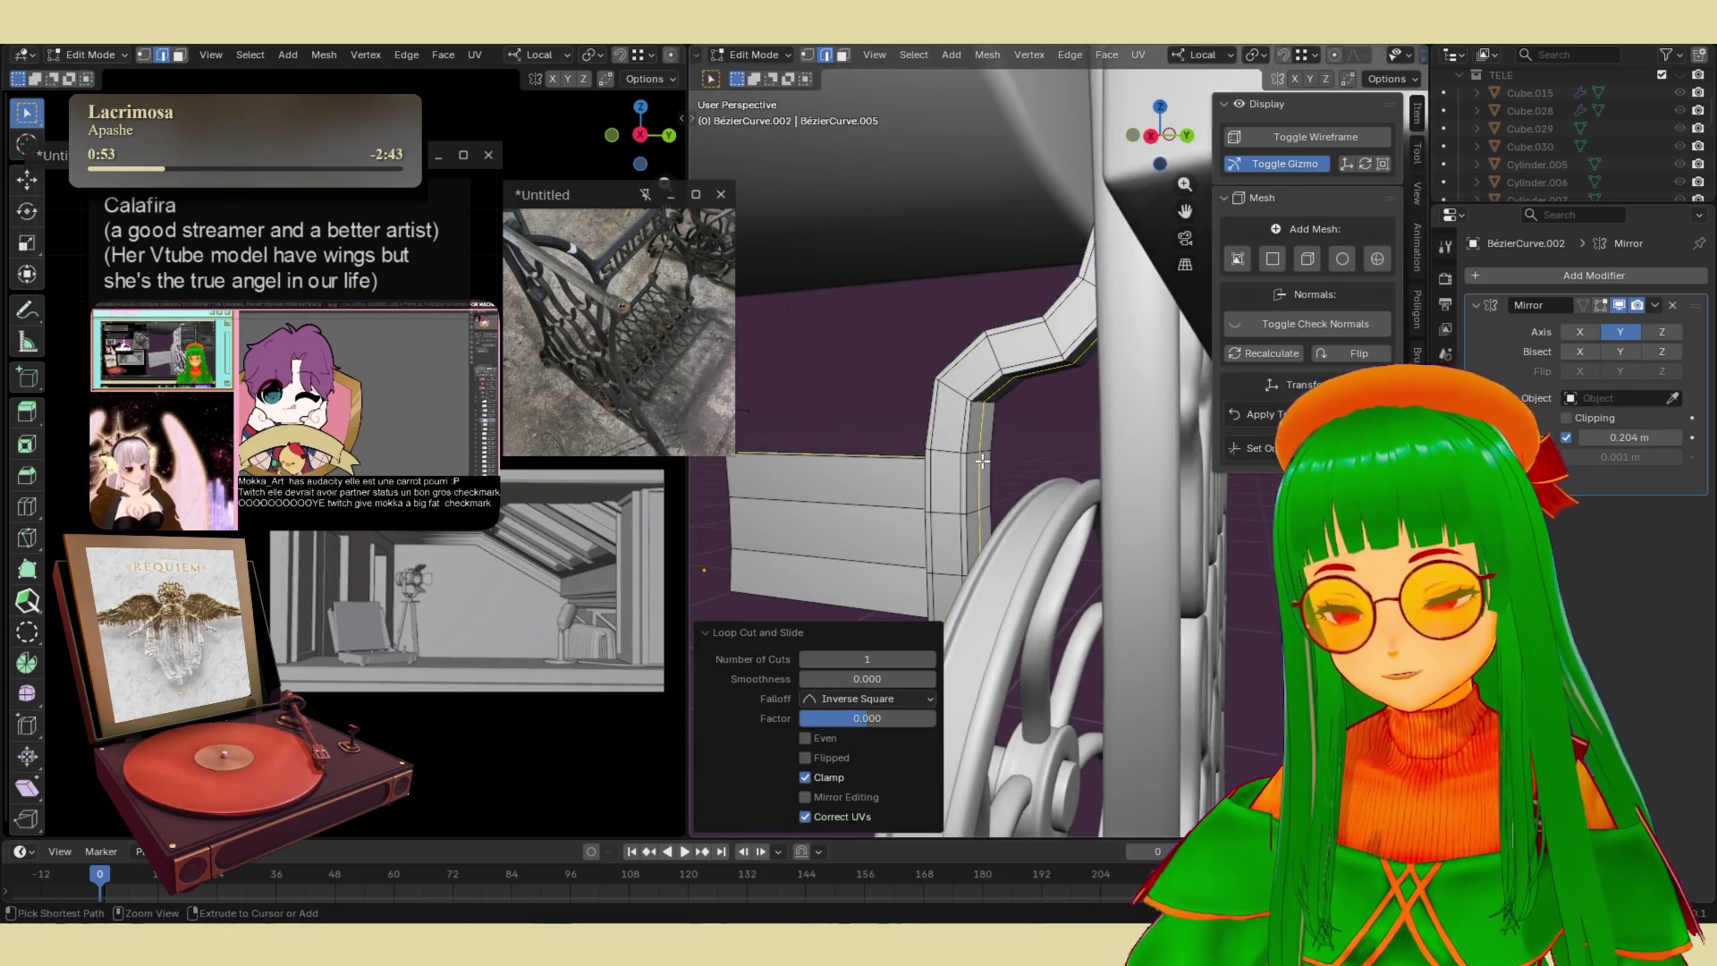
key("ctrl+b")
left_click(1037, 438)
middle_click_drag(1037, 438, 1090, 464)
- Add a vertical loop cut on the arm slid to factor 0.957, then exit to Object Mode
key("ctrl+r")
left_click(1095, 467)
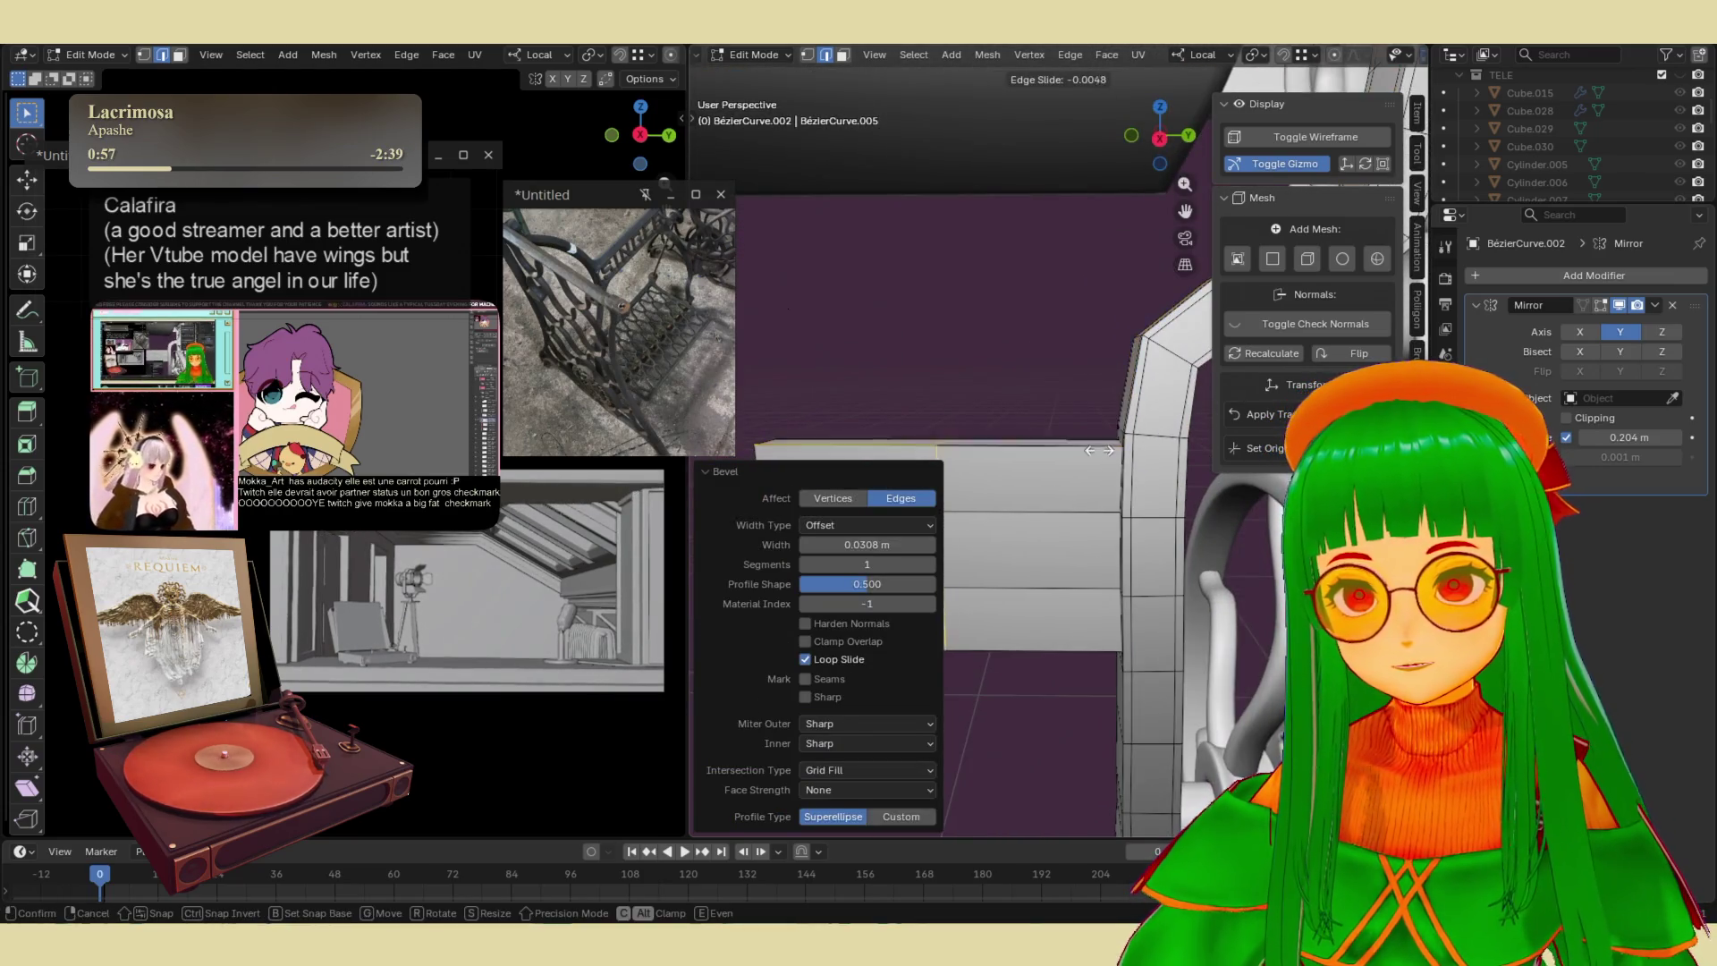
left_click(1257, 517)
mouse_move(1256, 517)
middle_mouse_down()
mouse_move(1171, 529)
mouse_move(1163, 268)
mouse_move(1122, 772)
mouse_move(1153, 609)
mouse_move(1149, 626)
mouse_move(1250, 557)
mouse_move(1248, 505)
mouse_move(1178, 562)
middle_mouse_up()
key("Tab")
key("Tab")
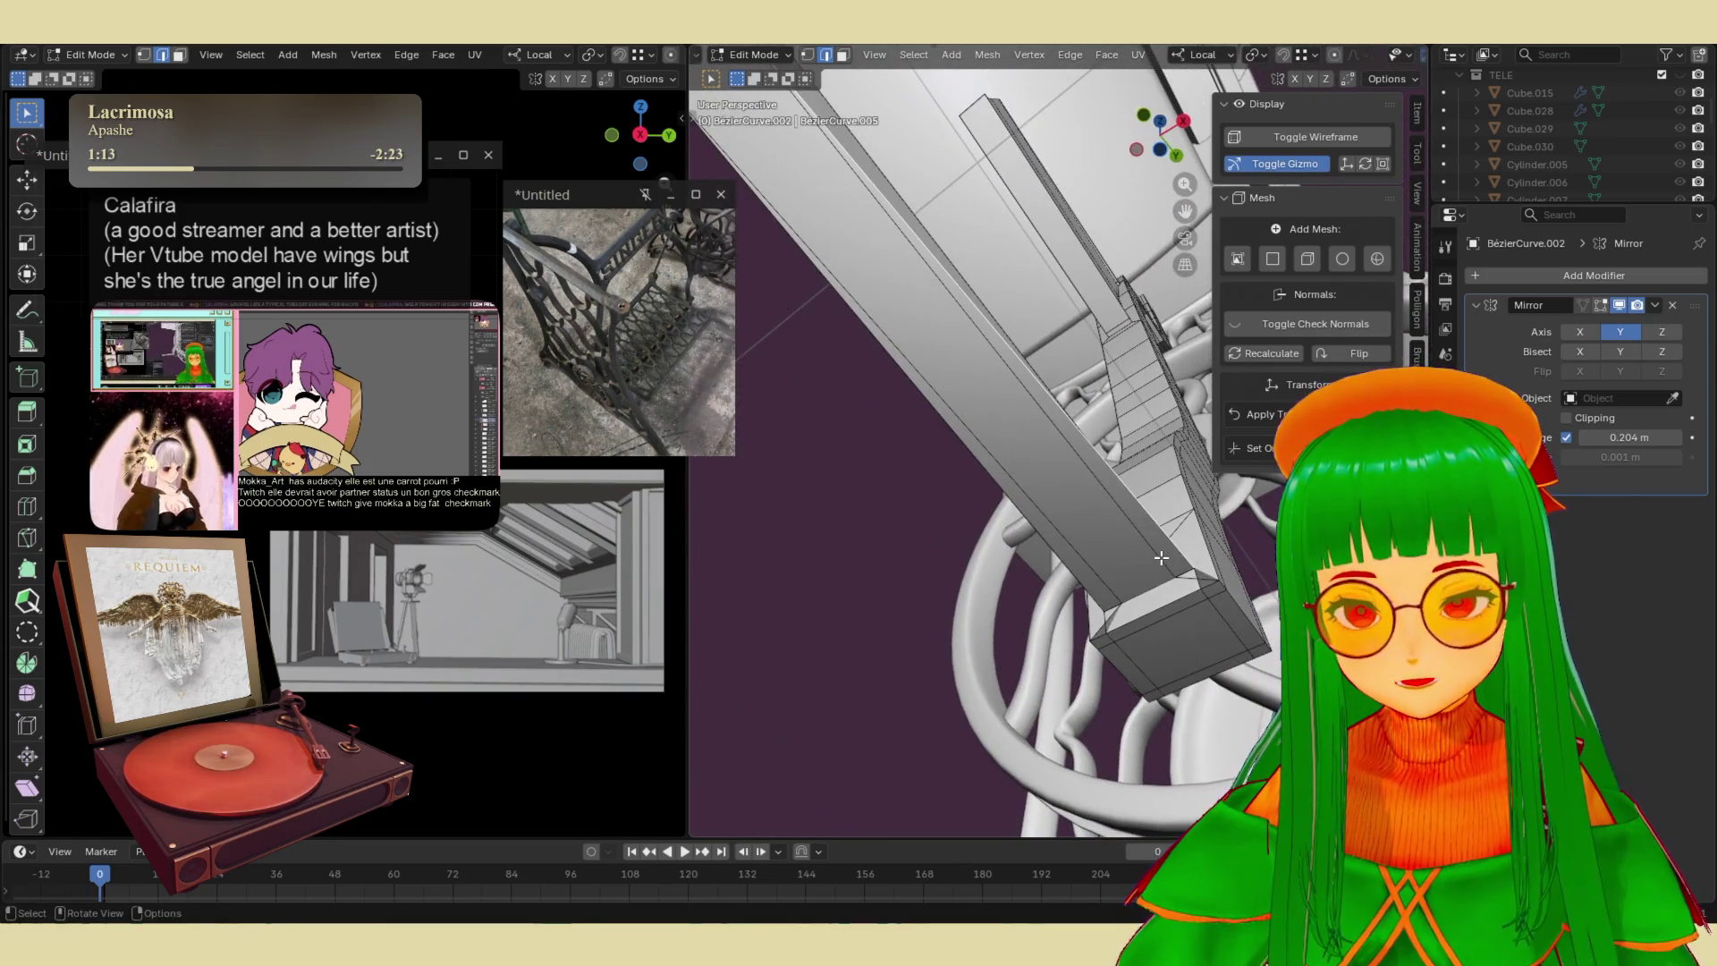
- In face select mode, delete the beam's two long side faces
key("3")
left_click(1096, 588)
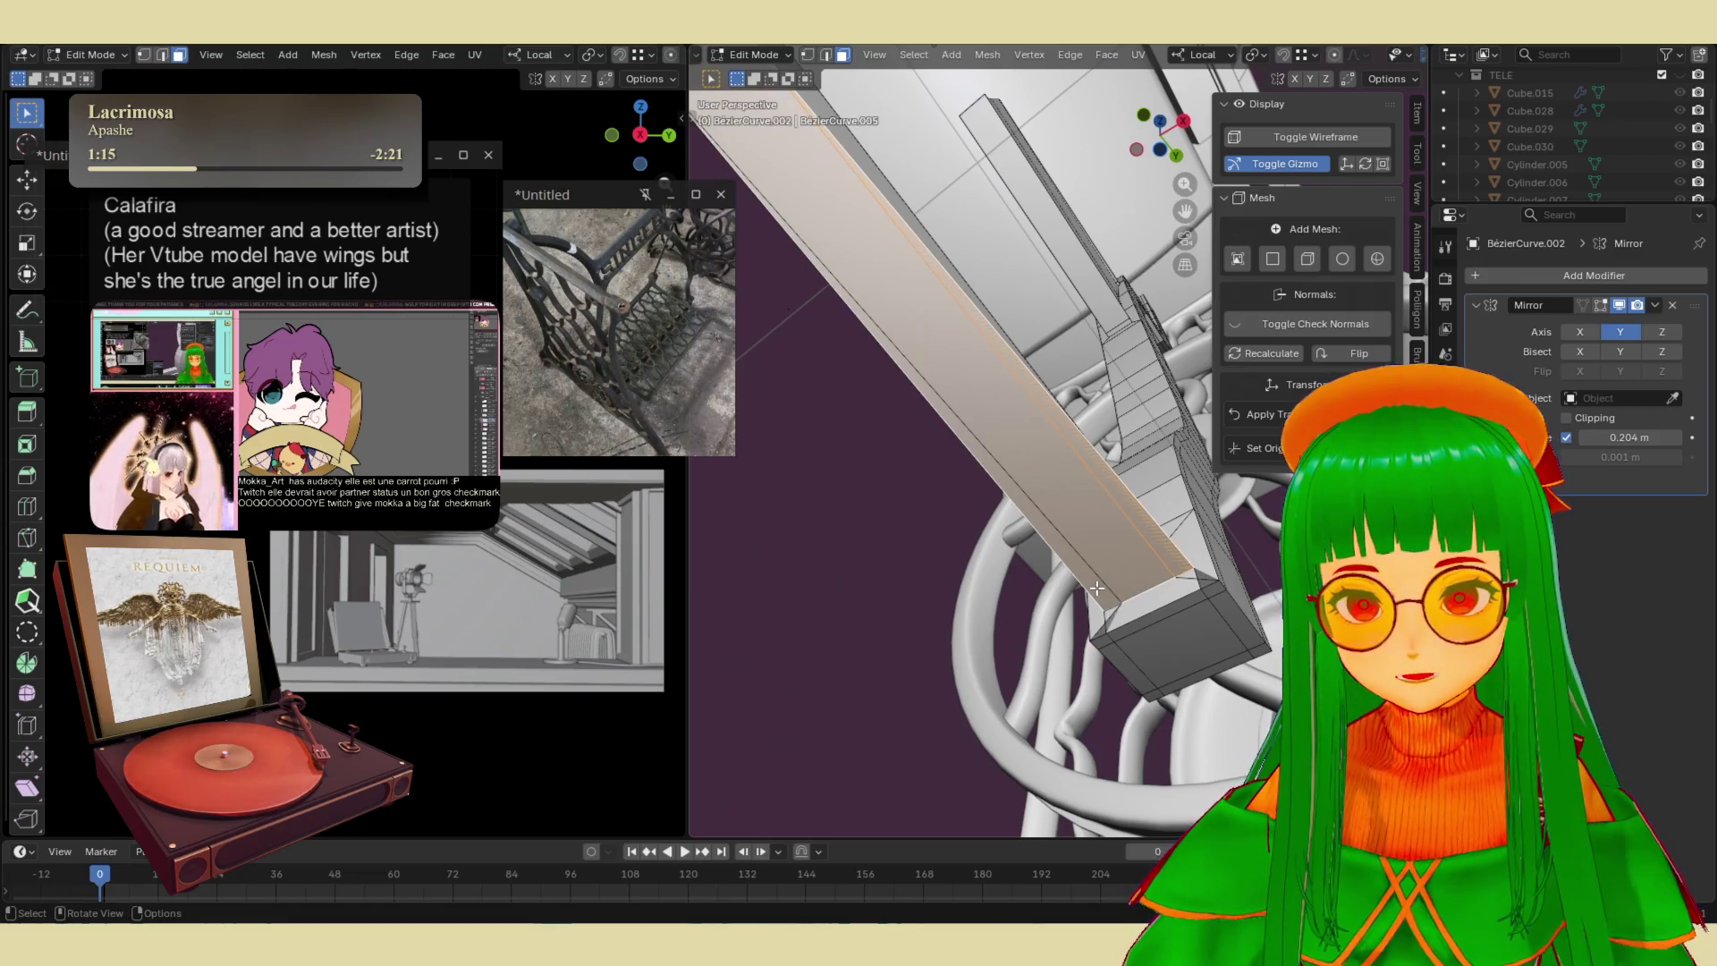
key("x")
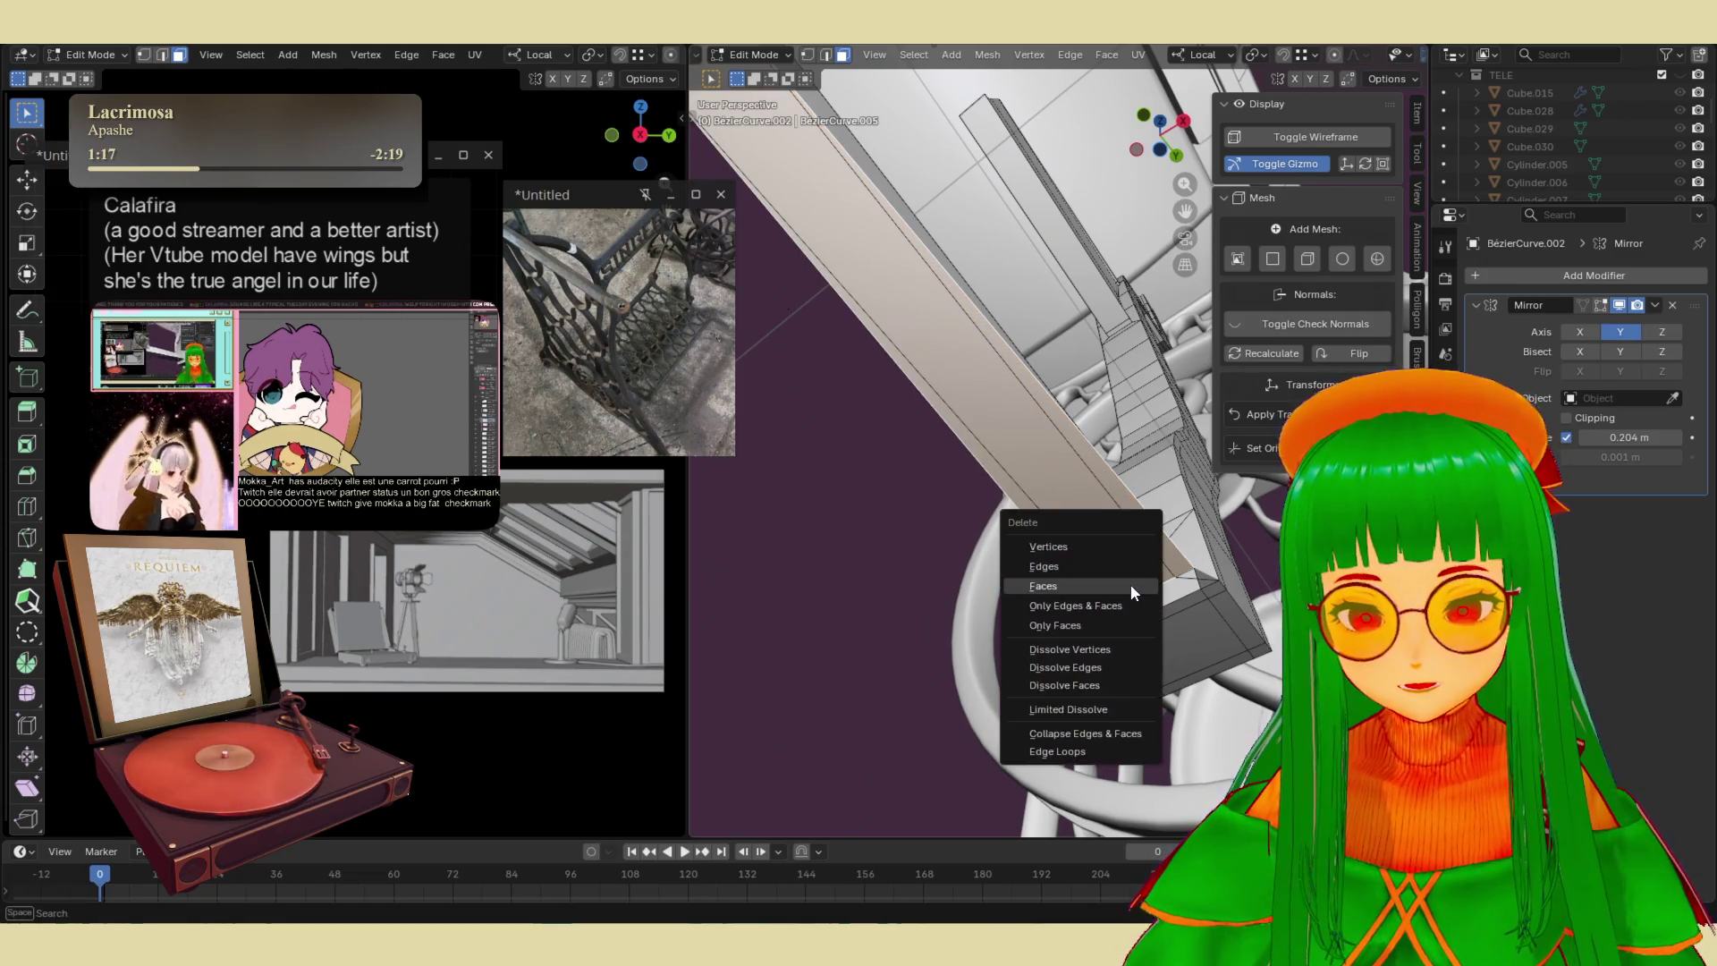
left_click(1132, 590)
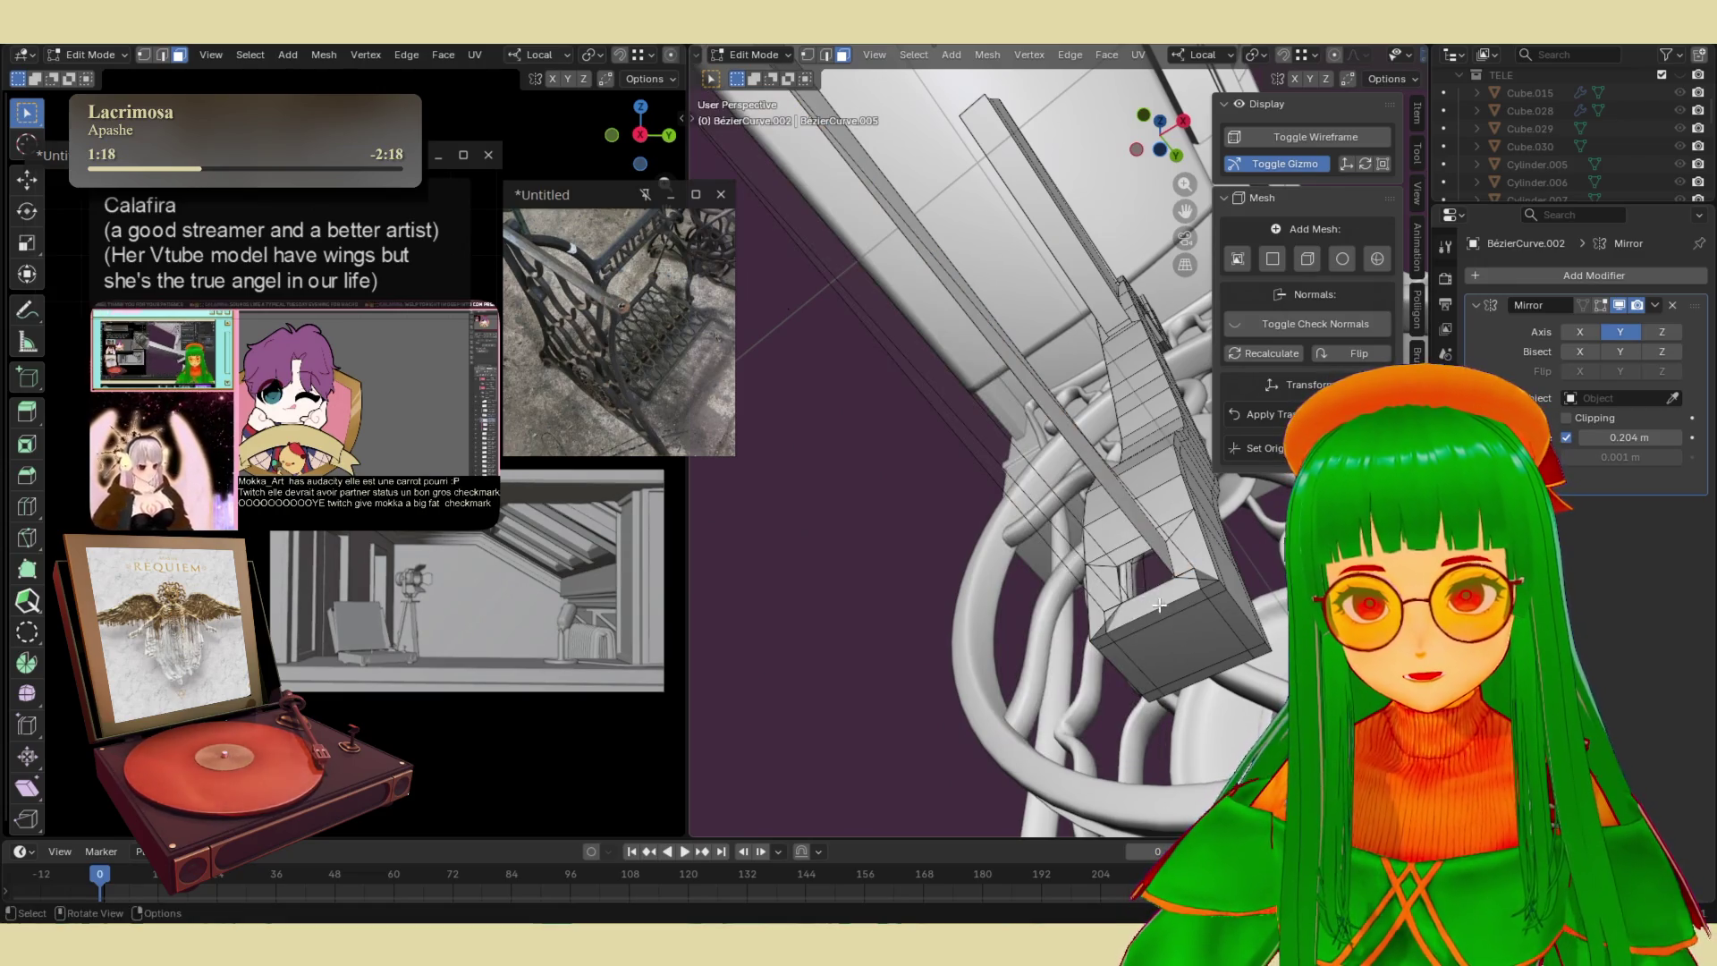
left_click(1085, 572, "shift")
key("x")
left_click(1086, 572)
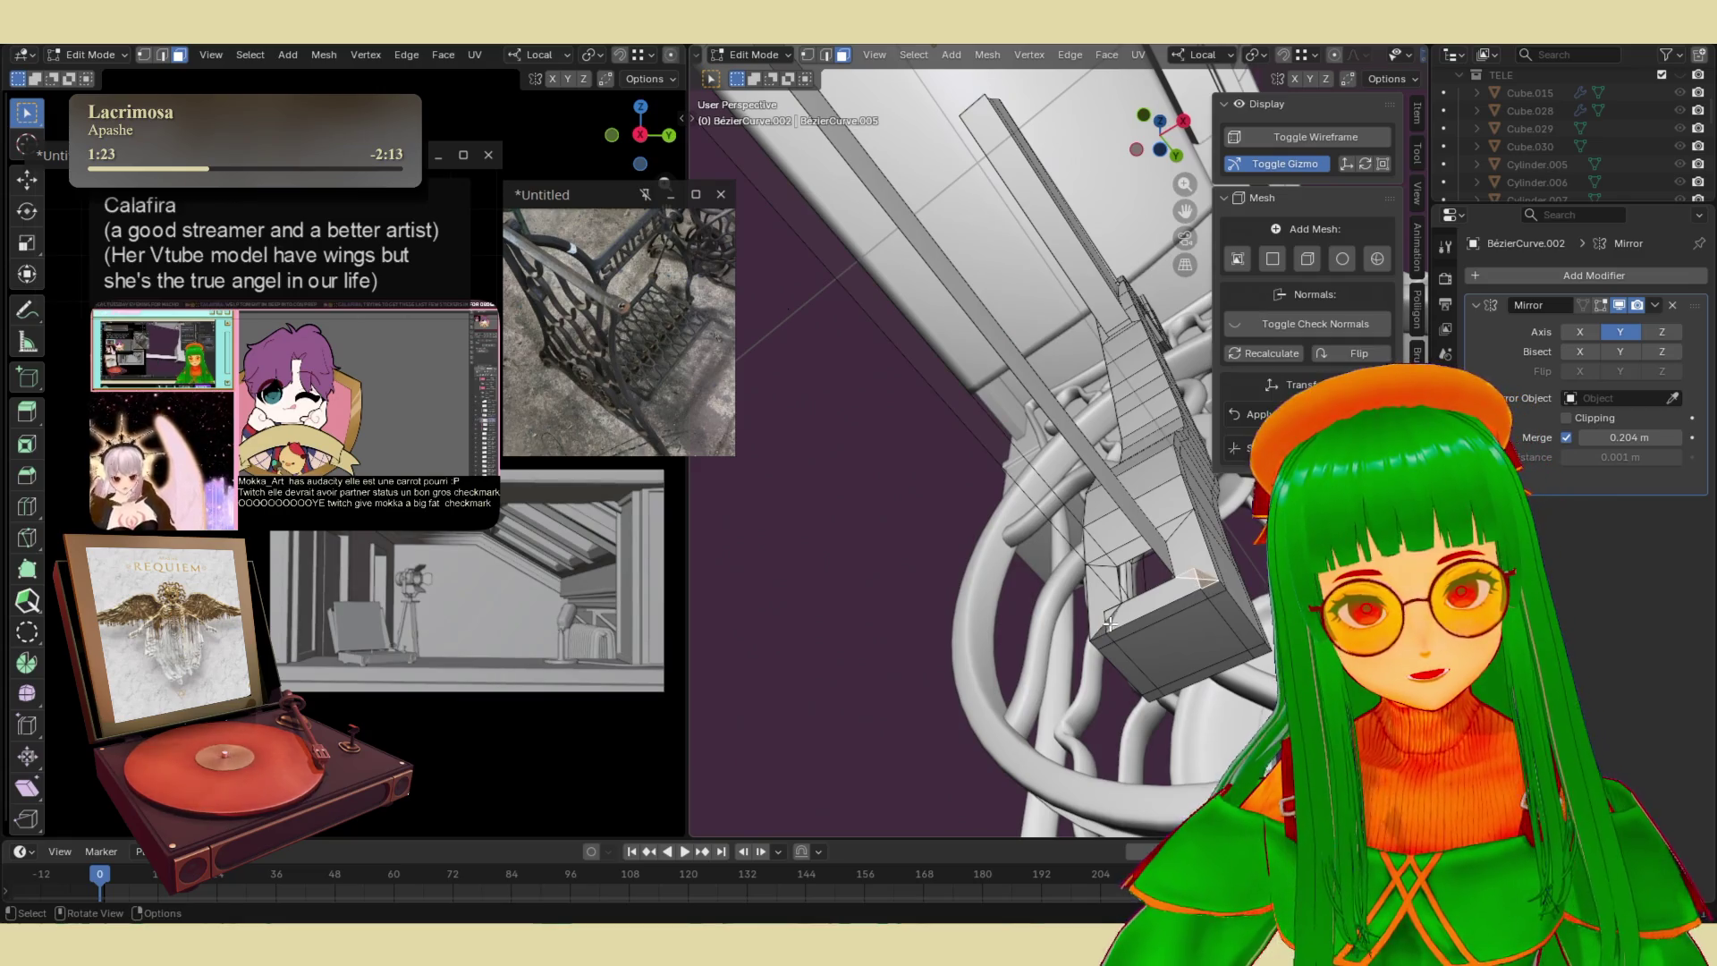
- Select faces on the lower block and delete them
left_click(1195, 609)
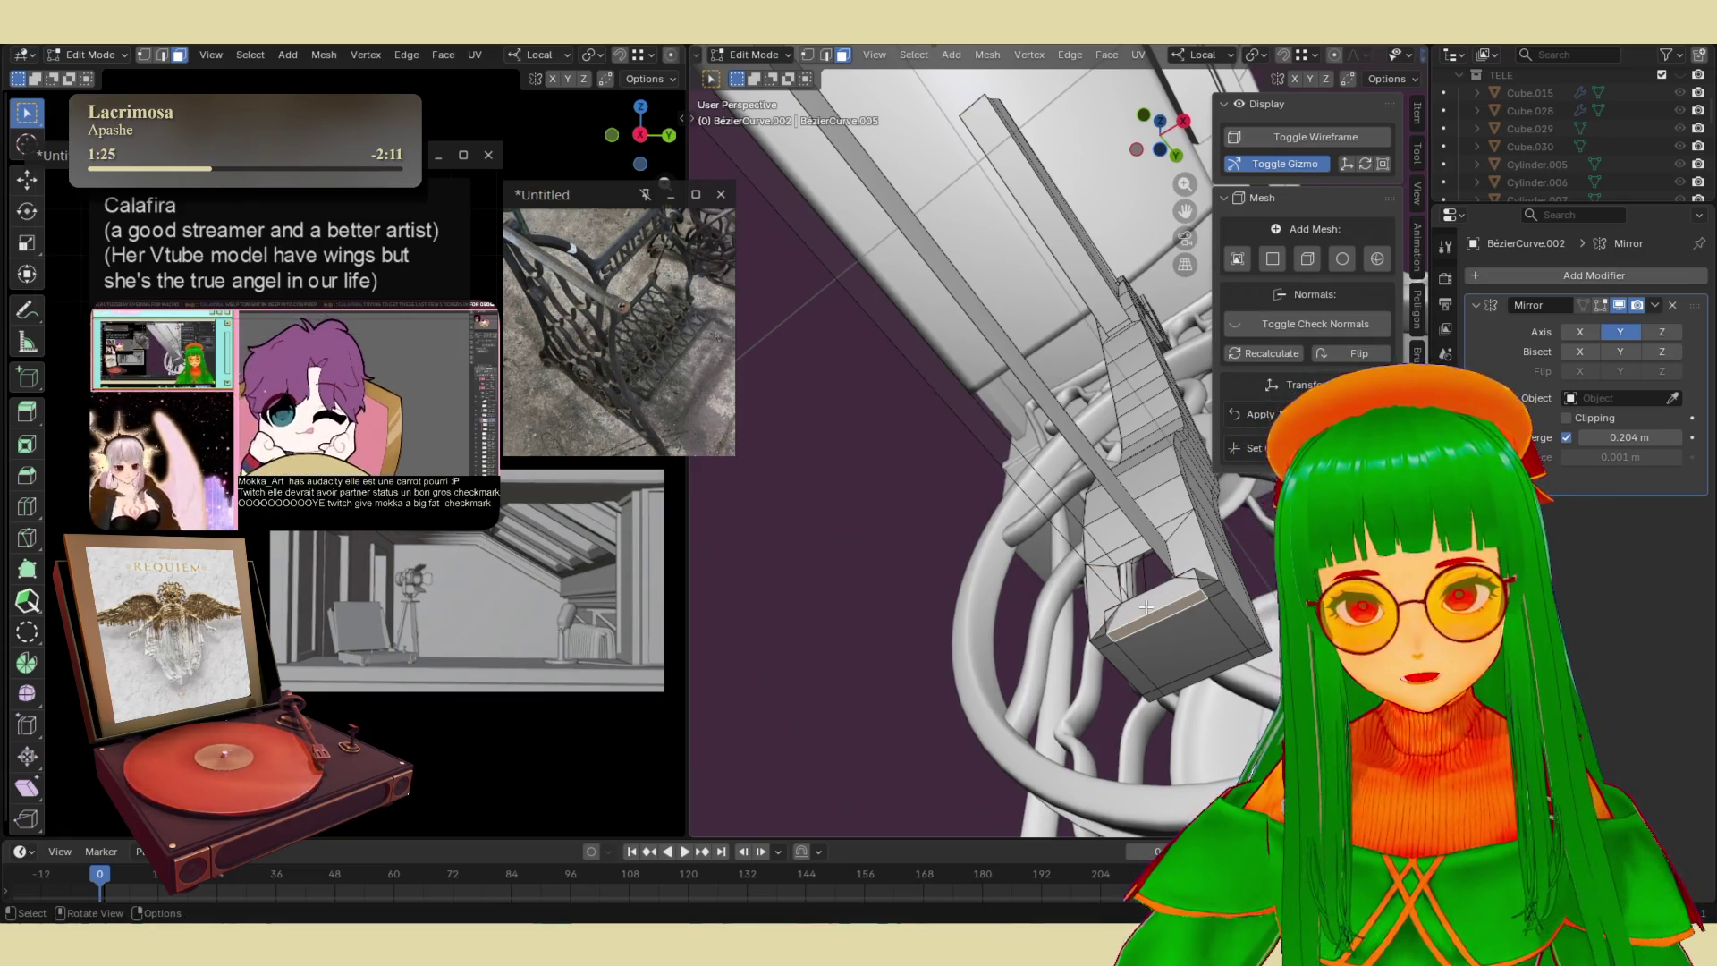
right_click(1204, 581)
left_click(1204, 581)
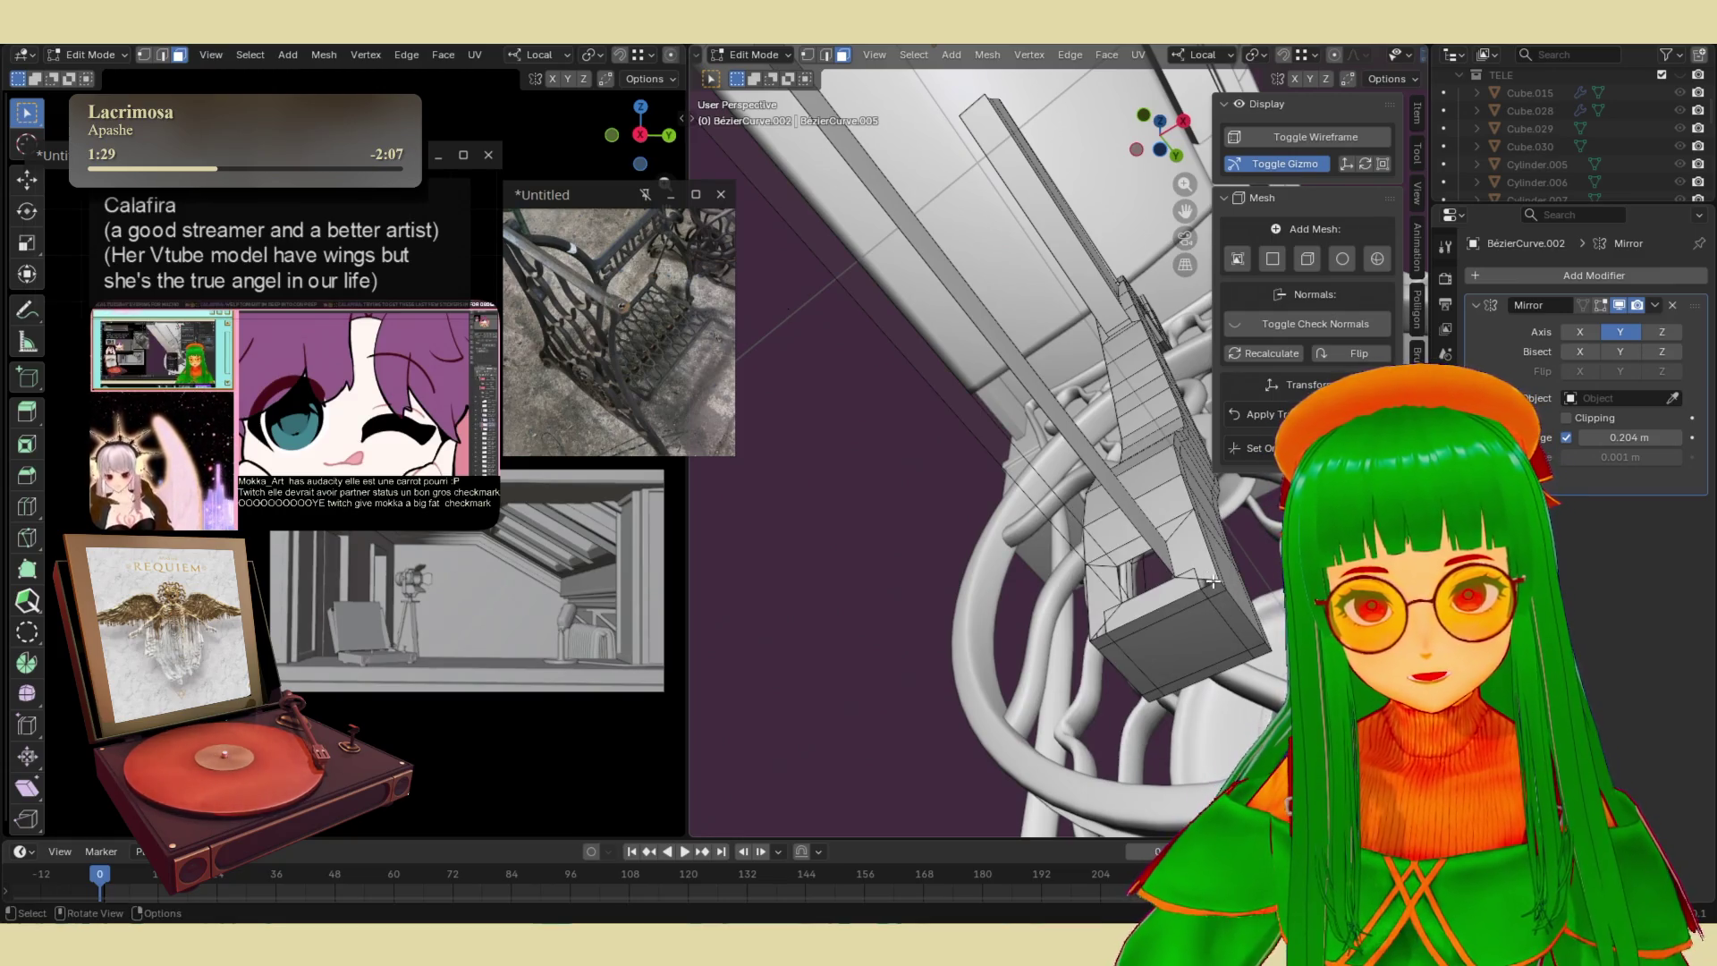
middle_click_drag(1172, 602, 1149, 648)
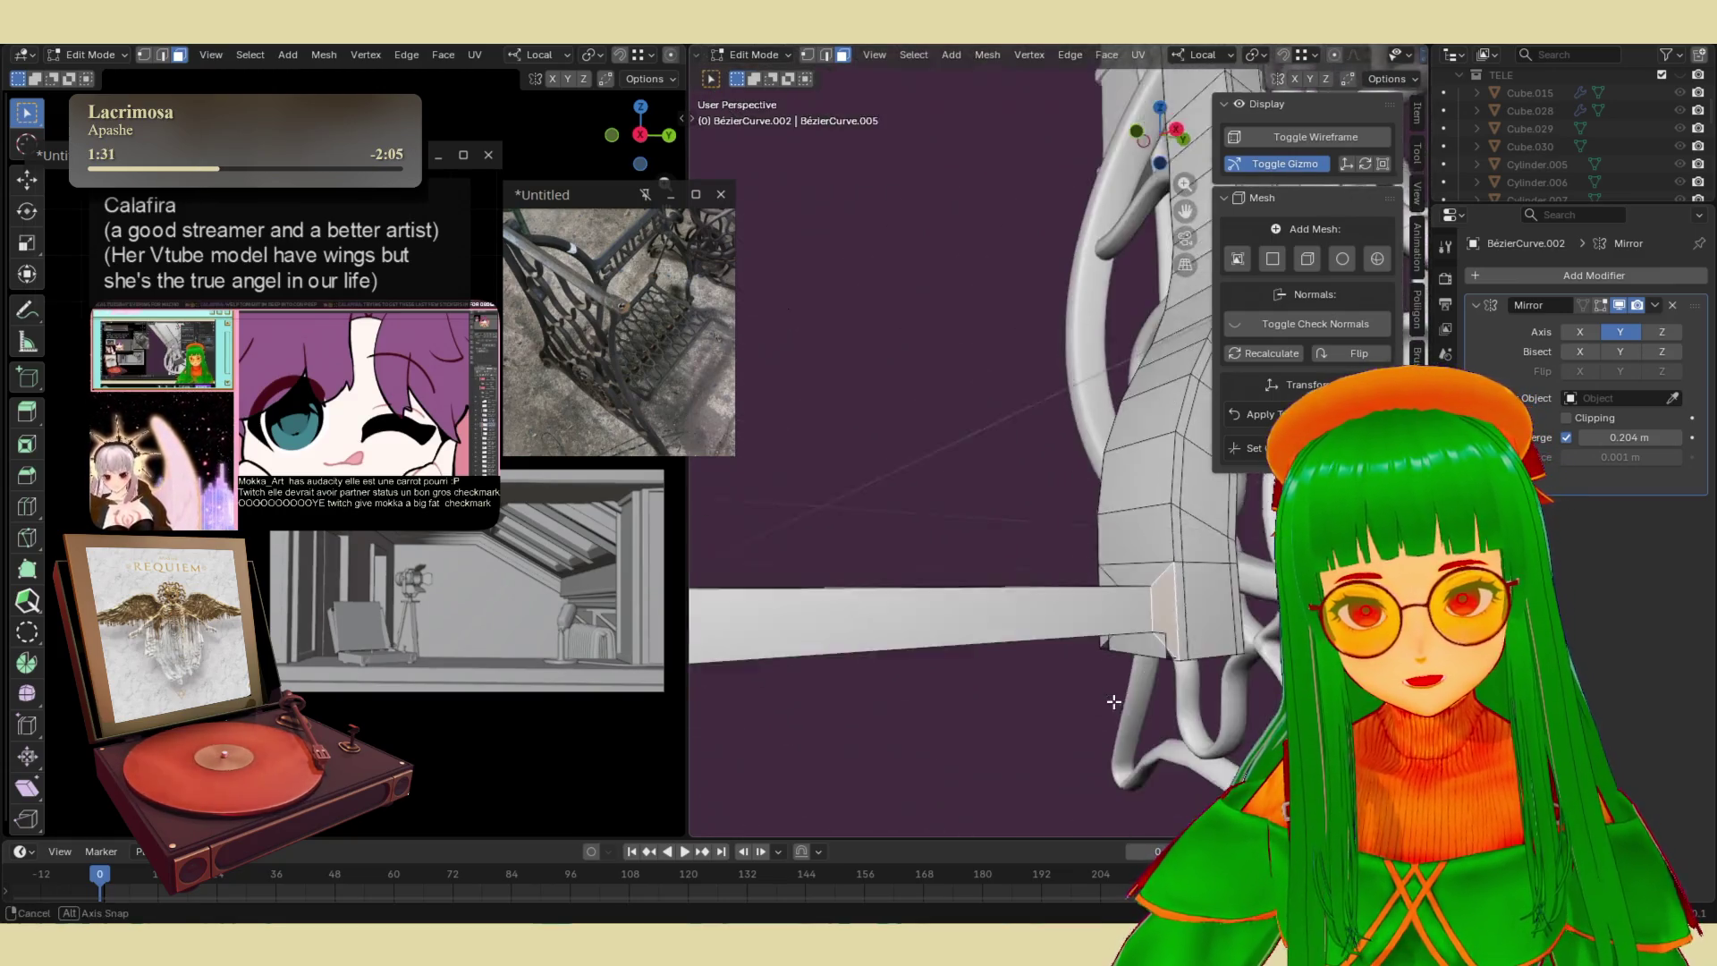
key("x")
left_click(1150, 647)
mouse_move(1150, 648)
middle_mouse_down()
mouse_move(1185, 539)
mouse_move(1214, 572)
mouse_move(1199, 655)
mouse_move(1135, 713)
mouse_move(1076, 697)
mouse_move(1046, 613)
mouse_move(1099, 611)
mouse_move(1117, 644)
mouse_move(1115, 759)
mouse_move(1145, 619)
mouse_move(1108, 466)
middle_mouse_up()
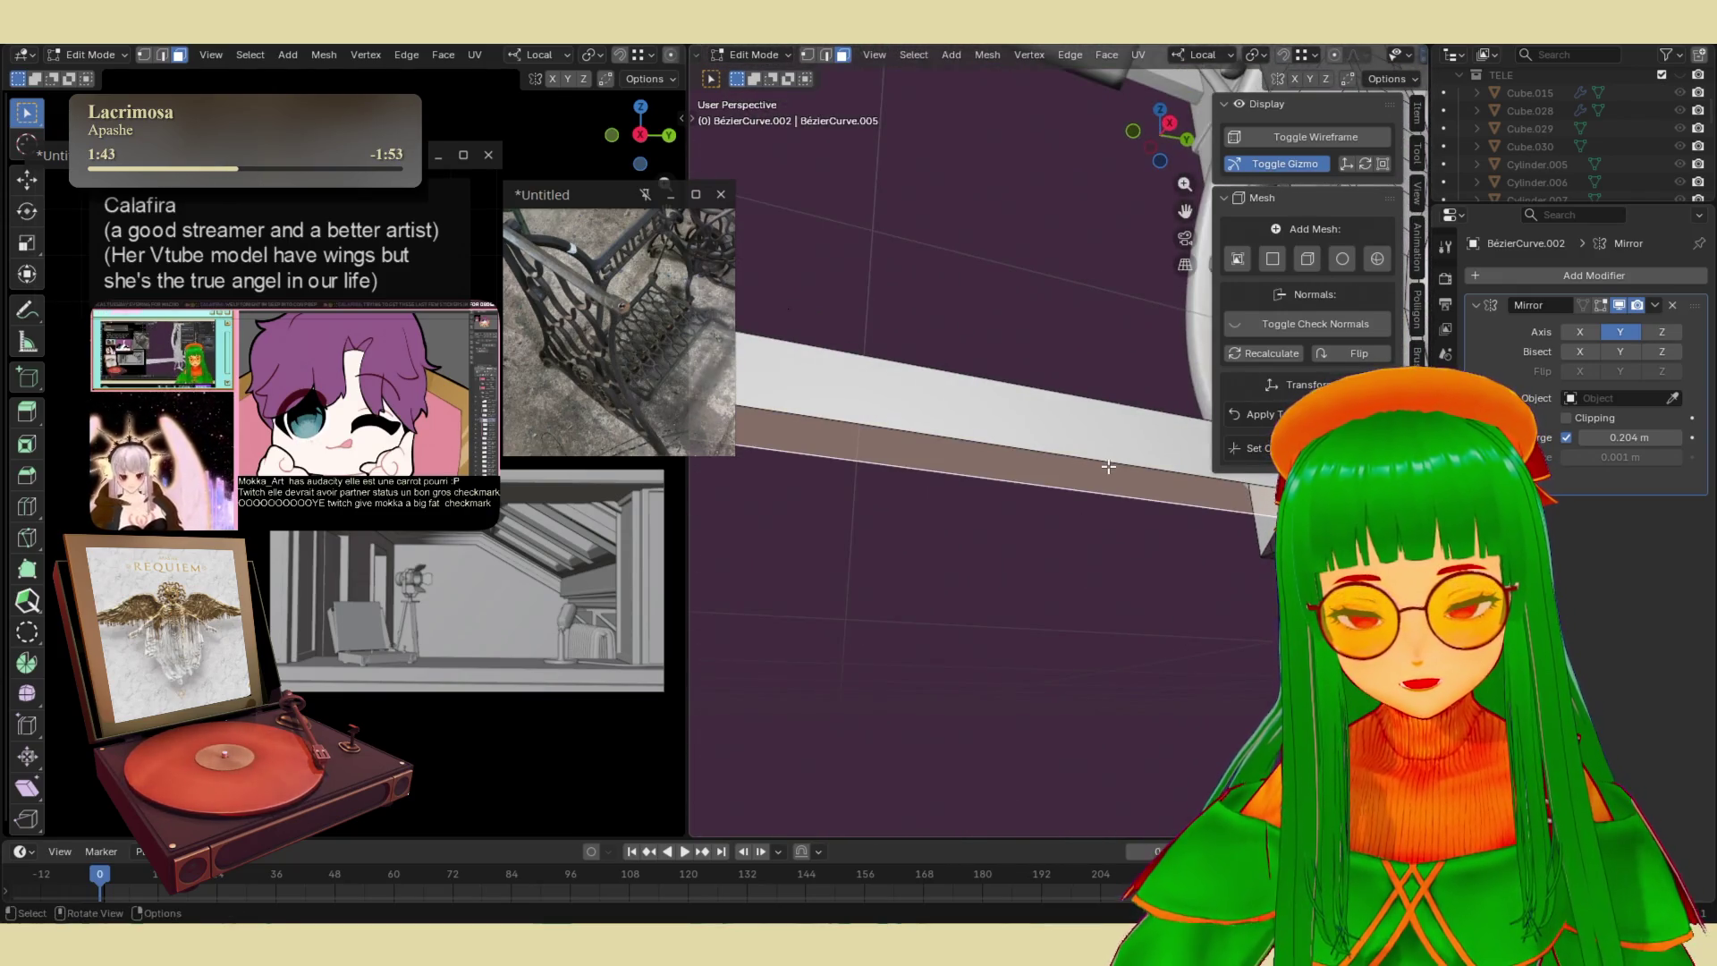
- Bridge the two open edge loops to form the crossbar beam
key("2")
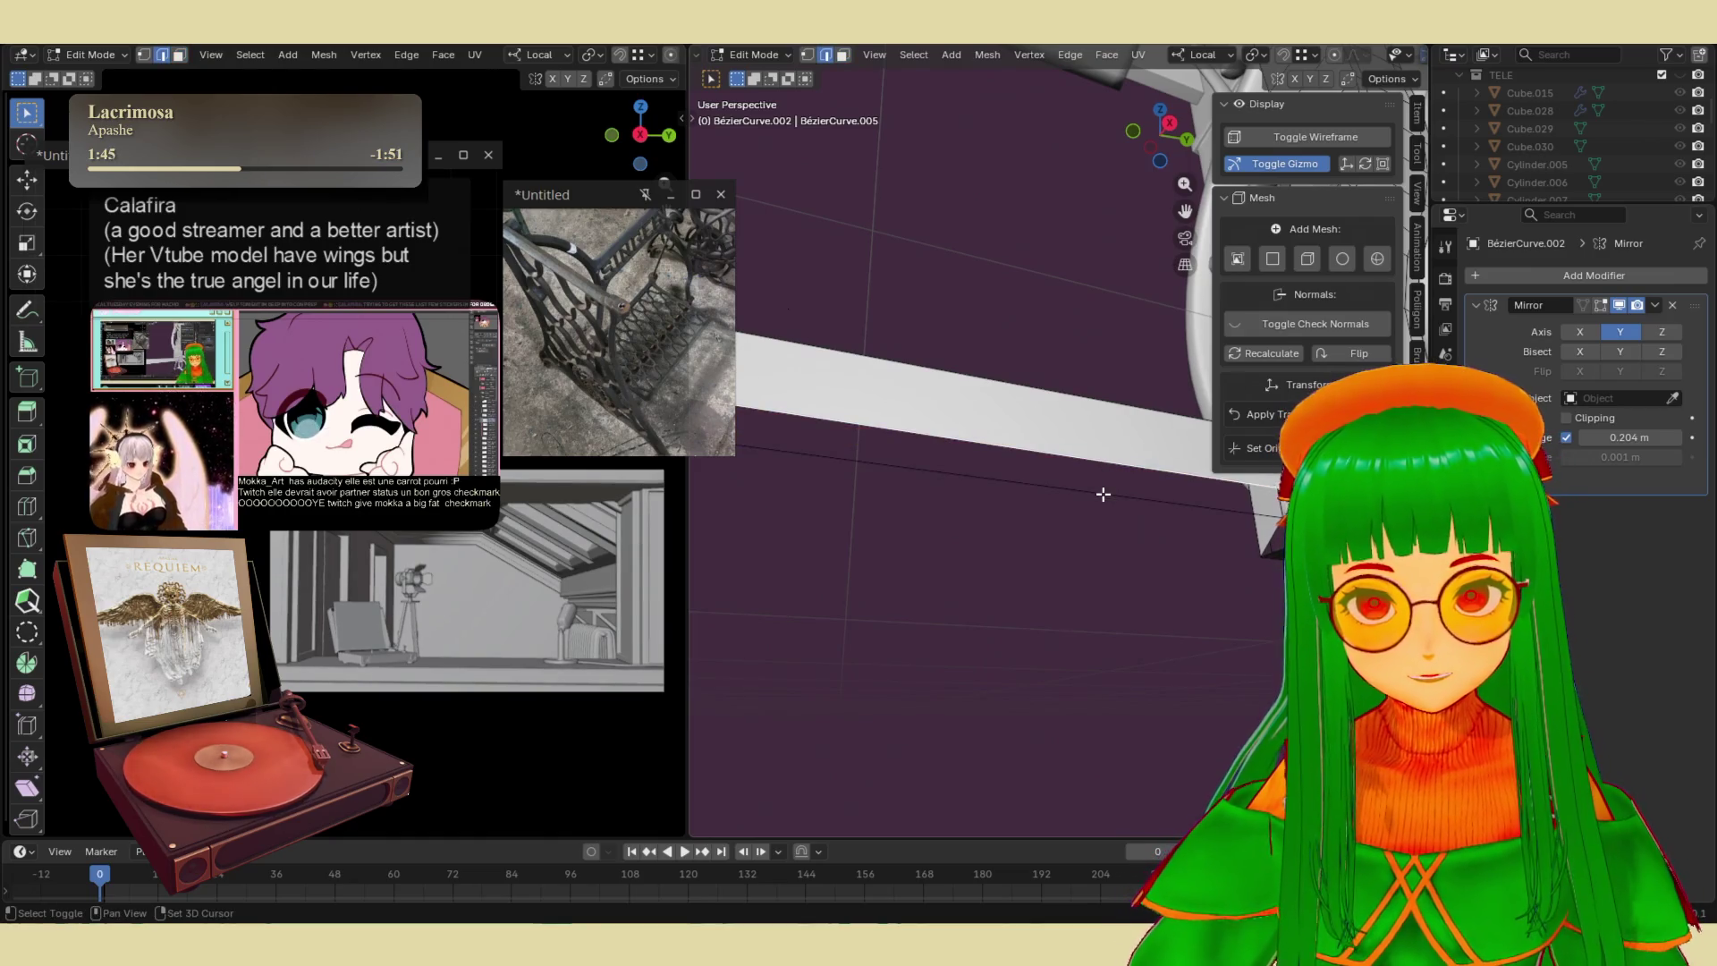
key("ctrl+e")
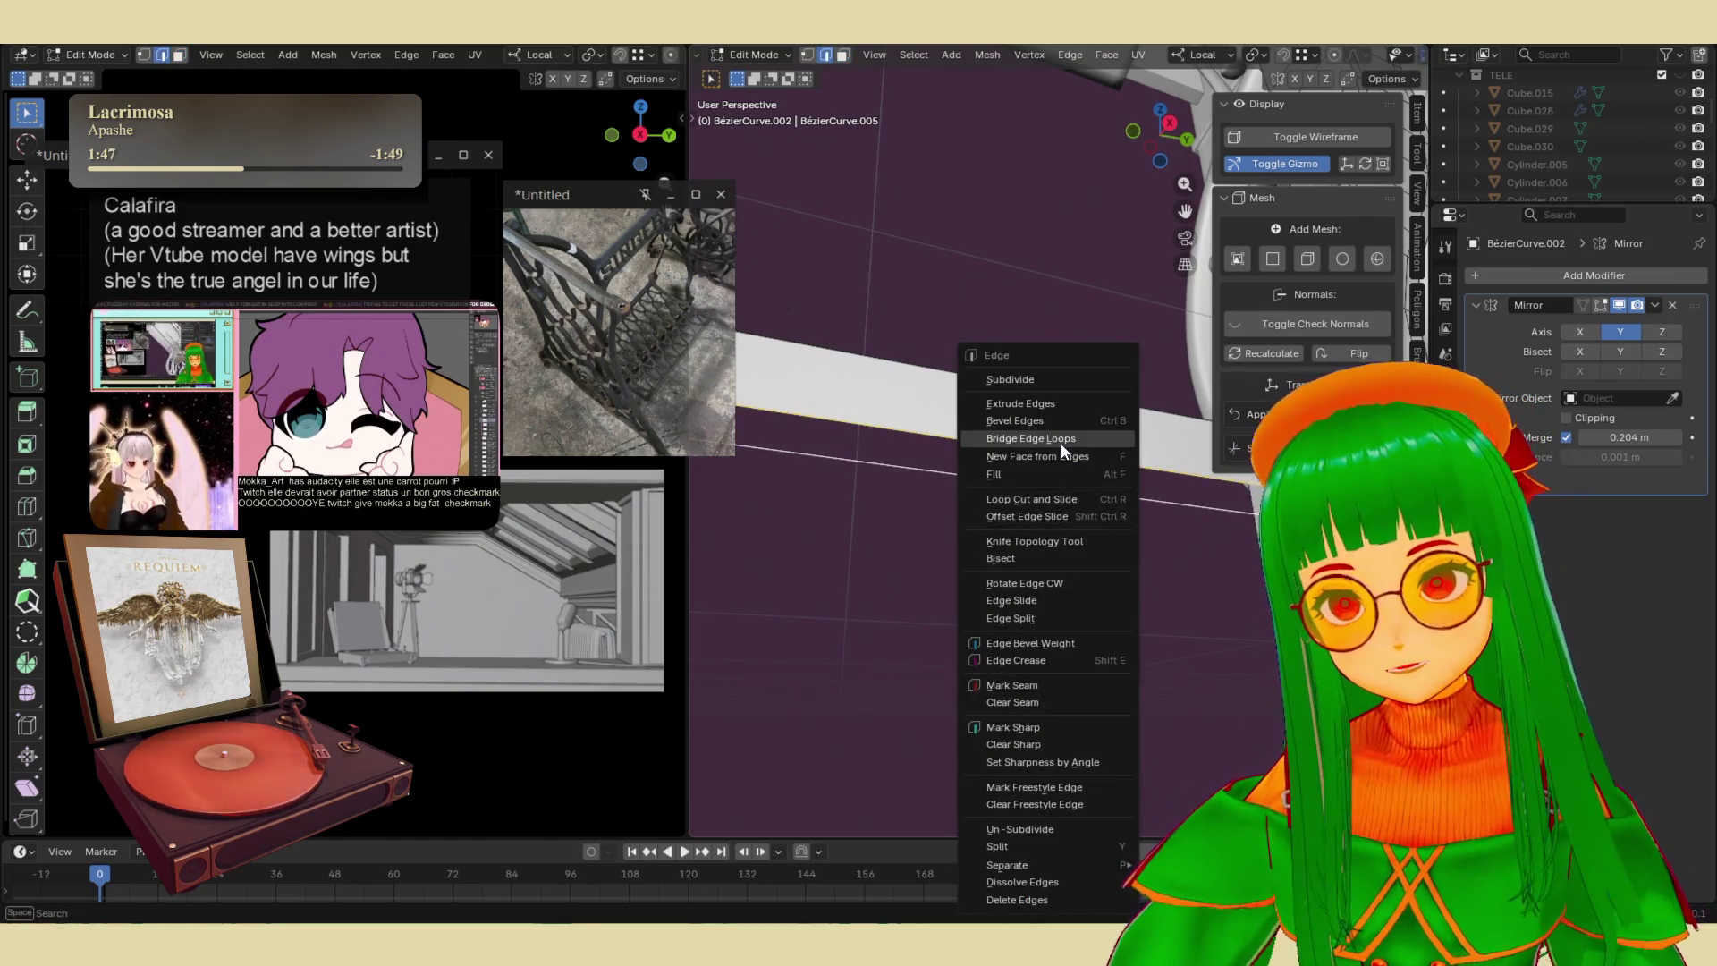
left_click(1061, 438)
mouse_move(1110, 601)
middle_mouse_down()
mouse_move(1149, 404)
mouse_move(1144, 465)
mouse_move(1042, 453)
mouse_move(928, 674)
mouse_move(1011, 548)
mouse_move(1053, 429)
mouse_move(1131, 568)
mouse_move(1116, 504)
middle_mouse_up()
- Add a centred loop cut across the beam and apply a small bevel to its edges
key("ctrl+r")
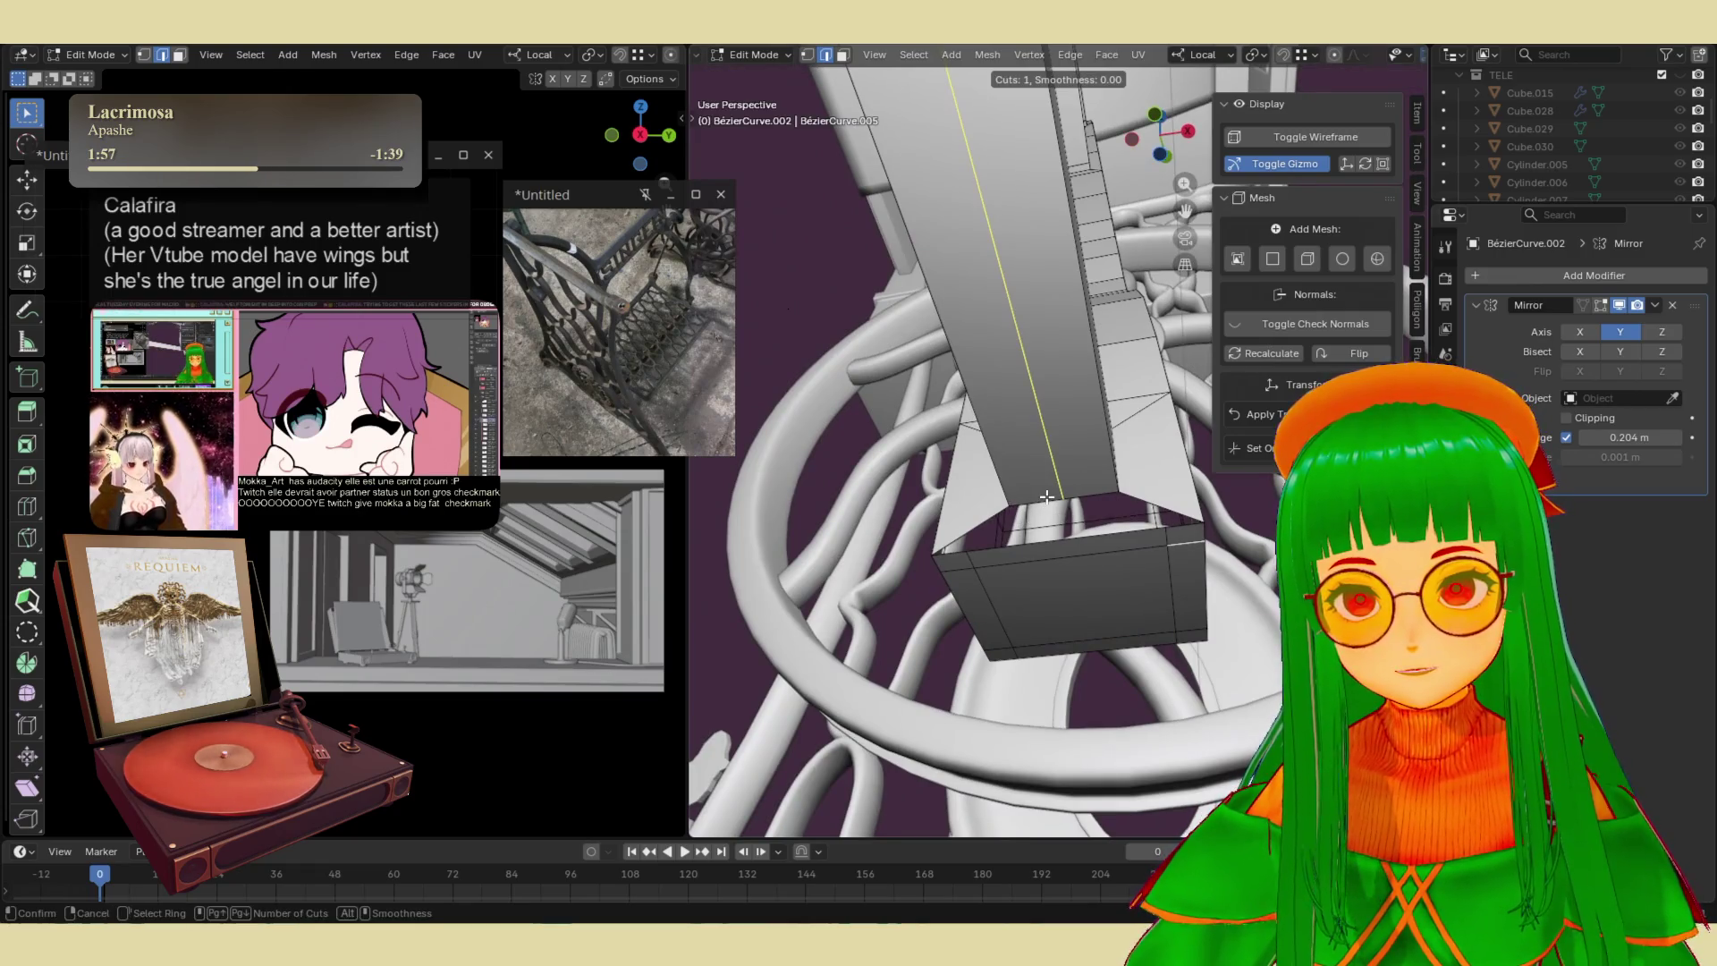
right_click(1046, 497)
key("ctrl+r")
left_click(1060, 507)
right_click(1064, 508)
mouse_move(1068, 511)
middle_mouse_down()
mouse_move(1028, 694)
mouse_move(1102, 483)
middle_mouse_up()
key("ctrl+b")
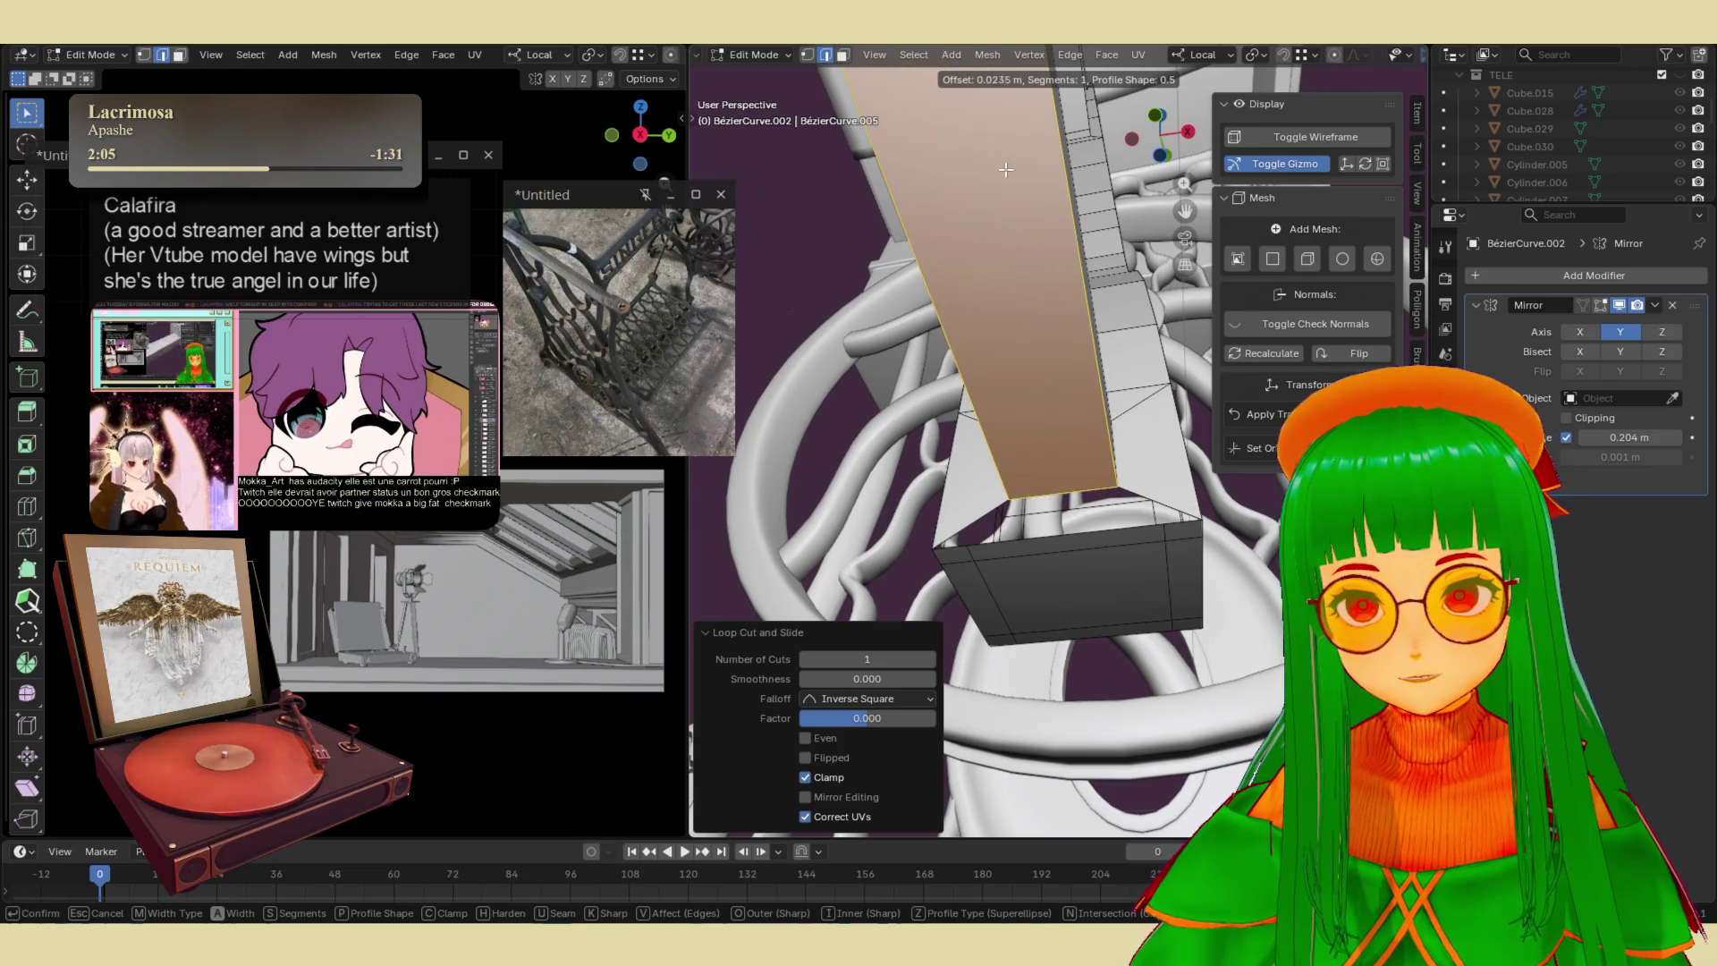
left_click(914, 210)
- Close the beam's open end by bridging its end edge loops
left_click(1090, 490)
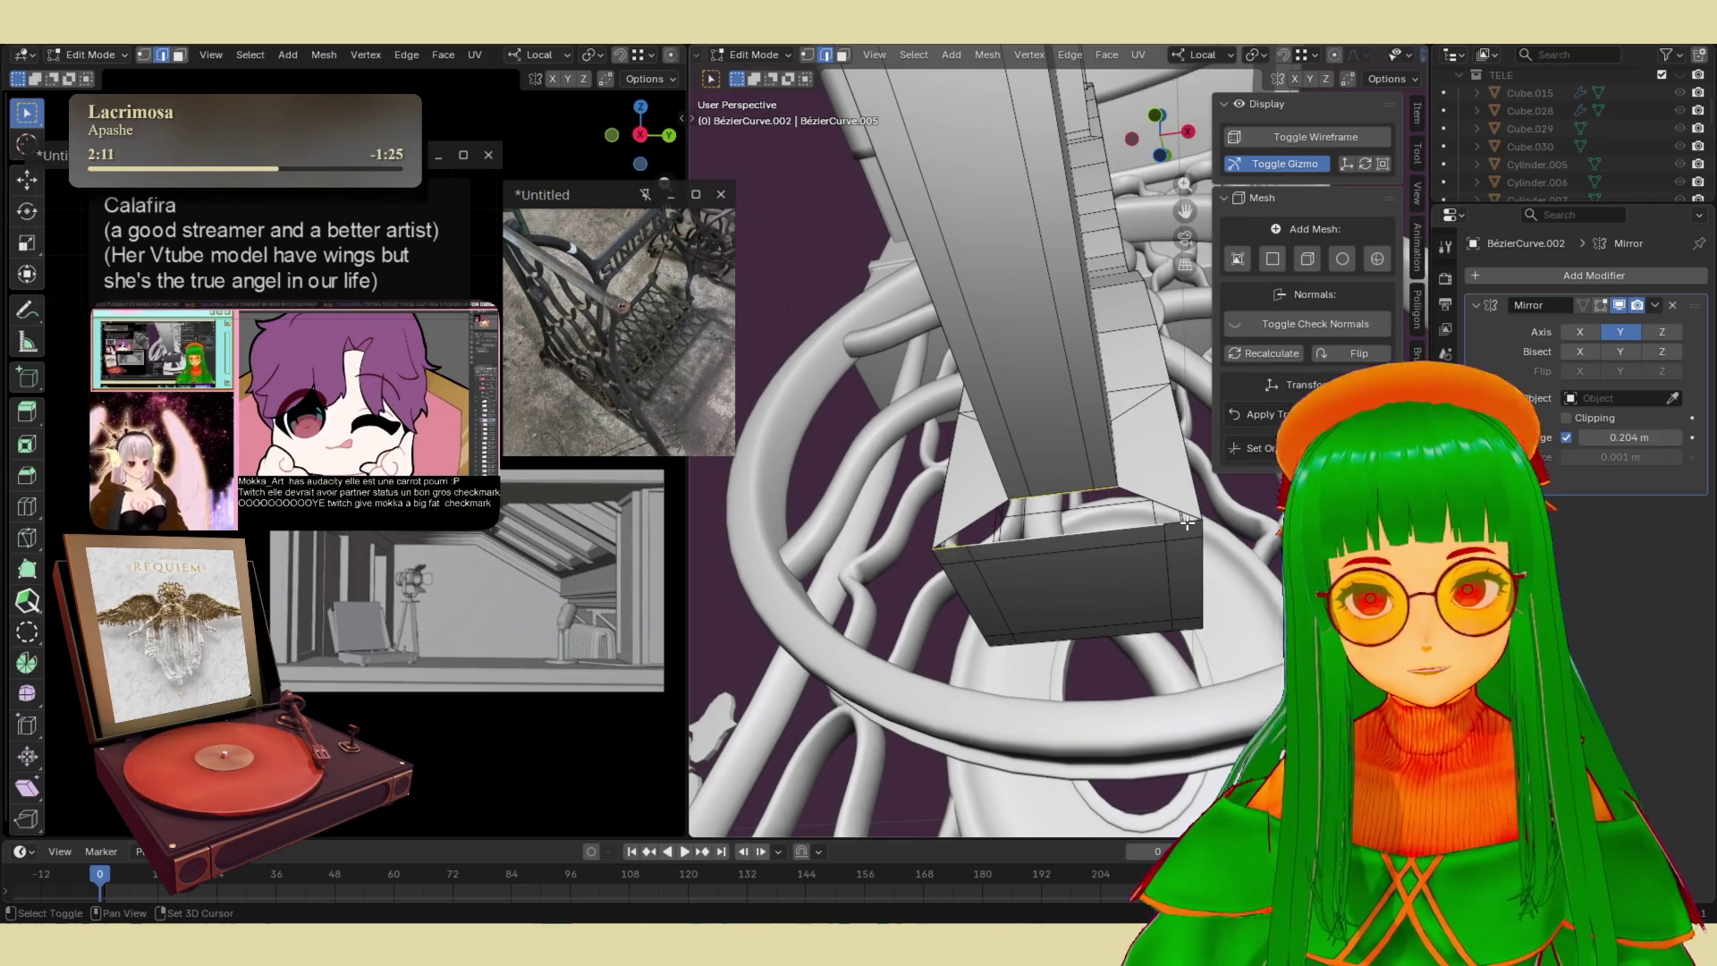
key("ctrl+e")
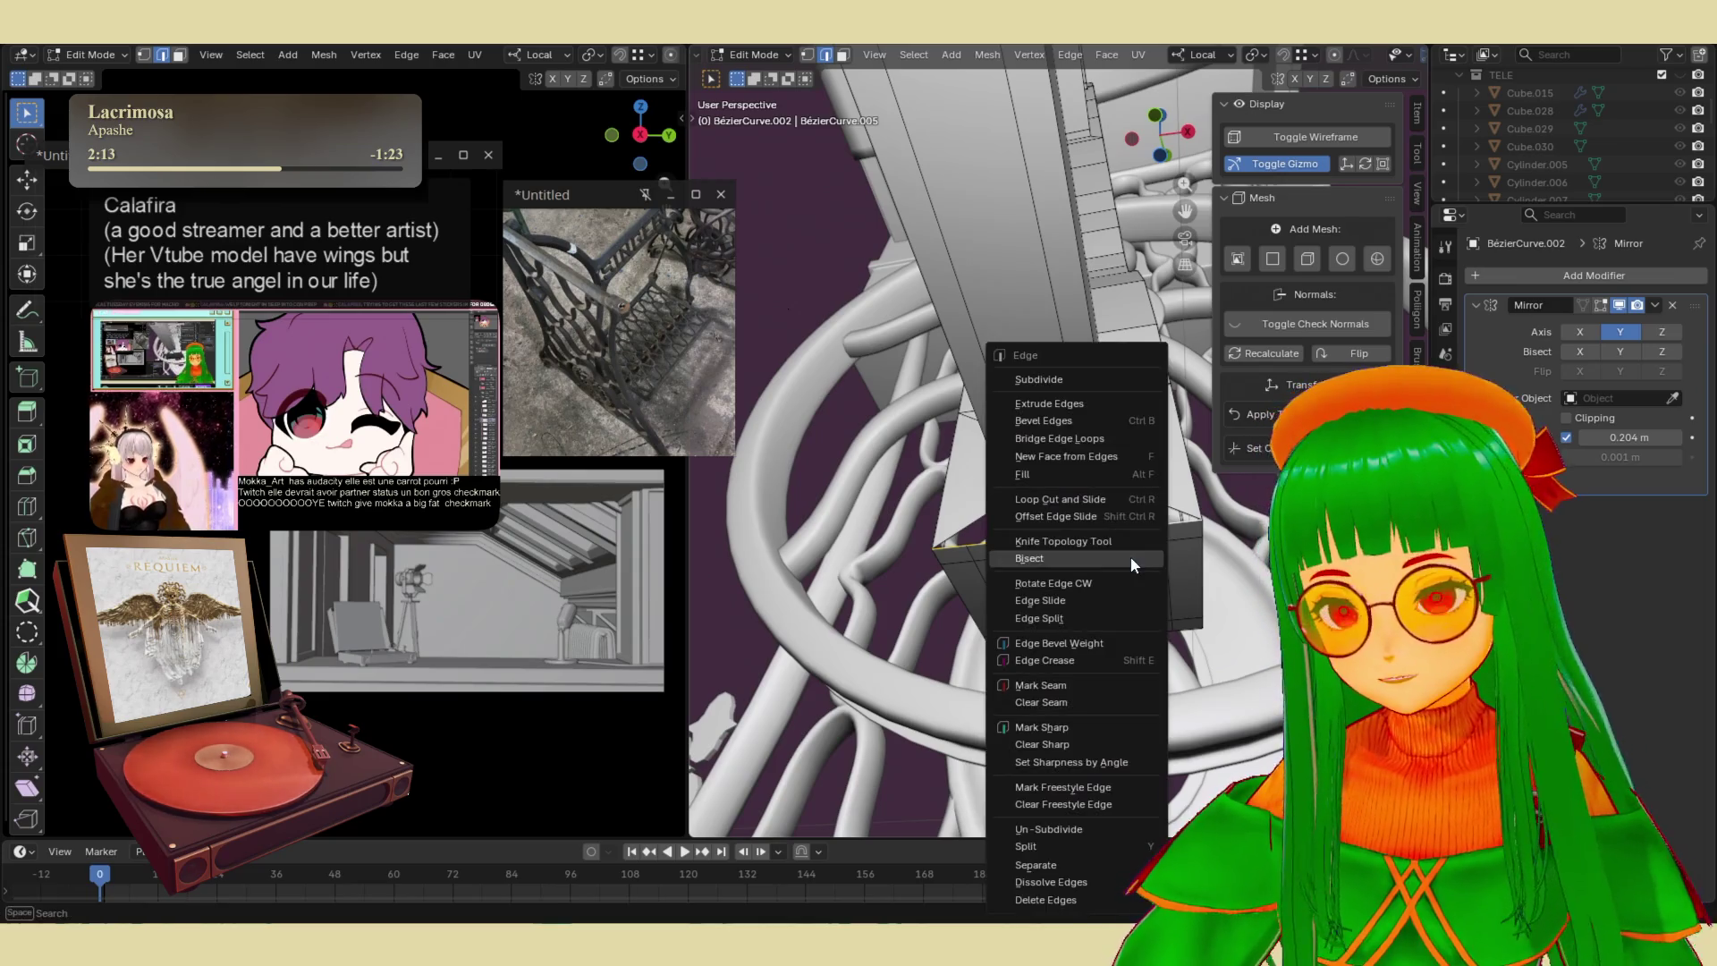
left_click(1103, 439)
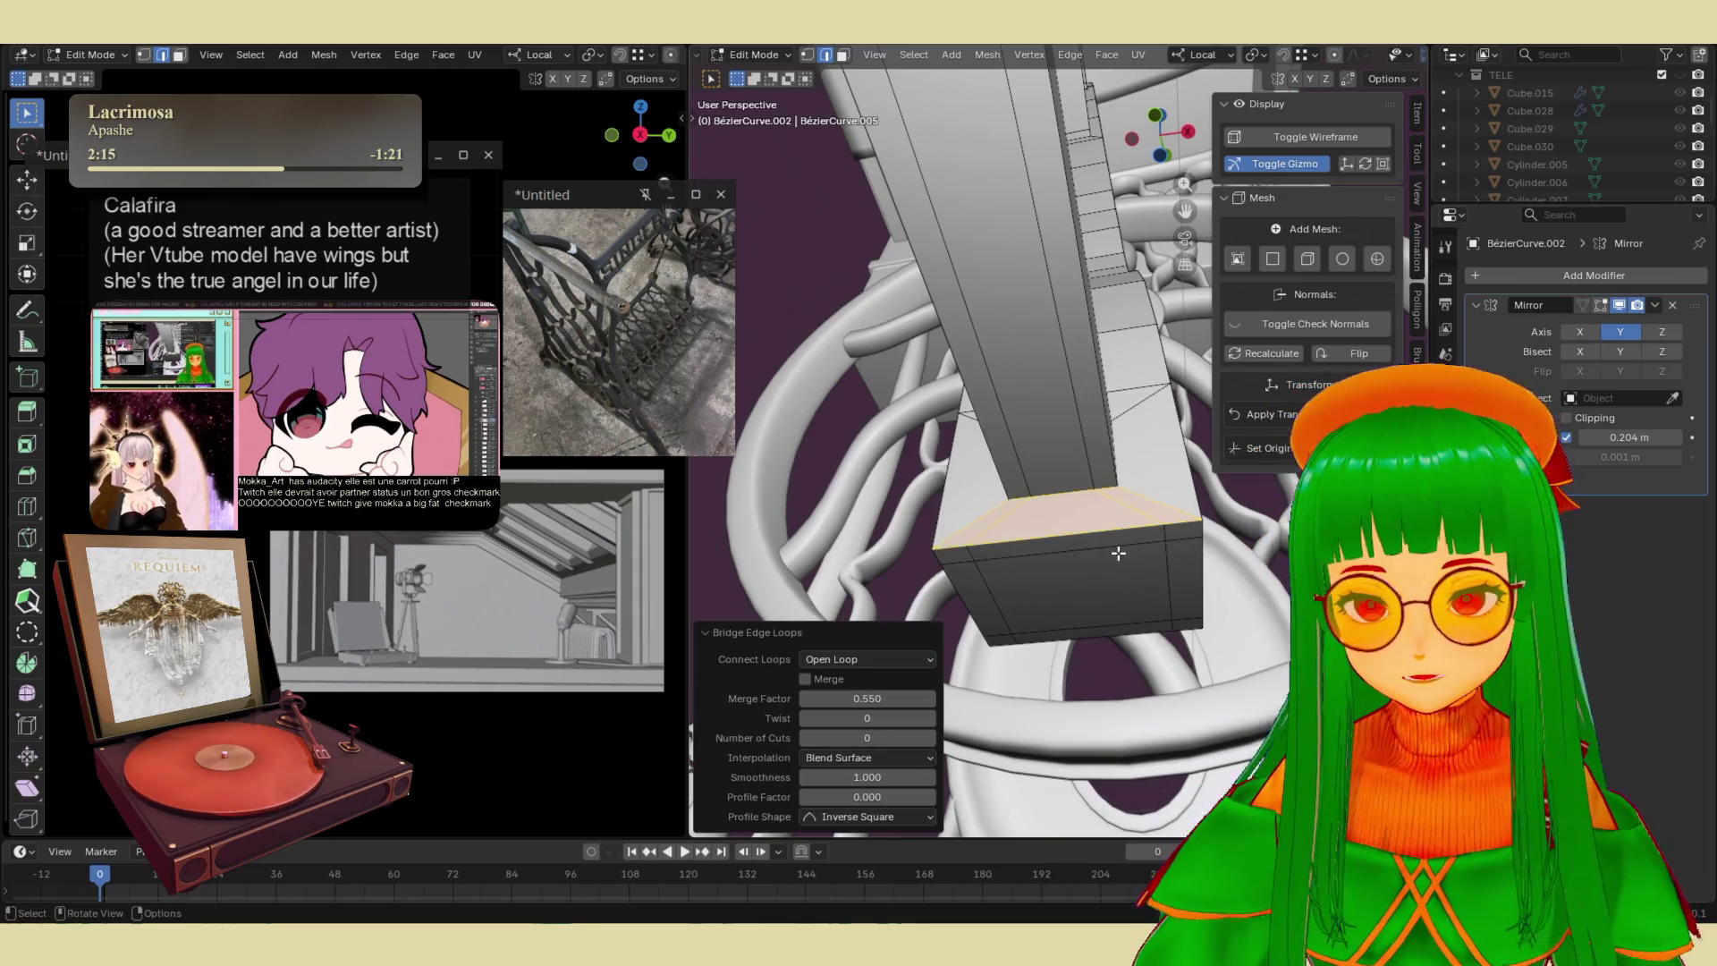
mouse_move(1157, 699)
middle_mouse_down()
mouse_move(1039, 740)
mouse_move(1000, 730)
mouse_move(1088, 479)
mouse_move(1093, 385)
middle_mouse_up()
- Add a slid loop cut across the beam, then return to Object Mode
key("ctrl+r")
left_click(1093, 383)
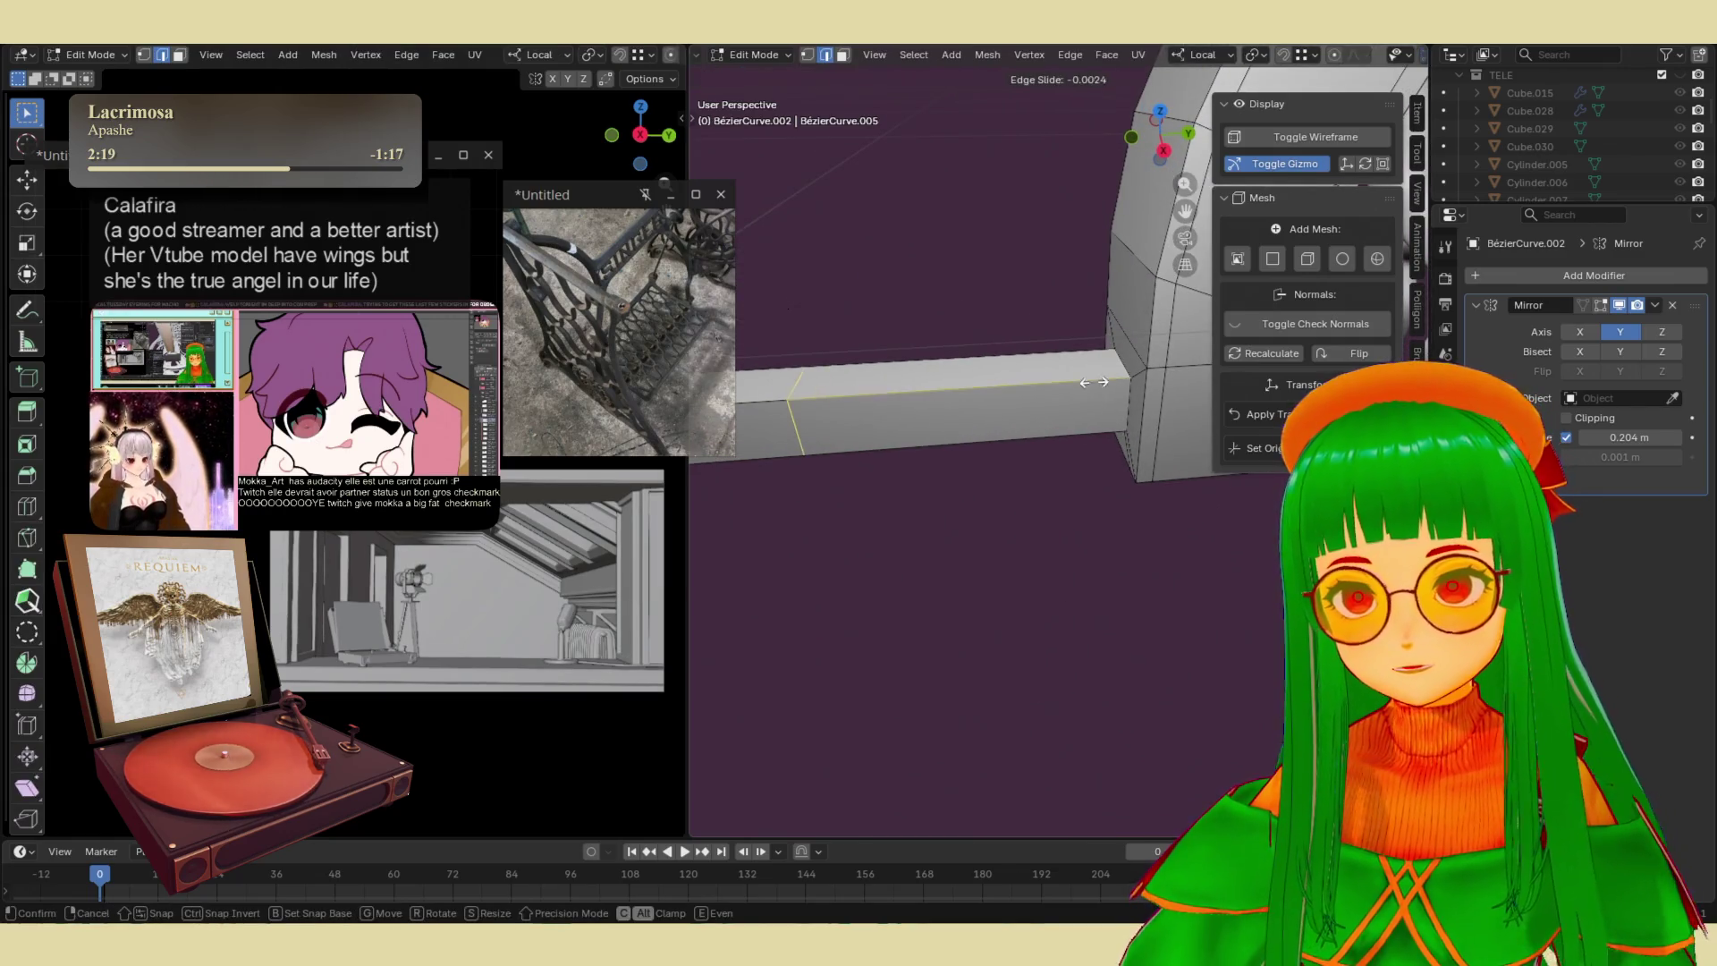
left_click(733, 560)
mouse_move(734, 559)
middle_mouse_down()
mouse_move(914, 554)
mouse_move(1118, 404)
middle_mouse_up()
key("Tab")
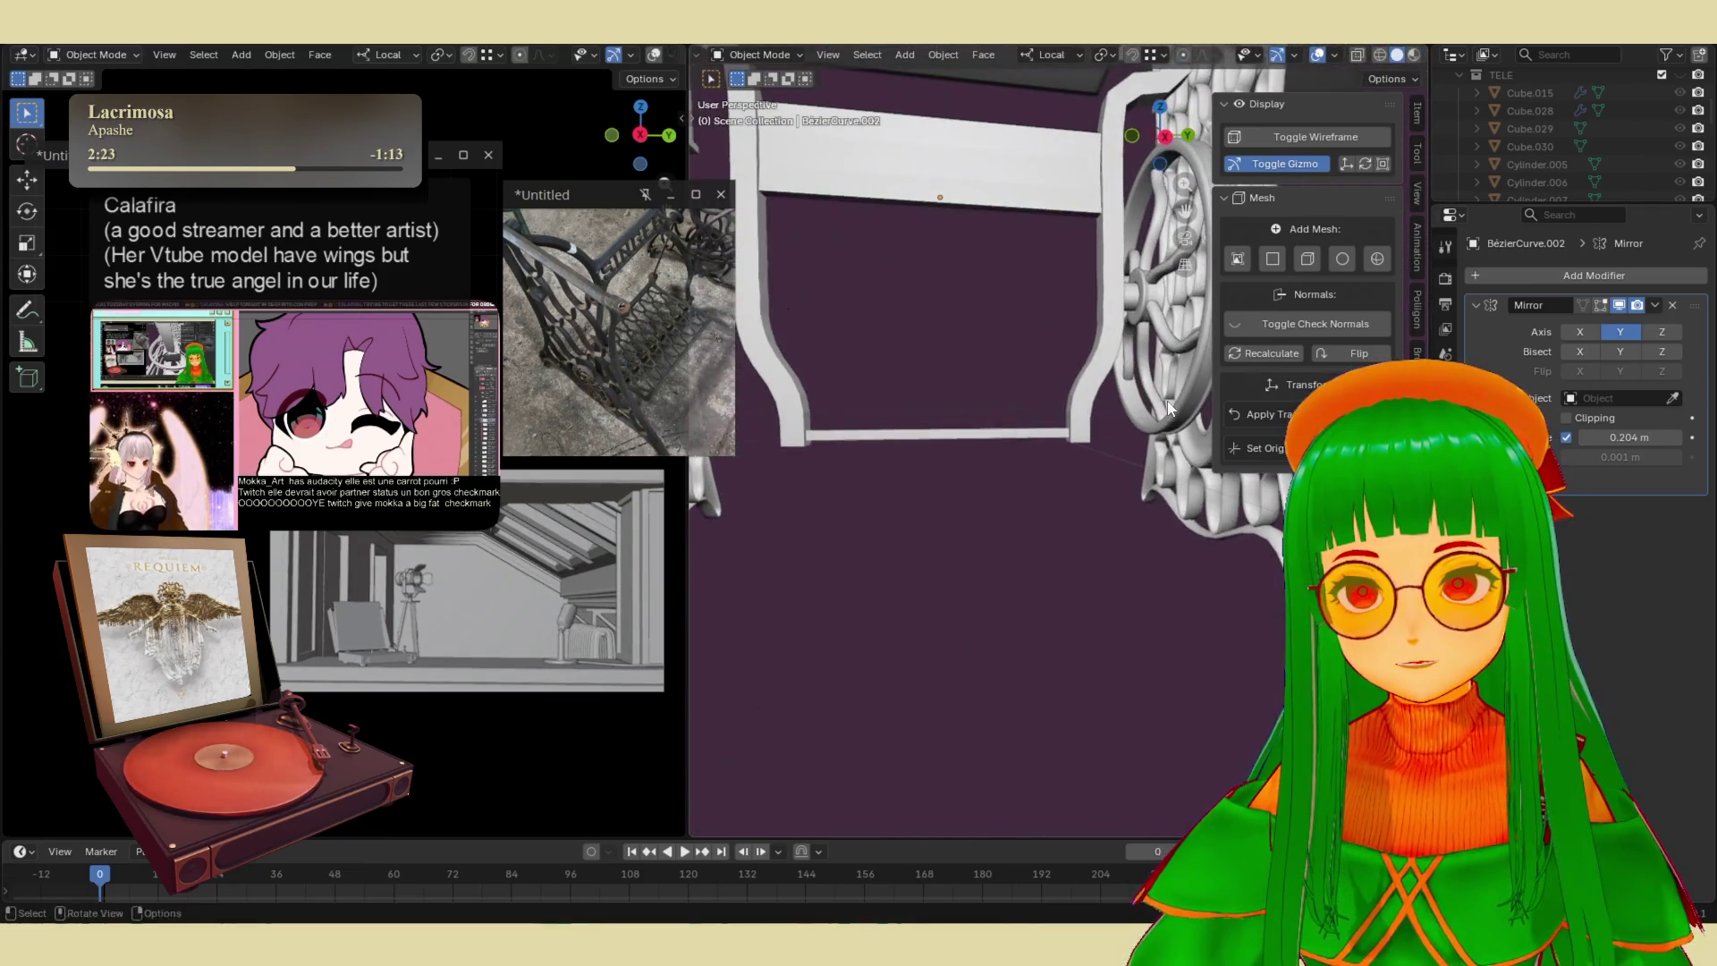
- Add a Subdivision Surface modifier to the leg frame
left_click(1597, 276)
type("s")
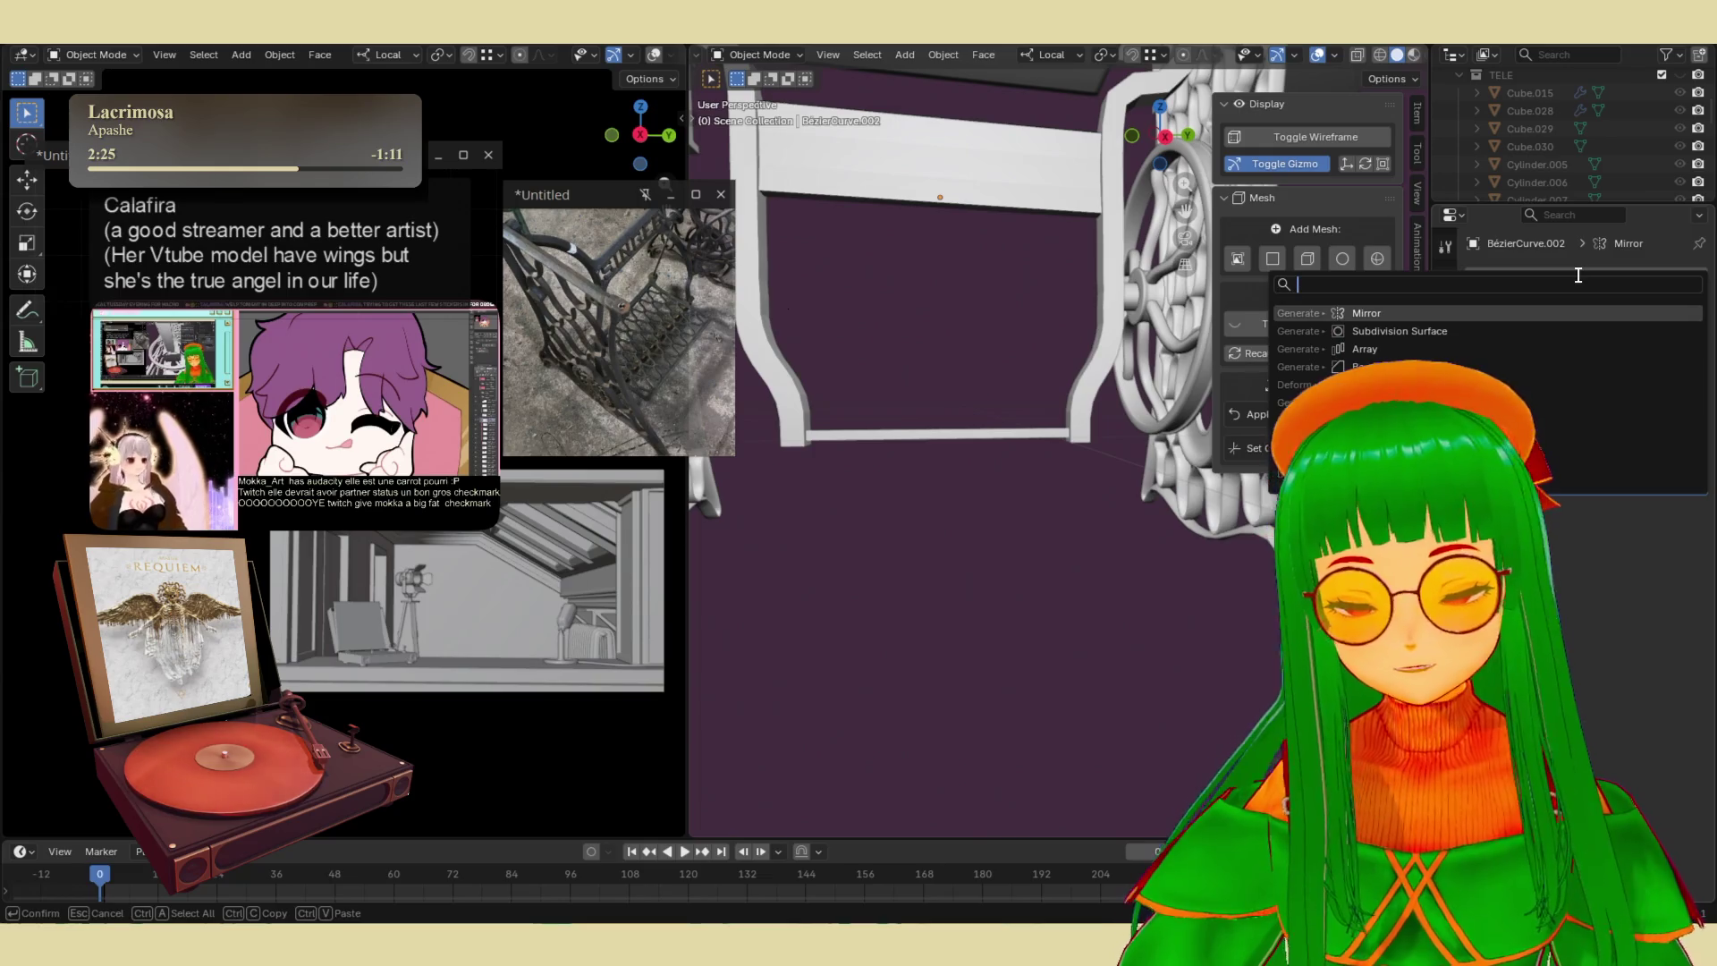
type("ub")
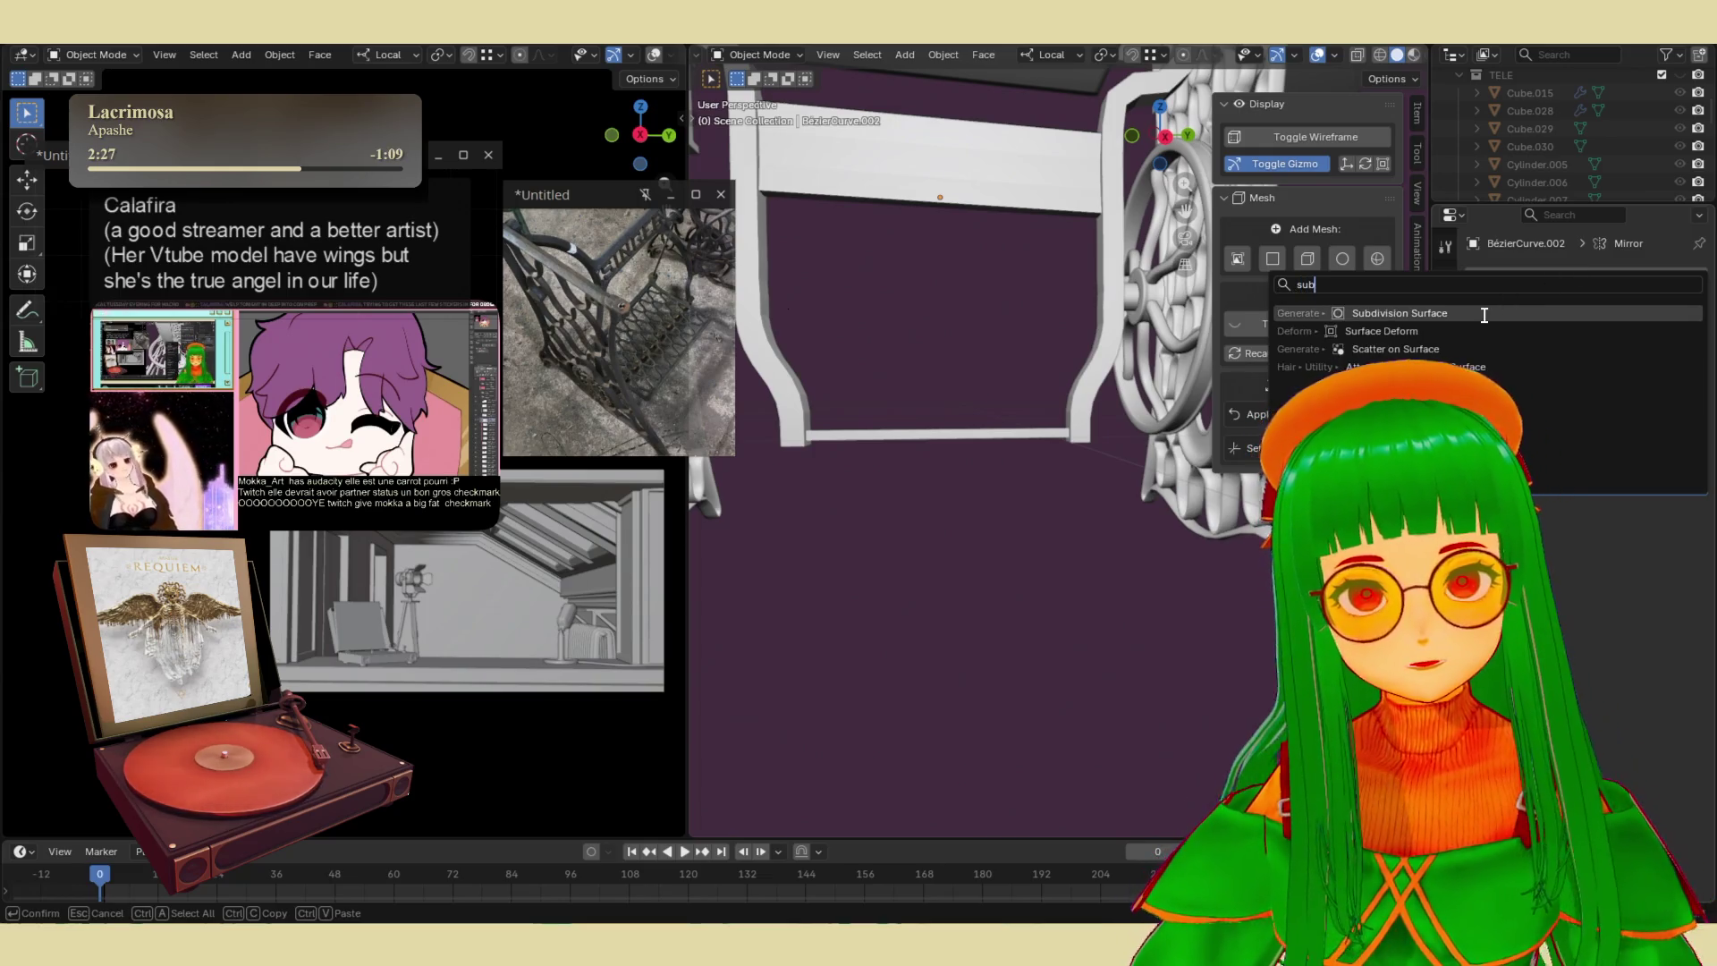
left_click(1484, 315)
mouse_move(1068, 459)
middle_mouse_down()
mouse_move(1069, 621)
mouse_move(1053, 606)
mouse_move(1114, 660)
mouse_move(1079, 483)
mouse_move(1100, 373)
mouse_move(1028, 533)
mouse_move(1107, 409)
mouse_move(1051, 442)
mouse_move(1039, 514)
middle_mouse_up()
key("Tab")
key("Tab")
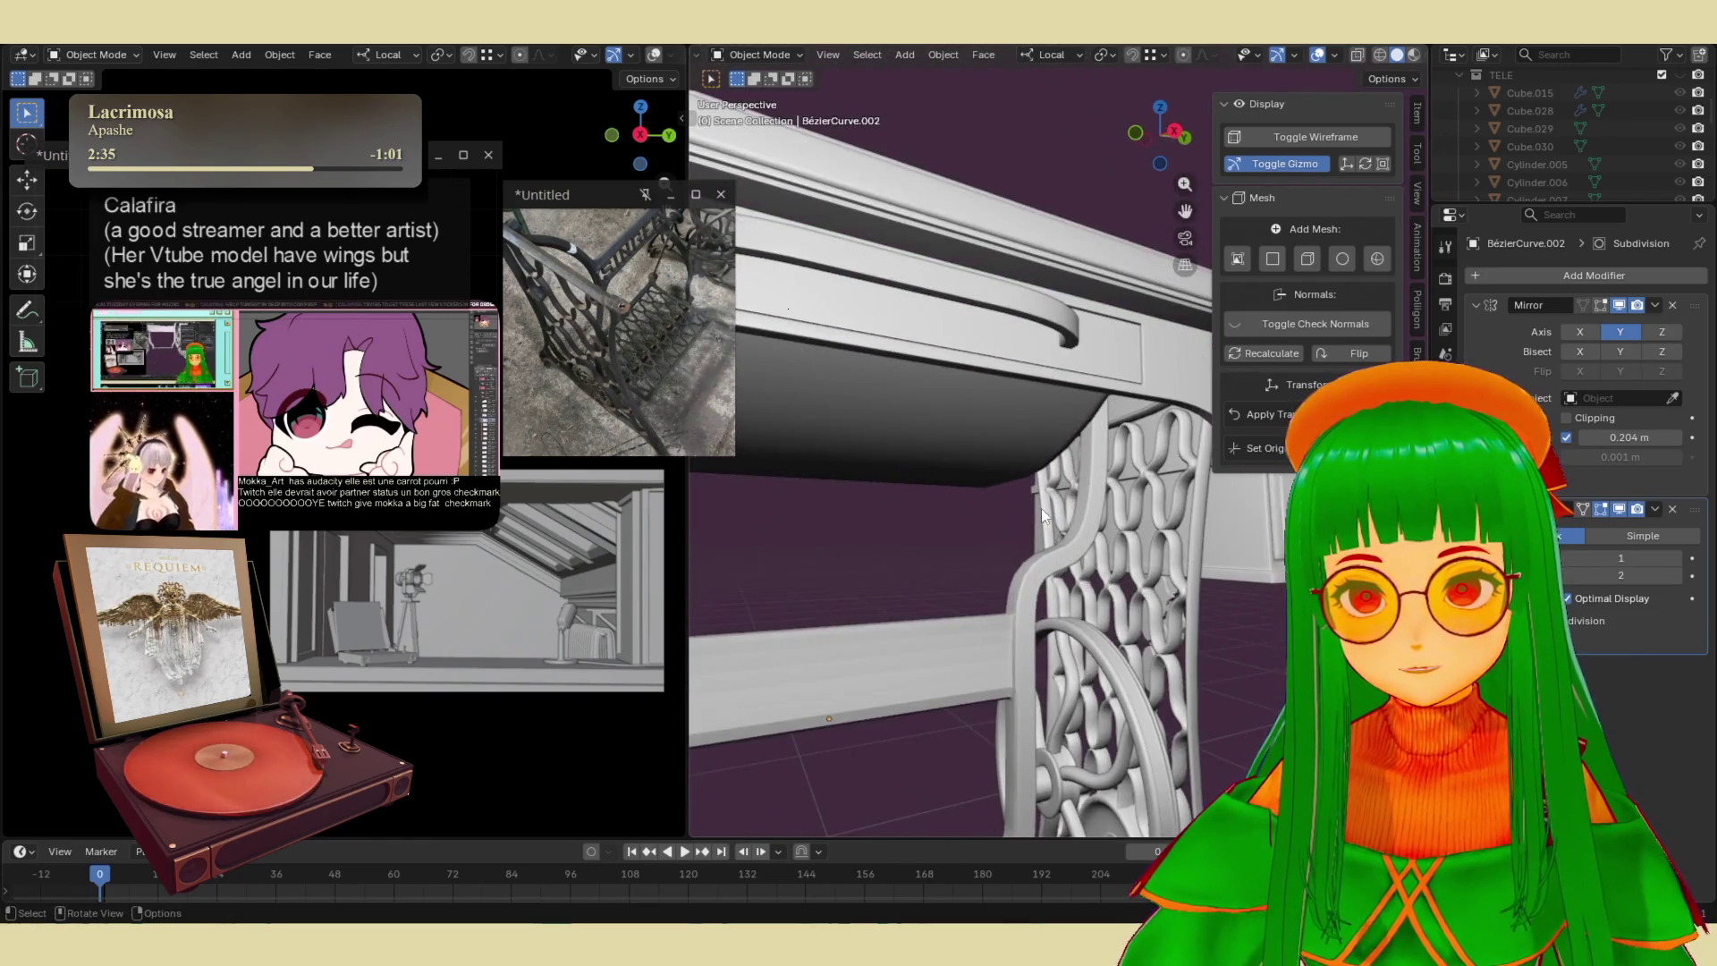
- Shade the frame smooth, then deselect it to view the whole sewing table
right_click(1081, 535)
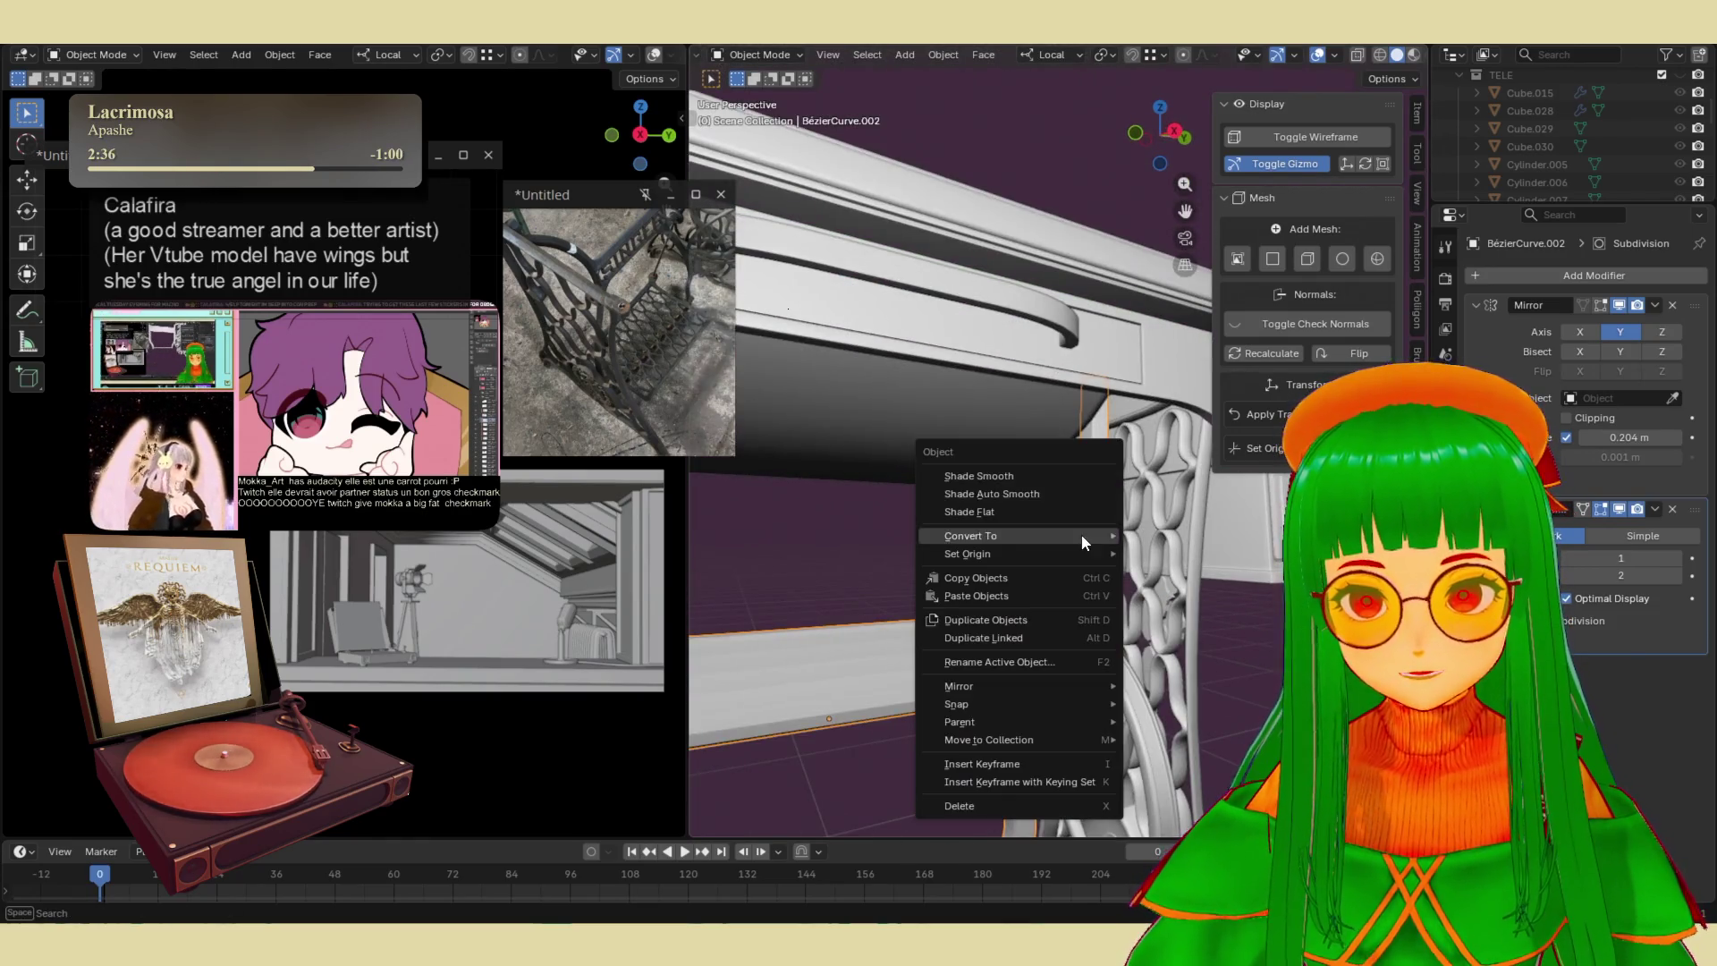
left_click(1067, 476)
mouse_move(992, 536)
middle_mouse_down()
mouse_move(967, 536)
mouse_move(983, 540)
mouse_move(946, 567)
mouse_move(982, 533)
mouse_move(944, 559)
mouse_move(1000, 590)
mouse_move(1041, 528)
mouse_move(998, 562)
mouse_move(1044, 470)
mouse_move(1022, 524)
middle_mouse_up()
left_click(1012, 569)
scroll(1023, 524, "up", 3)
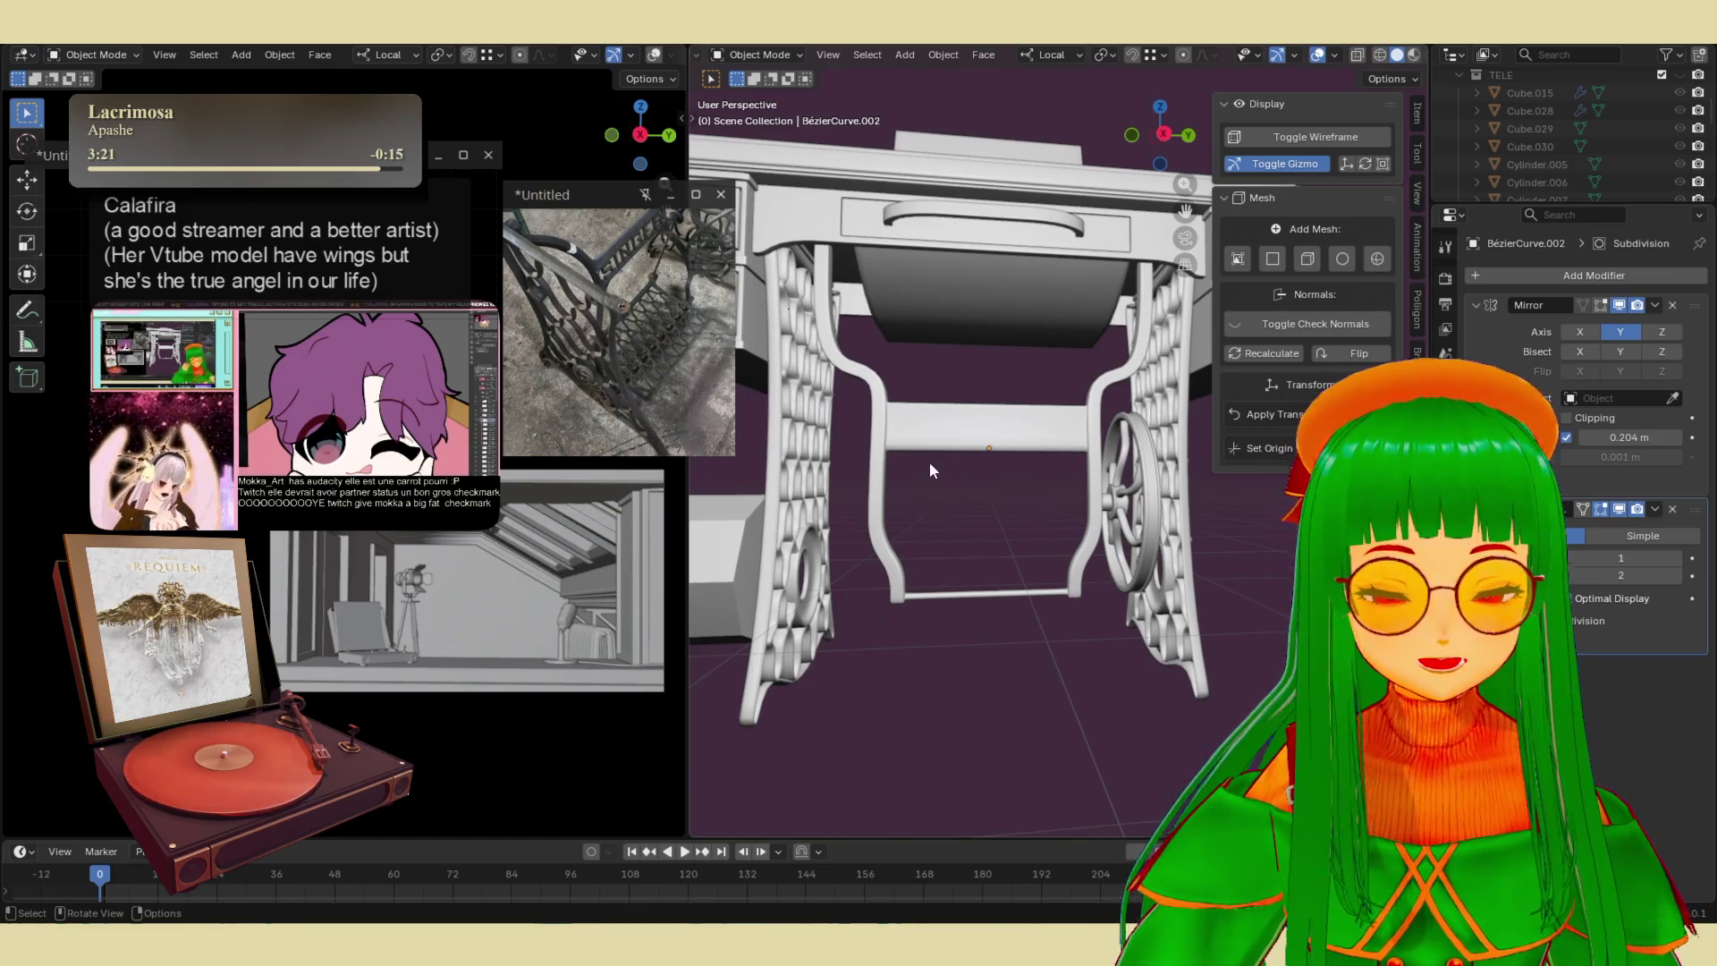
- Nudge the leg frame 0.018362 m along its local X axis
middle_click_drag(928, 462, 942, 469)
scroll(1048, 491, "up", 5)
mouse_move(1048, 491)
middle_mouse_down()
mouse_move(802, 507)
mouse_move(1290, 512)
middle_mouse_up()
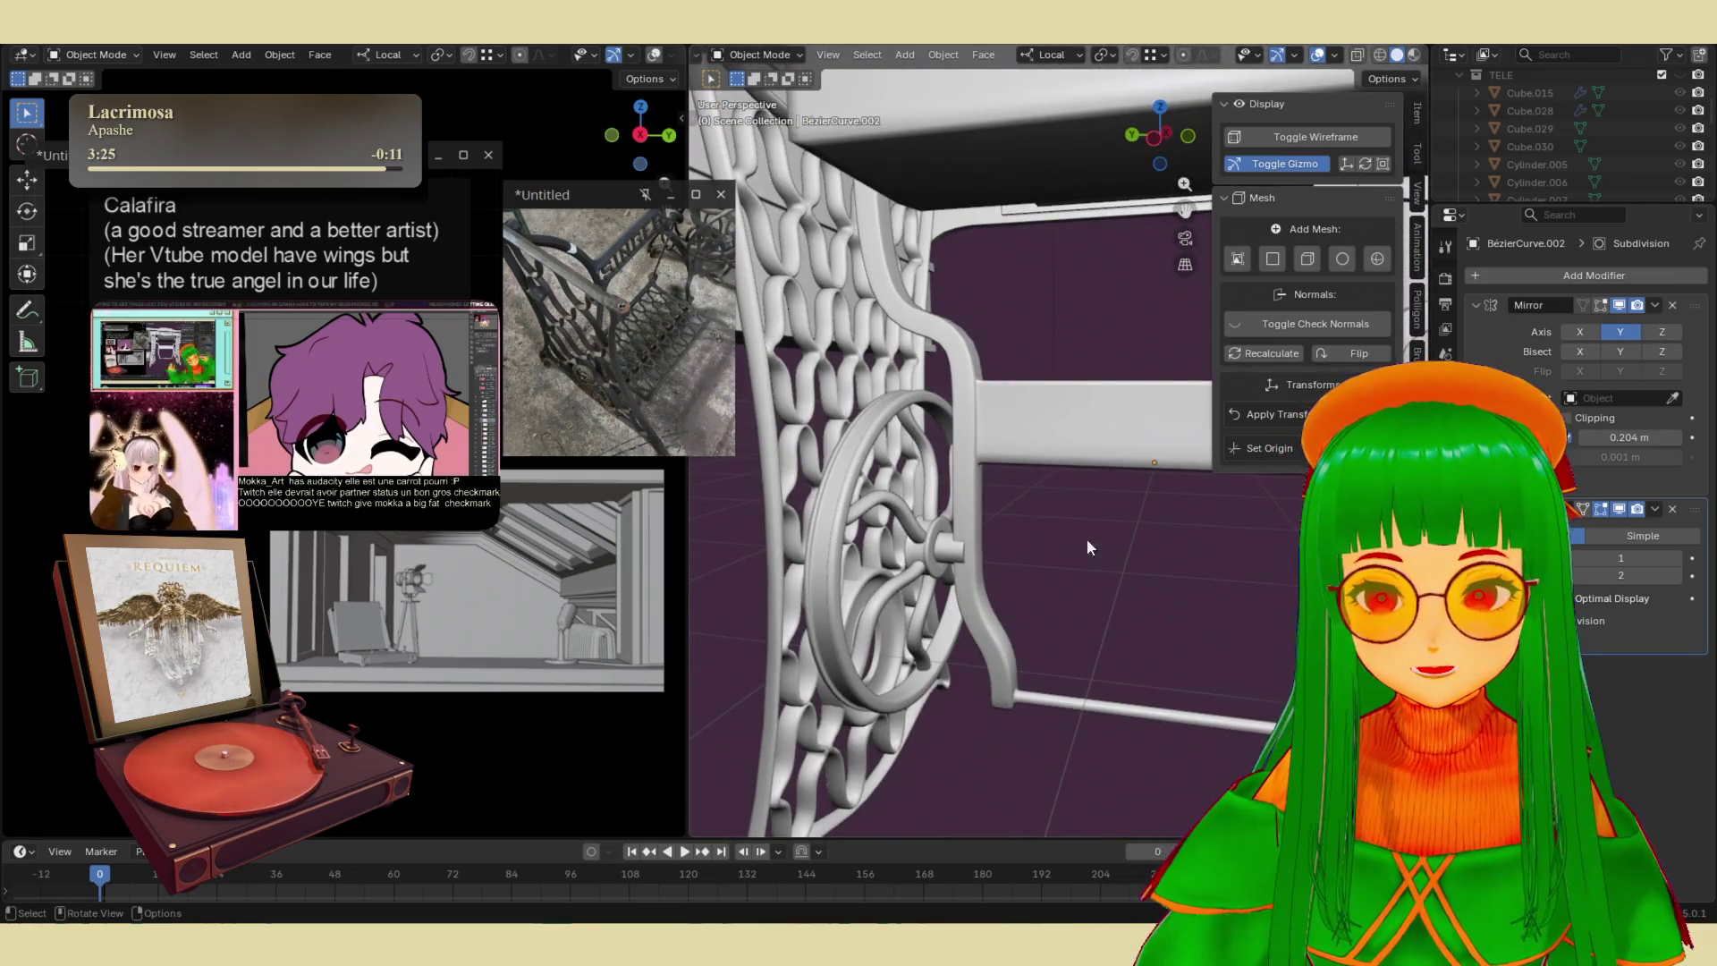
mouse_move(960, 551)
middle_mouse_down()
mouse_move(969, 581)
mouse_move(996, 550)
middle_mouse_up()
key("g")
key("x")
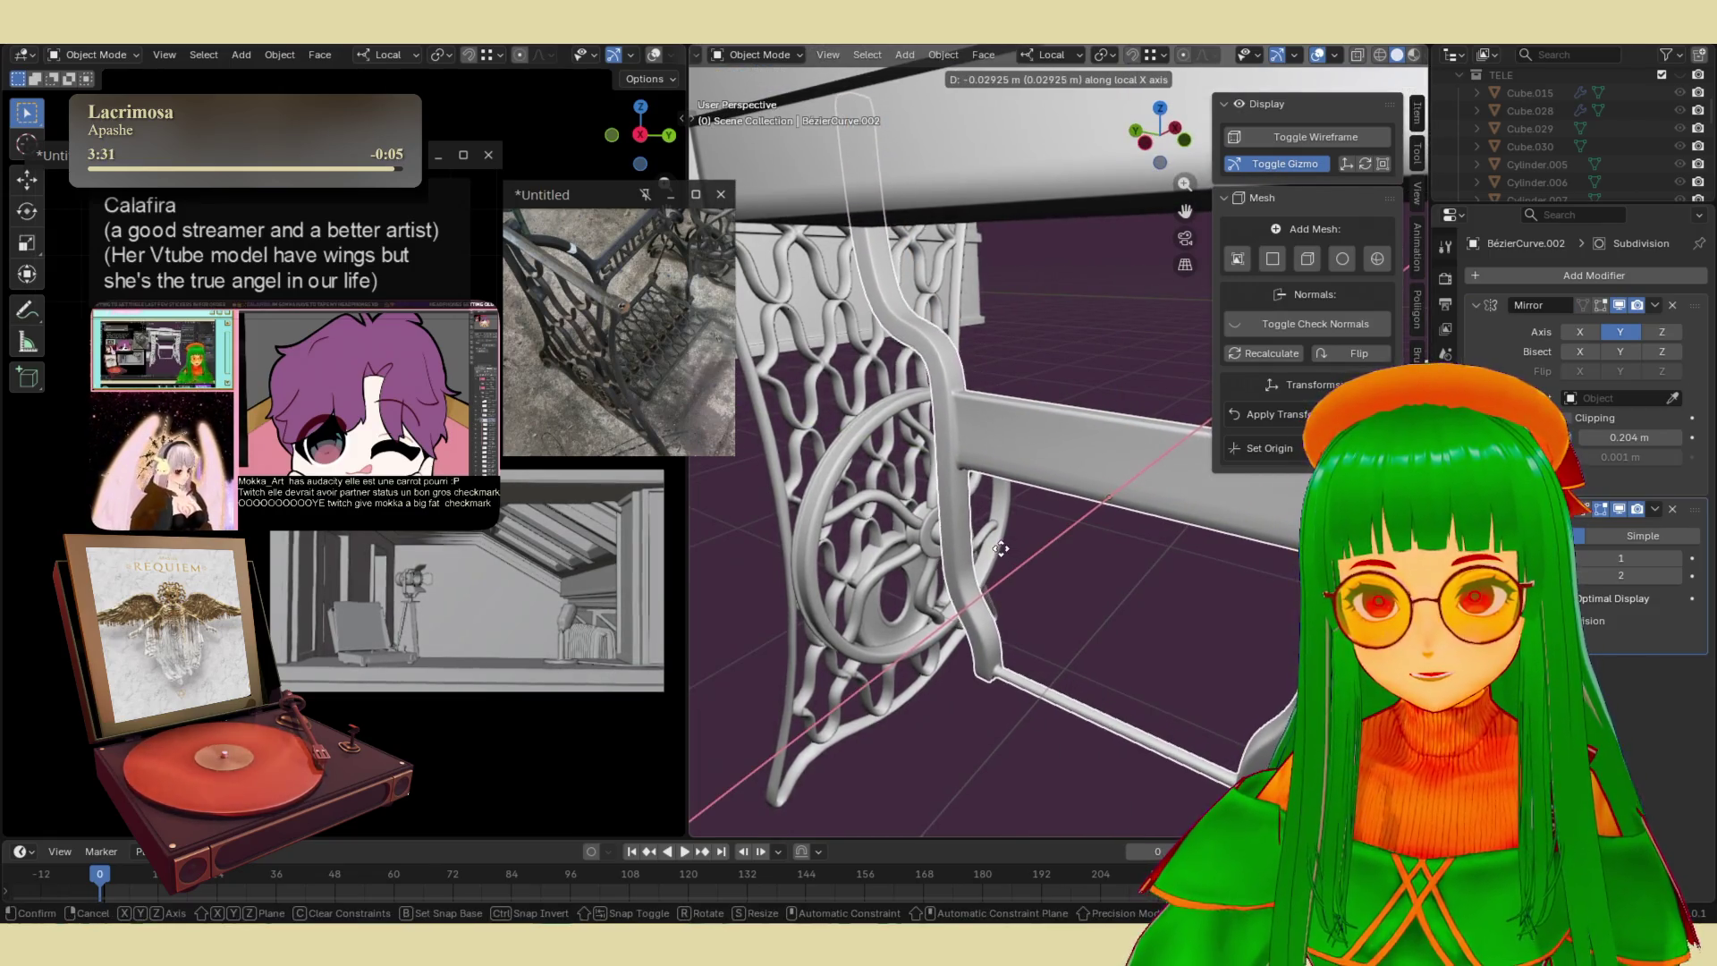
left_click(1005, 548)
- Shrink the wheel hub cylinder Cylinder.022
mouse_move(1005, 549)
middle_mouse_down()
mouse_move(834, 524)
mouse_move(1053, 536)
mouse_move(1058, 554)
mouse_move(1033, 504)
middle_mouse_up()
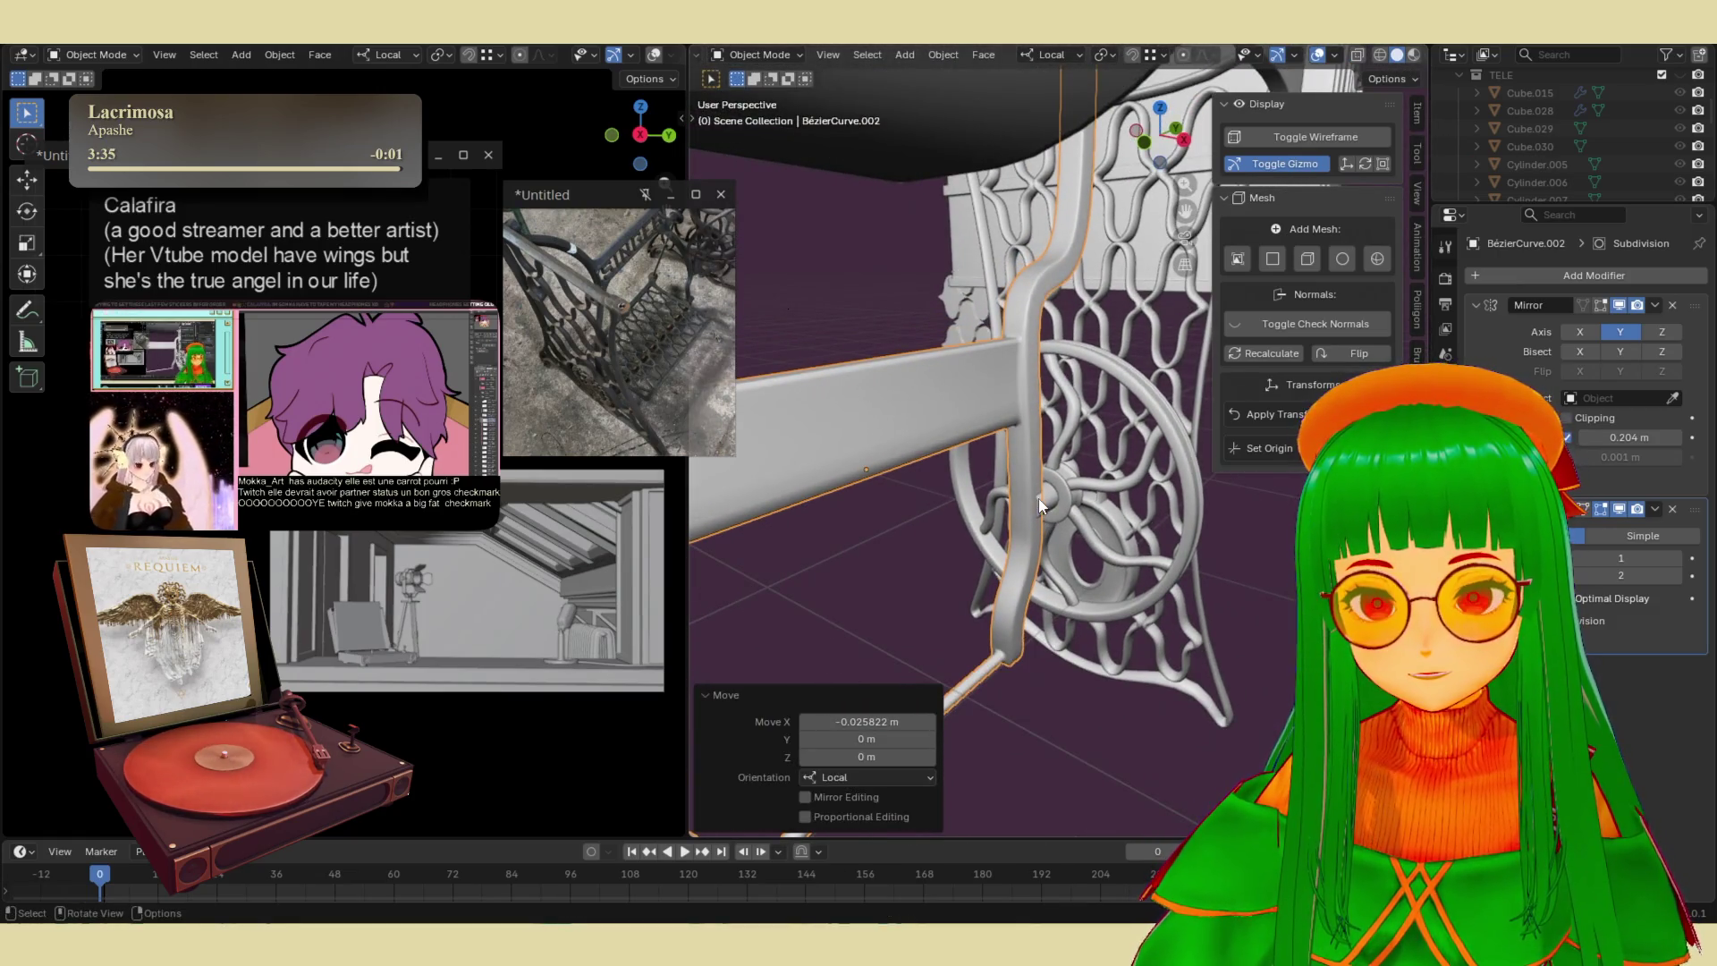
left_click(1038, 497)
scroll(1035, 507, "up", 5)
key("s")
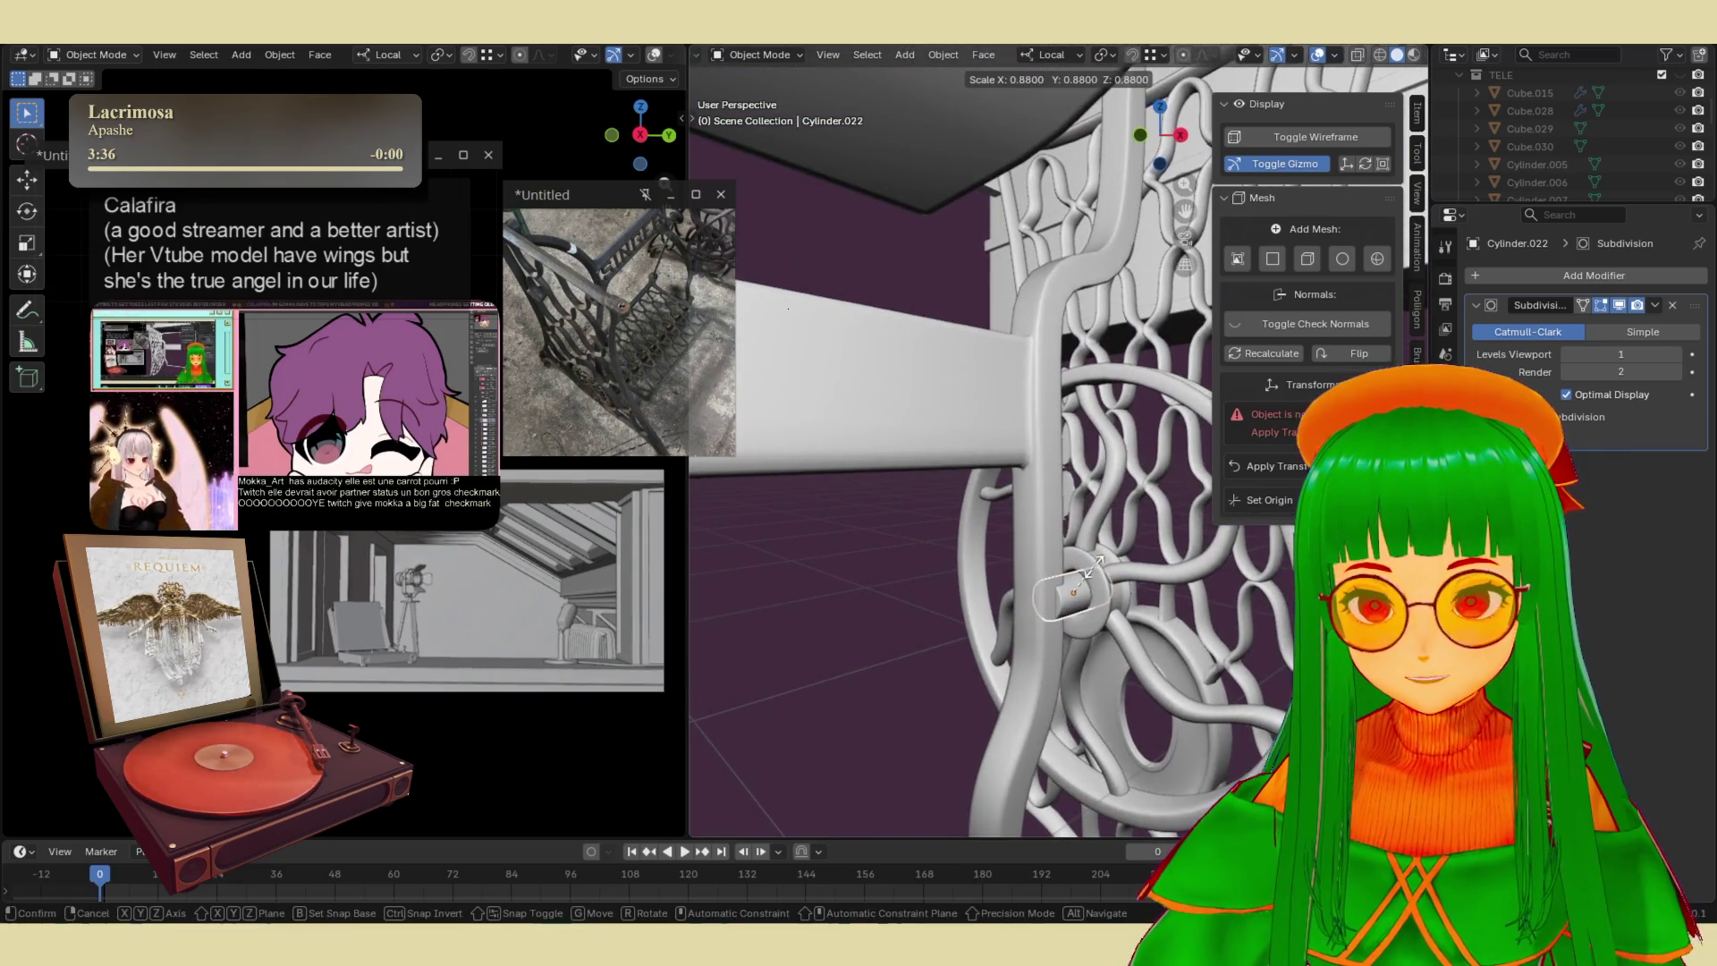
left_click(1087, 592)
- Move the leg frame again along its local X axis to a new position
left_click(1029, 597)
scroll(1029, 597, "down", 3)
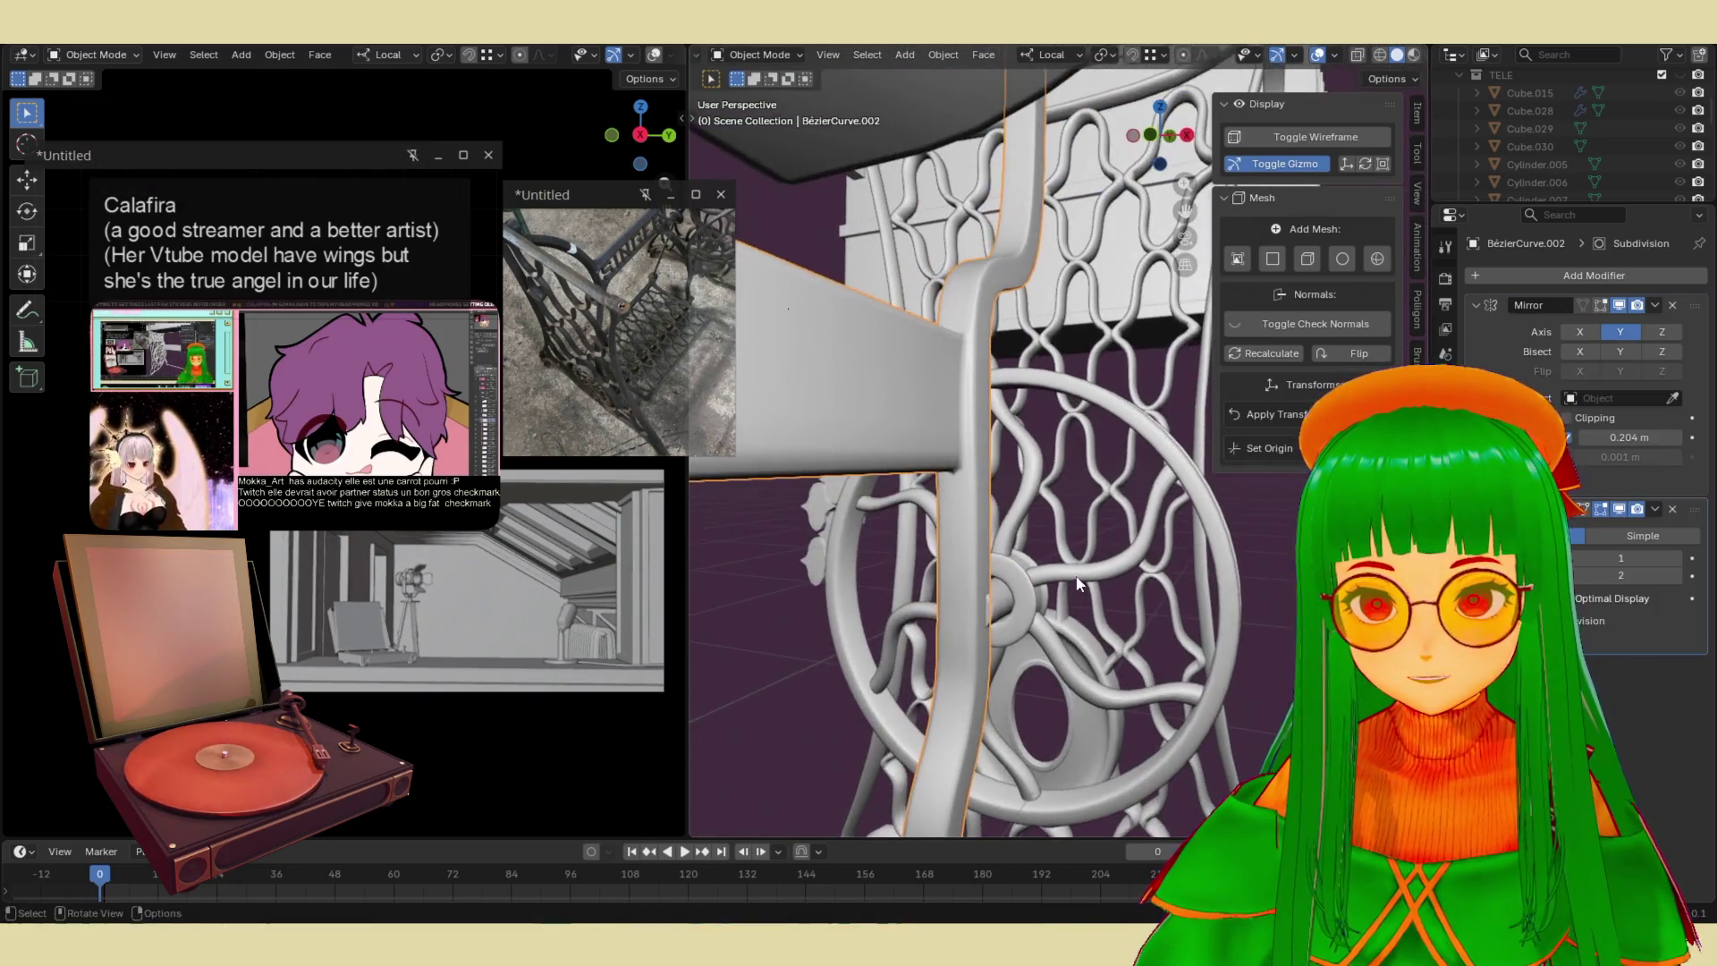
key("g")
key("x")
key("x")
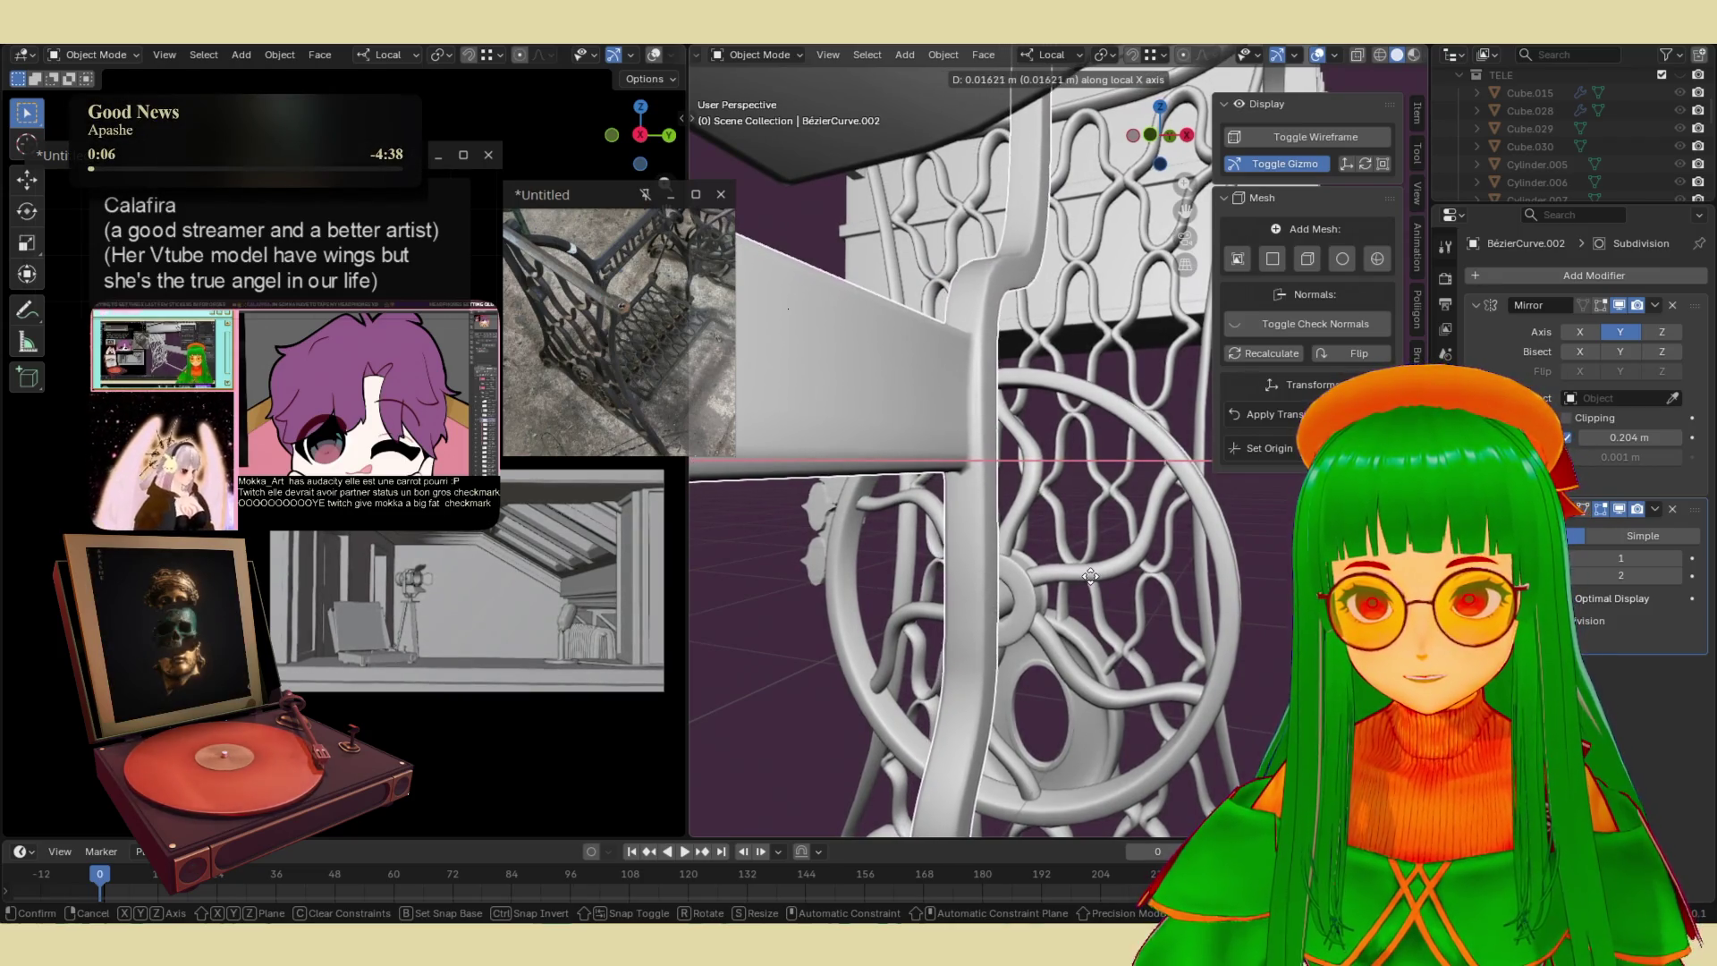
left_click(1091, 577)
- Rescale the crossbar non-uniformly, trying local Y, Z and finally X, then enter Edit Mode
mouse_move(1090, 577)
middle_mouse_down()
mouse_move(1139, 539)
mouse_move(1003, 544)
middle_mouse_up()
scroll(859, 567, "up", 5)
key("s")
key("y")
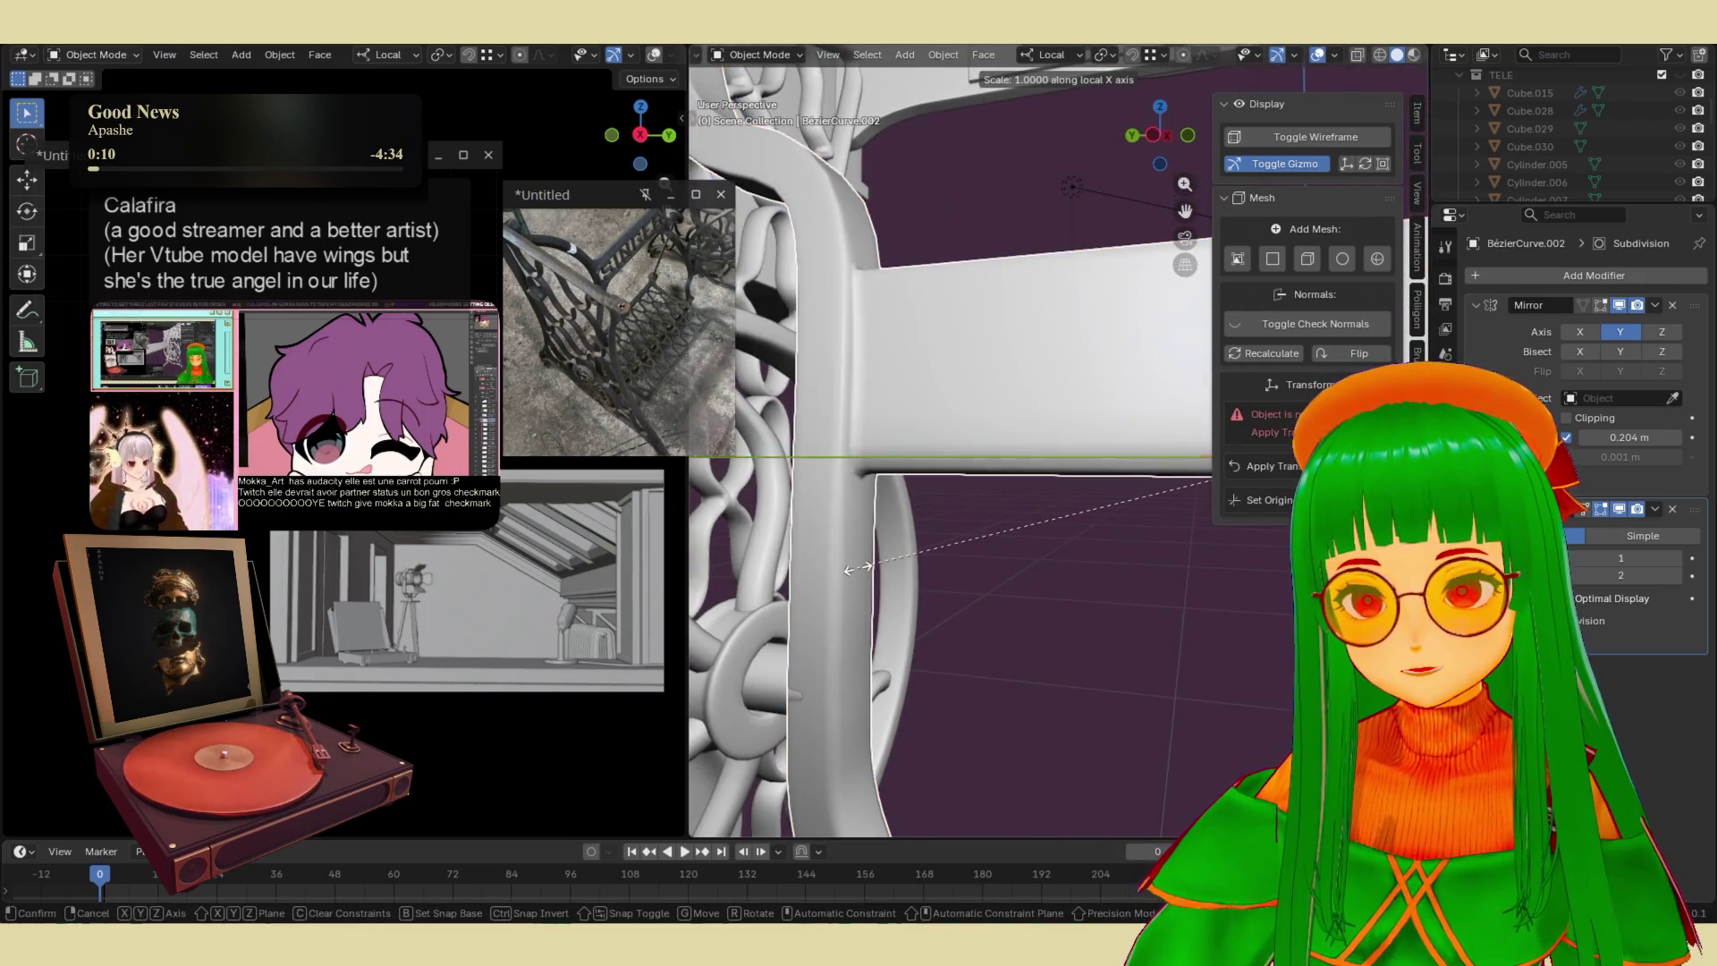
key("z")
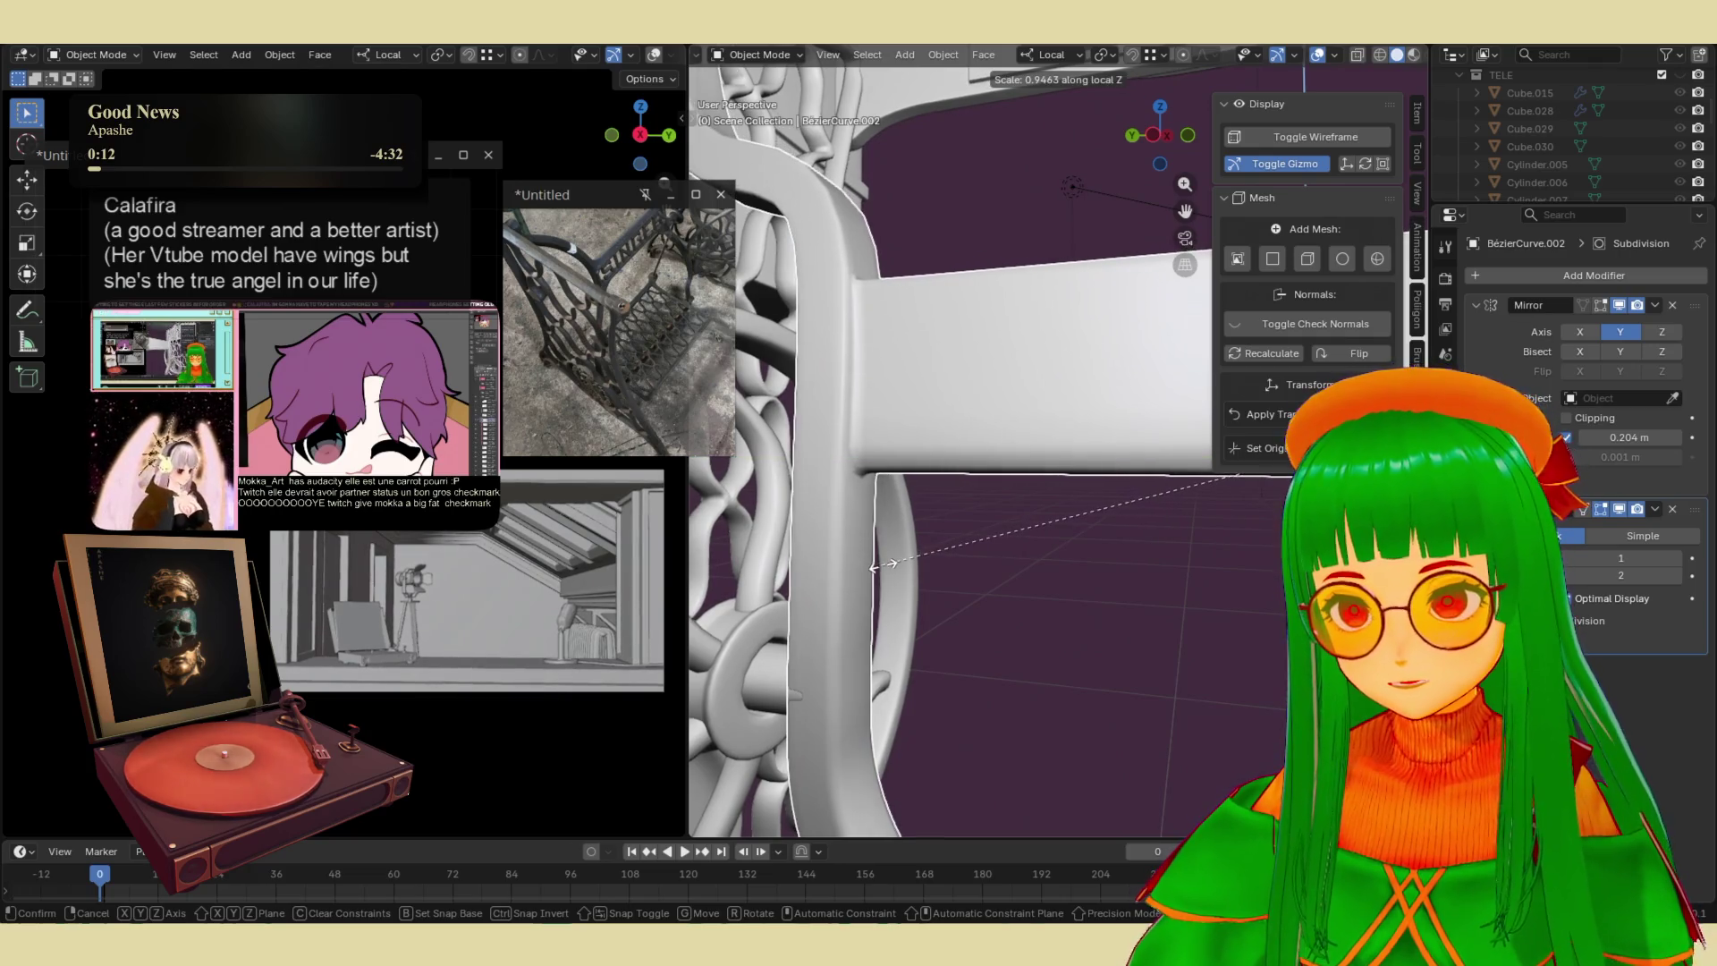
key("x")
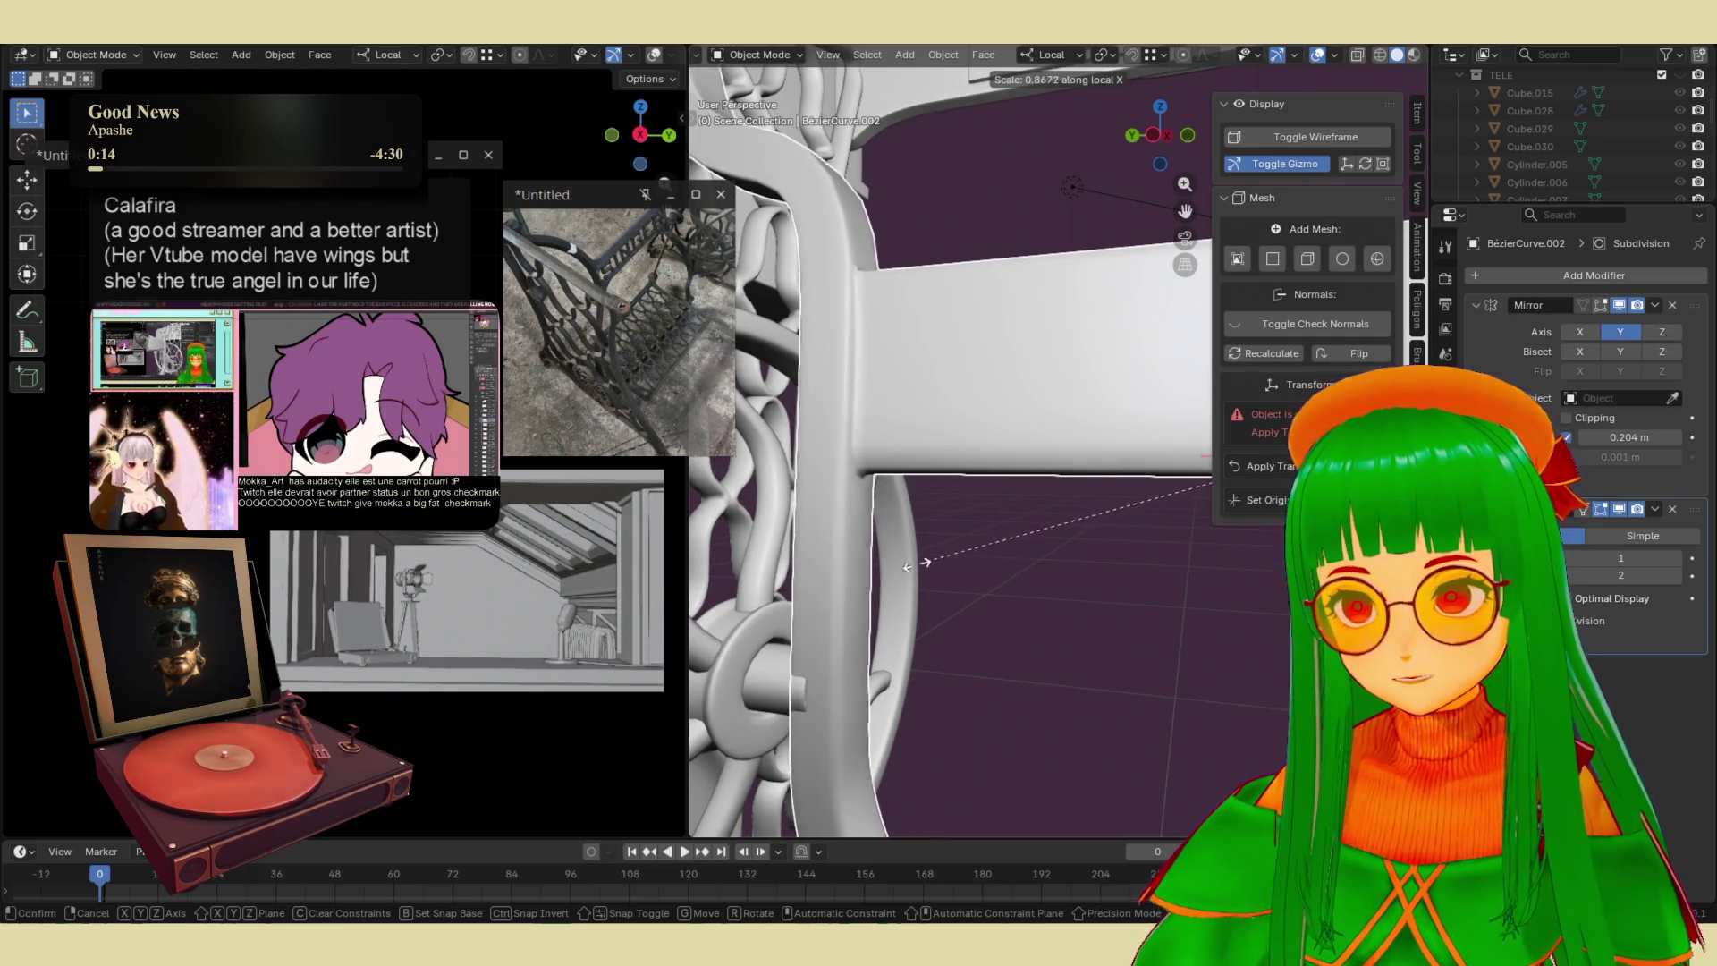
left_click(984, 576)
scroll(1013, 546, "down", 5)
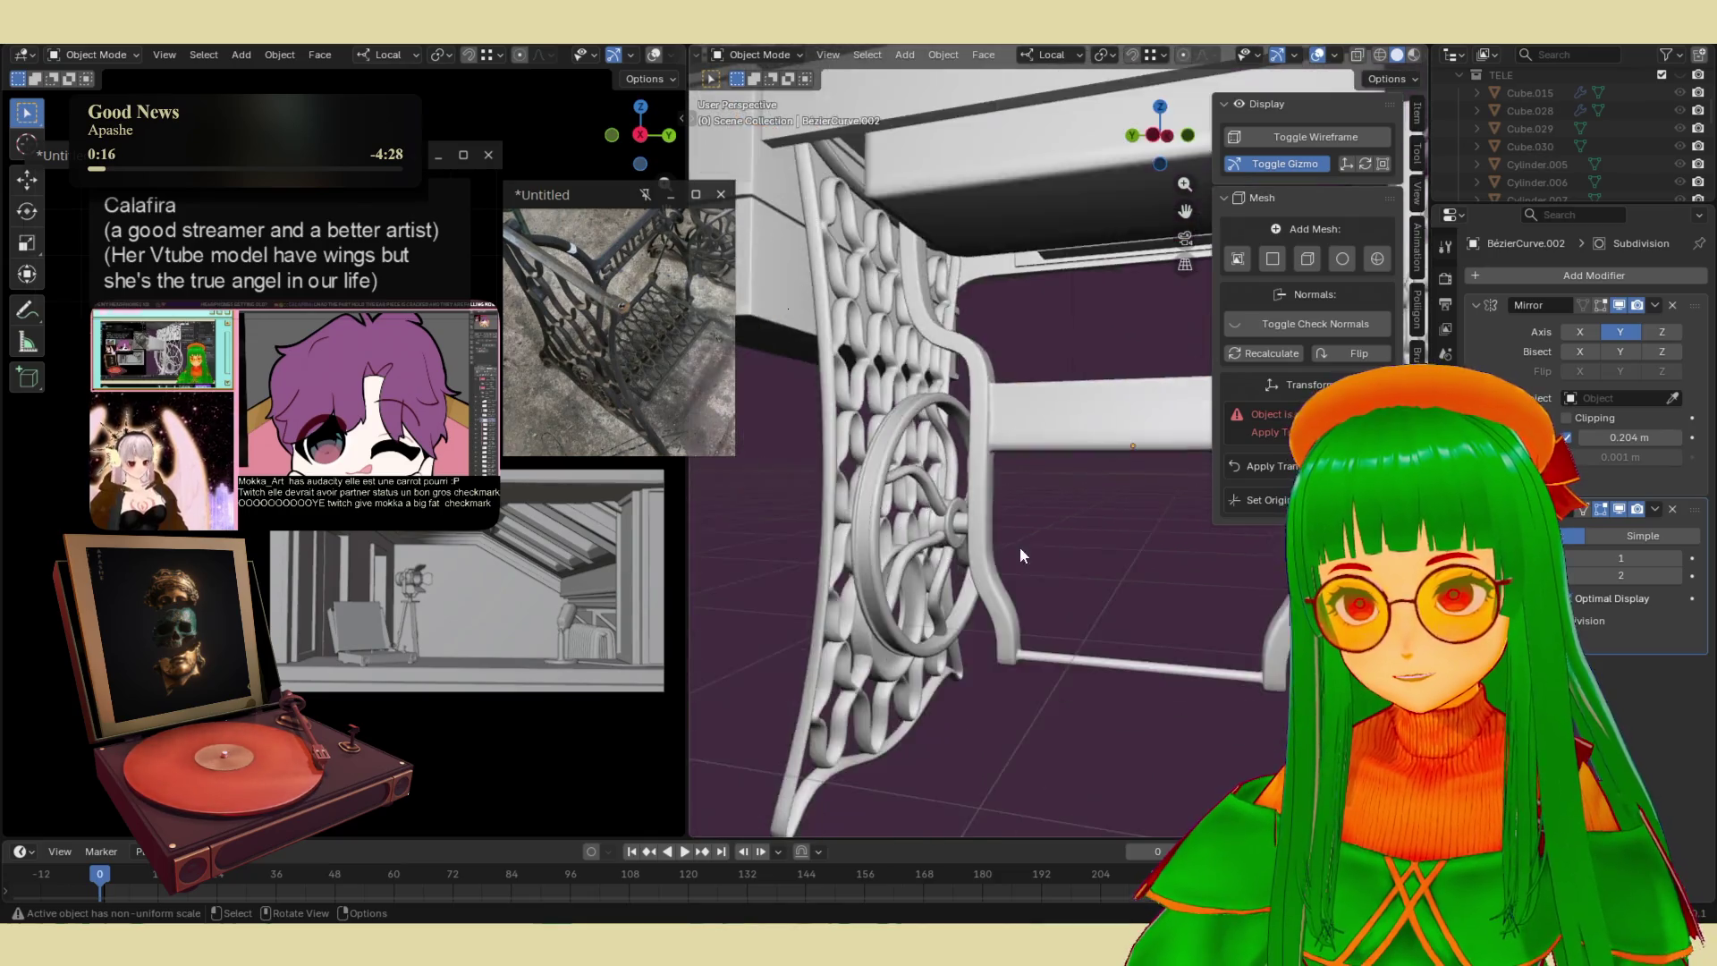
key("Tab")
key("Tab")
mouse_move(1064, 654)
middle_mouse_down()
mouse_move(924, 679)
mouse_move(1079, 379)
middle_mouse_up()
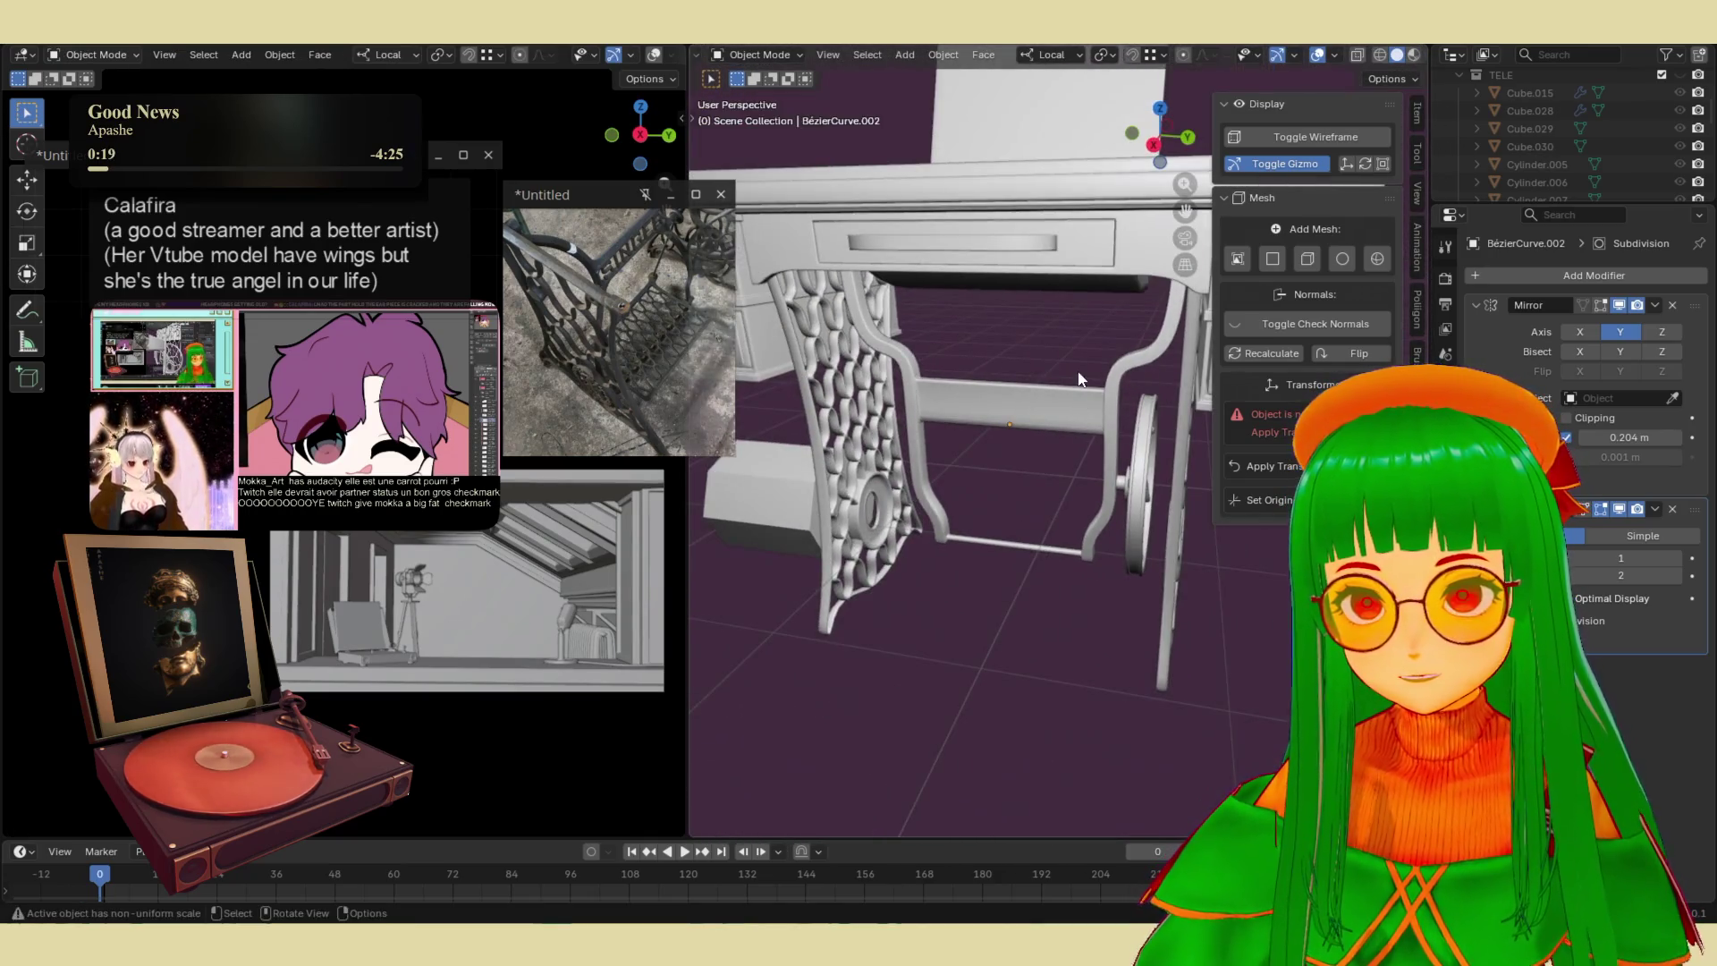
- Apply the Mirror modifier, then the Subdivision modifier, to the leg frame mesh
left_click(1655, 304)
left_click(1612, 329)
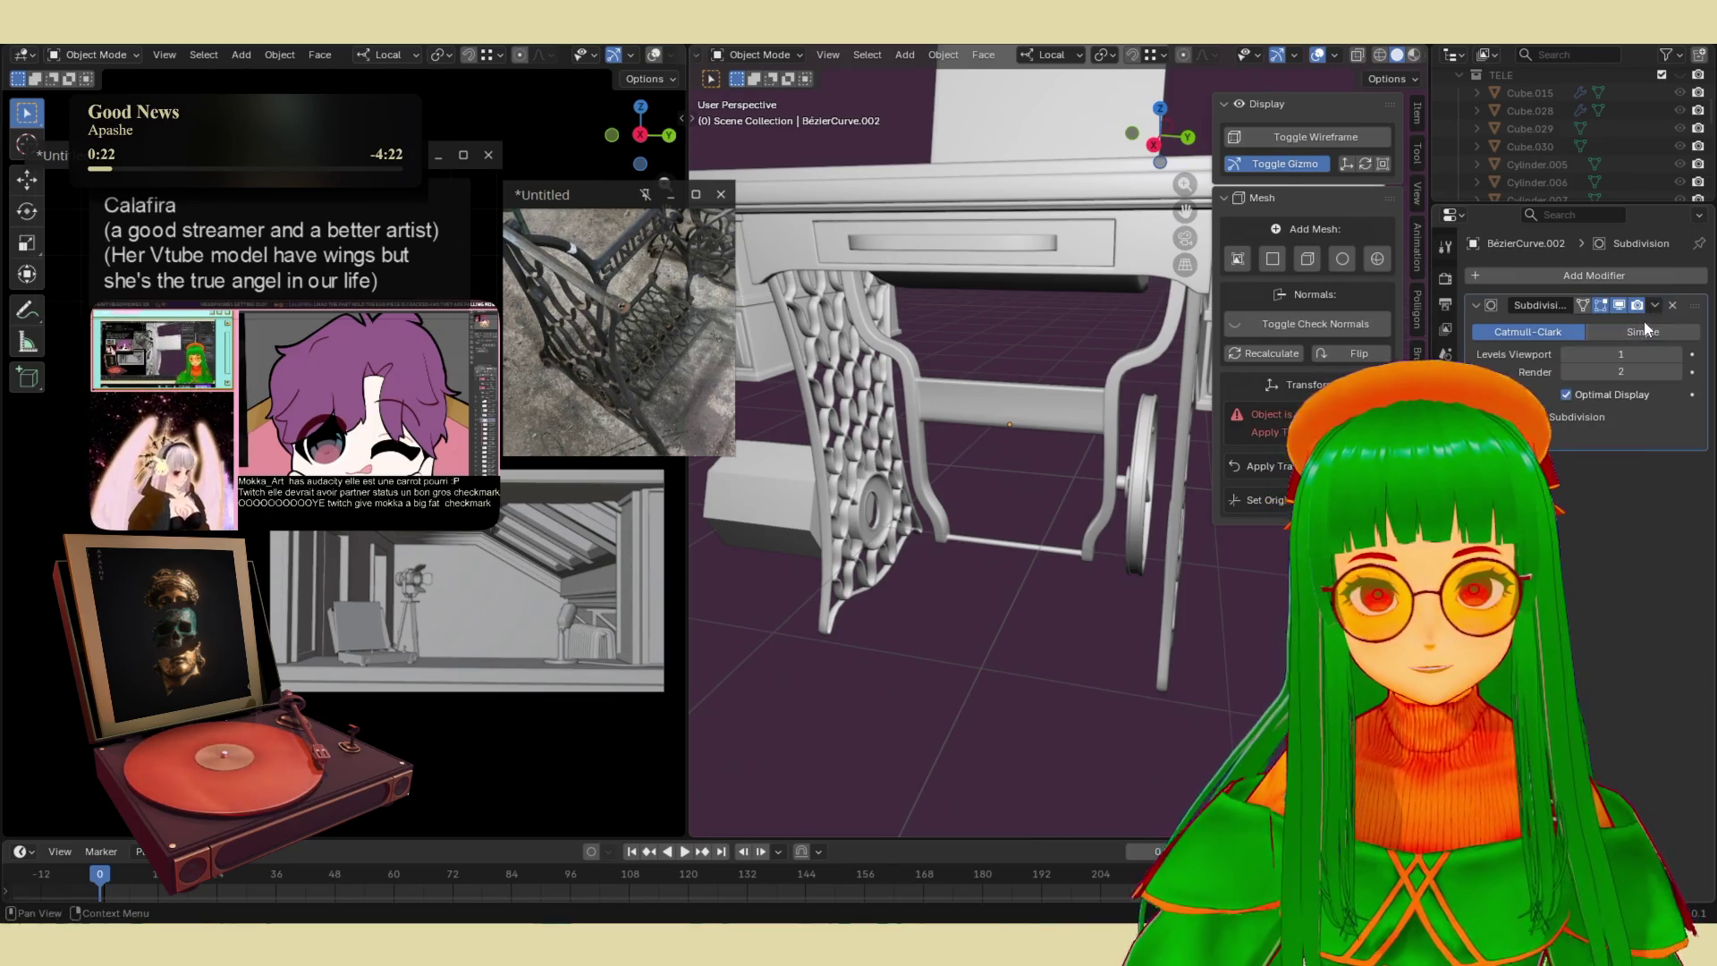
left_click(1657, 304)
left_click(1614, 323)
- Select the leg frame and apply all its transforms: location, rotation and scale
mouse_move(973, 660)
middle_mouse_down()
mouse_move(1096, 483)
mouse_move(1033, 417)
middle_mouse_up()
key("Tab")
key("Tab")
middle_click_drag(1049, 504, 957, 567)
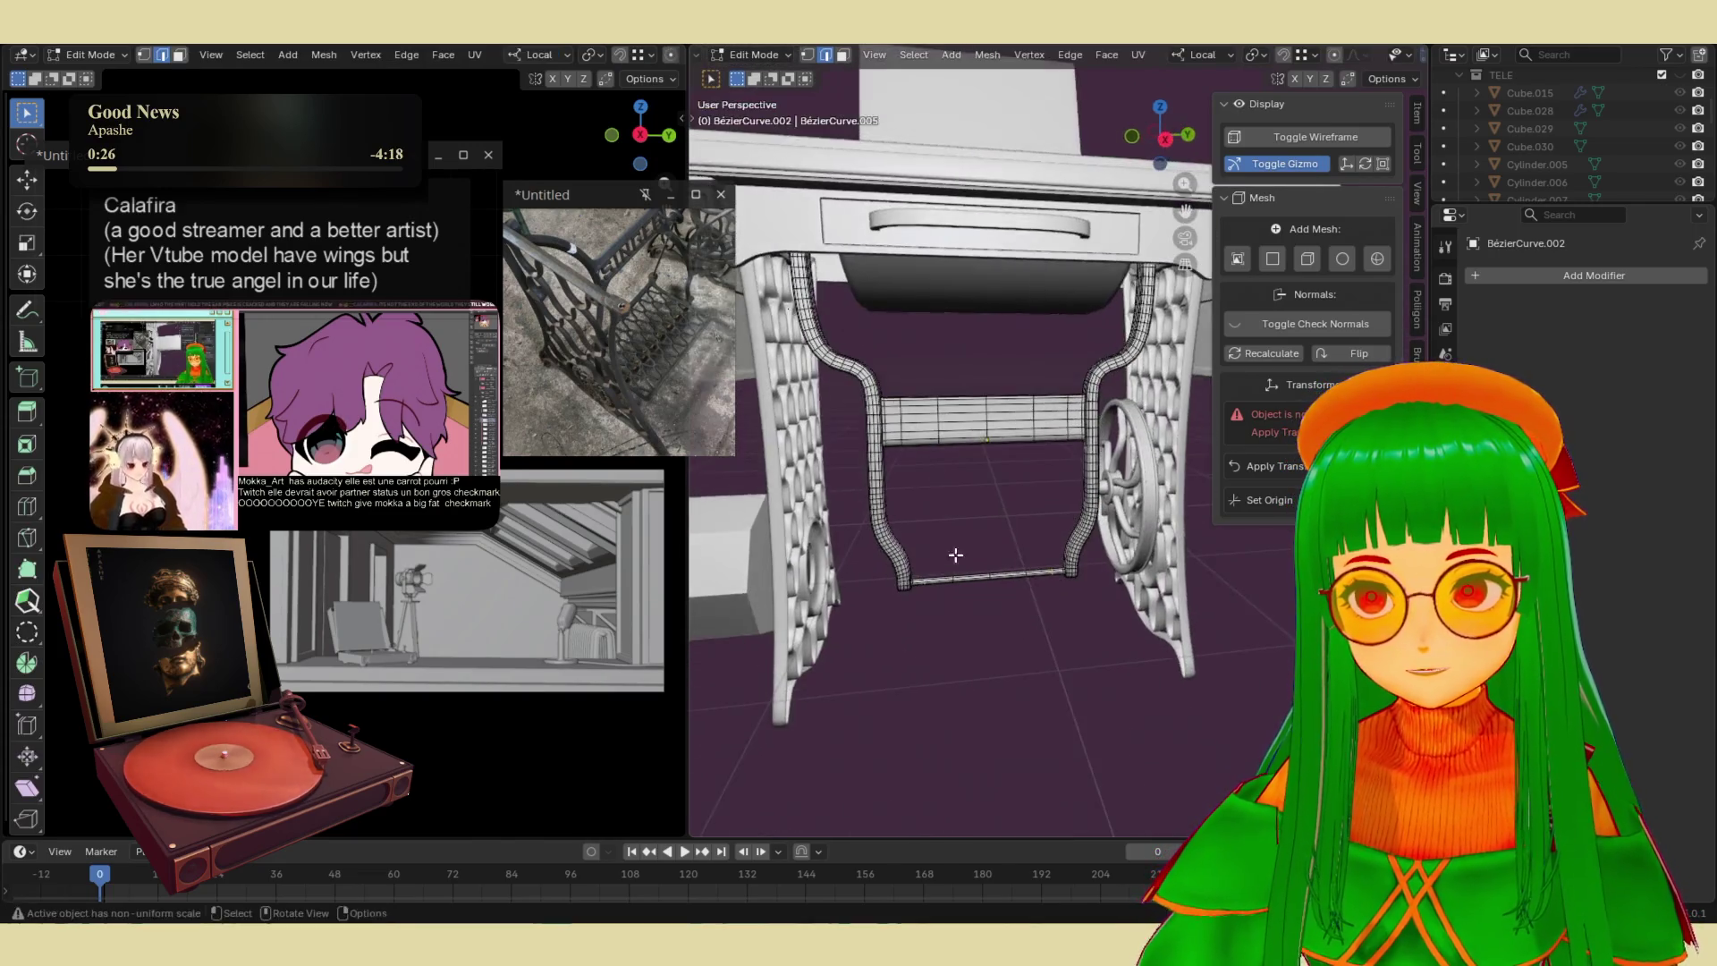
scroll(996, 476, "up", 3)
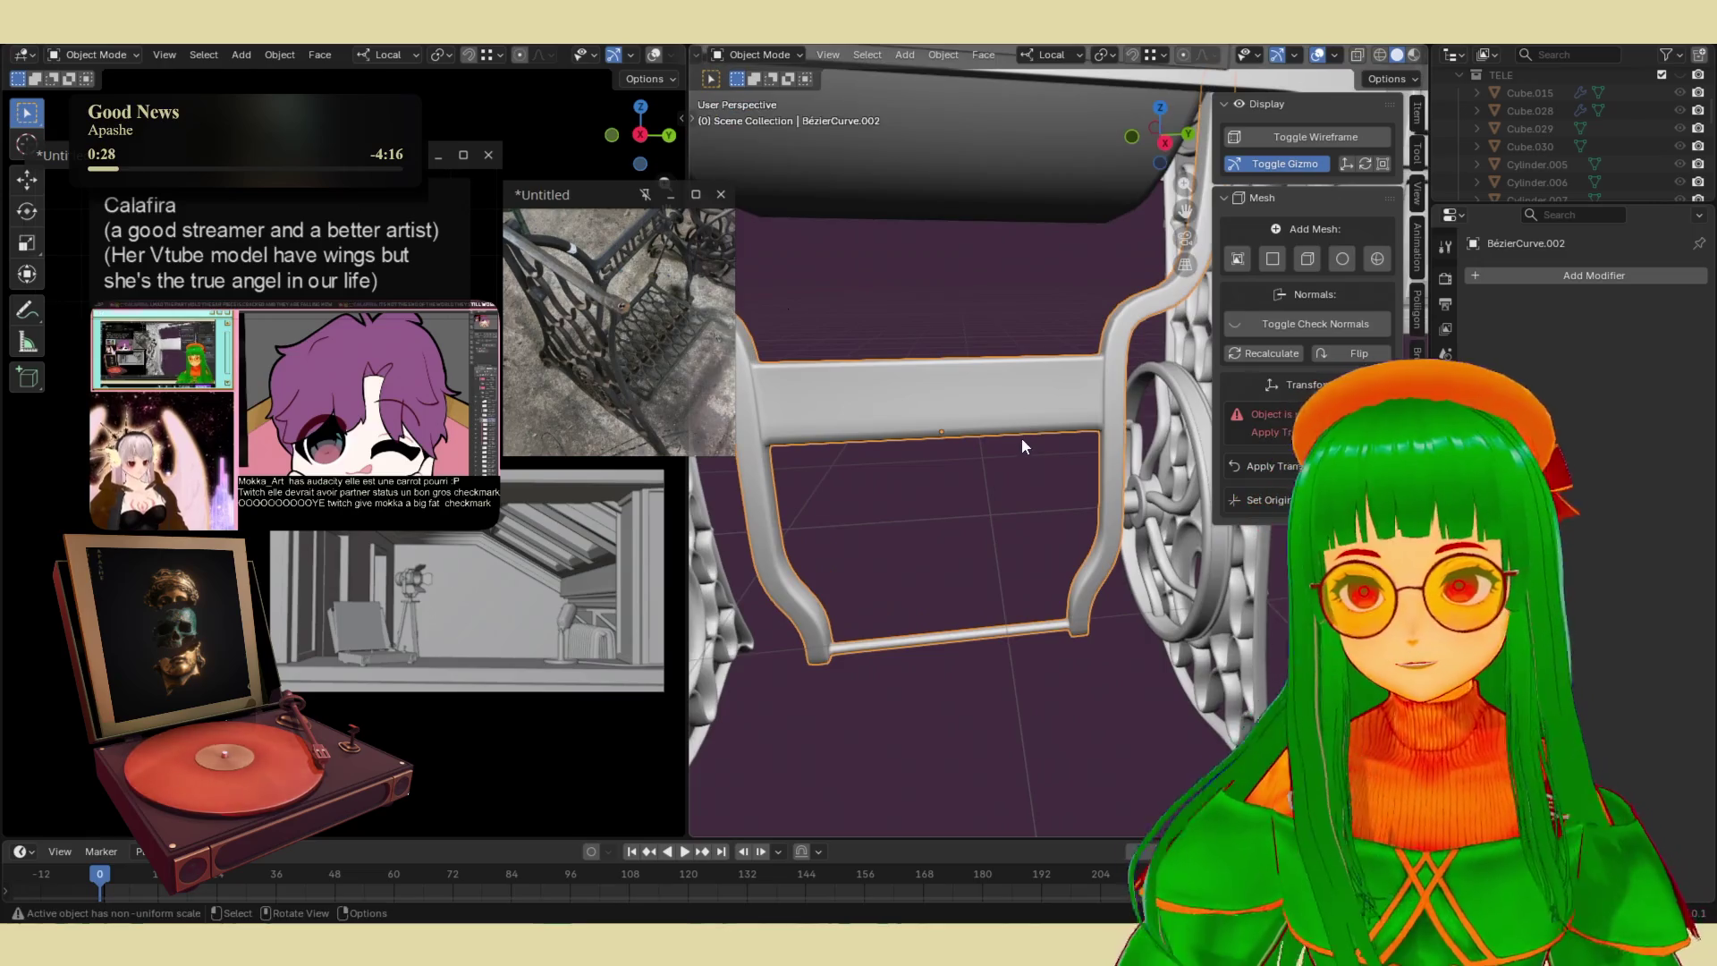
scroll(1022, 436, "down", 4)
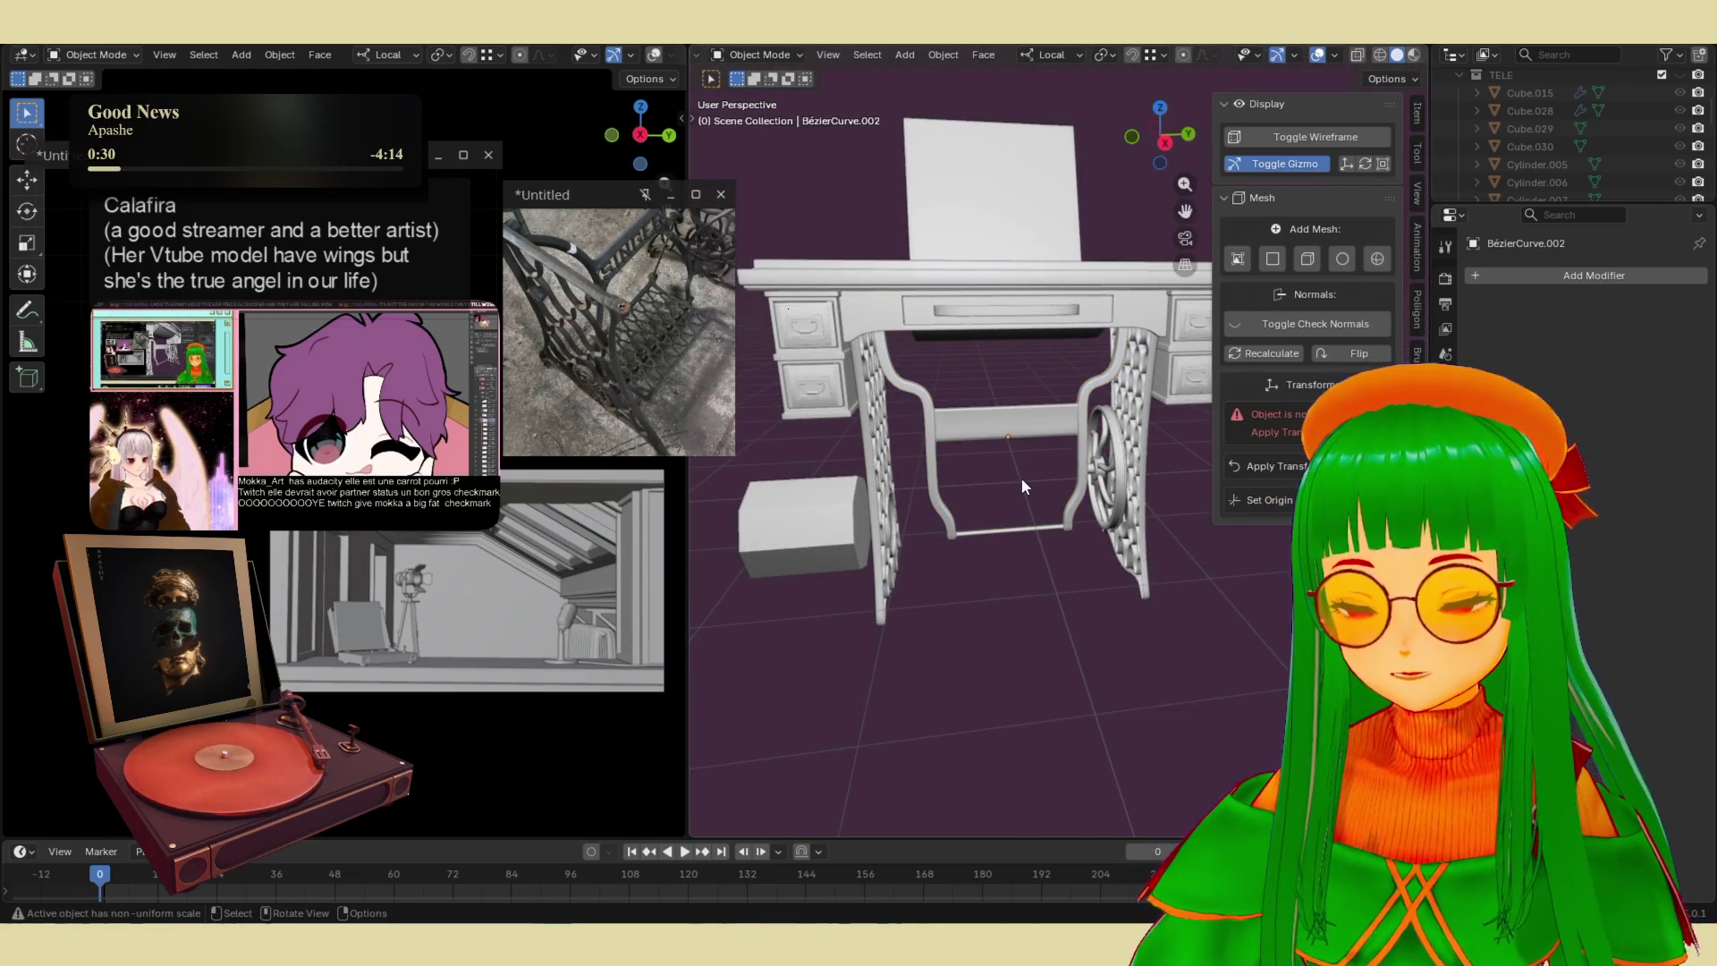
left_click(1010, 530, "shift")
left_click(1270, 466)
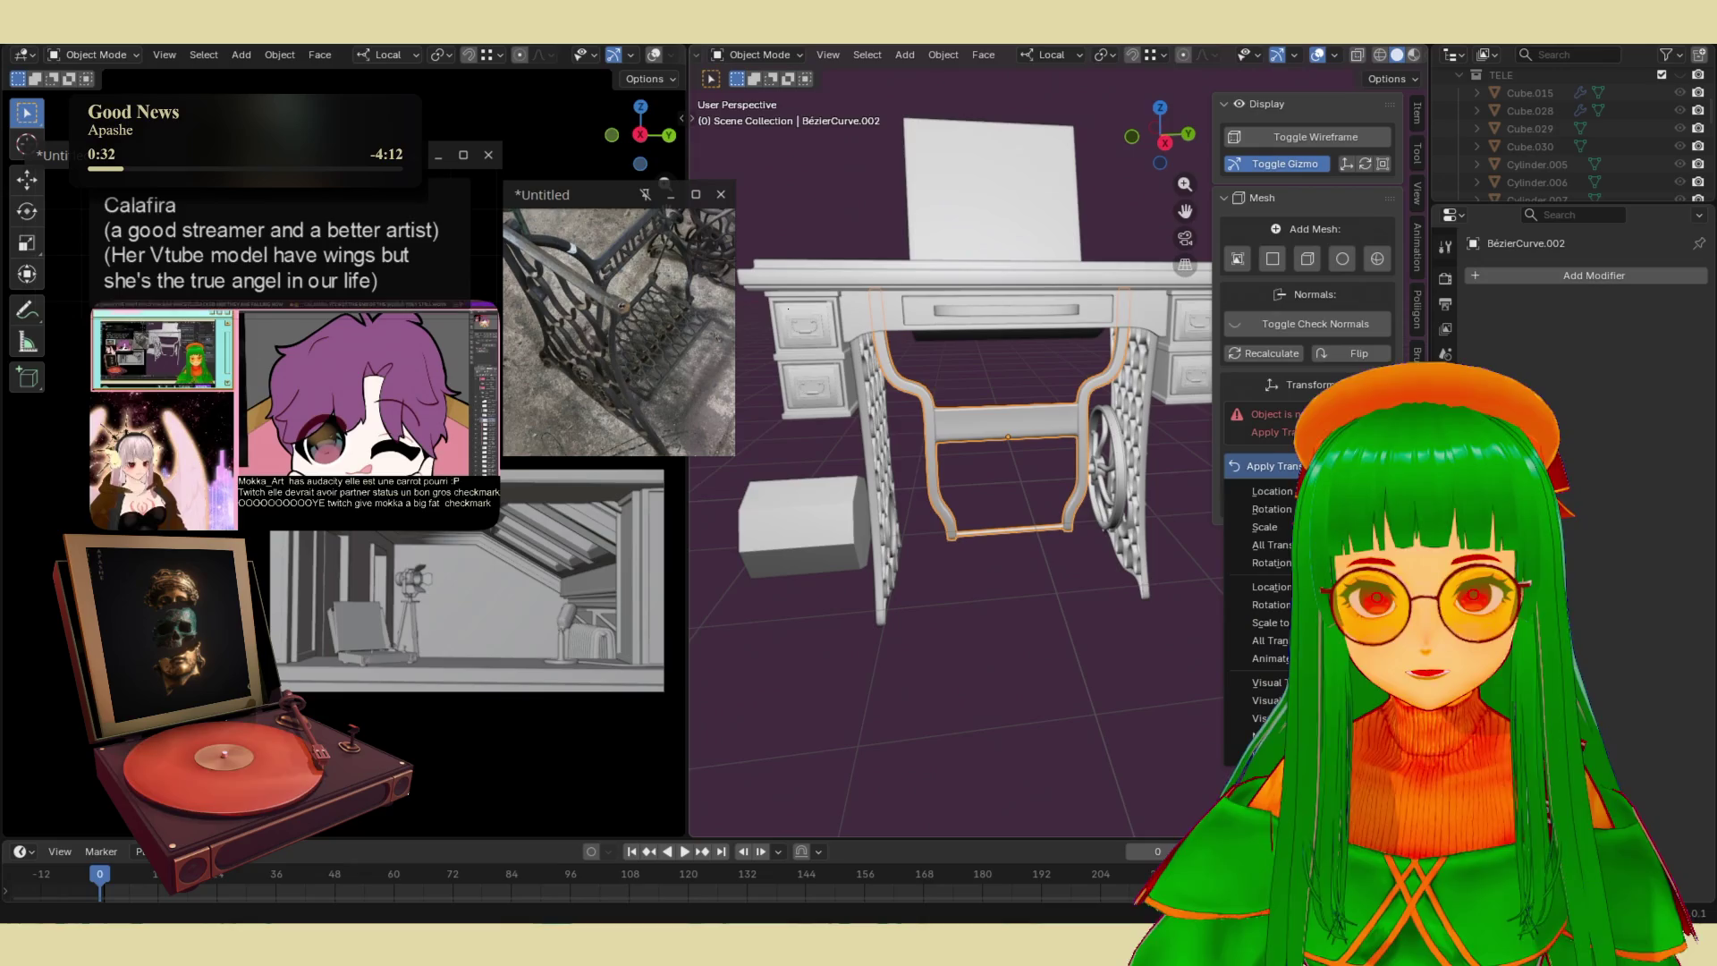
left_click(1280, 547)
left_click(999, 384)
key("shift+a")
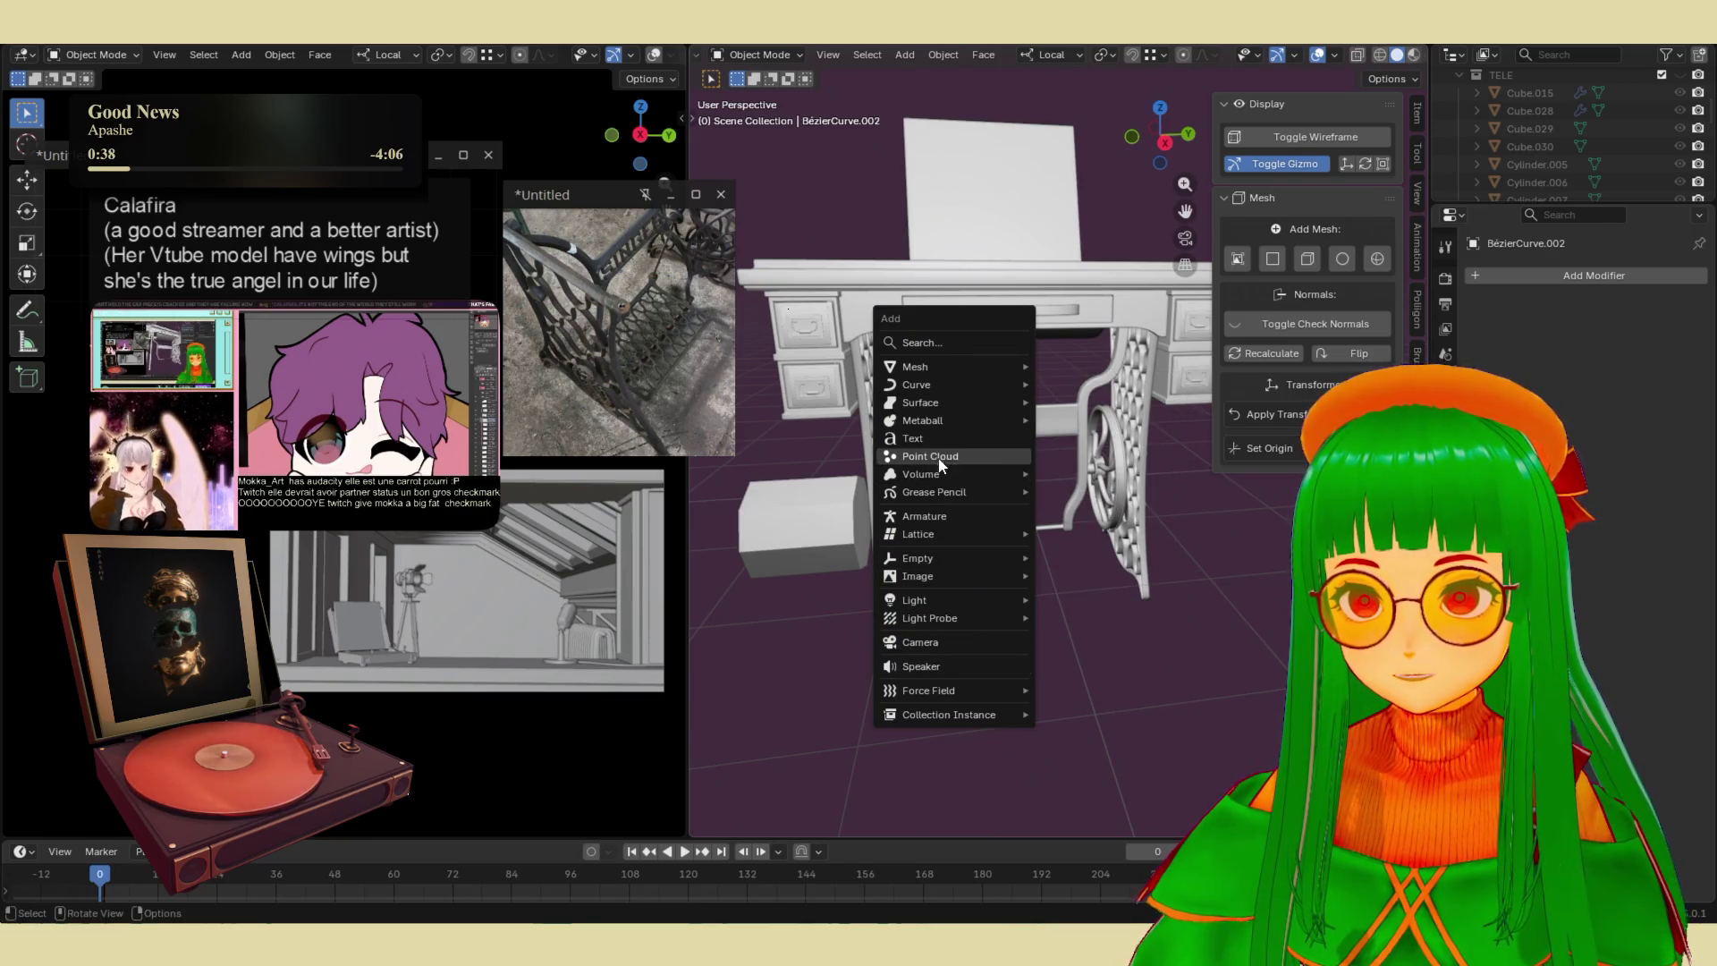
- Add a Text object and move it along Y toward the table
left_click(921, 438)
scroll(990, 438, "down", 5)
middle_click_drag(978, 441, 942, 447)
key("g")
key("y")
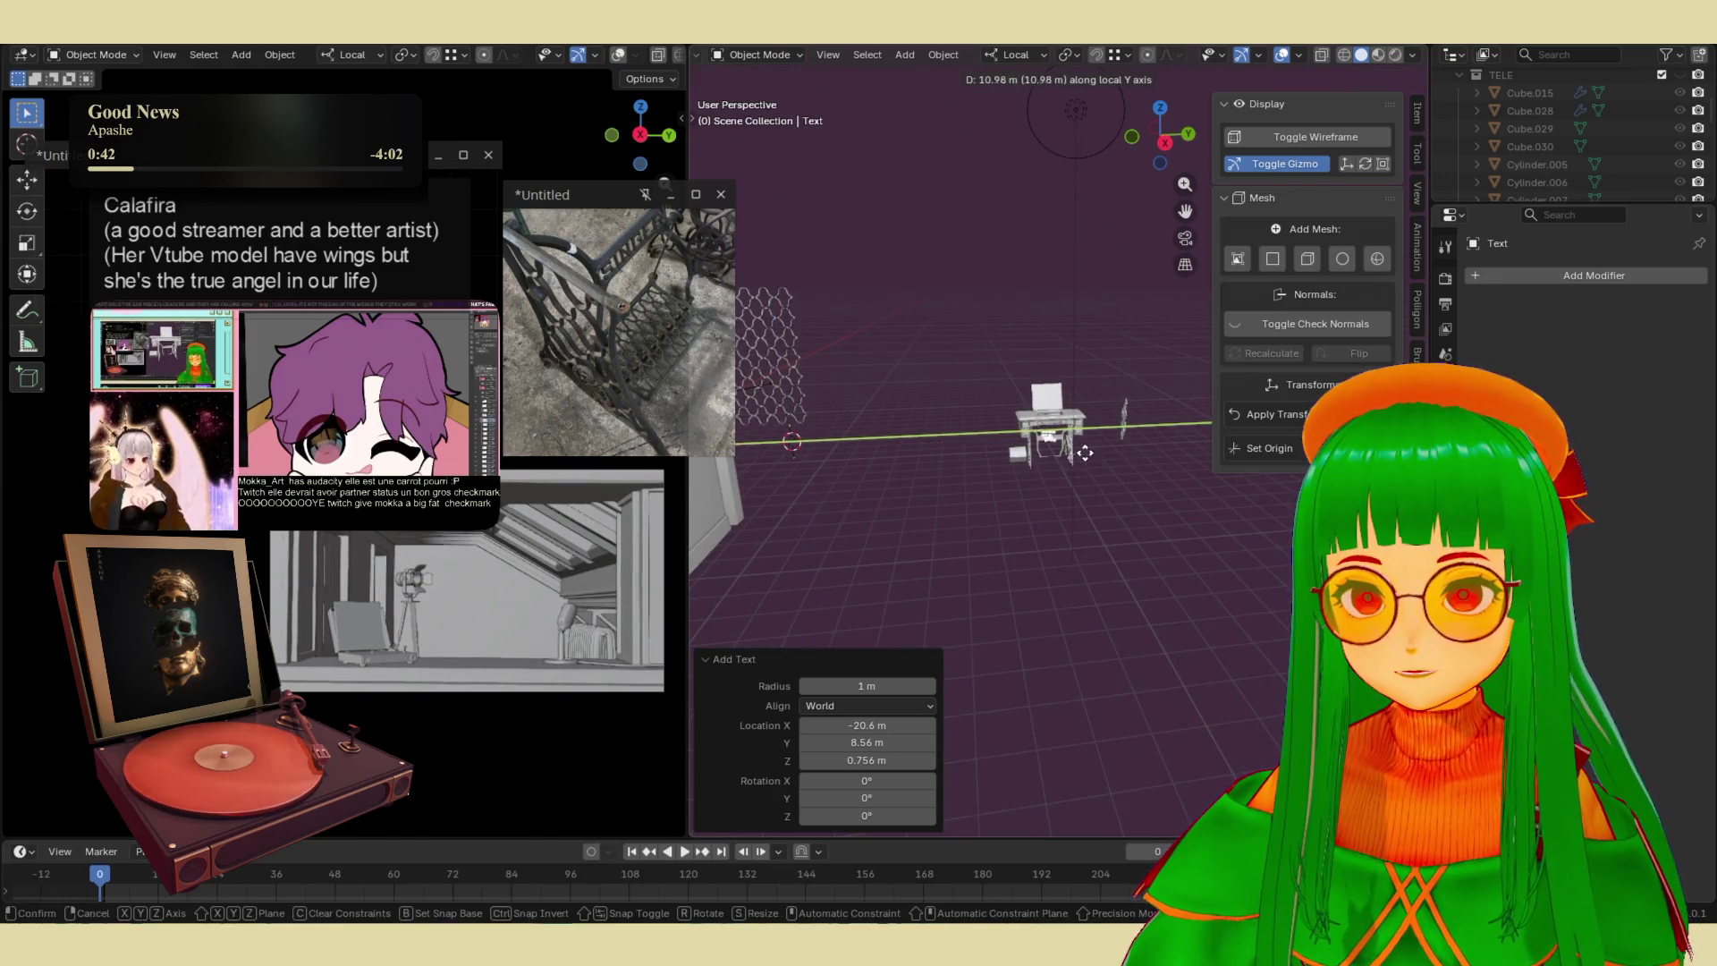
left_click(1081, 452)
scroll(1049, 417, "up", 8)
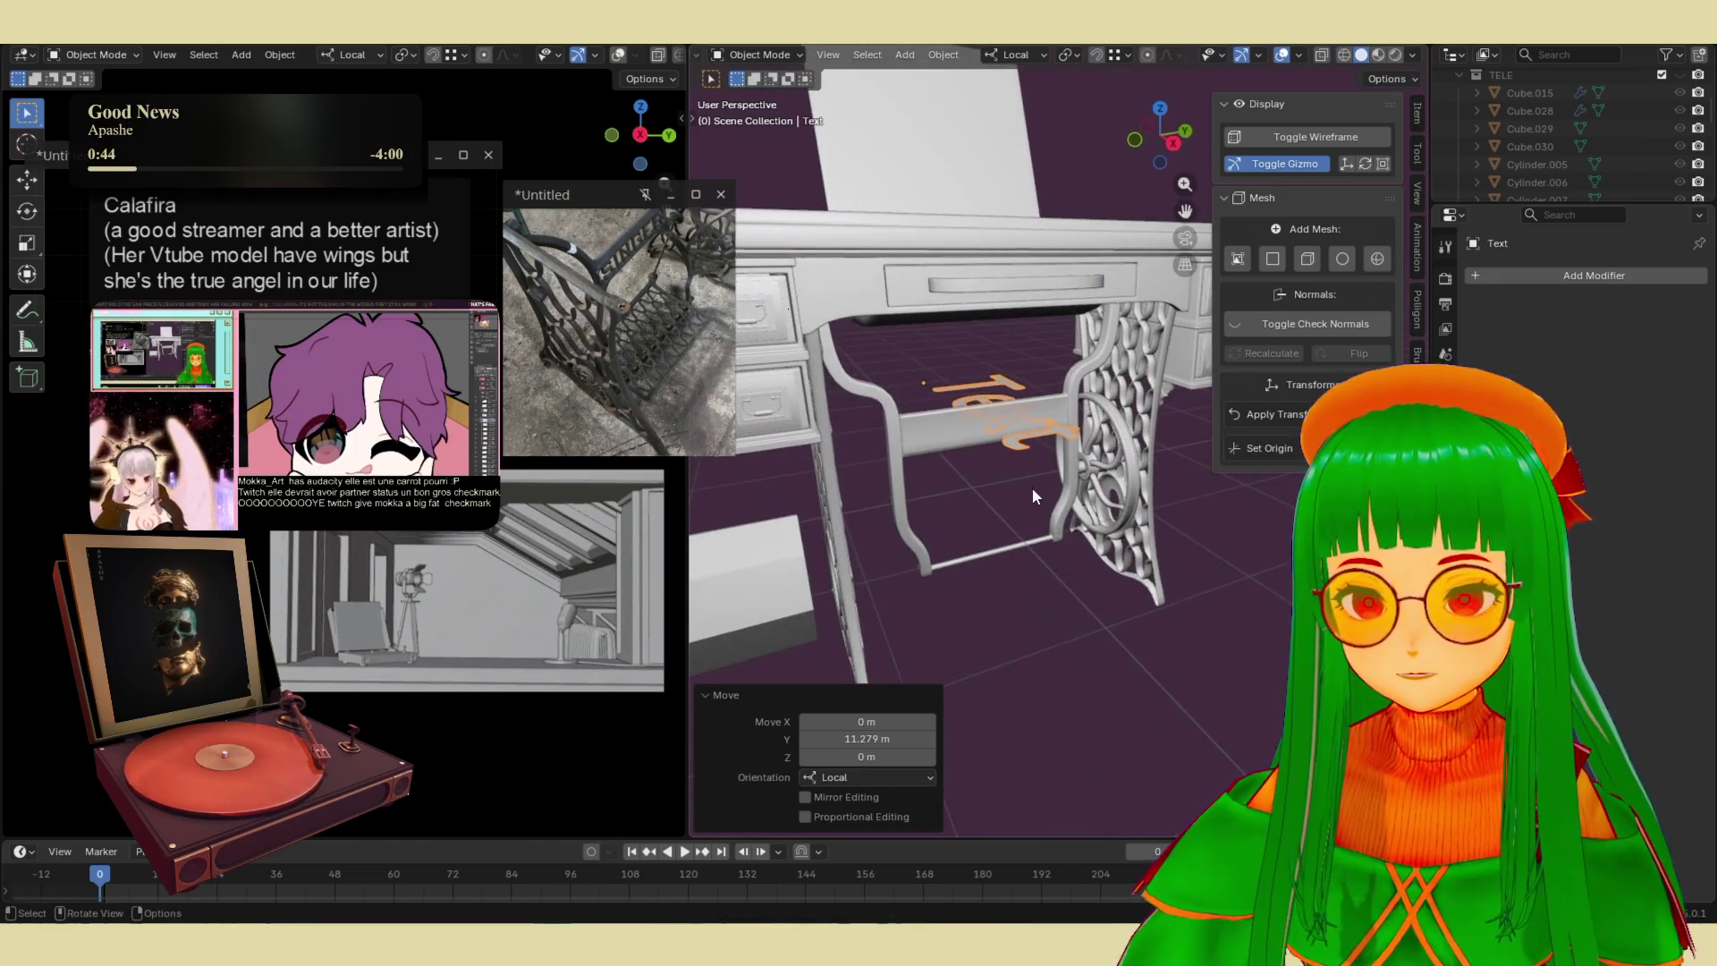
- Rotate the text 90° around Z, then 90° around X to stand it upright
key("r")
key("z")
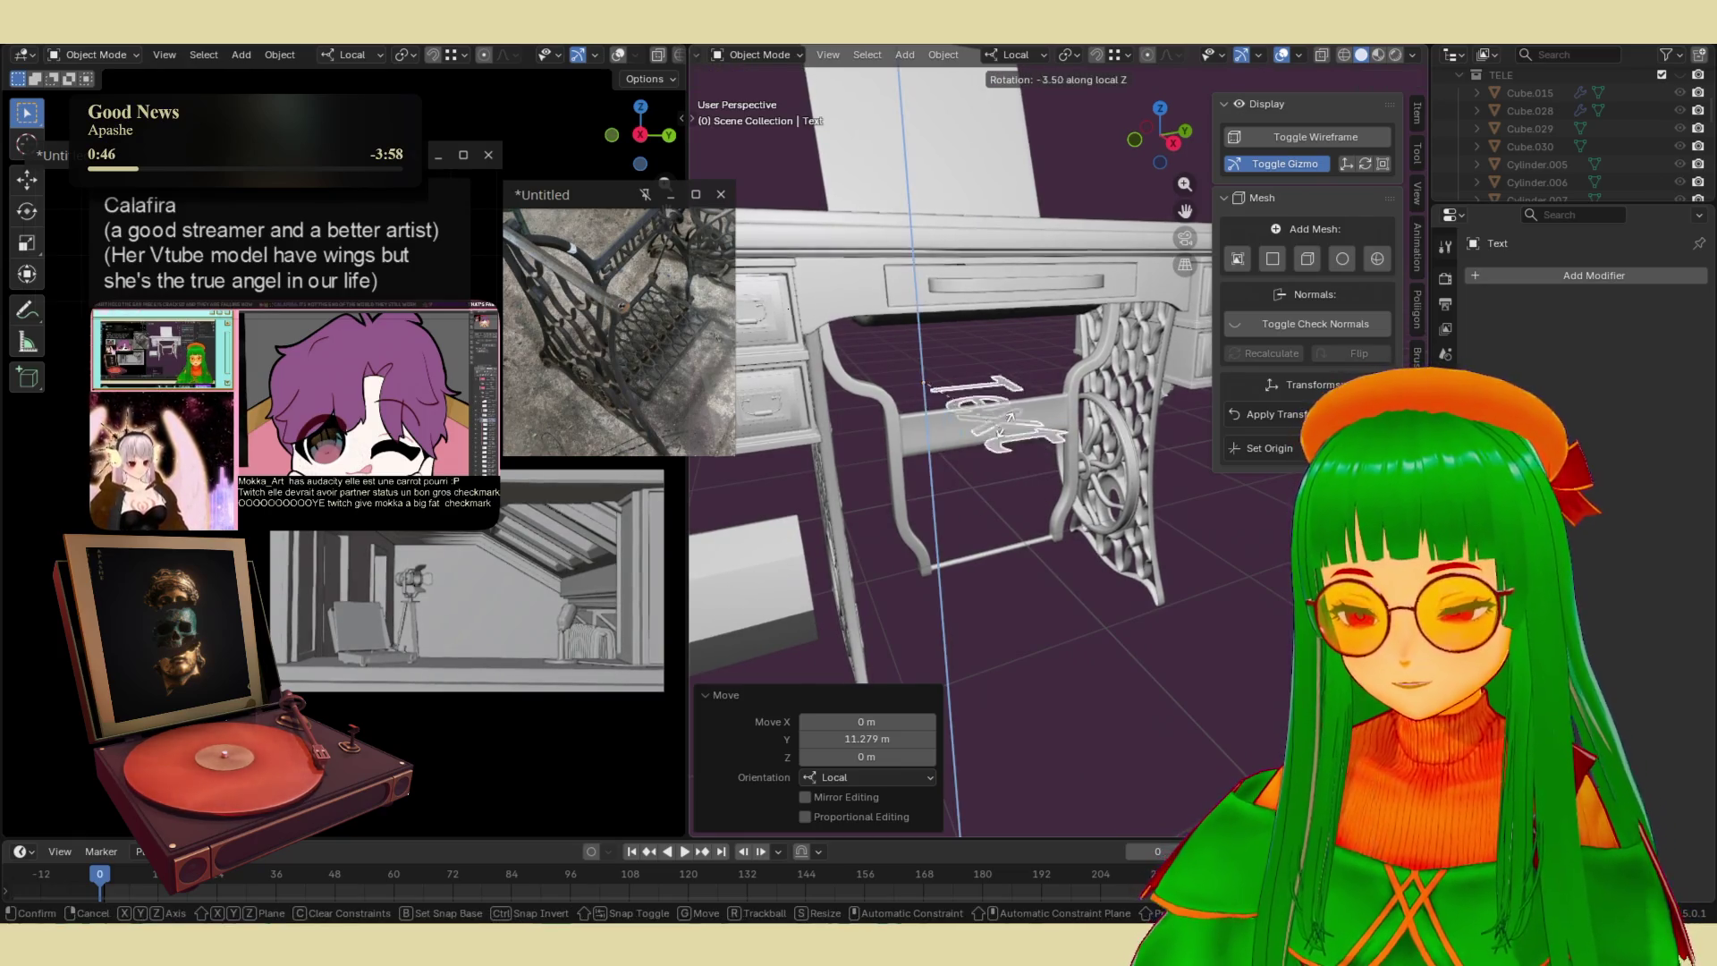
type("90")
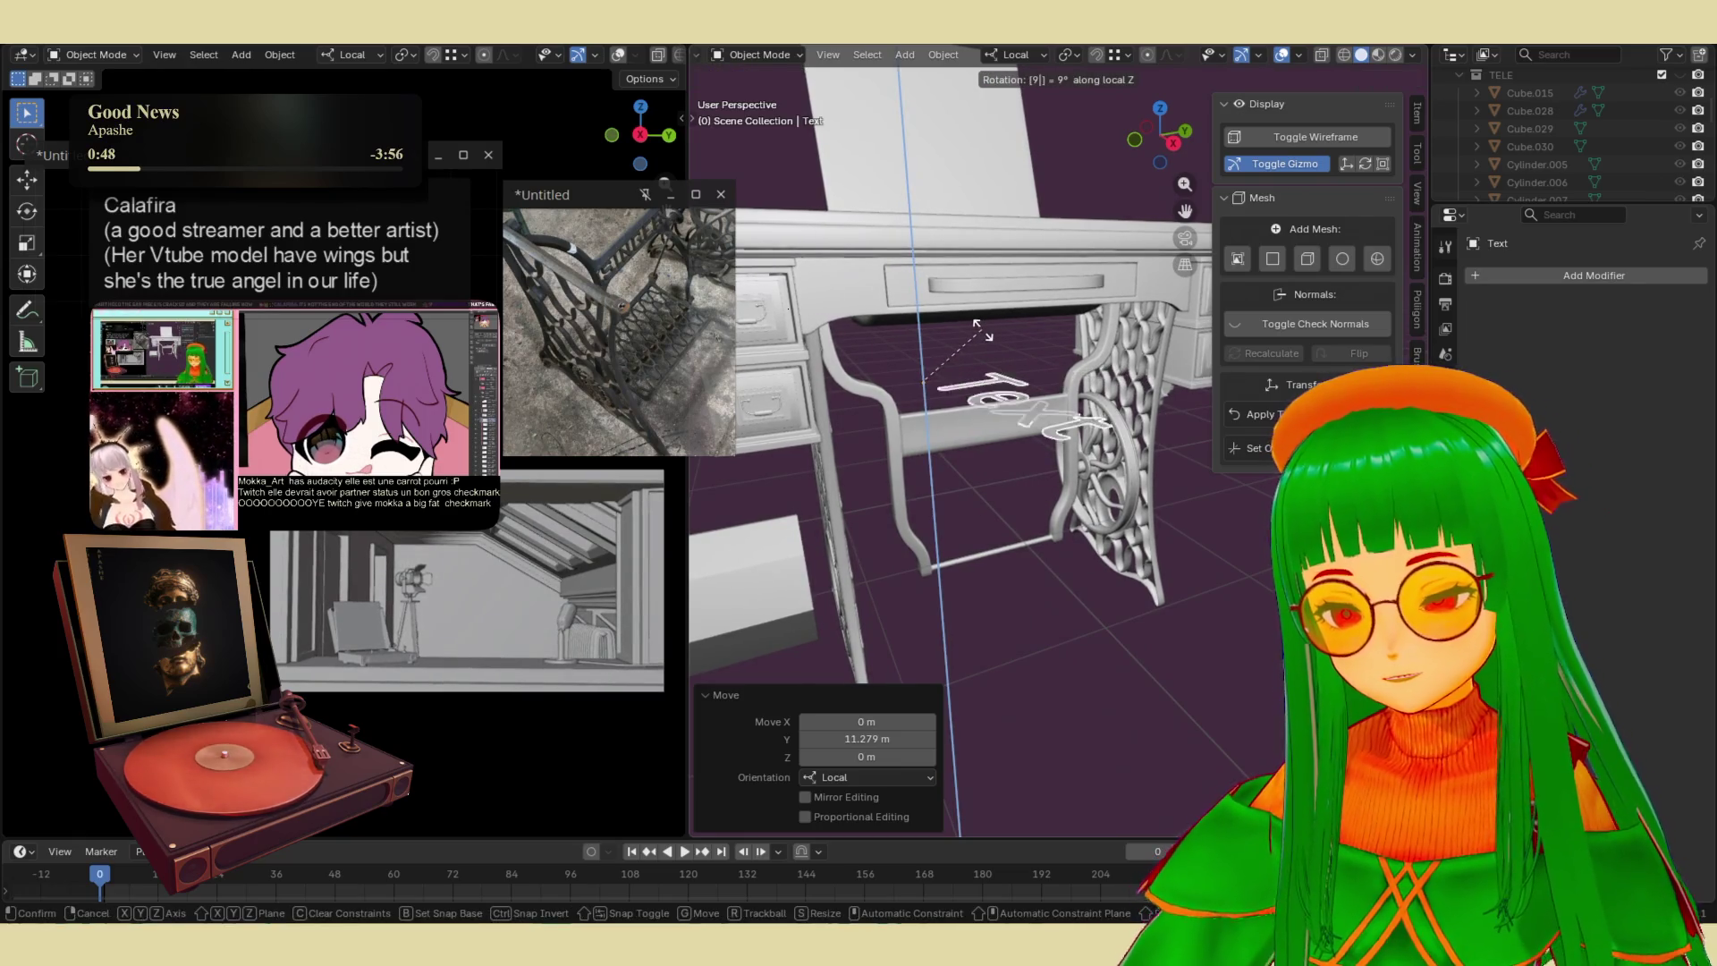
key("Return")
key("r")
key("x")
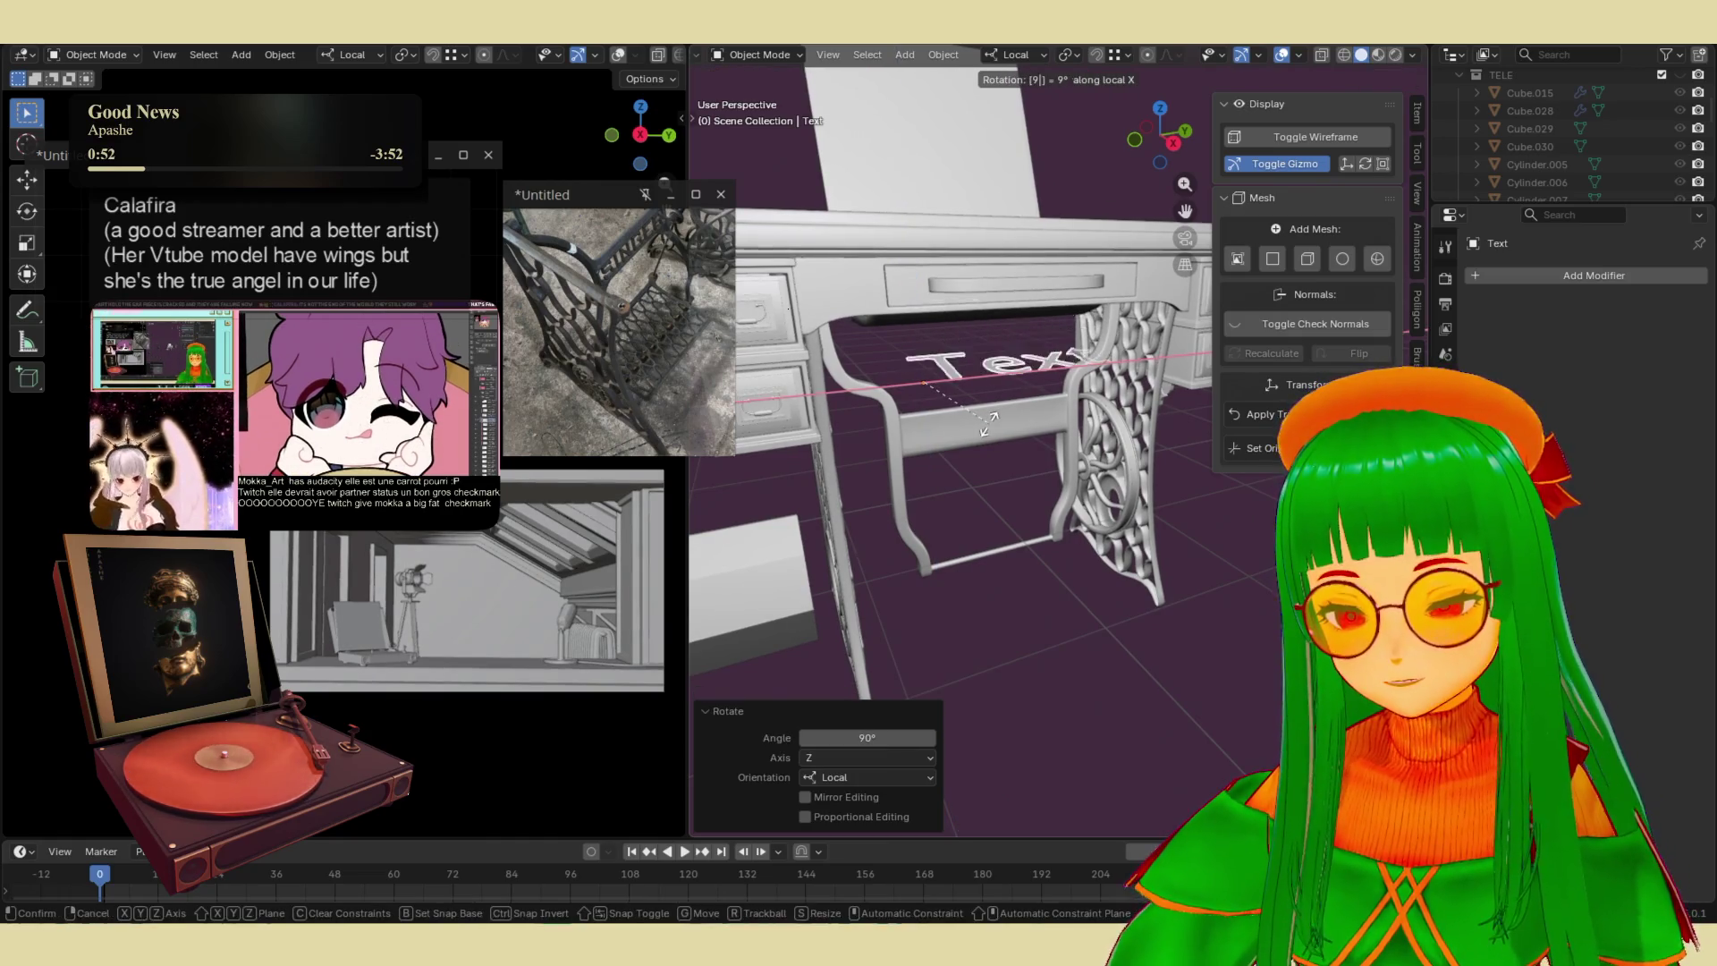
key("Return")
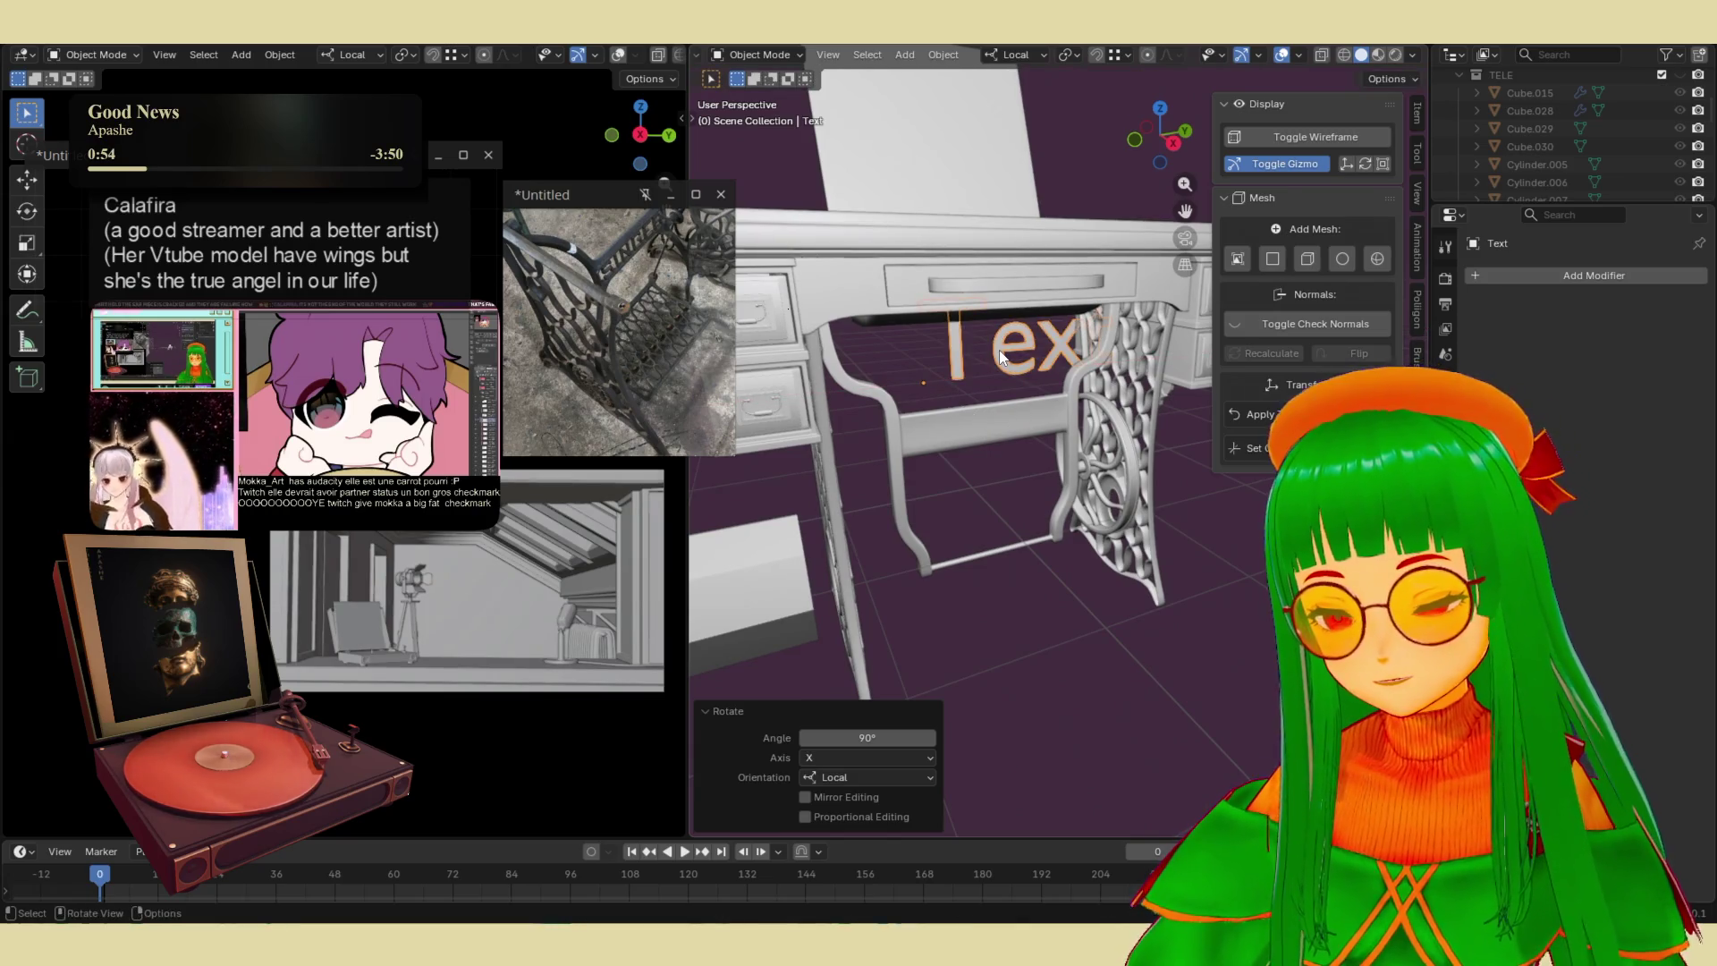
- Scale the text to 0.234 and place it on the lower crossbar
key("g")
left_click(1053, 76)
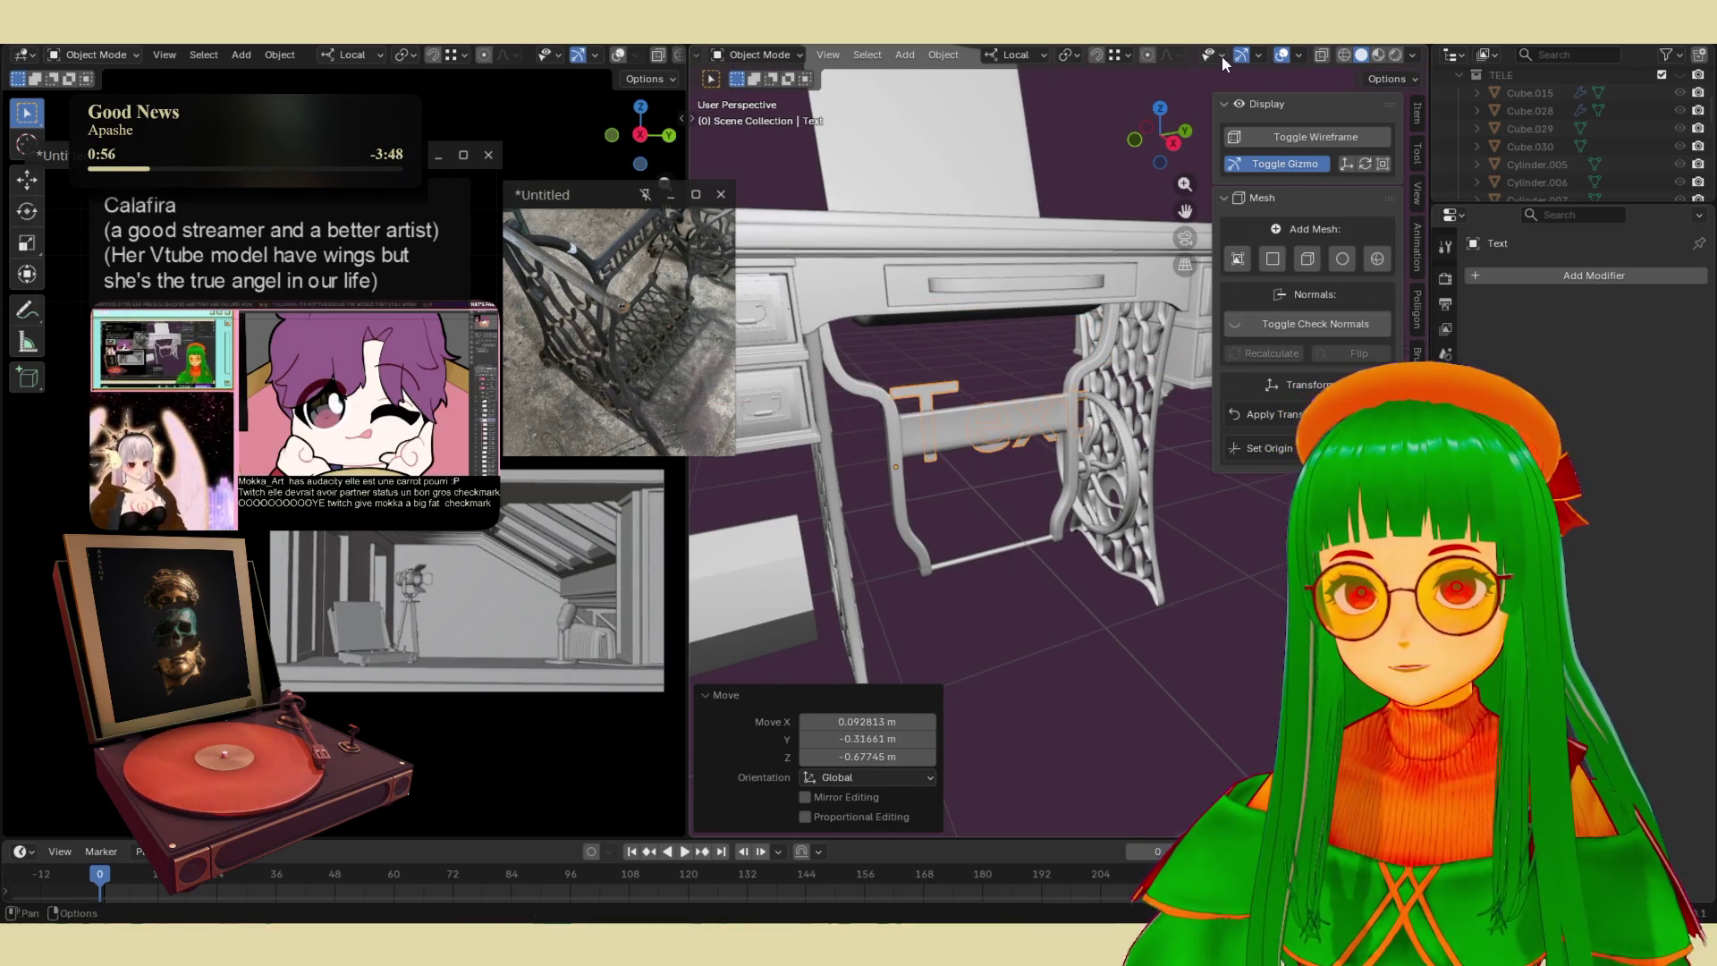
key("g")
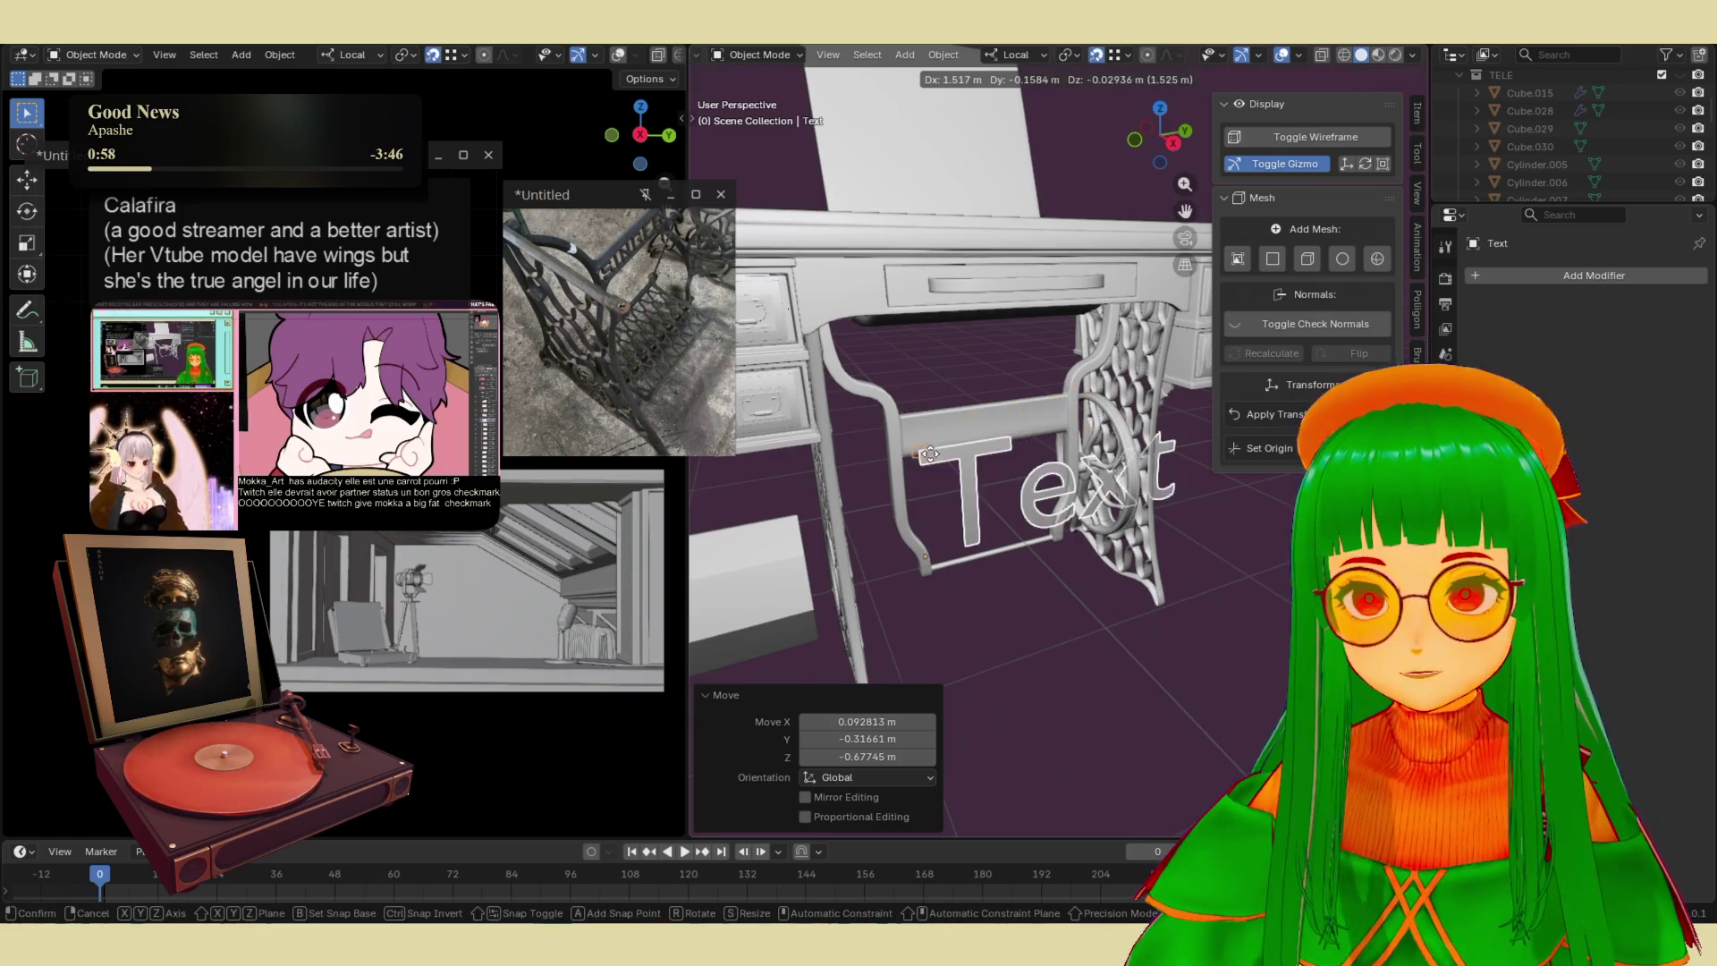
left_click(986, 443)
key("s")
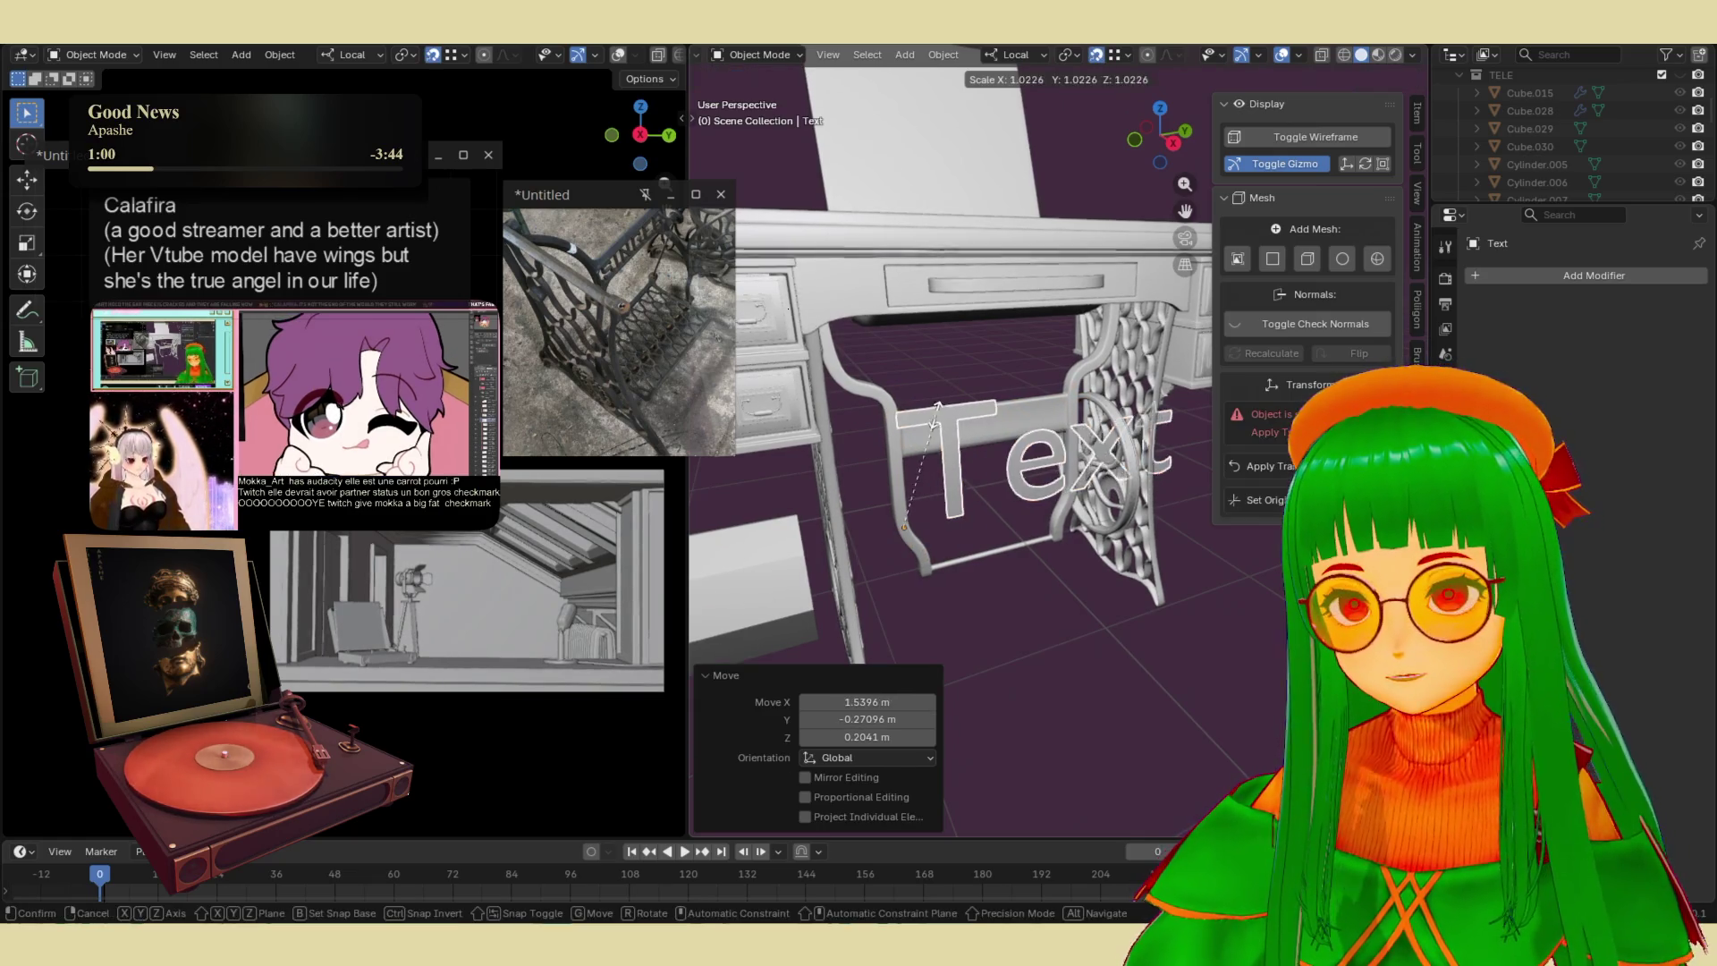
left_click(903, 506)
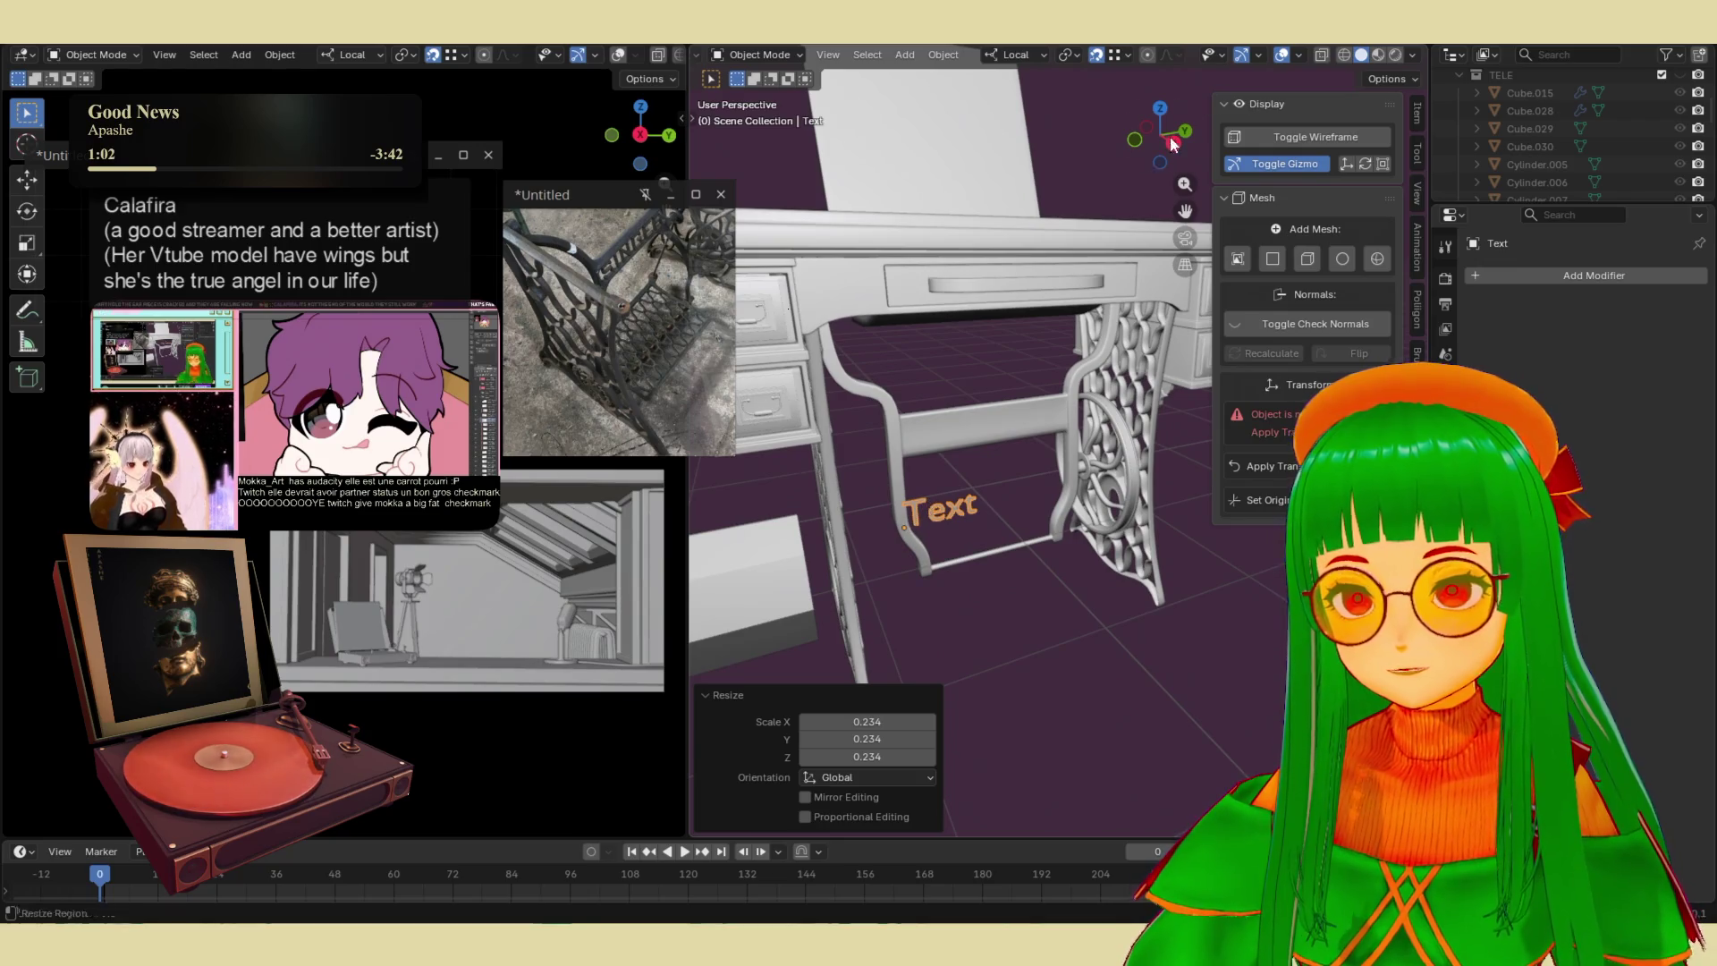
key("g")
left_click(1020, 409)
mouse_move(1019, 405)
middle_mouse_down()
mouse_move(916, 355)
mouse_move(1047, 499)
middle_mouse_up()
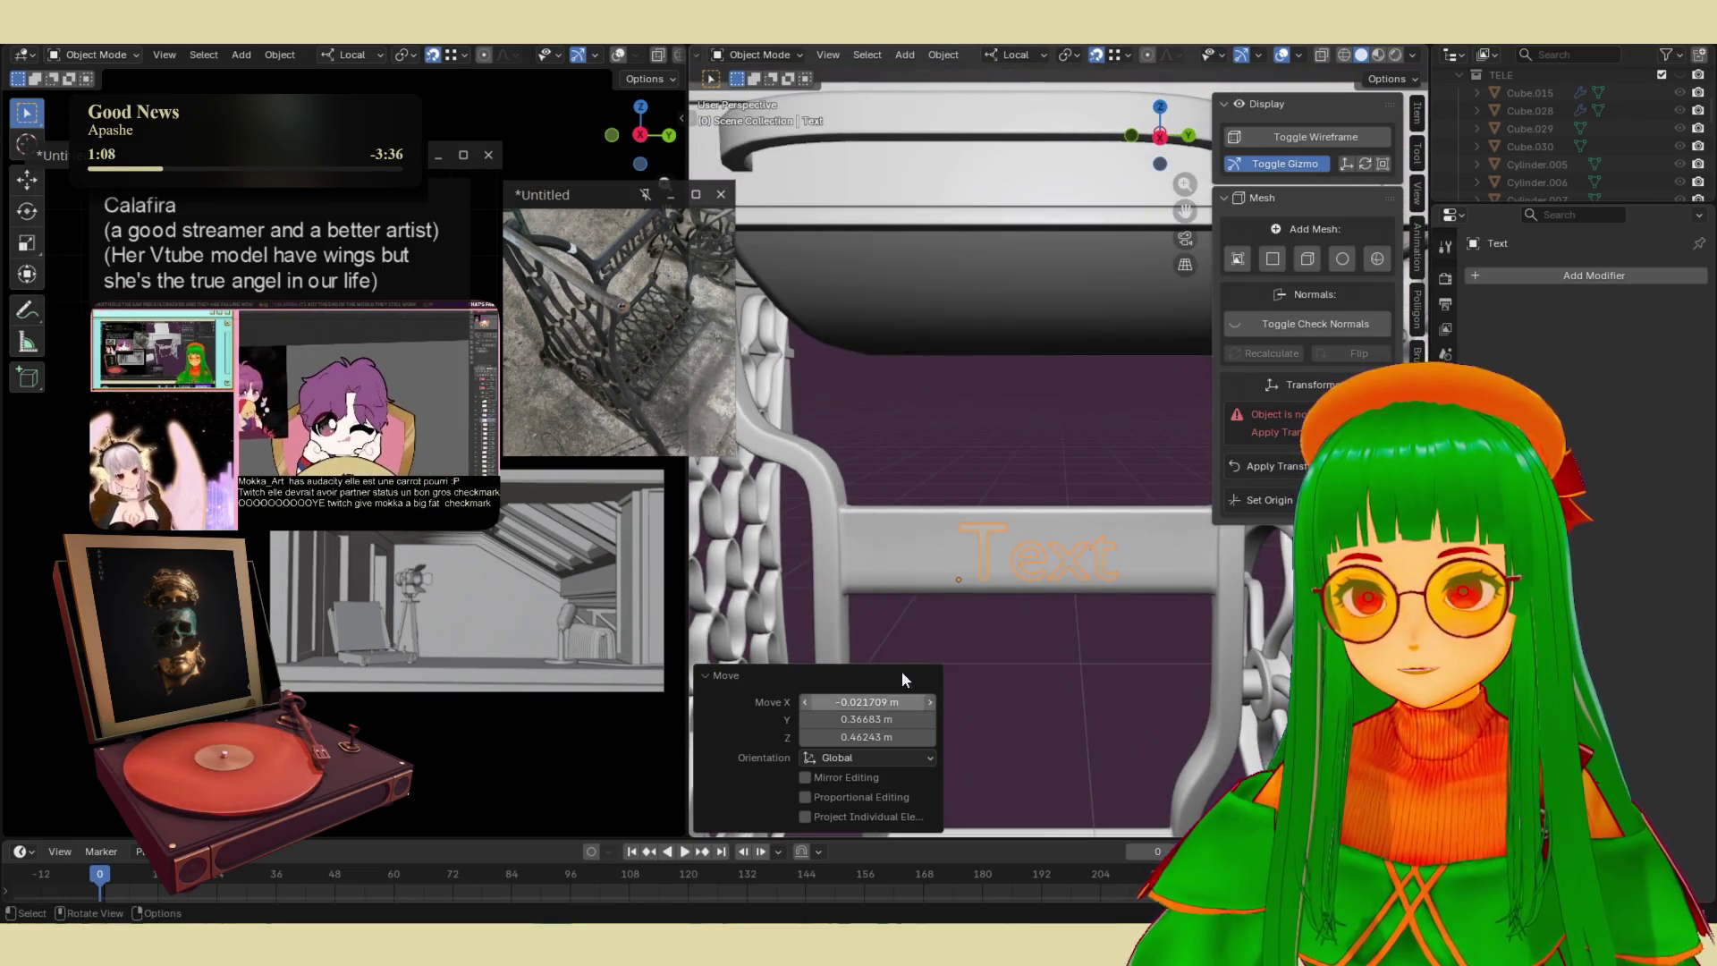
- Select the crossbar Text and open its Object Data Horizontal alignment dropdown
left_click(1012, 569)
left_click(1020, 577)
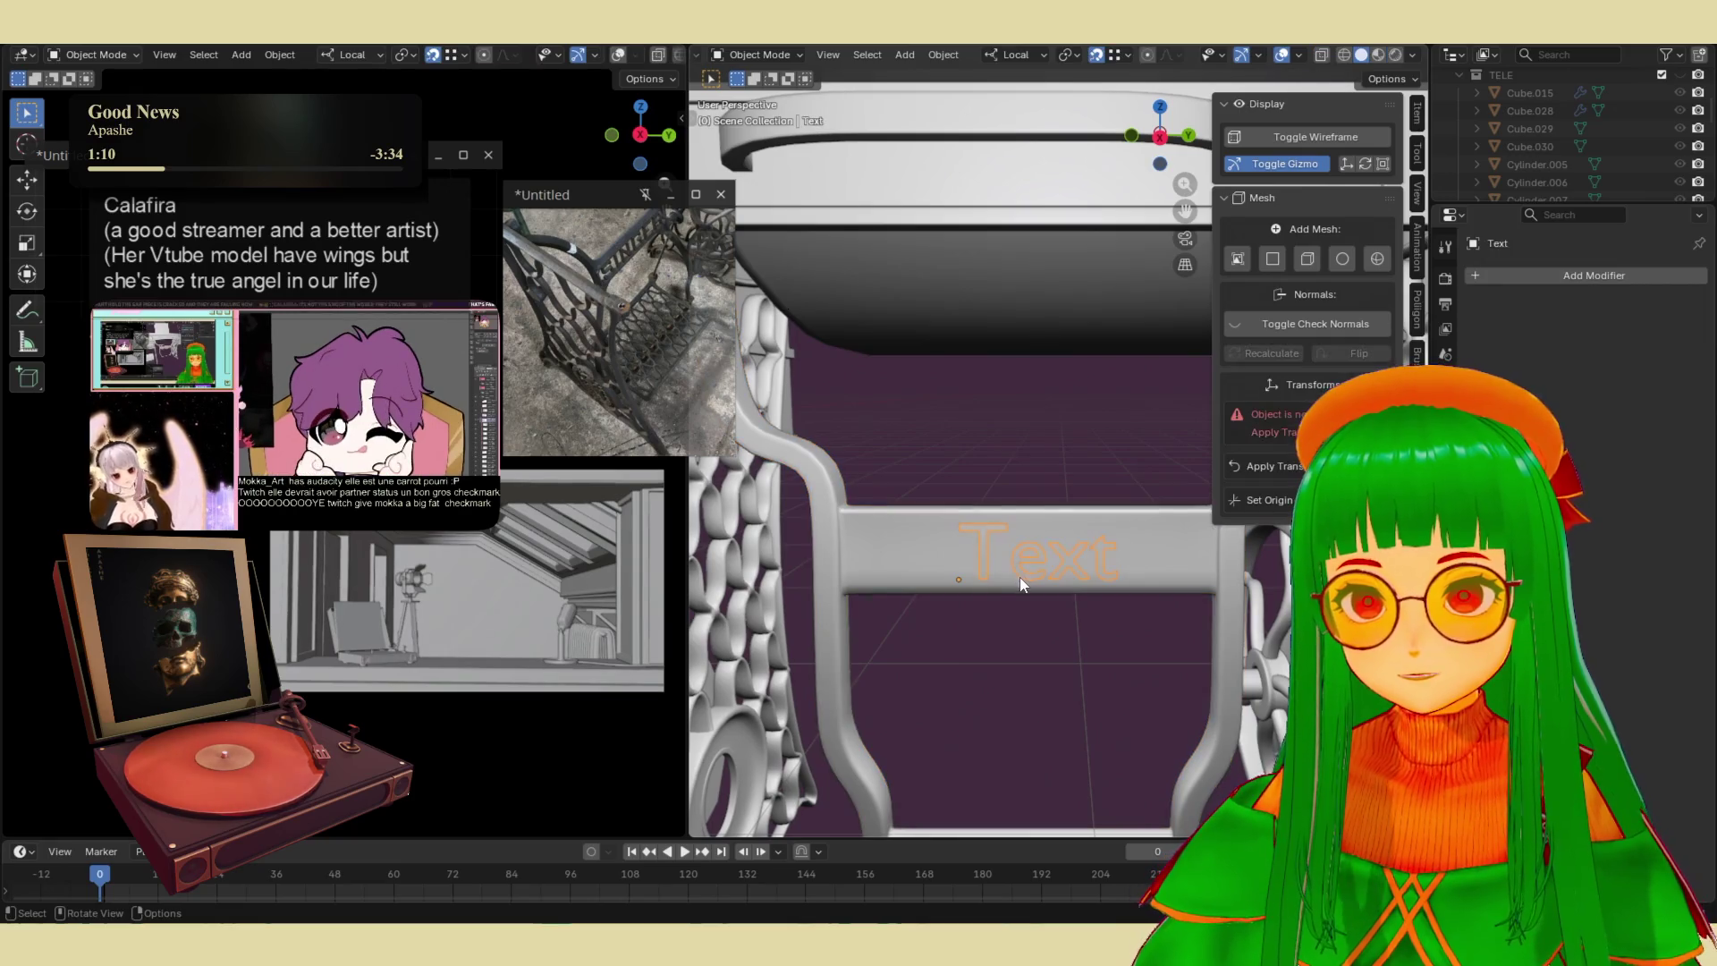
left_click(1443, 249)
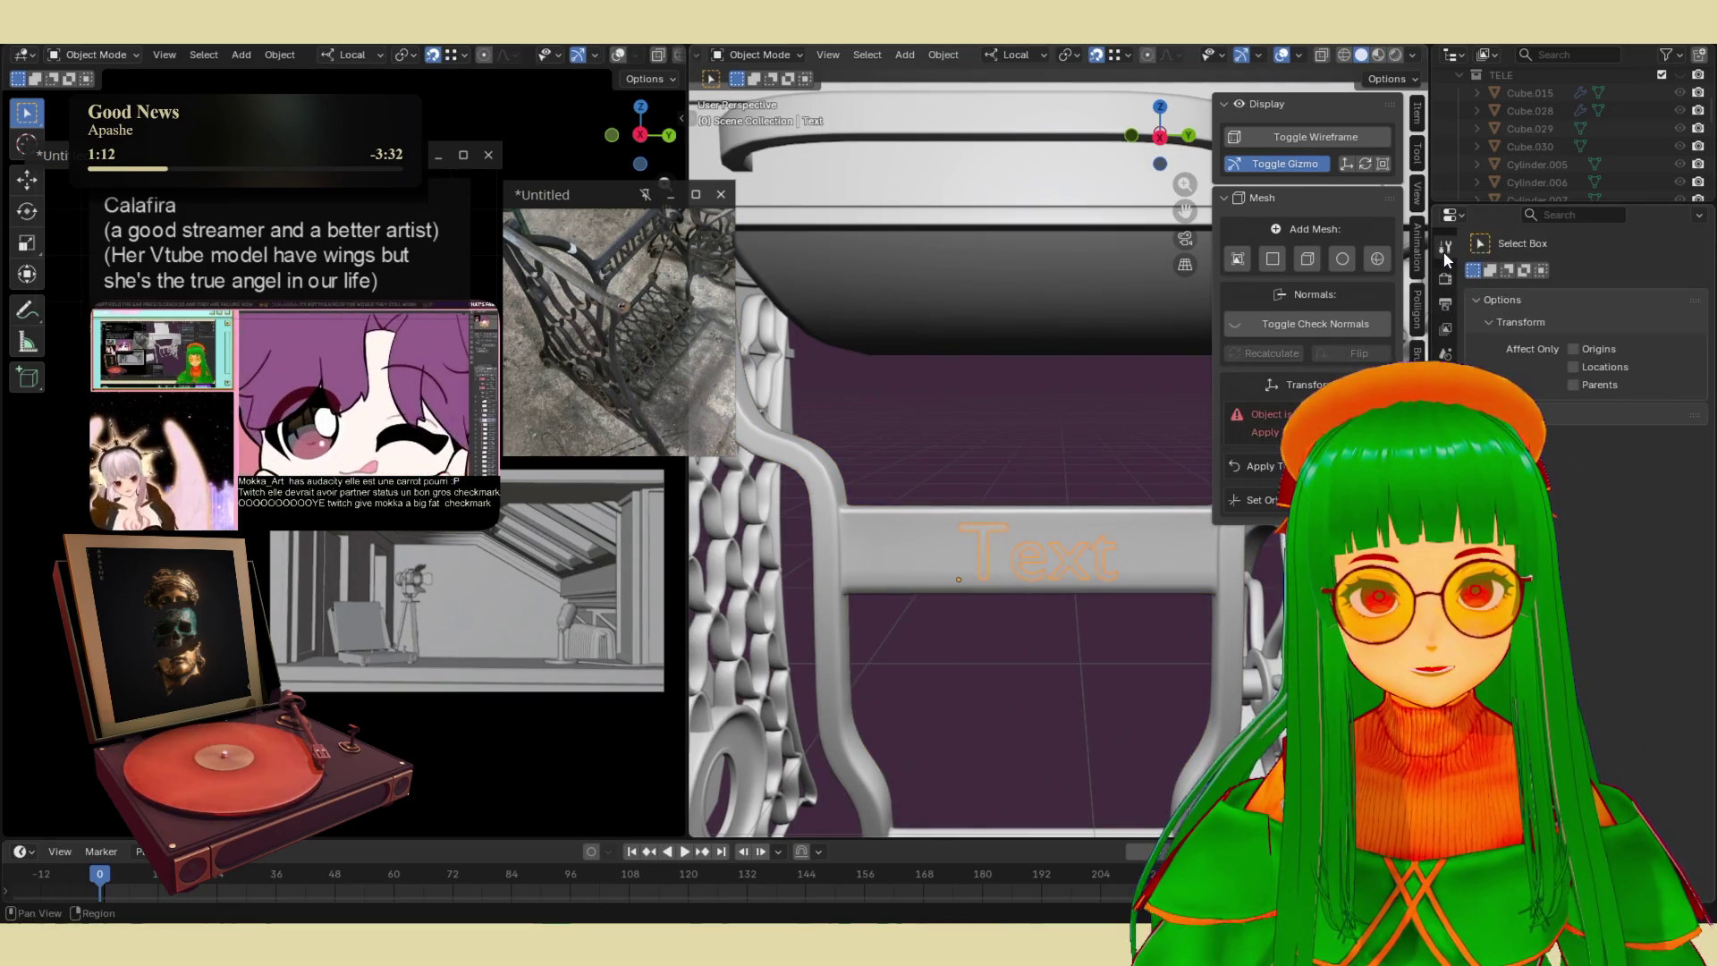
left_click(1442, 288)
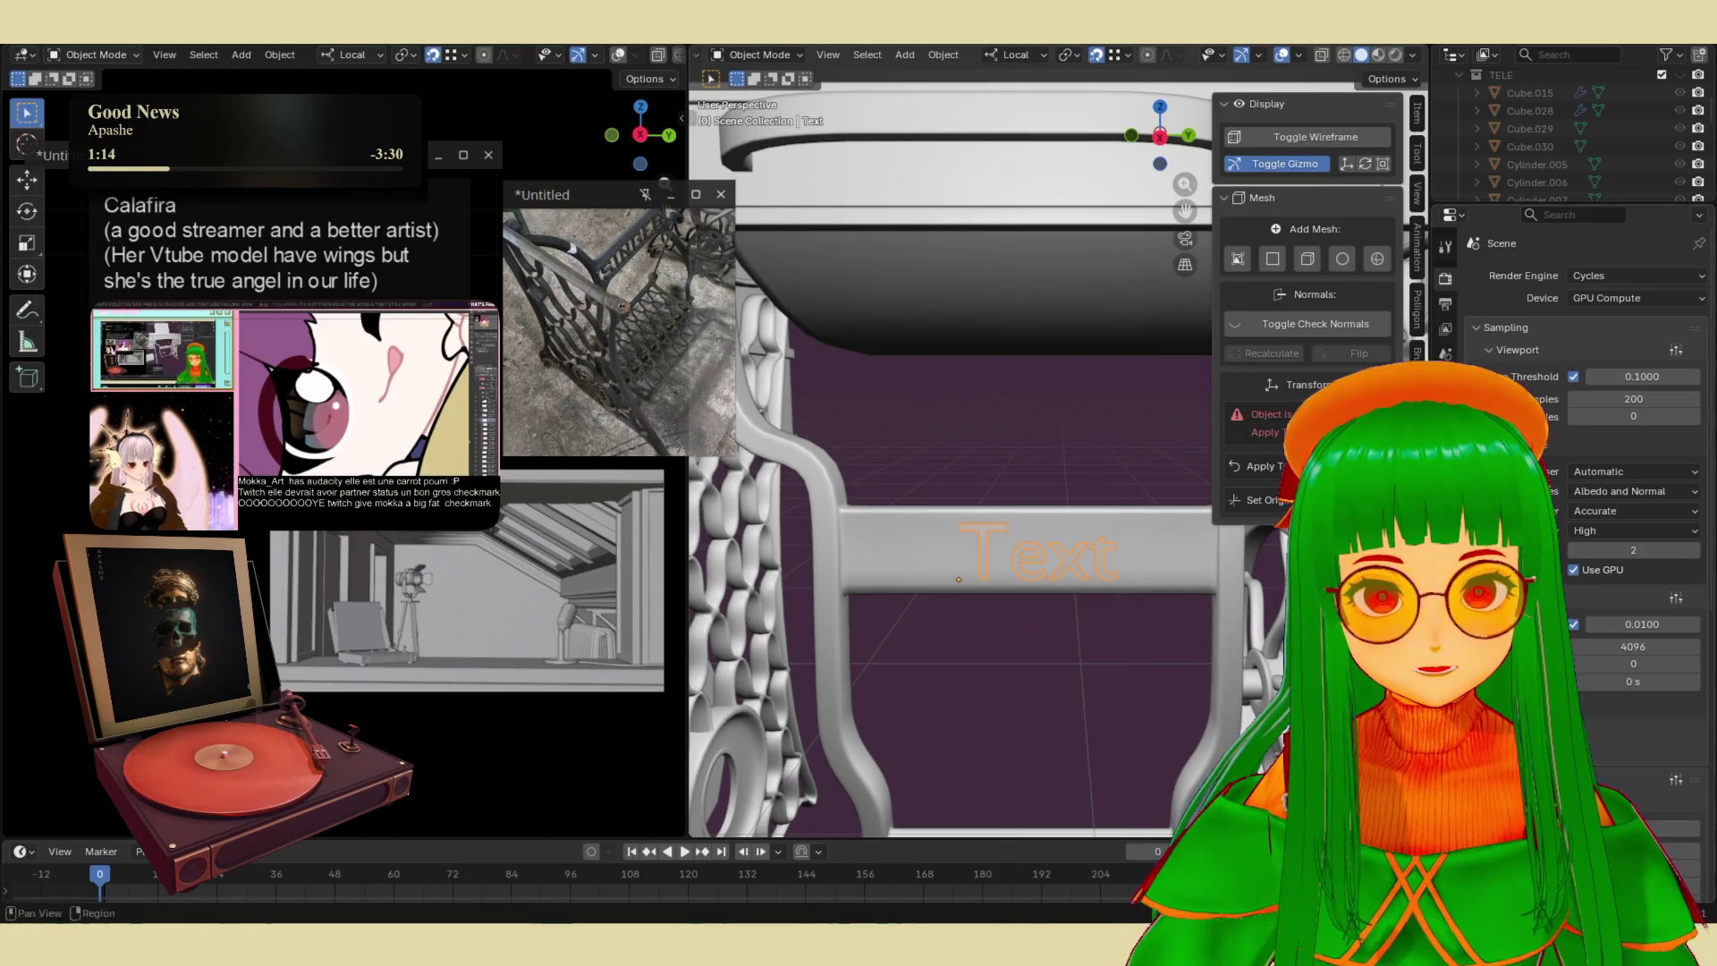
left_click(1445, 453)
left_click(1445, 428)
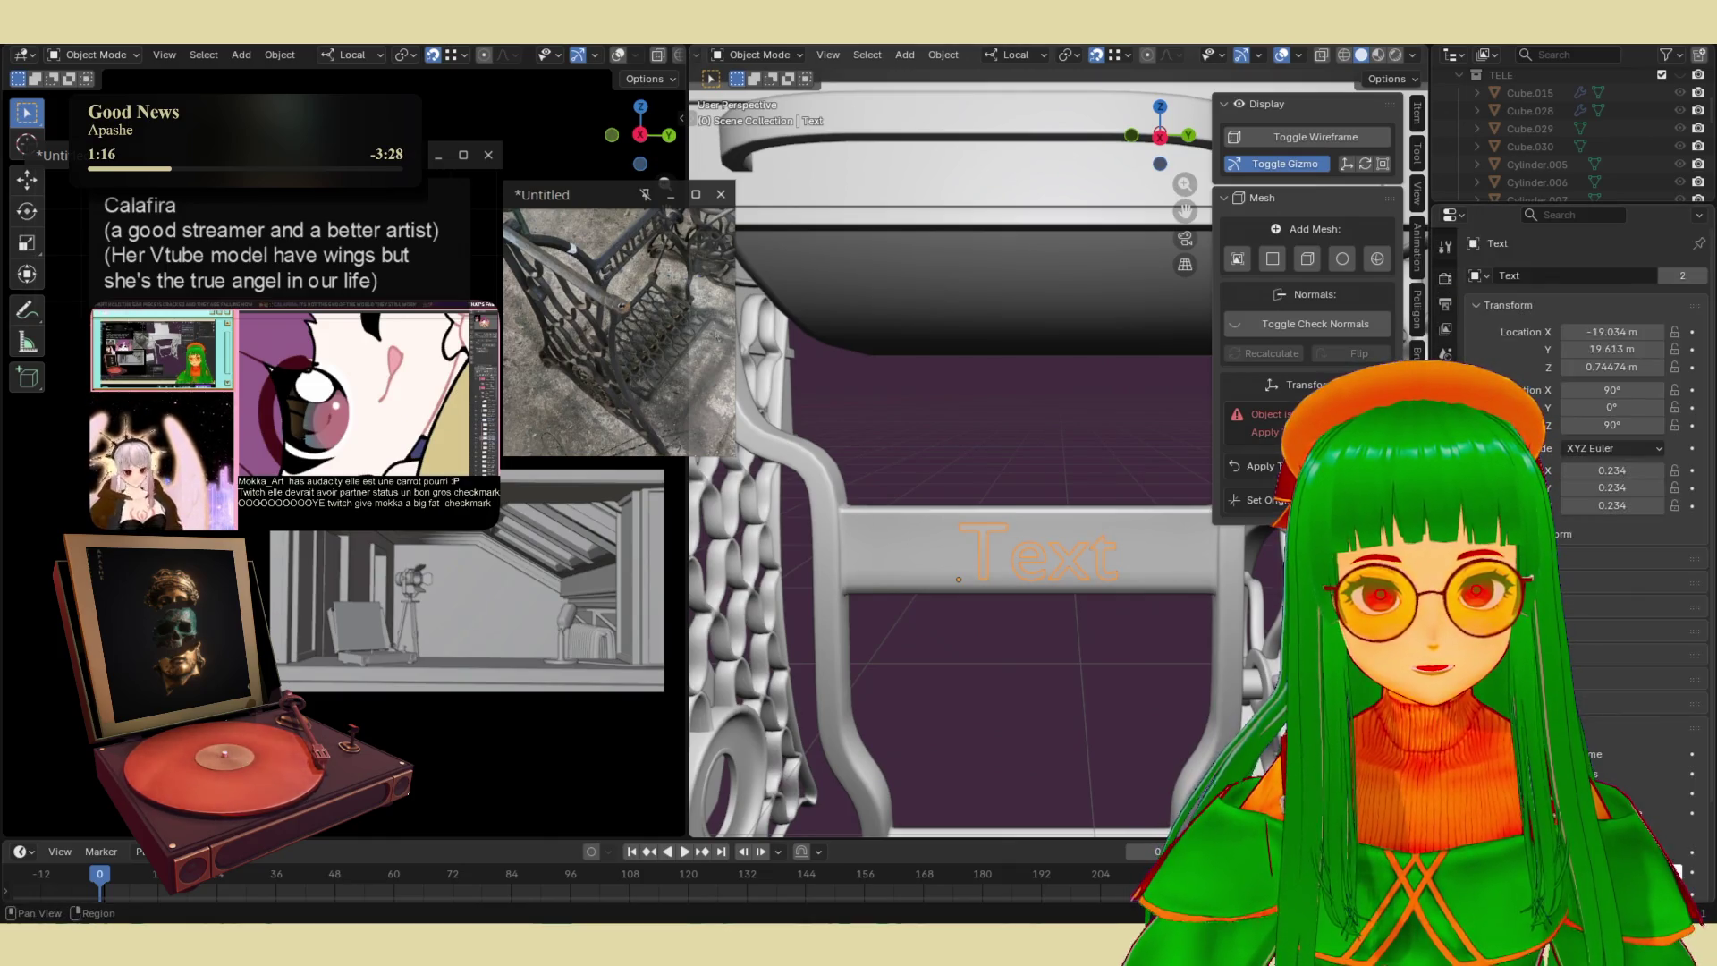
scroll(1567, 603, "down", 2)
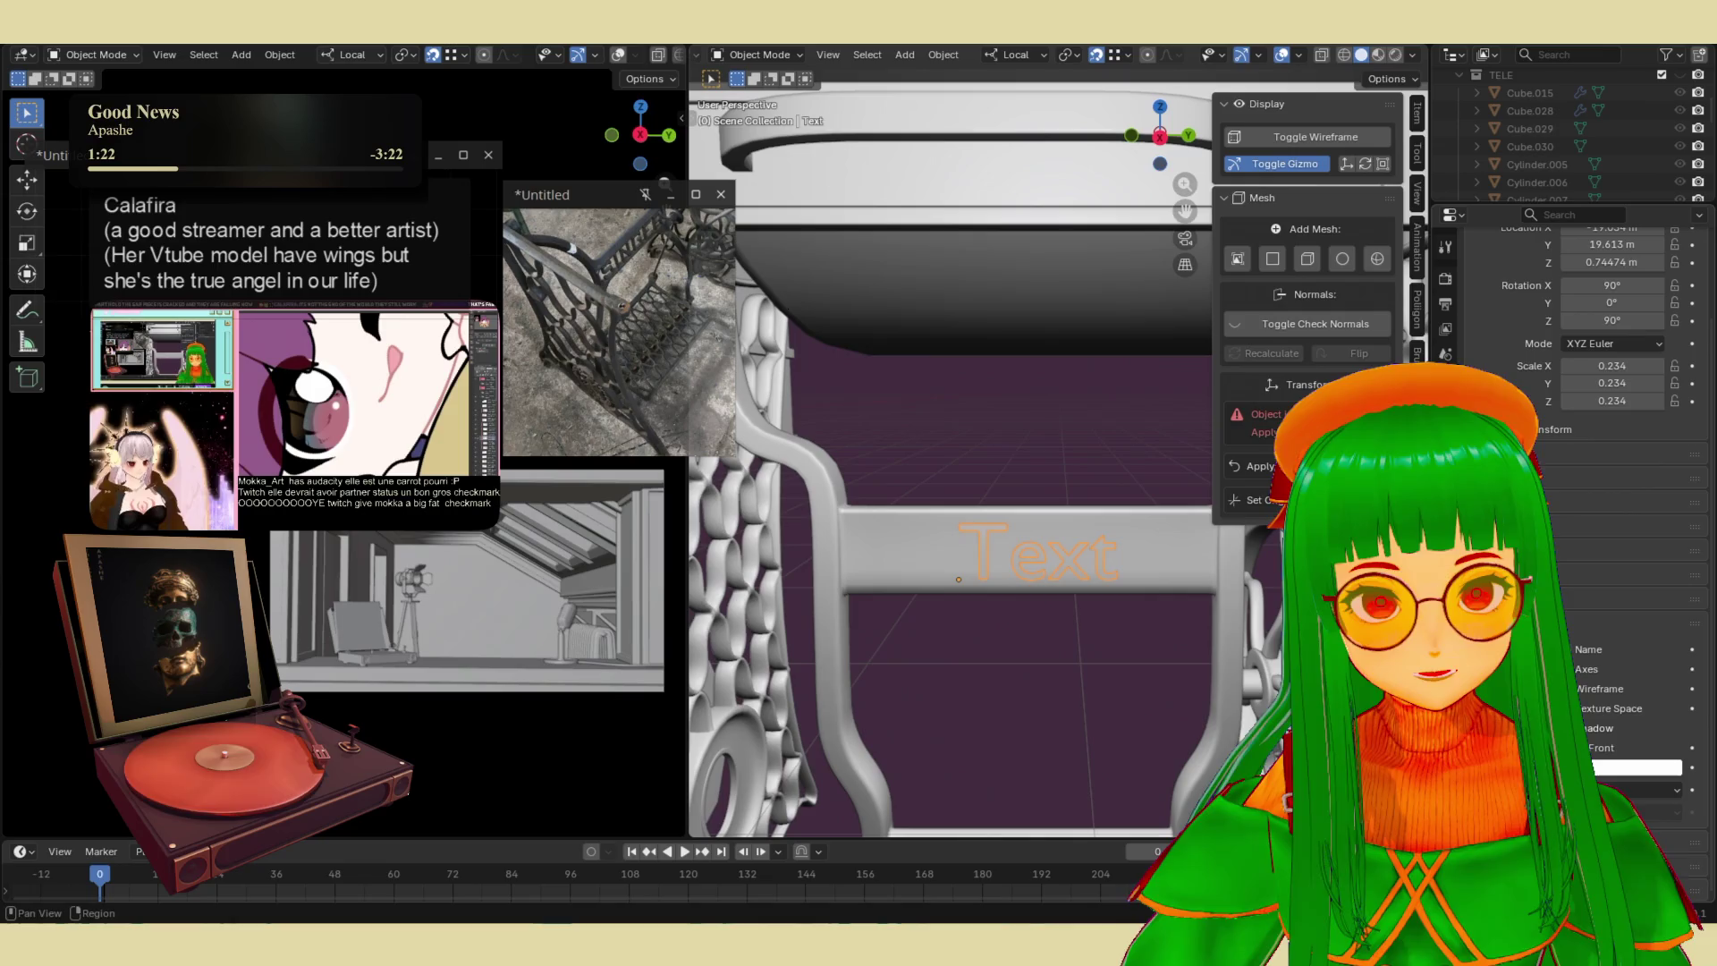
left_click(1445, 504)
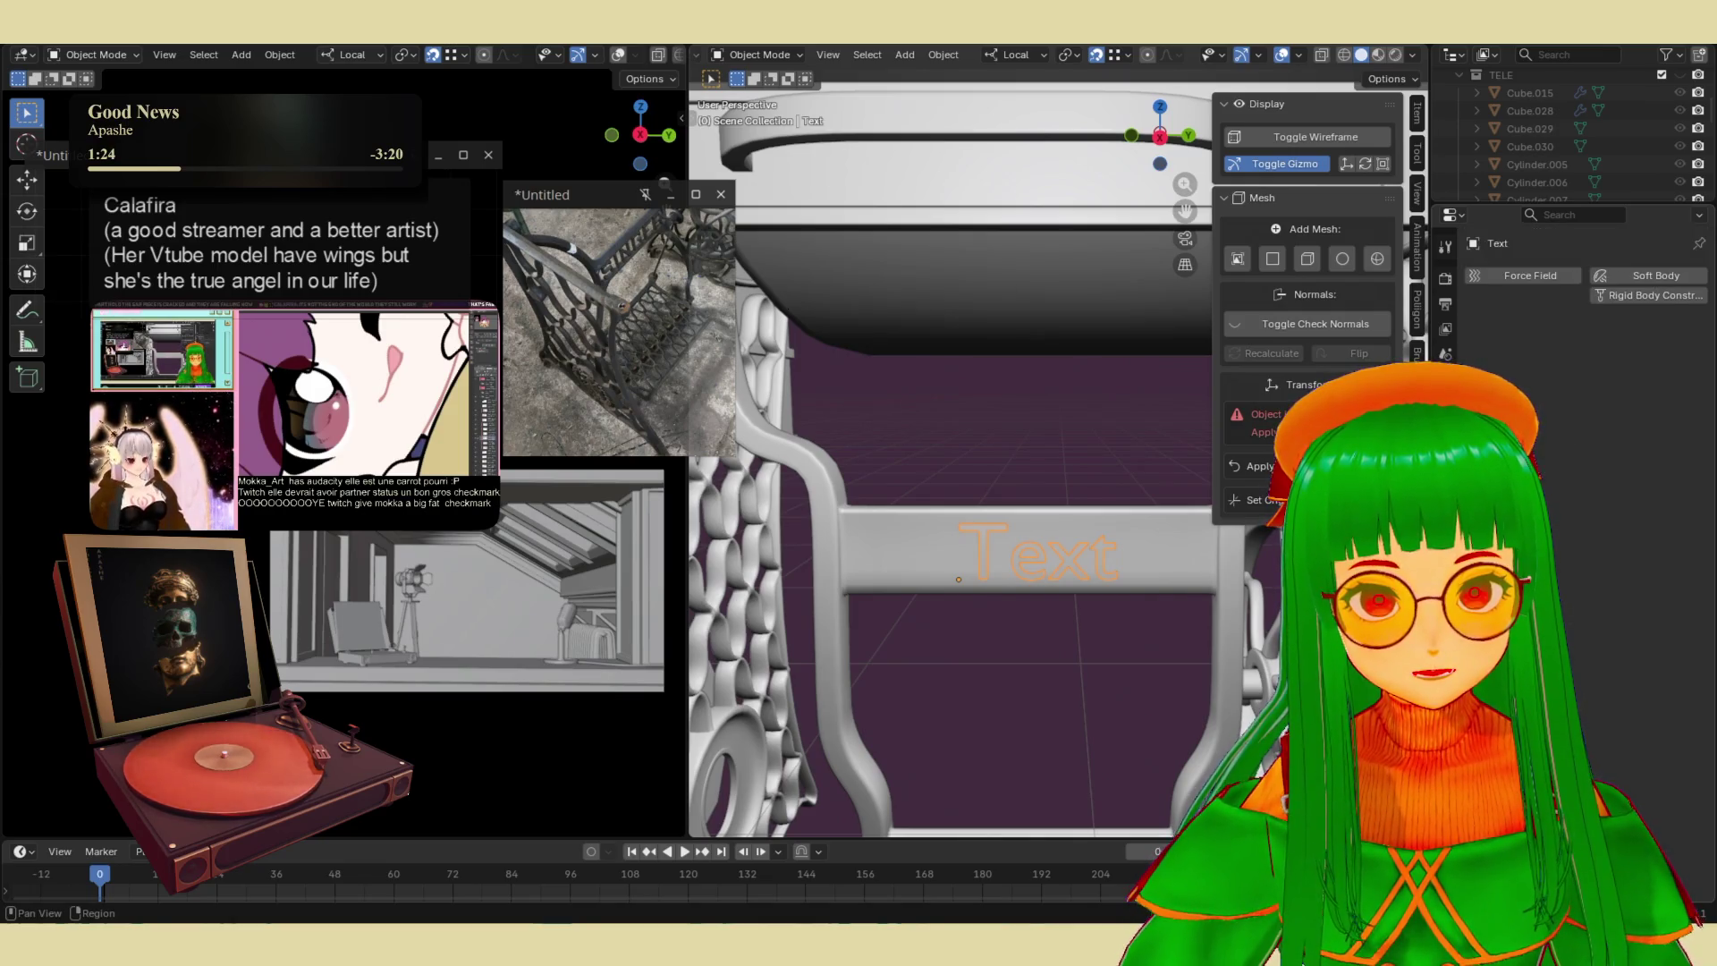
left_click(1445, 555)
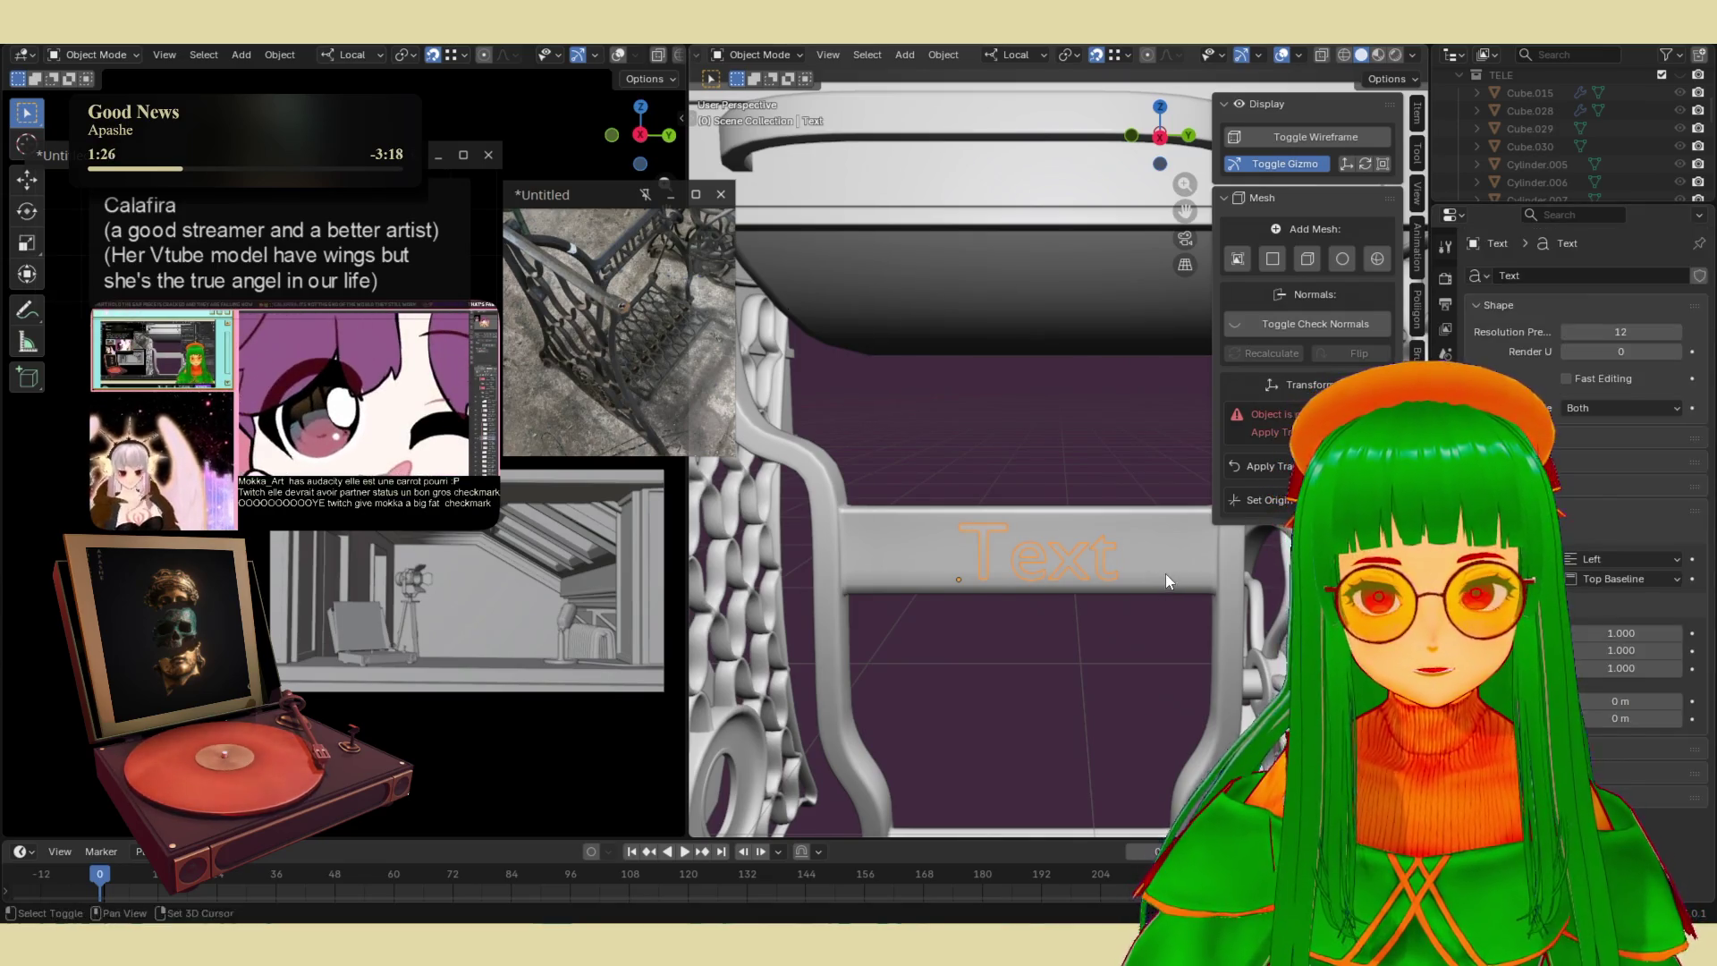
middle_click_drag(1166, 582, 1120, 571, "shift")
left_click(1600, 559)
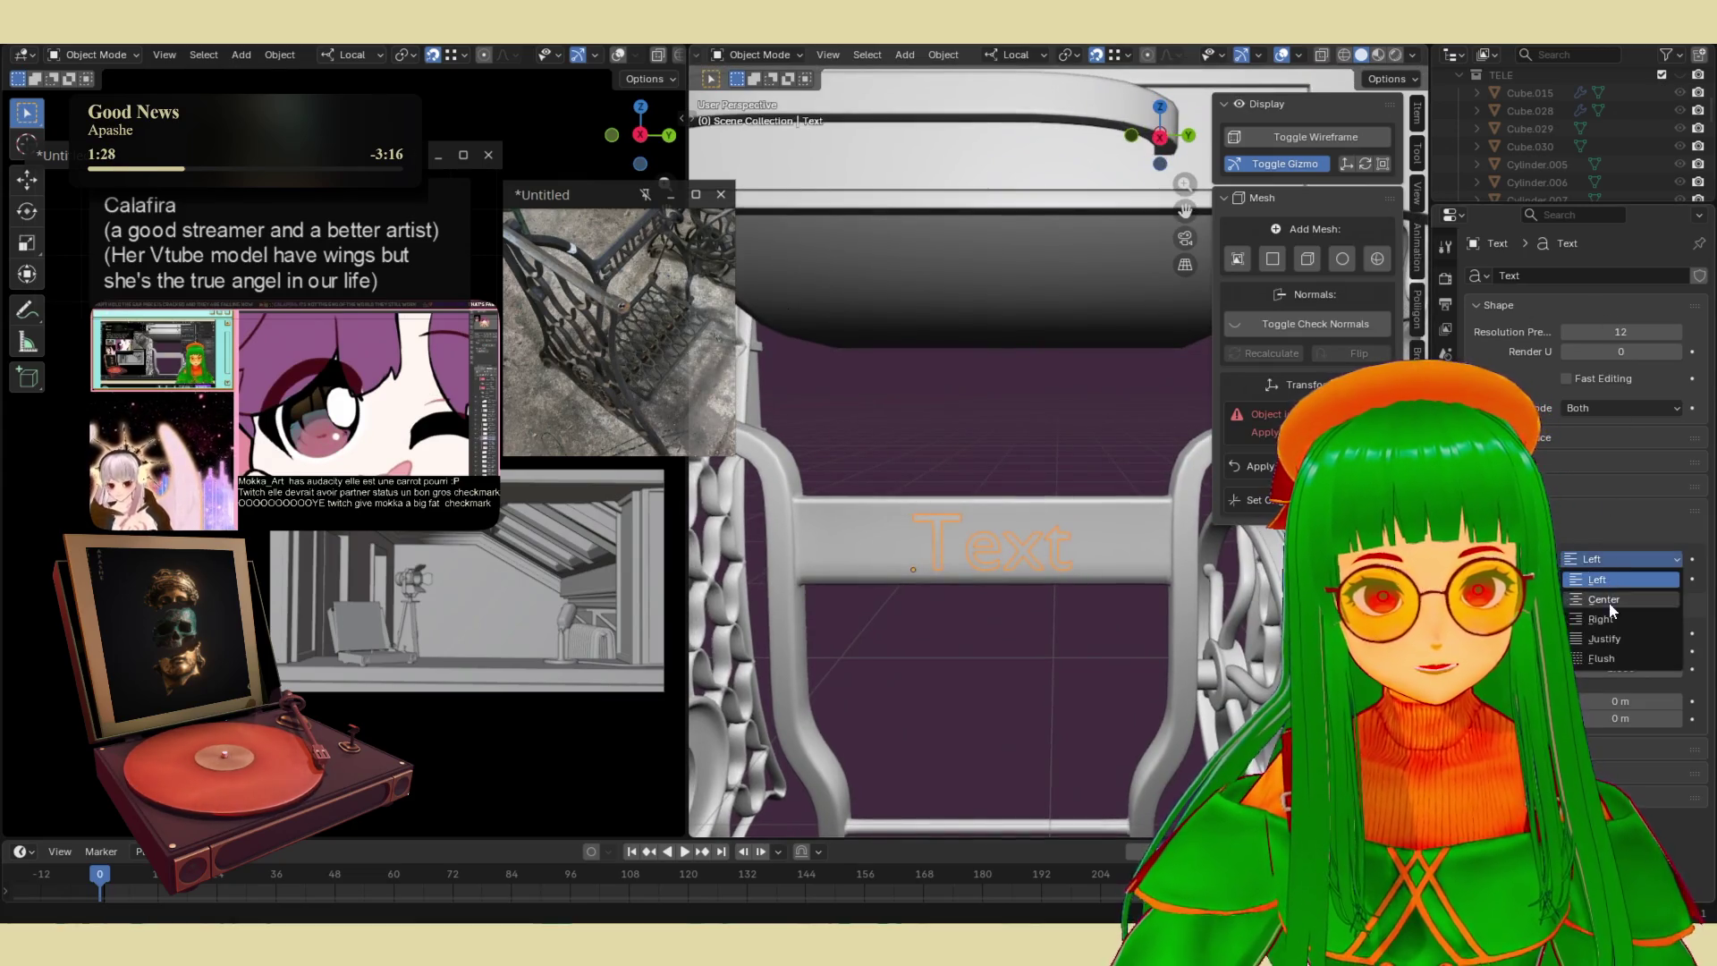
- Set the text's horizontal alignment to Center and move it along the crossbar
left_click(1613, 602)
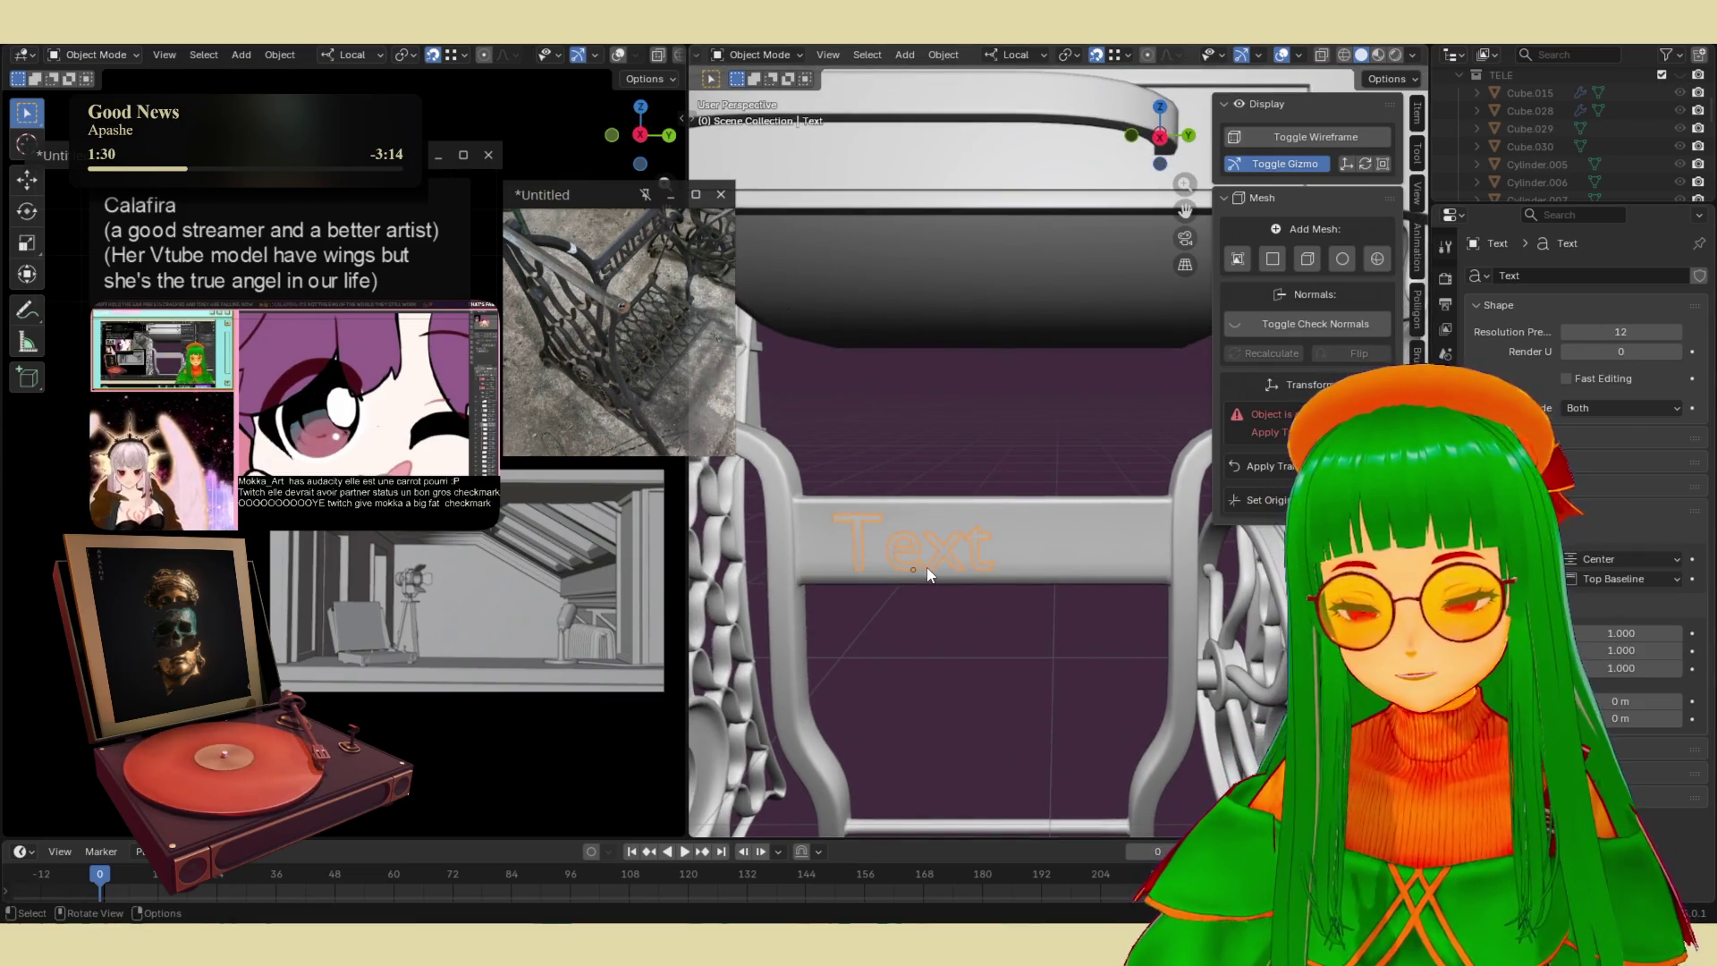
key("g")
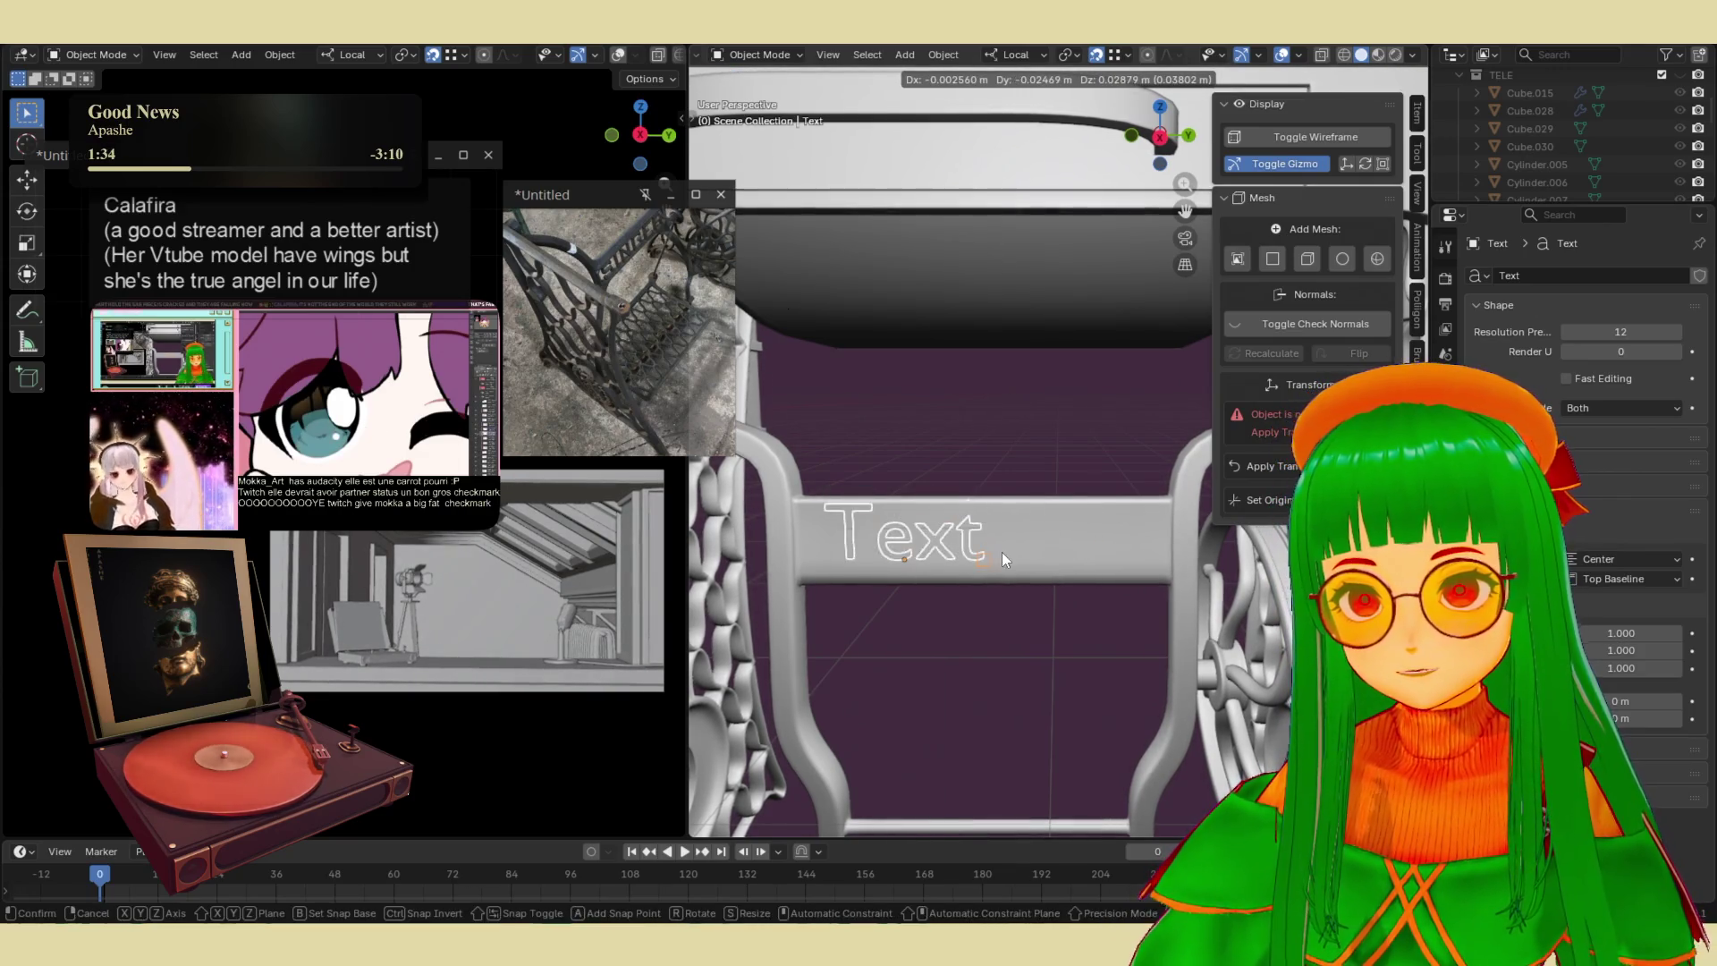
left_click(1001, 551)
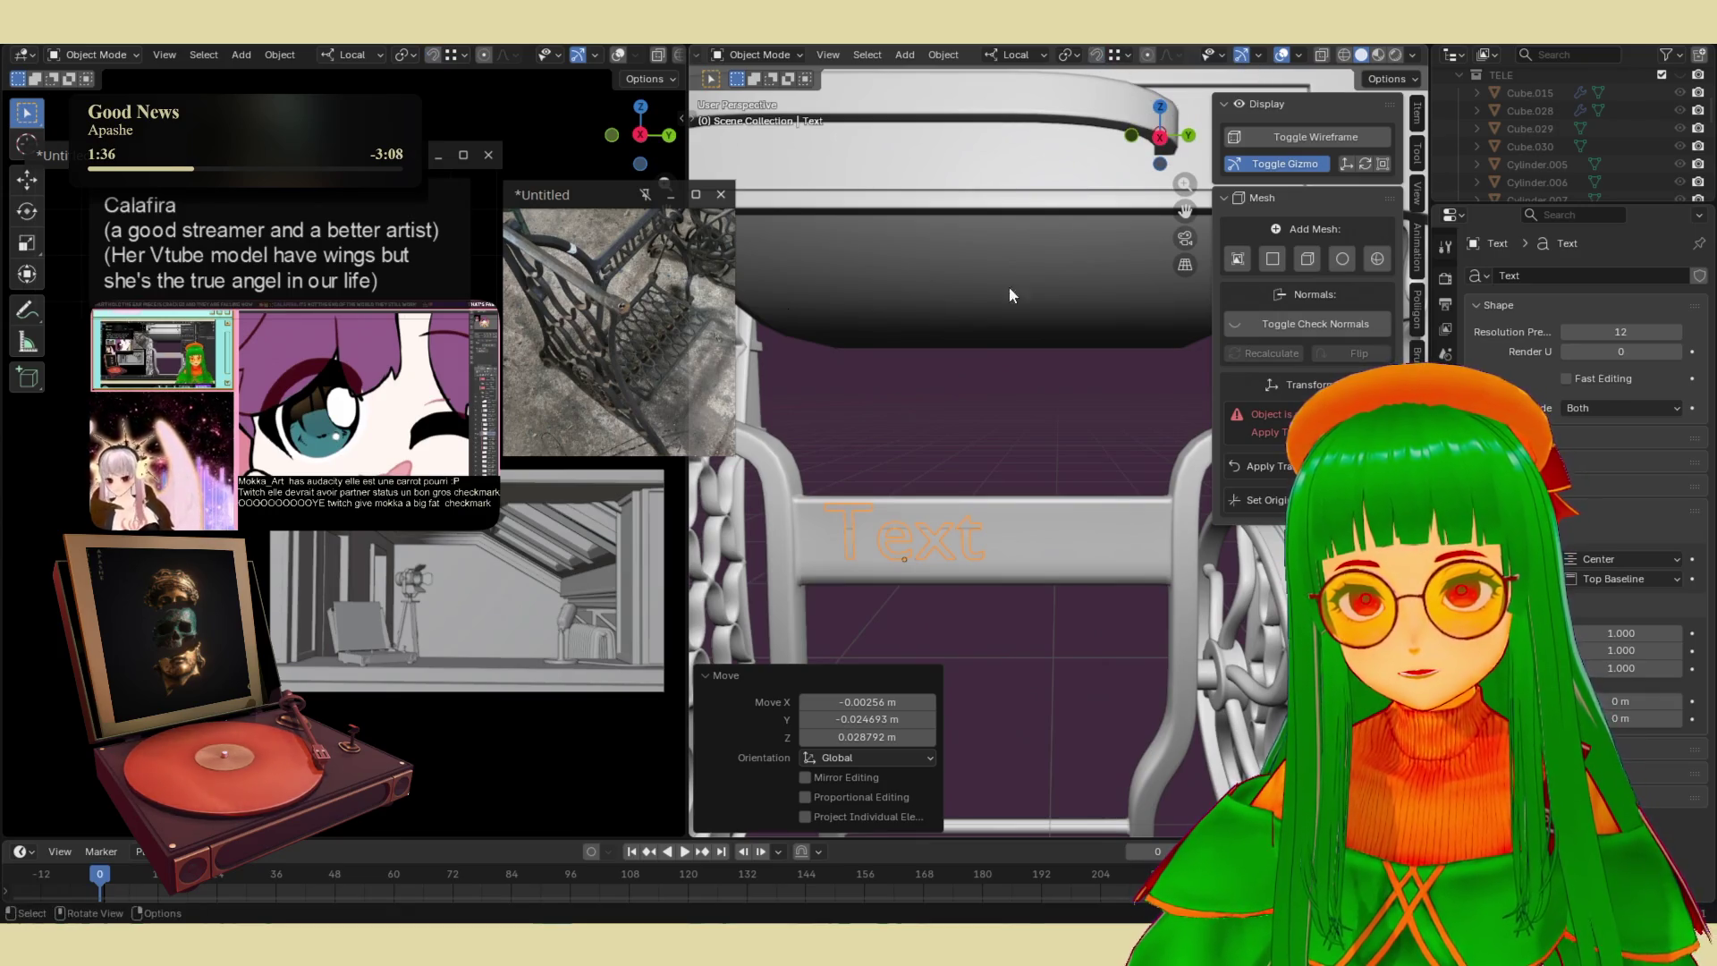
- Nudge the text along its local X and Y so it sits centred on the crossbar
key("g")
key("x")
key("x")
left_click(1021, 454)
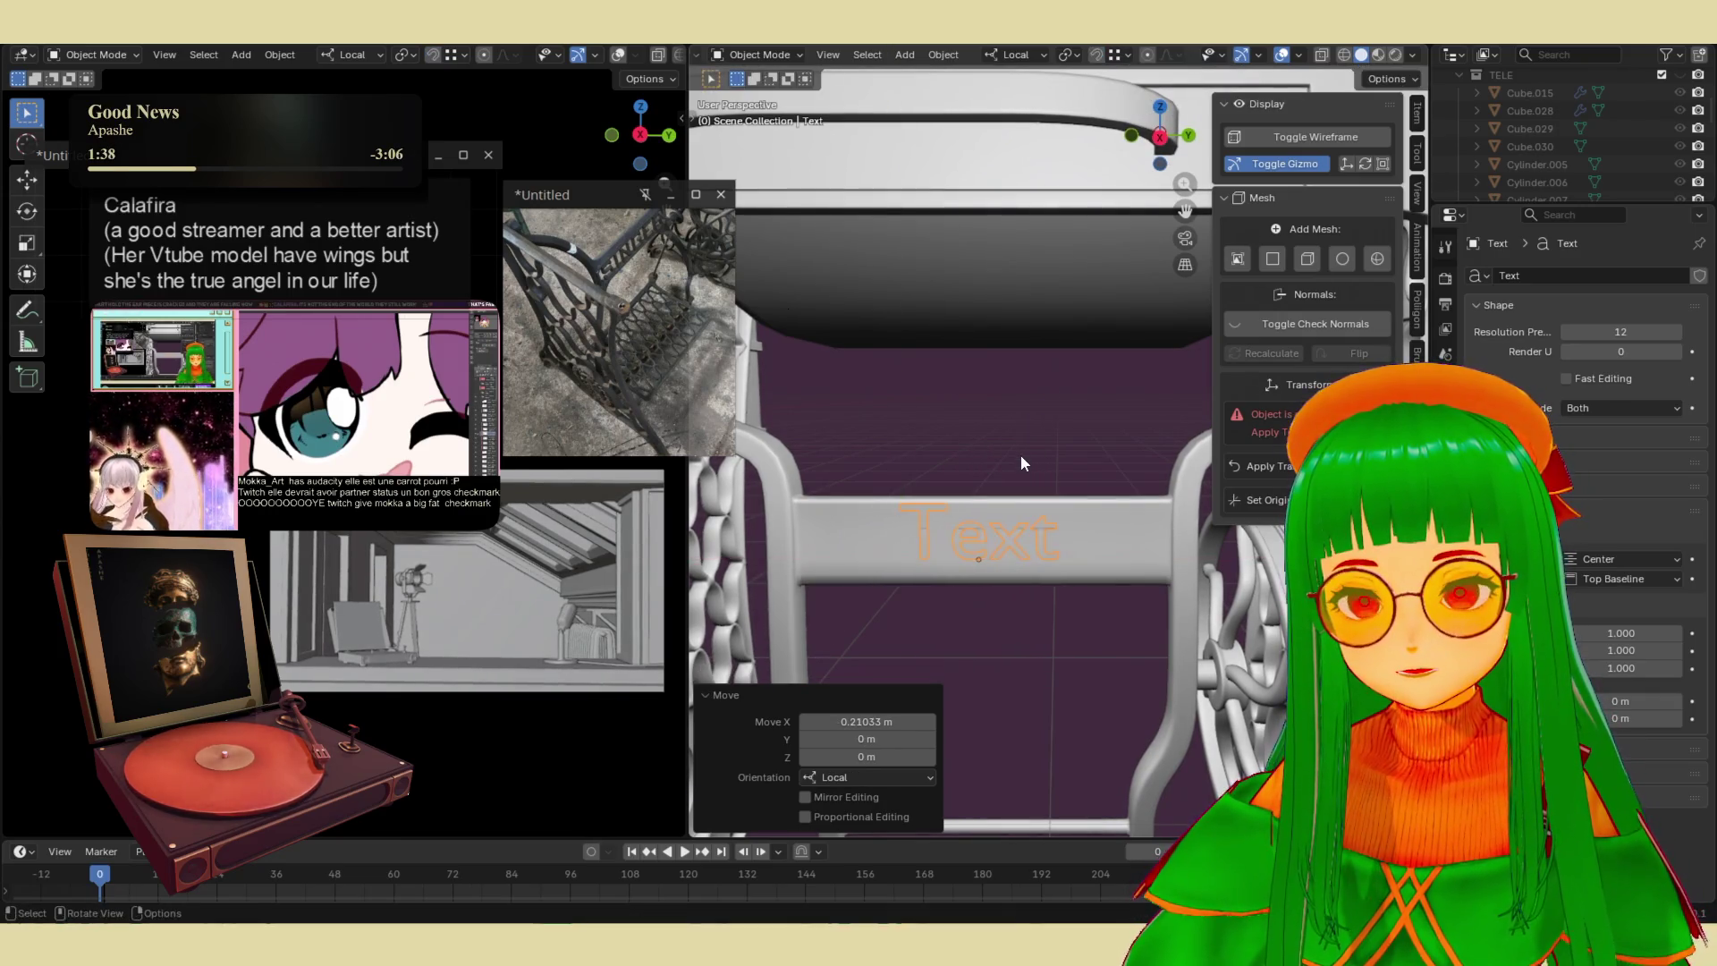
mouse_move(1021, 454)
middle_mouse_down()
mouse_move(978, 447)
mouse_move(912, 517)
mouse_move(1001, 450)
mouse_move(972, 490)
mouse_move(1073, 458)
mouse_move(1153, 374)
middle_mouse_up()
key("g")
key("y")
left_click(992, 469)
mouse_move(1620, 352)
left_mouse_down()
mouse_move(1645, 351)
mouse_move(1600, 351)
left_mouse_up()
mouse_move(1189, 572)
middle_mouse_down()
mouse_move(1212, 617)
mouse_move(1145, 586)
mouse_move(1207, 585)
middle_mouse_up()
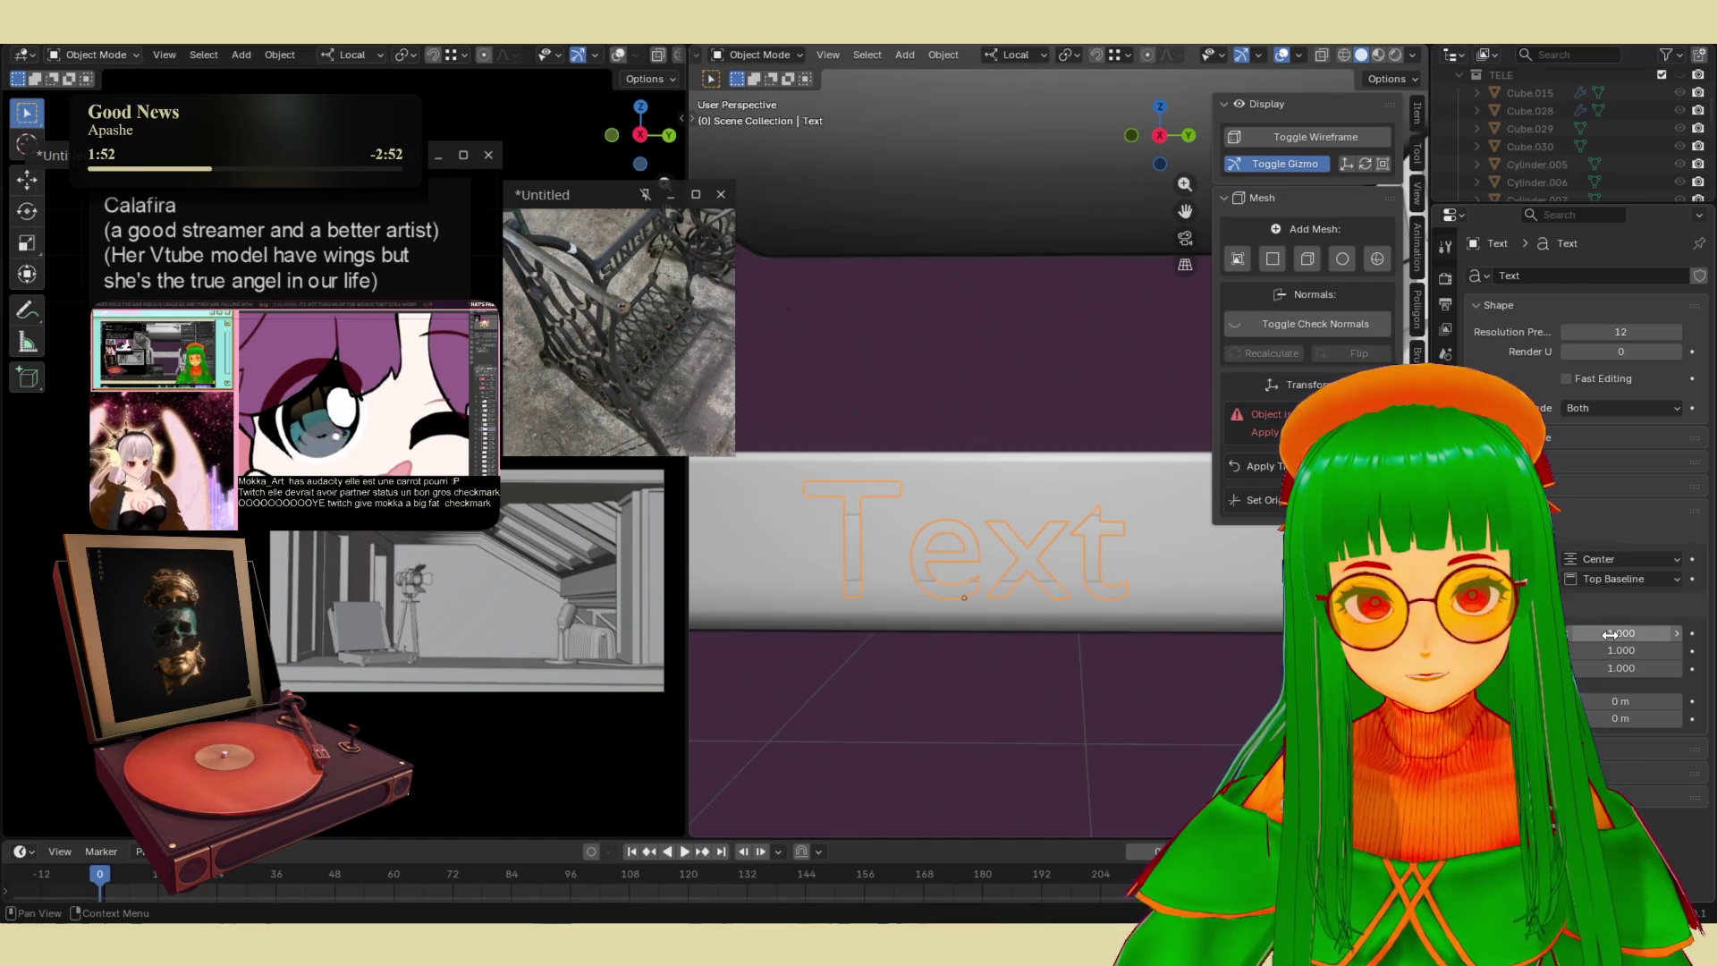
- Expand the Font panel and drag the font Size down to 0.910
left_click(1600, 487)
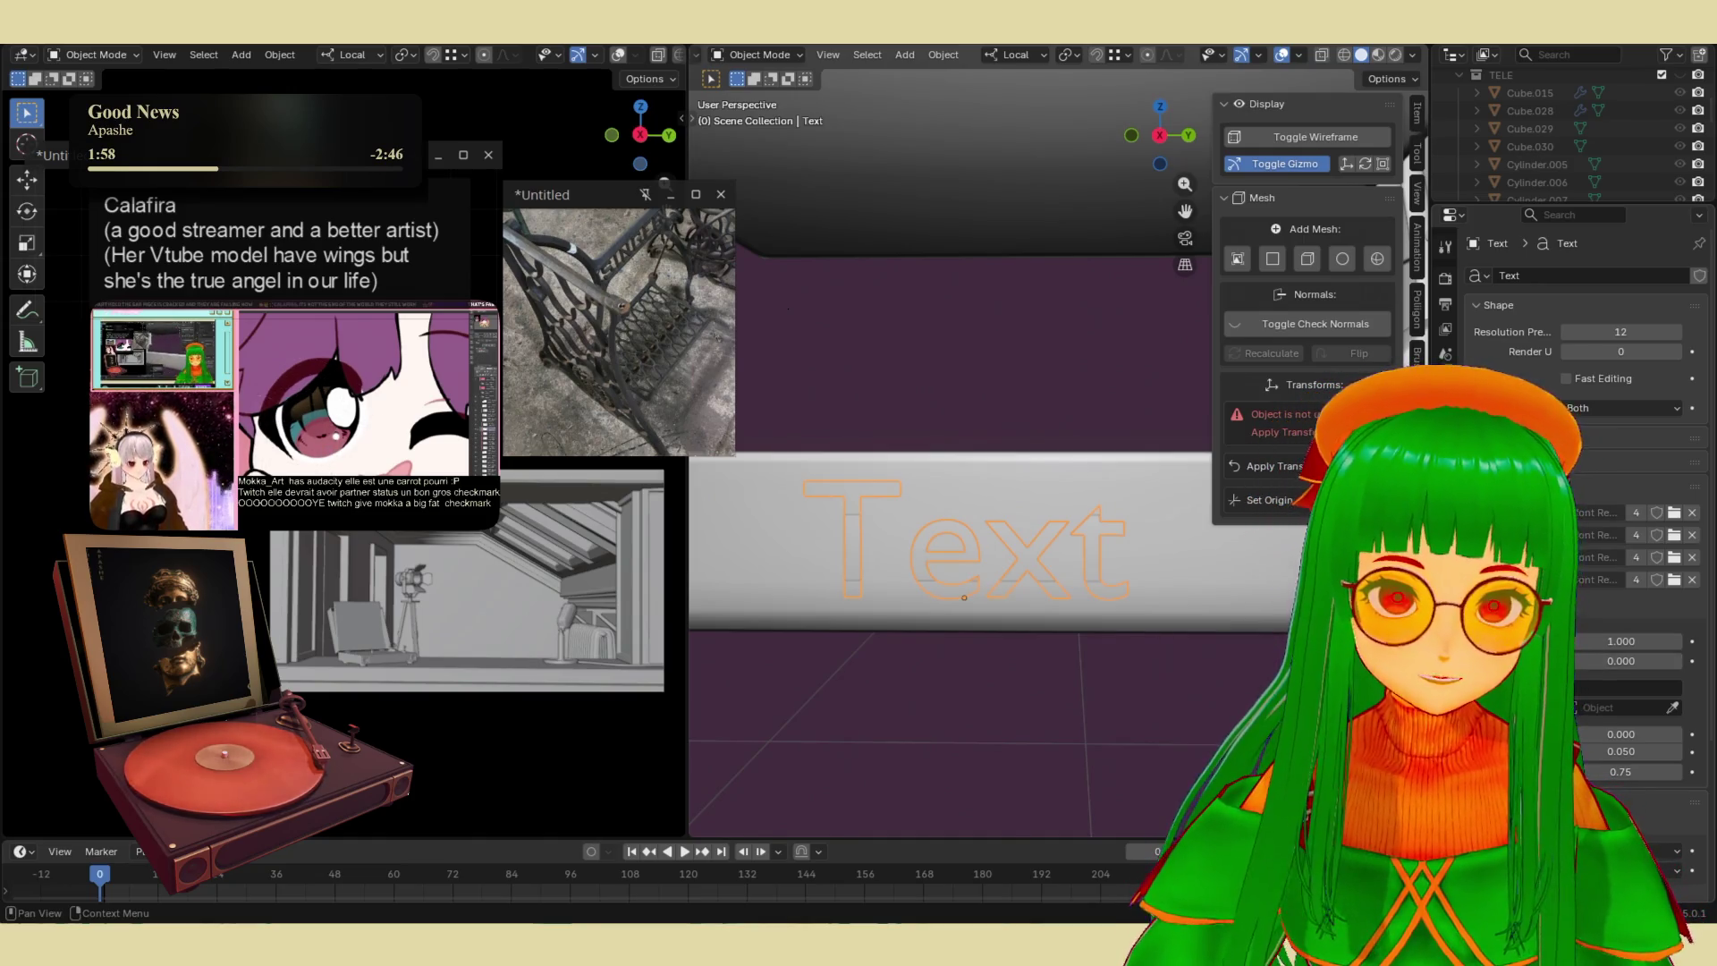
double_click(1557, 515)
key("Escape")
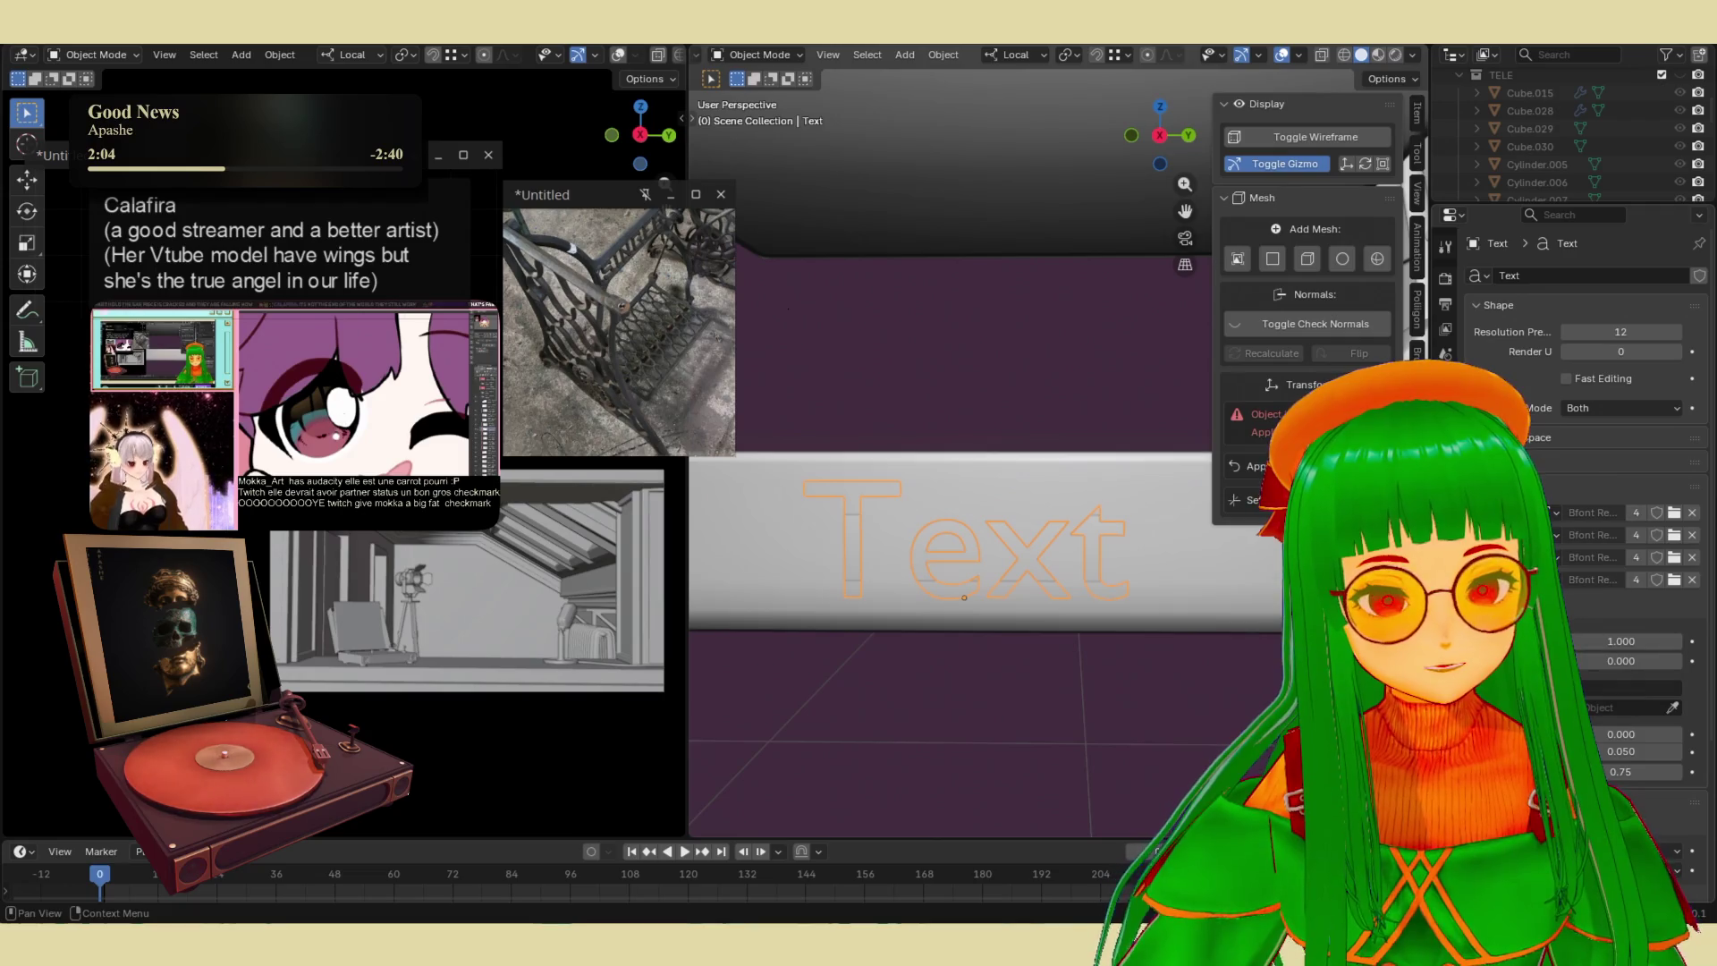
scroll(1631, 513, "down", 2)
mouse_move(1620, 570)
left_mouse_down()
mouse_move(1577, 570)
mouse_move(1601, 569)
left_mouse_up()
scroll(1597, 527, "down", 3)
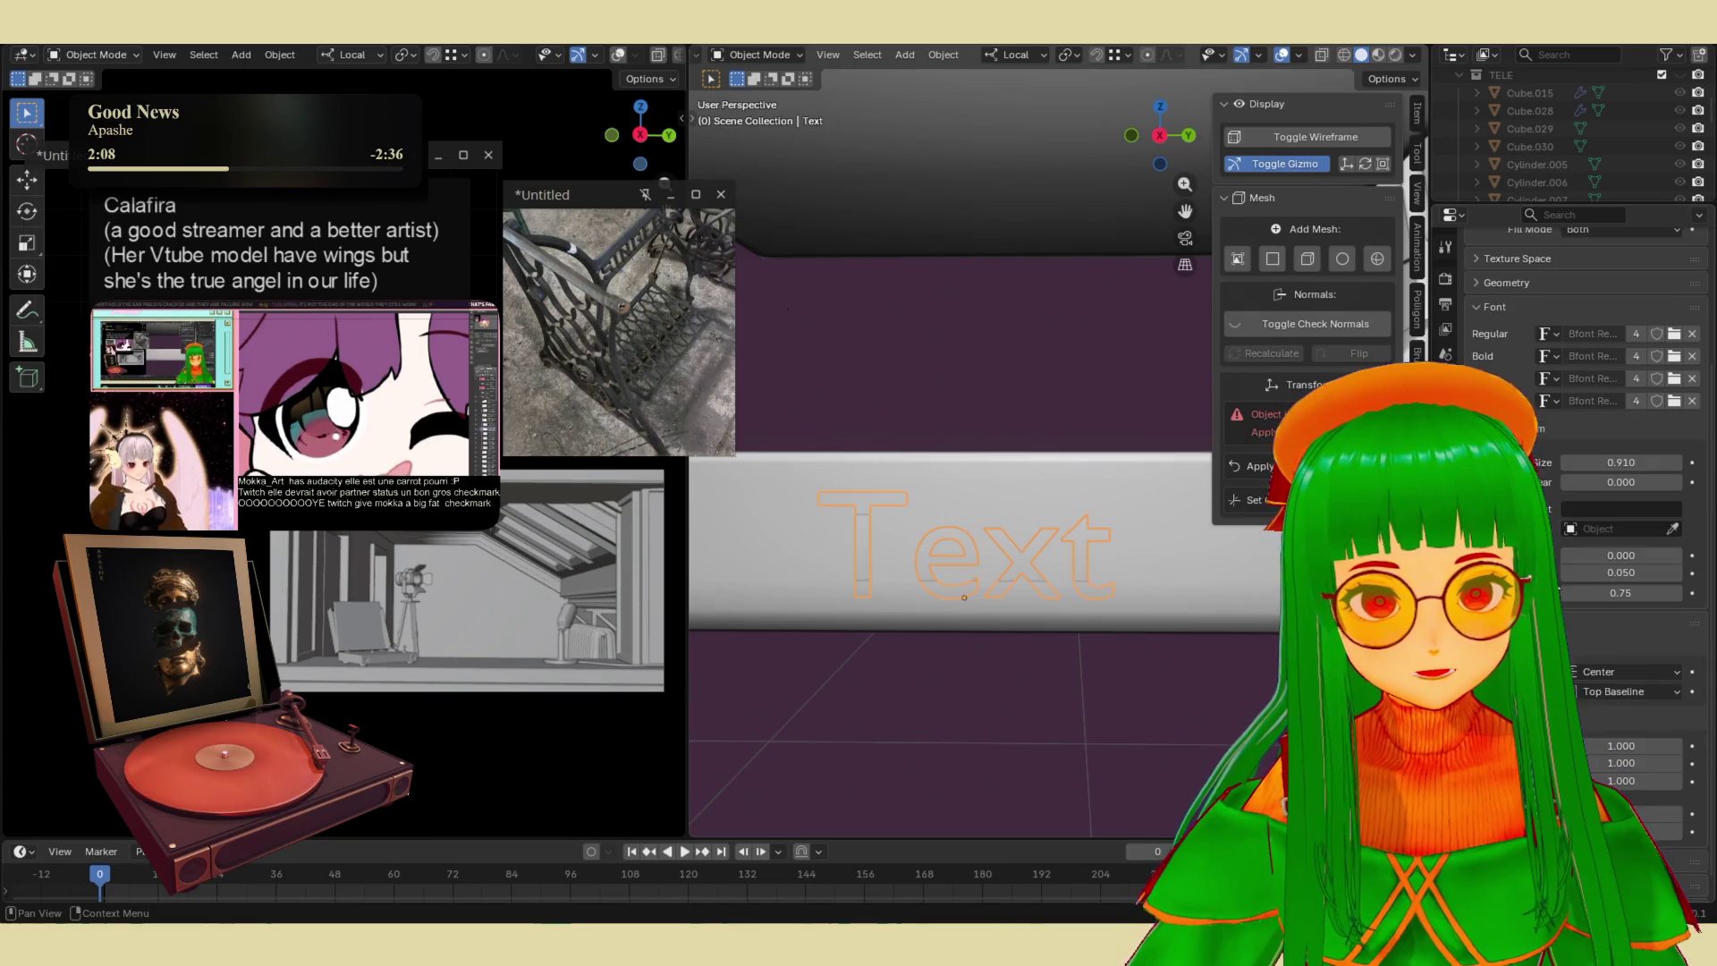
- Type 12 into the object font field, cancel it, and review the remaining text settings
left_click(1599, 508)
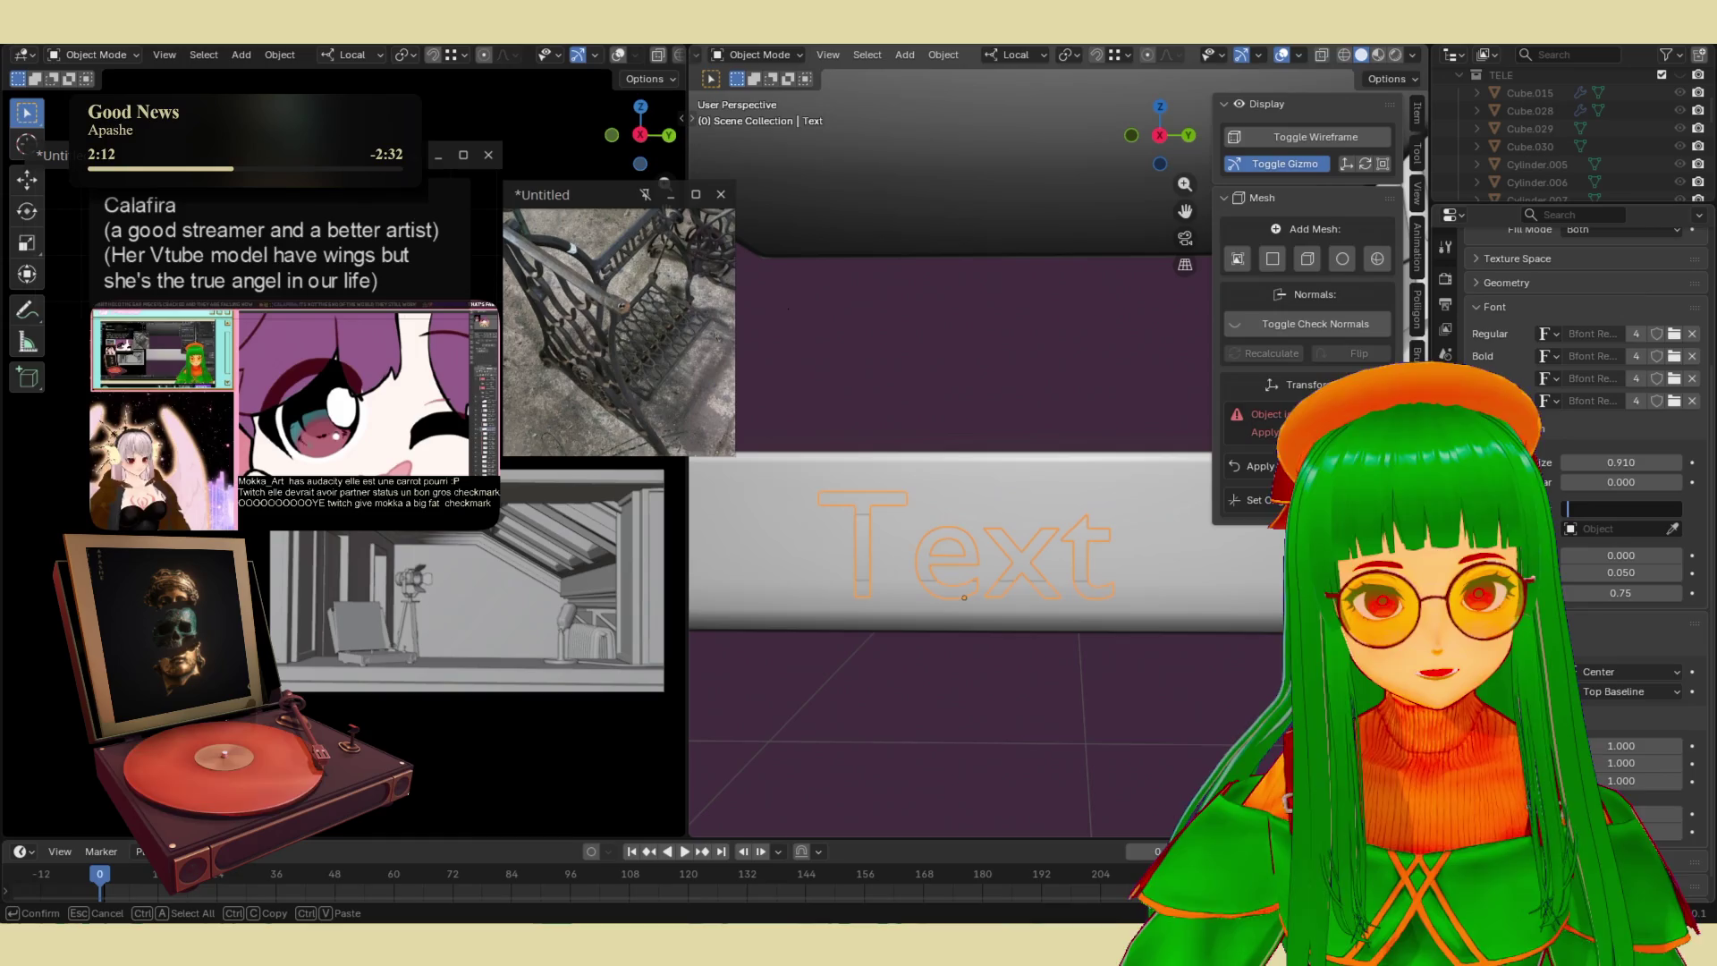
left_click(1593, 508)
type("12")
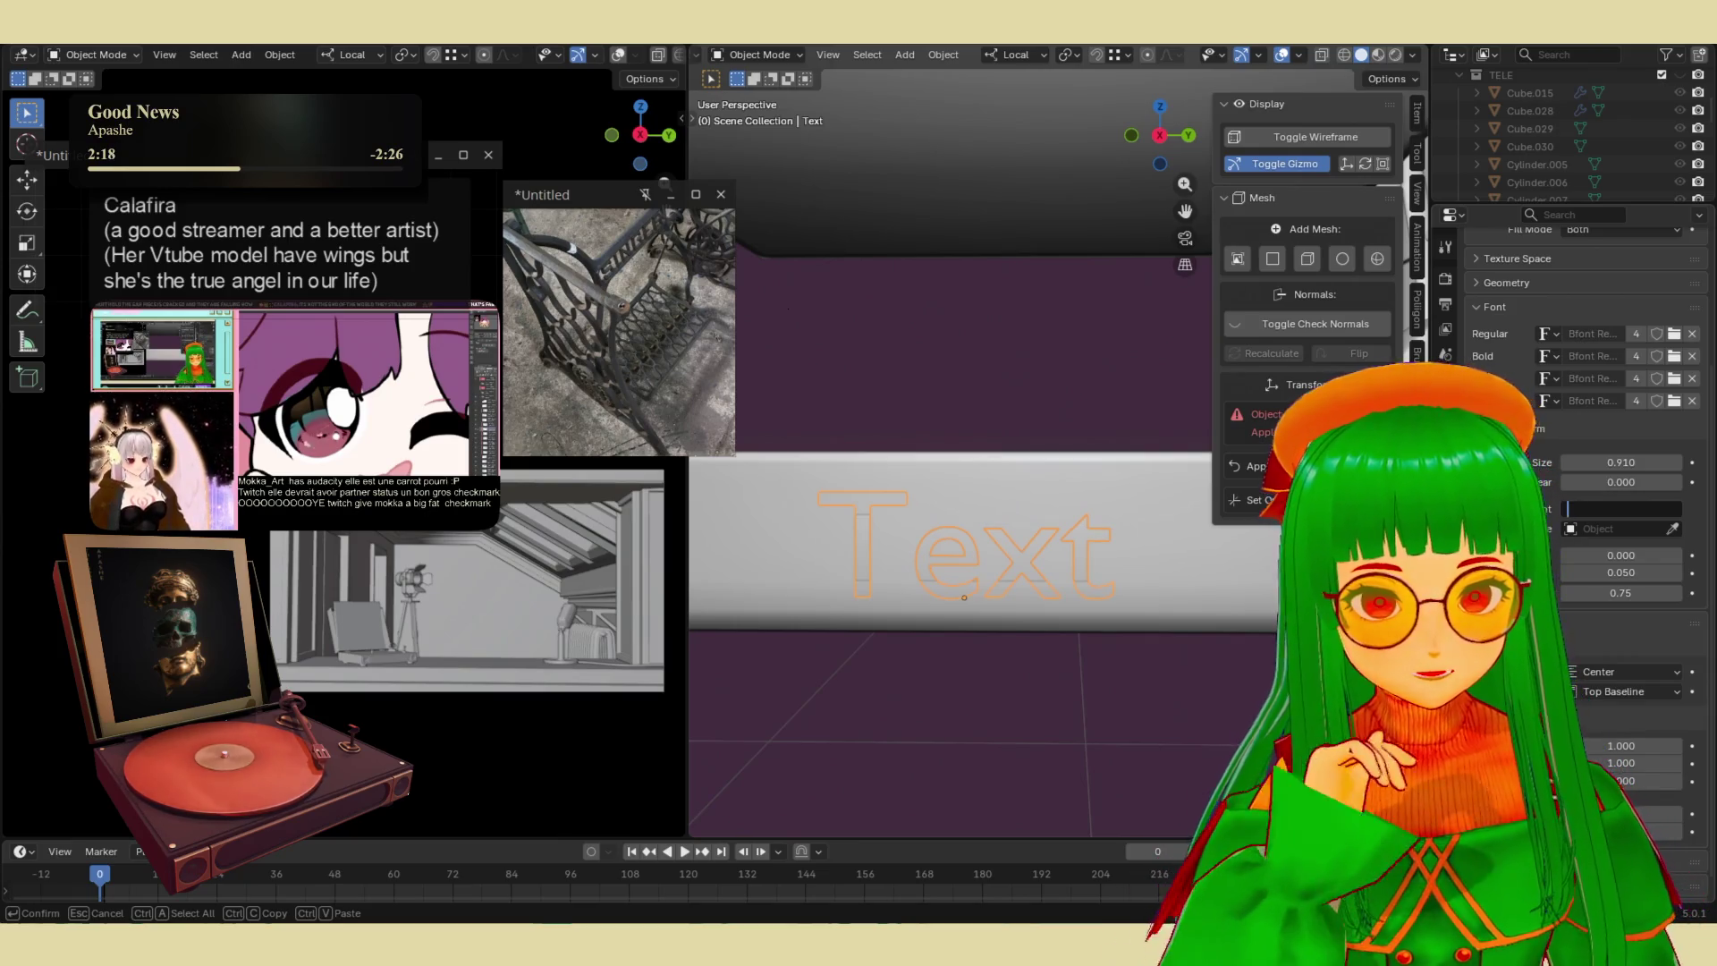
key("Escape")
scroll(1582, 537, "down", 5)
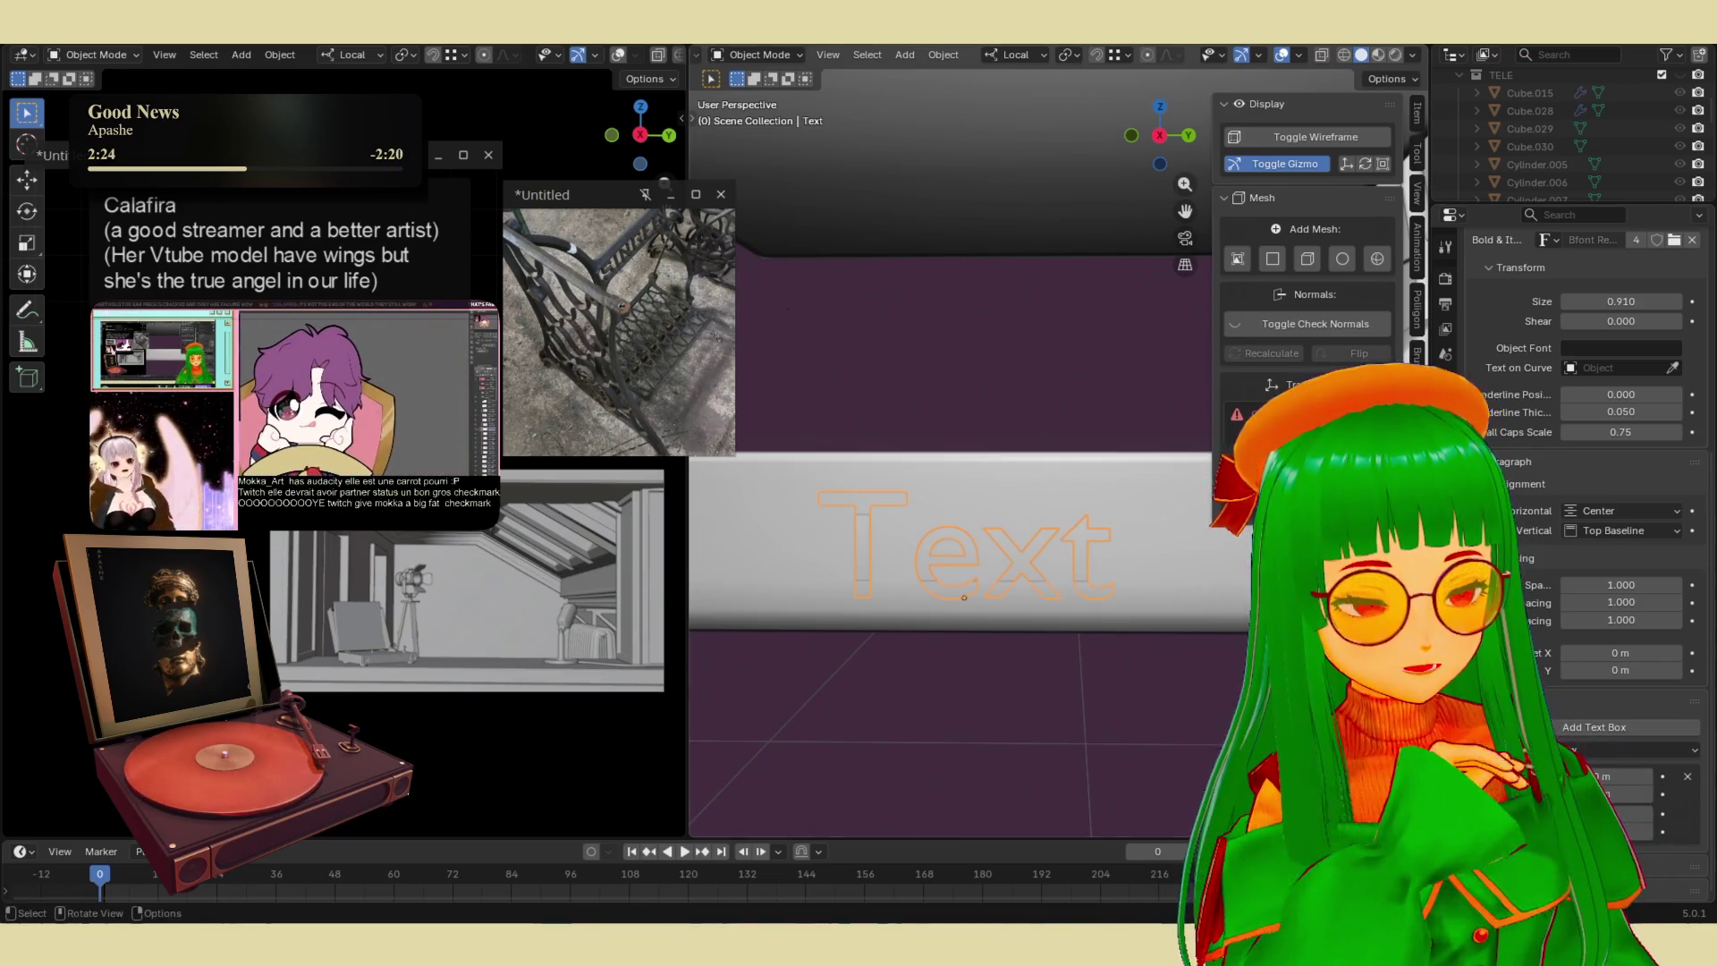
scroll(1592, 537, "up", 4)
scroll(1144, 626, "down", 4)
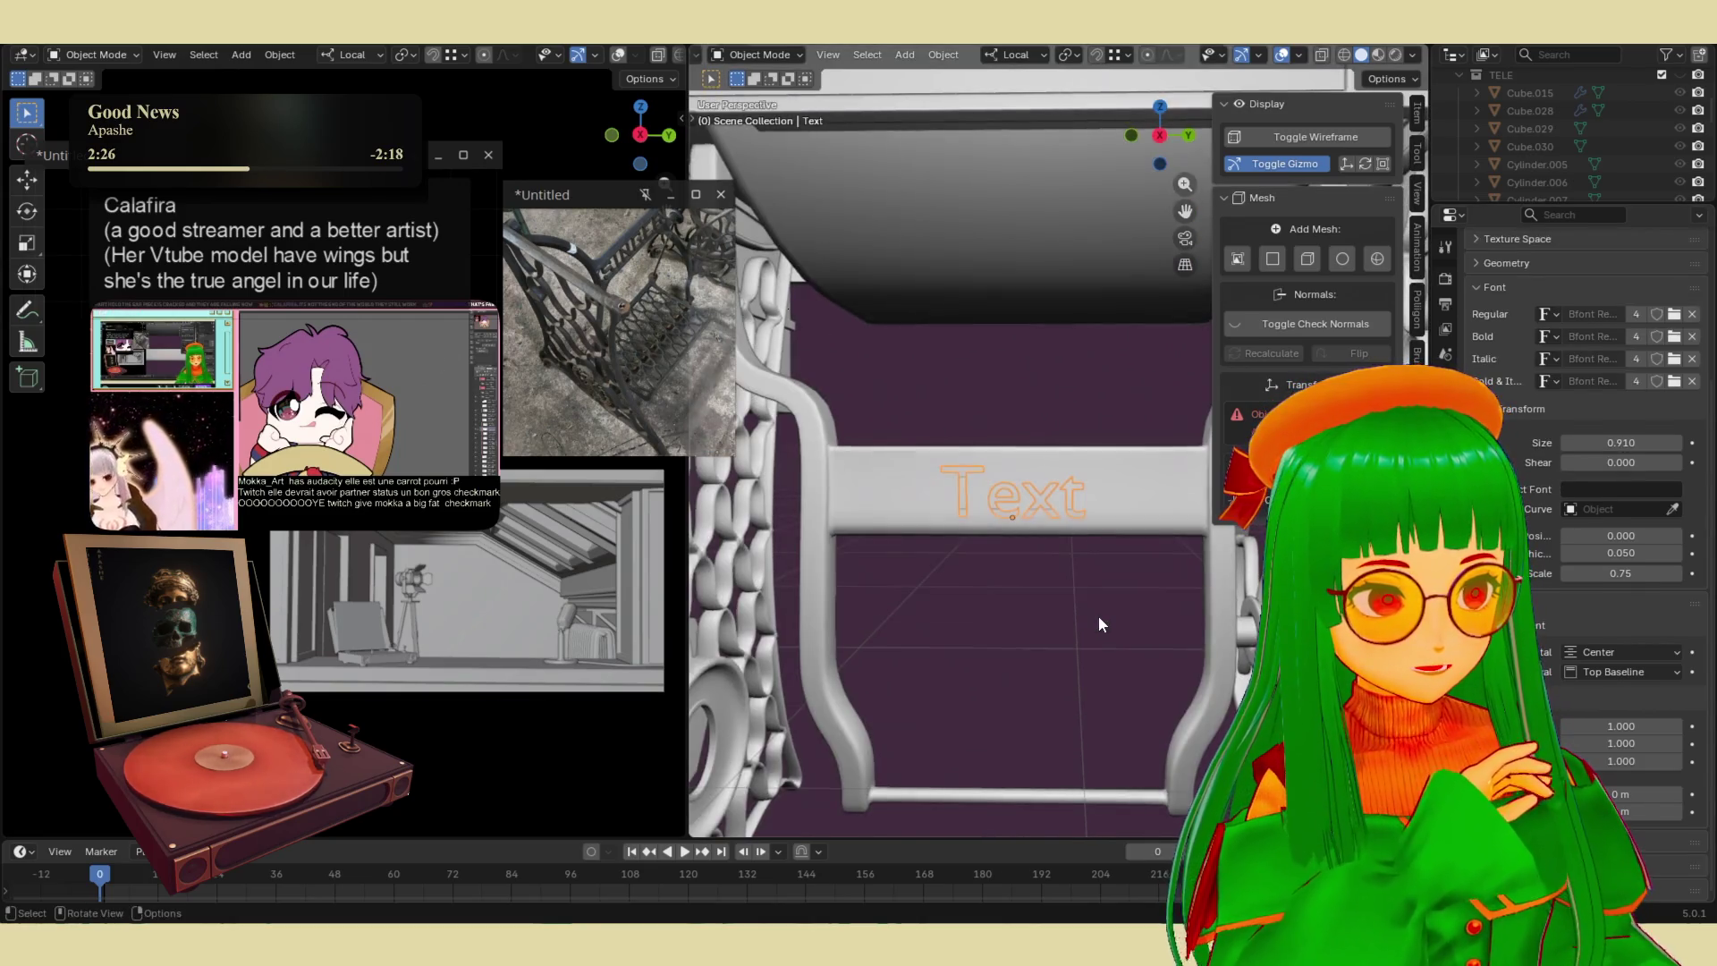
scroll(1098, 625, "up", 3)
scroll(1118, 646, "down", 2, "shift")
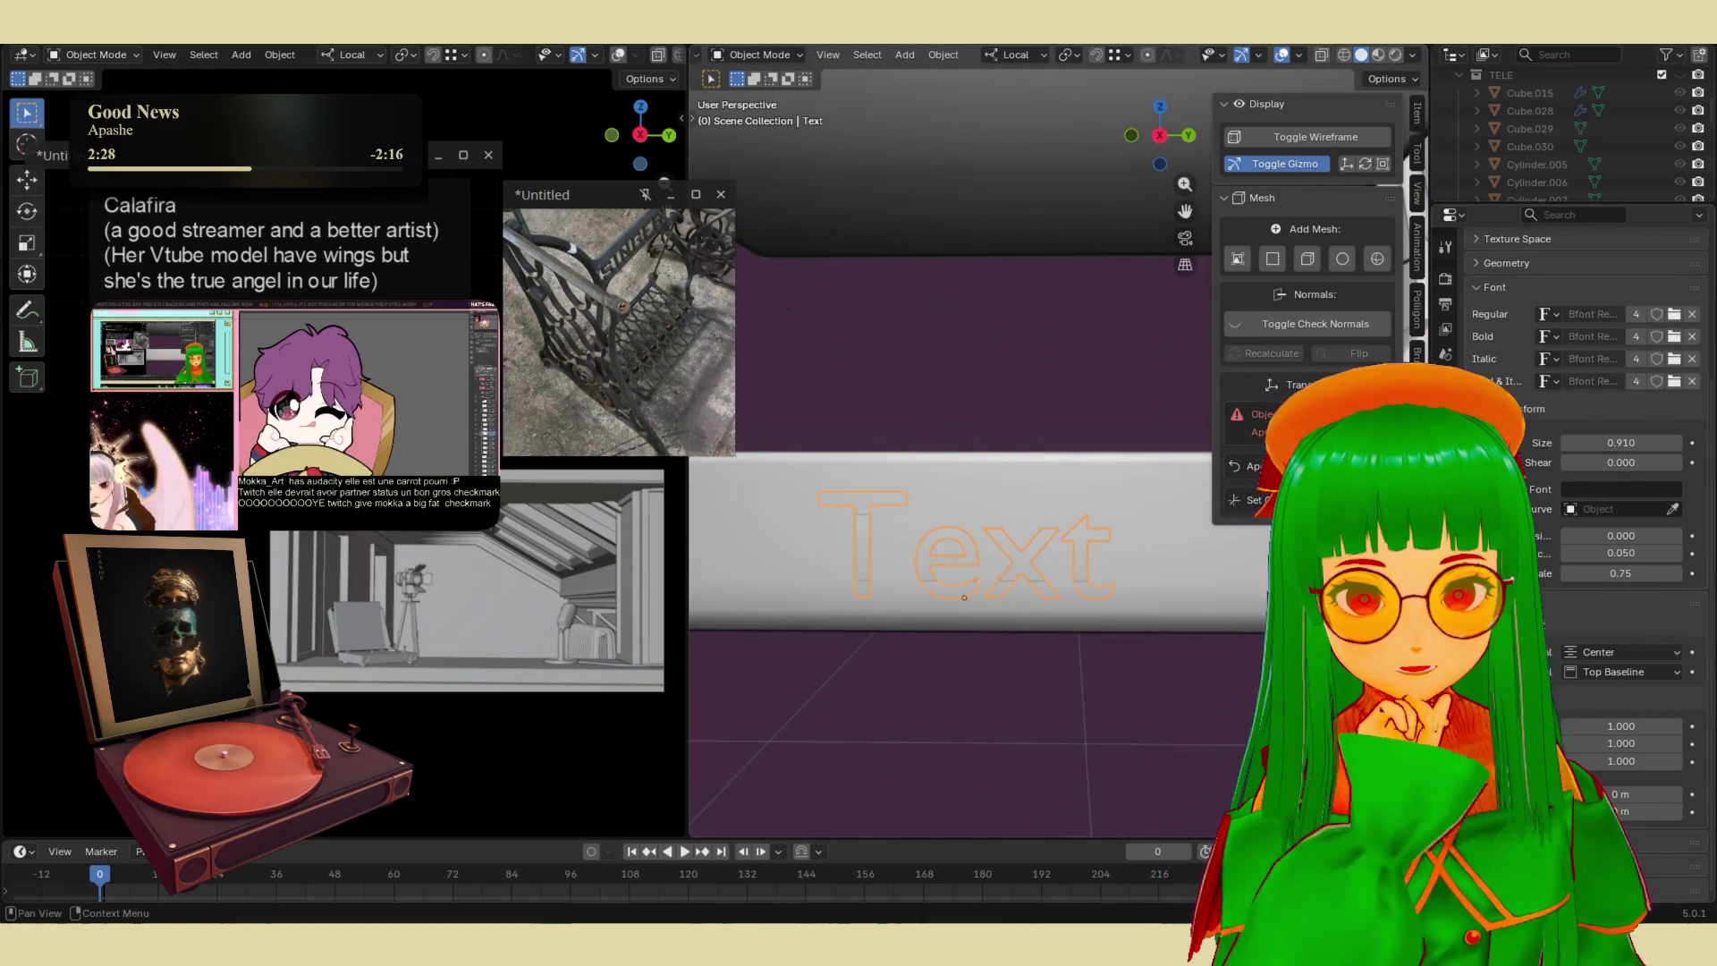
scroll(1592, 537, "down", 2)
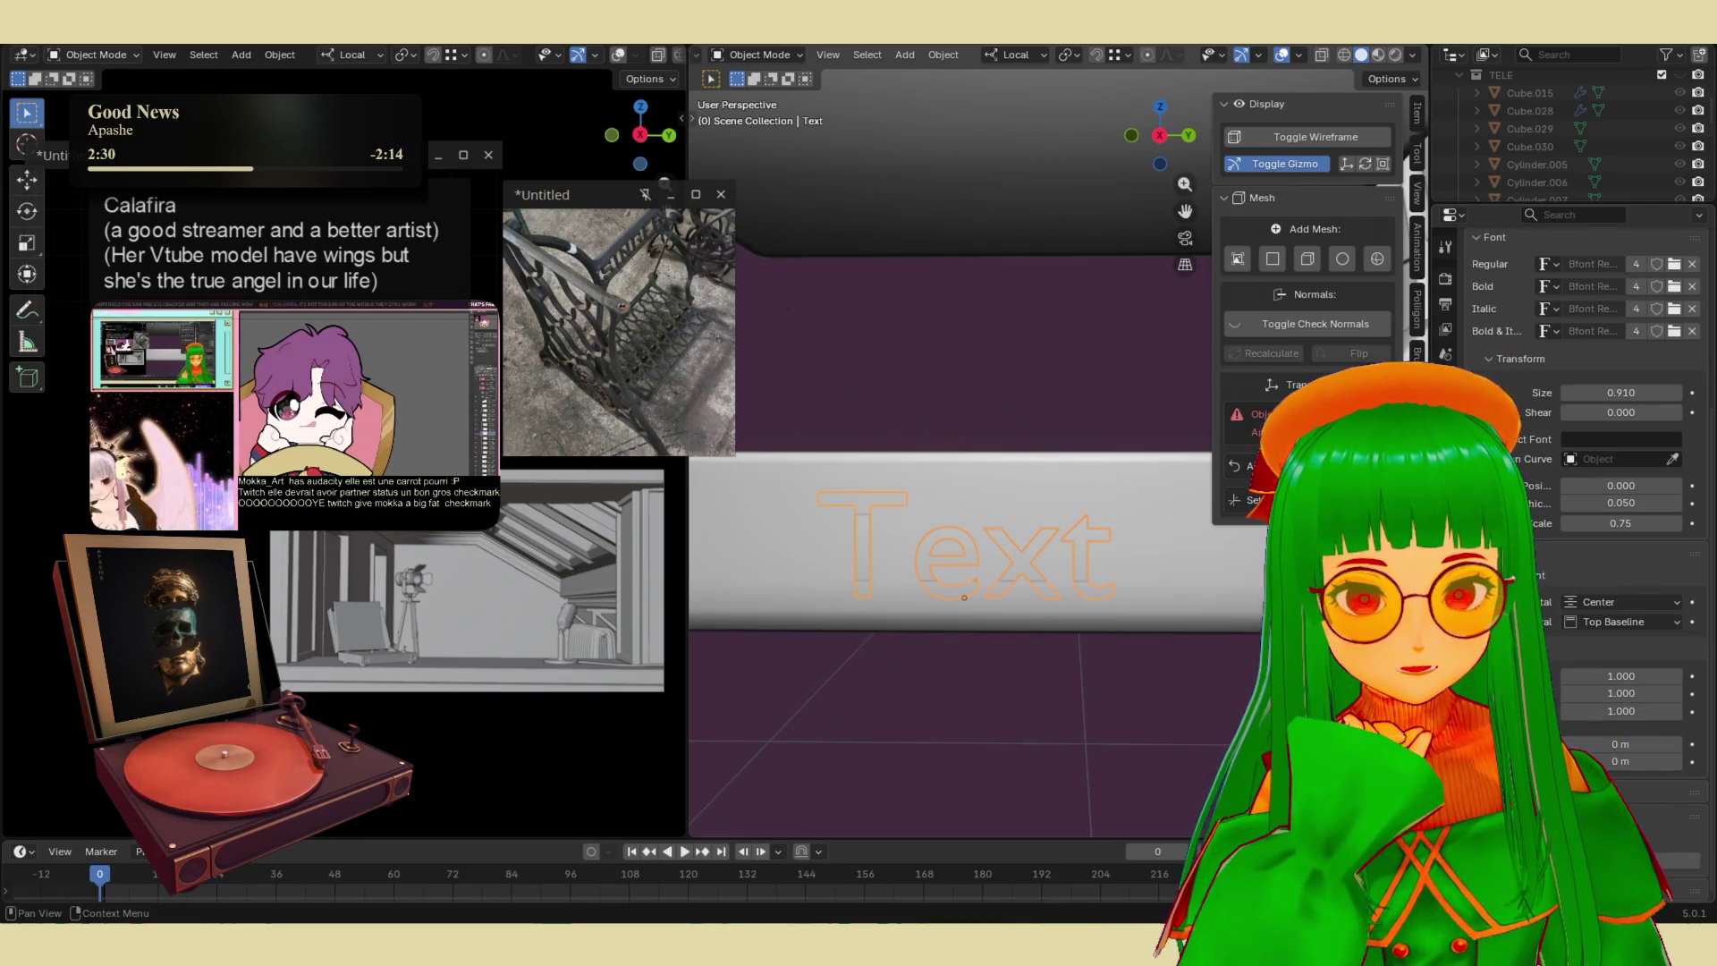
scroll(1592, 536, "up", 7)
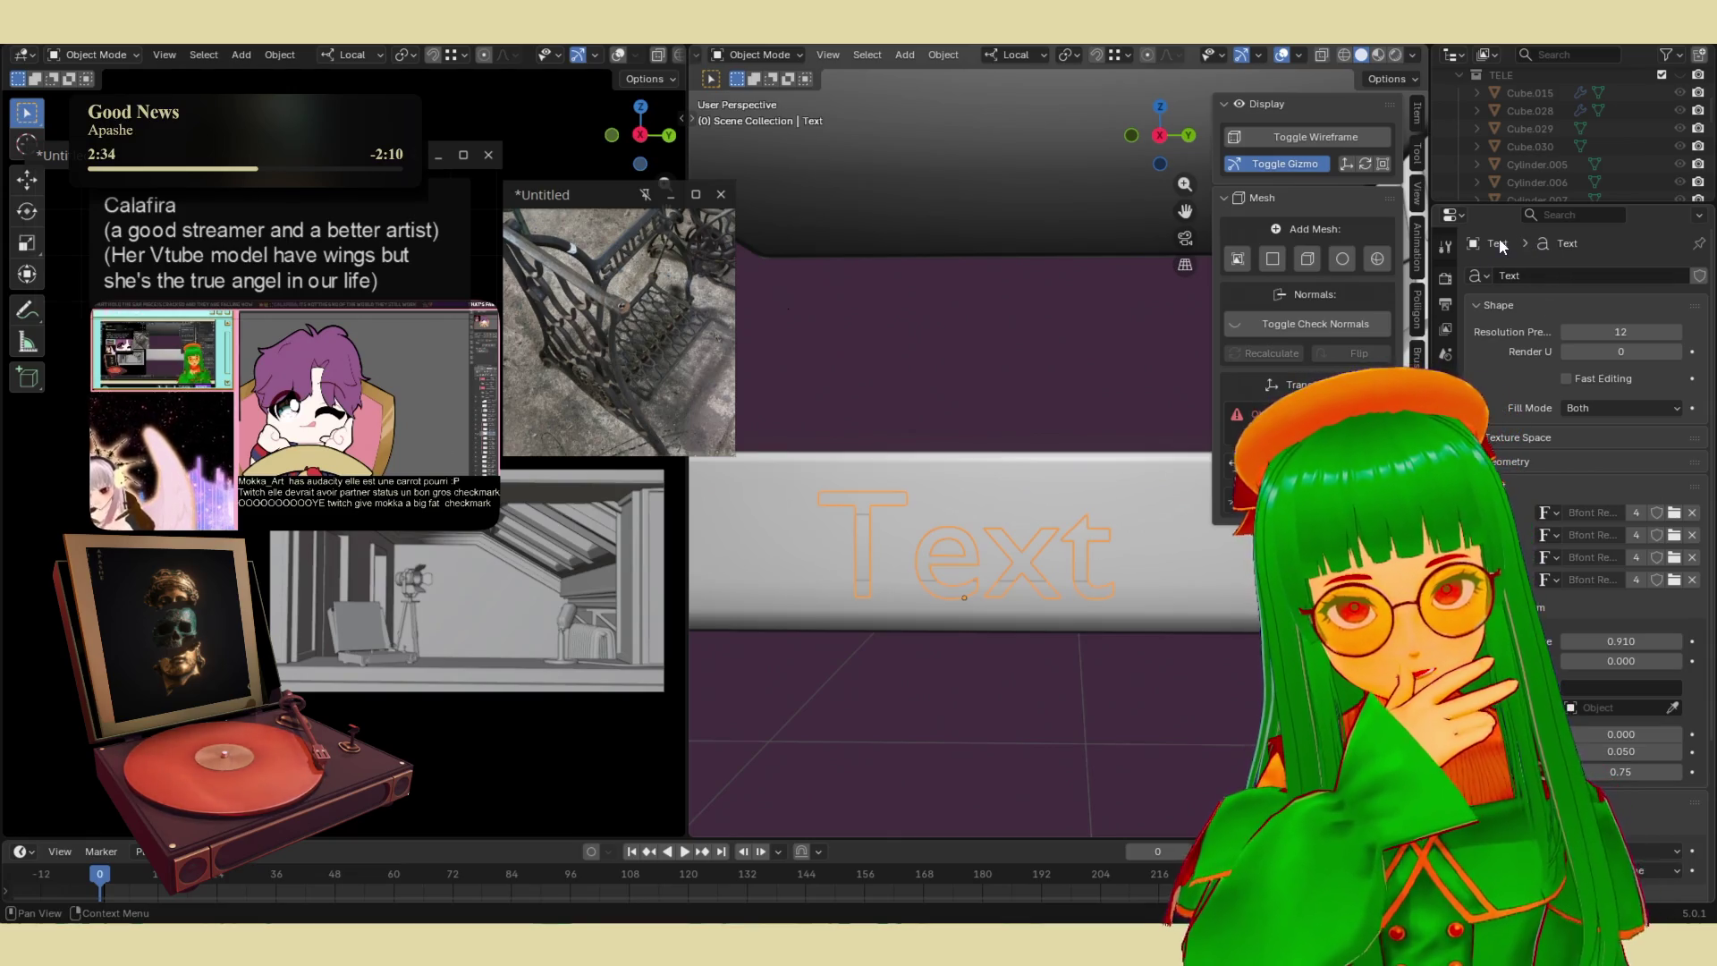
left_click(1541, 272)
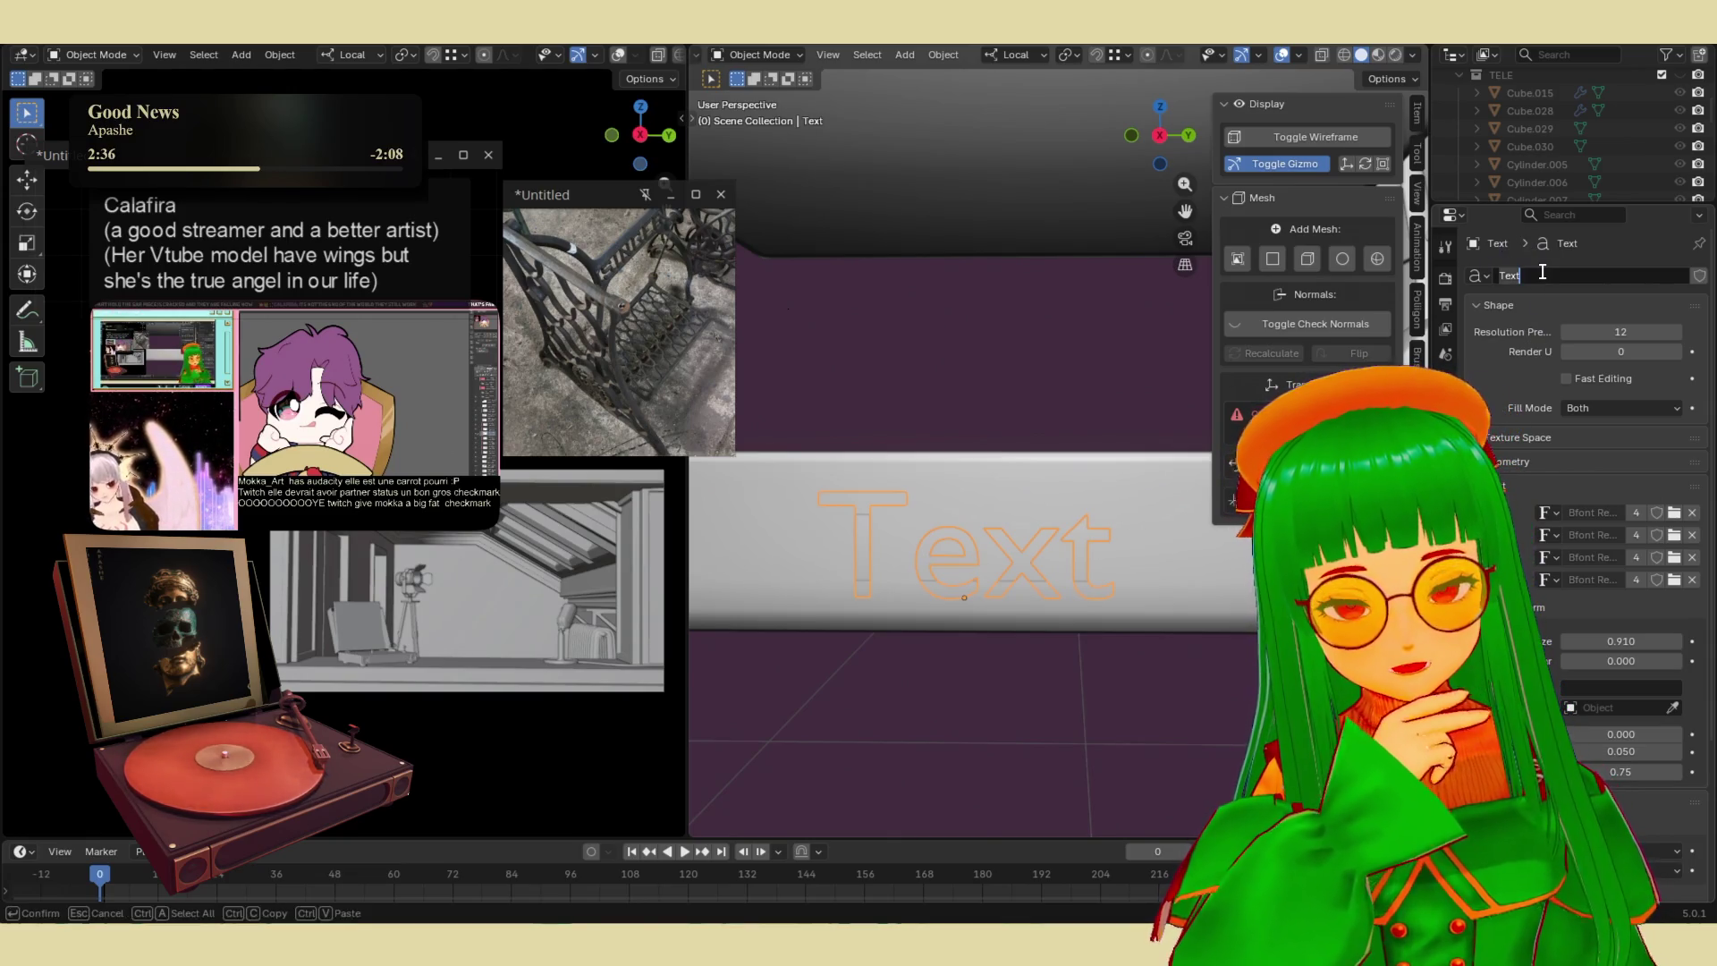
- Rename the text data-block to MOKKA
type("M")
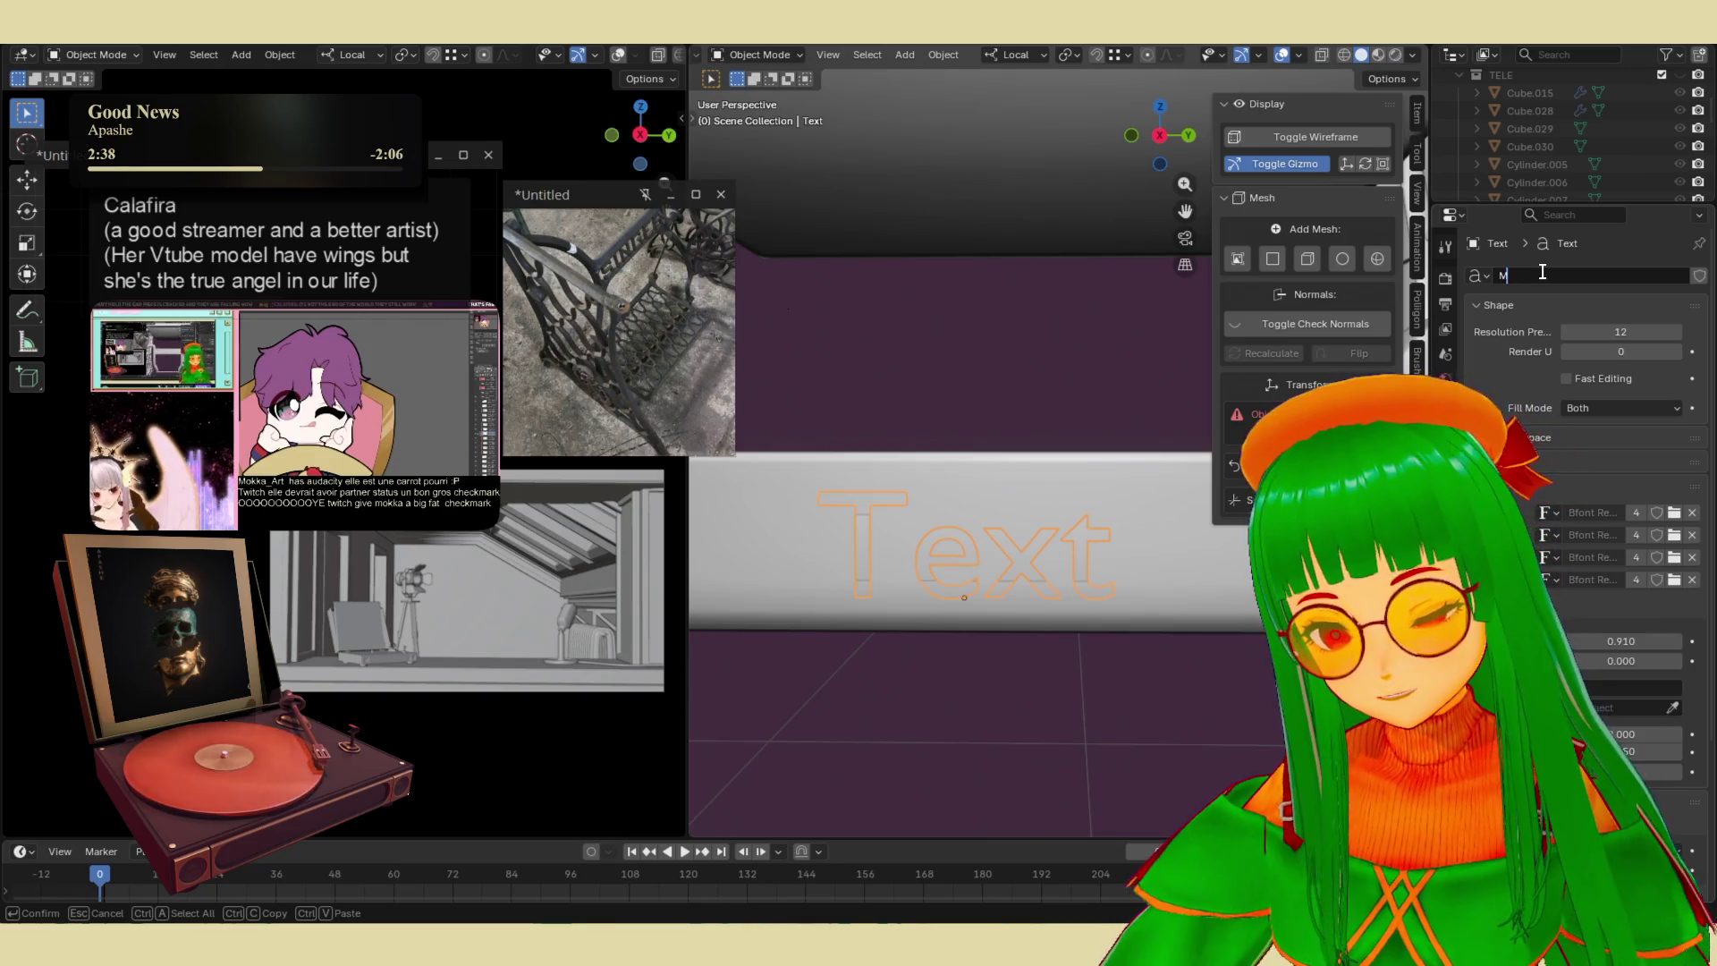
type("o")
key("BackSpace")
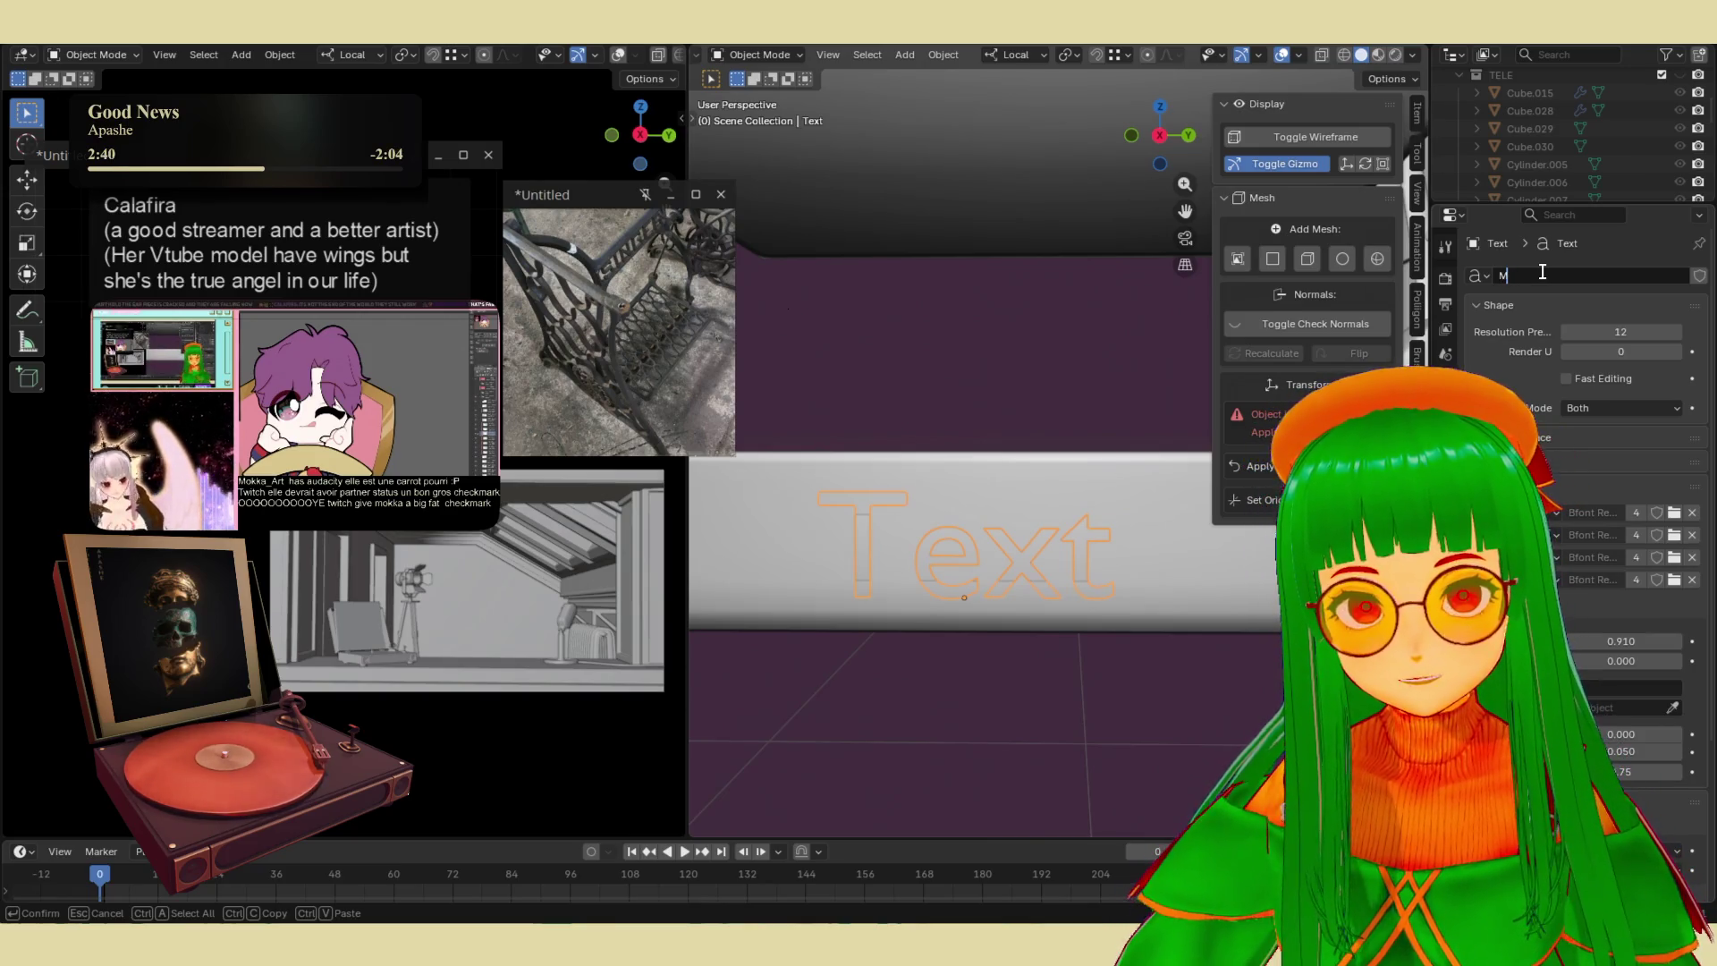
key("Return")
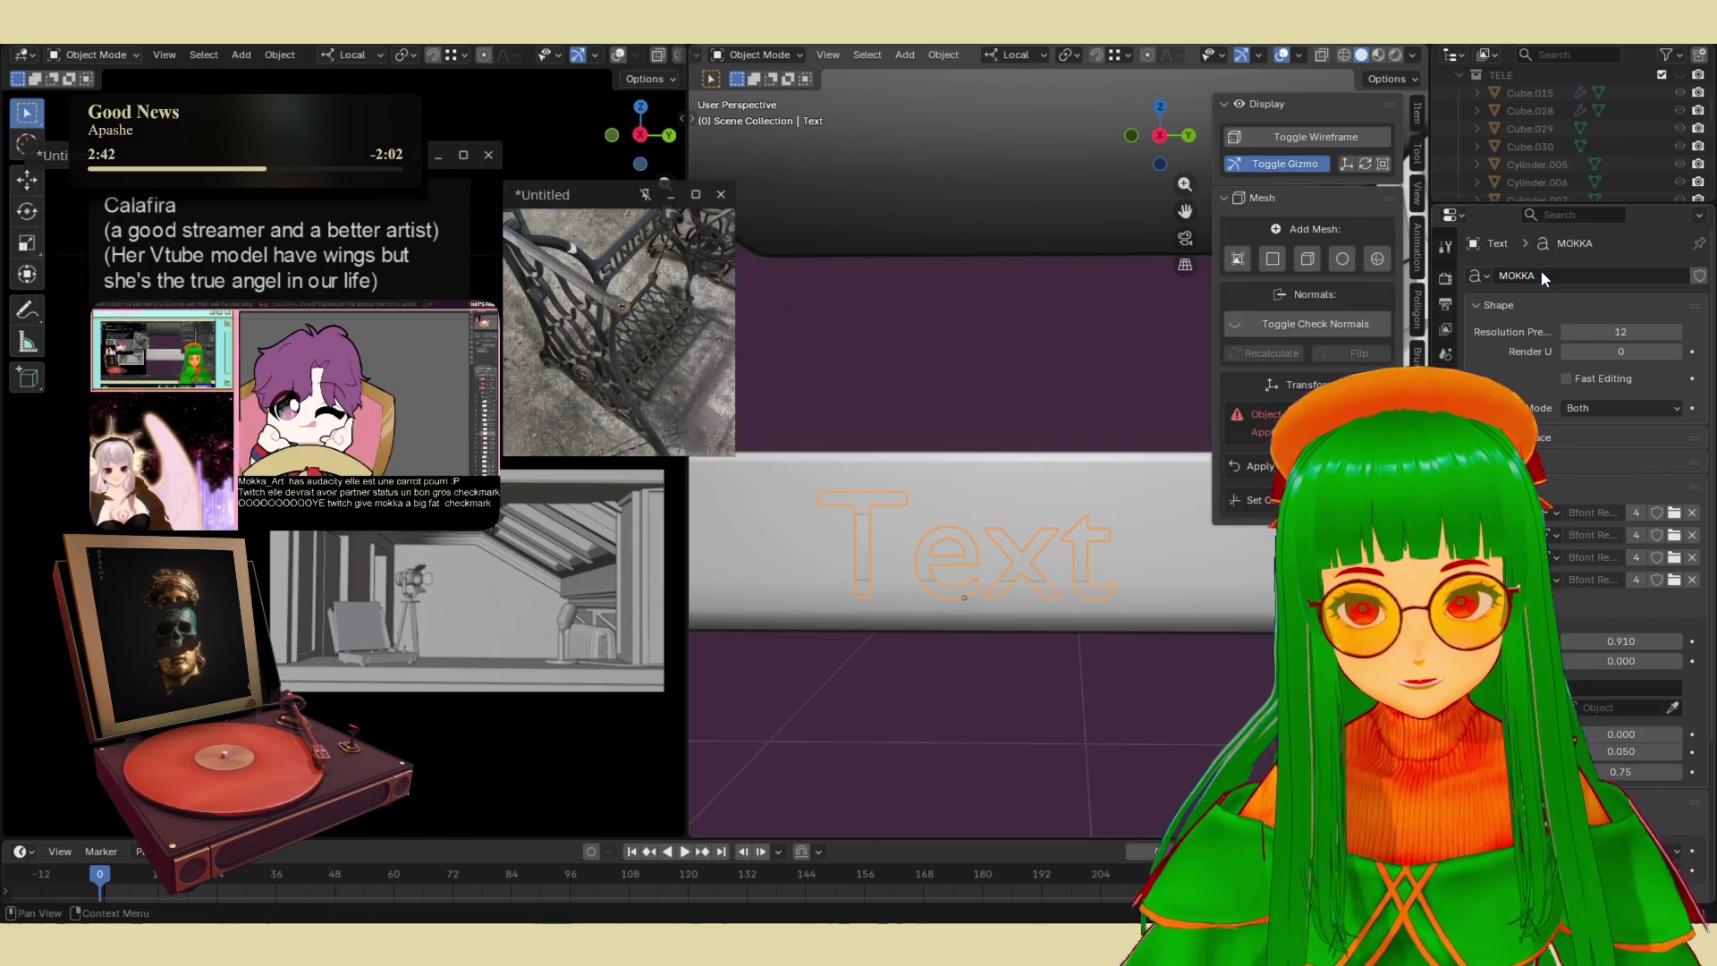
- Select the Text object and lift it about 0.07183 m along its local Z
middle_click_drag(1311, 347, 1050, 356)
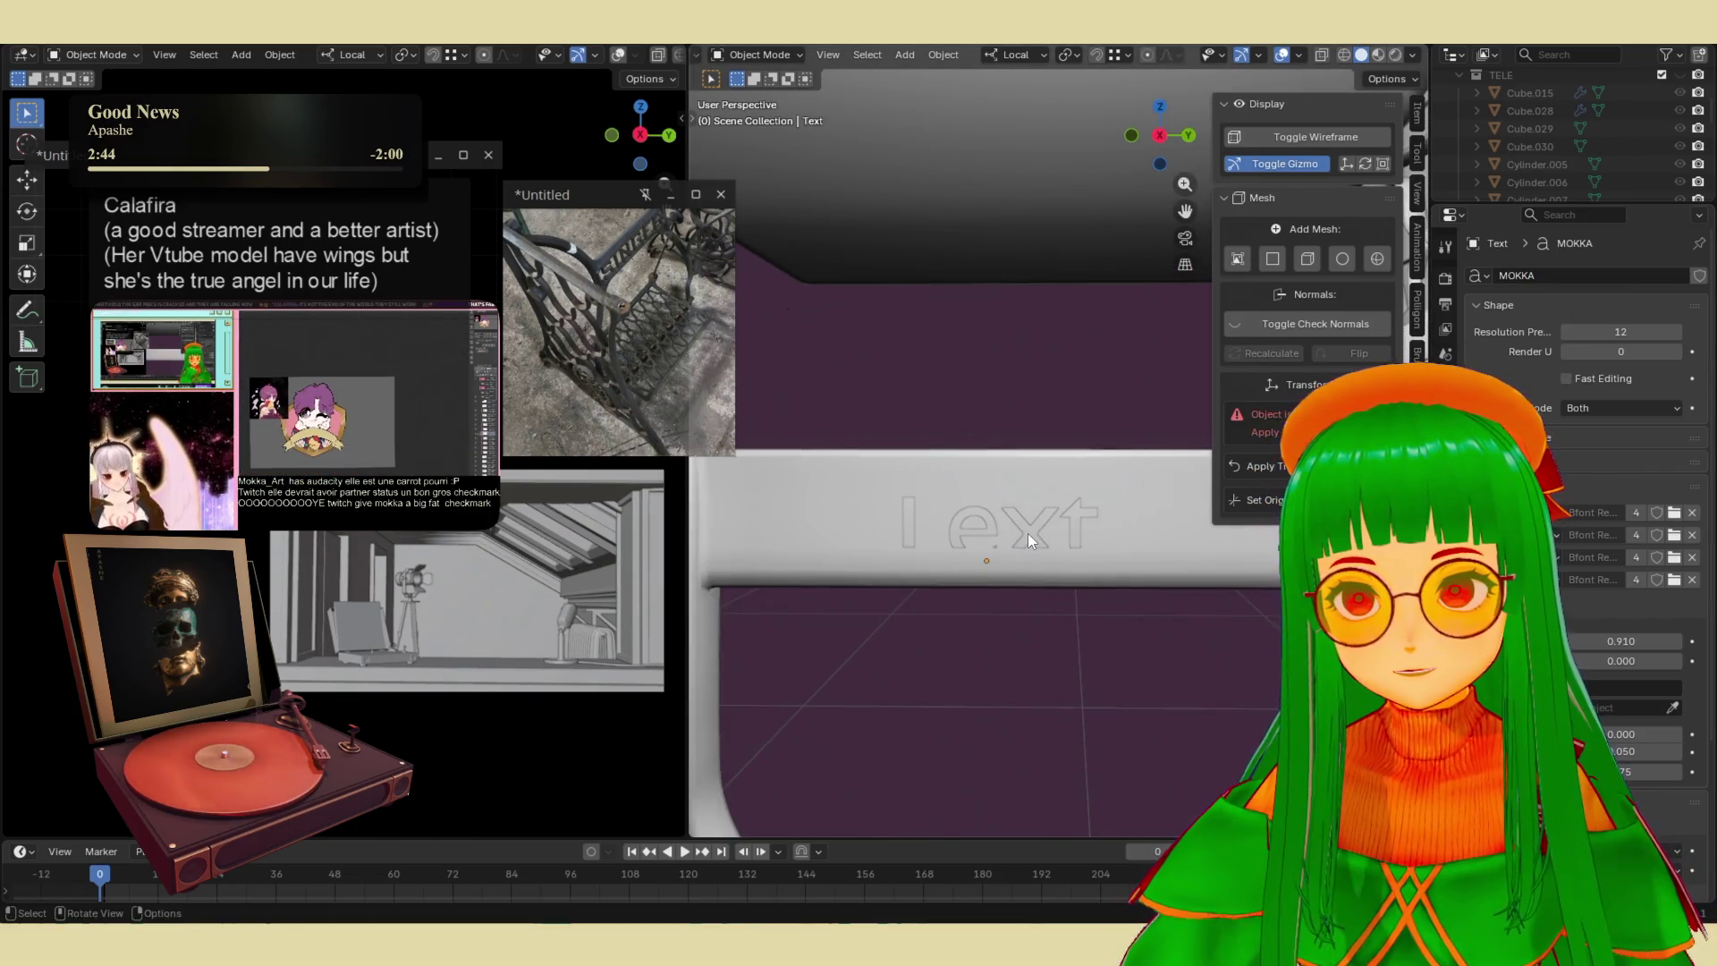
left_click(1033, 526)
middle_click_drag(1030, 512, 1145, 536)
key("g")
key("z")
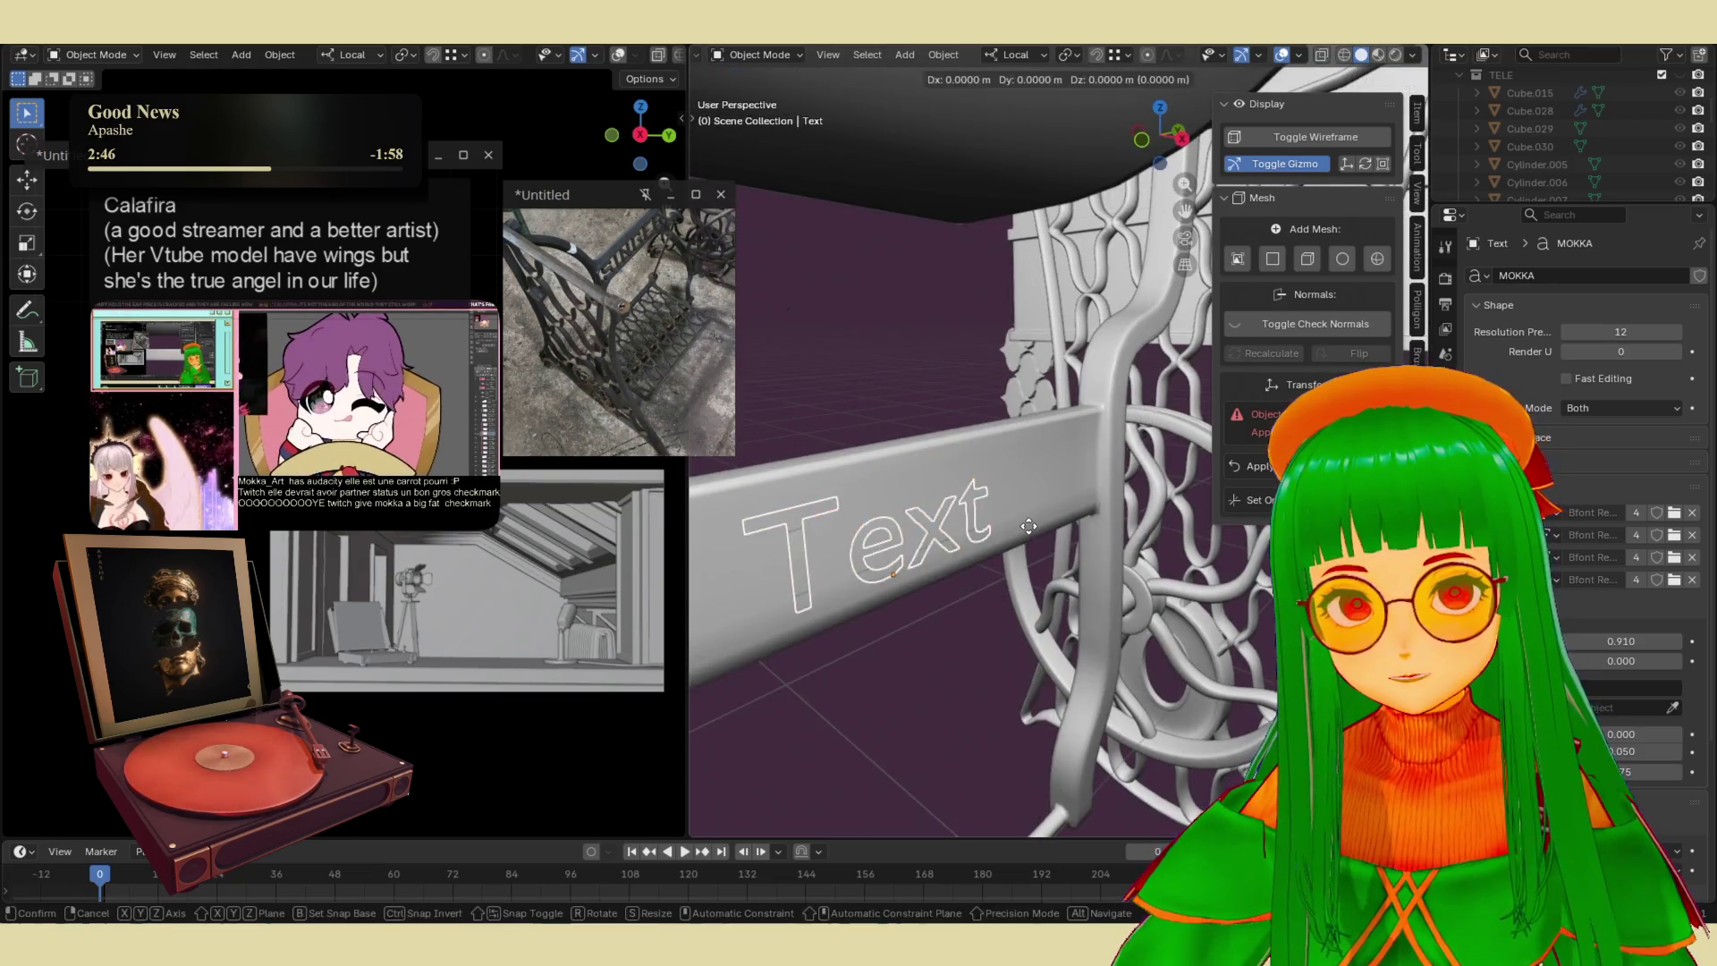
left_click(1081, 542)
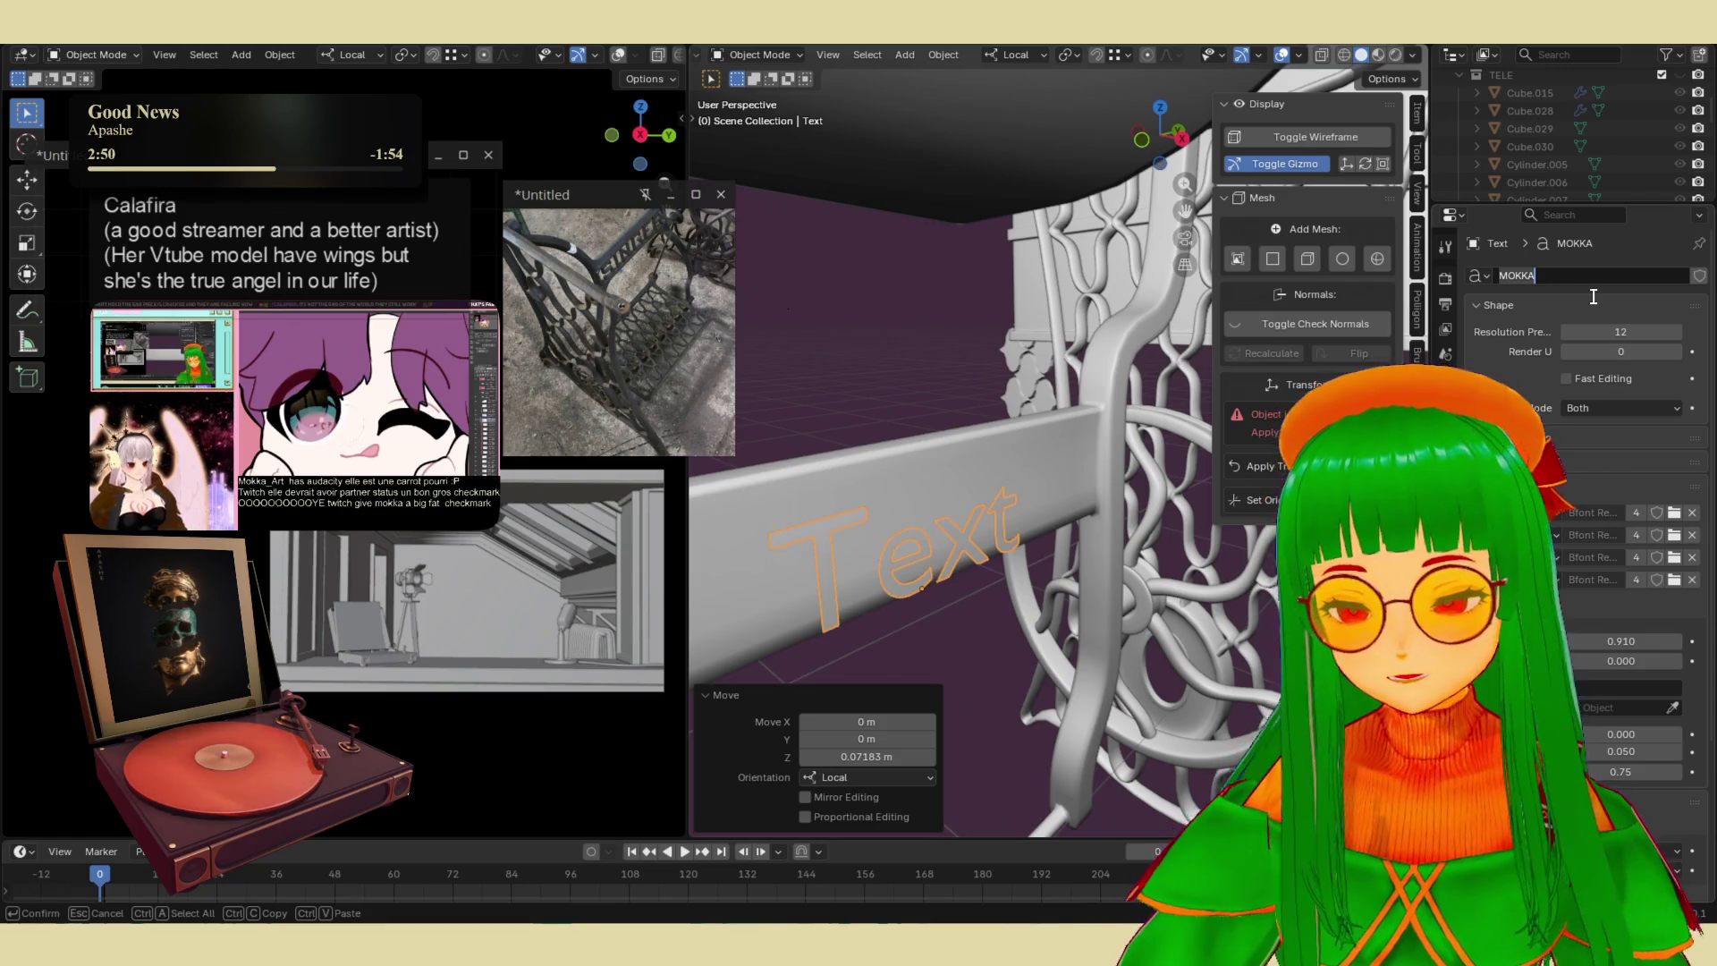
- Browse the curve data list and text settings unchanged, then show the object's transform settings
left_click(1484, 276)
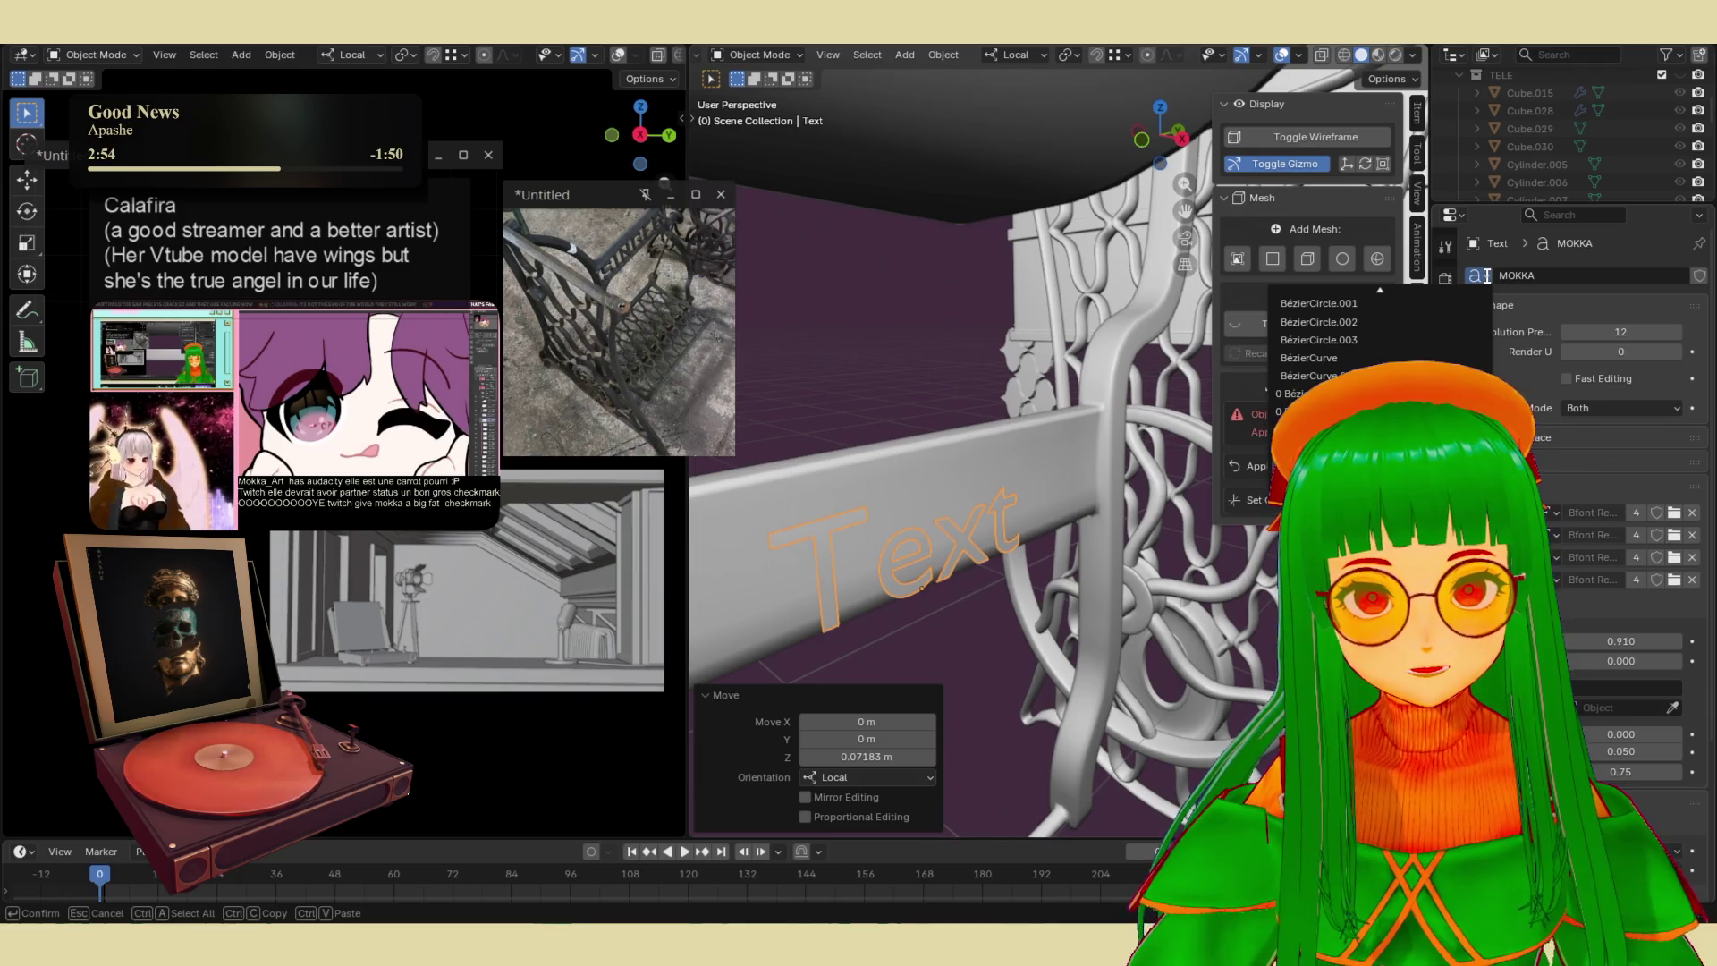
left_click(1542, 413)
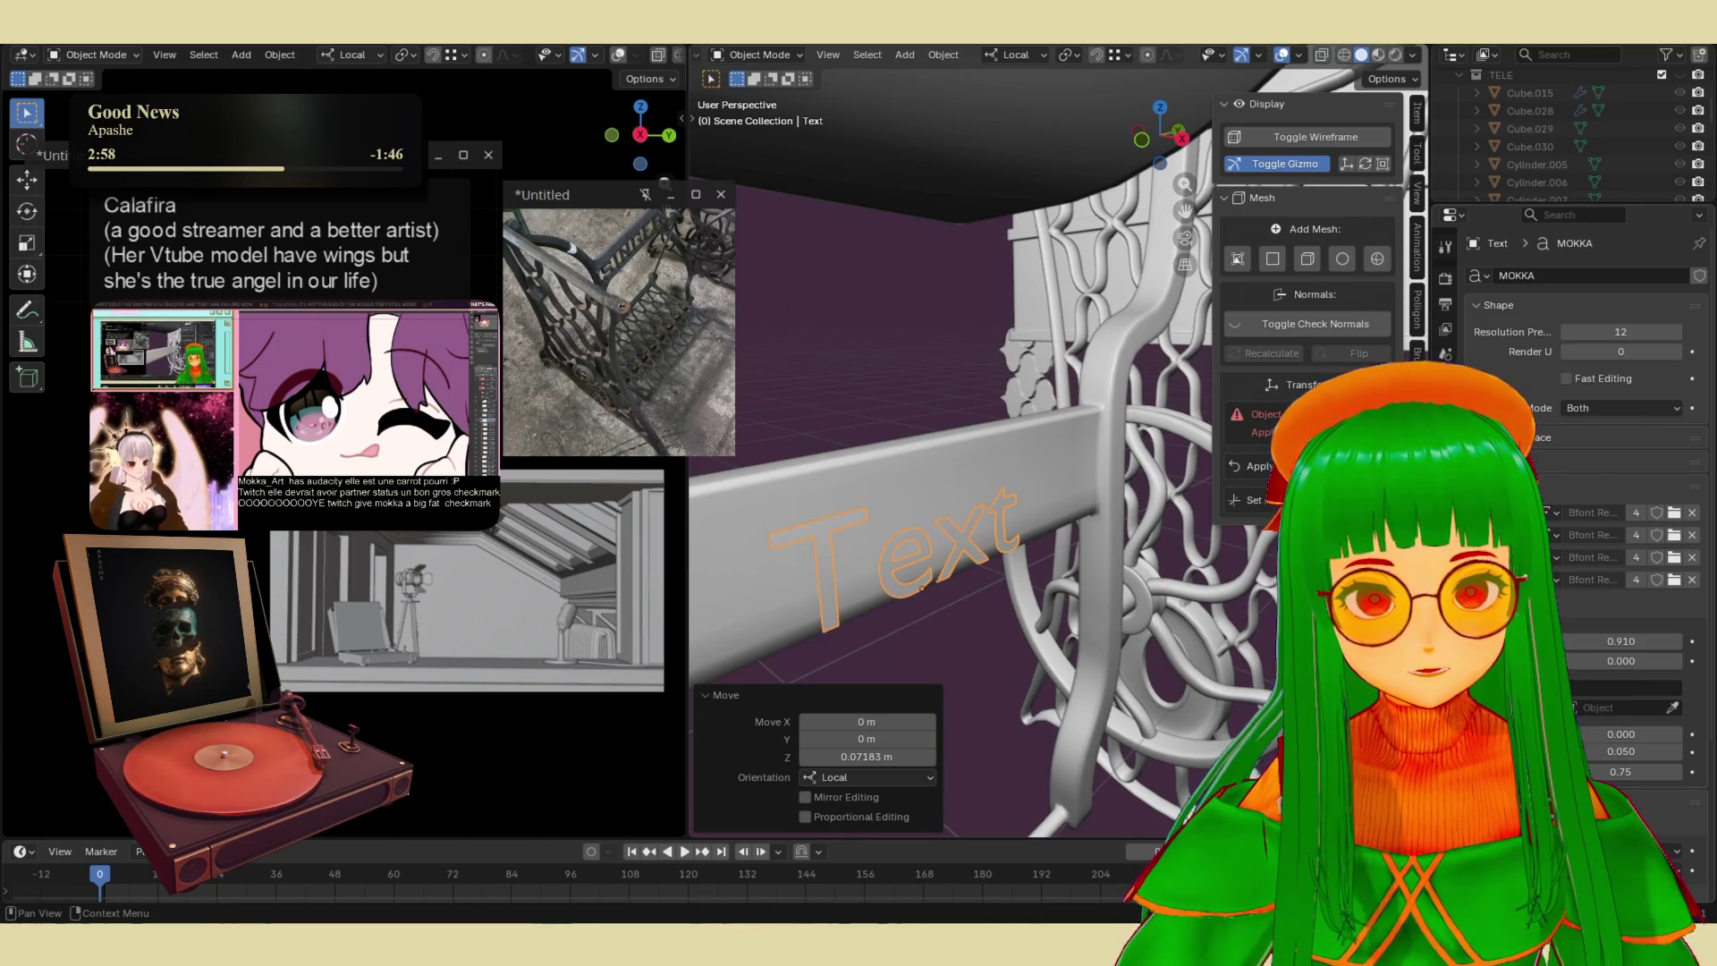
scroll(1573, 536, "down", 5)
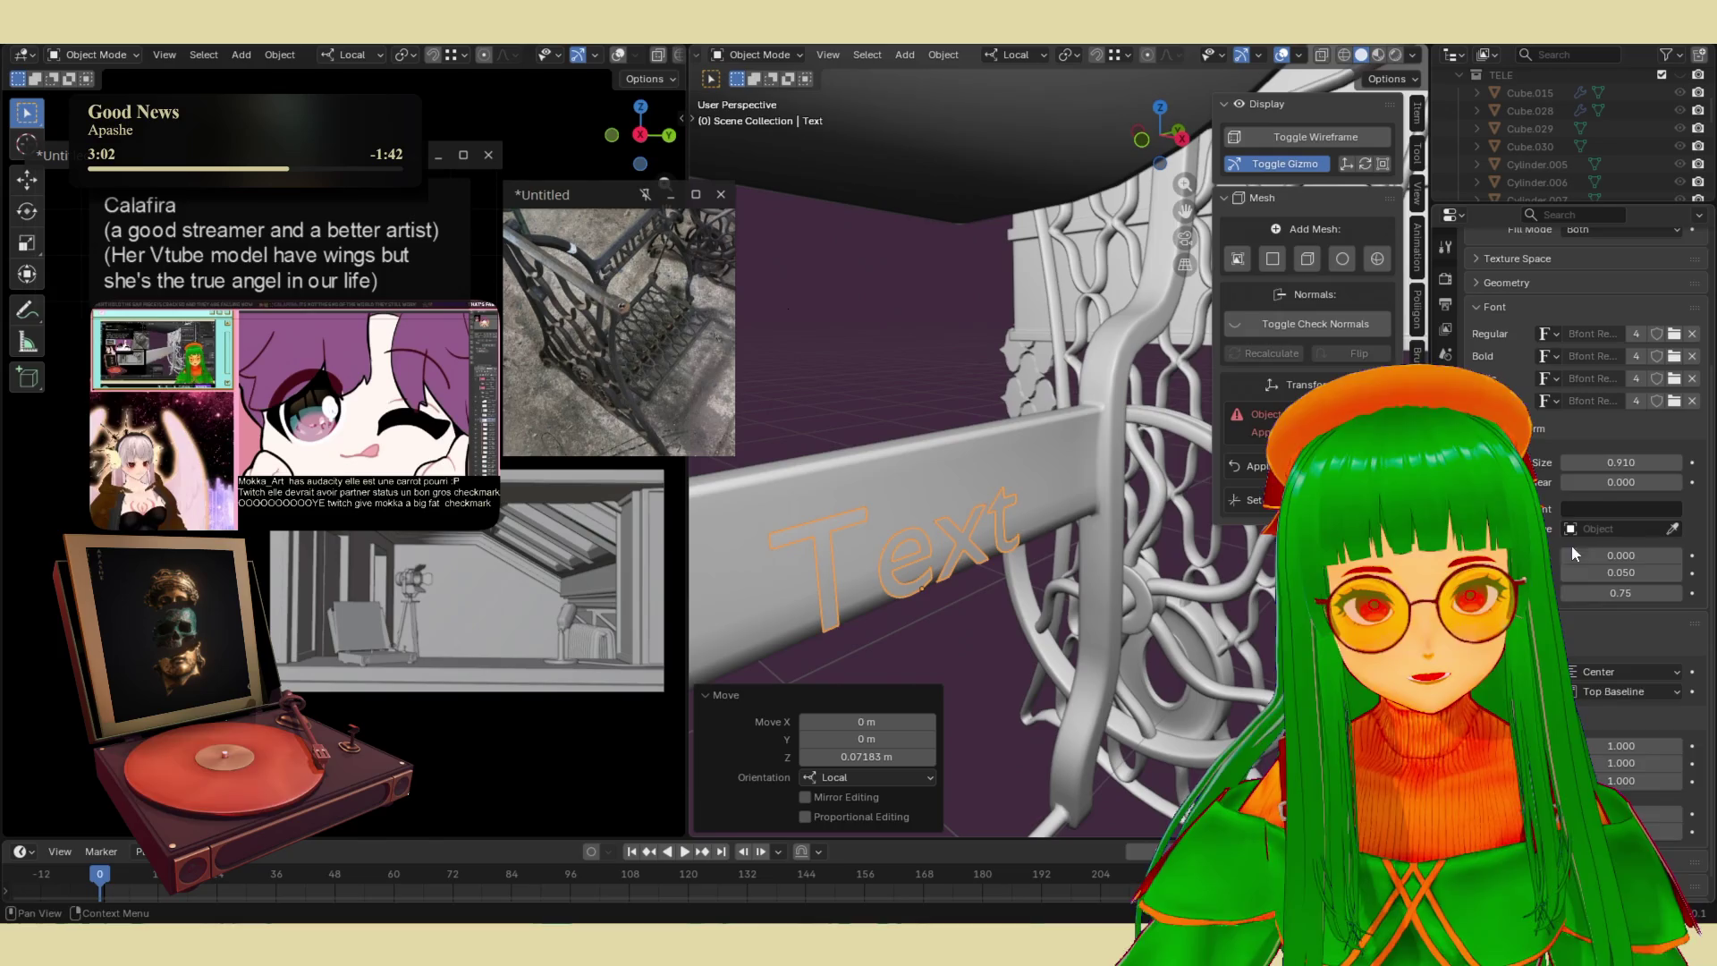
scroll(1589, 644, "down", 1)
scroll(1583, 536, "up", 5)
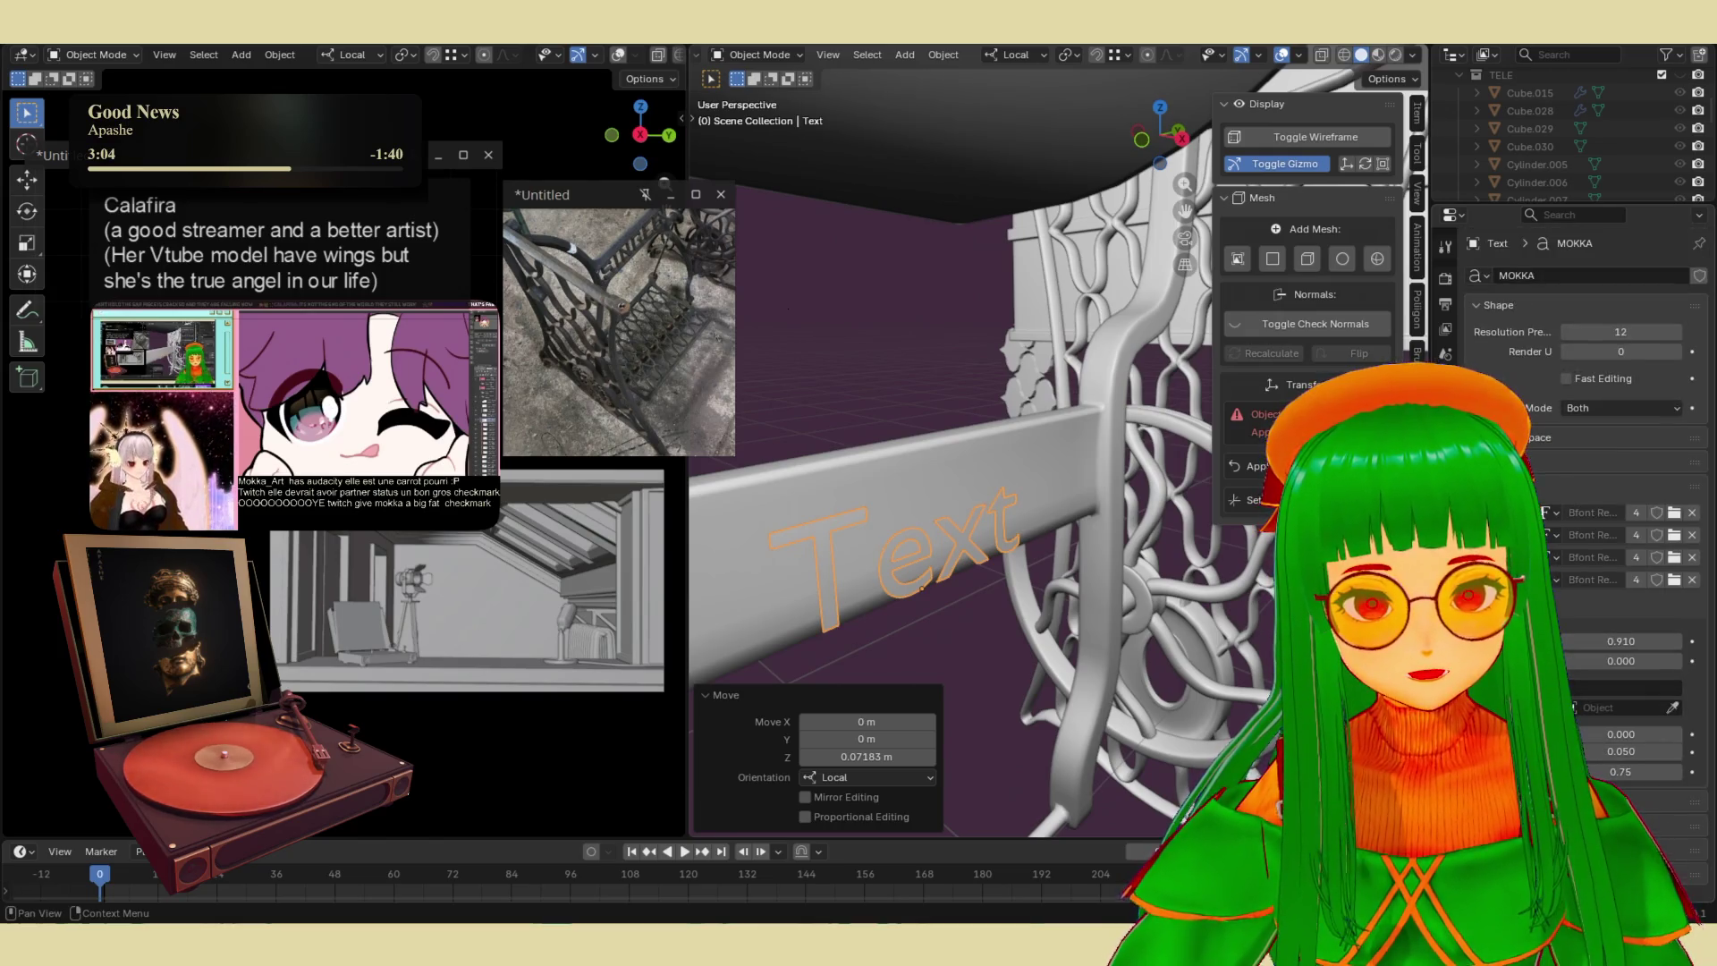
scroll(1580, 678, "down", 5)
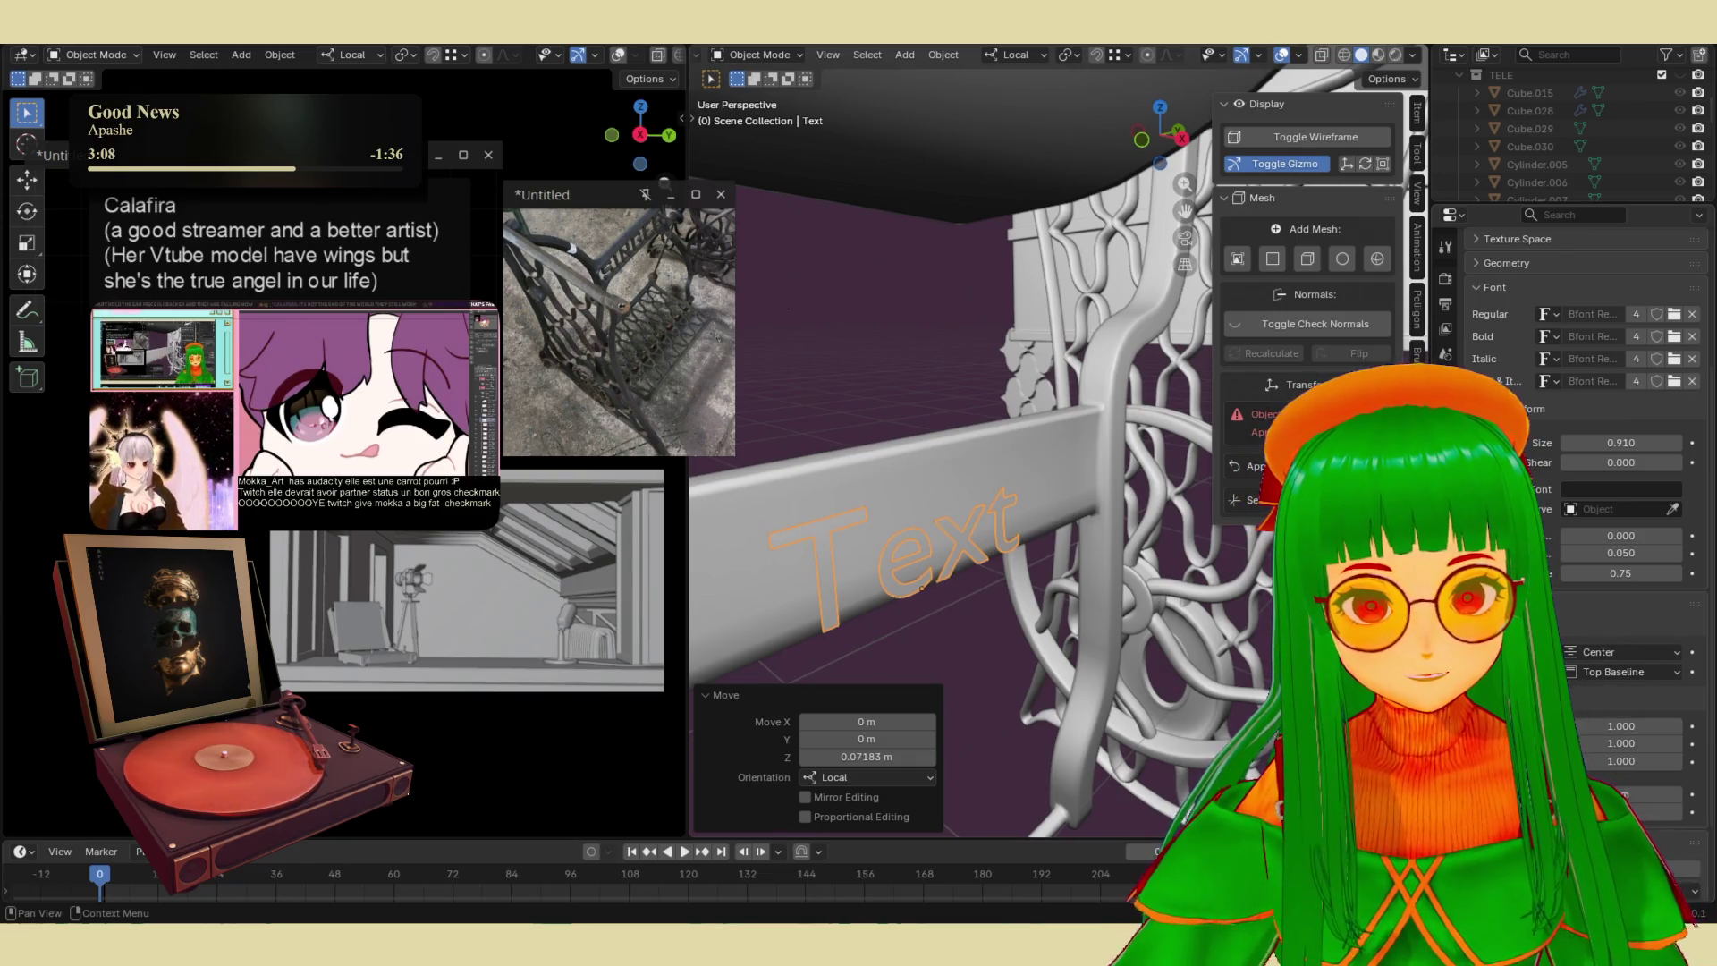
scroll(1583, 536, "down", 4)
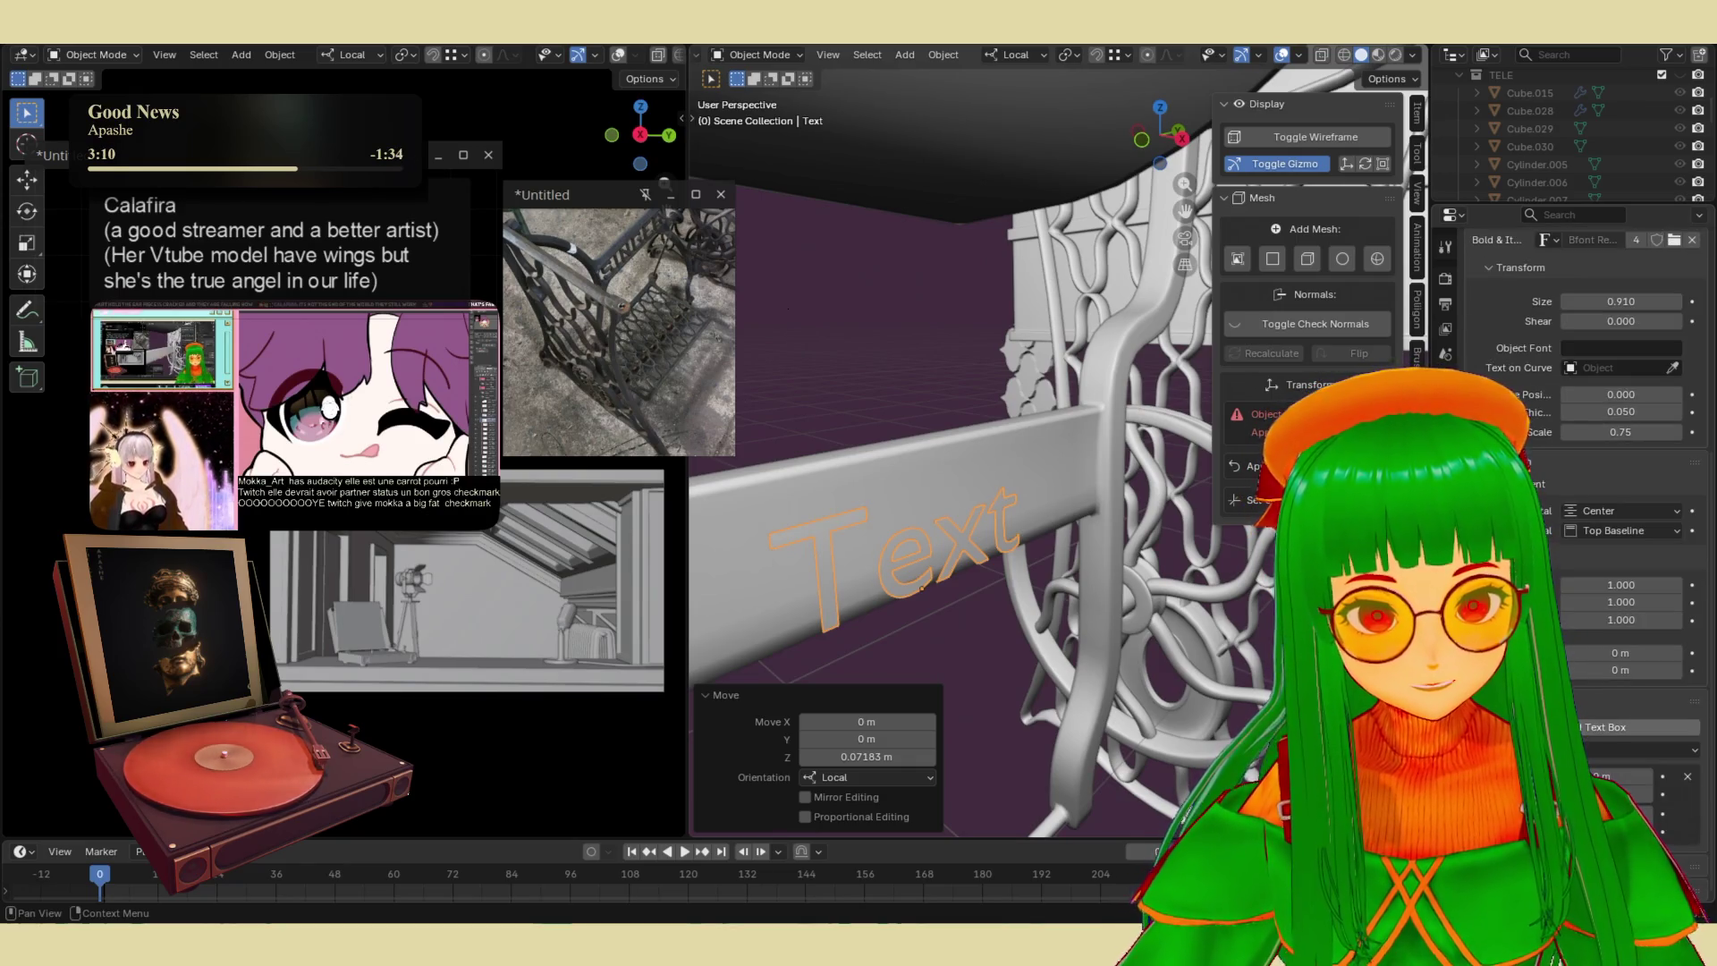
key("g")
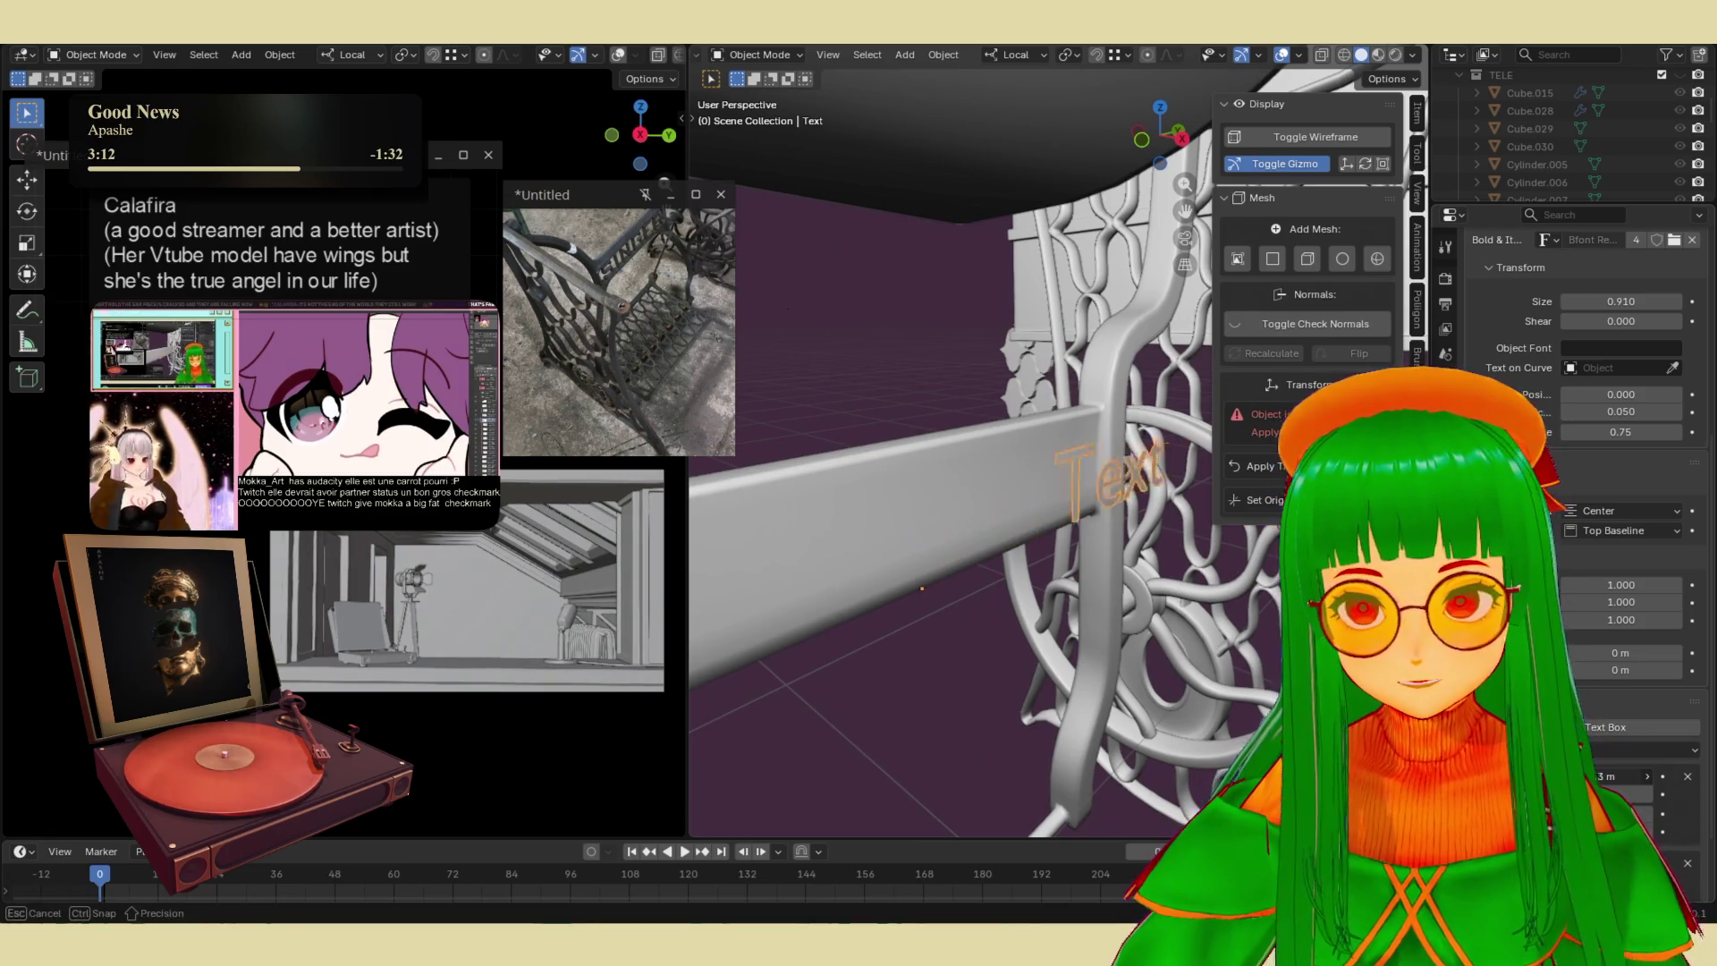
key("Return")
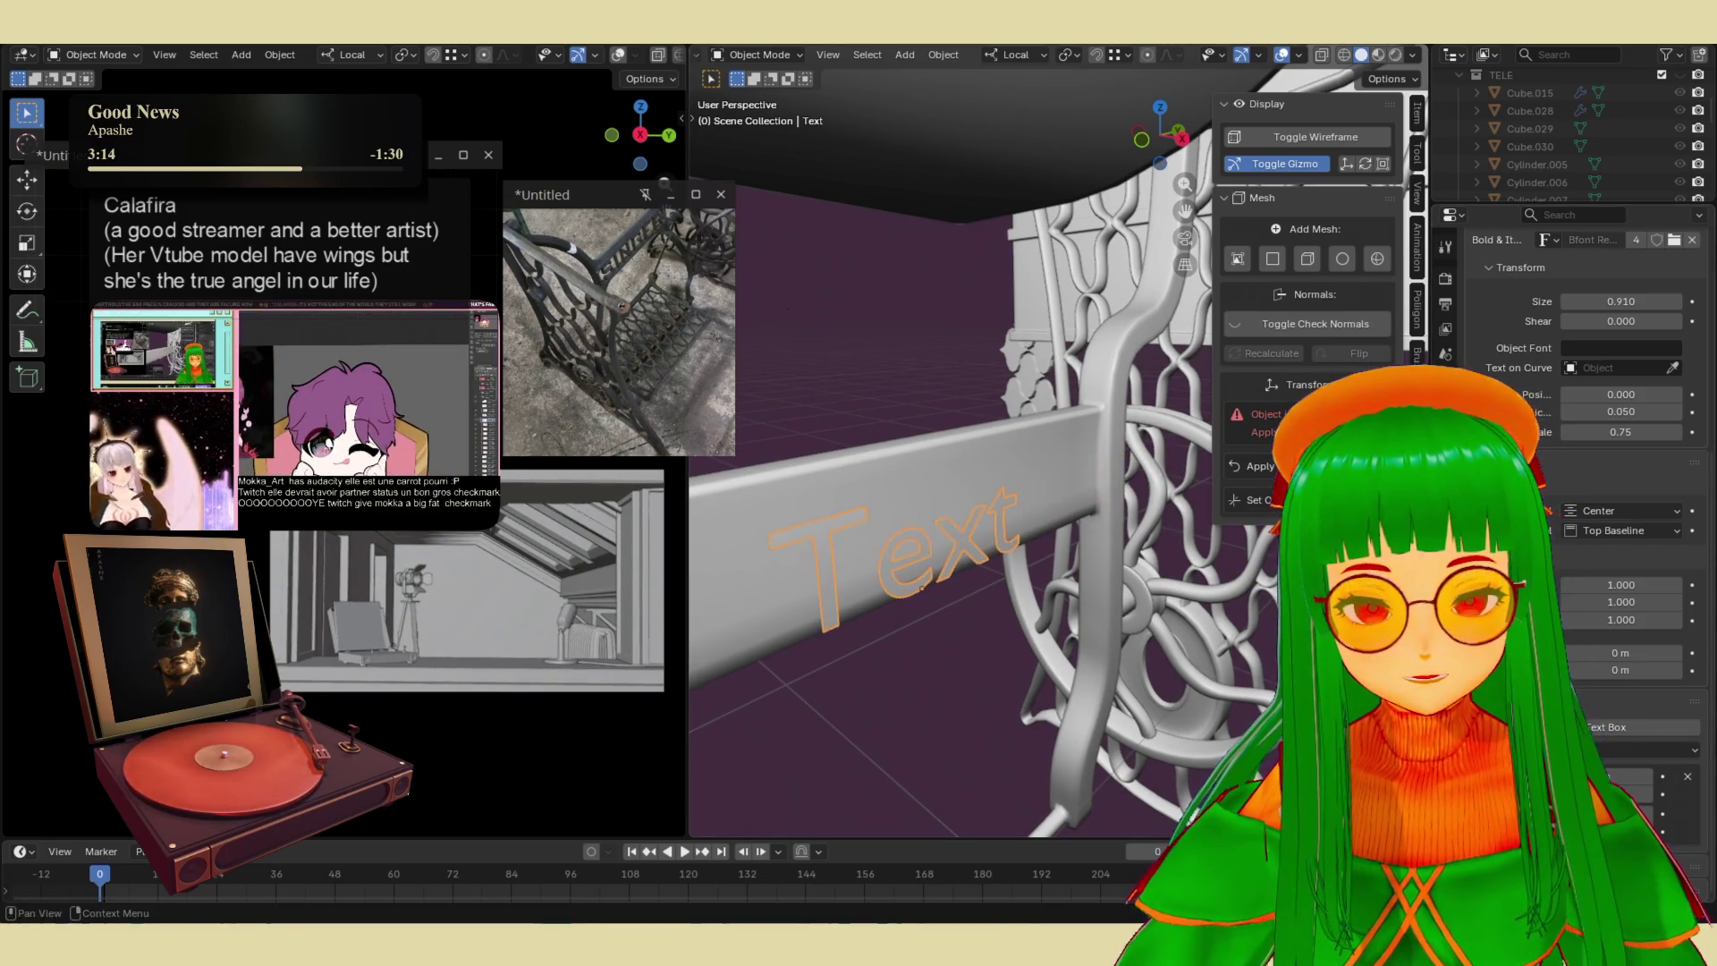
scroll(1583, 447, "up", 6)
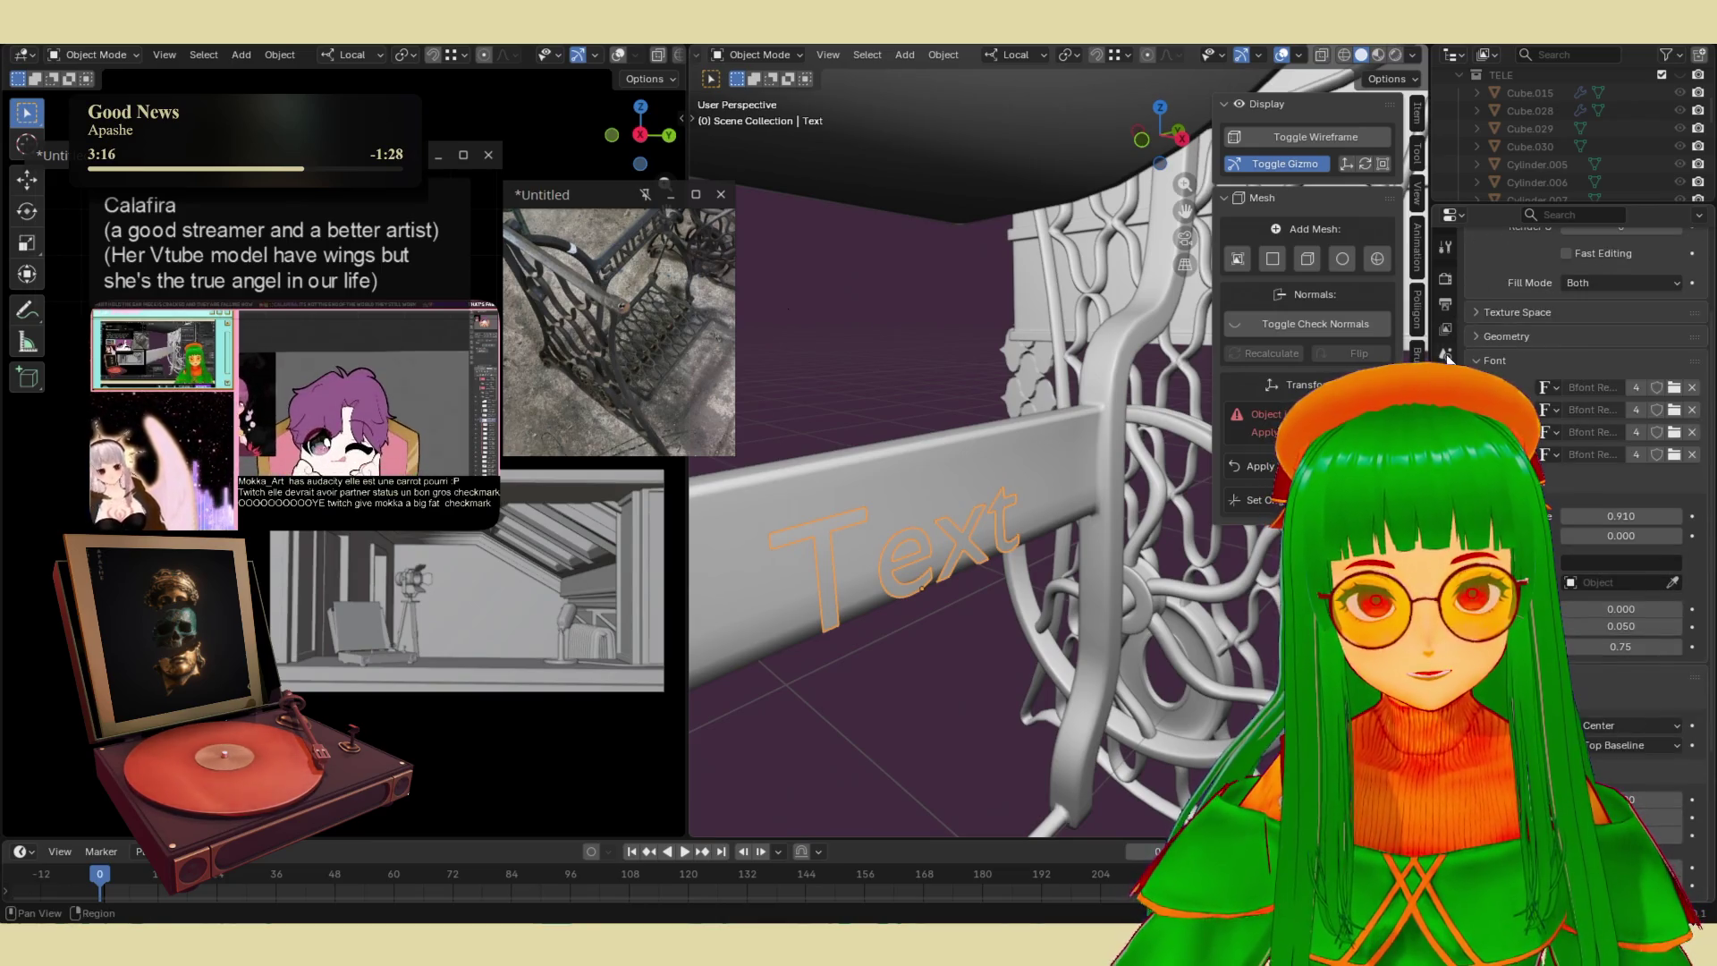
left_click(1444, 420)
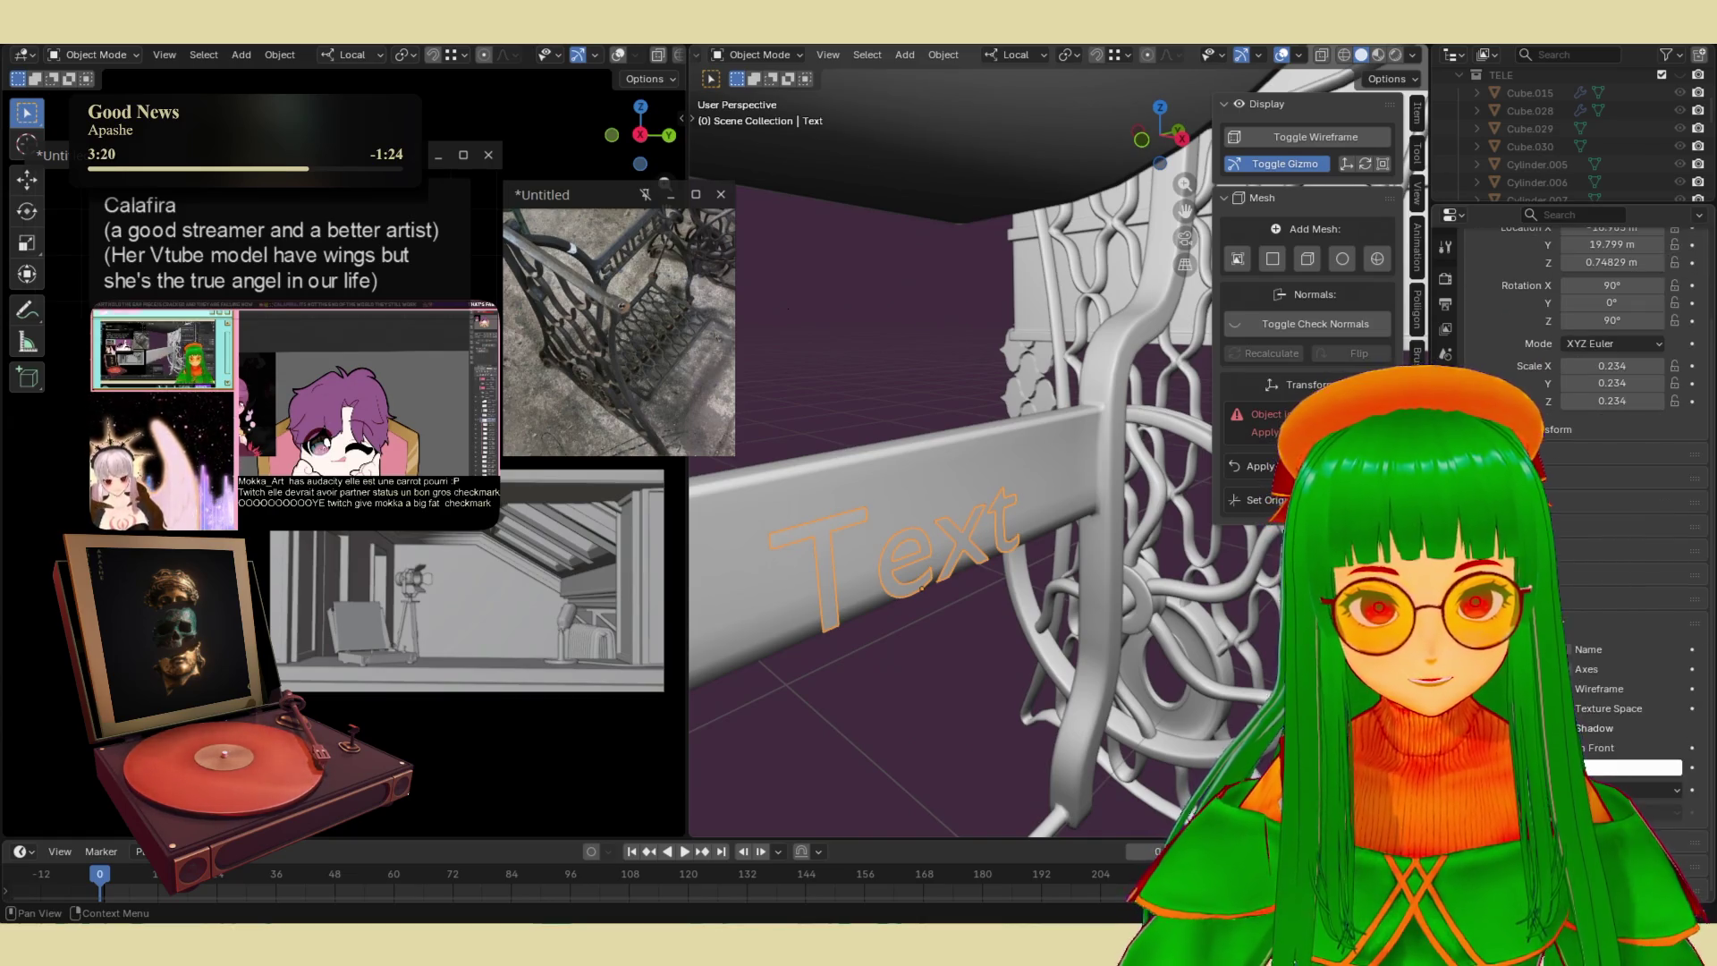
scroll(1574, 403, "up", 3)
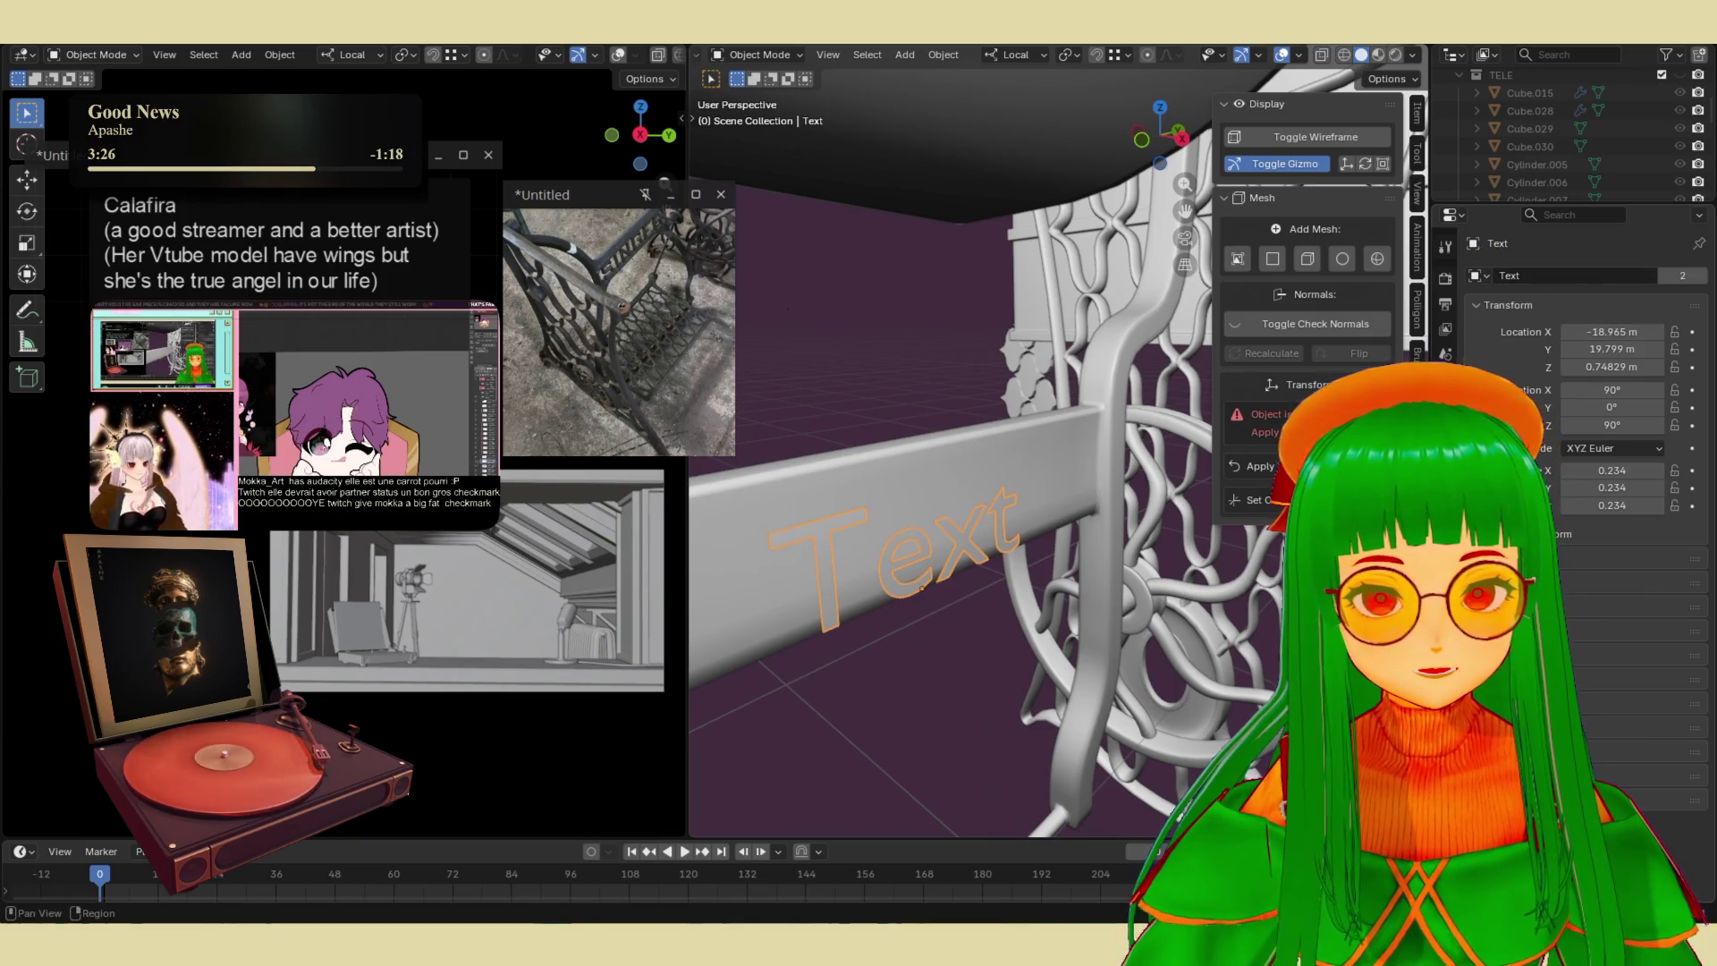
key("ctrl+Tab")
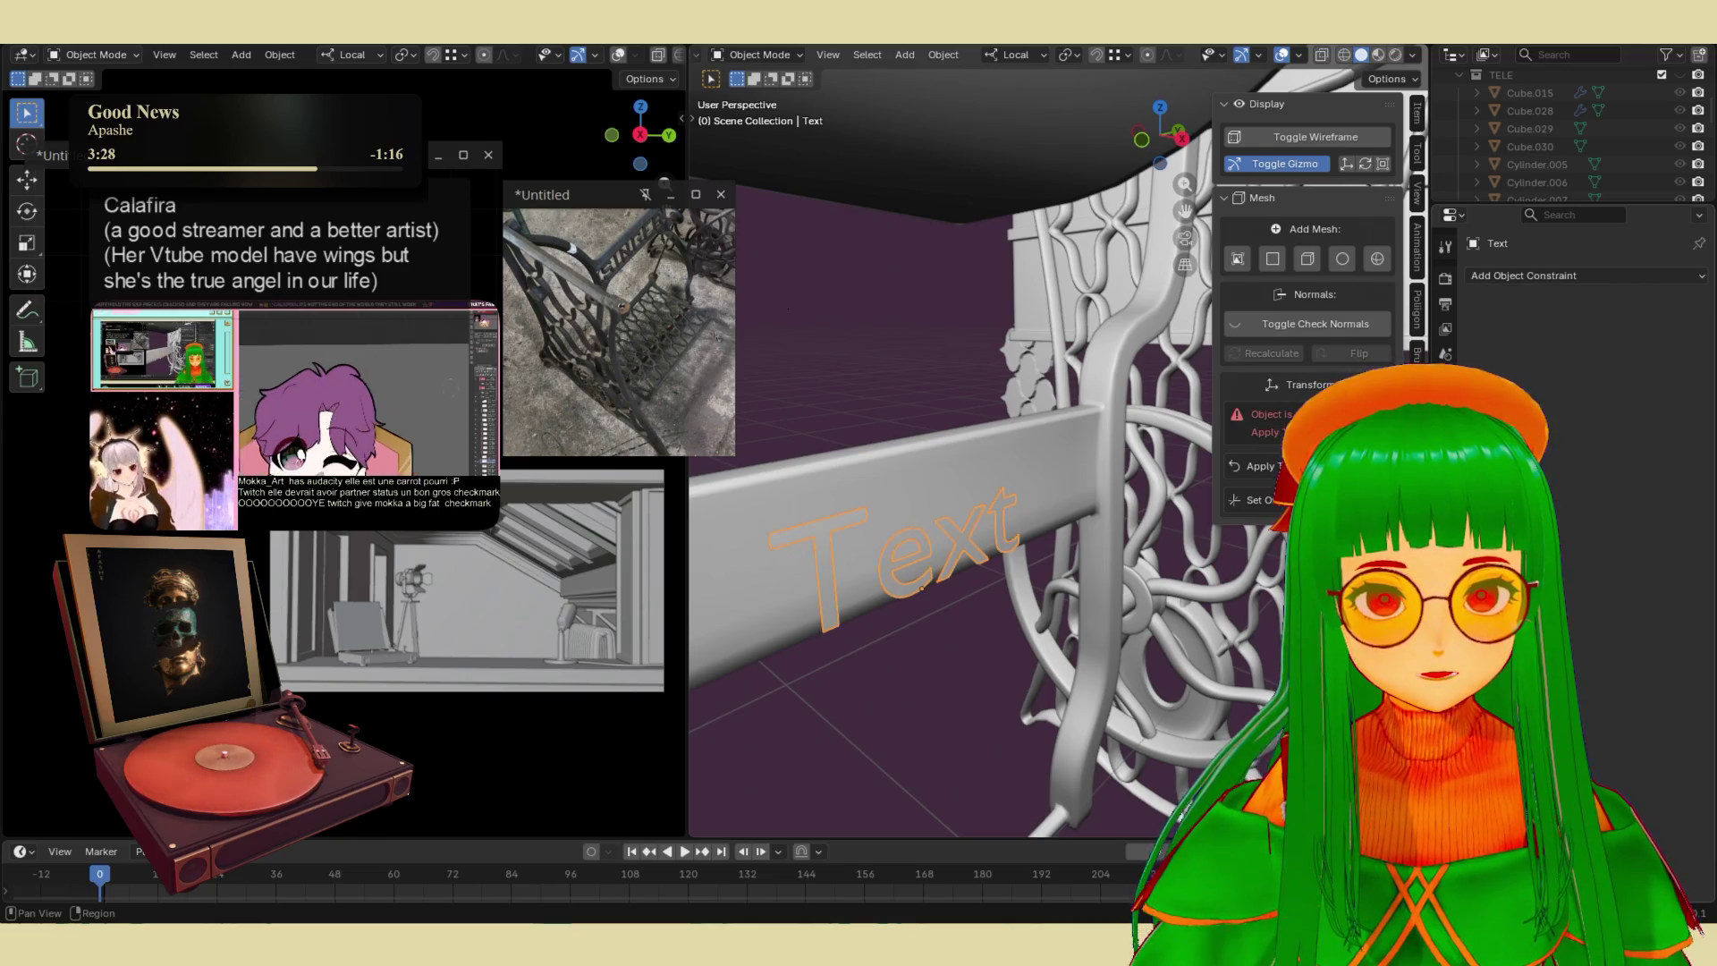
key("ctrl+Tab")
left_click(1520, 305)
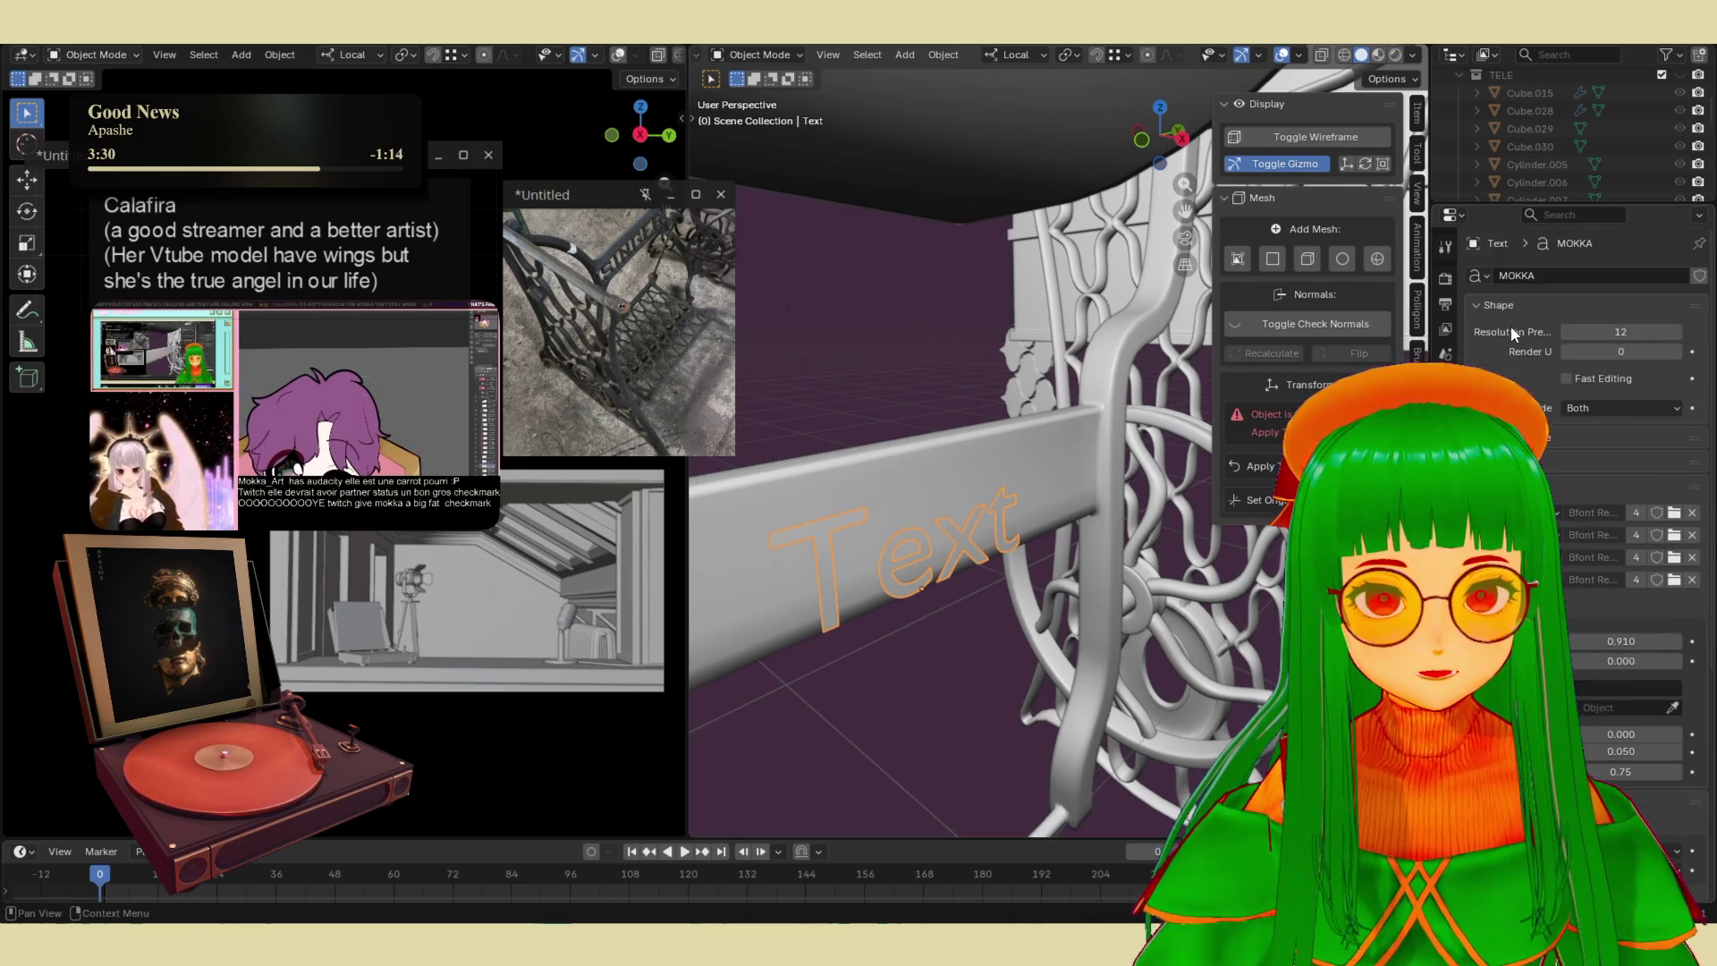
left_click(1511, 379)
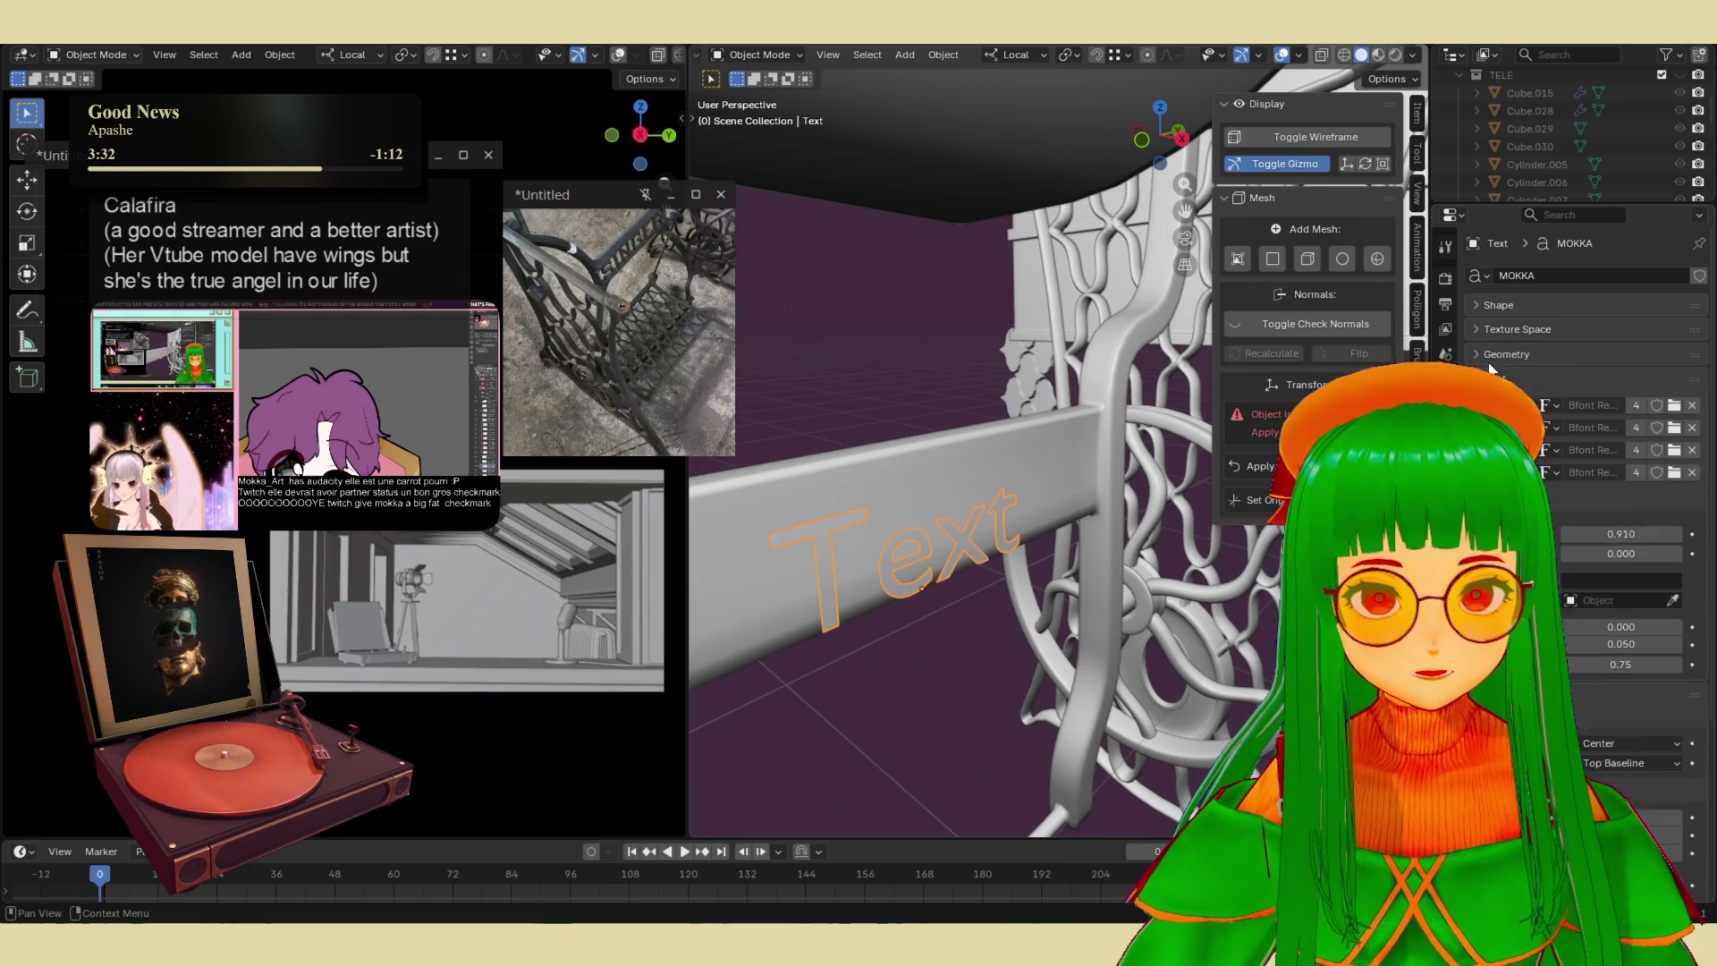
left_click(1511, 428)
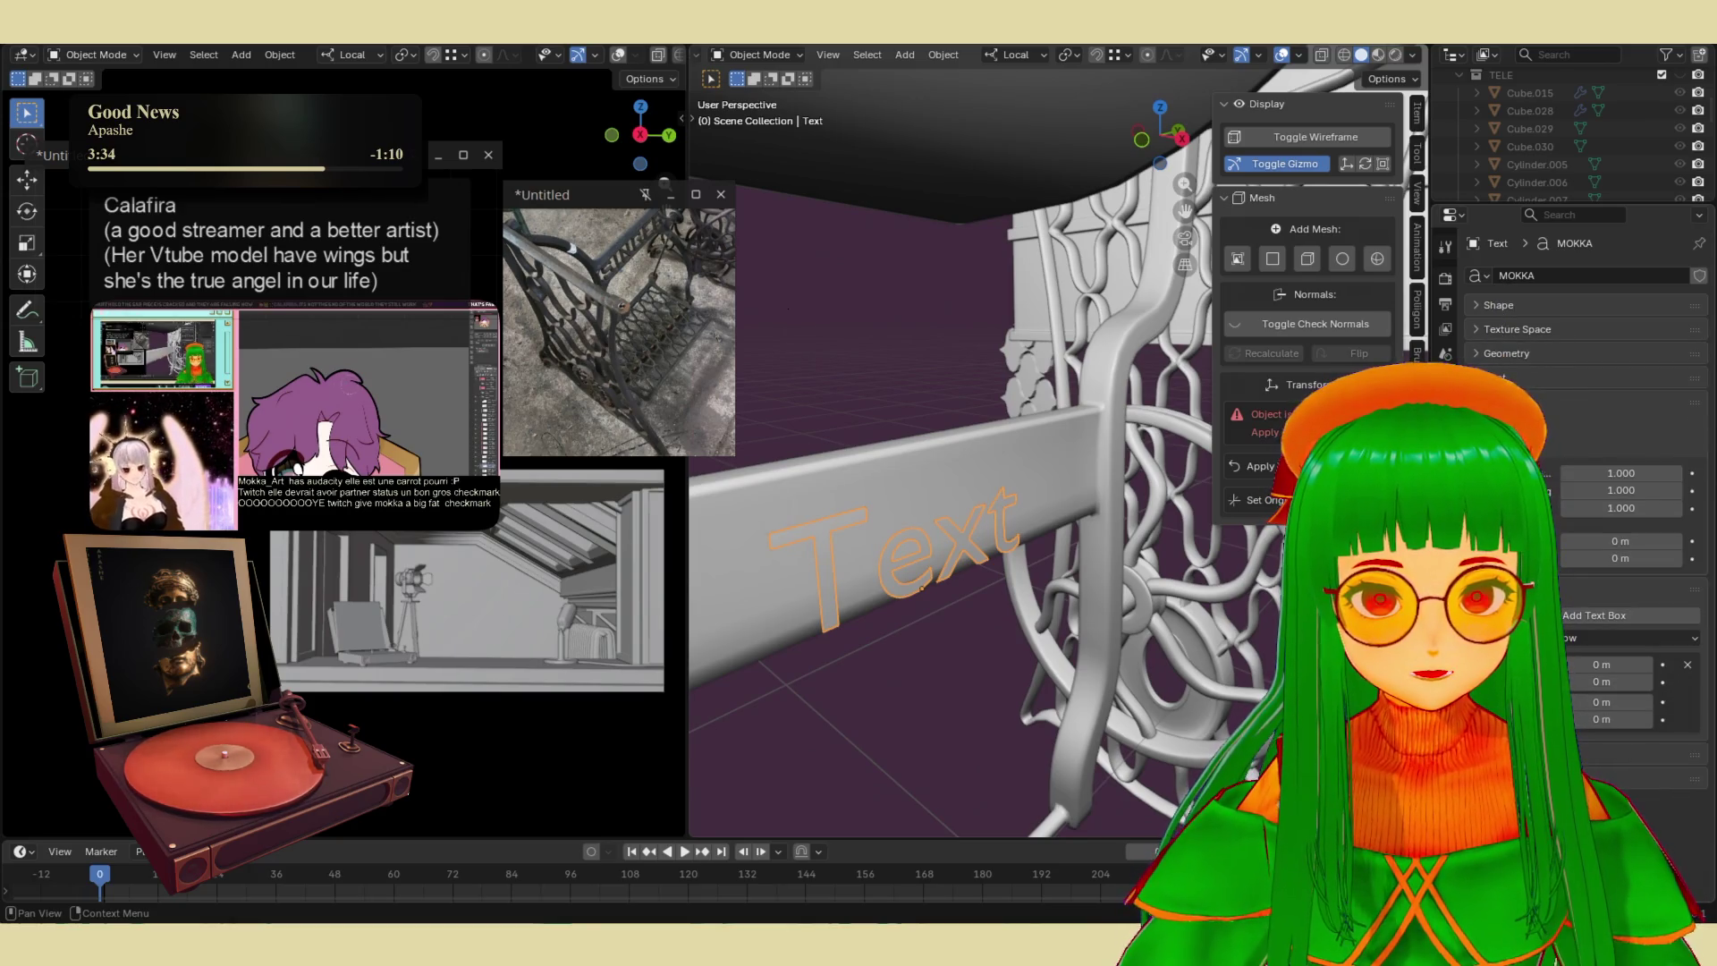
left_click(1511, 588)
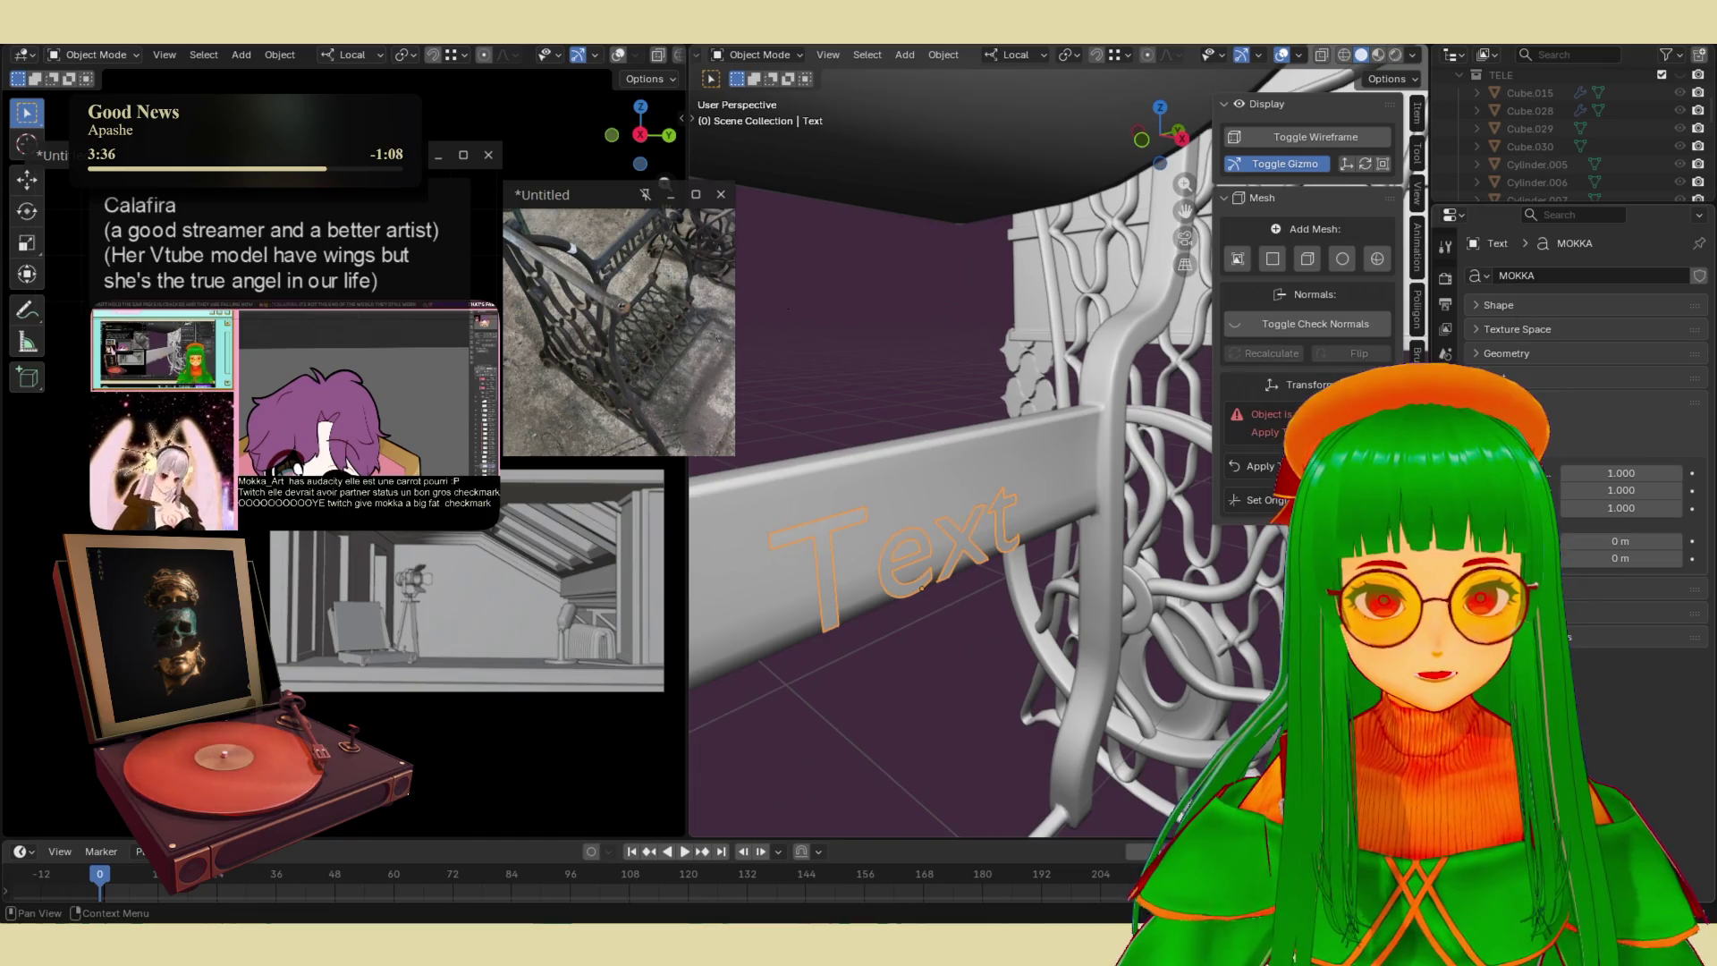
left_click(1511, 447)
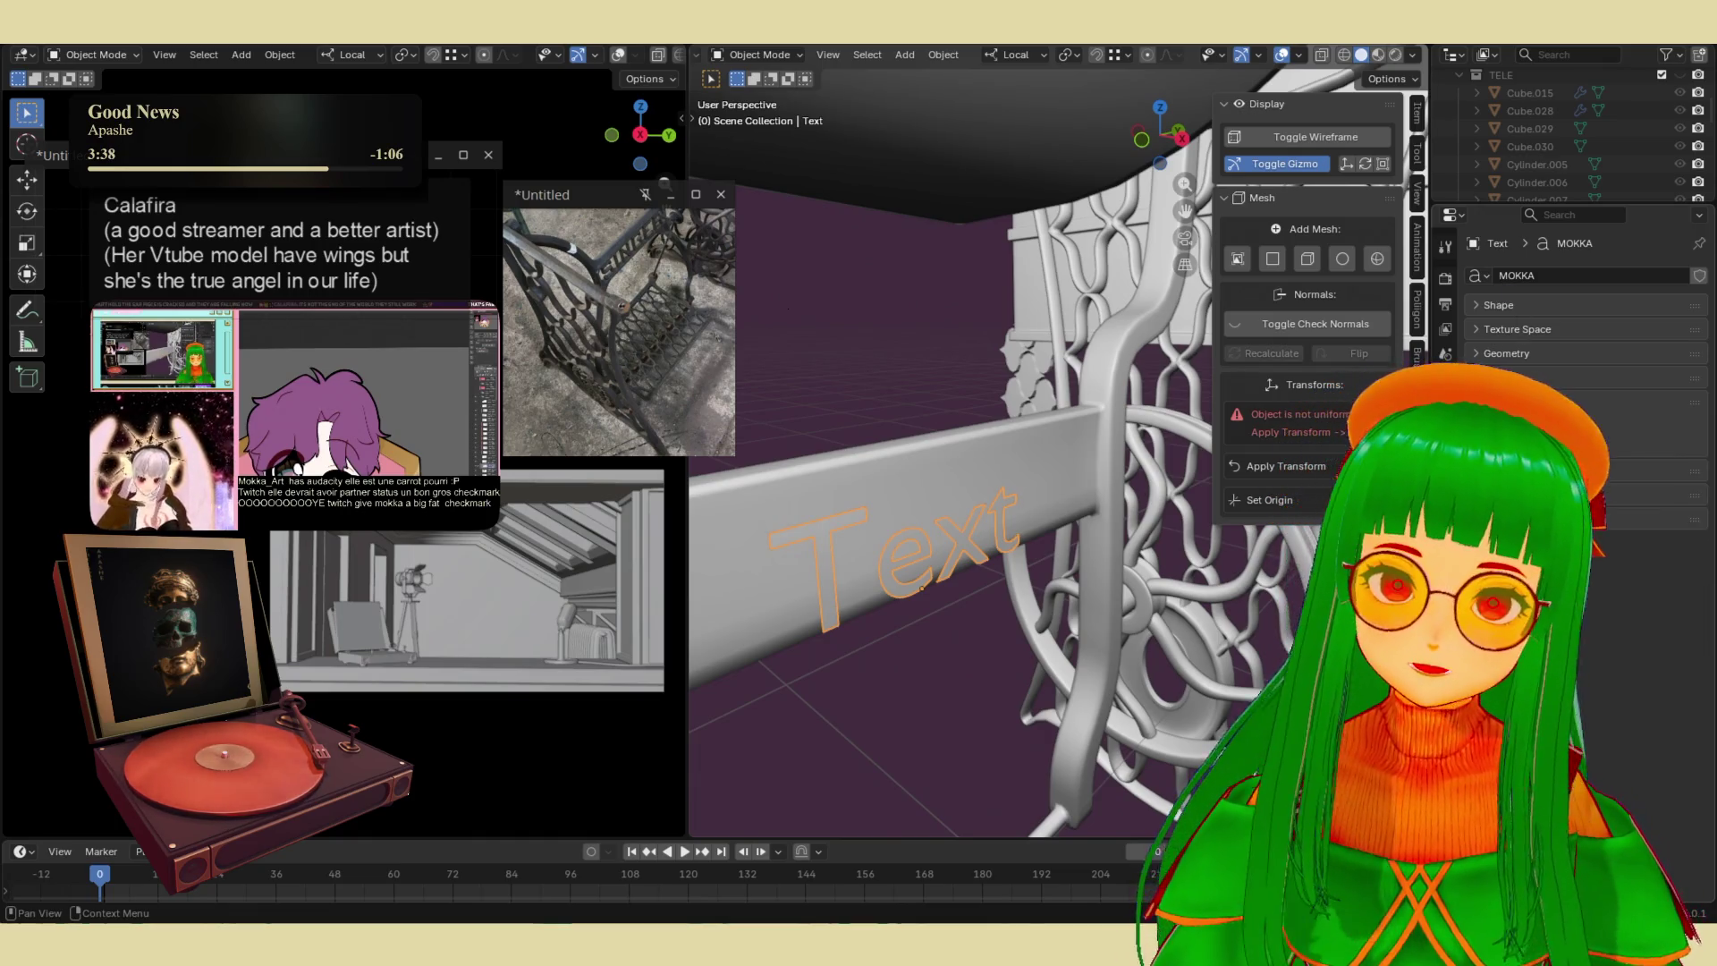
left_click(1511, 377)
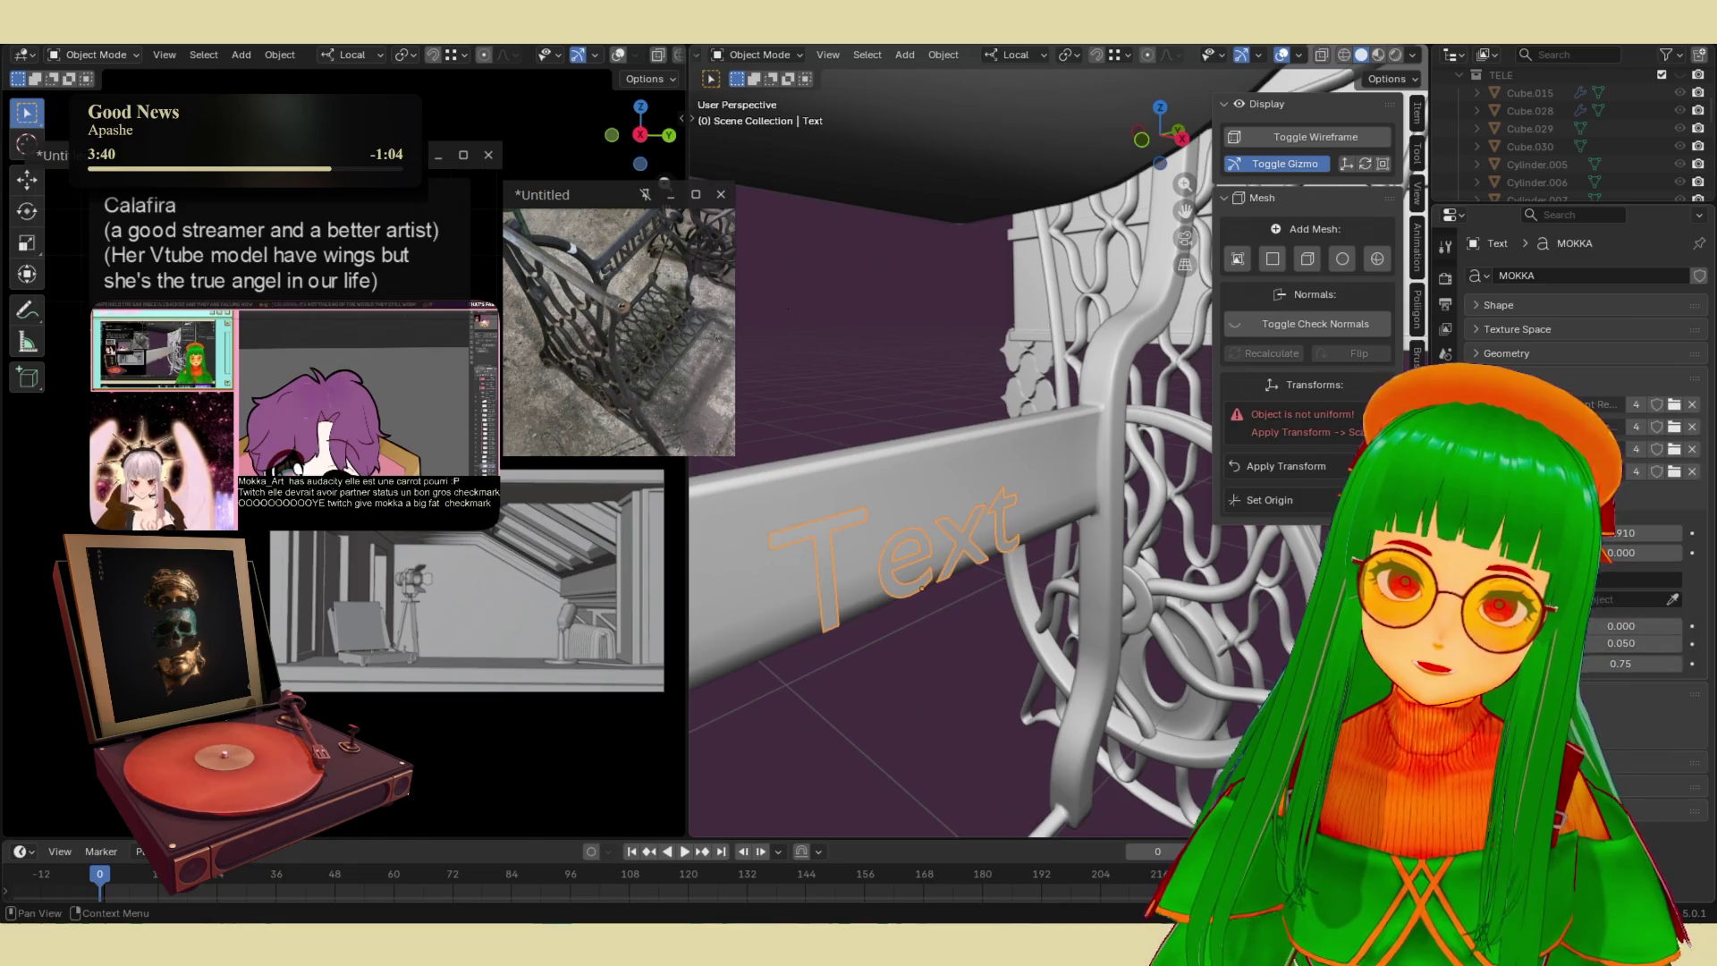
left_click(1592, 405)
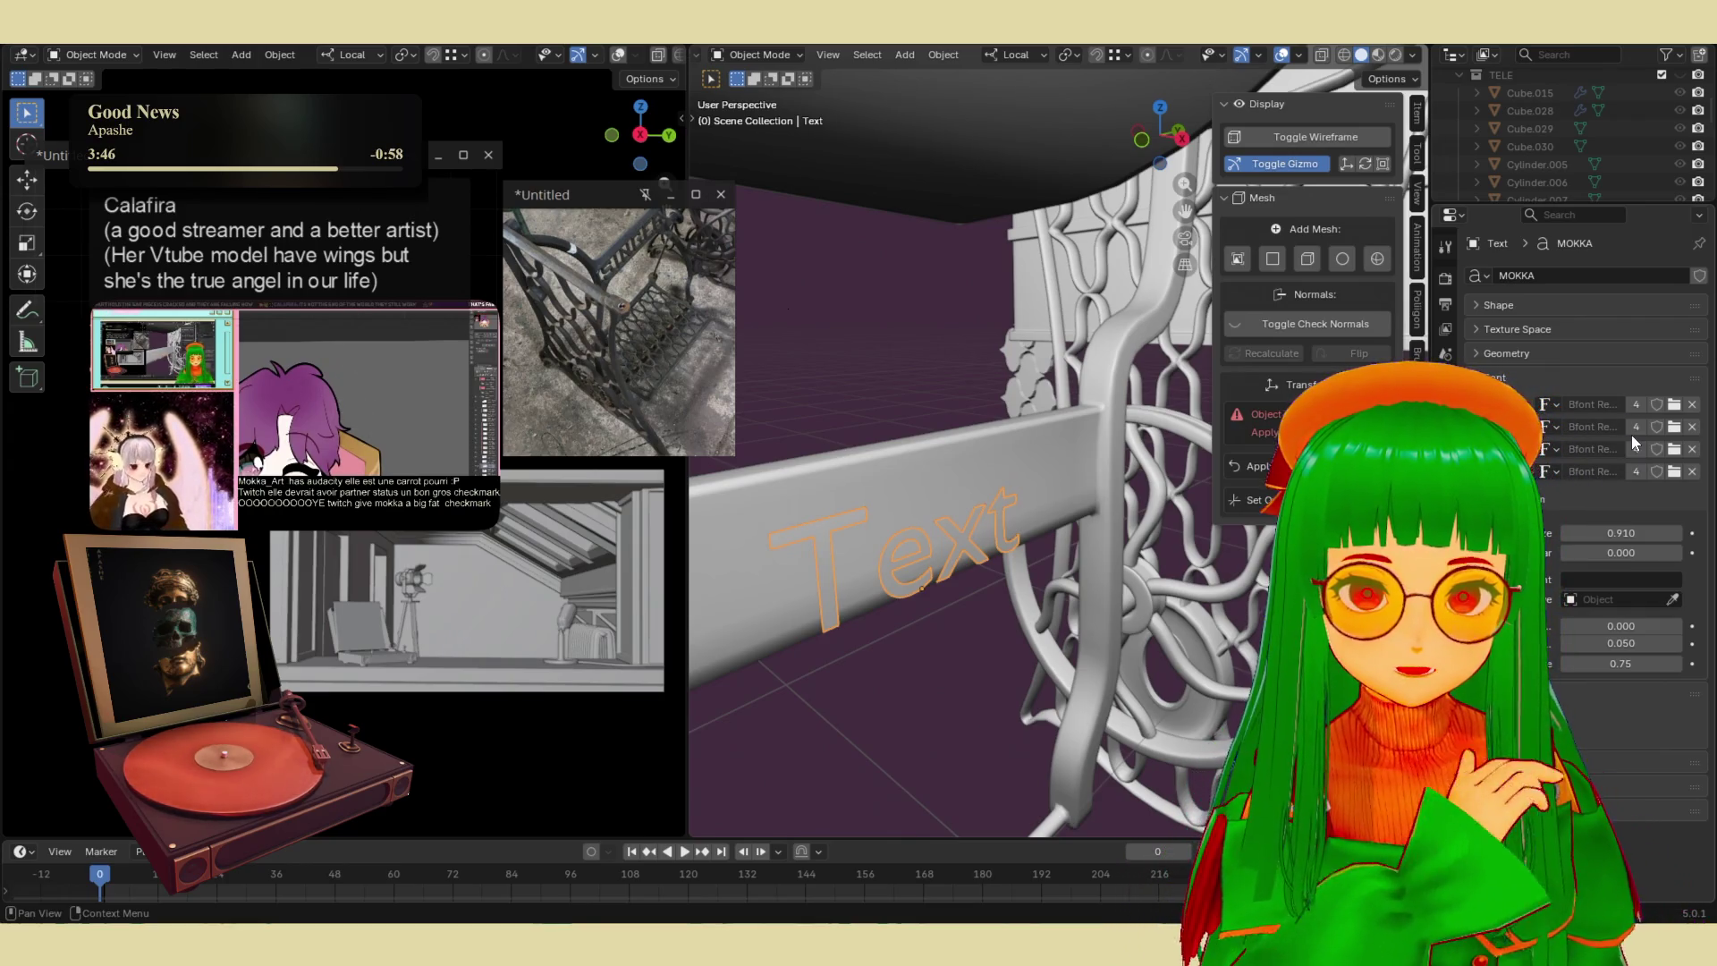
left_click(1593, 578)
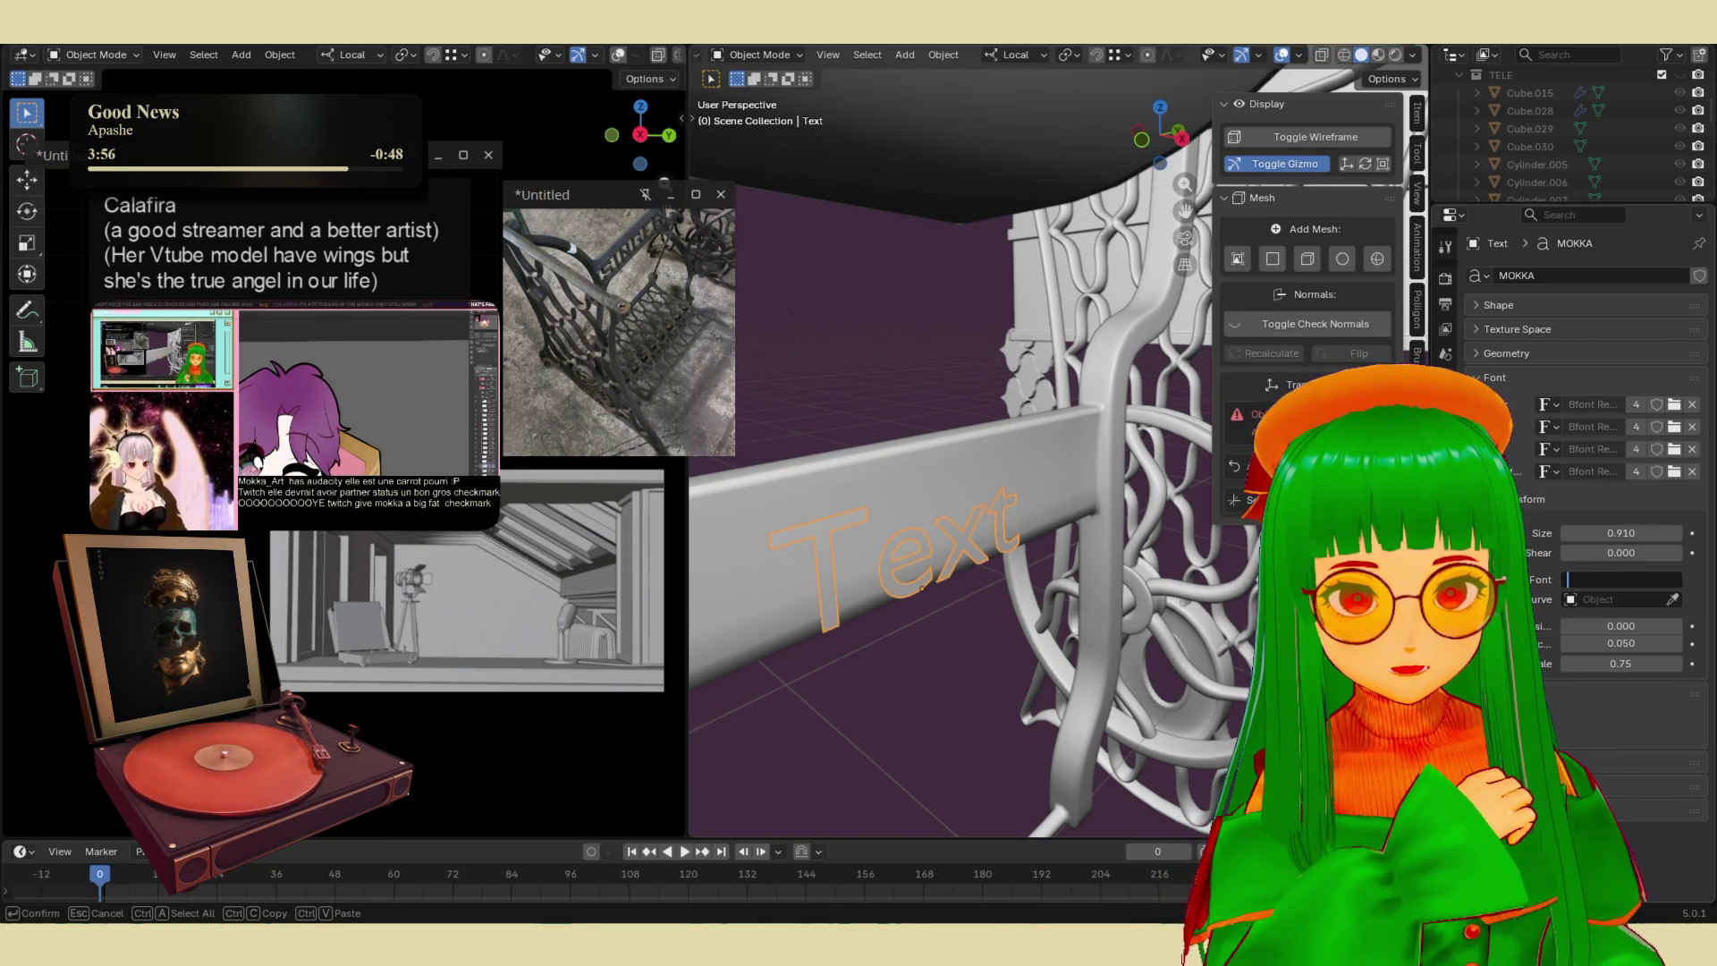
left_click(1483, 330)
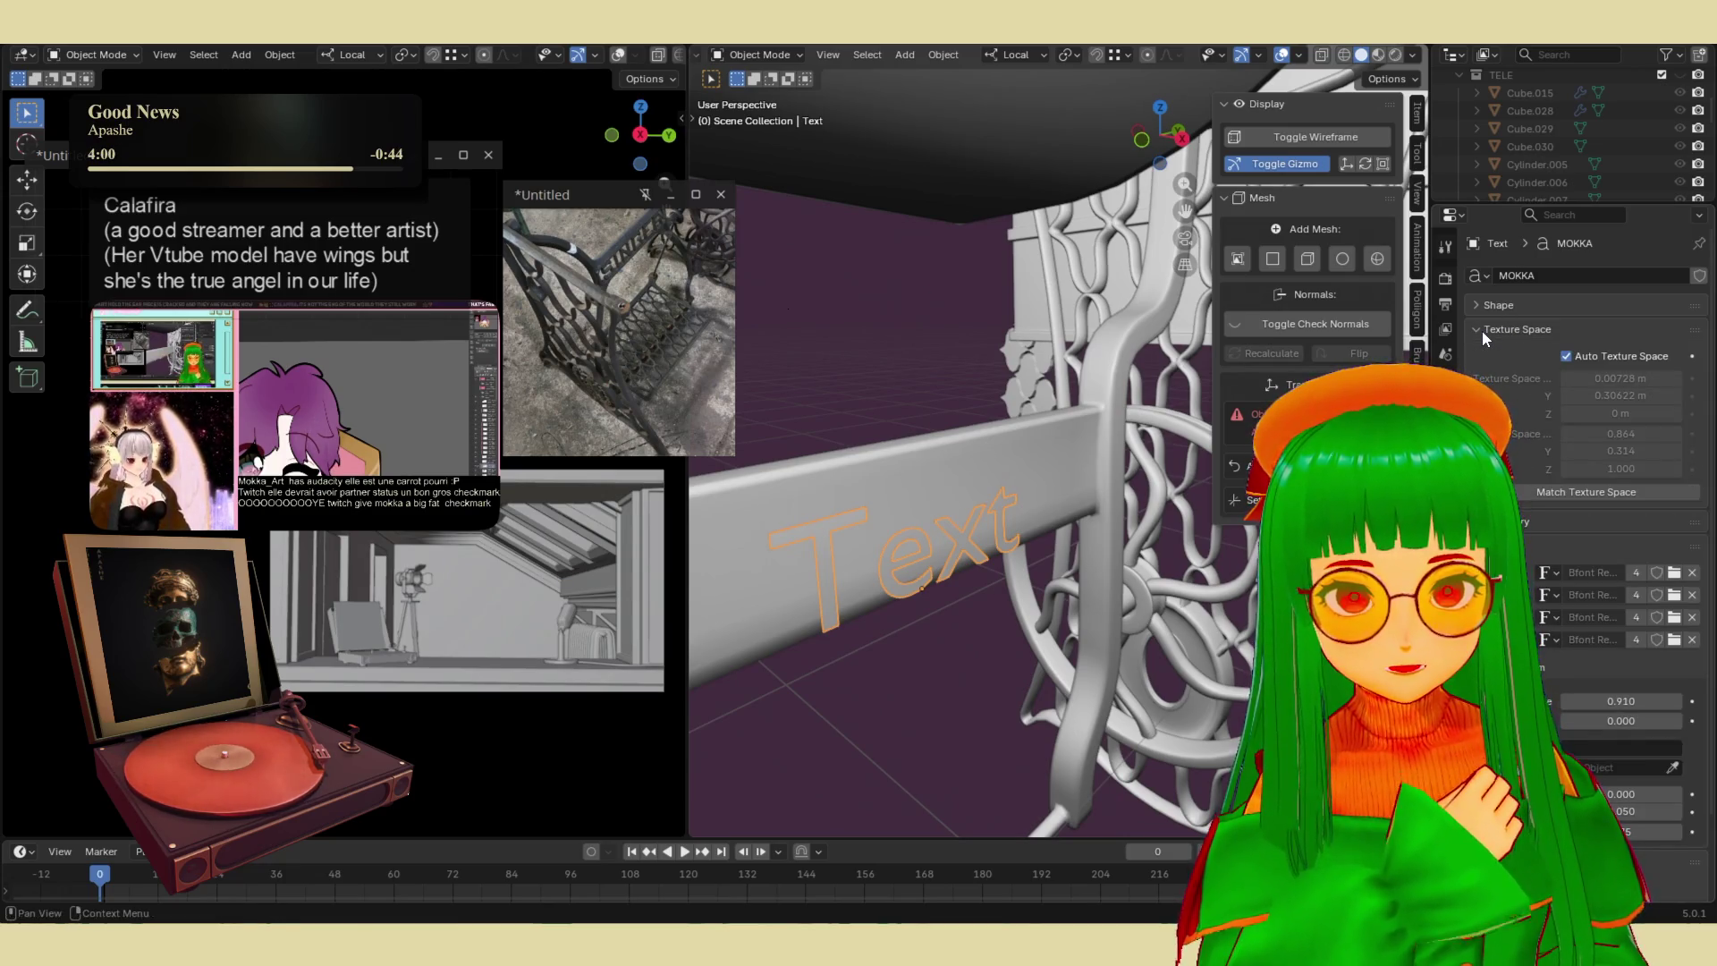
- Expand the text's Shape settings and set the font offset value to 0.800
left_click(1483, 330)
left_click(1476, 304)
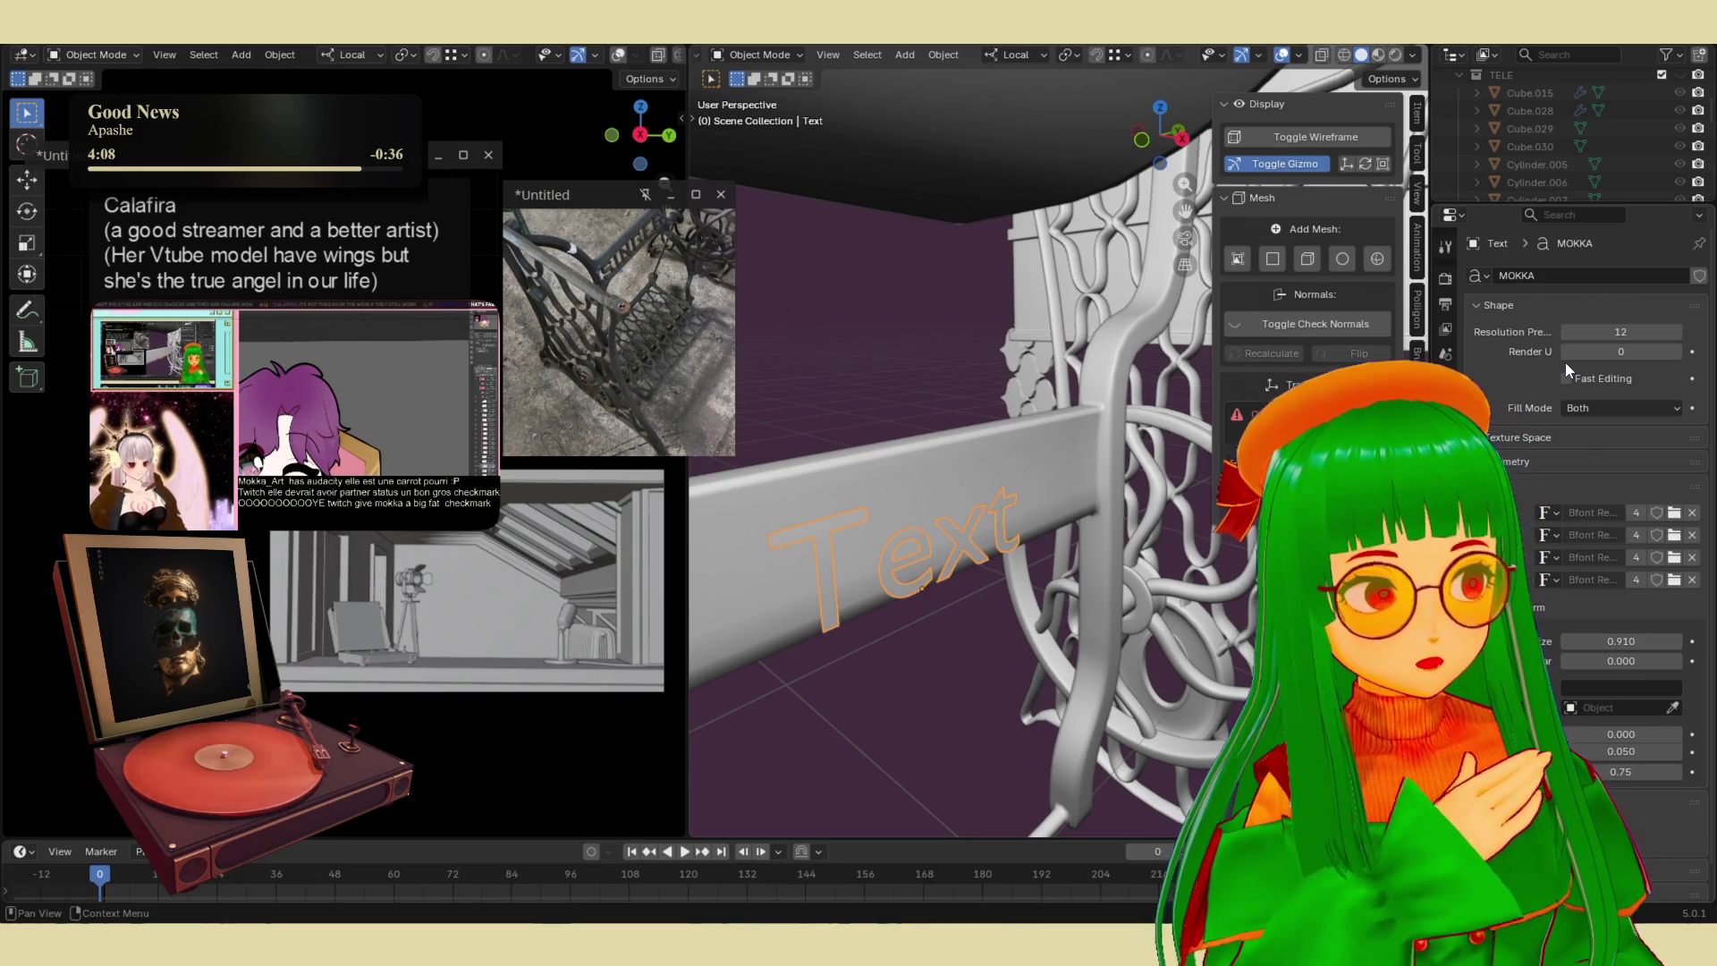
scroll(1584, 512, "down", 1)
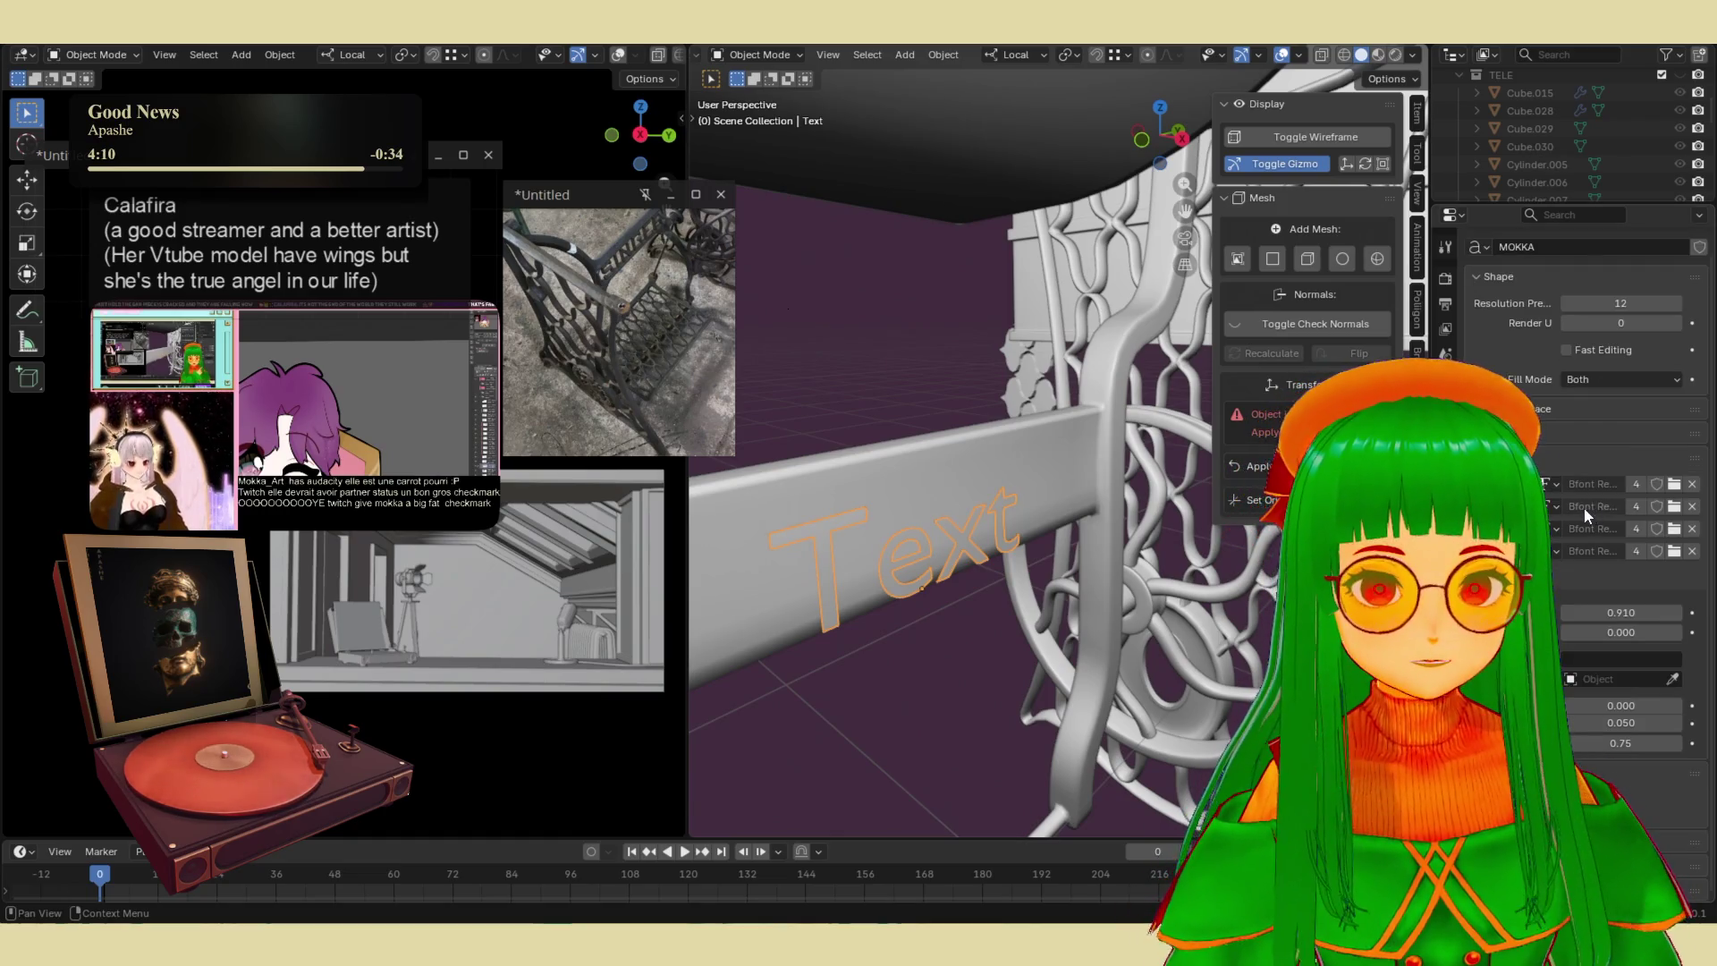
left_click(1589, 679)
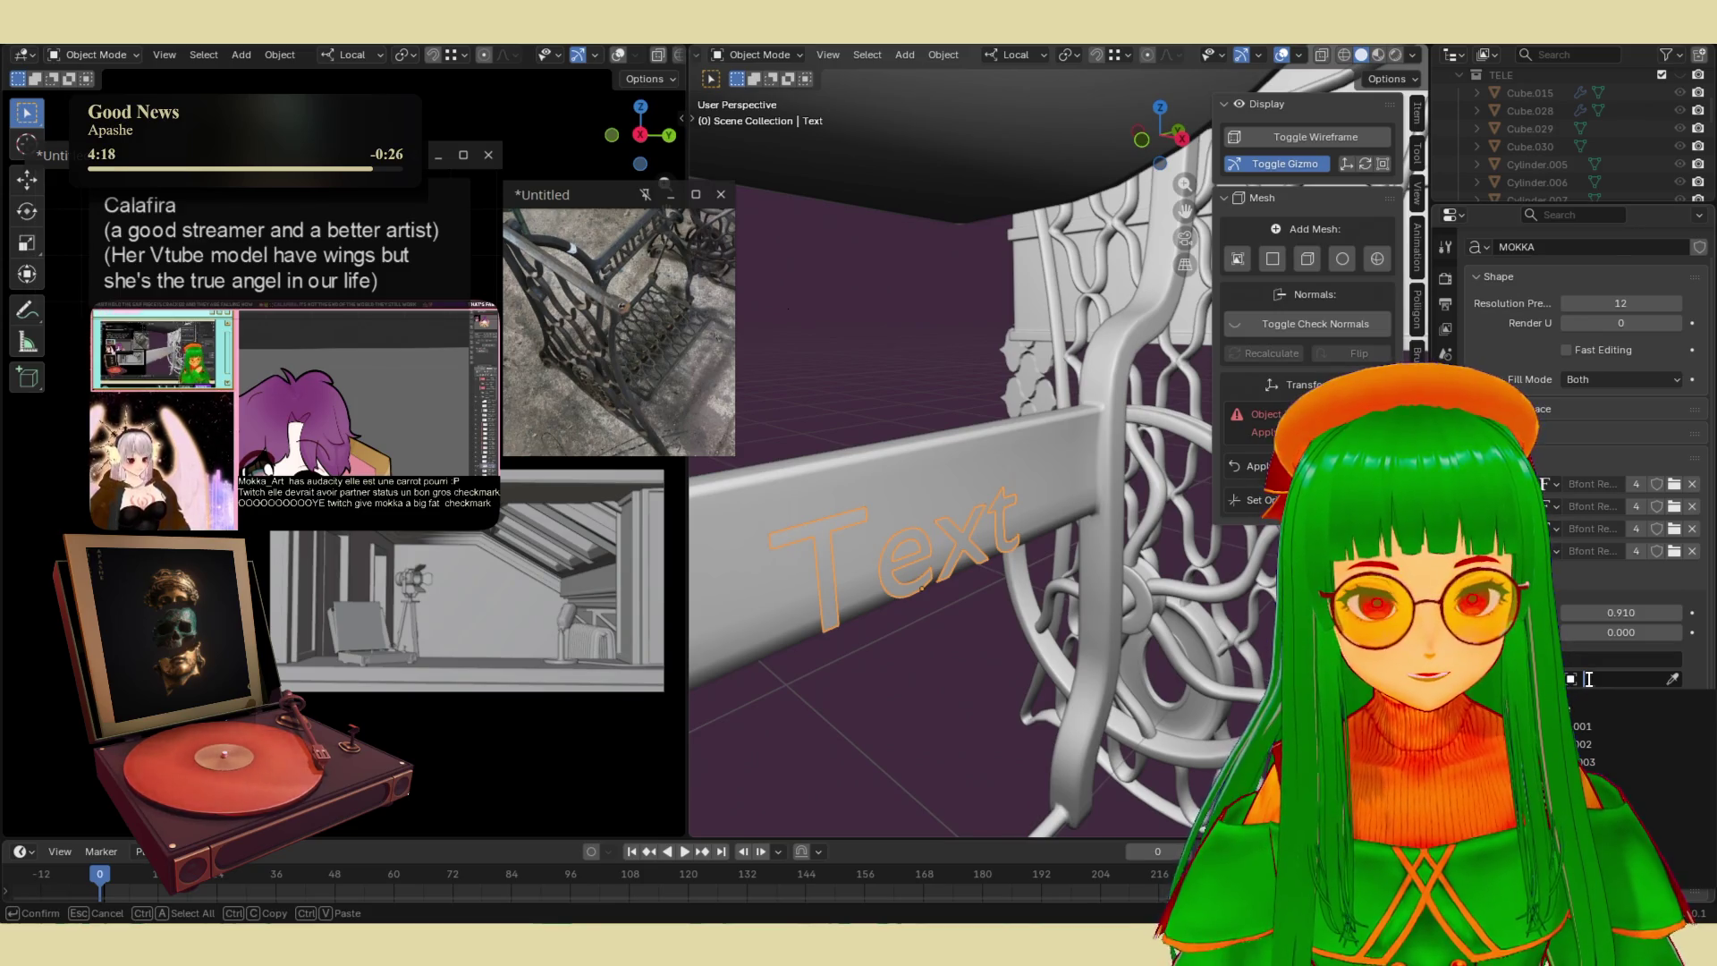
key("Escape")
mouse_move(1572, 721)
left_mouse_down()
mouse_move(1636, 720)
mouse_move(1636, 705)
left_mouse_up()
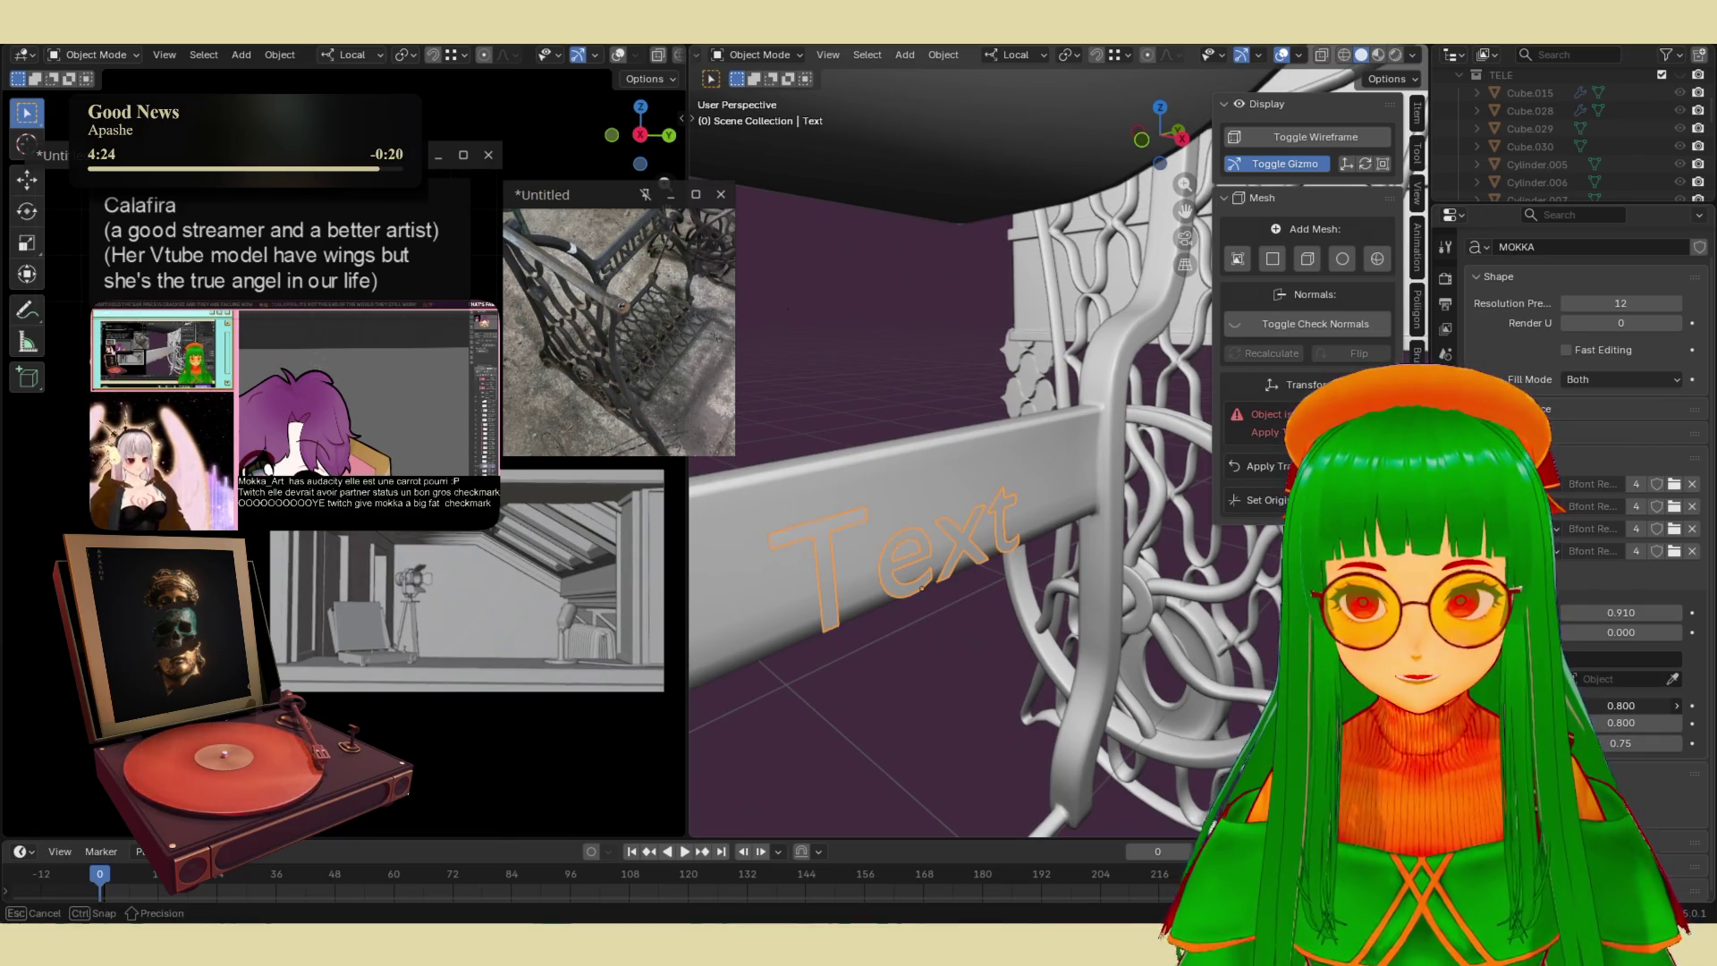
- Show the Text object's location, rotation and scale in the sidebar Item tab
mouse_move(978, 606)
middle_mouse_down()
mouse_move(876, 554)
mouse_move(855, 599)
mouse_move(935, 574)
middle_mouse_up()
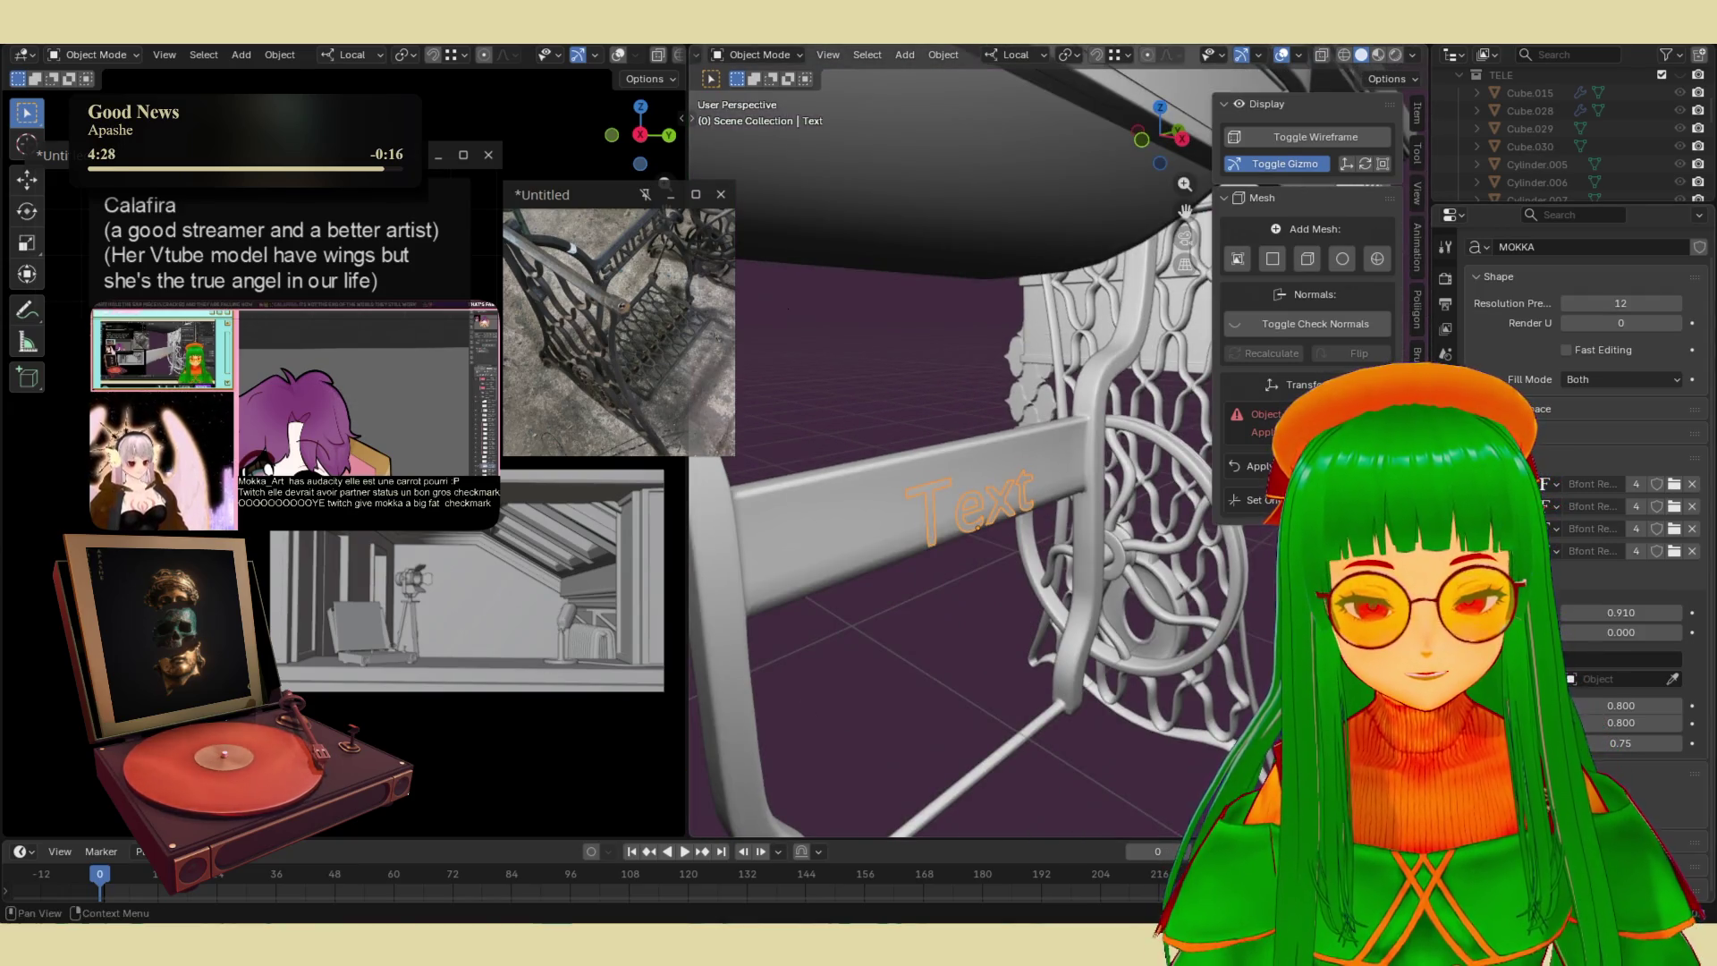
scroll(1583, 536, "up", 1)
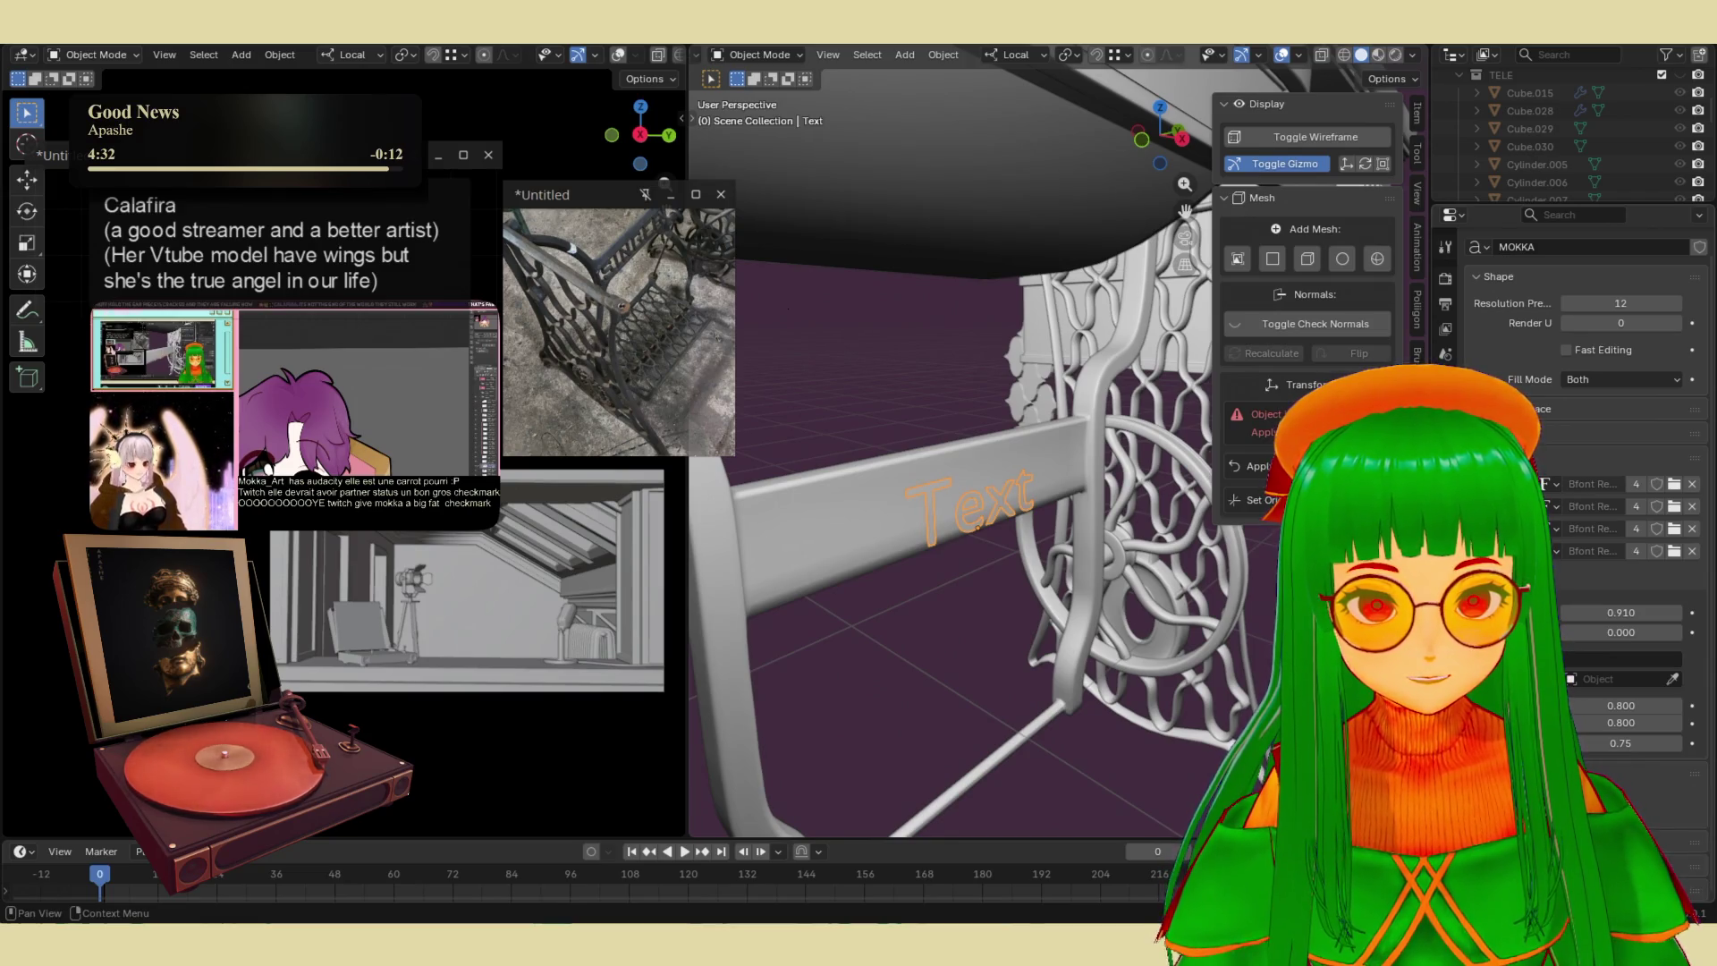
scroll(1582, 447, "down", 4)
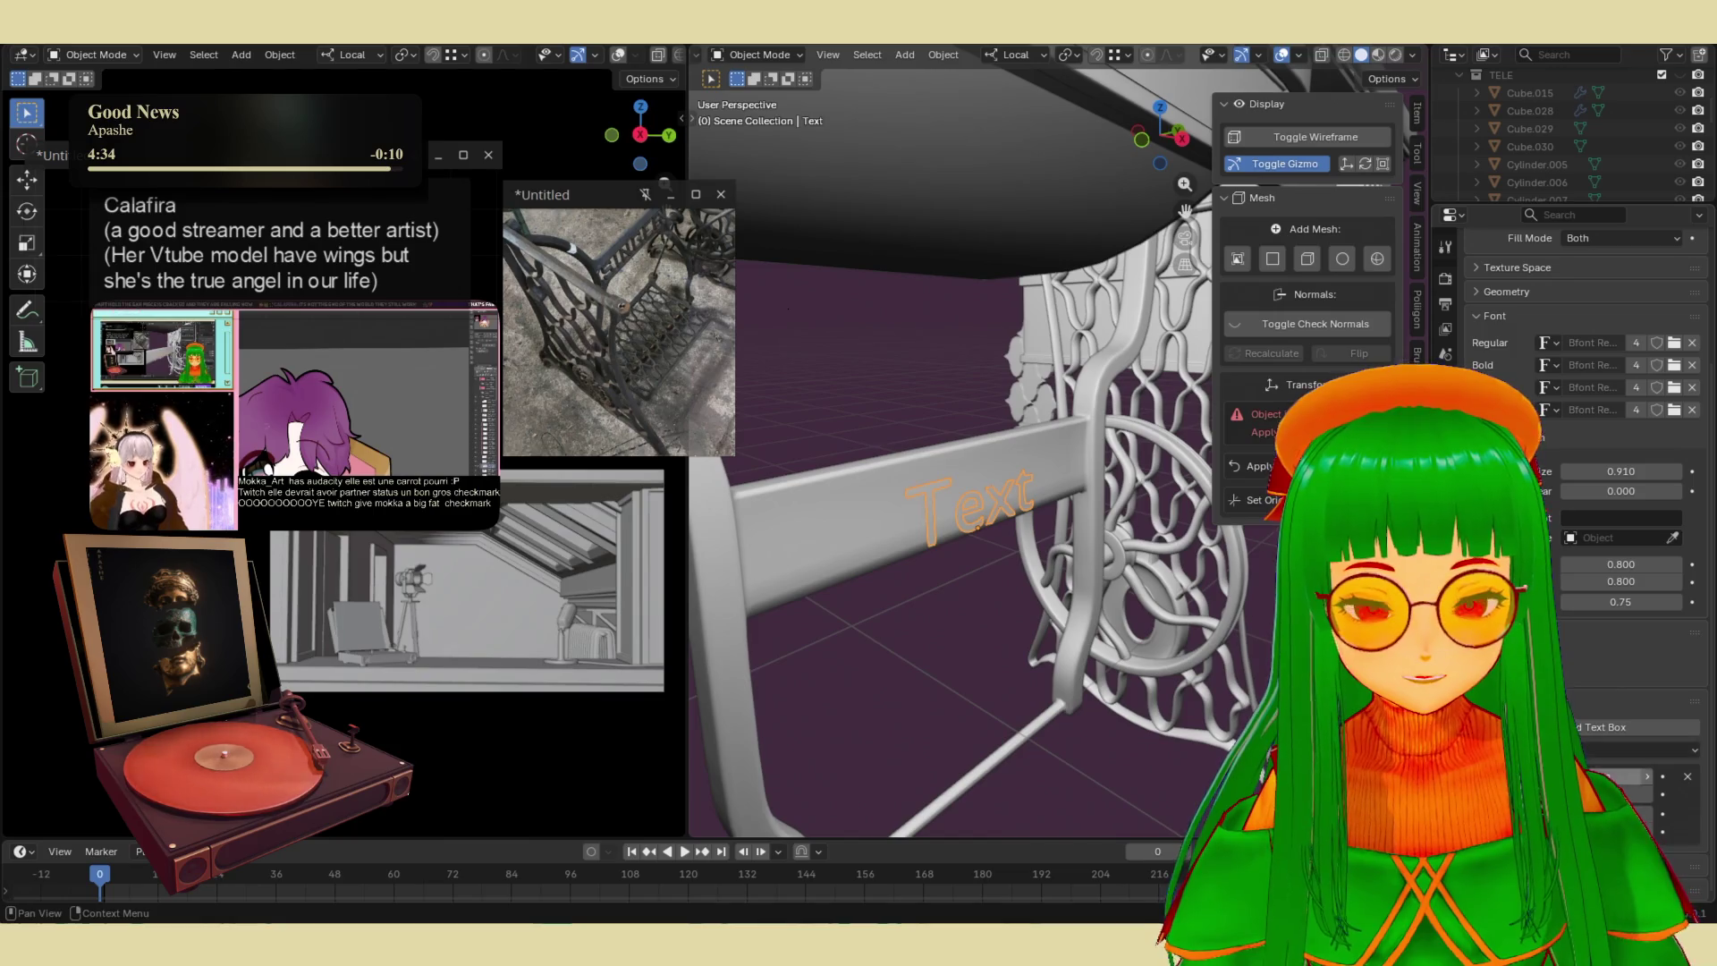
scroll(1583, 447, "down", 2)
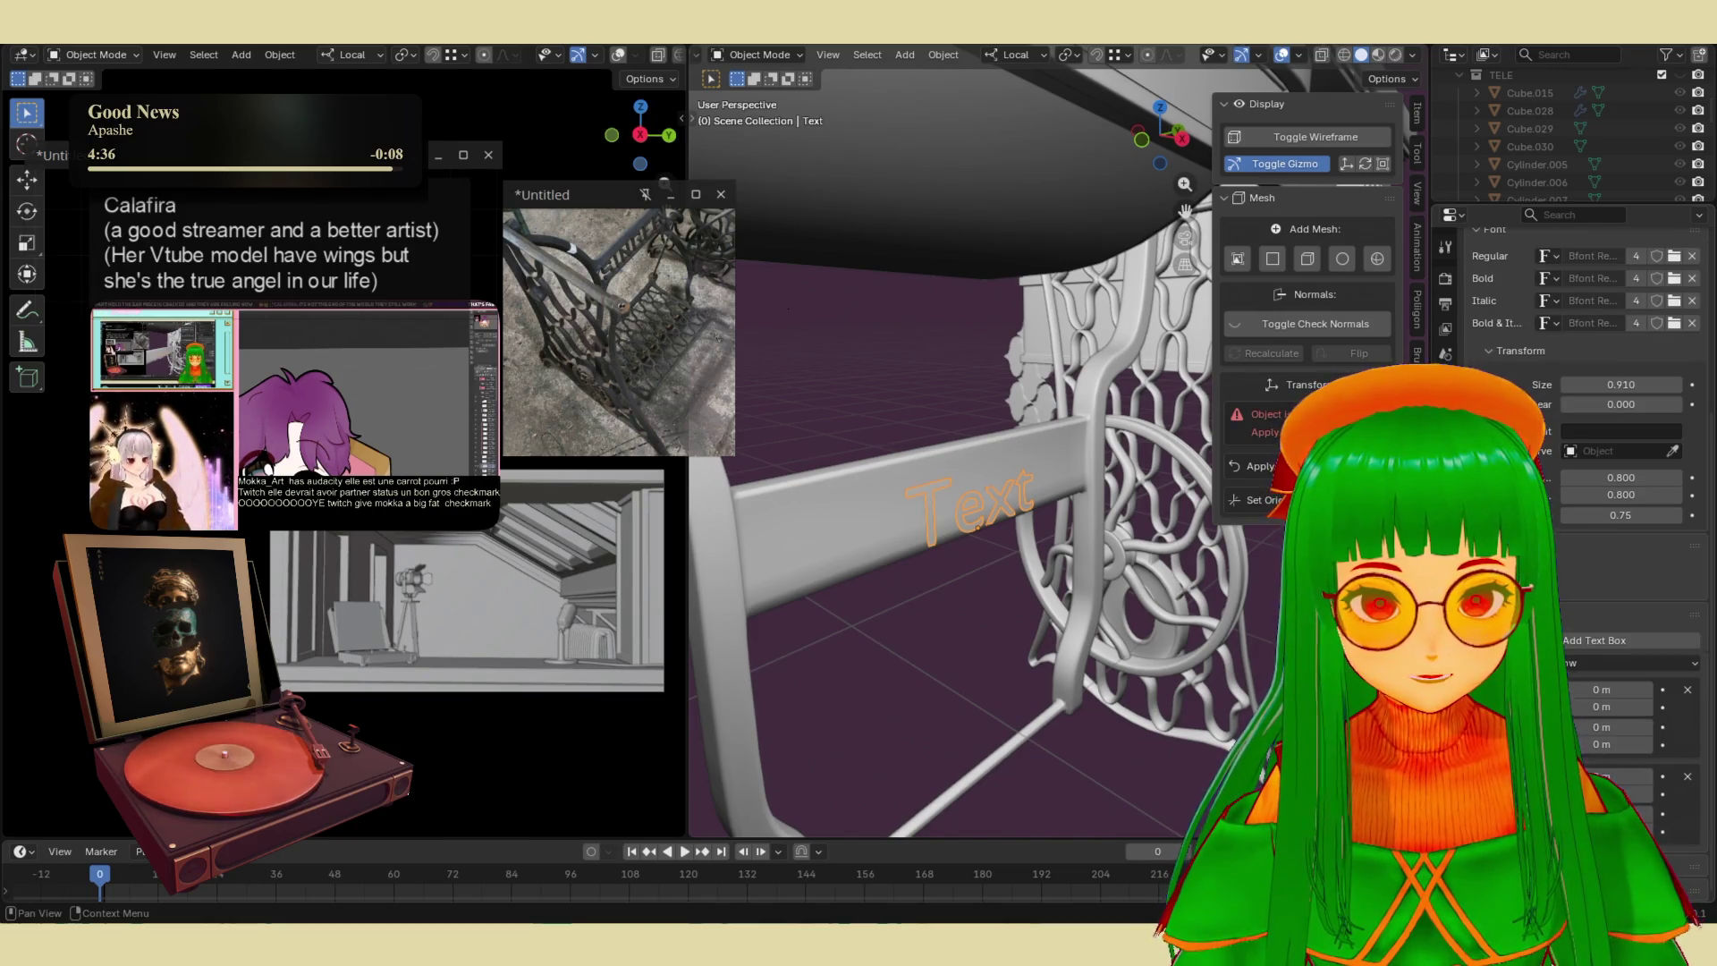
scroll(1583, 447, "up", 2)
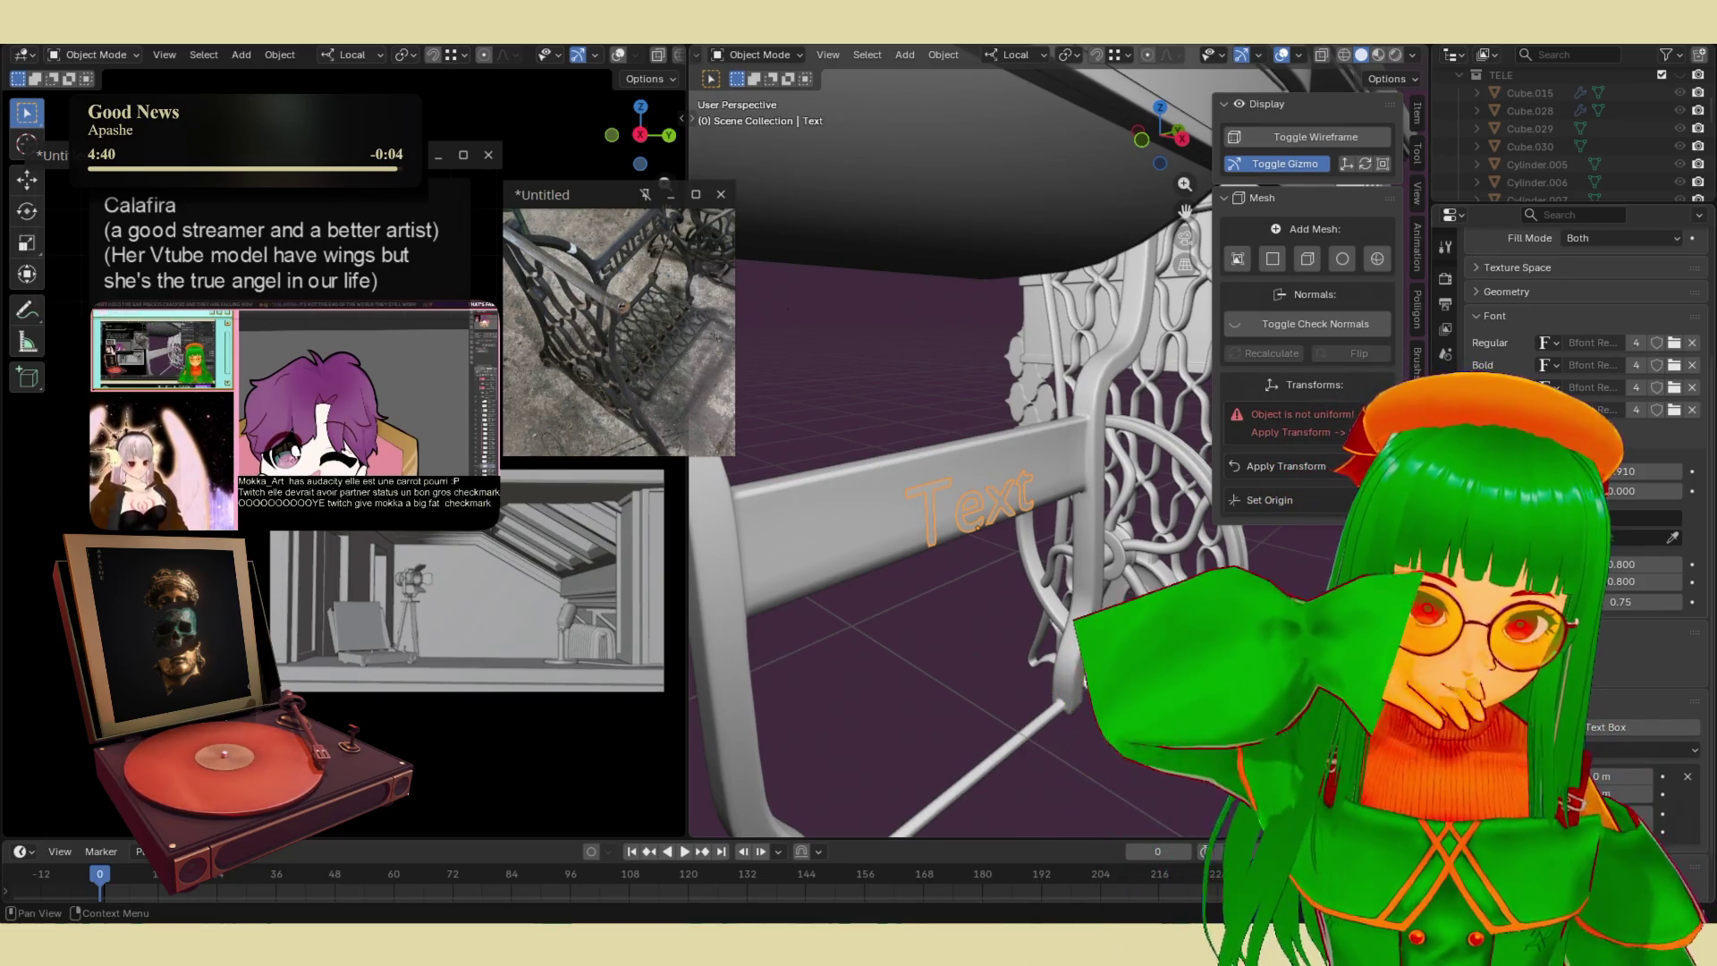
scroll(1583, 447, "down", 1)
scroll(1583, 447, "up", 5)
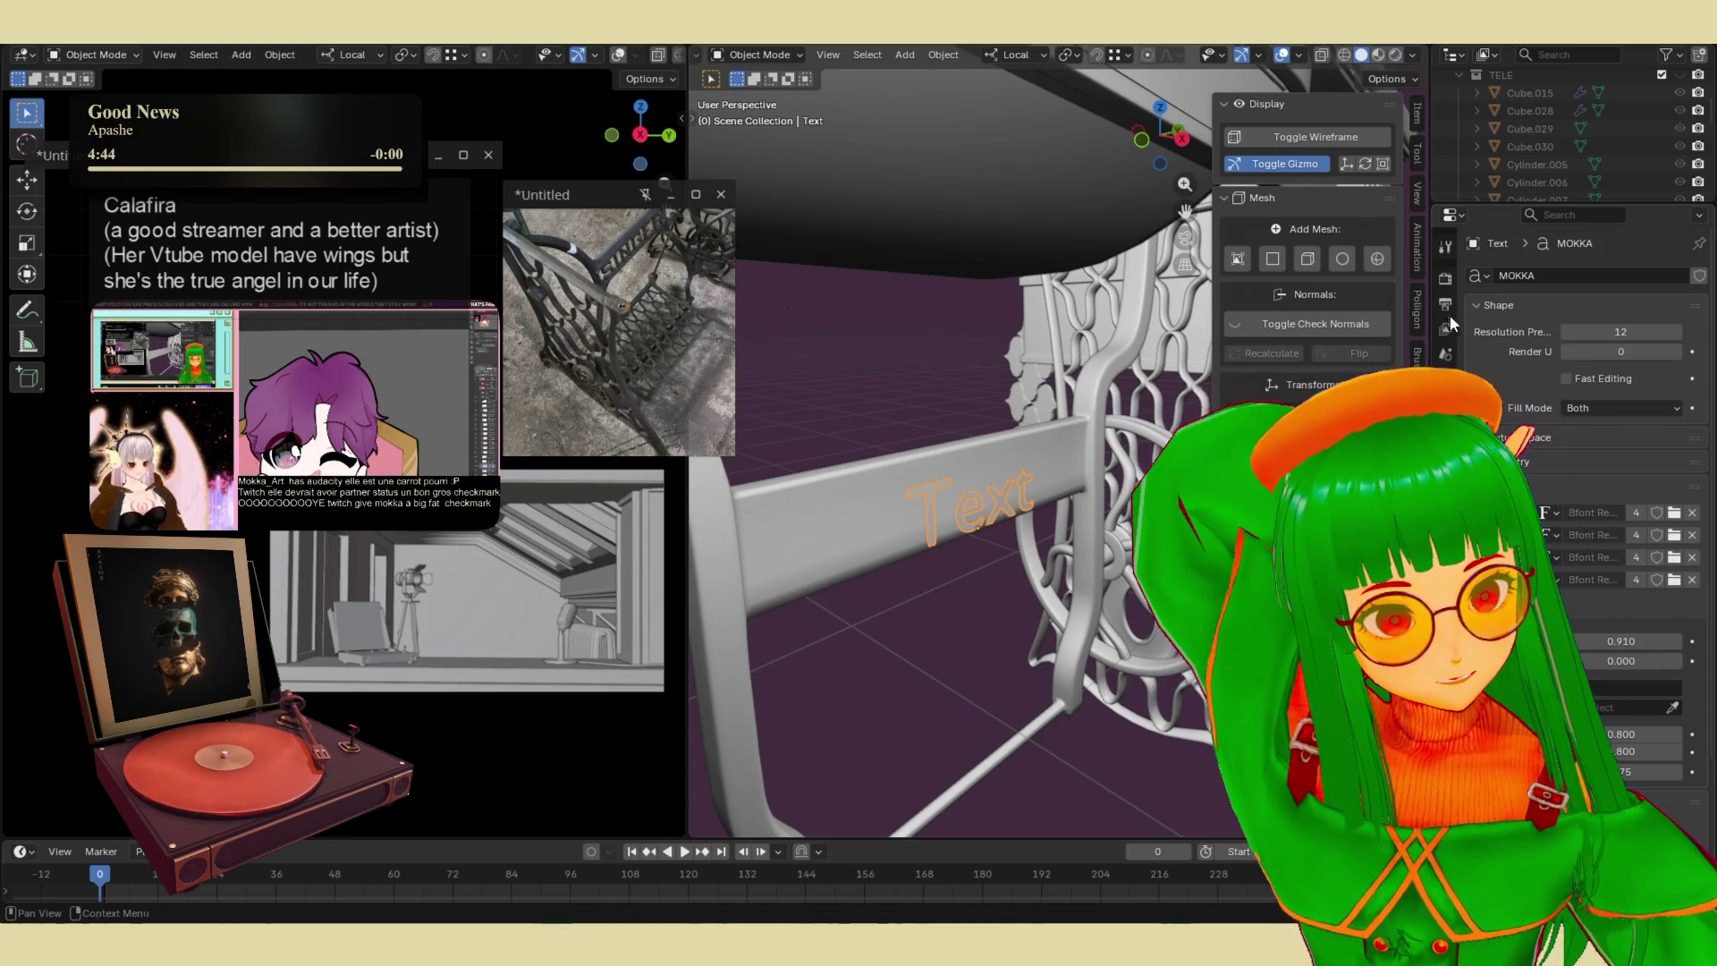
left_click(1418, 113)
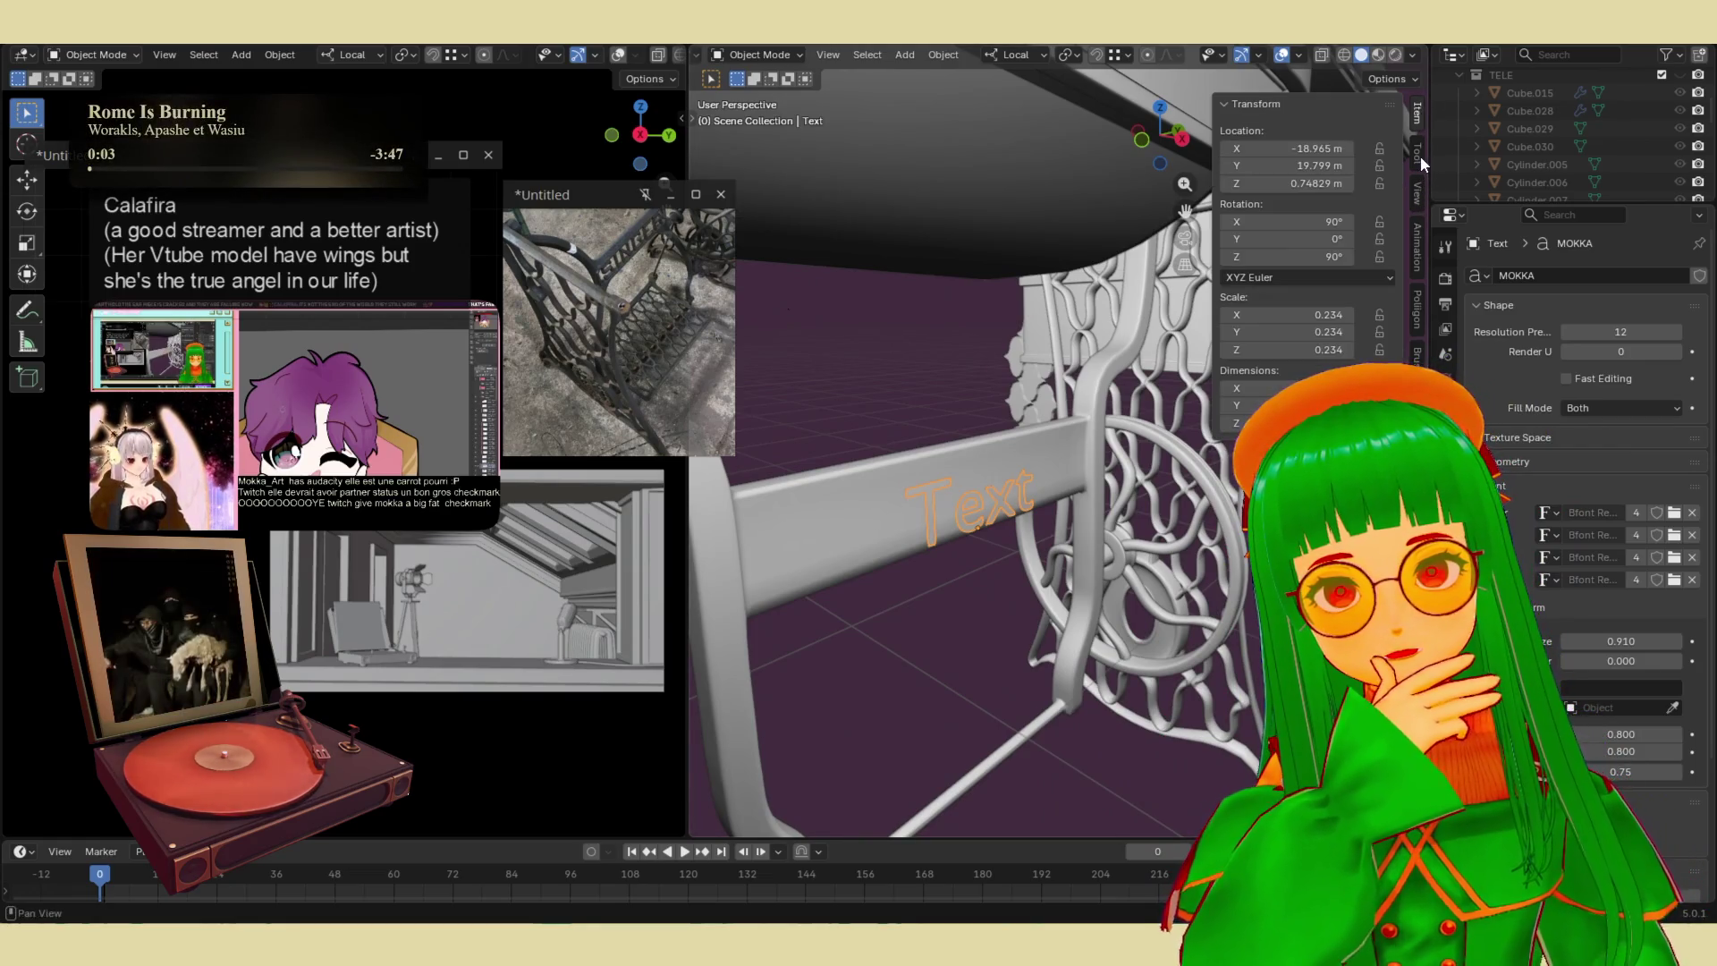
left_click(1418, 156)
left_click(1418, 120)
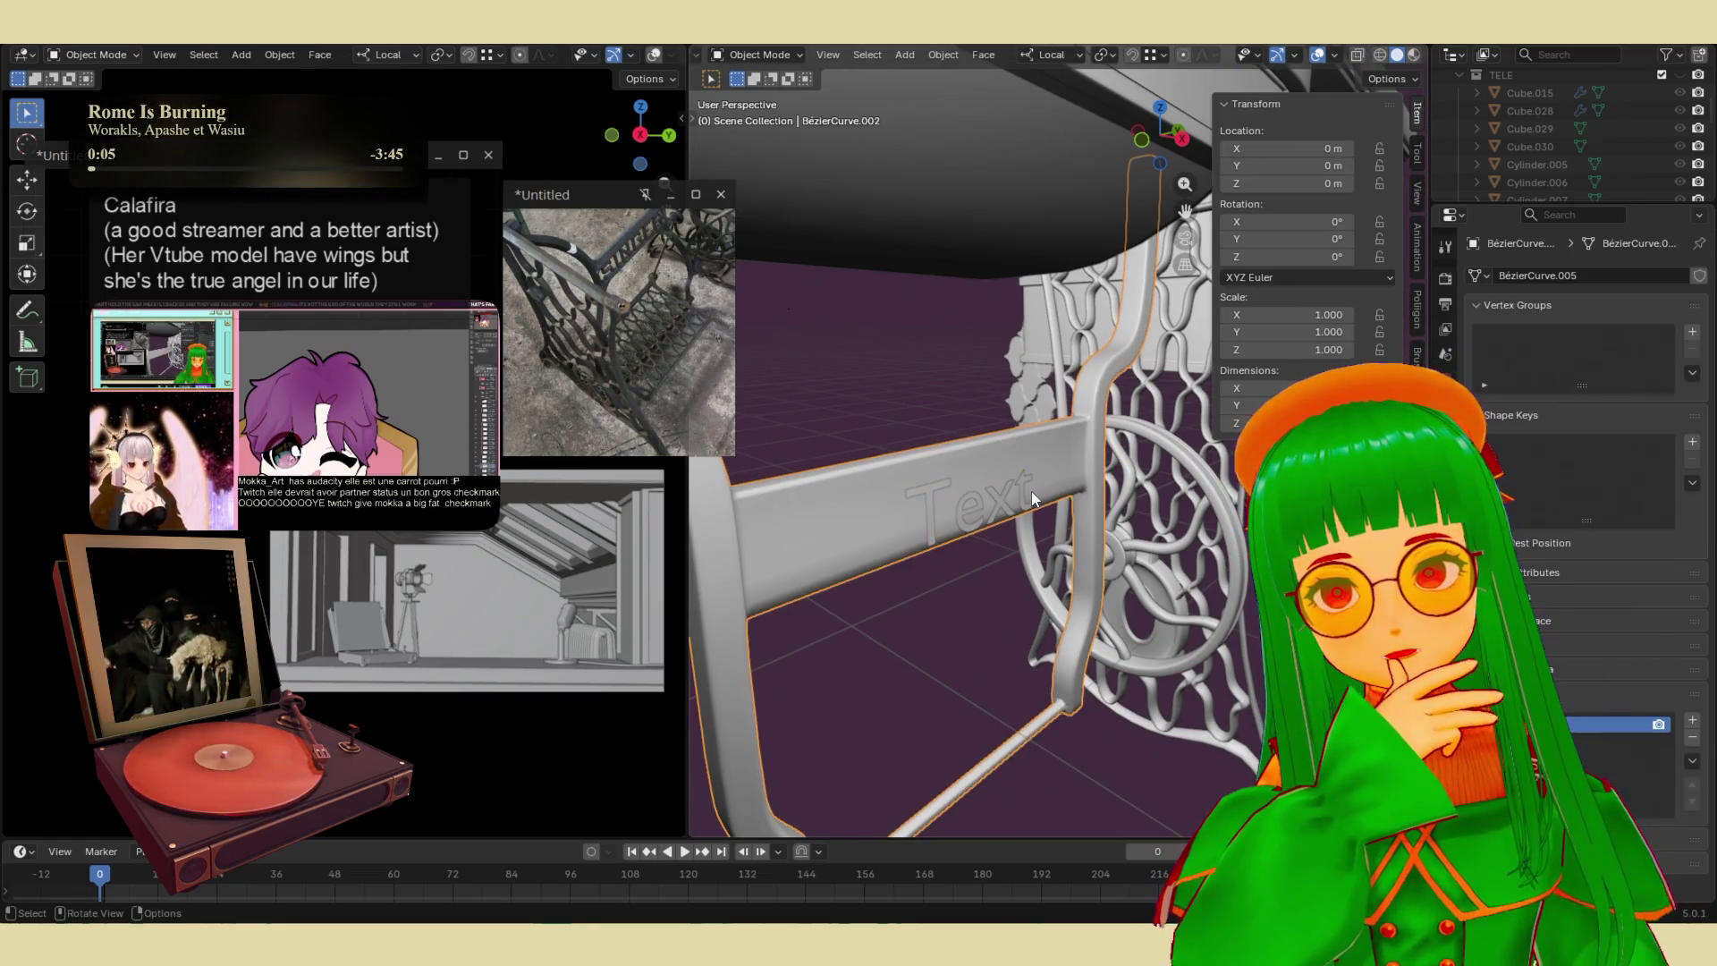
key("Delete")
mouse_move(1019, 487)
middle_mouse_down()
mouse_move(792, 514)
mouse_move(1021, 460)
middle_mouse_up()
left_click(1021, 459)
scroll(984, 464, "down", 5)
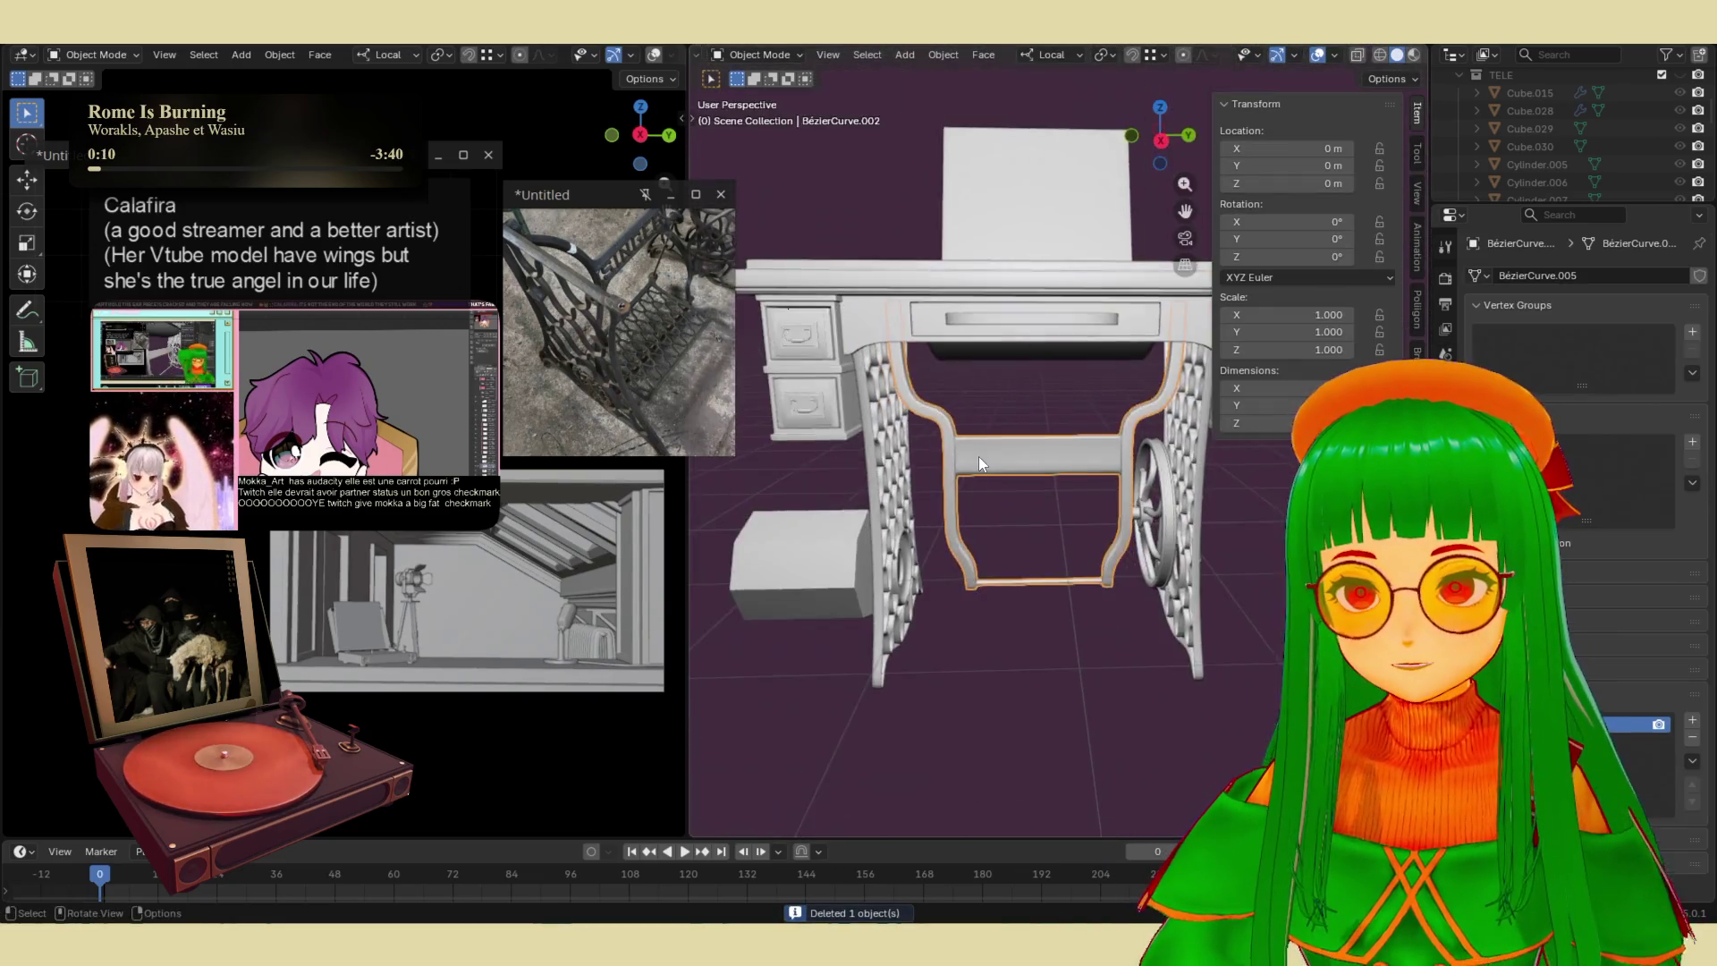
left_click(874, 305)
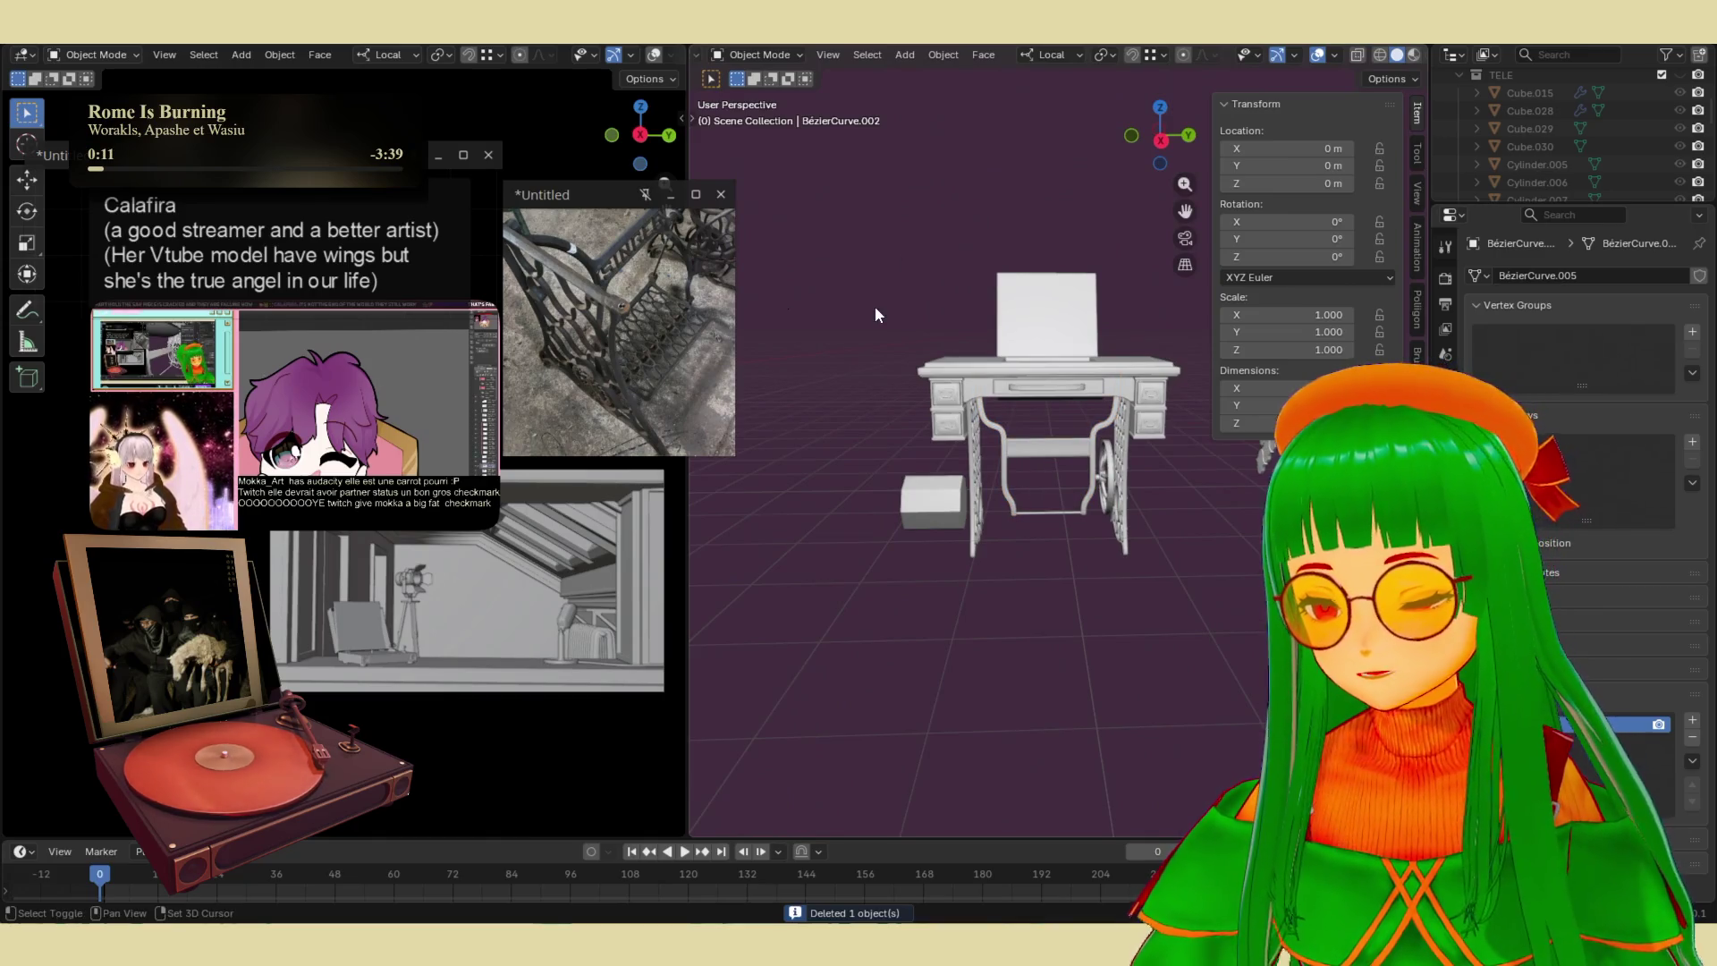
key("shift+a")
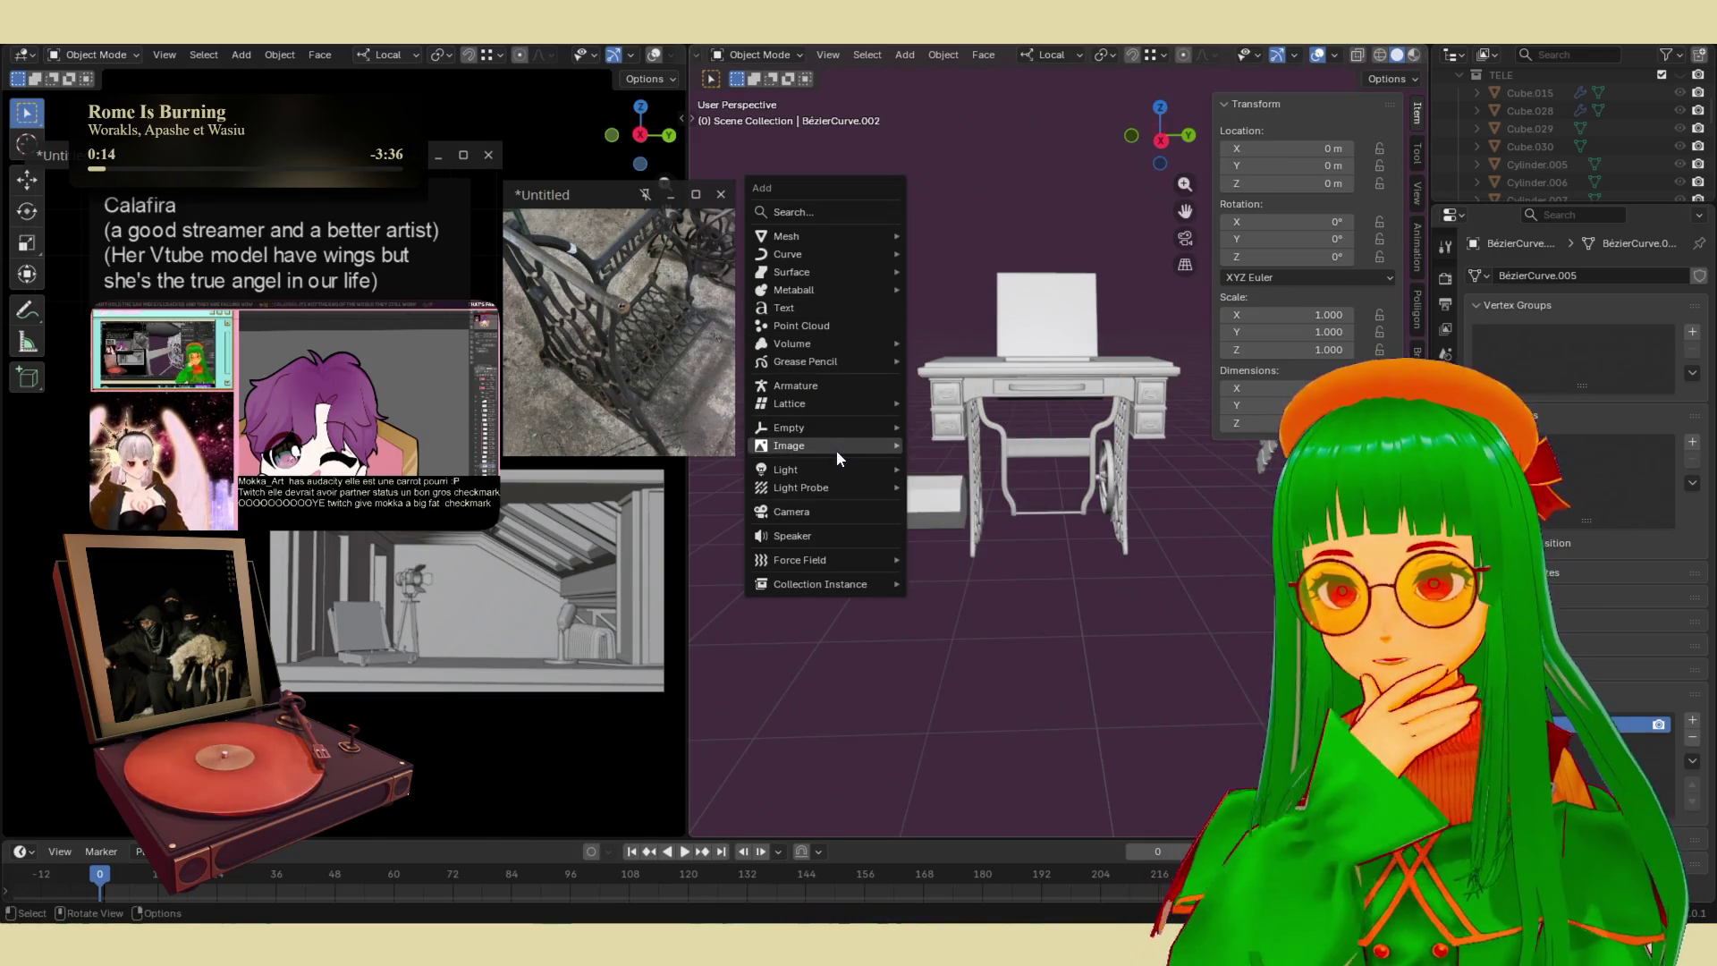
left_click(844, 312)
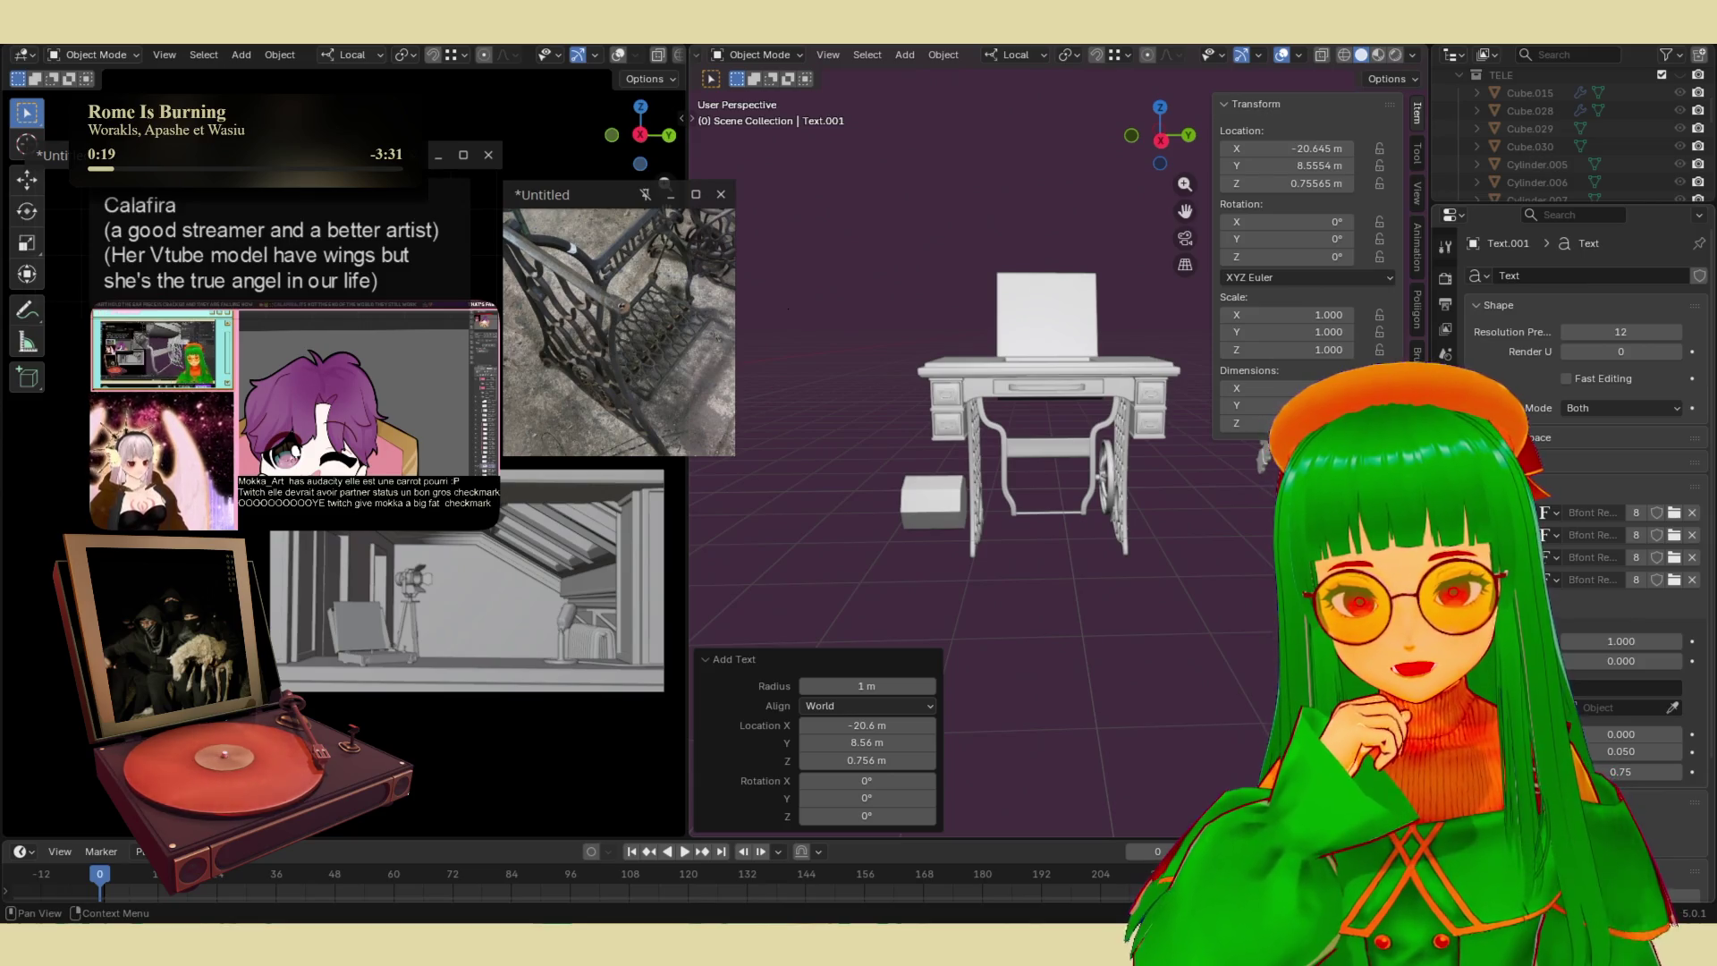
left_click(1548, 271)
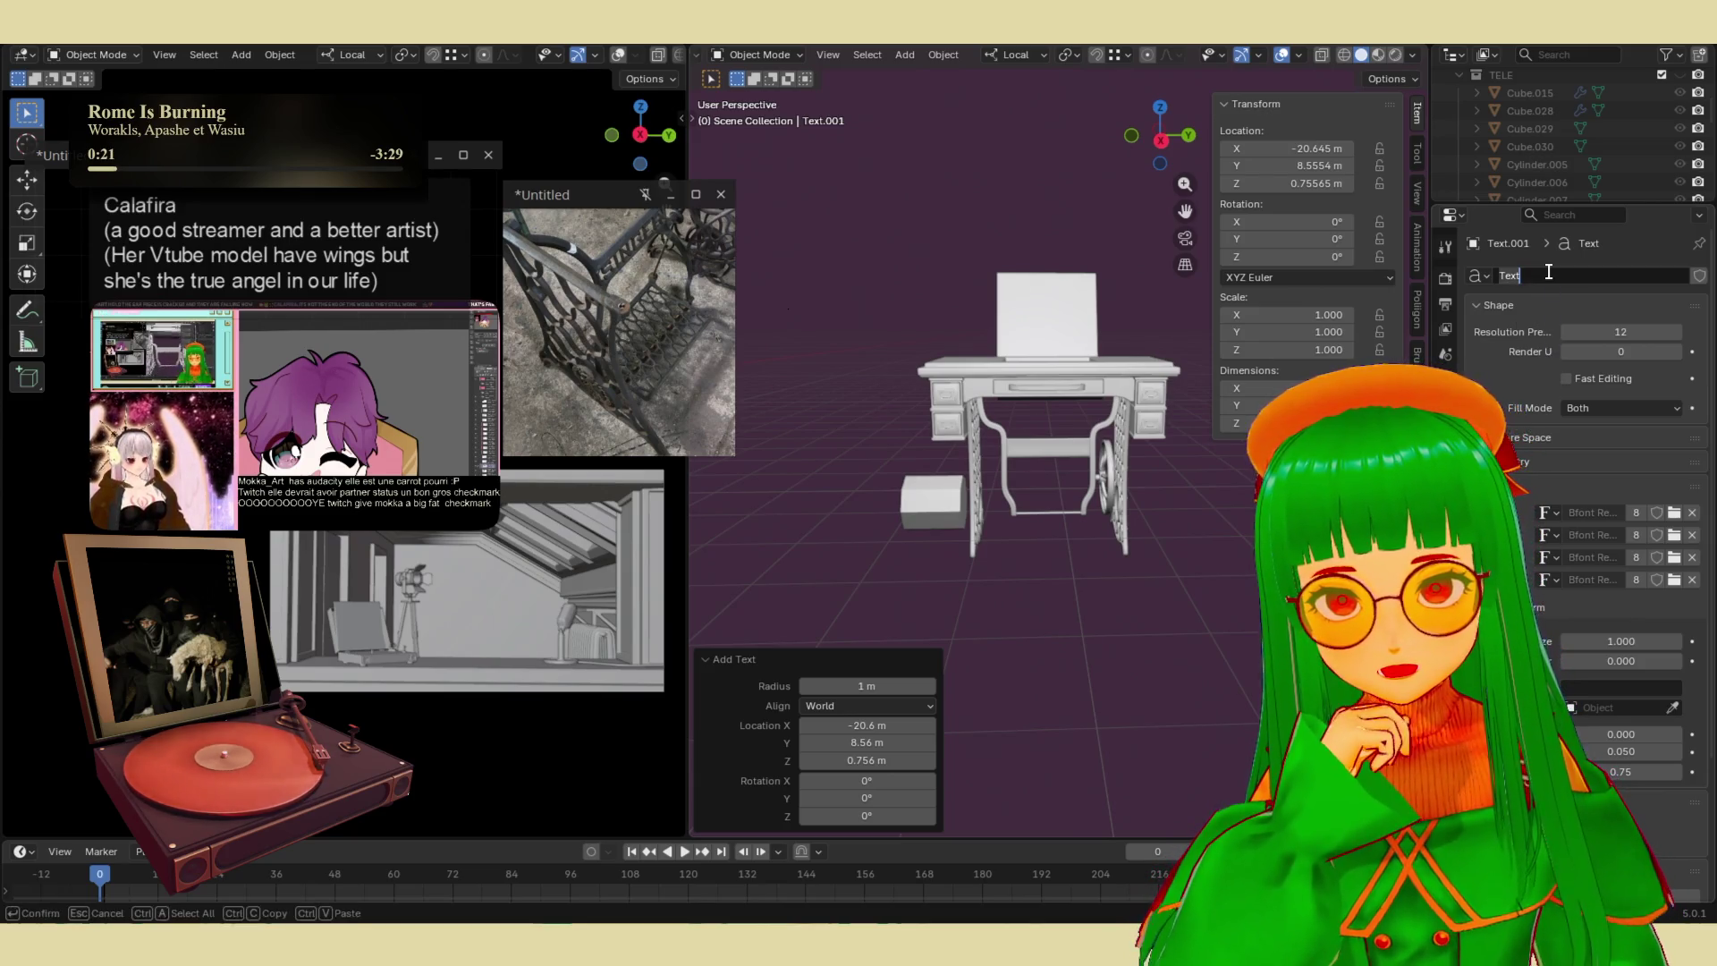
type("MOKKA")
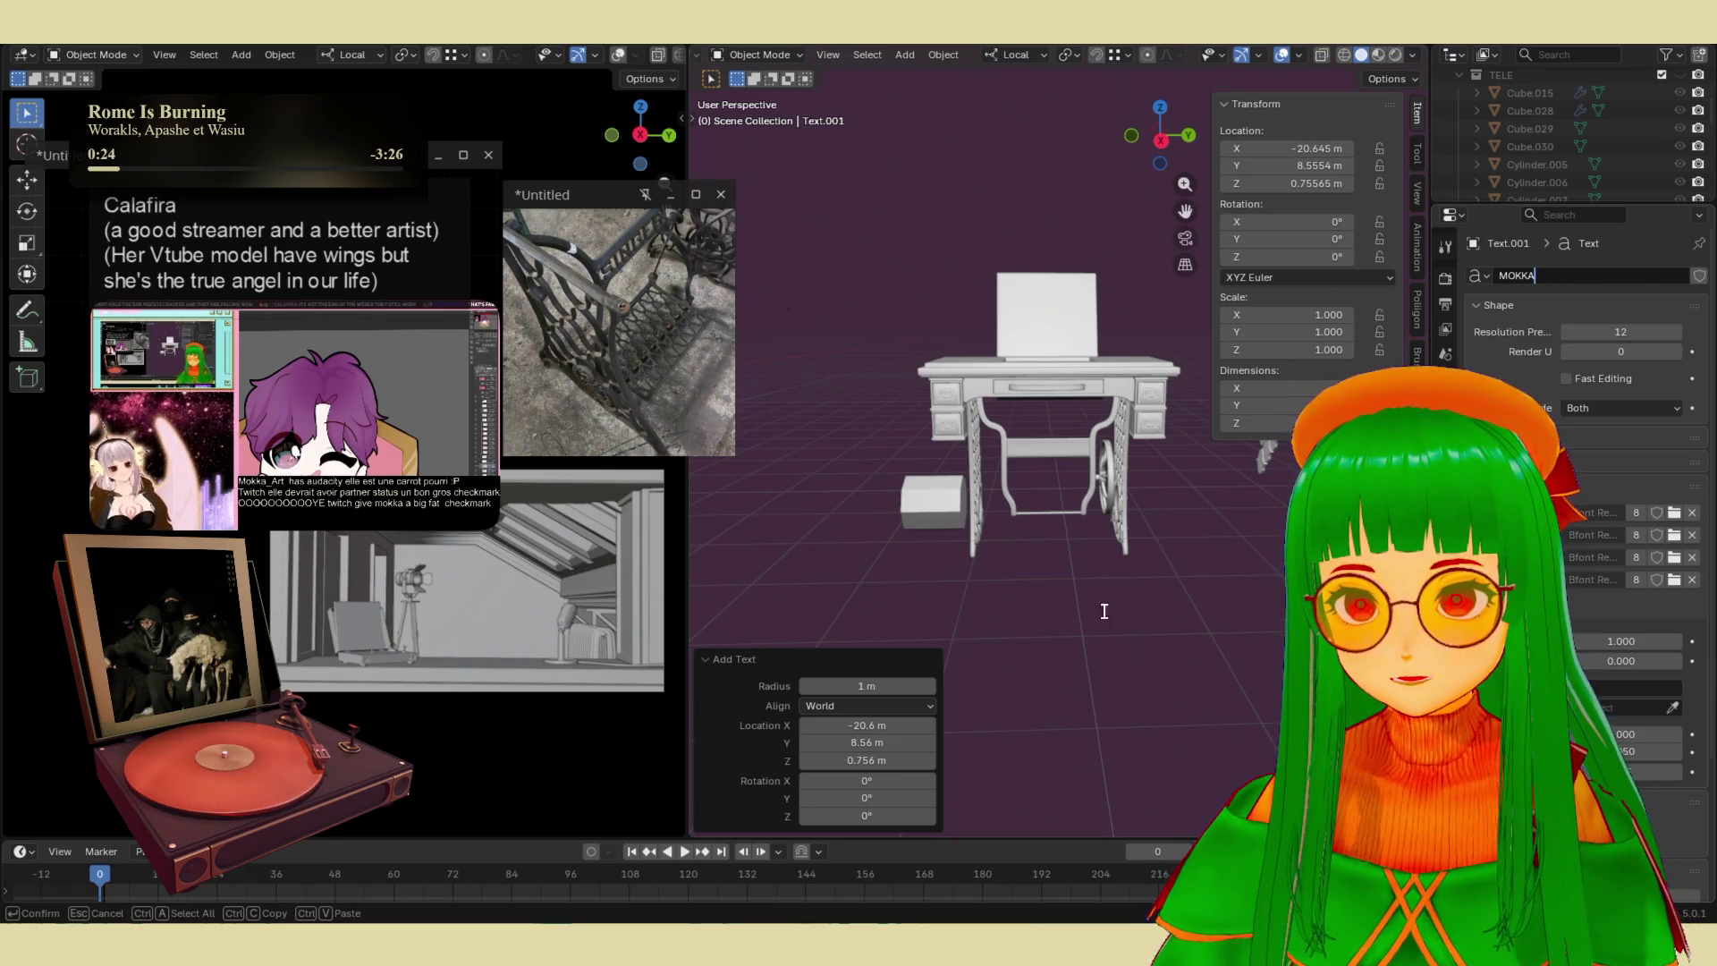
key("Return")
mouse_move(1139, 545)
middle_mouse_down()
mouse_move(1022, 546)
mouse_move(1043, 524)
mouse_move(957, 451)
mouse_move(1103, 577)
mouse_move(1055, 568)
mouse_move(1171, 500)
middle_mouse_up()
left_click(1129, 467)
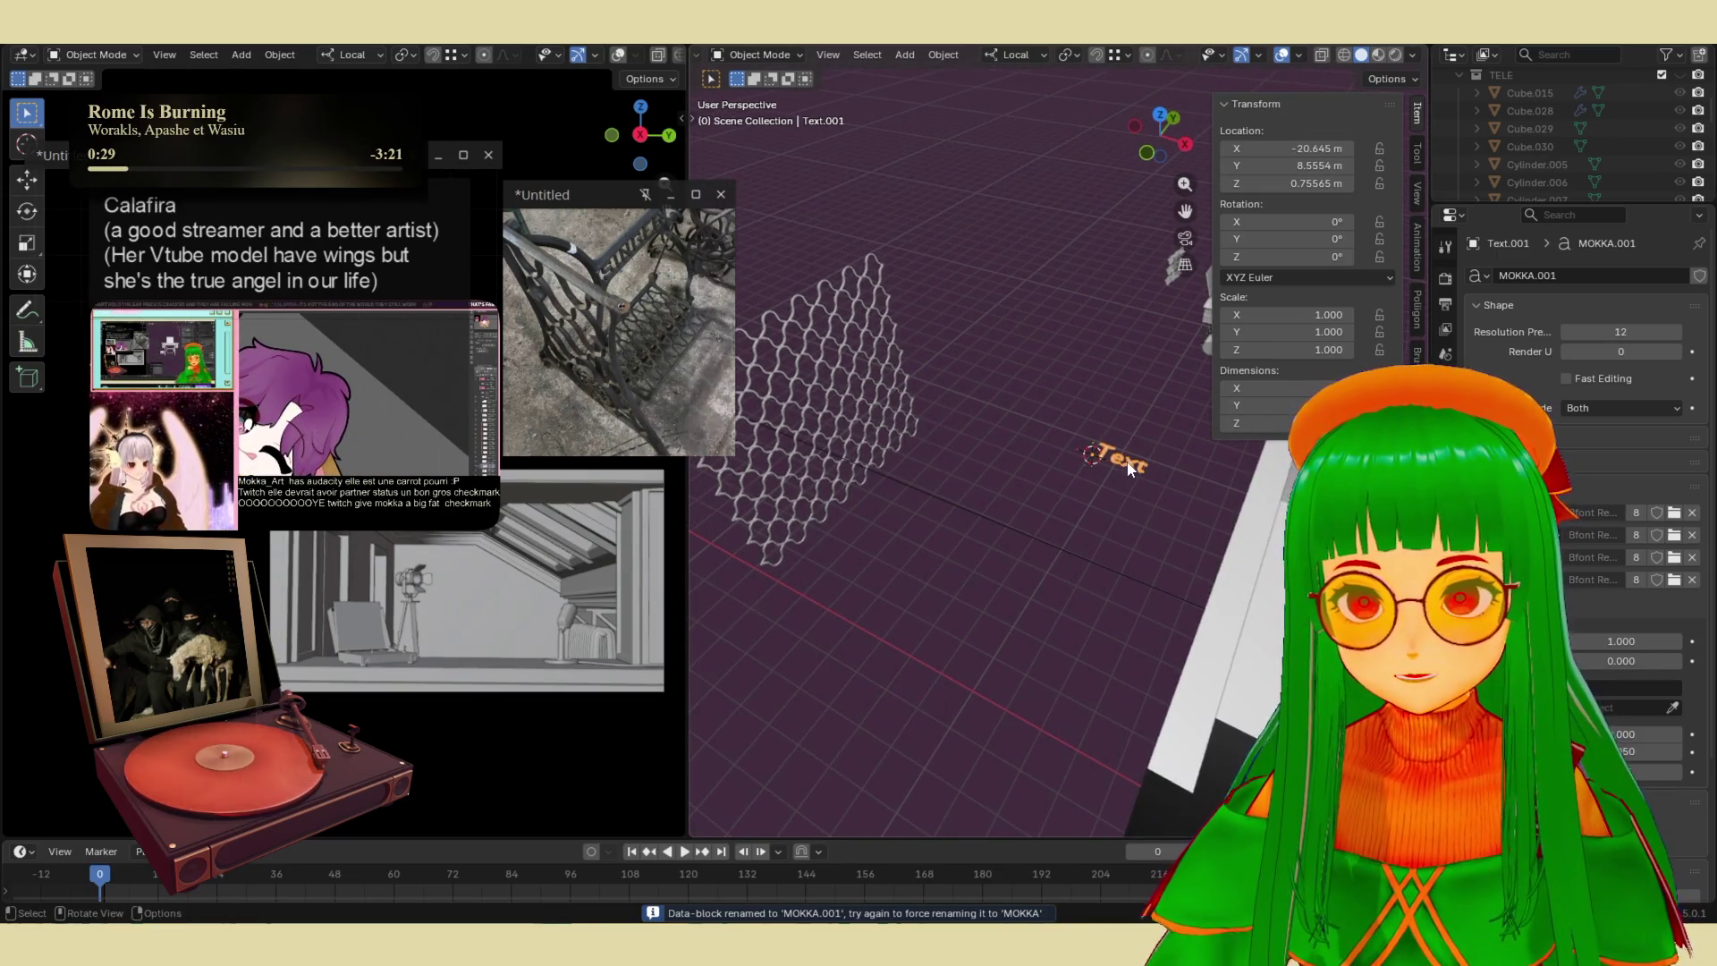
scroll(1129, 467, "up", 4)
key("Tab")
key("BackSpace")
key("BackSpace")
key("BackSpace")
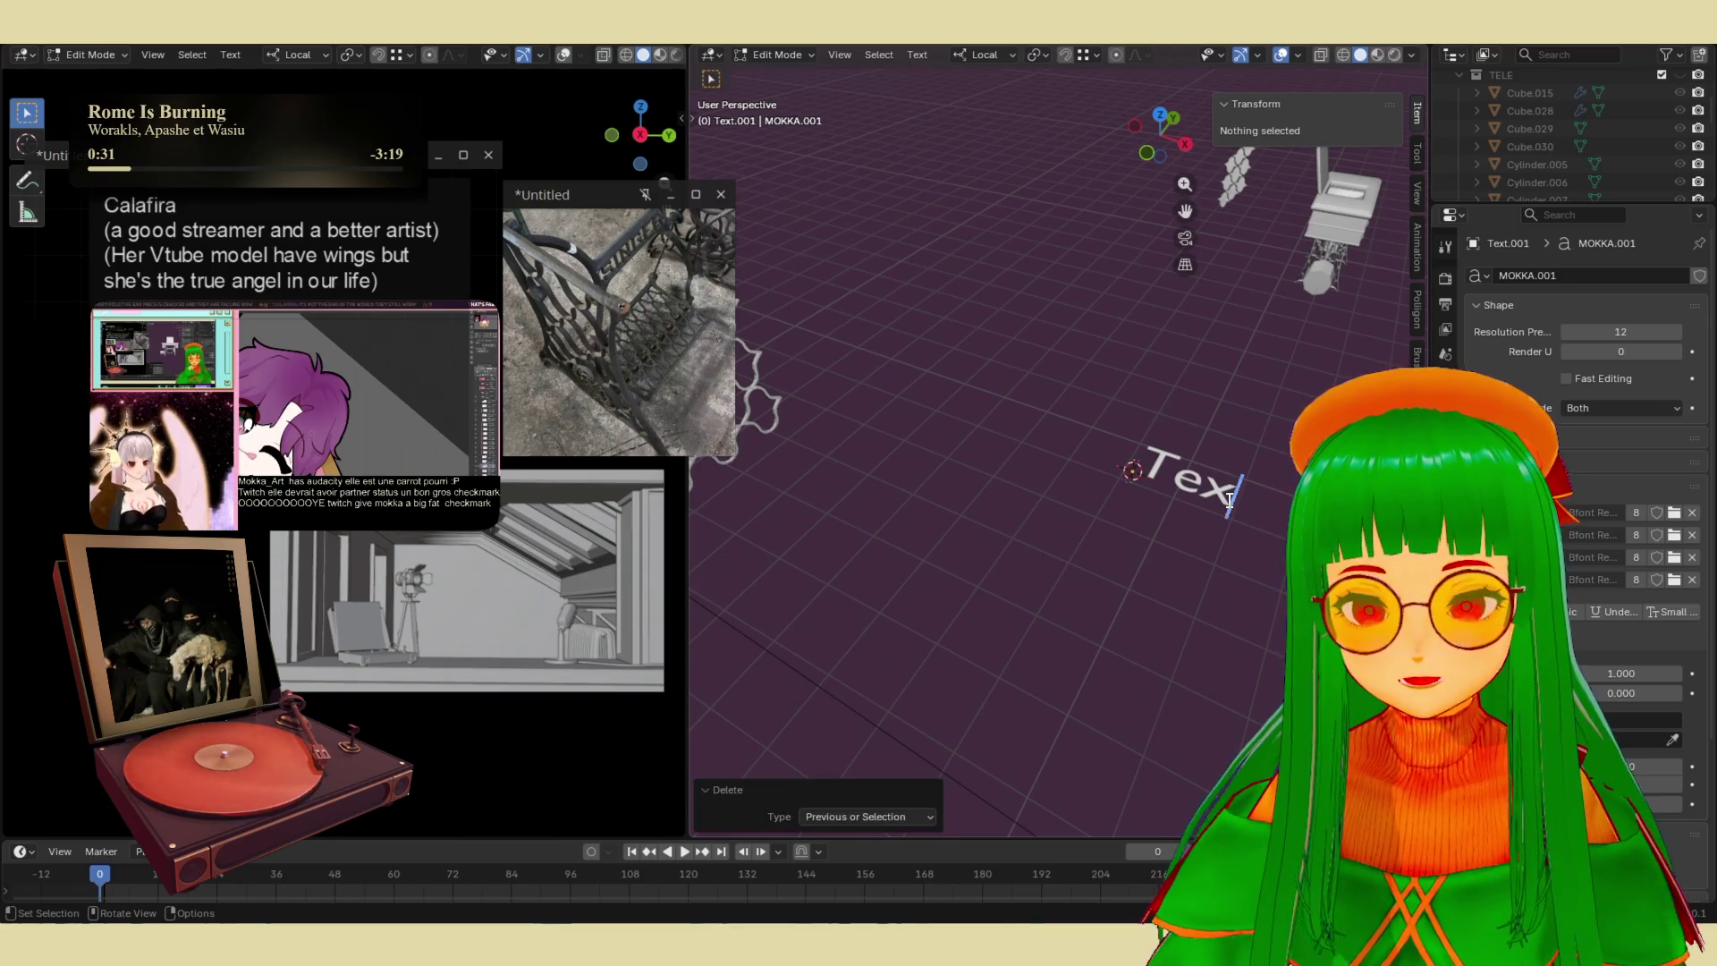
key("ctrl+z")
key("ctrl+z")
key("ctrl+z")
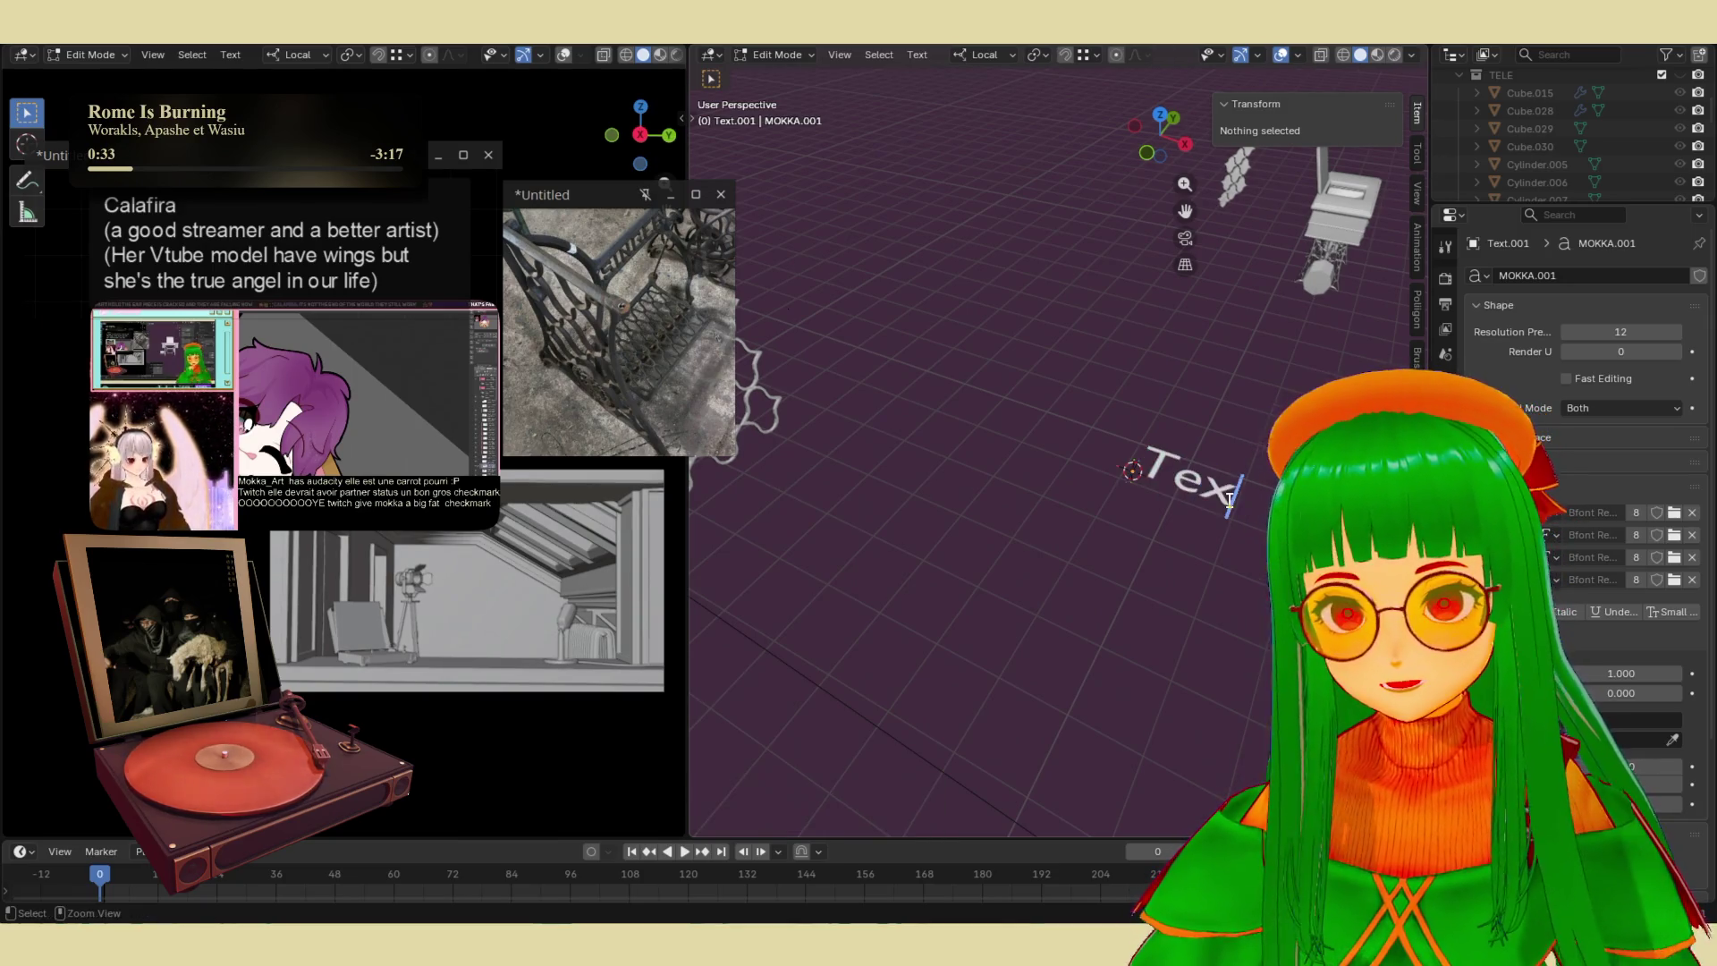
key("ctrl+z")
key("ctrl+z")
key("ctrl+z")
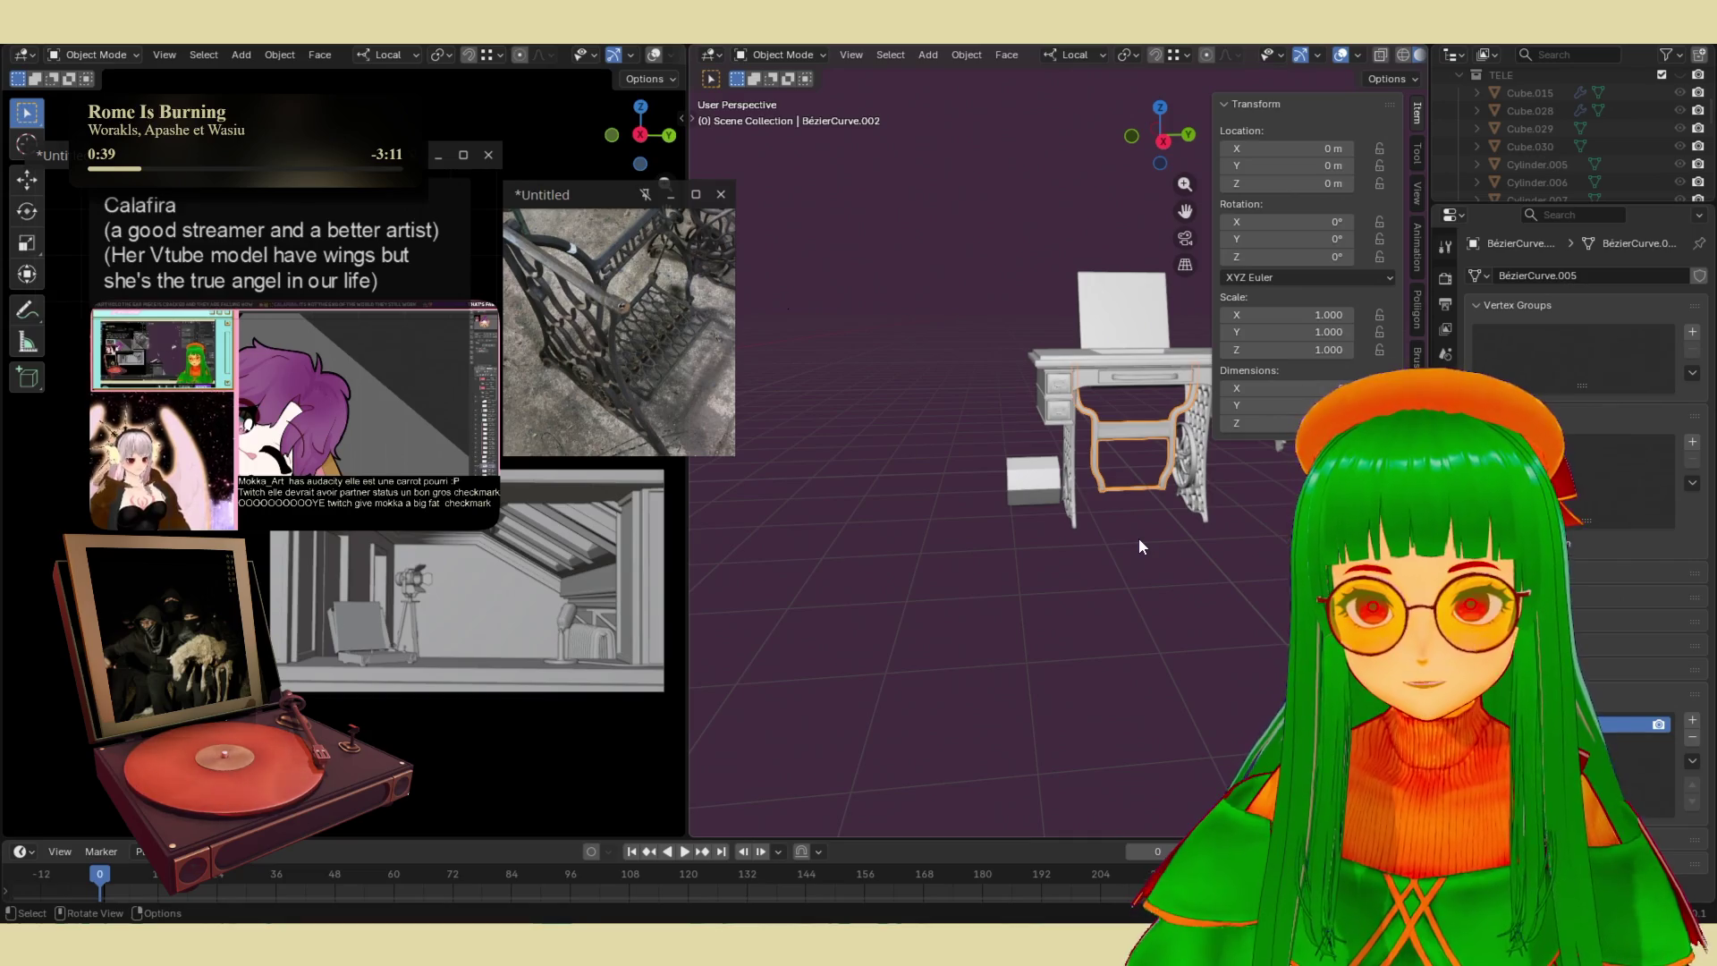
- Select the crossbar lettering and replace the word Text with MOKKA
key("ctrl")
mouse_move(1139, 539)
middle_mouse_down()
mouse_move(936, 494)
mouse_move(1039, 523)
middle_mouse_up()
scroll(937, 495, "up", 5)
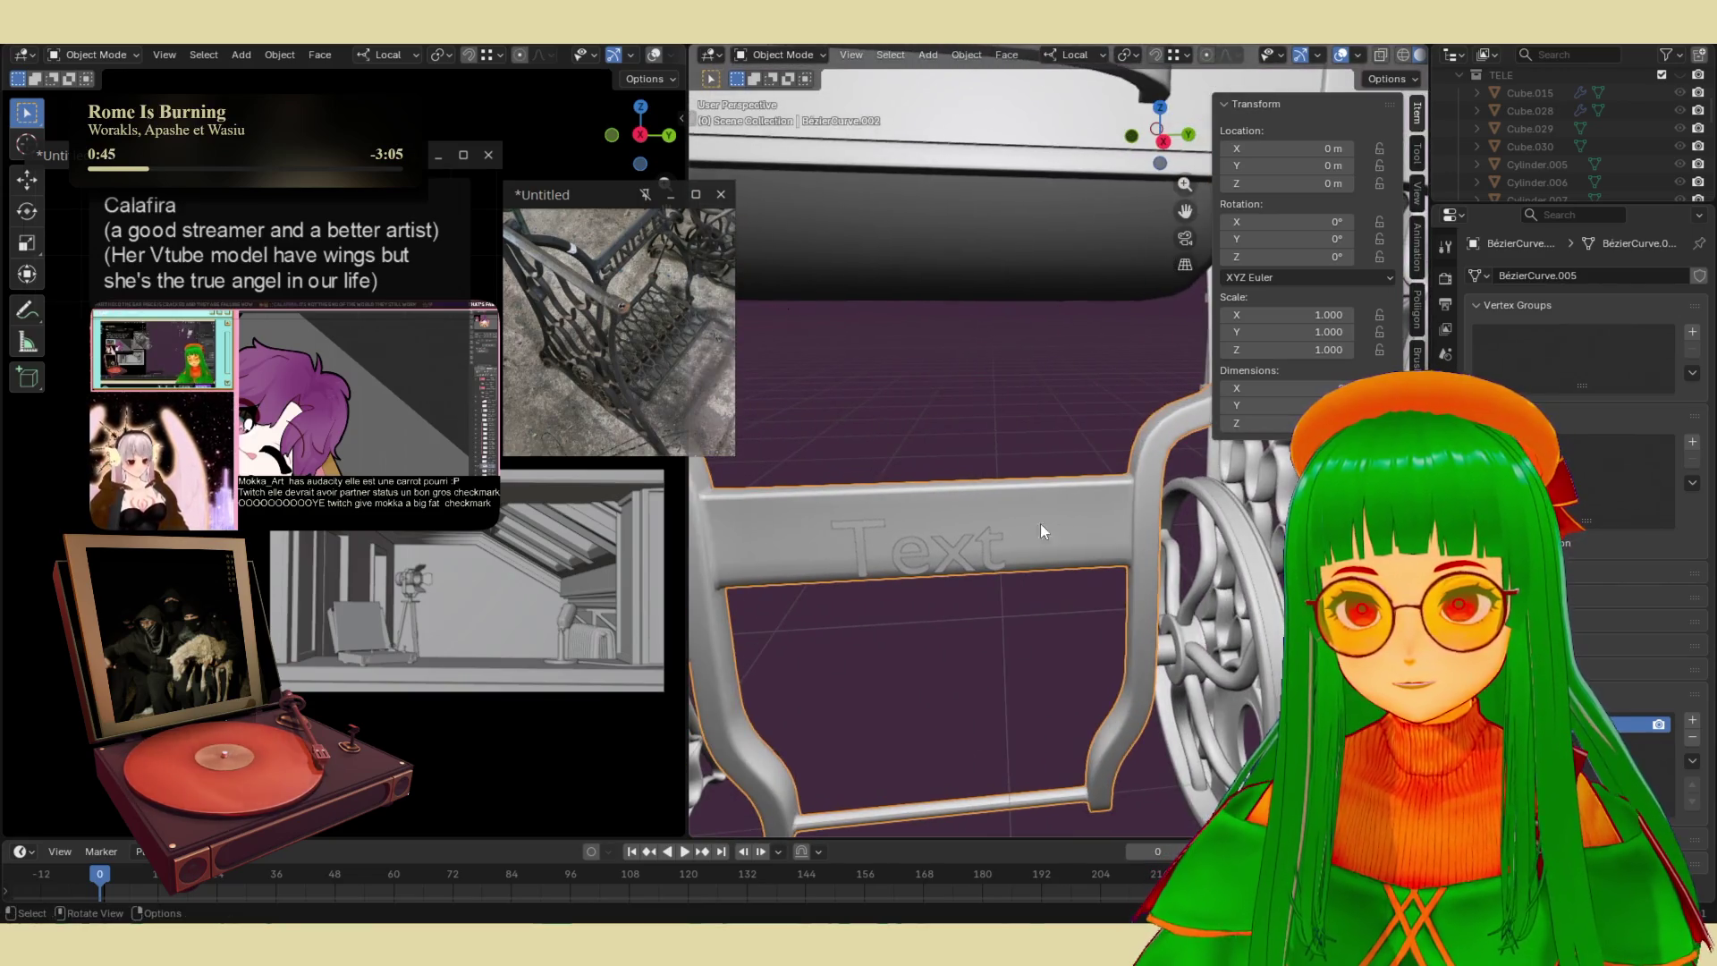
left_click(983, 547)
left_click(985, 545)
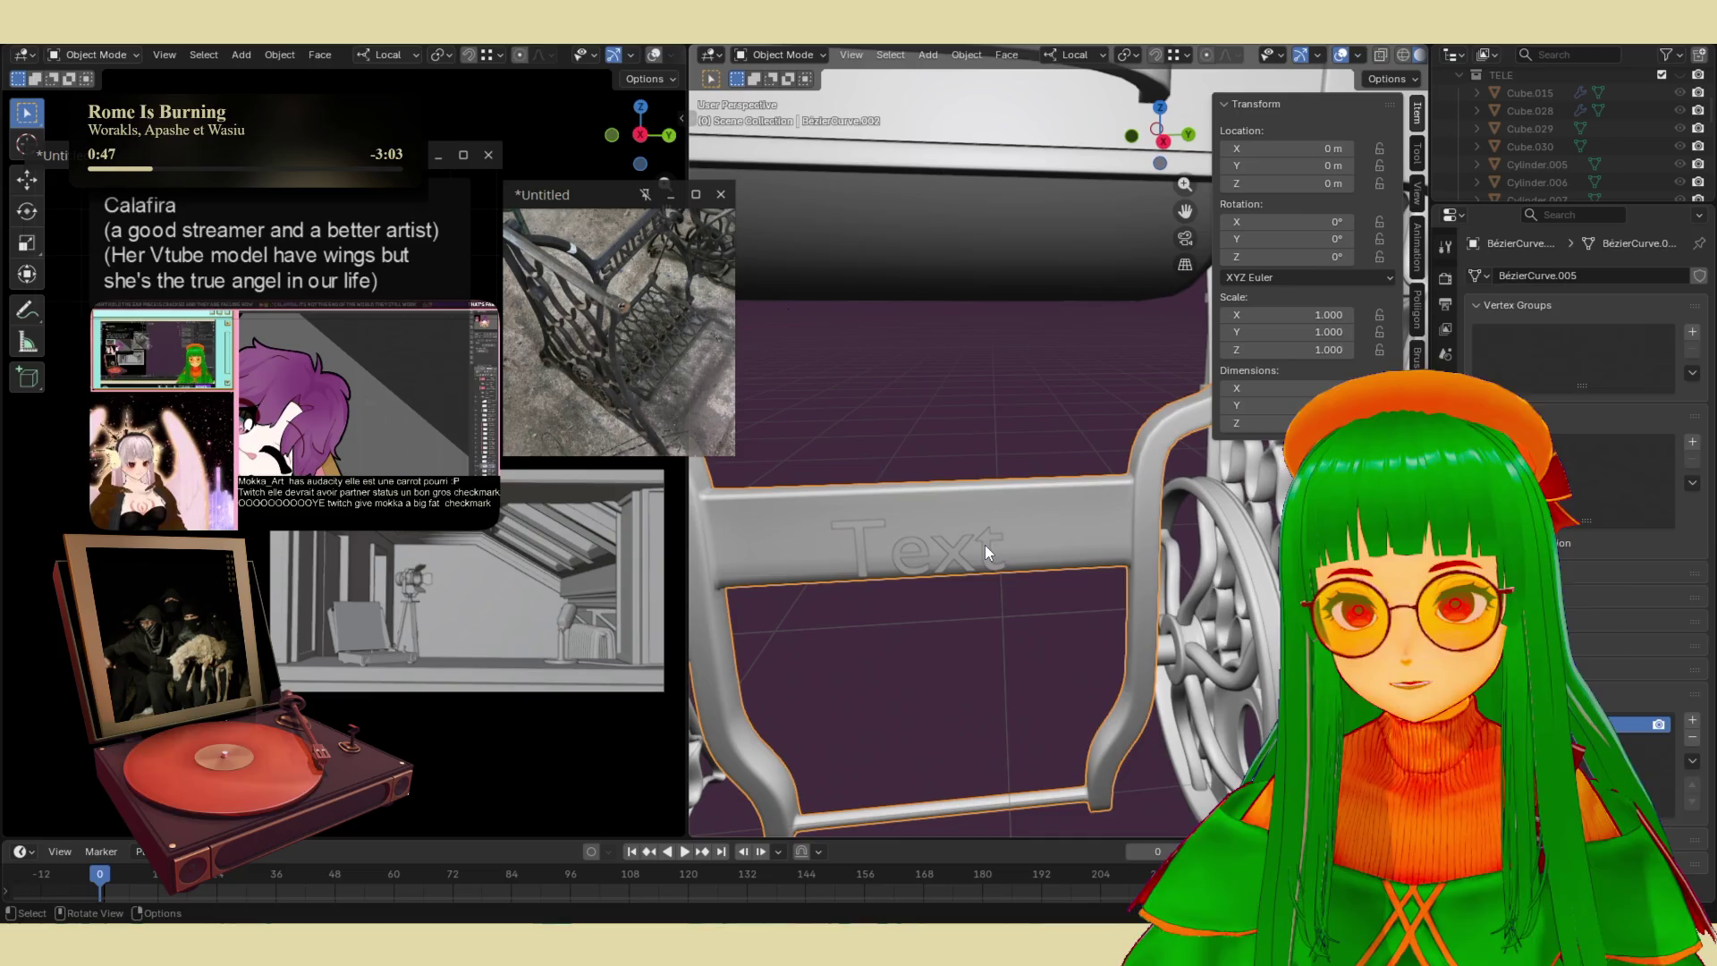
left_click(989, 546)
key("Tab")
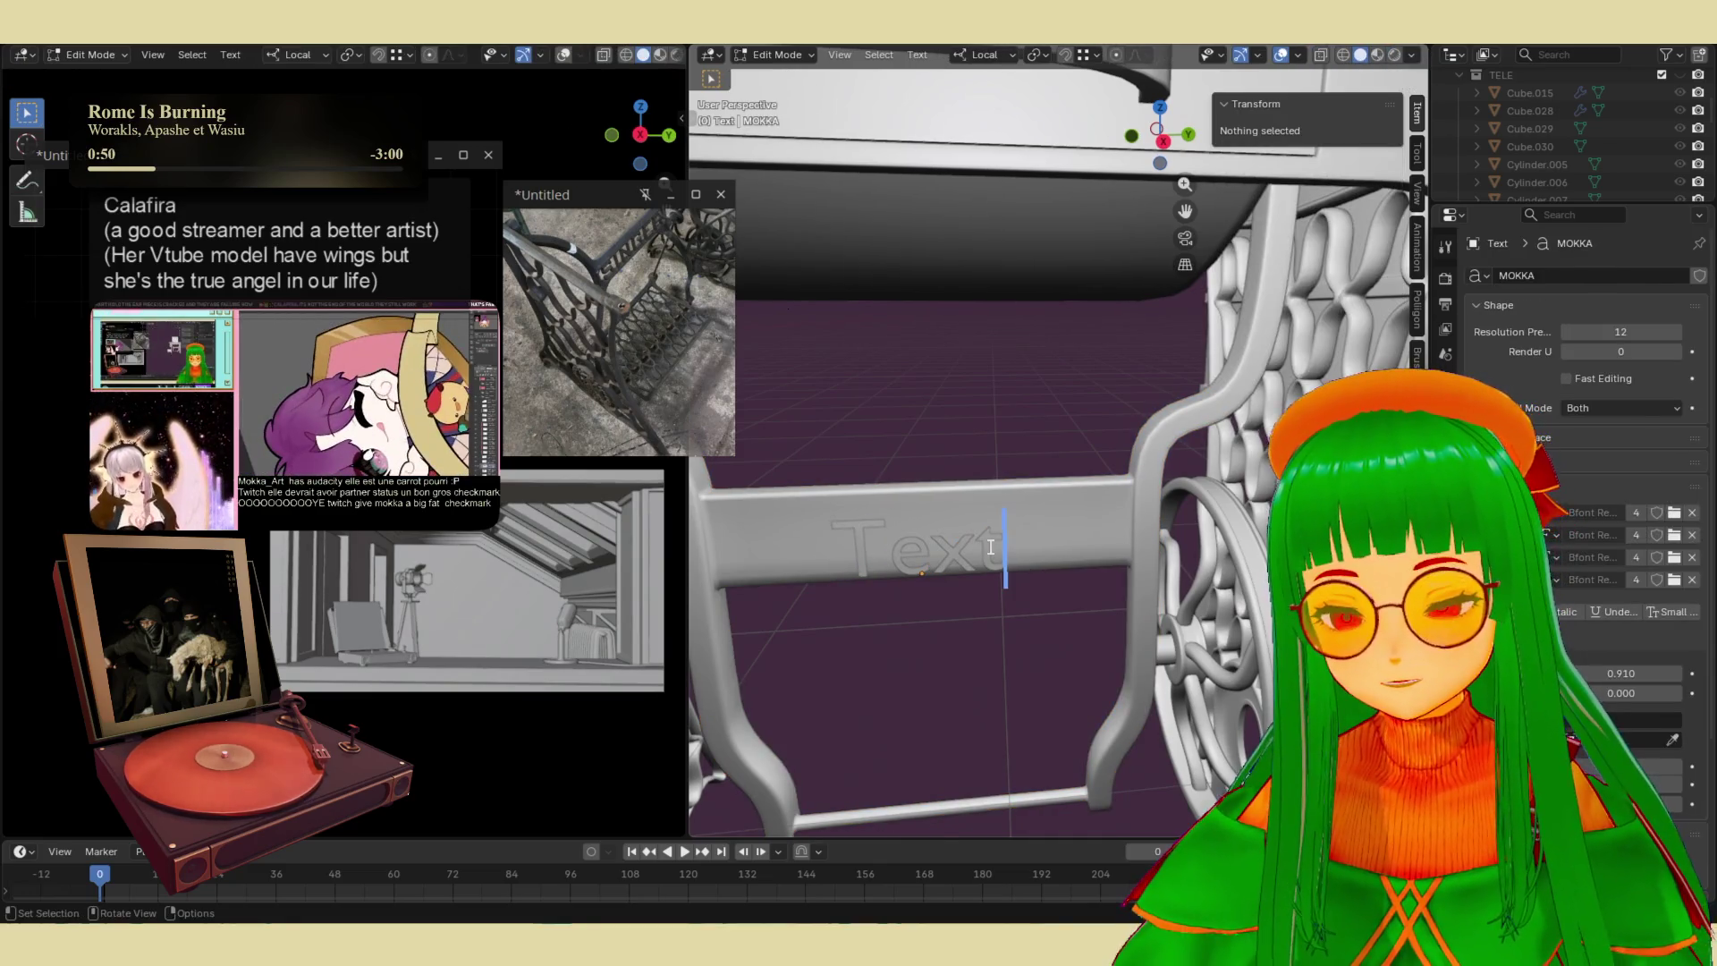
key("BackSpace")
key("BackSpace")
key("BackSpace")
key("BackSpace")
type("MOKKA")
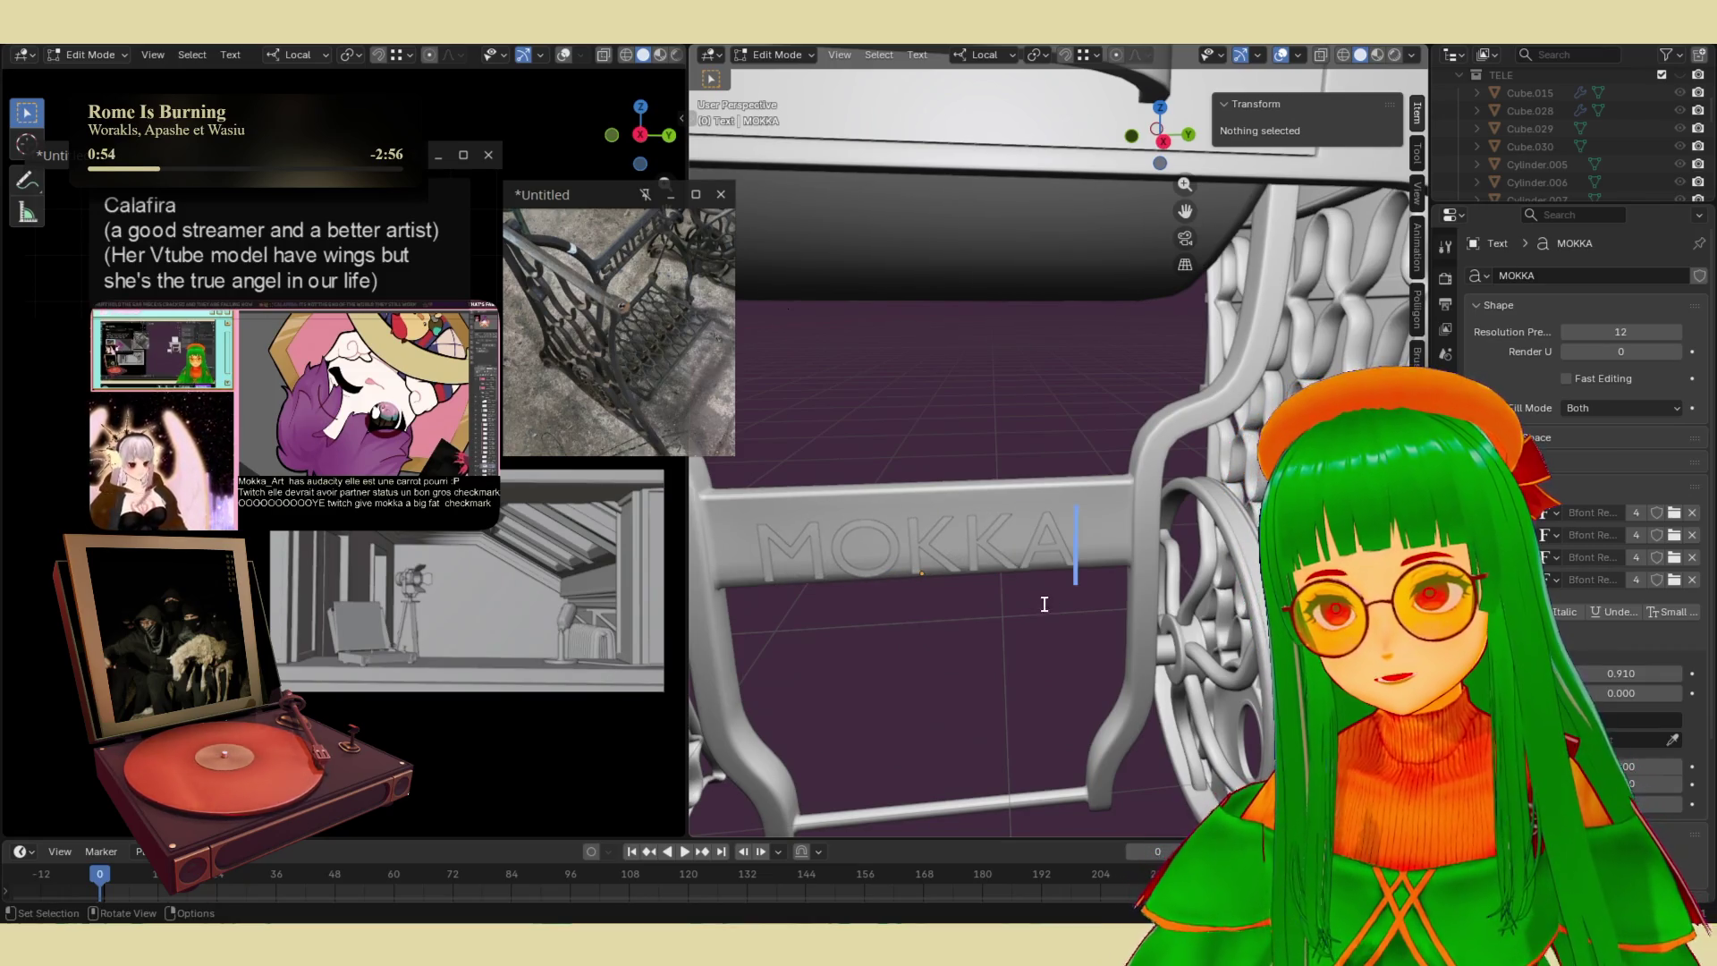
mouse_move(1080, 566)
middle_mouse_down()
mouse_move(1135, 518)
mouse_move(1184, 536)
middle_mouse_up()
key("Tab")
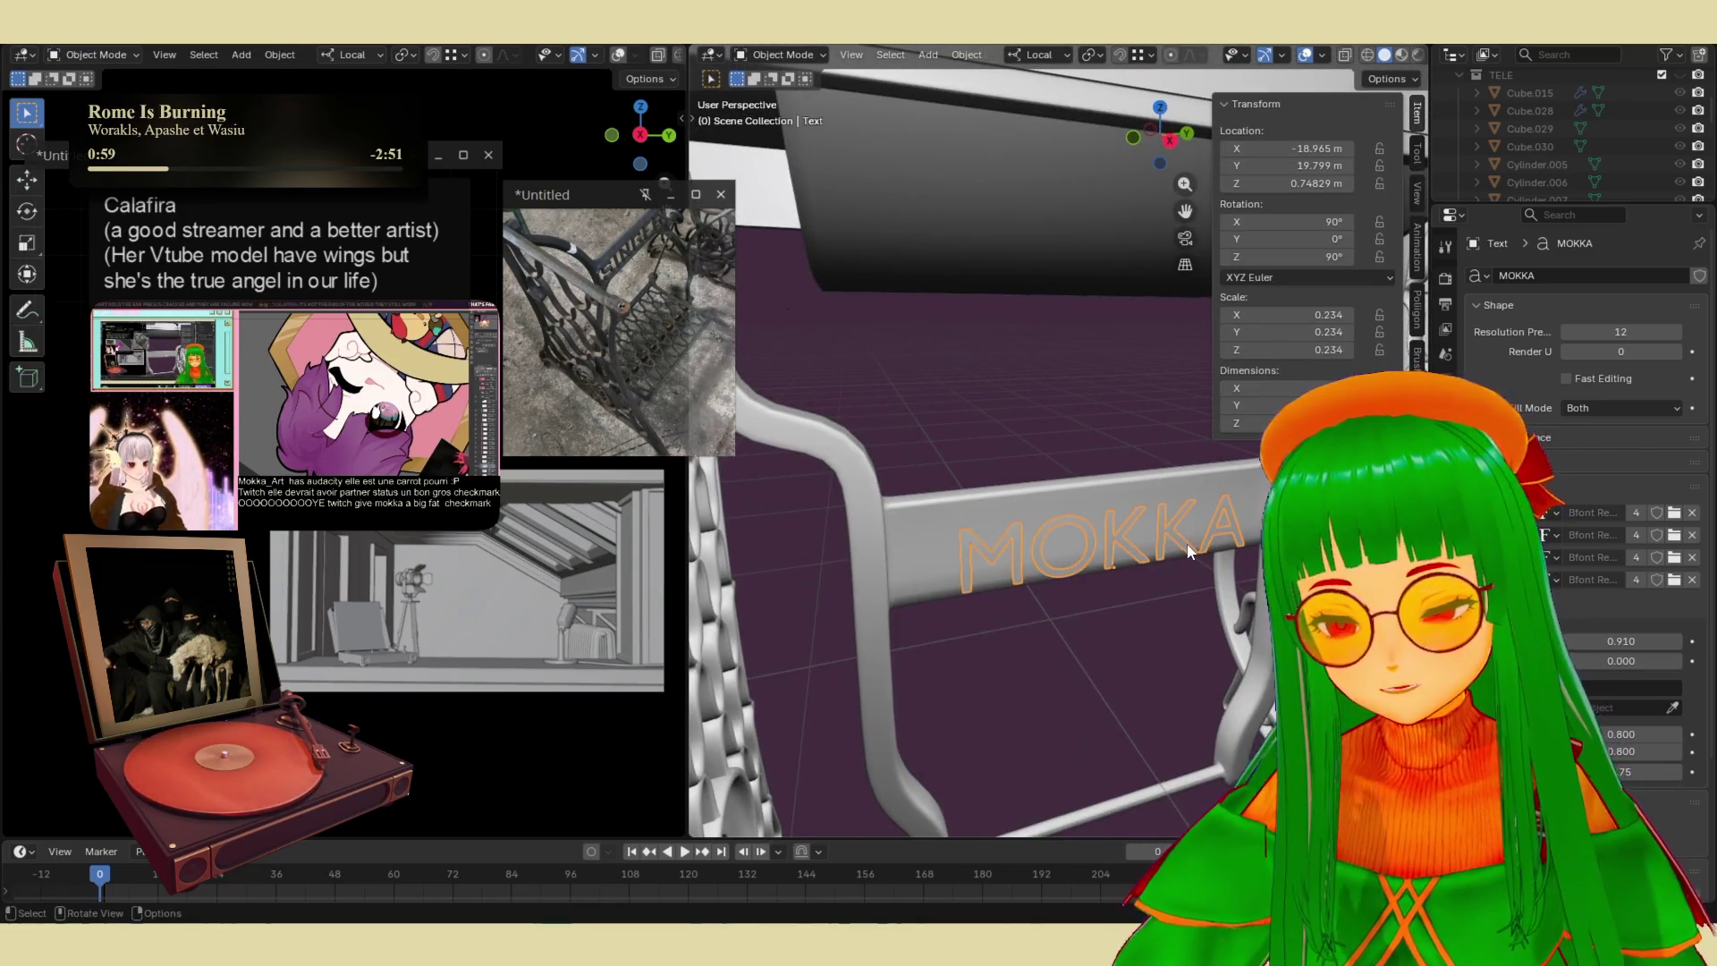
- Push the MOKKA lettering about -0.088 m into the bar along its depth axis
key("g")
key("z")
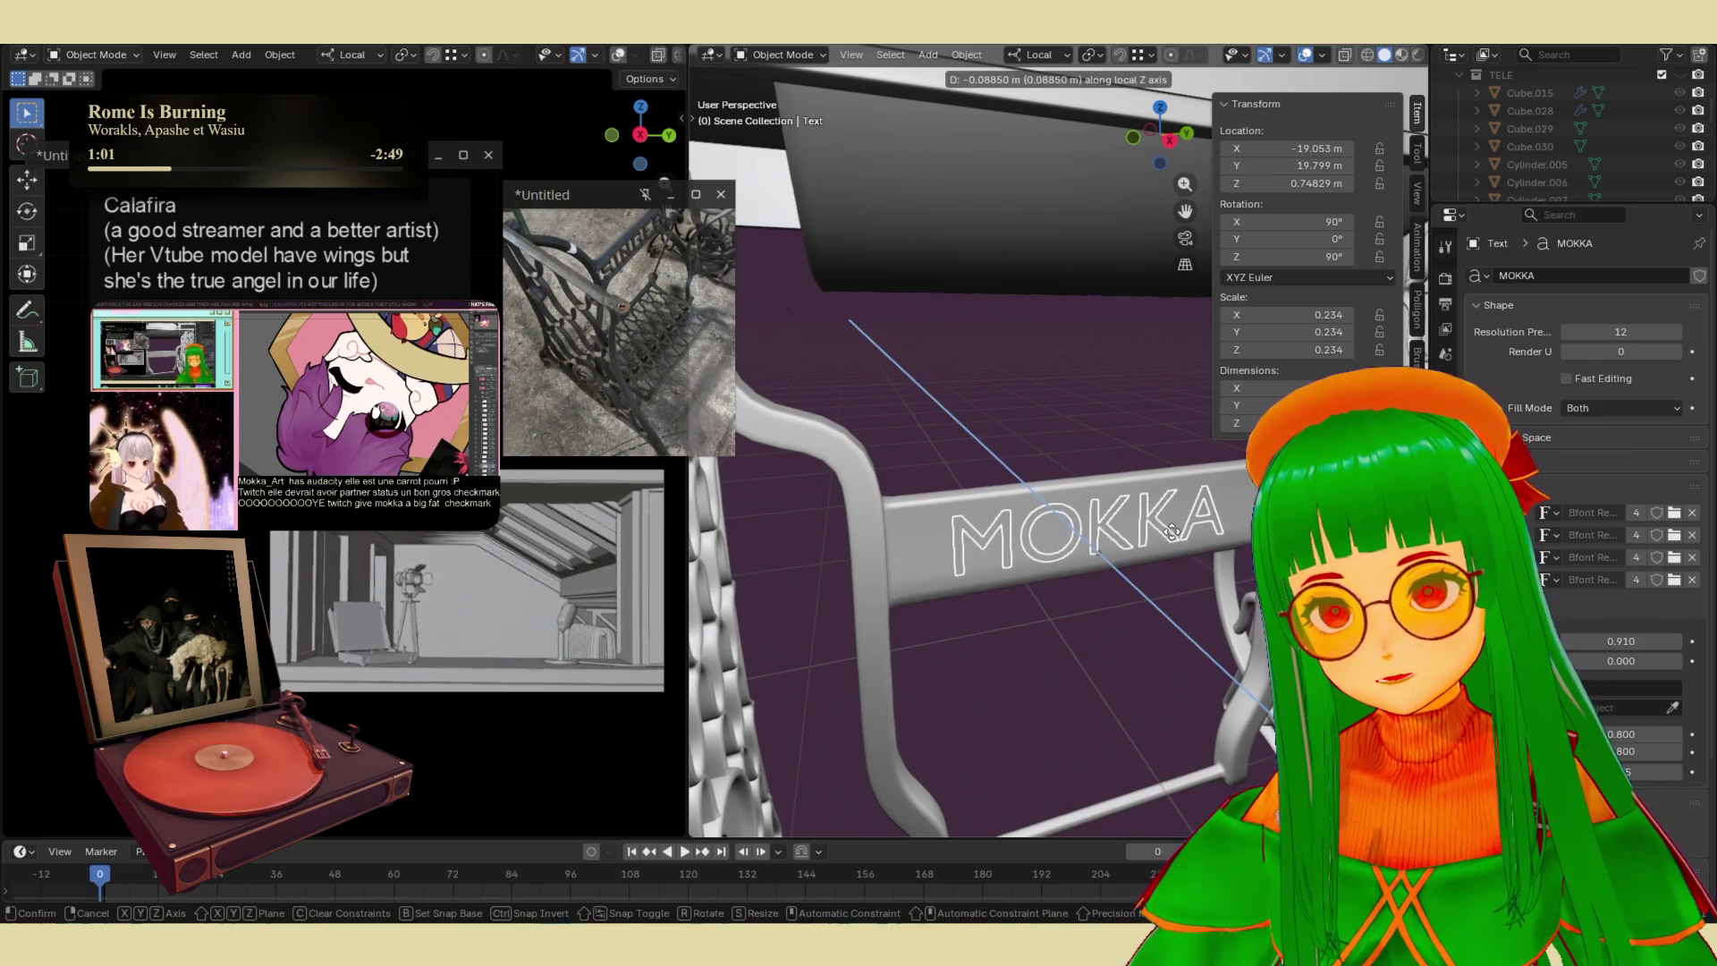
left_click(1180, 540)
- Re-edit the lettering to retype the final A of MOKKA
key("Tab")
key("Tab")
key("Tab")
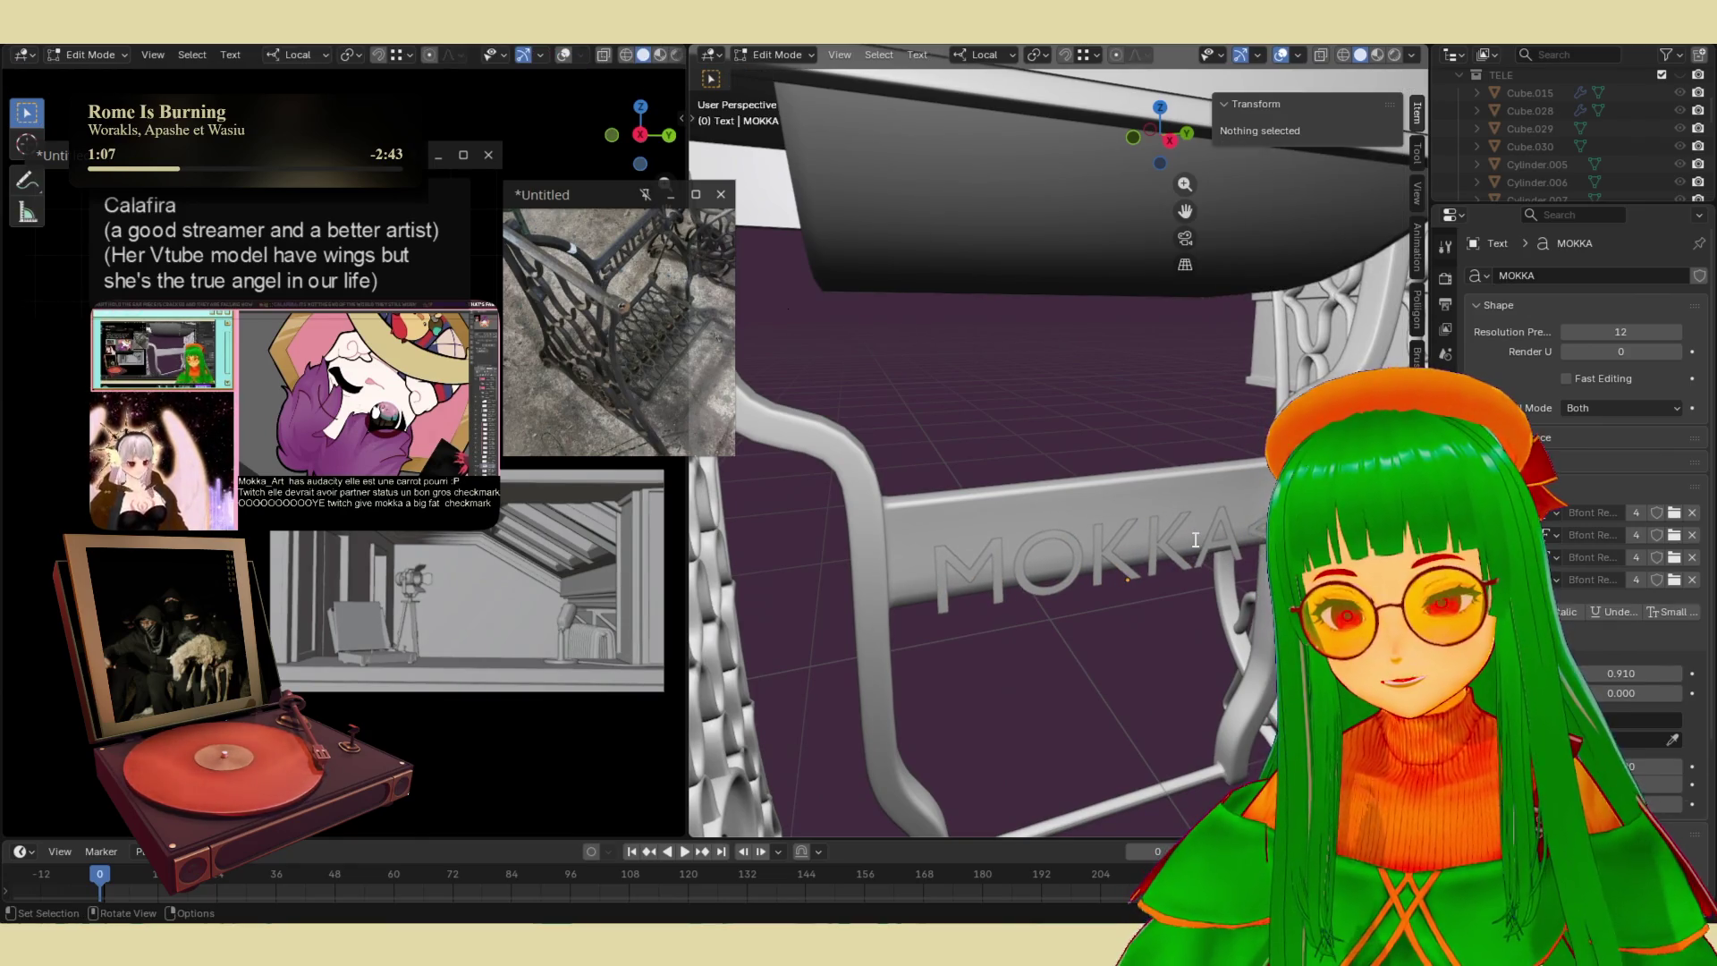
key("BackSpace")
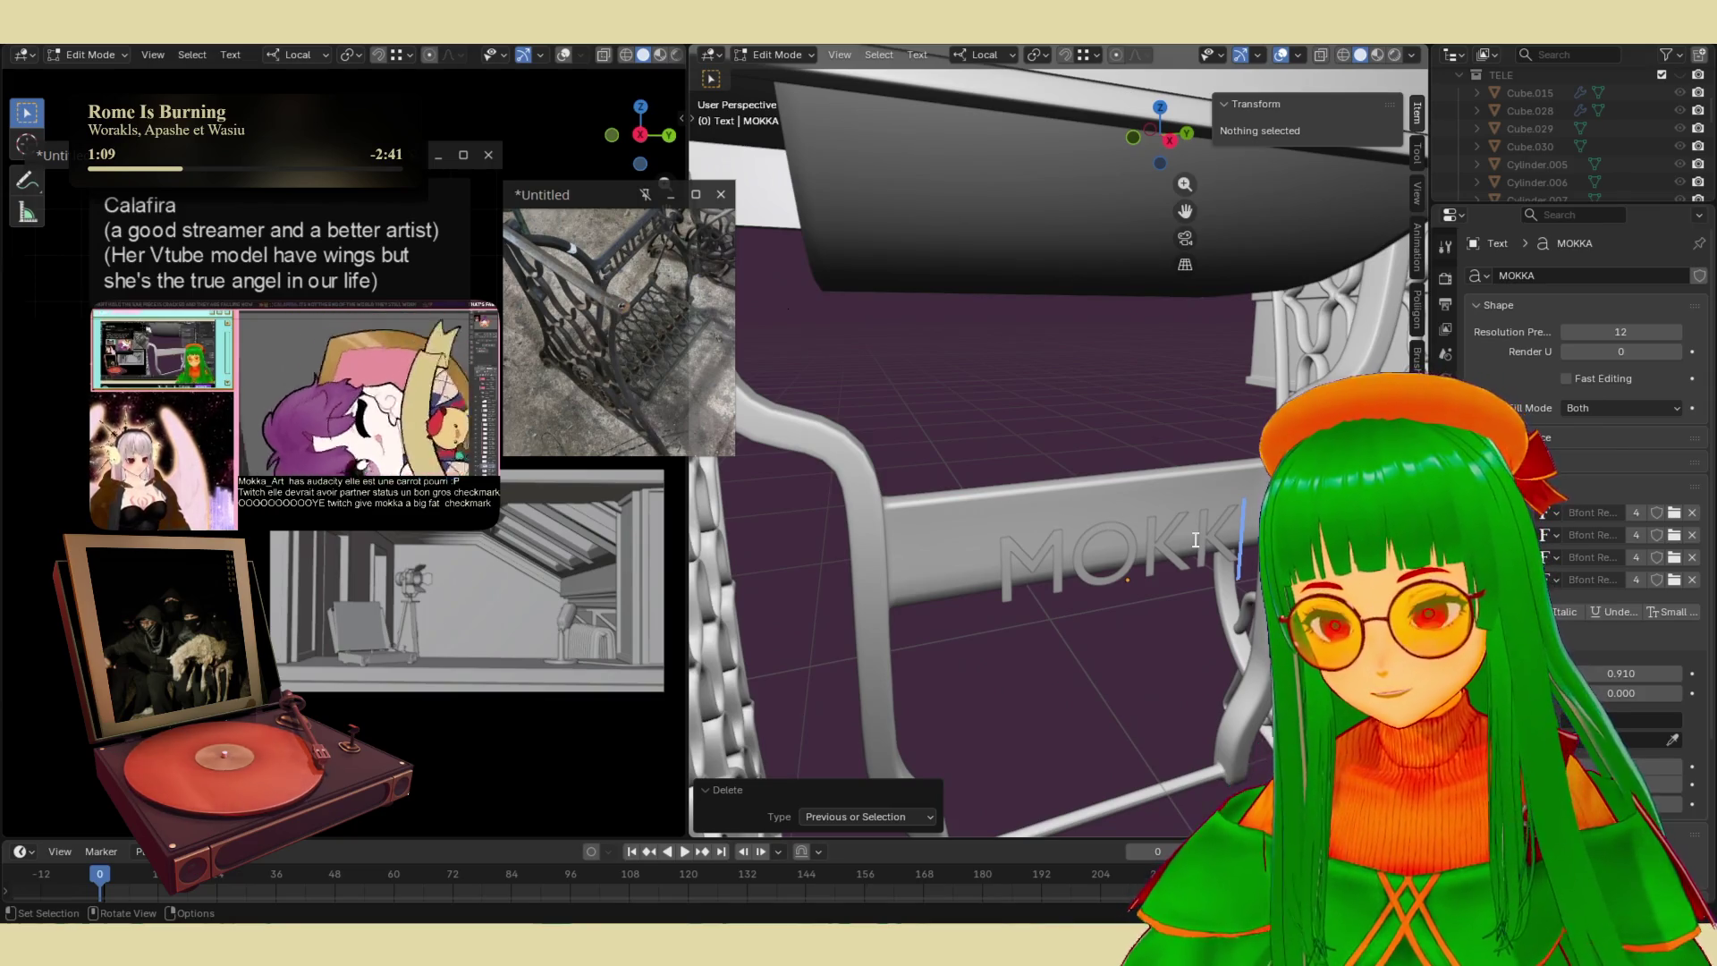
key("shift")
type("A")
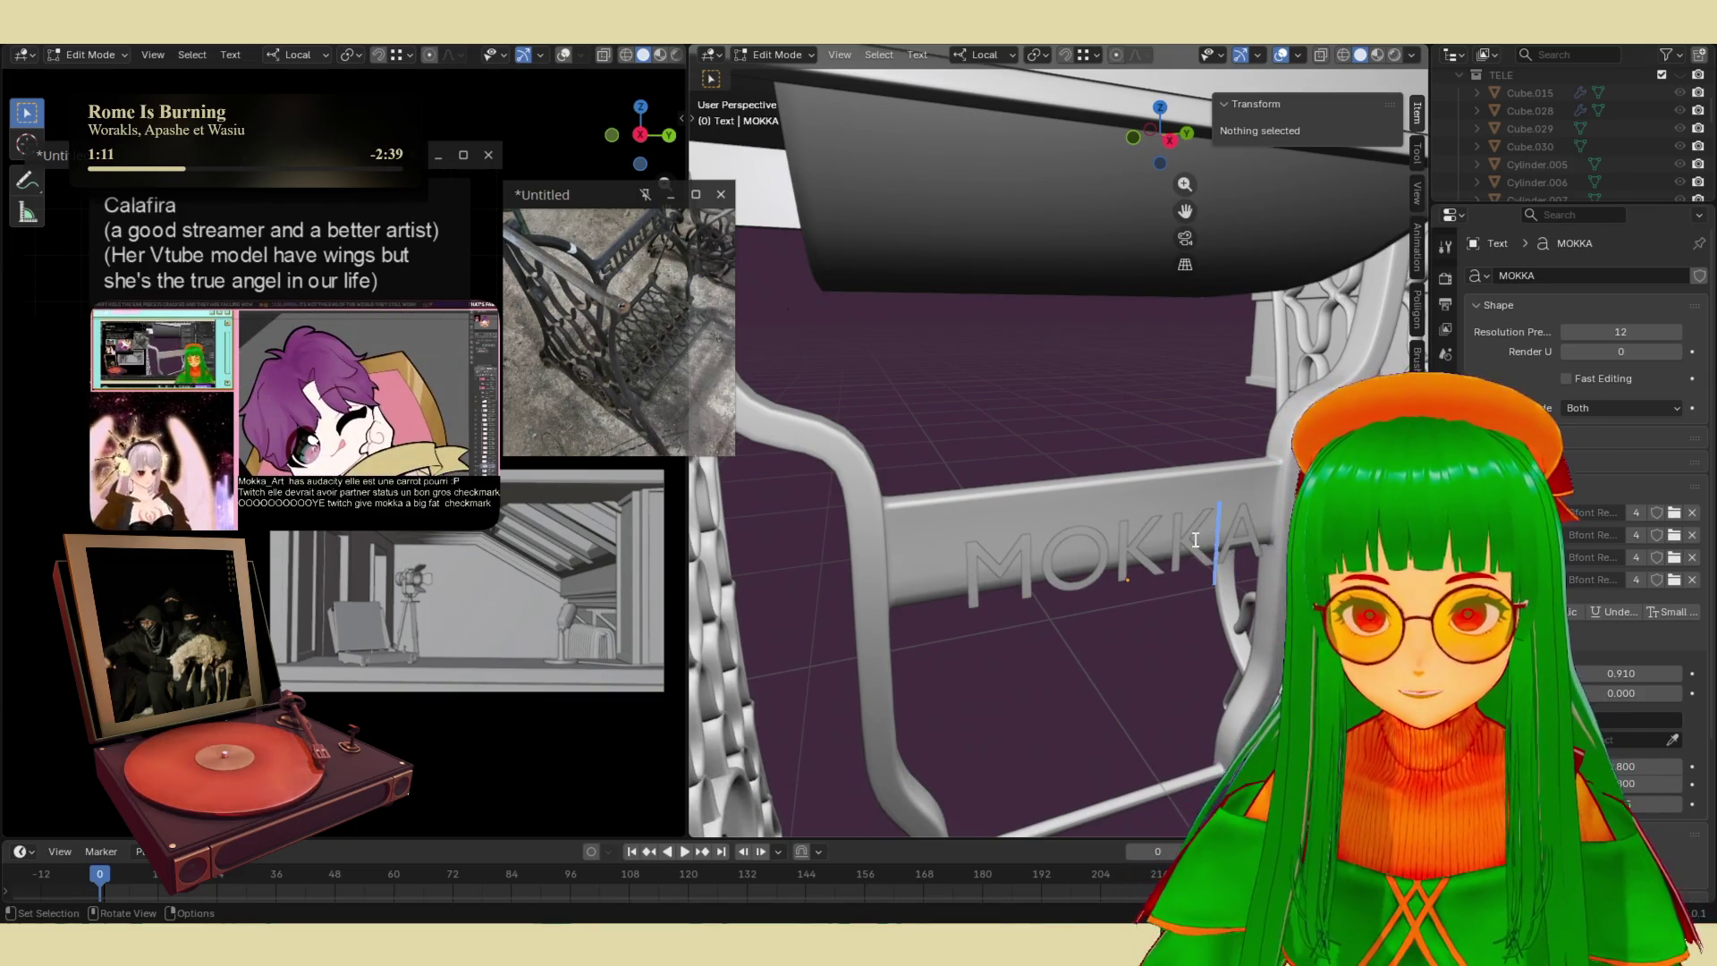
key("Tab")
mouse_move(1193, 539)
middle_mouse_down()
mouse_move(1185, 555)
mouse_move(1129, 519)
mouse_move(1135, 547)
middle_mouse_up()
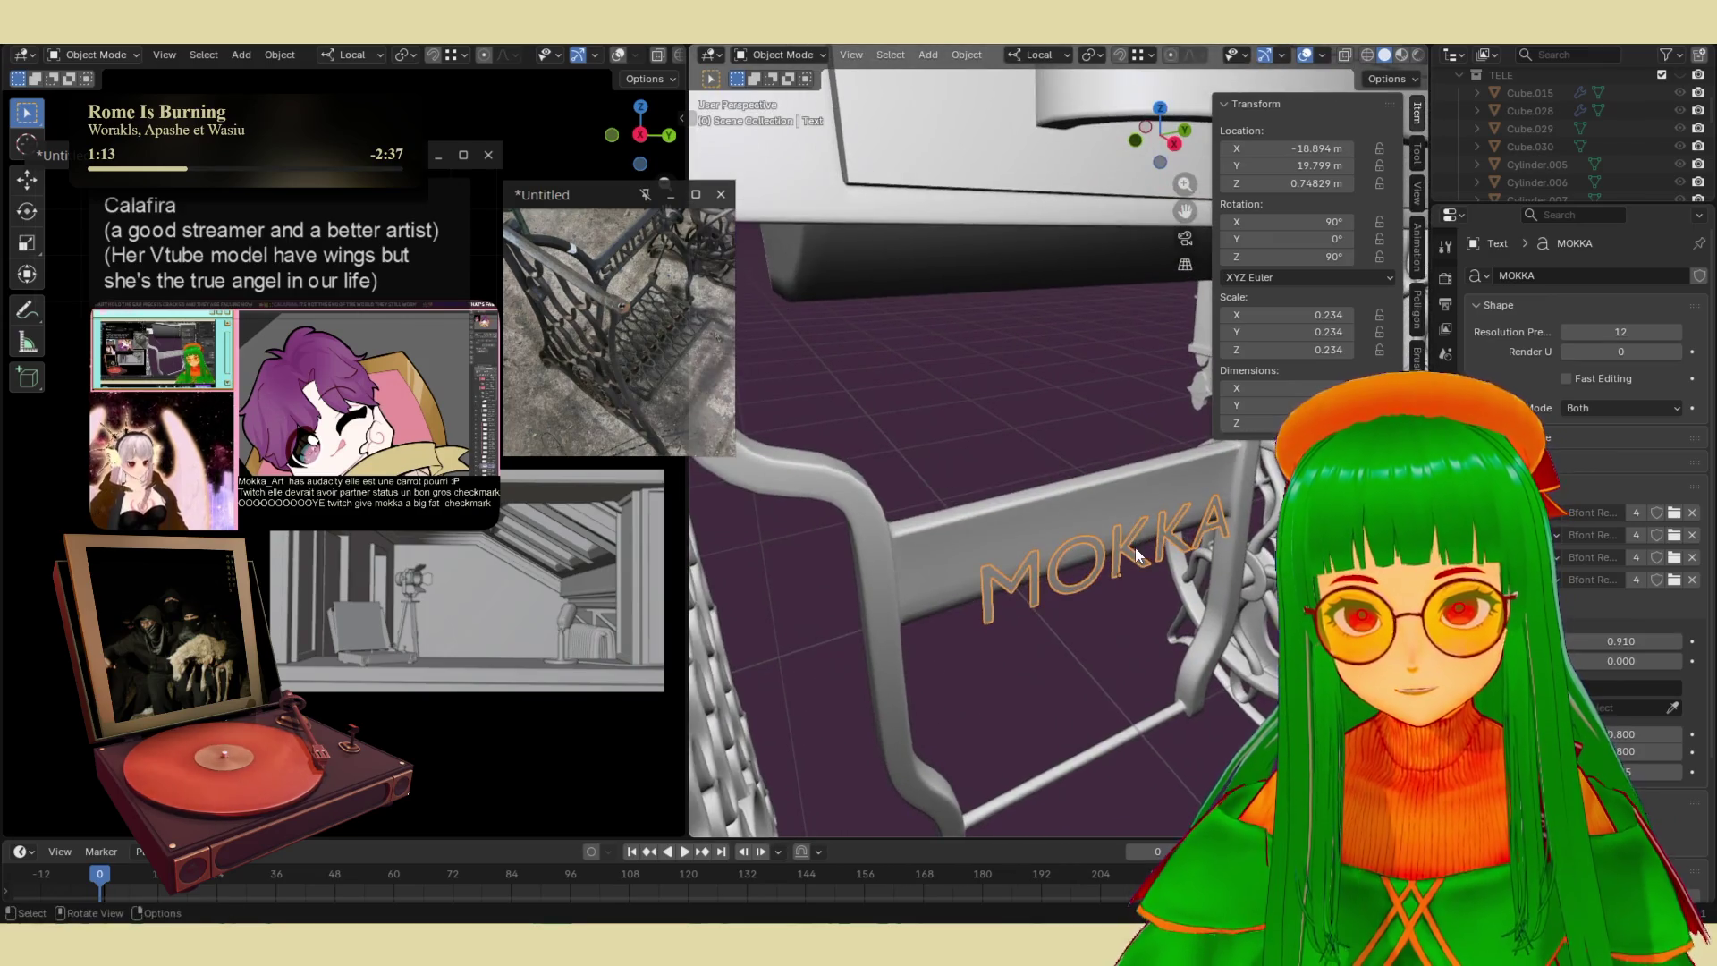
- Convert the MOKKA text directly to a mesh, inspect it in Edit Mode, then undo the conversion
right_click(1135, 547)
mouse_move(1111, 588)
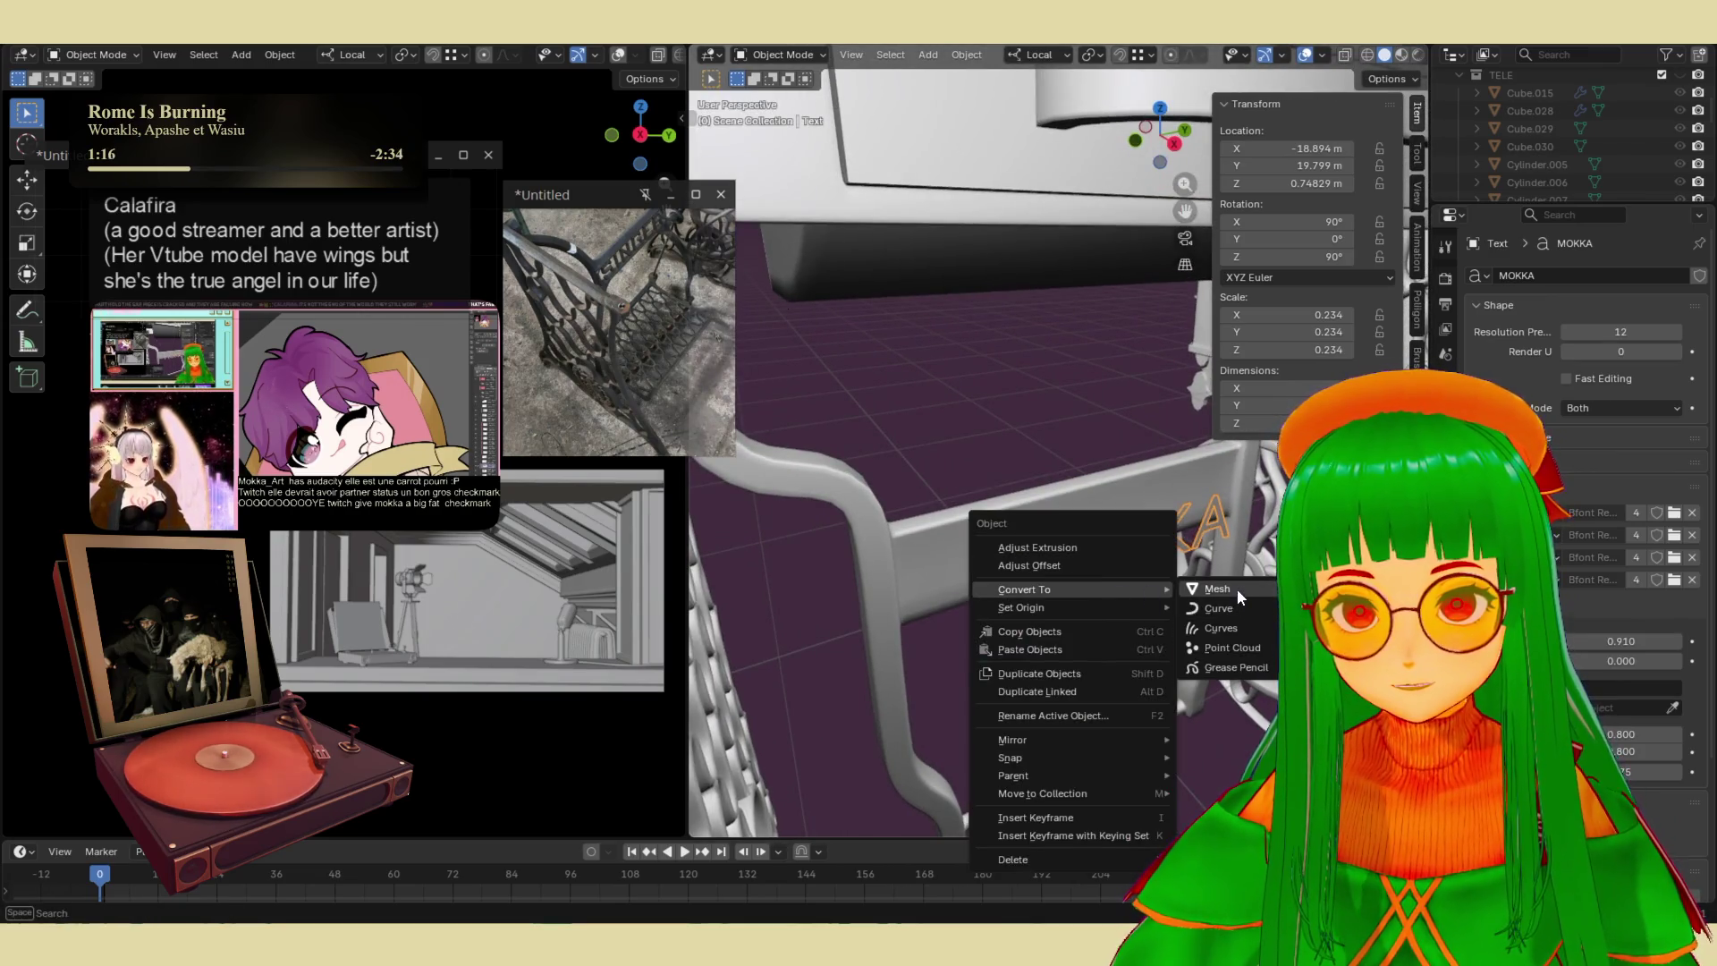
left_click(1236, 588)
key("Tab")
key("a")
middle_click_drag(1145, 554, 1080, 523)
key("alt+a")
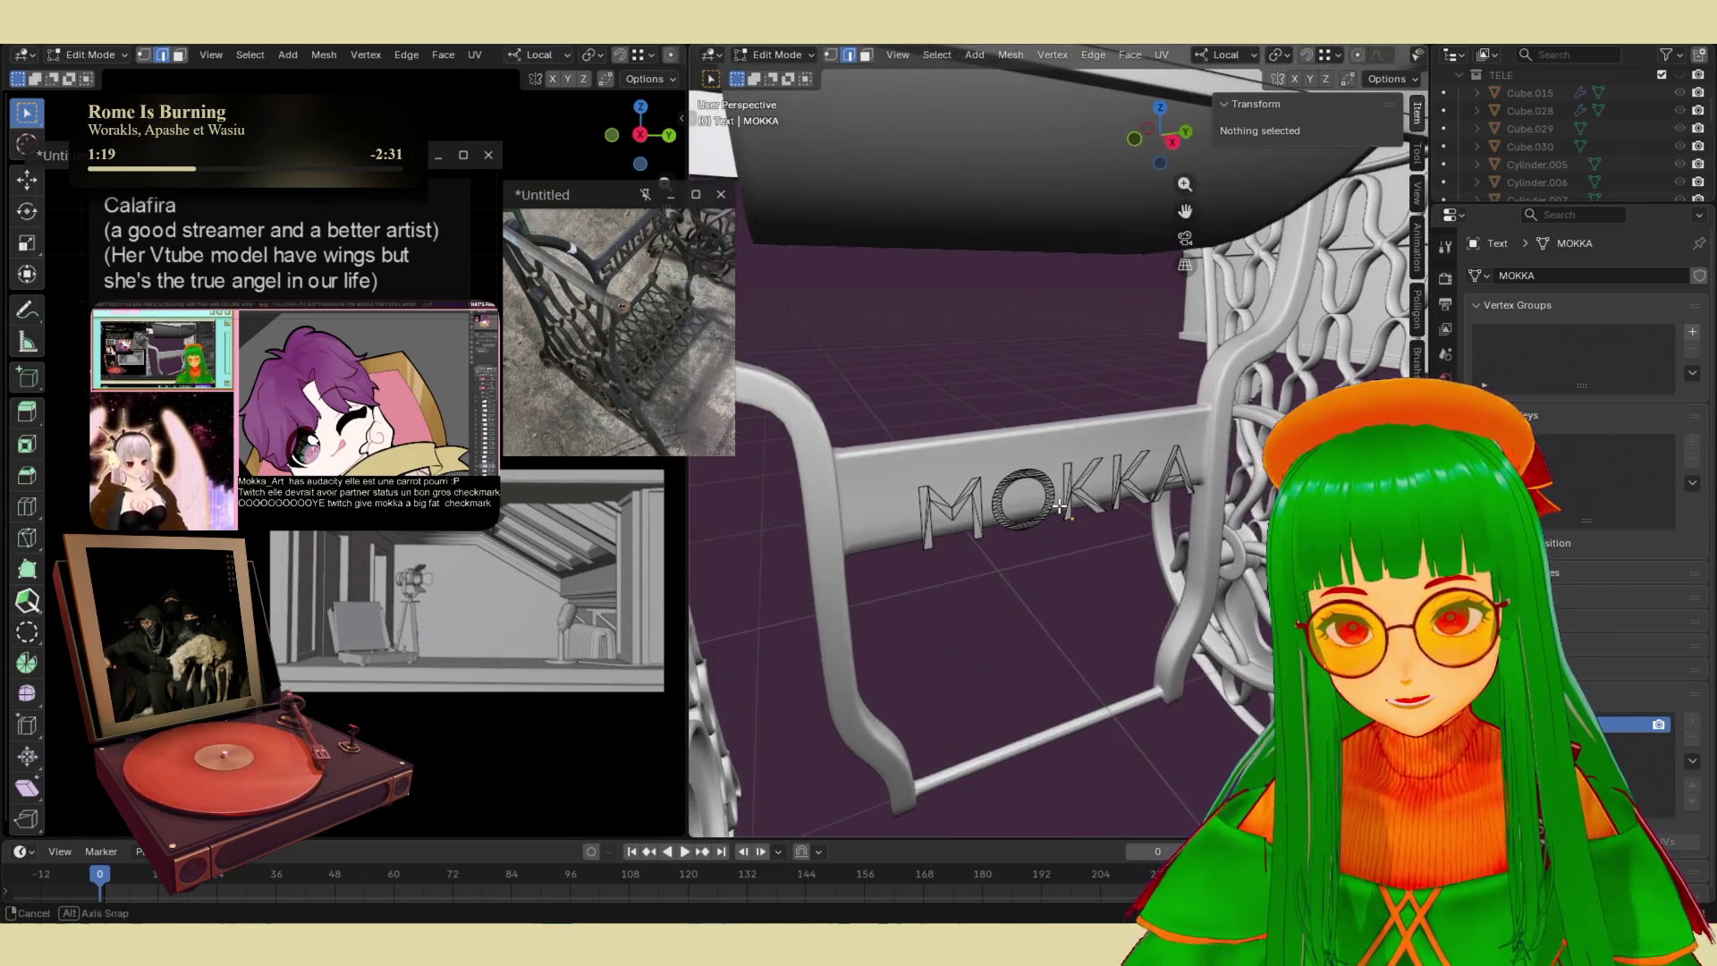
scroll(1077, 512, "up", 5)
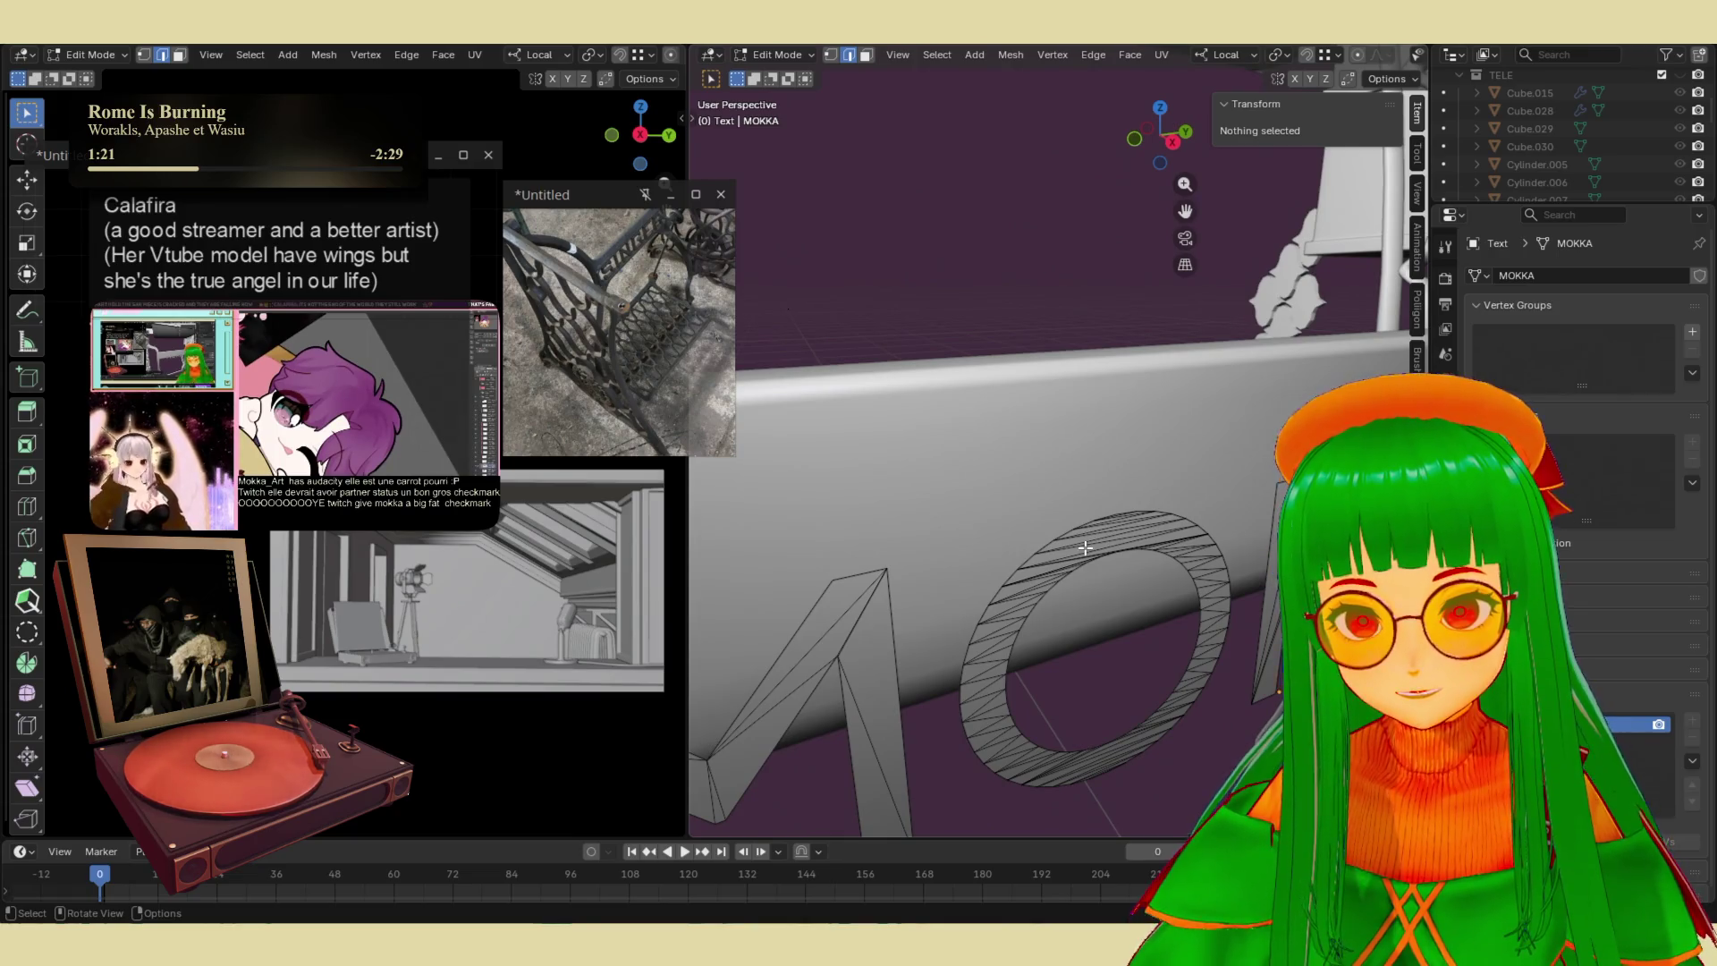
scroll(1085, 548, "down", 5)
key("Tab")
key("ctrl+z")
key("ctrl+z")
key("ctrl+z")
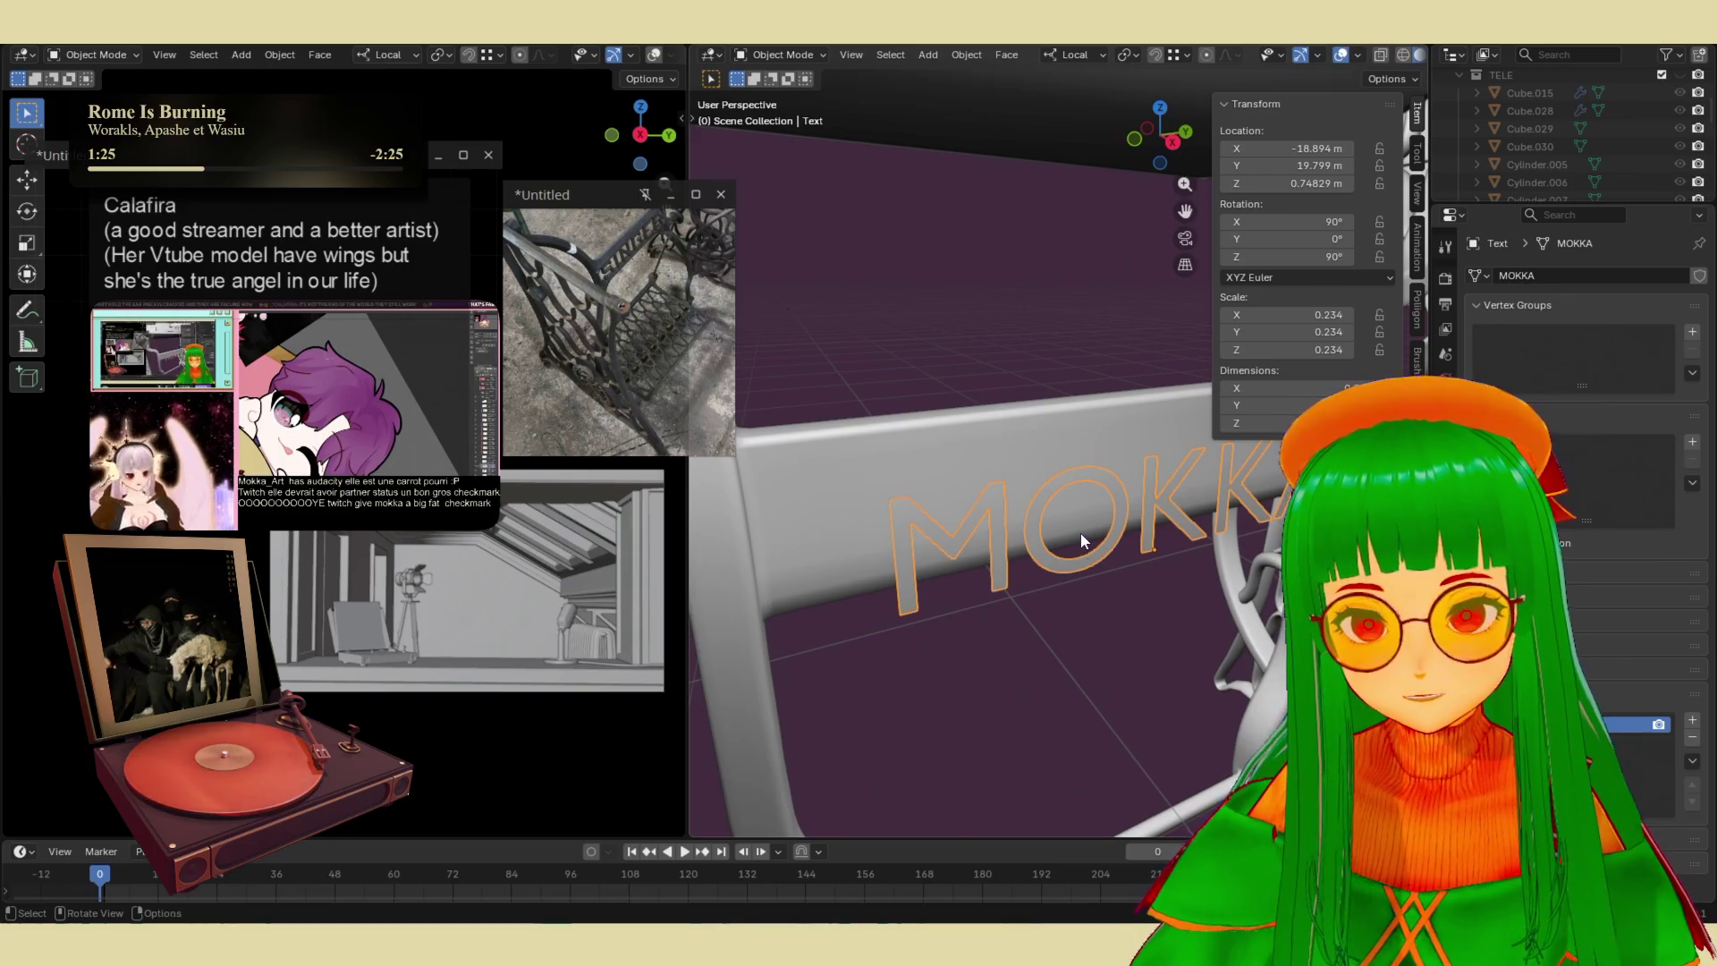
- Convert the MOKKA text to a curve and toggle in and out of Edit Mode
right_click(1080, 485)
mouse_move(1060, 485)
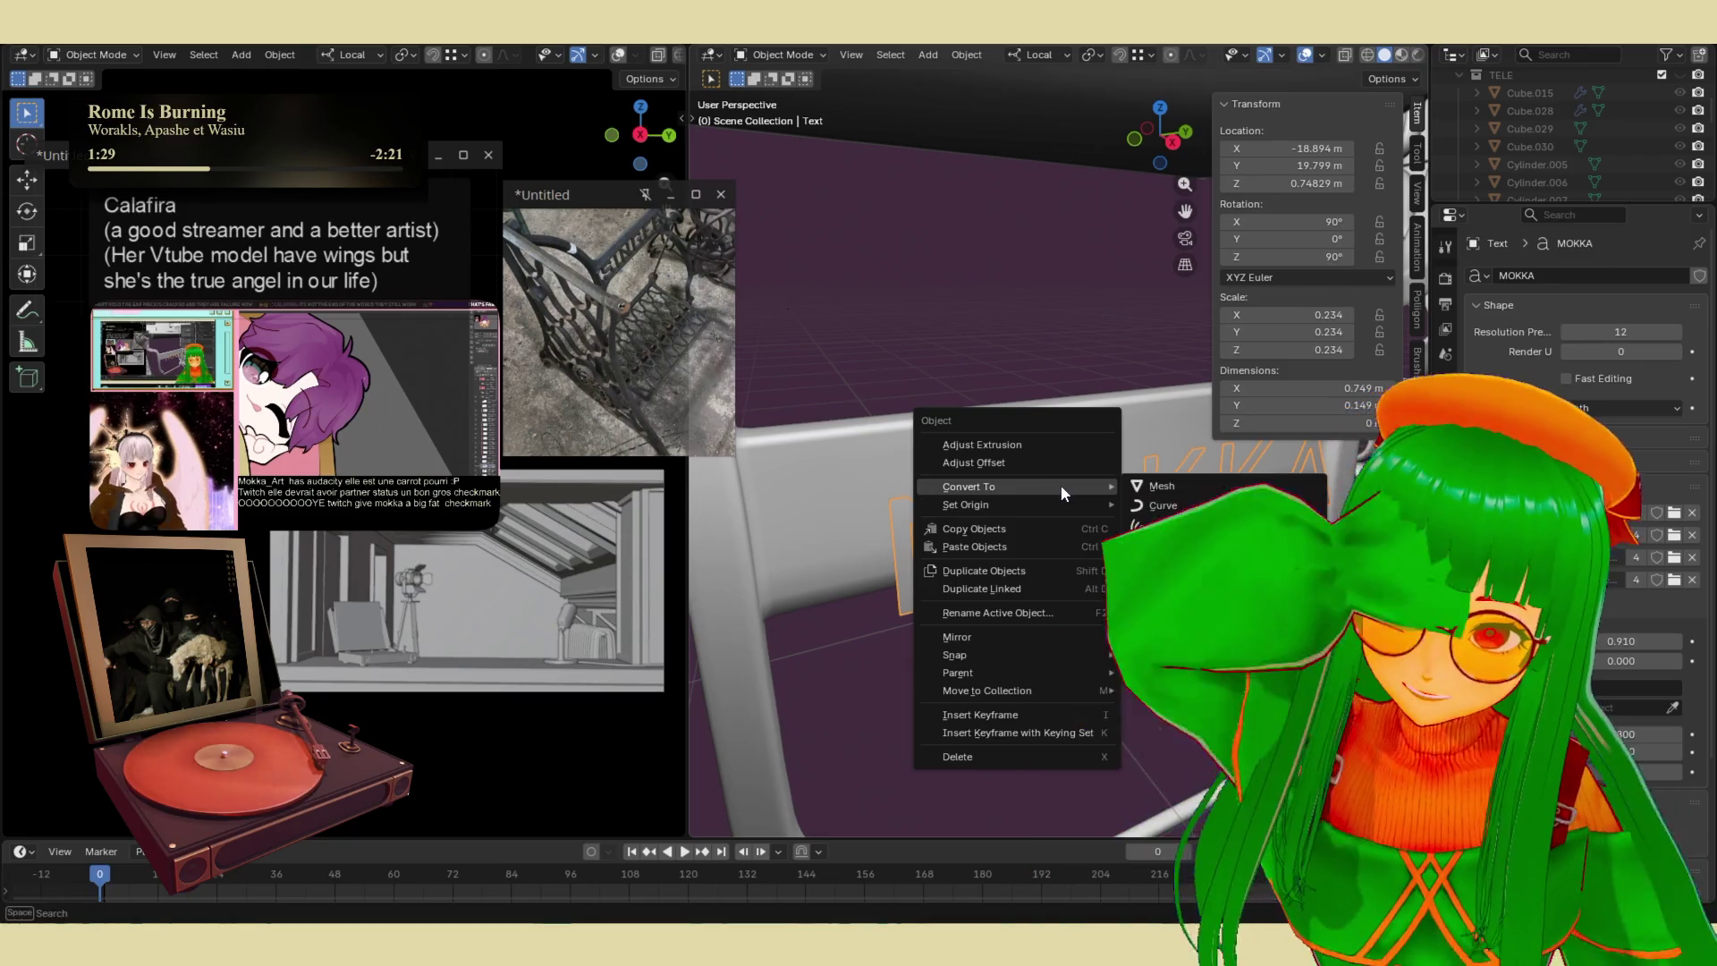
left_click(1153, 506)
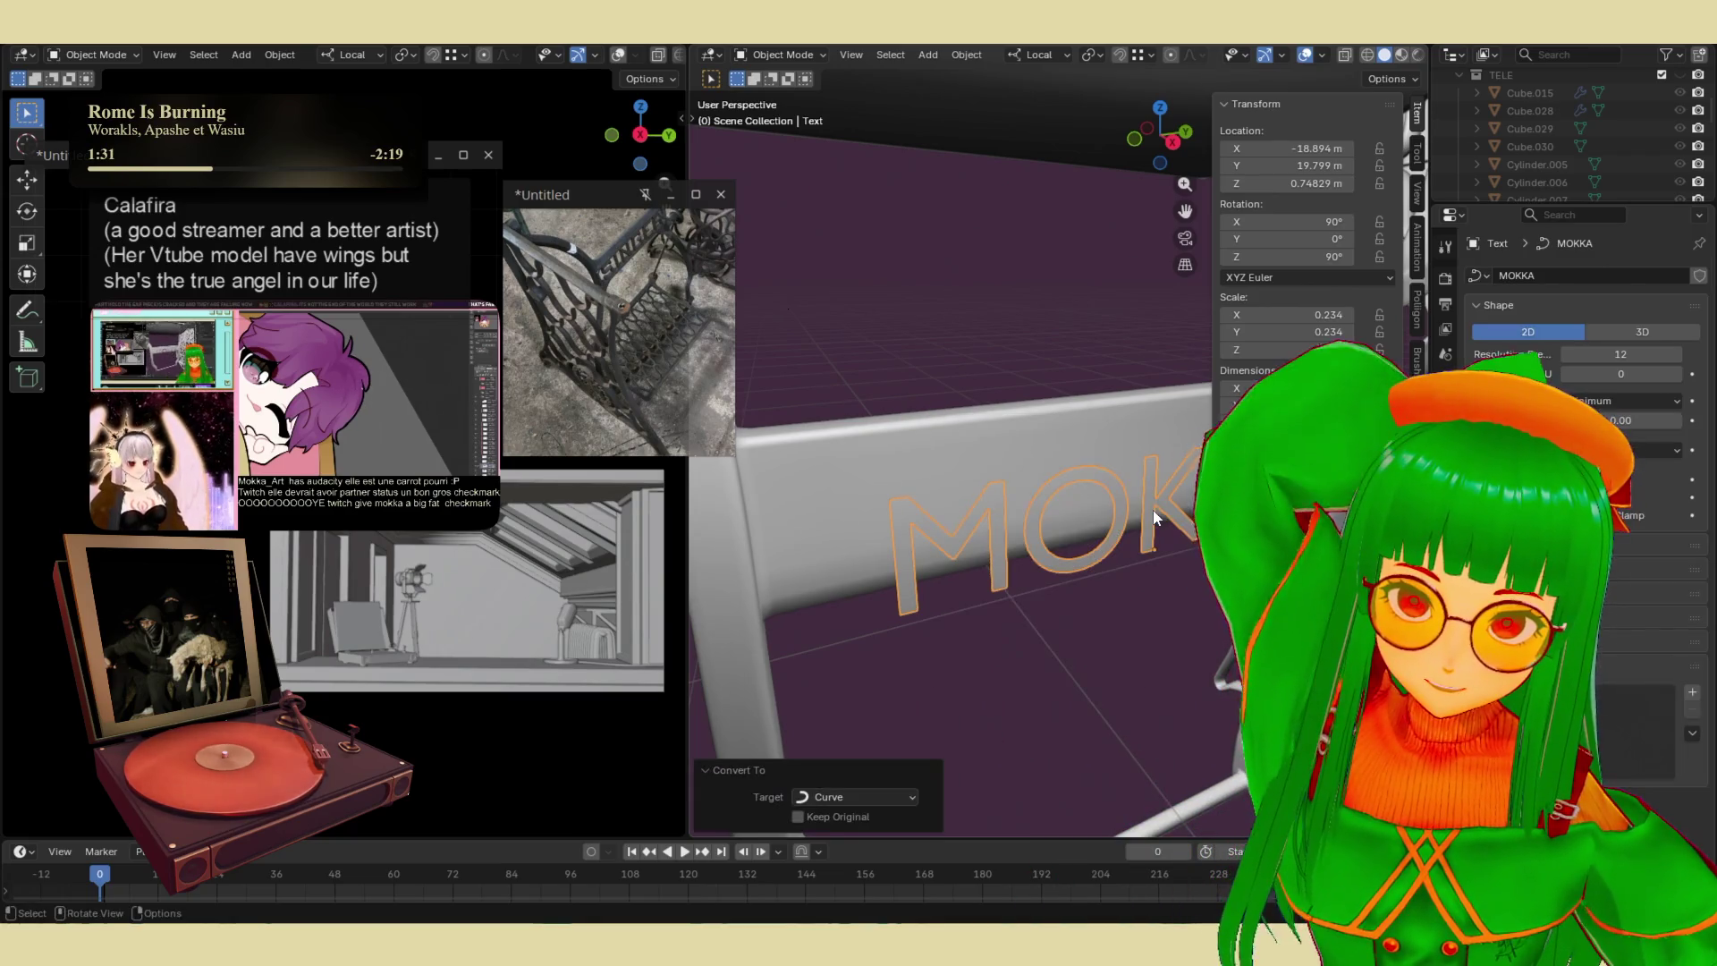
key("Tab")
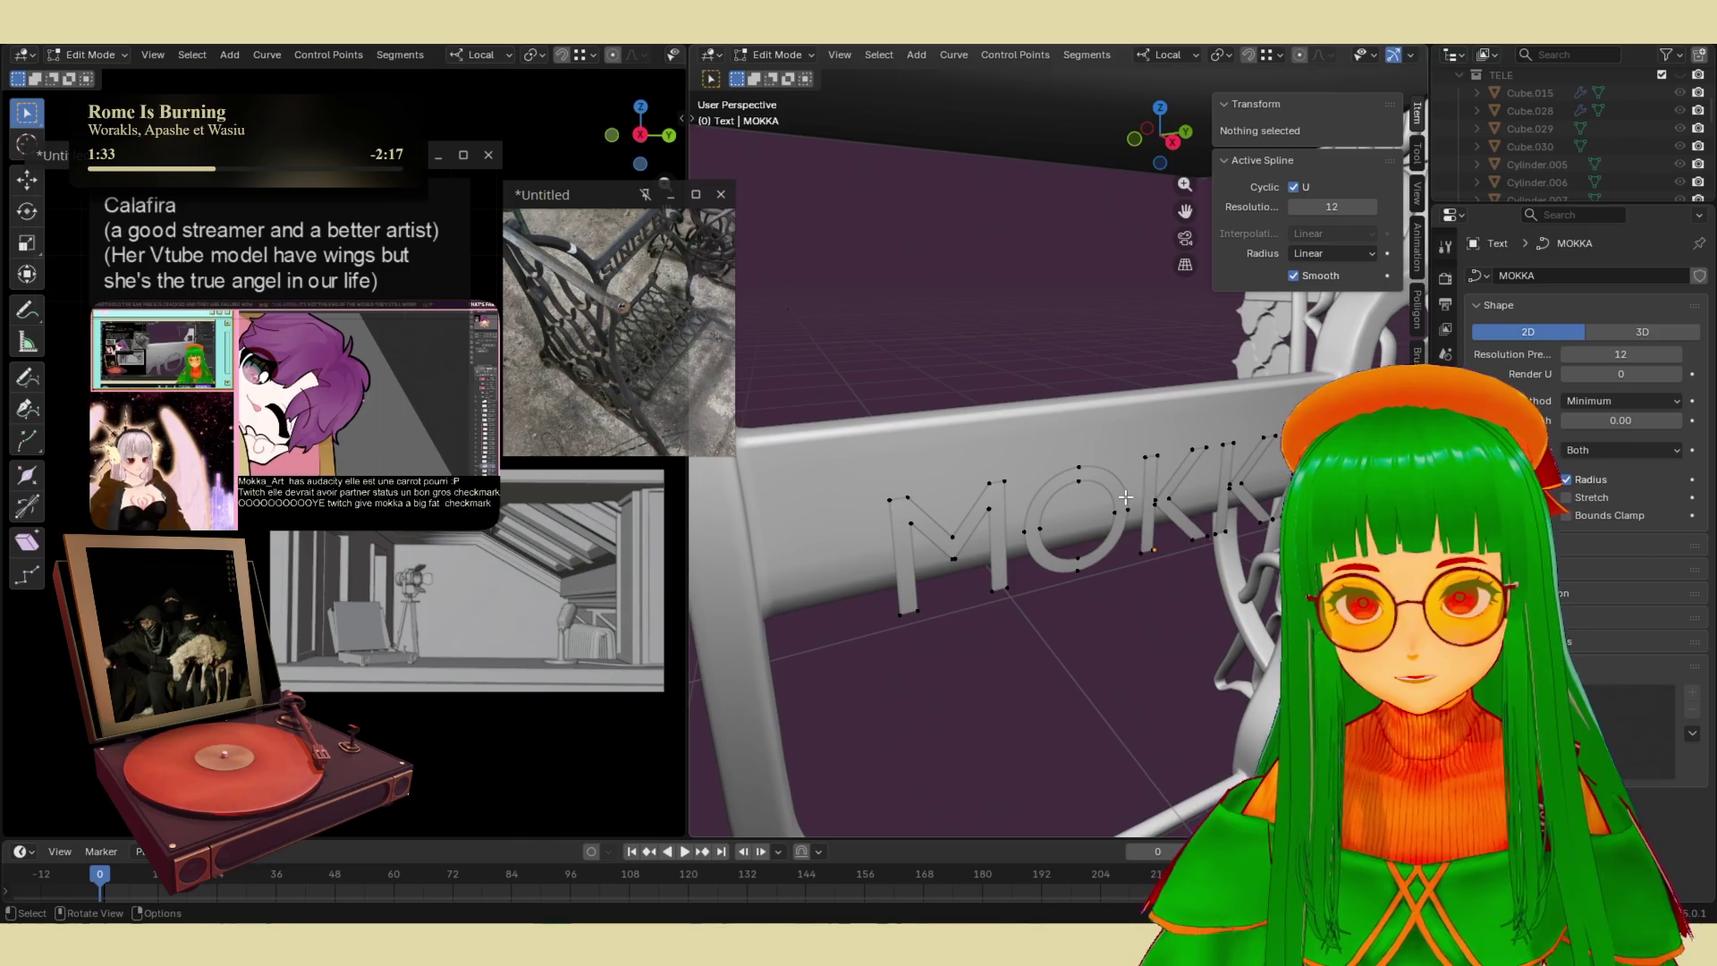
key("Tab")
key("Tab")
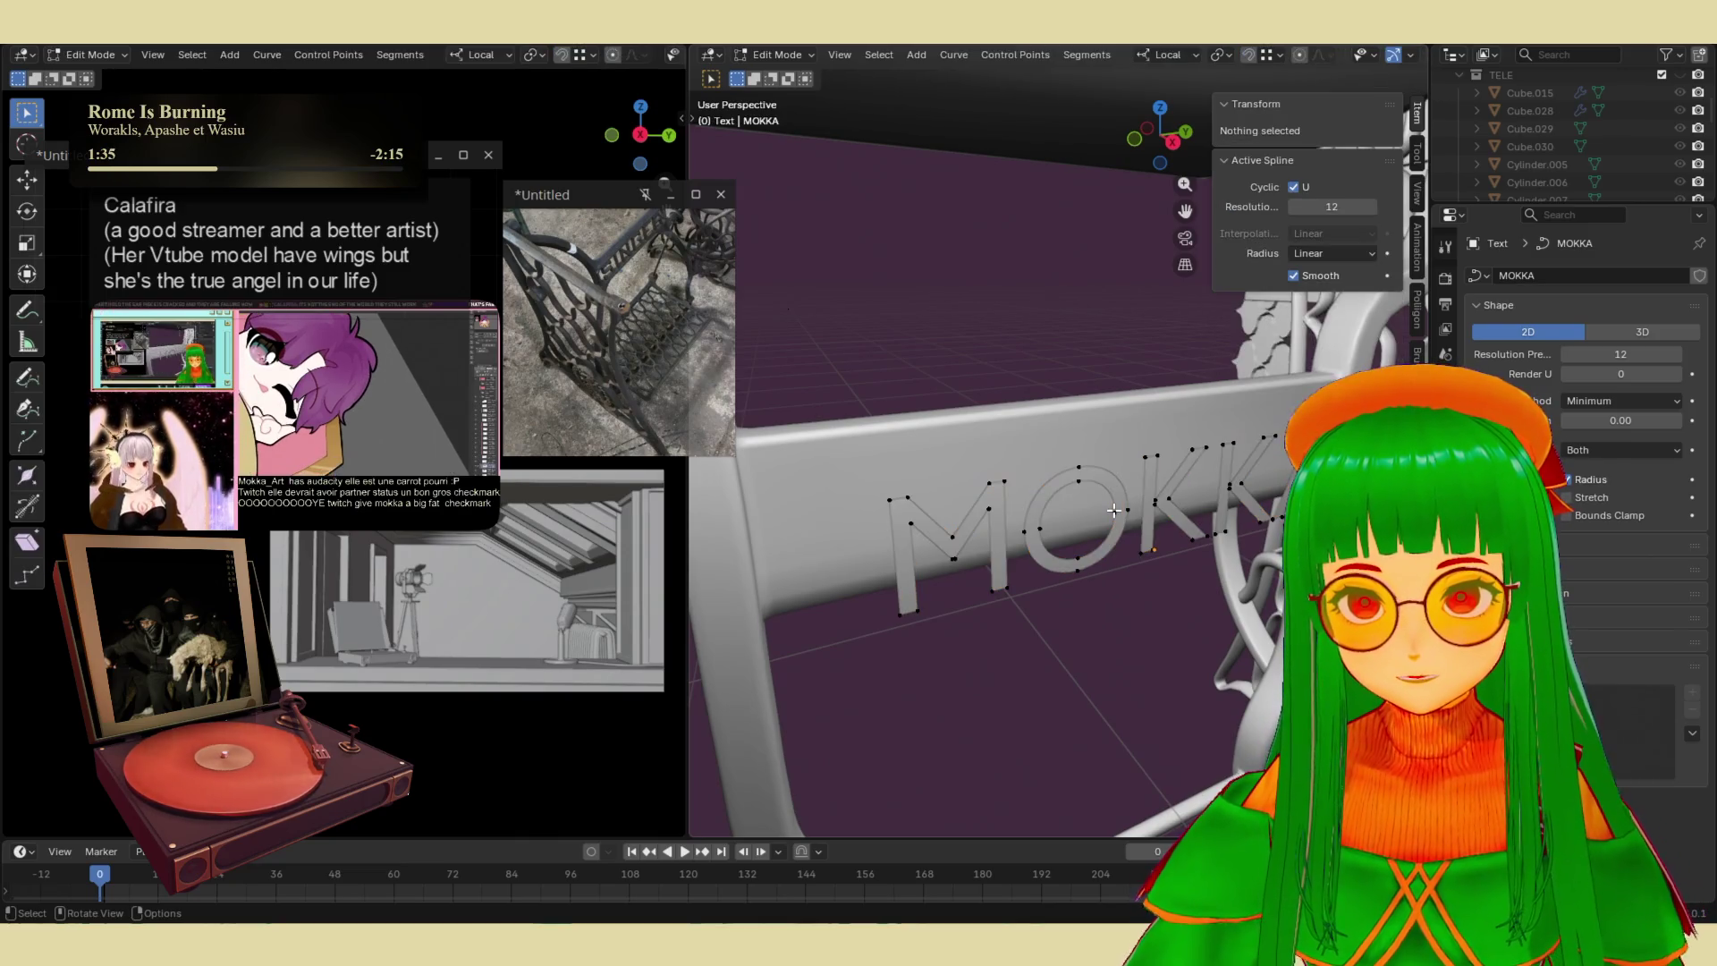
key("Tab")
- Convert the MOKKA curve to a mesh and enter Edit Mode
right_click(1113, 509)
mouse_move(1094, 506)
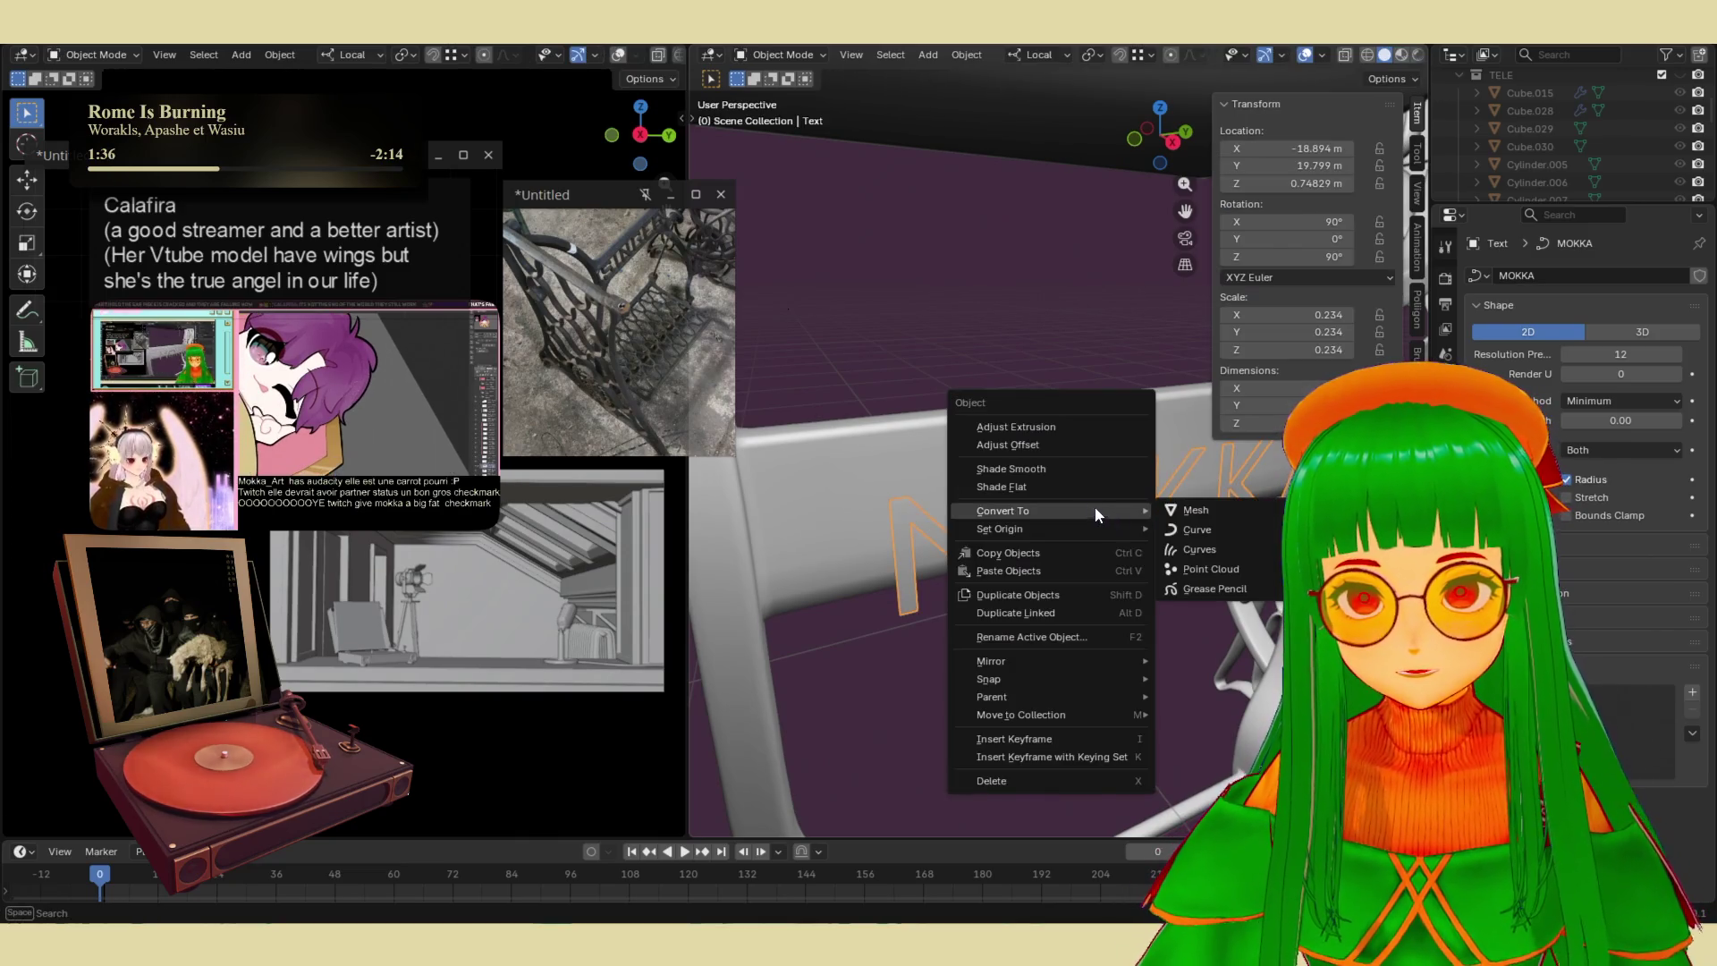
left_click(1207, 511)
key("Tab")
scroll(1105, 515, "up", 4)
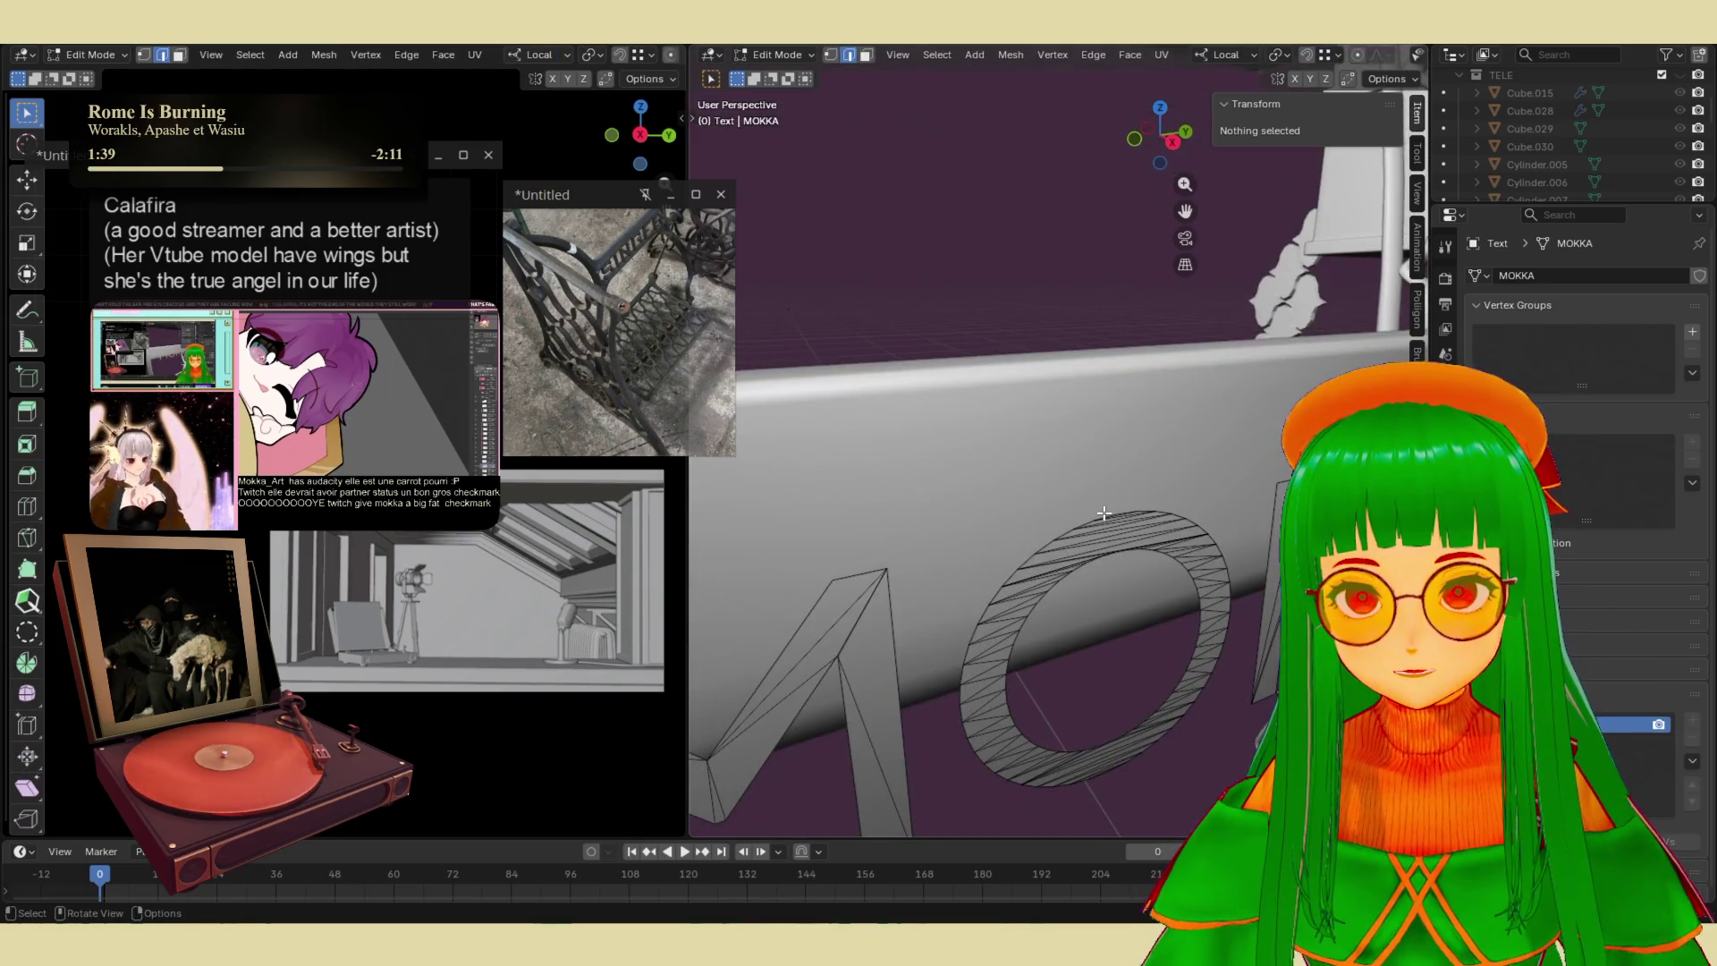
- Select the letter outline loops, including the O's rim and the second K
left_click(1105, 514, "alt")
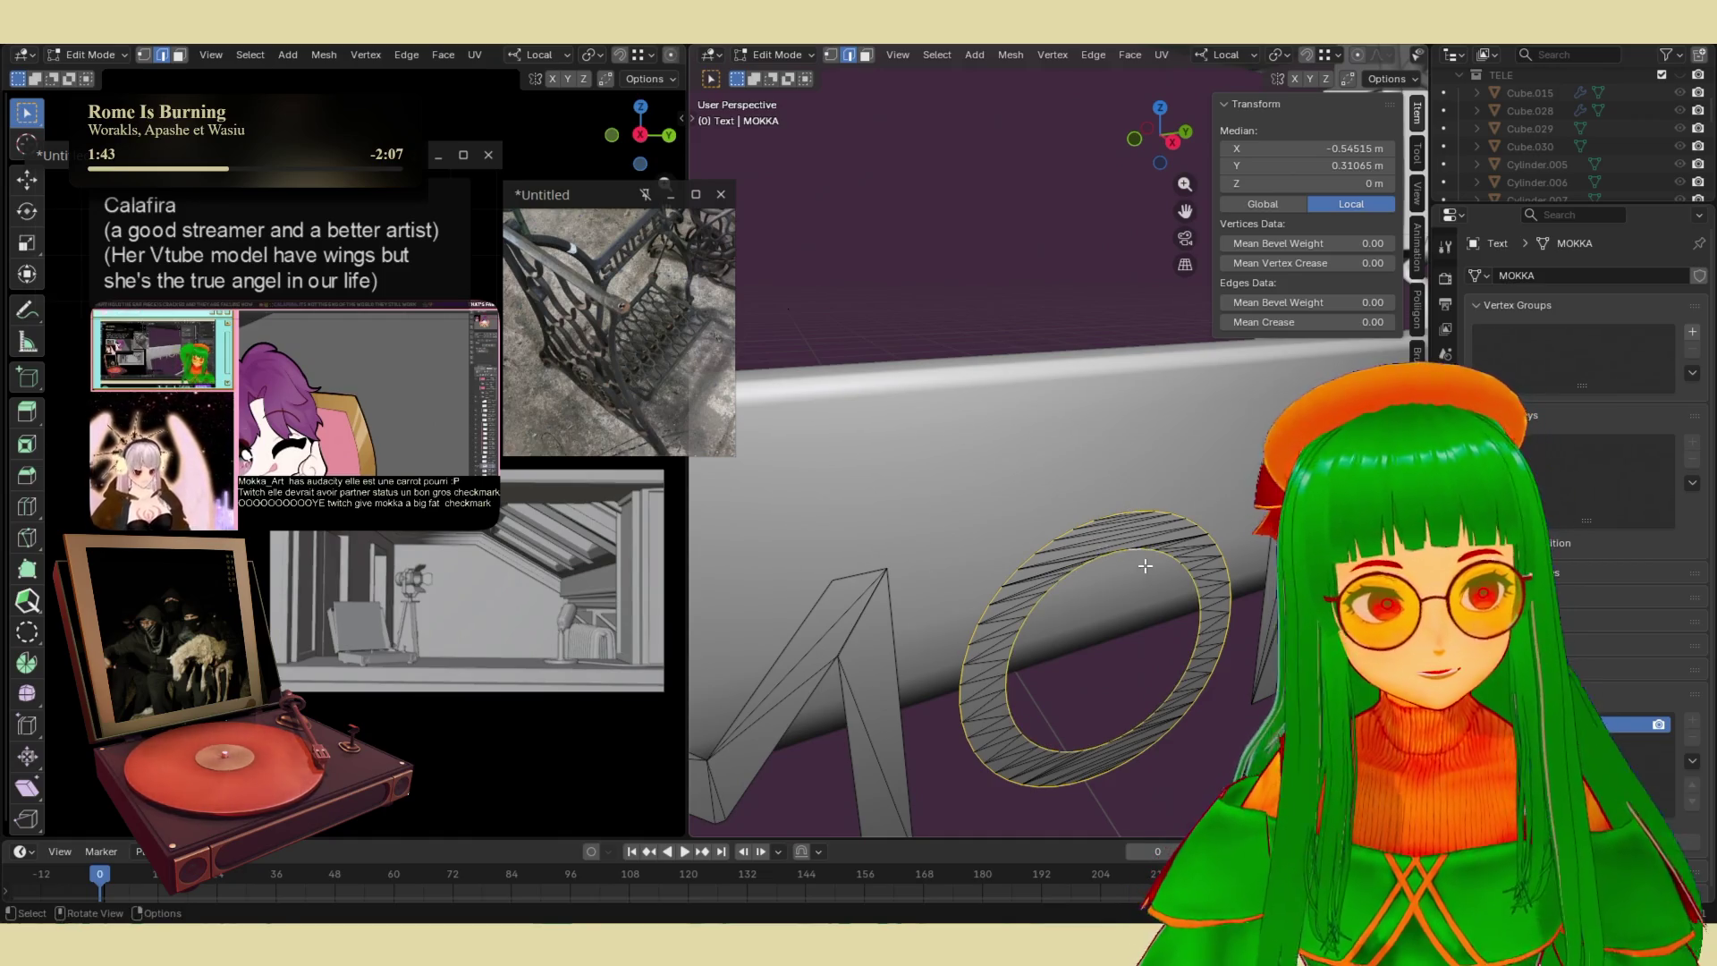
scroll(1110, 561, "down", 5)
mouse_move(1101, 566)
middle_mouse_down()
mouse_move(1142, 575)
mouse_move(1111, 575)
mouse_move(1057, 472)
mouse_move(1034, 467)
middle_mouse_up()
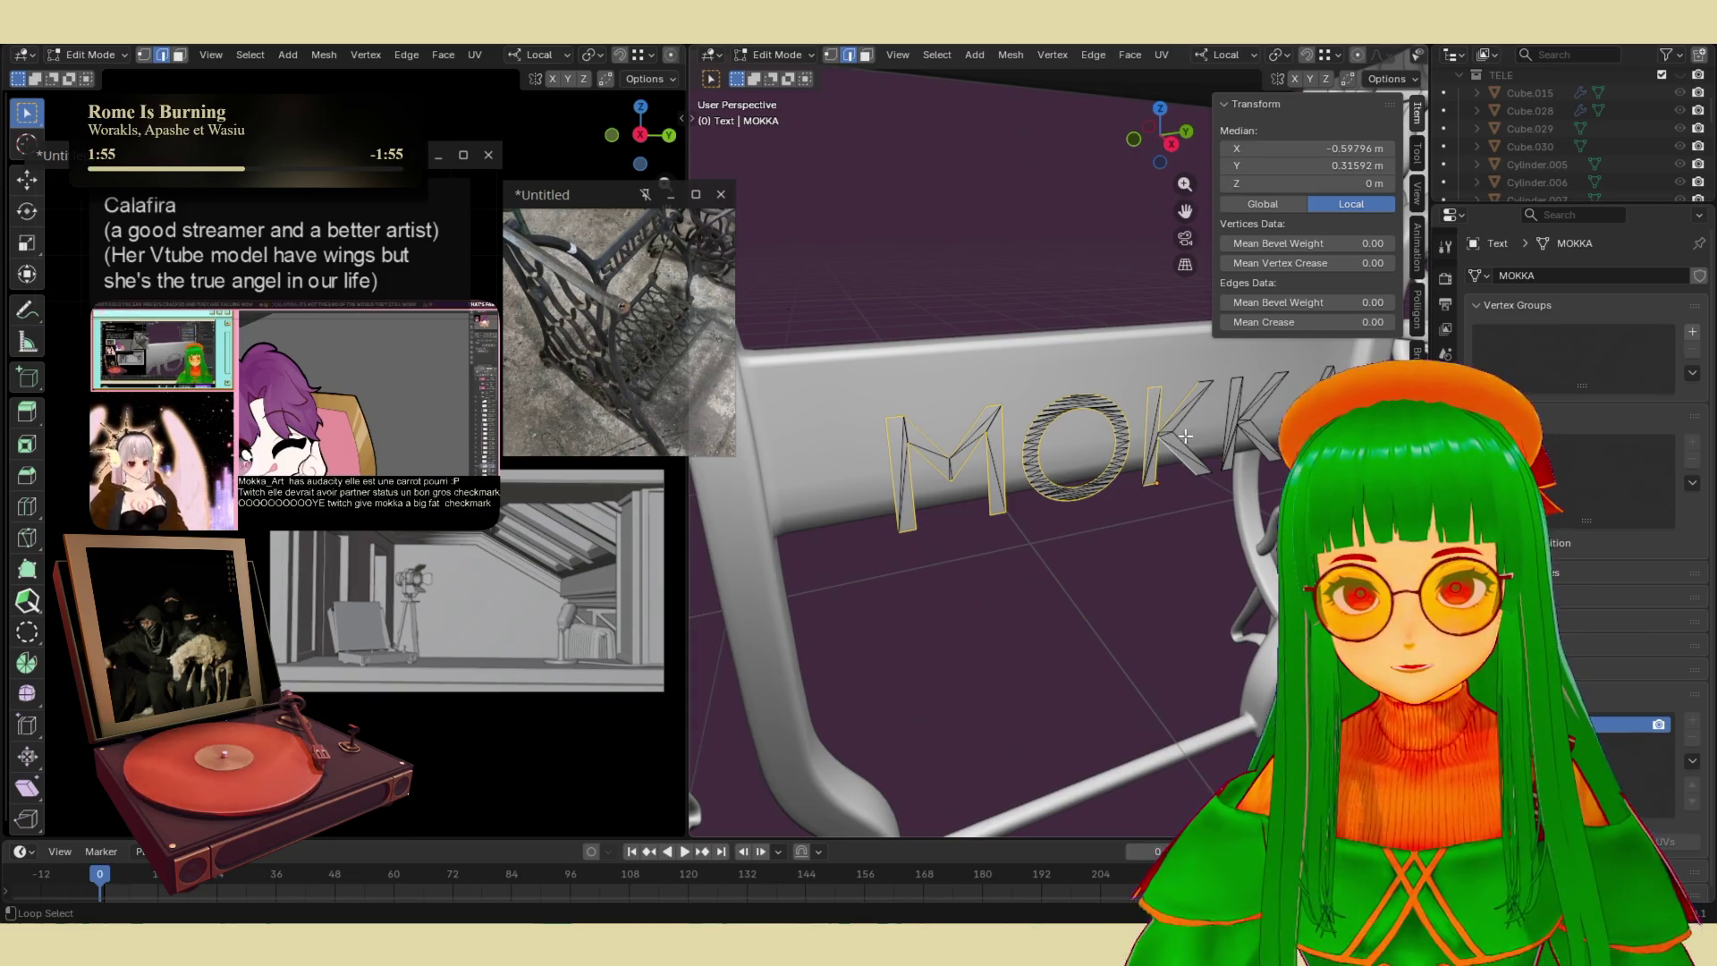
left_click(1241, 397, "alt+shift")
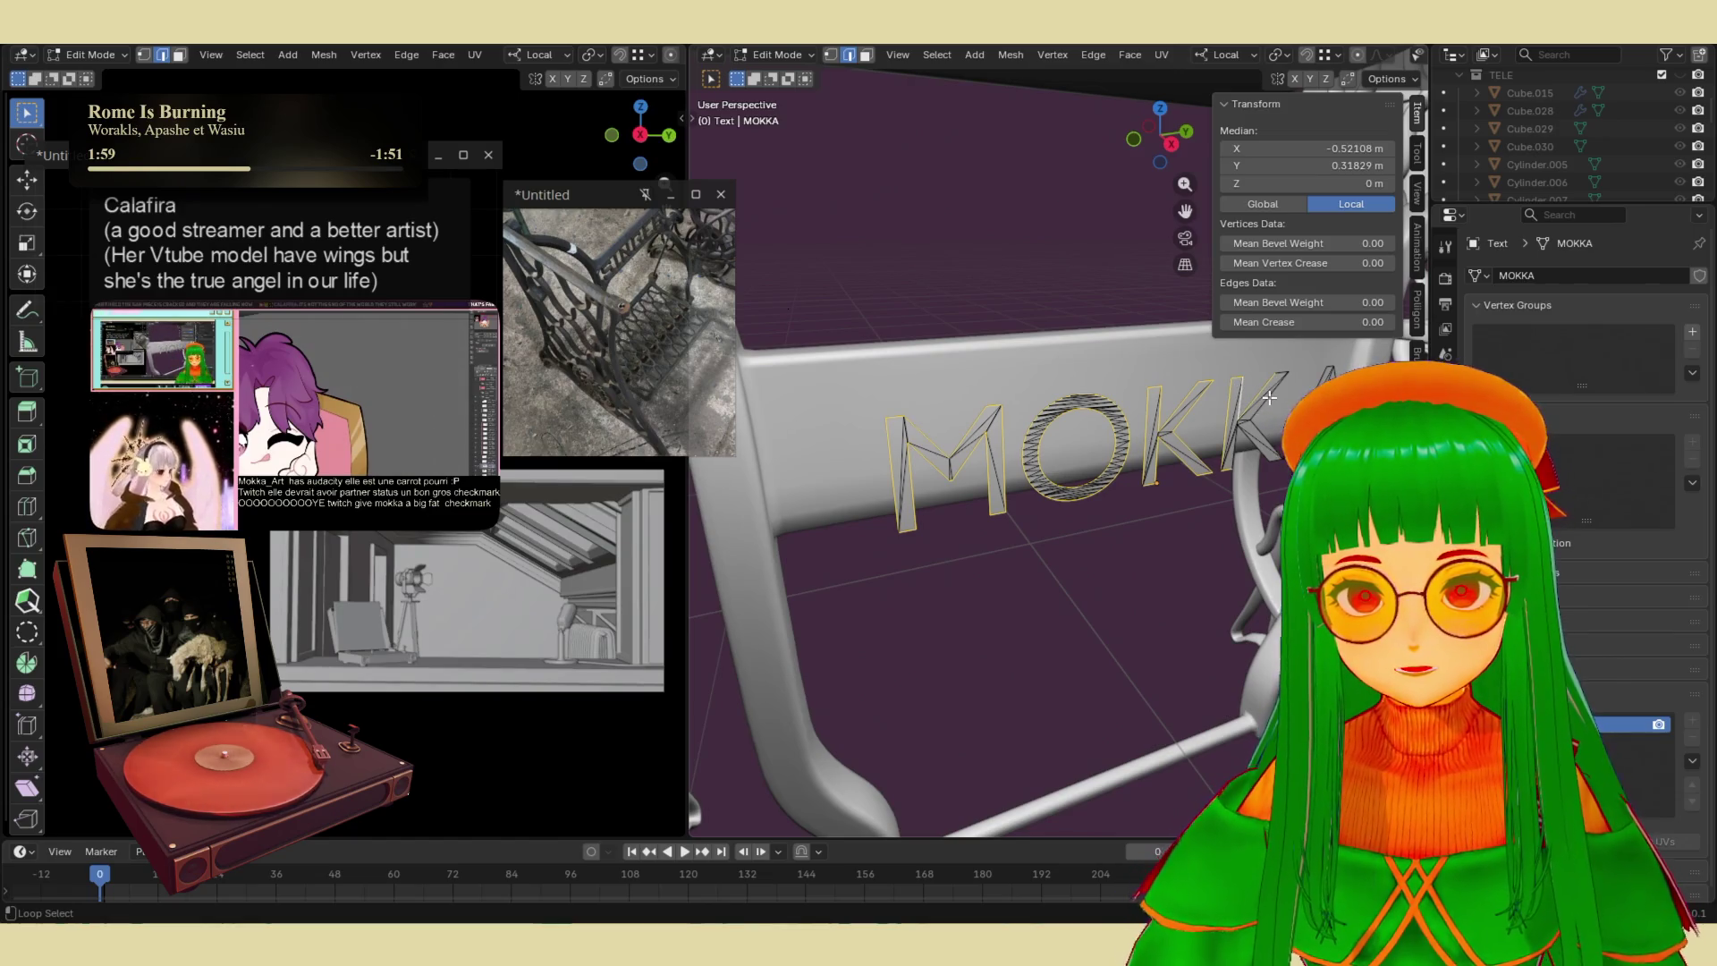
scroll(1252, 442, "up", 5)
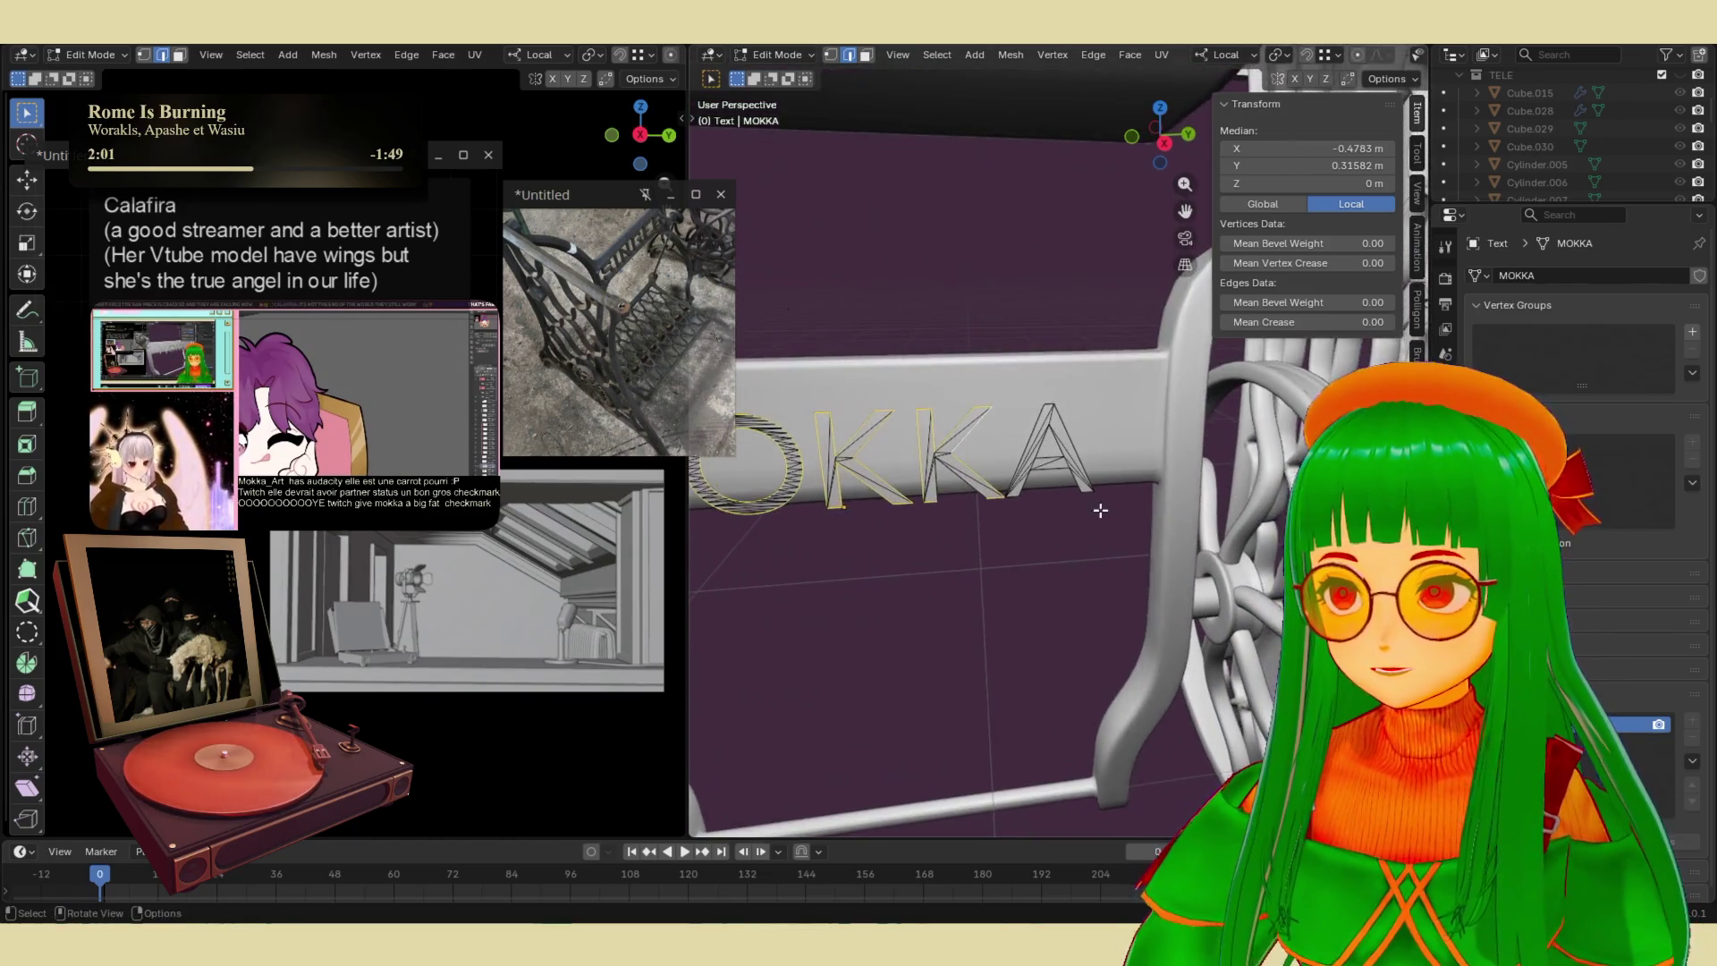
middle_click_drag(1111, 441, 994, 456, "shift")
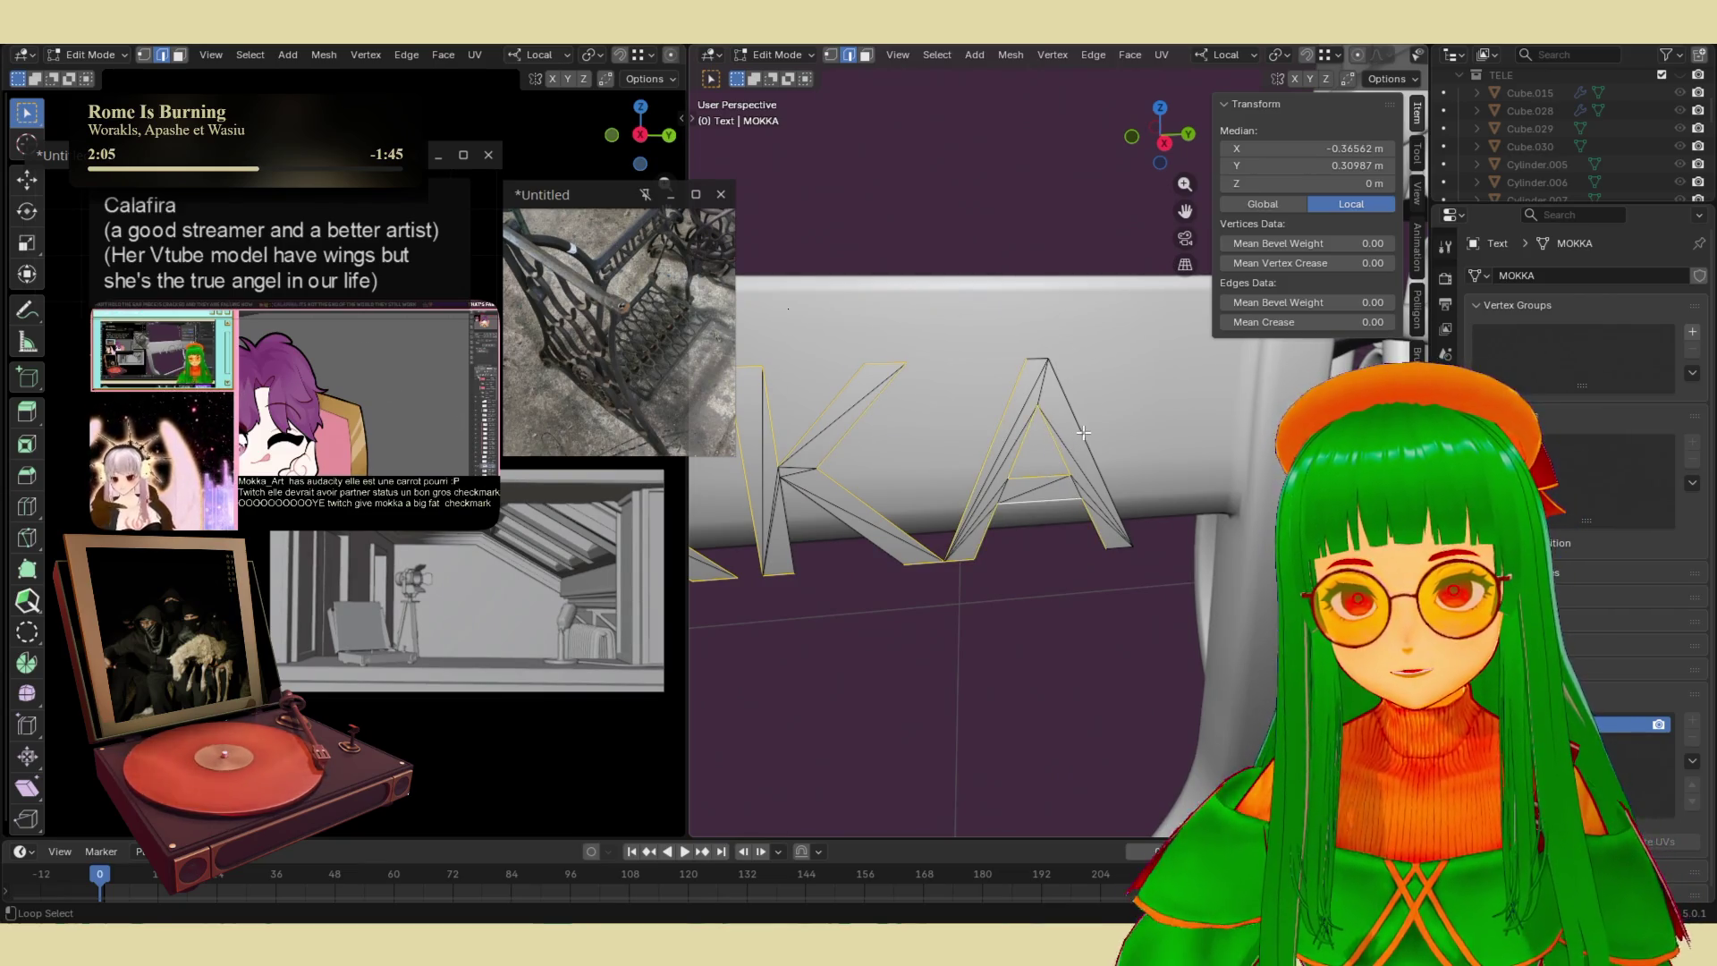
mouse_move(963, 459)
middle_mouse_down("shift")
mouse_move(1135, 488)
mouse_move(1206, 475)
middle_mouse_up("shift")
scroll(1055, 447, "down", 5)
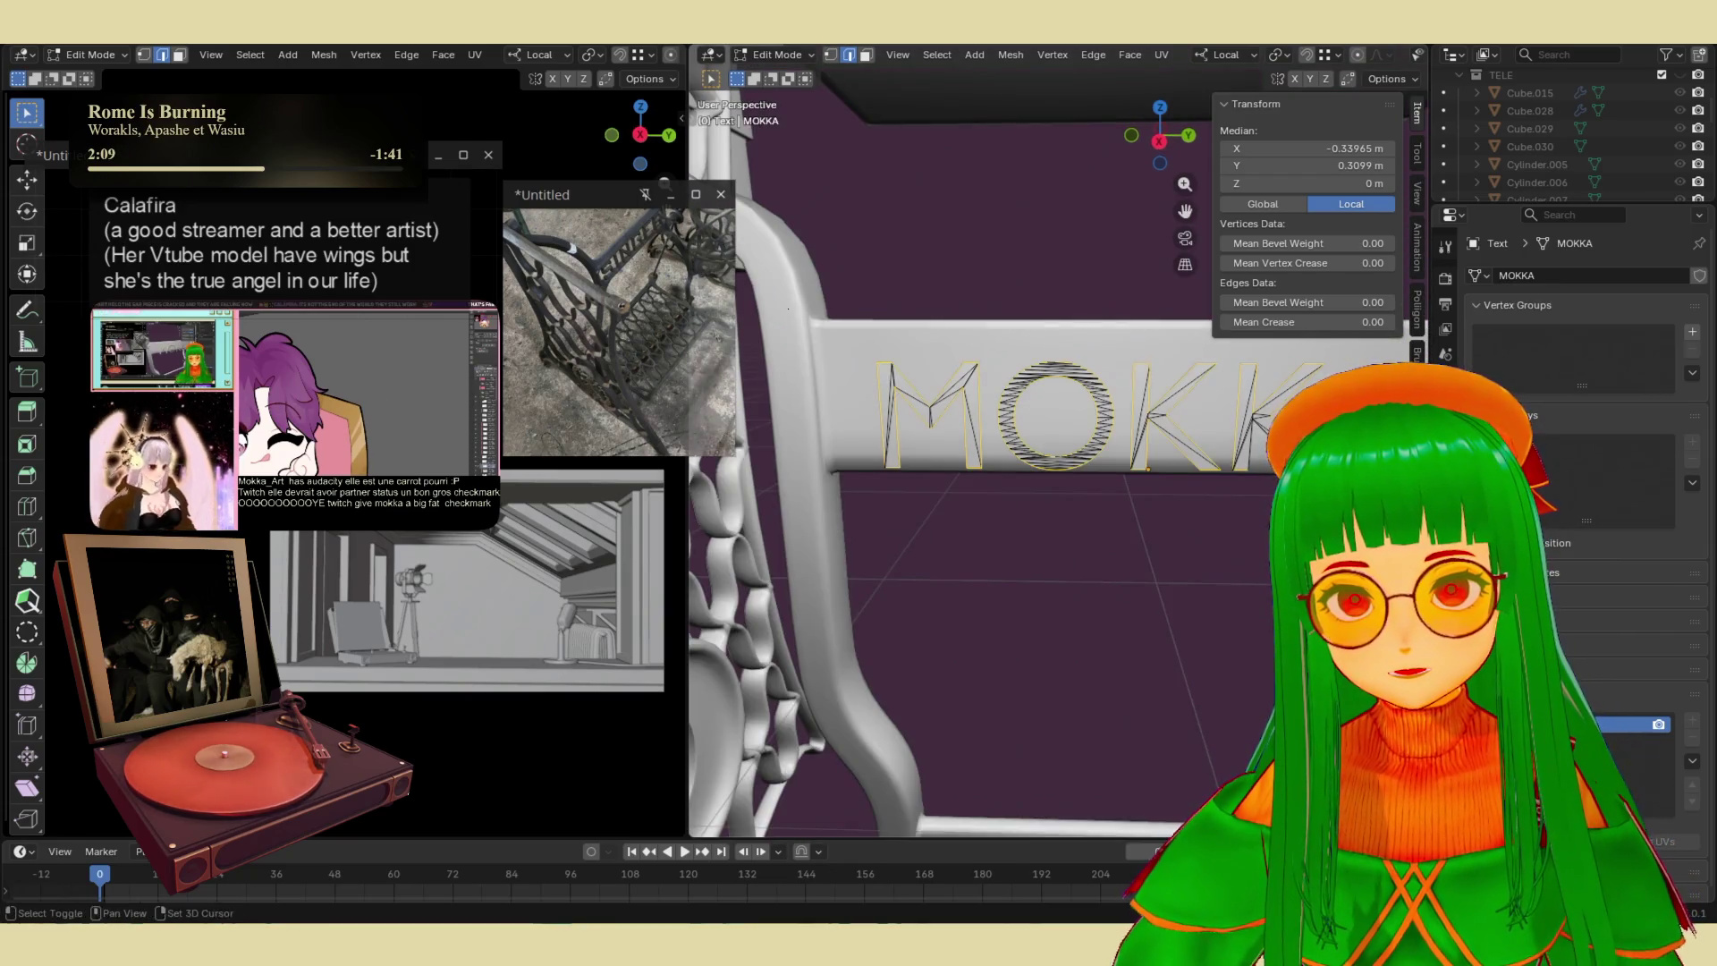
mouse_move(1055, 447)
middle_mouse_down()
mouse_move(1259, 470)
mouse_move(1210, 488)
middle_mouse_up()
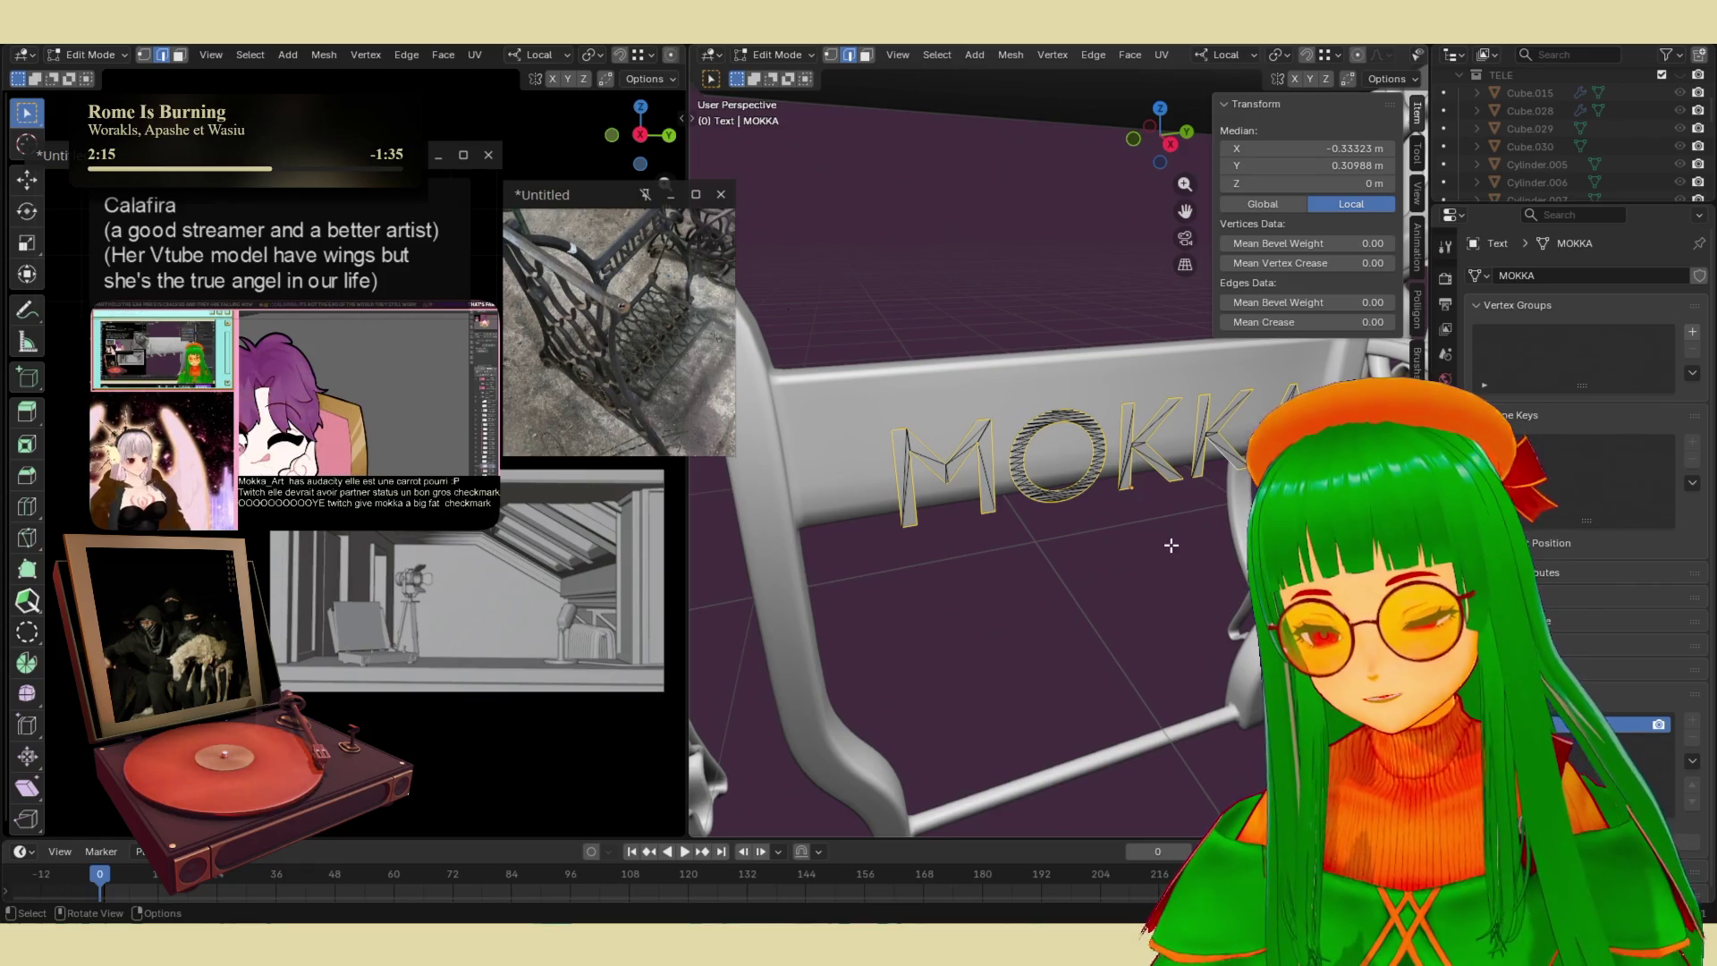
- Extrude the selected letters 0.37655 m along local Z and turn on X-ray display
key("e")
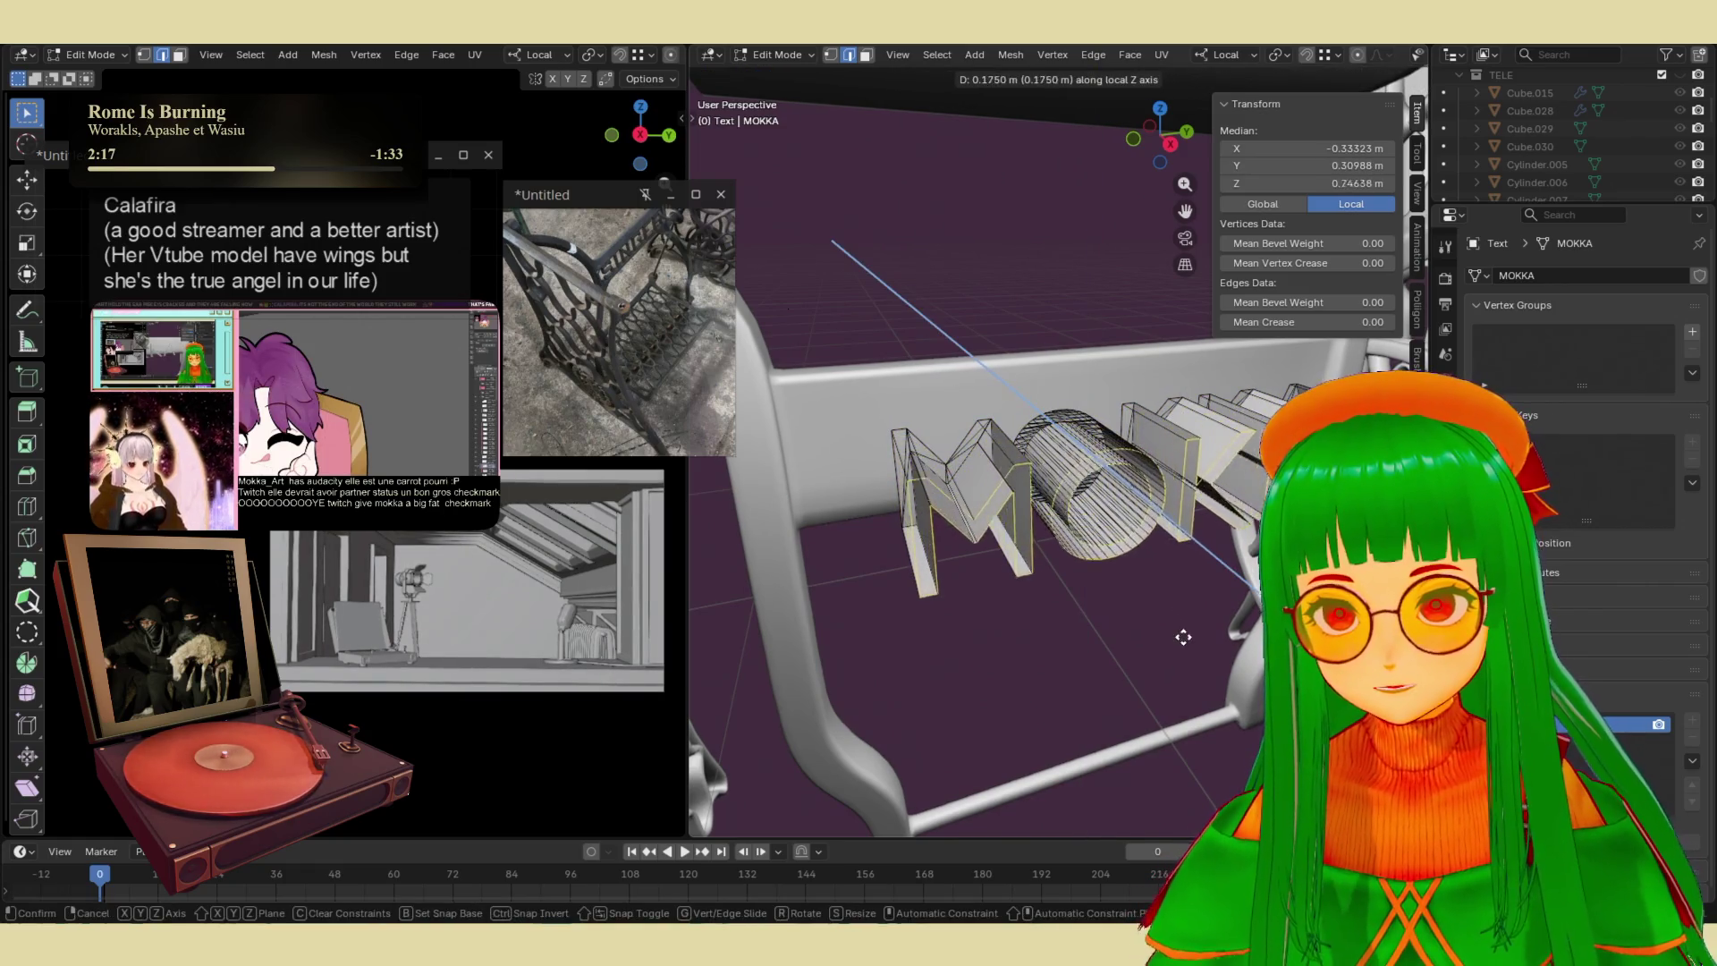
left_click(1239, 693)
mouse_move(1241, 687)
middle_mouse_down()
mouse_move(1250, 663)
mouse_move(1156, 604)
mouse_move(1301, 144)
middle_mouse_up()
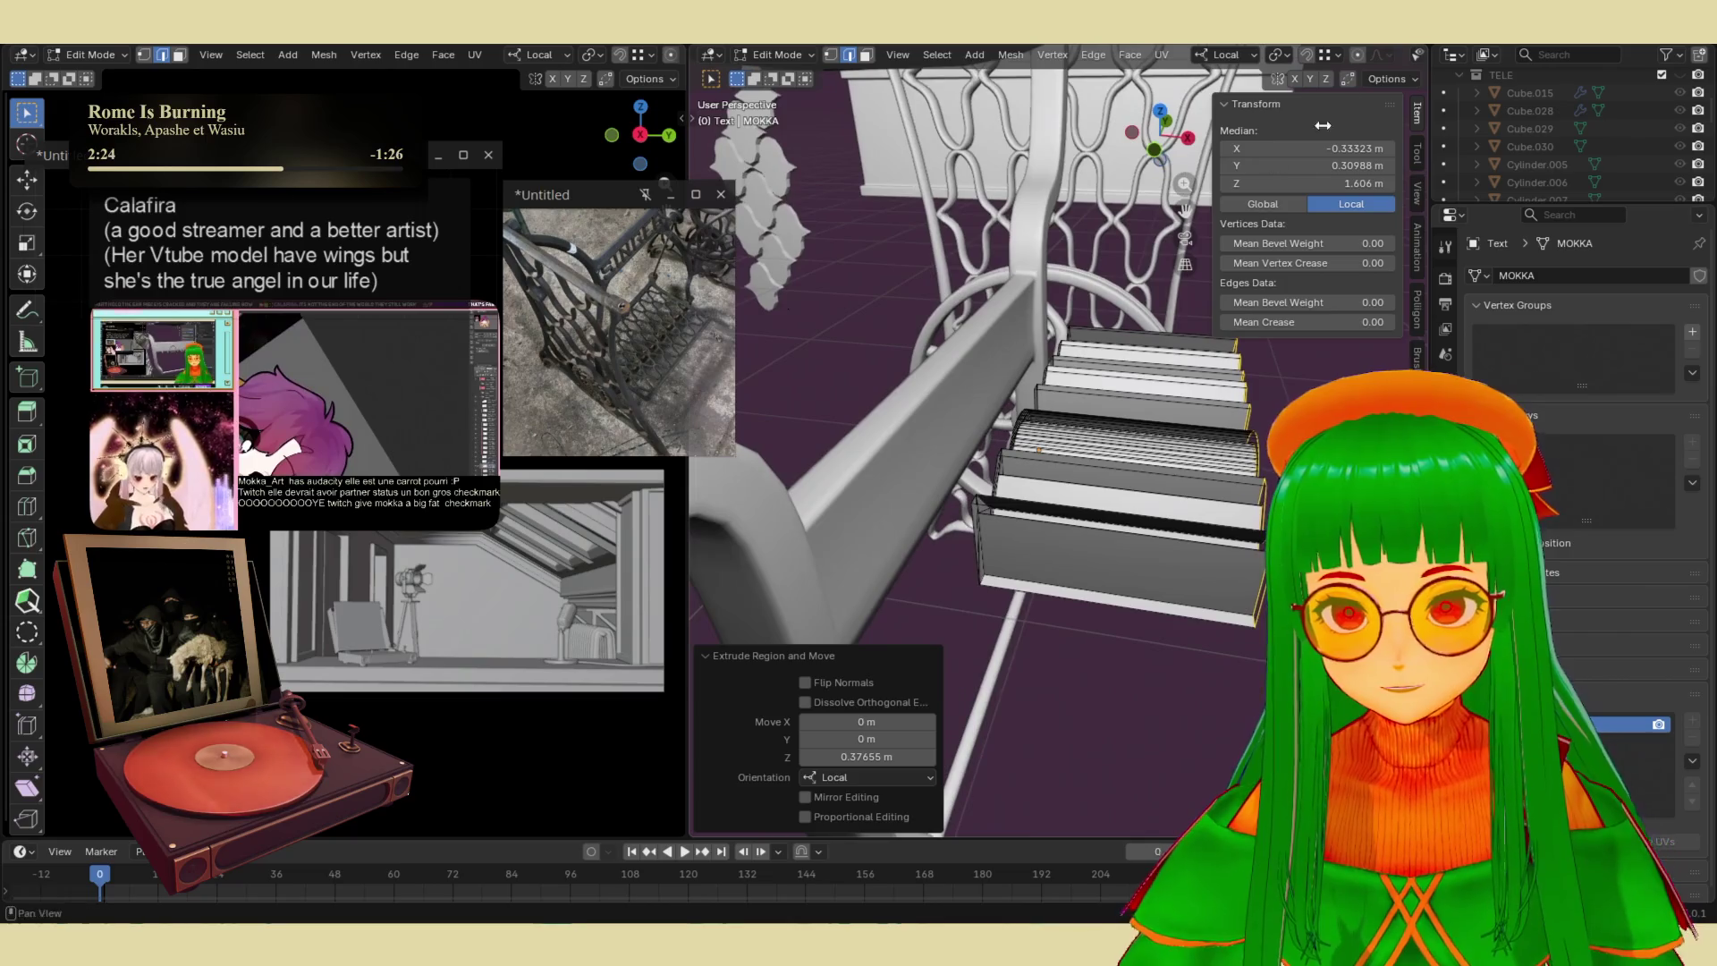
scroll(1393, 56, "down", 5)
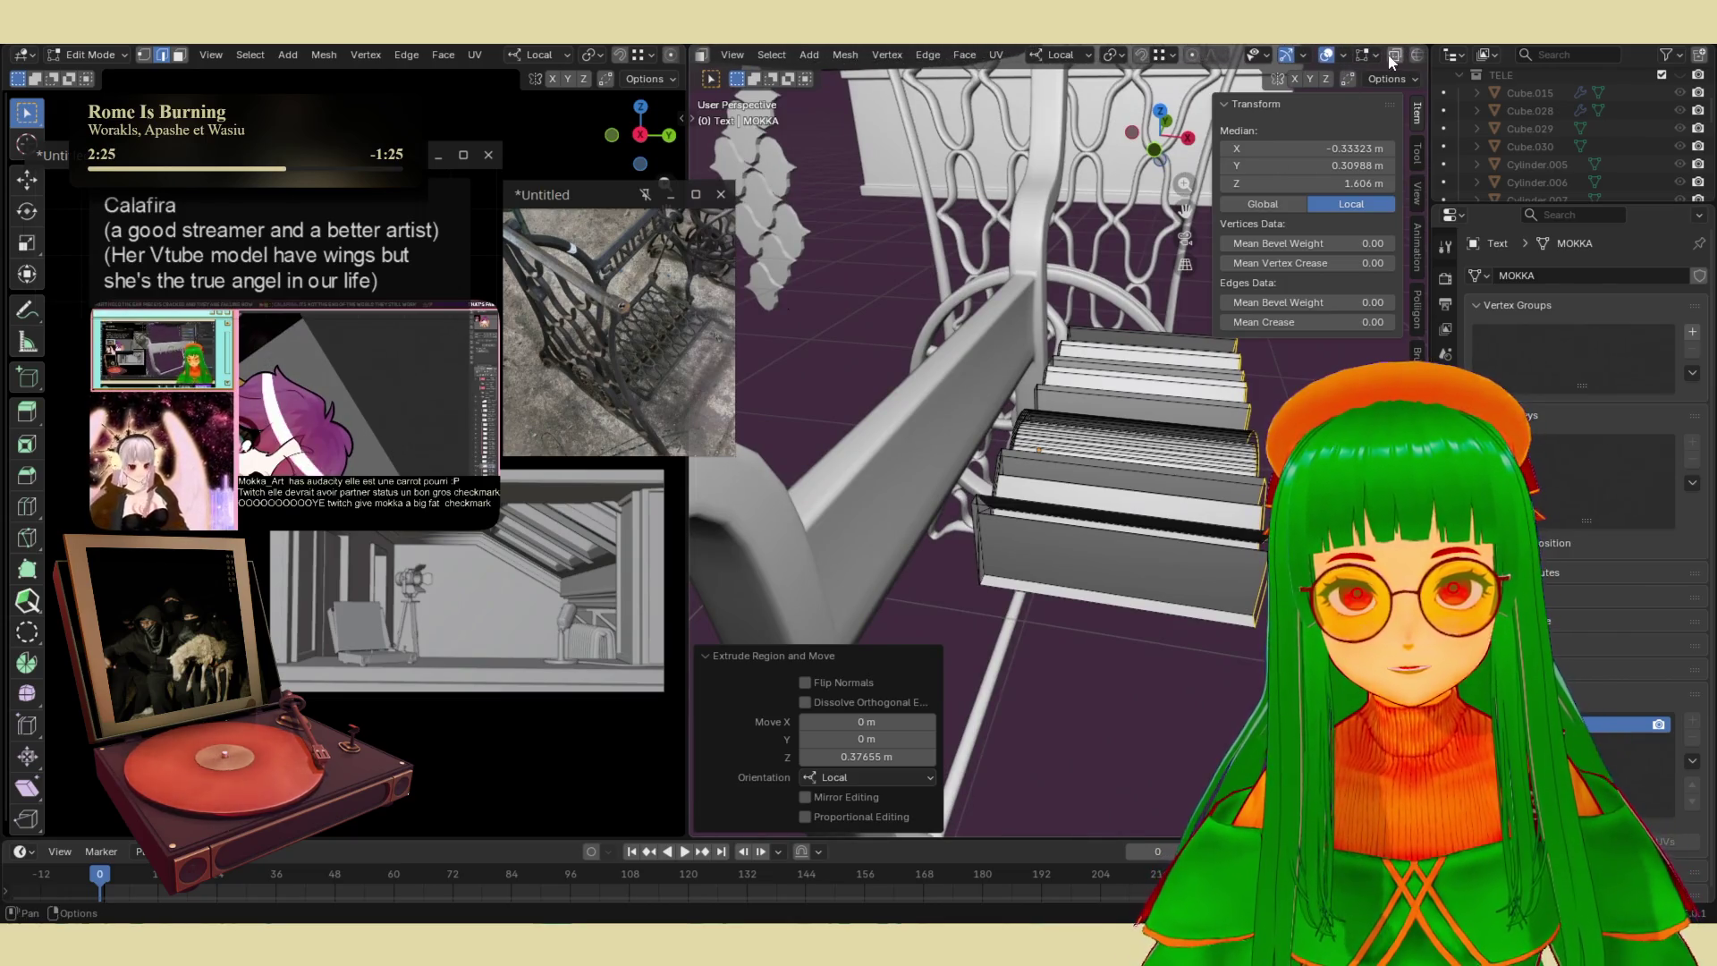
left_click(1394, 54)
left_click_drag(986, 354, 1164, 717)
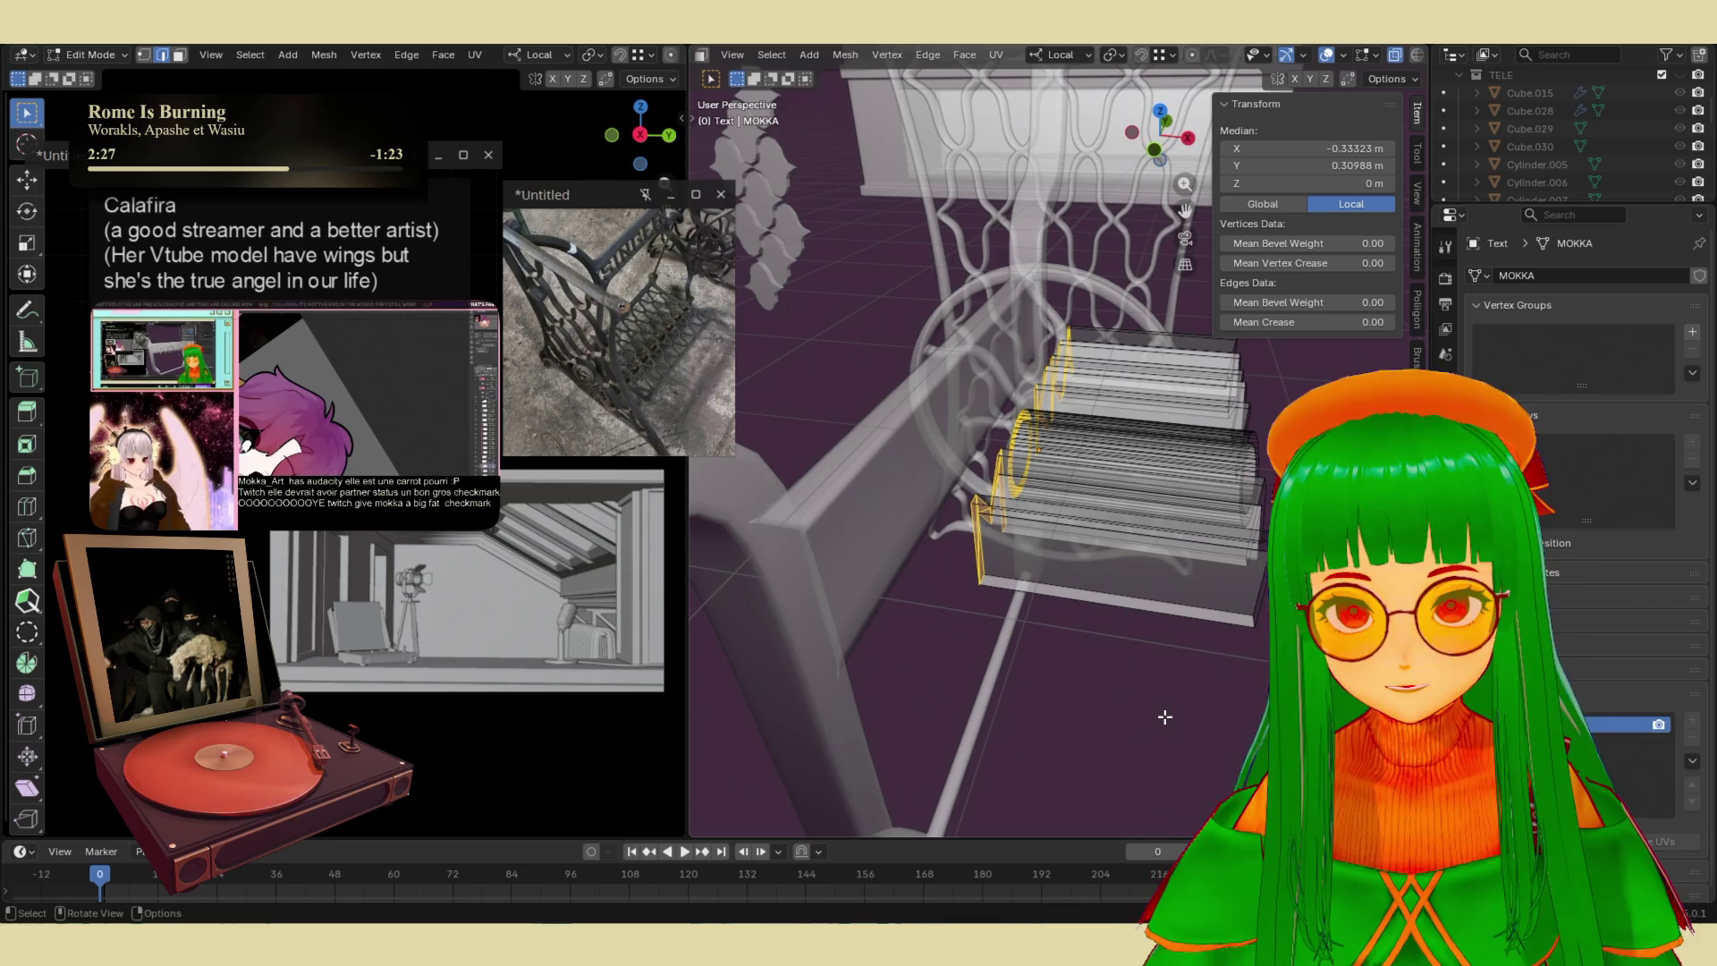
- Box-select the extruded geometry and delete its faces, then undo the deletion
mouse_move(1177, 640)
left_mouse_down()
mouse_move(901, 238)
mouse_move(913, 251)
left_mouse_up()
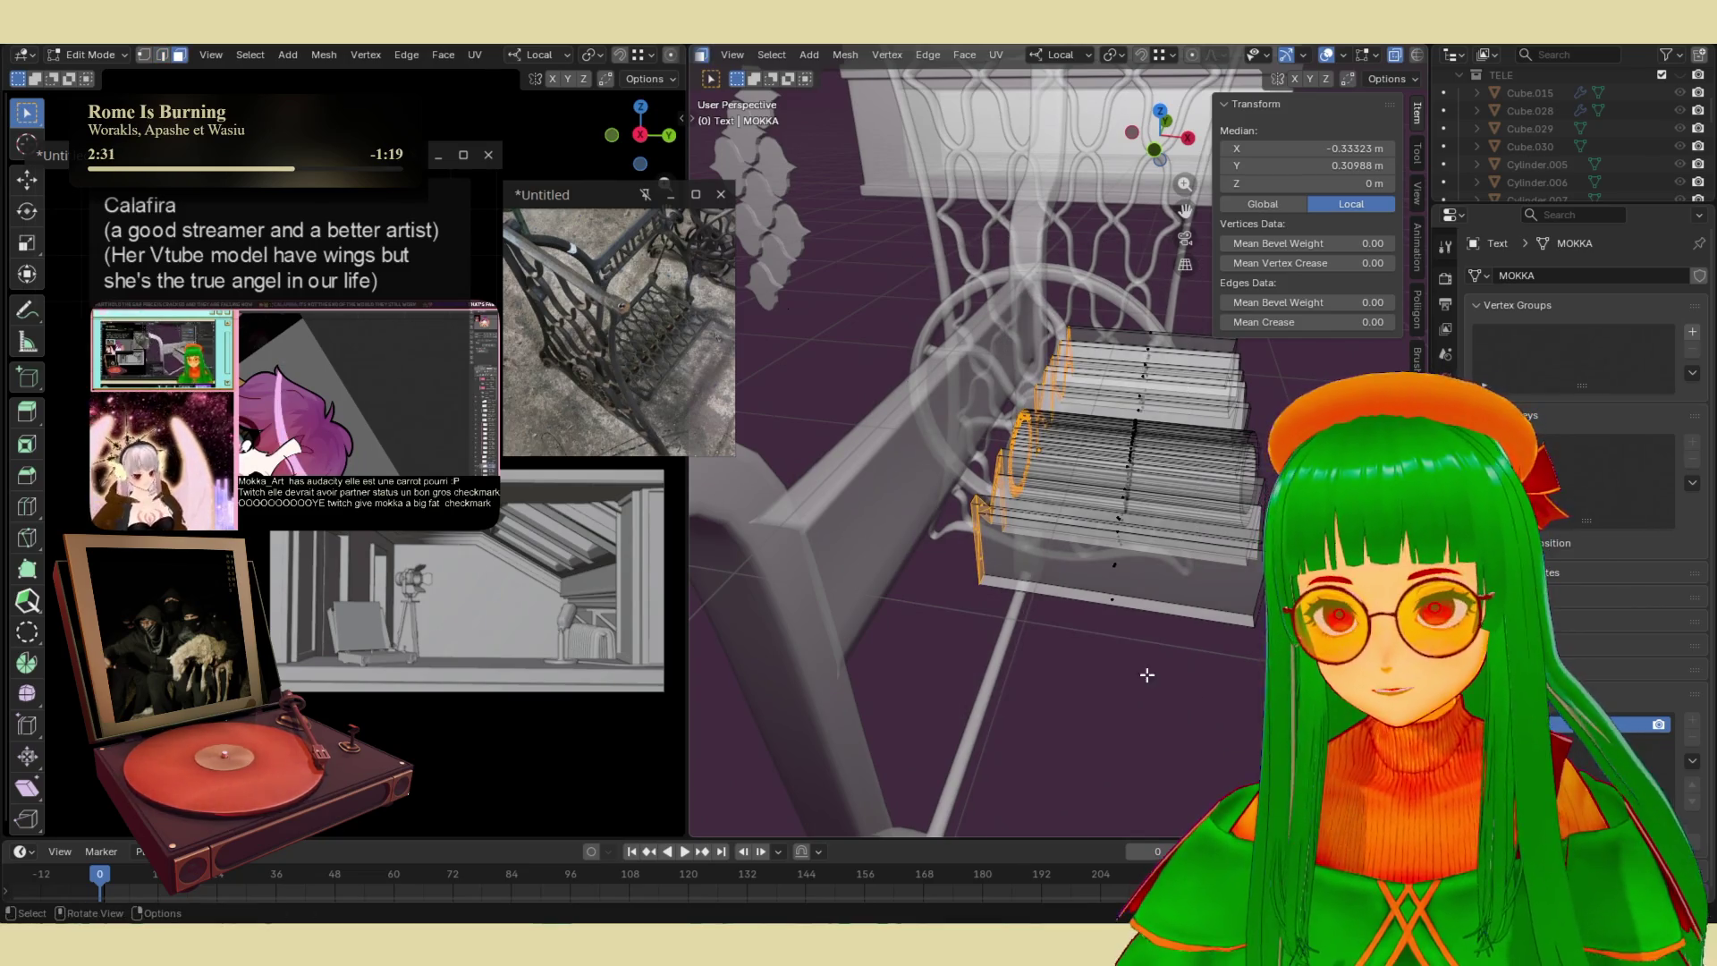
left_click(1087, 608)
mouse_move(1089, 606)
middle_mouse_down()
mouse_move(1114, 595)
mouse_move(980, 643)
mouse_move(984, 680)
mouse_move(1065, 762)
middle_mouse_up()
mouse_move(1065, 762)
left_mouse_down()
mouse_move(842, 467)
mouse_move(818, 319)
left_mouse_up()
key("x")
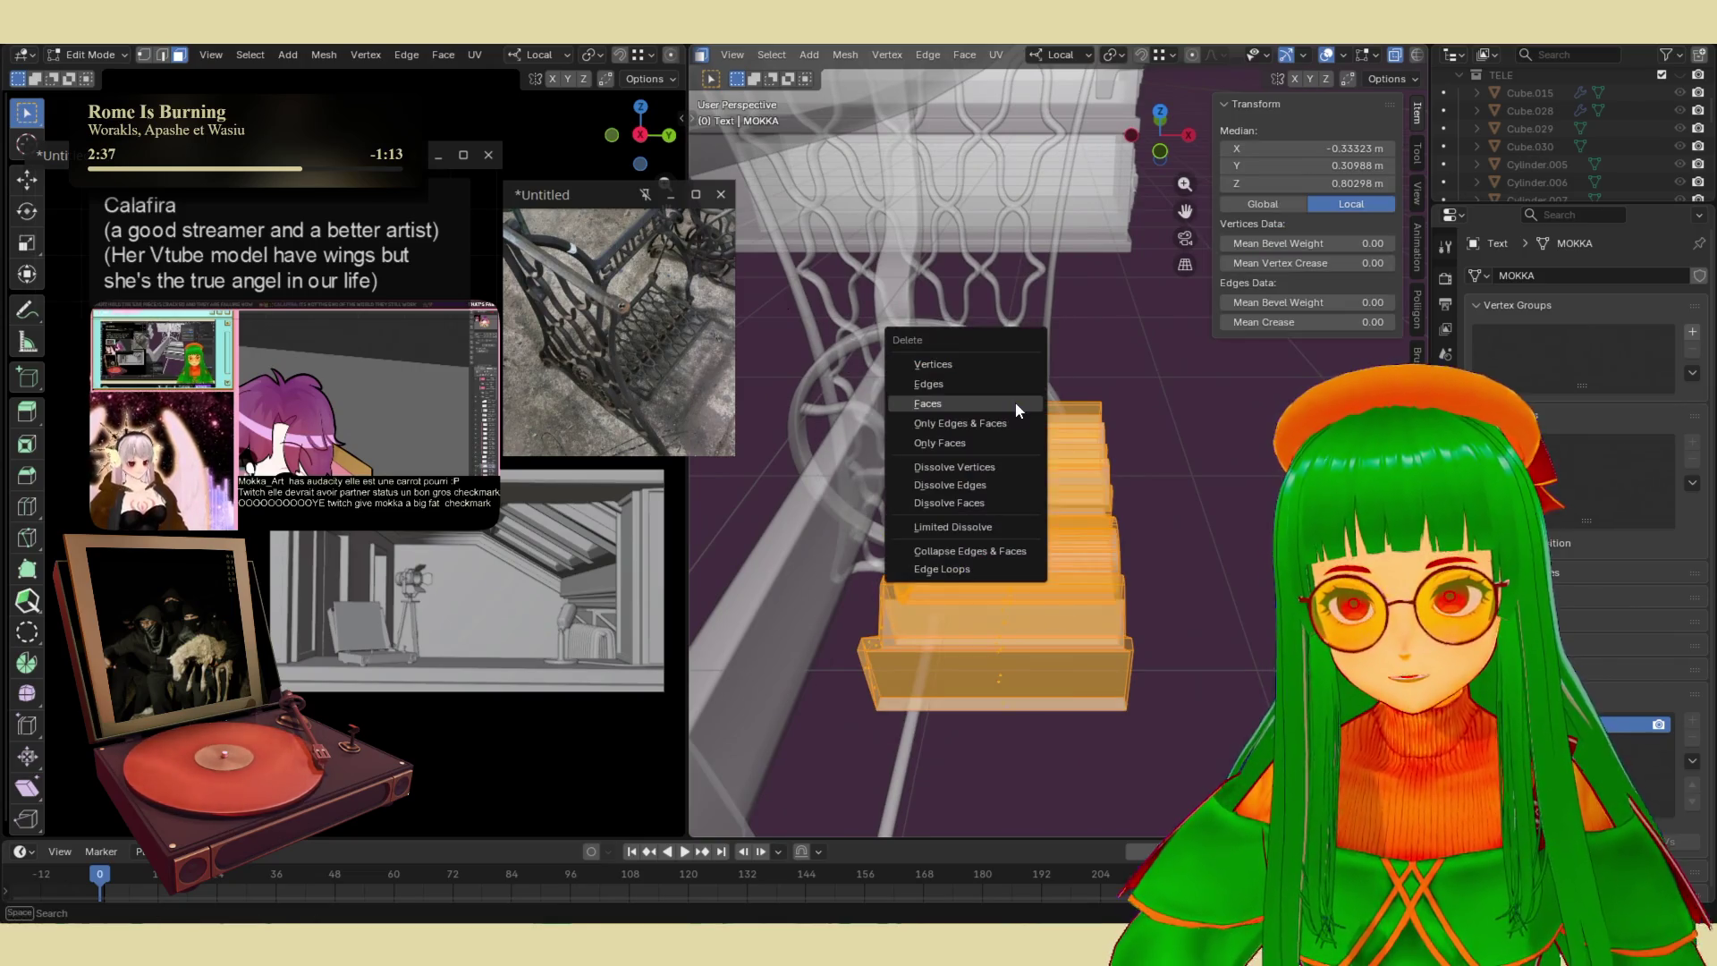
left_click(1016, 403)
mouse_move(1016, 403)
middle_mouse_down()
mouse_move(984, 414)
mouse_move(870, 545)
mouse_move(930, 540)
middle_mouse_up()
key("ctrl+z")
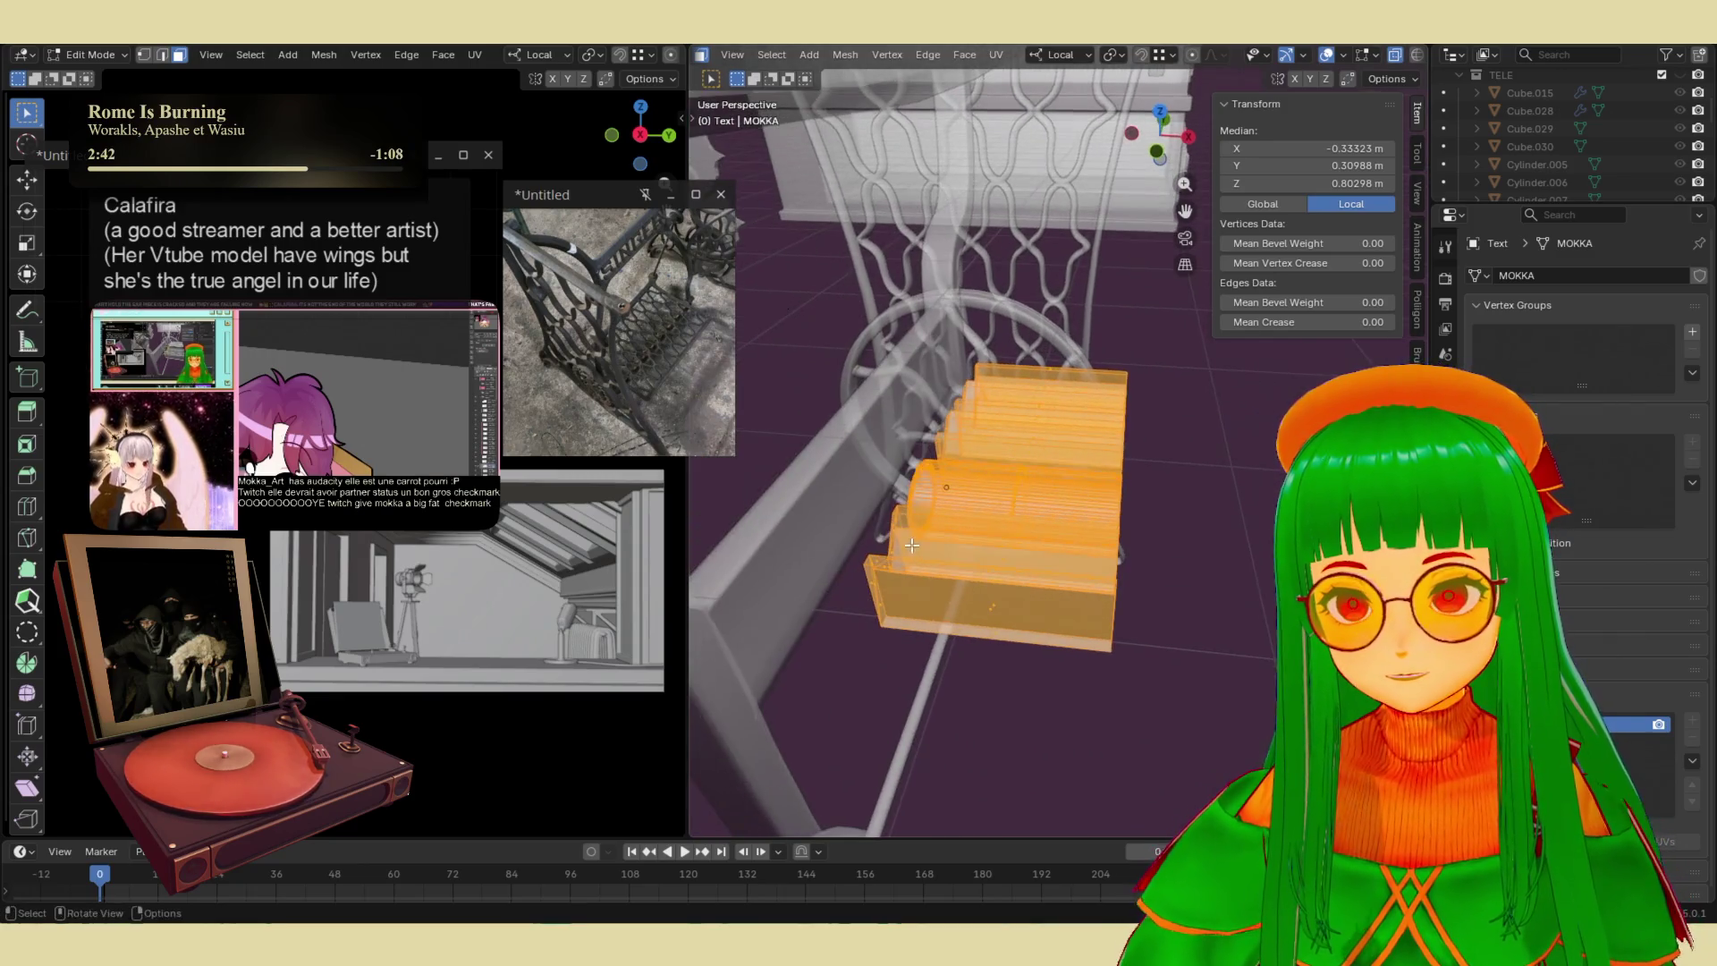
- In edge select mode, box-select the left profile edge loop and delete those edges
key("2")
left_click(1021, 683)
left_click_drag(1028, 697, 826, 268)
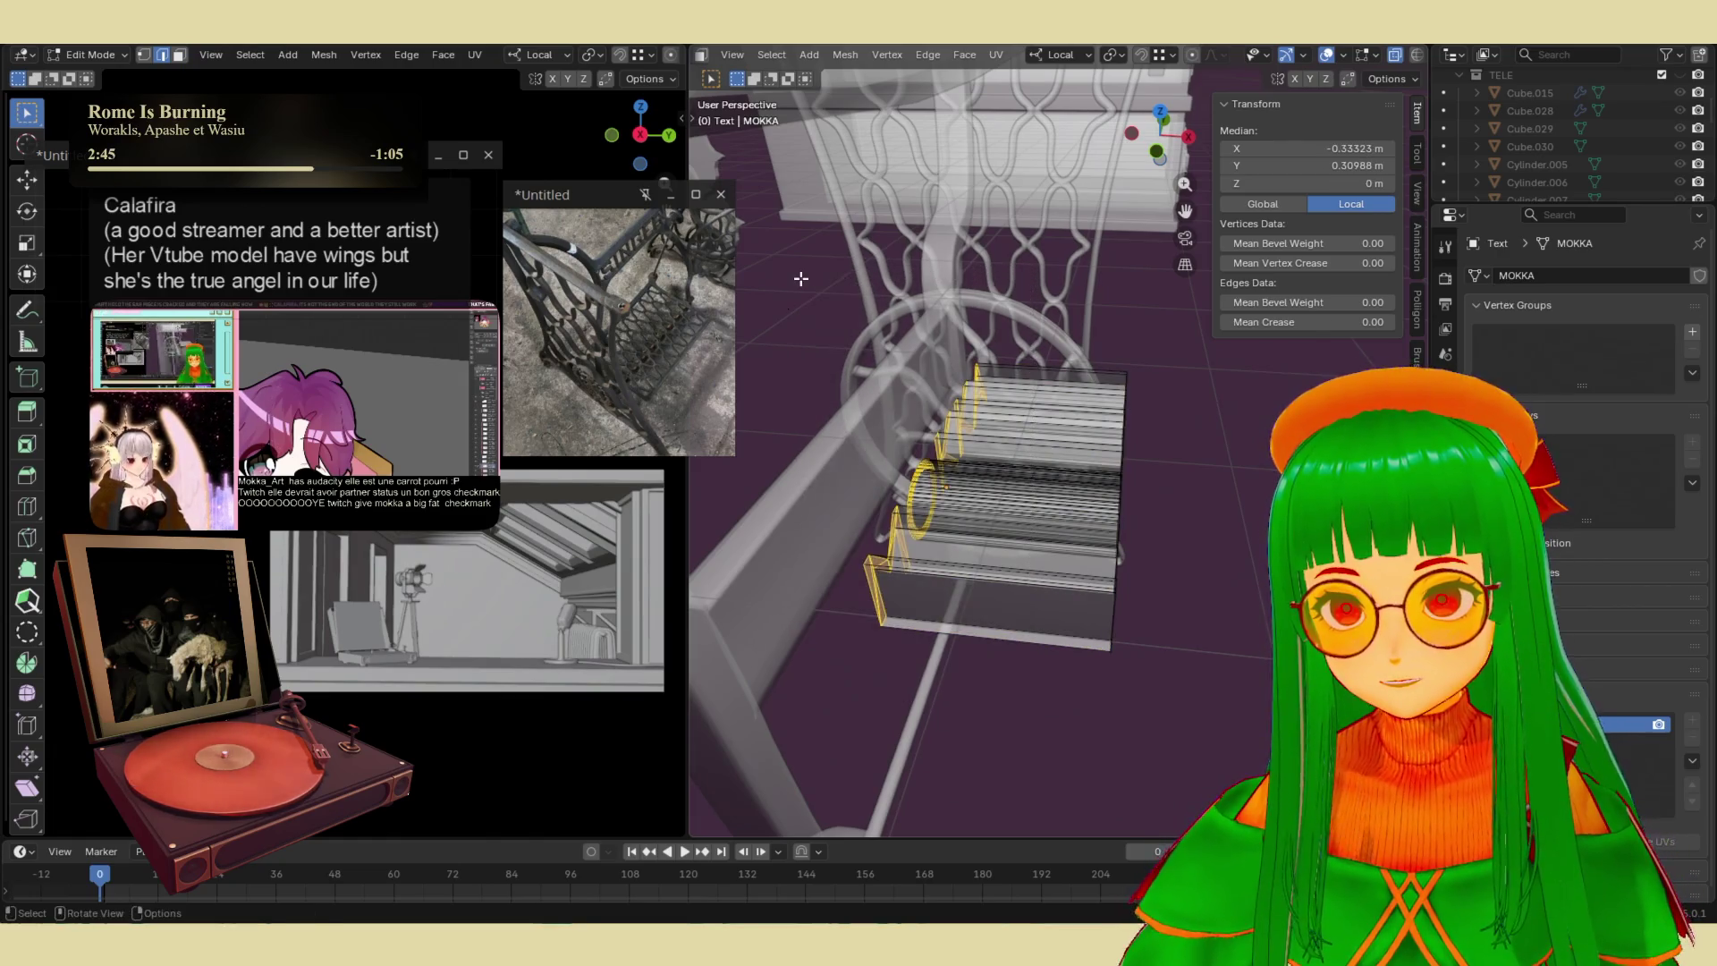
key("x")
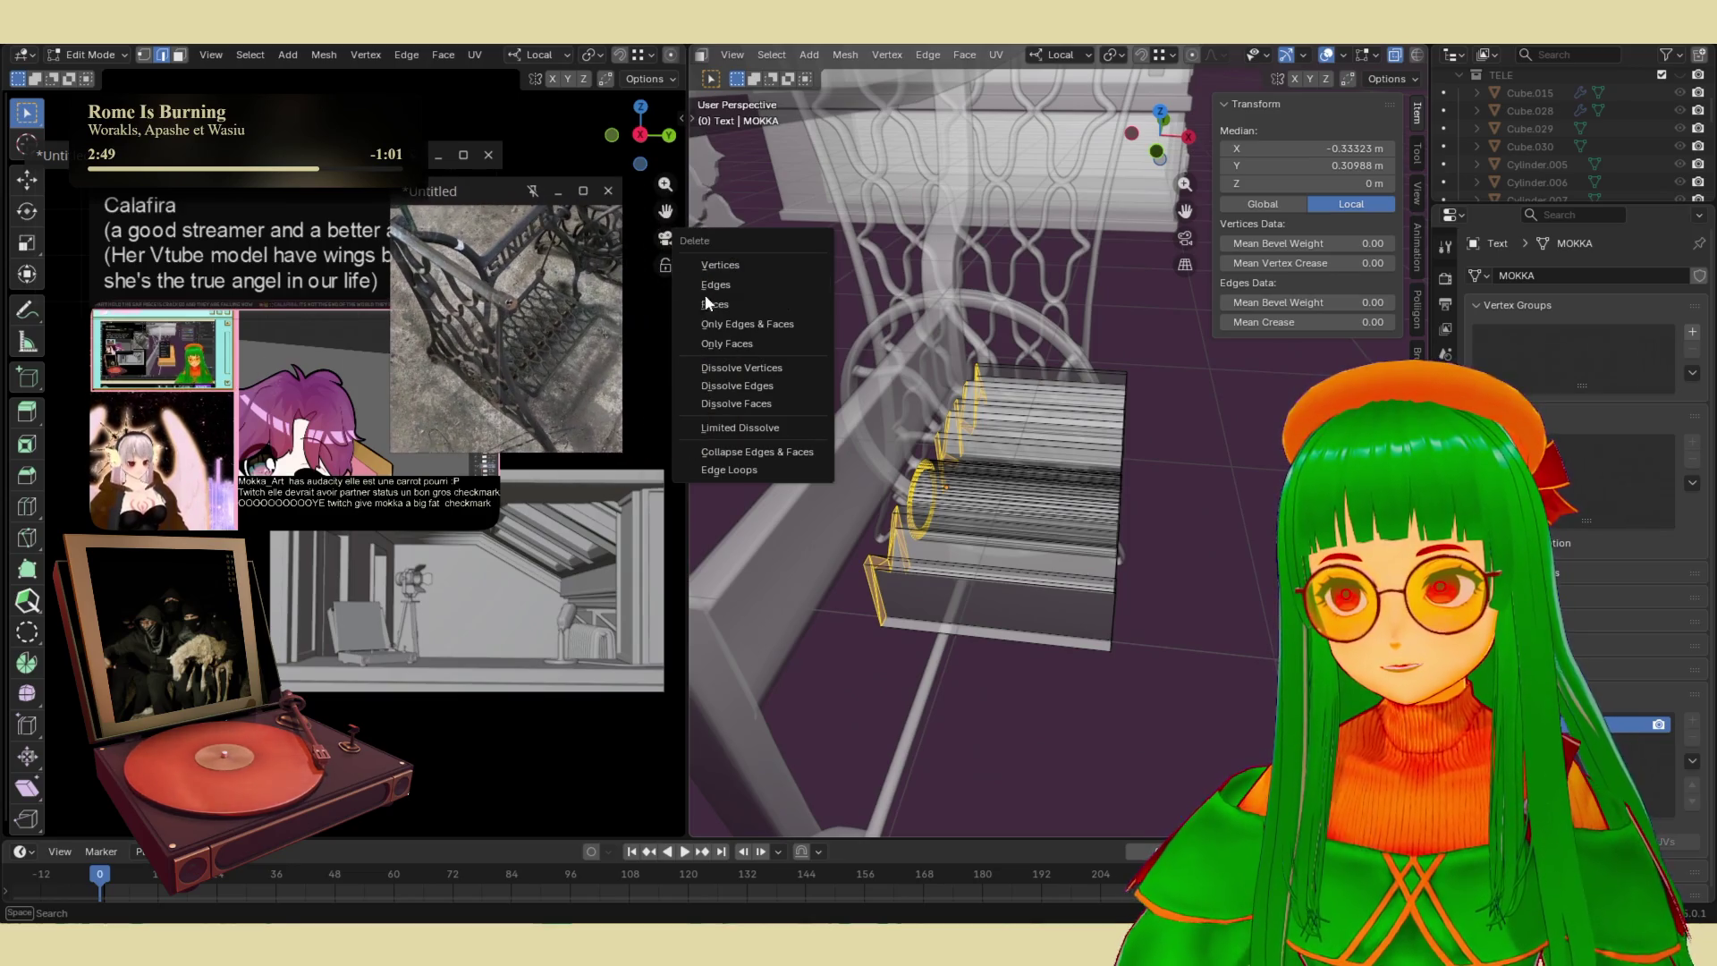
left_click(716, 282)
middle_click_drag(1039, 464, 1019, 394)
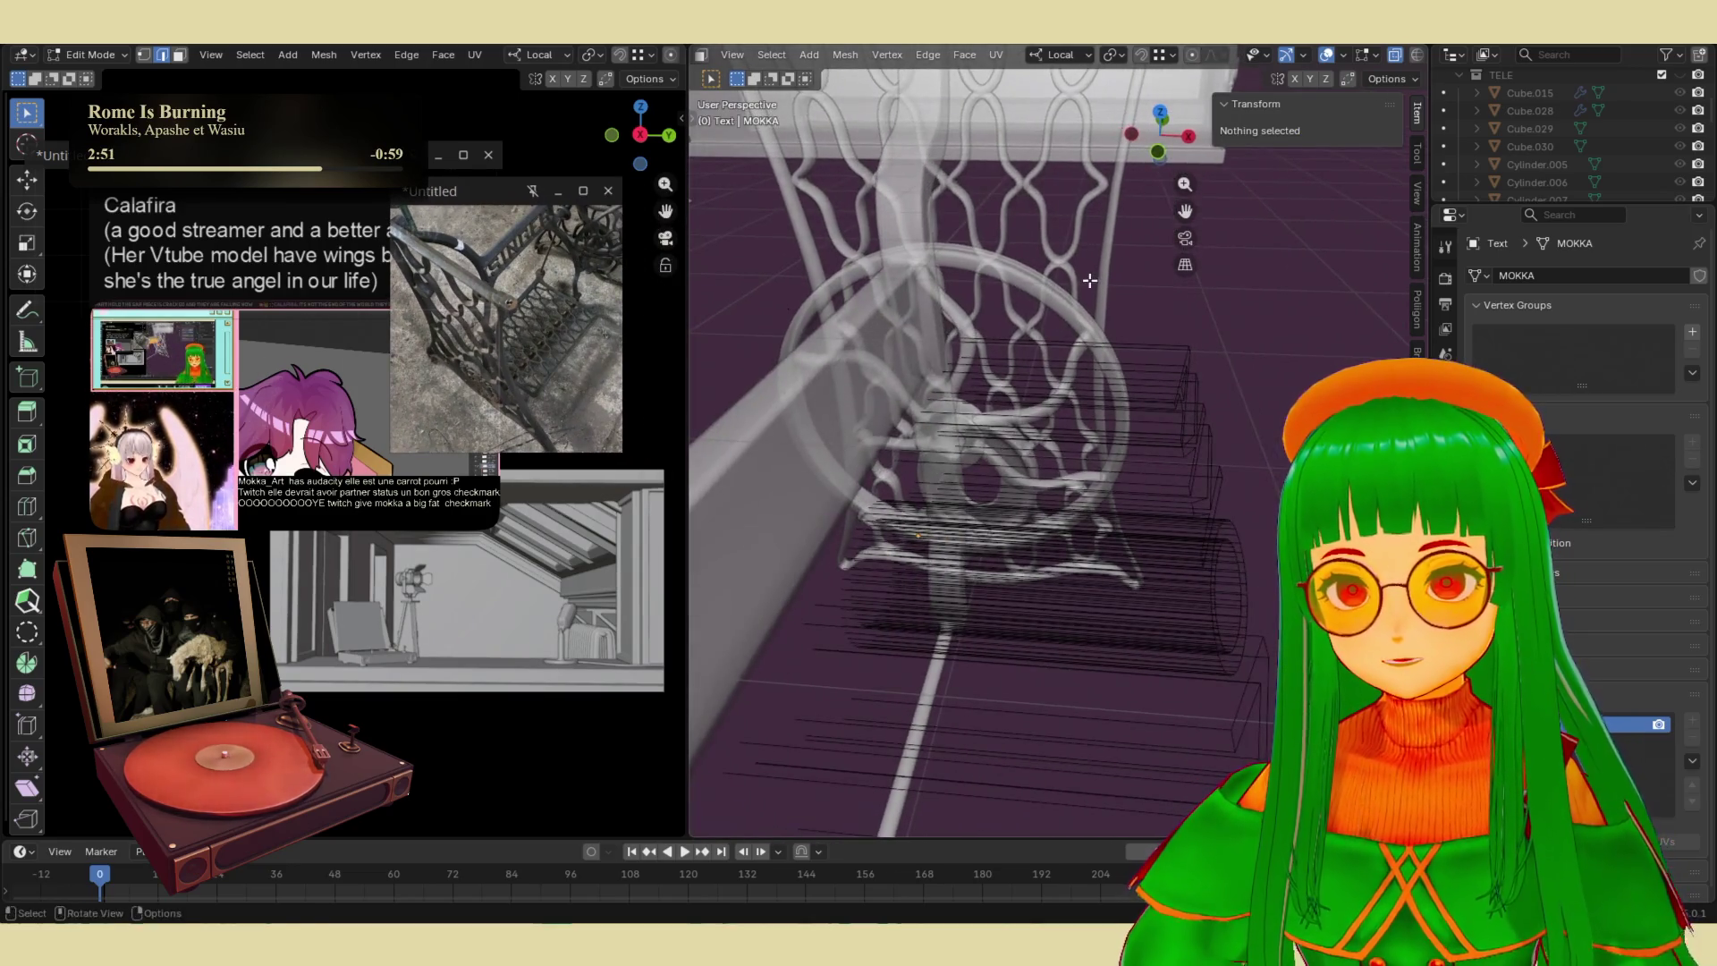
- Delete the remaining extruded geometry and a stray edge, then return to Object Mode
key("a")
scroll(1035, 526, "down", 3)
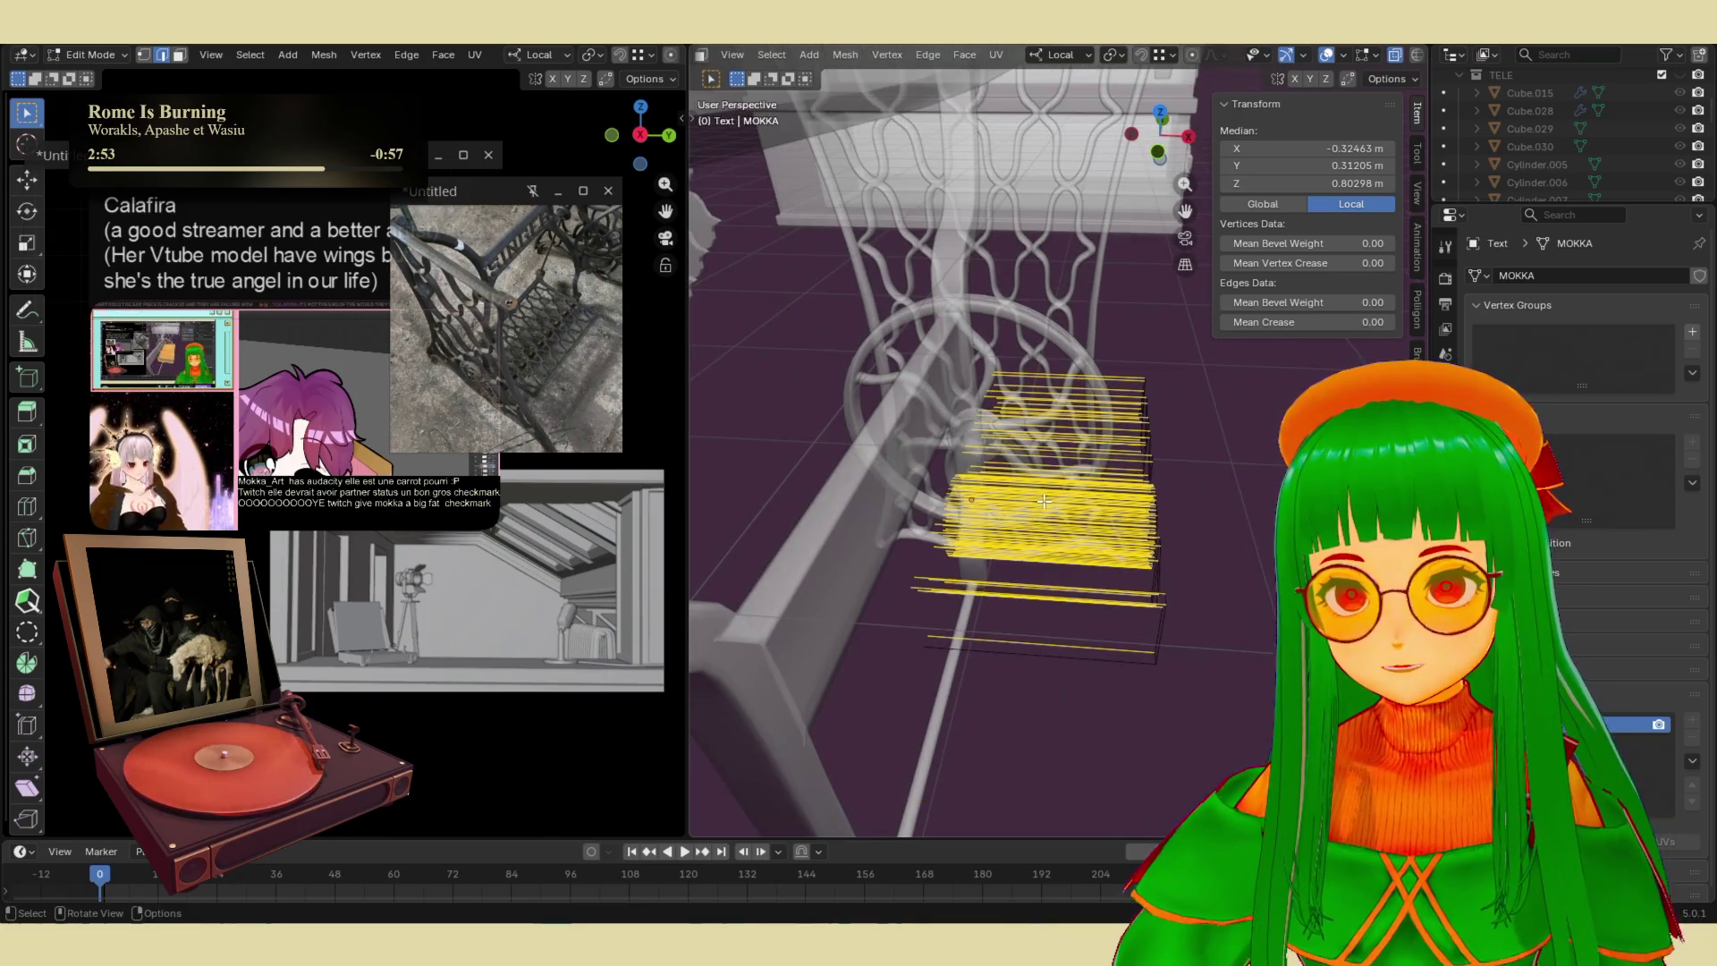
key("x")
left_click(1043, 501)
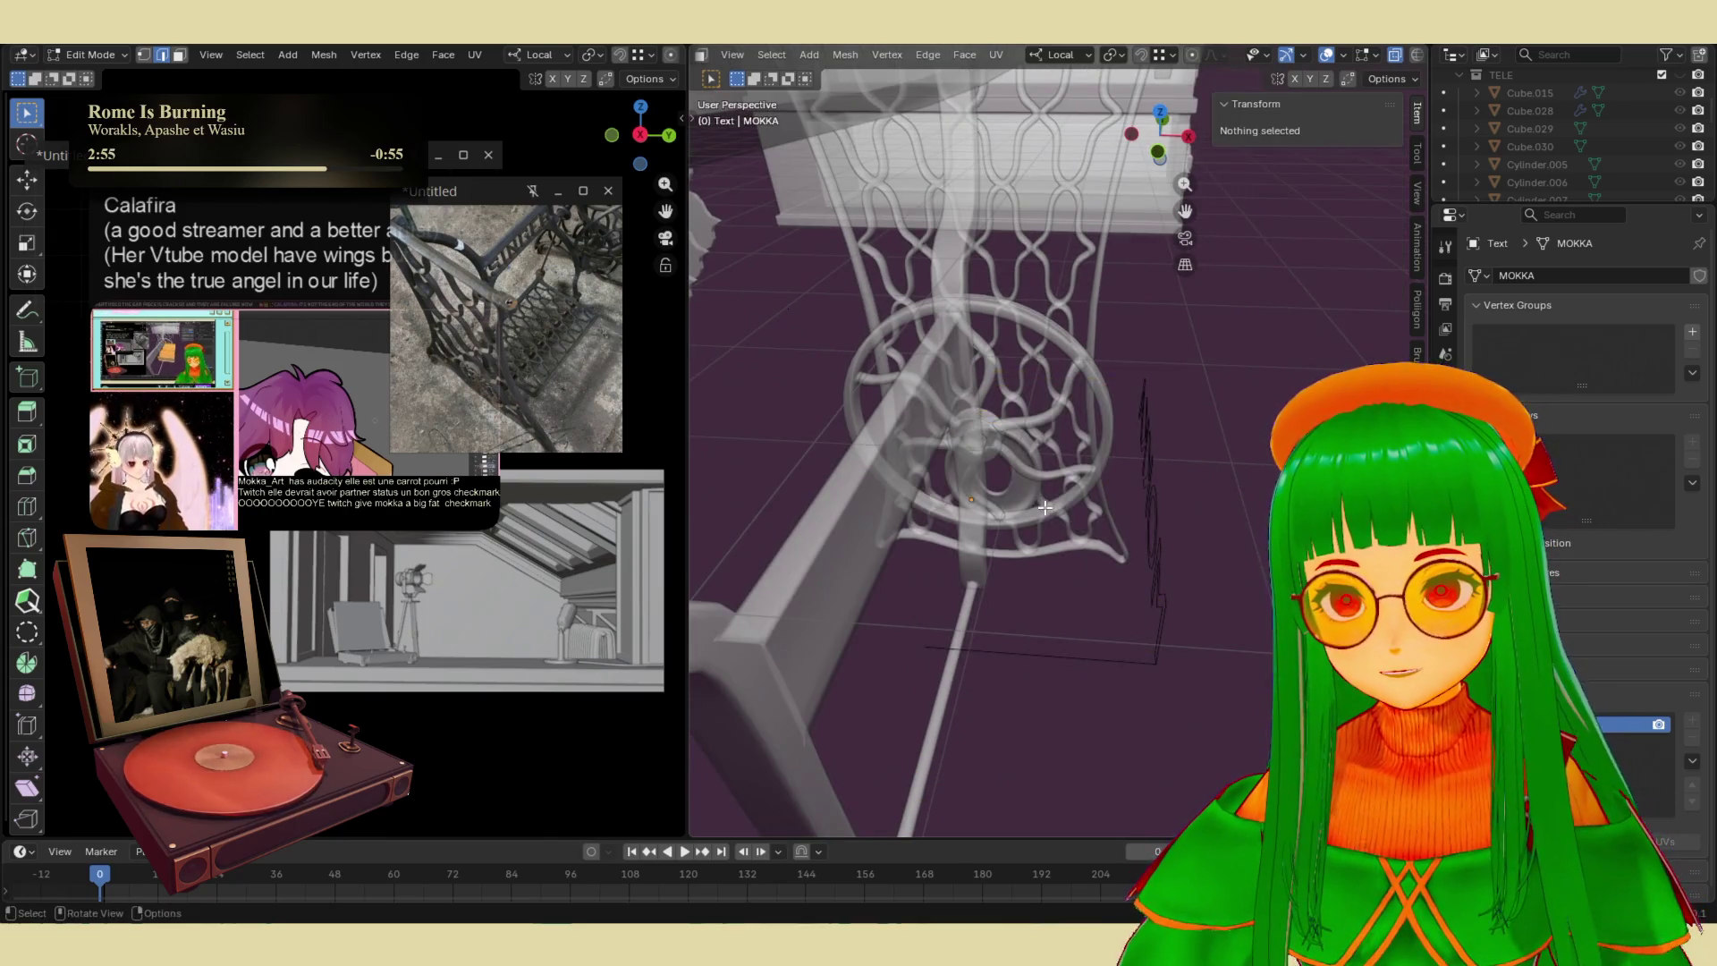
key("x")
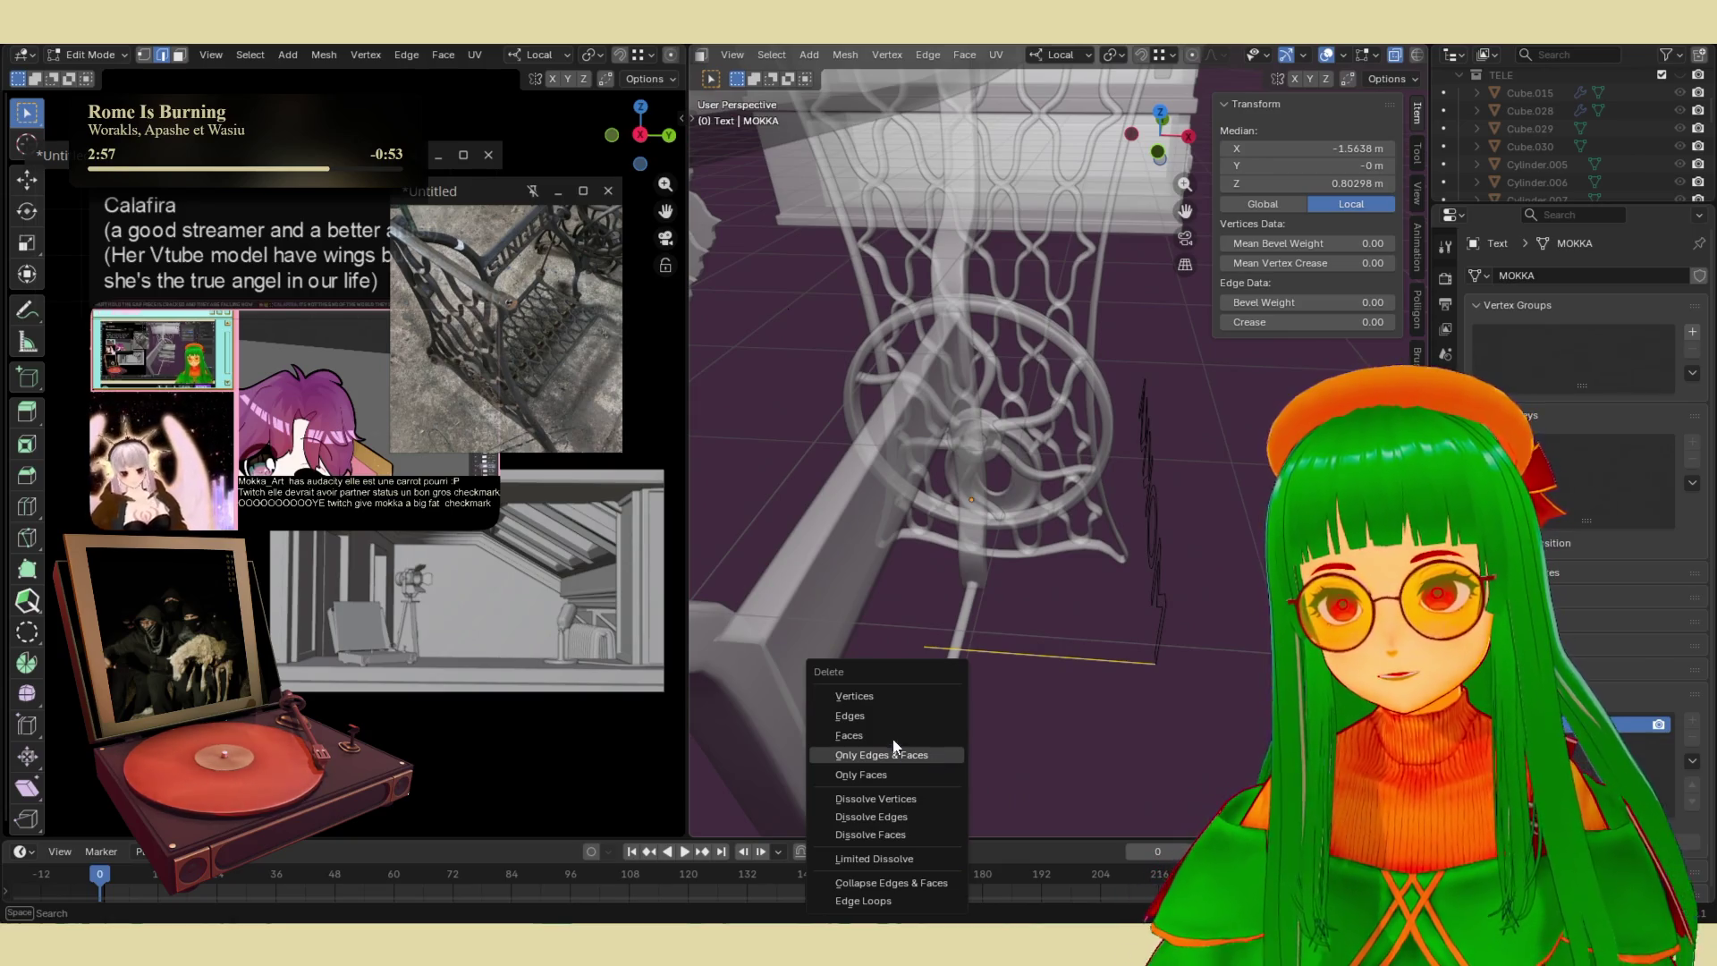
left_click(888, 721)
mouse_move(962, 707)
middle_mouse_down()
mouse_move(916, 713)
mouse_move(920, 628)
mouse_move(996, 610)
mouse_move(1004, 589)
middle_mouse_up()
key("Tab")
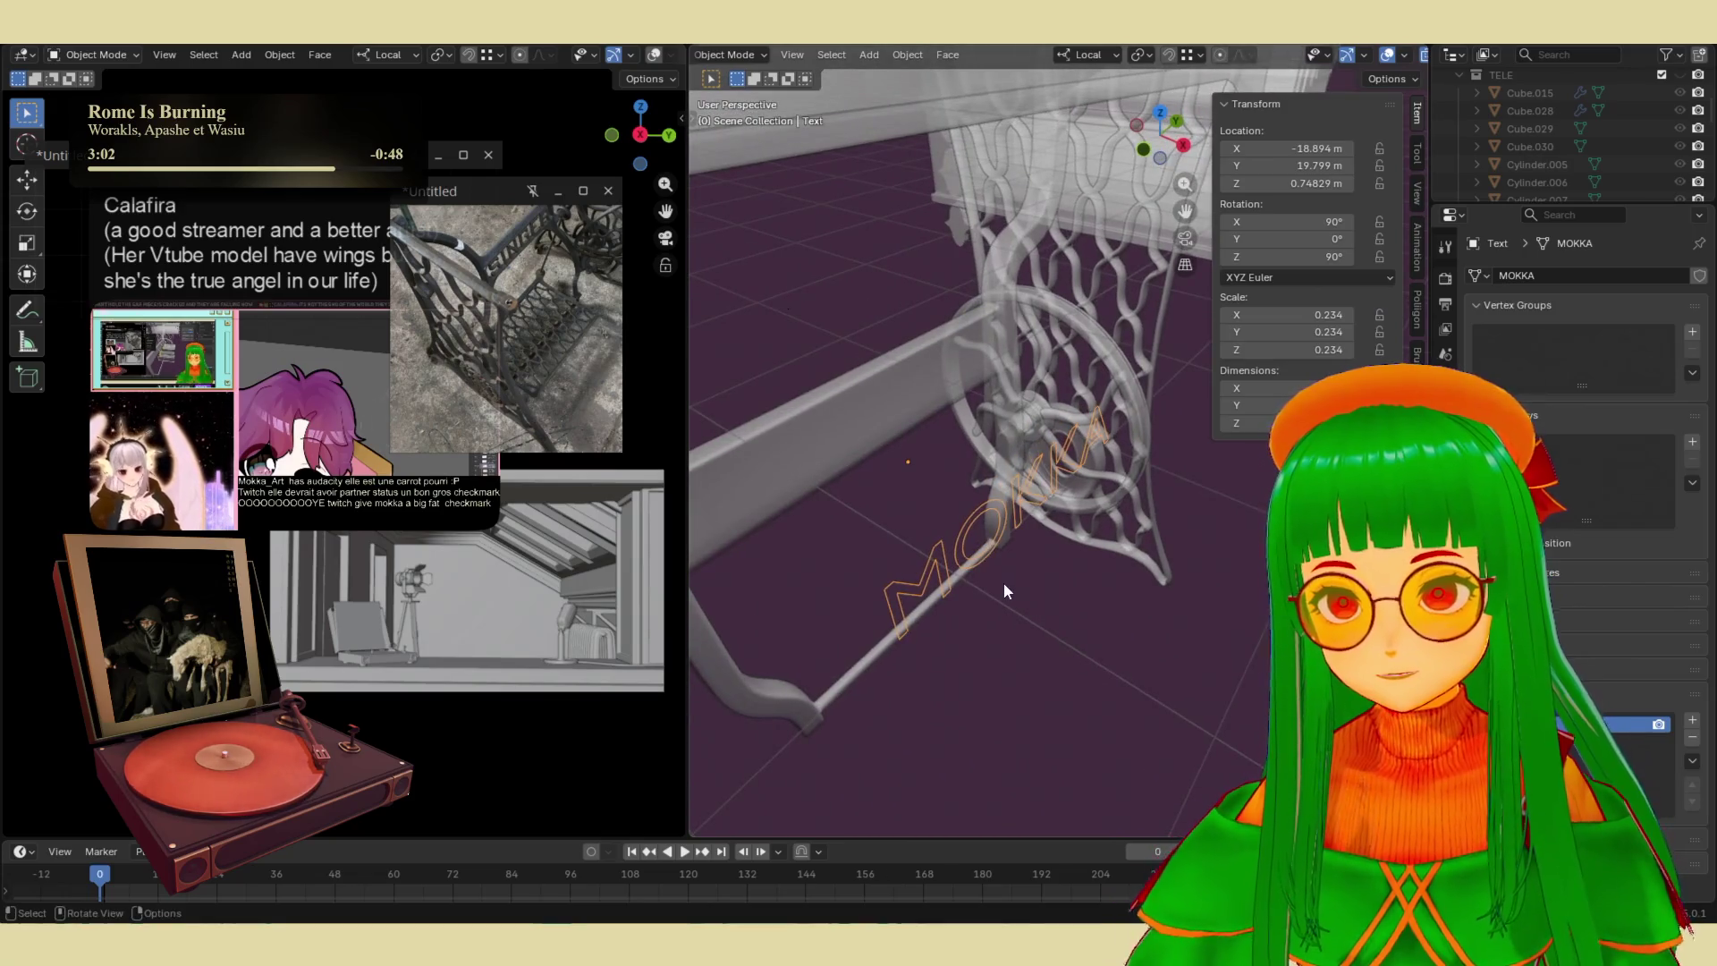
- Extrude the MOKKA letters to give them thickness, then turn X-ray off for opaque solid display
key("Tab")
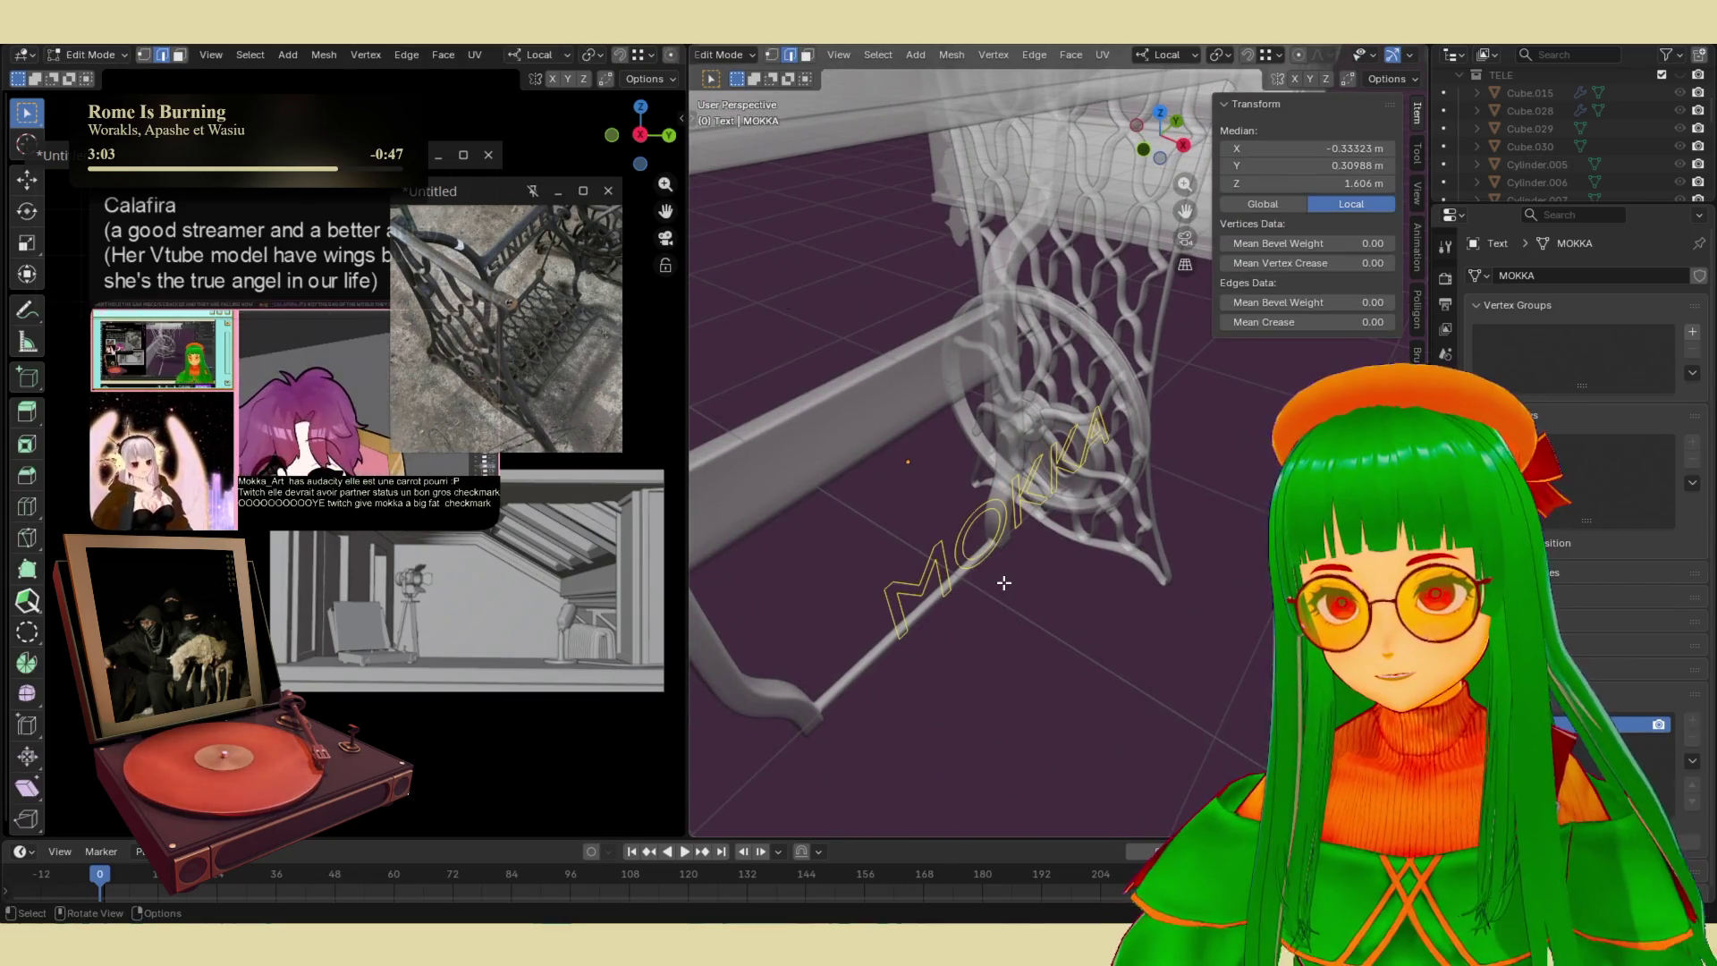
key("e")
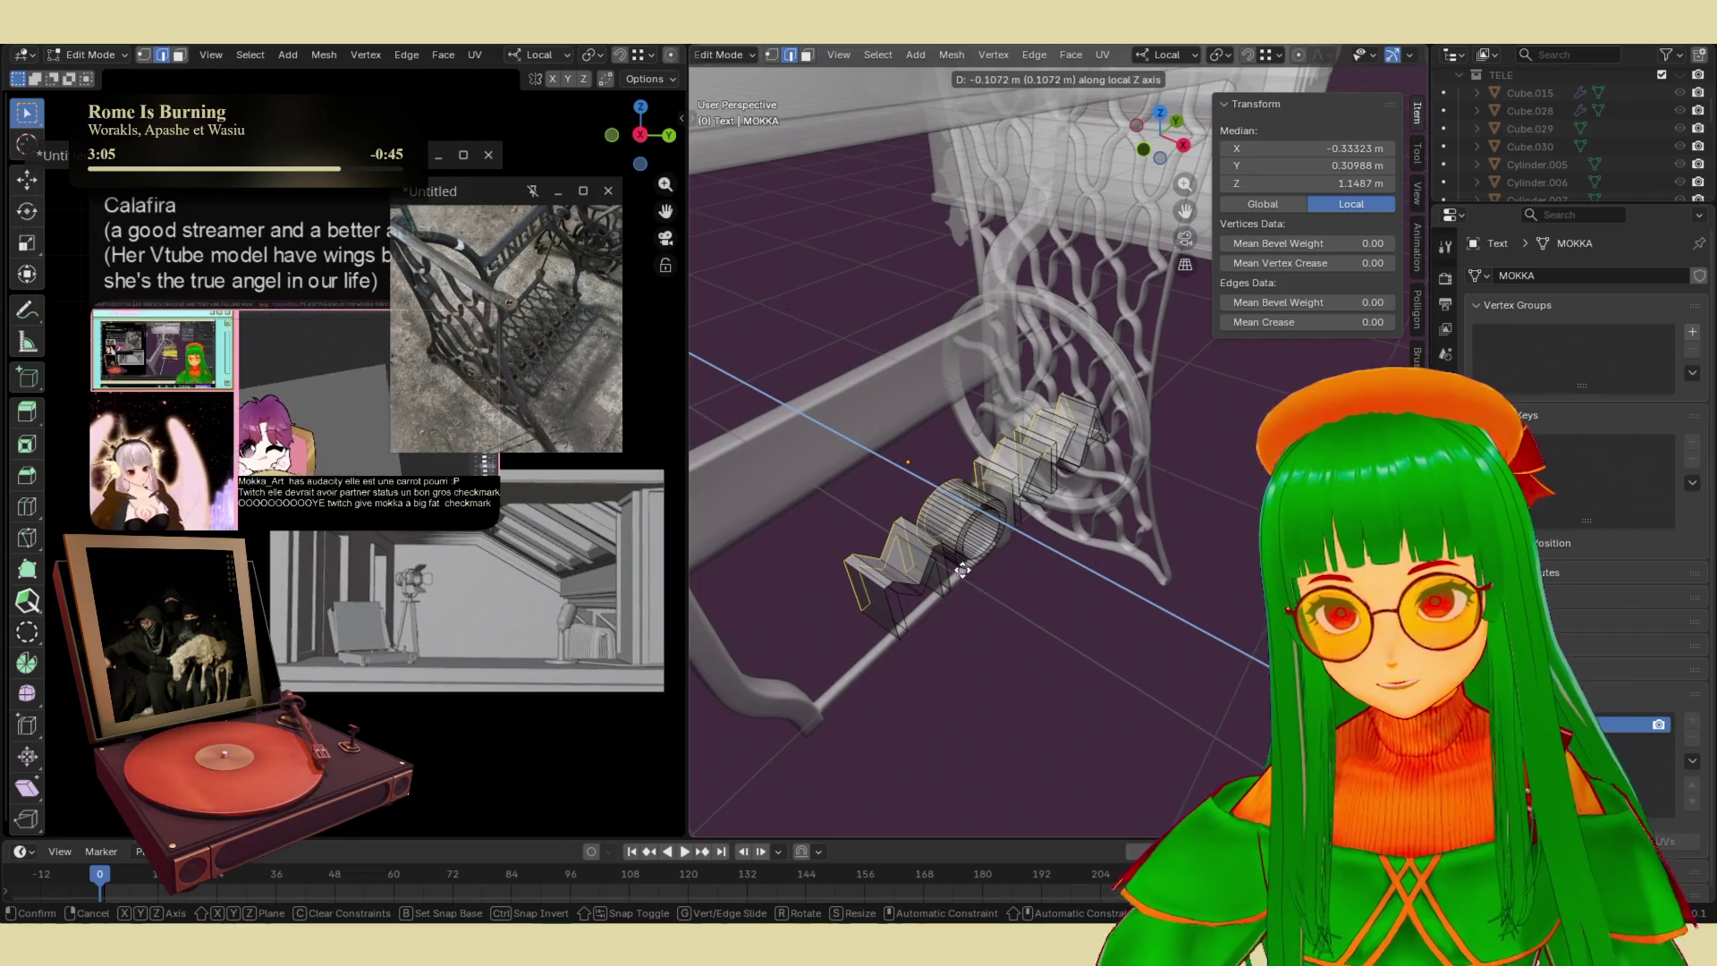
left_click(982, 573)
mouse_move(982, 573)
middle_mouse_down()
mouse_move(969, 536)
mouse_move(1008, 561)
middle_mouse_up()
key("Tab")
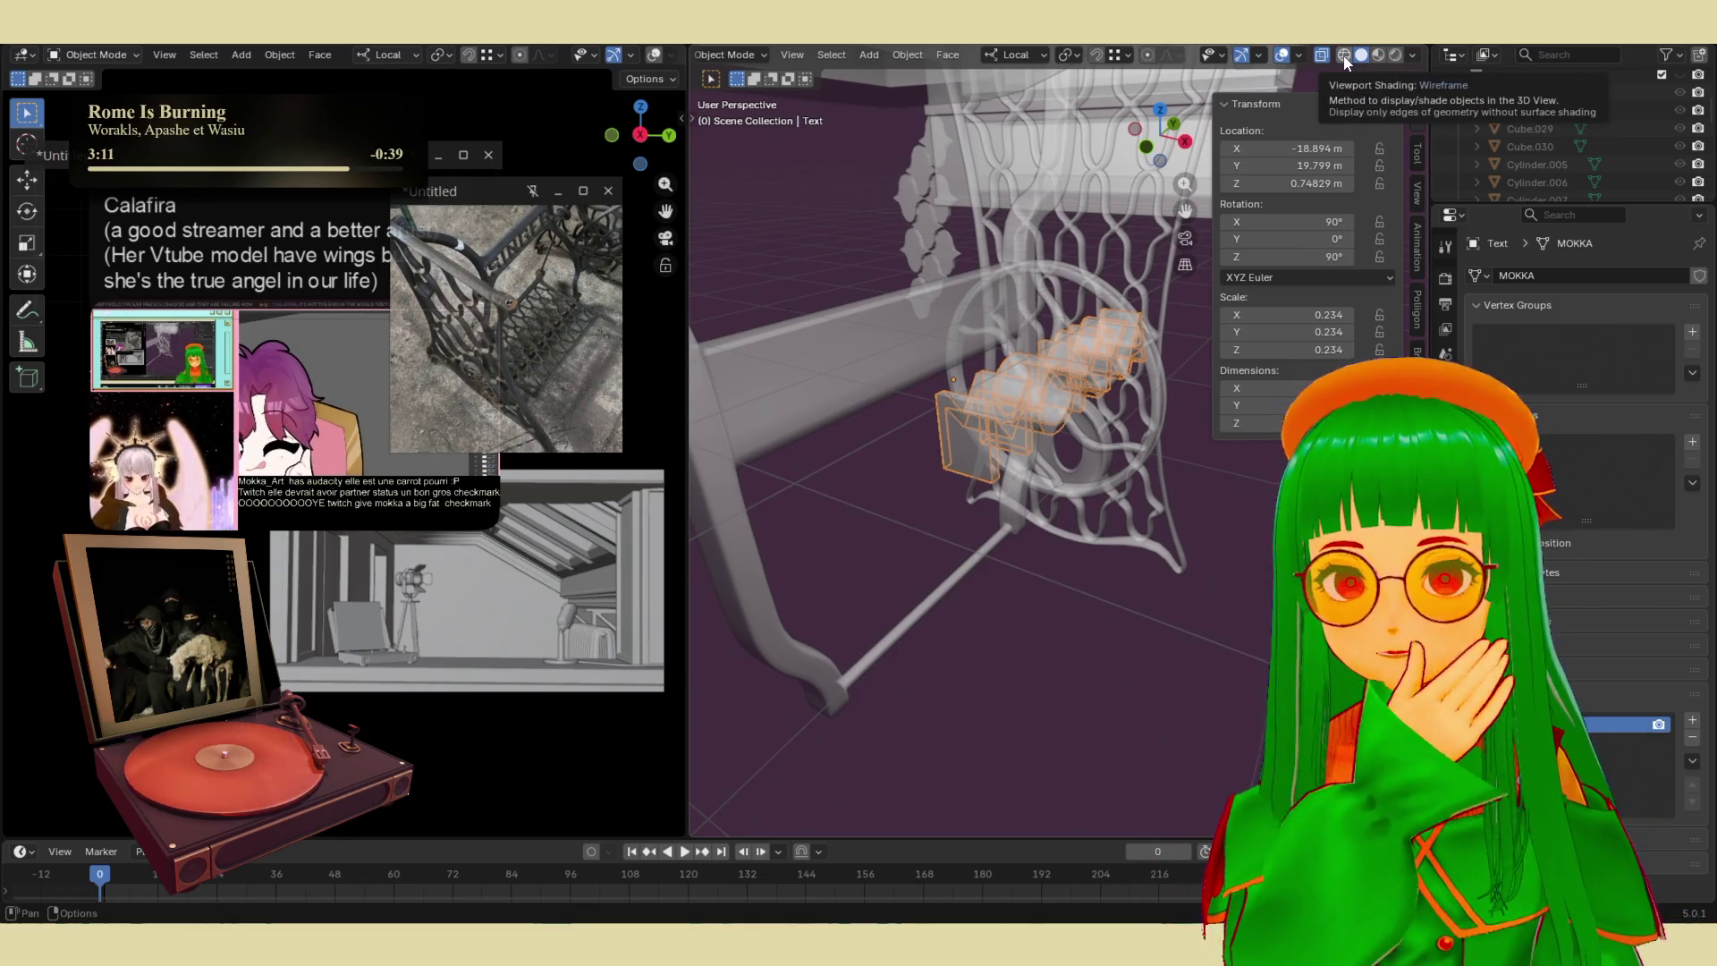
key("alt+z")
- Orbit to a frontal MOKKA view, move the reference photo aside, and hide the N sidebar
mouse_move(1028, 436)
middle_mouse_down()
mouse_move(878, 406)
mouse_move(1083, 495)
mouse_move(876, 339)
middle_mouse_up()
left_click_drag(488, 195, 741, 267)
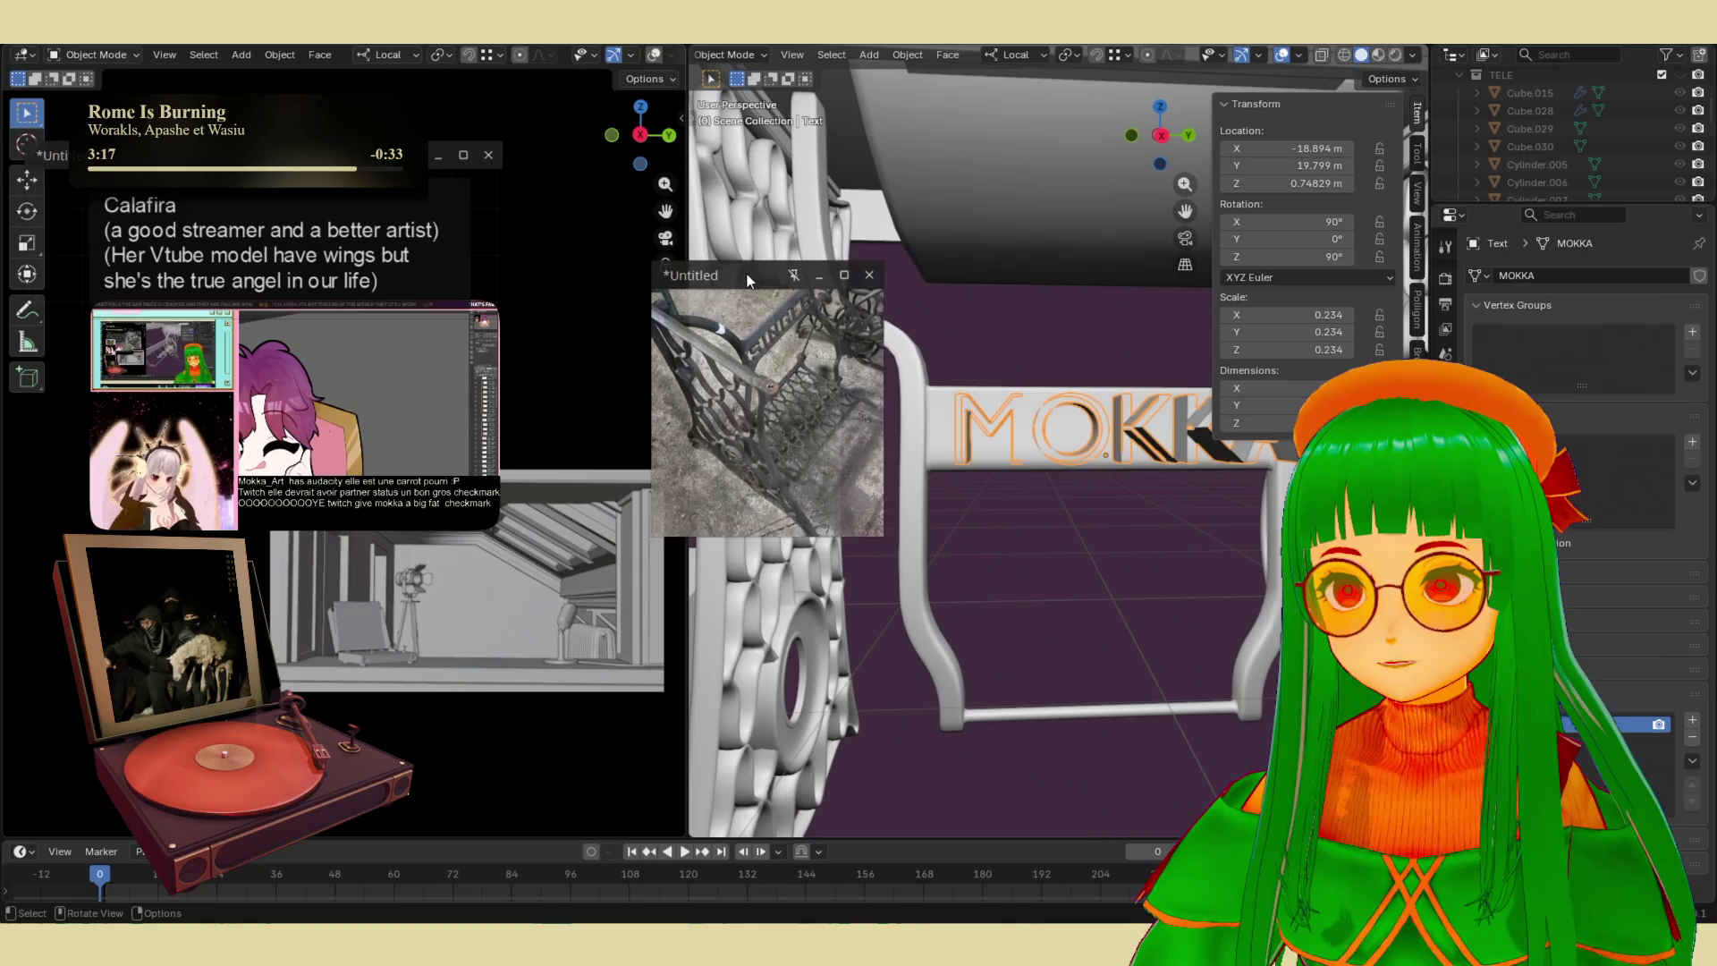
mouse_move(865, 417)
middle_mouse_down()
mouse_move(1059, 558)
mouse_move(1191, 445)
middle_mouse_up()
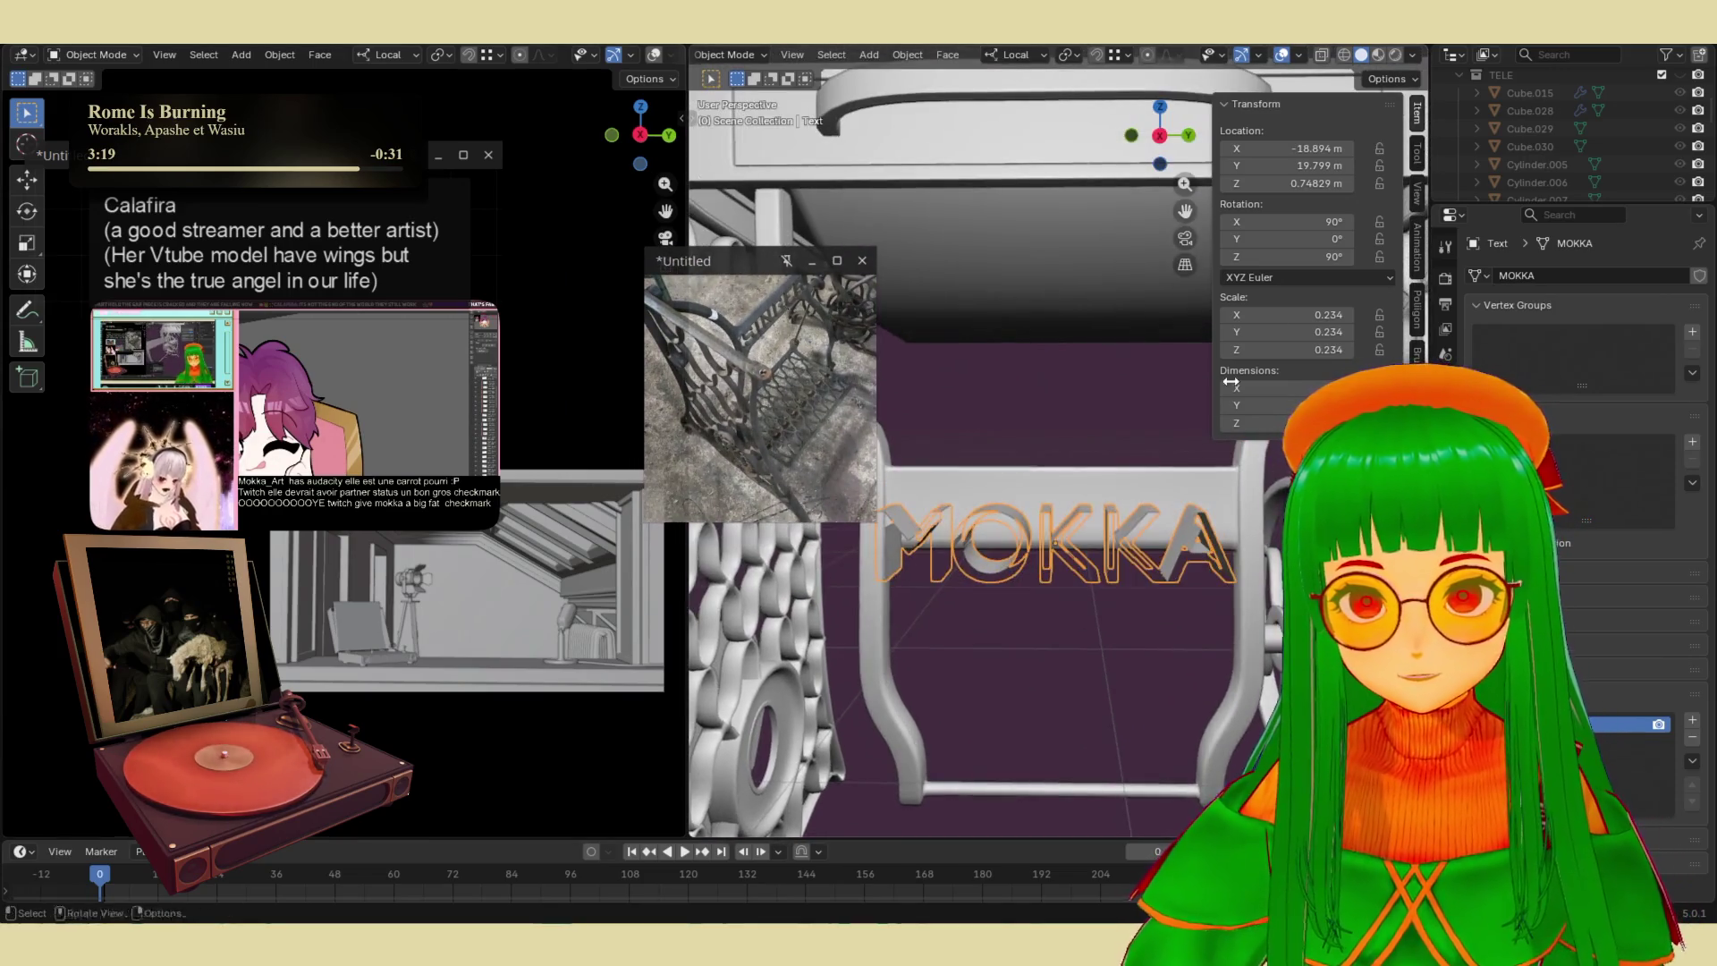
key("n")
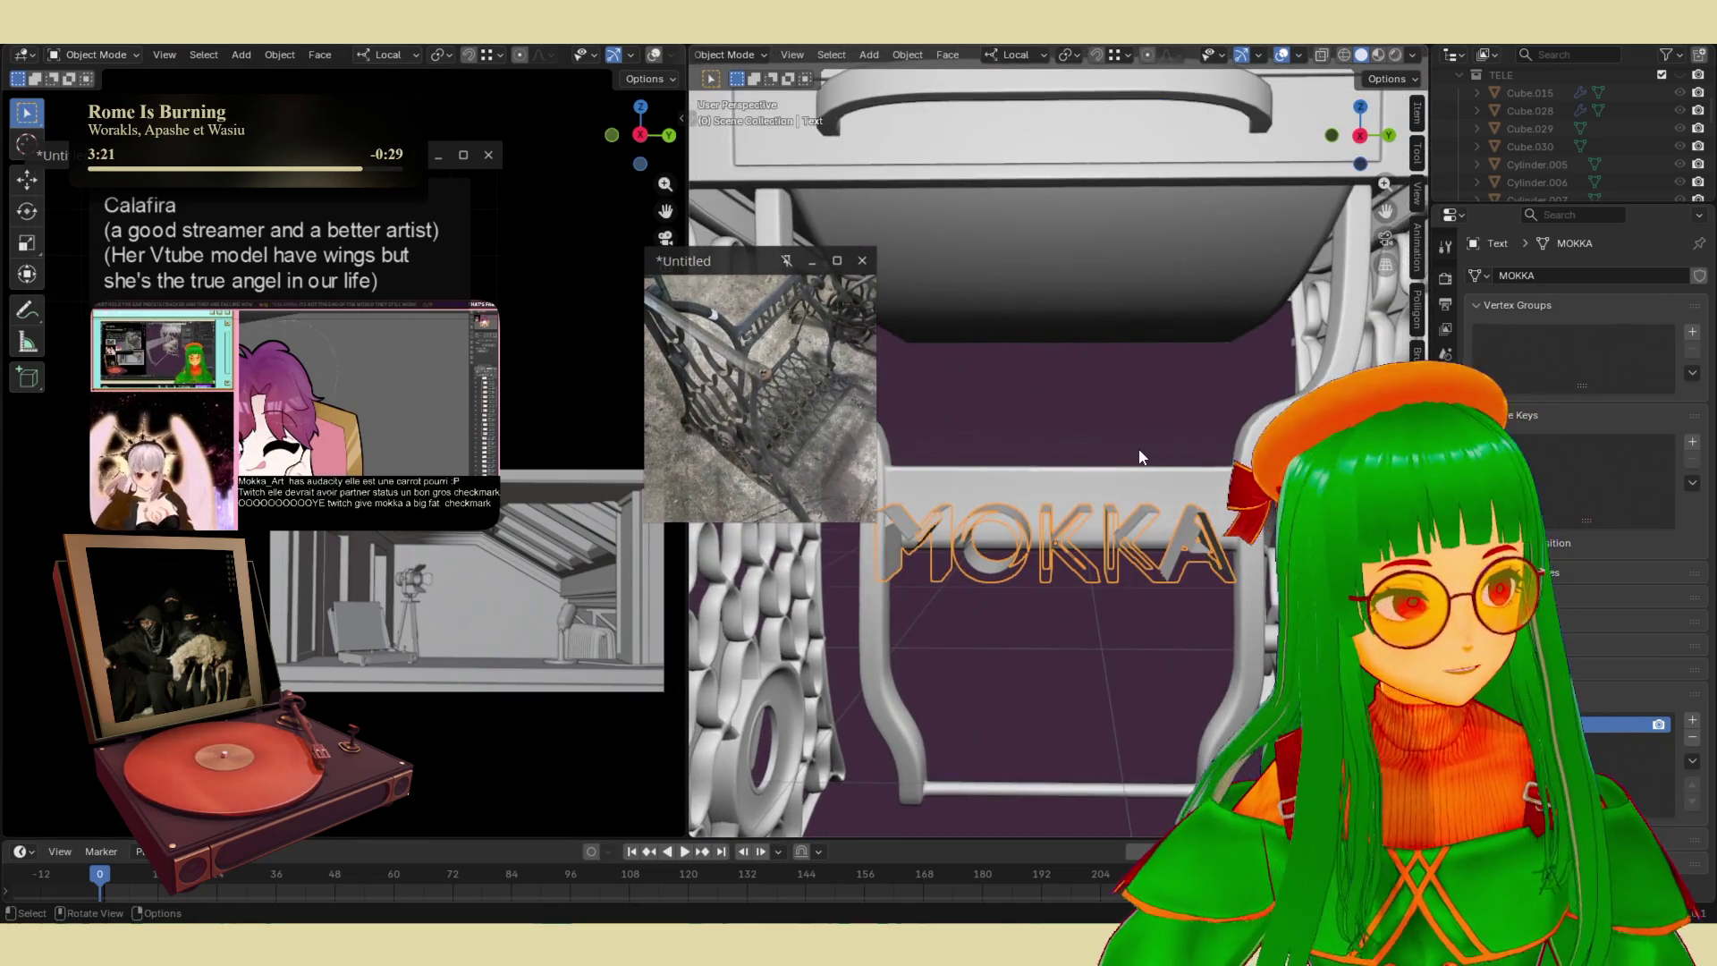
mouse_move(1098, 490)
middle_mouse_down()
mouse_move(1195, 414)
mouse_move(1246, 619)
mouse_move(1248, 579)
mouse_move(1273, 572)
mouse_move(1175, 574)
mouse_move(1200, 576)
mouse_move(1077, 492)
mouse_move(1084, 532)
middle_mouse_up()
- In Edit Mode, select a vertical edge of the M and zoom in on it
key("Tab")
left_click(1098, 525)
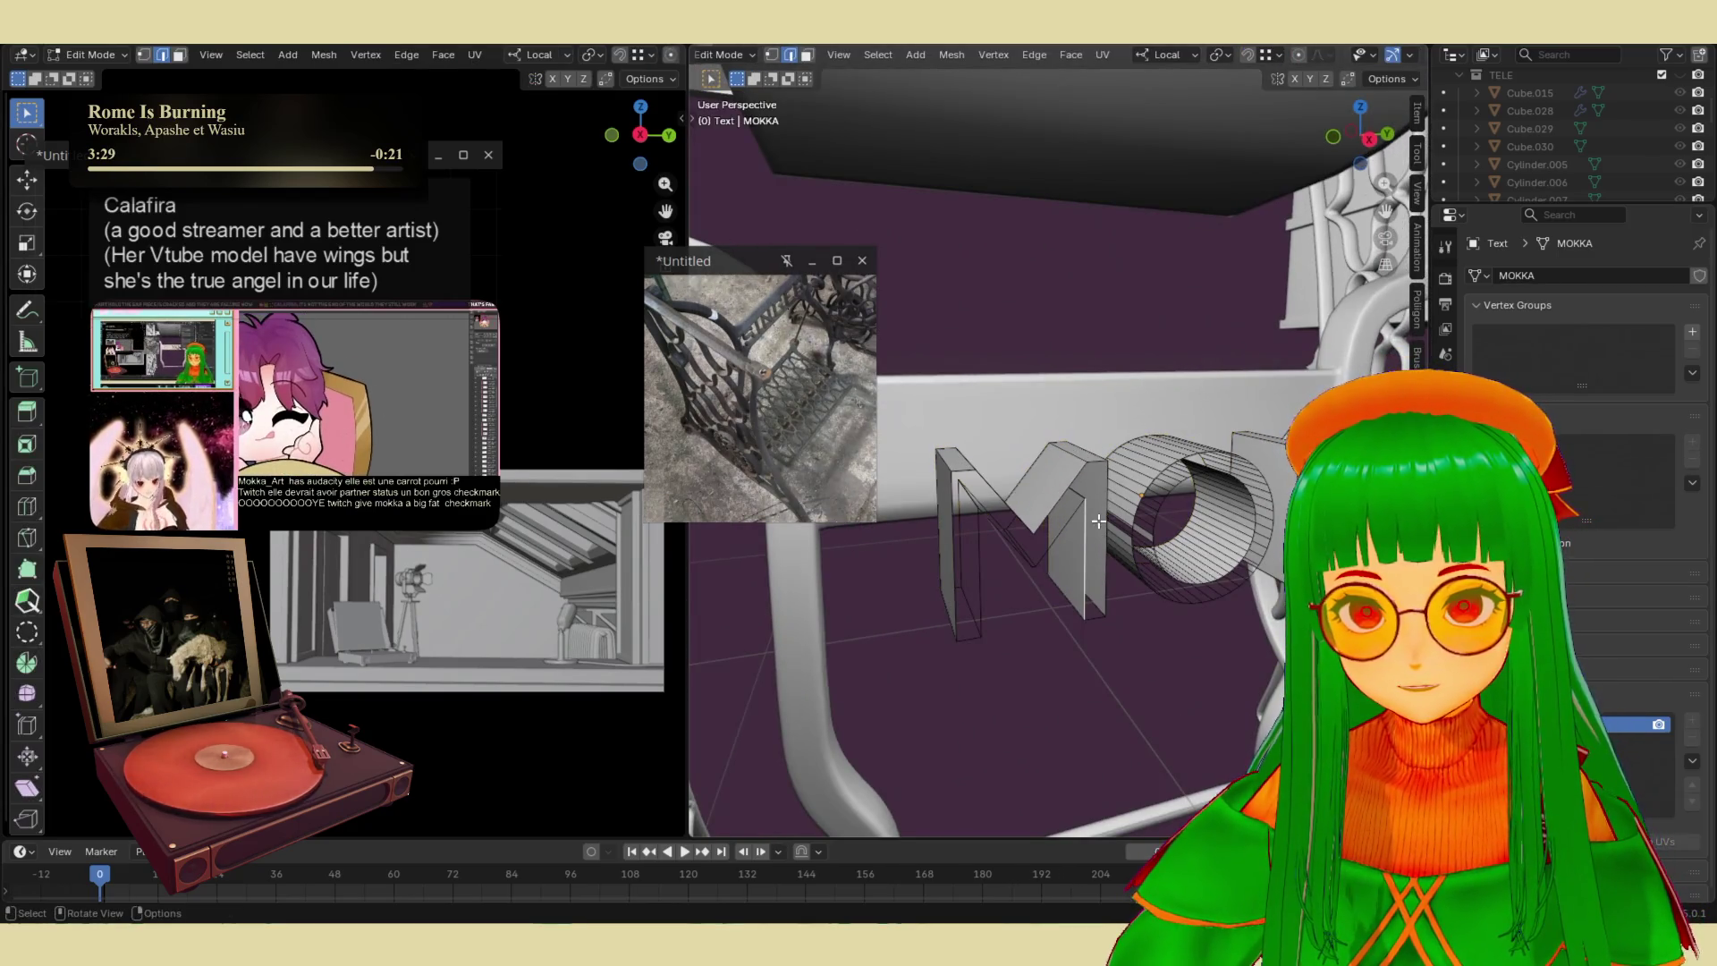
left_click(1109, 484)
scroll(1096, 502, "up", 3)
mouse_move(1096, 502)
middle_mouse_down()
mouse_move(1094, 487)
mouse_move(1071, 526)
middle_mouse_up()
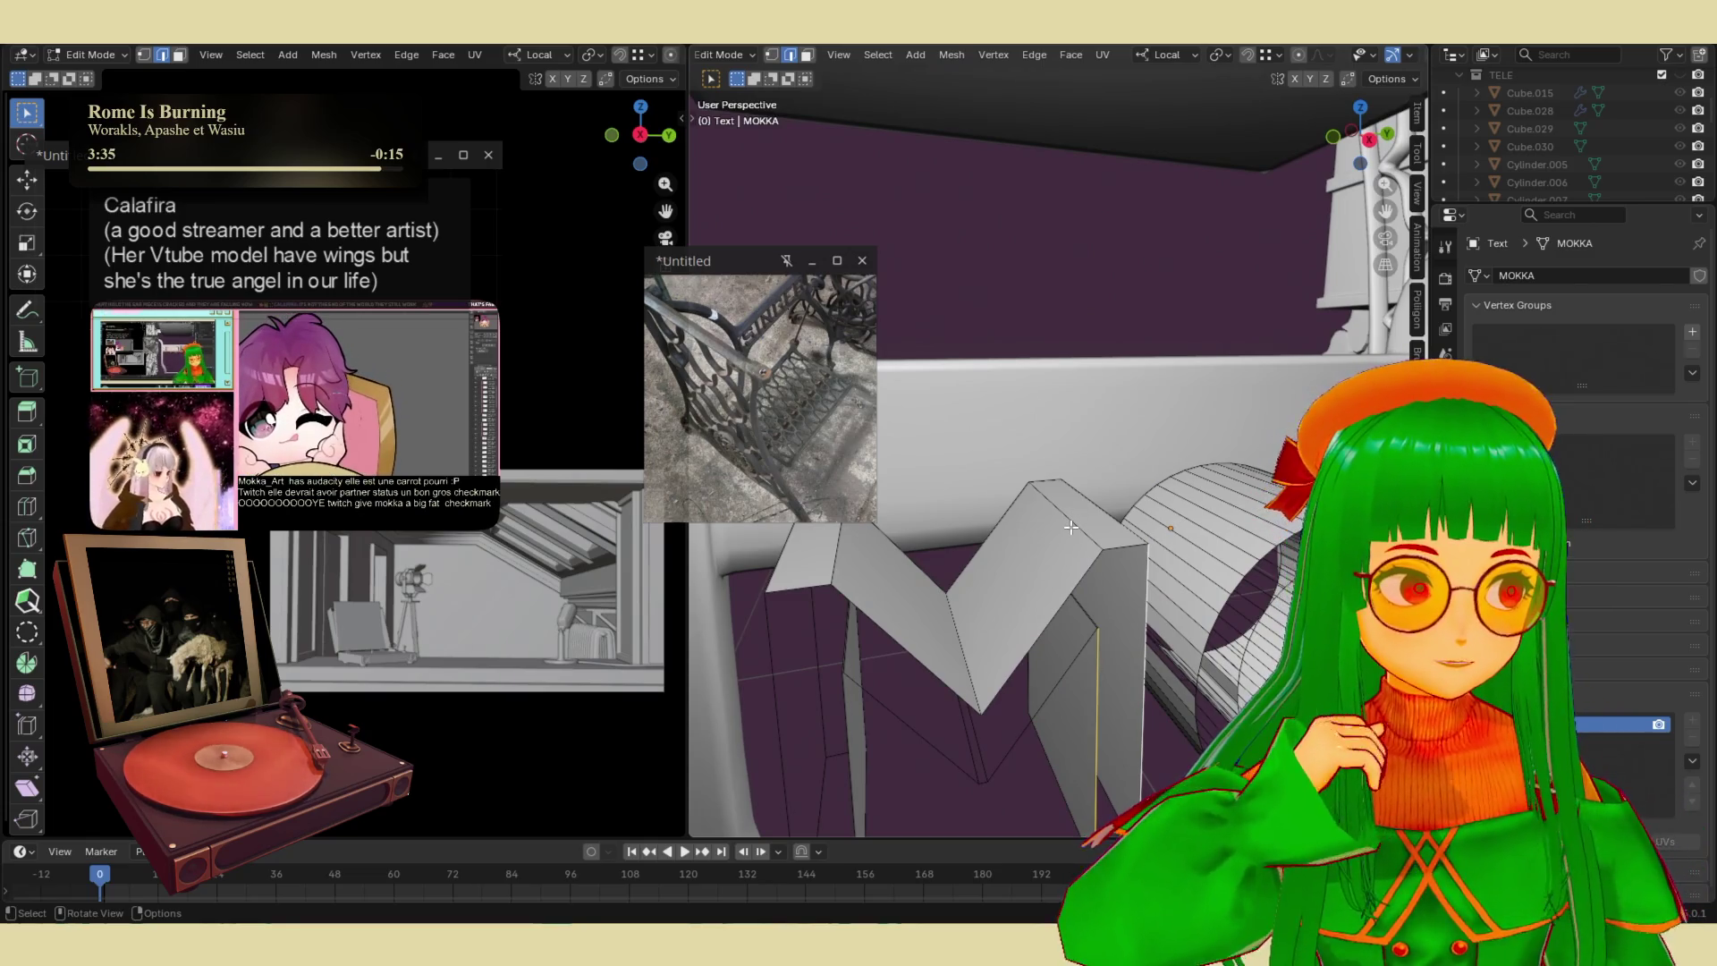
middle_click_drag(1071, 530, 1041, 568)
- Add two loop cuts across the M strokes, sliding each one into position
key("ctrl+r")
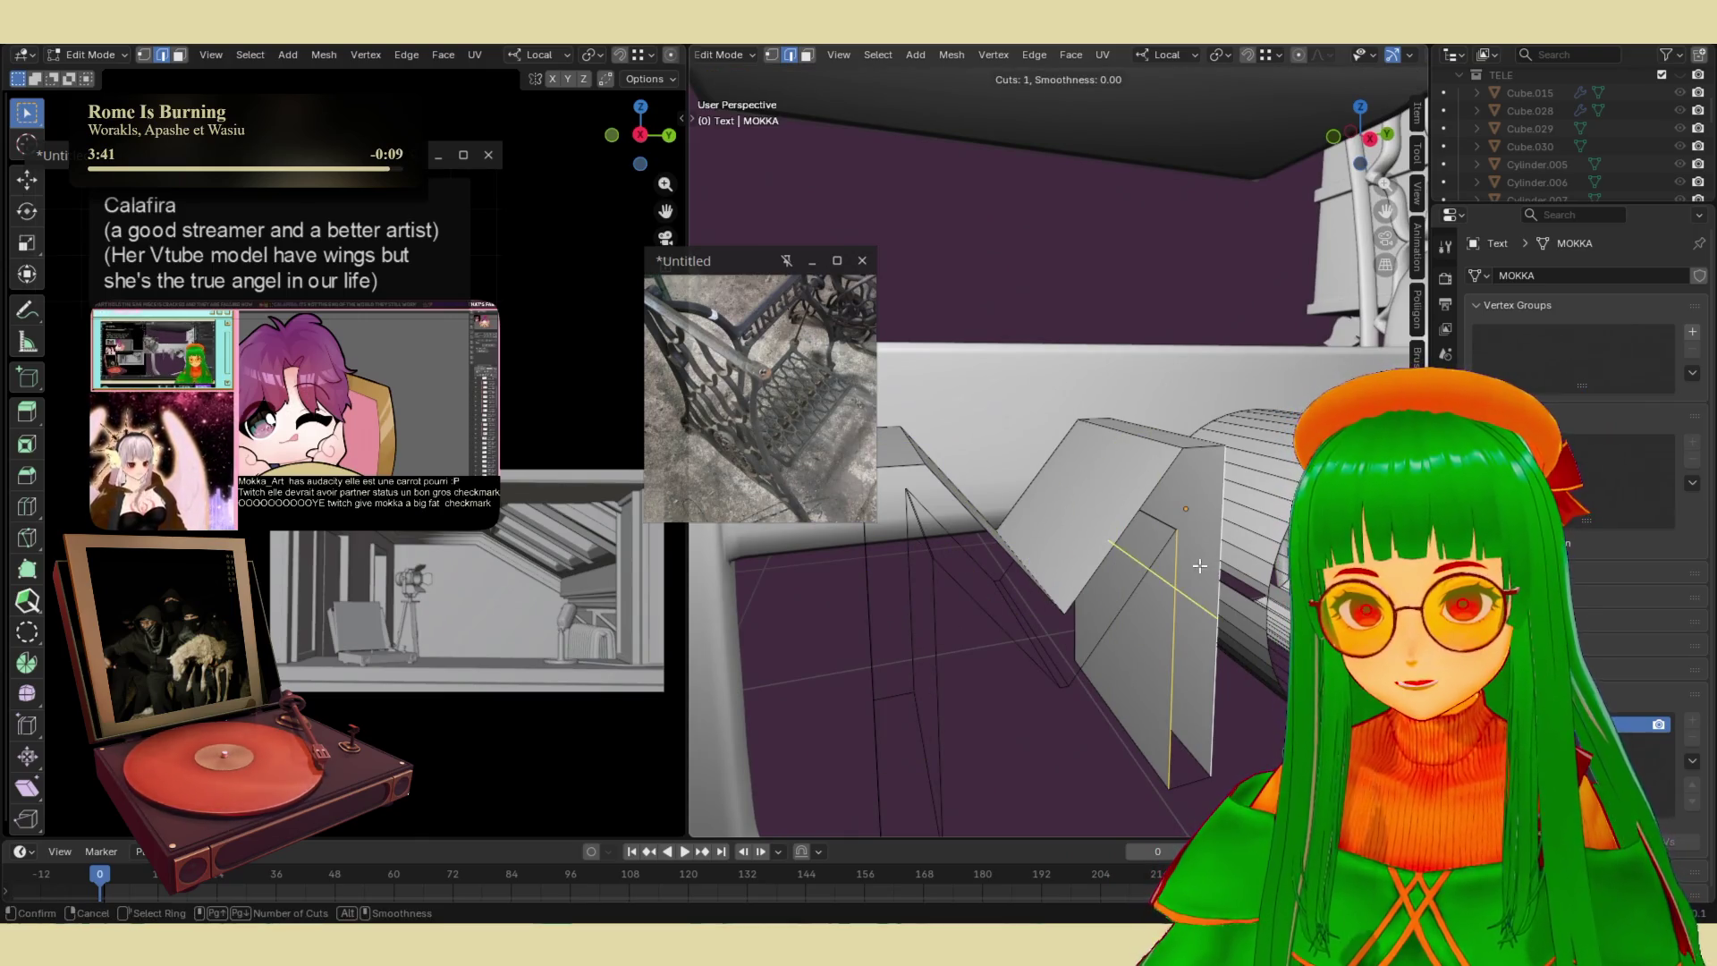
left_click(1205, 510)
left_click(1198, 436)
mouse_move(1199, 436)
middle_mouse_down()
mouse_move(1035, 494)
mouse_move(1009, 474)
middle_mouse_up()
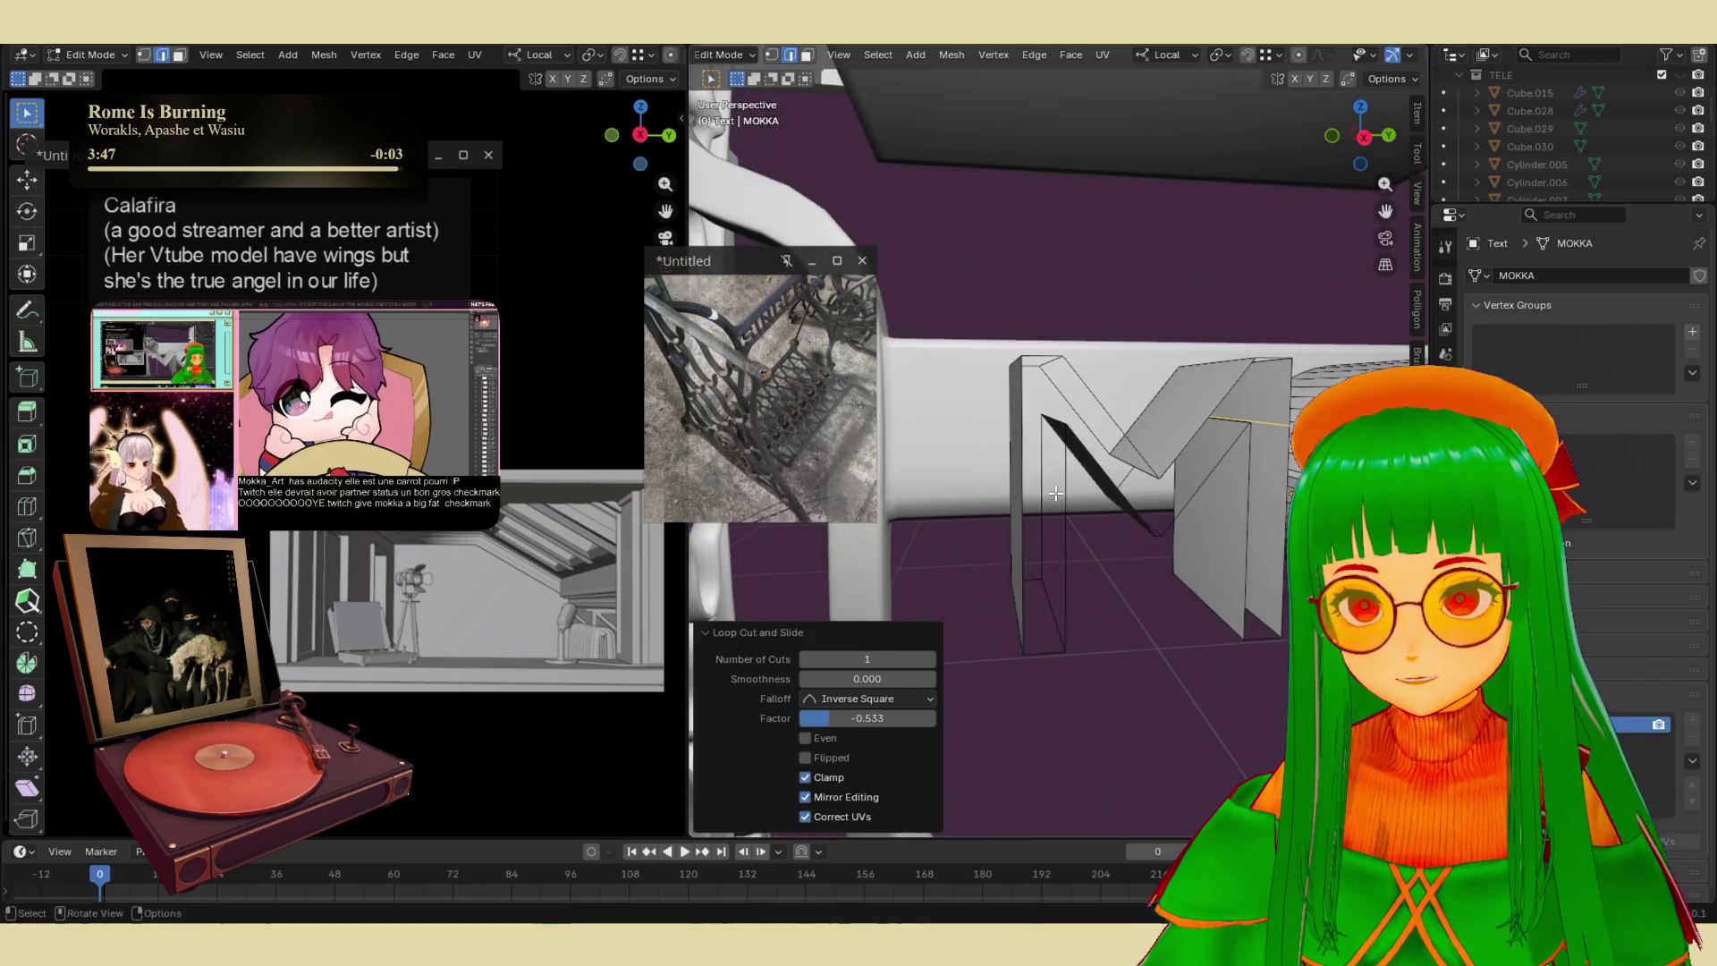
left_click(1006, 472)
left_click(1006, 416)
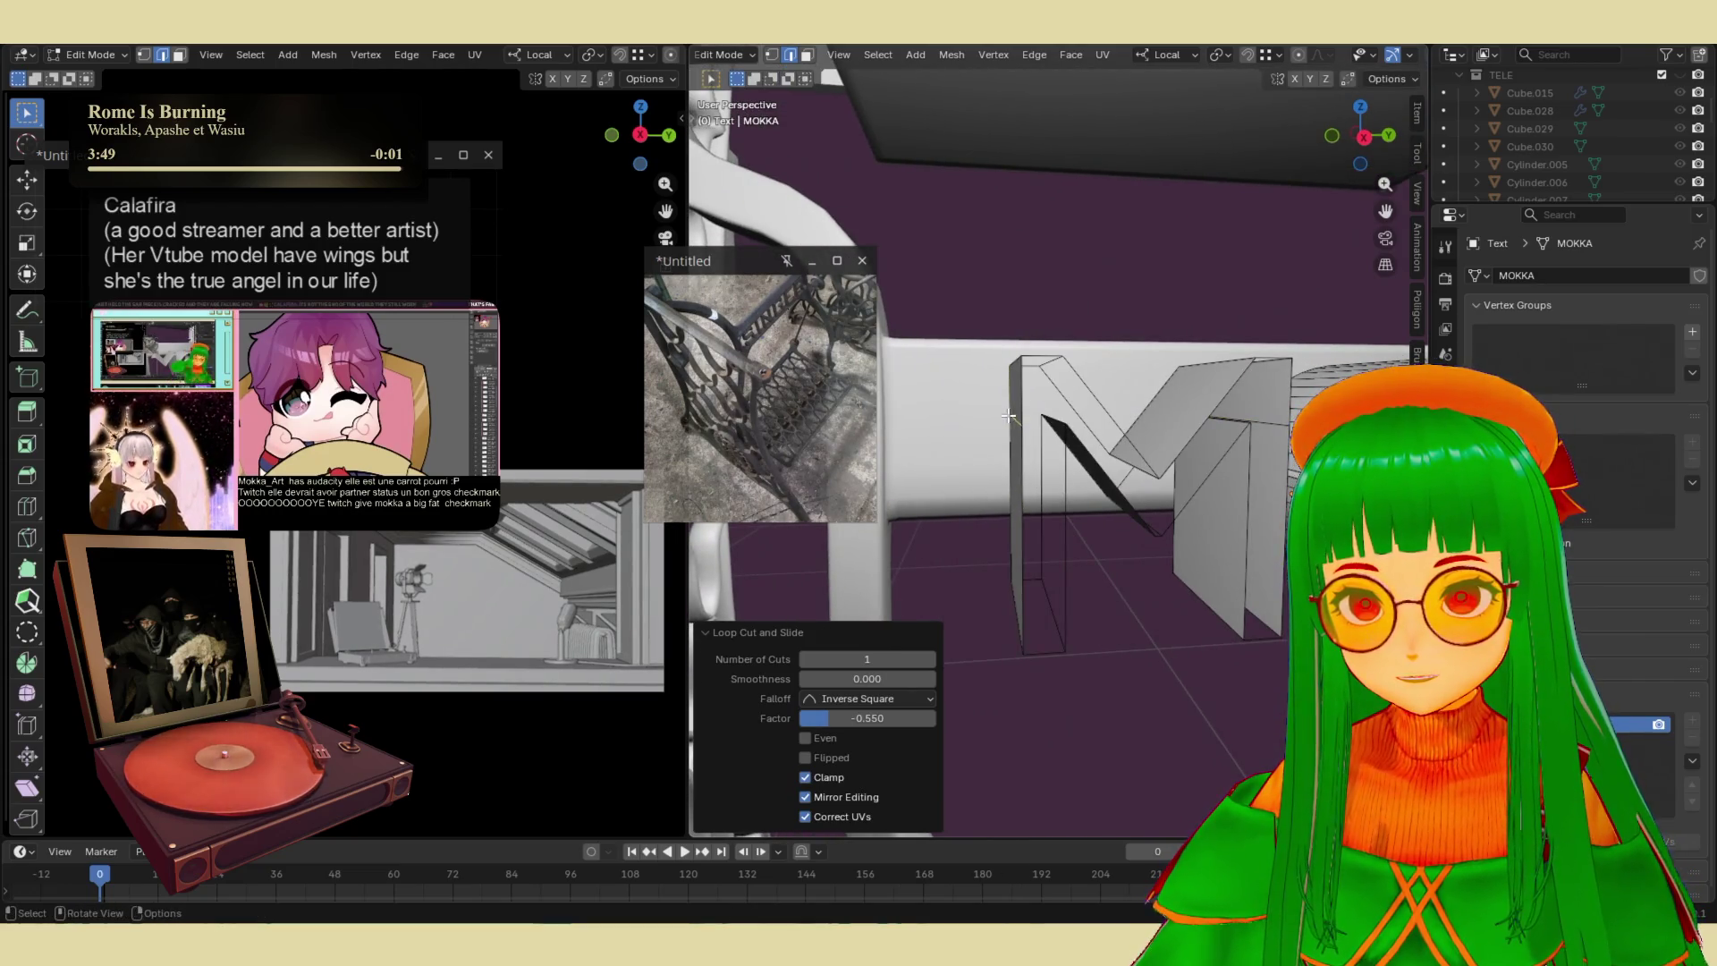
left_click(1067, 463, "shift")
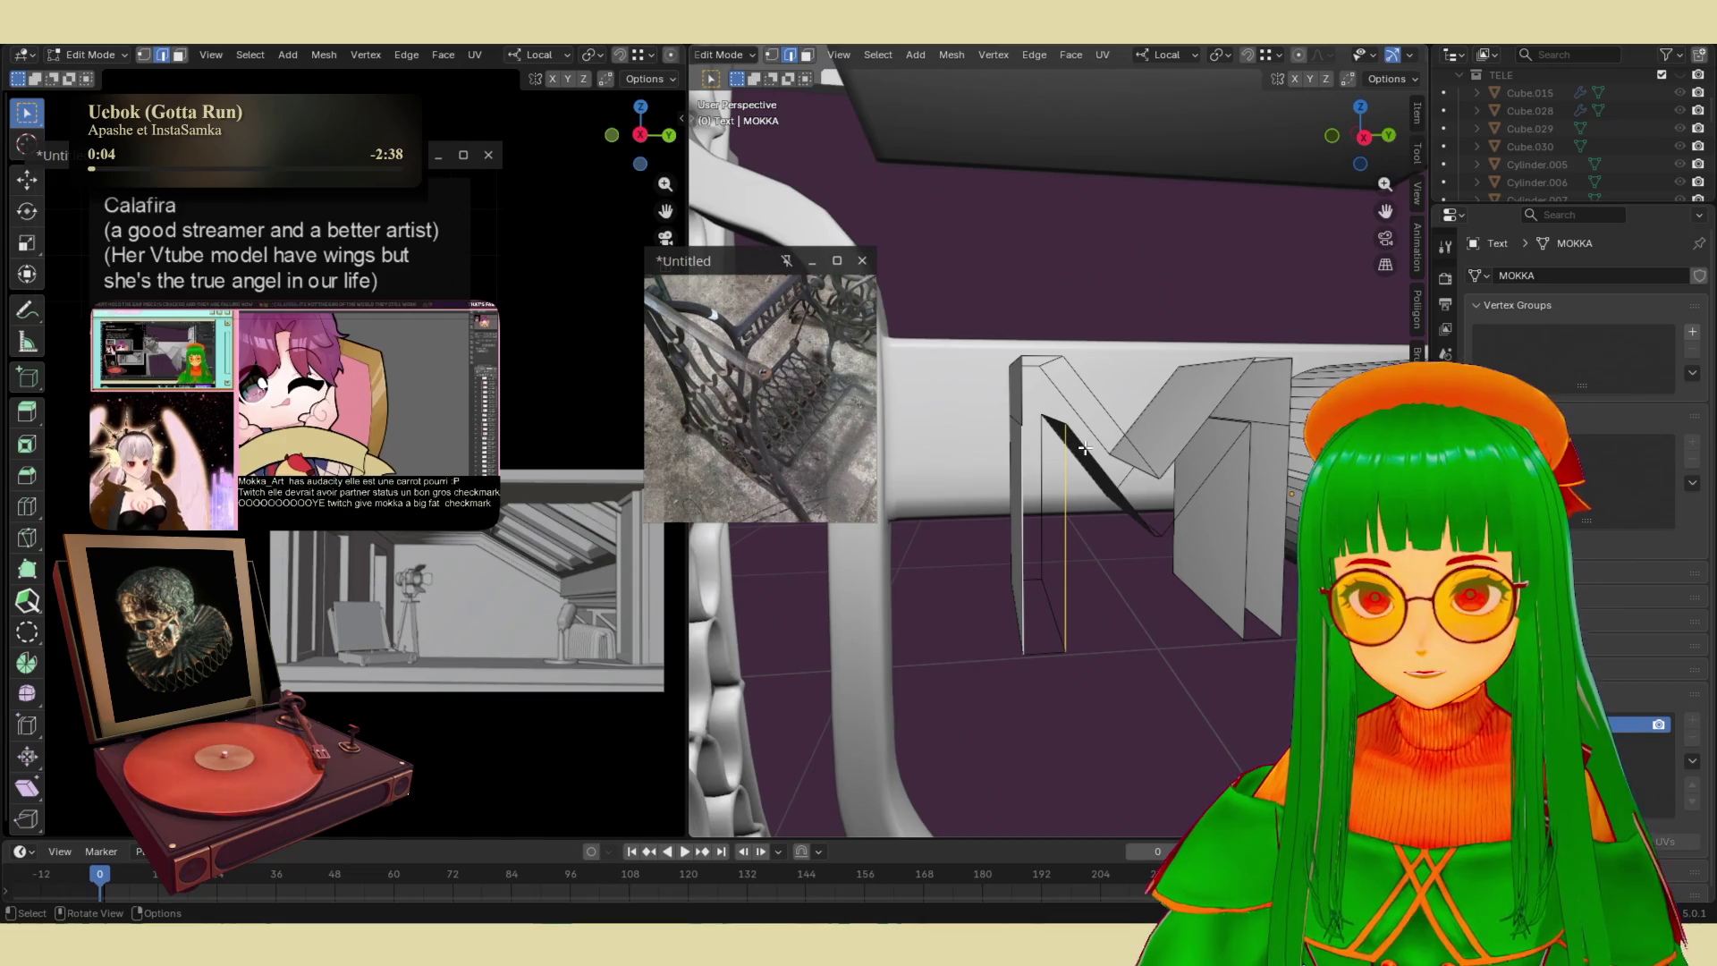
- Bridge three pairs of M edges with Bridge Edge Loops to close its open gaps
key("ctrl+e")
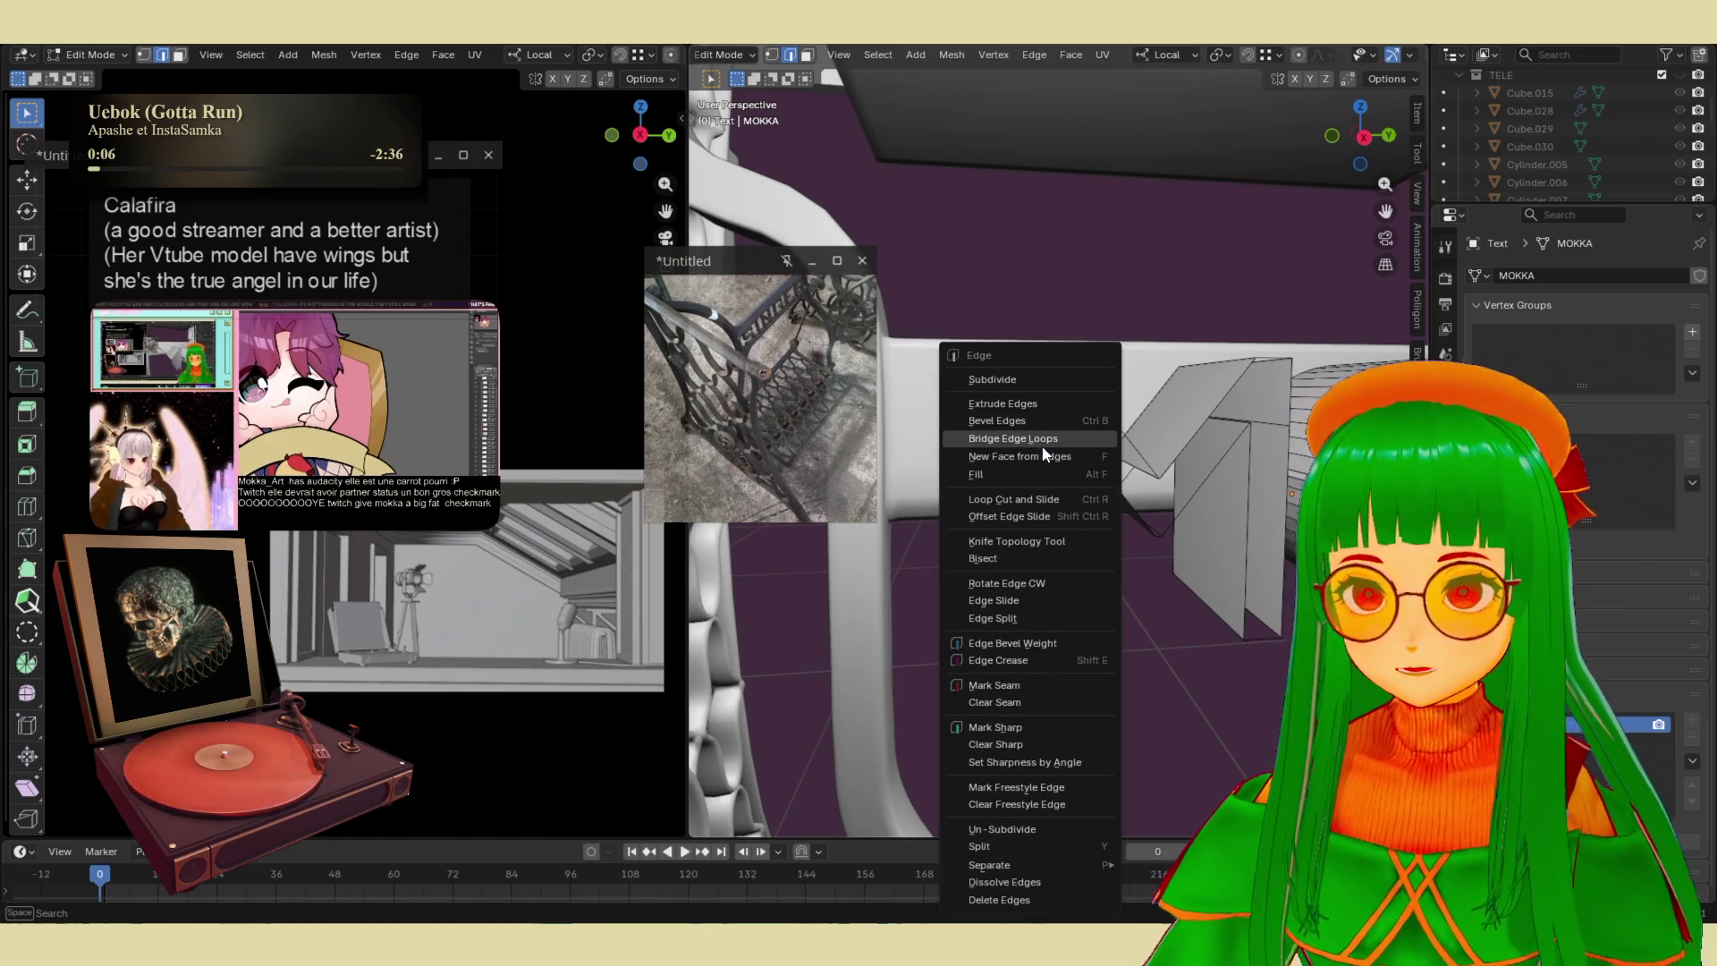
left_click(1046, 437)
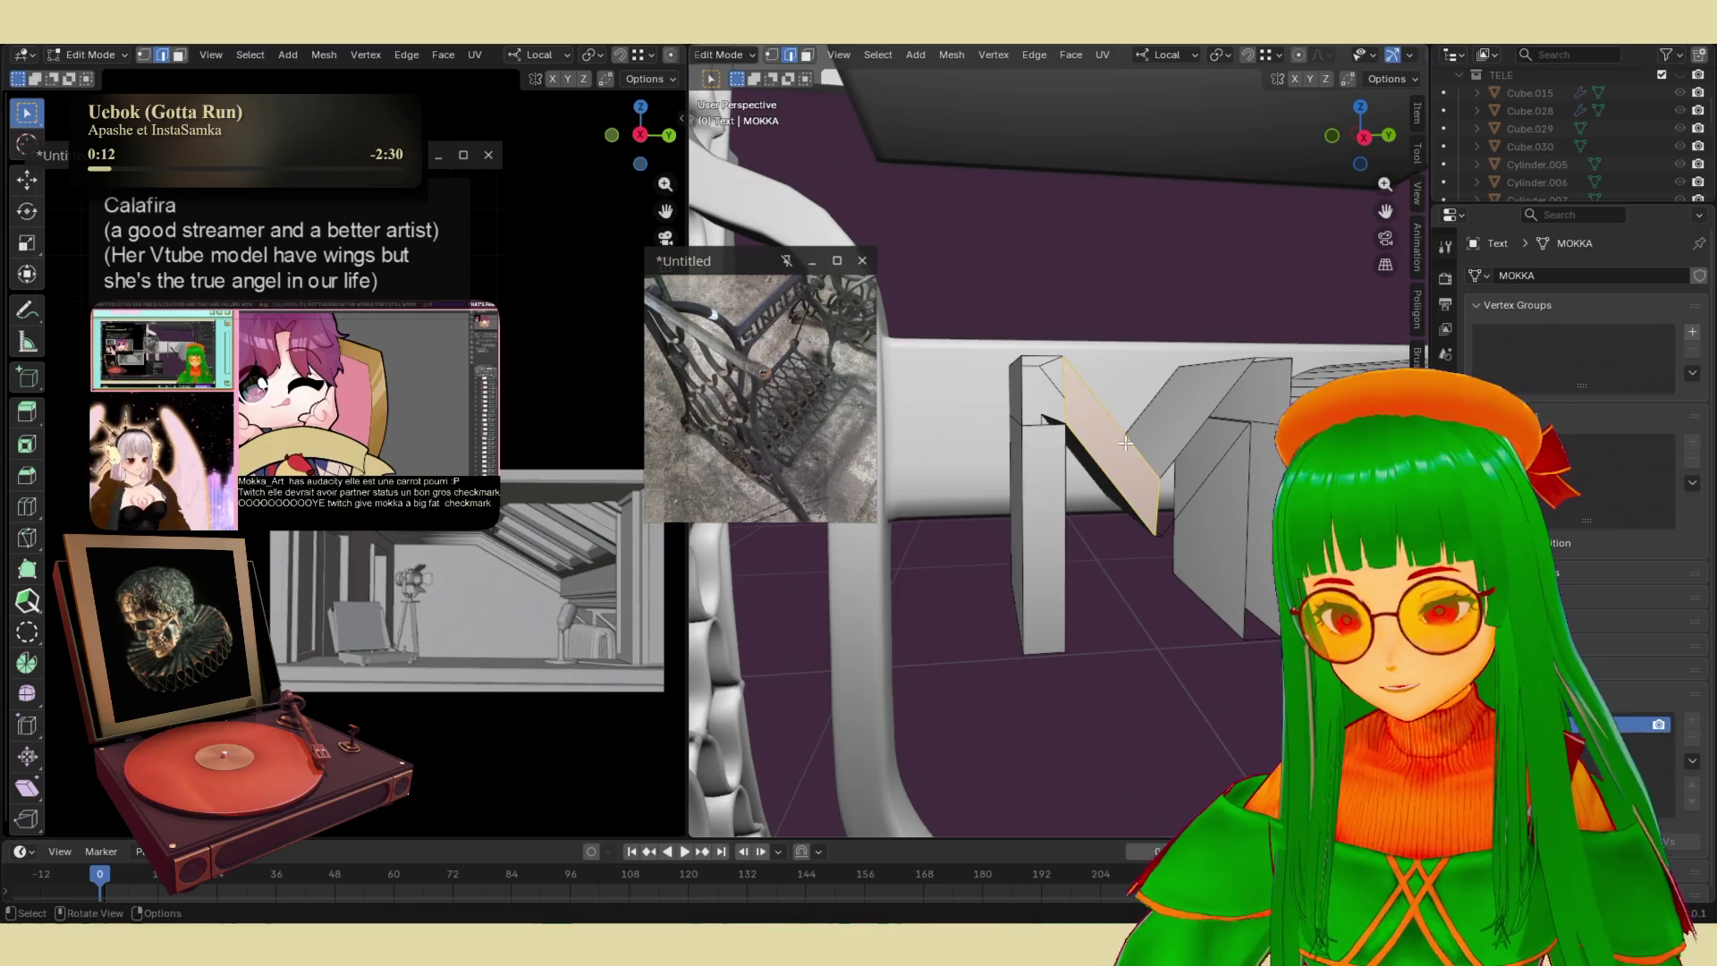
left_click(1256, 451)
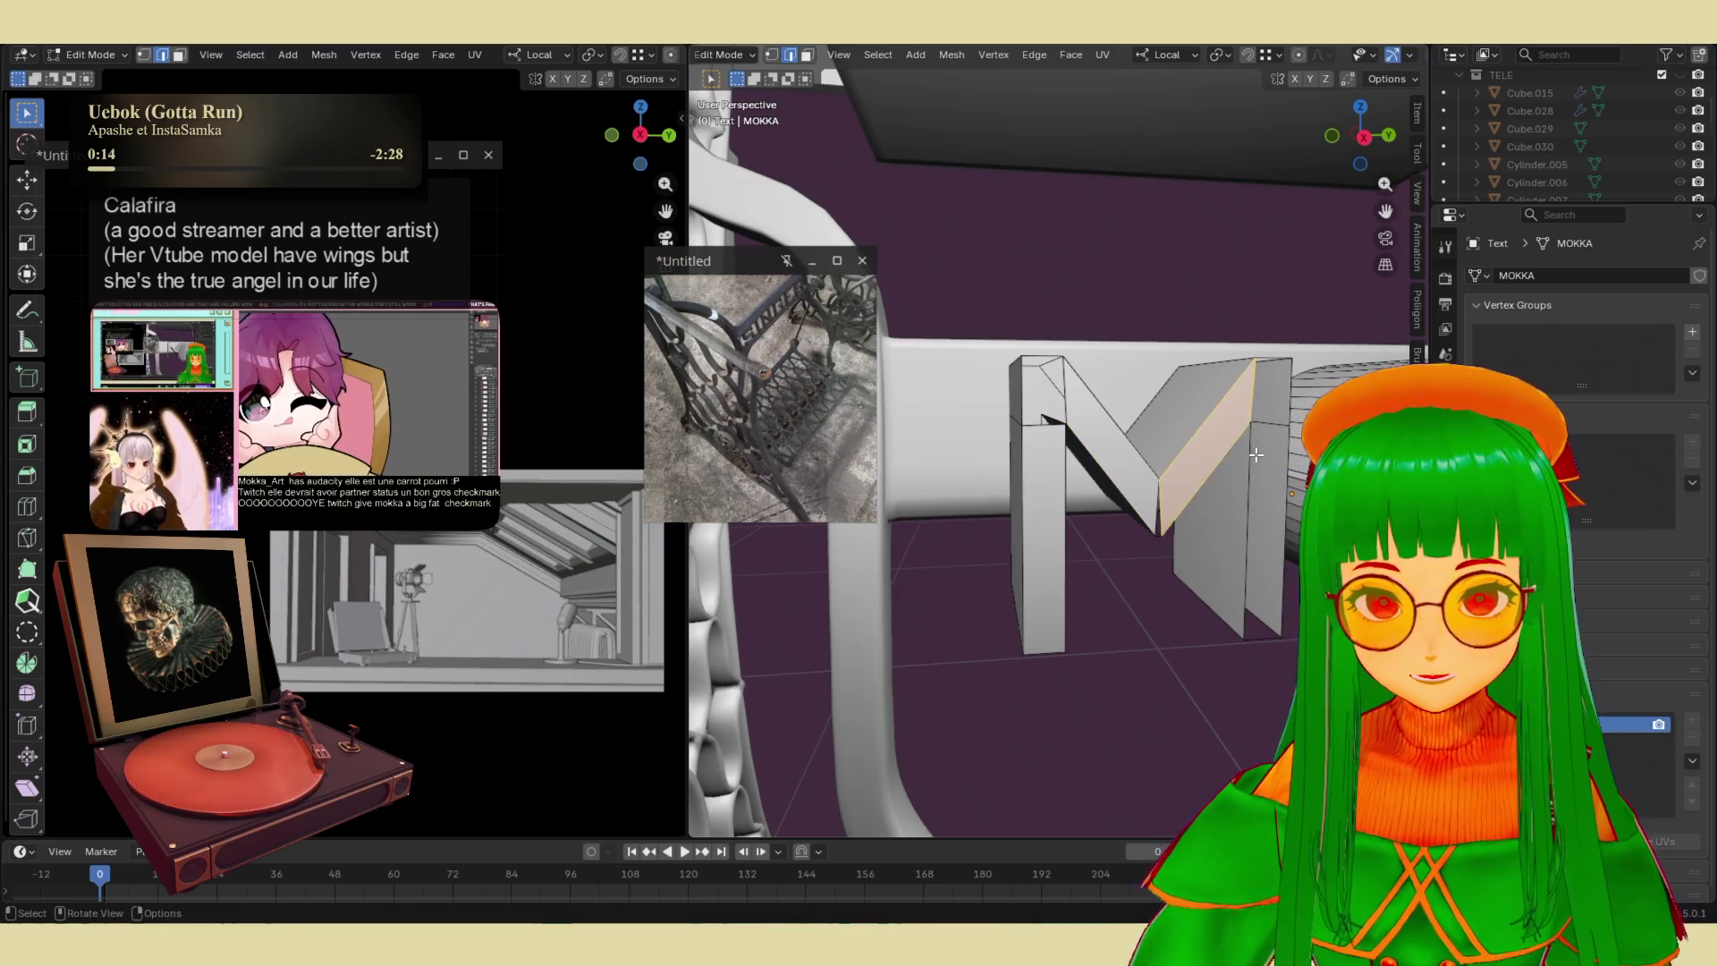
left_click(1268, 510)
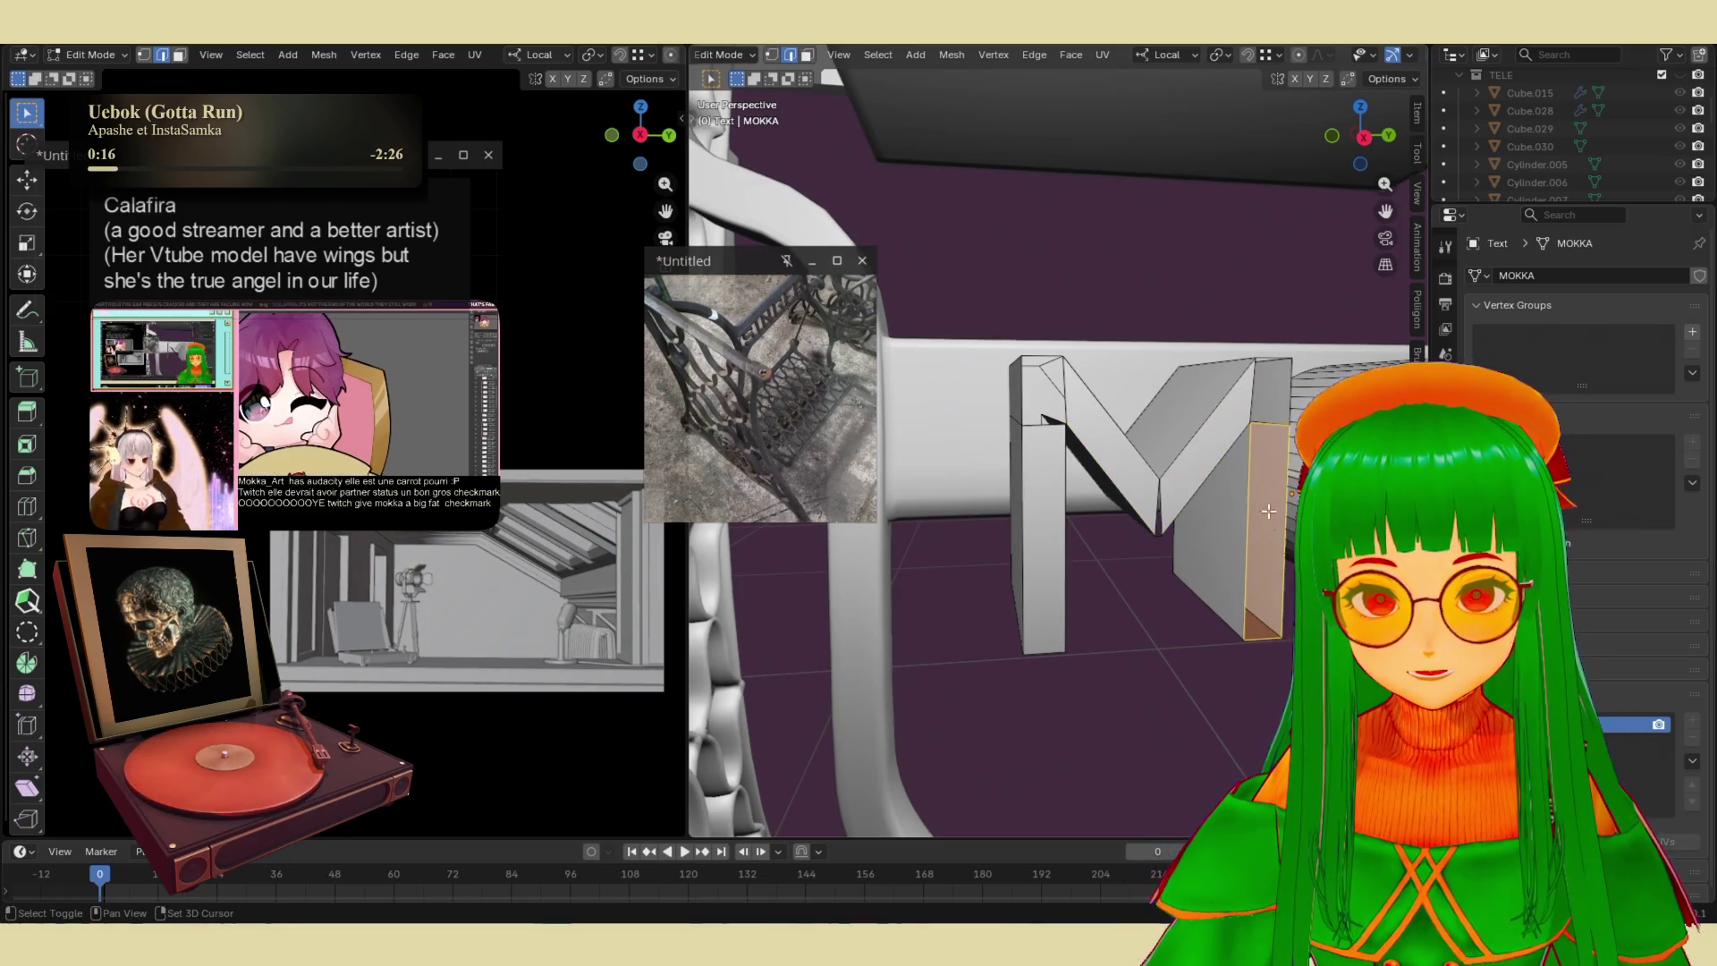
left_click(1268, 636)
middle_click_drag(1274, 614, 1205, 572)
middle_click_drag(1117, 483, 1196, 490)
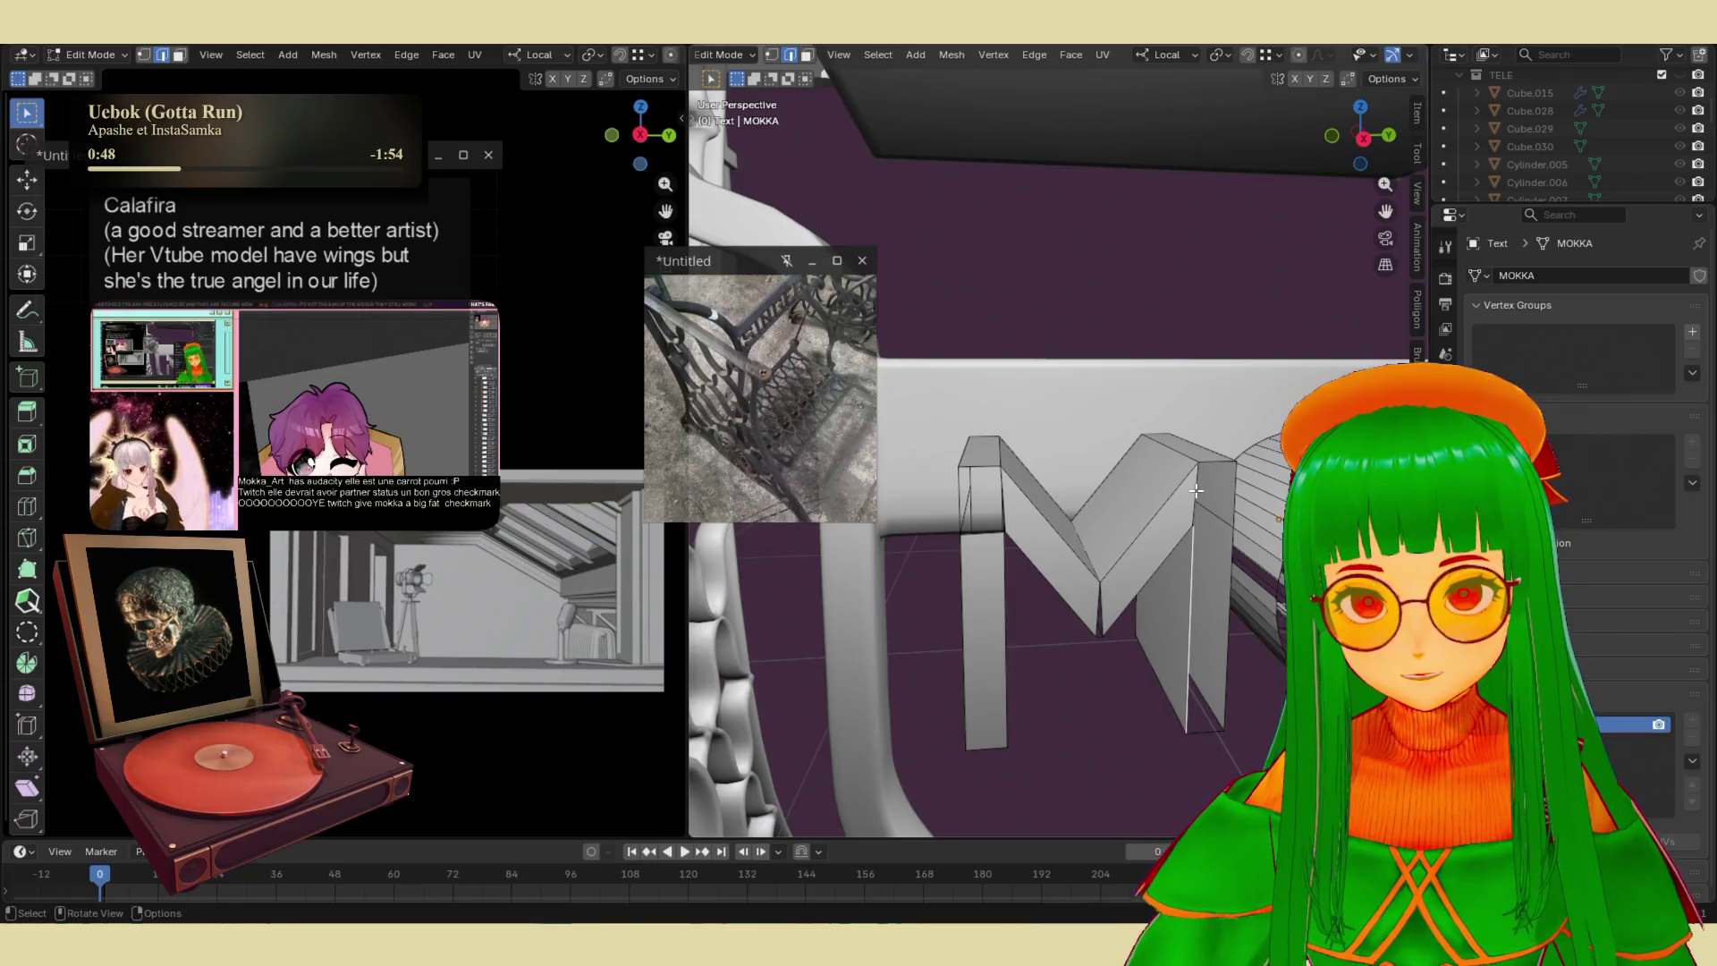
key("ctrl+e")
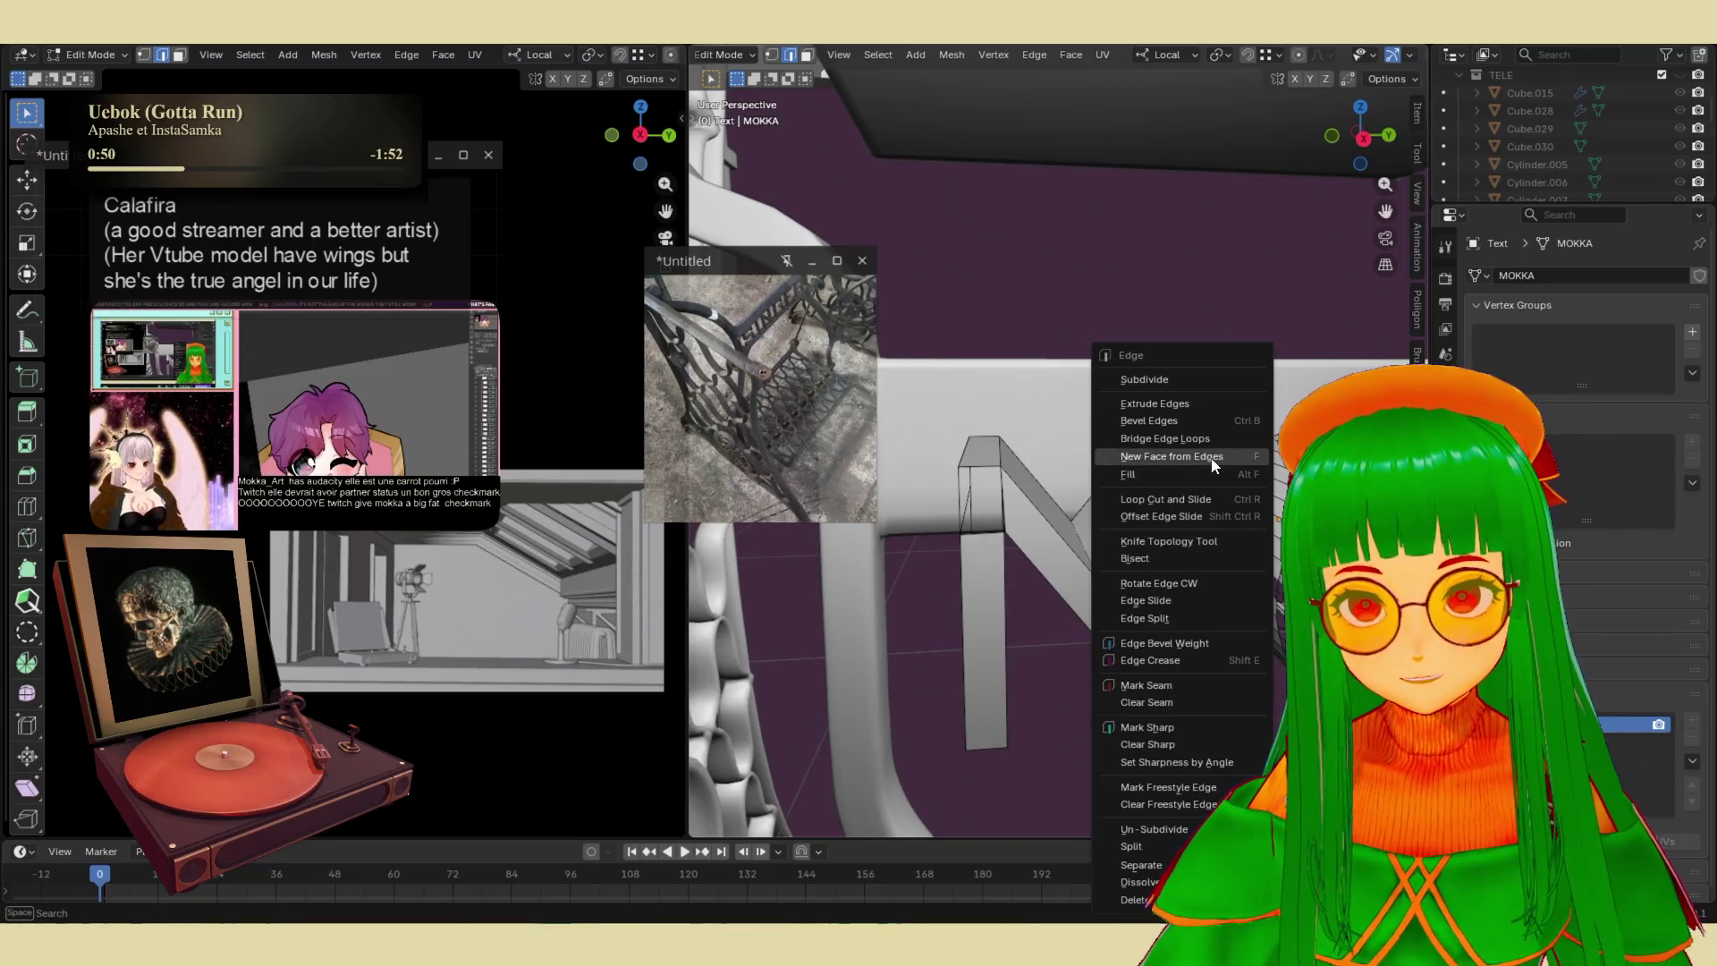
left_click(1198, 438)
middle_click_drag(1189, 535, 1196, 537)
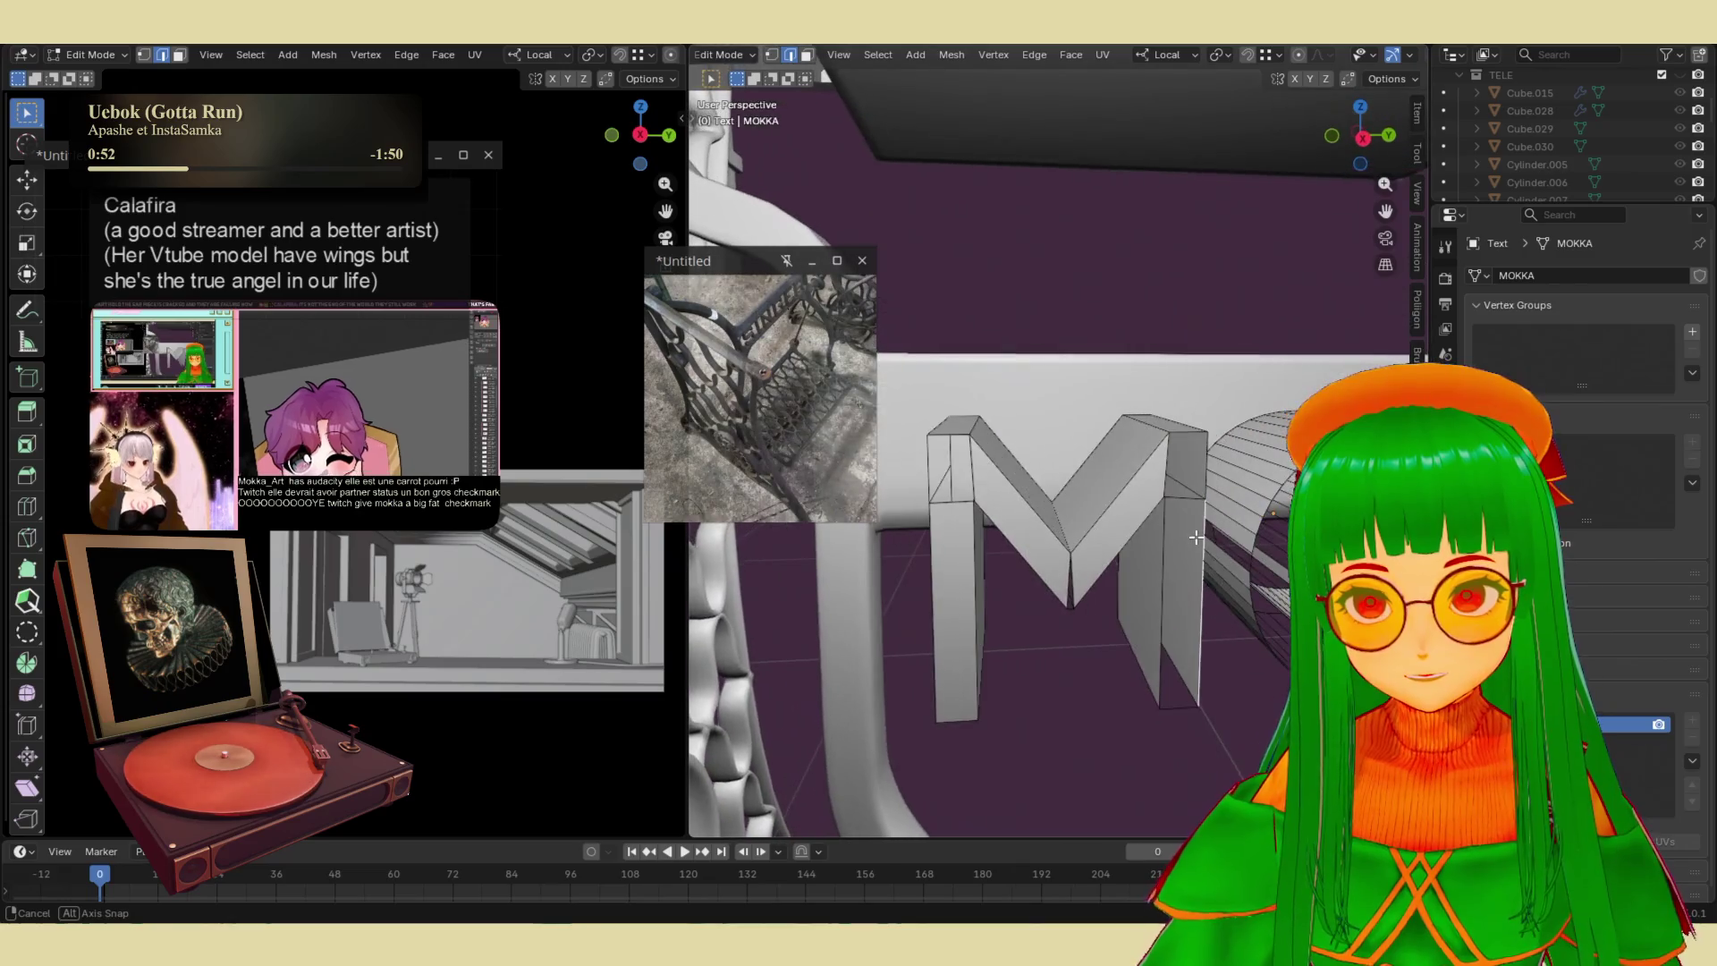
key("ctrl+e")
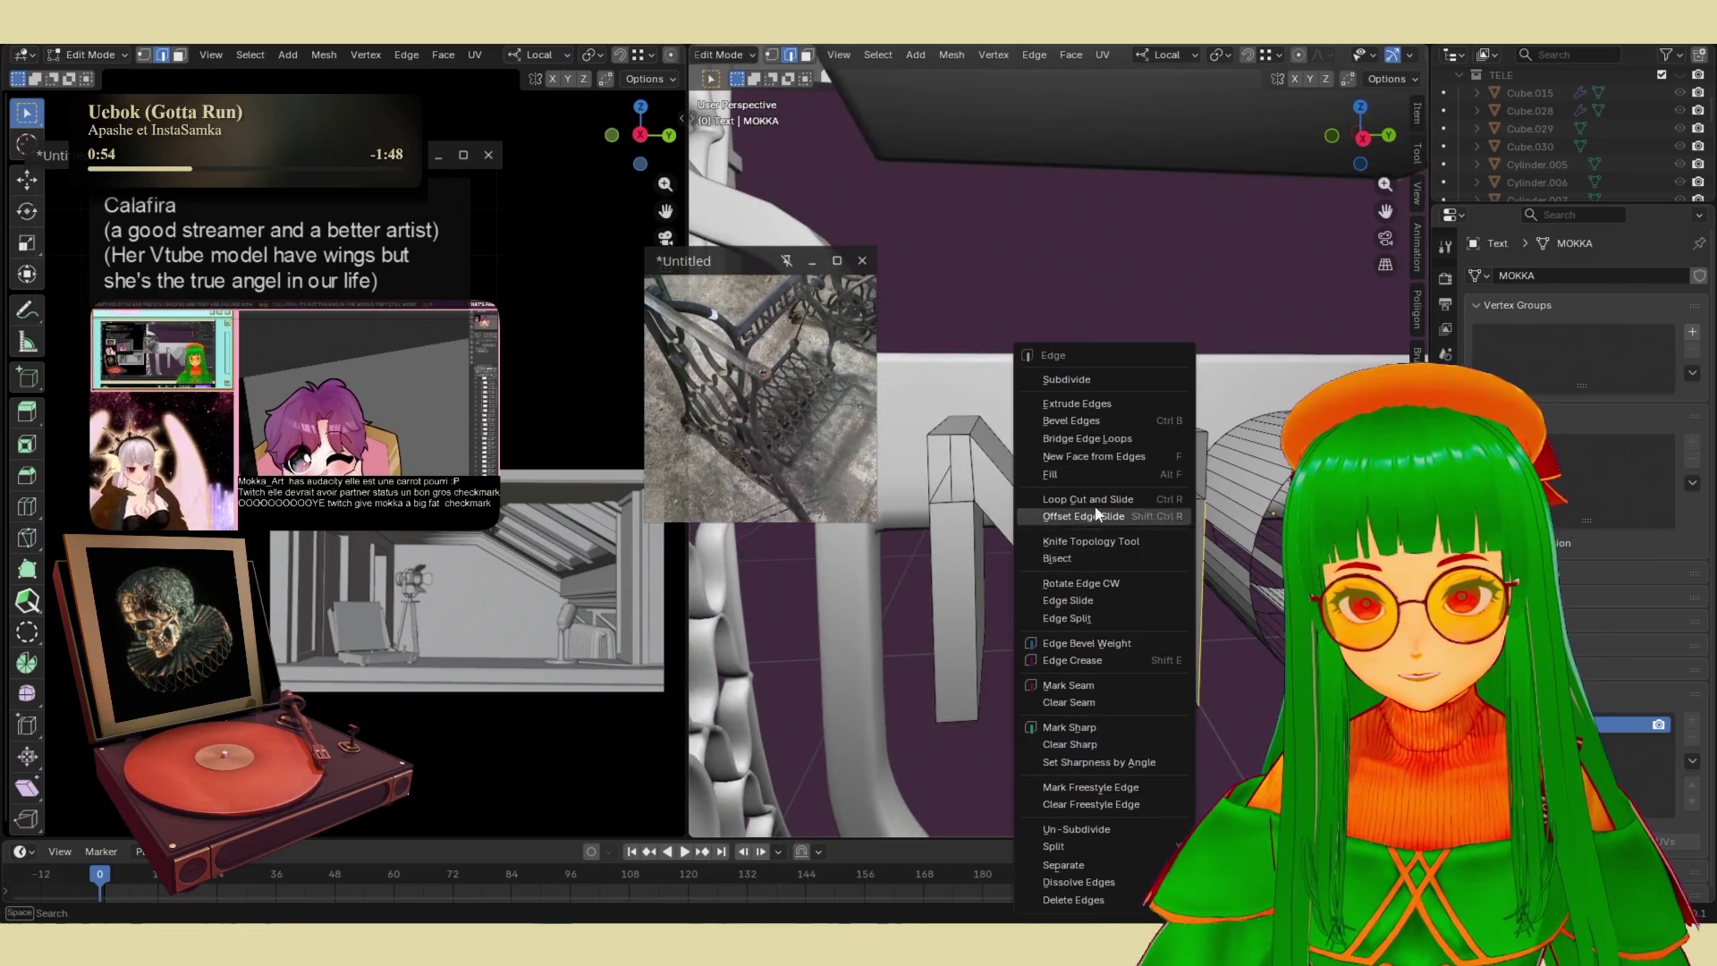
left_click(1095, 429)
left_click(1070, 577)
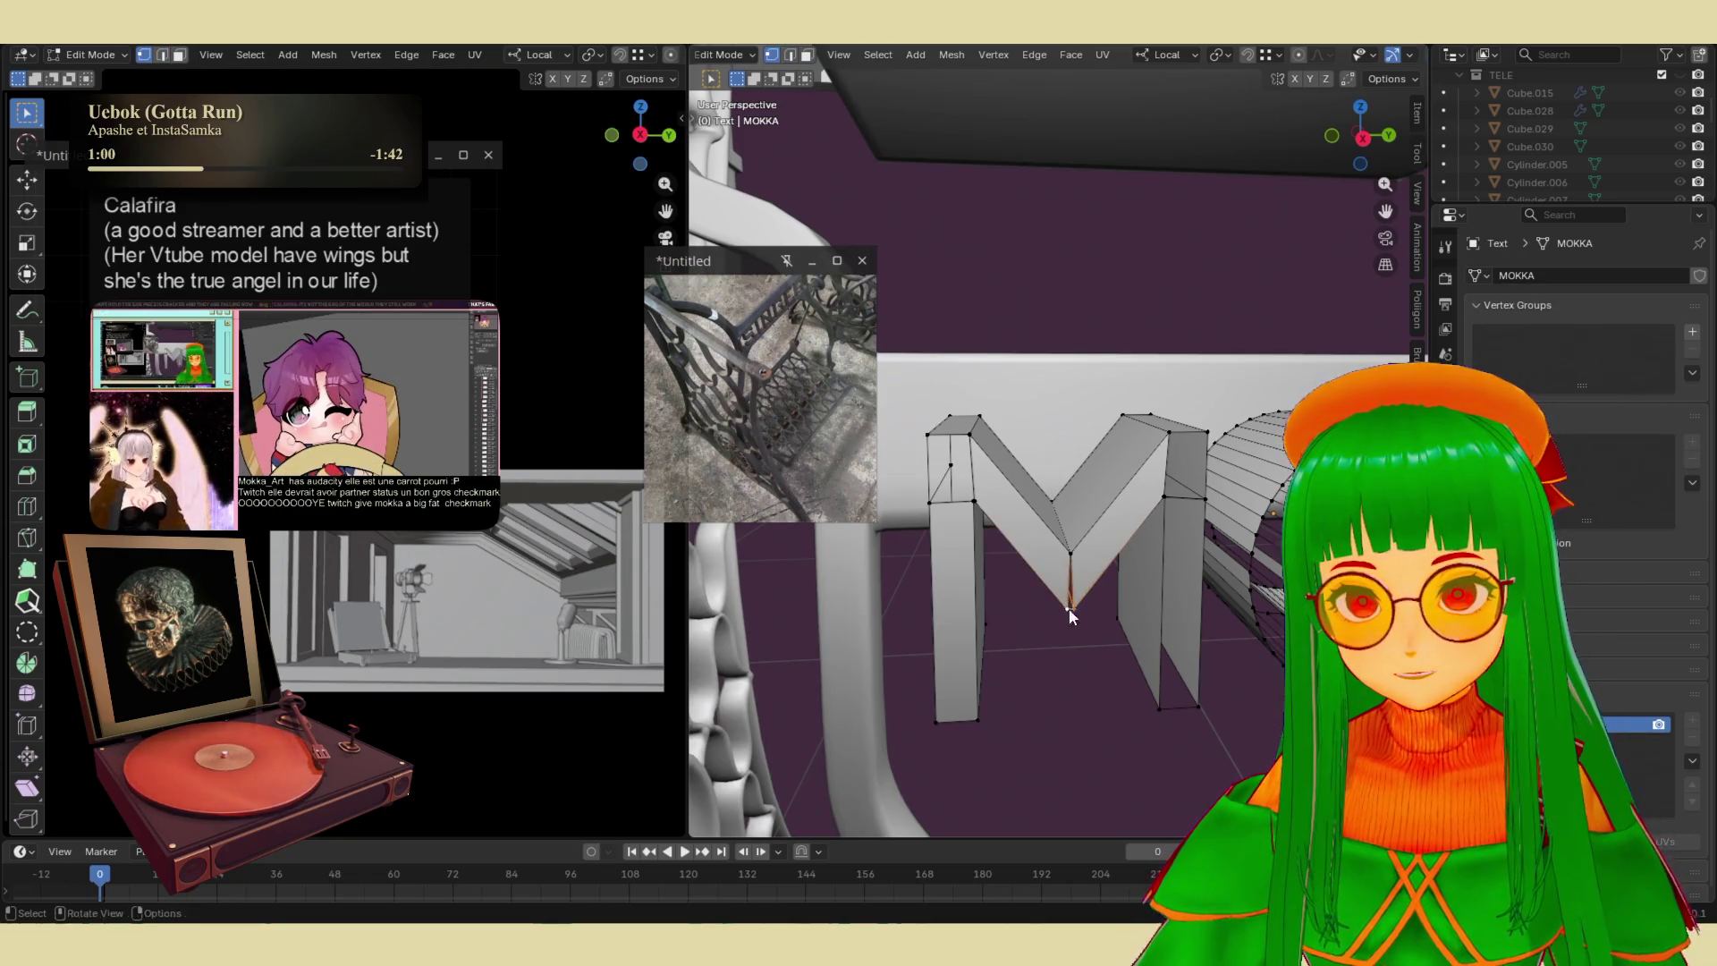
- Merge the vertices at the M's bottom point At Center
right_click(1069, 608)
left_click(1005, 632)
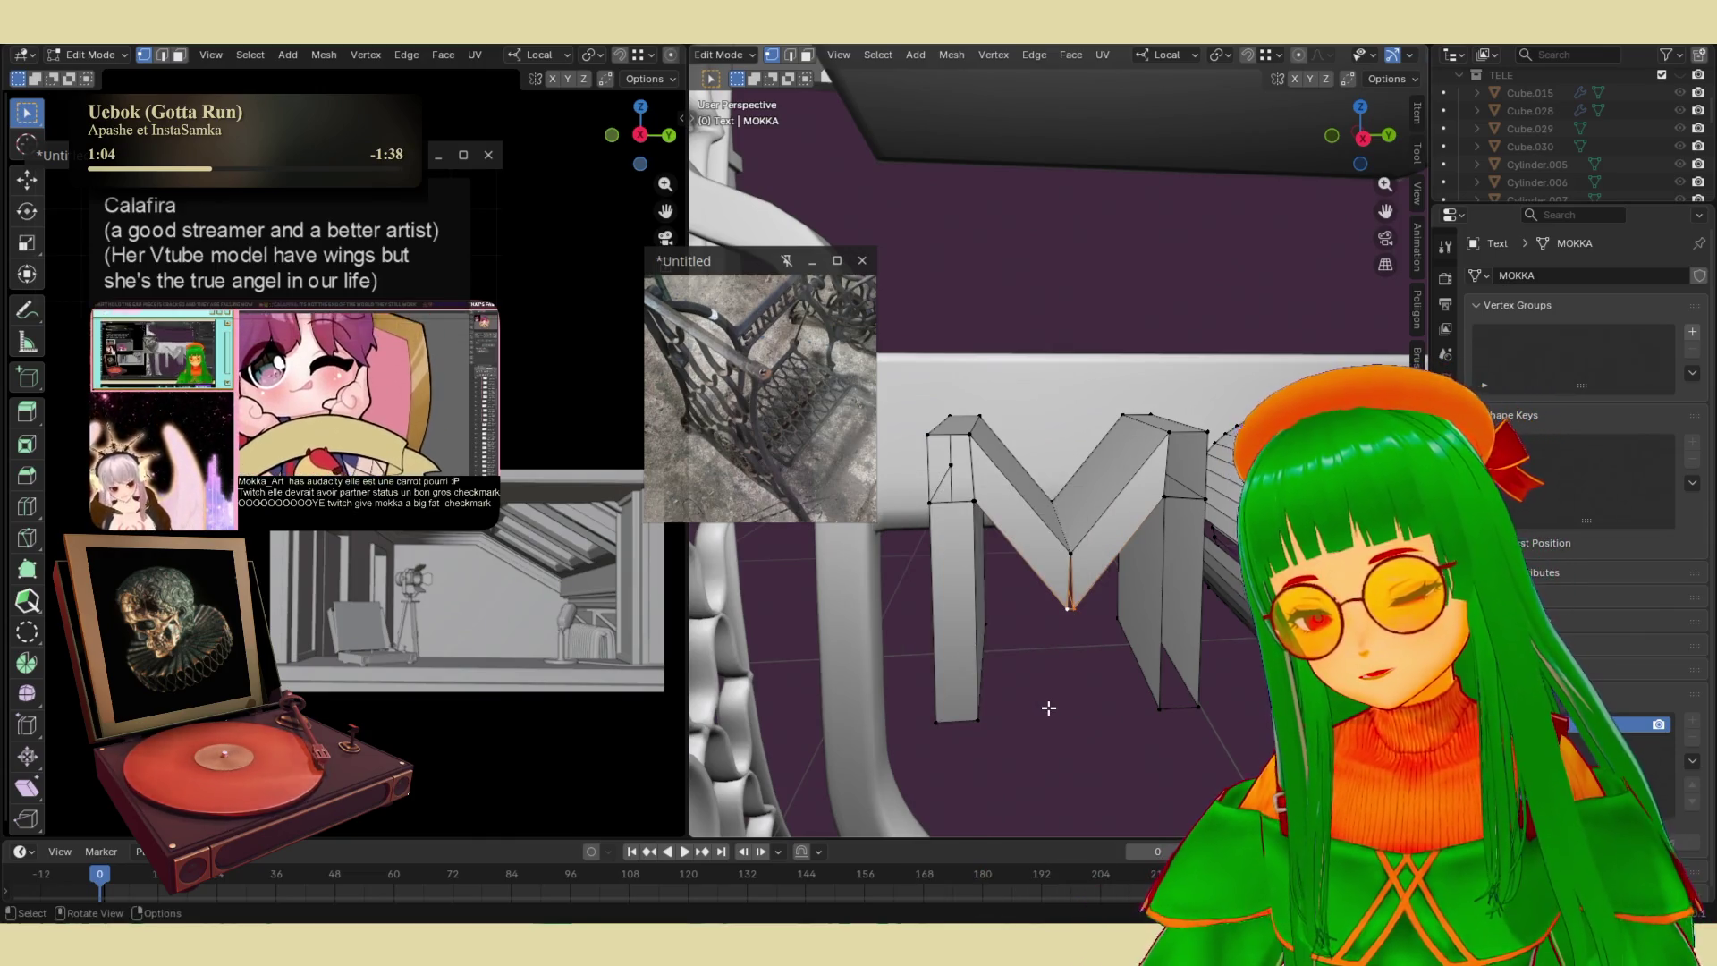
key("m")
left_click(1027, 607)
mouse_move(1107, 659)
middle_mouse_down()
mouse_move(1069, 635)
mouse_move(1153, 617)
middle_mouse_up()
key("Tab")
key("Tab")
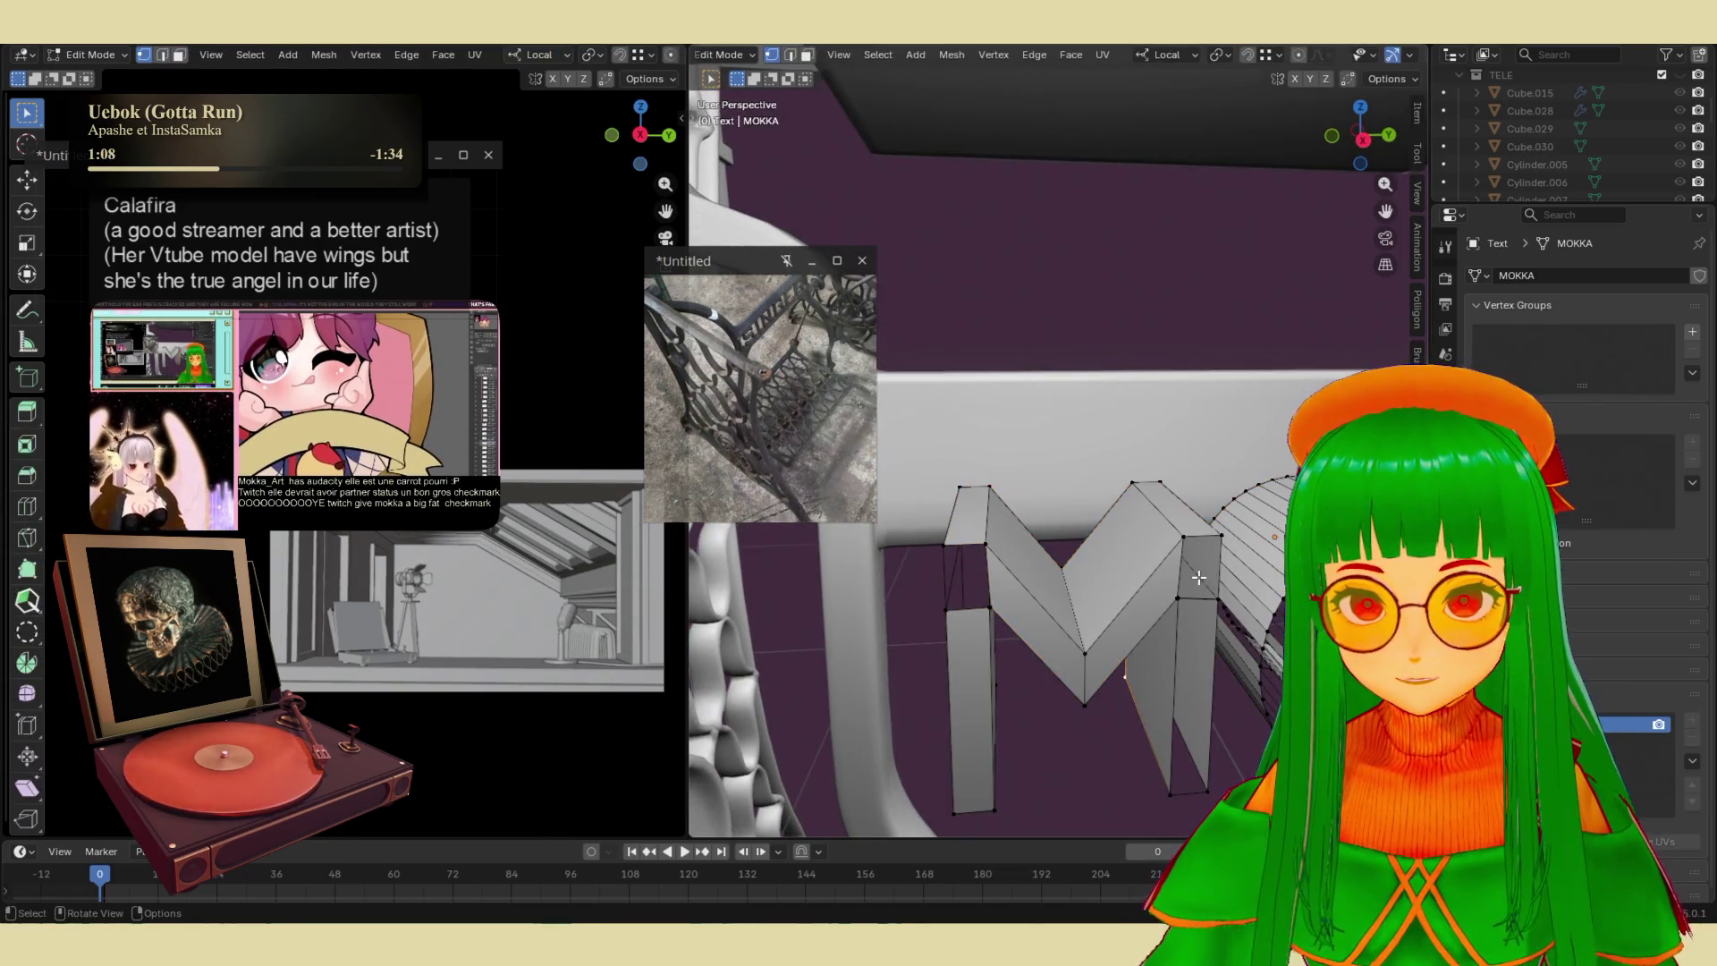
- Select the faces of the M's right stroke and recalculate their normals outward
key("3")
left_click(1199, 578)
left_click(1196, 667, "shift")
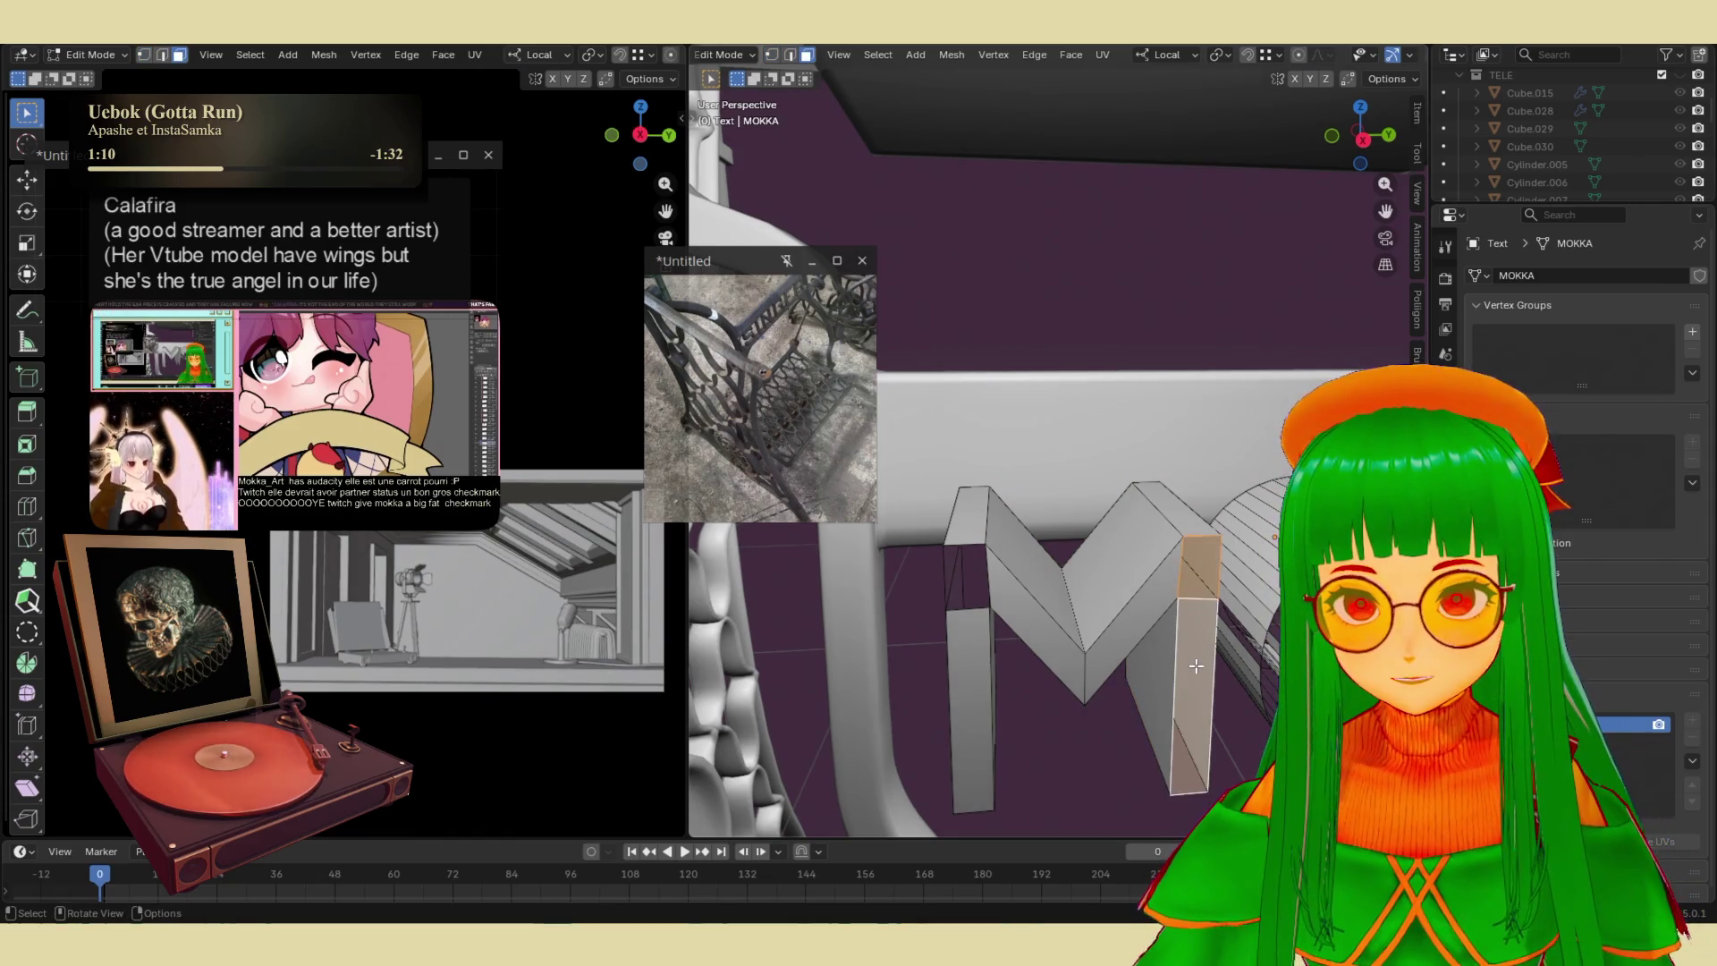
key("shift+n")
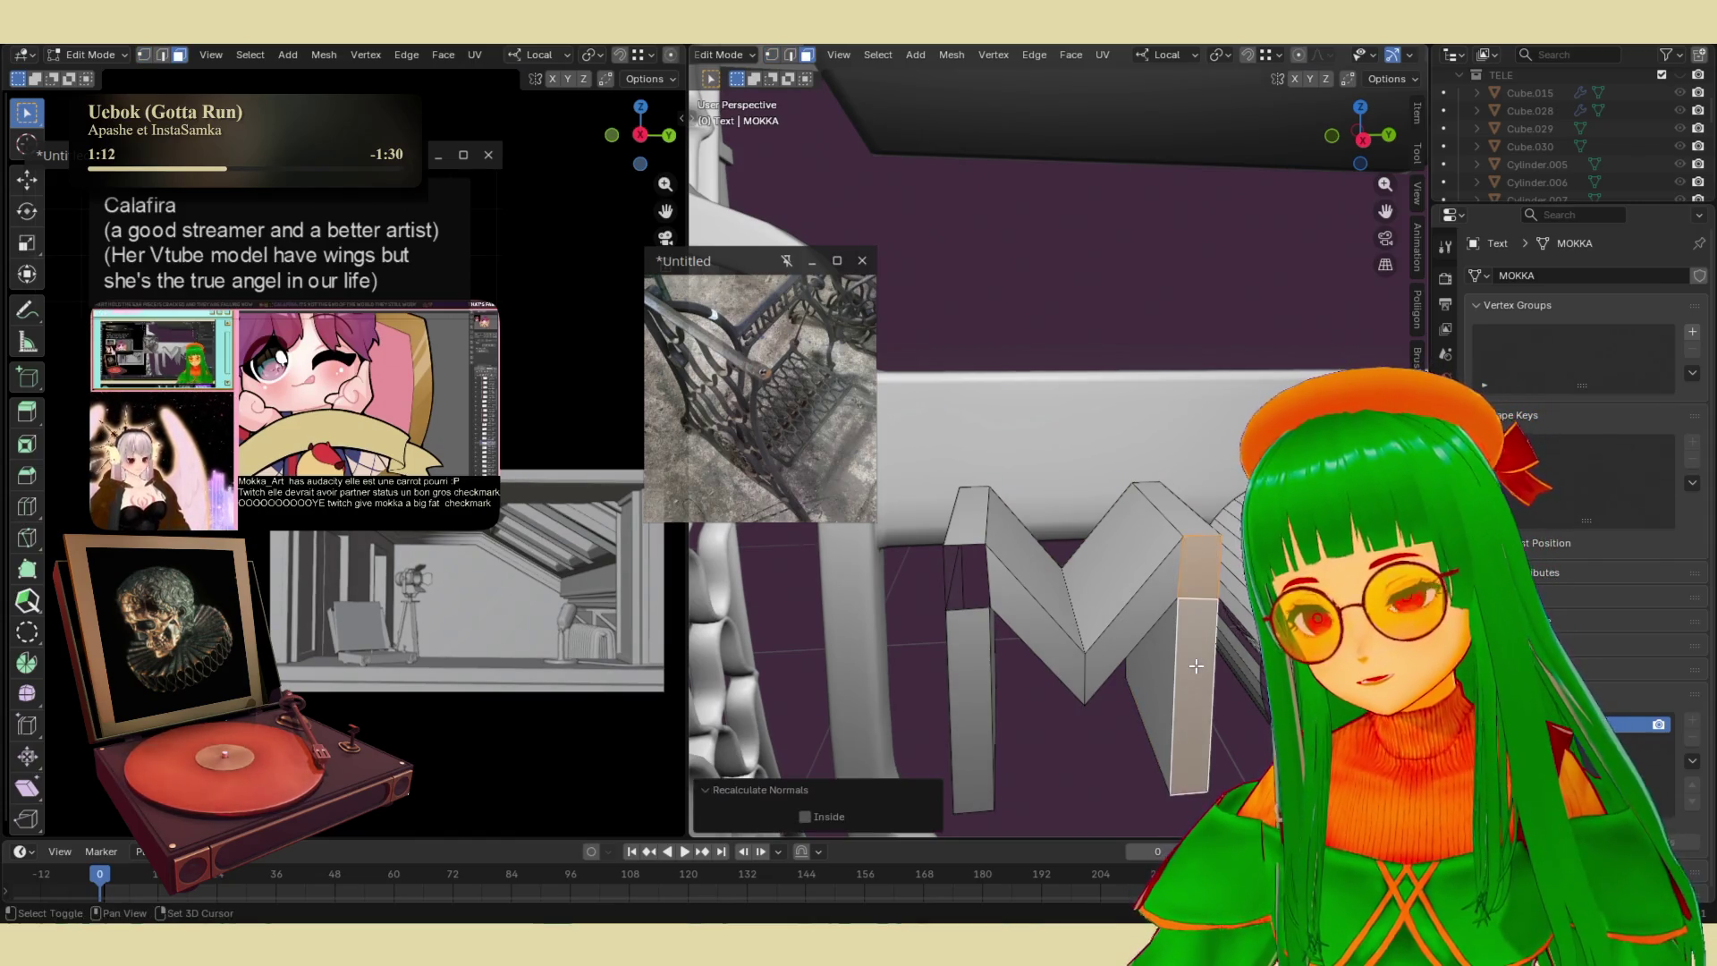
key("alt+a")
left_click(988, 586)
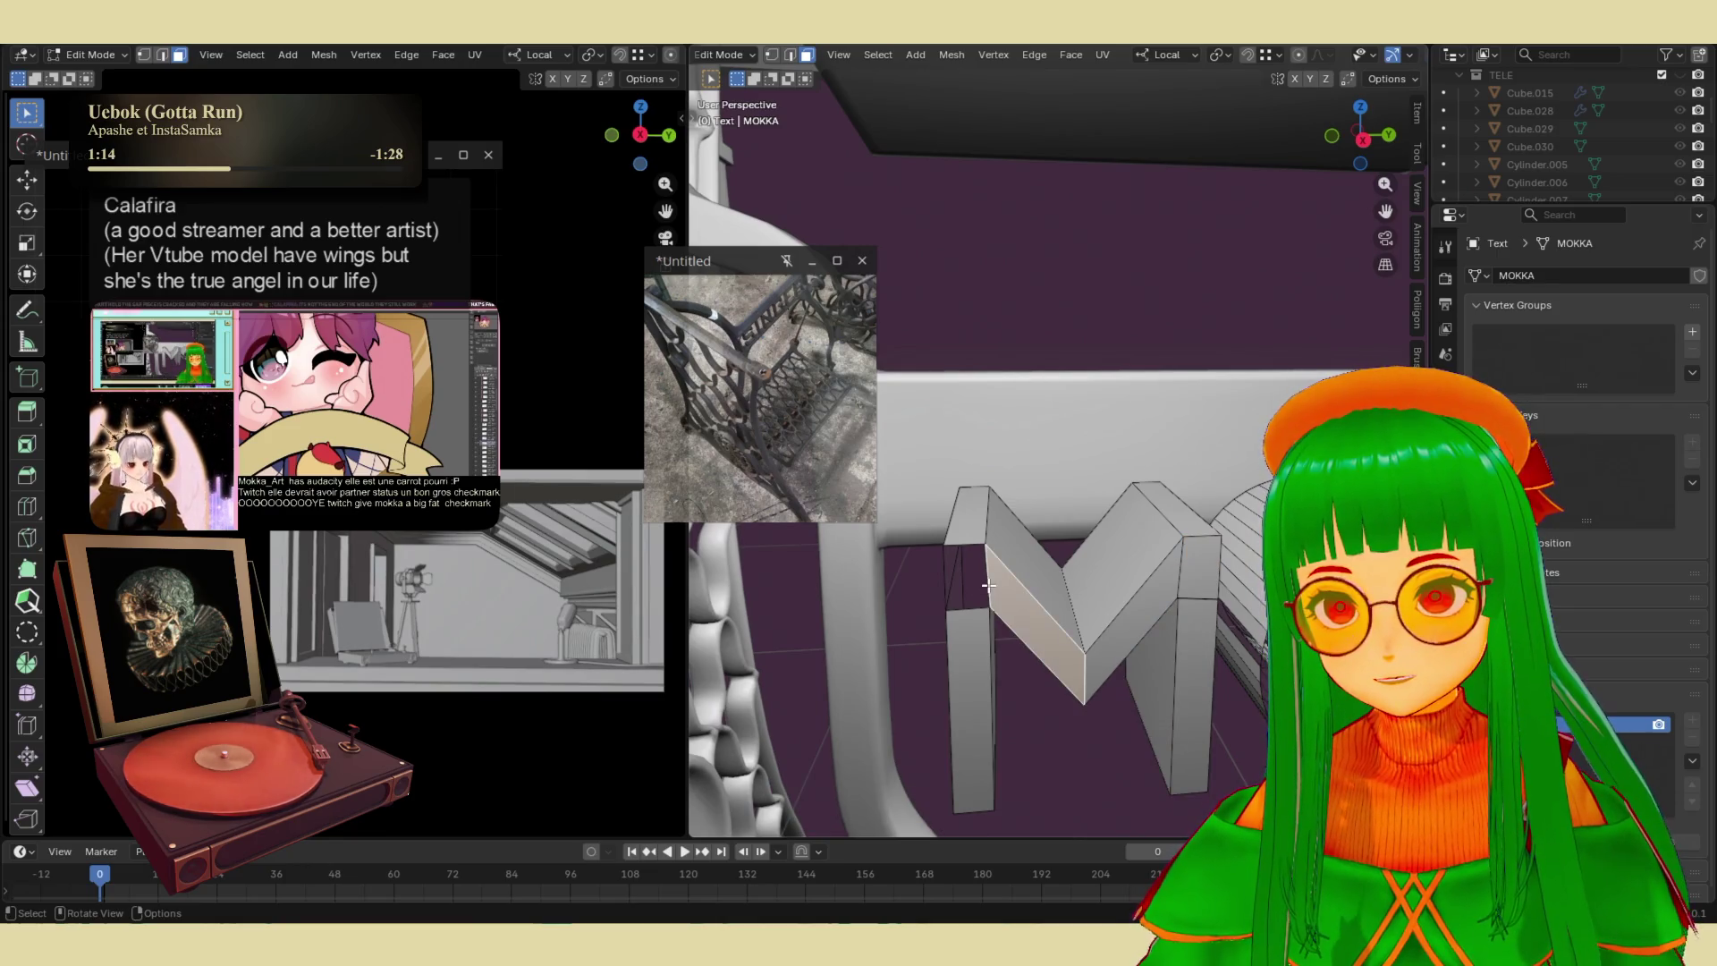
left_click(965, 577)
right_click(945, 464)
key("Escape")
key("2")
middle_click_drag(1011, 562, 1019, 555)
middle_click_drag(1154, 525, 1174, 532)
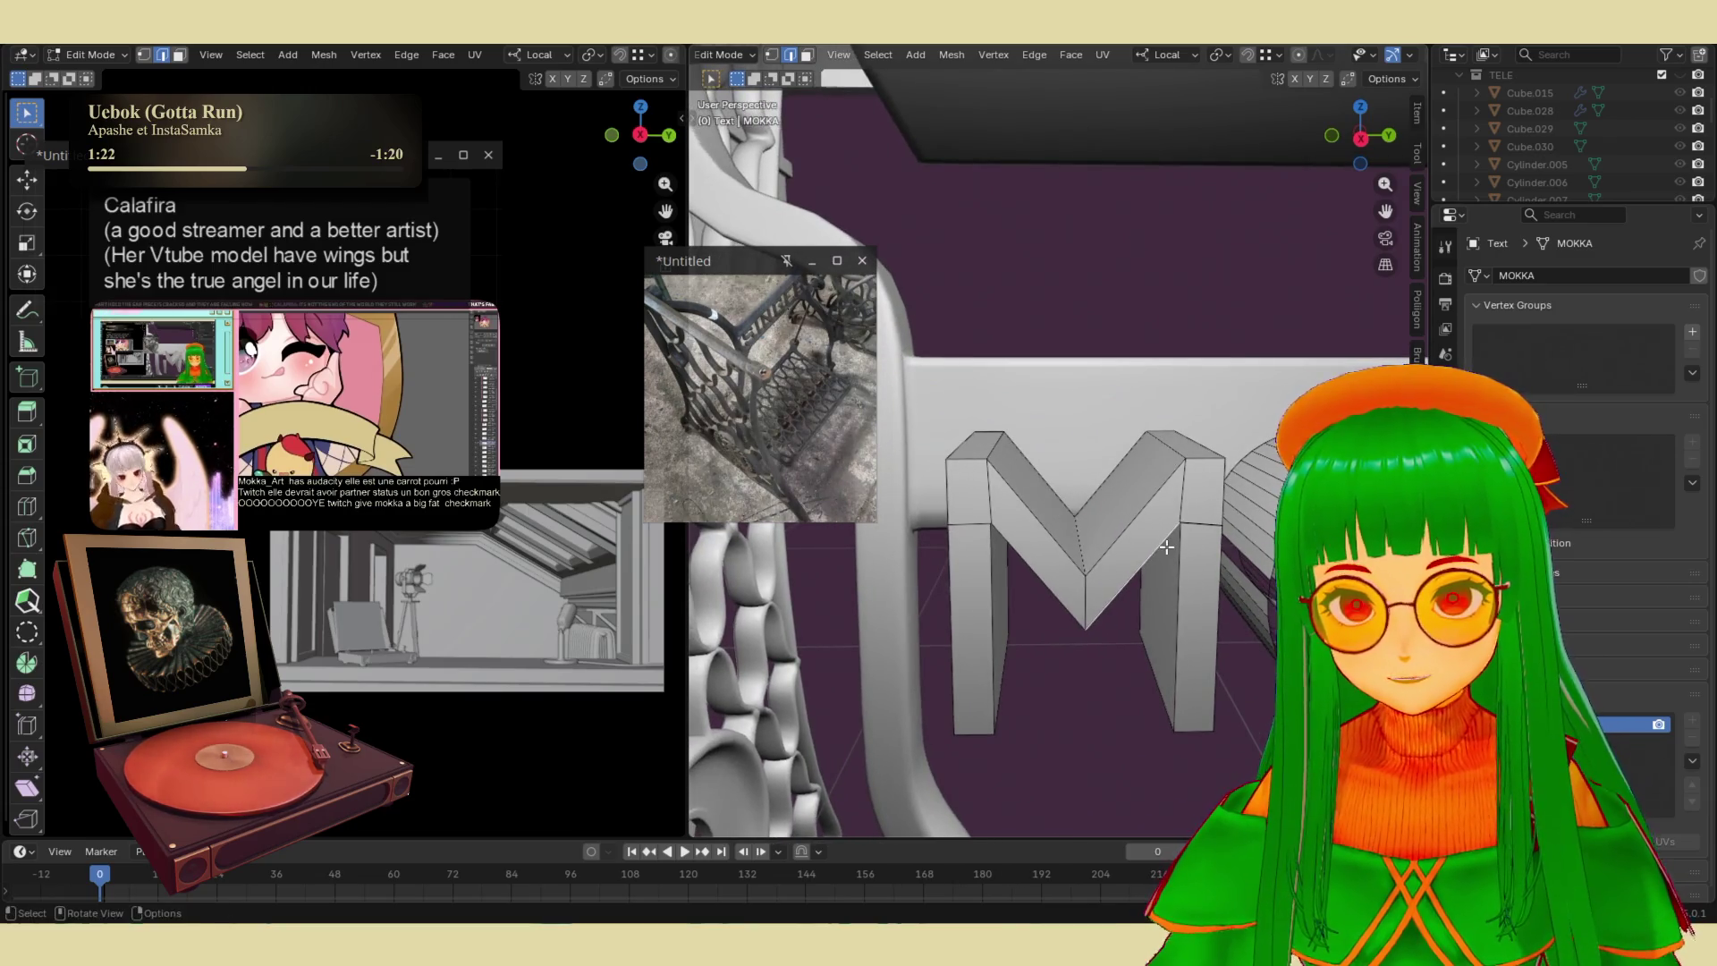
- Bridge the O's inner and outer edge loops into a solid ring face
key("Tab")
scroll(1171, 633, "down", 3)
middle_click_drag(1191, 636, 1159, 575)
key("Tab")
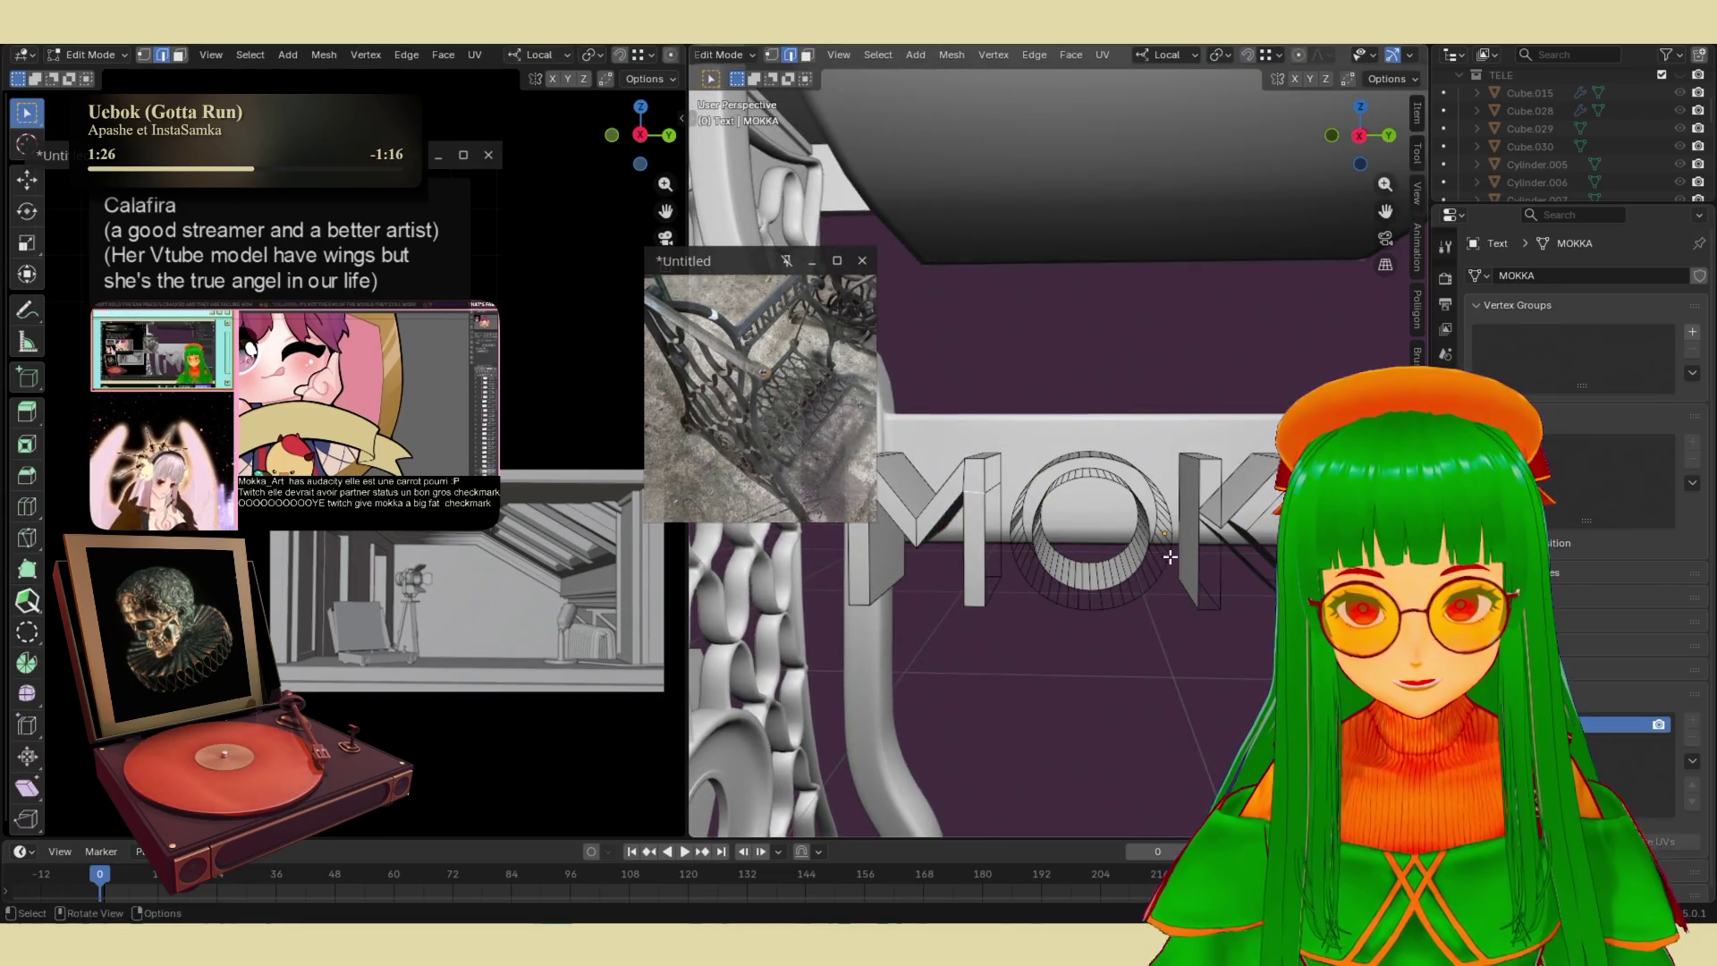
scroll(1170, 556, "up", 3)
left_click(1122, 514, "alt")
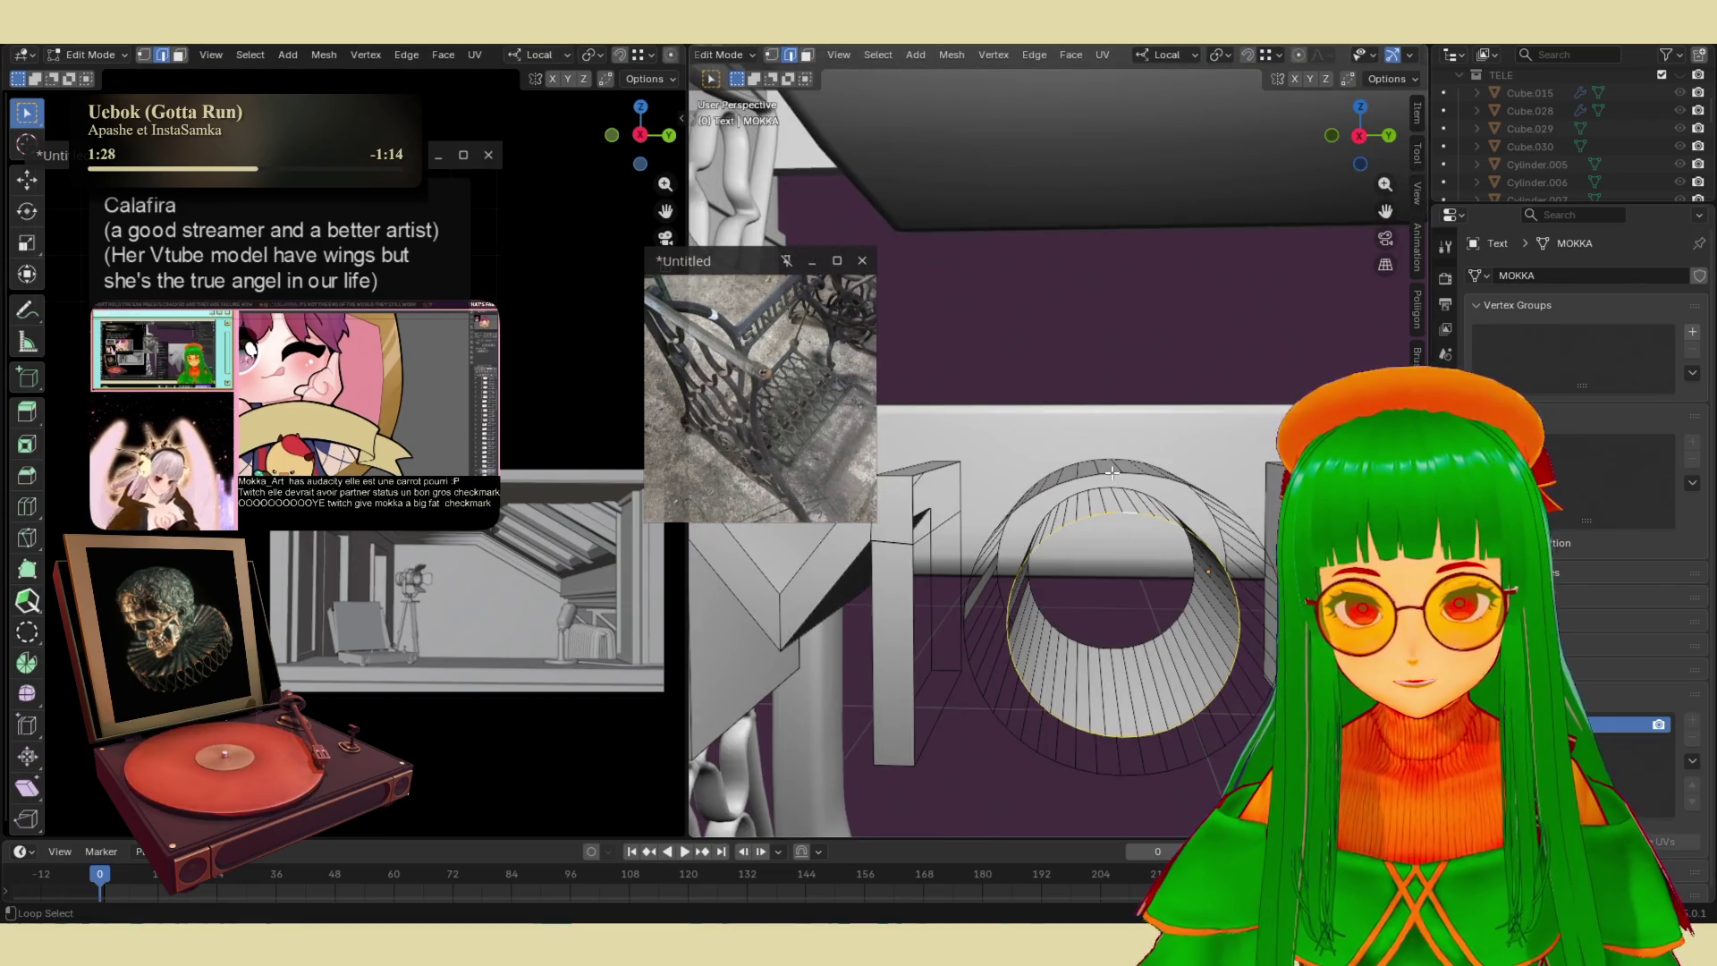
key("ctrl+e")
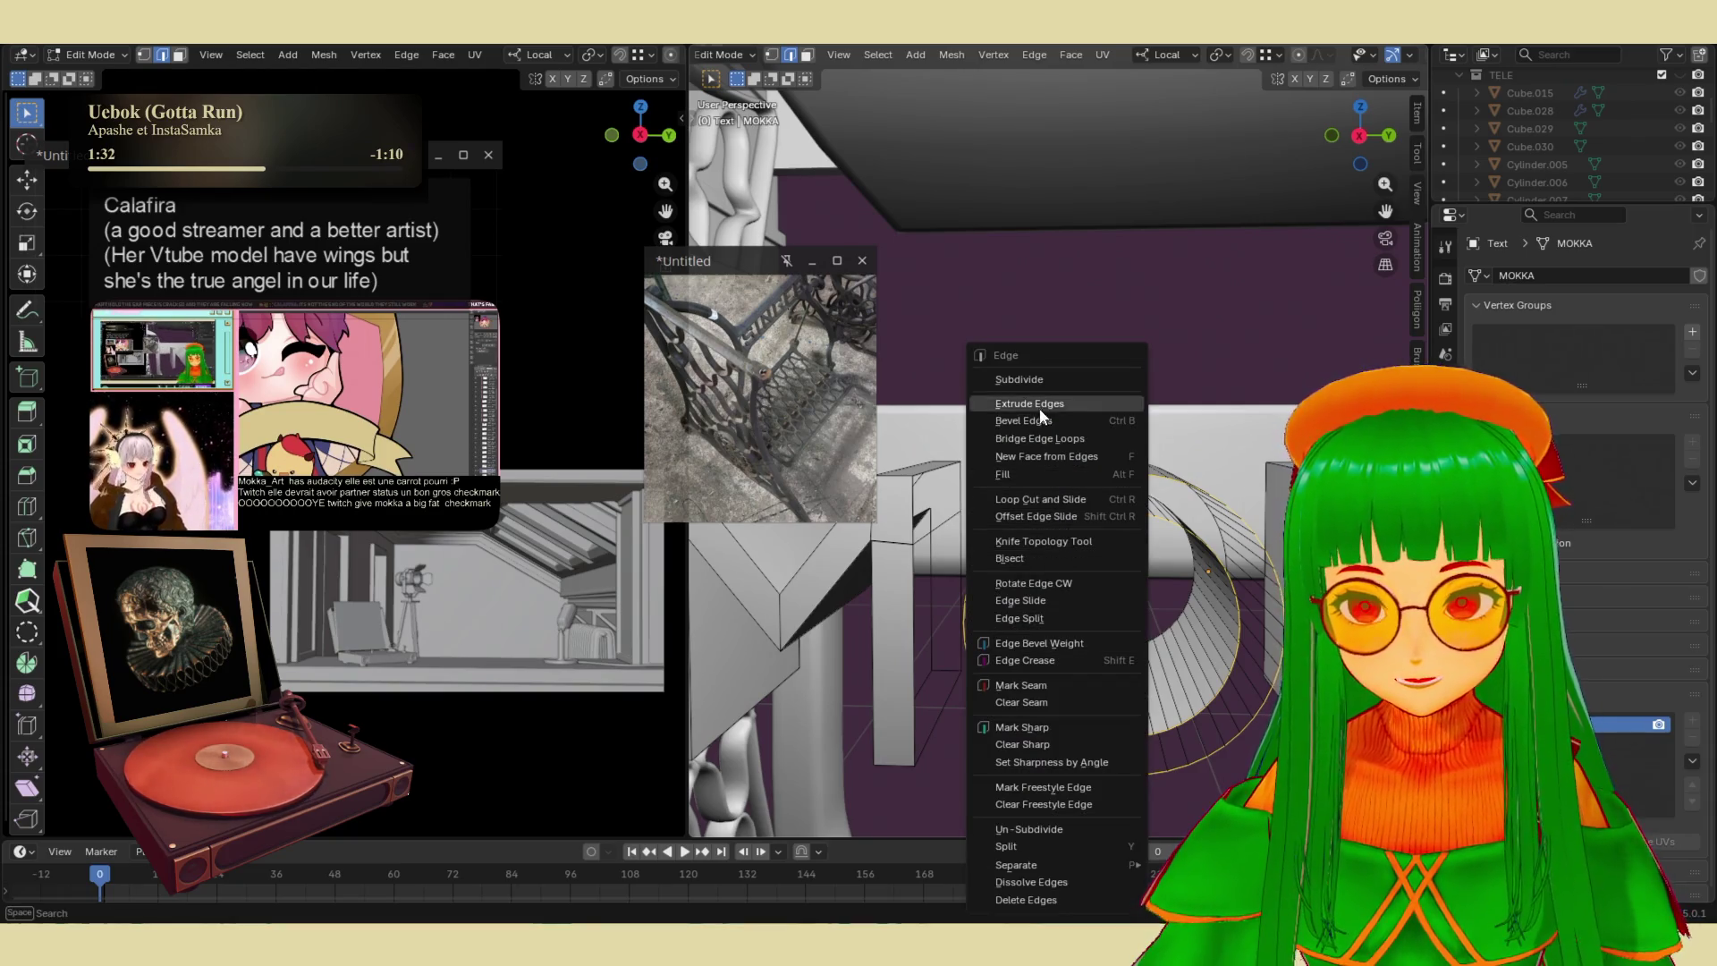
left_click(1039, 440)
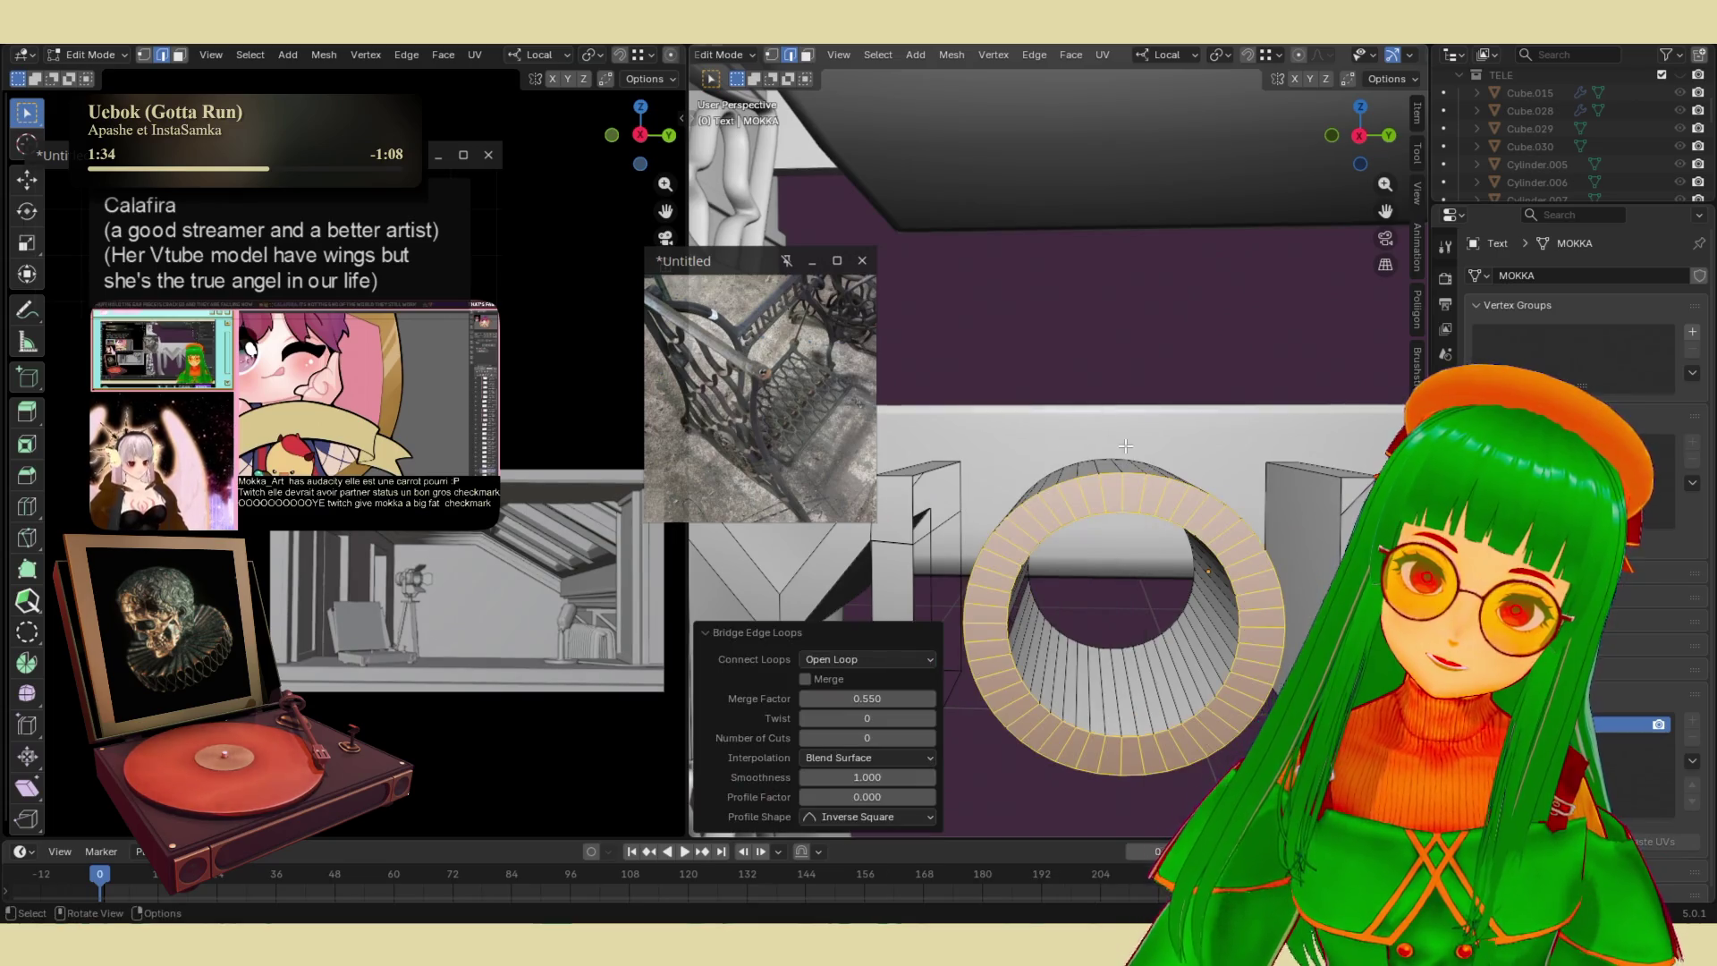
left_click(1125, 445)
- Save the scene to decors.blend
scroll(1125, 446, "down", 4)
mouse_move(1123, 594)
middle_mouse_down()
mouse_move(1034, 602)
mouse_move(1098, 620)
mouse_move(956, 617)
middle_mouse_up()
middle_click_drag(1014, 545, 1082, 537)
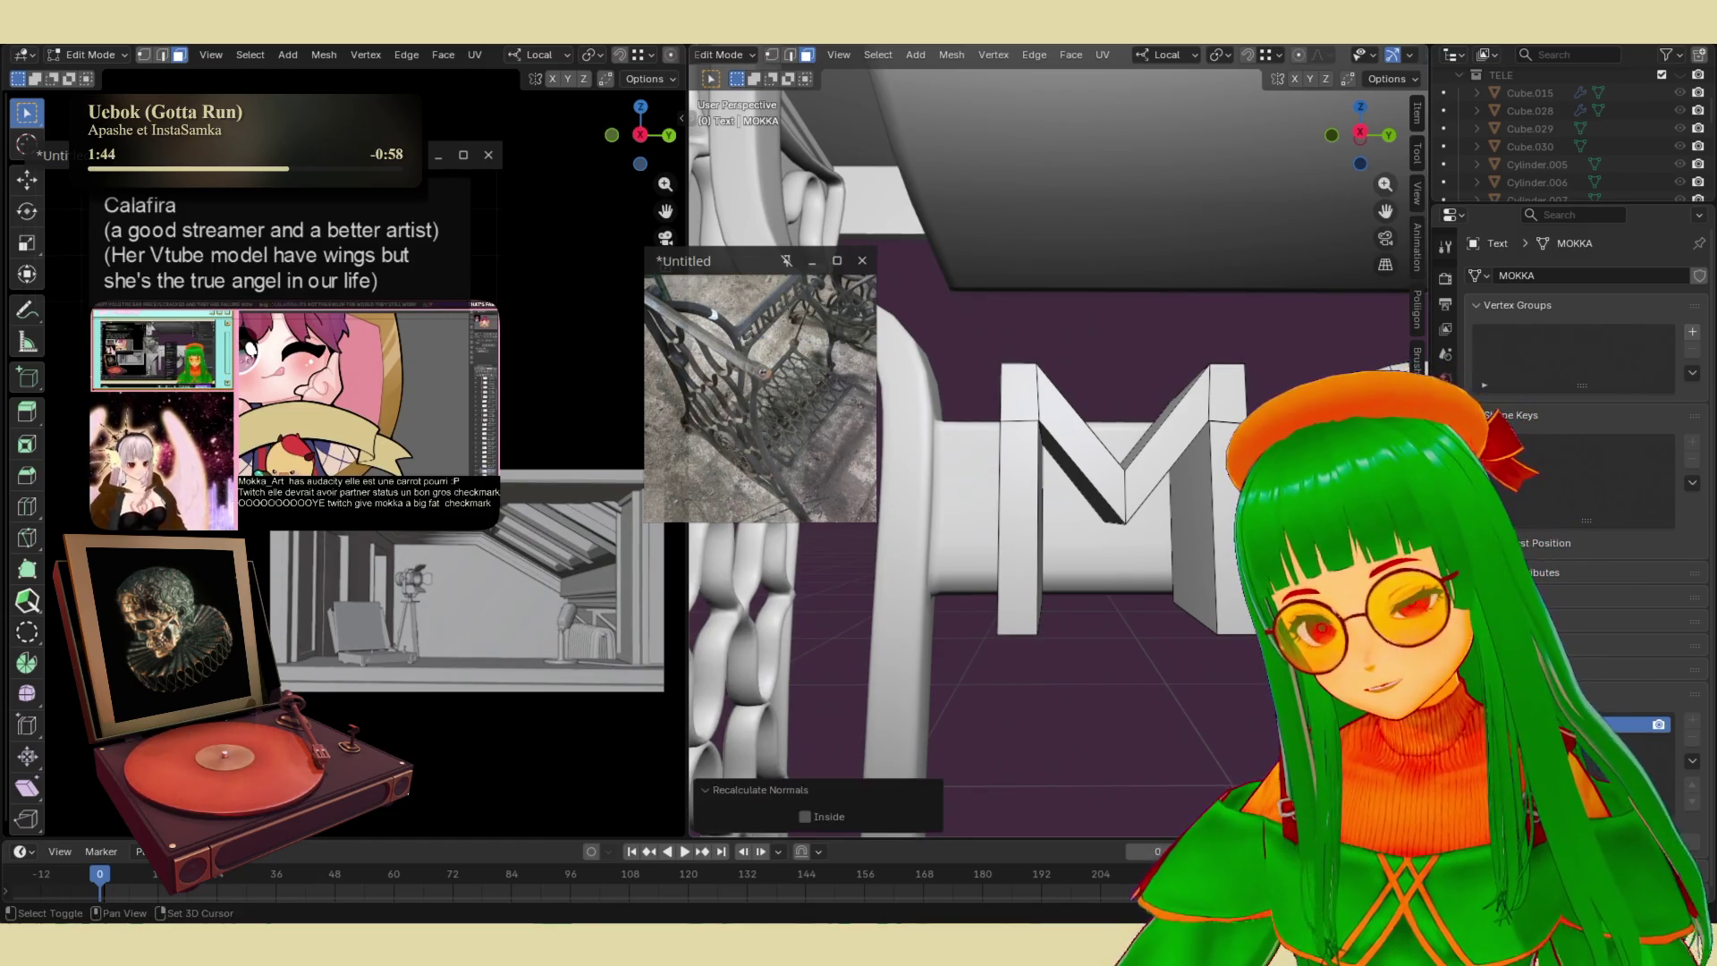
mouse_move(1287, 489)
middle_mouse_down()
mouse_move(1222, 633)
mouse_move(1257, 642)
middle_mouse_up()
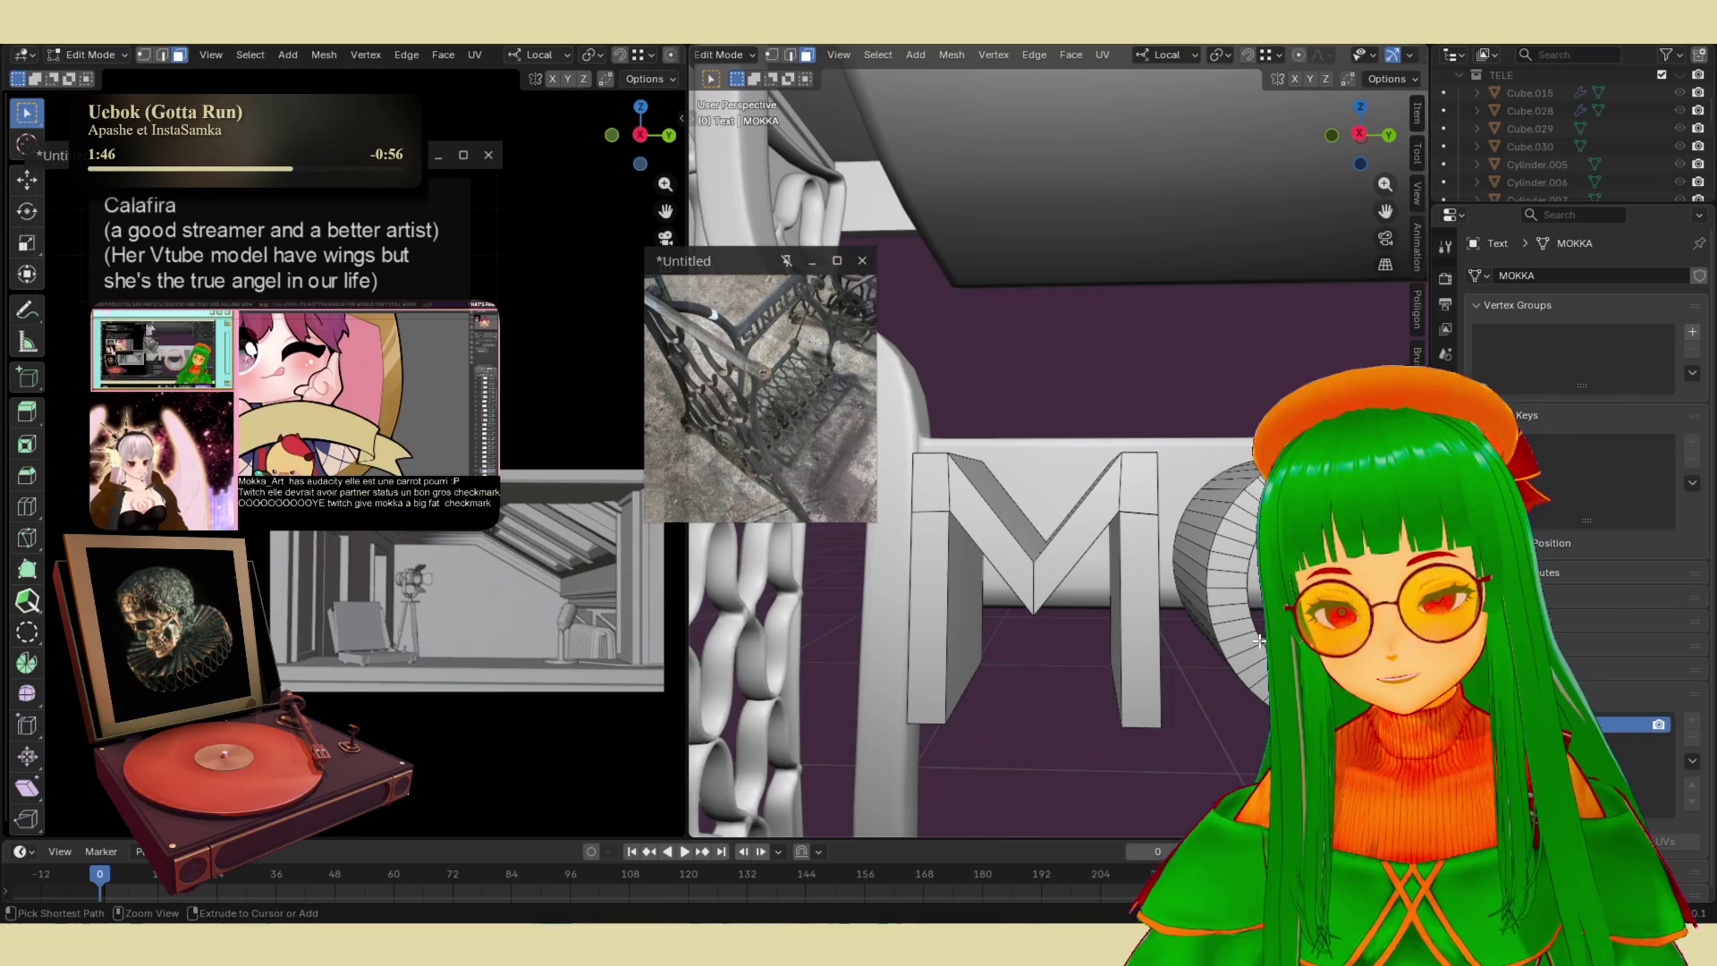
key("ctrl+s")
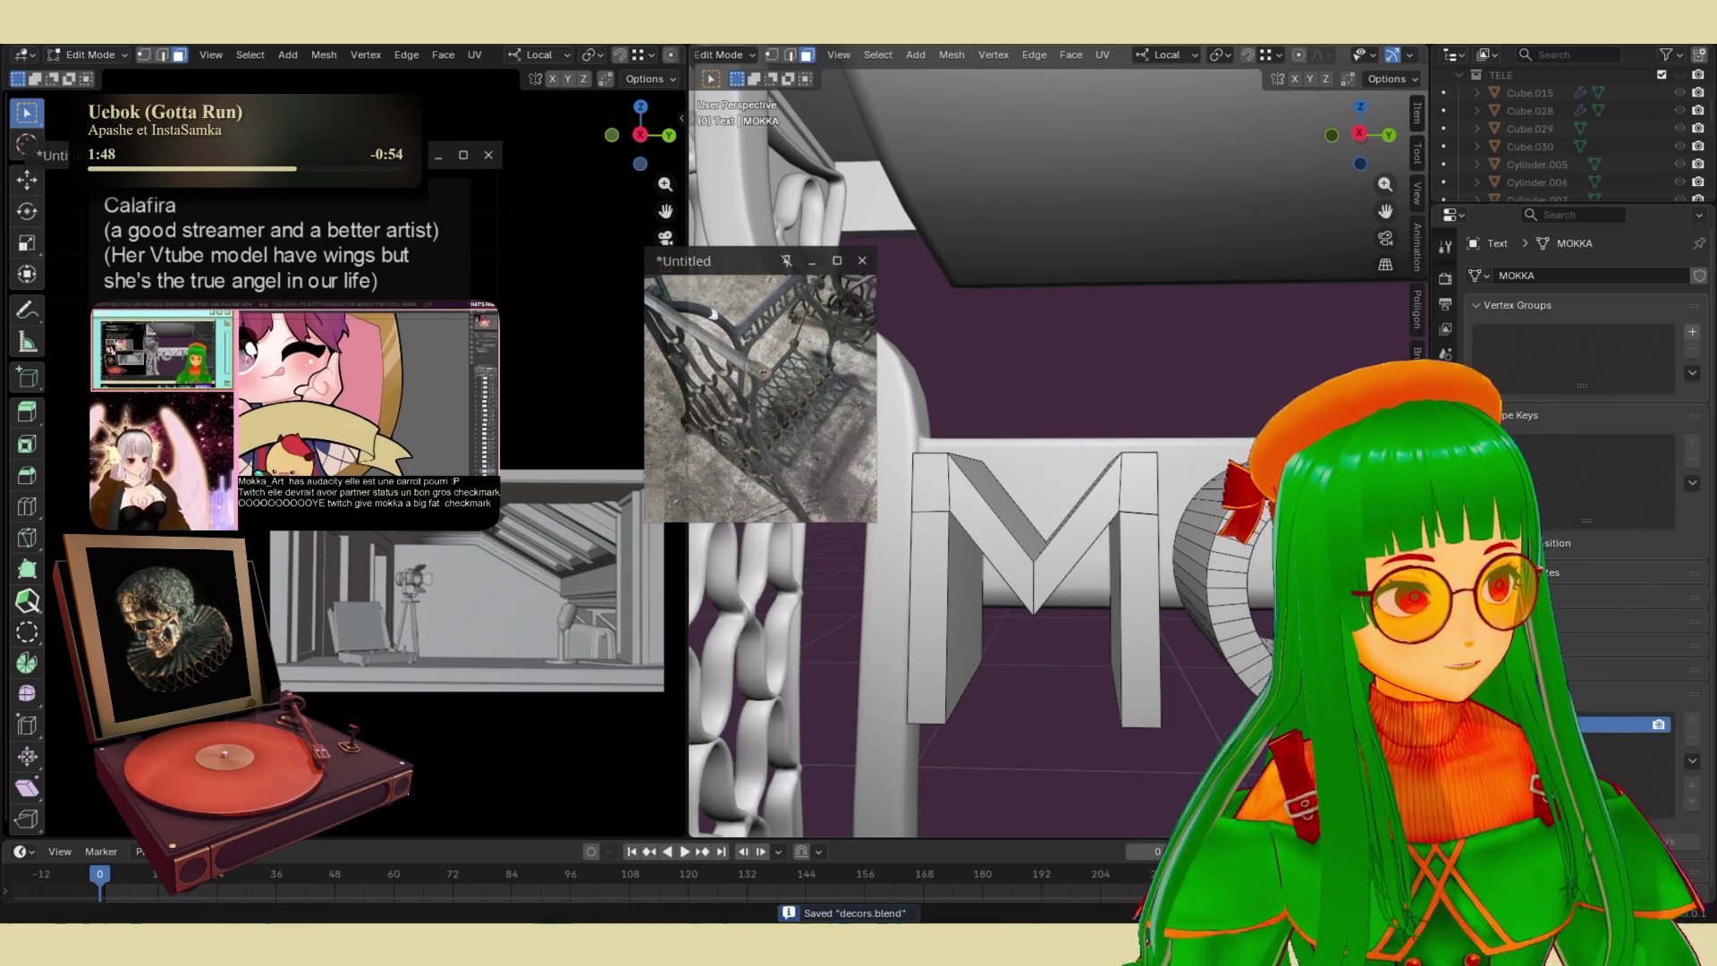
- Select edges of the K, including its diagonal, and bring up the Edge menu
mouse_move(1520, 590)
middle_mouse_down("shift")
mouse_move(1142, 599)
mouse_move(1166, 655)
middle_mouse_up("shift")
key("2")
middle_click_drag(1520, 662, 1234, 662, "shift")
left_click(1234, 661)
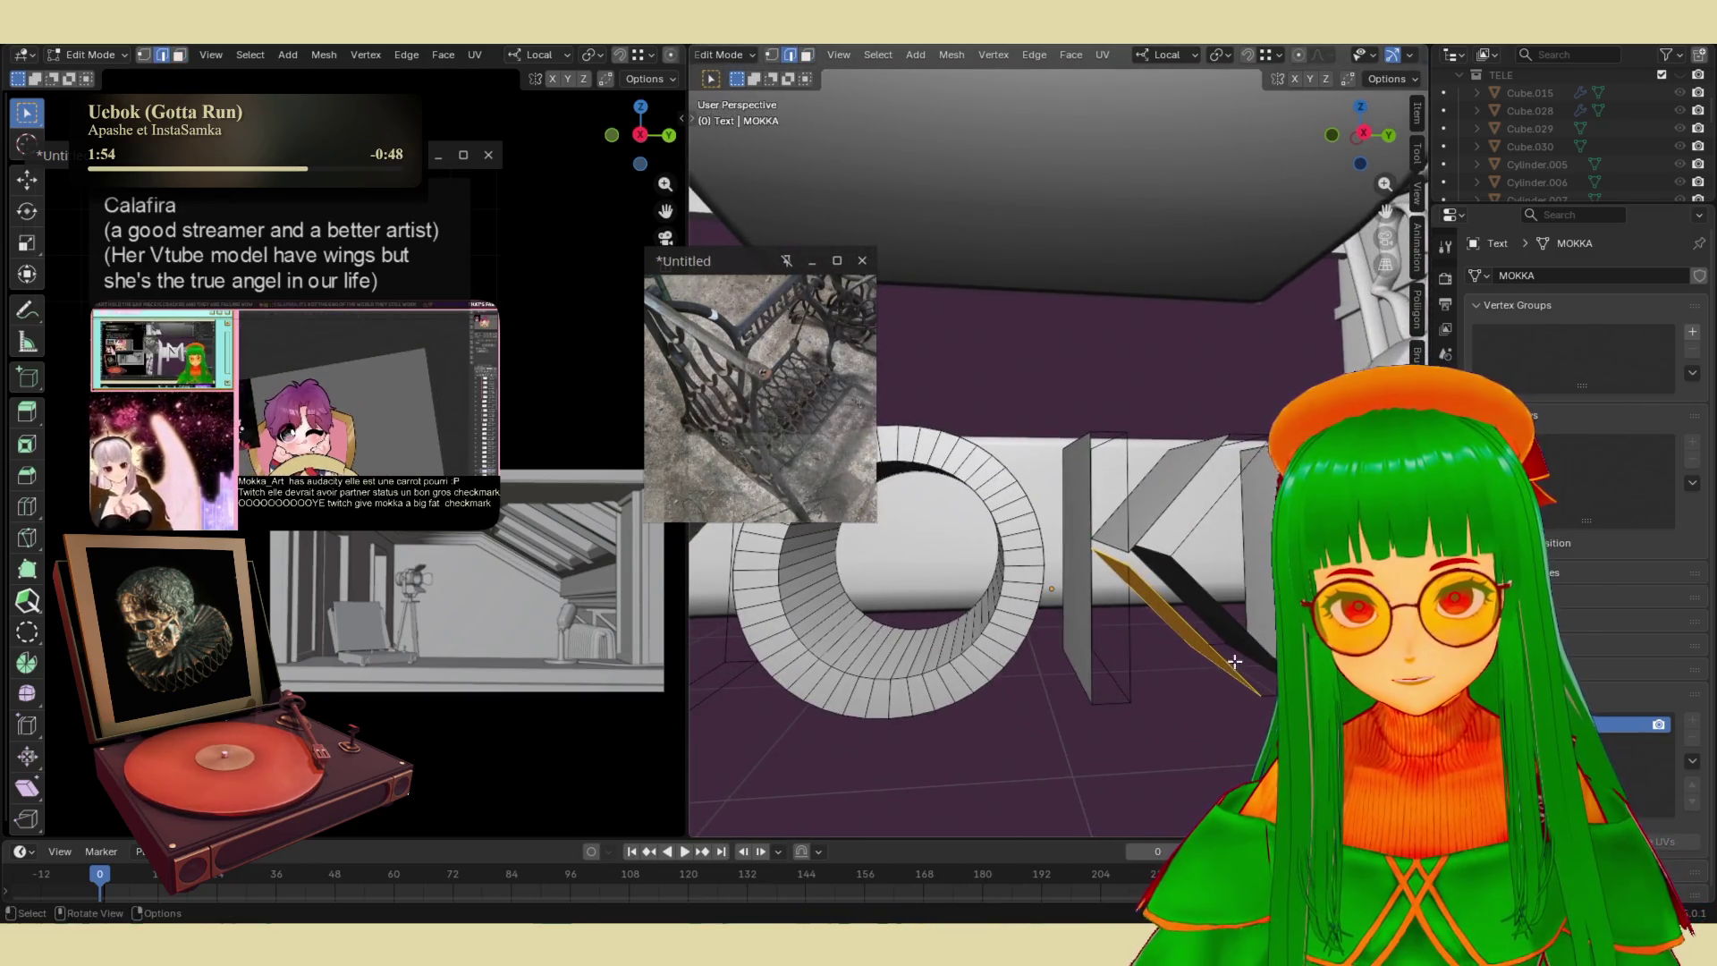
left_click(1224, 609)
key("ctrl+e")
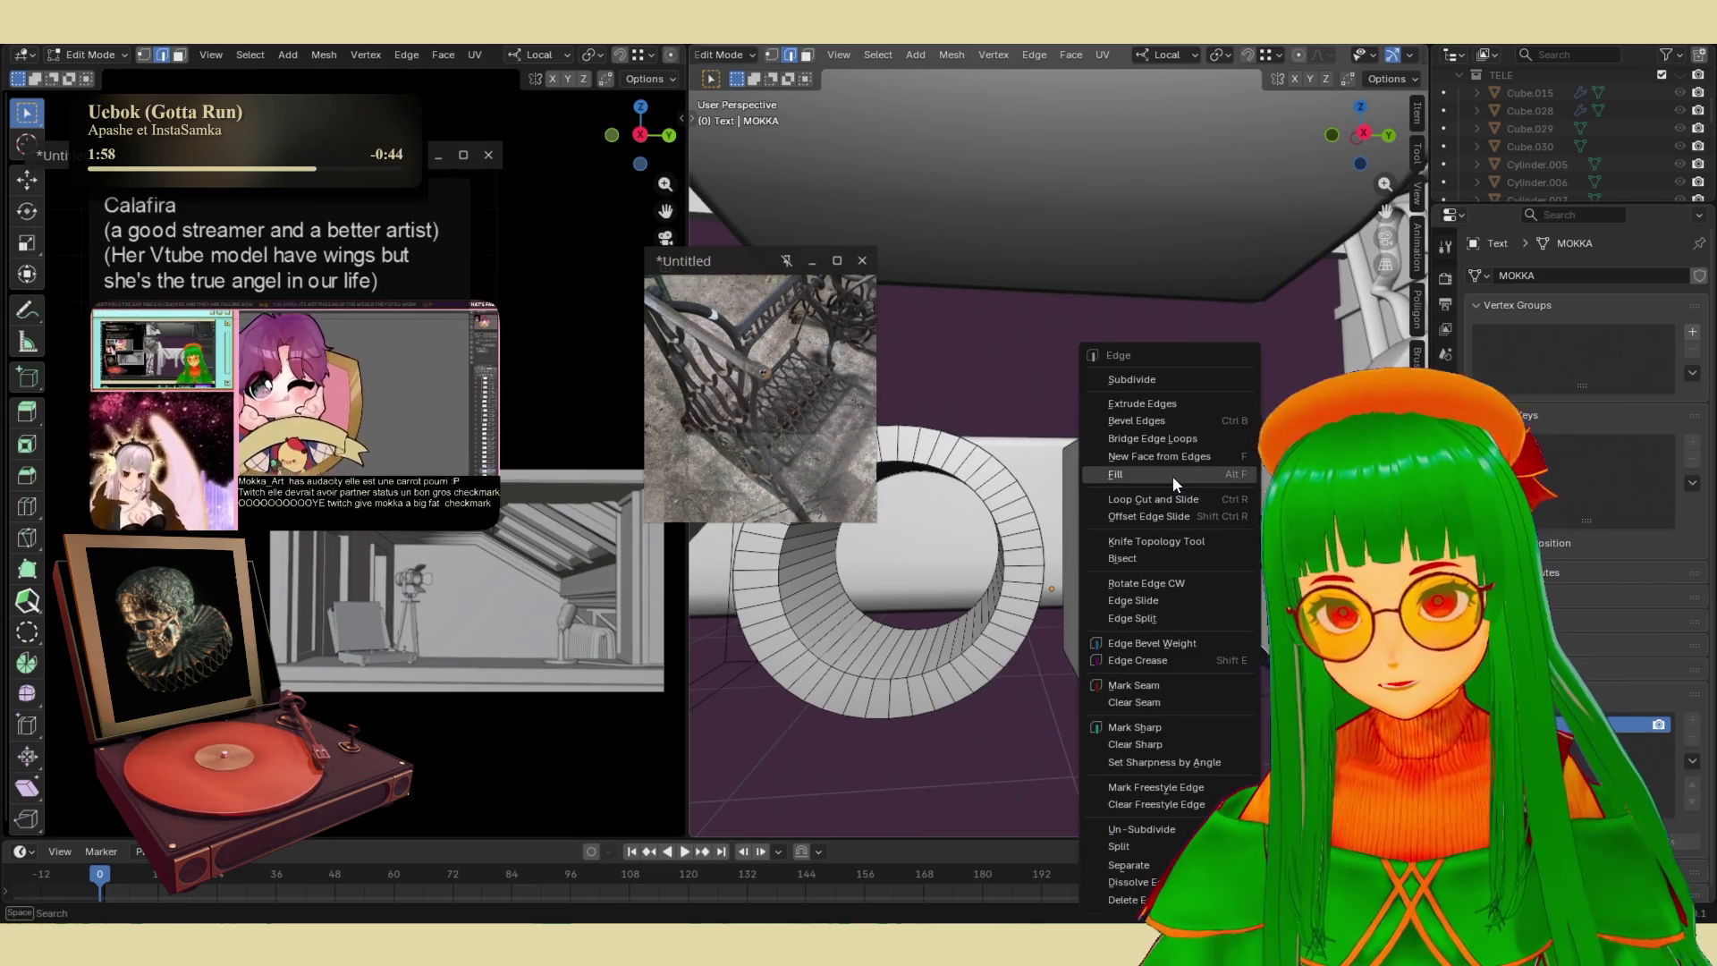
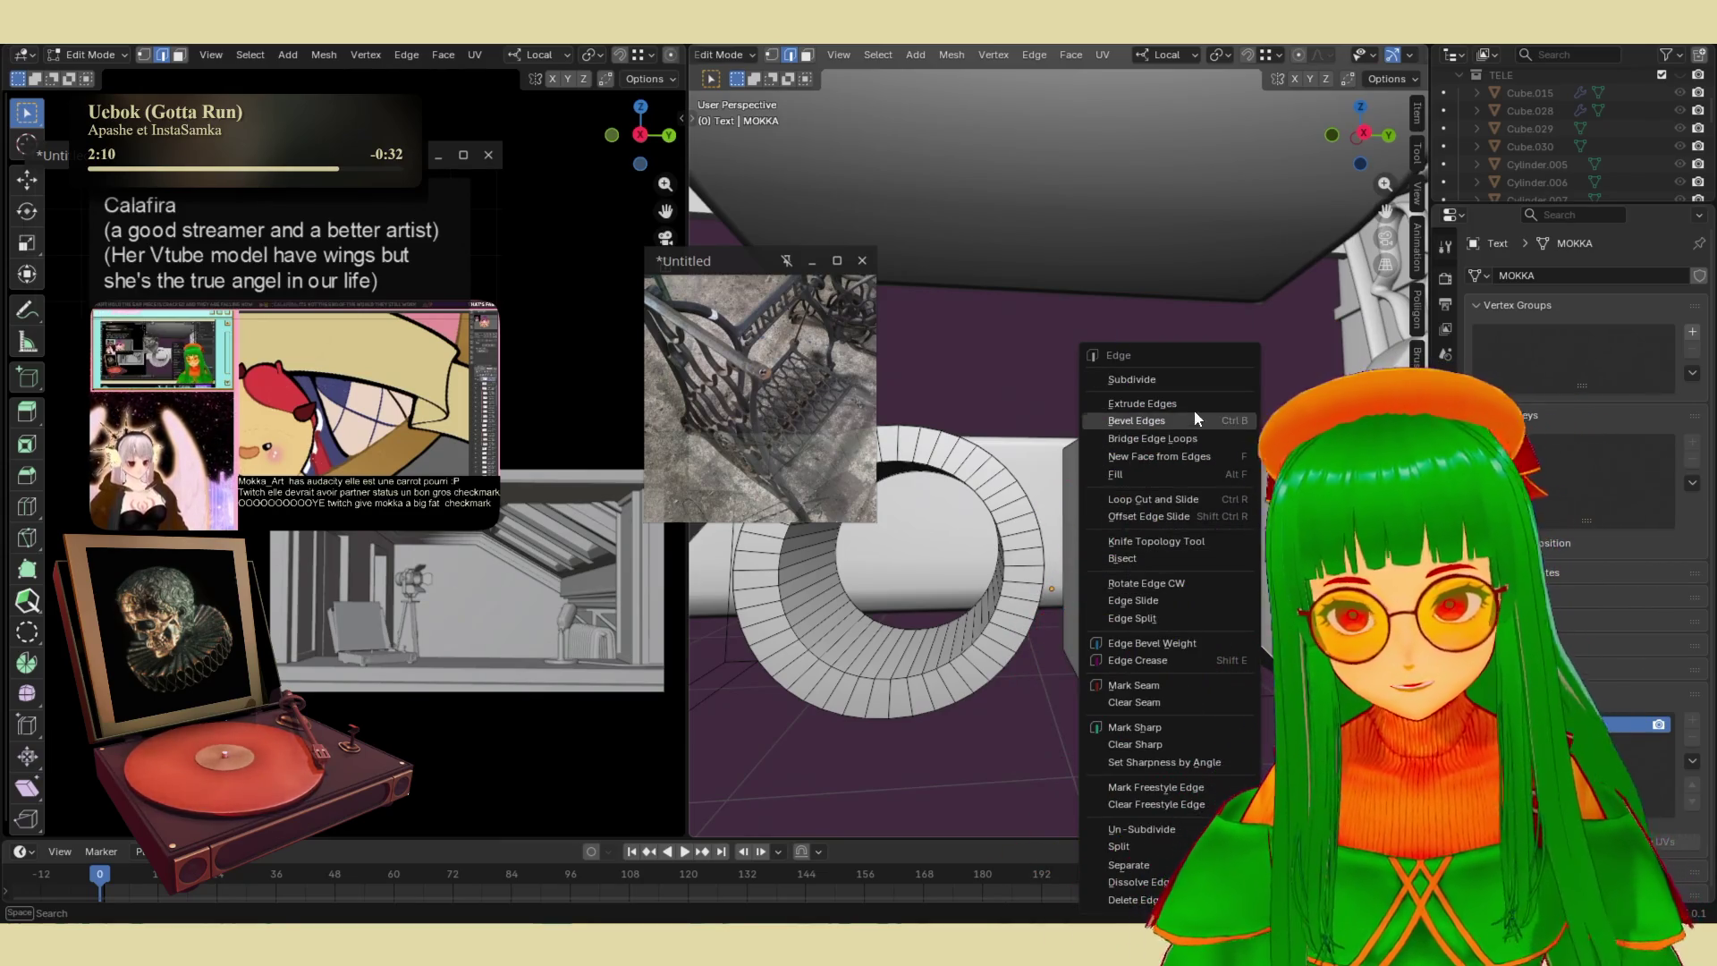
- Bridge the K's first open edge loops, discarding a stray loop cut and bevel
left_click(1185, 443)
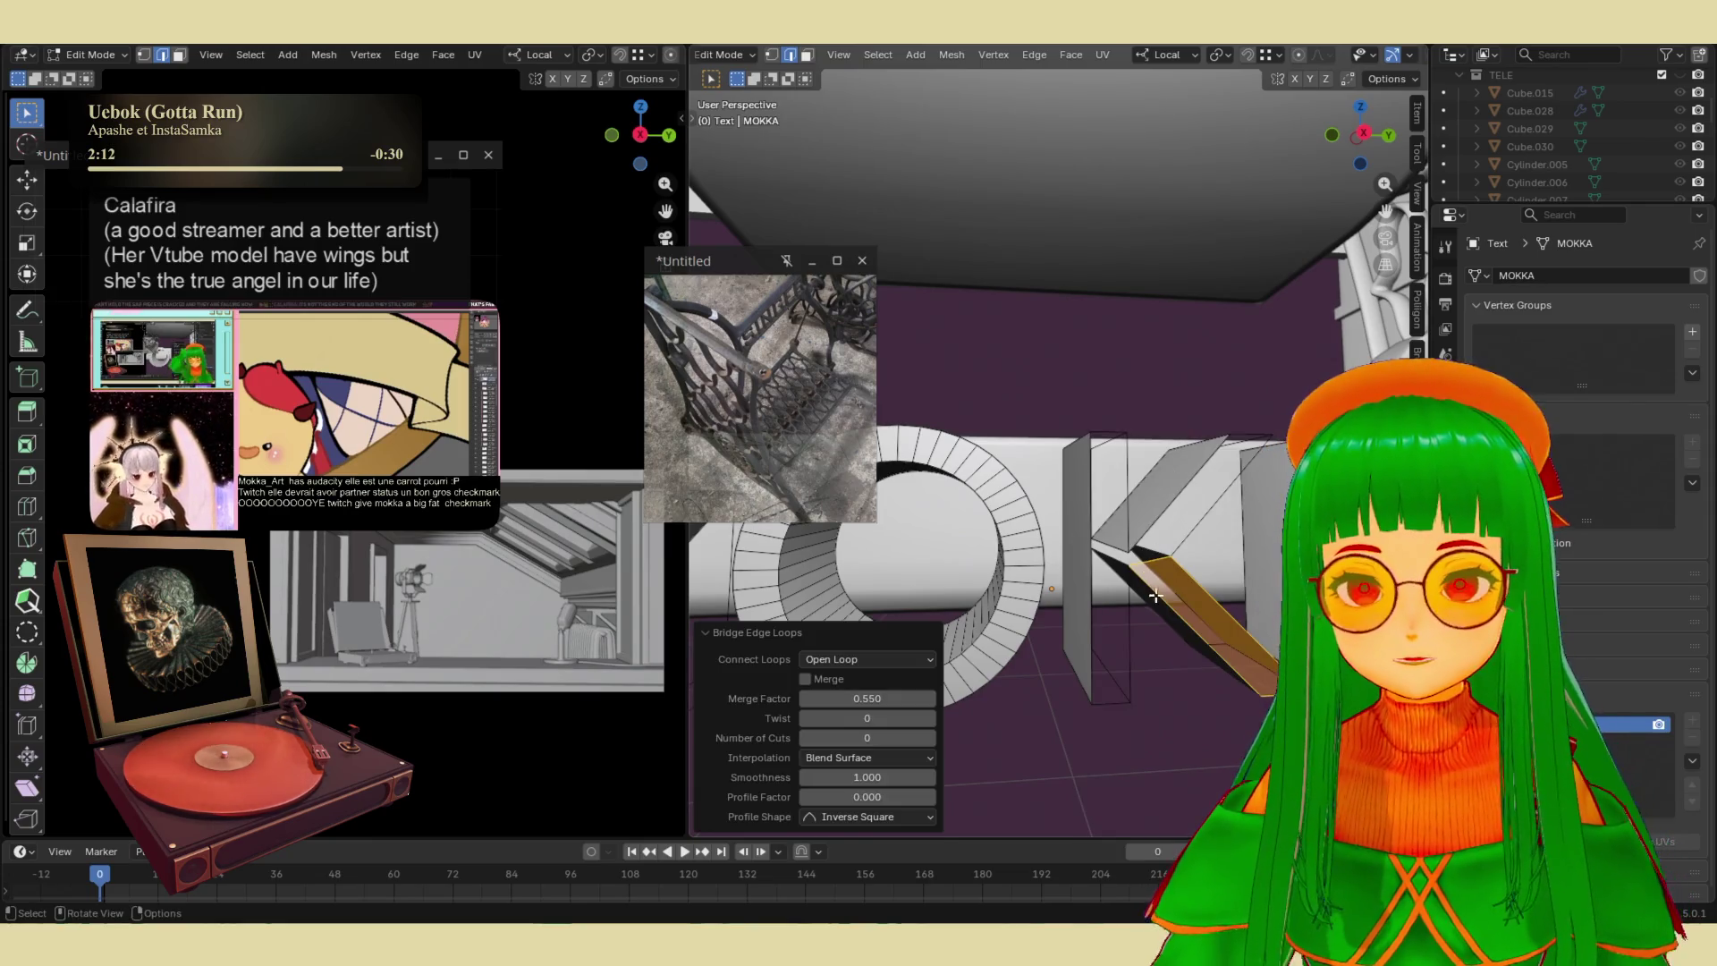
left_click(1183, 504)
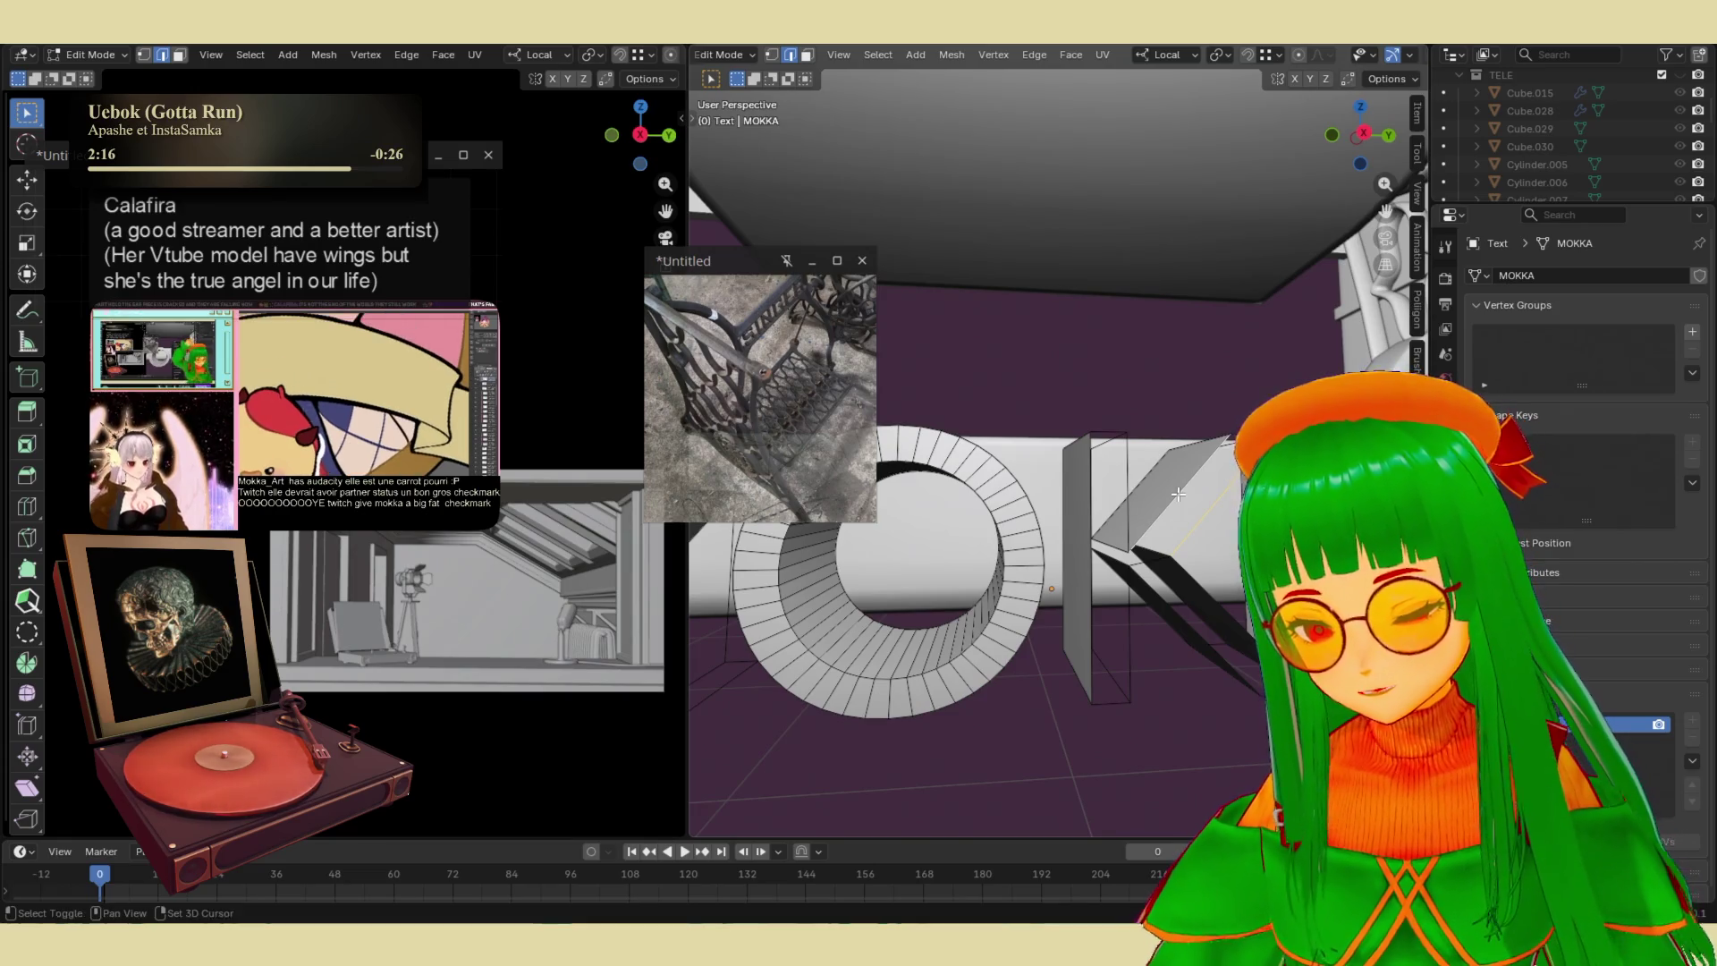
left_click(1131, 520, "shift")
left_click(1125, 510)
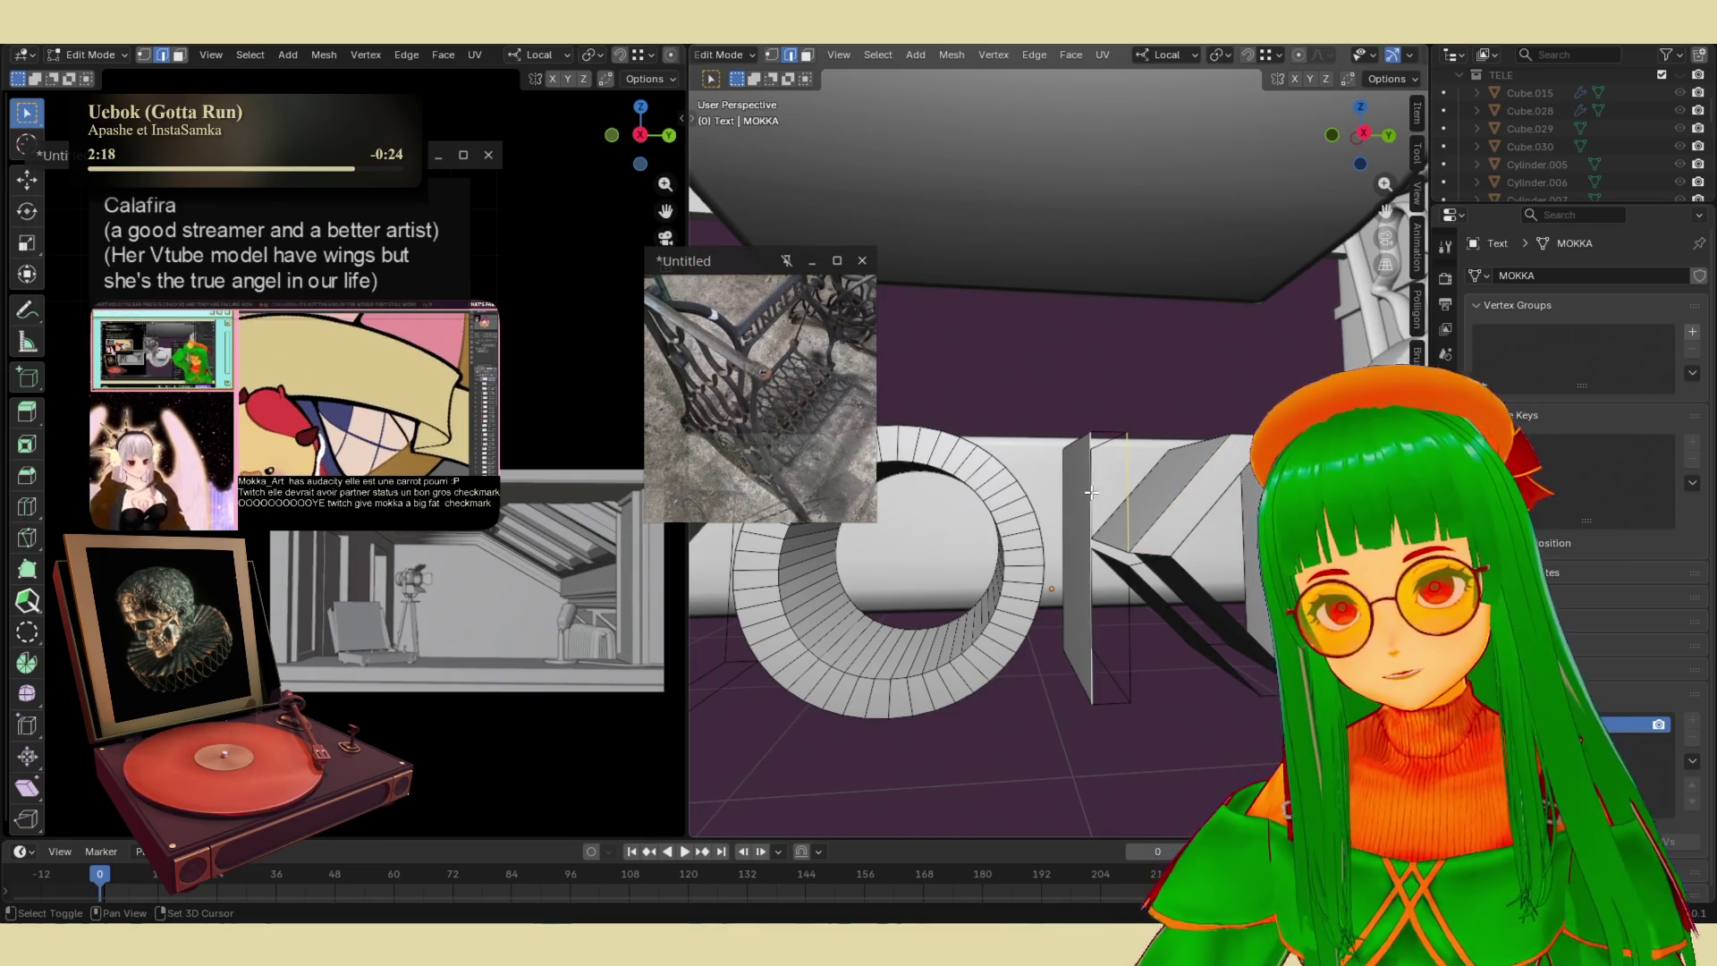
key("ctrl+r")
left_click(1079, 561)
right_click(1079, 561)
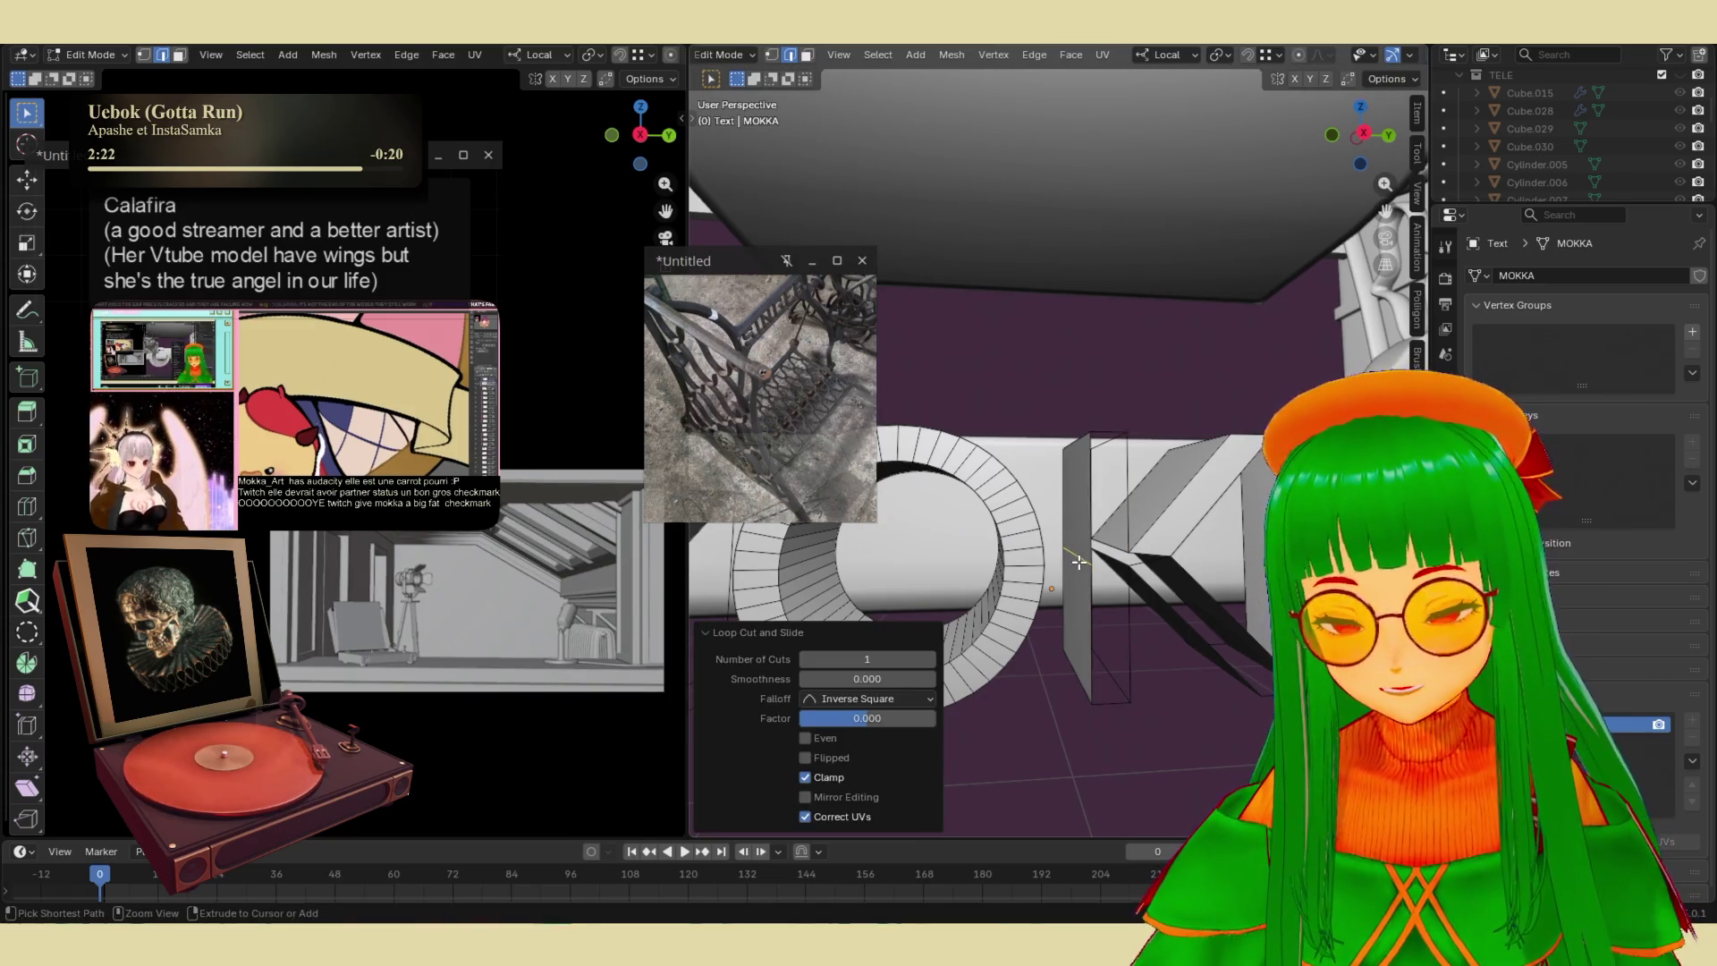
key("ctrl+b")
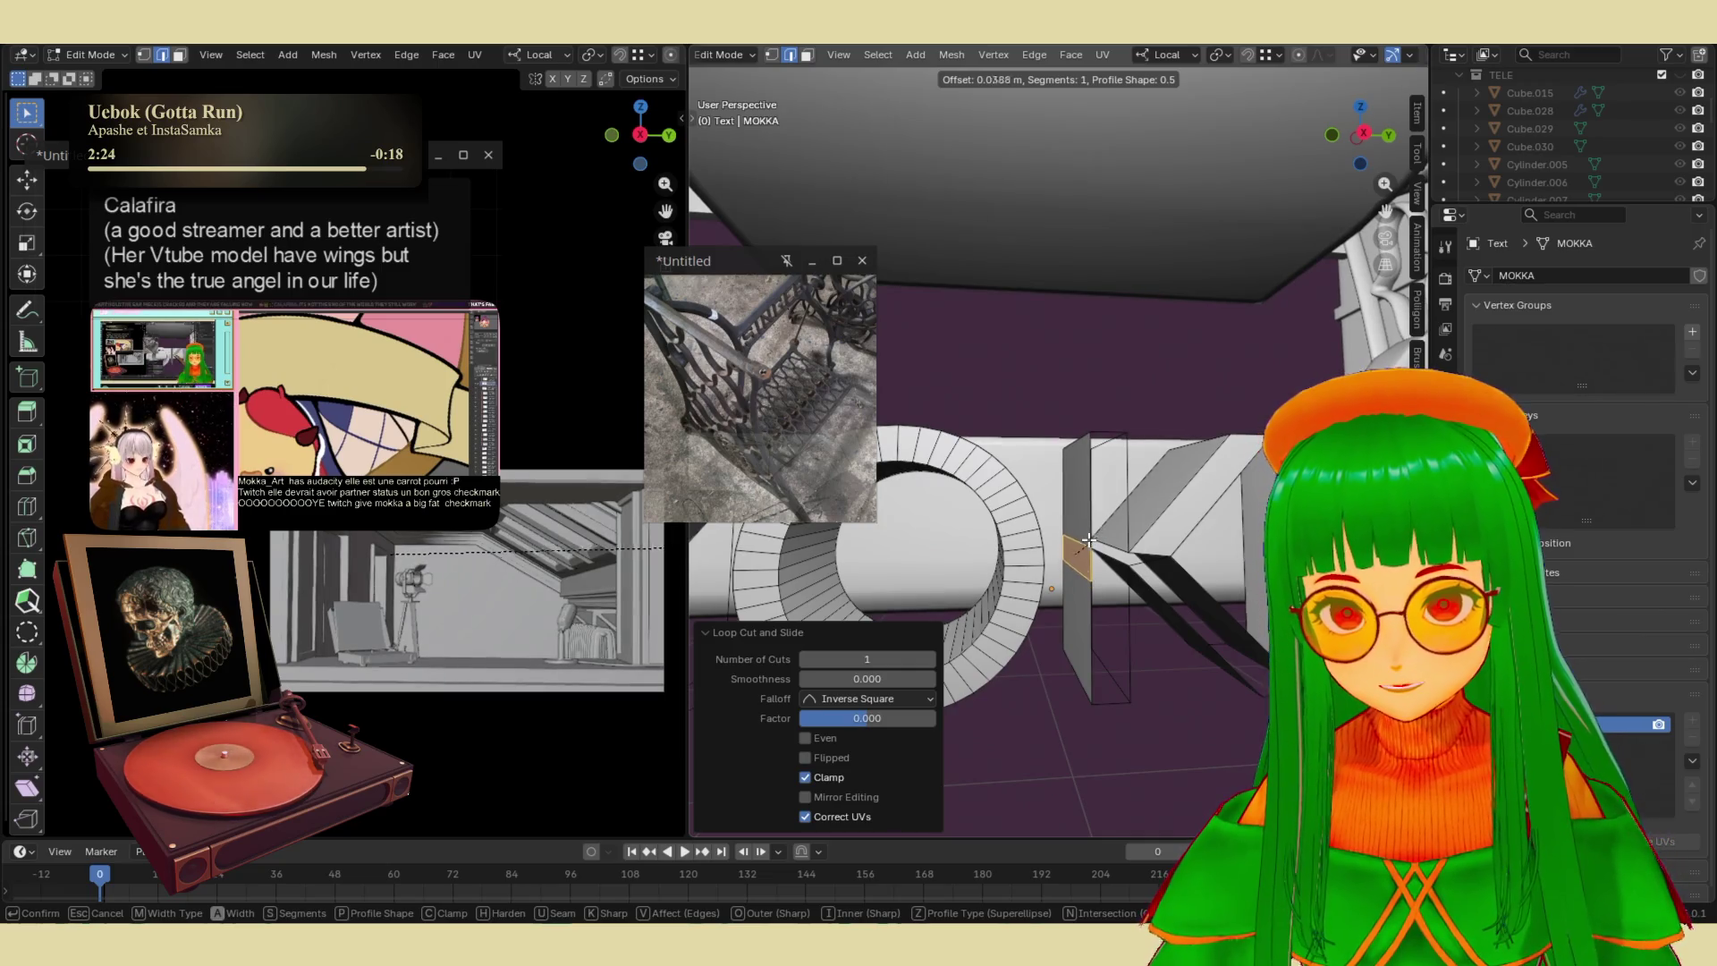
right_click(1089, 536)
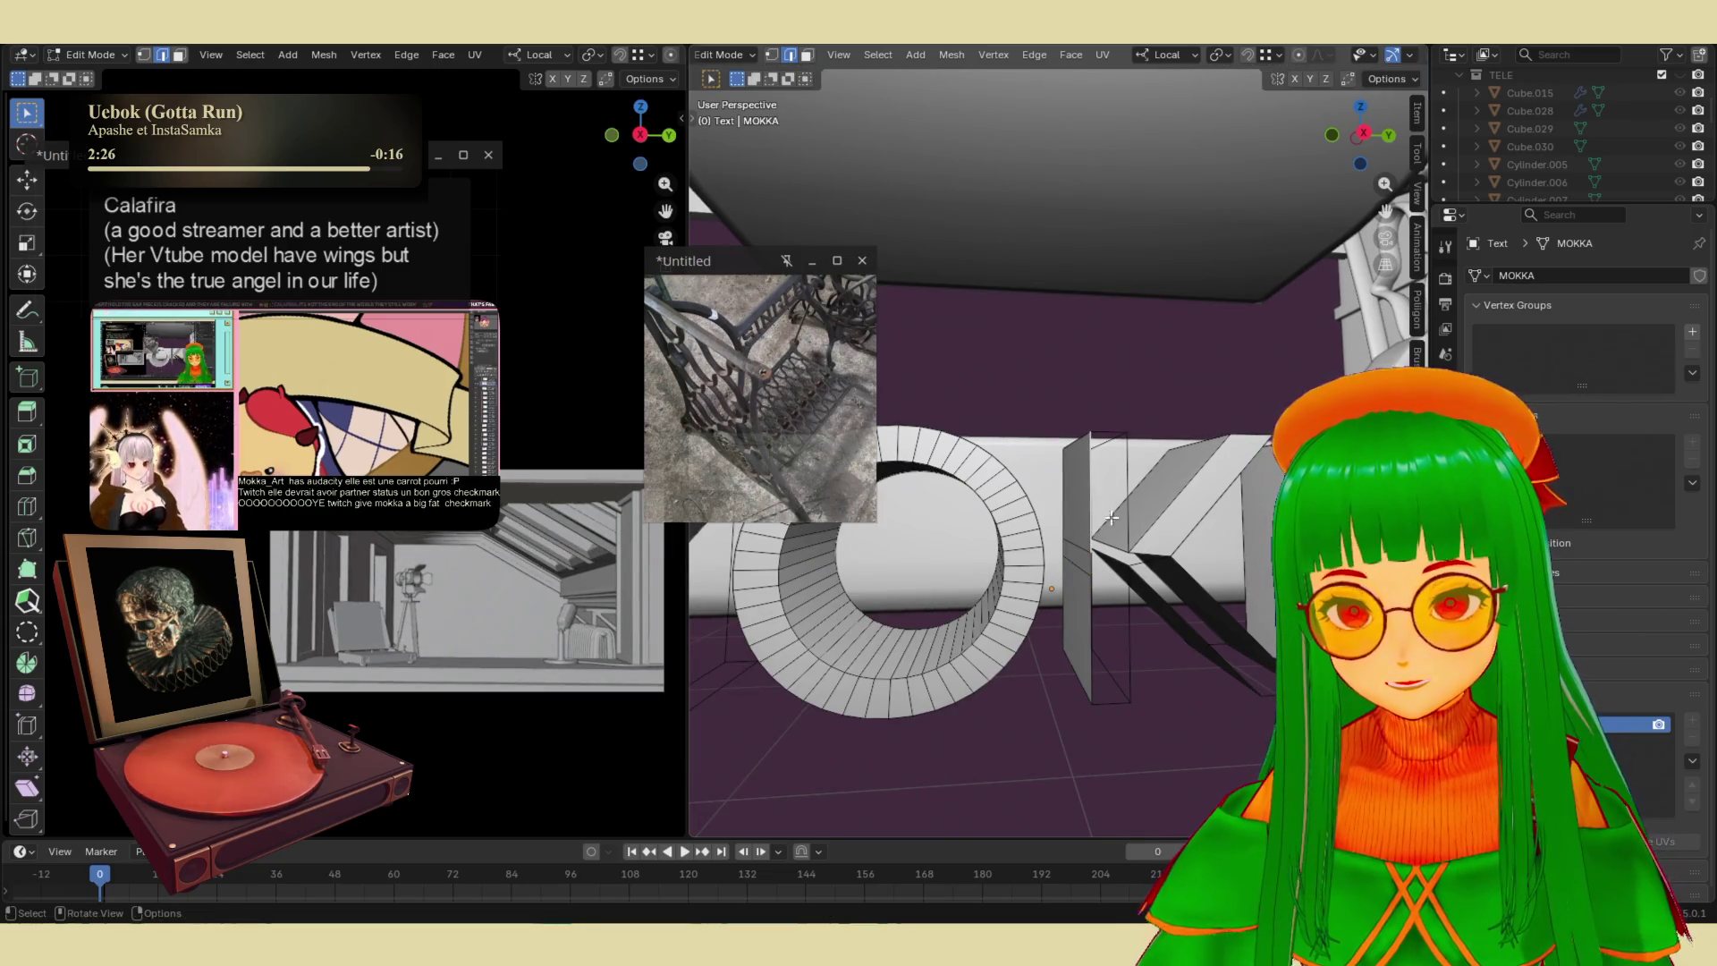
- Bridge further edge pairs on the K, undoing misplaced faces, then switch to face select
key("ctrl+e")
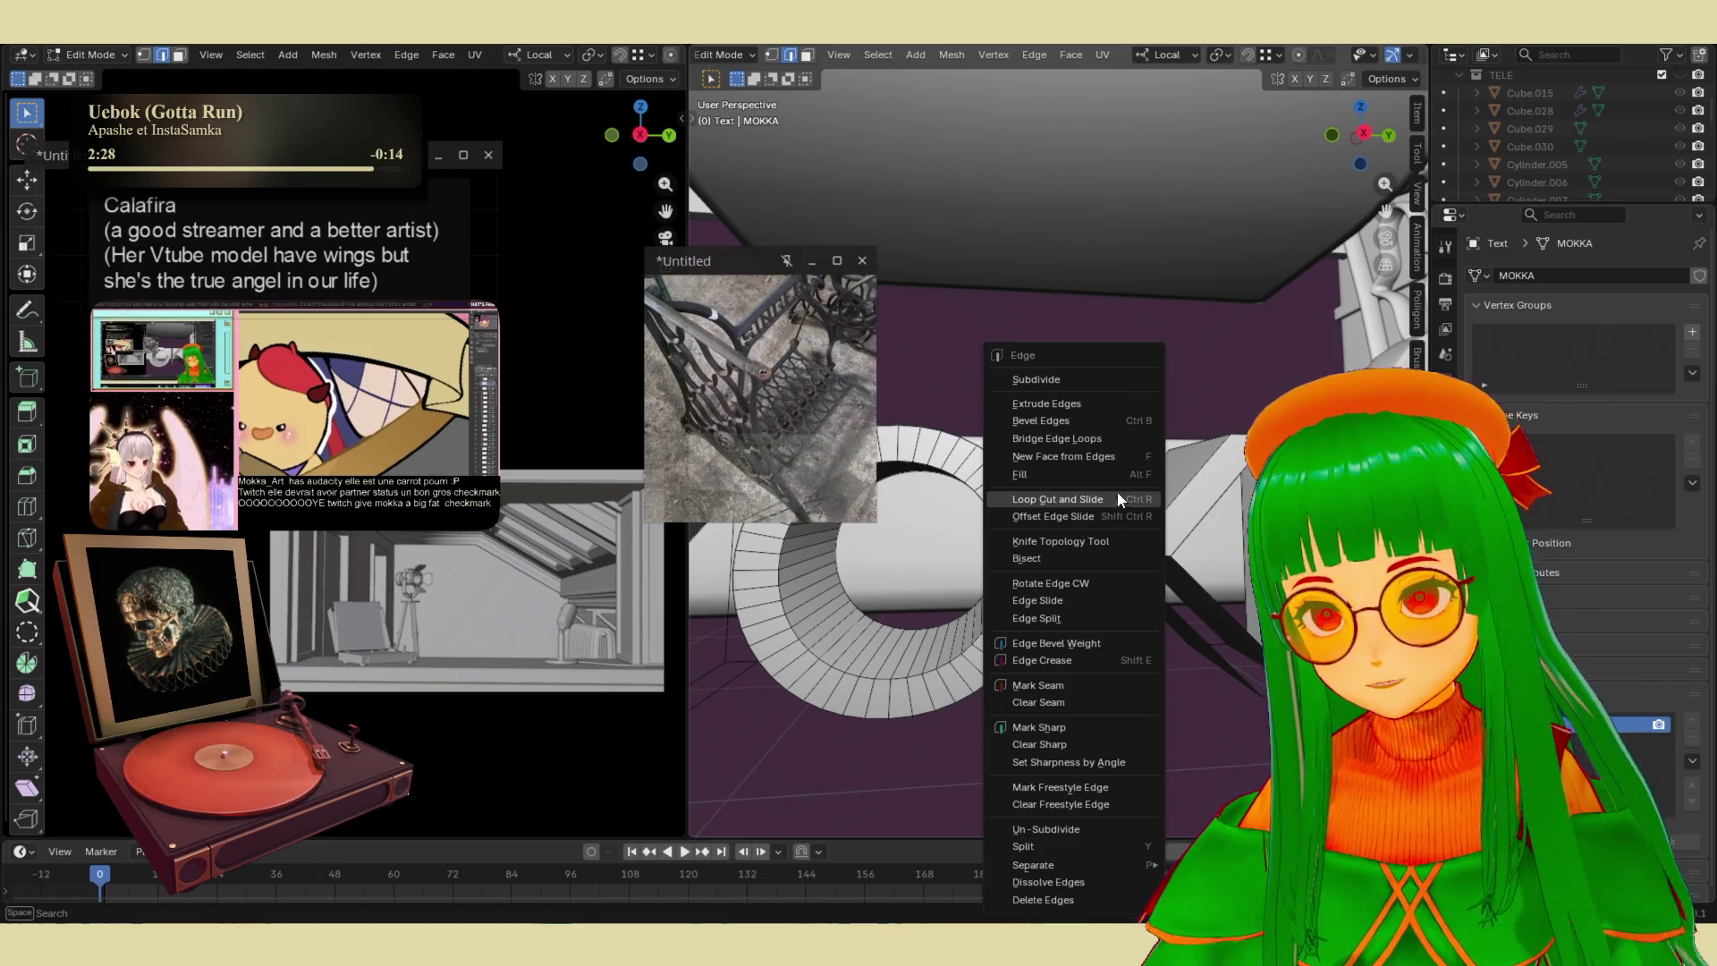
left_click(1102, 428)
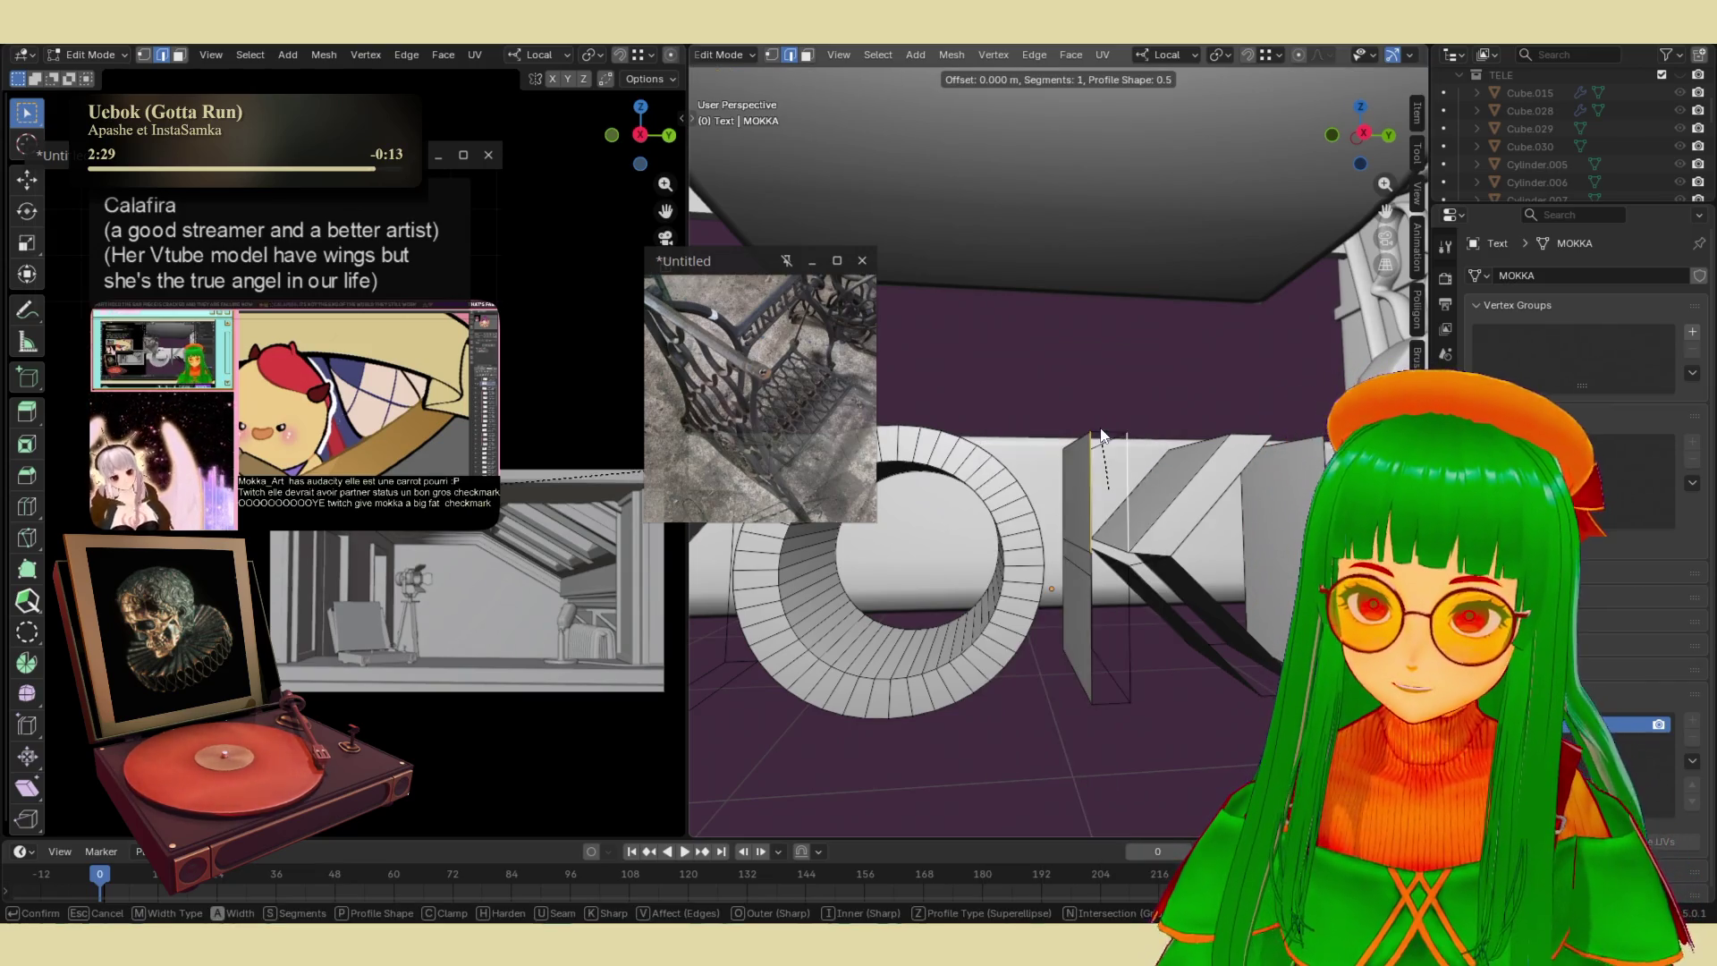
right_click(1135, 487)
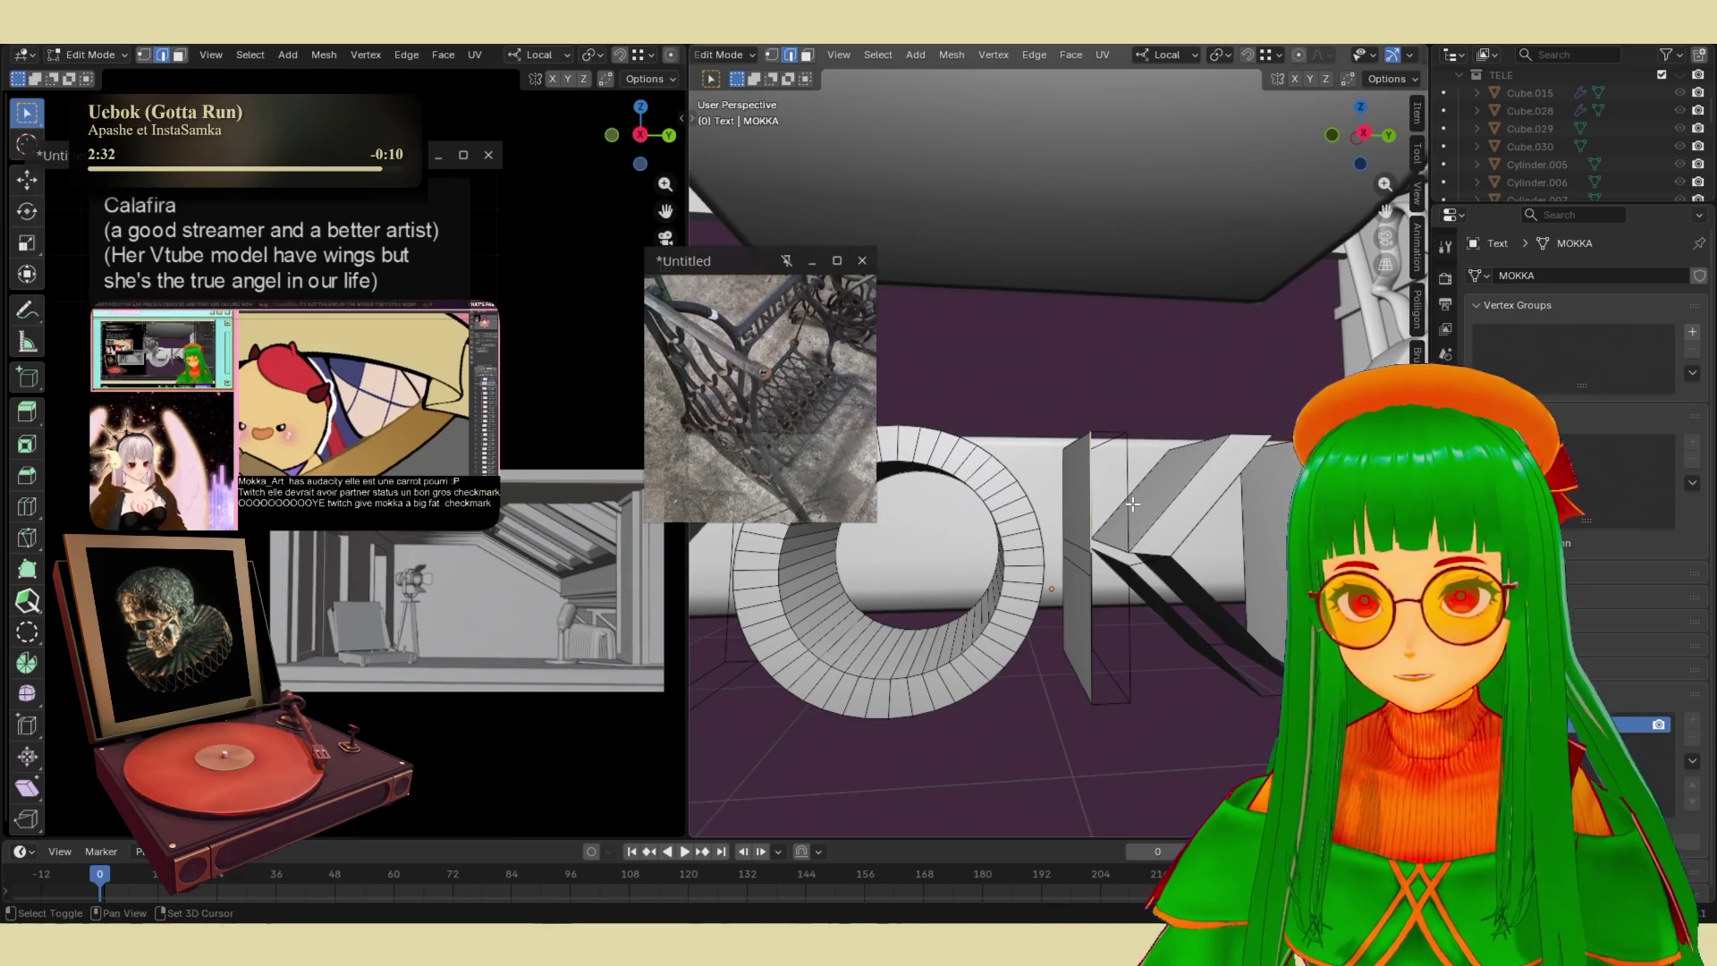
key("ctrl+e")
left_click(1084, 438)
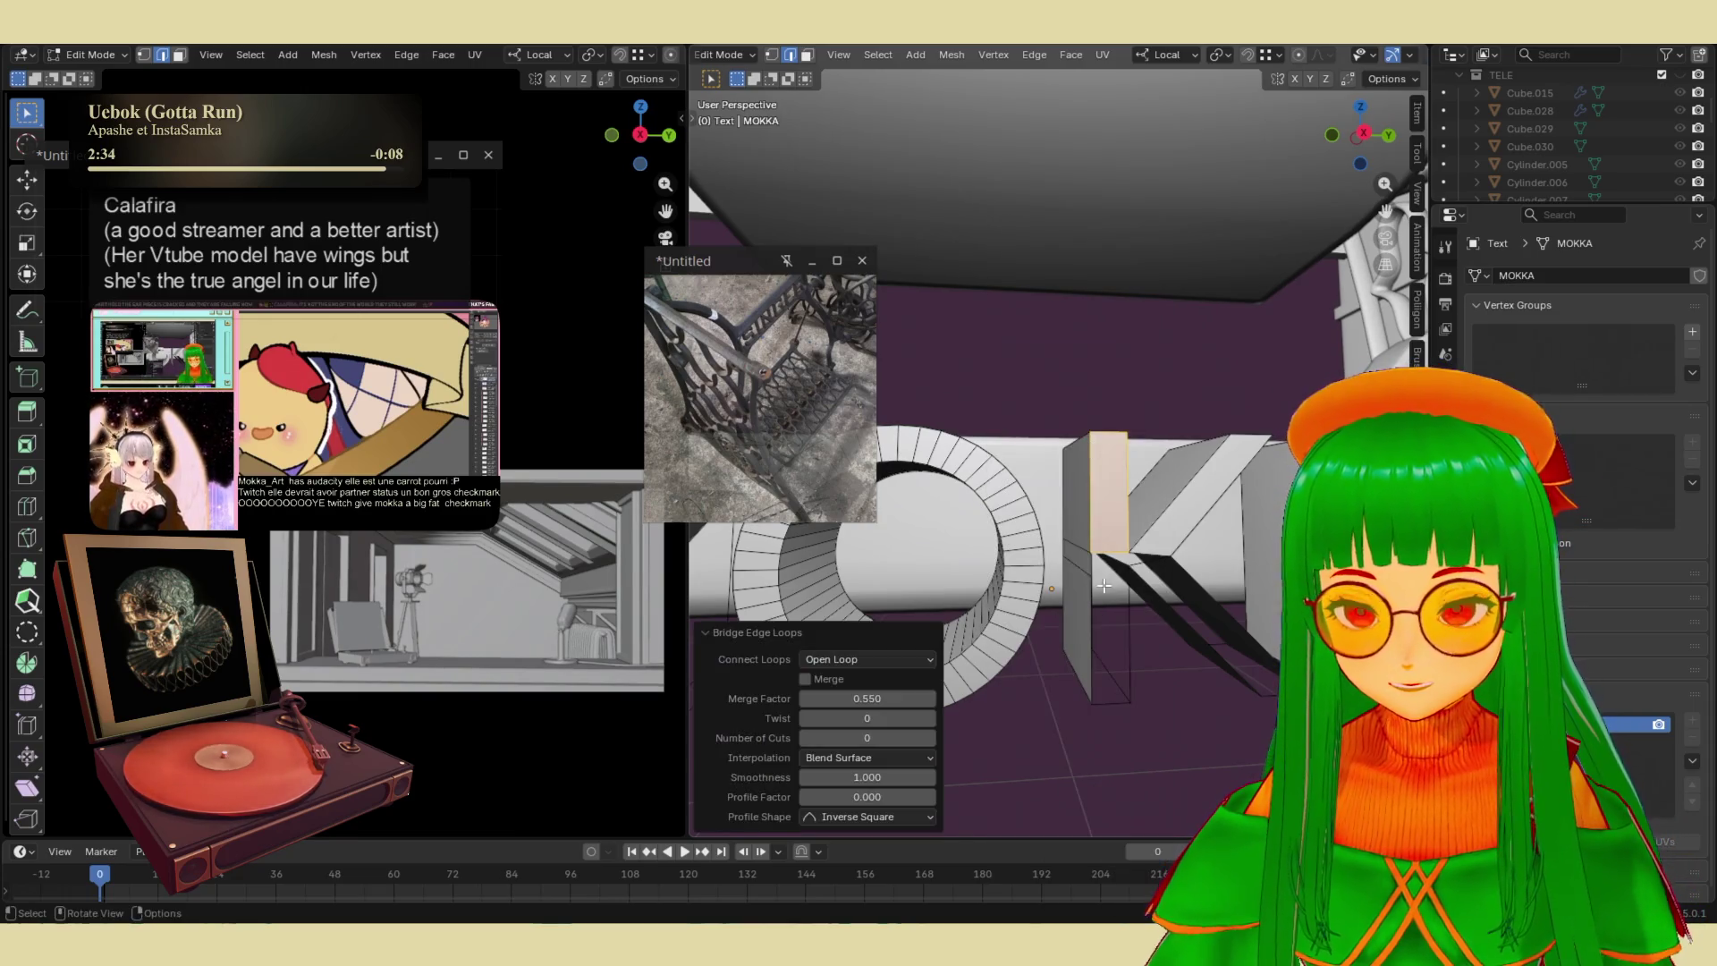
key("ctrl+z")
key("ctrl+e")
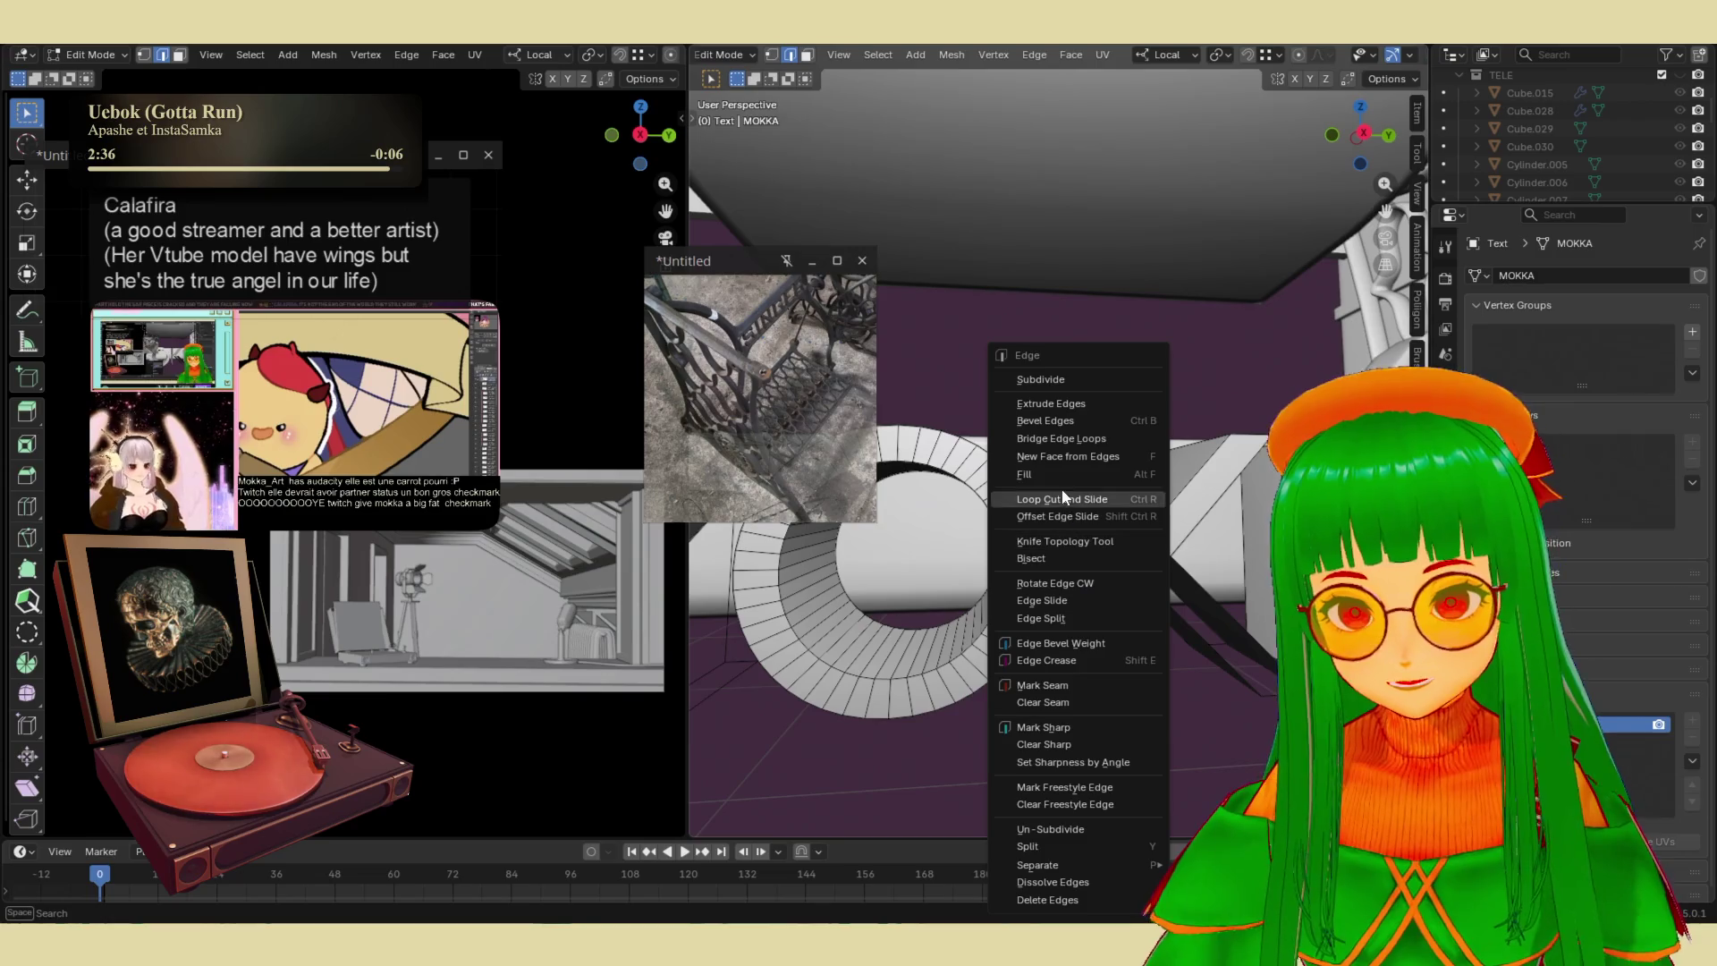
left_click(1064, 438)
middle_click_drag(1064, 438, 1211, 733)
key("ctrl+z")
key("3")
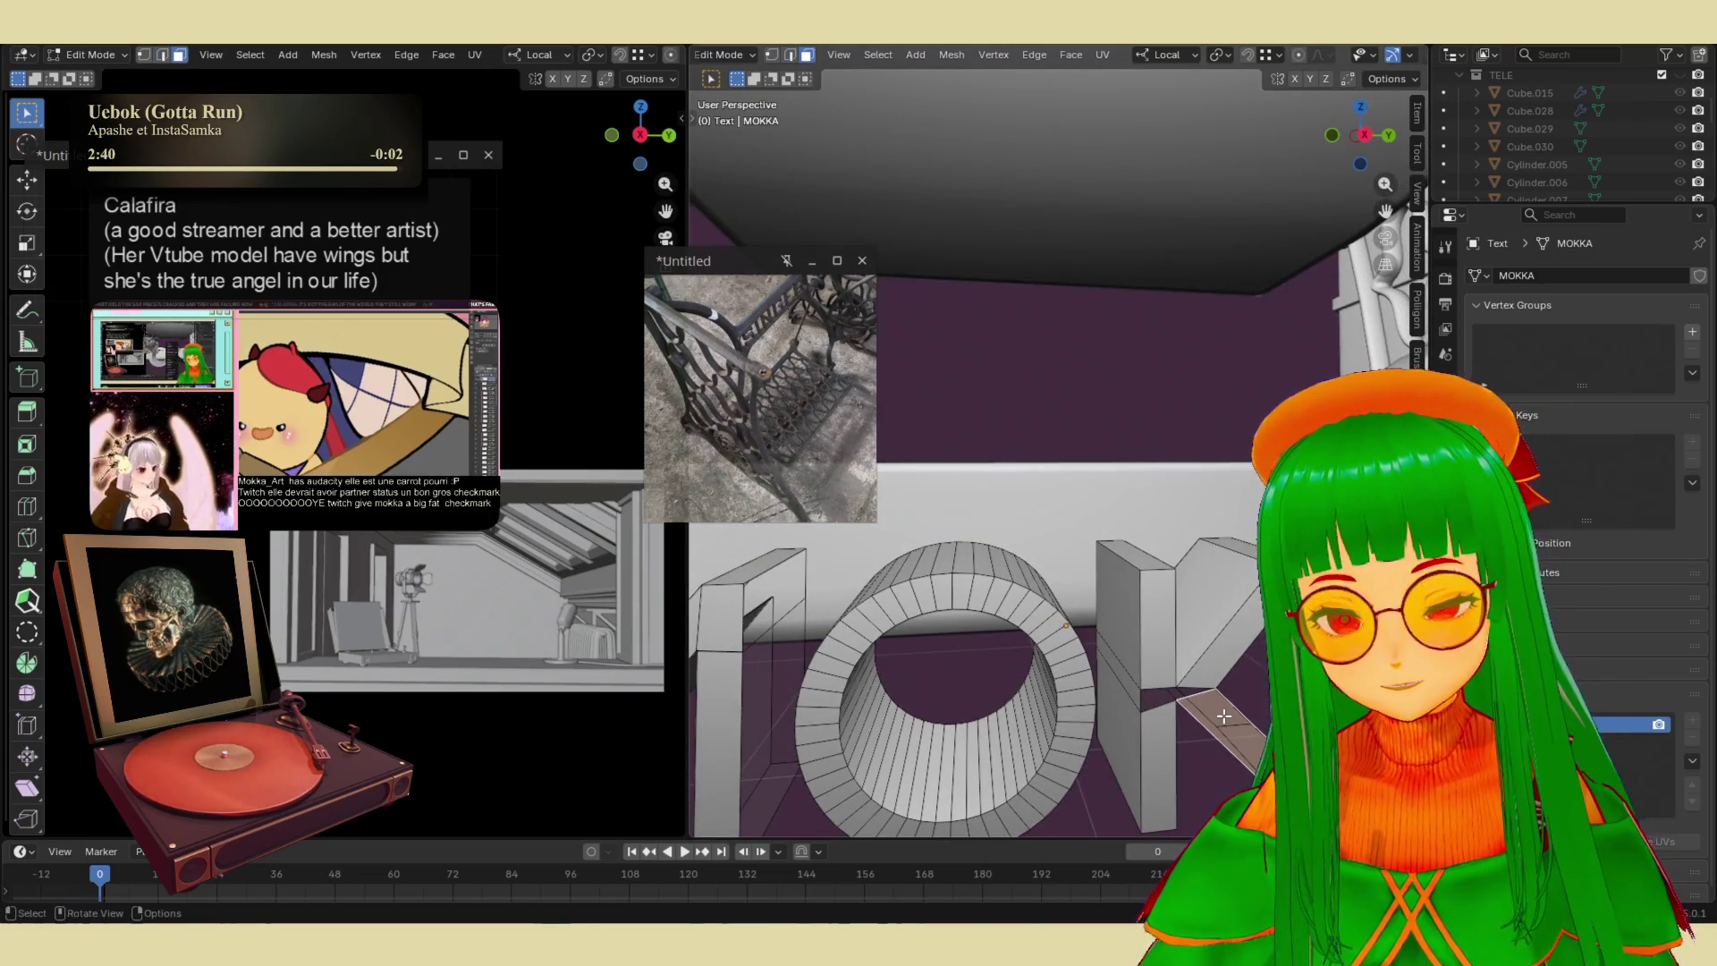
scroll(1171, 680, "up", 5)
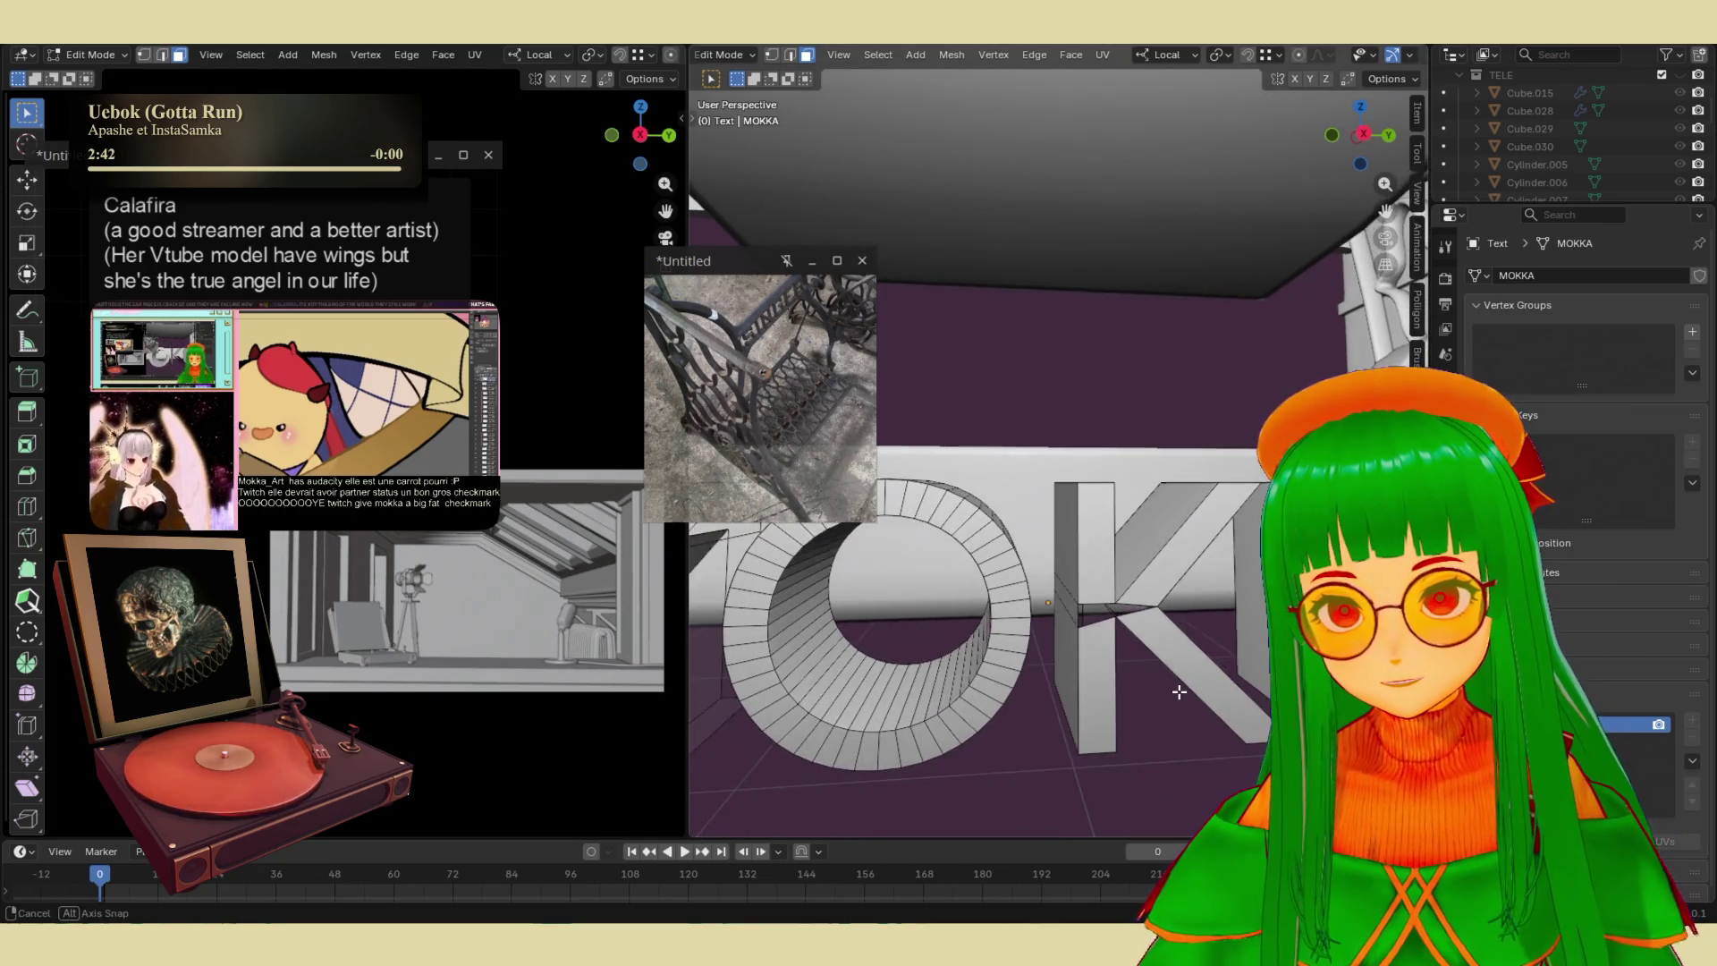
scroll(1156, 671, "down", 5)
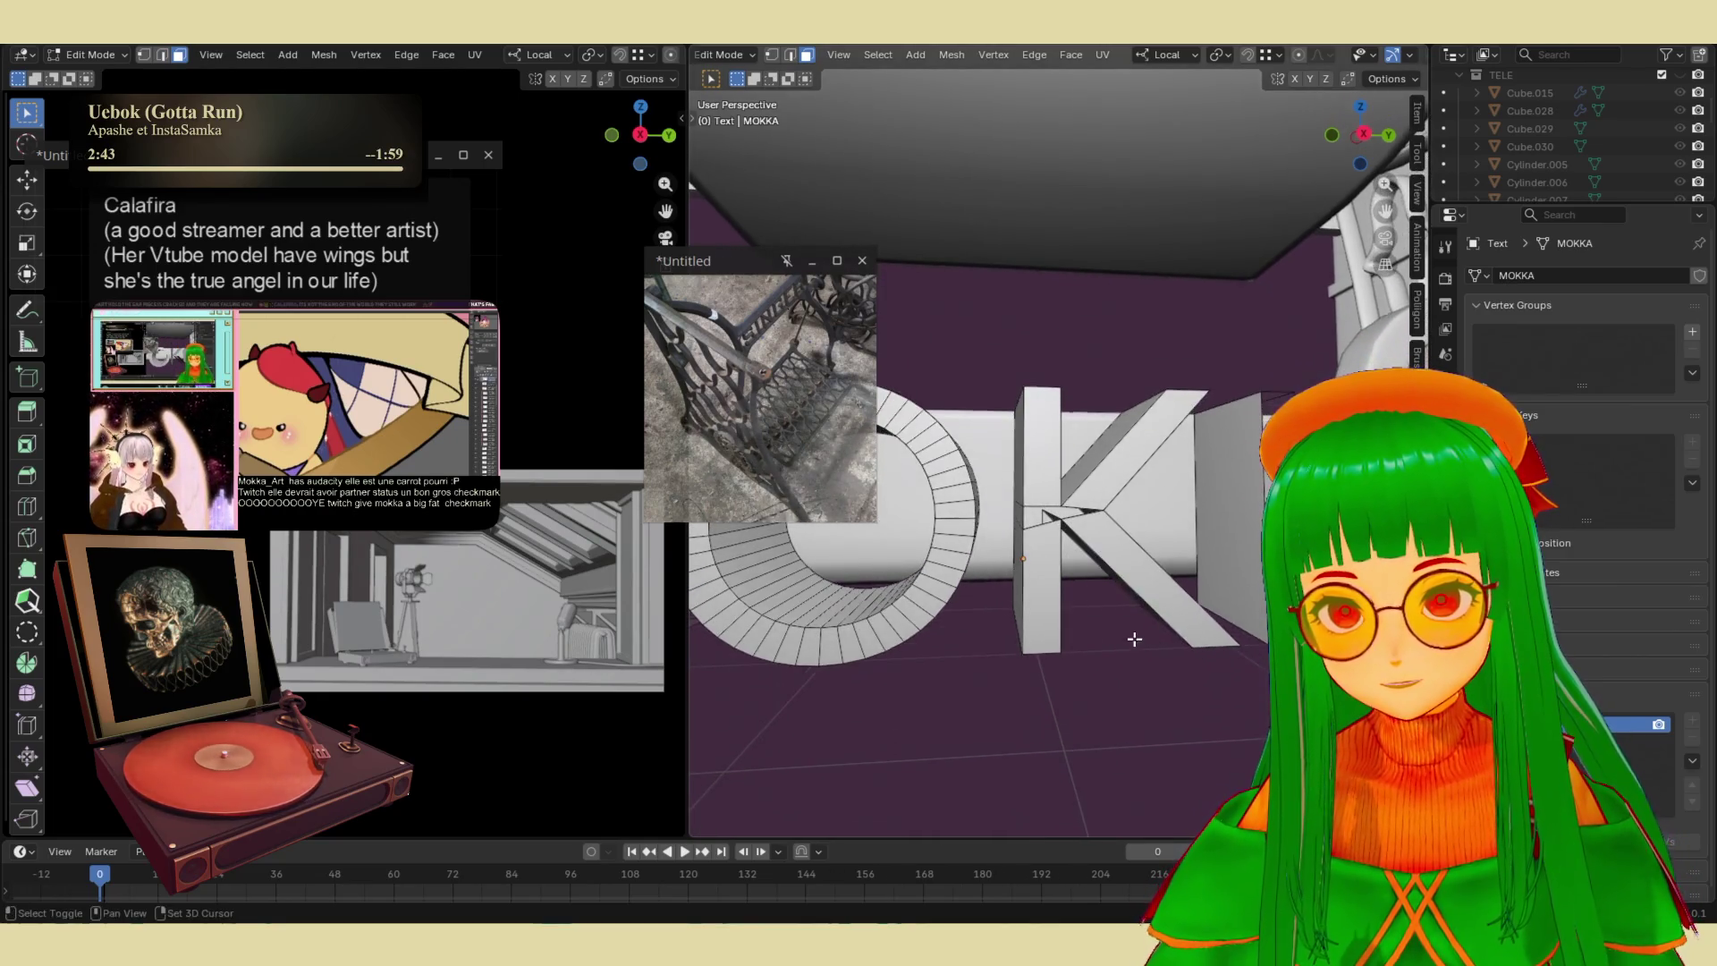
scroll(1098, 645, "up", 5)
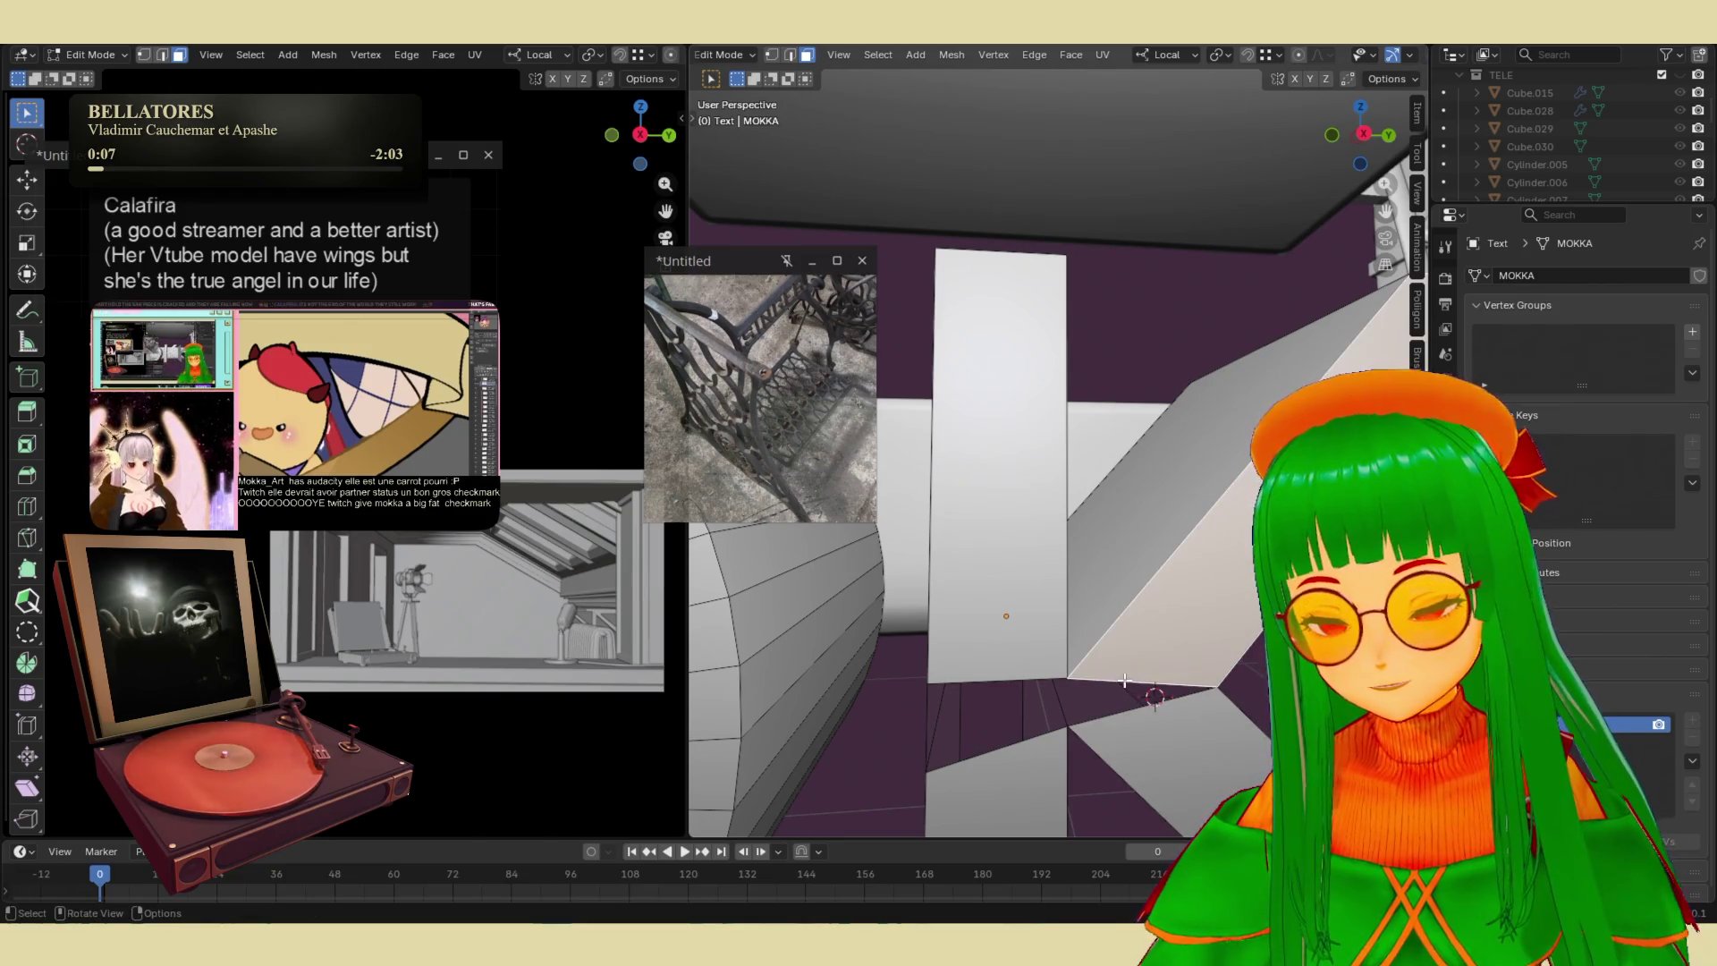
- Merge the loose vertices at the K's corner into a single vertex
key("2")
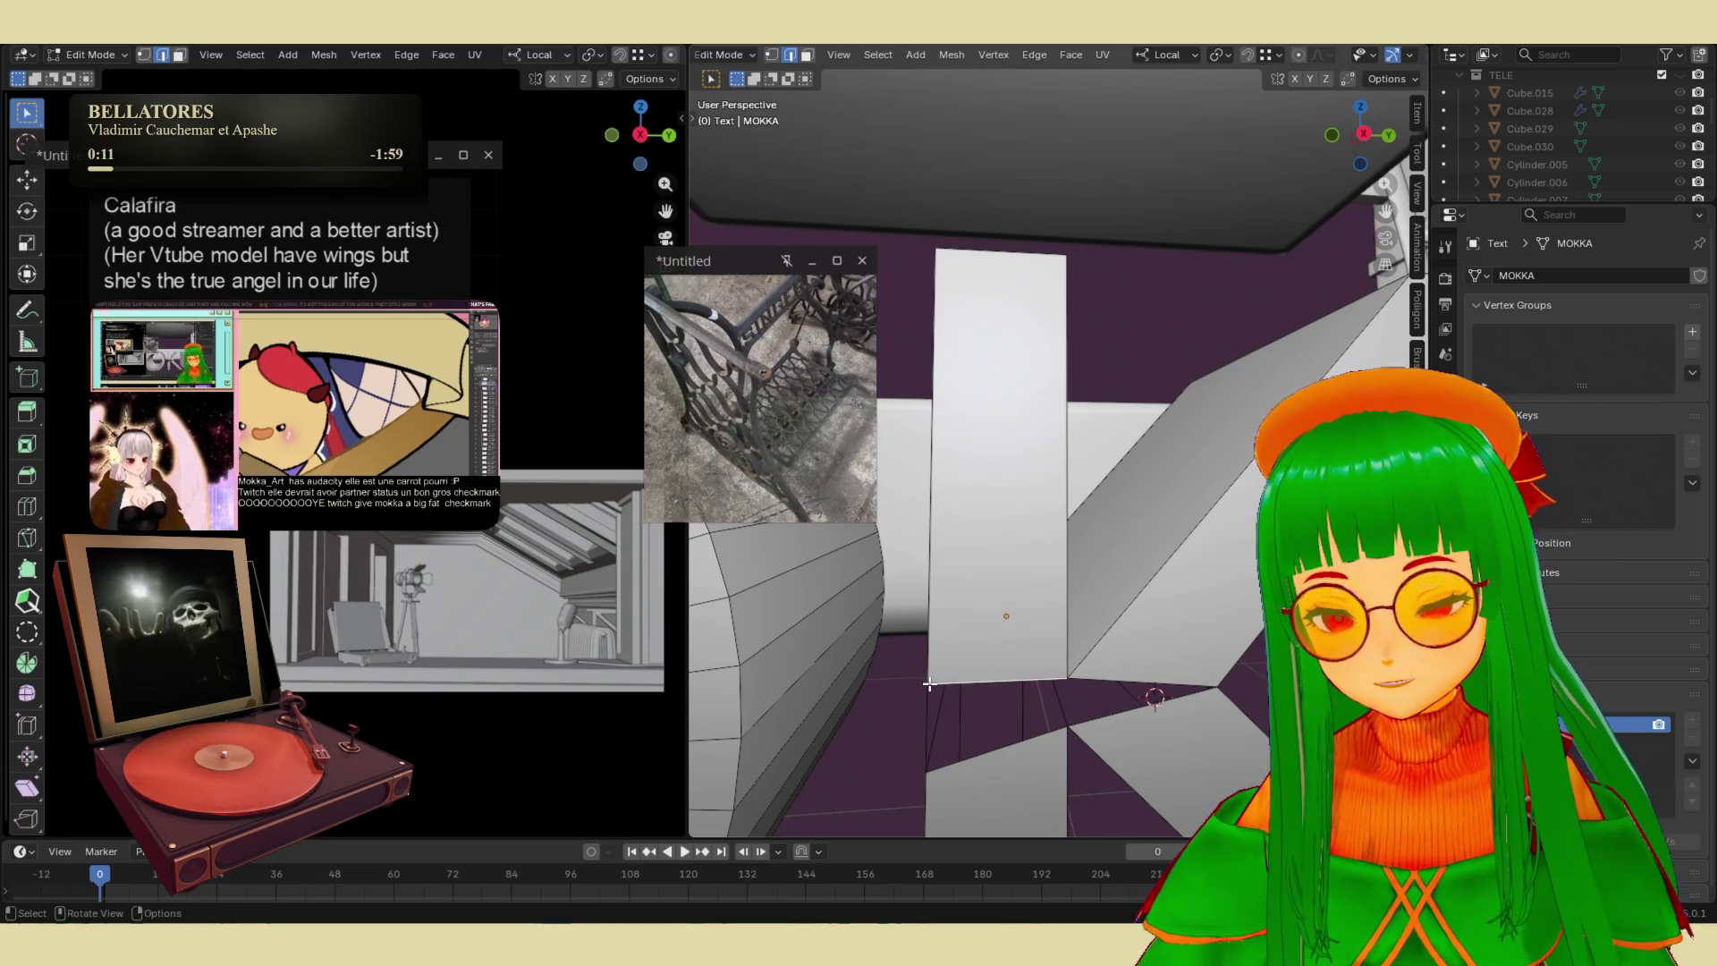
middle_click_drag(929, 683, 955, 683)
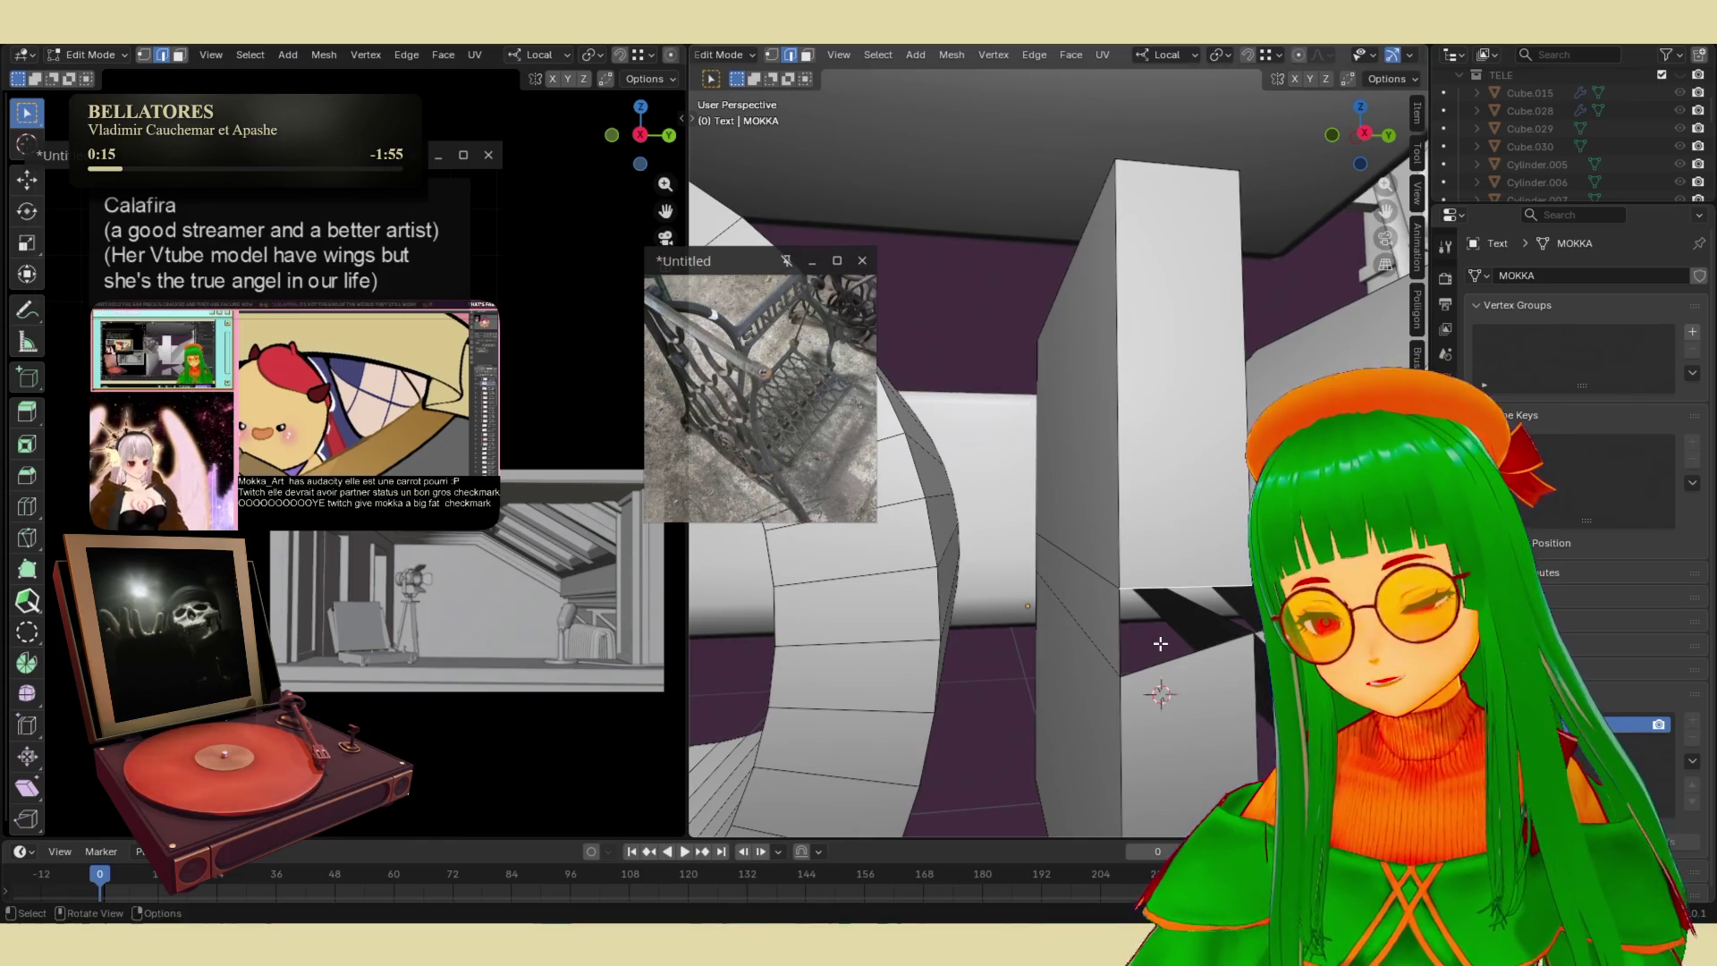
left_click(1118, 684, "shift")
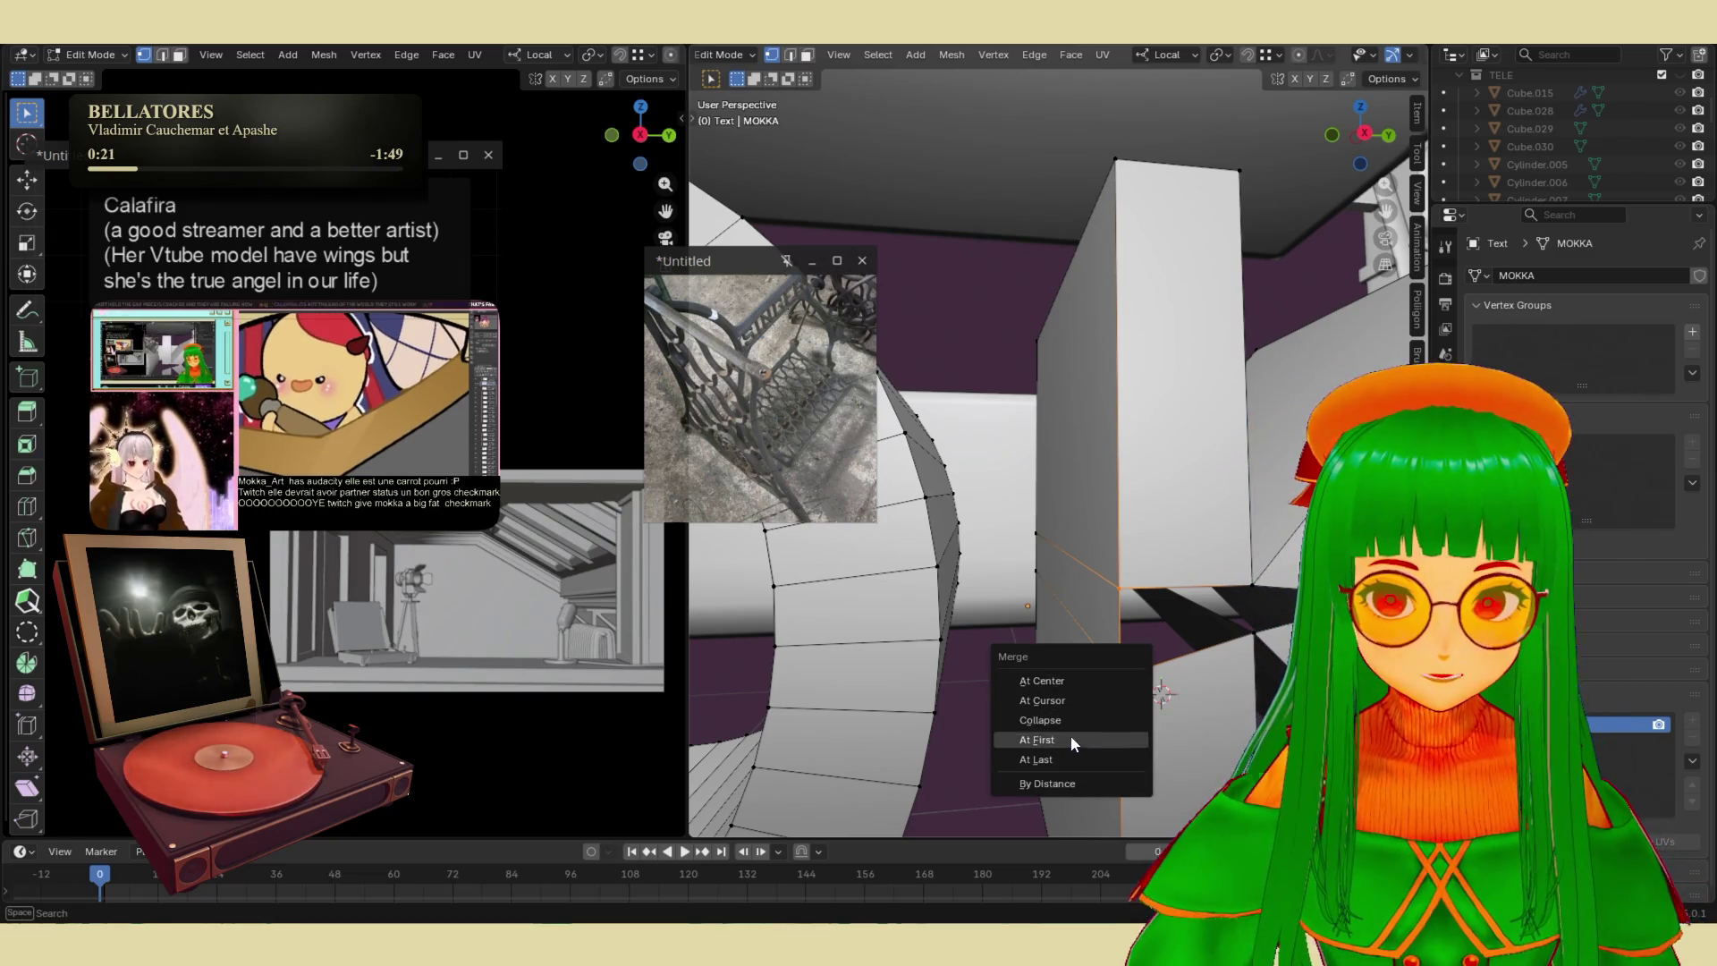
left_click(1078, 678)
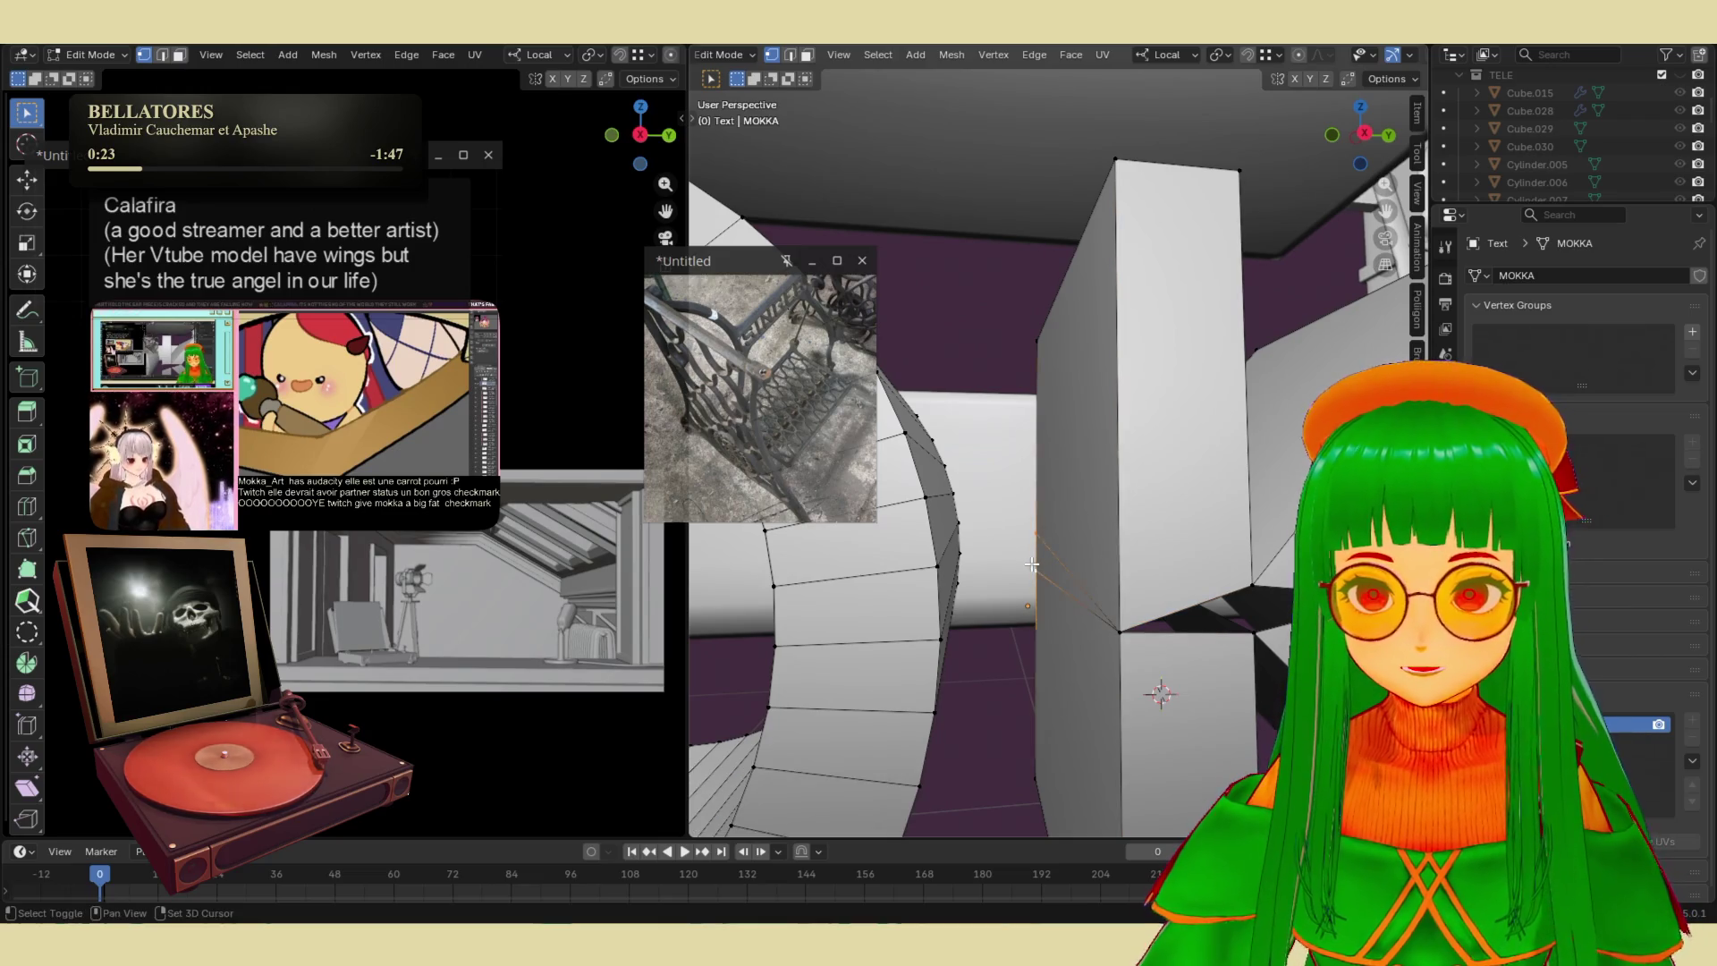
- Fill the K's remaining corner edge loop with a new face using Ctrl+E > Fill
left_click(1223, 594, "alt")
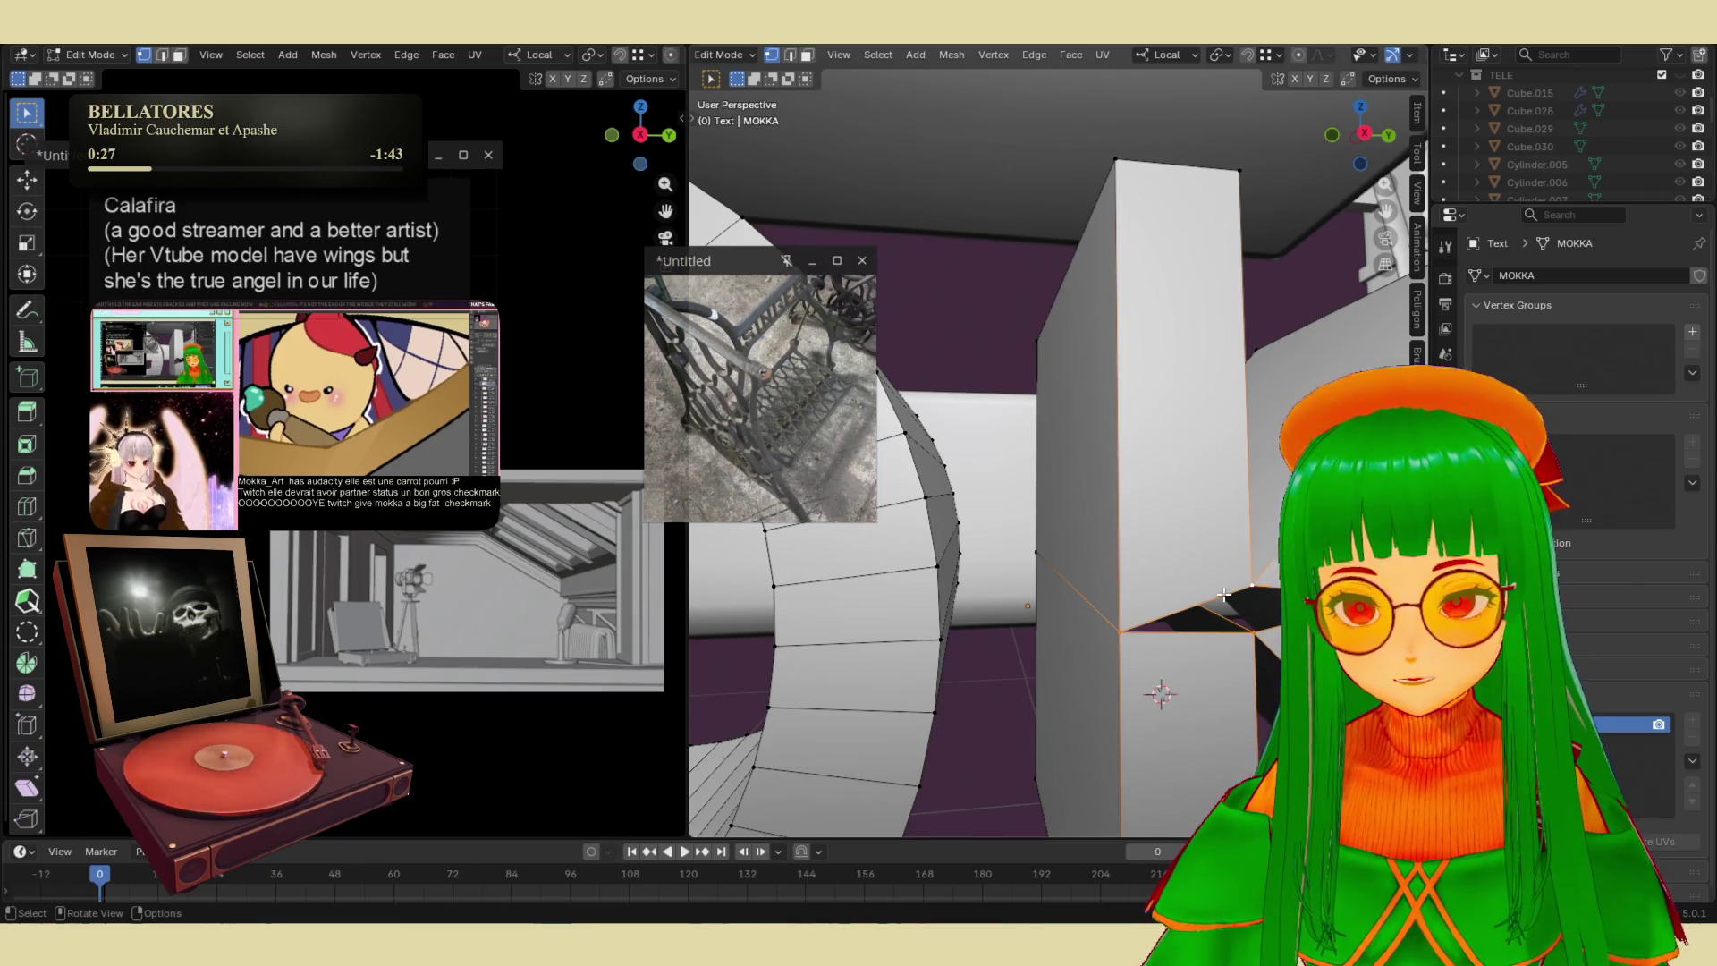
key("2")
key("ctrl+e")
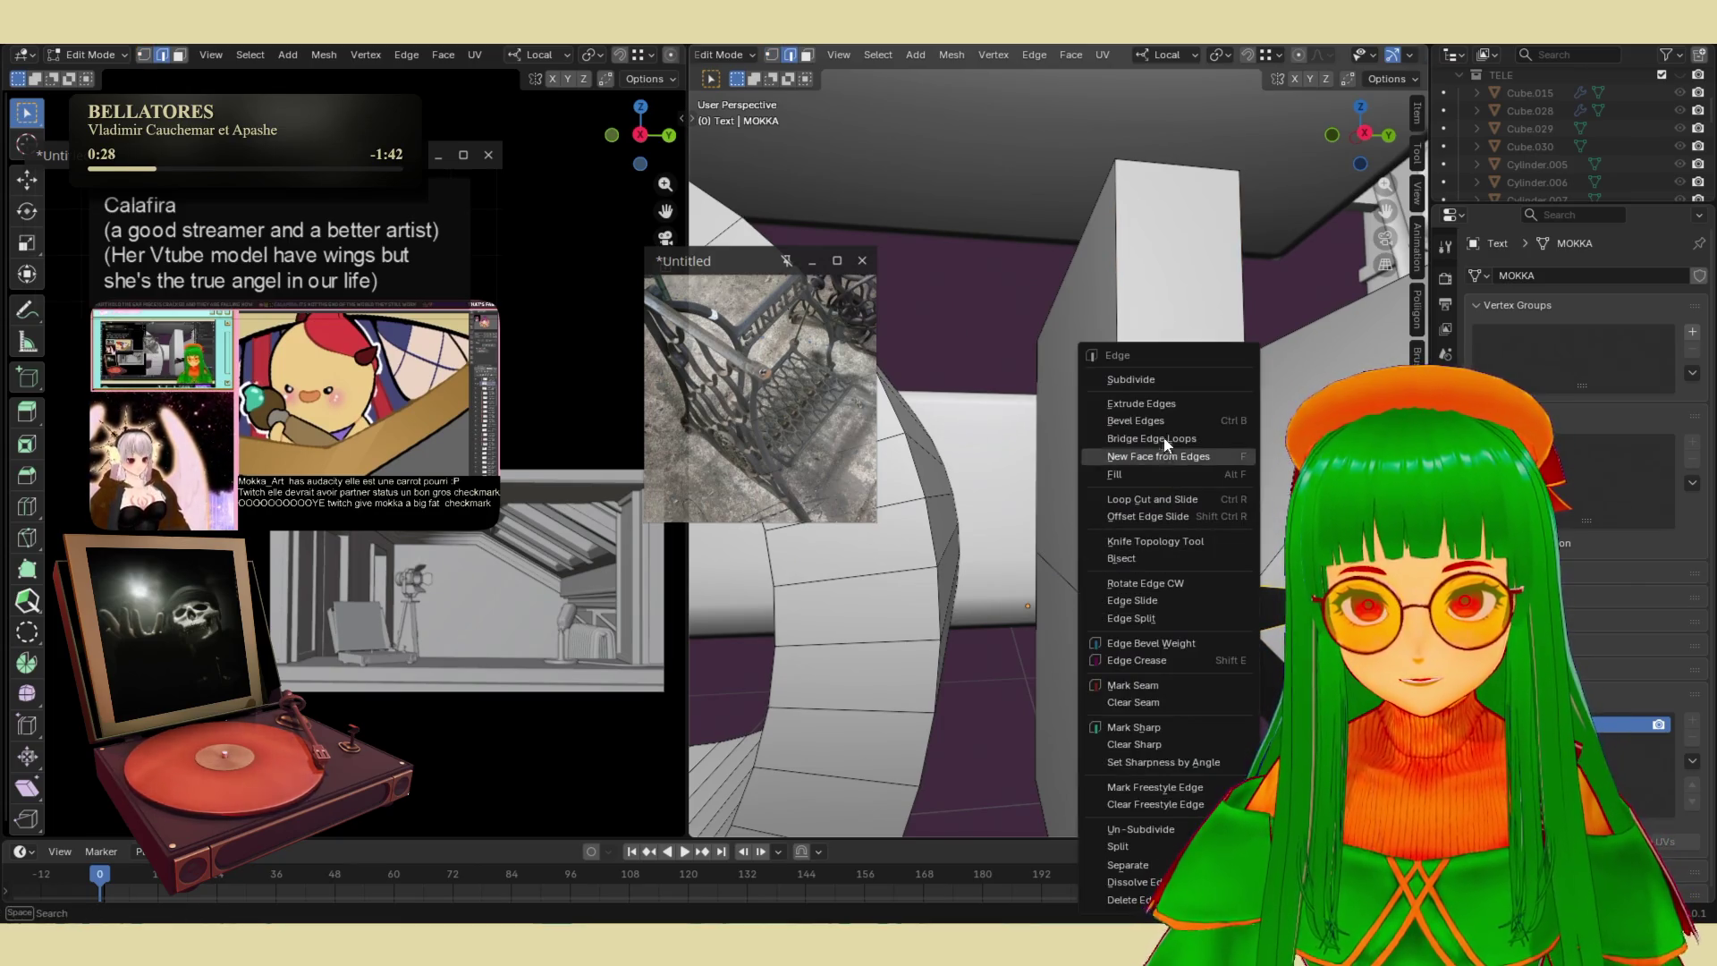
left_click(1150, 475)
mouse_move(1150, 475)
middle_mouse_down()
mouse_move(1053, 658)
mouse_move(996, 621)
middle_mouse_up()
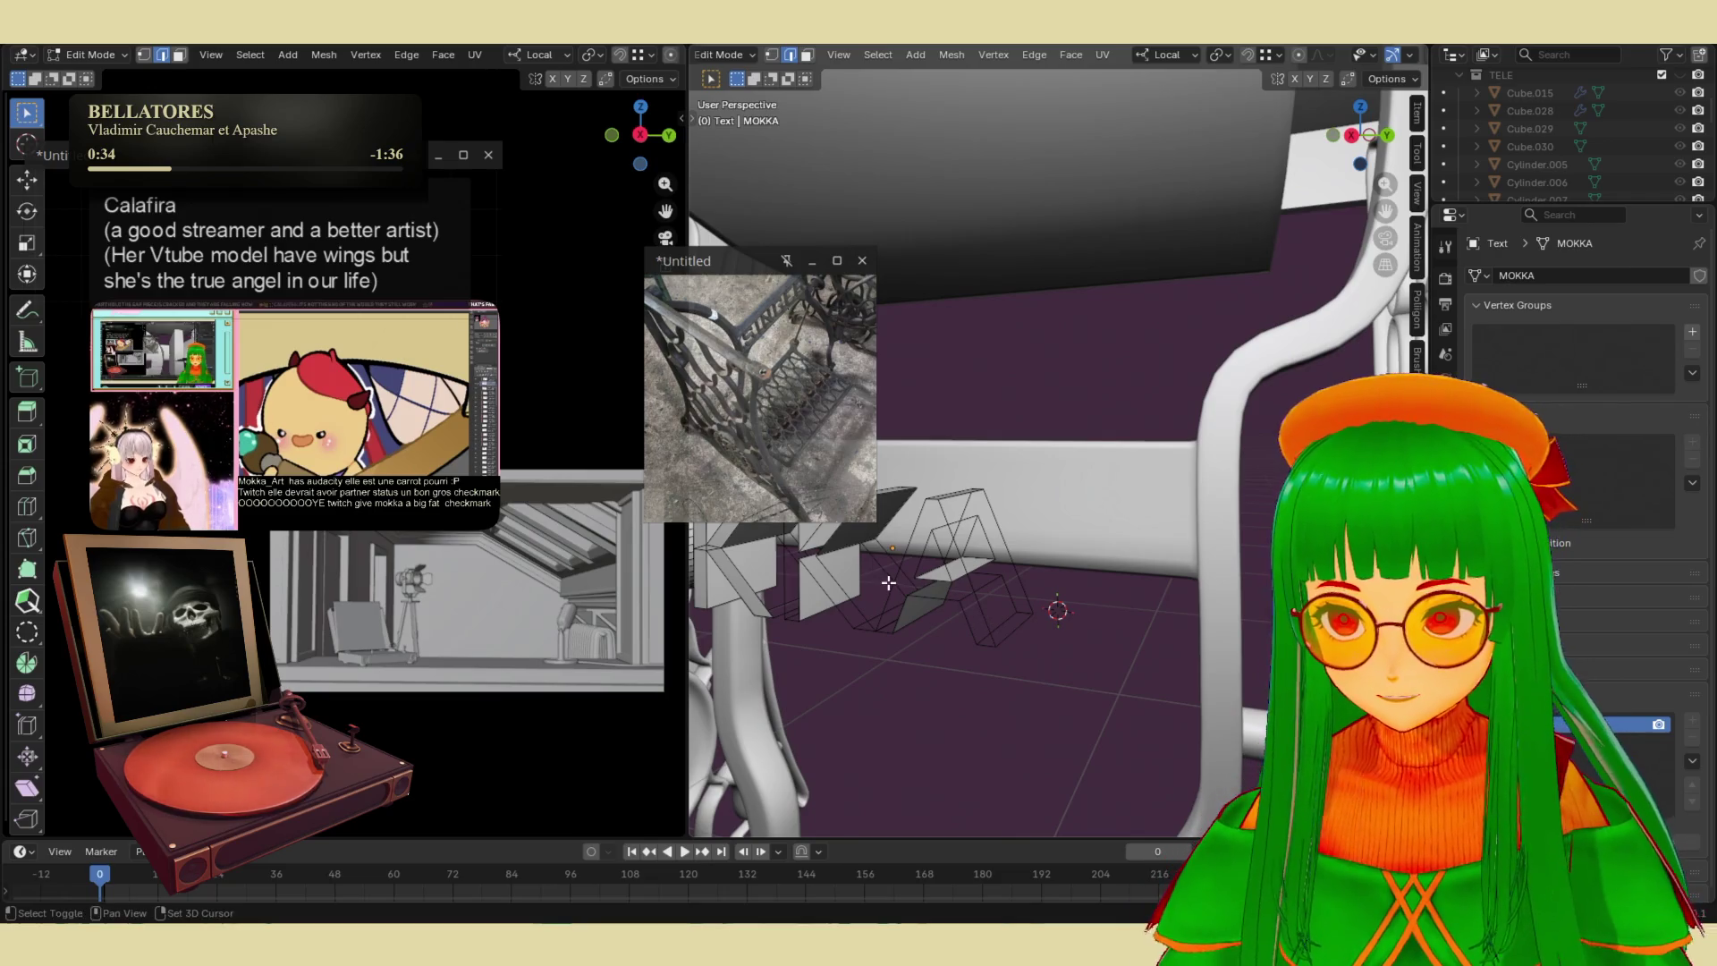
scroll(975, 626, "up", 5)
key("3")
left_click(945, 669, "shift")
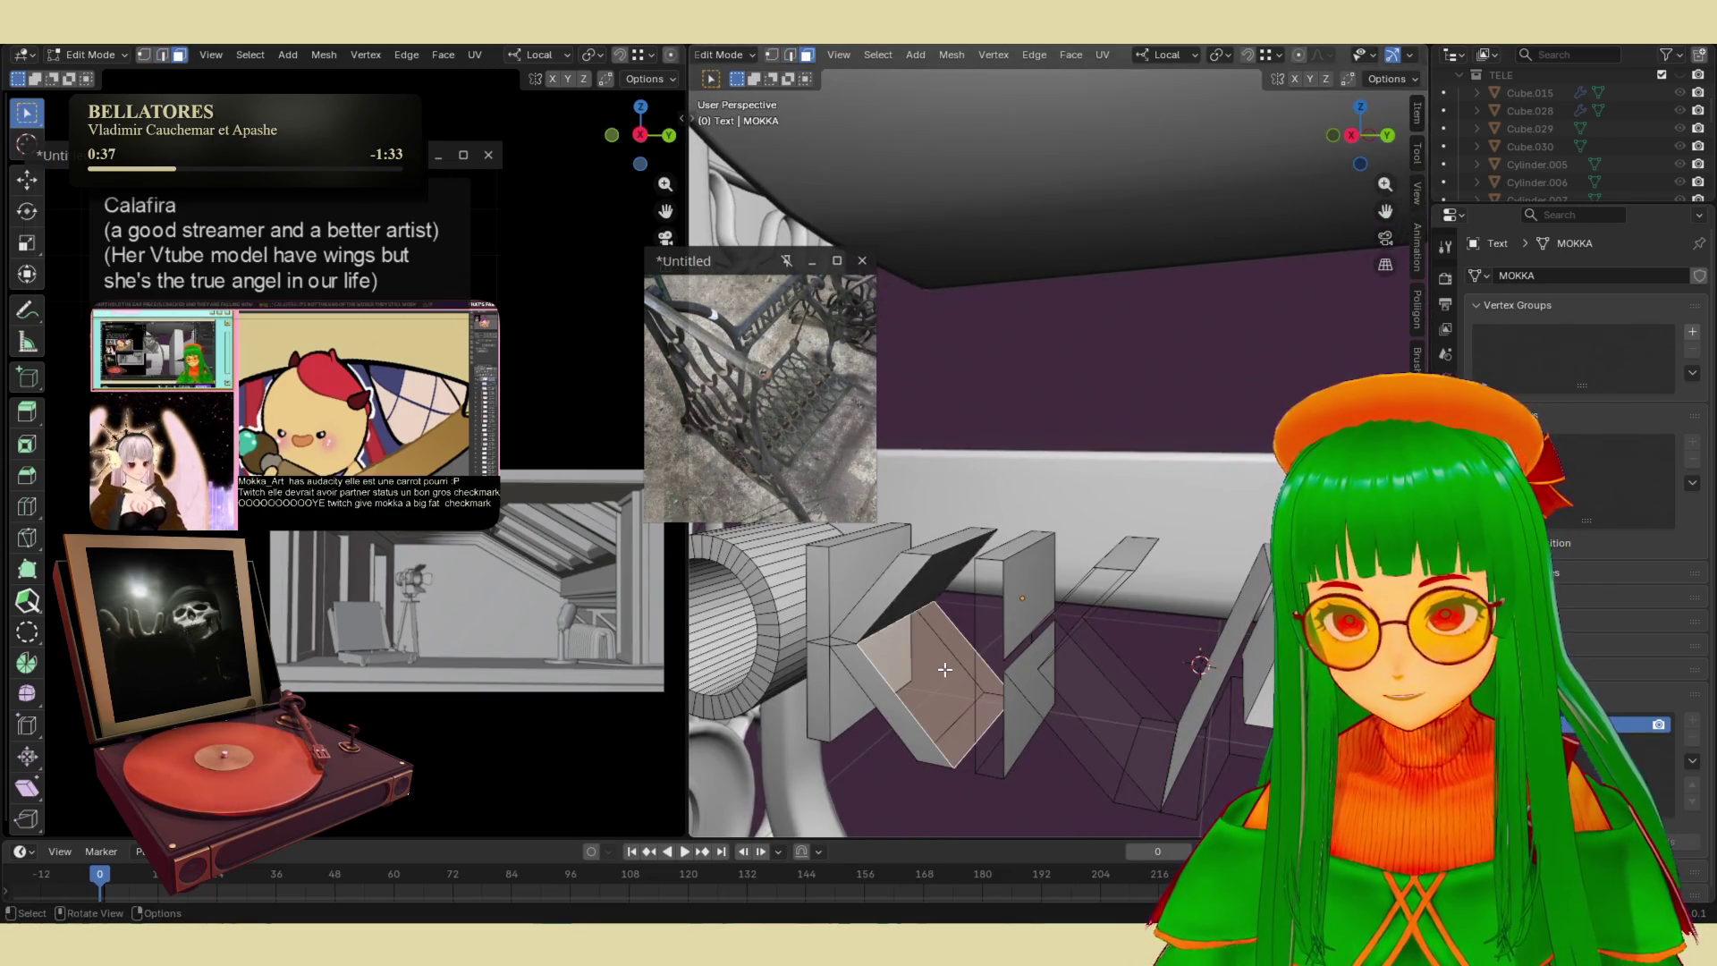
mouse_move(945, 668)
middle_mouse_down()
mouse_move(992, 646)
mouse_move(984, 696)
mouse_move(1042, 677)
middle_mouse_up()
left_click(736, 616, "shift")
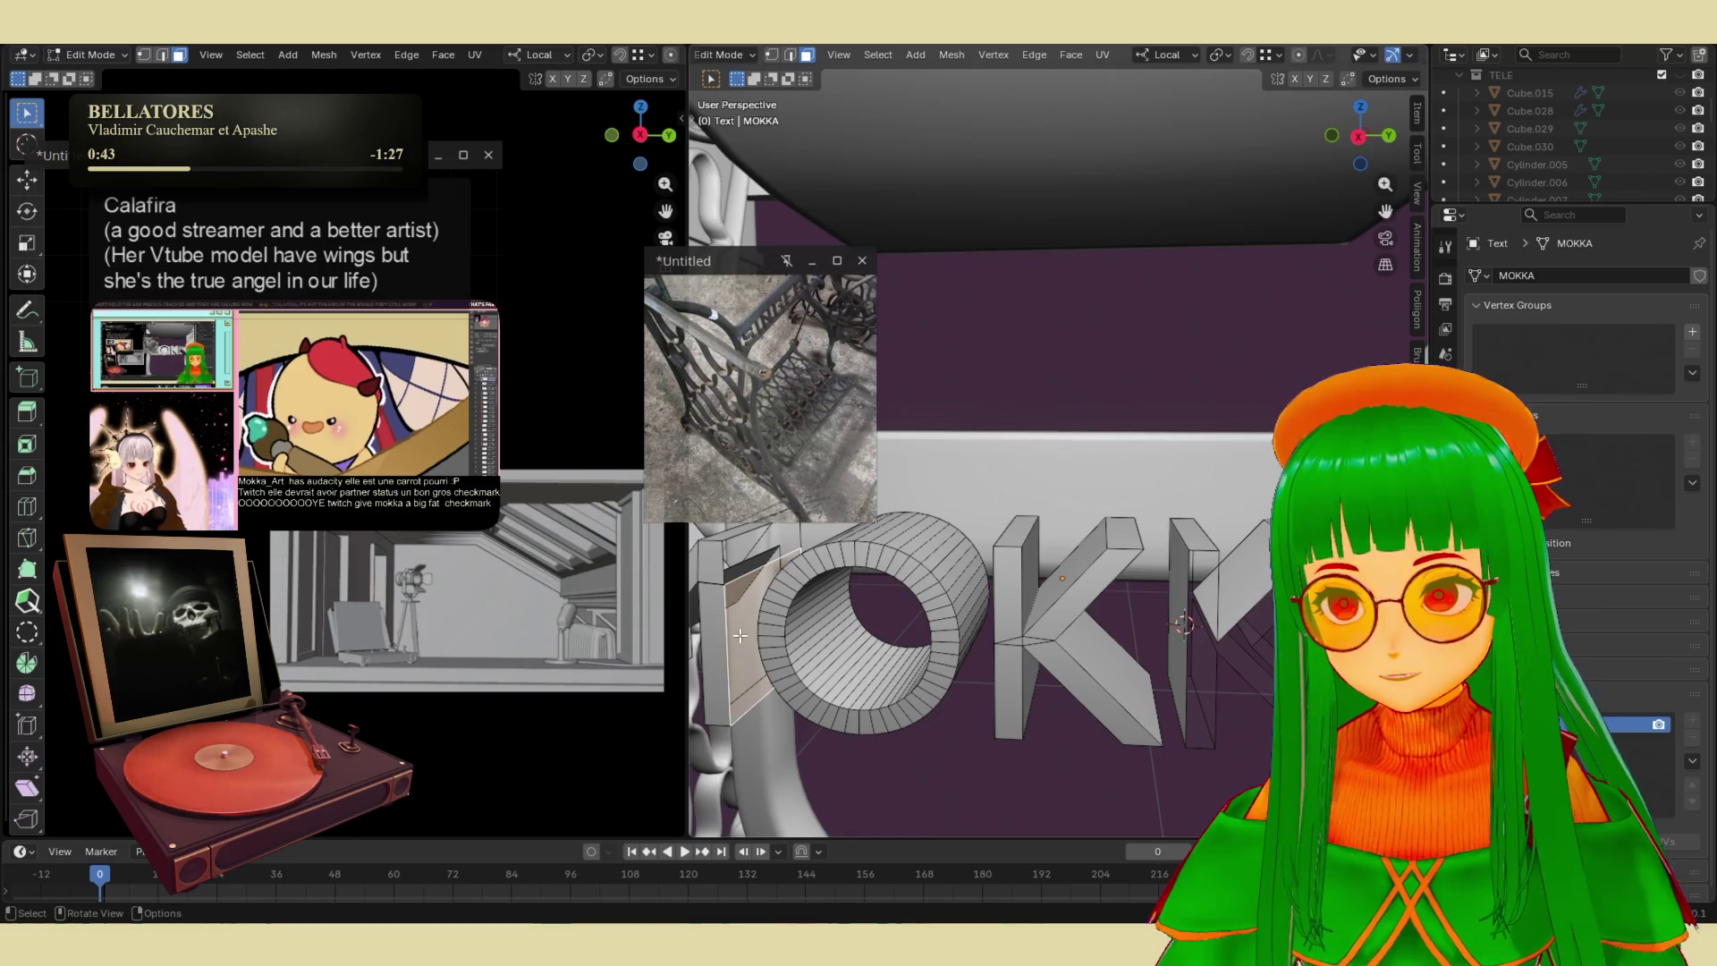
left_click(742, 548, "shift")
left_click(811, 733)
key("Tab")
key("Tab")
key("Tab")
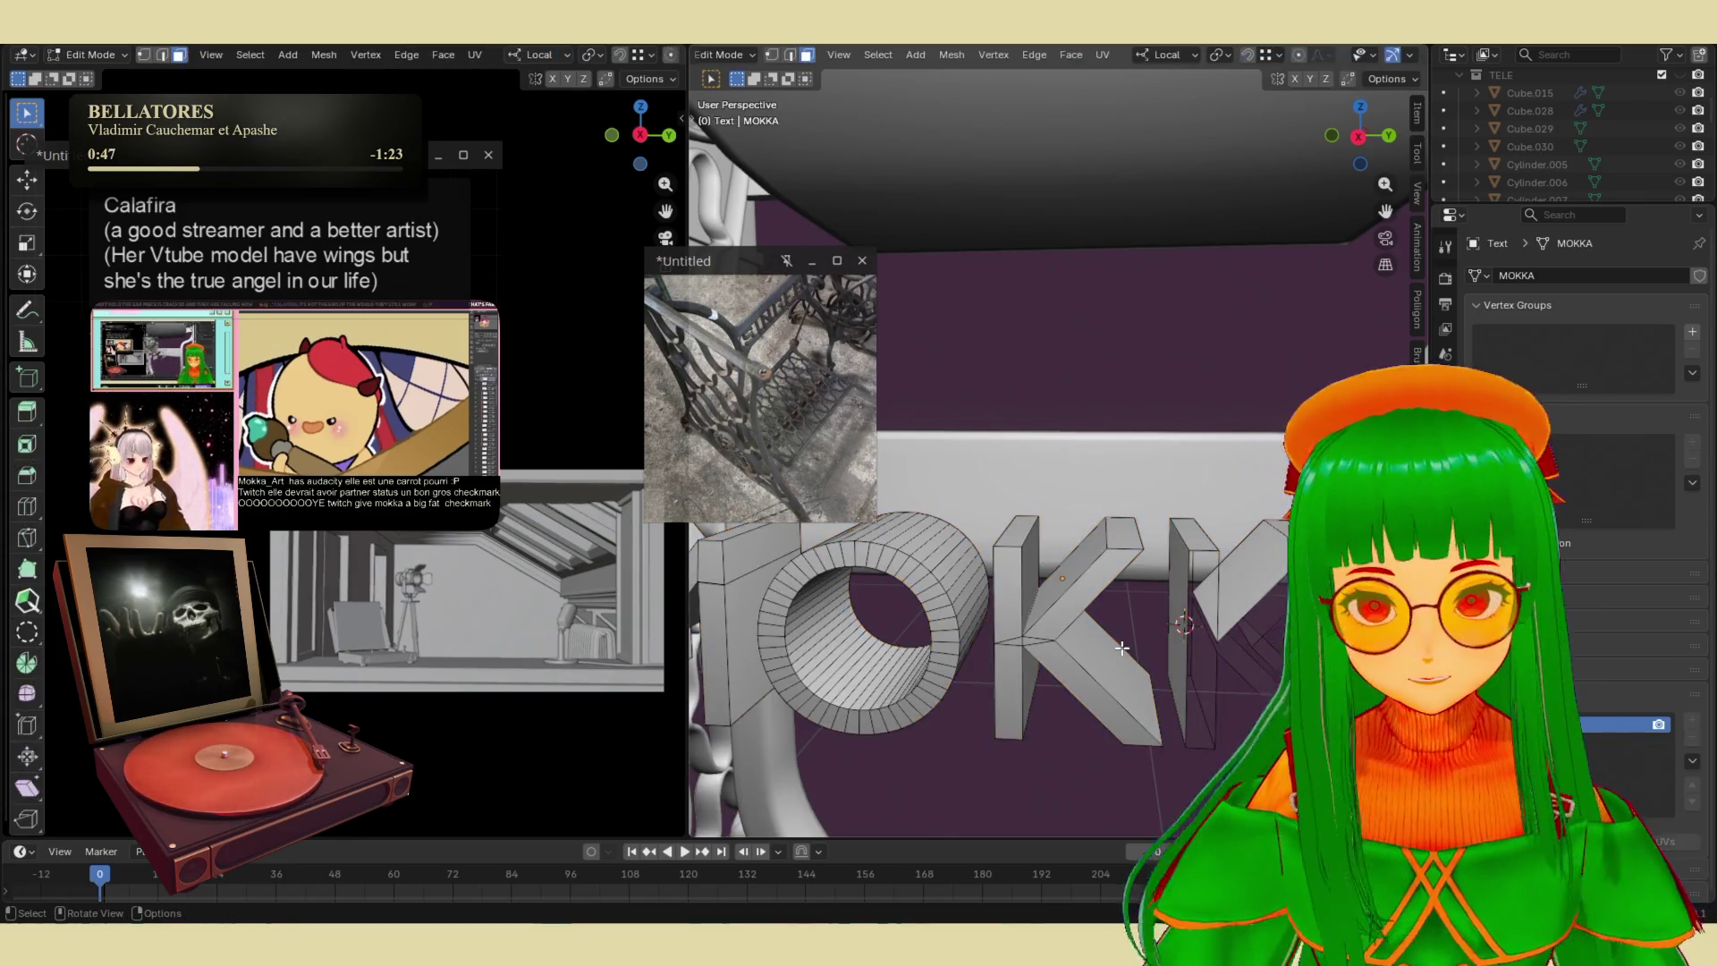
mouse_move(1196, 657)
middle_mouse_down()
mouse_move(1164, 636)
mouse_move(1057, 651)
middle_mouse_up()
key("Tab")
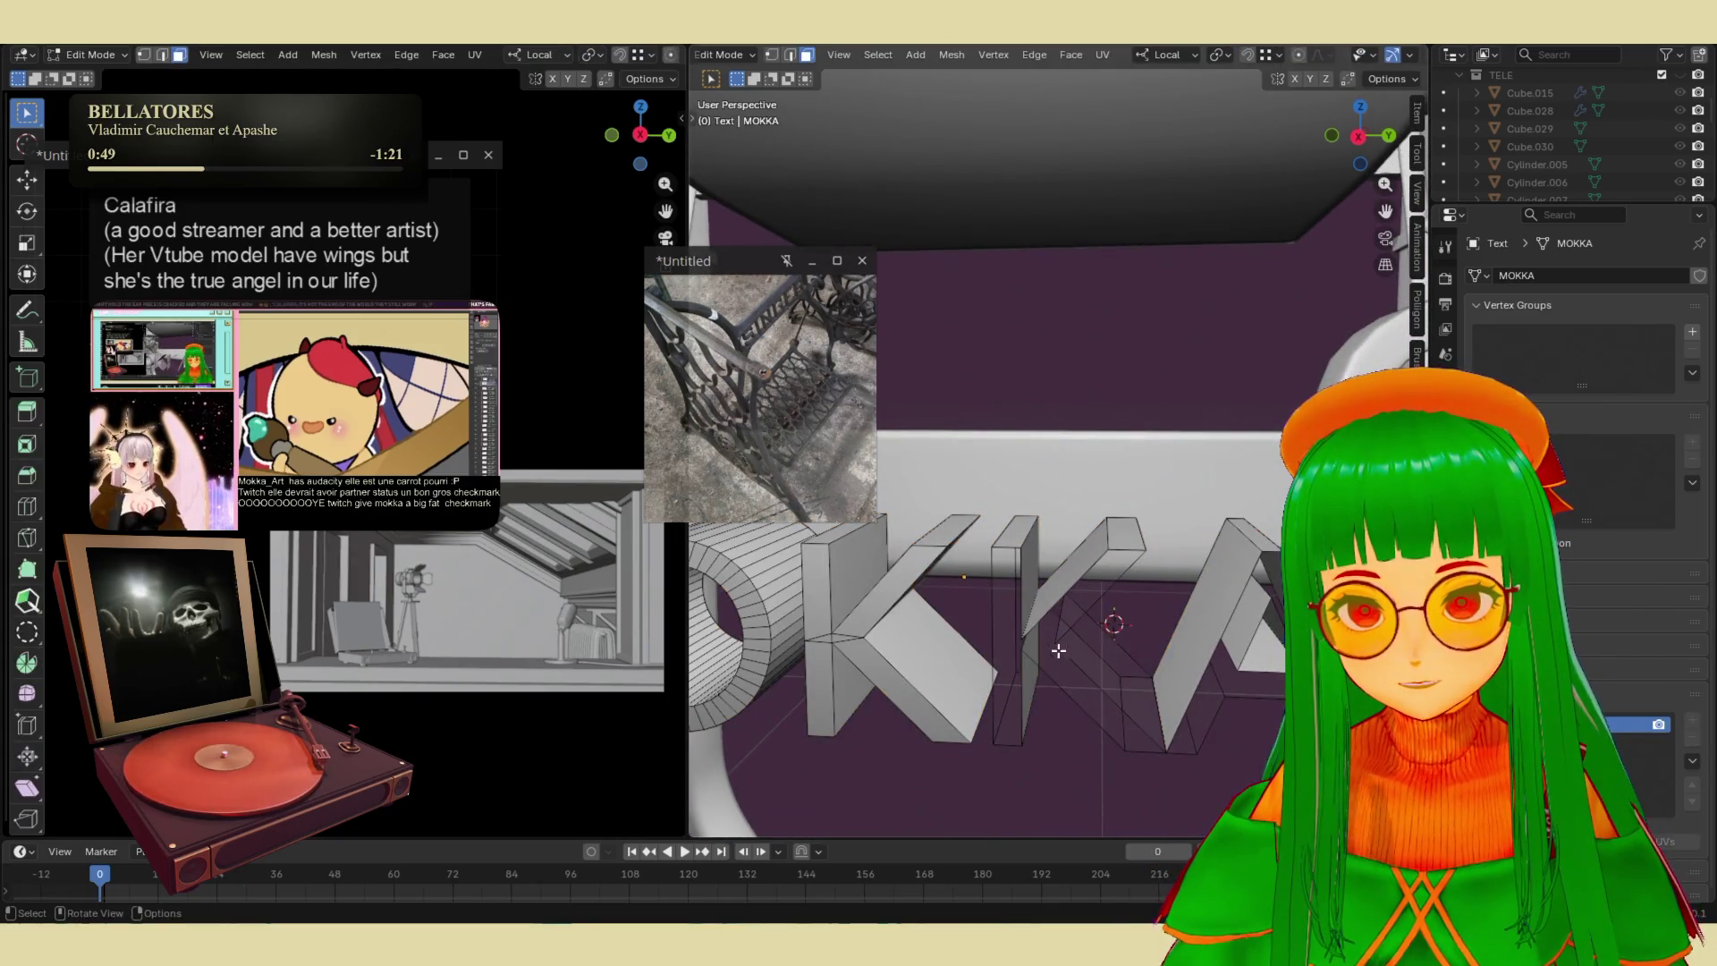
middle_click_drag(1026, 541, 1073, 509)
left_click_drag(1104, 404, 1252, 662)
middle_click_drag(1247, 596, 1235, 554)
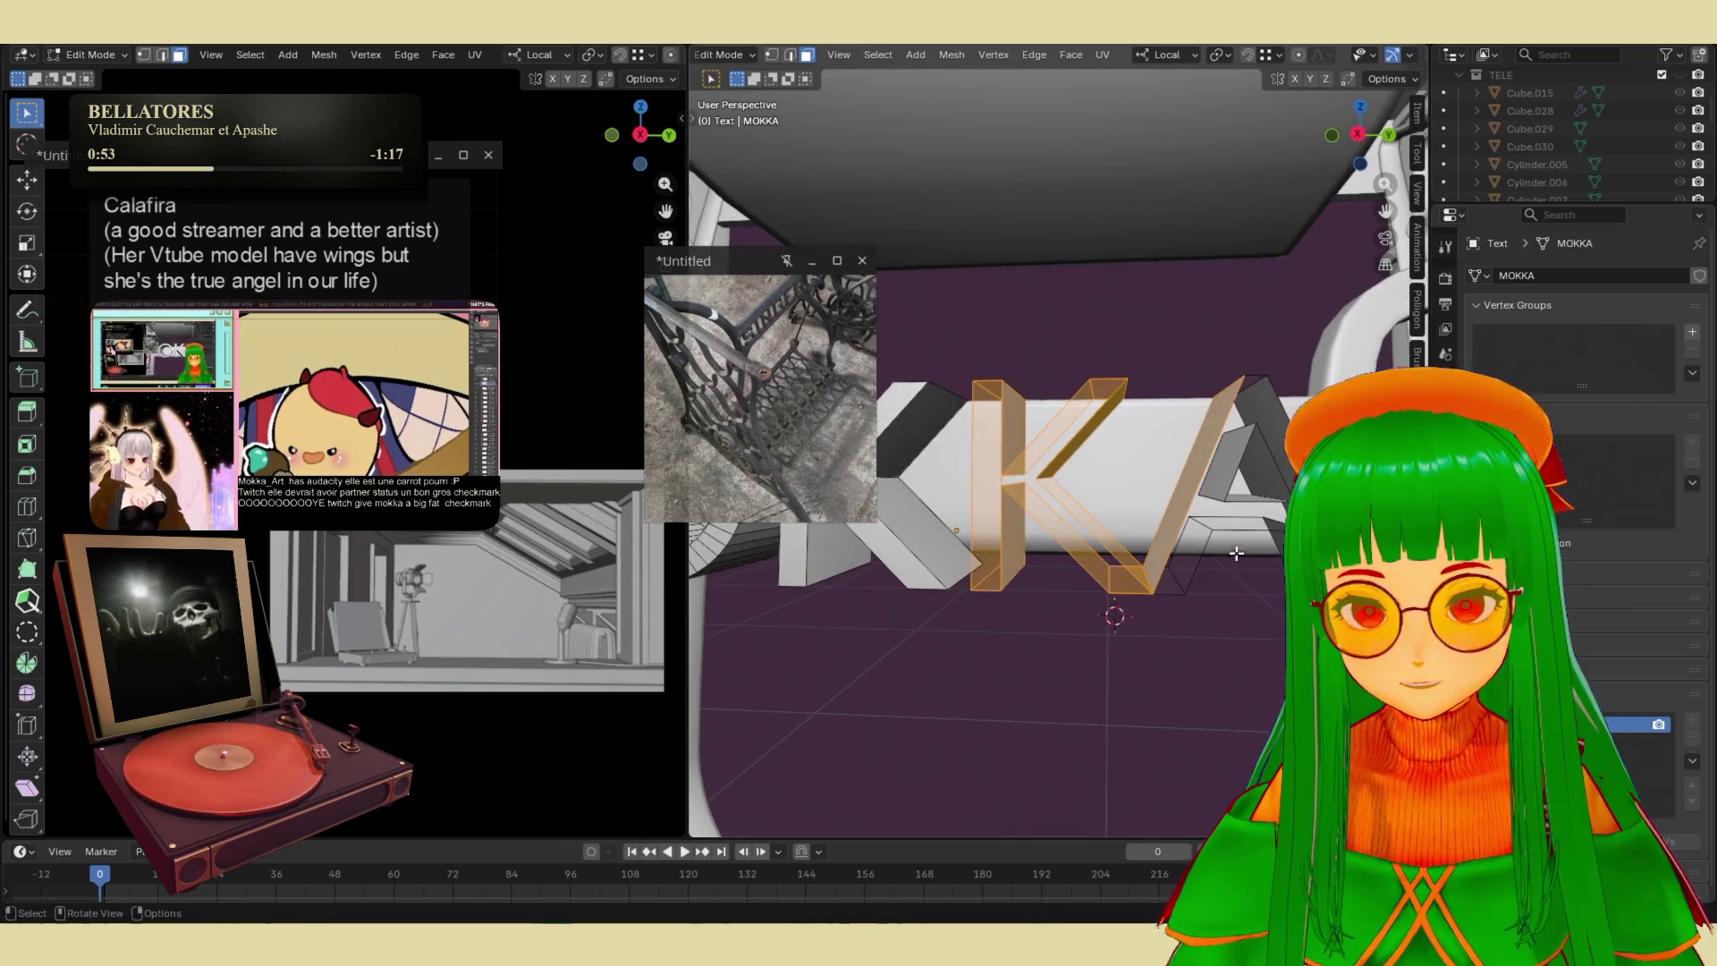
mouse_move(1129, 320)
left_mouse_down()
mouse_move(993, 518)
mouse_move(987, 580)
left_mouse_up()
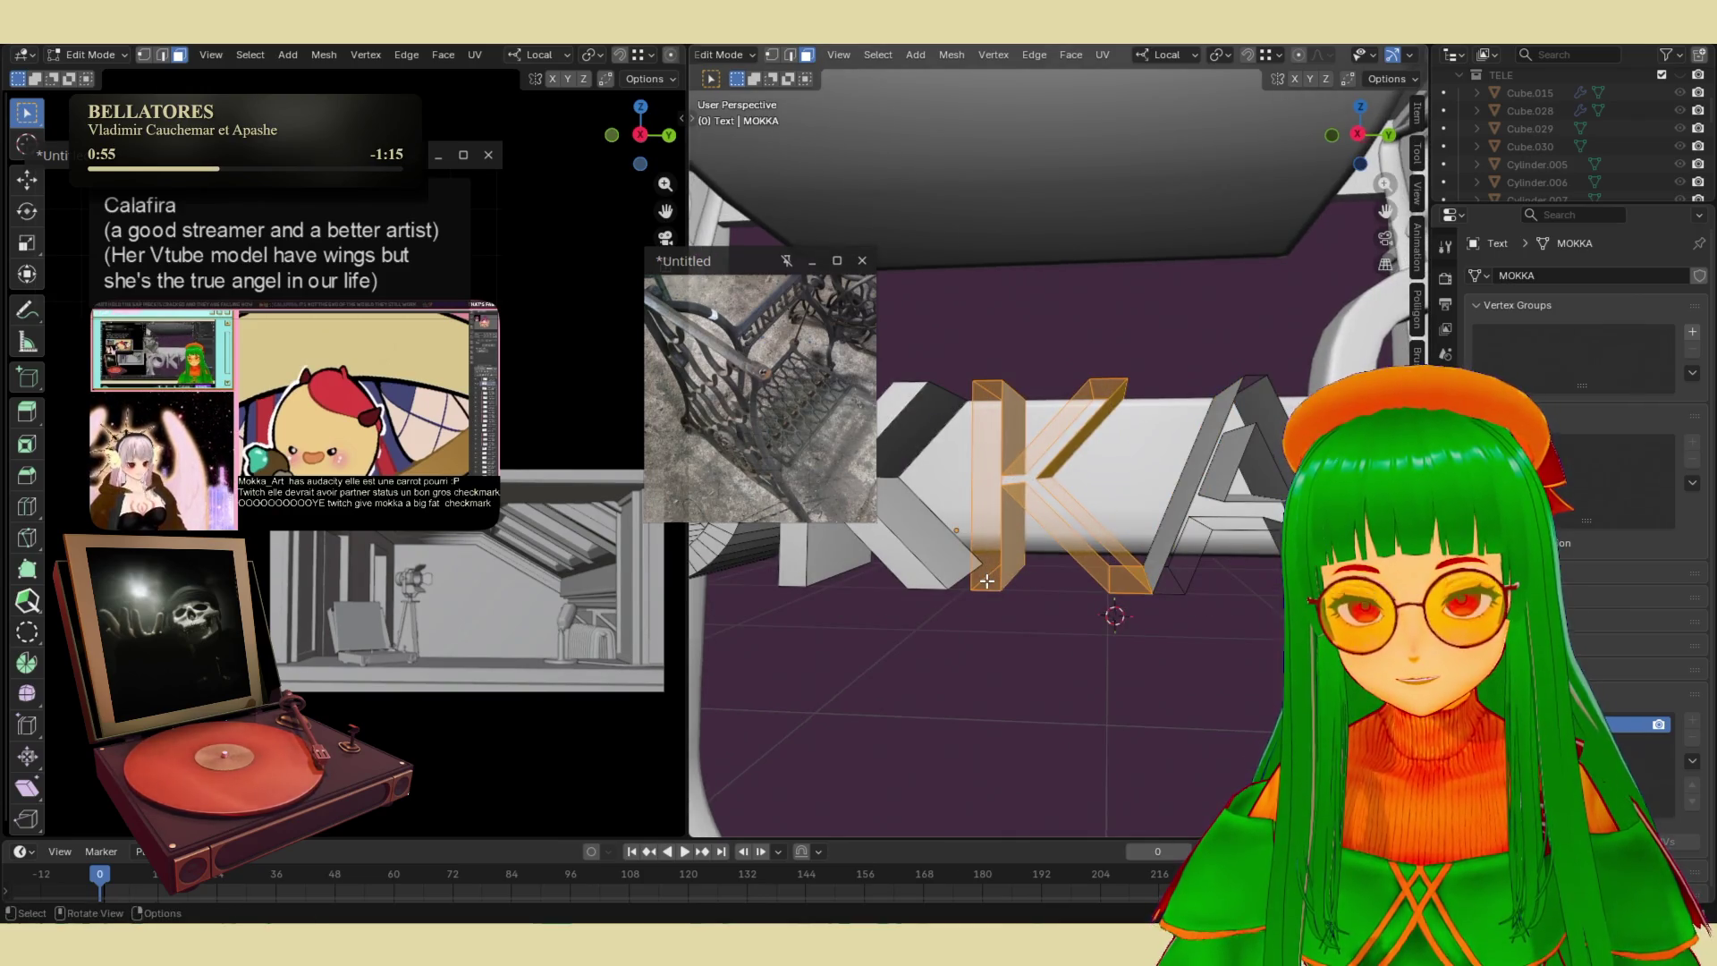
key("x")
left_click(983, 597)
key("ctrl+z")
mouse_move(1079, 398)
middle_mouse_down()
mouse_move(1009, 508)
mouse_move(1038, 536)
middle_mouse_up()
key("l")
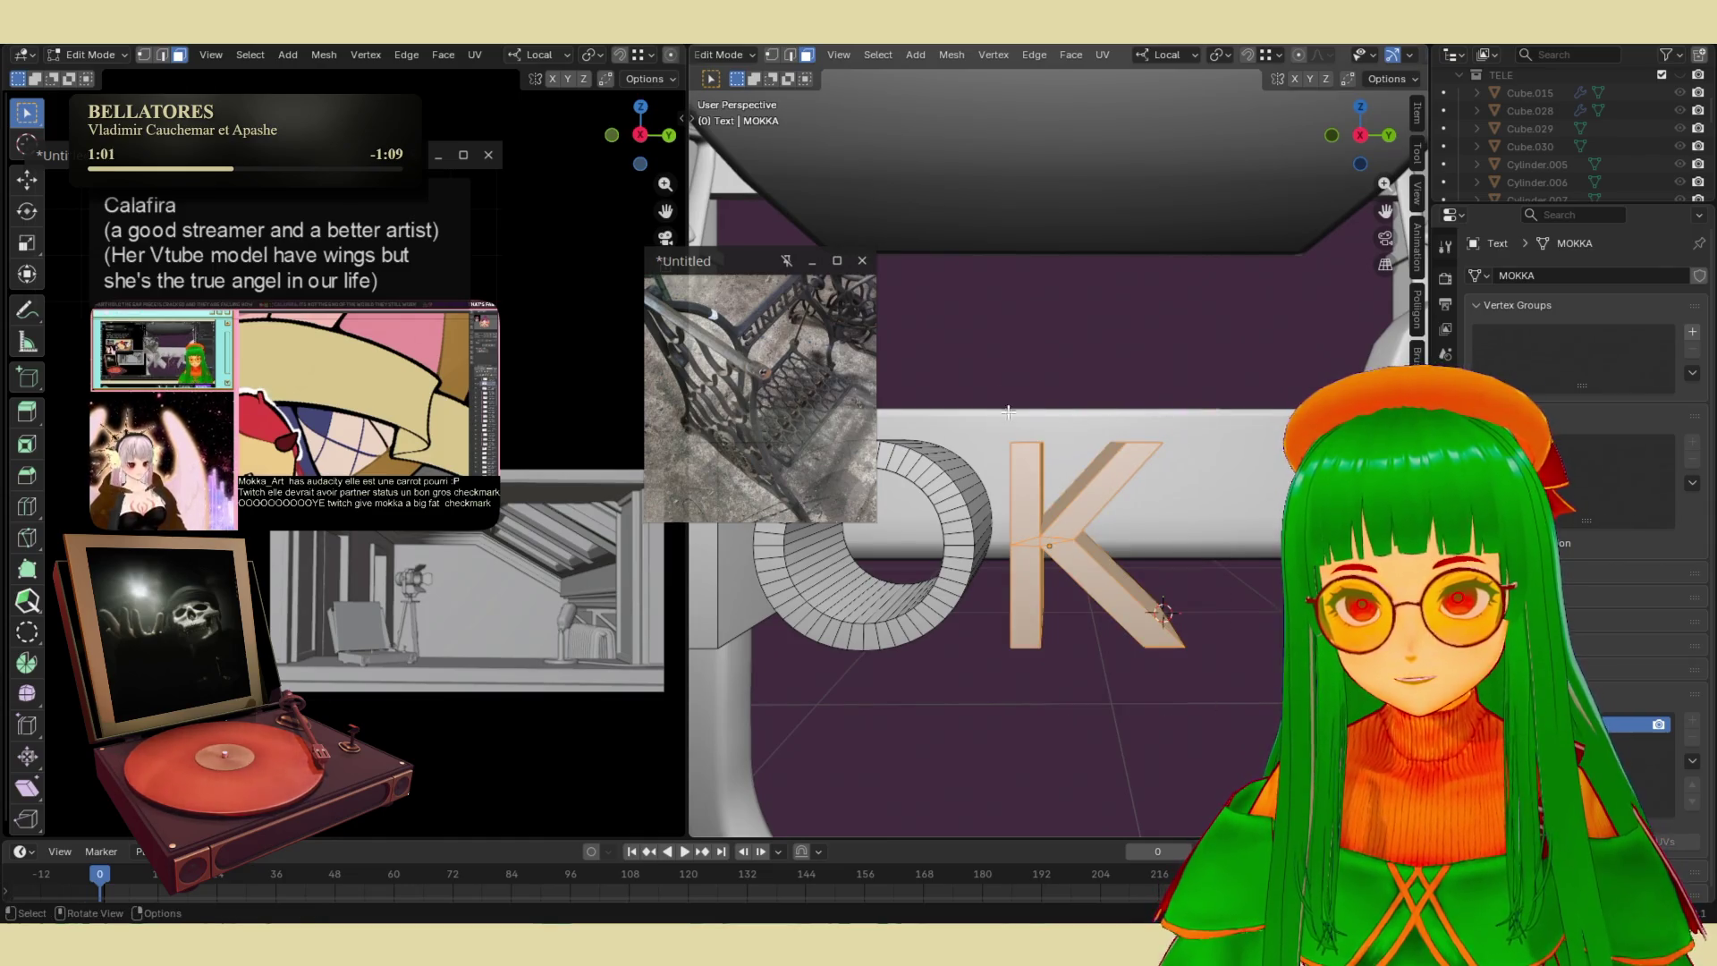
- Duplicate the K and place the copy beside the original along X
middle_click_drag(1008, 412, 1242, 676)
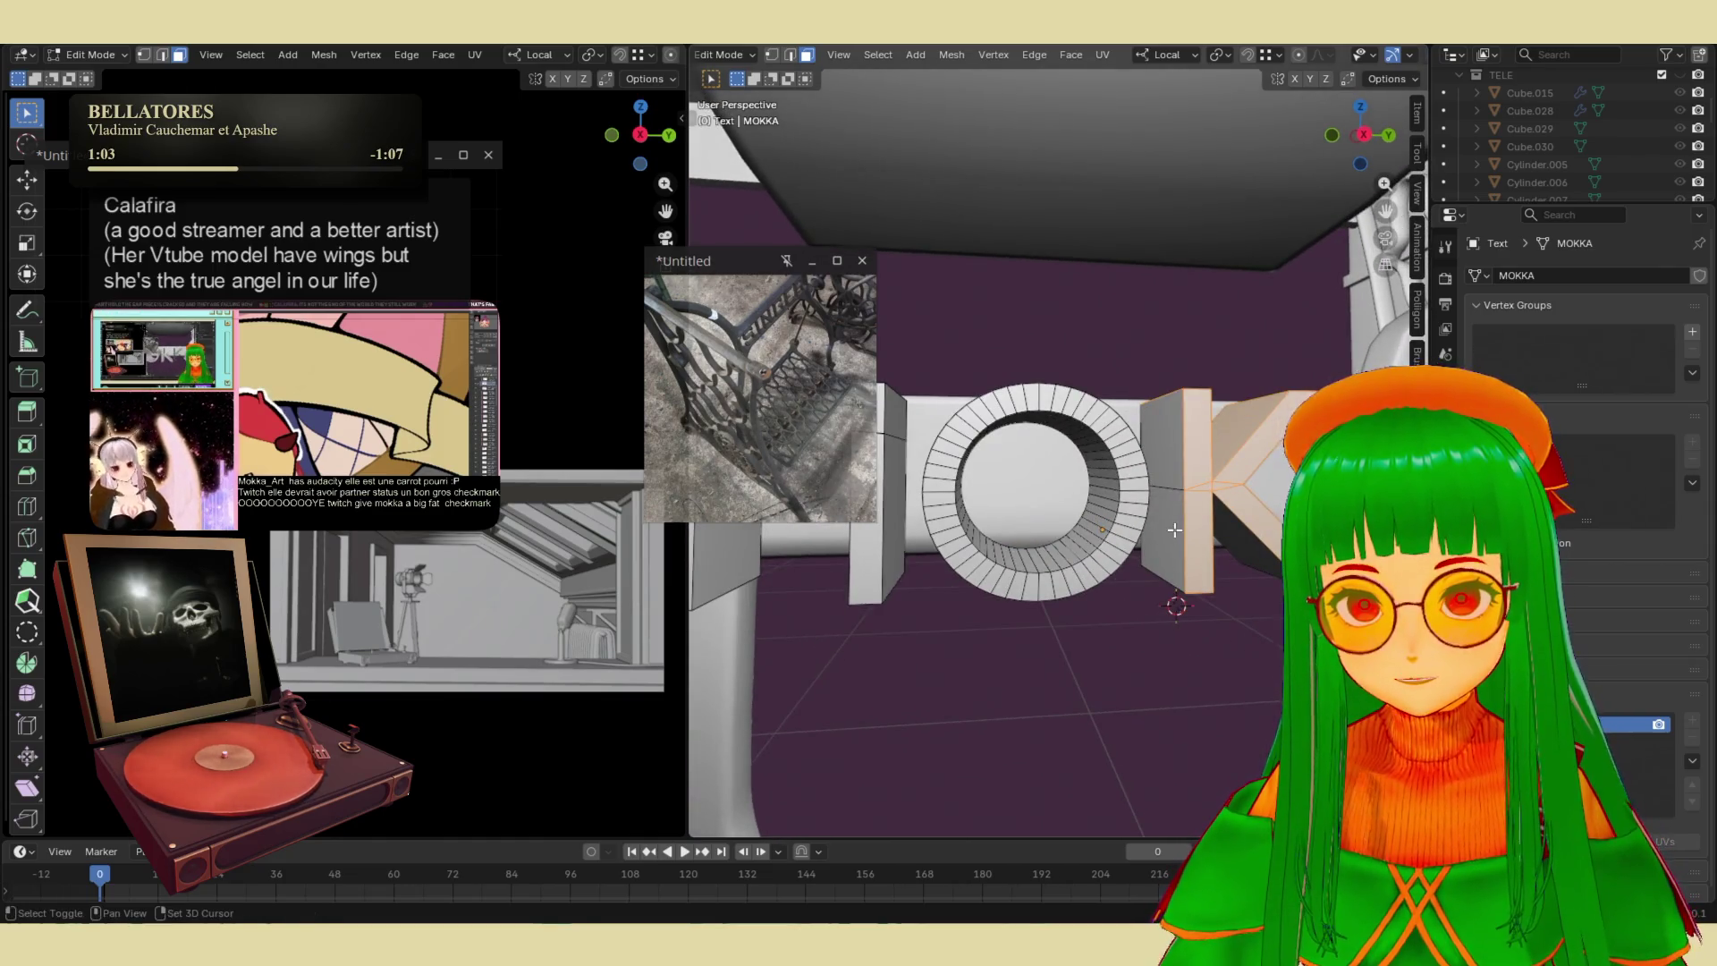
mouse_move(1154, 454)
middle_mouse_down()
mouse_move(1185, 612)
mouse_move(1149, 613)
mouse_move(1161, 622)
middle_mouse_up()
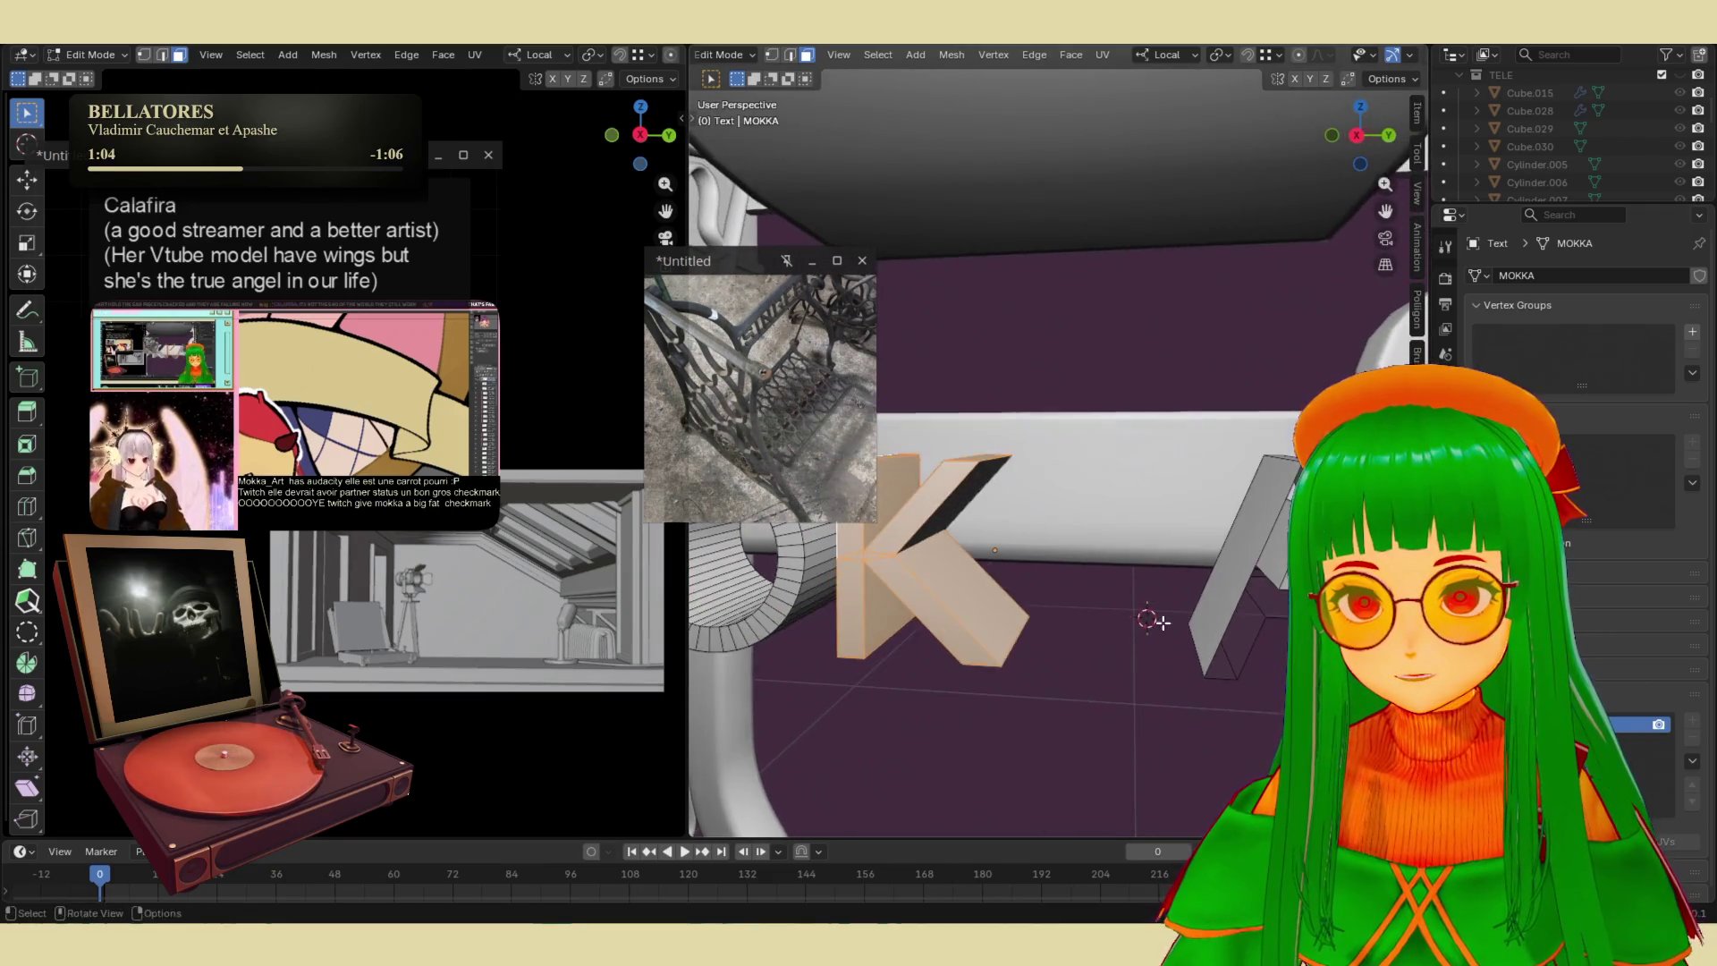
key("shift+d")
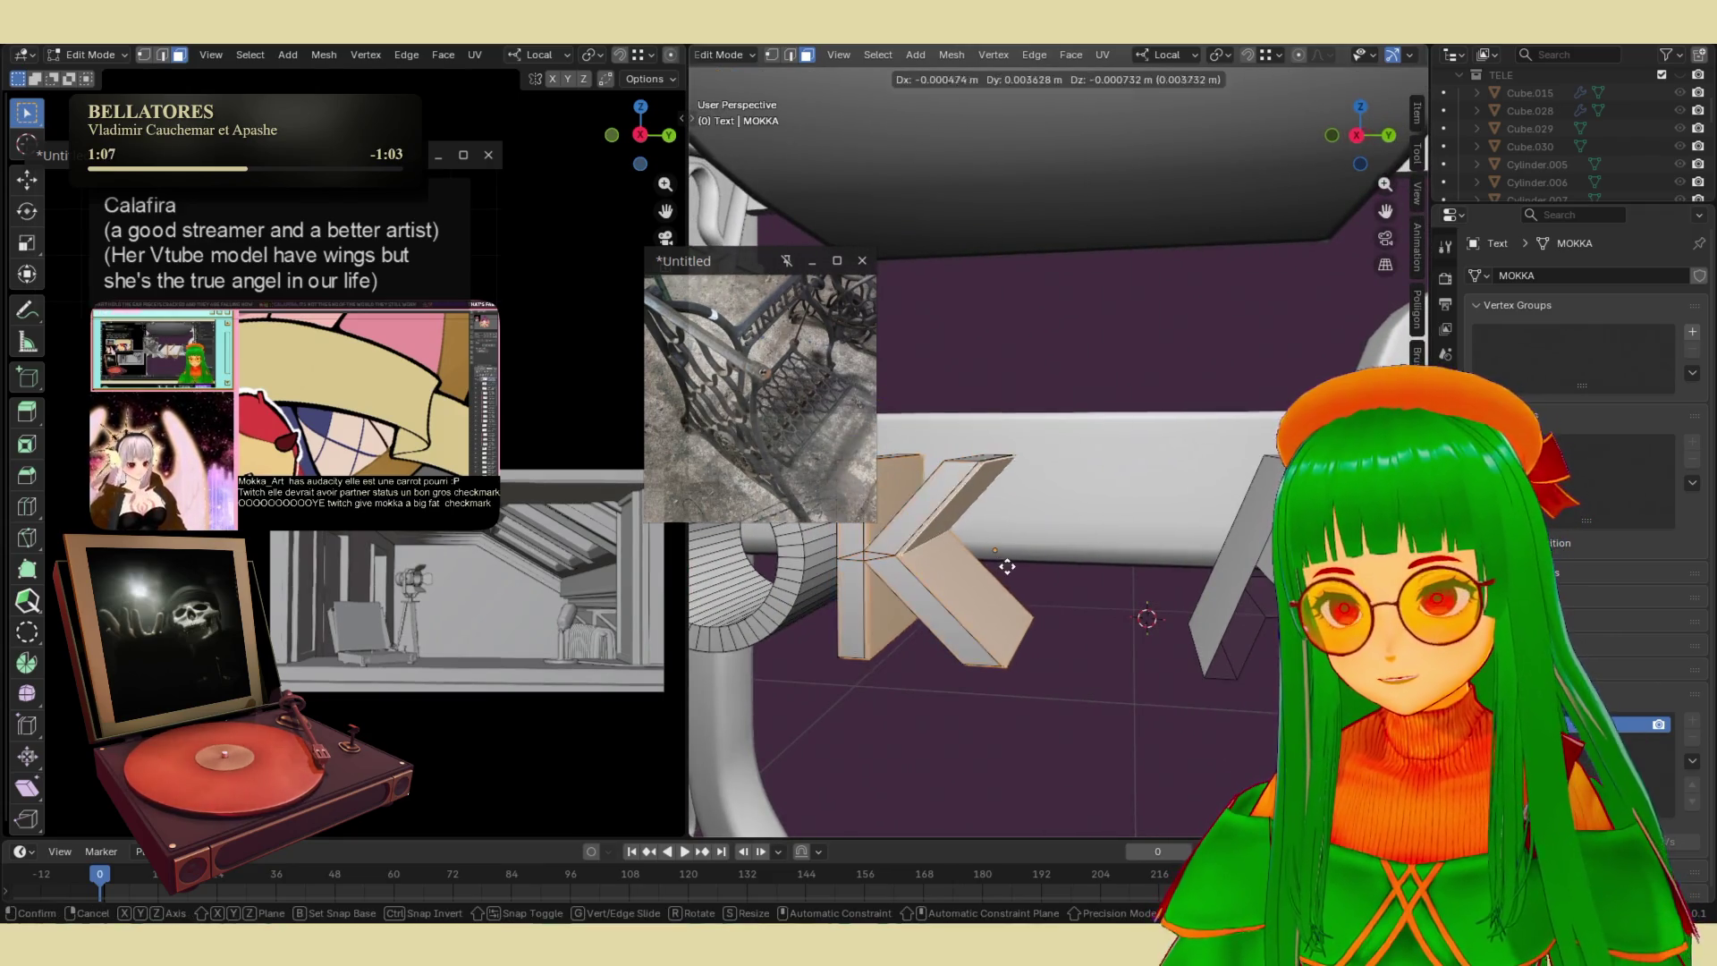
key("x")
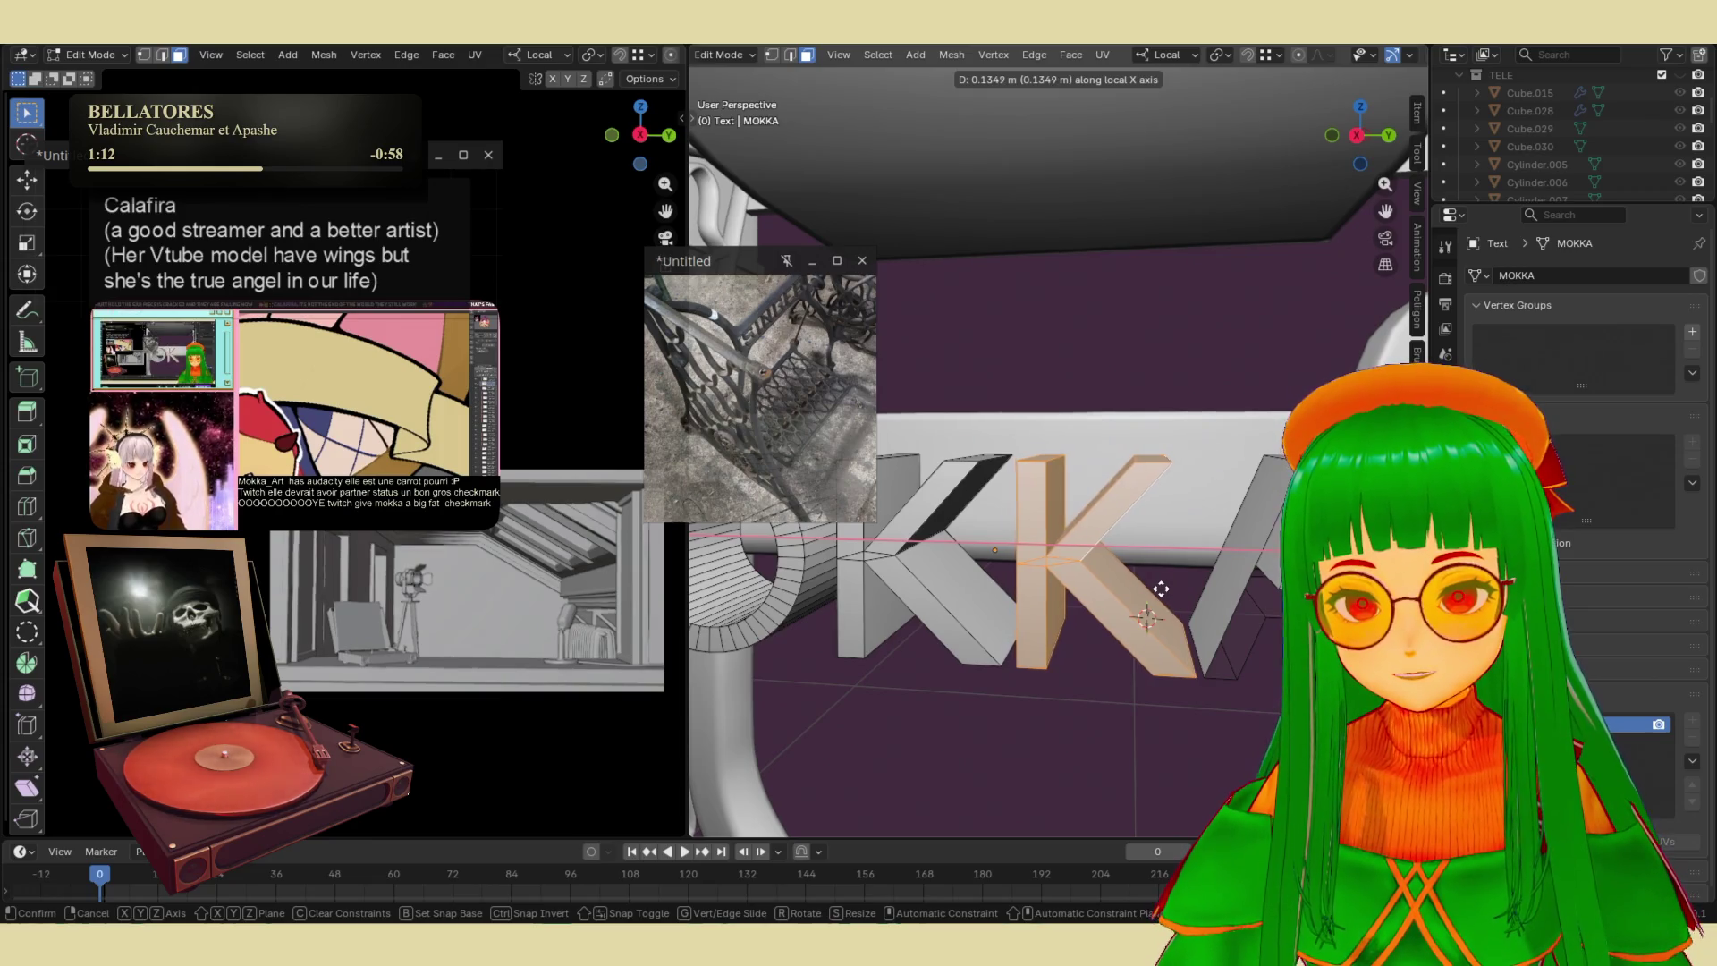
left_click(1167, 590)
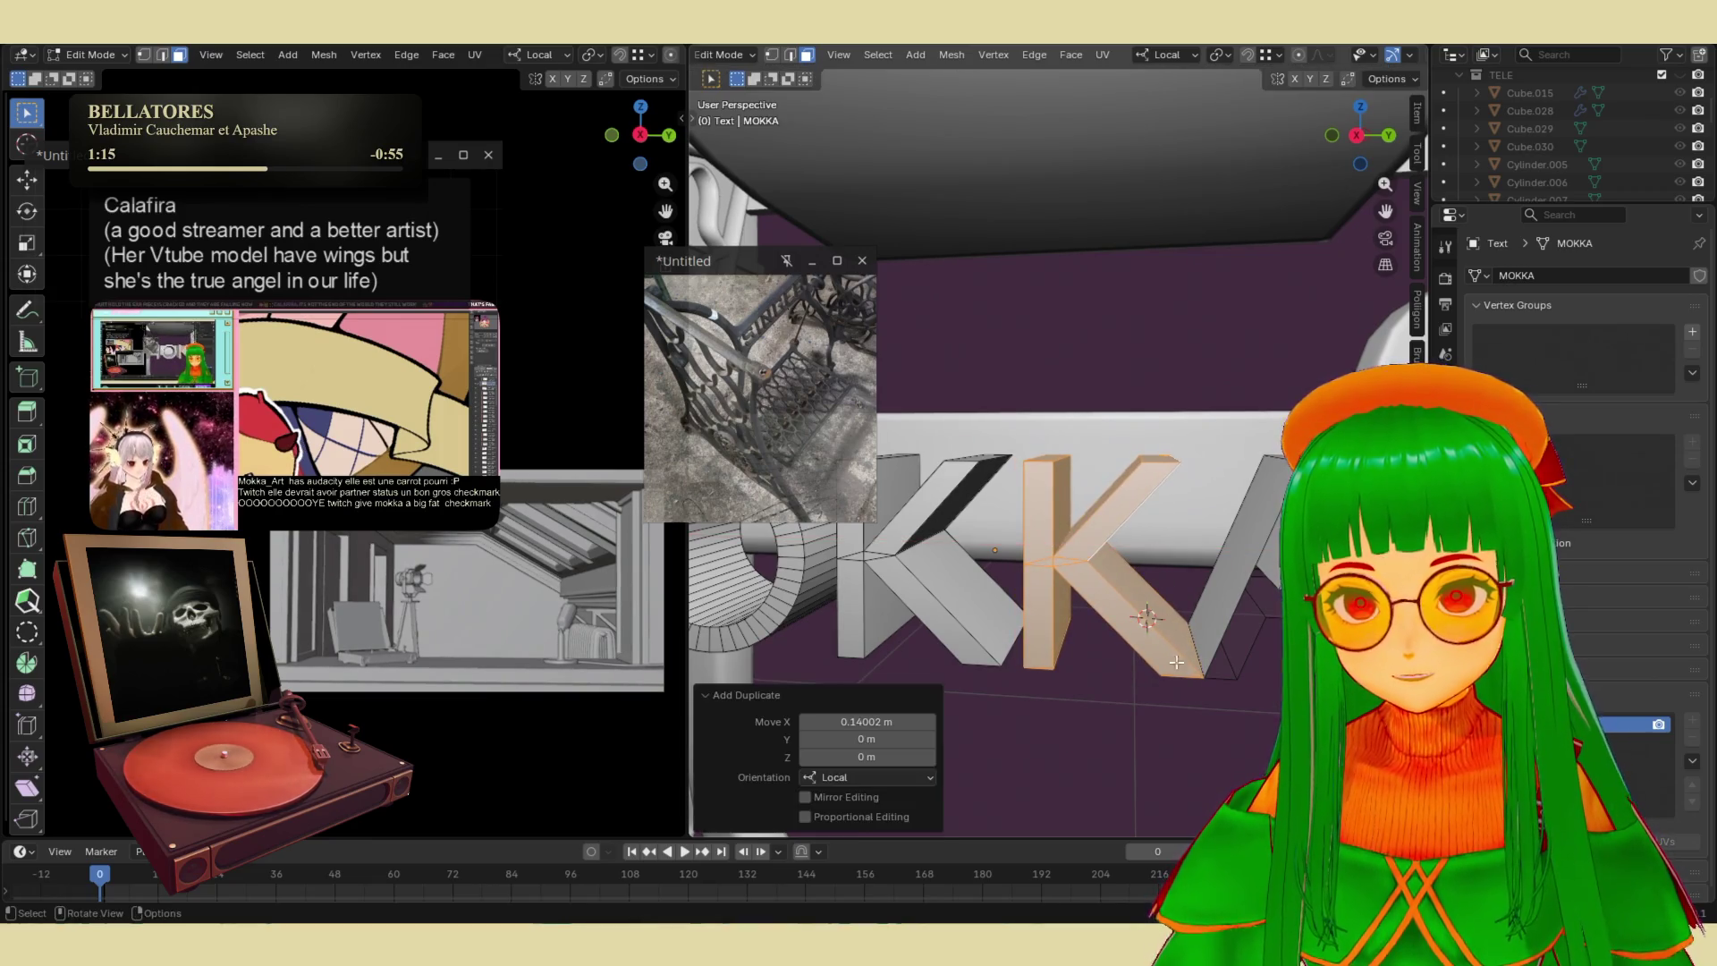
- Turn on X-ray, nudge the A sideways along X, and return to Object Mode
middle_click_drag(1166, 590, 1238, 580)
middle_click_drag(1270, 400, 1165, 588)
left_click(1165, 587)
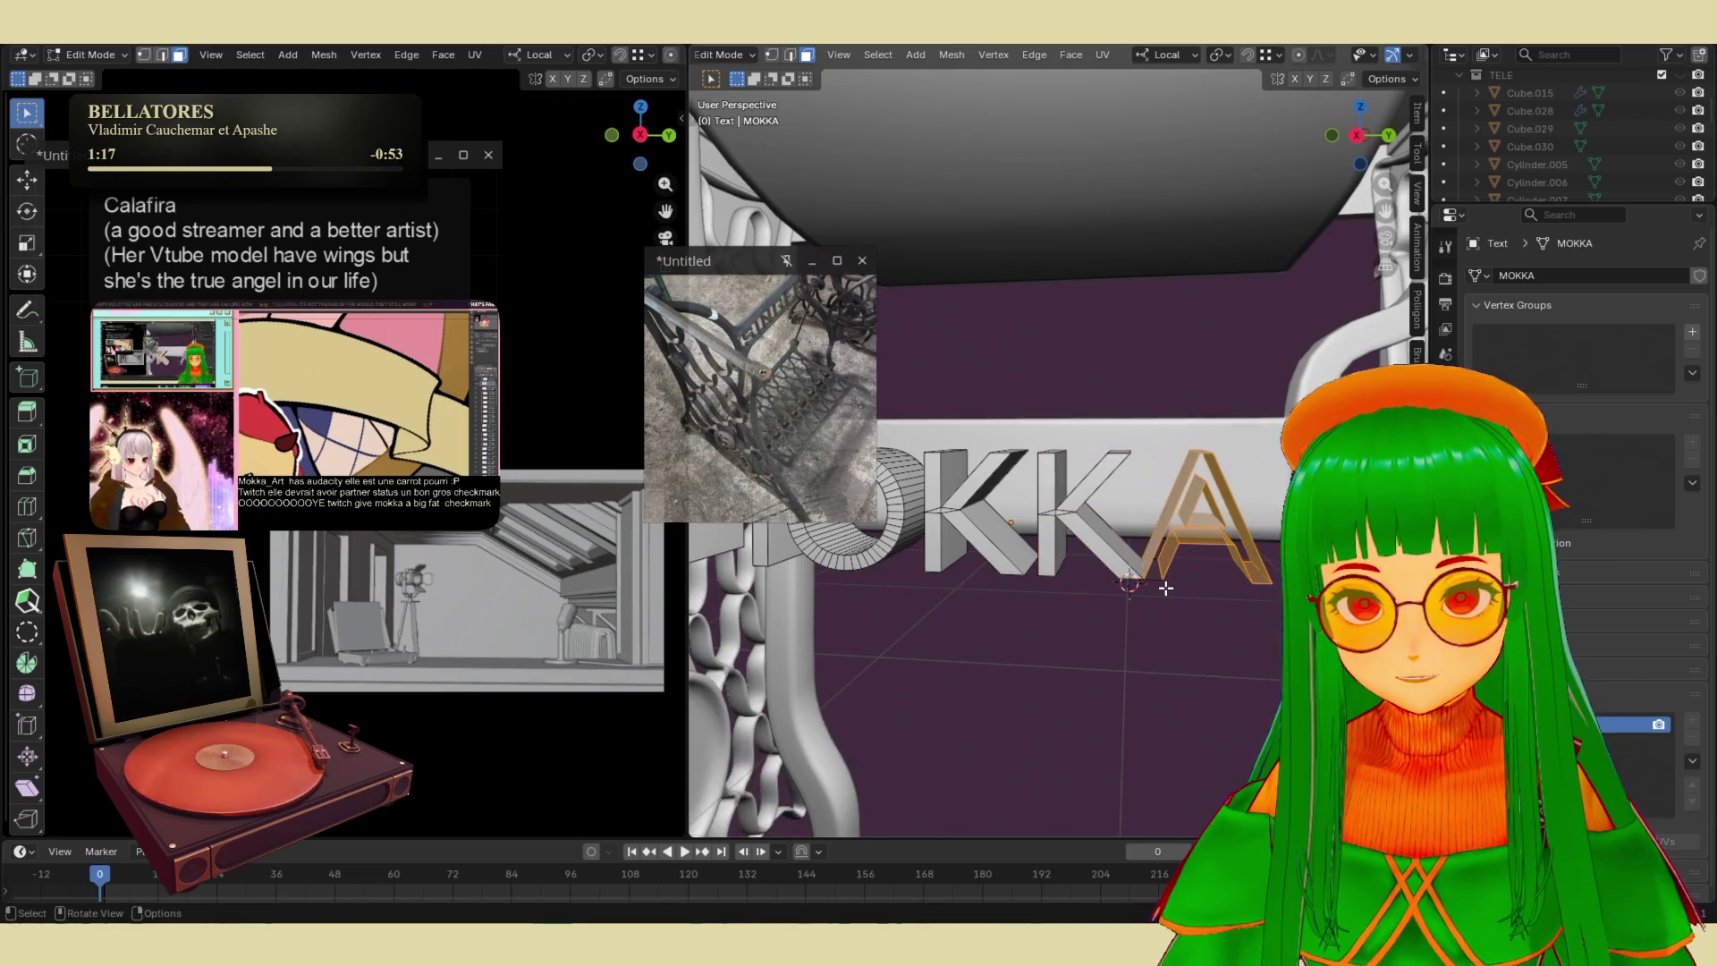
scroll(1390, 58, "down", 3)
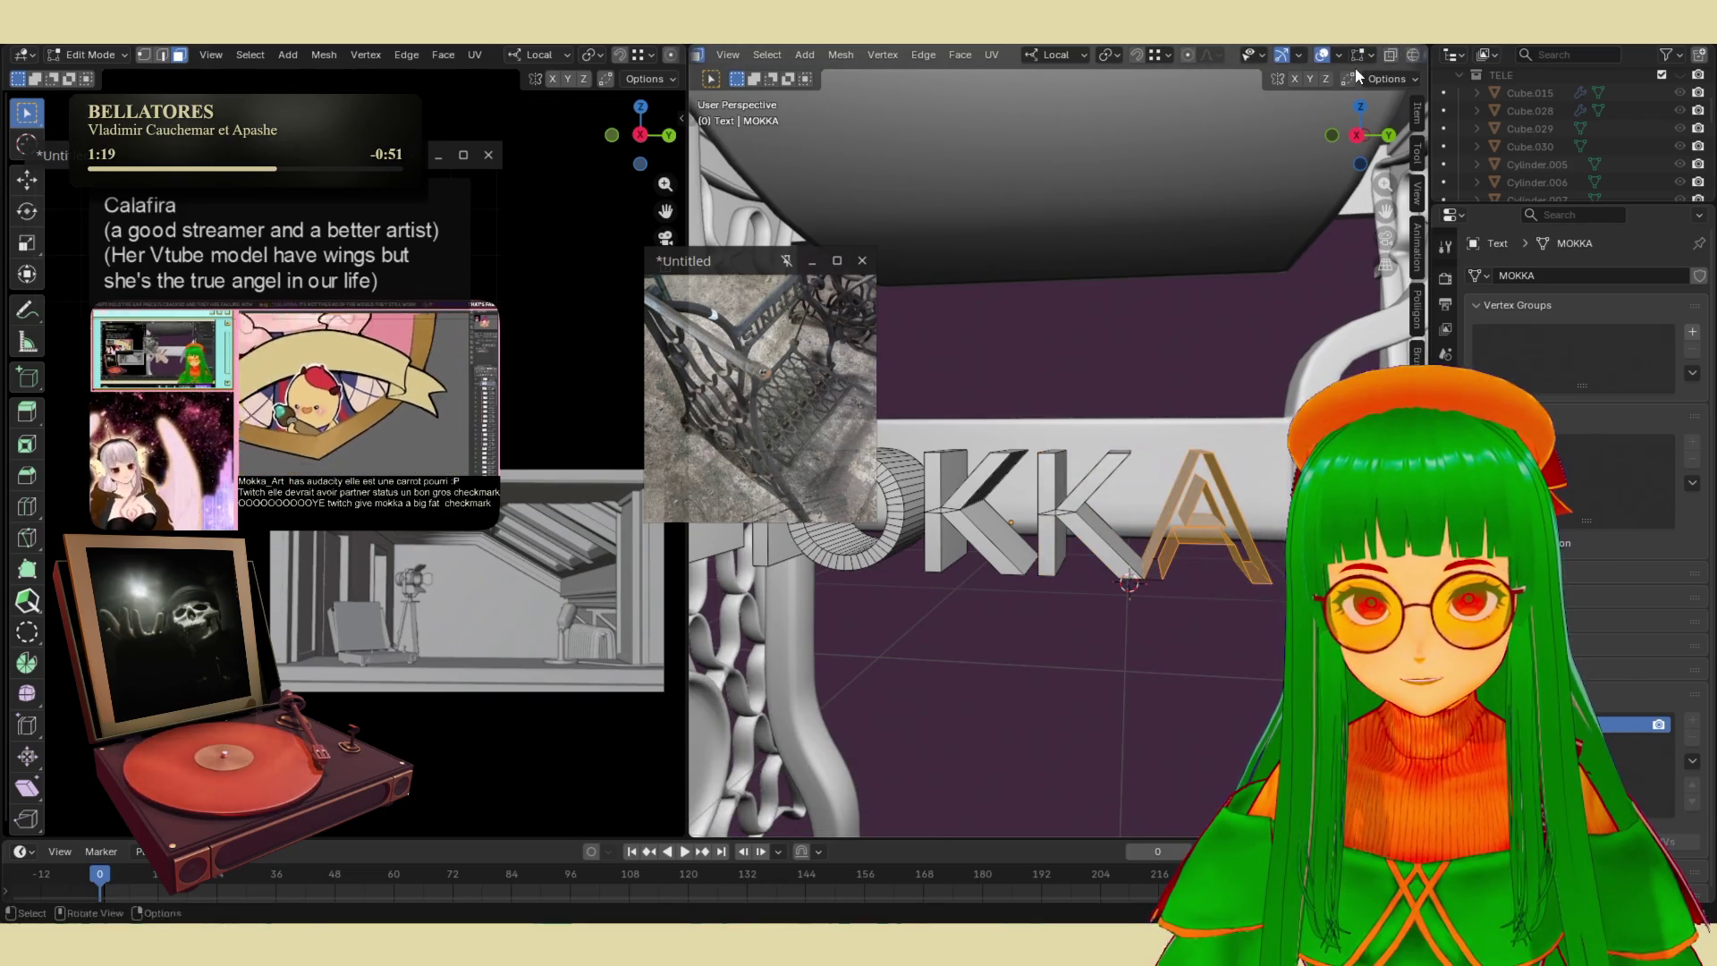
left_click(1390, 58)
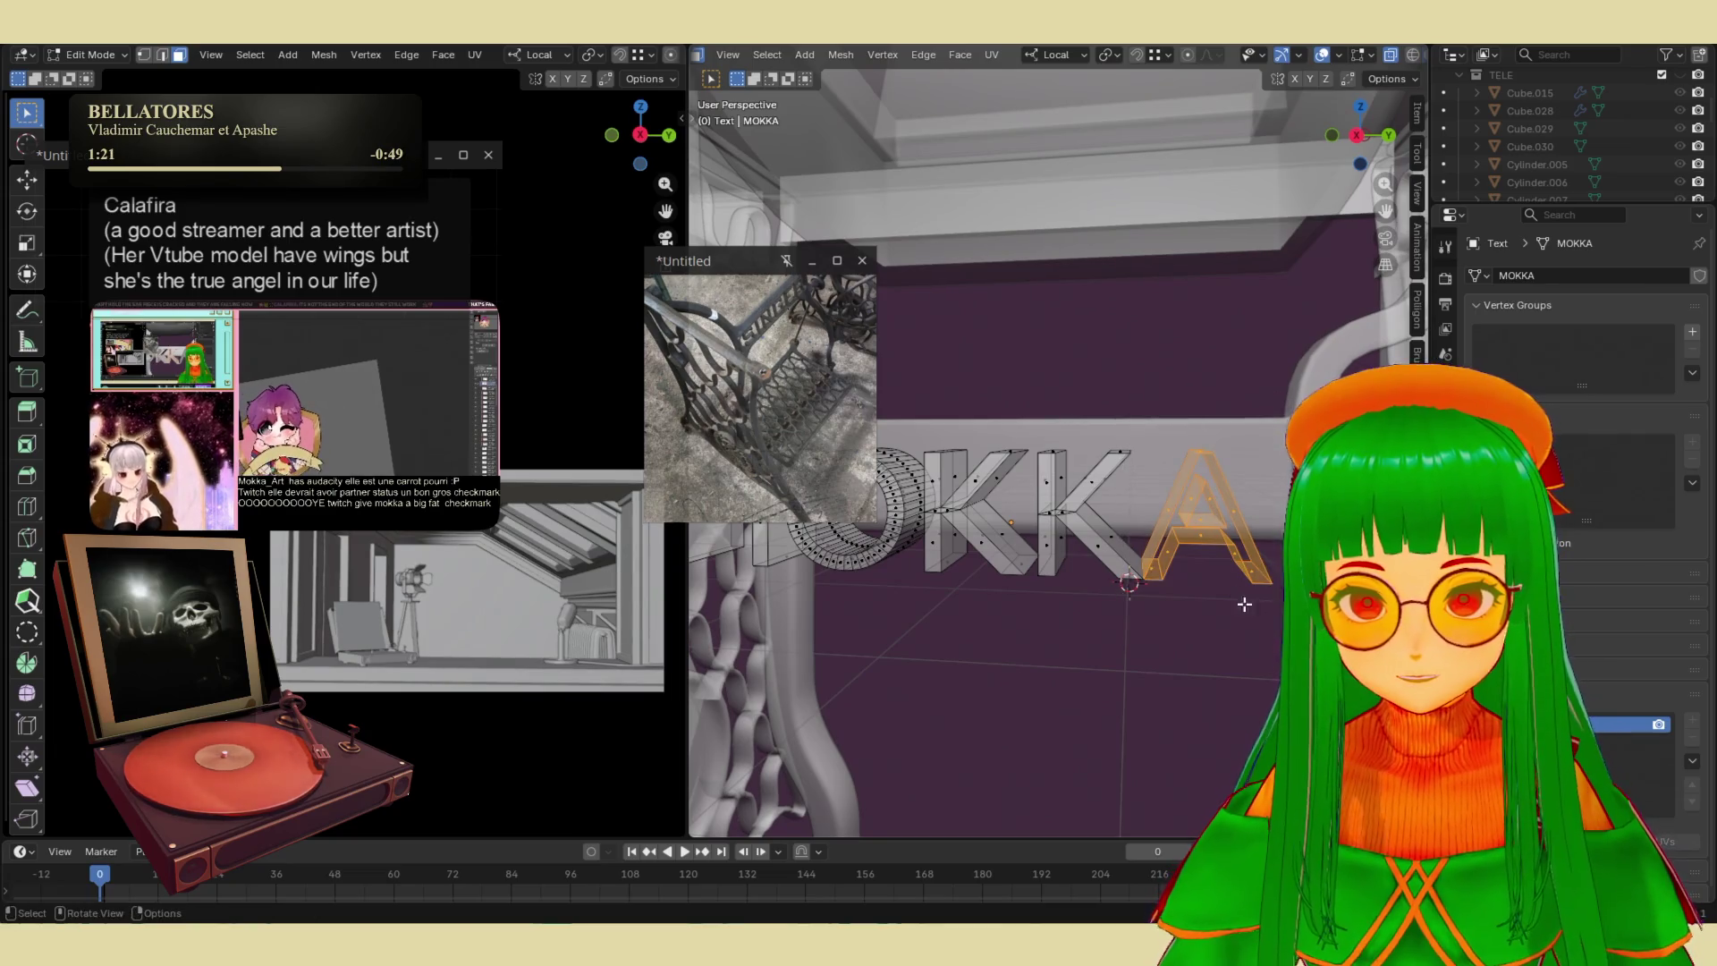
key("g")
key("x")
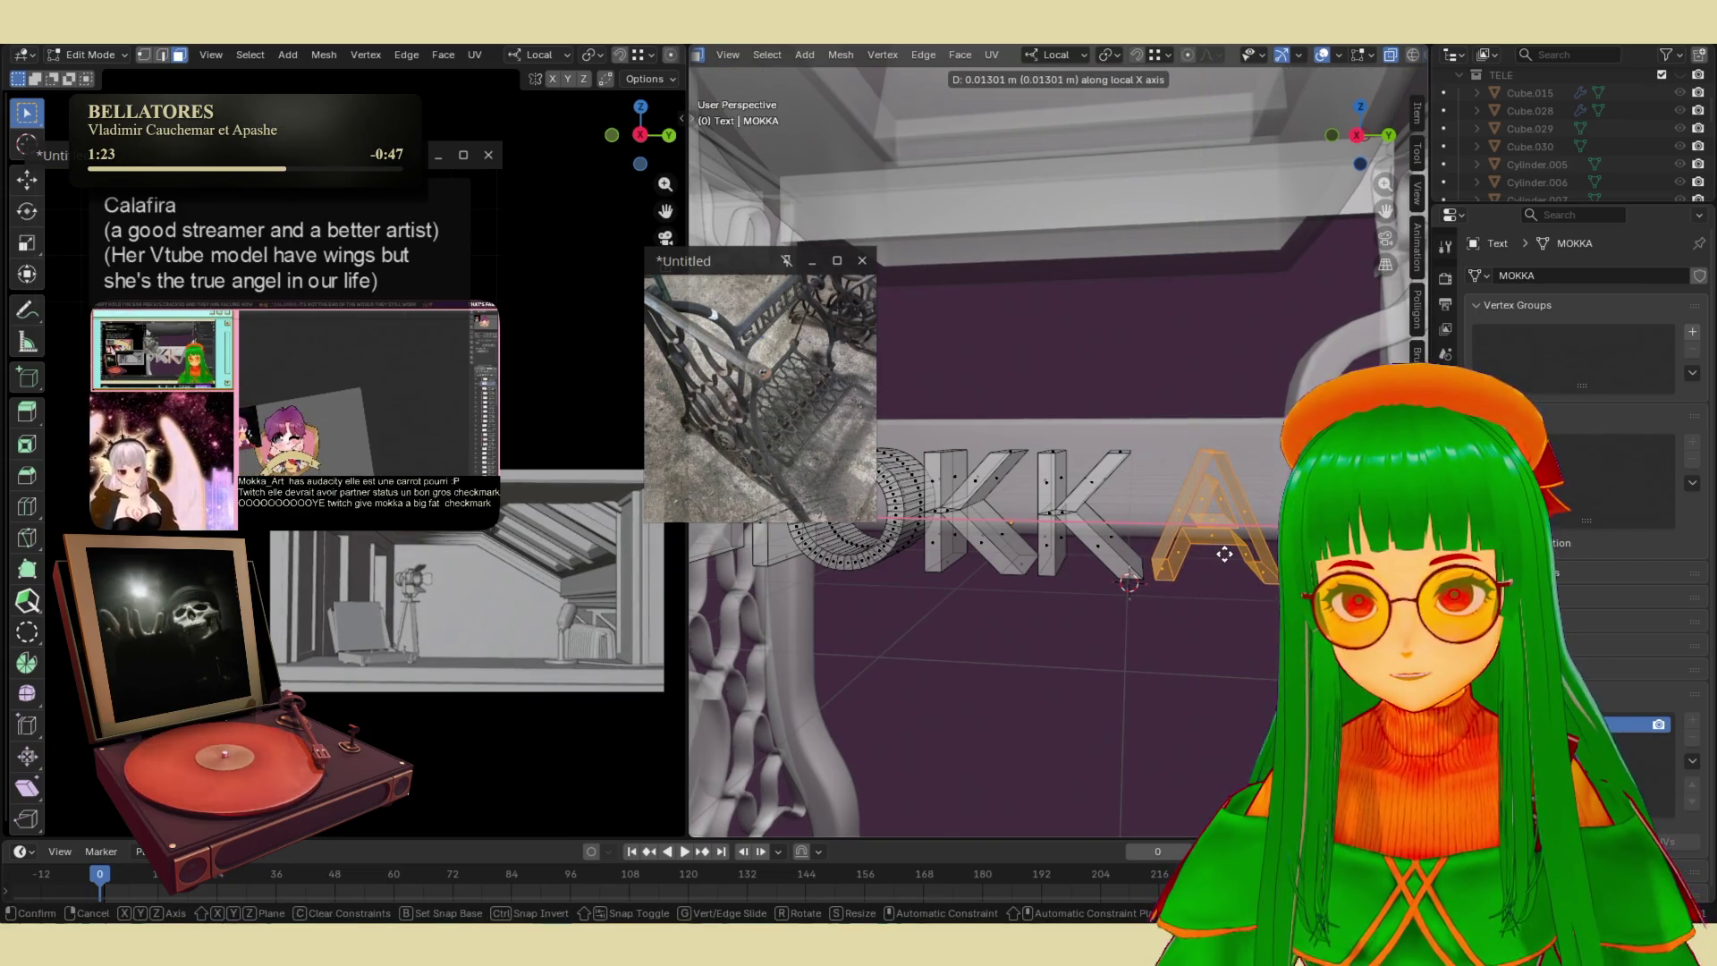
left_click(1221, 557)
key("Tab")
middle_click_drag(1222, 557, 1238, 581)
scroll(1243, 586, "up", 3)
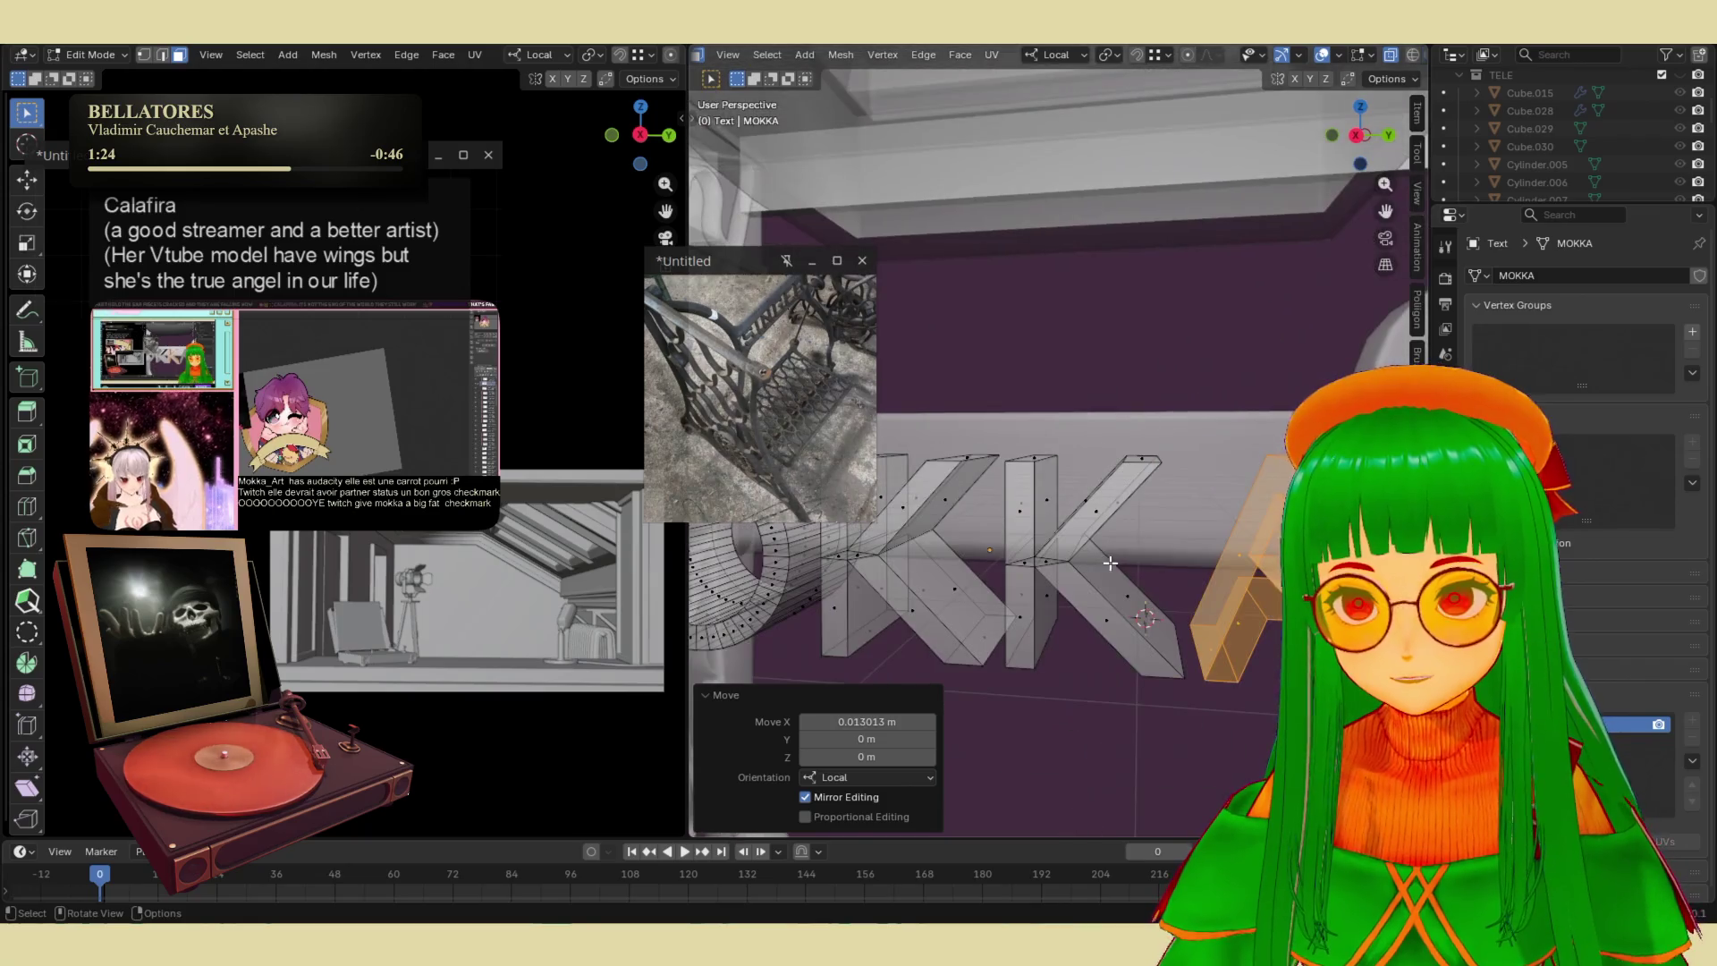
scroll(1236, 586, "up", 3)
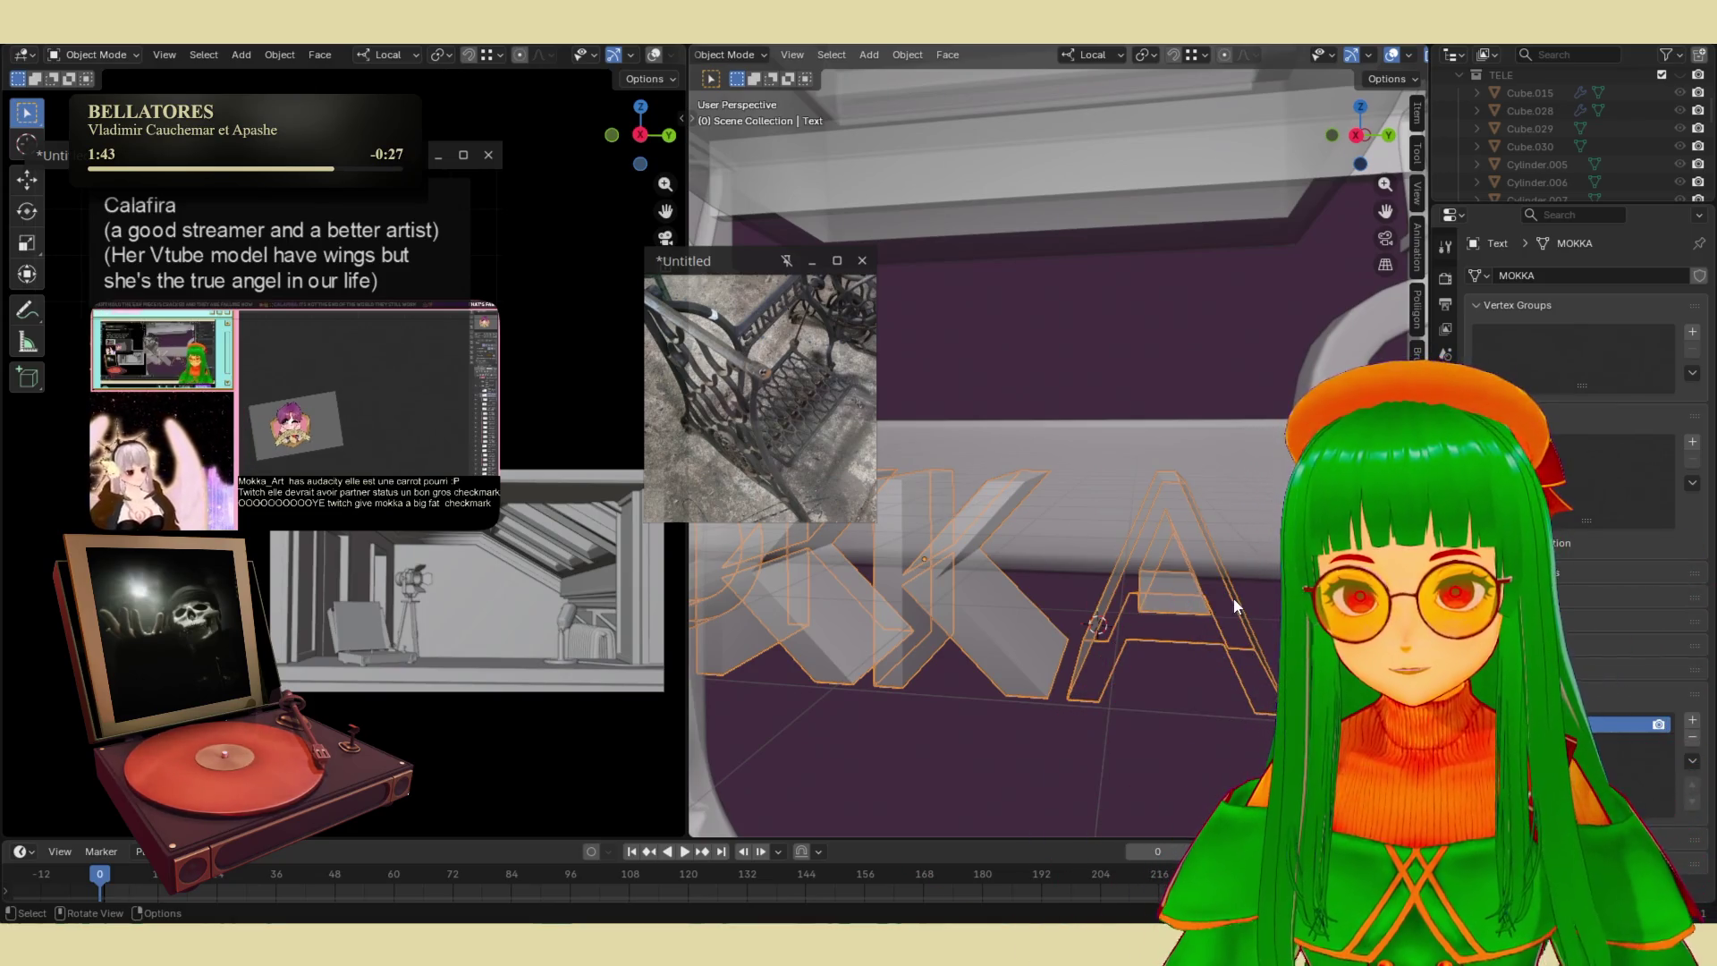
- In Edit Mode, bridge the A's selected edges into a new face
key("Tab")
mouse_move(1232, 598)
middle_mouse_down()
mouse_move(1191, 593)
mouse_move(1105, 680)
middle_mouse_up()
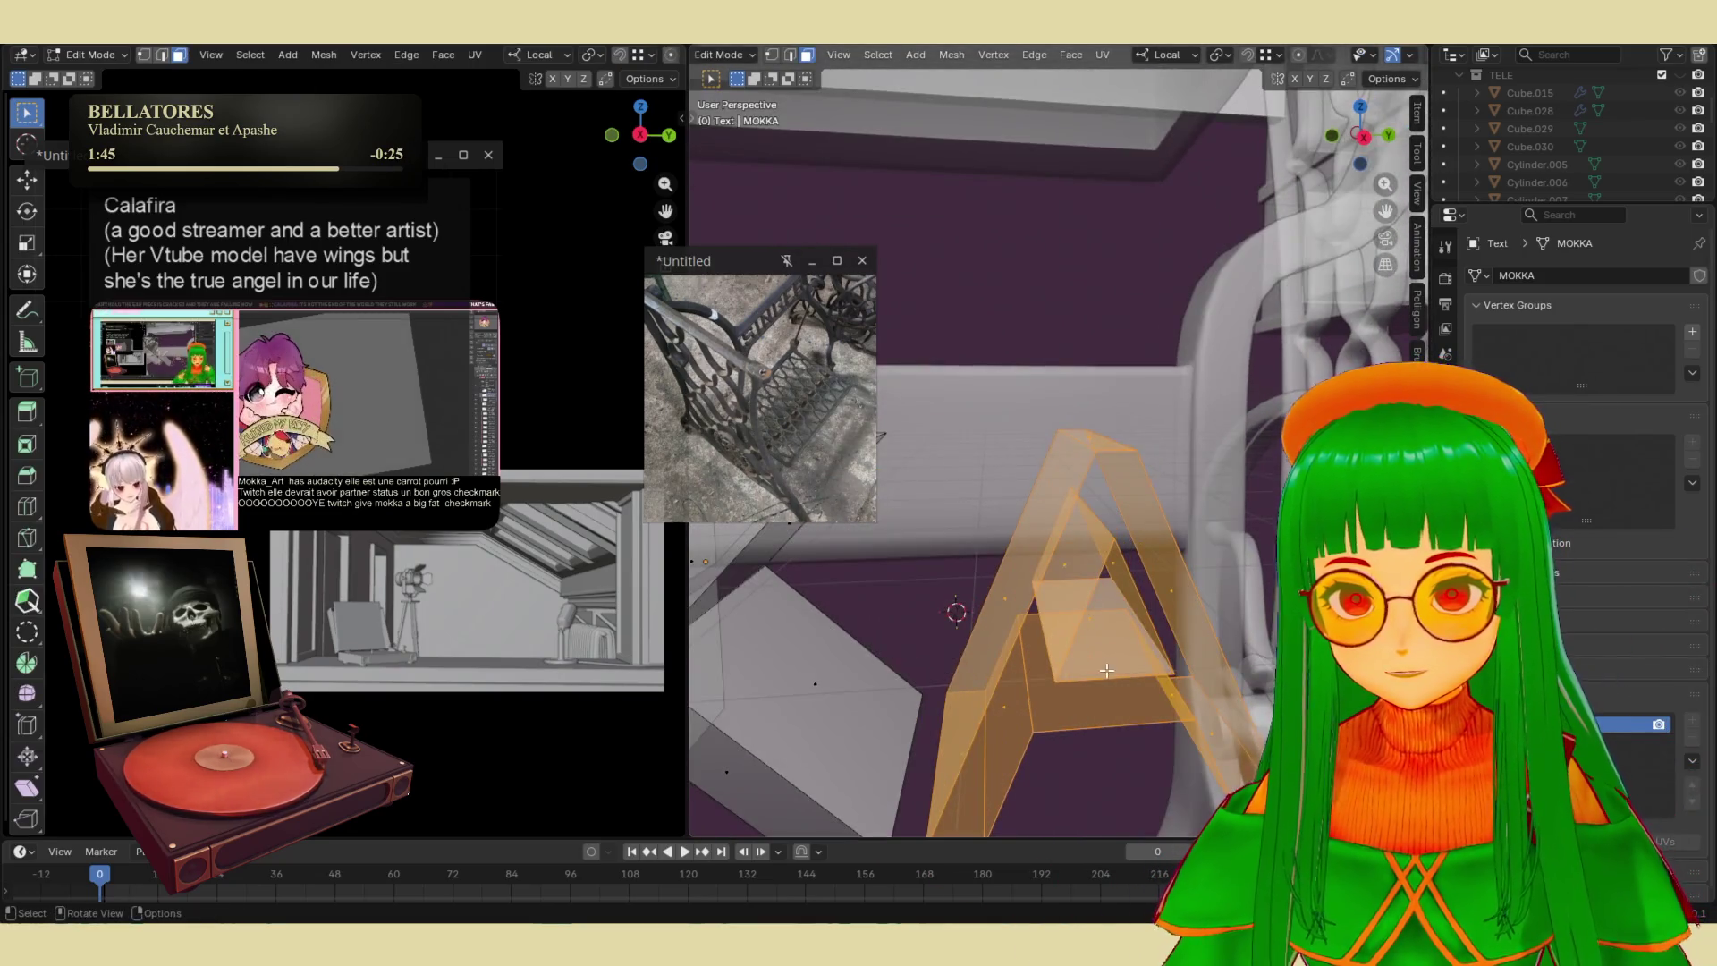
left_click(1105, 680)
key("2")
left_click(1113, 725)
key("ctrl+e")
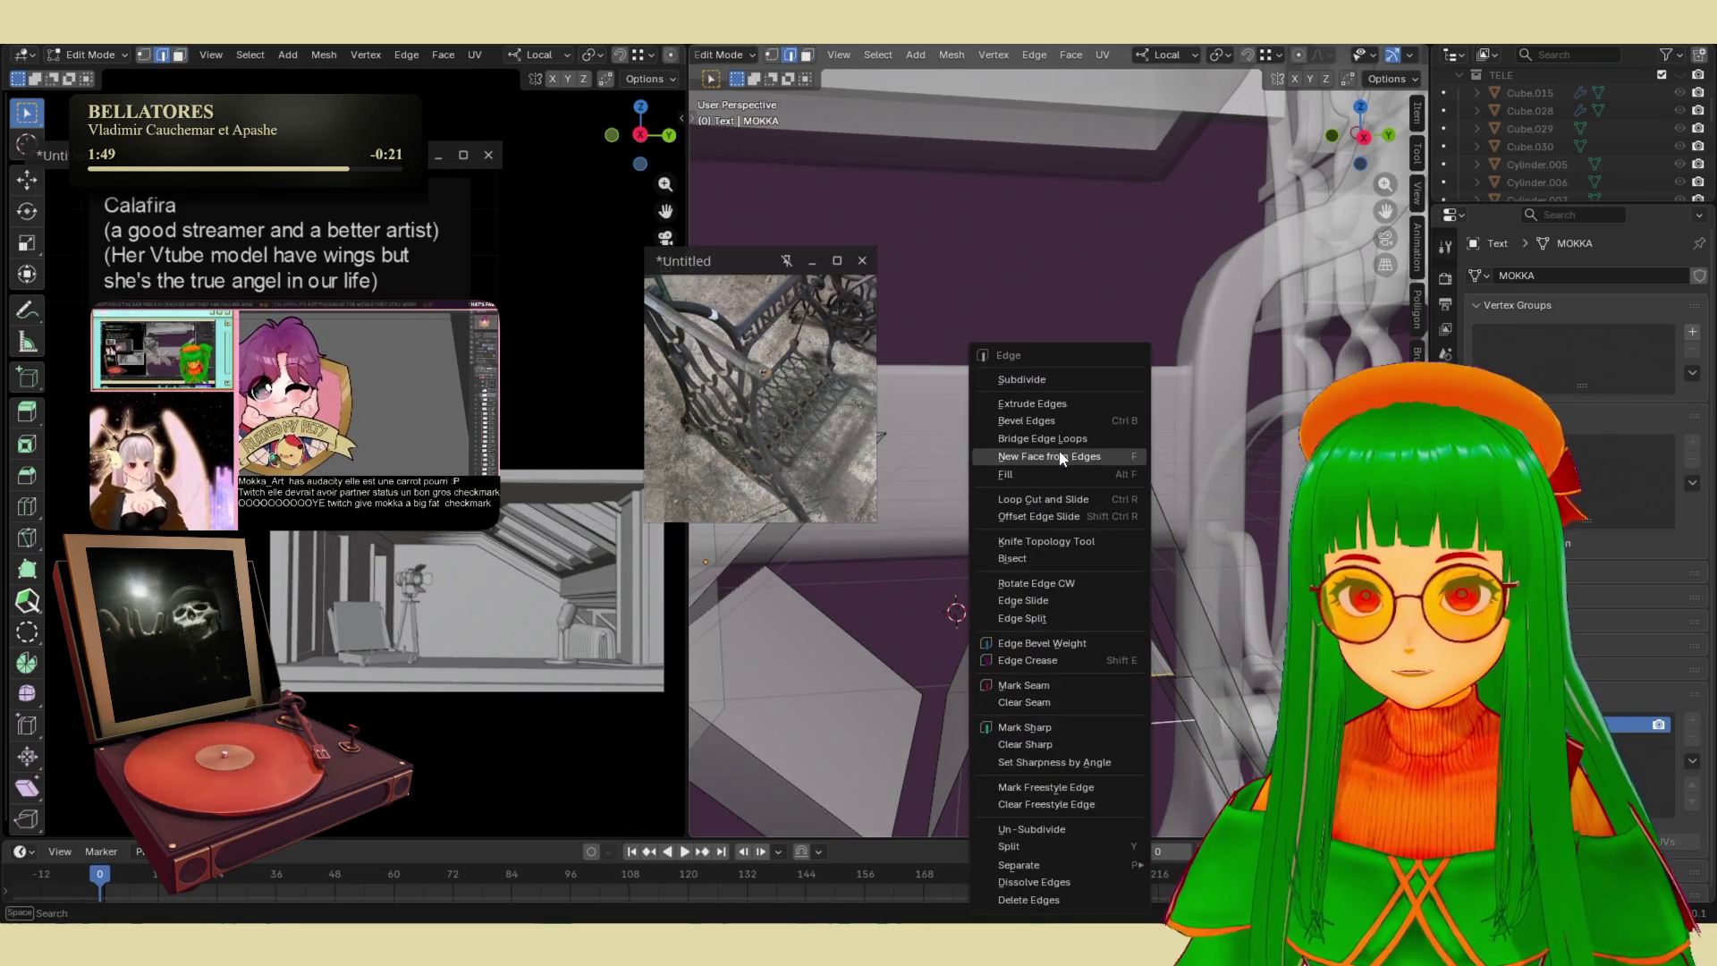
left_click(1043, 438)
- Add a loop cut across one part of the A
left_click(1104, 626)
mouse_move(1105, 626)
middle_mouse_down()
mouse_move(1086, 680)
mouse_move(1071, 667)
middle_mouse_up()
key("ctrl+r")
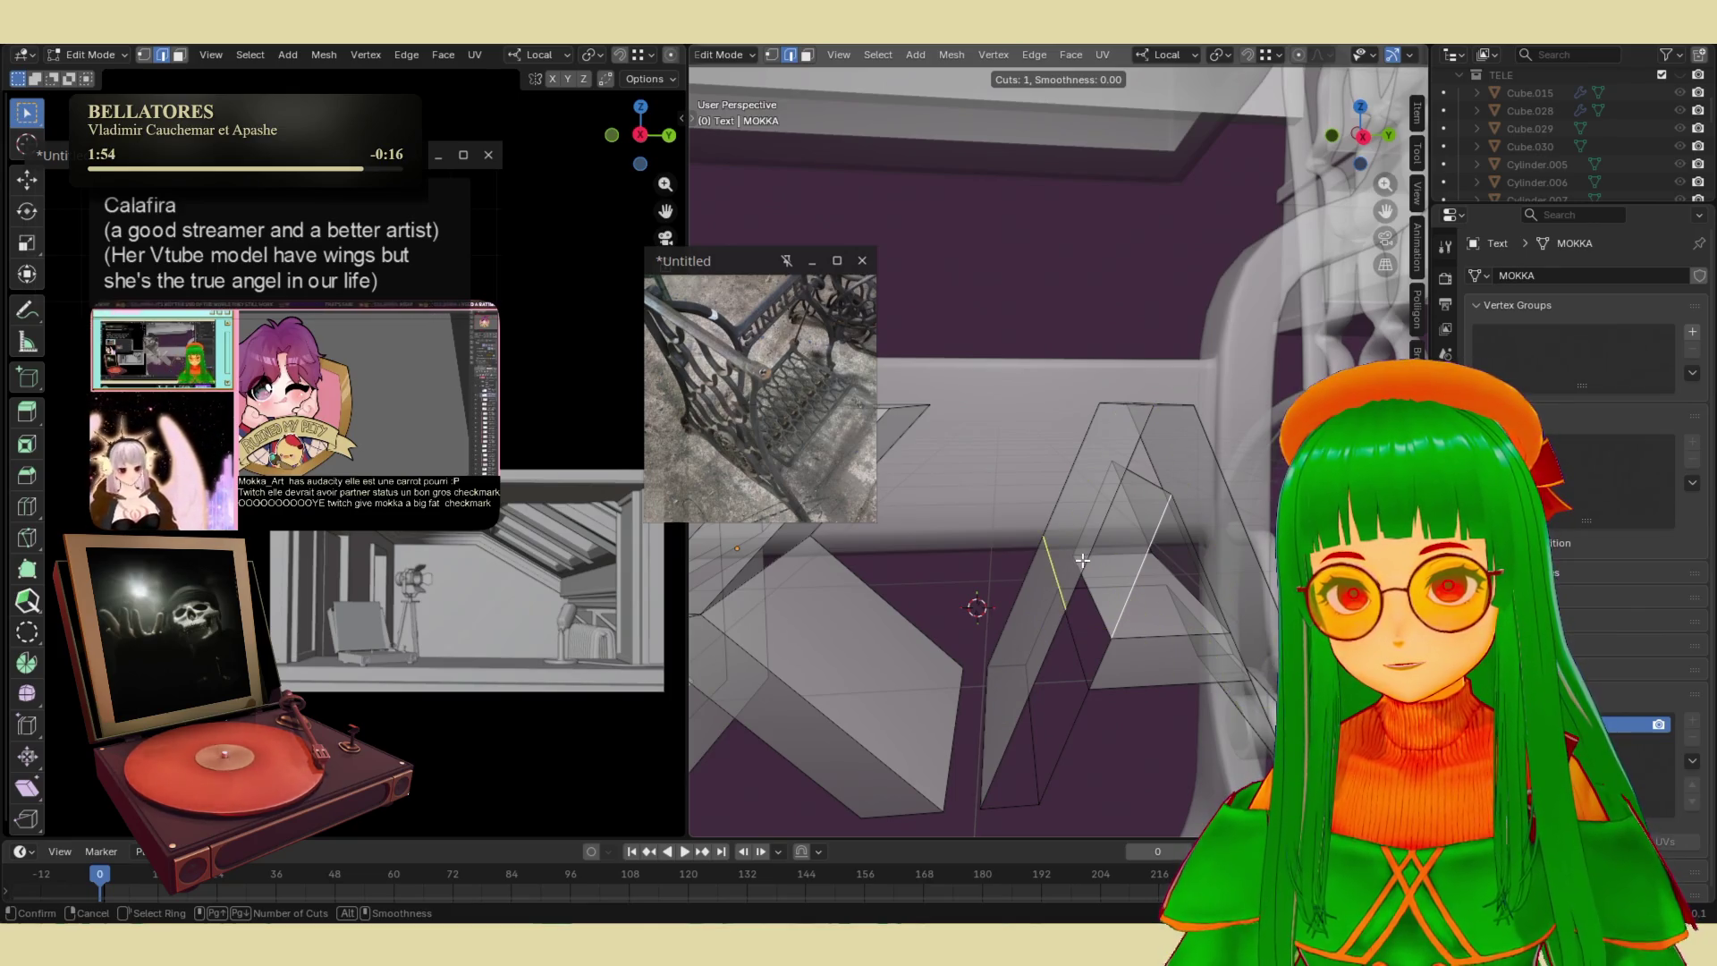
left_click(1054, 588)
mouse_move(1055, 586)
middle_mouse_down()
mouse_move(1101, 572)
mouse_move(1034, 575)
mouse_move(1180, 509)
mouse_move(1092, 534)
mouse_move(1124, 531)
middle_mouse_up()
scroll(1181, 508, "down", 2)
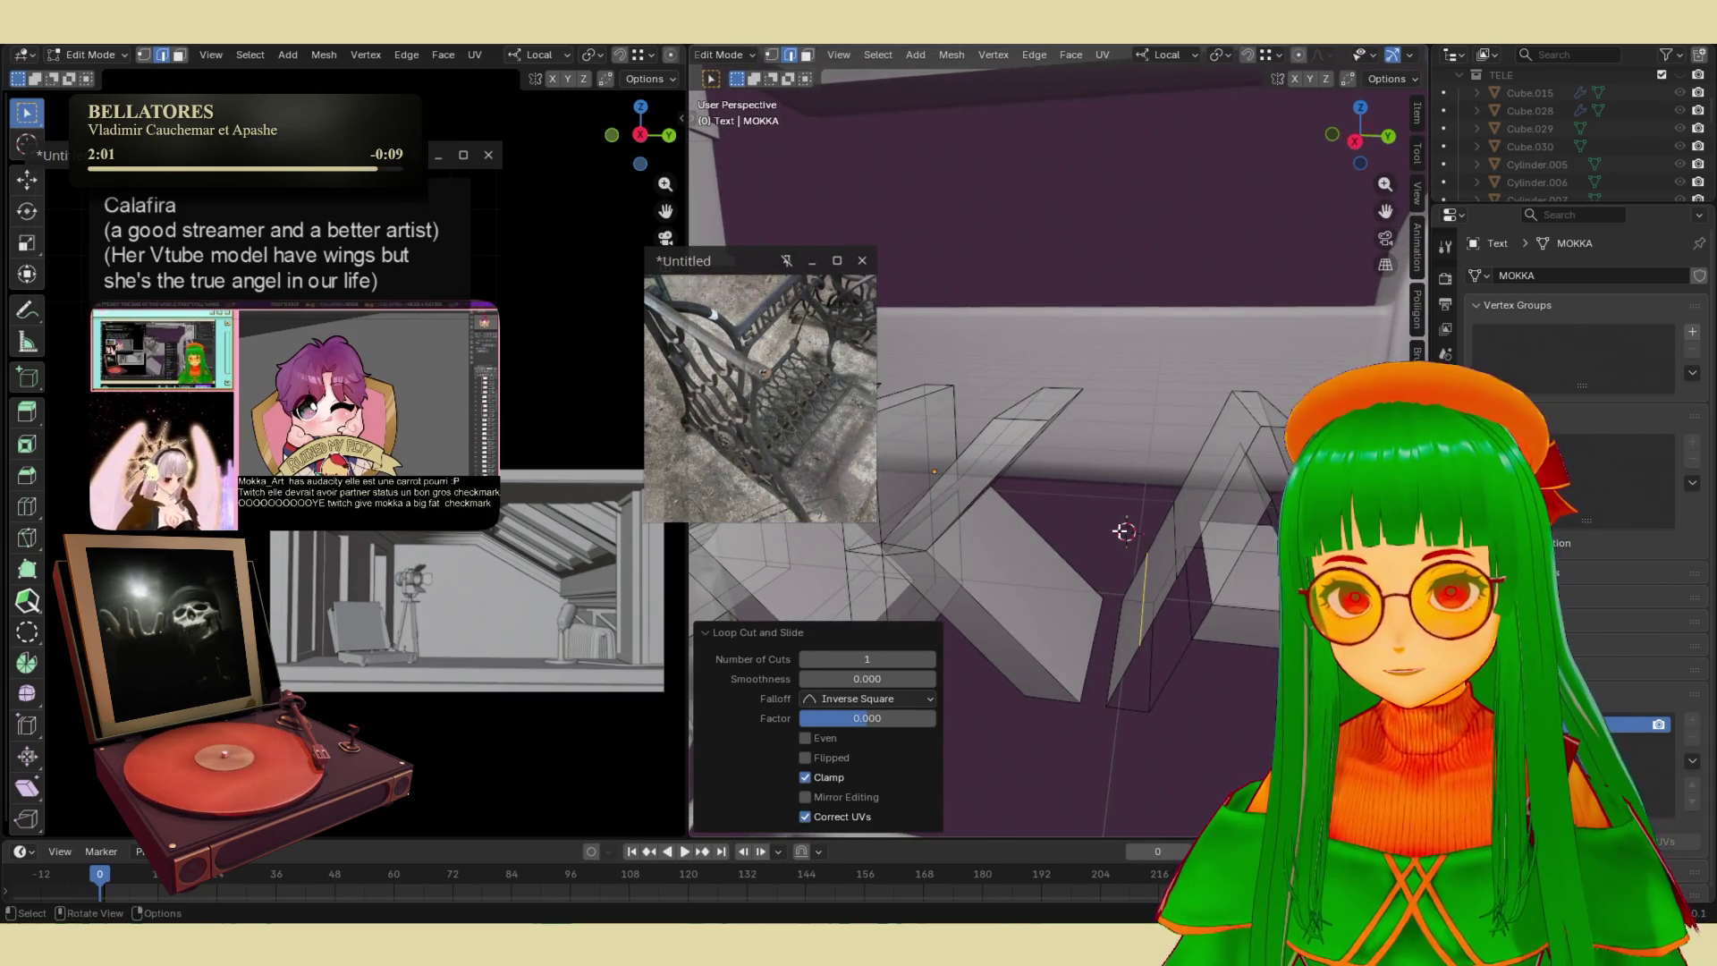
middle_click_drag(1191, 740, 1178, 730)
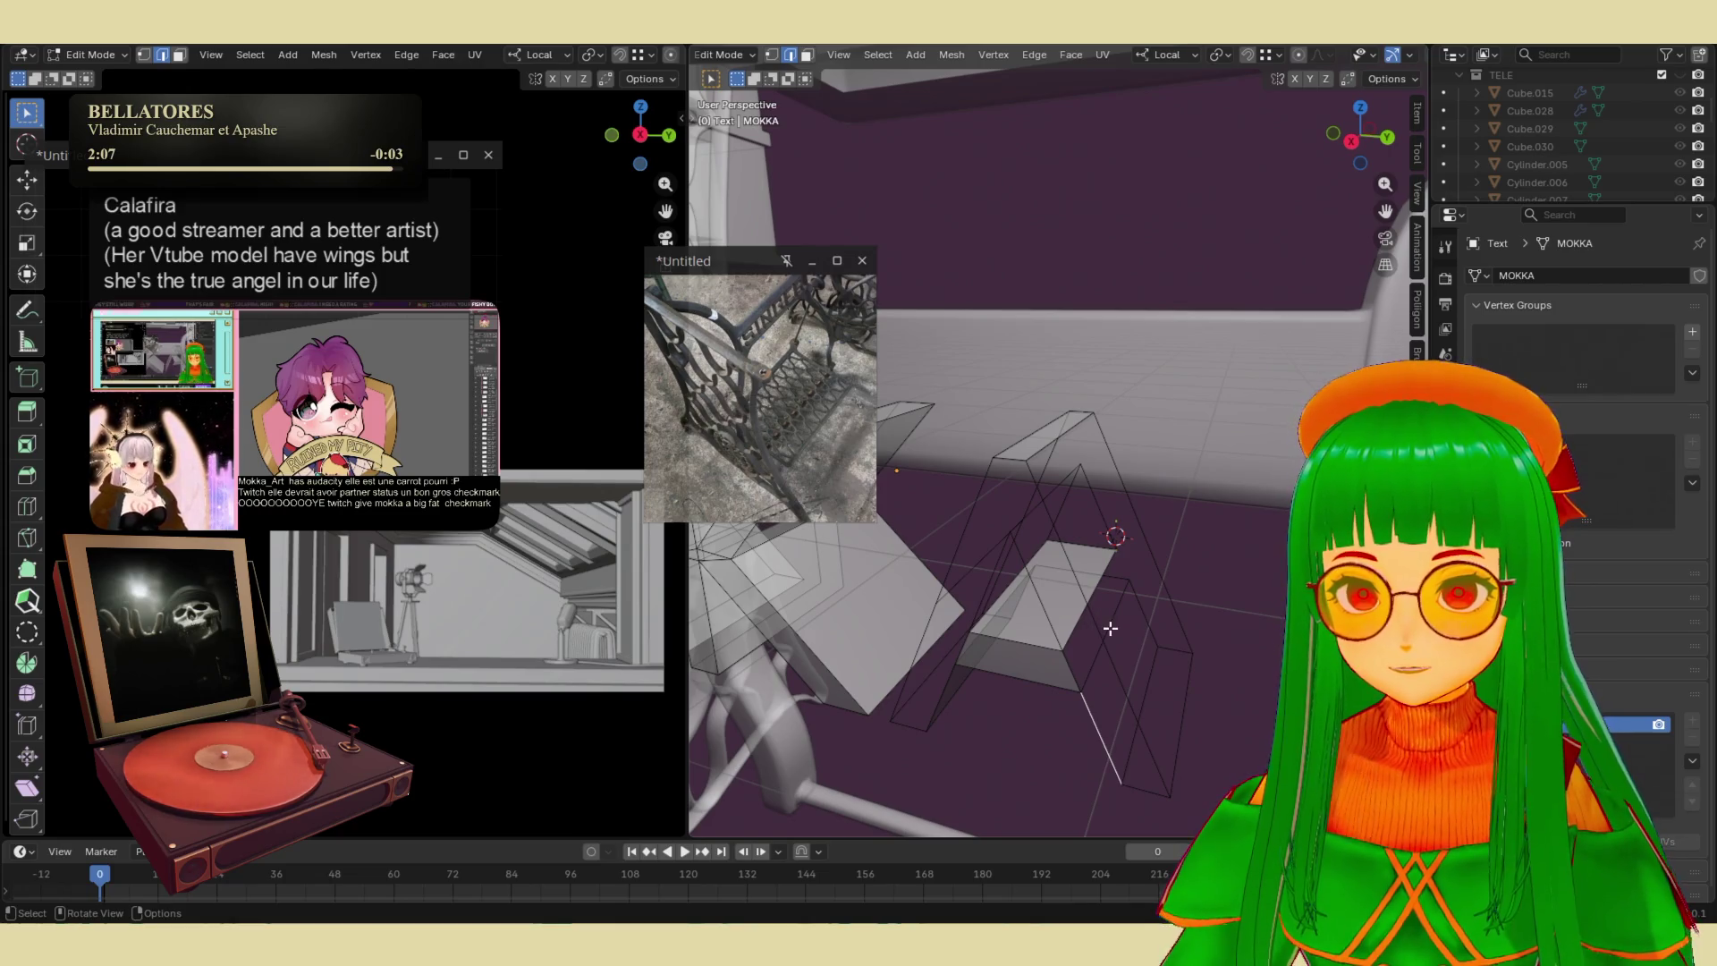
mouse_move(1109, 631)
middle_mouse_down()
mouse_move(1248, 653)
mouse_move(1207, 670)
mouse_move(1150, 659)
mouse_move(1088, 689)
middle_mouse_up()
- Select and inspect faces on the A's slanted part, then clear the selection
key("Tab")
key("Tab")
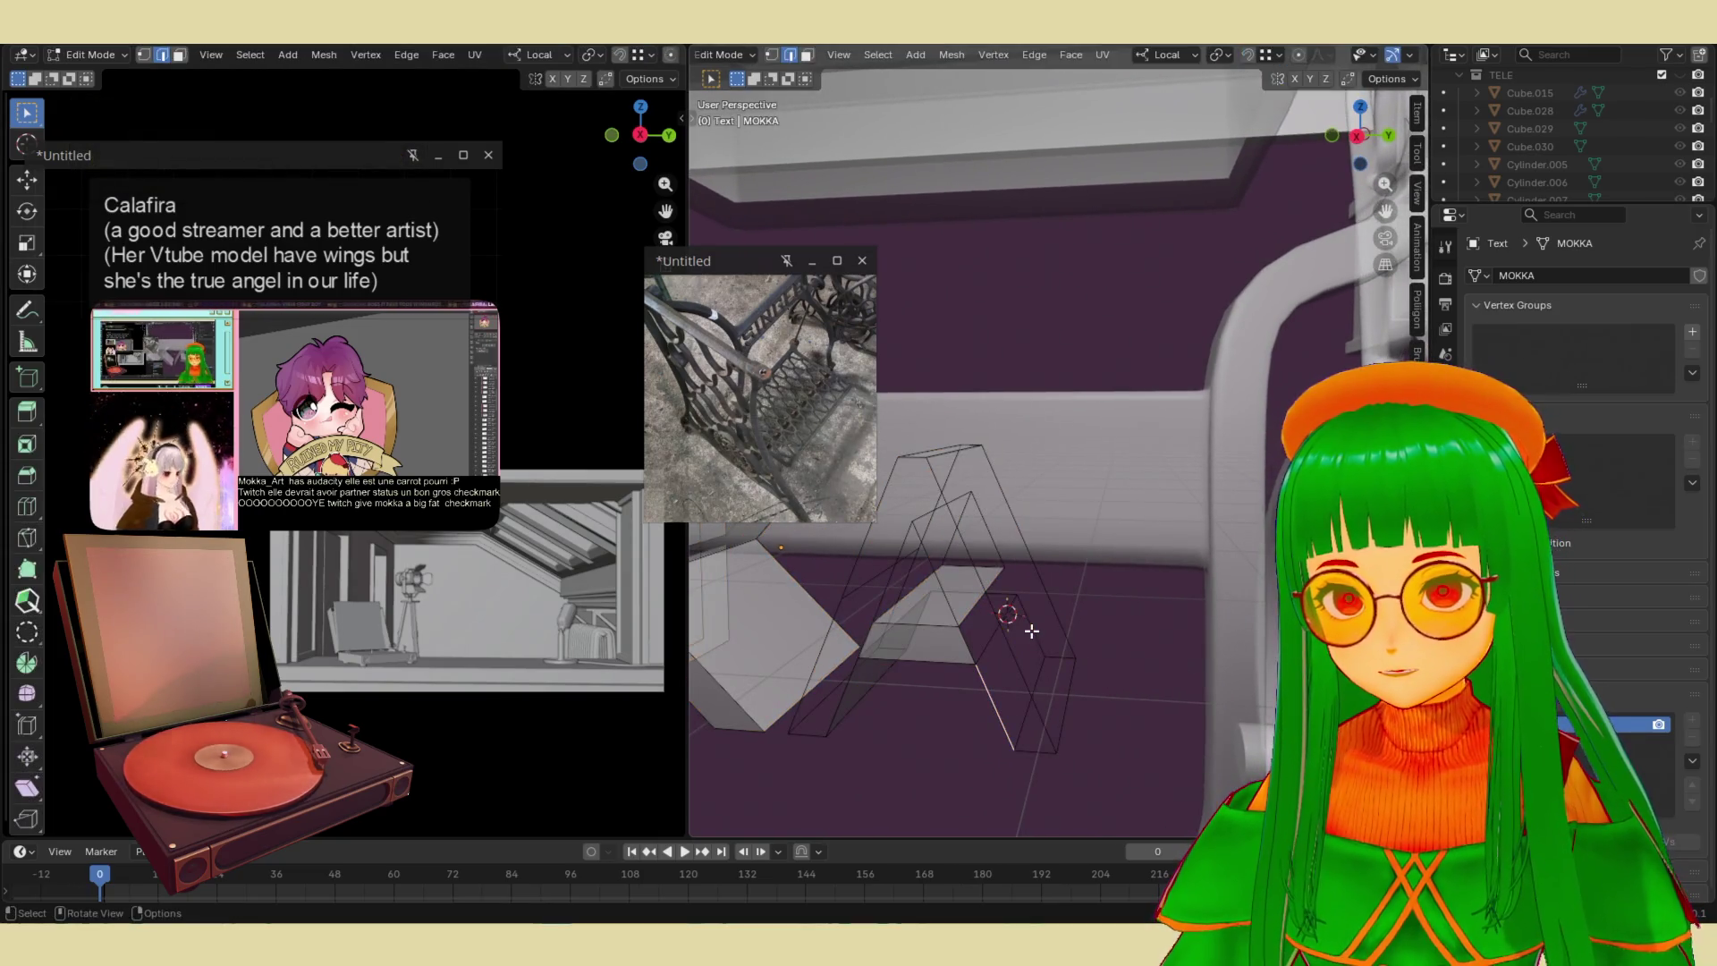
key("3")
left_click(1042, 657)
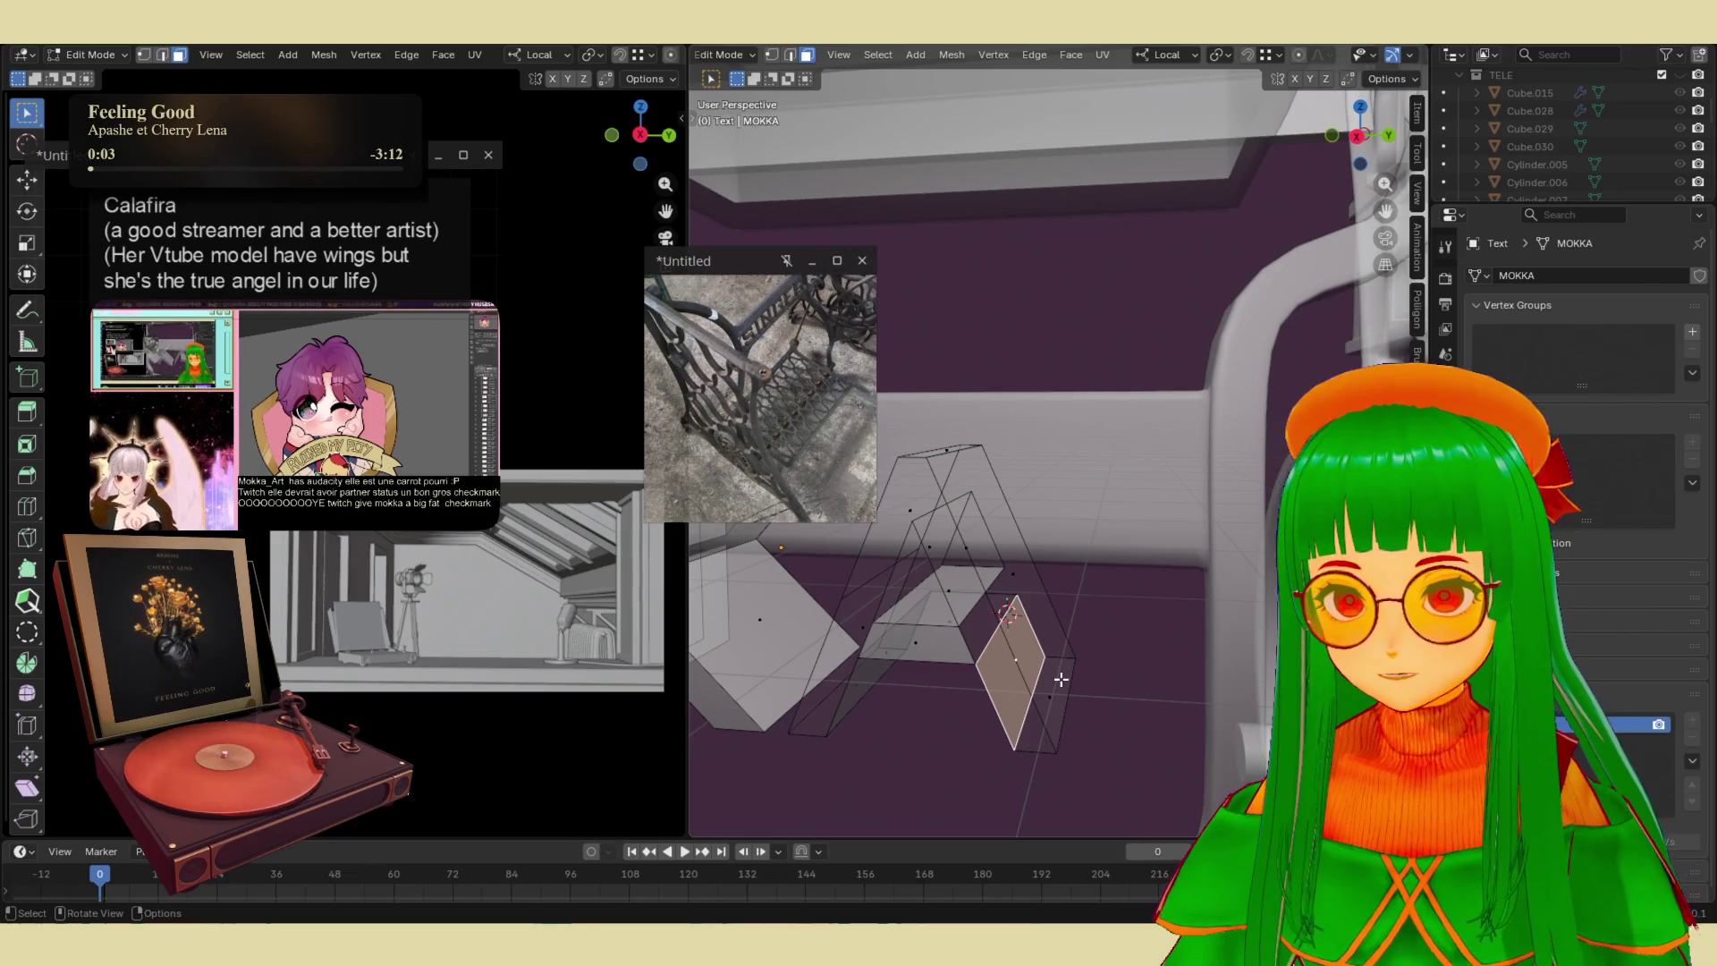
left_click(1027, 548)
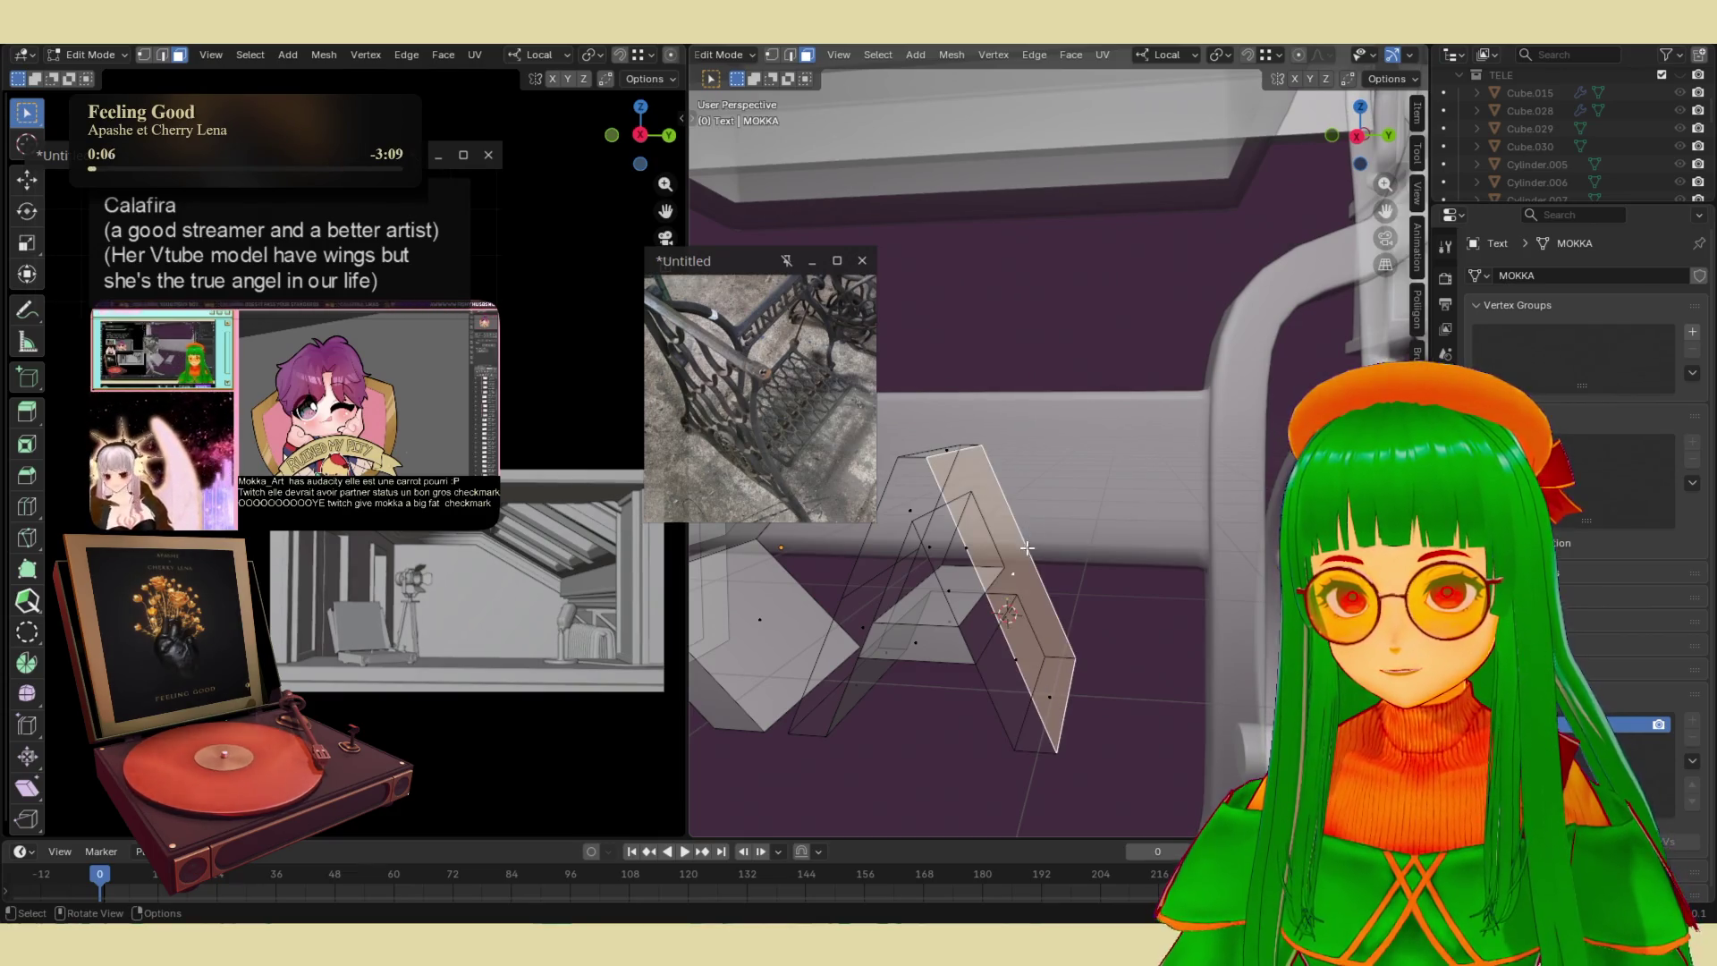
left_click(952, 594, "shift")
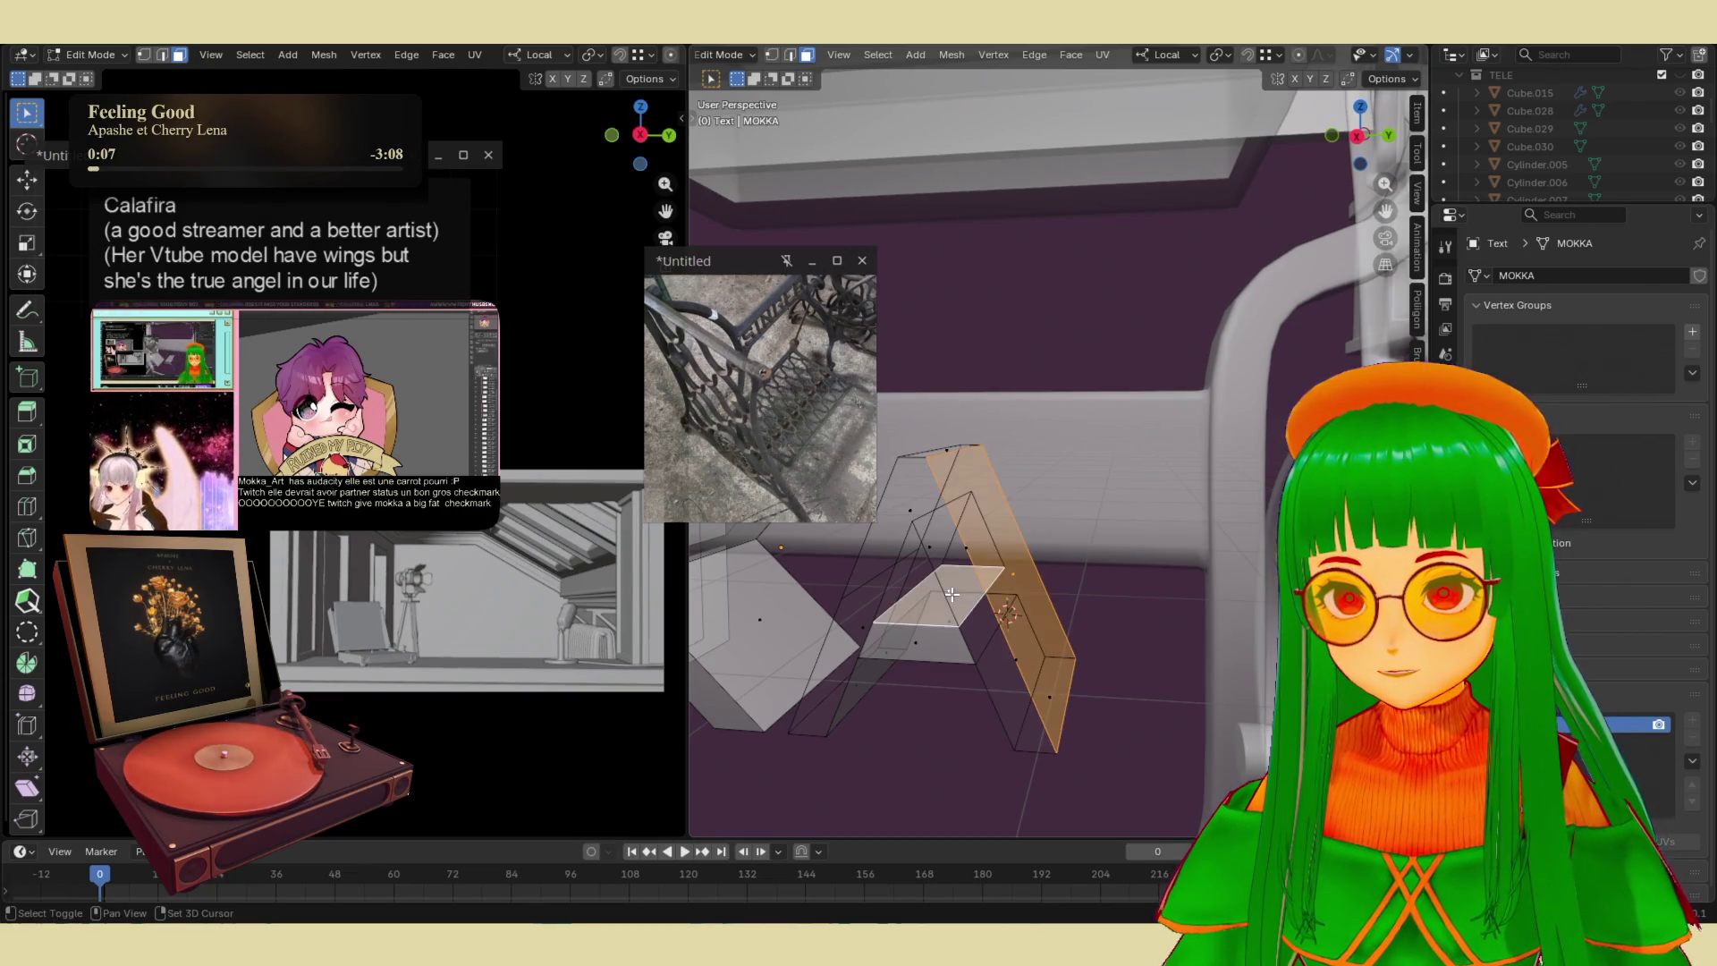
left_click(1003, 598)
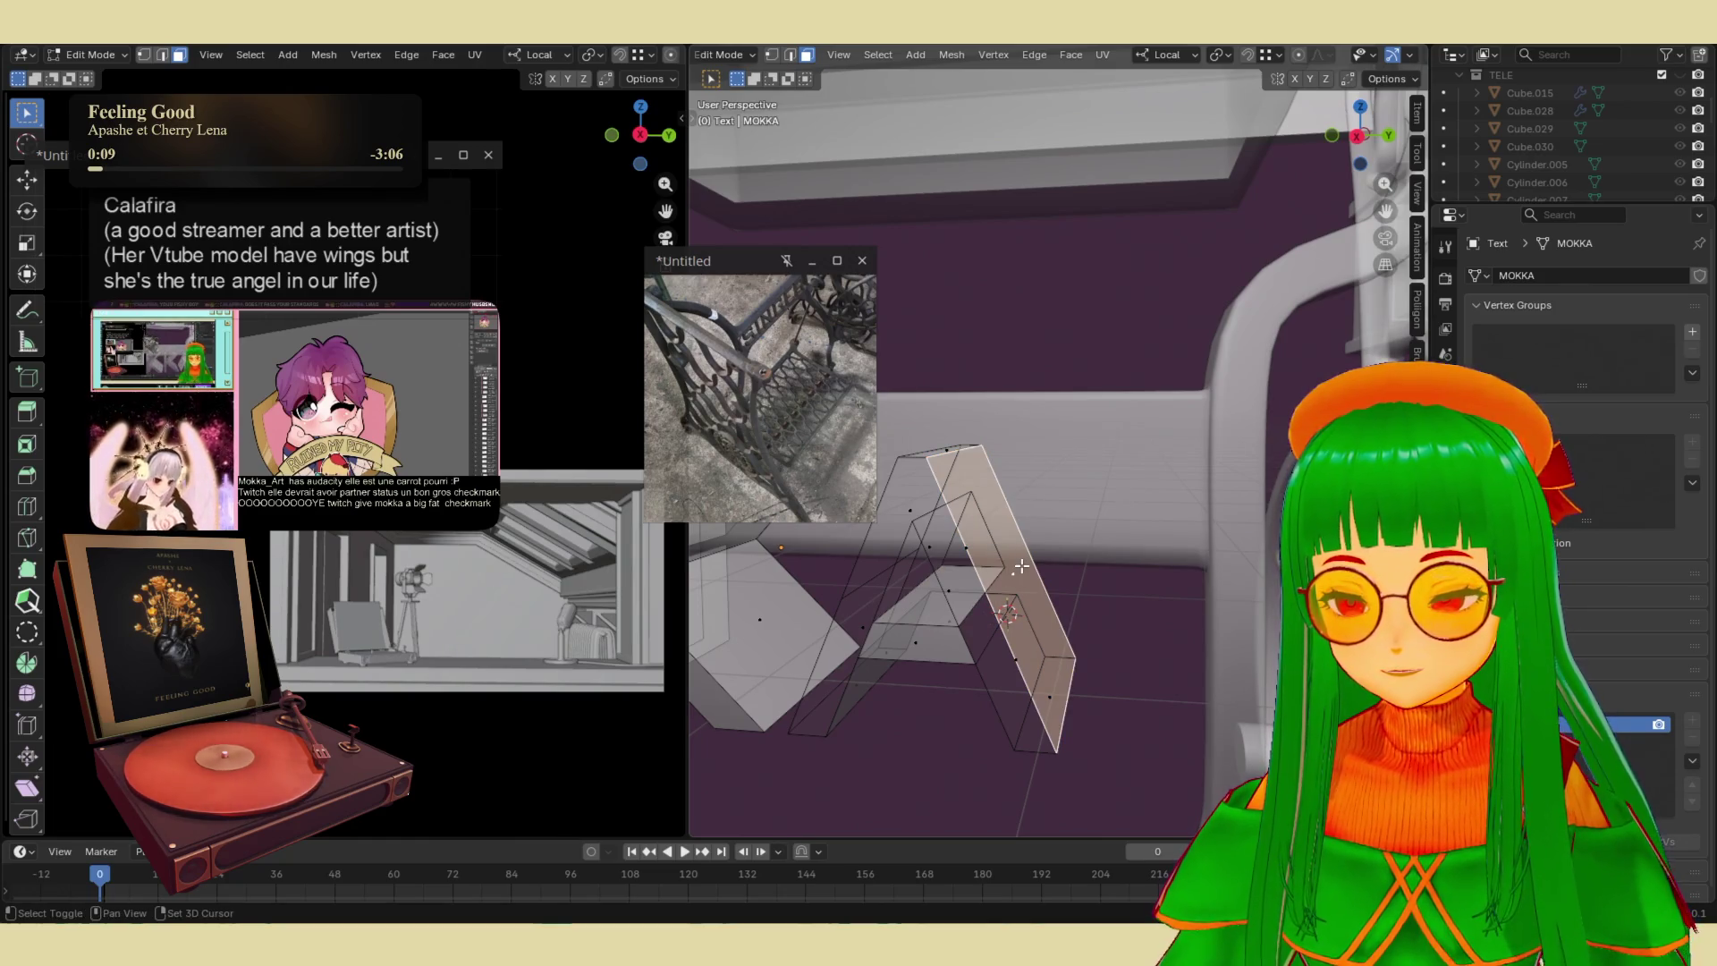
left_click(1066, 540)
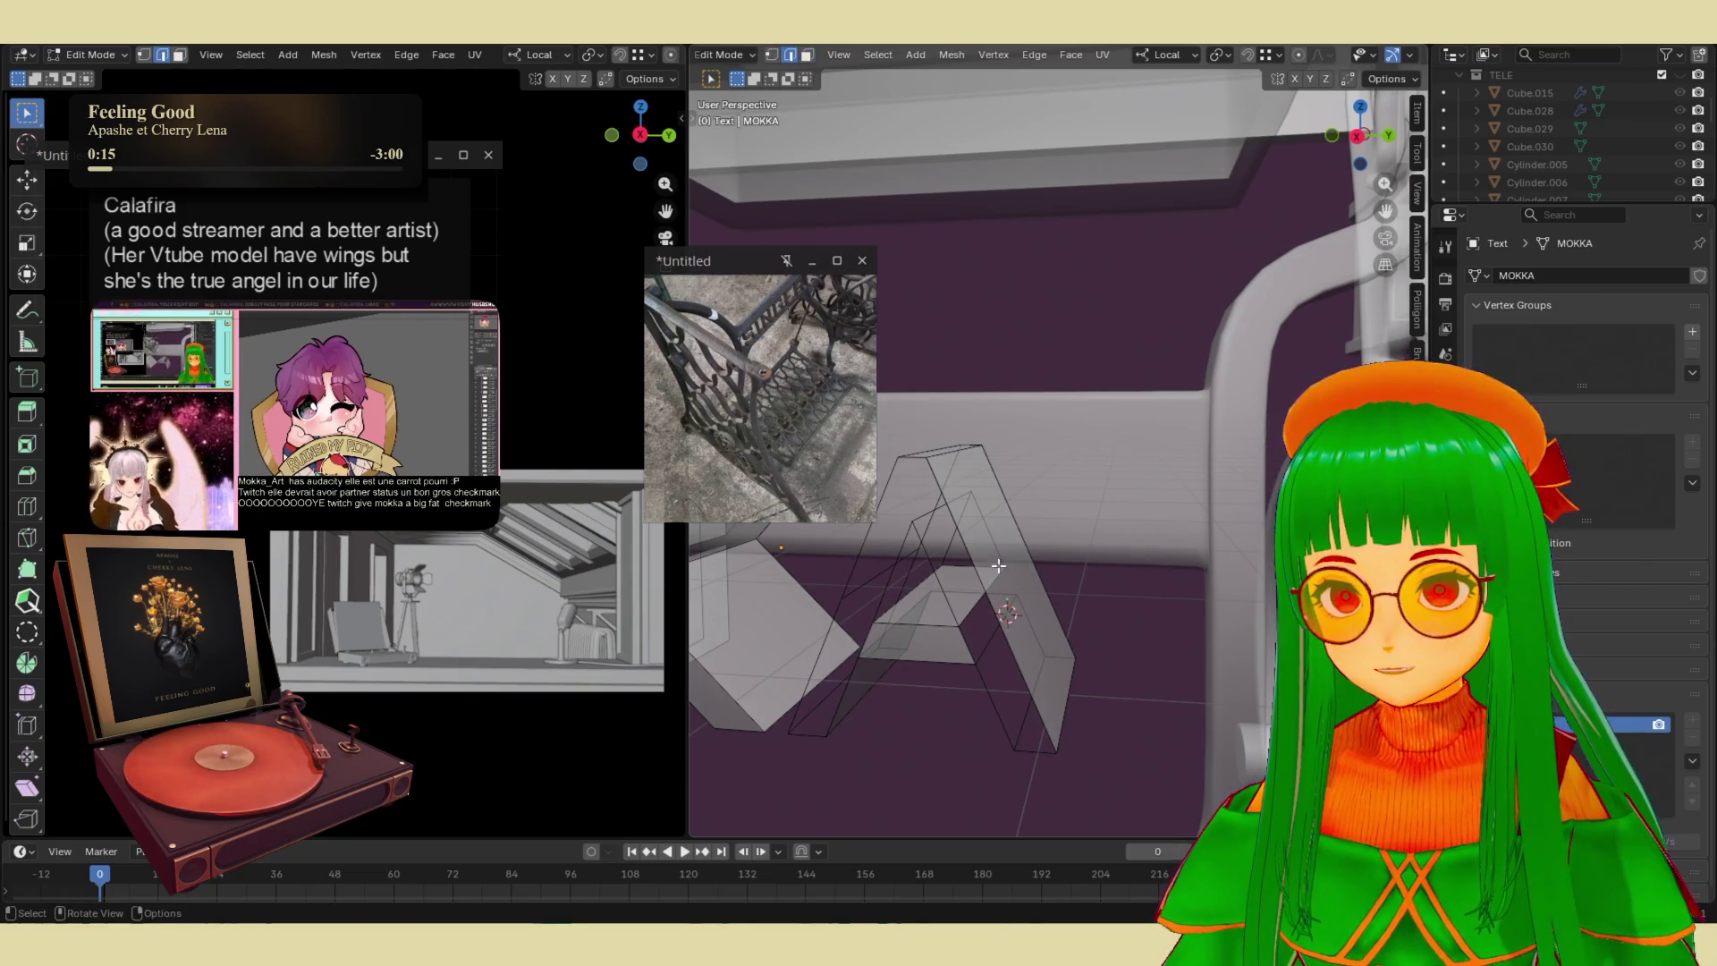
middle_click_drag(988, 564, 1028, 582)
middle_click_drag(1184, 590, 1115, 621)
mouse_move(837, 655)
middle_mouse_down()
mouse_move(869, 628)
mouse_move(935, 619)
mouse_move(1145, 643)
mouse_move(1108, 602)
middle_mouse_up()
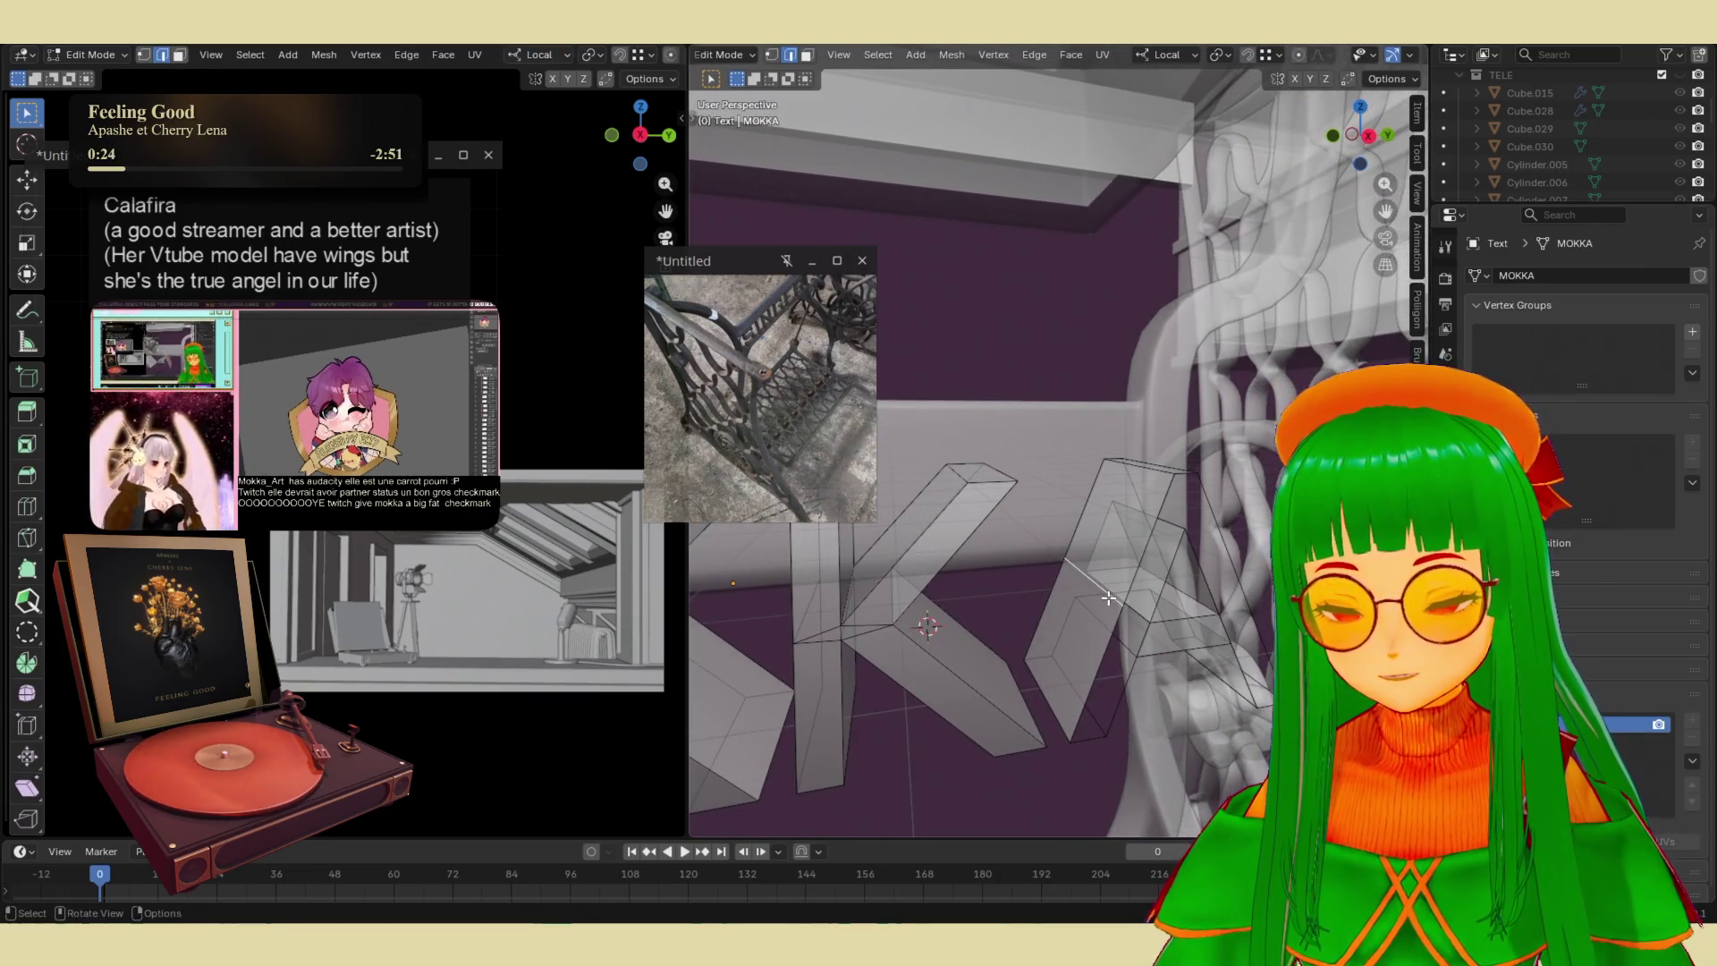
- Bevel an edge of the A by 0.0503 m and bridge a new face into the gap
key("ctrl+b")
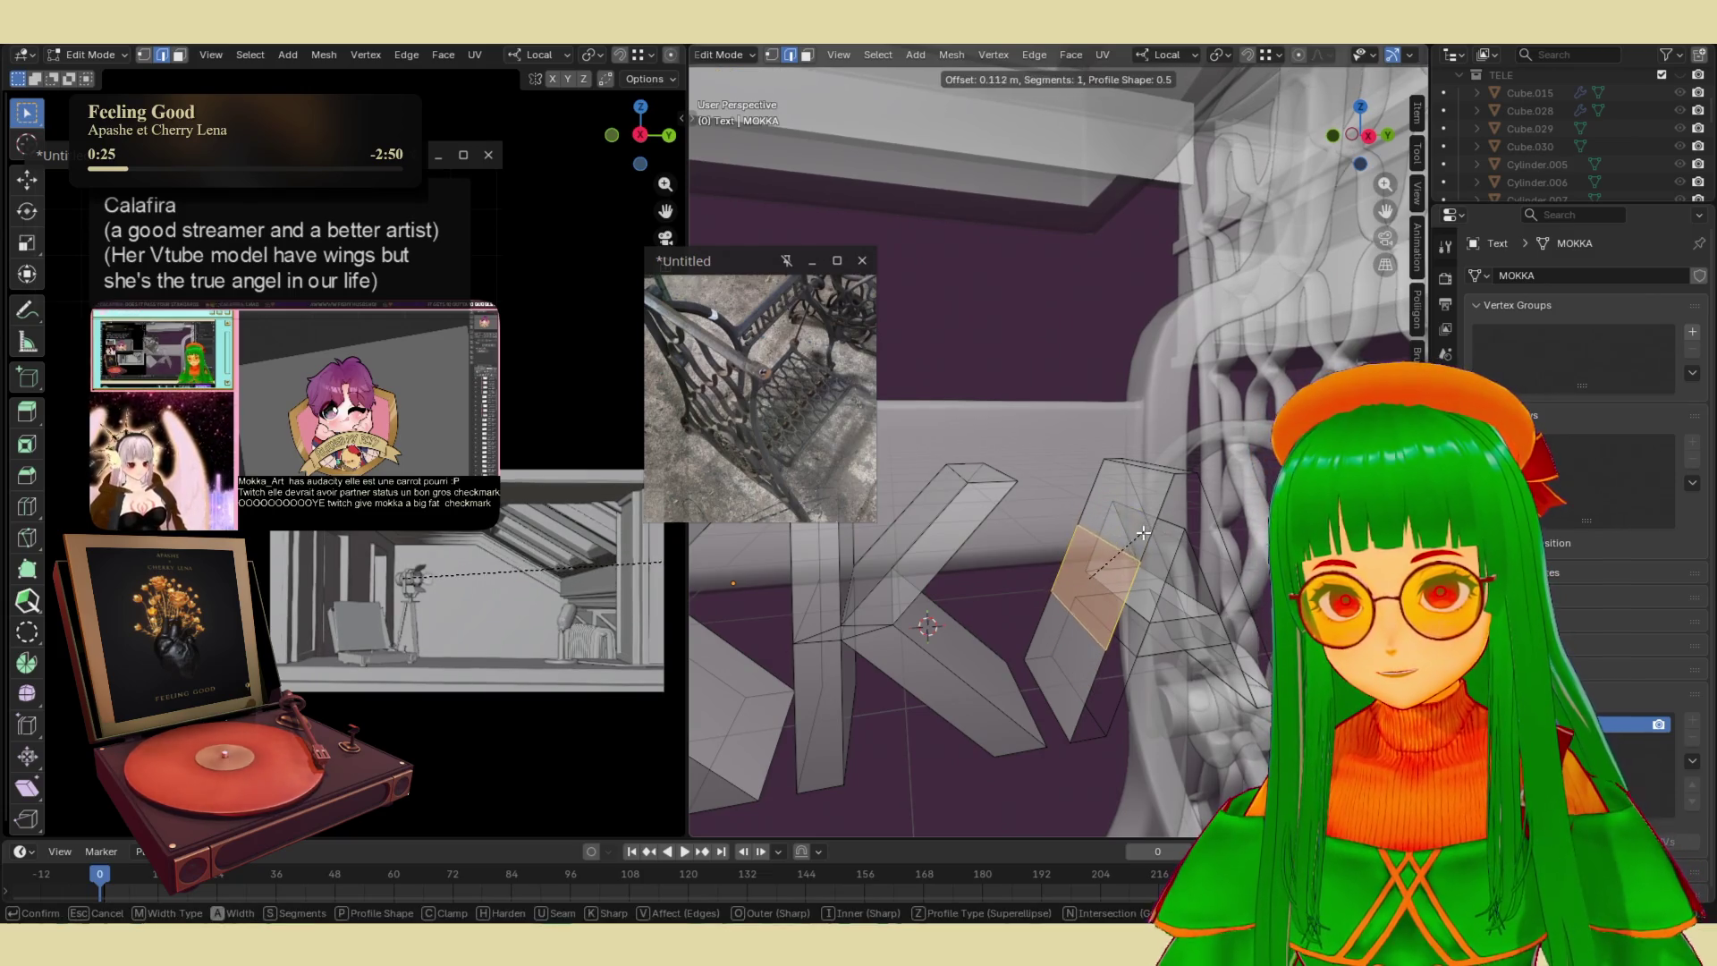
left_click(1132, 552)
middle_click_drag(1132, 553, 1103, 587)
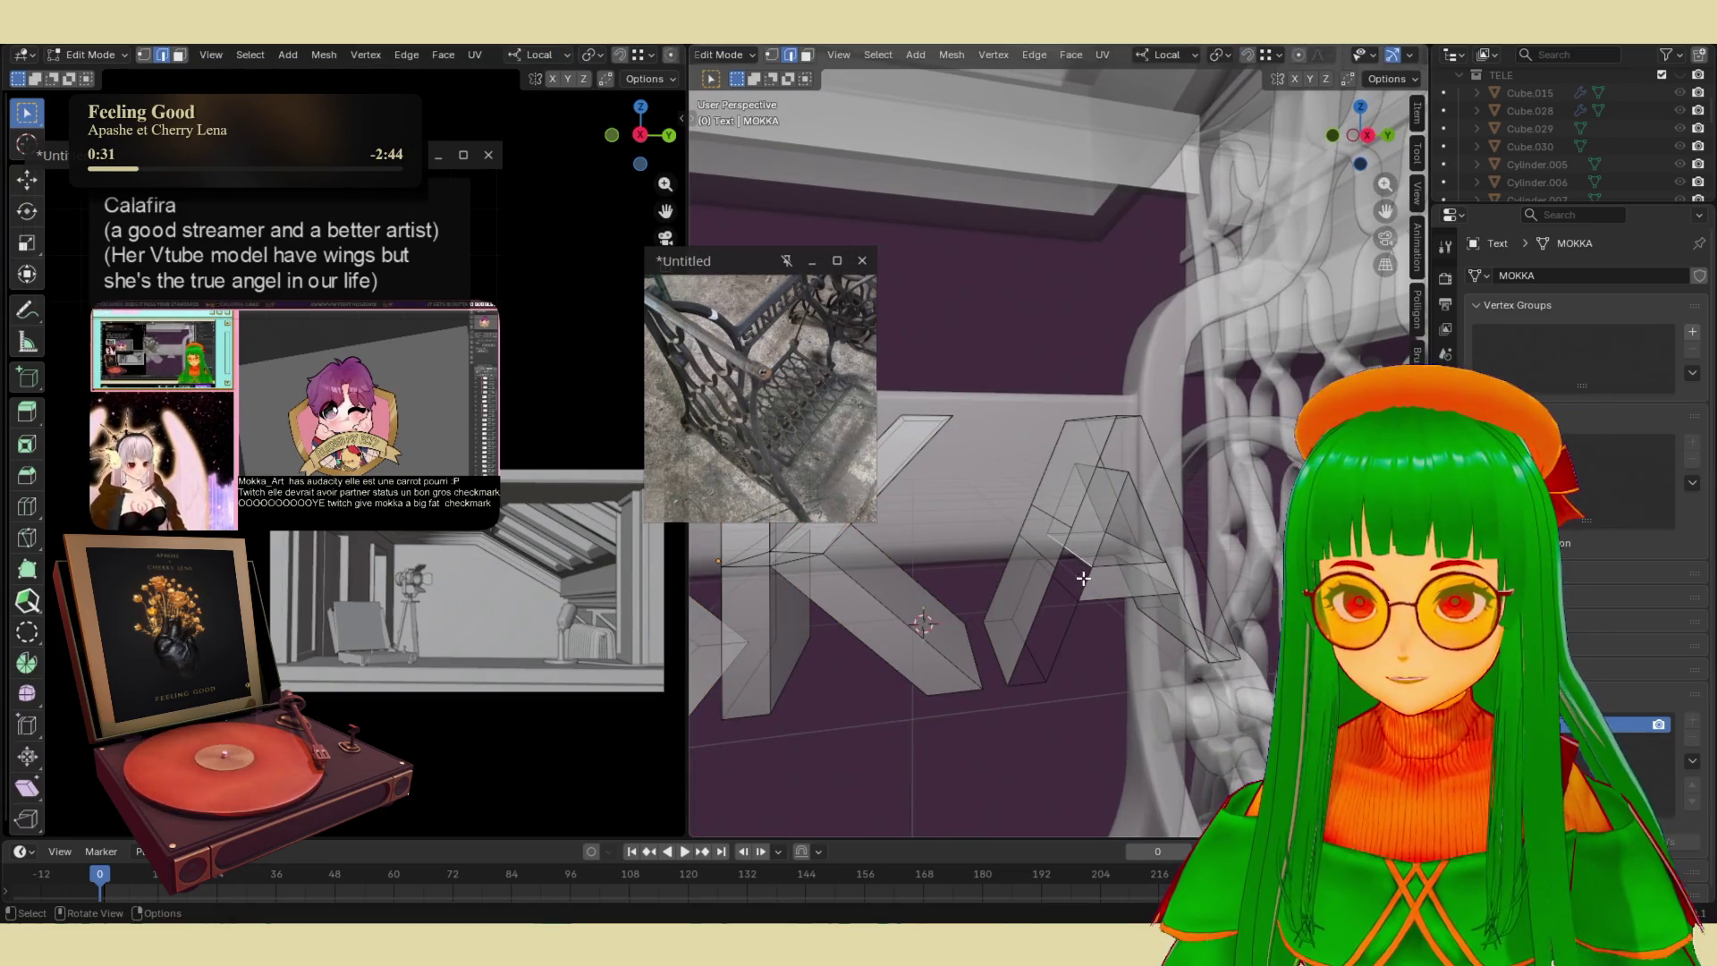
key("ctrl+e")
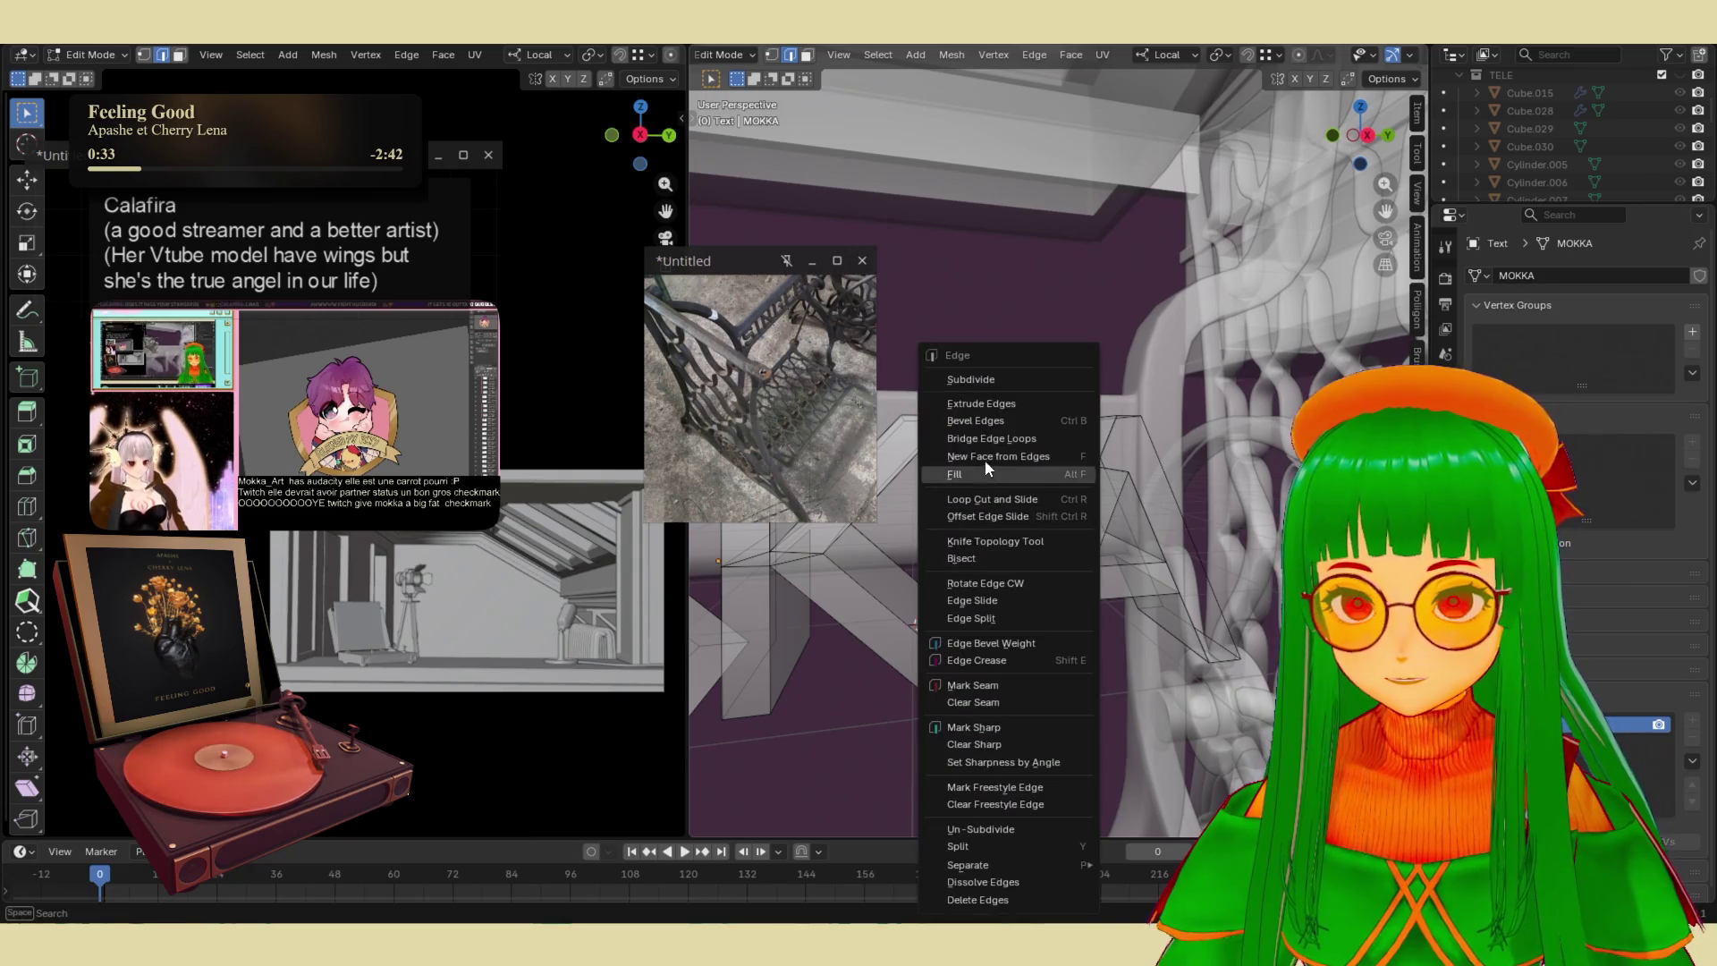
left_click(996, 442)
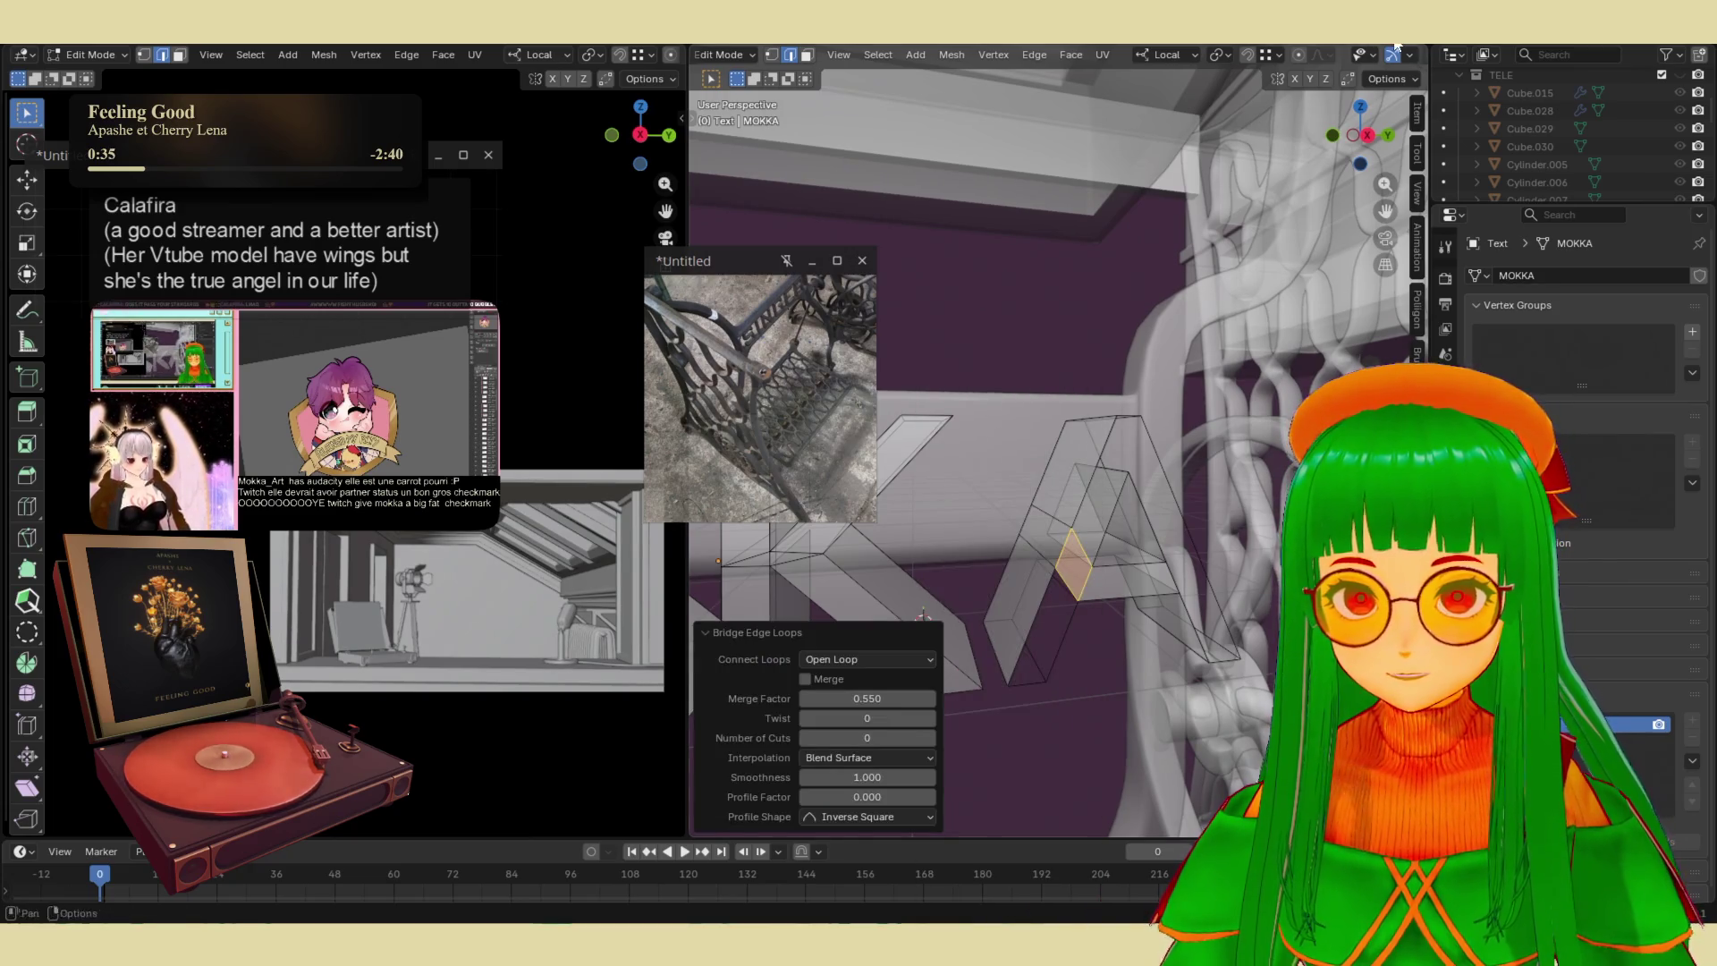
- Turn off X-ray display and clear the selection
scroll(1238, 49, "down", 4)
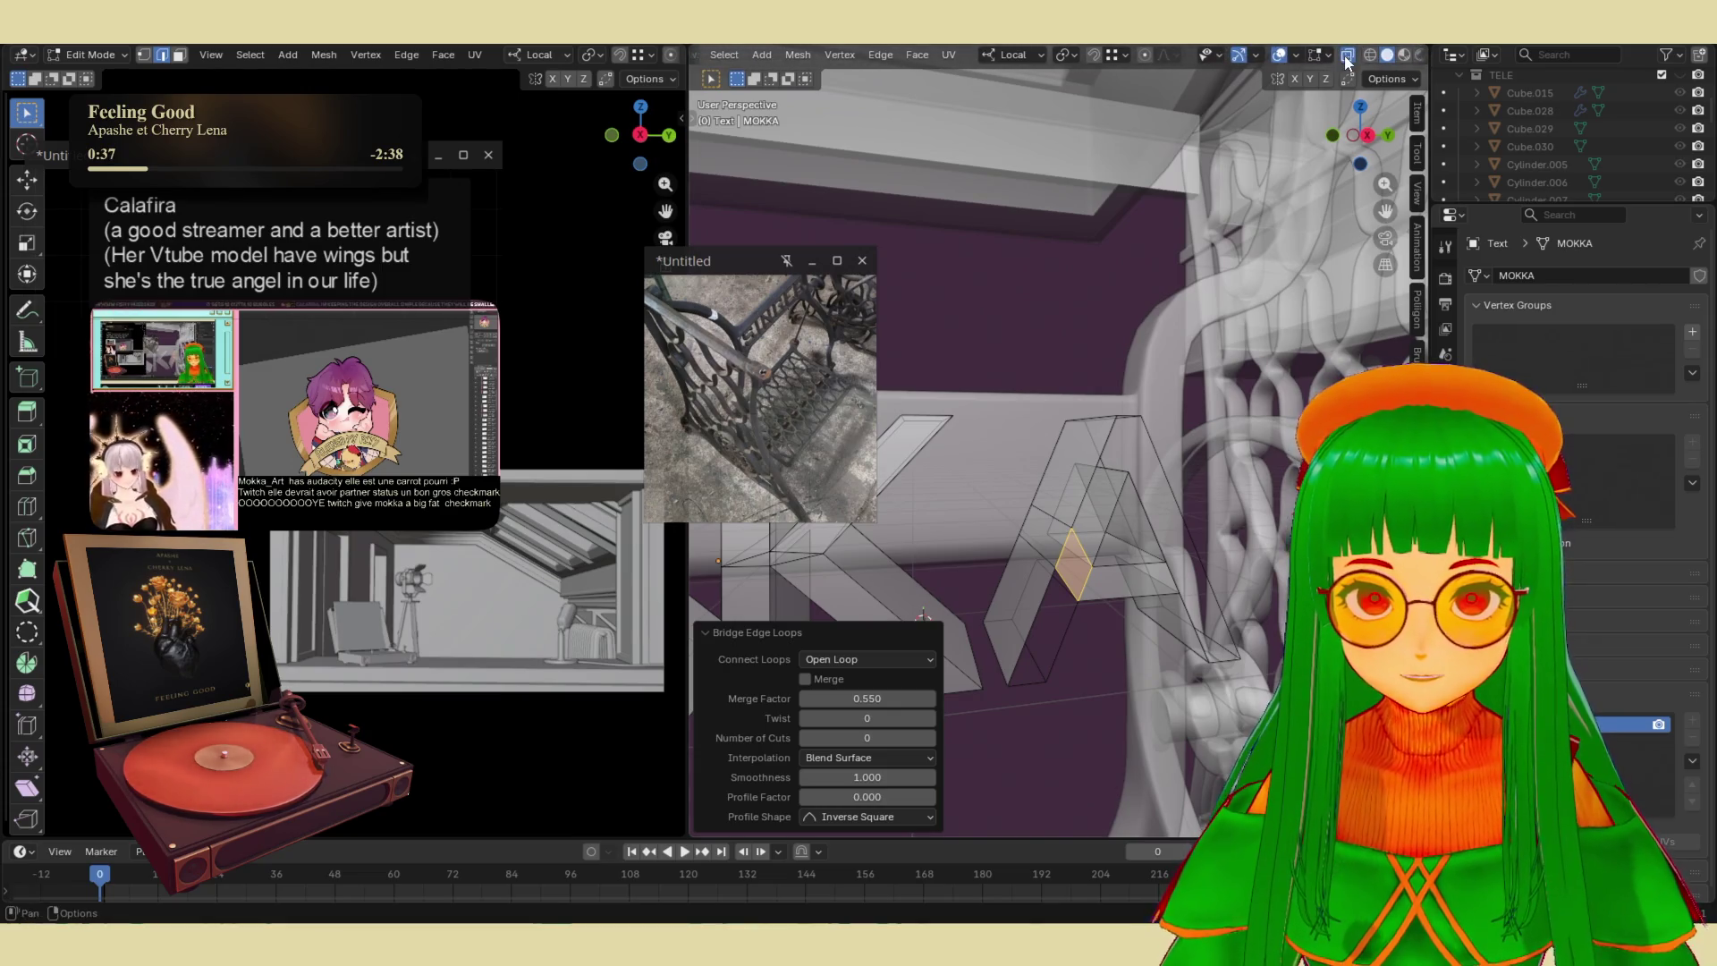
left_click(1346, 57)
left_click(1058, 642)
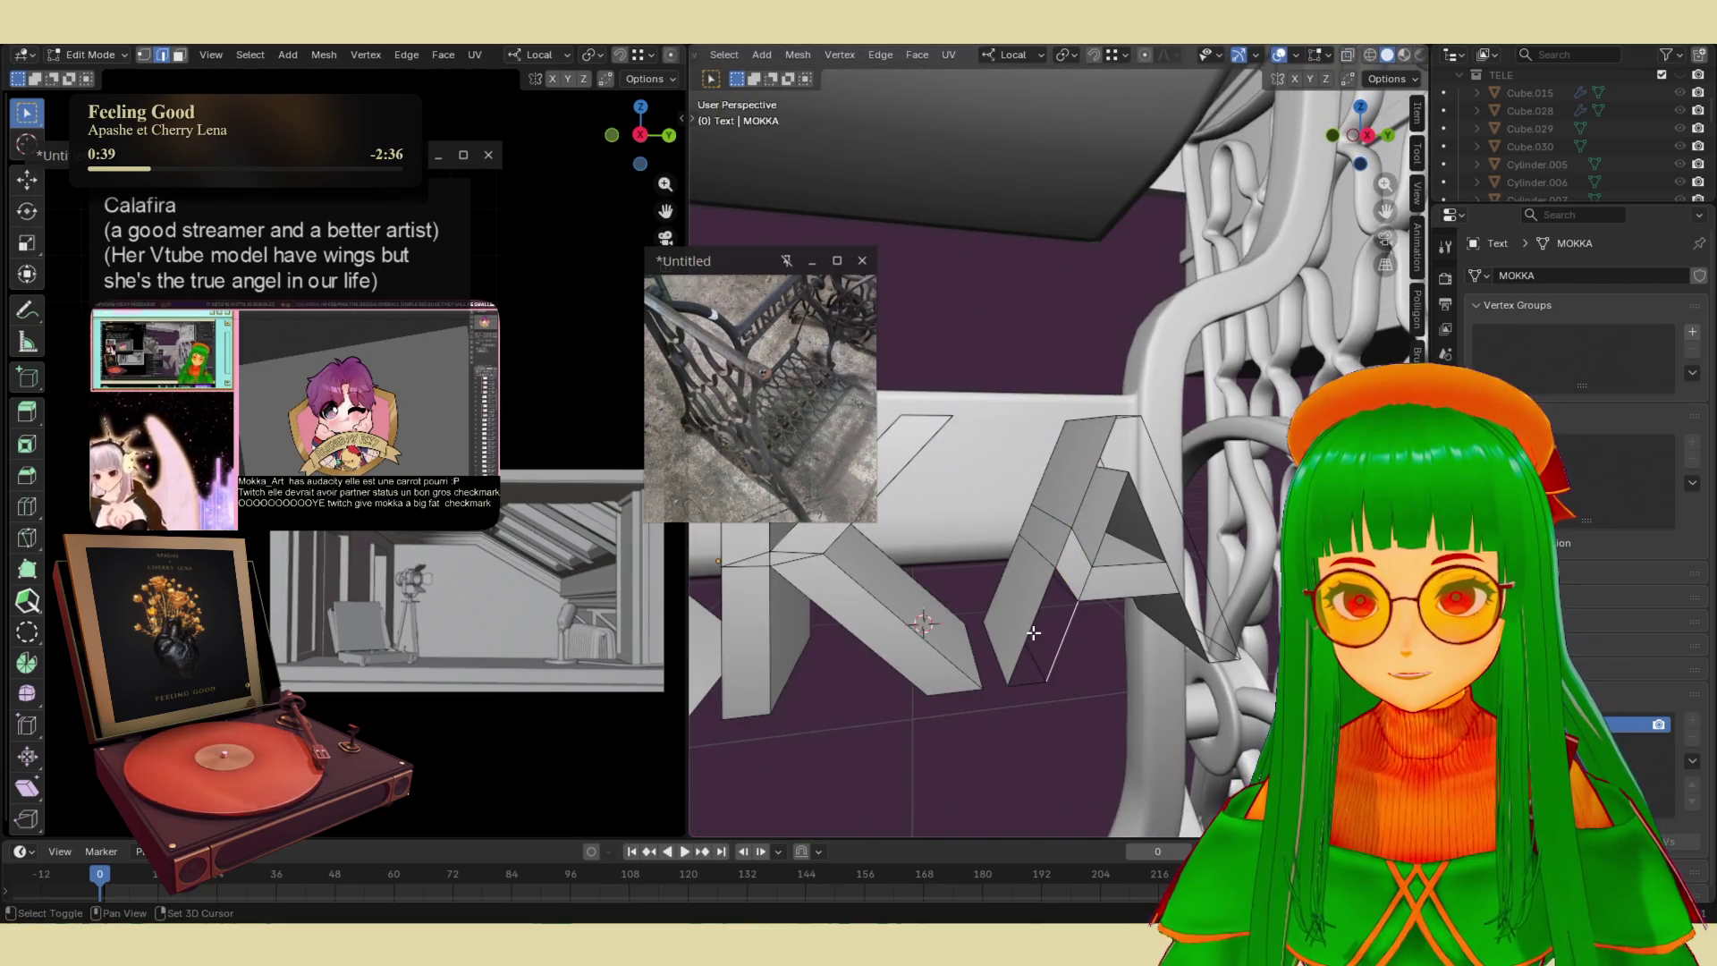
- Fill one edge loop on the A, bridge another gap, and recalculate normals
key("ctrl+f")
left_click(963, 470)
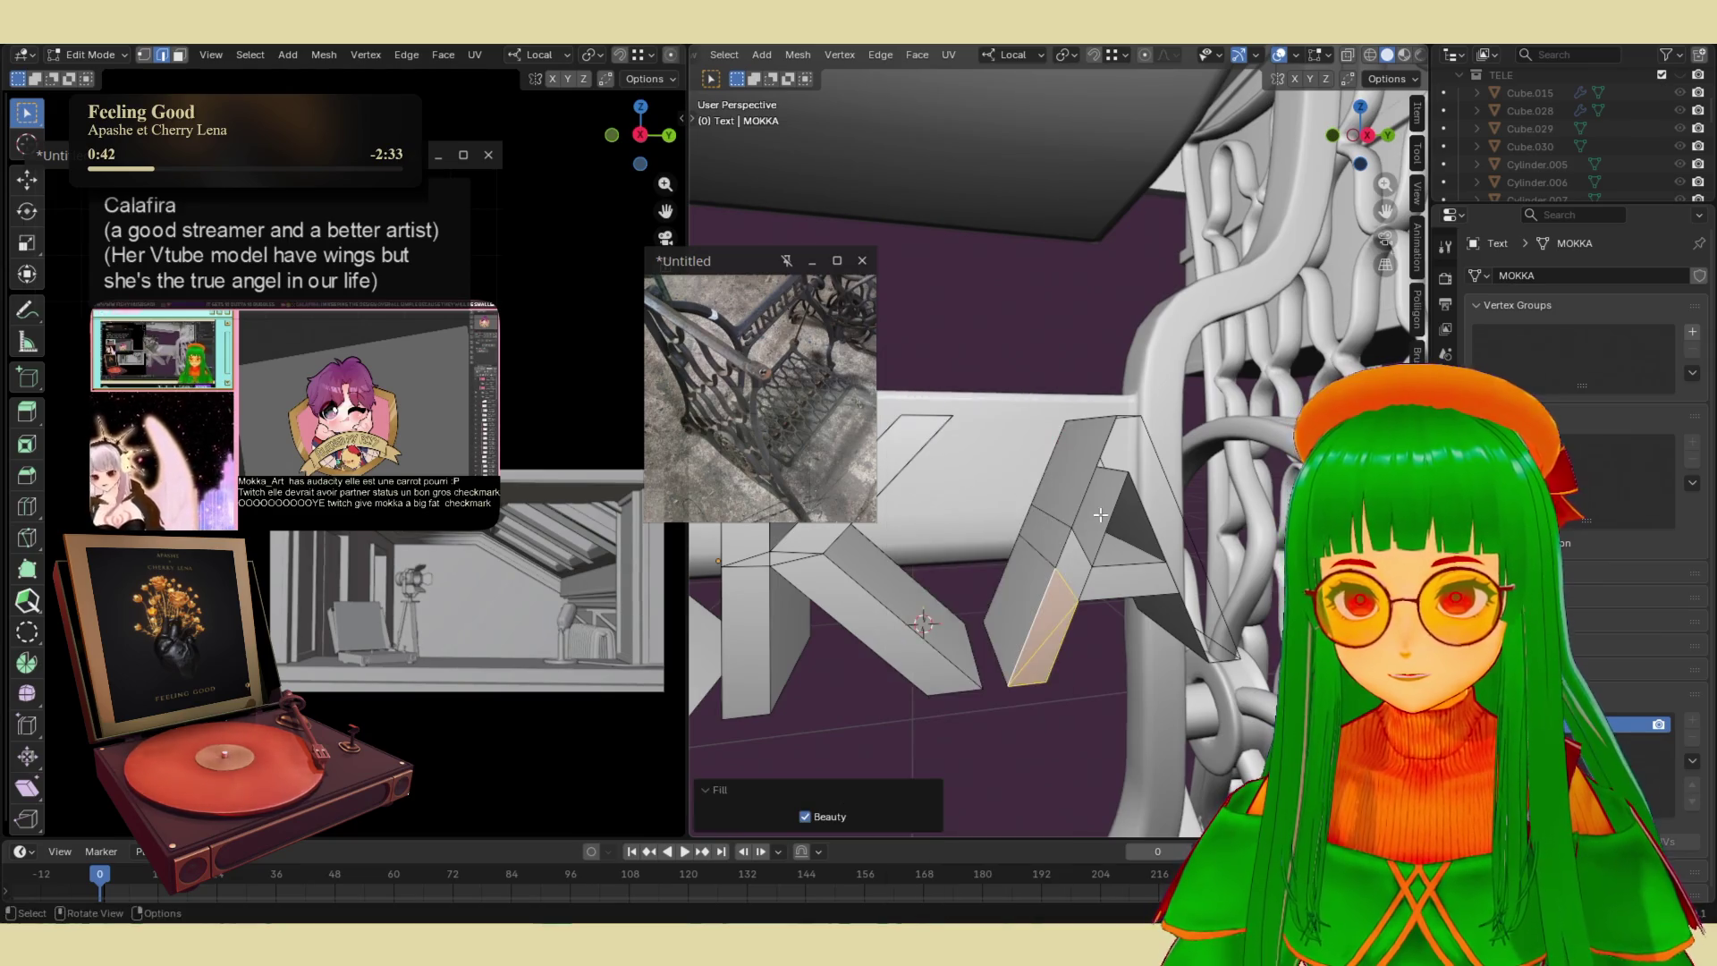
key("alt+a")
key("ctrl+e")
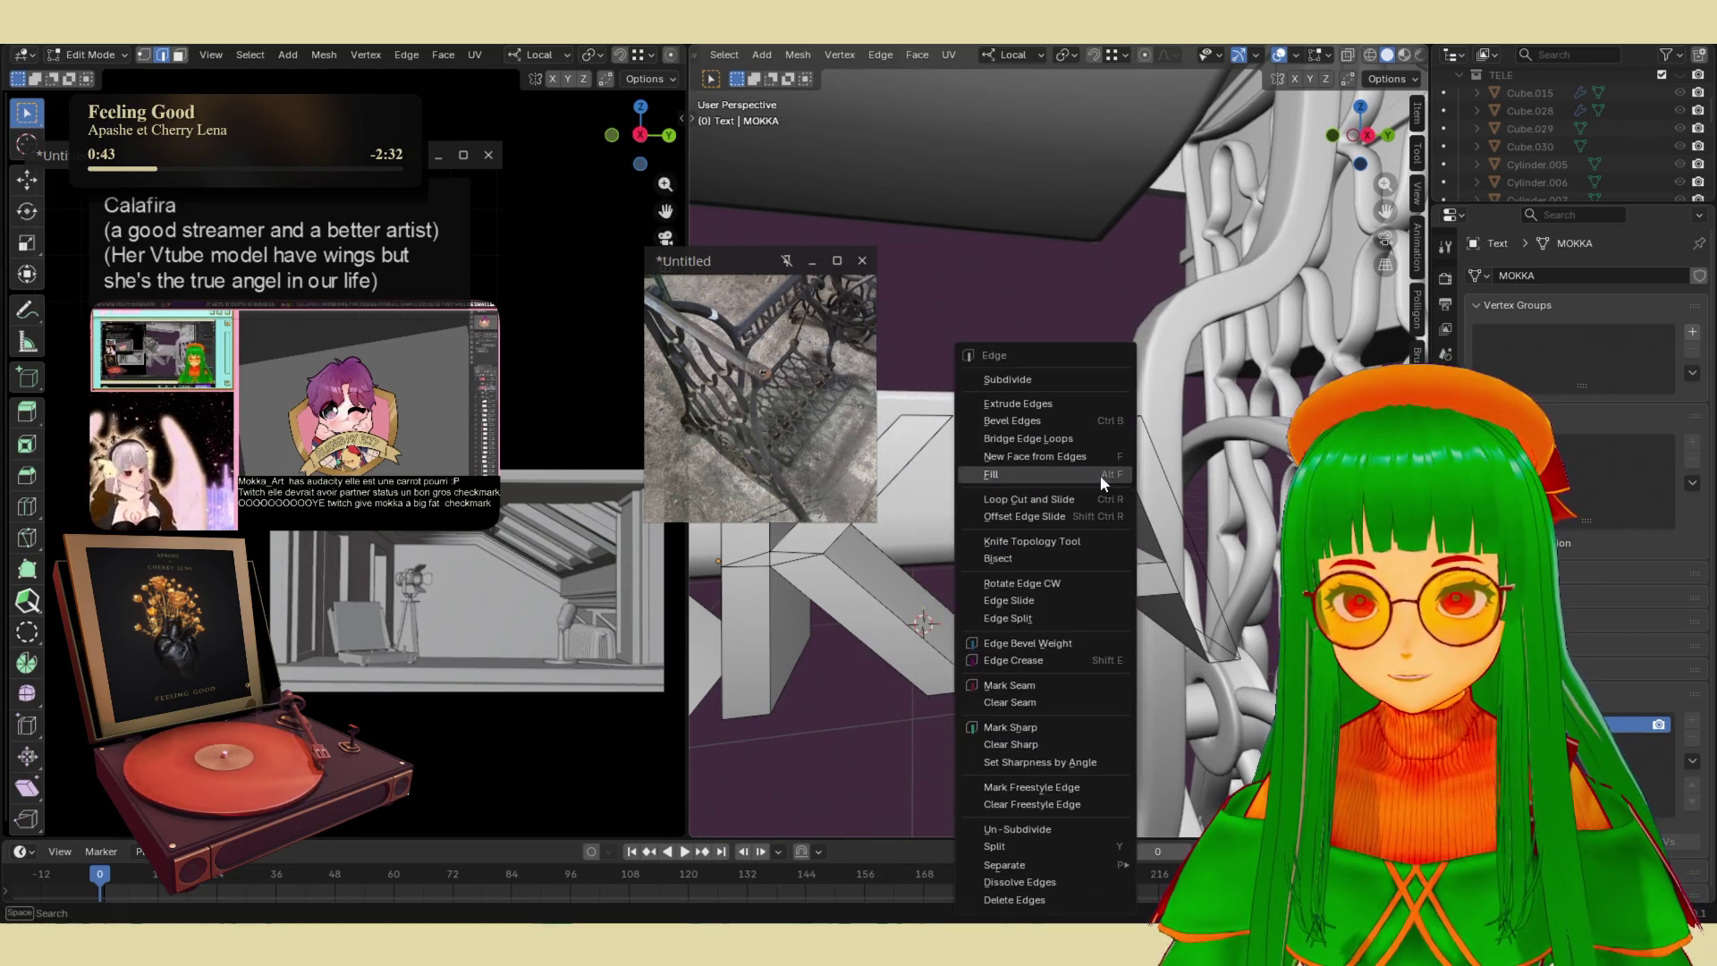
left_click(1028, 438)
mouse_move(1029, 443)
middle_mouse_down()
mouse_move(1073, 486)
mouse_move(1004, 481)
middle_mouse_up()
key("shift+n")
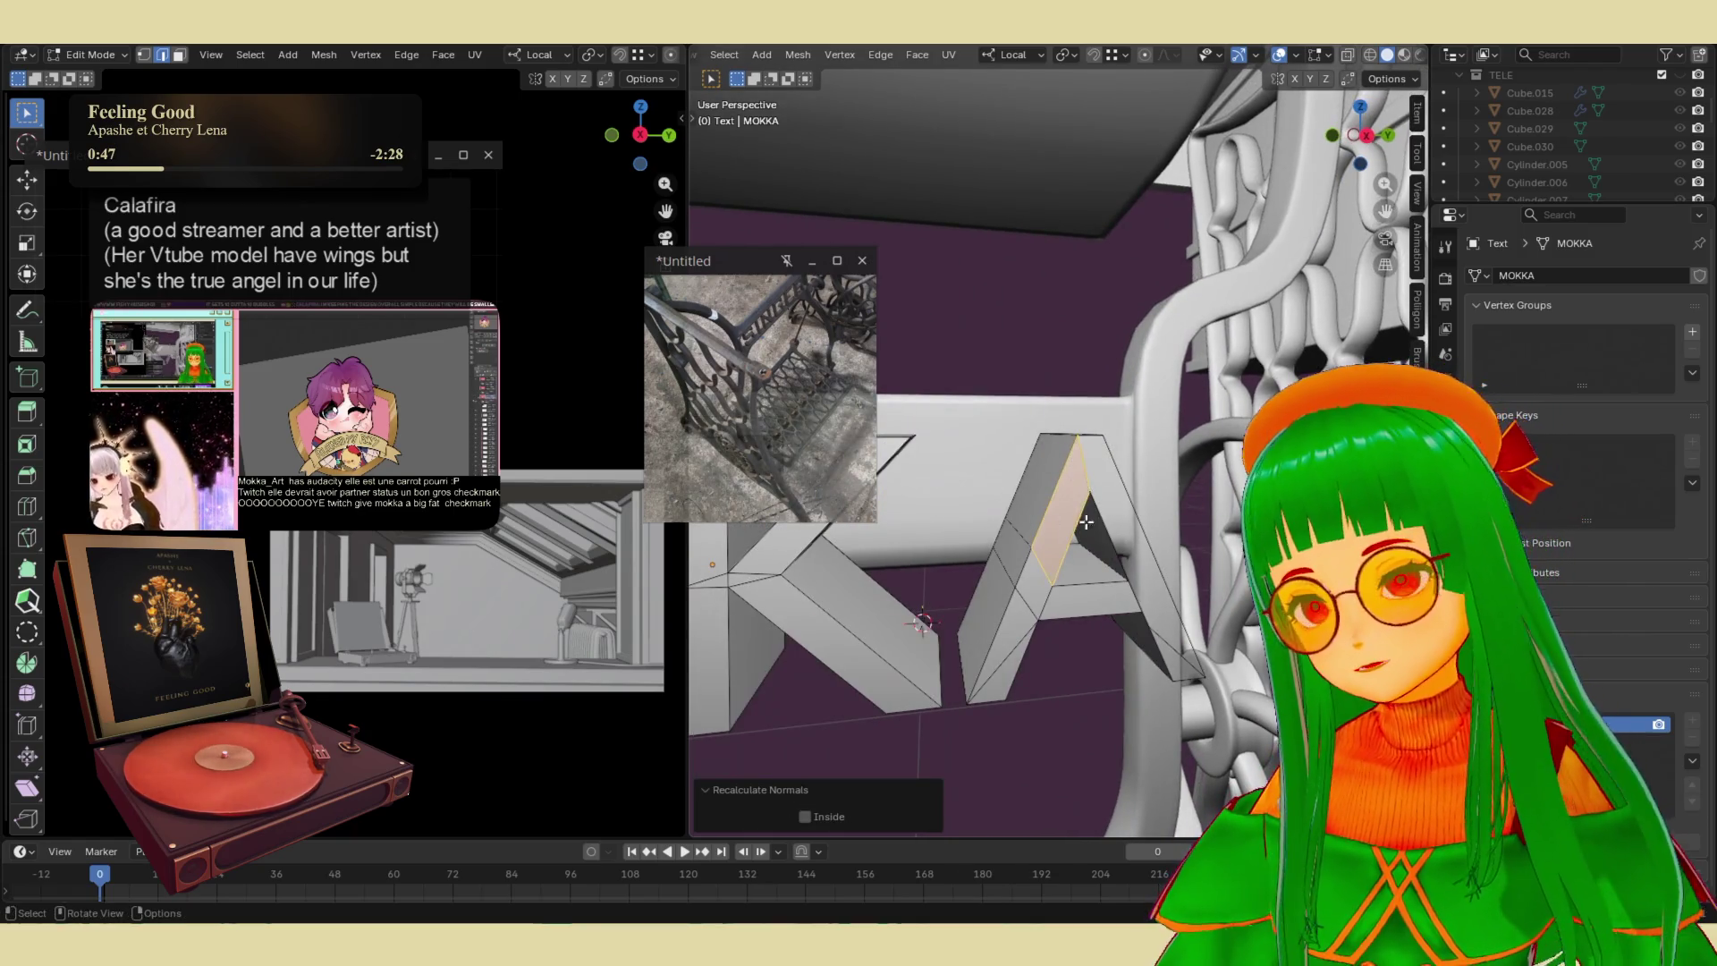
left_click(1112, 547)
- Dissolve the unwanted edges of the A with X > Dissolve Edges
middle_click_drag(1112, 547, 966, 592)
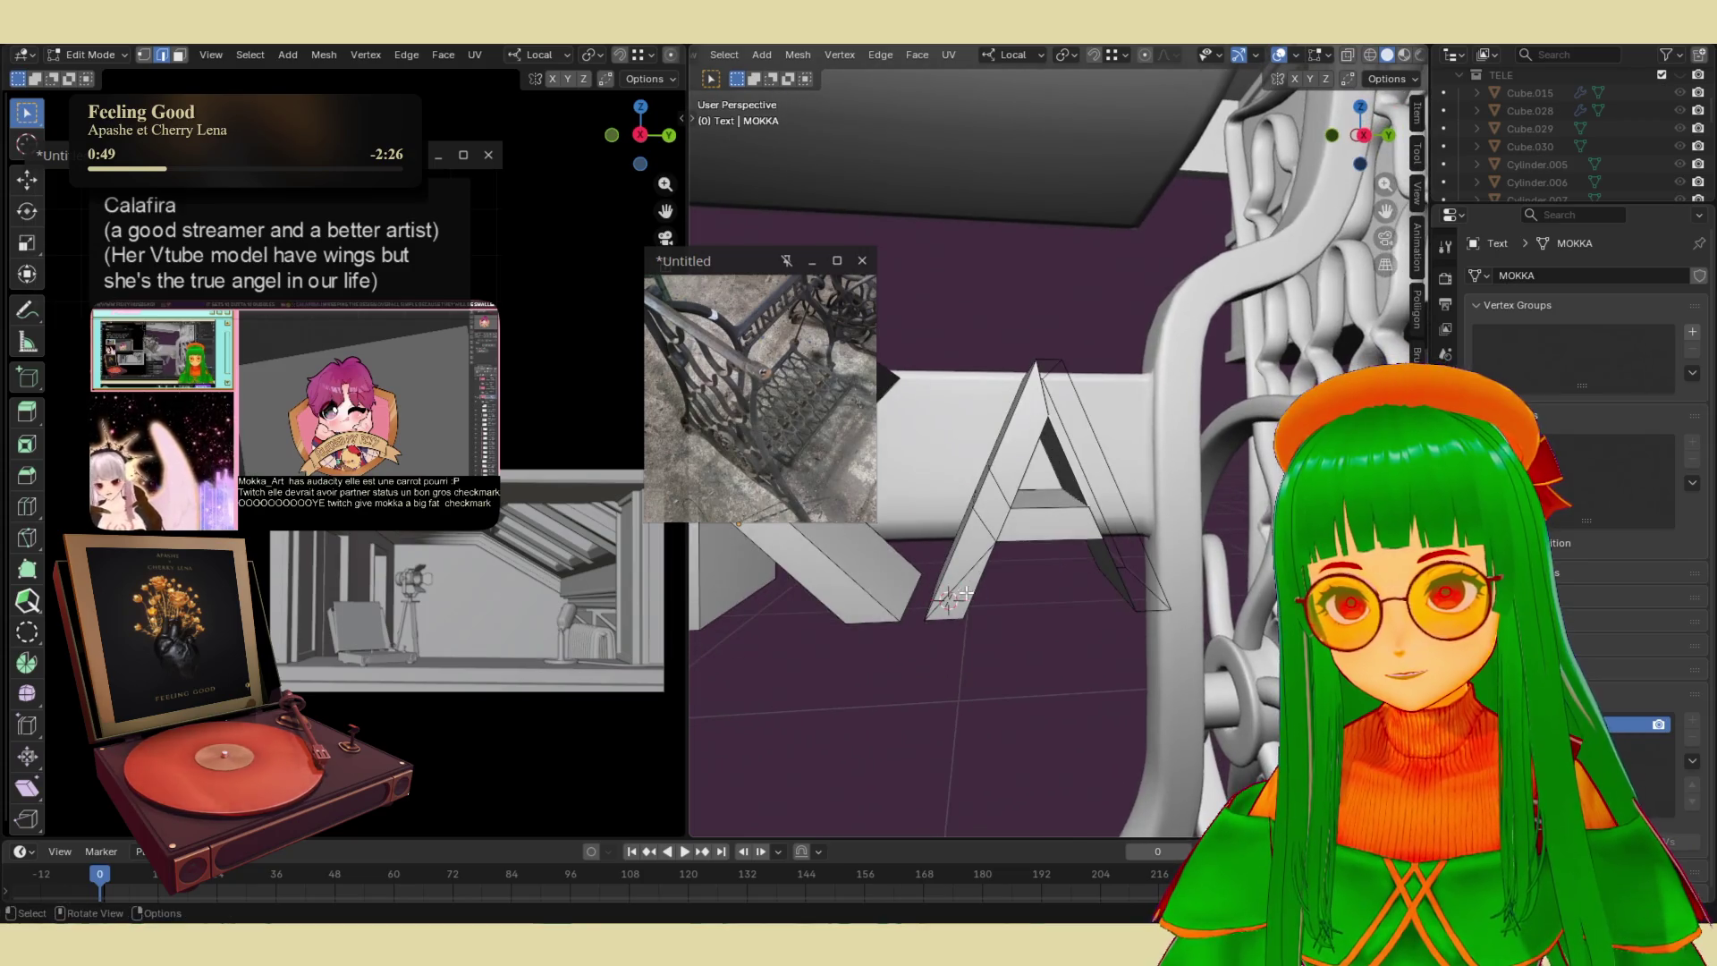
right_click(965, 581)
key("Escape")
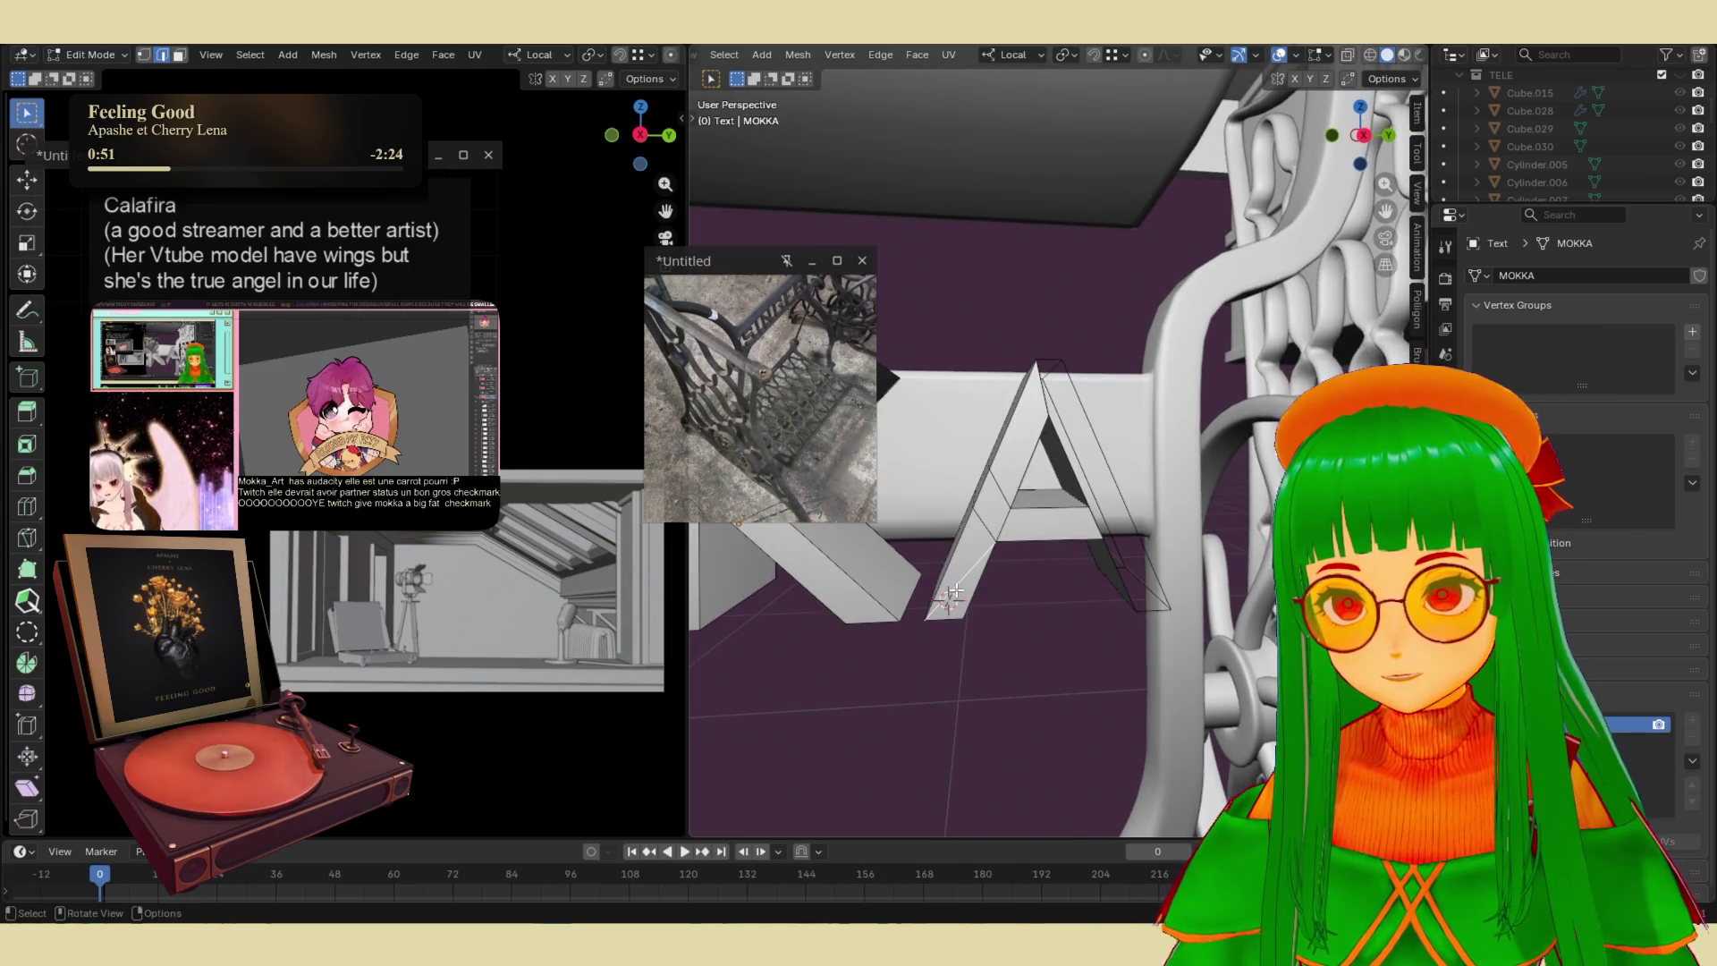
key("x")
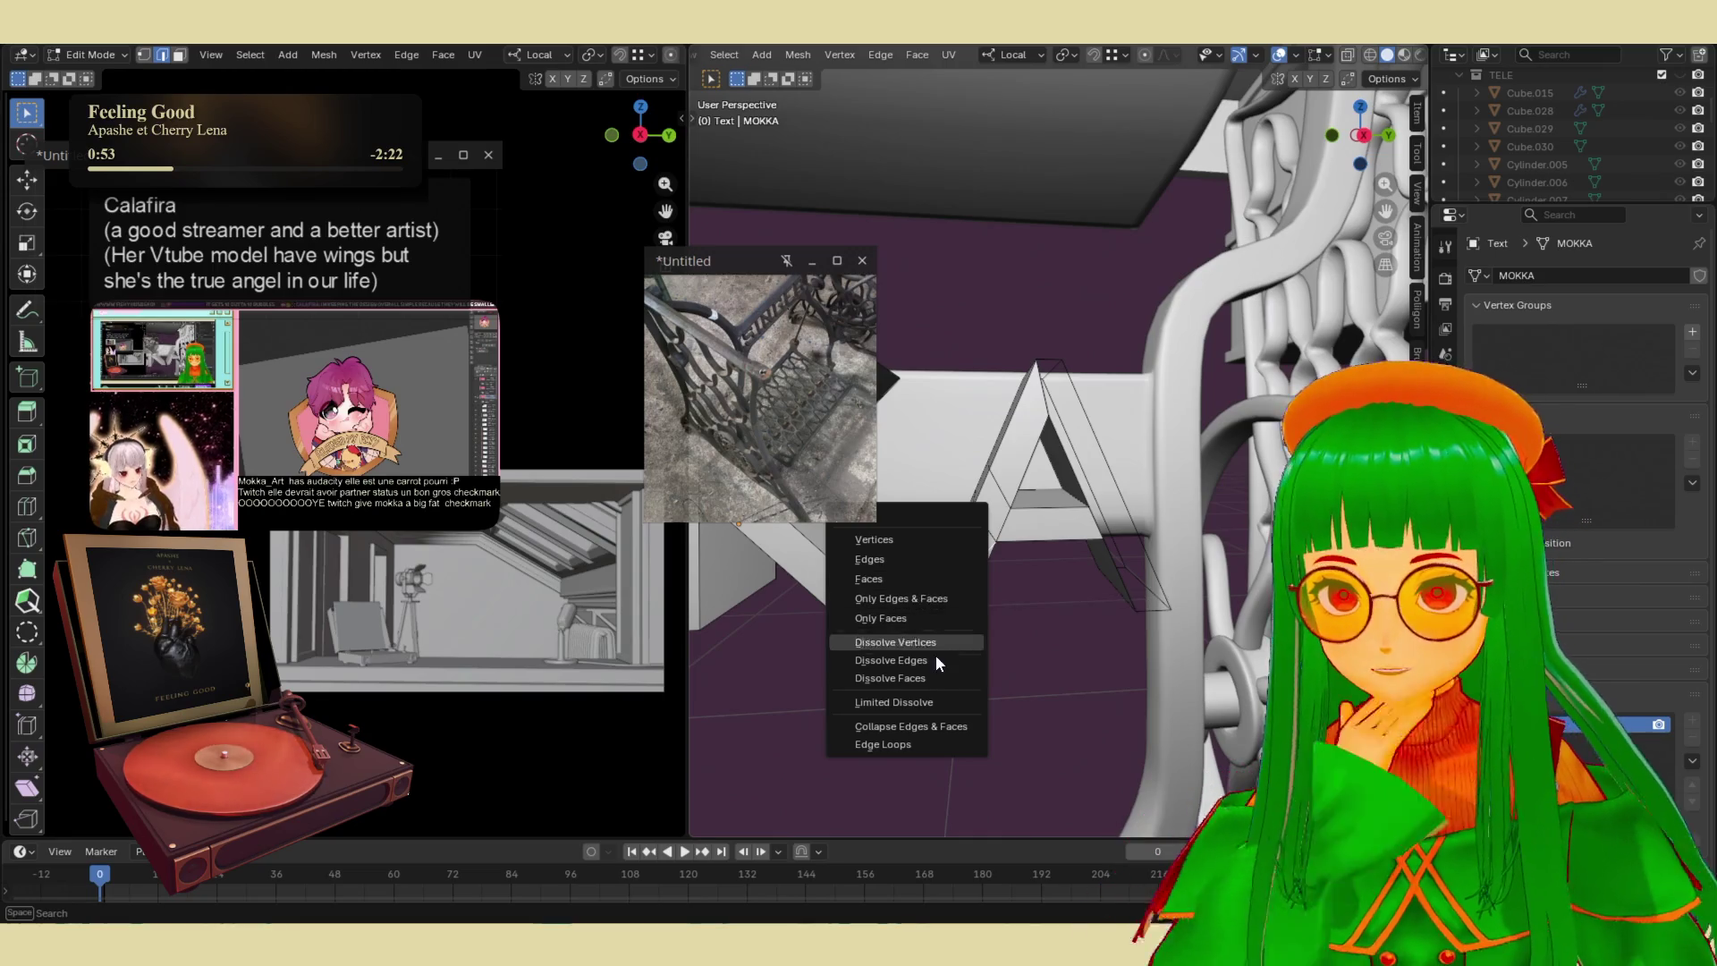
left_click(945, 661)
mouse_move(946, 662)
middle_mouse_down()
mouse_move(1086, 589)
mouse_move(1106, 556)
middle_mouse_up()
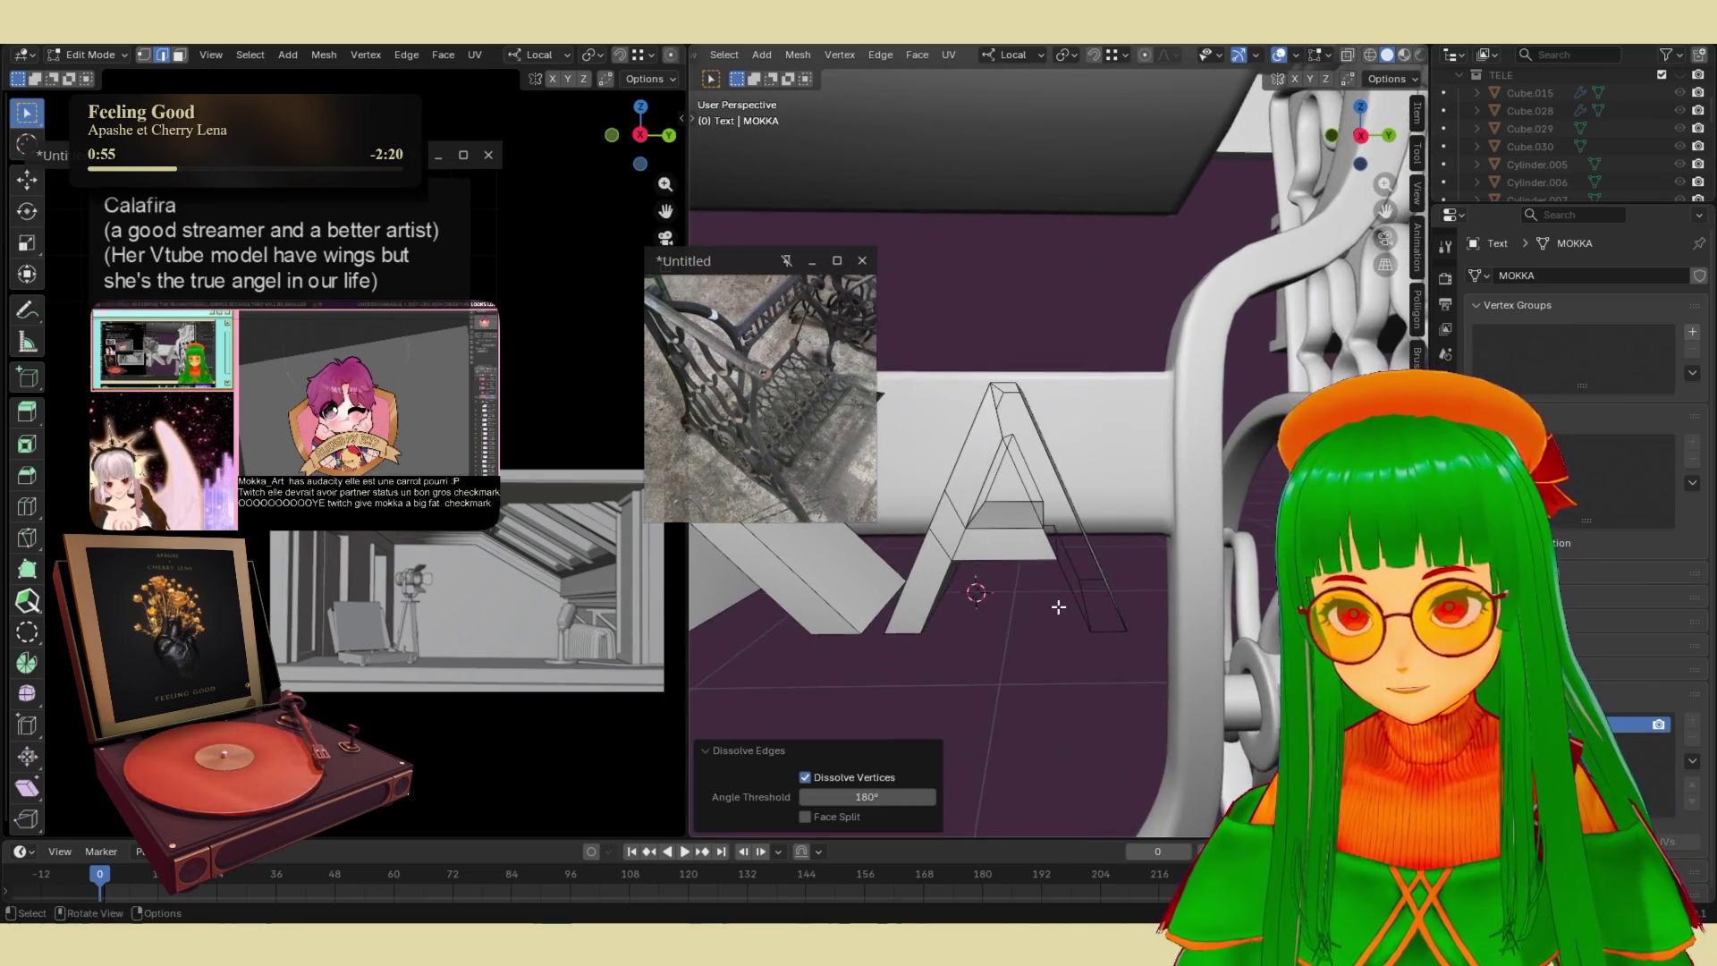
scroll(1065, 607, "up", 3)
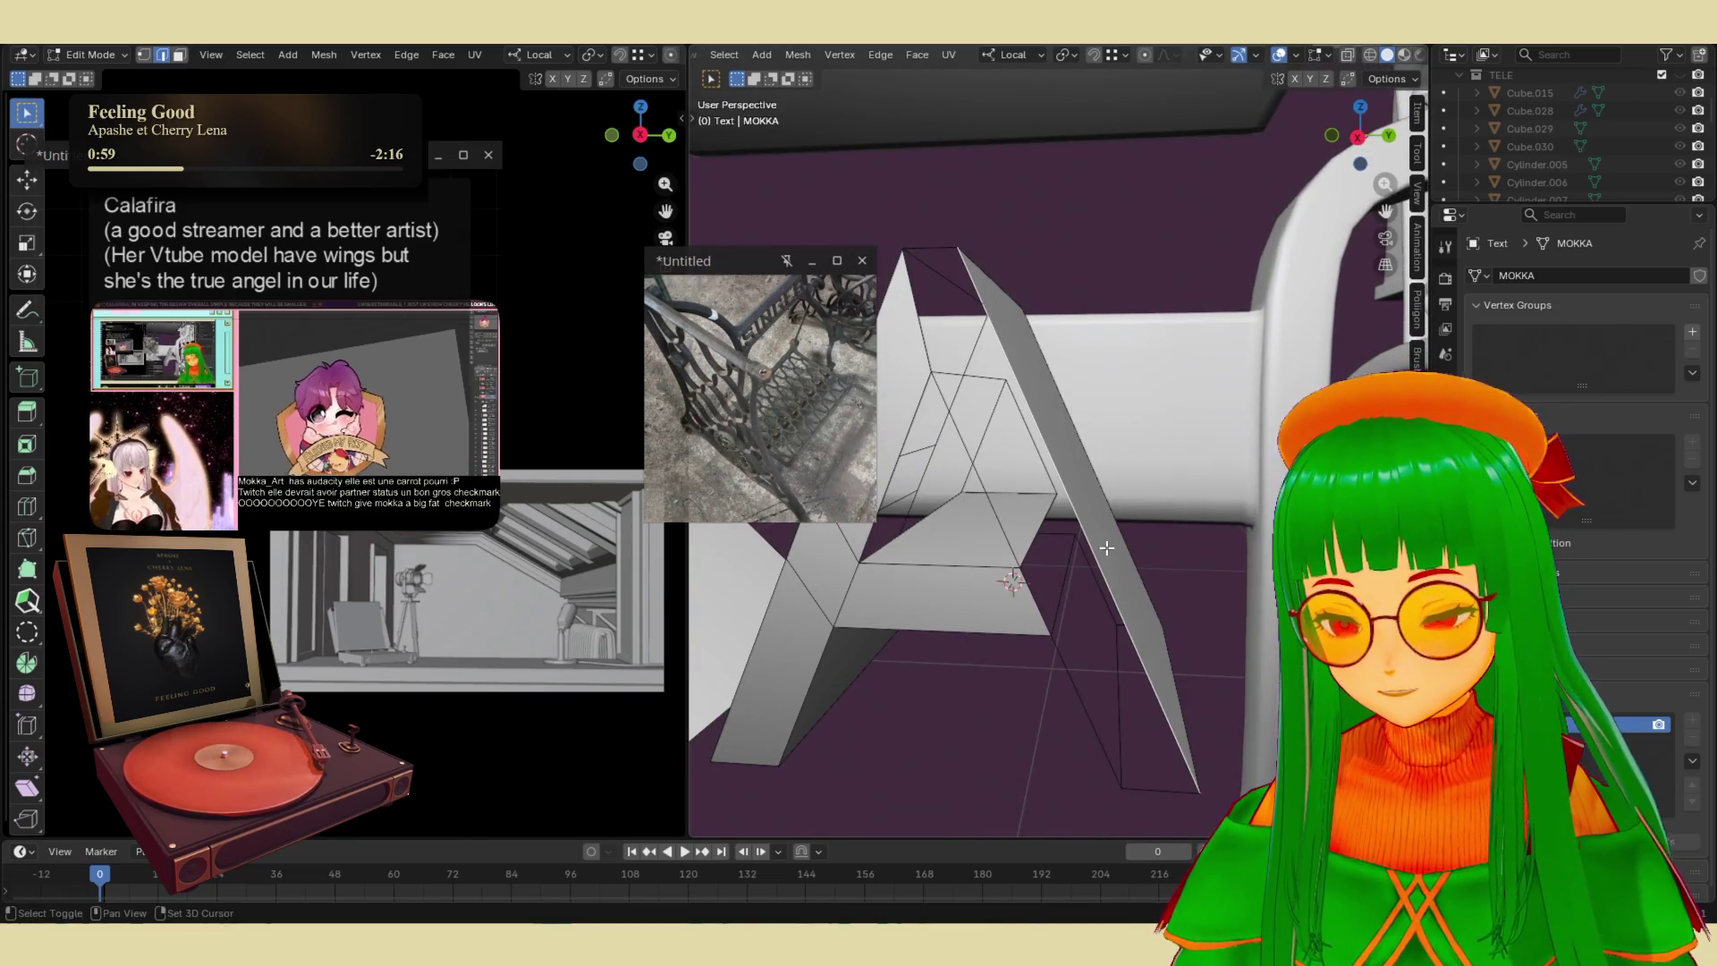
- Add a loop cut across the A, cancelling a stray bevel
scroll(1106, 545, "up", 5)
scroll(1083, 583, "down", 3)
middle_click_drag(1083, 582, 998, 557)
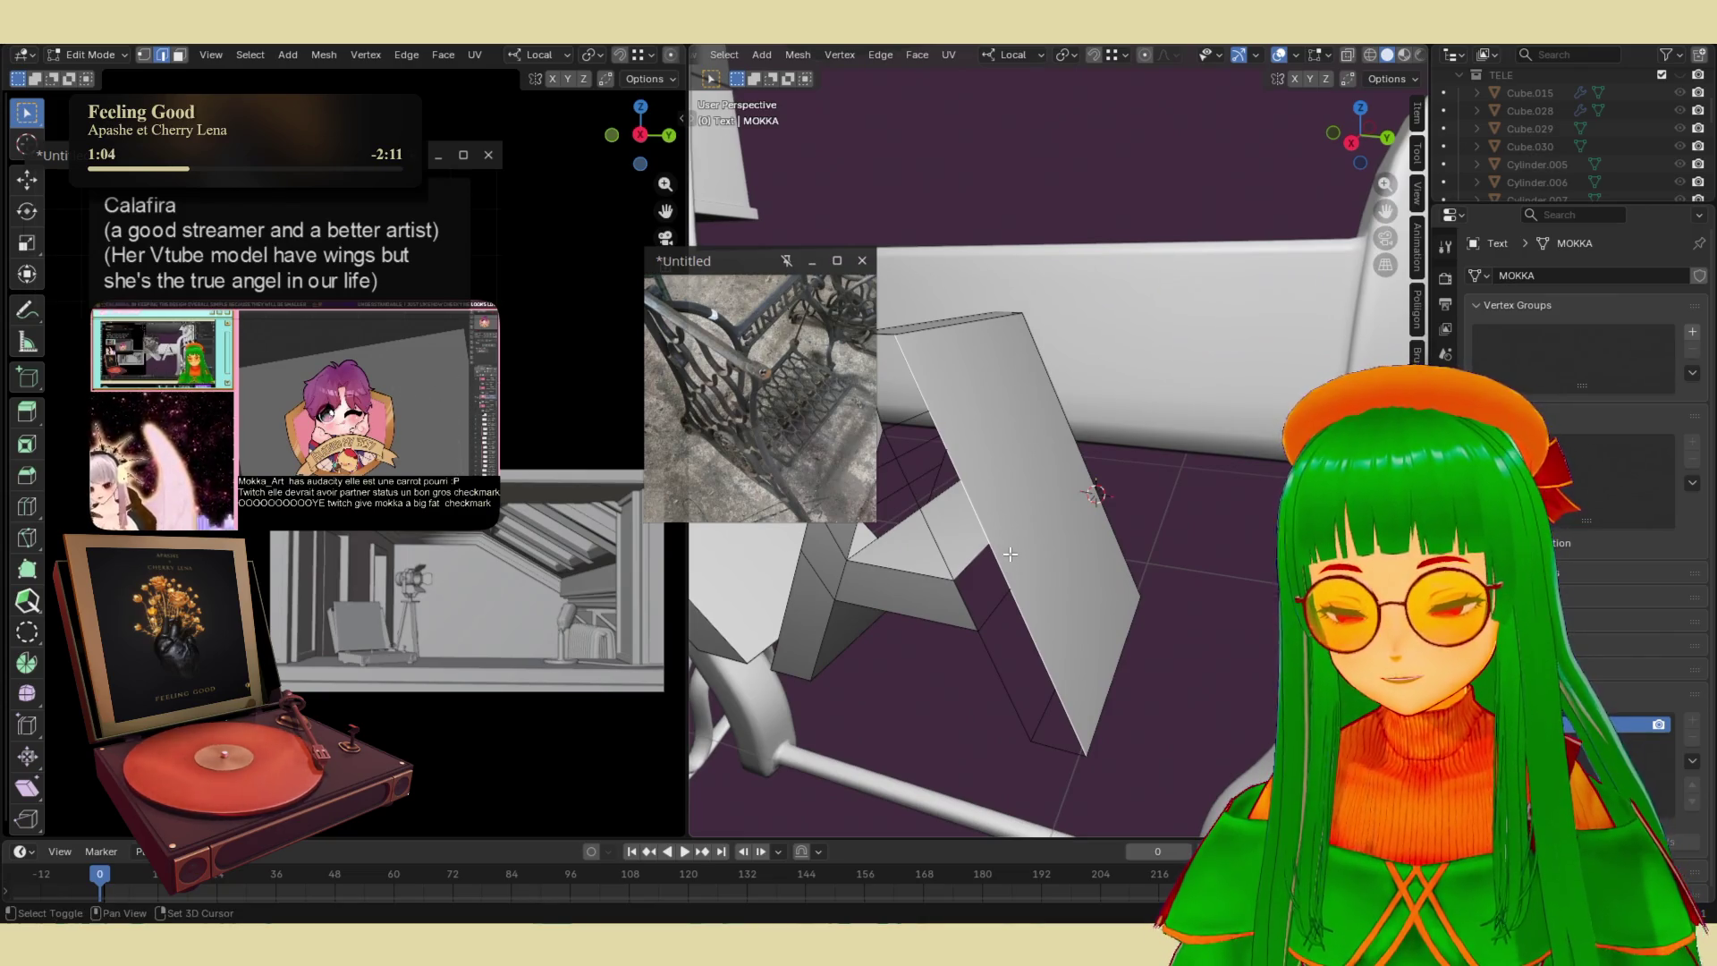
key("a")
key("alt+a")
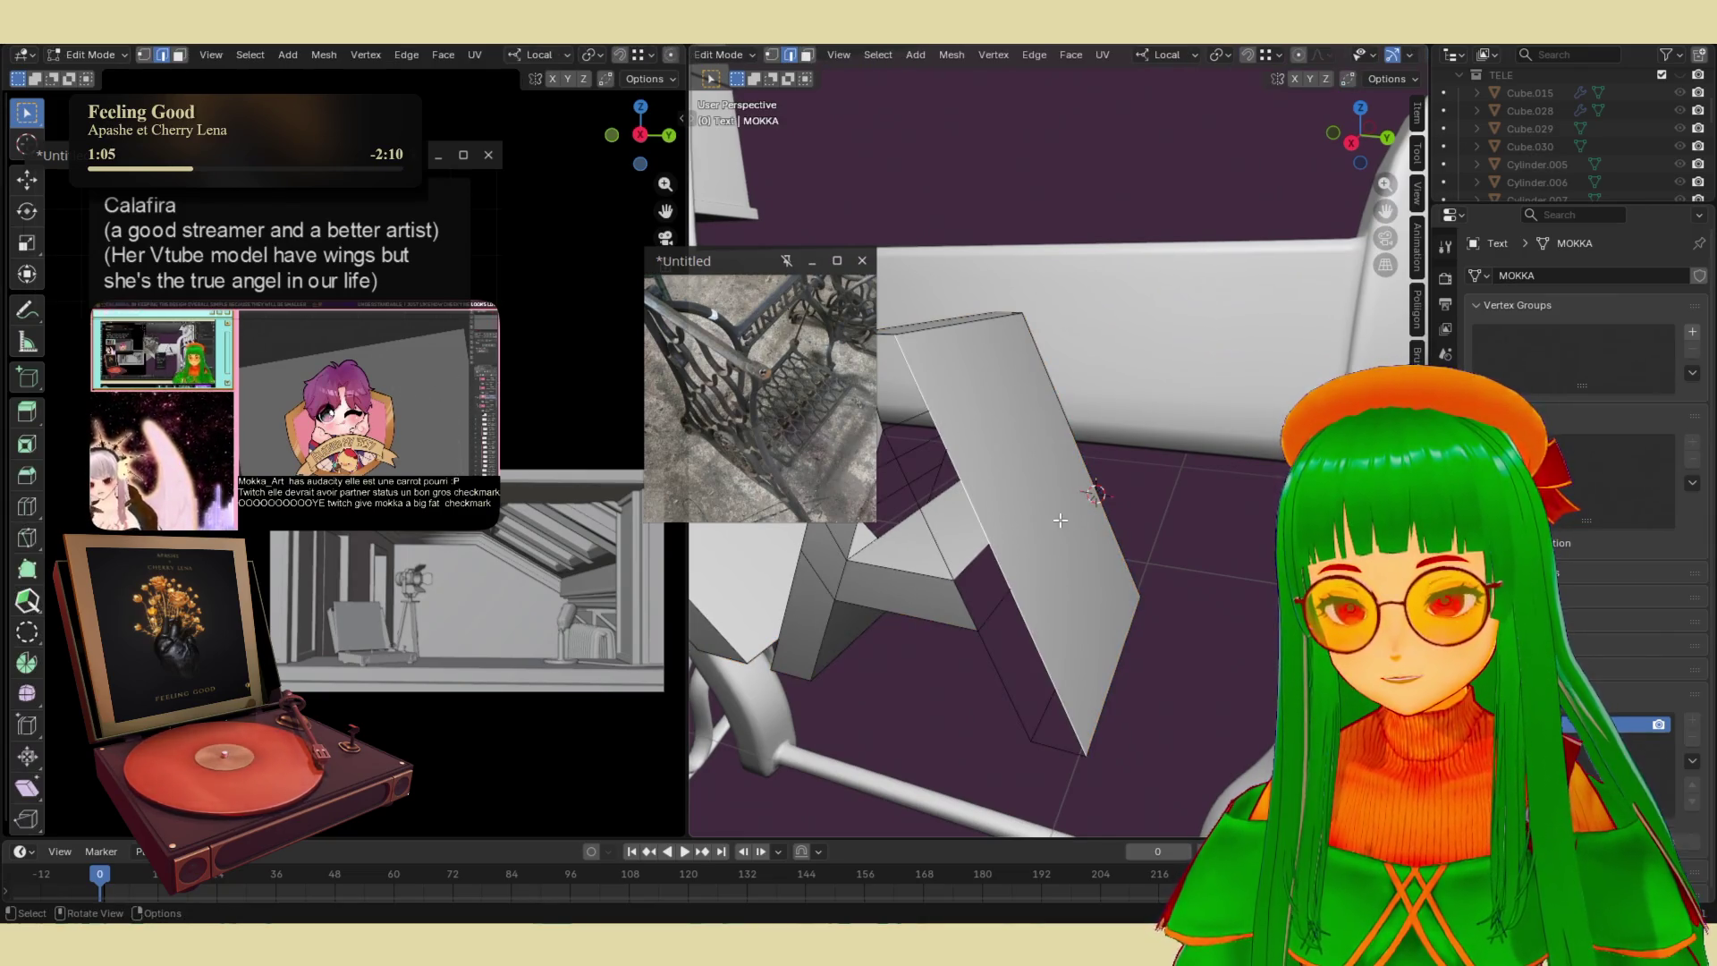
key("3")
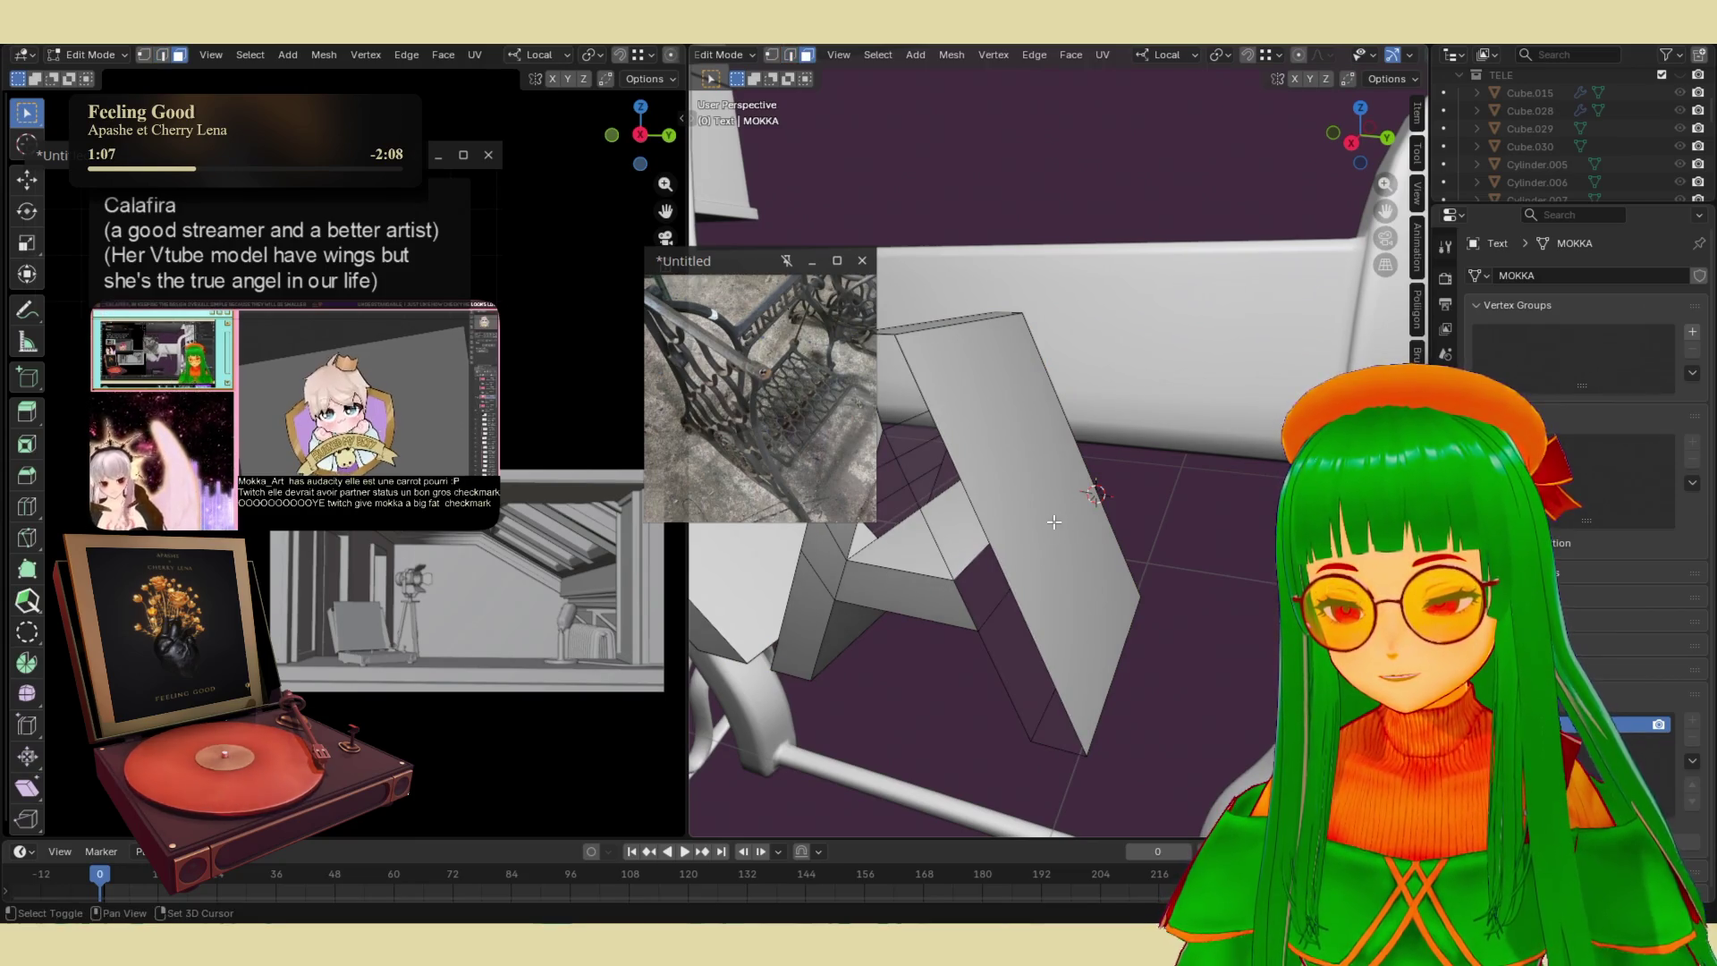
key("ctrl+r")
left_click(1054, 522)
mouse_move(1055, 522)
middle_mouse_down()
mouse_move(1056, 580)
mouse_move(1076, 574)
middle_mouse_up()
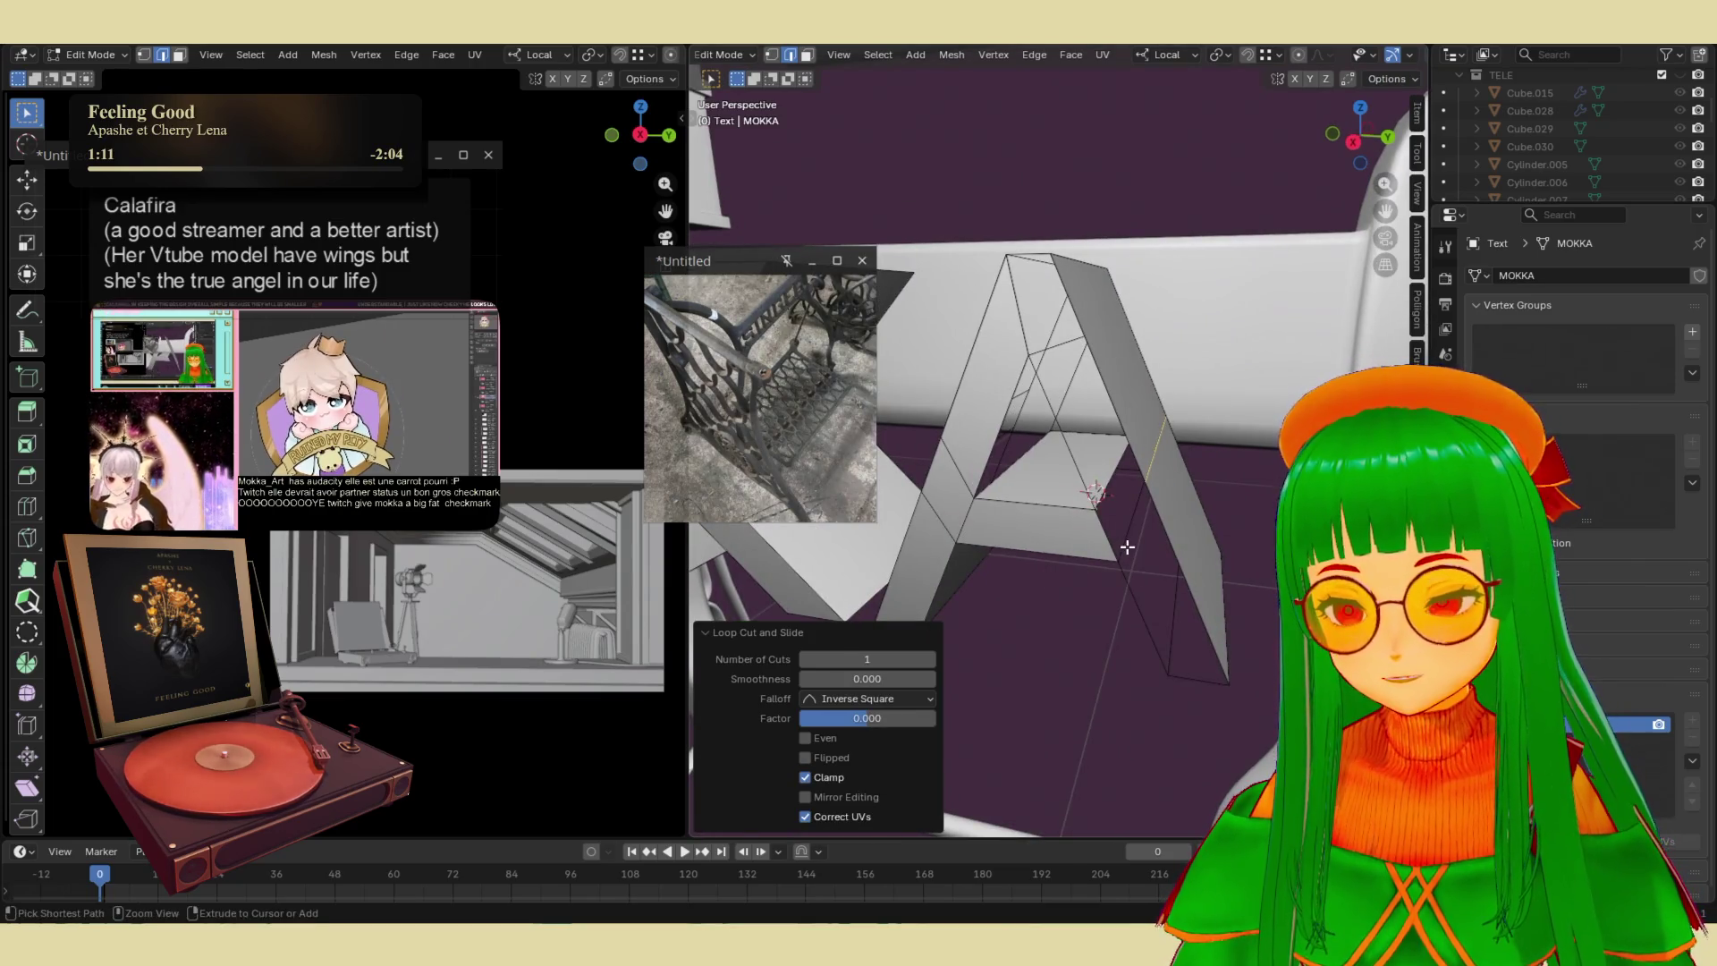
key("ctrl+b")
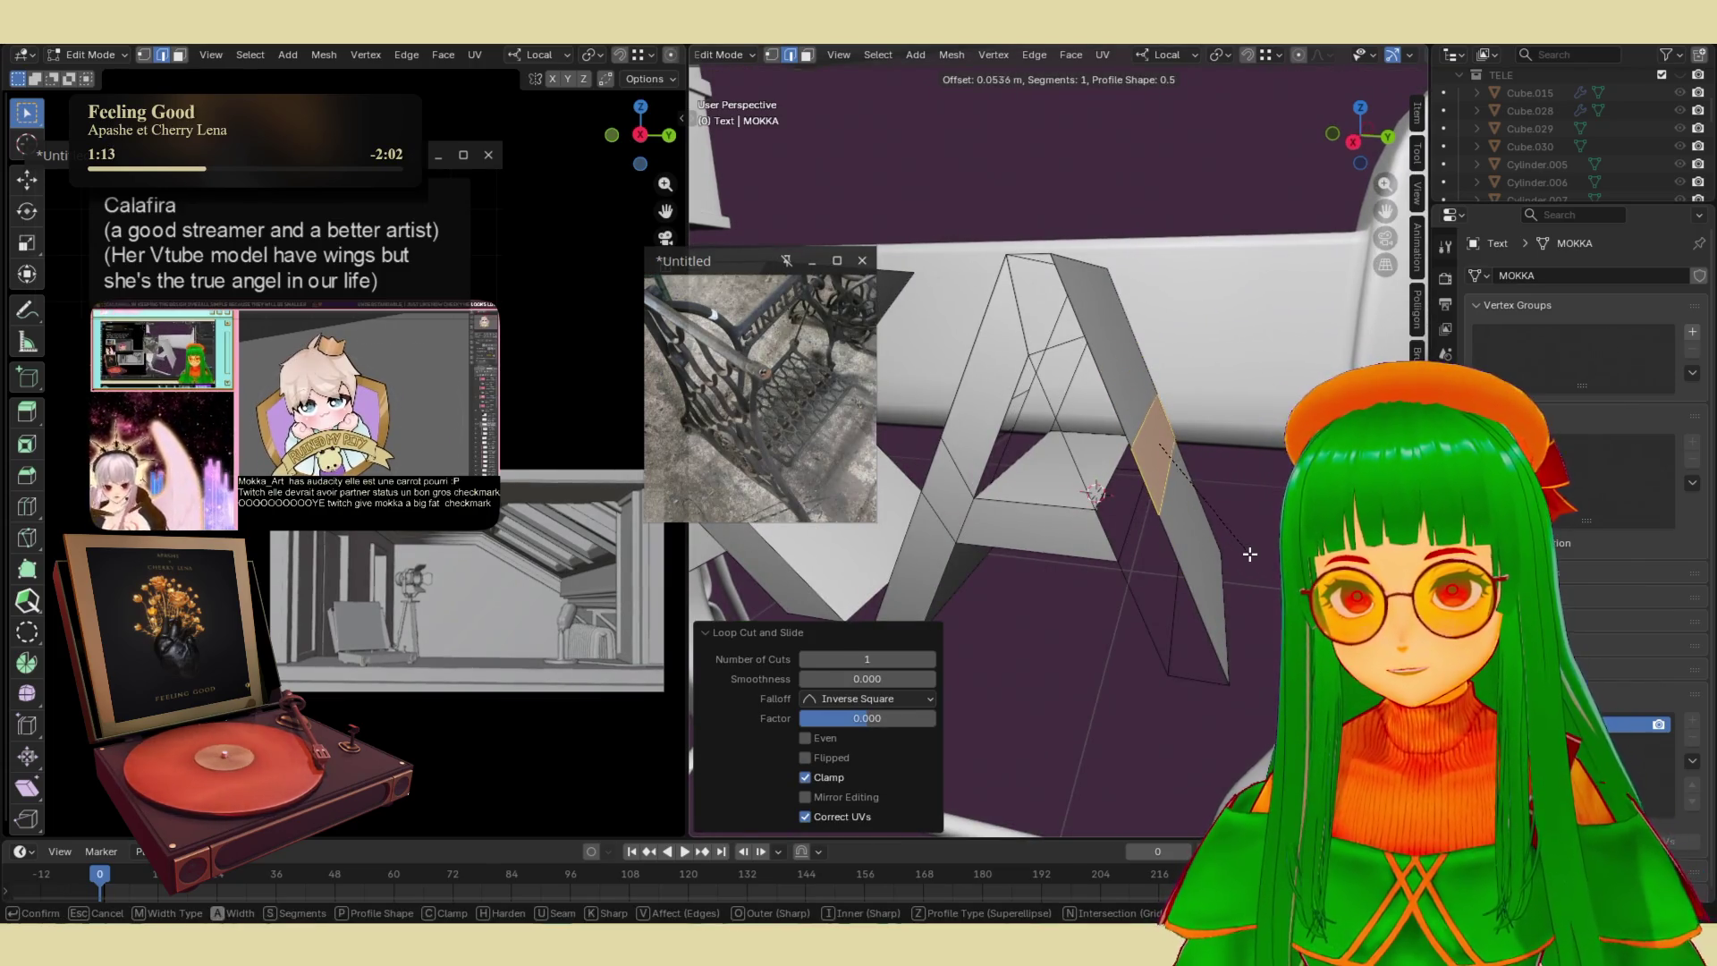
right_click(1183, 571)
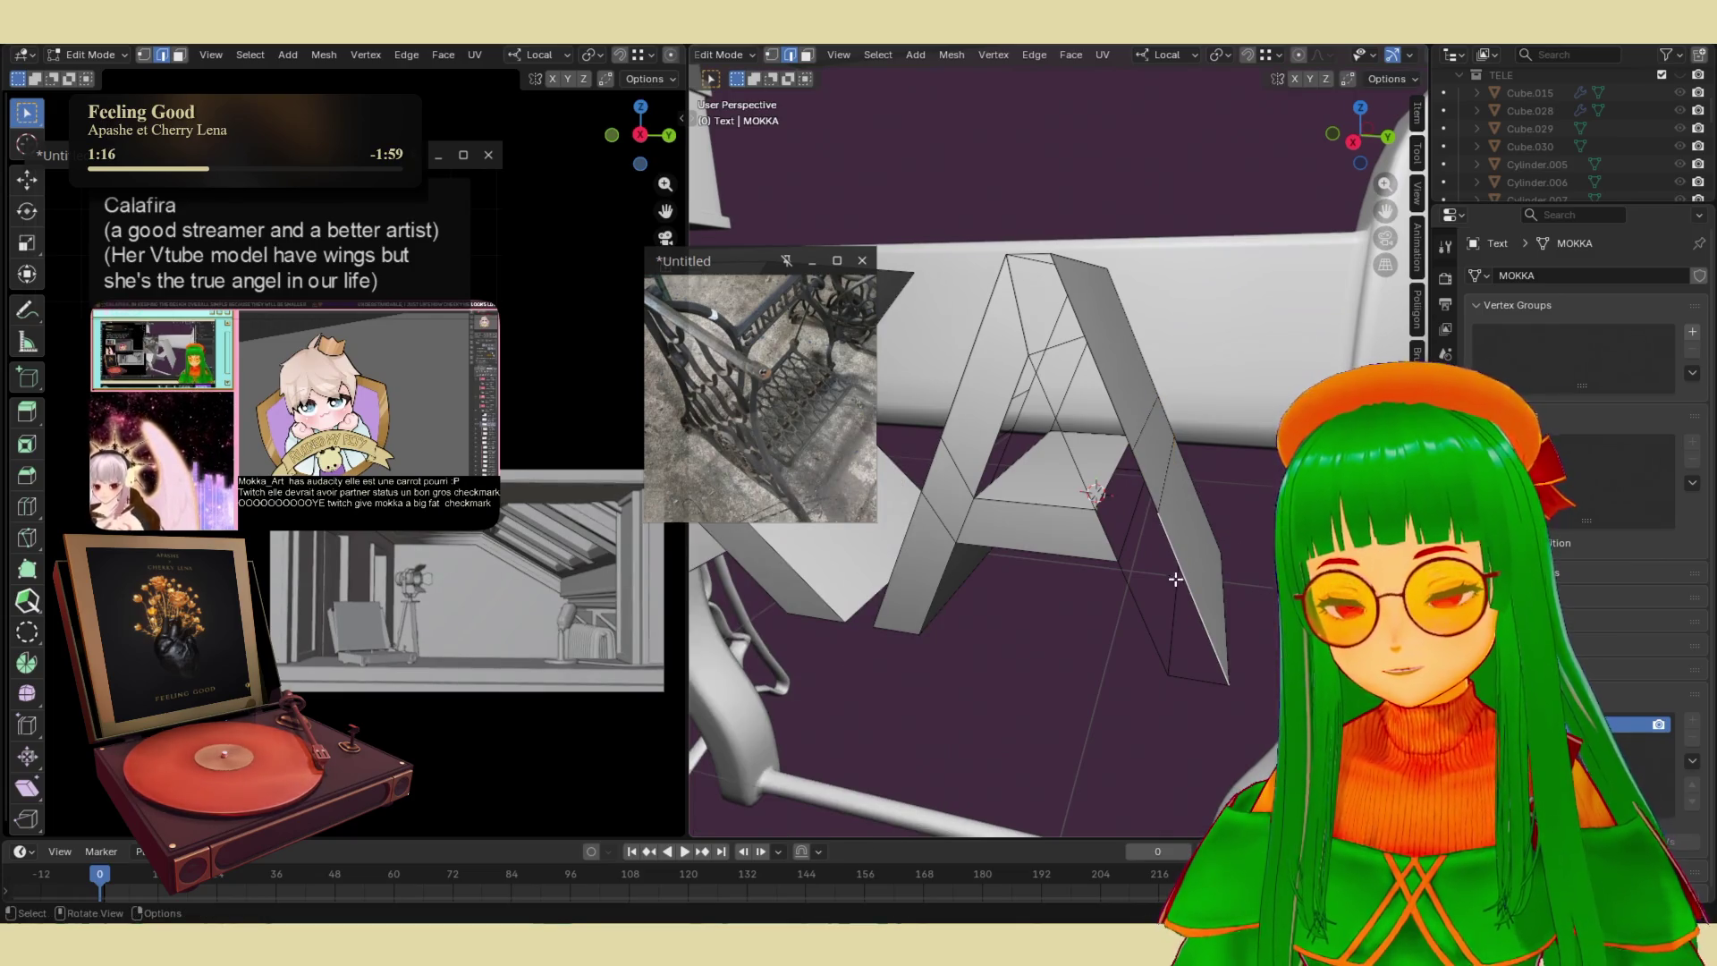
- Bridge the A's open edge loops around its triangular hole into new faces
key("ctrl+e")
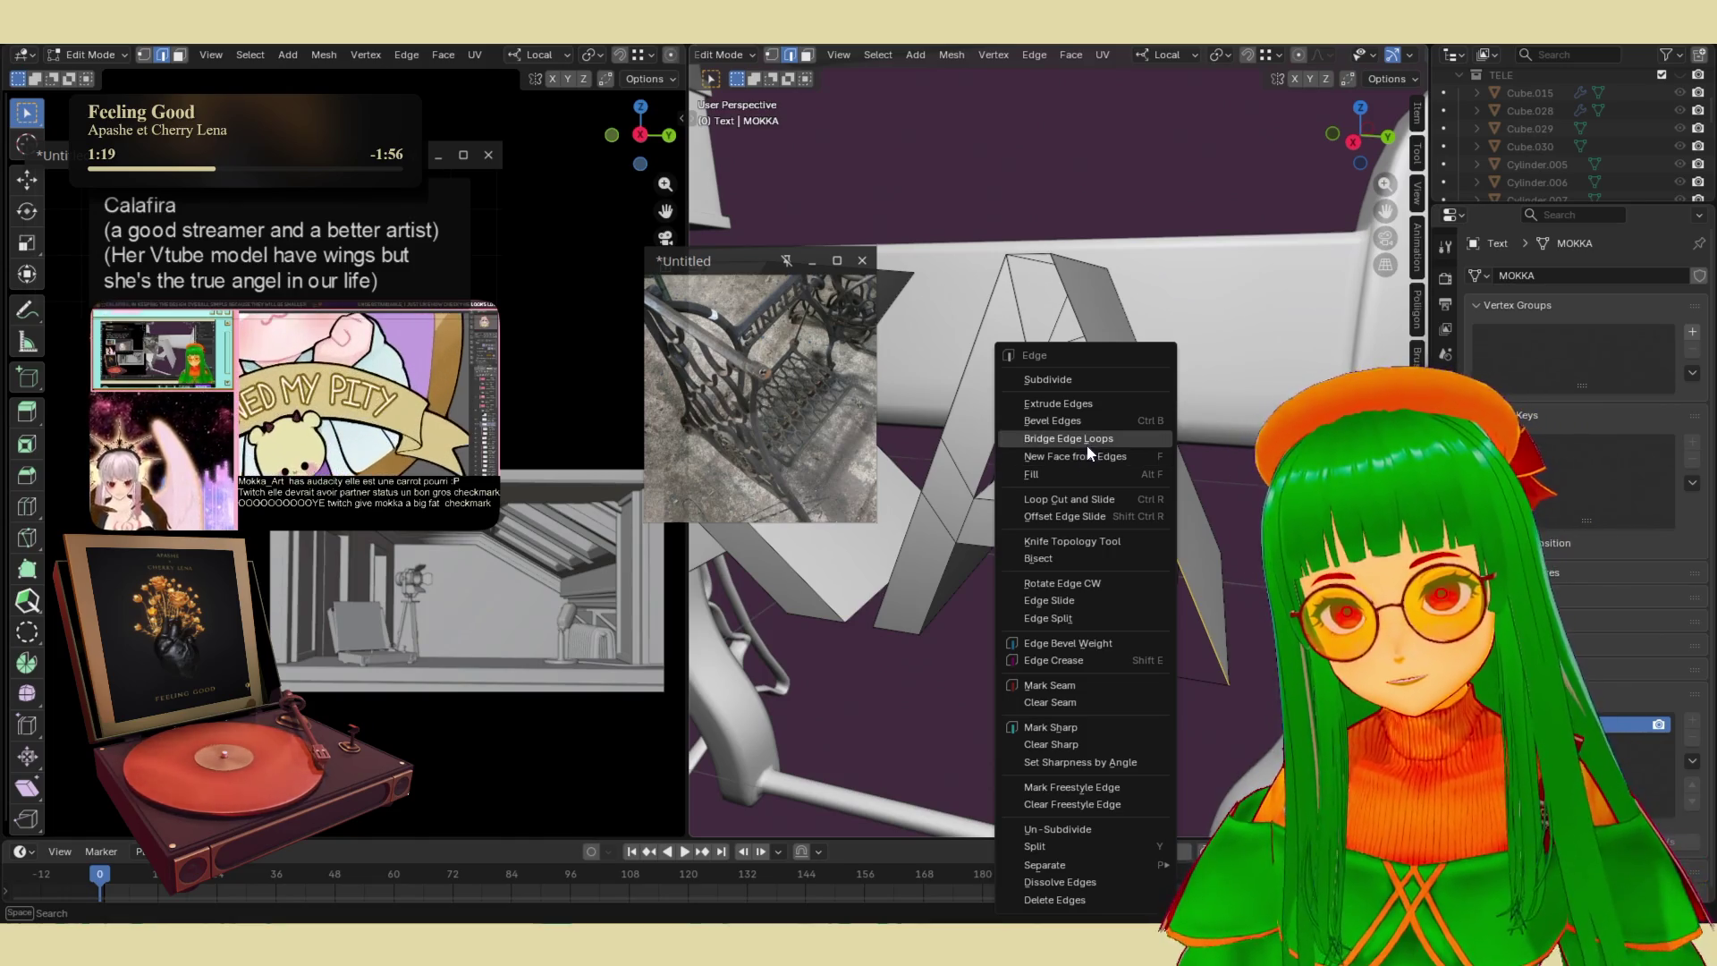
left_click(1087, 439)
left_click(1061, 431)
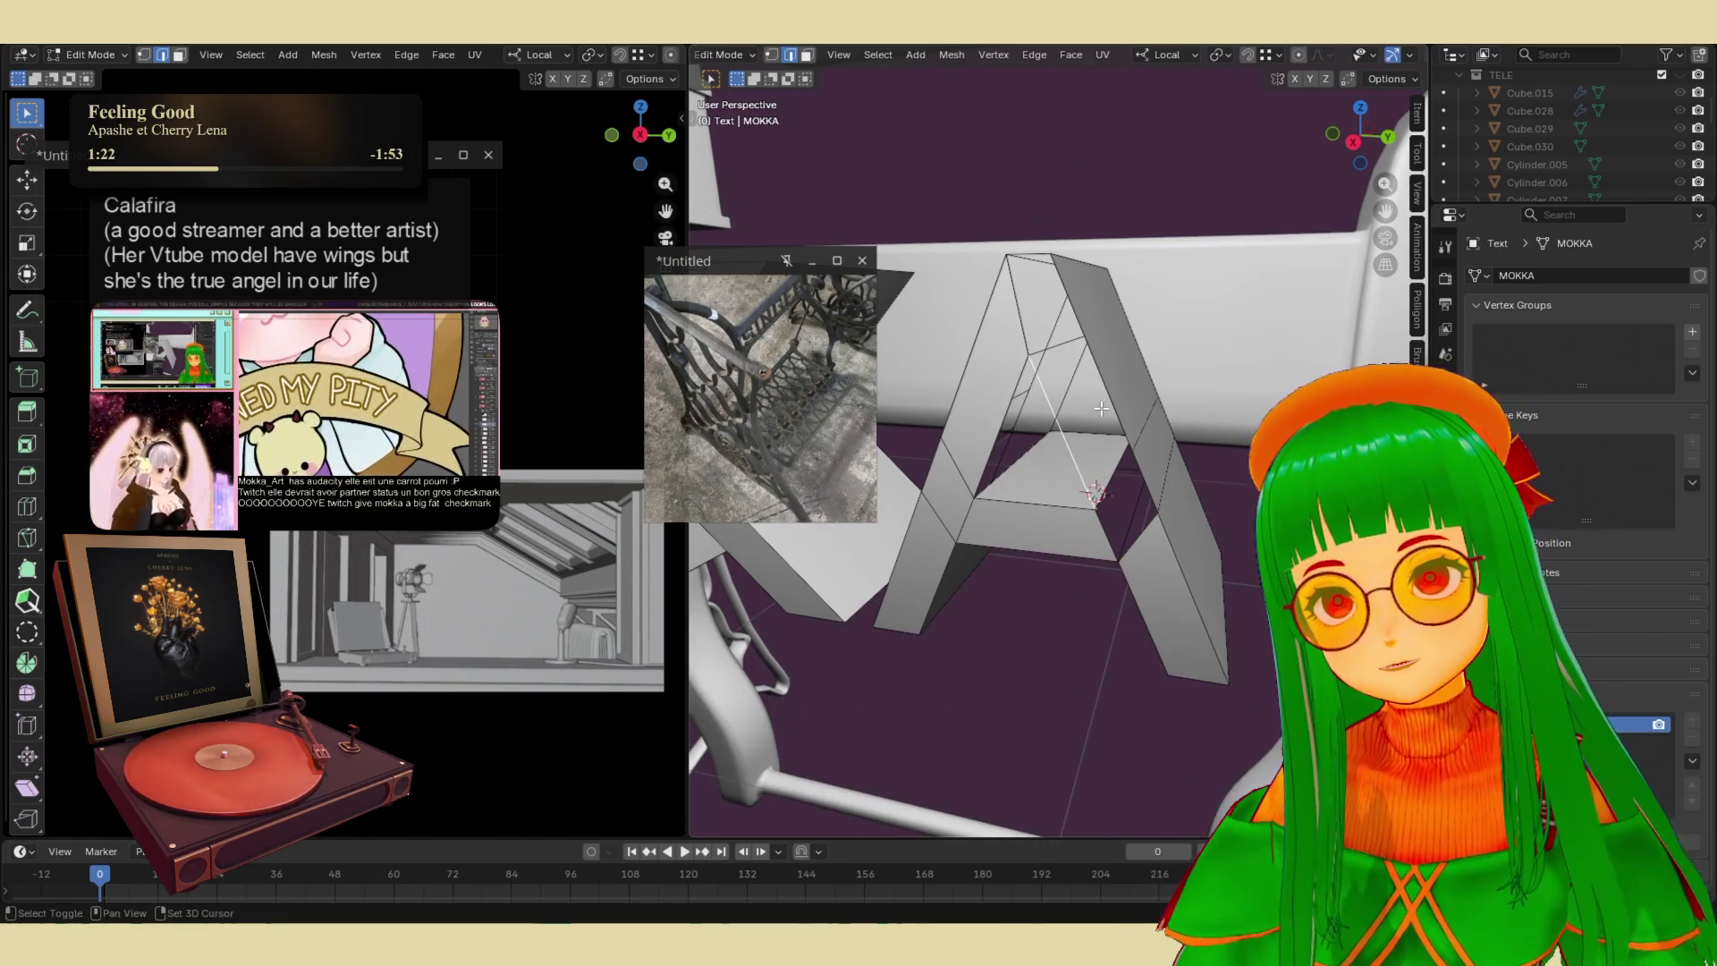
key("ctrl+e")
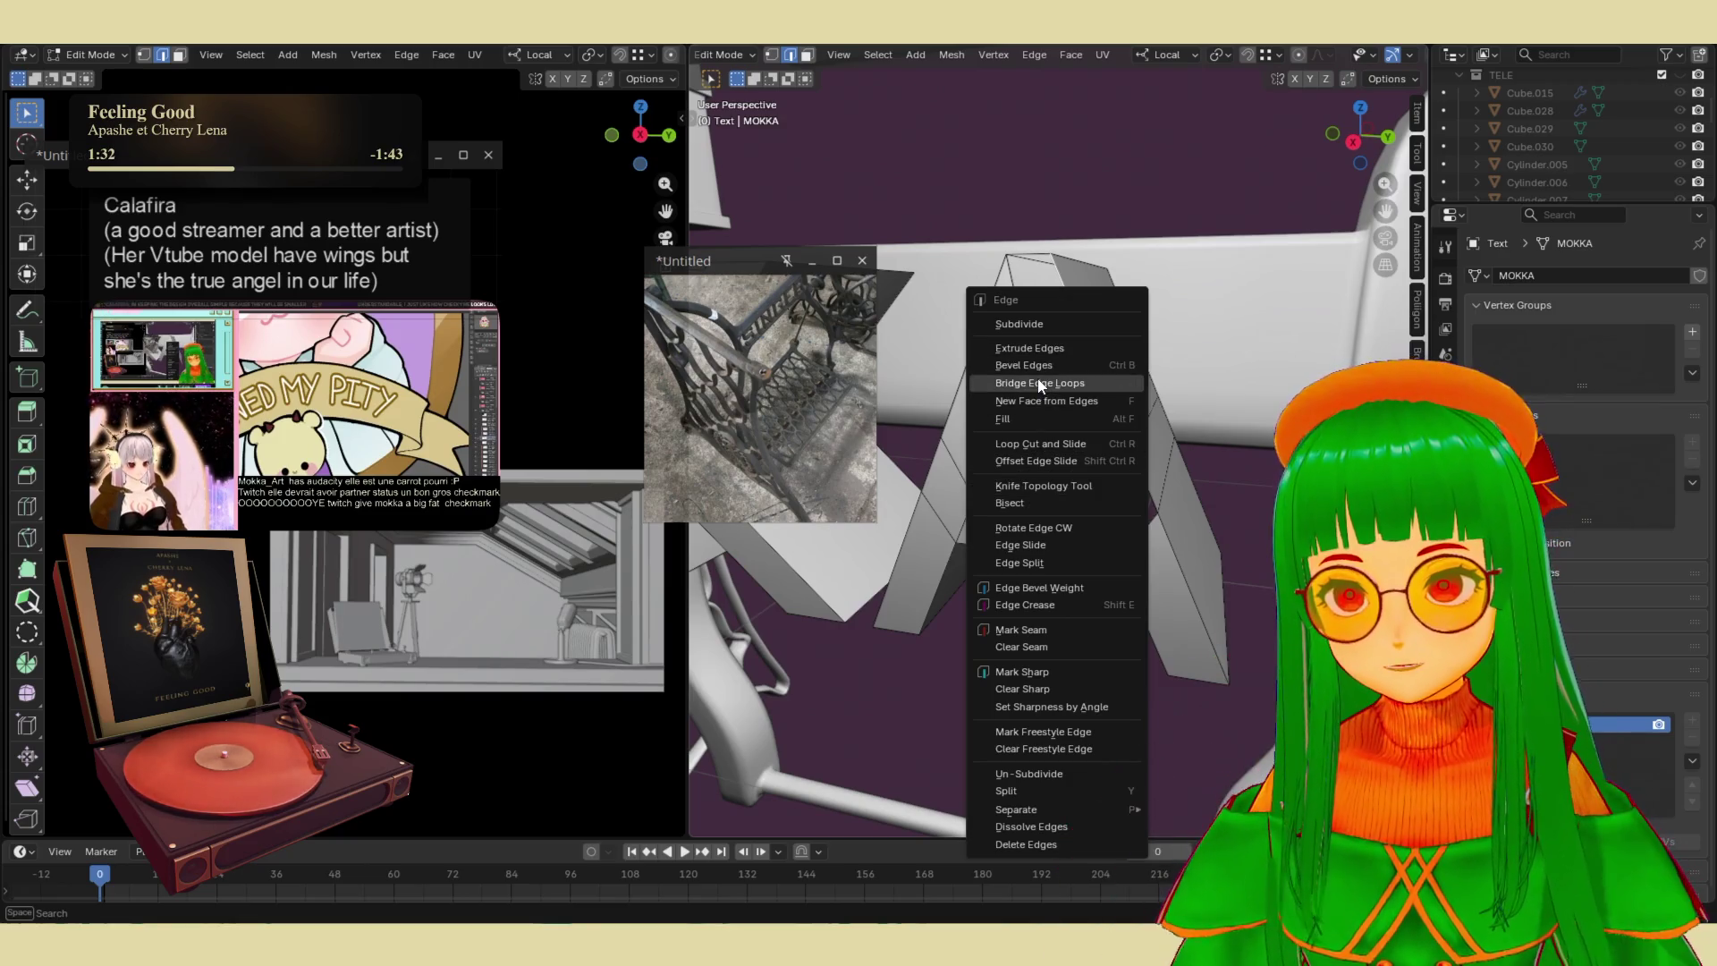
left_click(1040, 385)
left_click(1130, 483)
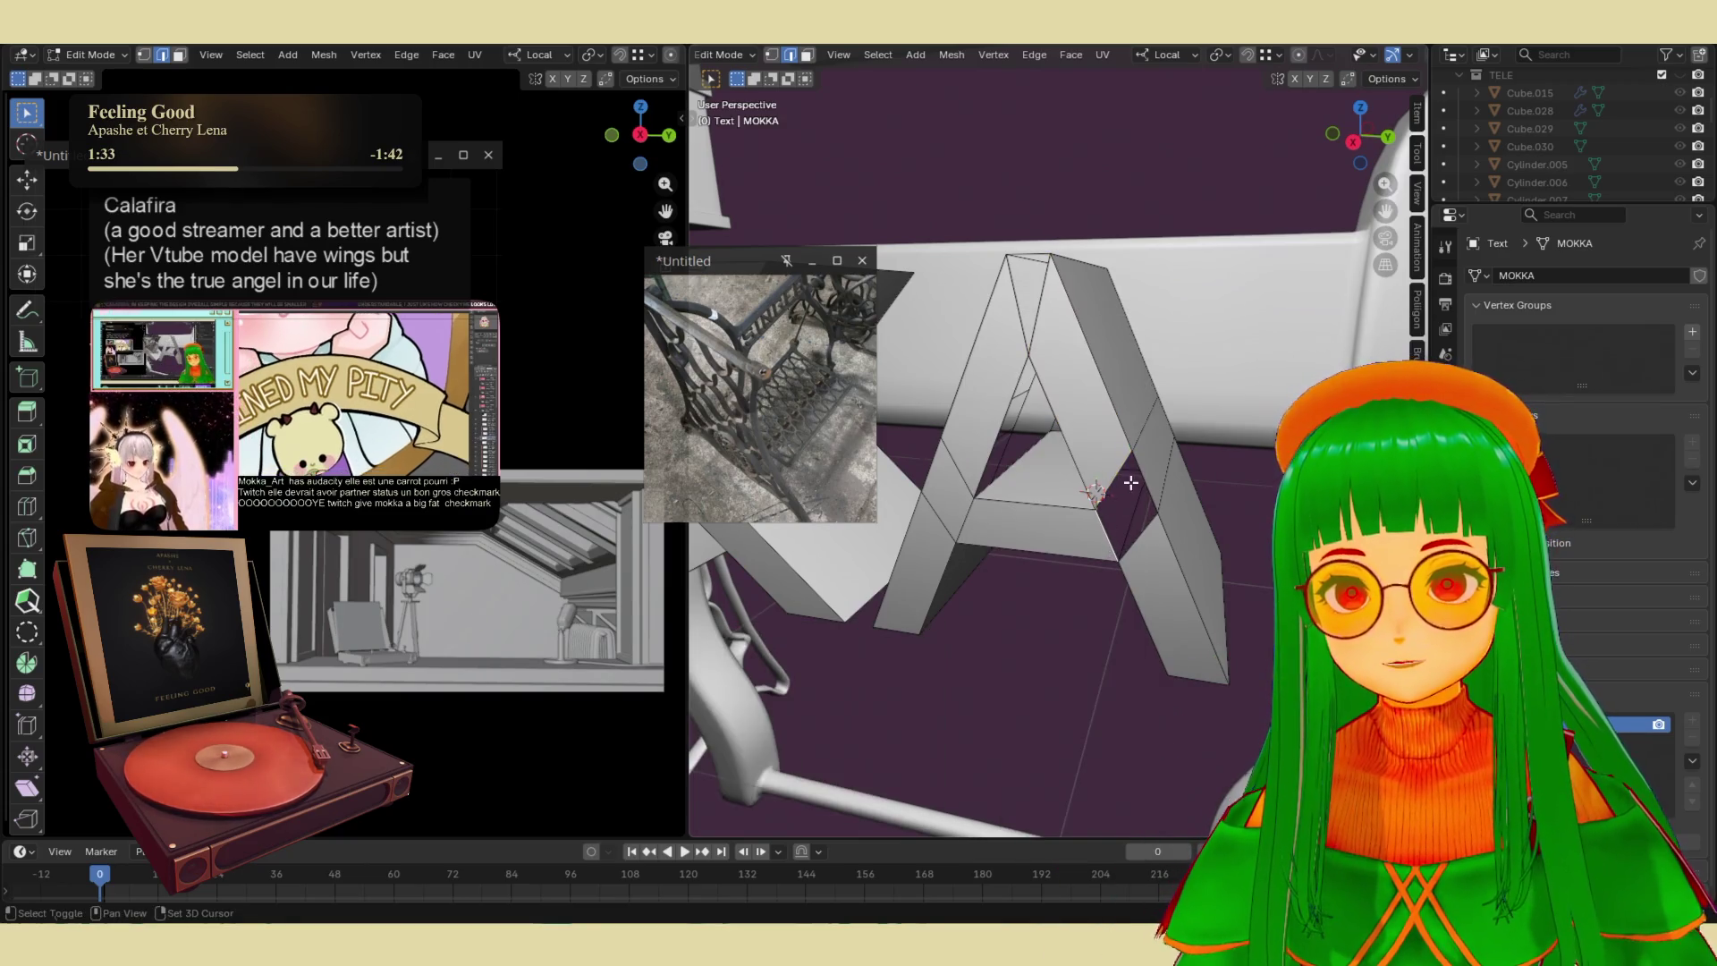
left_click(1139, 480, "shift")
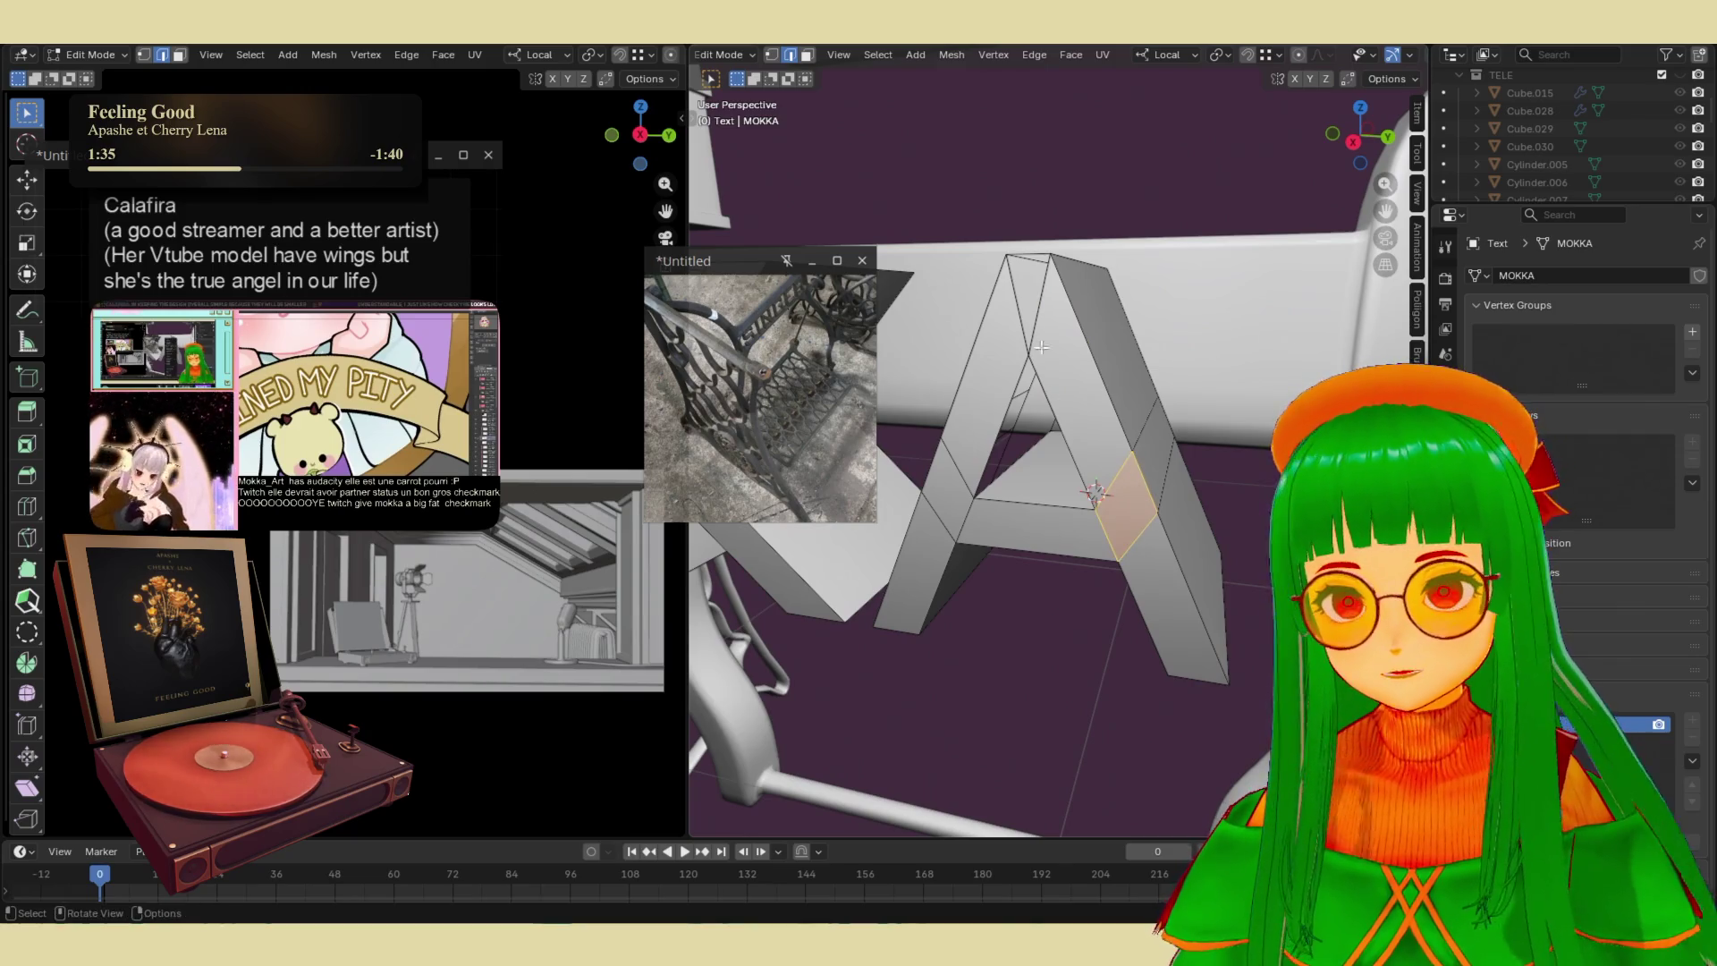
mouse_move(1029, 333)
middle_mouse_down()
mouse_move(1041, 416)
mouse_move(1066, 449)
mouse_move(1122, 439)
mouse_move(1109, 278)
middle_mouse_up()
scroll(1041, 417, "up", 5)
scroll(1028, 420, "down", 5)
key("2")
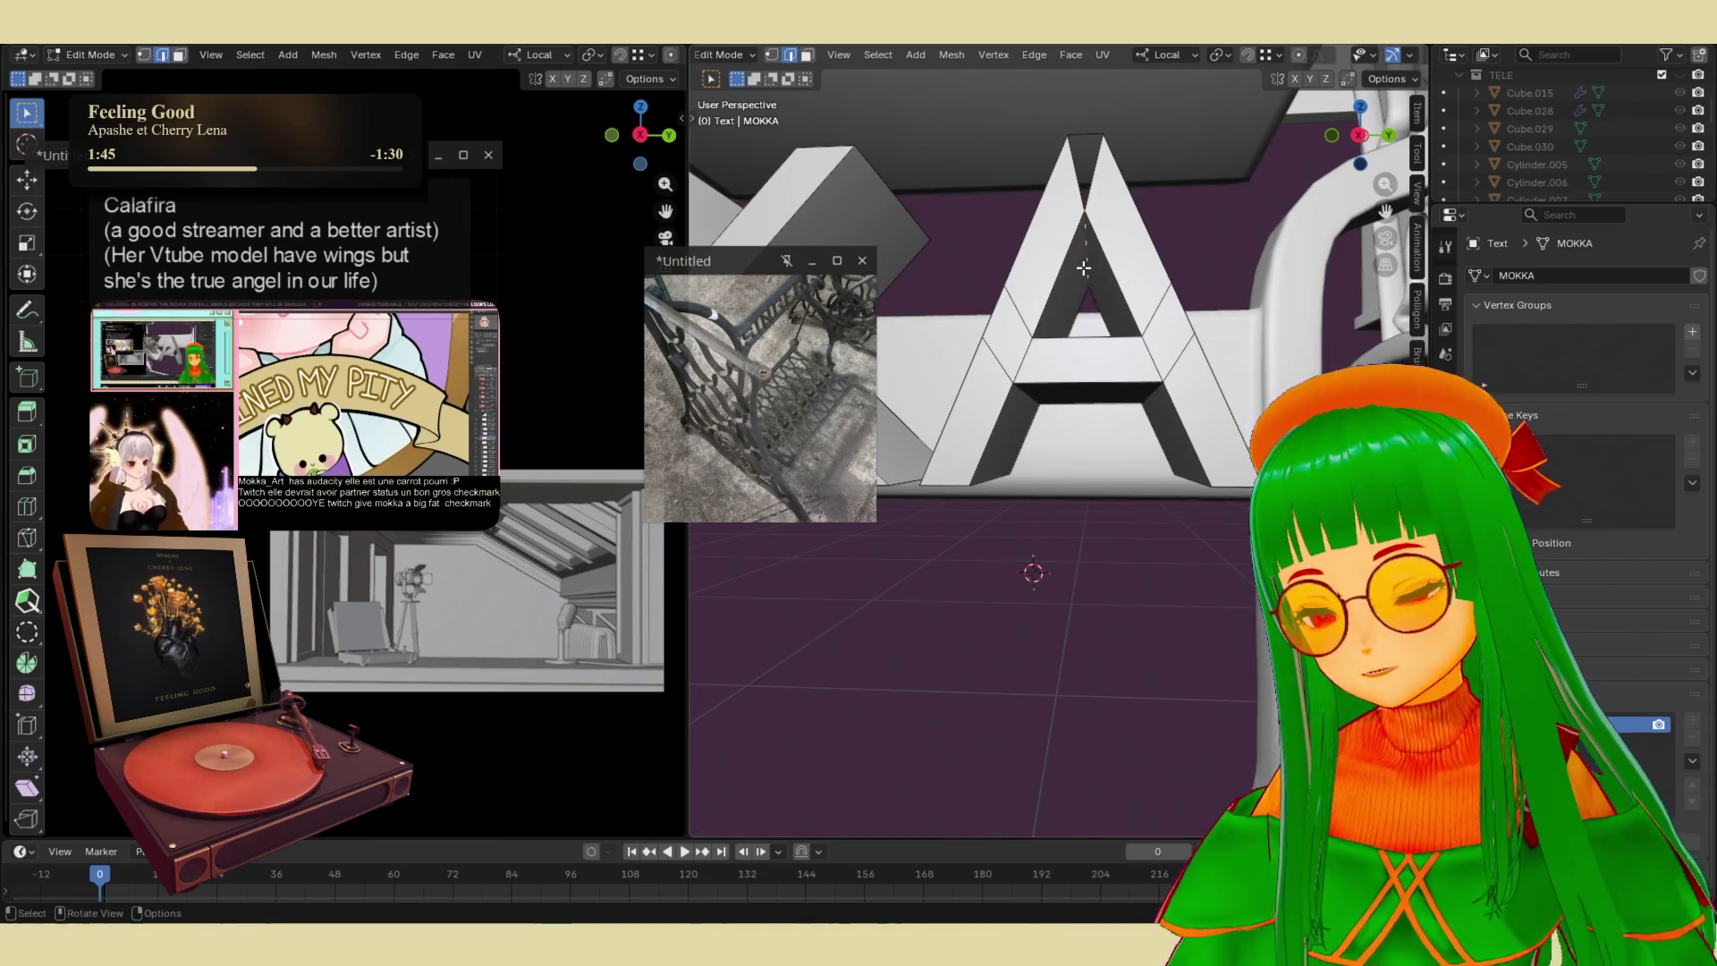
- Bevel the inner edge of the A's opening into a 0.0285 m strip, then deselect all
key("ctrl+b")
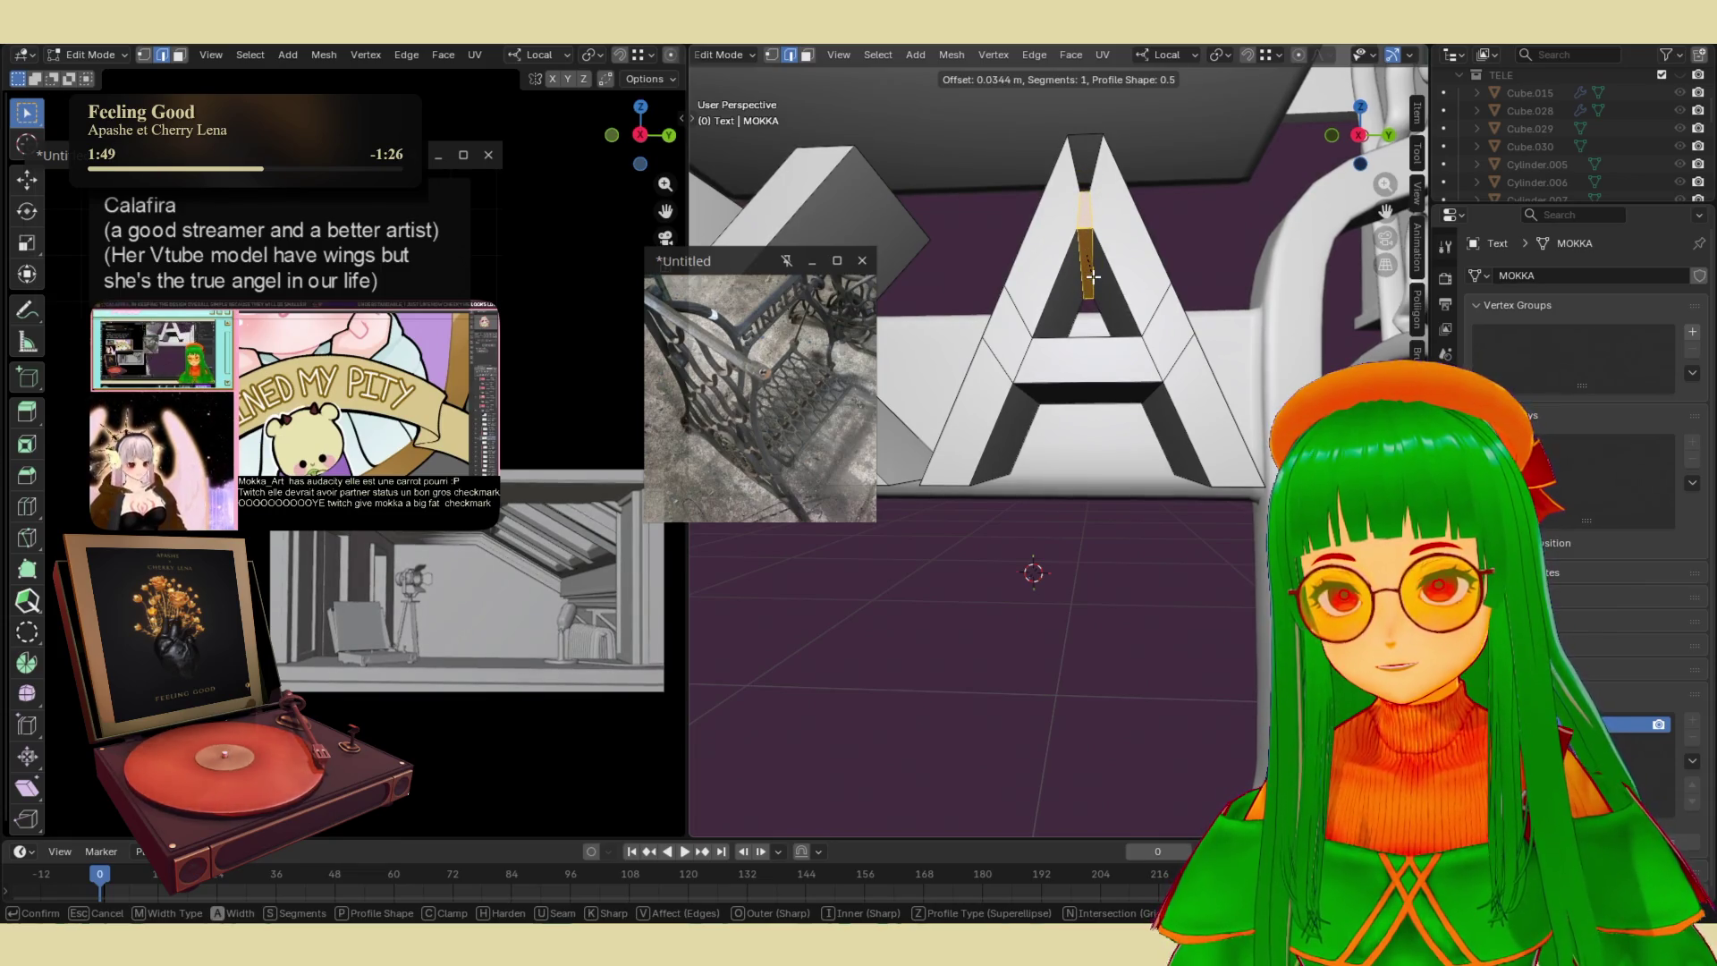
key("Escape")
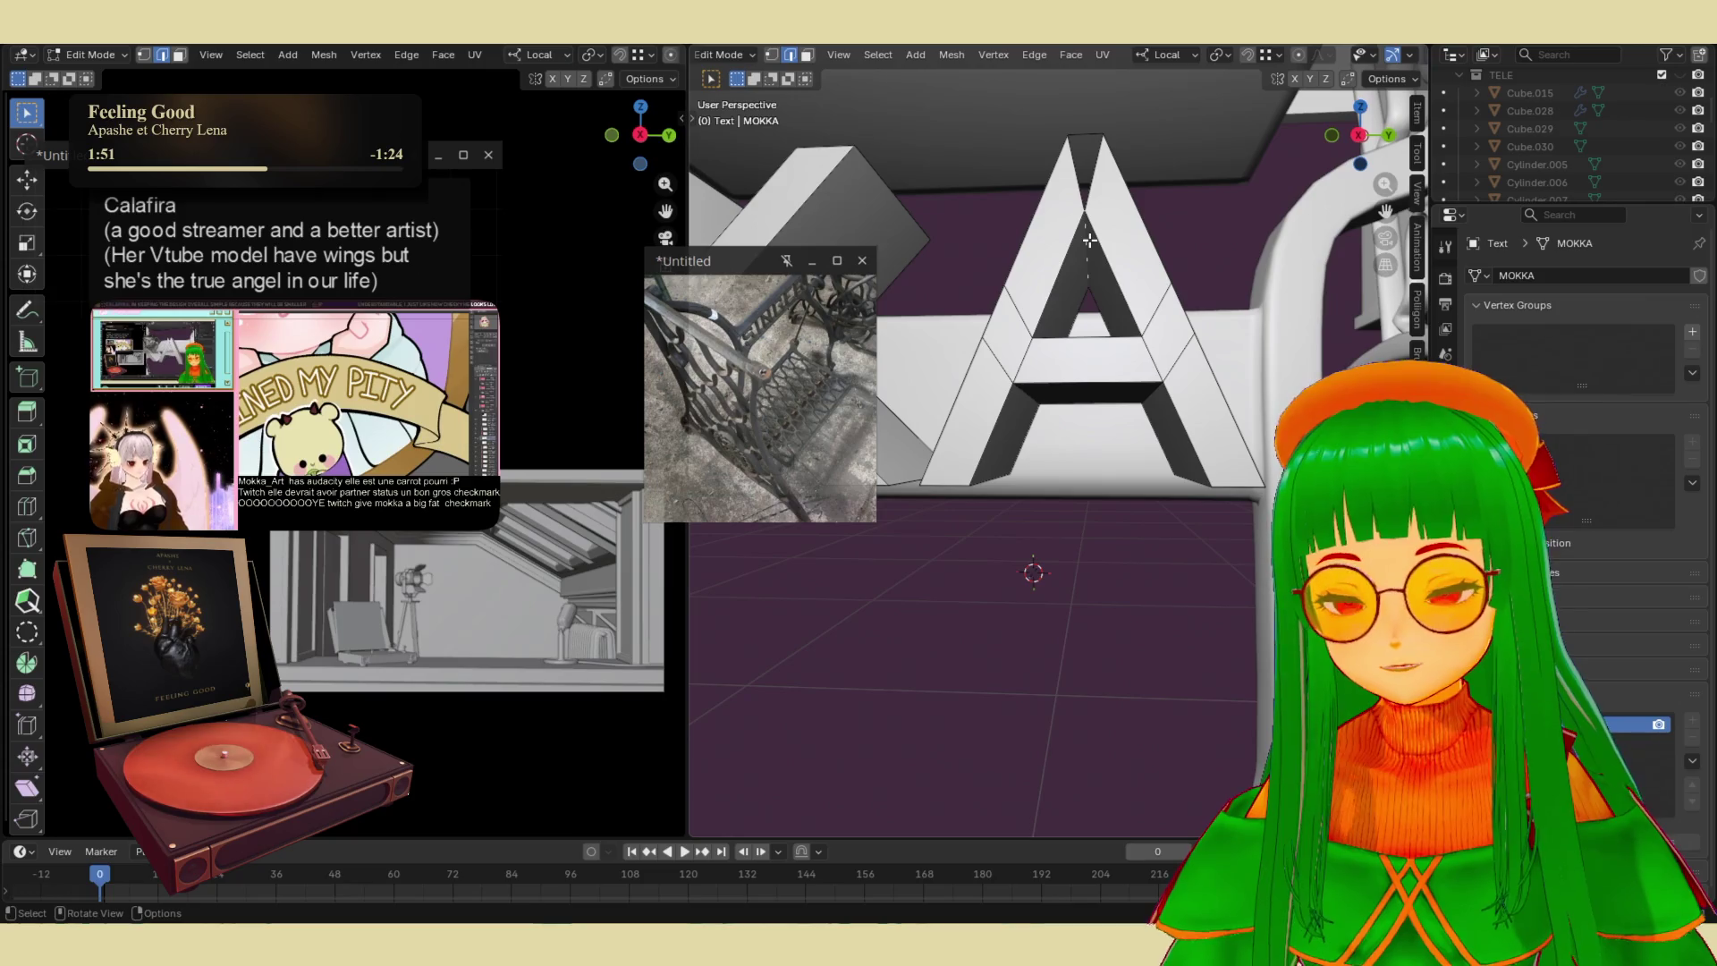
key("b")
key("Escape")
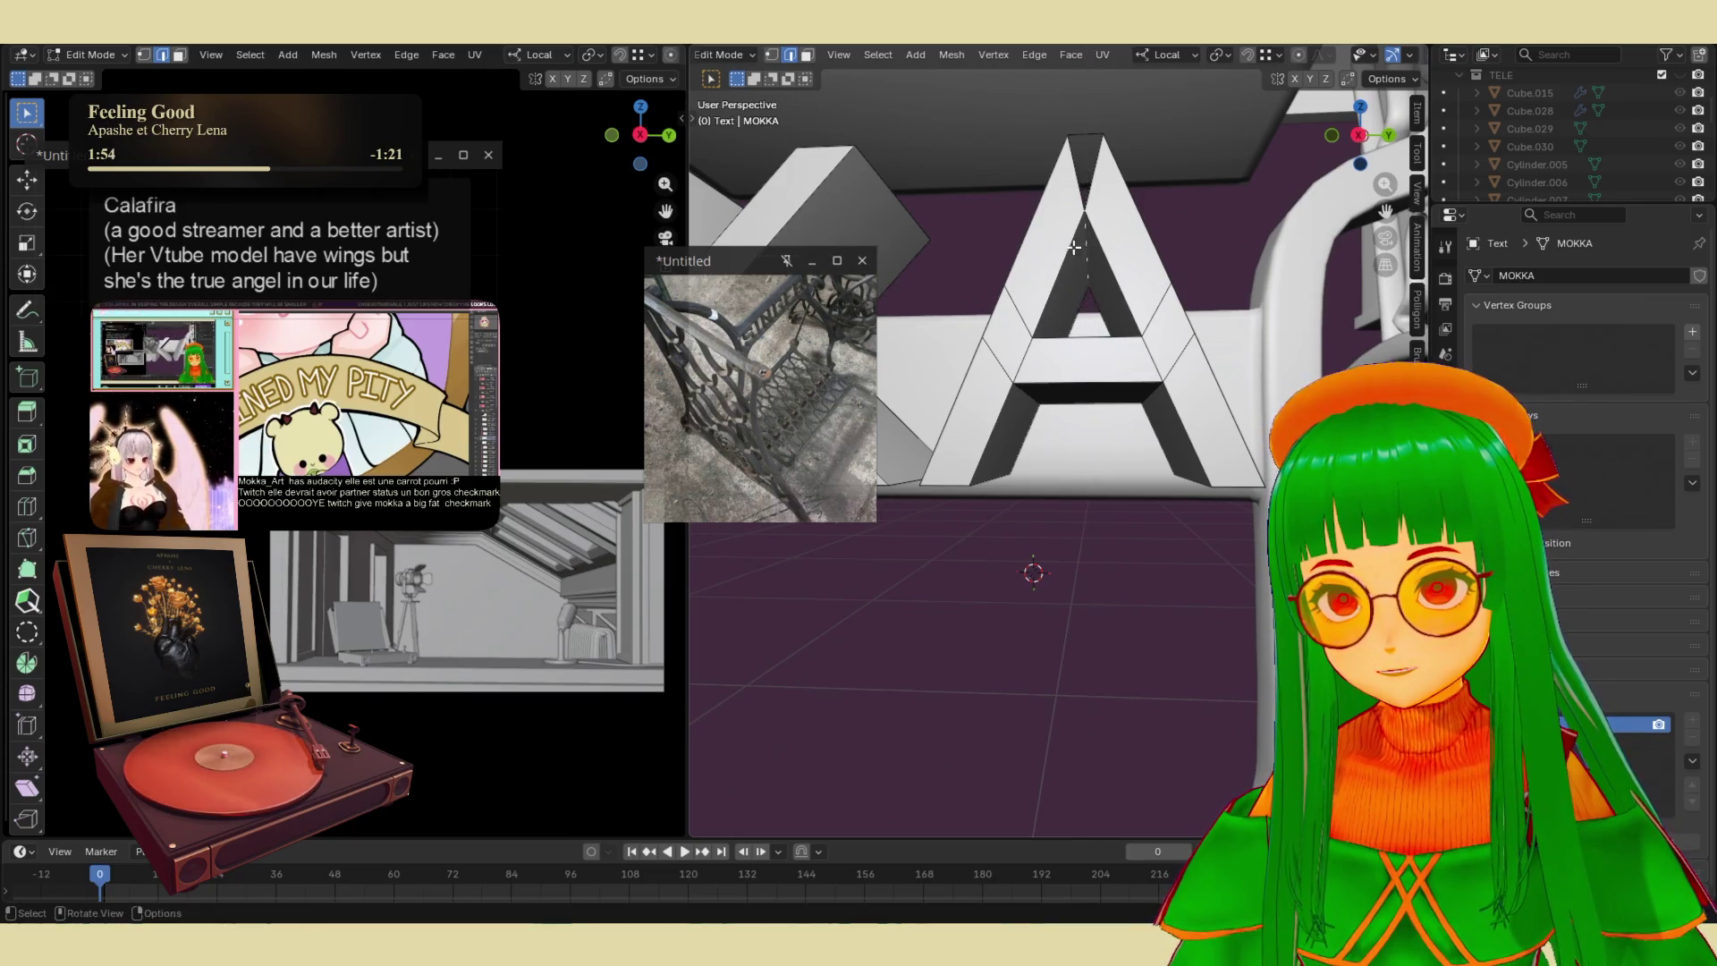
scroll(1130, 407, "up", 5)
key("g")
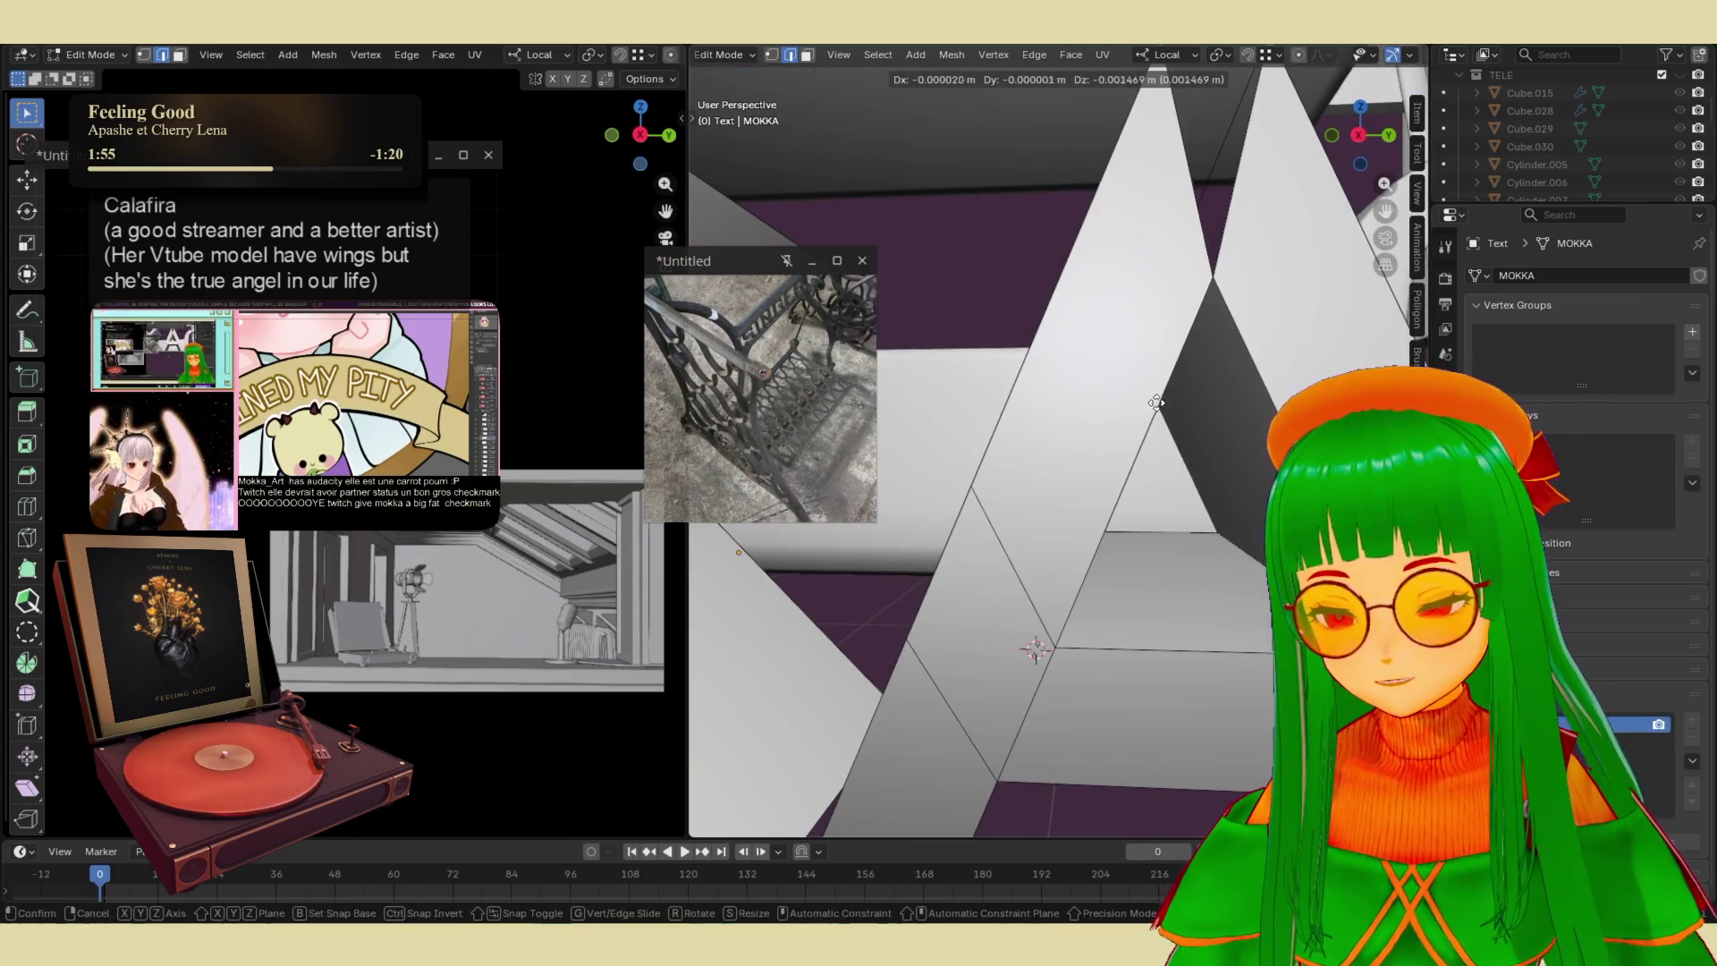
key("Escape")
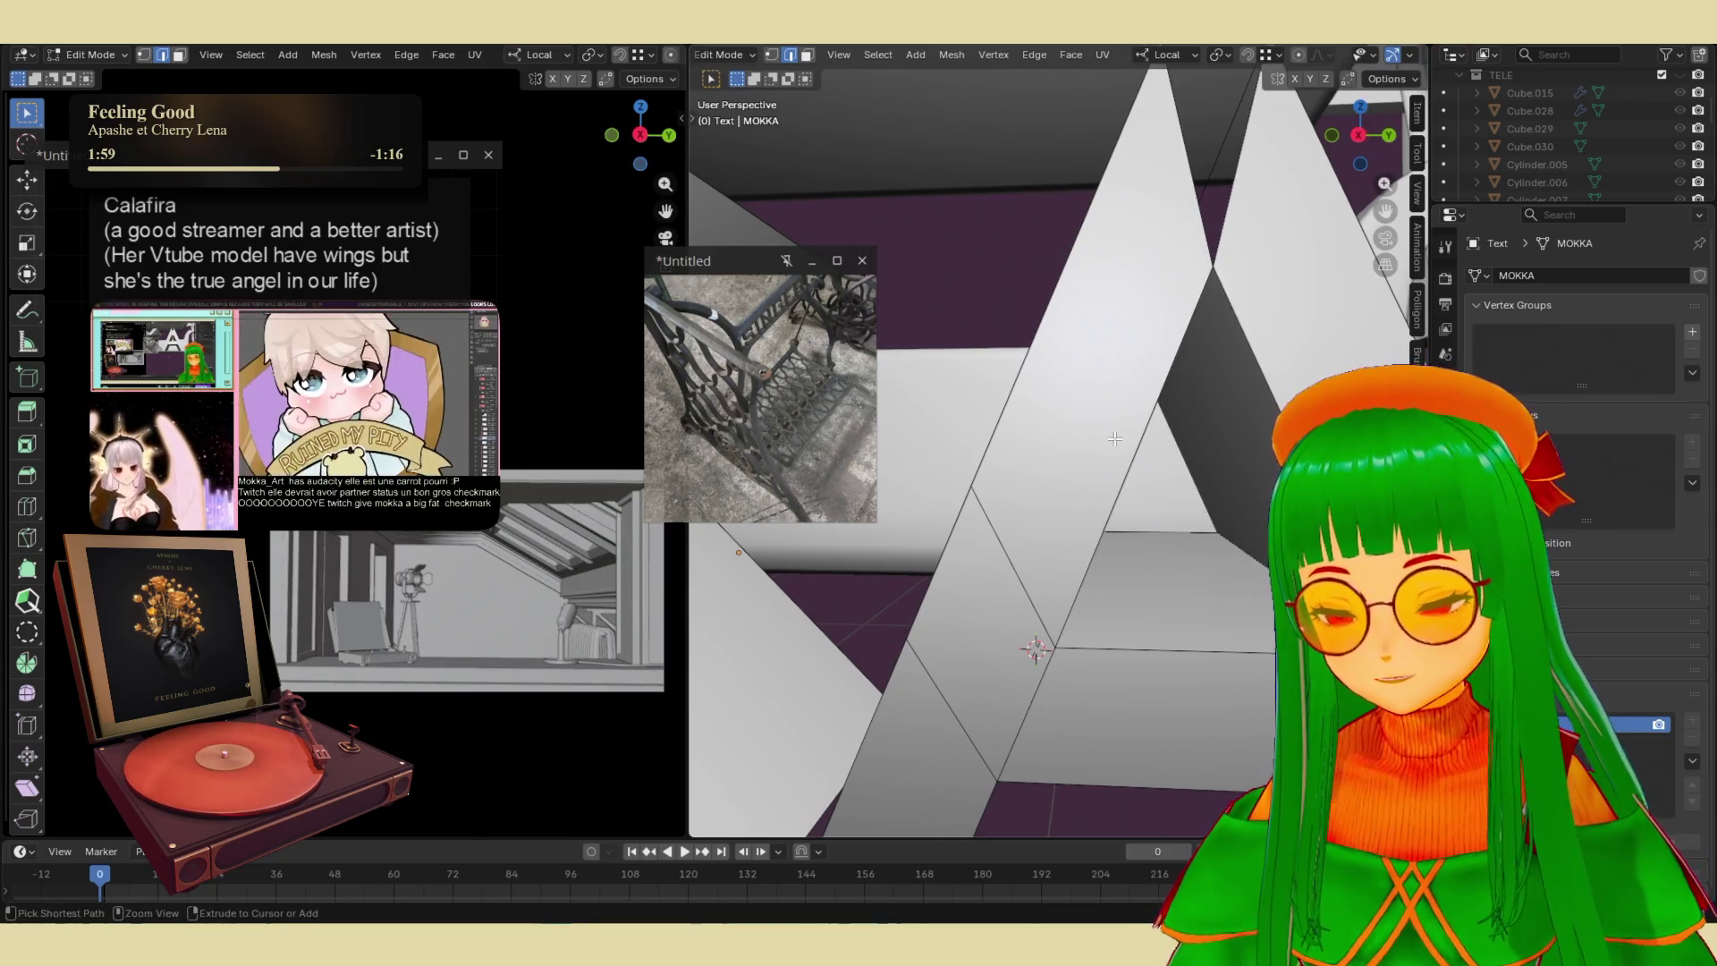
key("ctrl+b")
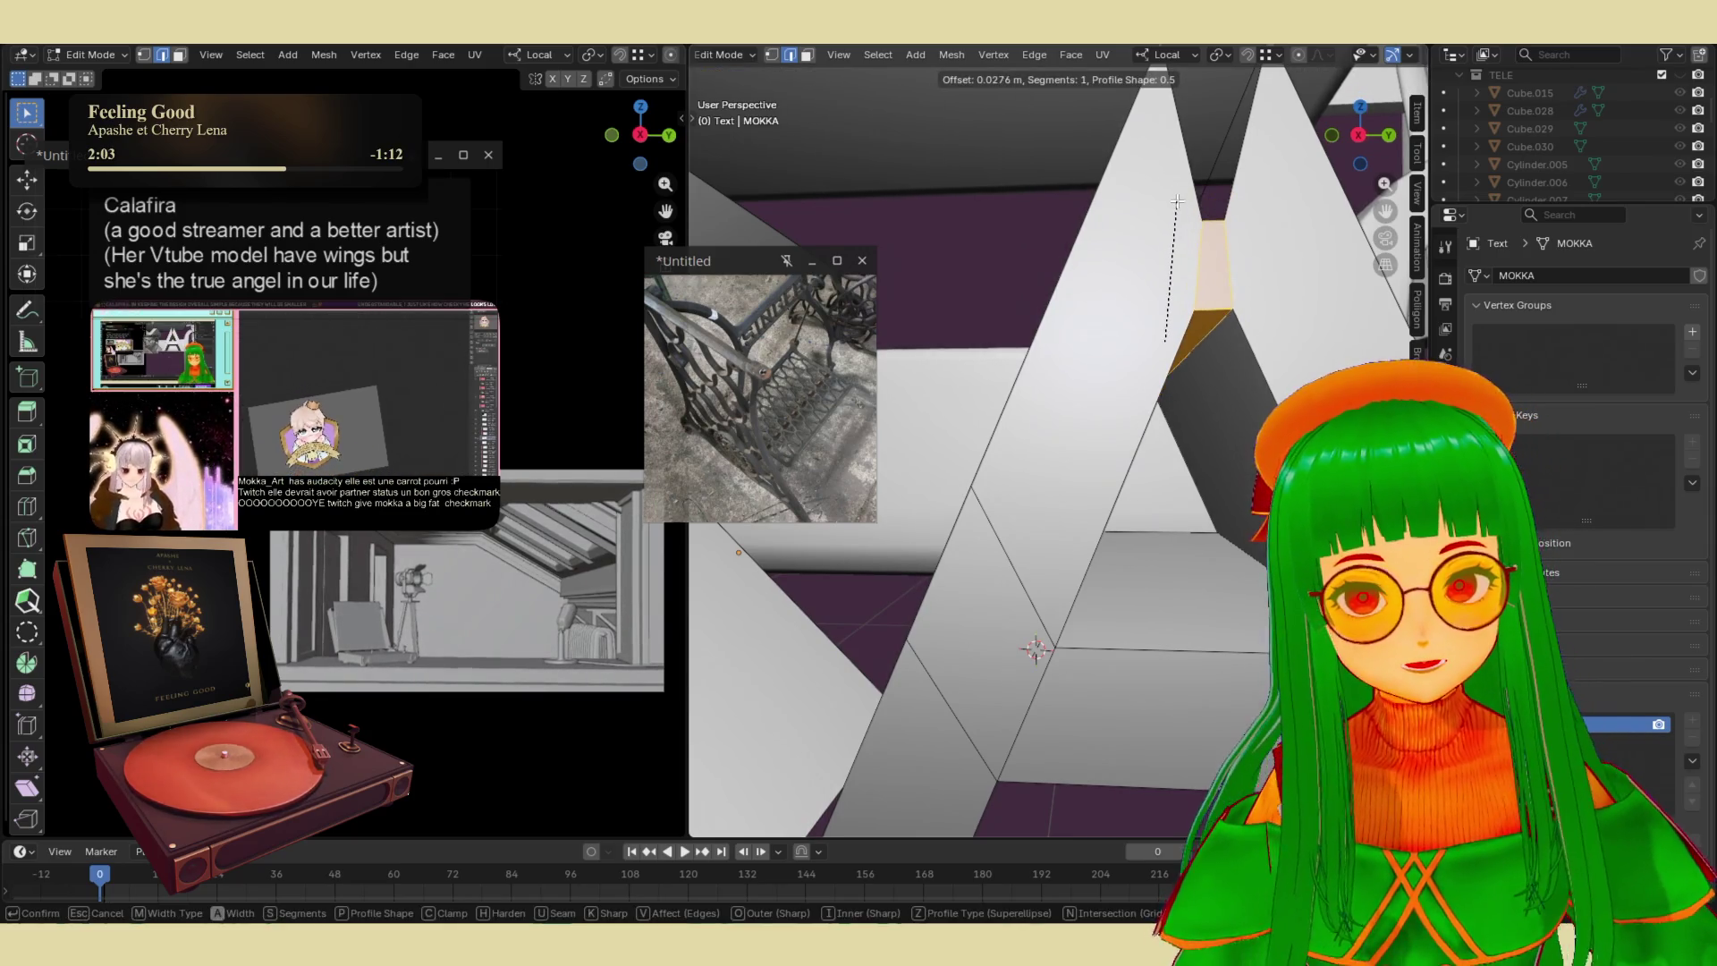
left_click(1176, 200)
middle_click_drag(1177, 200, 1183, 317)
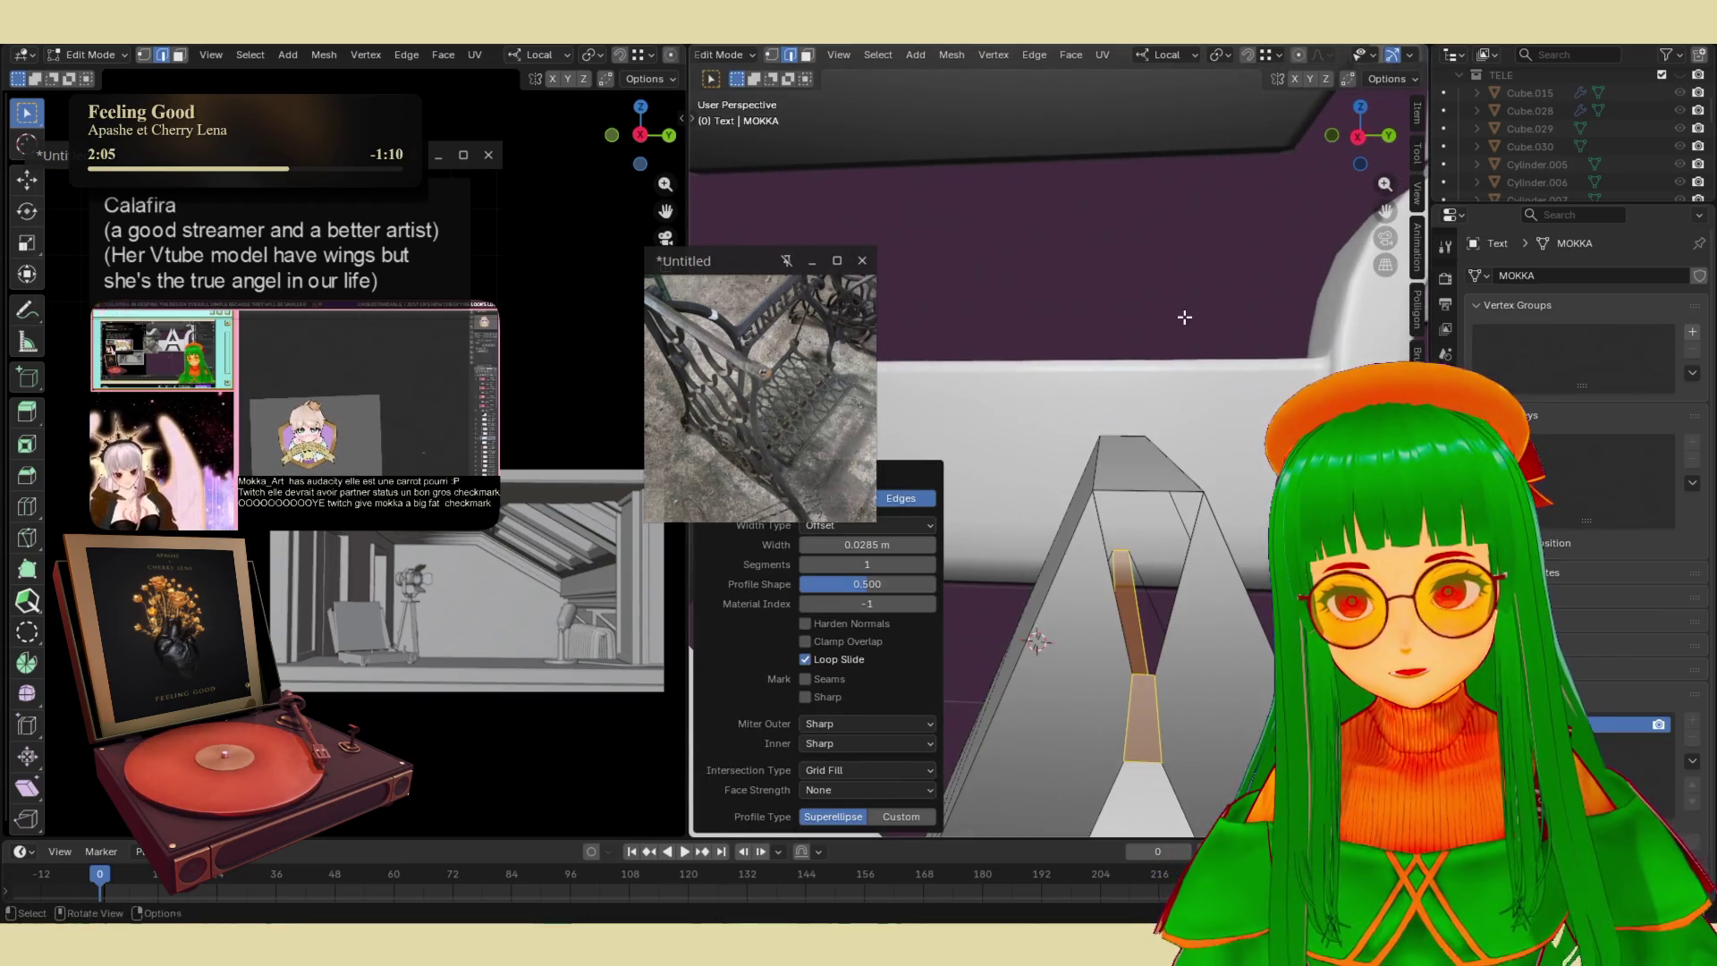
key("alt+a")
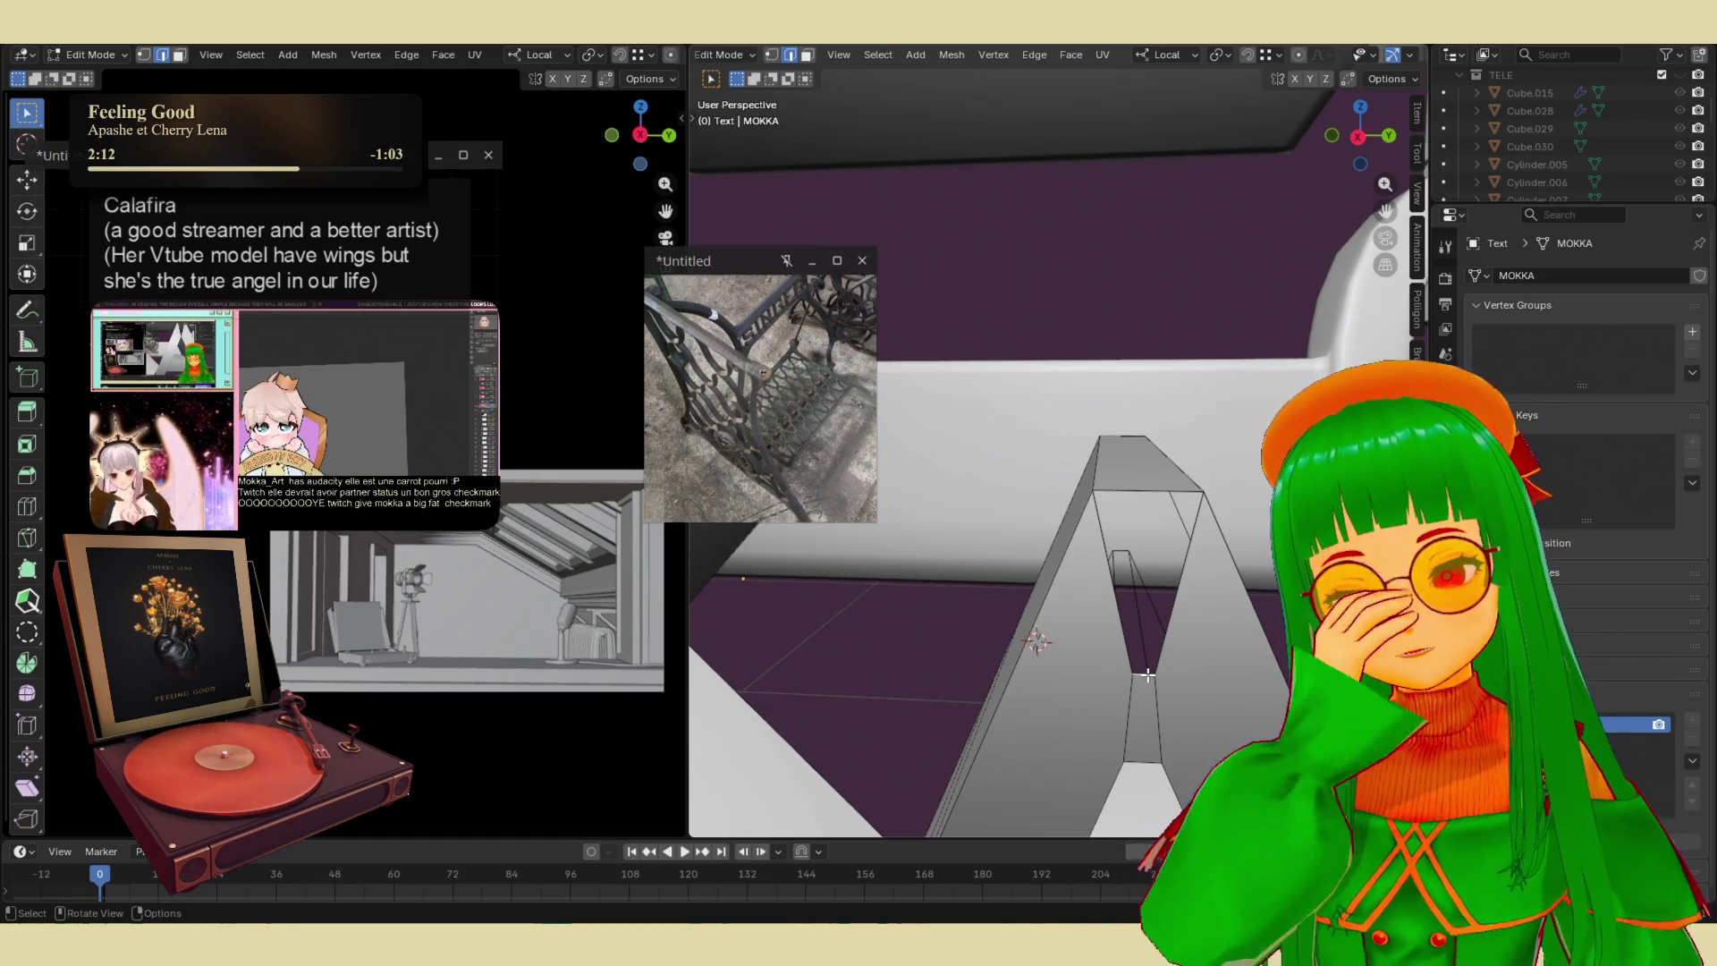
mouse_move(1143, 632)
middle_mouse_down()
mouse_move(1142, 604)
mouse_move(1057, 598)
middle_mouse_up()
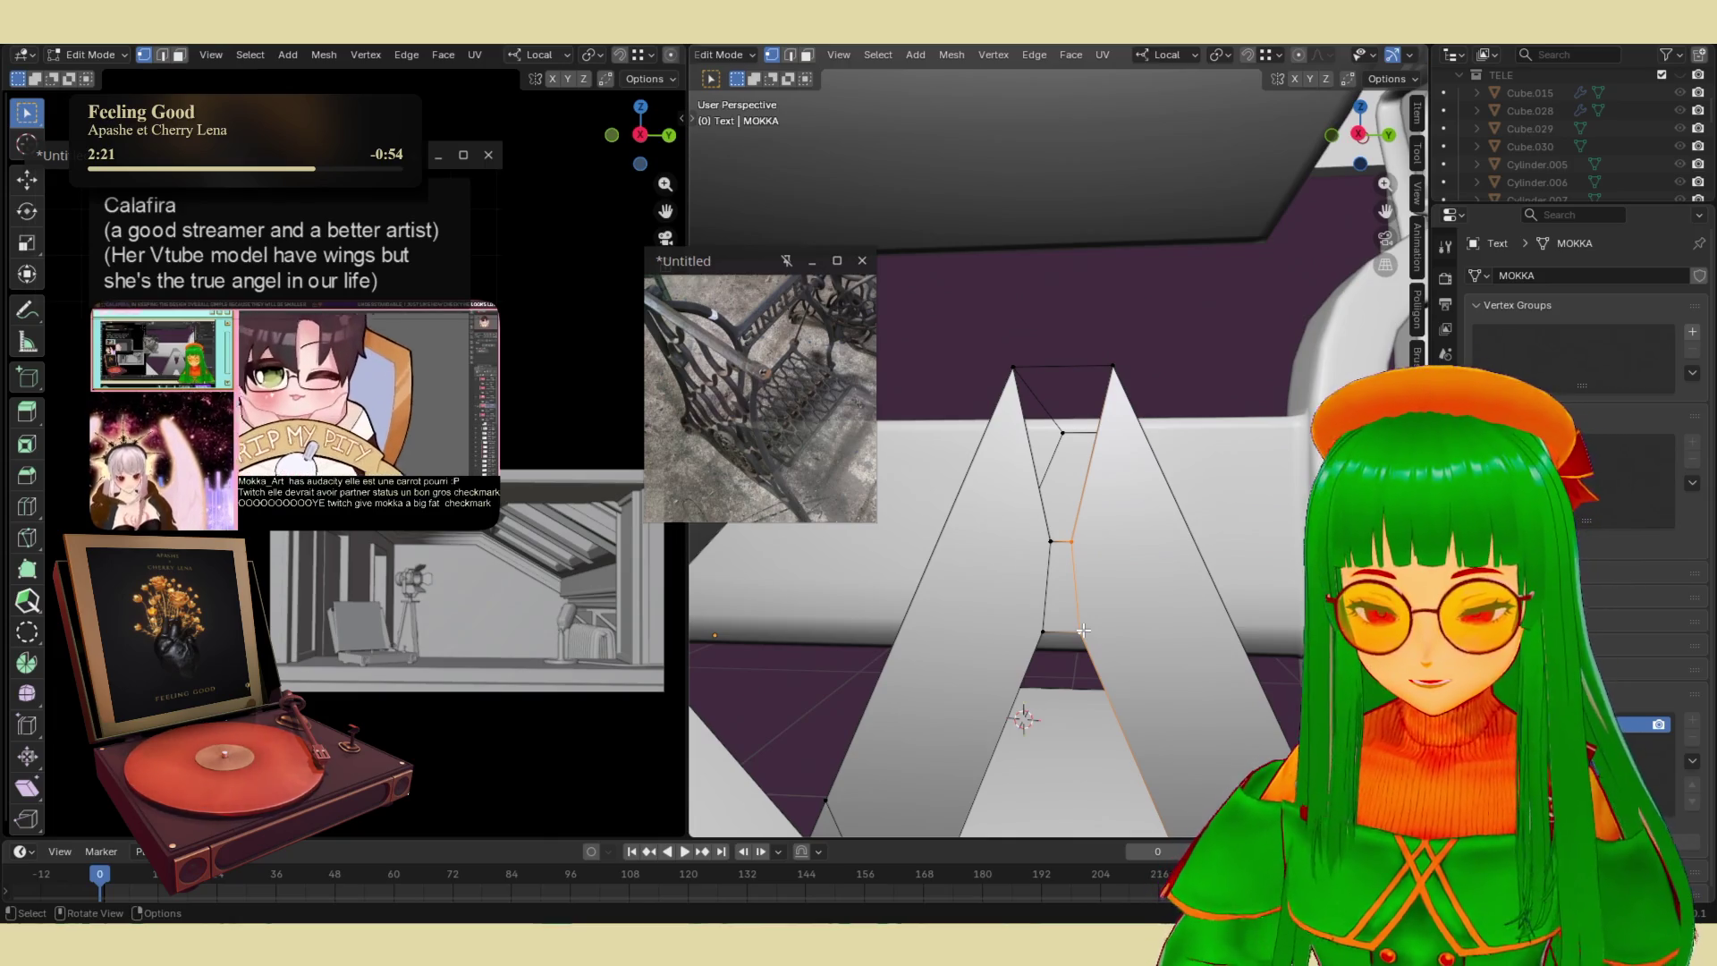
- Merge the stray vertices of the letter A at the last selected vertex
key("m")
left_click(1047, 710)
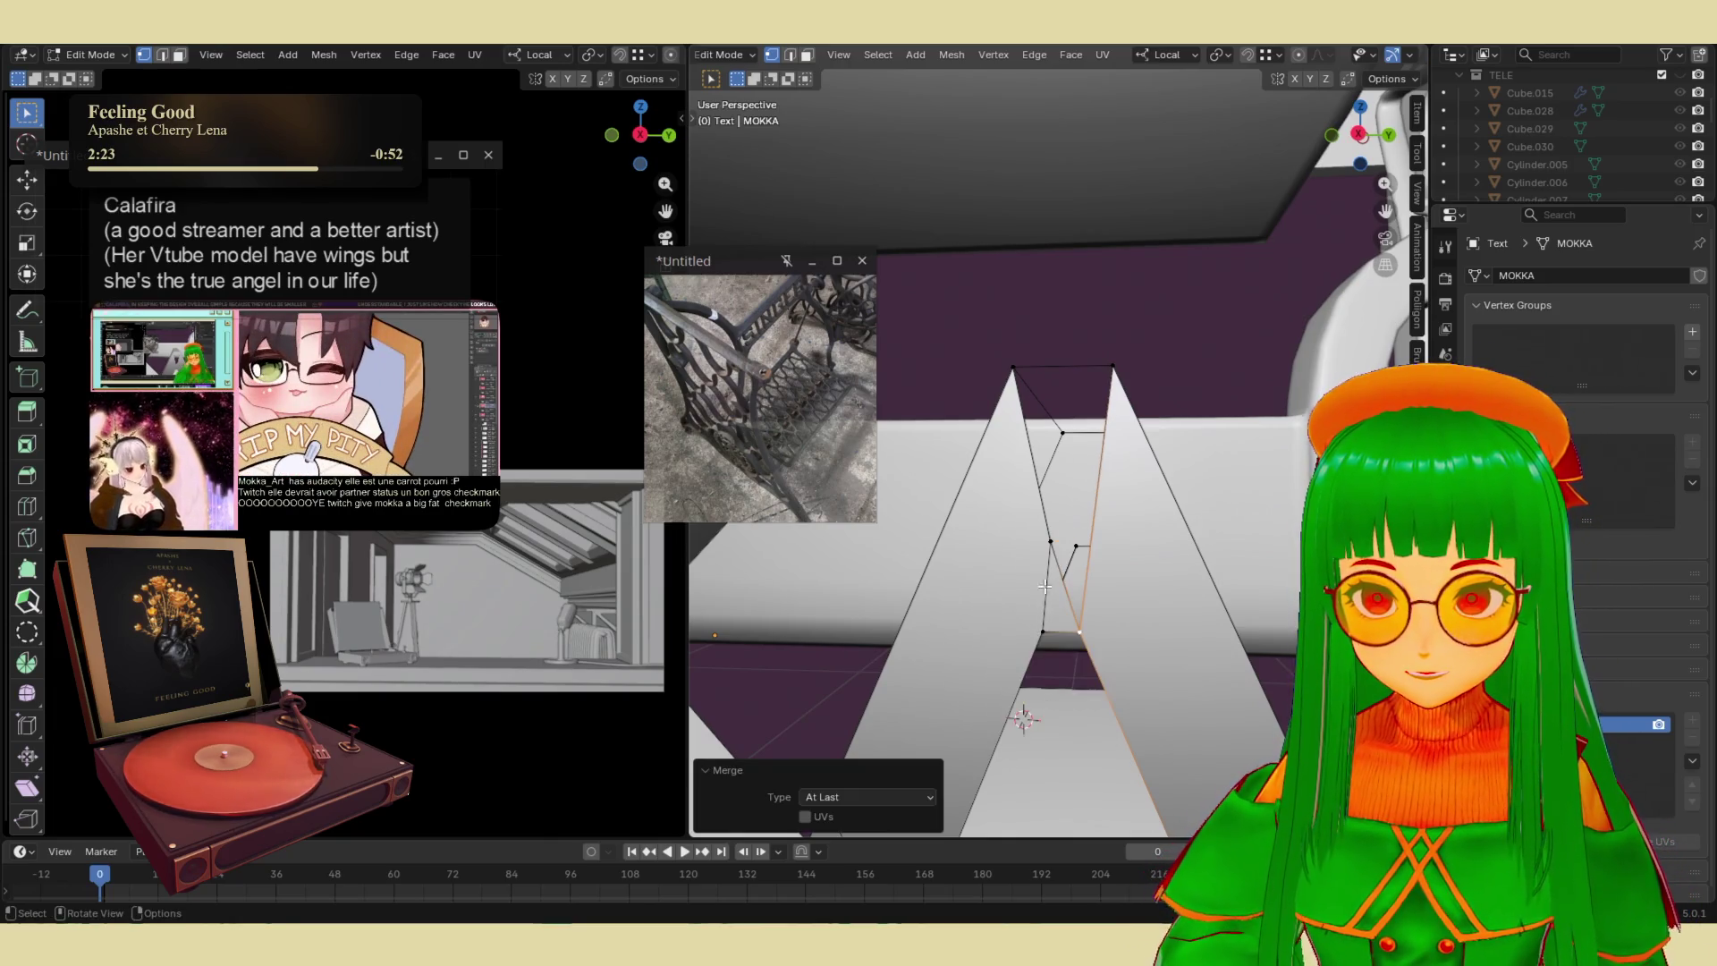
left_click(1051, 541, "shift")
key("shift+r")
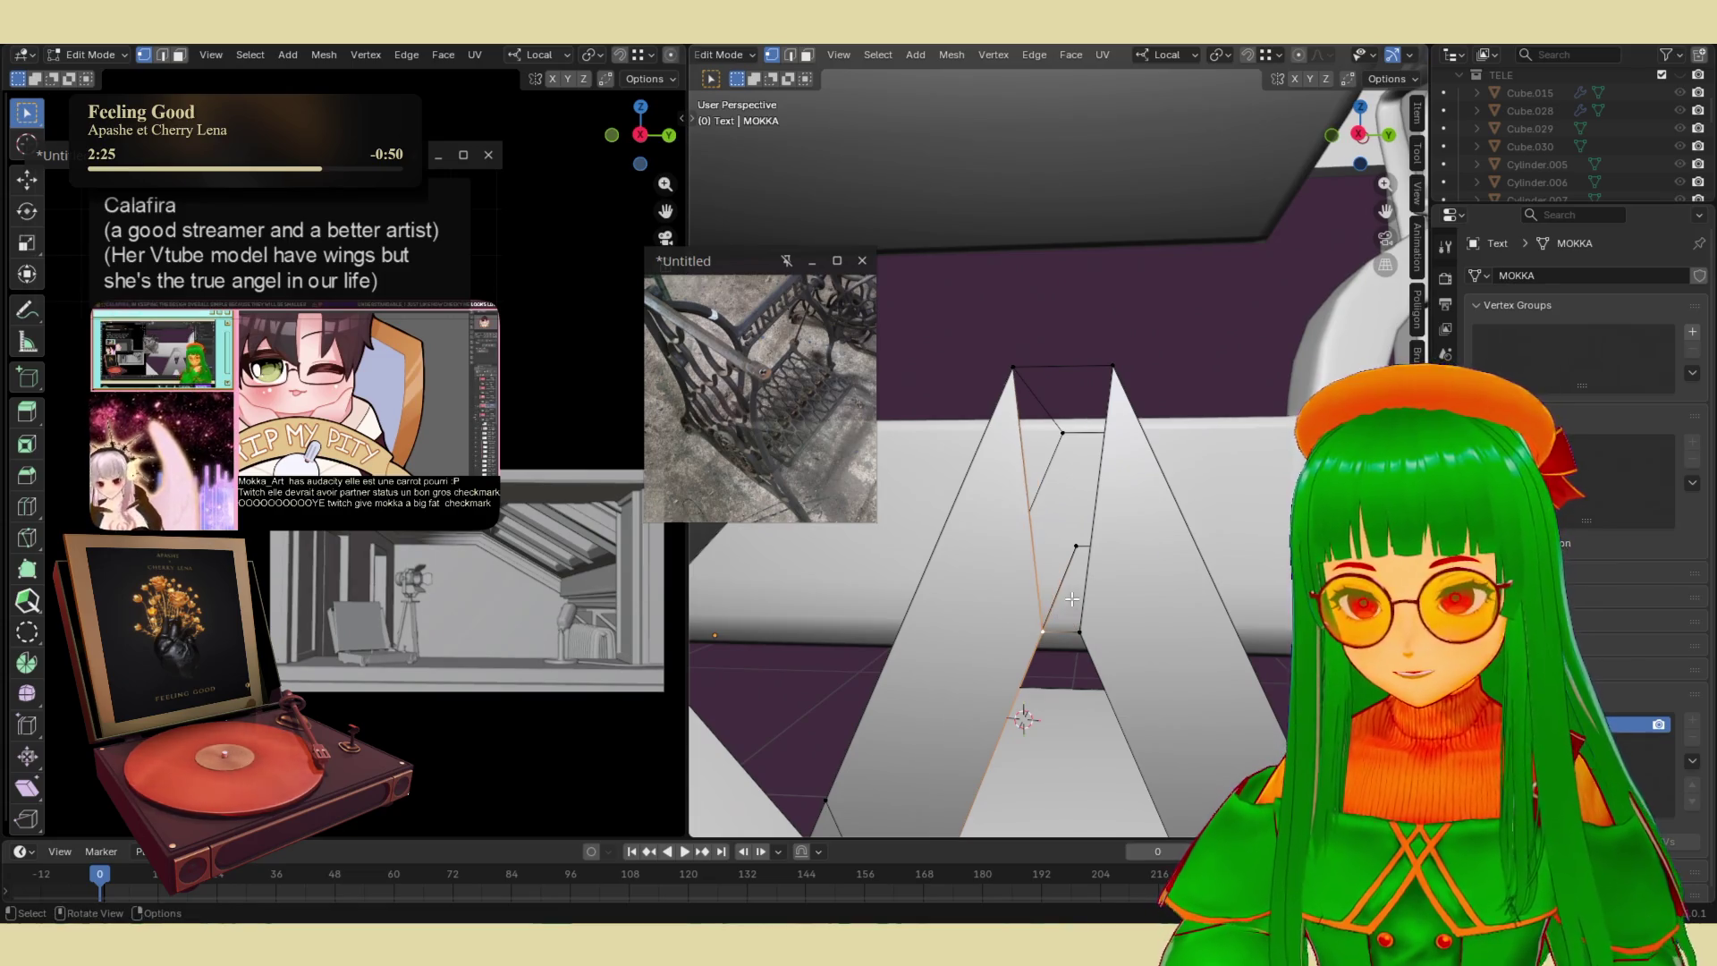
- Bridge the two inner edge loops to close A's hole, then return to Object Mode
middle_click_drag(1068, 549, 1102, 574)
left_click(1134, 555, "alt")
key("ctrl+z")
left_click(1135, 548, "alt")
key("2")
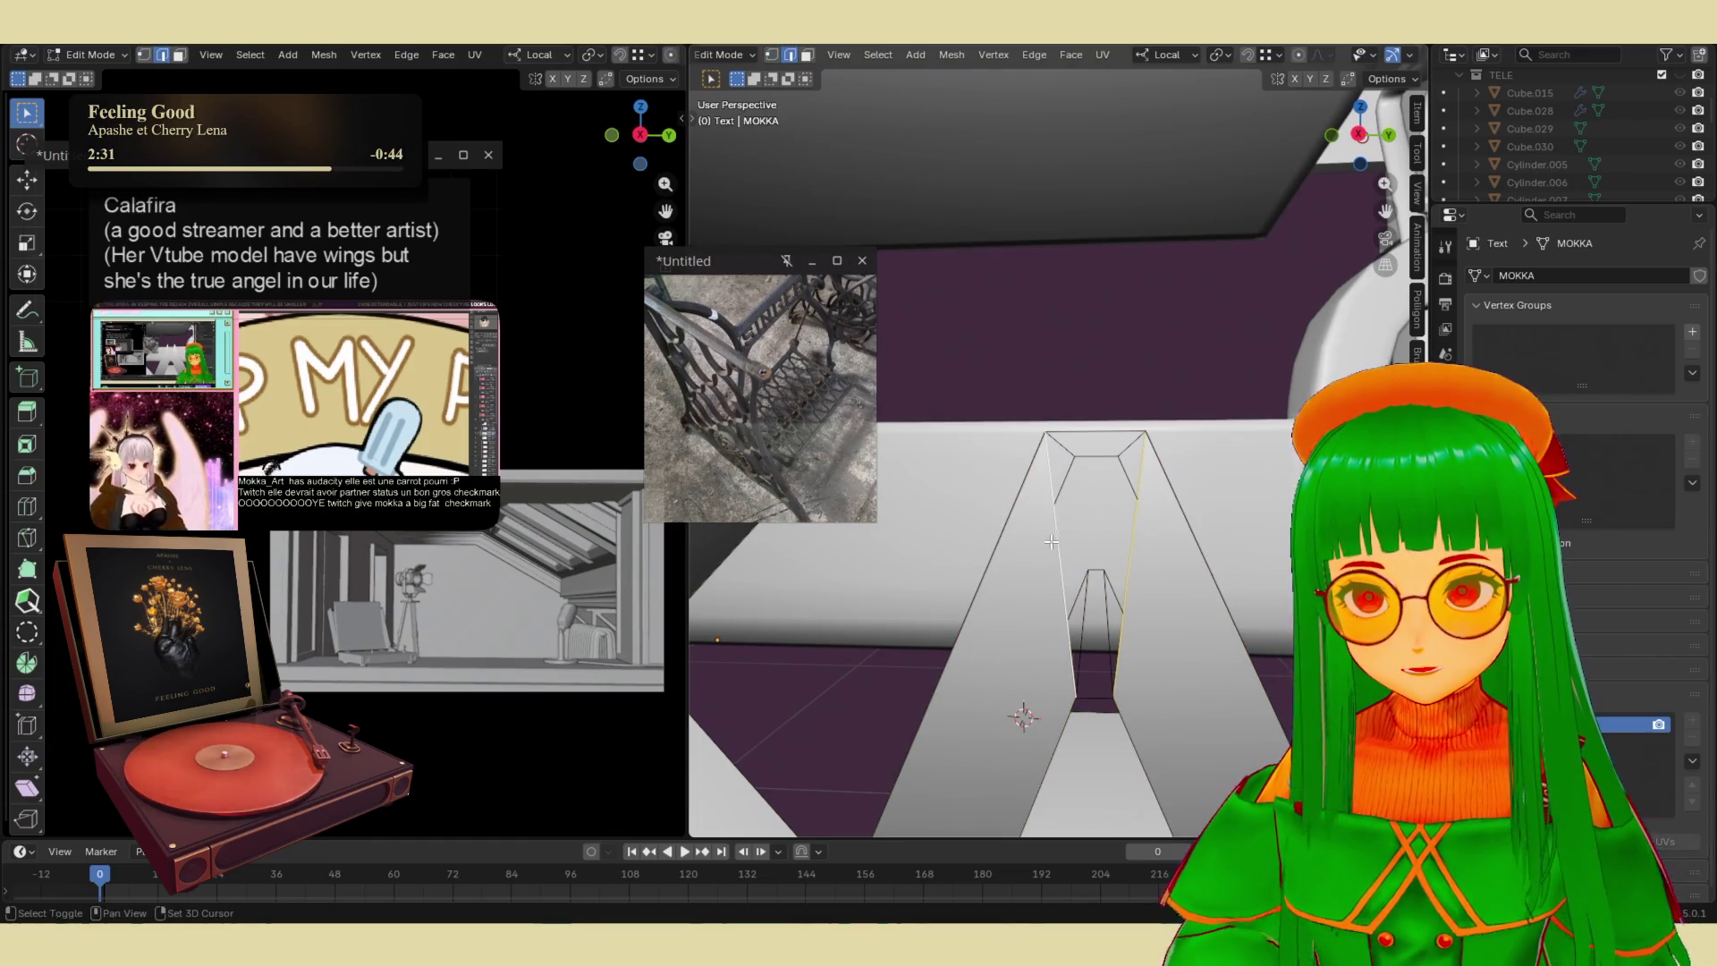
key("ctrl+e")
left_click(1002, 438)
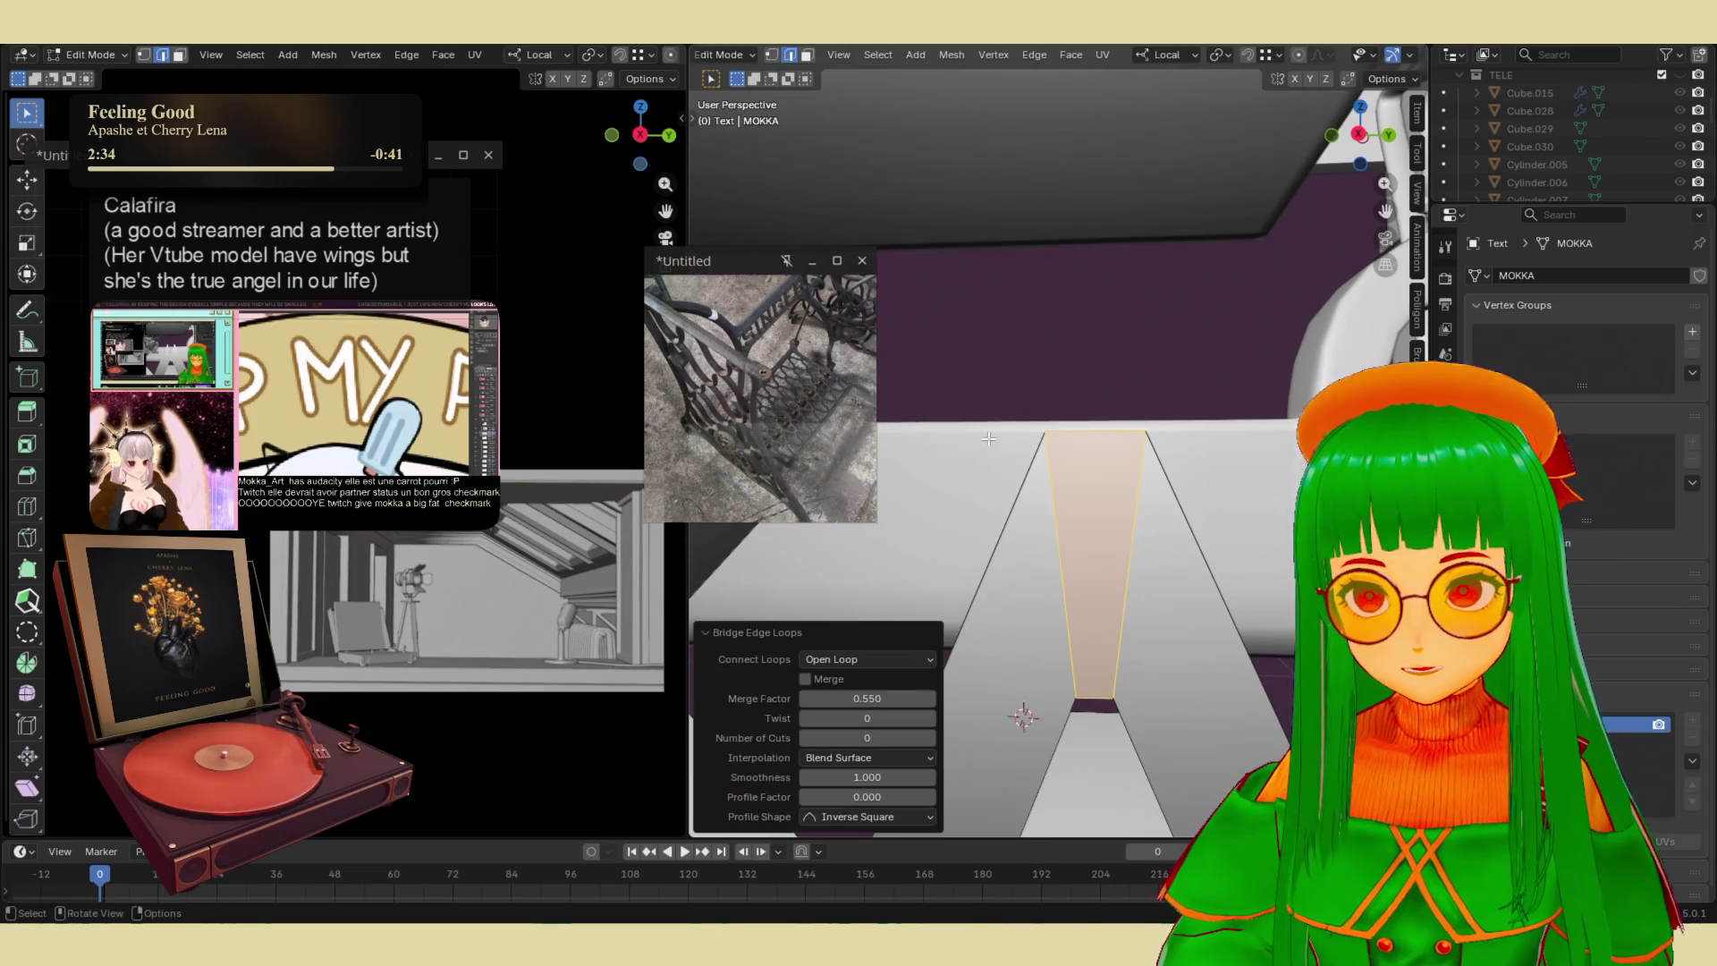
scroll(1064, 485, "down", 5)
key("Tab")
middle_click_drag(1070, 559, 1141, 571)
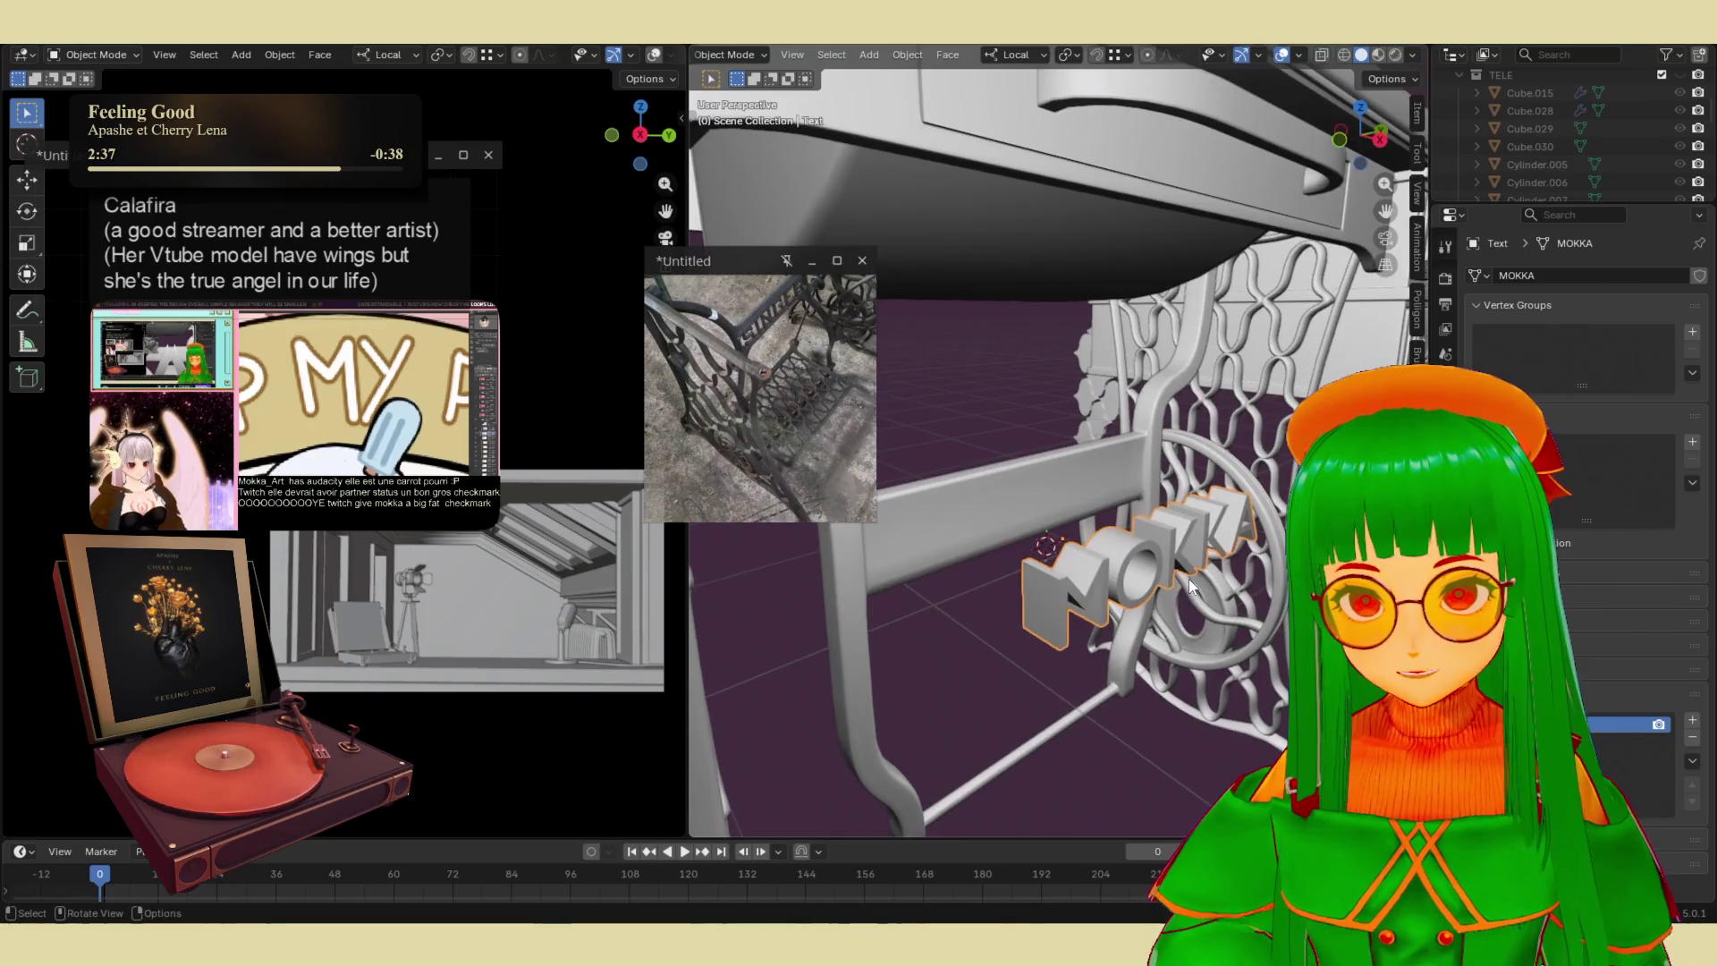
- Scale the MOKKA text along Z to thin its depth to 0.316
key("s")
key("z")
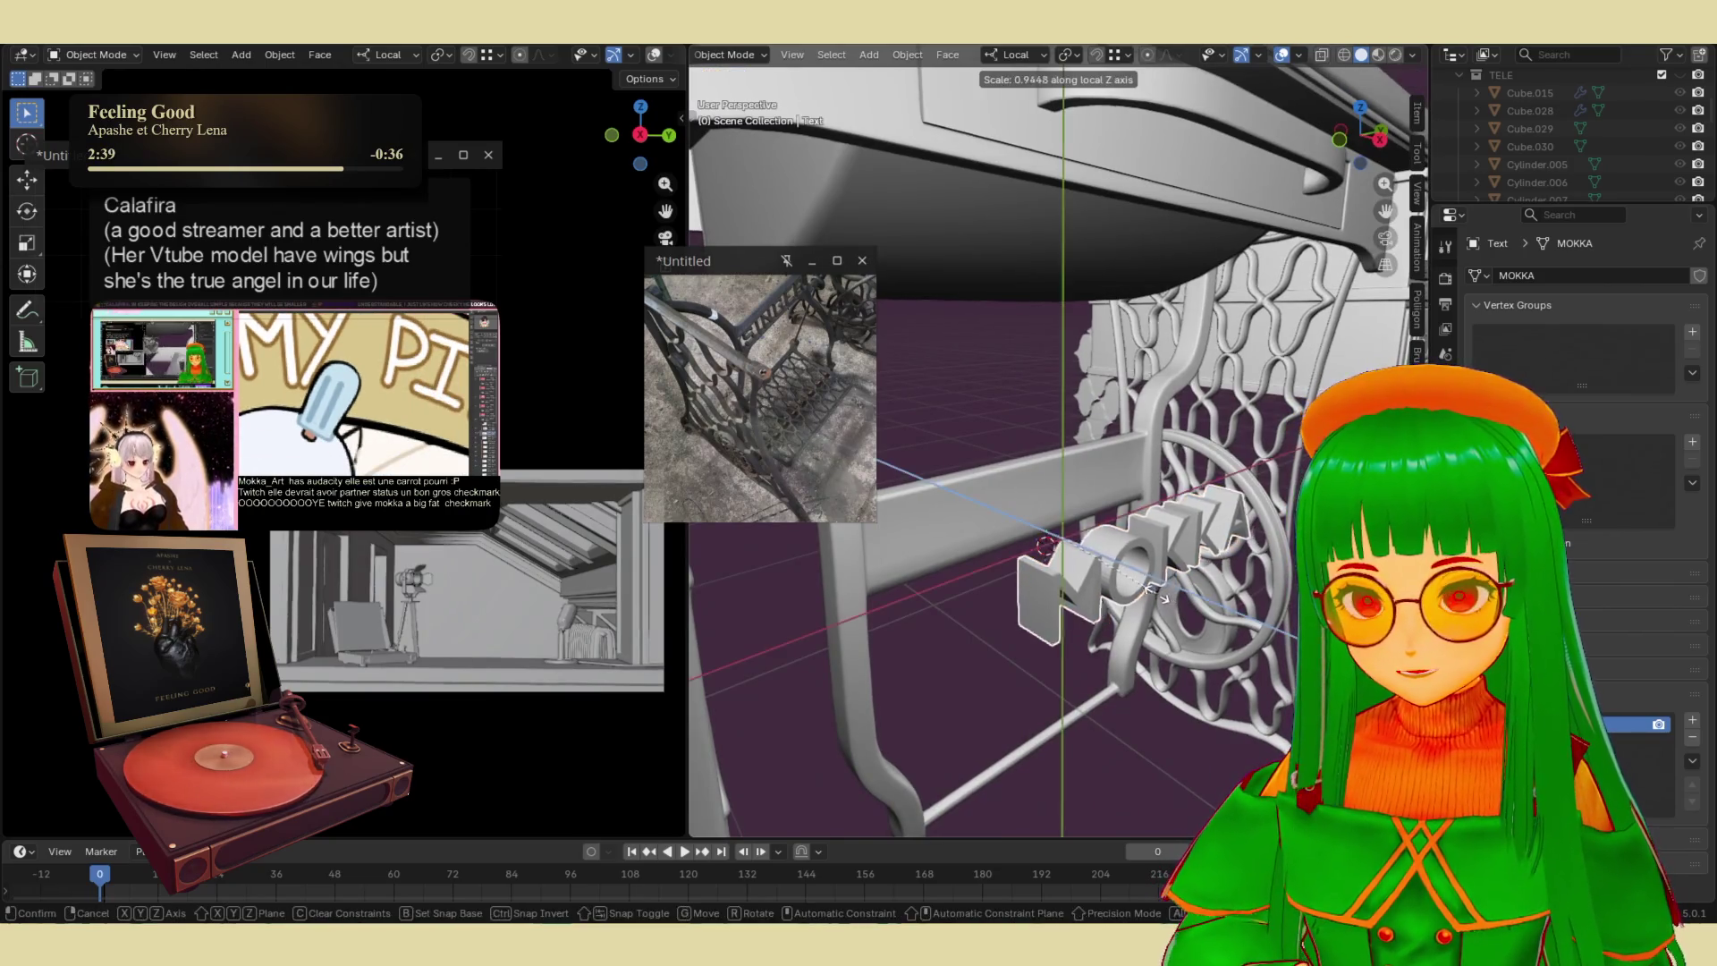
left_click(1092, 556)
scroll(1096, 555, "up", 3)
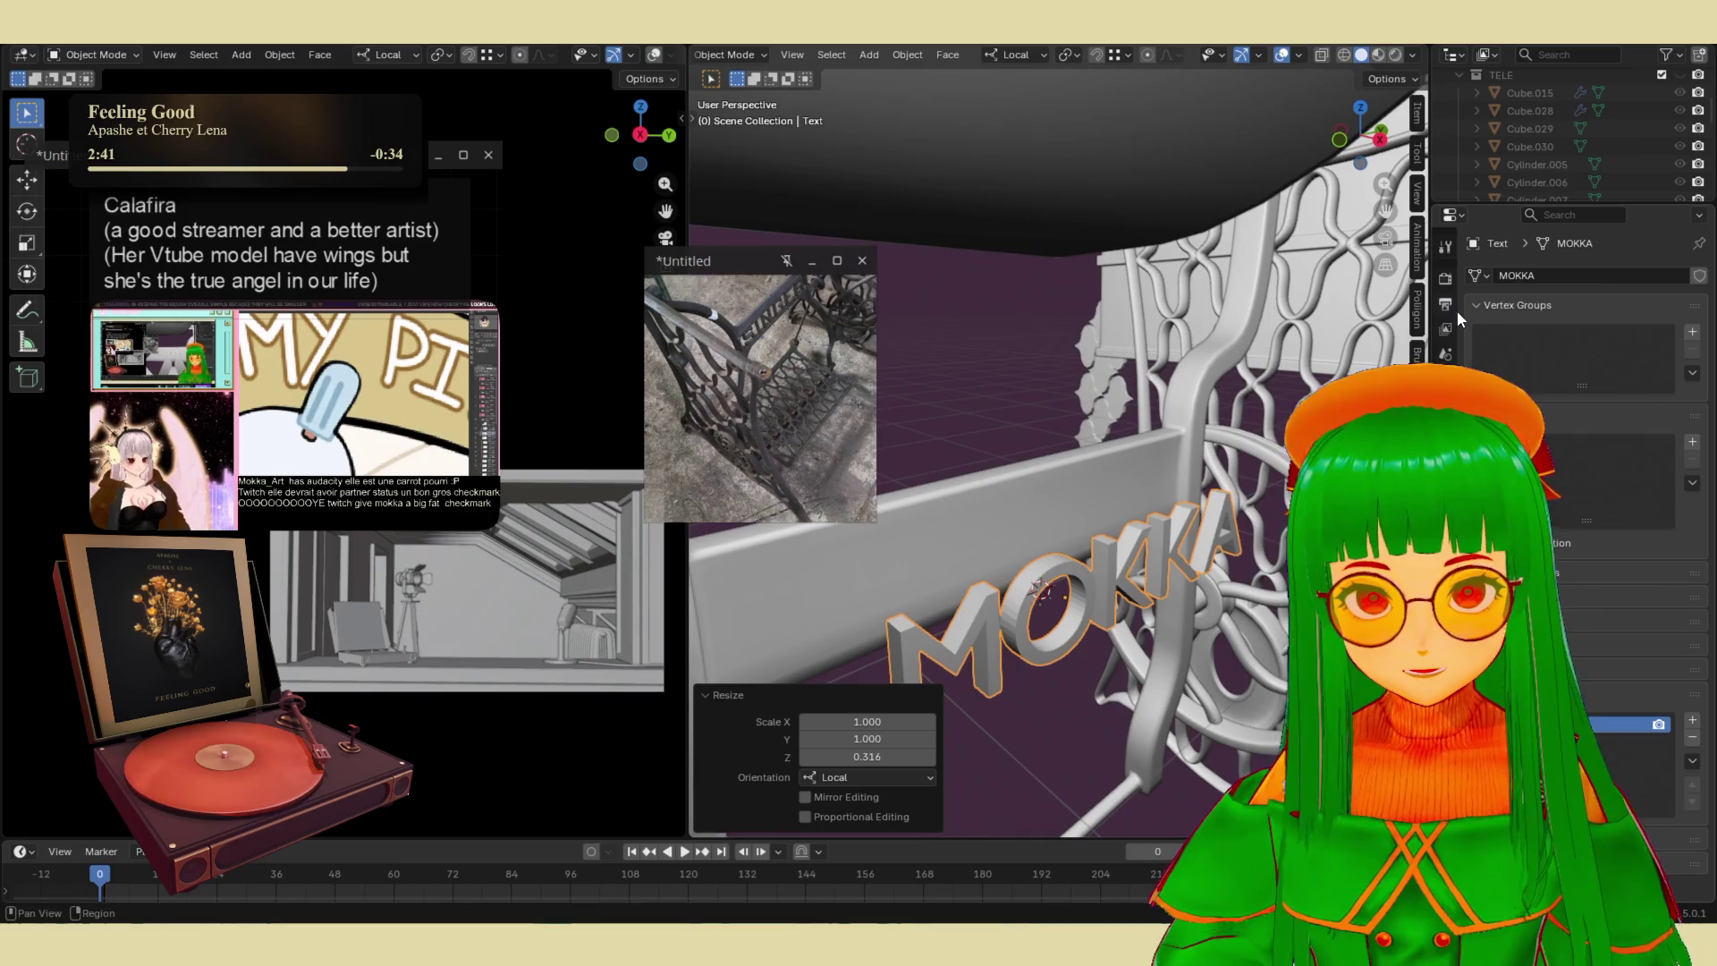
- Add a Mirror modifier to the text with Z as the only mirror axis
left_click(1445, 456)
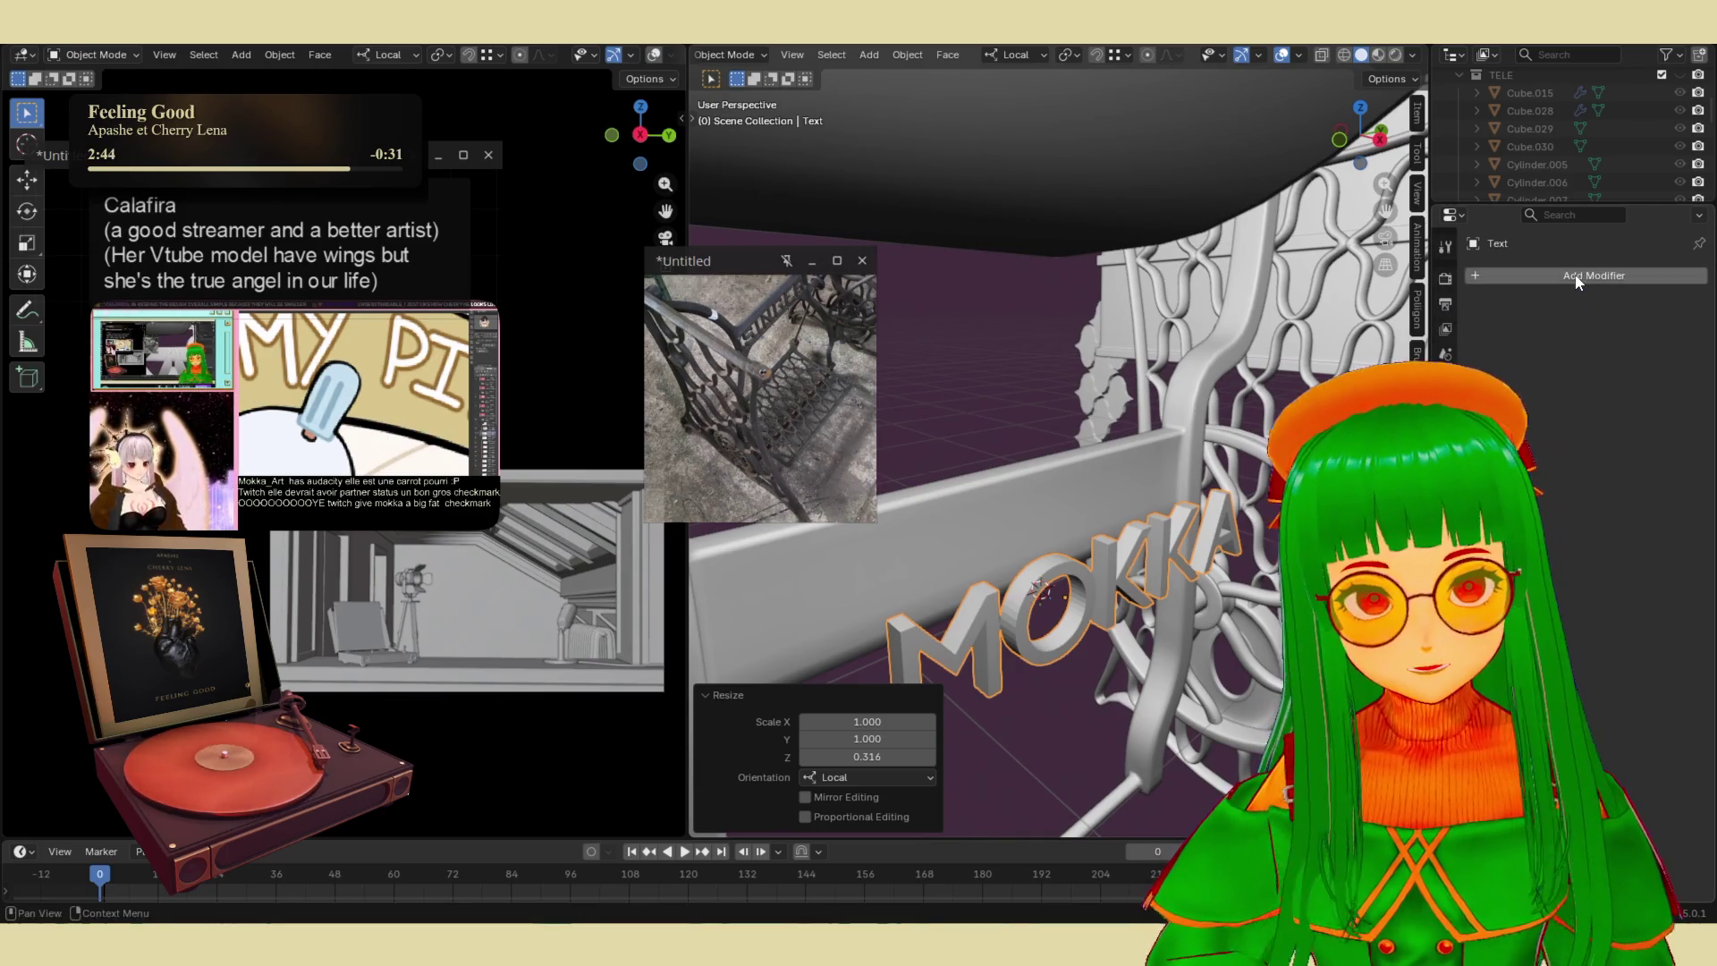
left_click(1560, 277)
type("mirror")
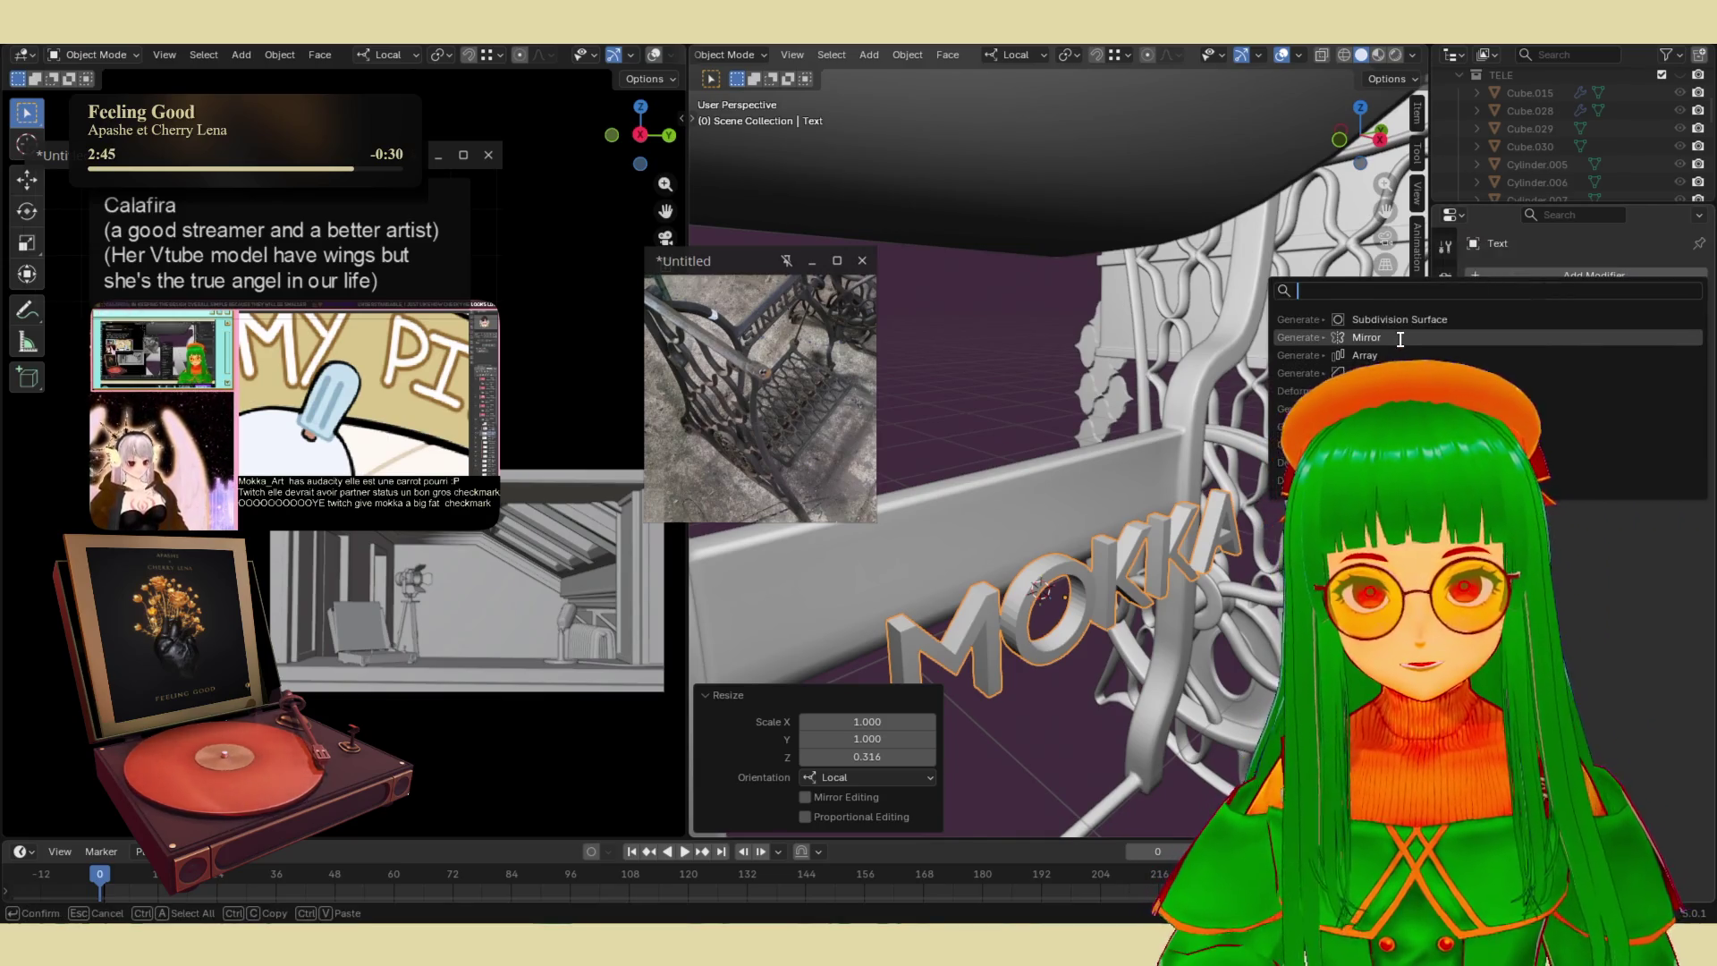
key("Return")
left_click(1612, 335)
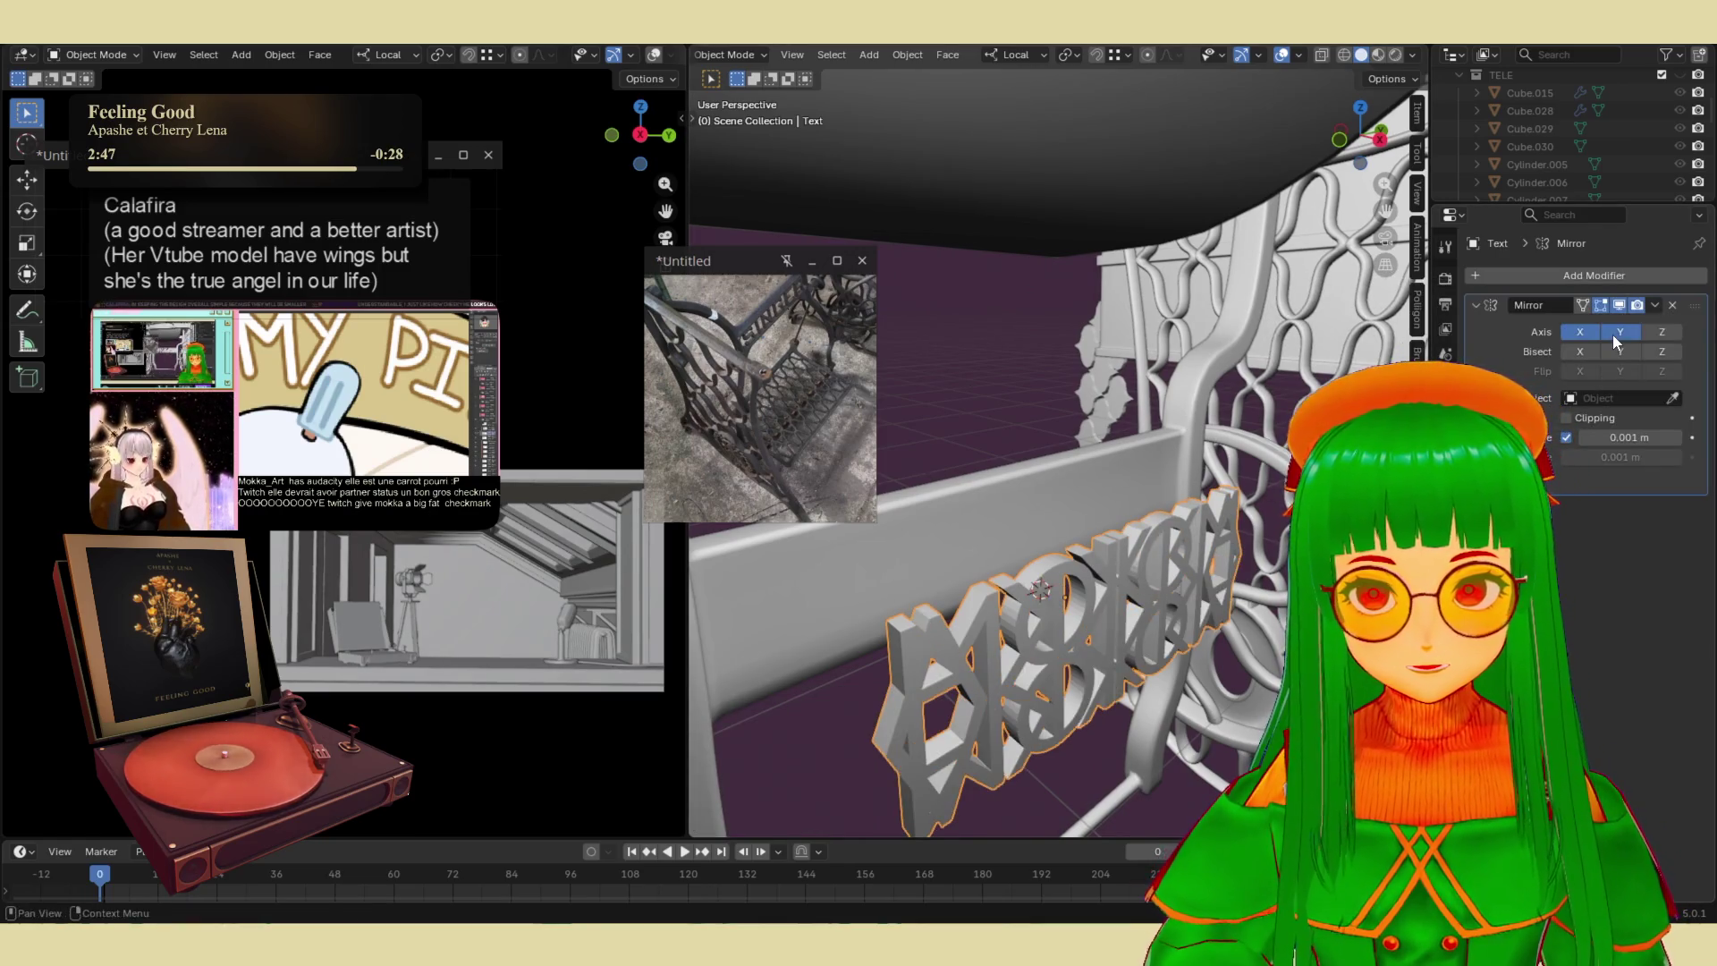
left_click(1590, 334)
left_click(1612, 334)
left_click(1662, 332)
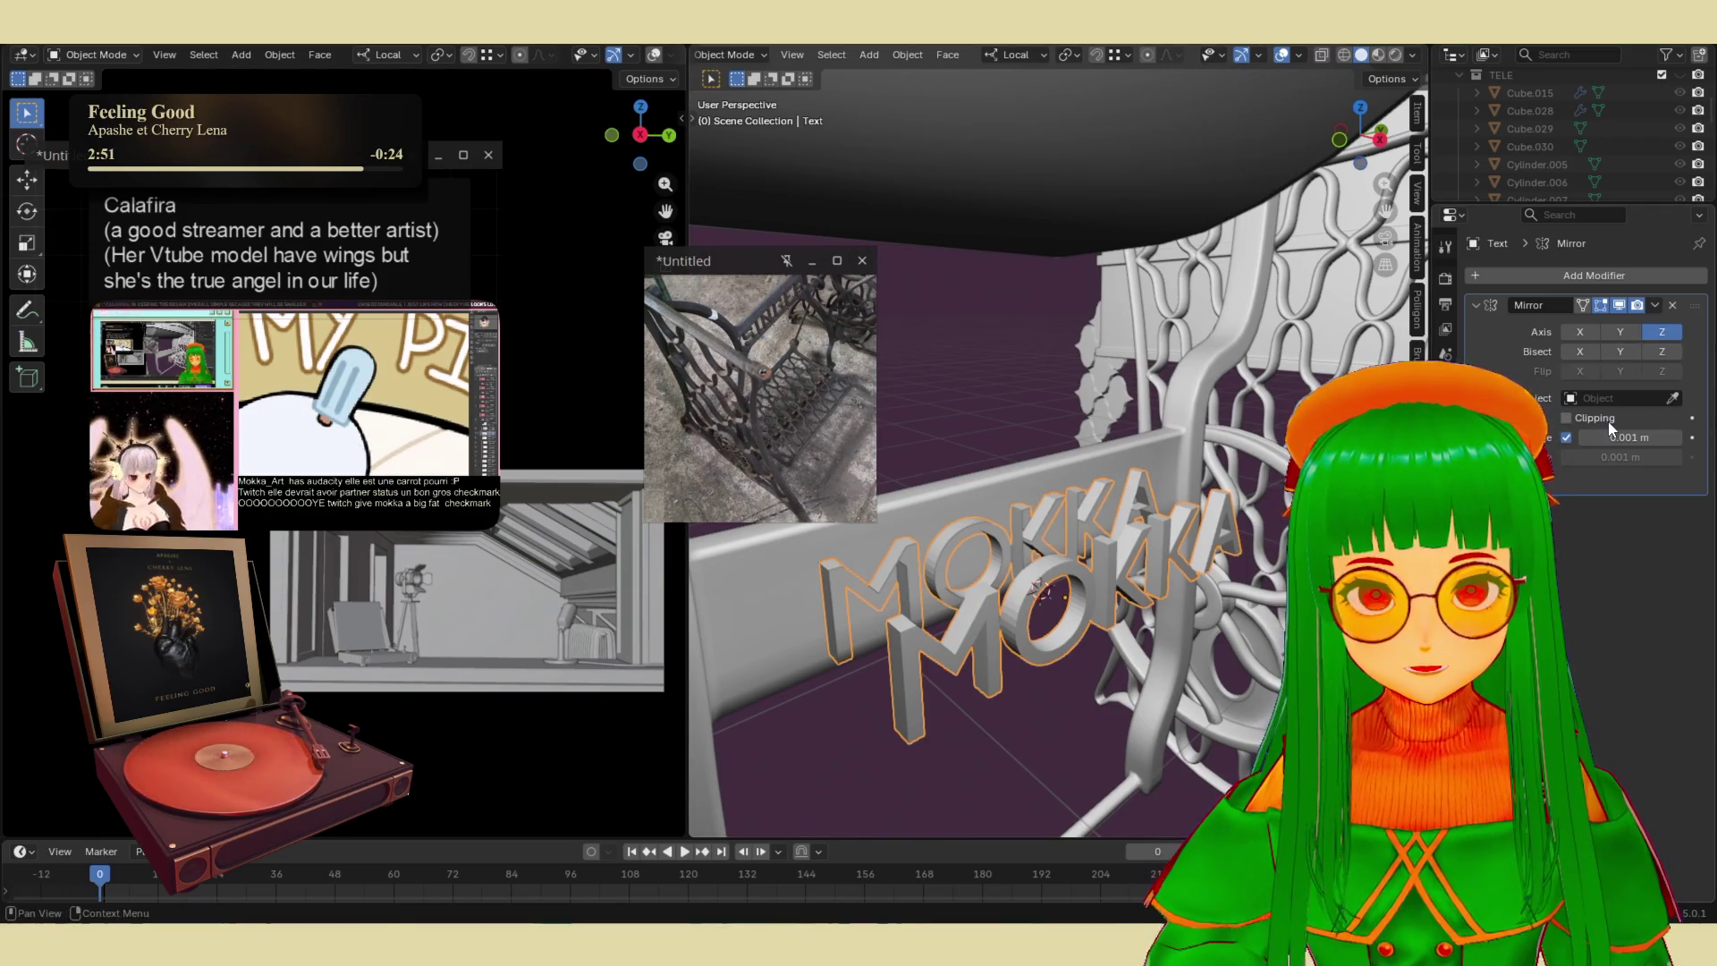
scroll(1174, 488, "down", 3)
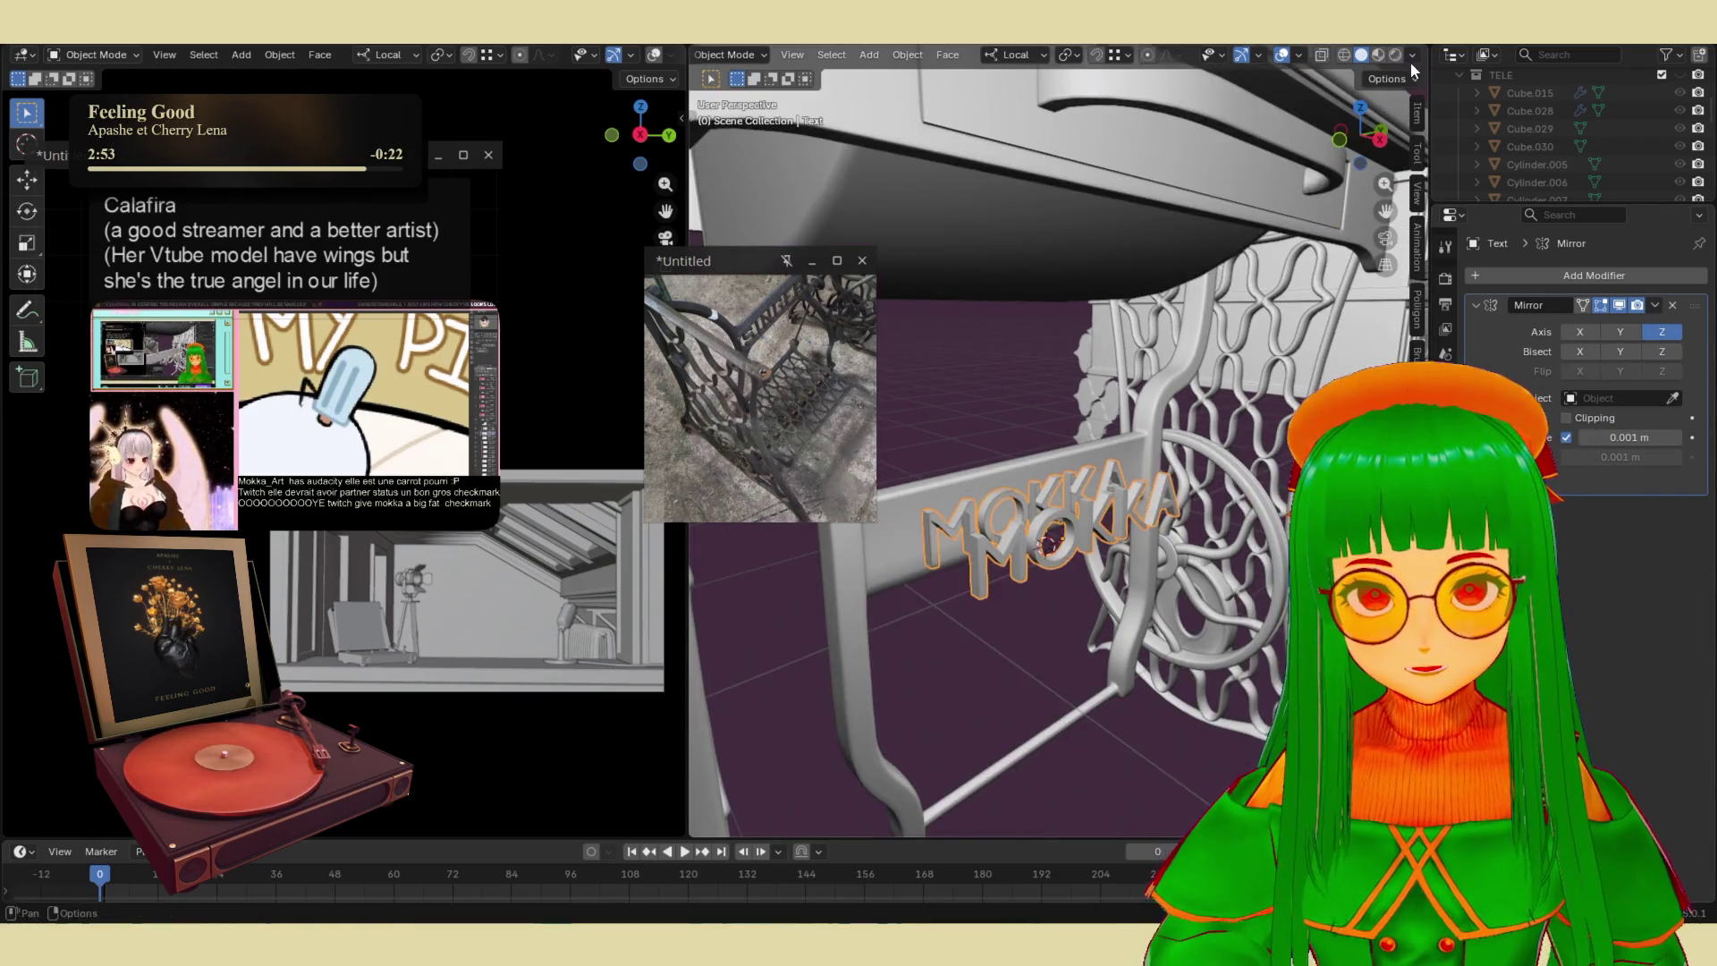
- With Affect Only Origins enabled, move the text's origin onto the crossbar
left_click(1390, 80)
left_click(1382, 133)
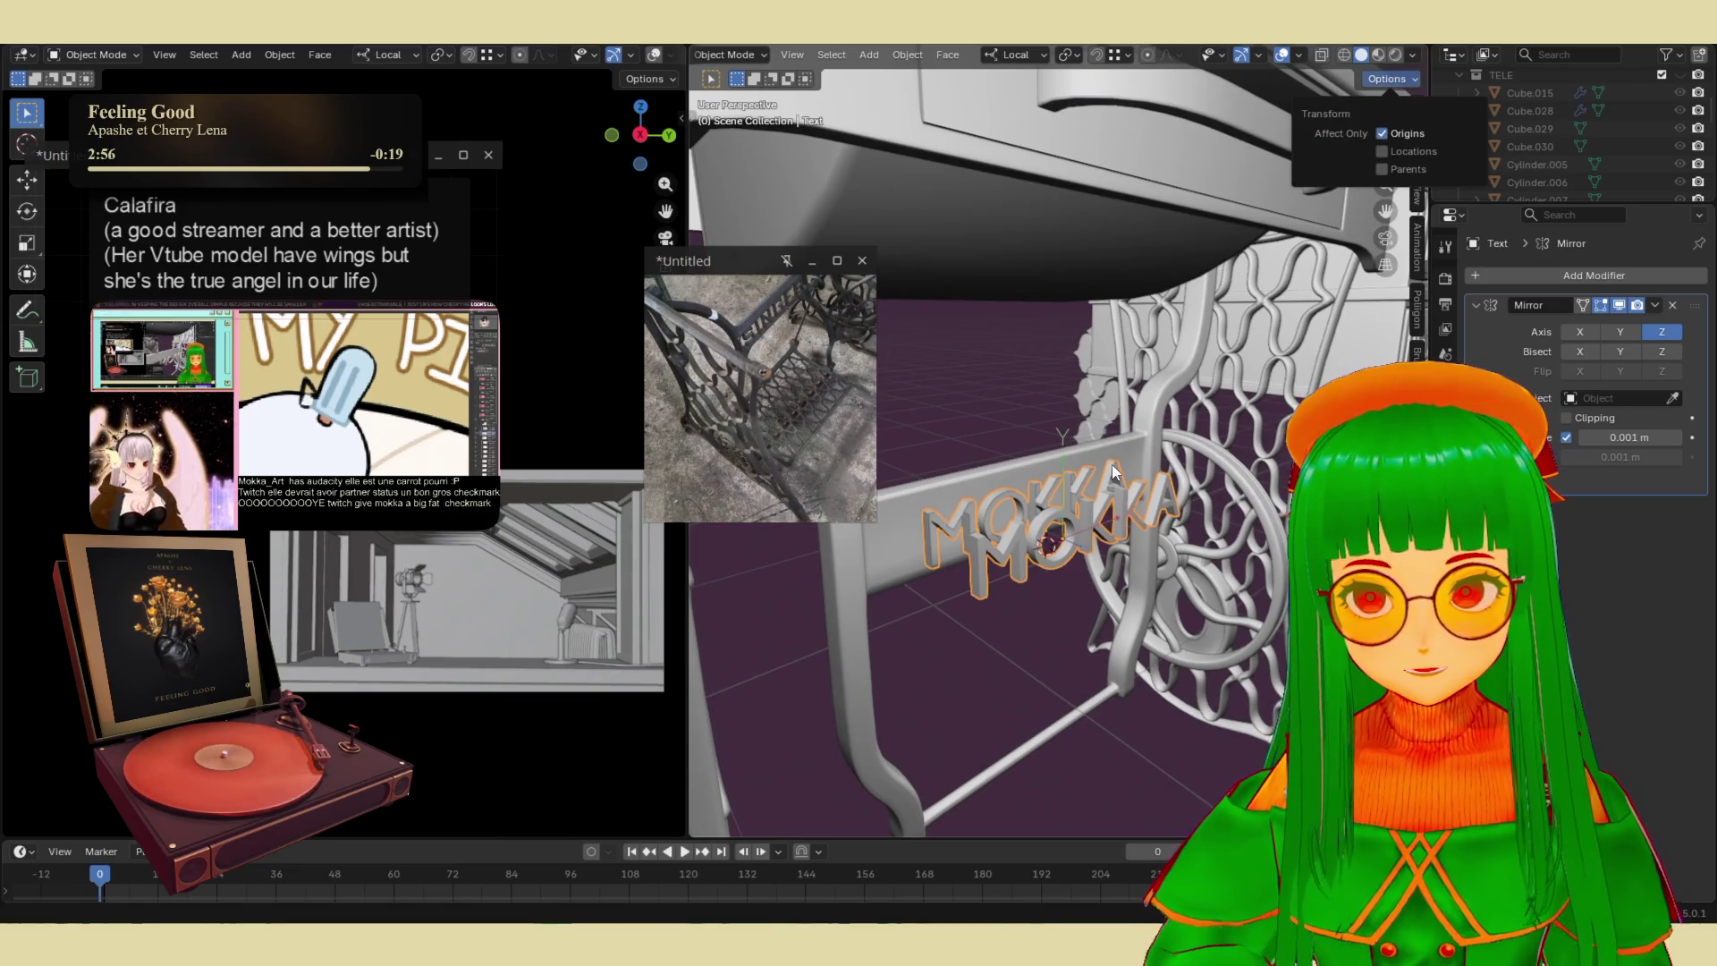
key("g")
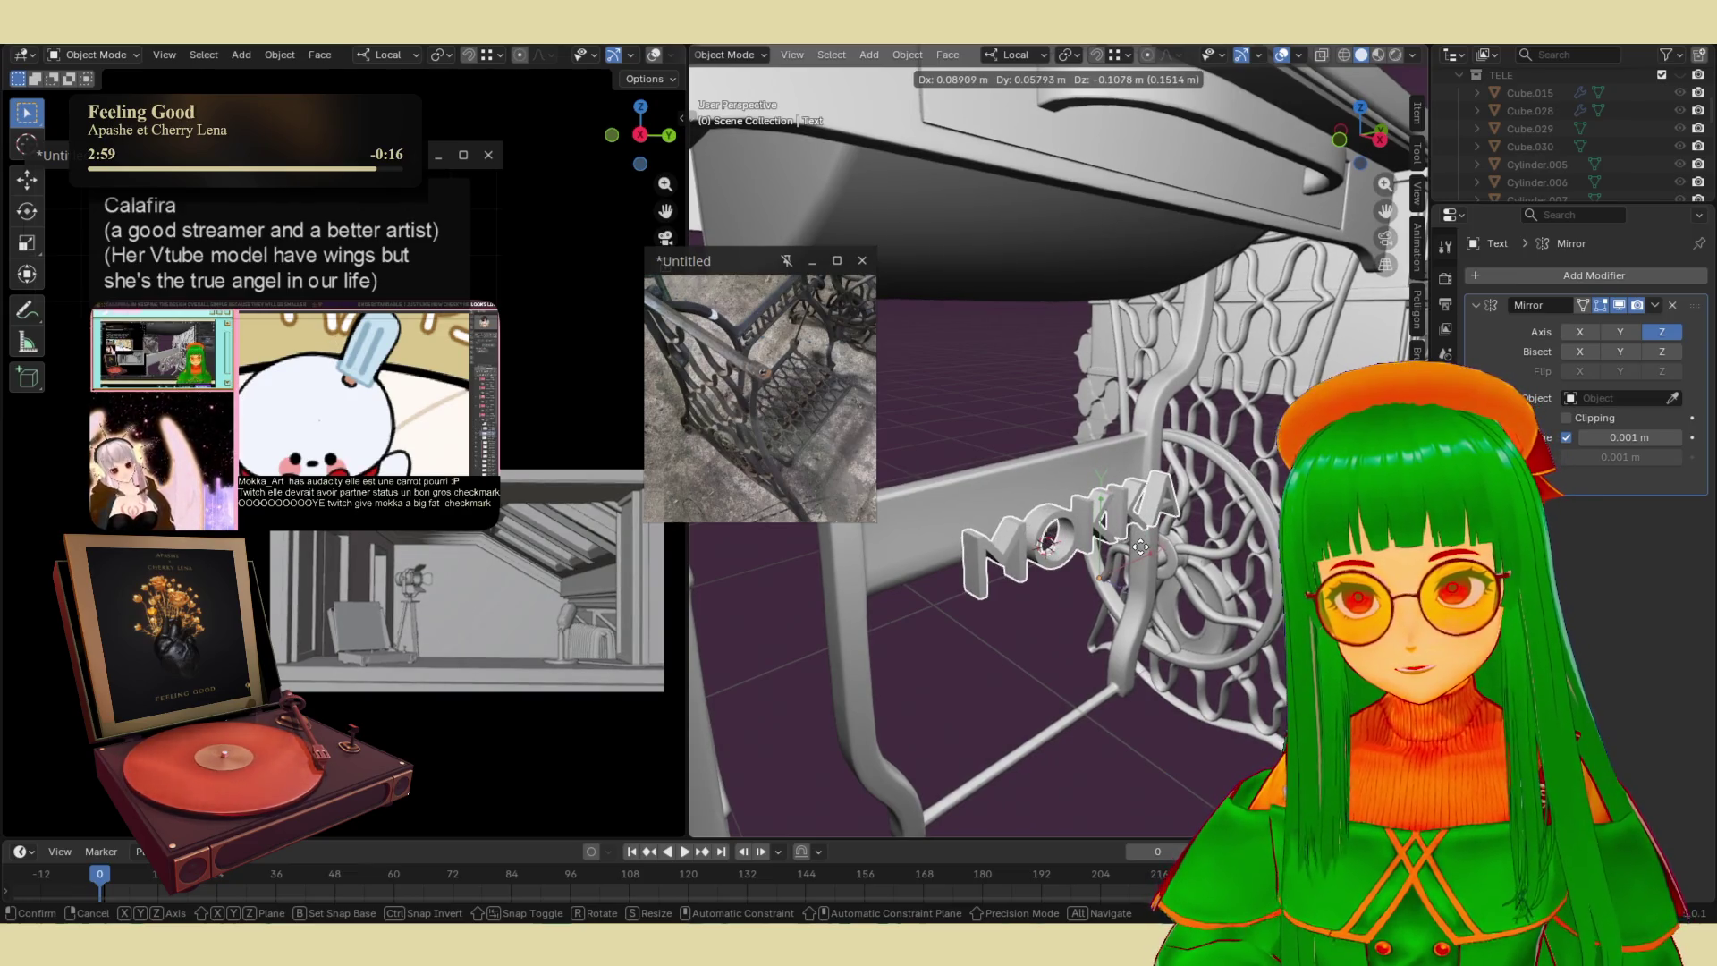
left_click(1139, 552)
scroll(1139, 548, "up", 4)
- Increase the mirror's merge distance and move the MOKKA text against the frame
left_click_drag(1620, 437, 1655, 437)
key("g")
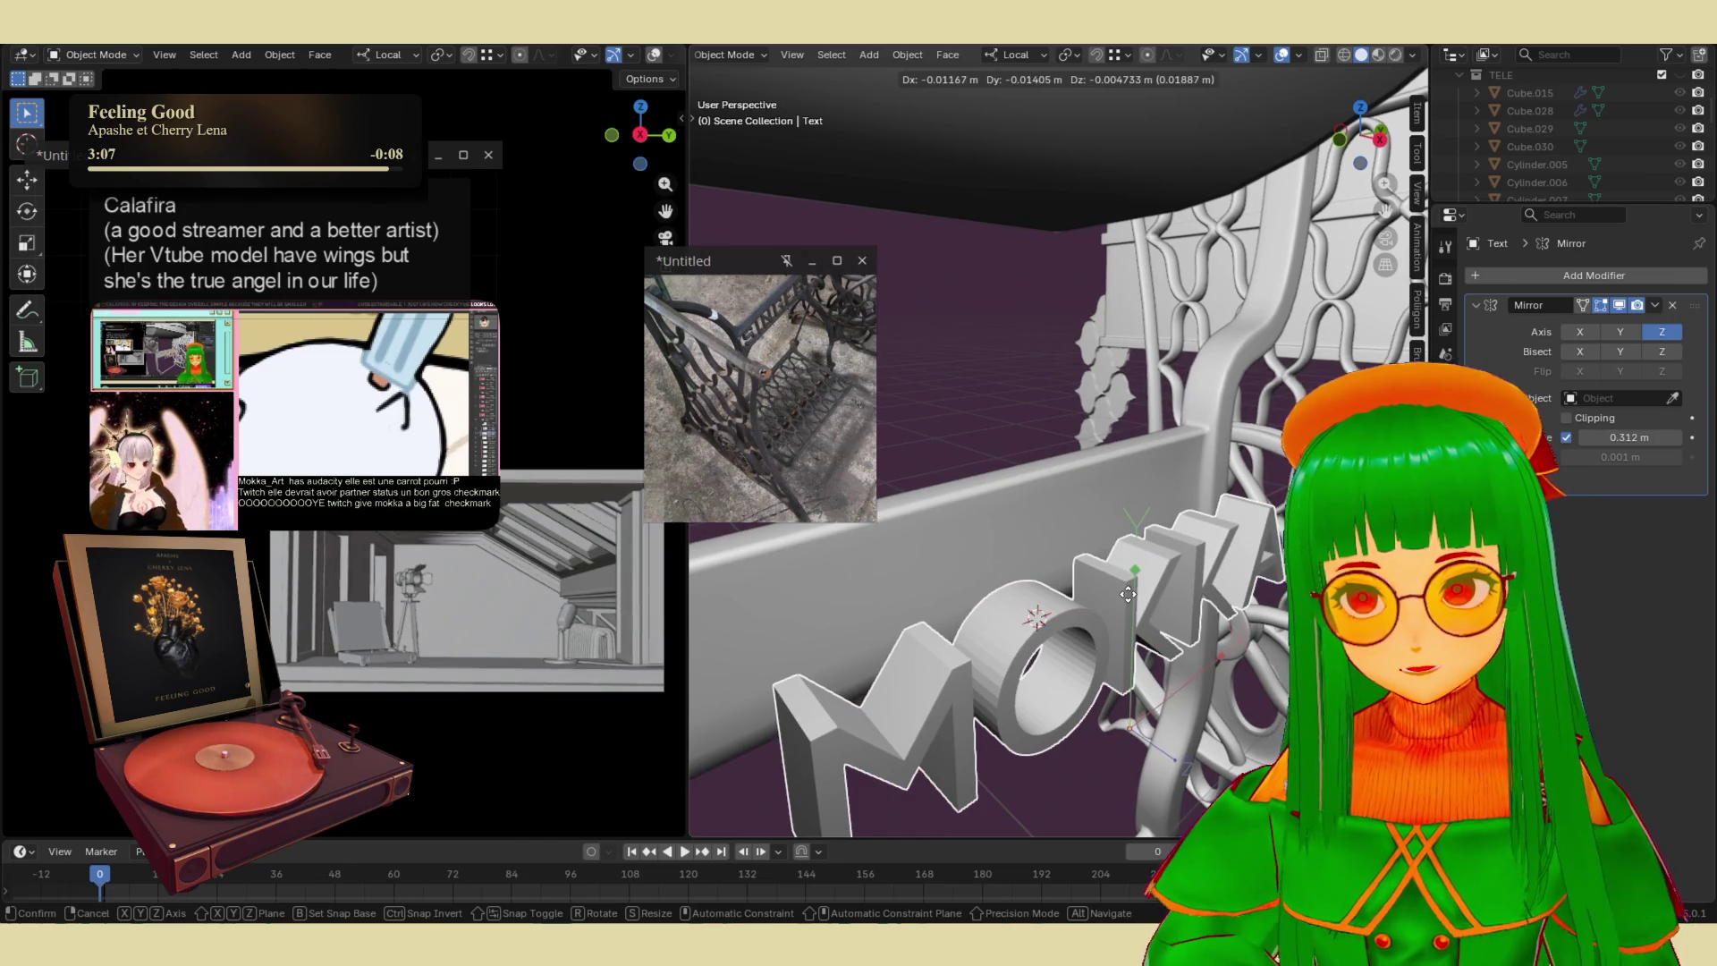
left_click(1105, 632)
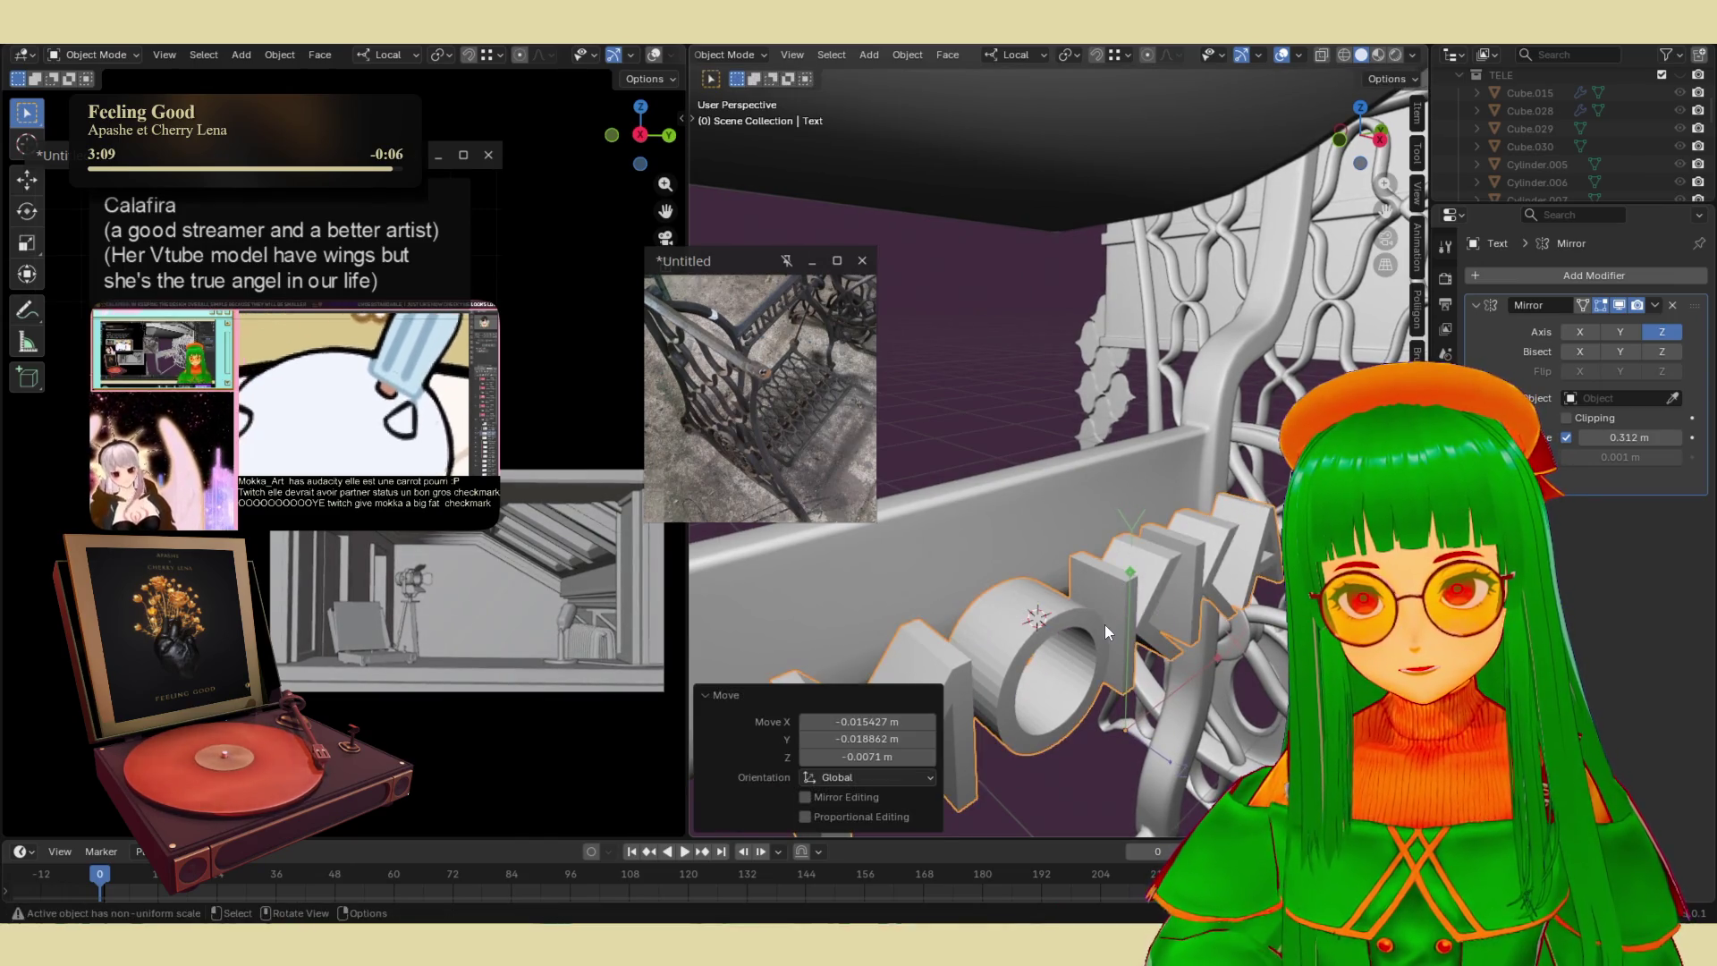
- Apply the Mirror modifier and inspect the resulting lettering mesh in Edit Mode
left_click(1654, 305)
left_click(1600, 326)
key("Tab")
mouse_move(1056, 573)
middle_mouse_down()
mouse_move(1009, 645)
mouse_move(1208, 631)
middle_mouse_up()
key("Tab")
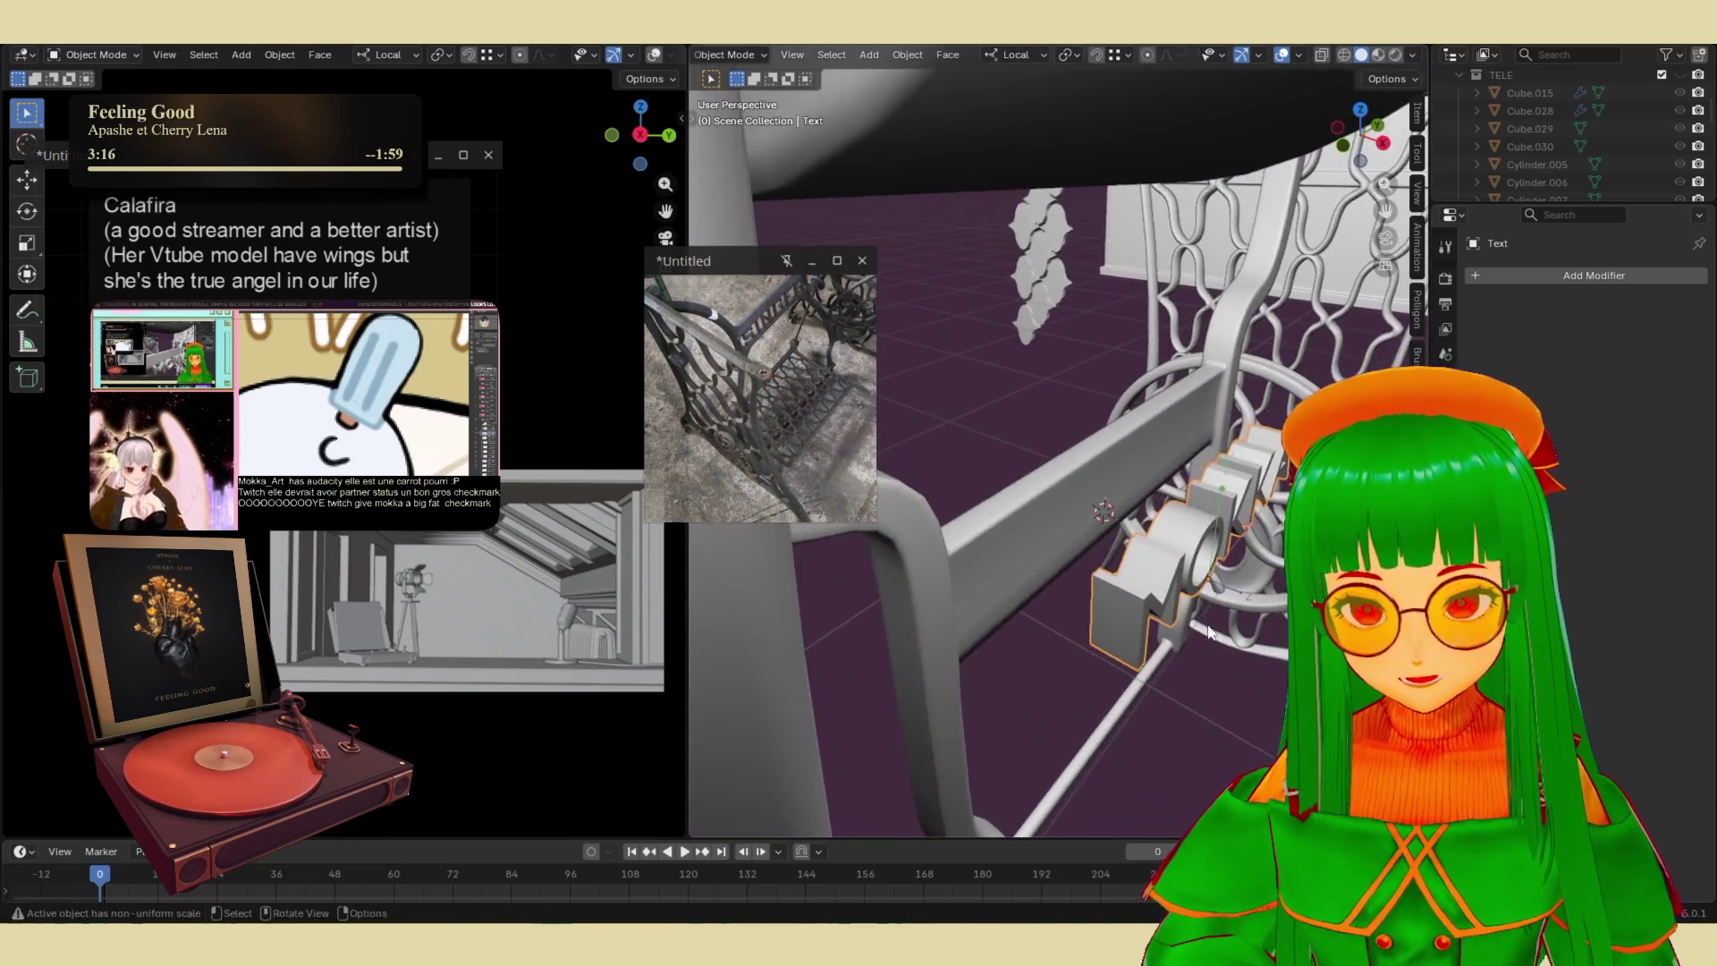
- Turn off Affect Only Origins and sink the lettering along its local Z into the crossbar
left_click(1411, 78)
left_click(1381, 134)
key("g")
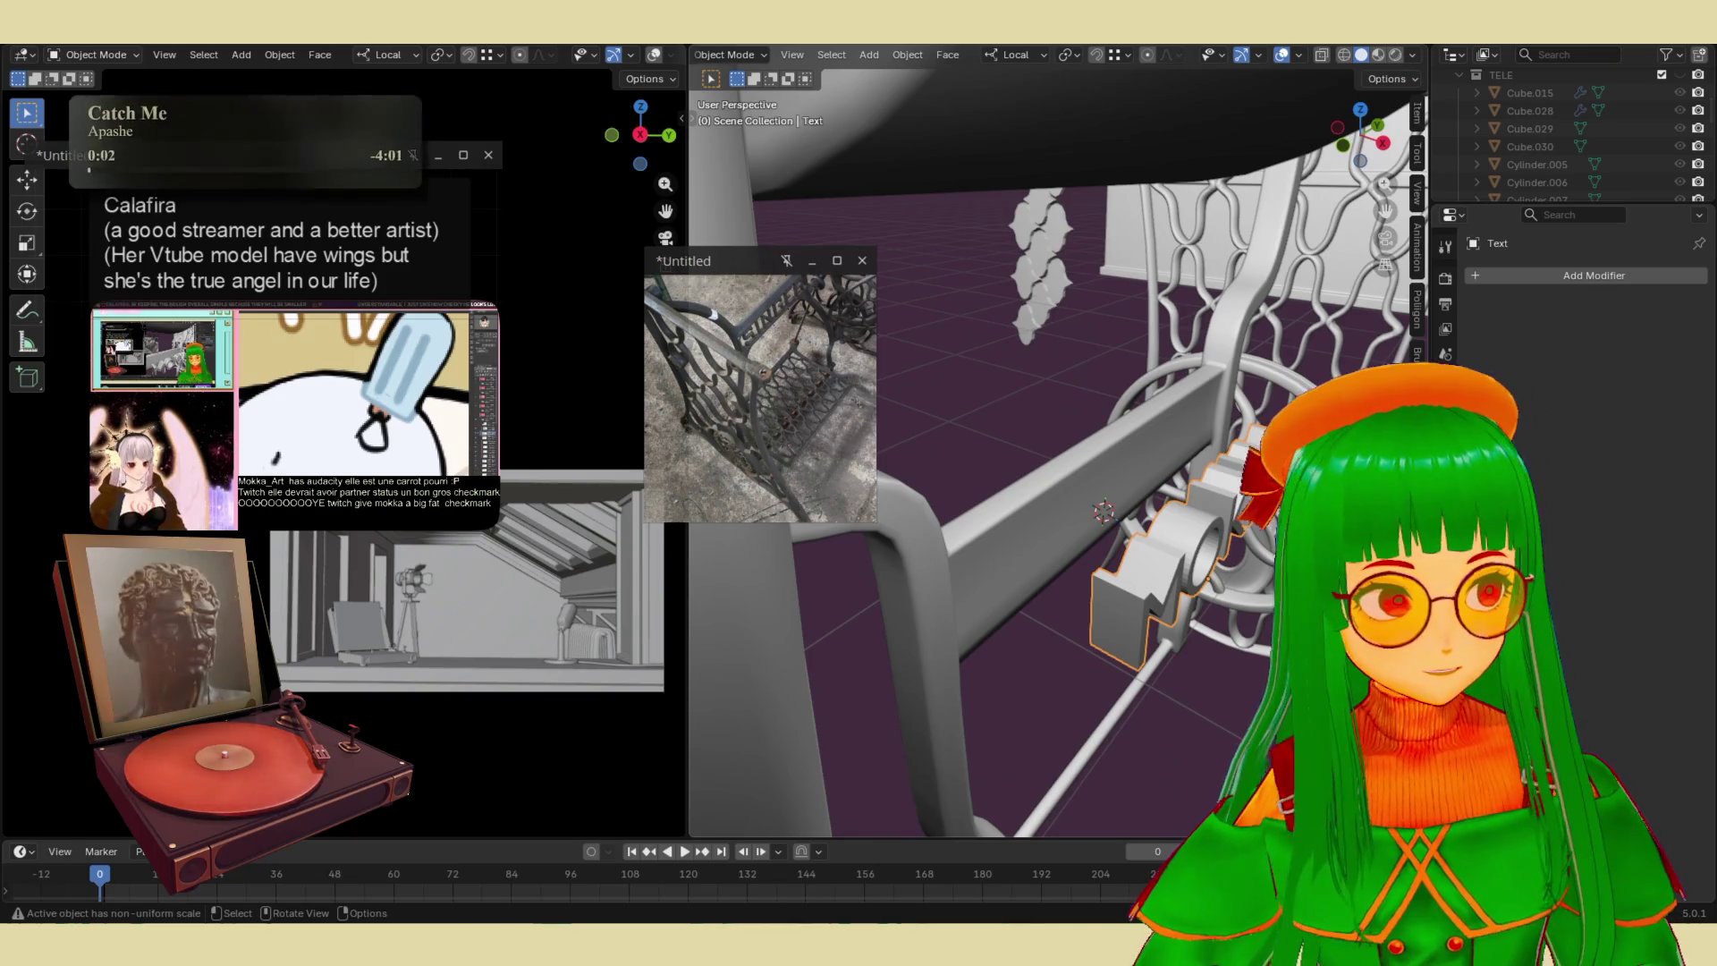
key("z")
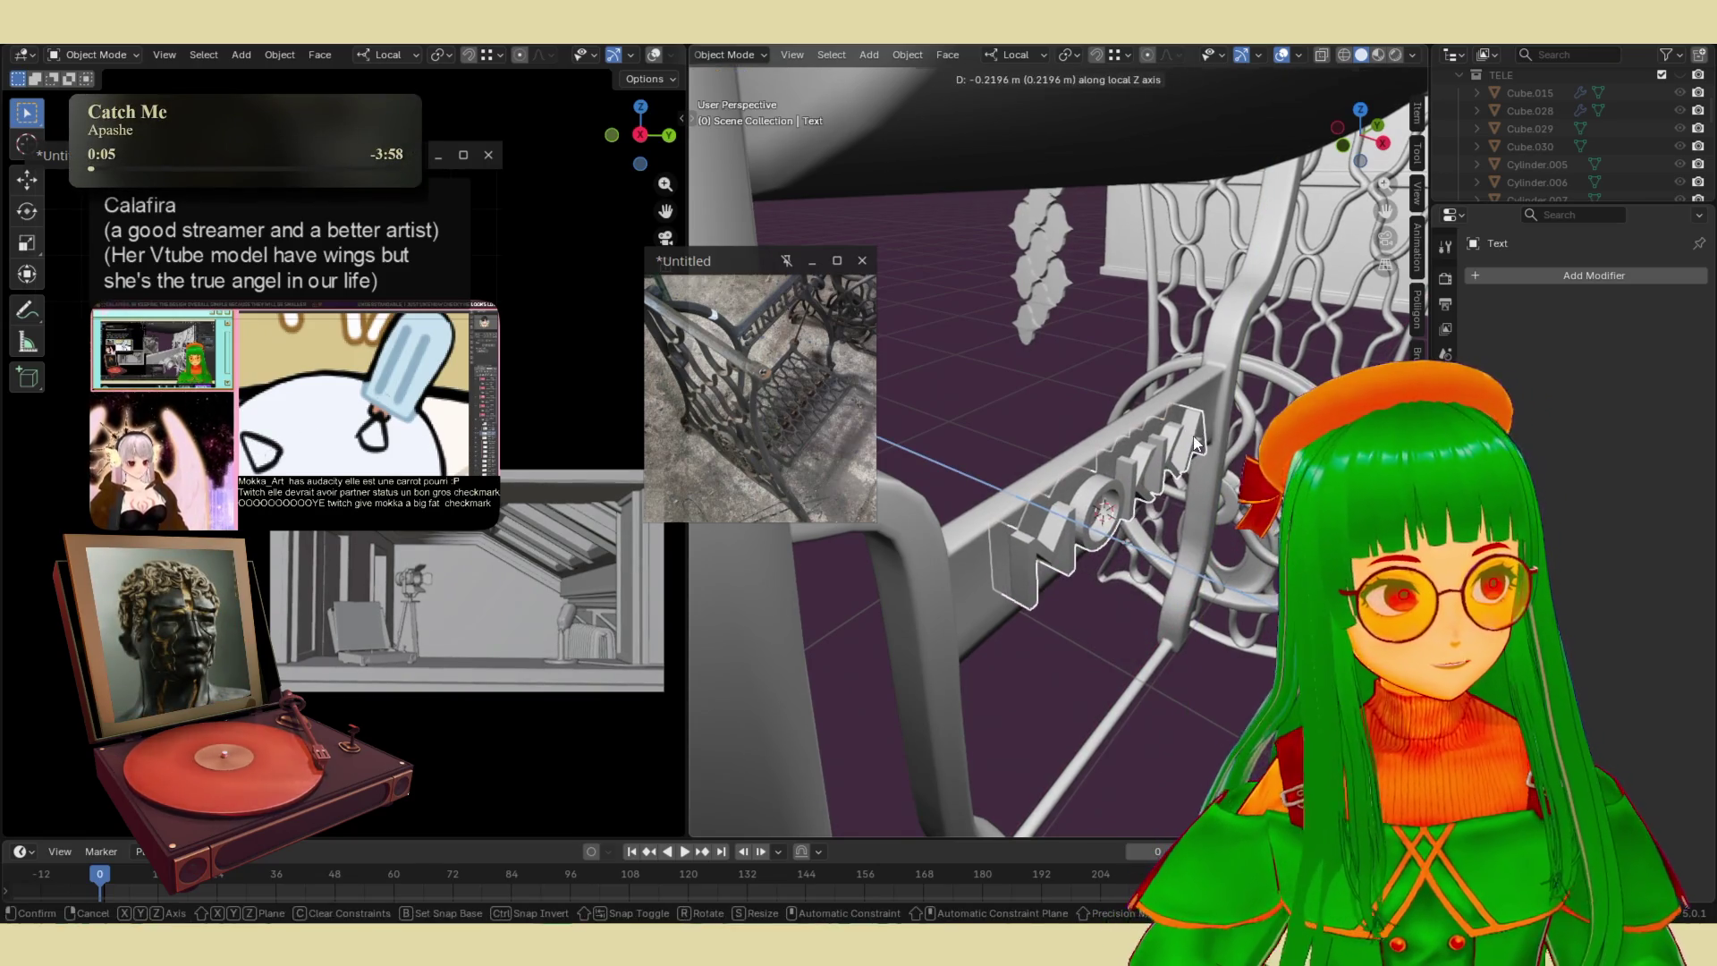
left_click(1195, 438)
key("KP_Decimal")
mouse_move(1118, 442)
middle_mouse_down()
mouse_move(1101, 445)
mouse_move(1127, 487)
mouse_move(1193, 555)
mouse_move(1248, 501)
mouse_move(1197, 570)
mouse_move(1172, 562)
middle_mouse_up()
- Nudge the lettering again and stretch it about 1.8x along local Z
key("g")
key("z")
left_click(1167, 559)
key("s")
key("z")
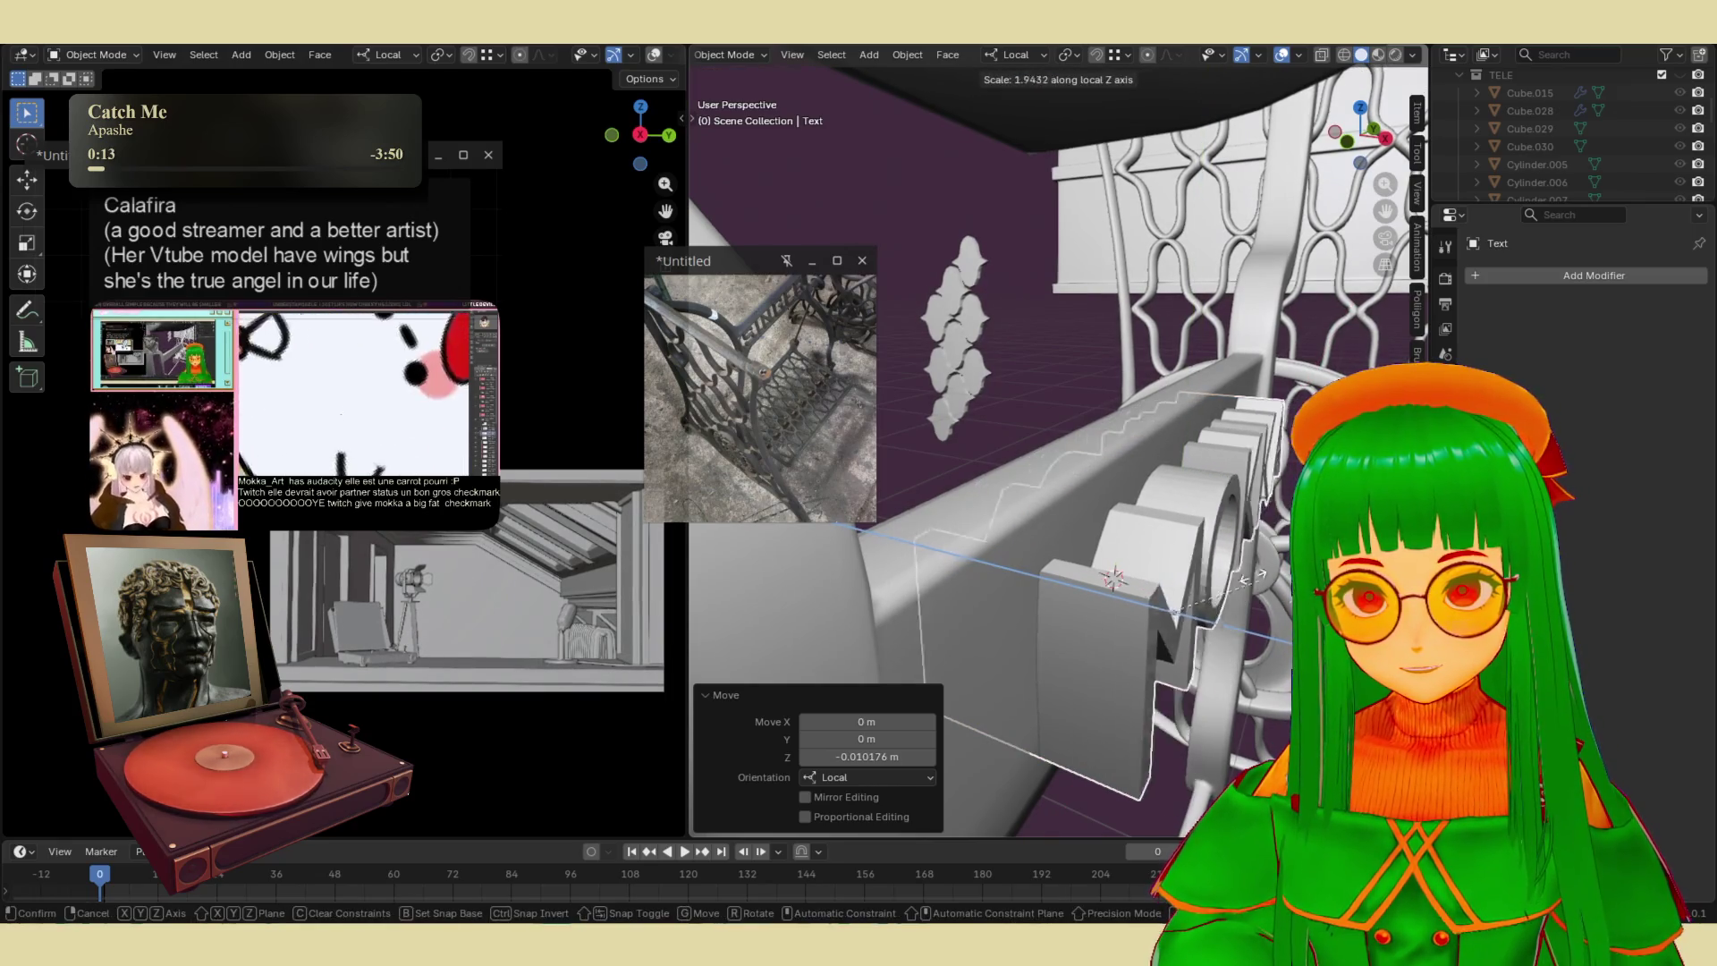
left_click(1166, 577)
mouse_move(1165, 582)
middle_mouse_down()
mouse_move(1045, 535)
mouse_move(1144, 524)
mouse_move(1228, 456)
middle_mouse_up()
key("Tab")
scroll(1230, 461, "up", 3)
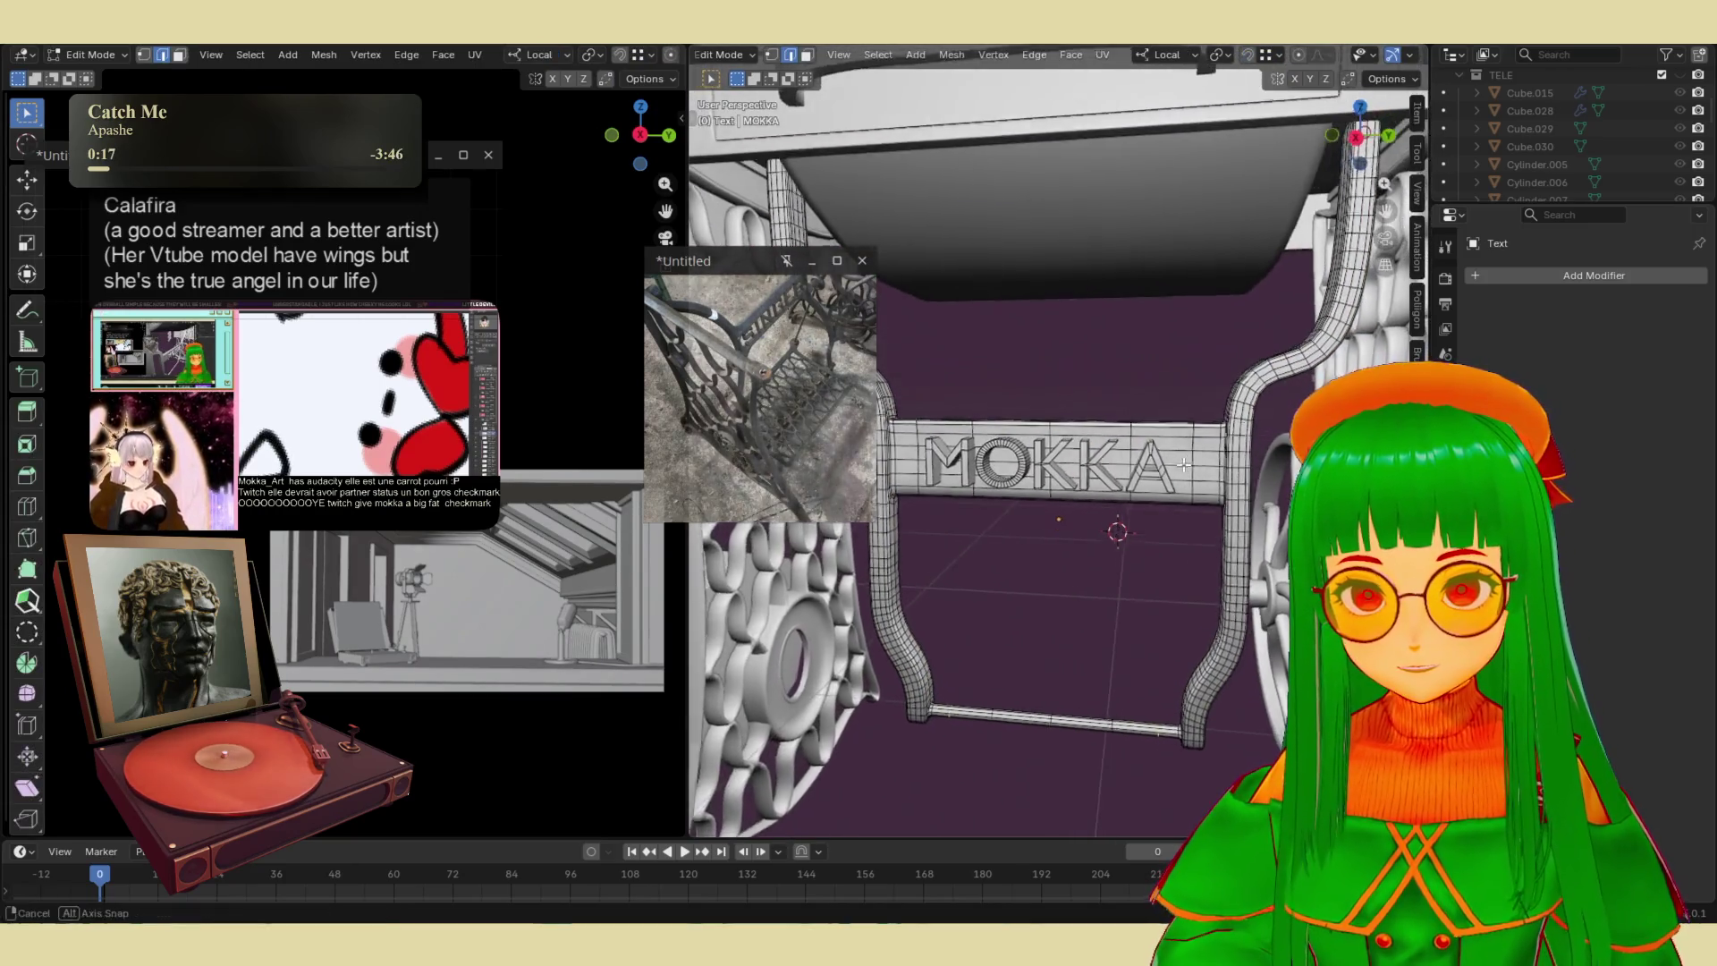
- Edit the crossbar mesh in face select with X-ray on, viewed from Left Orthographic
key("alt+q")
key("3")
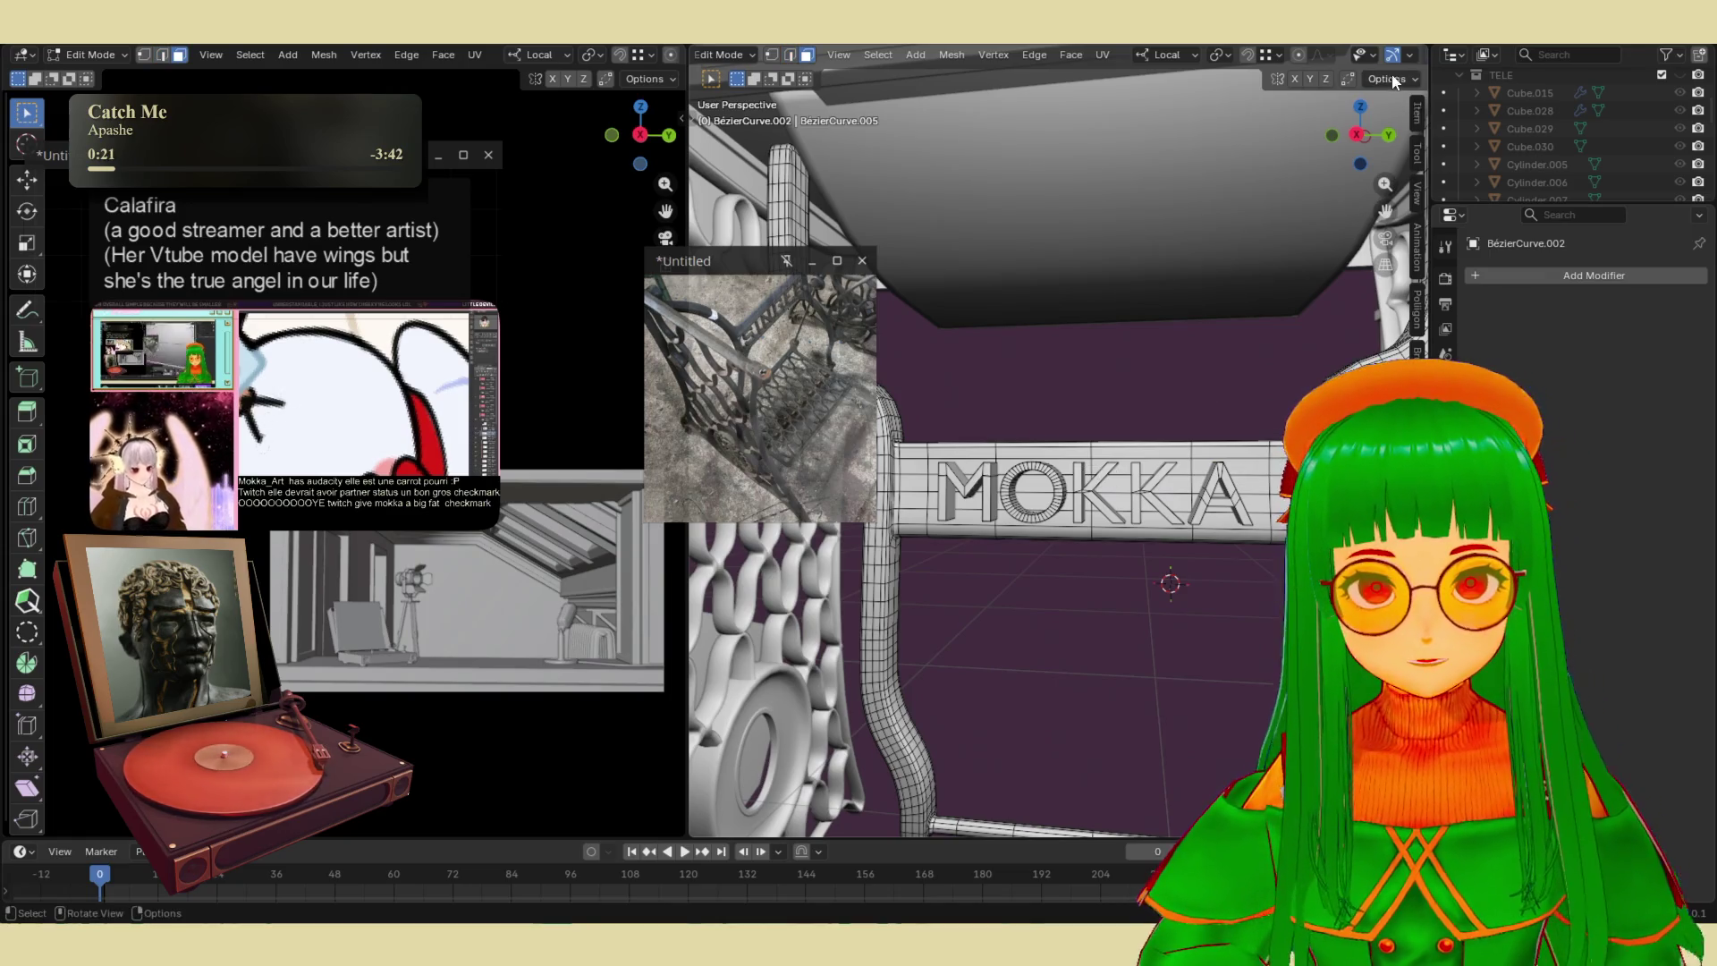
scroll(1400, 66, "down", 1)
scroll(1400, 66, "up", 1)
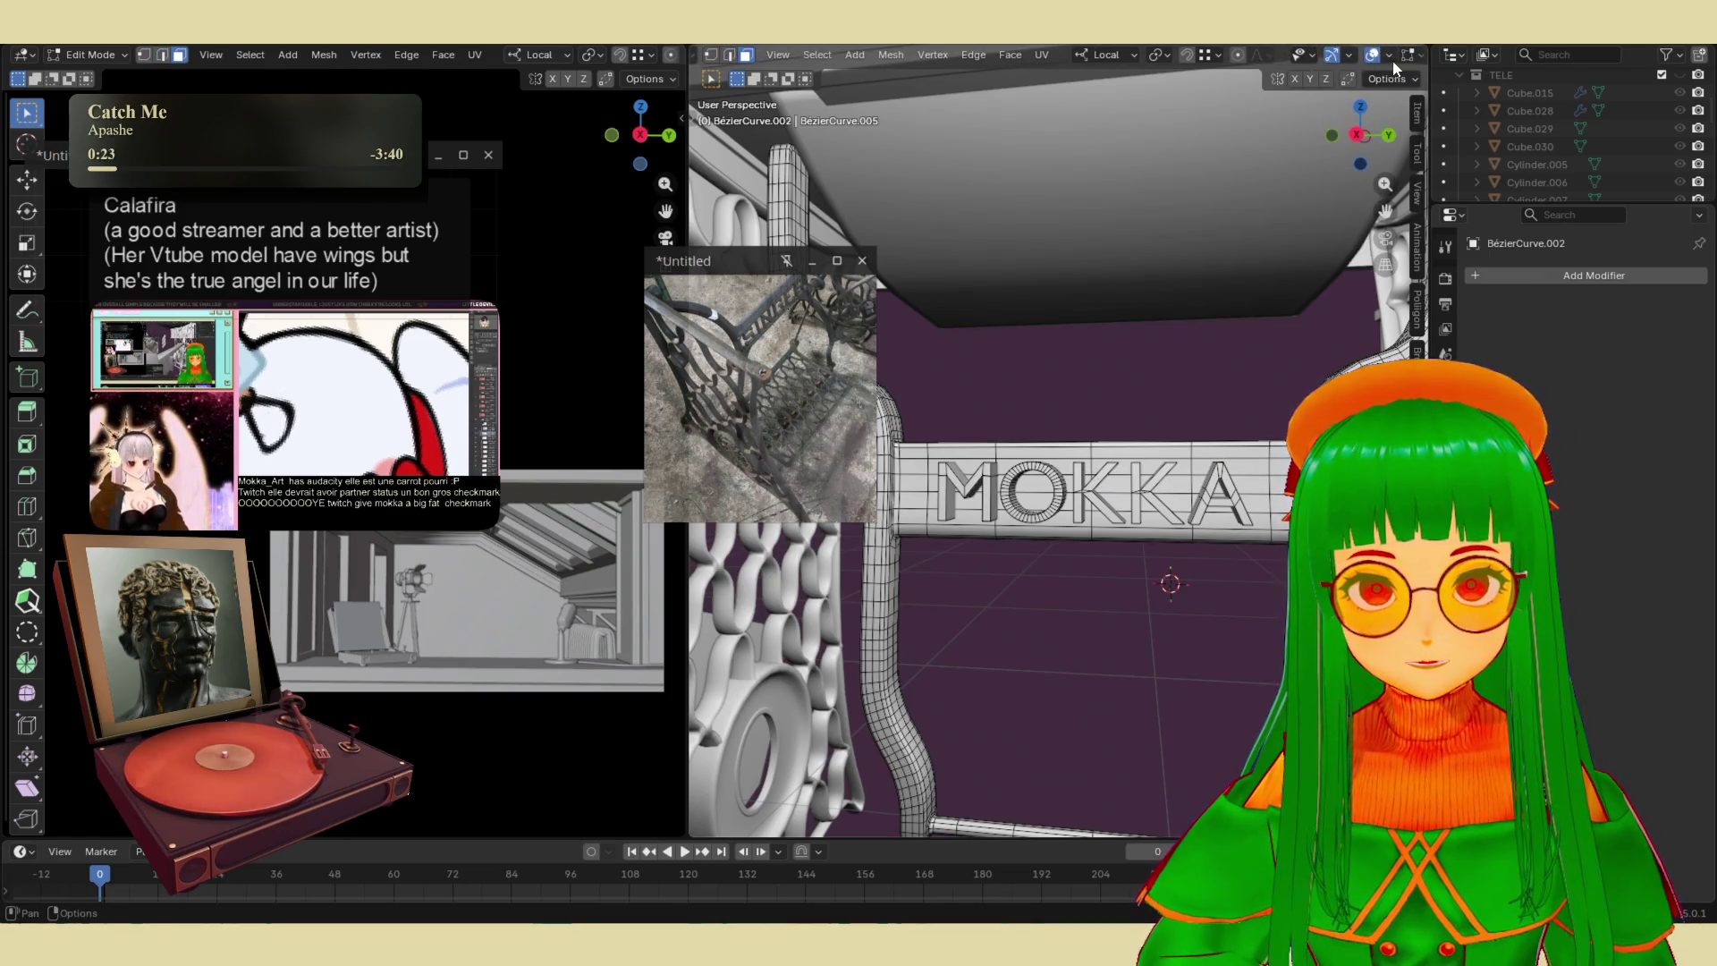
left_click(1407, 59)
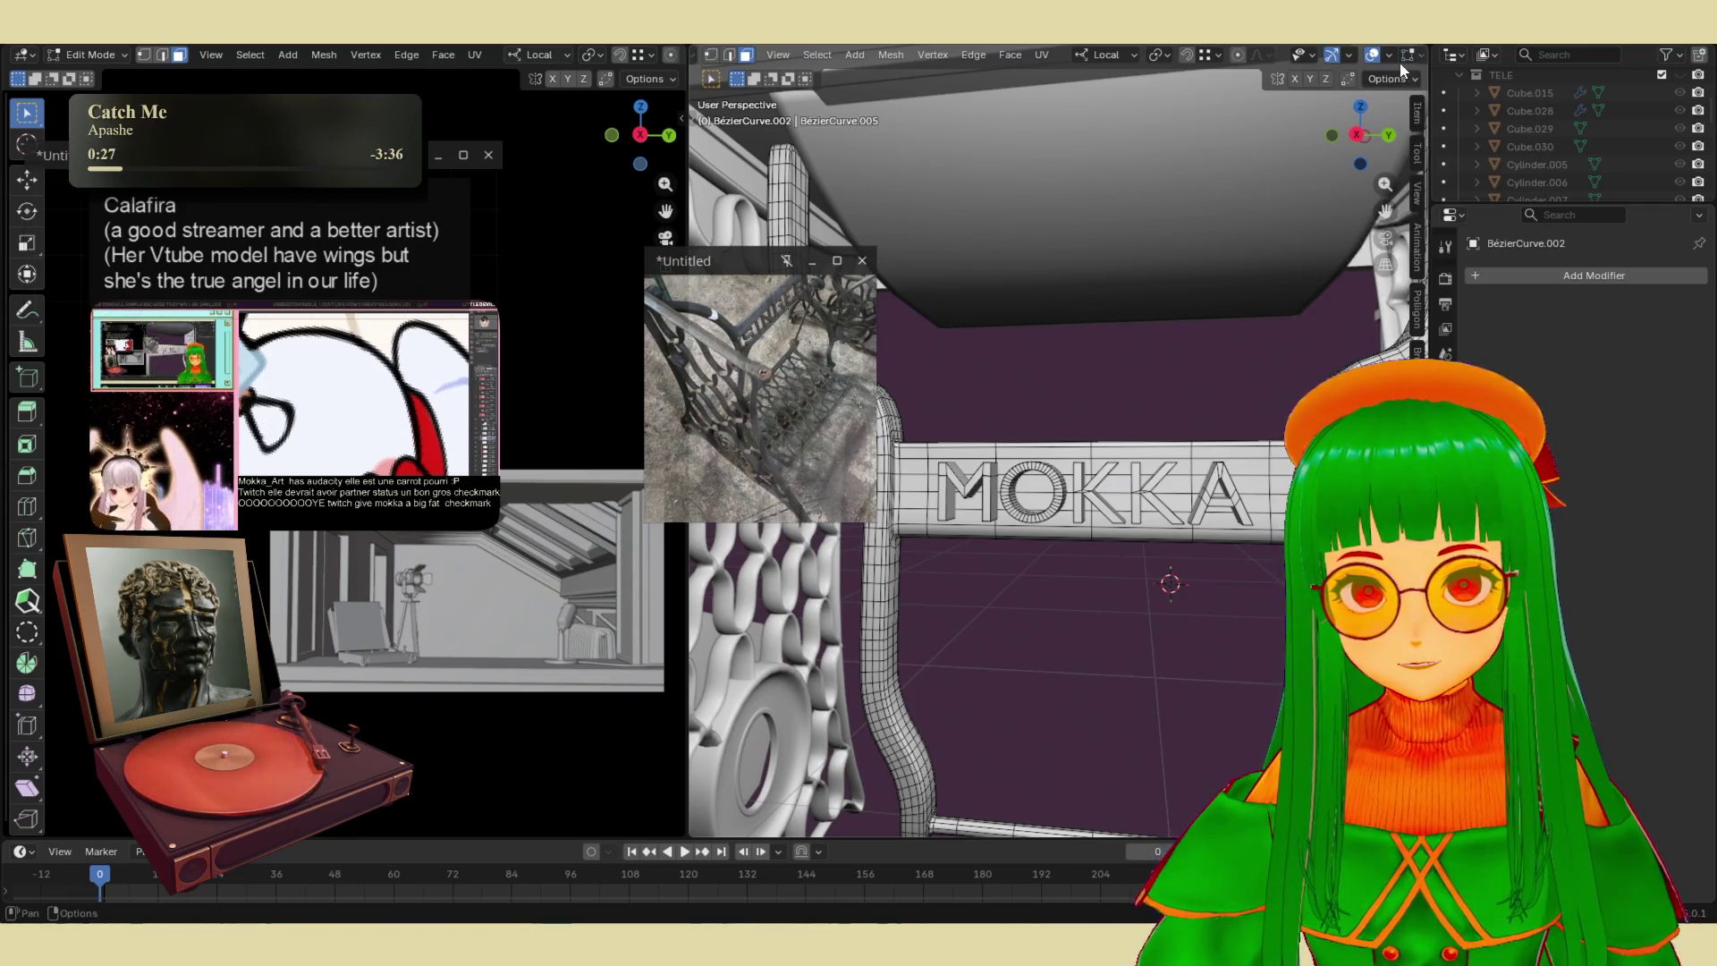
scroll(1296, 55, "down", 4)
left_click(1368, 55)
middle_click_drag(864, 464, 957, 468)
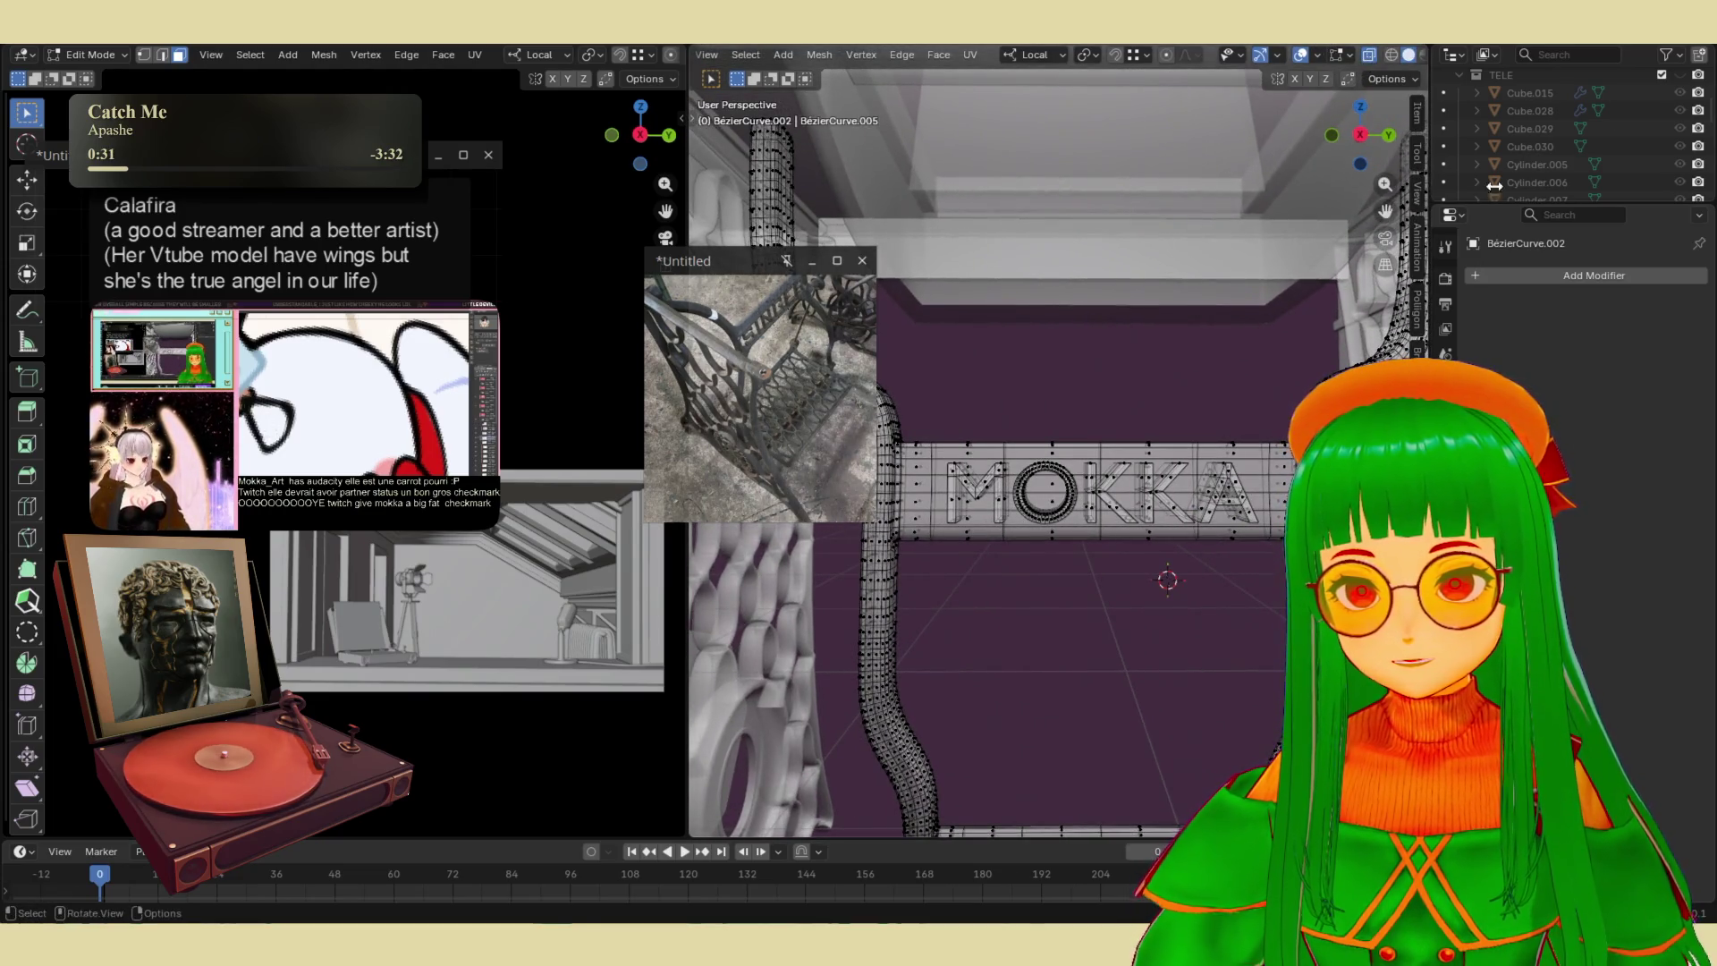
left_click(1359, 134)
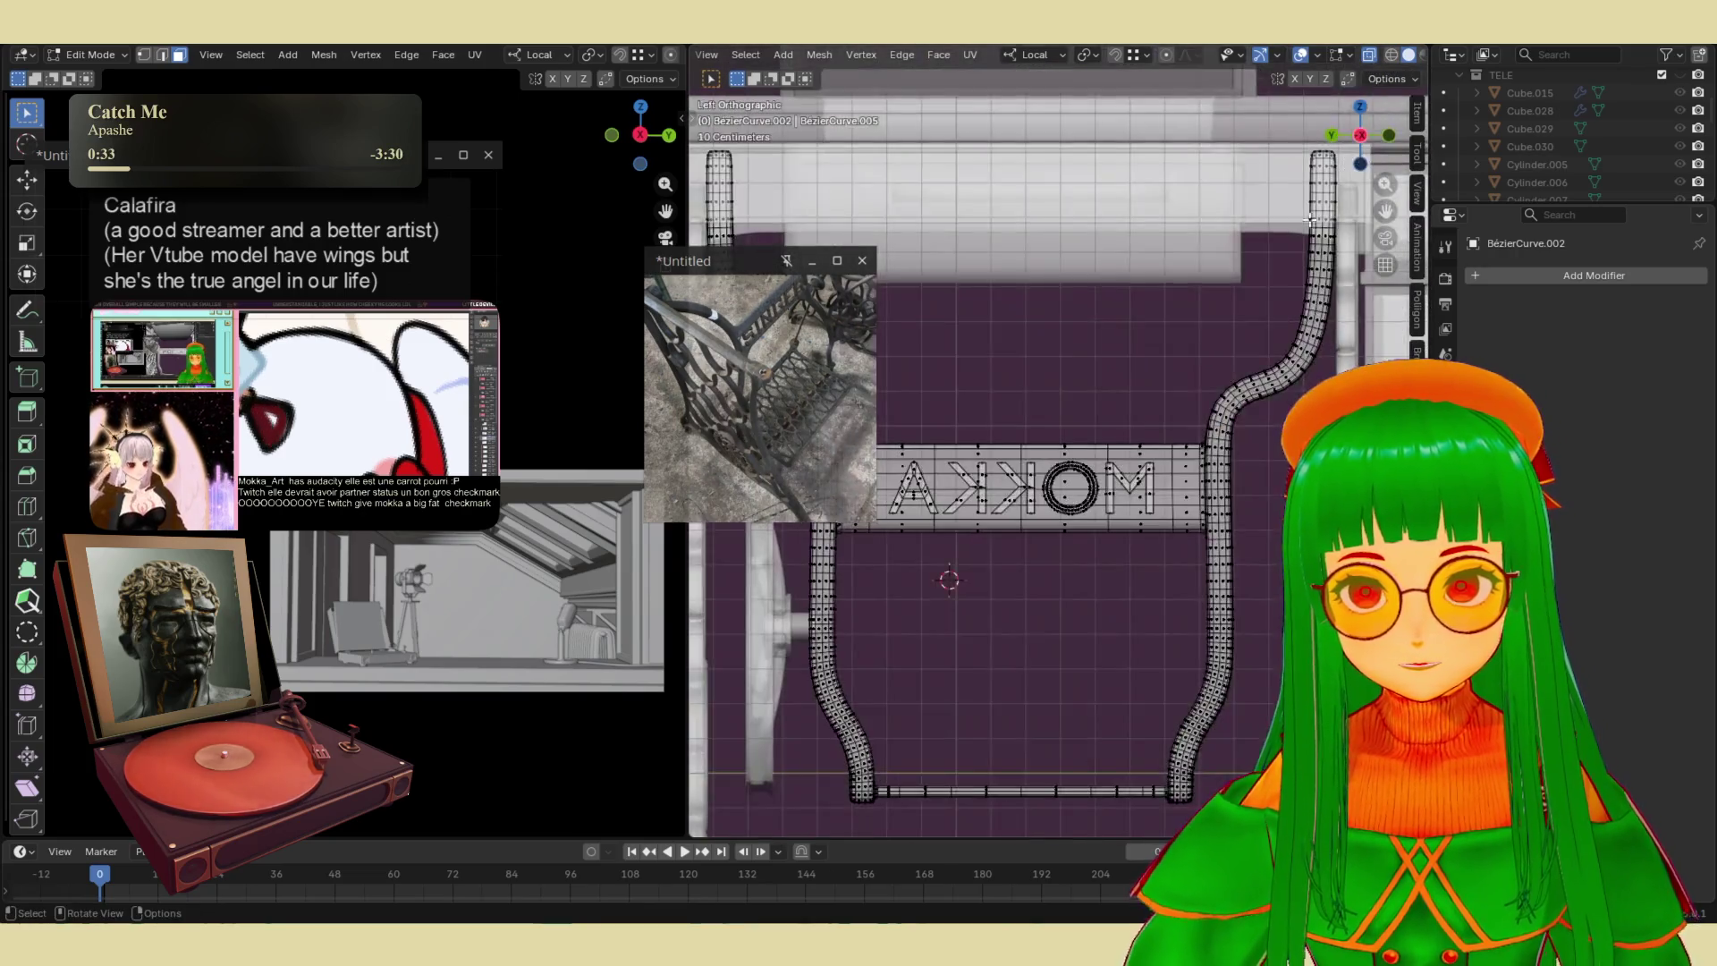
middle_click_drag(1006, 403, 1099, 386, "shift")
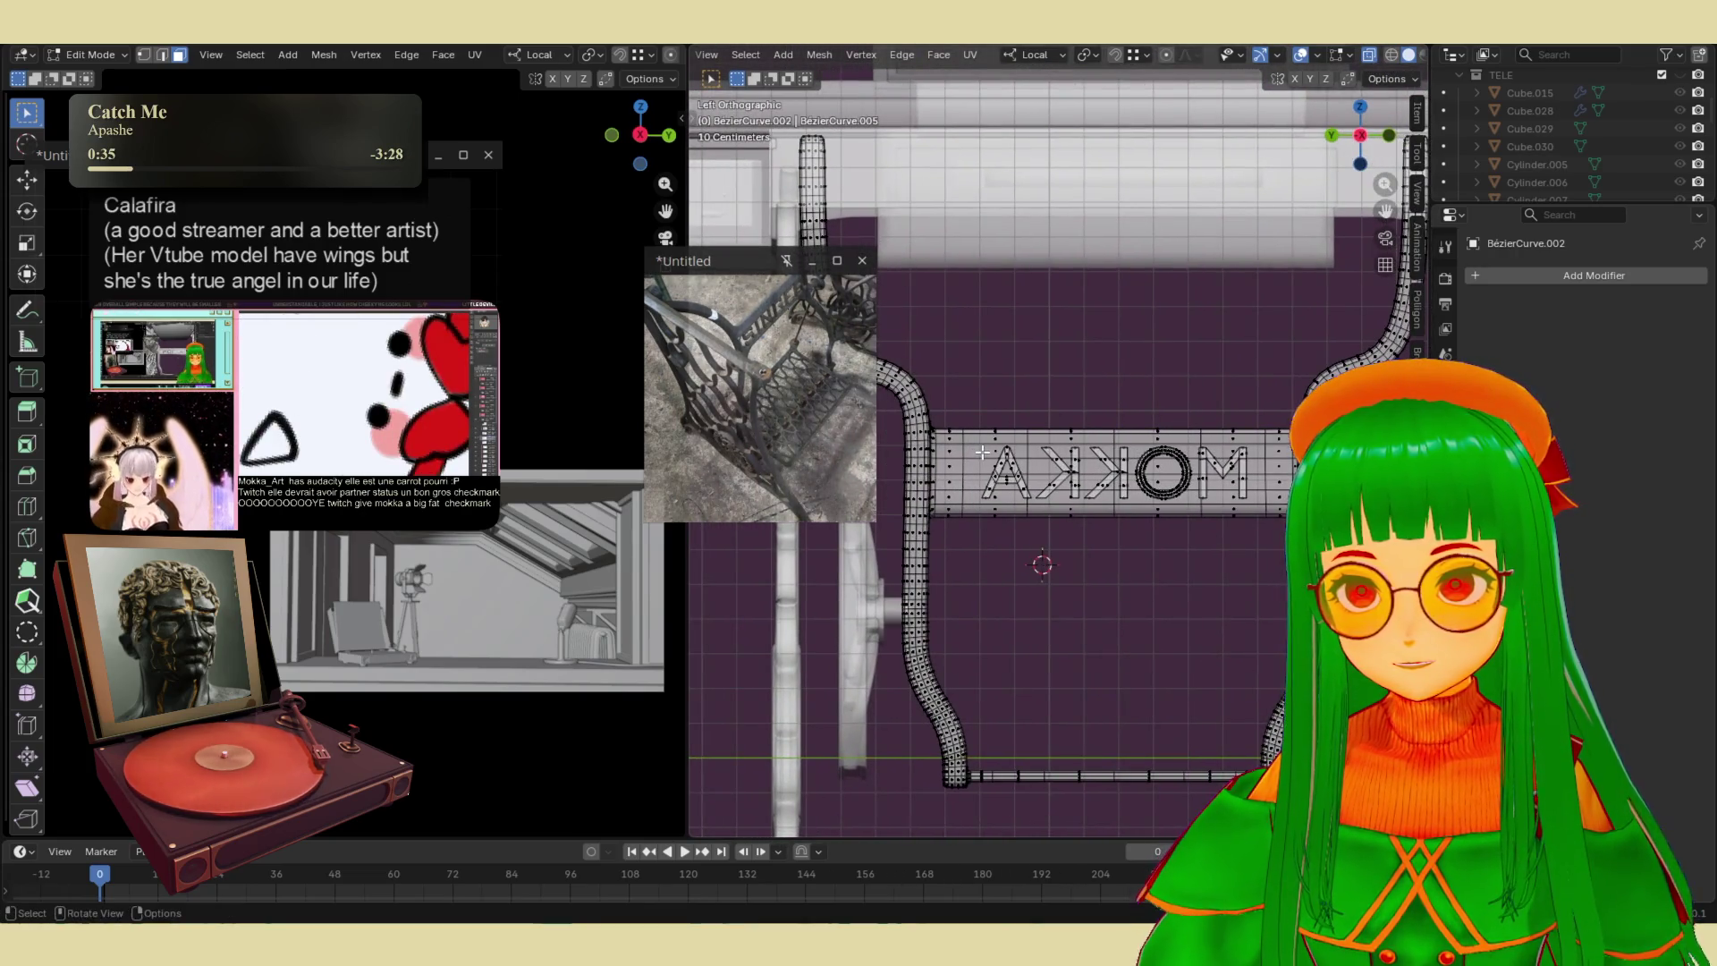
- Box-select the crossbar geometry across the MOKKA letters and delete its vertices
left_click_drag(980, 447, 1255, 499)
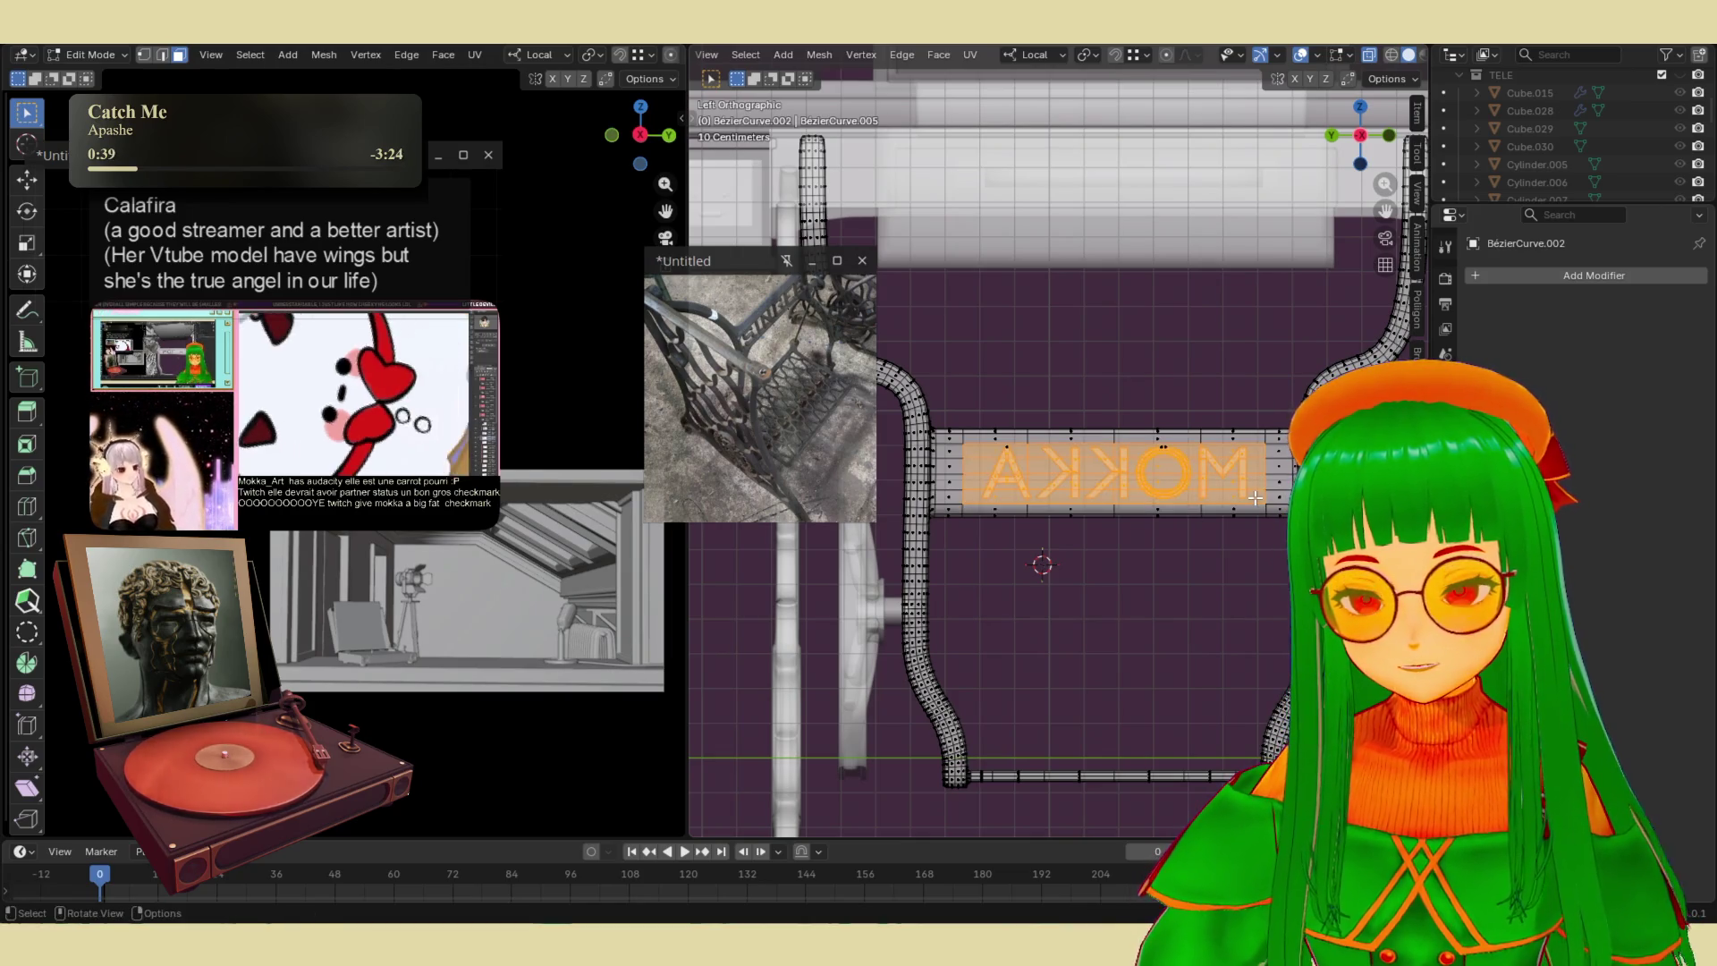
key("x")
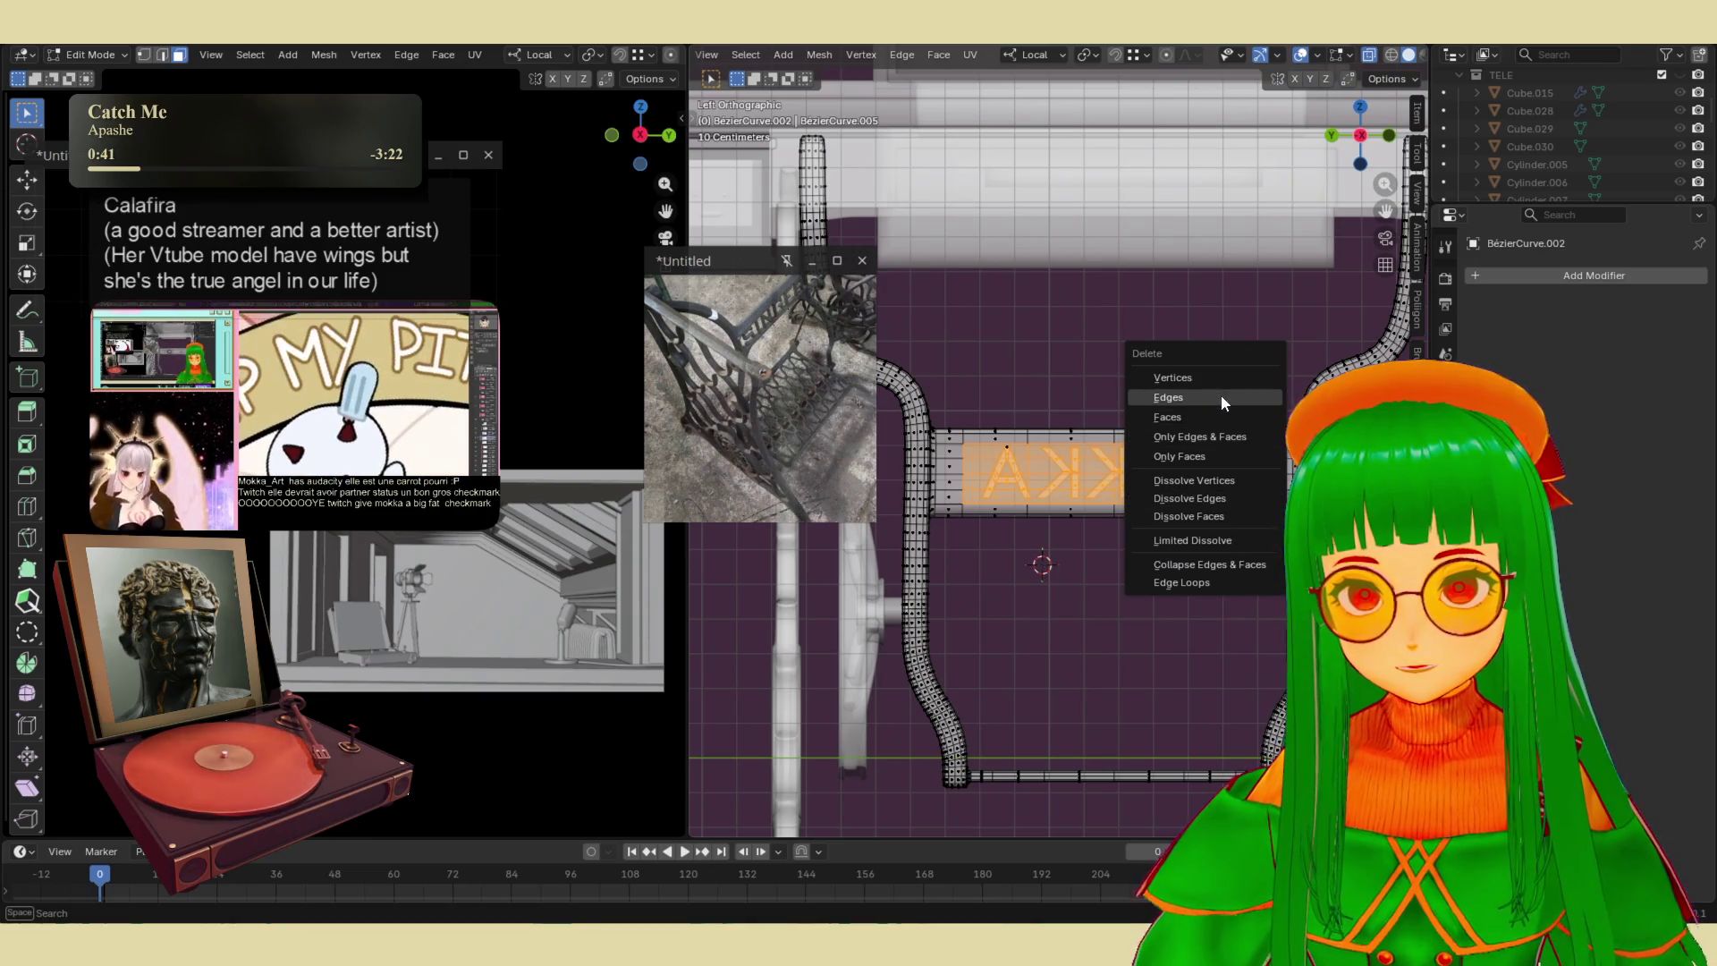
left_click(1220, 396)
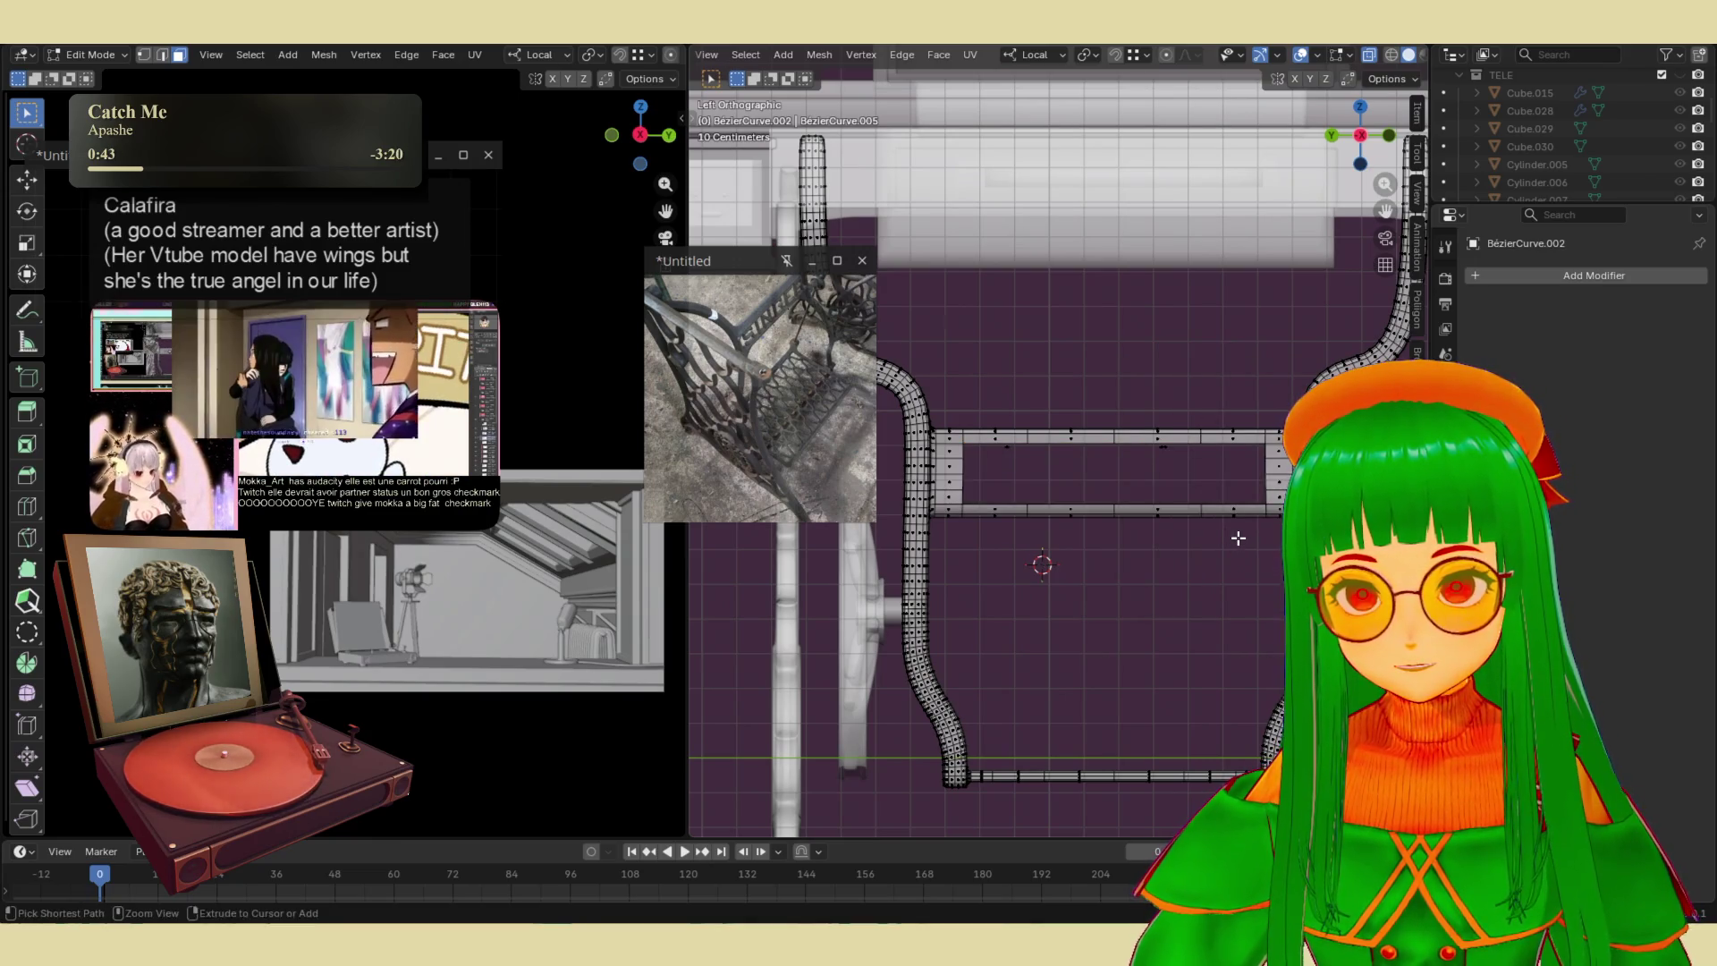
key("Tab")
left_click(1257, 498, "shift")
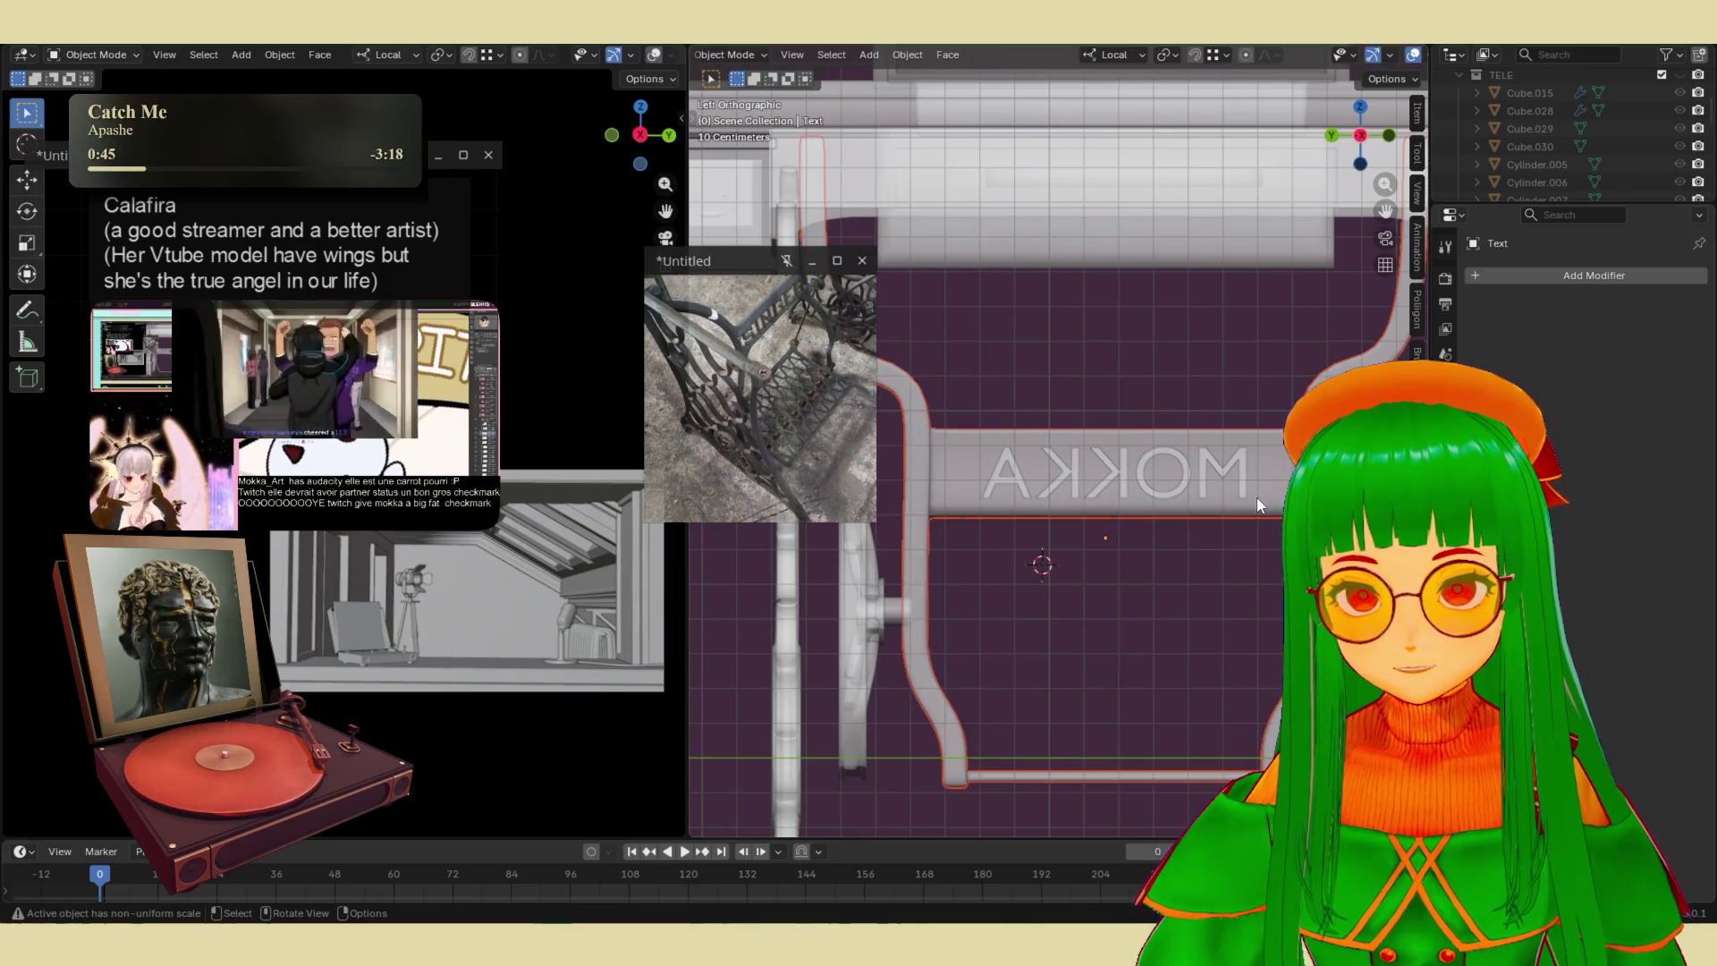
- Enter Edit Mode with the crossbar mesh as the edited object
key("Tab")
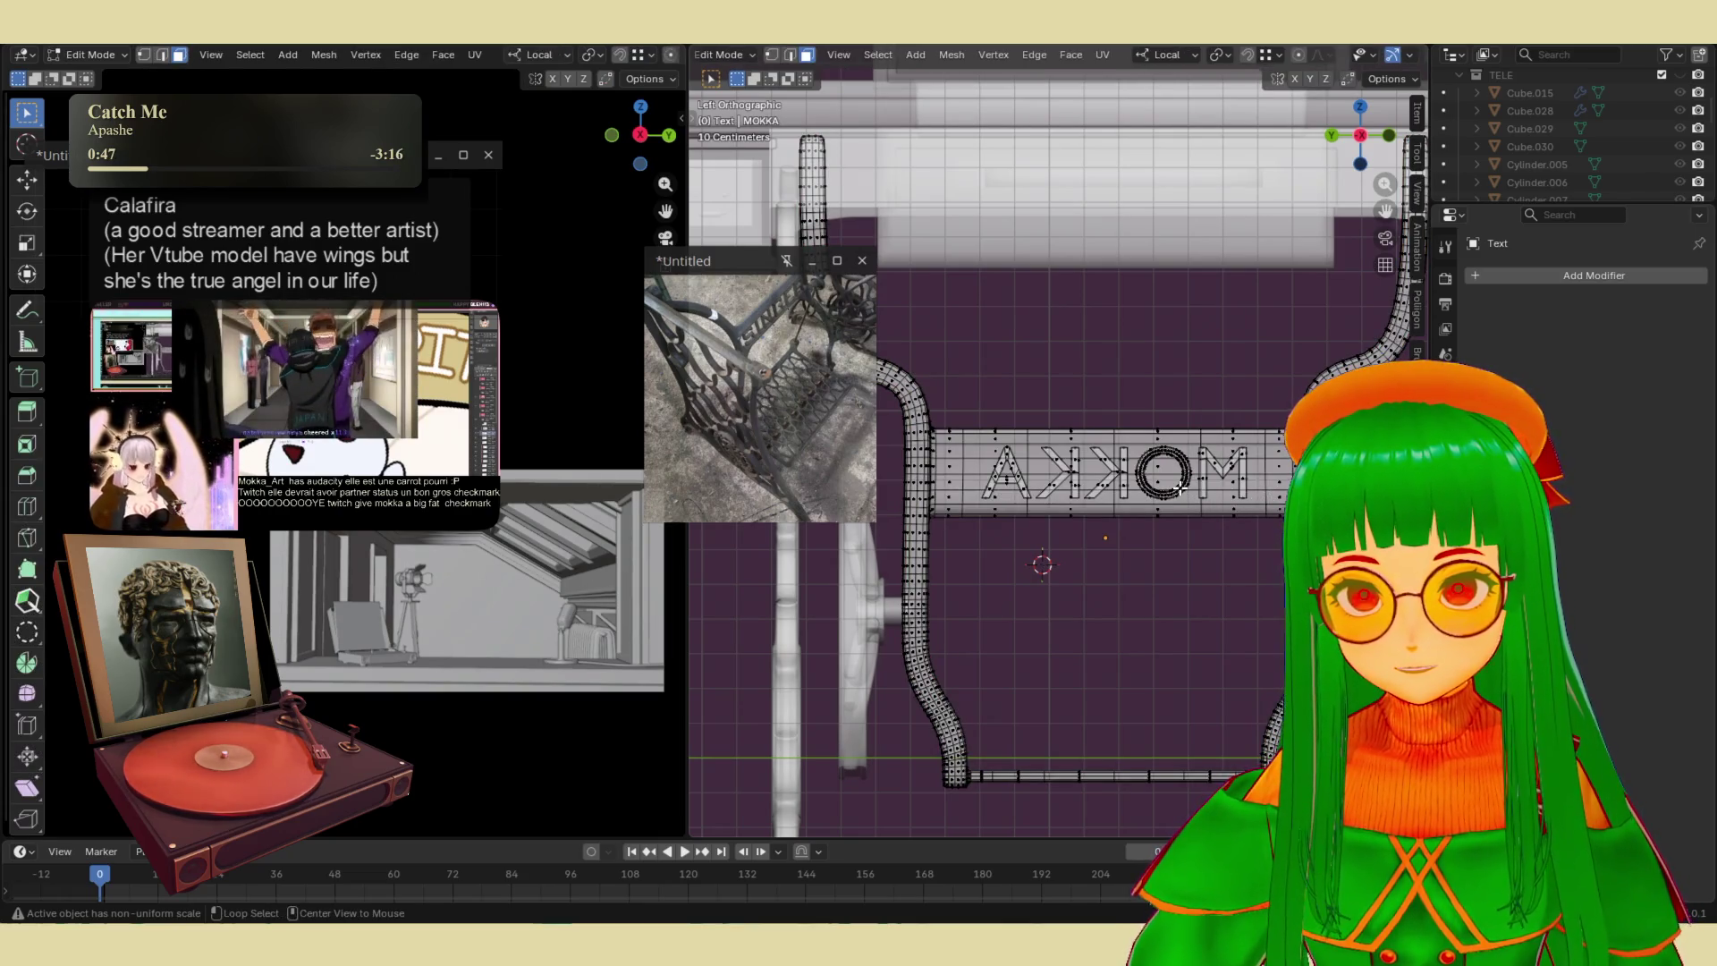
left_click(993, 448)
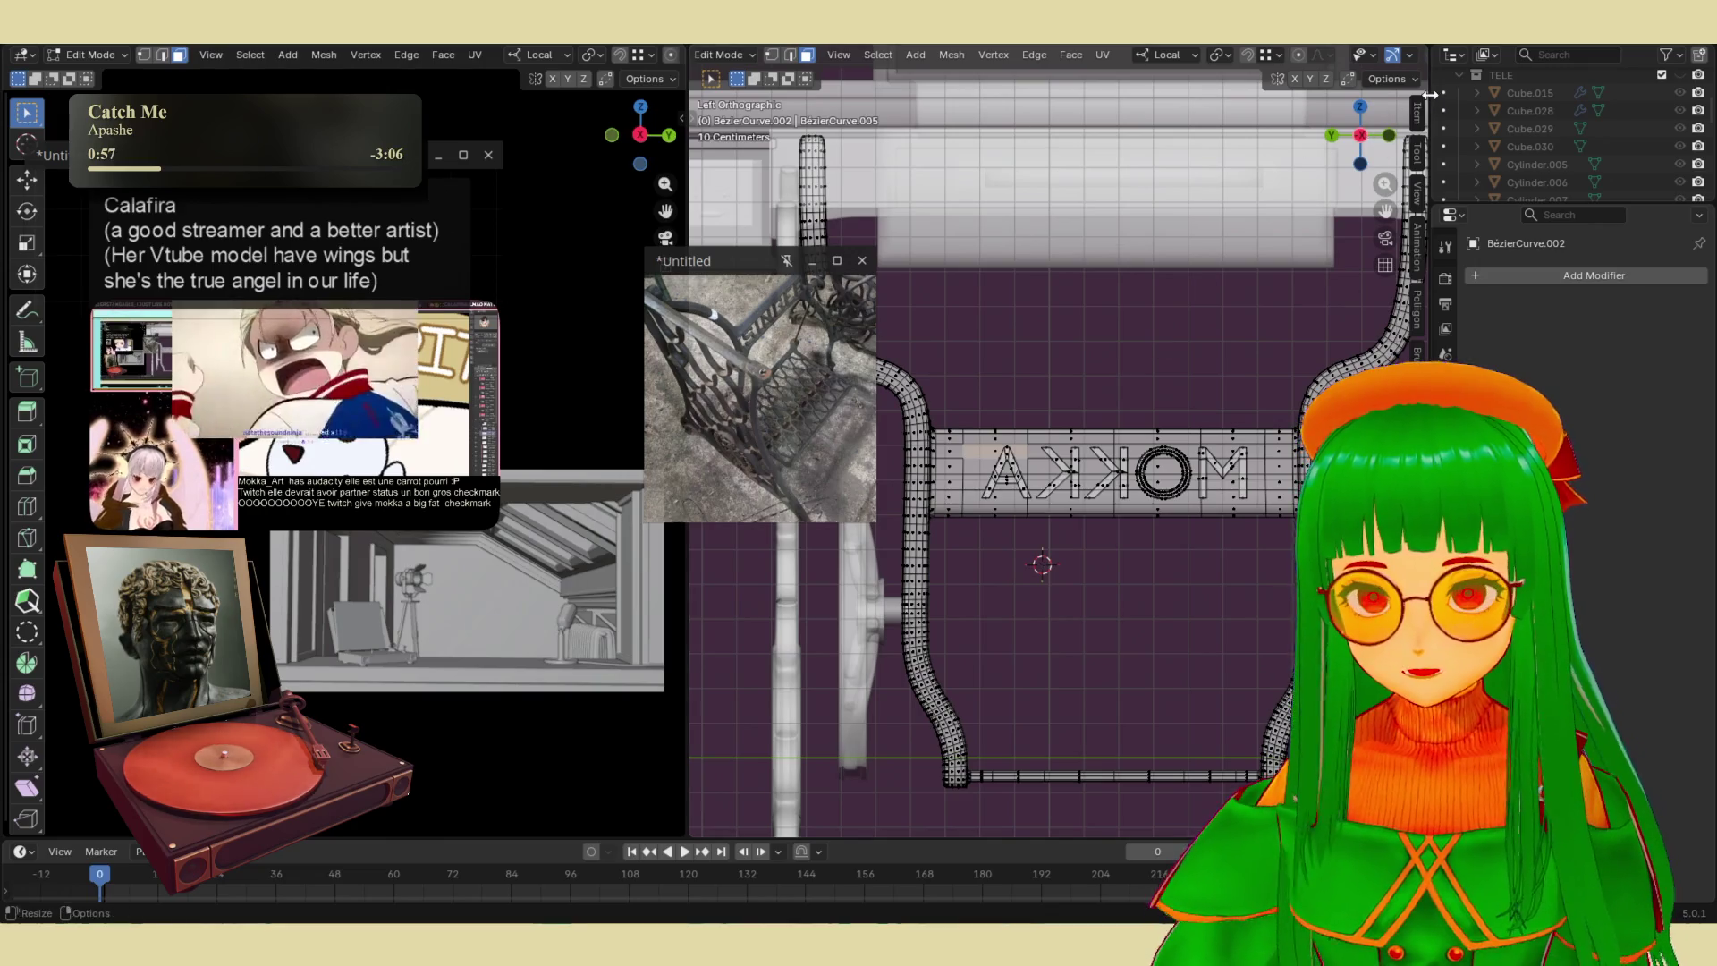
scroll(1368, 62, "down", 3)
mouse_move(1073, 403)
middle_mouse_down()
mouse_move(947, 436)
mouse_move(1199, 458)
middle_mouse_up()
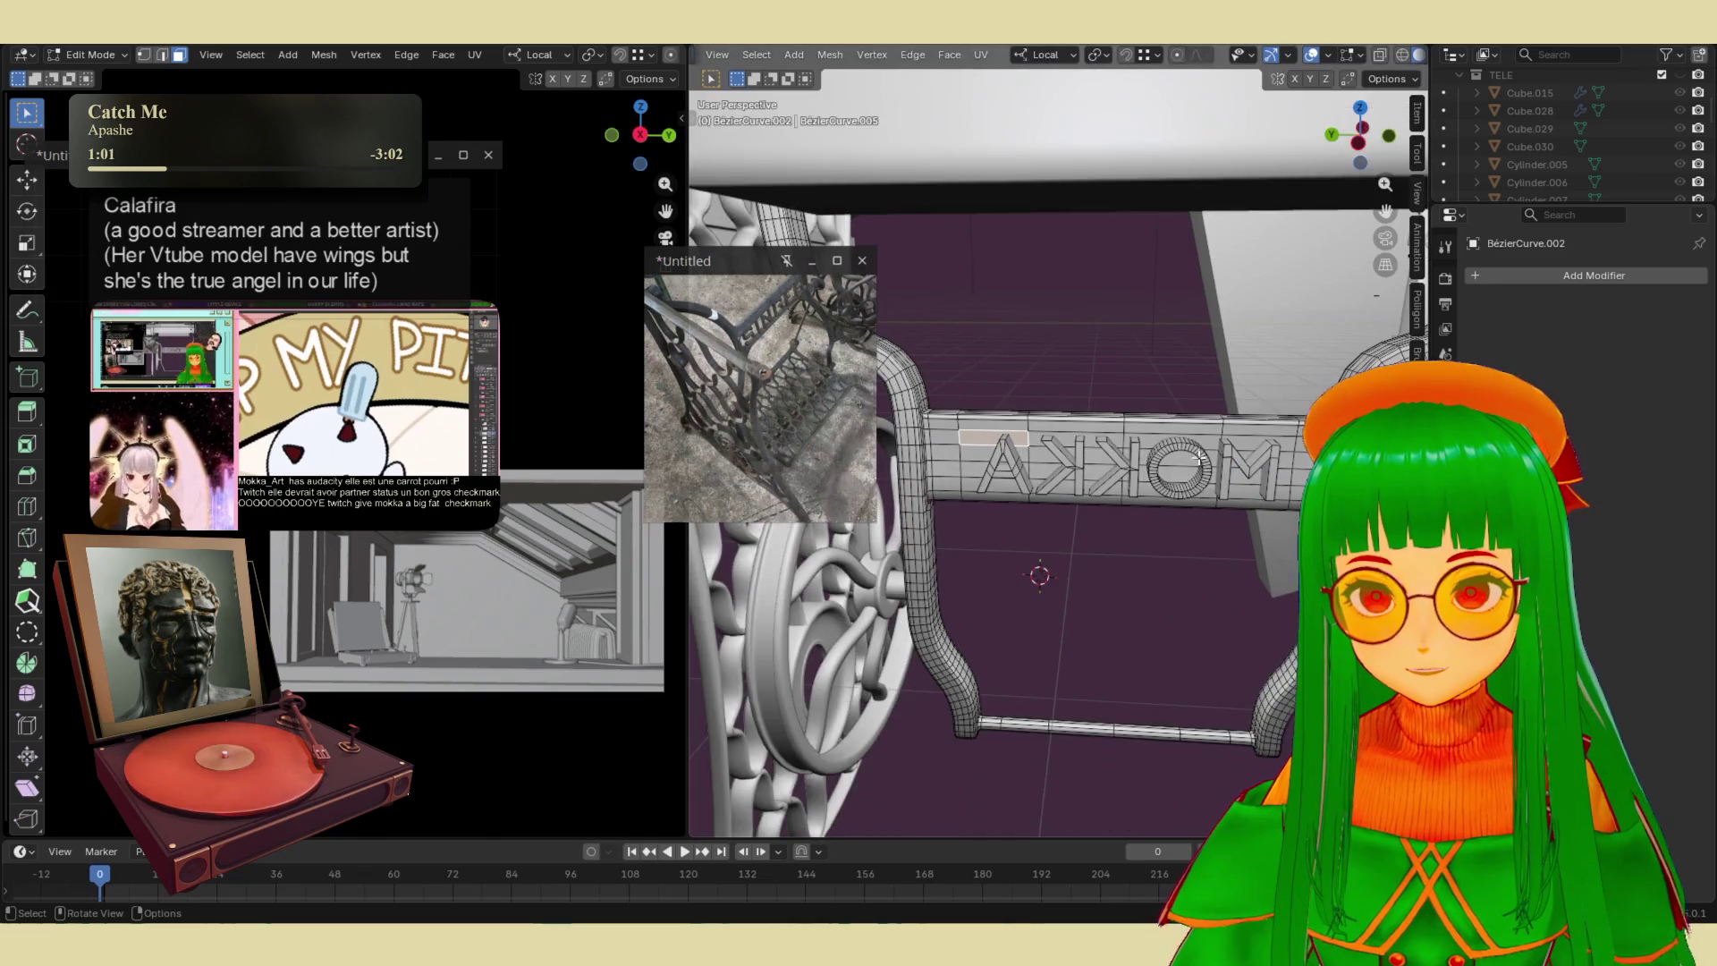
- Select a path of leftover crossbar faces around the MOKKA letters and delete them
left_click(1282, 490, "ctrl")
mouse_move(1282, 490)
middle_mouse_down()
mouse_move(957, 471)
mouse_move(803, 544)
middle_mouse_up()
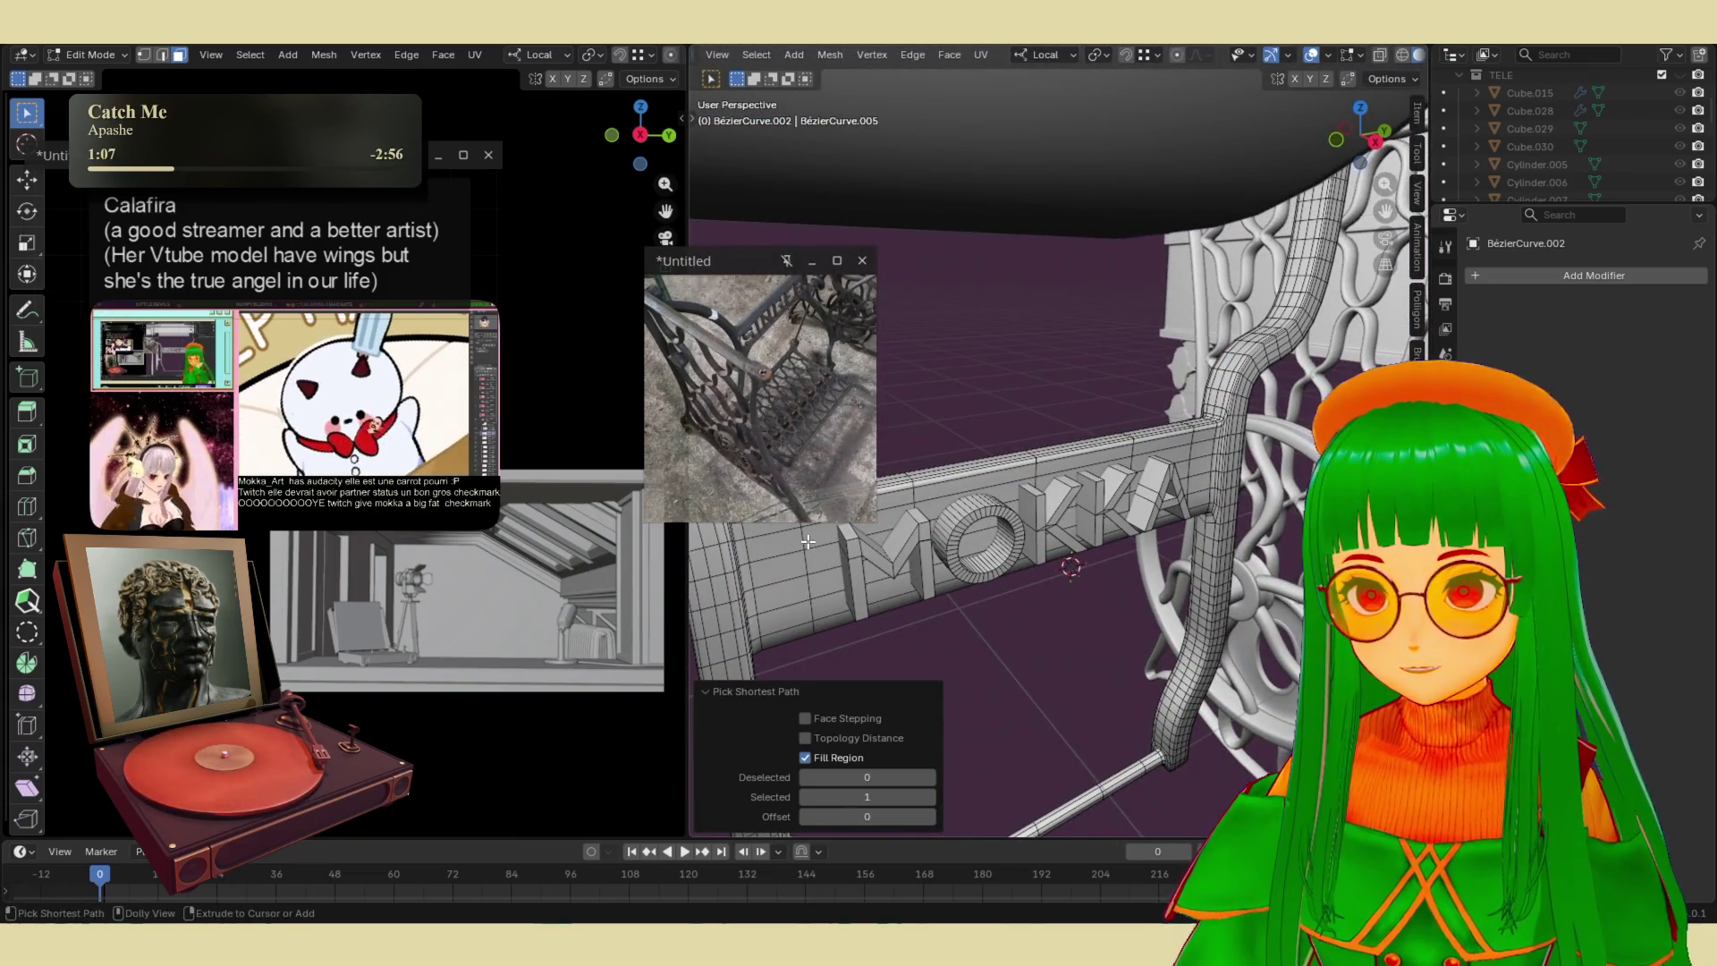
left_click(810, 542, "ctrl")
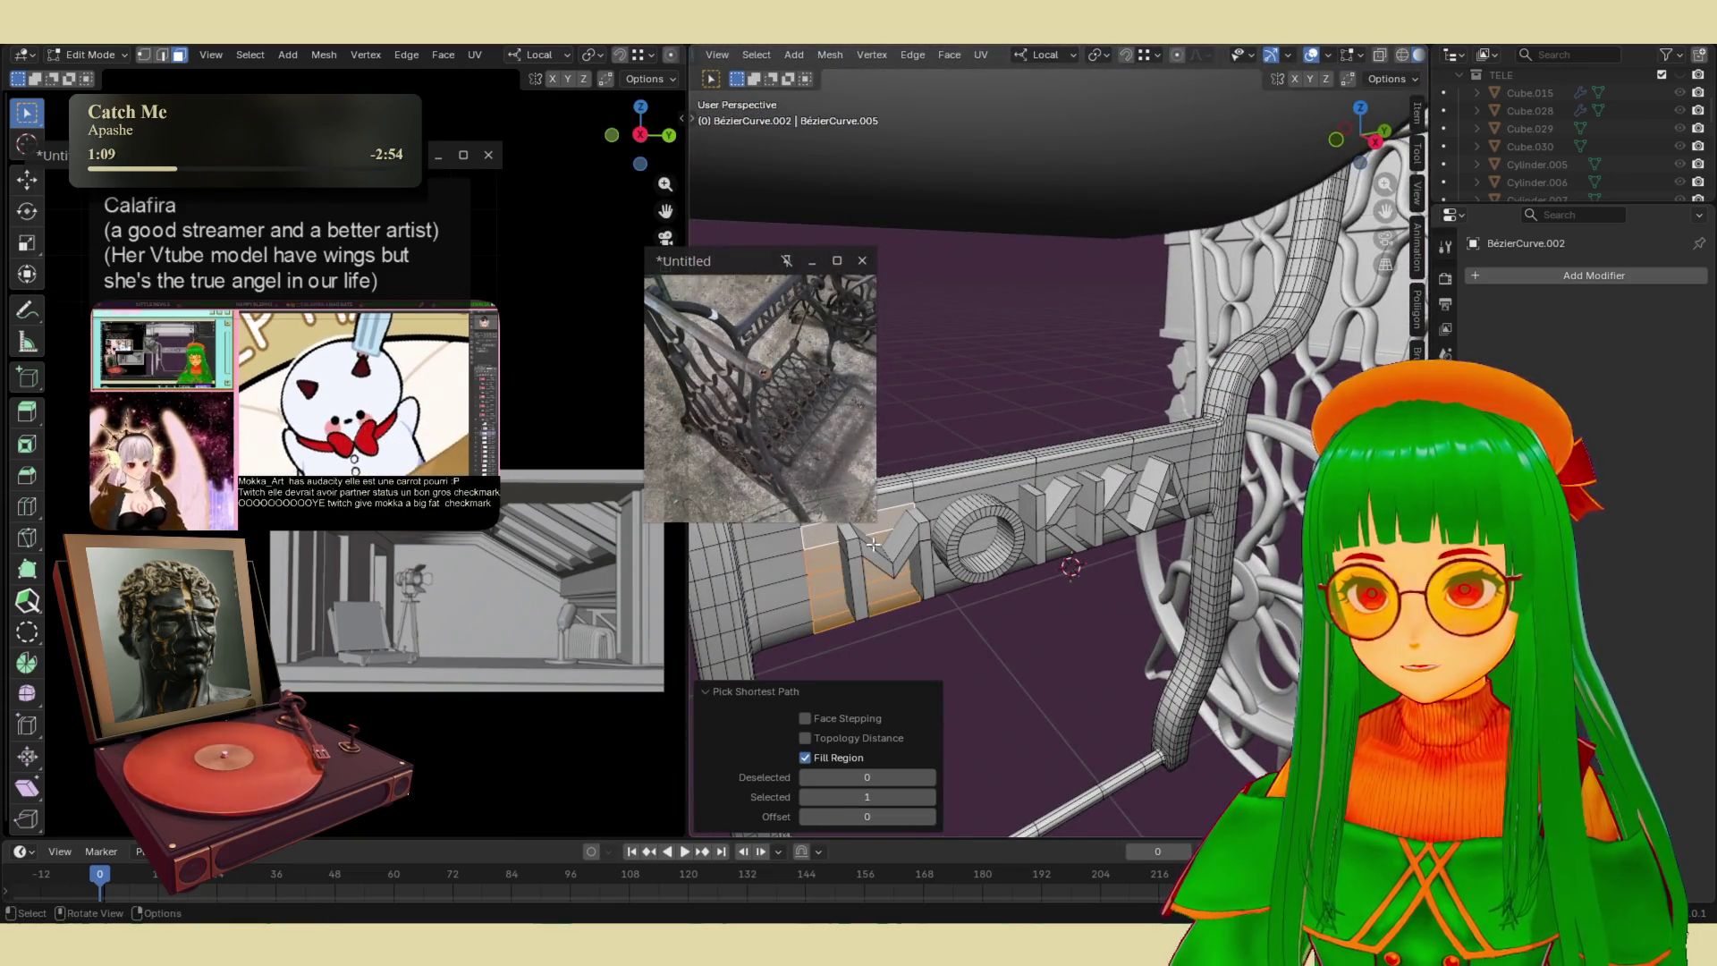
key("ctrl+z")
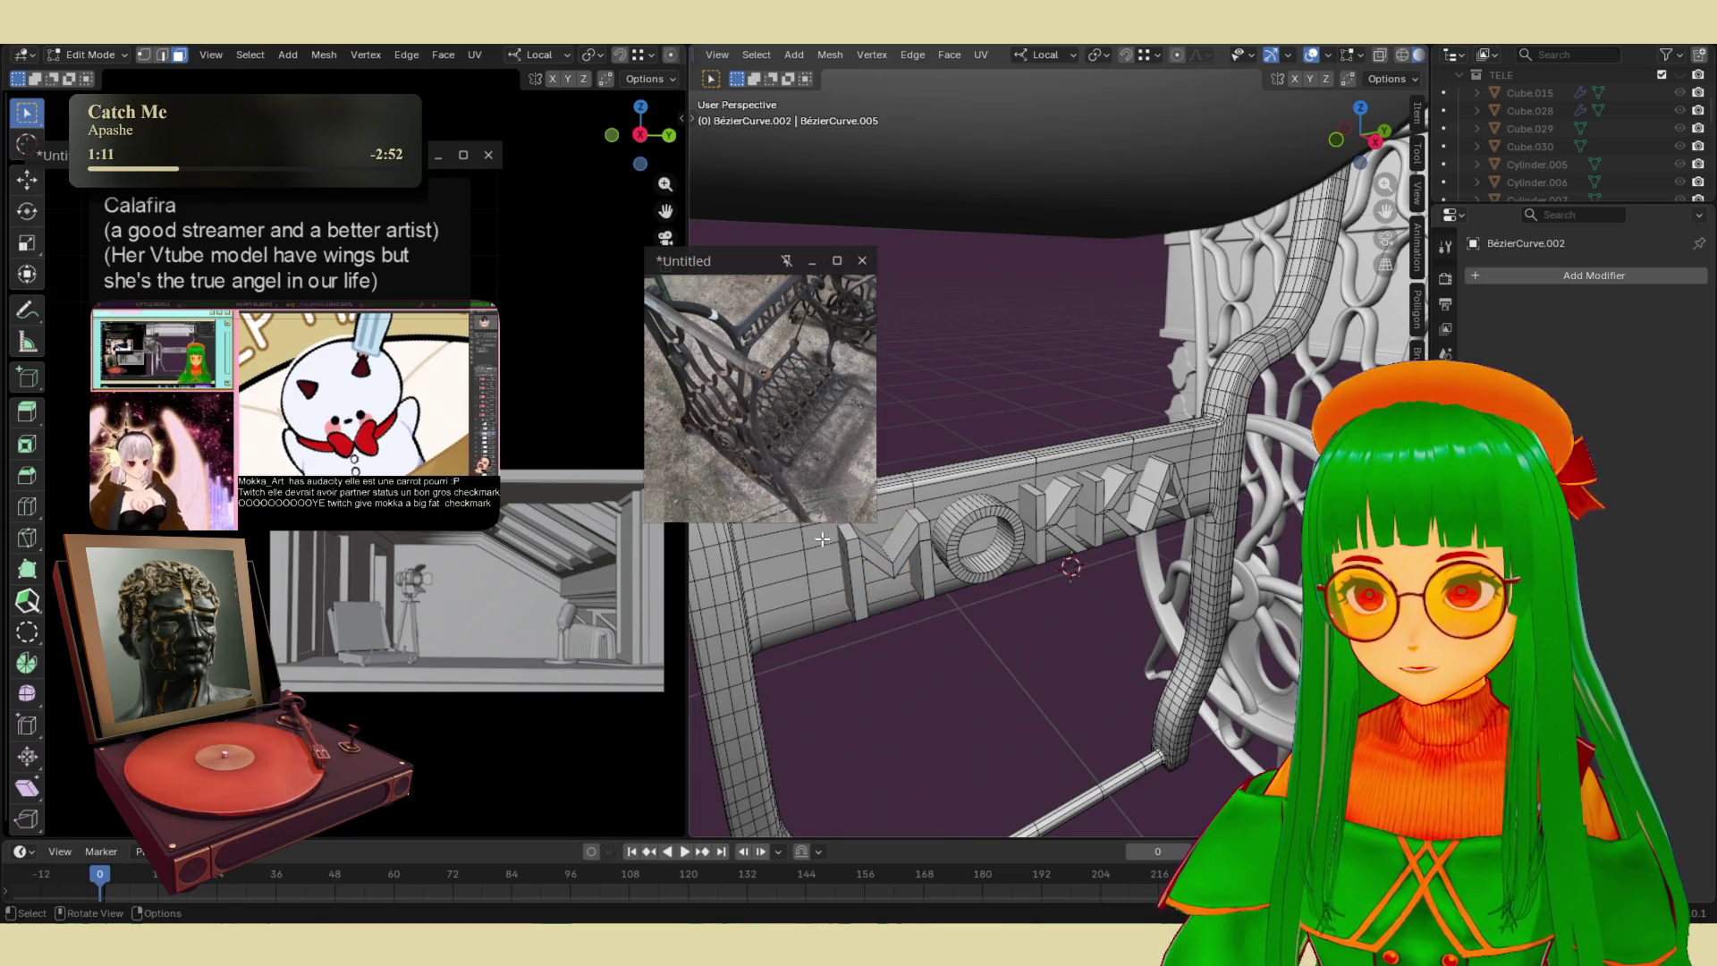
middle_click_drag(819, 536, 1194, 527)
left_click(1073, 529, "ctrl")
right_click(1178, 501)
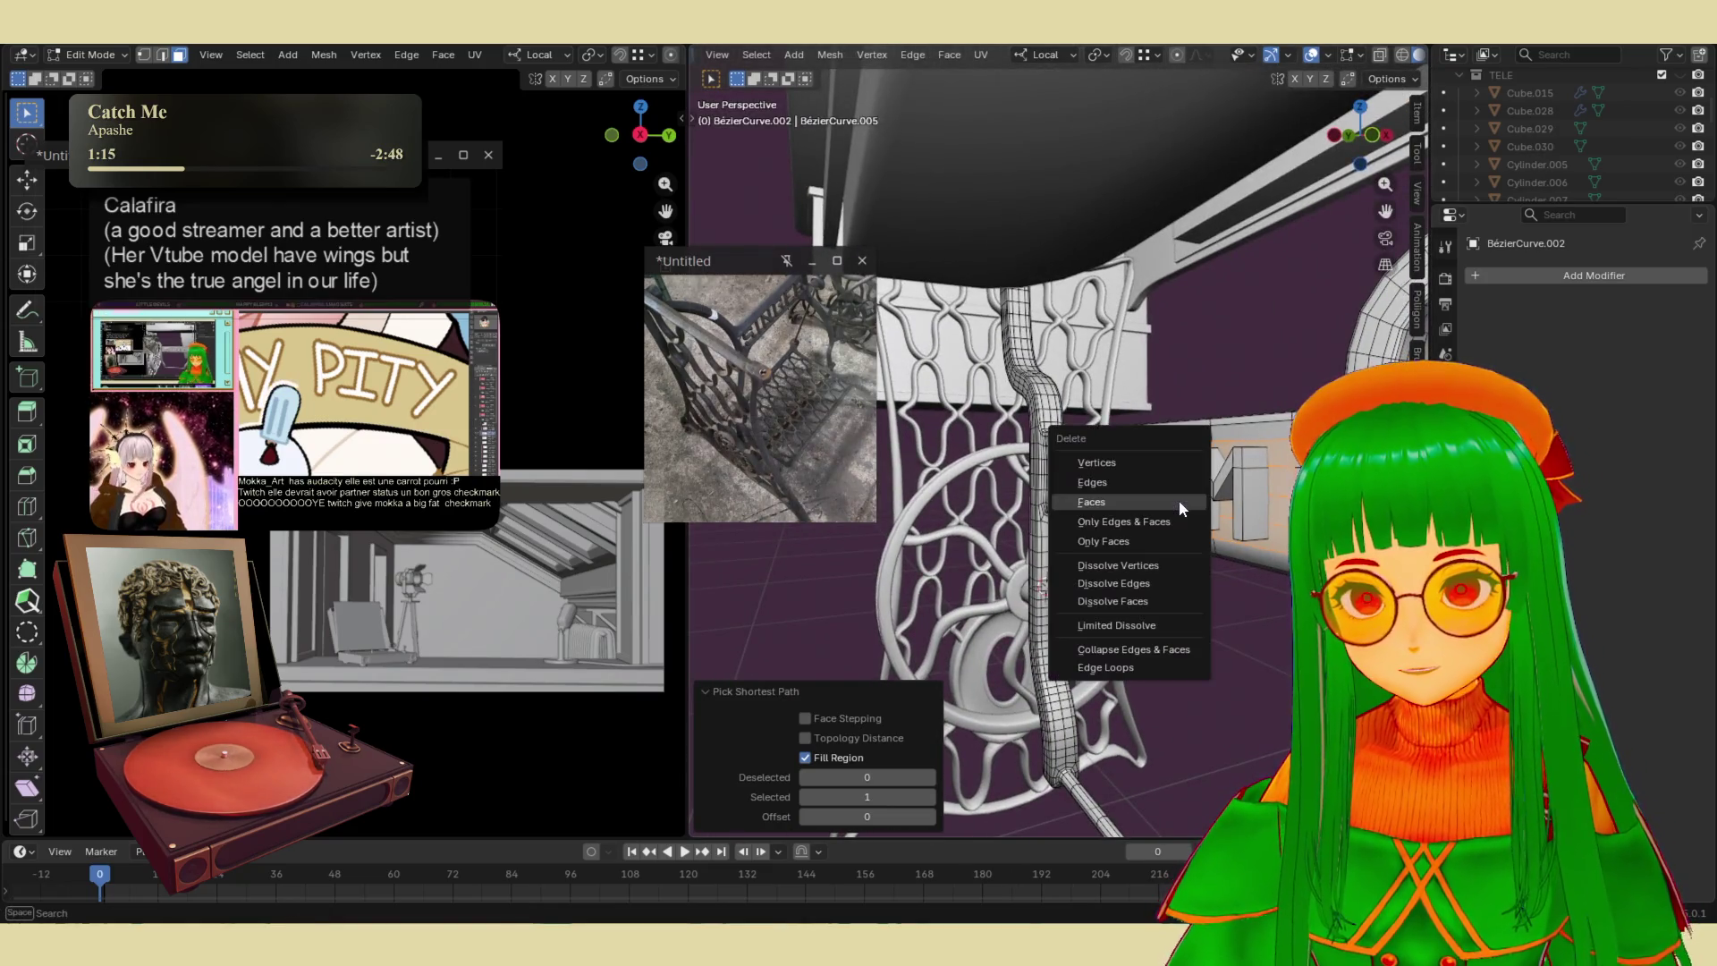
left_click(1204, 517)
middle_click_drag(1204, 516, 986, 543)
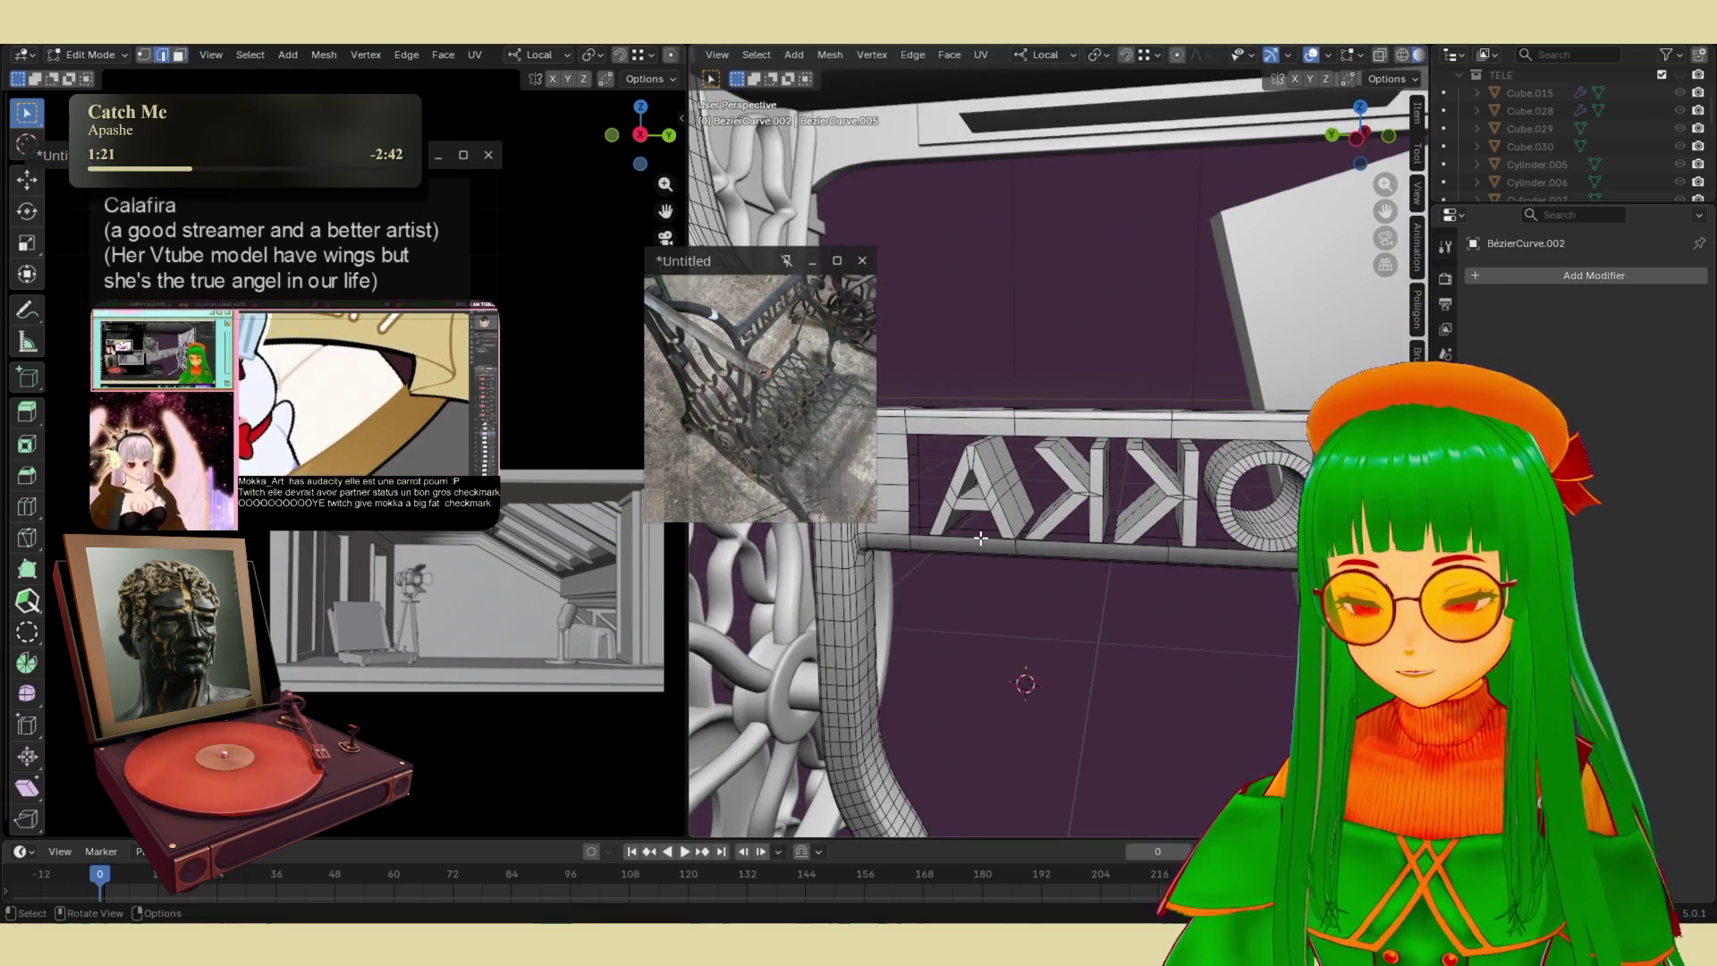
- Try filling a gap between the letters with a face, then undo it
right_click(917, 496)
left_click(916, 460)
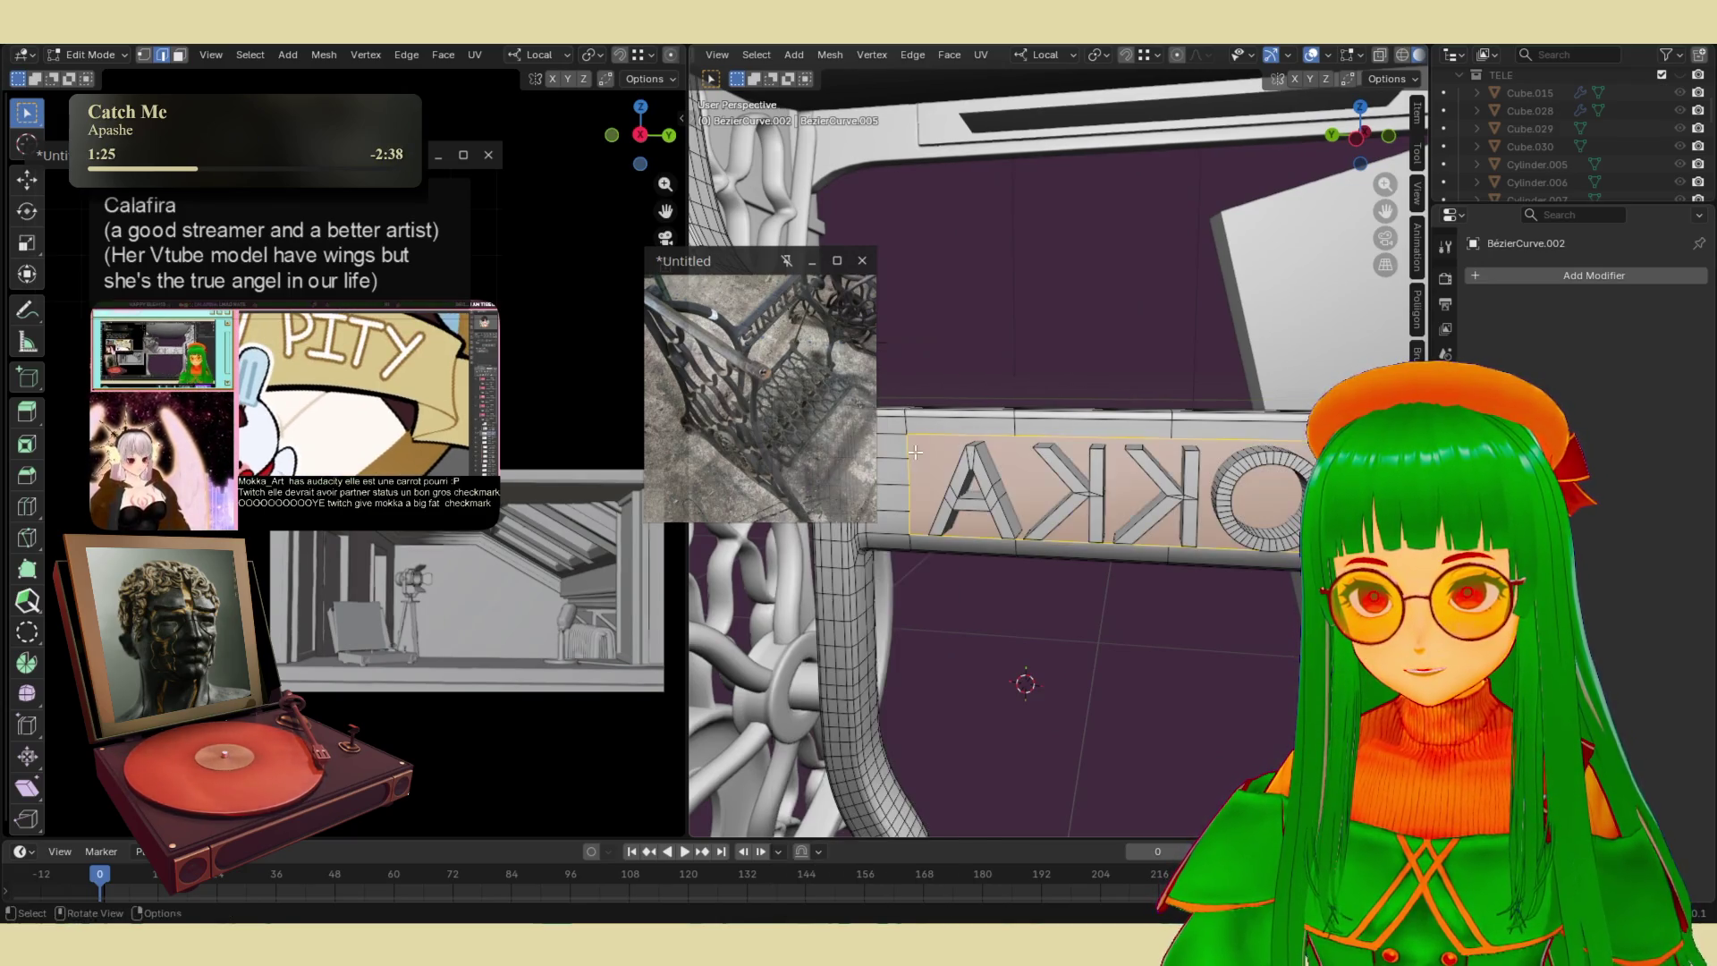
left_click(997, 551, "alt")
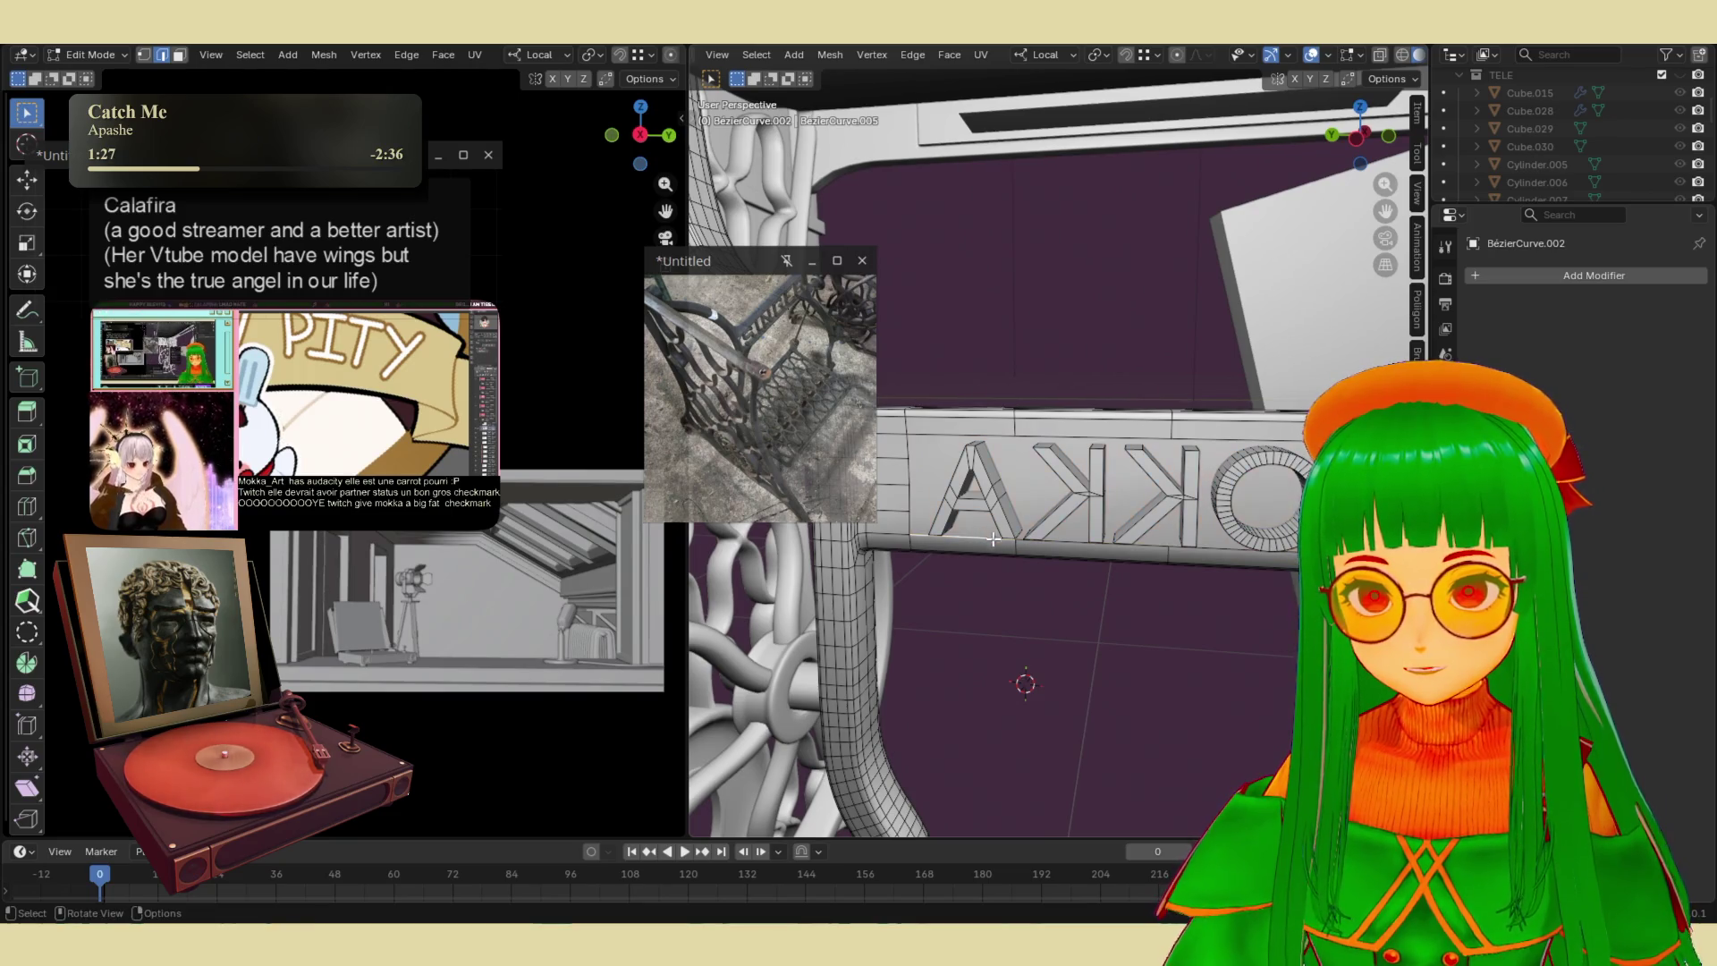
key("ctrl+z")
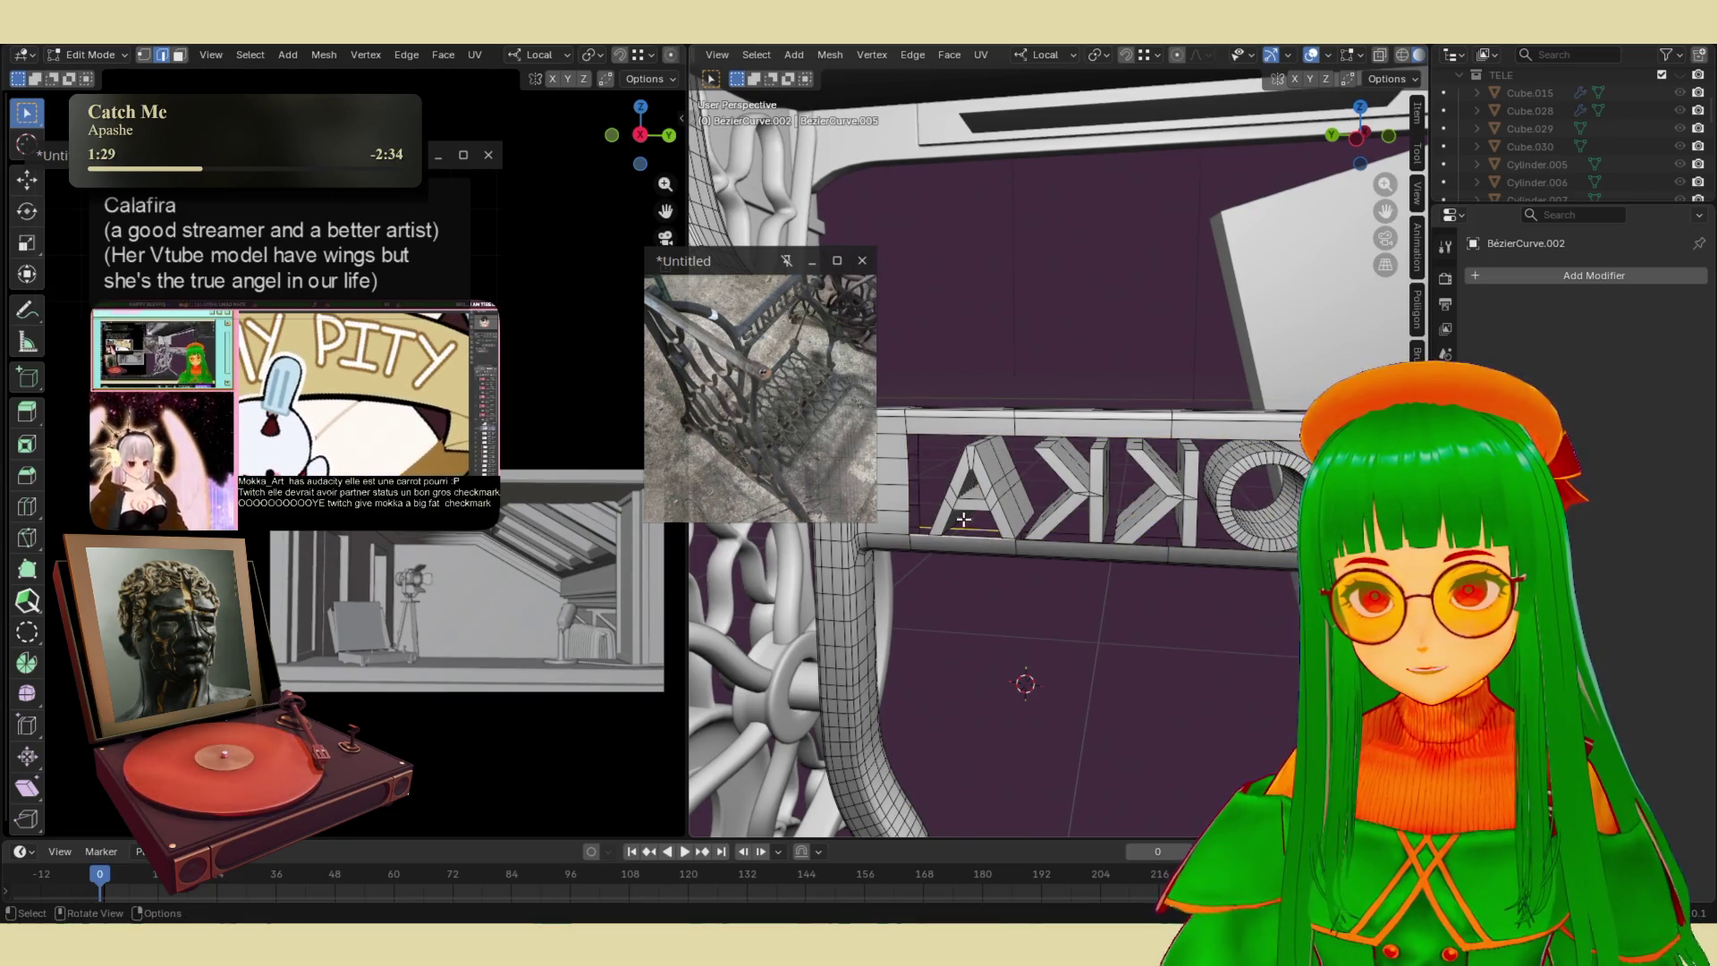
middle_click_drag(1054, 394, 1124, 447)
mouse_move(874, 458)
middle_mouse_down()
mouse_move(1199, 433)
mouse_move(1121, 279)
middle_mouse_up()
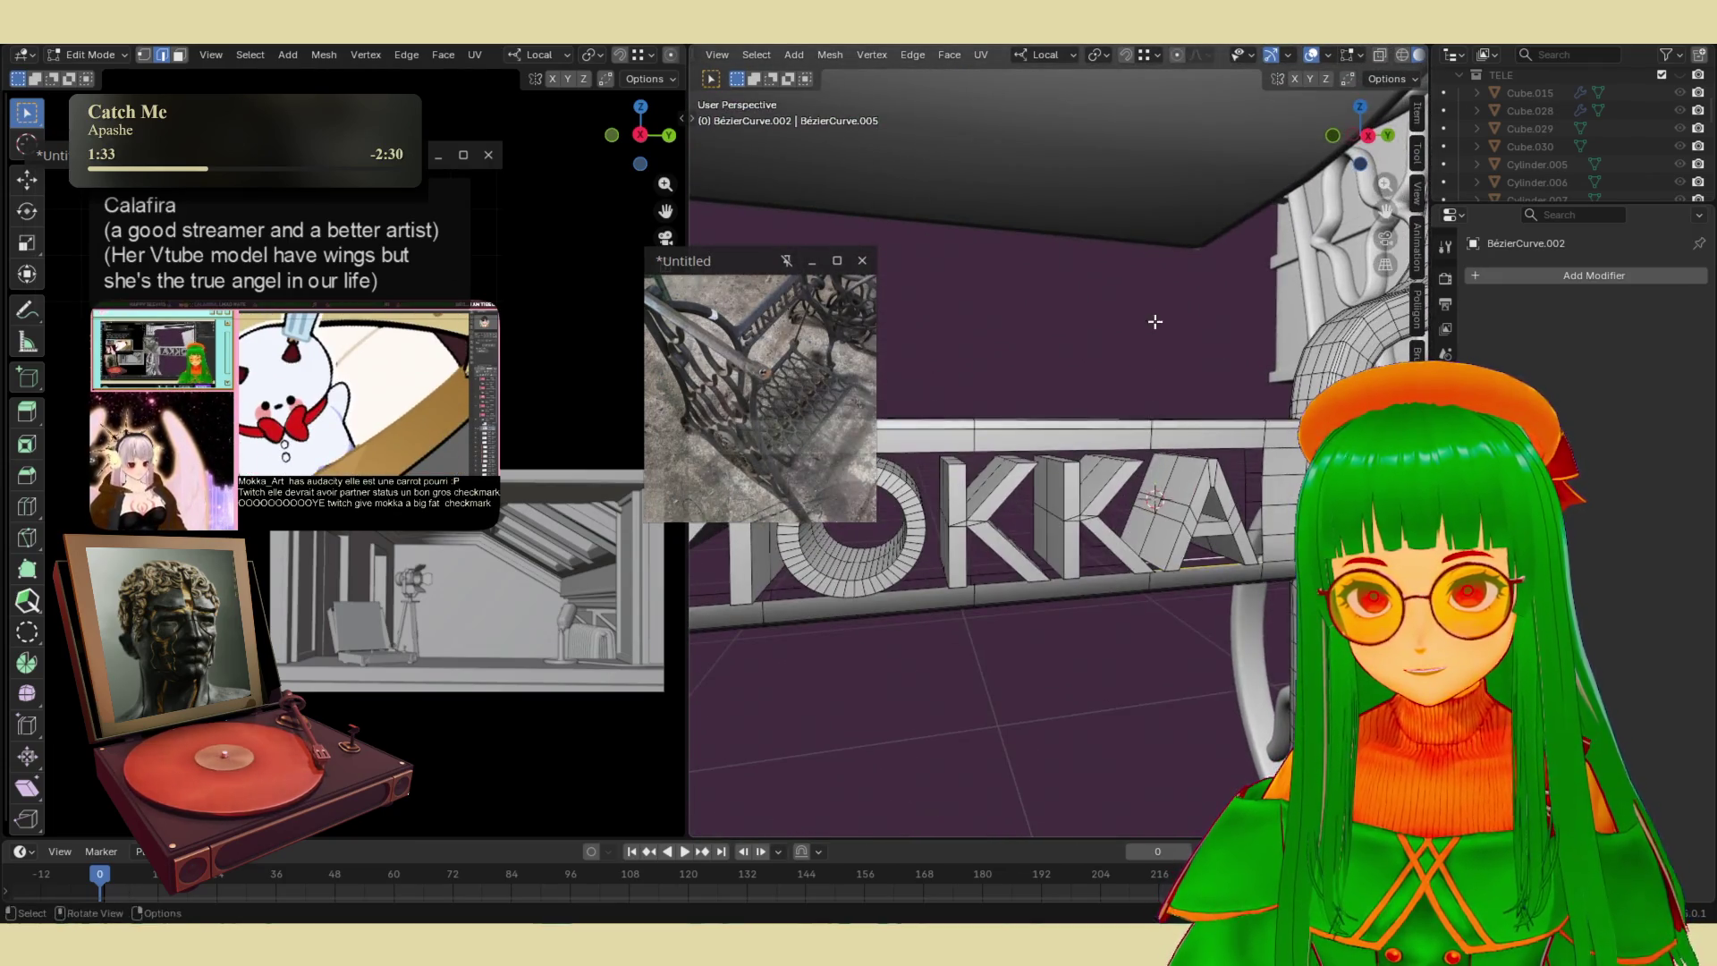
- Bridge two pairs of edge loops to close the crossbar gaps around the letters
key("ctrl+e")
left_click(1106, 308)
middle_click_drag(1189, 465, 1257, 569)
left_click(1255, 568, "alt")
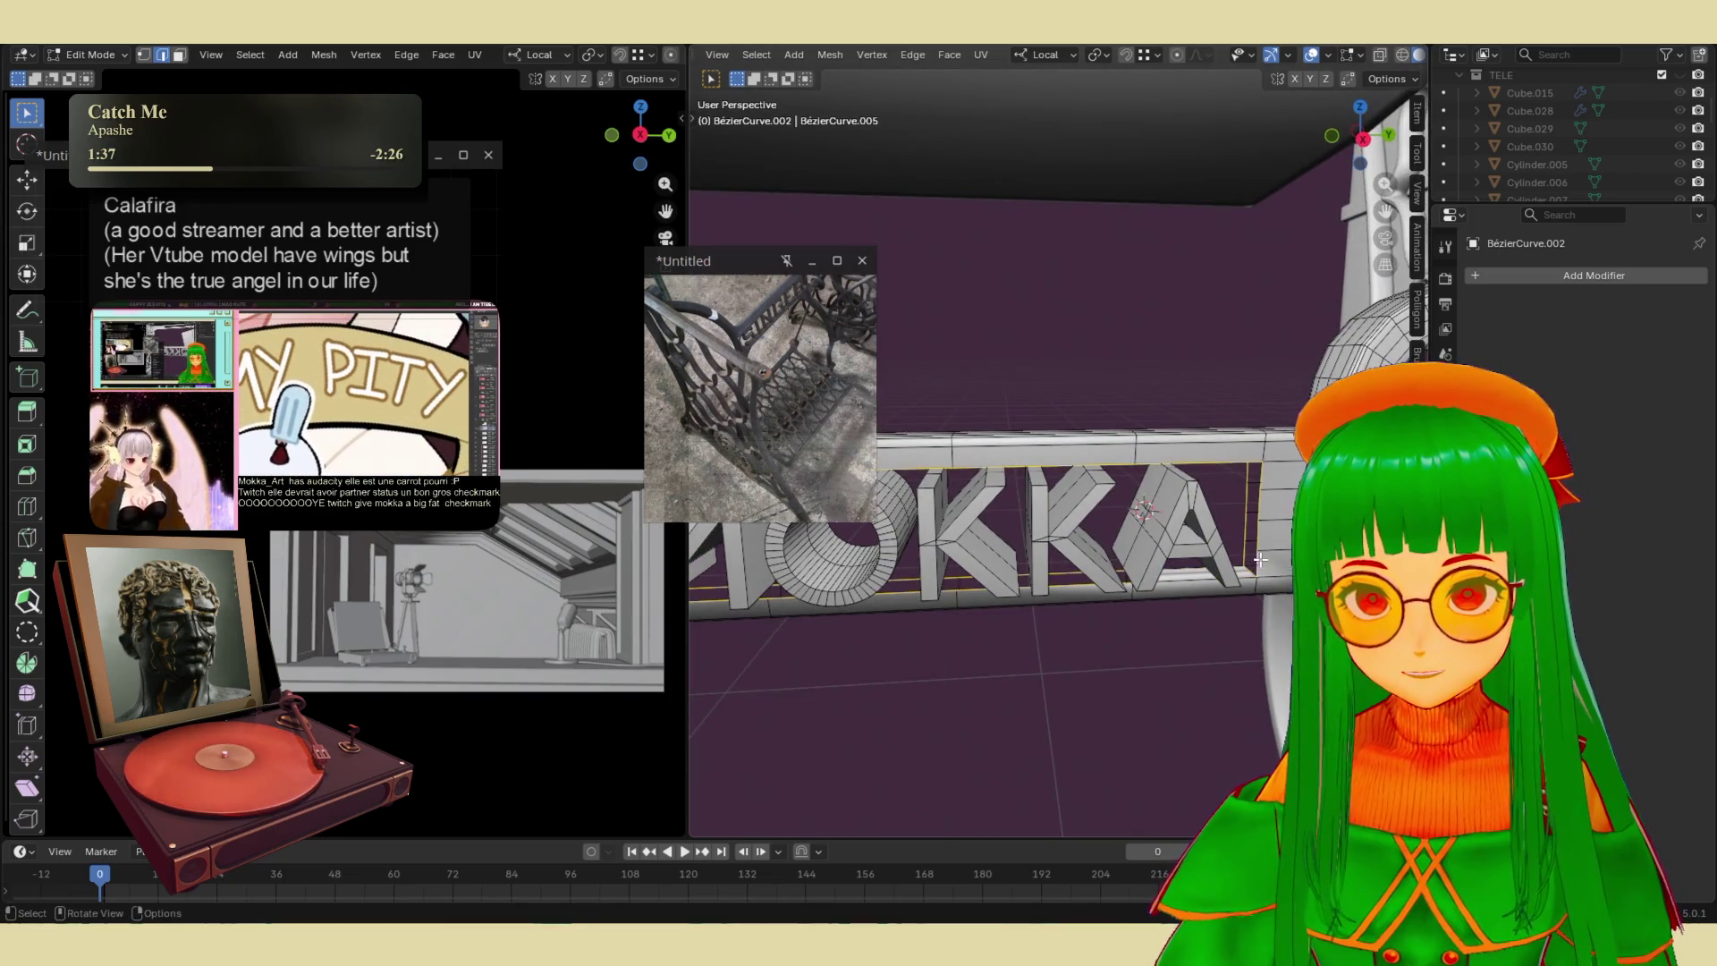
scroll(1134, 580, "up", 6)
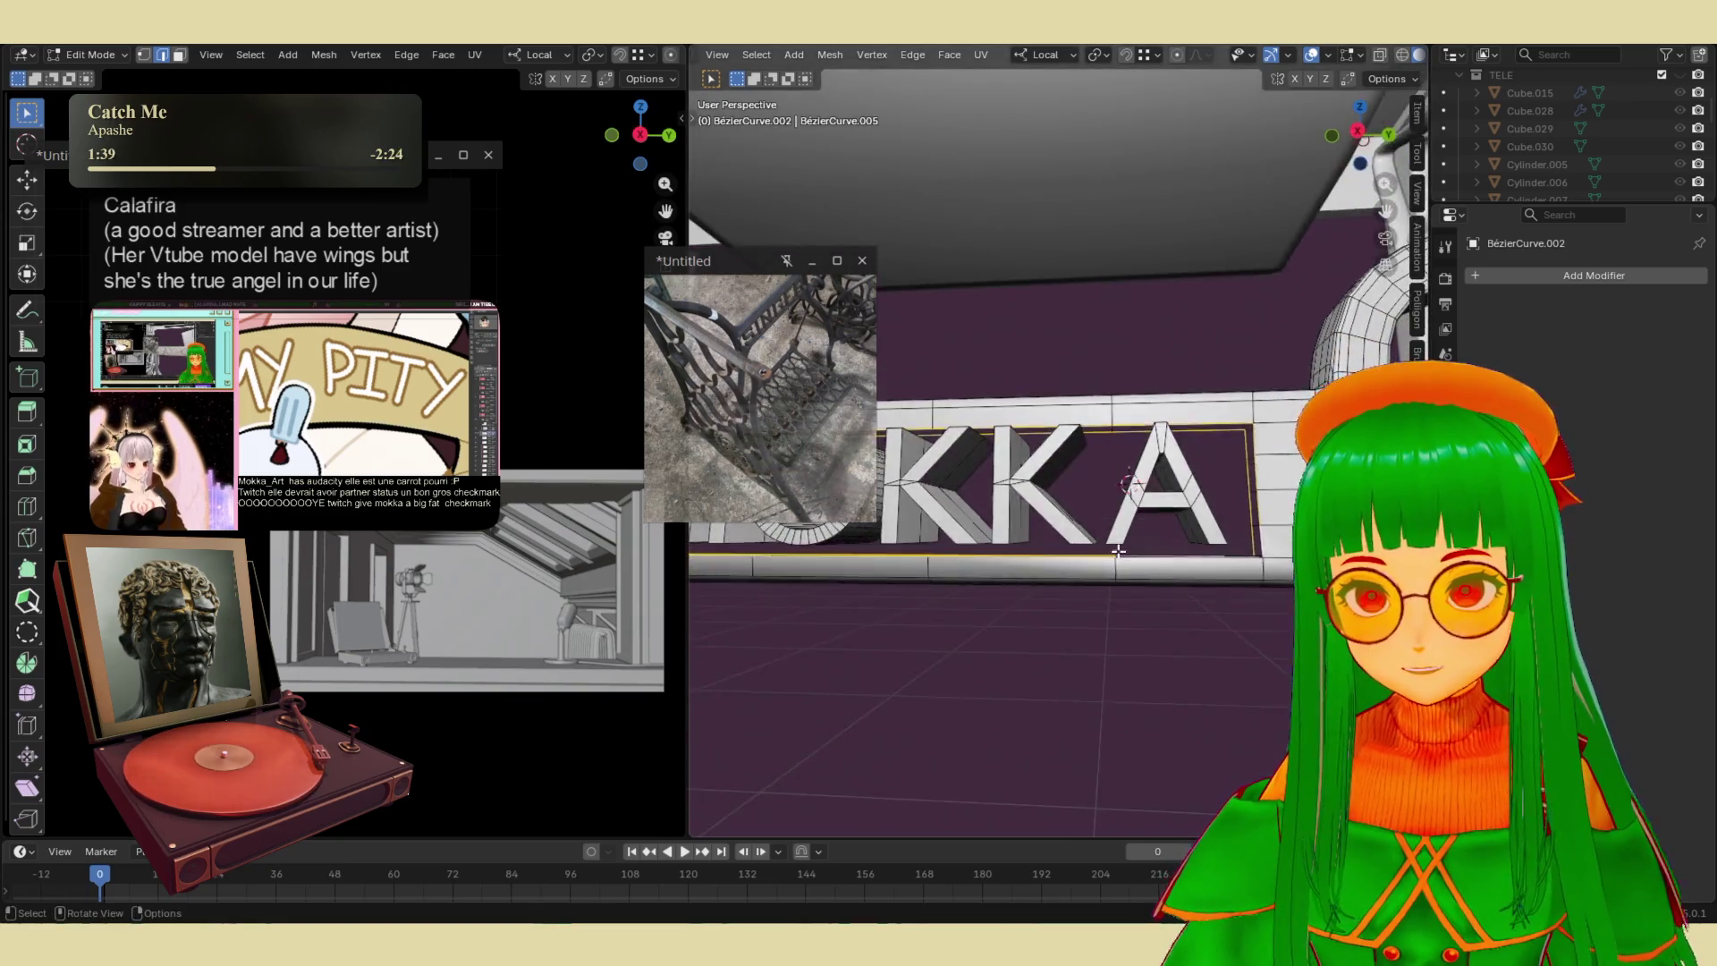
mouse_move(1134, 579)
middle_mouse_down()
mouse_move(1195, 784)
mouse_move(1165, 682)
mouse_move(1223, 714)
middle_mouse_up()
key("ctrl+e")
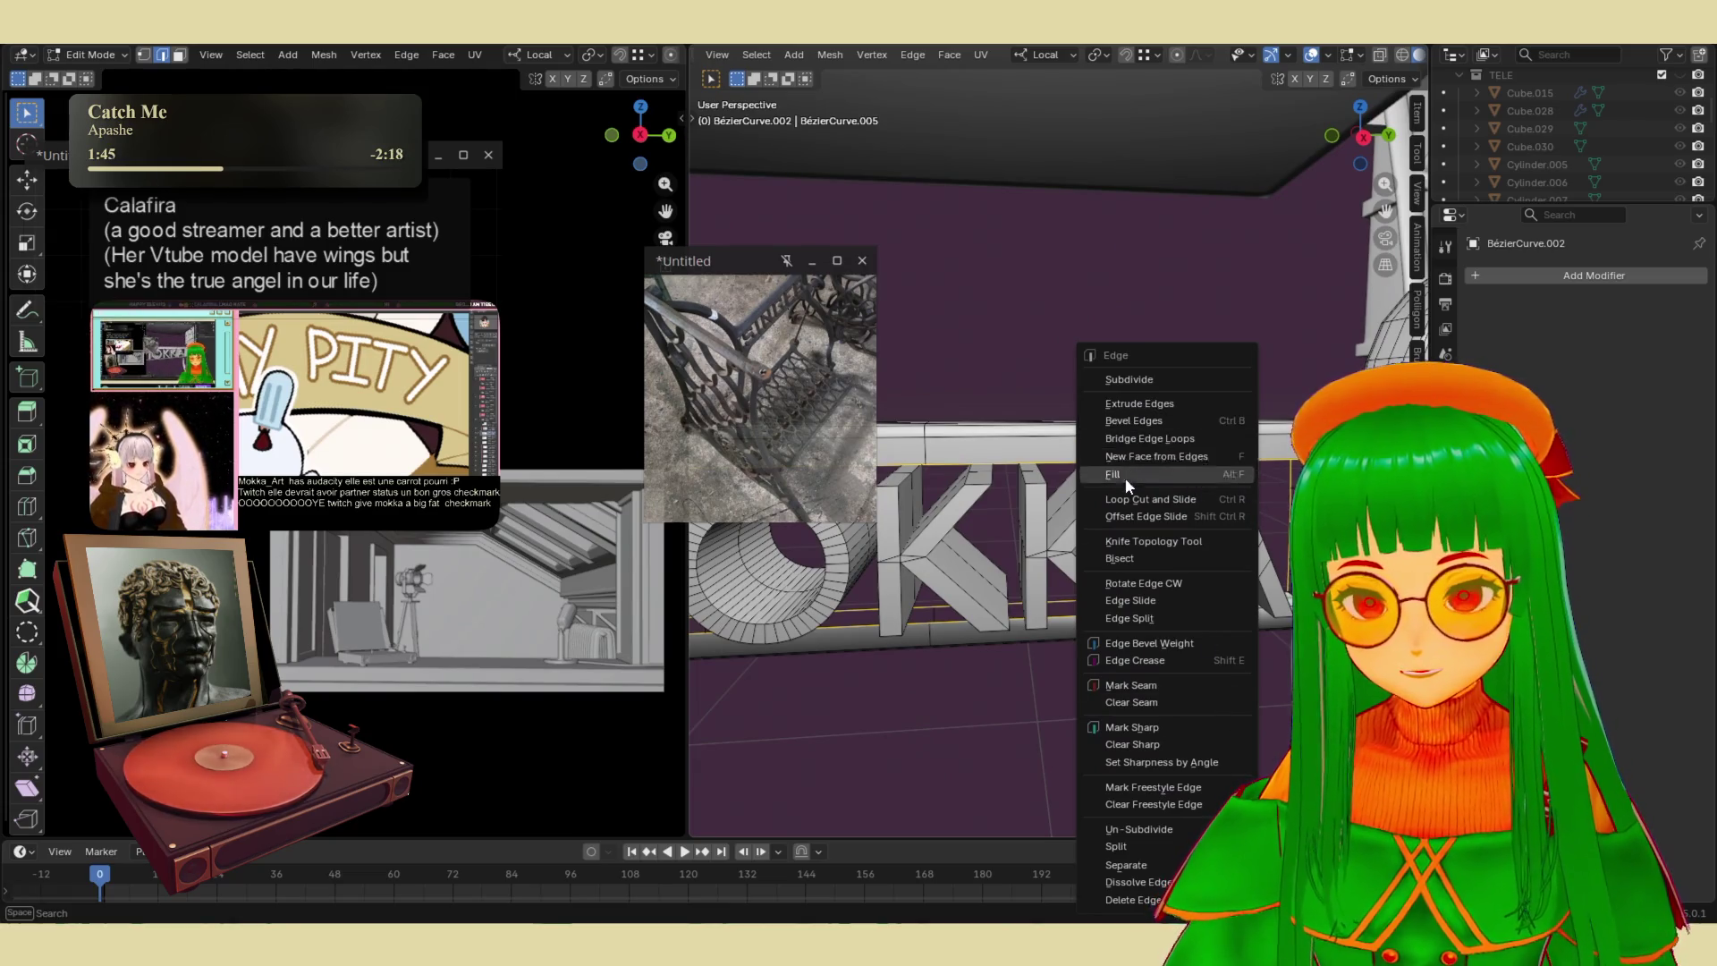
left_click(1141, 438)
- Back in Object Mode, select the MOKKA text and begin scaling it along local Z
key("Tab")
mouse_move(1144, 433)
middle_mouse_down()
mouse_move(1167, 491)
mouse_move(1270, 556)
middle_mouse_up()
left_click(1172, 504)
key("s")
key("z")
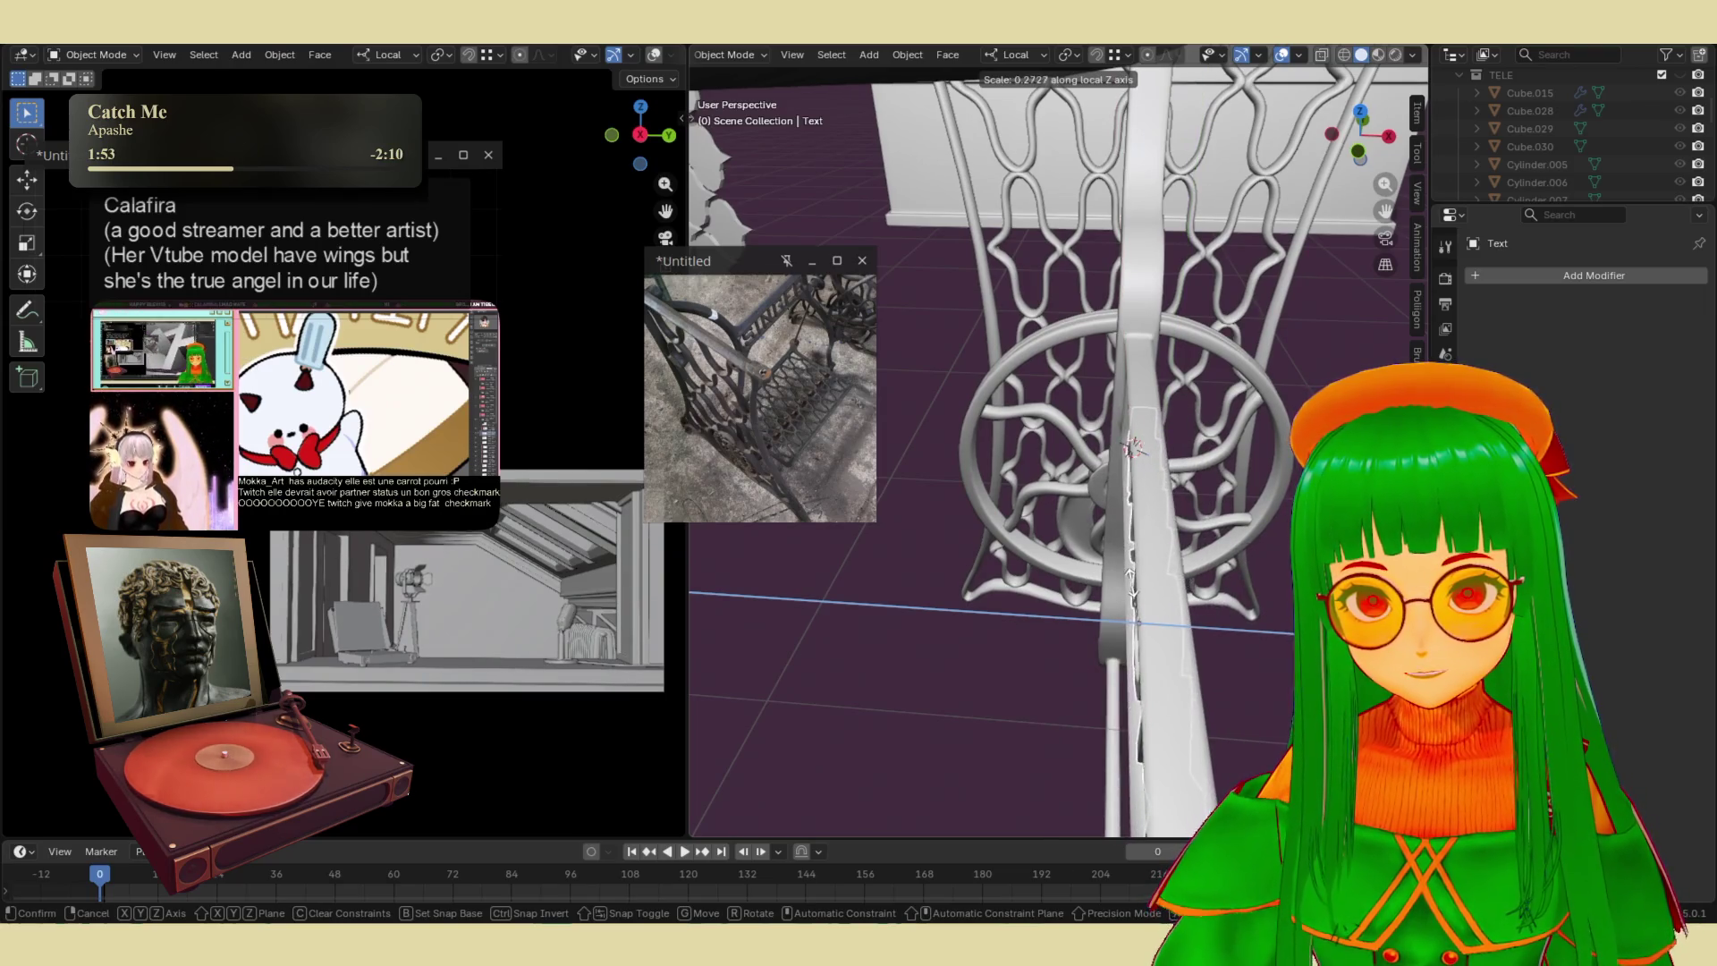
- Confirm flattening the MOKKA text along local Z, discarding a trial Y scale
left_click(1134, 503)
mouse_move(1134, 503)
middle_mouse_down()
mouse_move(1165, 567)
mouse_move(1075, 535)
mouse_move(1102, 420)
mouse_move(1160, 447)
mouse_move(1212, 507)
mouse_move(1123, 443)
mouse_move(1195, 372)
mouse_move(1058, 441)
middle_mouse_up()
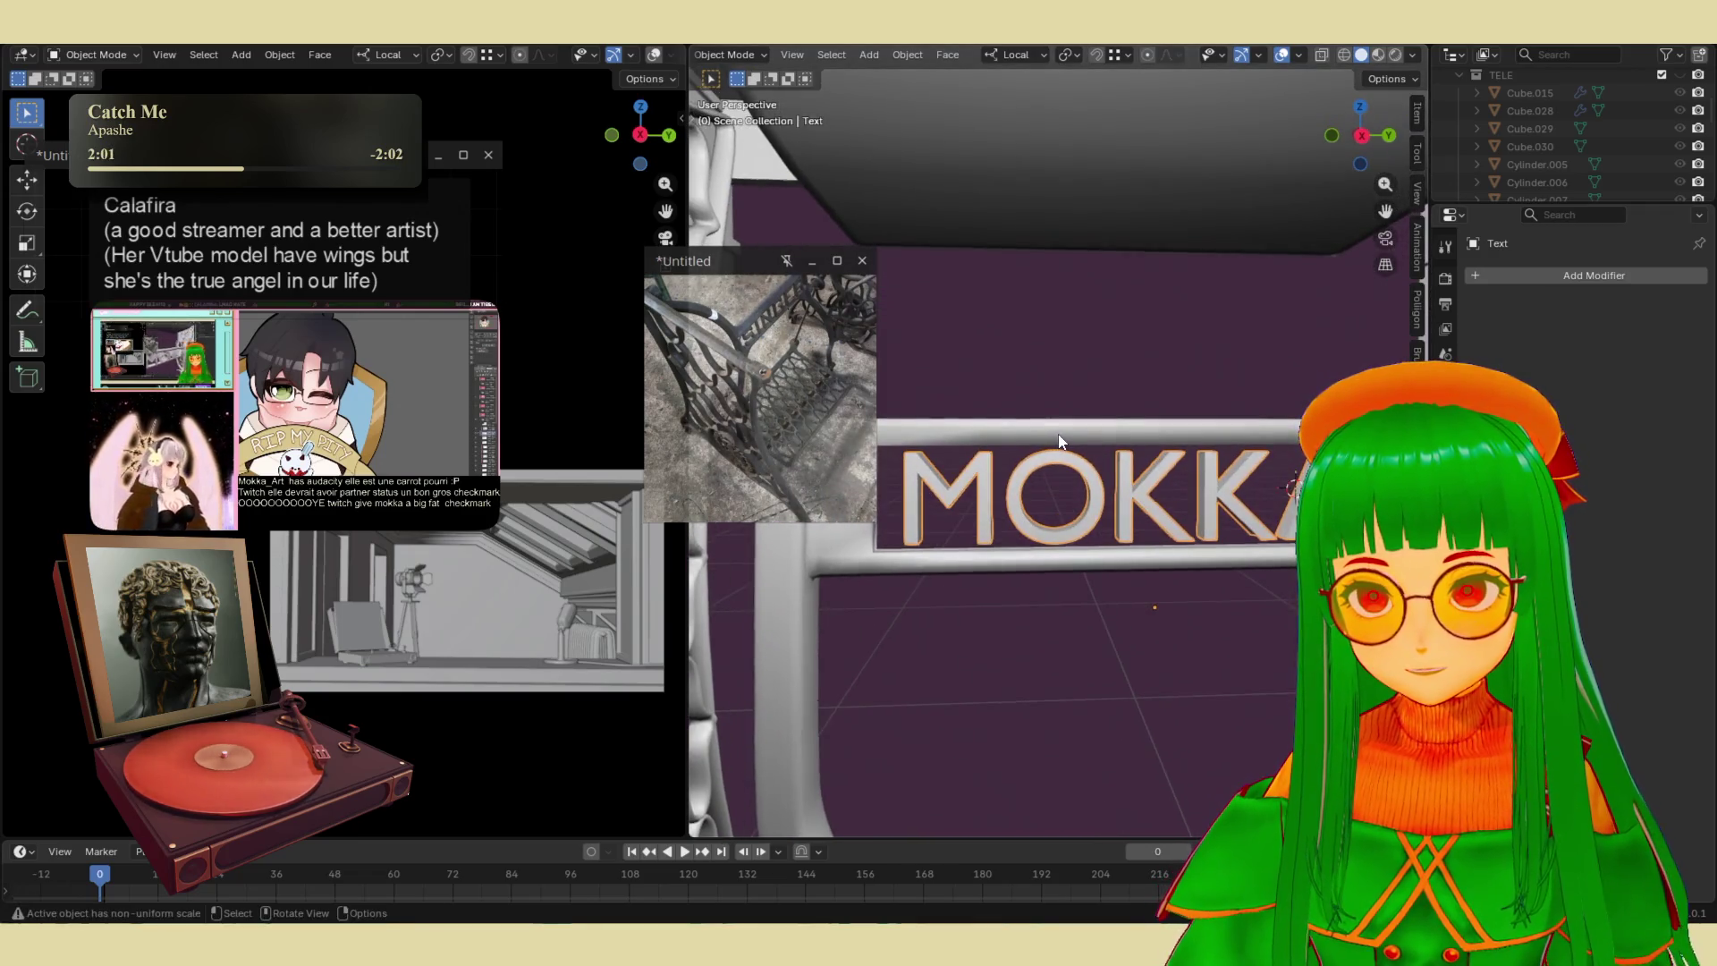
key("s")
key("y")
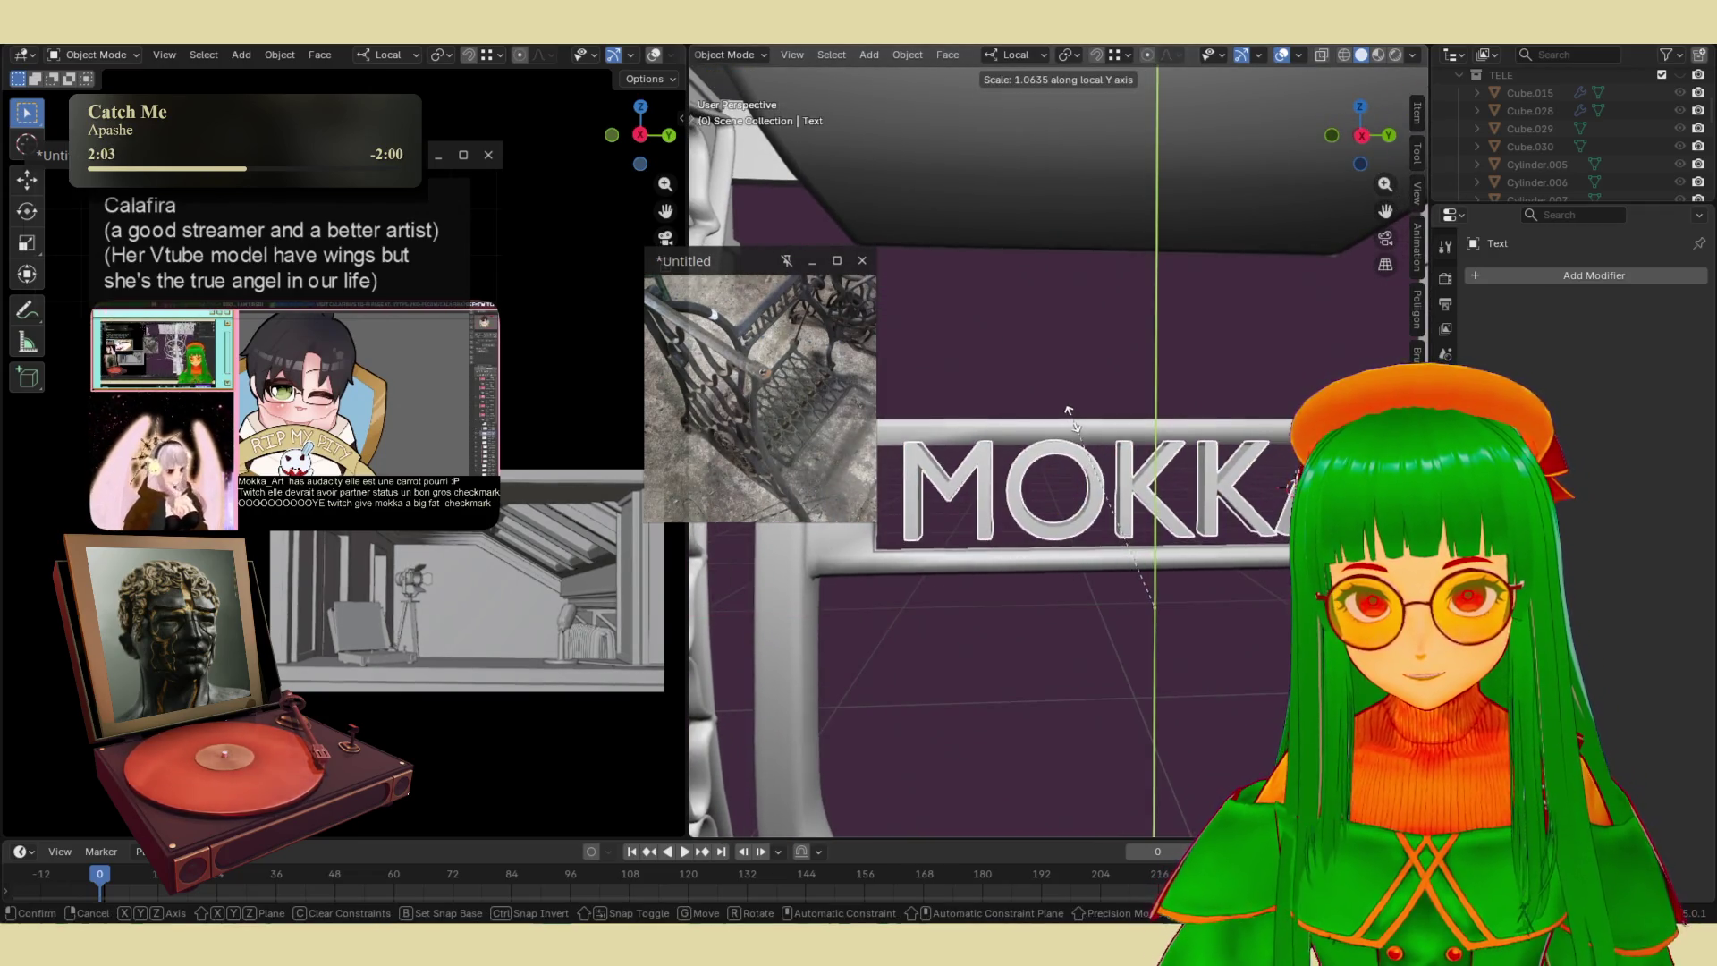
left_click(1076, 423)
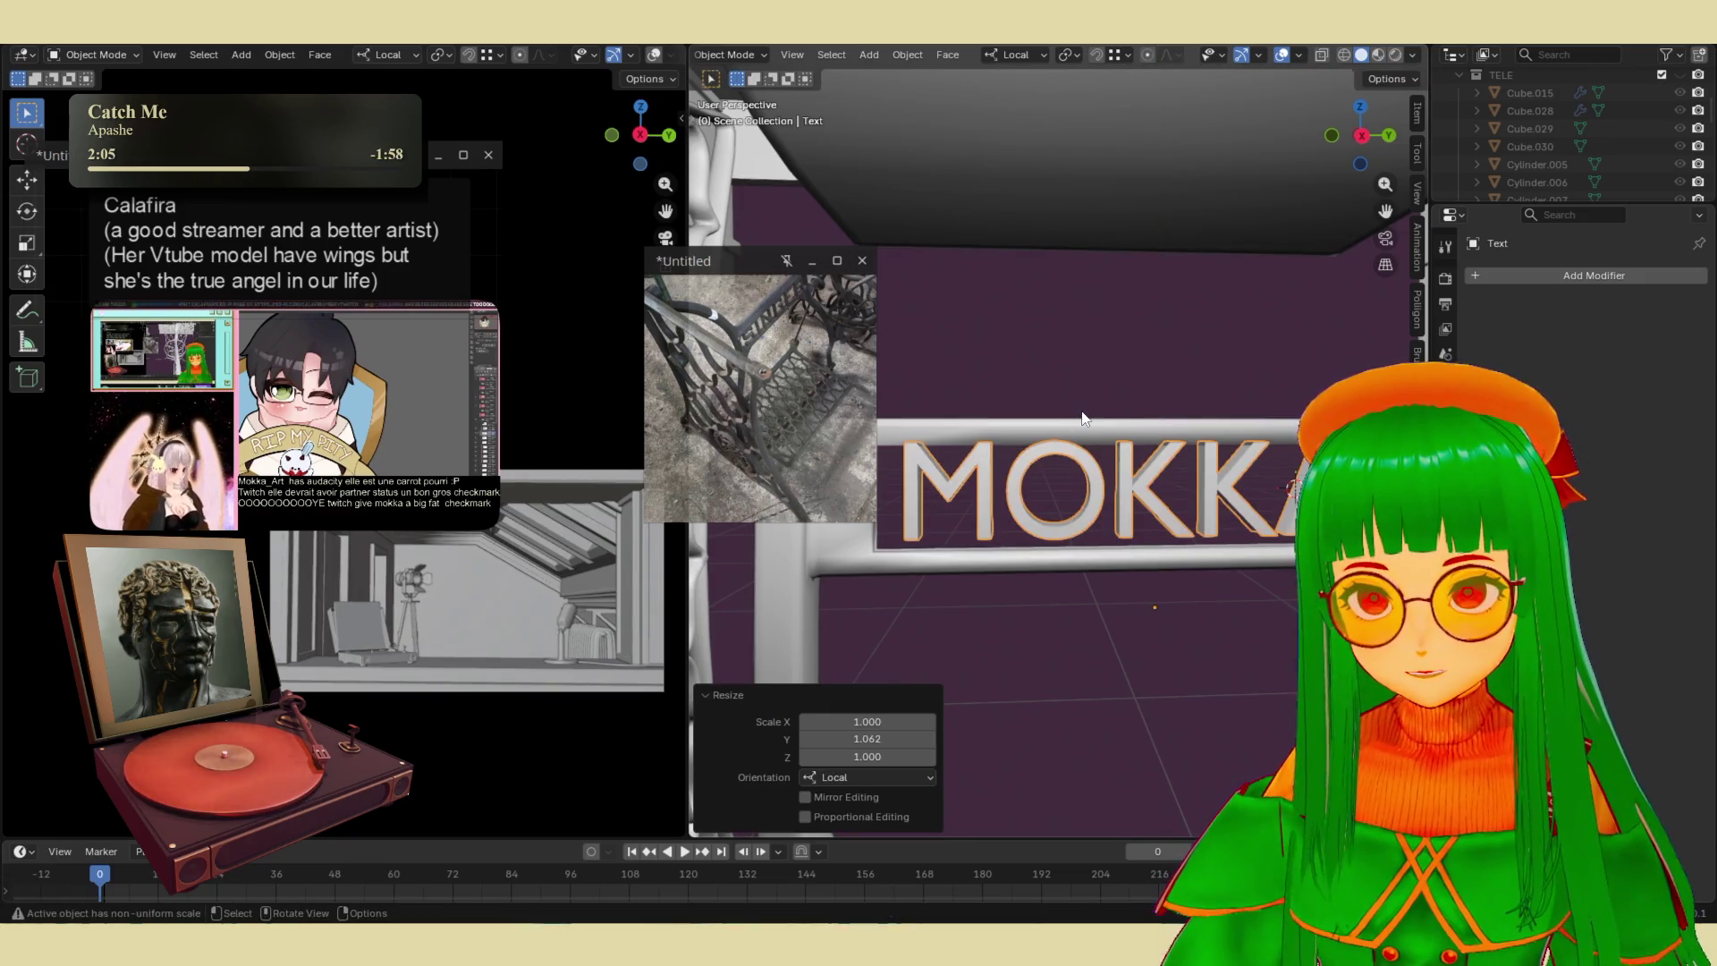
key("ctrl+z")
- Scale the text uniformly to 1.055 and shift it -0.012 m along local Y
key("s")
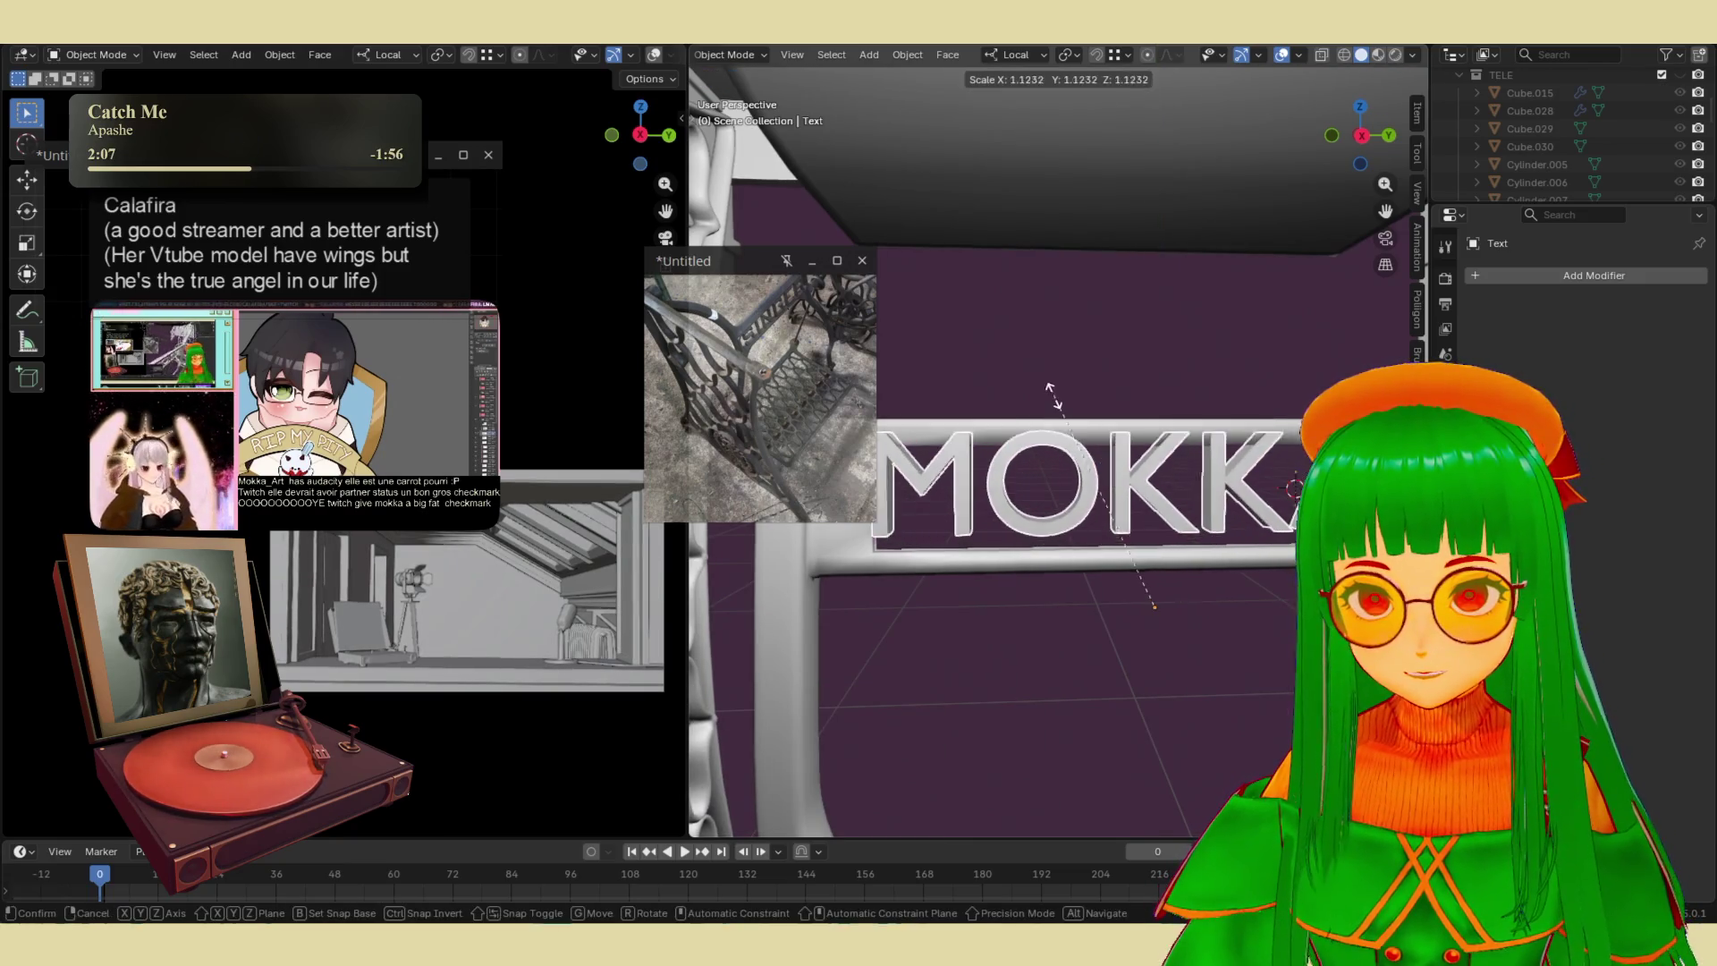
left_click(1070, 412)
key("g")
key("y")
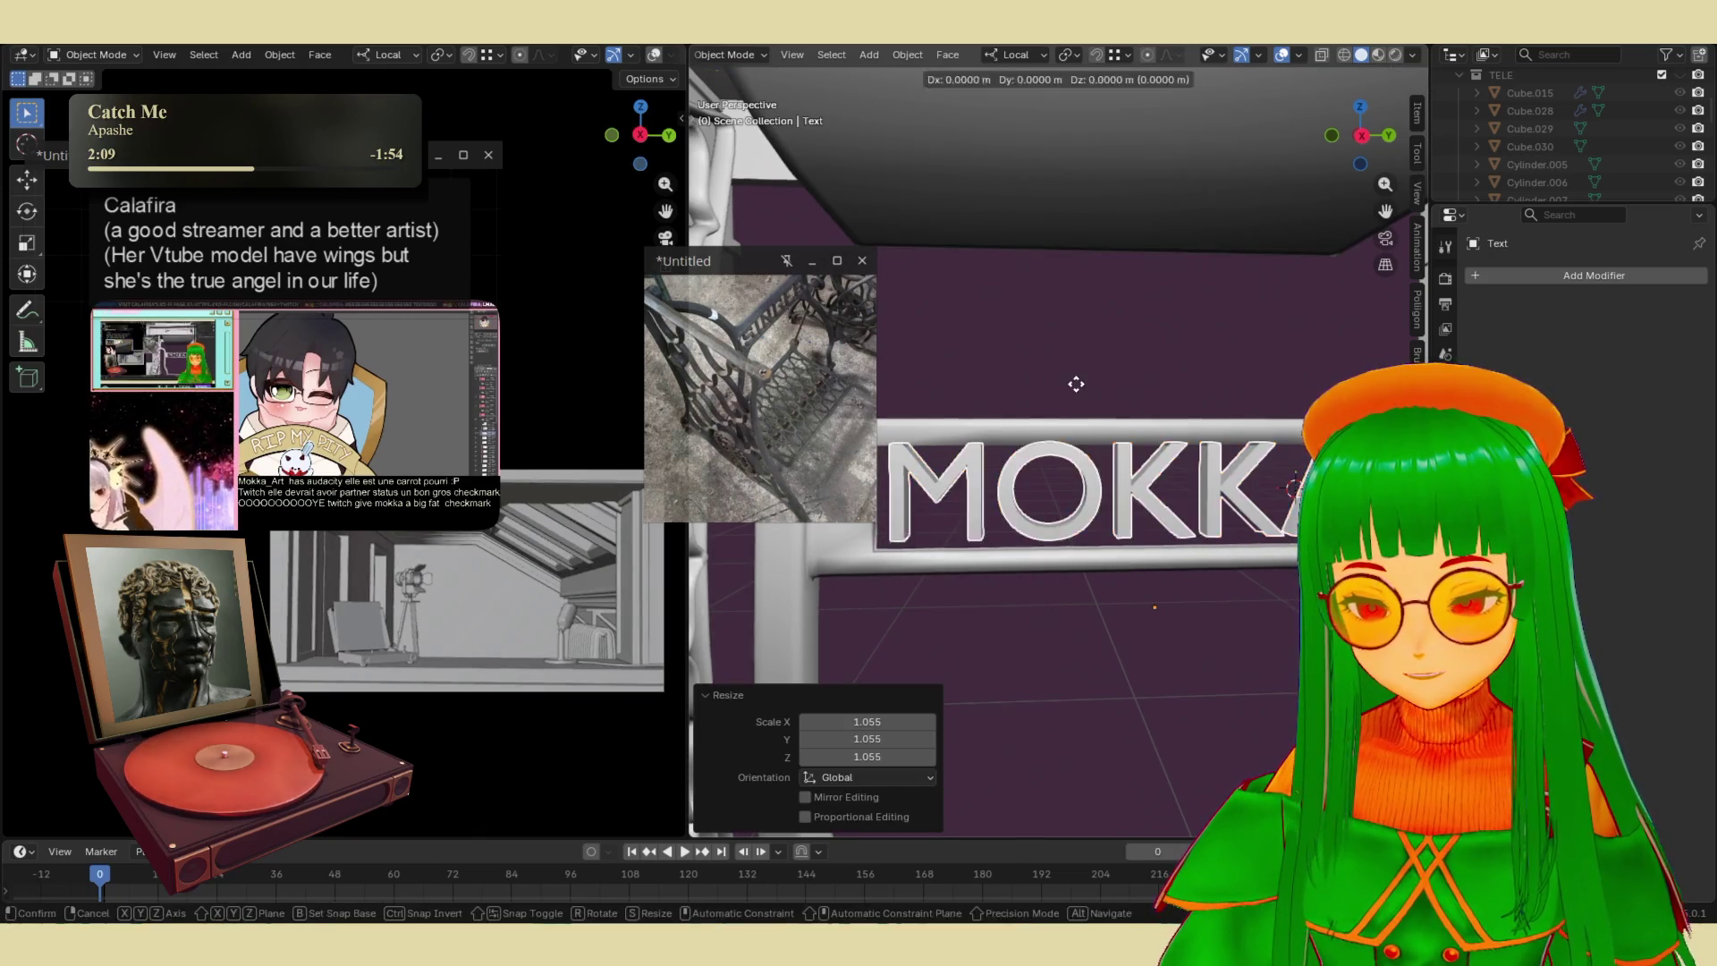
left_click(1076, 398)
scroll(1078, 411, "down", 2)
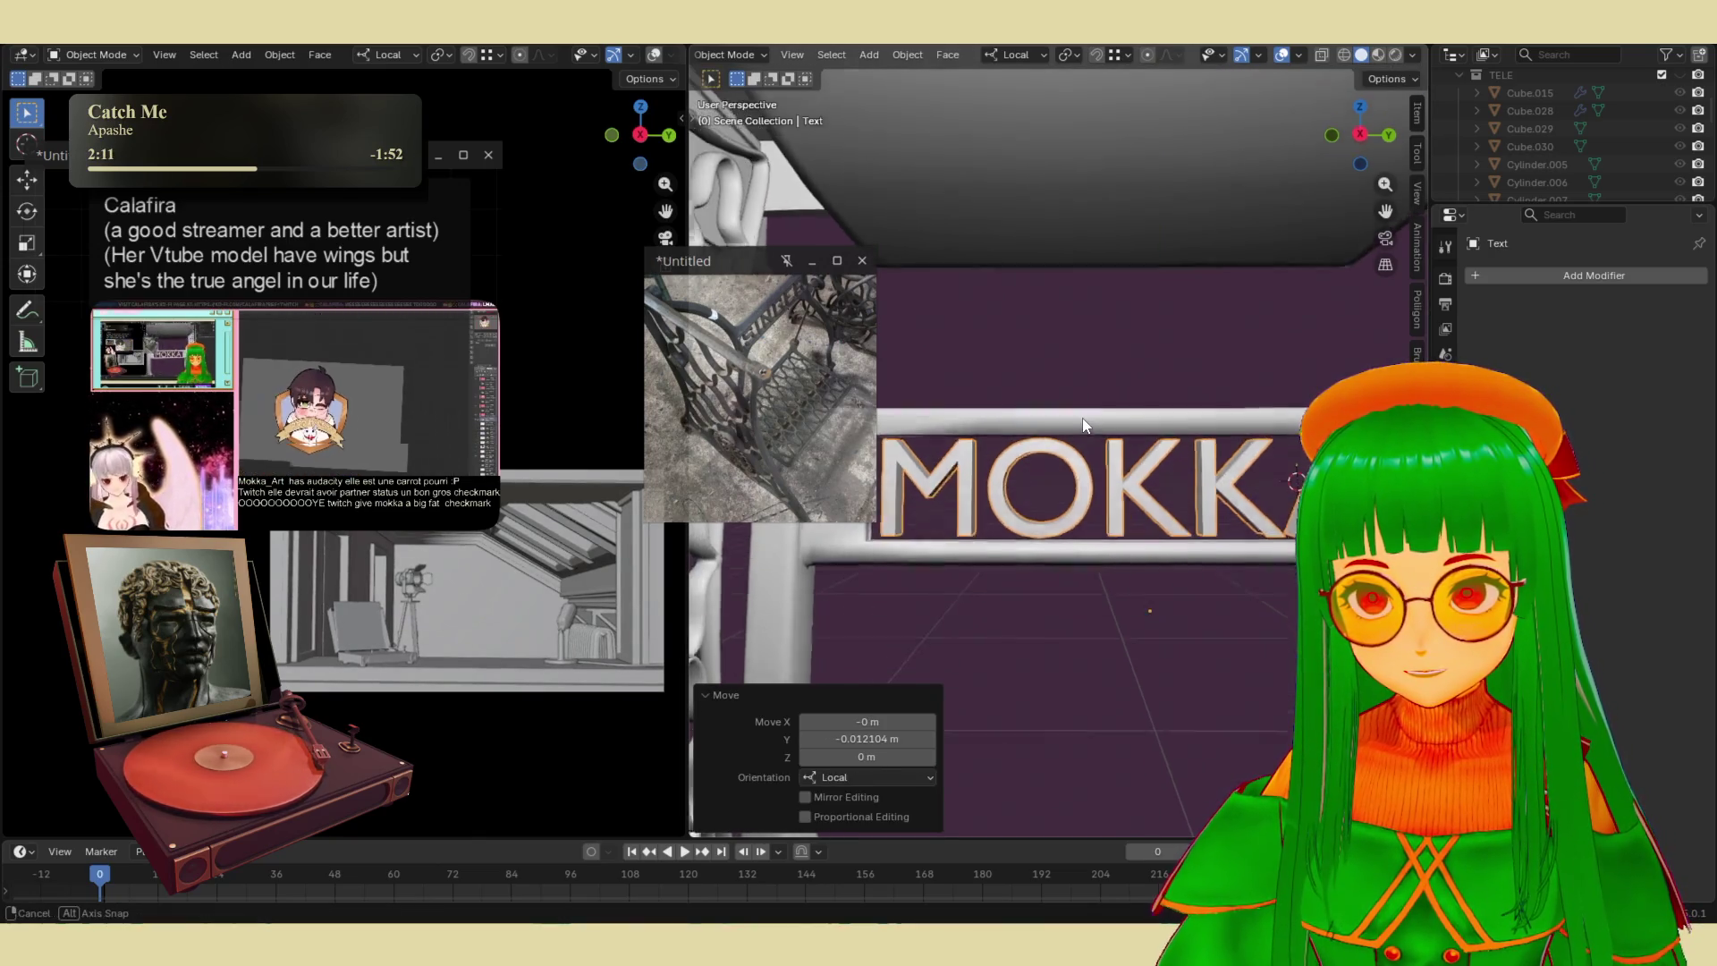
scroll(1091, 447, "down", 3)
scroll(1092, 454, "up", 3)
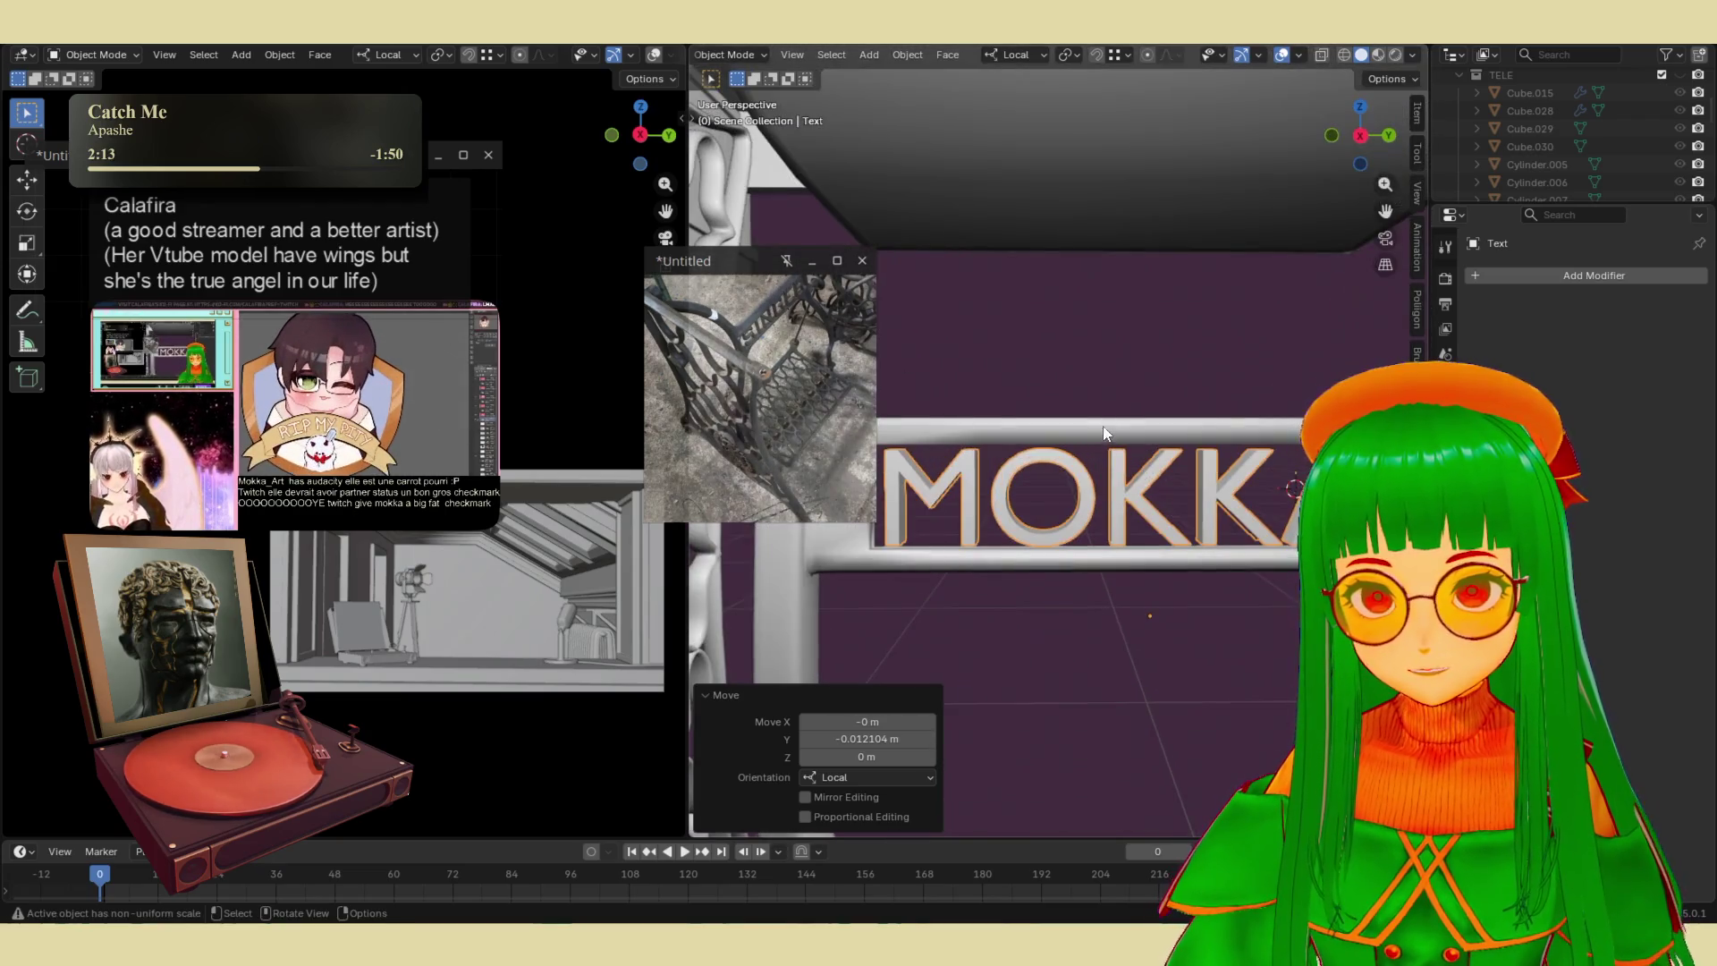
- Stretch the text to 1.143 on local Y, then select the crossbar framing it
key("s")
key("y")
left_click(1110, 391)
key("g")
key("y")
right_click(1109, 413)
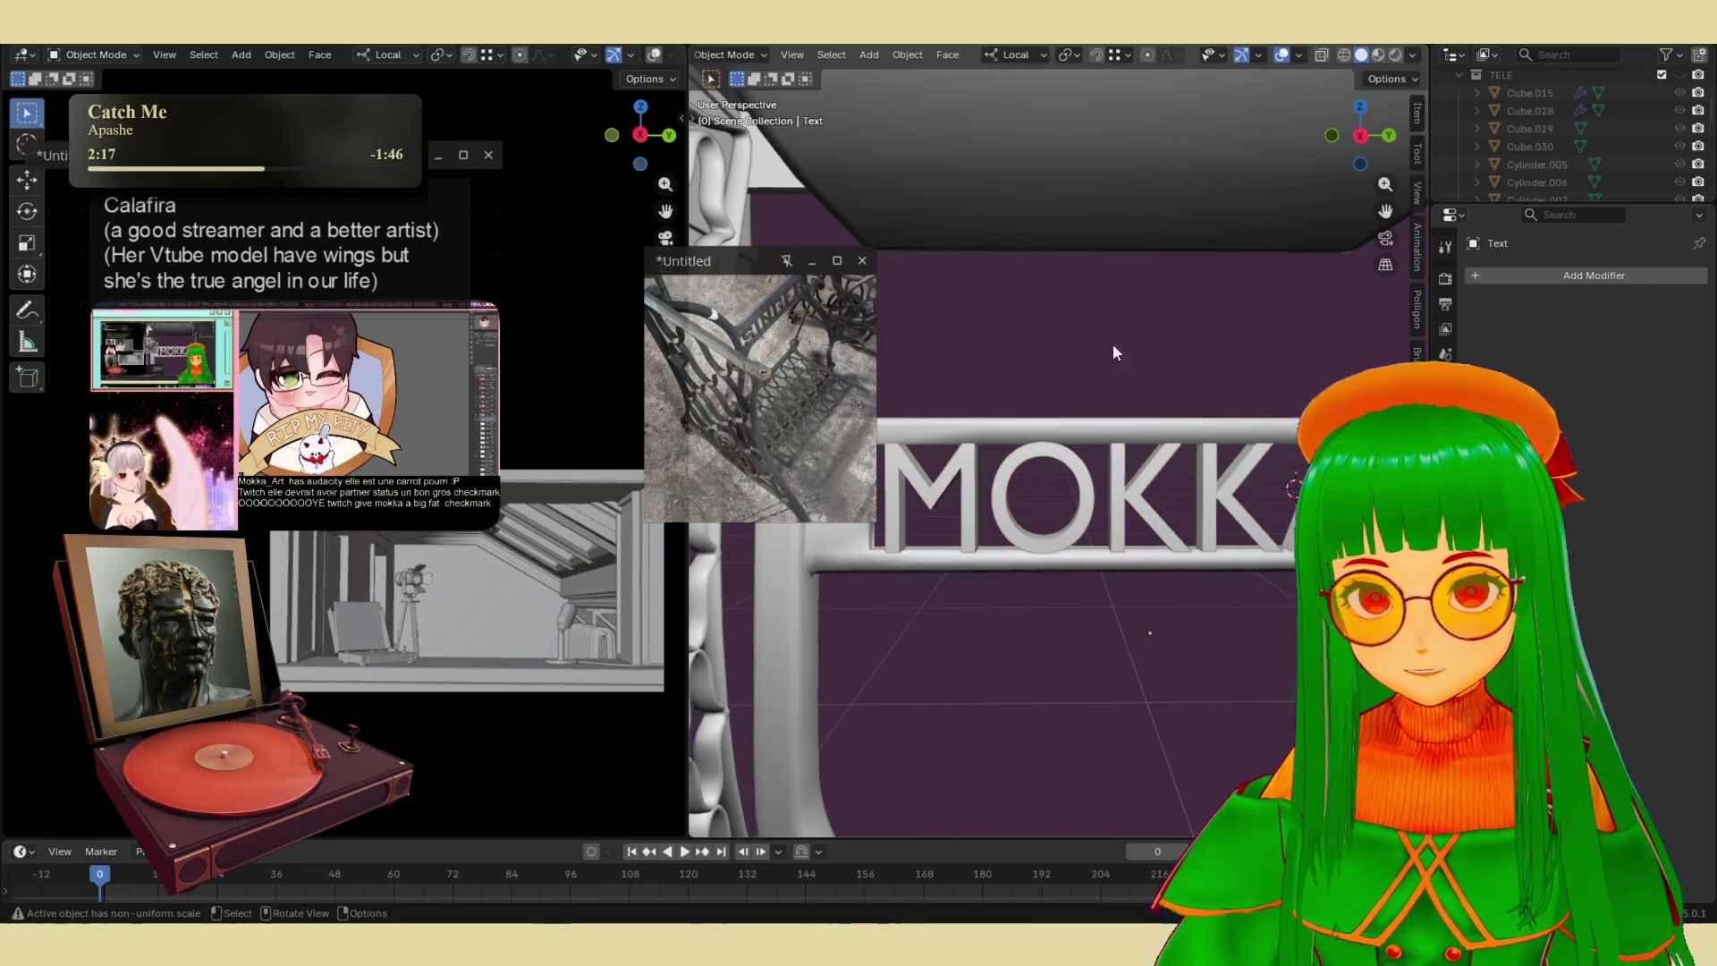
scroll(1125, 315, "down", 3)
mouse_move(1092, 390)
middle_mouse_down()
mouse_move(1123, 313)
mouse_move(1008, 406)
middle_mouse_up()
scroll(1009, 406, "up", 4)
mouse_move(1028, 469)
middle_mouse_down()
mouse_move(975, 420)
mouse_move(1121, 330)
mouse_move(1167, 445)
middle_mouse_up()
left_click(974, 420)
- In Edit Mode, add two loop cuts along the crossbar, sliding one to factor 0.708
key("Tab")
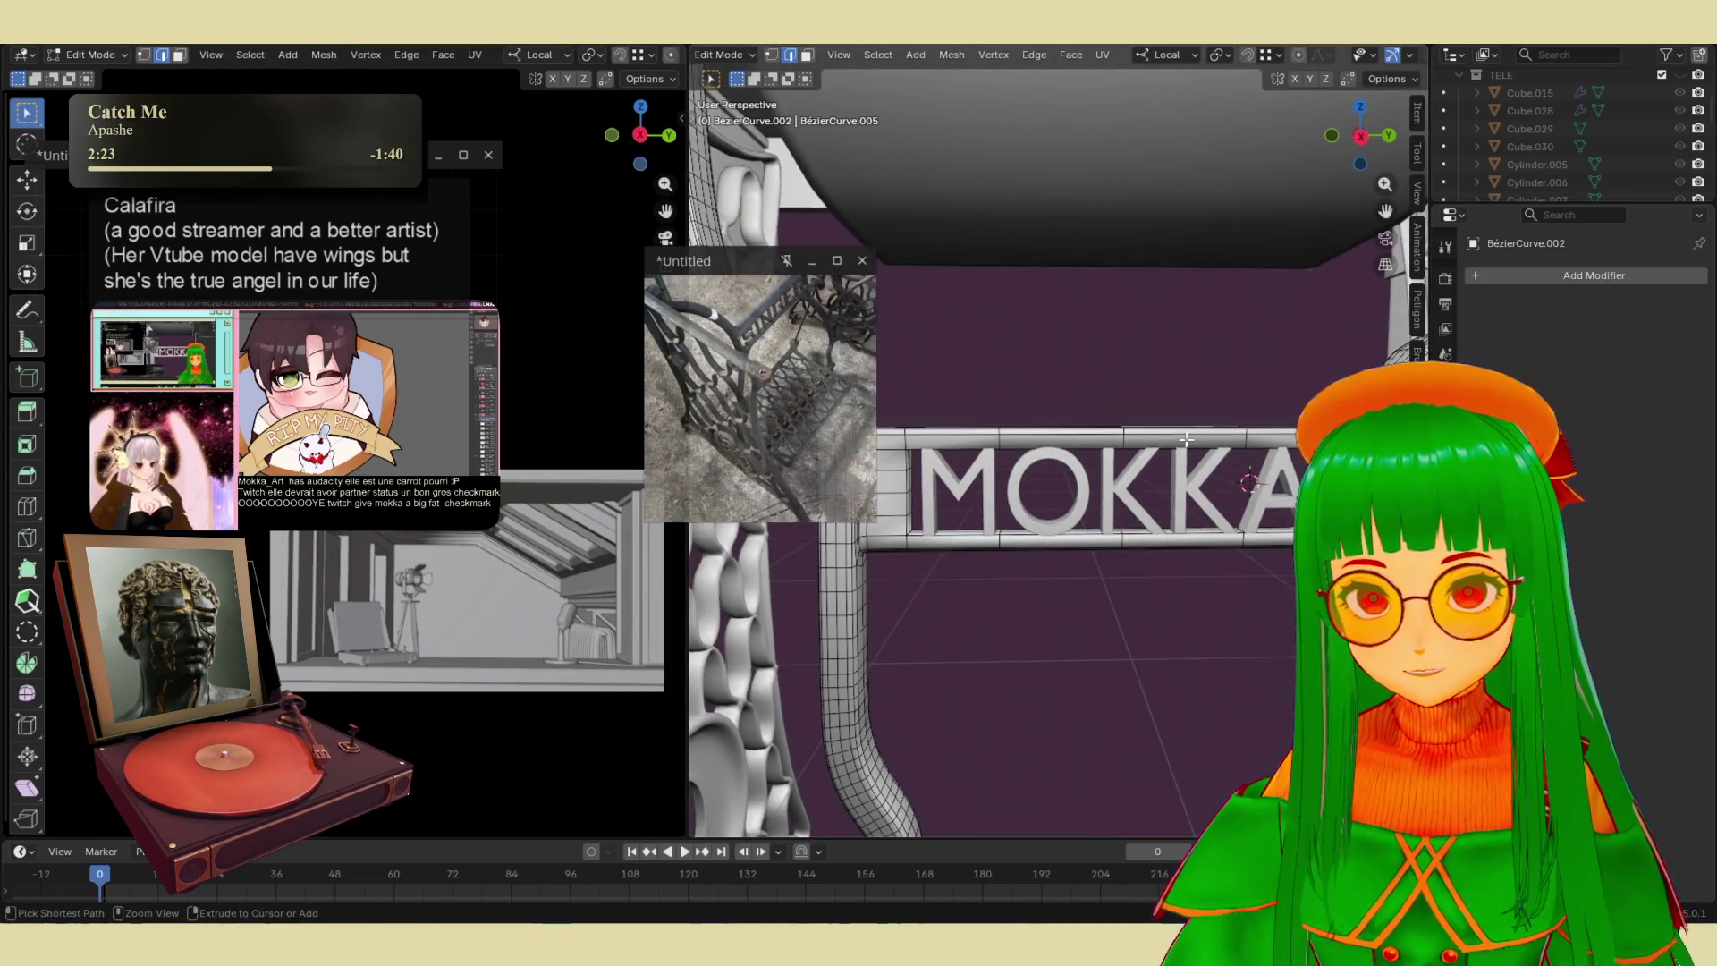
key("ctrl+r")
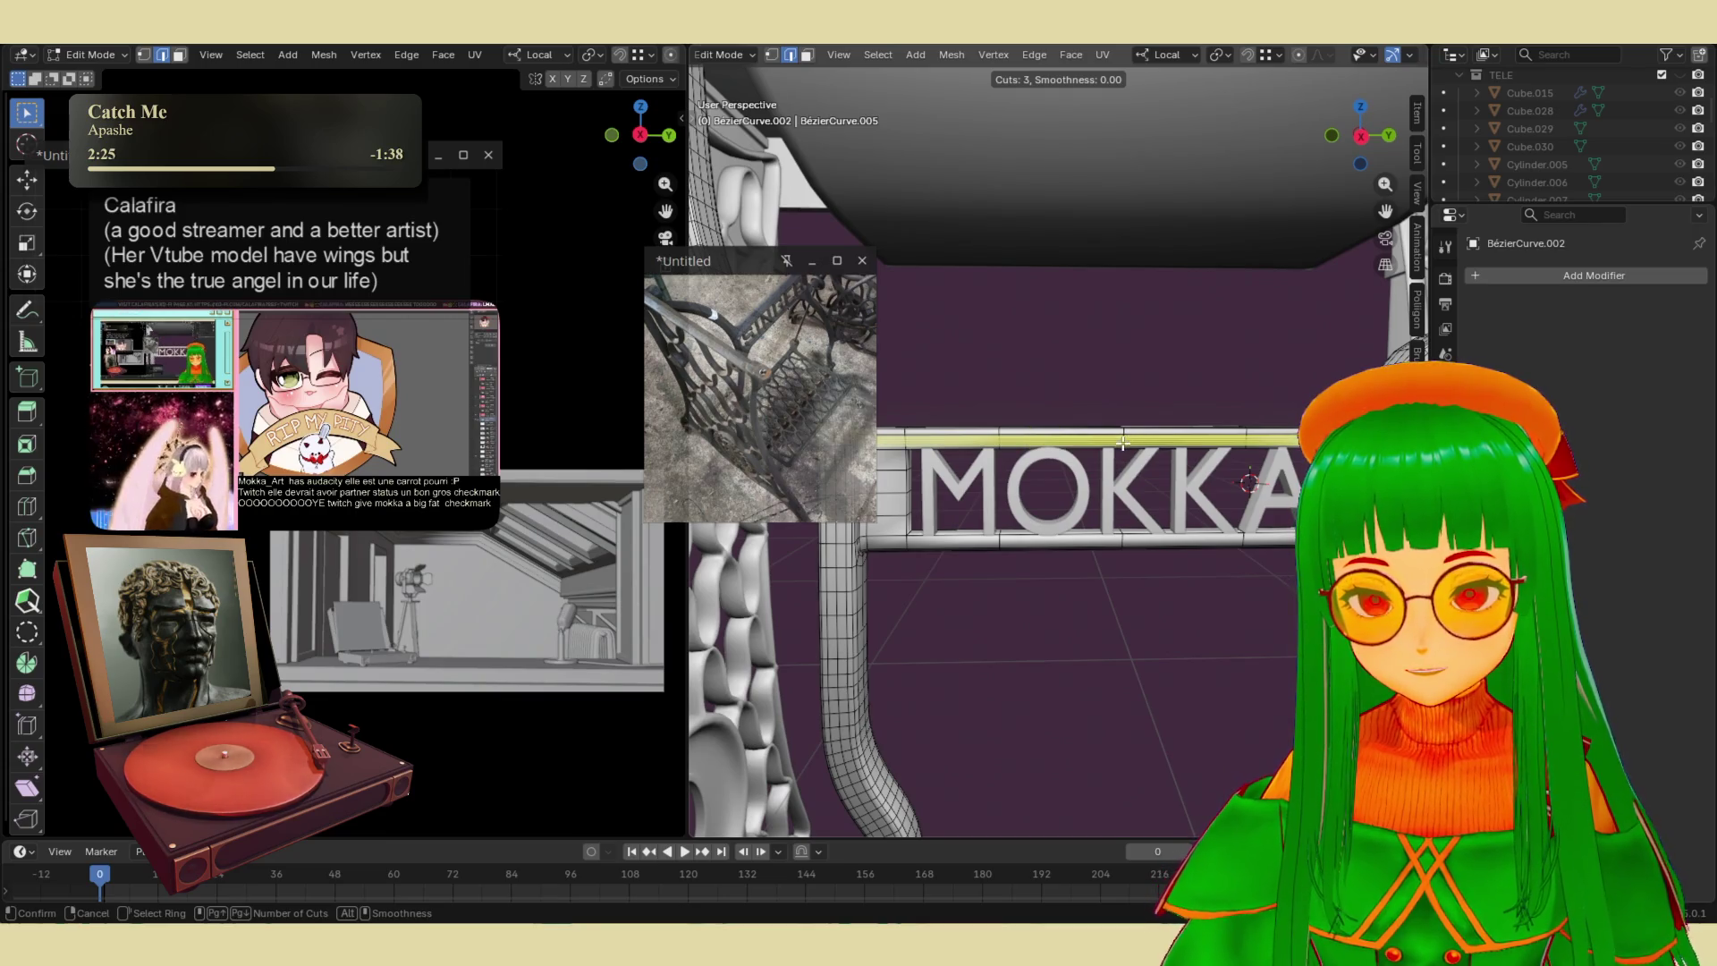
left_click(1121, 440)
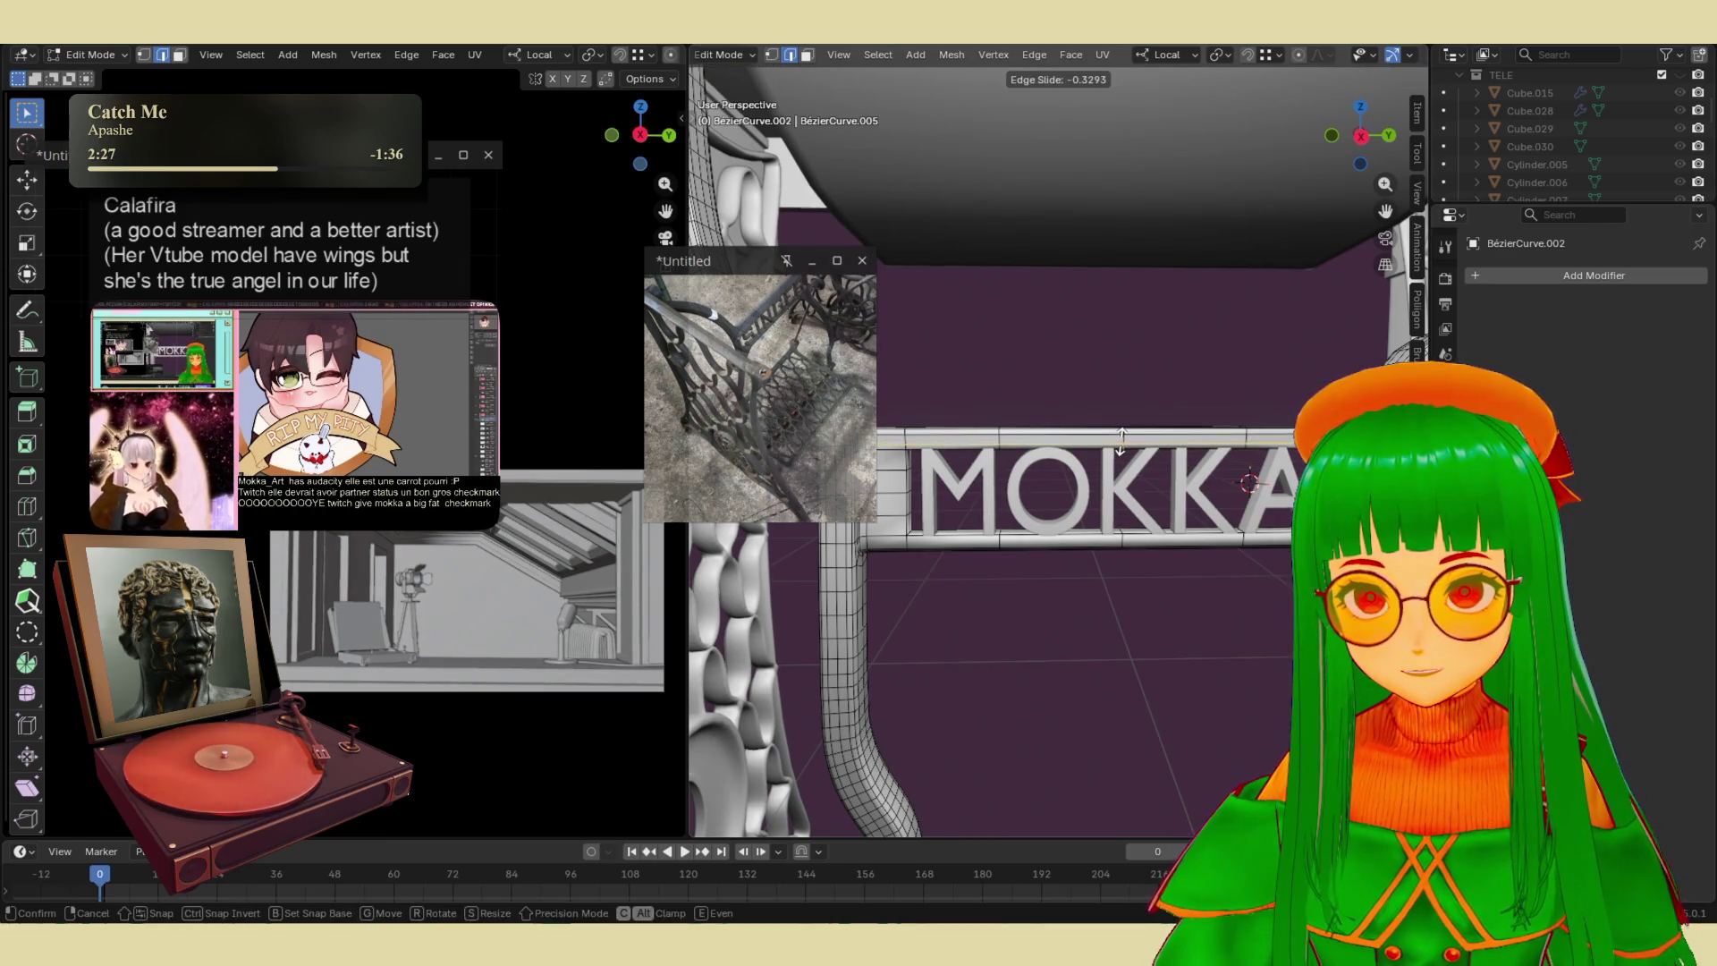
left_click(1109, 550)
left_click(1122, 537)
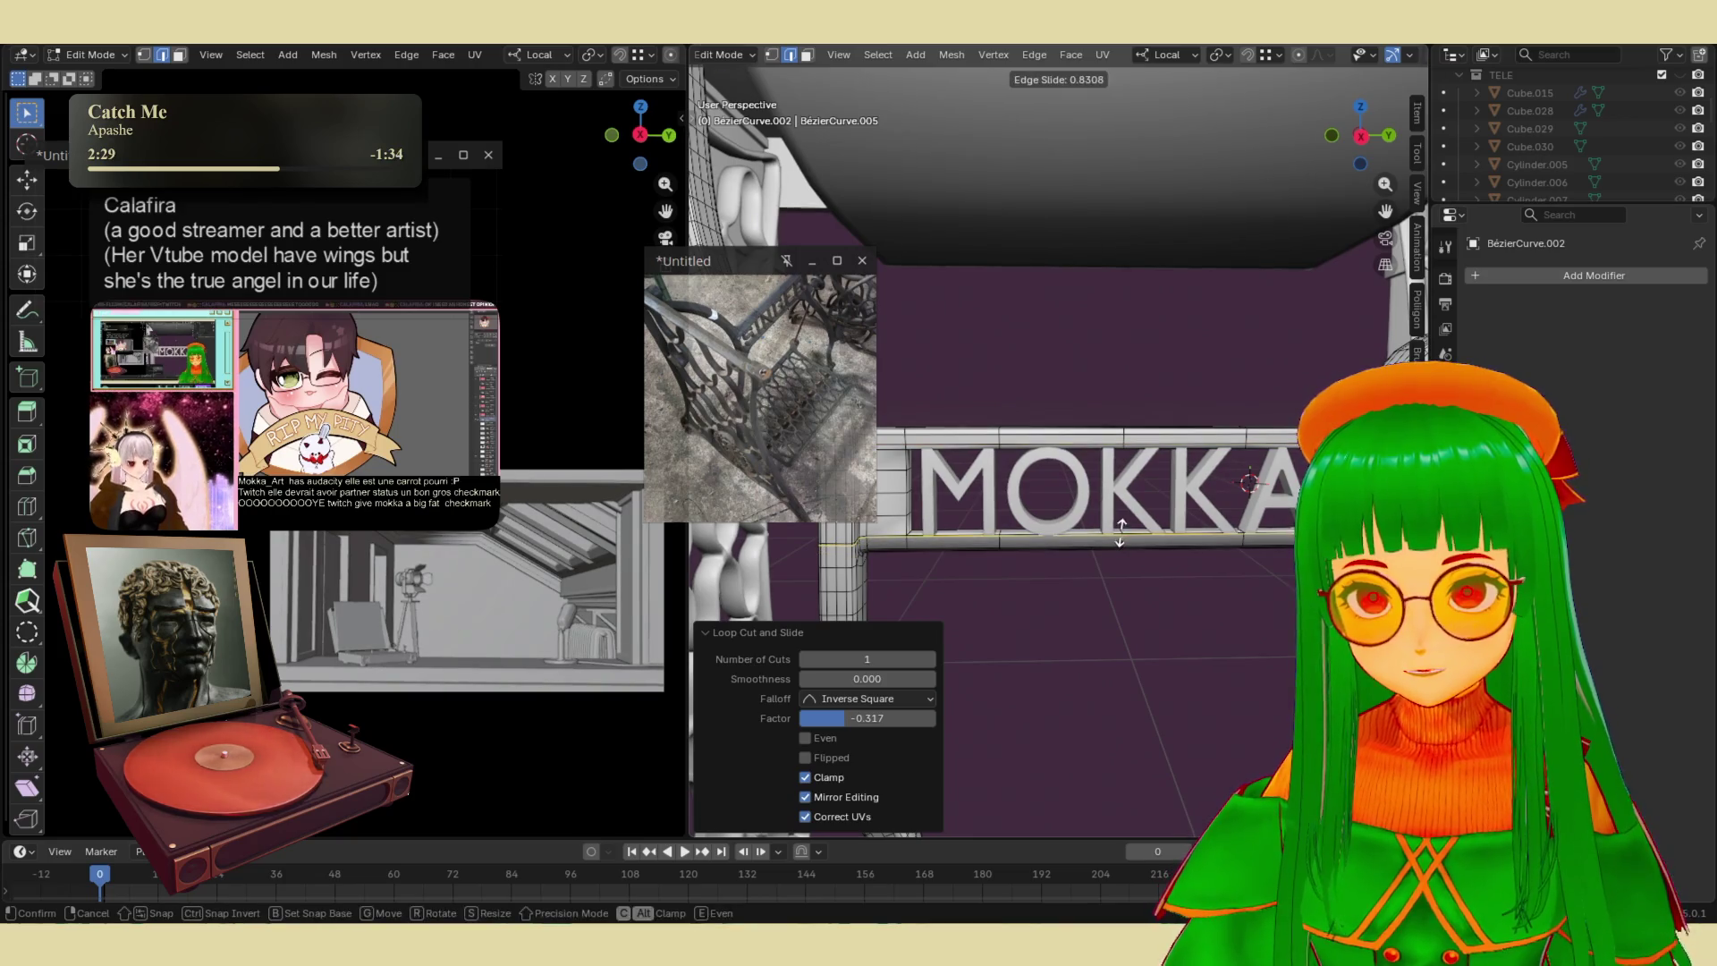
left_click(1121, 535)
key("g")
key("g")
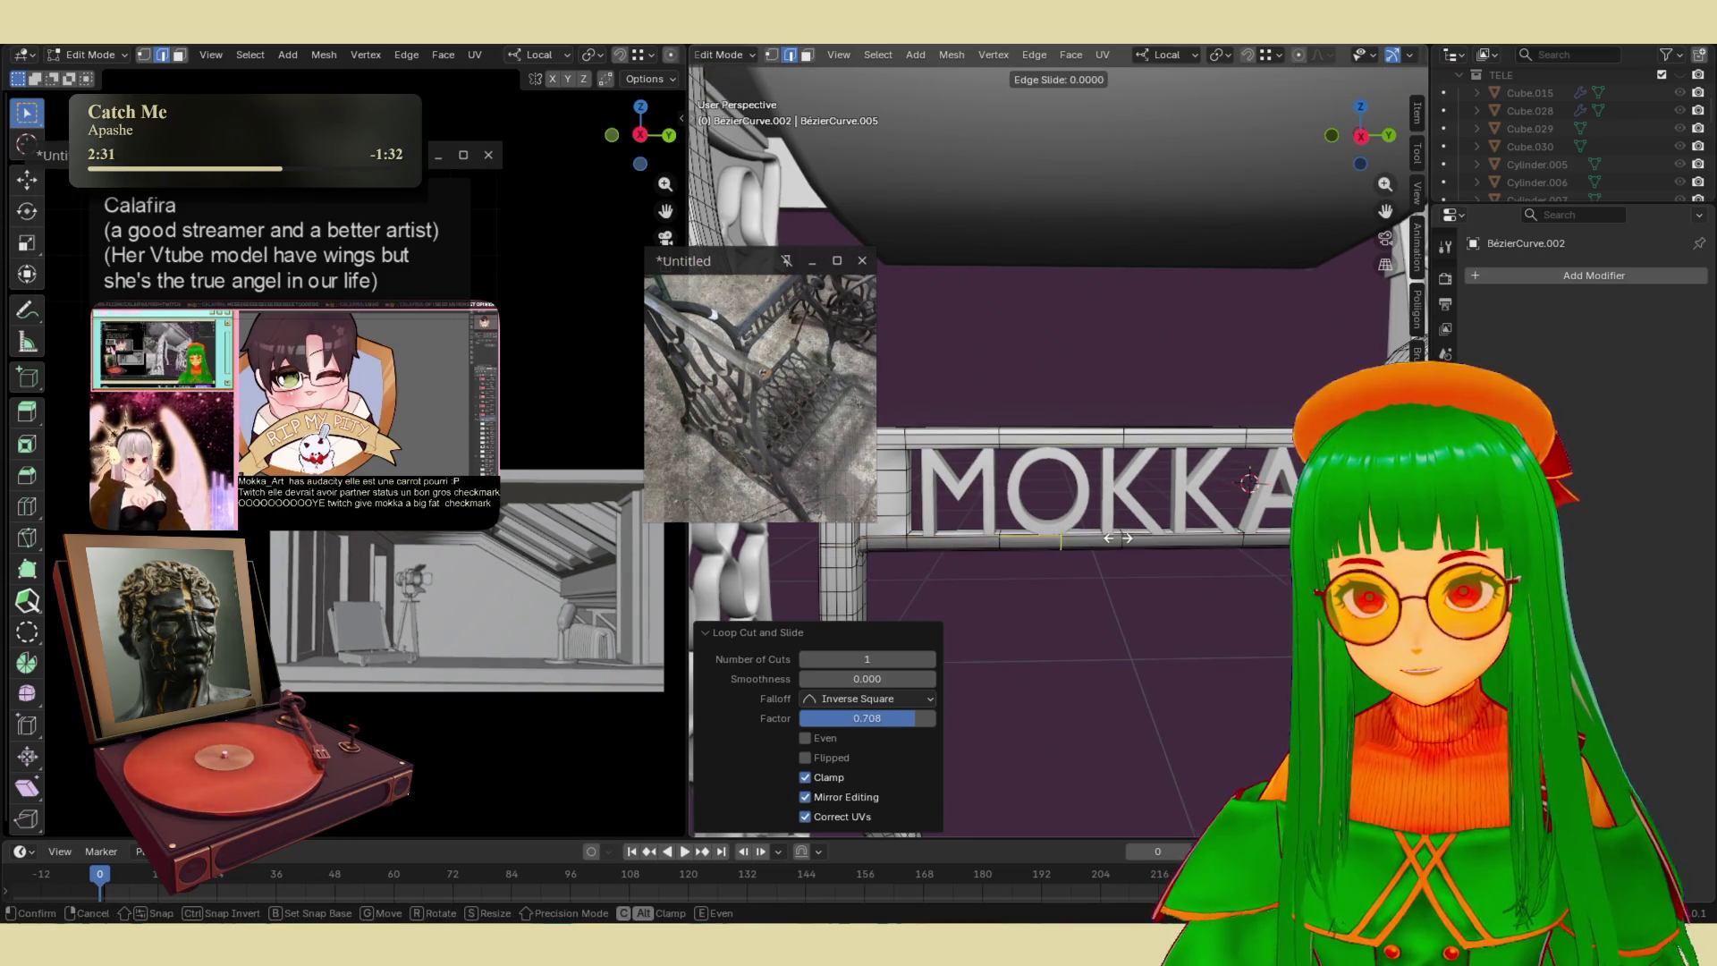
left_click(1123, 552)
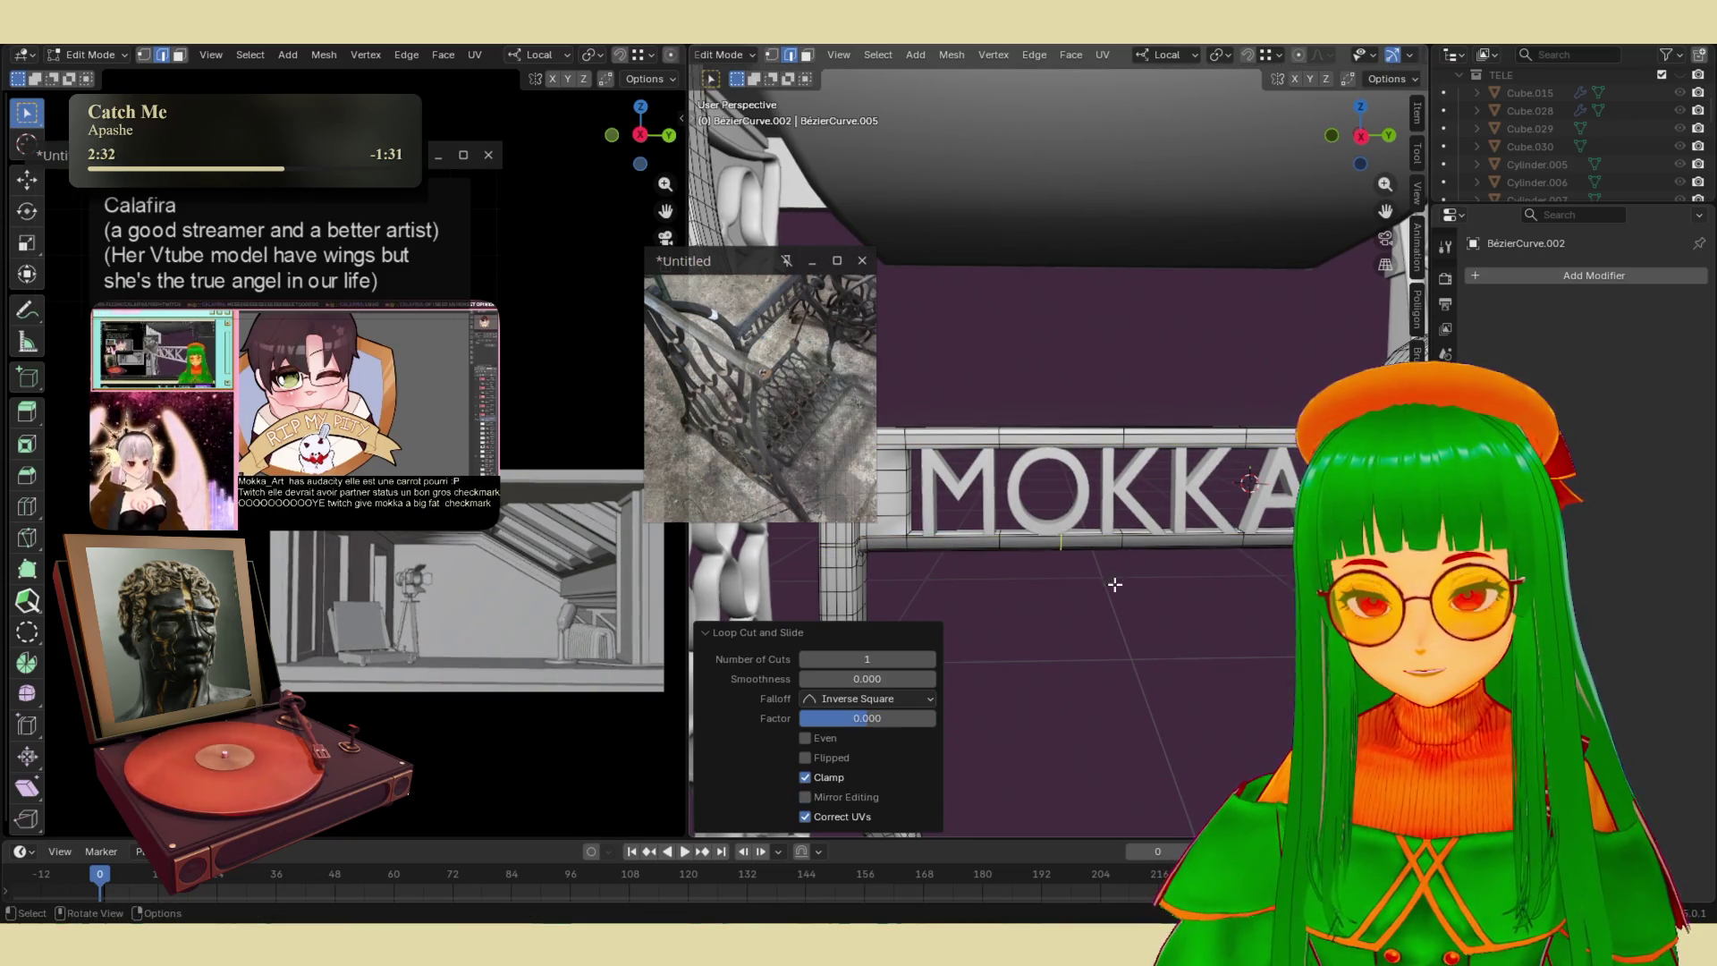
- Add three more loop cuts on the crossbar frame, including a vertical cut near its end
key("ctrl+r")
left_click(1118, 537)
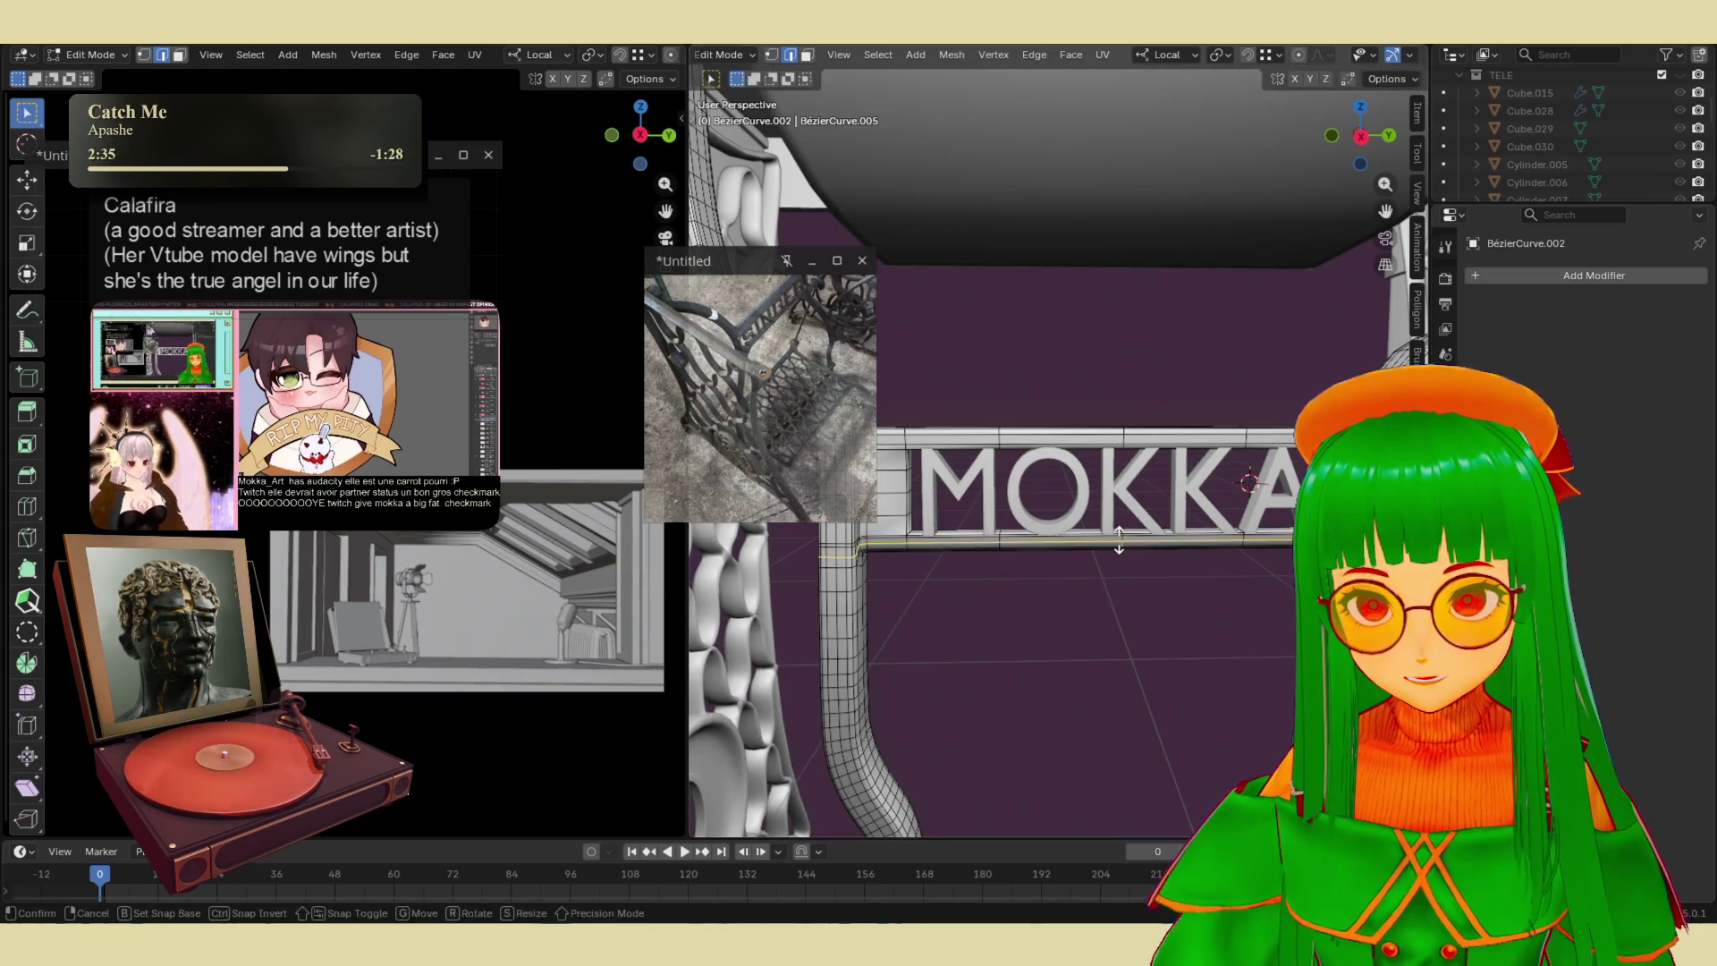
left_click(1119, 543)
key("ctrl+r")
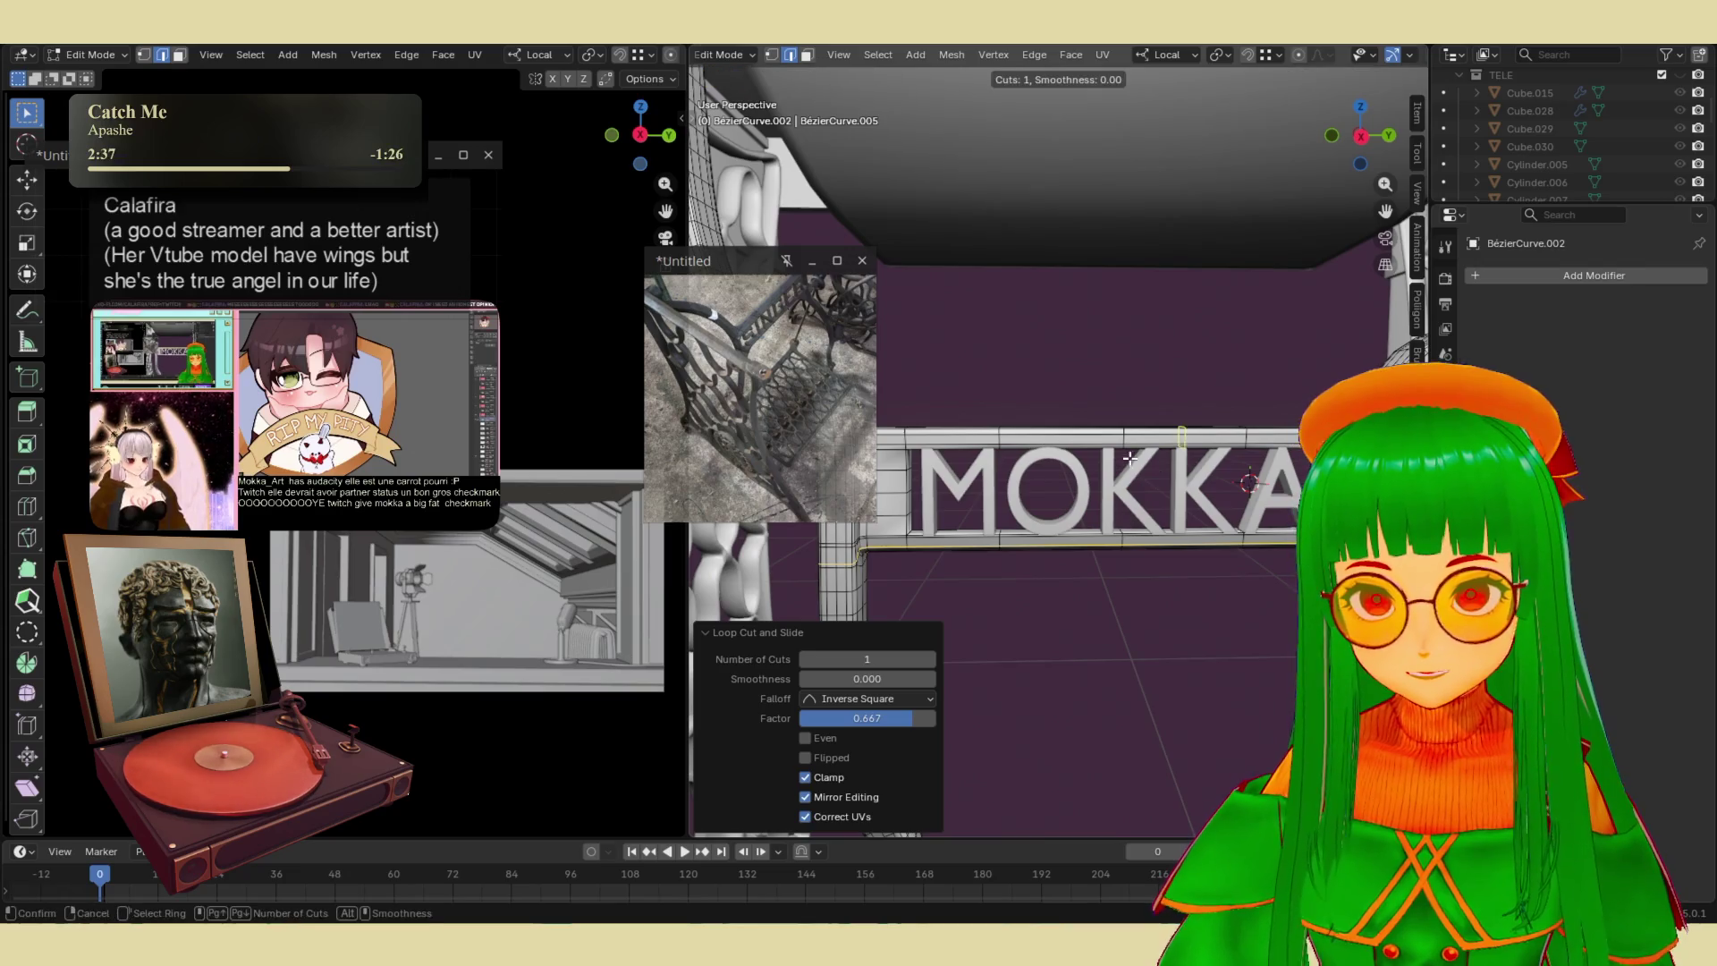
left_click(1118, 541)
left_click(1117, 532)
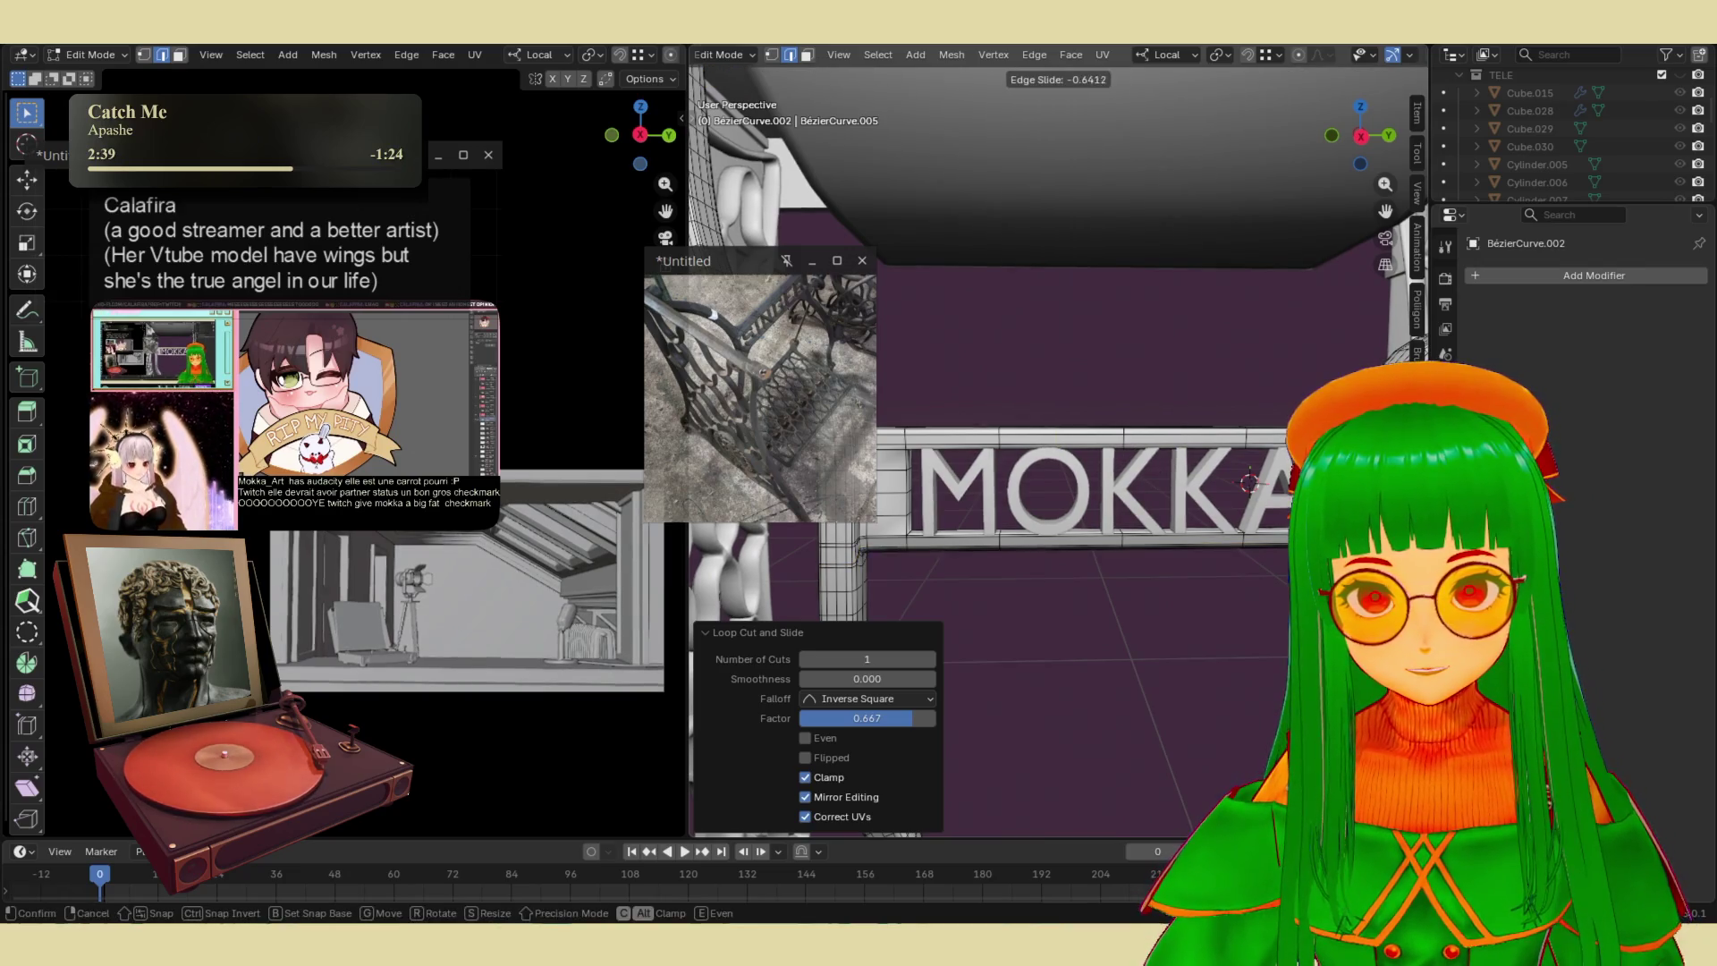
key("ctrl+r")
left_click(898, 541)
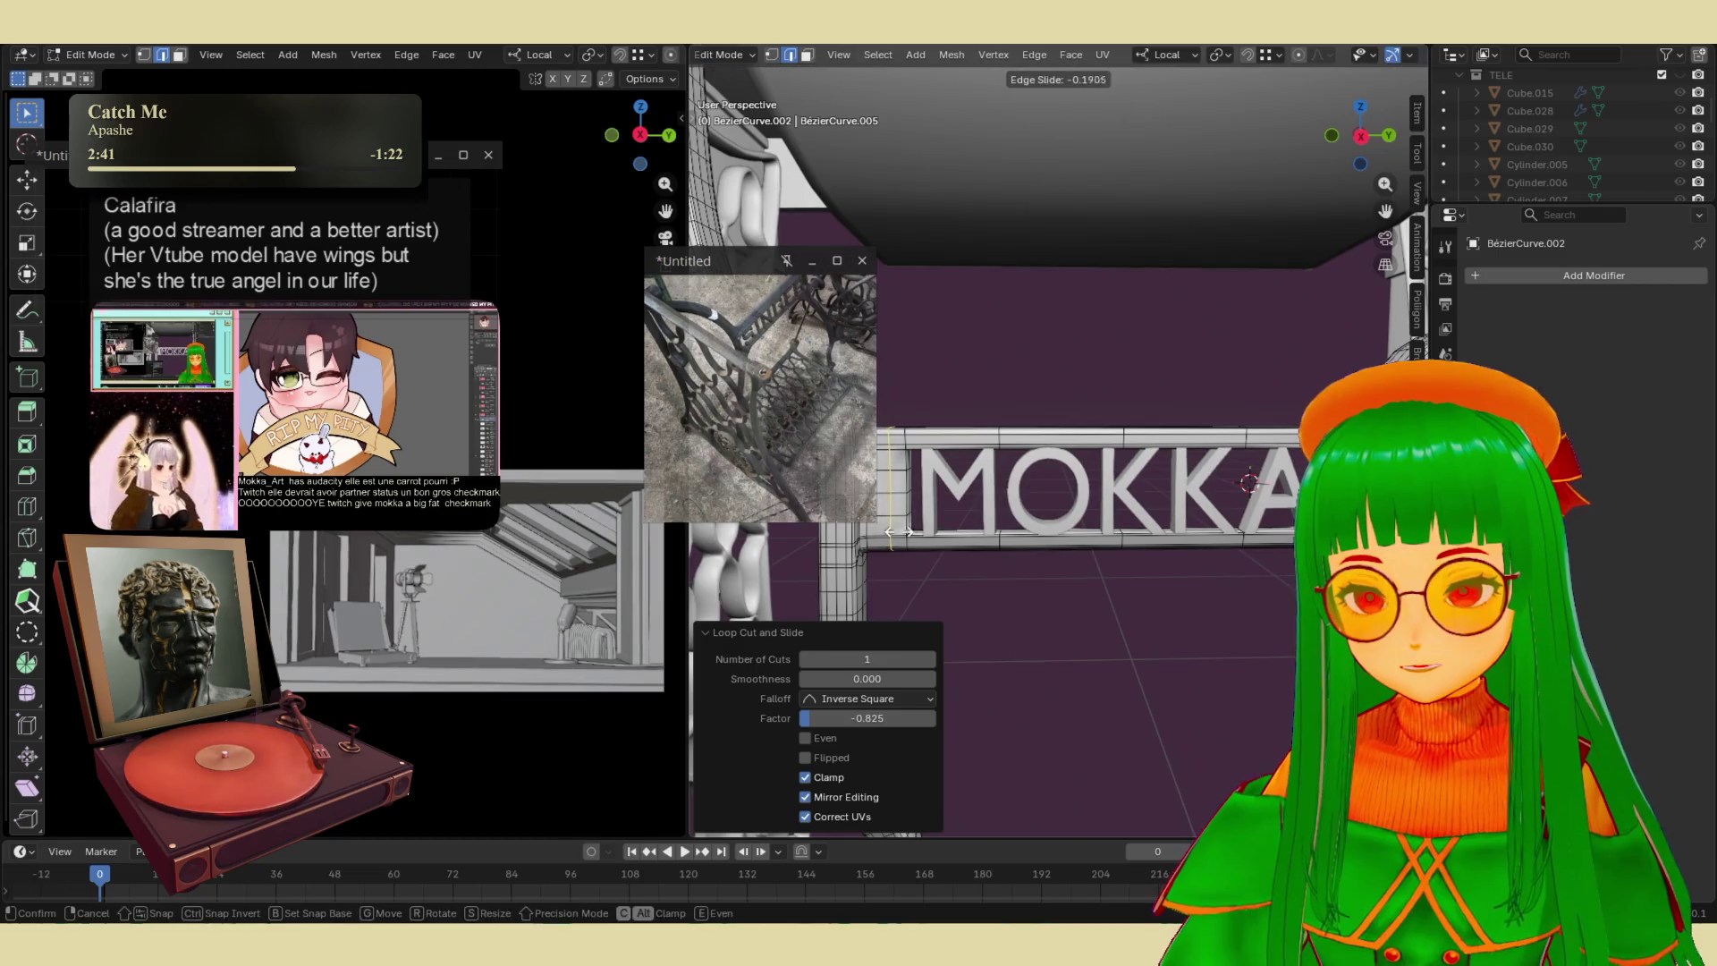
left_click(910, 536)
scroll(907, 535, "up", 6)
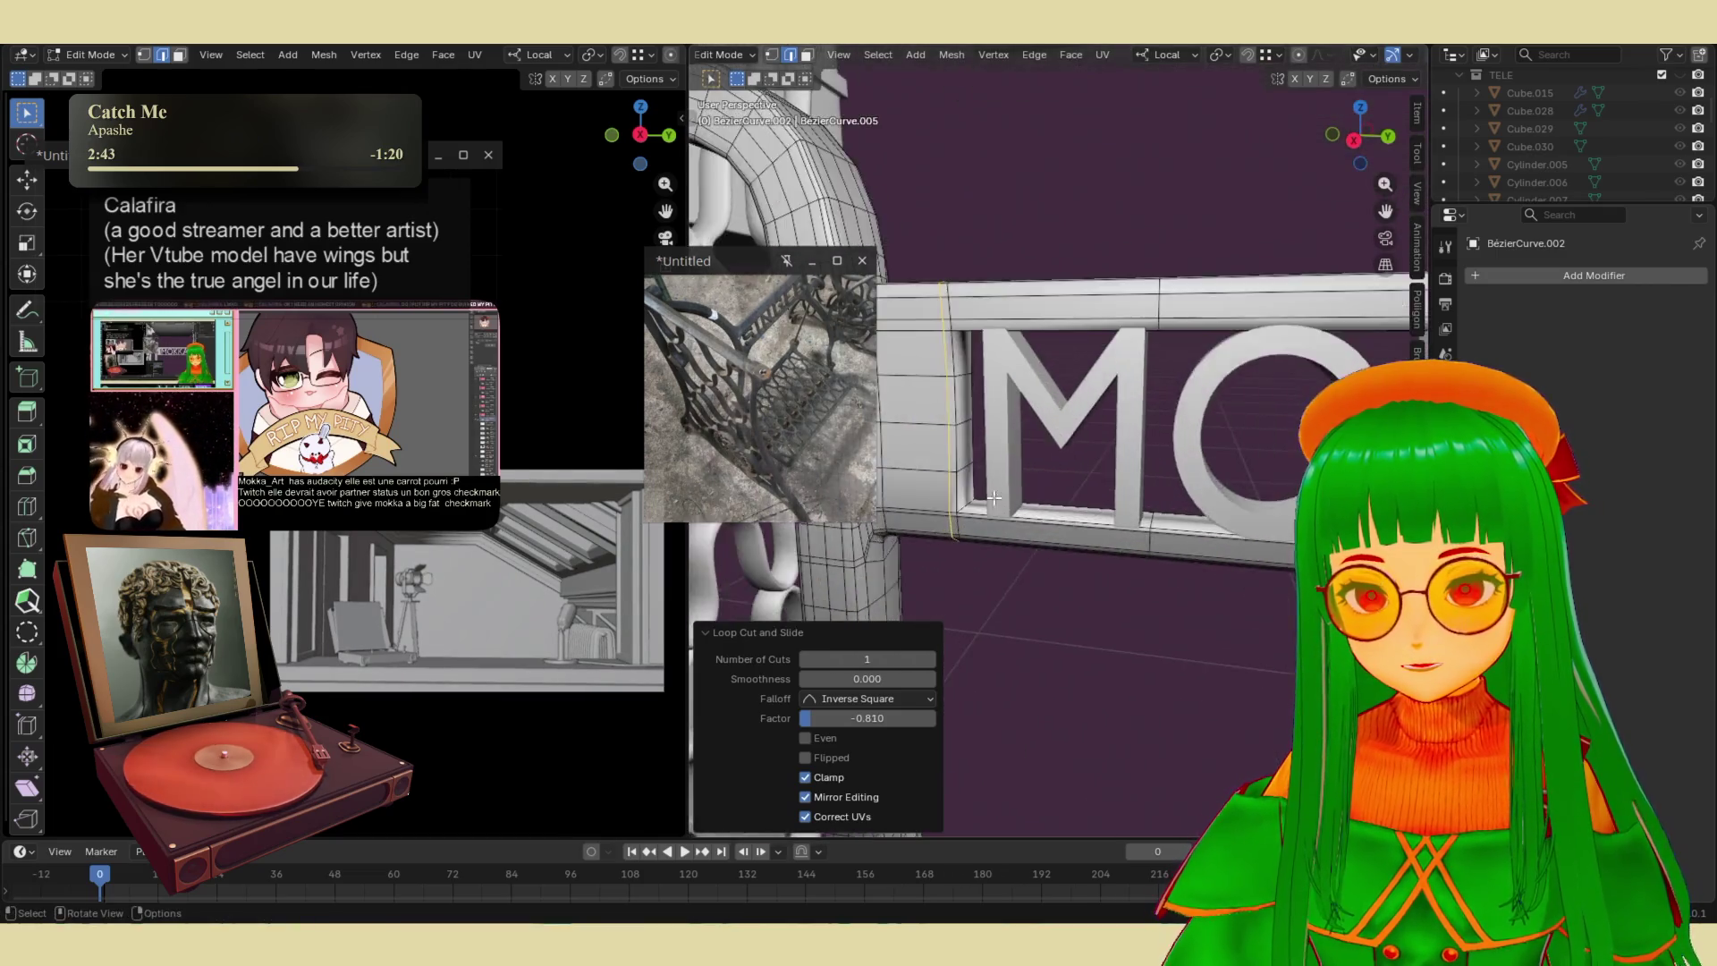
- Bevel the inner edge loop of the MOKKA frame 0.0138 m wide and return to Object Mode
key("ctrl+r")
left_click(926, 506)
right_click(926, 506)
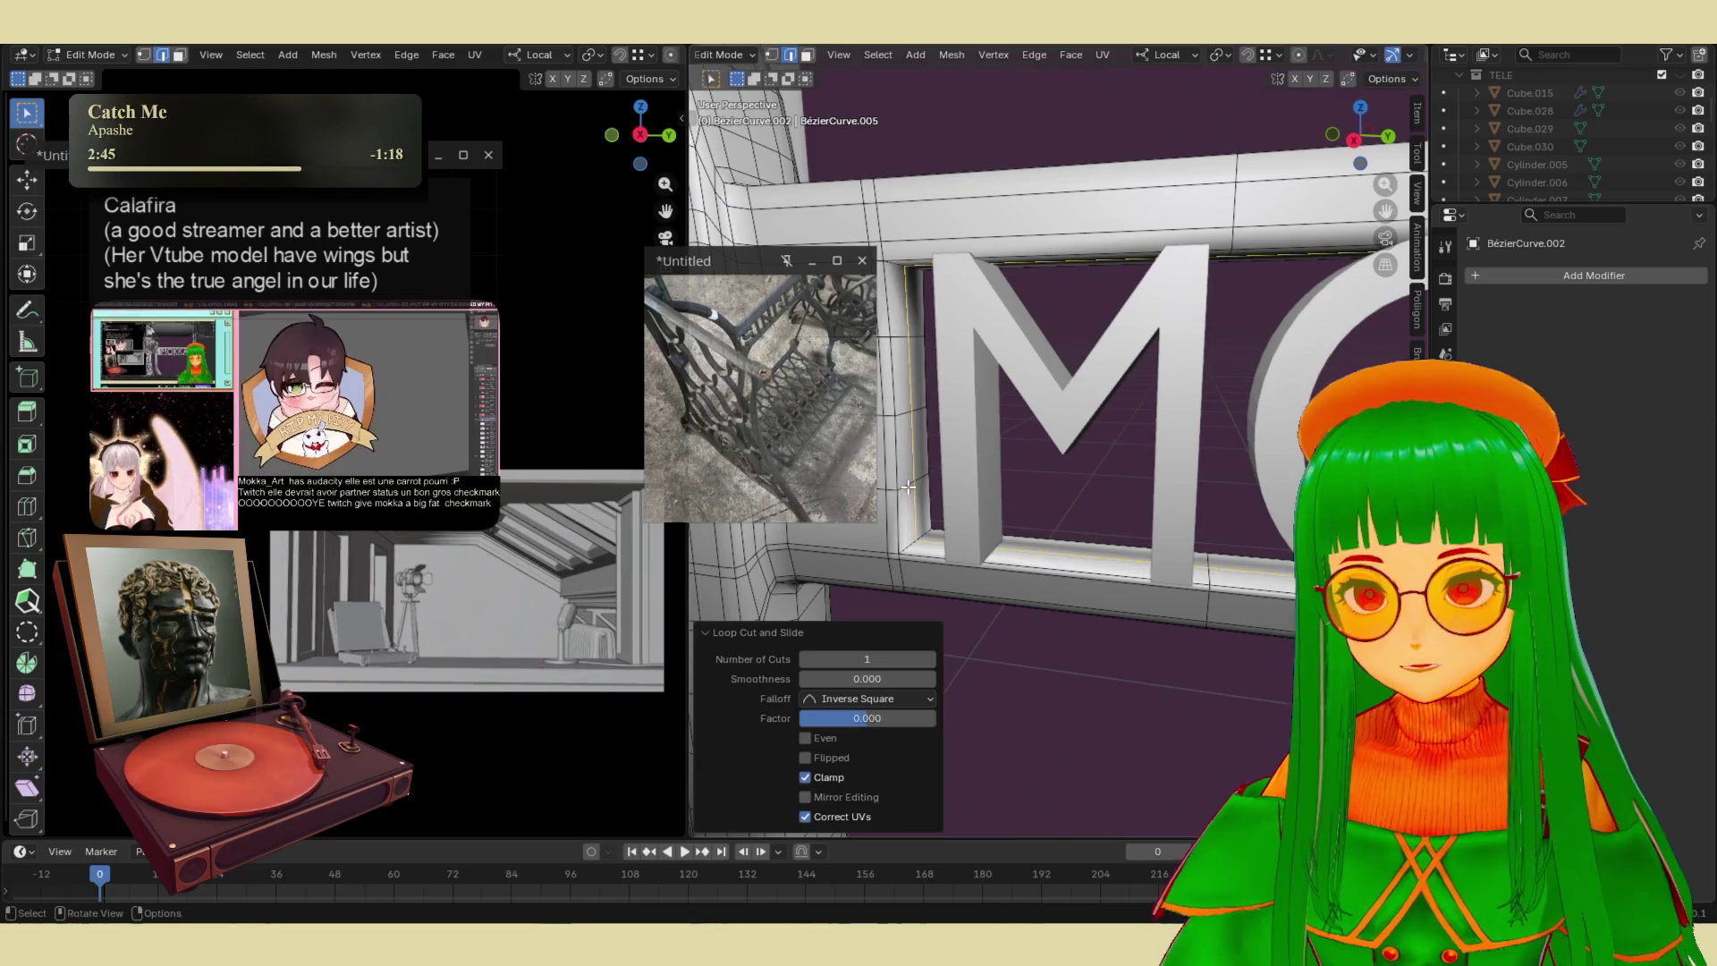
key("ctrl+b")
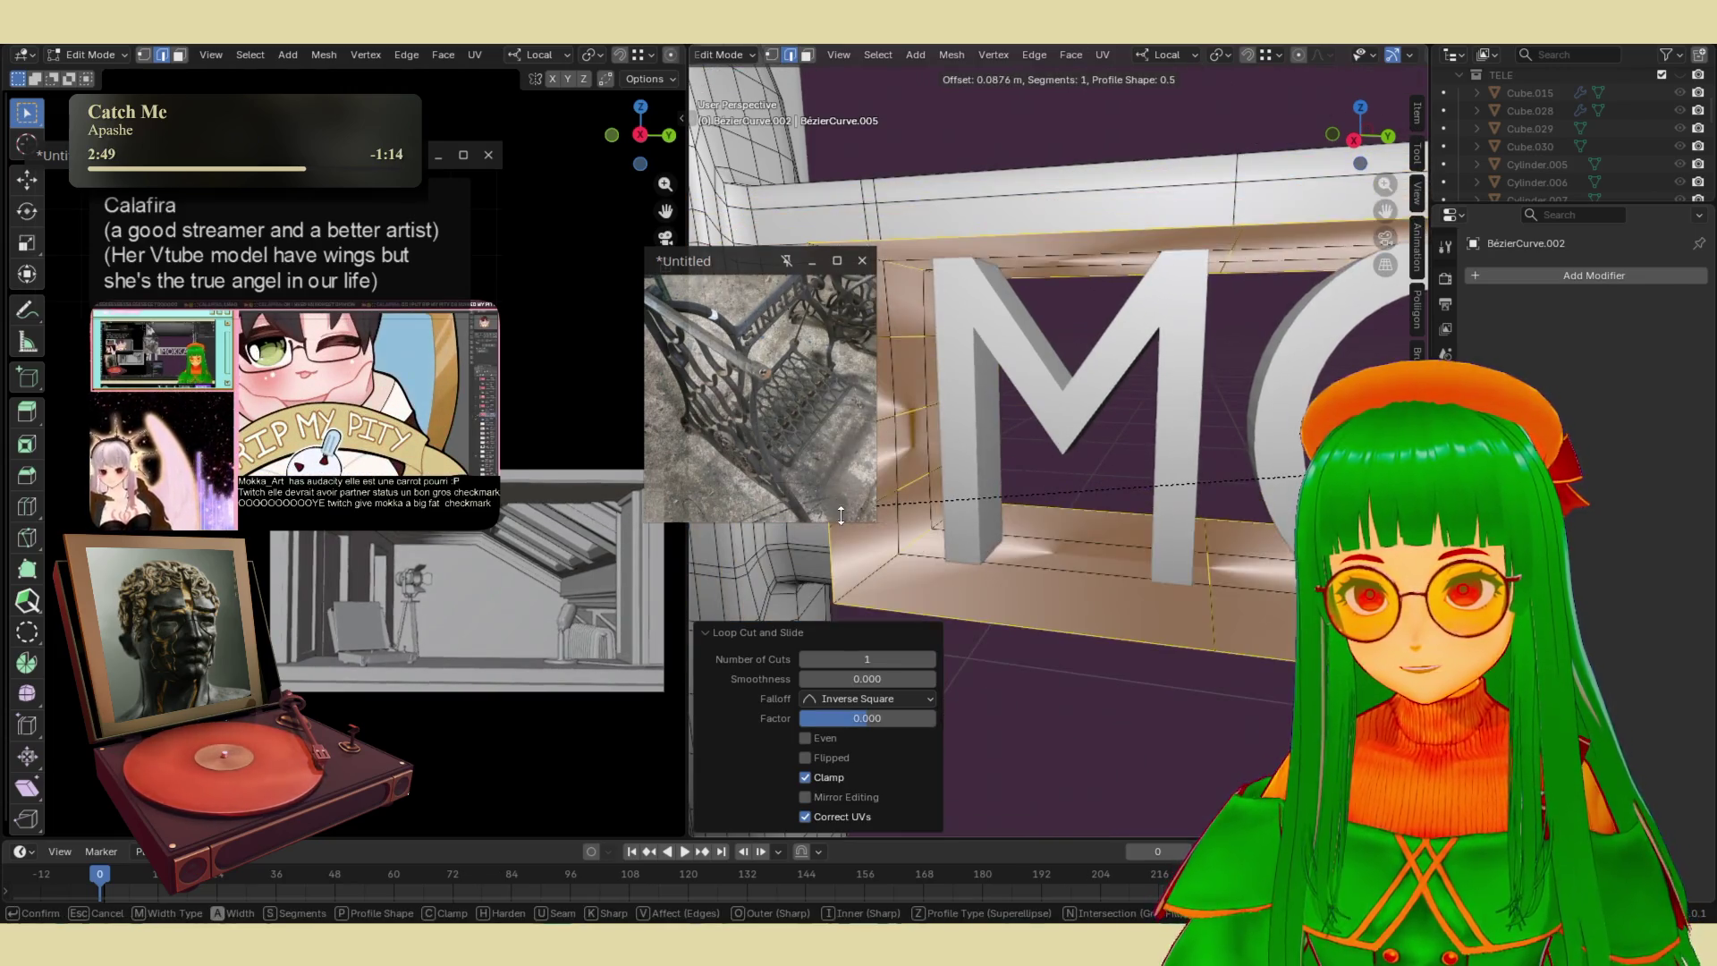
left_click(890, 497)
mouse_move(1041, 493)
middle_mouse_down()
mouse_move(1152, 560)
mouse_move(1221, 515)
mouse_move(1169, 549)
mouse_move(1168, 501)
mouse_move(1139, 469)
mouse_move(1225, 410)
mouse_move(1136, 522)
mouse_move(1086, 527)
mouse_move(960, 248)
middle_mouse_up()
key("Tab")
scroll(1066, 490, "down", 5)
right_click(959, 249, "shift")
scroll(1136, 569, "up", 4)
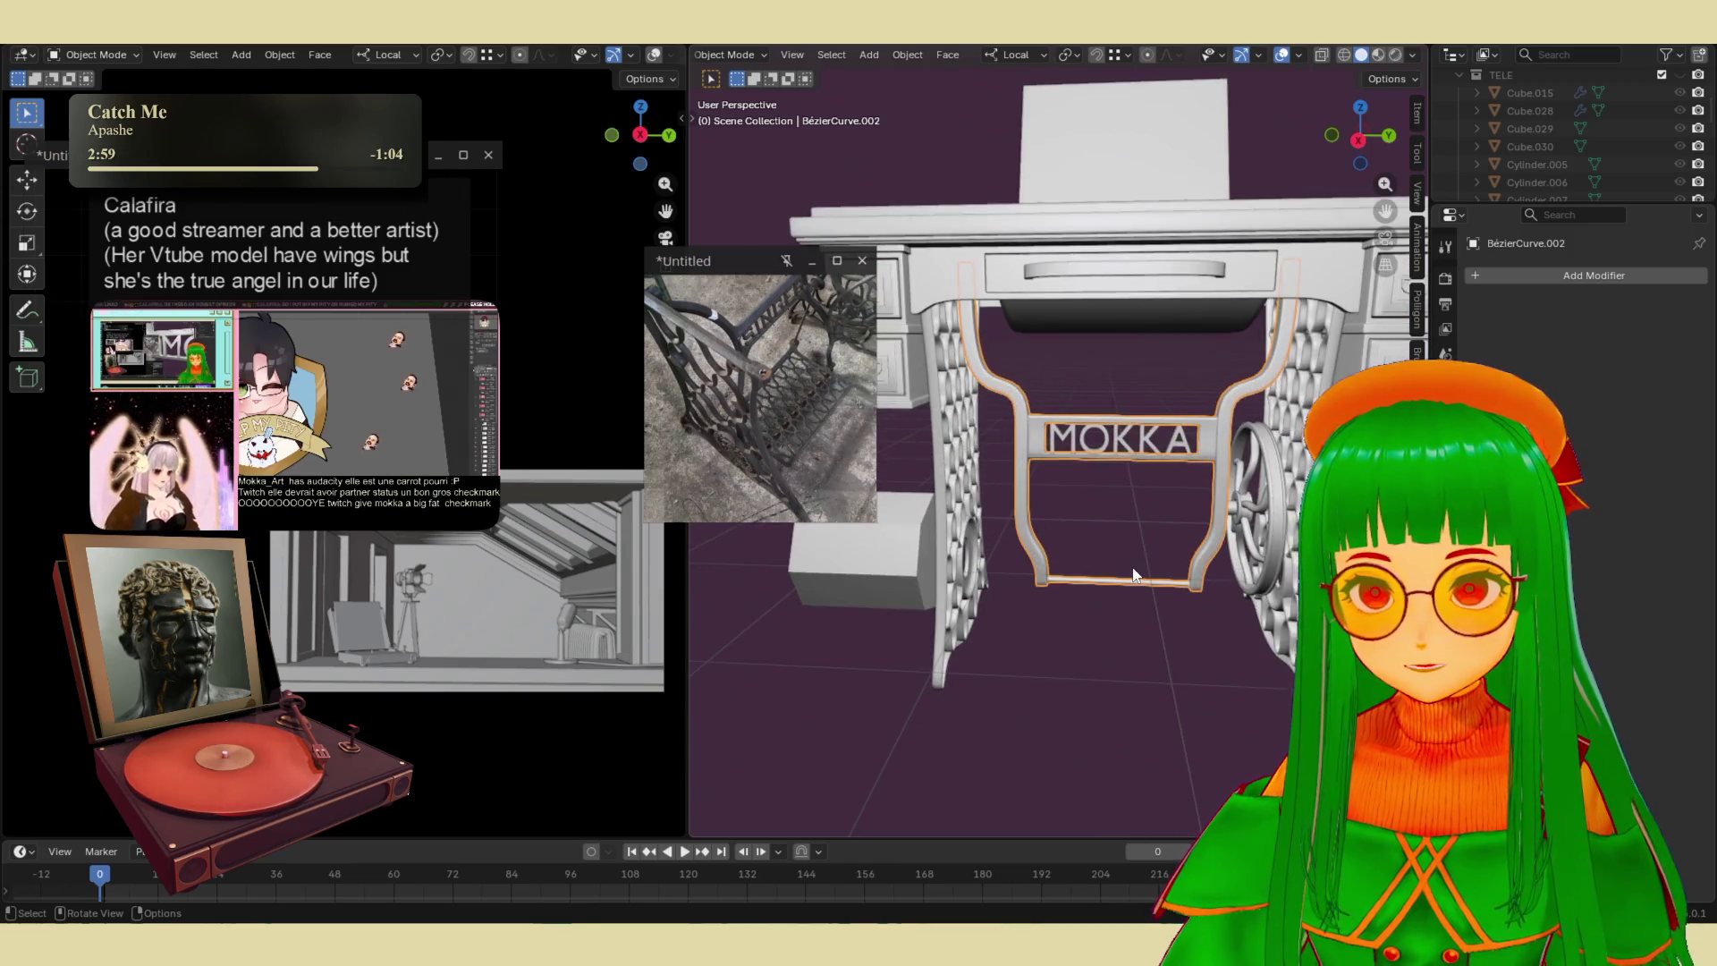
- Give the MOKKA text object a Catmull-Clark Subdivision modifier, then reopen its mesh in Edit Mode
left_click(1125, 522)
mouse_move(1168, 465)
middle_mouse_down()
mouse_move(1166, 484)
mouse_move(1149, 431)
middle_mouse_up()
left_click(1148, 443)
scroll(1149, 442, "up", 5)
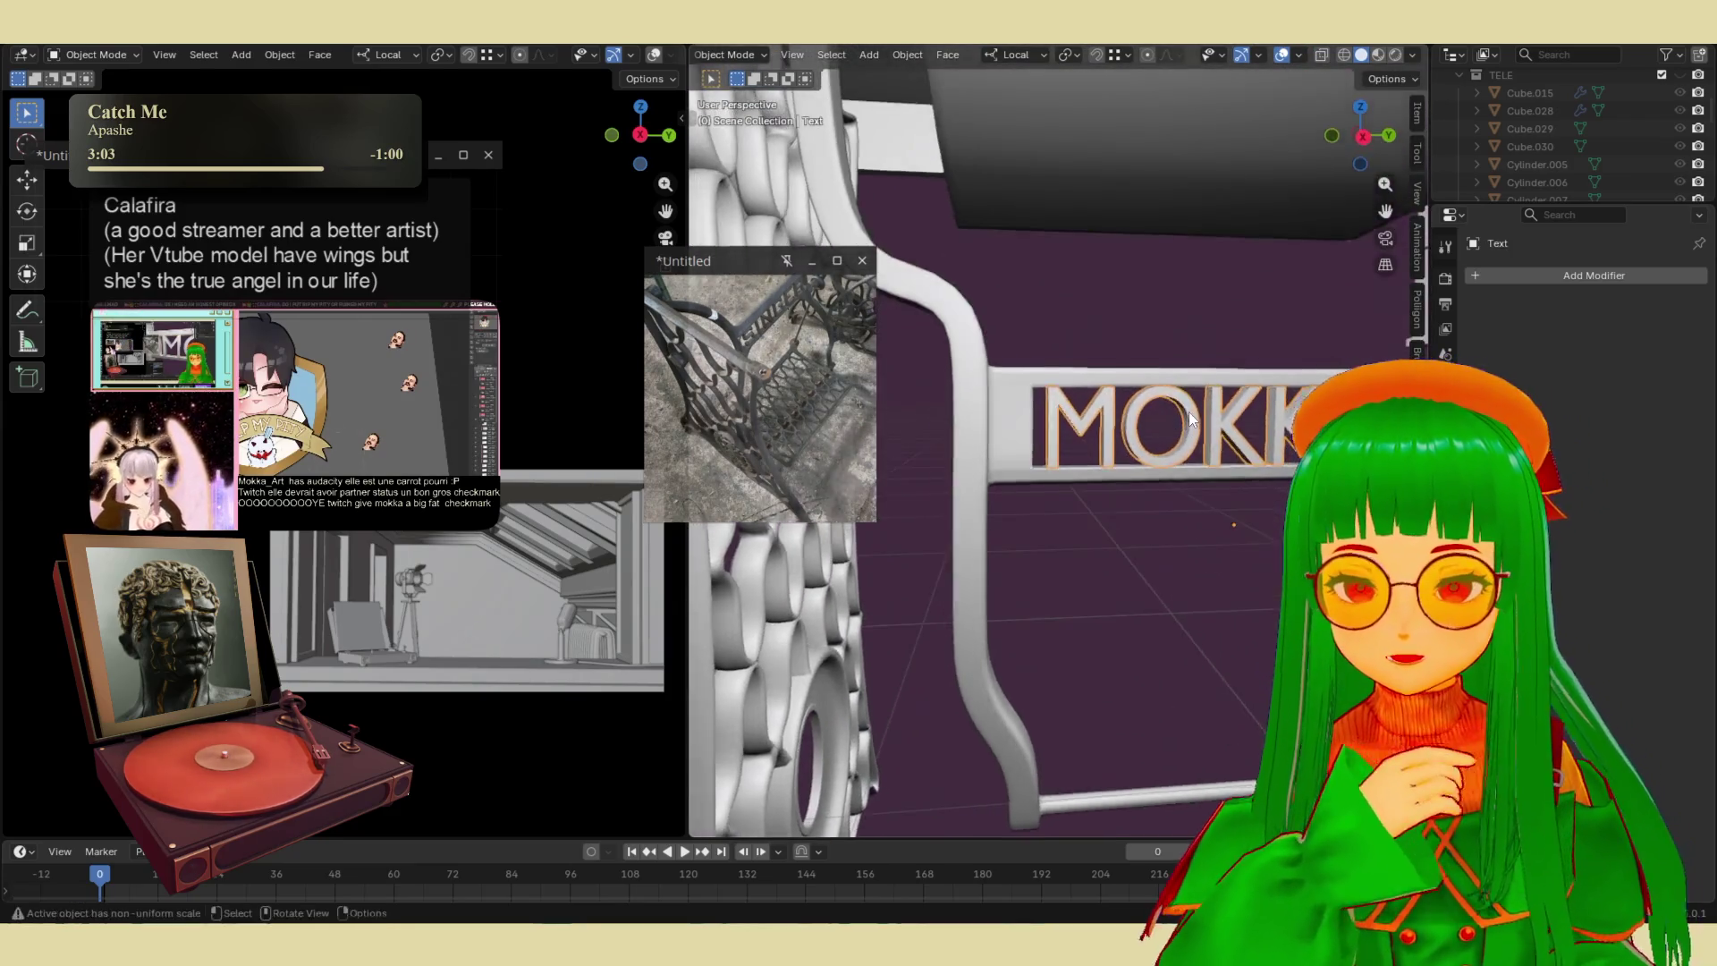
left_click(1556, 273)
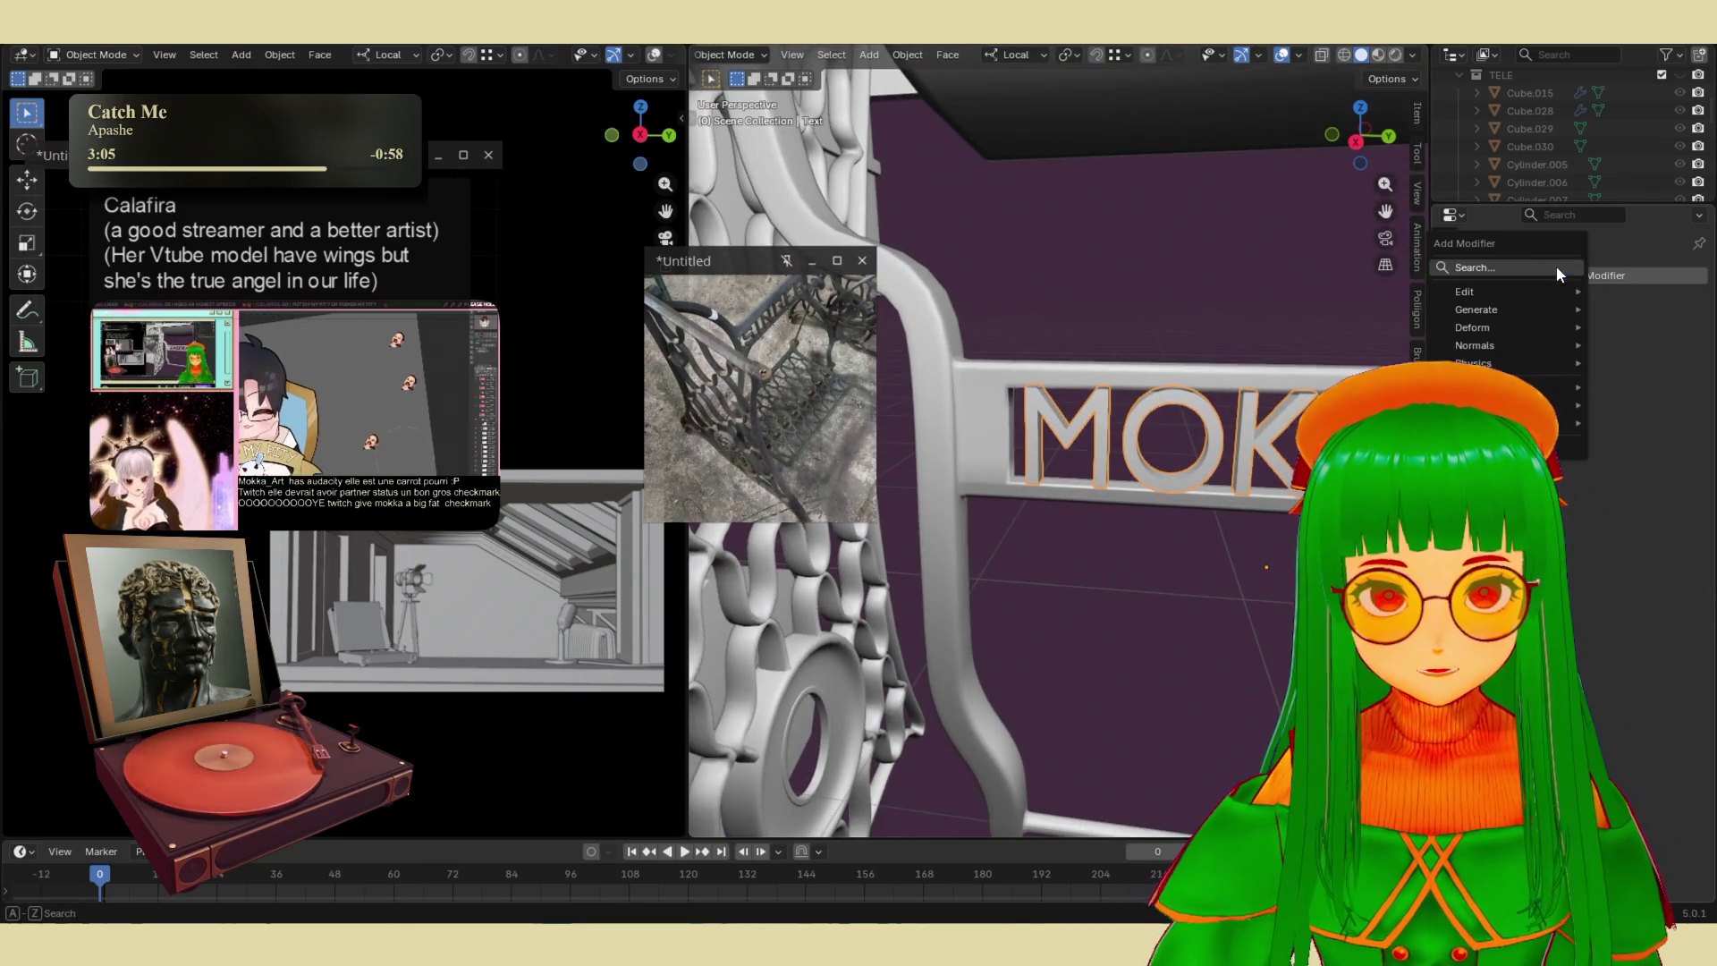
mouse_move(1516, 295)
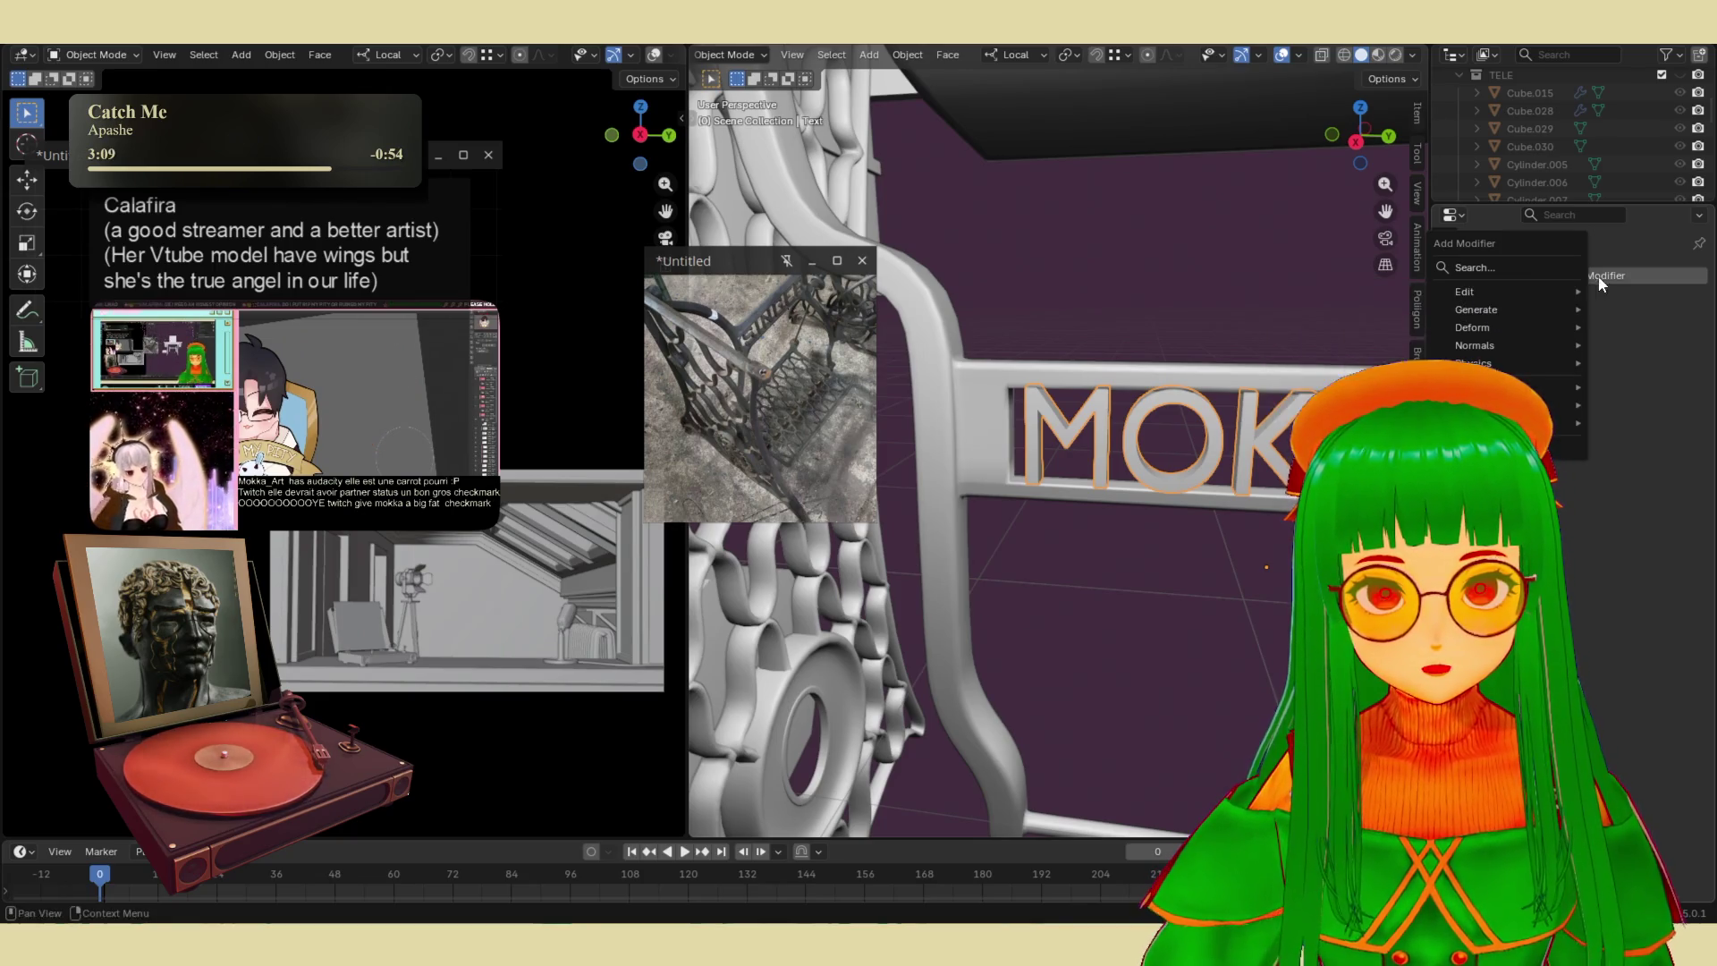
type("sub")
key("Return")
middle_click_drag(1180, 348, 1238, 416)
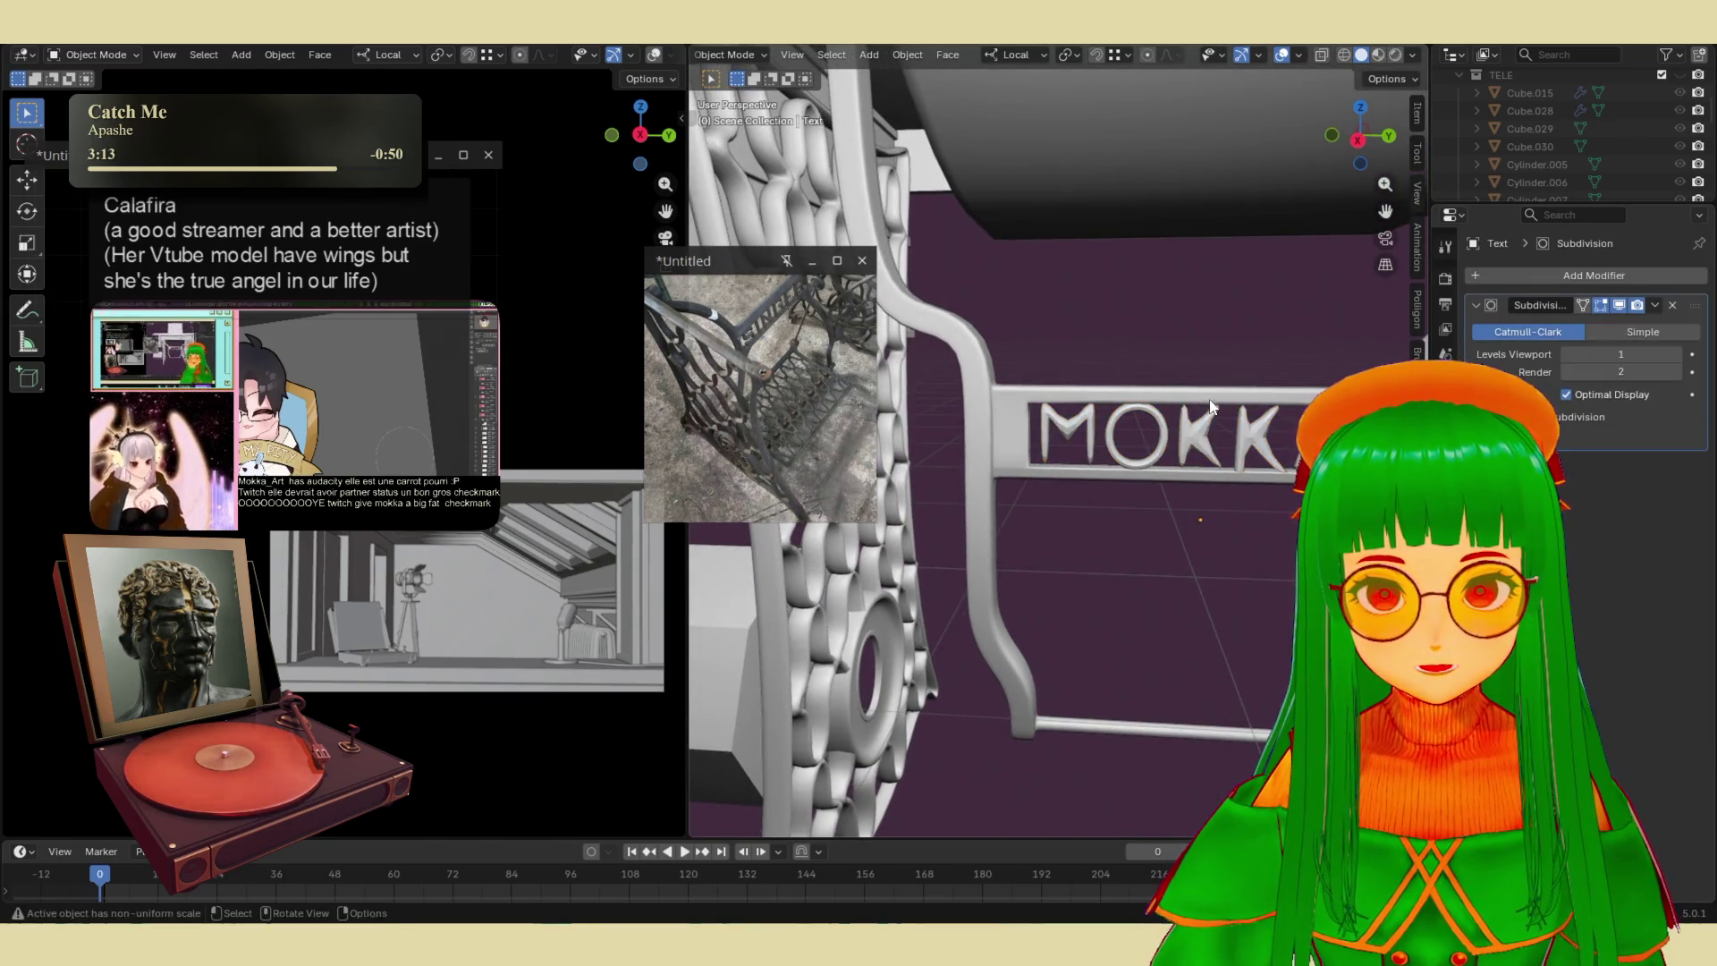
key("Tab")
scroll(1189, 385, "up", 3)
mouse_move(1189, 384)
middle_mouse_down()
mouse_move(1155, 370)
mouse_move(1155, 454)
middle_mouse_up()
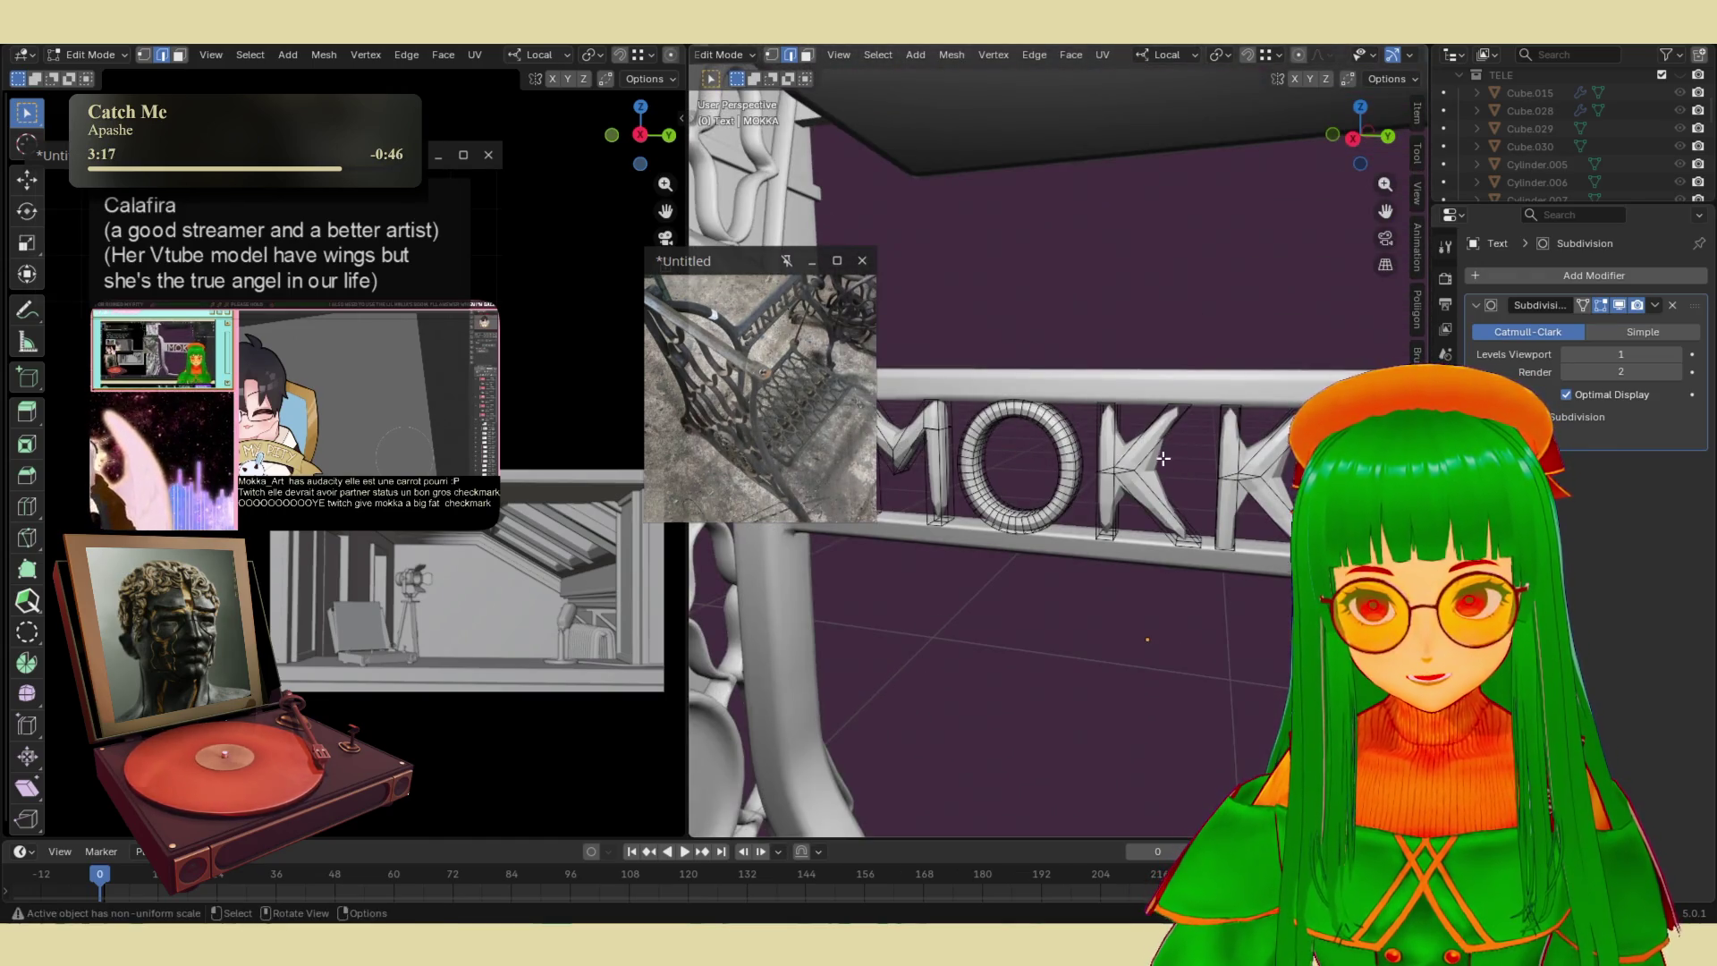
- Add supporting edge loops across the first K, including one near its top
scroll(1162, 458, "up", 2)
key("g")
key("g")
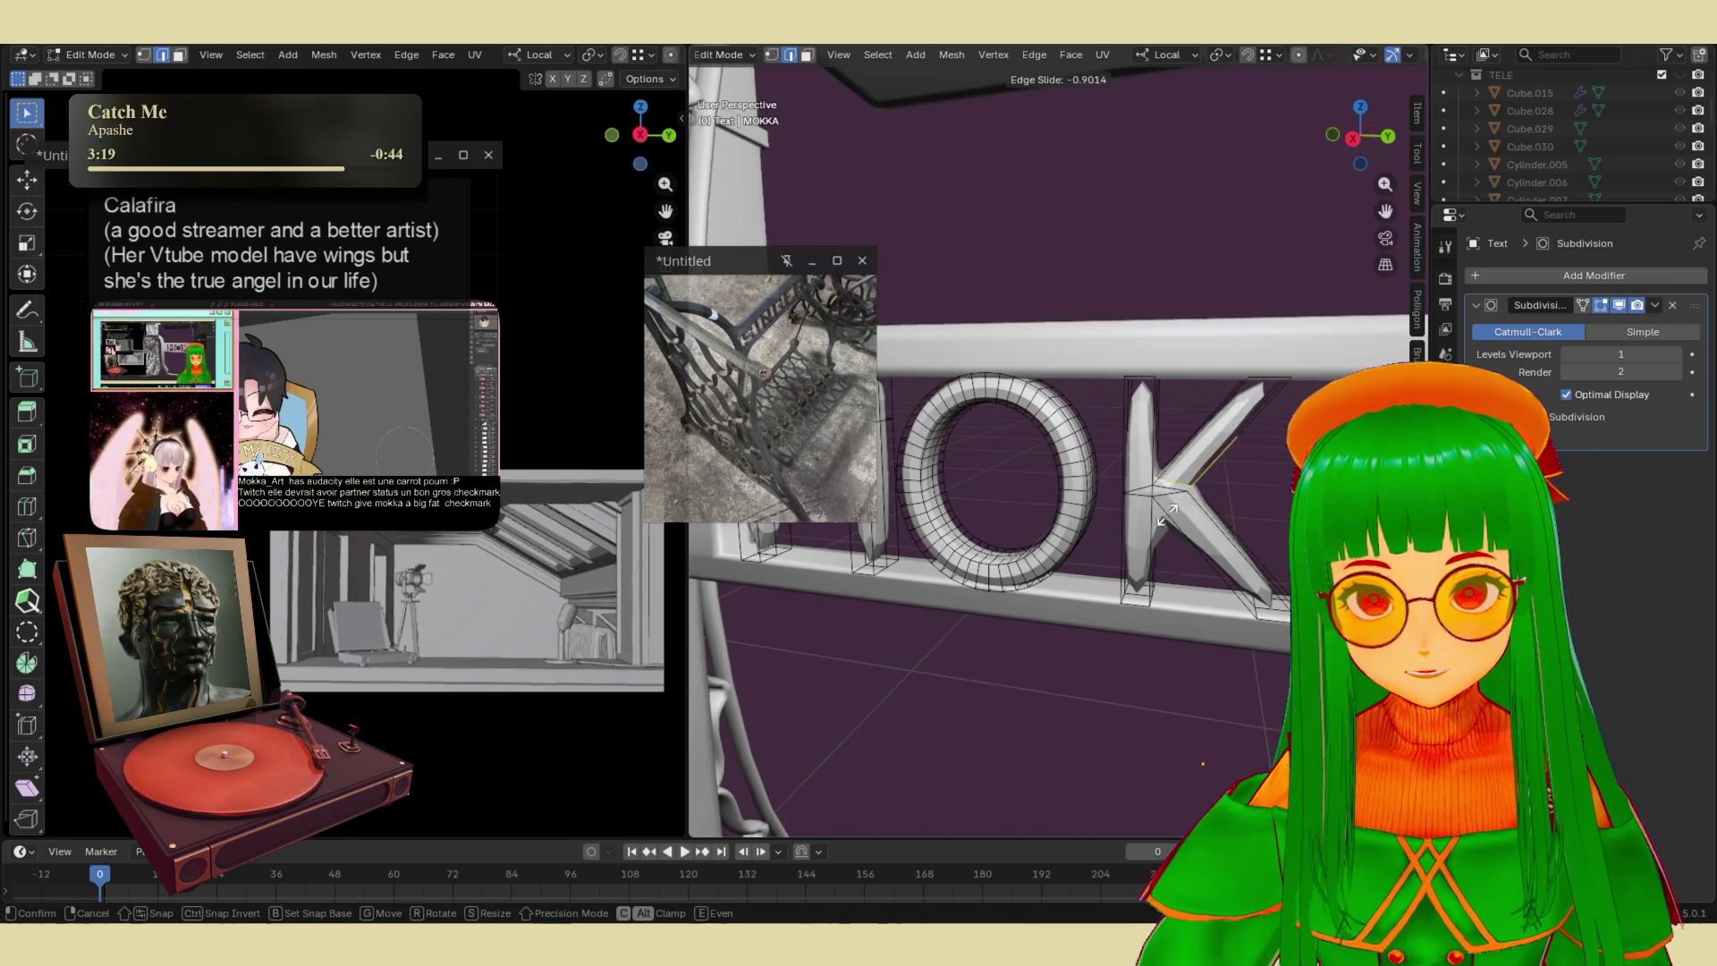
left_click(1165, 511)
key("g")
key("g")
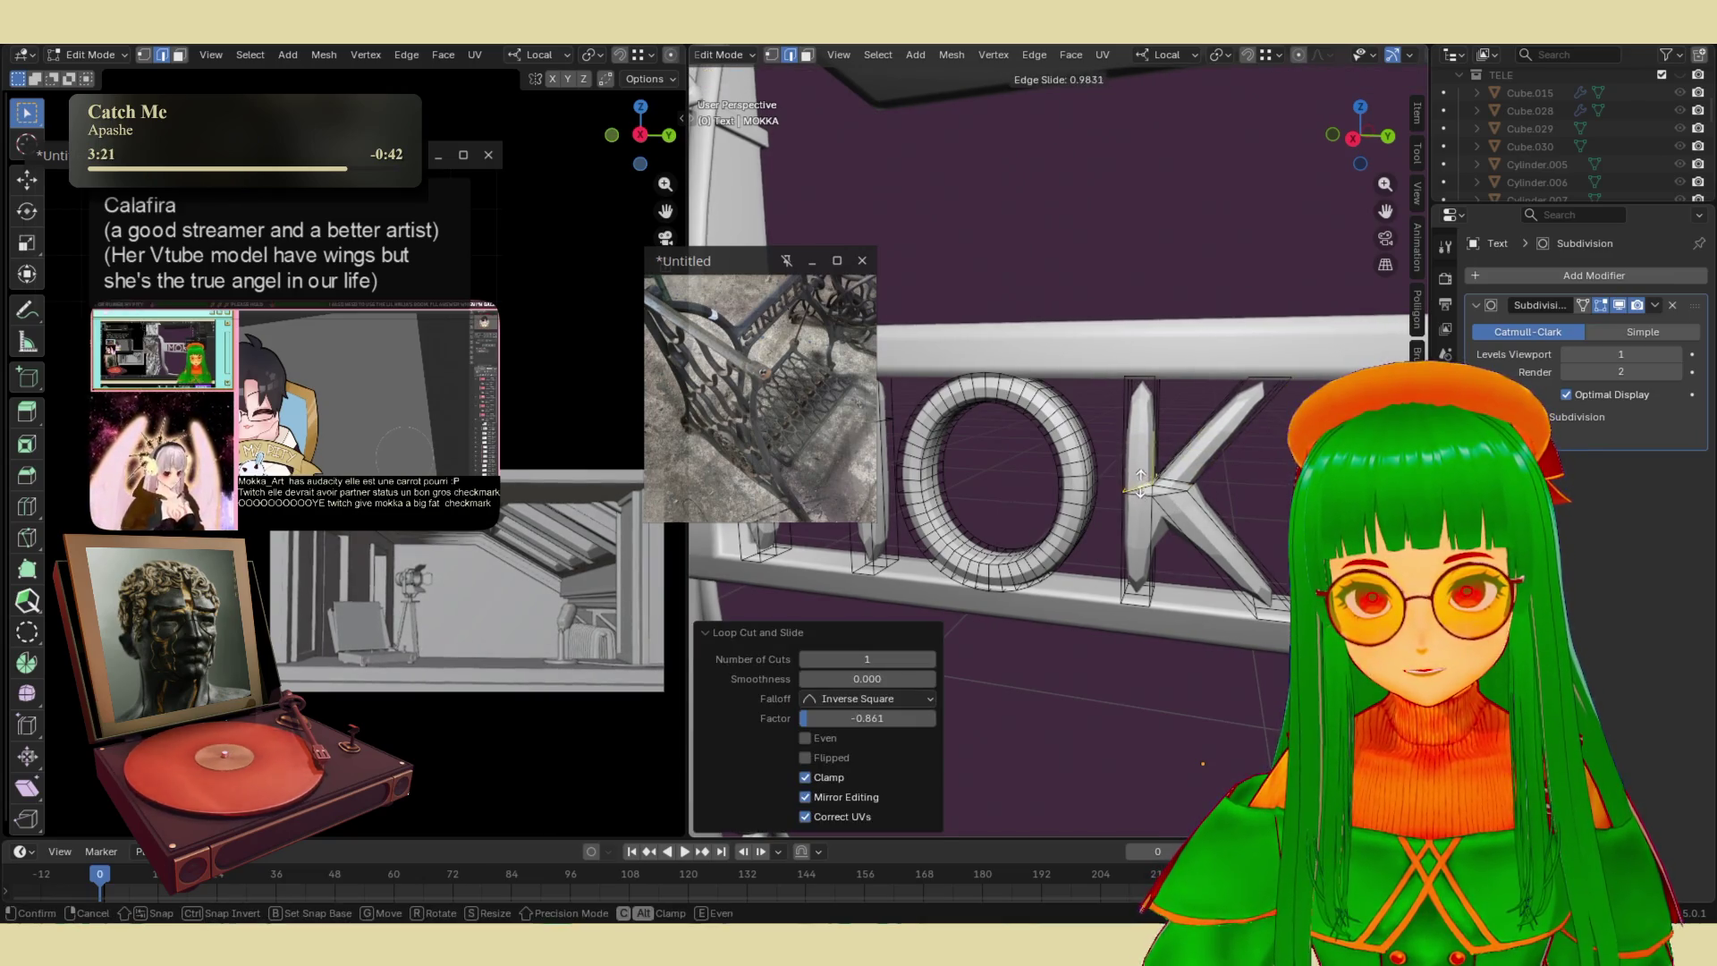
left_click(1142, 414)
key("ctrl+r")
left_click_drag(1214, 460, 1258, 425)
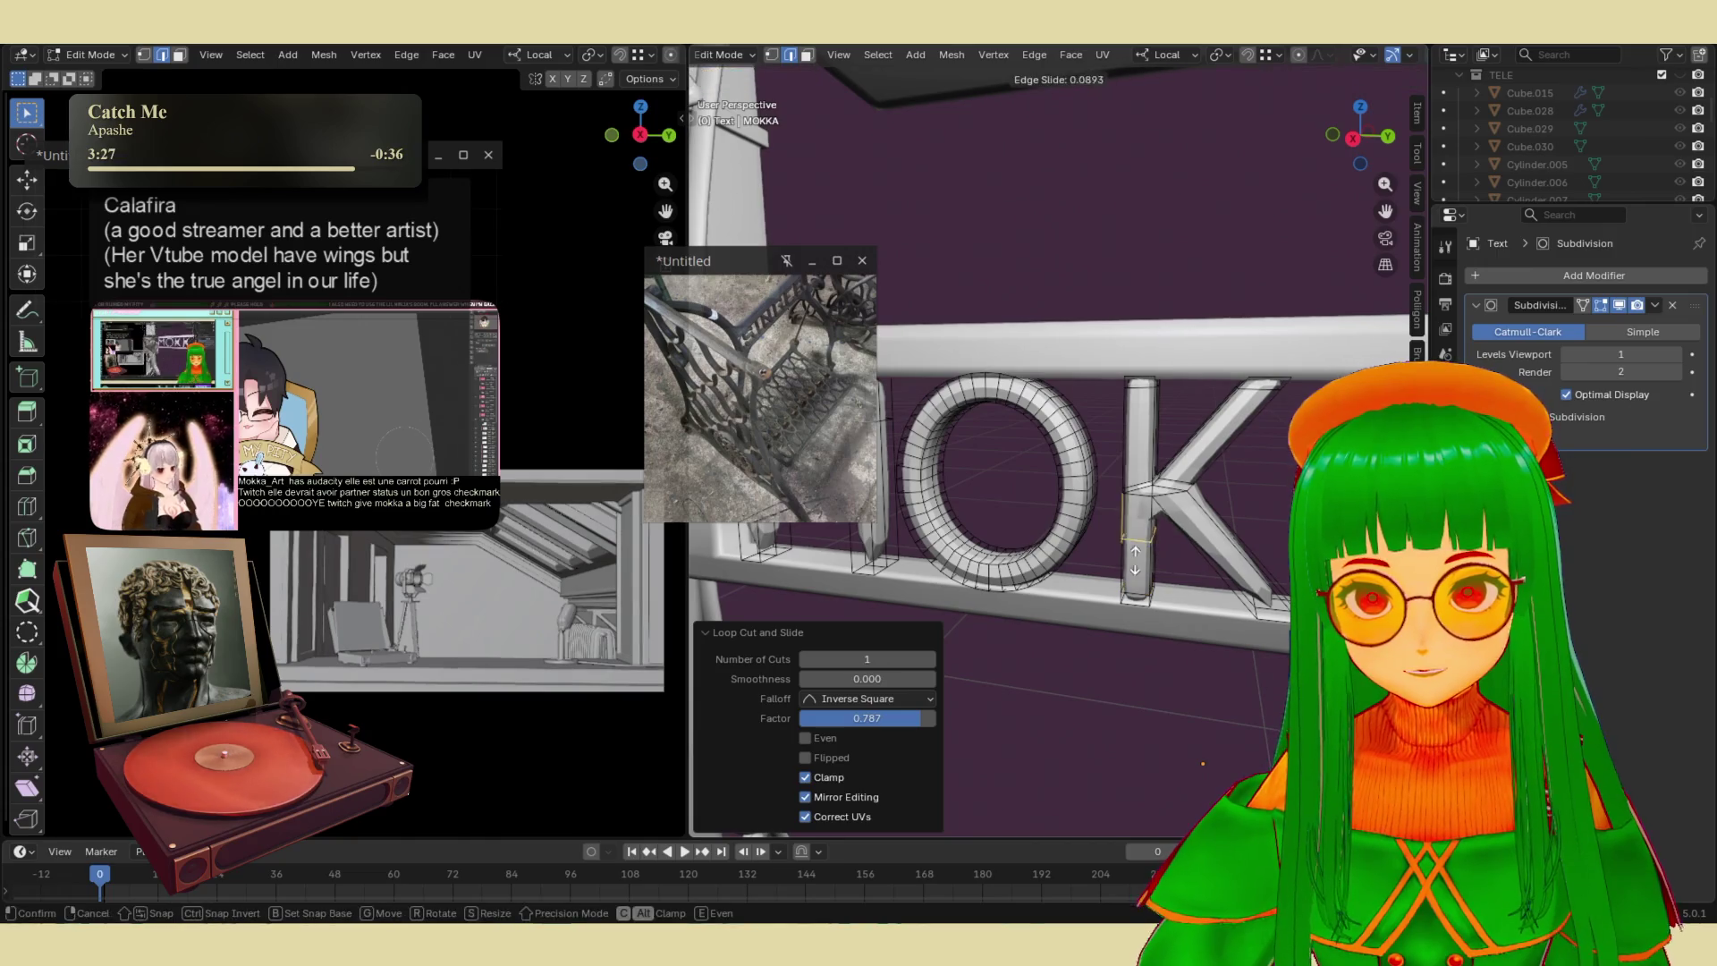
left_click(1142, 469)
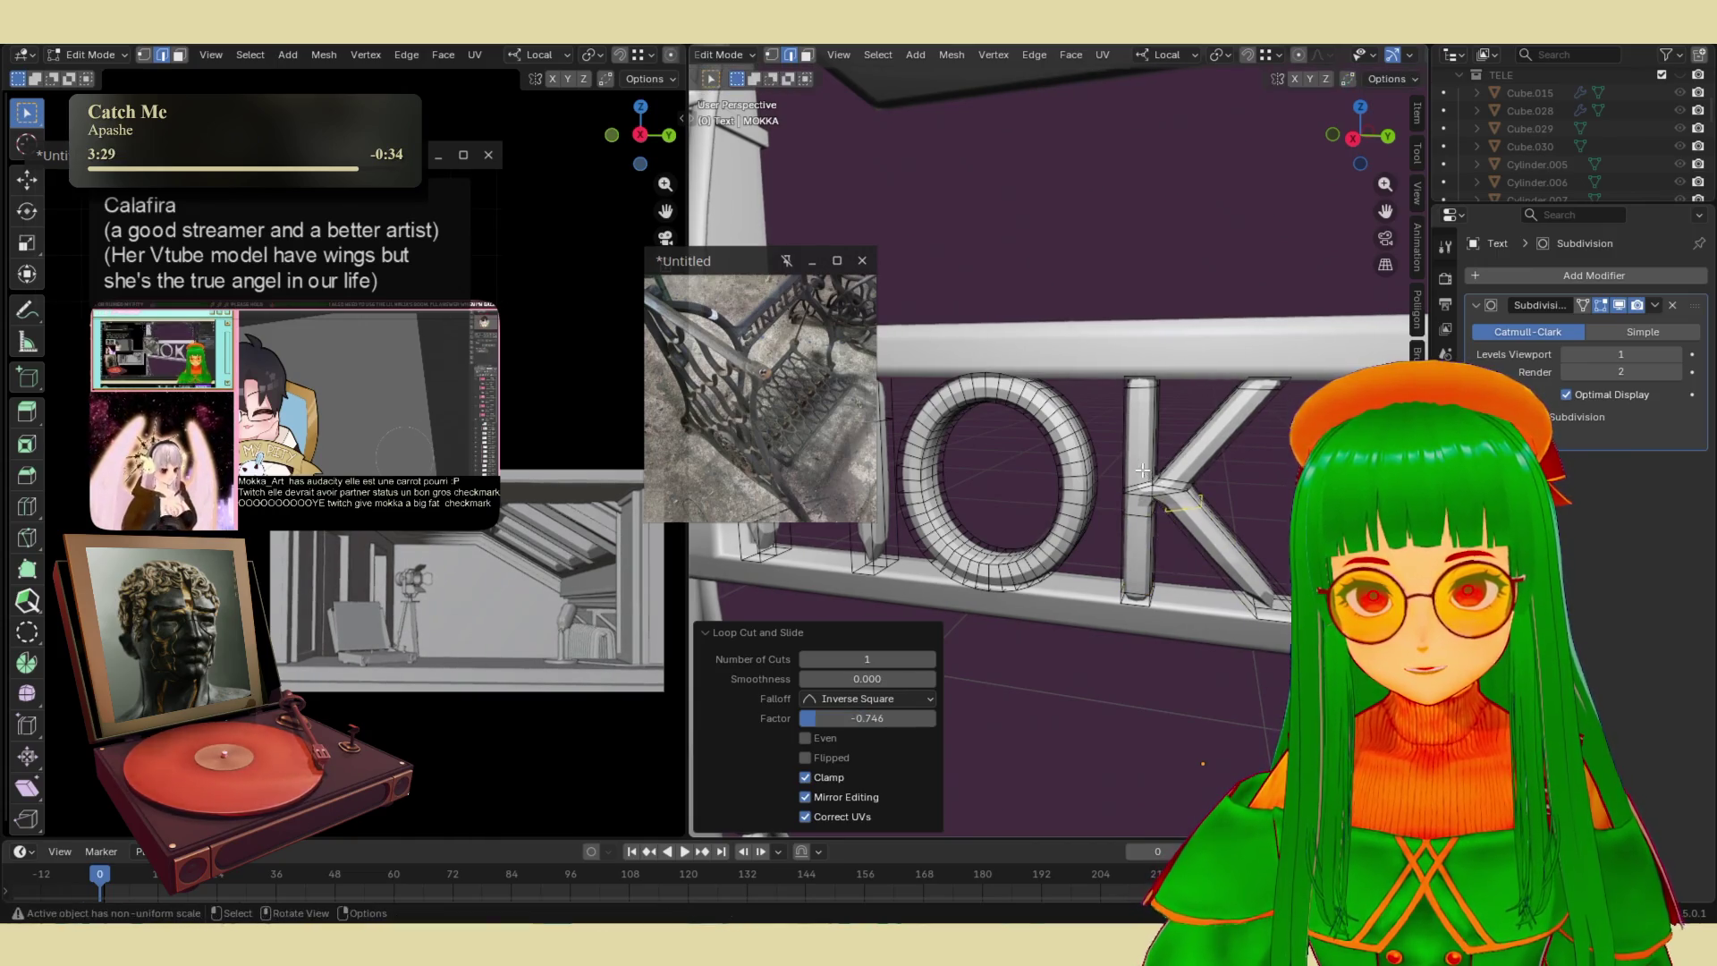
left_click(1232, 583)
mouse_move(1166, 536)
middle_mouse_down()
mouse_move(1254, 512)
mouse_move(1136, 513)
middle_mouse_up()
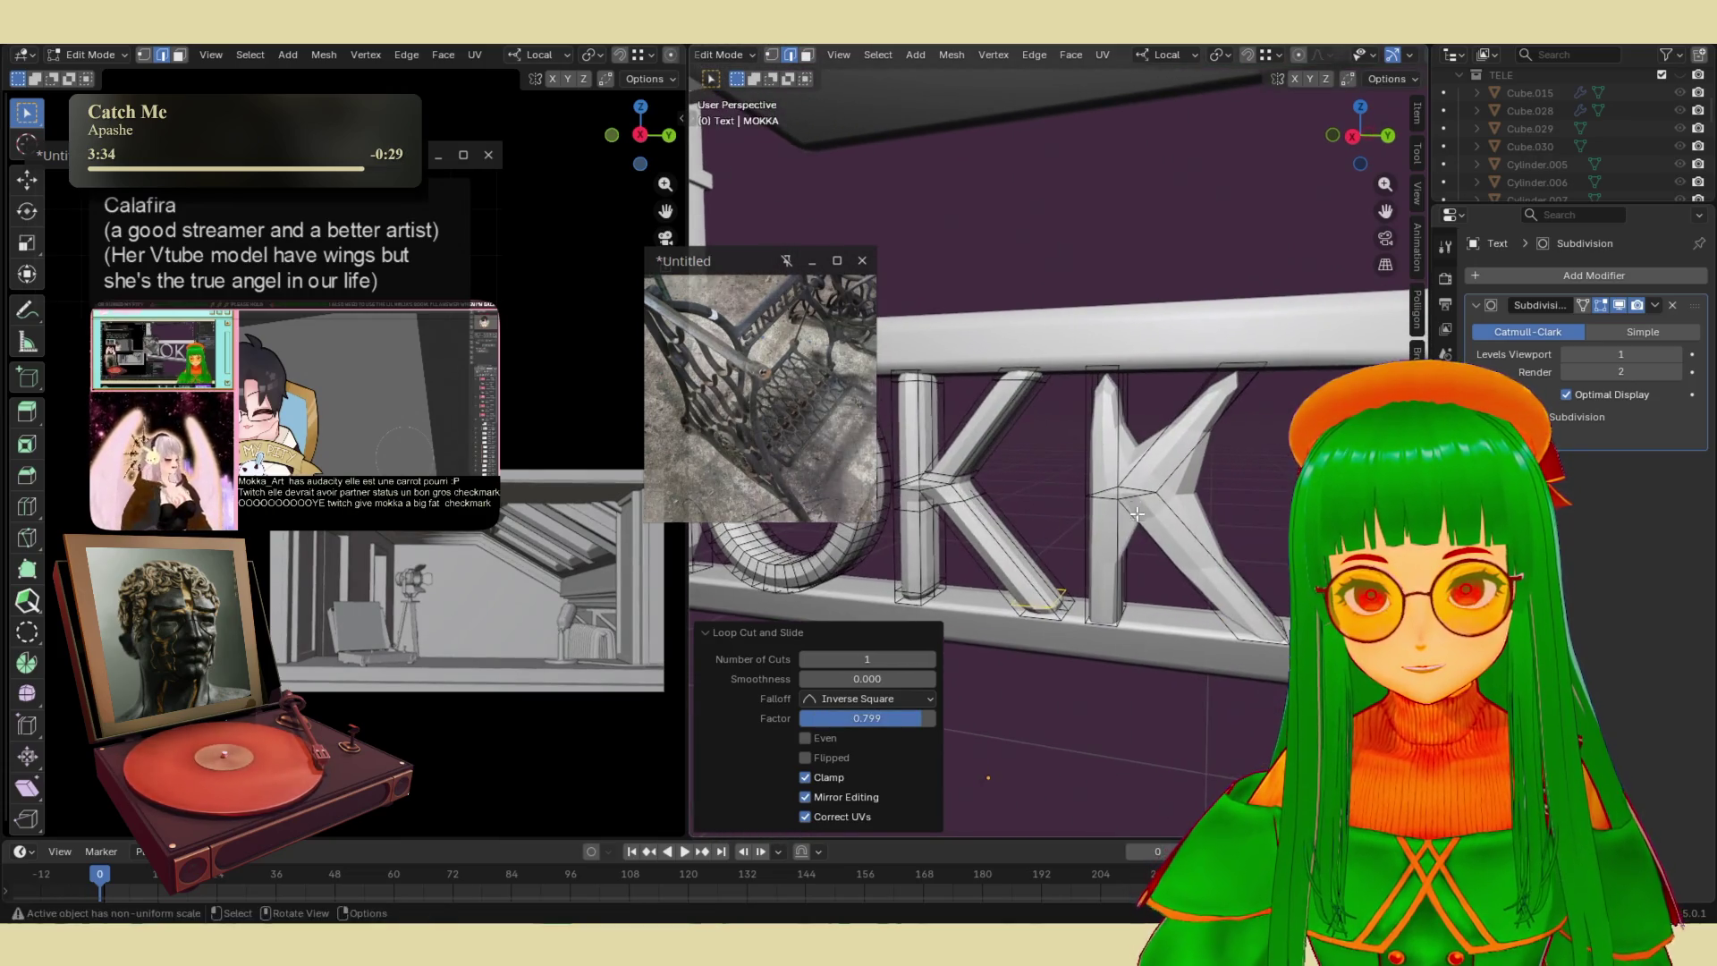
left_click(1108, 604)
- Cut loops across the K's diagonal arm and the second K, then begin bevelling the selected loop
left_click(1190, 552)
left_click(1182, 545)
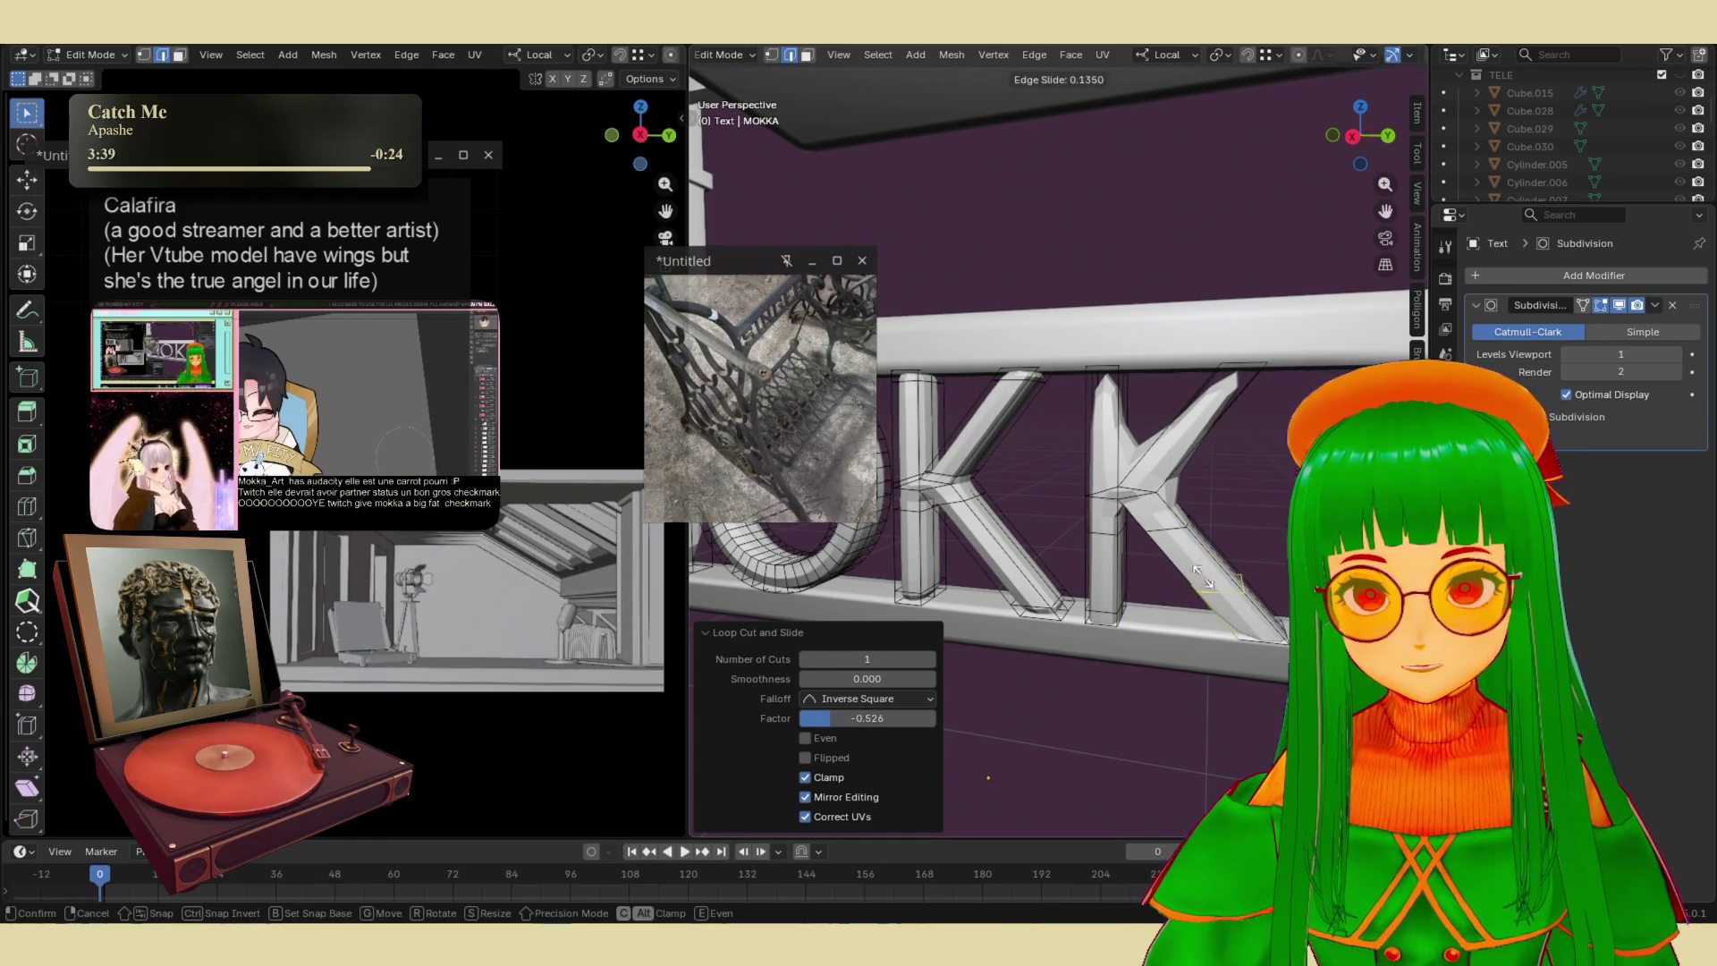
left_click(1226, 608)
left_click(1154, 491)
key("ctrl+r")
left_click(1101, 469)
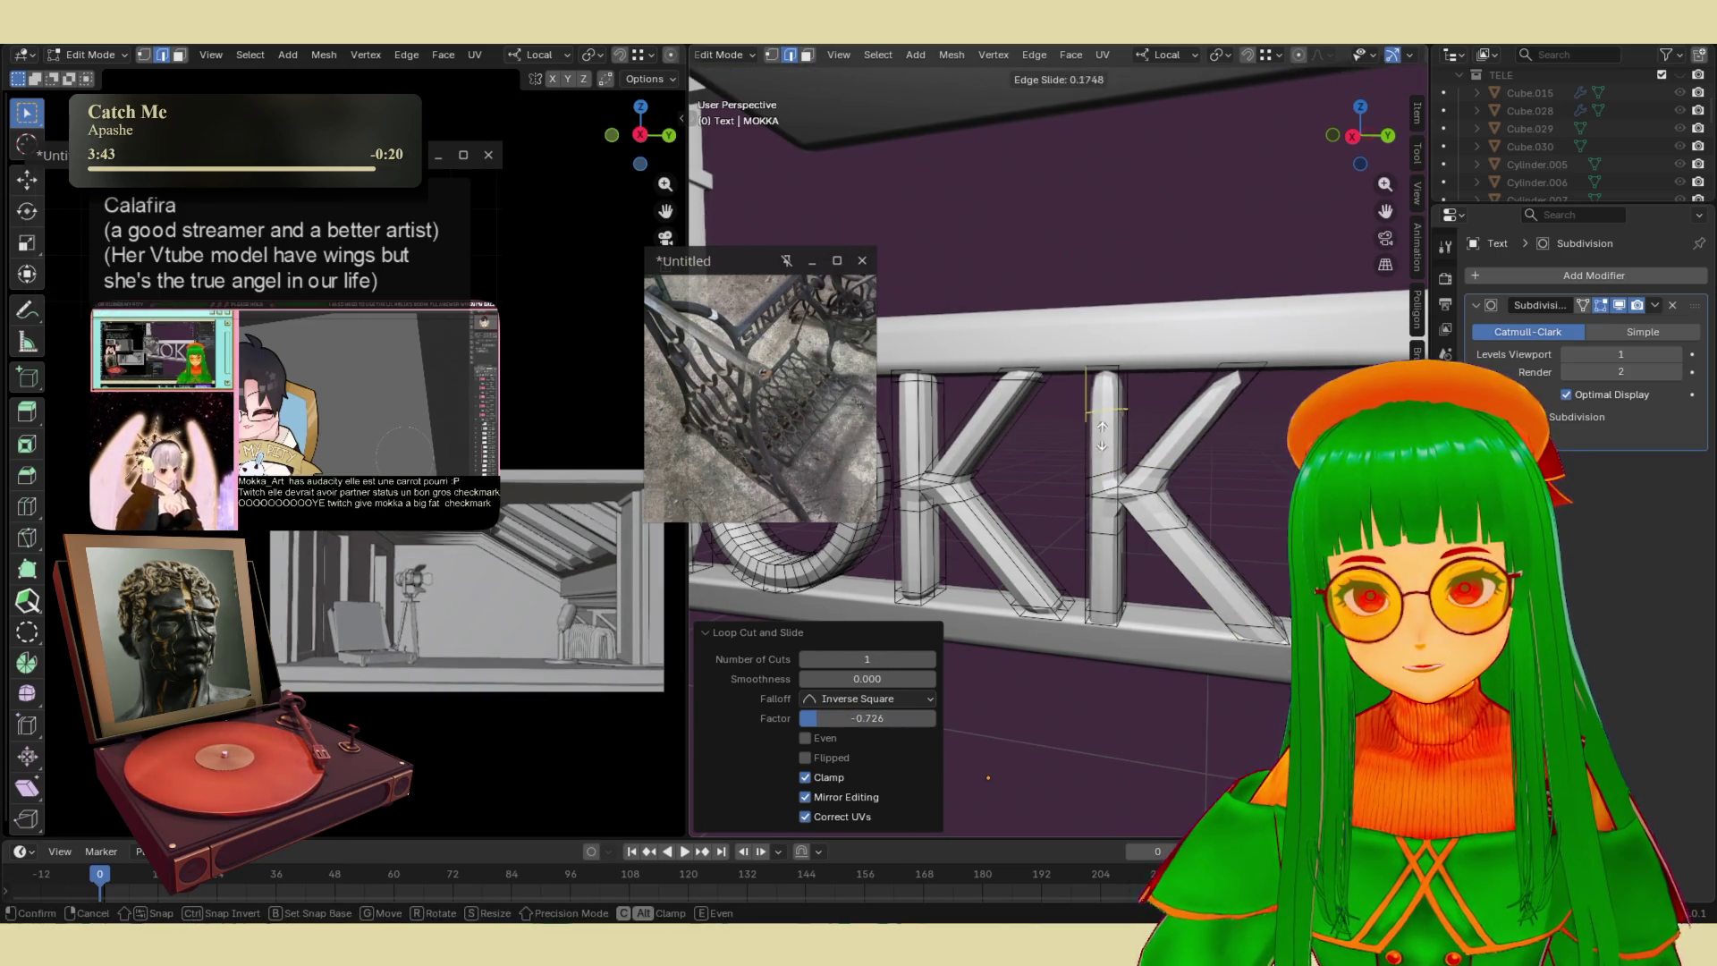
left_click(1205, 431)
left_click(1209, 409)
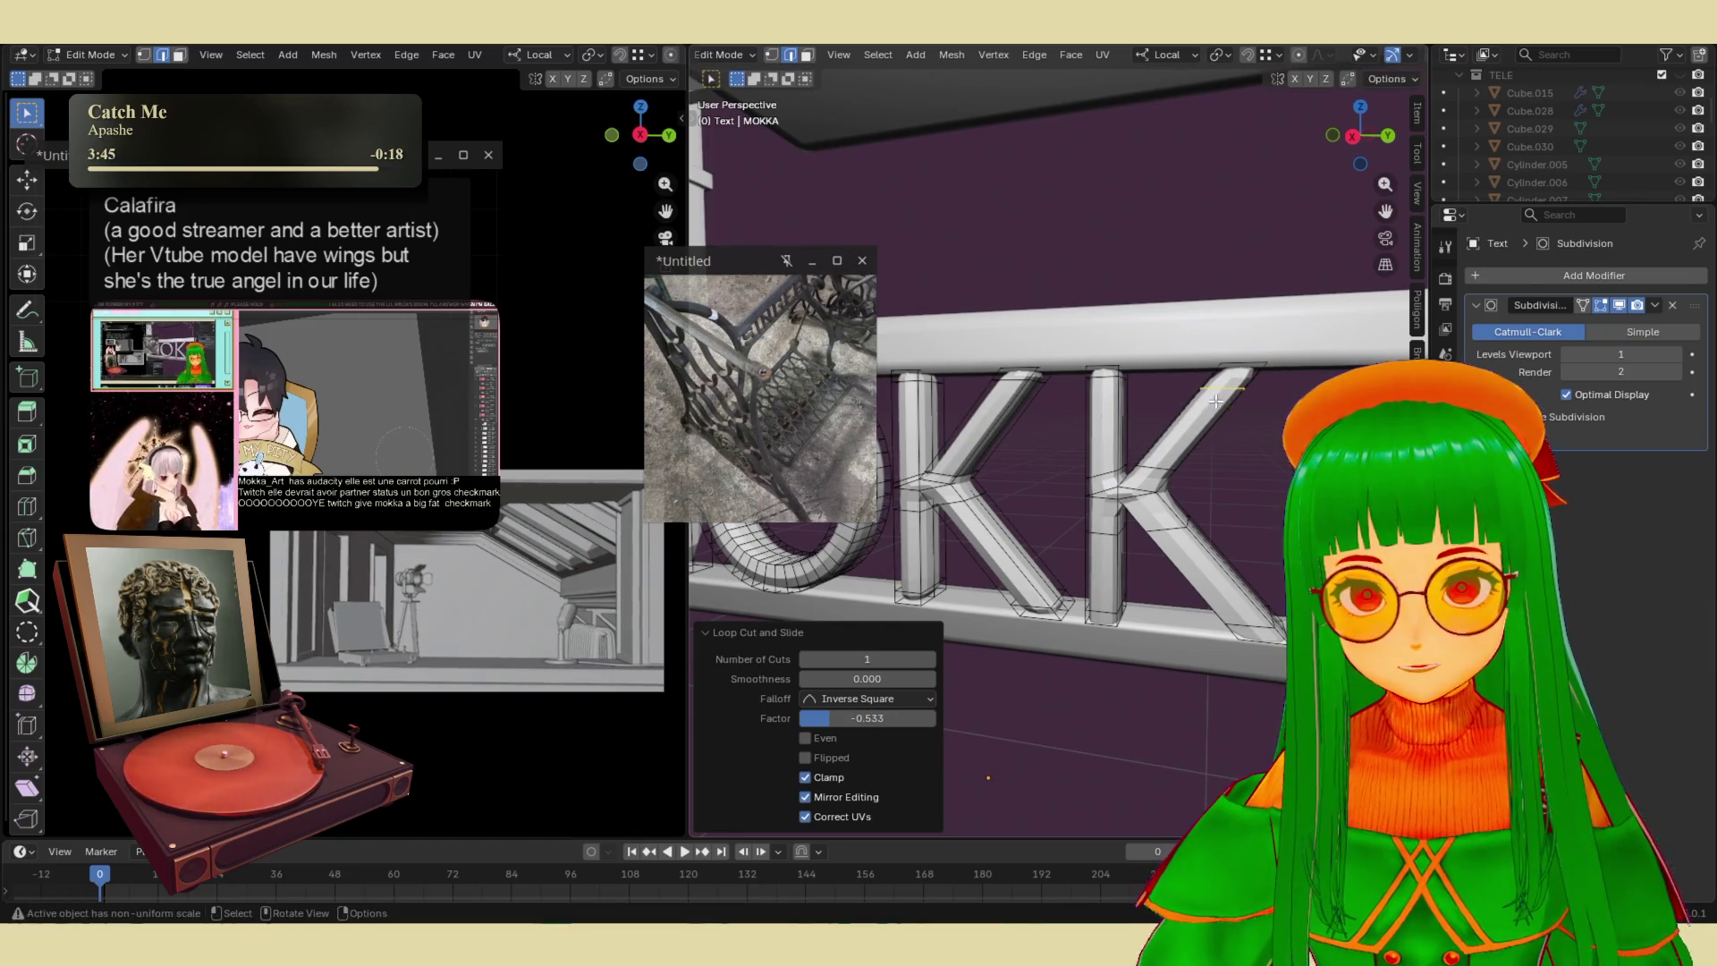
scroll(1215, 447, "down", 3)
scroll(1222, 488, "up", 4)
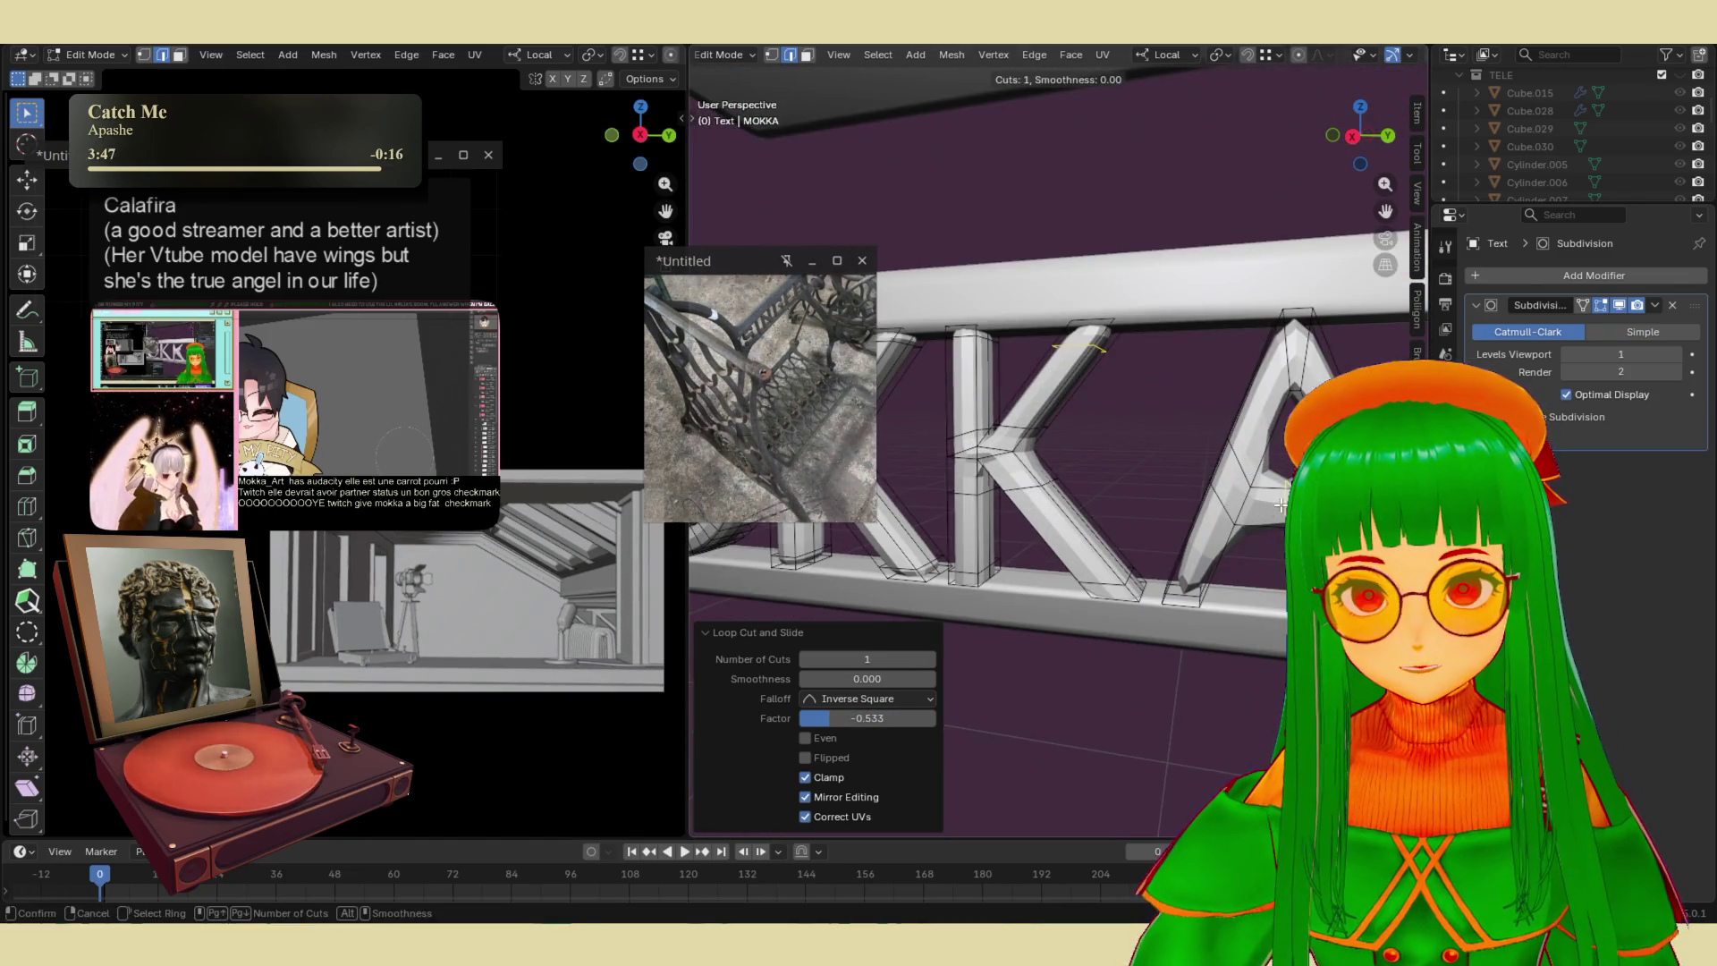
key("ctrl+b")
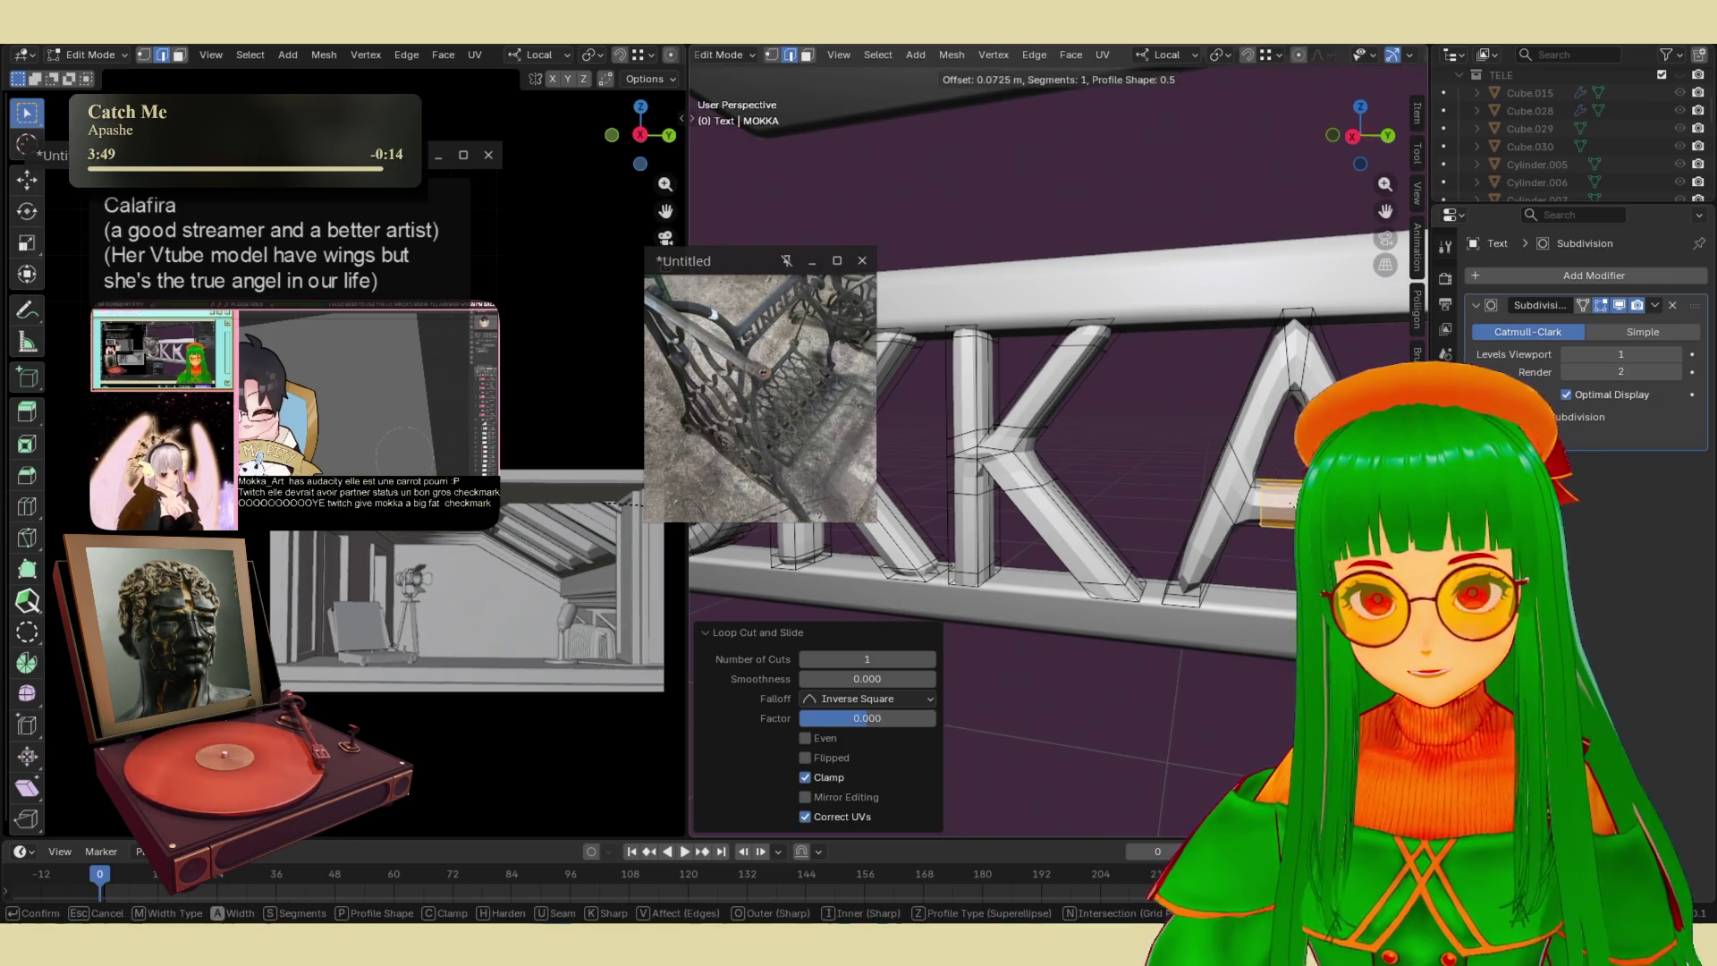
- Confirm the edge-loop bevel and add supporting loop cuts on the A
left_click(1233, 567)
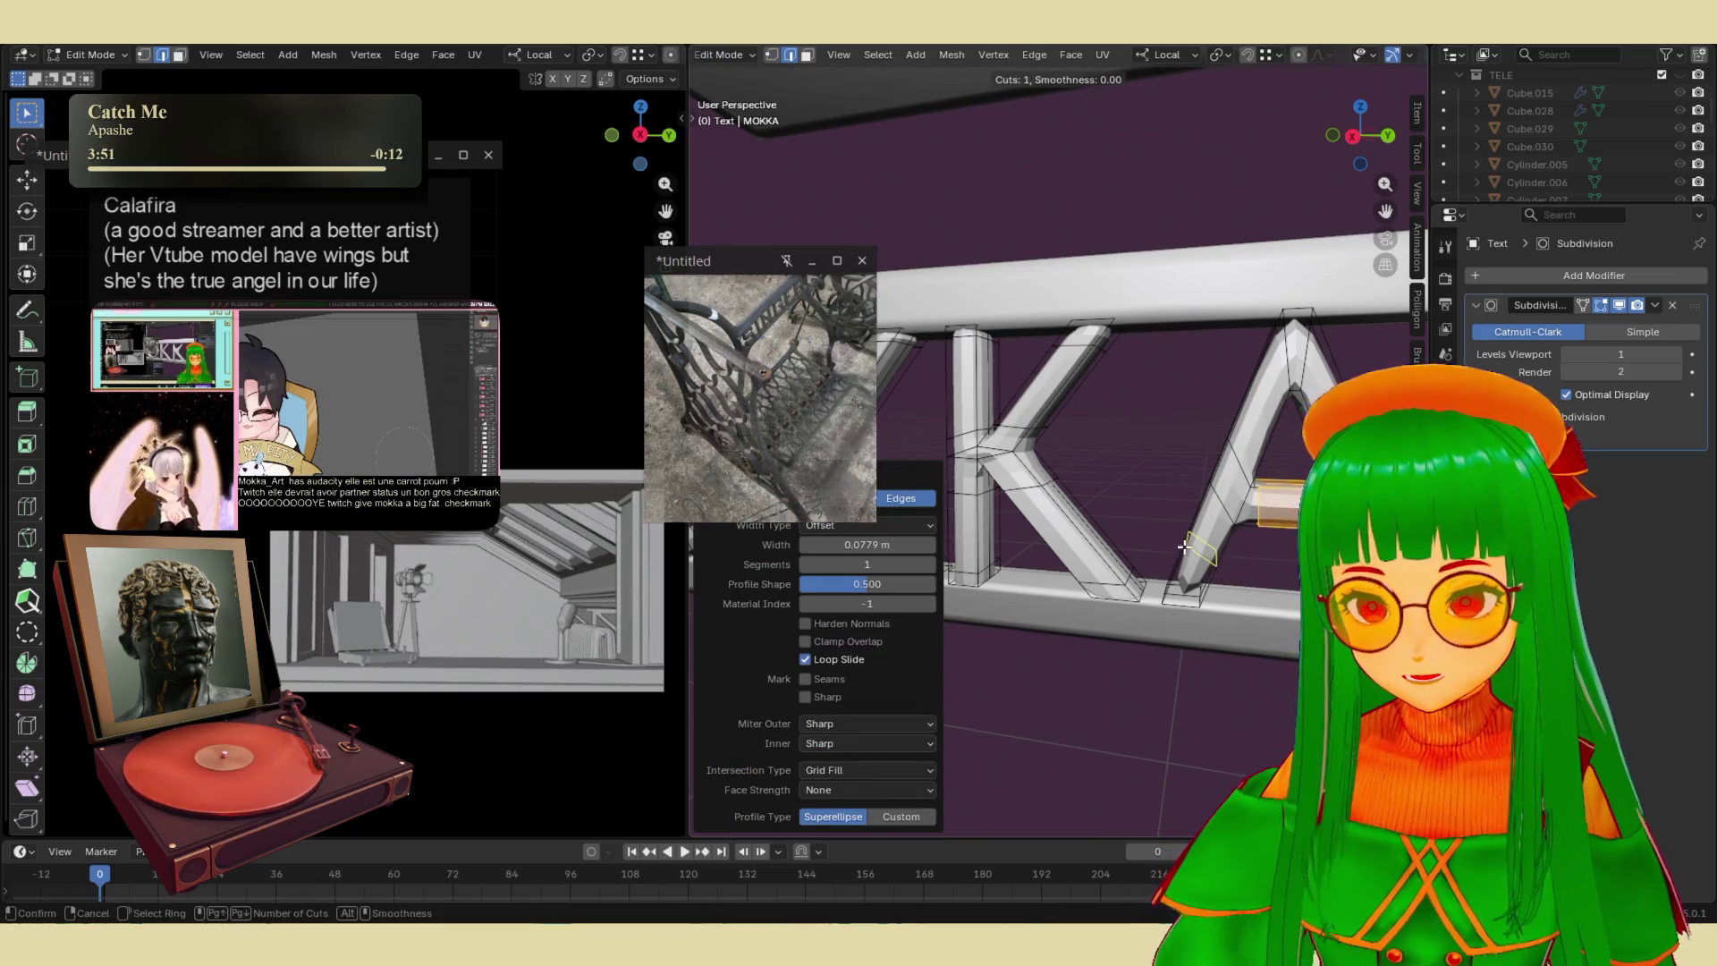
left_click(1174, 583)
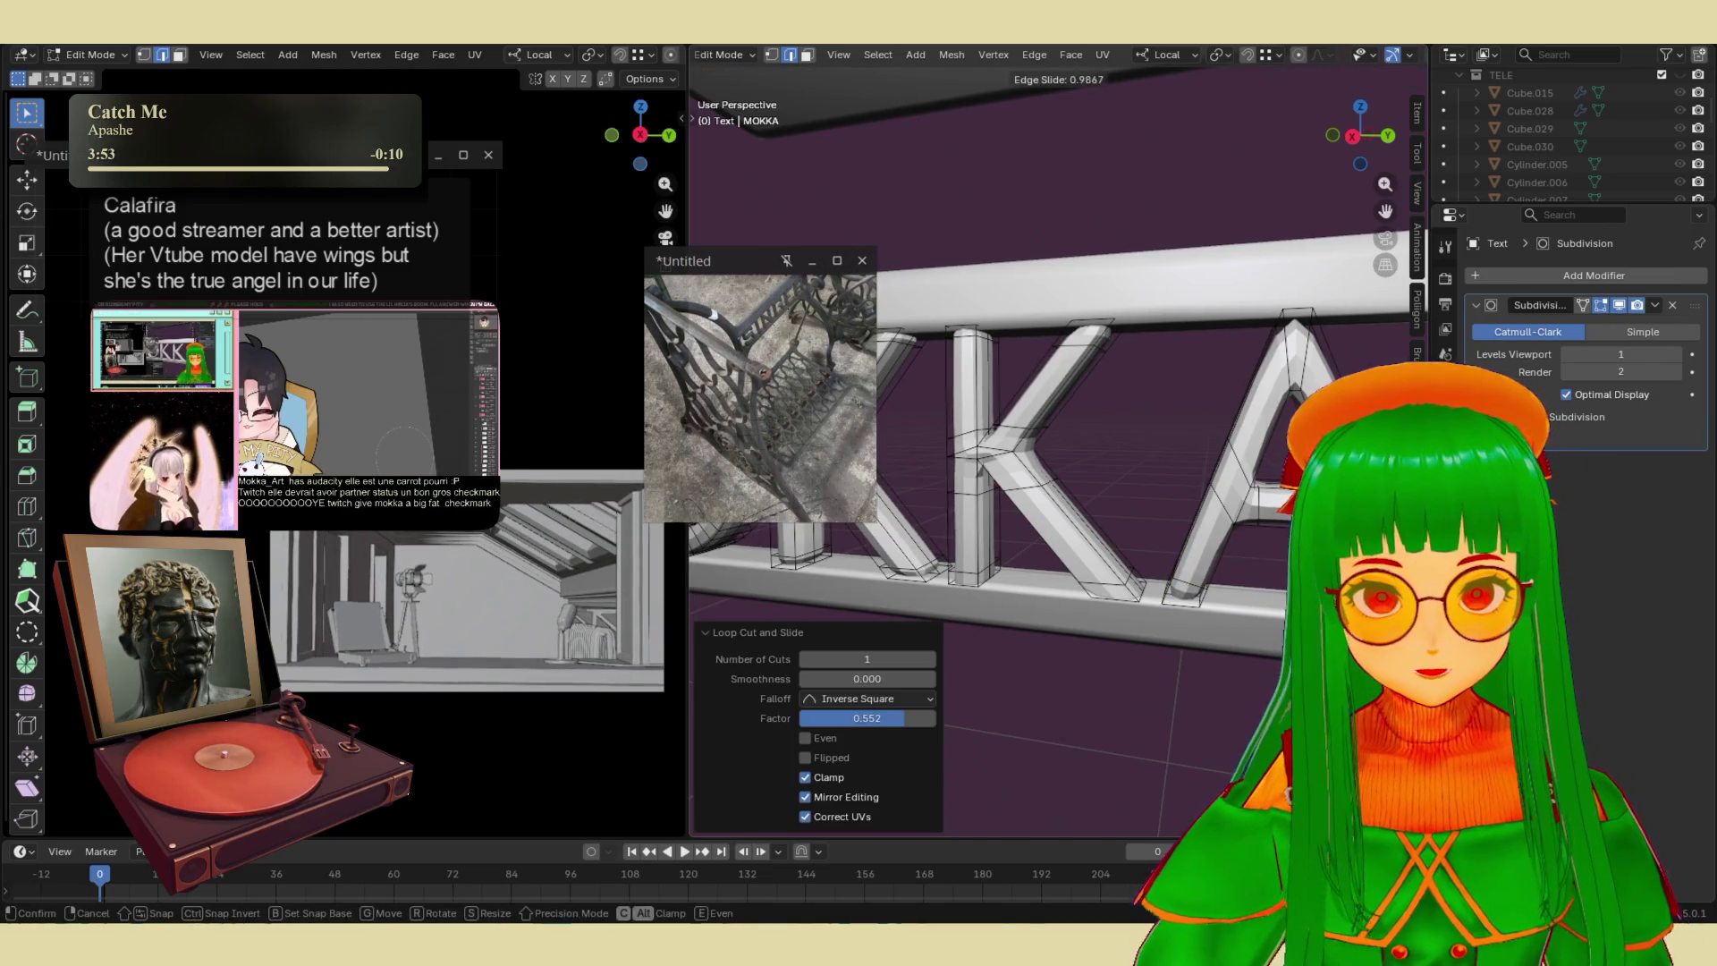
left_click(1282, 413)
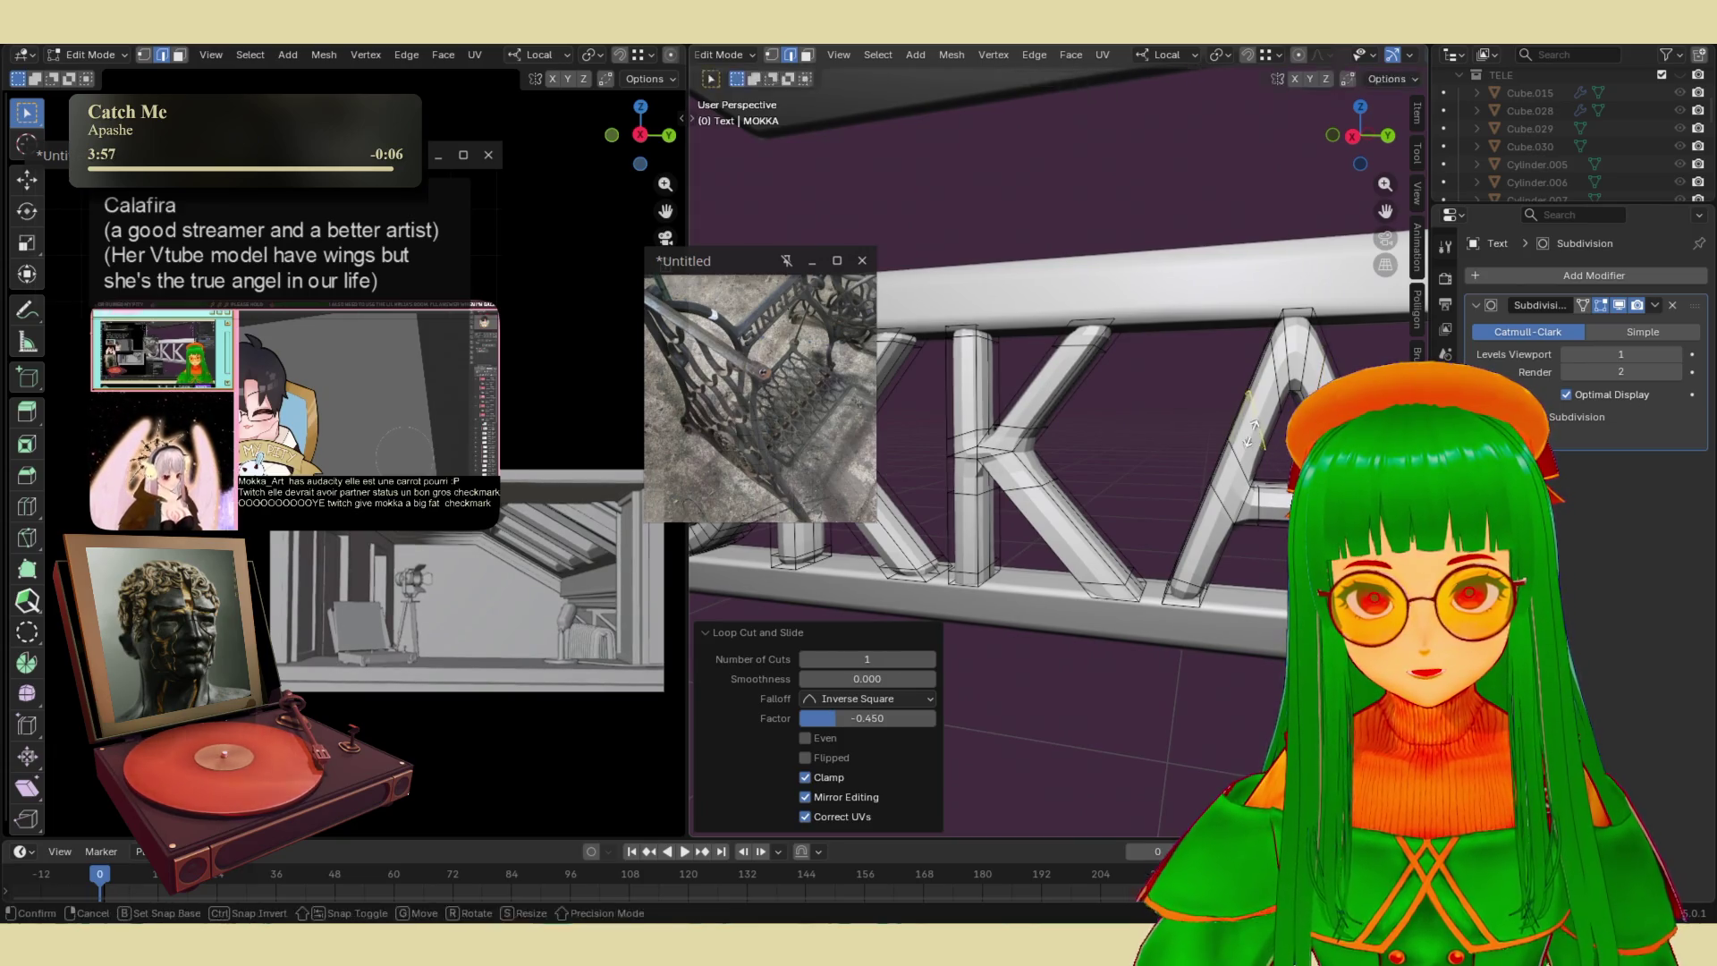
scroll(1240, 480, "down", 2)
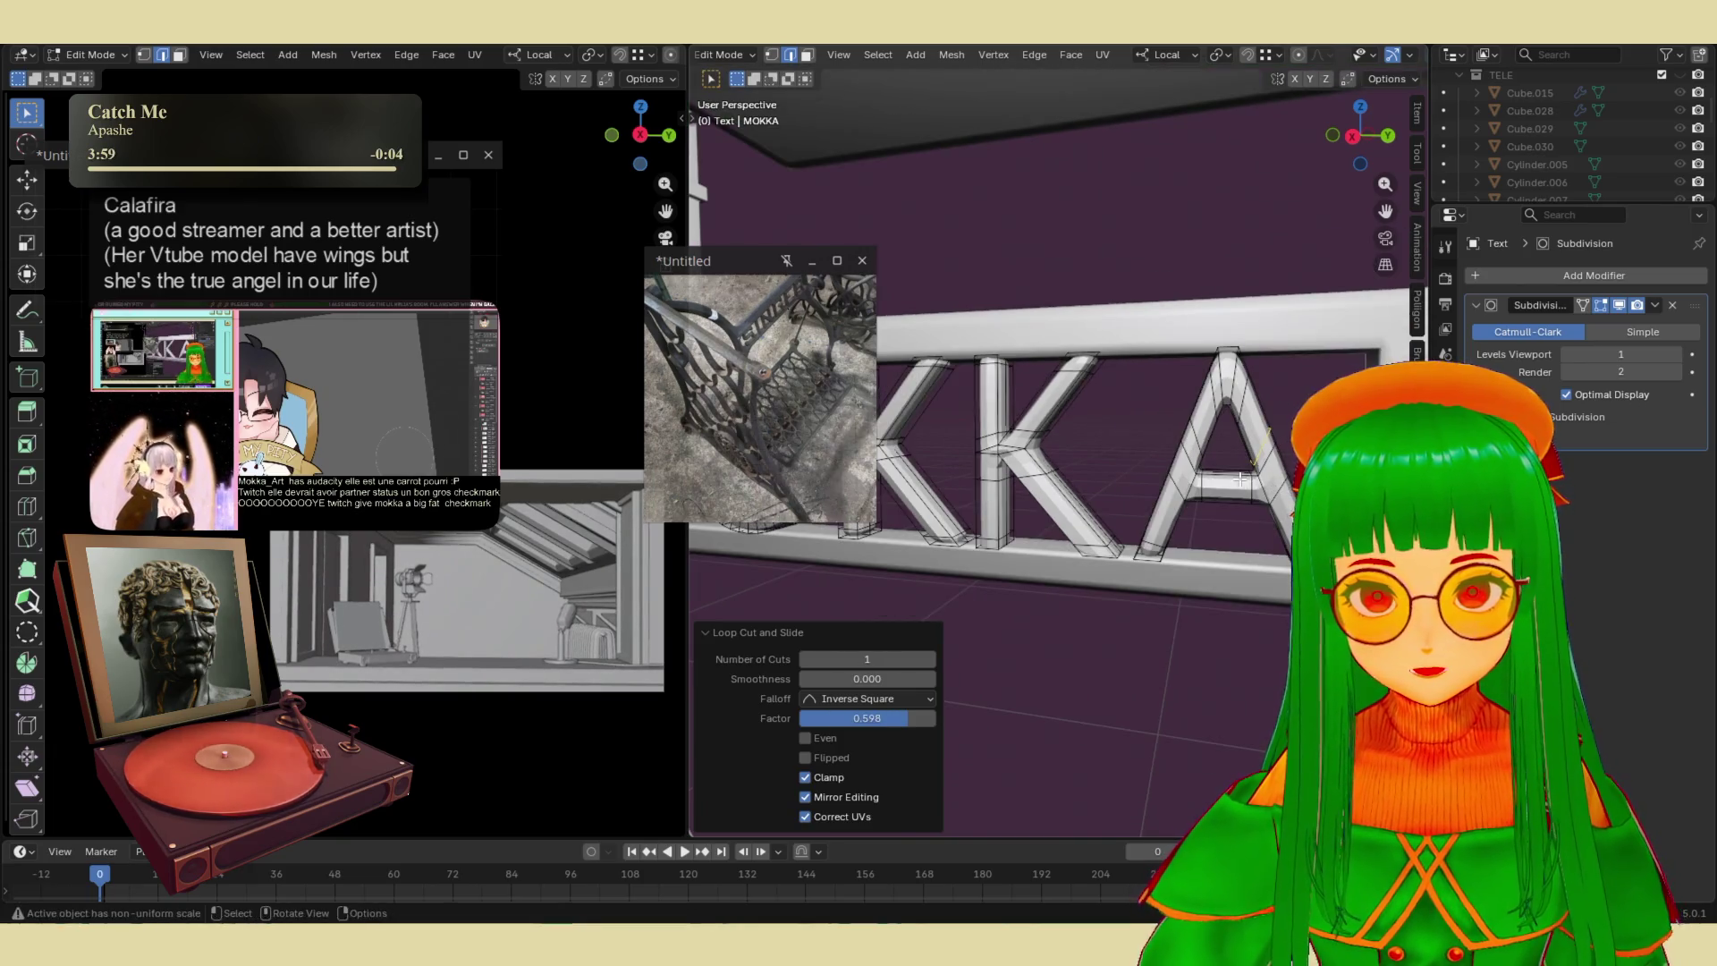
left_click(1170, 514)
key("ctrl+r")
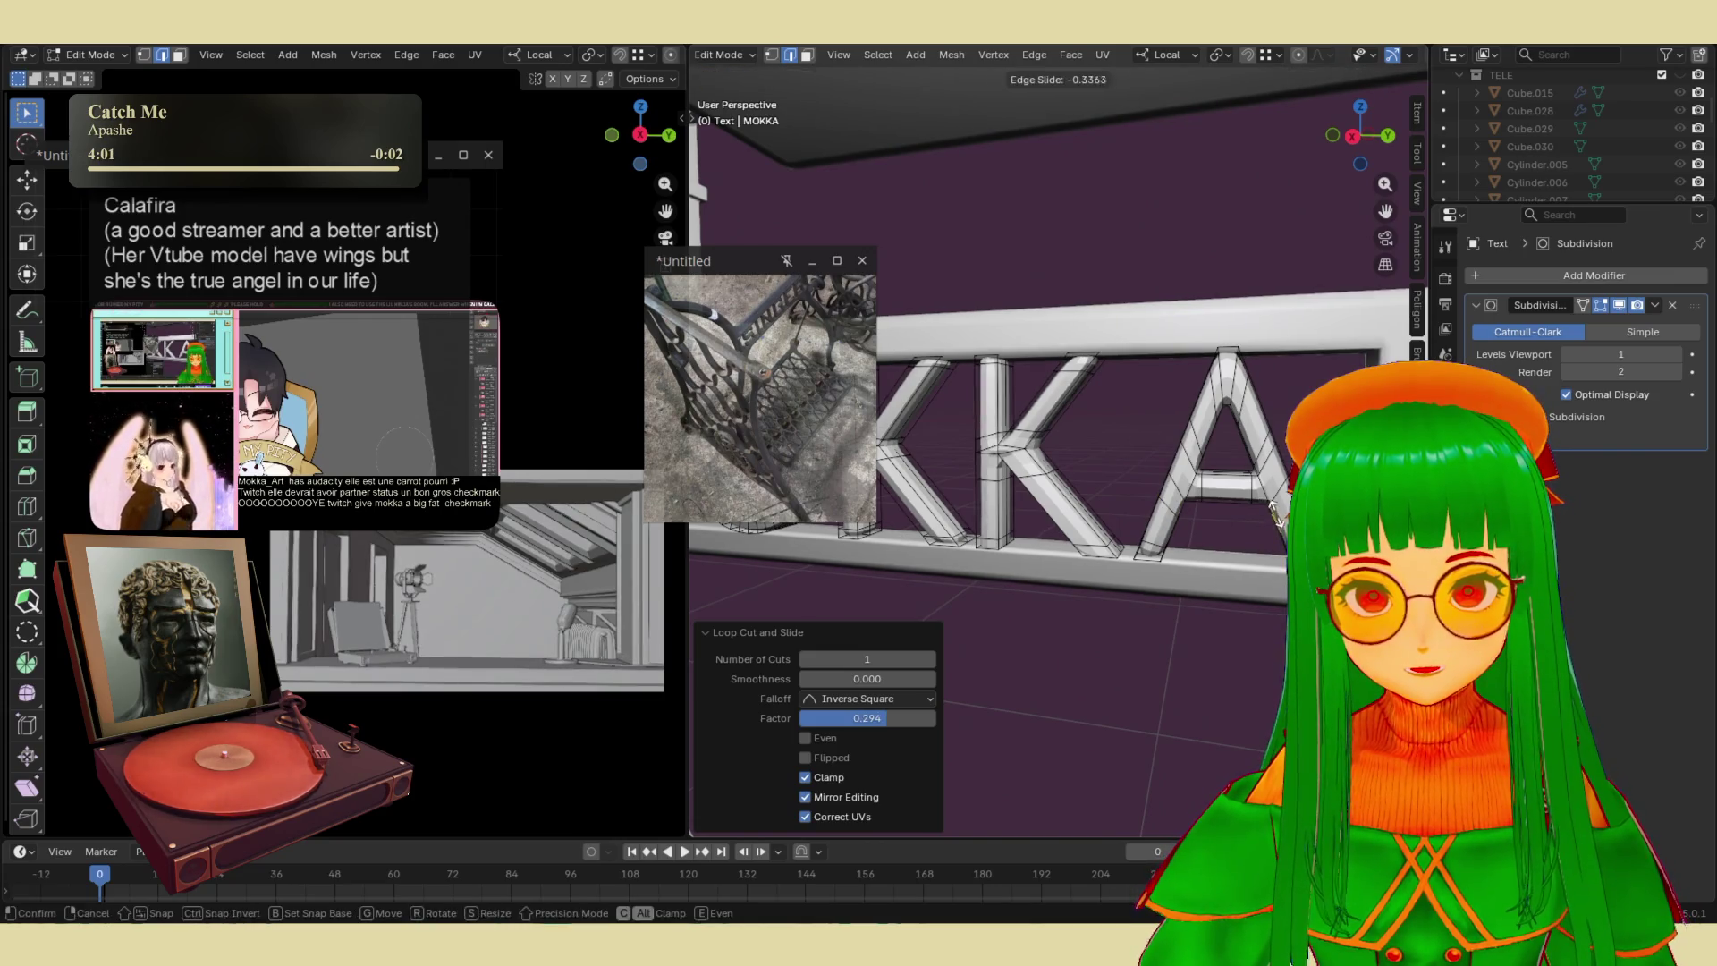
left_click(1274, 510)
- Add loop cuts across the M's diagonal and low on its right leg
middle_click_drag(1274, 510, 1117, 494)
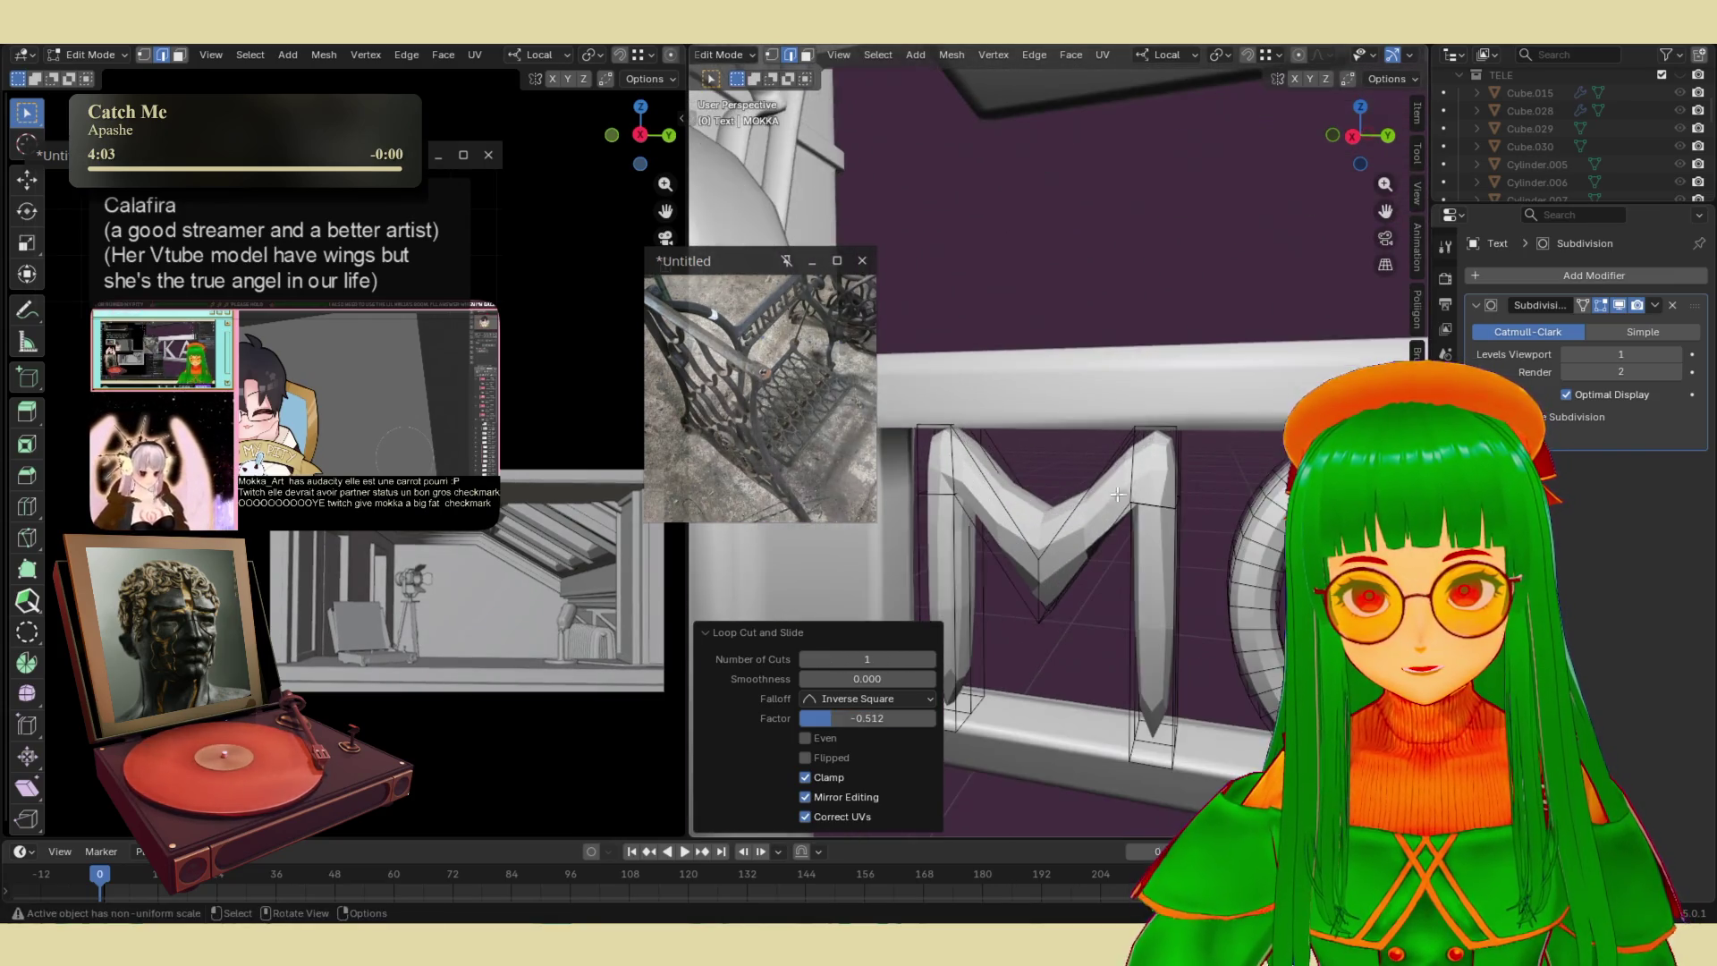
left_click(1082, 506)
left_click(1082, 561)
key("ctrl+r")
left_click(1158, 559)
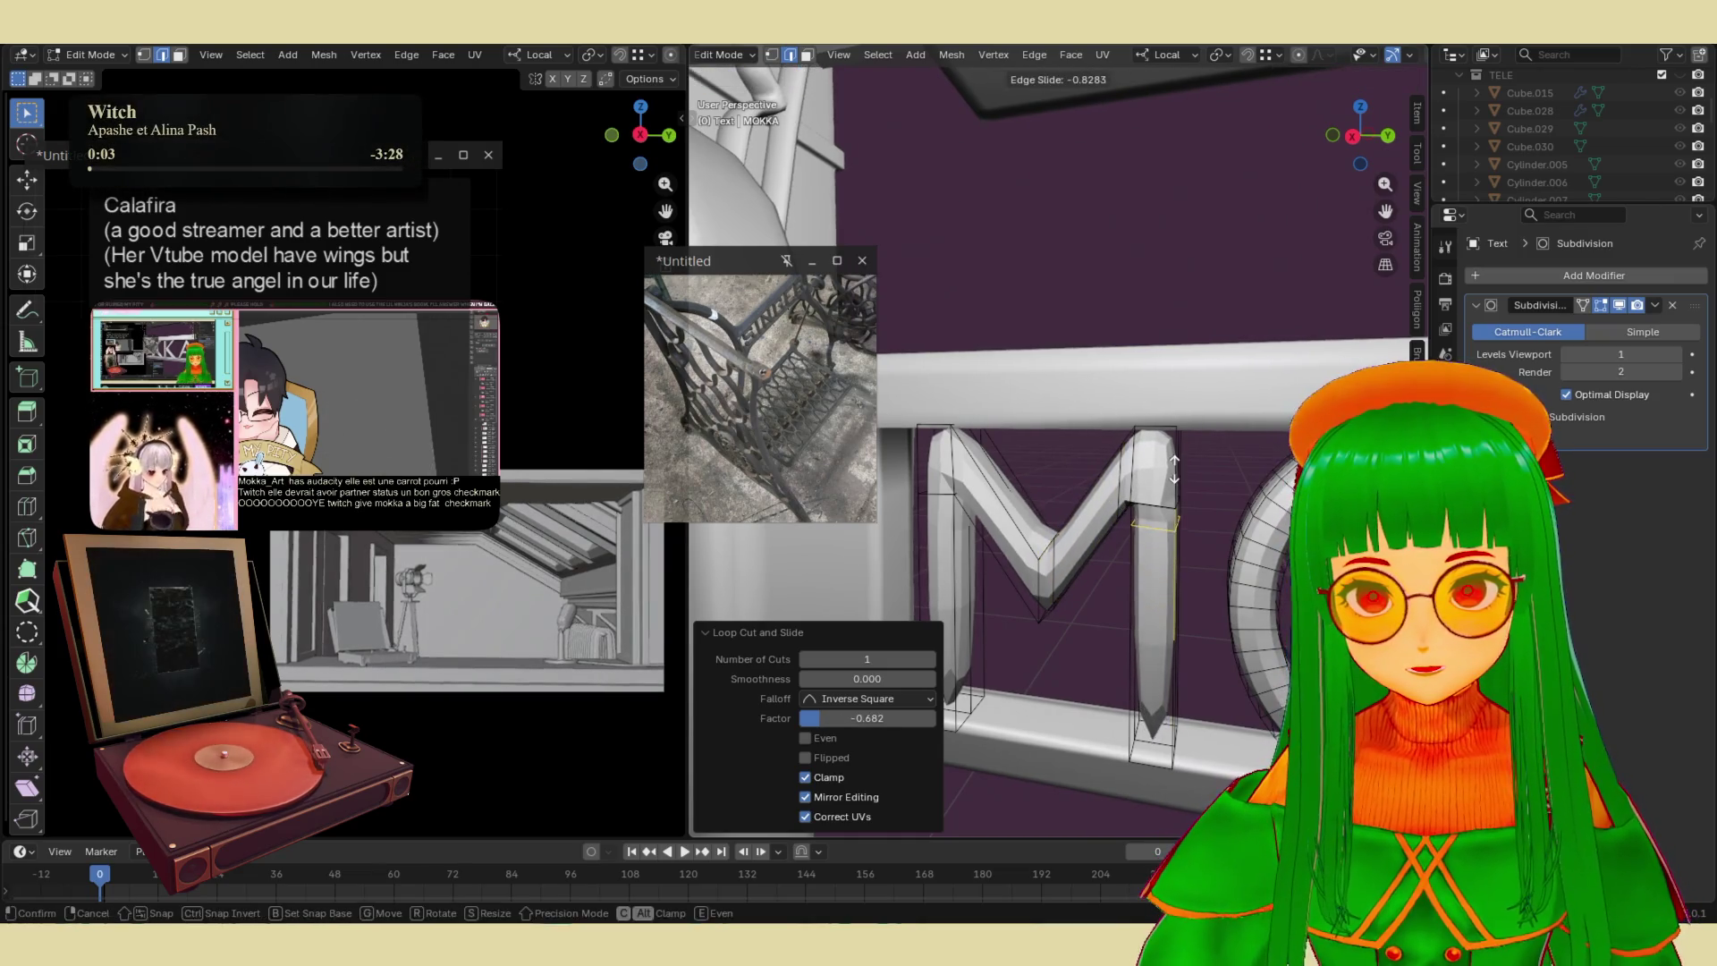
left_click(1158, 651)
middle_click_drag(1158, 652, 1144, 554)
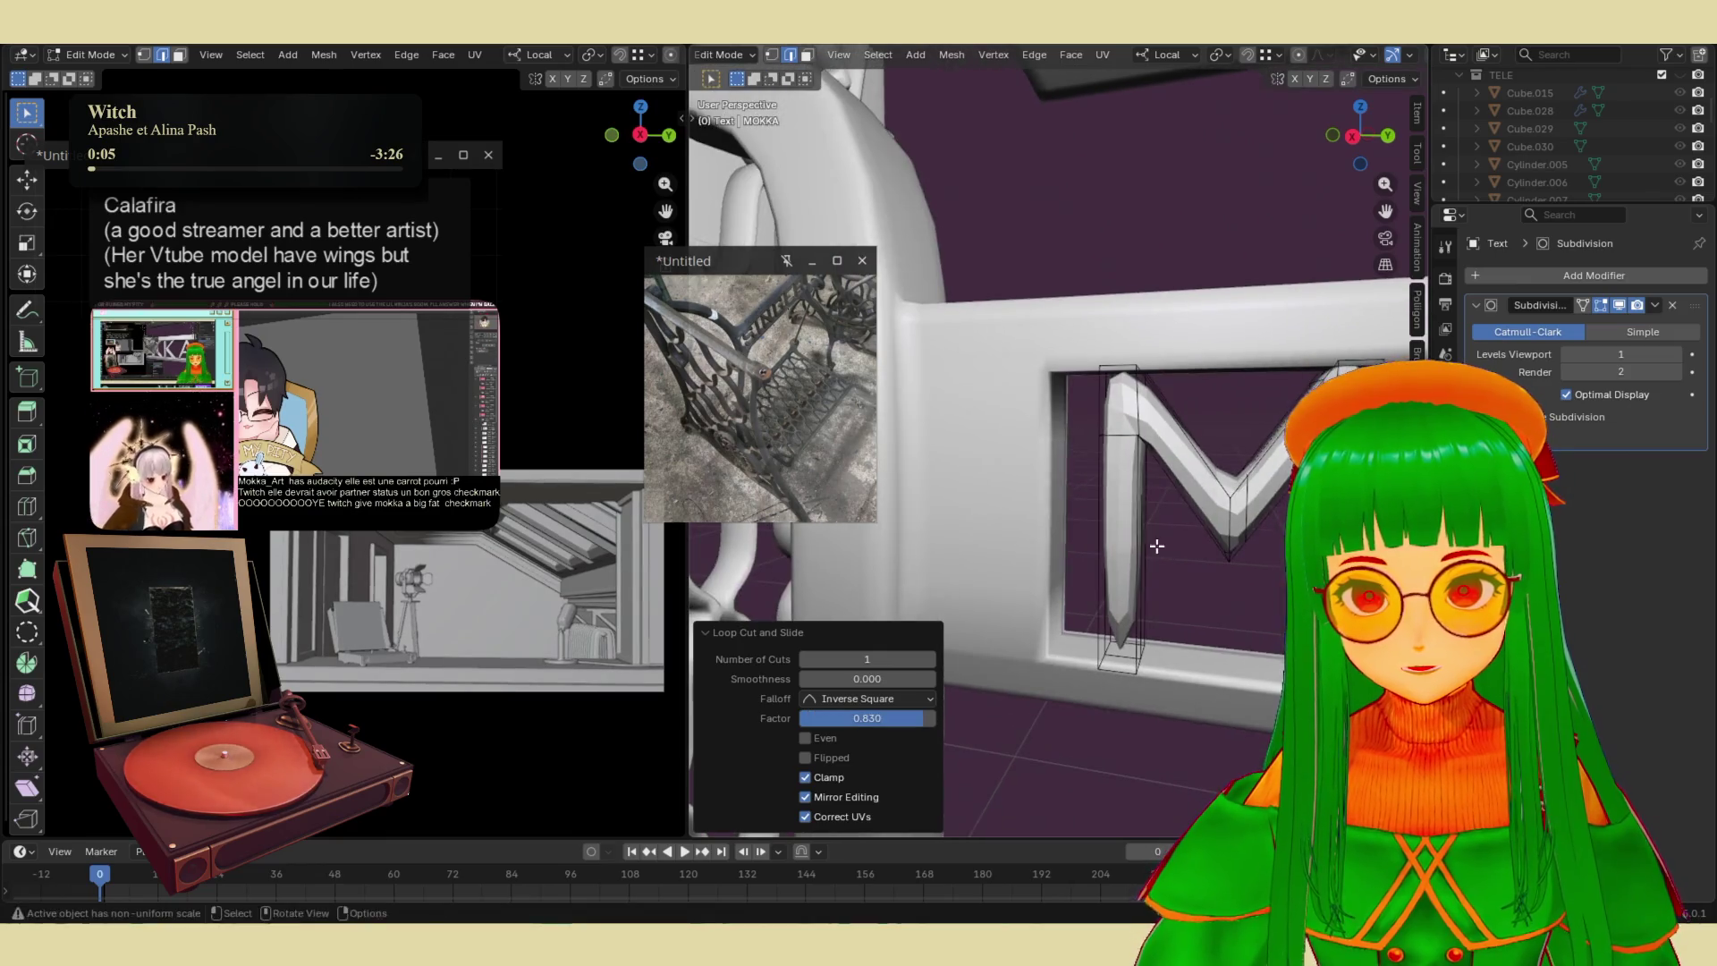
- Add loop cuts on the M's left leg and along its diagonal
key("ctrl+r")
left_click(1108, 528)
left_click(1113, 438)
key("ctrl+r")
left_click(1189, 434)
left_click(1156, 400)
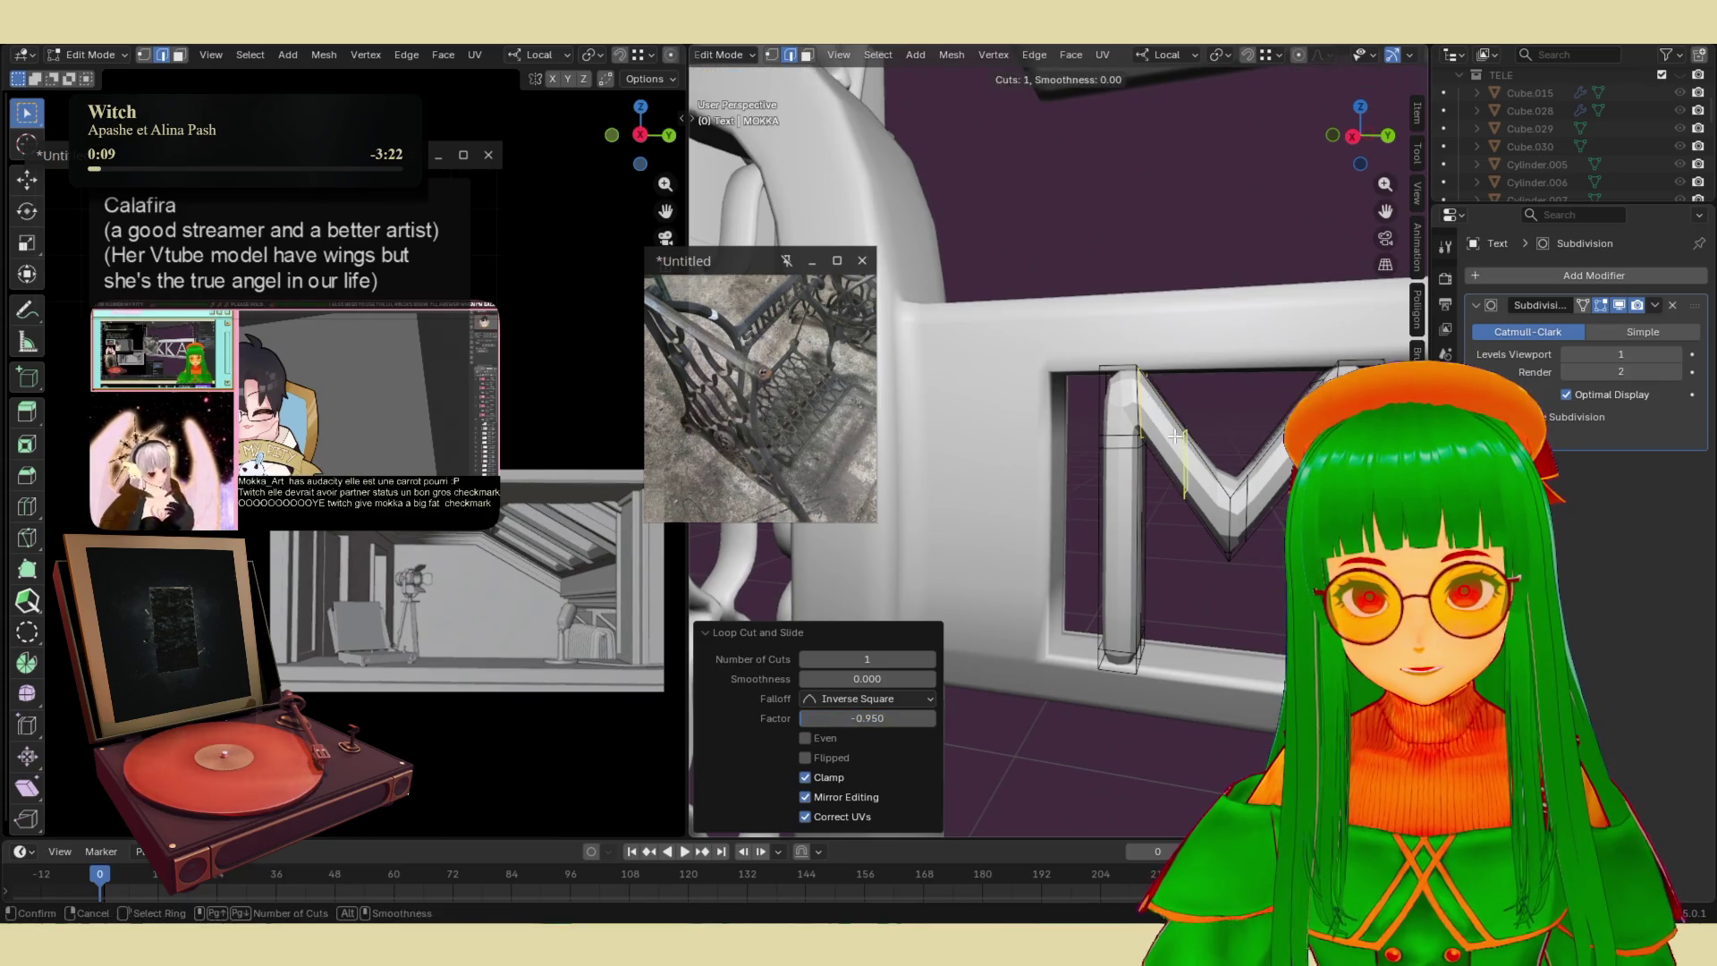
mouse_move(1156, 400)
middle_mouse_down()
mouse_move(1151, 500)
mouse_move(1191, 543)
mouse_move(1059, 497)
middle_mouse_up()
- Return to Object Mode with the MOKKA text selected and inspect the smoothed sign
key("Tab")
scroll(1145, 438, "up", 4)
mouse_move(1145, 438)
middle_mouse_down()
mouse_move(1090, 443)
mouse_move(1209, 436)
middle_mouse_up()
left_click(1207, 433)
scroll(1205, 431, "down", 3)
mouse_move(1178, 608)
middle_mouse_down()
mouse_move(1189, 549)
mouse_move(1237, 474)
middle_mouse_up()
key("Tab")
scroll(1237, 474, "down", 3)
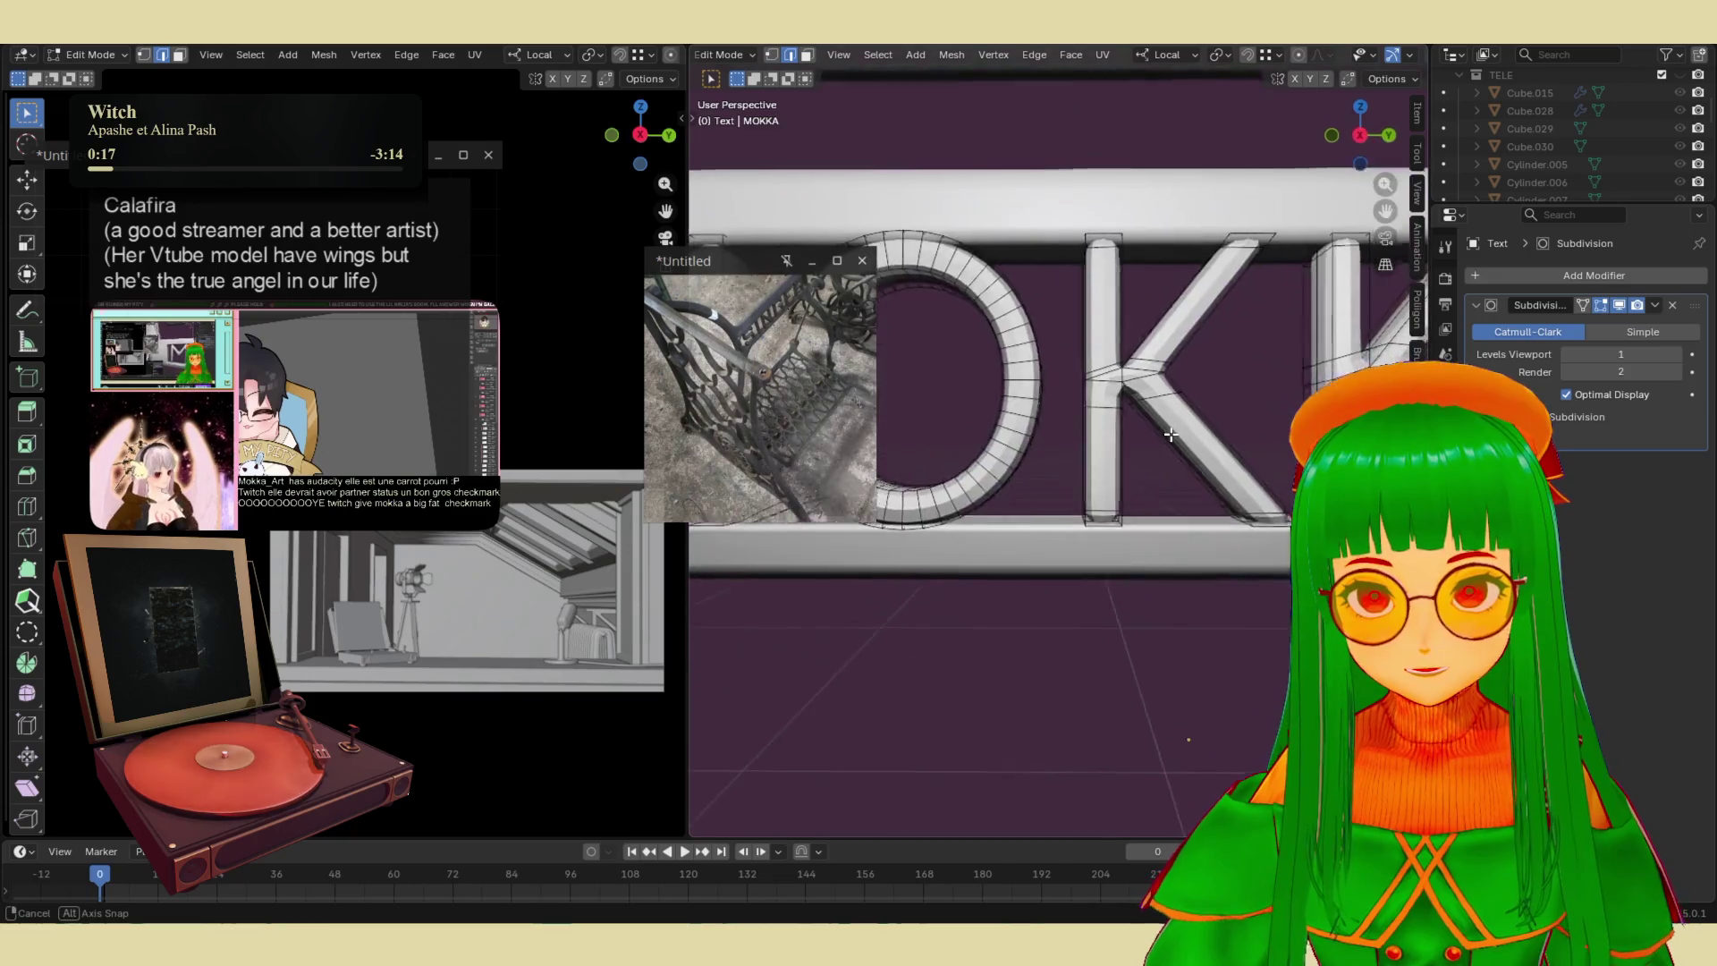
key("Tab")
scroll(1195, 535, "down", 2)
middle_click_drag(1195, 535, 1252, 427)
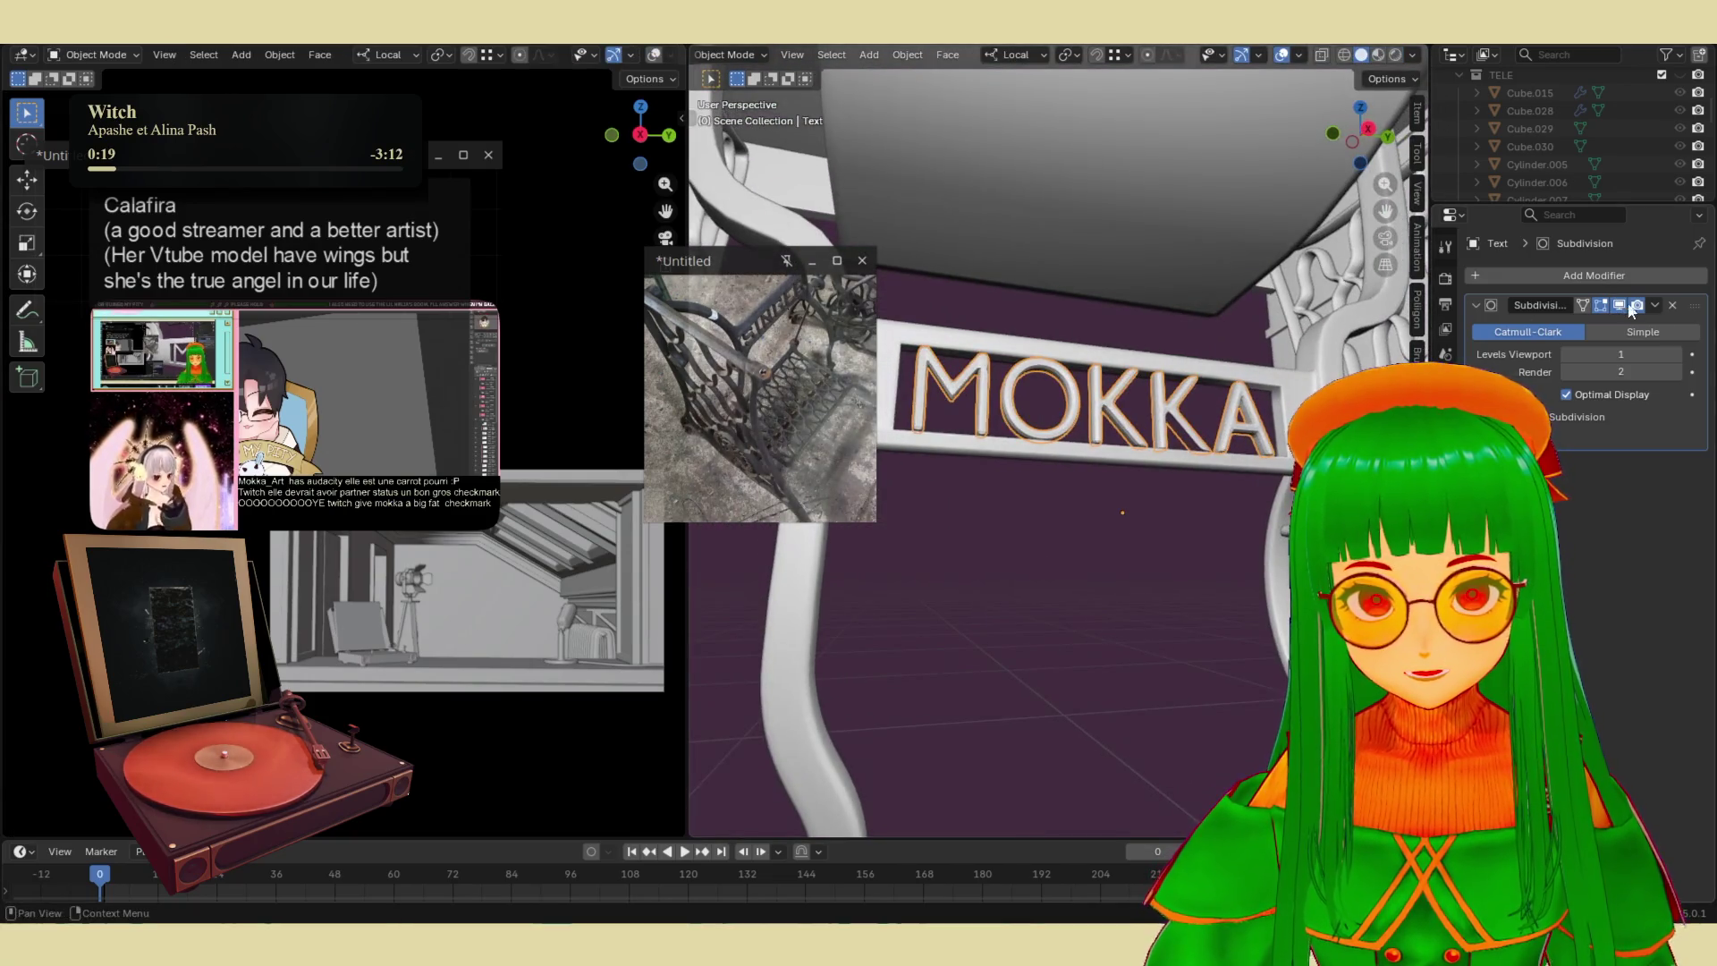
- Delete the Subdivision modifier from the MOKKA text
left_click(1656, 305)
left_click(1613, 324)
middle_click_drag(1167, 498, 1114, 570)
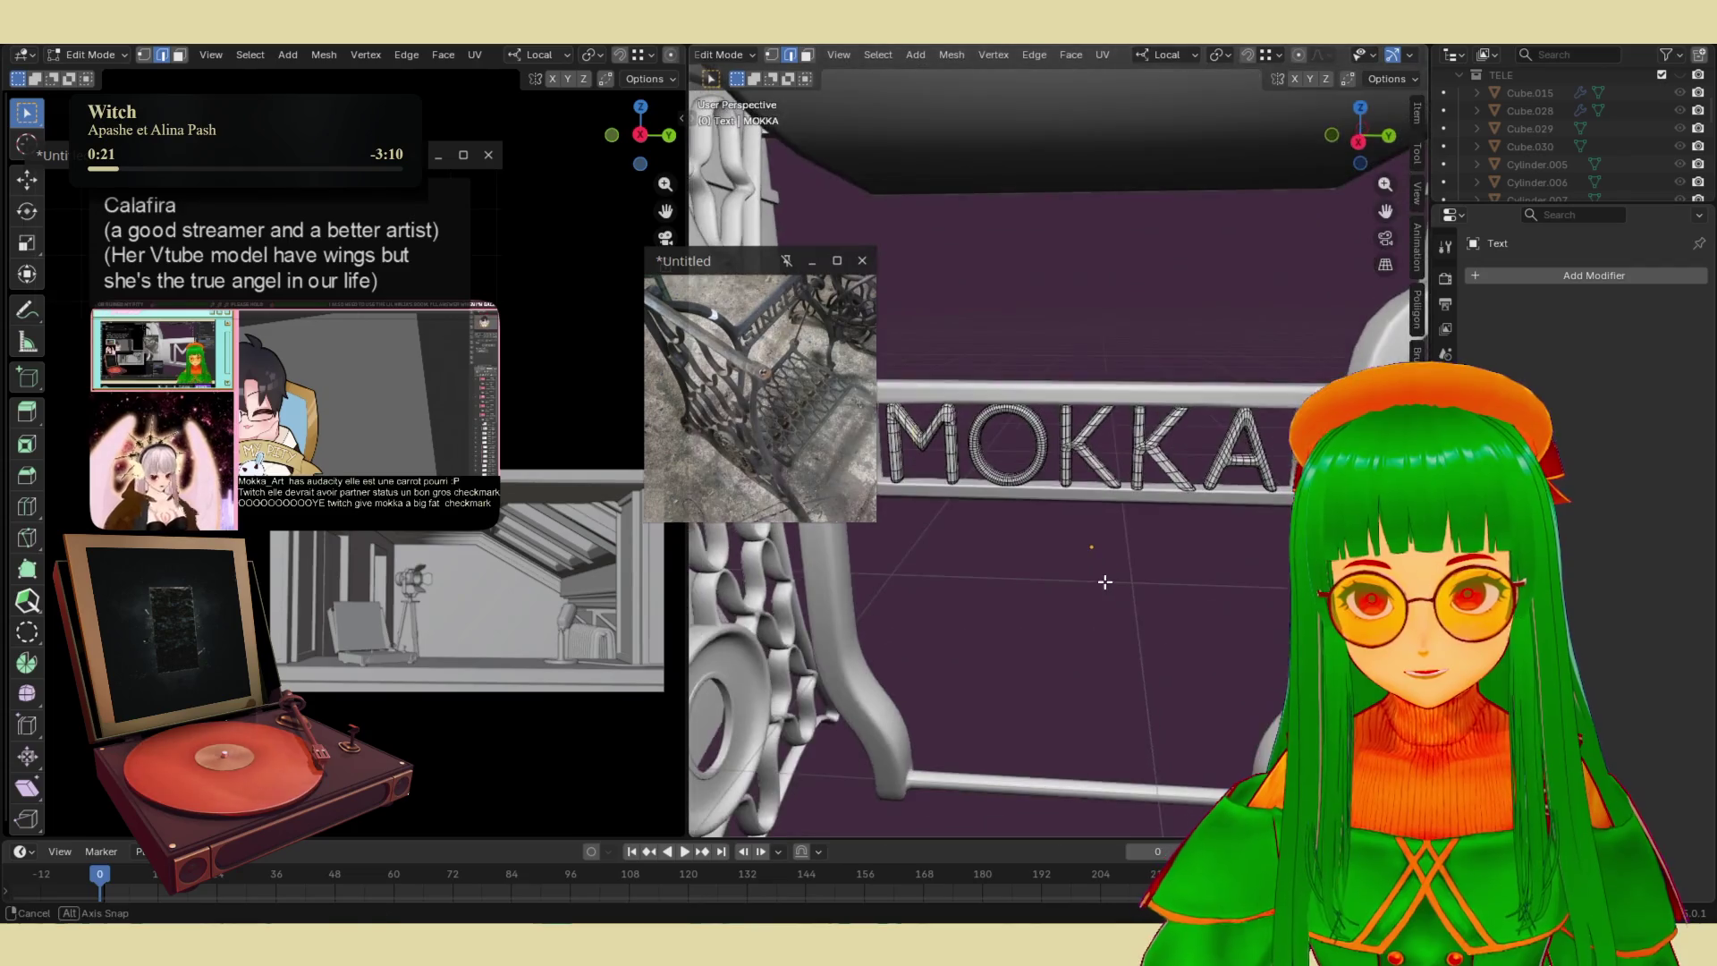
scroll(1128, 540, "down", 3)
mouse_move(1096, 431)
middle_mouse_down()
mouse_move(1232, 403)
mouse_move(1103, 413)
mouse_move(1065, 396)
middle_mouse_up()
scroll(1104, 413, "up", 5)
scroll(1198, 416, "down", 3)
- Nudge the vertex at the top corner of the M's right stroke, then exit Edit Mode
left_click(1066, 400)
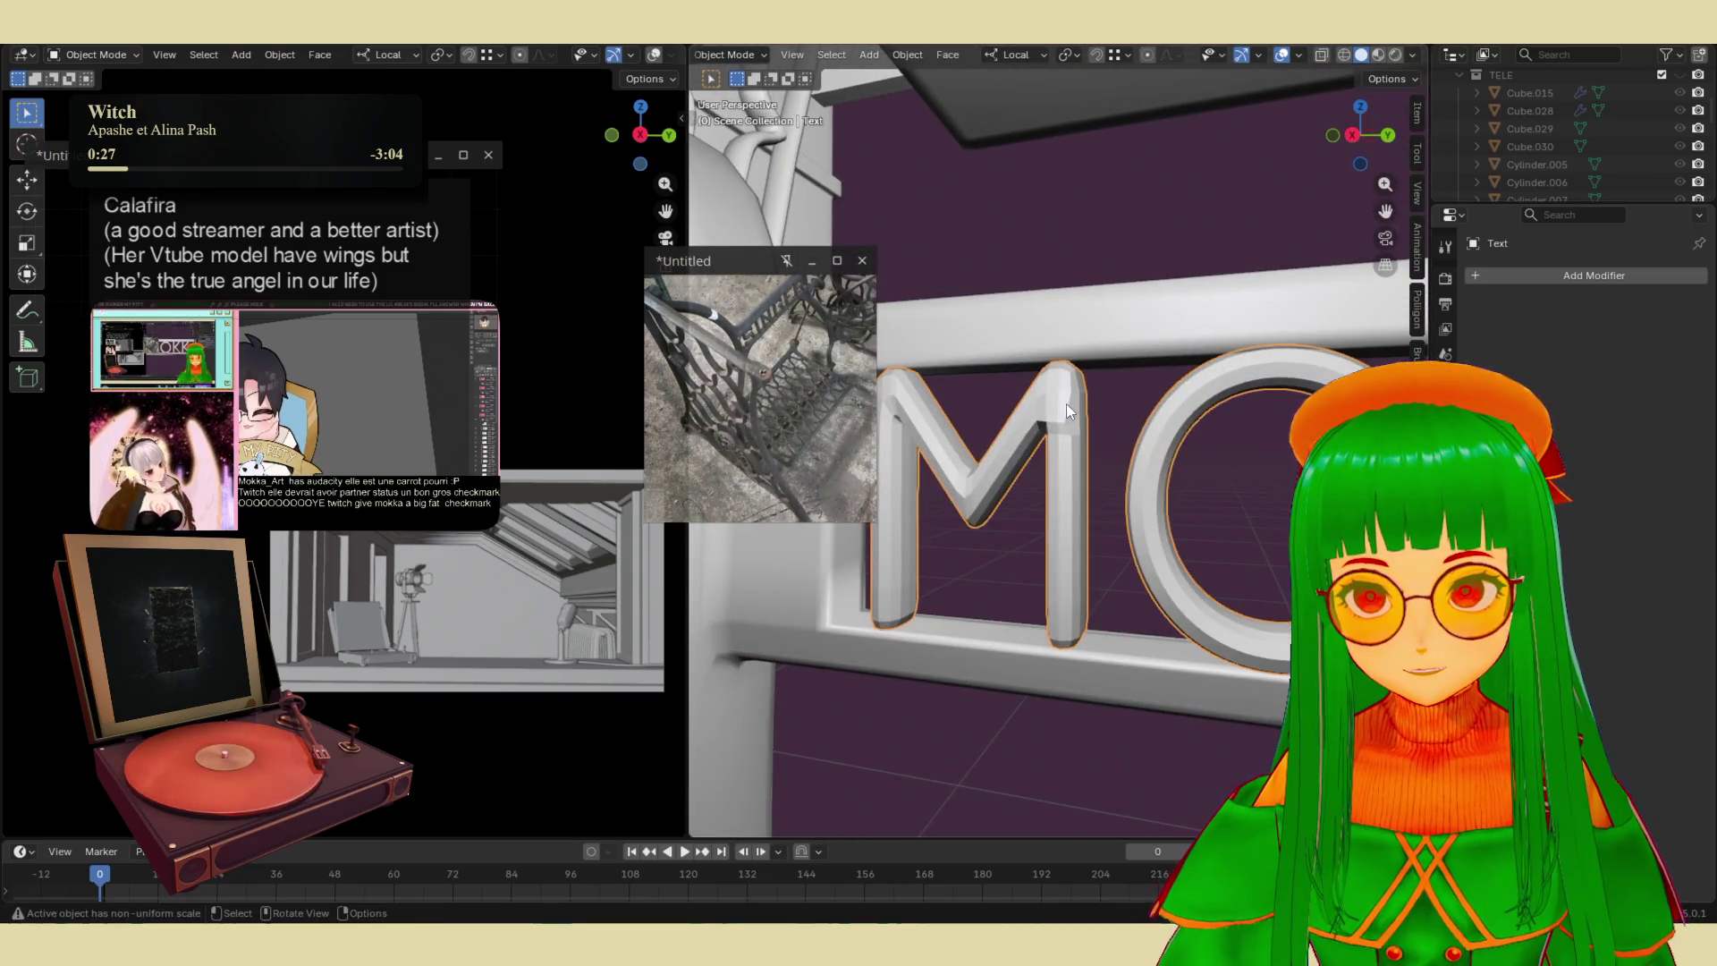
key("KP_Decimal")
key("Tab")
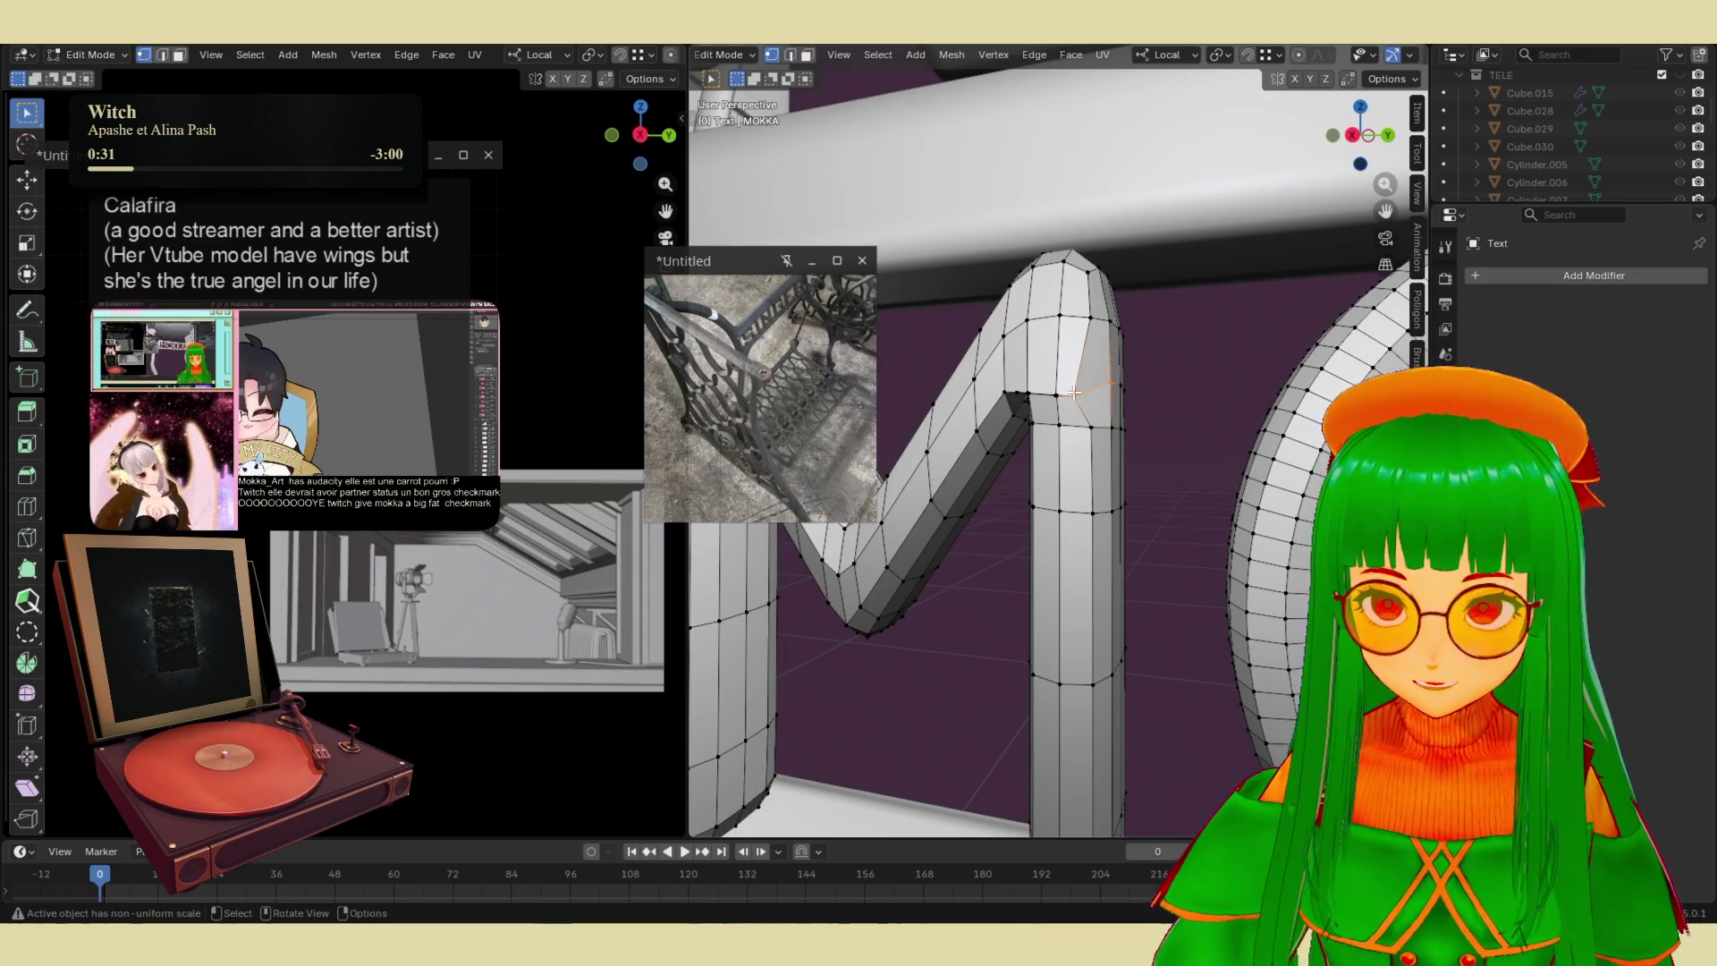
key("g")
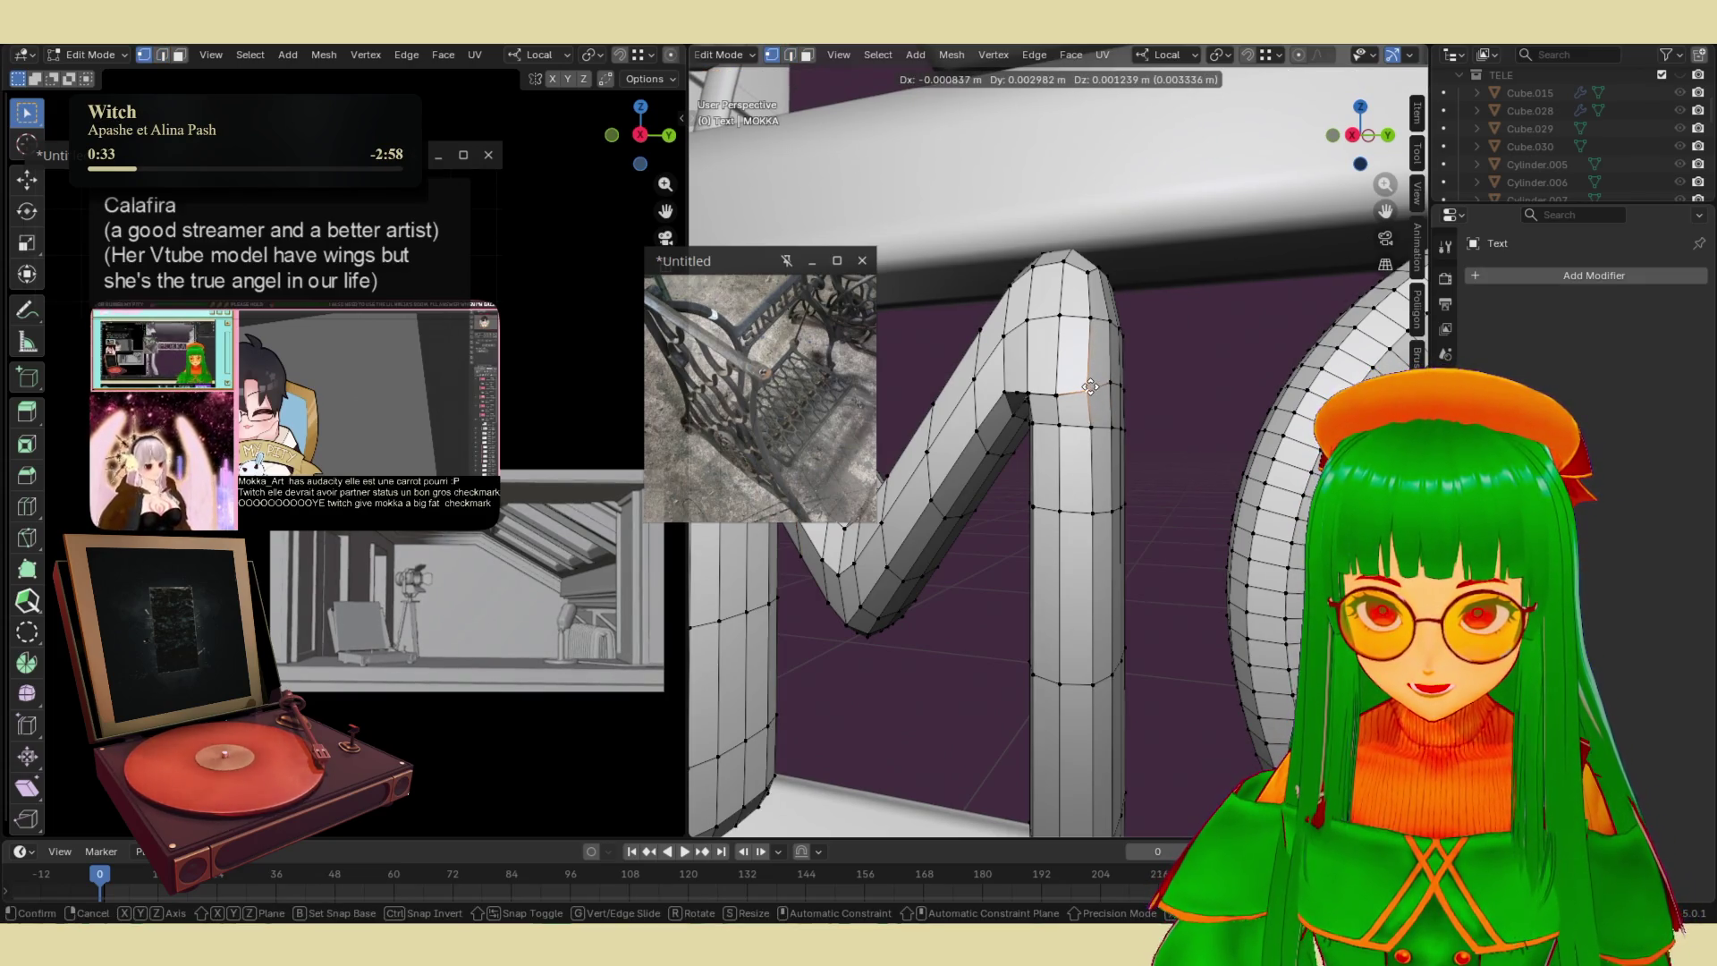
left_click(1091, 386)
key("Tab")
scroll(1139, 497, "down", 5)
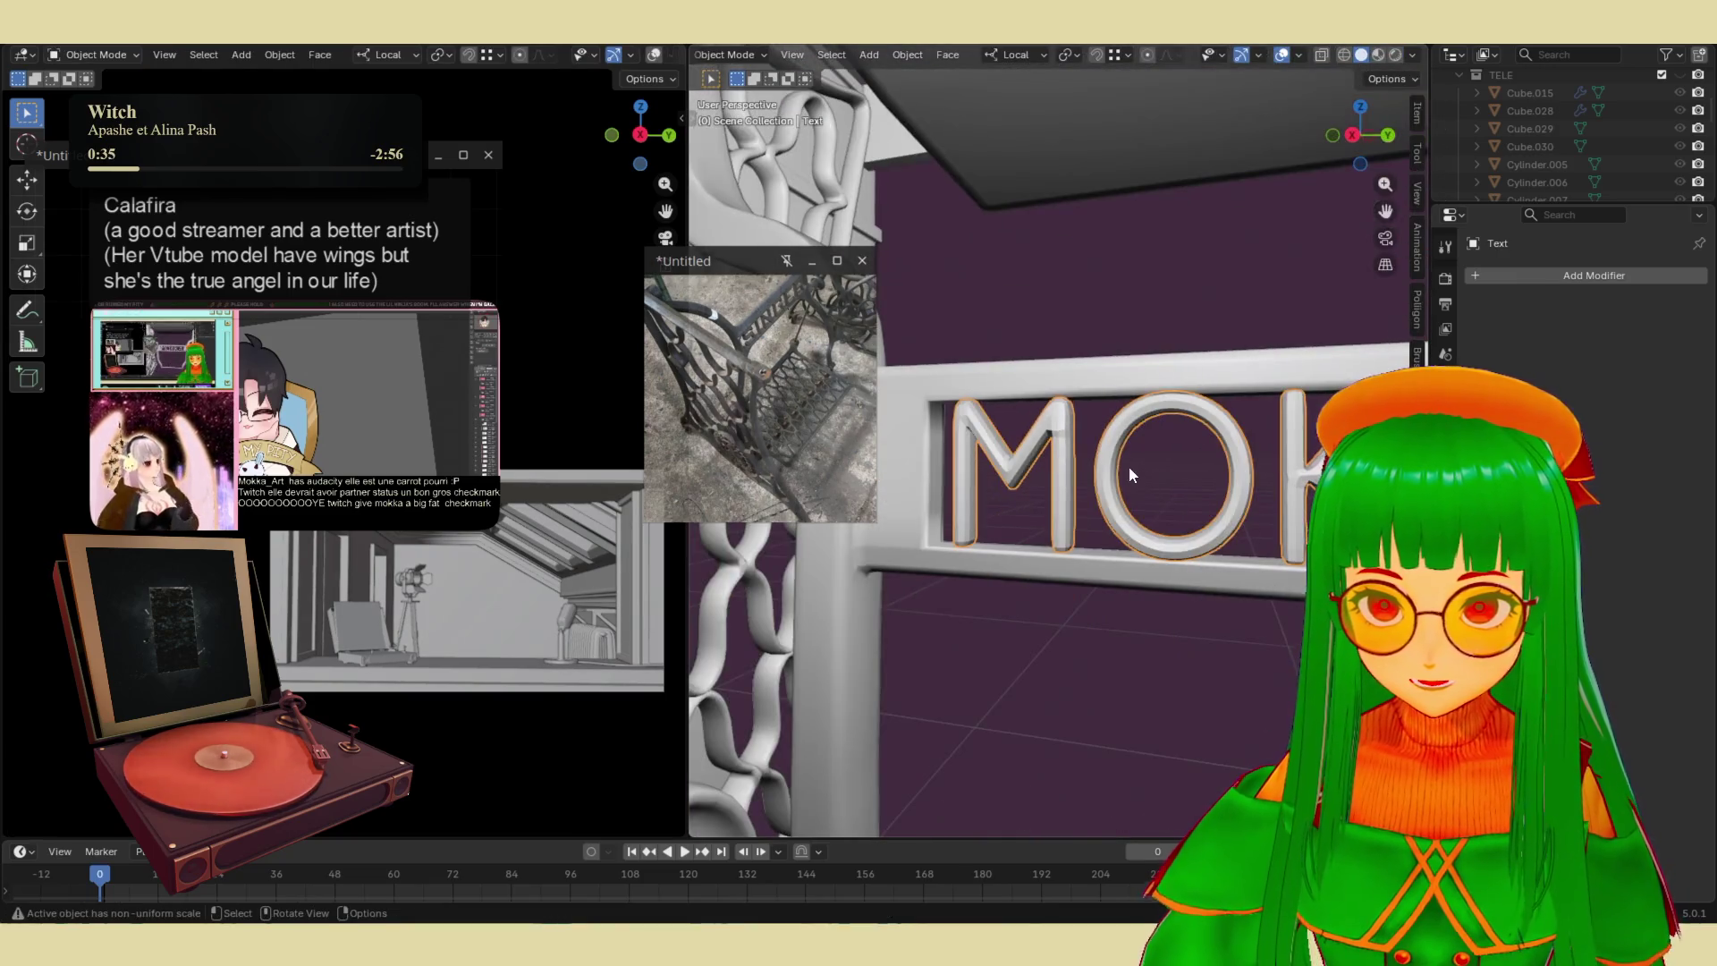
- Try Shade Smooth on the MOKKA text, then undo it
right_click(1126, 452)
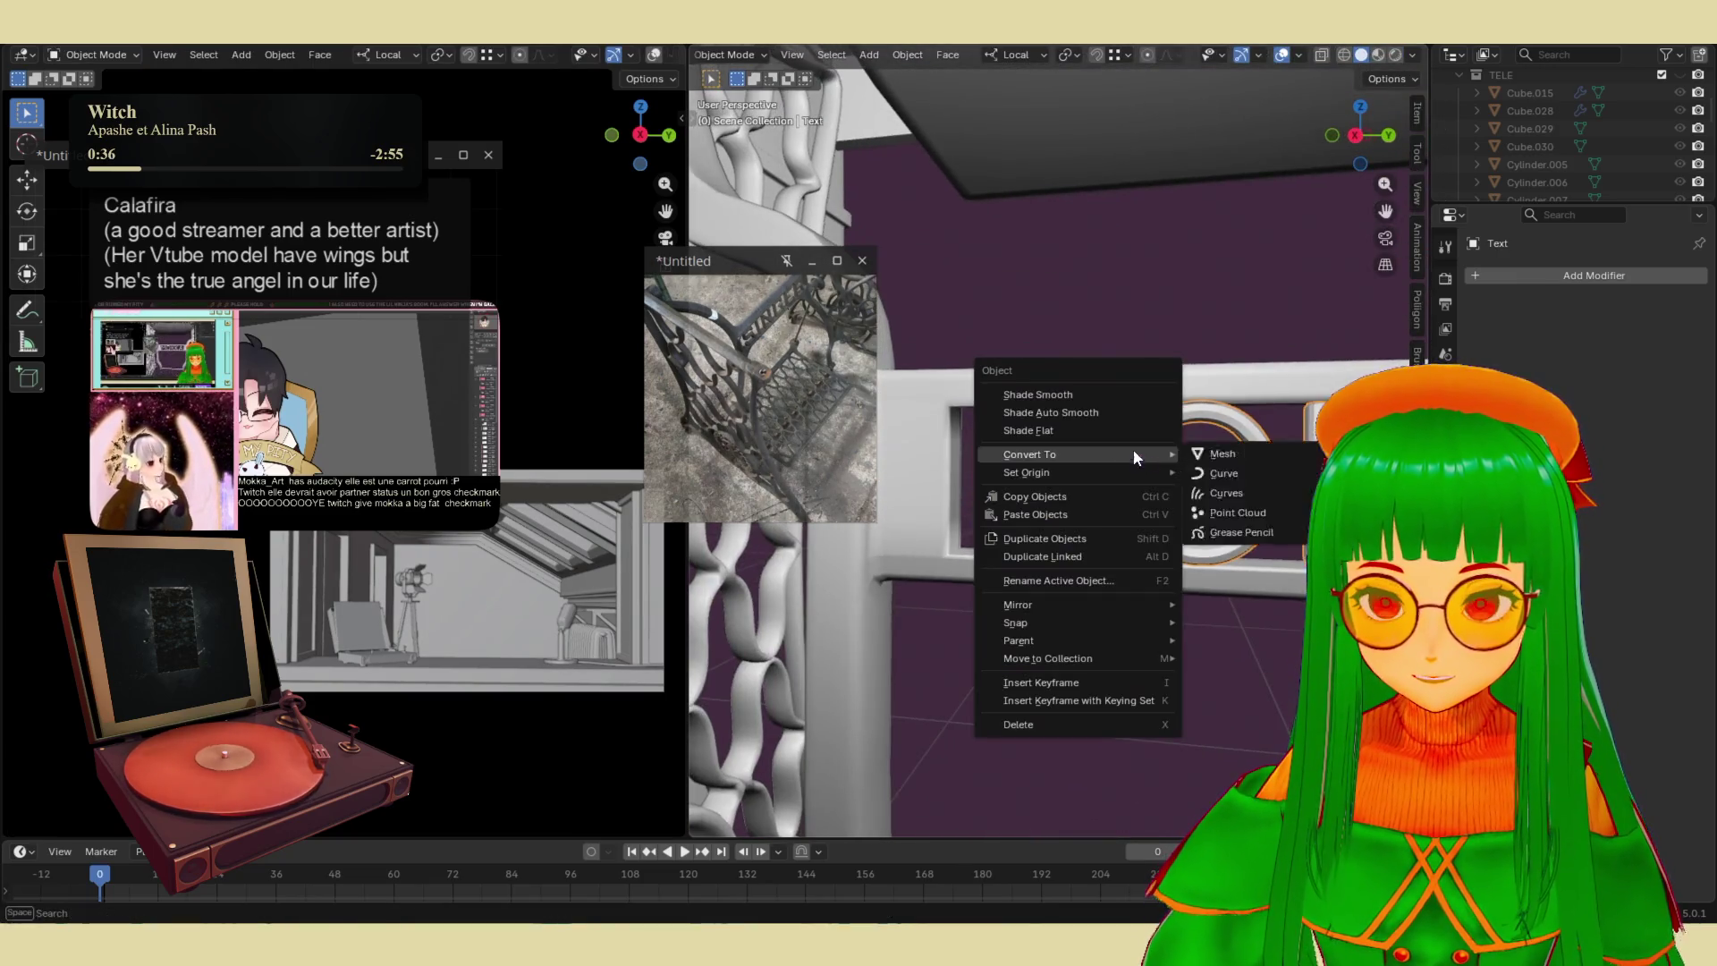
left_click(1076, 388)
scroll(1126, 357, "down", 3)
scroll(1136, 398, "up", 10)
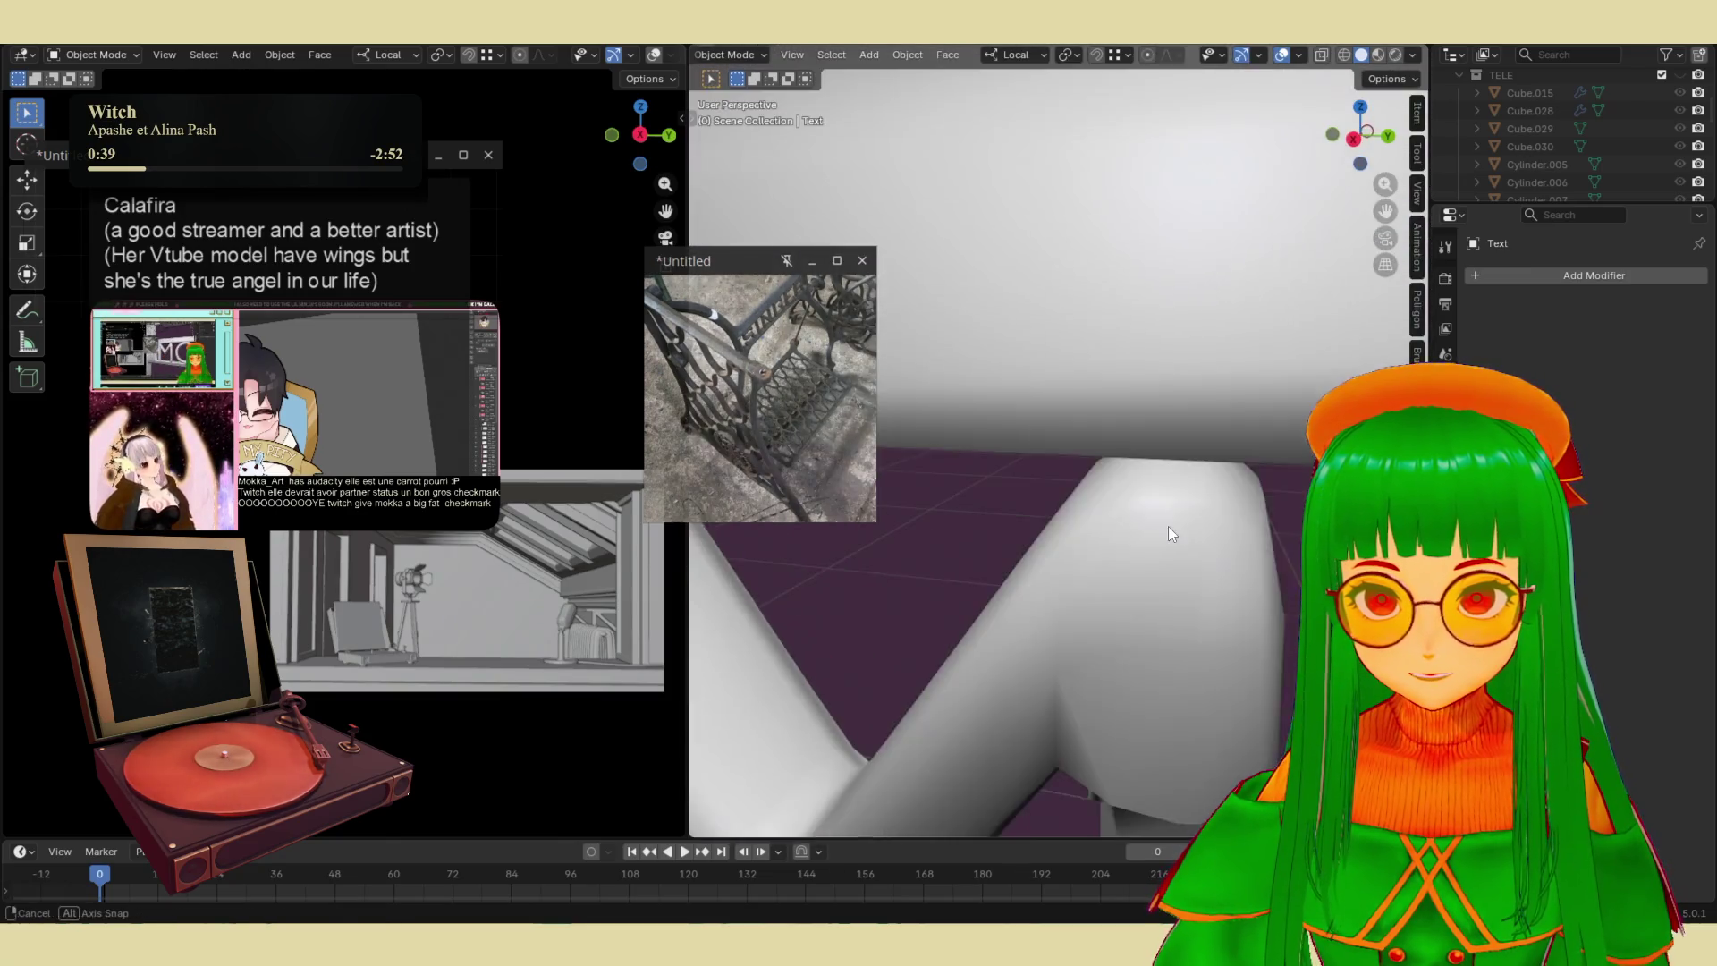
scroll(1189, 592, "down", 2)
key("ctrl+z")
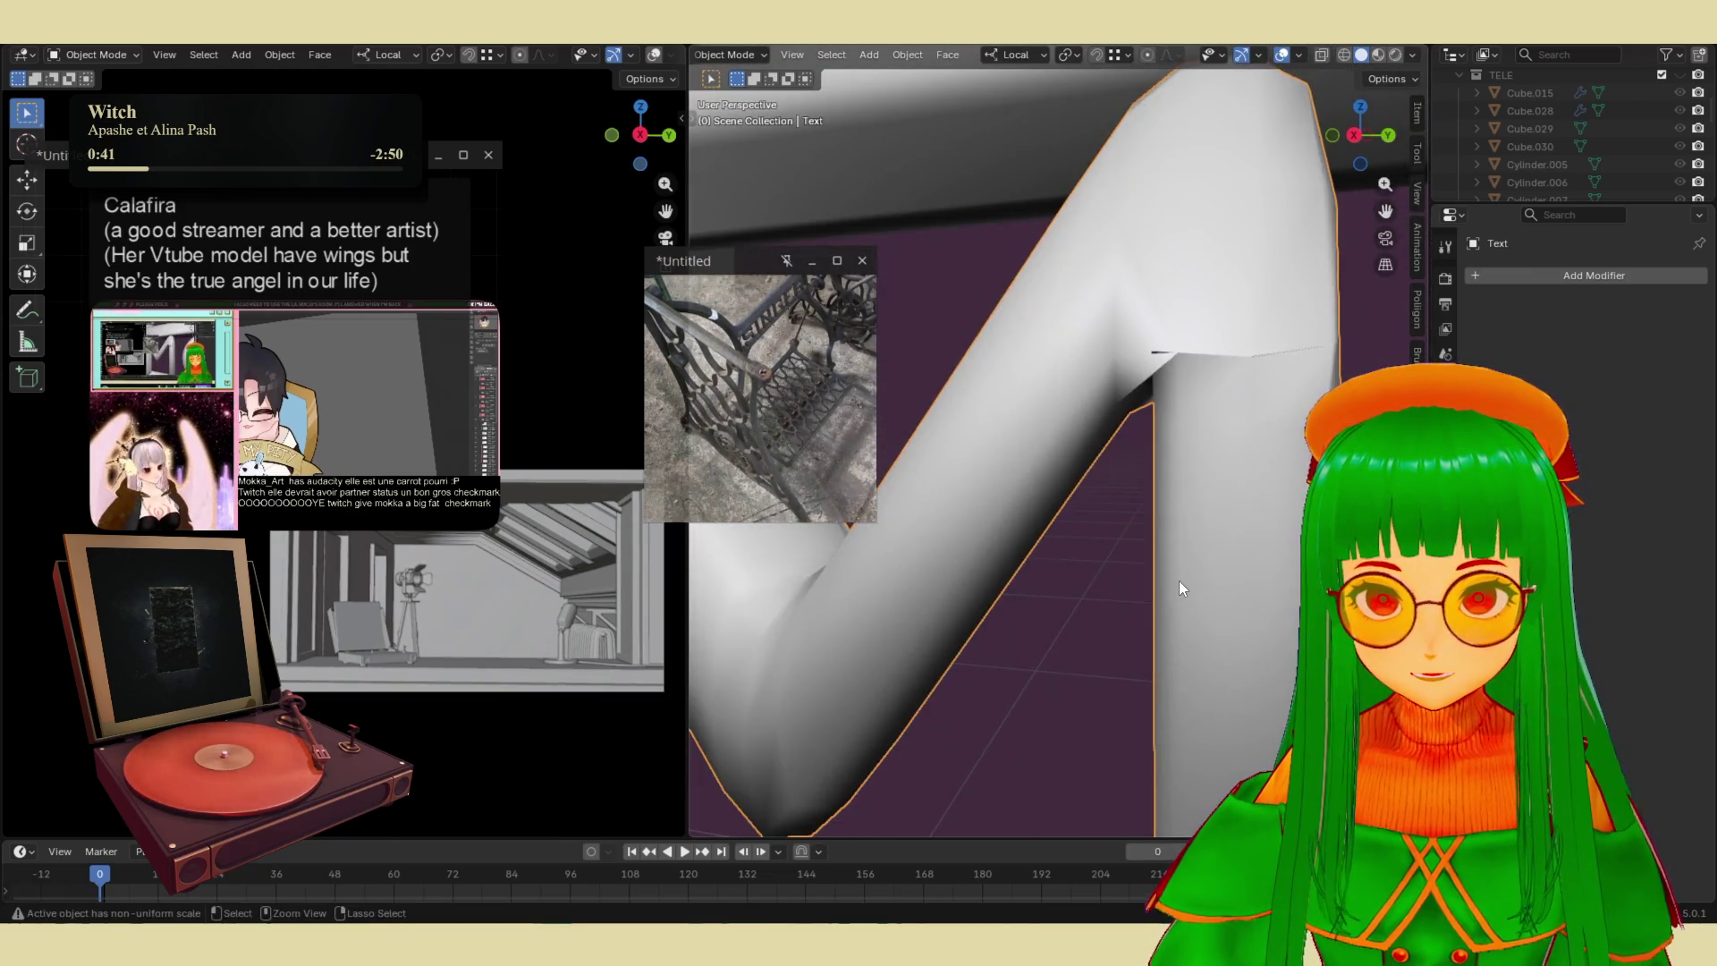
- Reopen the M's mesh in Edit Mode and begin moving a selected vertex
key("Tab")
scroll(1198, 477, "down", 4)
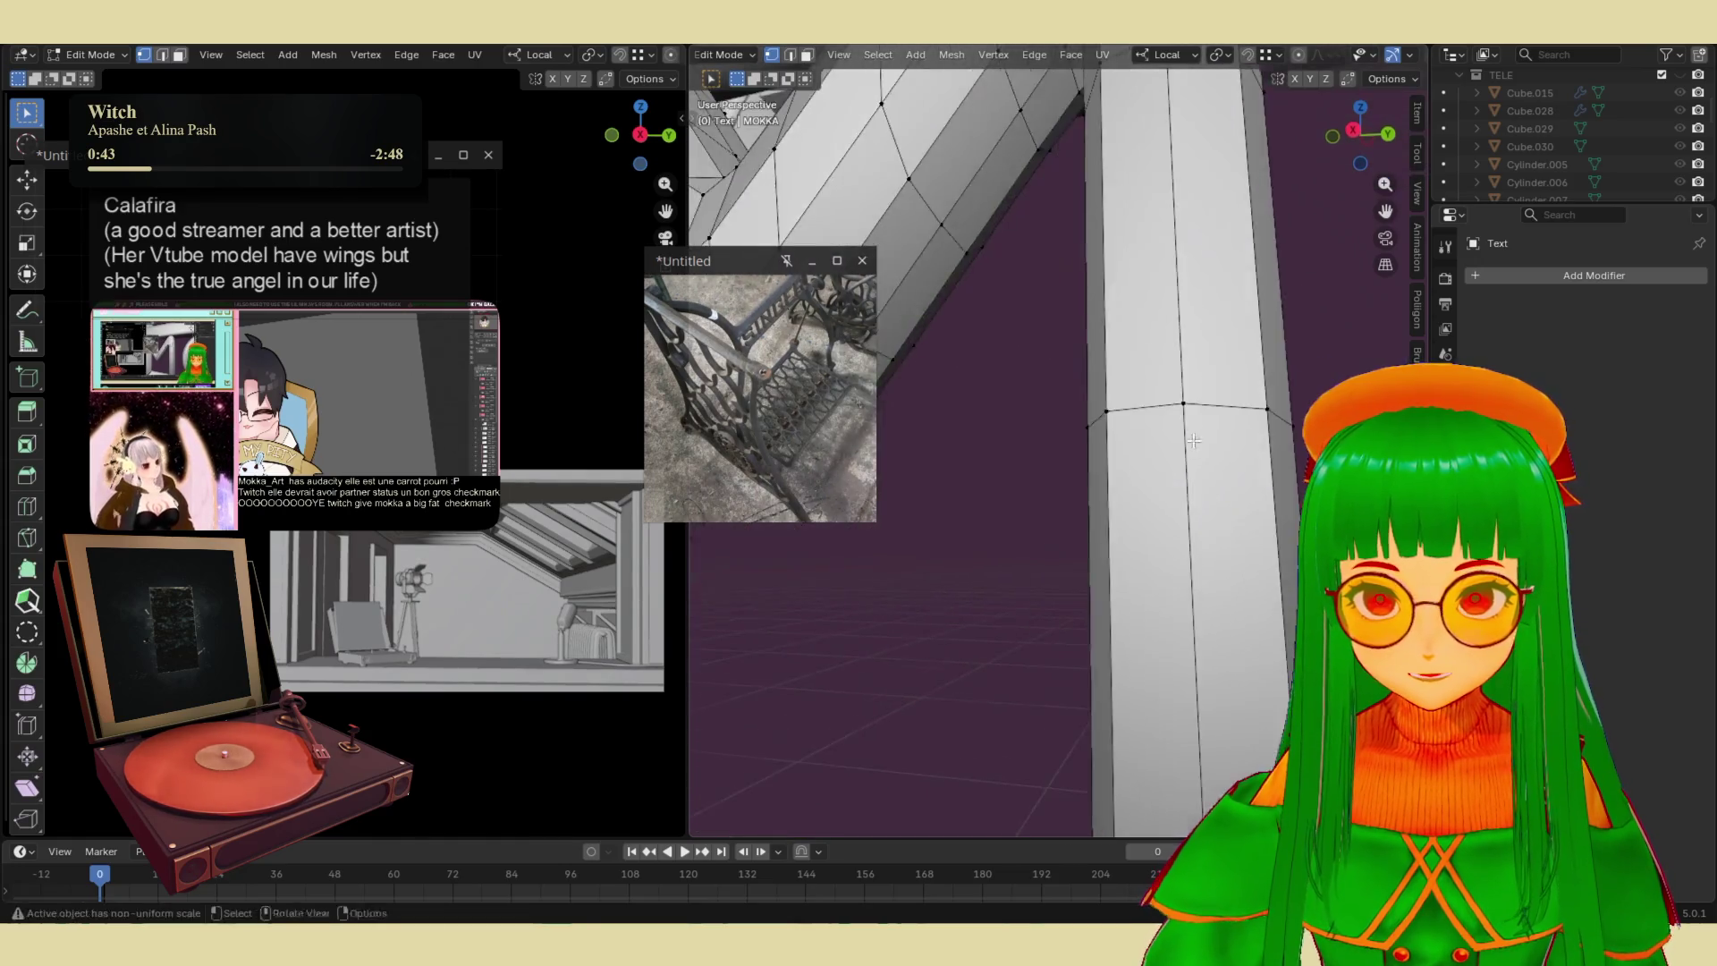
middle_click_drag(1144, 527, 1153, 433)
scroll(1150, 462, "up", 5)
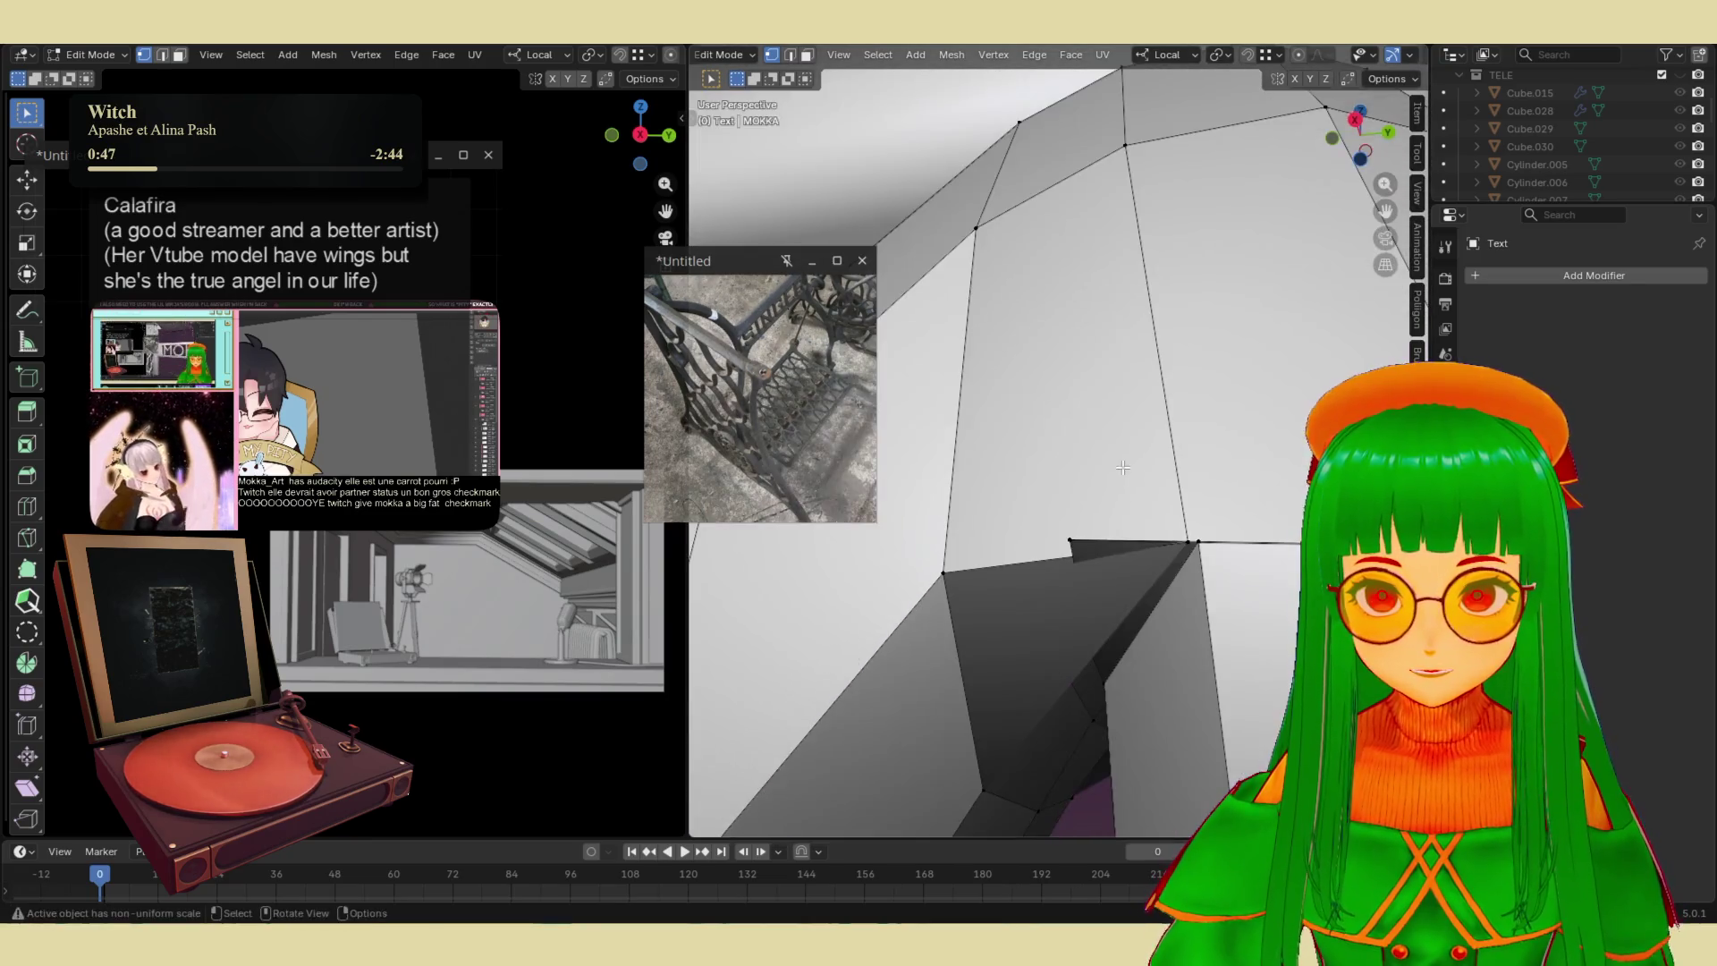
key("g")
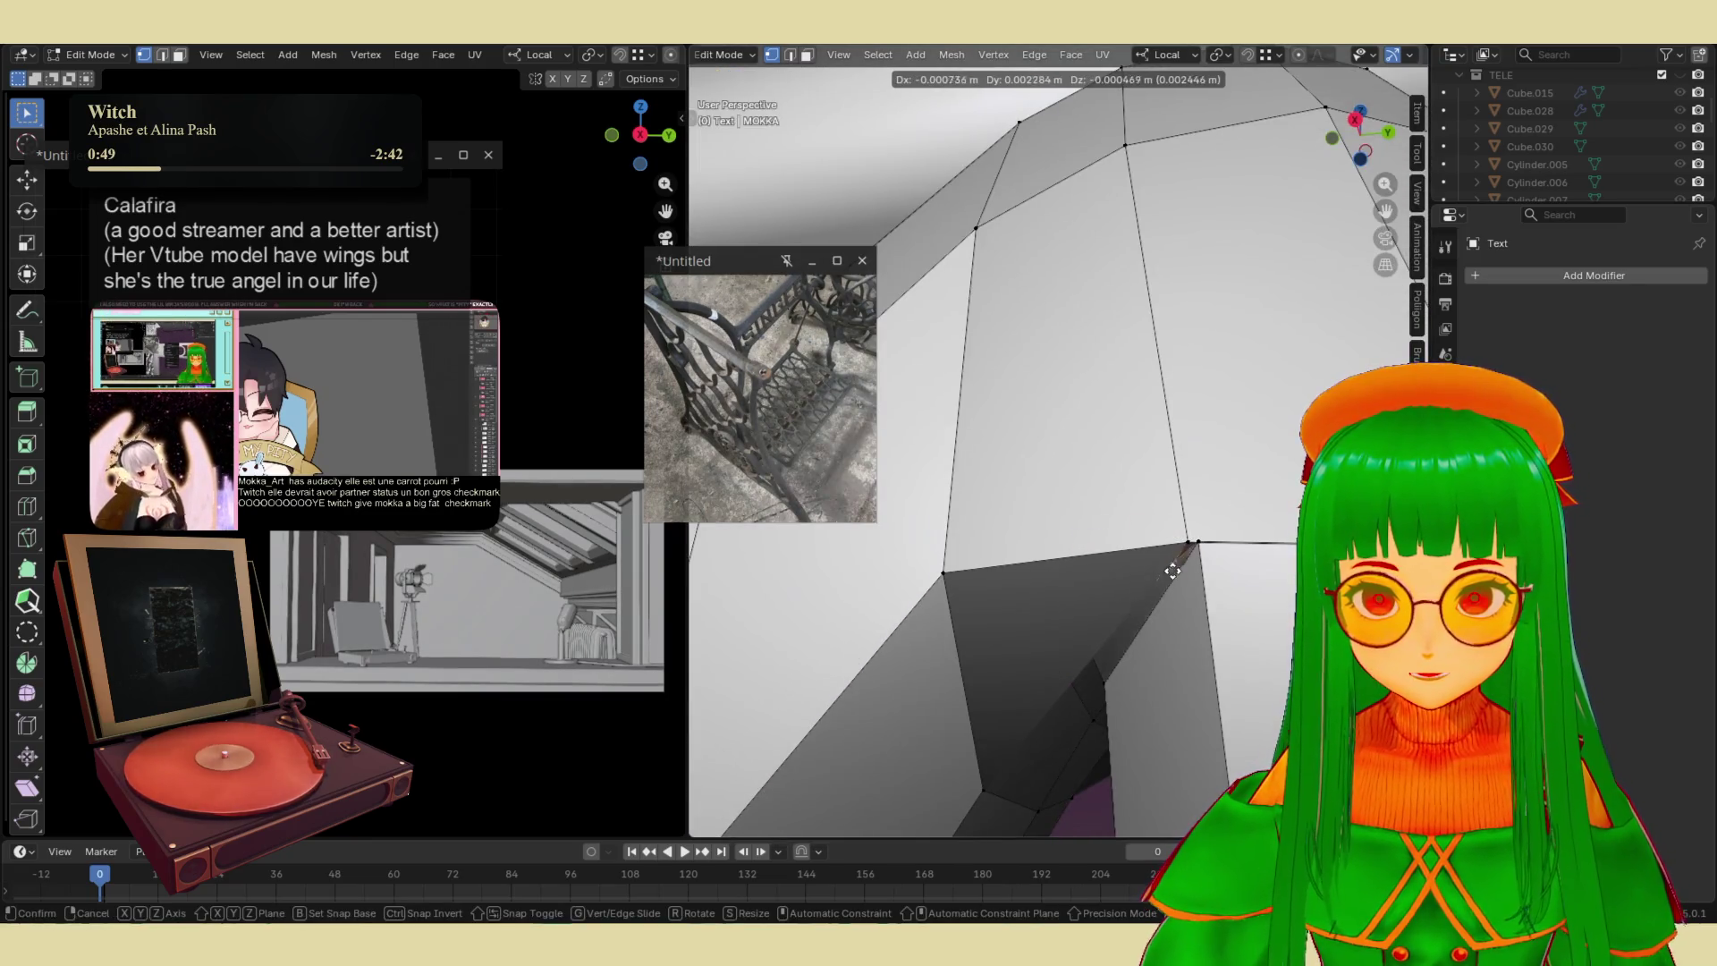
- Turn on X-ray and delete the M's right stroke with a box selection
left_click(1165, 587)
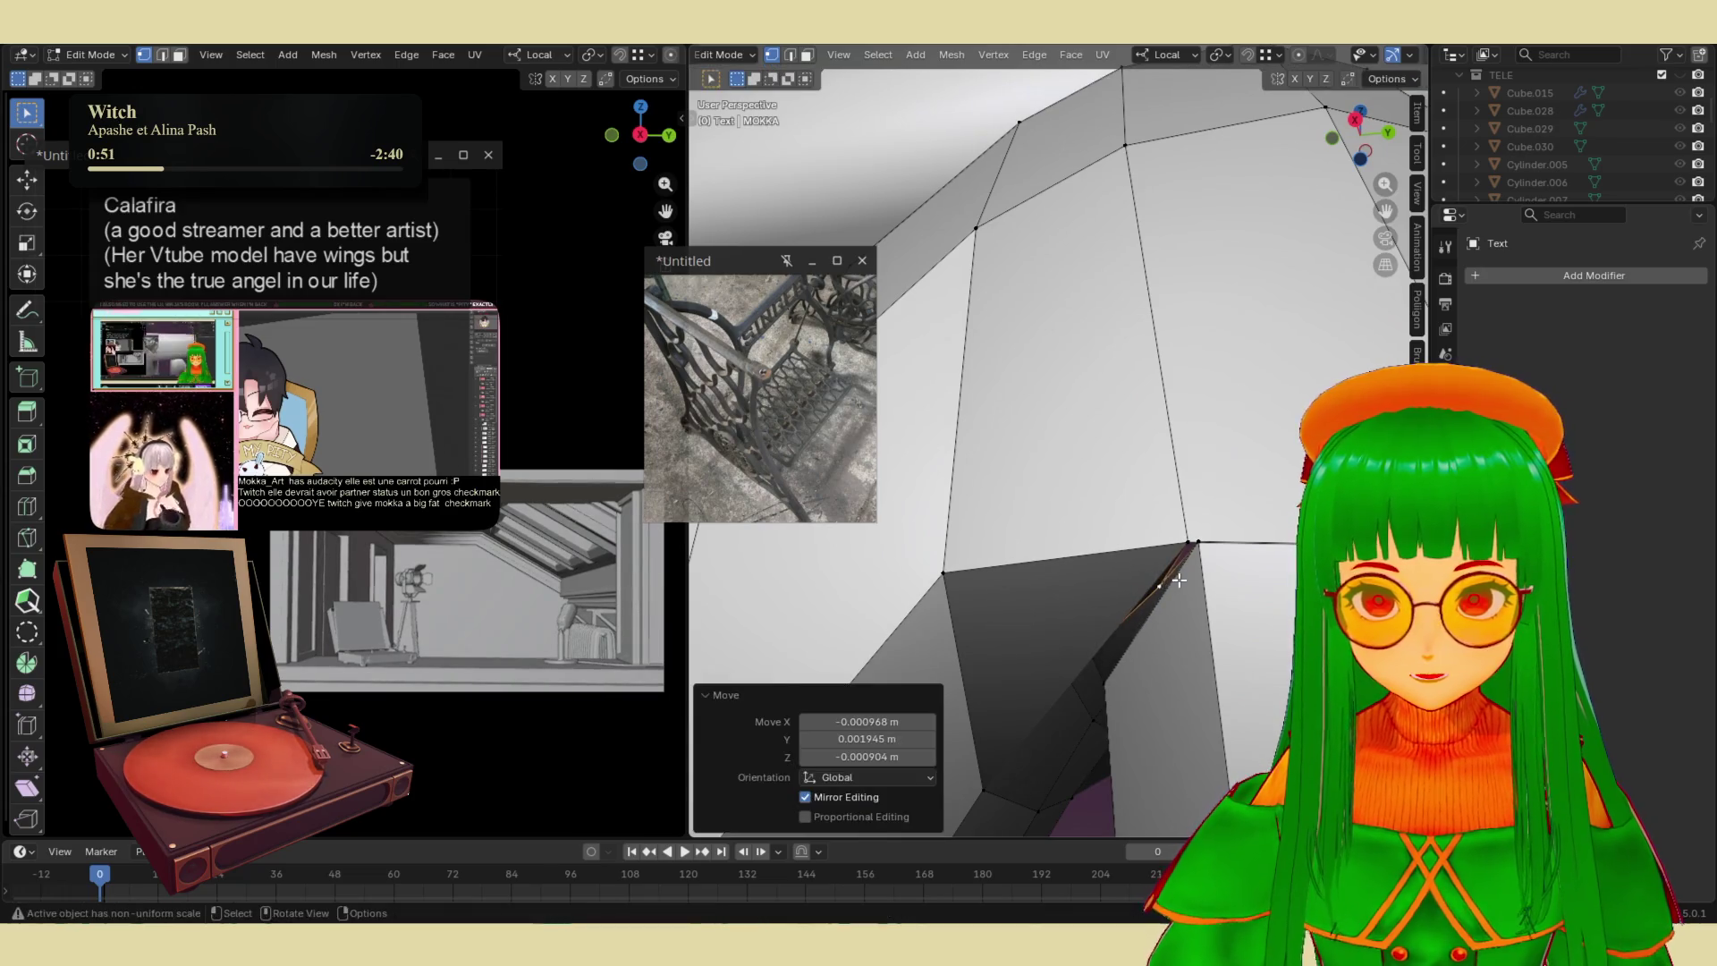
scroll(1153, 523, "down", 8)
scroll(1152, 523, "up", 5)
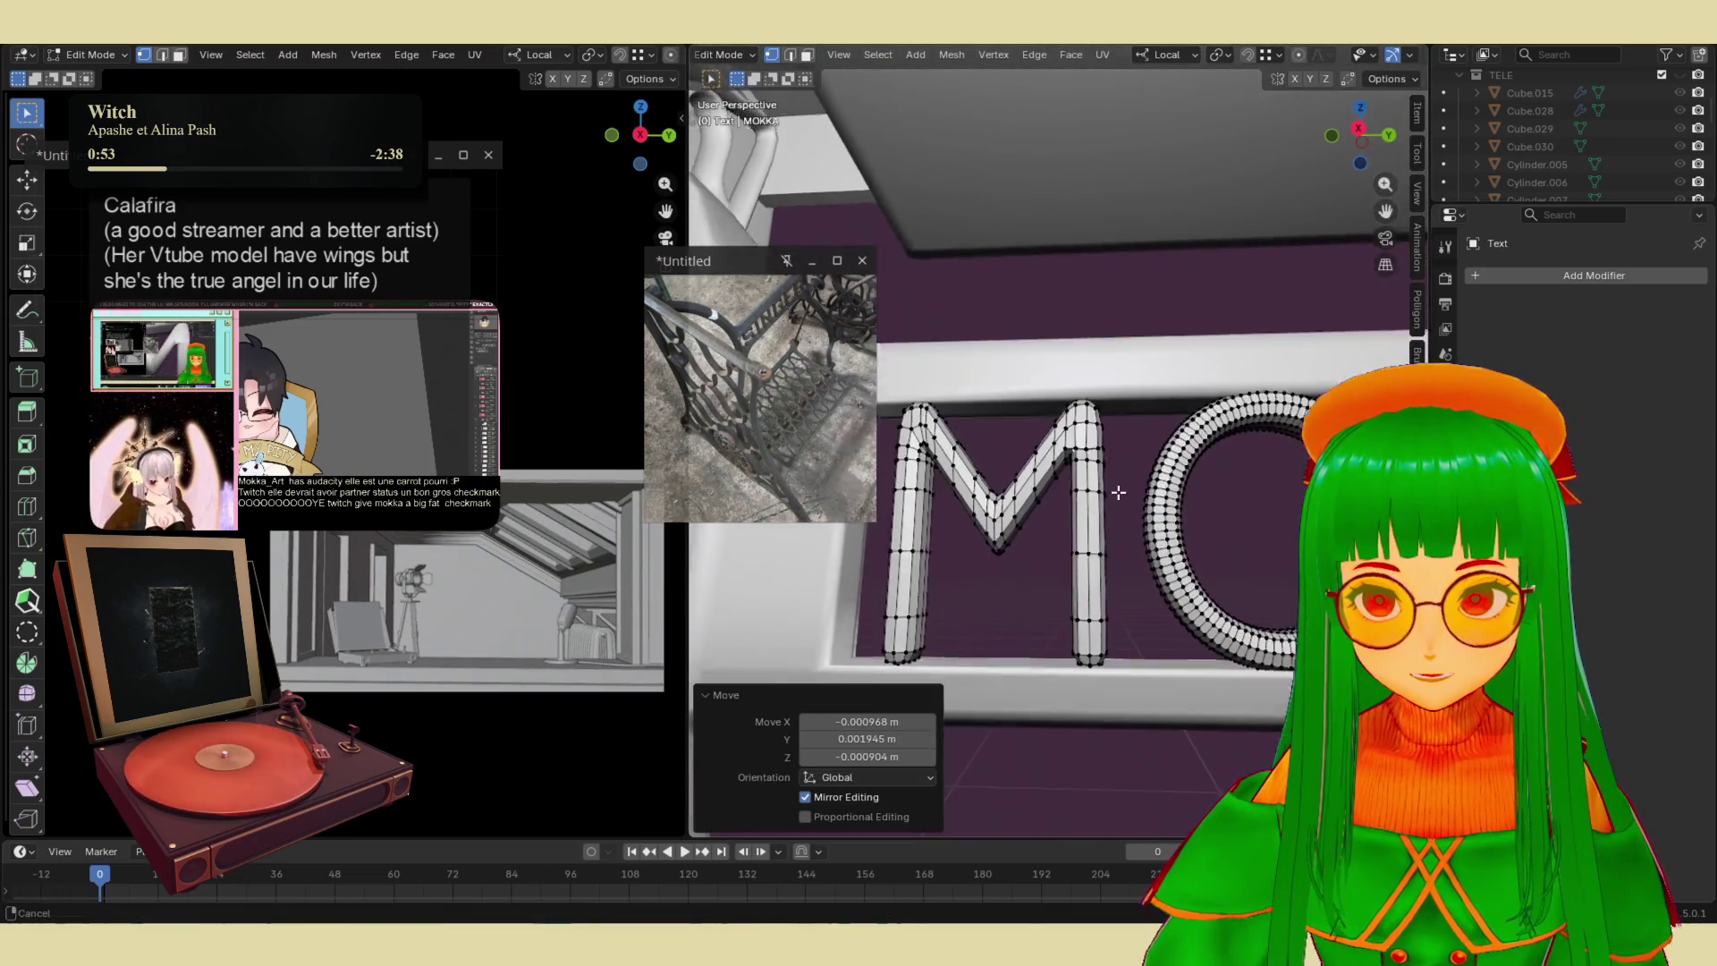
middle_click_drag(1121, 442, 1198, 340)
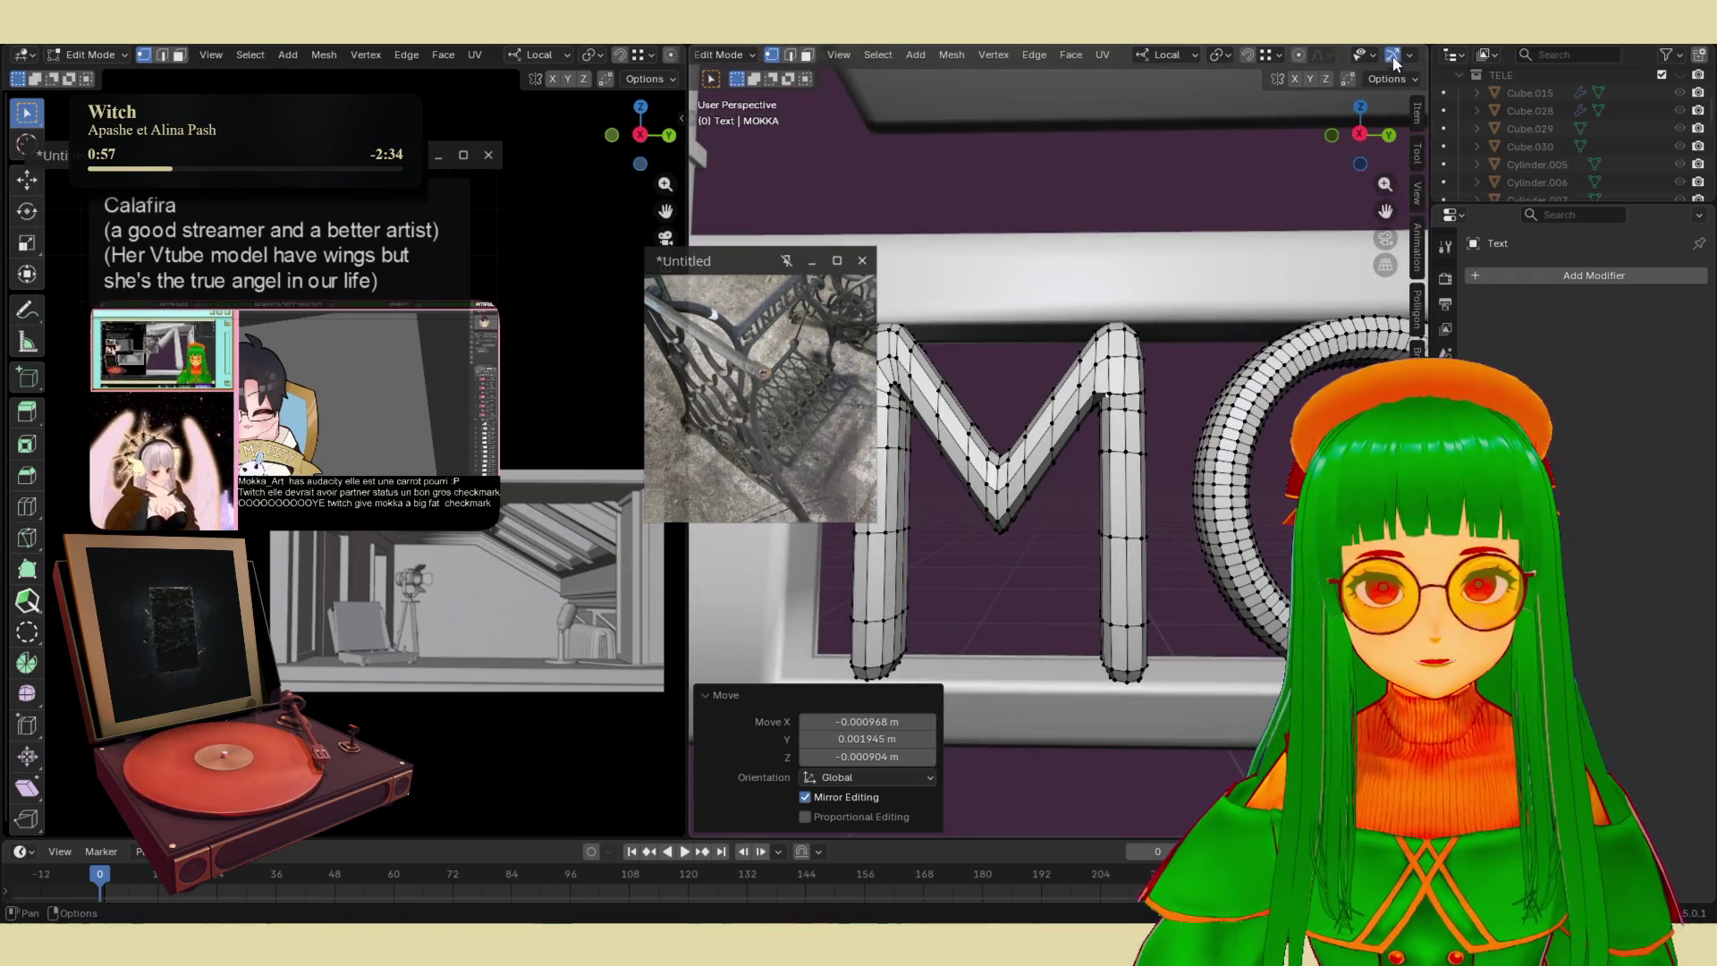
scroll(1163, 54, "down", 5)
left_click(1320, 54)
left_click_drag(1014, 313, 1167, 751)
key("x")
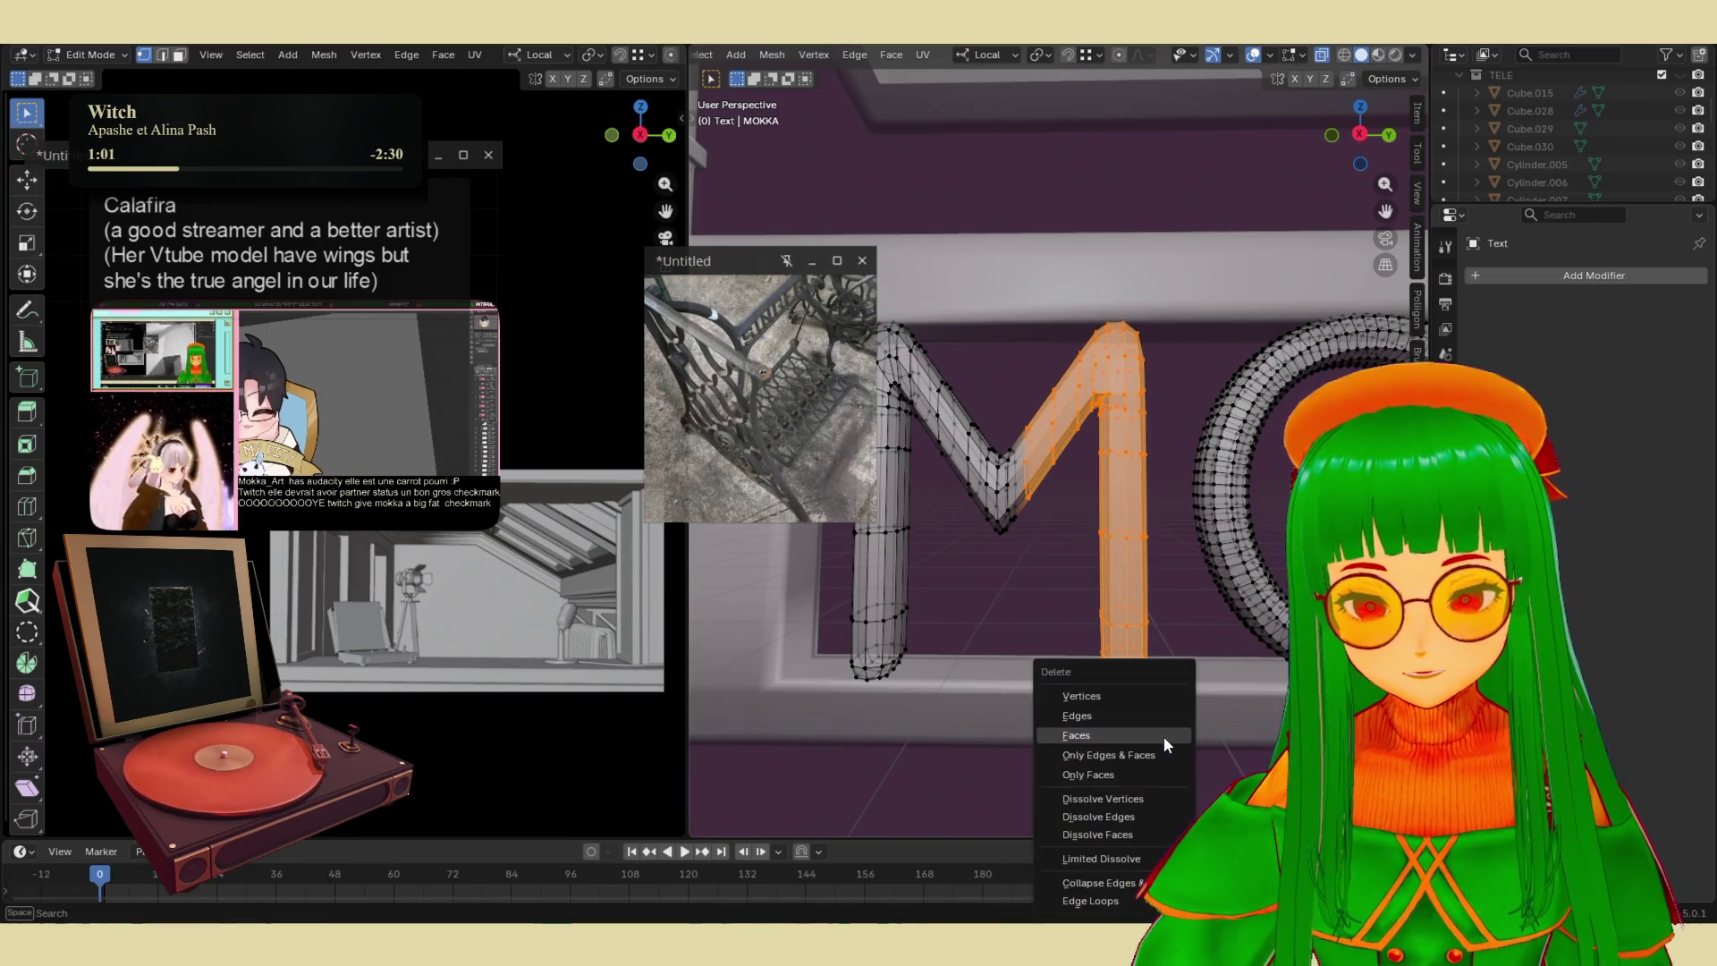
left_click(1144, 735)
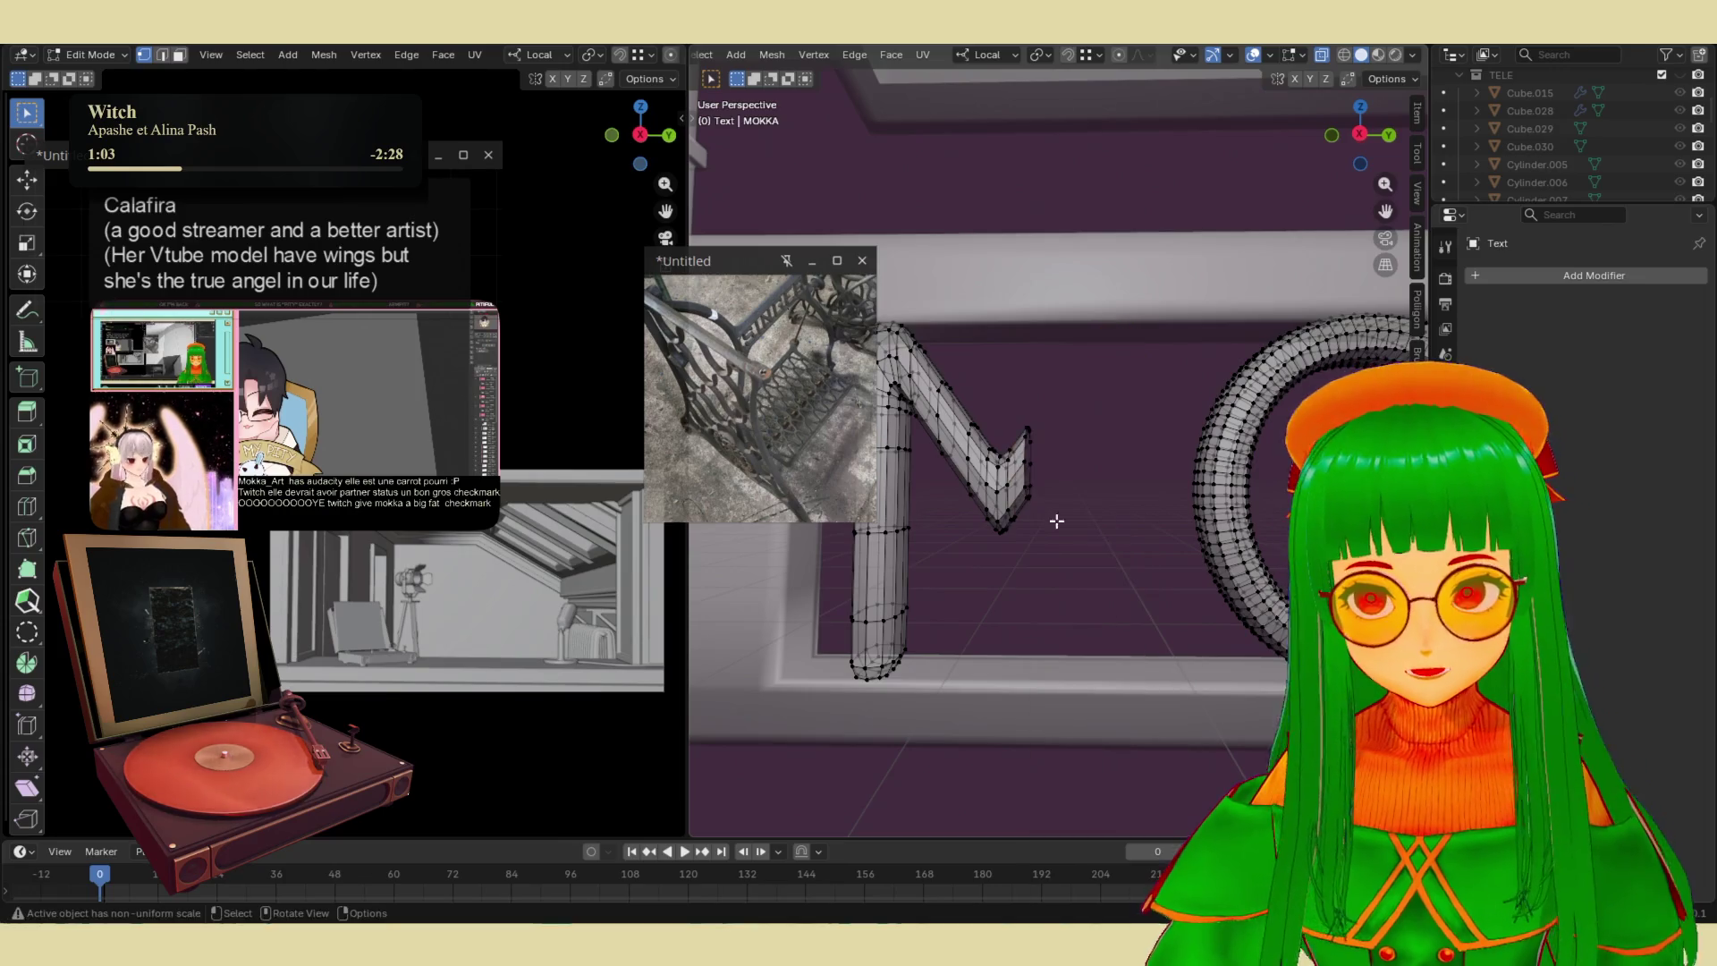
- Delete the leftover faces at the M's cut end section
mouse_move(1029, 433)
middle_mouse_down()
mouse_move(1080, 433)
mouse_move(1096, 391)
middle_mouse_up()
left_click_drag(1095, 389, 1007, 597)
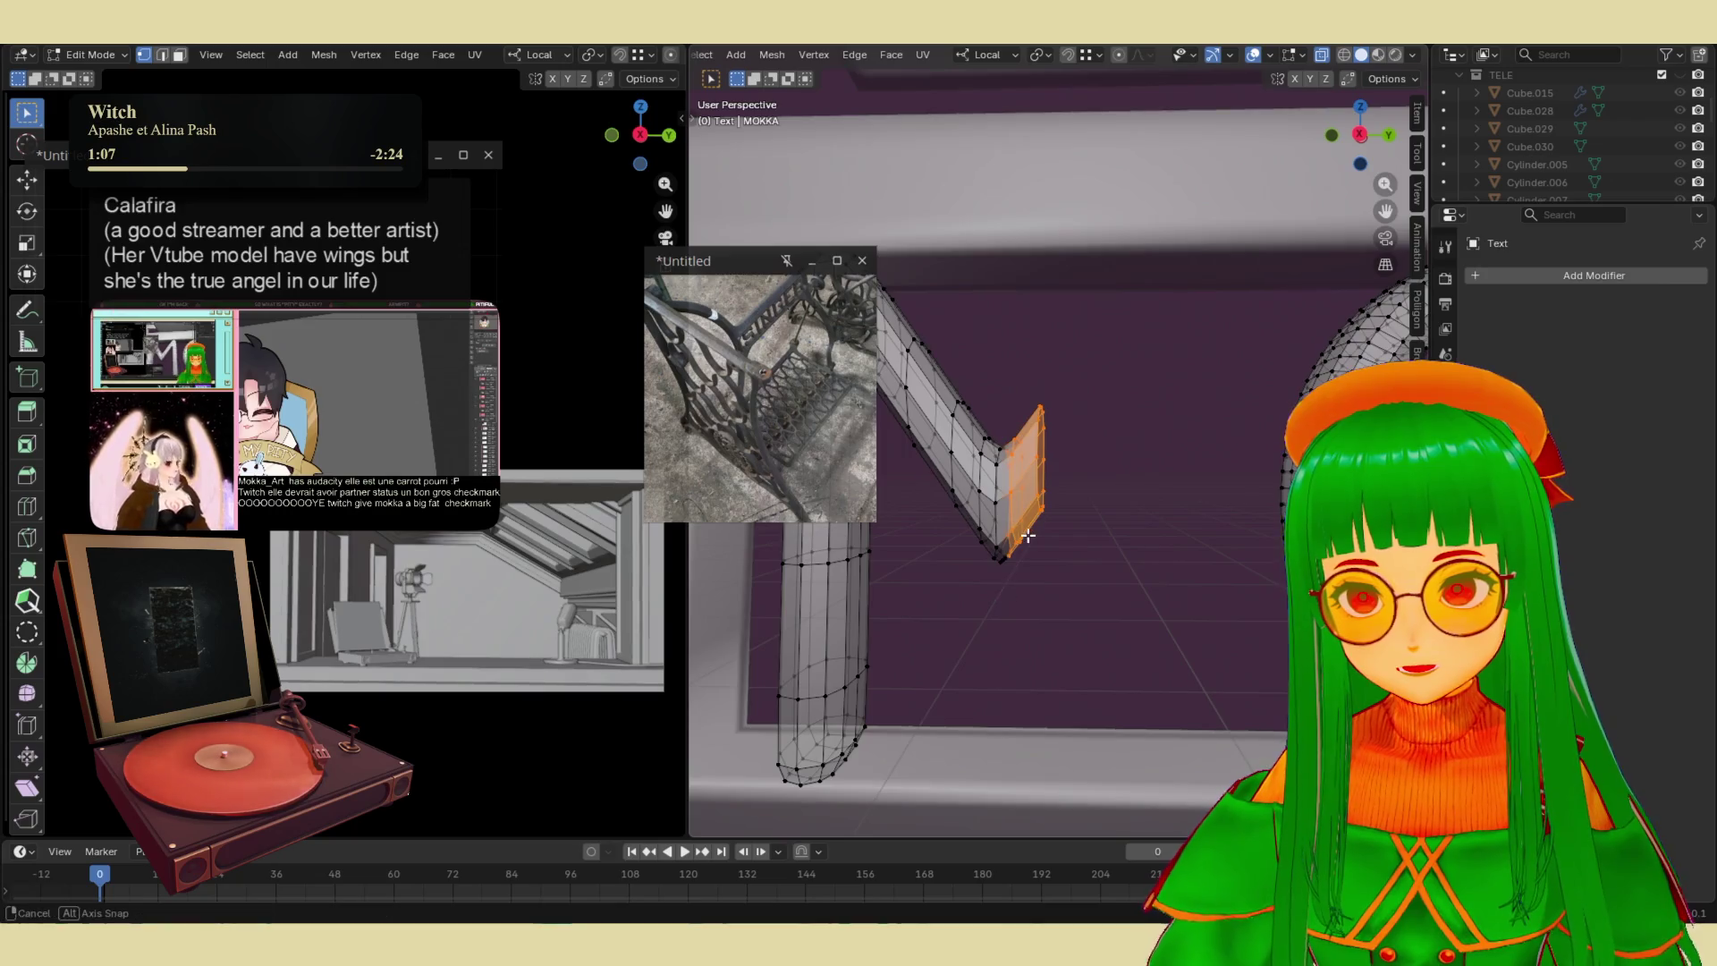
middle_click_drag(1007, 597, 1073, 572)
left_click_drag(1129, 378, 1062, 611)
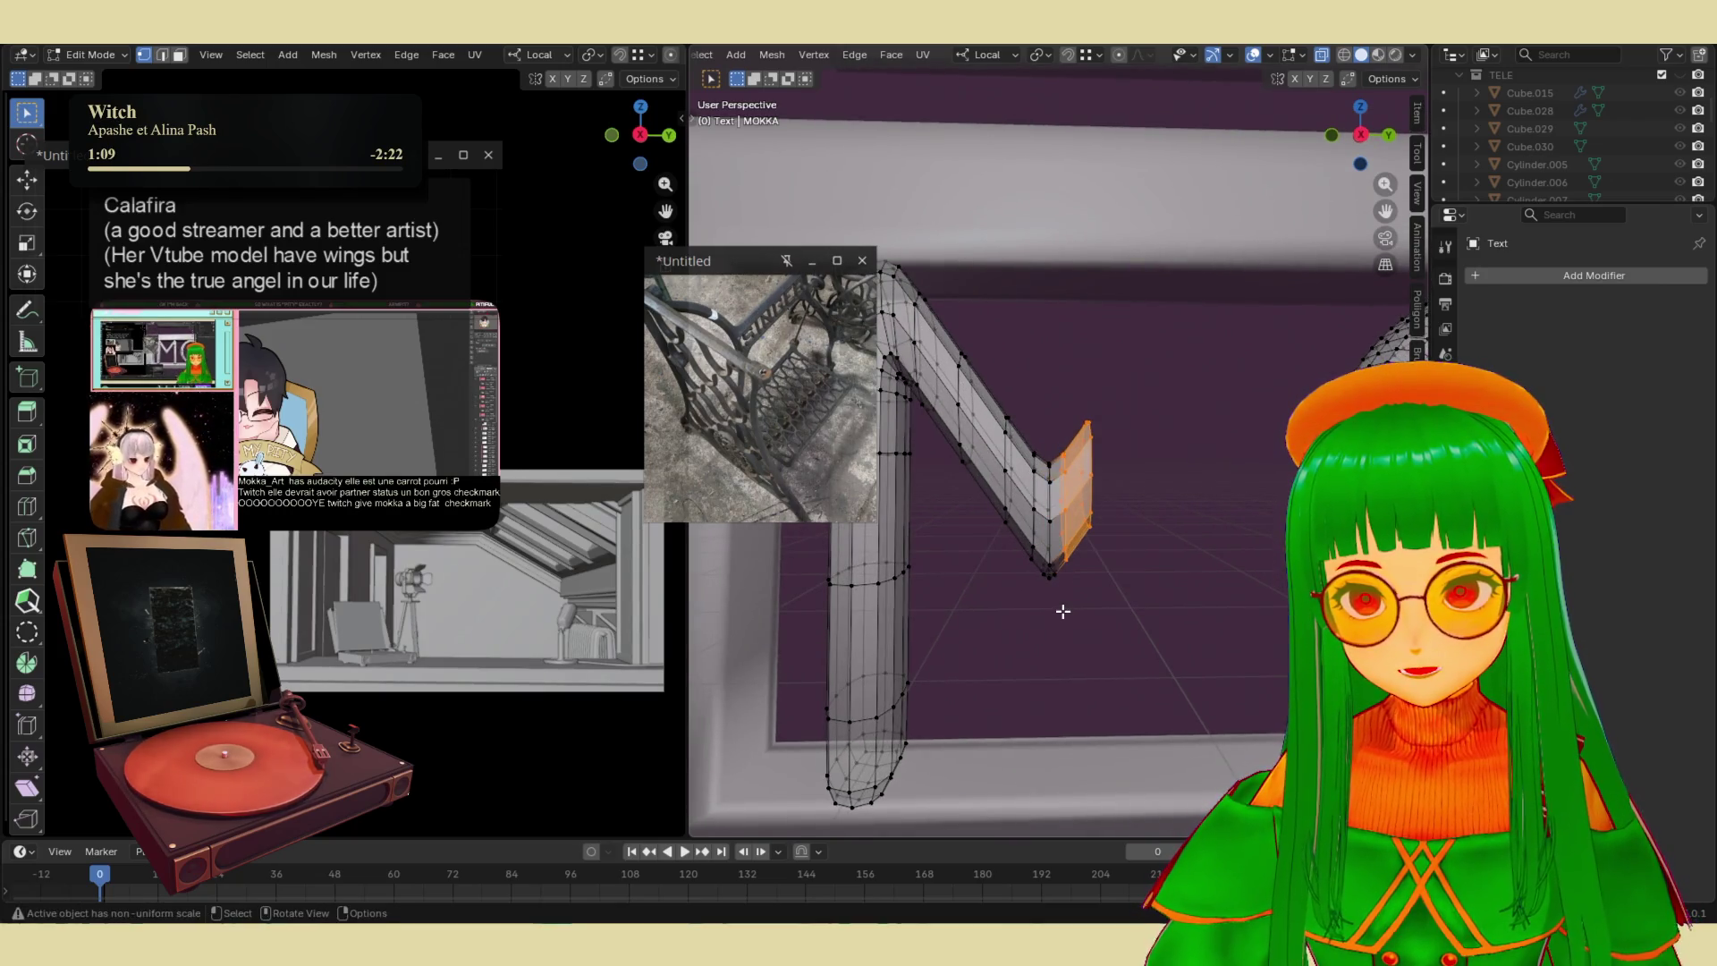
key("x")
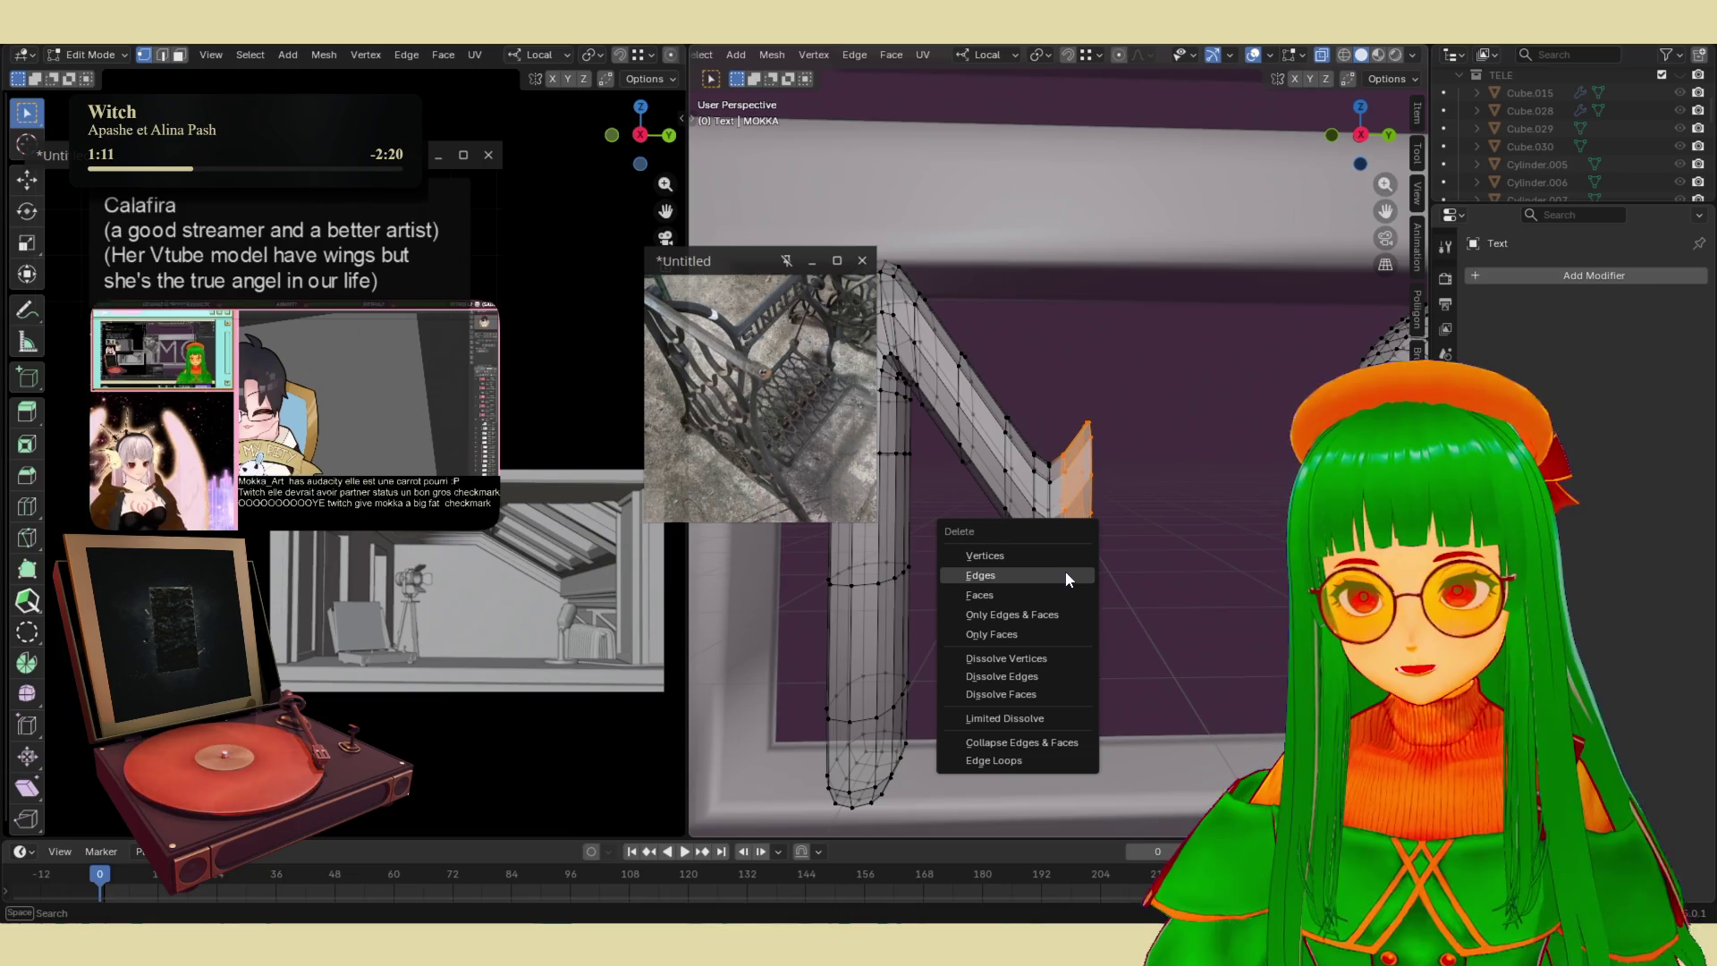
left_click(1058, 595)
- In face select mode with X-ray off, delete the stroke's remaining end face
key("3")
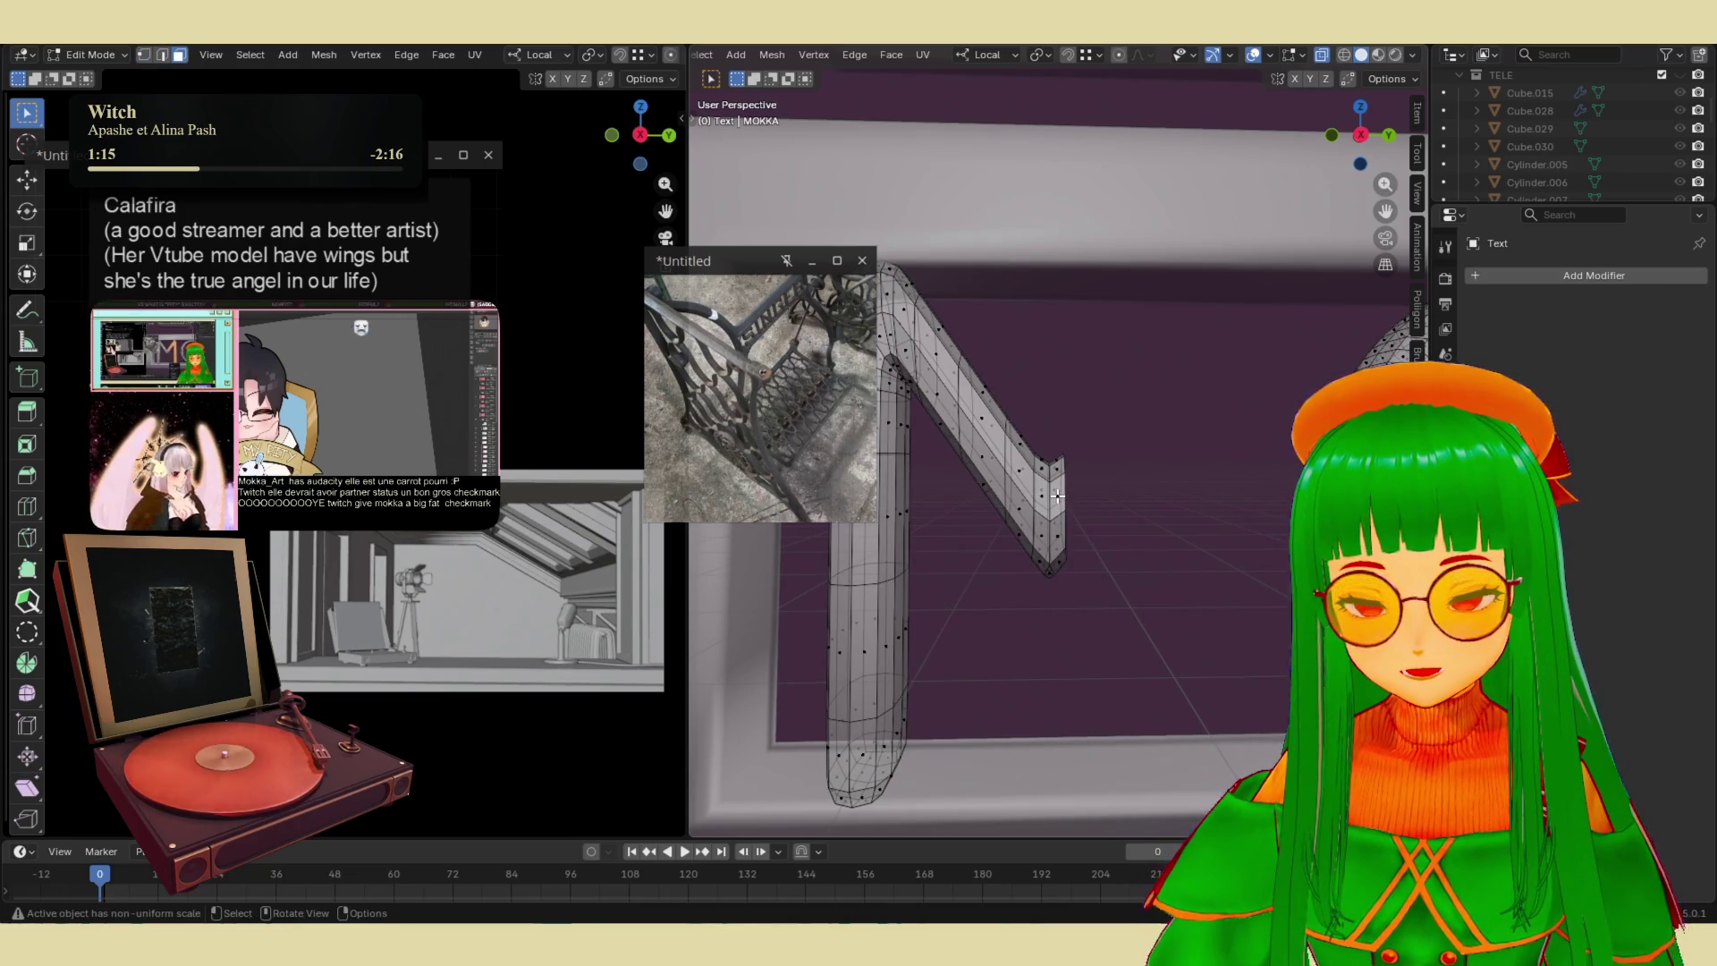
left_click(1322, 55)
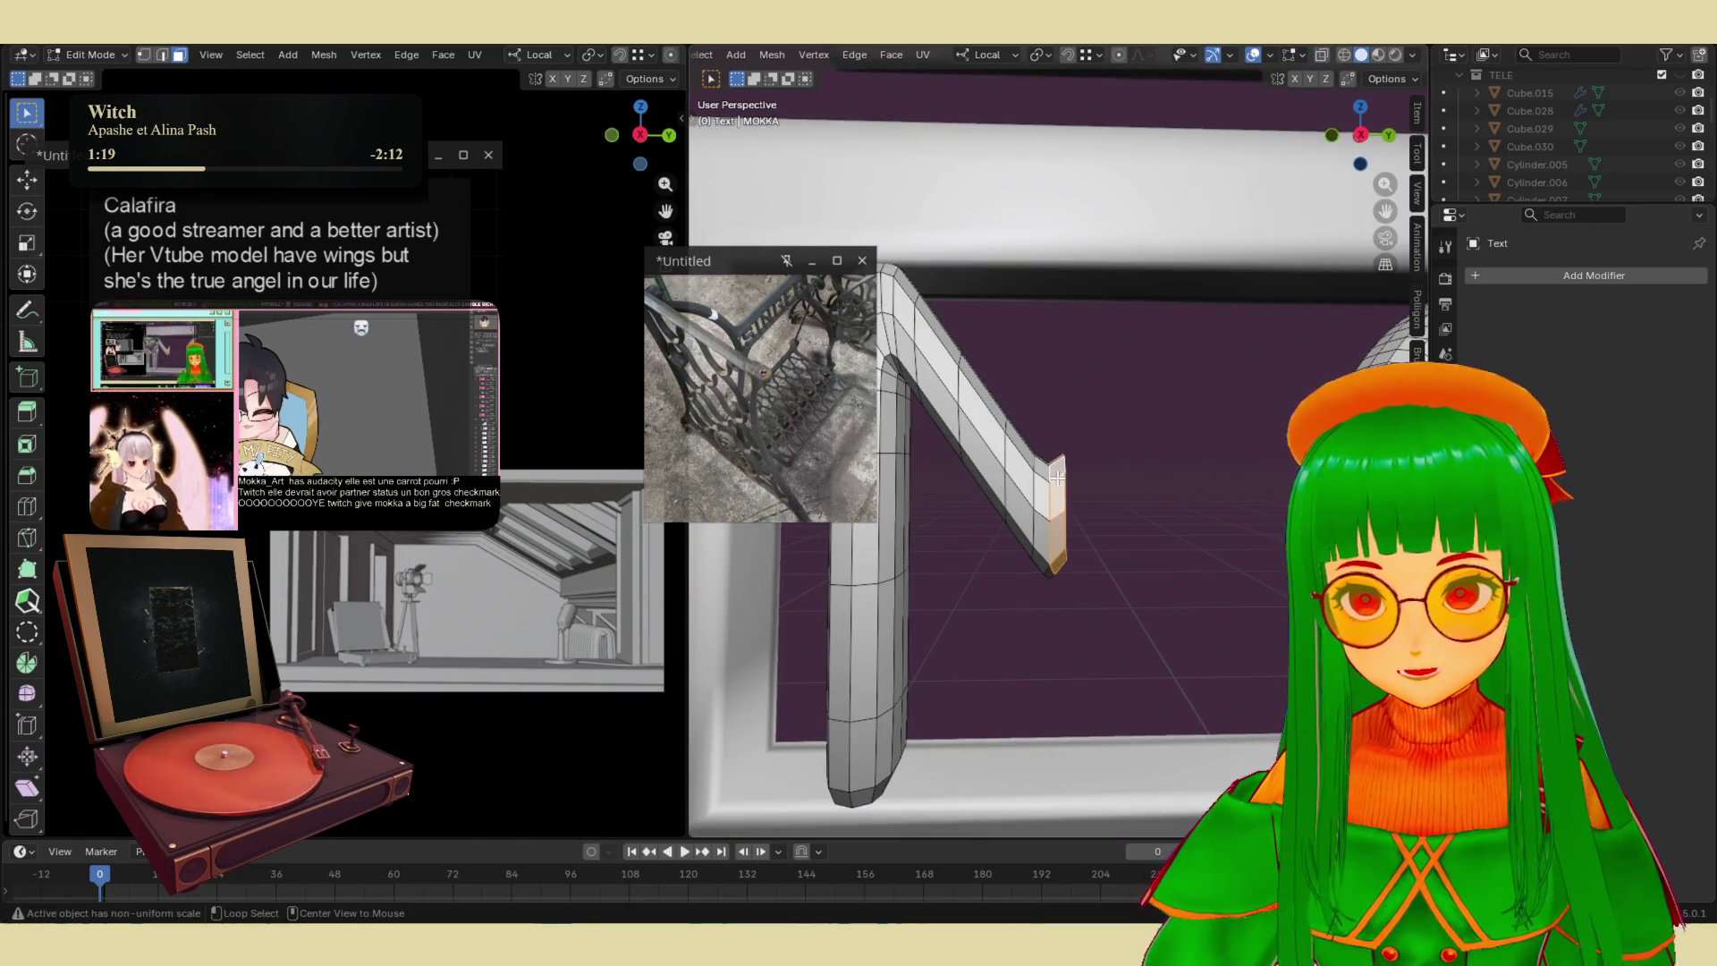
key("x")
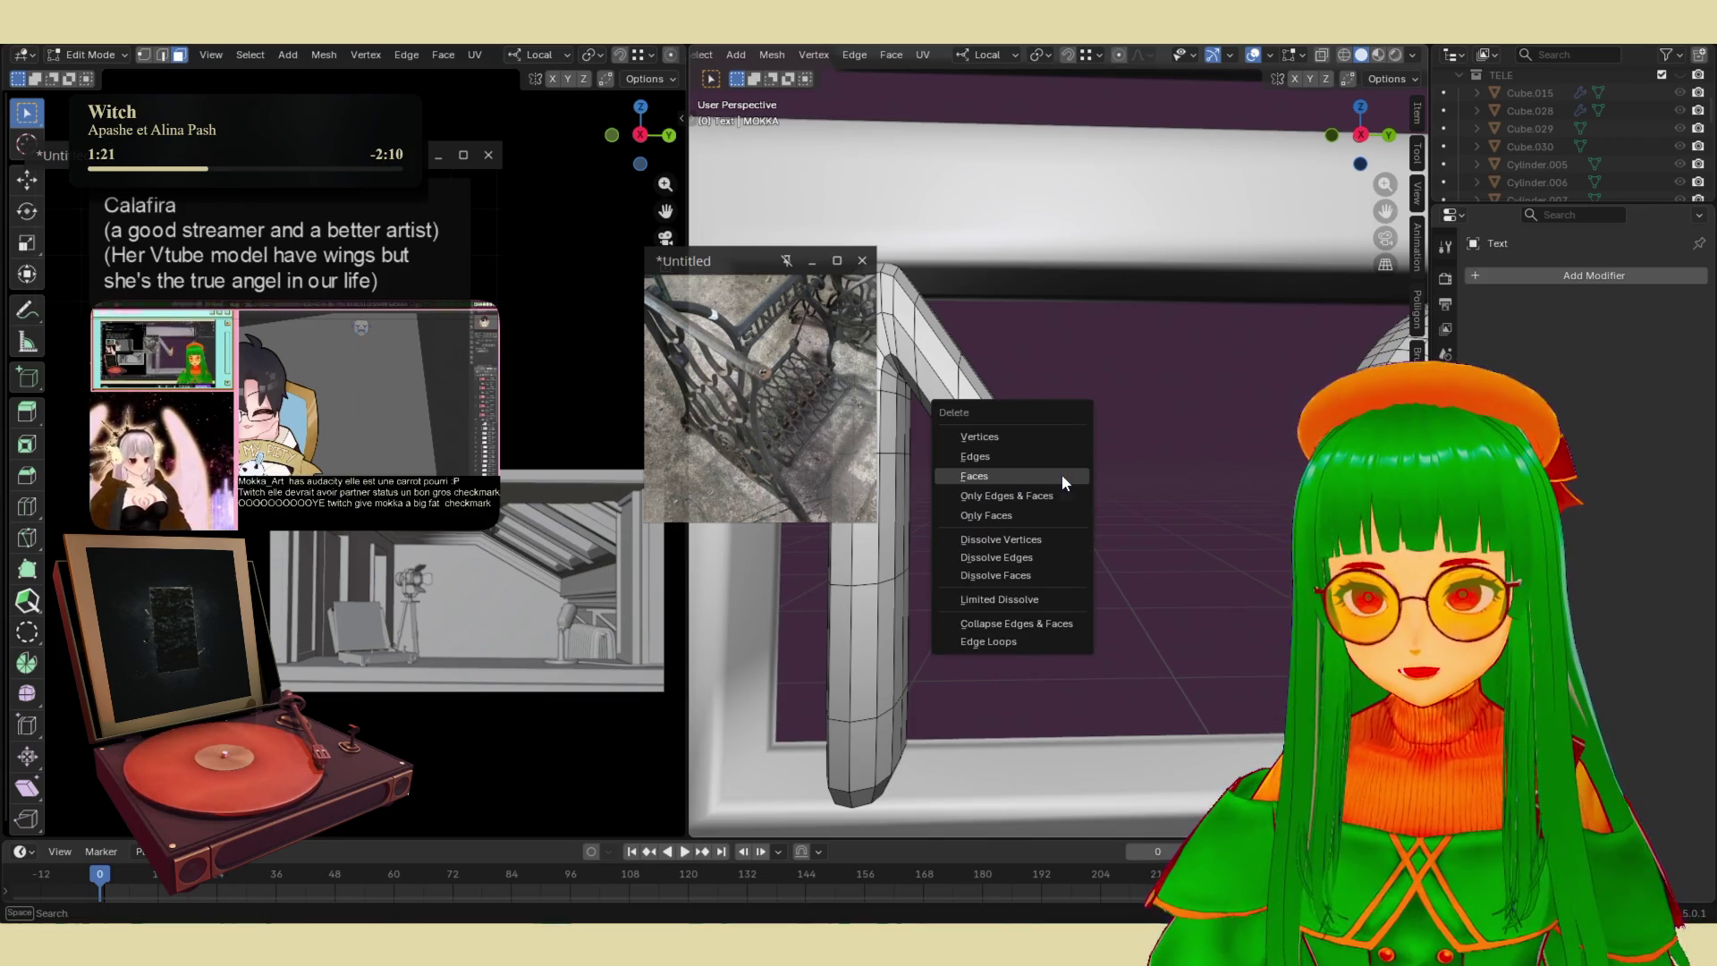
left_click(1060, 474)
mouse_move(1064, 510)
middle_mouse_down()
mouse_move(1020, 571)
mouse_move(1072, 613)
mouse_move(1145, 302)
middle_mouse_up()
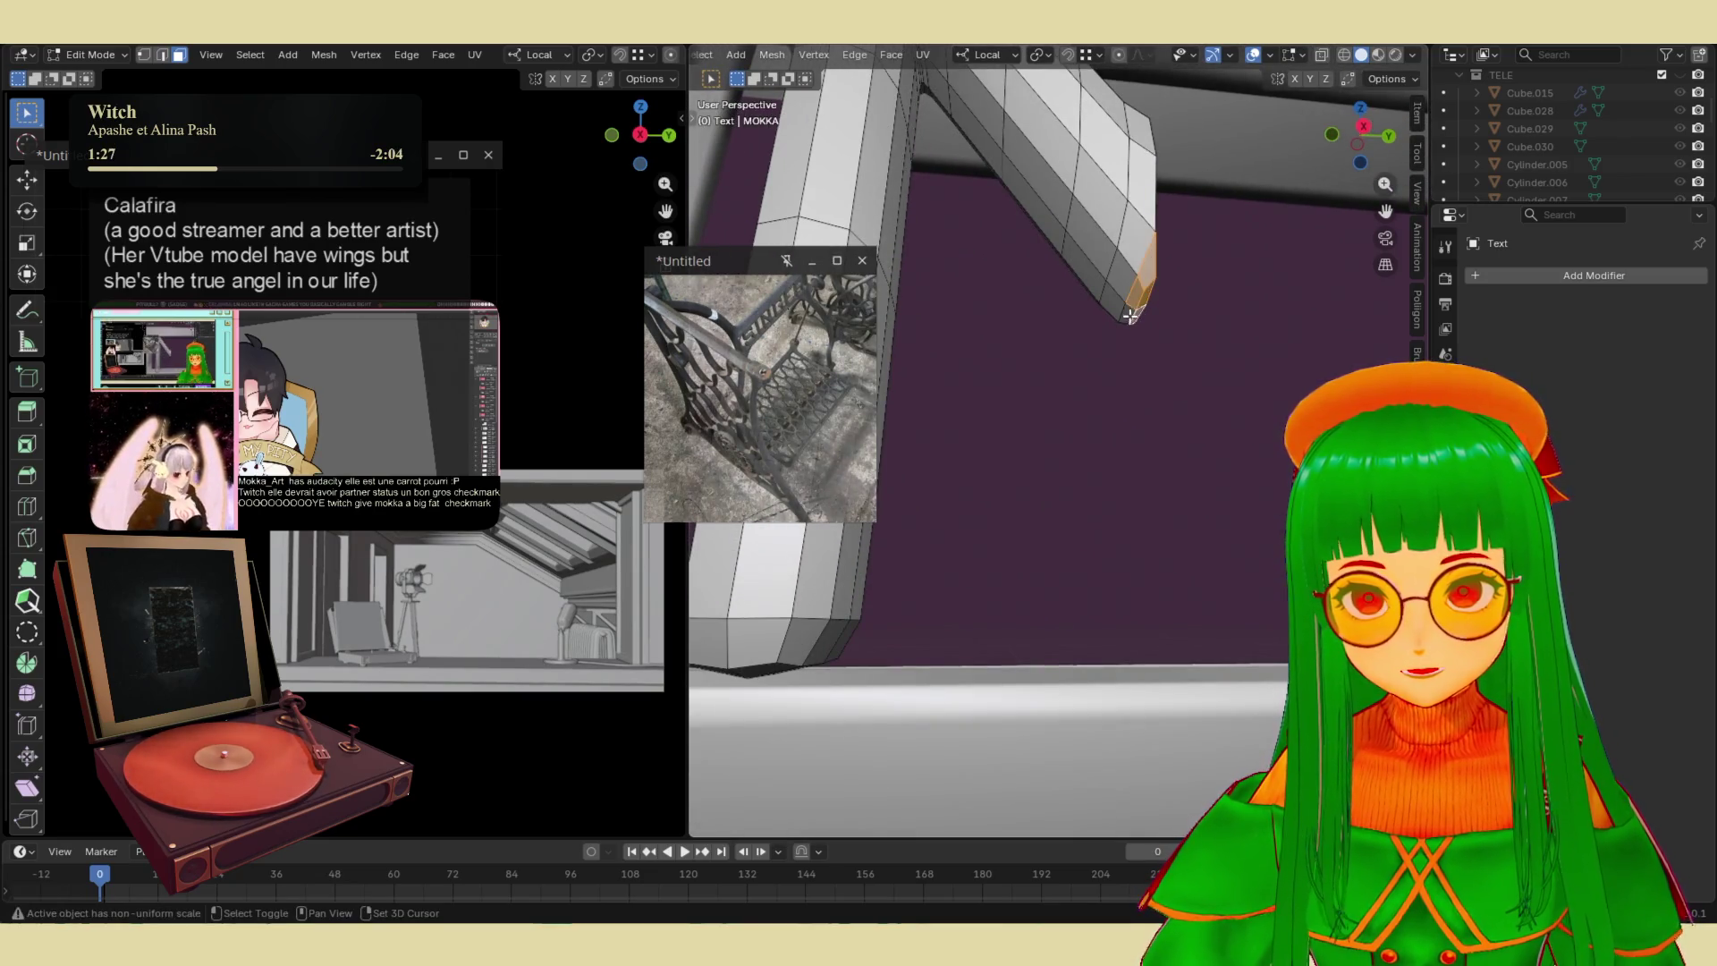
mouse_move(1124, 323)
middle_mouse_down()
mouse_move(1073, 372)
mouse_move(1107, 482)
mouse_move(1029, 508)
mouse_move(1190, 440)
mouse_move(1116, 427)
middle_mouse_up()
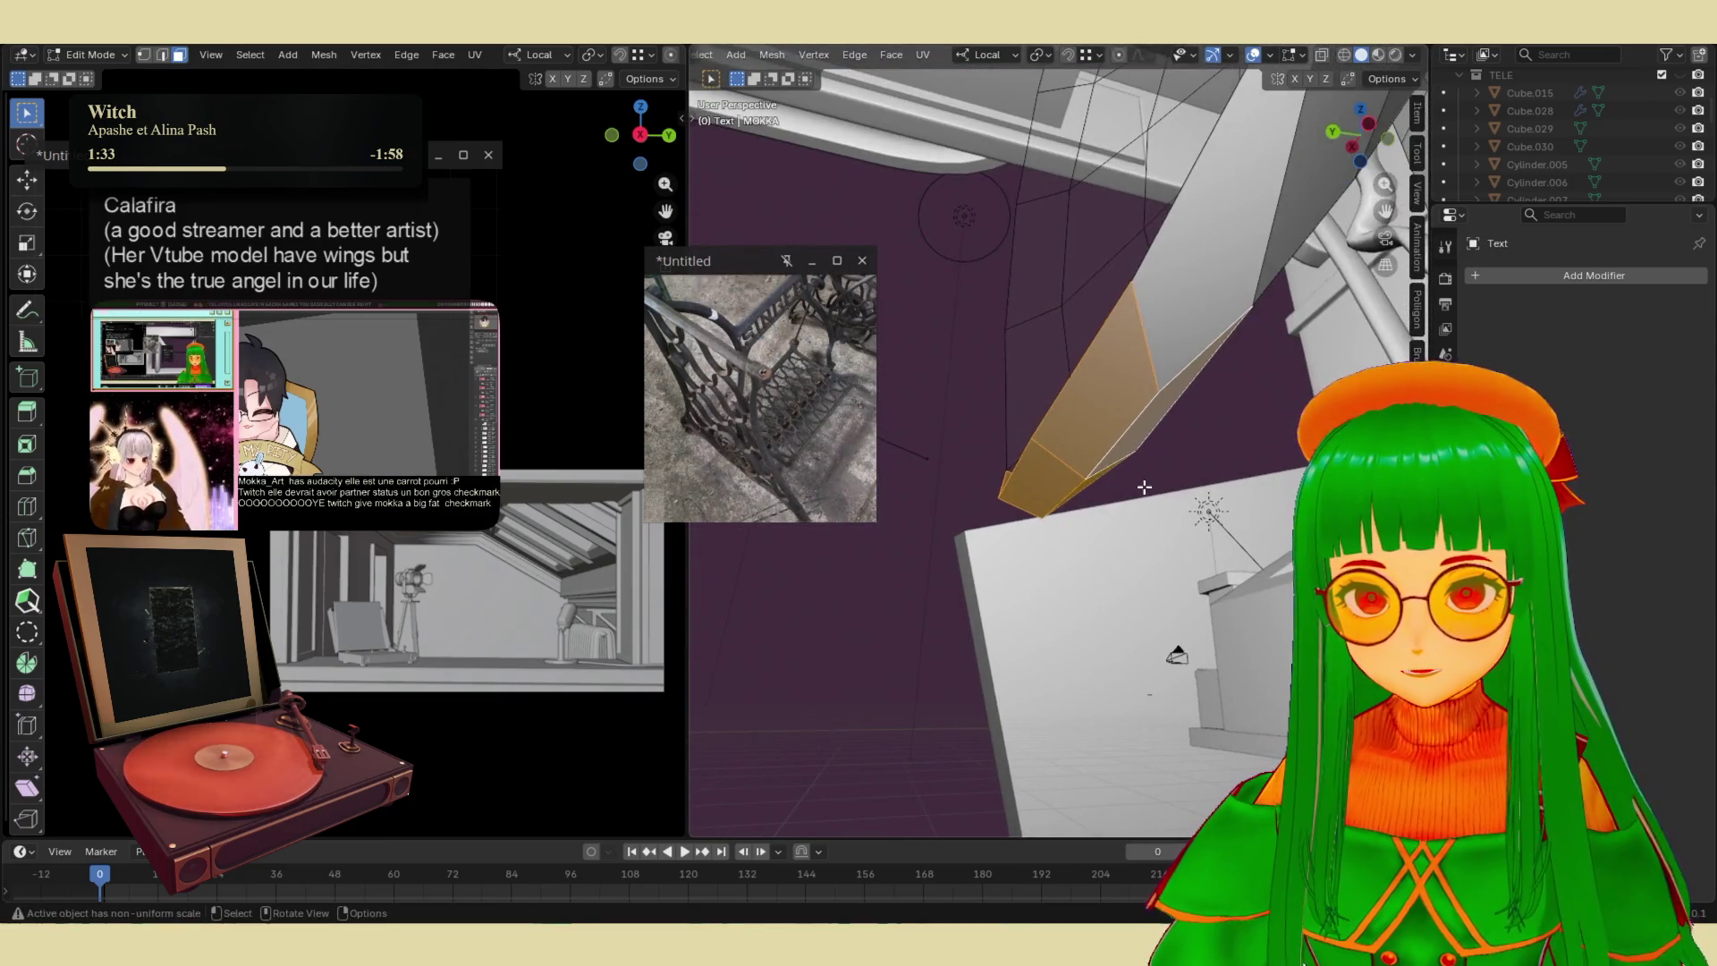
right_click(1131, 368)
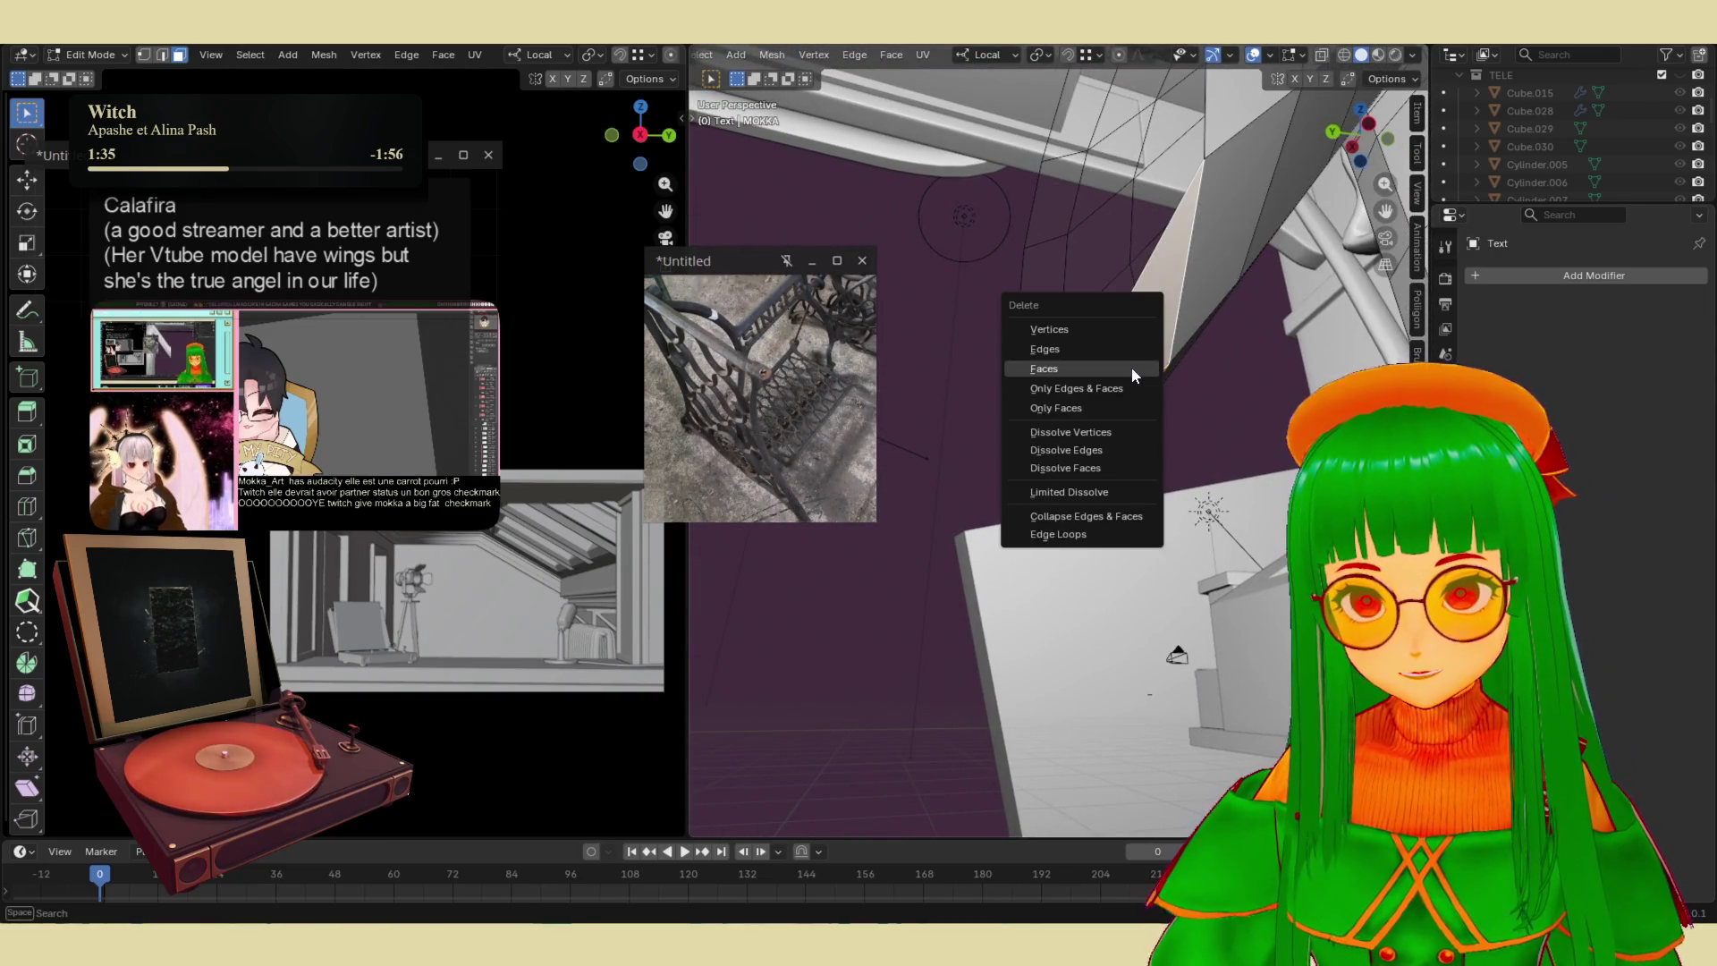
mouse_move(1130, 367)
middle_mouse_down()
mouse_move(1078, 394)
mouse_move(1160, 498)
mouse_move(1139, 452)
mouse_move(1188, 583)
middle_mouse_up()
scroll(1187, 583, "down", 2)
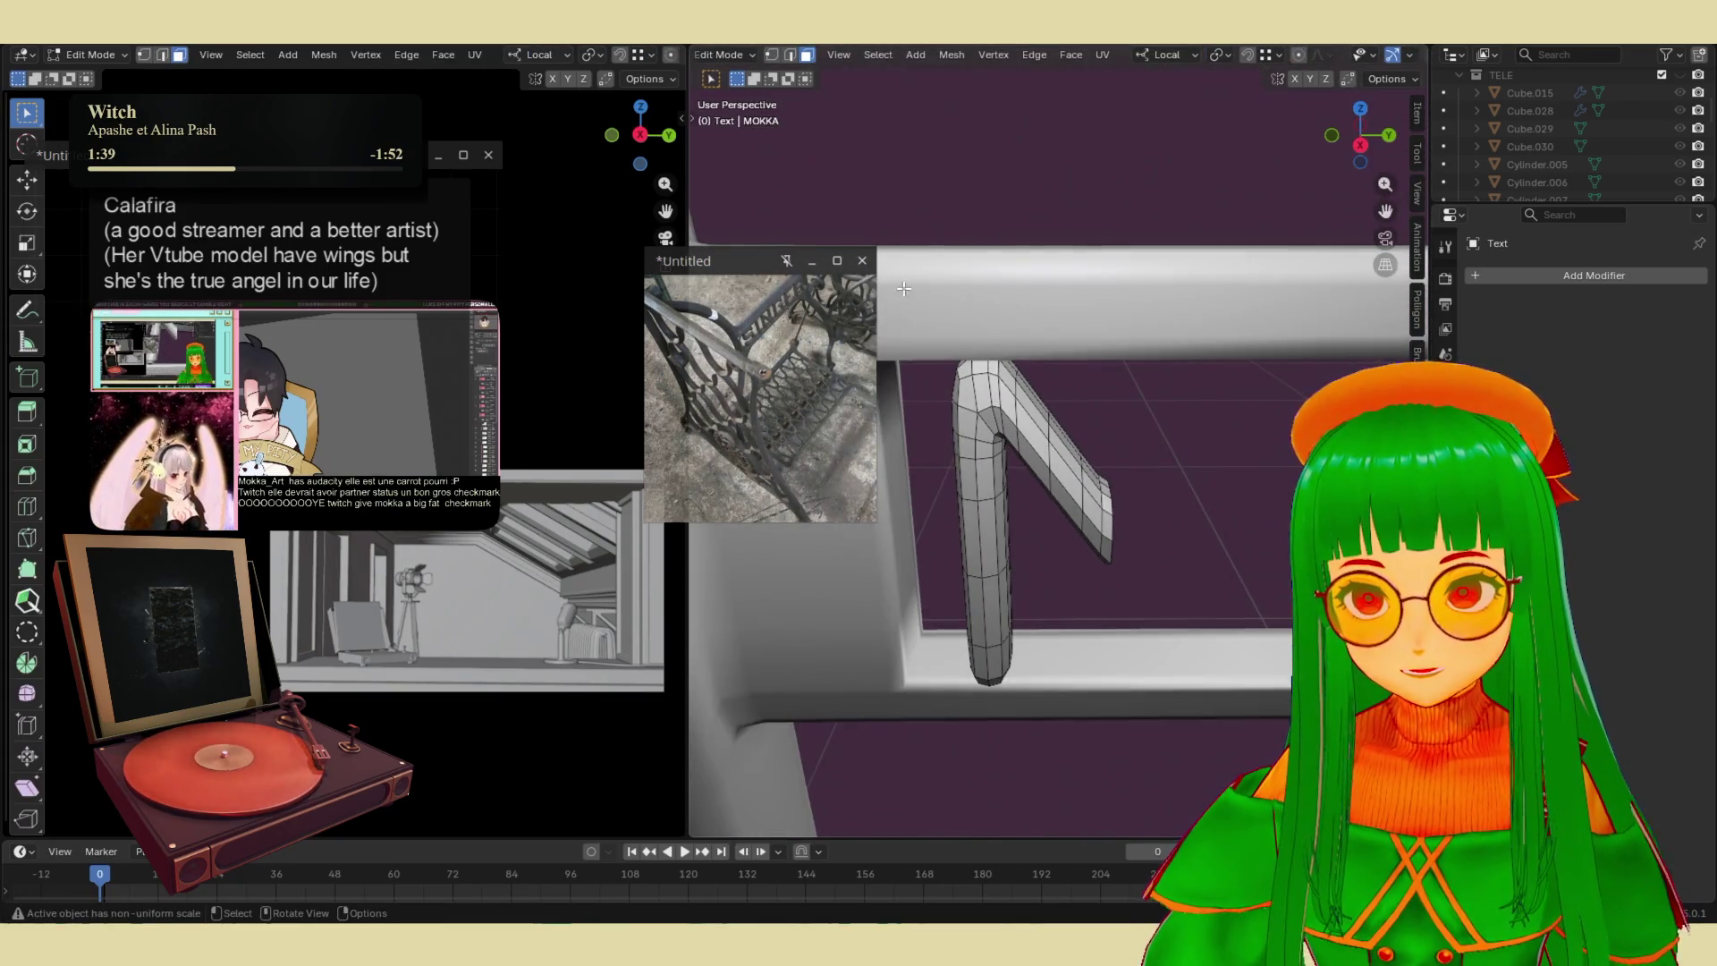
- Try duplicating and rotating the bent piece, then cancel and undo the copy
key("l")
key("shift+d")
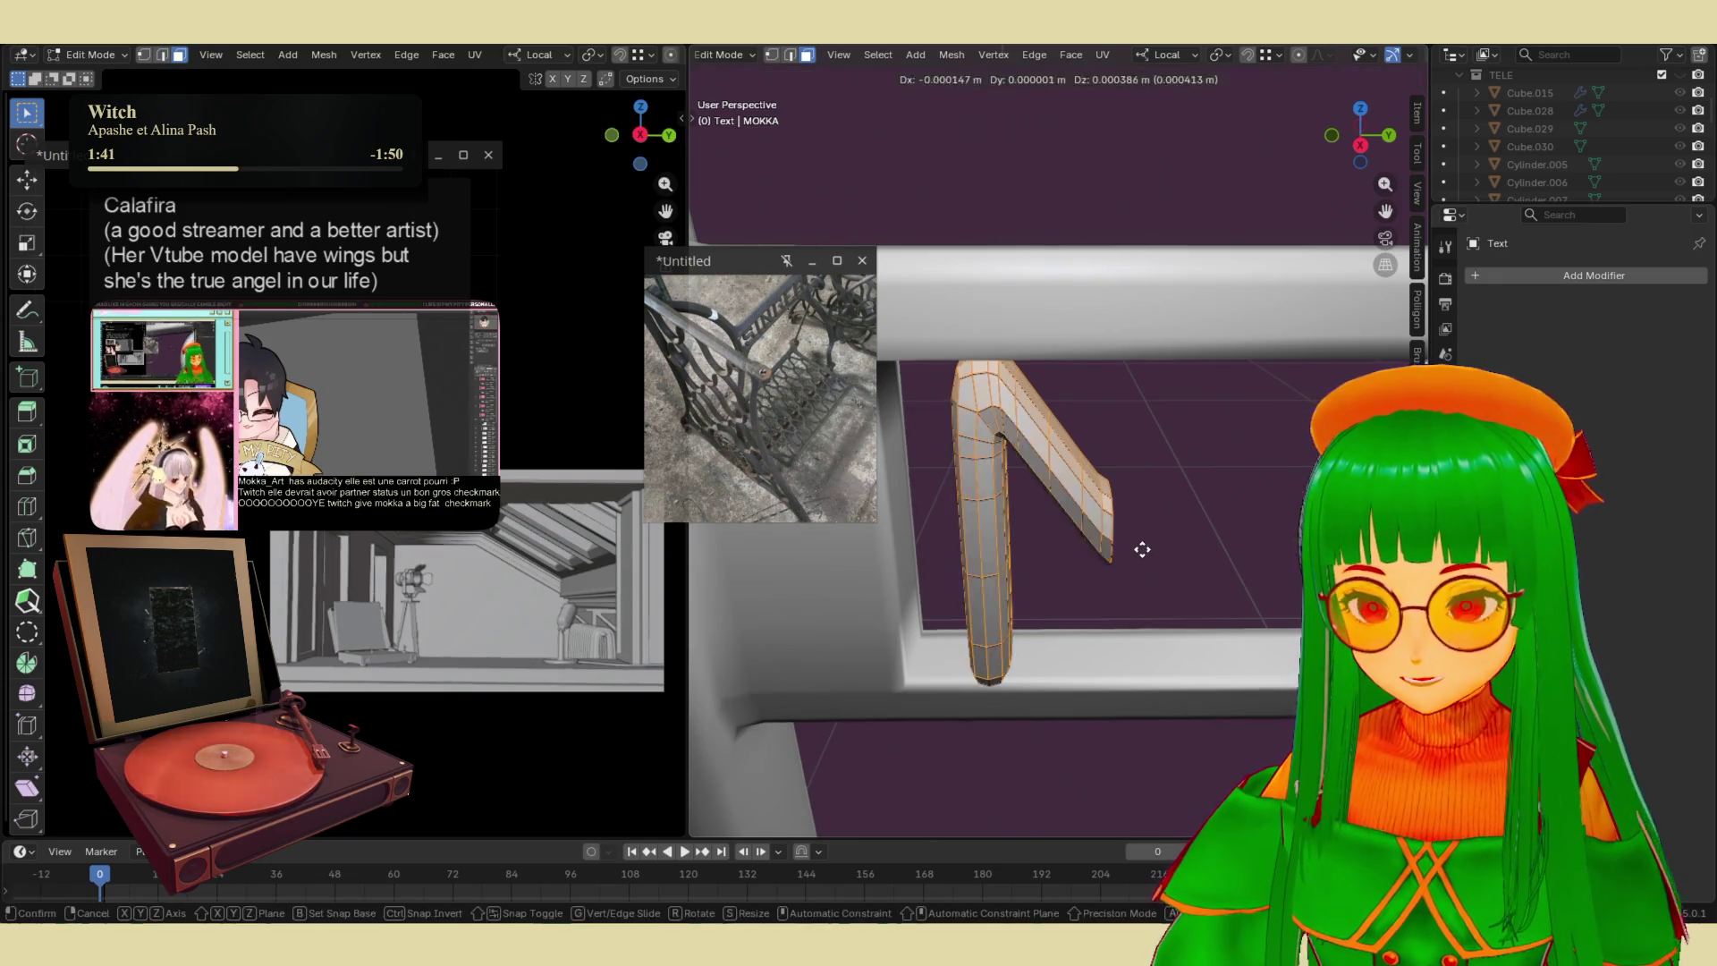
left_click(1189, 590)
key("r")
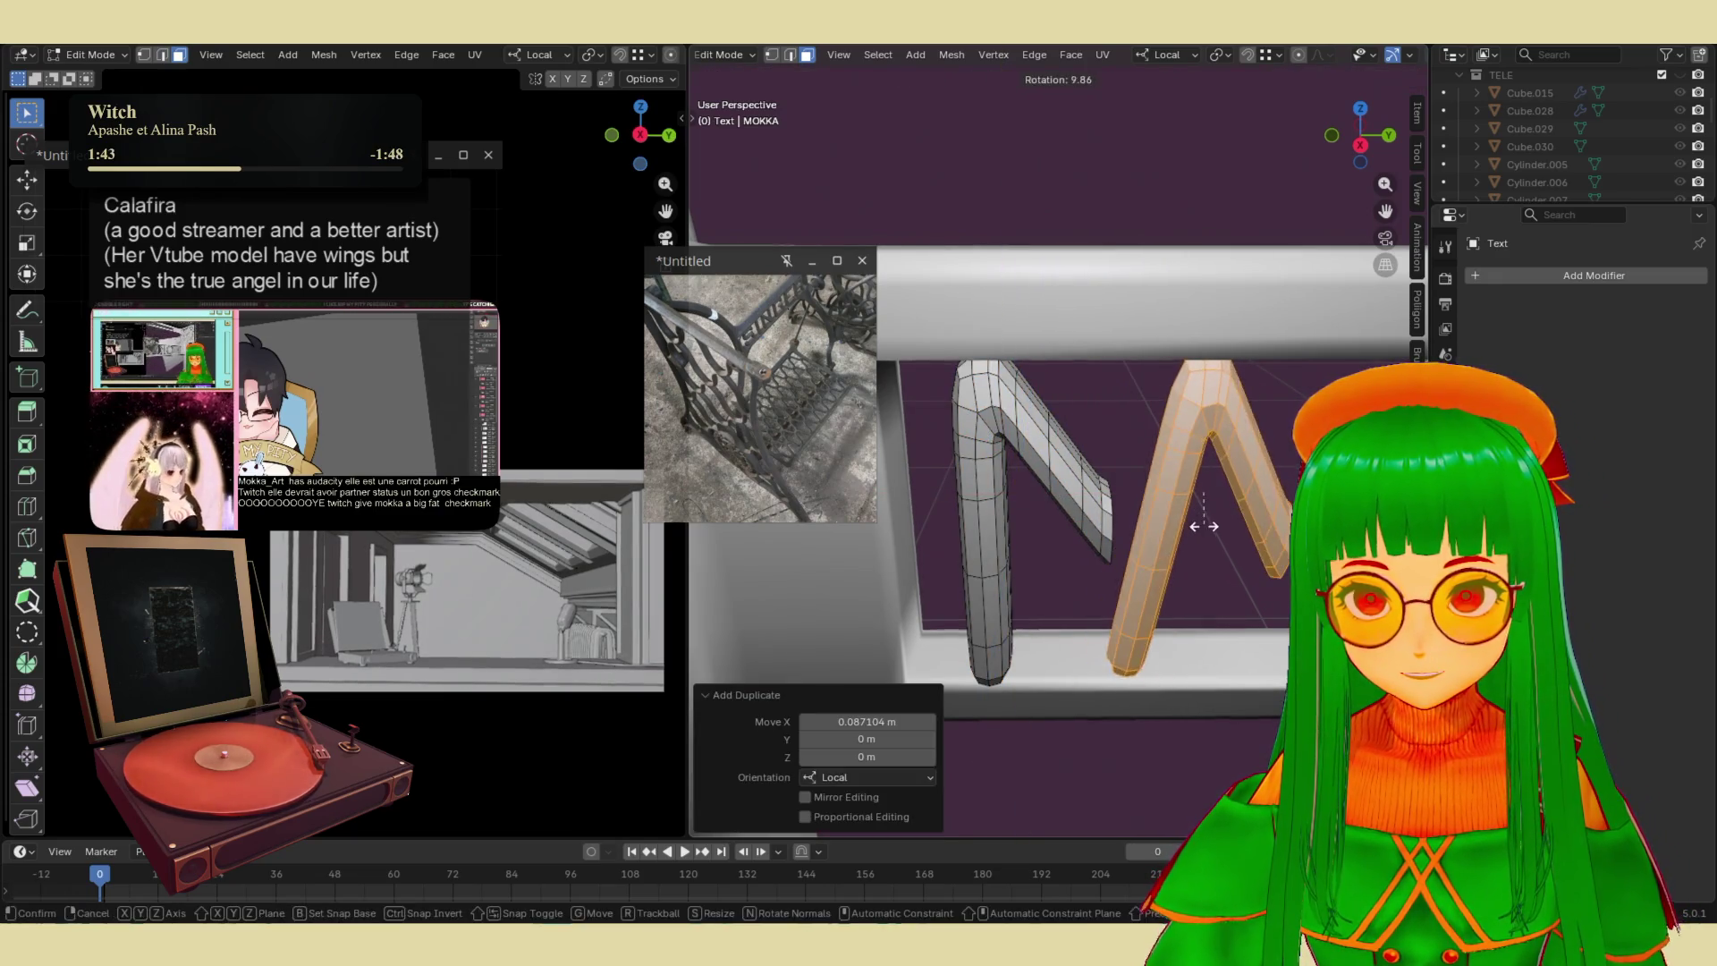
key("z")
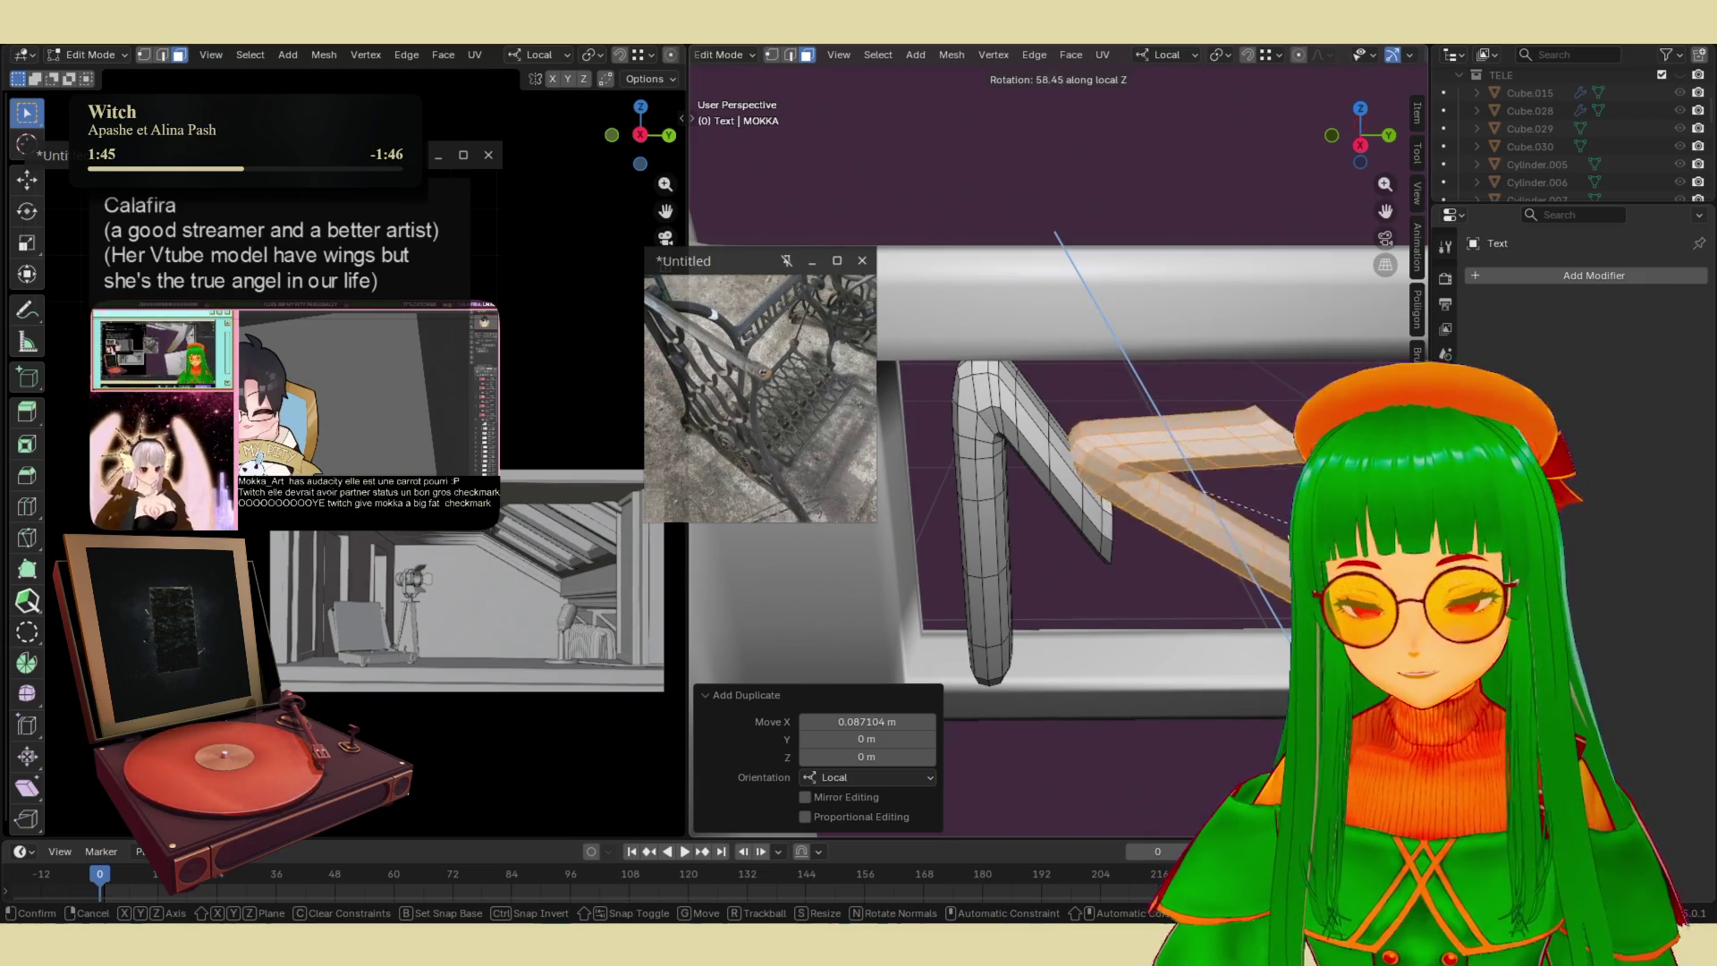
key("z")
key("z")
key("Escape")
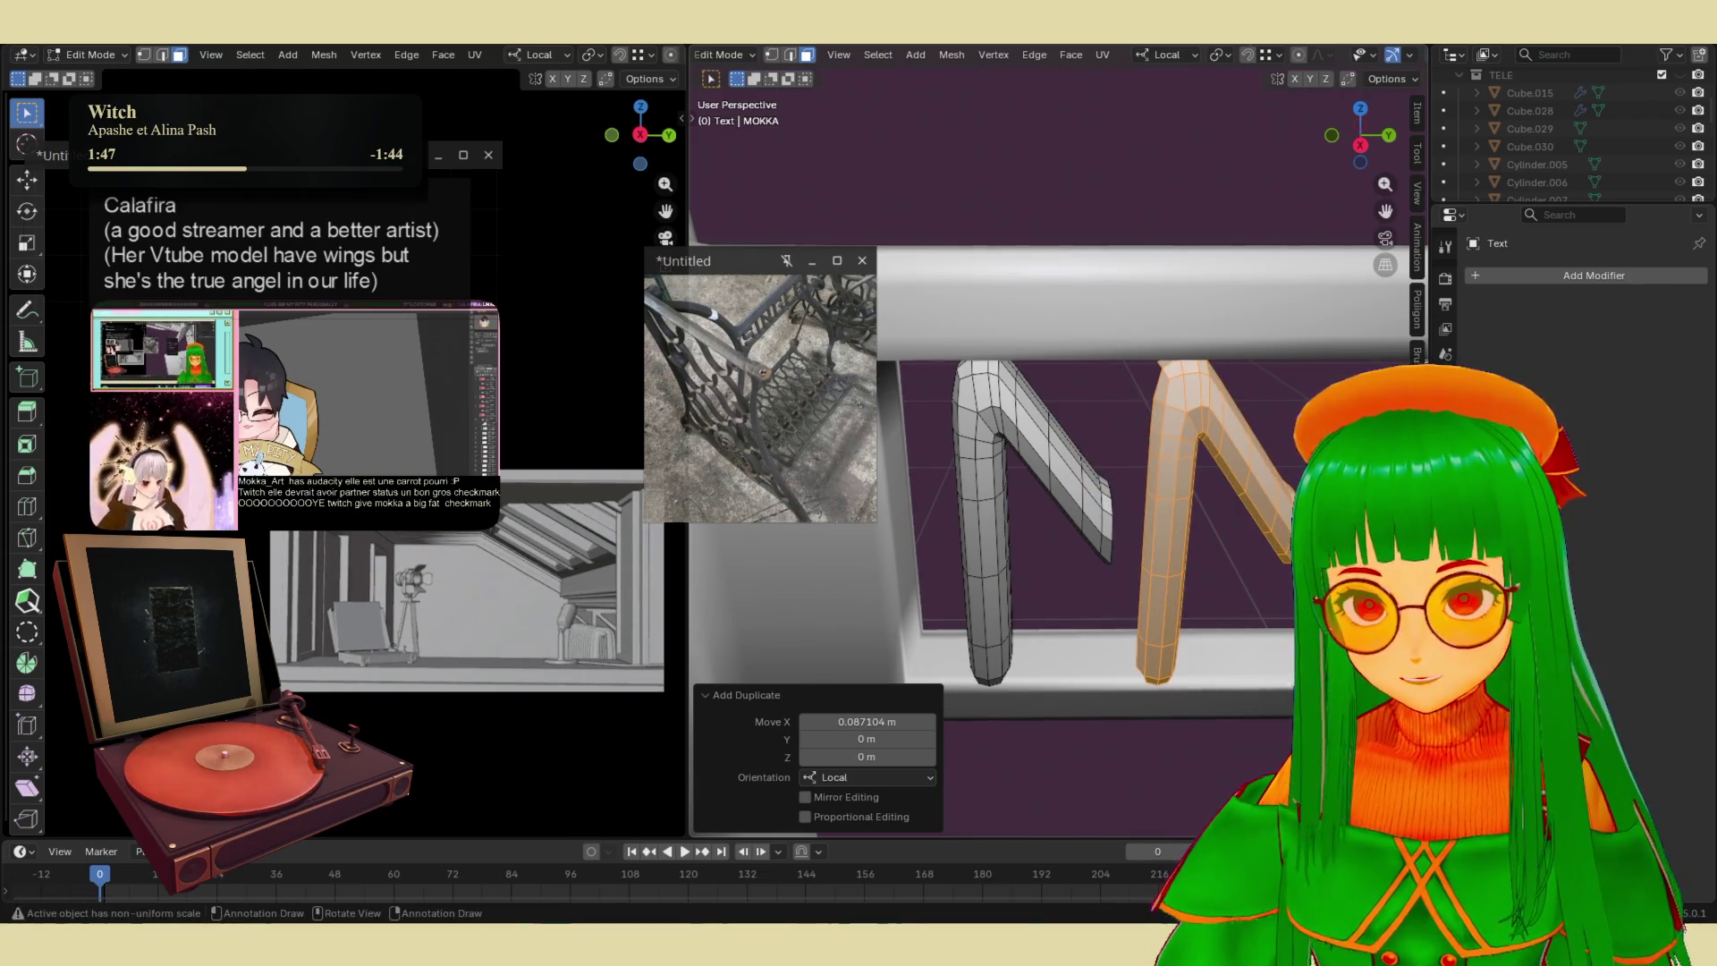
key("ctrl+z")
key("ctrl+z")
- Box-select the whole bent piece in X-ray and move it right along X
middle_click_drag(1029, 447, 1084, 458)
scroll(1163, 54, "down", 3)
left_click(1322, 54)
mouse_move(893, 364)
left_mouse_down()
mouse_move(1152, 778)
mouse_move(1153, 694)
left_mouse_up()
key("g")
key("x")
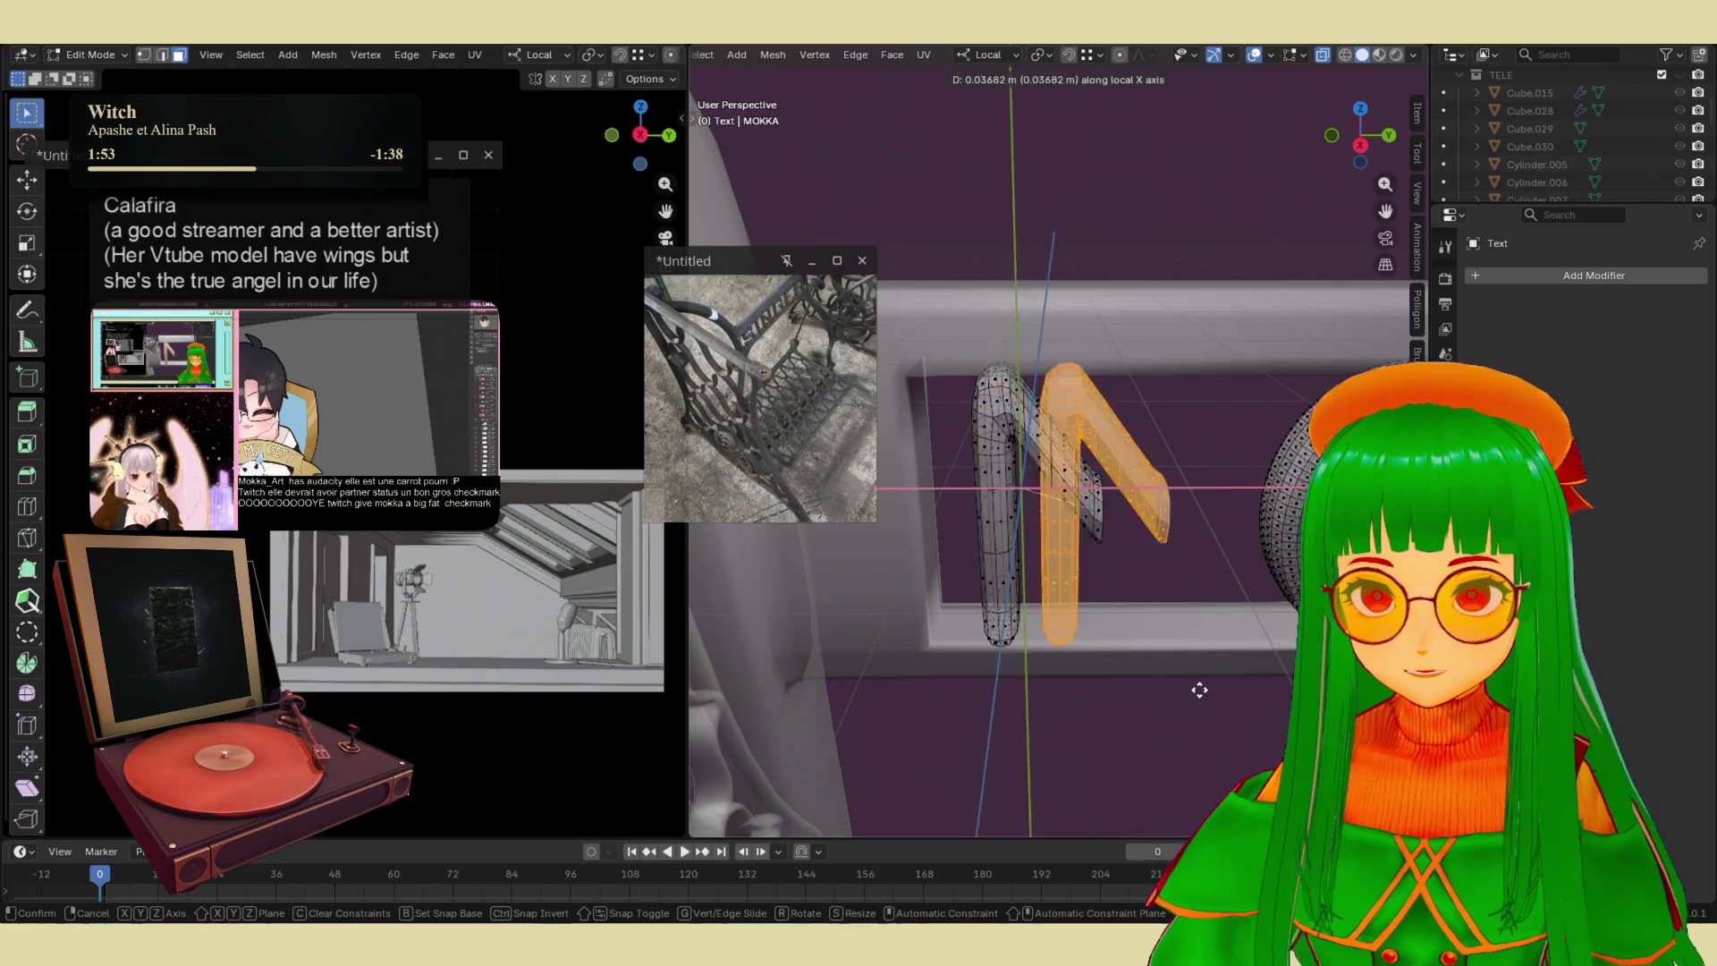
left_click(1269, 694)
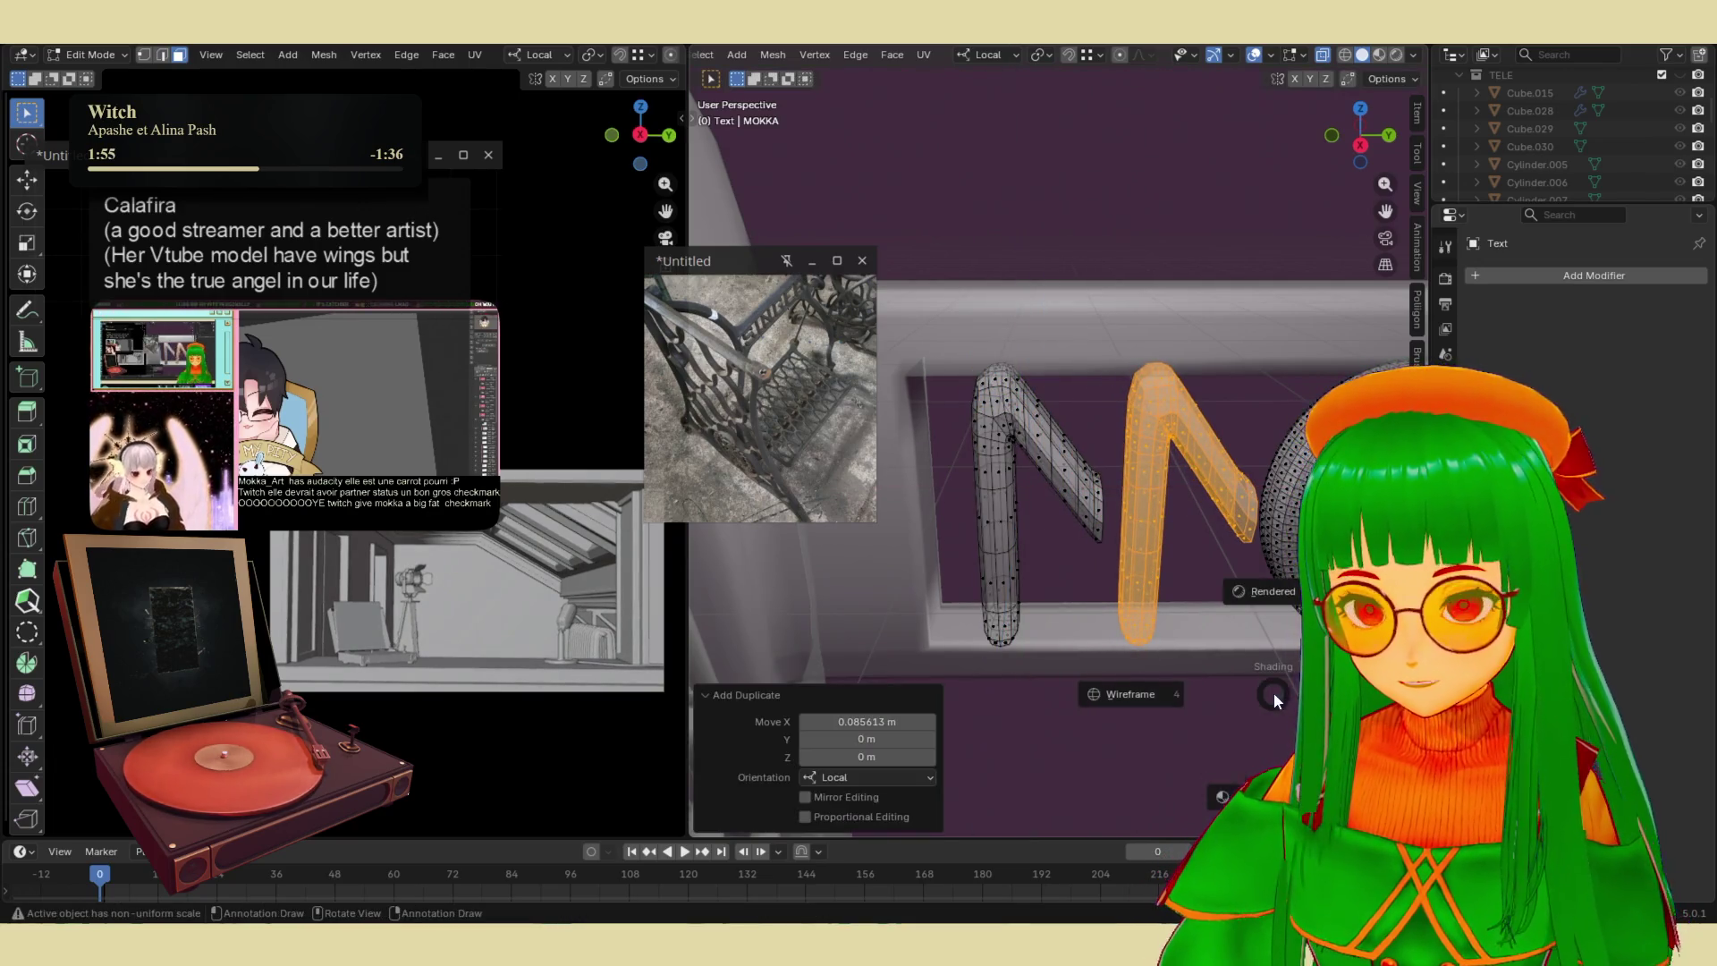
key("z")
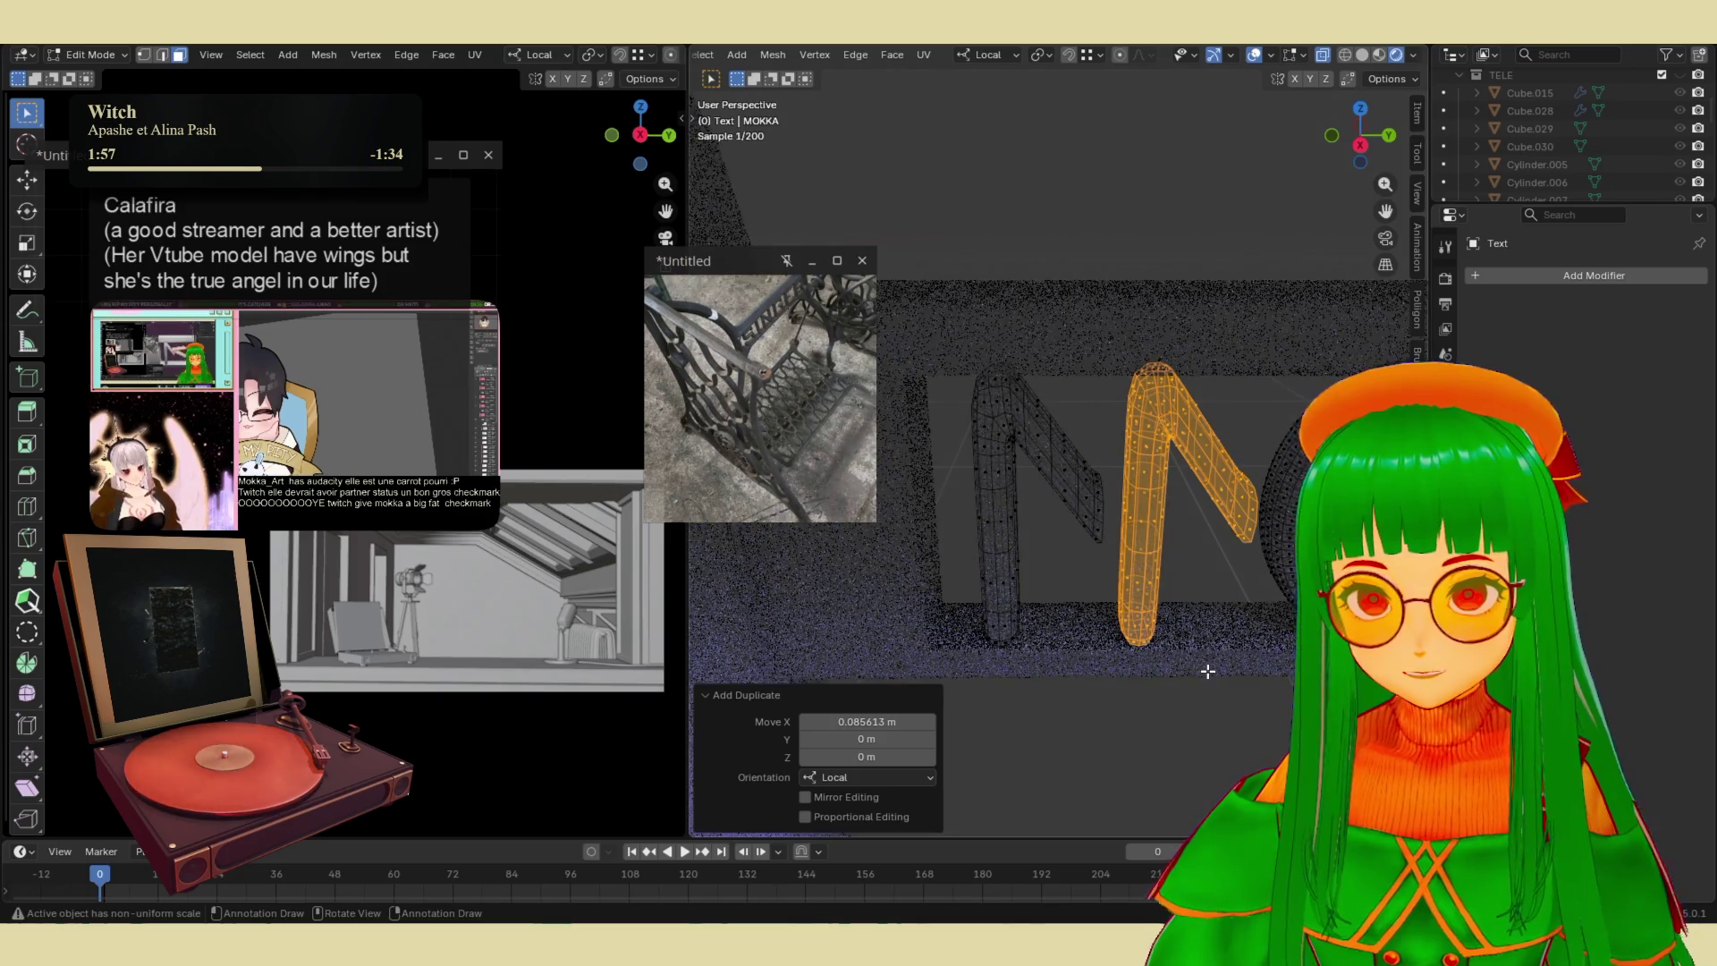
key("z")
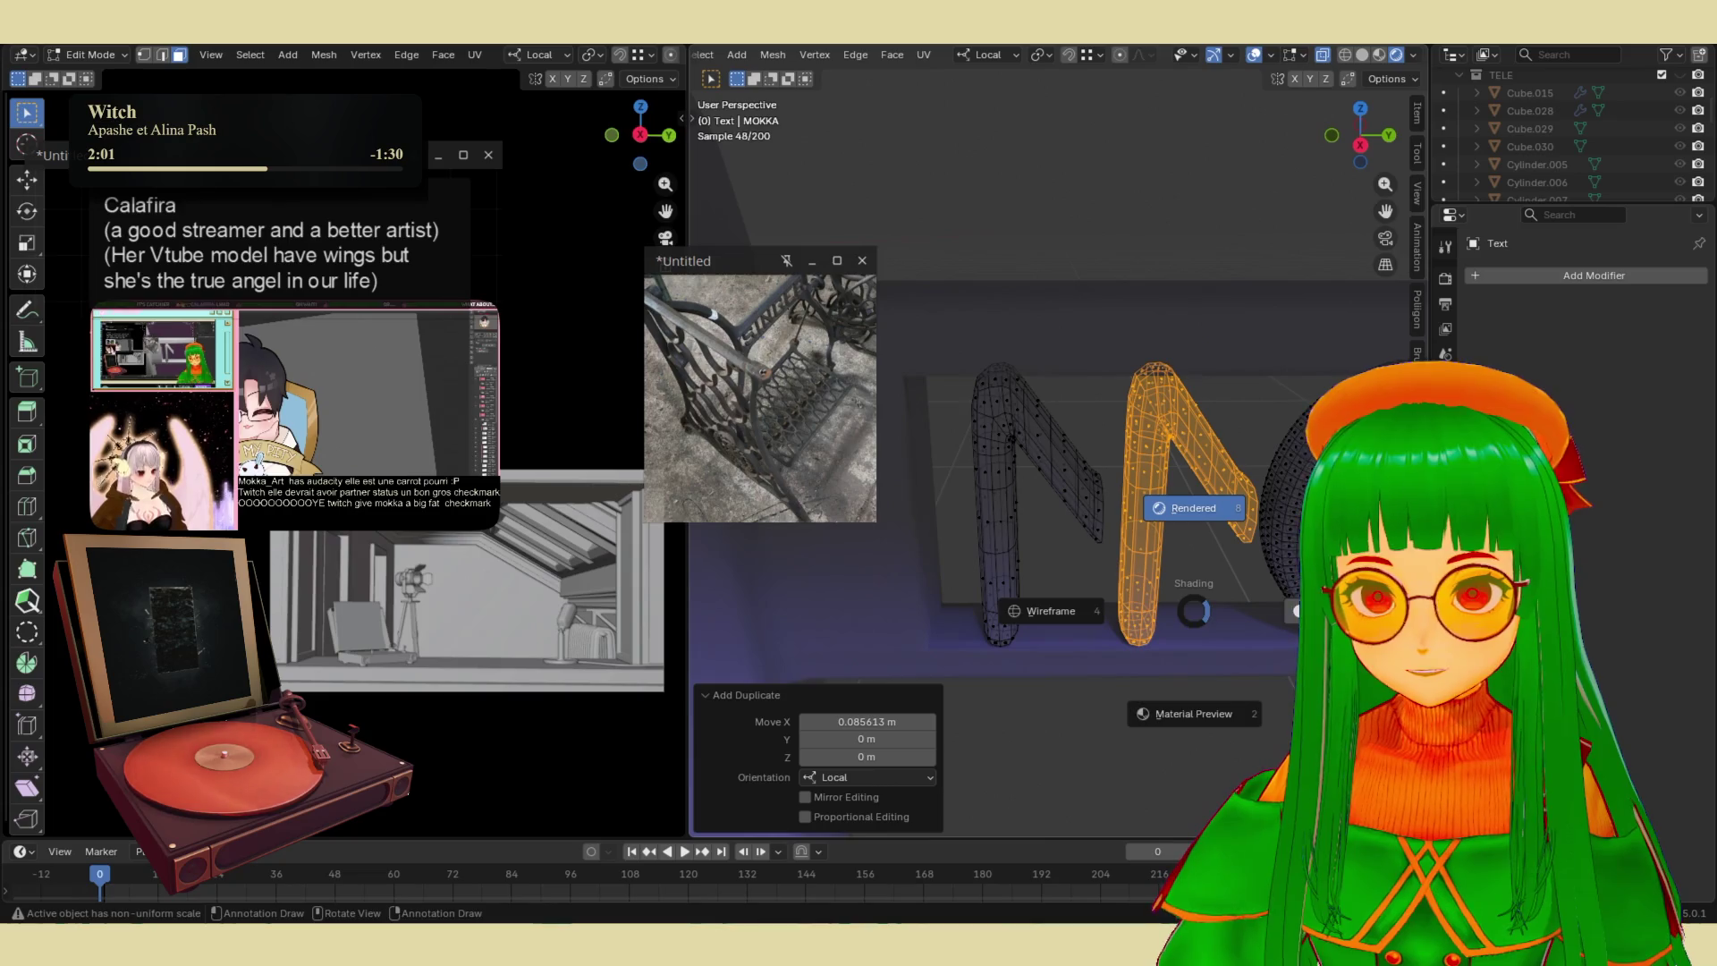
key("6")
- Flip the piece around the vertical axis, slide it along X to join, and select the middle edge loop
key("r")
key("z")
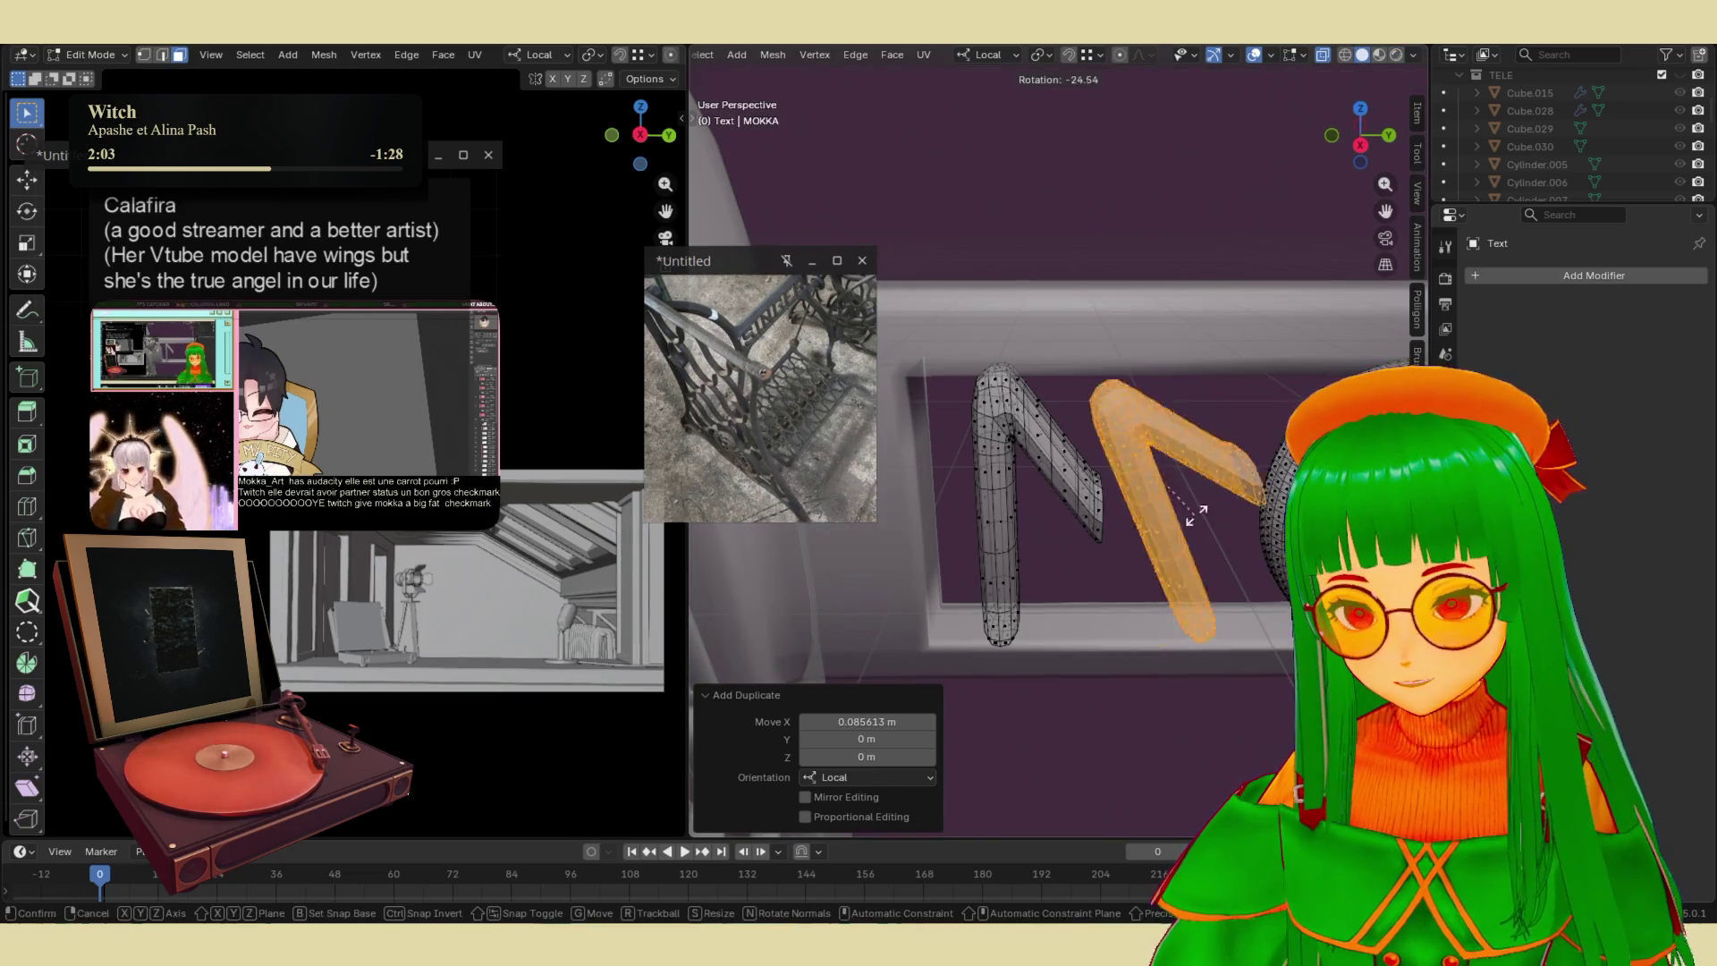
key("z")
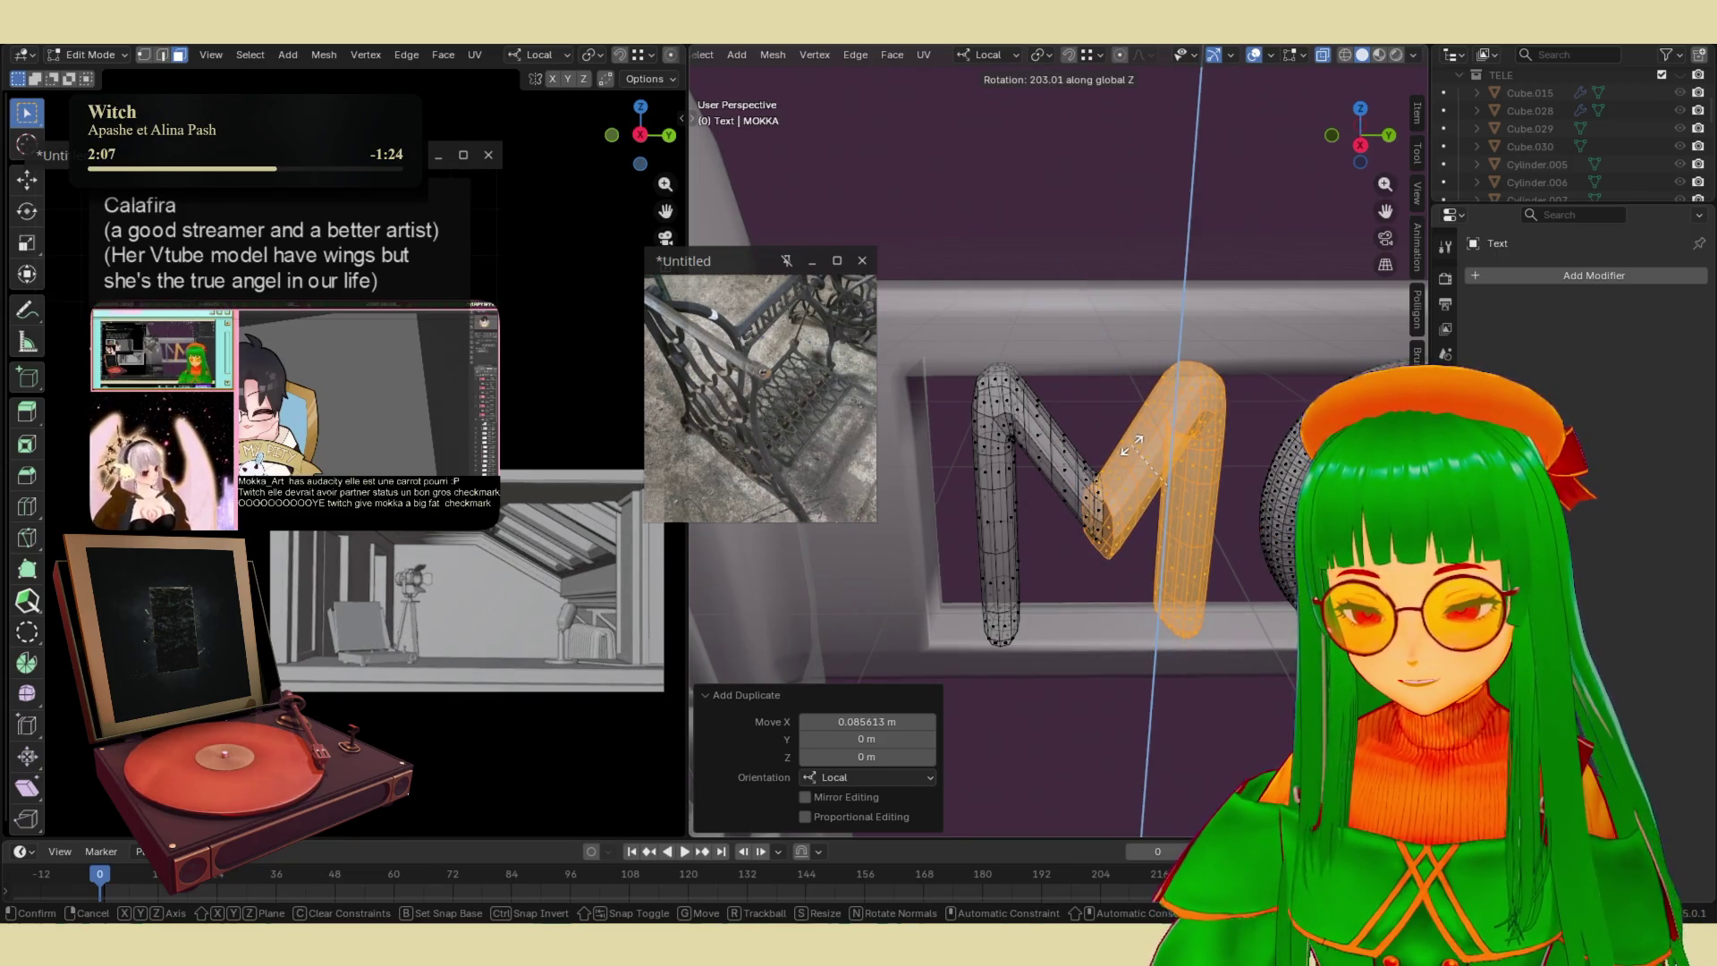
type("90")
type("180")
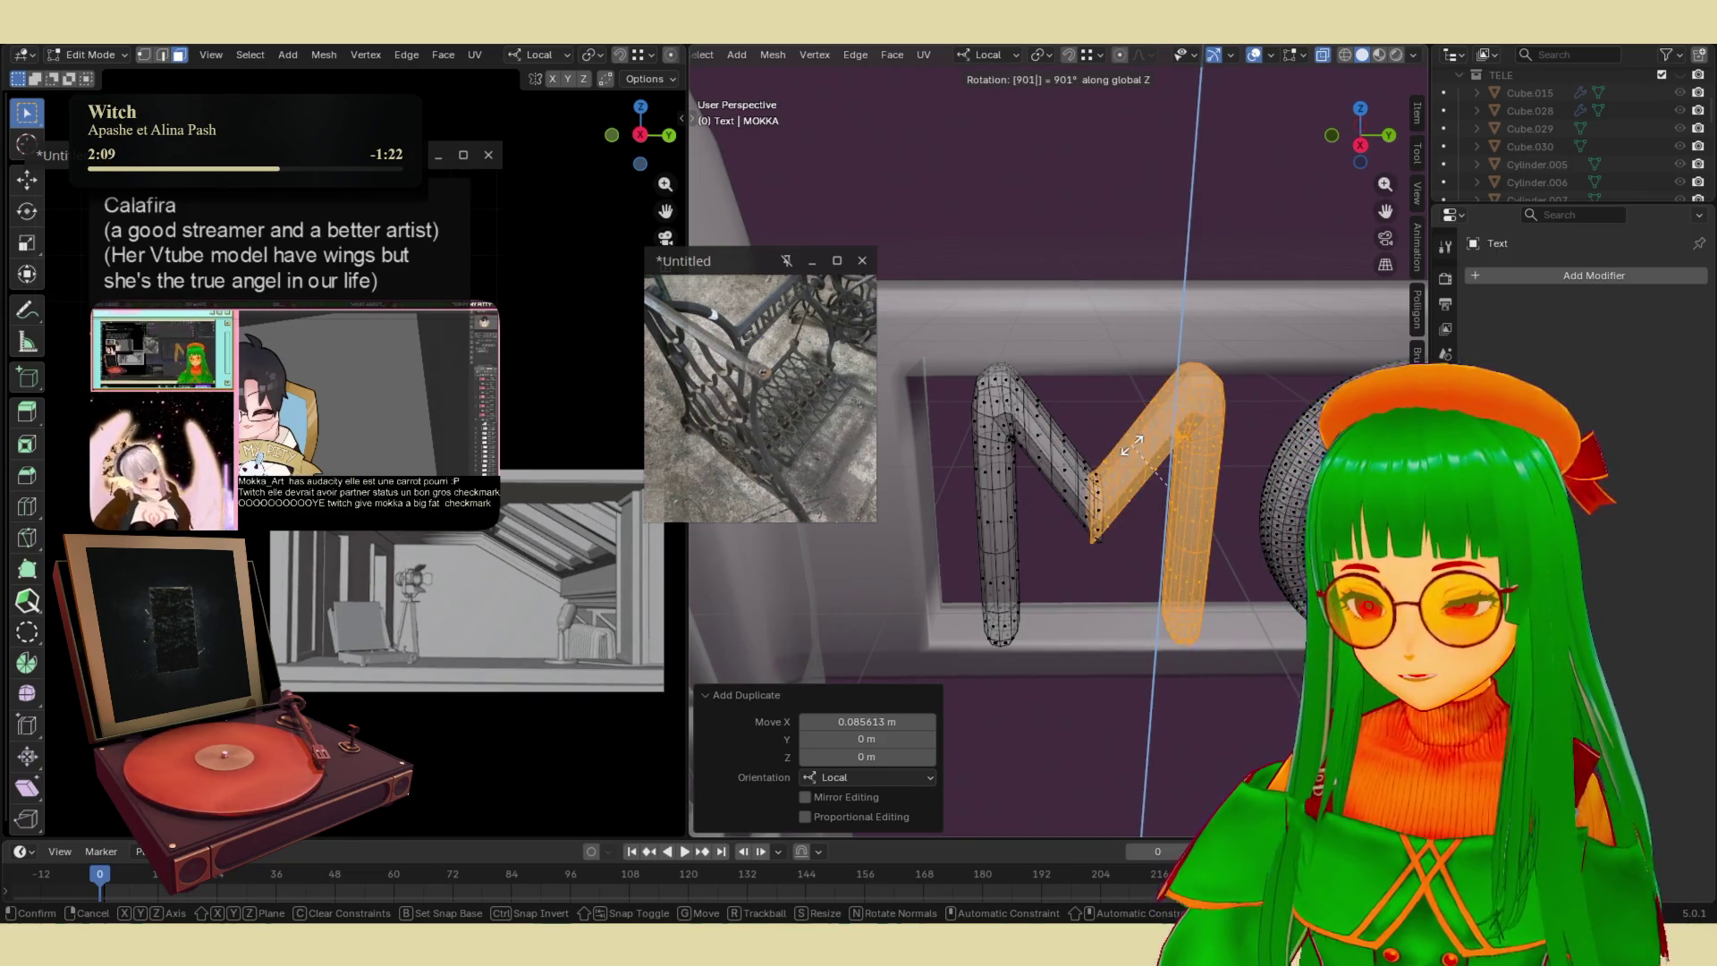
key("Return")
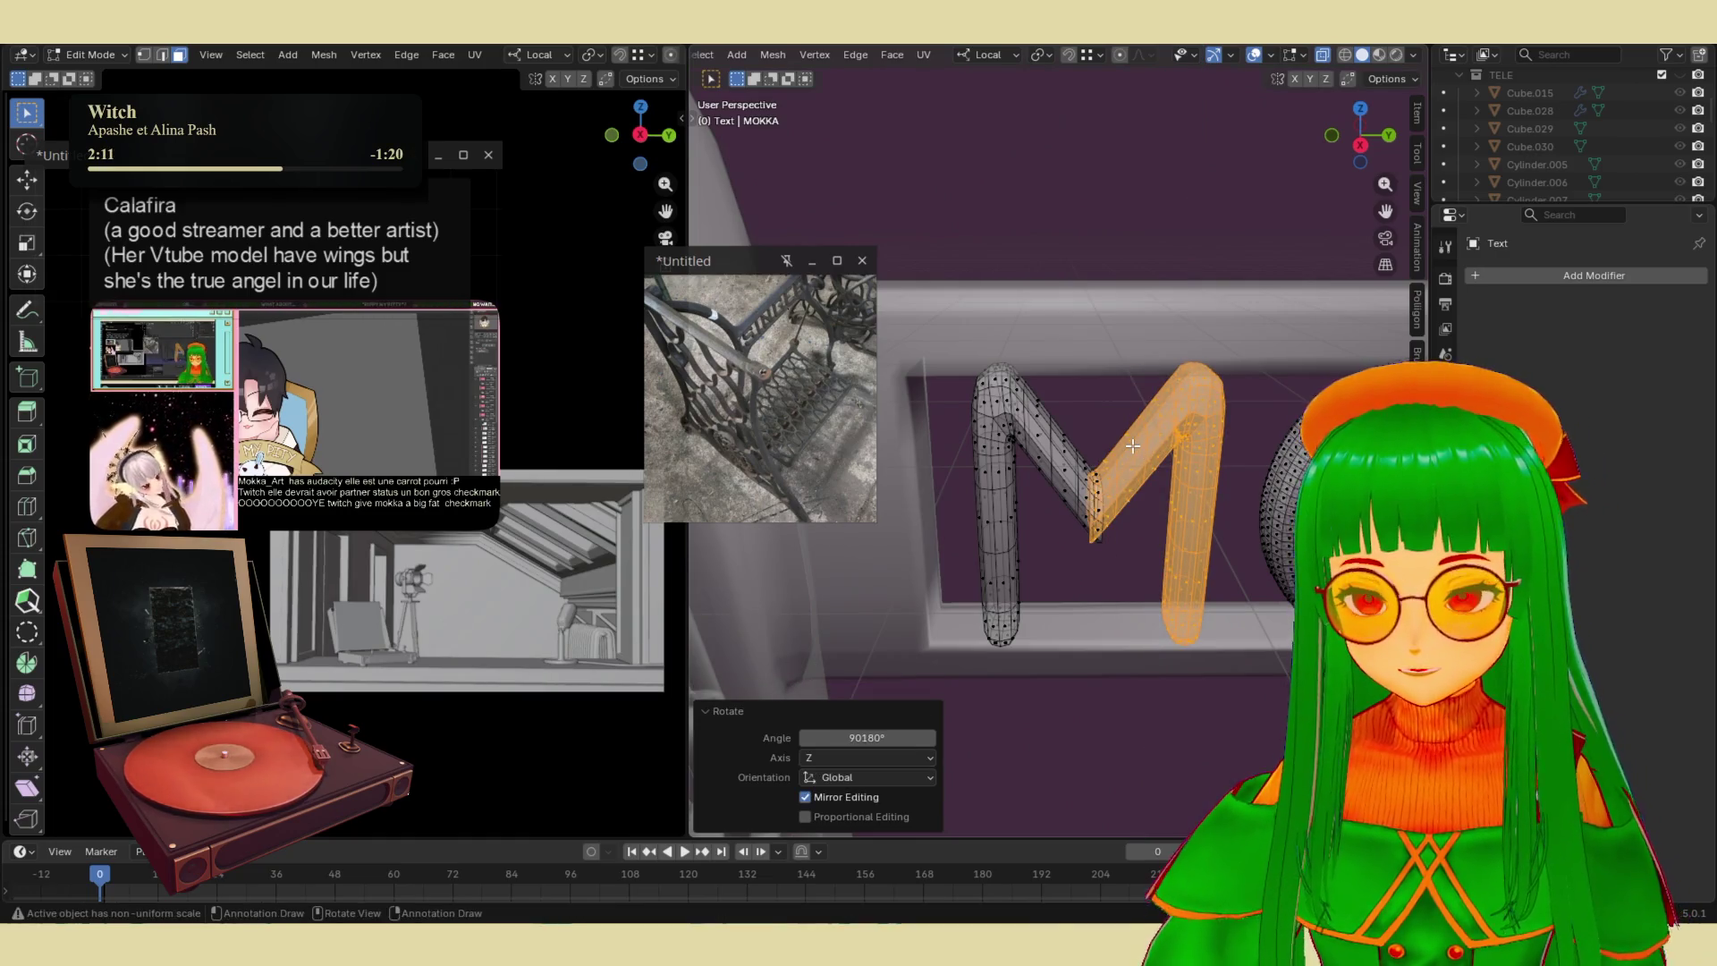
key("g")
key("x")
left_click(1142, 516)
scroll(1142, 516, "up", 3)
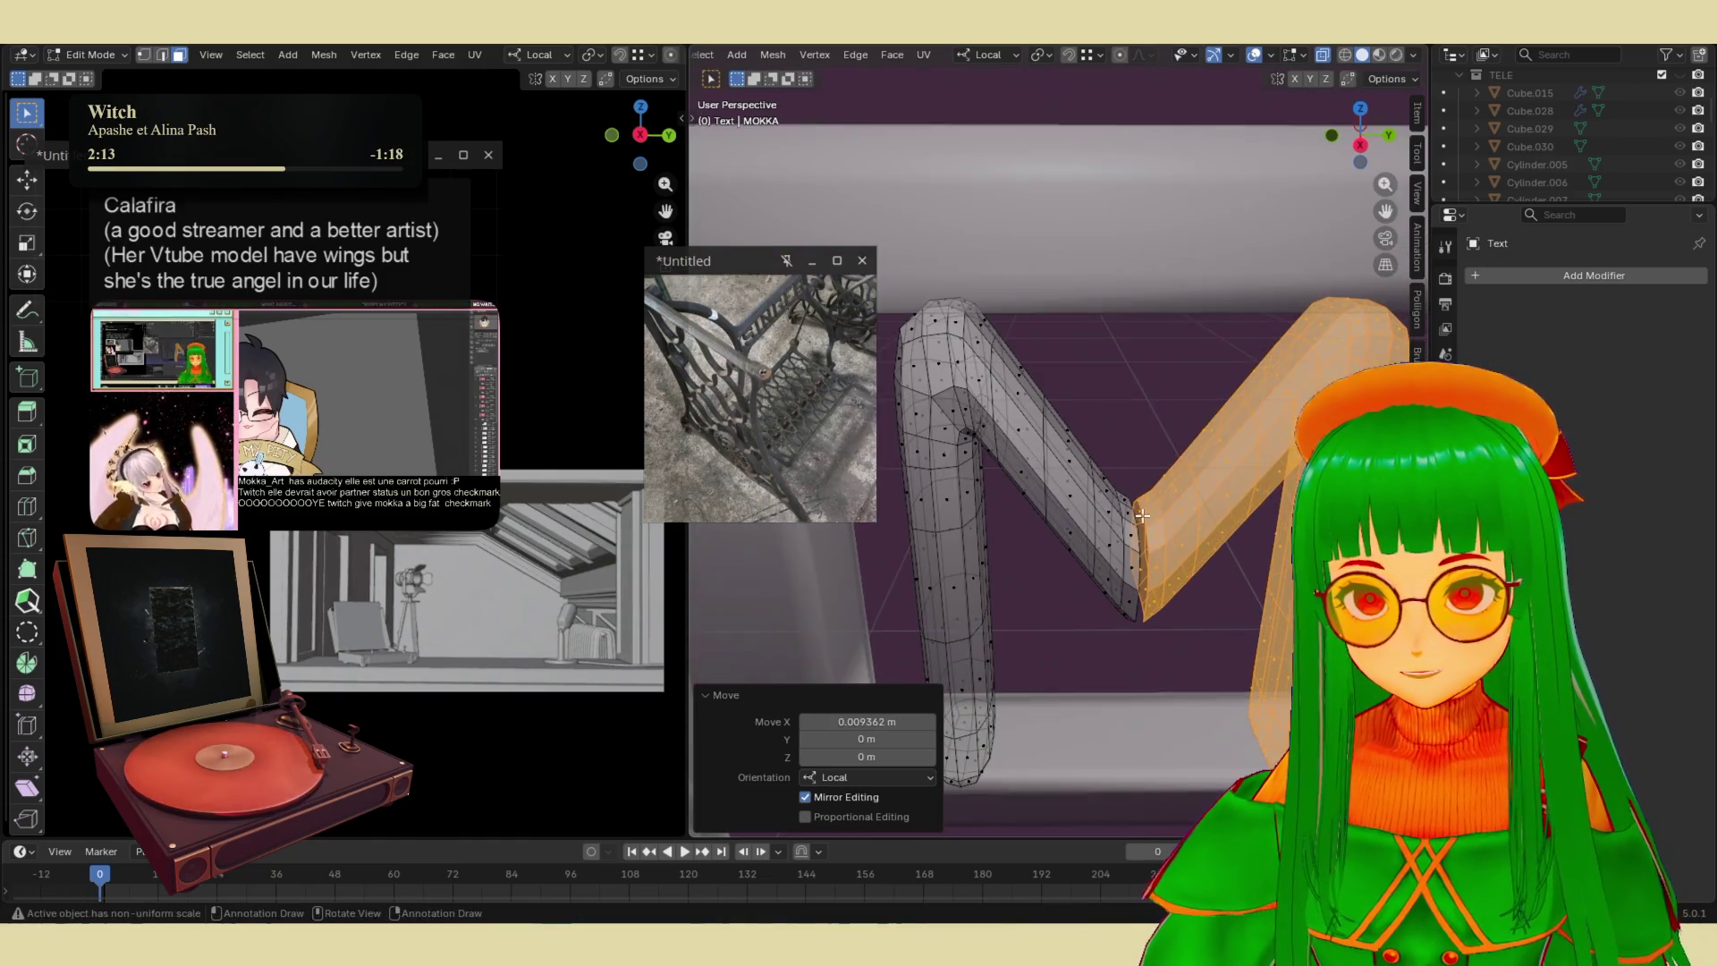
key("2")
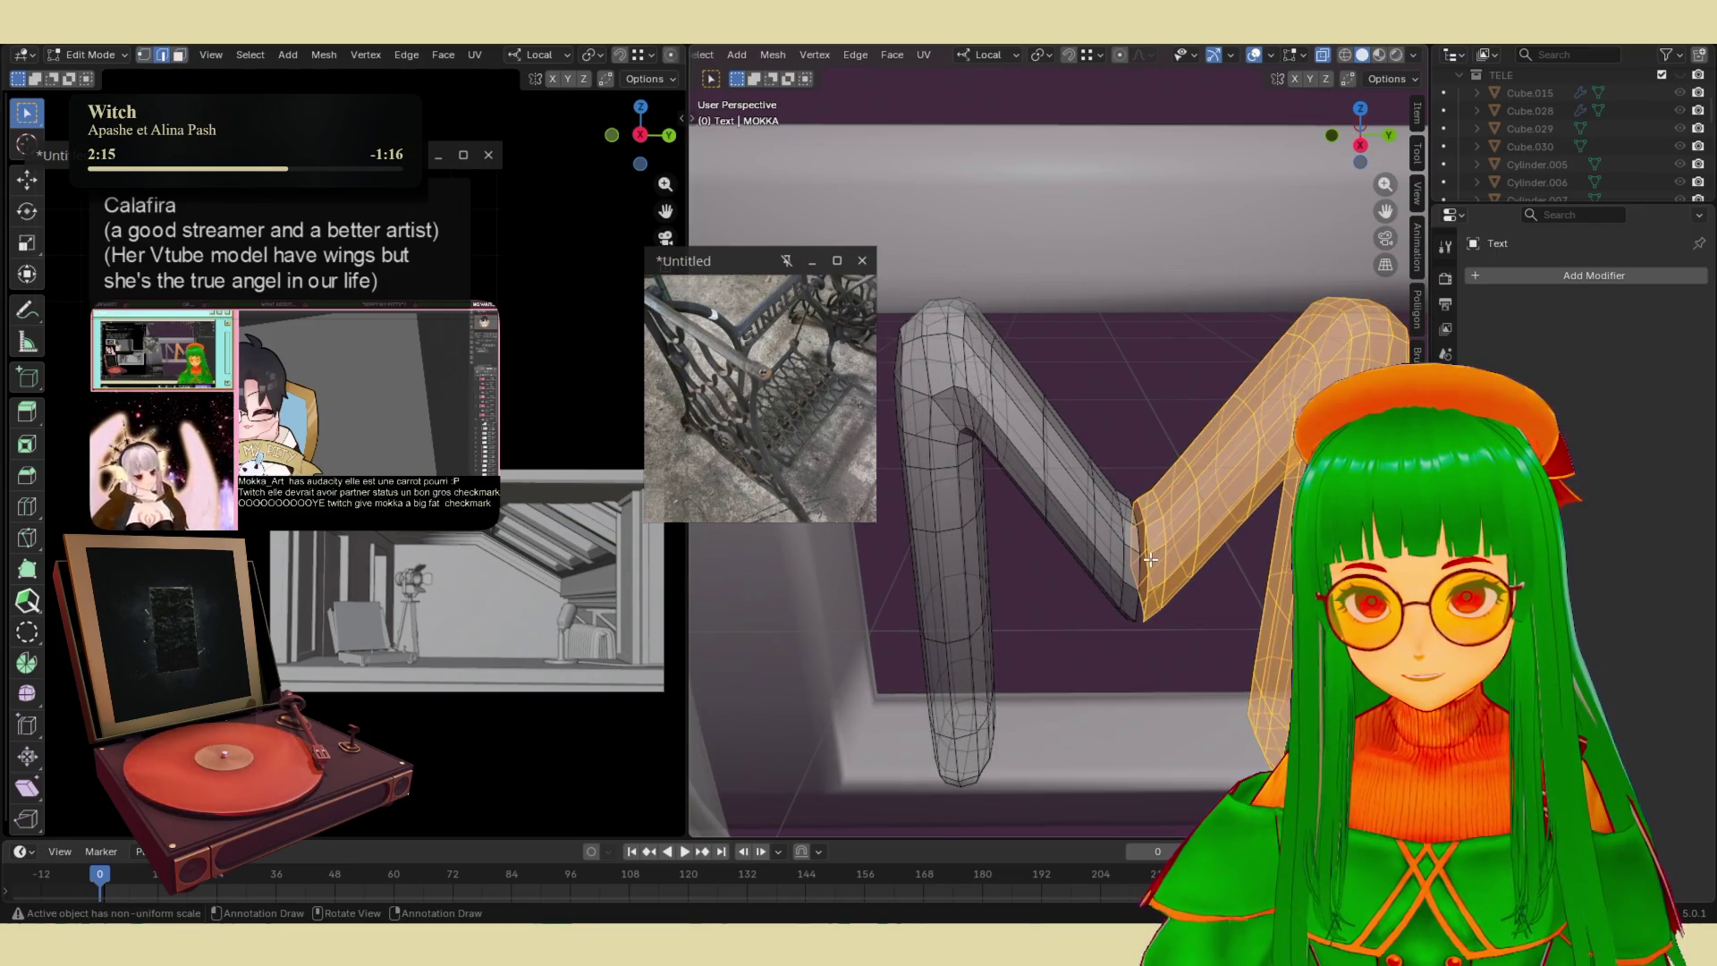
left_click(1147, 559, "alt")
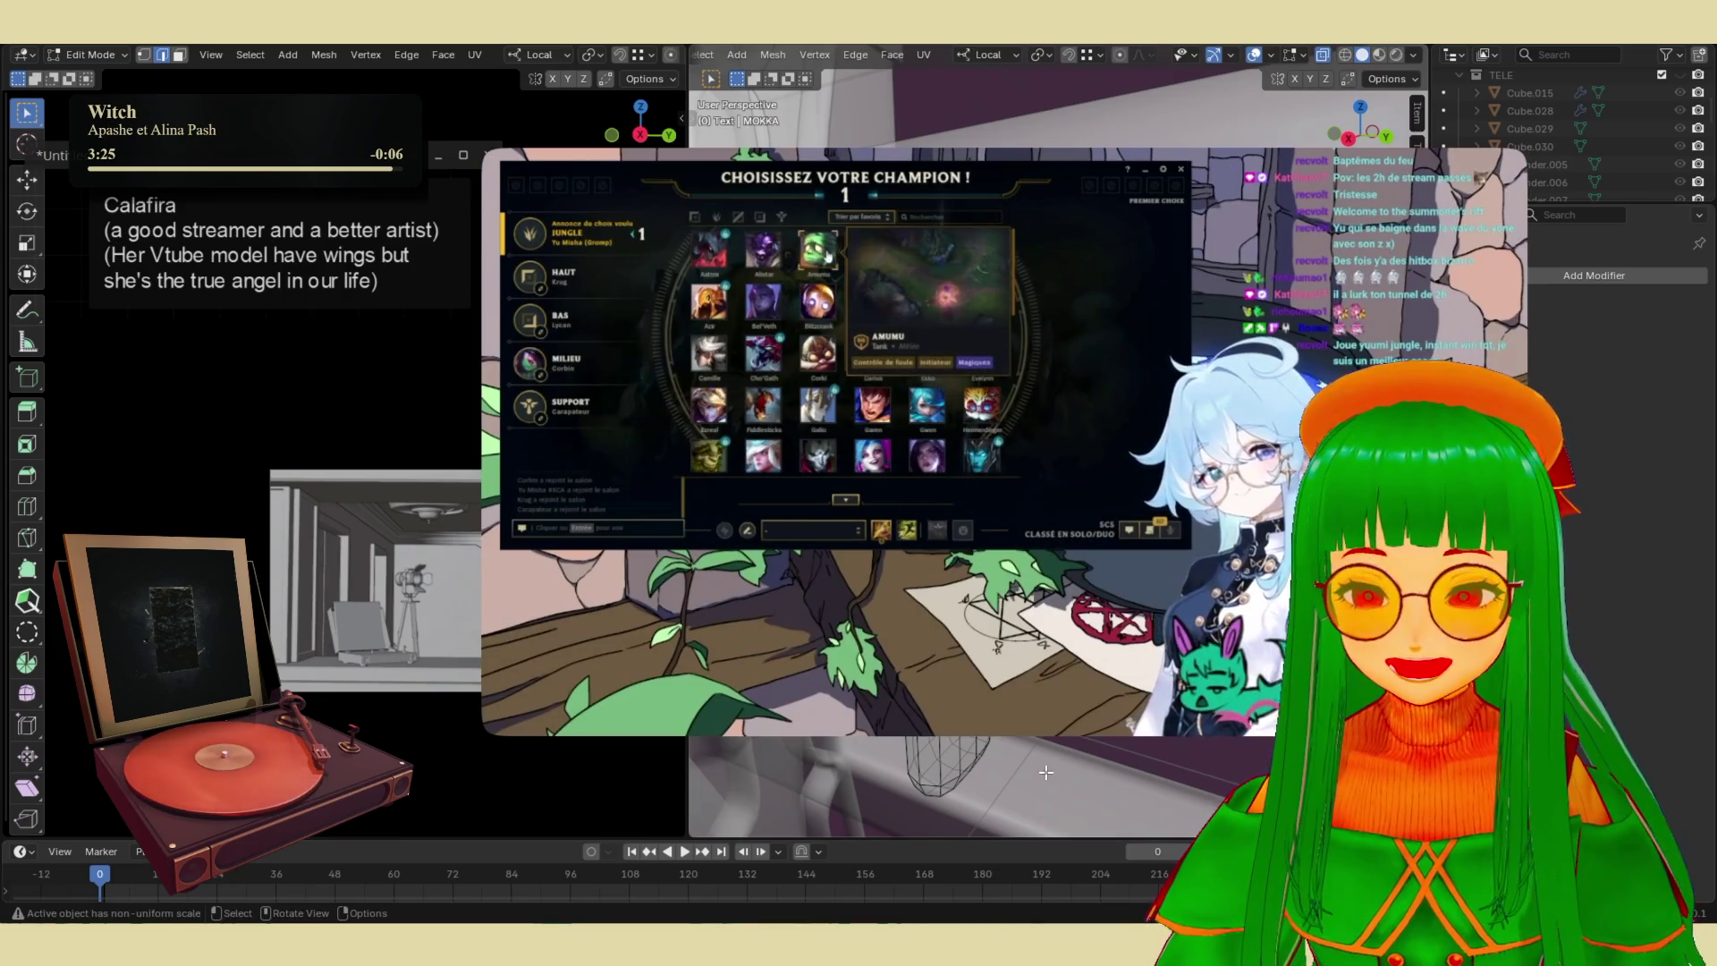
- Close the picture-in-picture game-stream video with its Fermer button
mouse_move(1477, 176)
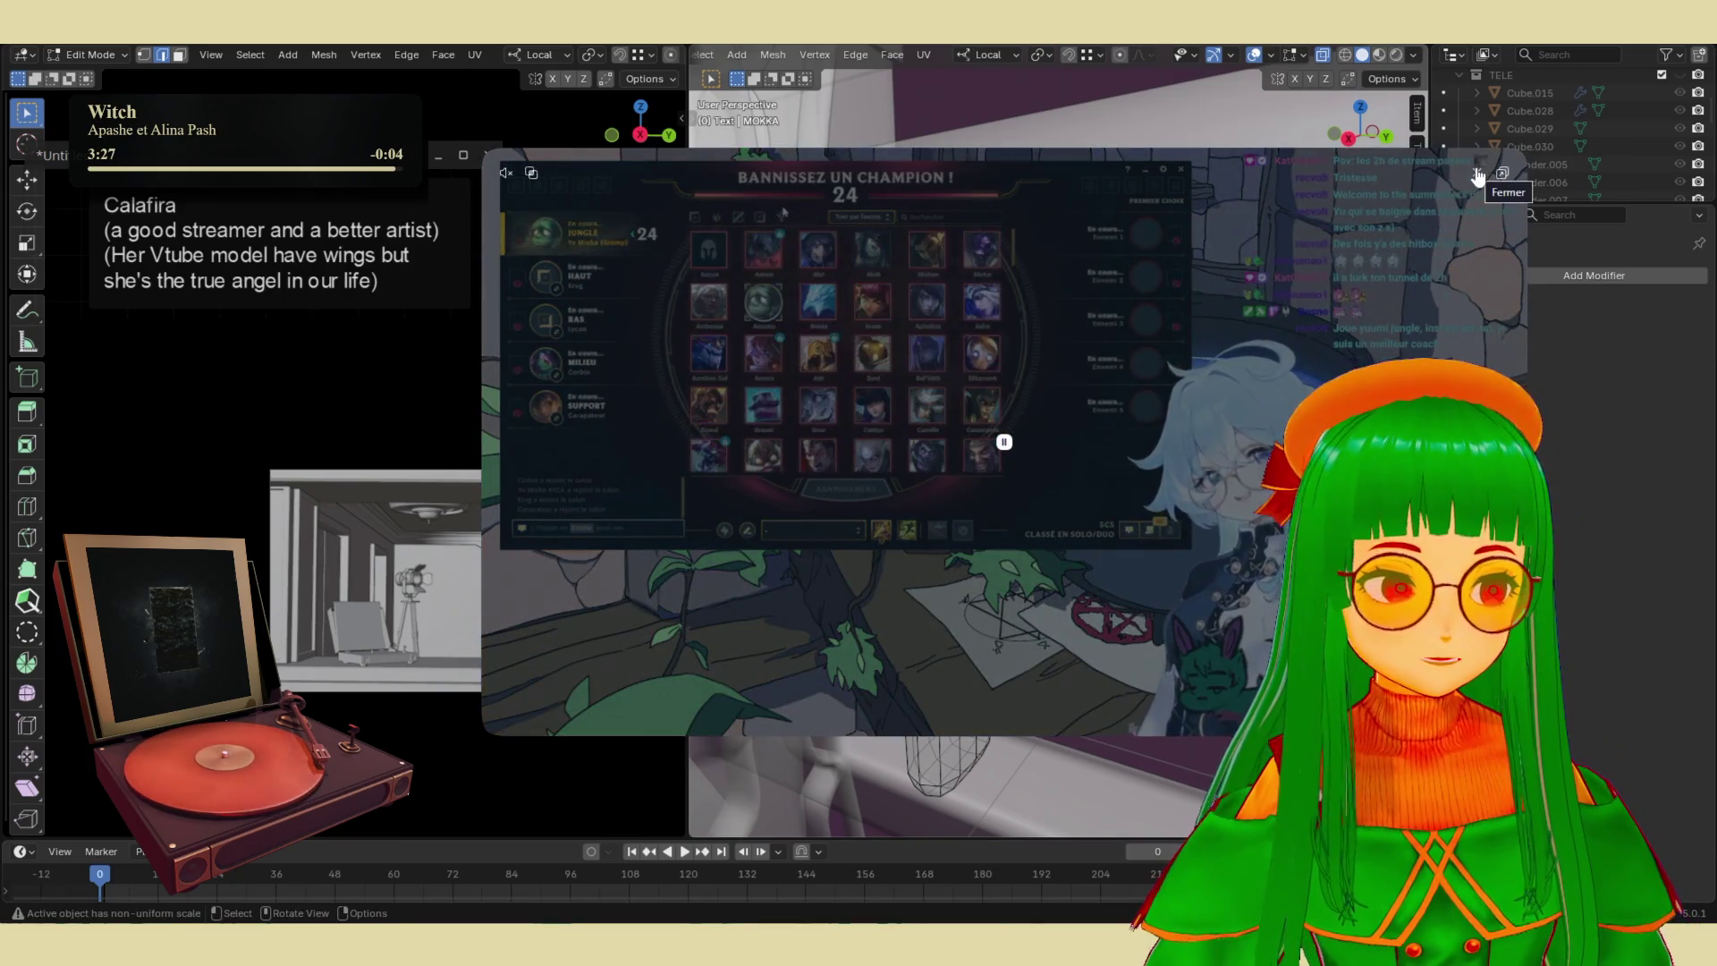
left_click(1477, 176)
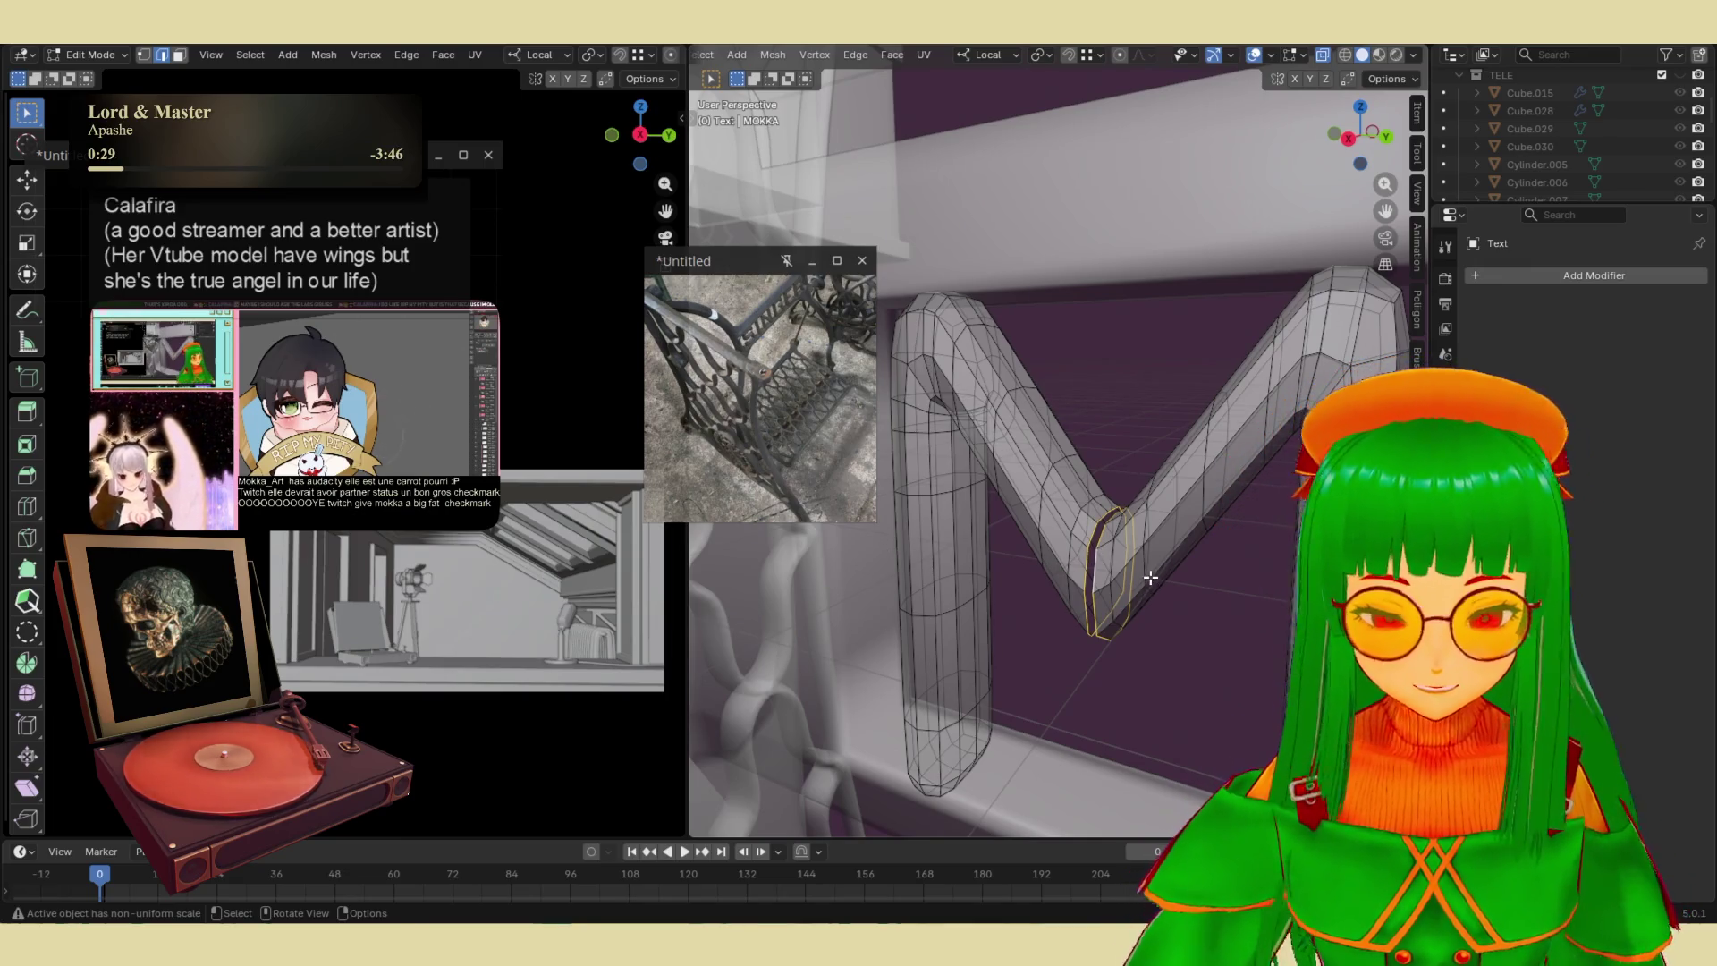
- Bridge the M's two open edge loops, then return to Object Mode and deselect the text
key("ctrl+e")
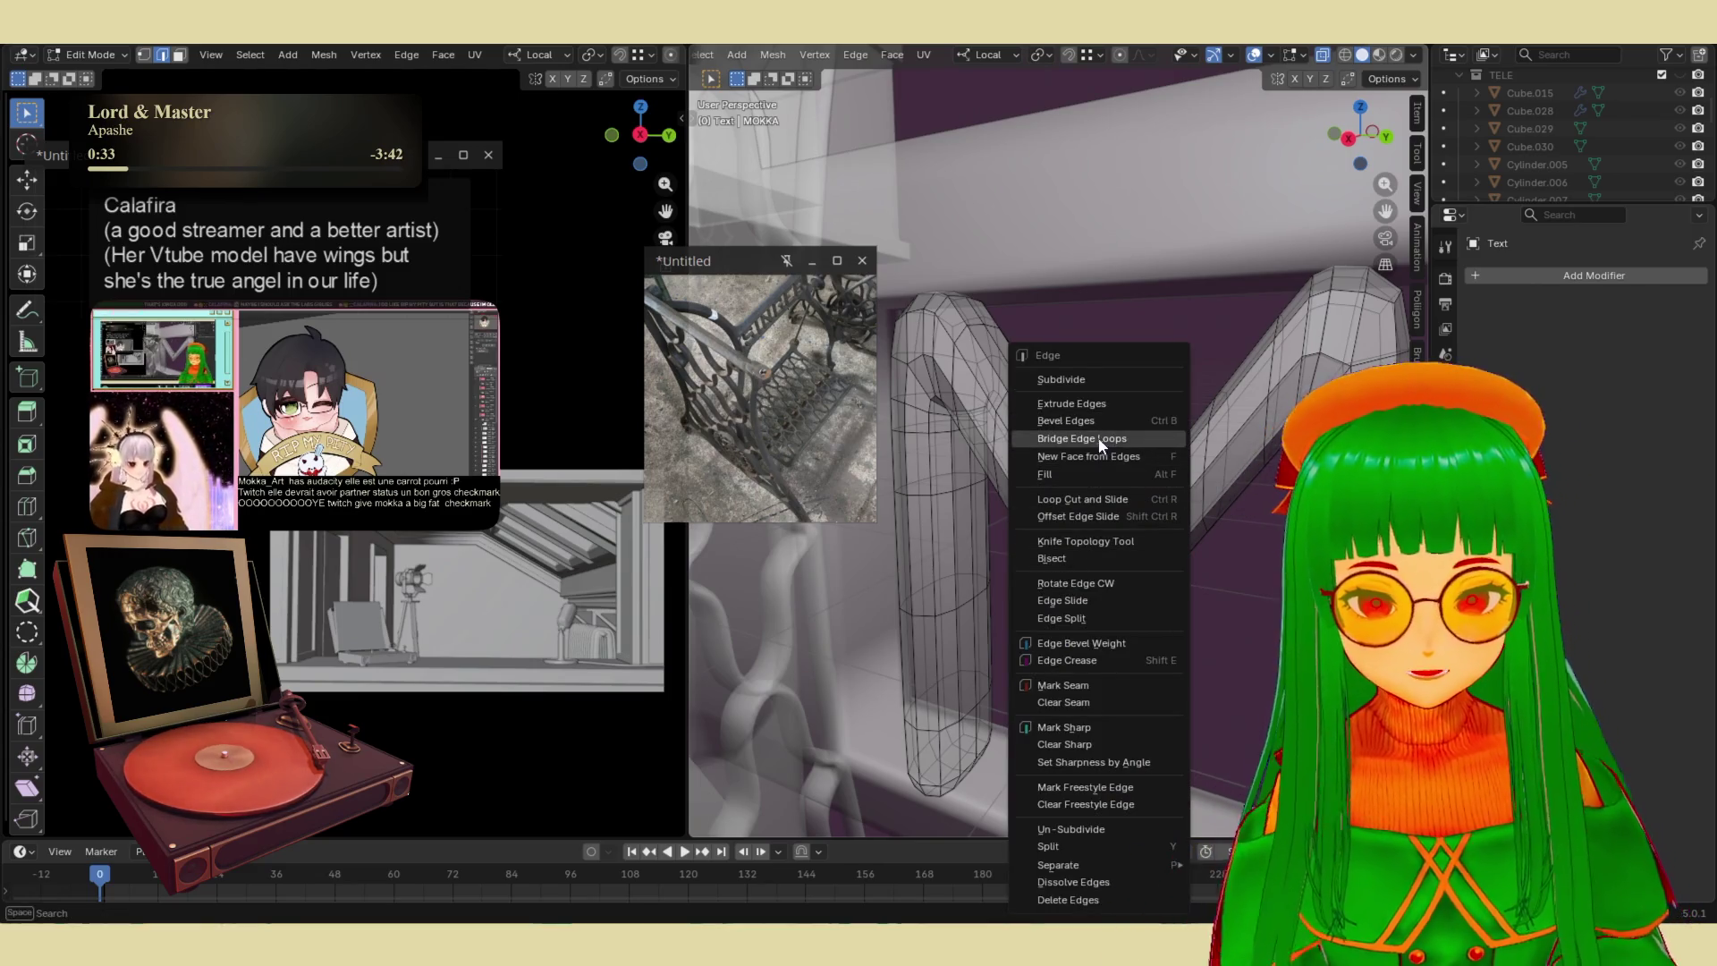
left_click(1098, 438)
middle_click_drag(1138, 433, 1138, 433)
key("Tab")
key("Tab")
key("Tab")
scroll(1130, 535, "down", 3)
left_click(1131, 527)
mouse_move(1130, 528)
middle_mouse_down()
mouse_move(1180, 518)
mouse_move(1261, 438)
middle_mouse_up()
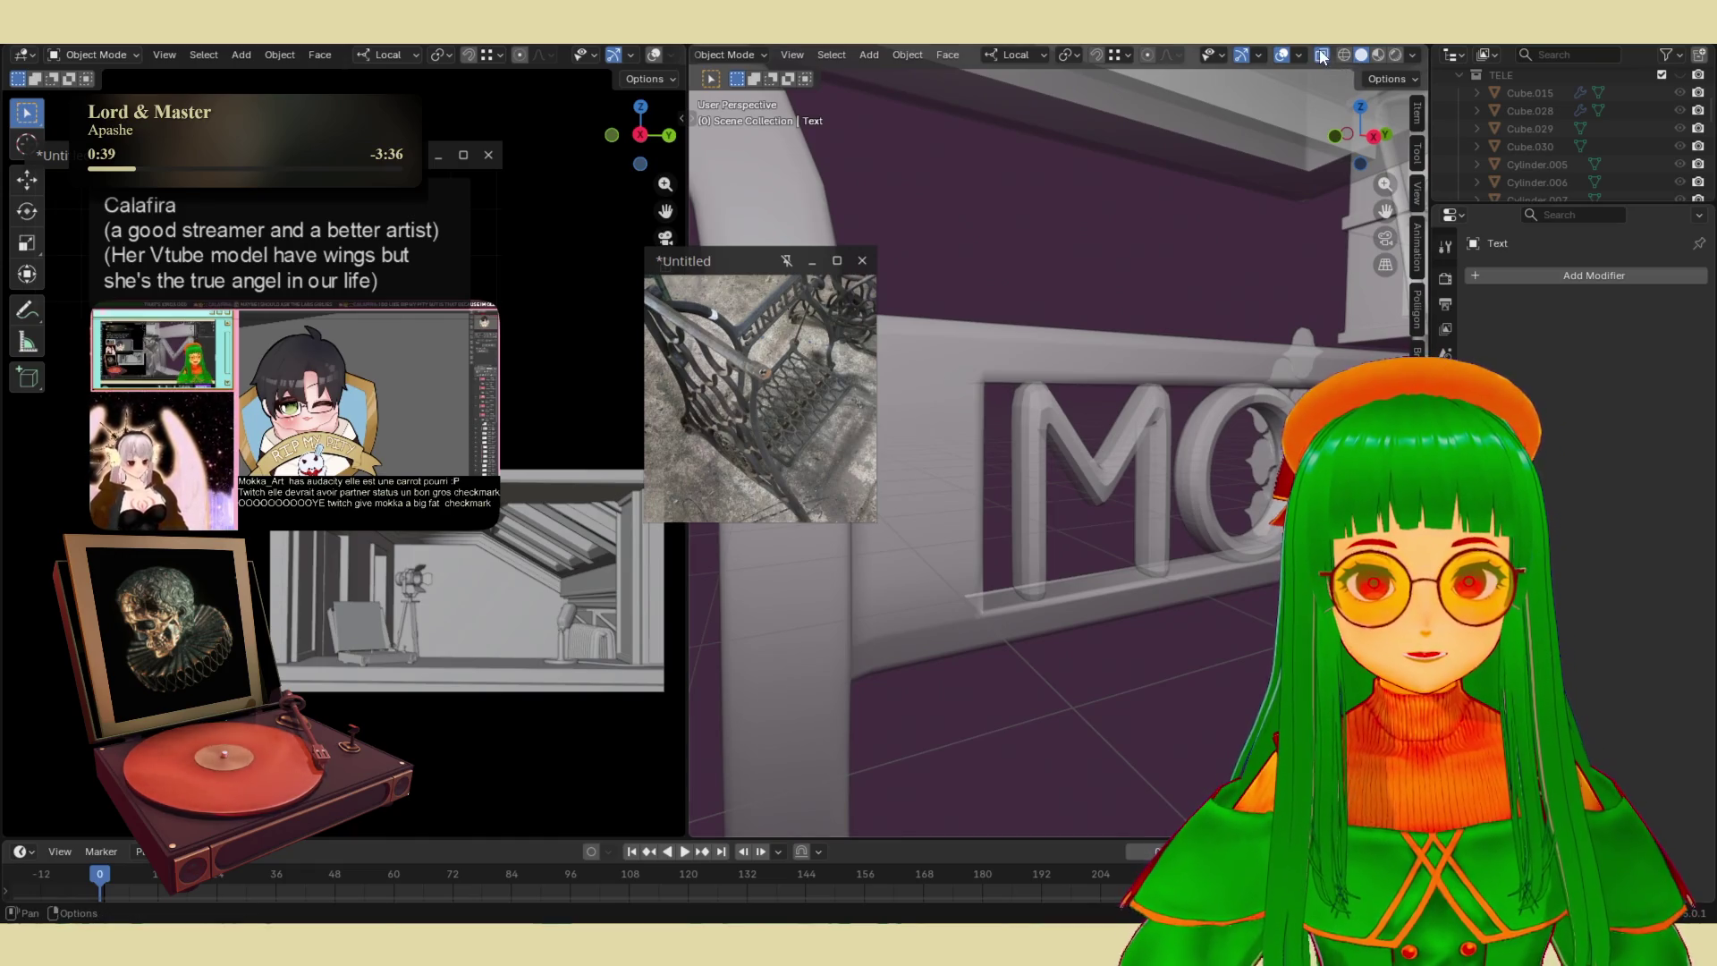
- Turn X-ray off, frame the whole sewing table and orbit to an angled view
left_click(1322, 55)
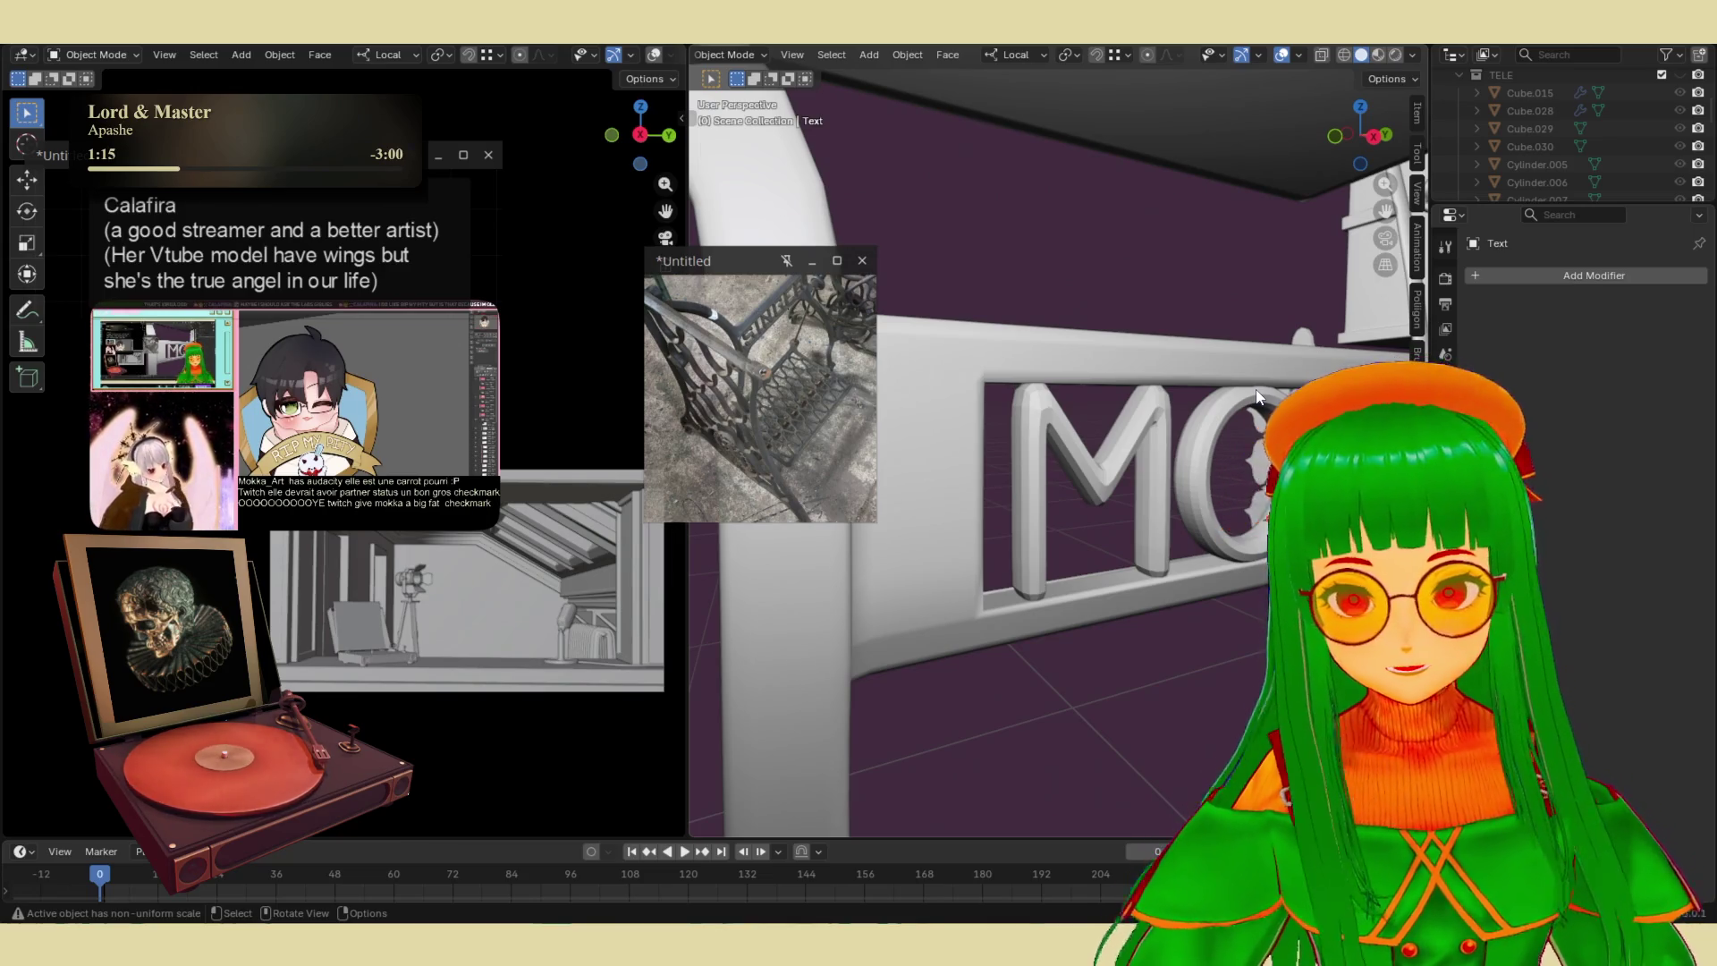
key("KP_Divide")
mouse_move(1124, 483)
middle_mouse_down()
mouse_move(1016, 484)
mouse_move(1109, 496)
mouse_move(1280, 455)
mouse_move(805, 402)
middle_mouse_up()
scroll(715, 388, "down", 5)
scroll(798, 436, "up", 5)
scroll(798, 435, "down", 2)
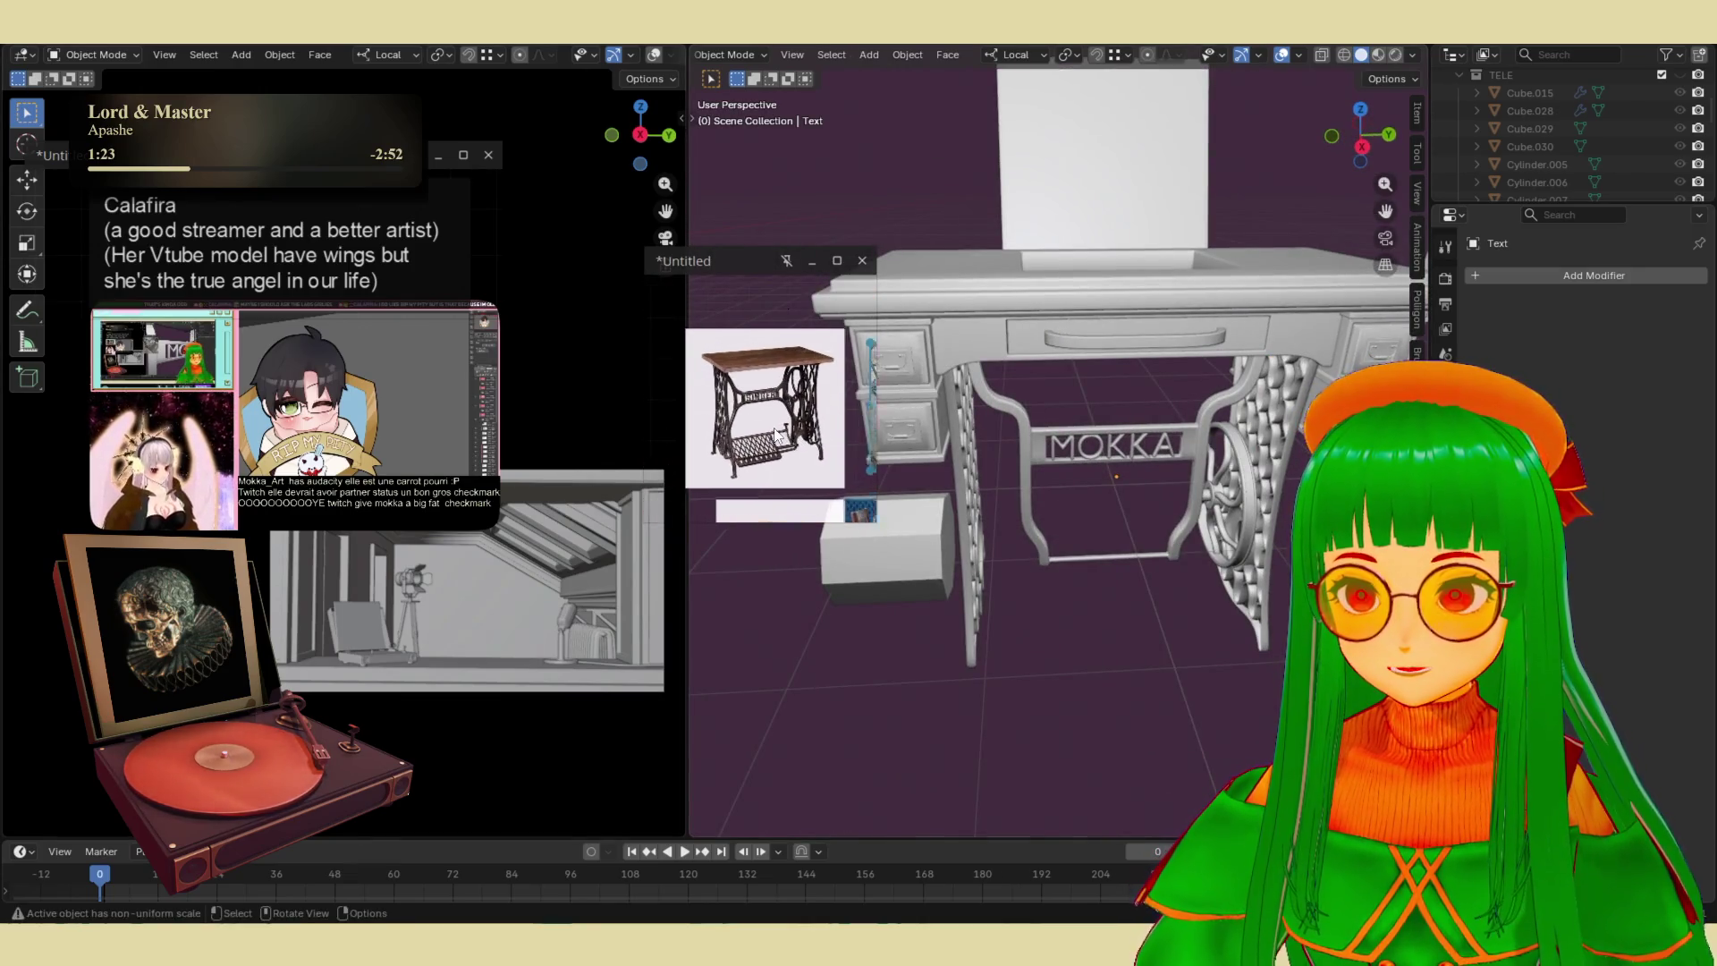
- Select the left ornate table leg and the MOKKA frame piece, then zoom out over the room
scroll(1162, 514, "down", 5)
mouse_move(1151, 518)
middle_mouse_down()
mouse_move(1161, 507)
mouse_move(816, 242)
mouse_move(828, 286)
mouse_move(1052, 469)
mouse_move(910, 502)
mouse_move(1080, 461)
mouse_move(1101, 508)
mouse_move(1218, 481)
mouse_move(1031, 531)
mouse_move(1071, 582)
mouse_move(980, 496)
mouse_move(990, 480)
mouse_move(1189, 460)
mouse_move(985, 508)
mouse_move(1172, 436)
mouse_move(1294, 438)
mouse_move(1111, 425)
mouse_move(1141, 415)
mouse_move(1130, 438)
mouse_move(1155, 482)
middle_mouse_up()
left_click(980, 496)
left_click(1092, 466)
scroll(1207, 459, "down", 2)
scroll(1207, 450, "down", 3)
scroll(1134, 443, "down", 5)
scroll(1161, 503, "up", 5)
scroll(1161, 508, "down", 3)
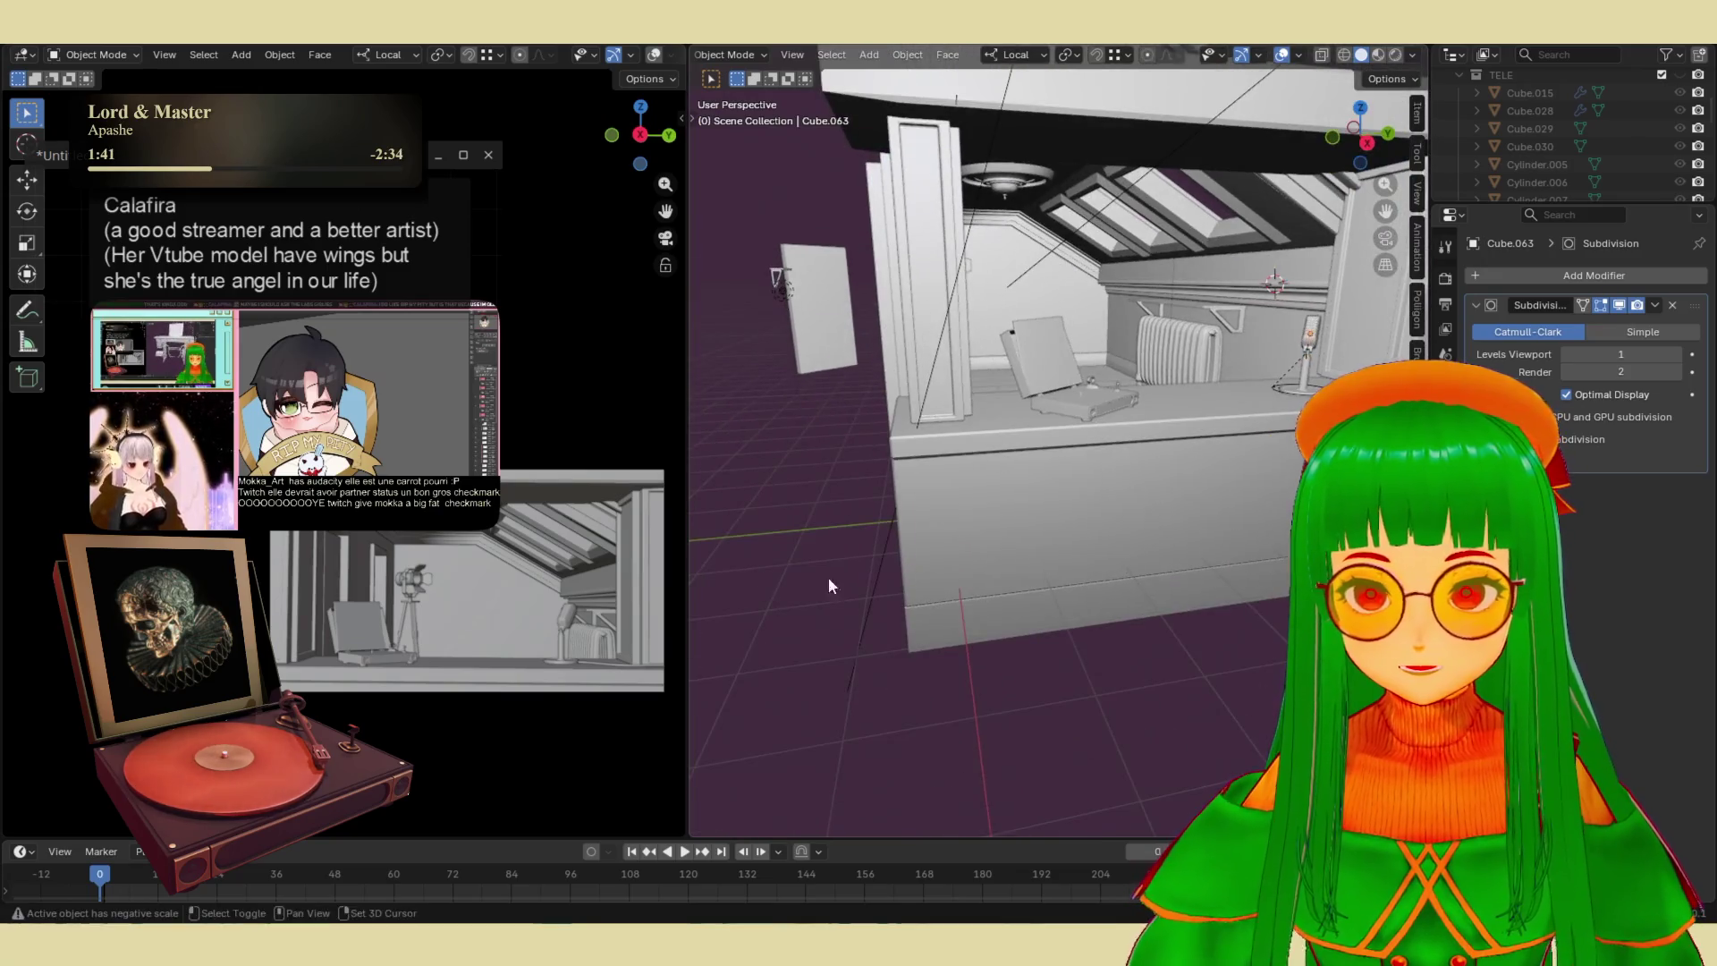
- Widen the viewport, preview in Rendered shading with TELE hidden, and save as decors.blend
left_click_drag(688, 440, 1316, 506)
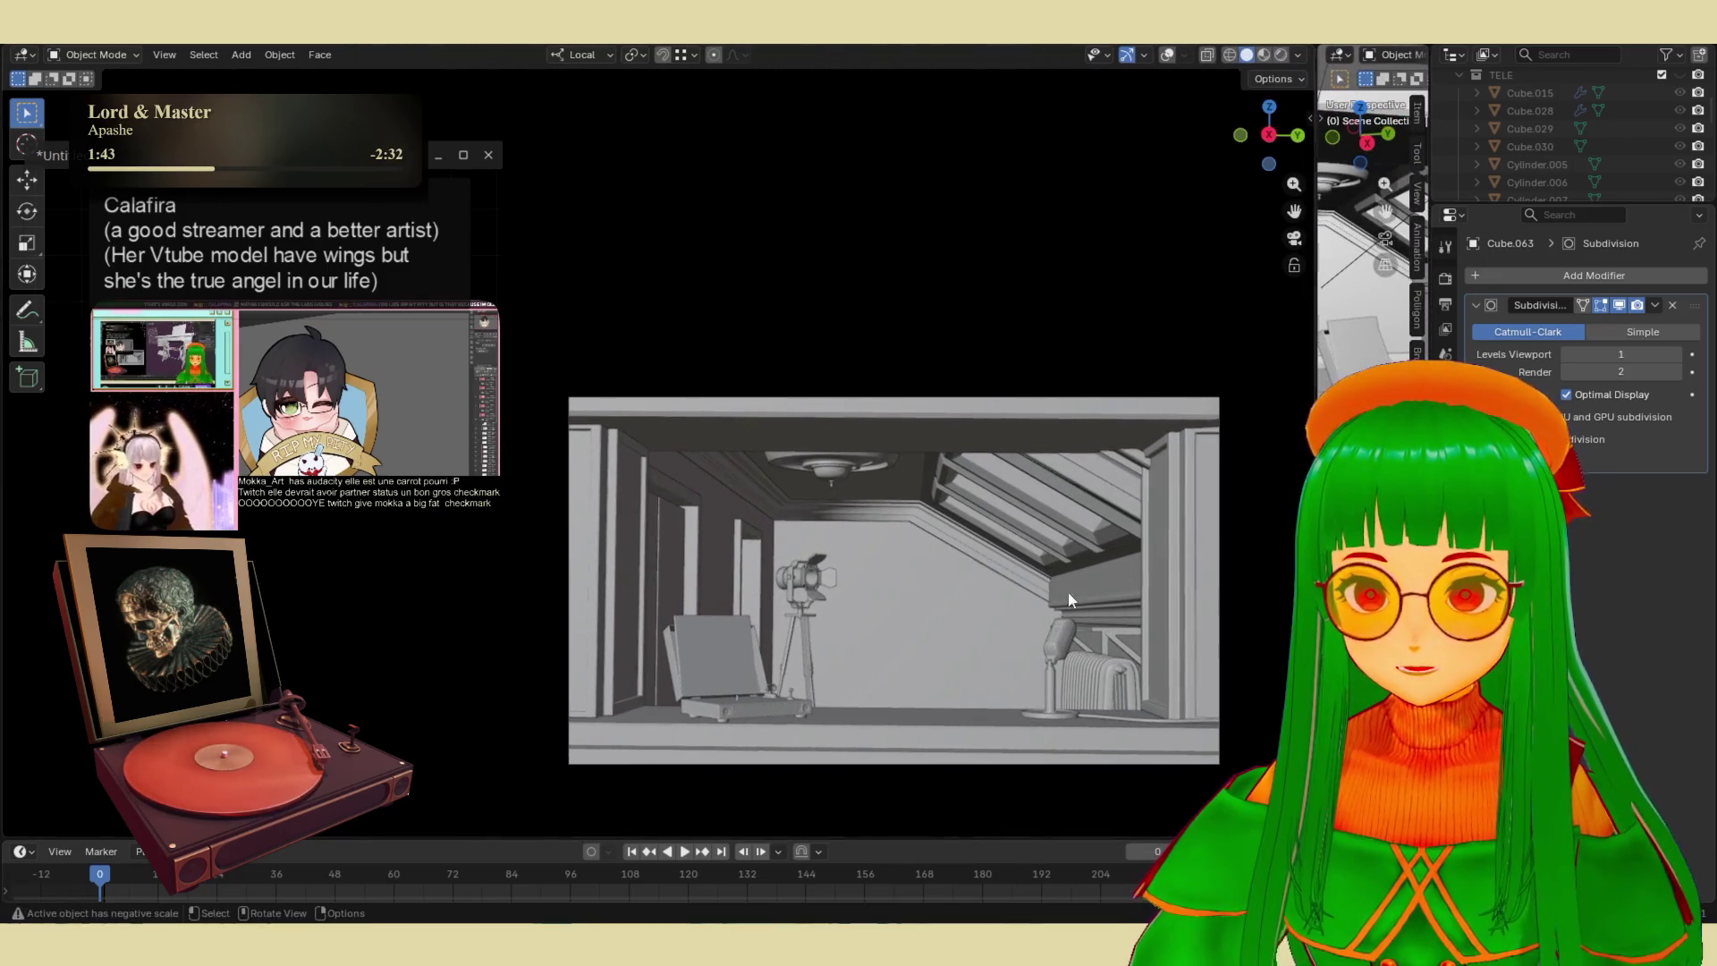
left_click(1285, 56)
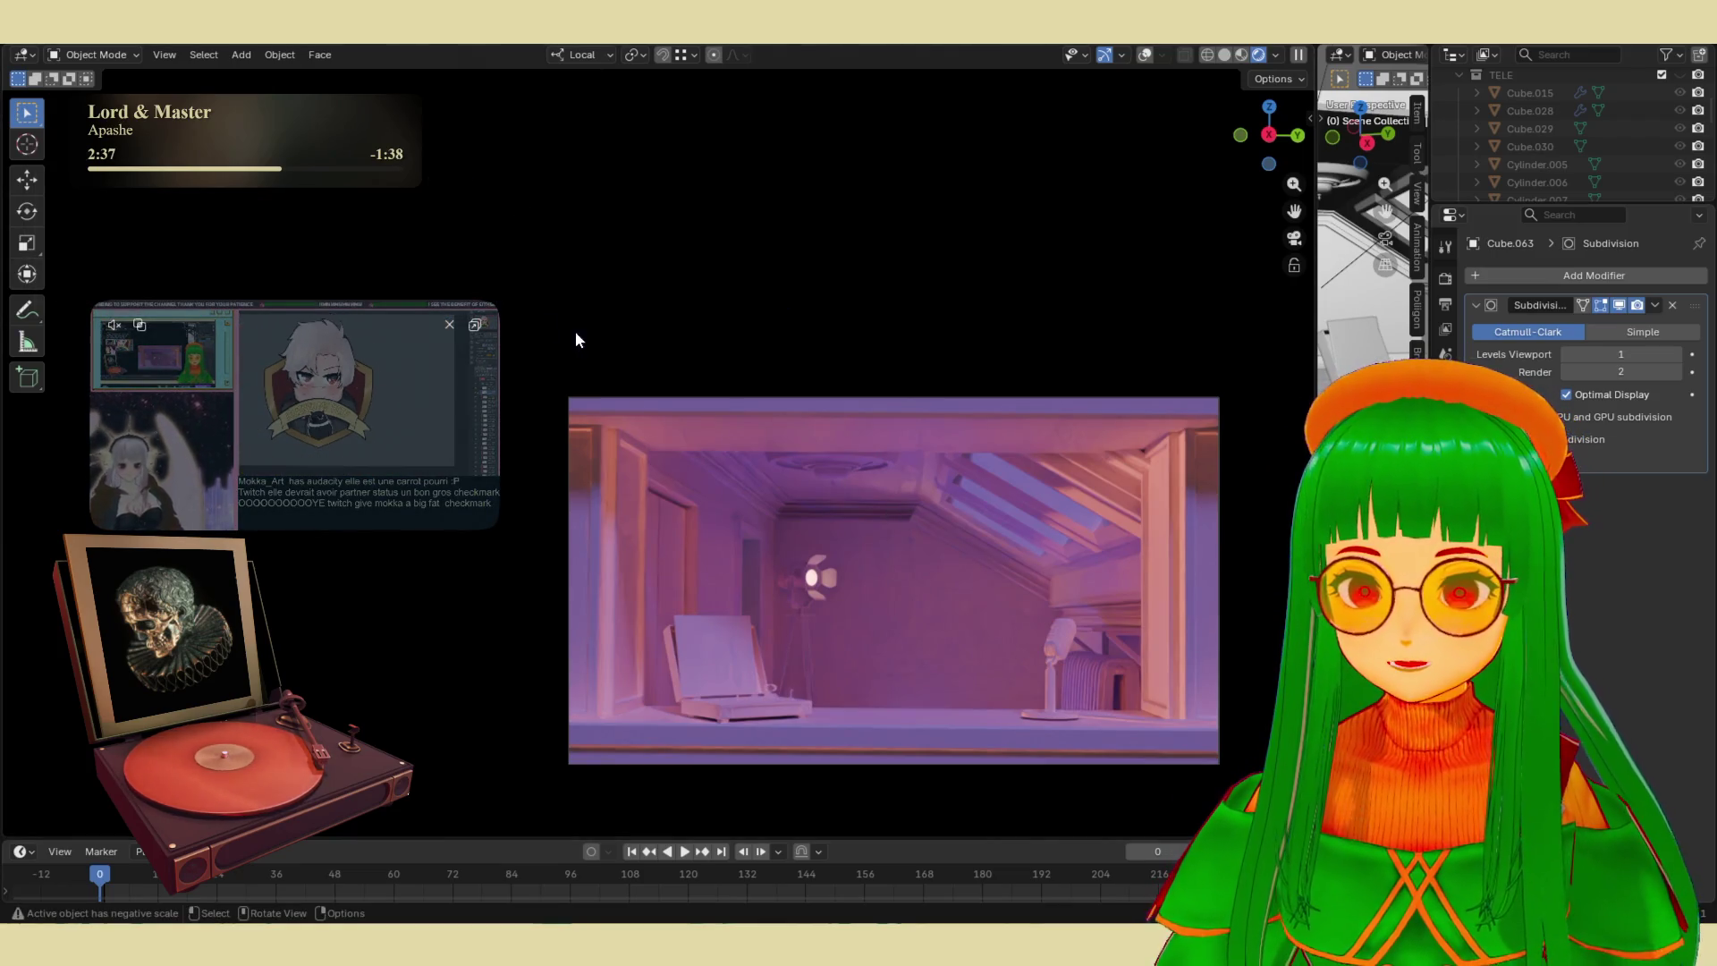
left_click(448, 325)
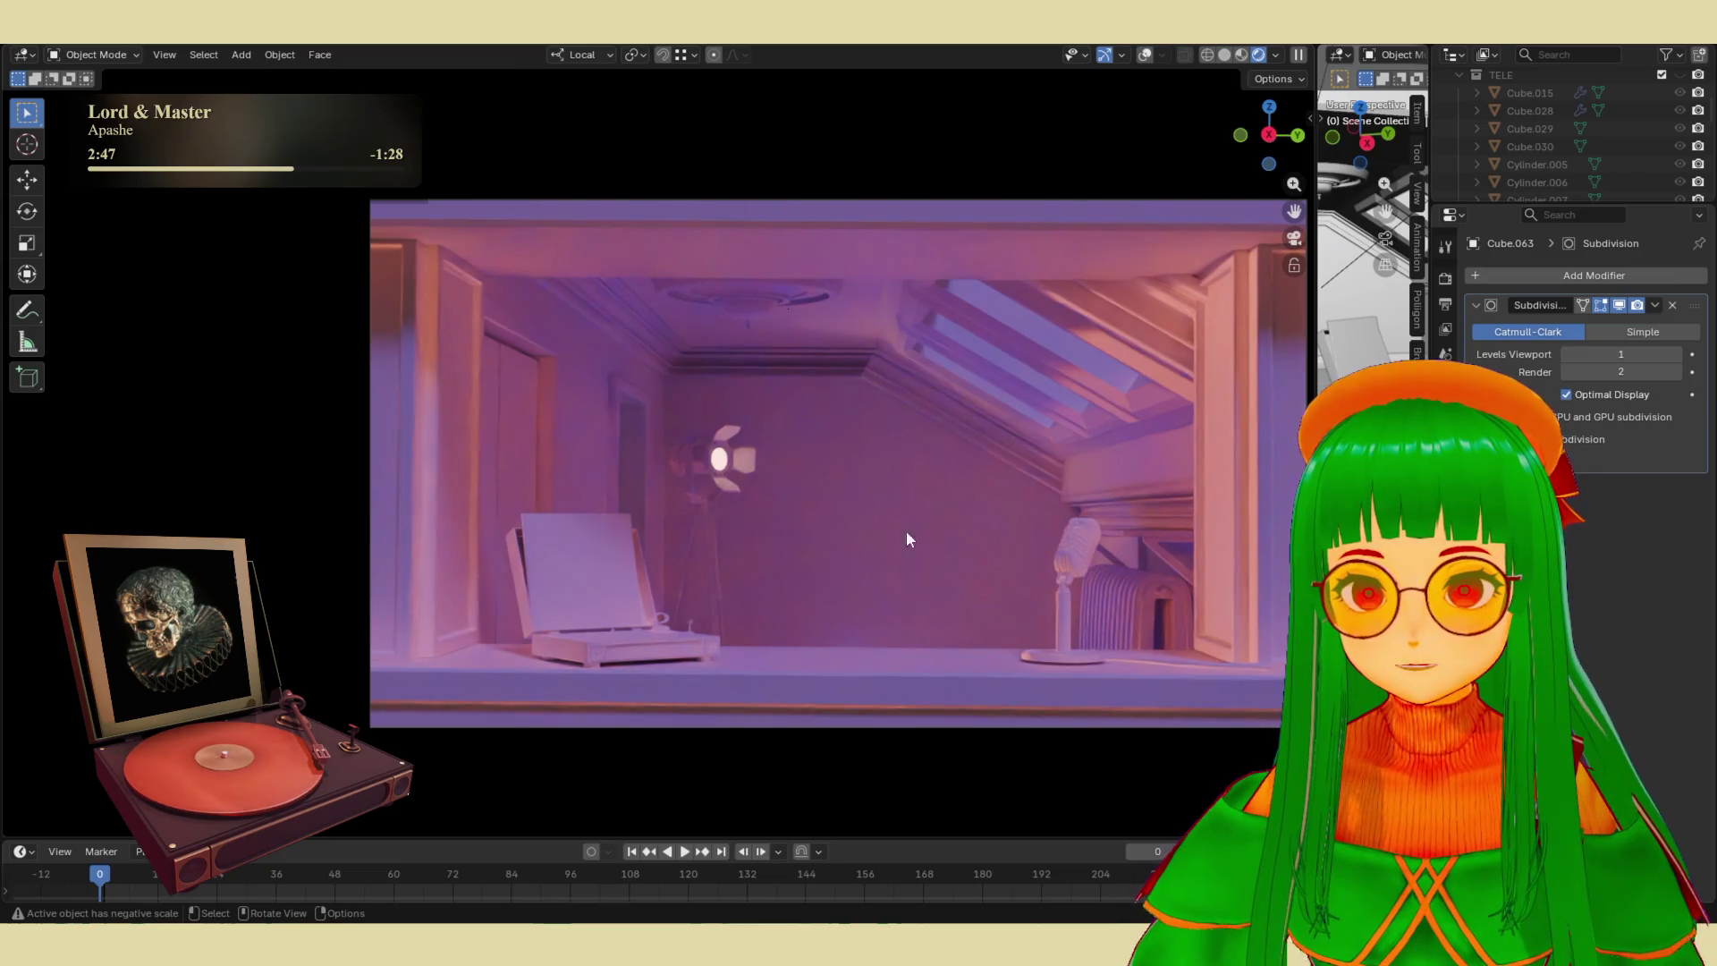
scroll(1559, 147, "up", 3)
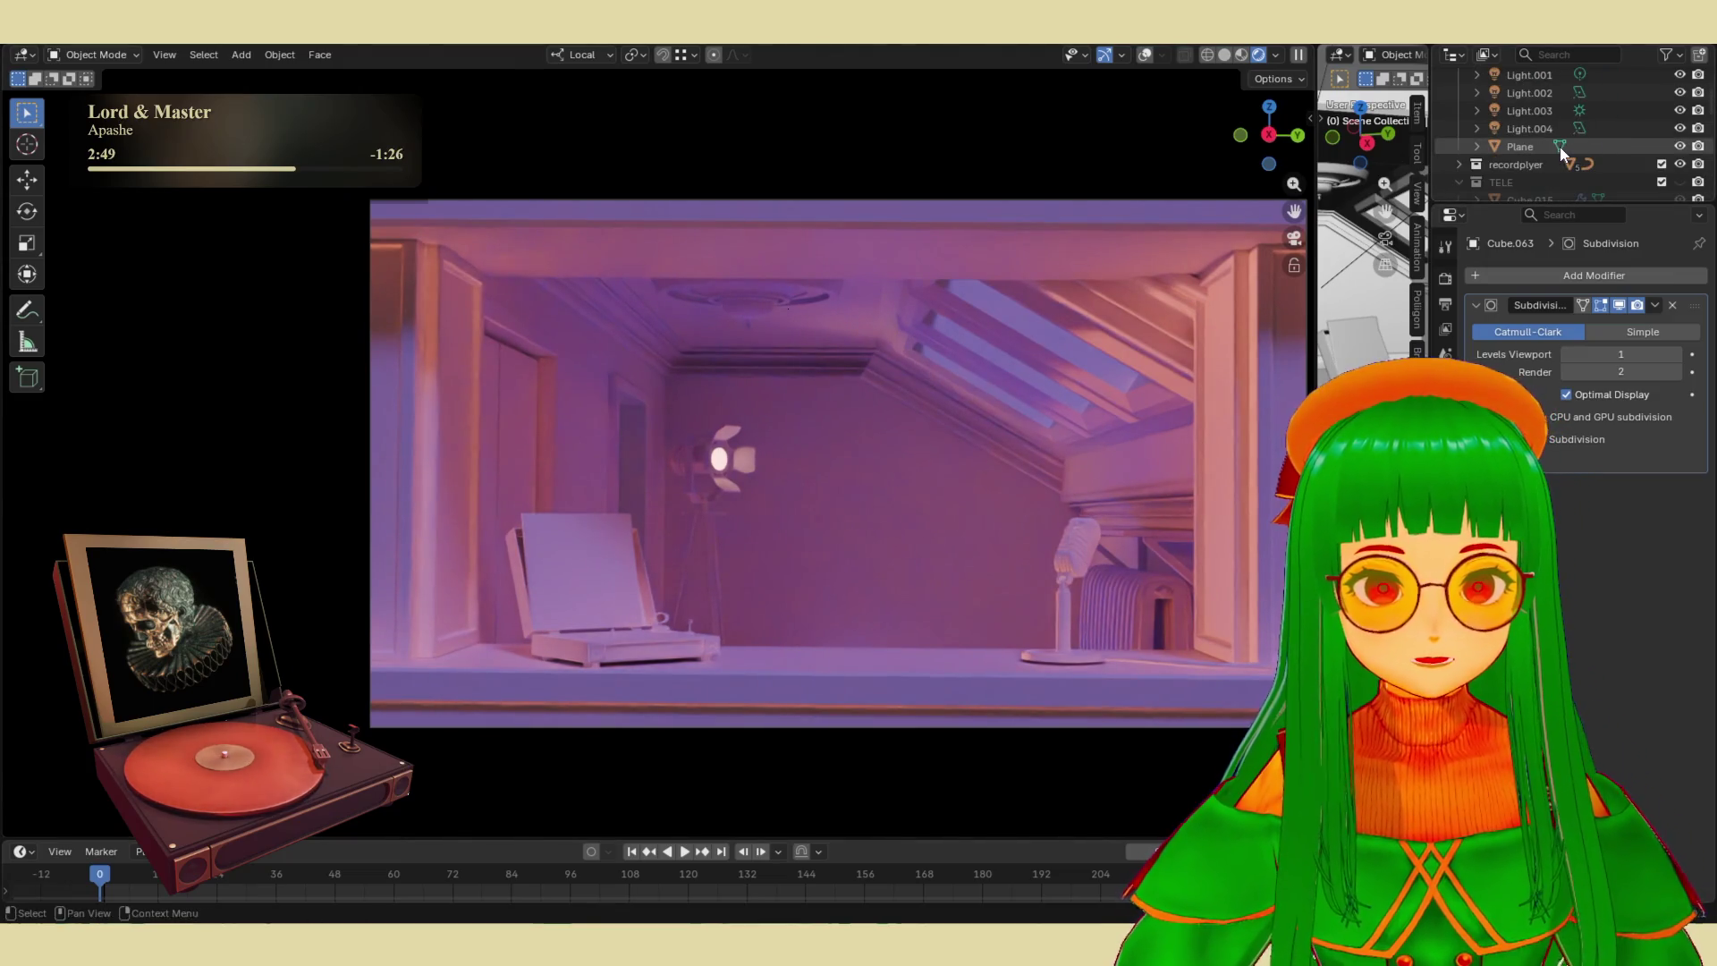
left_click(1678, 183)
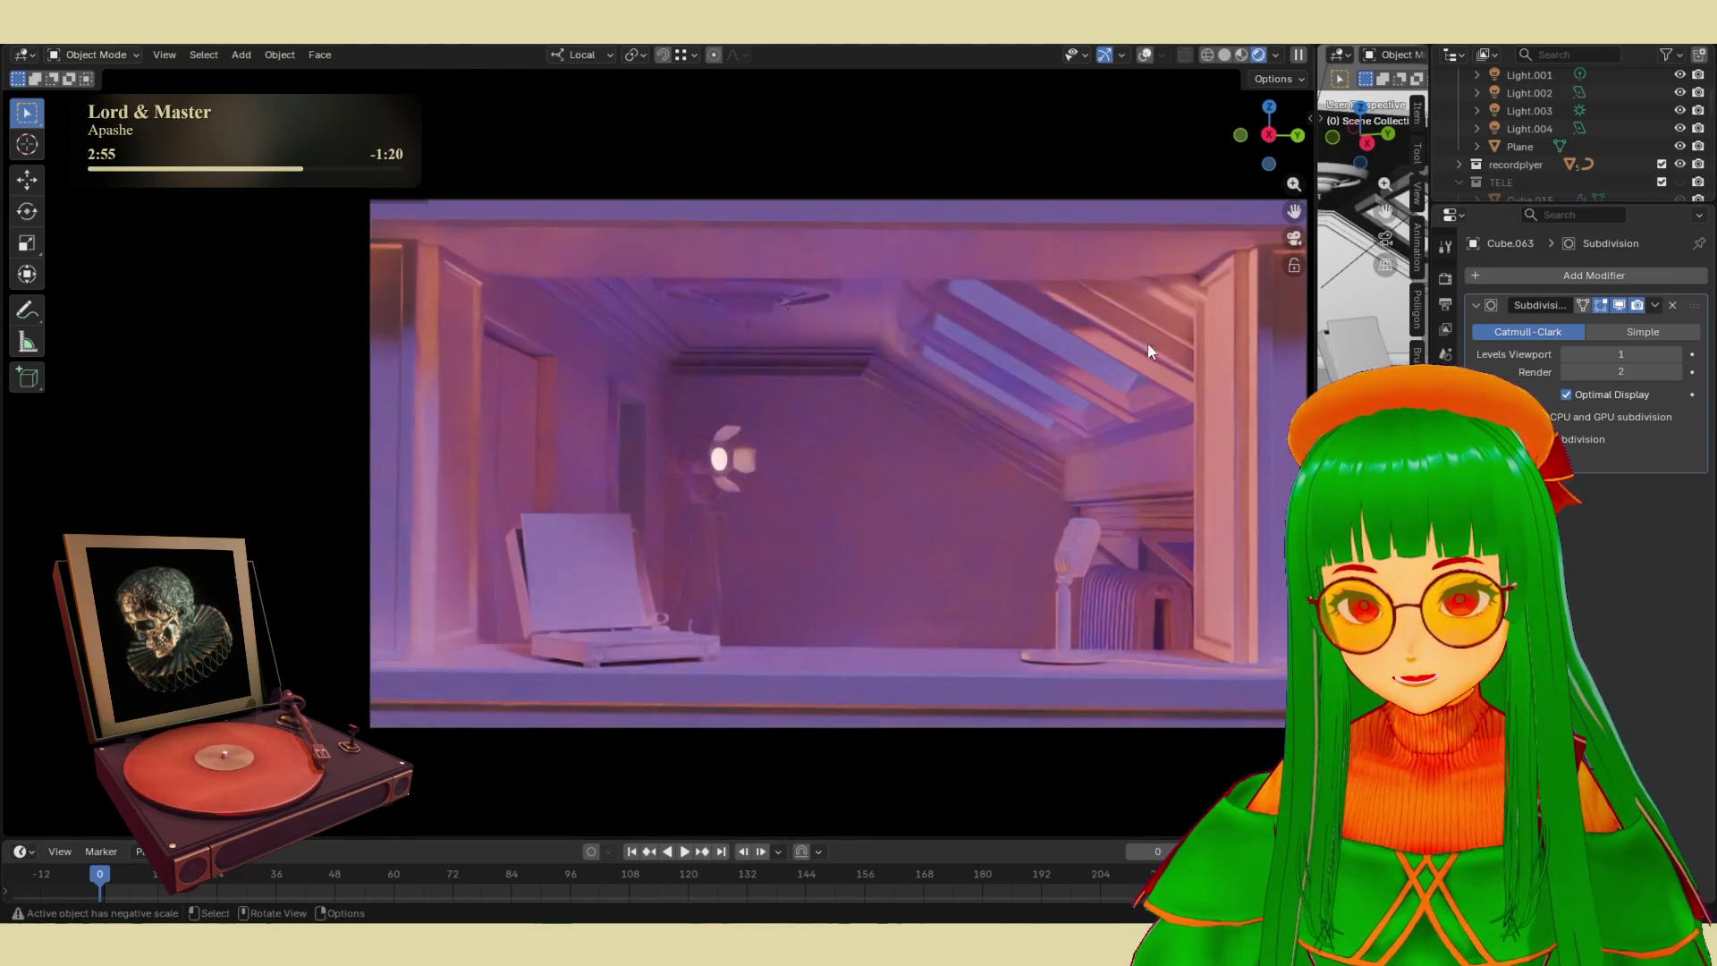
key("ctrl+s")
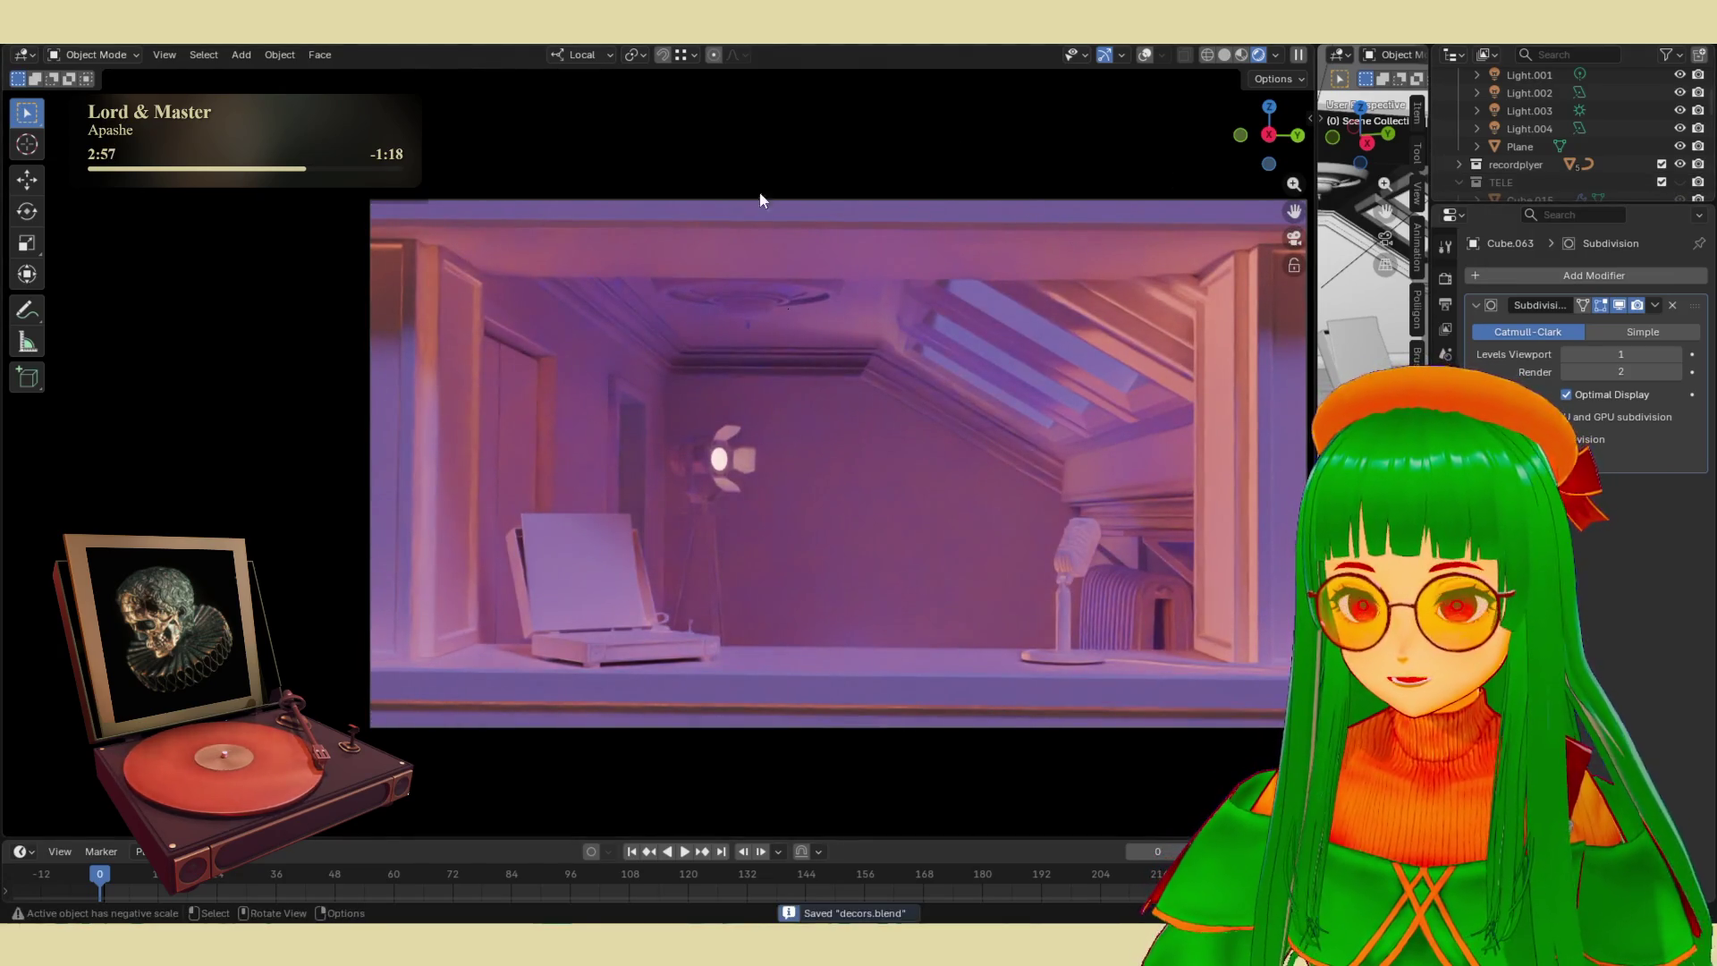
- Load the recent steam-train file and view the locomotive in Rendered shading
left_click(41, 45)
mouse_move(134, 88)
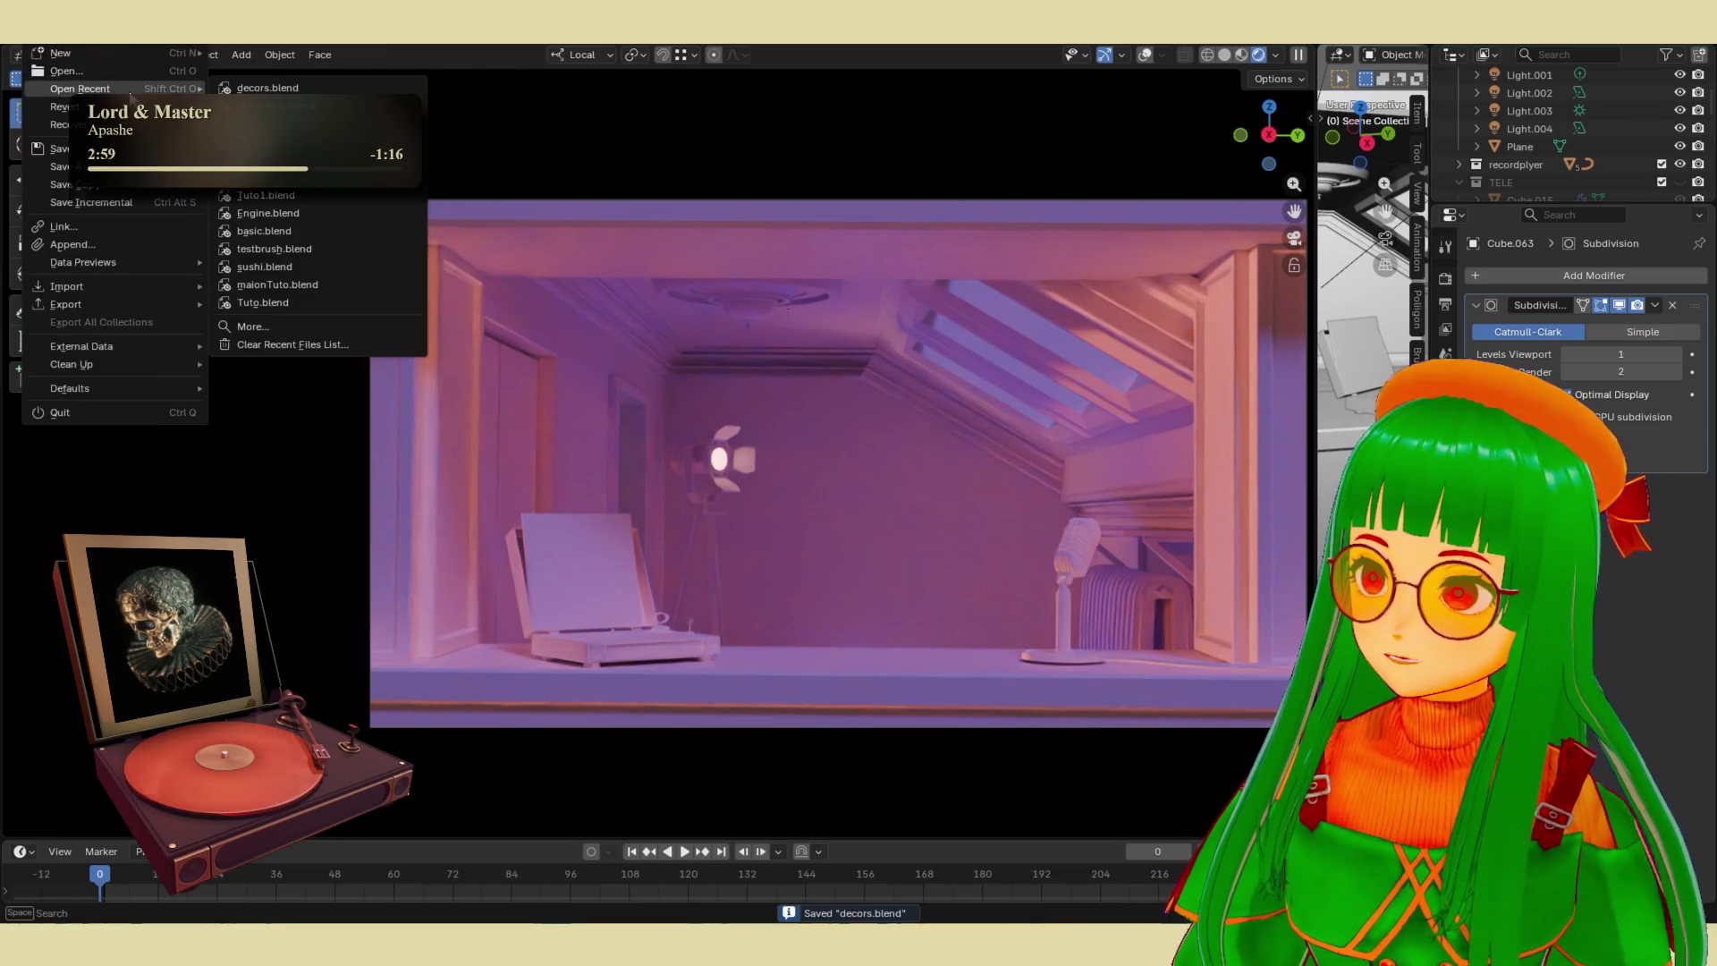
left_click(268, 105)
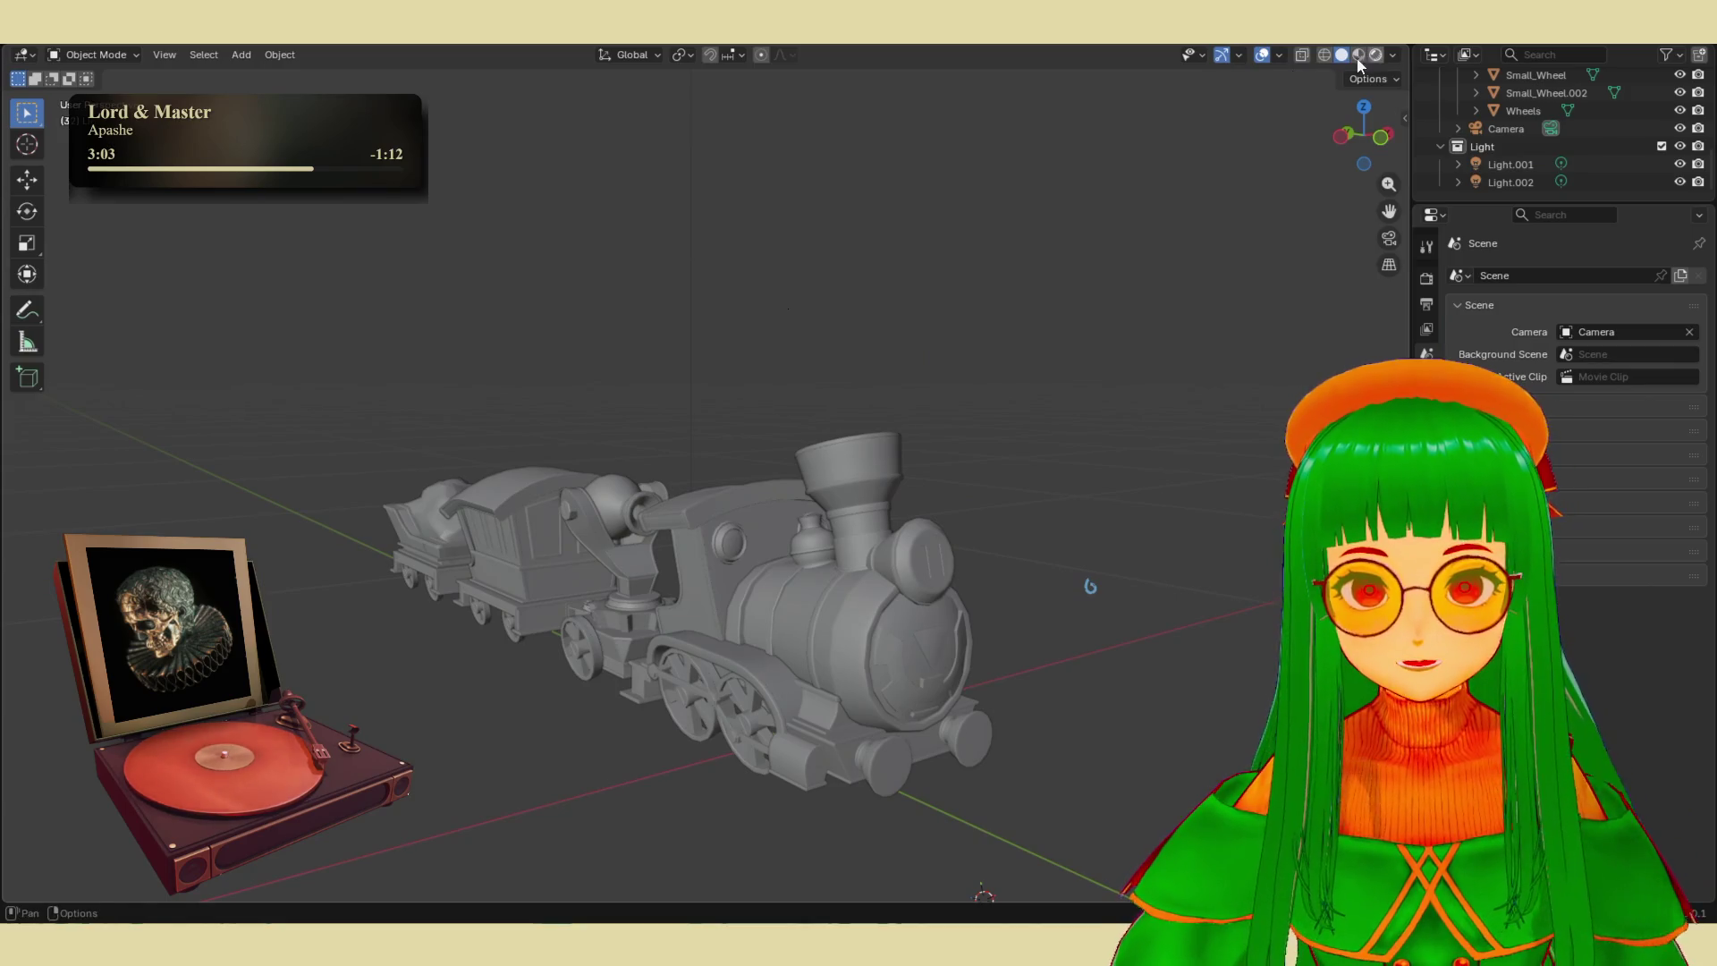
key("z")
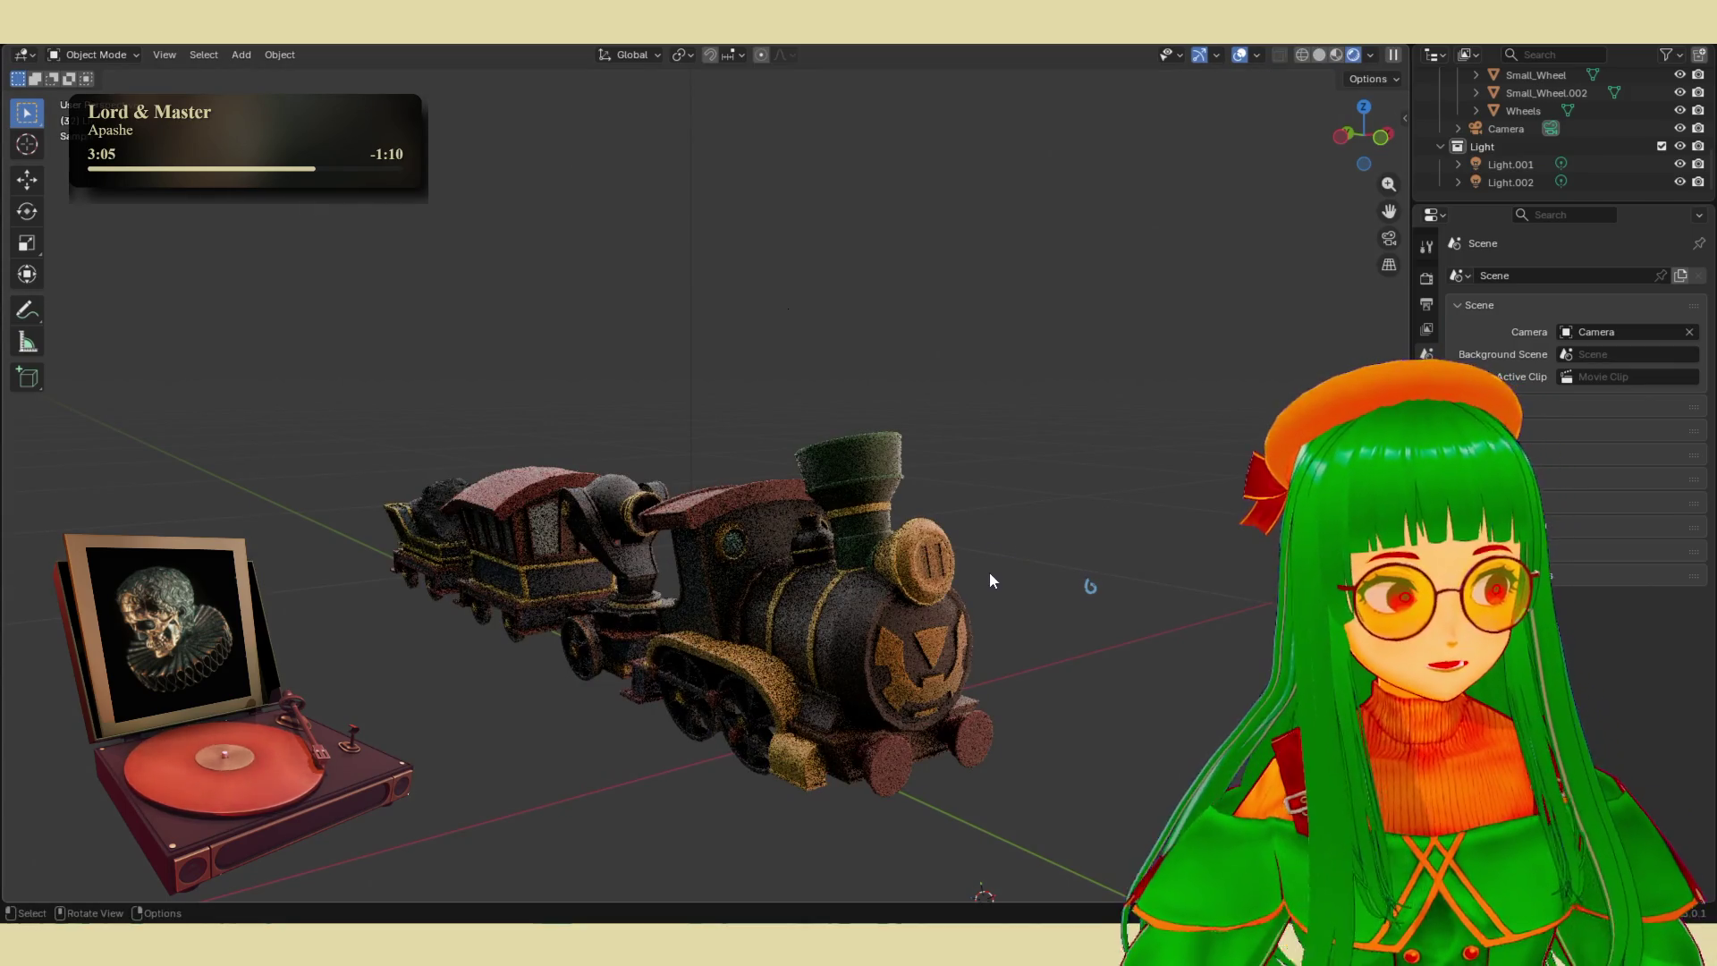
mouse_move(984, 561)
middle_mouse_down()
mouse_move(1069, 452)
mouse_move(1000, 512)
mouse_move(1069, 505)
mouse_move(1050, 523)
middle_mouse_up()
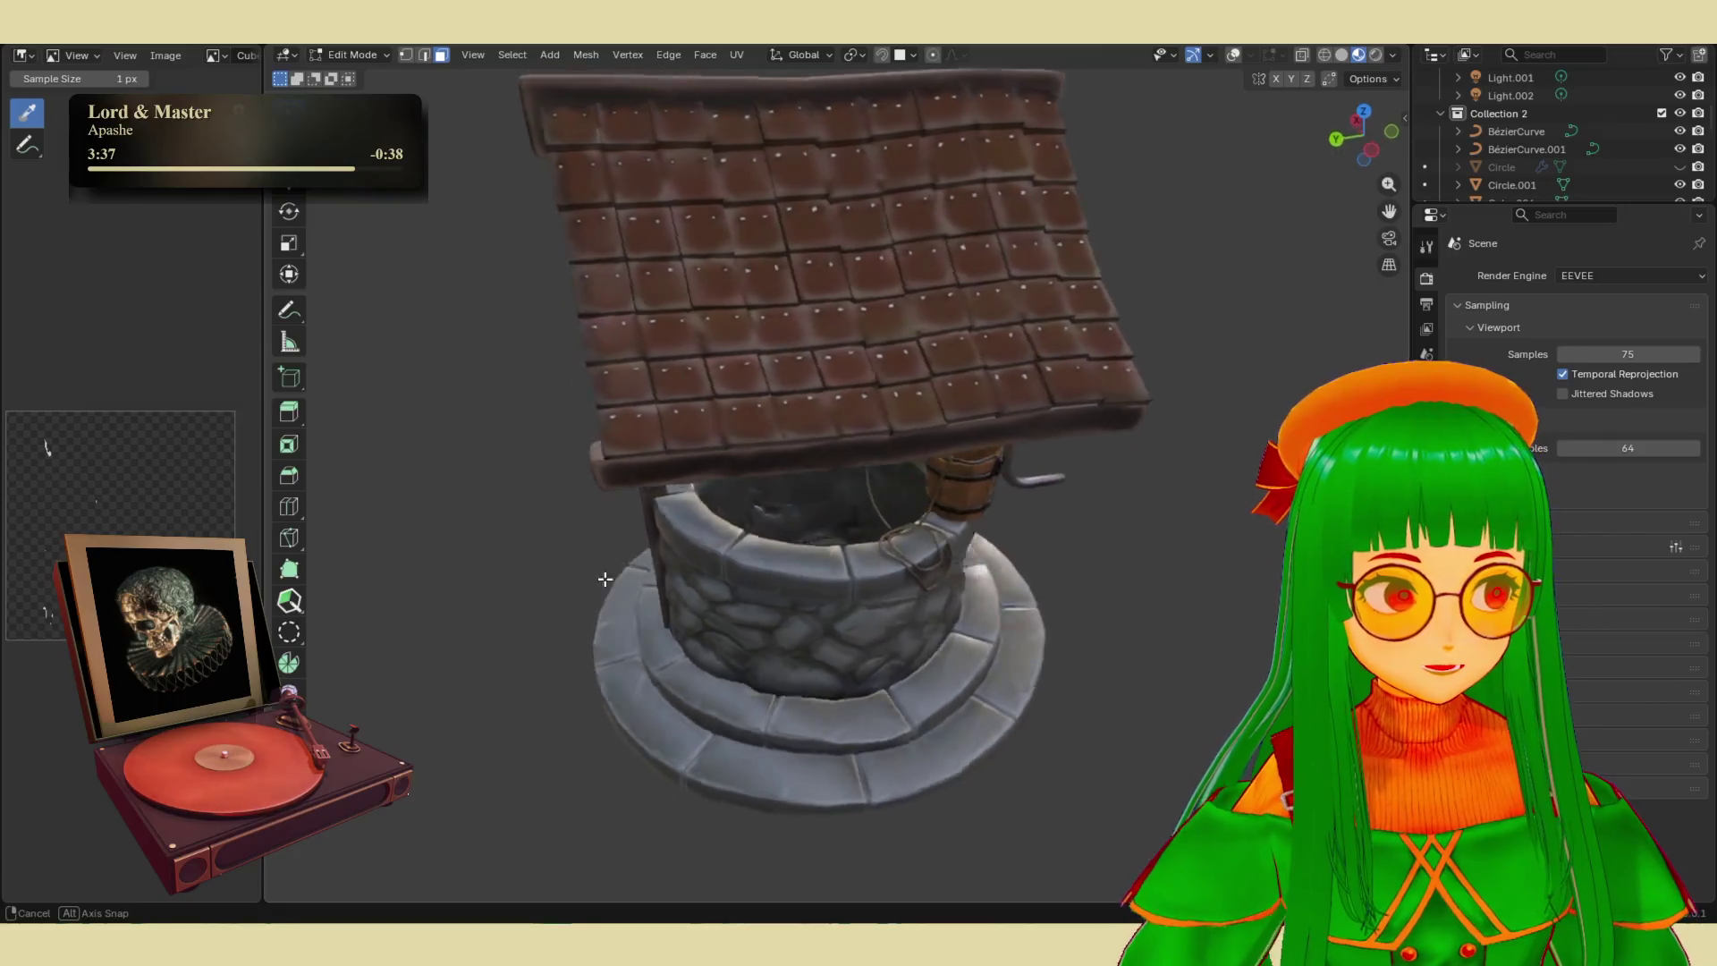
- Orbit the wishing well in Solid, then Wireframe, then back to Material Preview shading
mouse_move(429, 581)
middle_mouse_down()
mouse_move(689, 525)
mouse_move(989, 307)
middle_mouse_up()
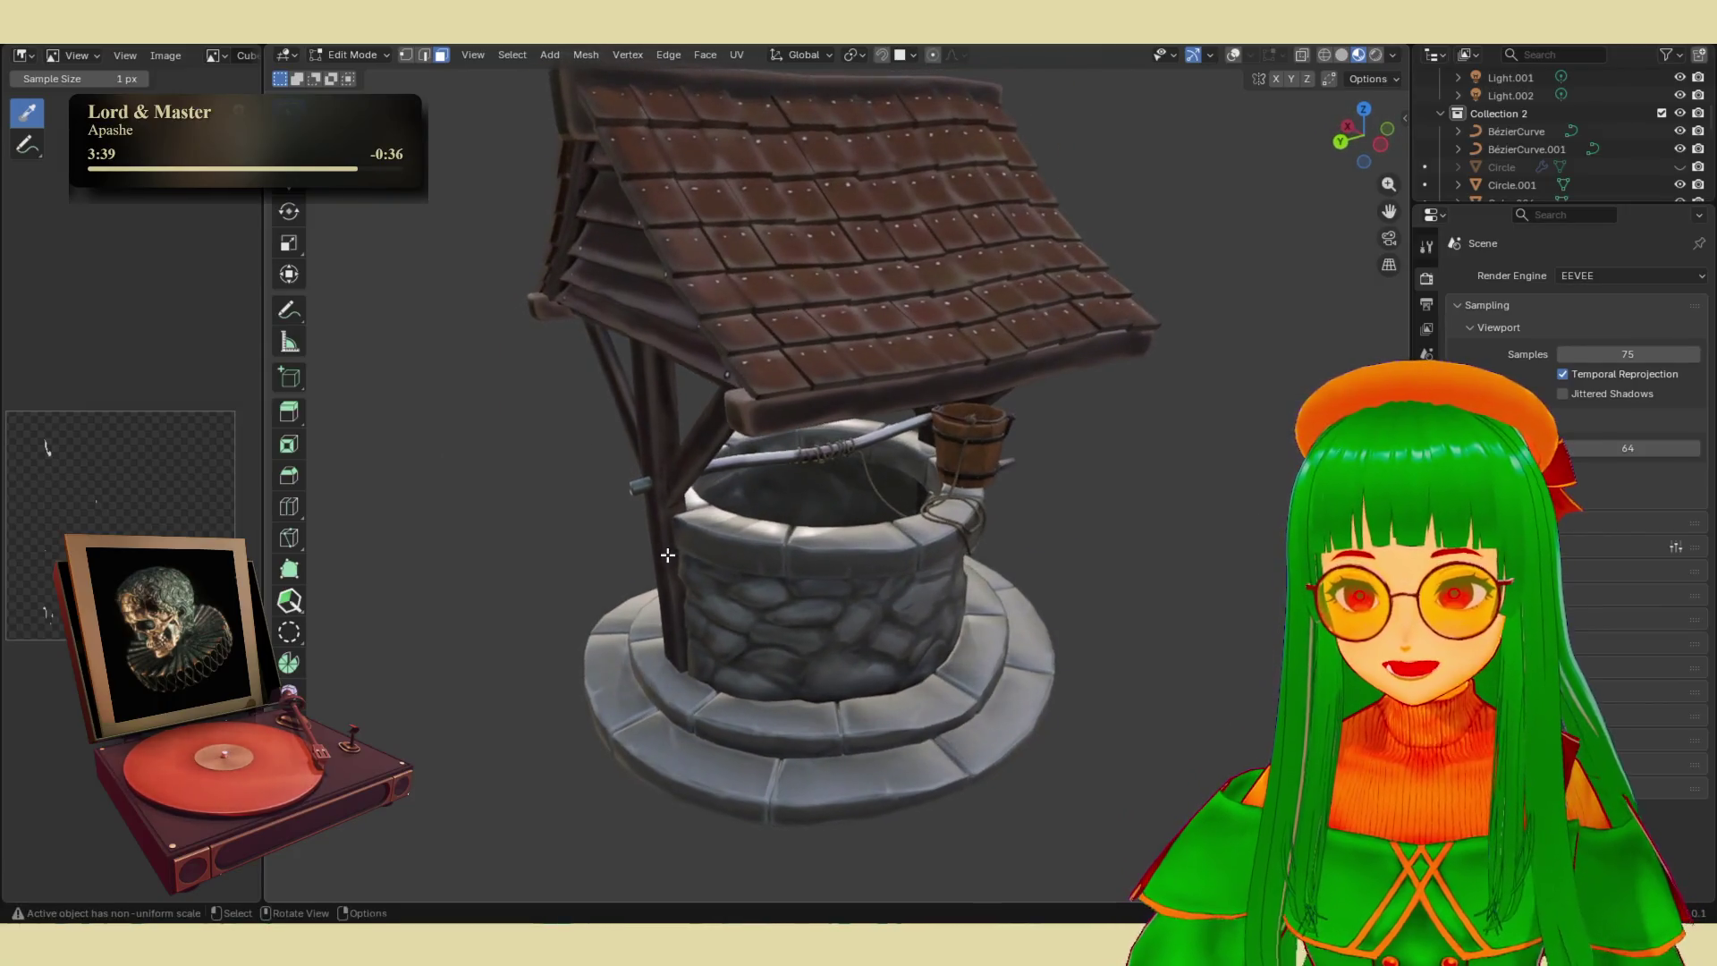
scroll(1085, 352, "down", 3)
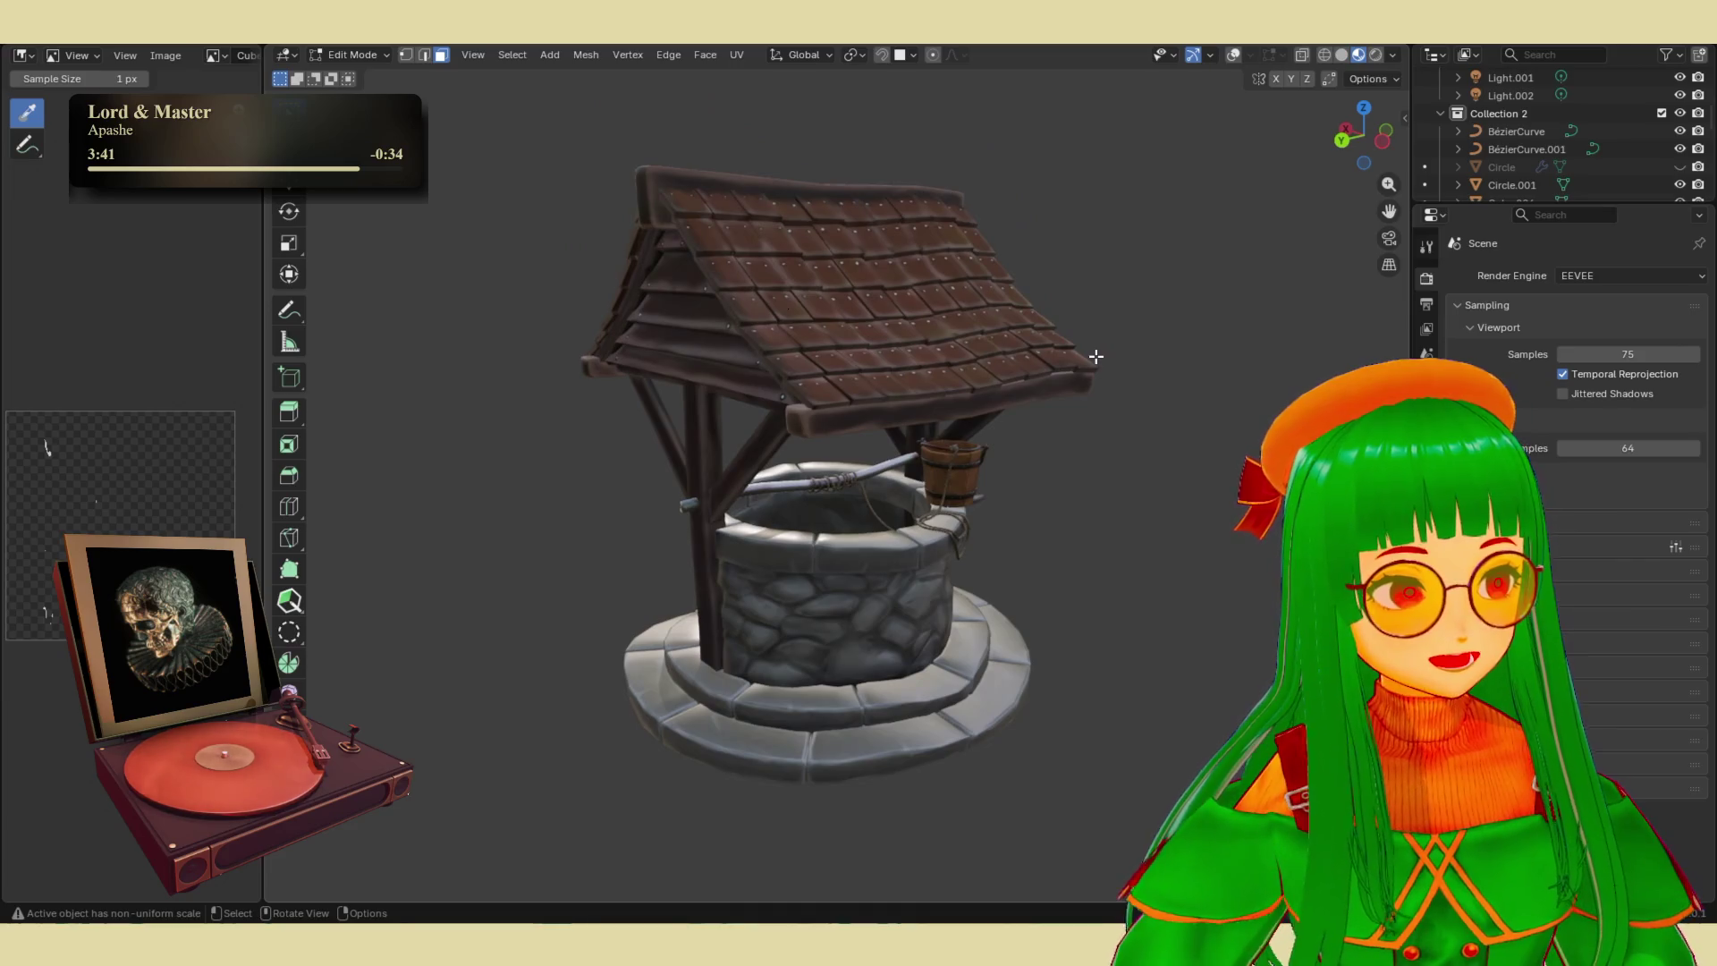
left_click(1342, 56)
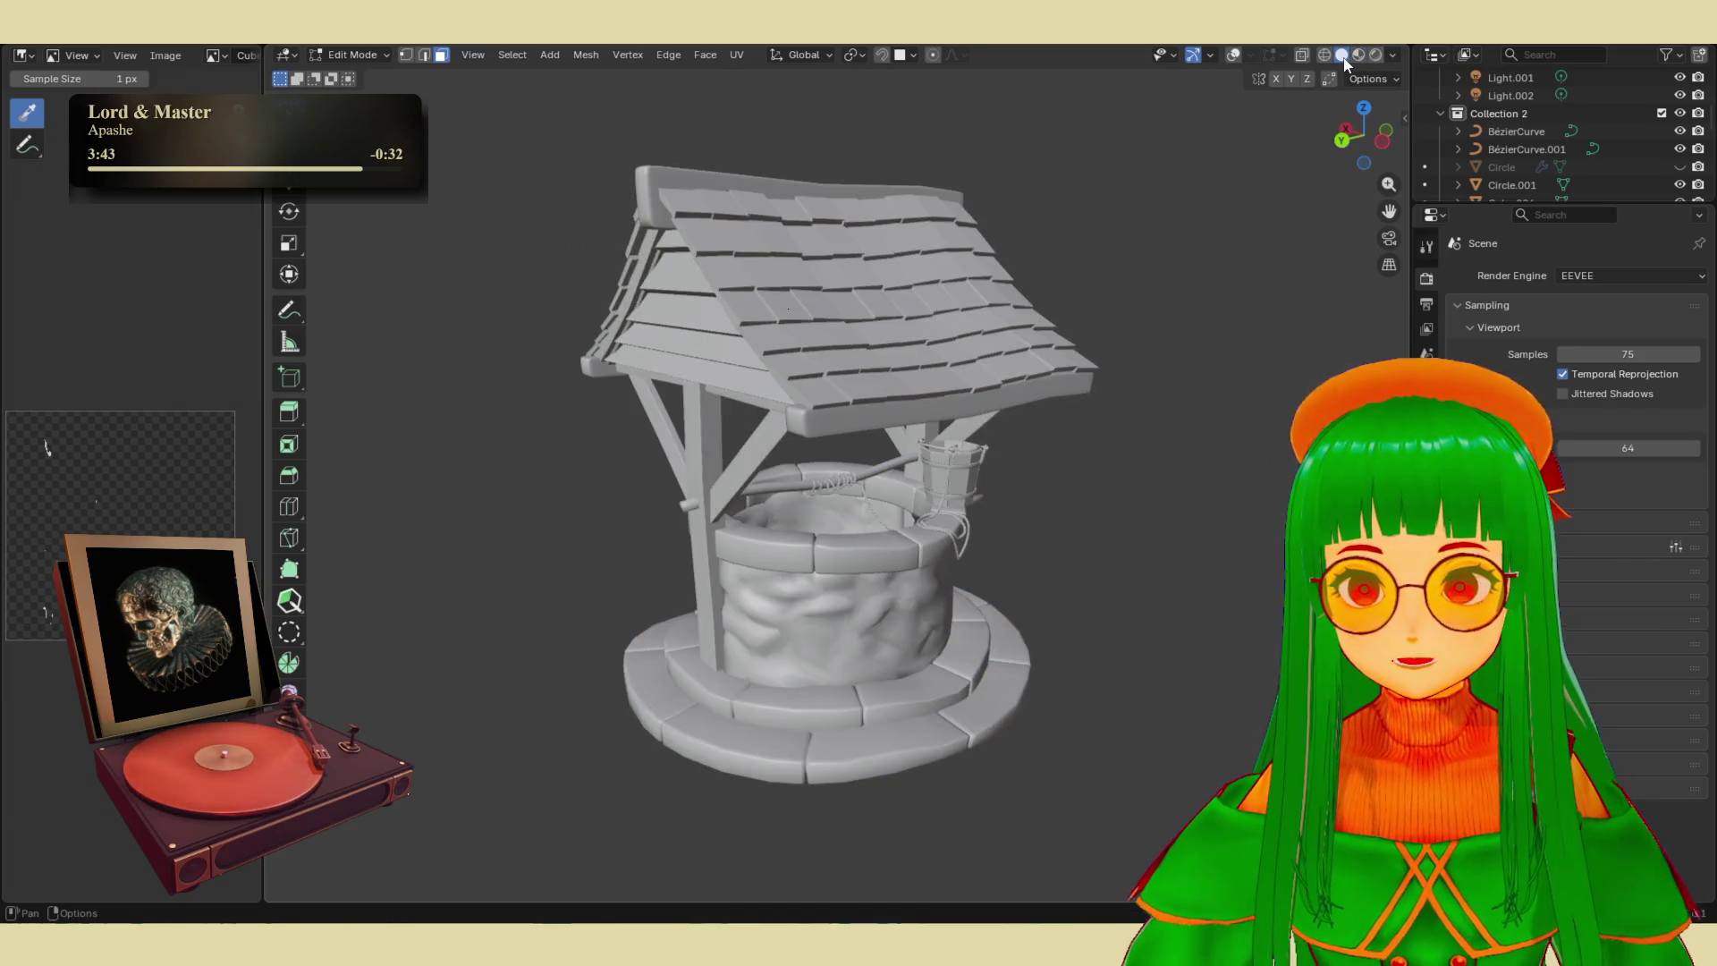
scroll(874, 553, "up", 5)
scroll(874, 554, "down", 6)
mouse_move(876, 554)
middle_mouse_down()
mouse_move(1054, 464)
mouse_move(1184, 475)
mouse_move(1092, 337)
middle_mouse_up()
scroll(1092, 337, "up", 2)
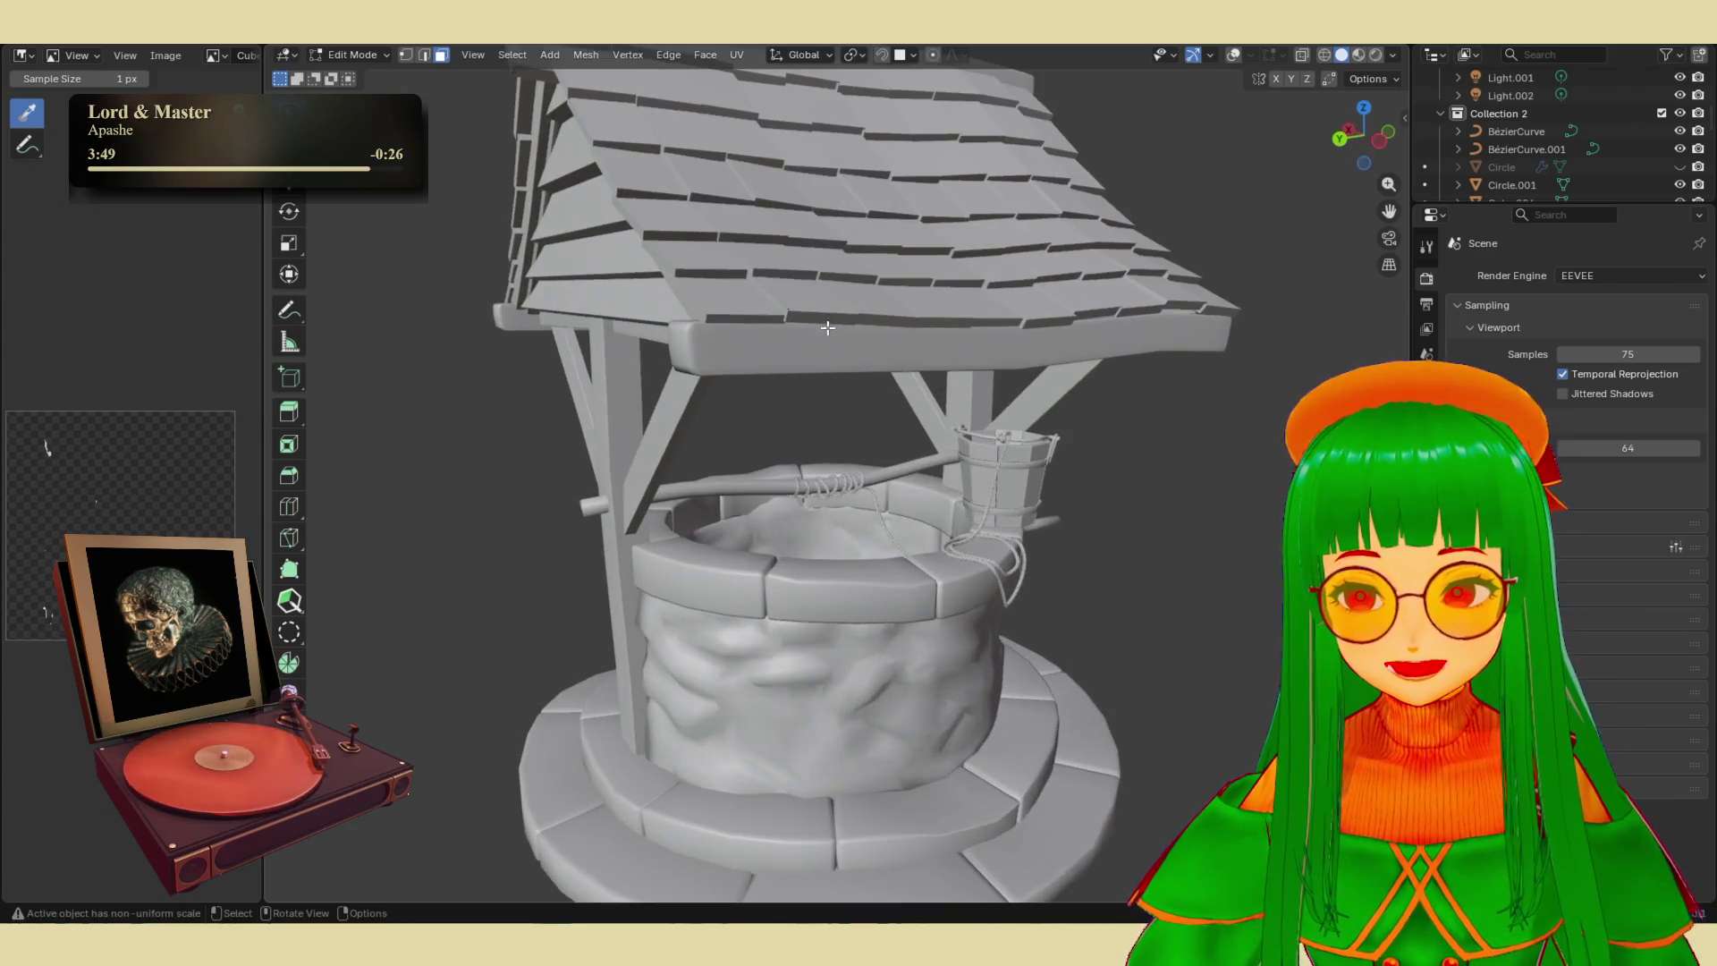
left_click(1325, 54)
scroll(1002, 420, "down", 3)
mouse_move(1001, 421)
middle_mouse_down()
mouse_move(985, 475)
mouse_move(957, 465)
mouse_move(805, 519)
mouse_move(652, 536)
mouse_move(999, 491)
mouse_move(1019, 460)
mouse_move(981, 487)
mouse_move(1004, 501)
middle_mouse_up()
left_click(1358, 56)
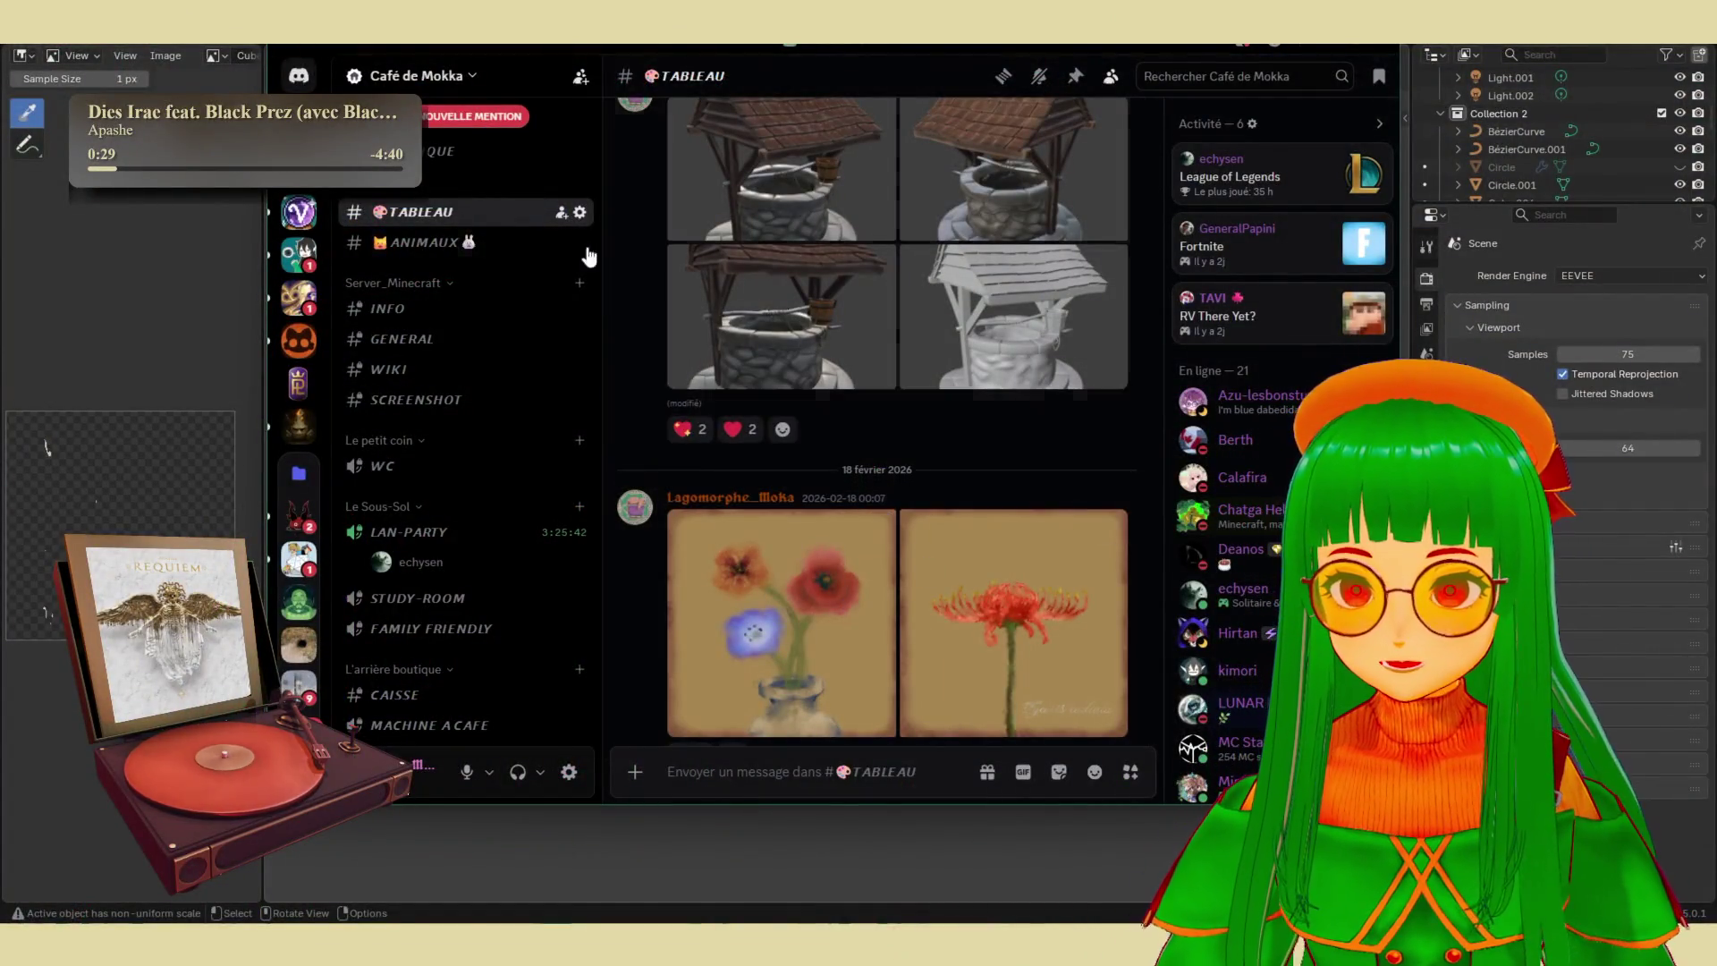
- Move and widen the Discord window, then view the vase-of-flowers and red spider lily images full-size
mouse_move(639, 49)
left_mouse_down()
mouse_move(179, 58)
mouse_move(63, 81)
mouse_move(112, 132)
mouse_move(128, 122)
left_mouse_up()
left_click_drag(885, 408, 1502, 408)
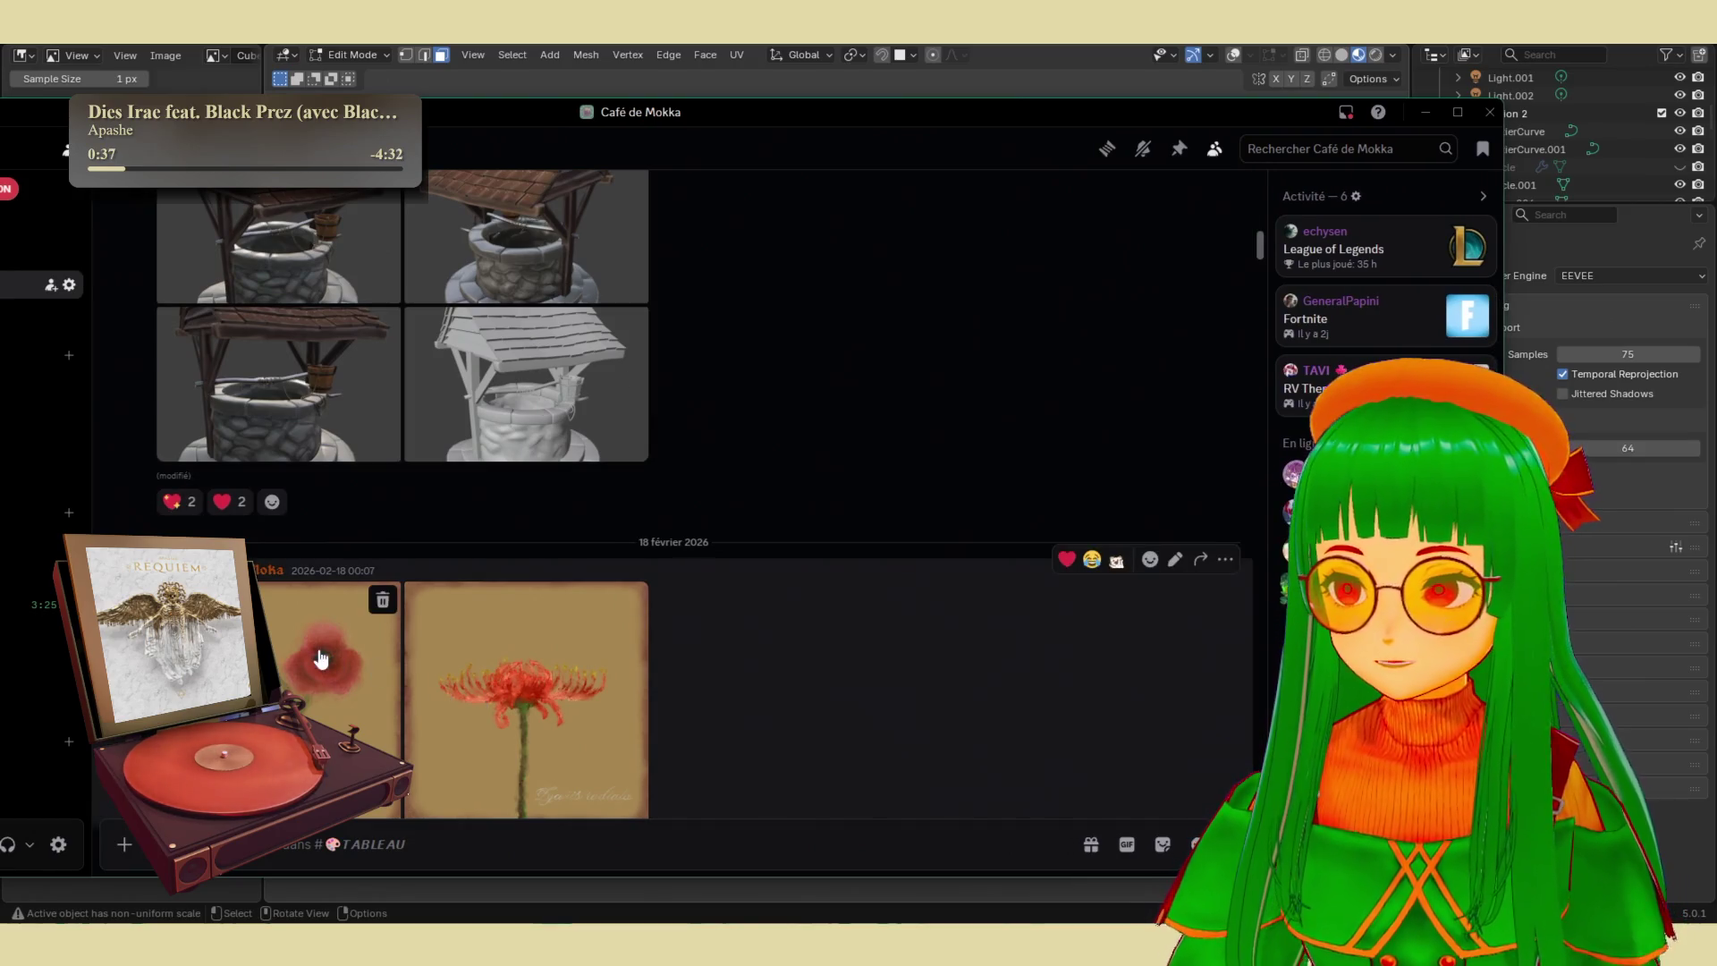
left_click(353, 626)
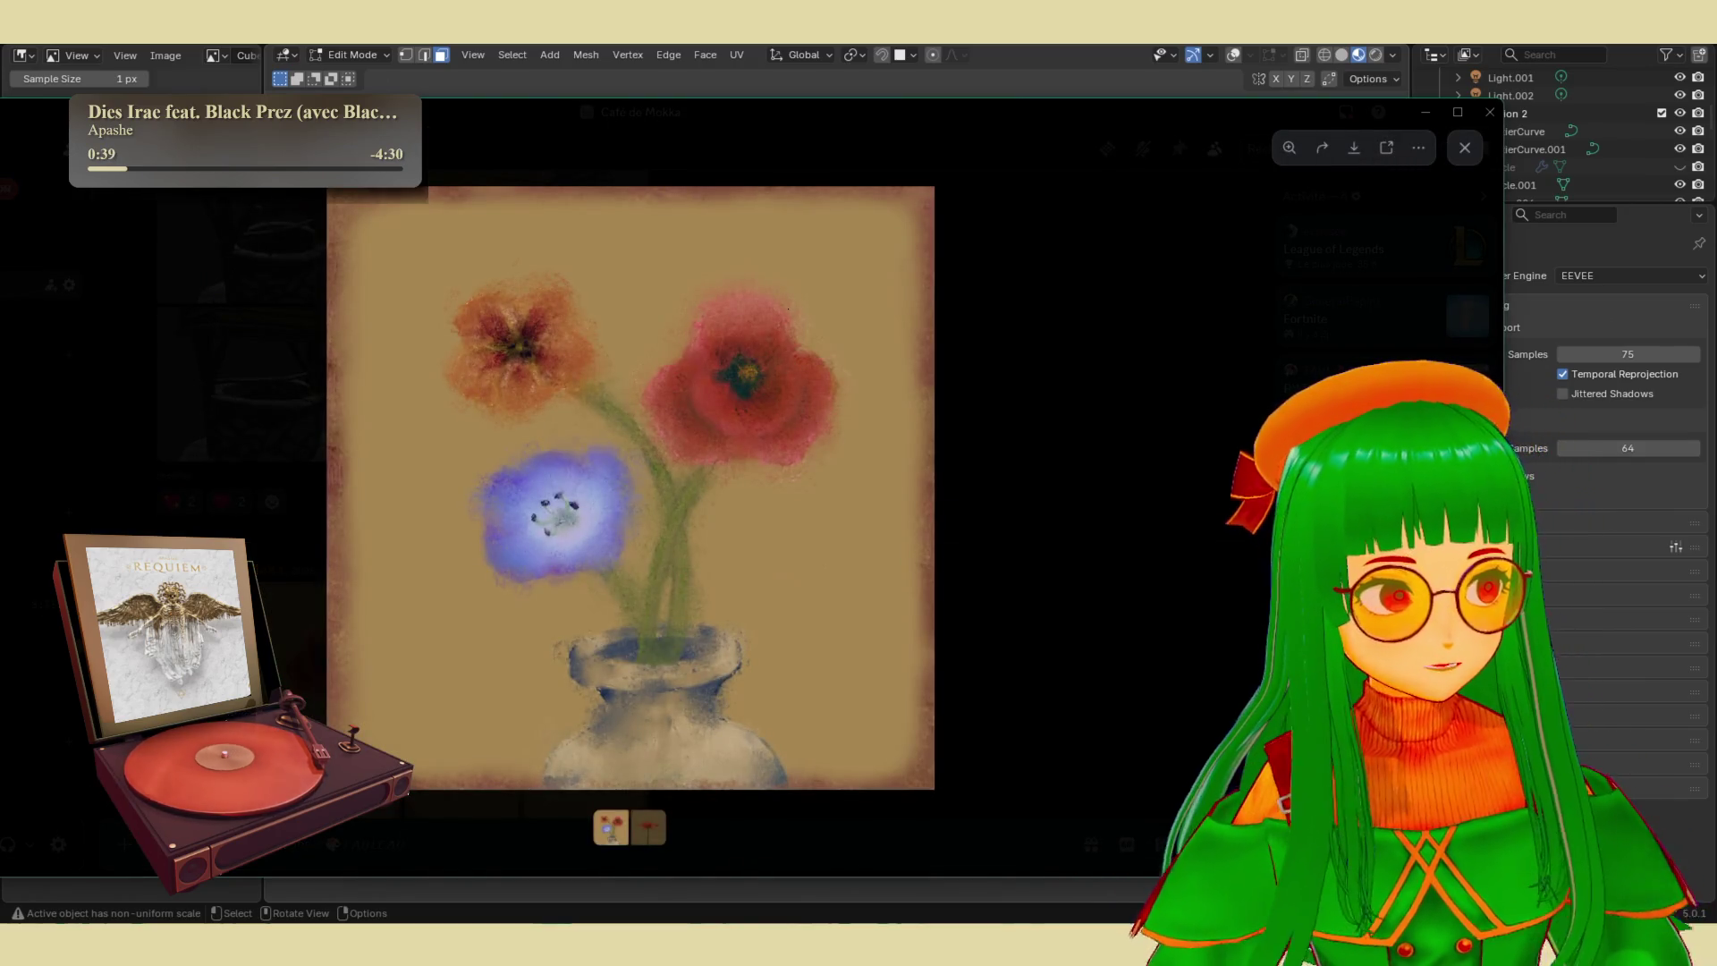
key("Right")
key("Escape")
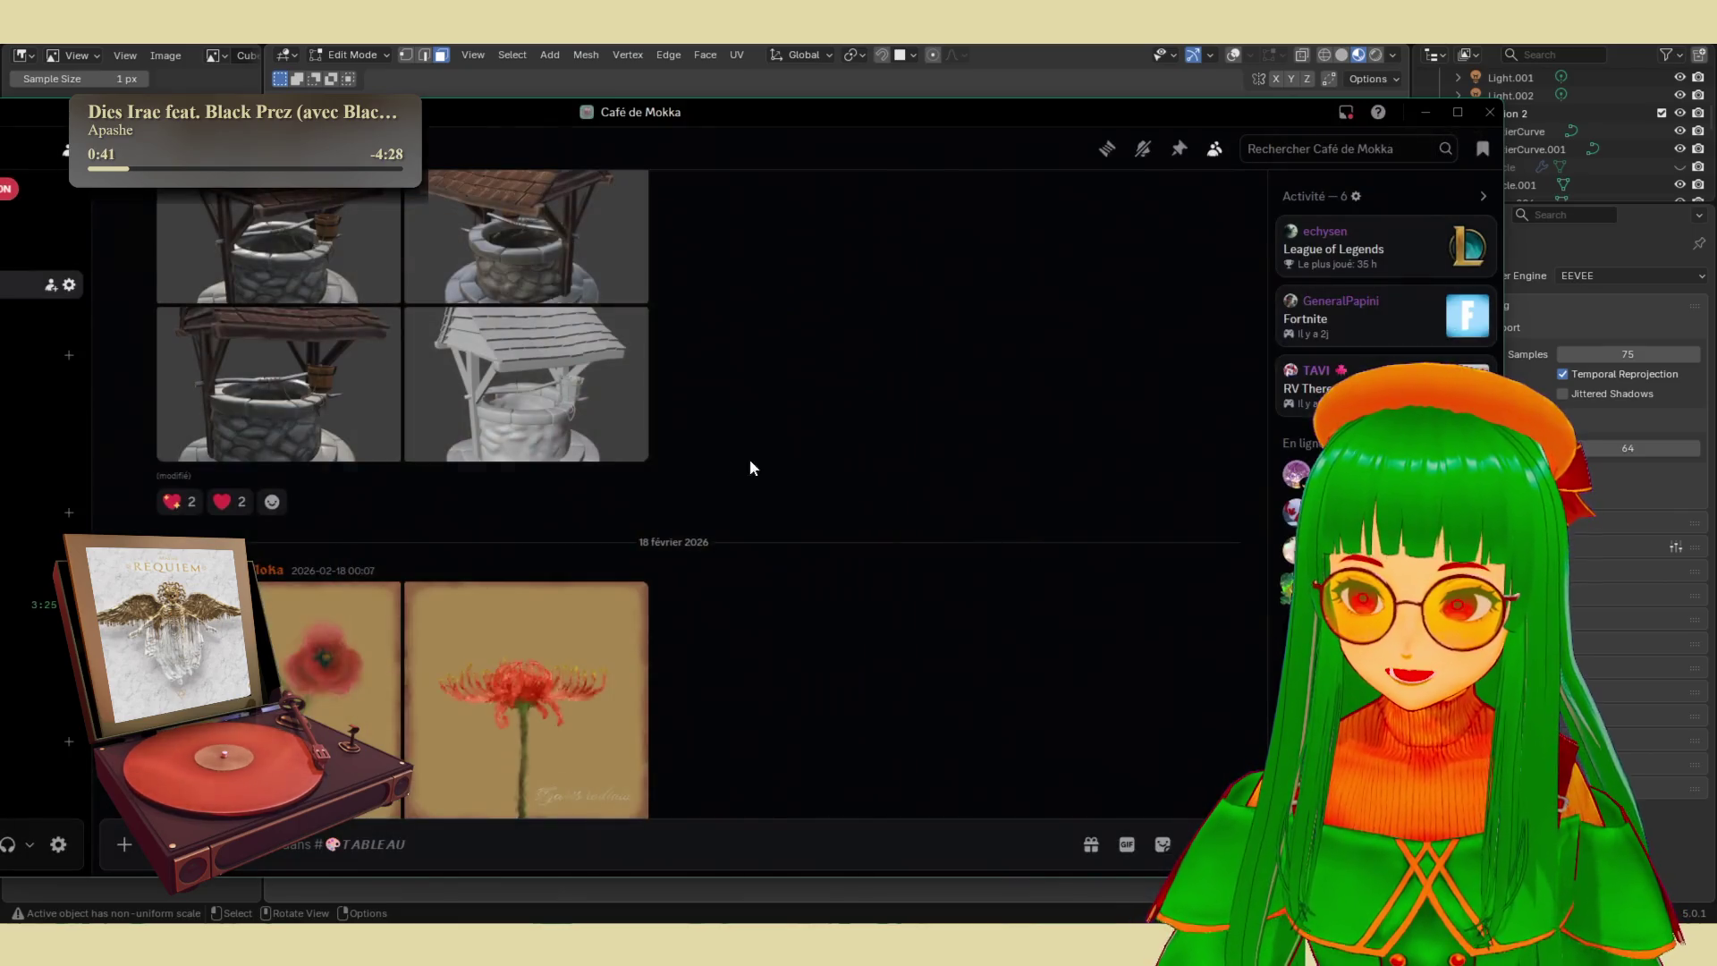
- View the two penguin images, the lavender and the Lilium pictures full-size
scroll(749, 459, "up", 10)
scroll(537, 545, "up", 10)
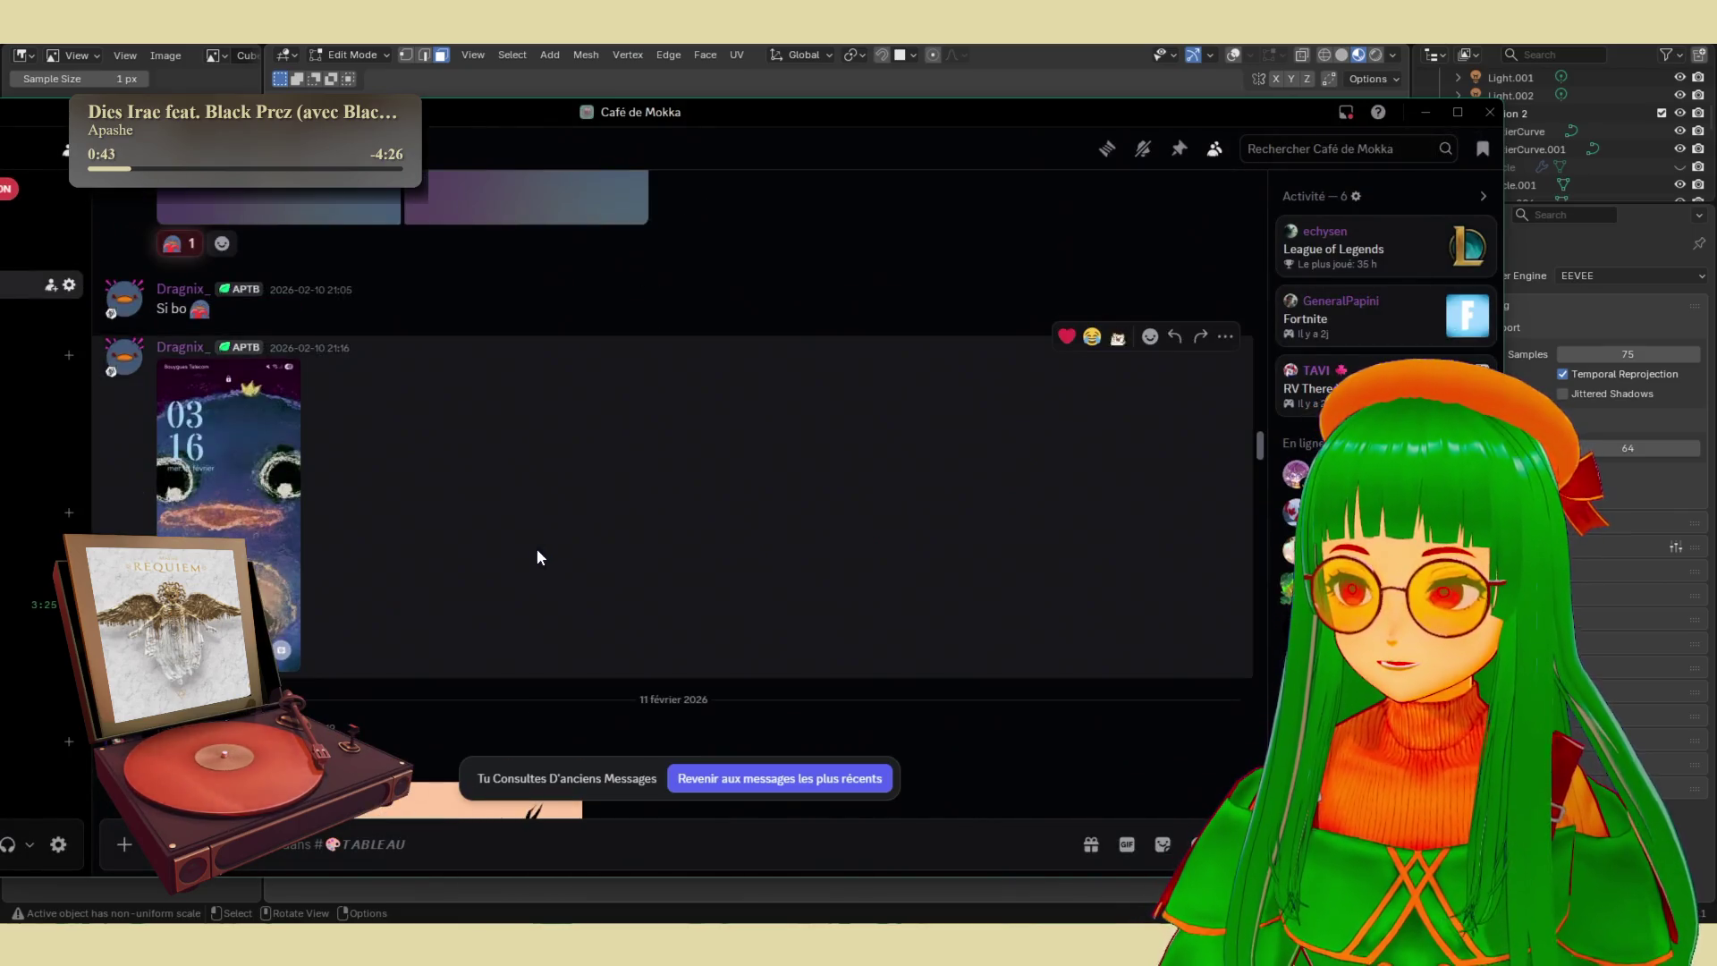
left_click(500, 420)
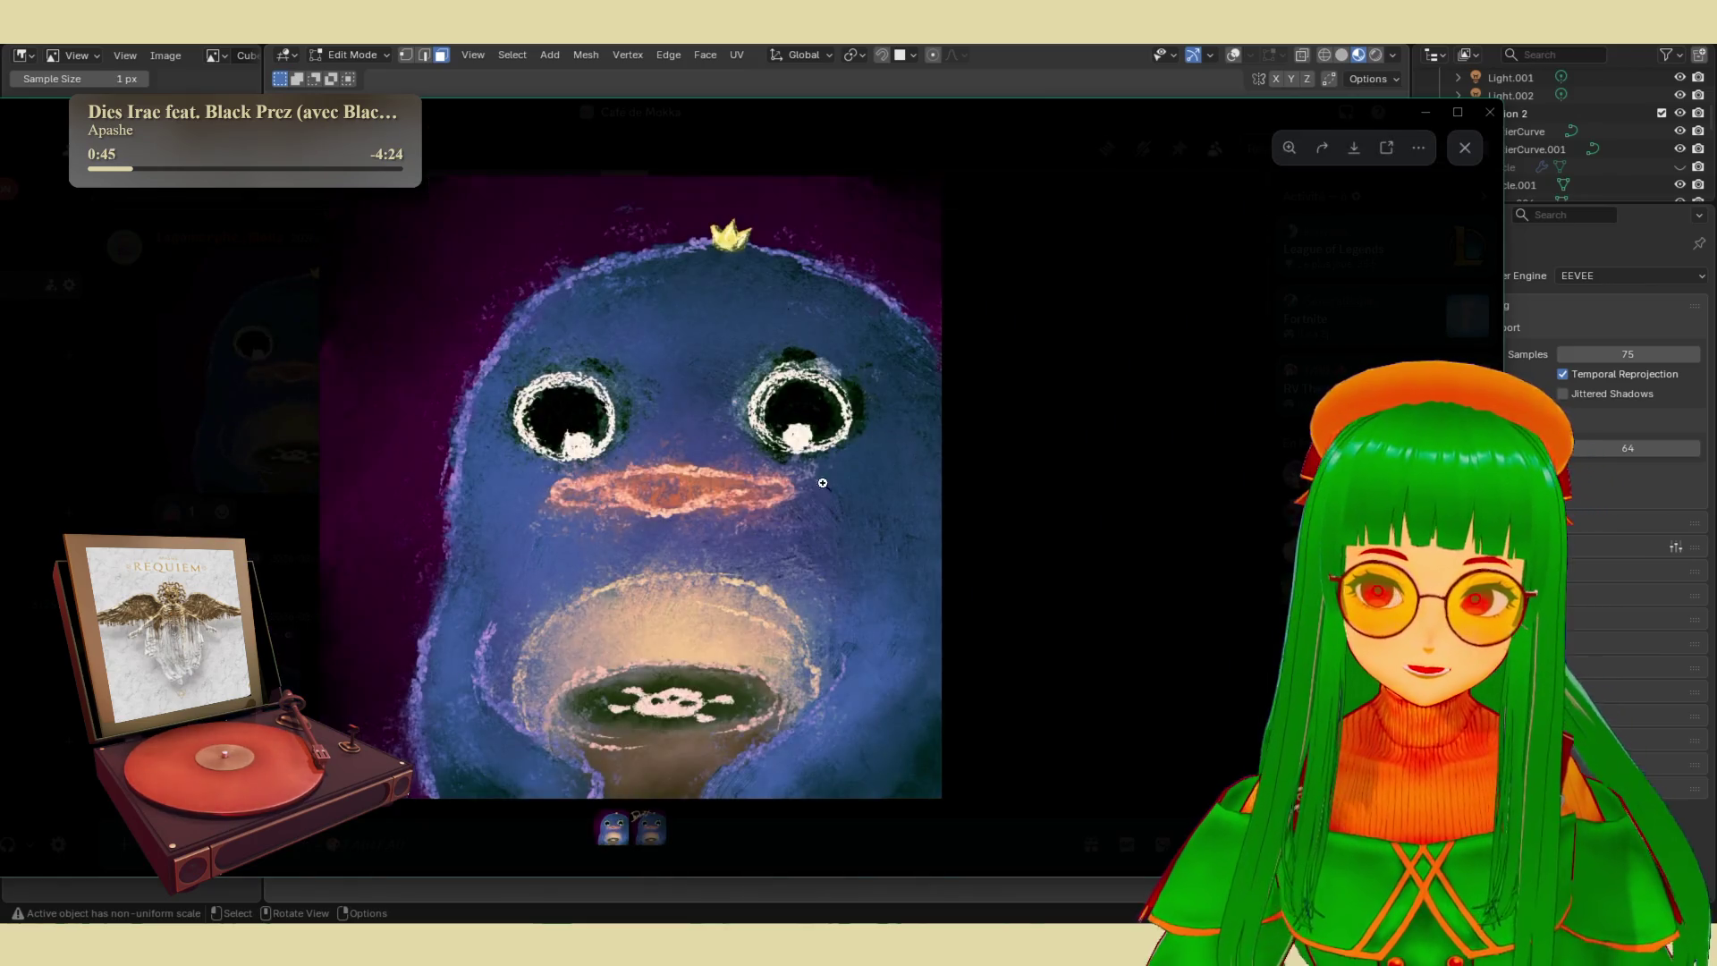
key("Escape")
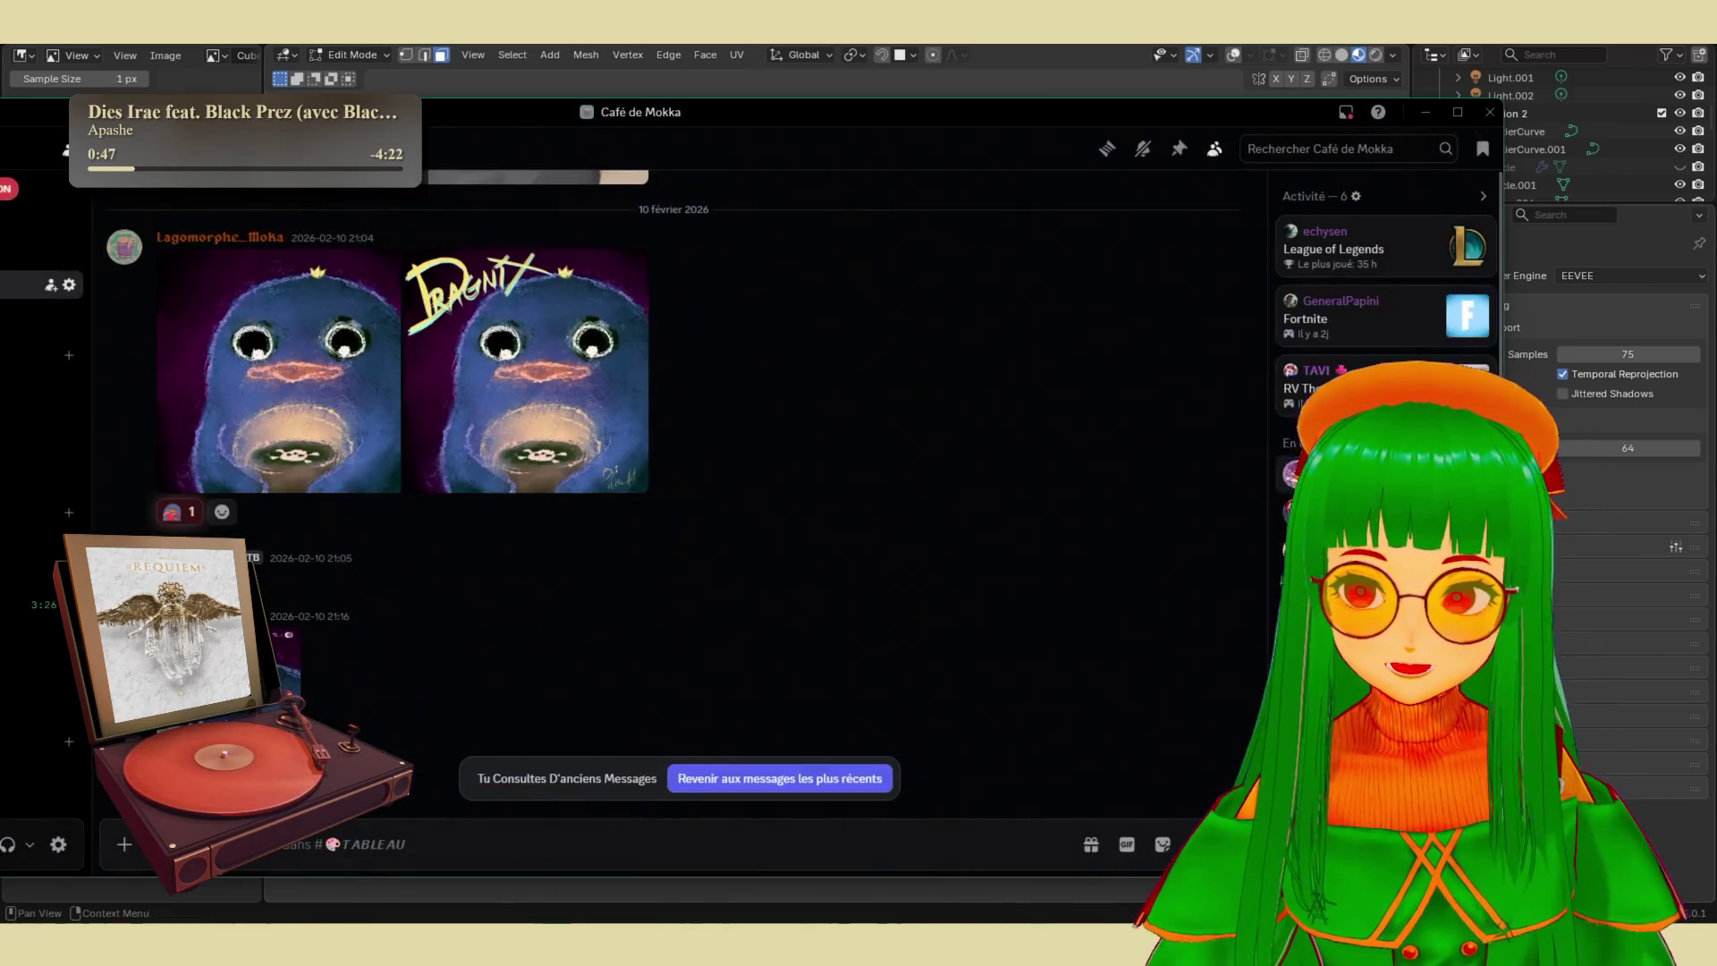
left_click(613, 441)
left_click(1098, 525)
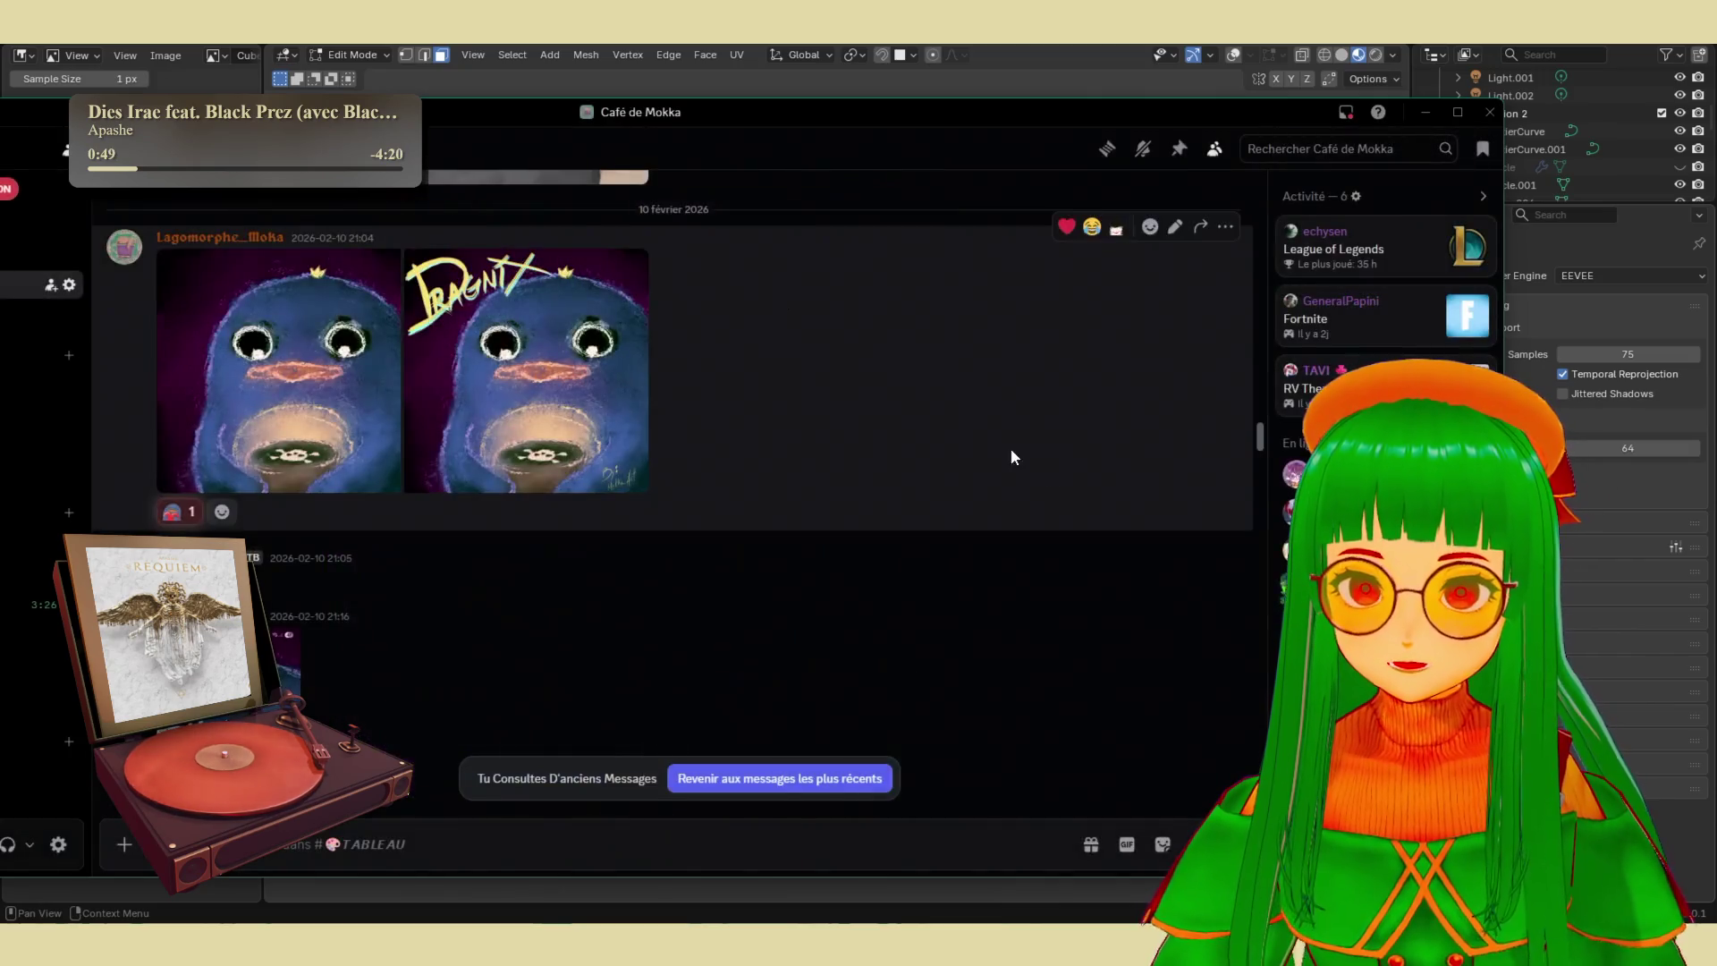
scroll(1010, 452, "up", 10)
left_click(579, 540)
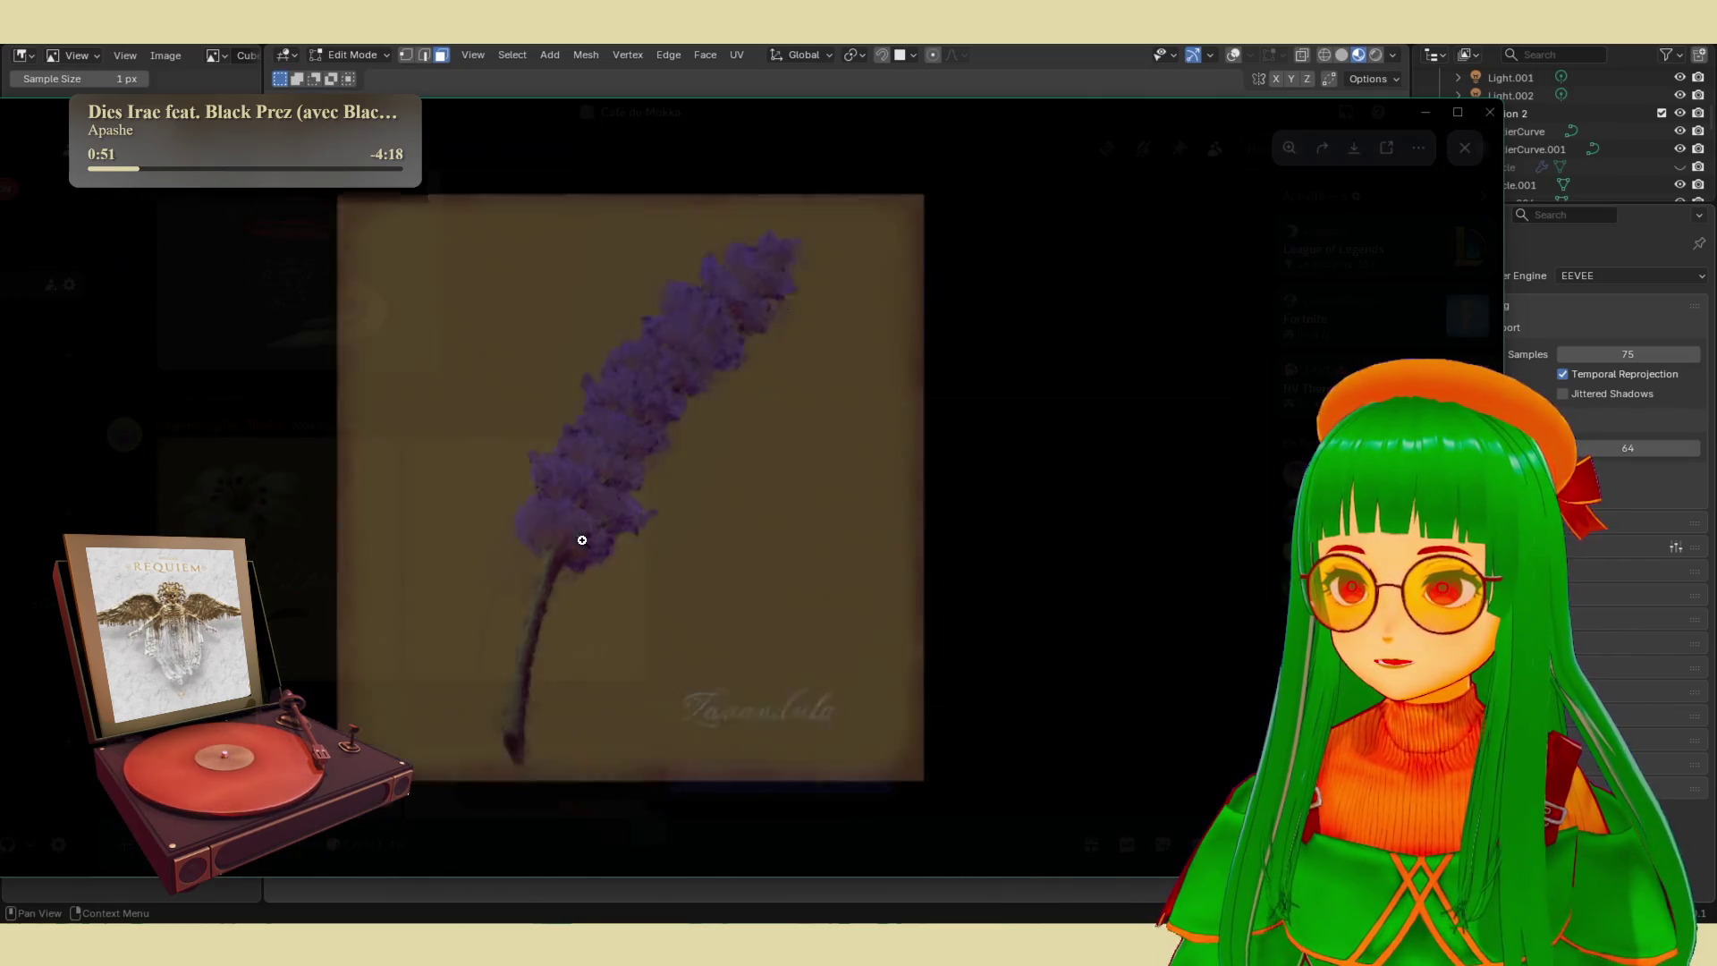
left_click(1069, 531)
left_click(319, 545)
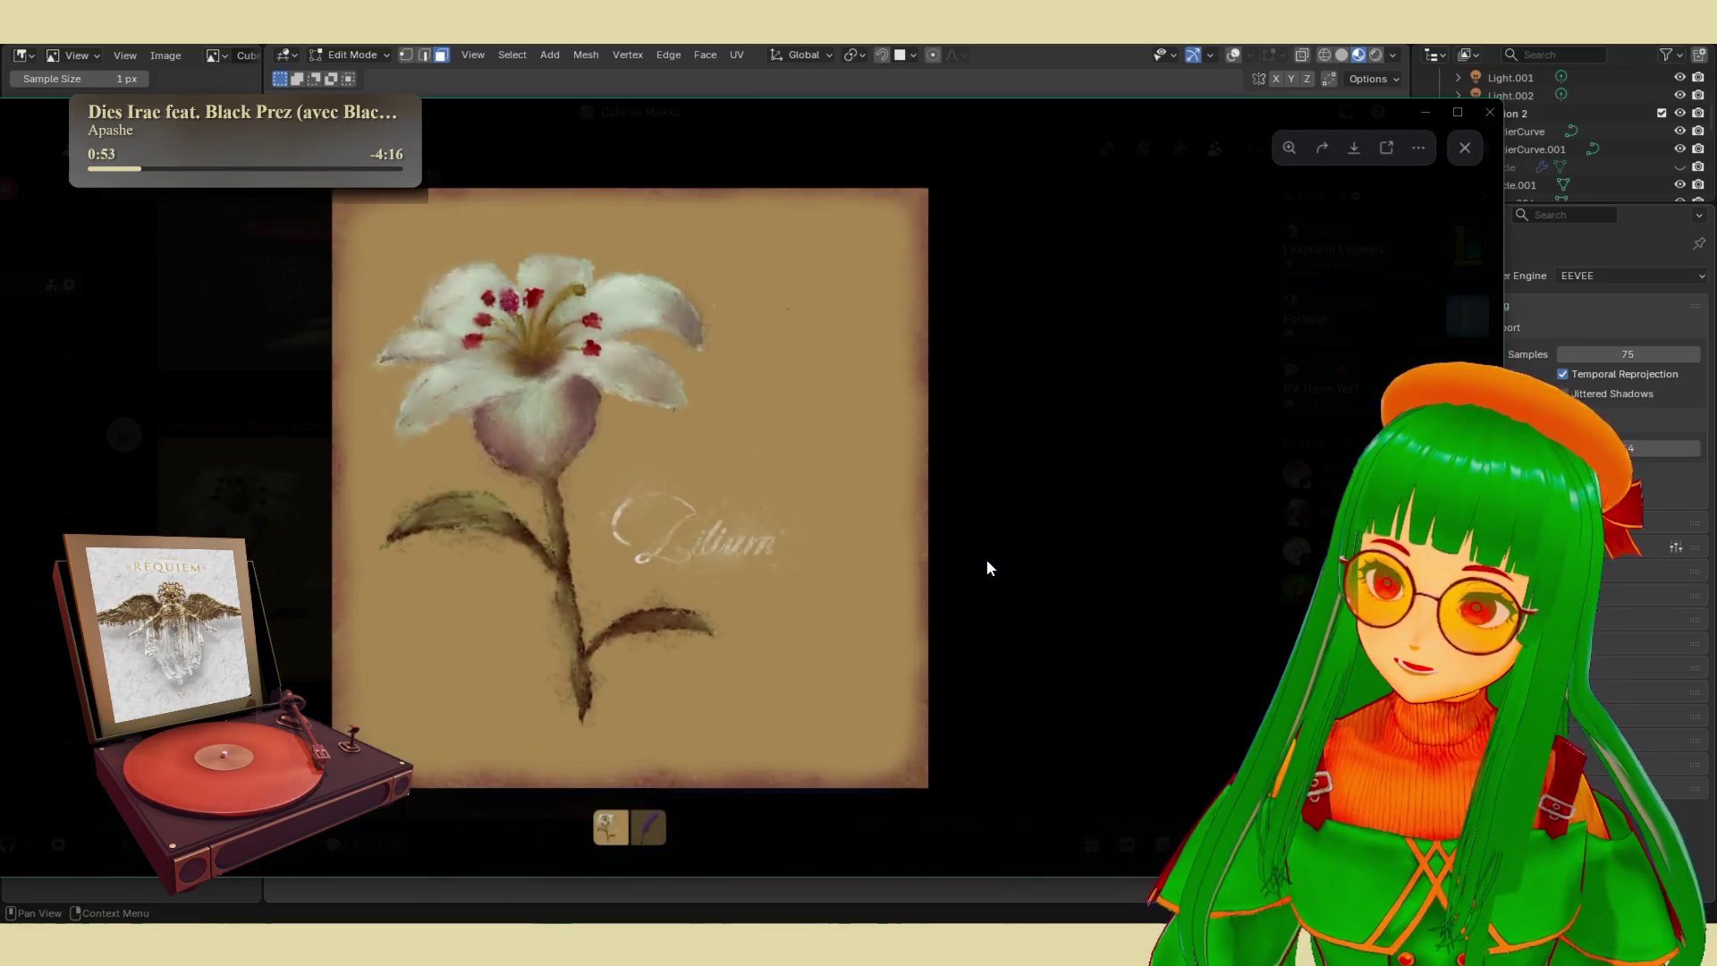
left_click(985, 560)
- View the Monster can, leaf and Kimori artworks full-size
scroll(849, 594, "up", 5)
scroll(576, 548, "down", 3)
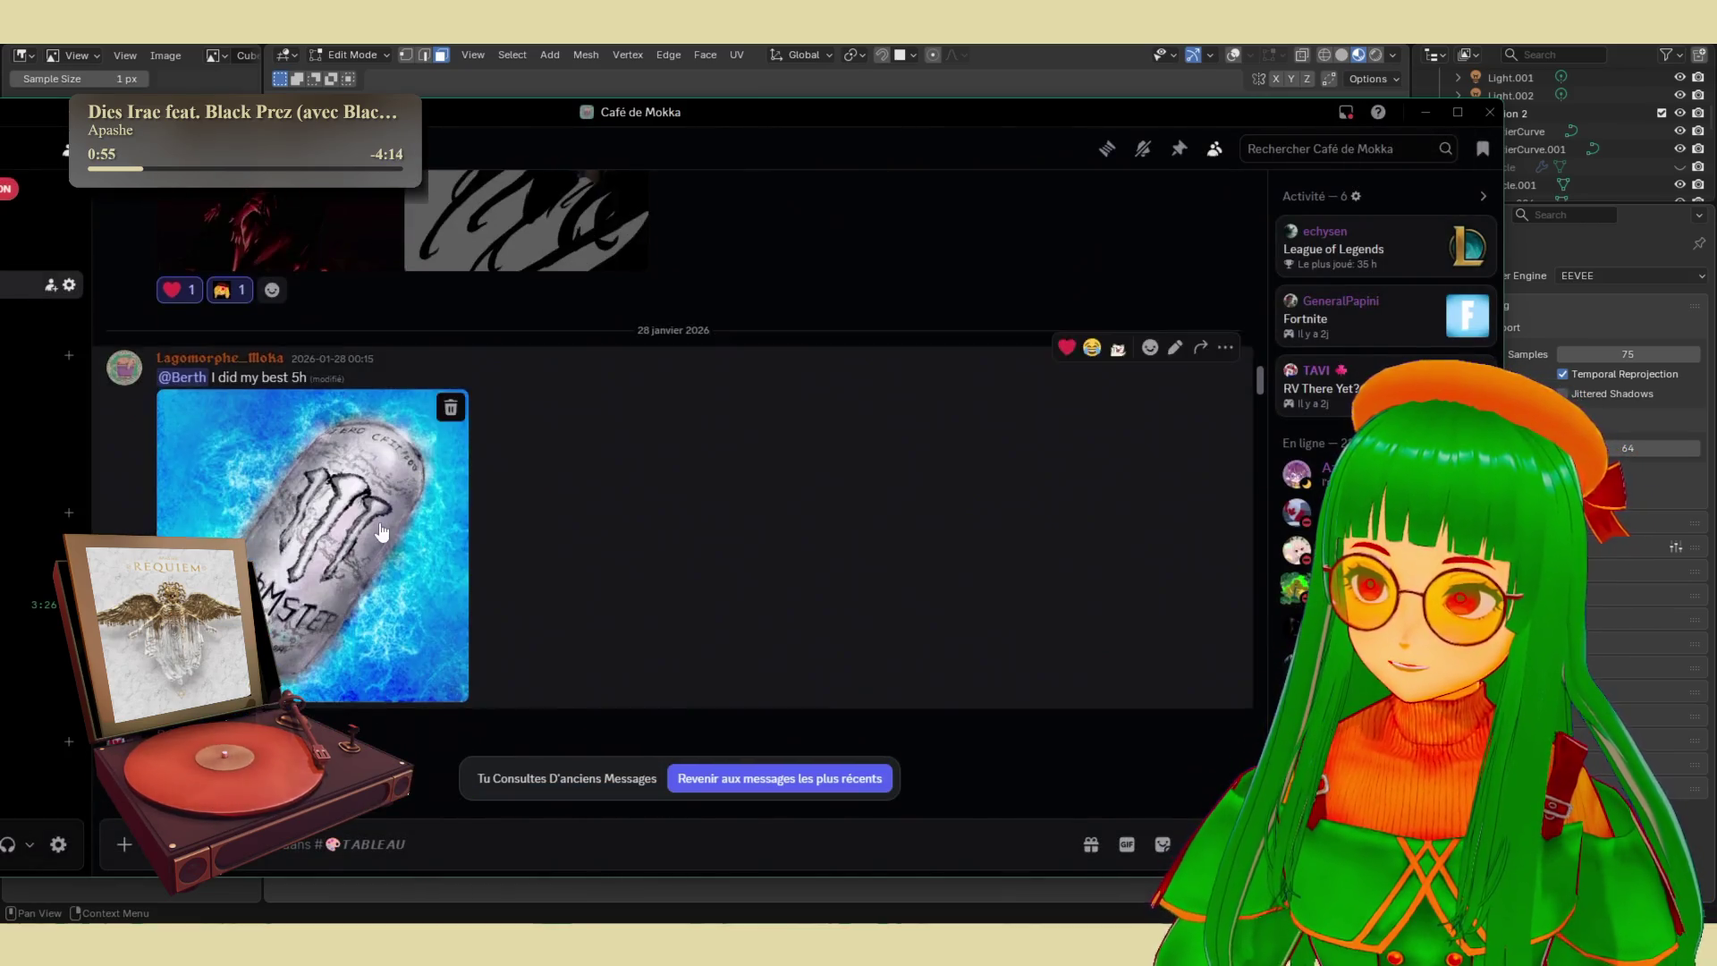
left_click(390, 530)
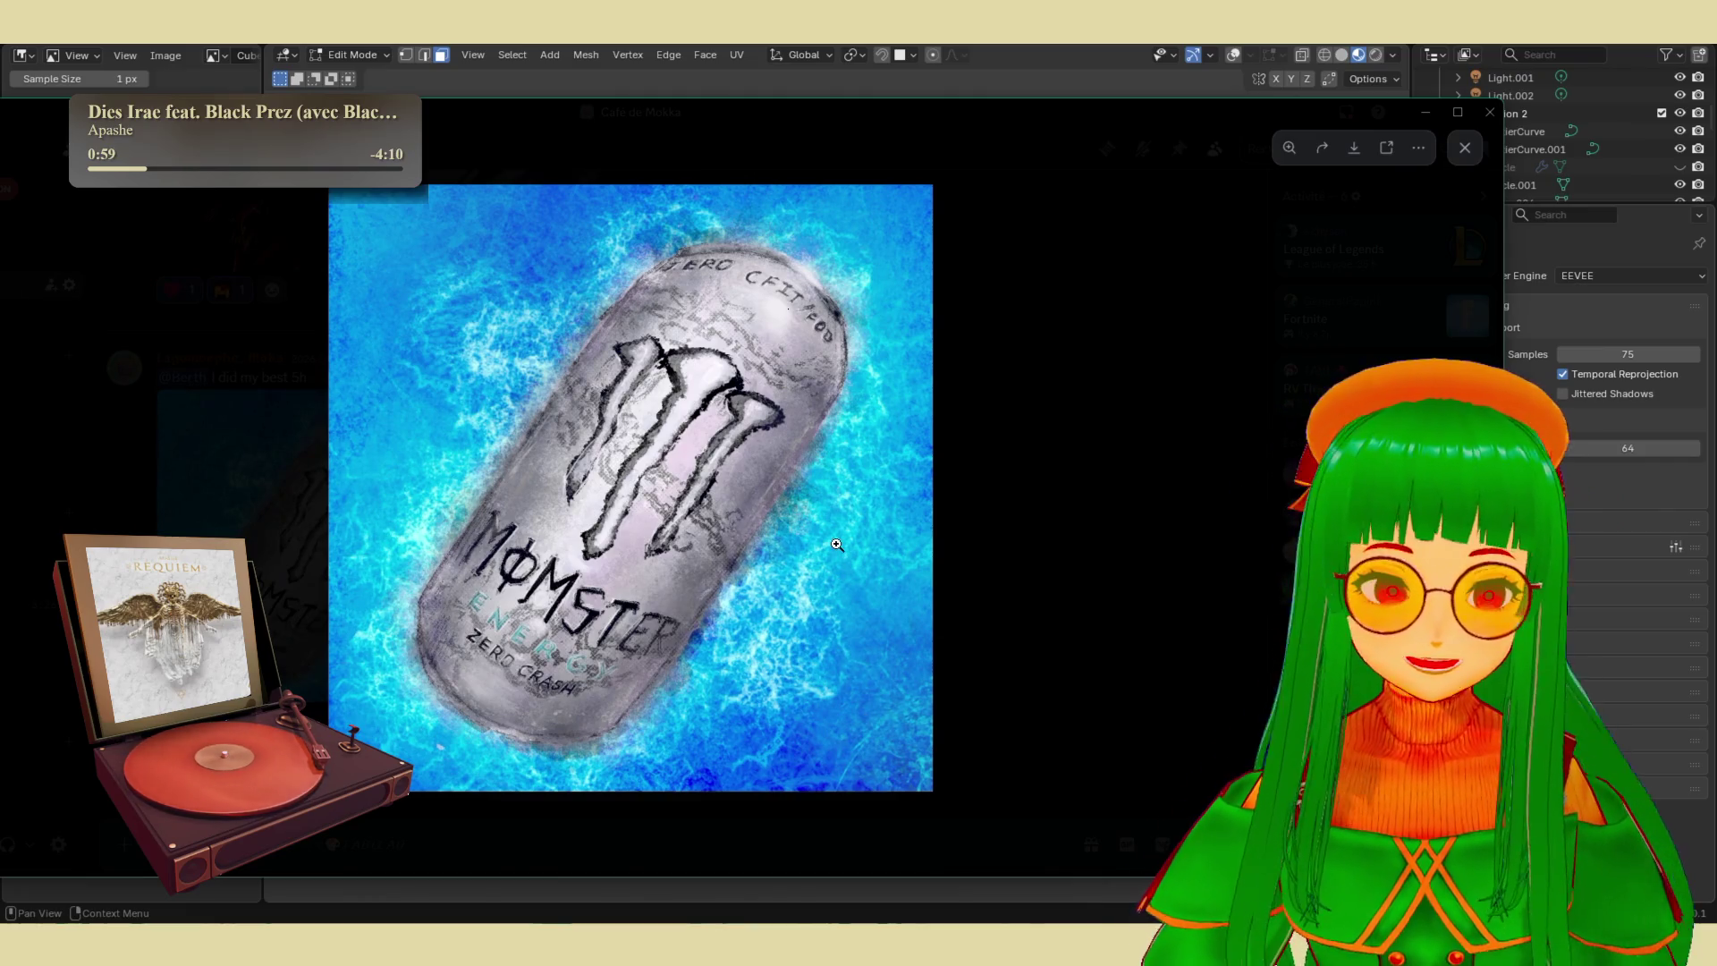
left_click(1010, 541)
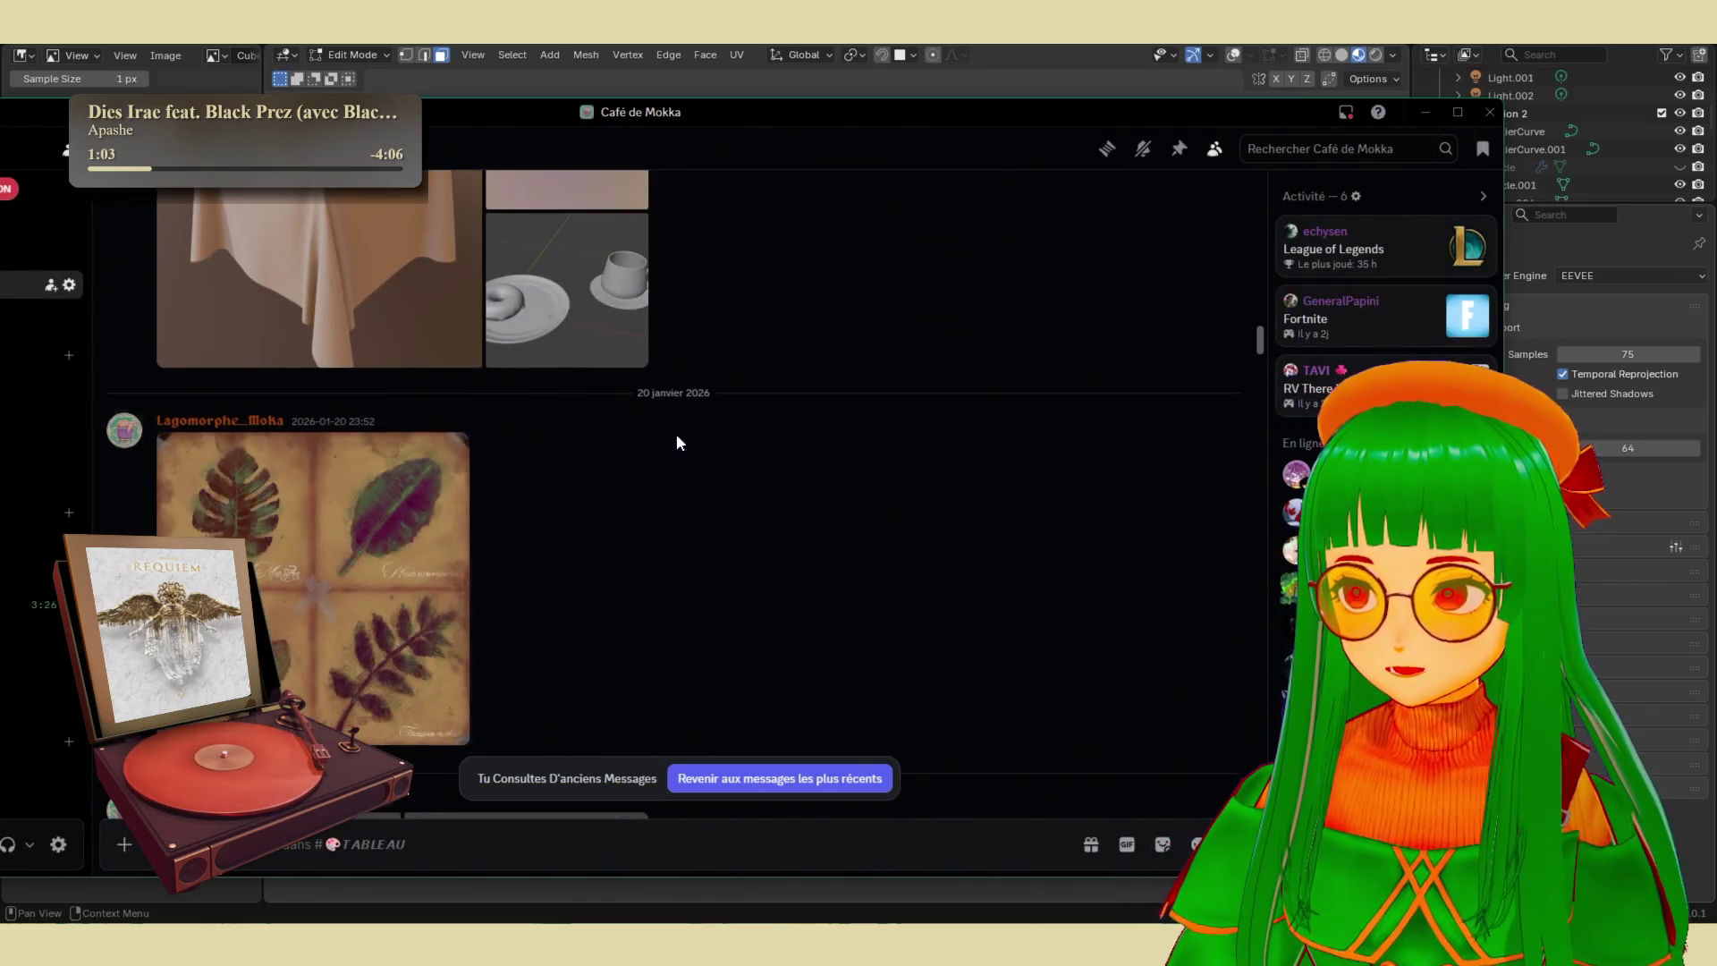
left_click(379, 550)
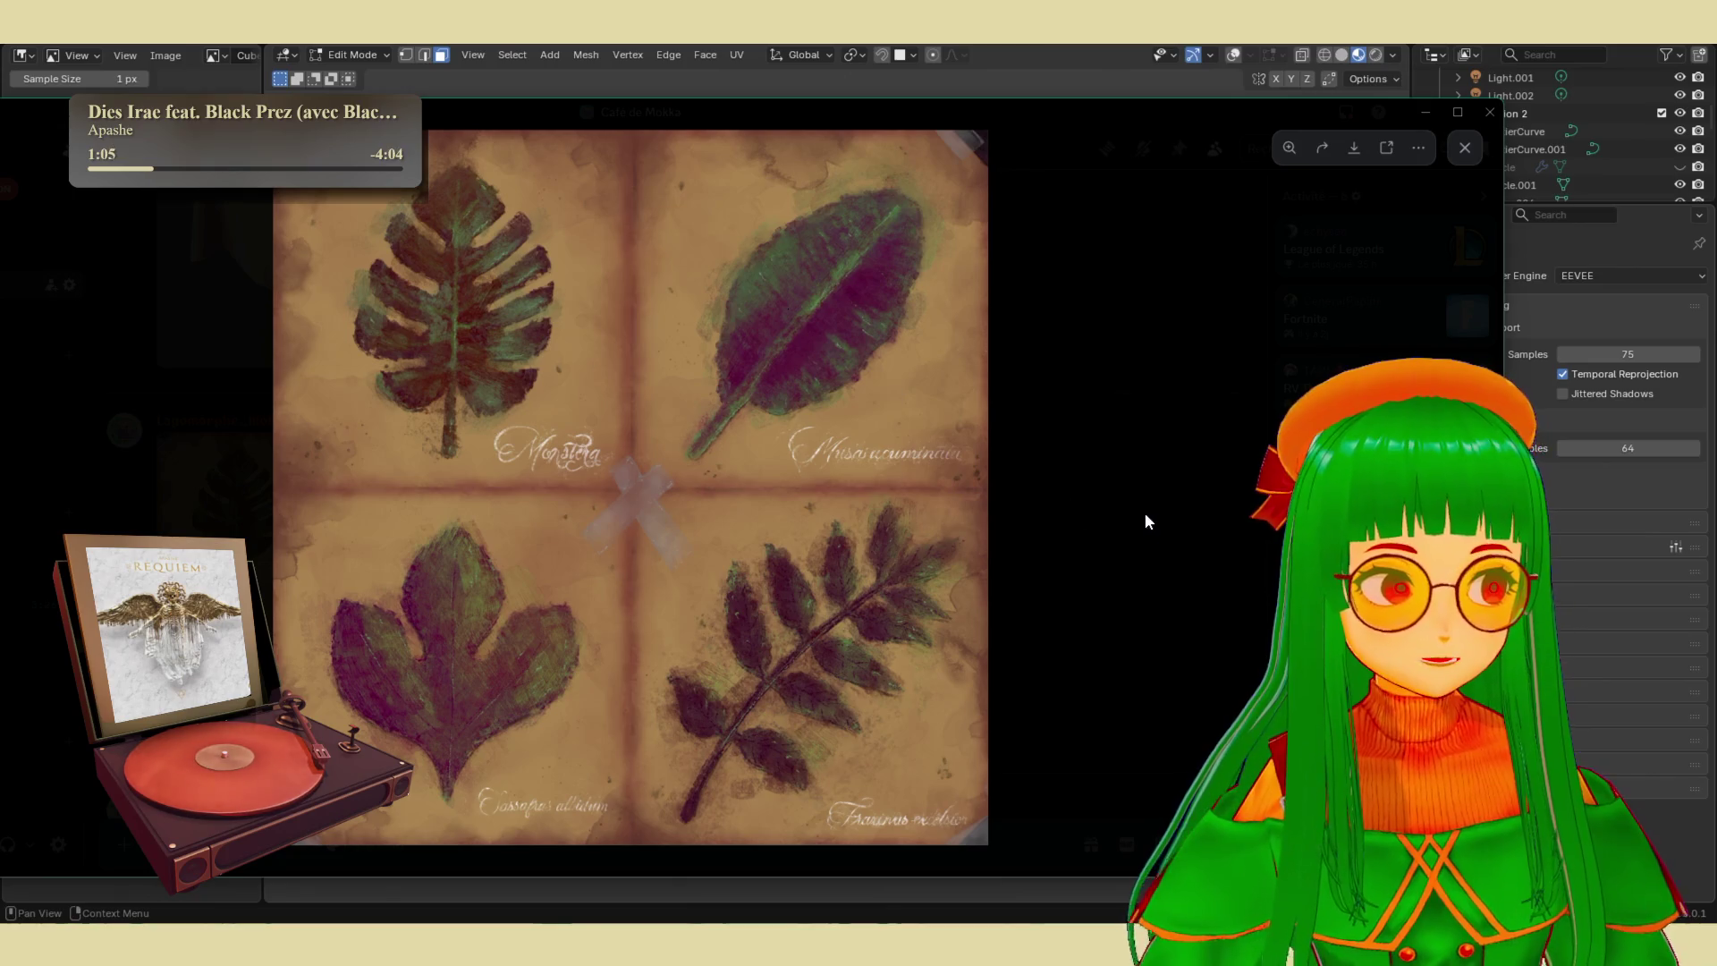
left_click(1198, 526)
scroll(626, 465, "up", 10)
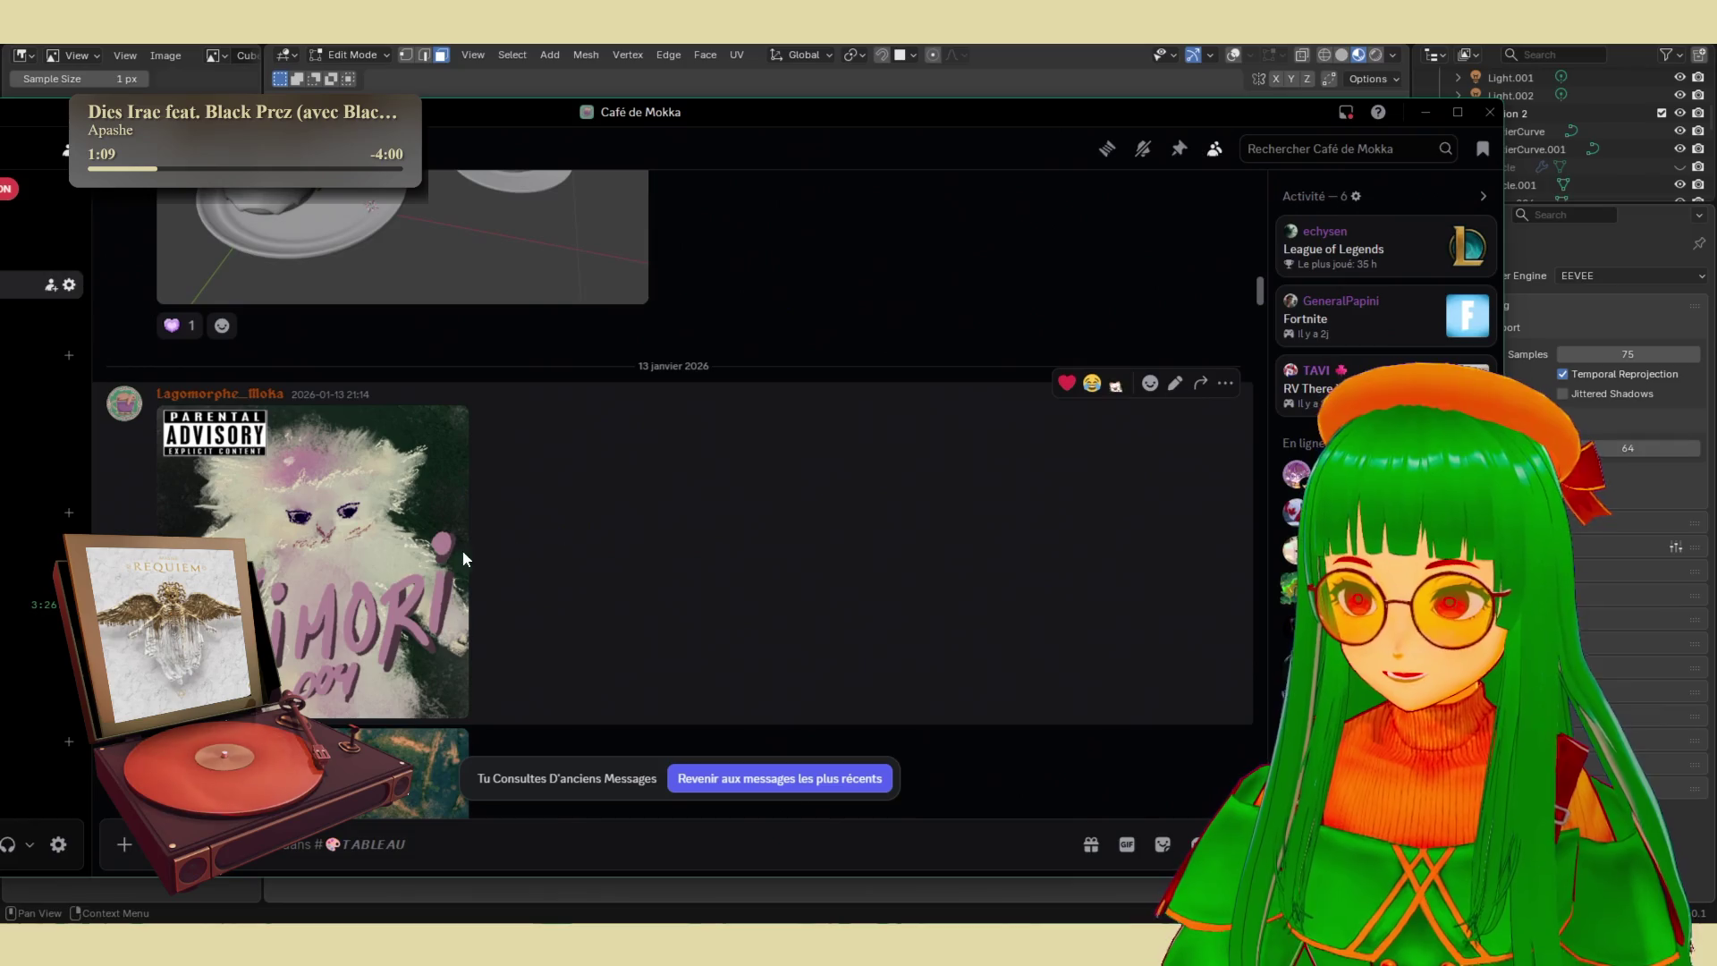
left_click(461, 550)
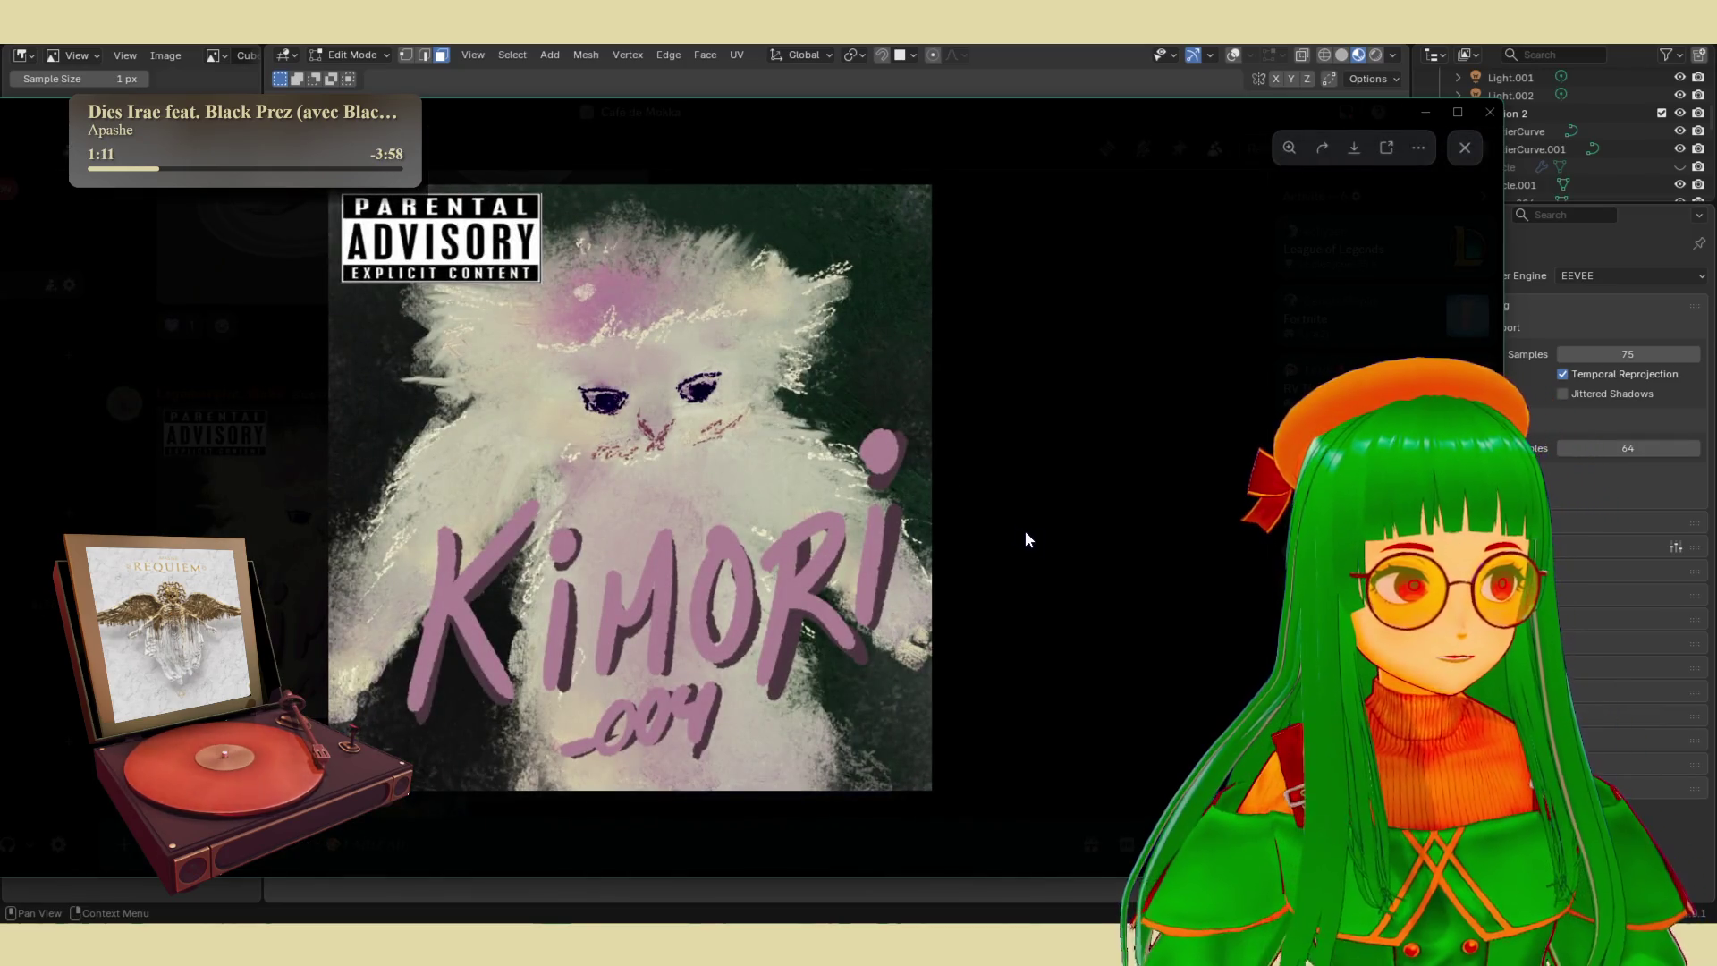
left_click(1053, 556)
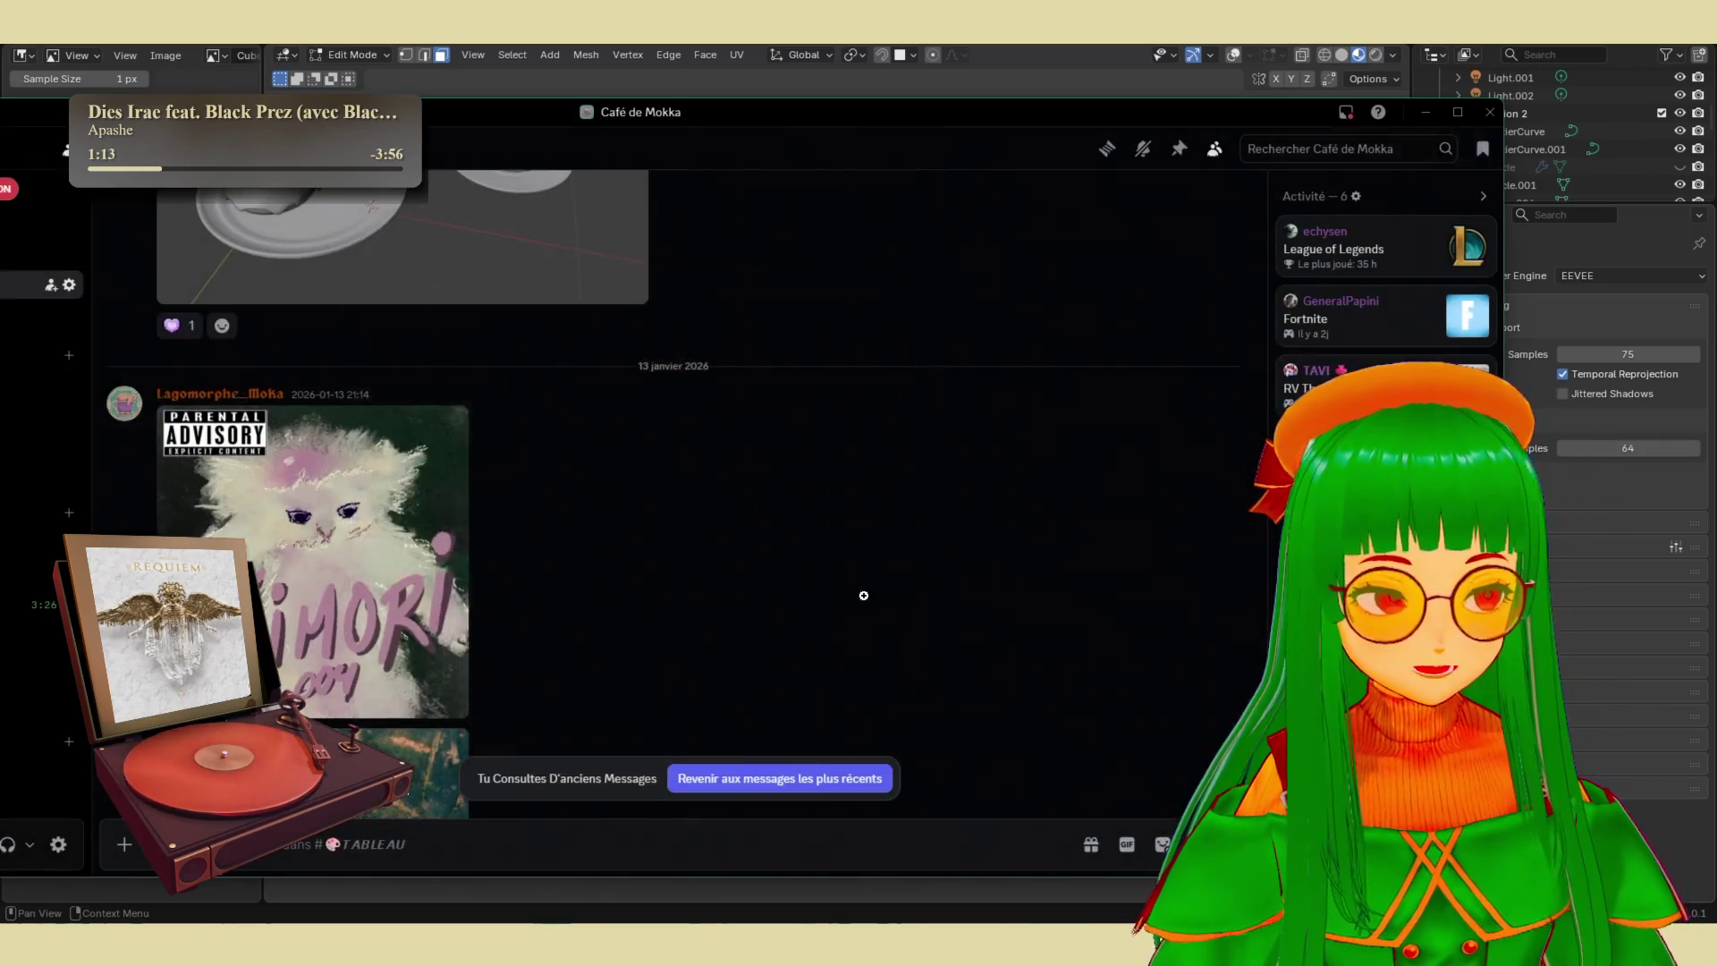
- Scroll back through the posts and view the 23 décembre seascape image full-size
scroll(731, 610, "up", 10)
scroll(479, 465, "up", 10)
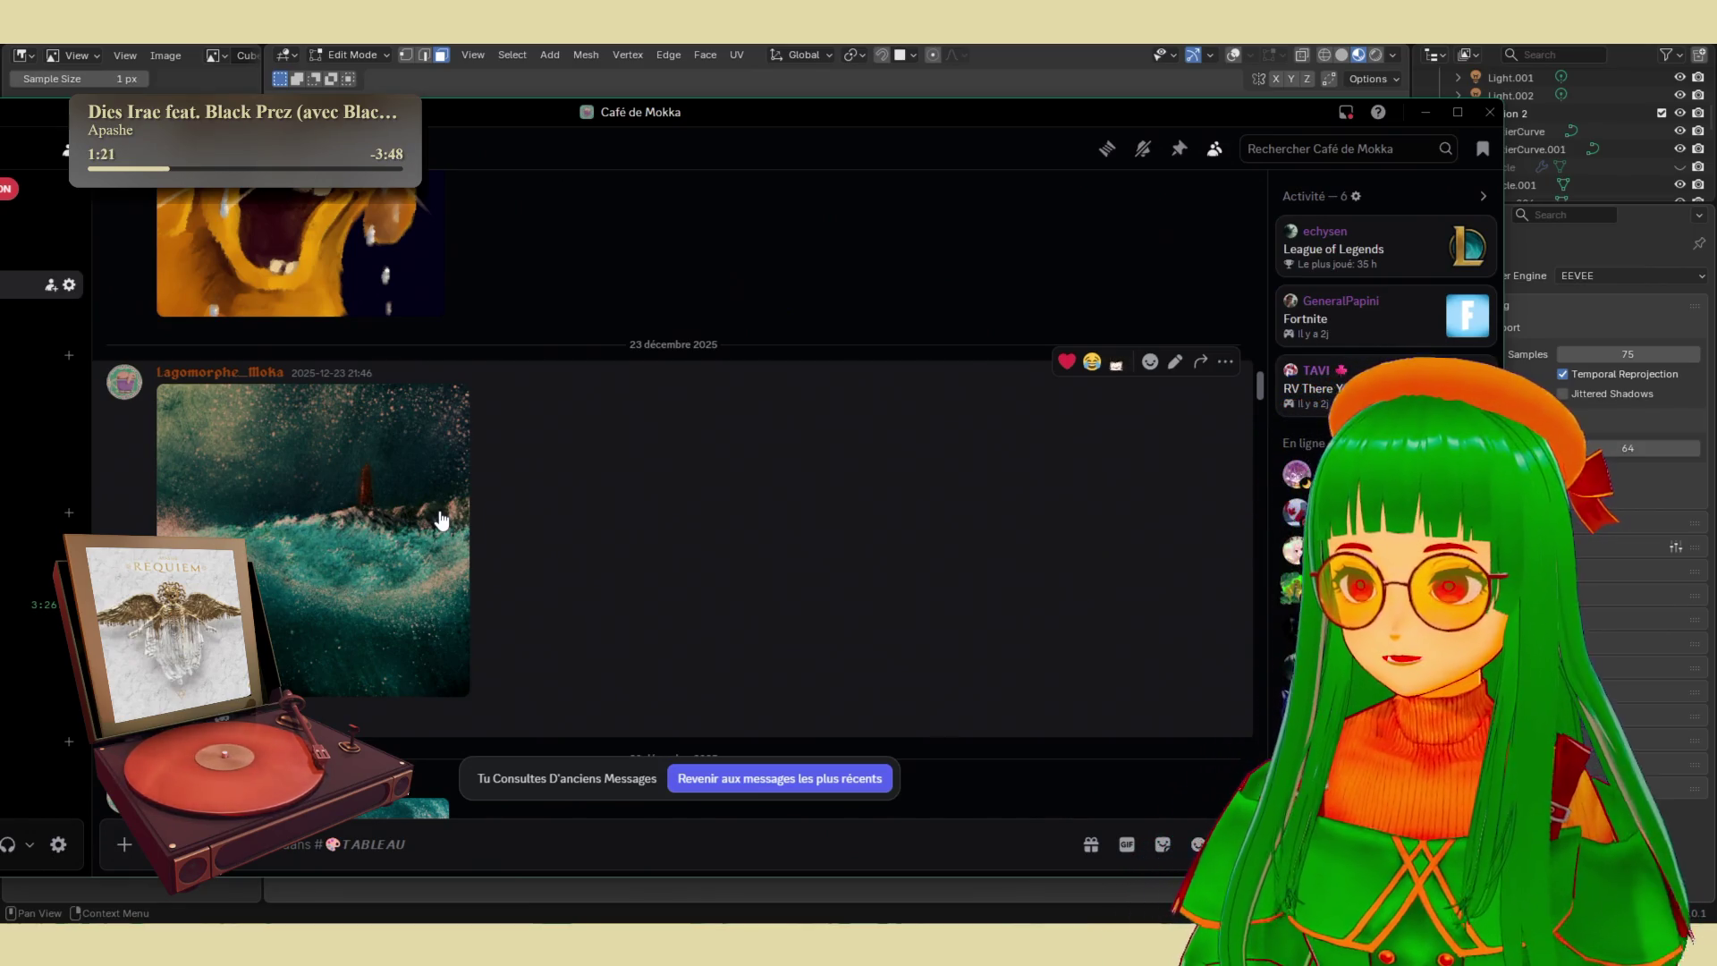
left_click(441, 518)
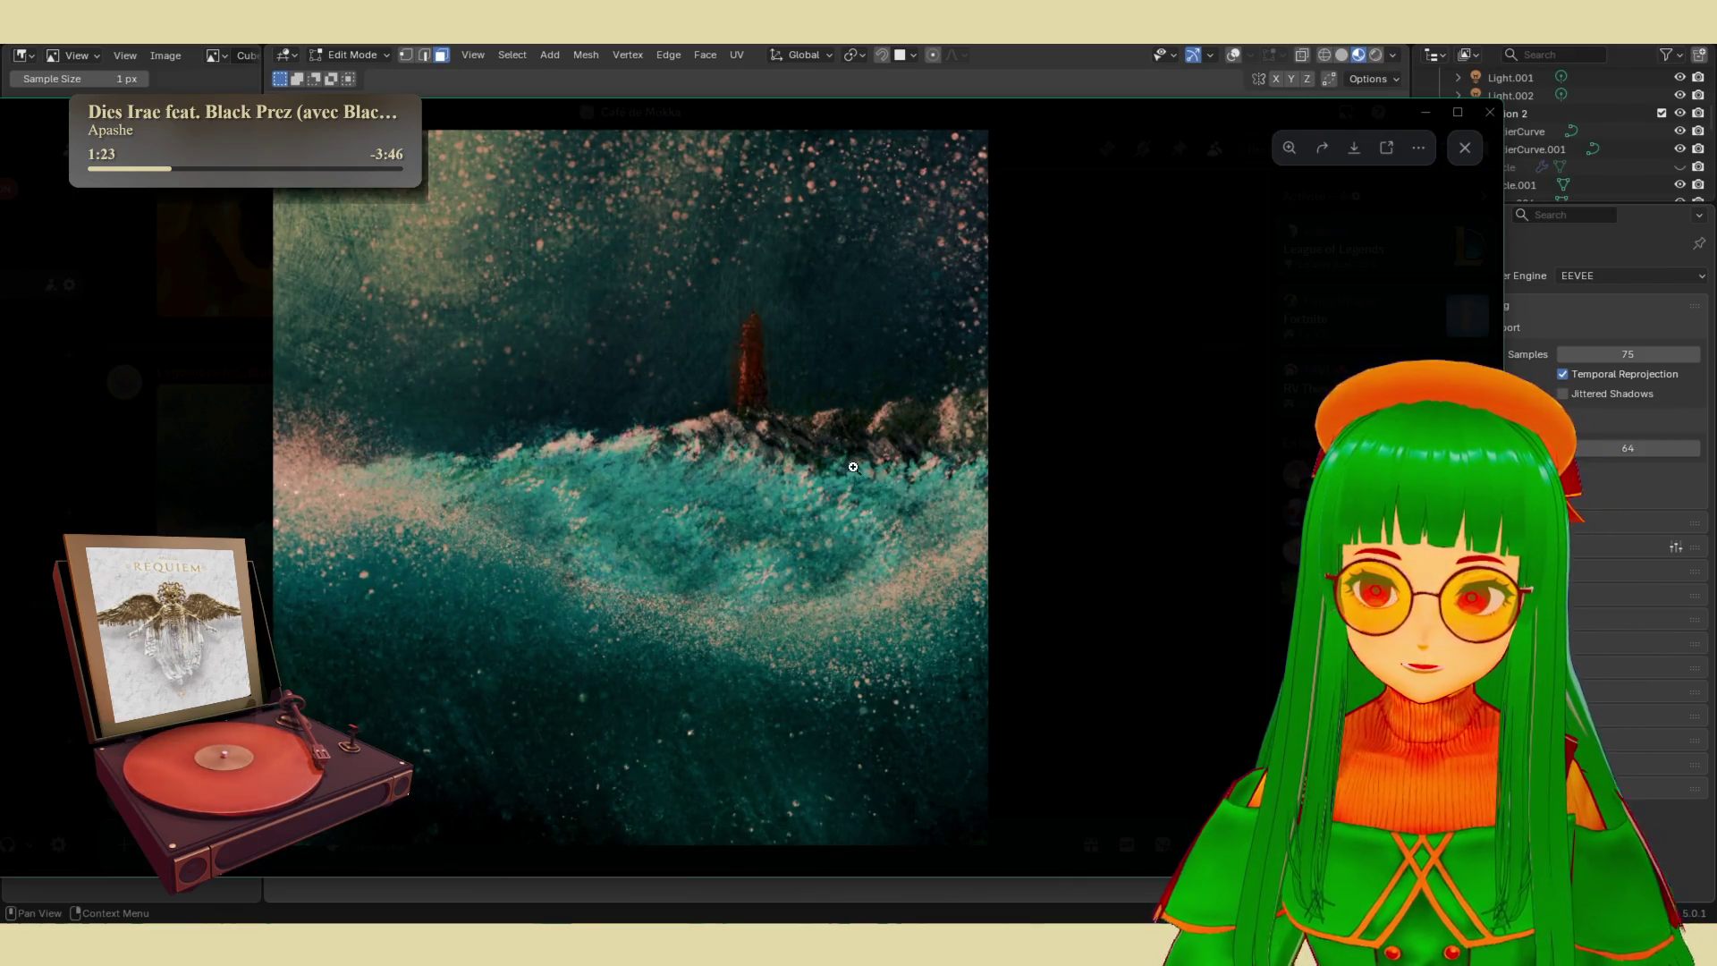
left_click(1181, 588)
scroll(515, 586, "up", 5)
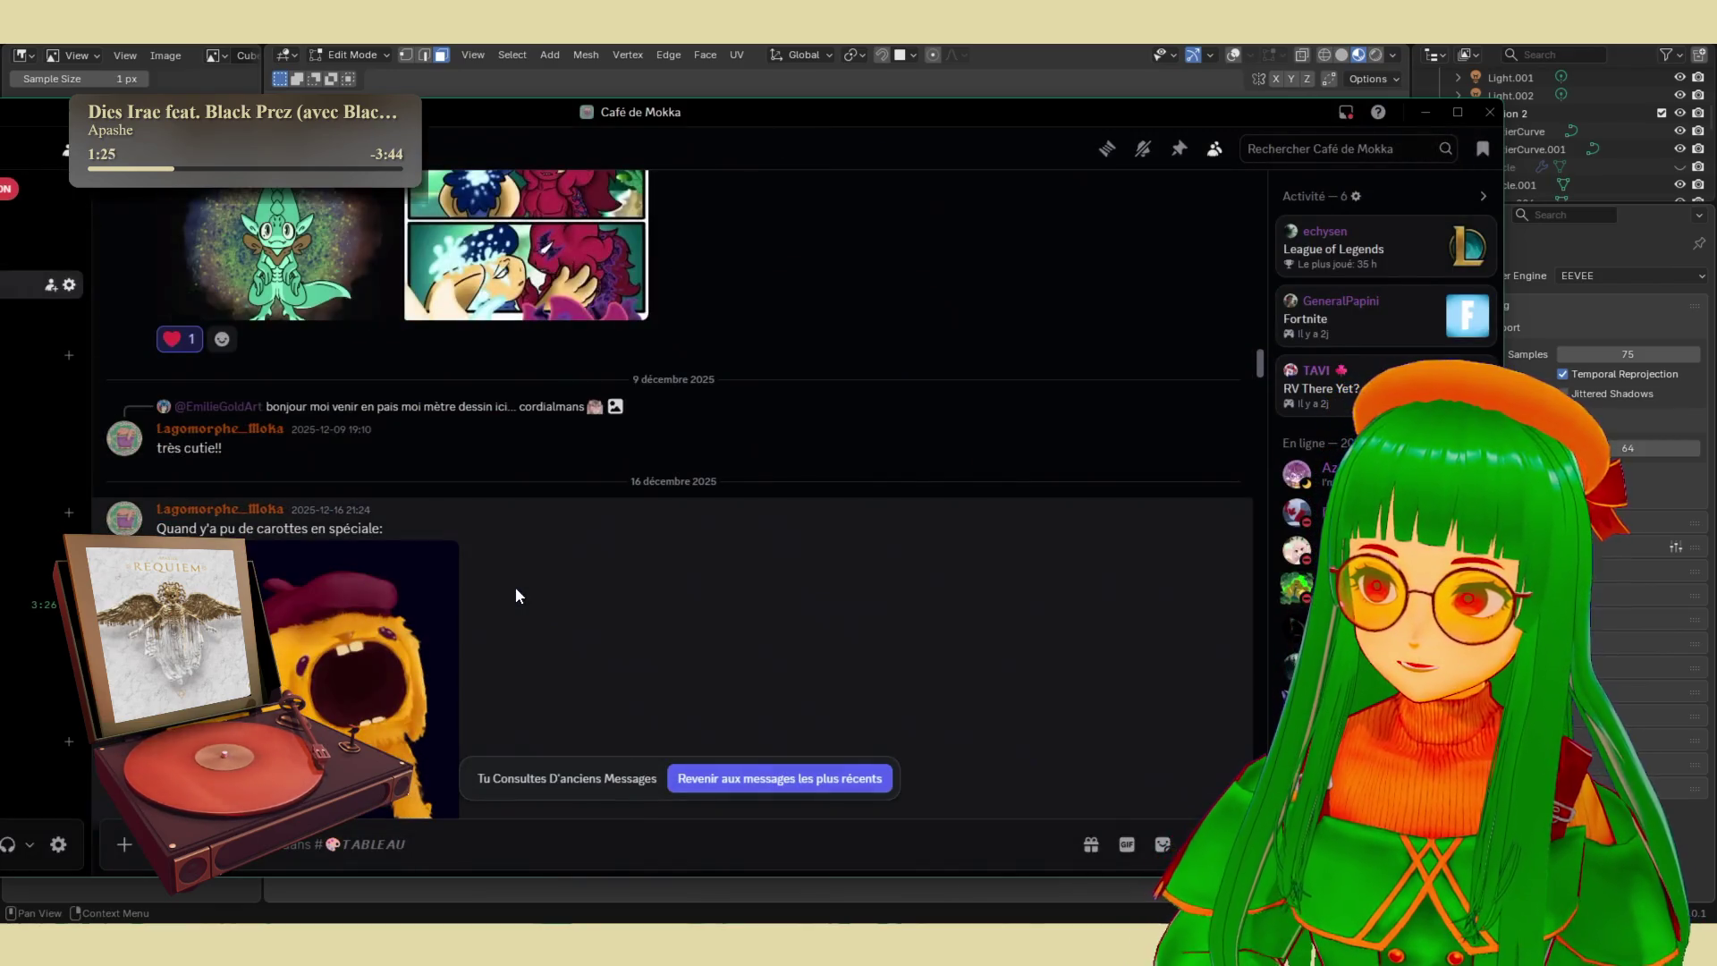
scroll(501, 573, "down", 10)
- Inspect the dark creature and crimson-background creature images, zooming into each for detail
left_click(346, 529)
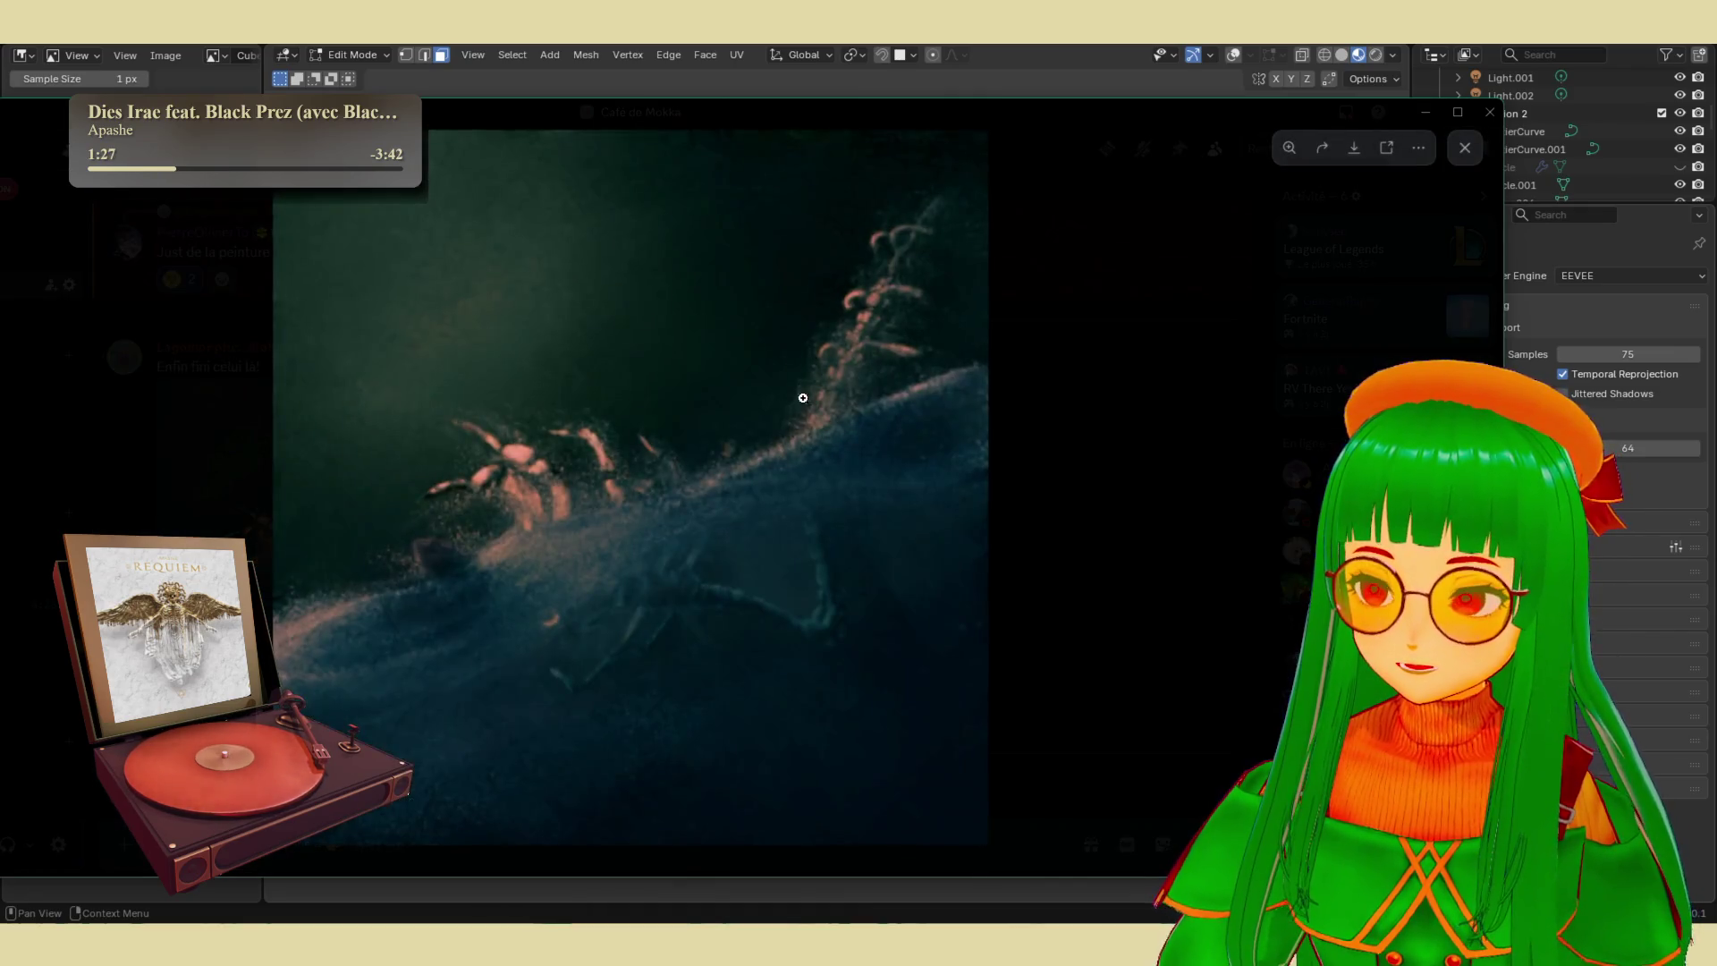
left_click(609, 520)
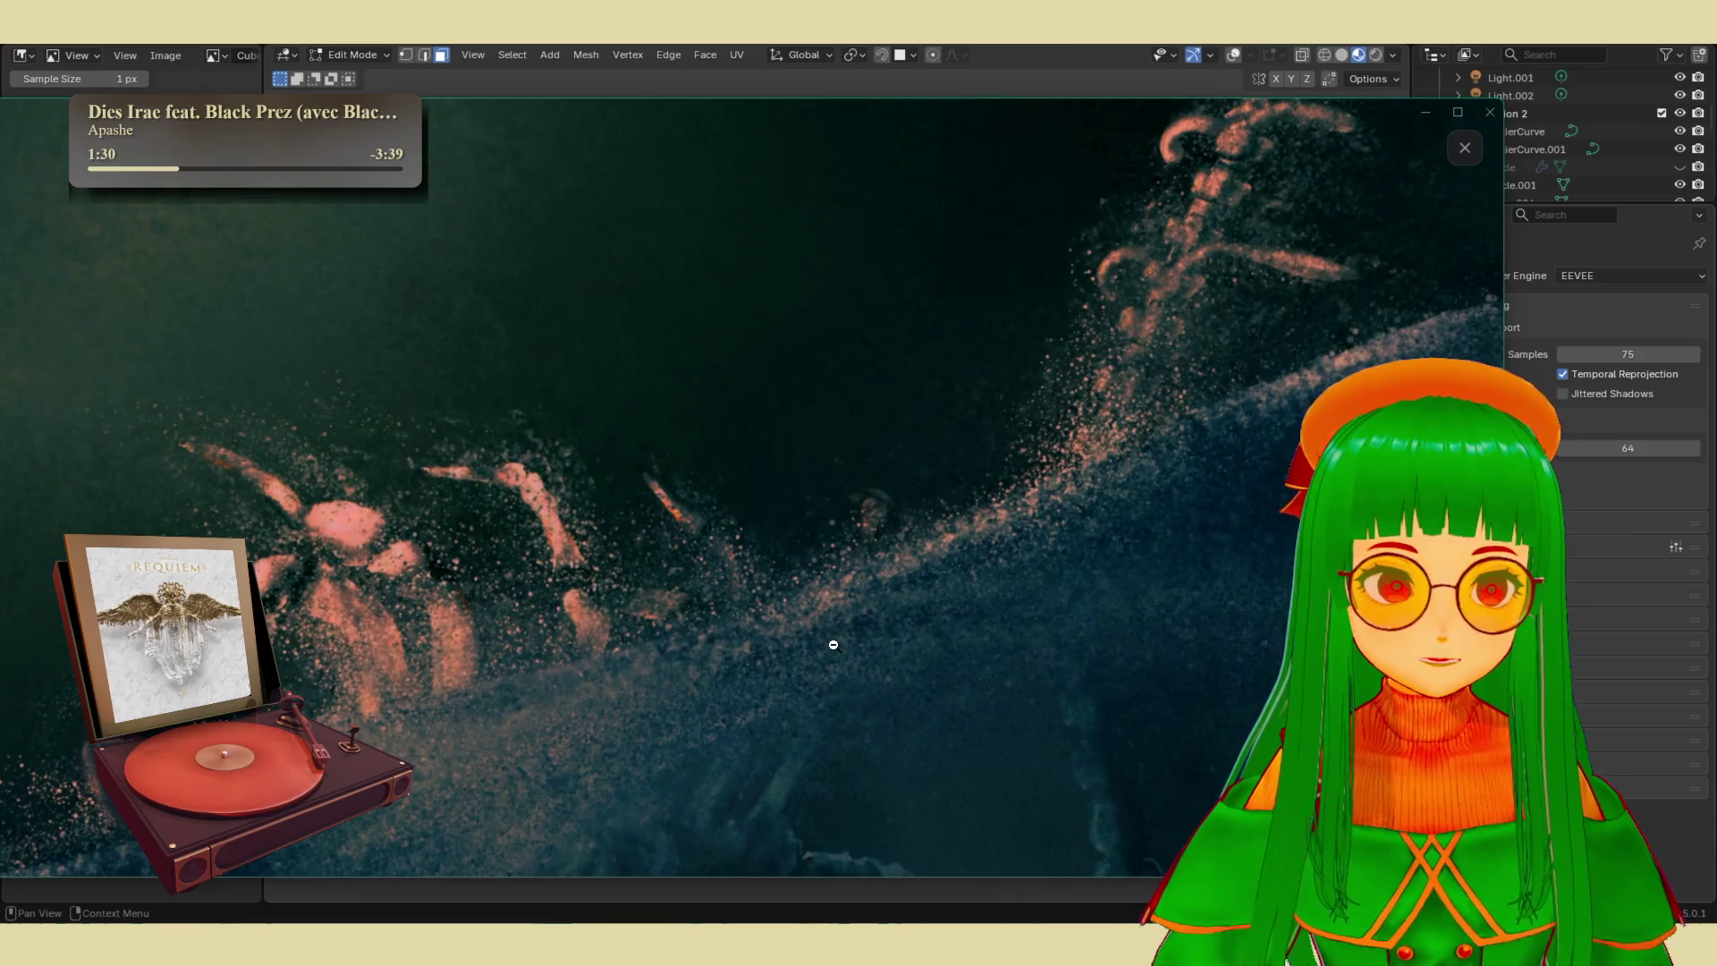
left_click(831, 641)
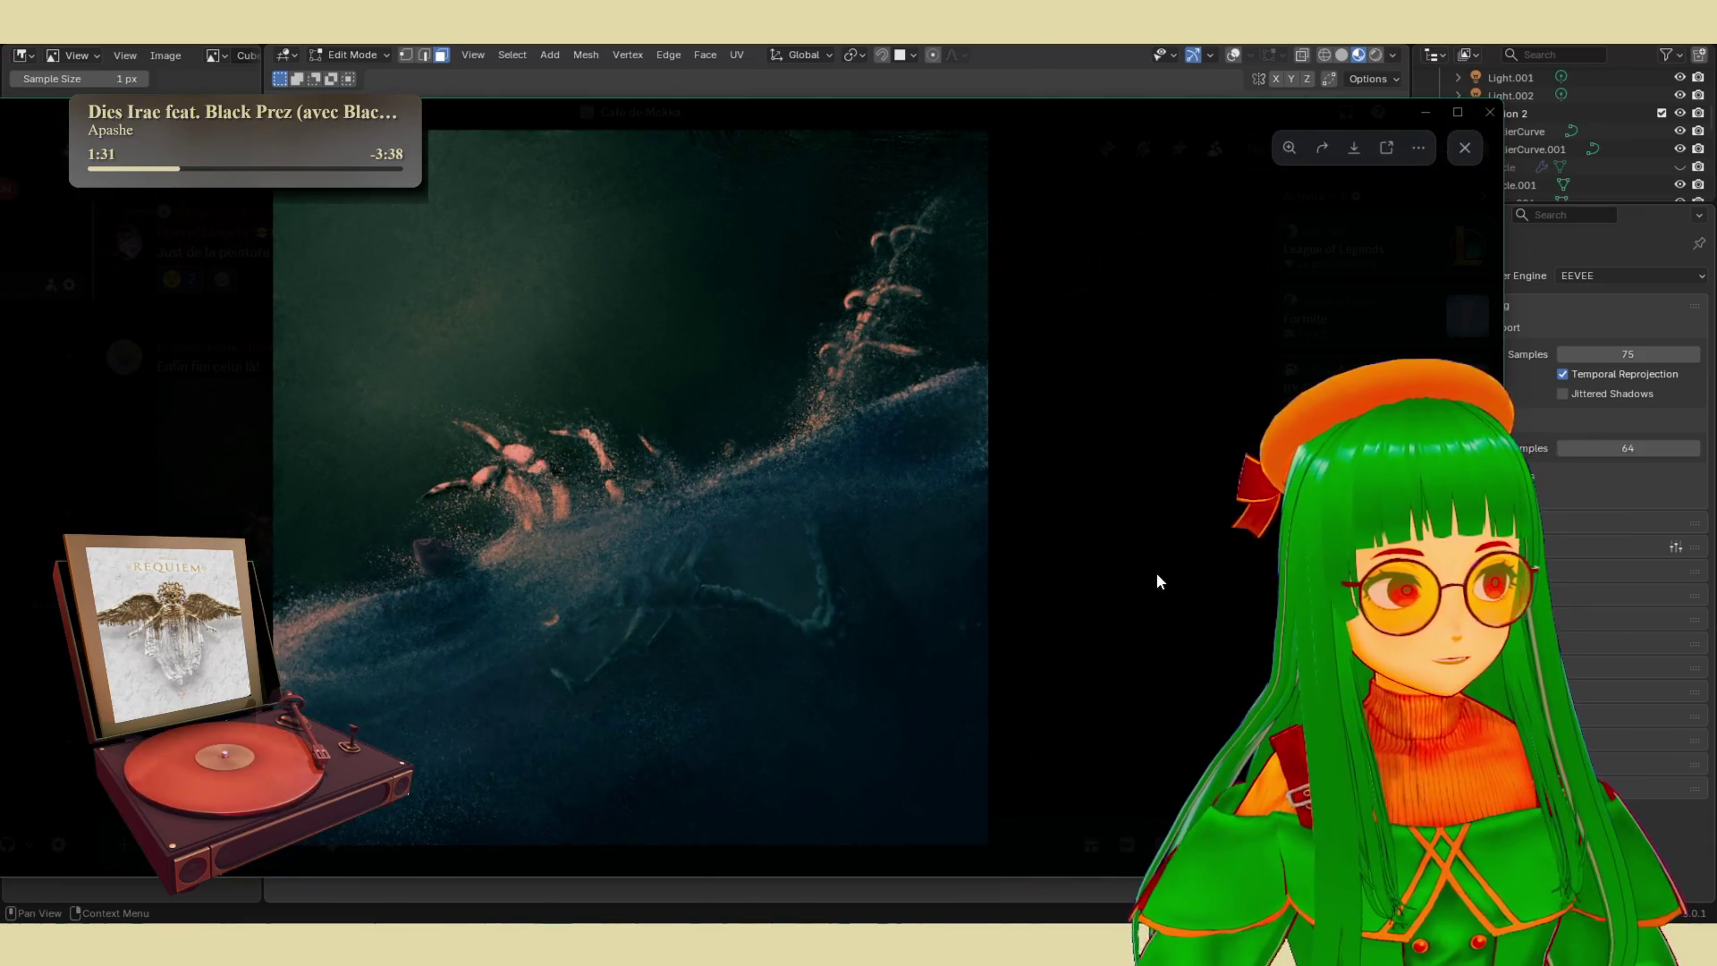
left_click(1080, 566)
scroll(769, 550, "up", 10)
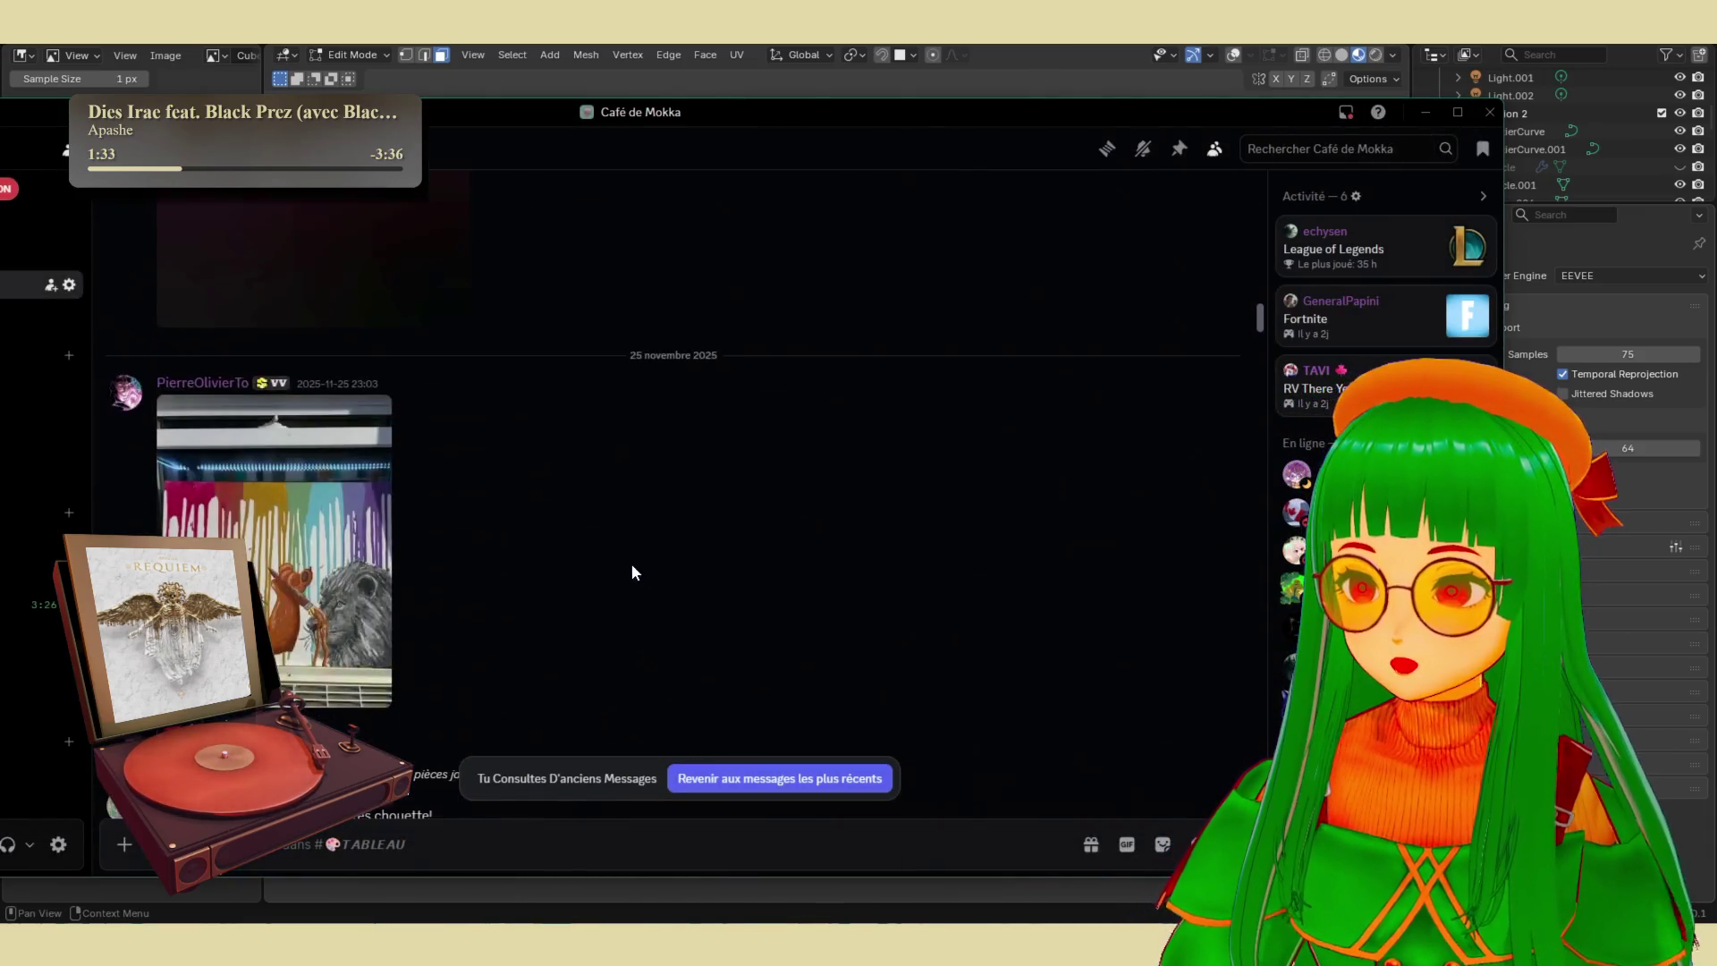
scroll(530, 541, "up", 15)
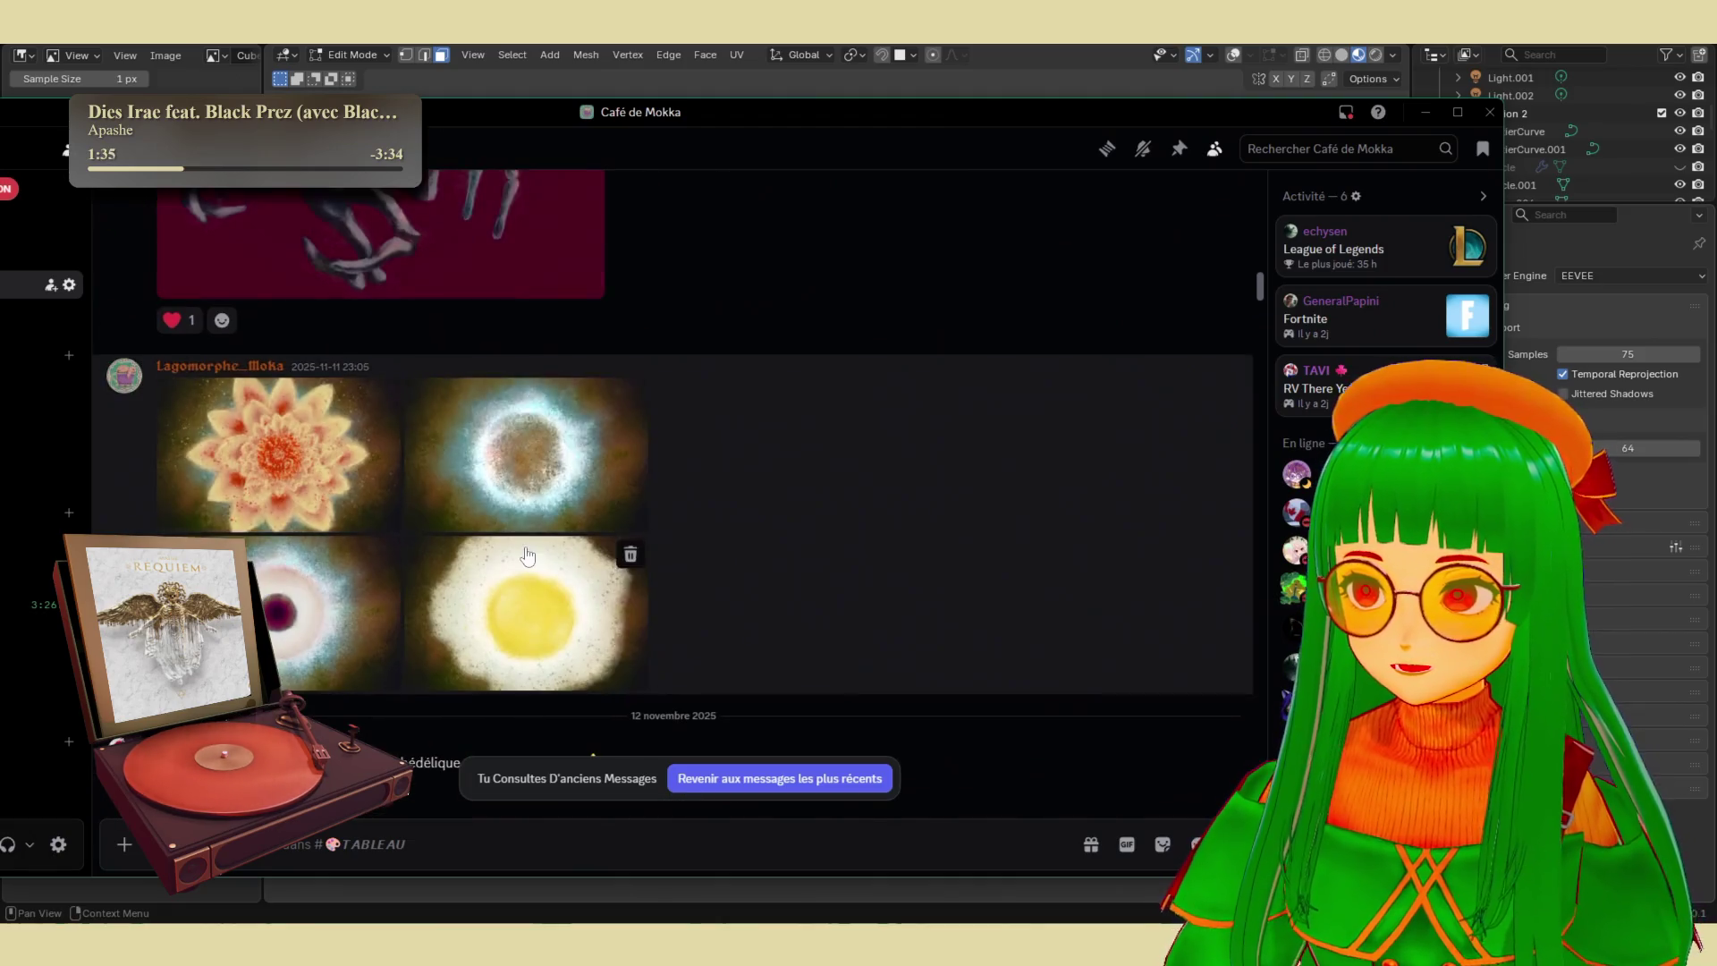
left_click(400, 313)
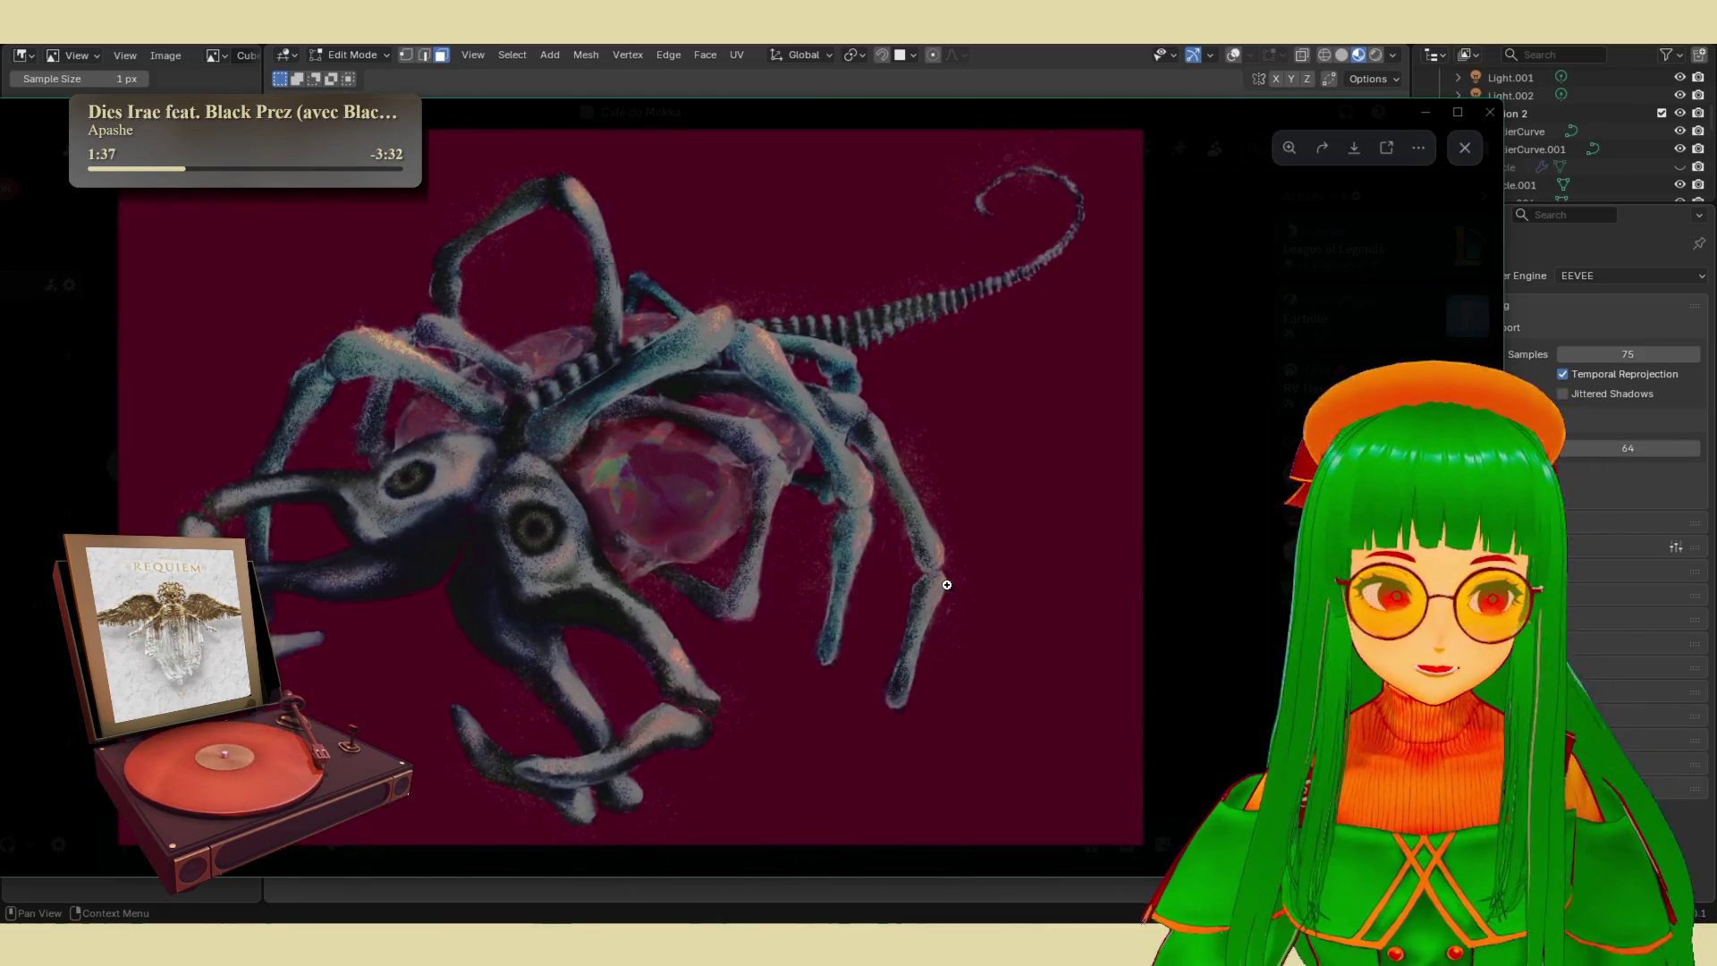
left_click(760, 565)
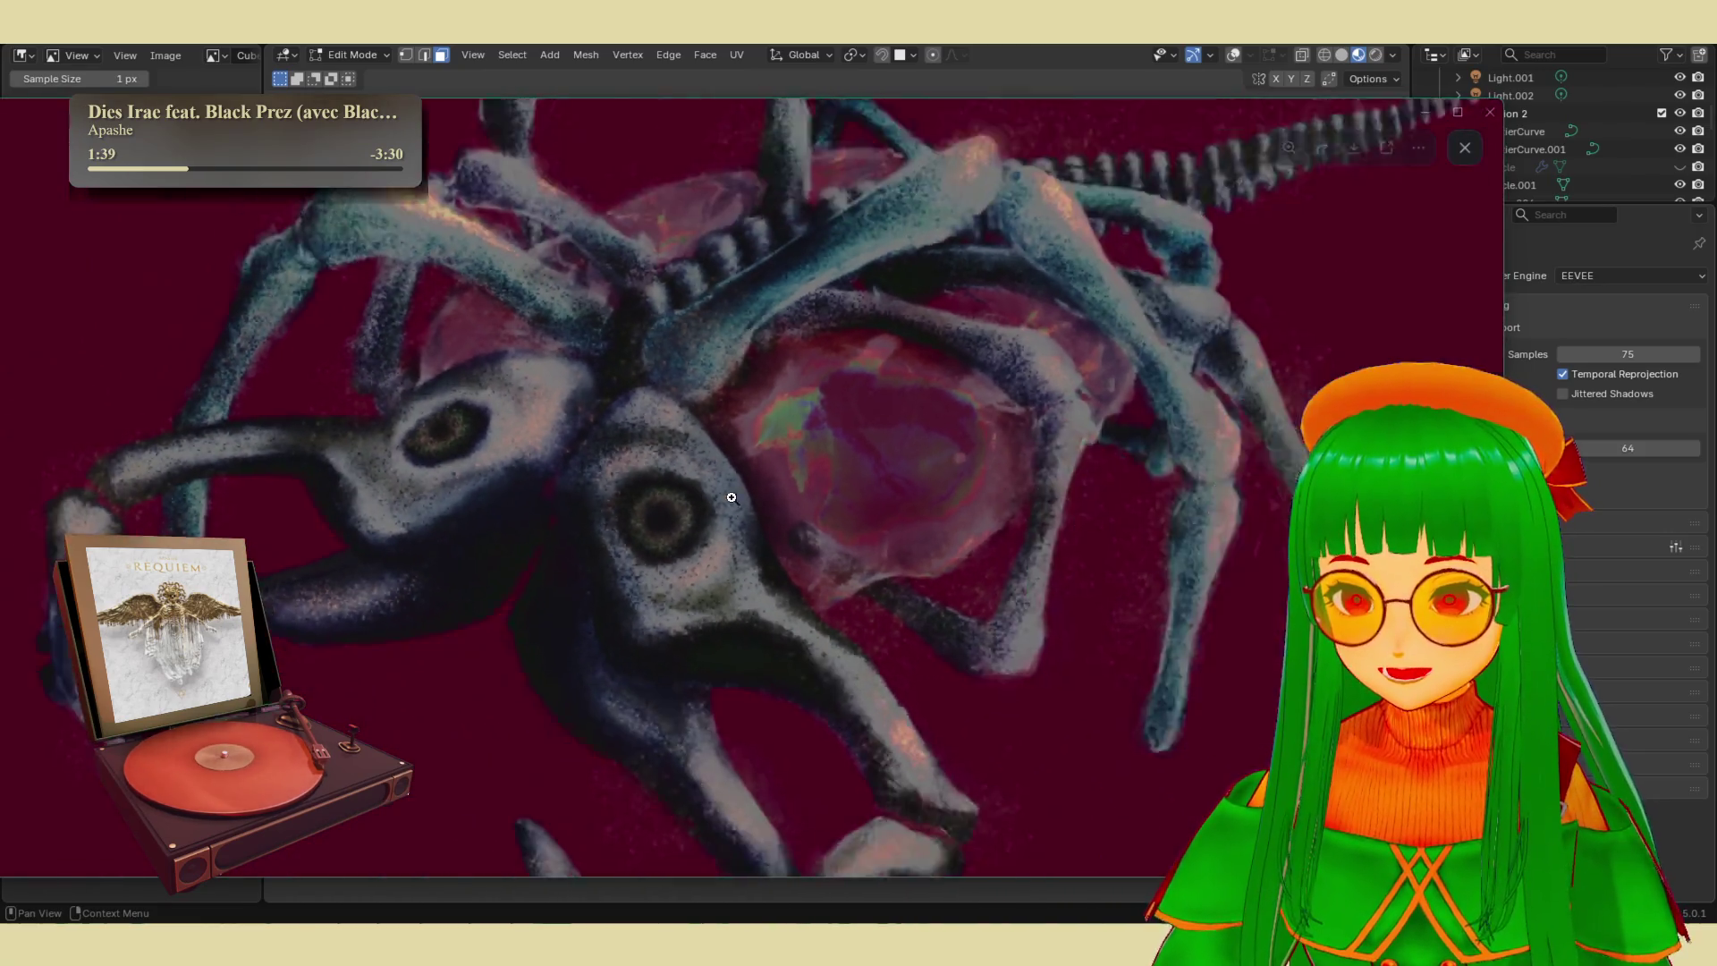
left_click(731, 498)
left_click(1216, 540)
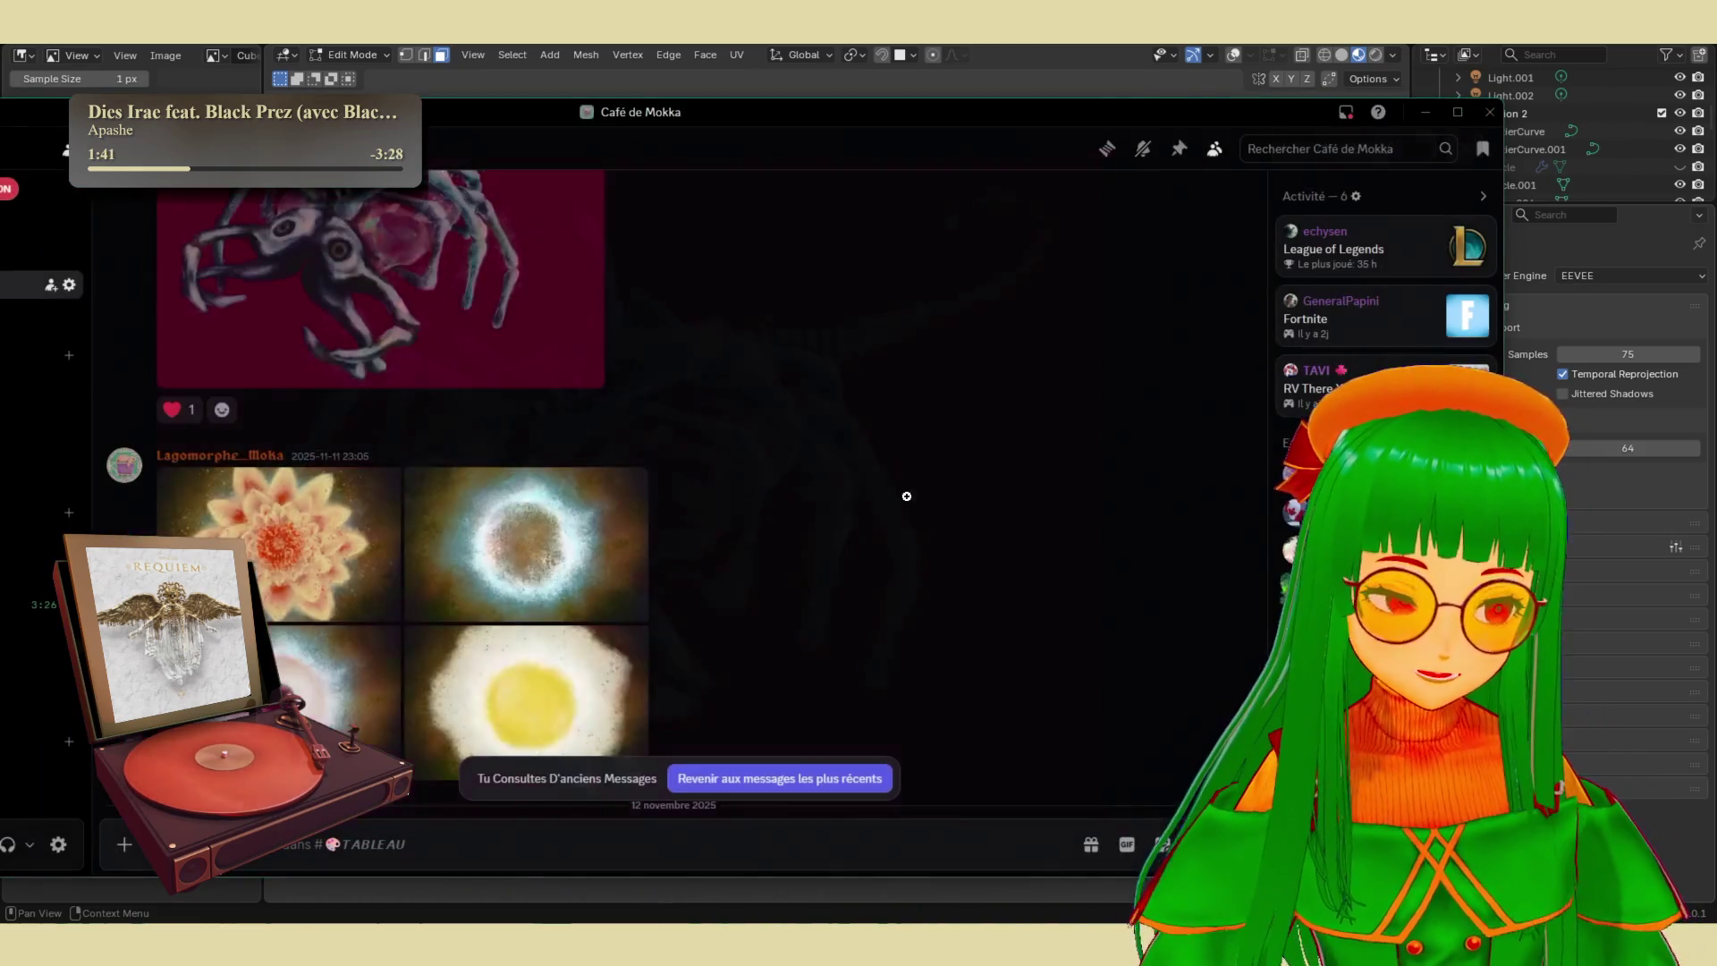
- Scroll further back and view the rusty PL logo image full-size
scroll(706, 563, "up", 10)
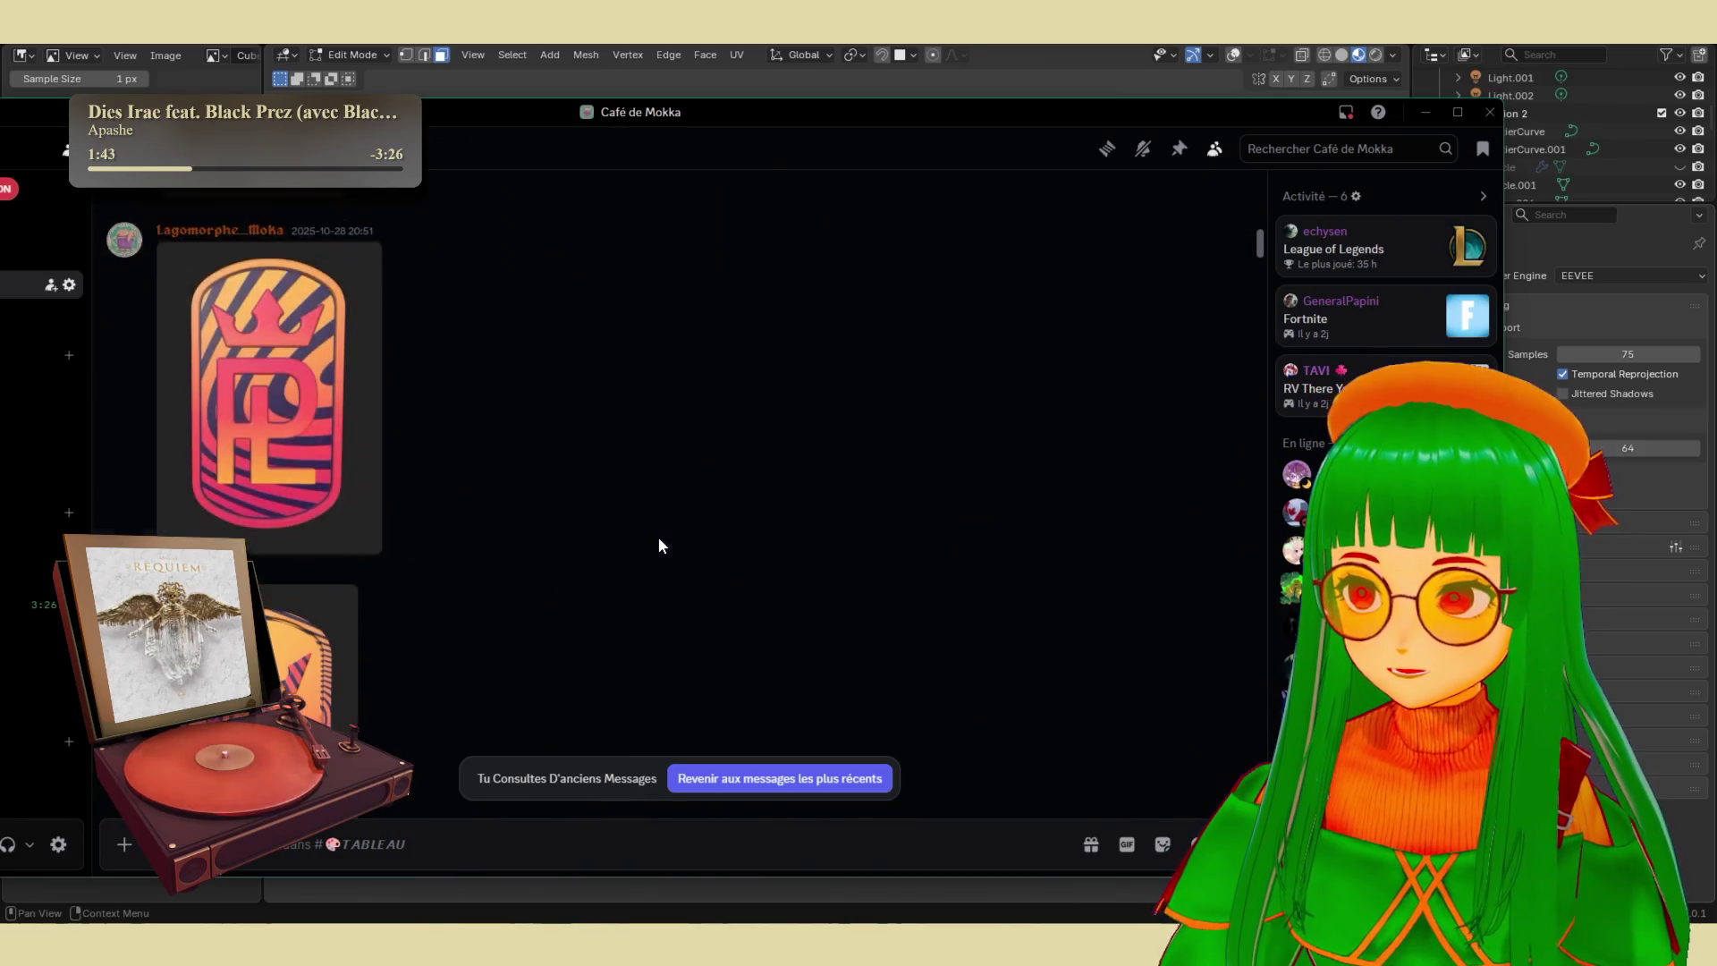
scroll(301, 431, "up", 10)
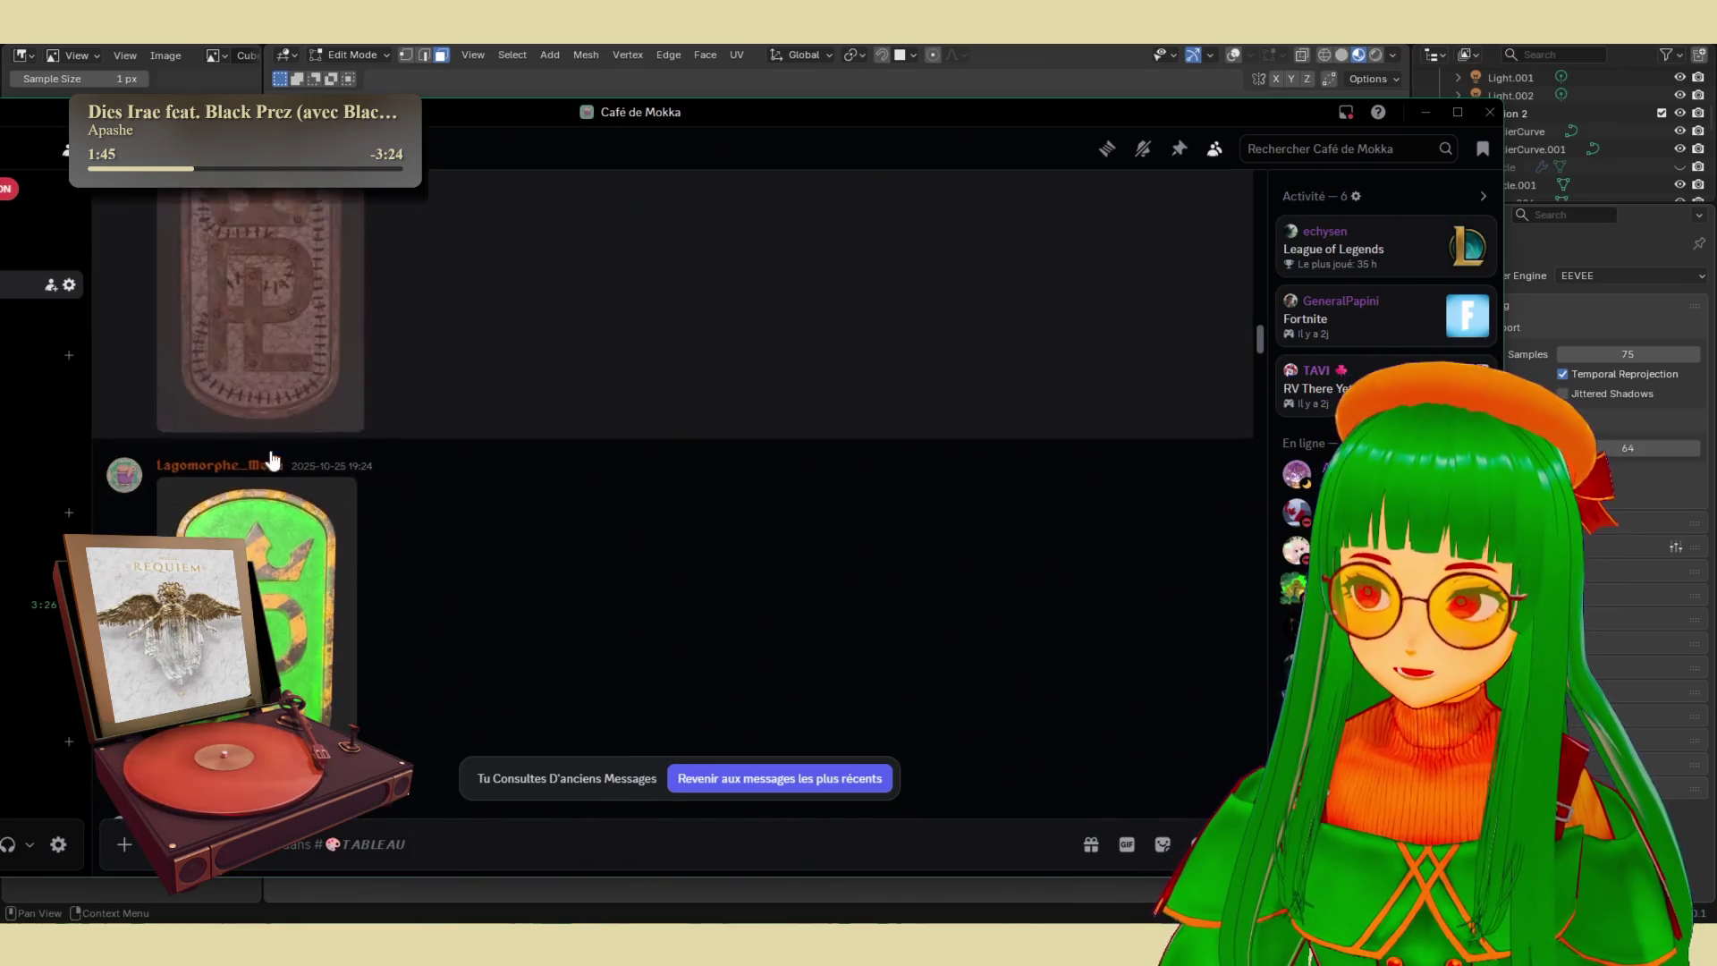
scroll(277, 420, "up", 5)
scroll(299, 519, "down", 3)
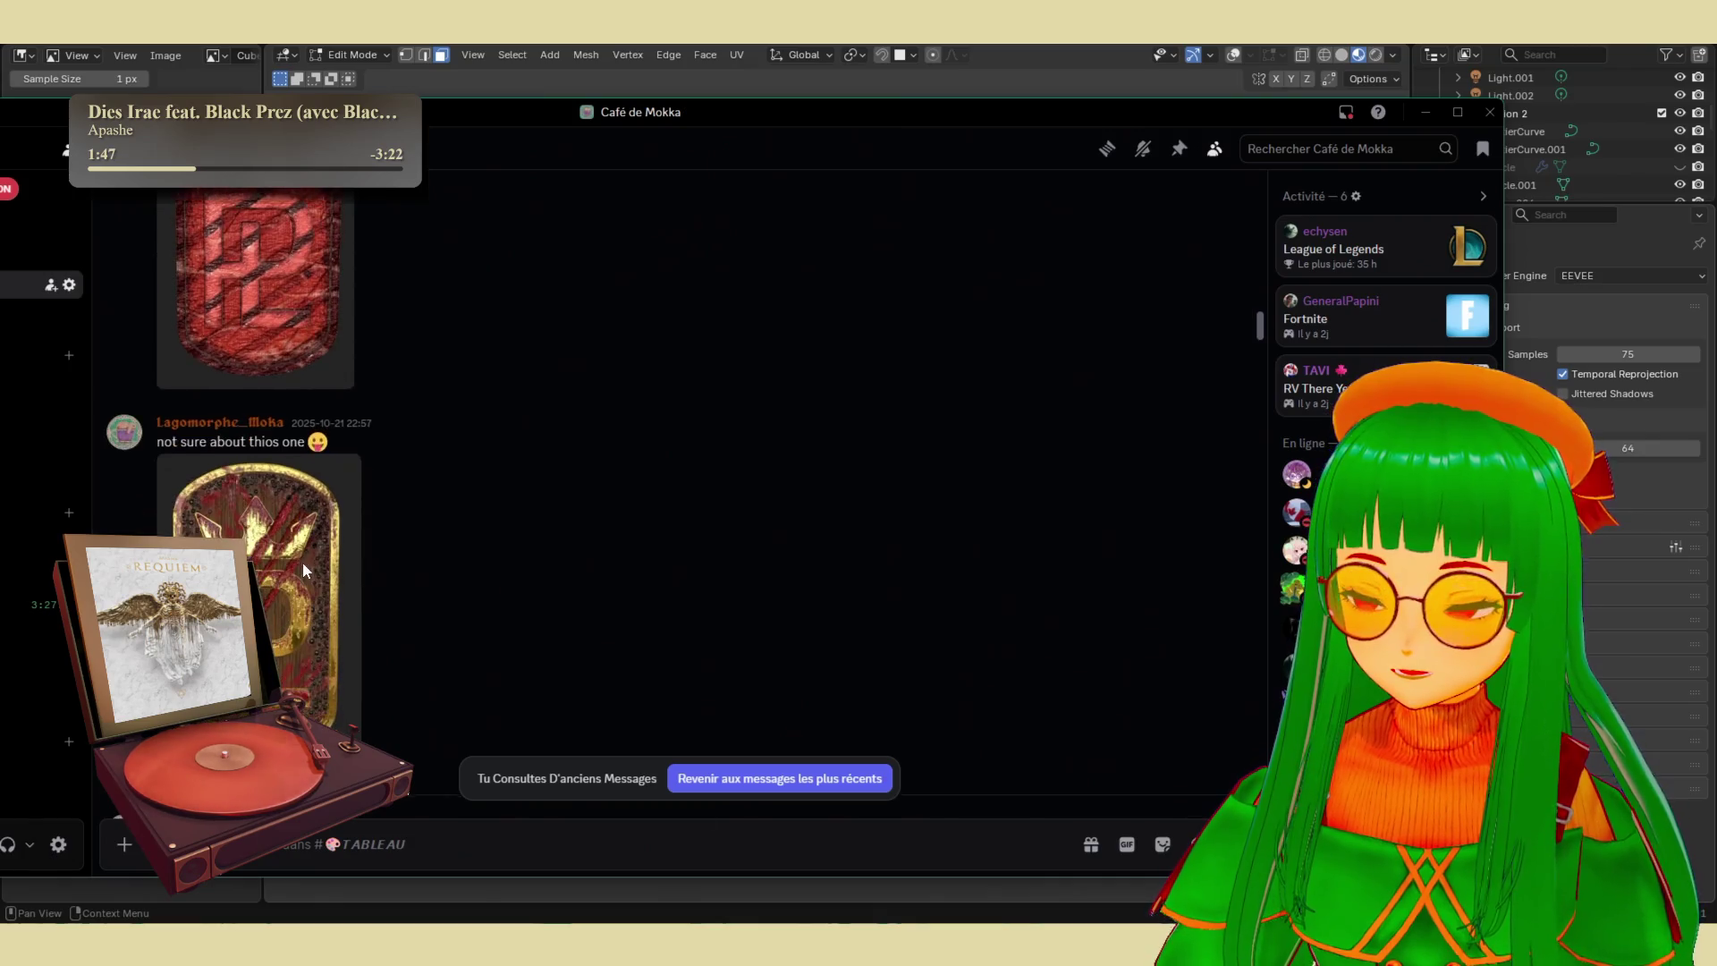
left_click(303, 565)
left_click(978, 501)
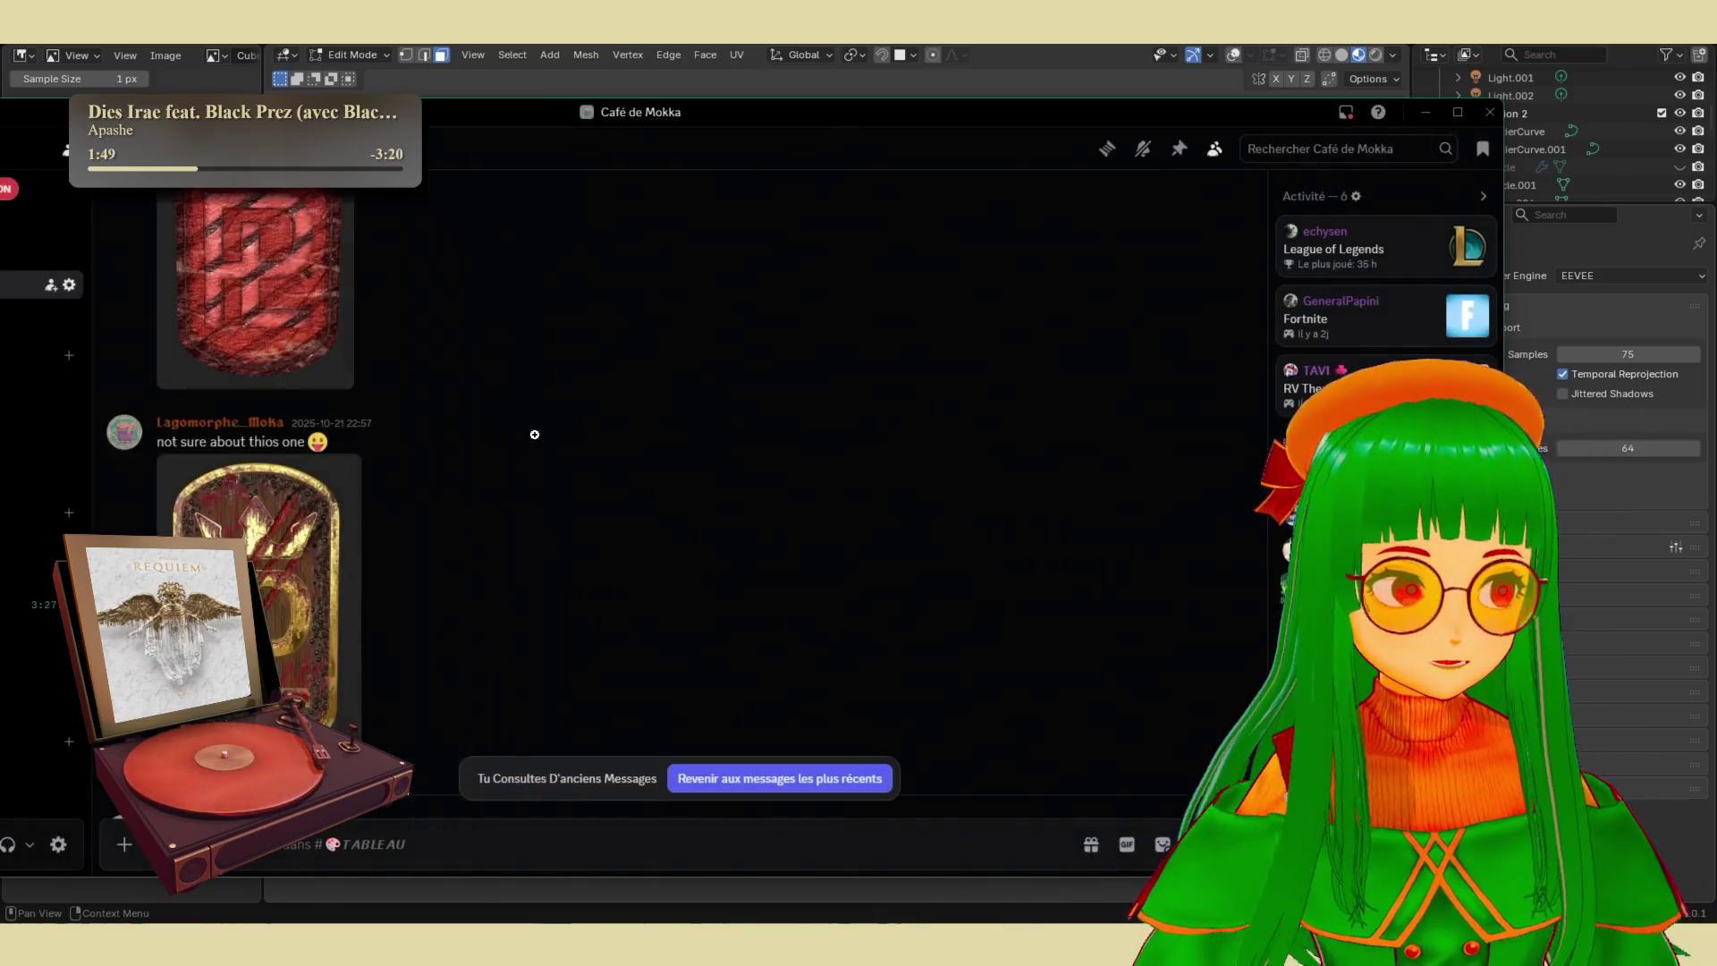
- View the September 'version finale!' boat painting full-size, then minimize Discord
scroll(373, 474, "up", 3)
scroll(374, 476, "up", 10)
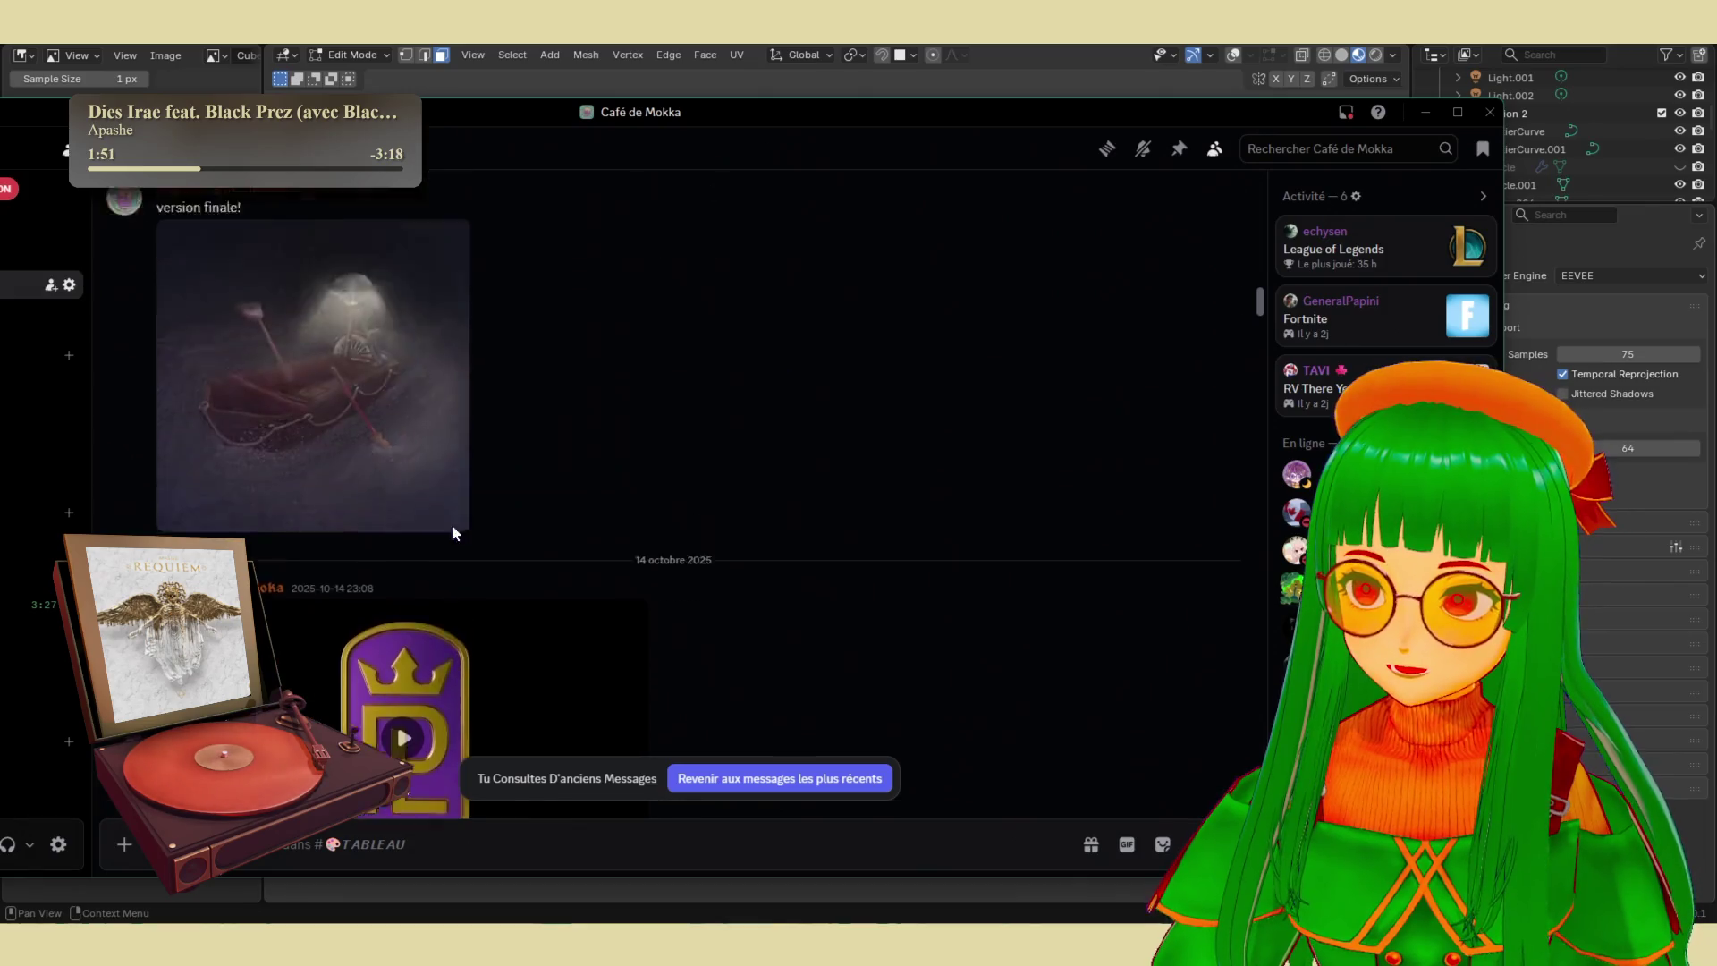
scroll(447, 500, "up", 2)
left_click(396, 502)
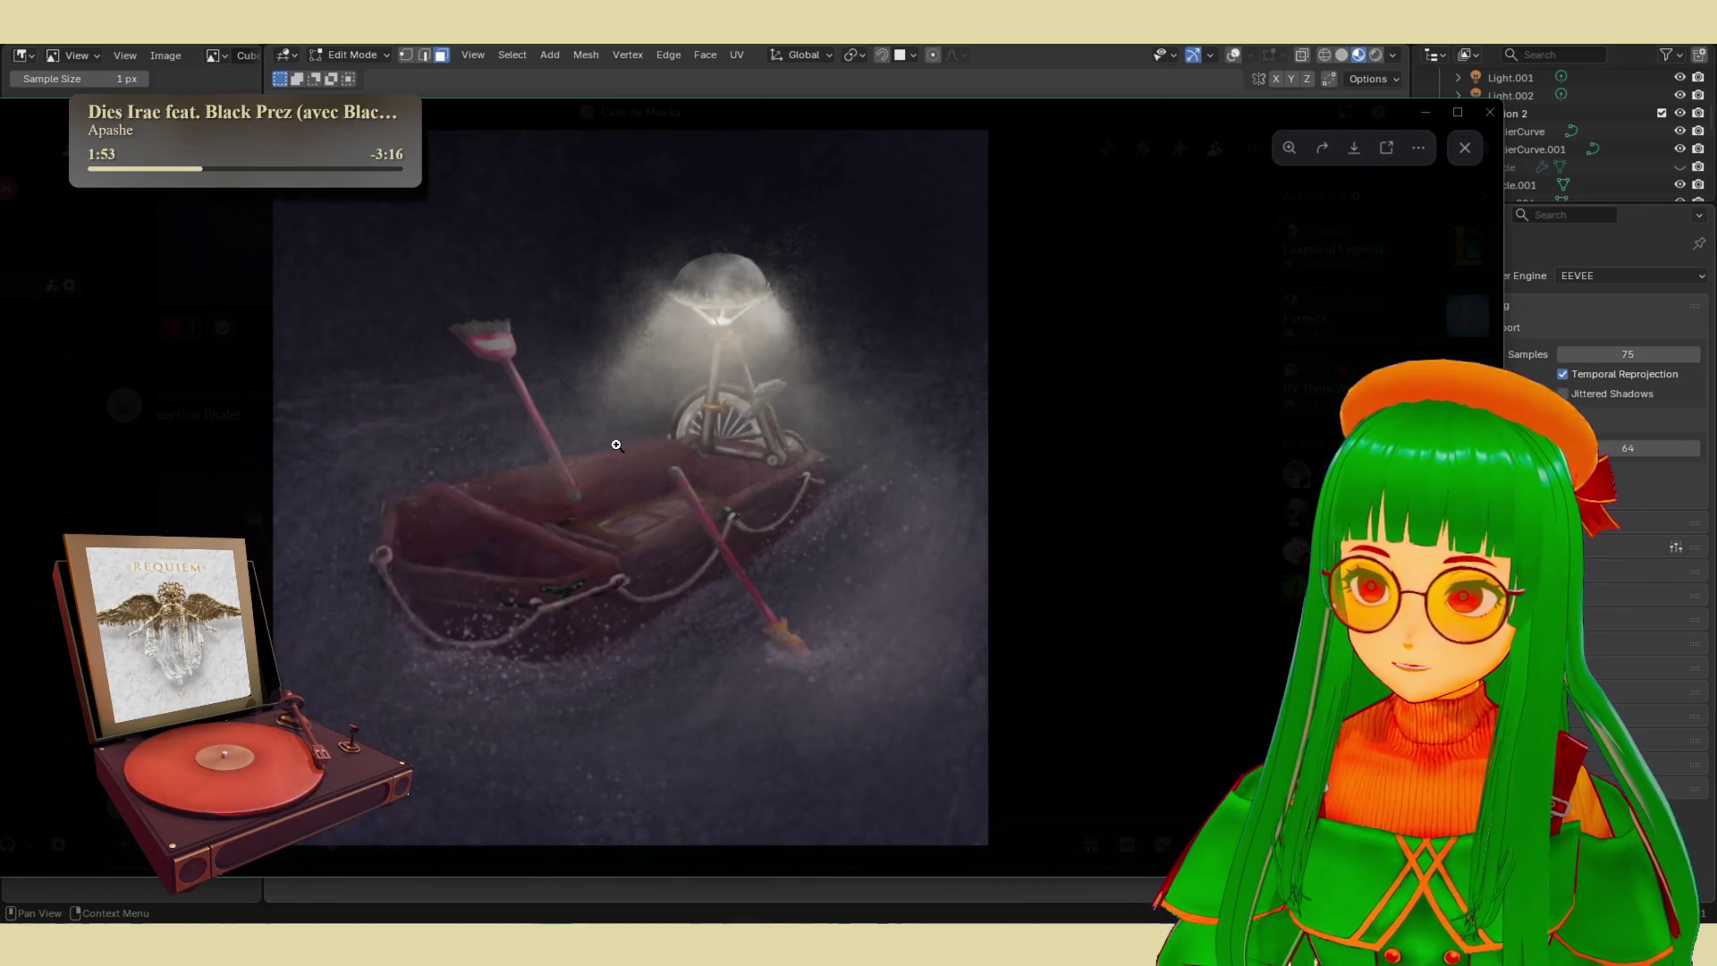
left_click(1011, 556)
scroll(882, 566, "up", 6)
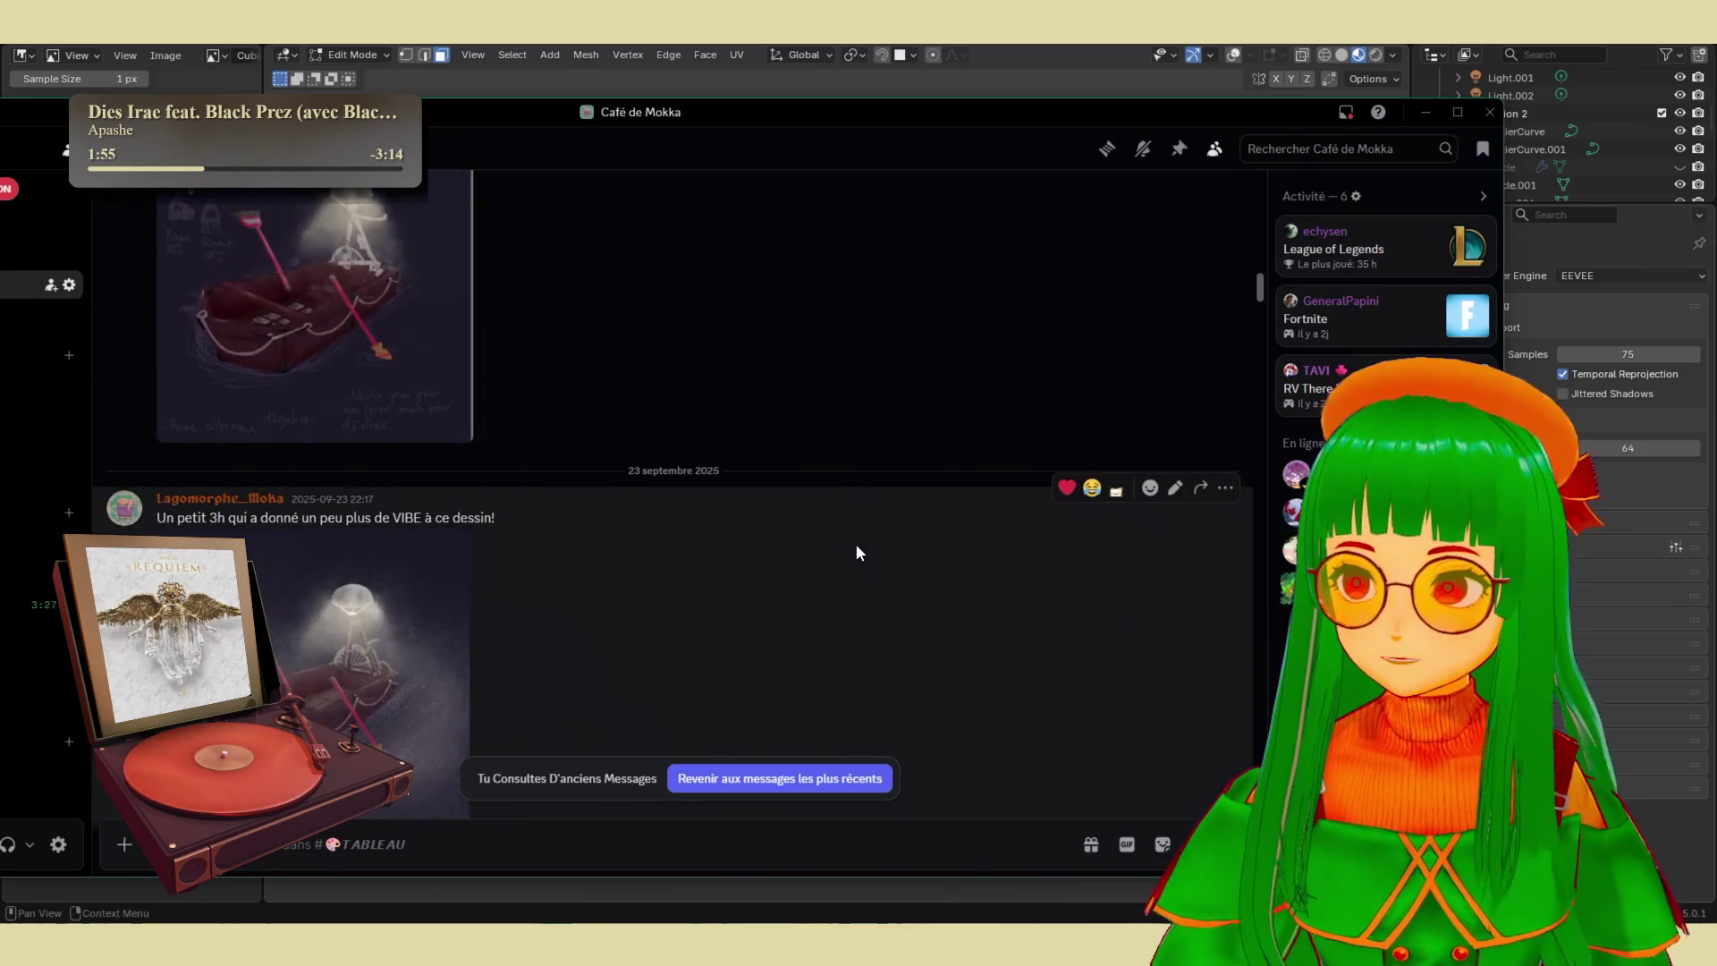
scroll(867, 474, "down", 5)
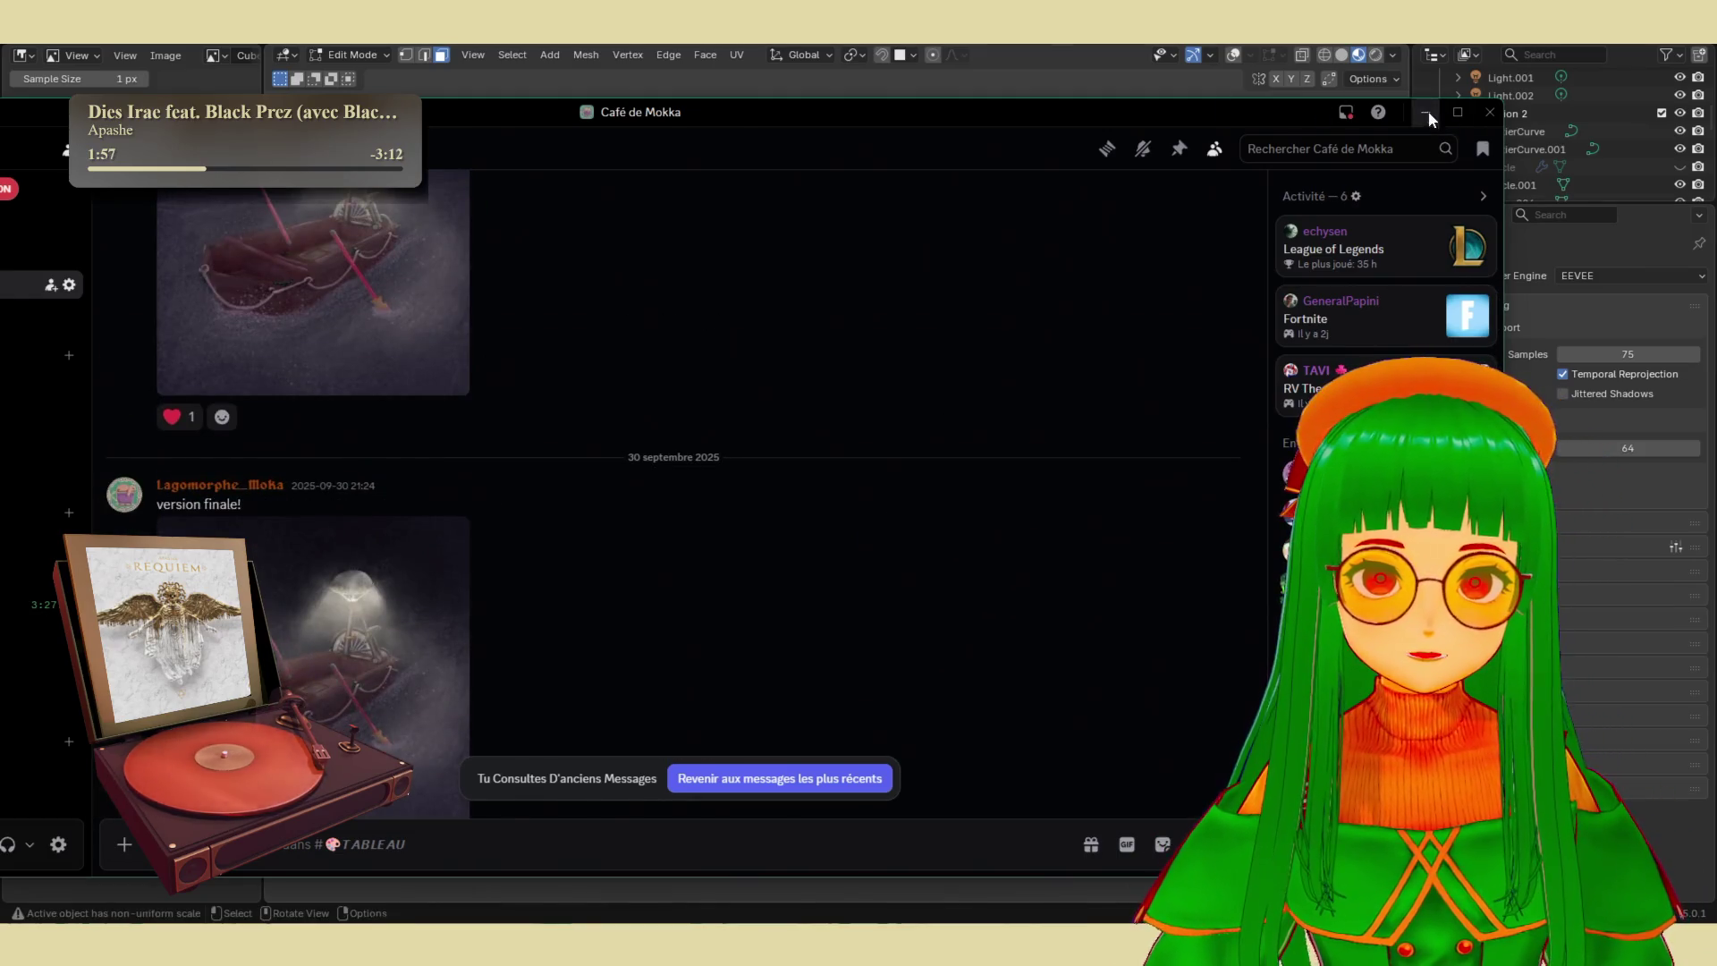
left_click(1429, 111)
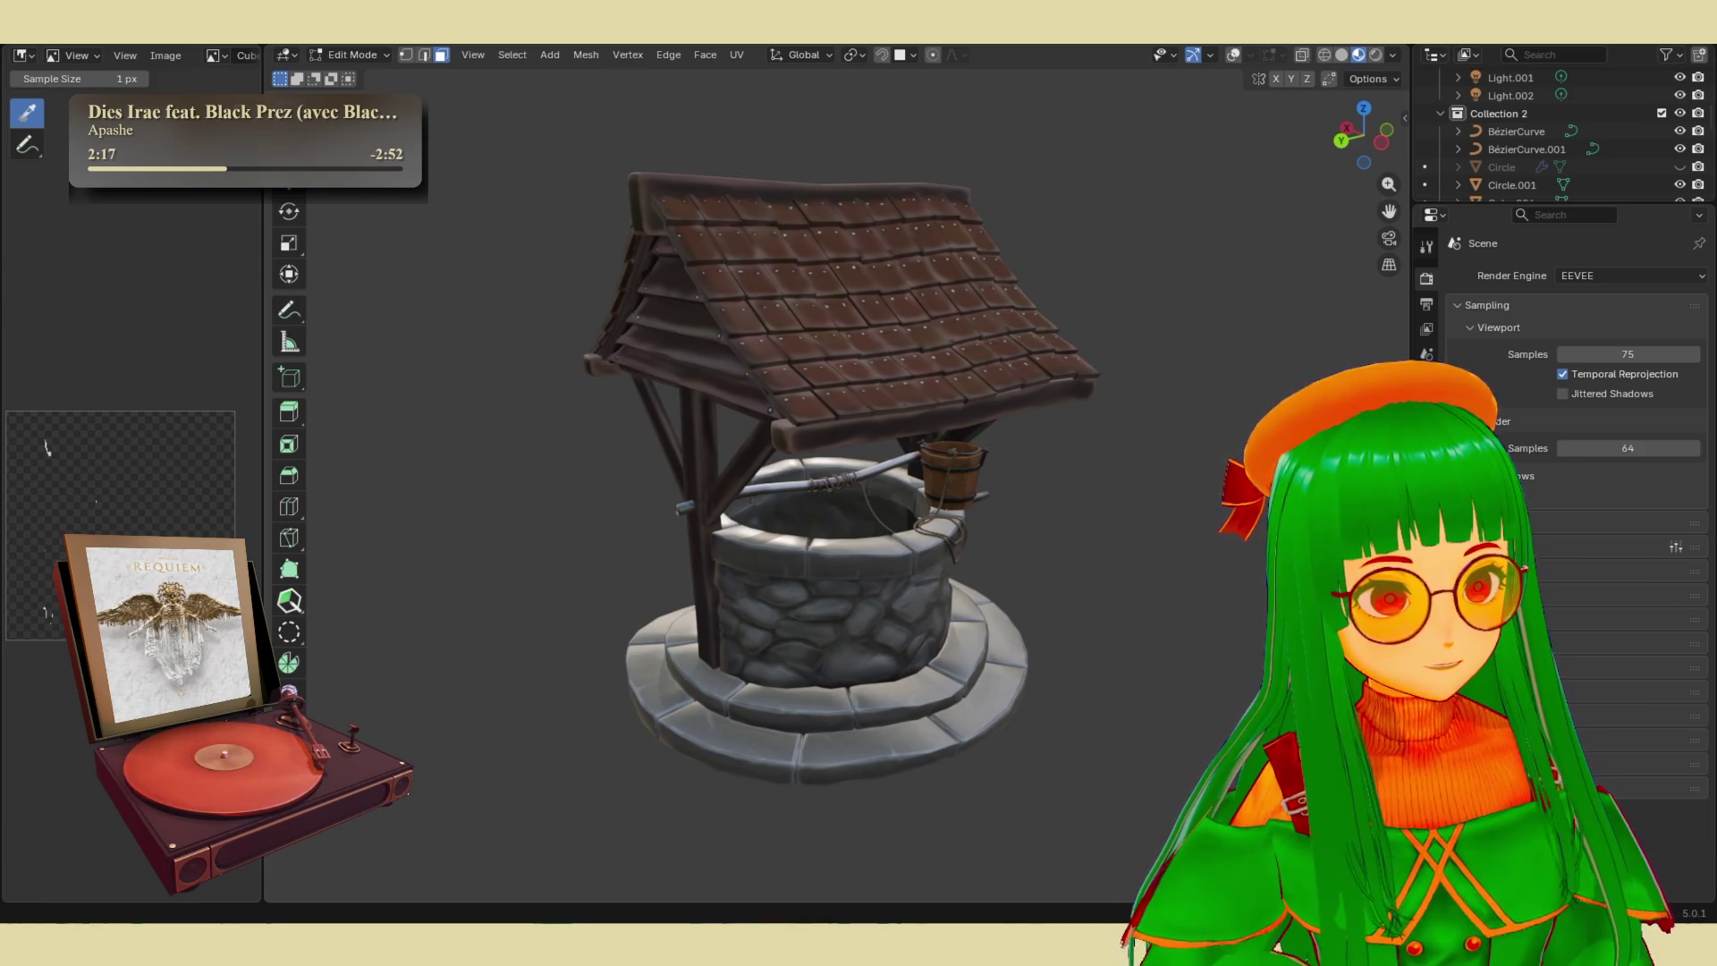
- Switch from Blender's well model to the browser's Instagram post using Alt+Tab
key("alt+Tab")
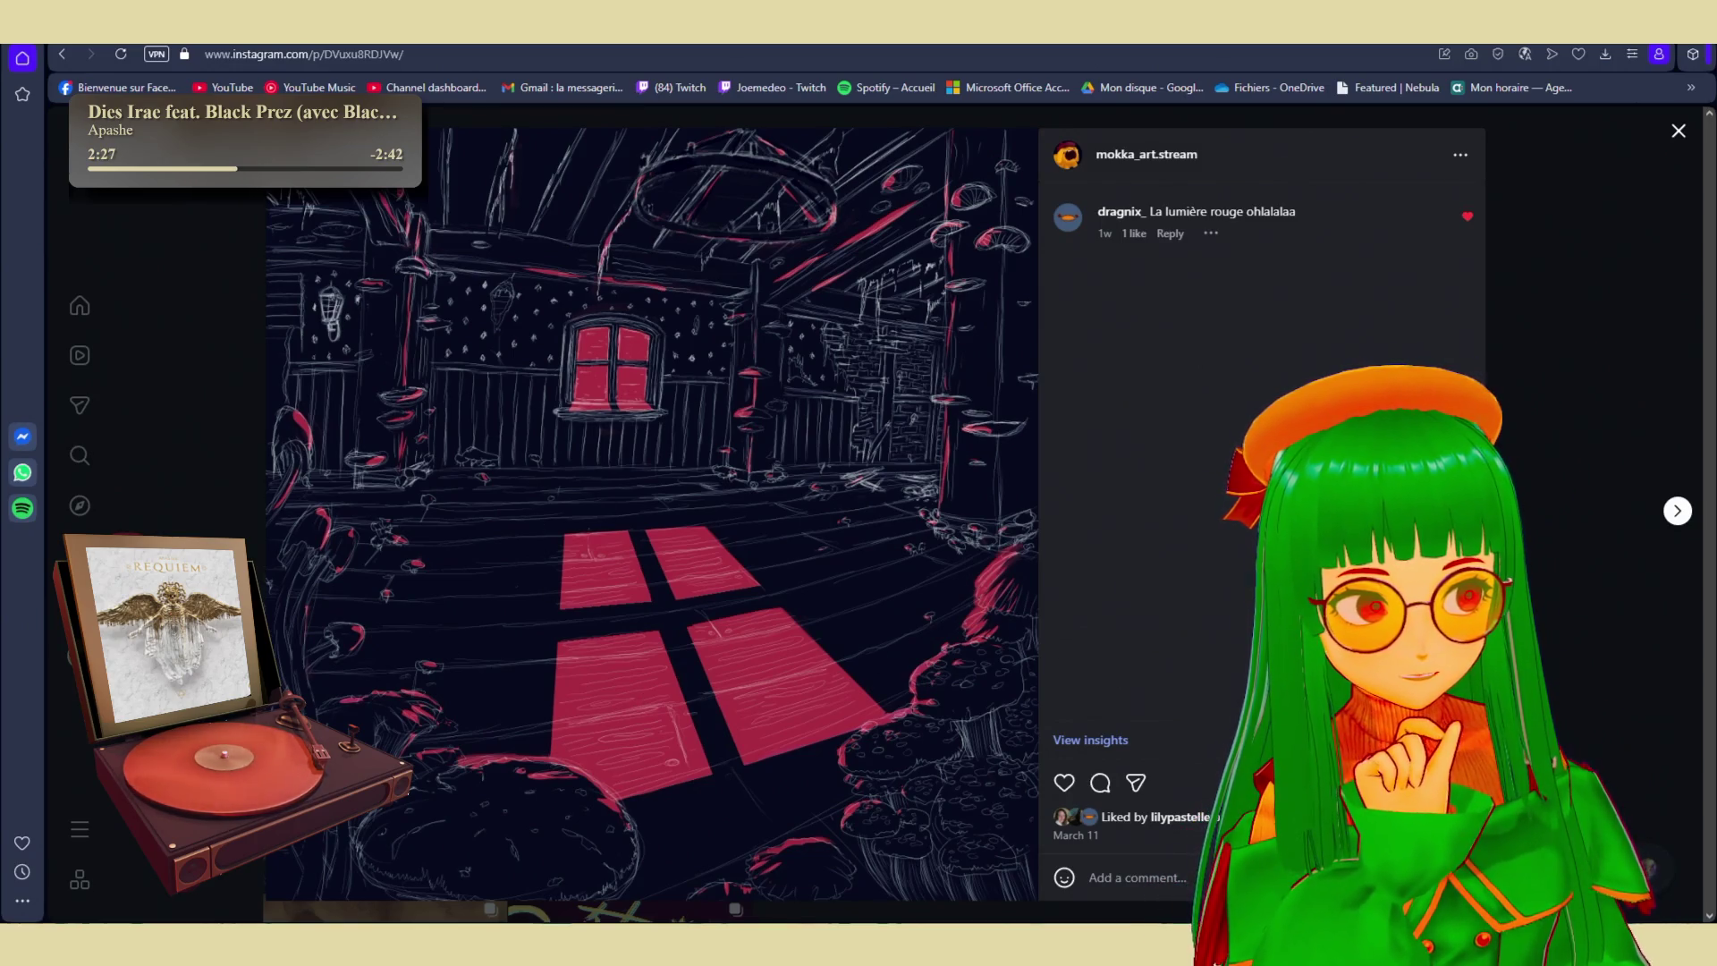
- Return from the Instagram post to the textured wishing-well model in Blender
key("alt+Tab")
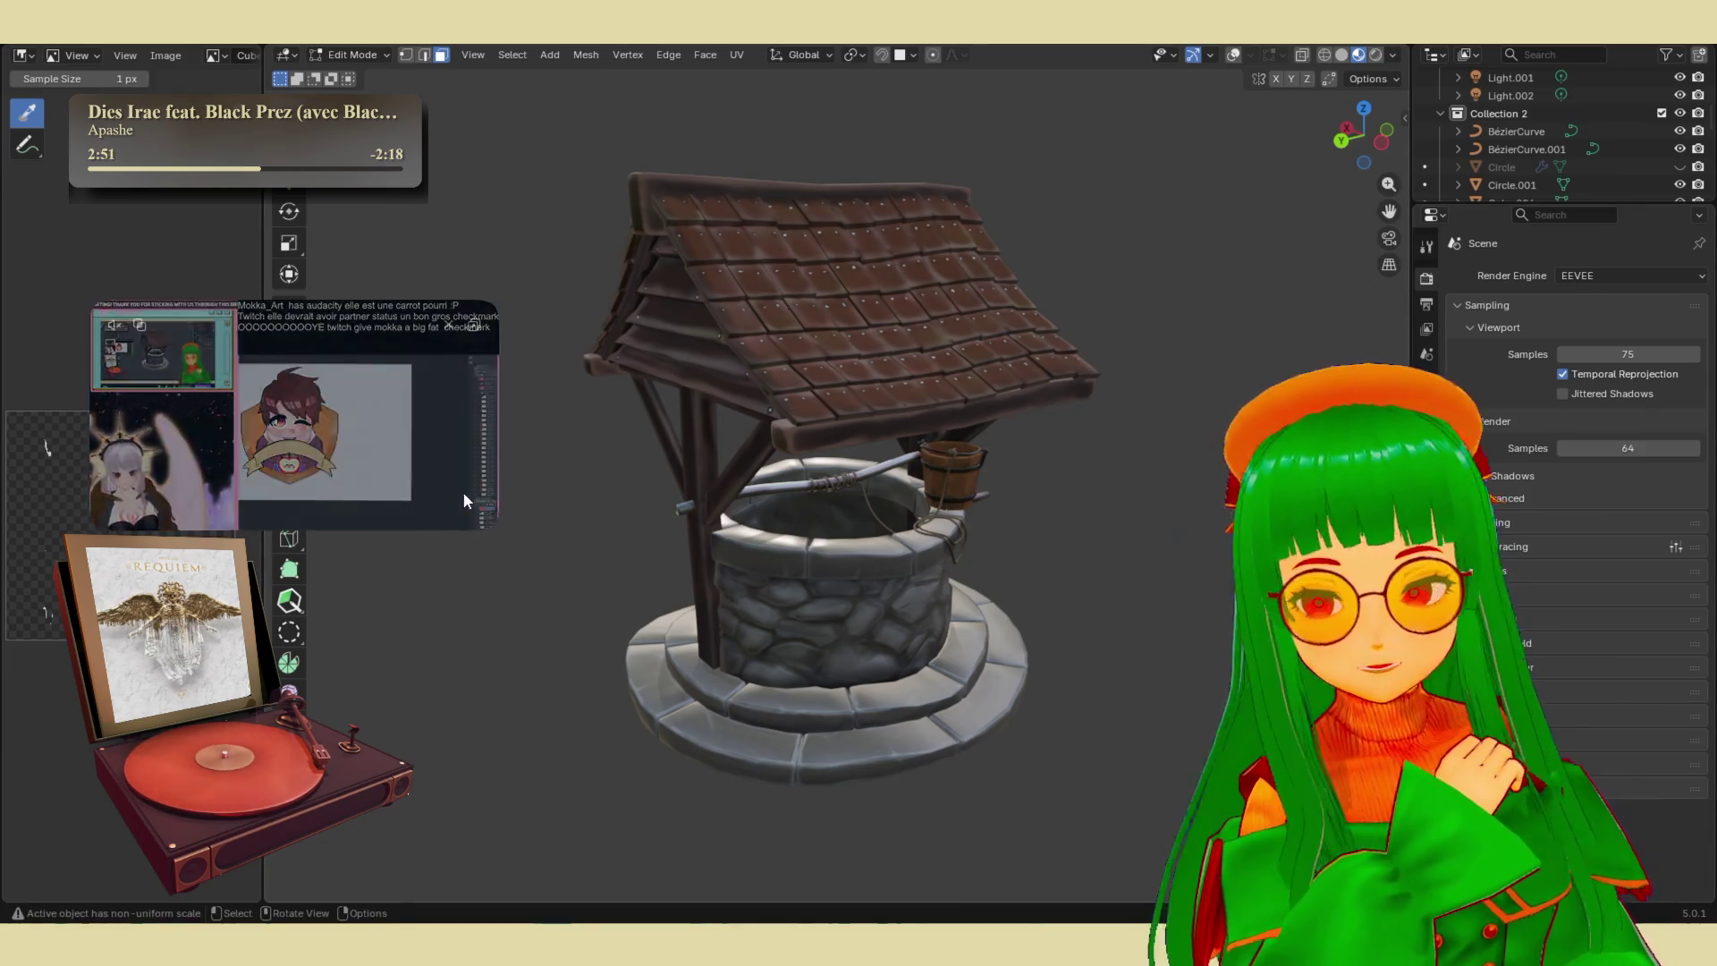
- Bring the PureRef note forward, then show Blender's recent files list headed by waterweel.blend
mouse_move(979, 947)
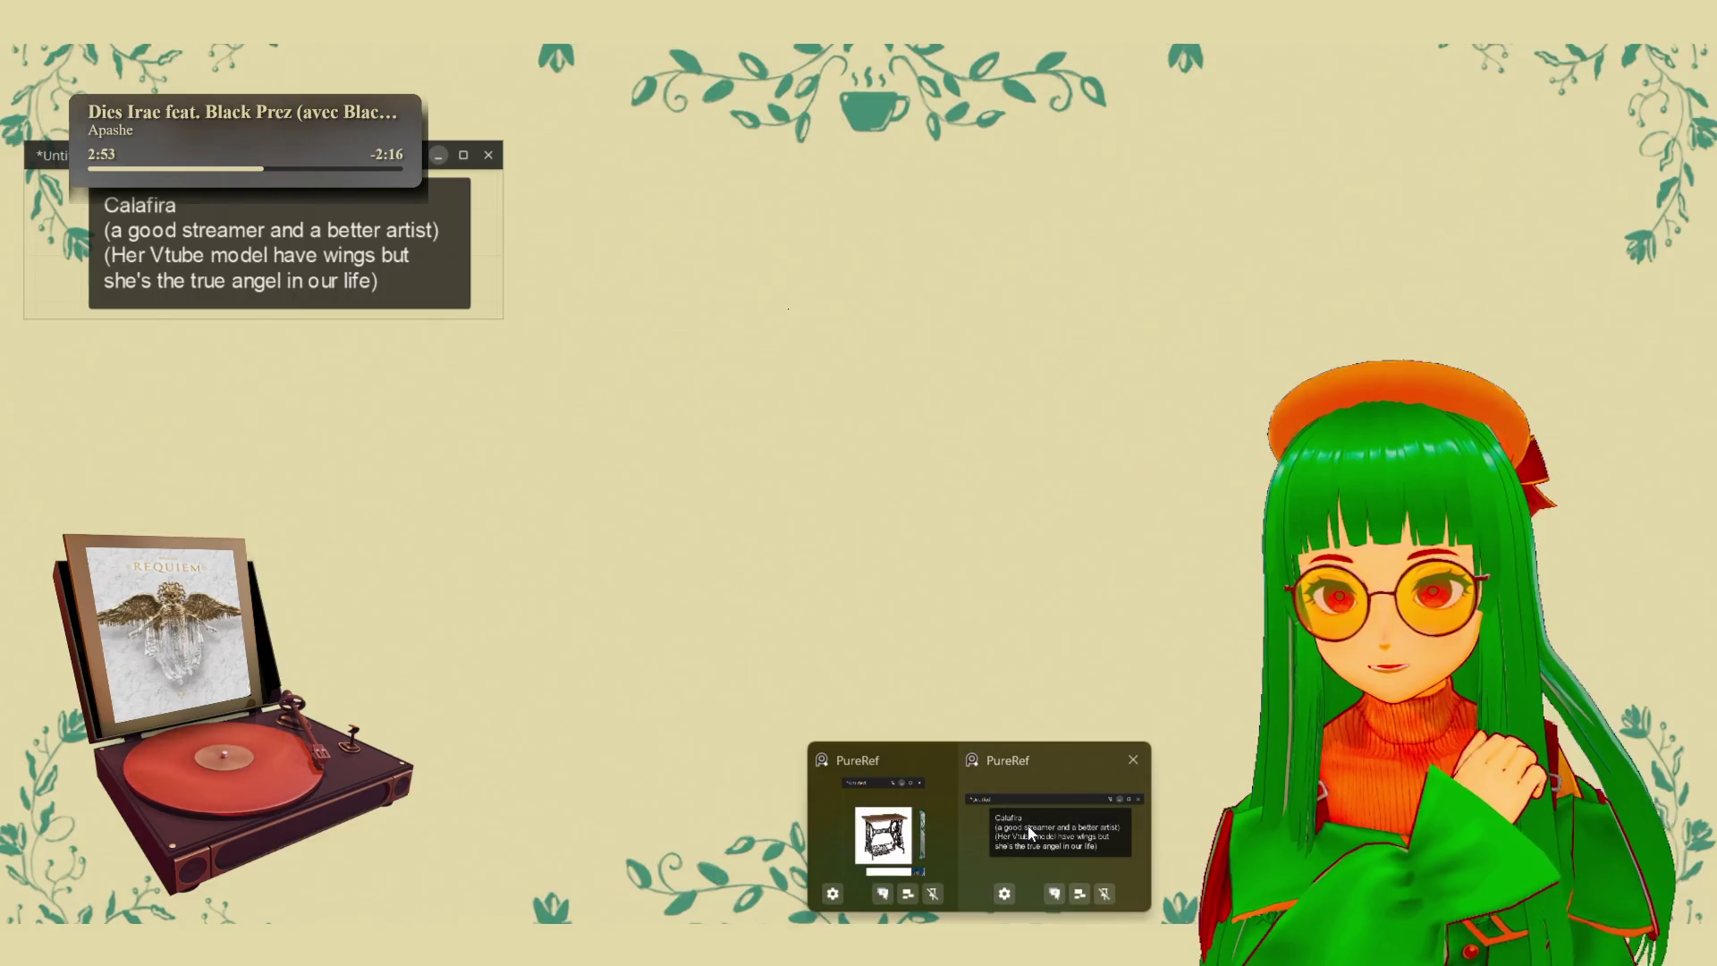
left_click(1031, 834)
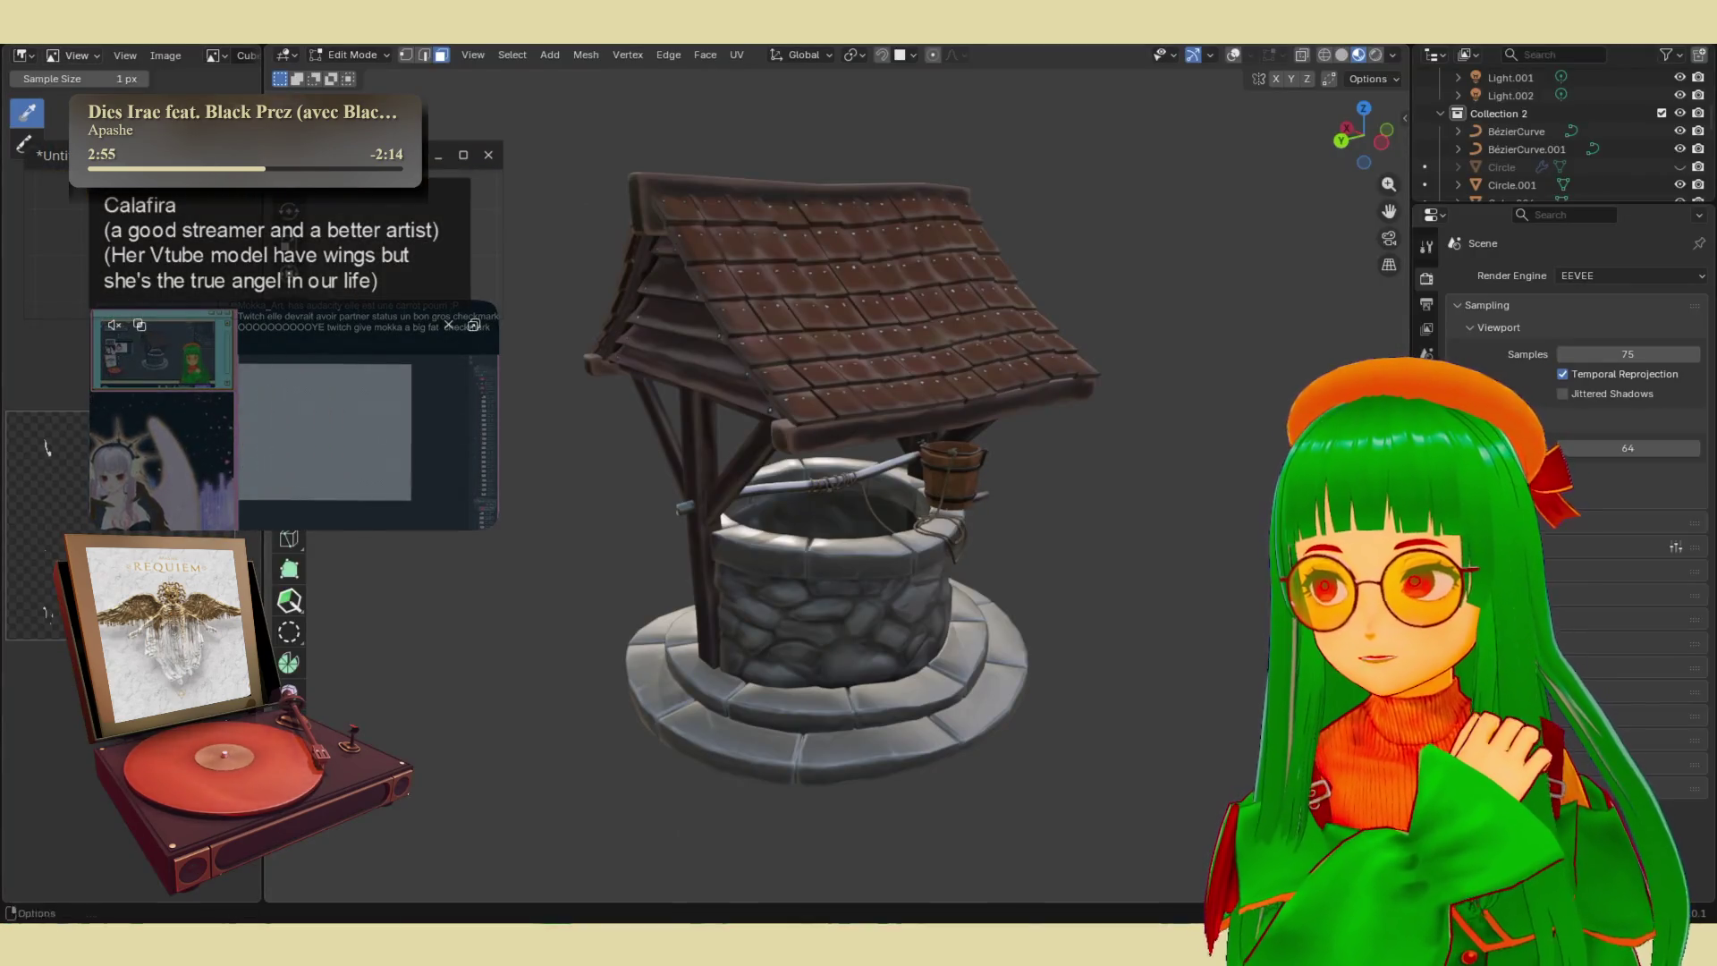
left_click(40, 32)
mouse_move(81, 88)
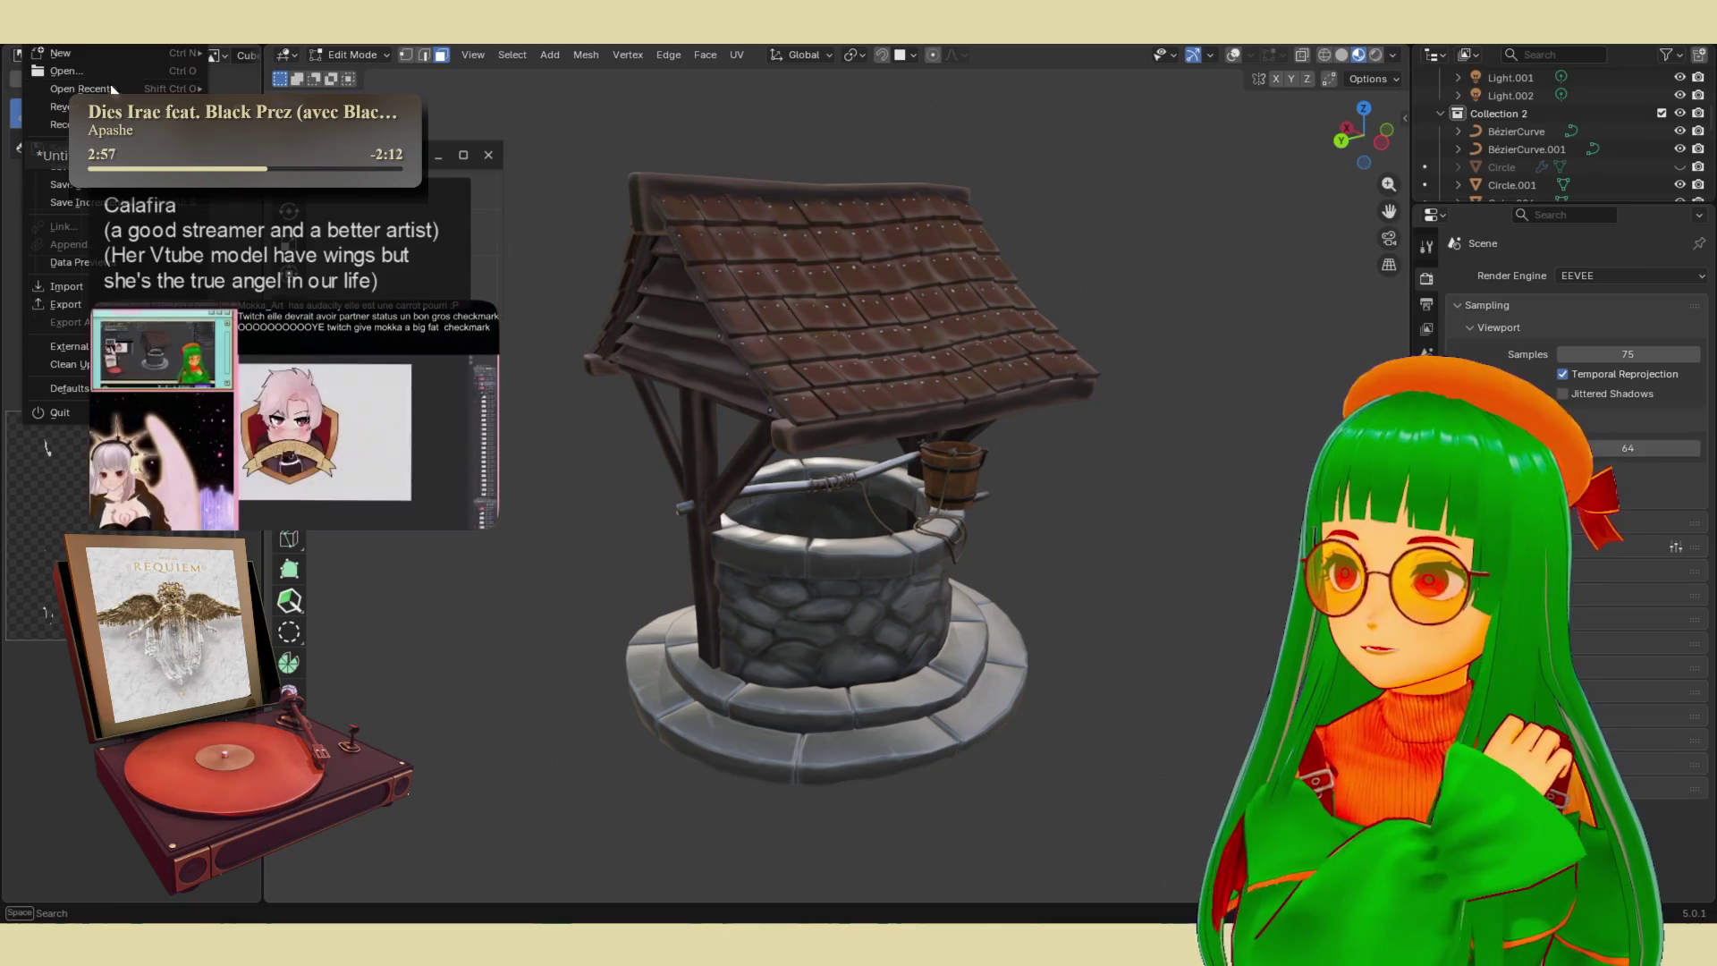
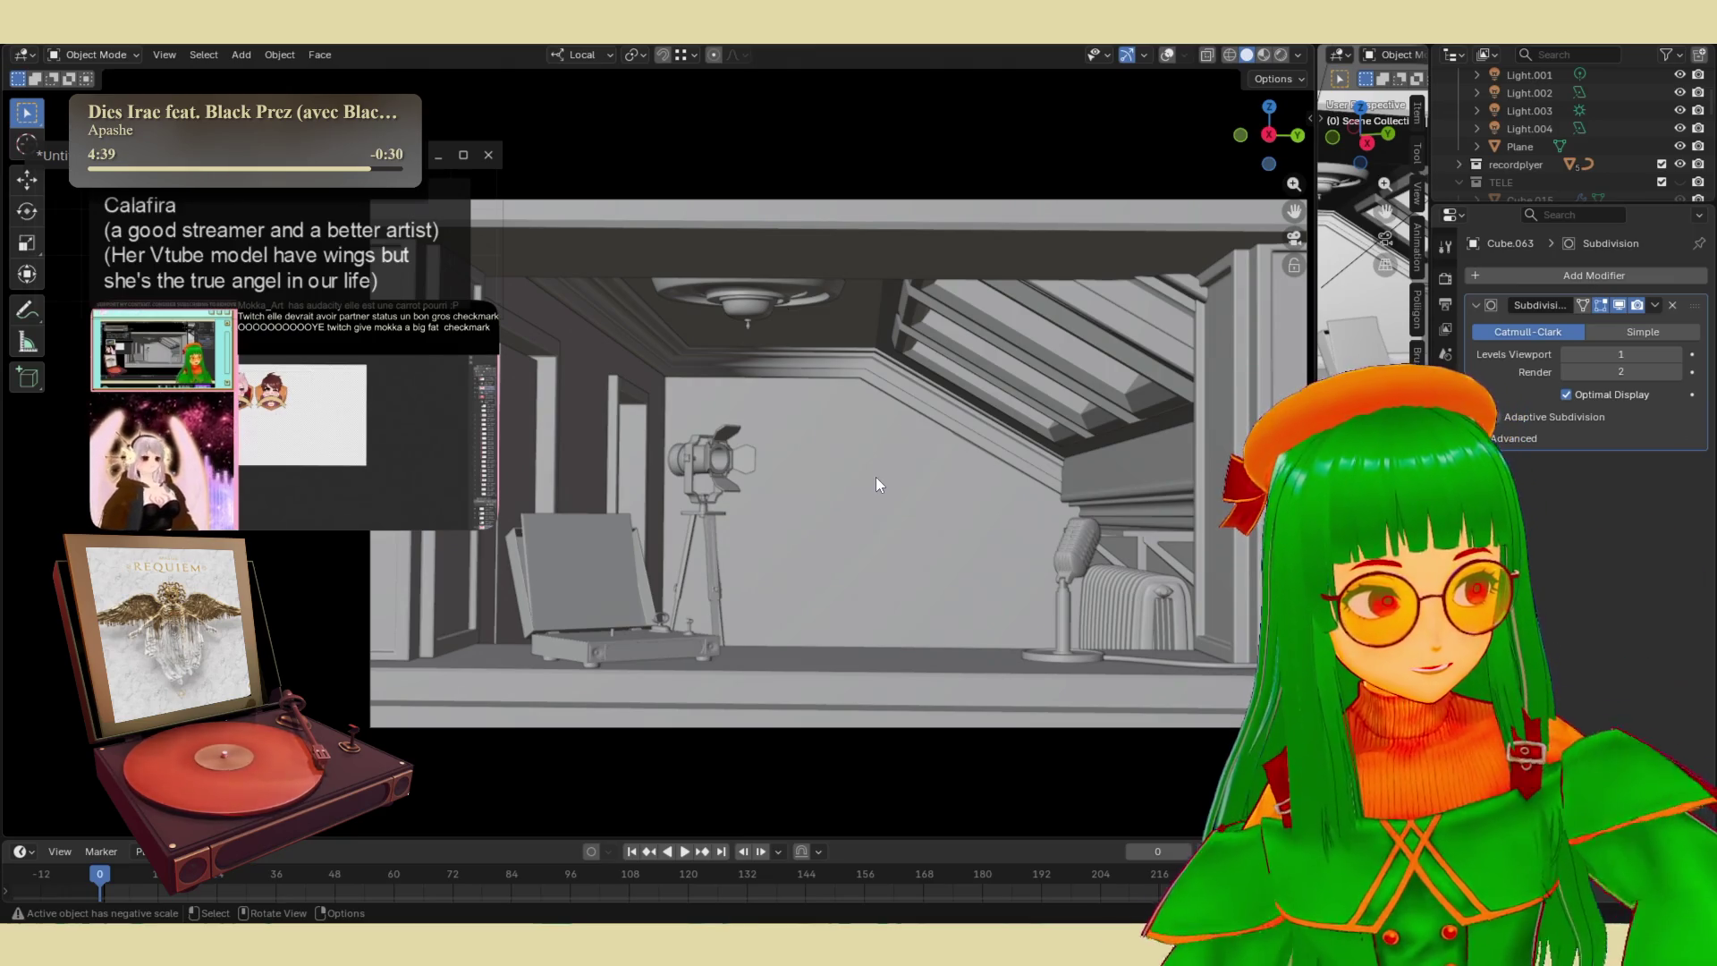
- Widen the right working view and set the left view to a zoomed-out camera view
left_click_drag(1316, 549, 715, 551)
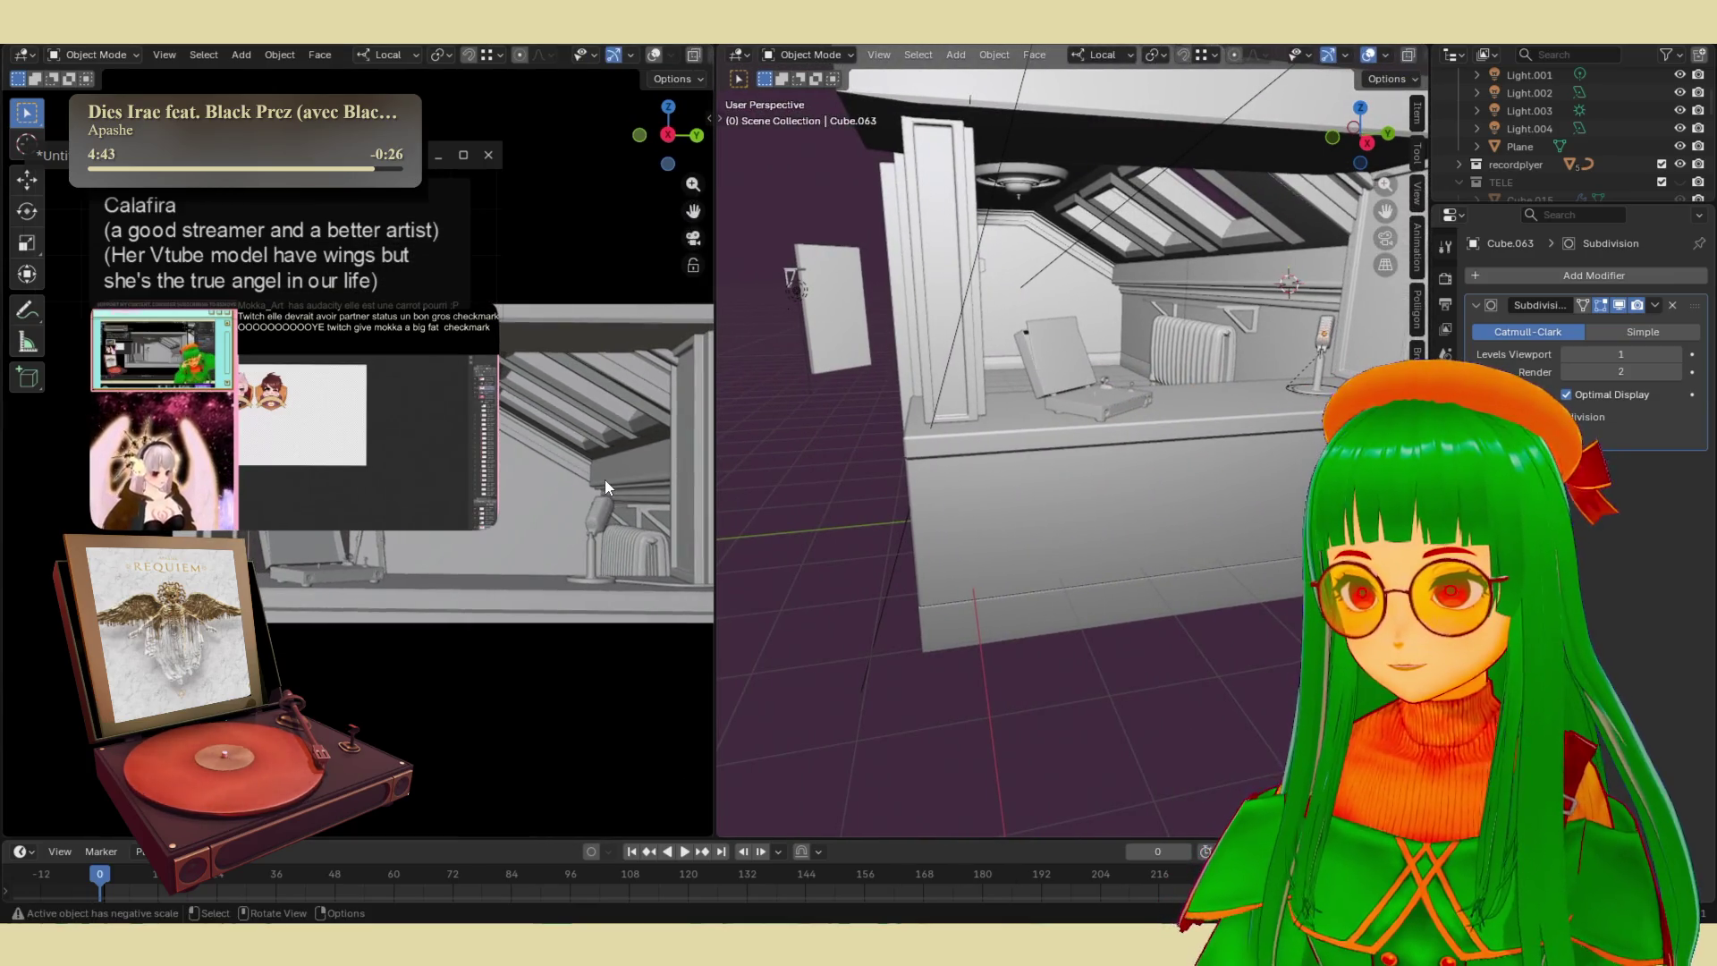
middle_click_drag(593, 465, 612, 514)
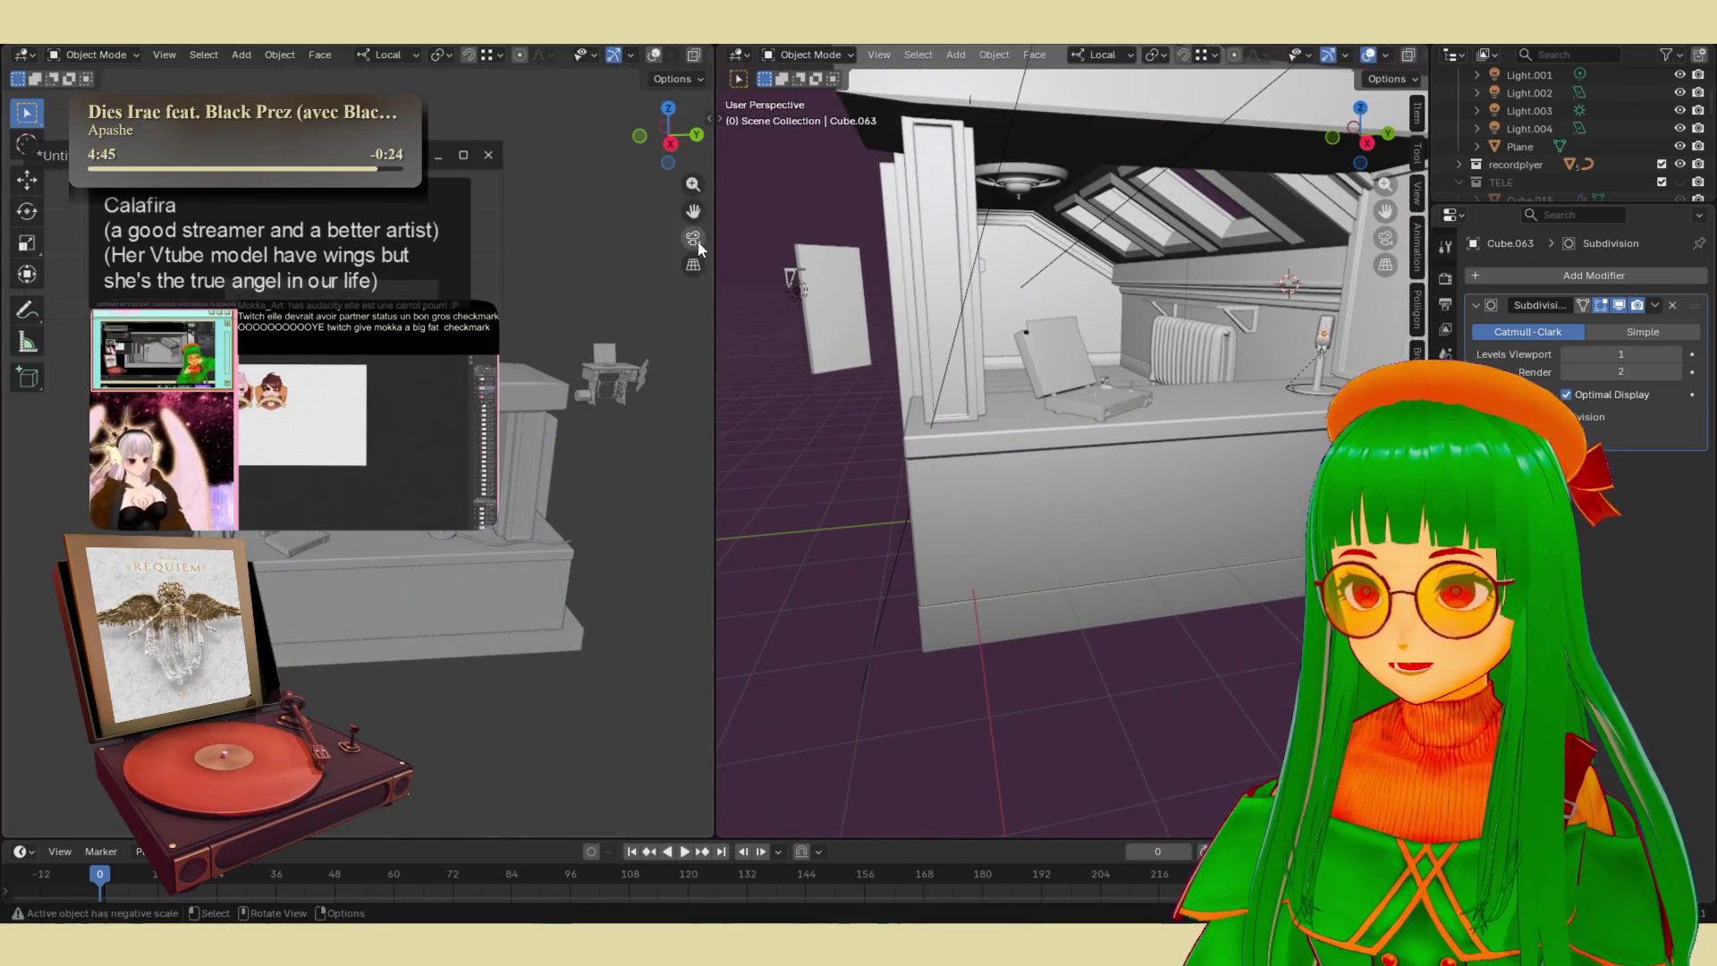
left_click(694, 238)
scroll(575, 603, "down", 3)
middle_click_drag(576, 601, 638, 660, "shift")
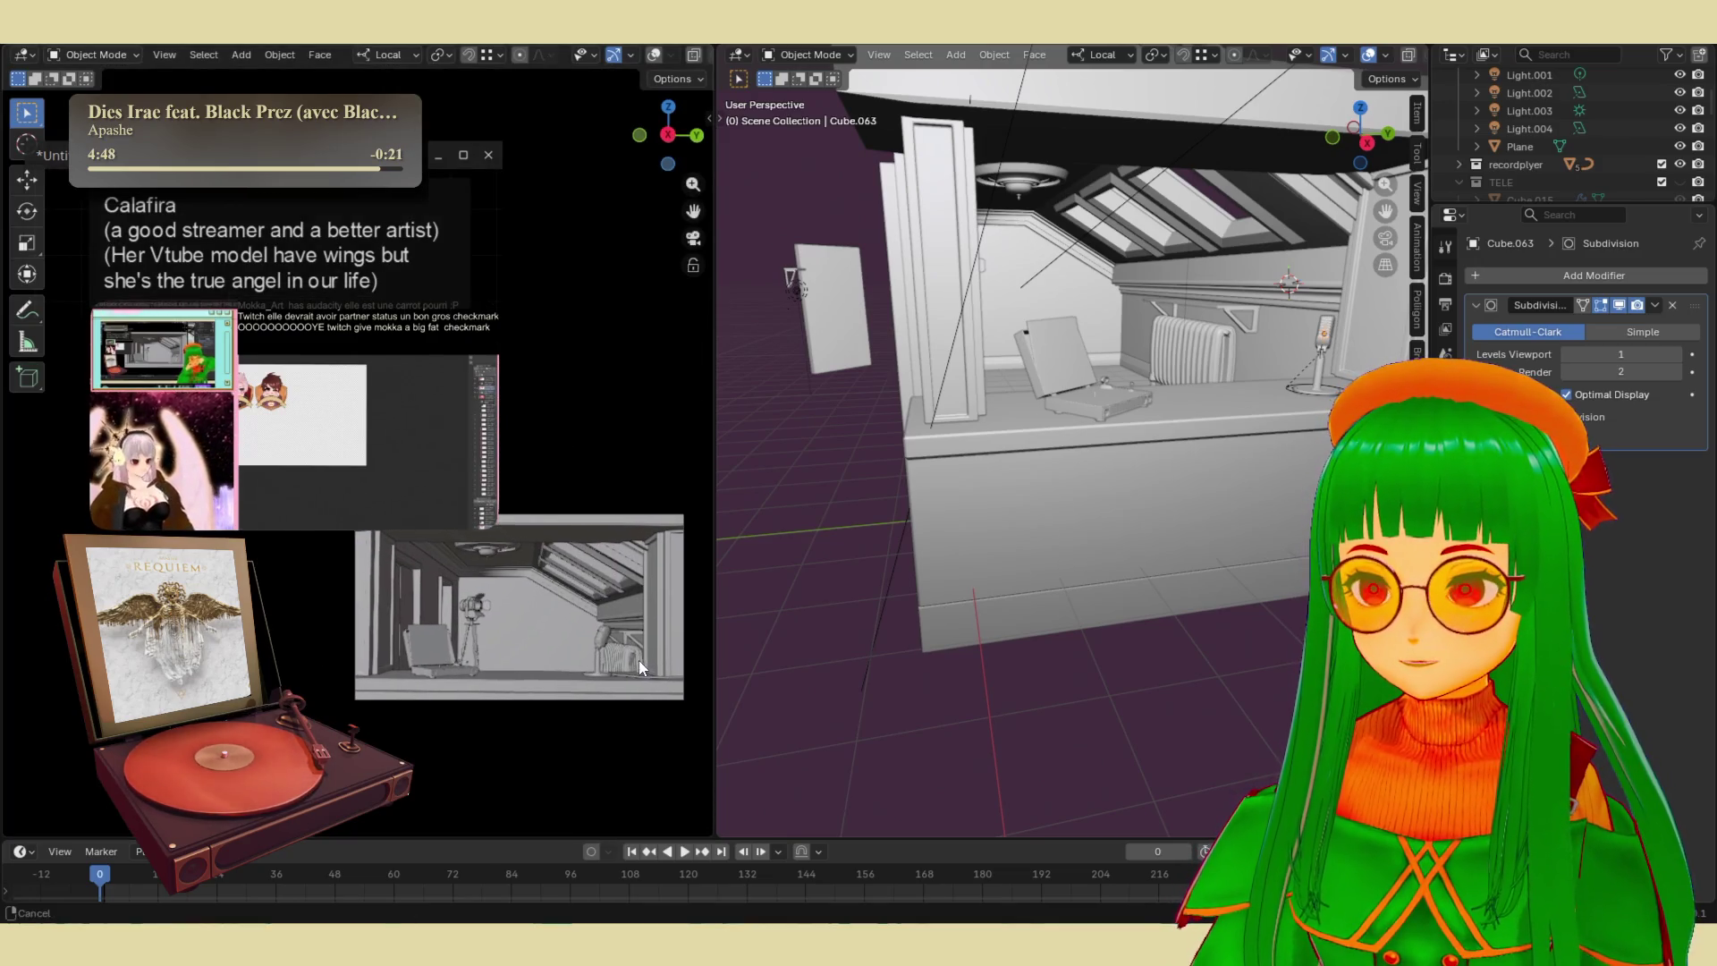
left_click_drag(715, 636, 637, 636)
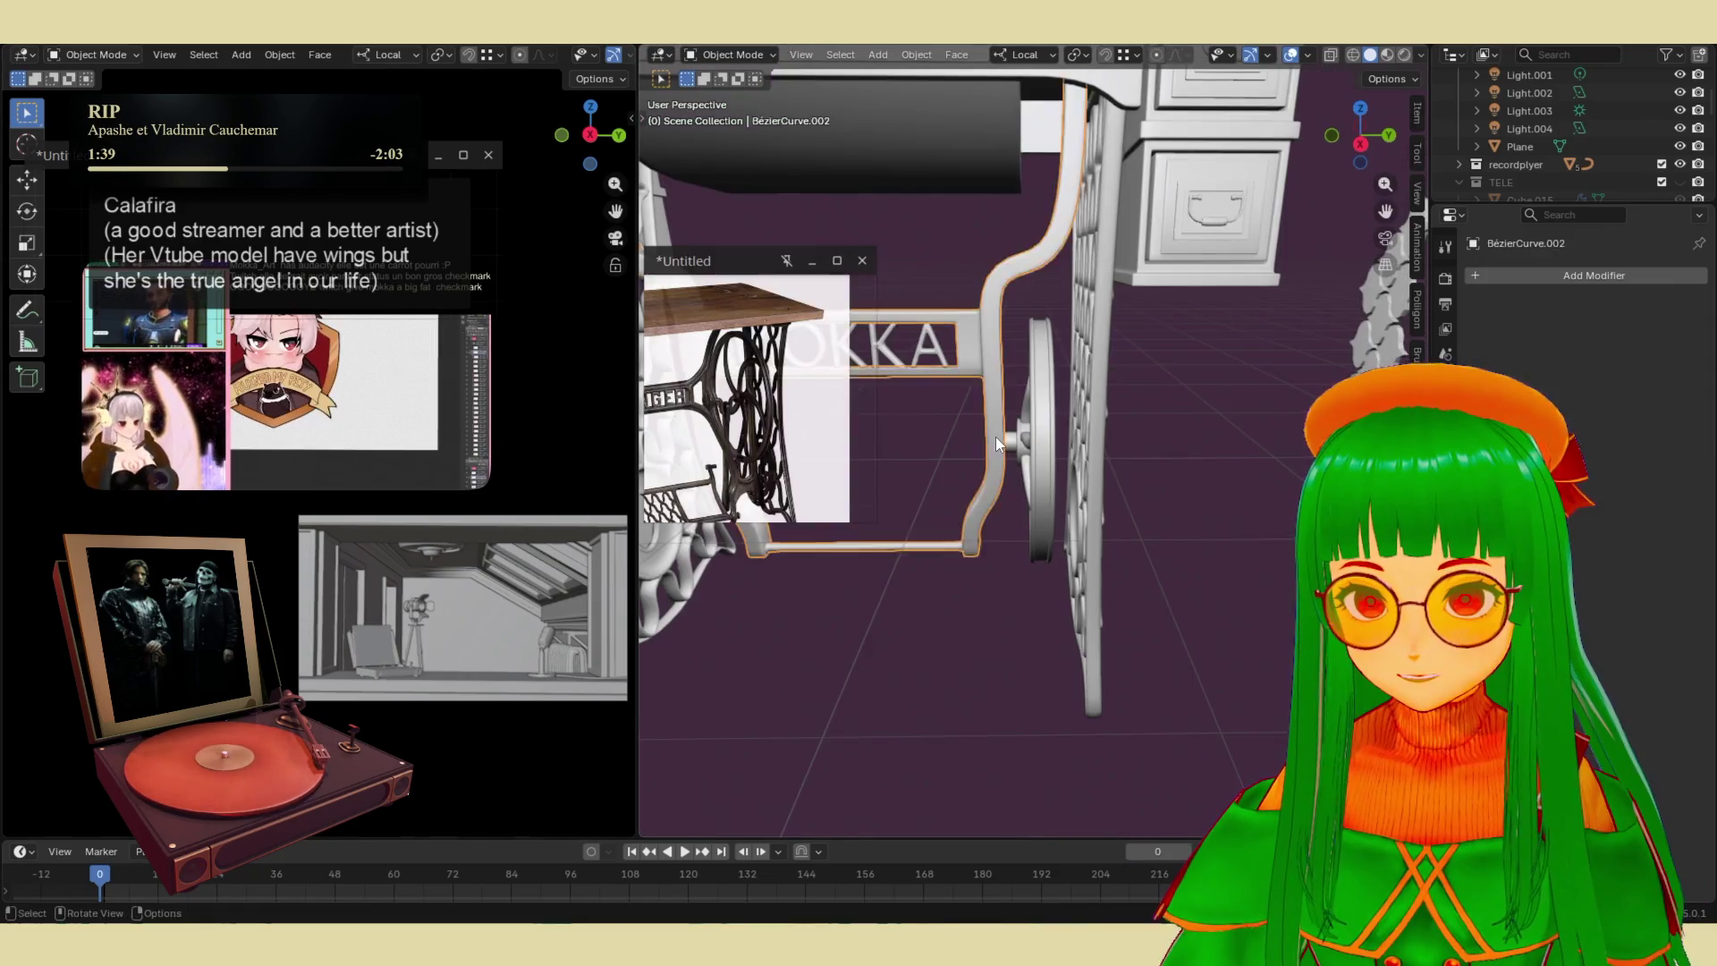
- Select the axle cylinder and stretch it to 3.099 along its local Z
scroll(995, 436, "up", 5)
left_click(1047, 447)
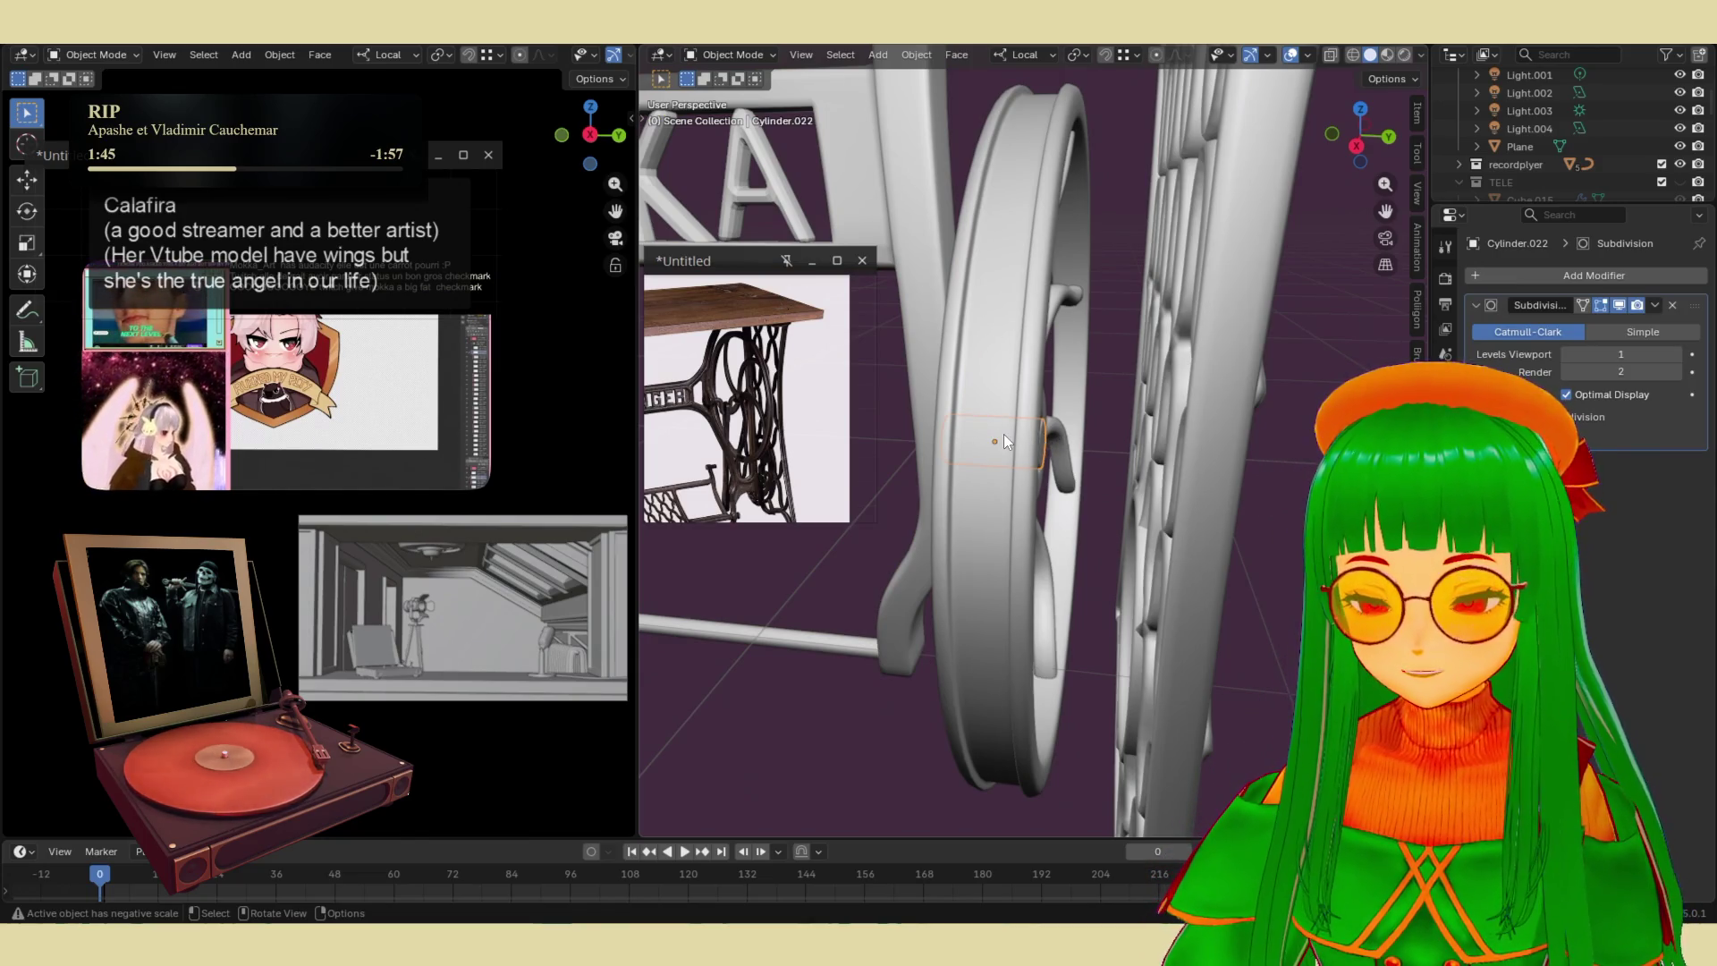
key("g")
key("z")
left_click(1058, 440)
key("z")
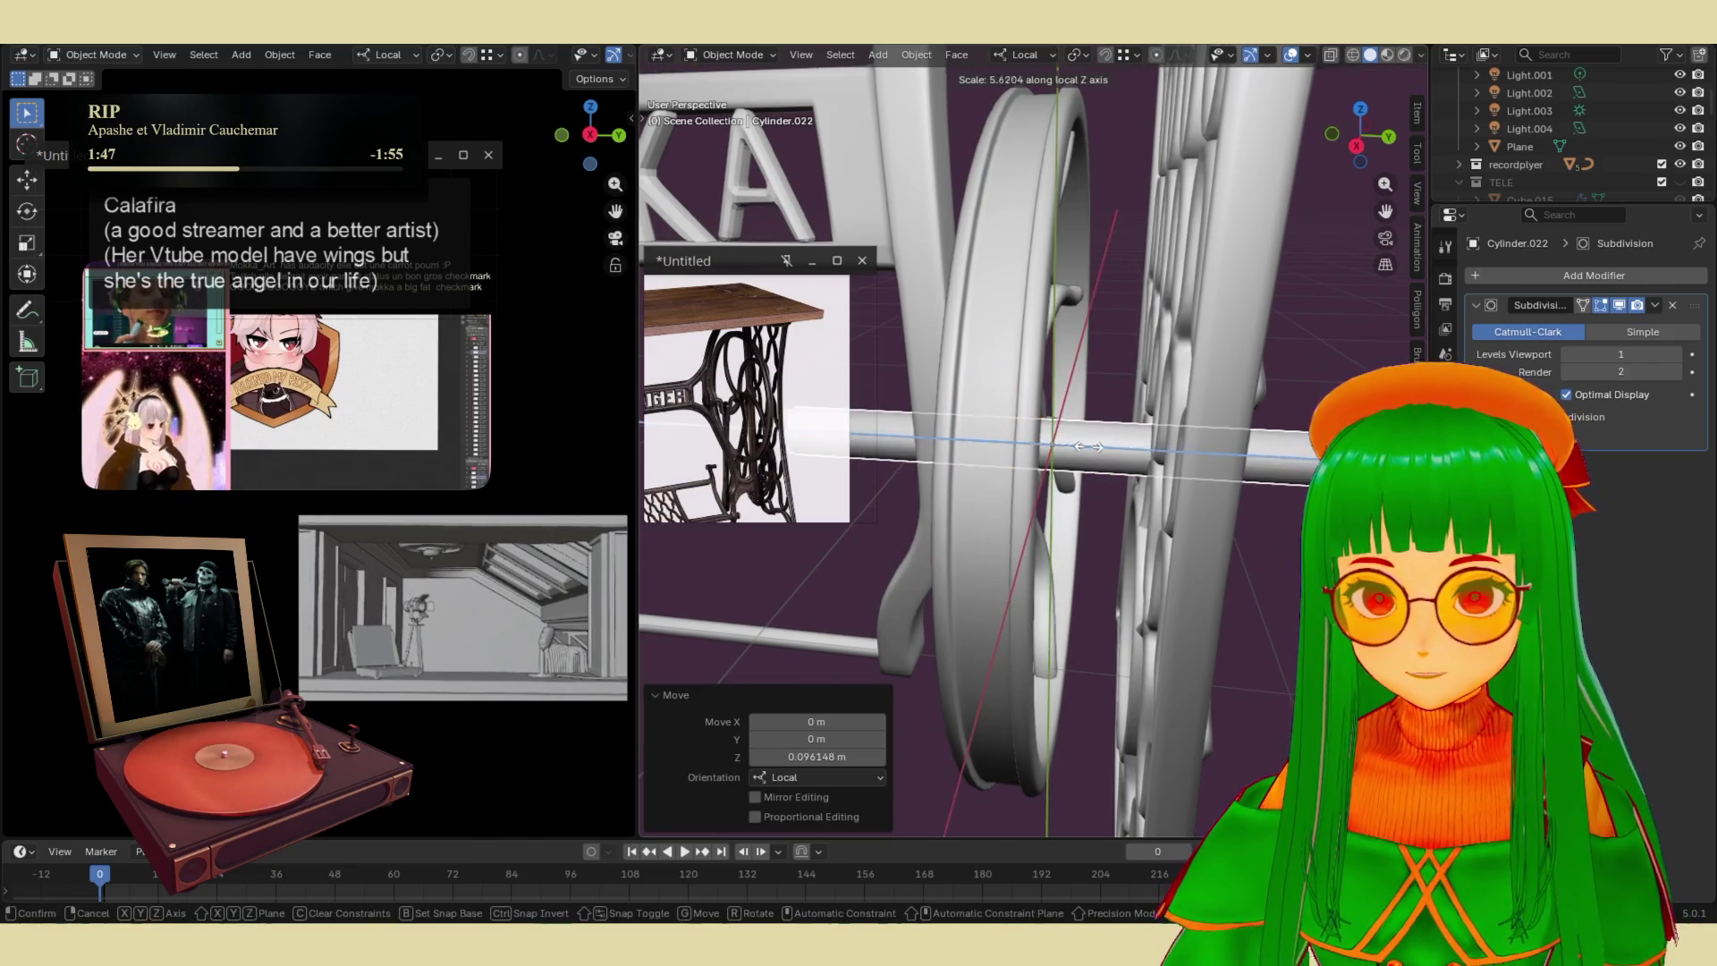
left_click(1057, 440)
- Shift the axle 0.043 m along its own axis through the frame
mouse_move(1007, 470)
middle_mouse_down()
mouse_move(1086, 469)
mouse_move(989, 467)
middle_mouse_up()
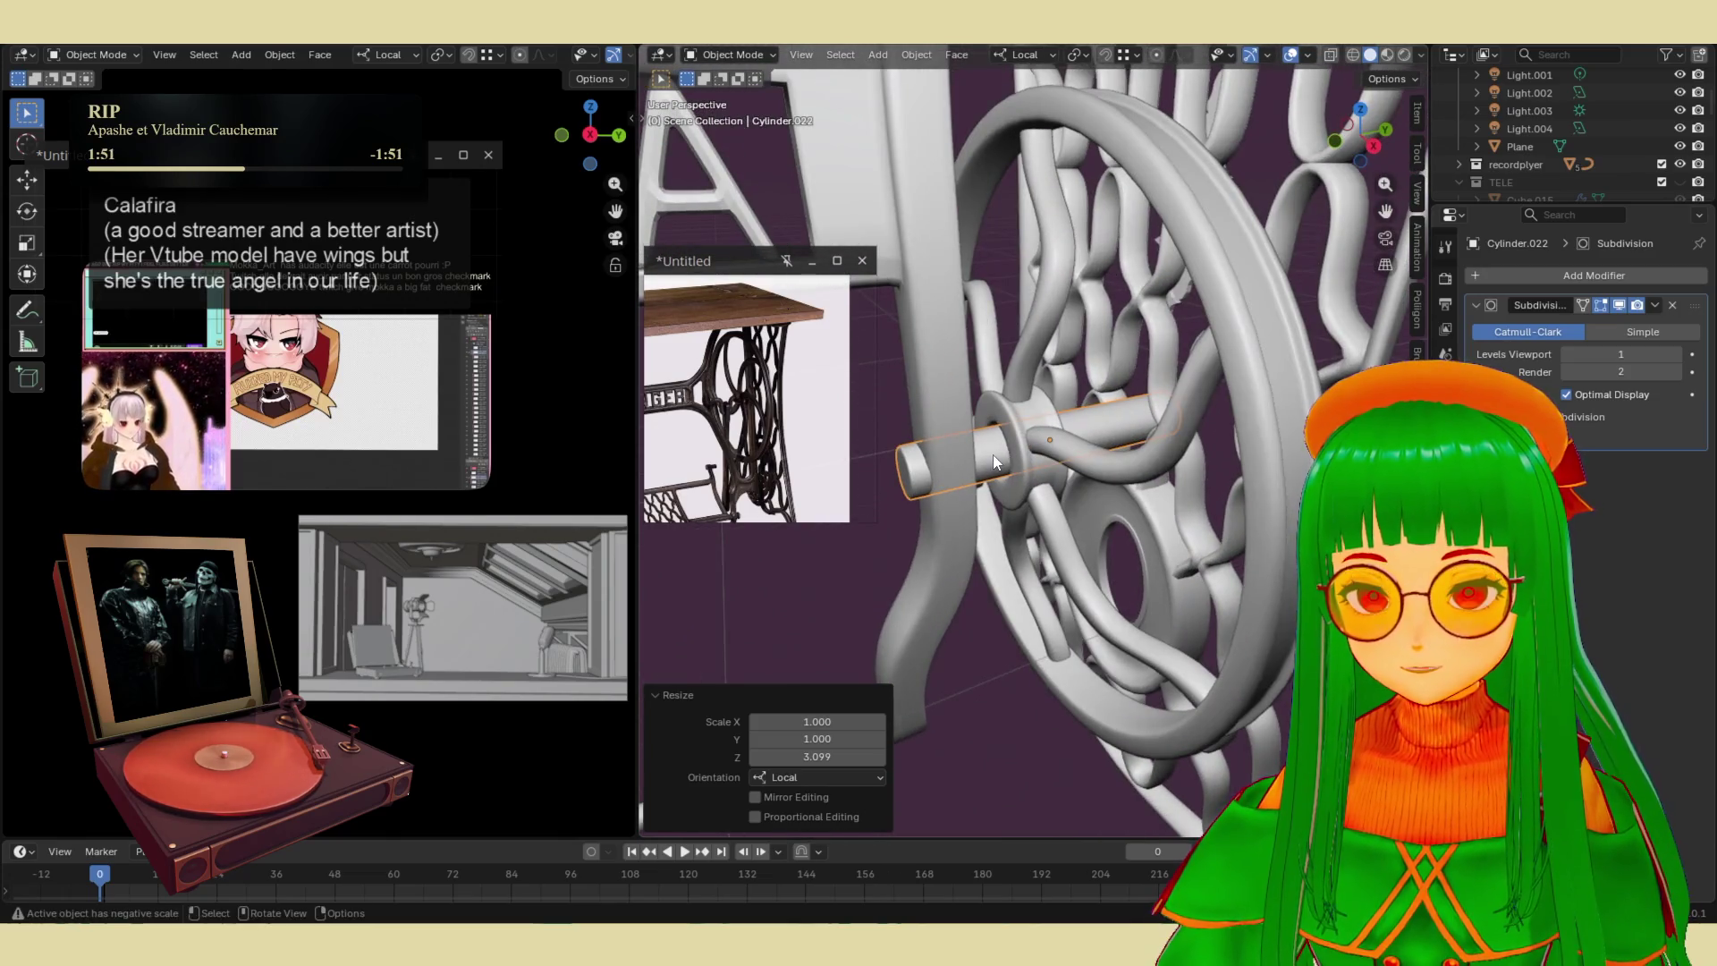
key("g")
key("z")
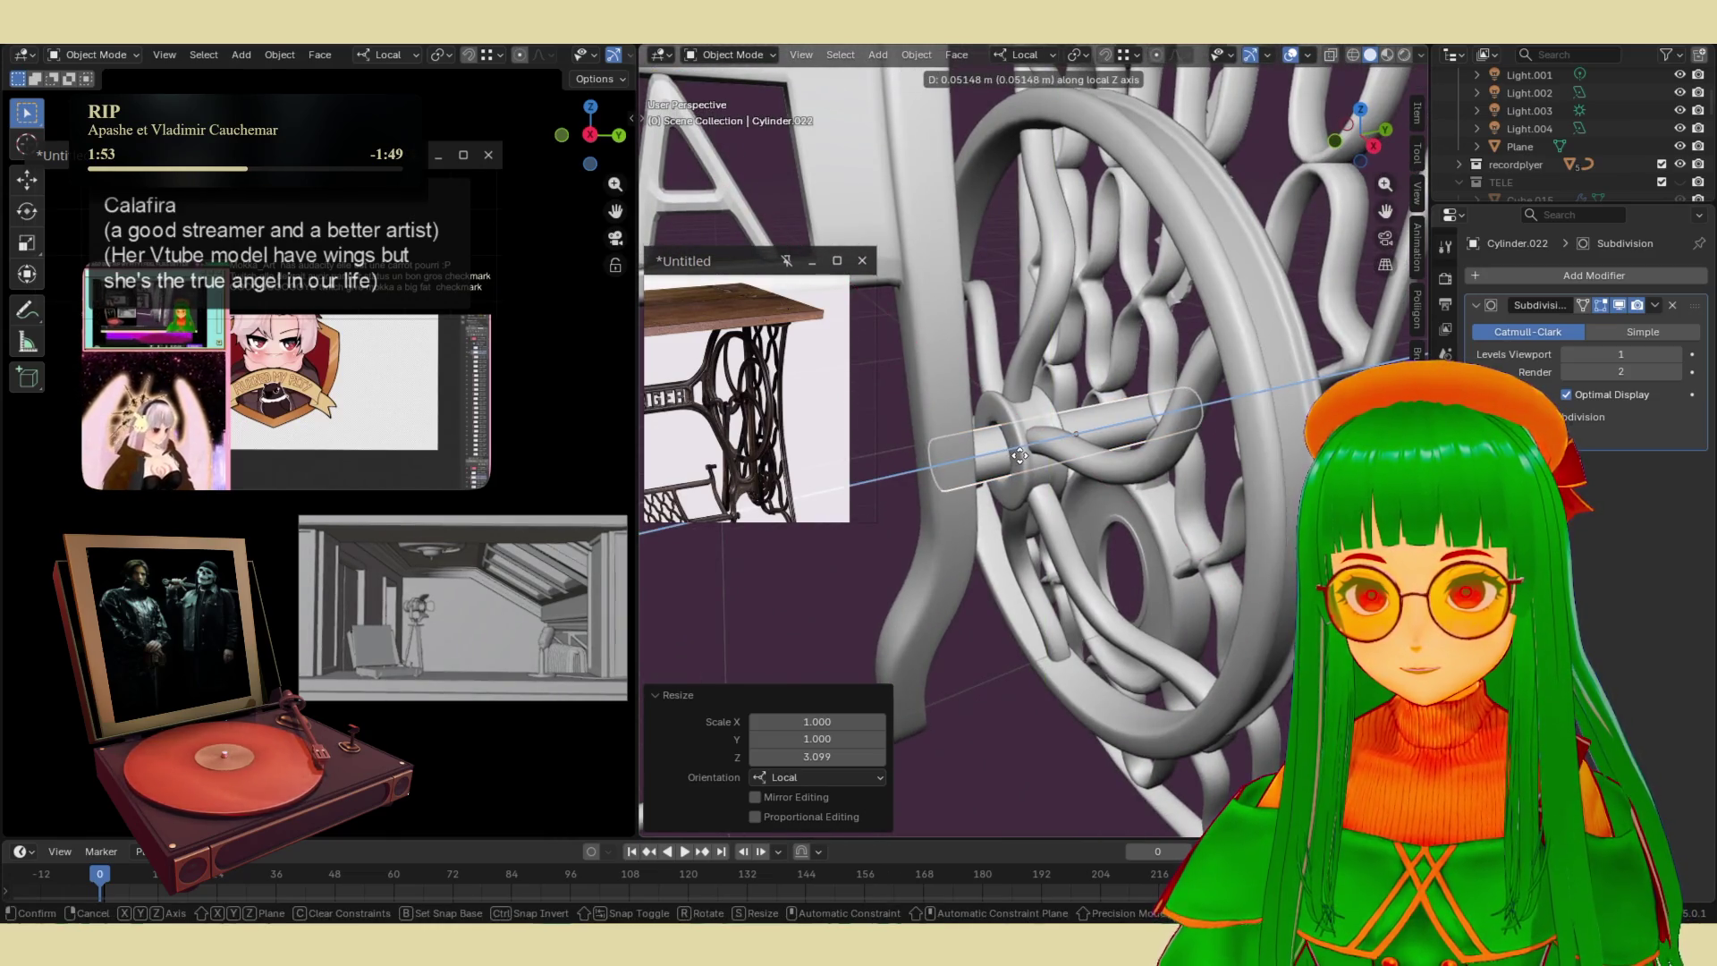
left_click(1017, 454)
mouse_move(1015, 455)
middle_mouse_down()
mouse_move(1058, 494)
mouse_move(1085, 405)
middle_mouse_up()
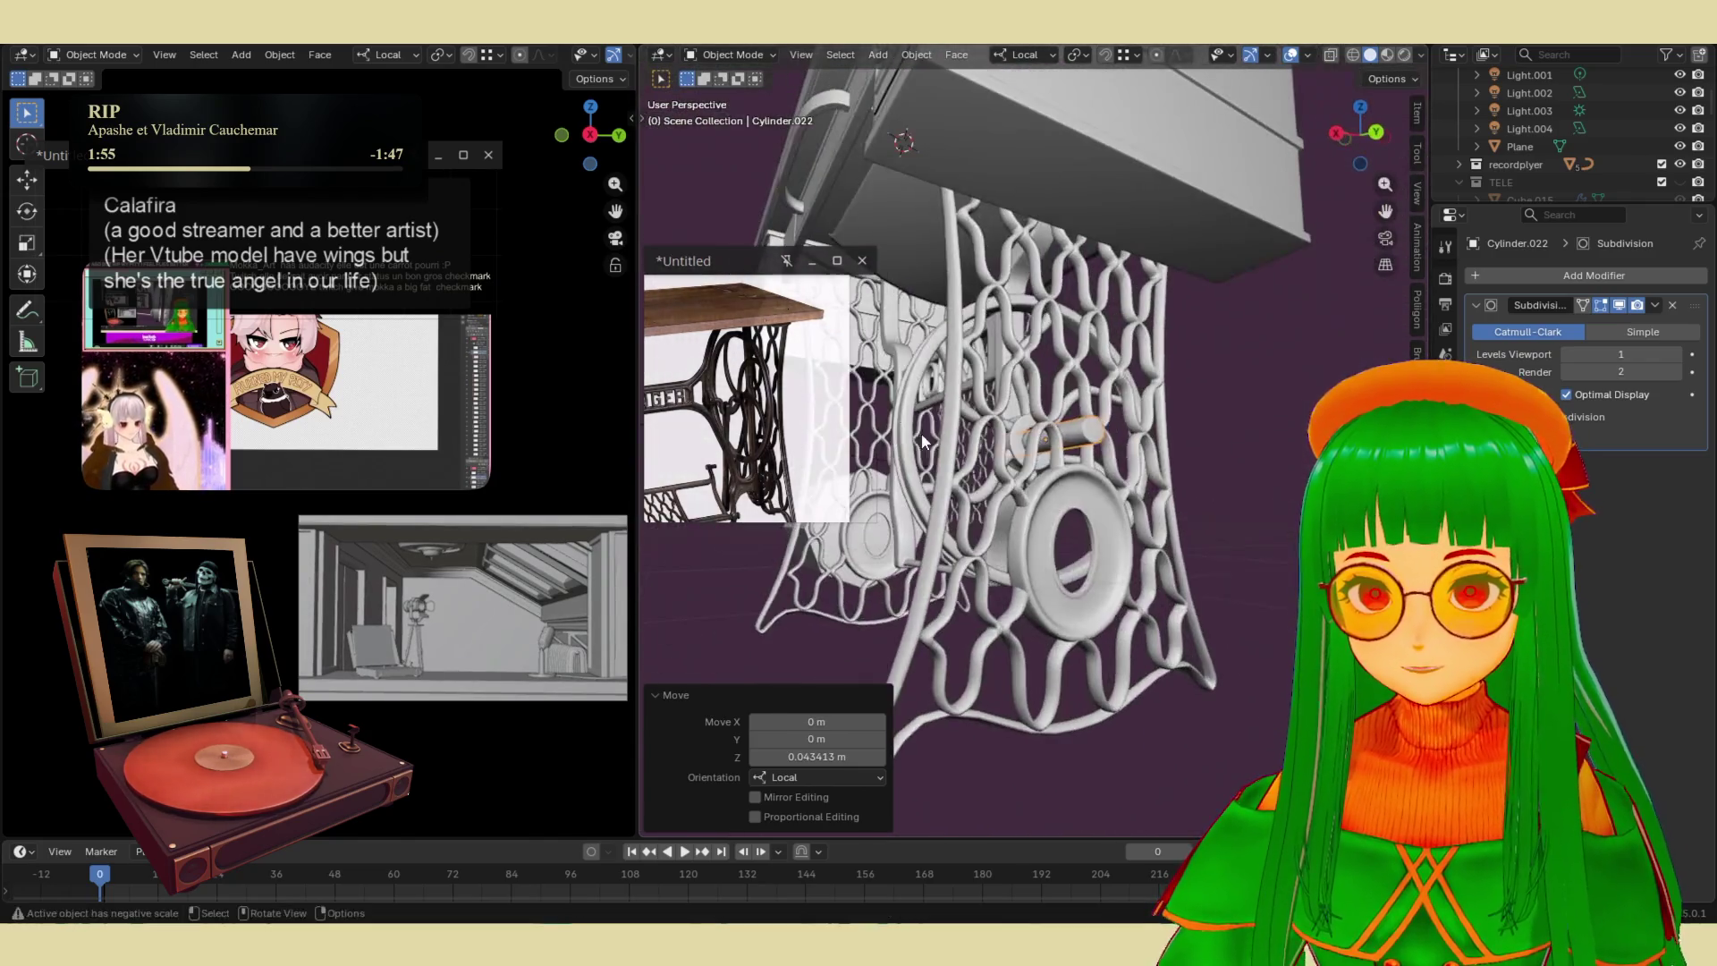
scroll(1118, 438, "up", 5)
key("Tab")
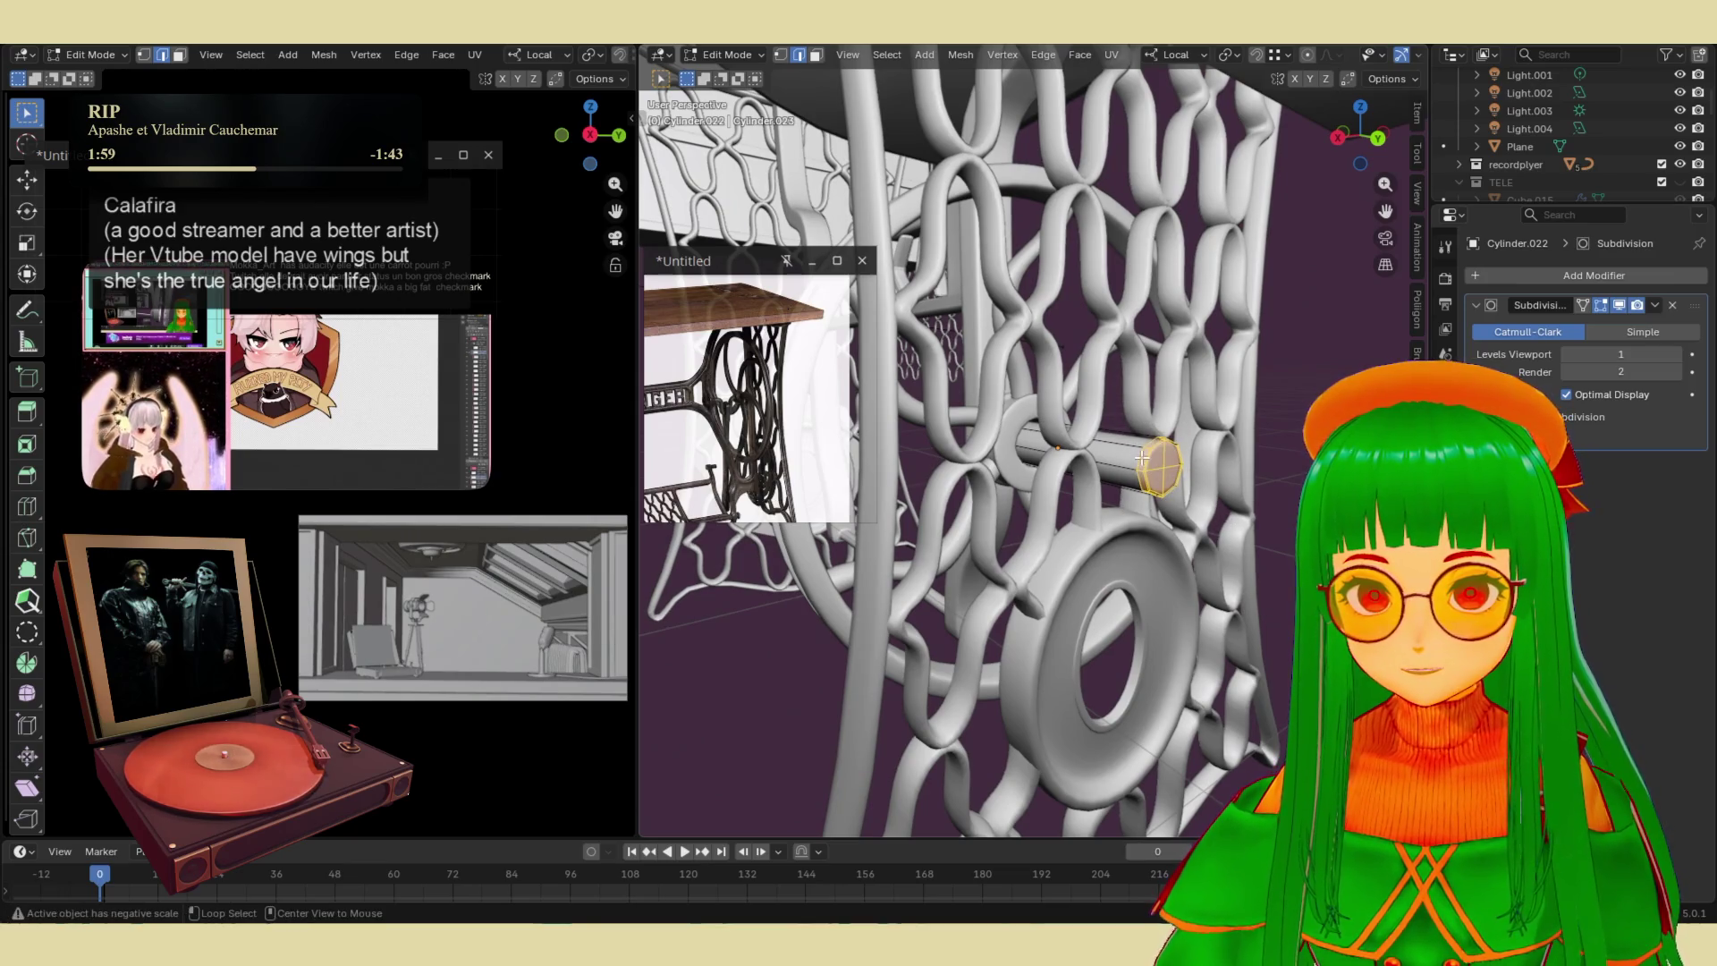
- Select the axle's end cap face in face select mode
left_click(1144, 447, "alt")
key("3")
left_click(1148, 456)
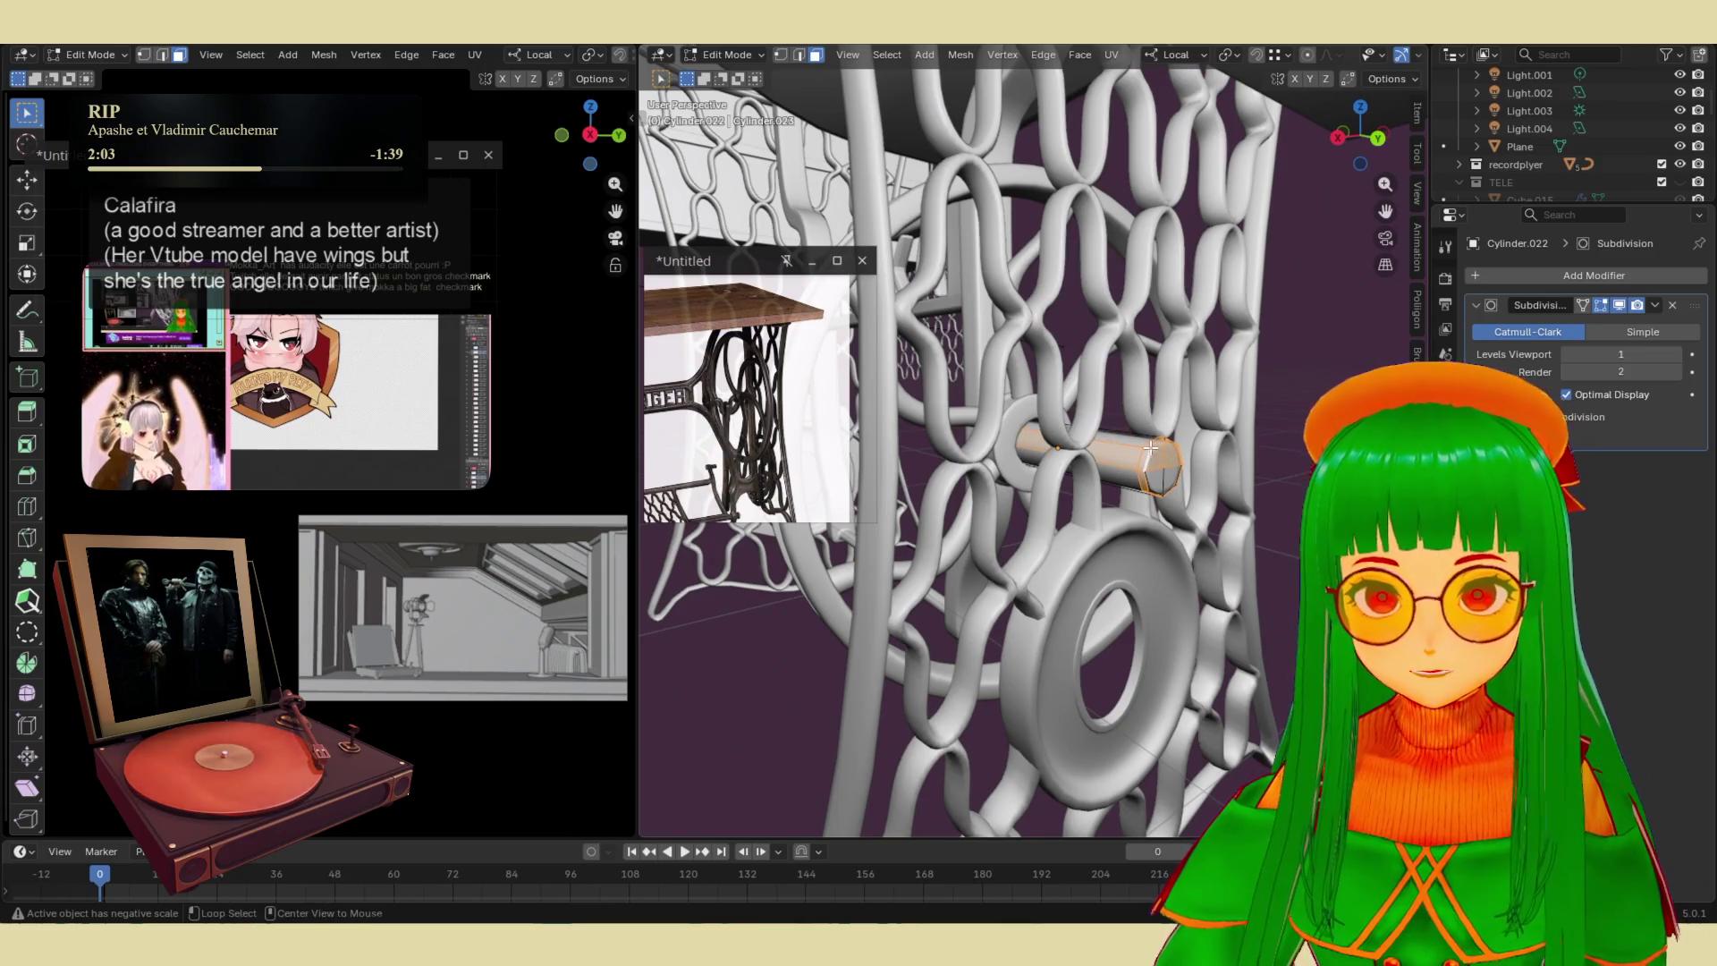
middle_click_drag(1149, 446, 1134, 501)
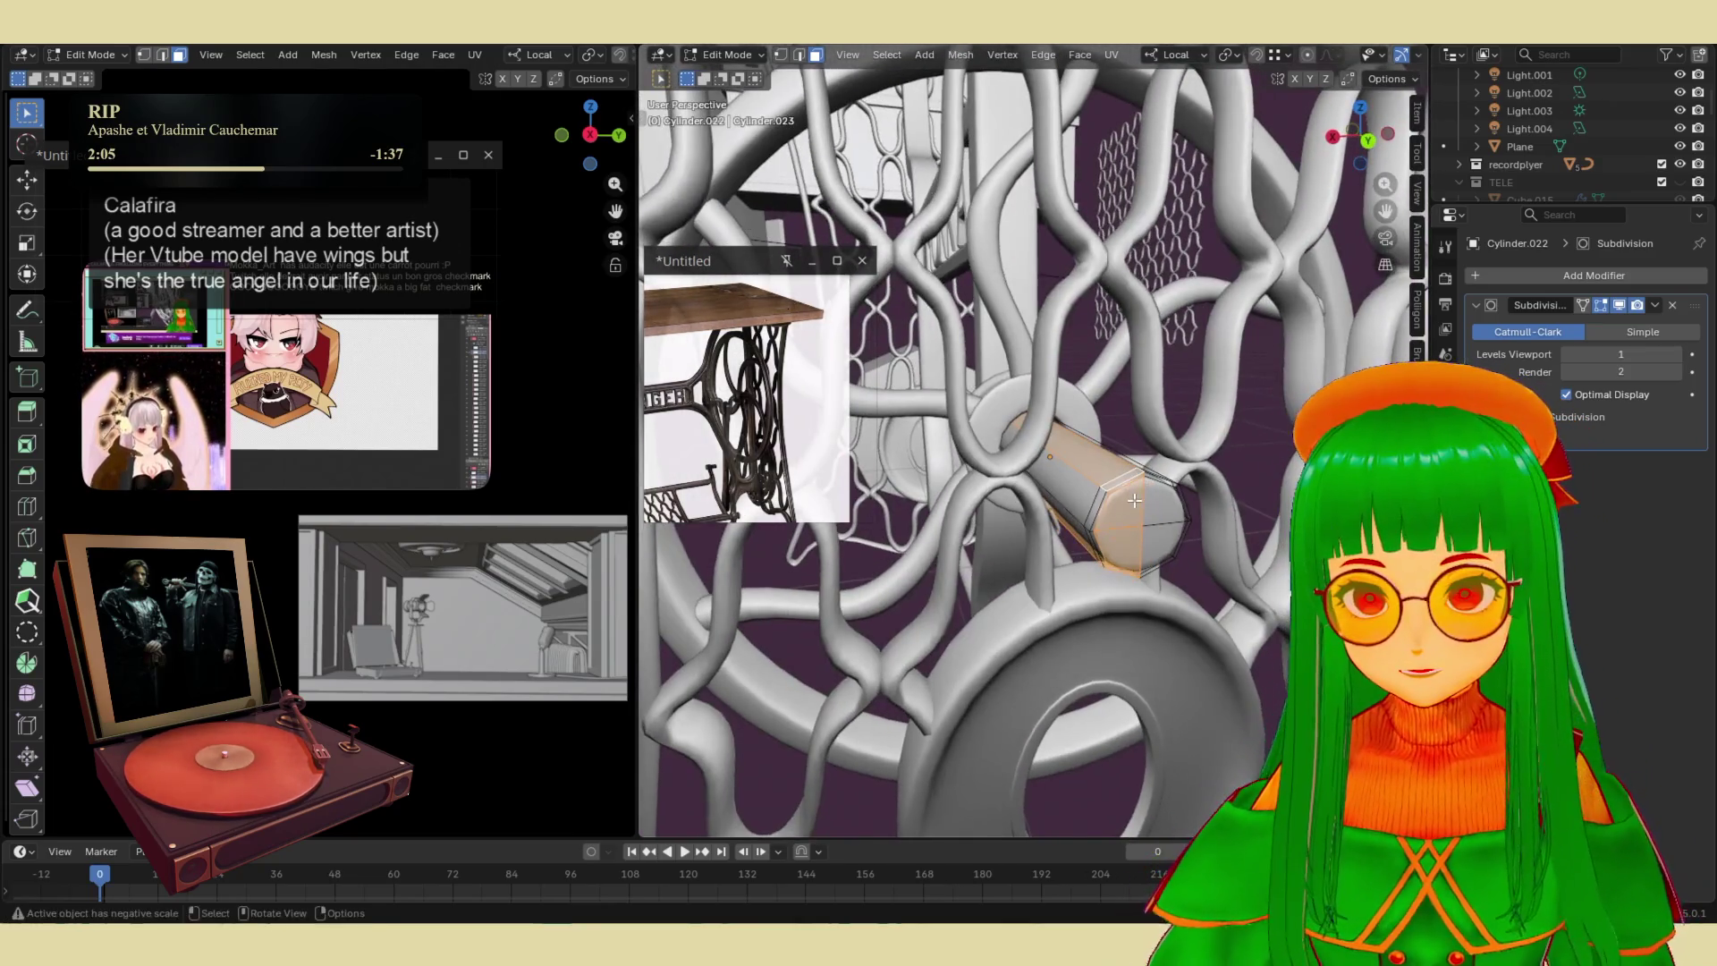
left_click(1097, 491)
scroll(1160, 544, "up", 2)
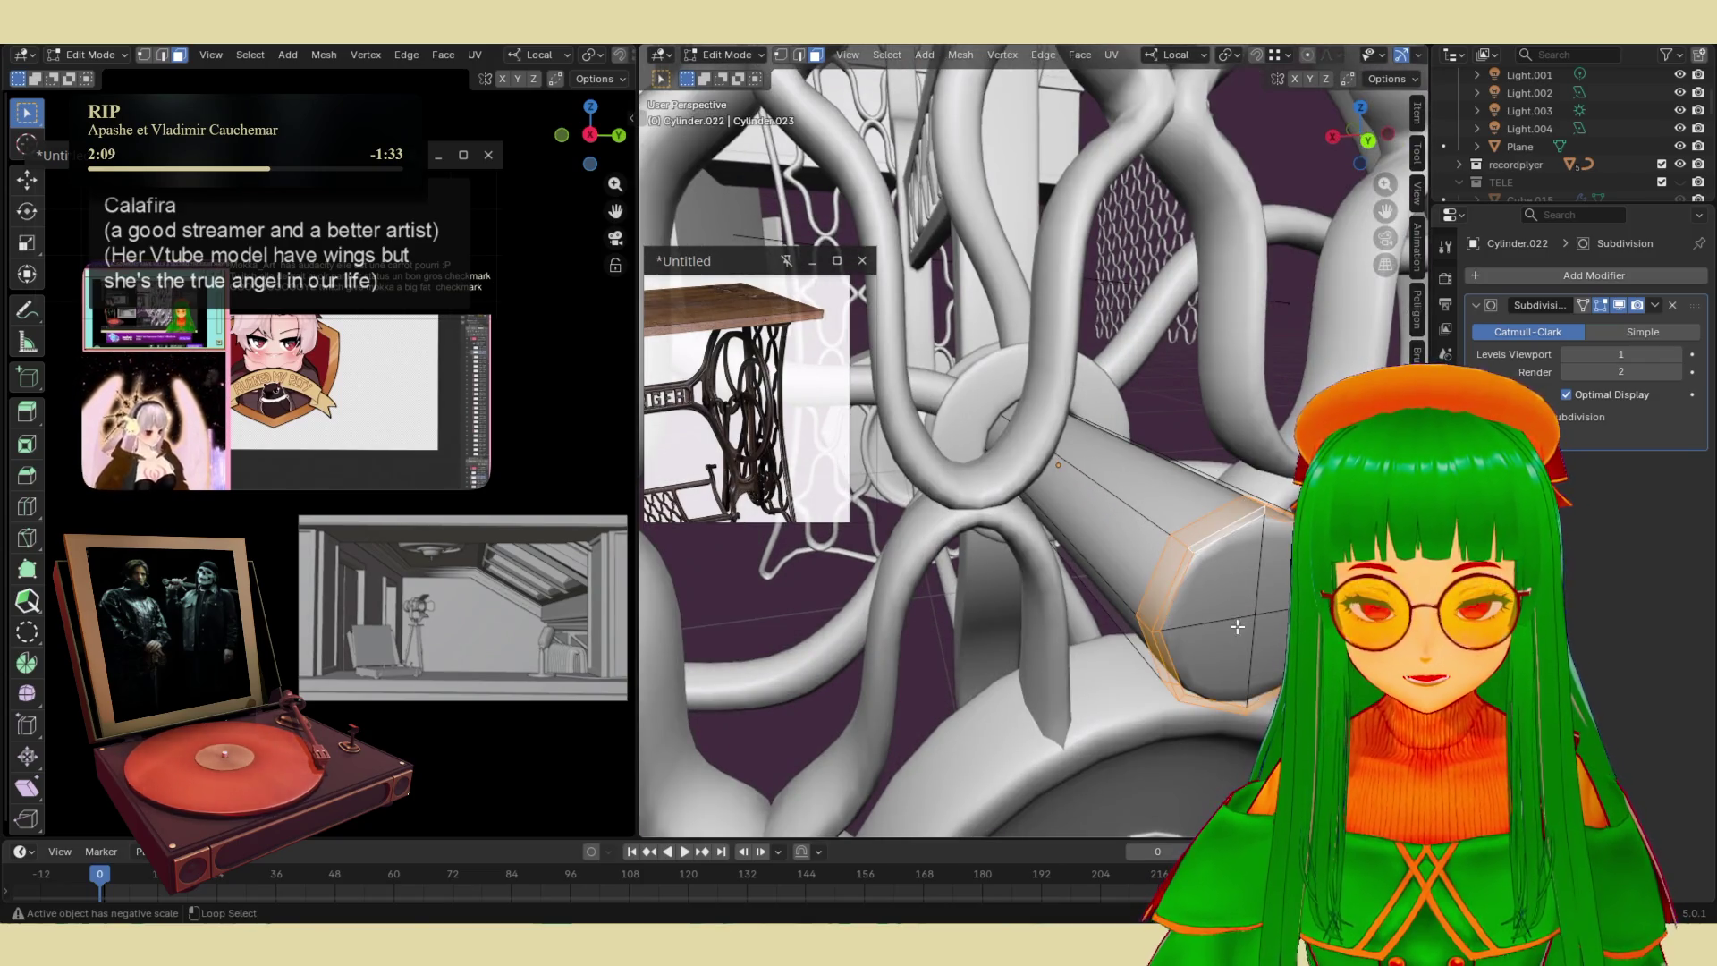
left_click(1247, 587, "shift")
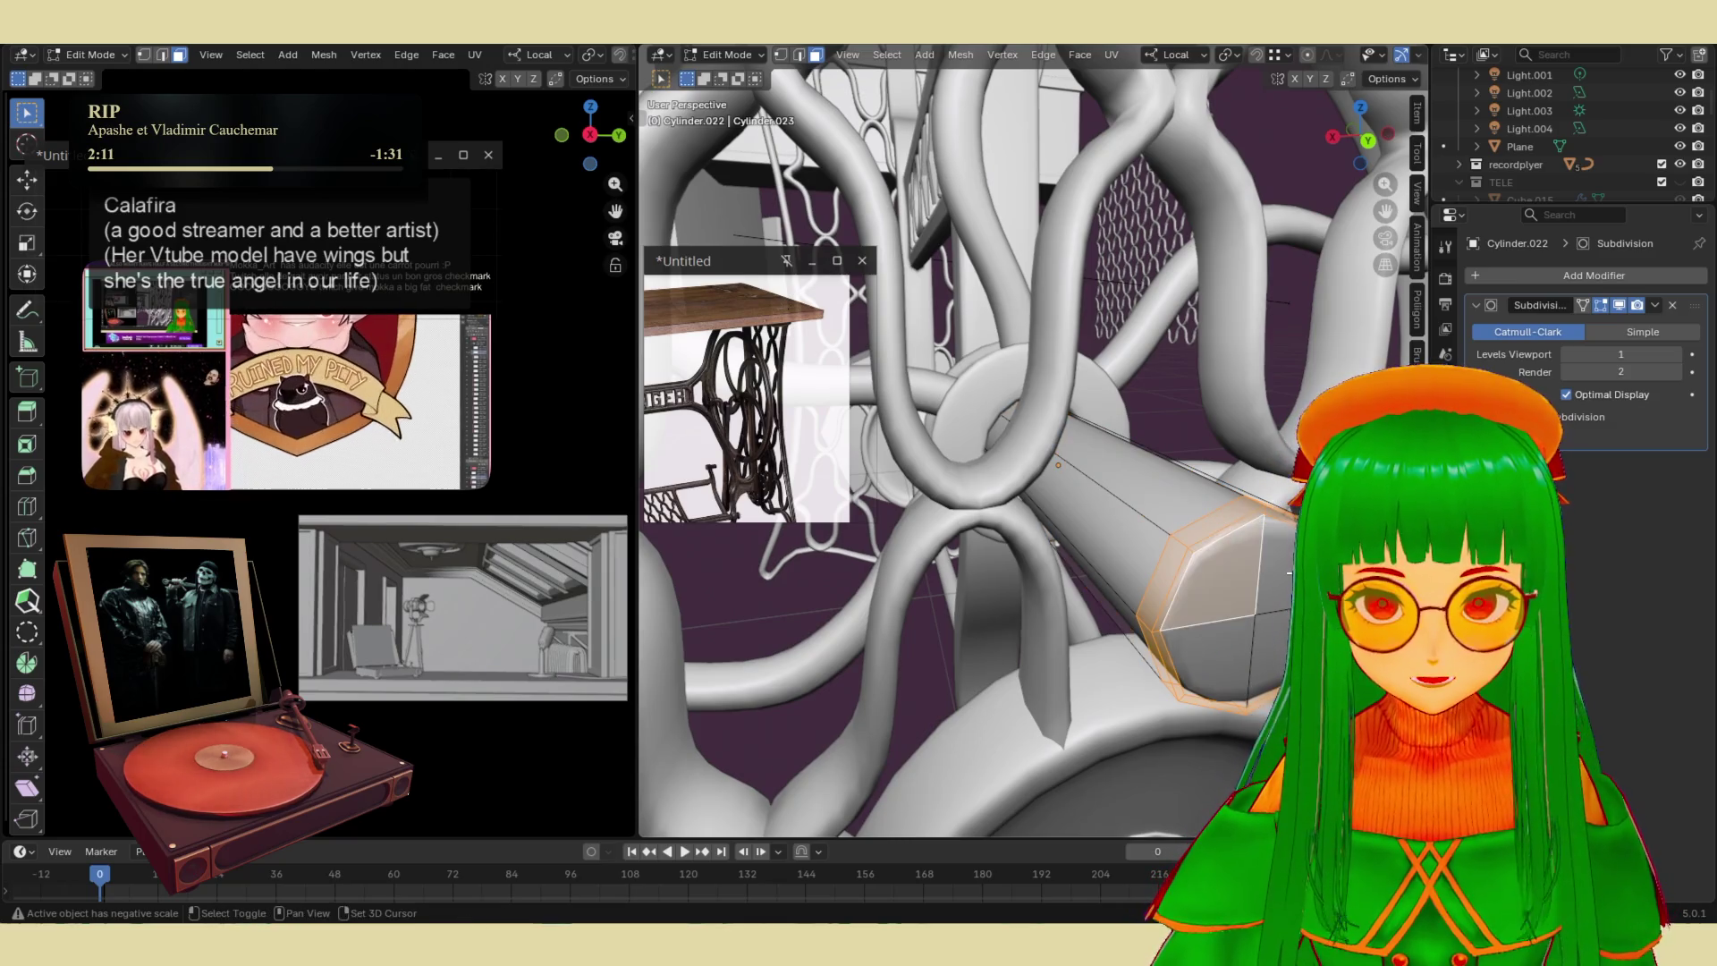
left_click(1223, 641, "shift")
middle_click_drag(1222, 641, 1256, 627)
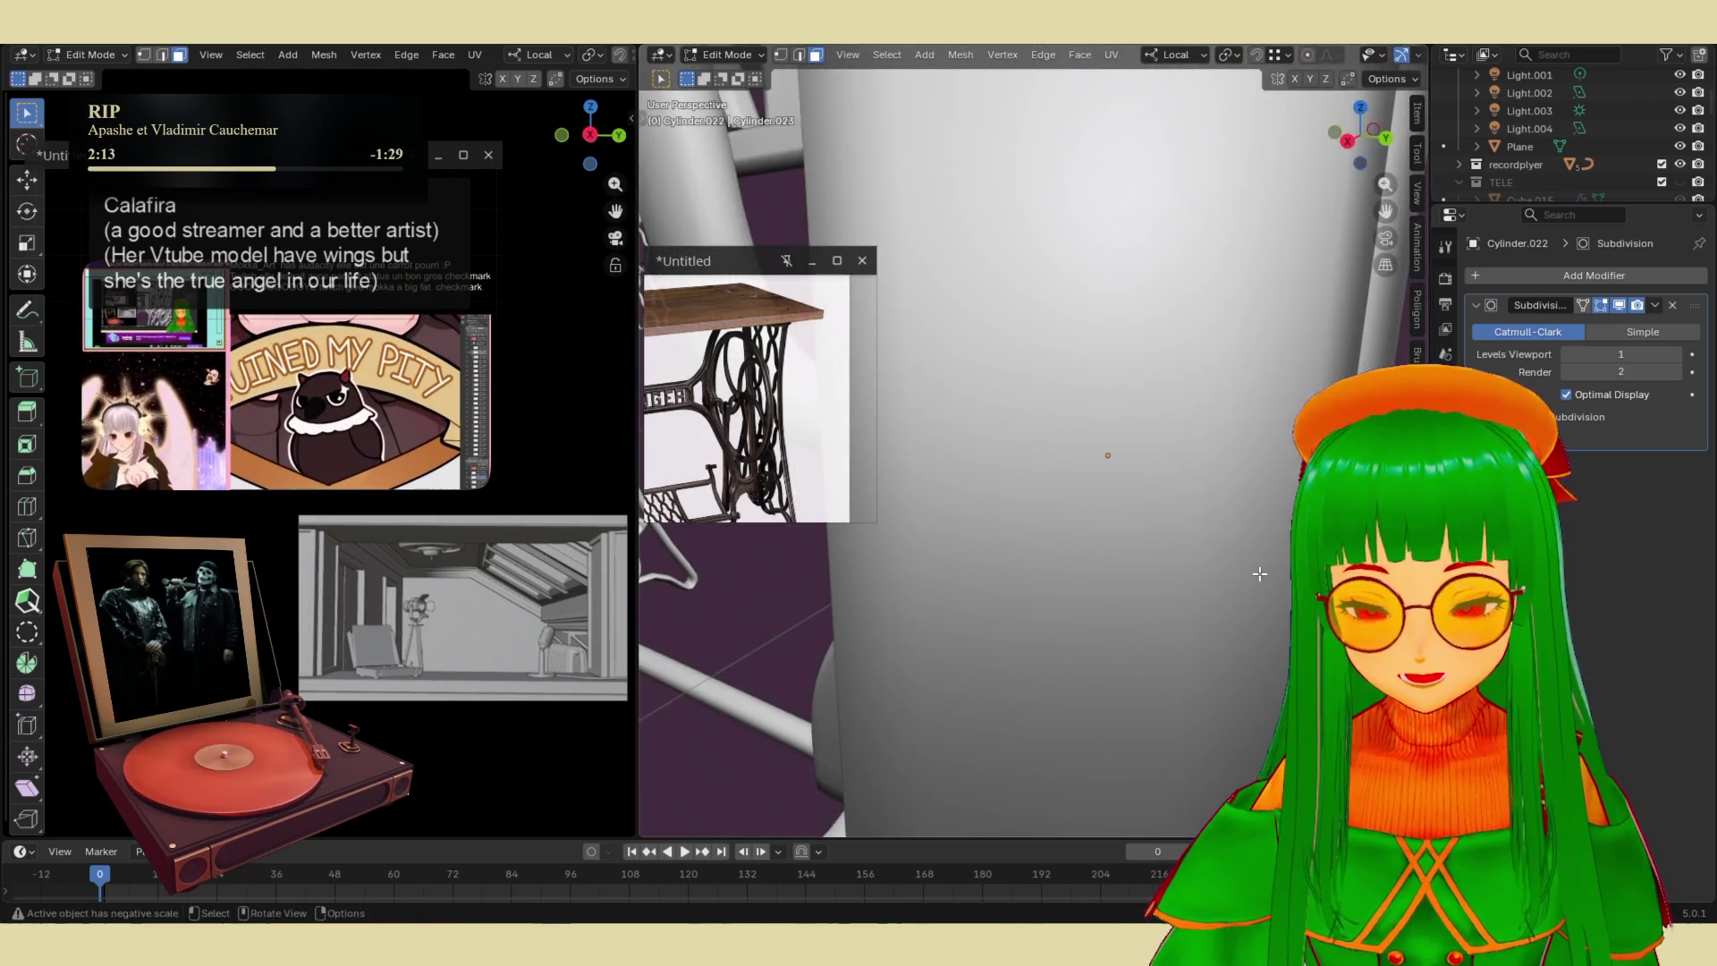
scroll(1259, 573, "down", 5)
- Pull the end cap back -0.087575 m along the axle's local Z
key("g")
key("z")
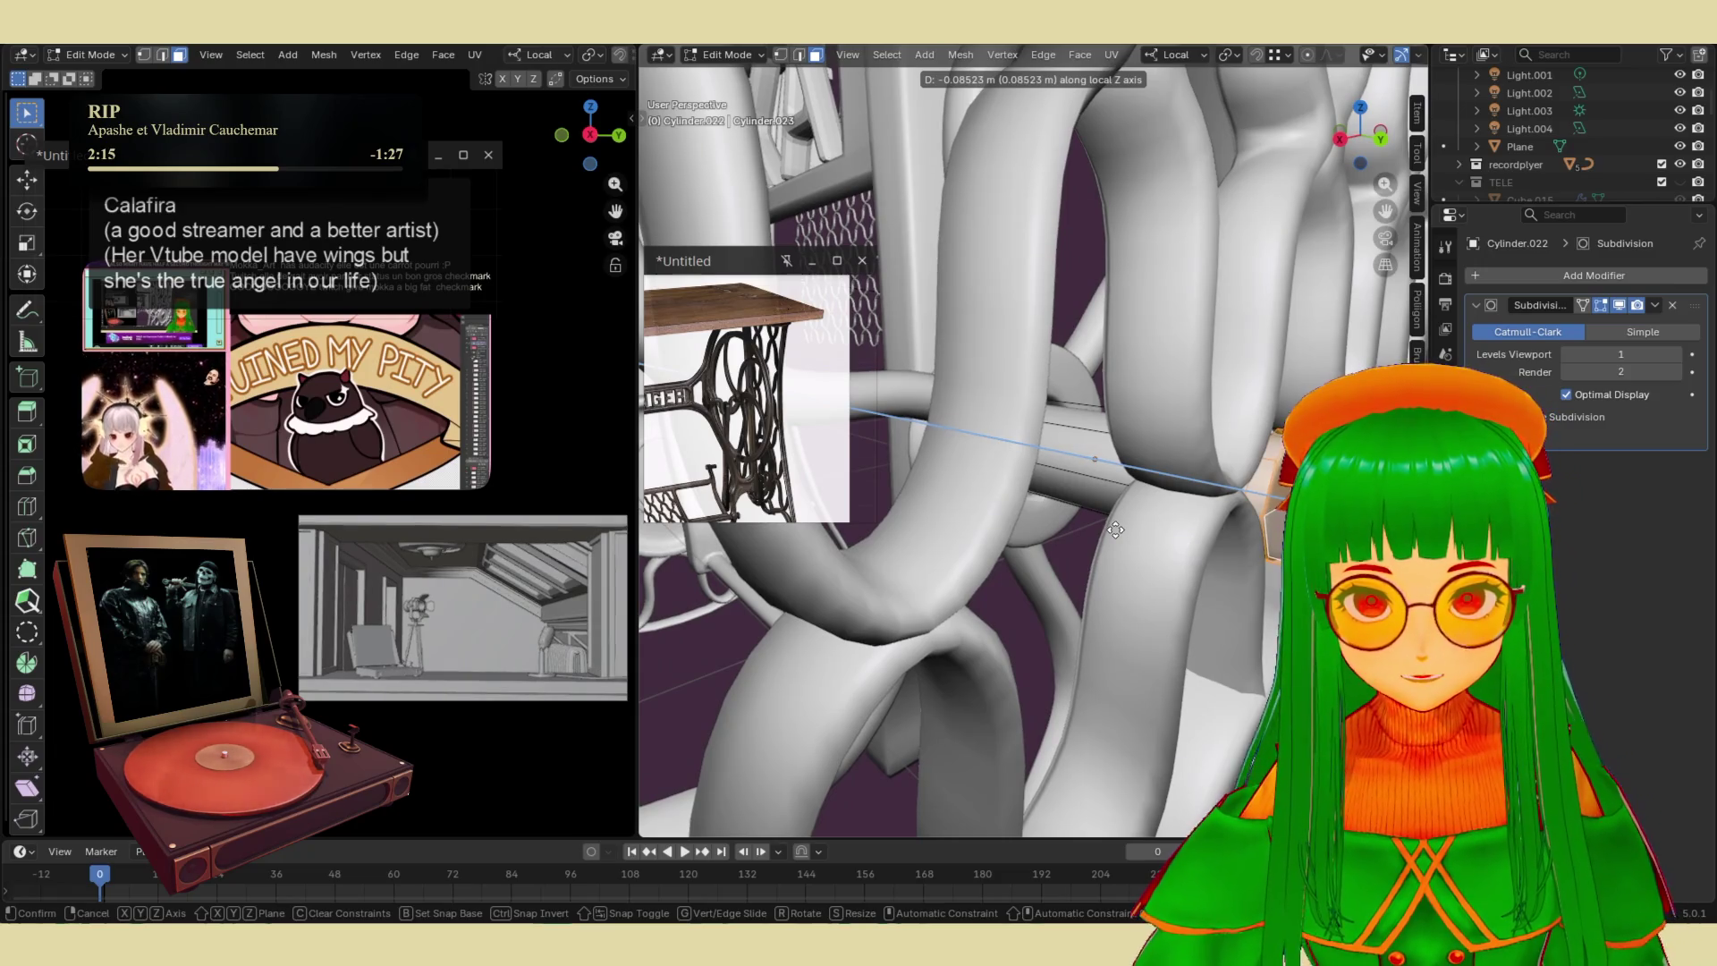
left_click(1112, 530)
scroll(1093, 583, "down", 4)
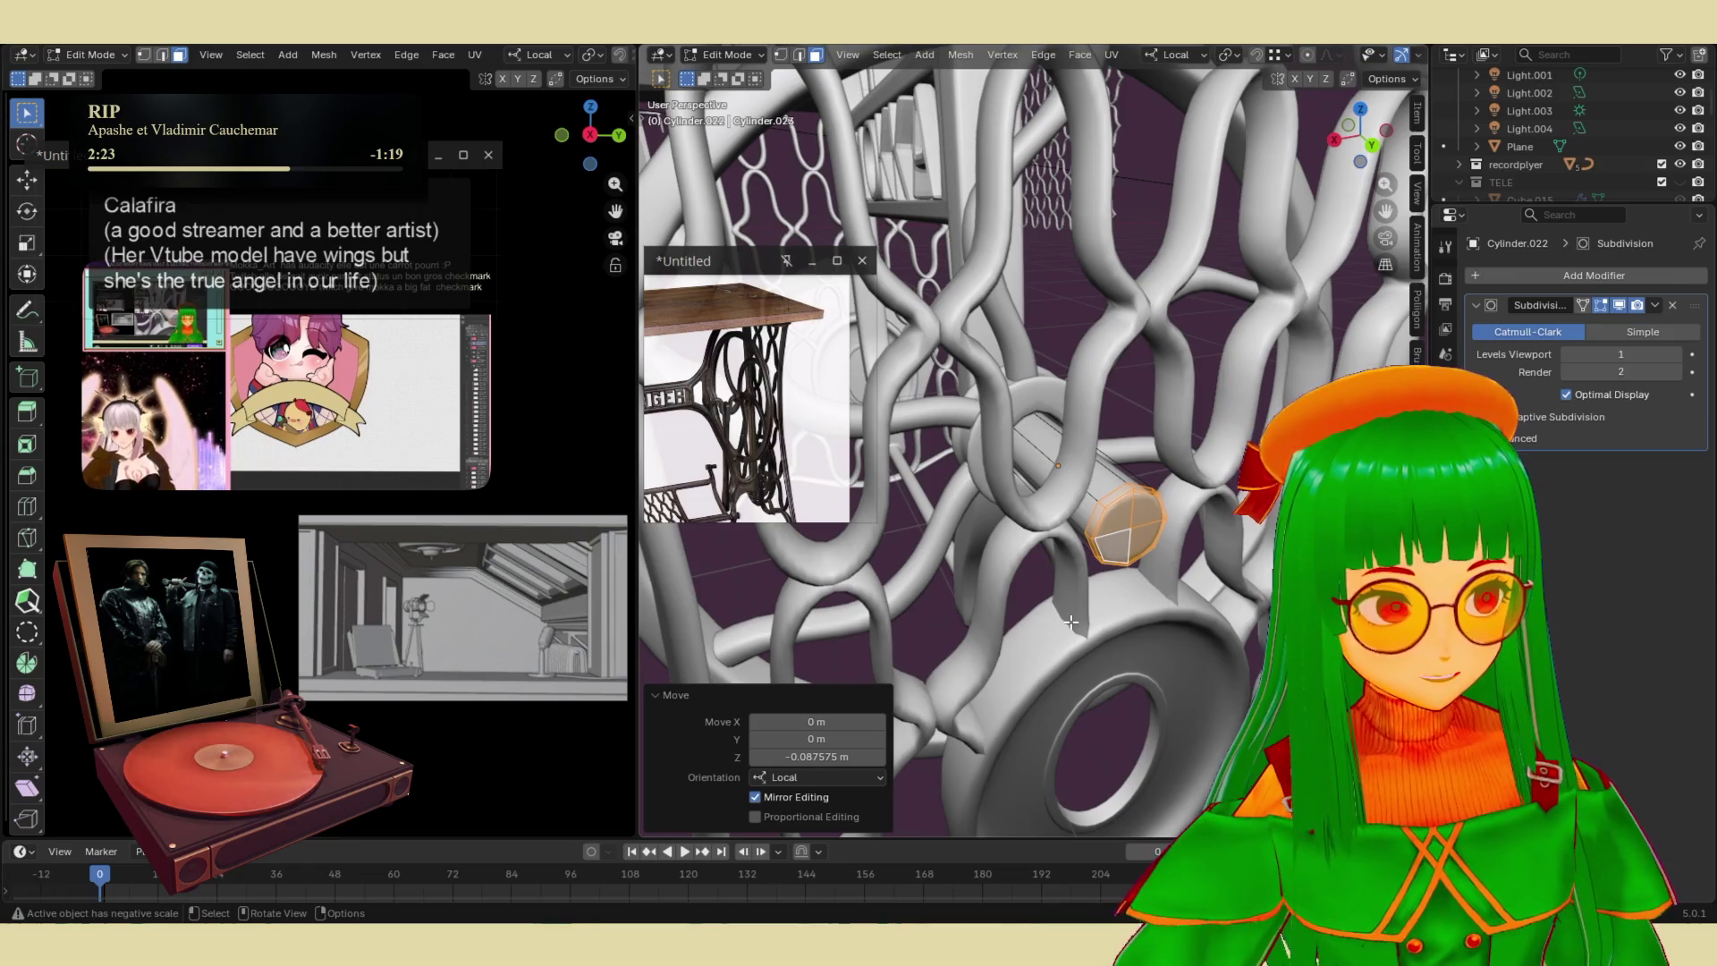
mouse_move(1178, 654)
middle_mouse_down()
mouse_move(1093, 661)
mouse_move(1063, 538)
middle_mouse_up()
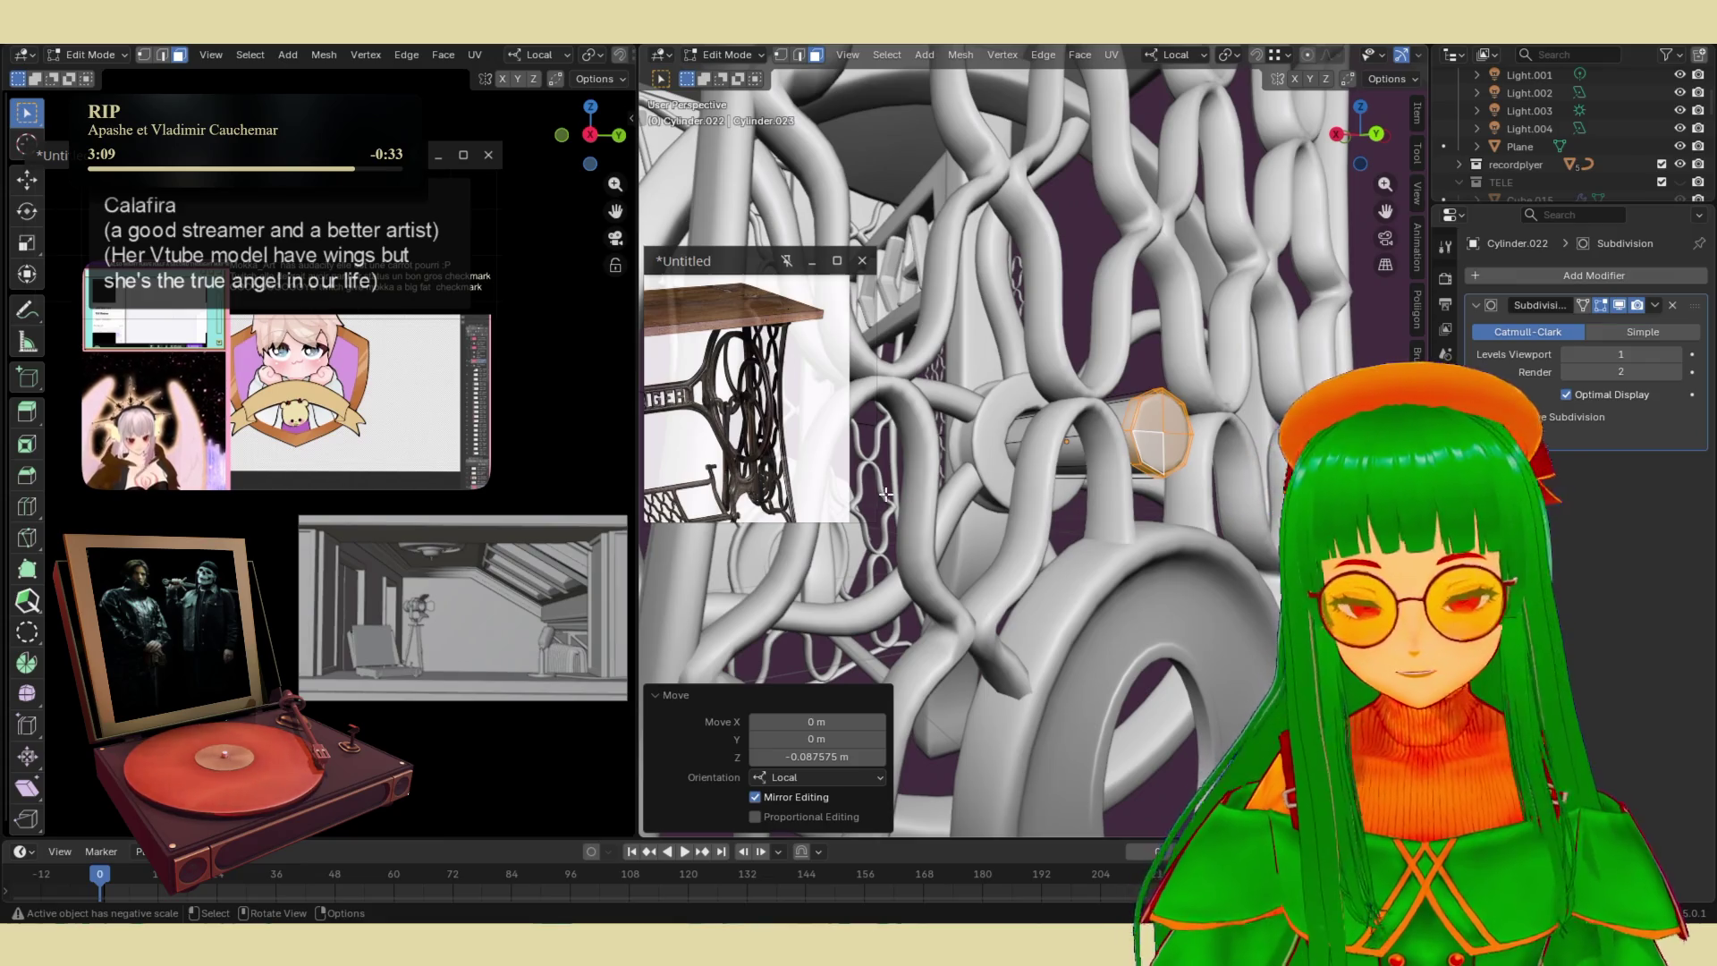
- Duplicate the hub ring Cylinder.003 and slide the copy along the axle
middle_click_drag(1081, 501, 1386, 491)
left_click(1024, 463)
key("Tab")
left_click(1033, 469)
left_click(1033, 469)
key("g")
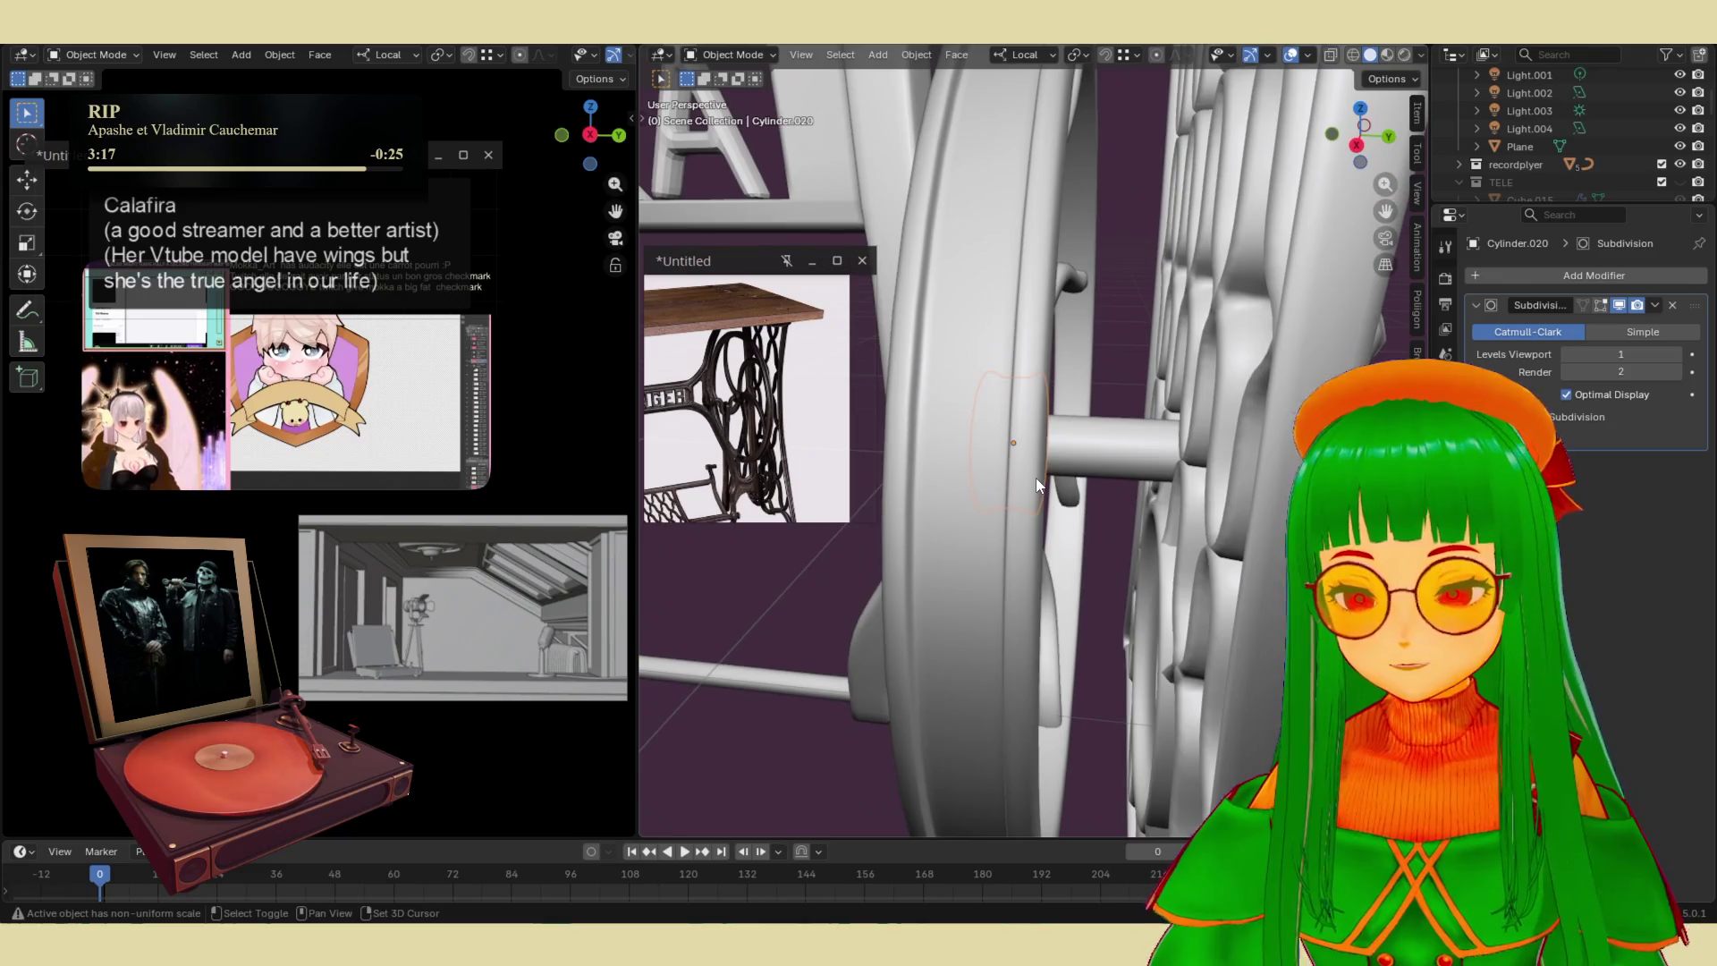
key("x")
key("x")
key("z")
key("z")
left_click(1162, 472)
- Try flattening the copied ring along Z, undo it, and reposition it on the axle
key("s")
key("z")
key("z")
left_click(1136, 456)
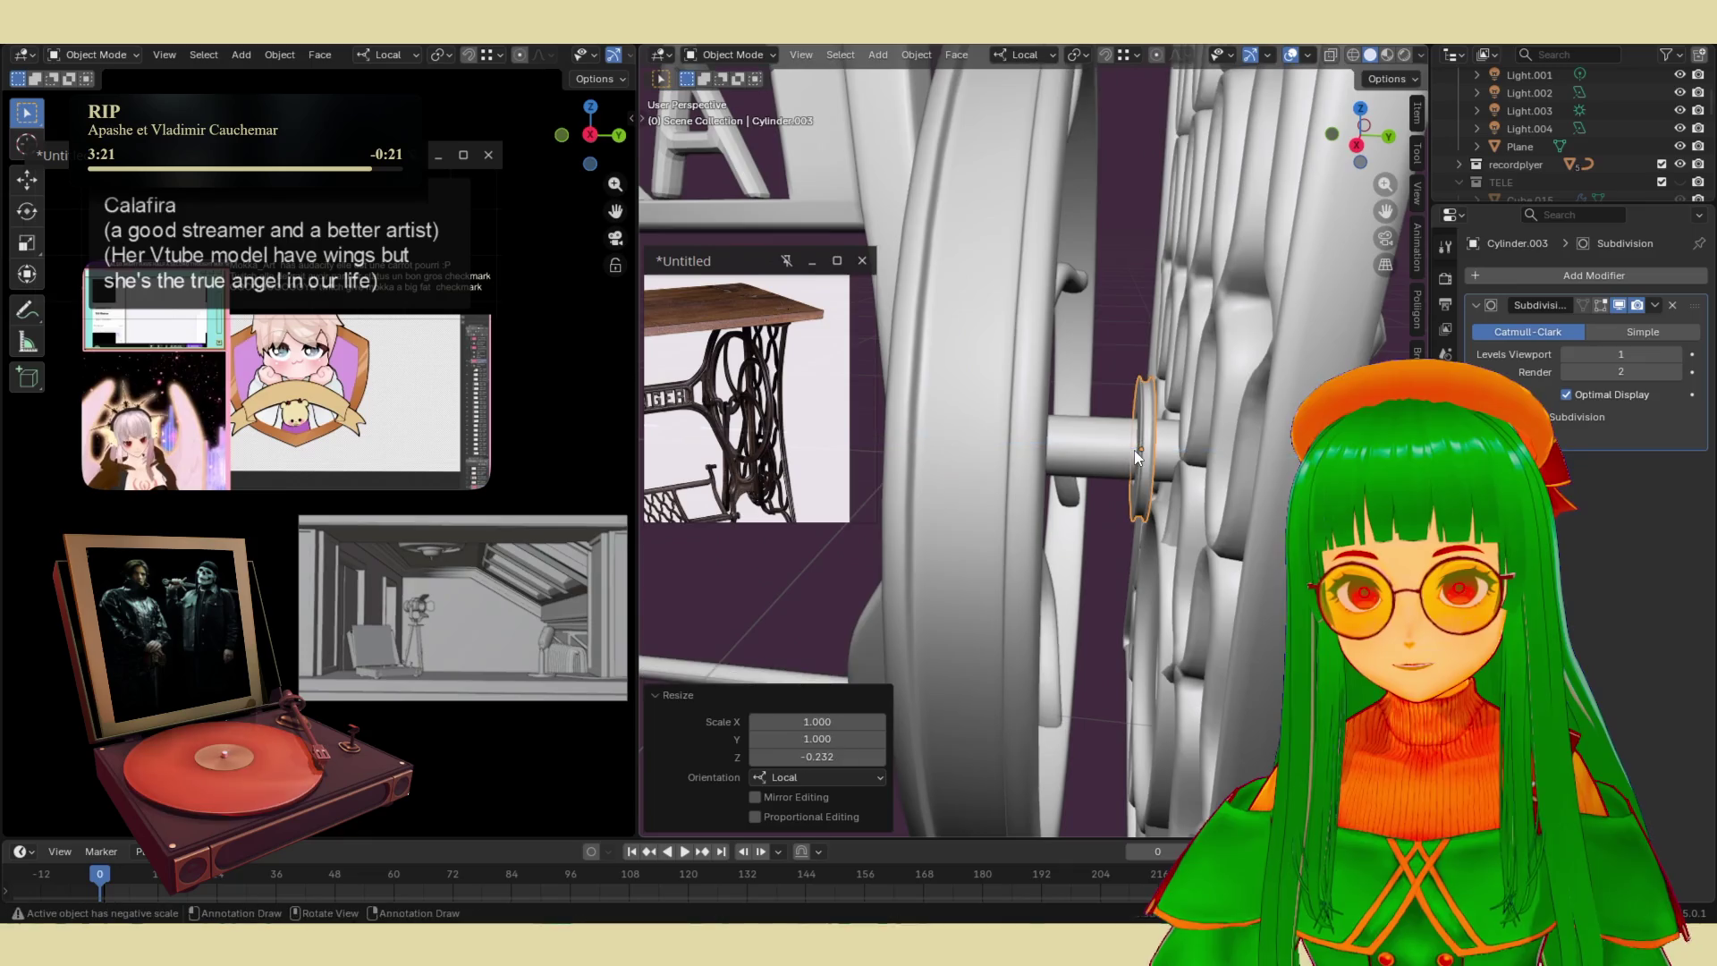
key("ctrl+z")
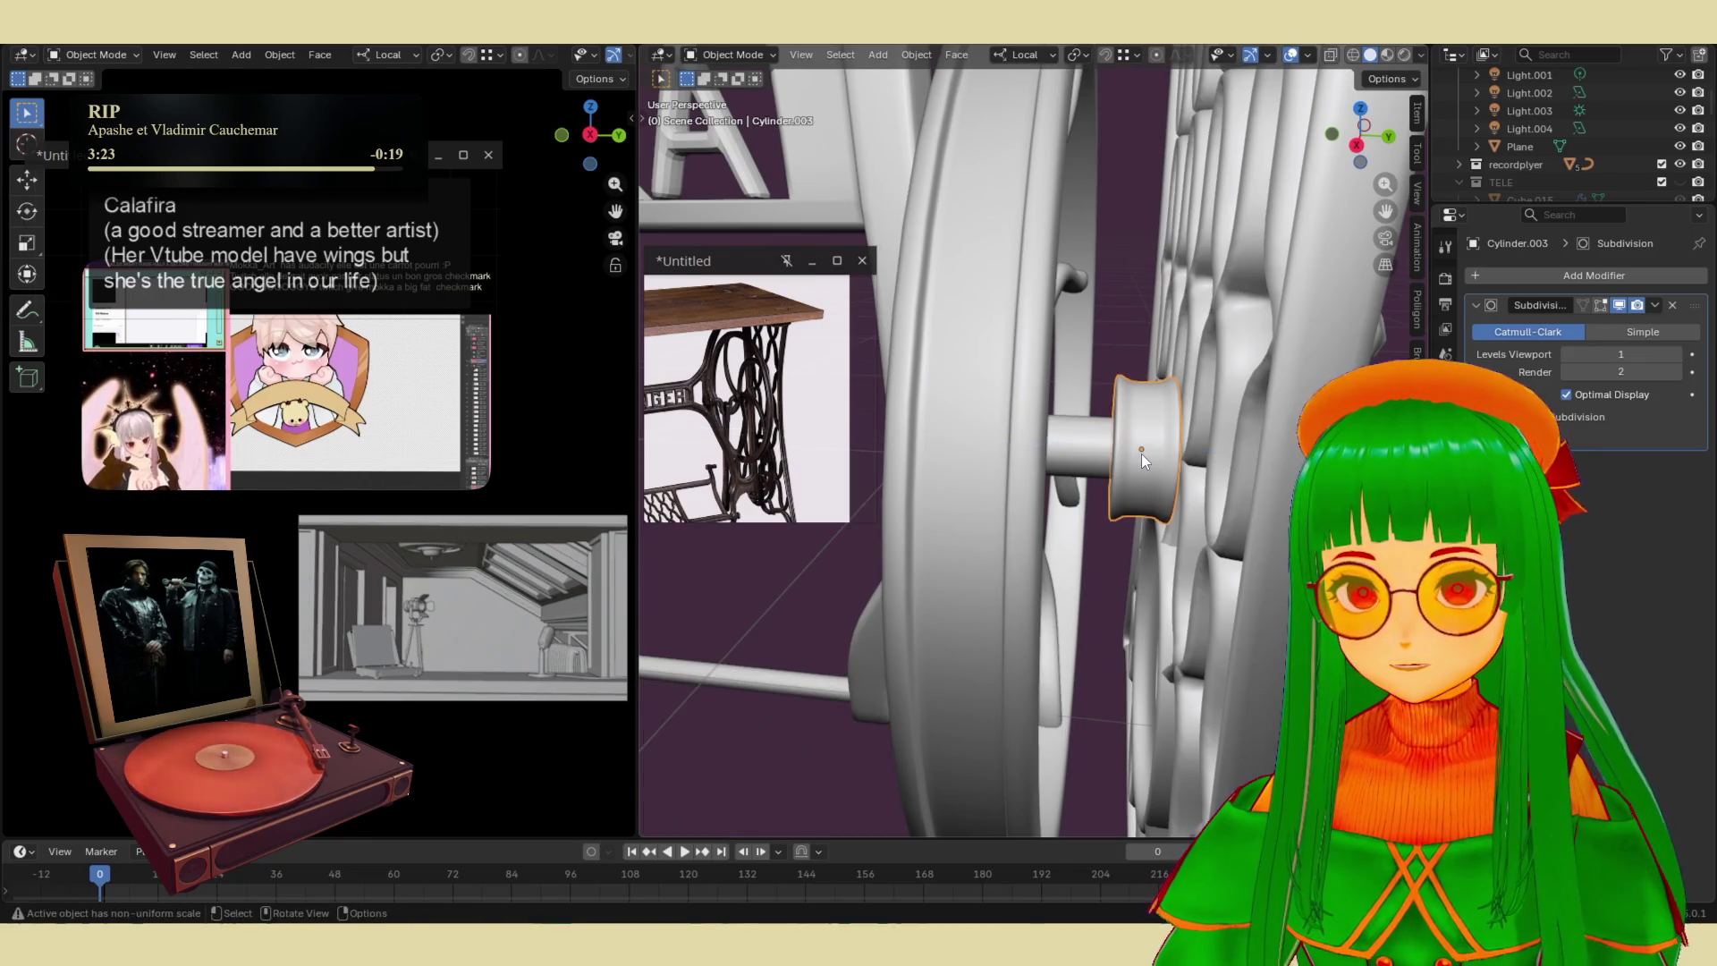
key("g")
key("z")
key("z")
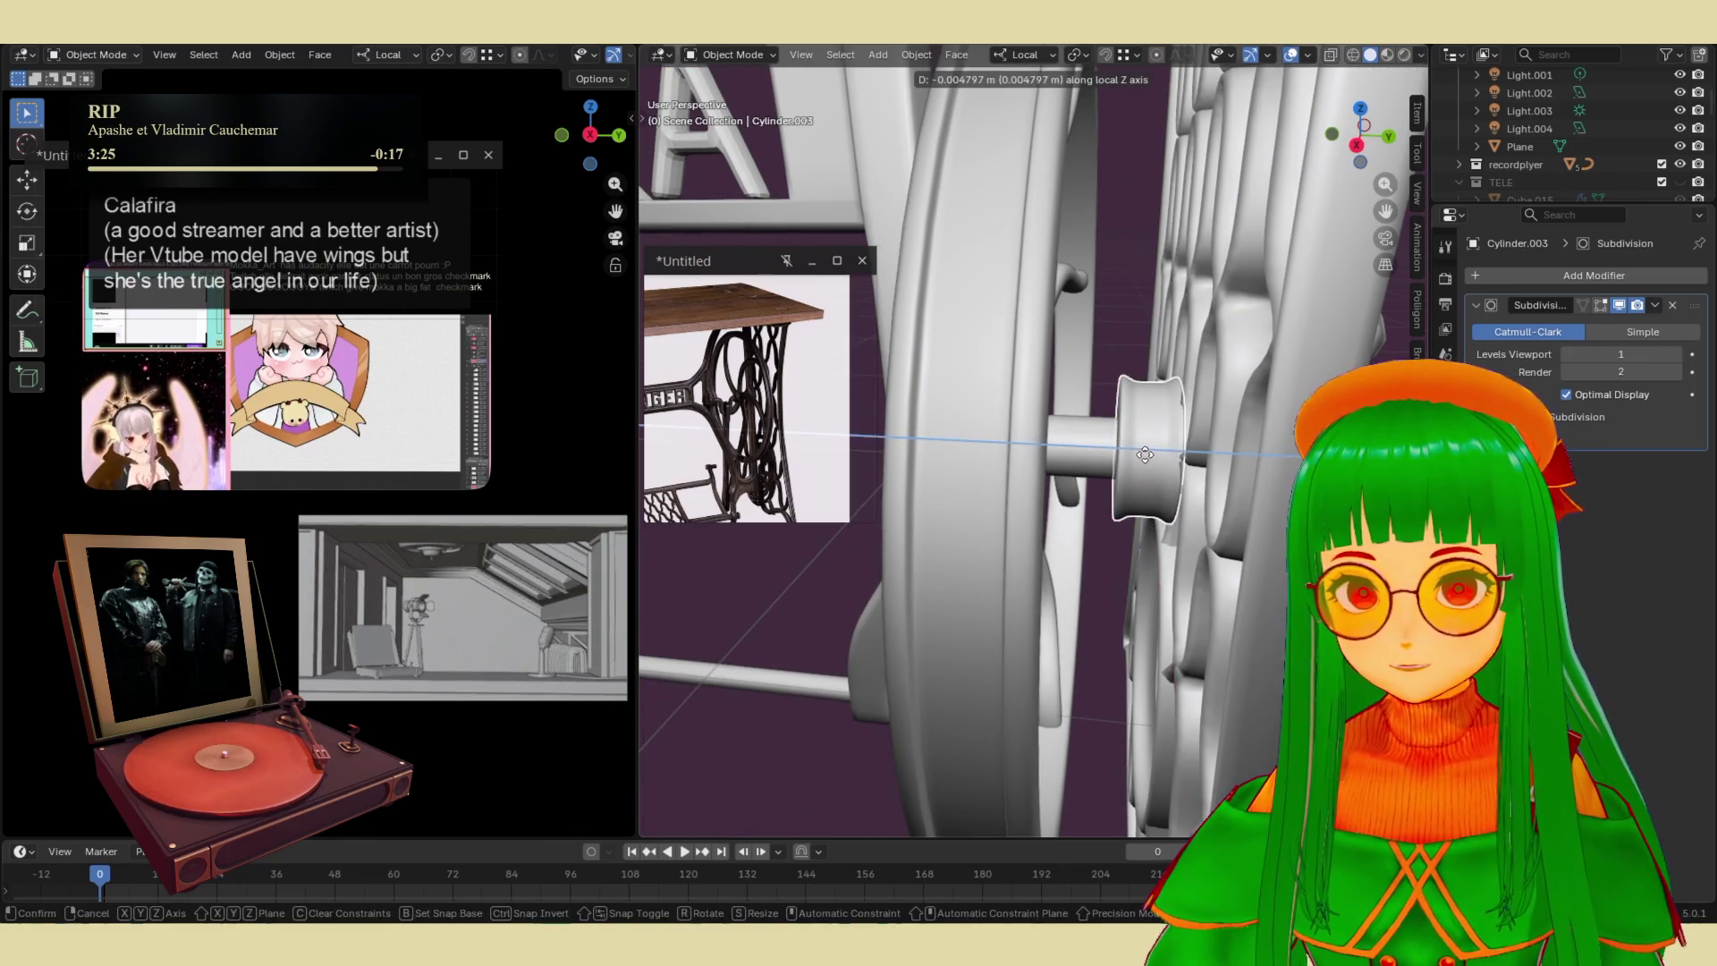
left_click(1141, 454)
- Select the axle cylinder Cylinder.022 and enter Edit Mode
mouse_move(1141, 453)
middle_mouse_down()
mouse_move(1156, 549)
mouse_move(1071, 463)
mouse_move(1107, 535)
mouse_move(1219, 502)
mouse_move(1148, 486)
mouse_move(1064, 501)
mouse_move(1227, 500)
mouse_move(1188, 503)
middle_mouse_up()
left_click(1107, 535)
left_click(1226, 500)
key("Tab")
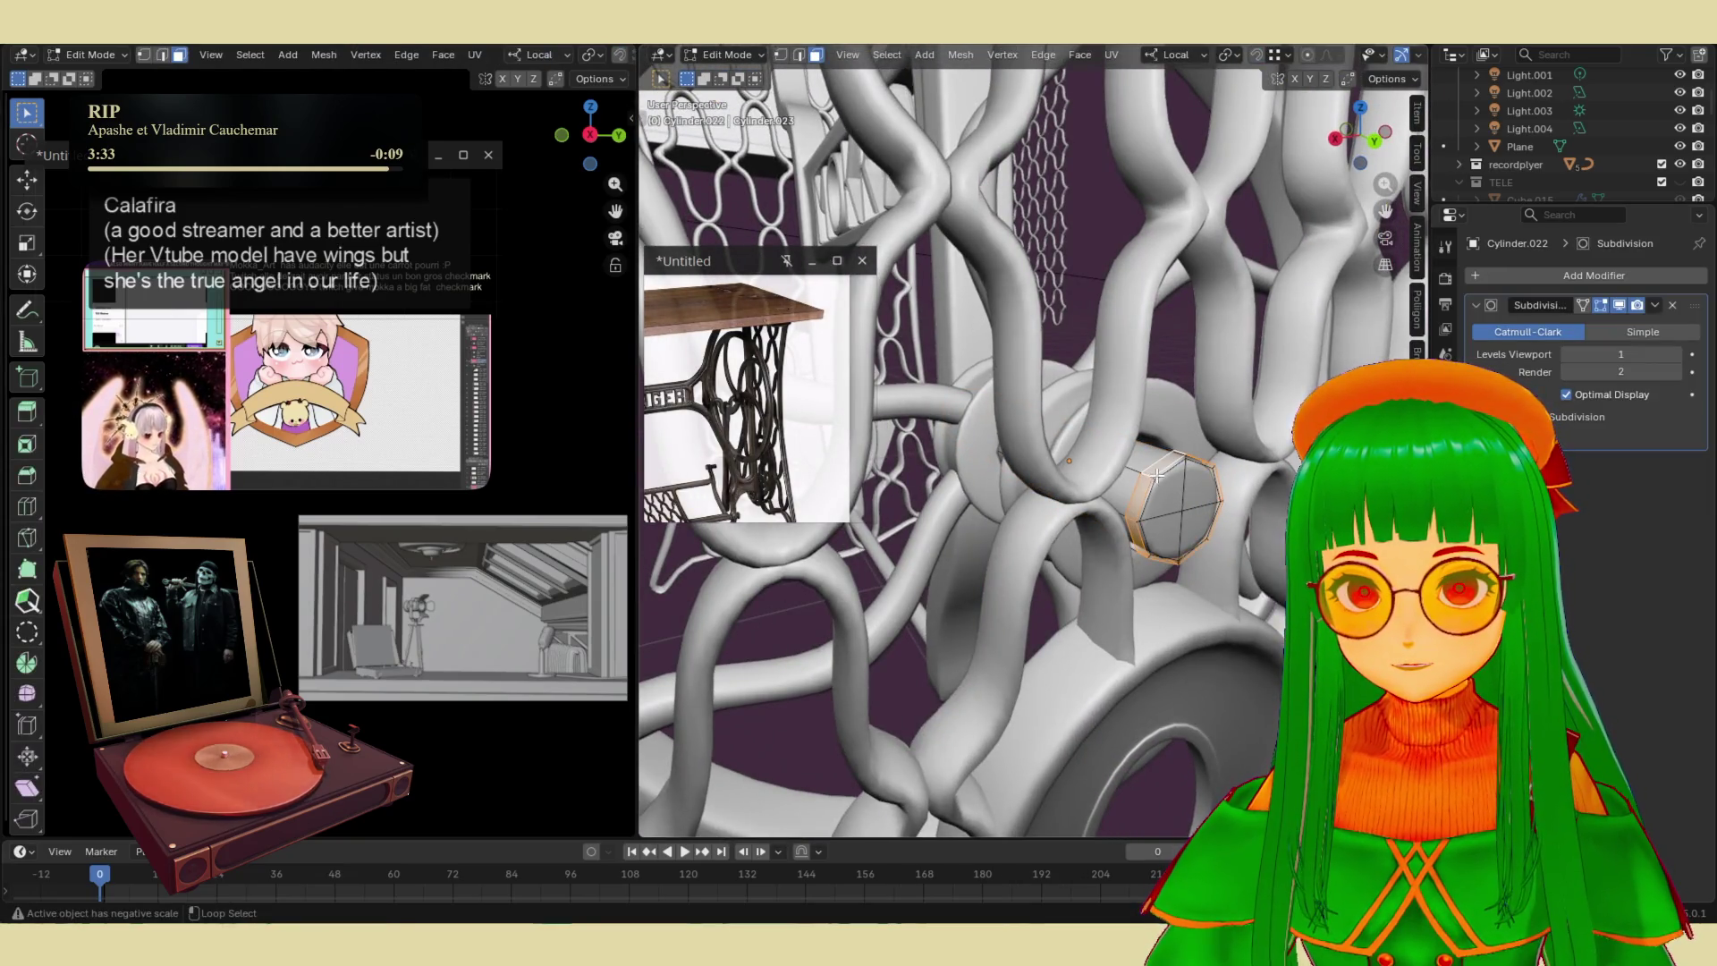
- Fill the open axle end with a cap face and push it out along the axle
scroll(1151, 478, "up", 5)
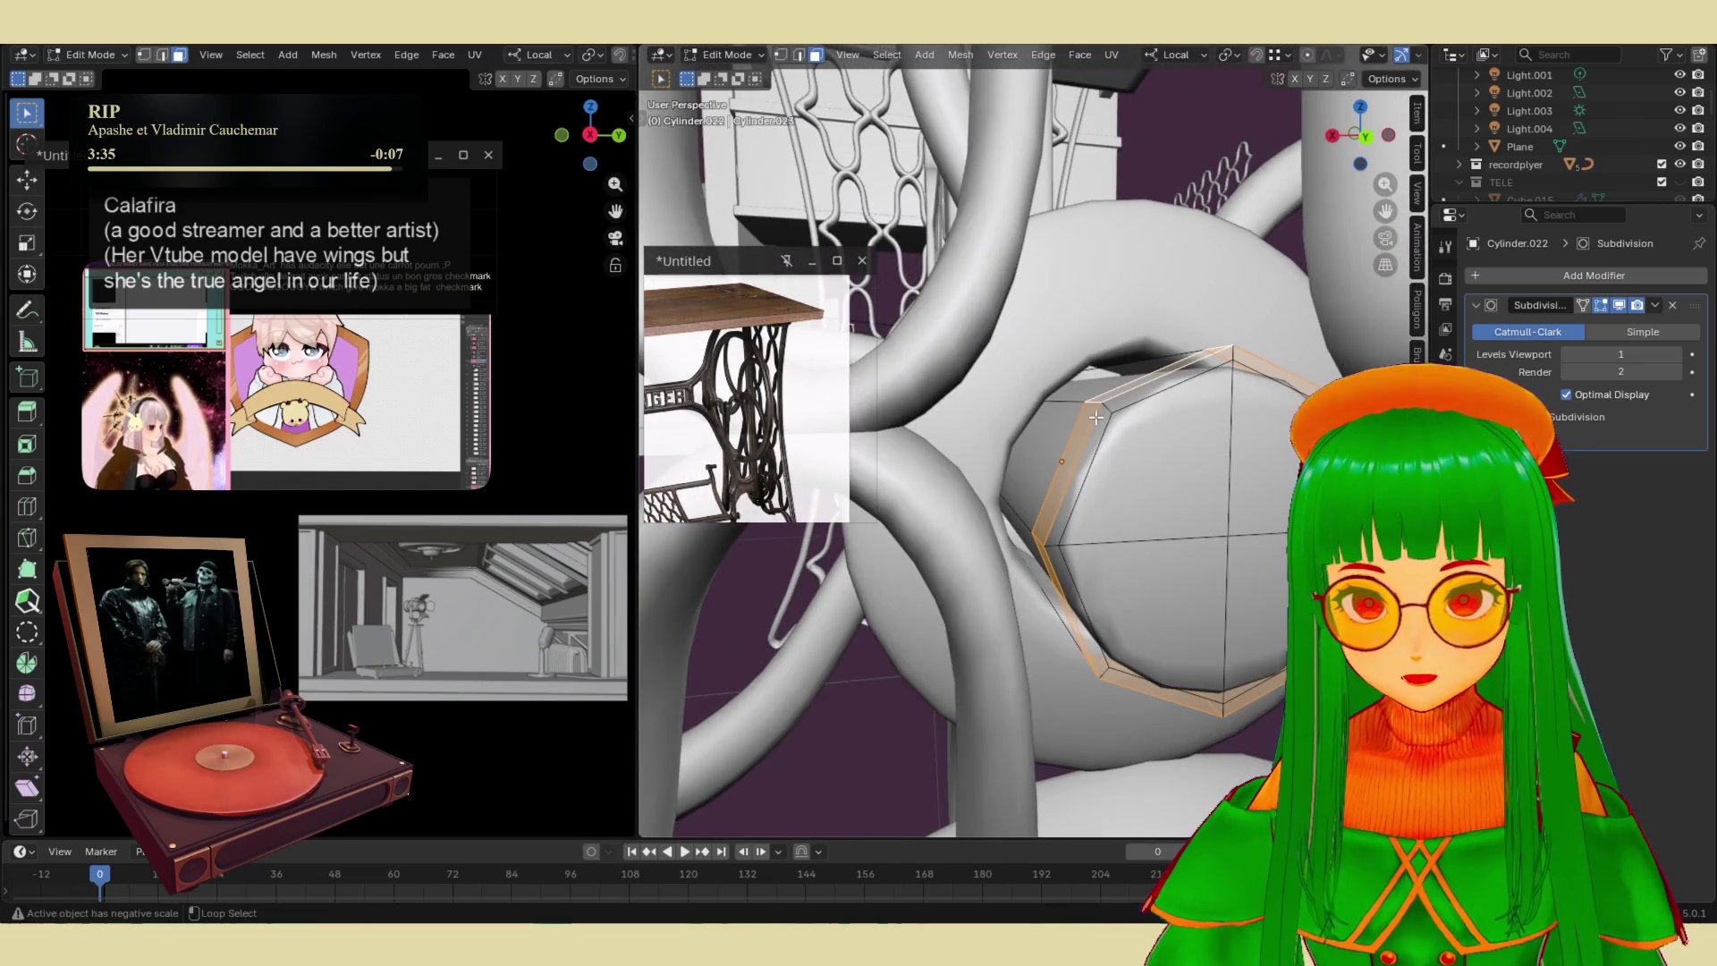
left_click(1102, 409, "alt")
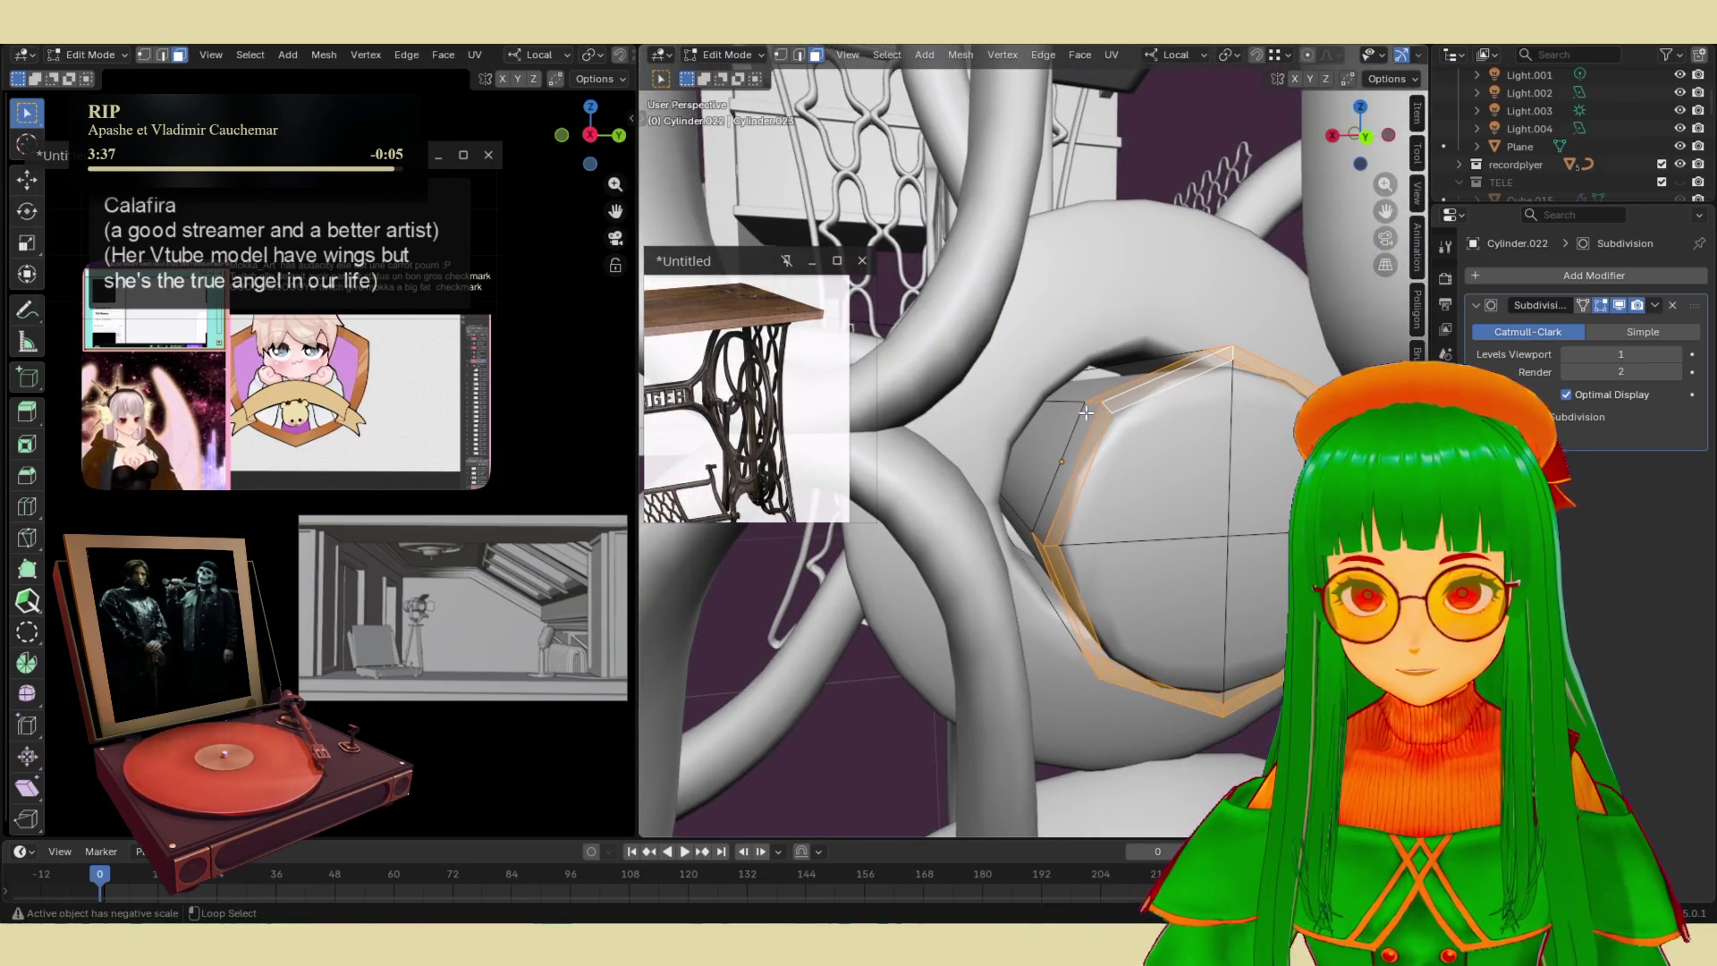
scroll(1085, 413, "down", 5)
key("g")
key("z")
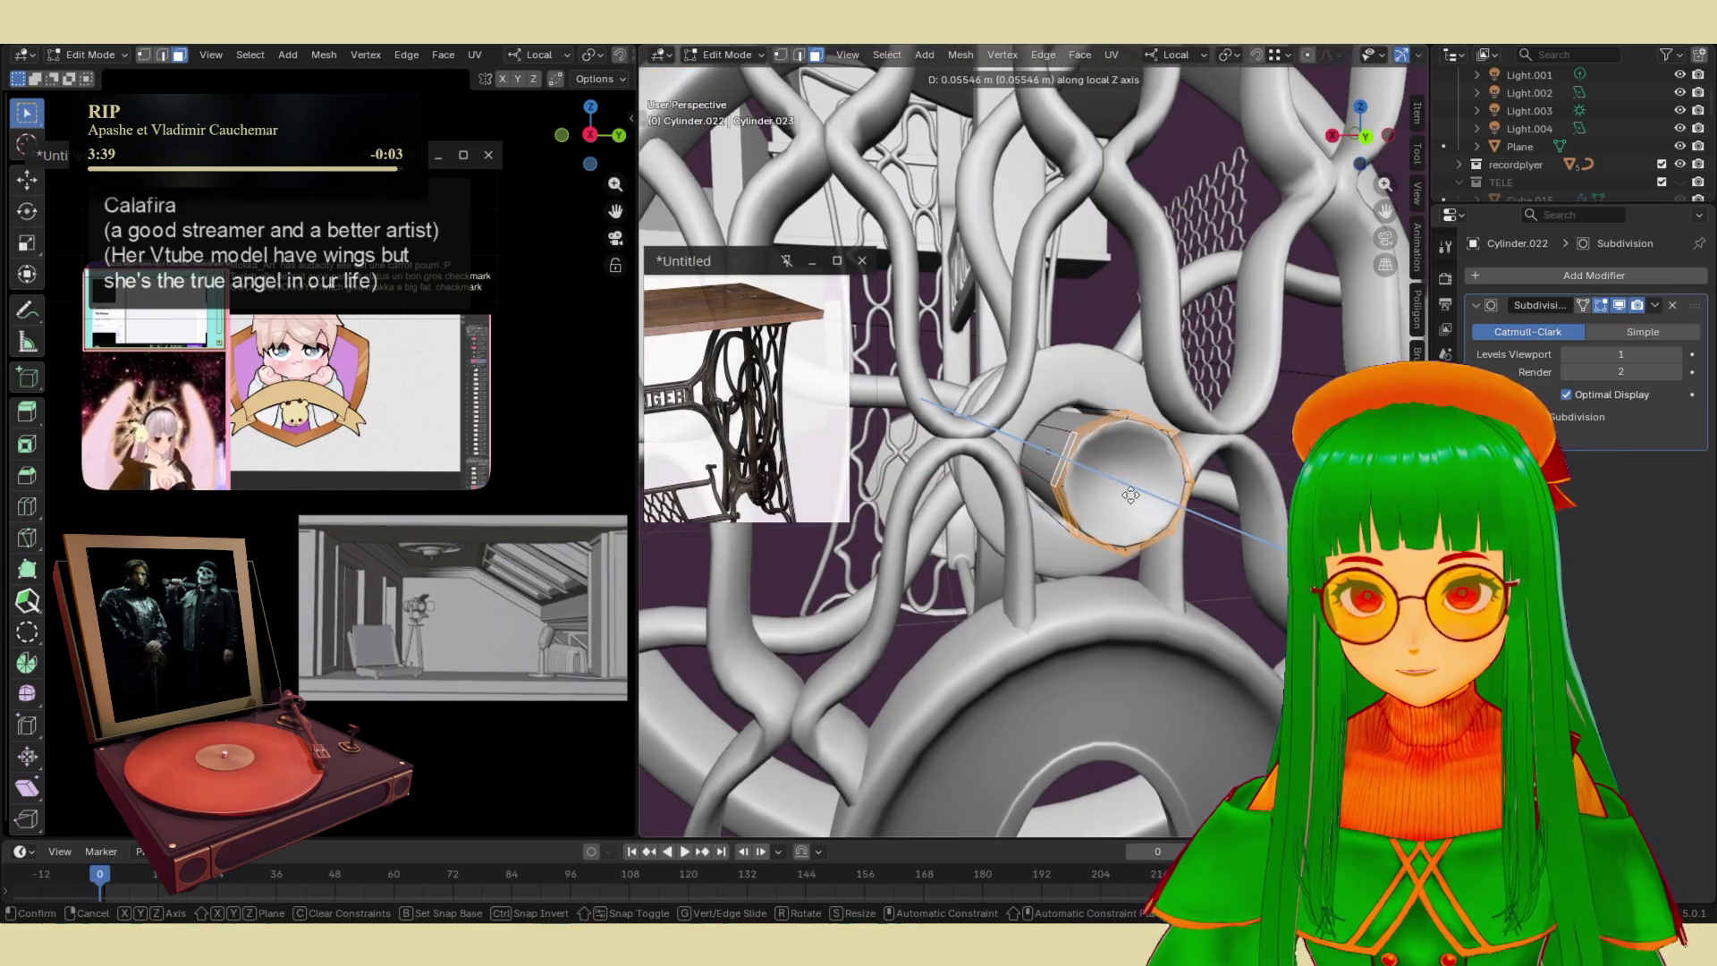
right_click(1119, 473)
key("f")
key("g")
key("z")
middle_click_drag(1092, 495, 1180, 491)
key("Return")
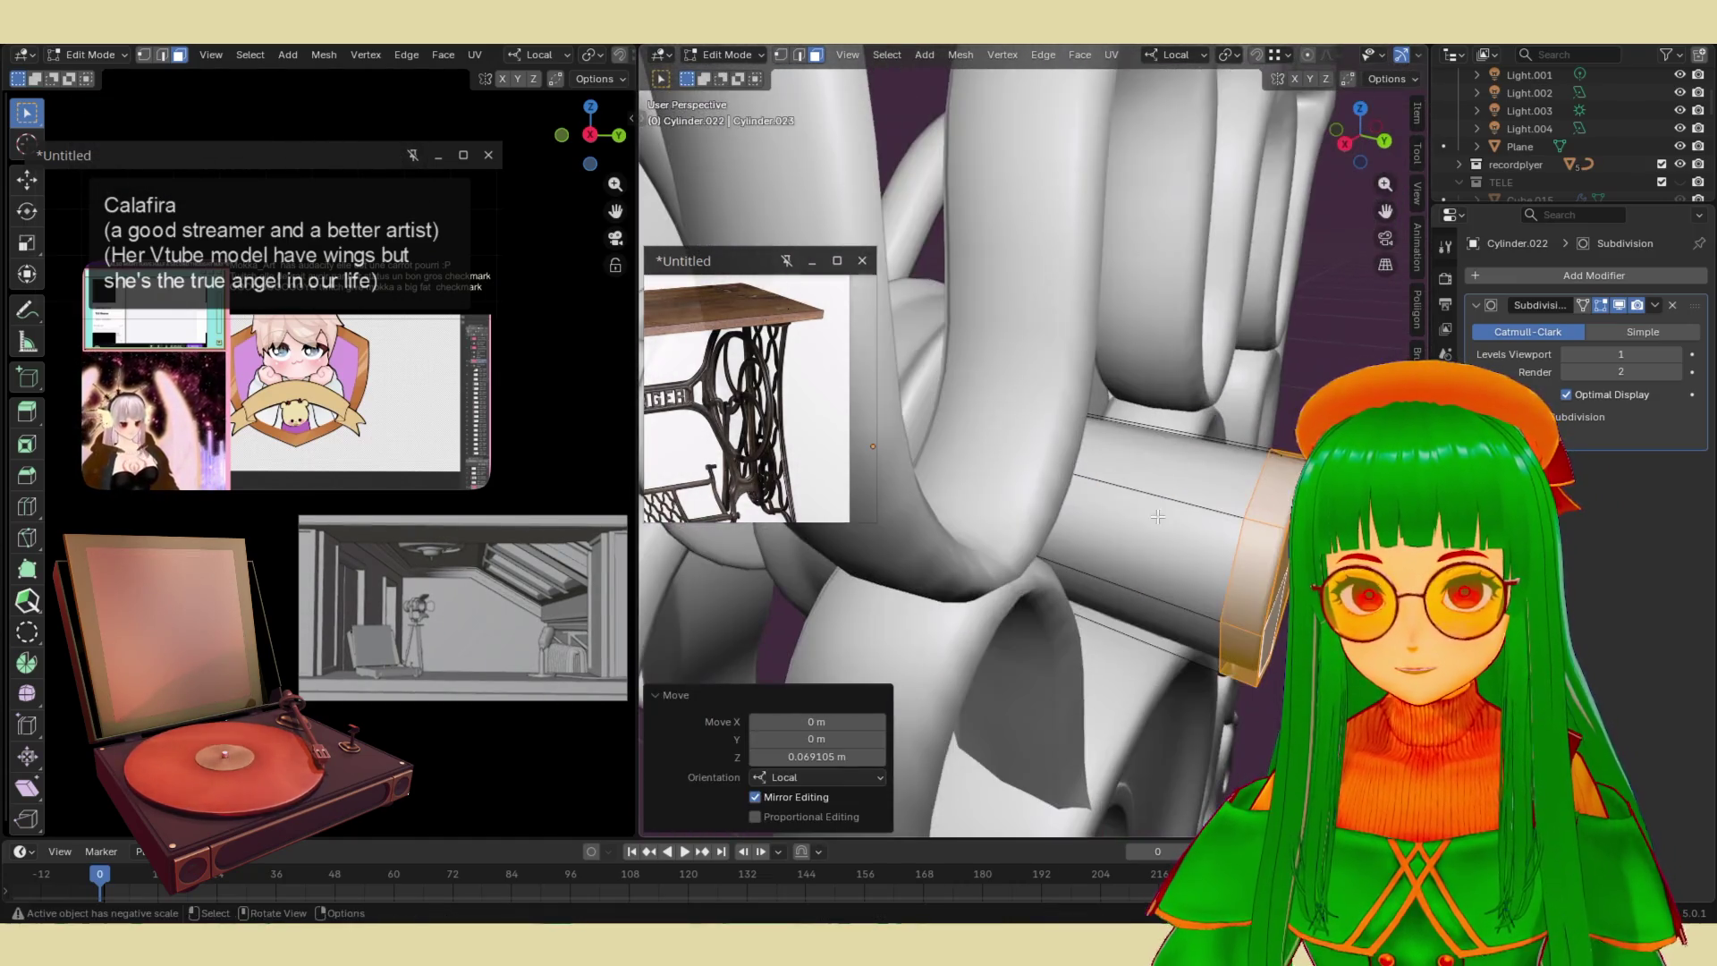
- Loop-cut near the axle end and extrude that face ring outward along normals to 0.649
key("ctrl+r")
left_click(1179, 491)
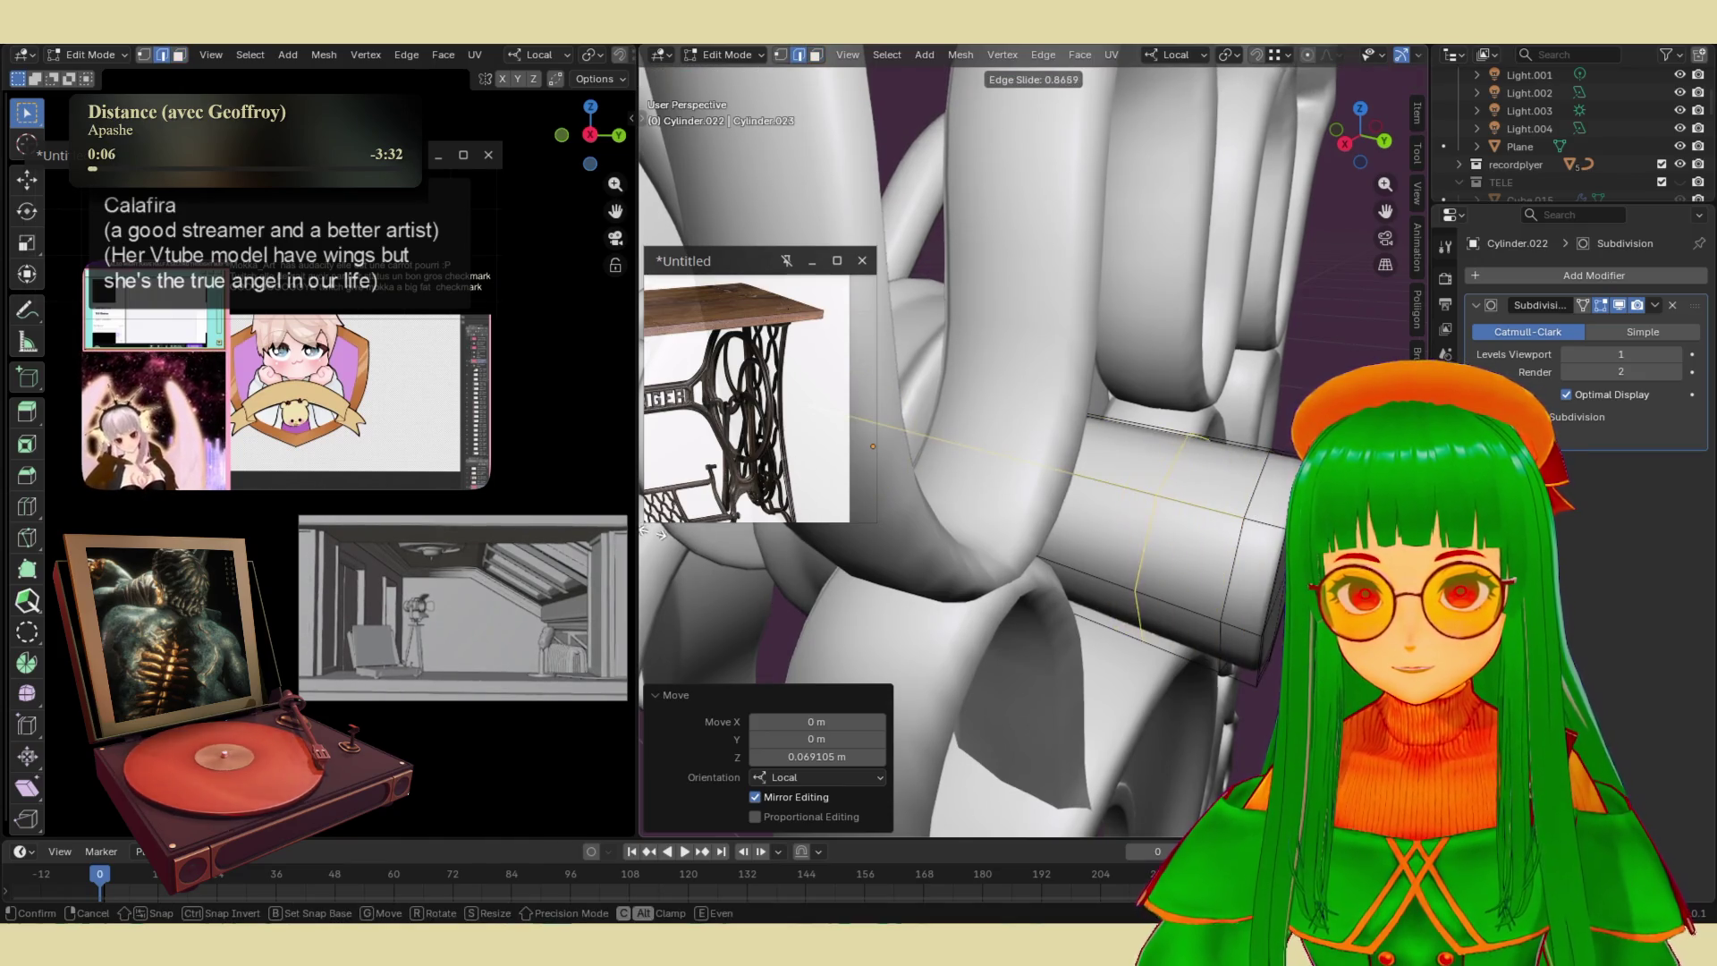
left_click(1031, 537)
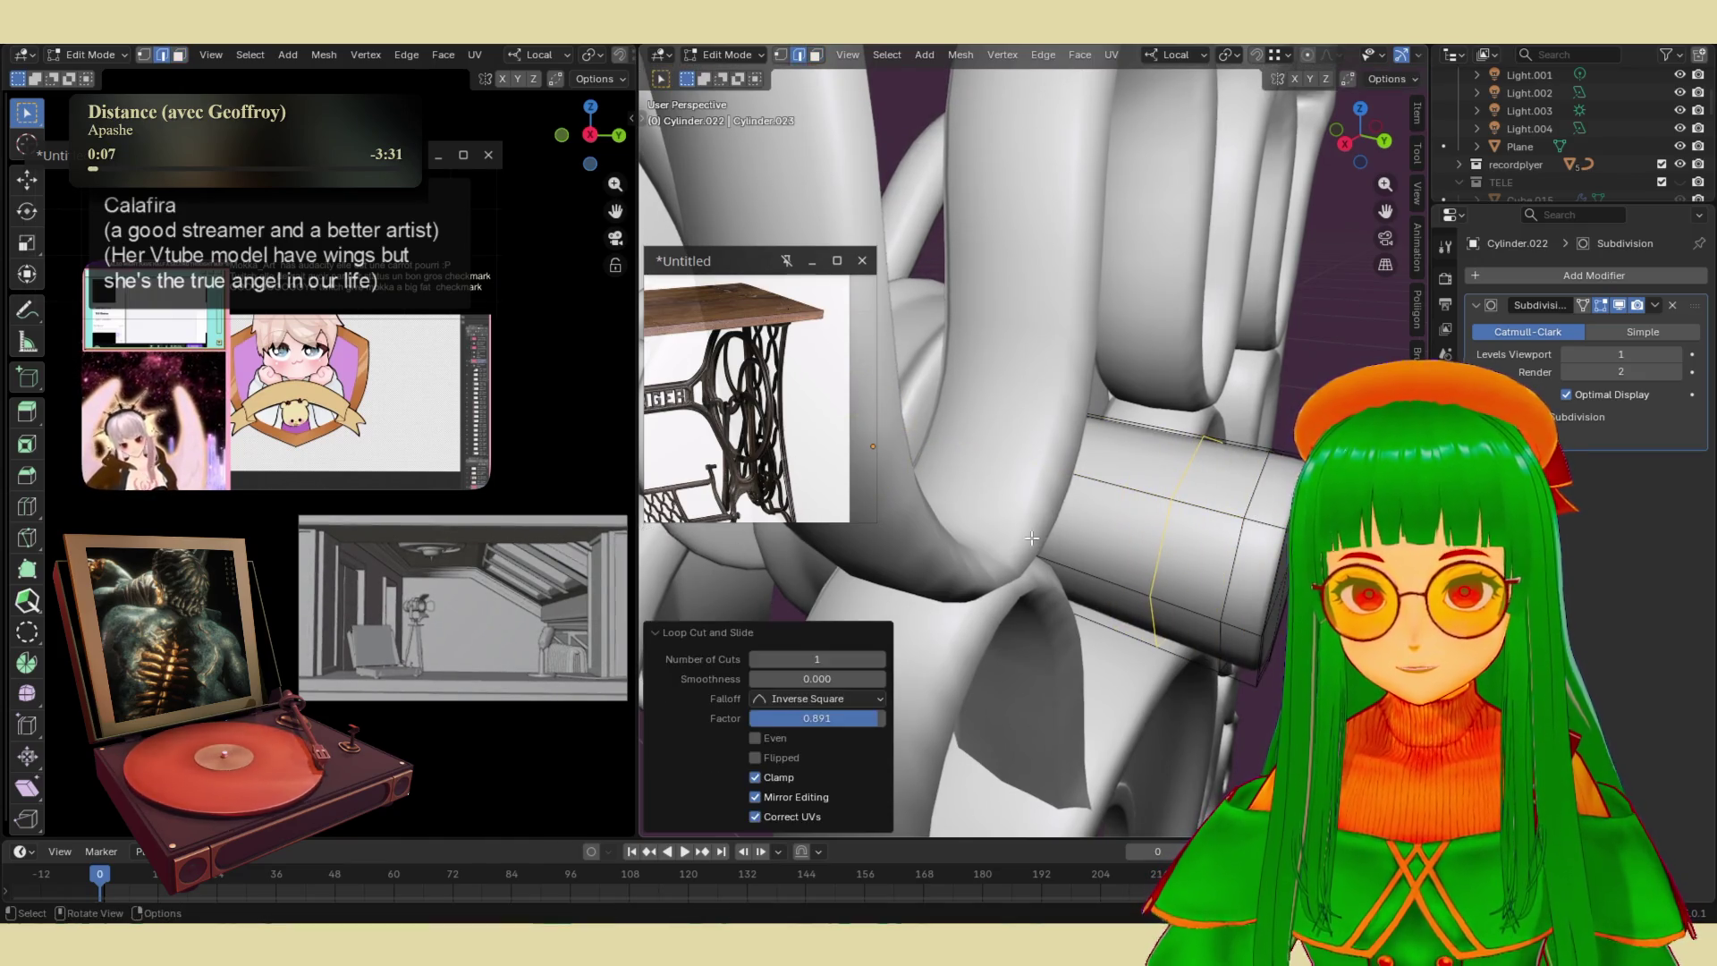
key("3")
left_click(1201, 522, "alt")
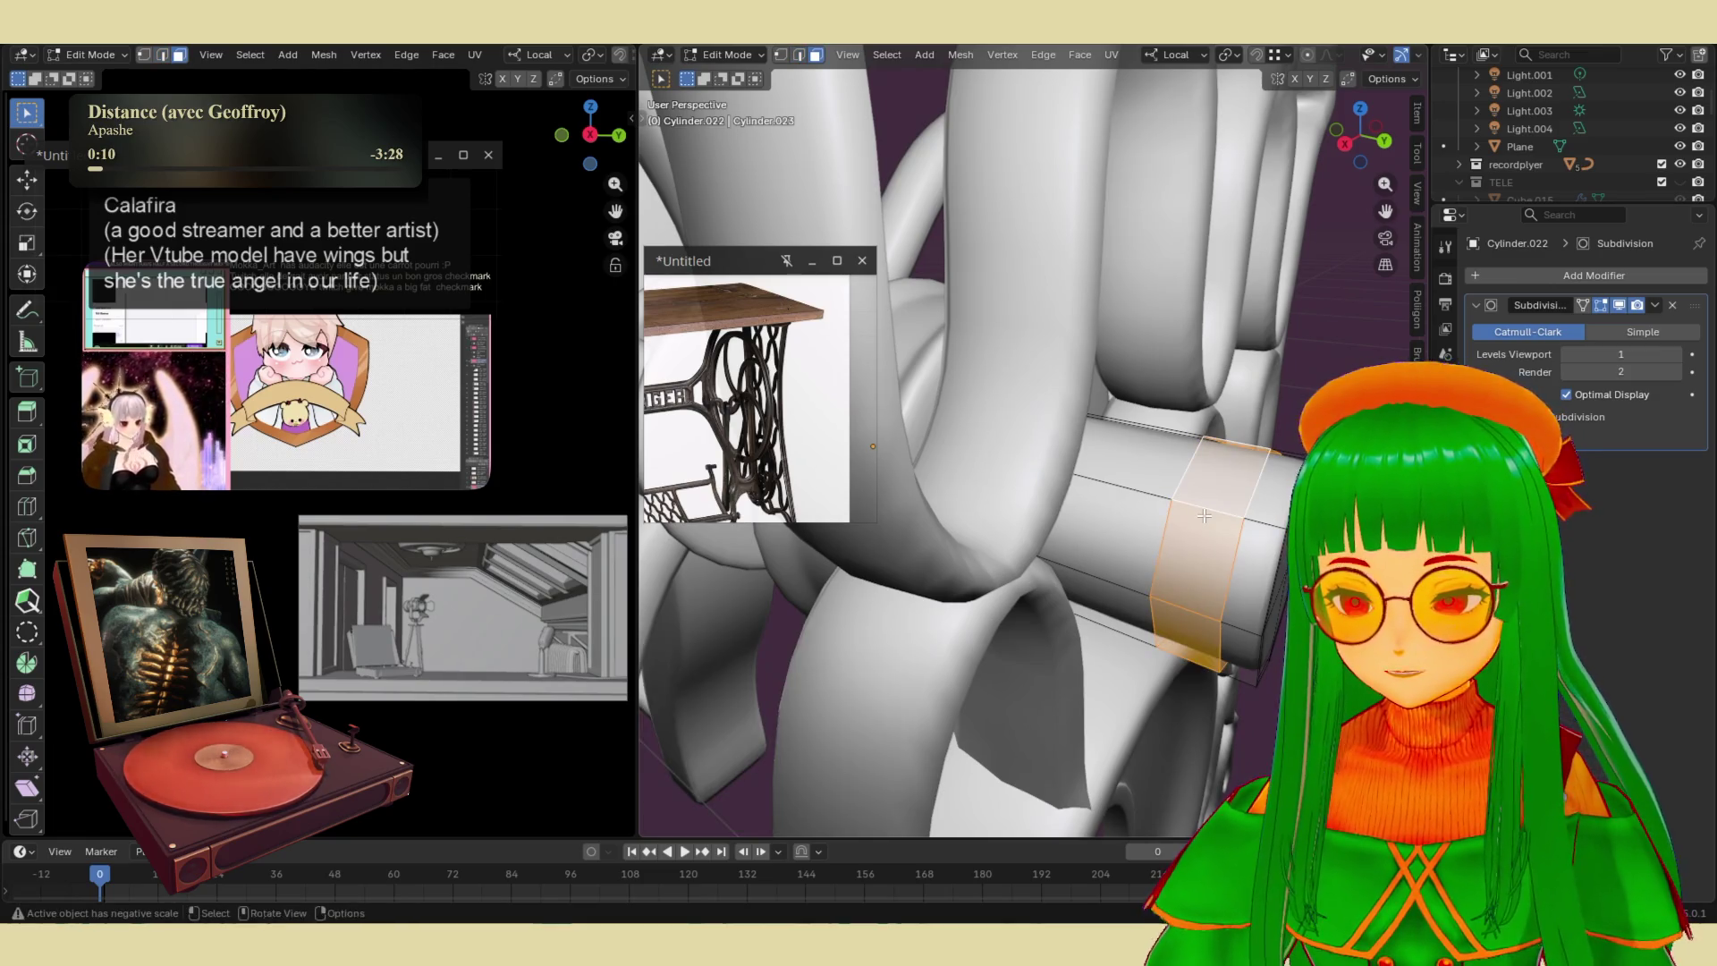
key("alt+e")
left_click(1166, 515)
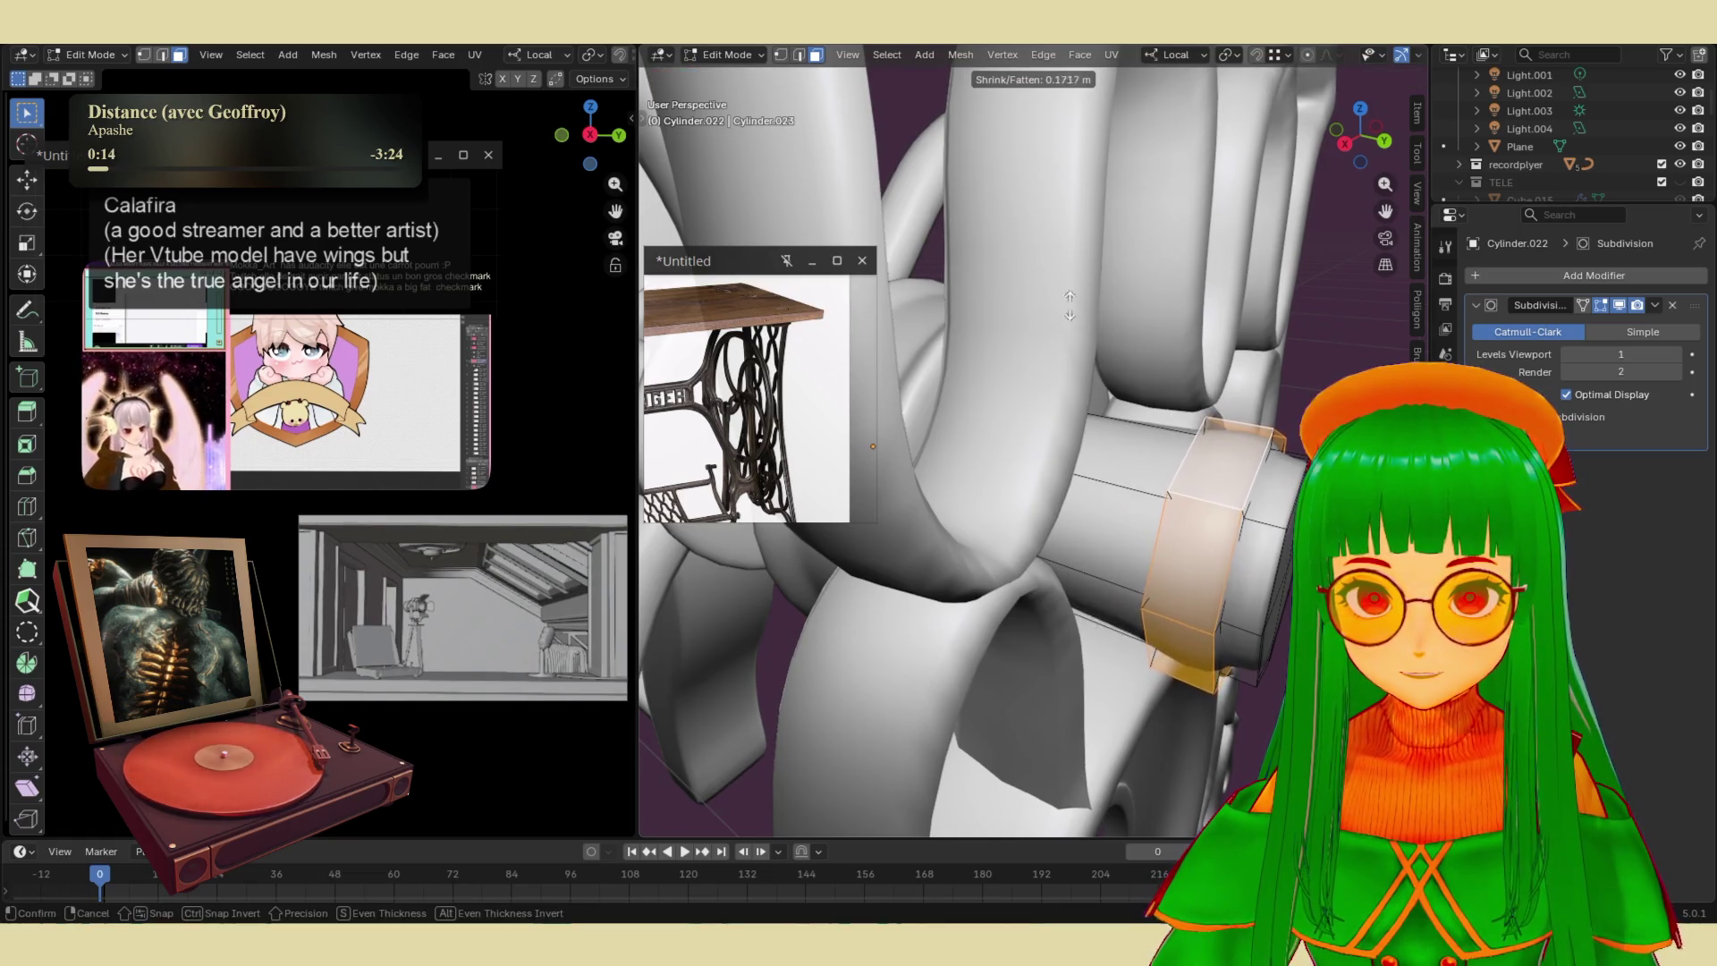
left_click(808, 488)
mouse_move(813, 487)
middle_mouse_down()
mouse_move(907, 552)
mouse_move(885, 564)
middle_mouse_up()
scroll(917, 534, "up", 2)
middle_click_drag(991, 525, 1228, 487)
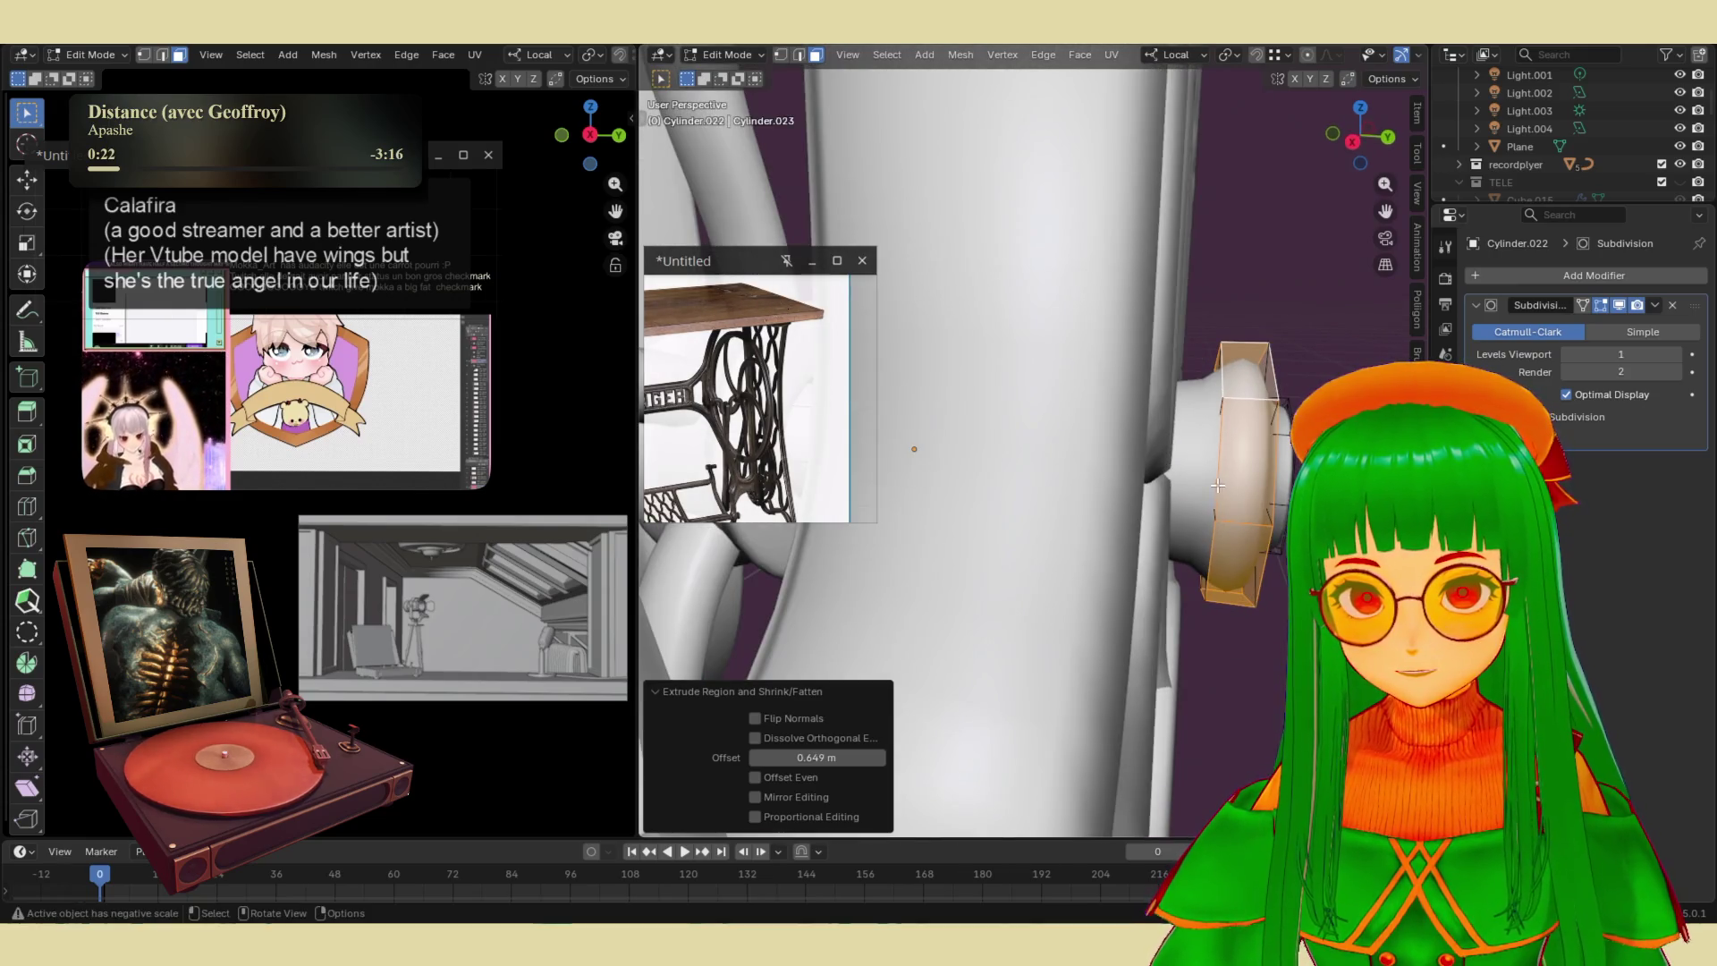
- Stretch the extruded ring to 1.521 along the hub's axis and reposition it
key("s")
key("z")
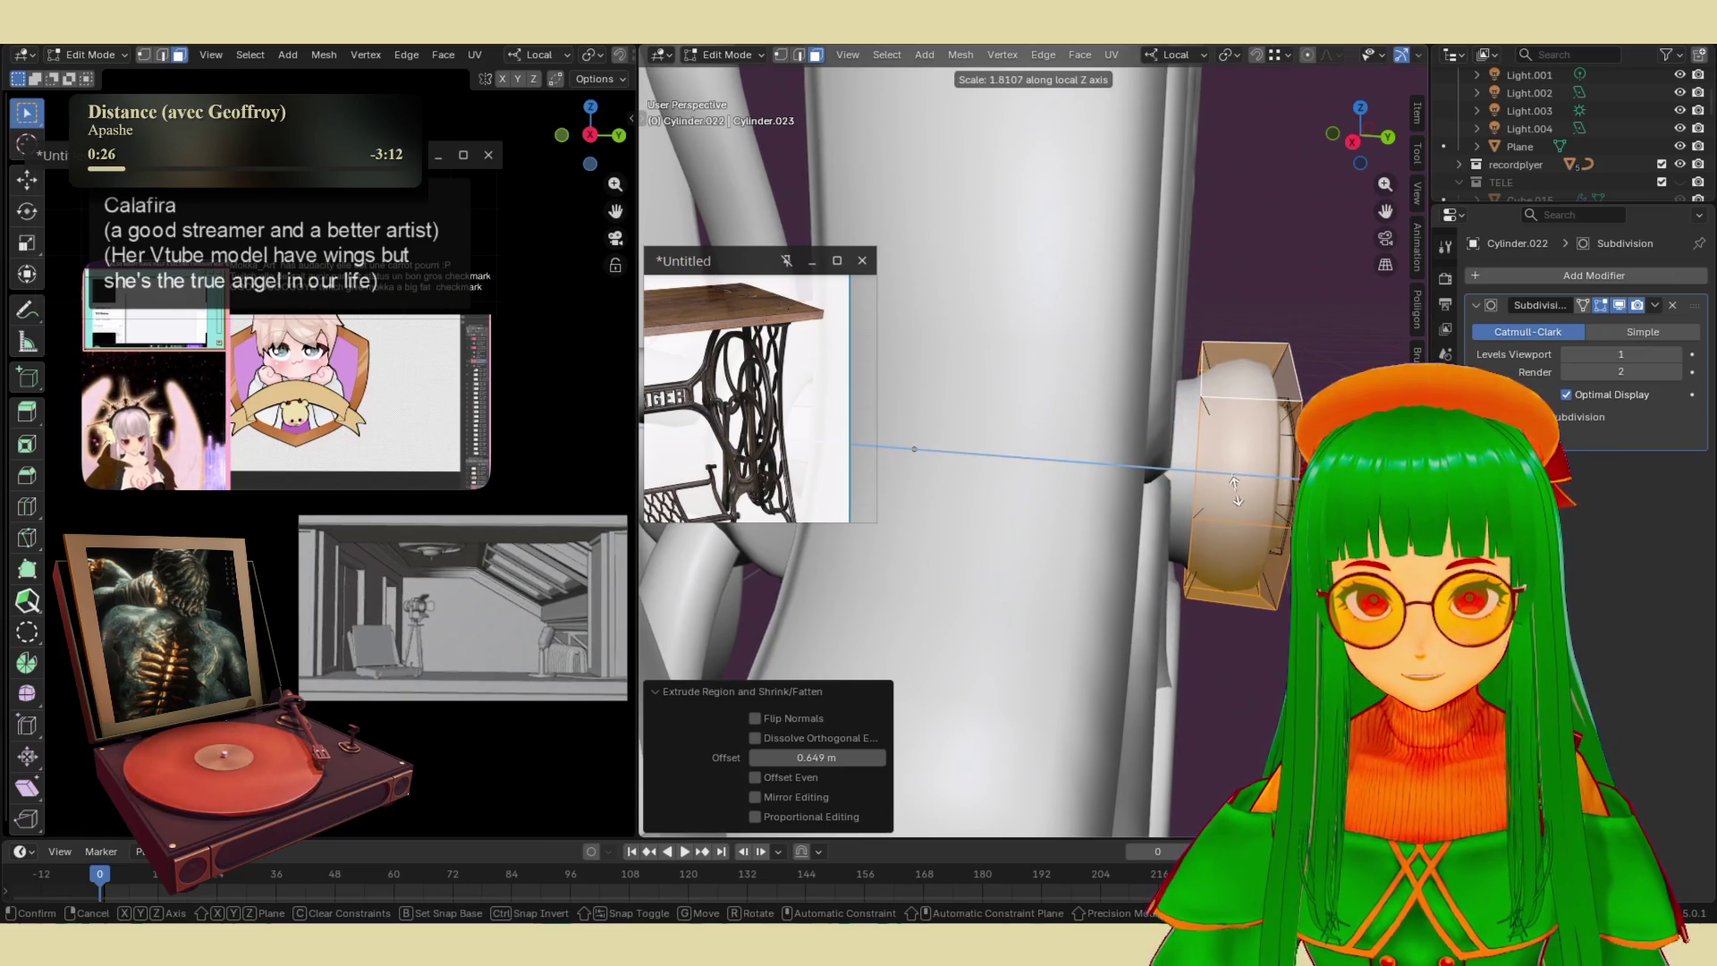
left_click(1232, 488)
key("g")
key("z")
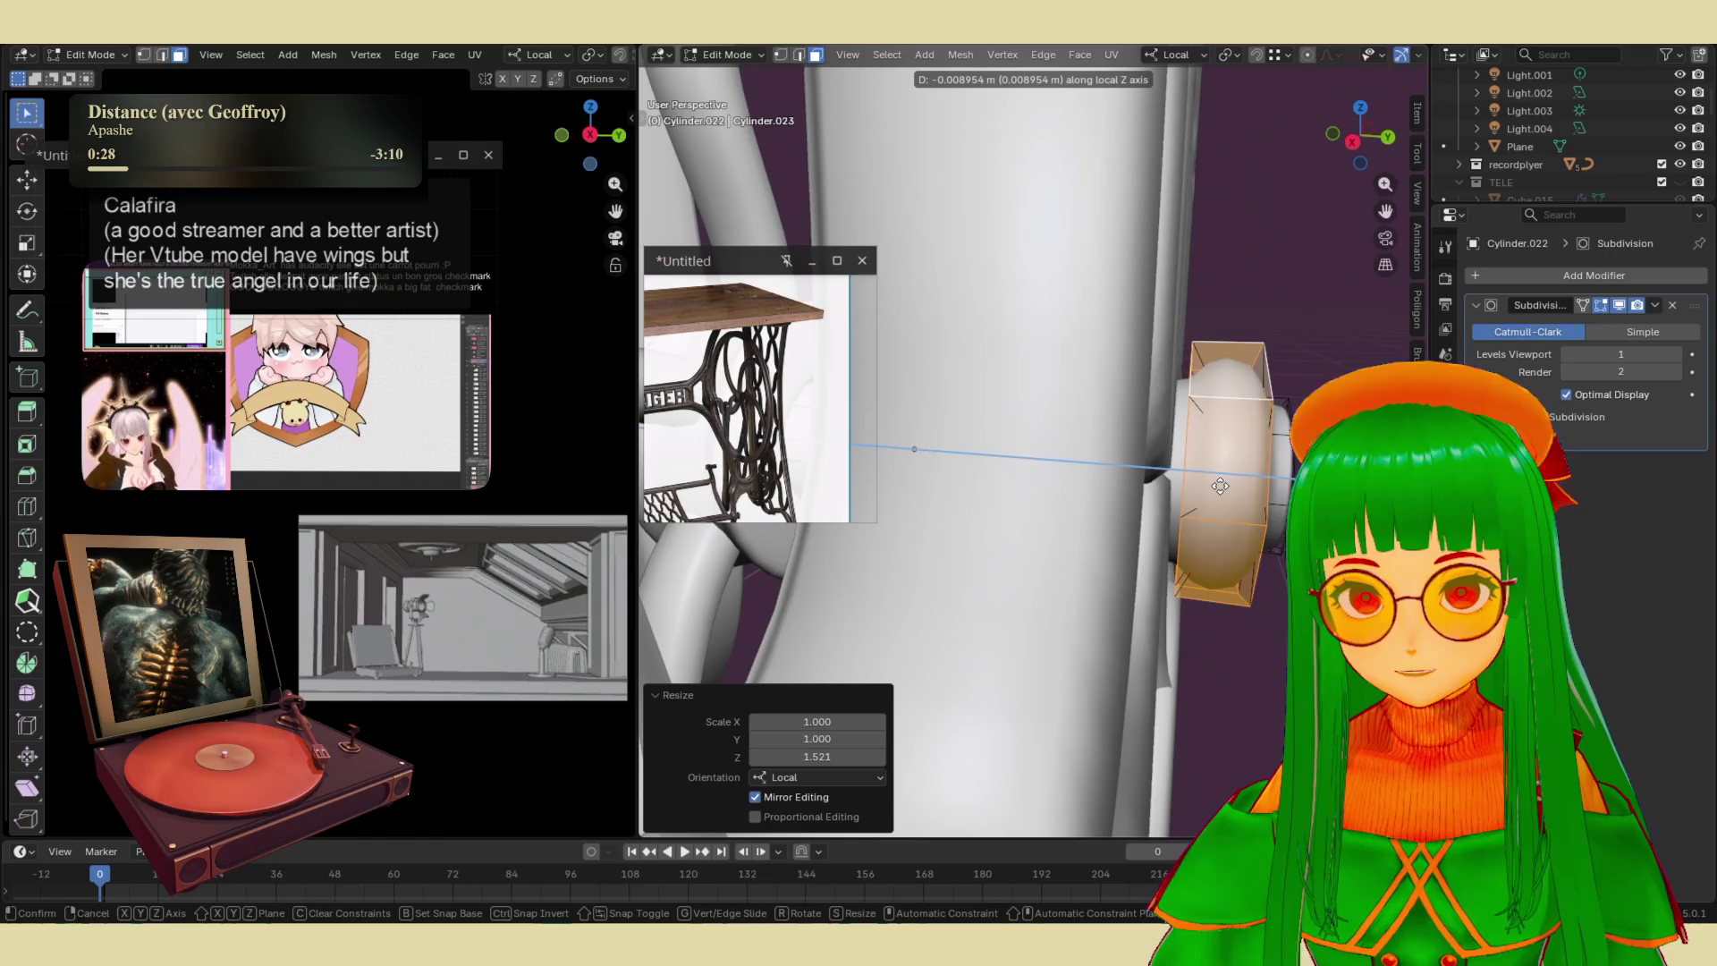
left_click(1216, 485)
left_click(1246, 602)
mouse_move(1245, 602)
middle_mouse_down()
mouse_move(1115, 593)
mouse_move(1141, 549)
middle_mouse_up()
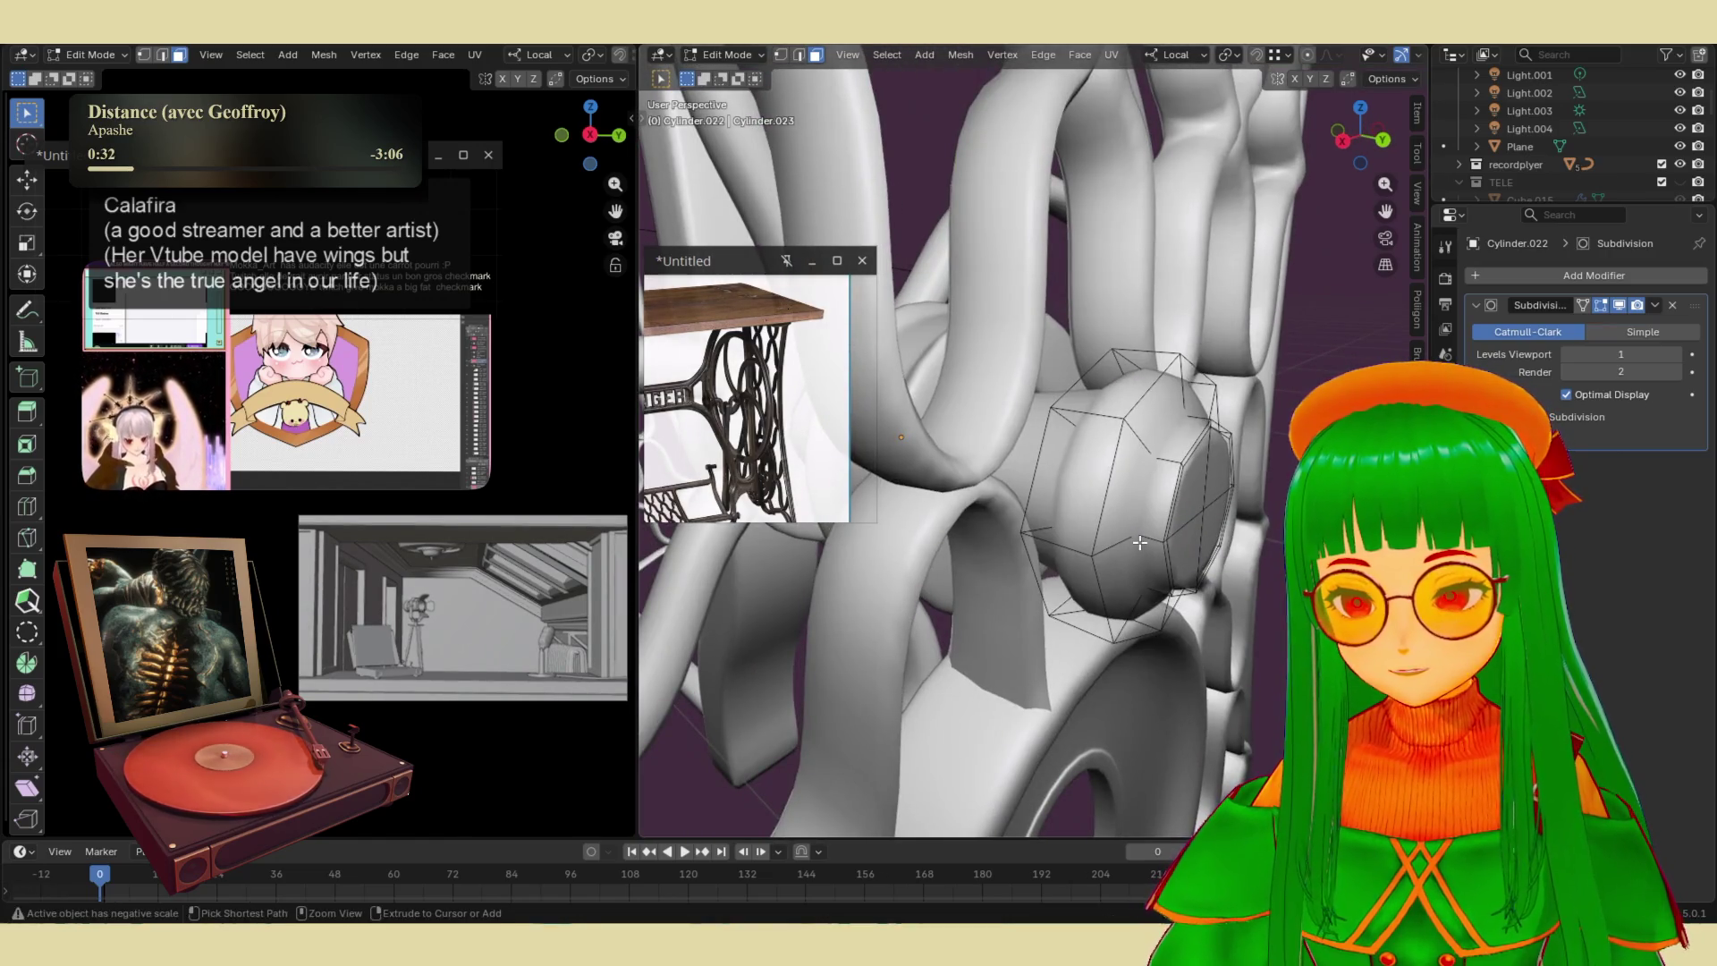
- Add four edge loops around the flywheel hub
key("ctrl+r")
left_click(1148, 527)
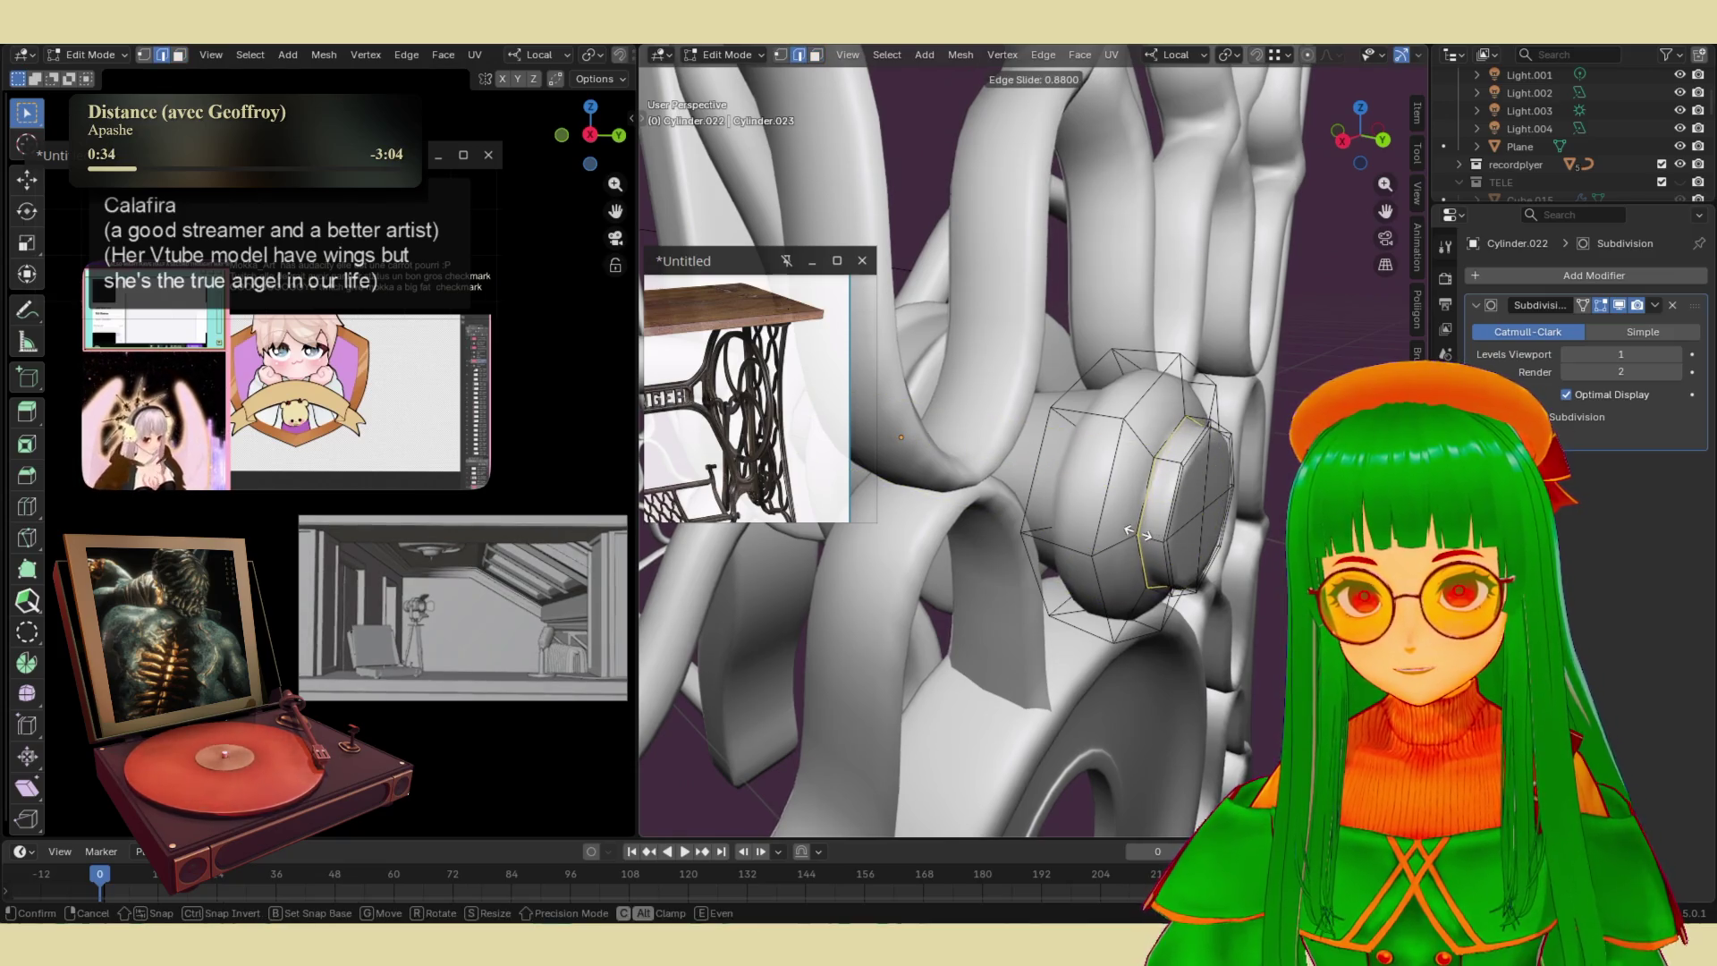
left_click(1135, 533)
middle_click_drag(1136, 533, 1131, 495)
key("ctrl+r")
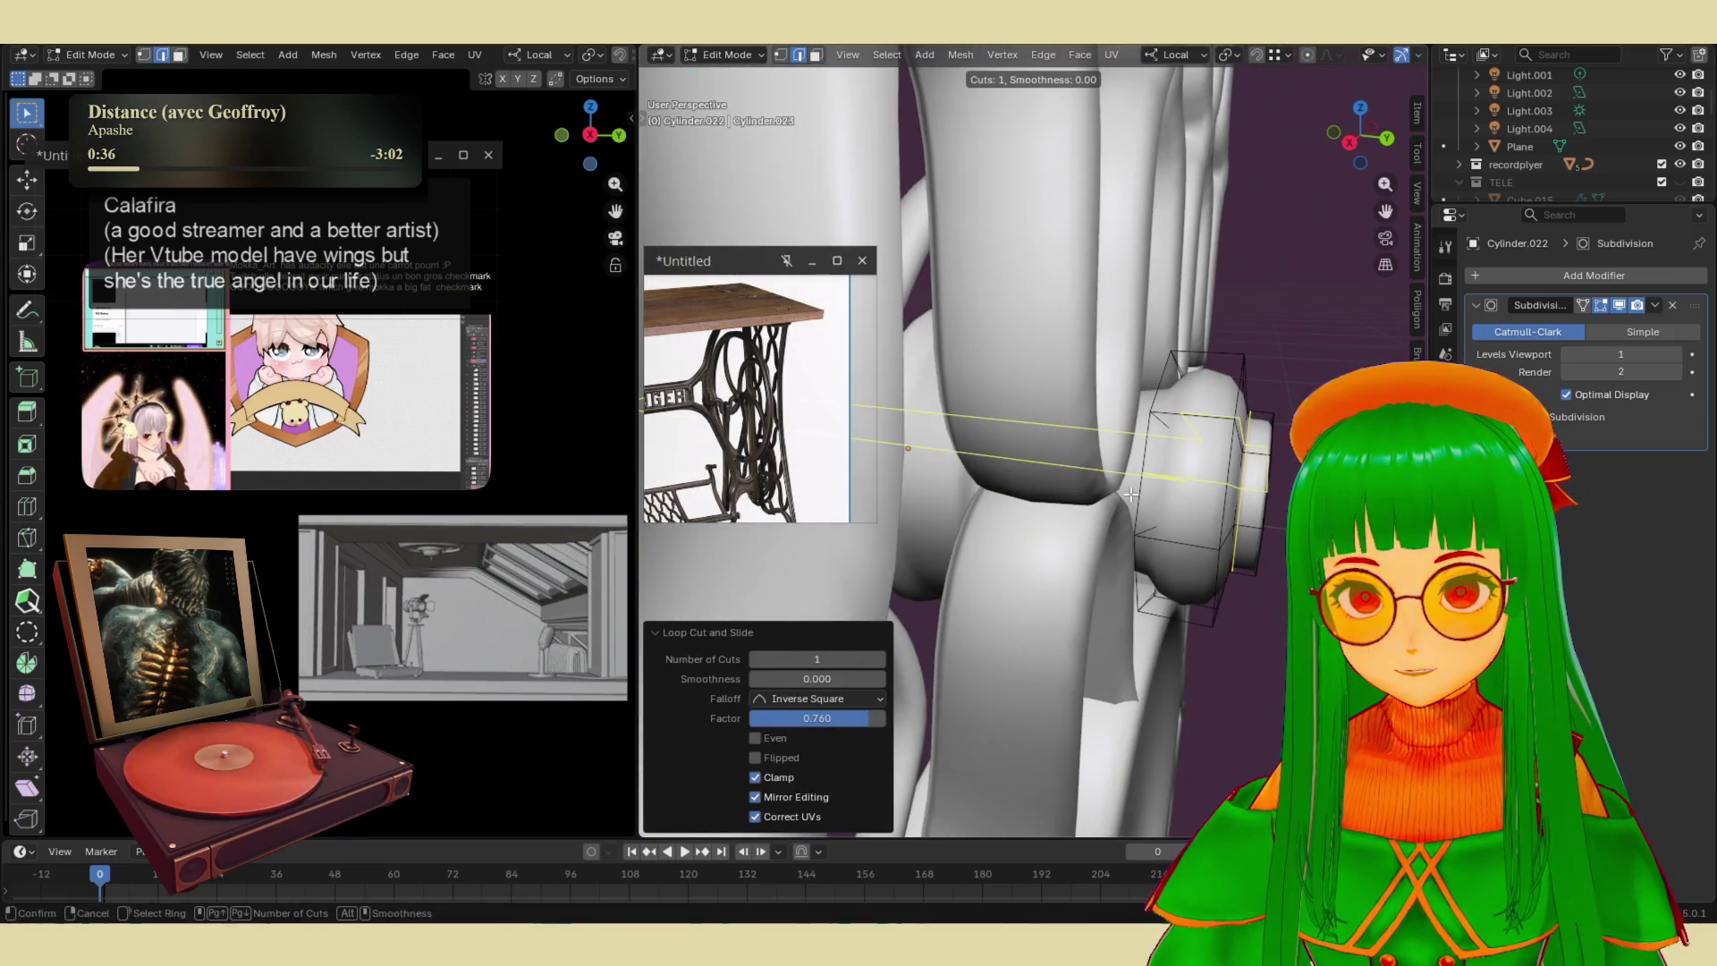
left_click(1122, 432)
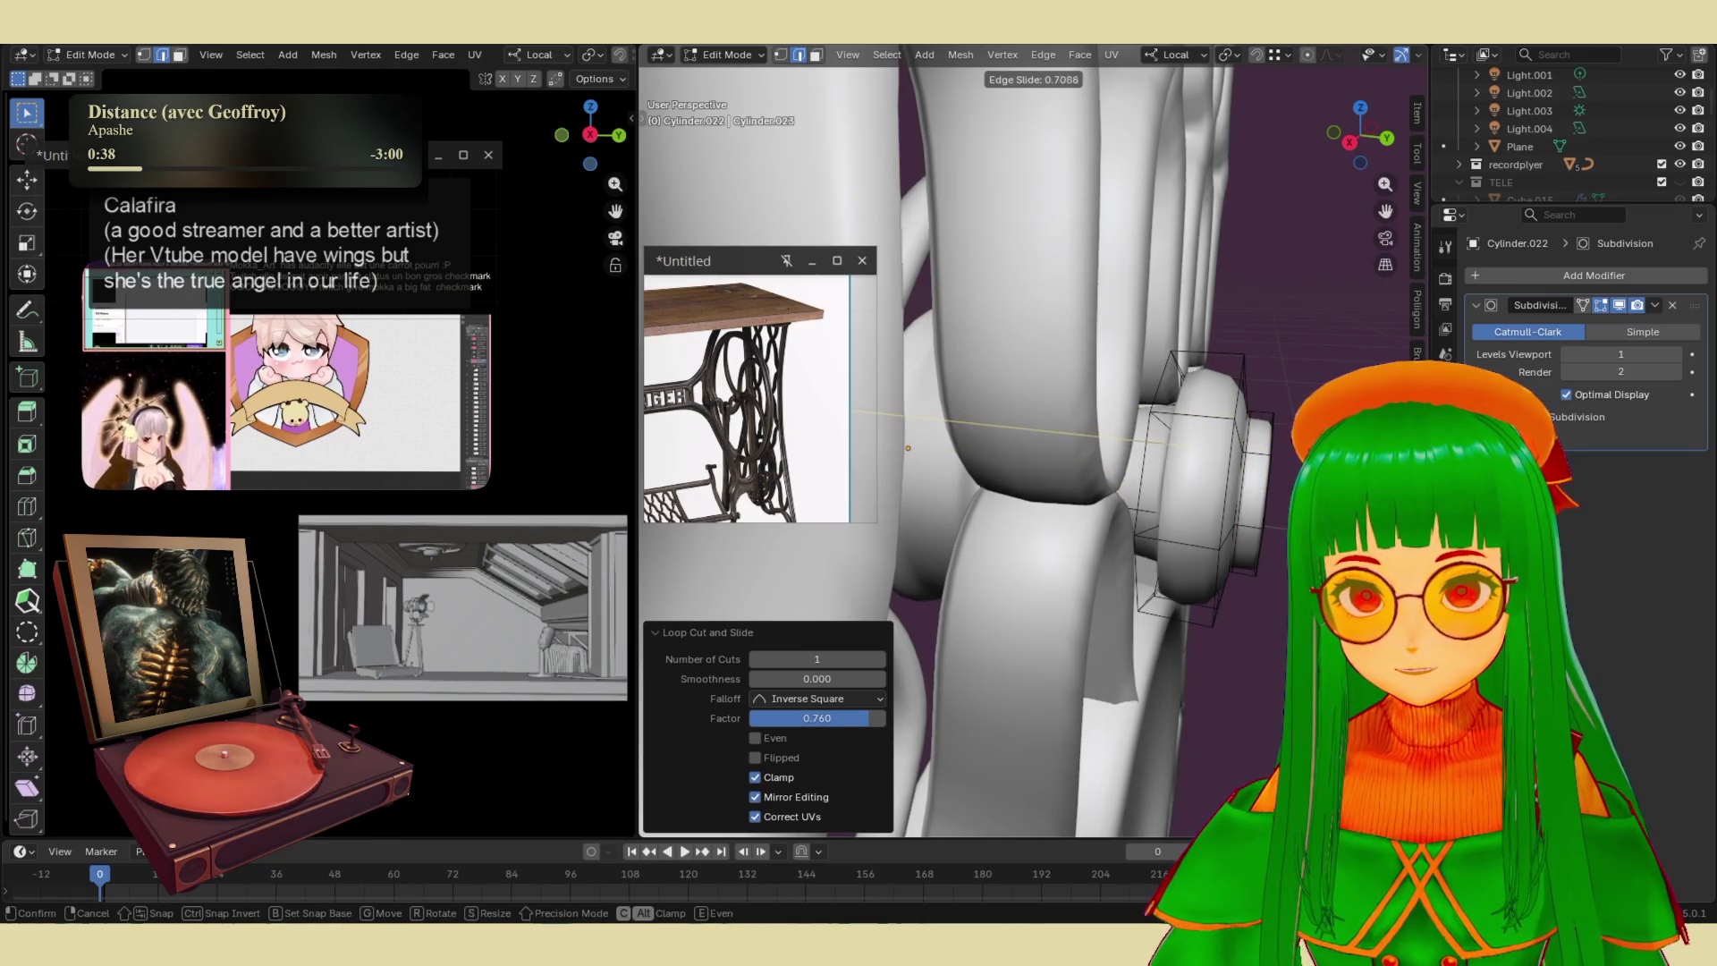
left_click(1190, 415)
key("ctrl+r")
left_click(1189, 415)
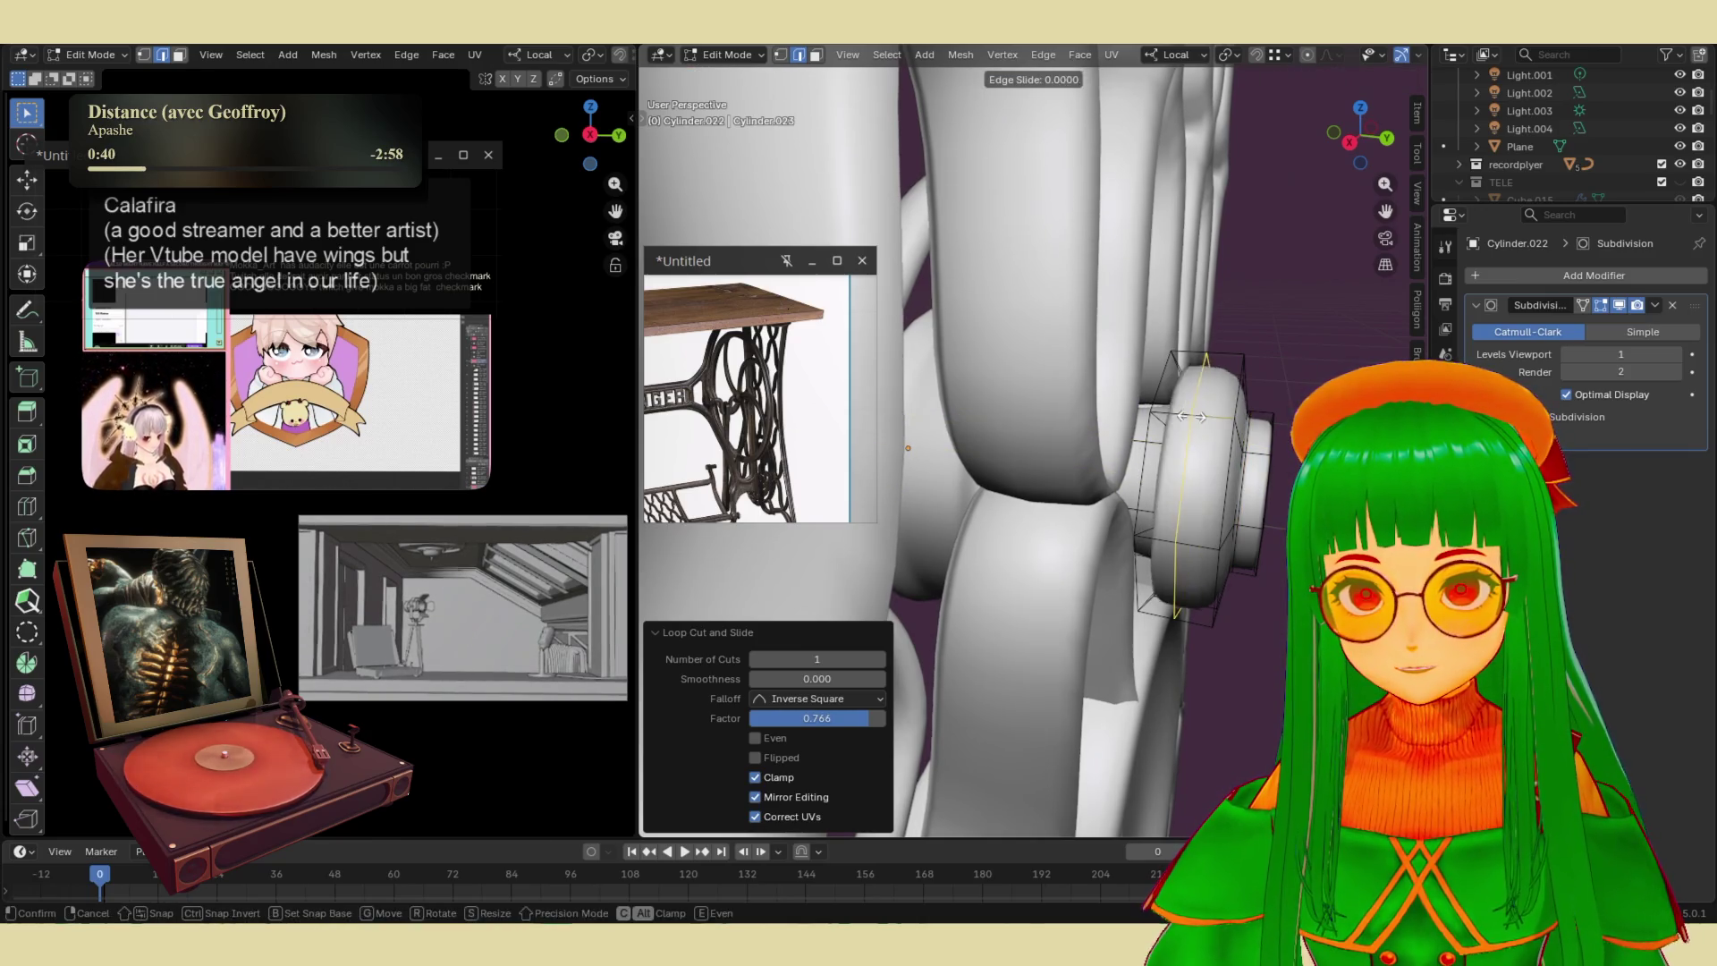
left_click(1162, 420)
mouse_move(1163, 421)
middle_mouse_down()
mouse_move(1121, 498)
mouse_move(1086, 430)
middle_mouse_up()
key("ctrl+r")
left_click(1082, 425)
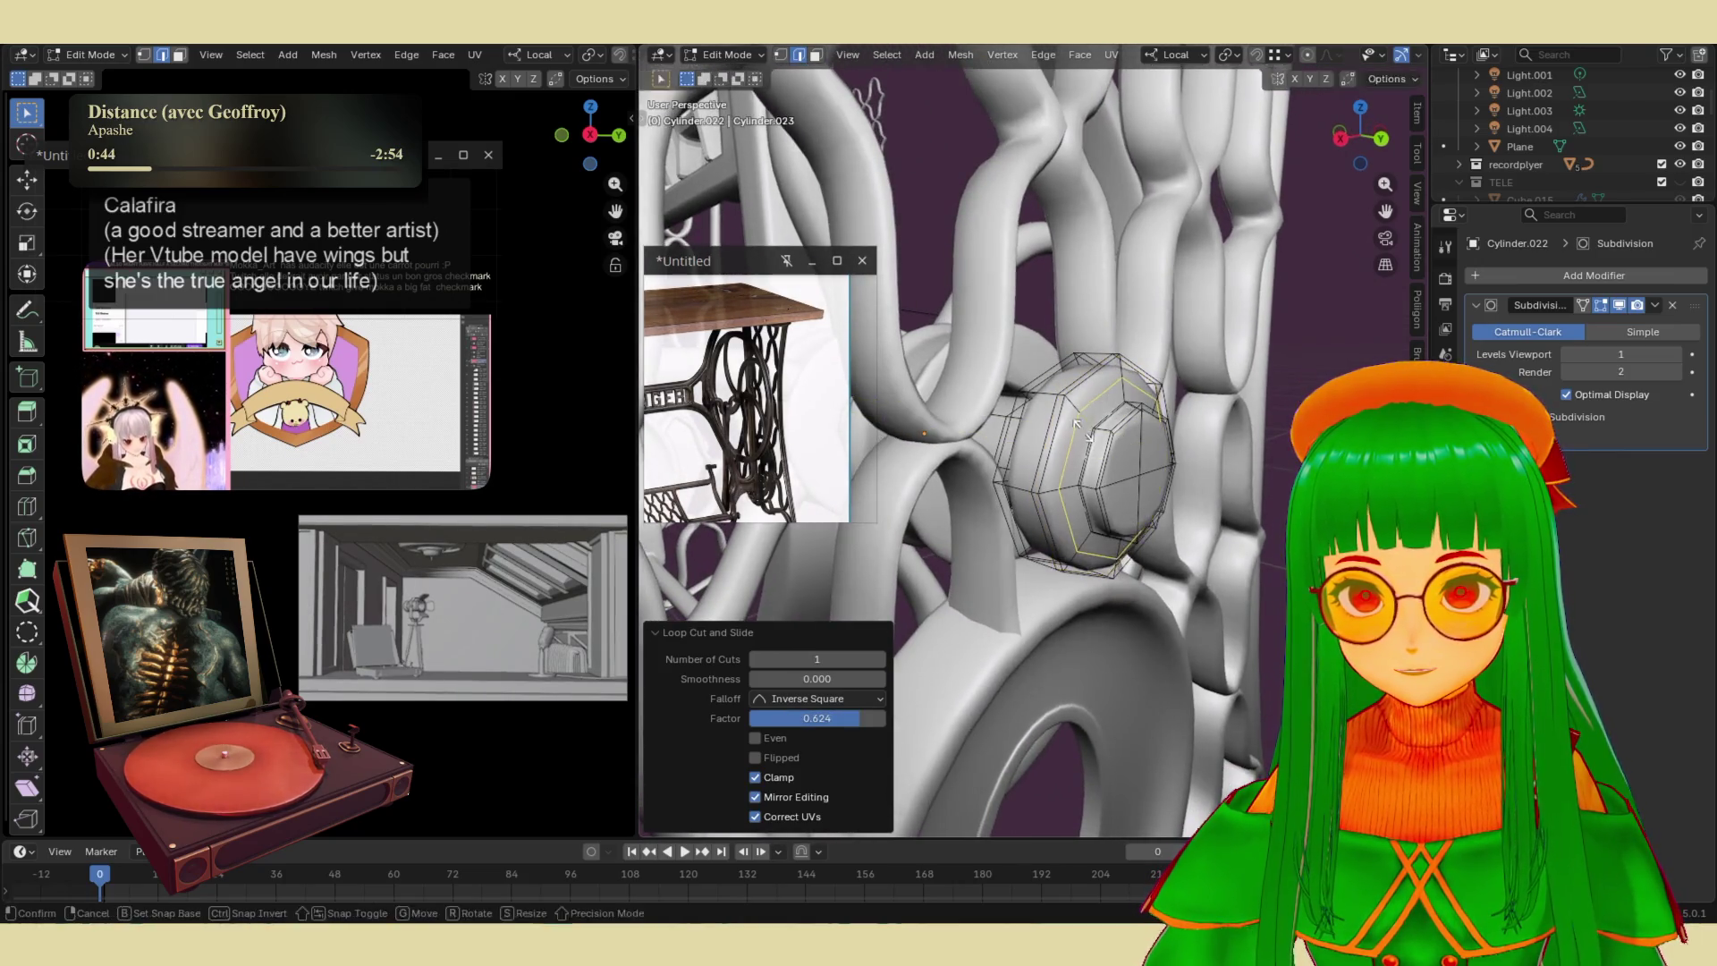
left_click(1095, 433)
mouse_move(1096, 433)
middle_mouse_down()
mouse_move(1183, 453)
mouse_move(1124, 595)
mouse_move(1061, 572)
mouse_move(1130, 649)
mouse_move(985, 533)
mouse_move(894, 572)
mouse_move(909, 527)
mouse_move(1092, 524)
mouse_move(1130, 497)
mouse_move(1028, 583)
mouse_move(993, 524)
mouse_move(998, 496)
mouse_move(1068, 524)
mouse_move(1043, 482)
mouse_move(1068, 467)
middle_mouse_up()
- Enlarge two face rings on the hub by 1.720
key("Tab")
left_click(1042, 483)
key("Tab")
key("3")
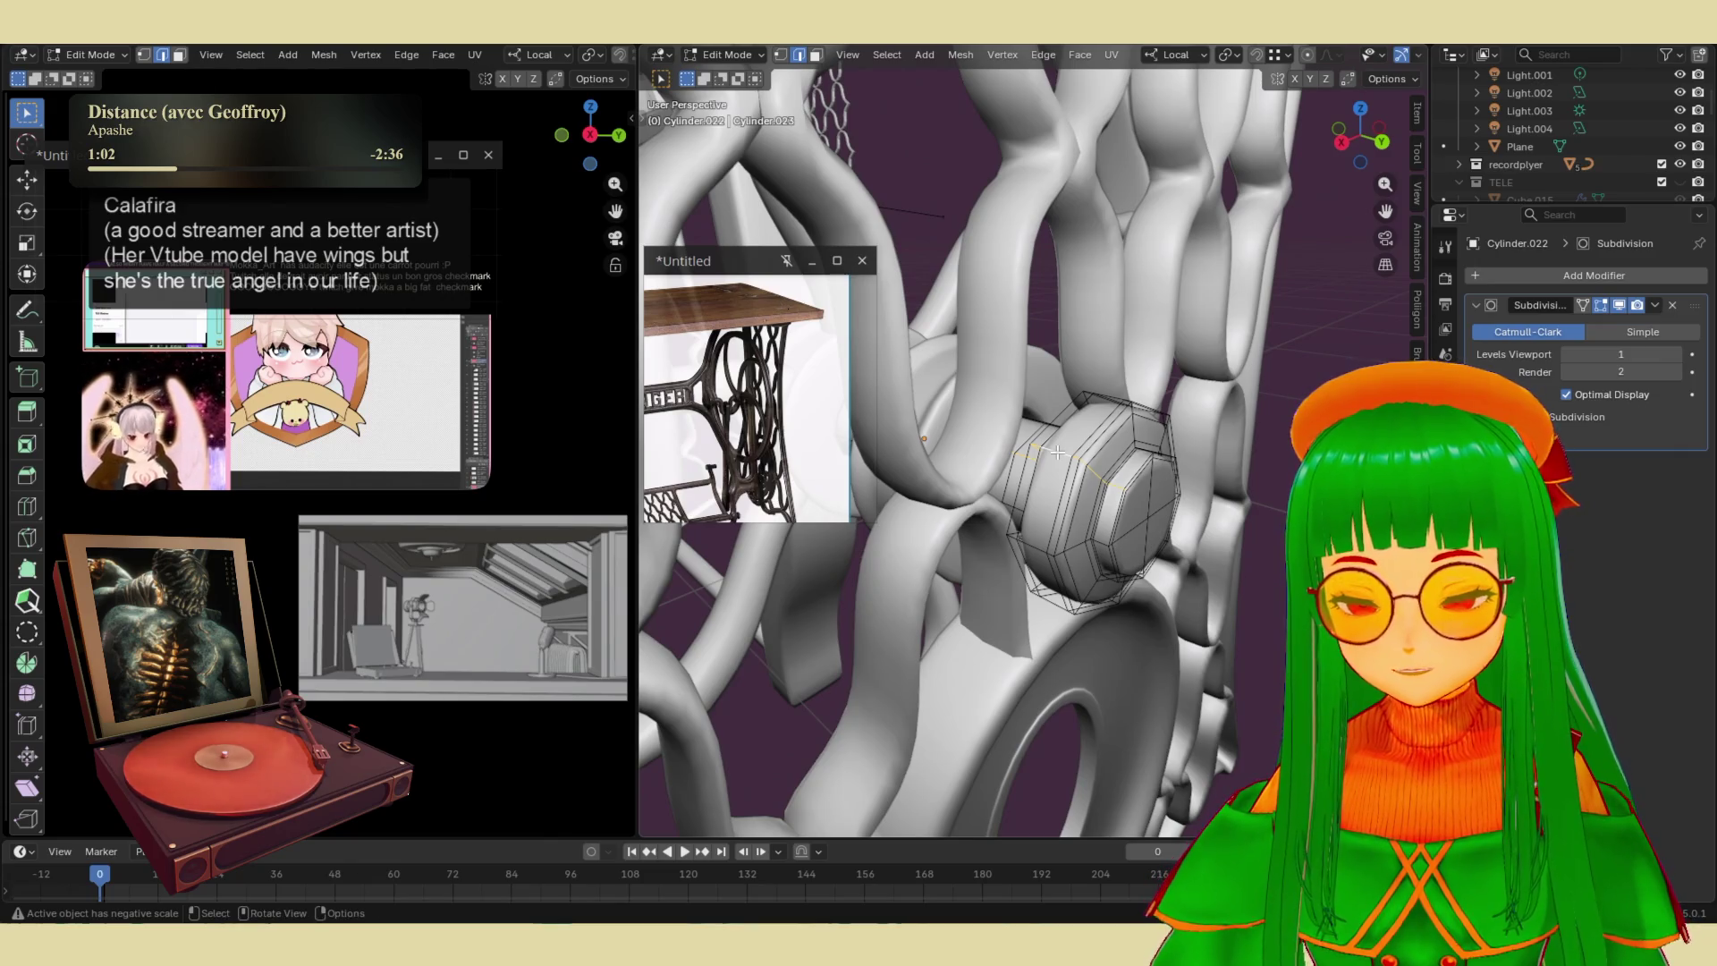
left_click(1057, 454, "alt")
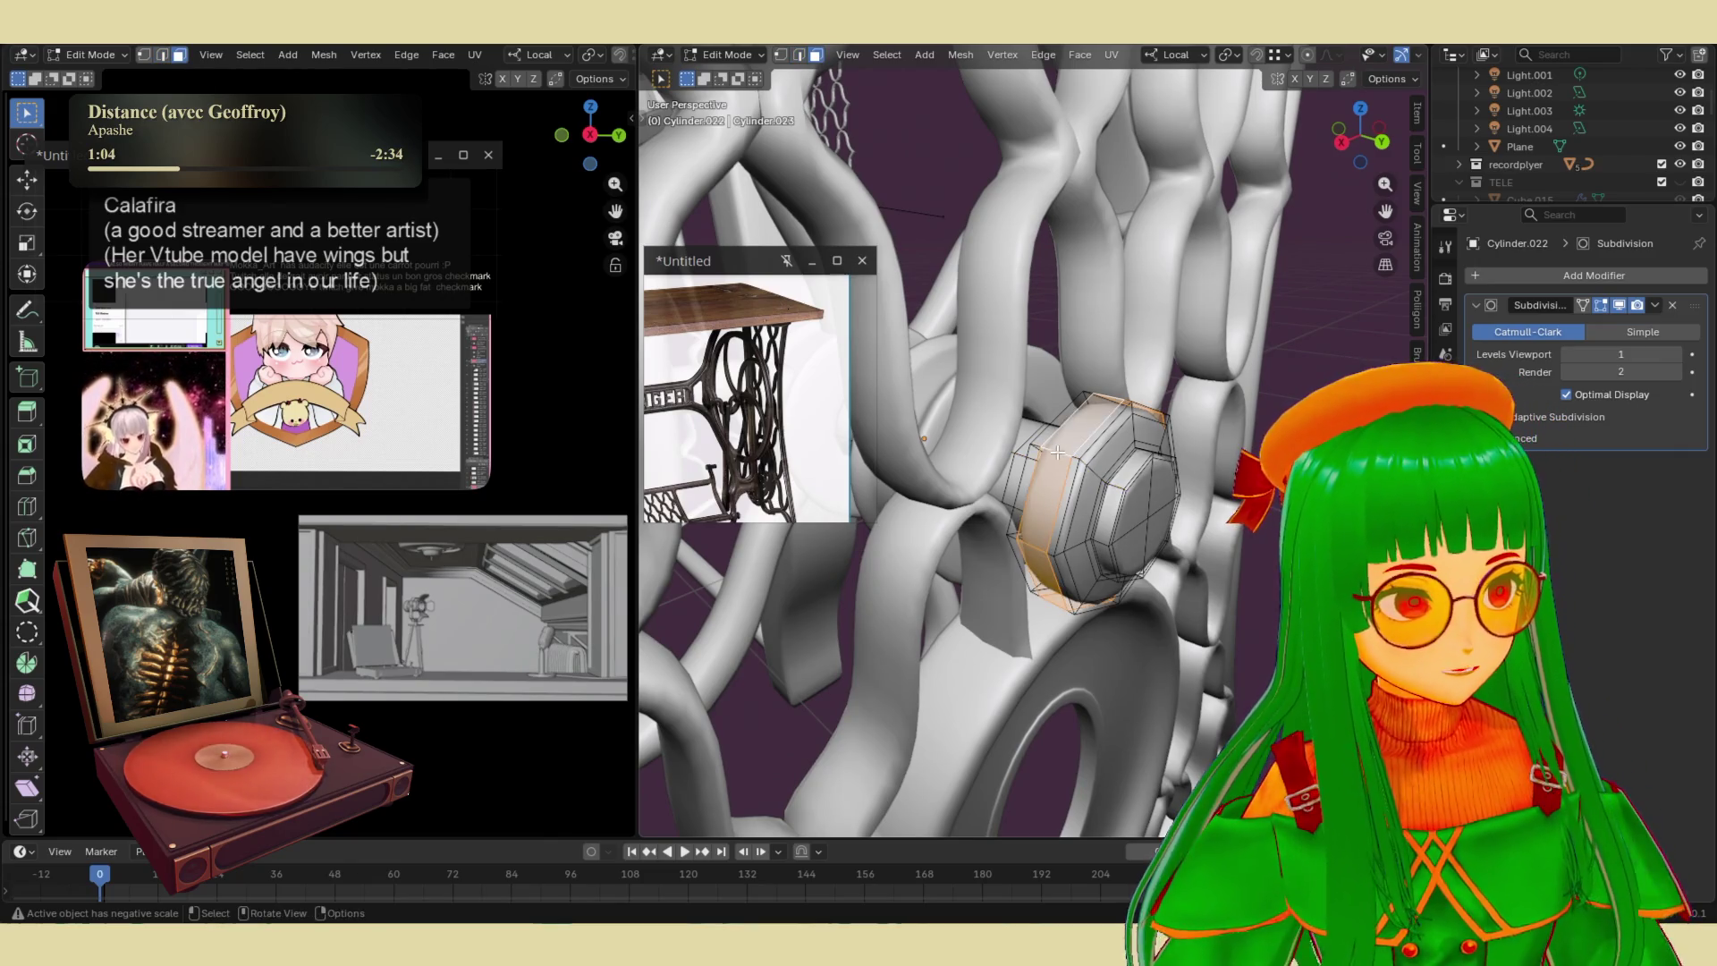
mouse_move(1056, 453)
middle_mouse_down()
mouse_move(1095, 519)
mouse_move(930, 505)
middle_mouse_up()
scroll(929, 505, "up", 3)
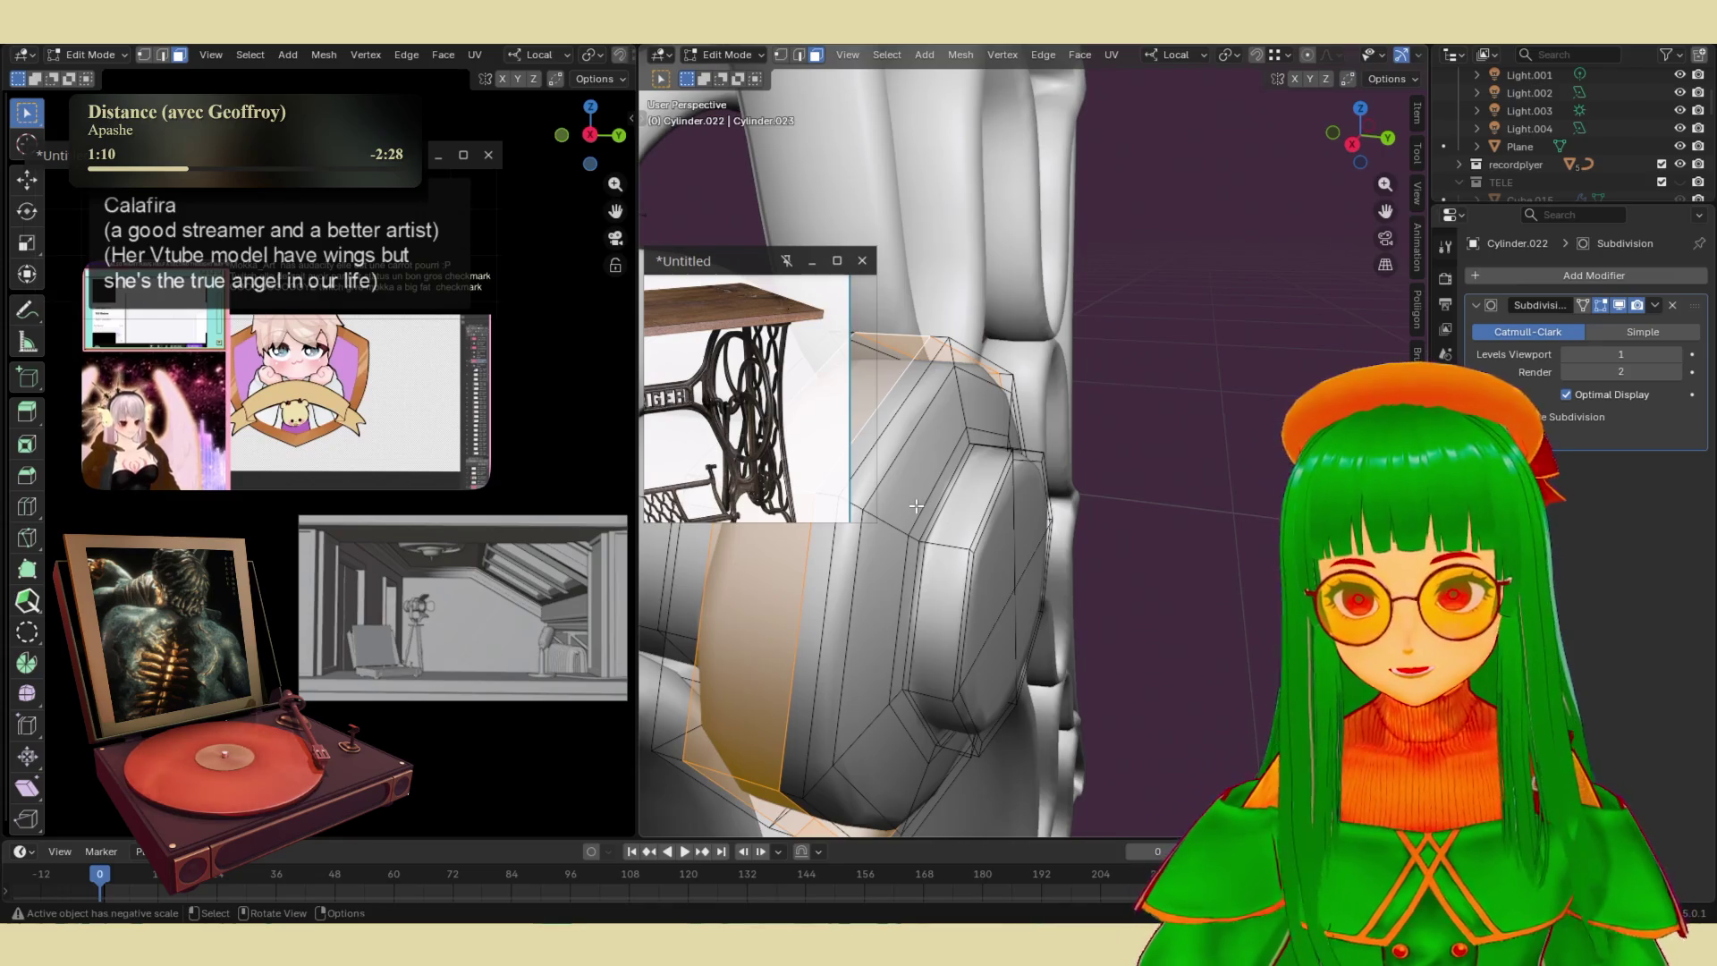
scroll(914, 518, "up", 1)
scroll(915, 517, "down", 2)
left_click(992, 537, "alt")
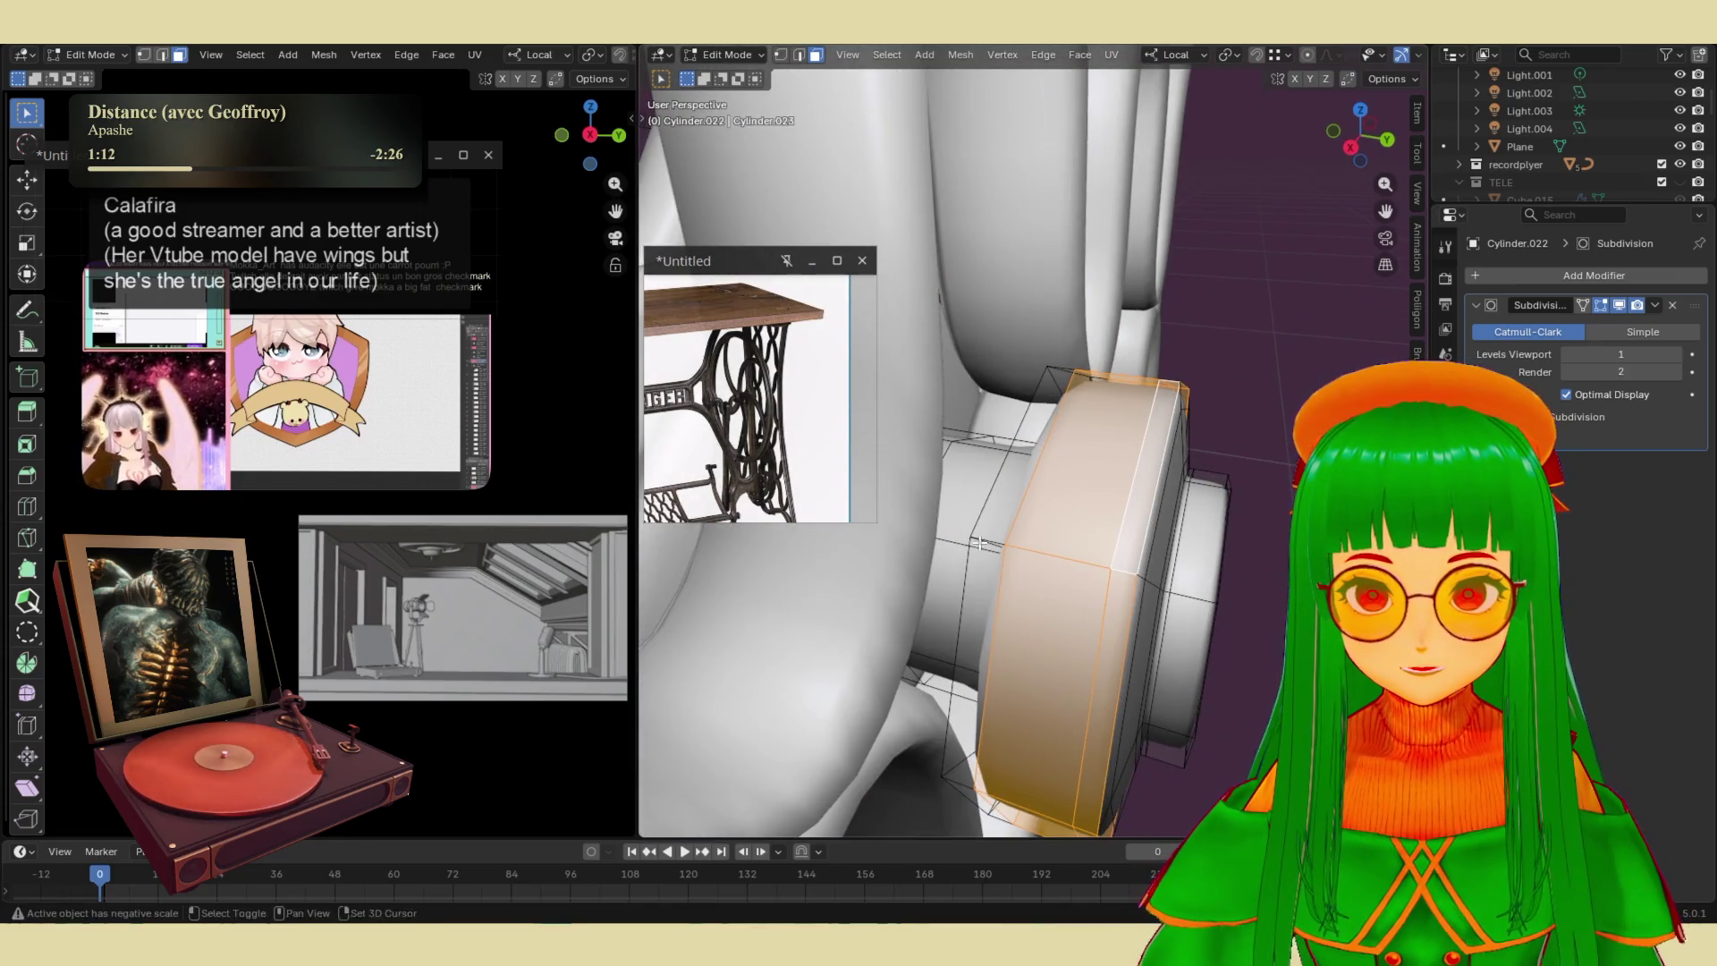
left_click(980, 540, "alt+shift")
middle_click_drag(980, 540, 1045, 603)
key("s")
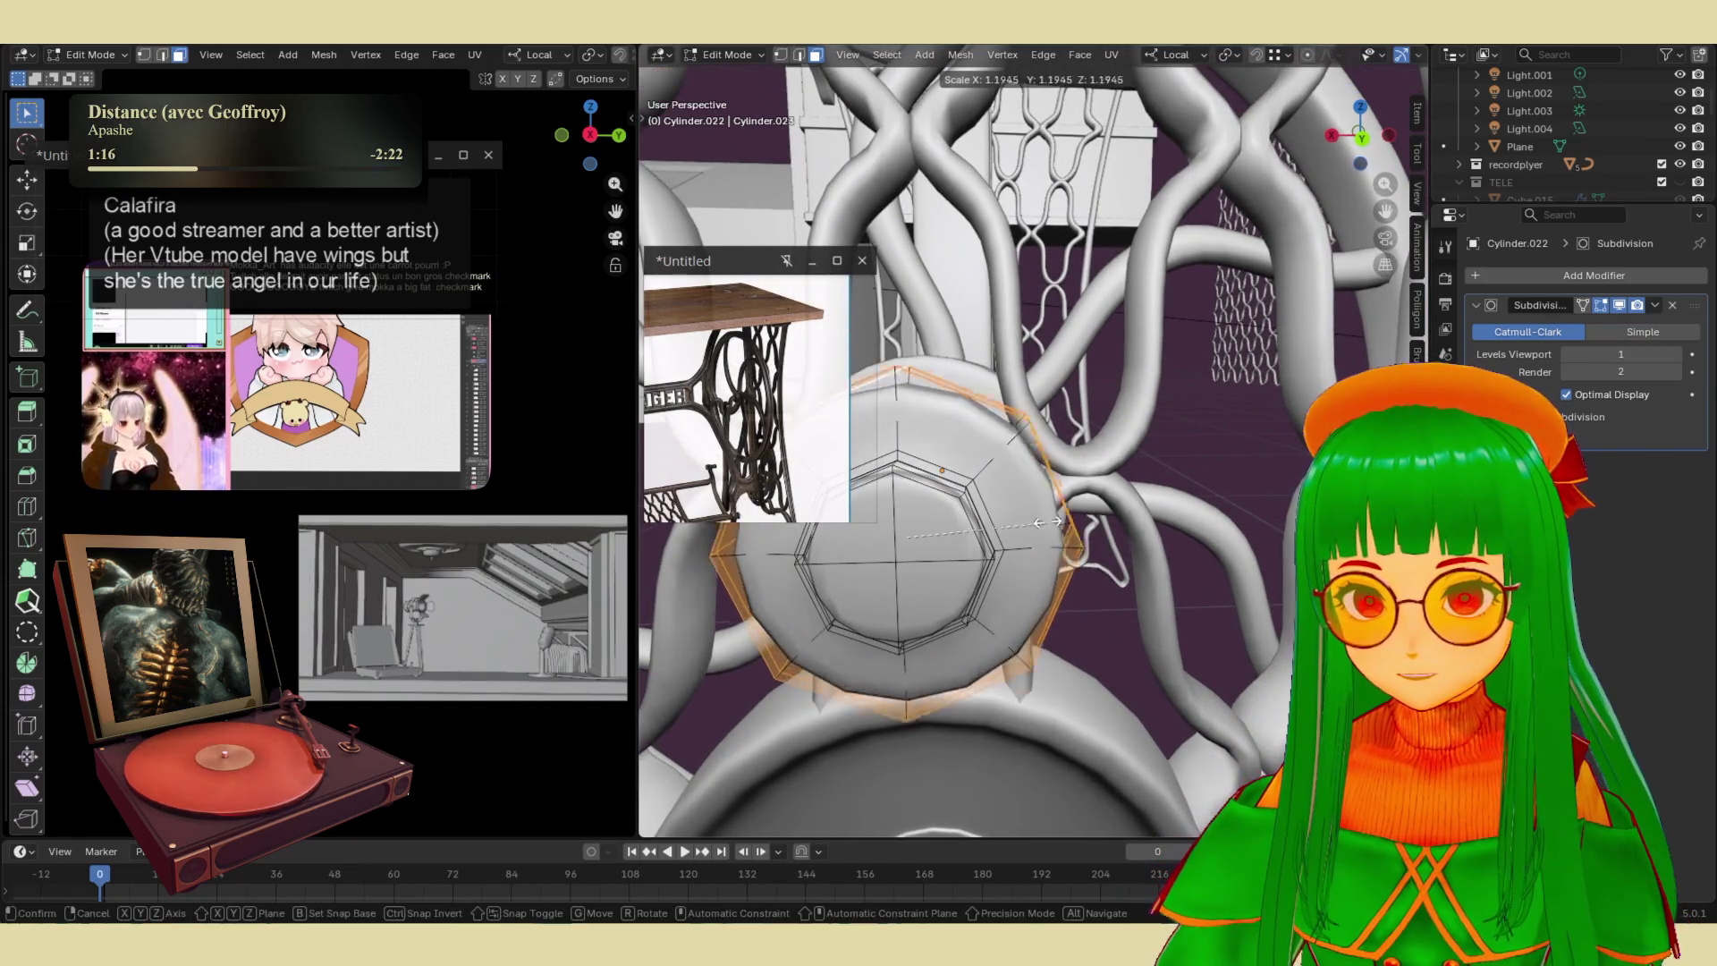
left_click(1111, 484)
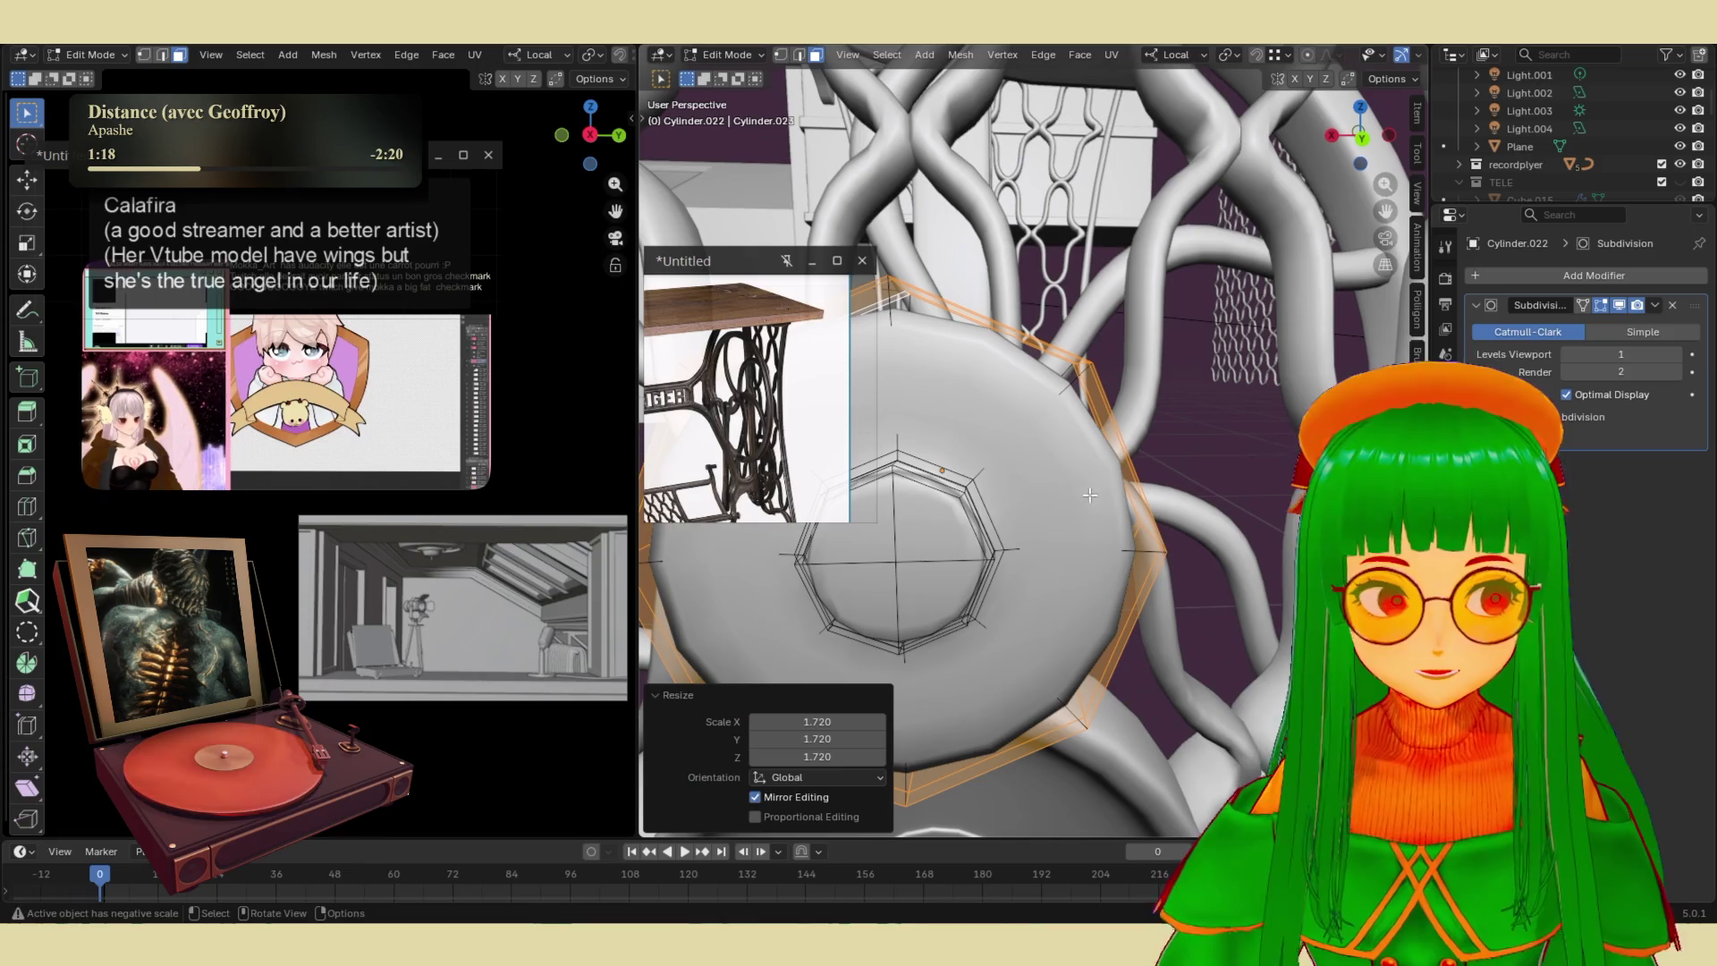
mouse_move(1051, 591)
middle_mouse_down()
mouse_move(1175, 601)
mouse_move(1037, 583)
mouse_move(1039, 554)
mouse_move(1028, 597)
middle_mouse_up()
- Enlarge another ring of faces on the hub Cylinder.022
key("Tab")
left_click(1028, 597)
key("Tab")
left_click(994, 483)
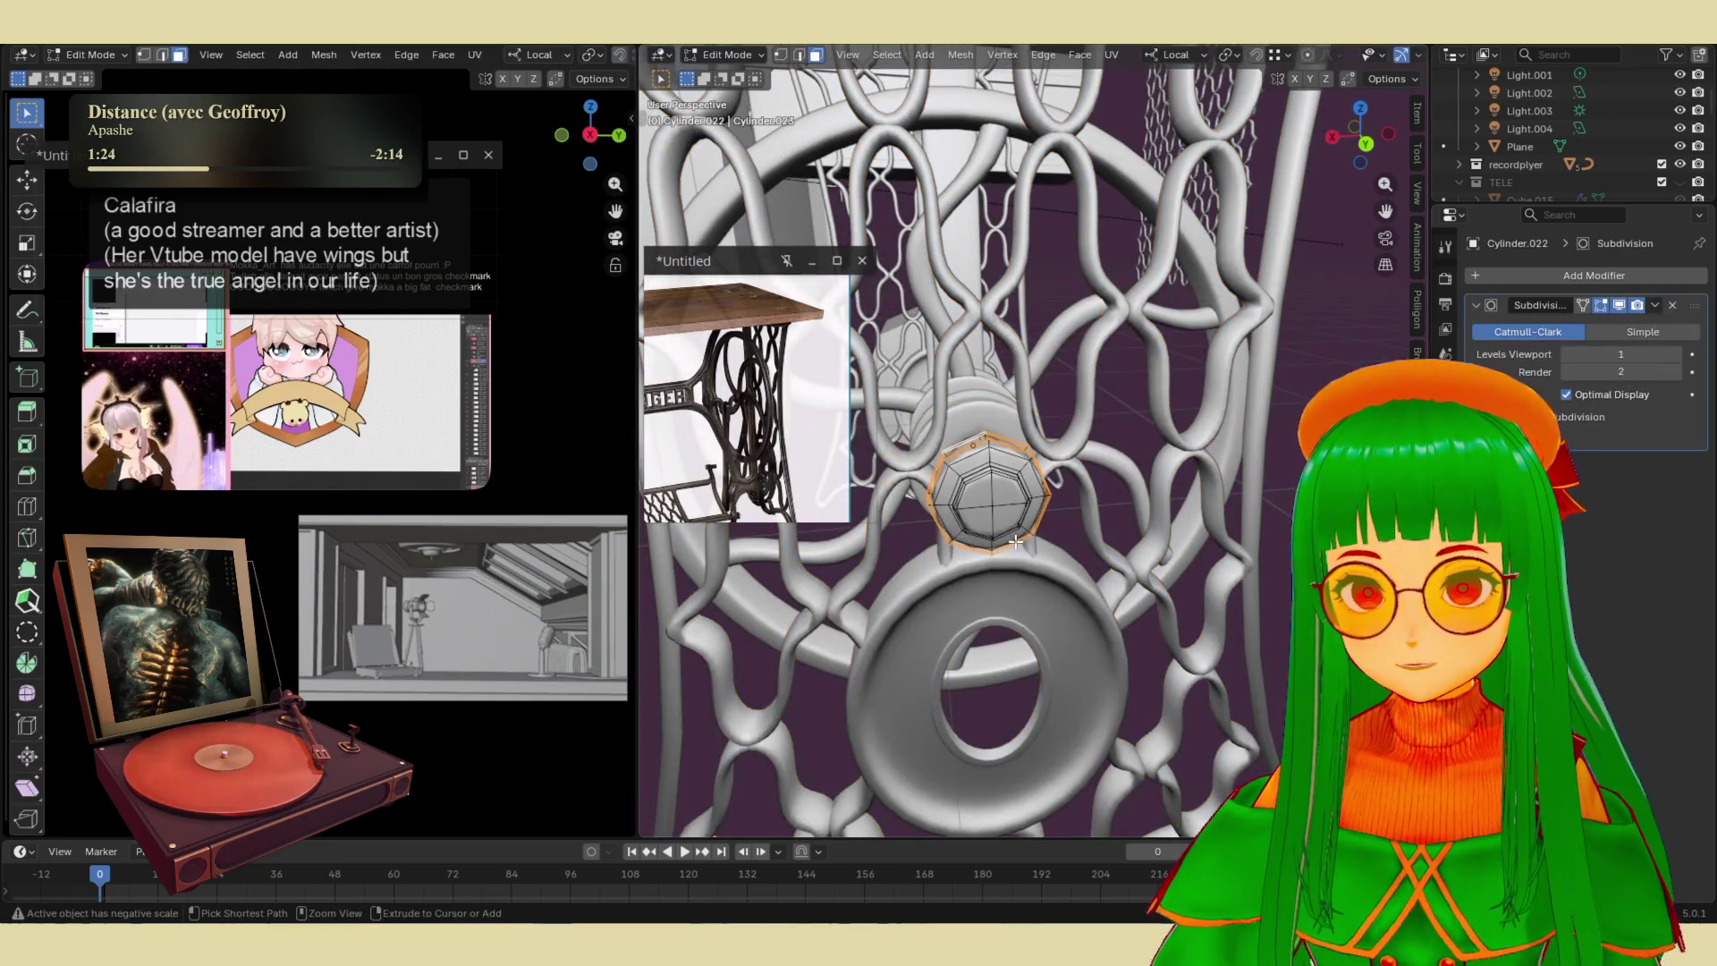
key("s")
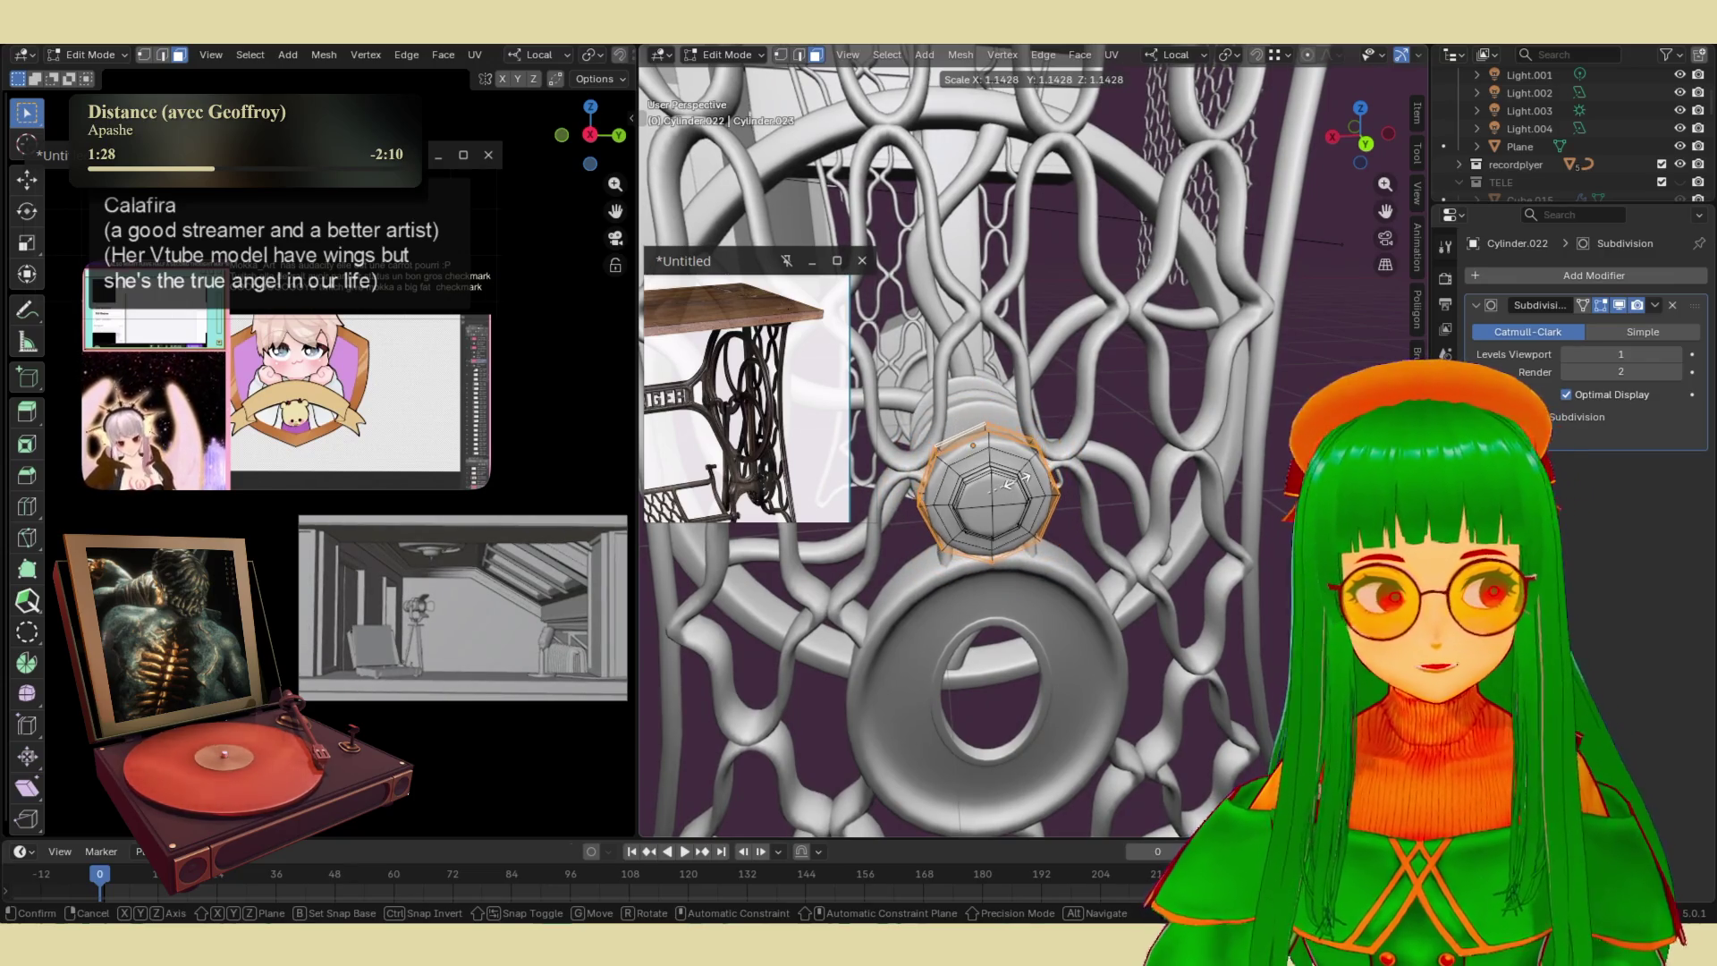
left_click(1017, 481)
mouse_move(1018, 483)
middle_mouse_down()
mouse_move(985, 516)
mouse_move(1010, 400)
mouse_move(1030, 575)
mouse_move(1086, 567)
mouse_move(872, 533)
mouse_move(918, 534)
mouse_move(951, 490)
mouse_move(1016, 559)
mouse_move(1103, 528)
middle_mouse_up()
key("Tab")
- Shrink the wheel part Cylinder.023 in Edit Mode from a top view
left_click(1099, 538)
key("Tab")
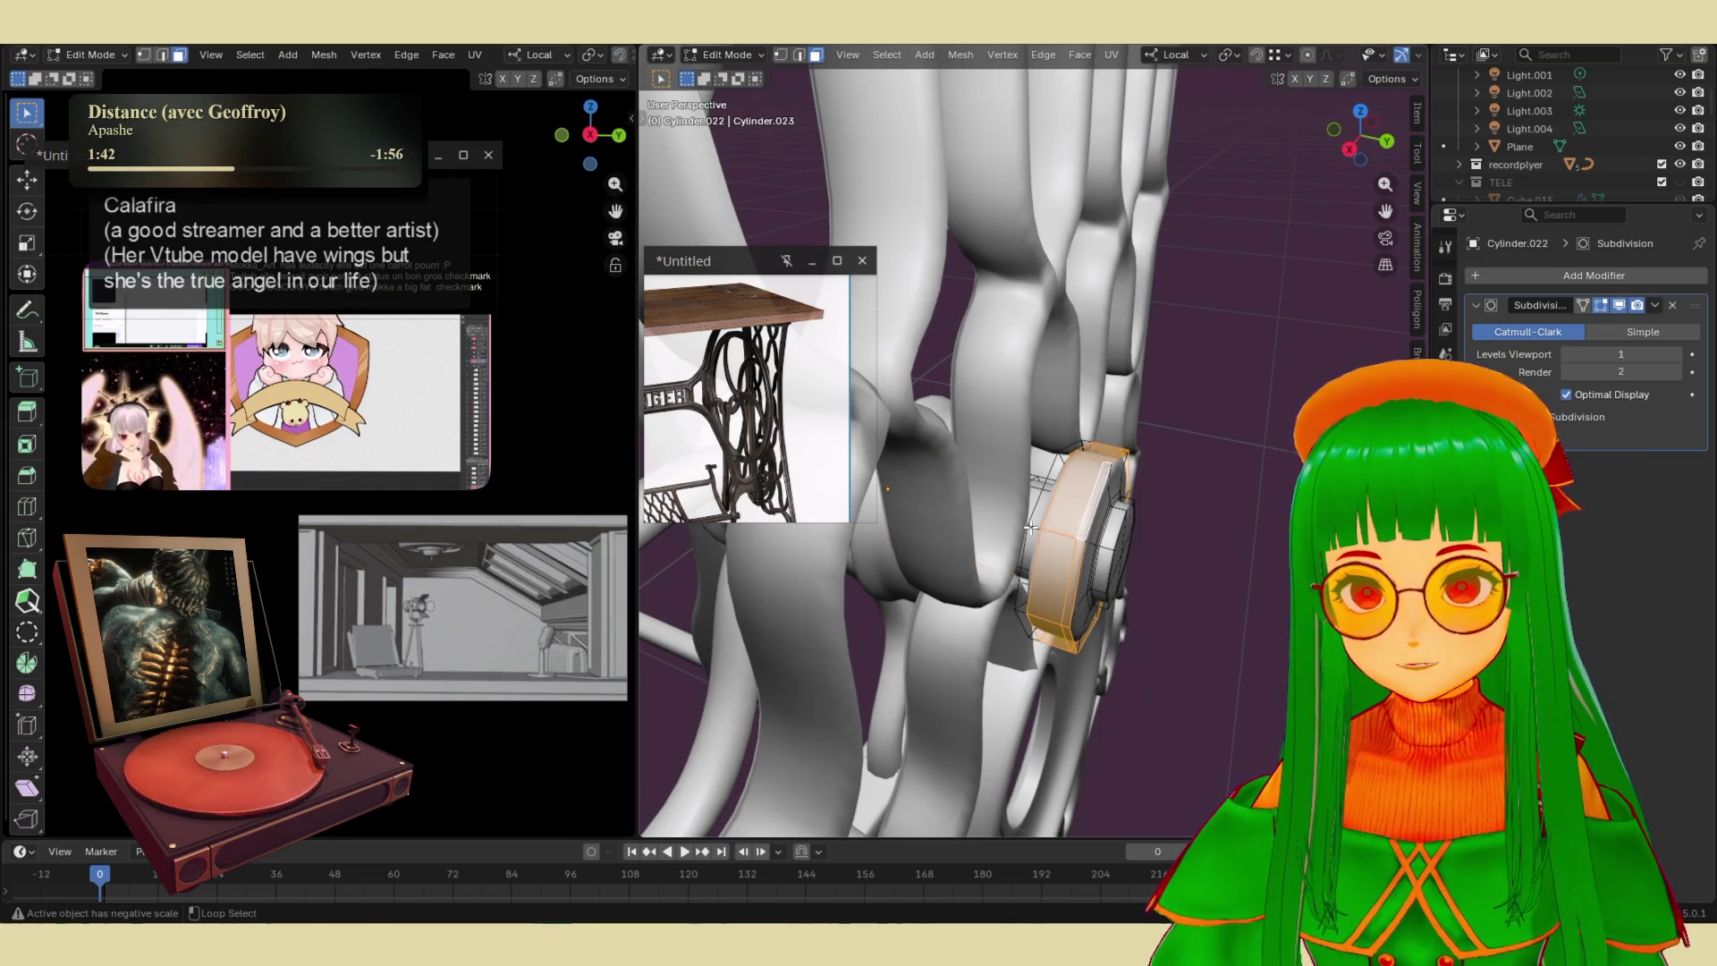
key("shift+KP_7")
key("KP_Decimal")
key("s")
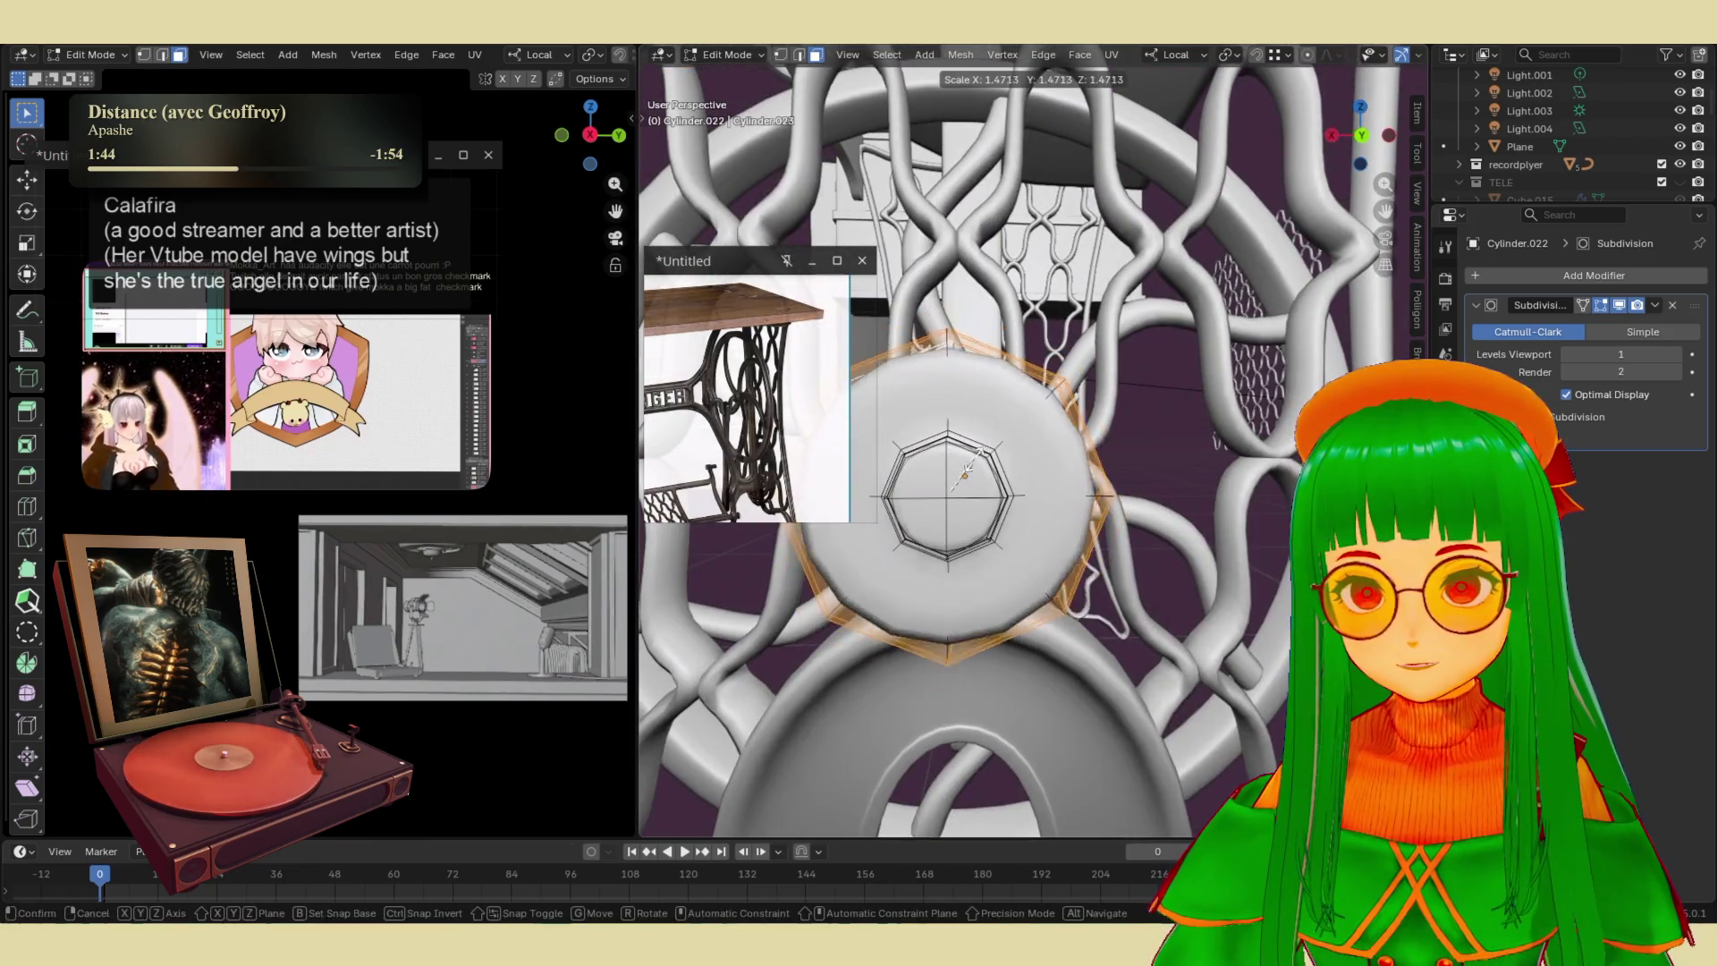
key("Return")
key("Tab")
mouse_move(1028, 533)
middle_mouse_down()
mouse_move(1258, 519)
mouse_move(1204, 540)
mouse_move(1023, 544)
mouse_move(1094, 596)
mouse_move(1105, 556)
mouse_move(1084, 576)
mouse_move(1020, 549)
mouse_move(1103, 577)
mouse_move(1268, 503)
mouse_move(1126, 554)
mouse_move(1005, 567)
mouse_move(1104, 549)
mouse_move(1150, 515)
mouse_move(1038, 524)
mouse_move(996, 549)
mouse_move(1034, 545)
mouse_move(996, 508)
mouse_move(1118, 545)
middle_mouse_up()
- Frame Cube.054 in view and save the scene to decors.blend
left_click(1114, 535)
key("KP_Decimal")
key("ctrl+s")
scroll(1080, 490, "up", 3)
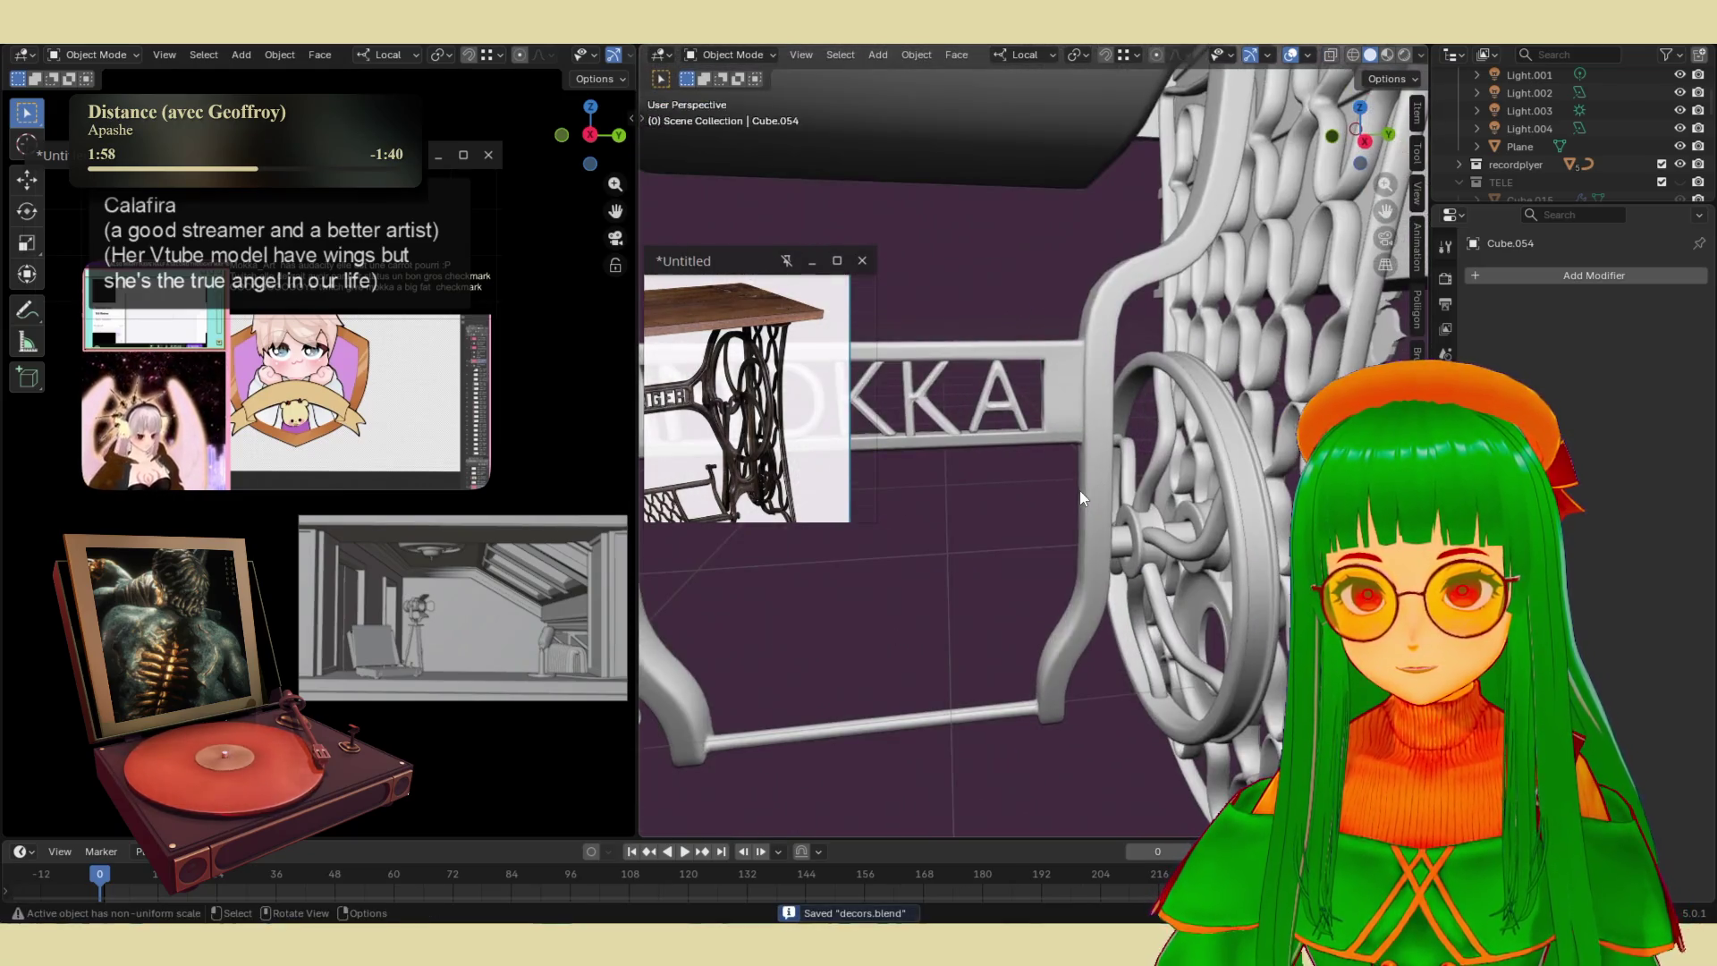
- Duplicate the Cylinder.003 cap by the wheel and move the copy onto the treadle rod
left_click(1200, 506)
middle_click_drag(1200, 506, 1163, 565)
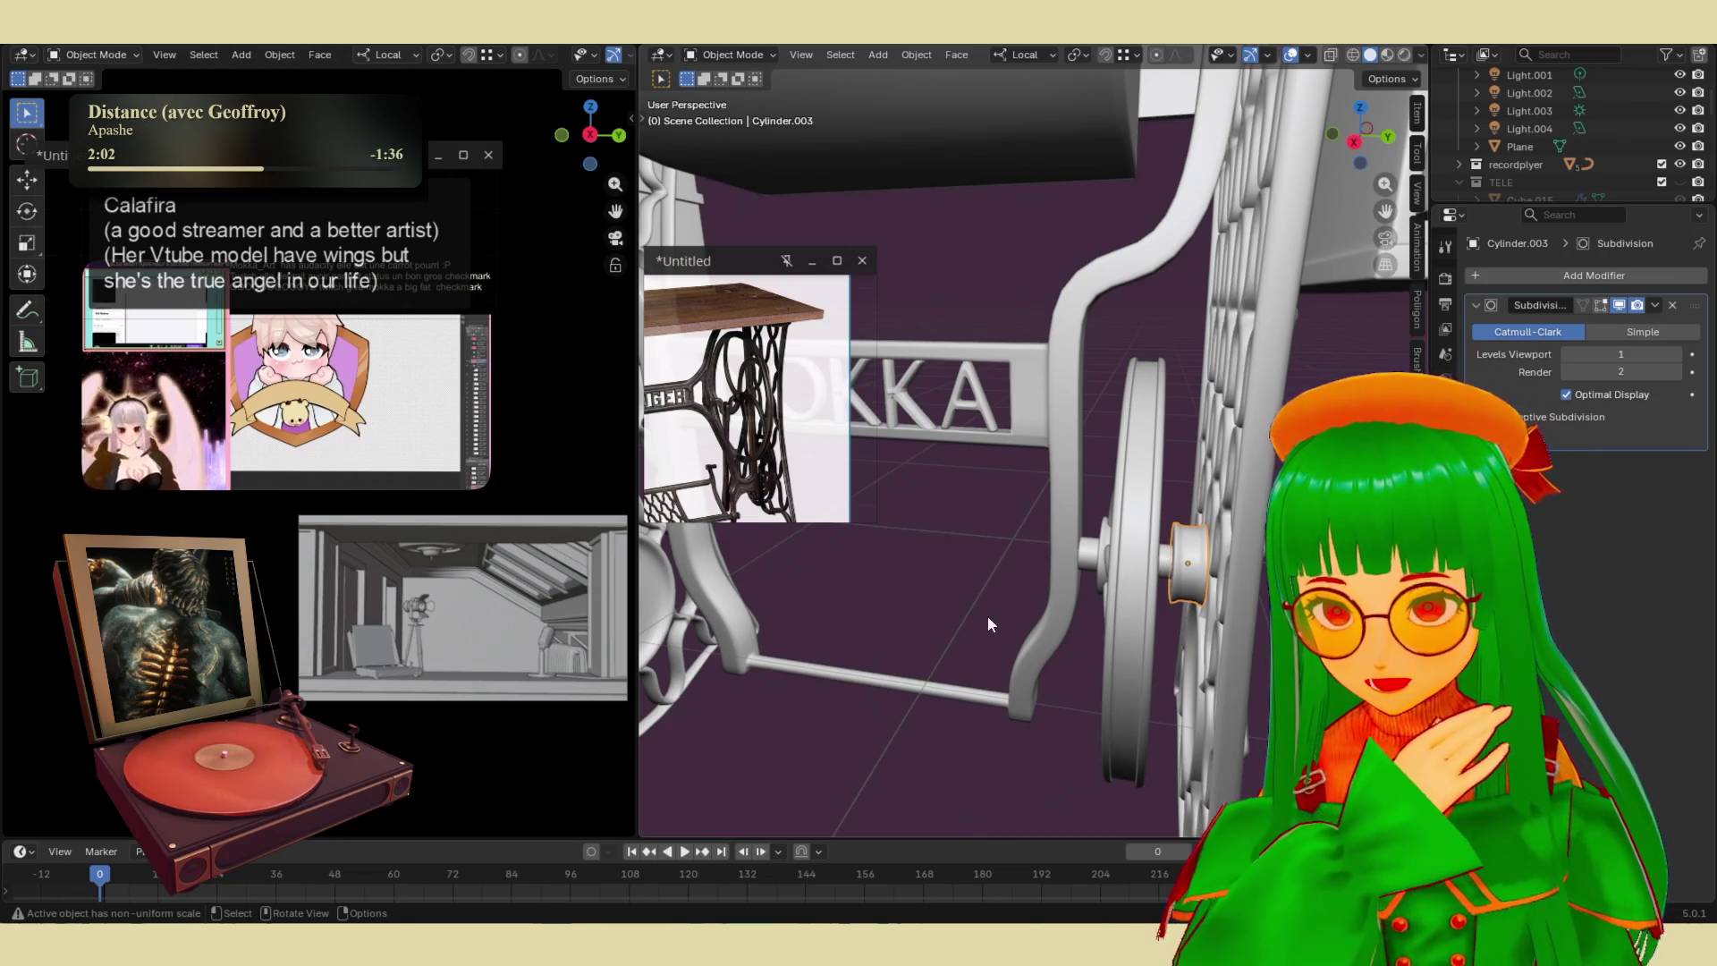
scroll(987, 617, "down", 3)
middle_click_drag(996, 640, 980, 504)
mouse_move(916, 583)
middle_mouse_down()
mouse_move(994, 520)
mouse_move(1052, 507)
mouse_move(1027, 681)
middle_mouse_up()
scroll(948, 560, "up", 4)
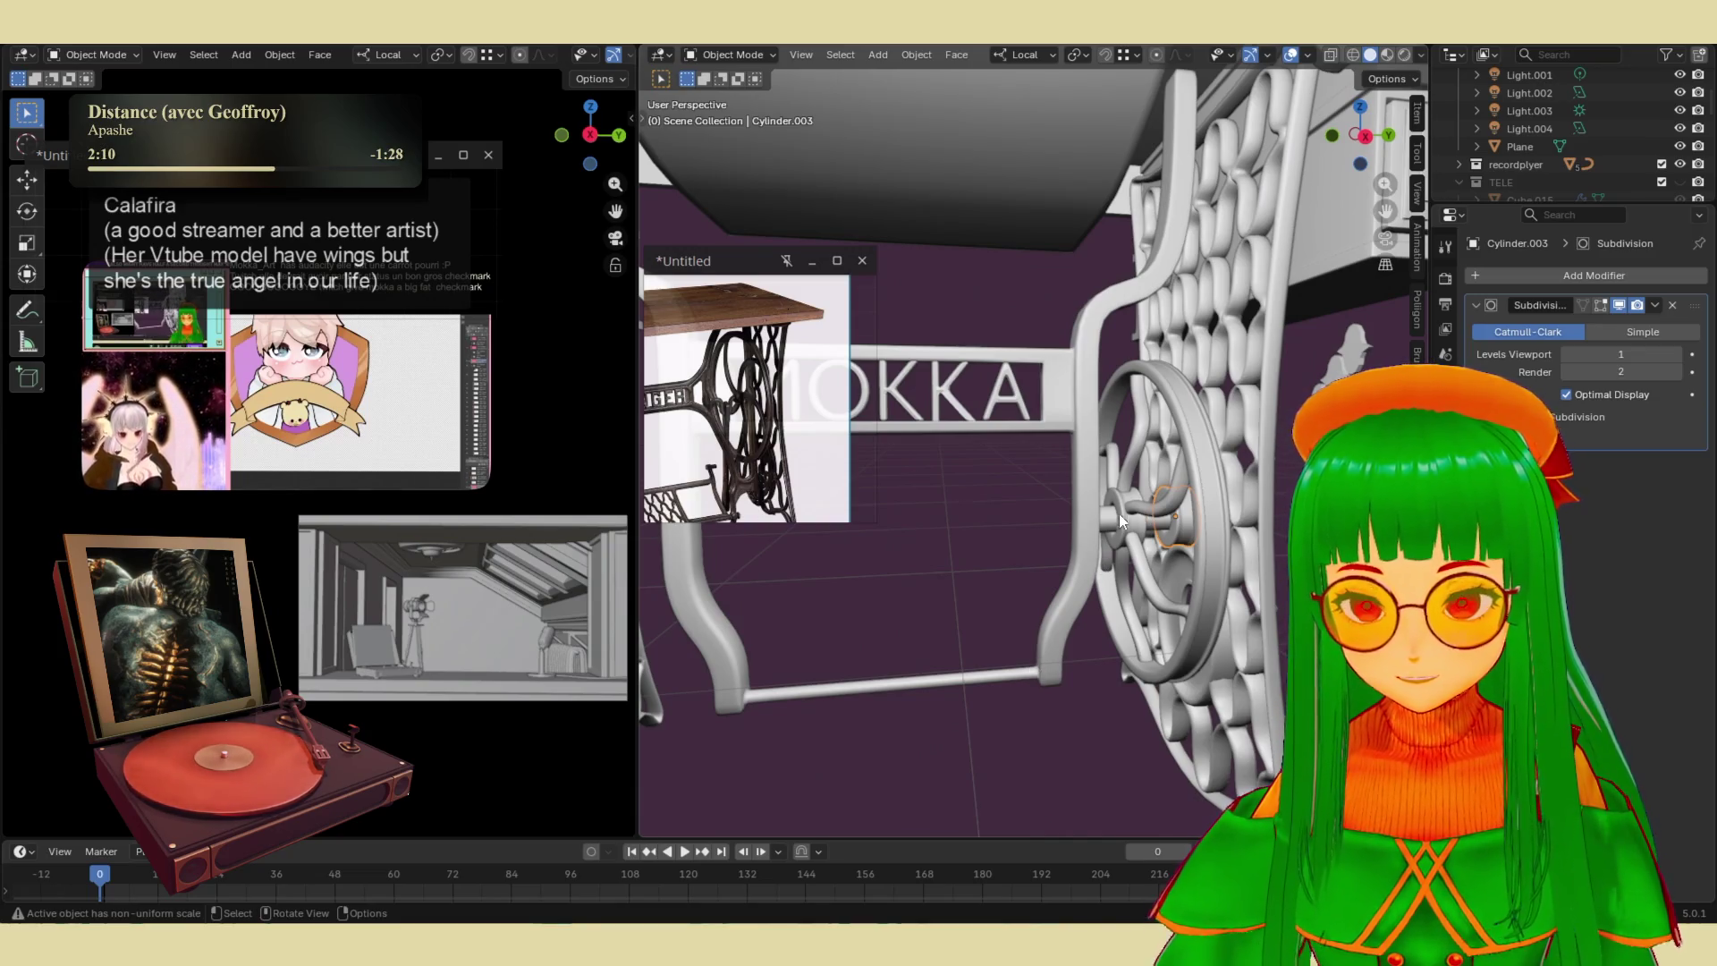
middle_click_drag(1118, 513, 1149, 523)
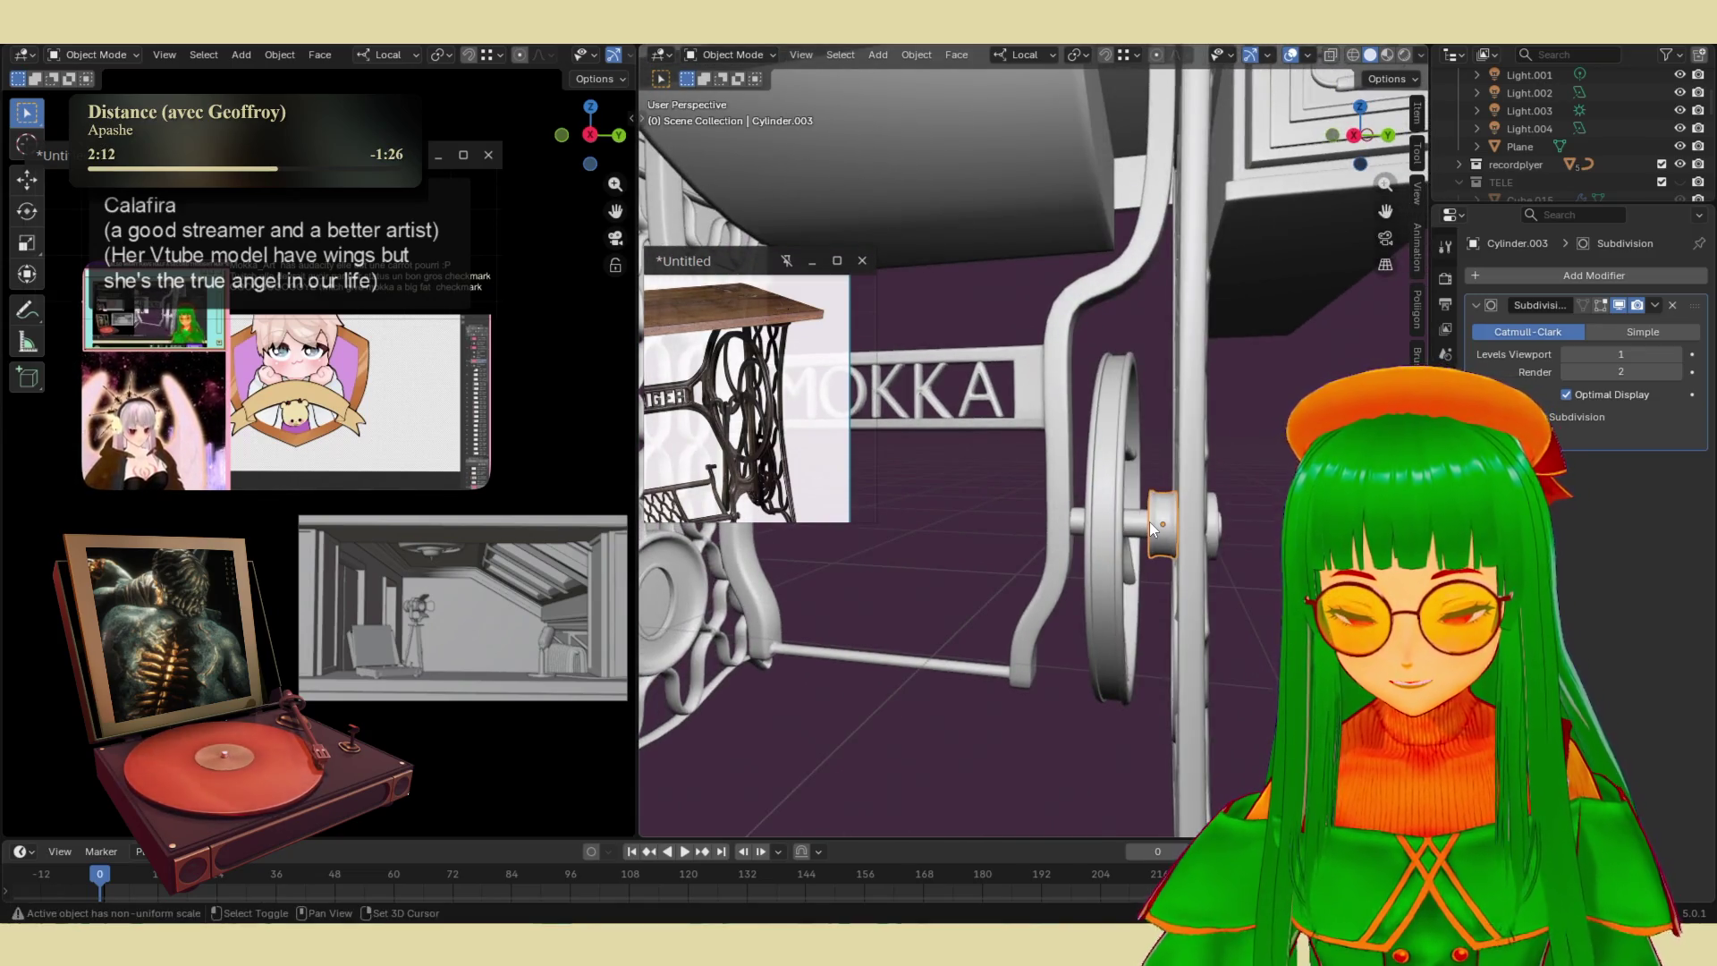
key("shift+d")
key("z")
left_click(955, 506)
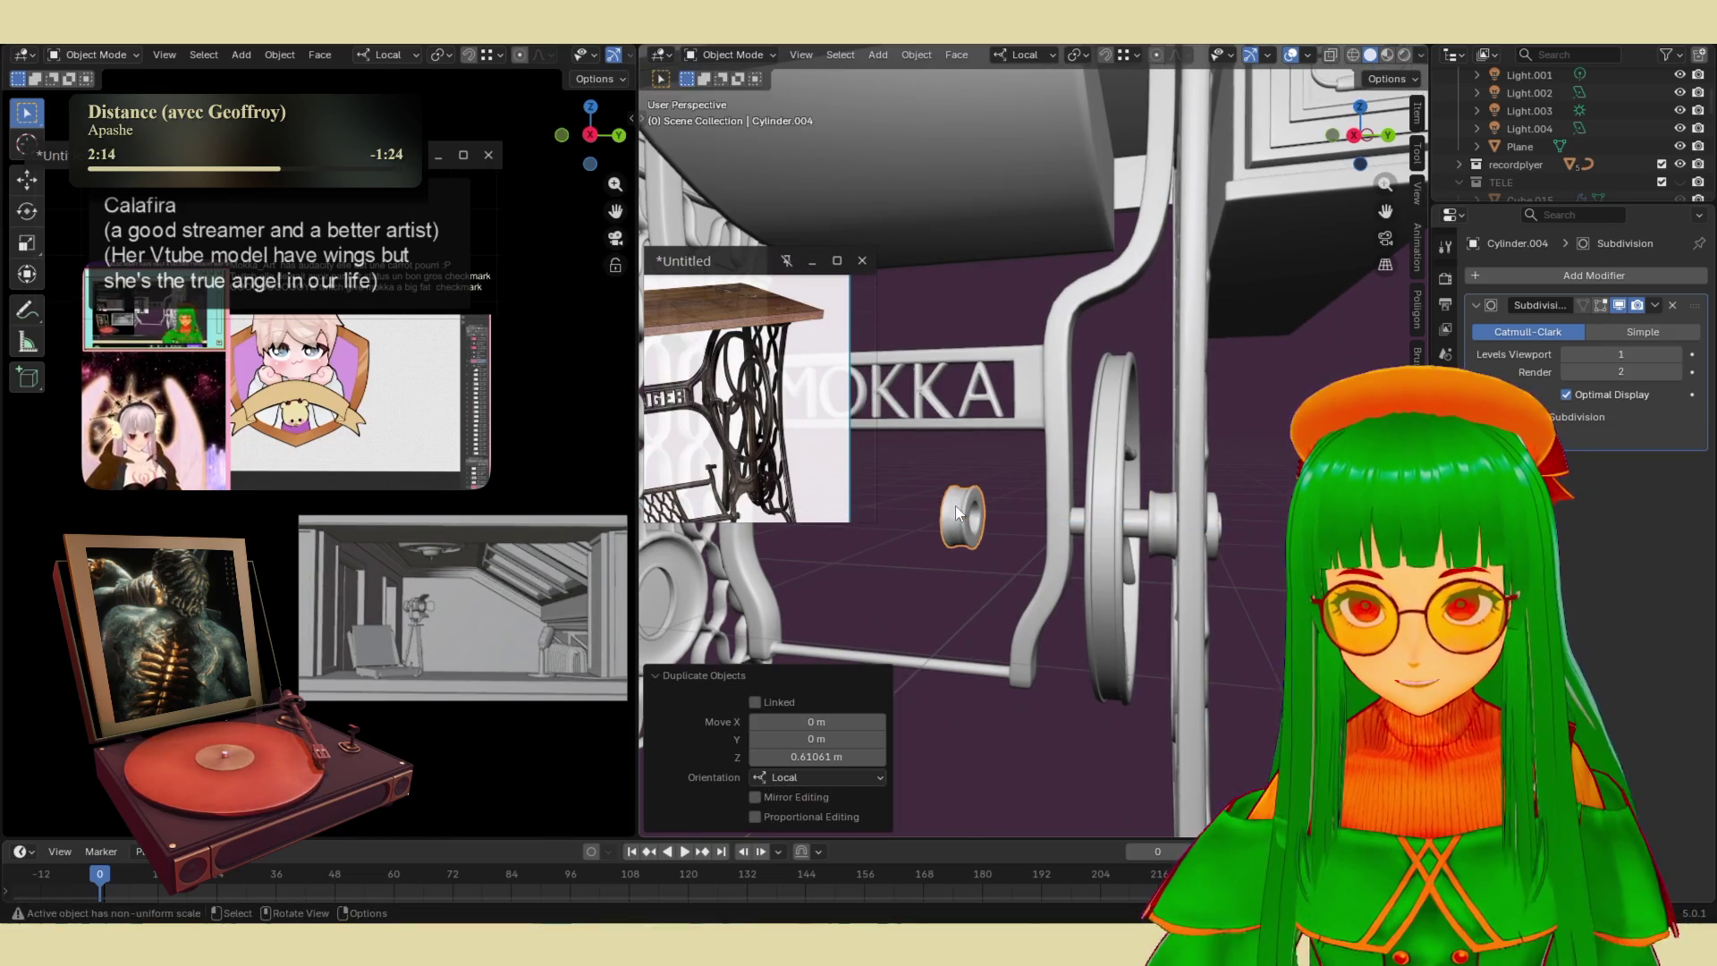
key("g")
key("y")
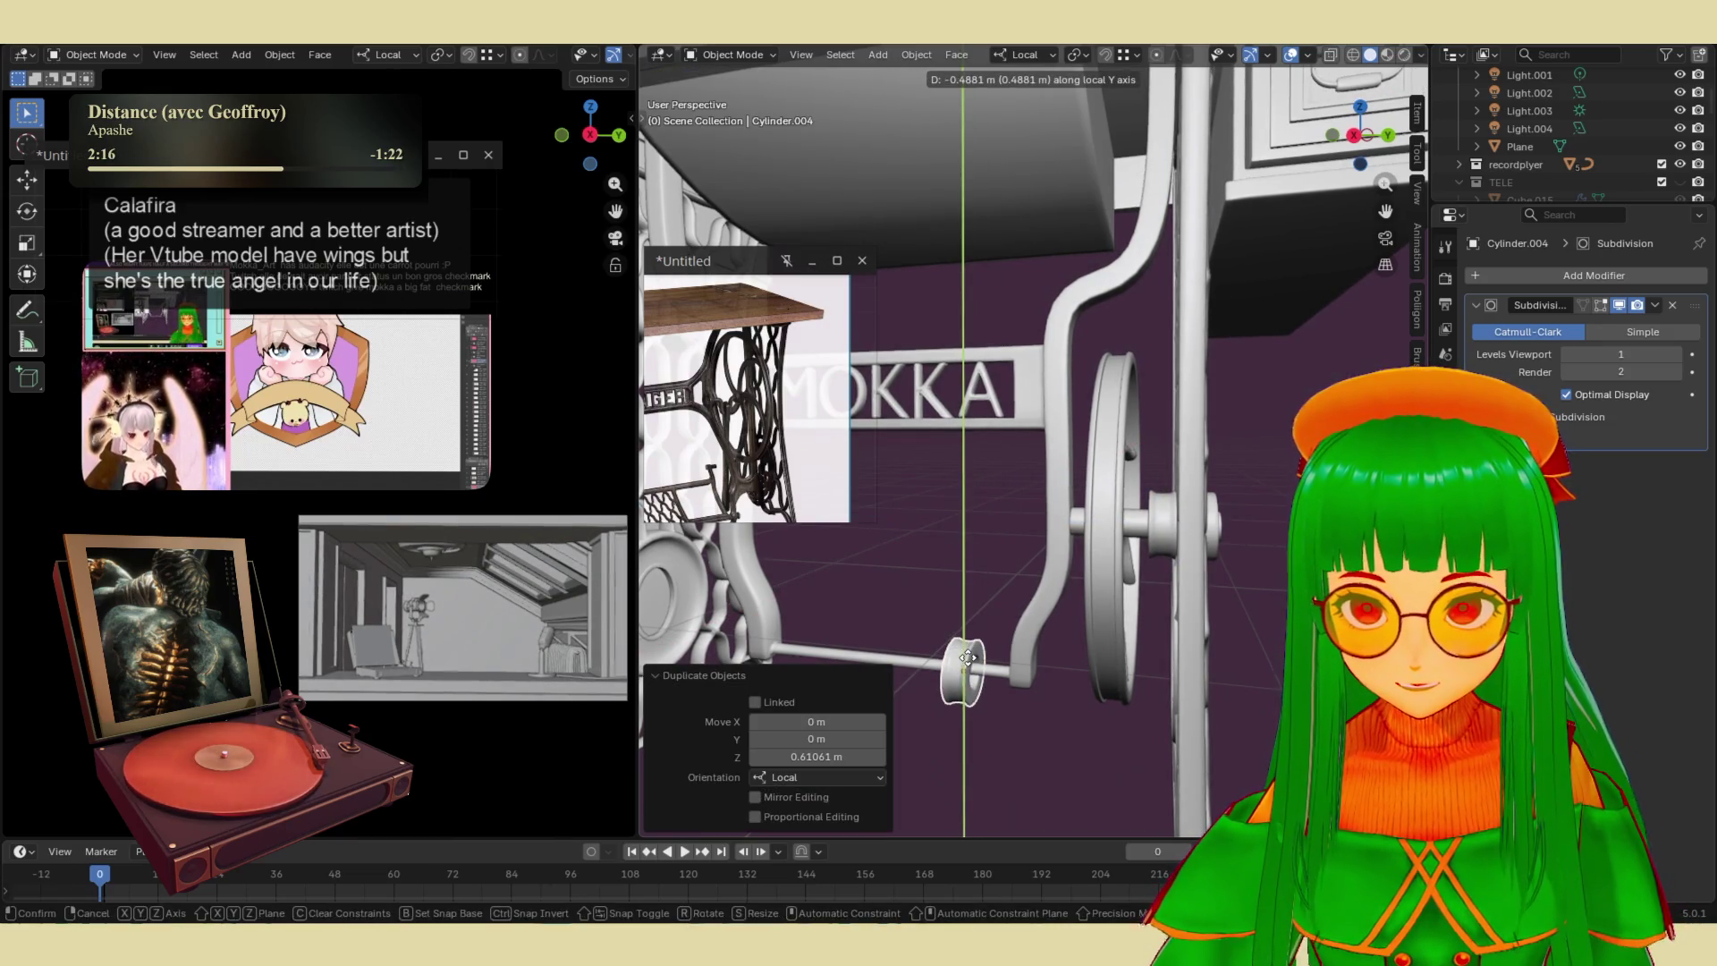
left_click(967, 654)
- Shrink the new ring on the rod to 0.444
mouse_move(967, 653)
middle_mouse_down()
mouse_move(991, 630)
mouse_move(1144, 614)
mouse_move(1098, 519)
middle_mouse_up()
scroll(1098, 520, "up", 3)
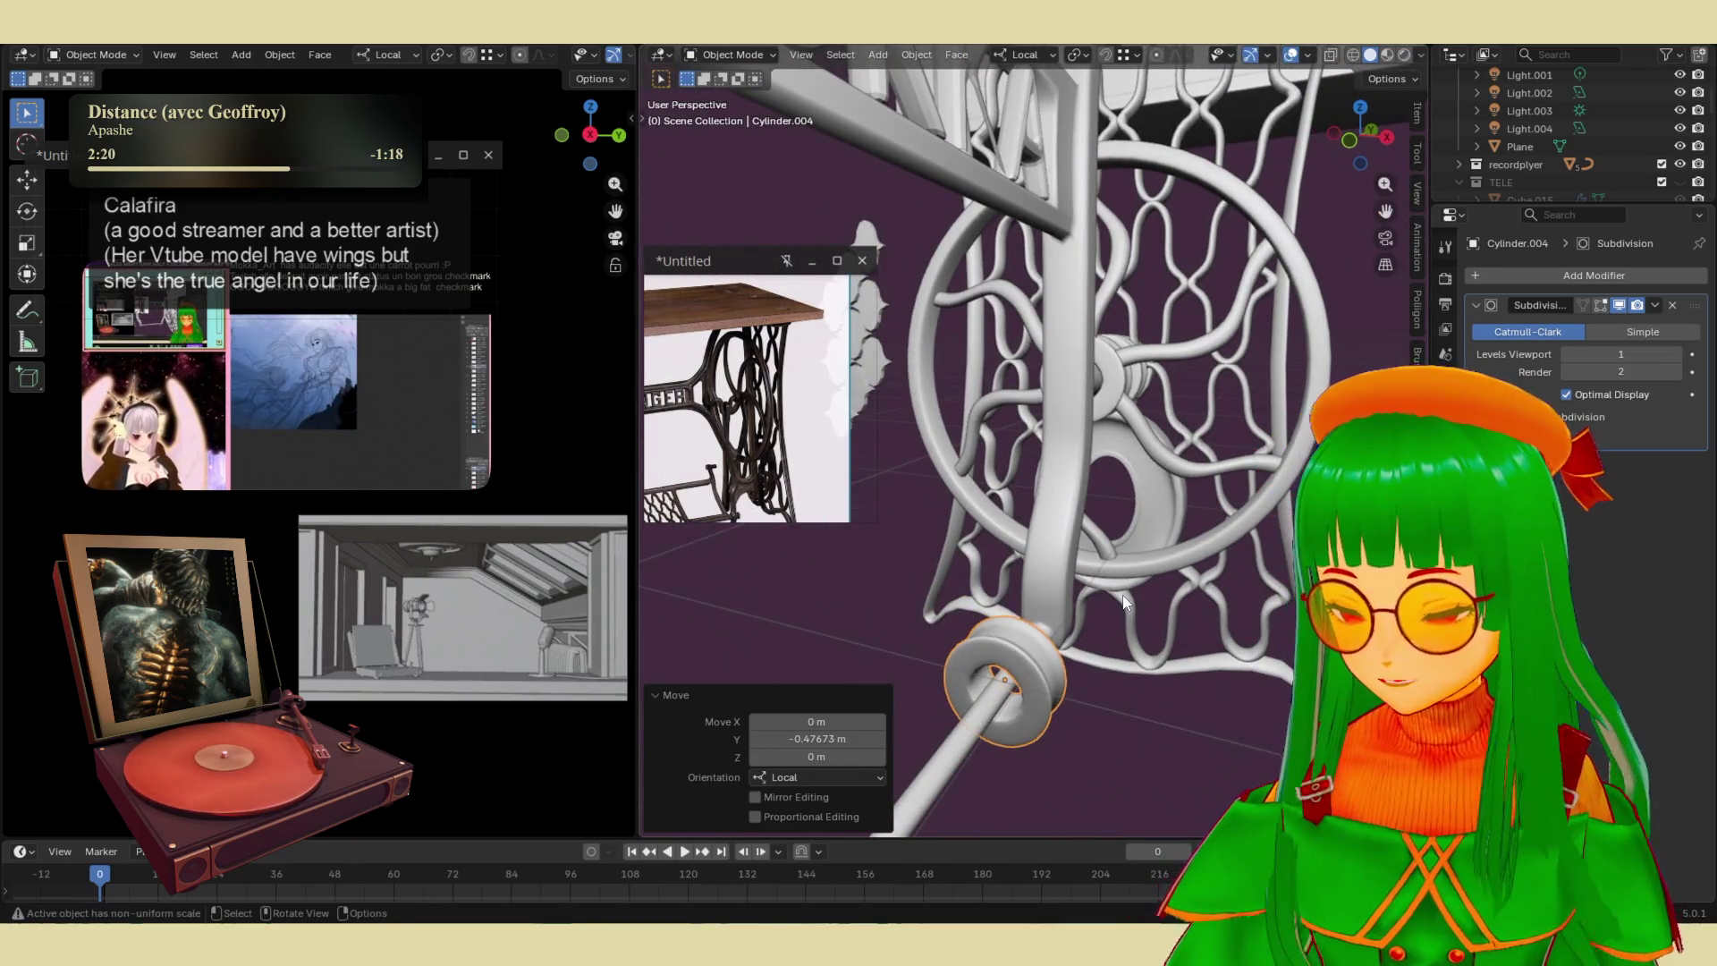
middle_click_drag(1125, 601, 1080, 501)
scroll(1080, 479, "up", 5)
scroll(1066, 498, "down", 2)
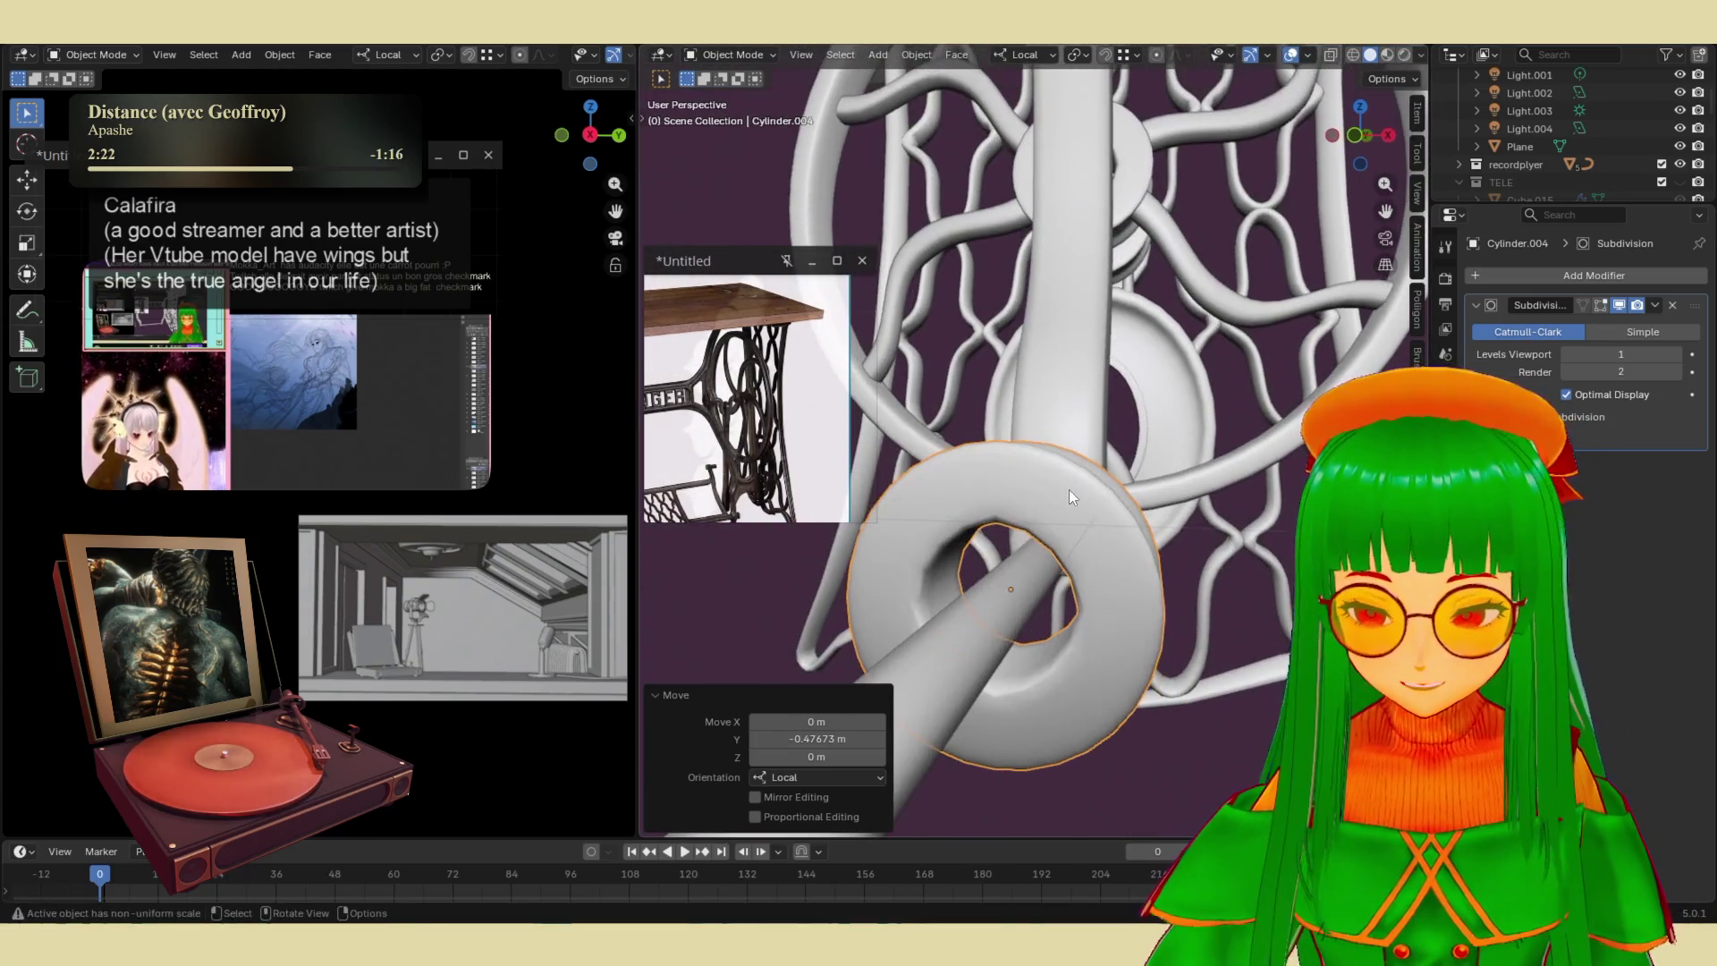
key("s")
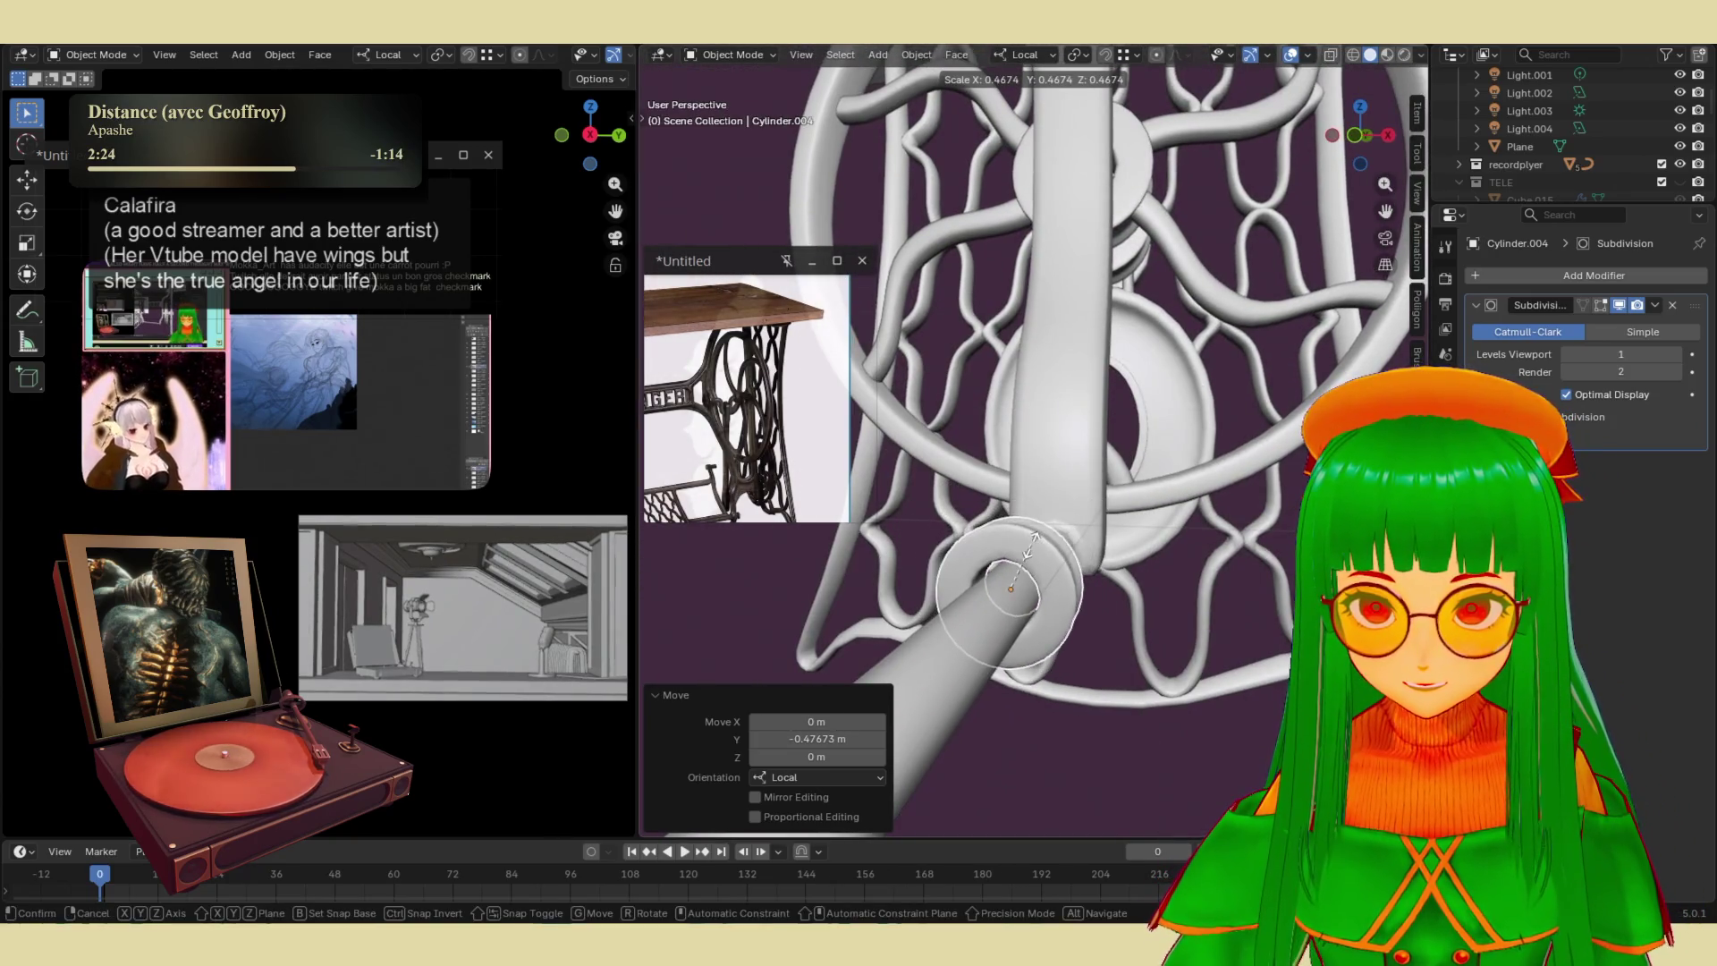
left_click(1029, 548)
- Slide the ring along its local Y and Z axes into its final spot on the rod
mouse_move(1029, 547)
middle_mouse_down()
mouse_move(1027, 528)
mouse_move(1073, 530)
mouse_move(1097, 563)
middle_mouse_up()
key("g")
key("y")
left_click(1097, 556)
mouse_move(1097, 554)
middle_mouse_down()
mouse_move(957, 626)
mouse_move(917, 586)
mouse_move(948, 572)
middle_mouse_up()
key("g")
key("z")
left_click(1093, 566)
mouse_move(1094, 566)
middle_mouse_down()
mouse_move(1055, 555)
mouse_move(1048, 501)
middle_mouse_up()
key("g")
key("z")
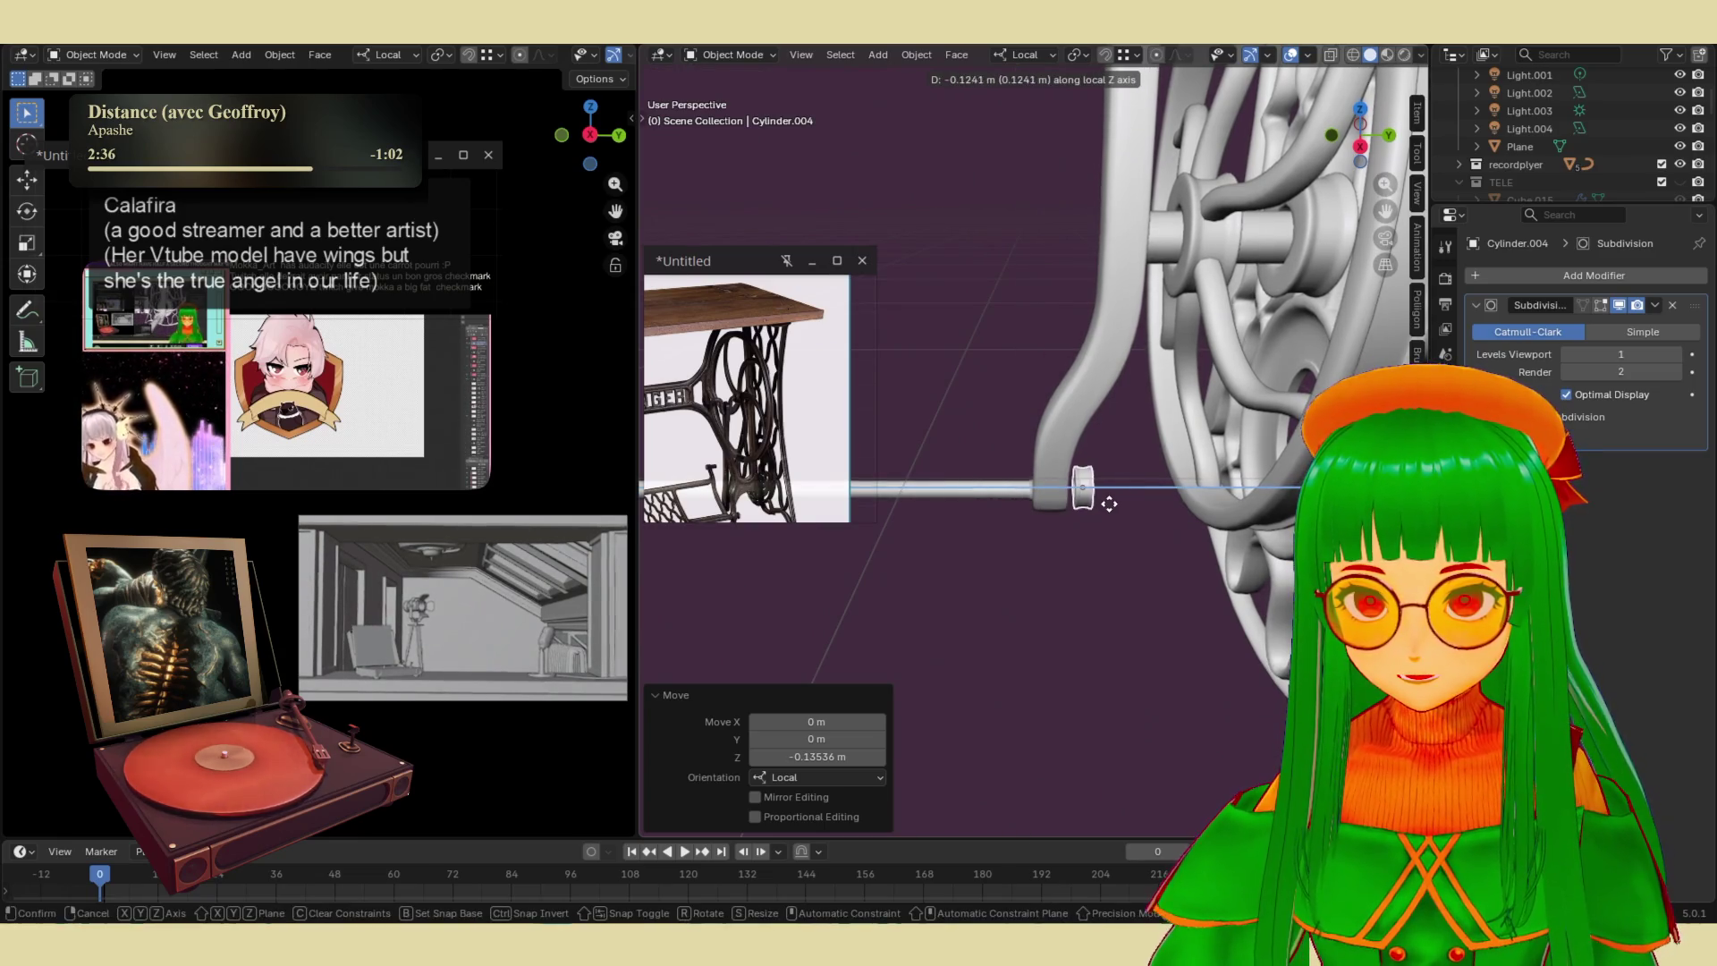
left_click(1045, 507)
- Copy the small cylinder cap along its local Z to the rod's other end
middle_click_drag(1045, 507, 1243, 552)
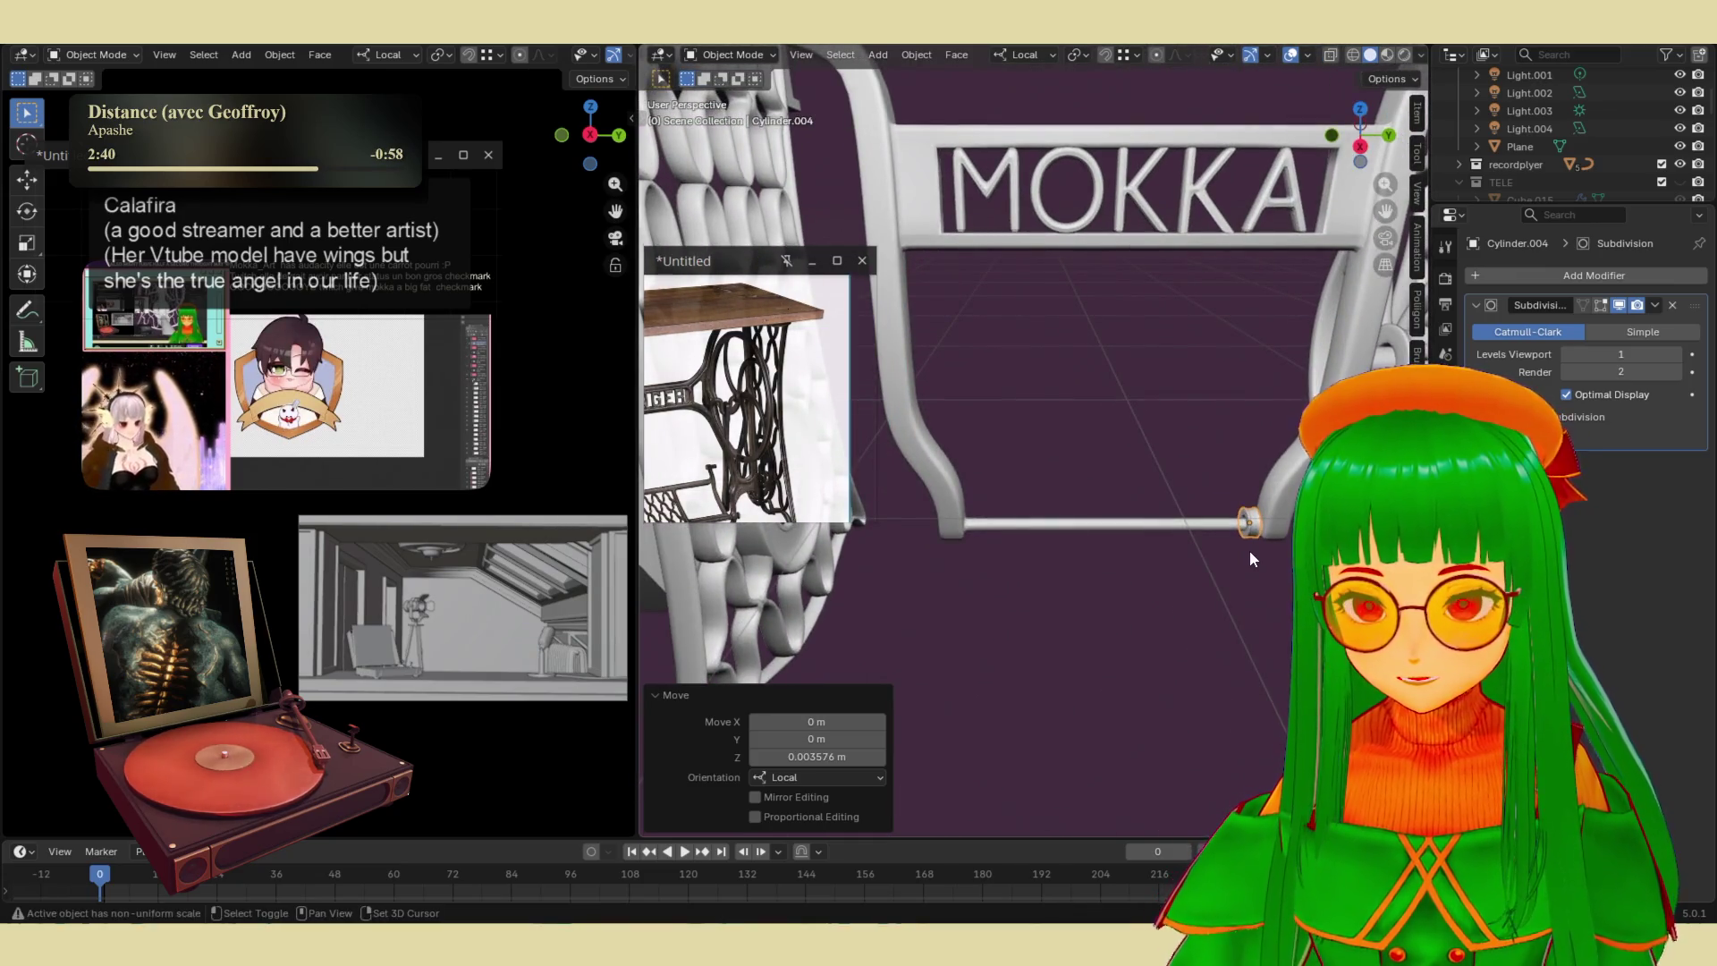
key("shift+d")
key("z")
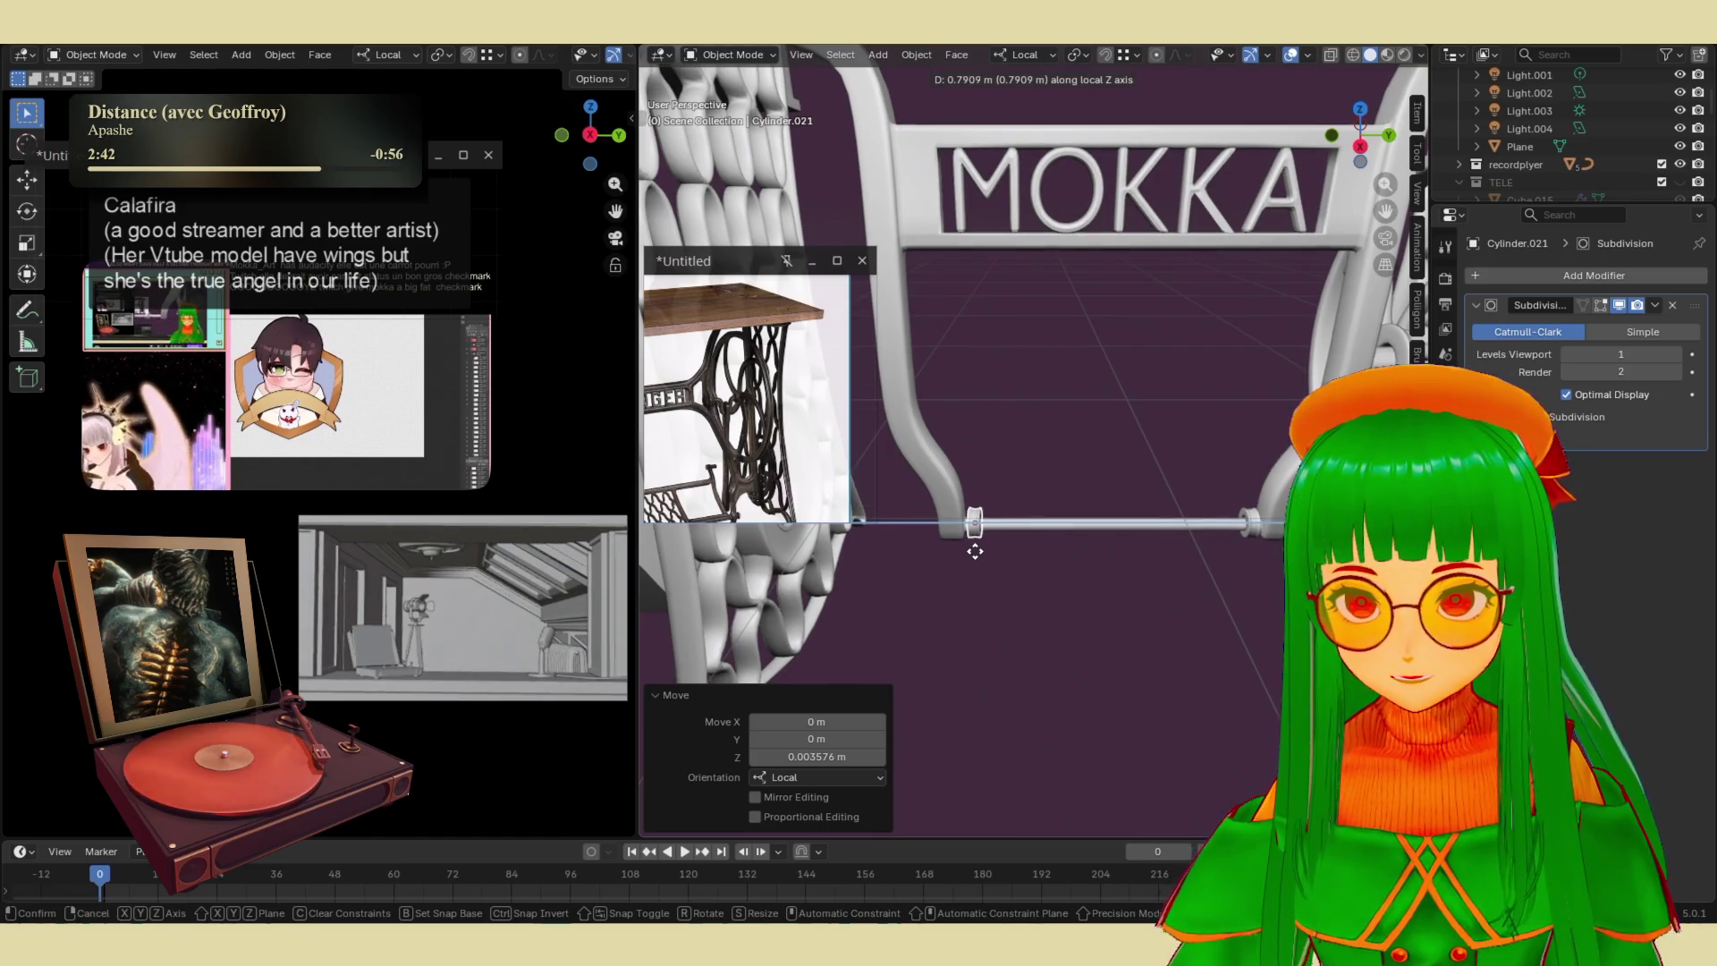
left_click(975, 551)
scroll(1050, 560, "down", 5)
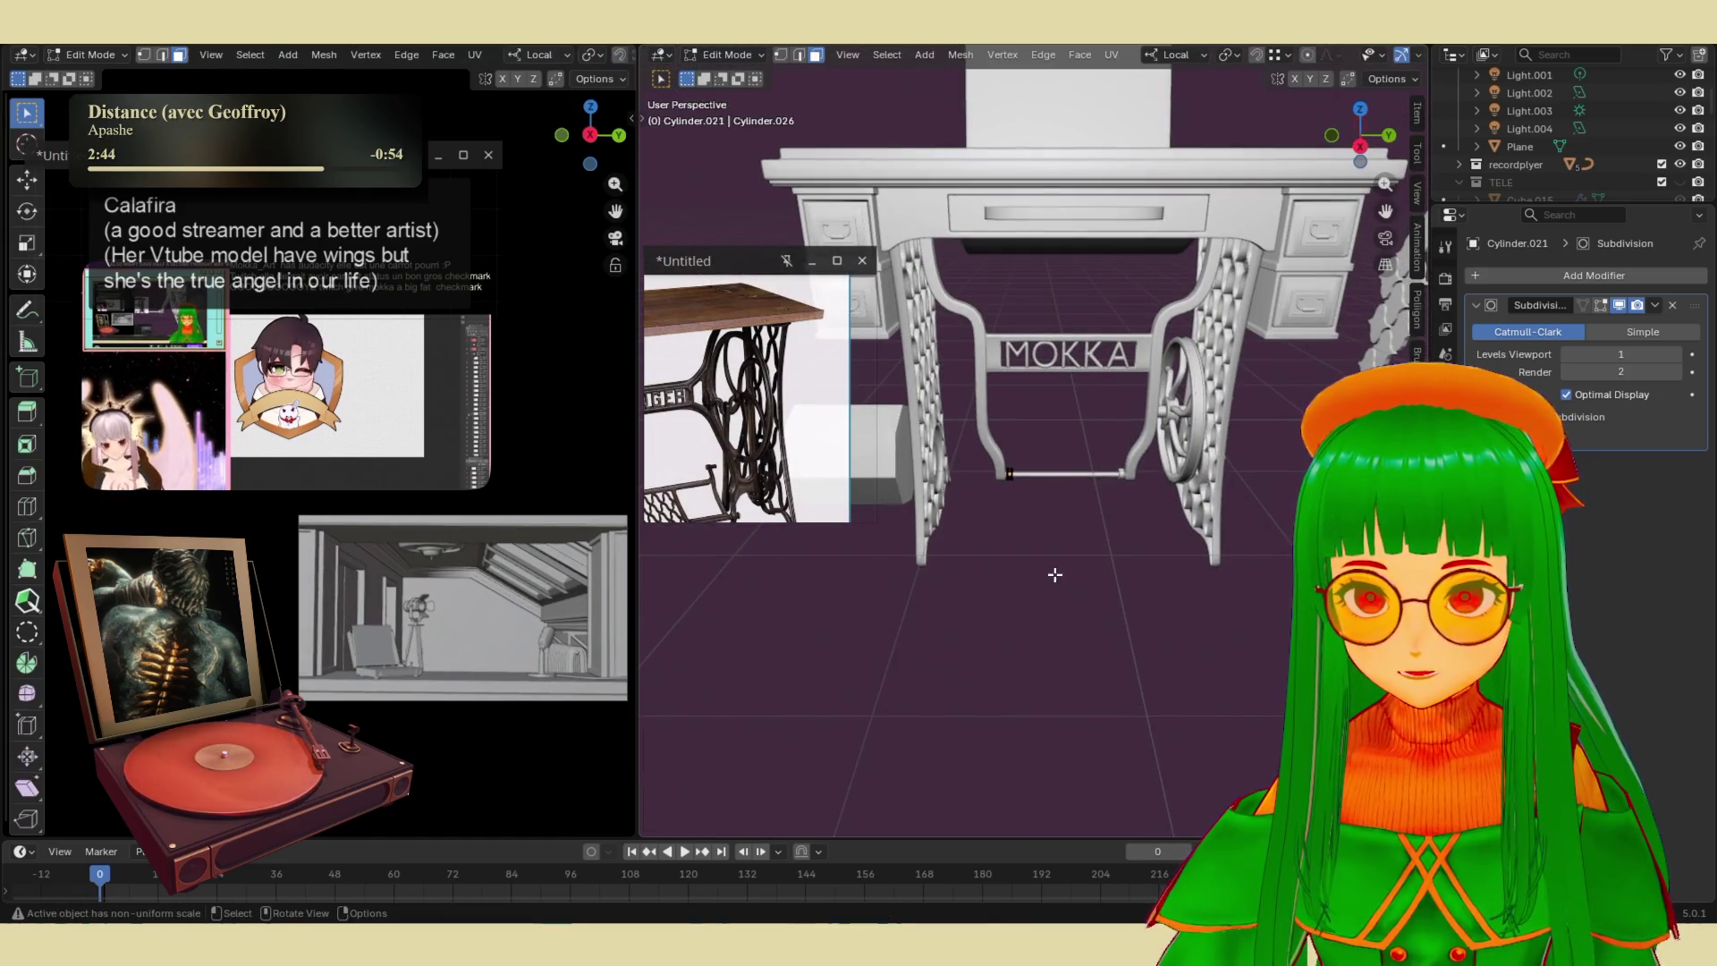
- Save the treadle table scene to decors.blend with Ctrl+S
mouse_move(1059, 576)
middle_mouse_down()
mouse_move(1151, 515)
mouse_move(1046, 569)
mouse_move(1029, 501)
mouse_move(1021, 594)
middle_mouse_up()
key("ctrl+s")
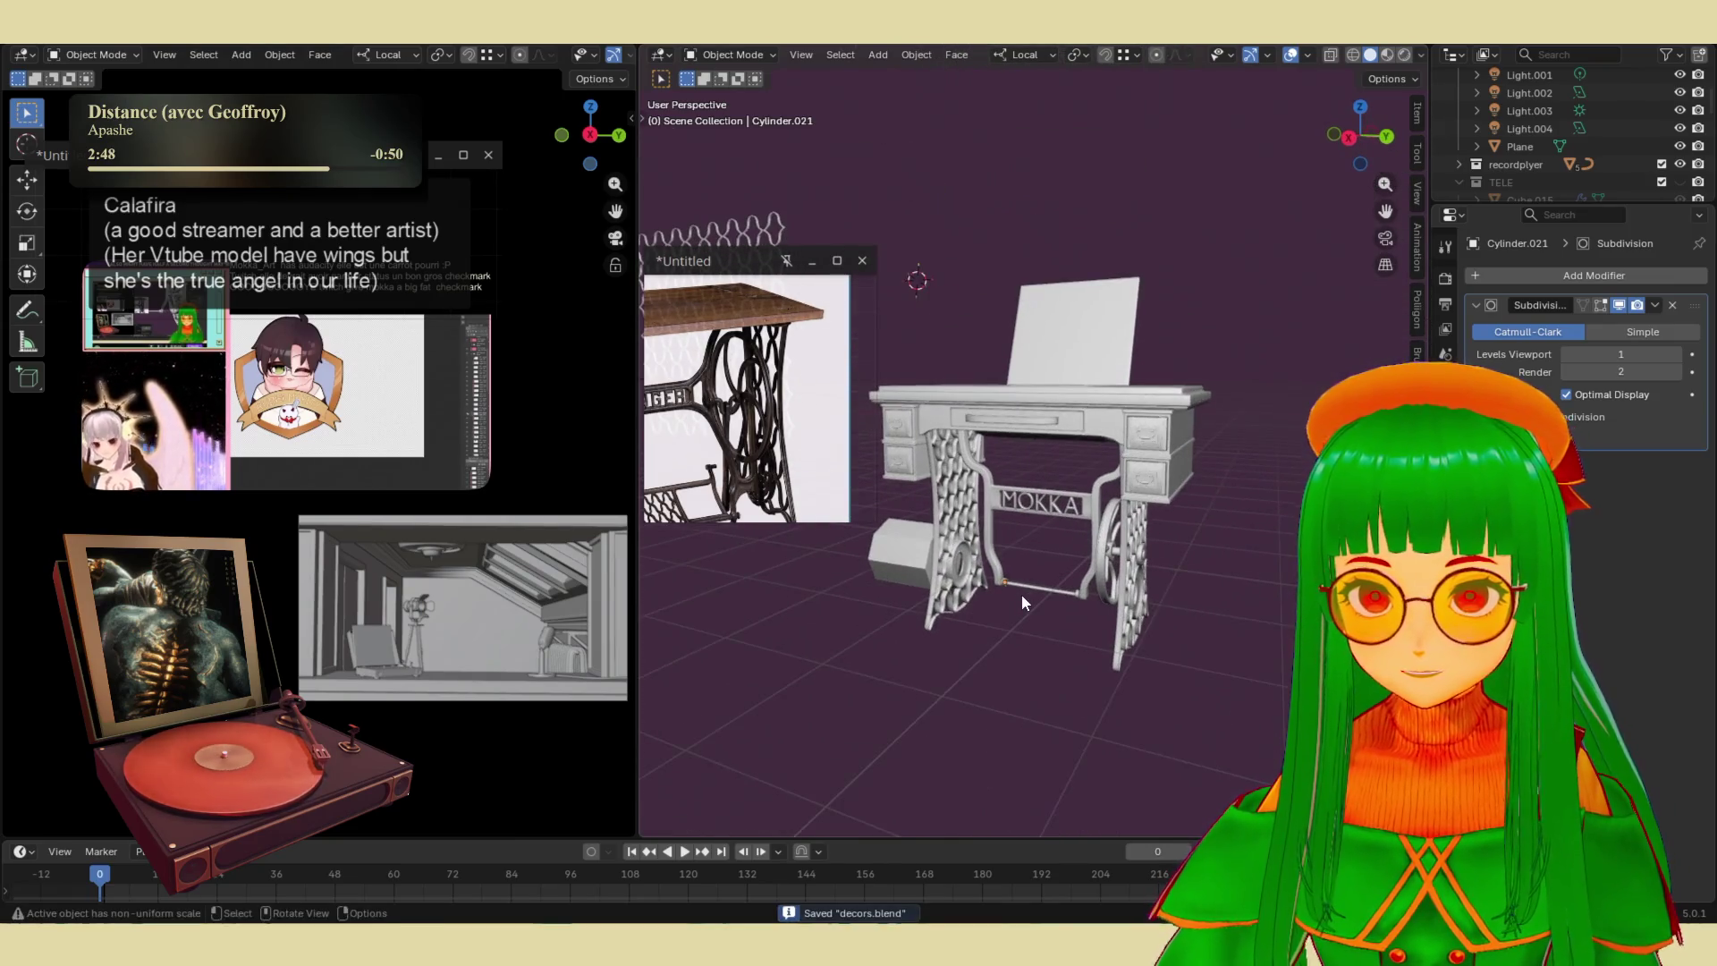
scroll(1018, 591, "up", 2)
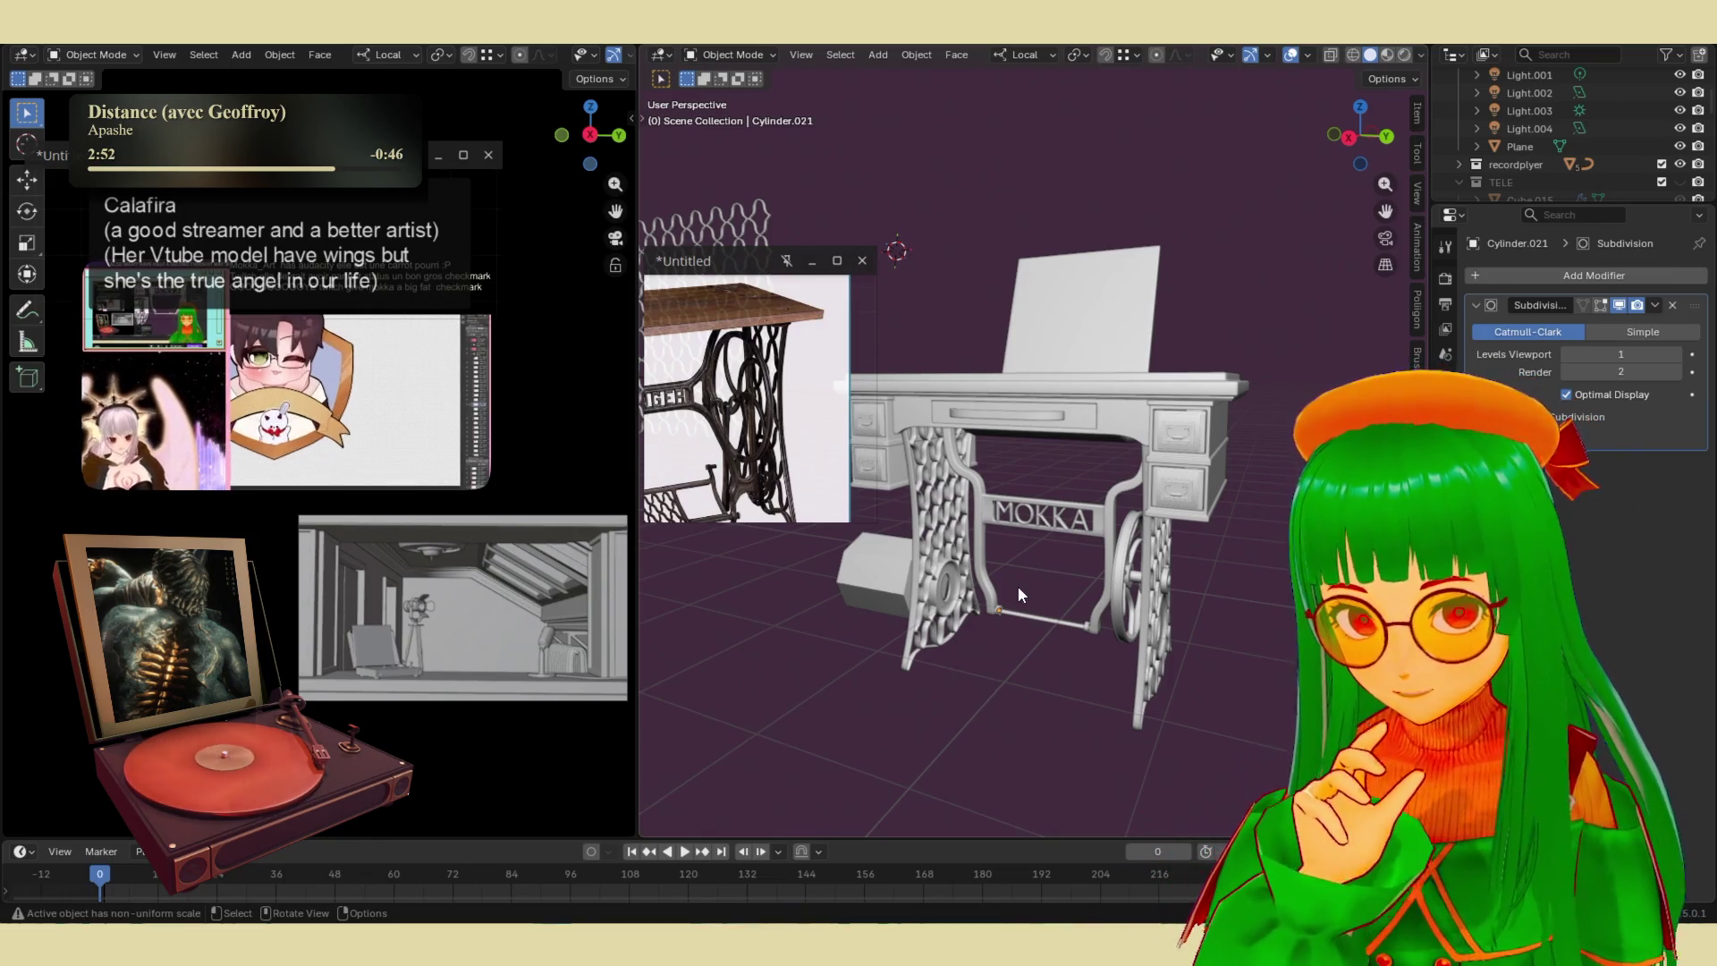
- Select the MOKKA sign frame and turn the view square onto it
left_click(1065, 510)
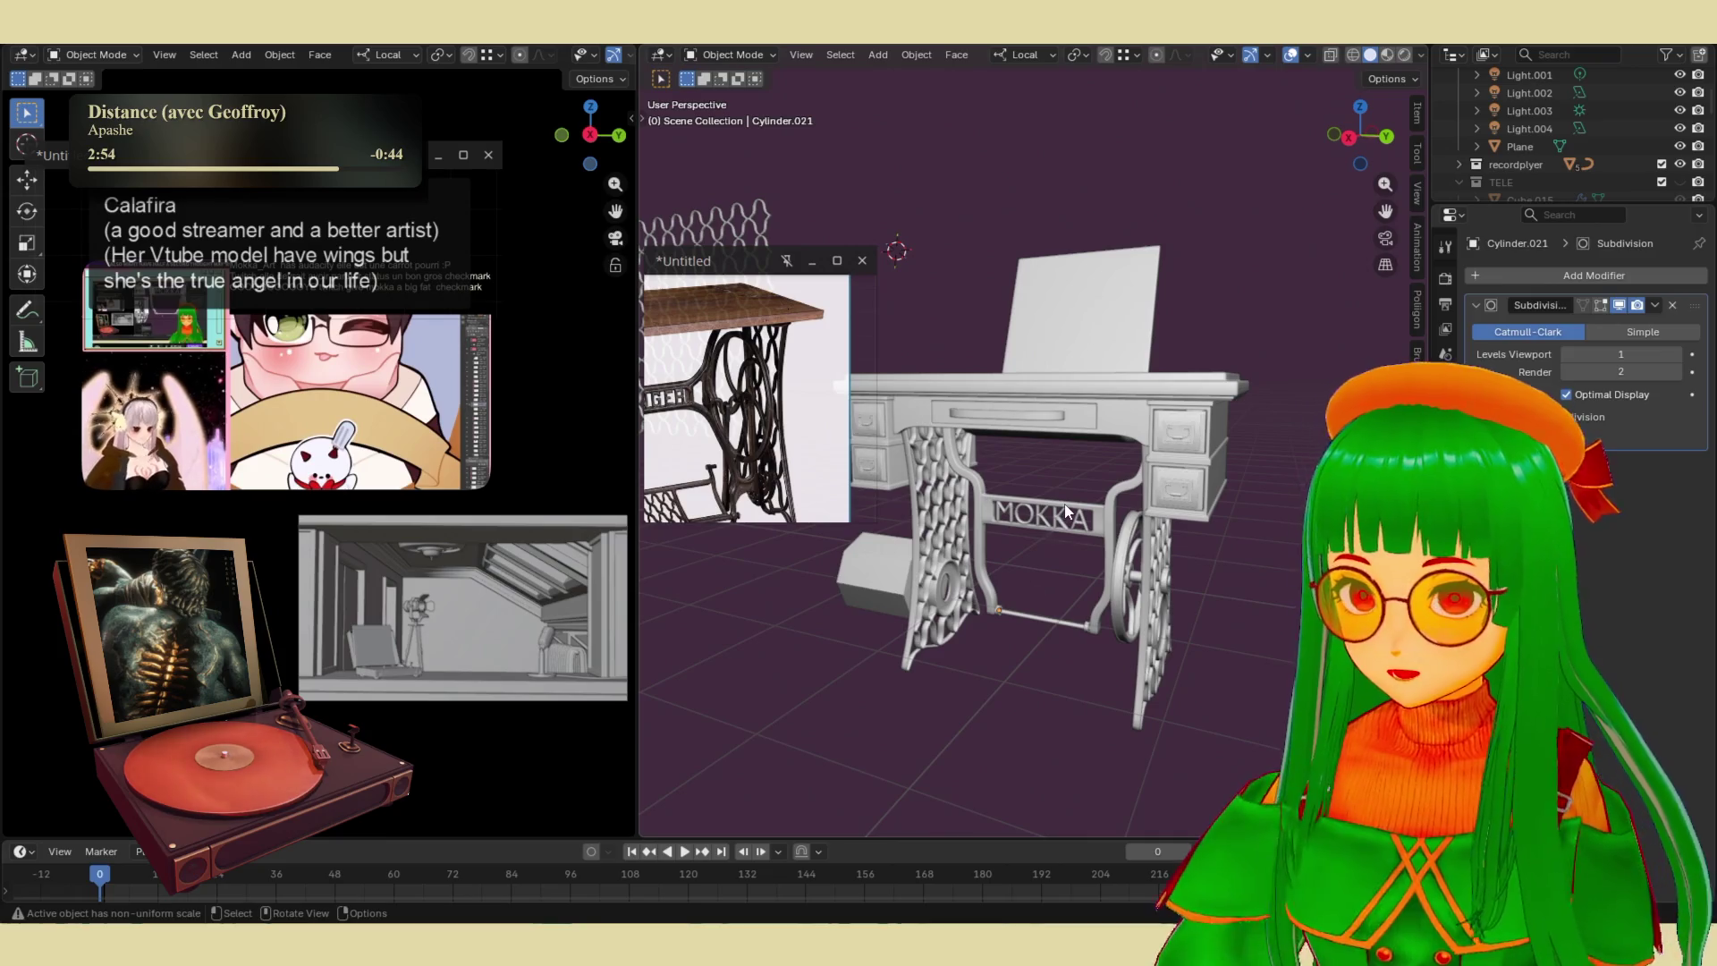
scroll(1051, 515, "up", 6)
middle_click_drag(1059, 566, 1103, 529)
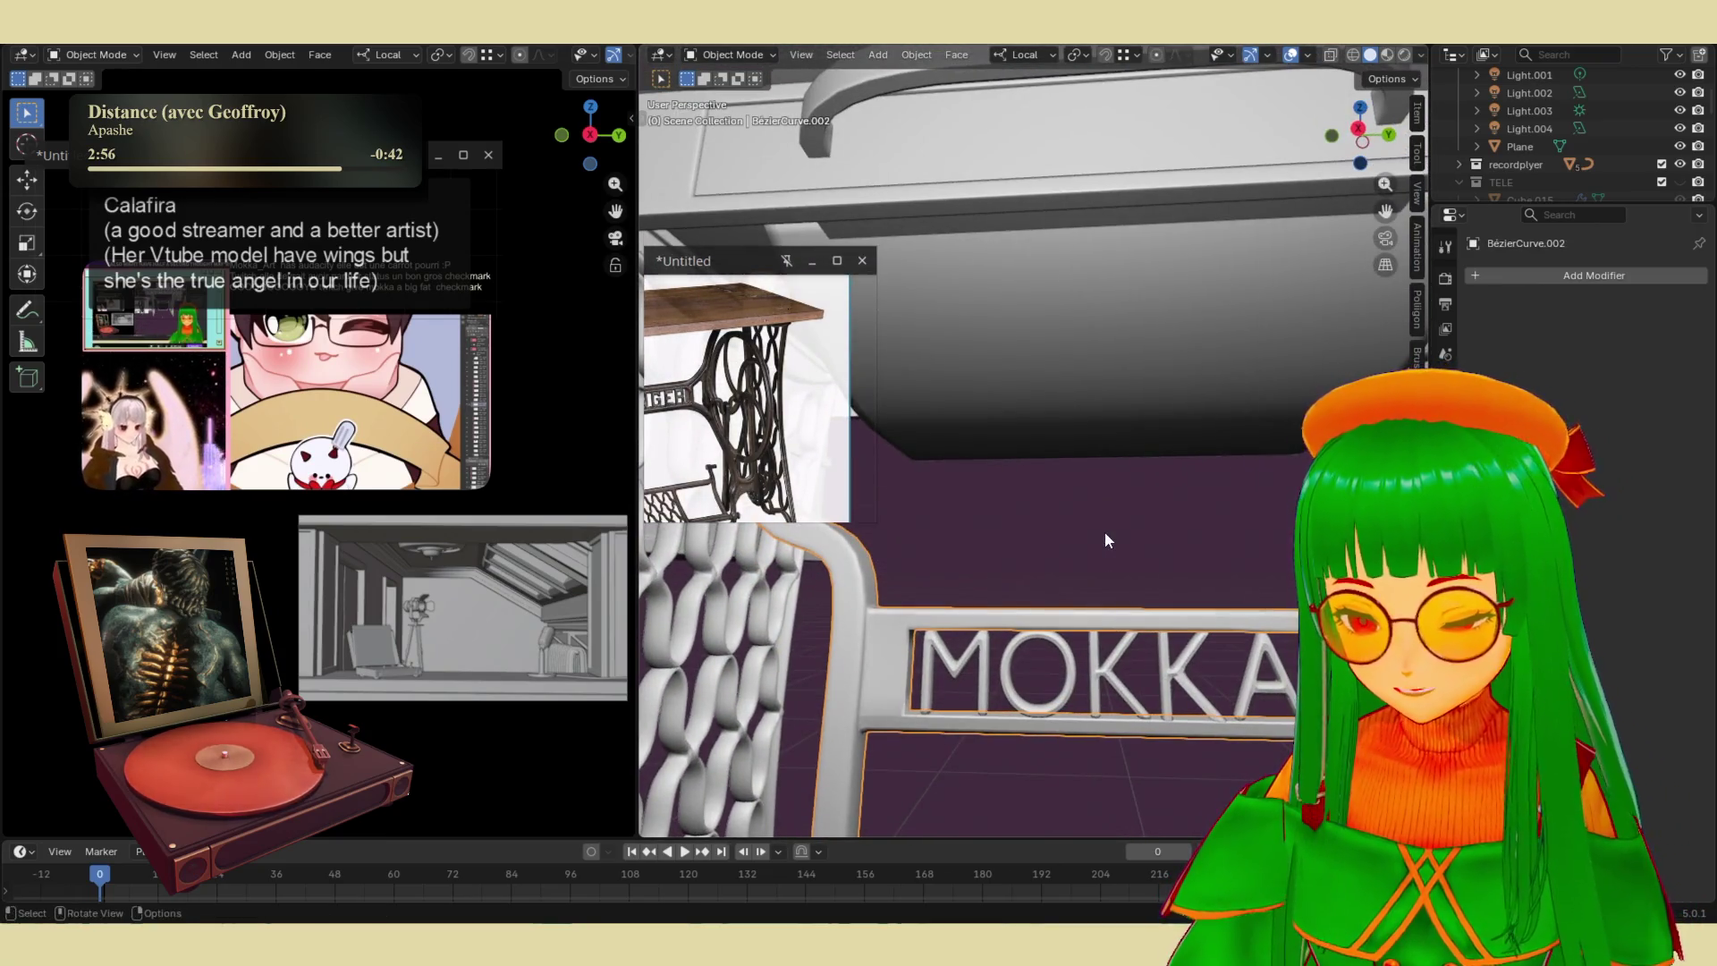
- Enter Edit Mode on the MOKKA lettering and box-select the first K
key("Tab")
middle_click_drag(1129, 653, 1076, 581)
key("Tab")
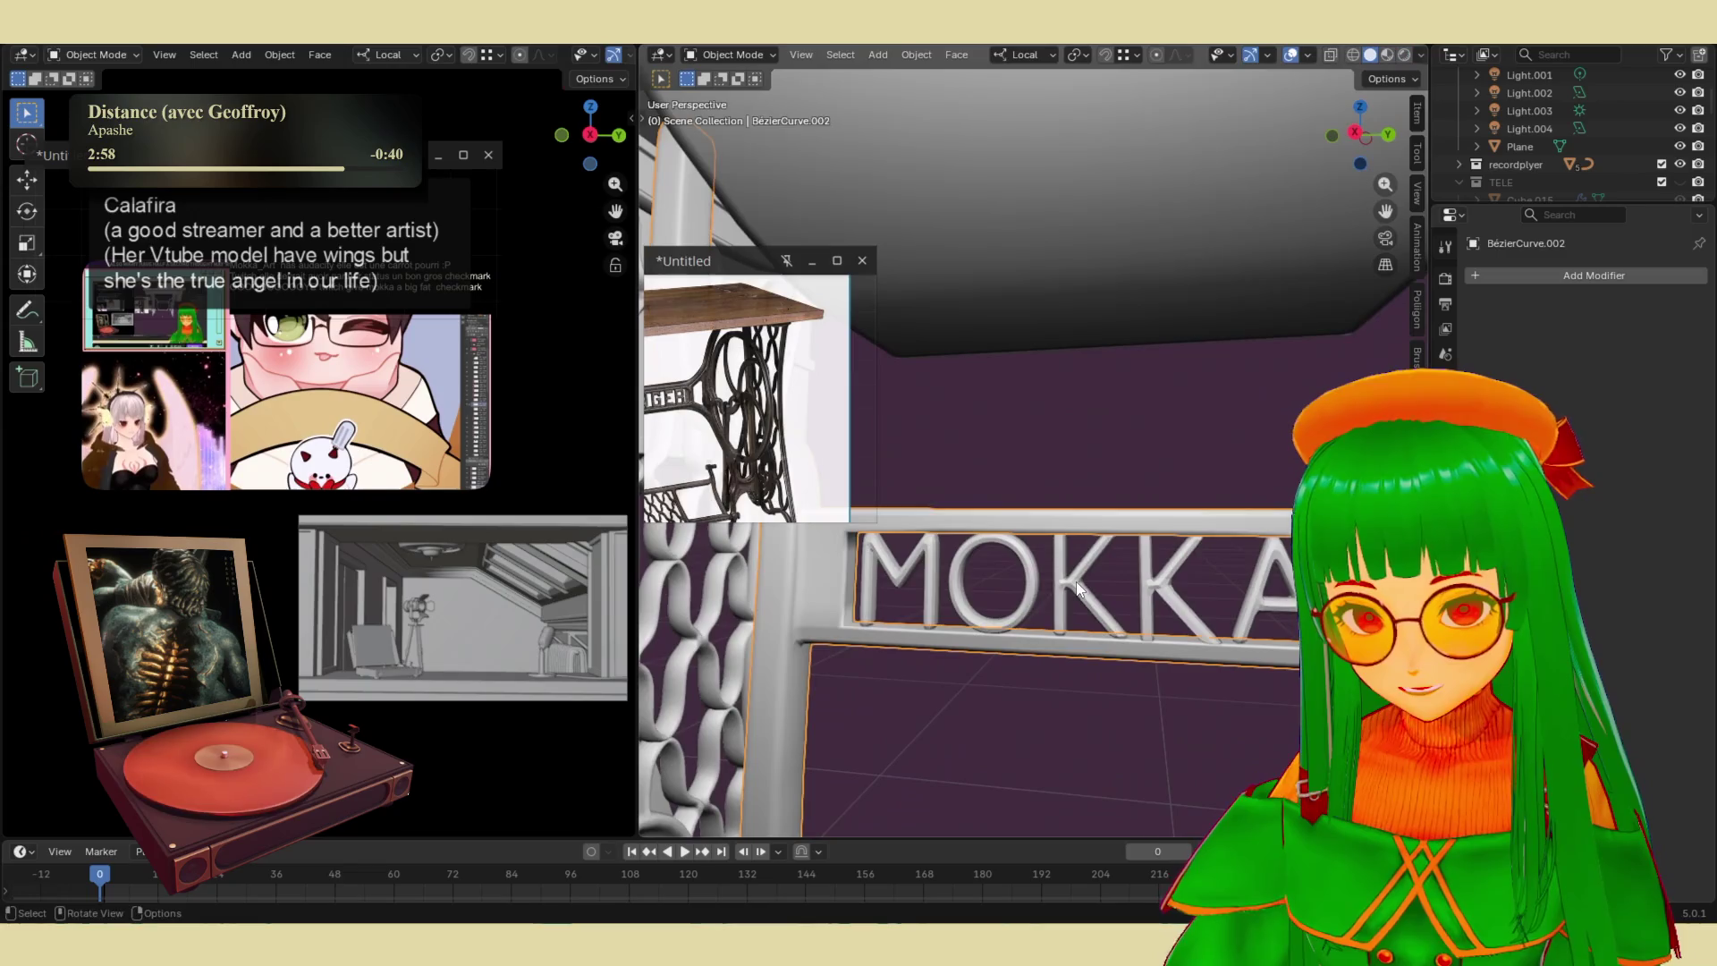
left_click(1075, 581)
key("Tab")
left_click_drag(1106, 681, 1116, 685)
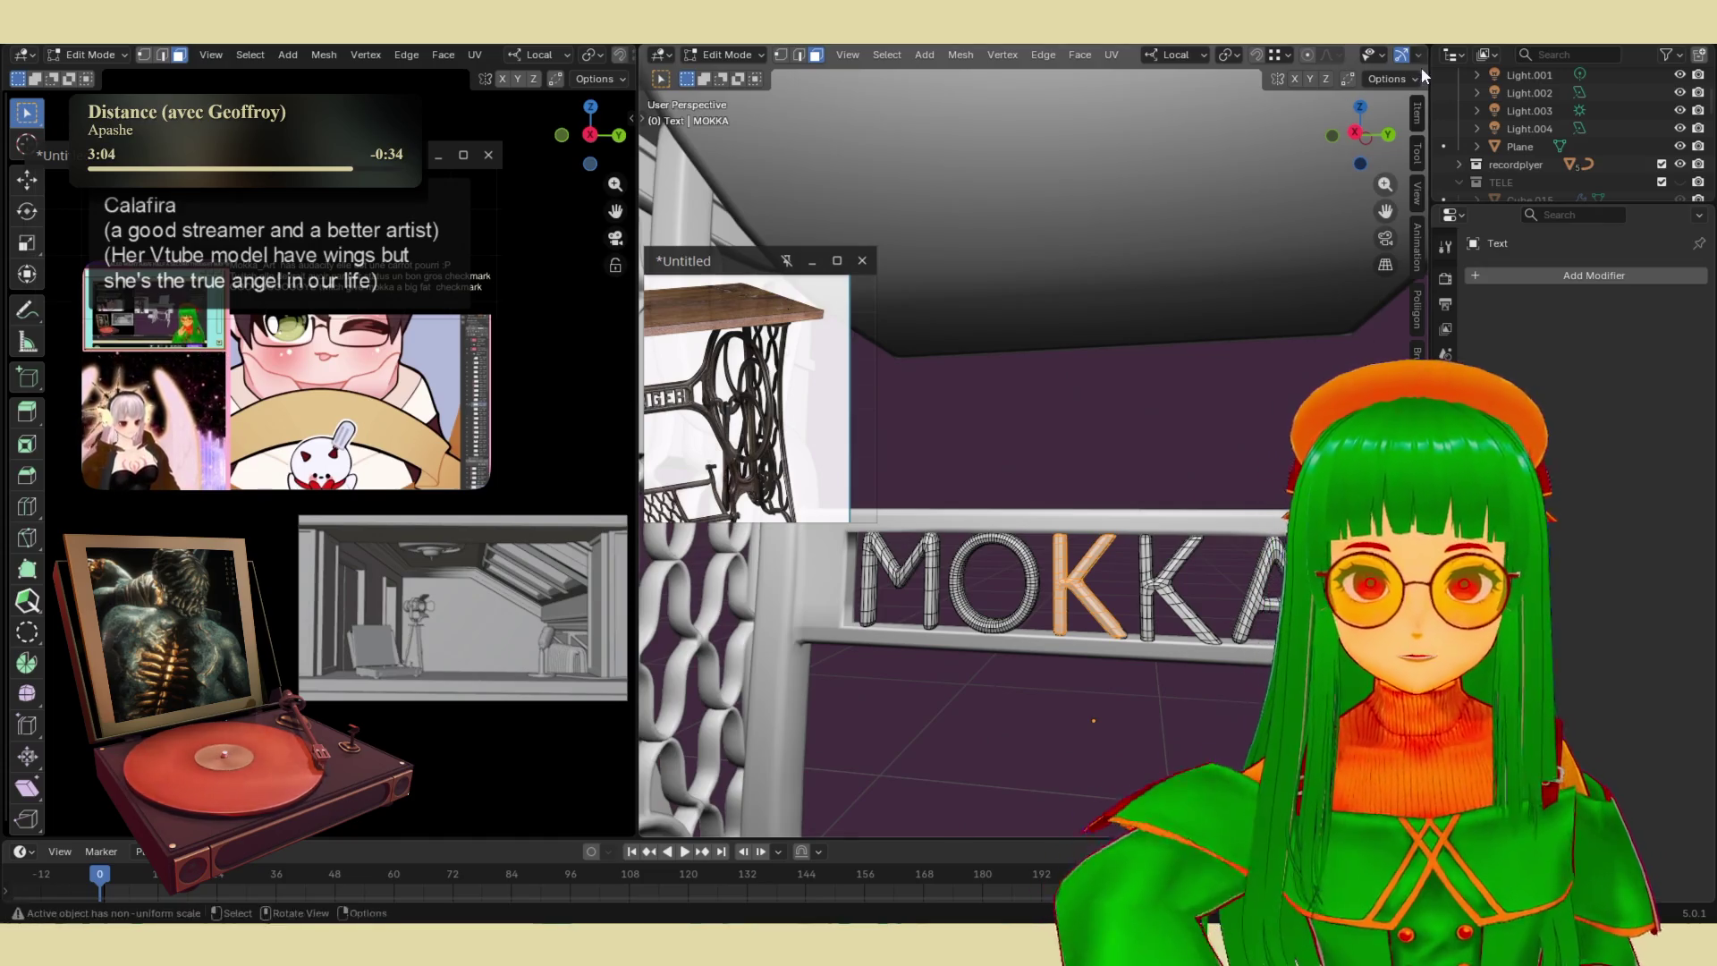
mouse_move(1019, 380)
middle_mouse_down()
mouse_move(1014, 355)
mouse_move(1064, 383)
middle_mouse_up()
scroll(1064, 384, "up", 2)
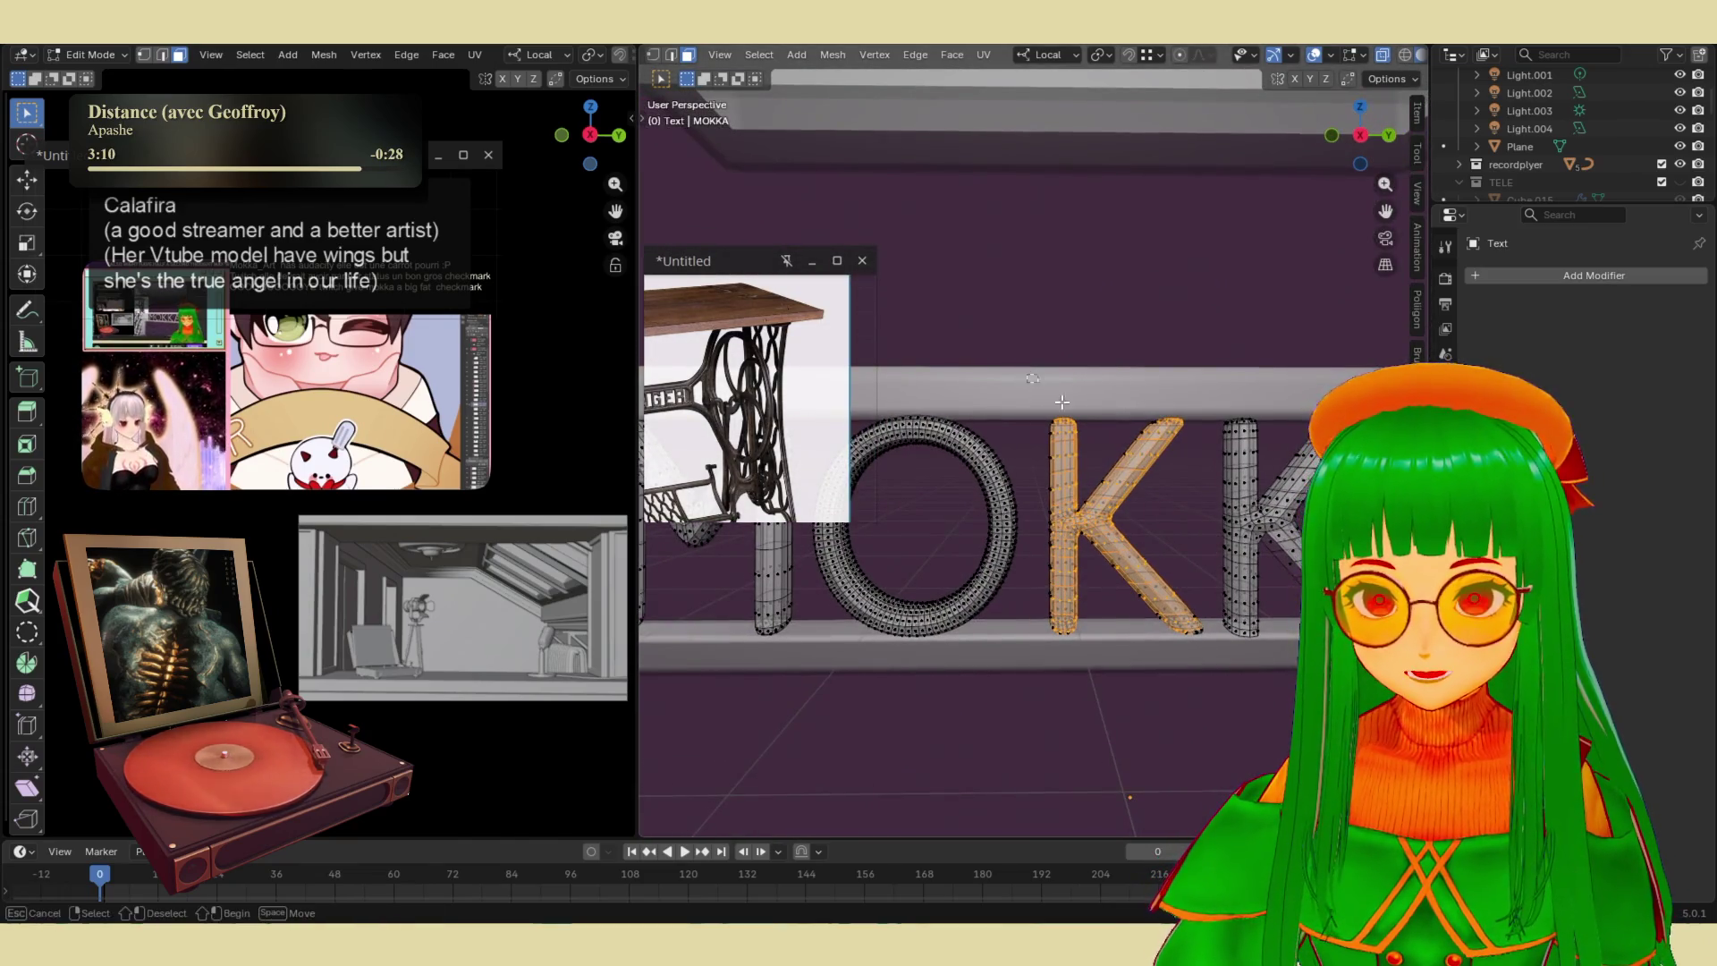
mouse_move(1061, 403)
middle_mouse_down()
mouse_move(962, 632)
mouse_move(1169, 632)
middle_mouse_up()
- Rotate the selected K 180° around Z and shift it sideways along X
key("s")
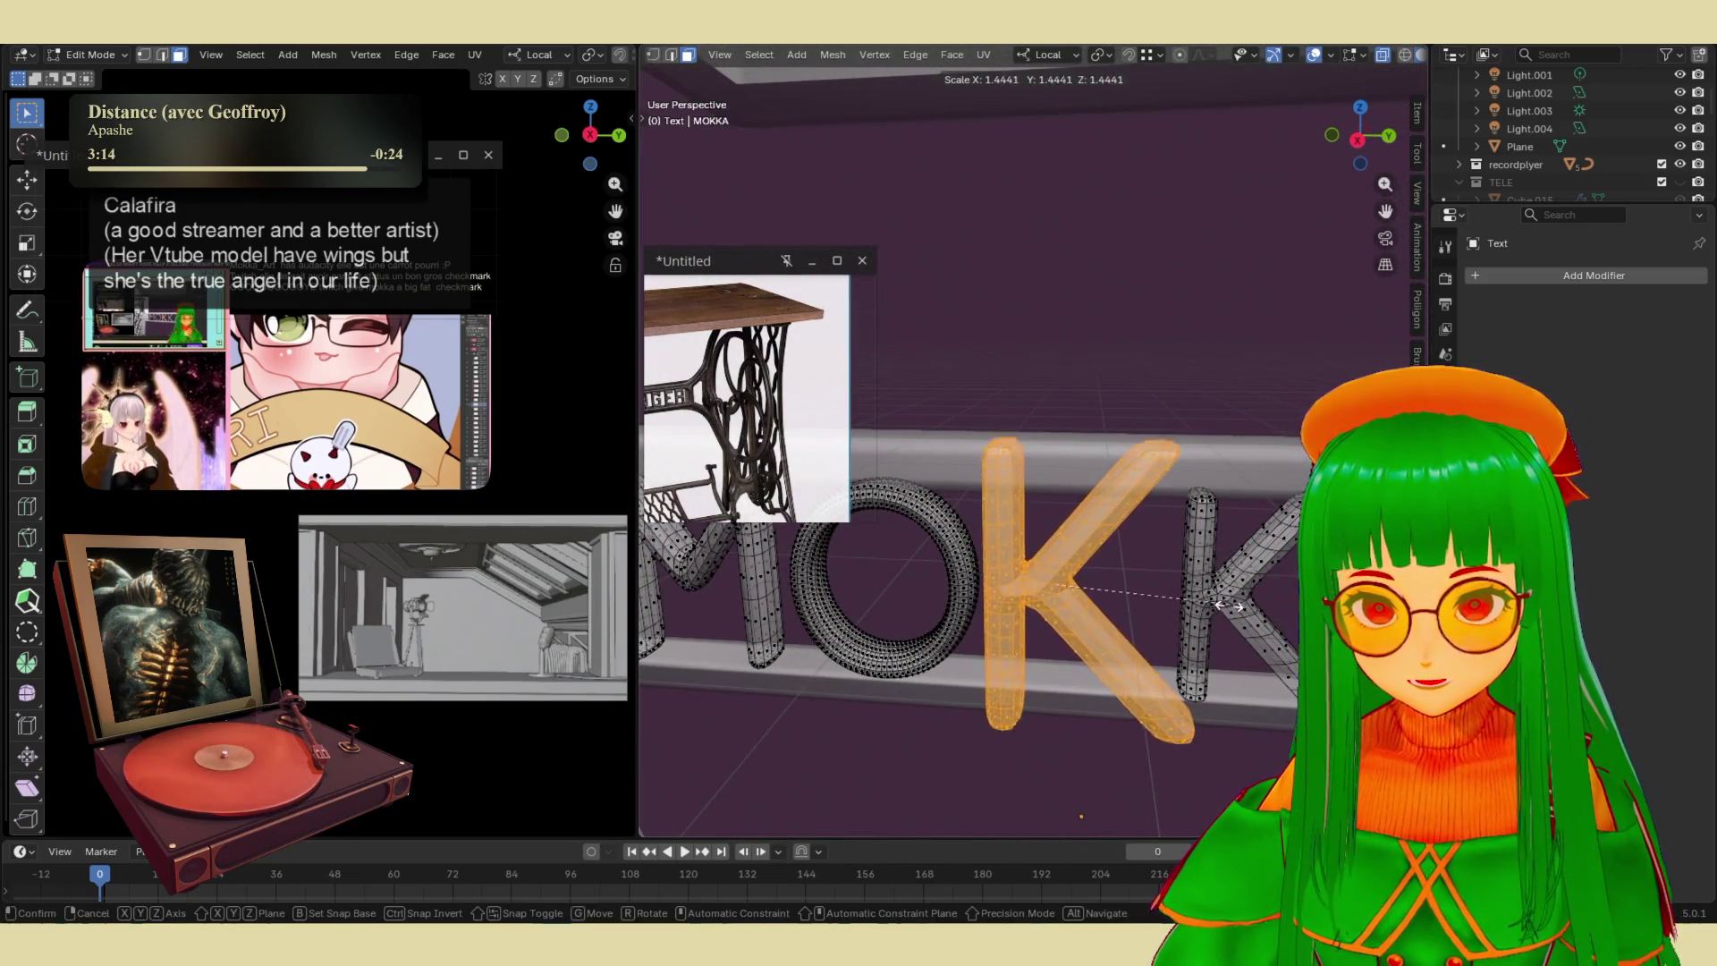
key("Escape")
key("r")
key("z")
key("z")
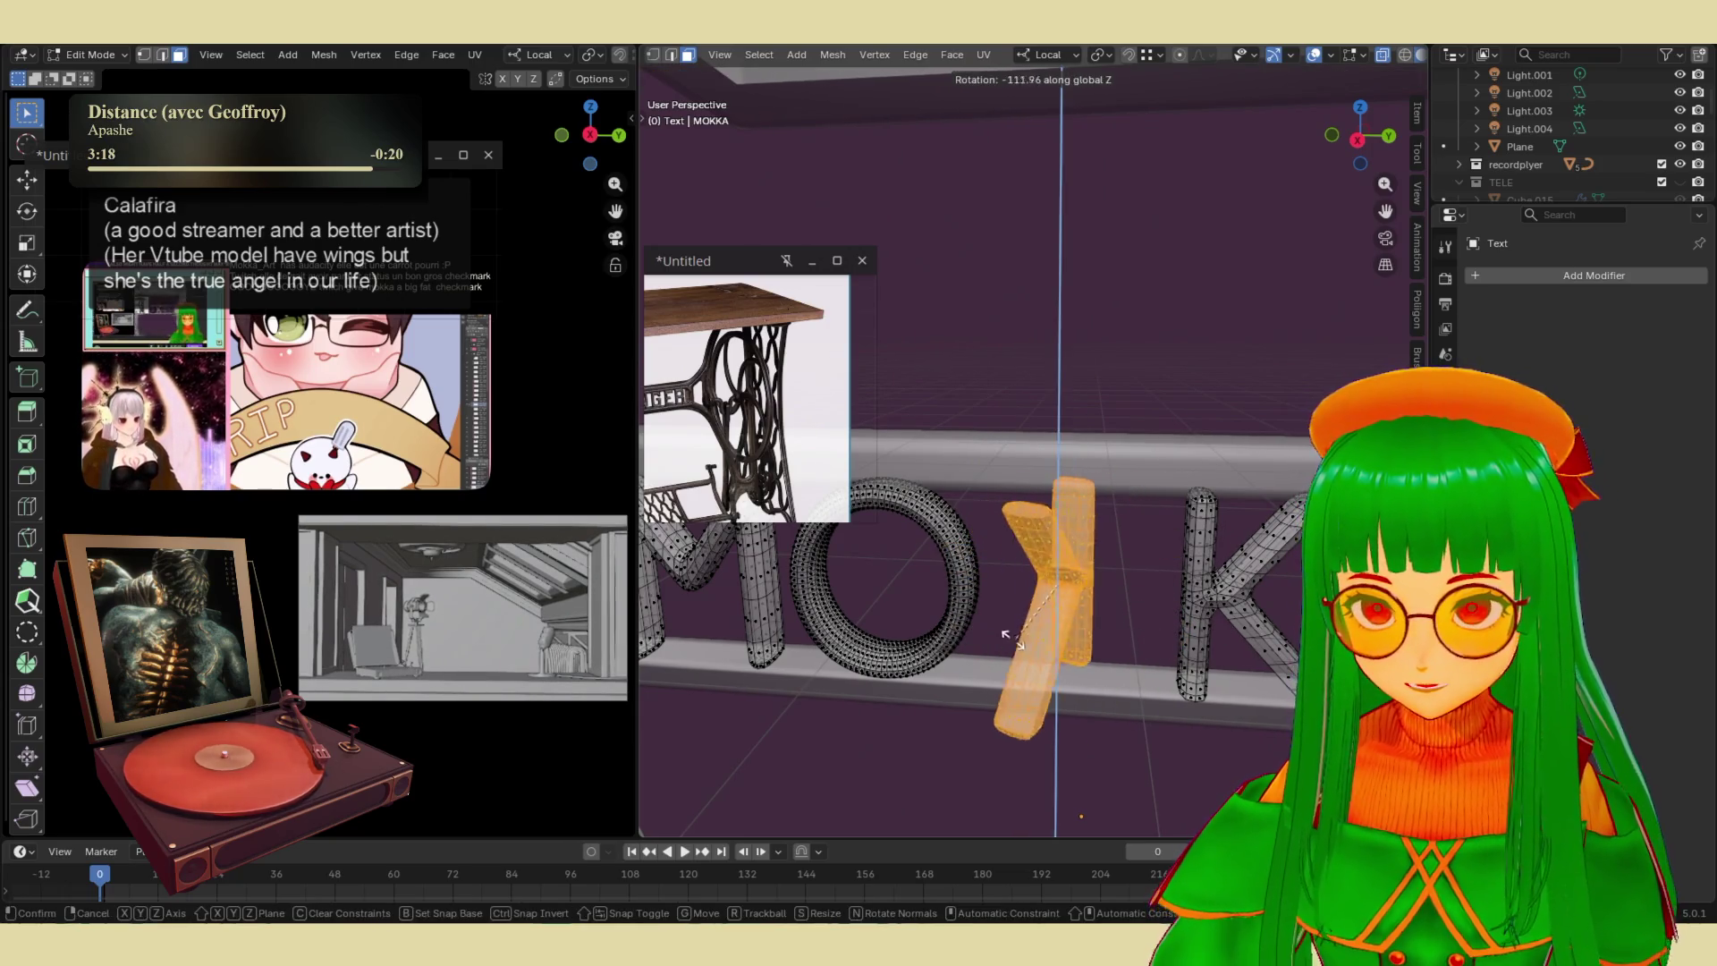
type("18")
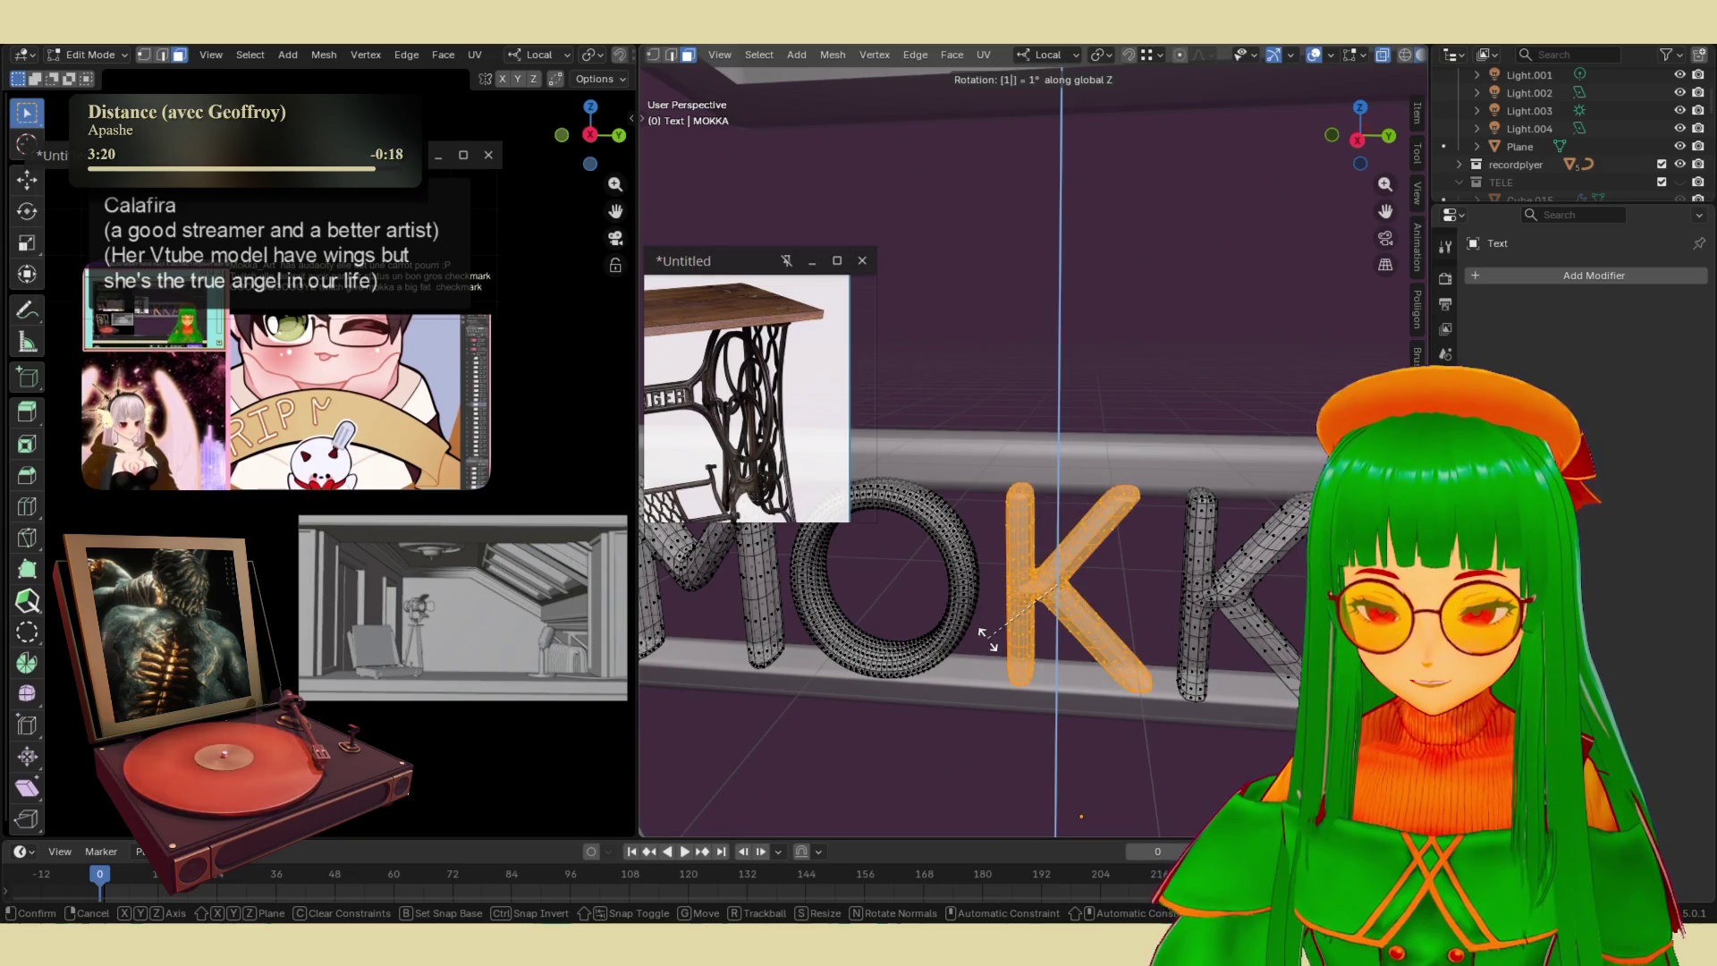
type("0")
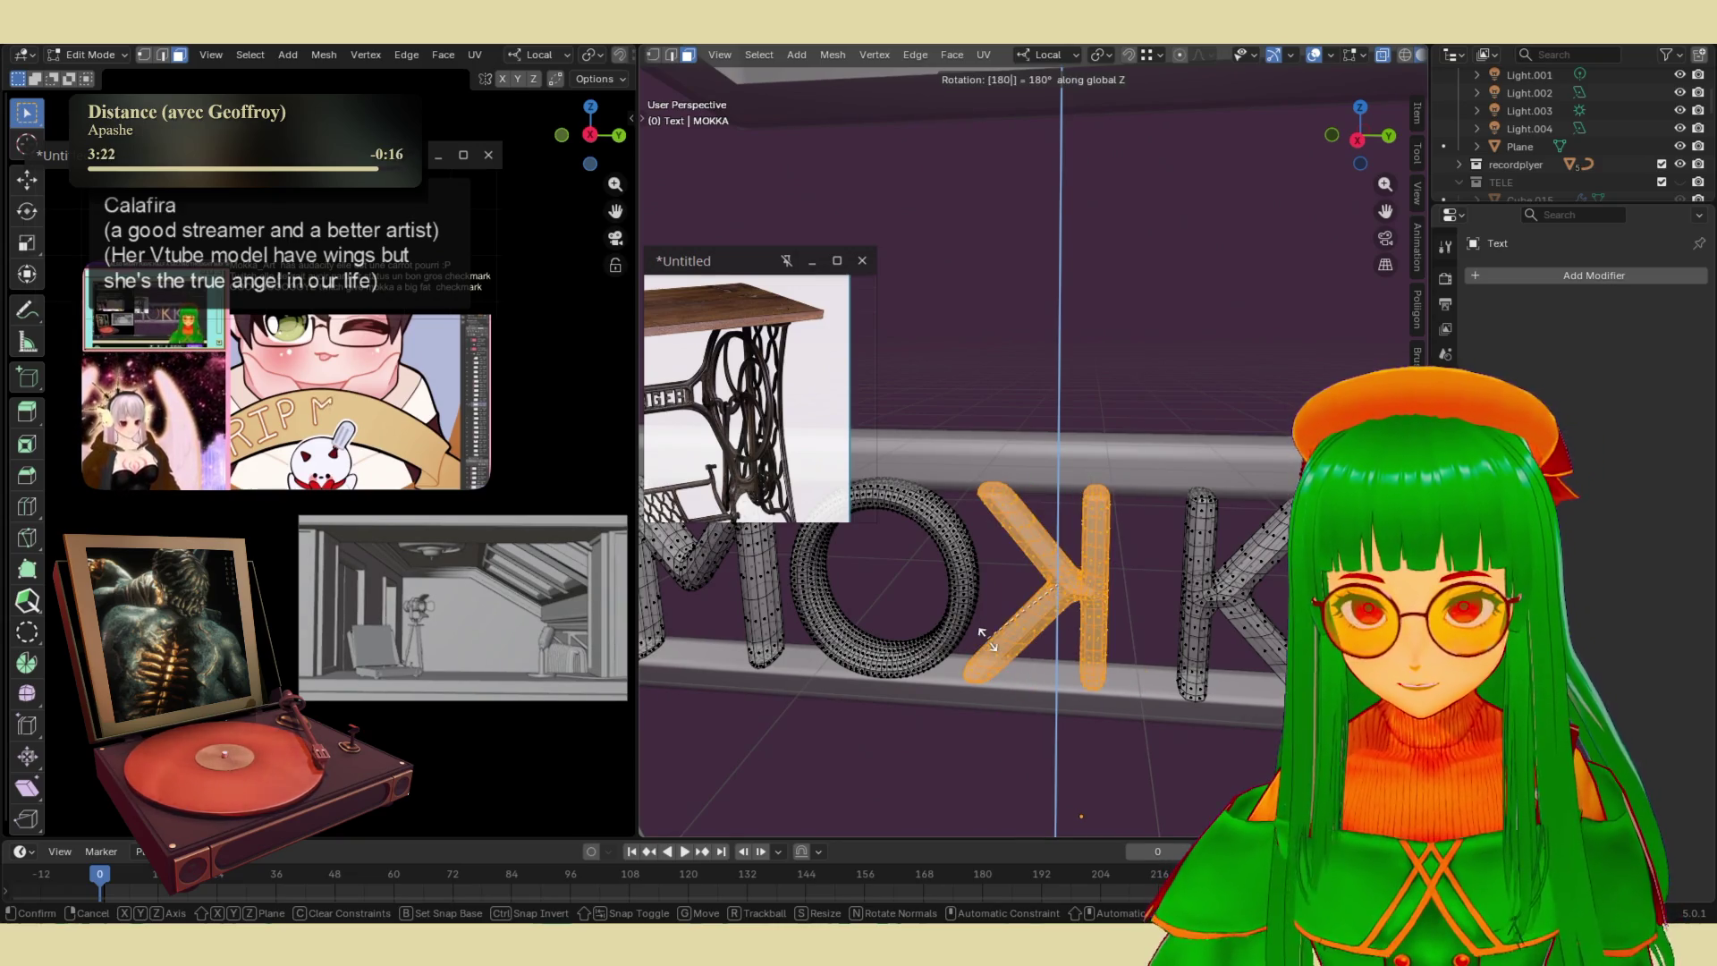
key("Return")
key("g")
key("x")
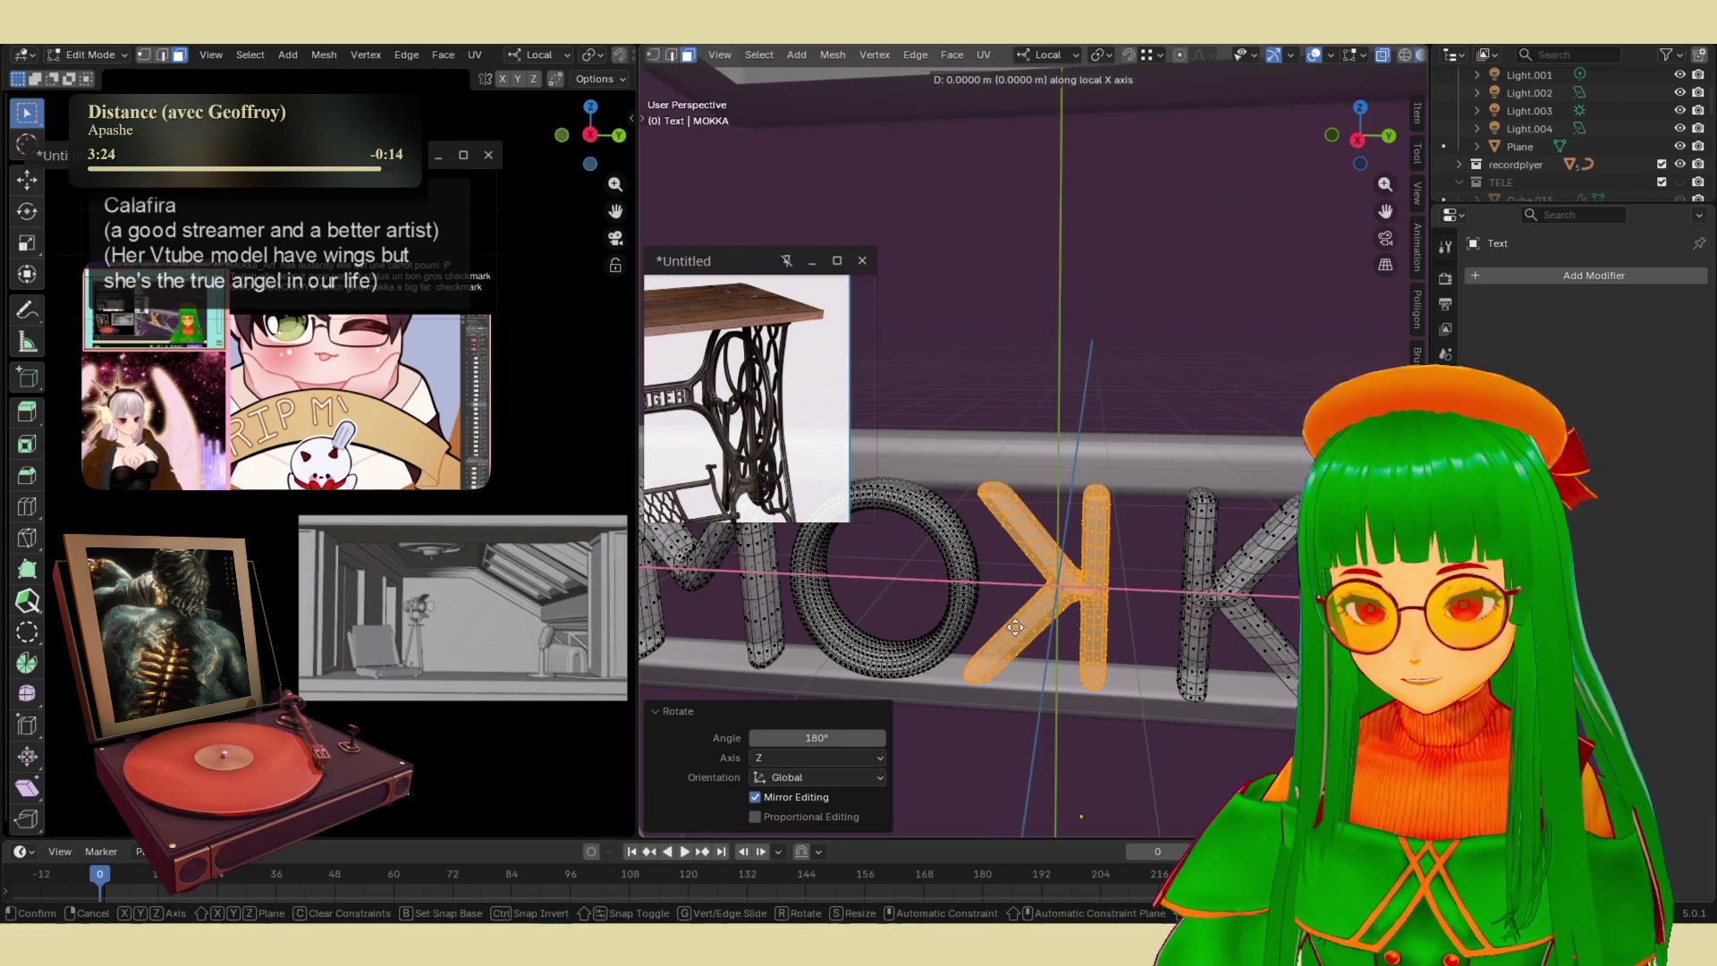
key("Return")
key("Tab")
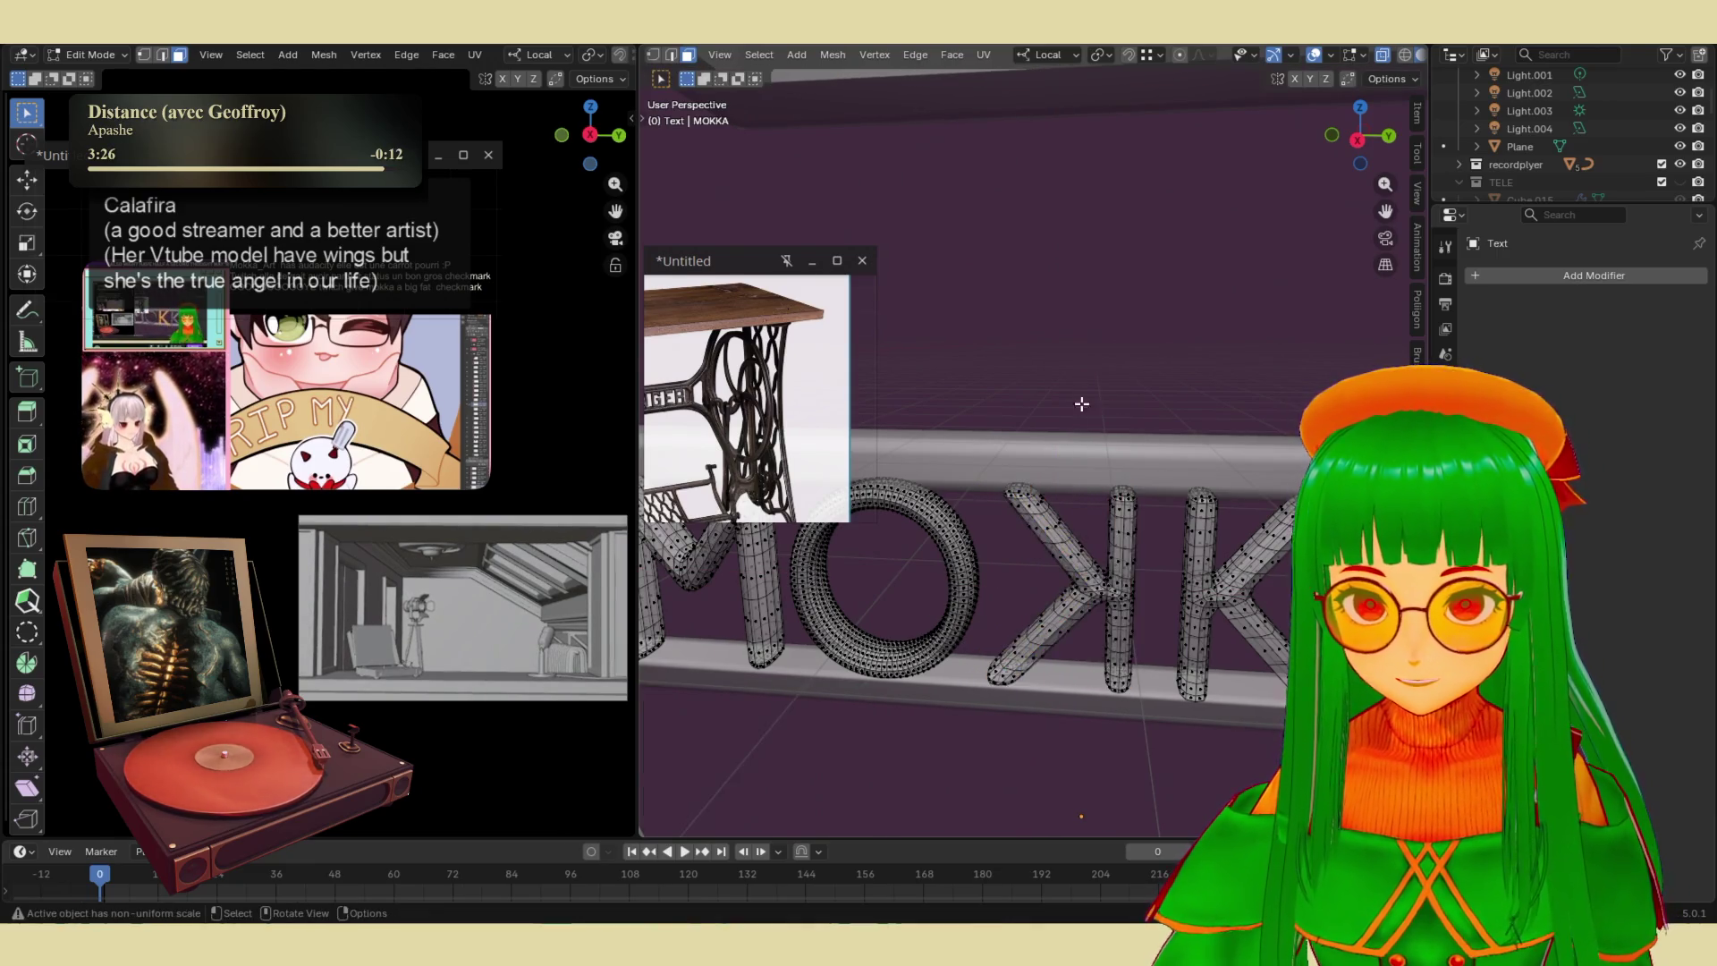
left_click(1079, 430)
key("KP_Decimal")
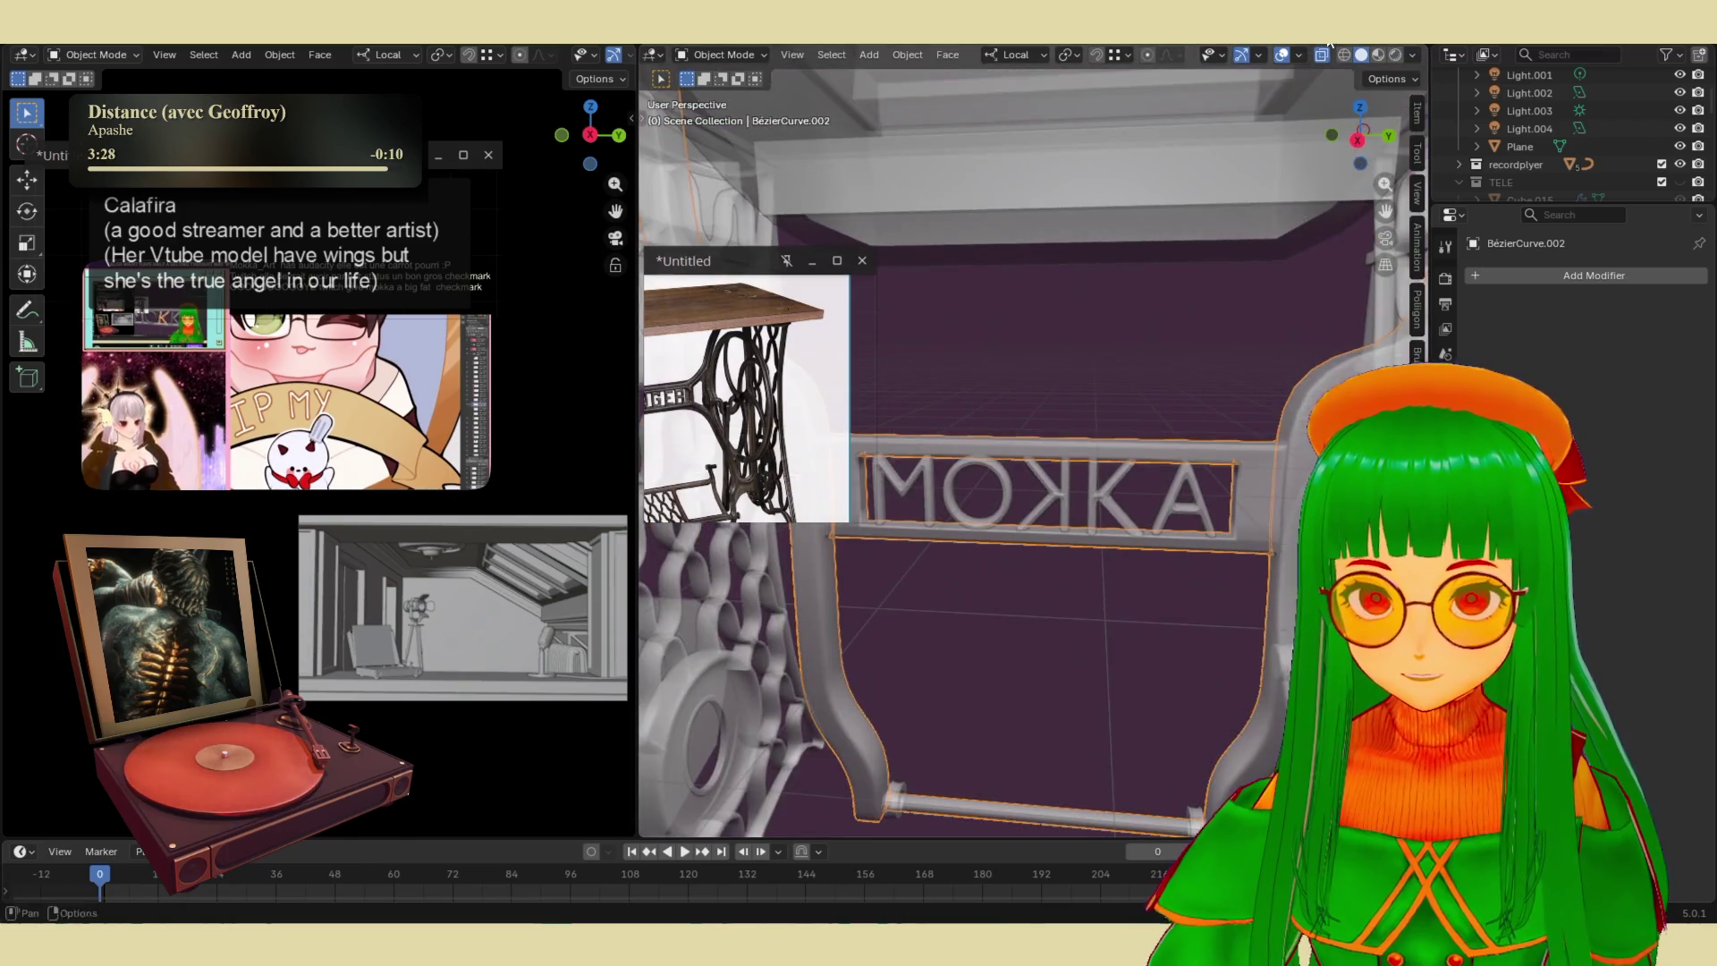
scroll(1178, 318, "down", 5)
middle_click_drag(1130, 461, 1084, 552)
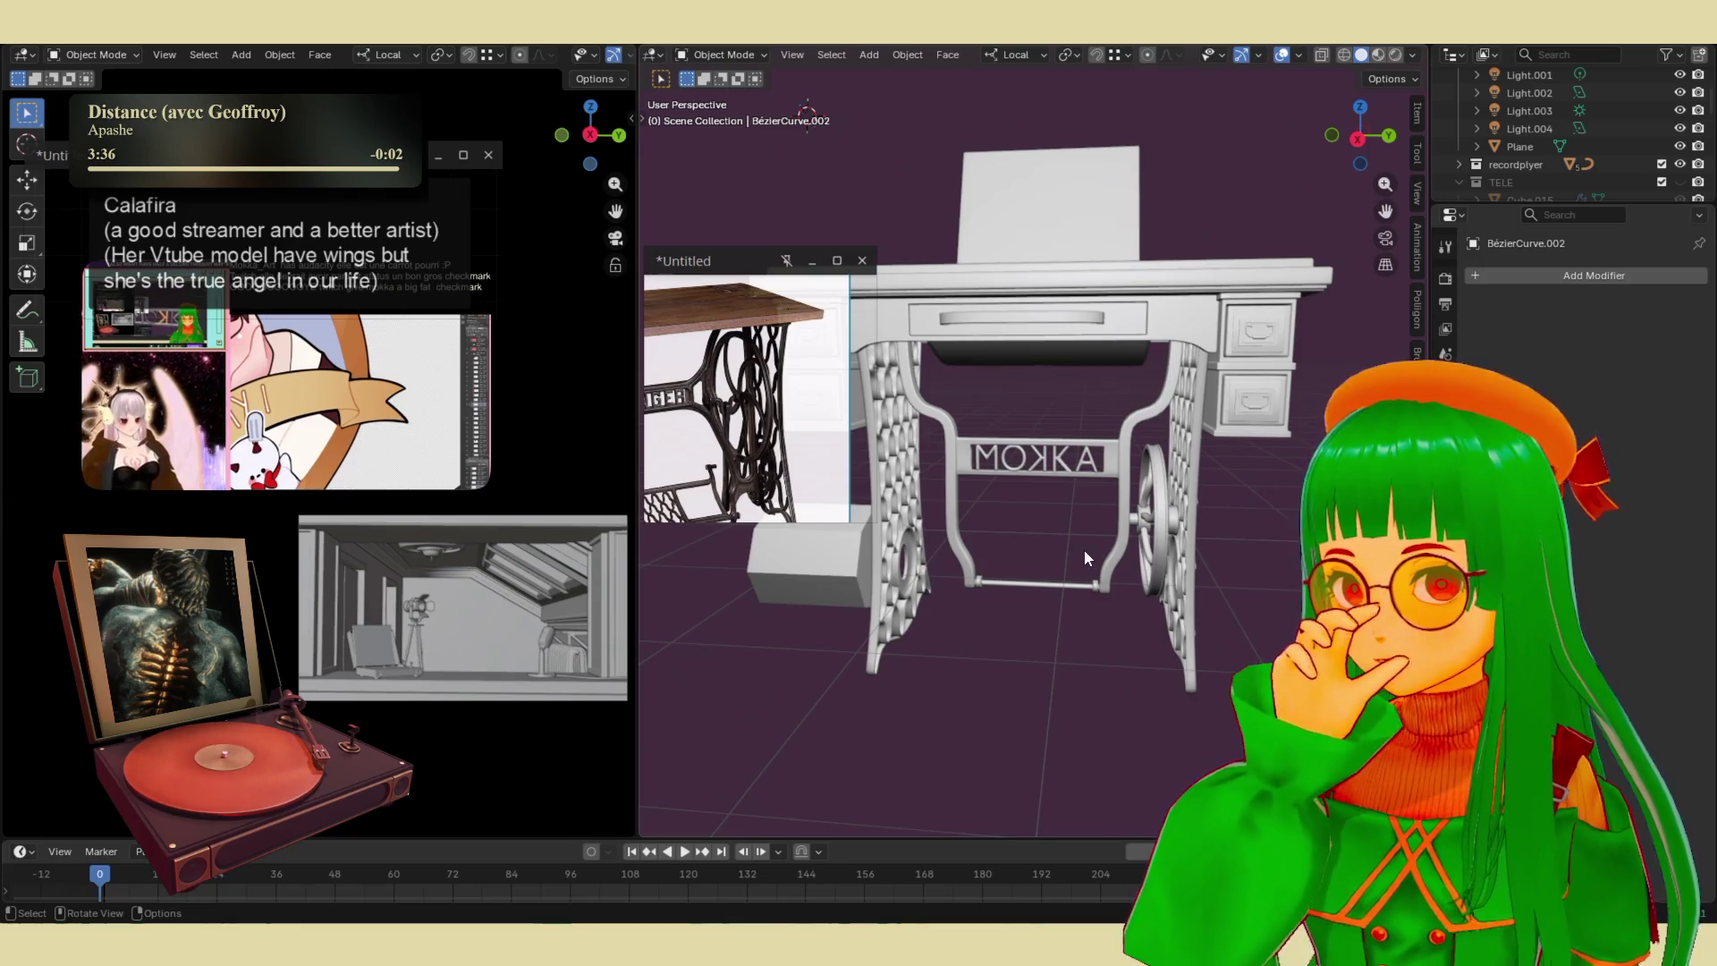
mouse_move(1084, 551)
middle_mouse_down()
mouse_move(1018, 517)
mouse_move(1065, 561)
mouse_move(1044, 582)
mouse_move(1032, 536)
mouse_move(1085, 552)
mouse_move(1214, 501)
mouse_move(1158, 560)
mouse_move(1076, 315)
middle_mouse_up()
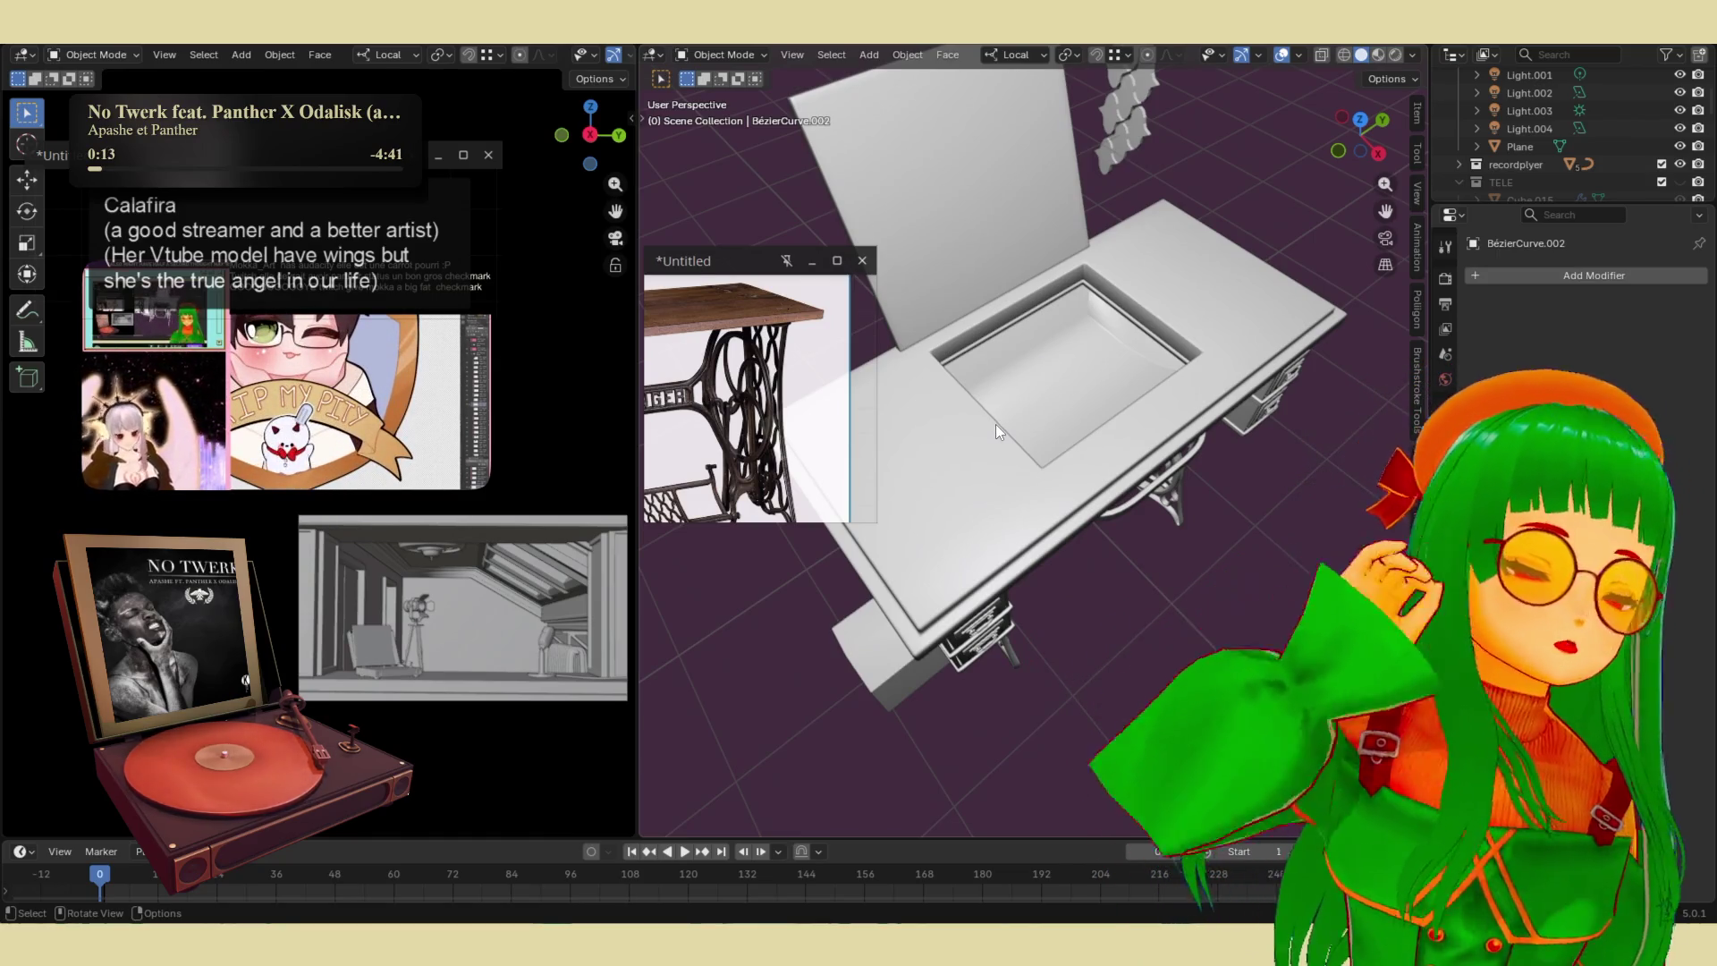
mouse_move(968, 463)
middle_mouse_down()
mouse_move(888, 488)
mouse_move(802, 481)
middle_mouse_up()
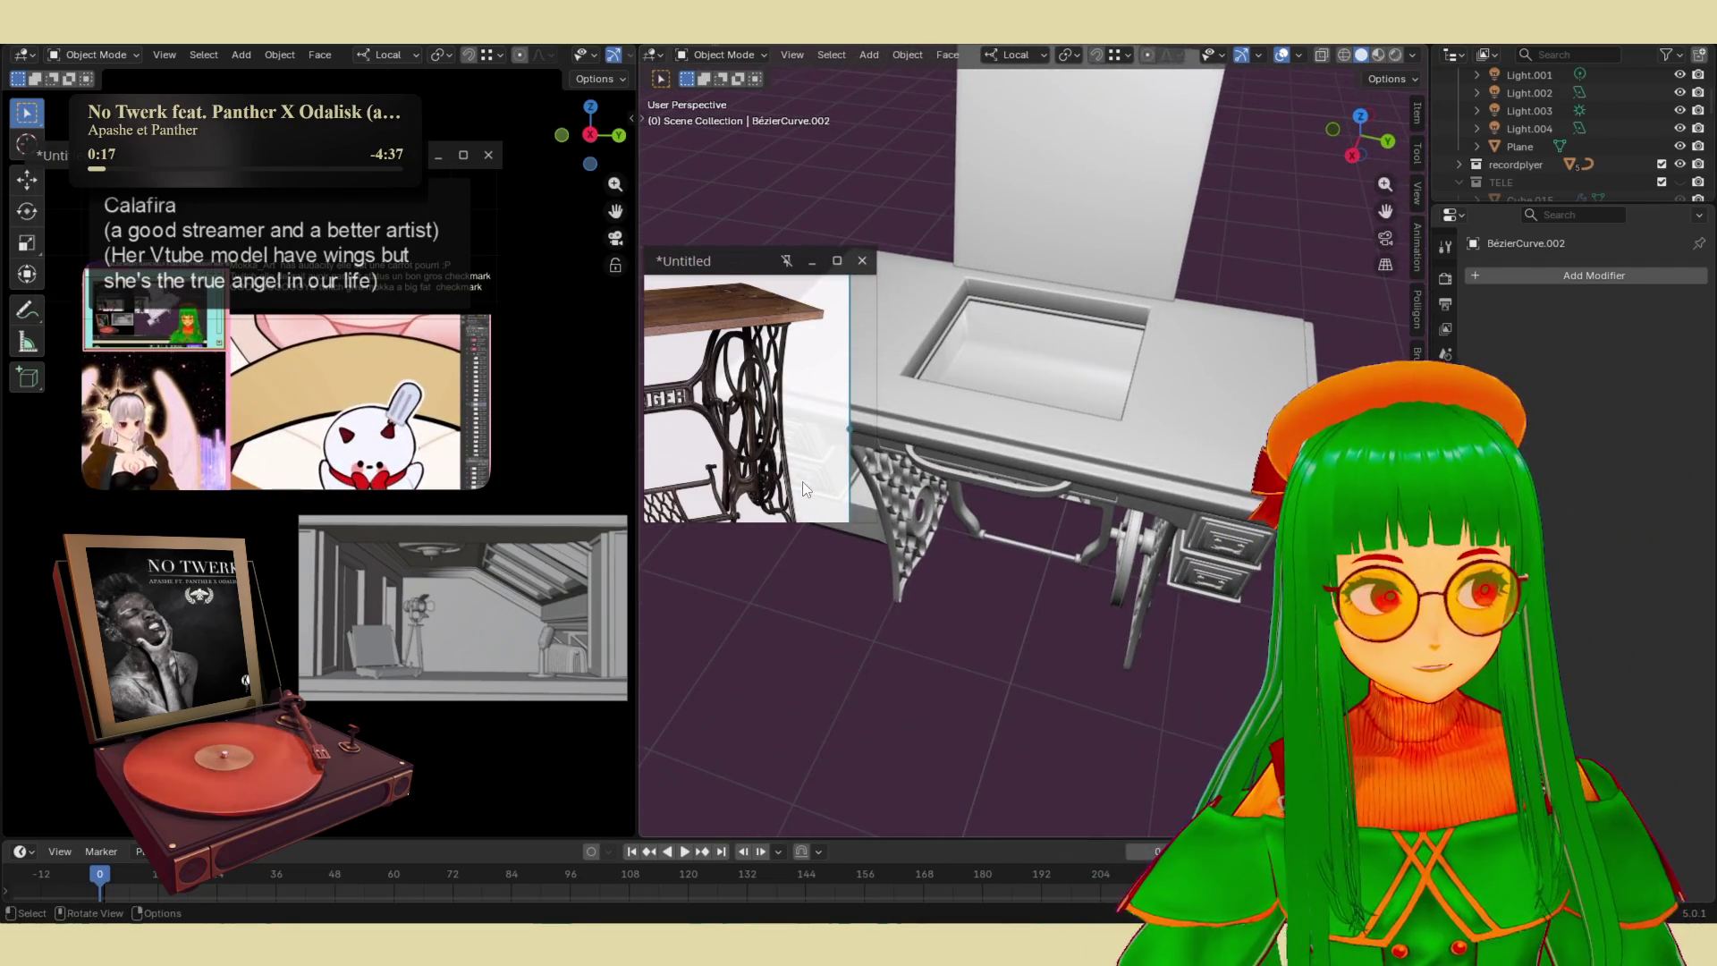
scroll(801, 502, "down", 1)
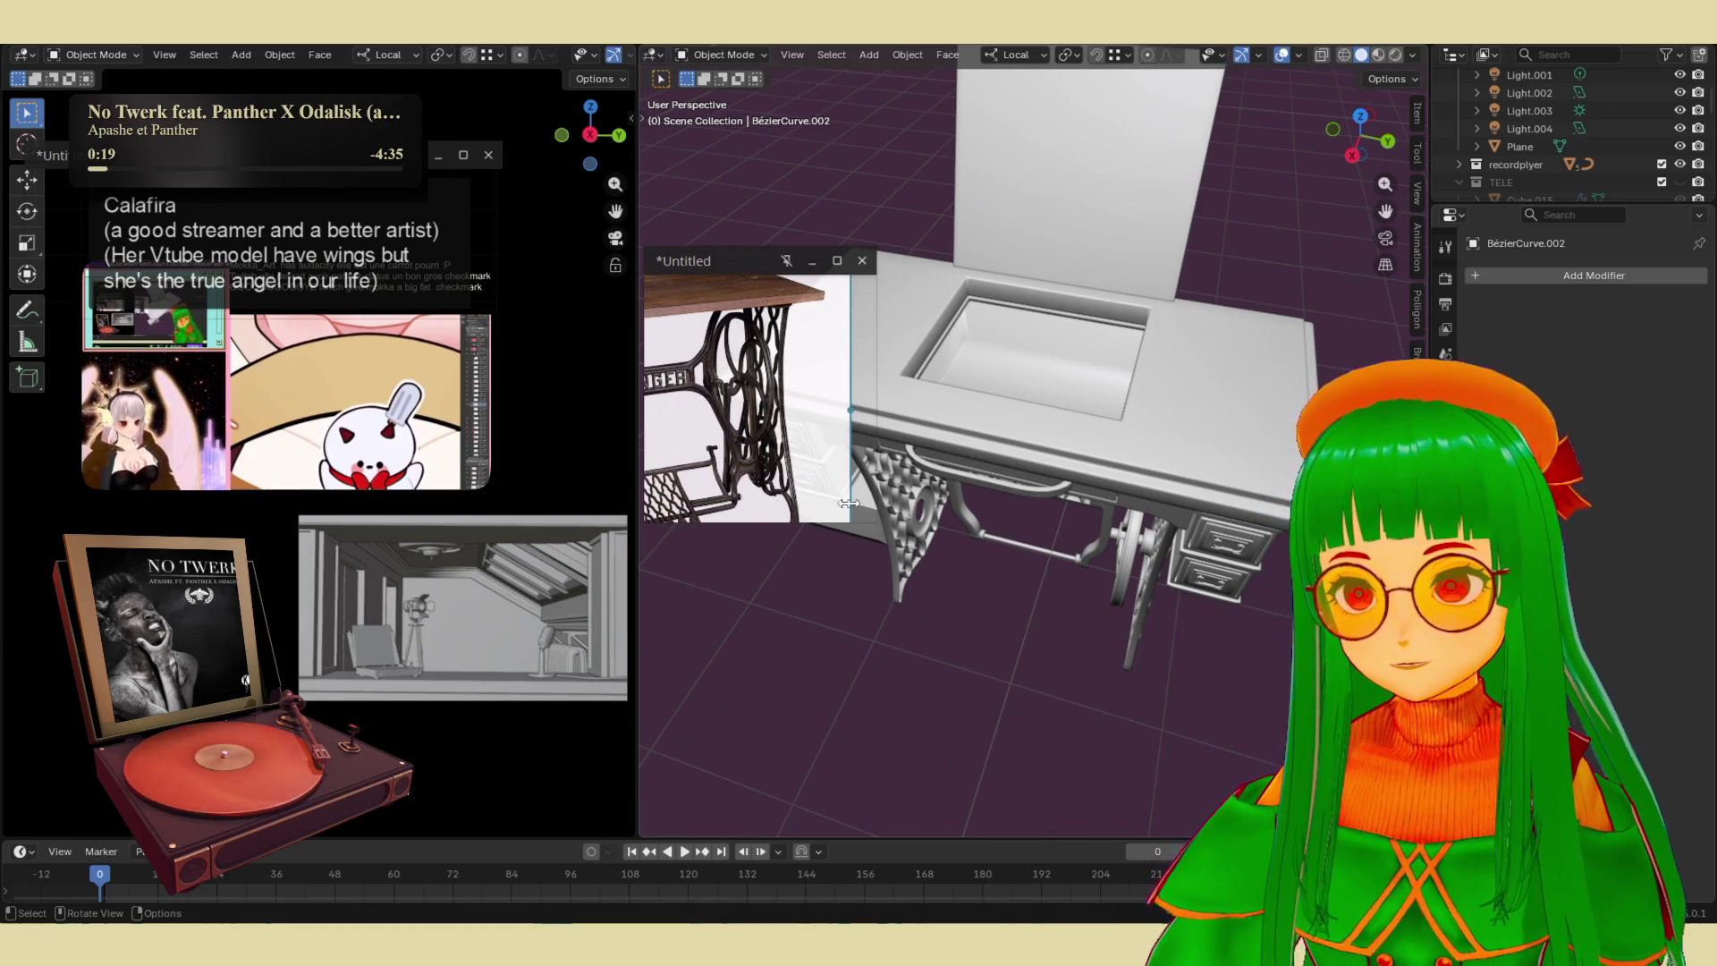
mouse_move(831, 486)
middle_mouse_down()
mouse_move(1071, 517)
mouse_move(1055, 593)
mouse_move(1088, 601)
middle_mouse_up()
scroll(1028, 602, "down", 5)
mouse_move(942, 604)
middle_mouse_down()
mouse_move(871, 617)
mouse_move(823, 563)
middle_mouse_up()
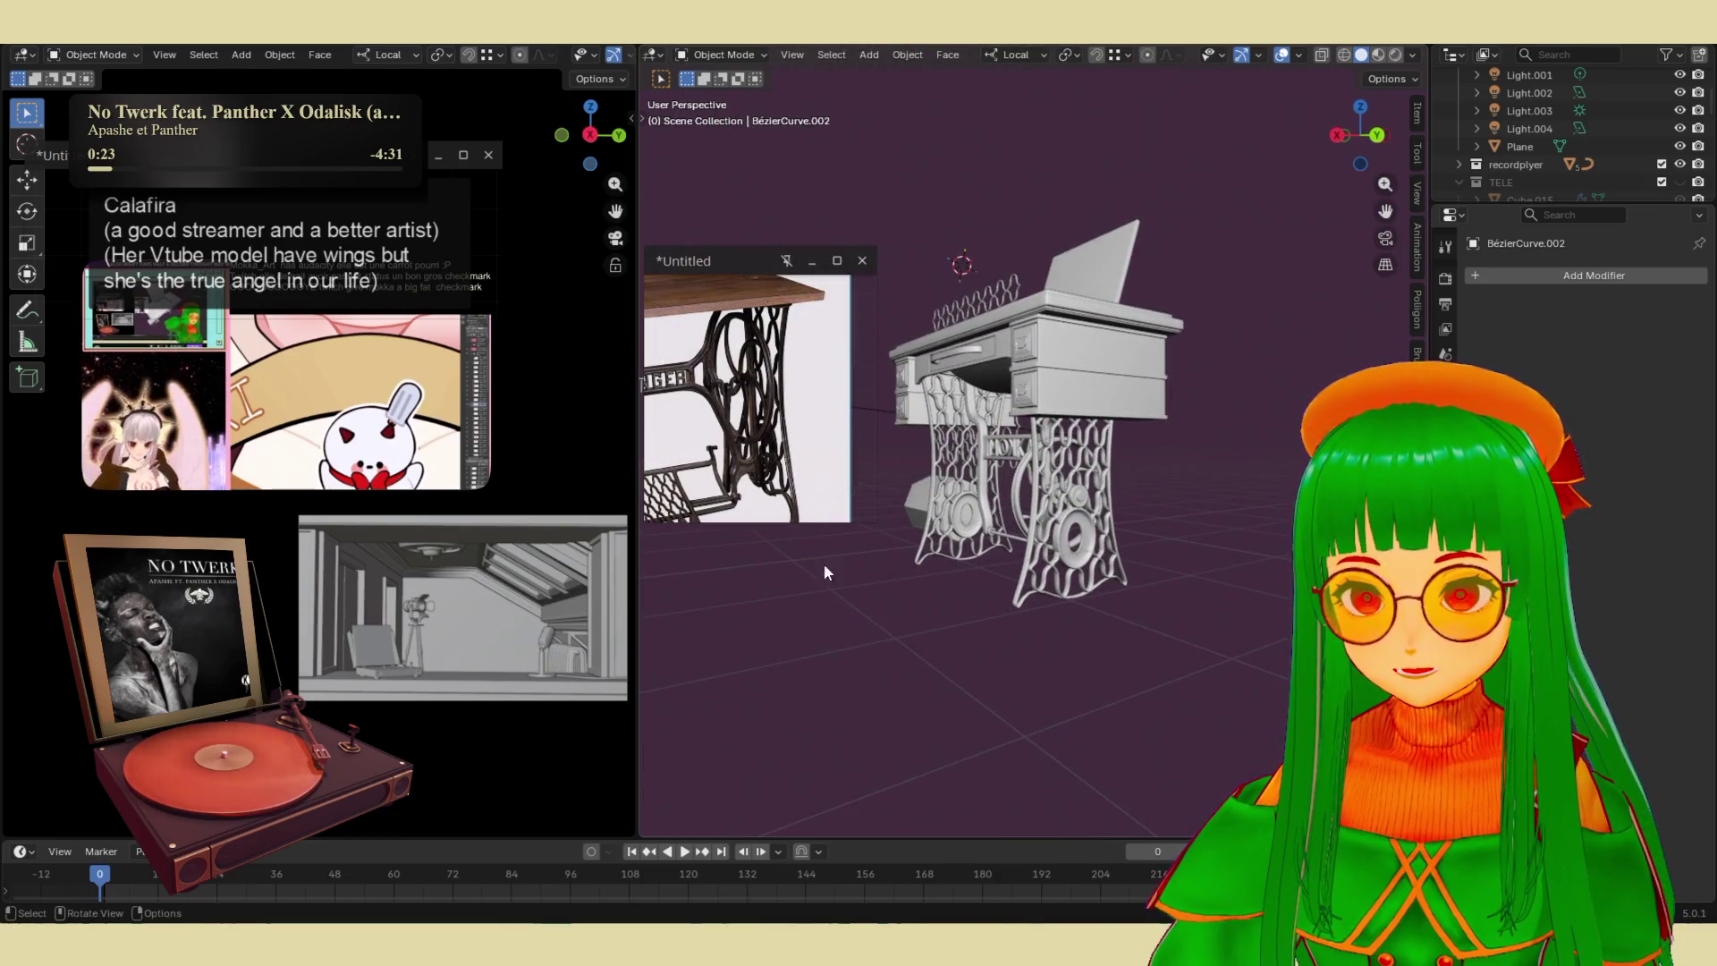
scroll(1000, 479, "up", 5)
mouse_move(999, 483)
middle_mouse_down()
mouse_move(951, 560)
mouse_move(984, 580)
mouse_move(1021, 529)
mouse_move(1112, 497)
mouse_move(1290, 529)
mouse_move(1221, 554)
mouse_move(1087, 519)
mouse_move(939, 617)
mouse_move(921, 585)
mouse_move(1141, 512)
mouse_move(1164, 549)
mouse_move(1166, 417)
middle_mouse_up()
scroll(1085, 539, "up", 6)
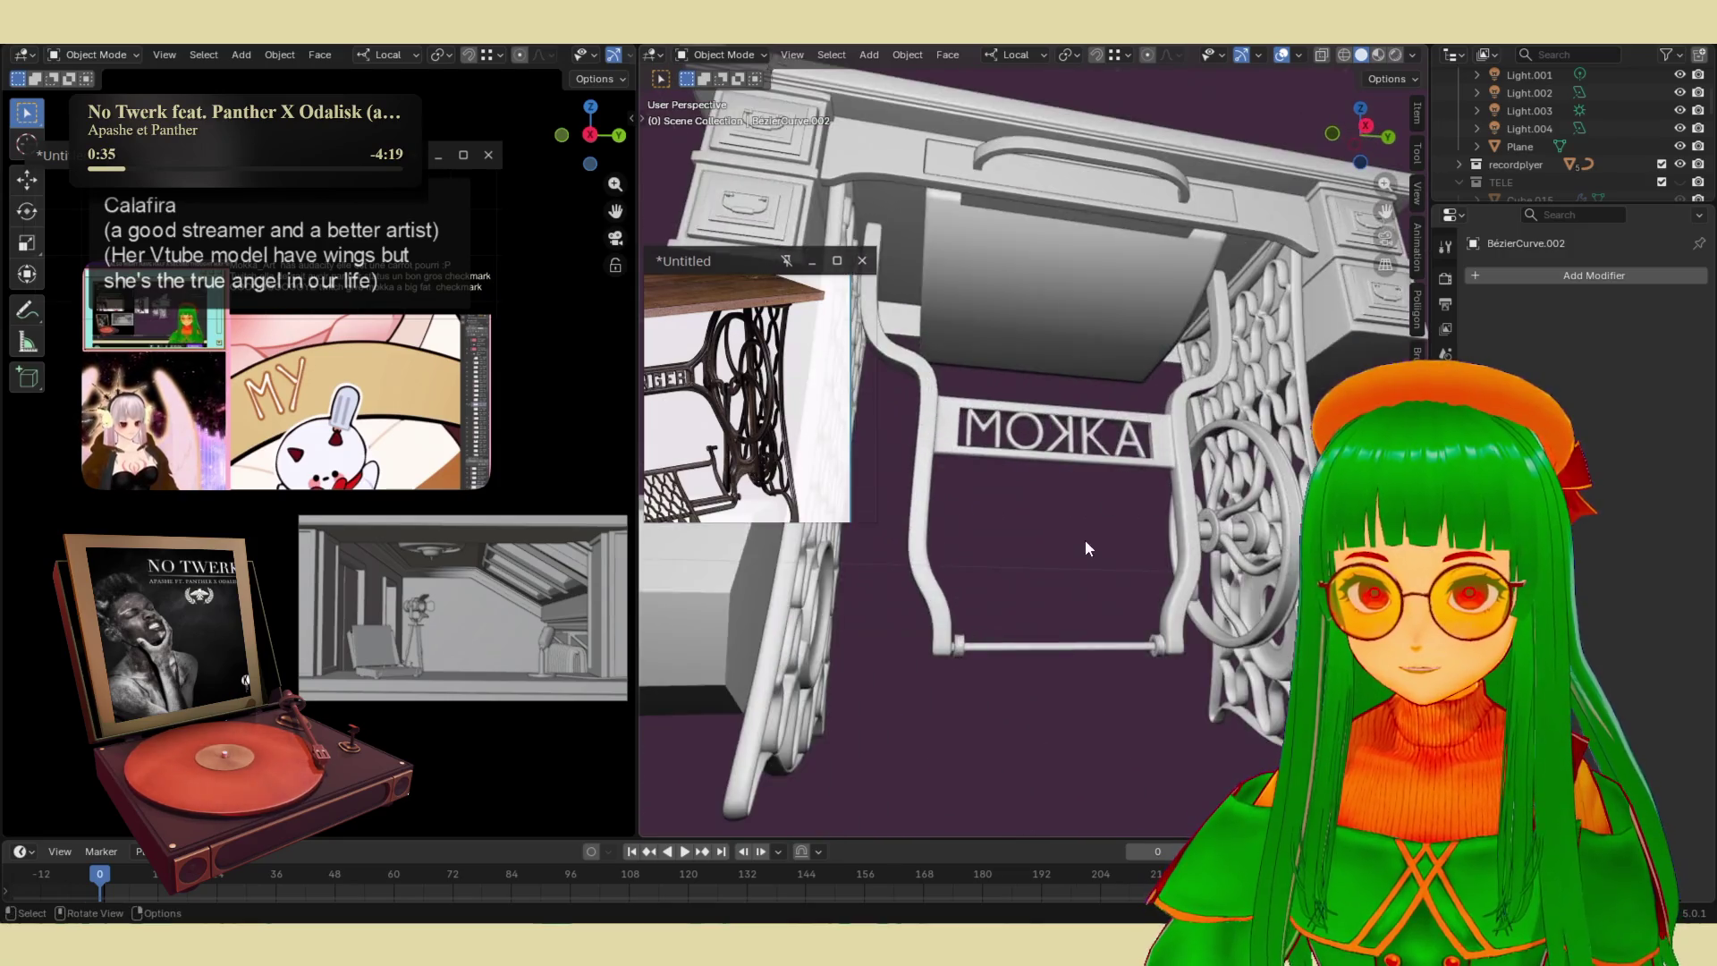
scroll(1129, 551, "down", 6)
mouse_move(1103, 582)
middle_mouse_down()
mouse_move(944, 559)
mouse_move(1013, 598)
mouse_move(1018, 578)
middle_mouse_up()
scroll(1016, 582, "up", 1)
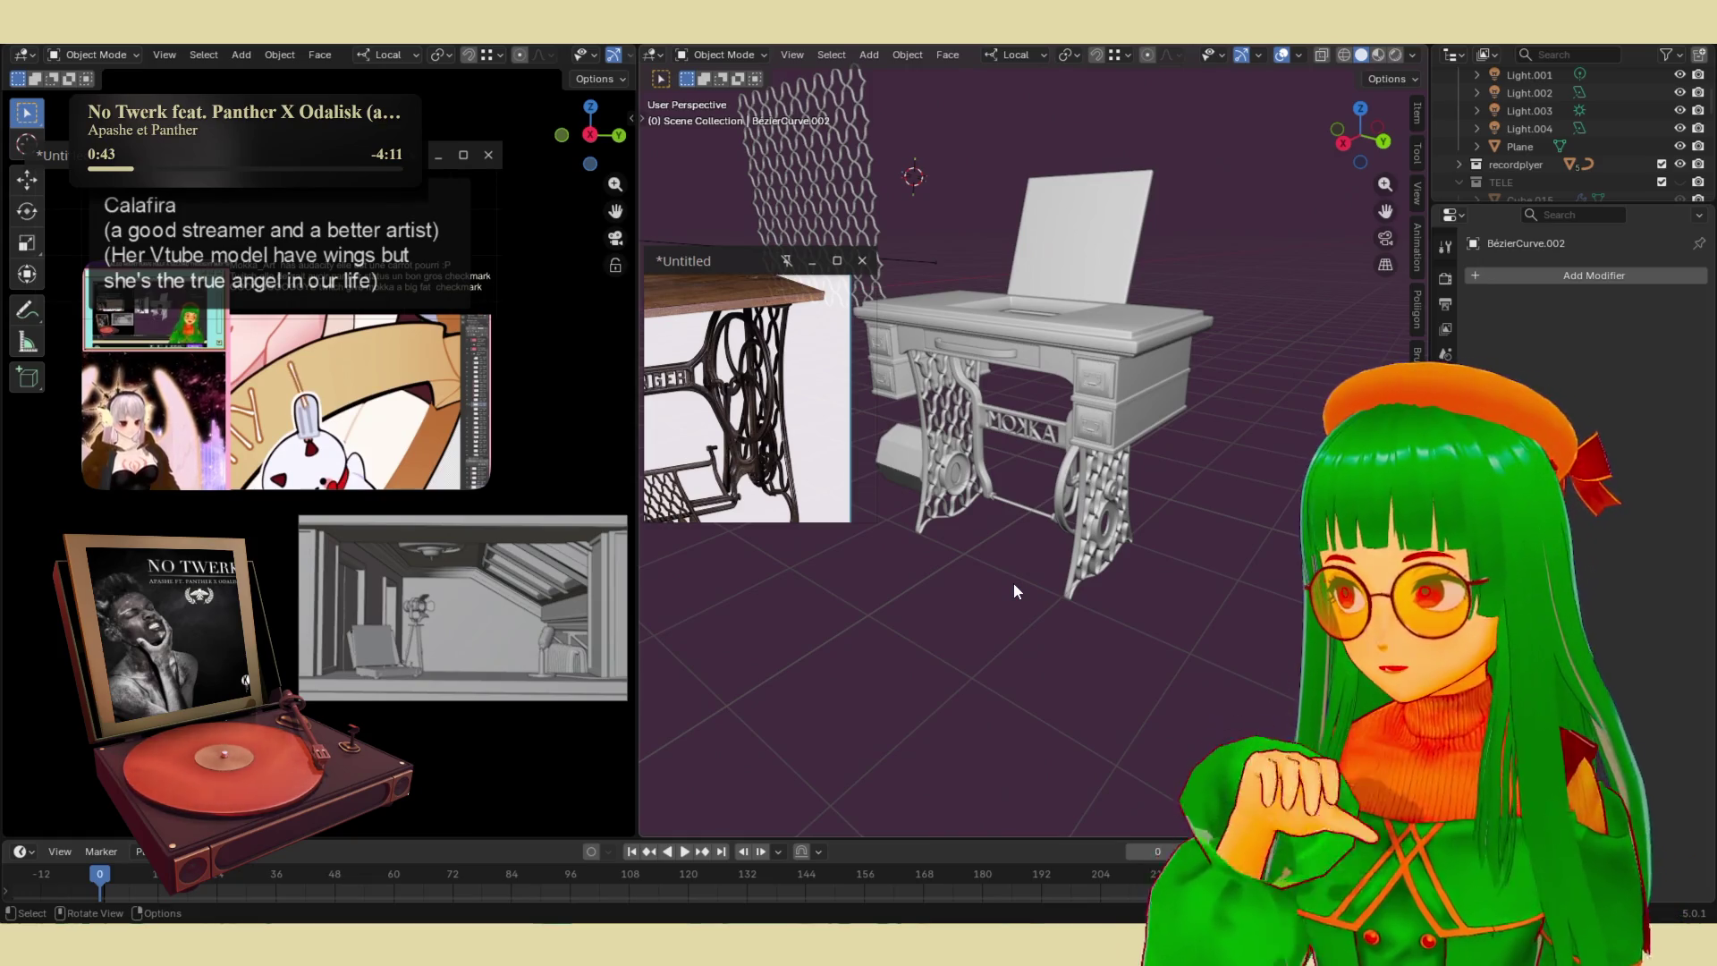
scroll(1012, 582, "up", 3)
mouse_move(1012, 582)
middle_mouse_down()
mouse_move(1108, 571)
mouse_move(1038, 512)
mouse_move(765, 515)
middle_mouse_up()
scroll(764, 514, "up", 2)
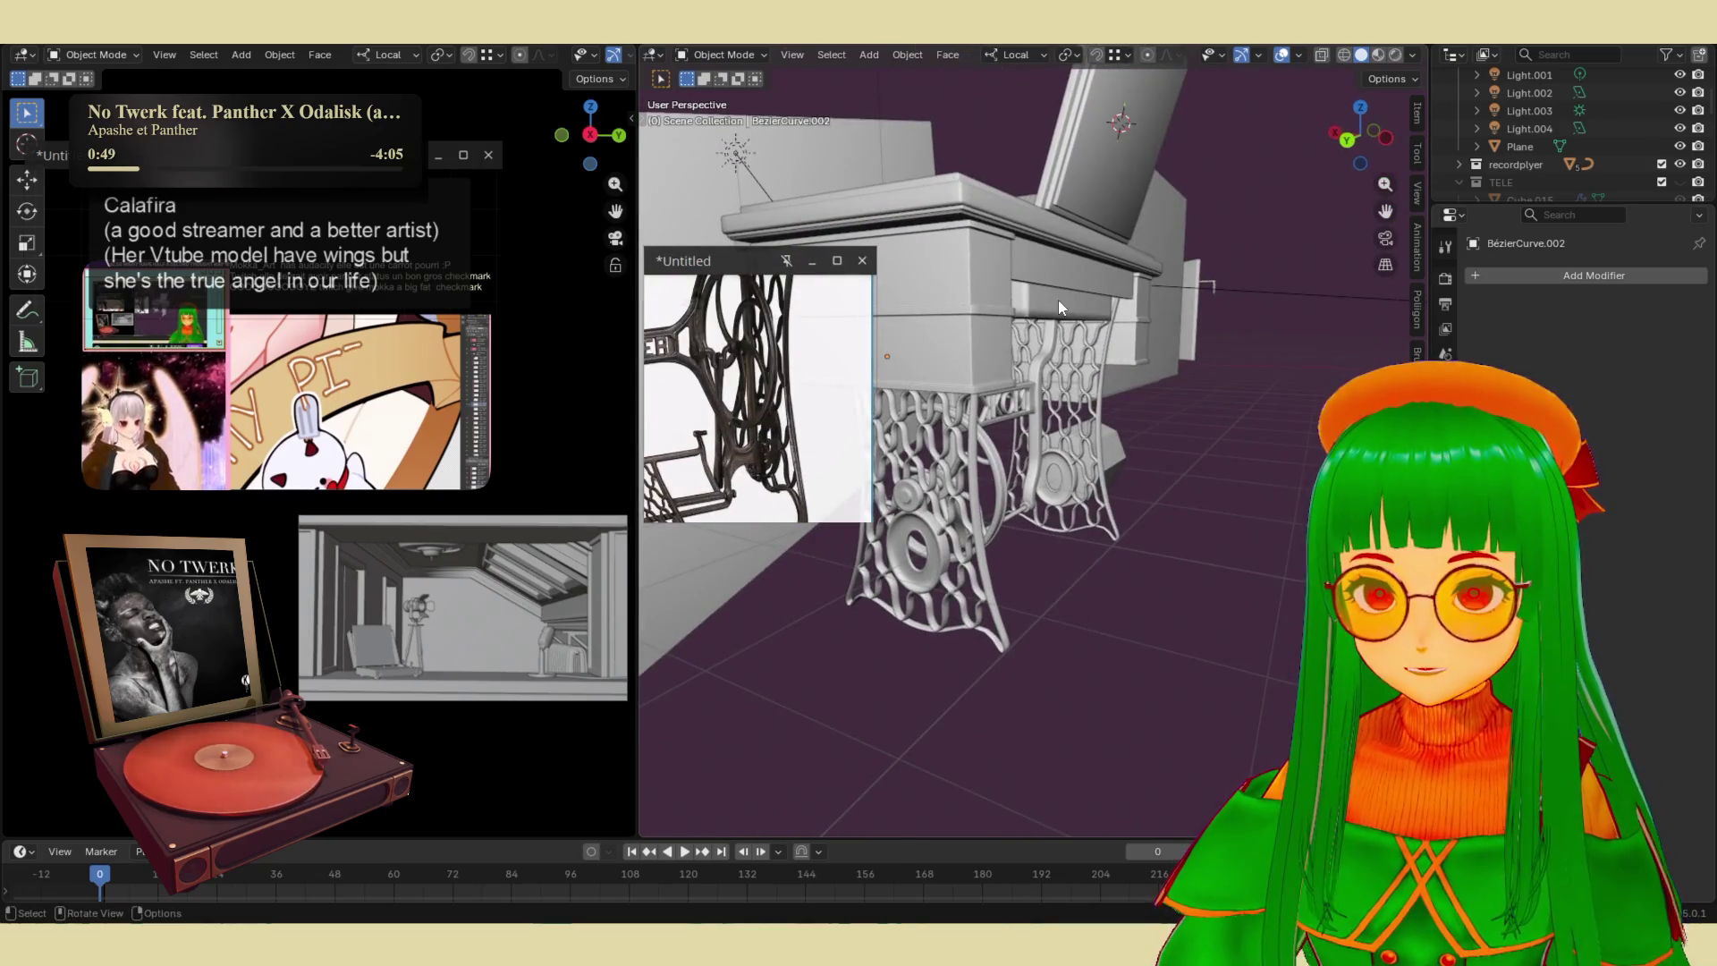
- Duplicate the drawer panel, drop it between the legs at floor level, and scale it to 0.483
key("shift+d")
key("z")
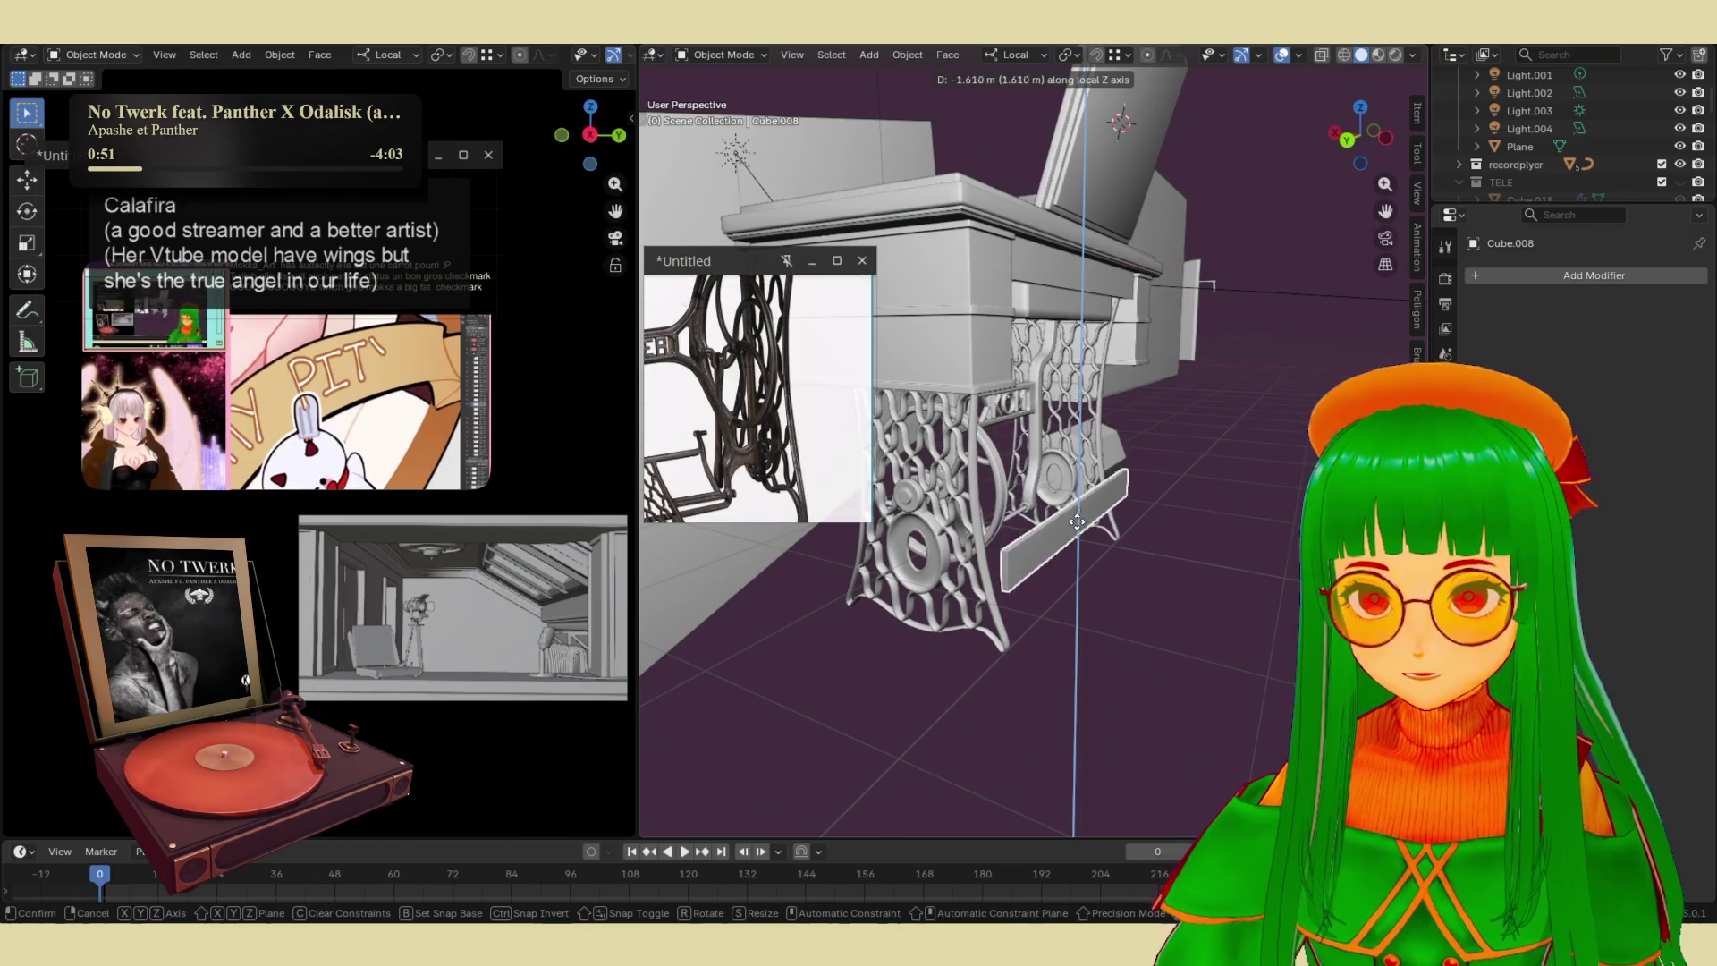
left_click(1069, 518)
mouse_move(1087, 528)
middle_mouse_down()
mouse_move(1285, 540)
mouse_move(1034, 470)
mouse_move(943, 511)
mouse_move(1075, 481)
middle_mouse_up()
key("g")
key("x")
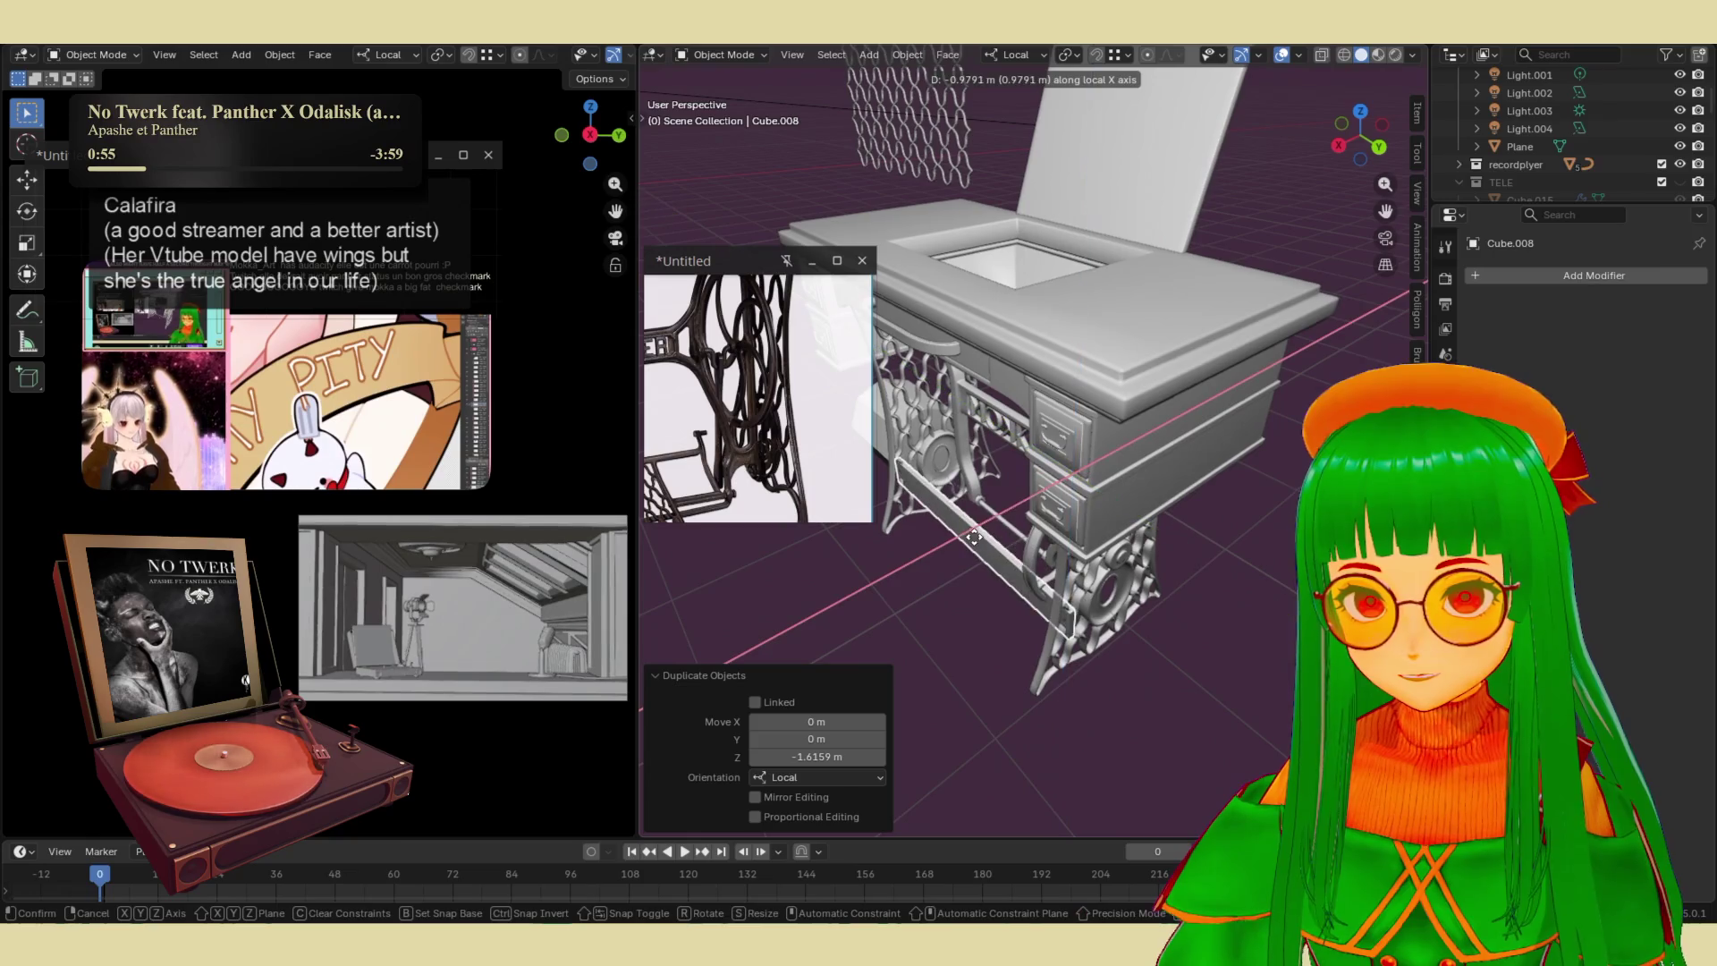
left_click(970, 554)
middle_click_drag(969, 554, 1095, 533)
key("s")
left_click(1080, 553)
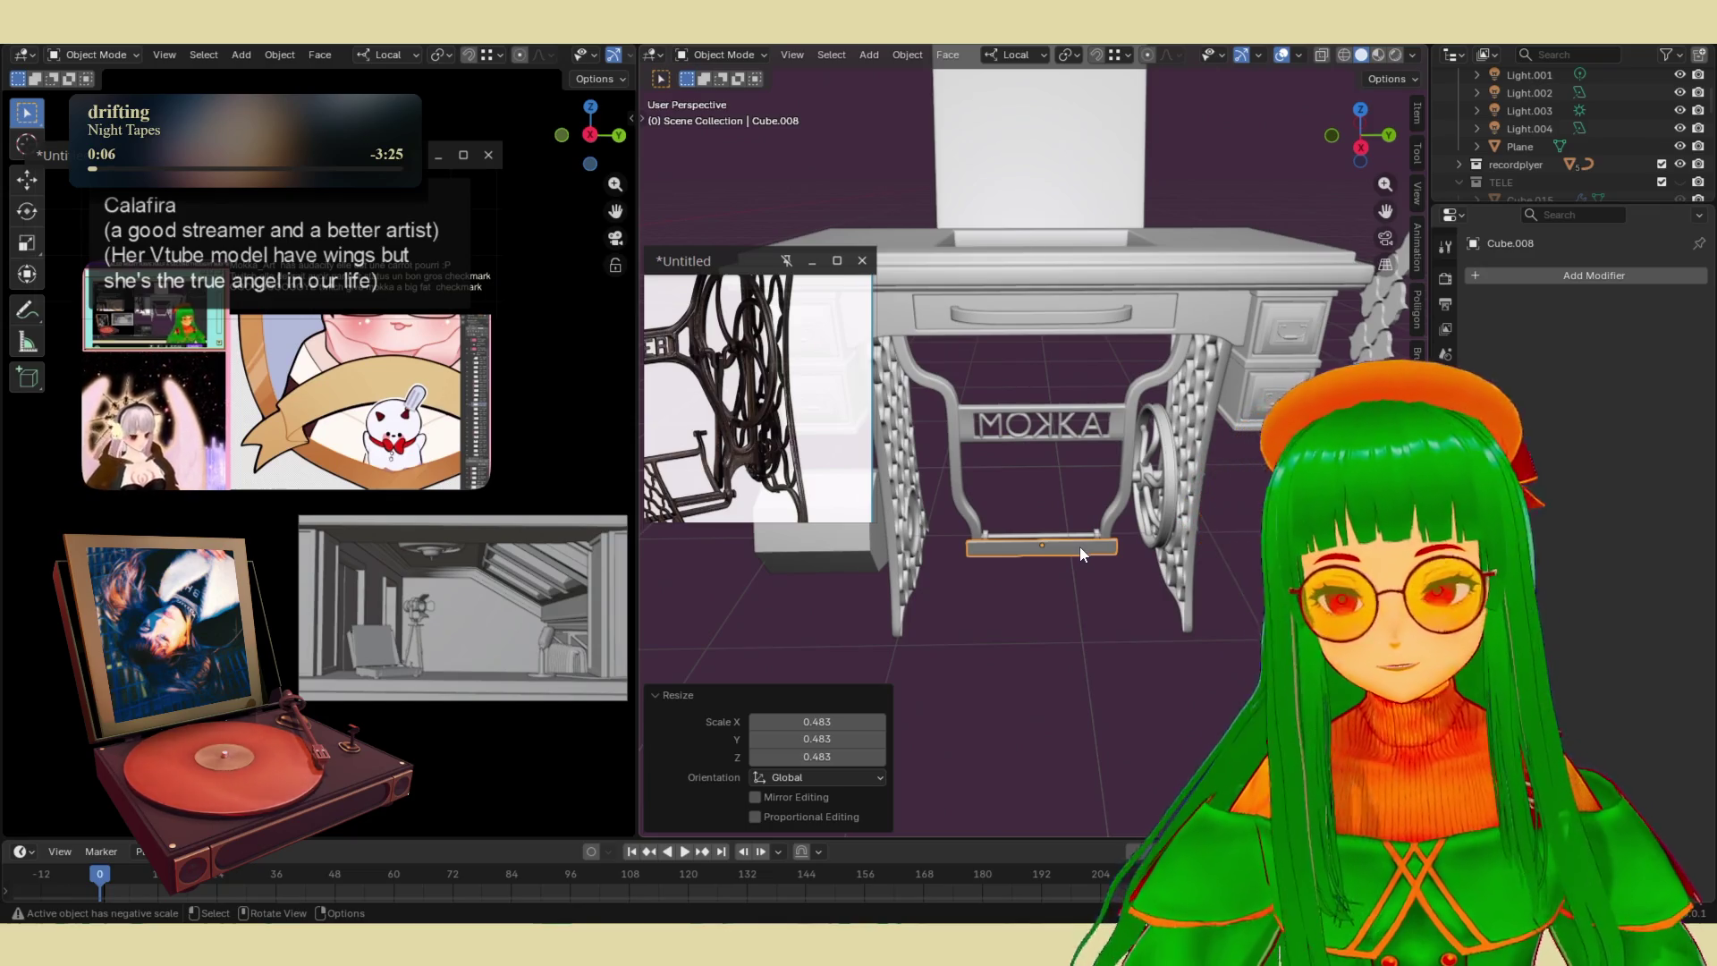
middle_click_drag(1082, 555, 1000, 613)
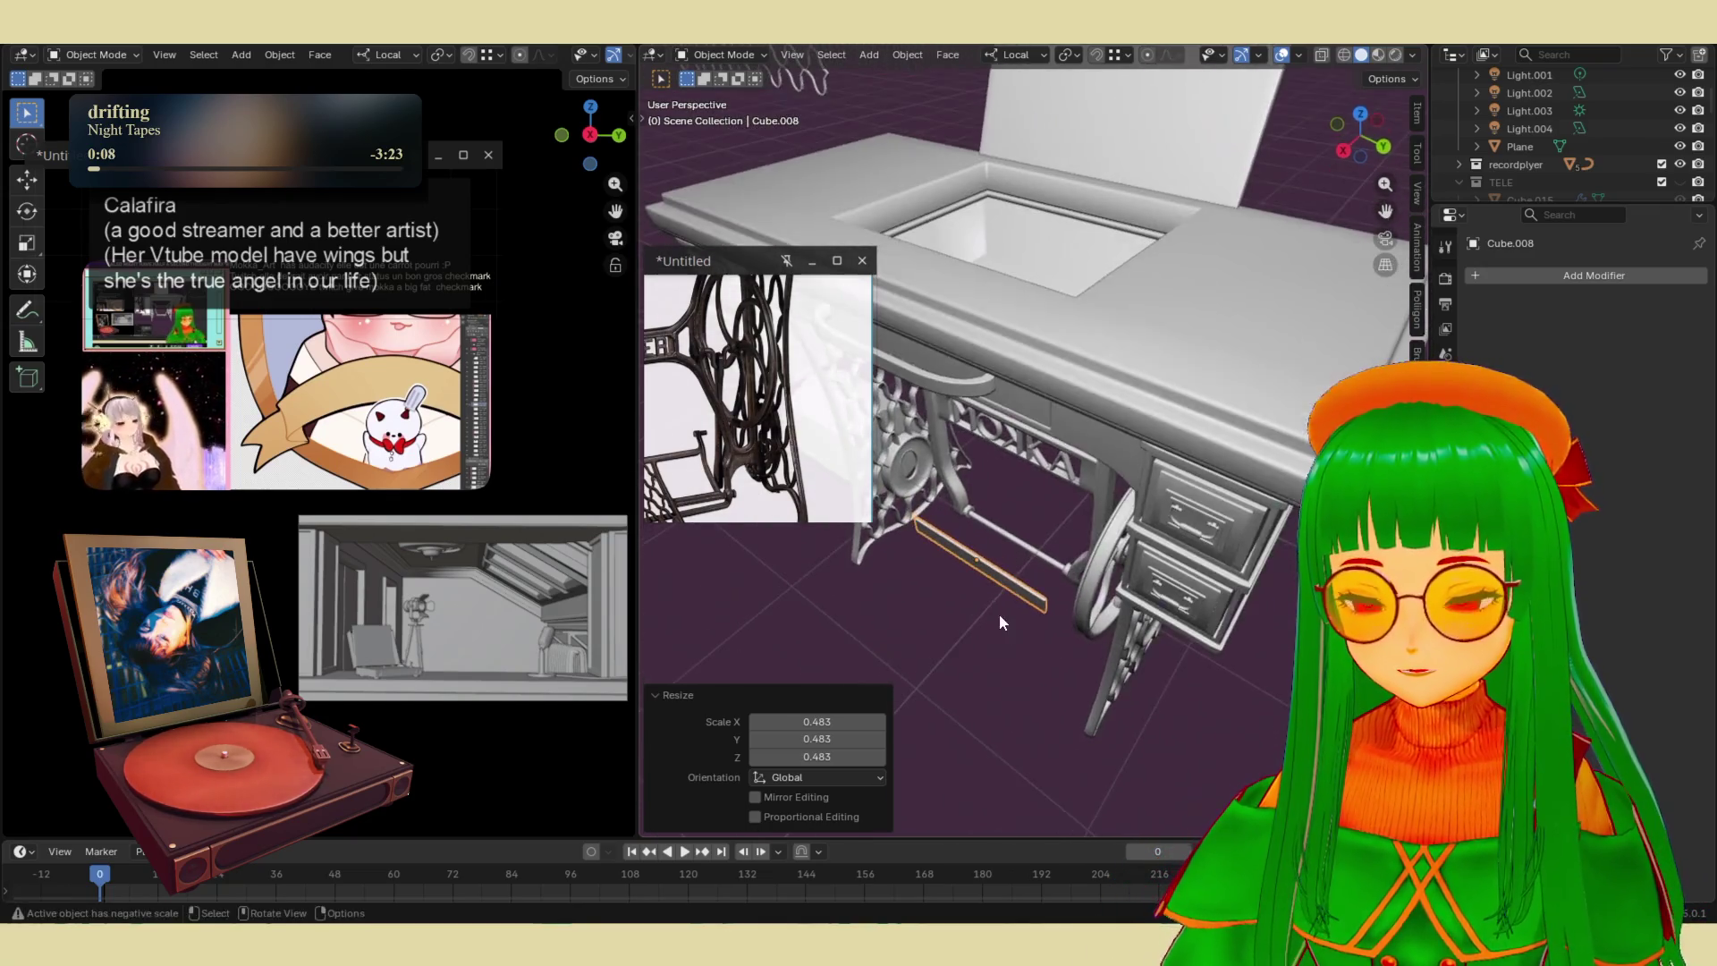
- Widen the pedal board along its X axis, then shrink it uniformly
key("s")
key("z")
key("z")
key("x")
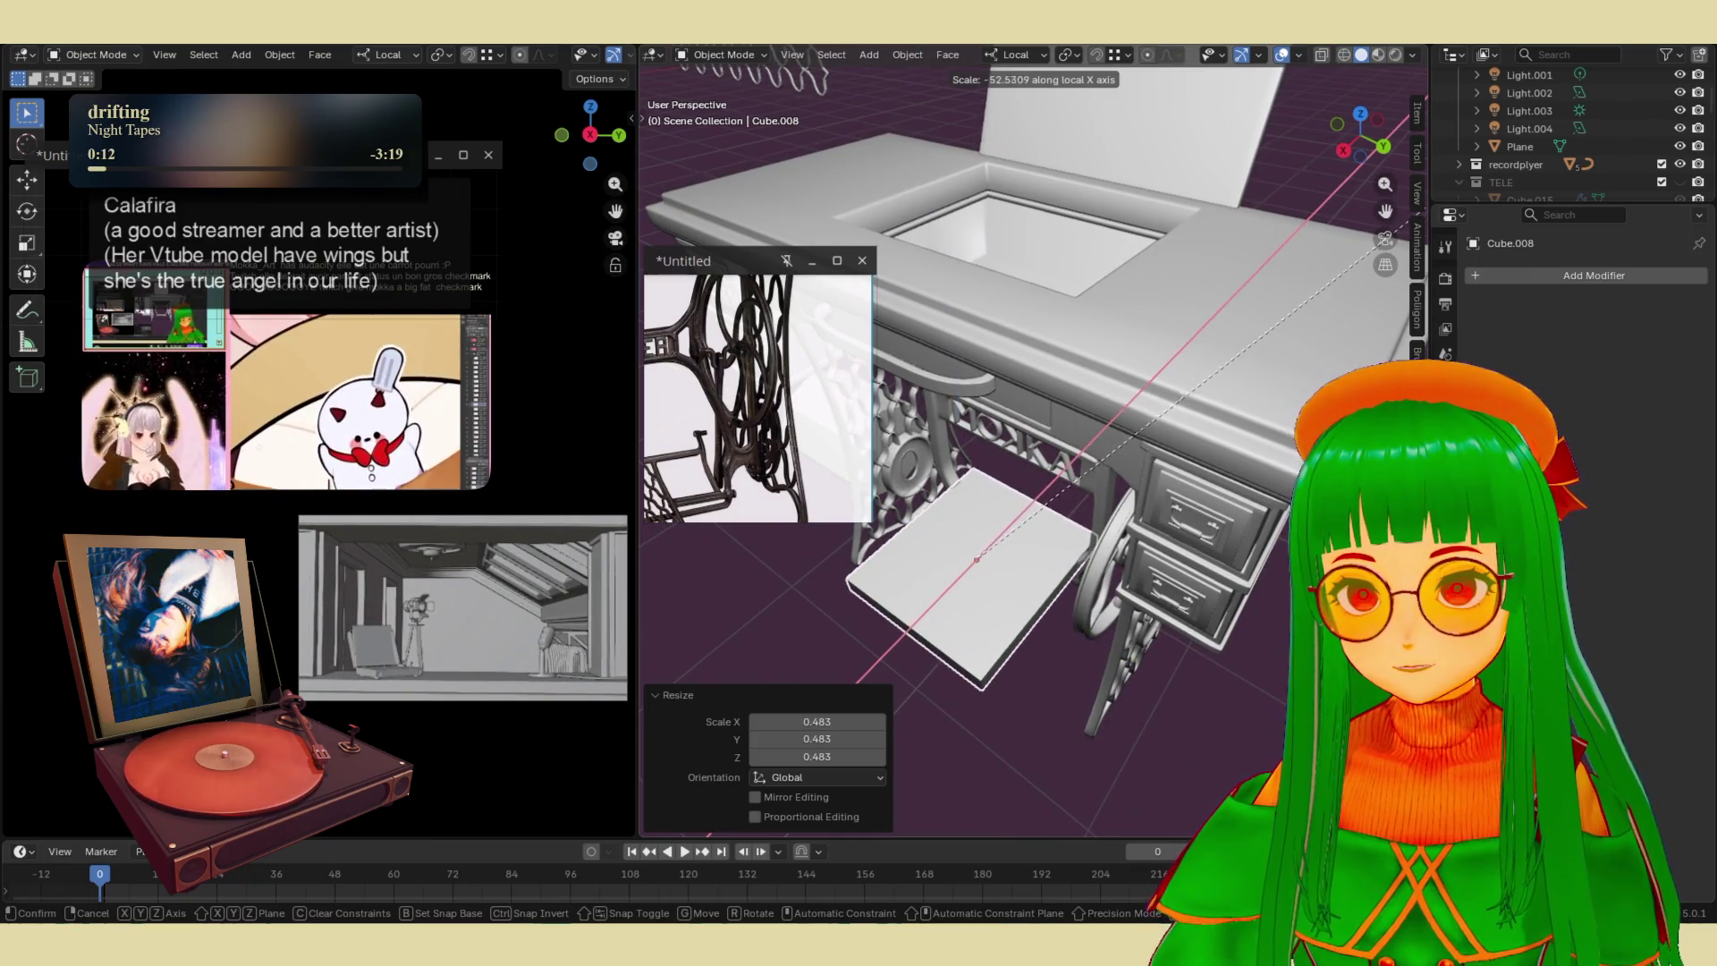
left_click(1102, 743)
scroll(1102, 743, "up", 3)
mouse_move(1102, 743)
middle_mouse_down()
mouse_move(1086, 710)
mouse_move(1107, 715)
mouse_move(1136, 617)
middle_mouse_up()
key("s")
left_click(1109, 621)
- Shift the pedal board along its local X, Z and Y axes to sit between the legs
key("g")
key("x")
left_click(1118, 637)
key("g")
key("x")
left_click(1146, 550)
key("g")
key("x")
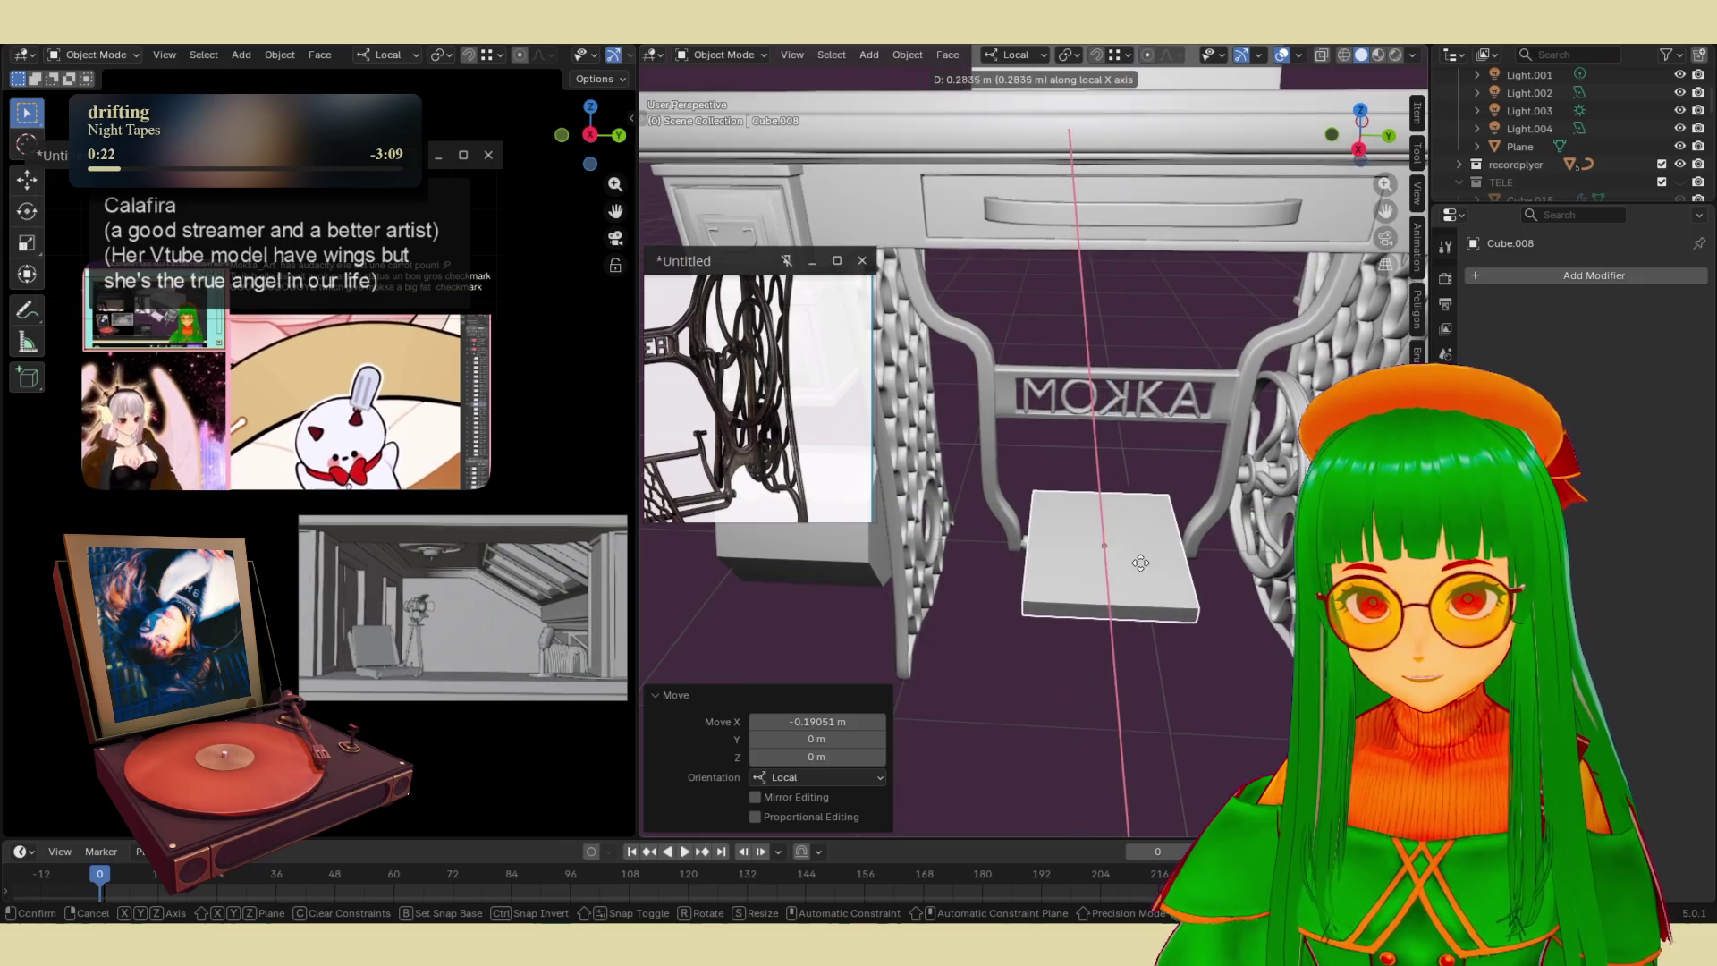
key("z")
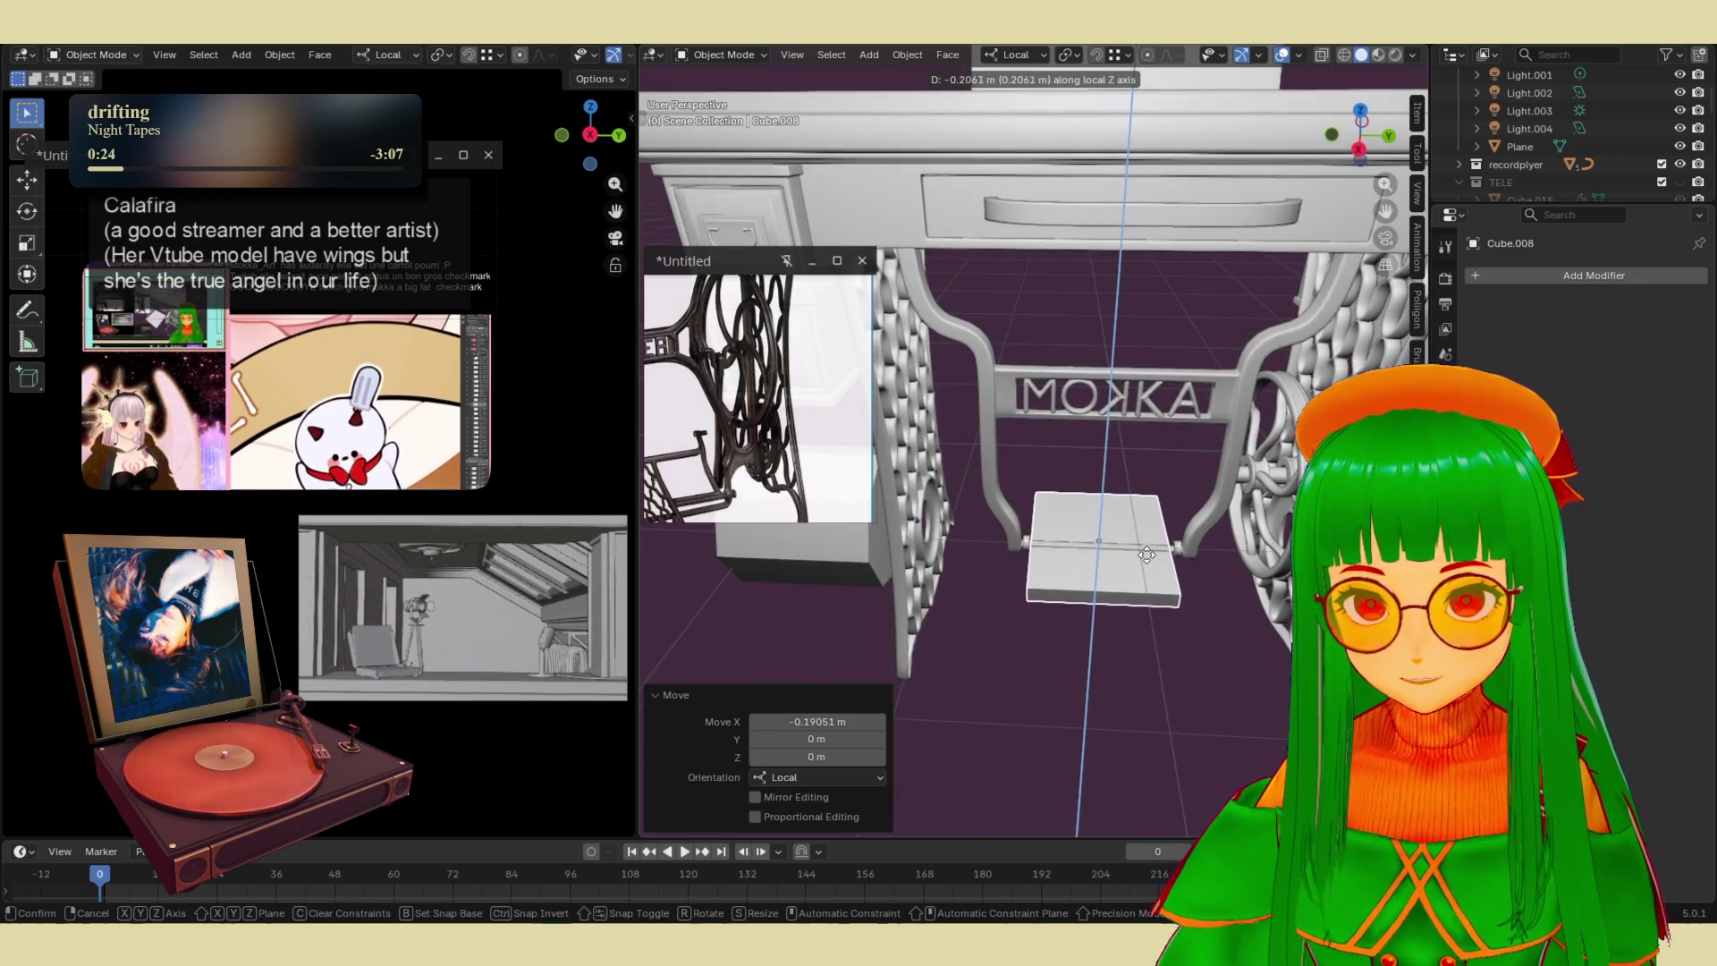
left_click(1149, 548)
mouse_move(1149, 547)
middle_mouse_down()
mouse_move(1123, 570)
mouse_move(1145, 665)
mouse_move(1114, 599)
mouse_move(1081, 624)
mouse_move(1099, 602)
middle_mouse_up()
key("g")
key("z")
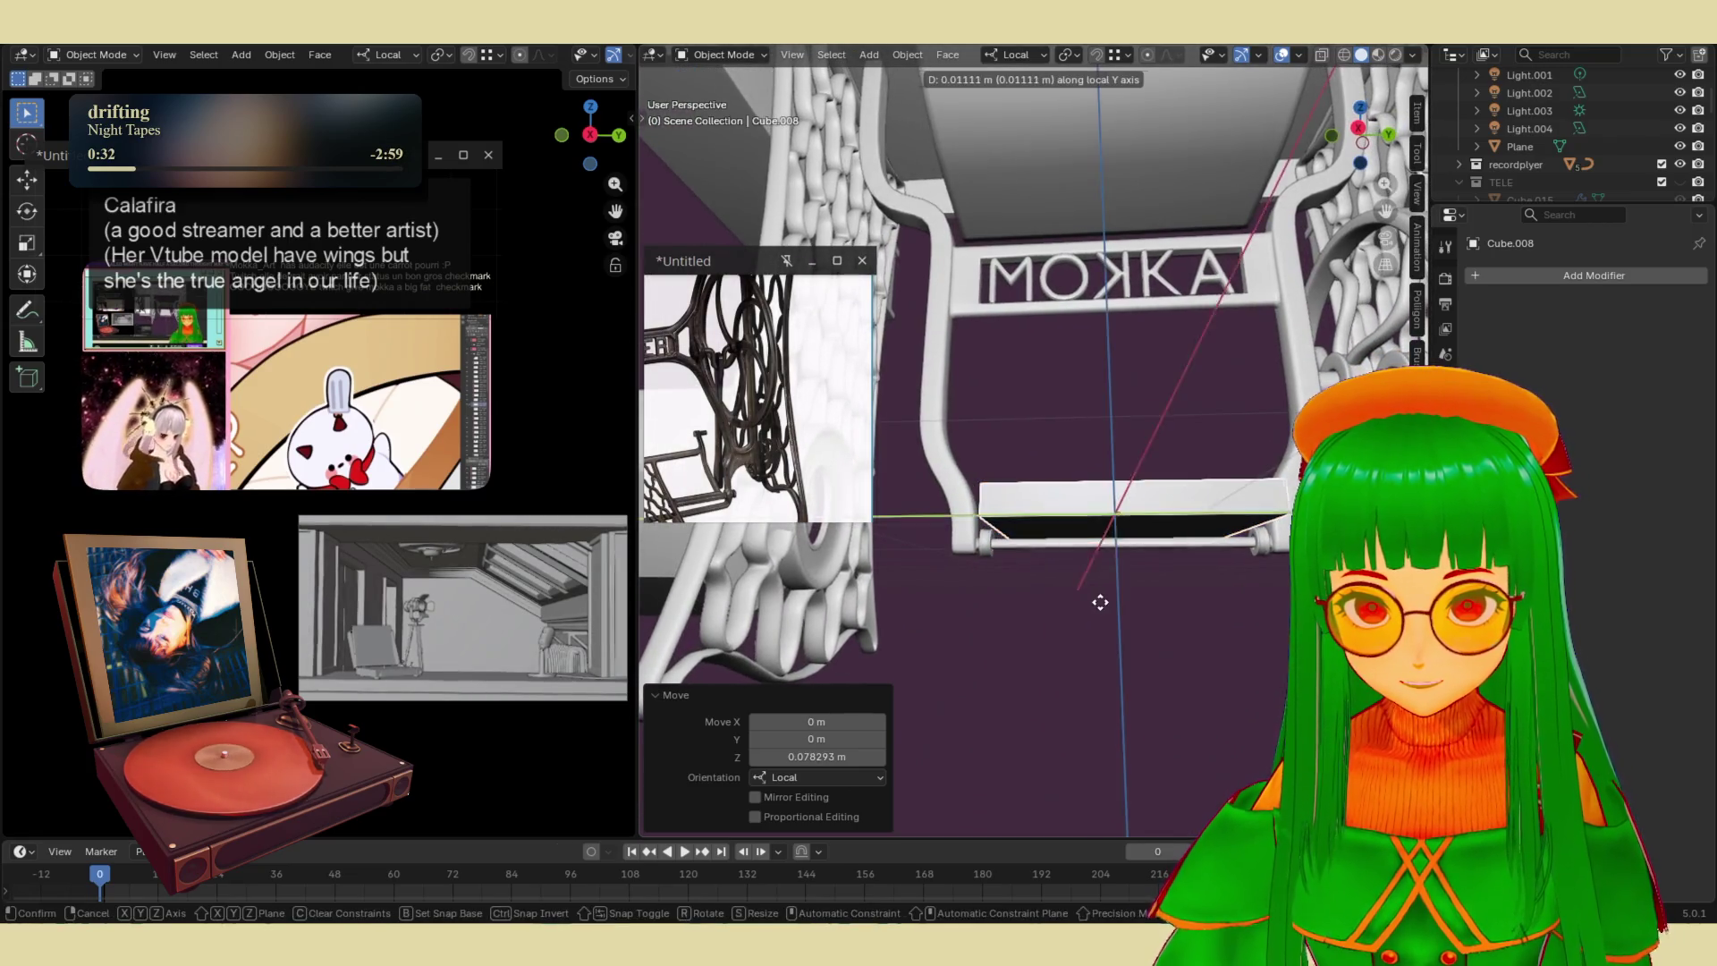
left_click(1107, 606)
- Stretch the board to 1.150 along its local Y axis and adjust its Y position
key("y")
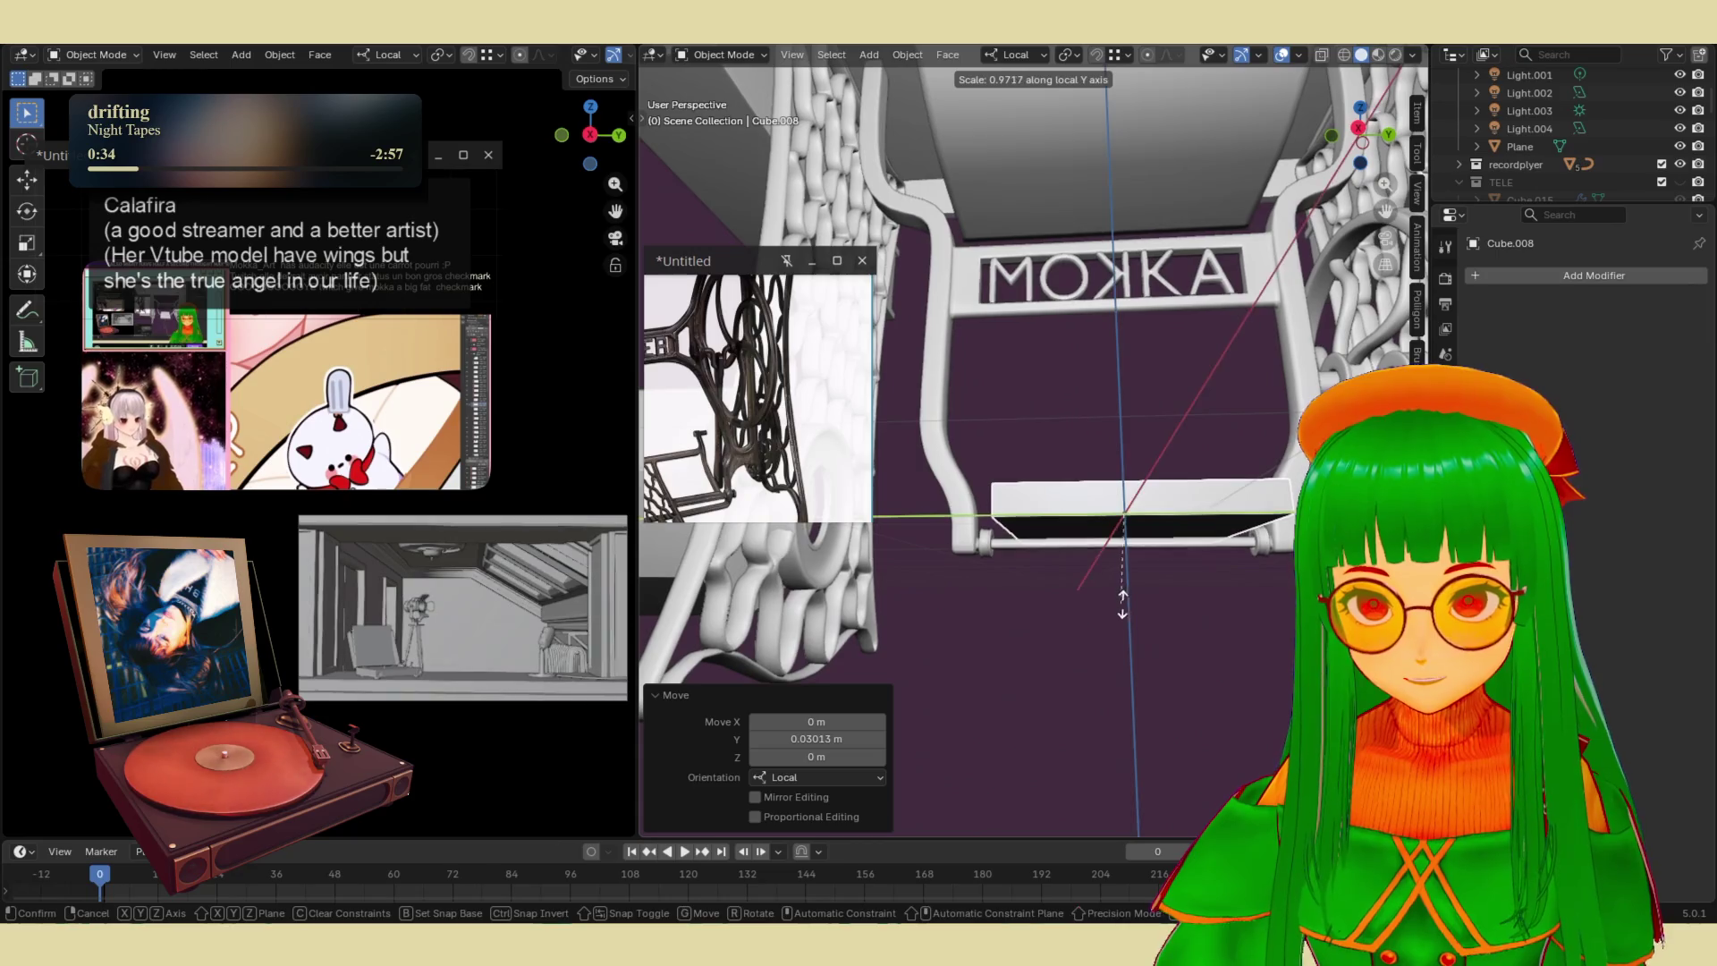
left_click(1185, 601)
mouse_move(1192, 624)
middle_mouse_down()
mouse_move(1193, 648)
mouse_move(1077, 588)
mouse_move(909, 610)
mouse_move(1060, 632)
mouse_move(1023, 753)
mouse_move(1182, 561)
mouse_move(1062, 667)
mouse_move(1175, 579)
mouse_move(1119, 710)
mouse_move(1033, 590)
mouse_move(1071, 524)
mouse_move(1058, 503)
middle_mouse_up()
key("g")
key("y")
left_click(1187, 647)
- Nudge the board along its local X axis and lower it slightly along Z
key("g")
key("x")
left_click(1055, 633)
key("g")
key("x")
left_click(1025, 725)
scroll(1058, 526, "up", 2)
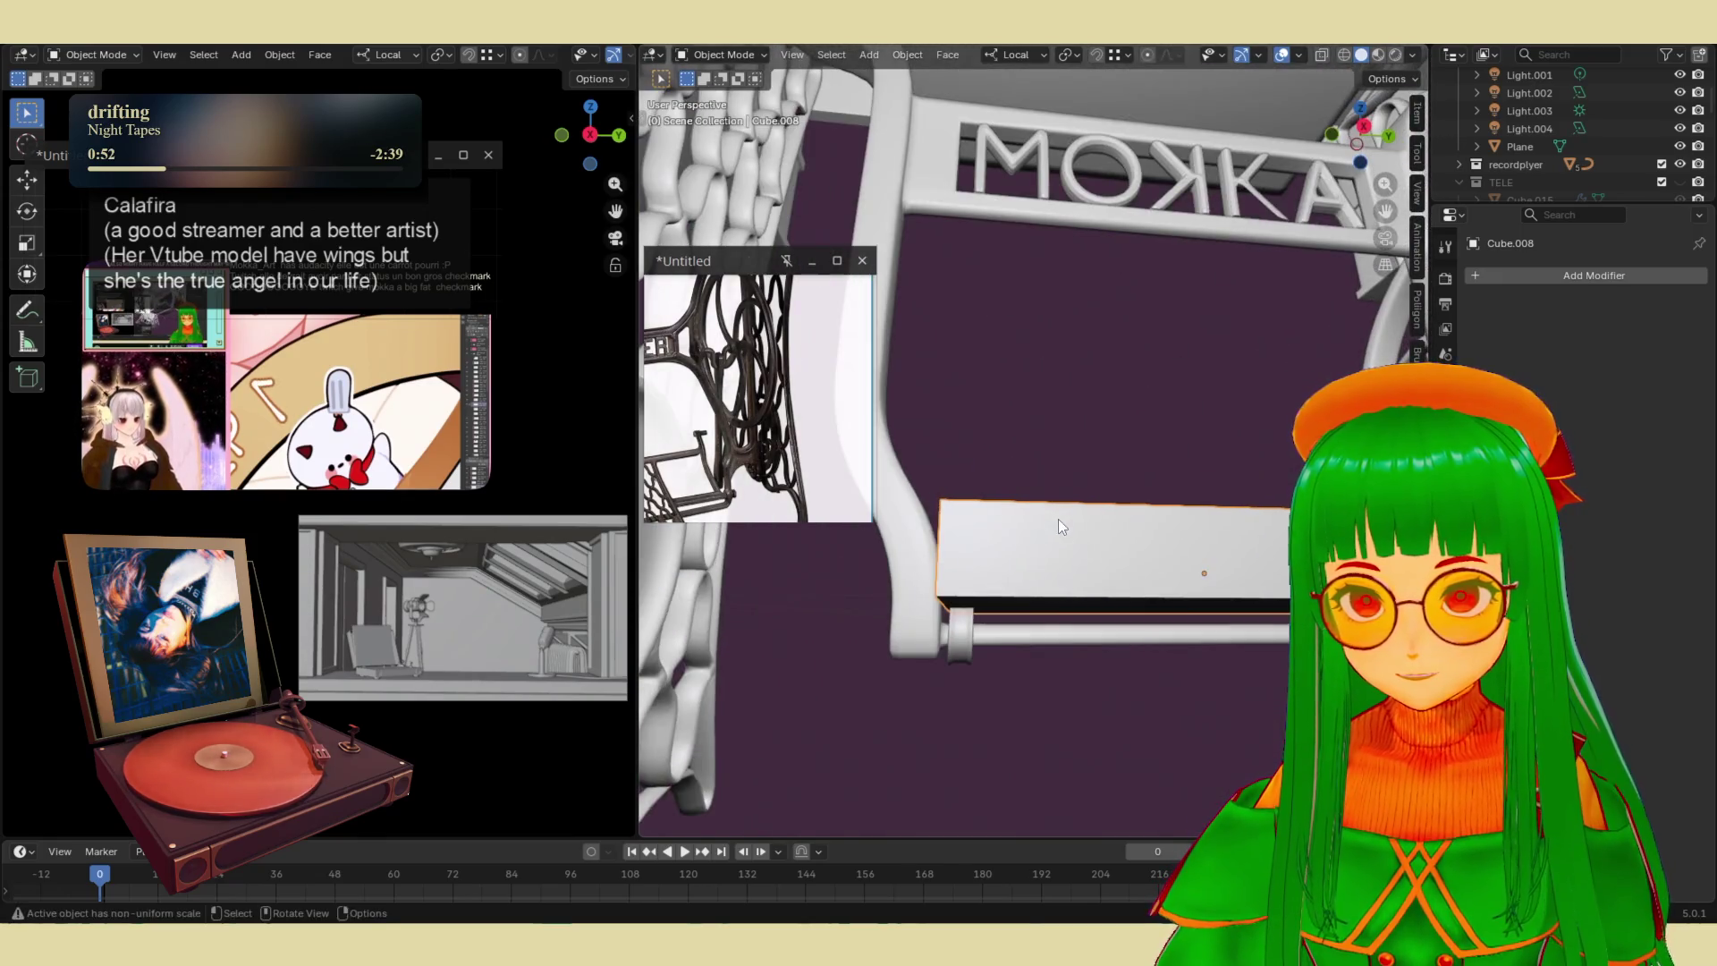
key("g")
key("z")
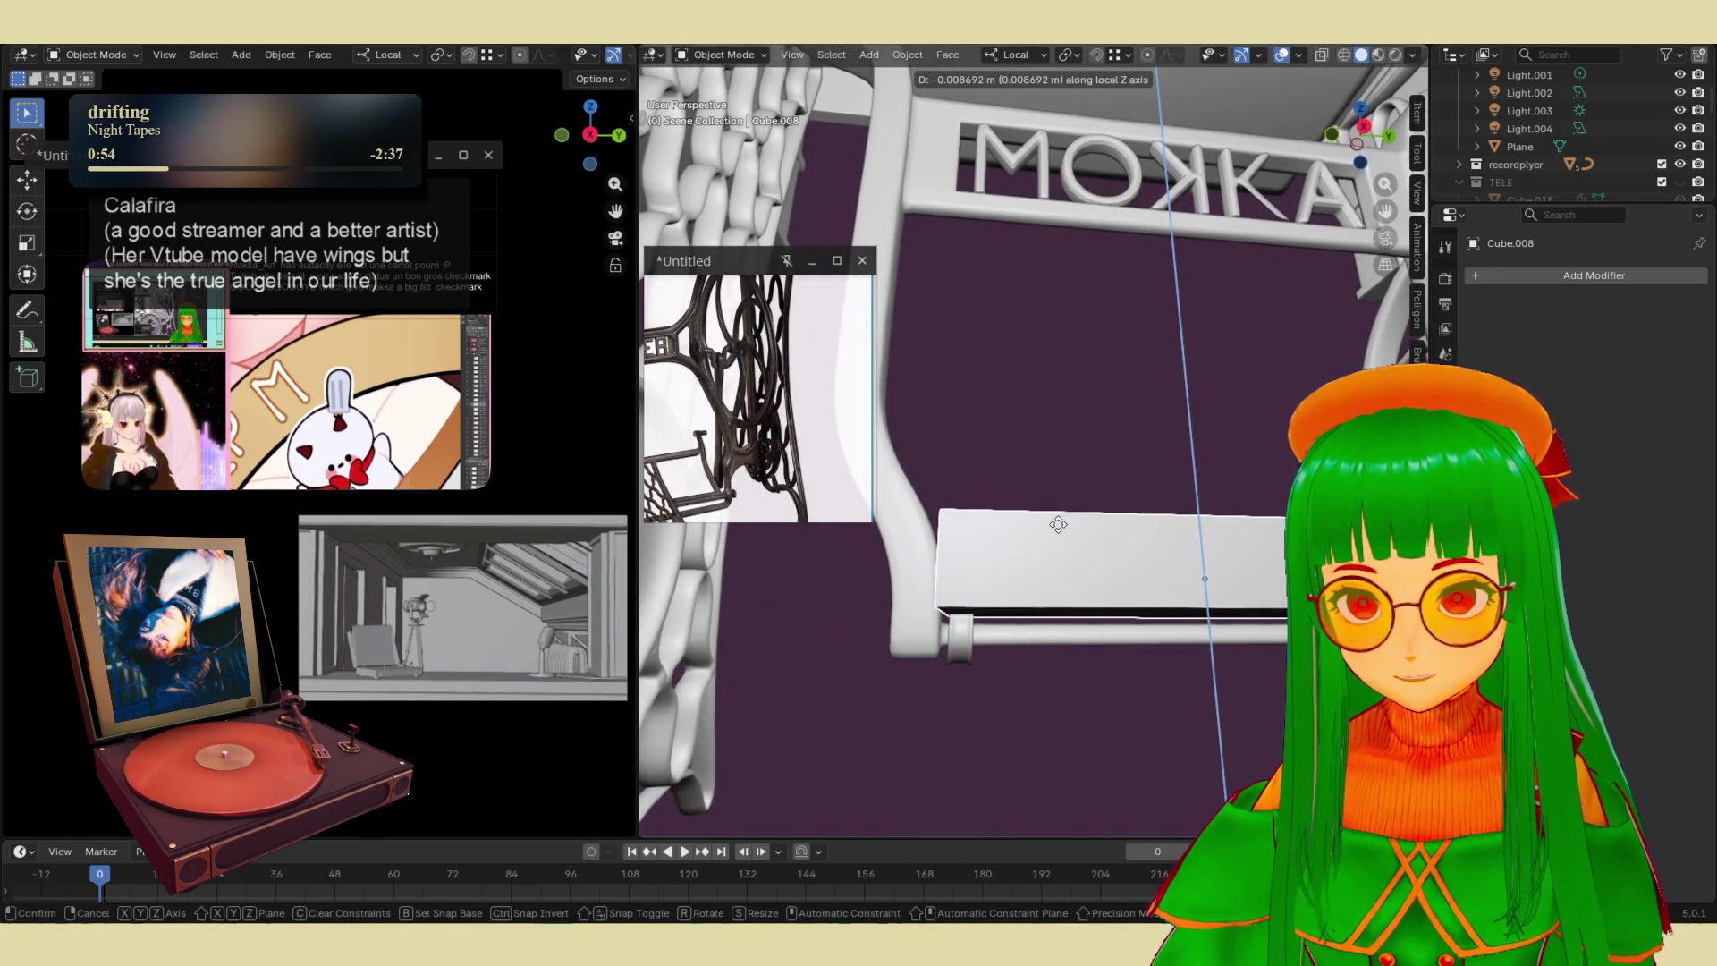
left_click(1055, 521)
mouse_move(1055, 572)
middle_mouse_down()
mouse_move(1049, 626)
mouse_move(1092, 619)
mouse_move(1119, 707)
mouse_move(1102, 636)
middle_mouse_up()
- Add two centred loop cuts across the board and bevel them into wide strips
key("Tab")
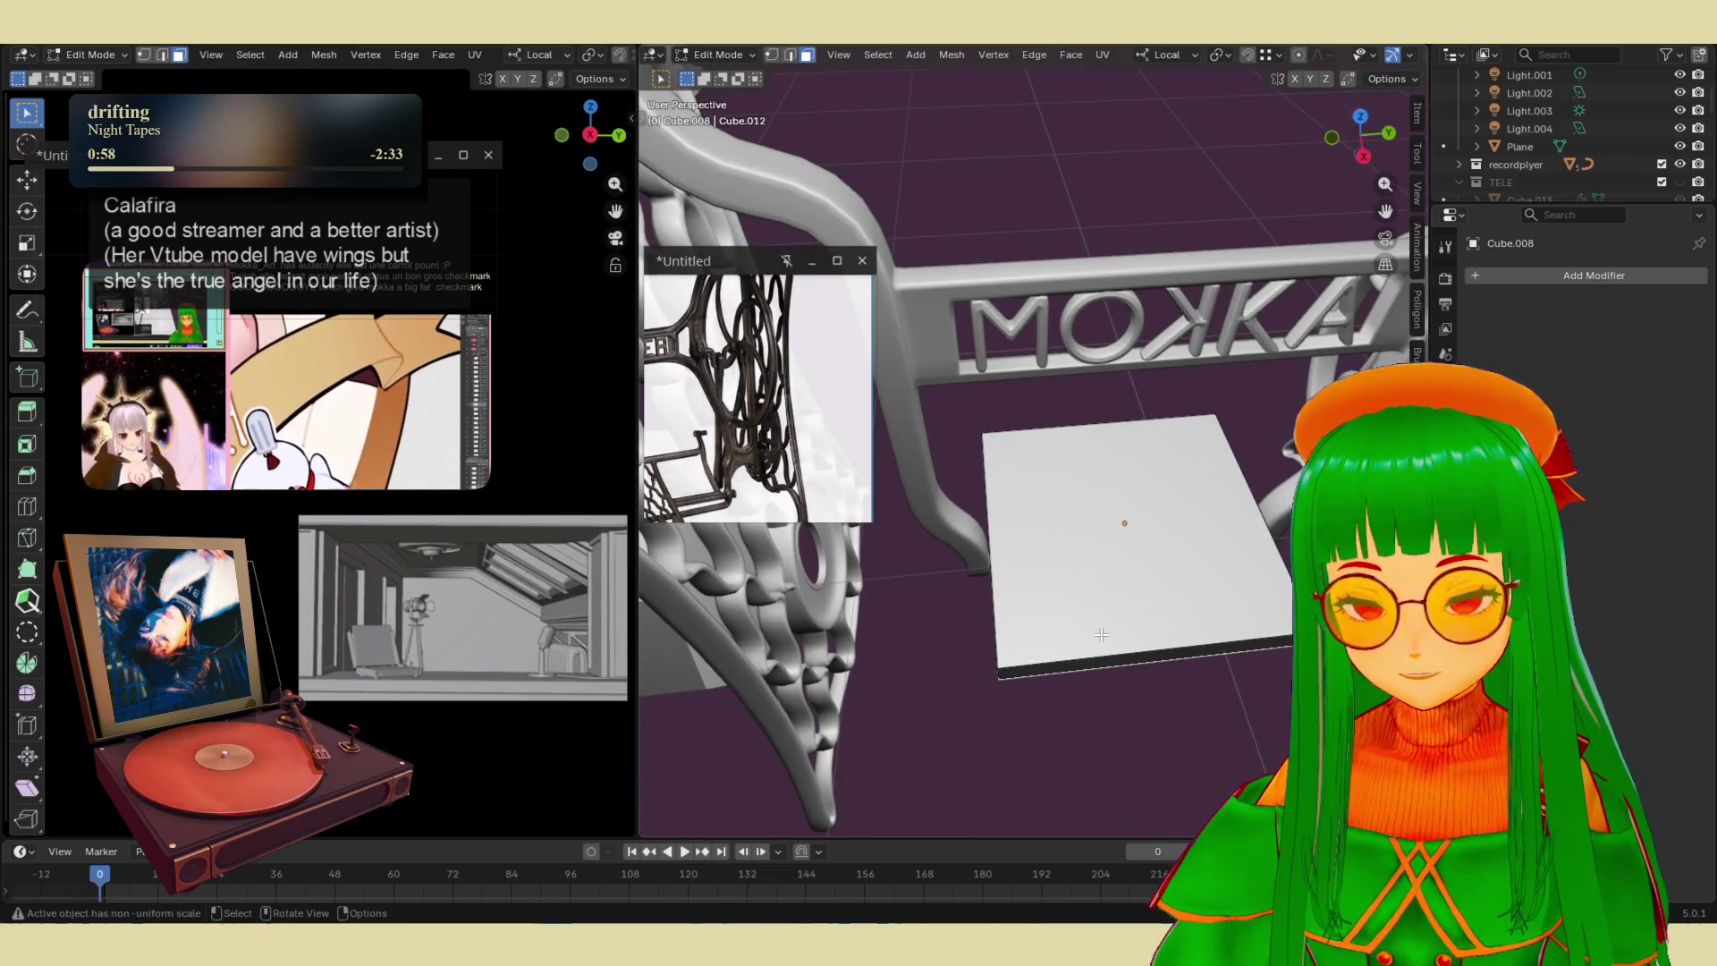
left_click(1057, 594)
right_click(1058, 594)
left_click(1011, 572)
right_click(1106, 587)
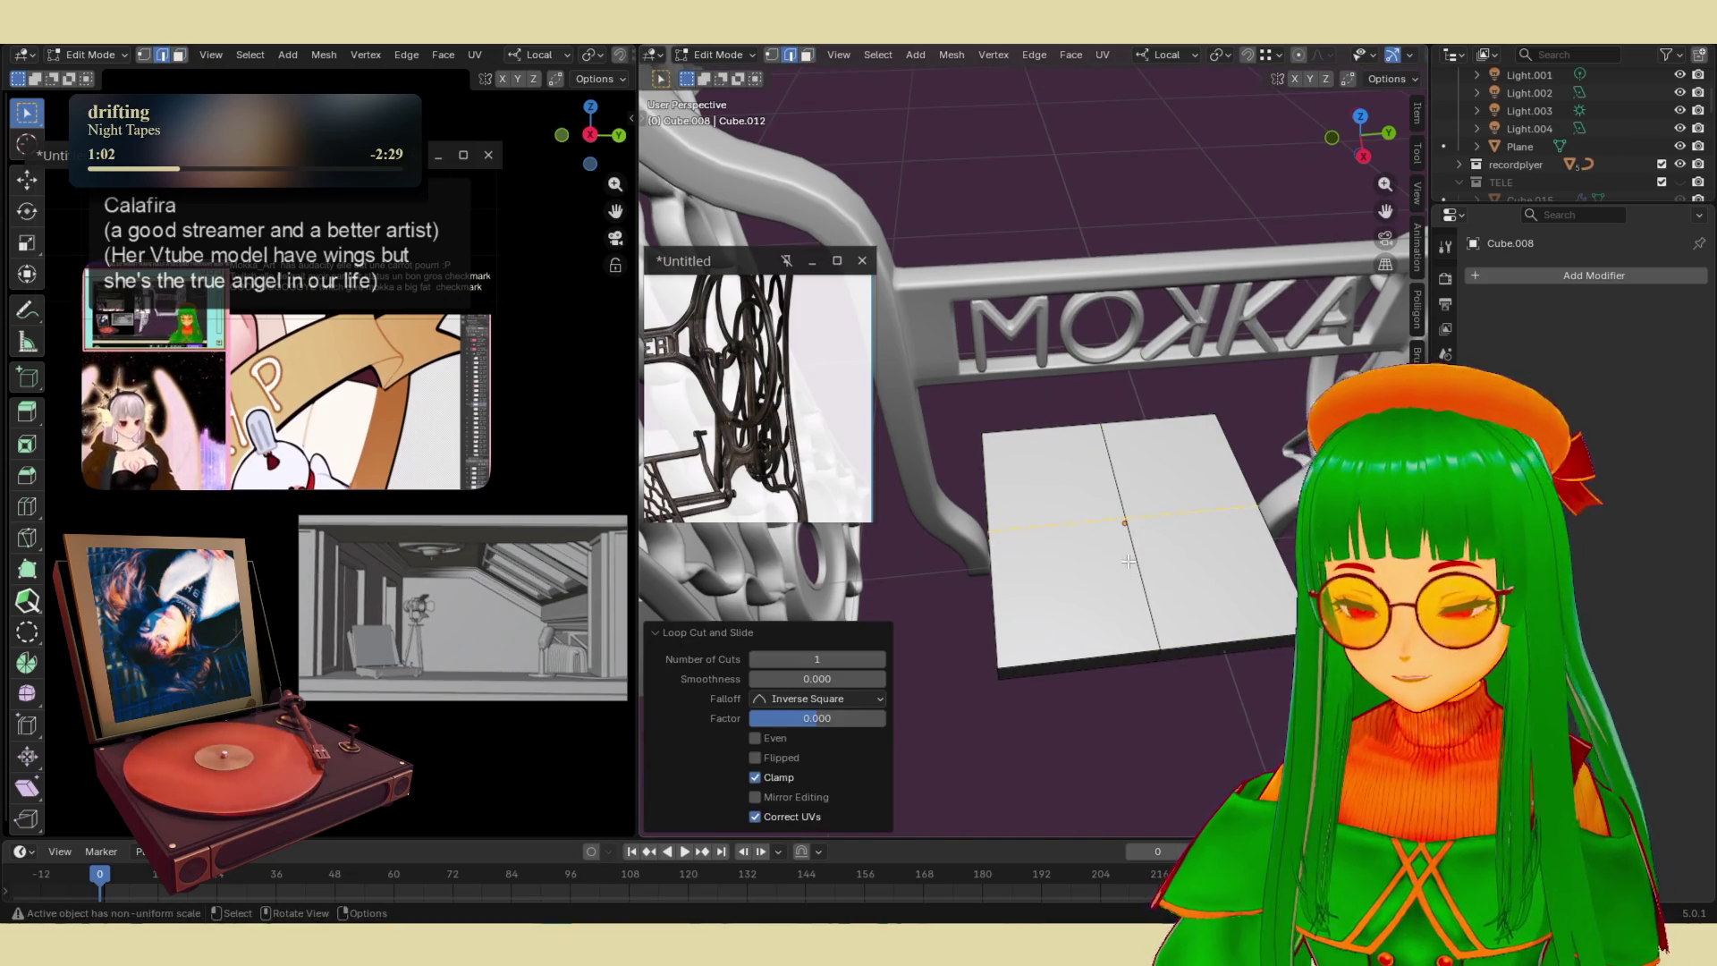
left_click(1139, 561, "alt+shift")
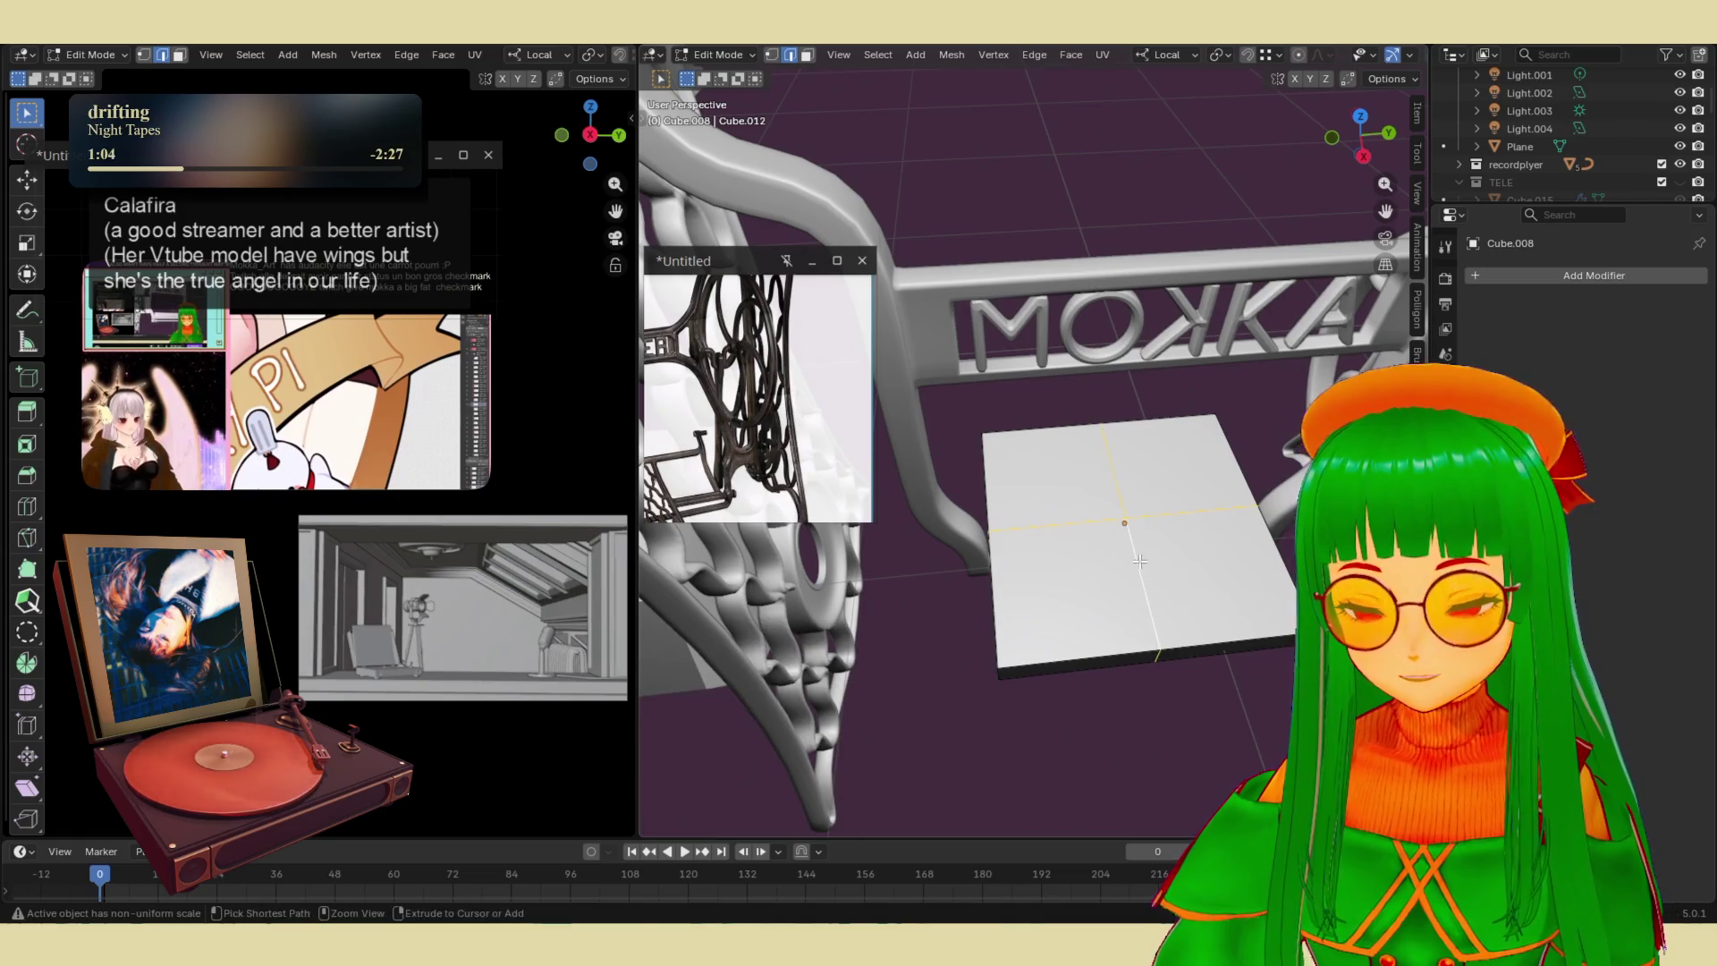
key("ctrl+b")
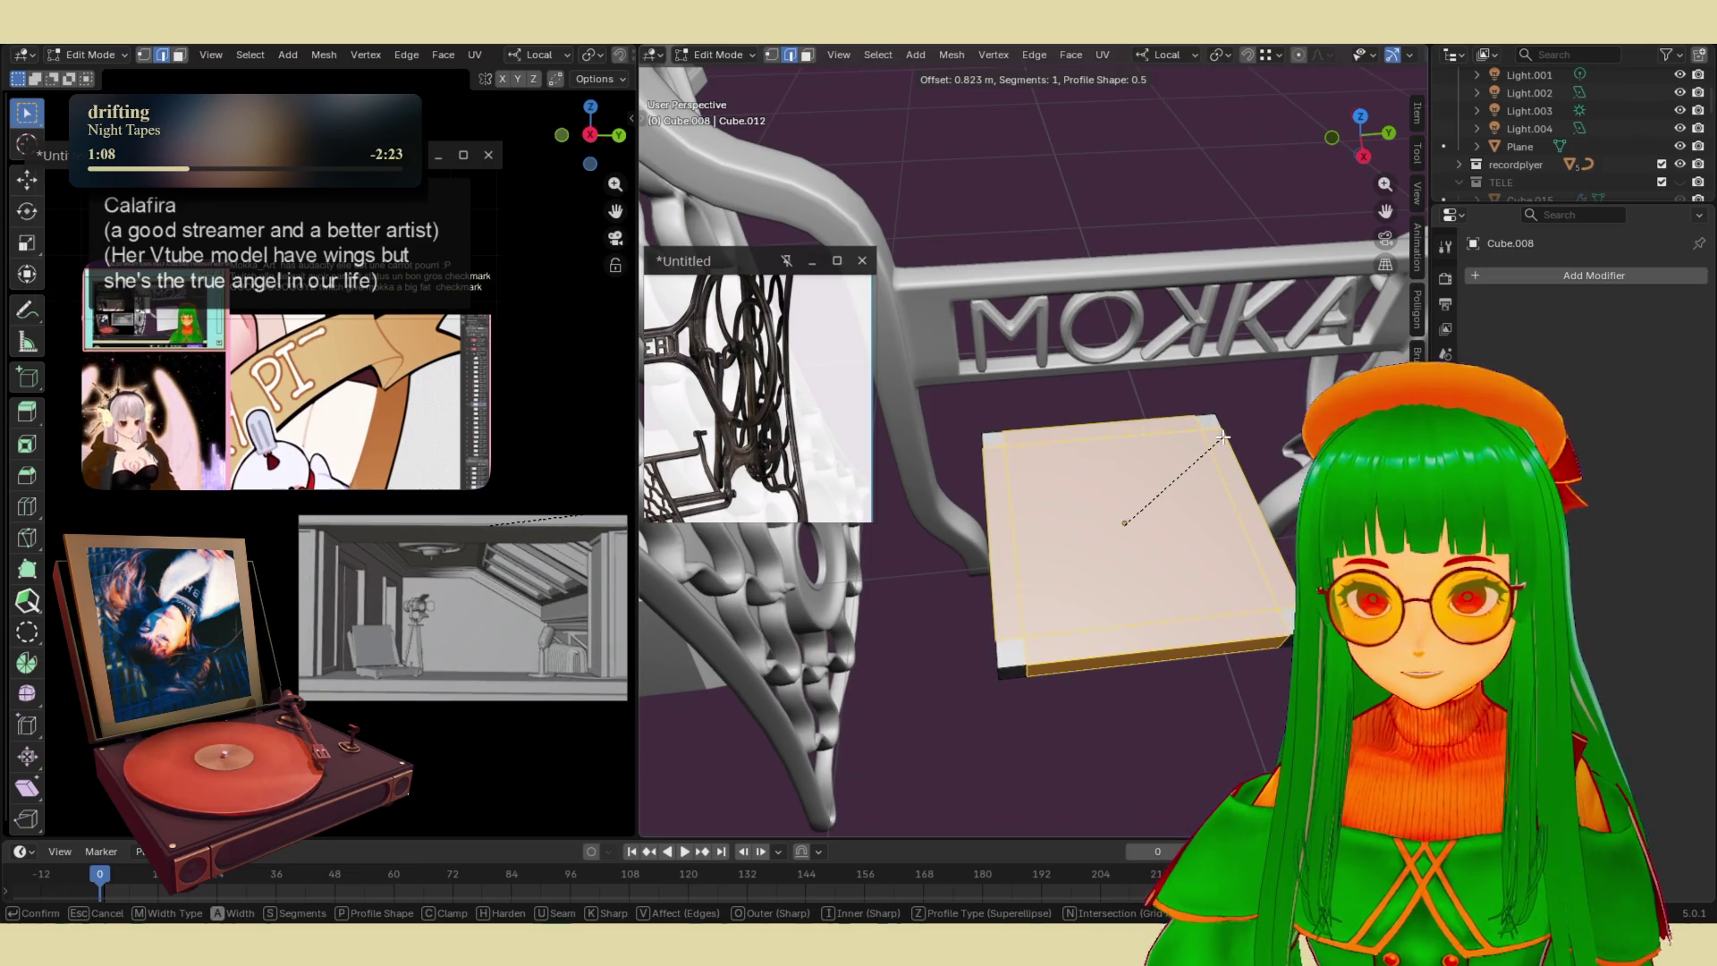
left_click(1224, 433)
middle_click_drag(1104, 600, 1077, 595)
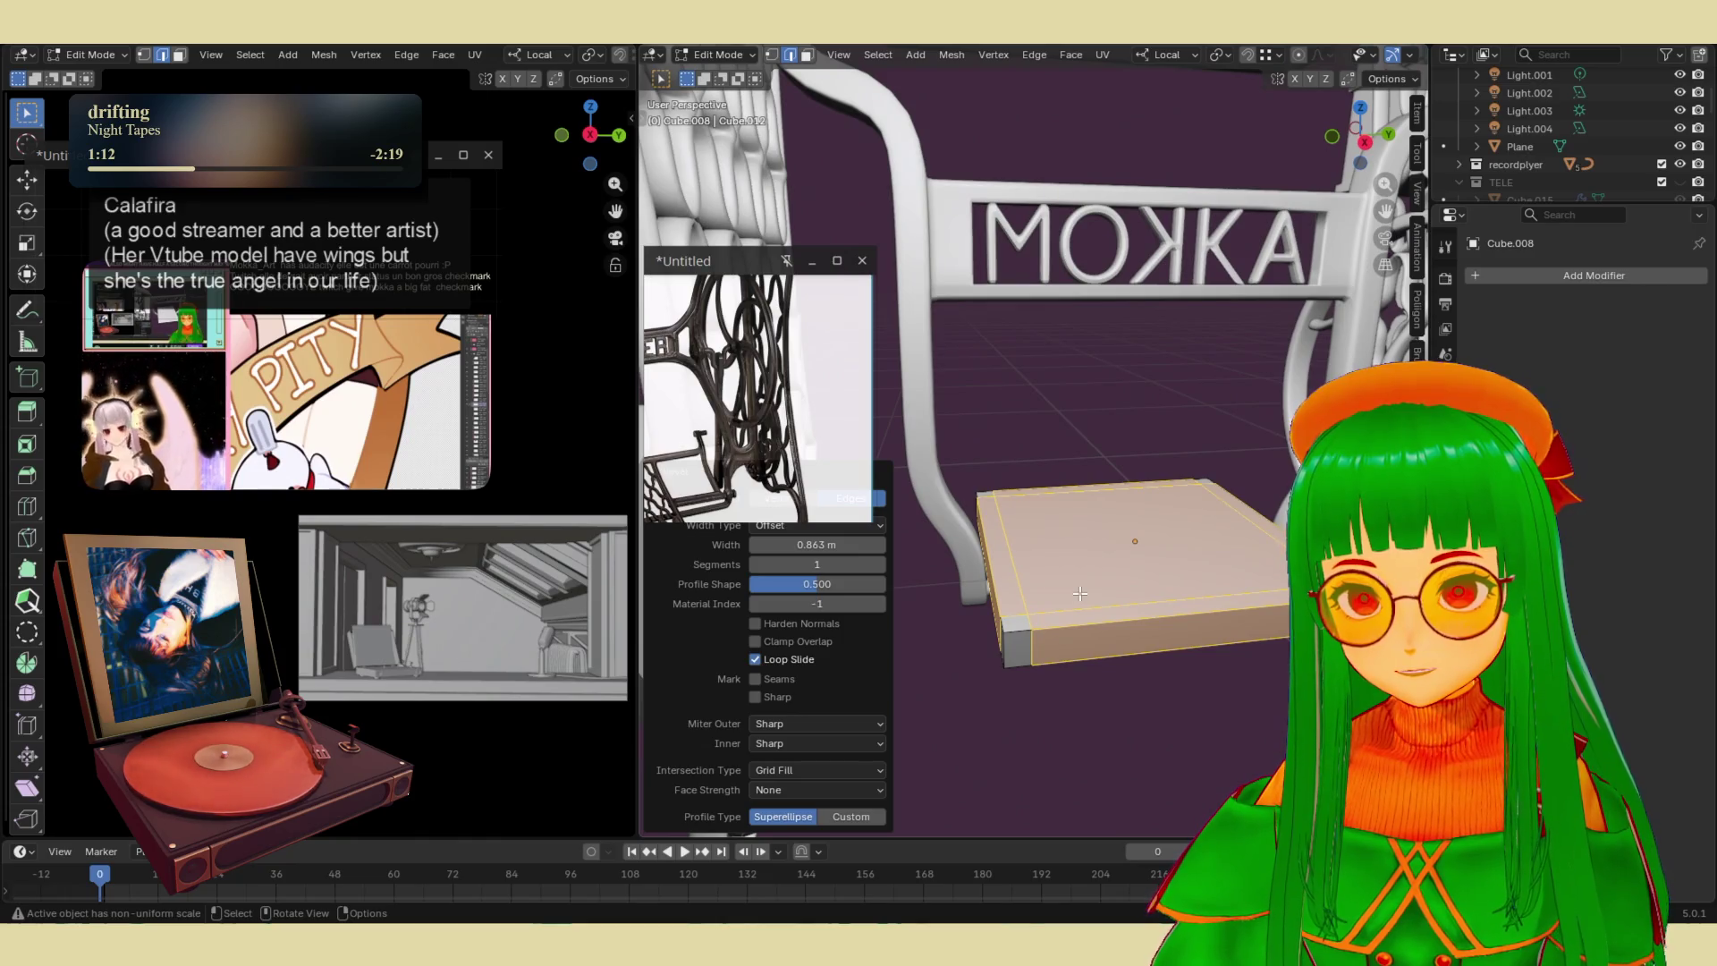
left_click(1080, 594)
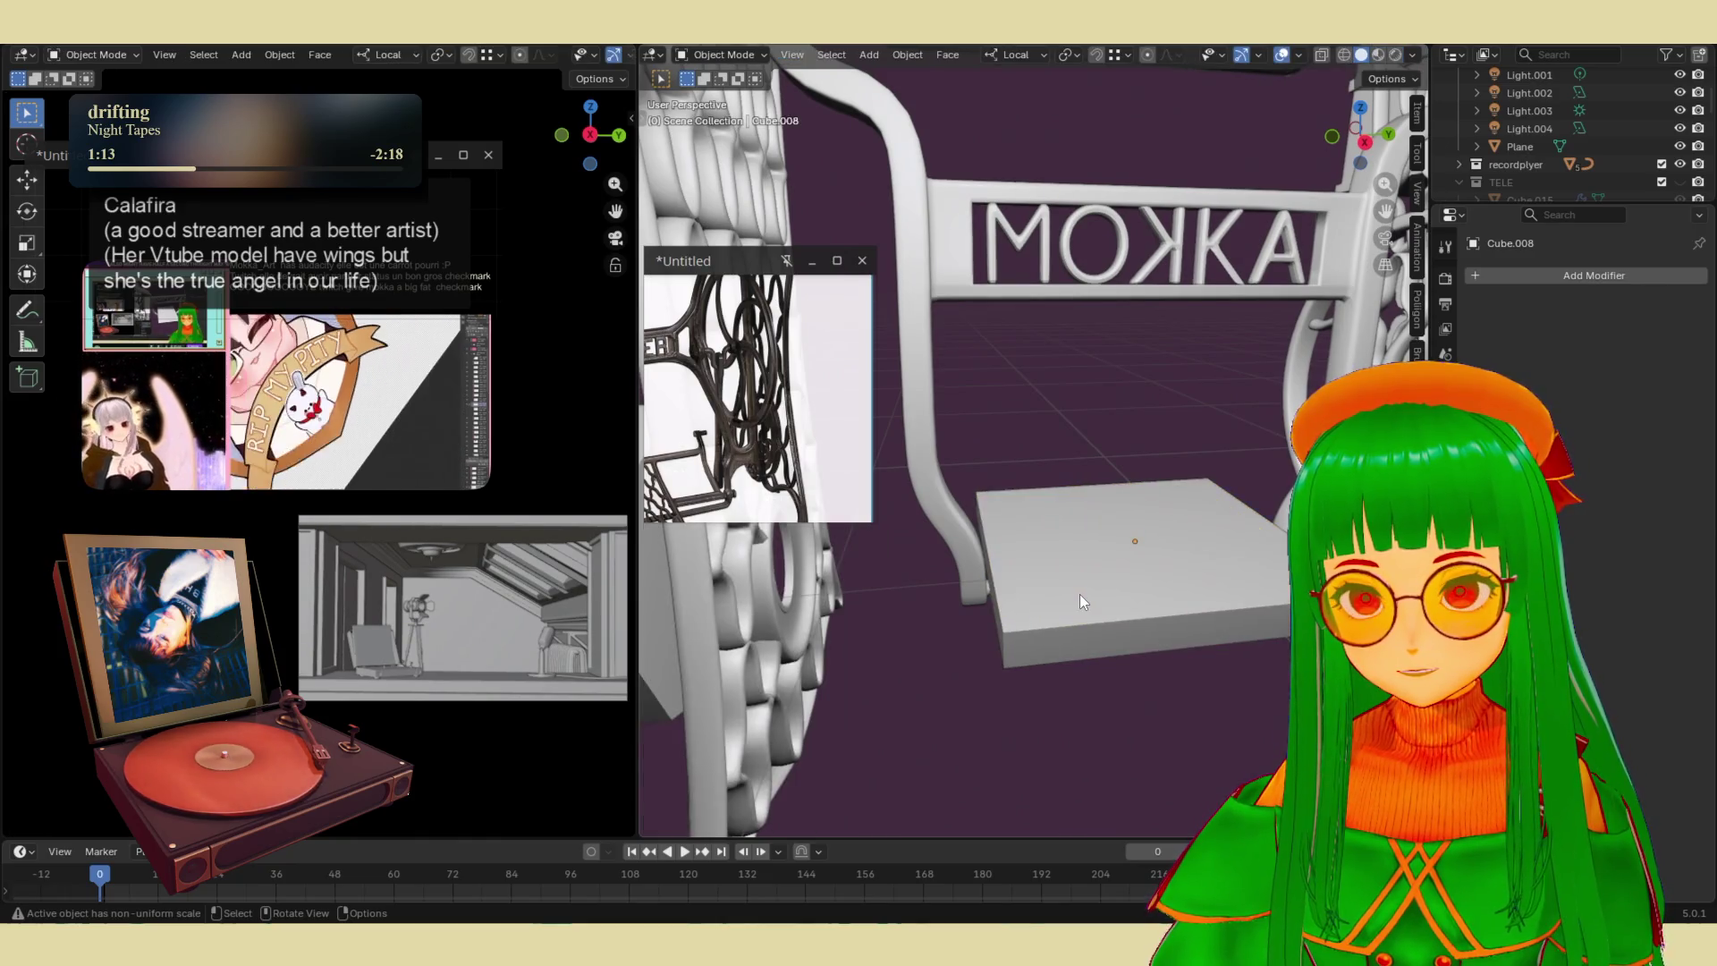
- Select the inner faces and push them down along local Z
key("3")
left_click(1016, 619)
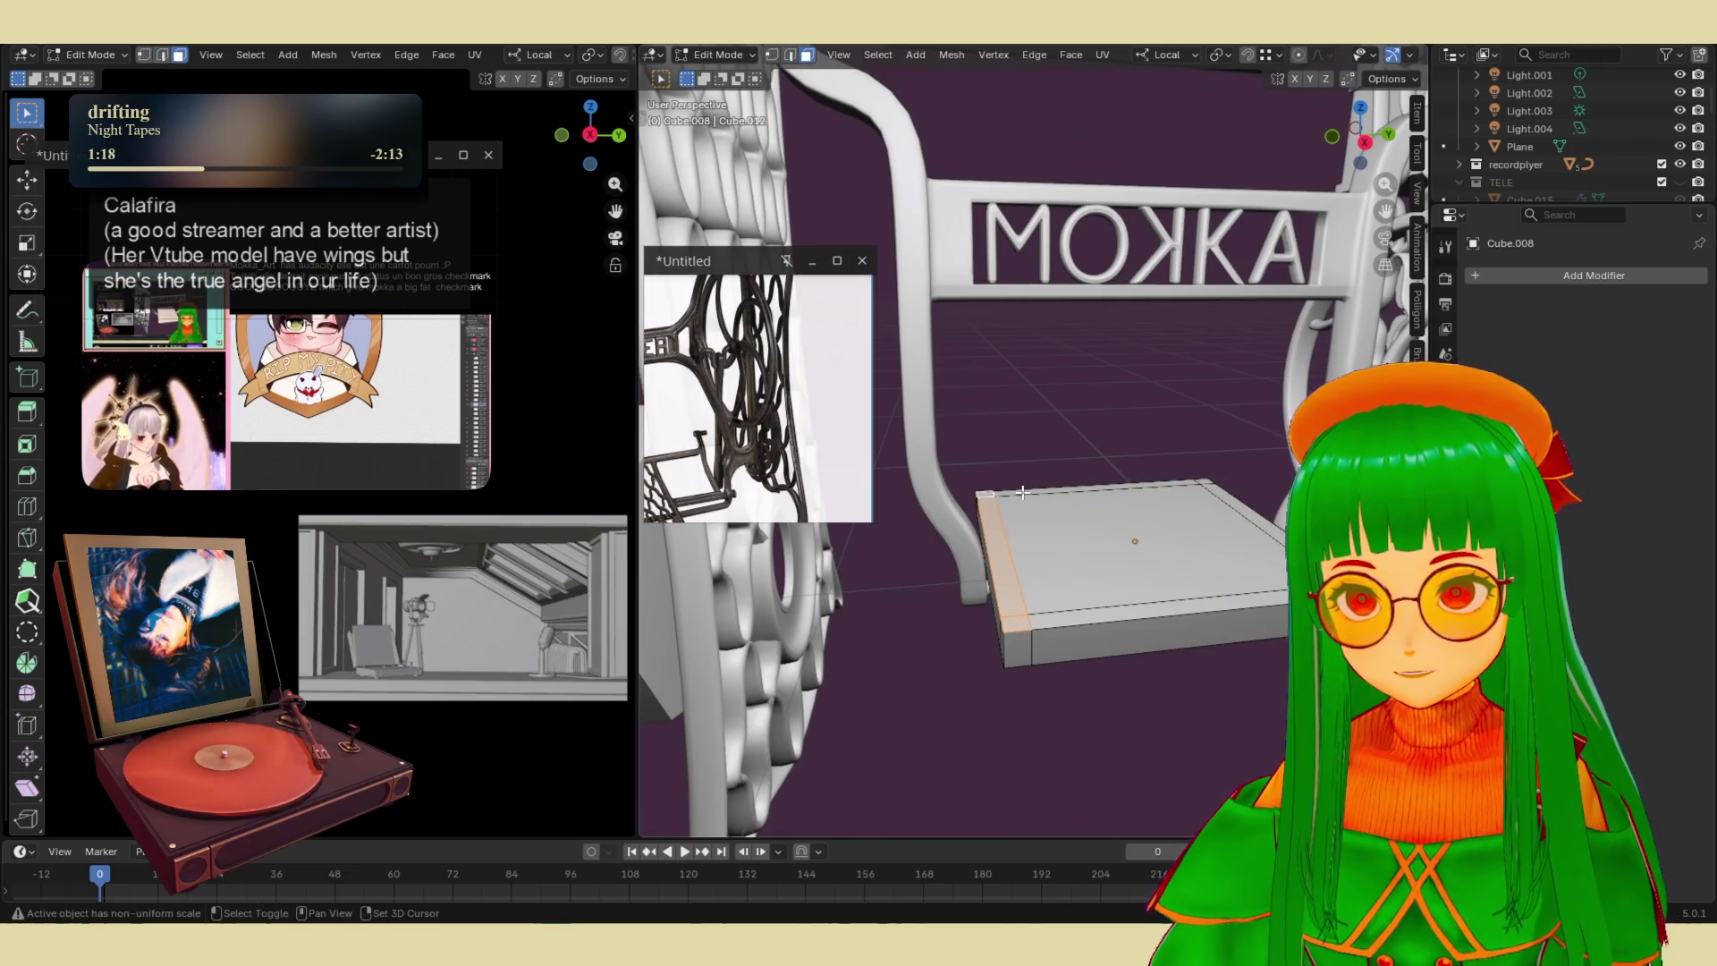
left_click(1211, 483)
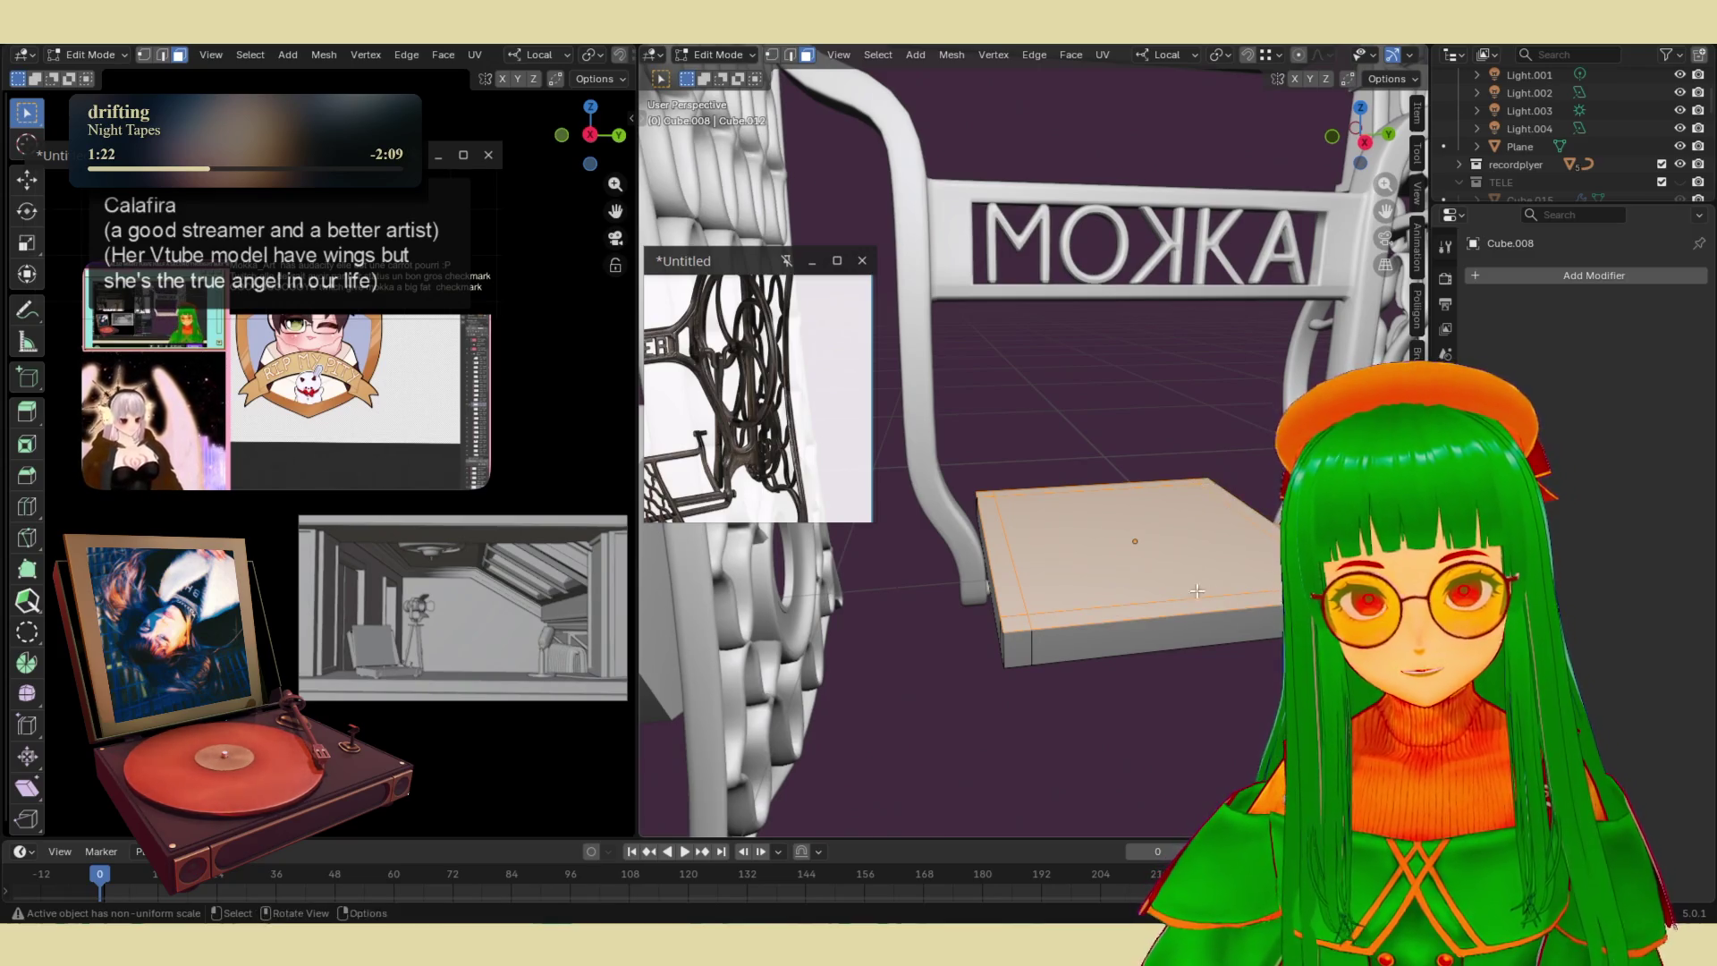
middle_click_drag(1197, 590, 1162, 580)
key("g")
key("x")
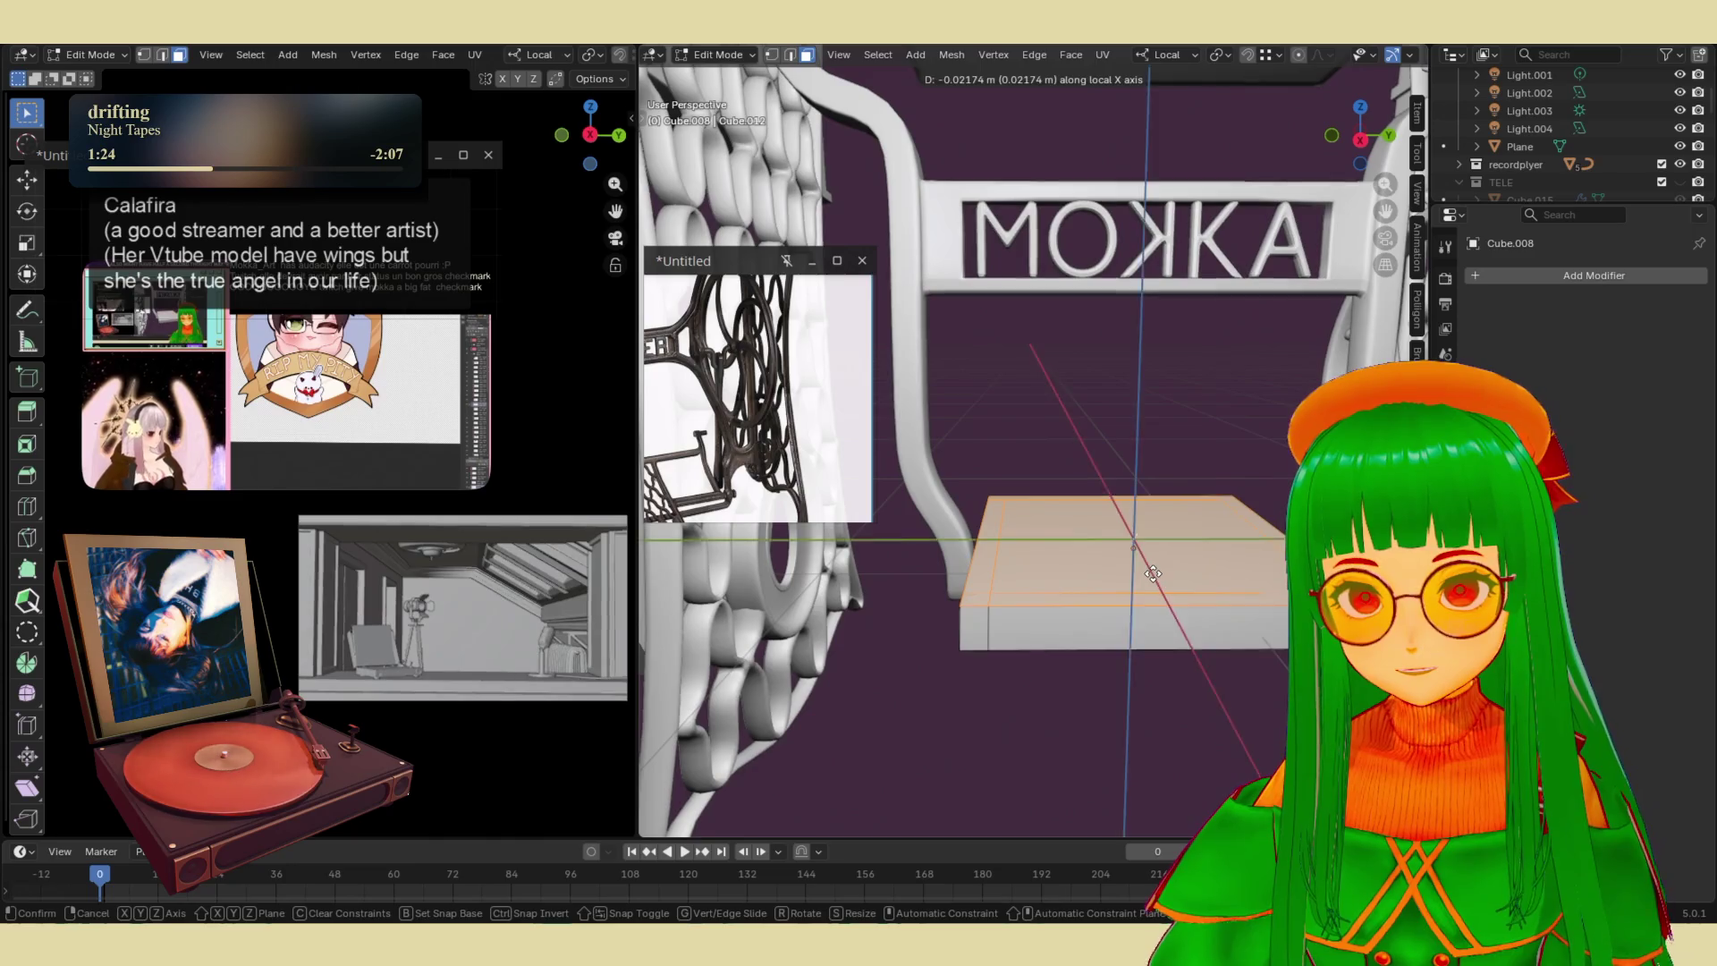
key("z")
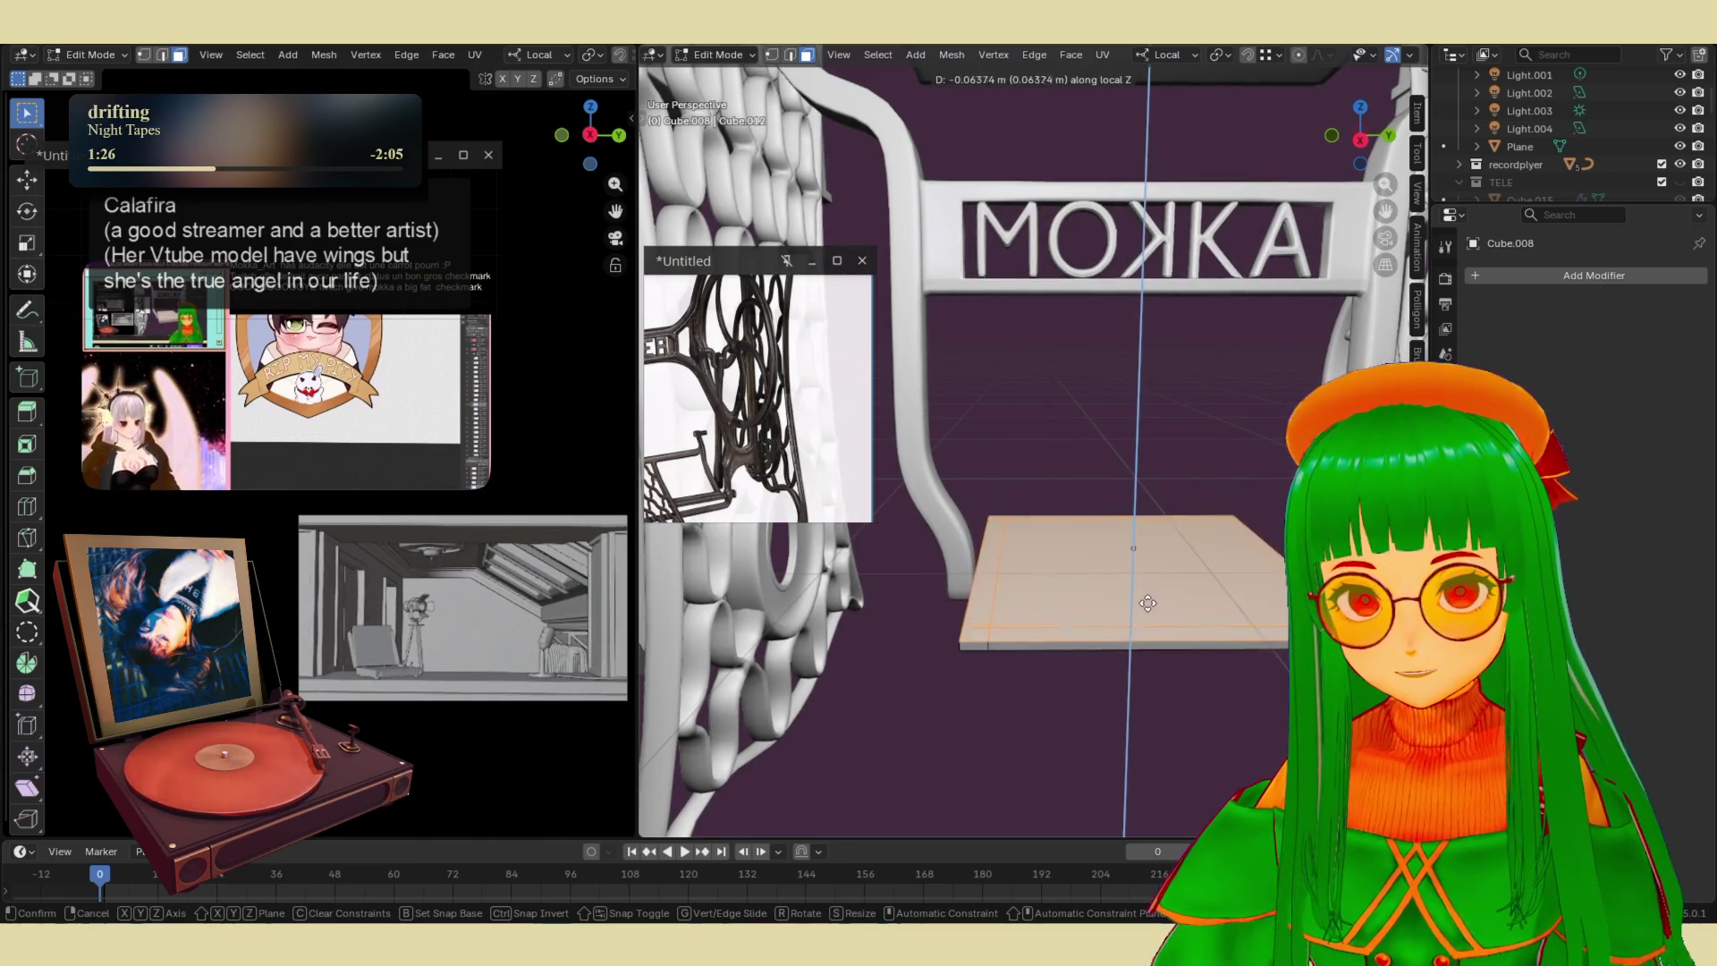
left_click(1149, 592)
- Bridge the faces to open holes through the board and return to Object Mode
middle_click_drag(1149, 593, 1144, 517)
right_click(1145, 517)
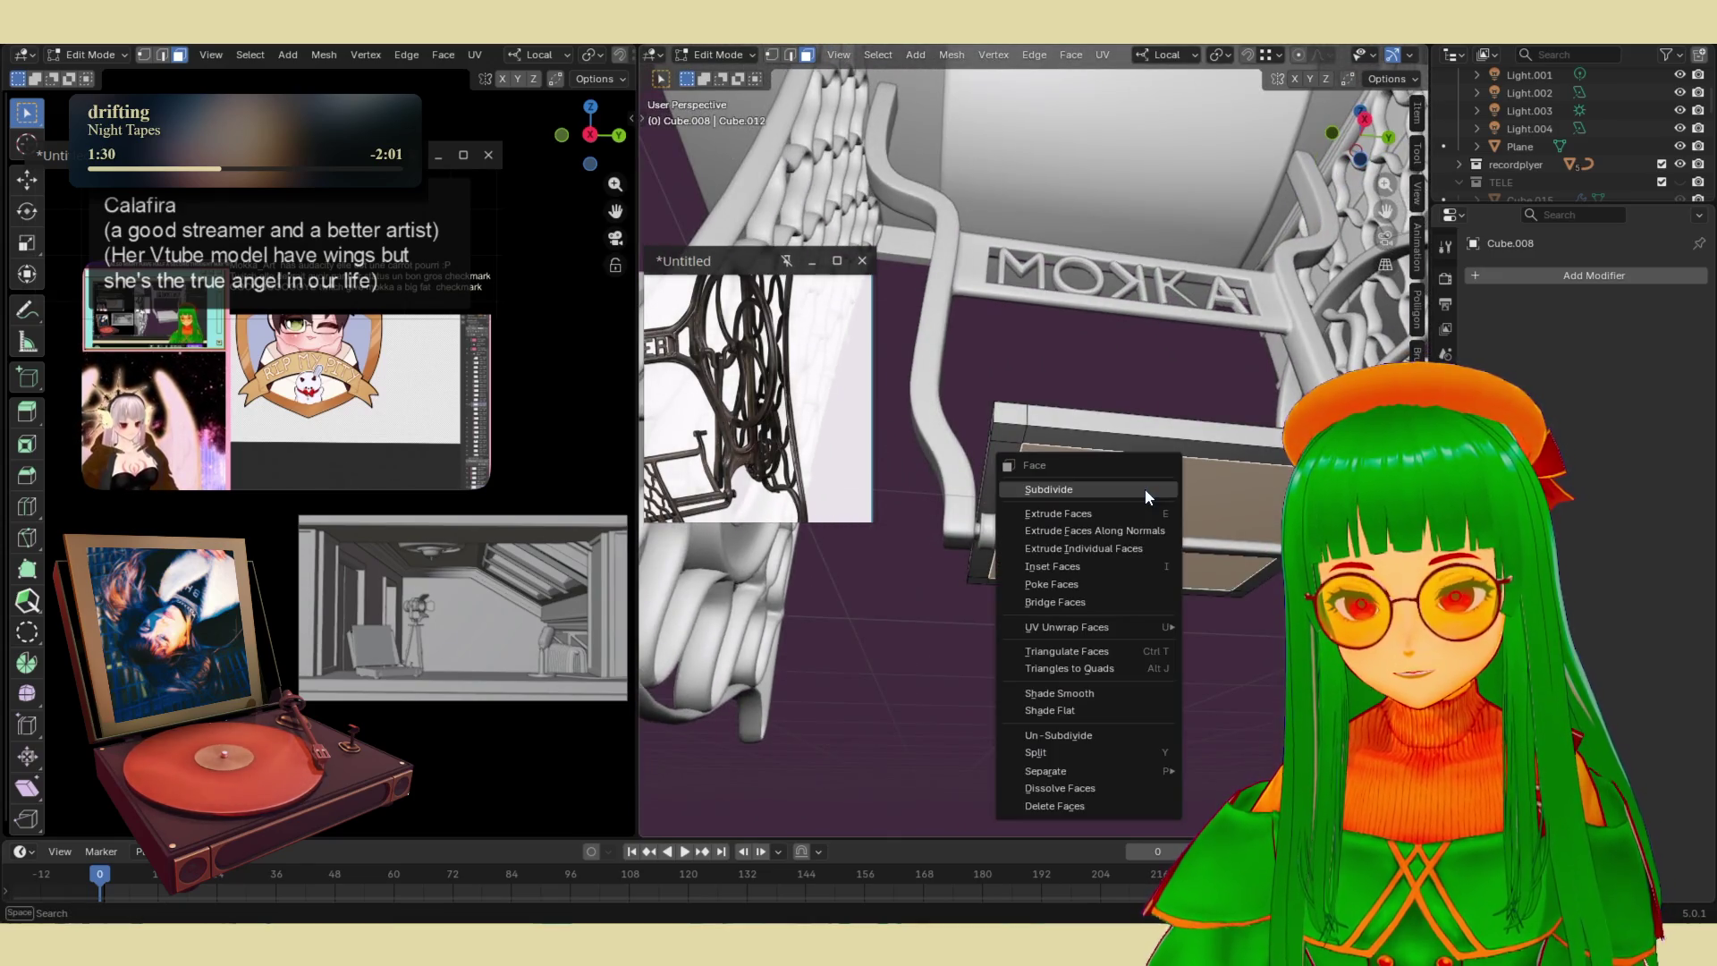
left_click(1092, 594)
key("Tab")
middle_click_drag(1109, 552, 1109, 474)
left_click(1213, 653)
mouse_move(1214, 653)
middle_mouse_down()
mouse_move(1136, 737)
mouse_move(1153, 642)
middle_mouse_up()
left_click(1520, 277)
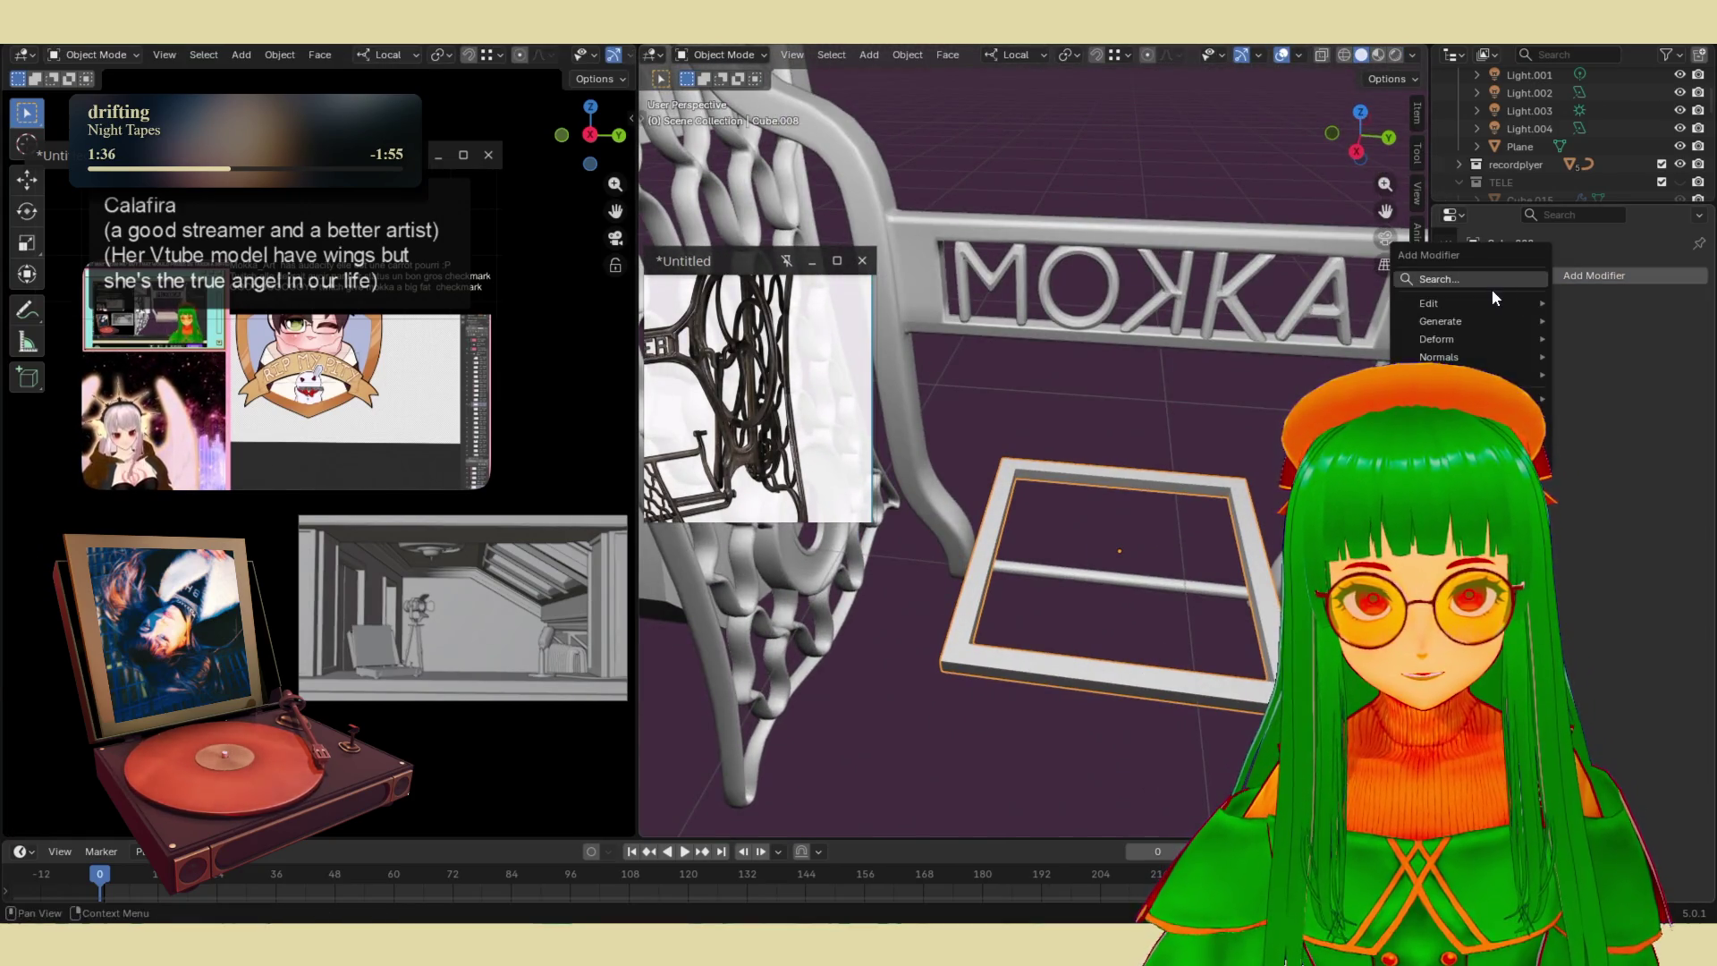
- Add a Bevel modifier to the frame, apply its scale, and set 0.014 m with 2 segments
type("bevel")
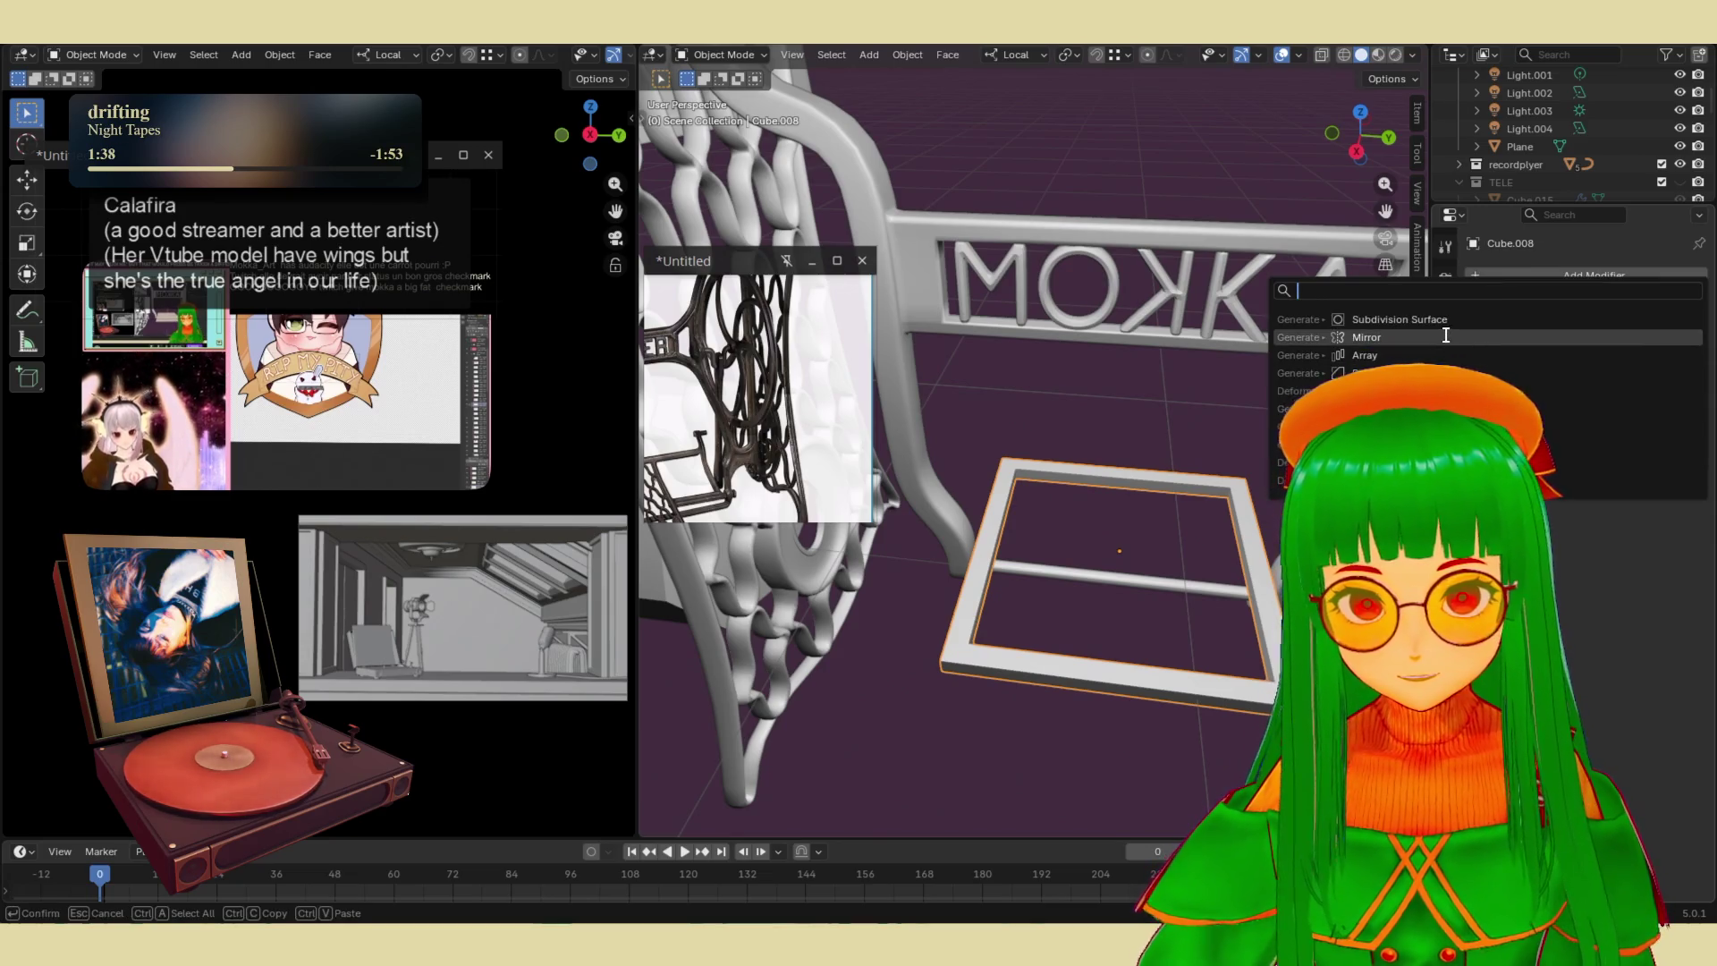
key("Return")
left_click_drag(1620, 374, 1636, 373)
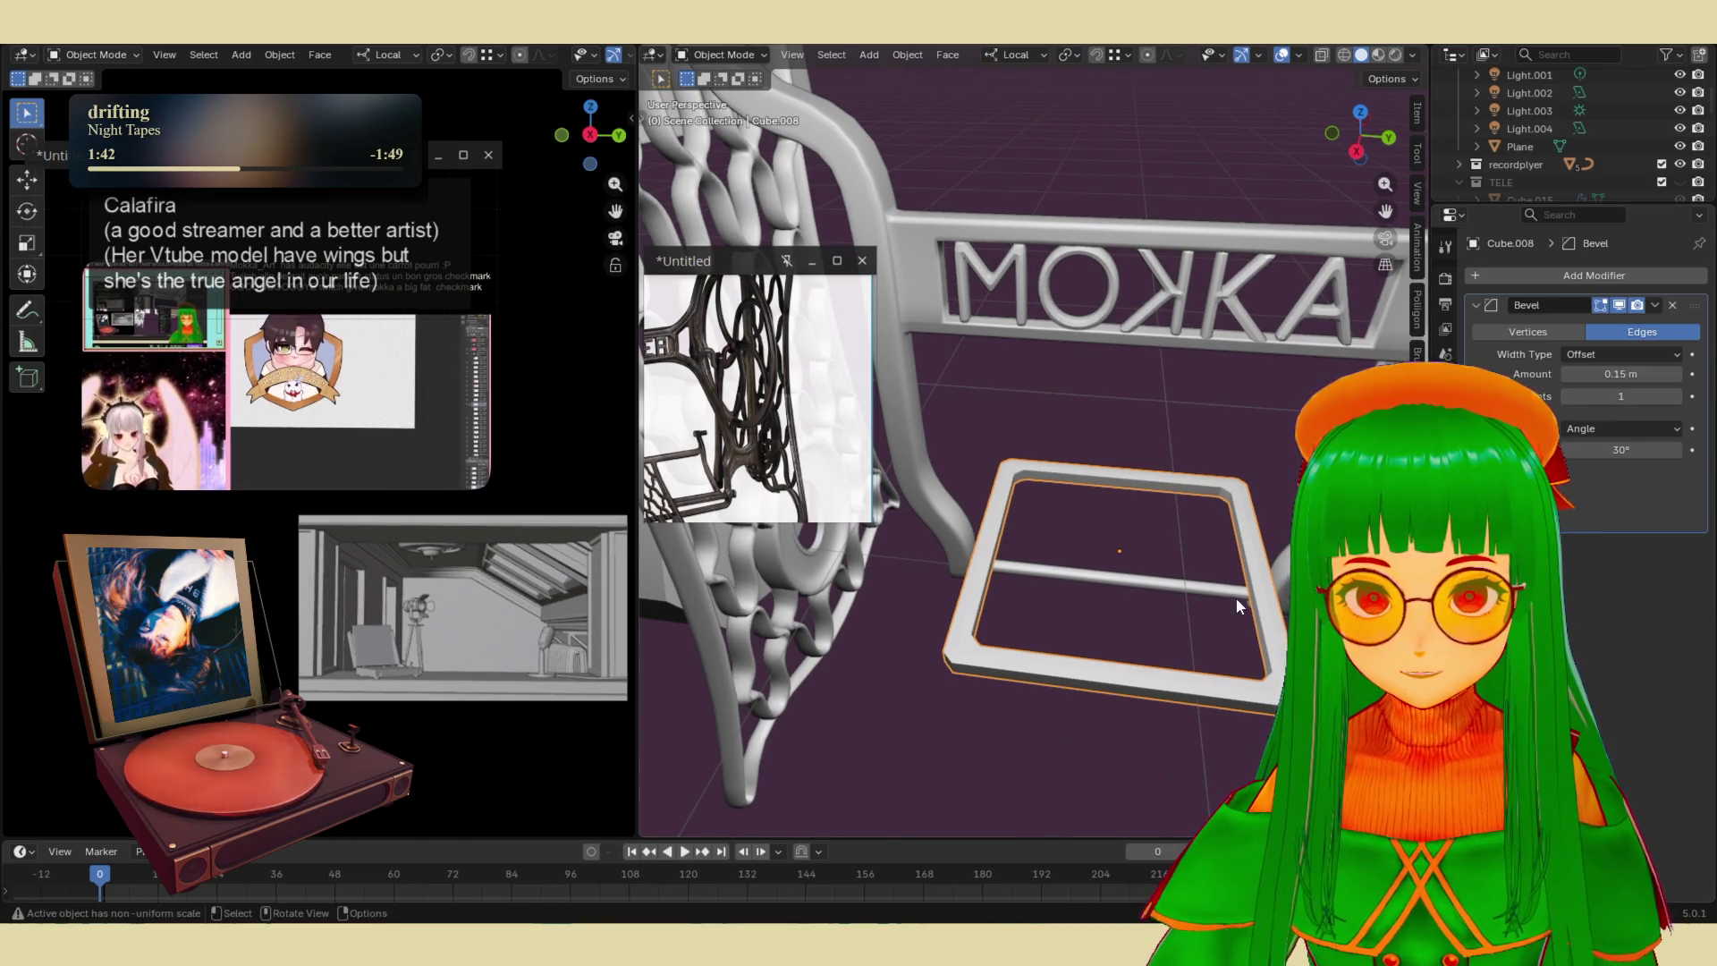
key("n")
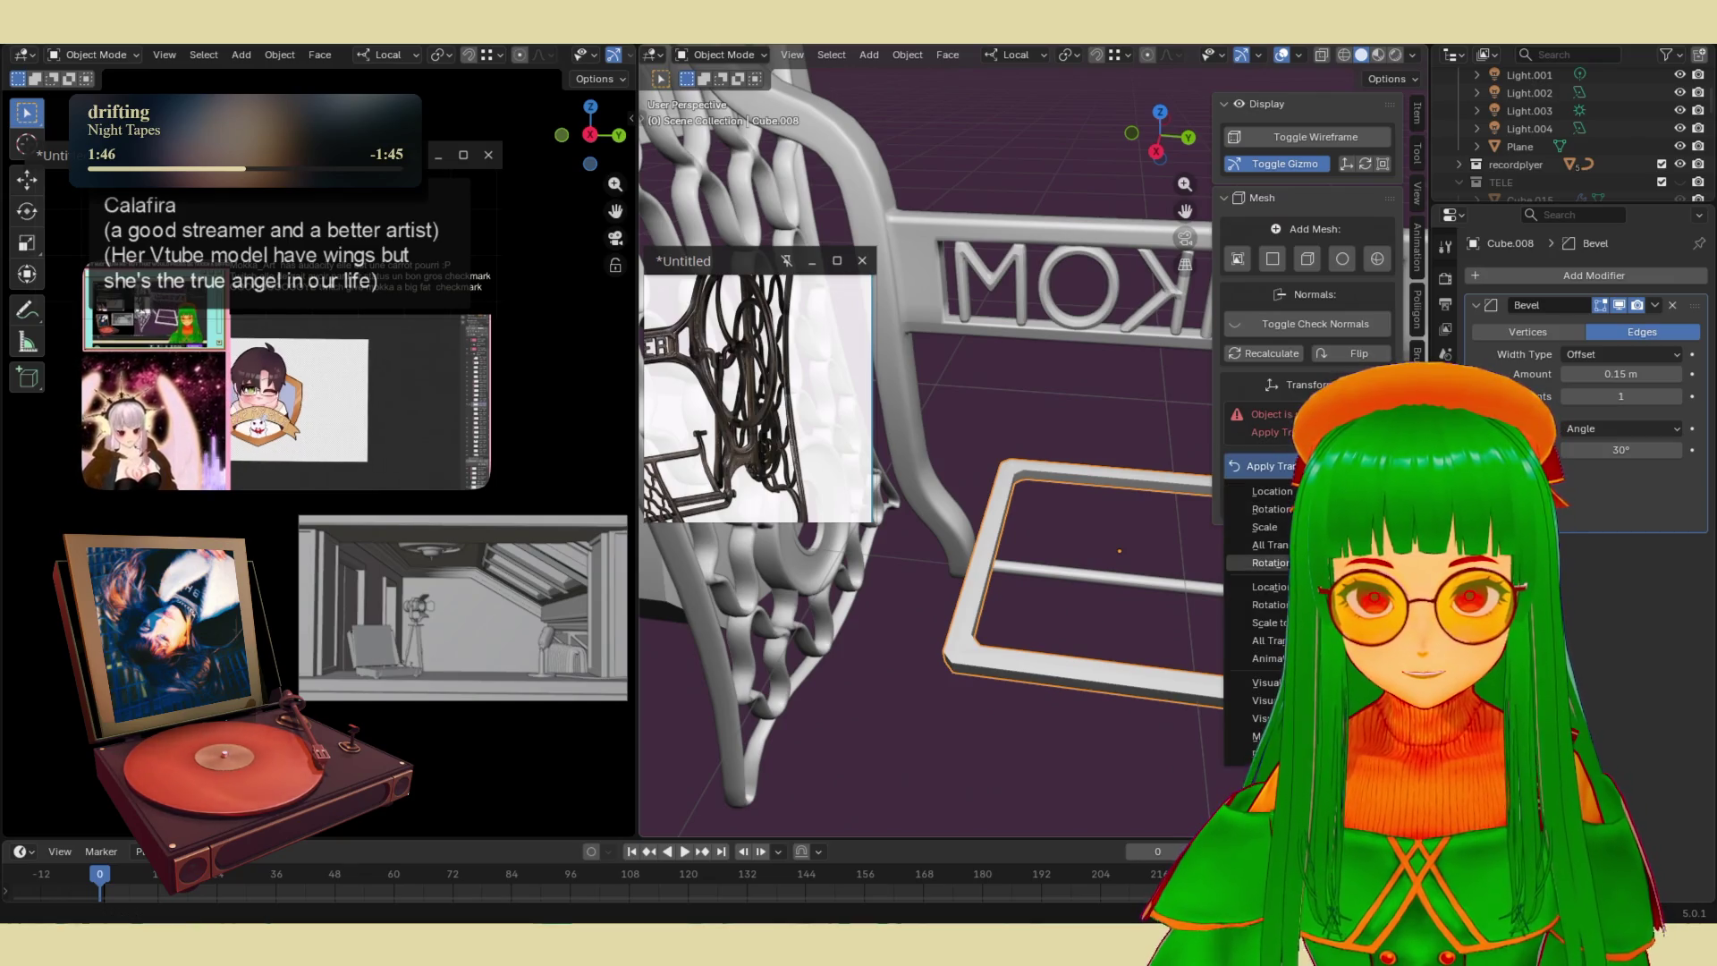
left_click(1269, 465)
left_click(1205, 607)
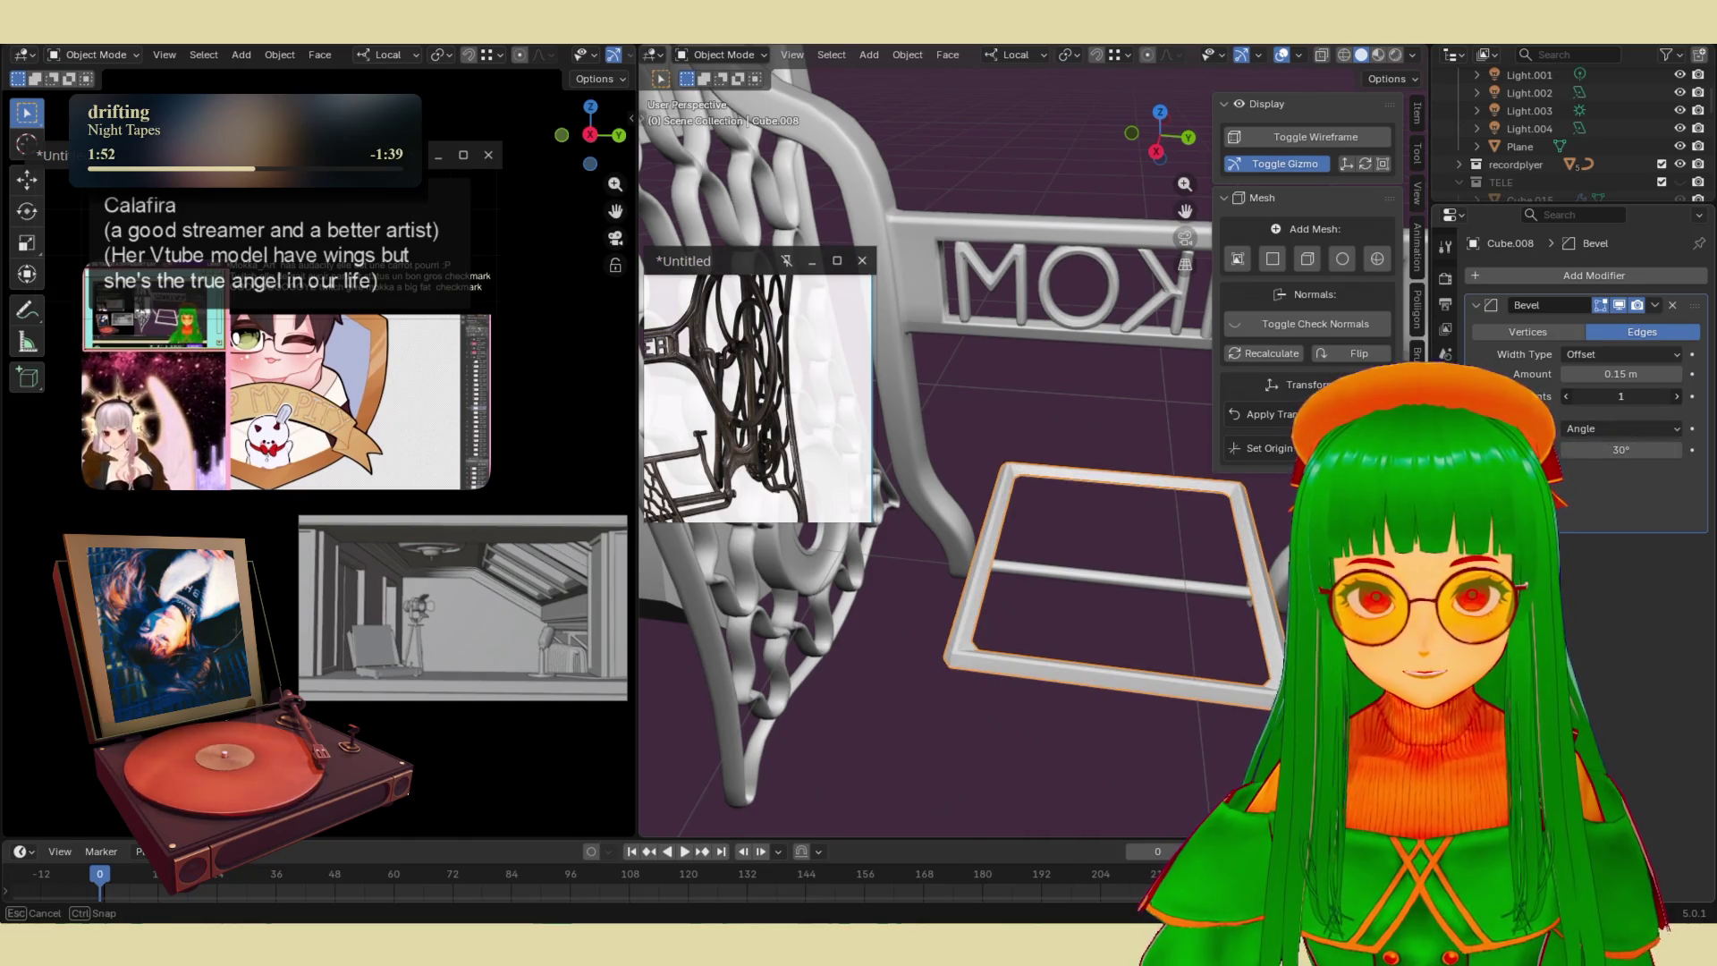
mouse_move(1601, 396)
left_mouse_down()
mouse_move(1605, 376)
mouse_move(1588, 377)
mouse_move(1605, 376)
left_mouse_up()
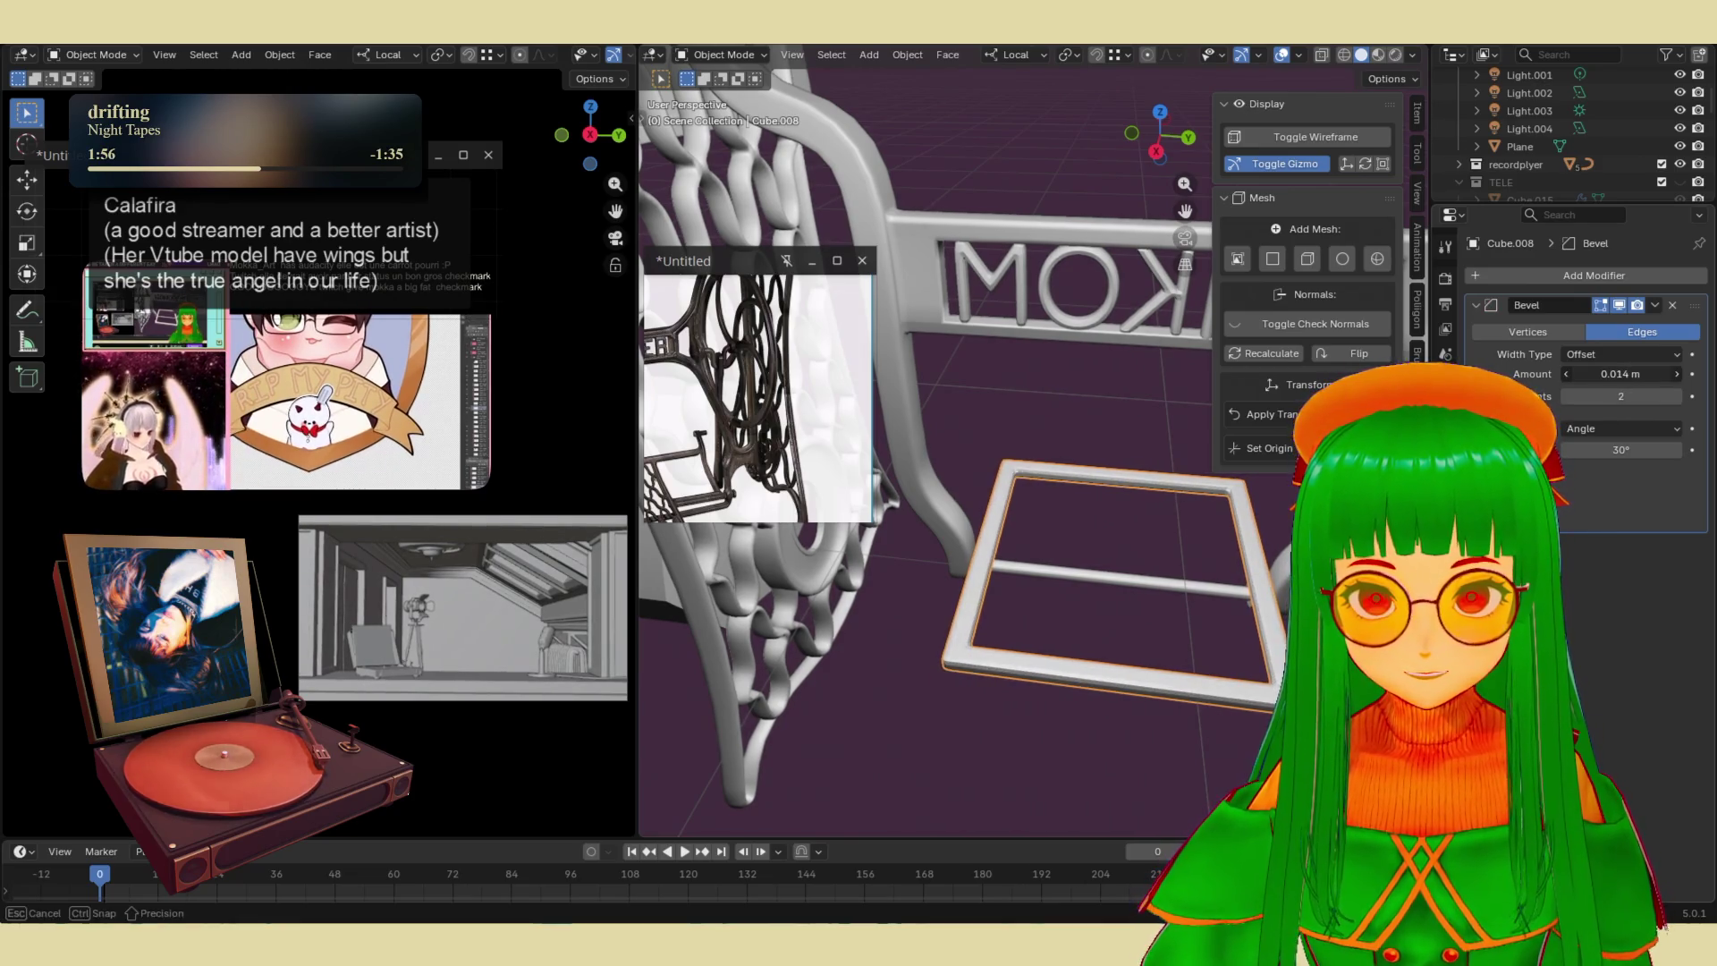
- Enter Edit Mode on the frame and start placing a new edge loop
scroll(1111, 528, "up", 4)
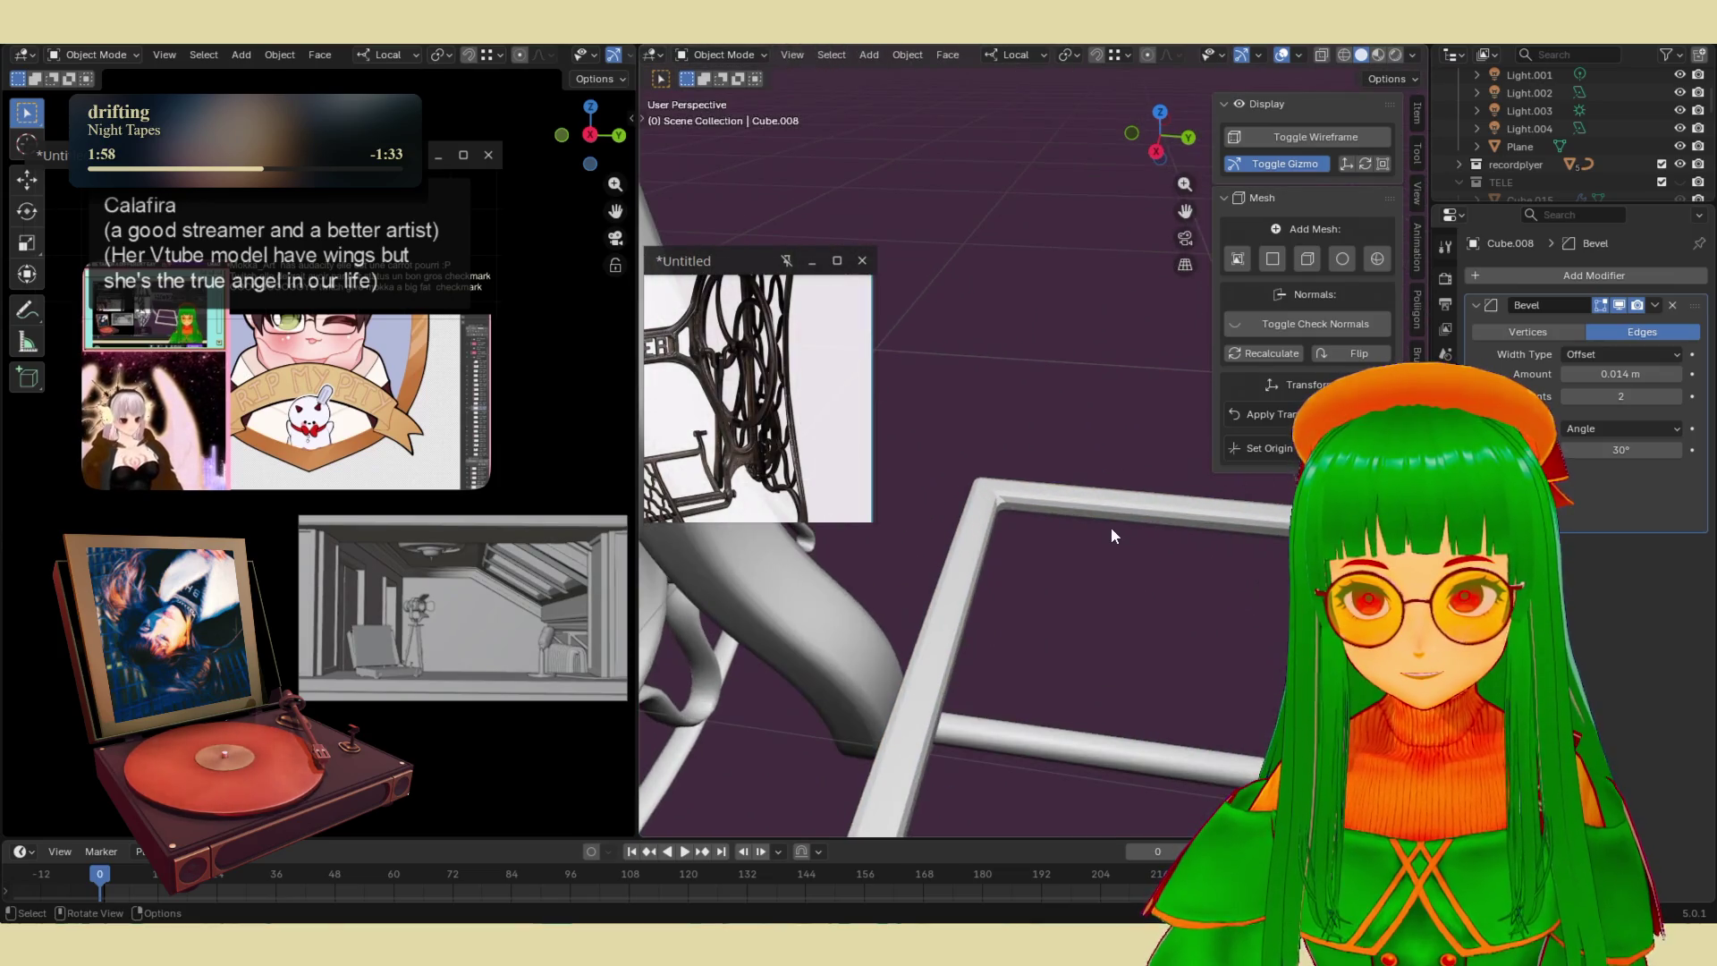
key("Tab")
scroll(1110, 512, "down", 3)
key("2")
left_click(1134, 481)
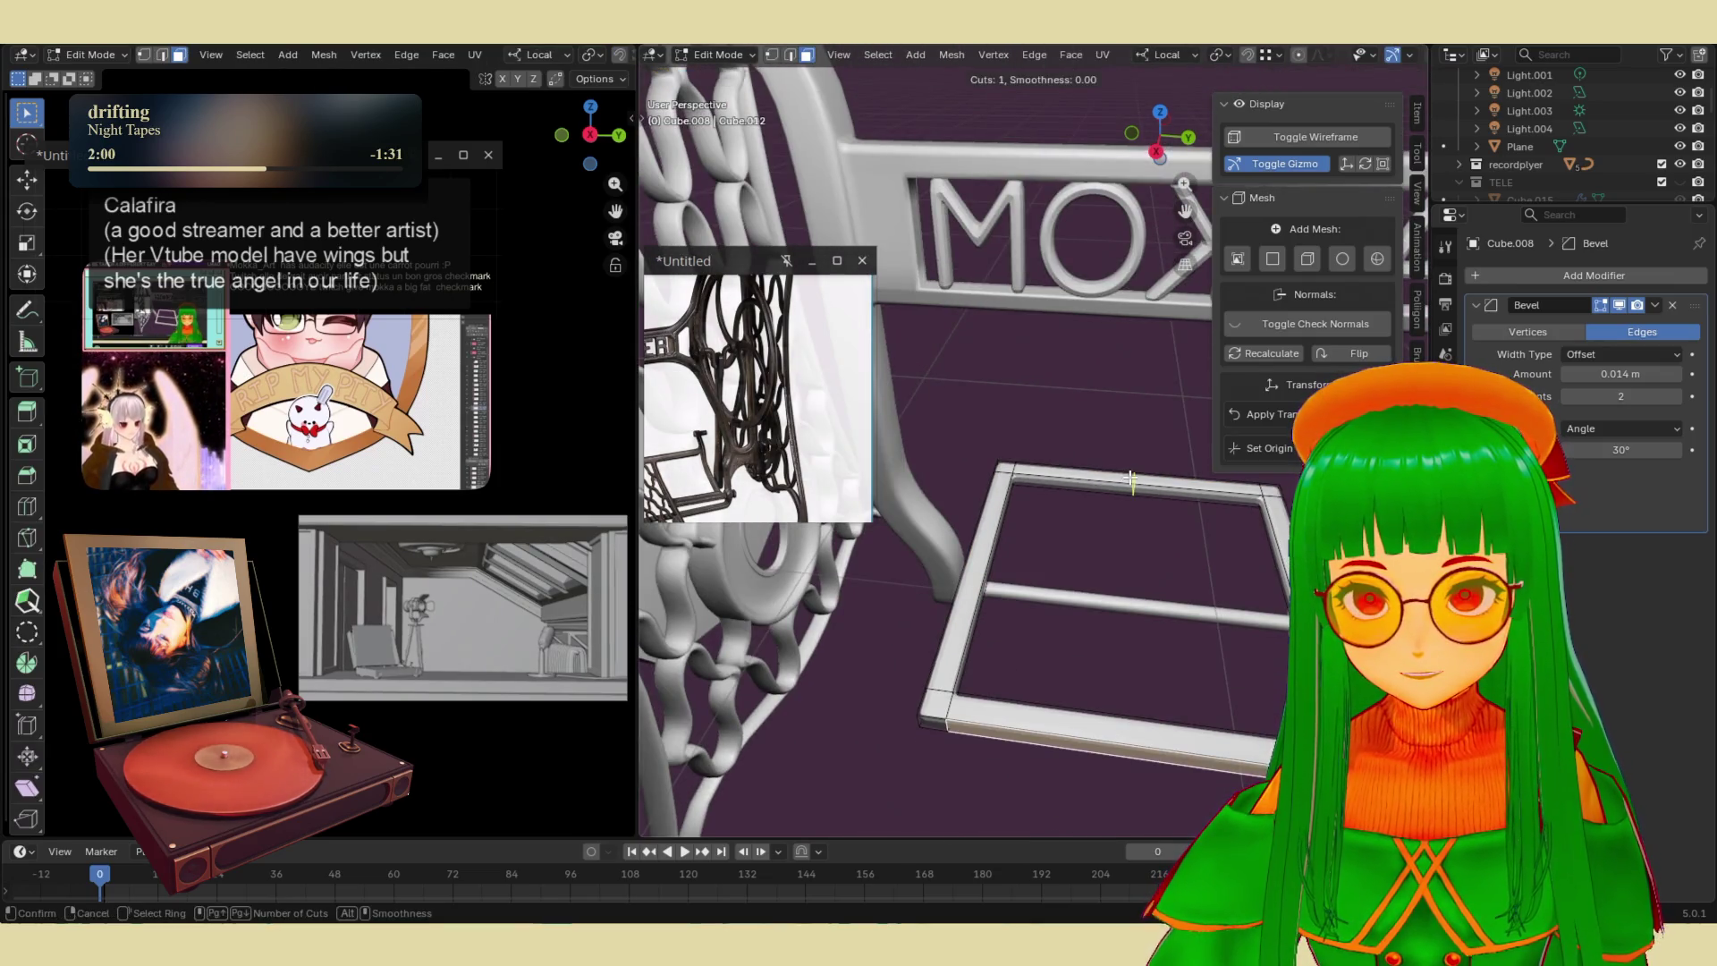
- Add centred edge loops to the frame mesh, bevel them, and return to Object Mode
key("g")
key("g")
right_click(1138, 531)
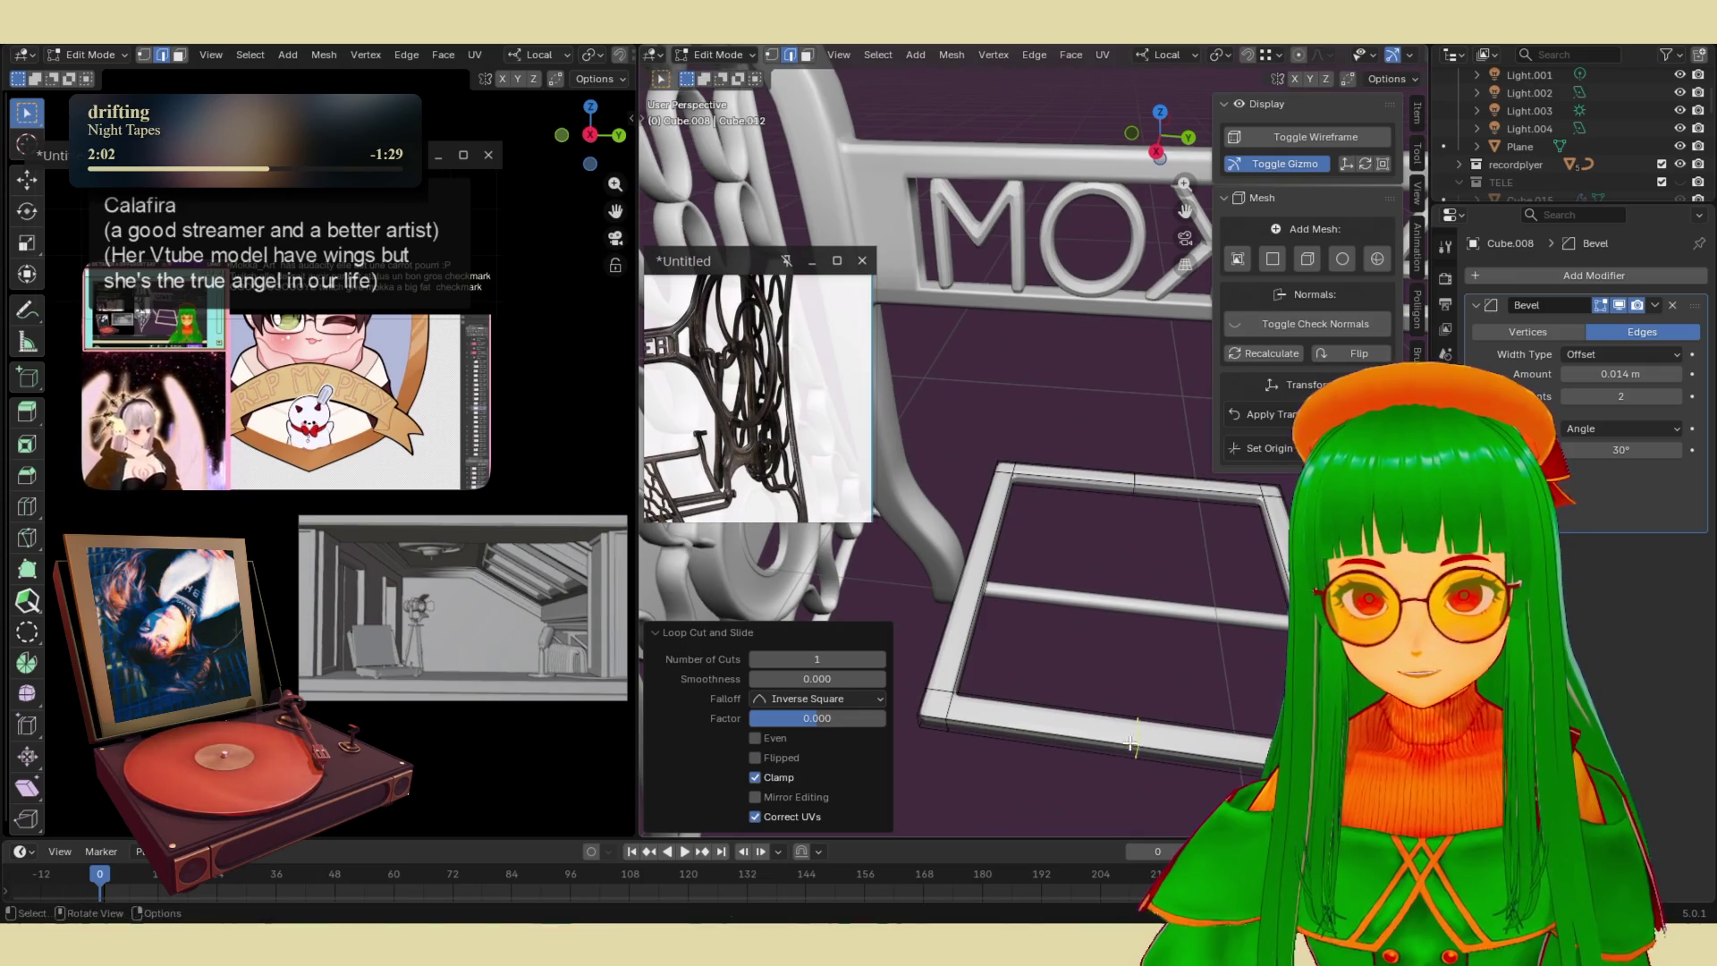
right_click(981, 556)
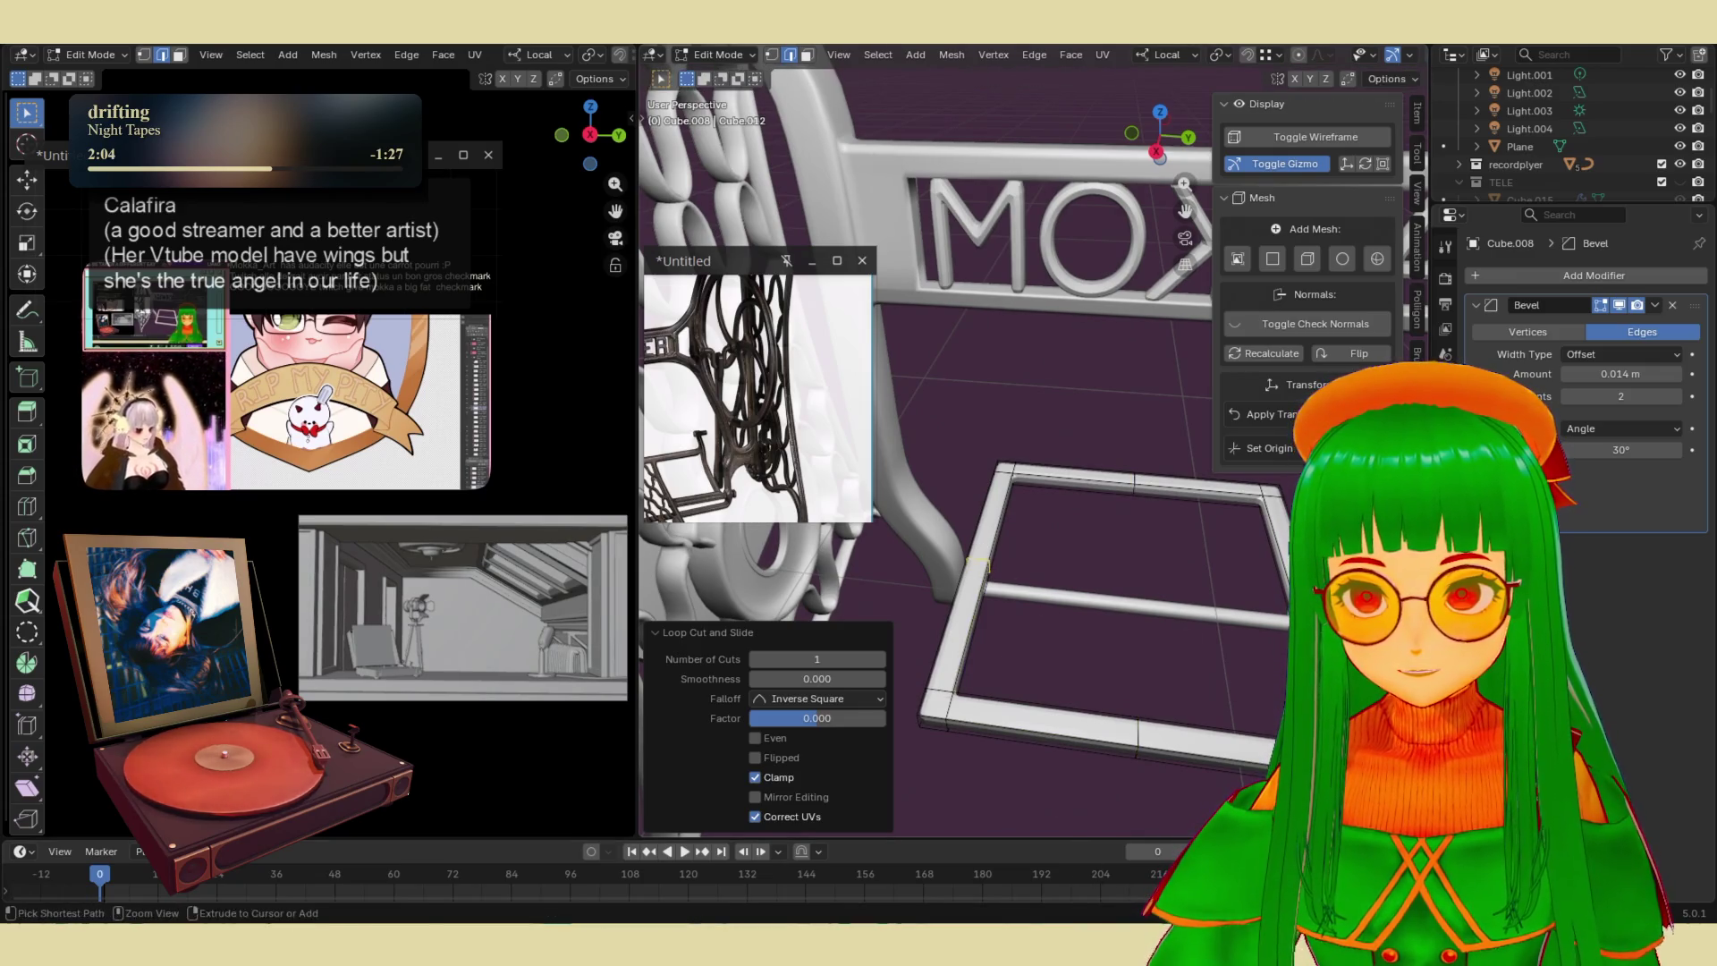
right_click(999, 587)
key("ctrl+r")
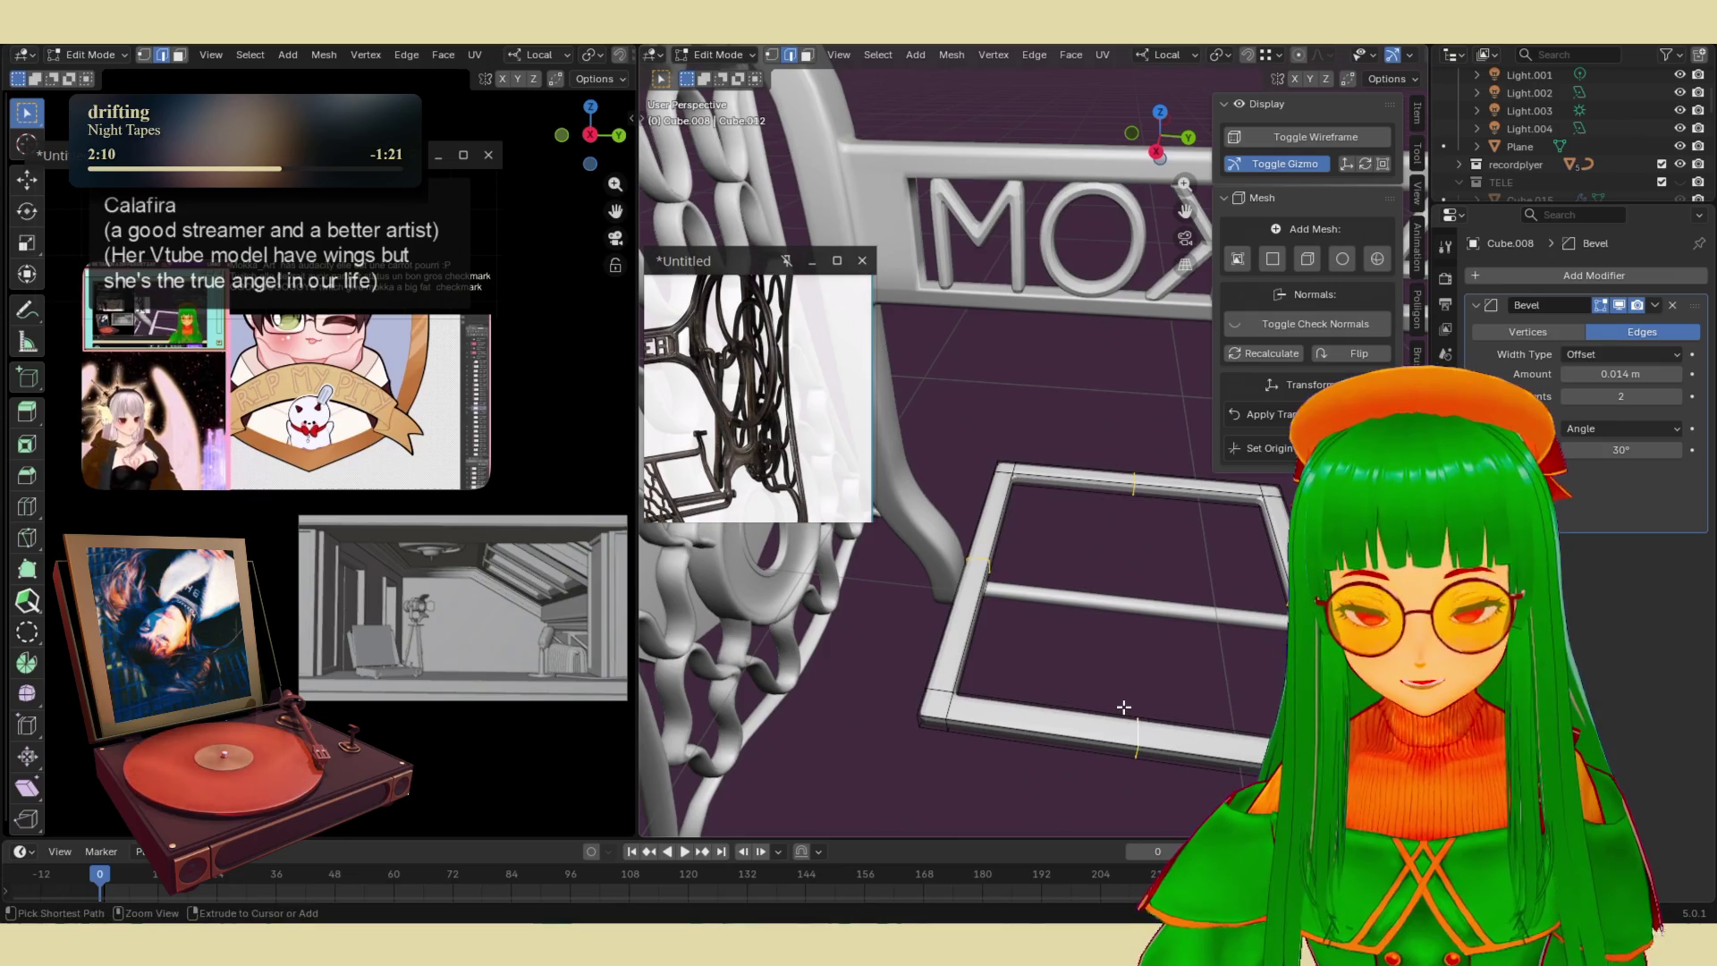
key("ctrl+b")
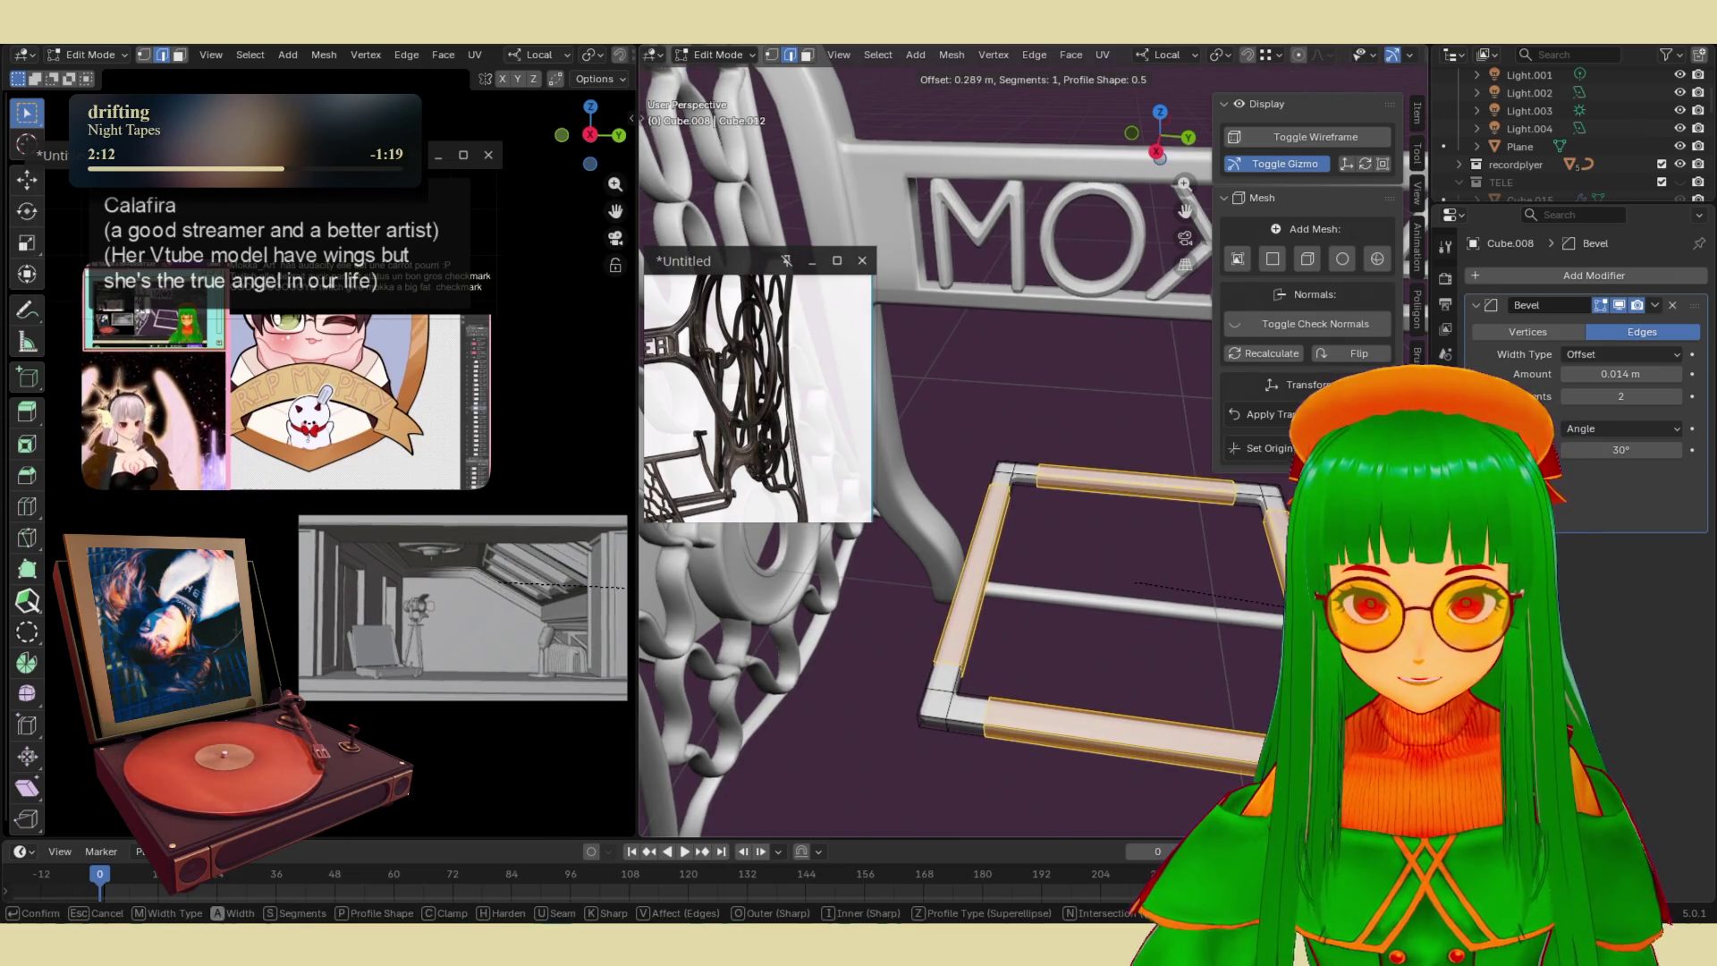
key("Return")
key("Tab")
- Resize the footrest frame along X and set its origin to geometry
mouse_move(1151, 683)
middle_mouse_down()
mouse_move(1174, 615)
mouse_move(1149, 513)
mouse_move(1155, 618)
mouse_move(1104, 676)
mouse_move(1030, 598)
mouse_move(1003, 633)
mouse_move(1061, 494)
mouse_move(1091, 545)
mouse_move(1073, 570)
mouse_move(1102, 571)
middle_mouse_up()
left_click(1103, 571)
scroll(1124, 590, "up", 3)
key("s")
key("x")
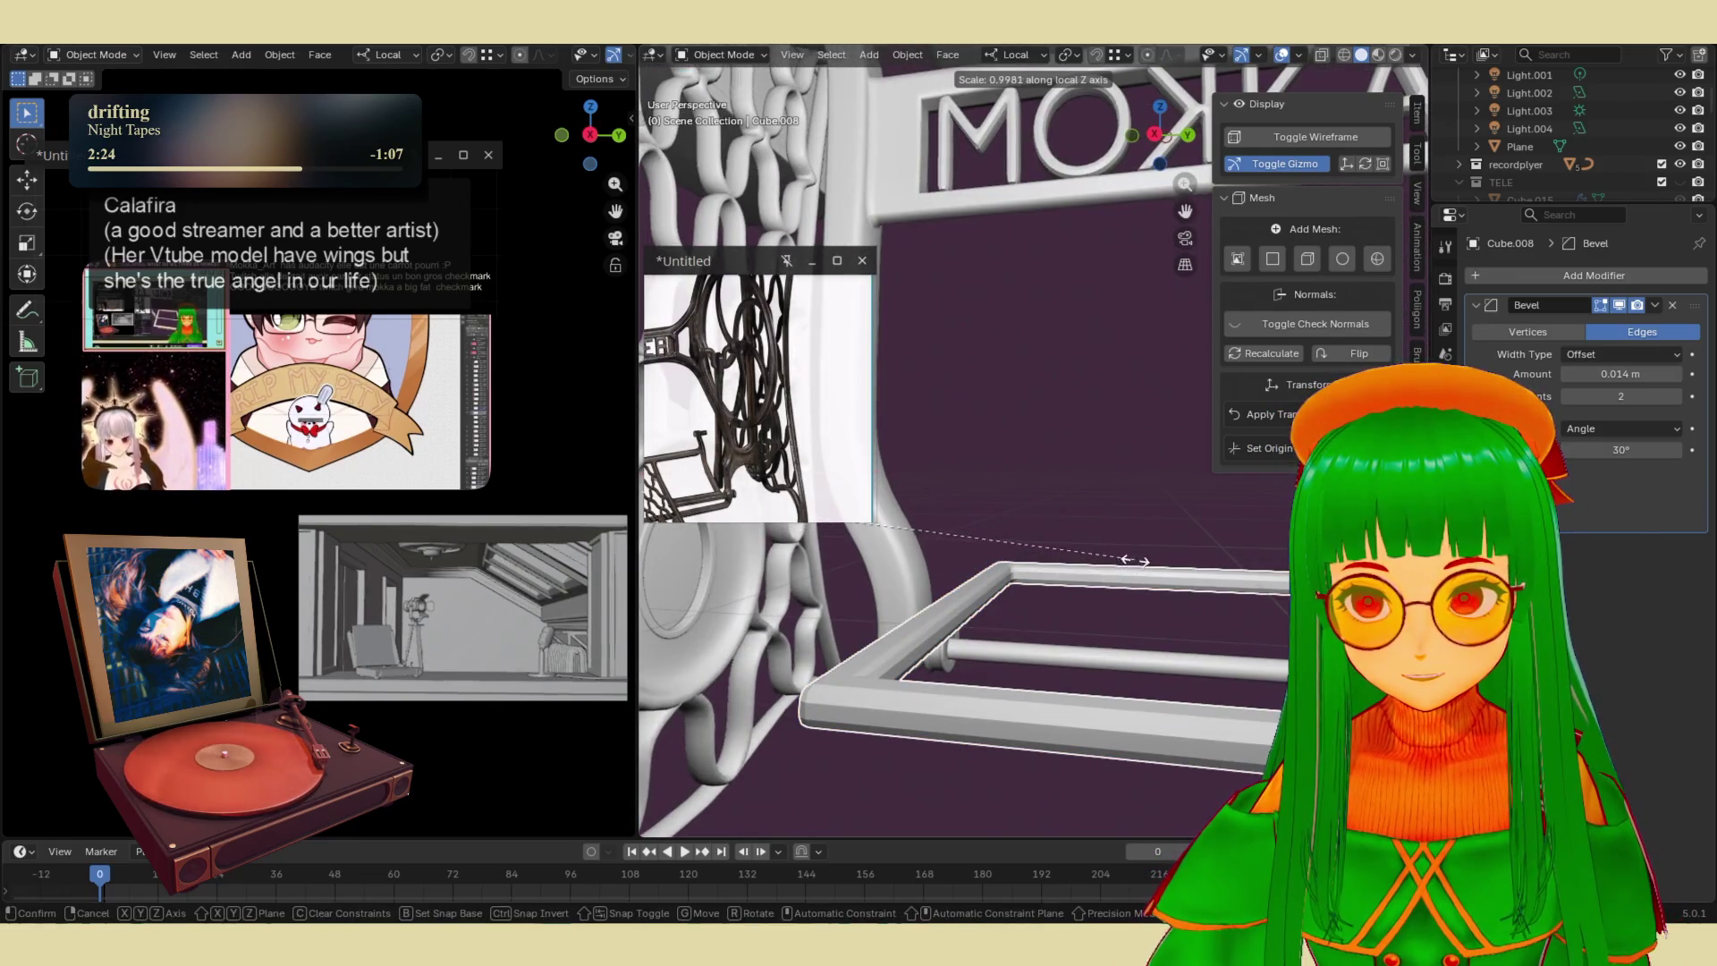
left_click(1133, 560)
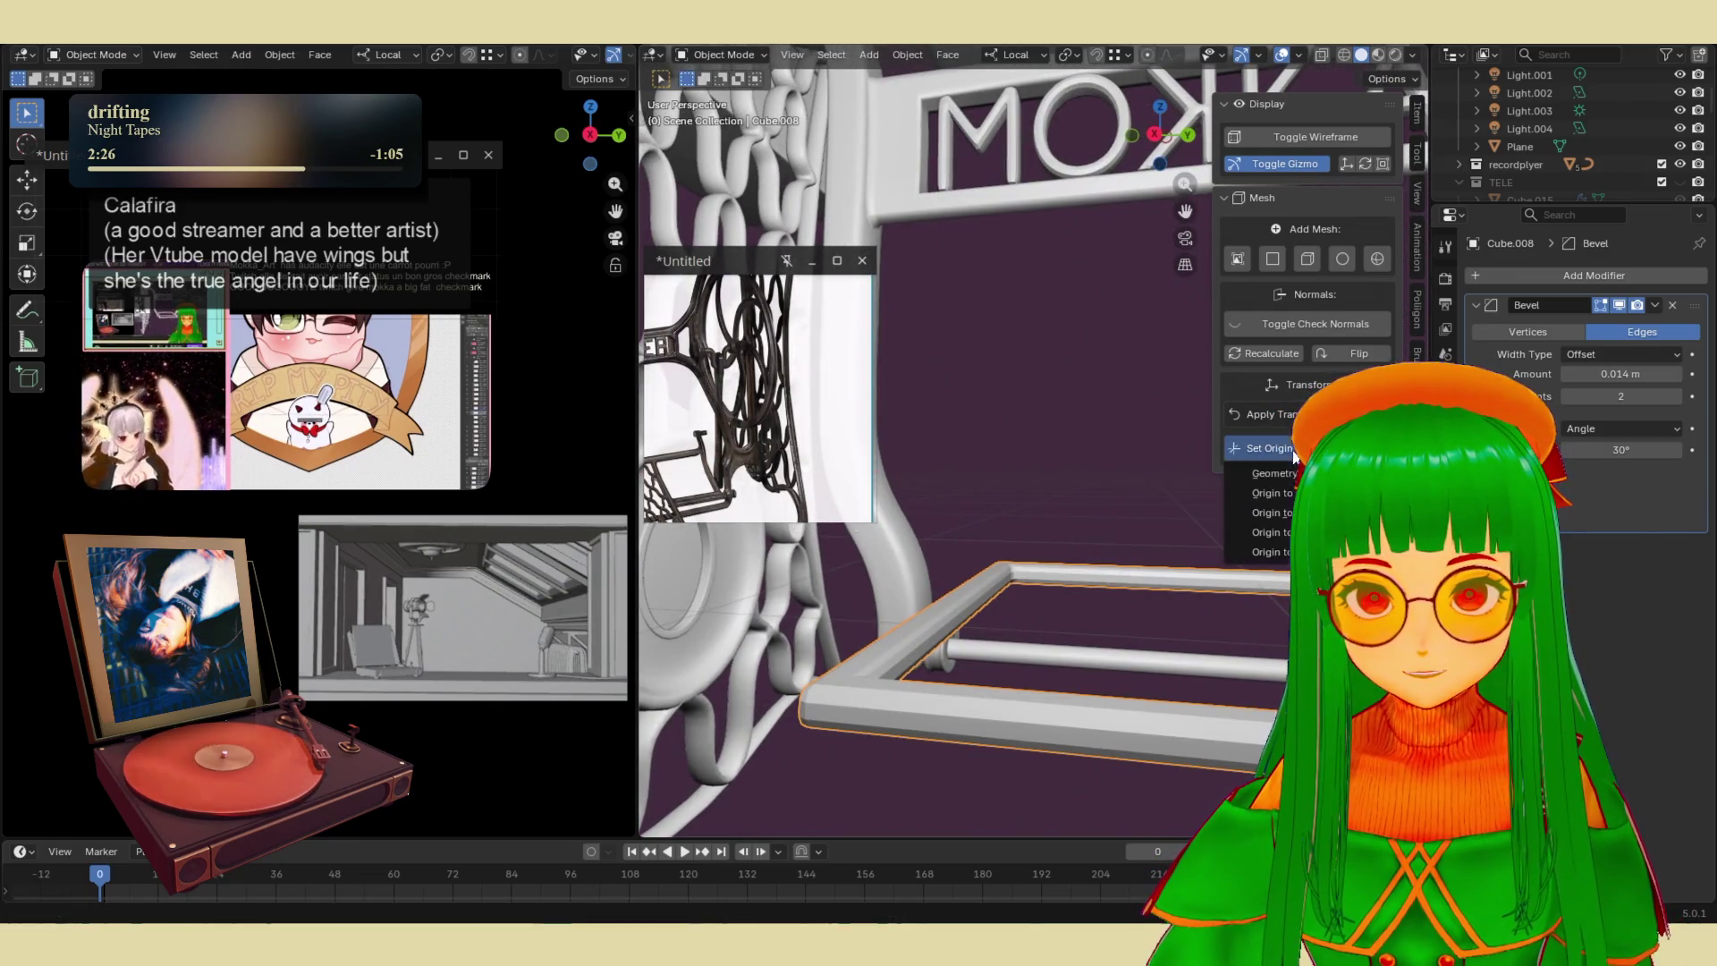
left_click(1265, 493)
scroll(1097, 594, "down", 4)
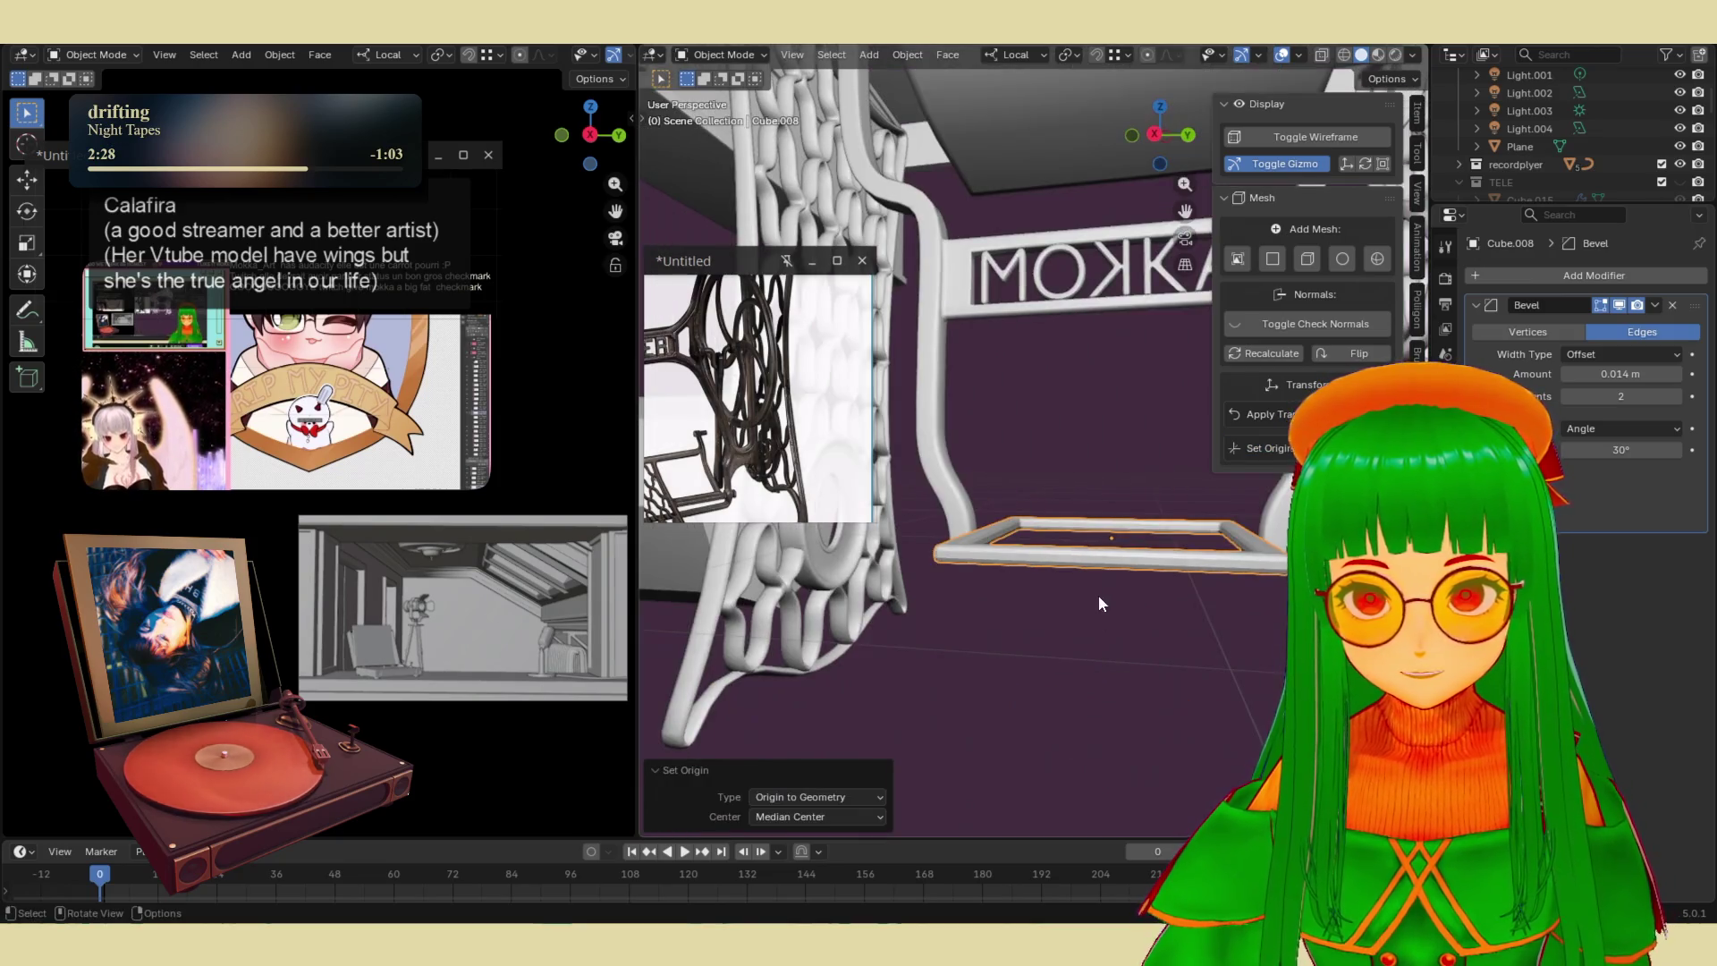
- Stretch the footrest frame taller along Z to 1.527
key("s")
key("z")
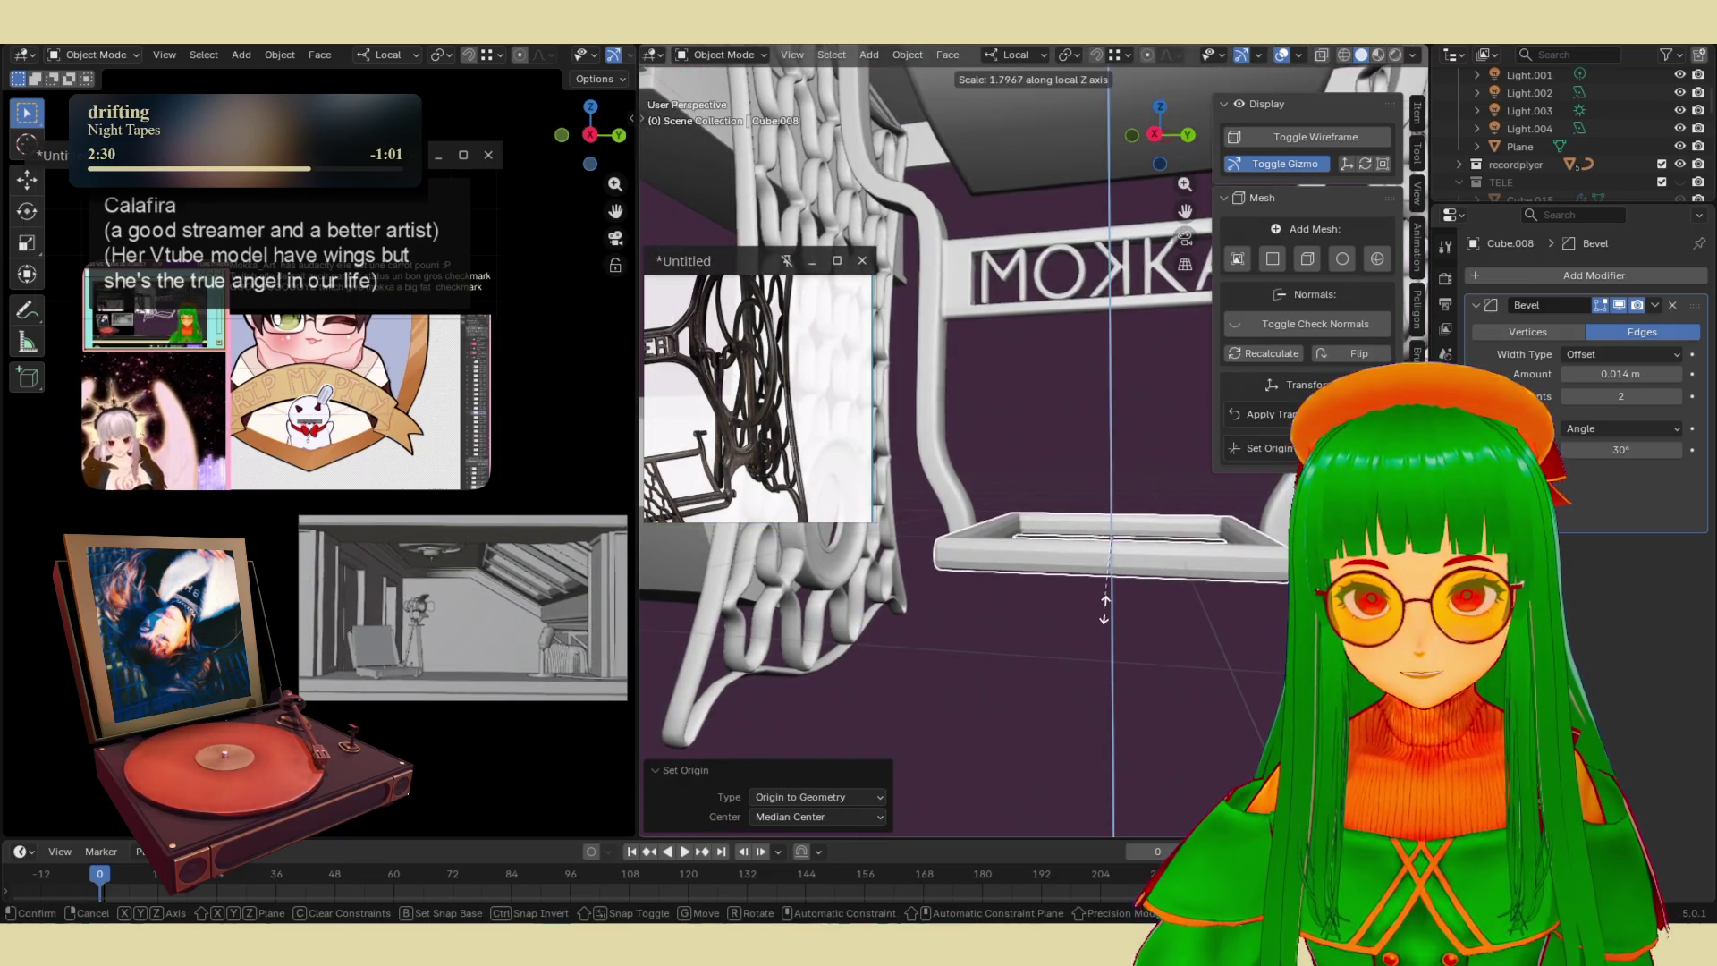
left_click(1191, 662)
scroll(1191, 662, "down", 5)
mouse_move(1118, 678)
middle_mouse_down()
mouse_move(1093, 651)
mouse_move(1026, 667)
mouse_move(1150, 713)
mouse_move(1162, 617)
mouse_move(1038, 695)
mouse_move(1104, 640)
middle_mouse_up()
left_click(1030, 527)
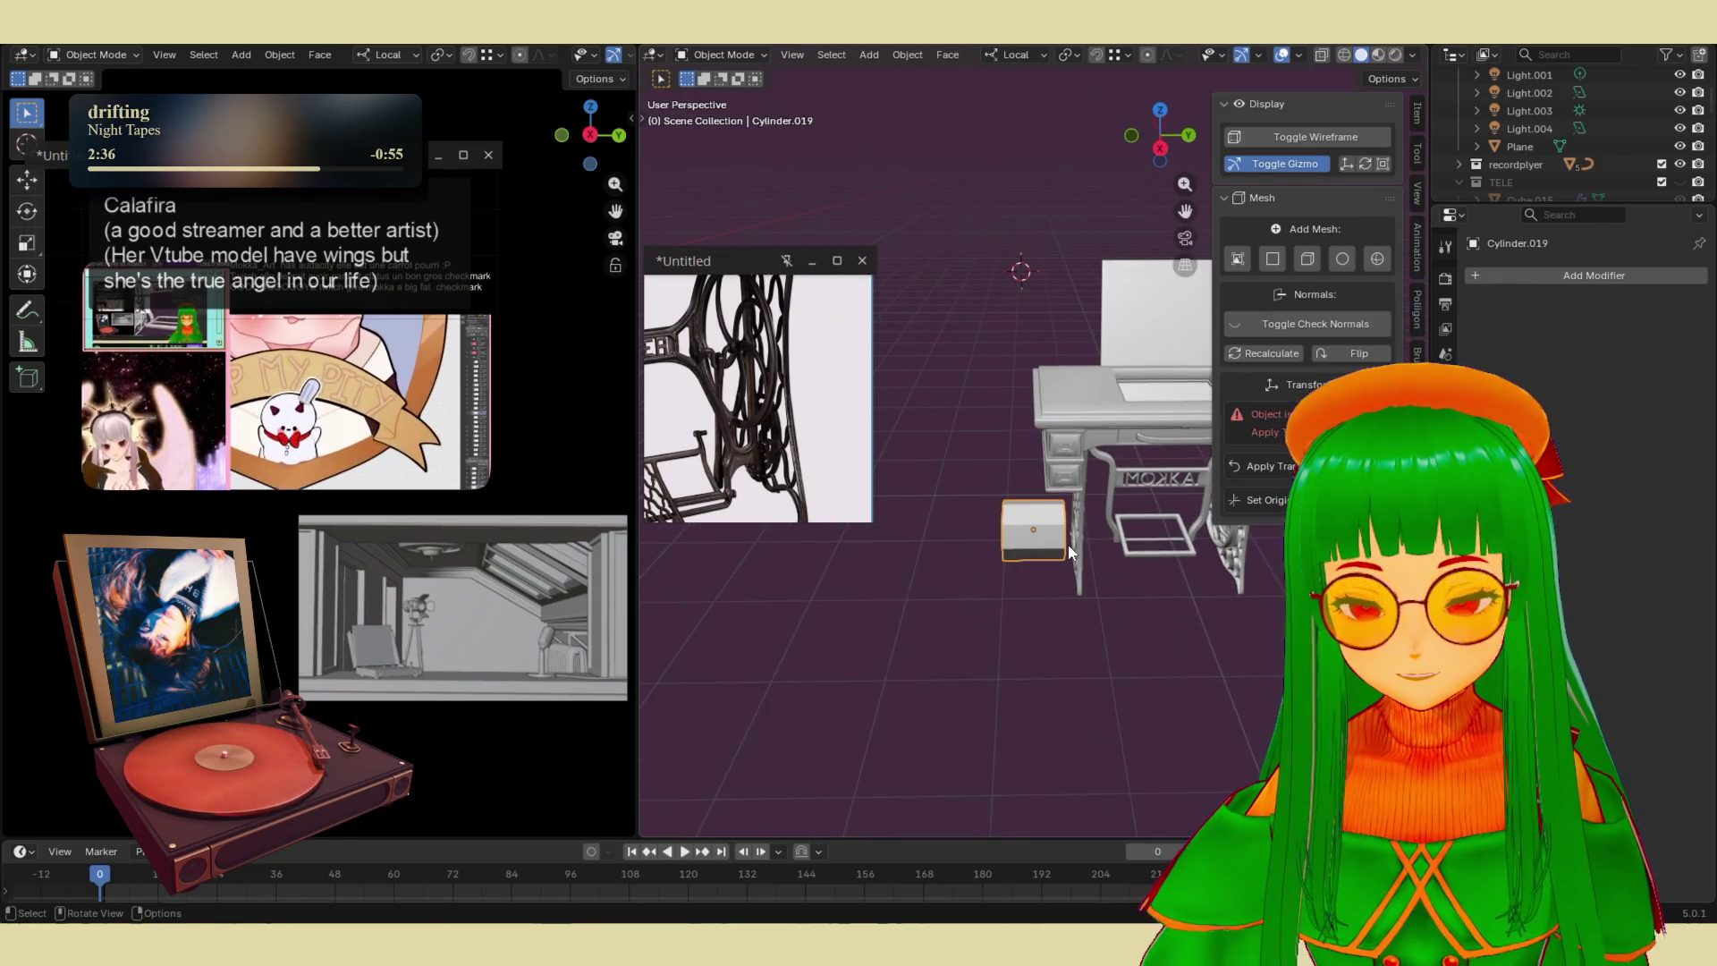
- Duplicate the orange lattice net and shift the copy along X, then vertically along Z
scroll(1064, 603, "down", 4)
scroll(1063, 626, "down", 3)
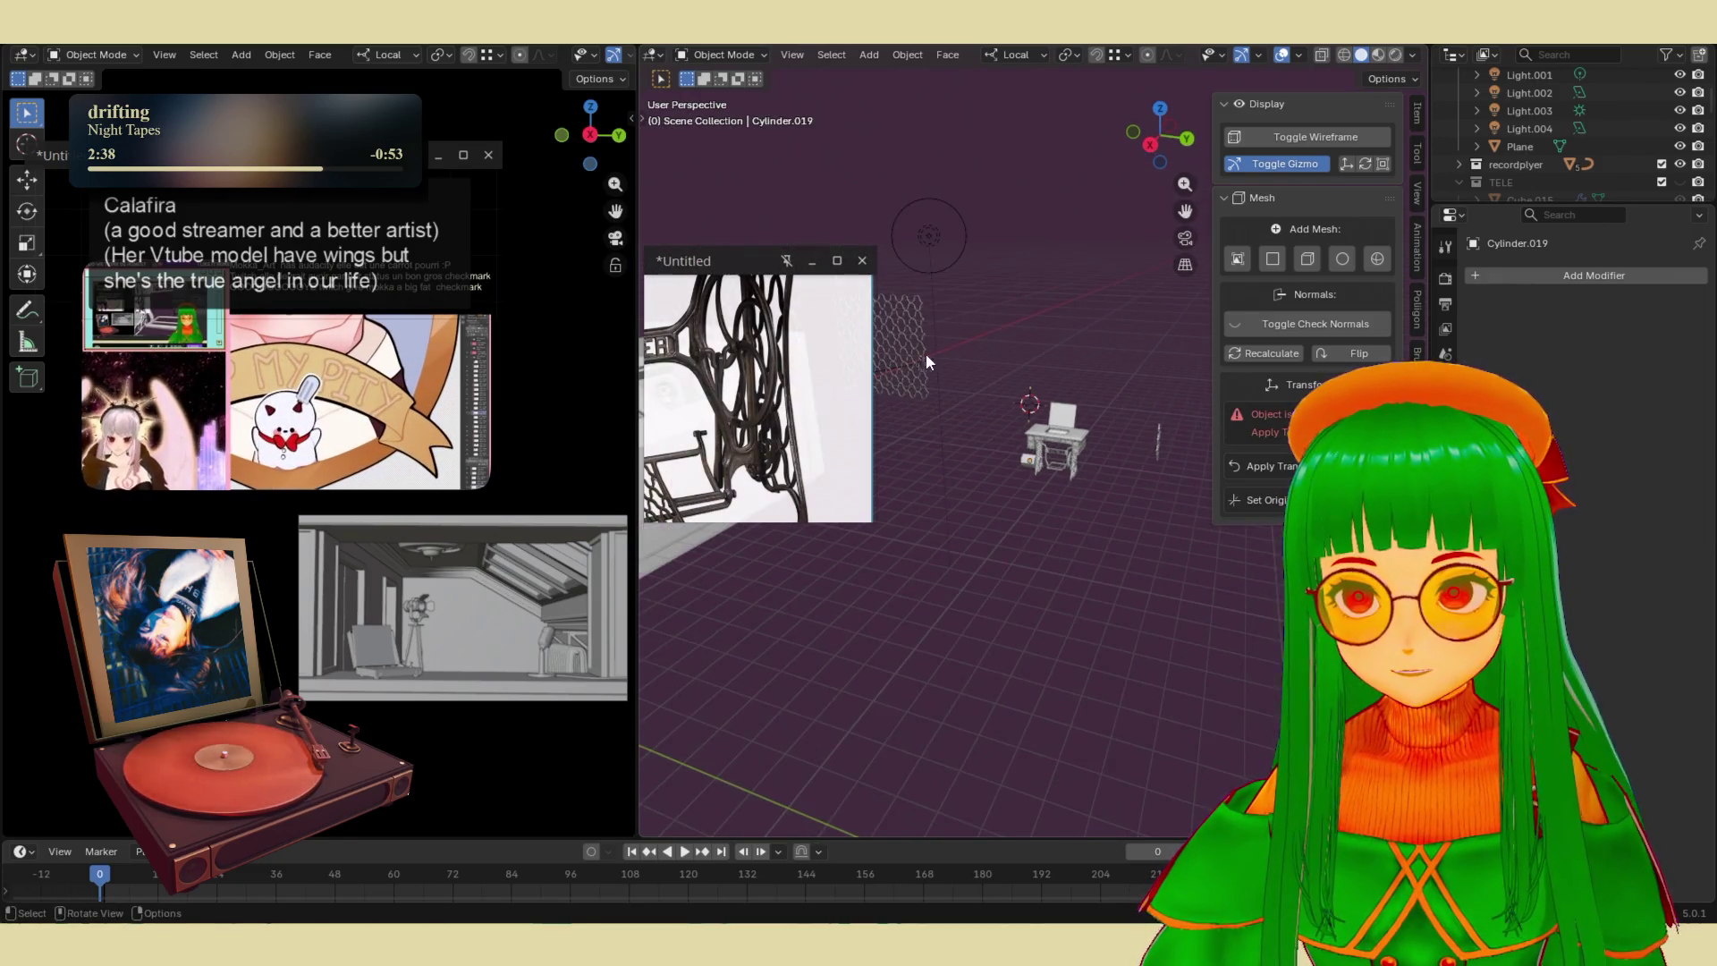
left_click(925, 353)
key("shift+d")
key("x")
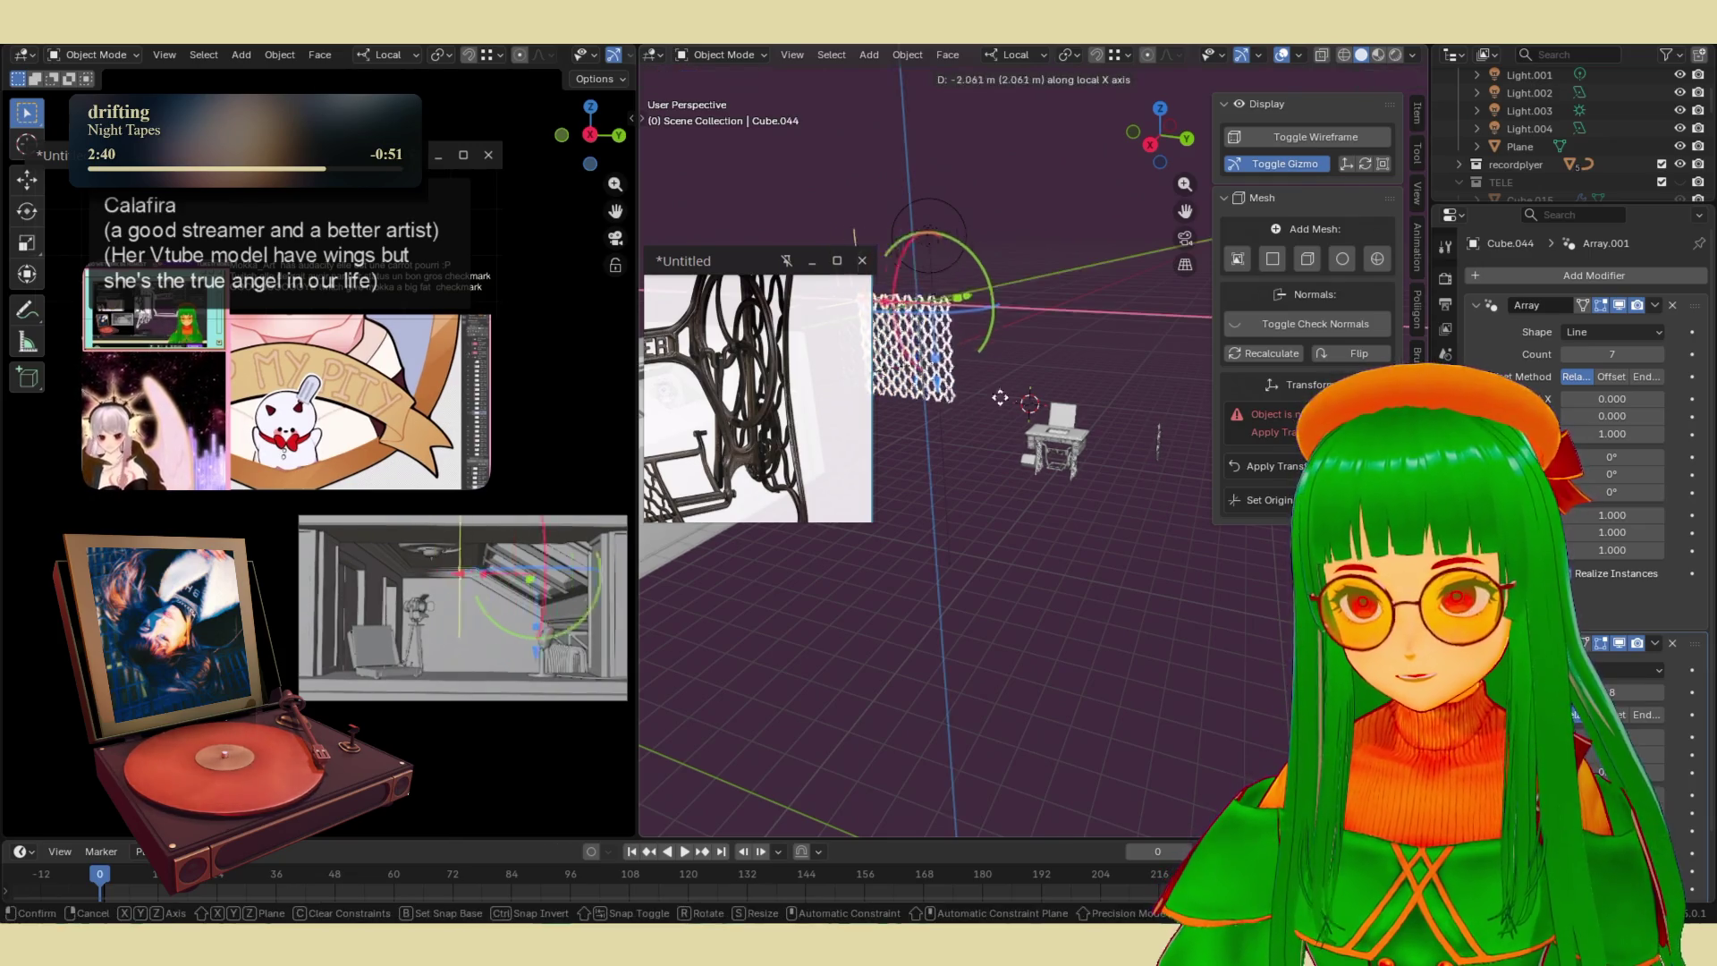
left_click(1104, 386)
scroll(1105, 386, "up", 1)
mouse_move(1104, 387)
middle_mouse_down()
mouse_move(1127, 376)
mouse_move(1102, 373)
middle_mouse_up()
key("g")
key("z")
left_click(1231, 63)
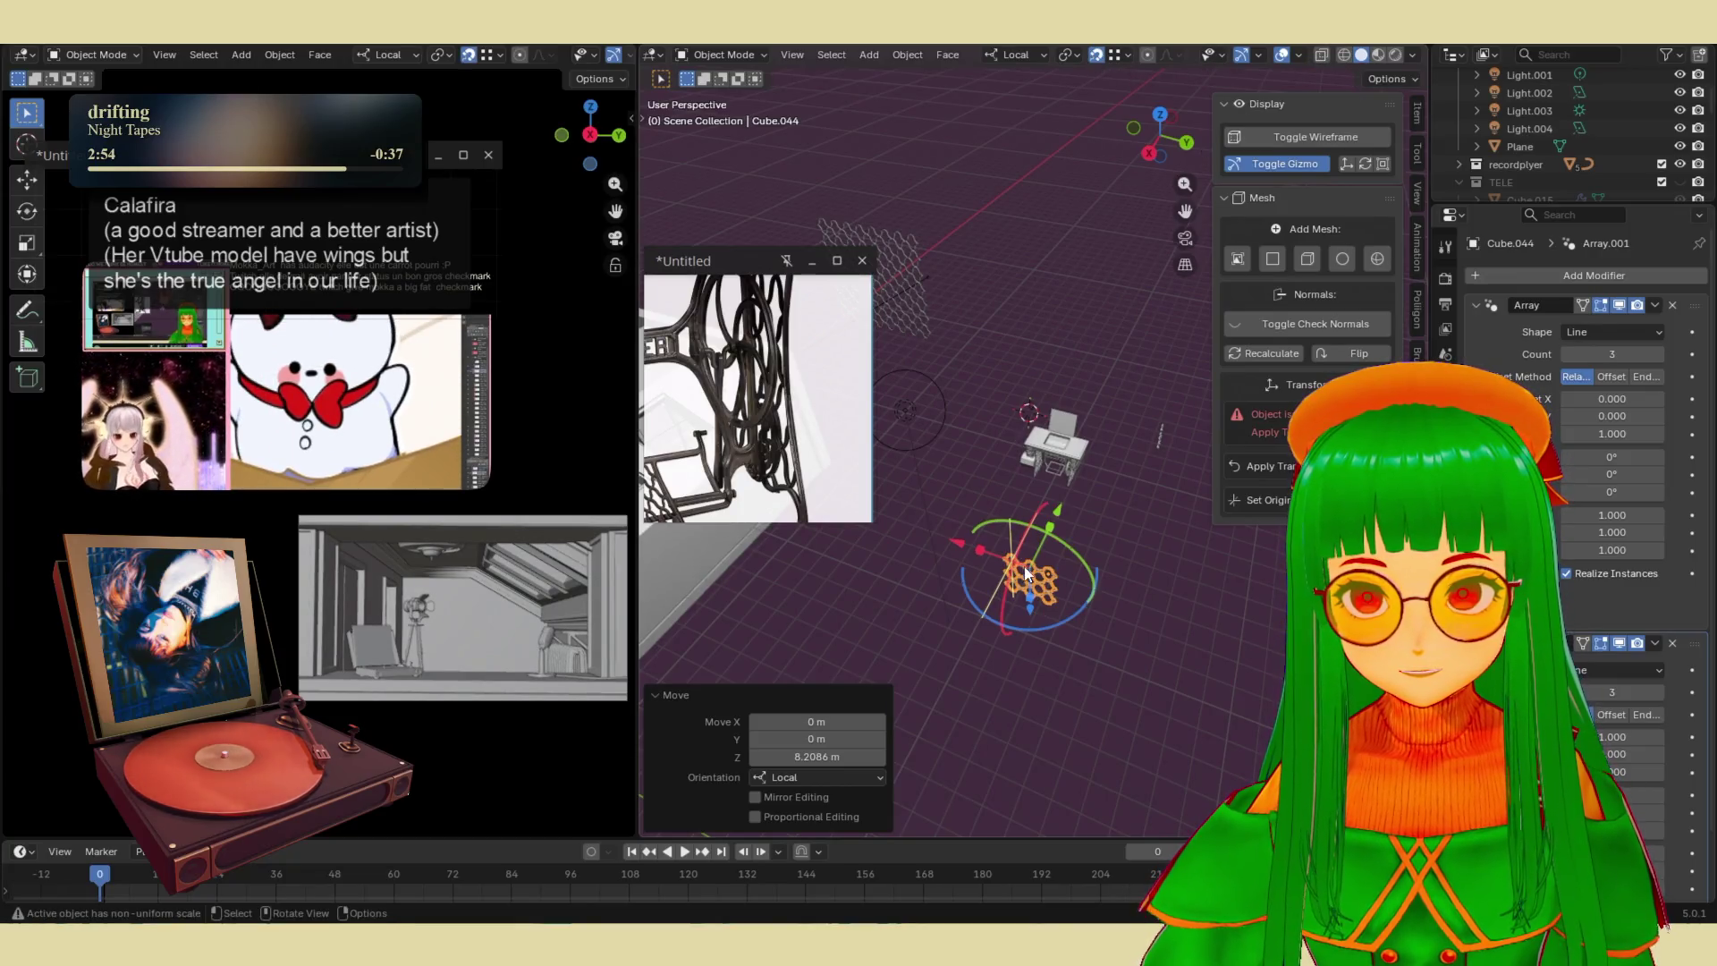
- Shrink the copy to 0.199 scale and place it beside the footrest under the table
key("g")
left_click(1046, 467)
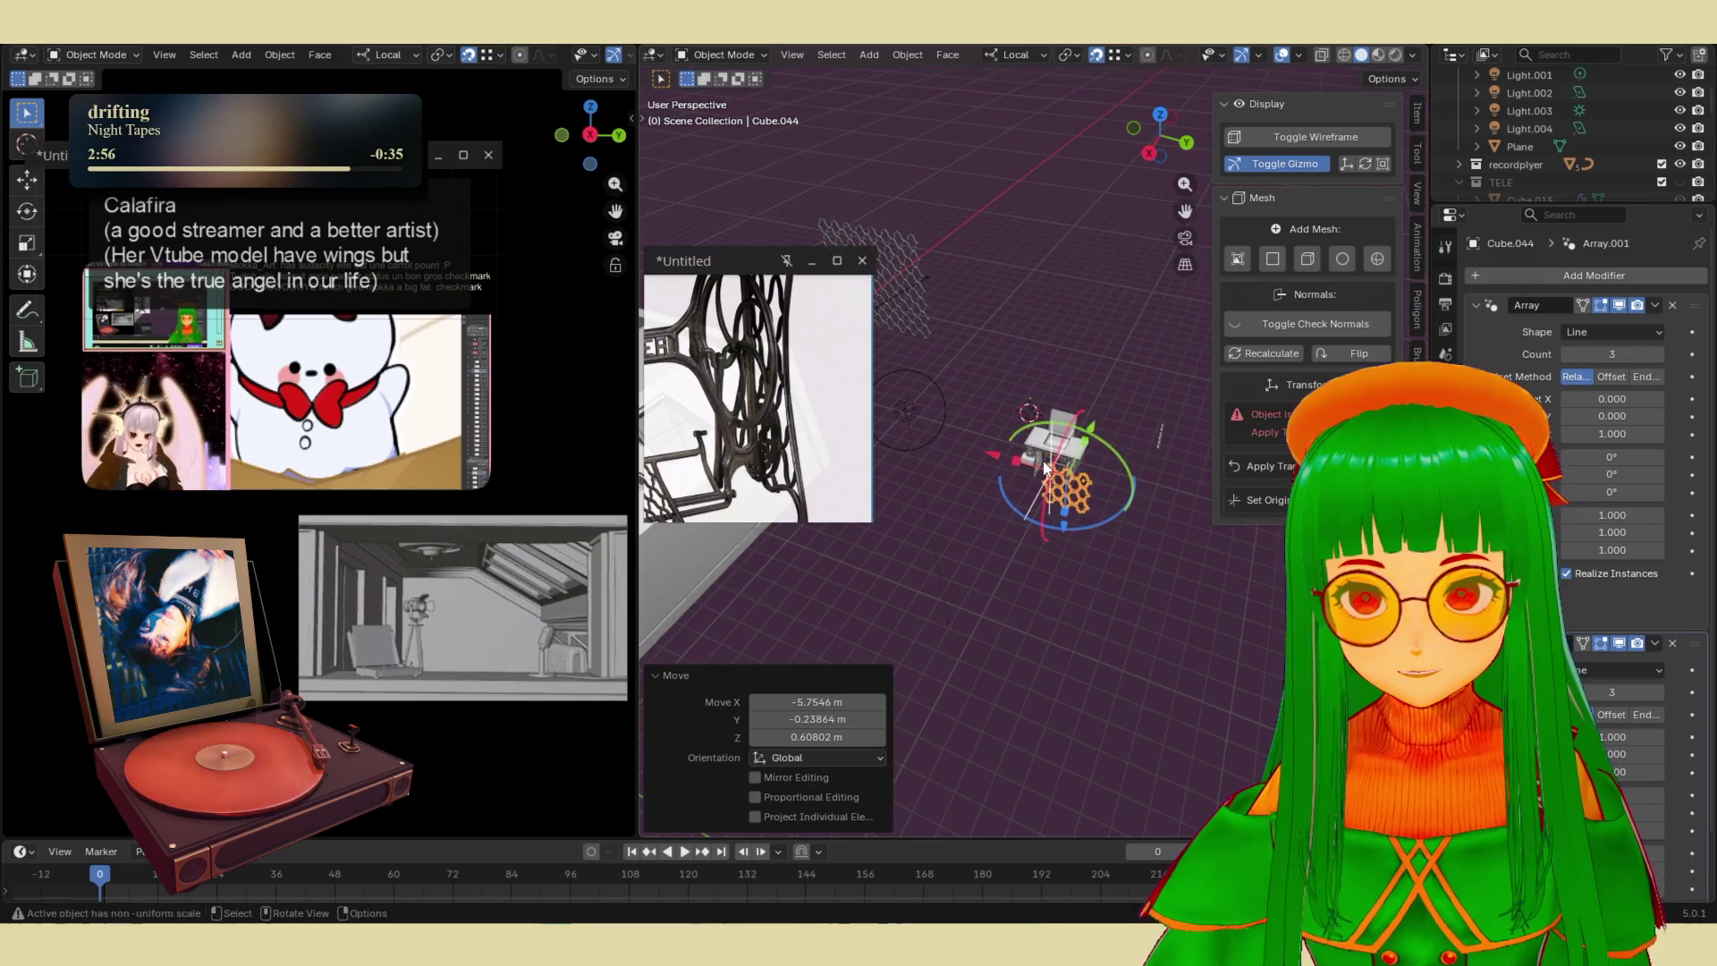
key("KP_Decimal")
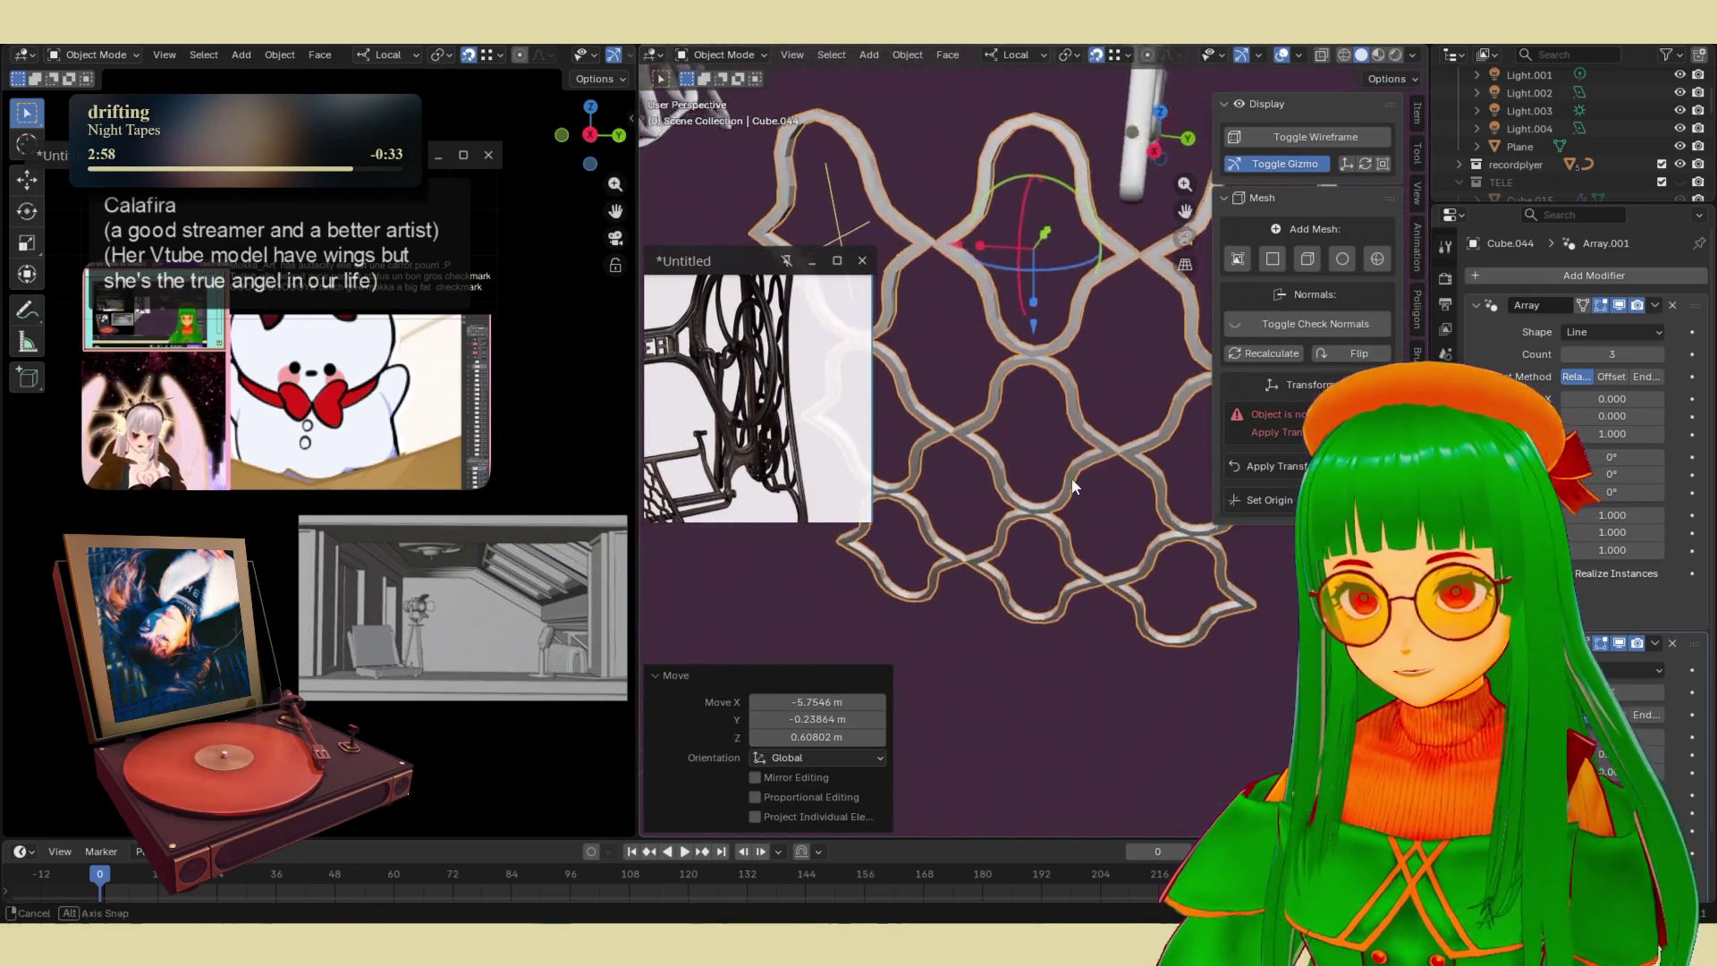
scroll(1064, 474, "down", 3)
scroll(1064, 465, "down", 2)
key("s")
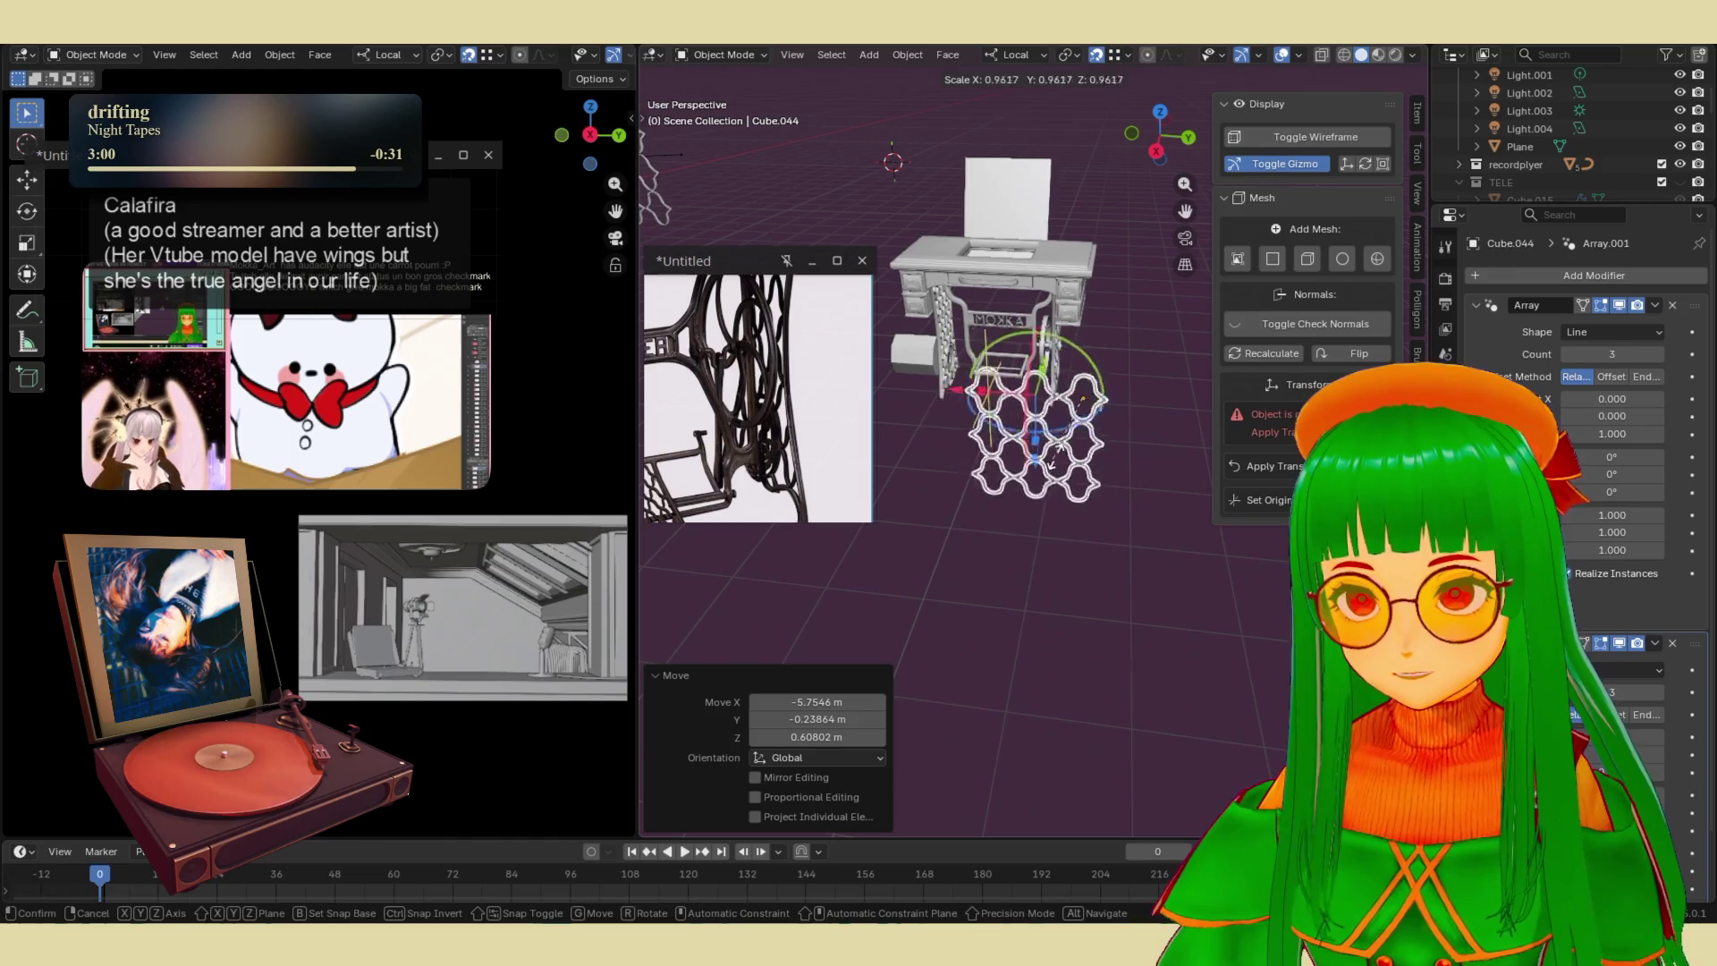
left_click(1082, 401)
key("g")
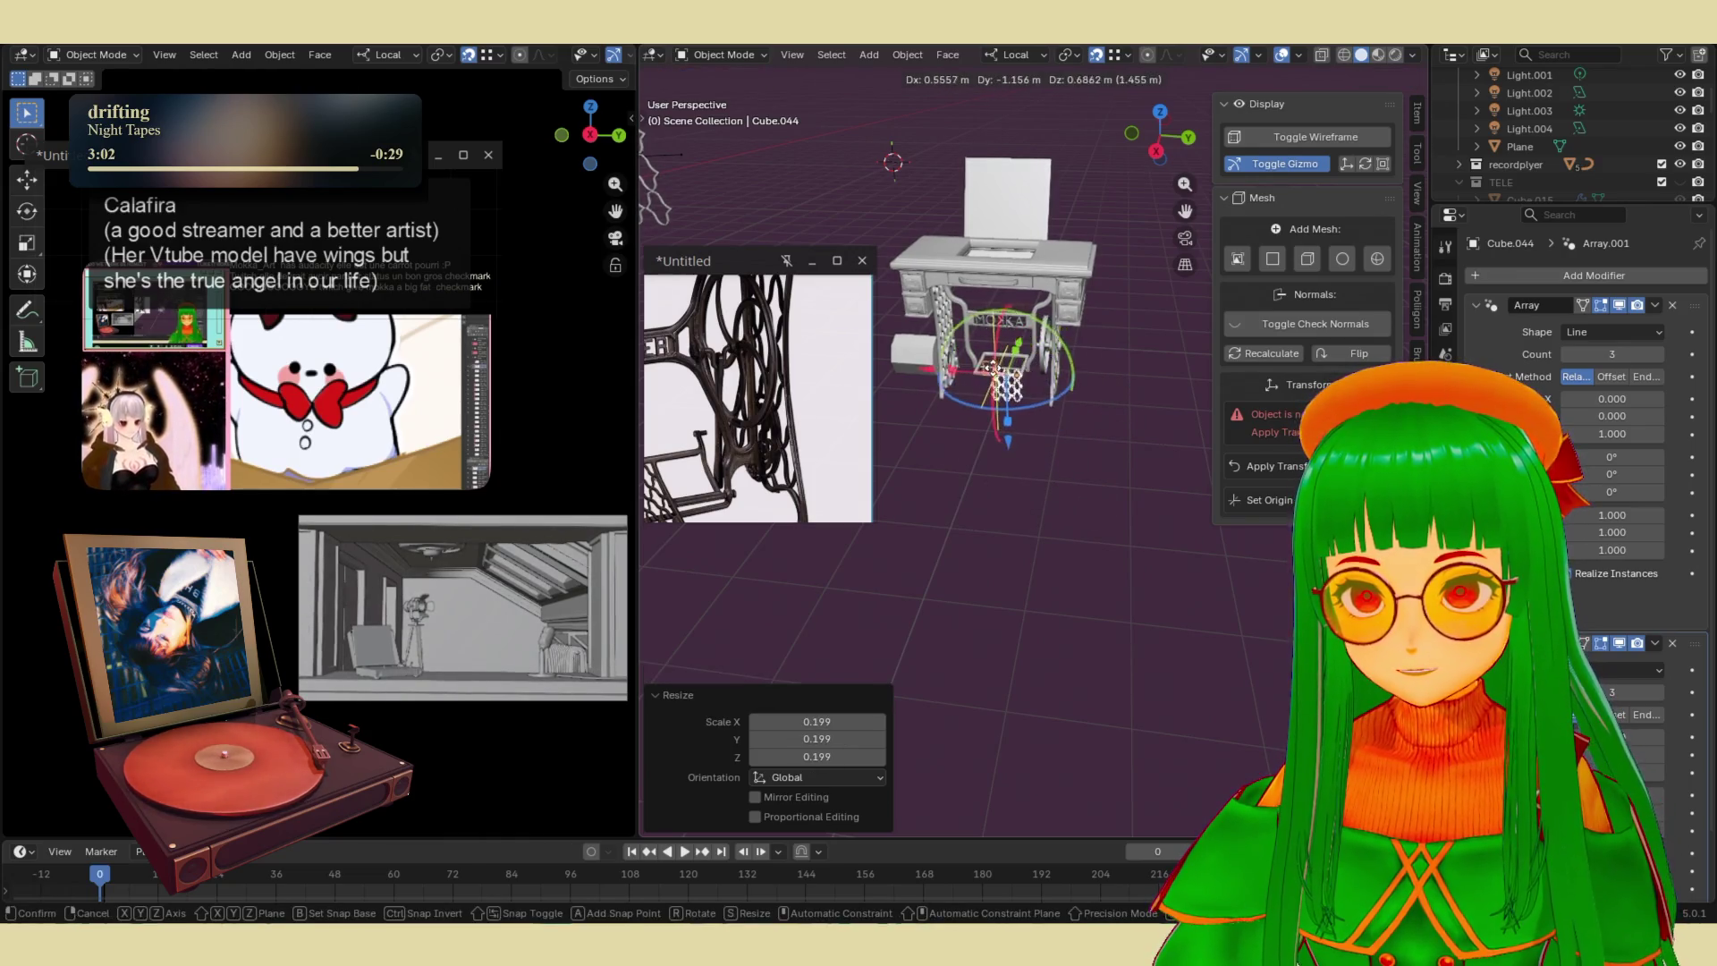
left_click(990, 361)
key("KP_Decimal")
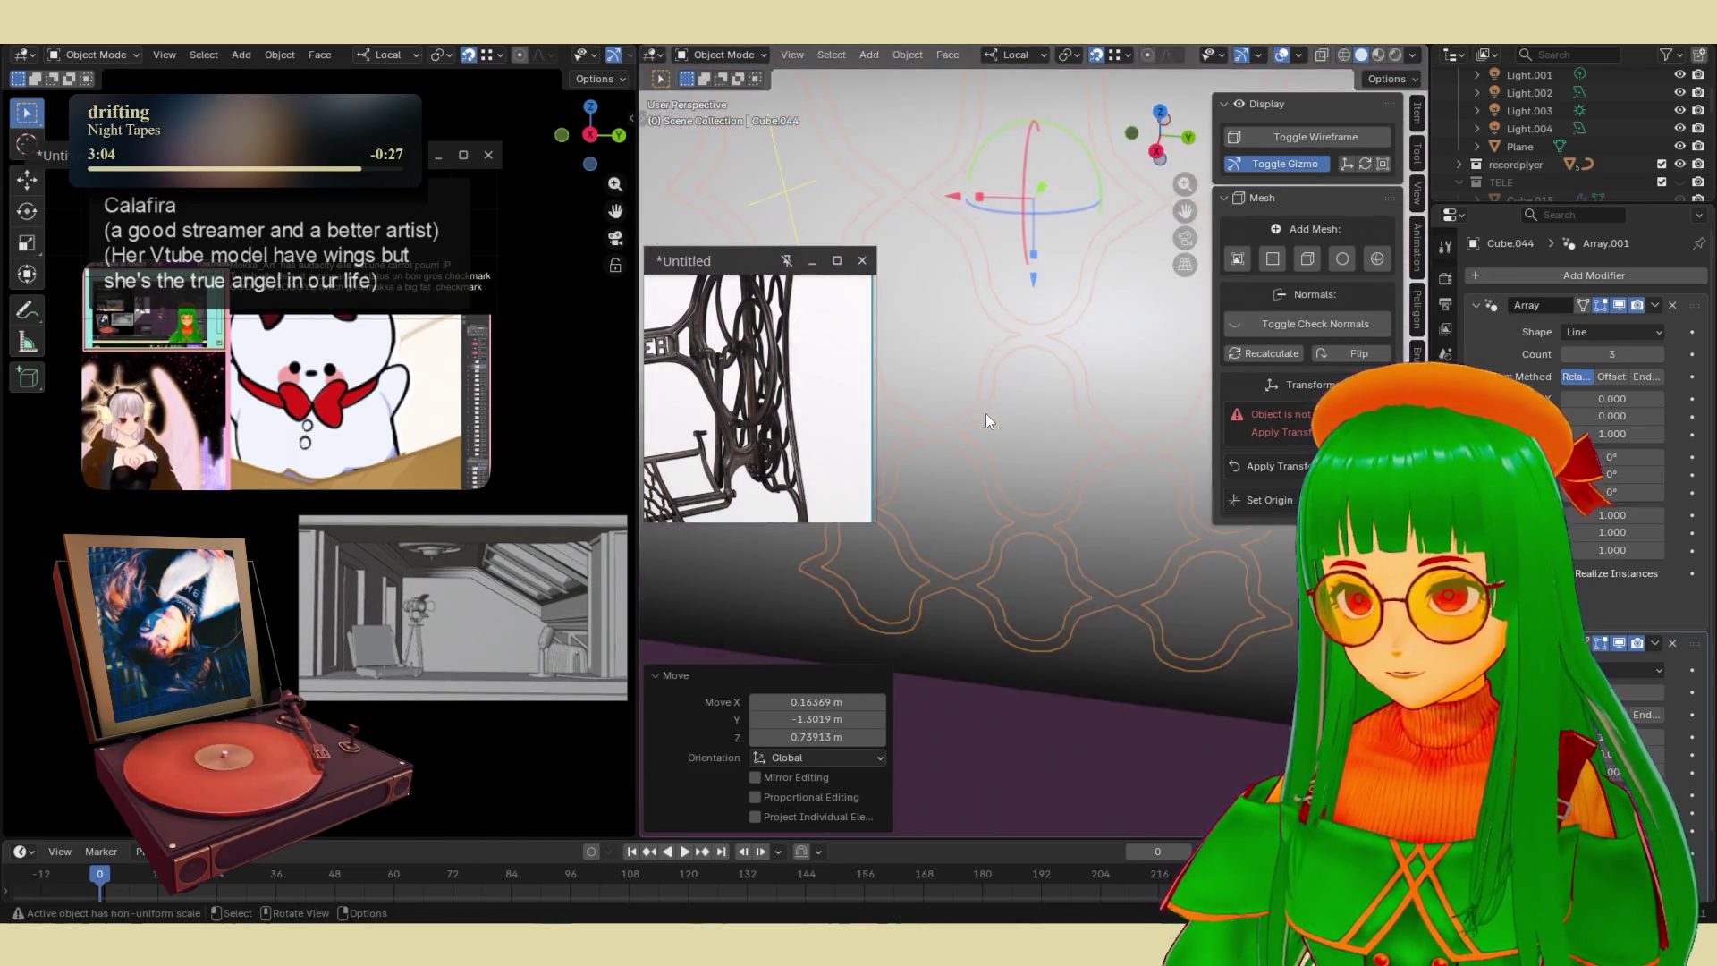
- Rotate the net 90° about its local axis so it lies flat, then raise it
middle_click_drag(987, 424, 1050, 426)
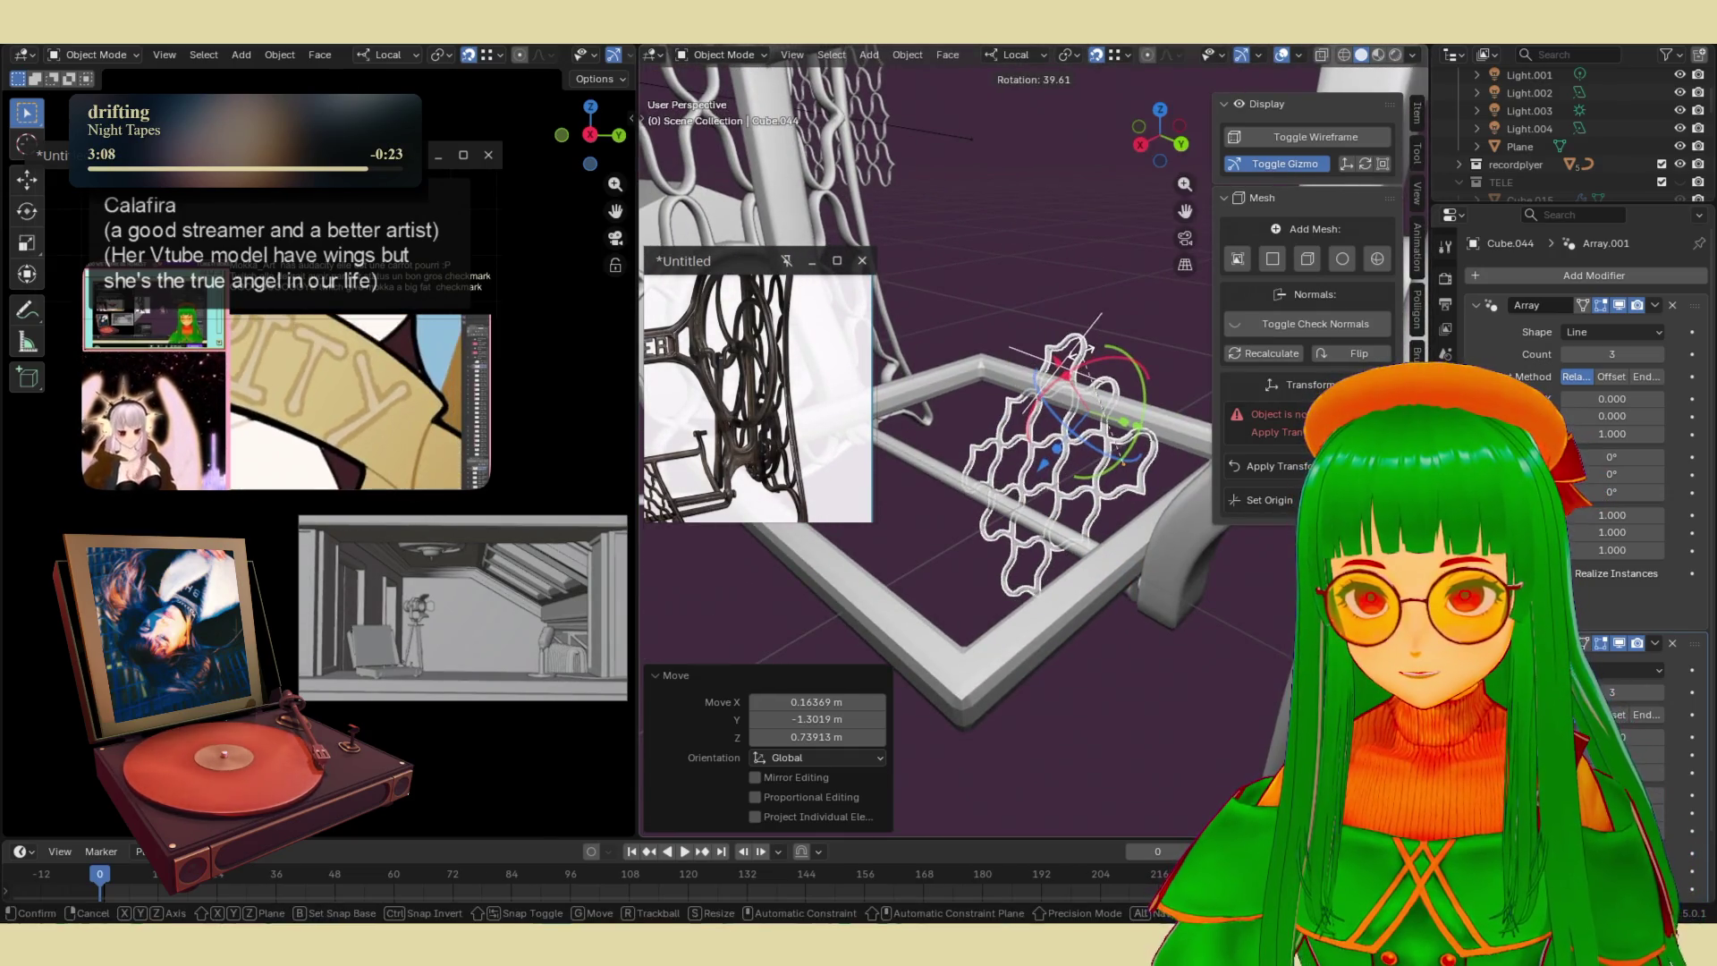
key("r")
key("z")
key("z")
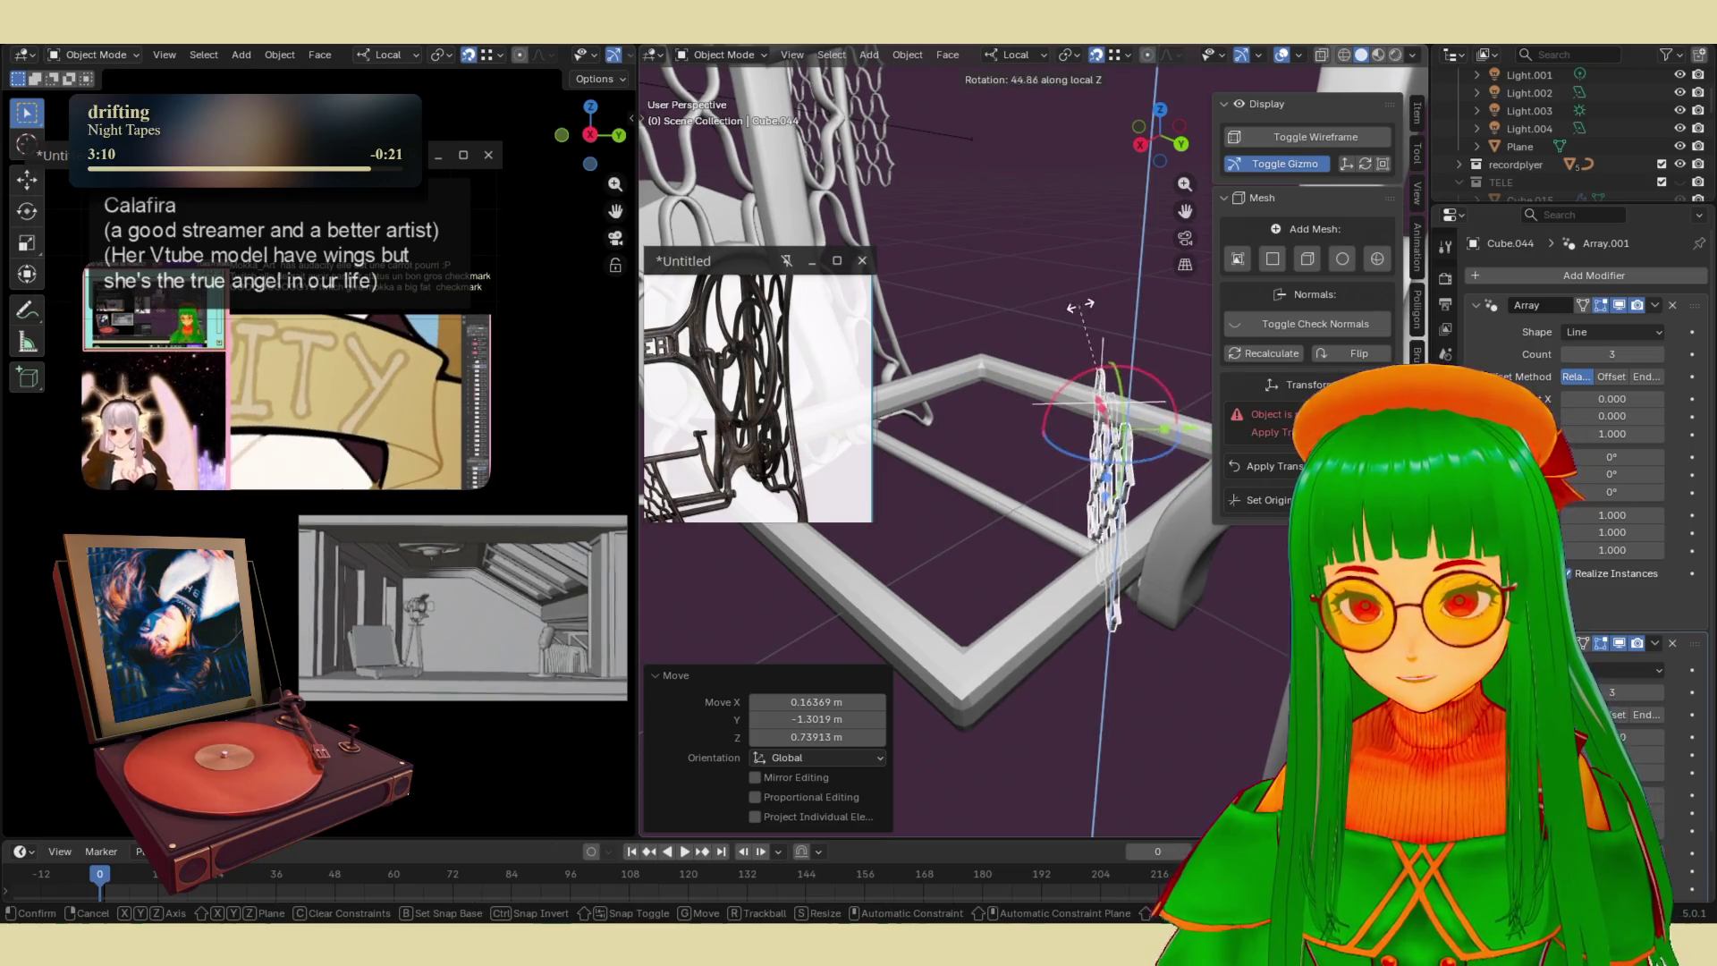
key("y")
type("x")
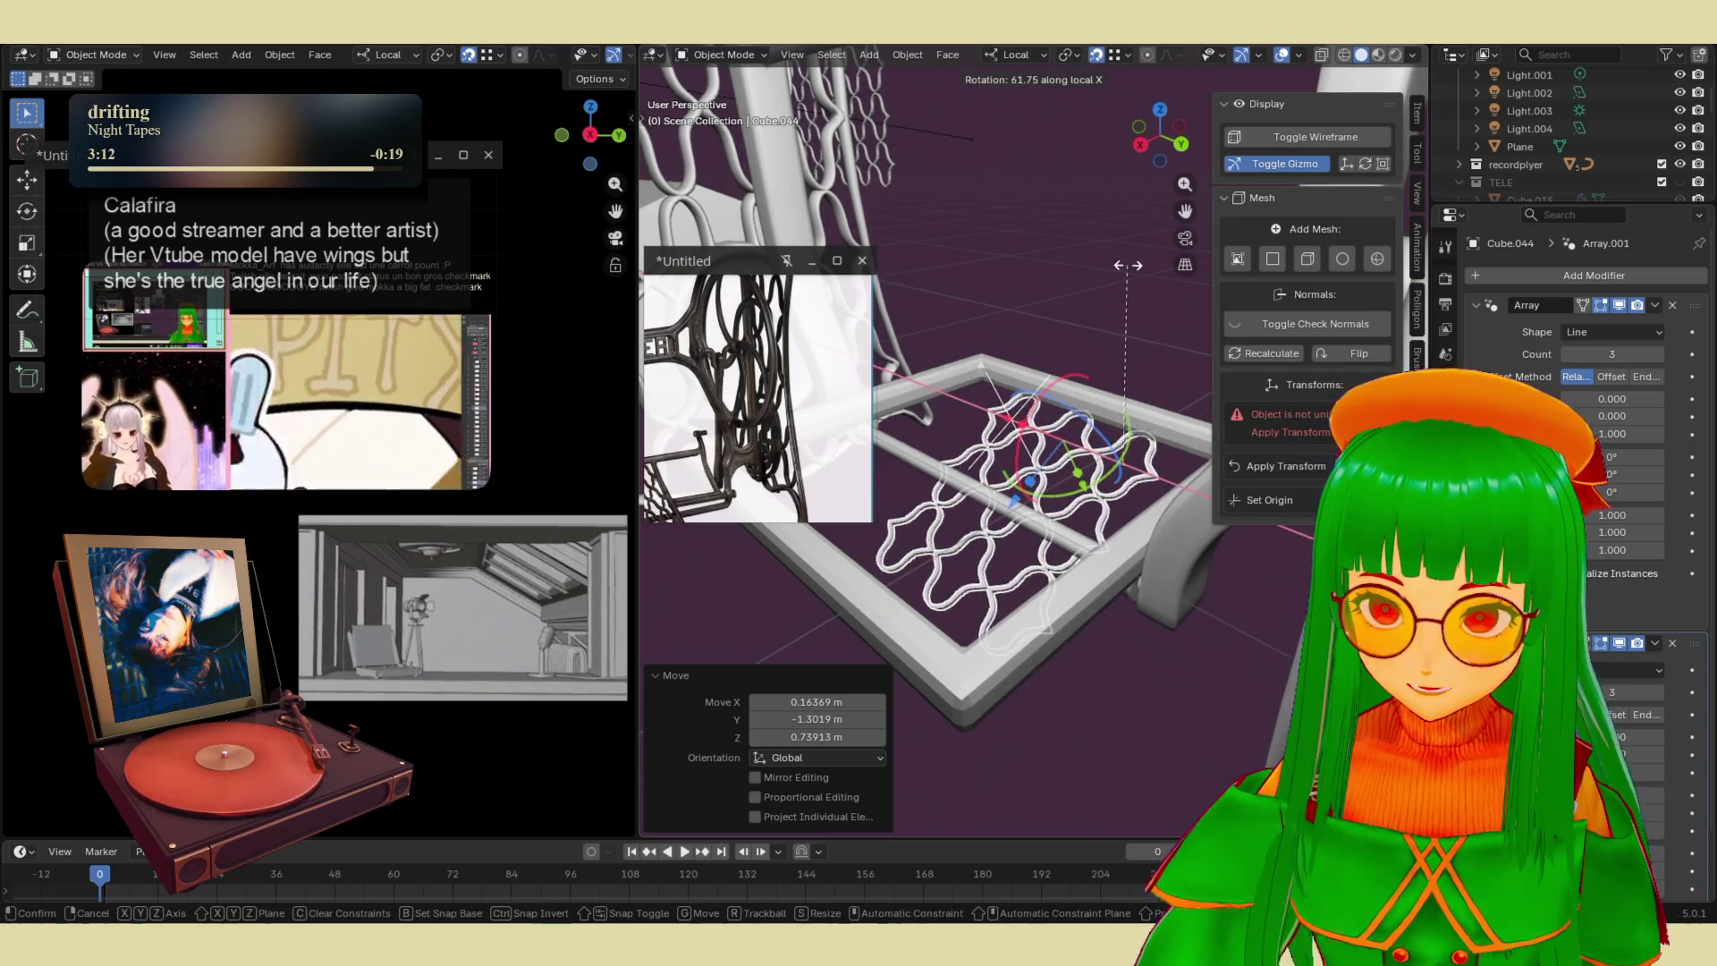
type("90")
key("Return")
mouse_move(1127, 264)
middle_mouse_down()
mouse_move(1000, 393)
mouse_move(1085, 434)
mouse_move(1118, 358)
middle_mouse_up()
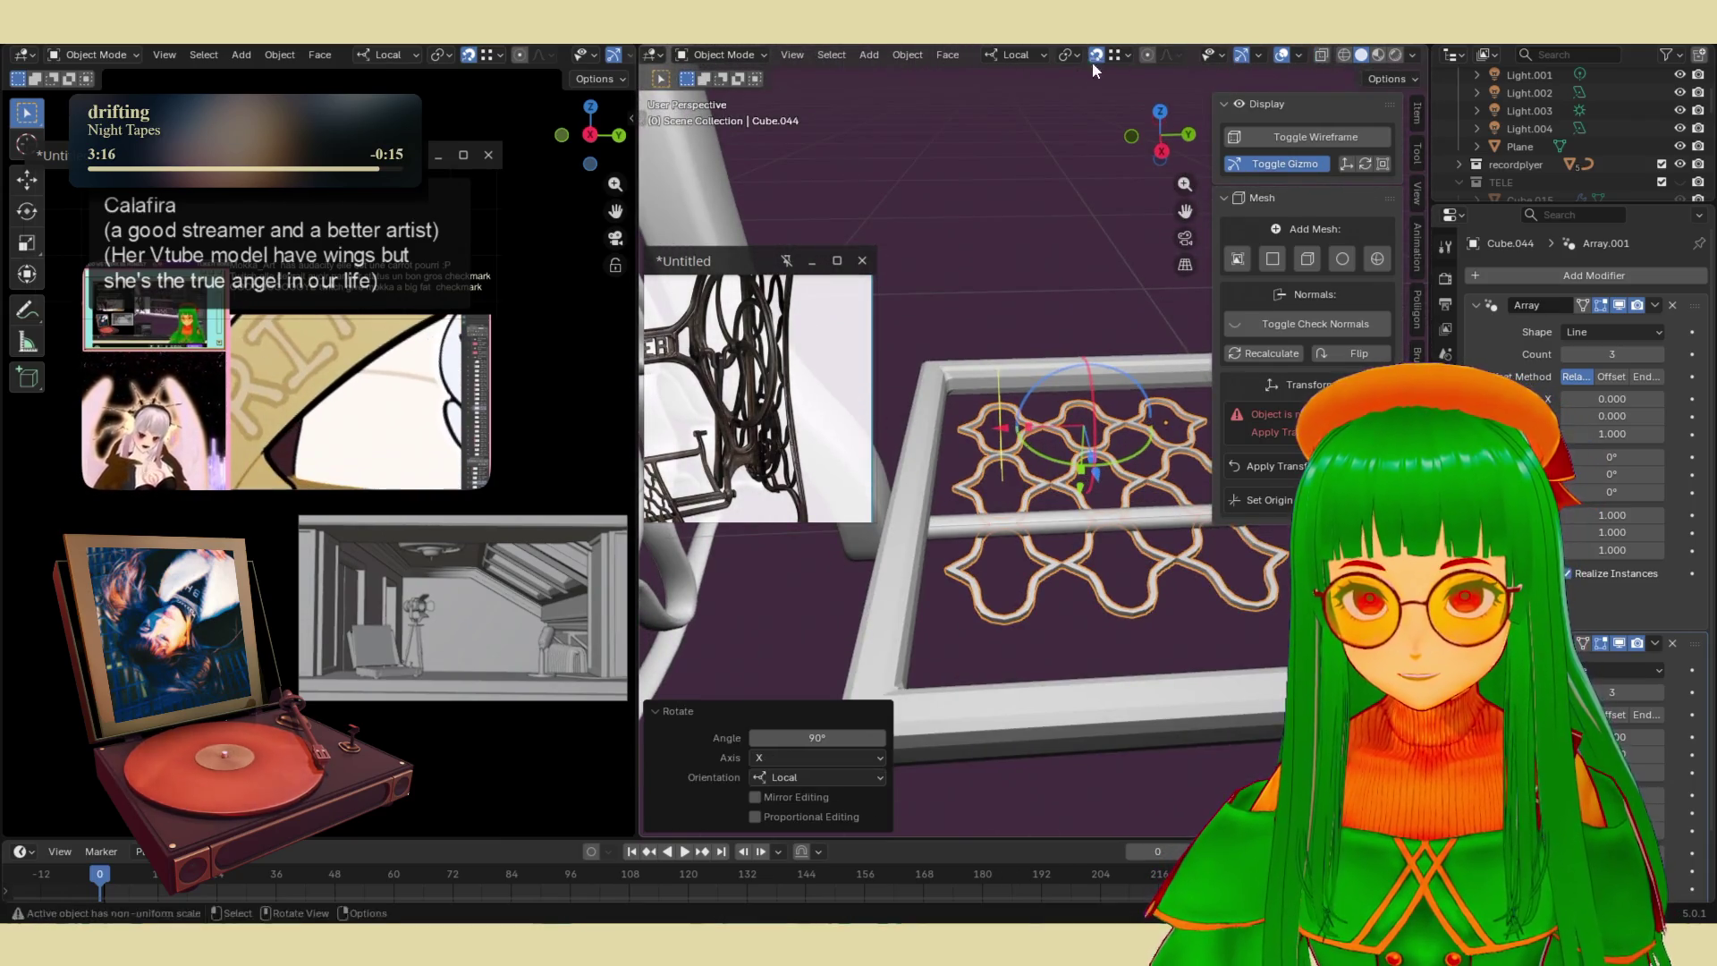
key("g")
key("x")
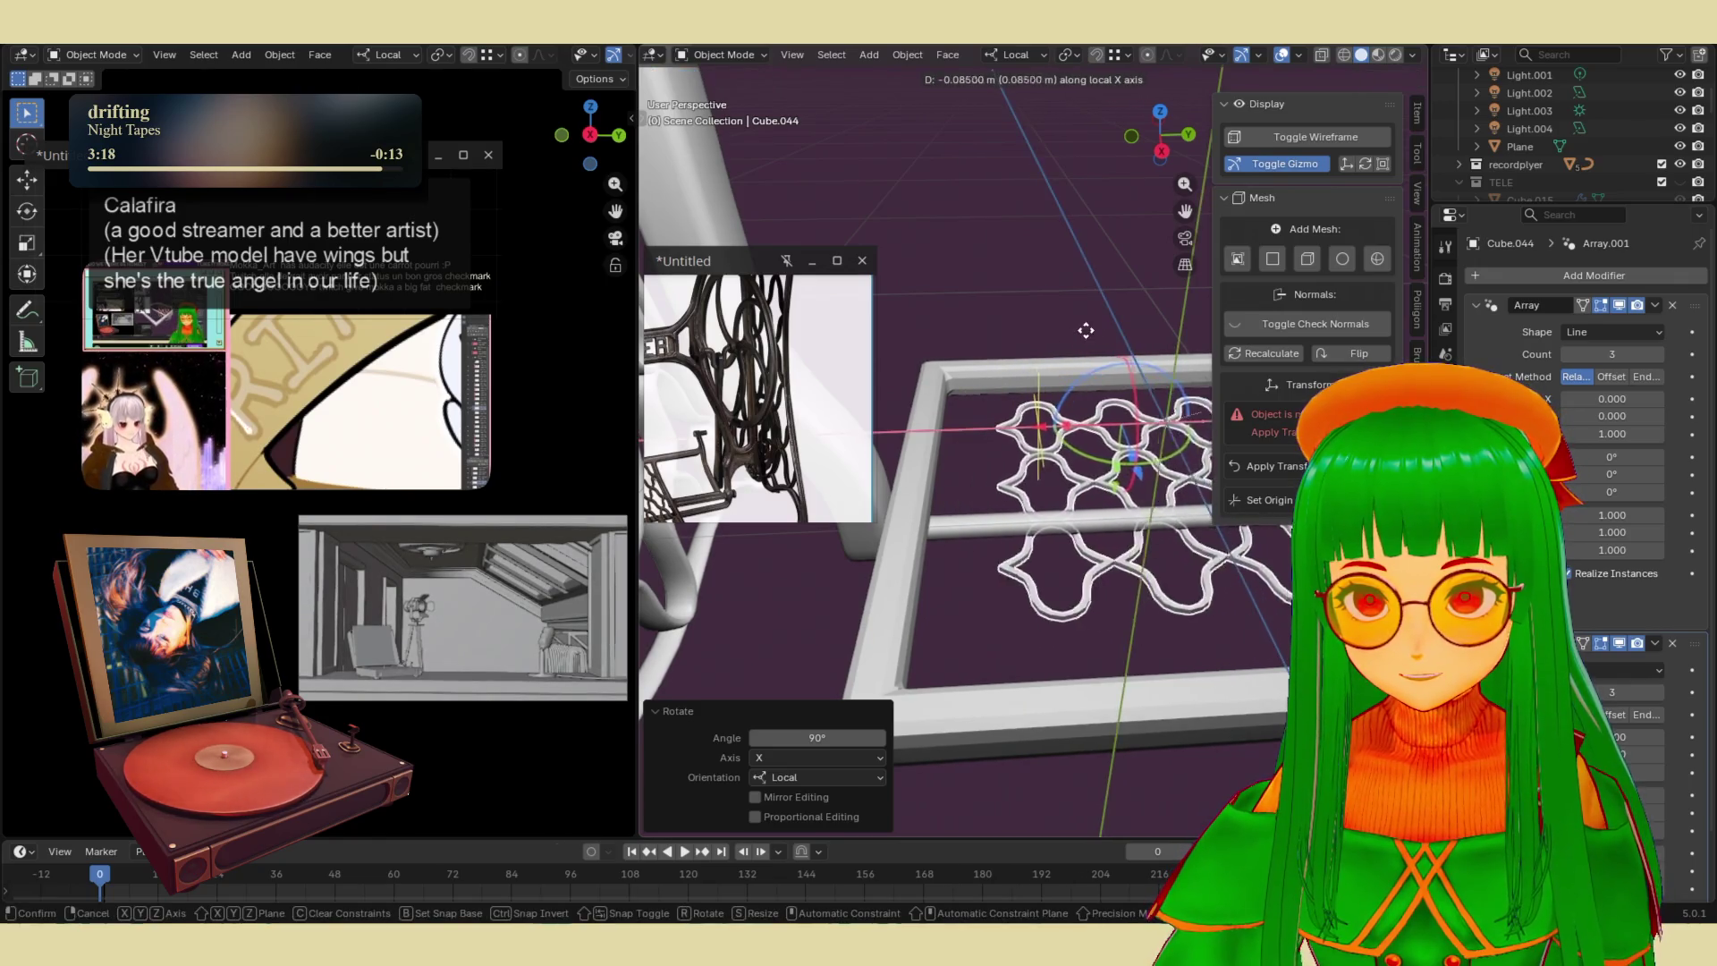
key("z")
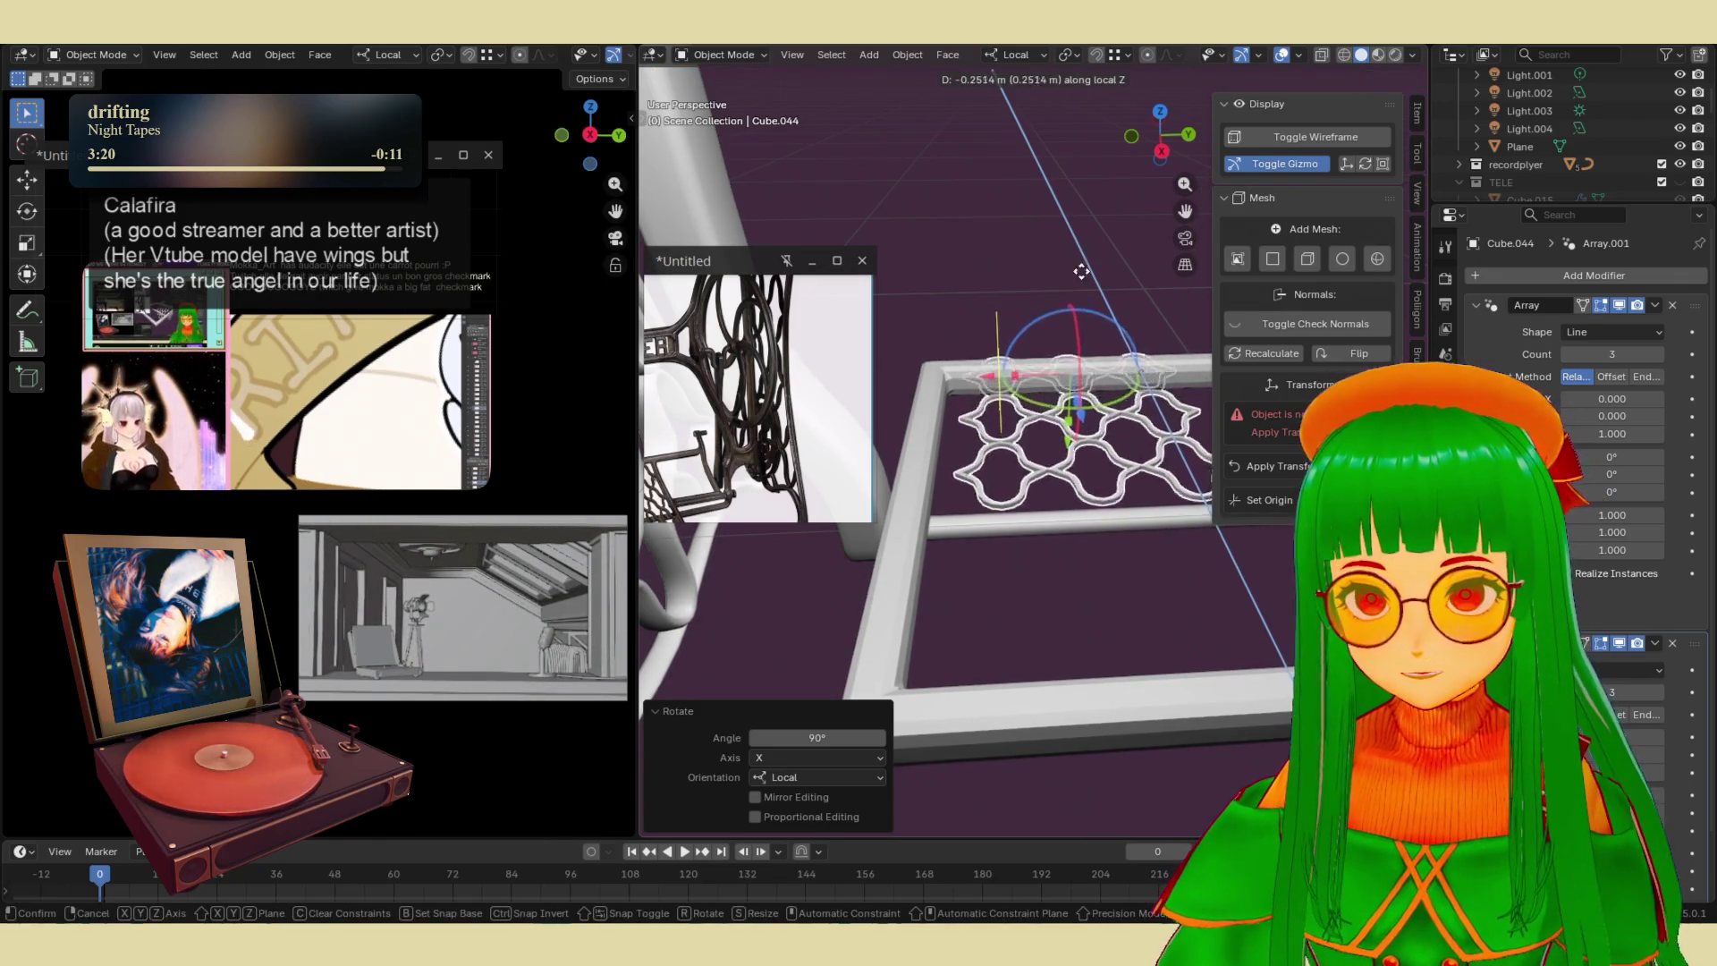
key("z")
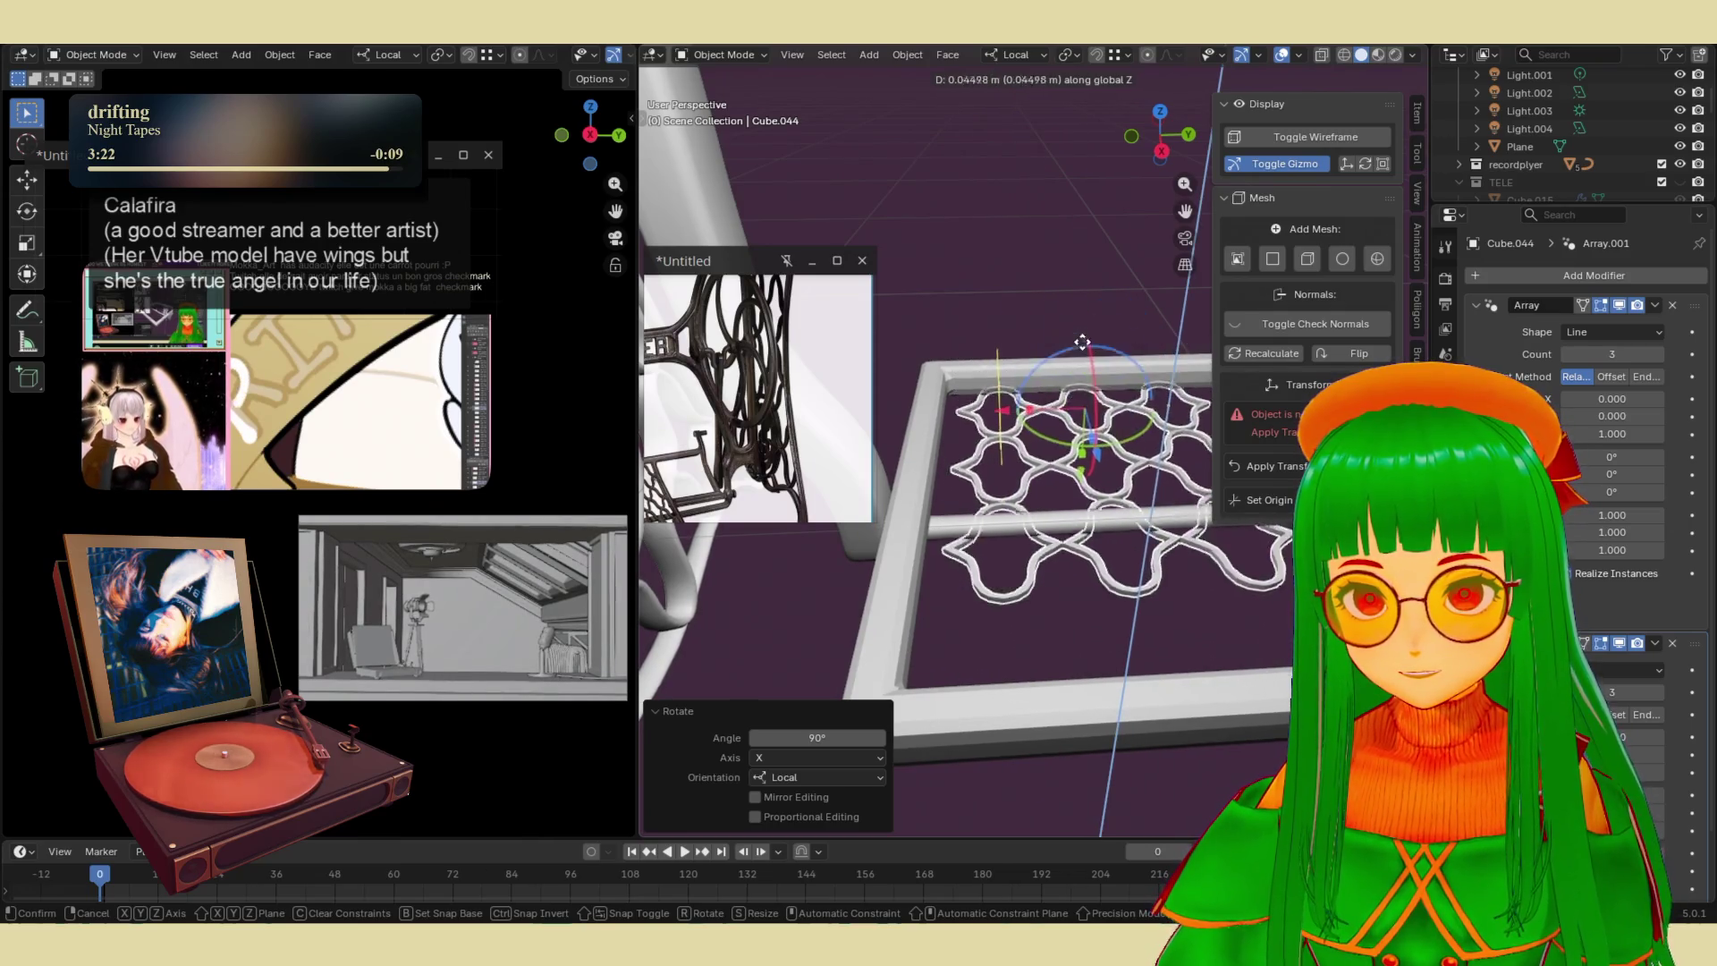
left_click(1080, 322)
- Raise the array counts, with the lower one at 5, and slide the grid along local X and Z
middle_click_drag(1079, 322, 1047, 471)
left_click_drag(1048, 471, 1091, 449)
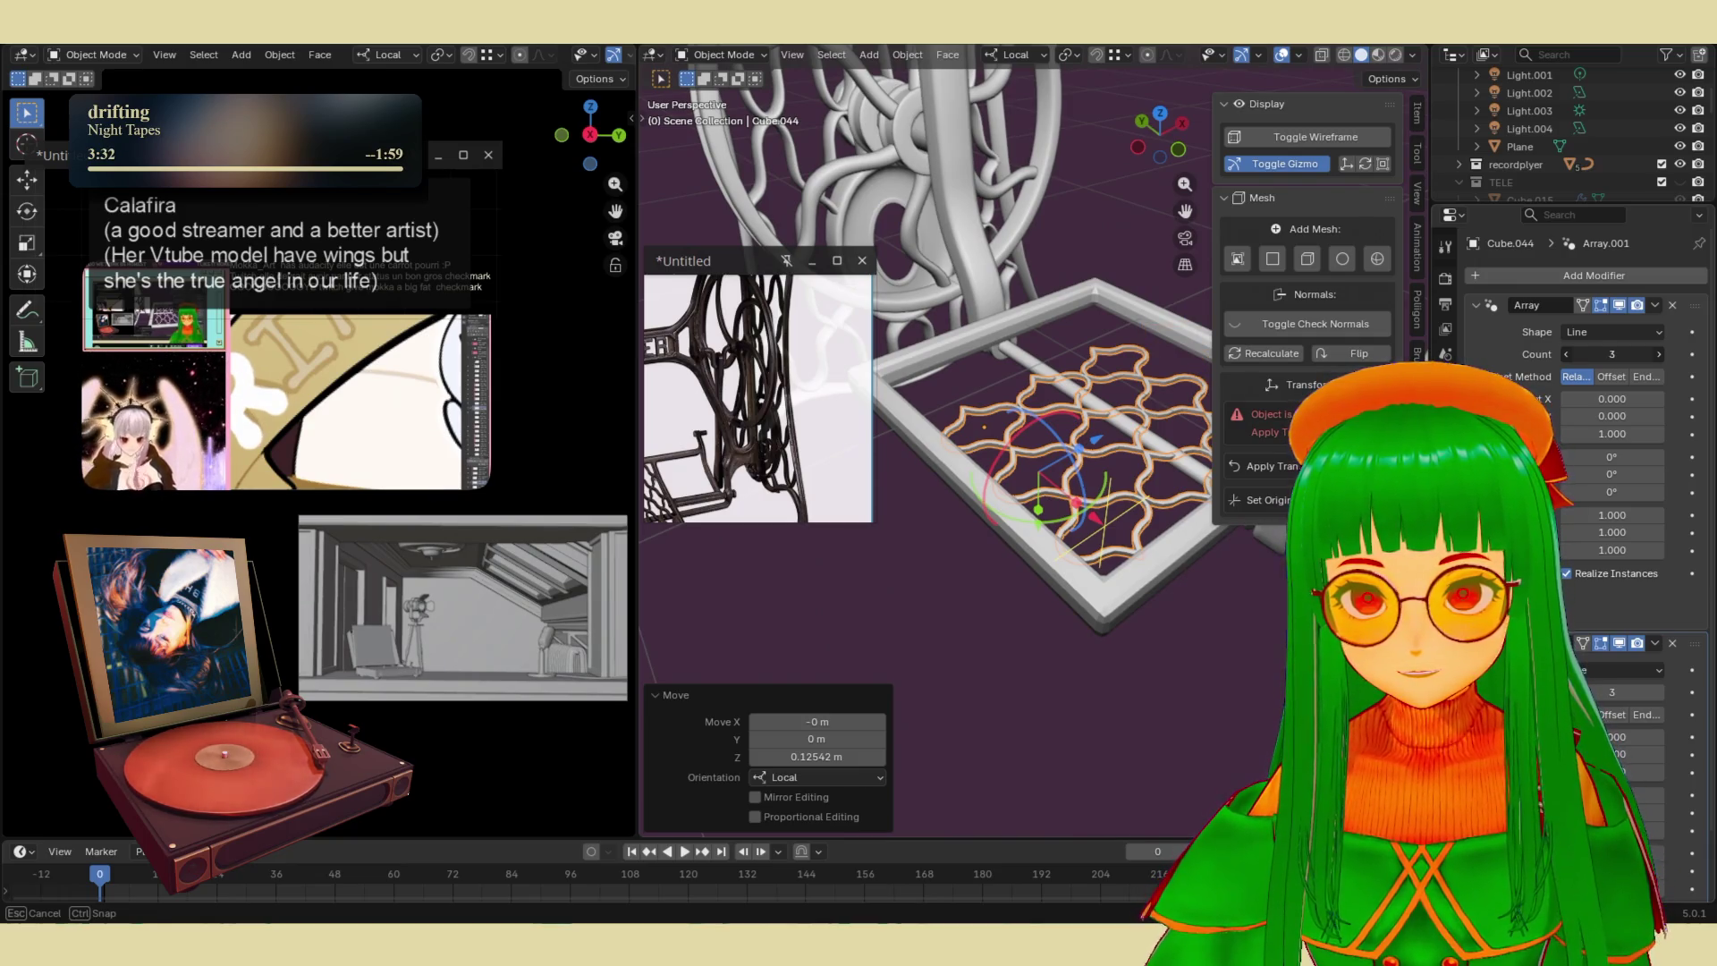
left_click_drag(1607, 356, 1620, 356)
left_click_drag(1608, 686, 1638, 687)
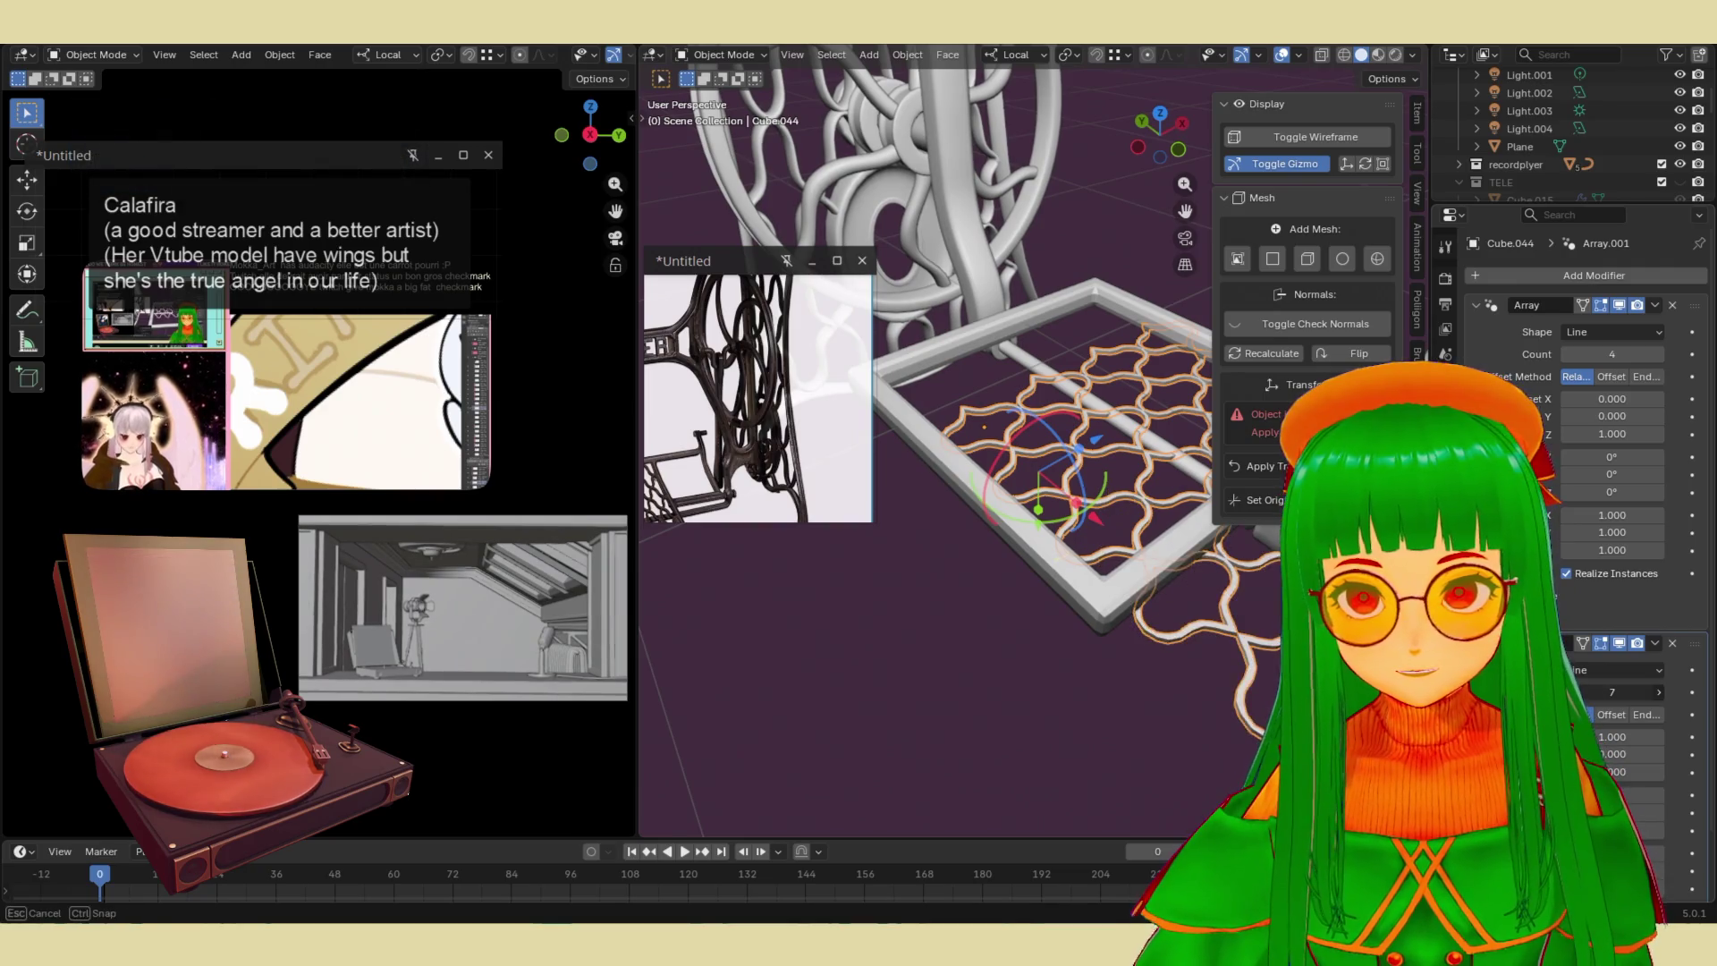
left_click_drag(1089, 512, 1014, 451)
left_click(1012, 451)
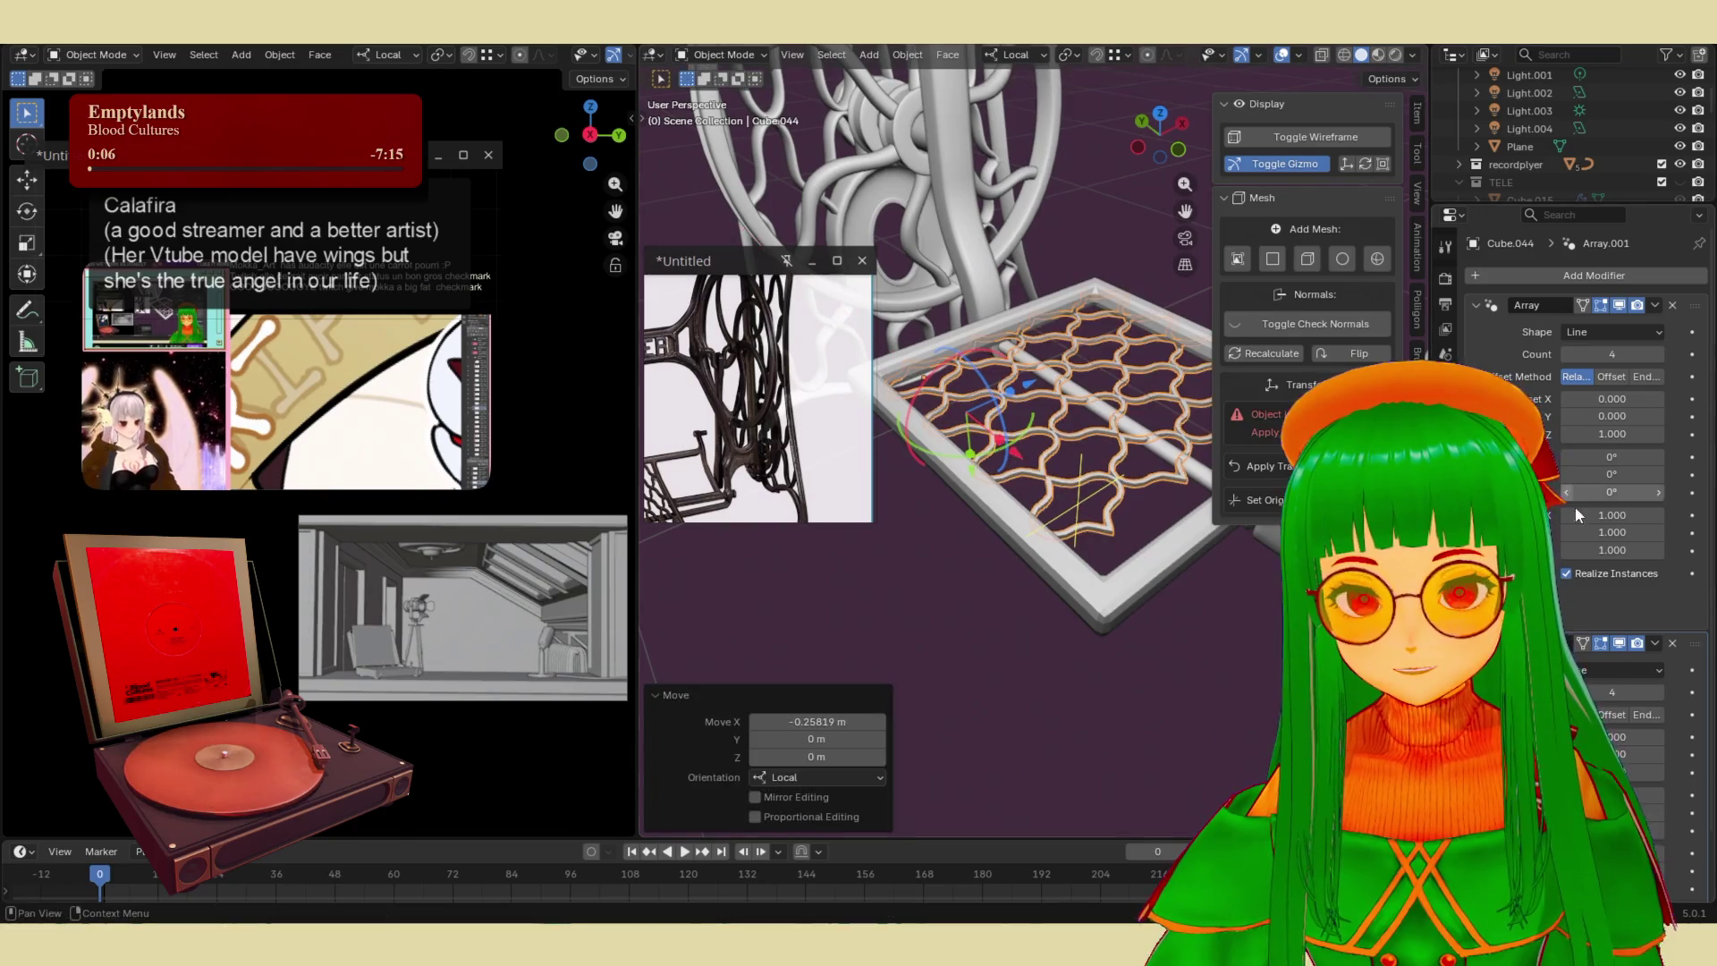
left_click(1659, 692)
middle_click_drag(1091, 537, 1073, 586)
key("g")
key("z")
key("z")
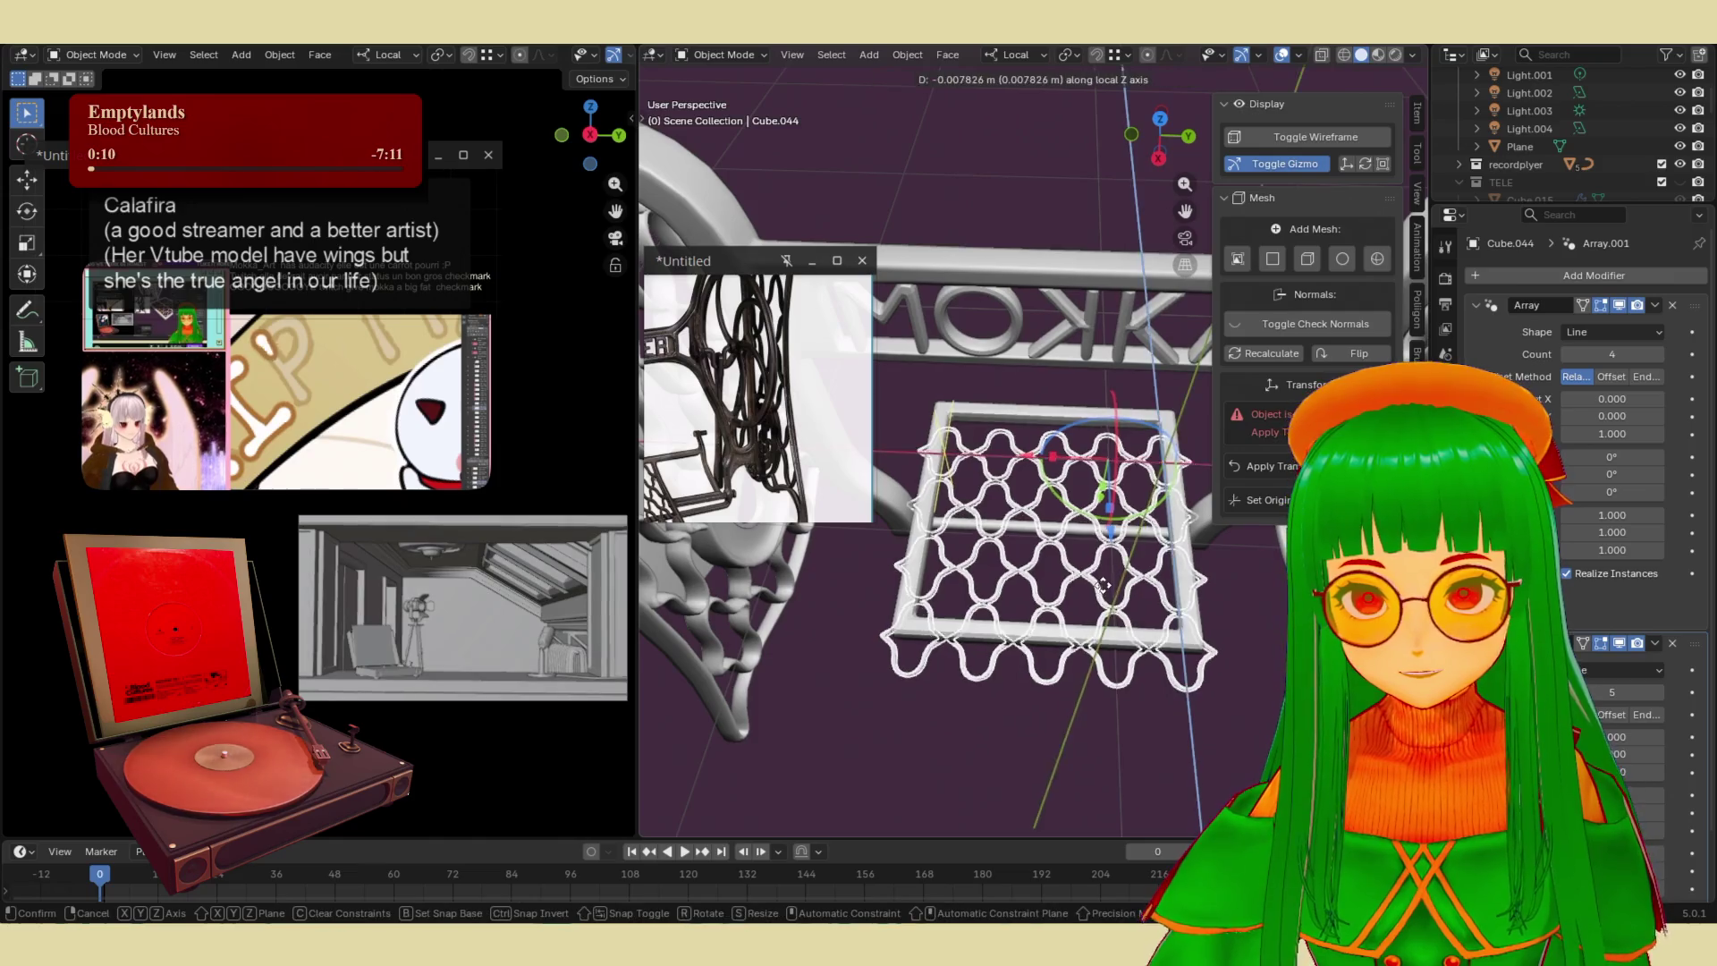
left_click(1111, 569)
mouse_move(1112, 569)
middle_mouse_down()
mouse_move(1112, 475)
mouse_move(1122, 547)
mouse_move(1082, 514)
mouse_move(1027, 508)
middle_mouse_up()
- Shrink the grid to 0.943 and nudge it along X to centre it
key("s")
key("Escape")
key("g")
key("x")
left_click(1076, 516)
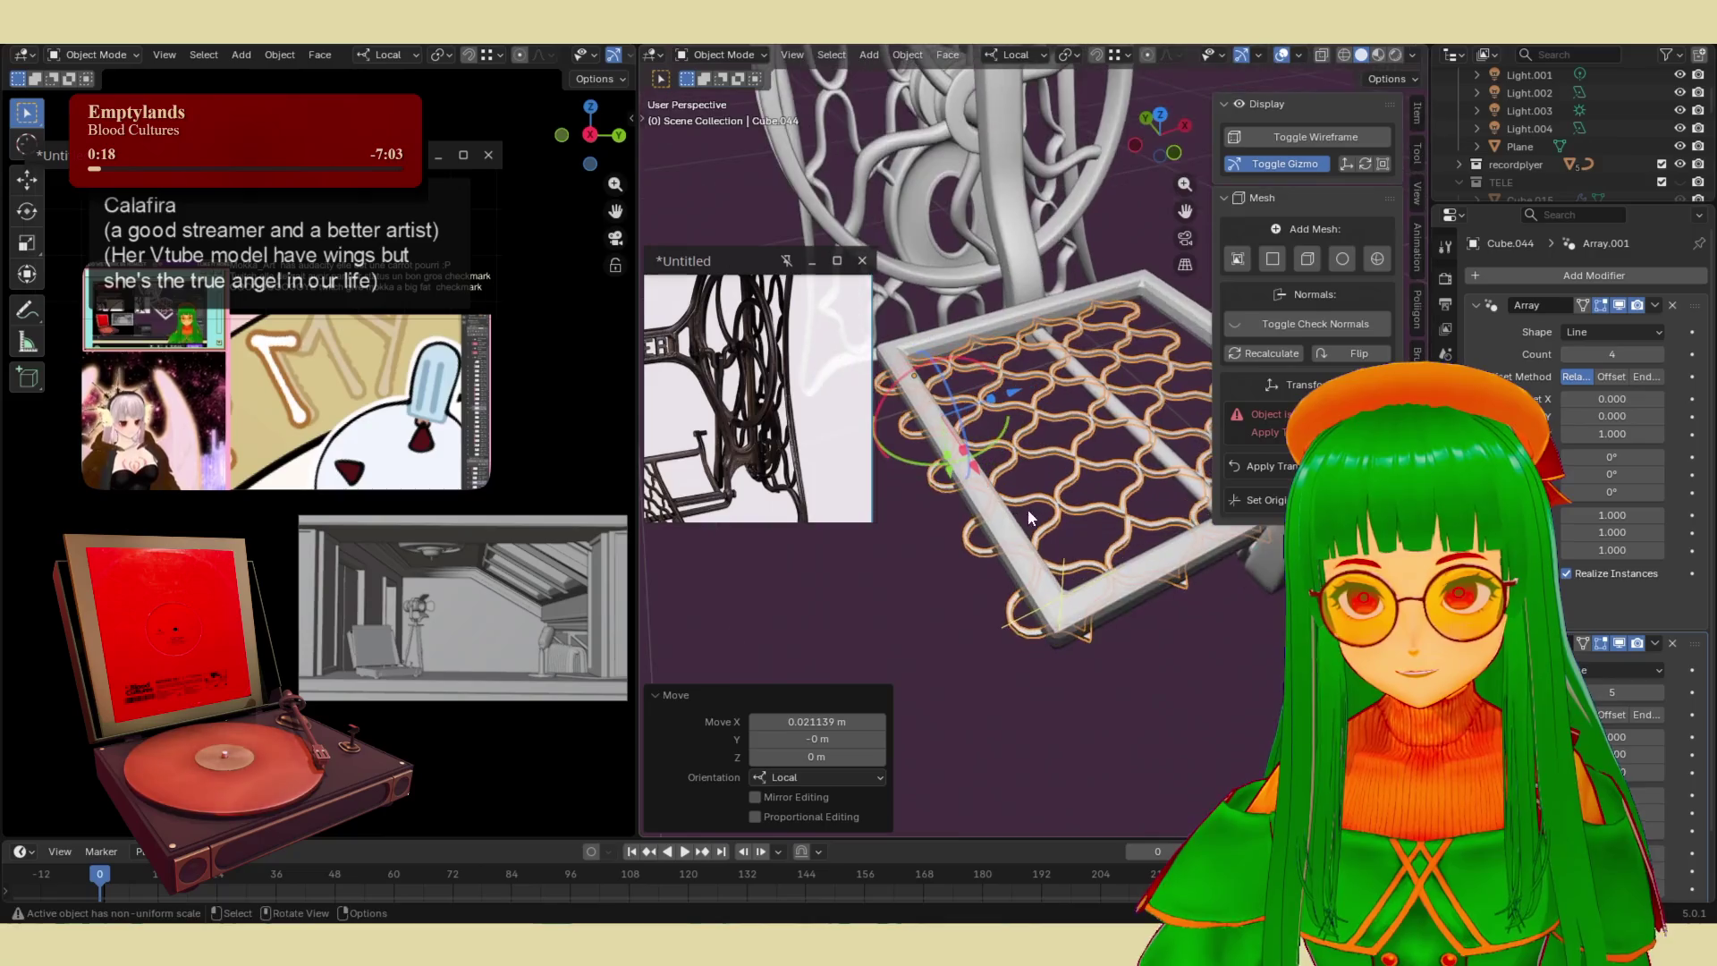
key("g")
key("z")
key("Escape")
key("s")
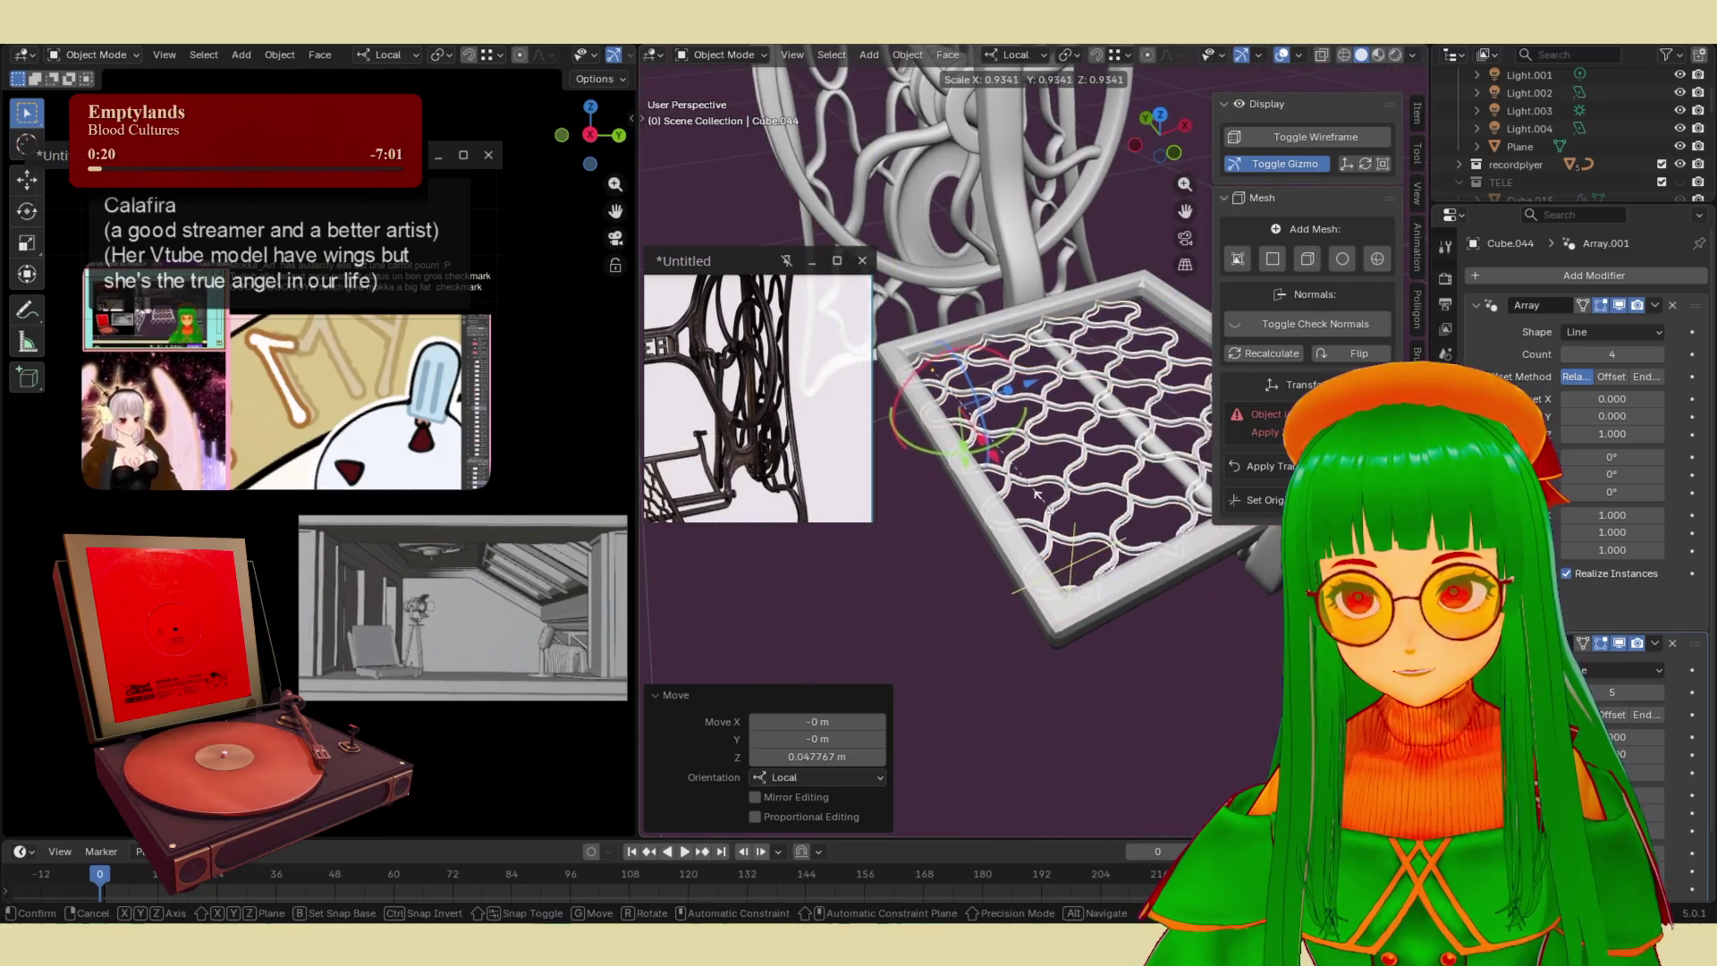
left_click(1051, 509)
middle_click_drag(1051, 512, 1145, 550)
key("g")
key("x")
key("x")
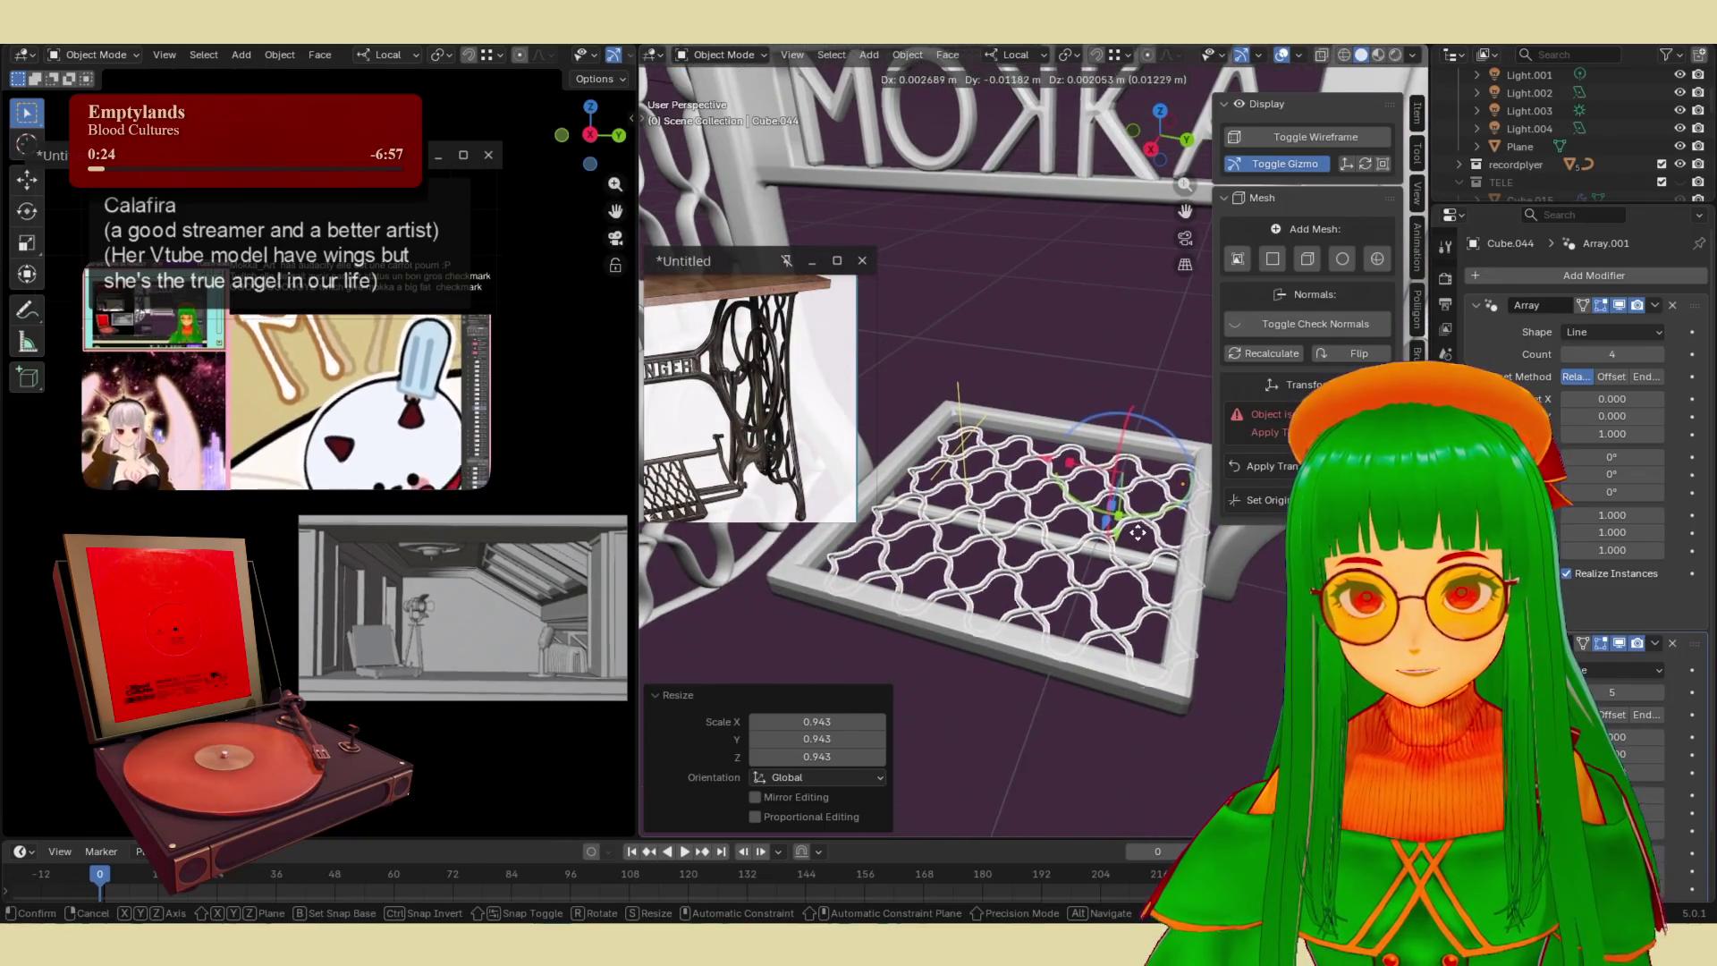
left_click(1136, 531)
- Slide the lattice grate along local Y and lower it slightly into the frame
mouse_move(1152, 714)
middle_mouse_down()
mouse_move(1102, 690)
mouse_move(1196, 512)
mouse_move(1081, 388)
middle_mouse_up()
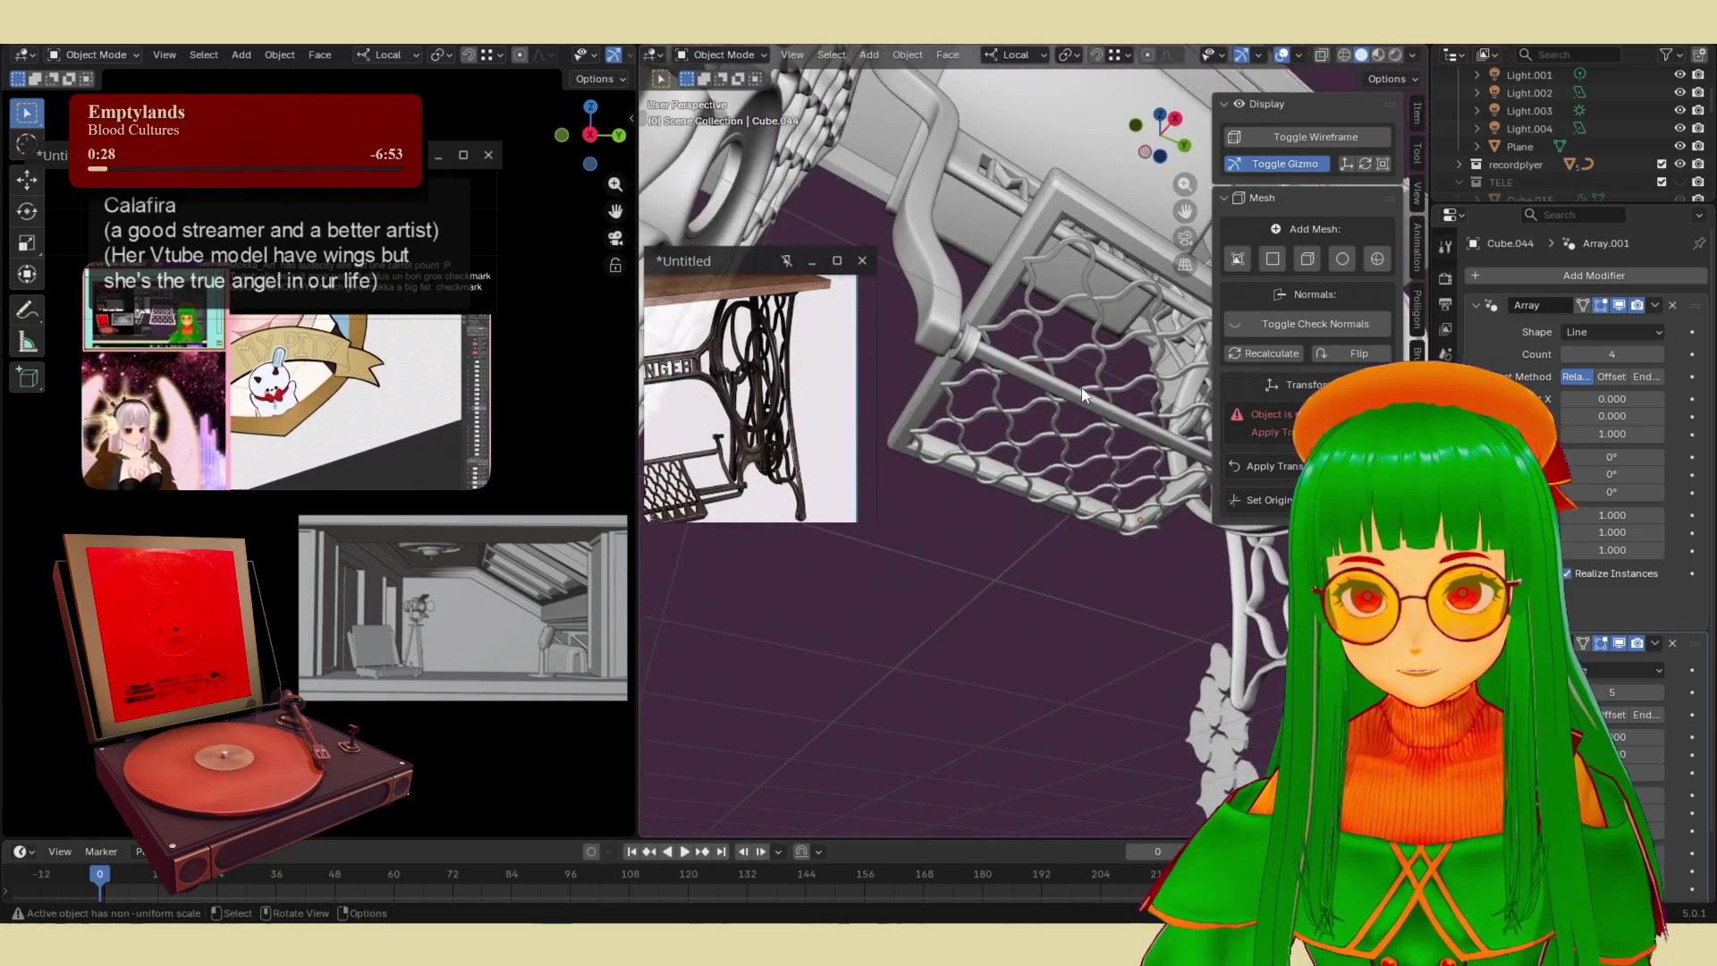
left_click(1093, 350)
key("g")
key("y")
key("y")
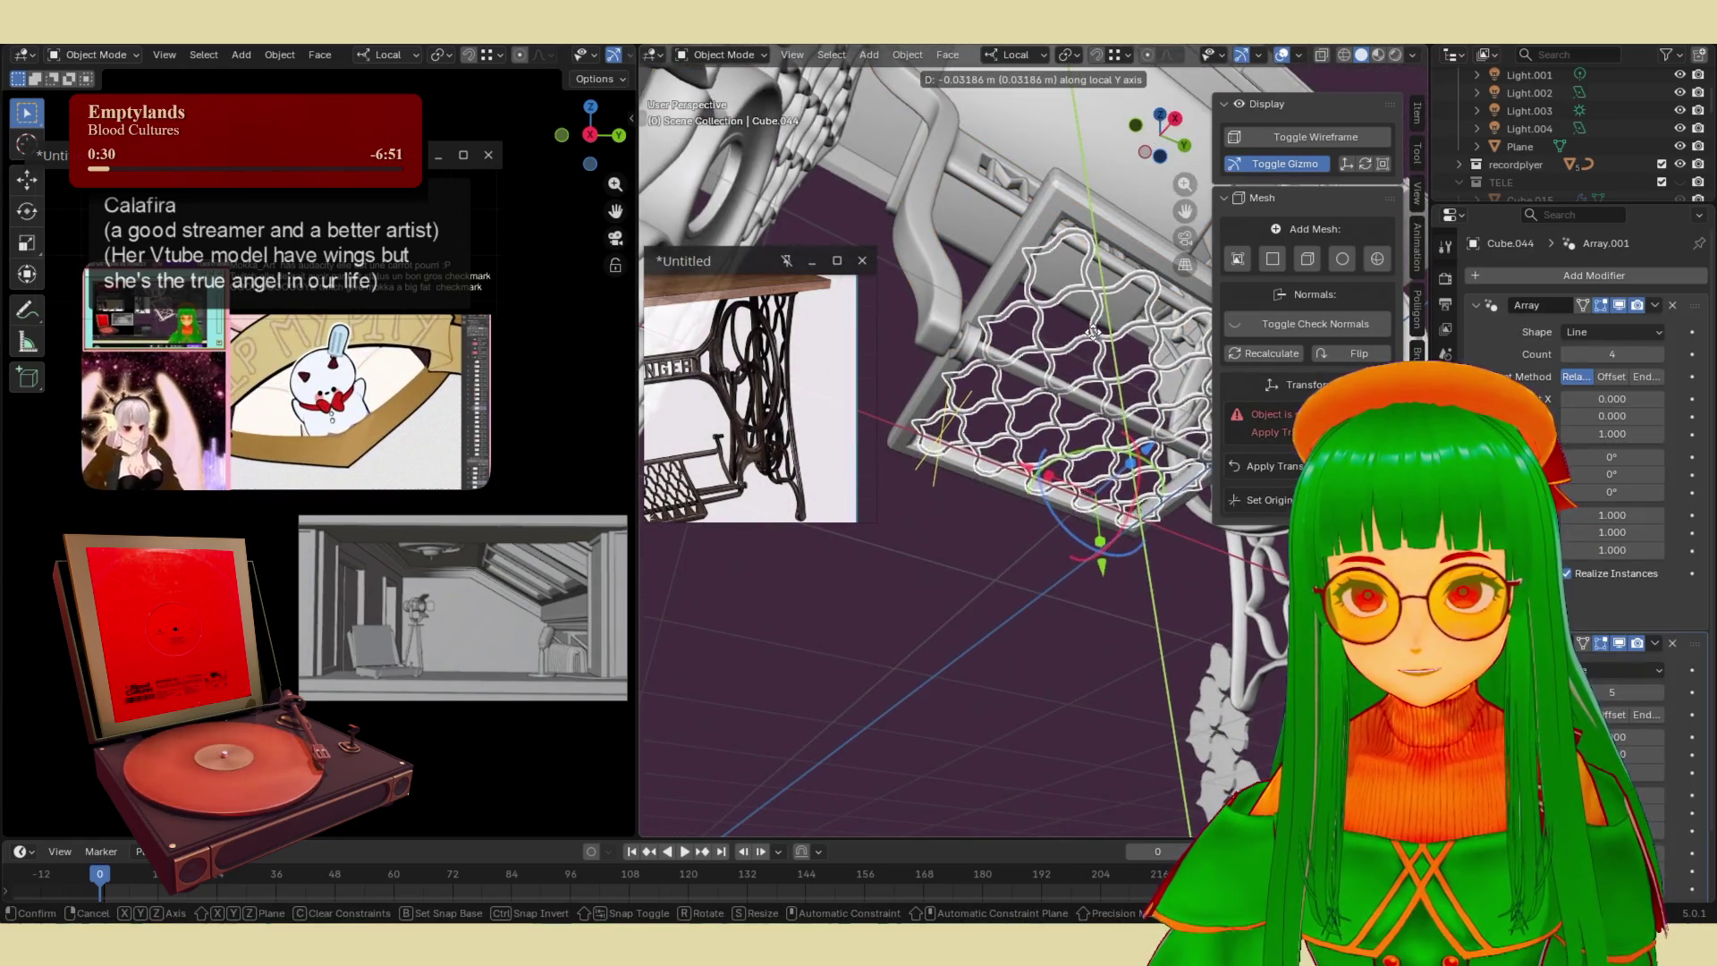
left_click(1095, 320)
mouse_move(991, 582)
middle_mouse_down()
mouse_move(958, 586)
mouse_move(932, 676)
mouse_move(1030, 519)
middle_mouse_up()
key("g")
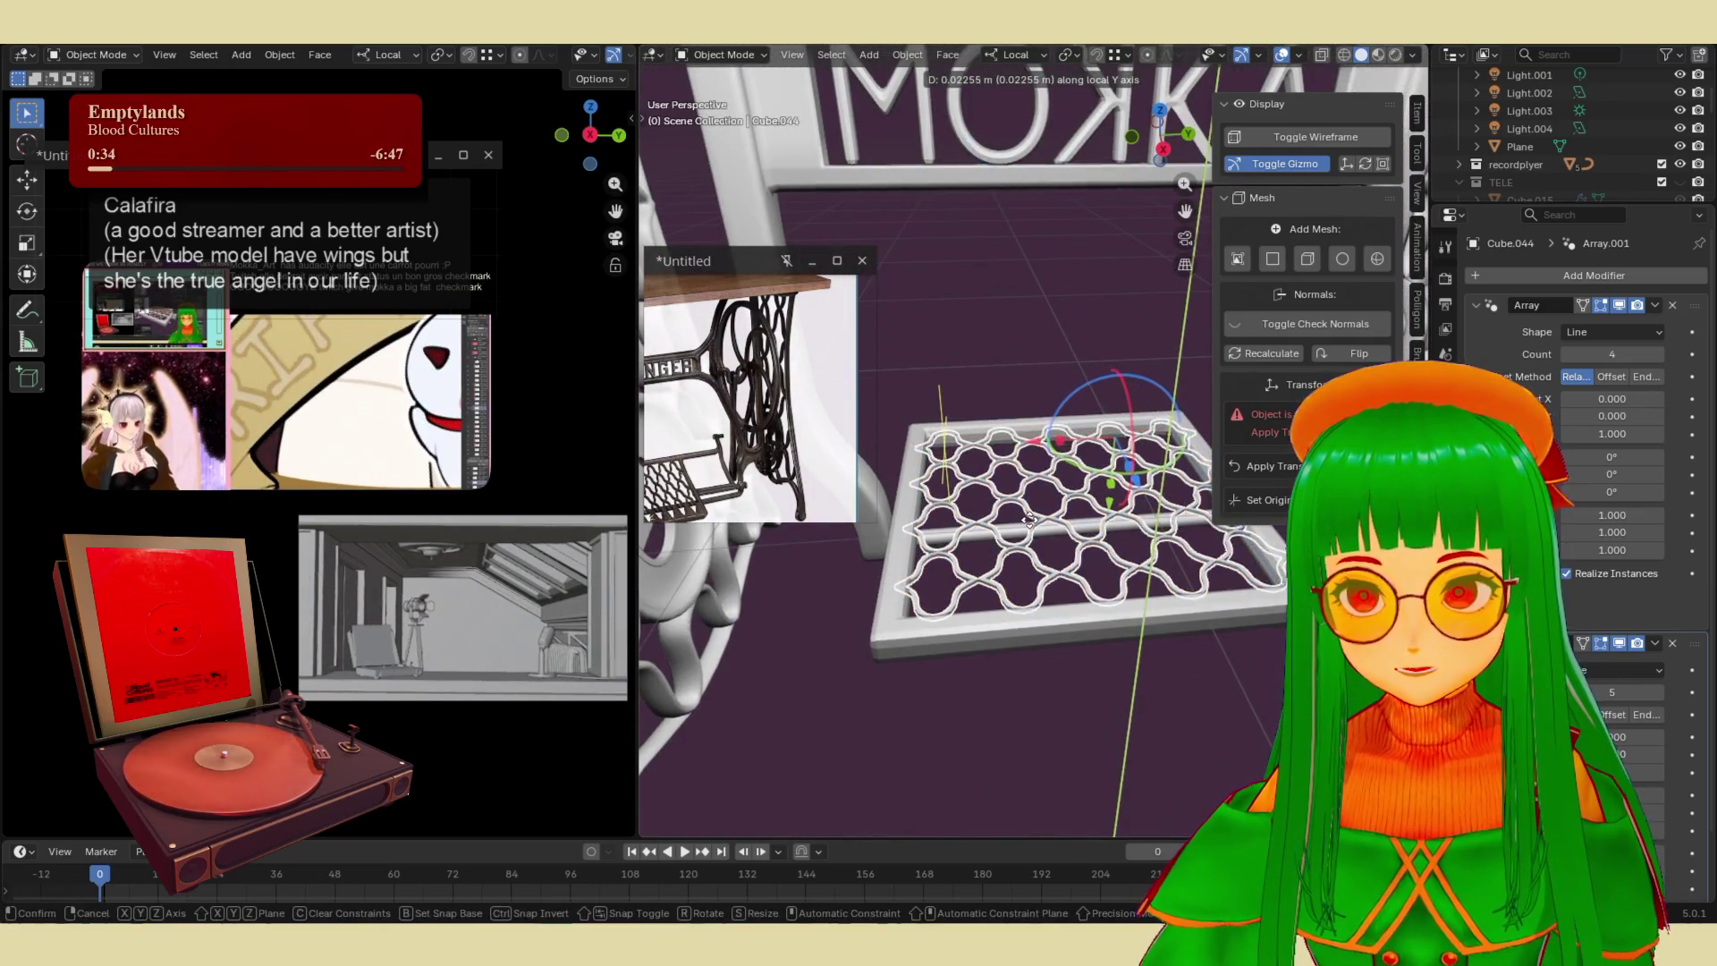
left_click(1003, 748)
mouse_move(1003, 747)
middle_mouse_down()
mouse_move(1008, 625)
mouse_move(980, 606)
mouse_move(1027, 659)
mouse_move(1098, 650)
mouse_move(936, 543)
mouse_move(1086, 581)
mouse_move(1026, 631)
mouse_move(981, 479)
middle_mouse_up()
scroll(983, 474, "up", 3)
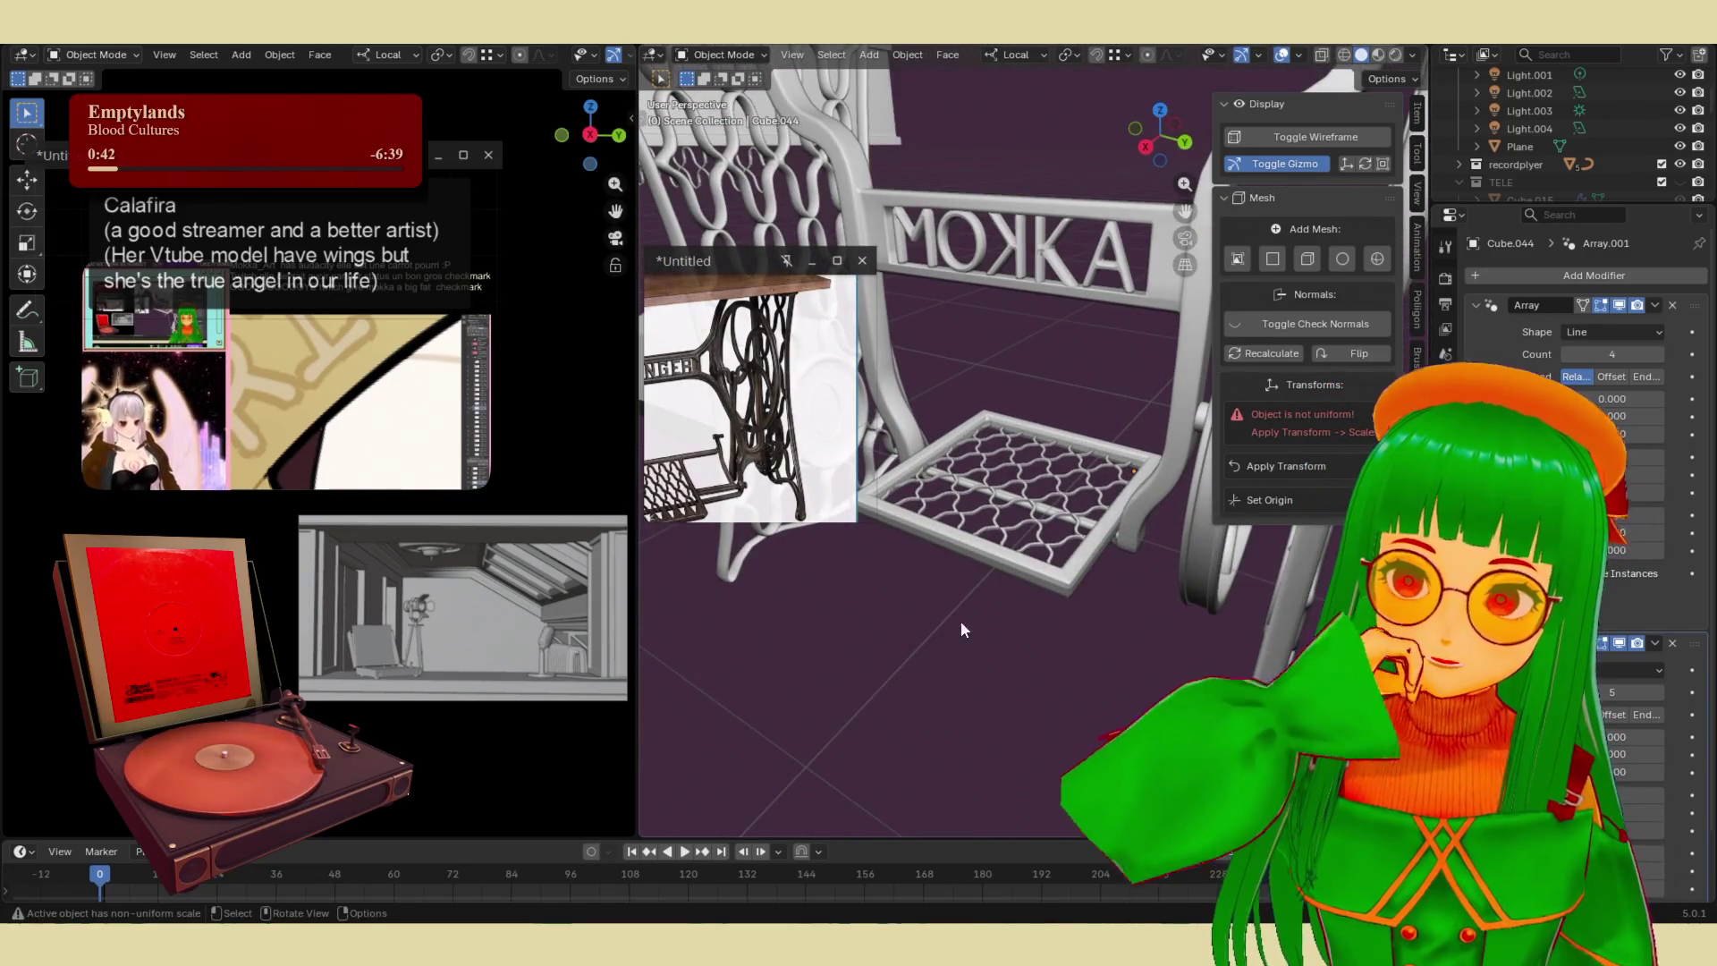
left_click(1033, 494)
scroll(1030, 501, "up", 3)
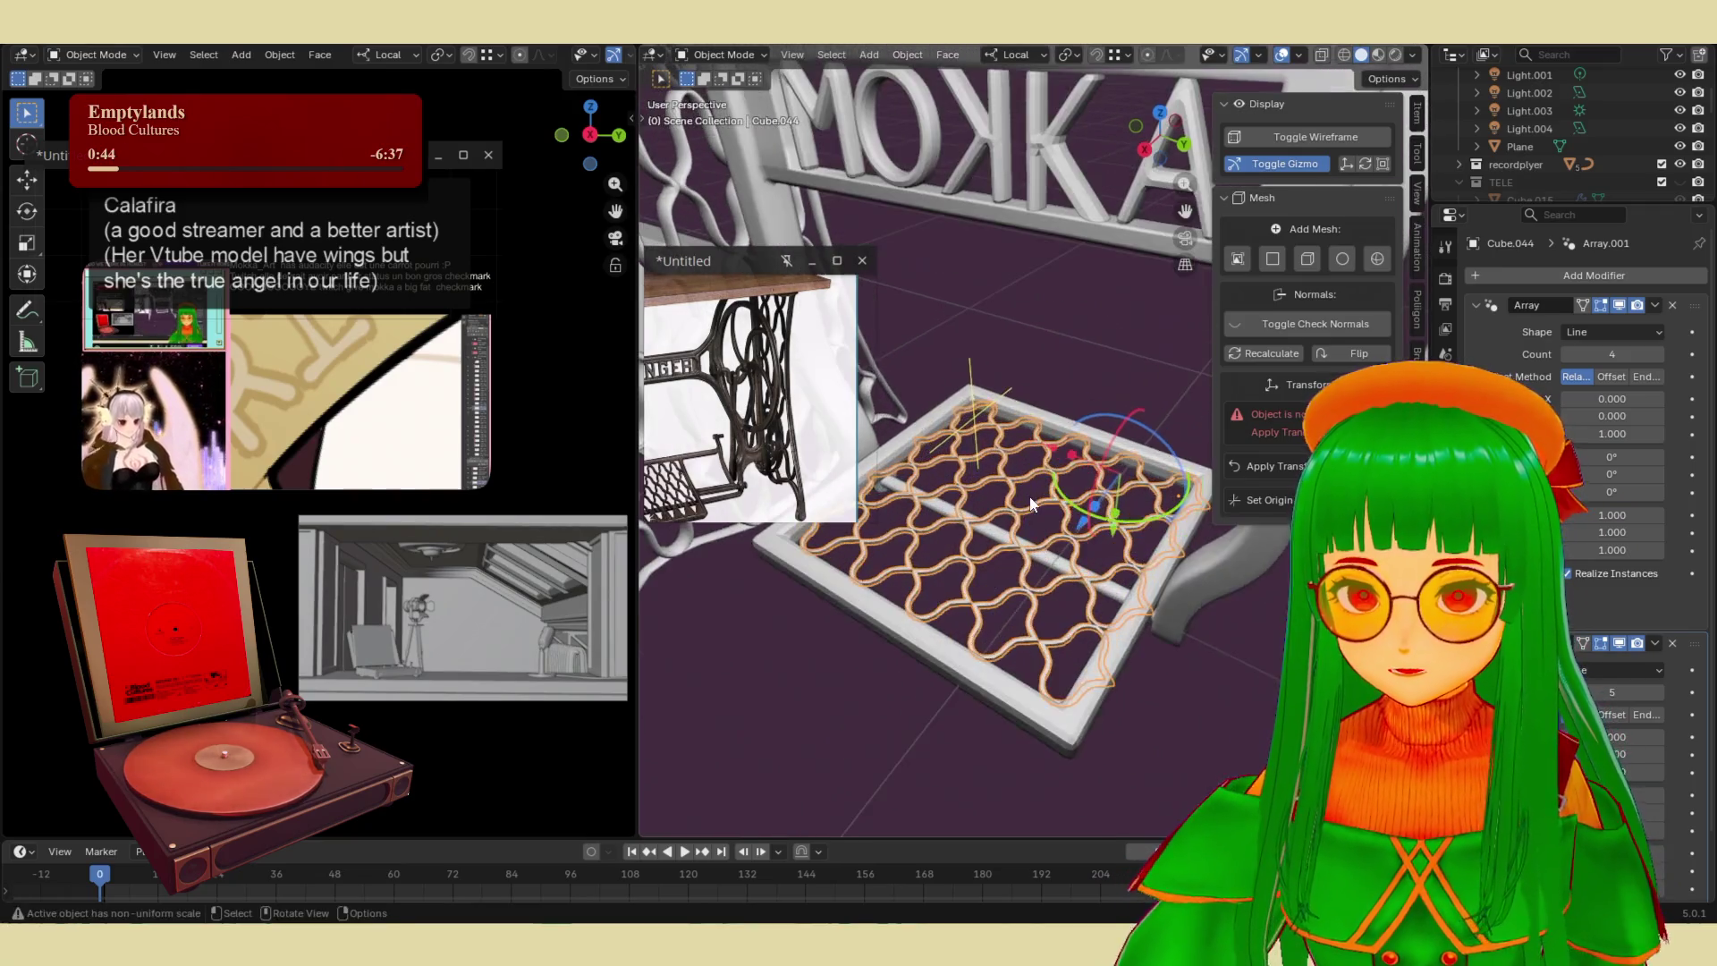
- Stretch the grate to 1.717 on local Z, set array counts to 3 and 5, and rescale
key("s")
key("z")
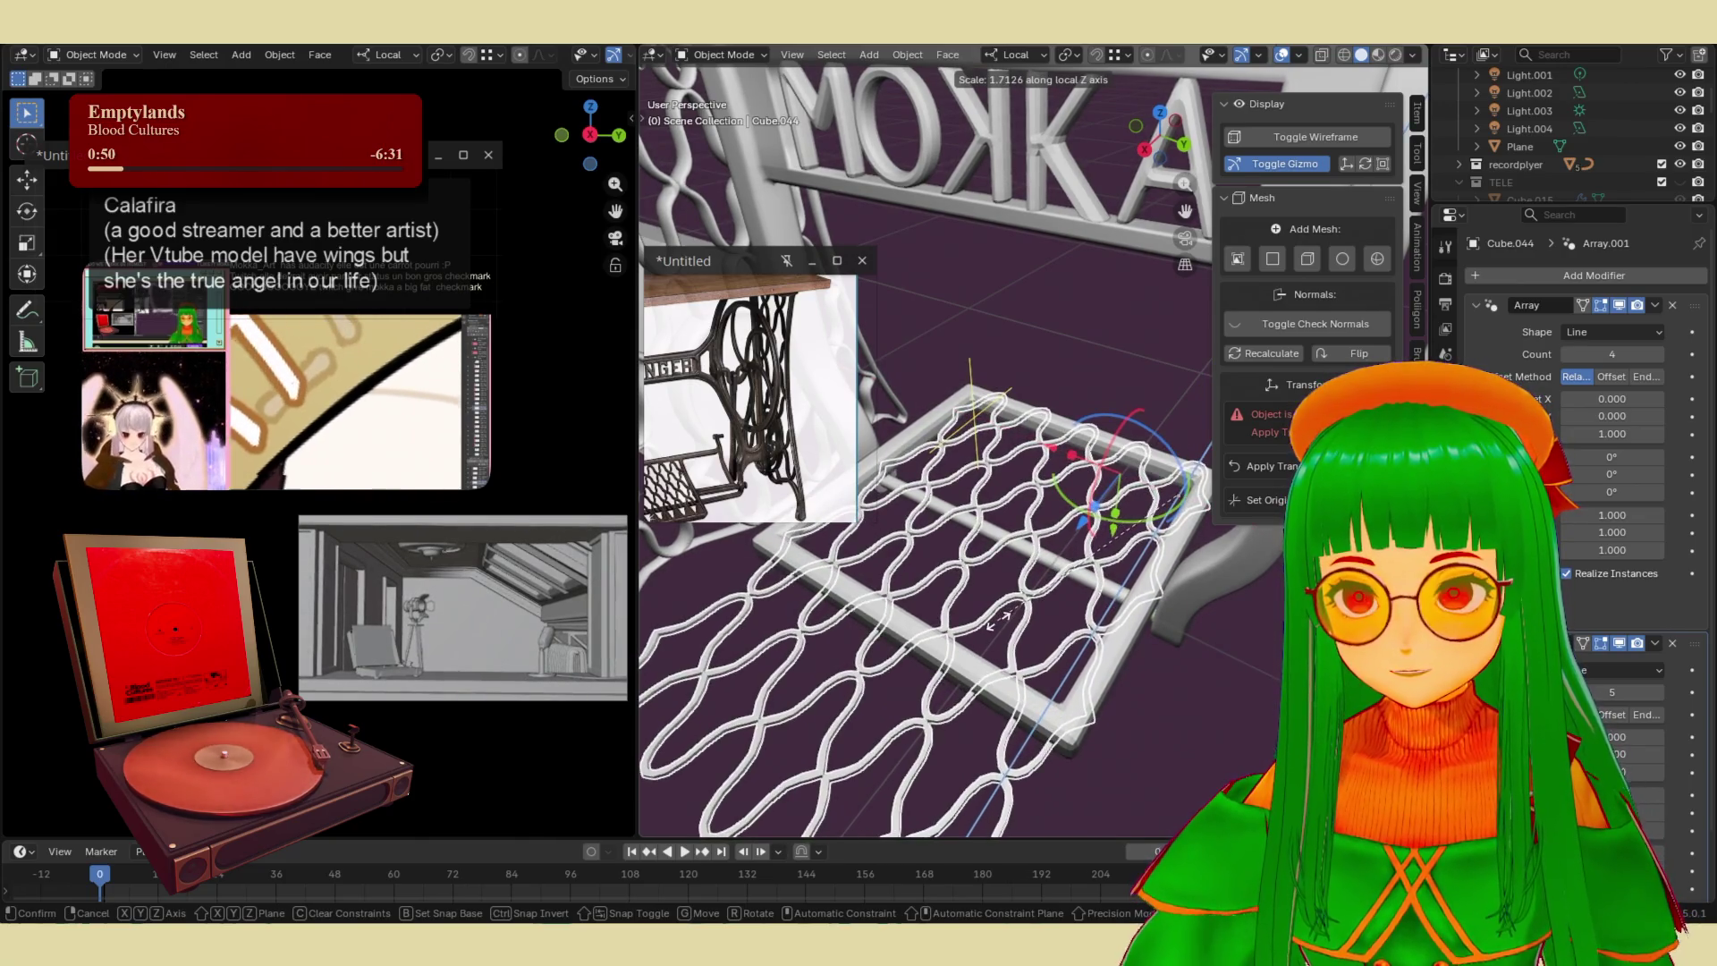
left_click(1001, 629)
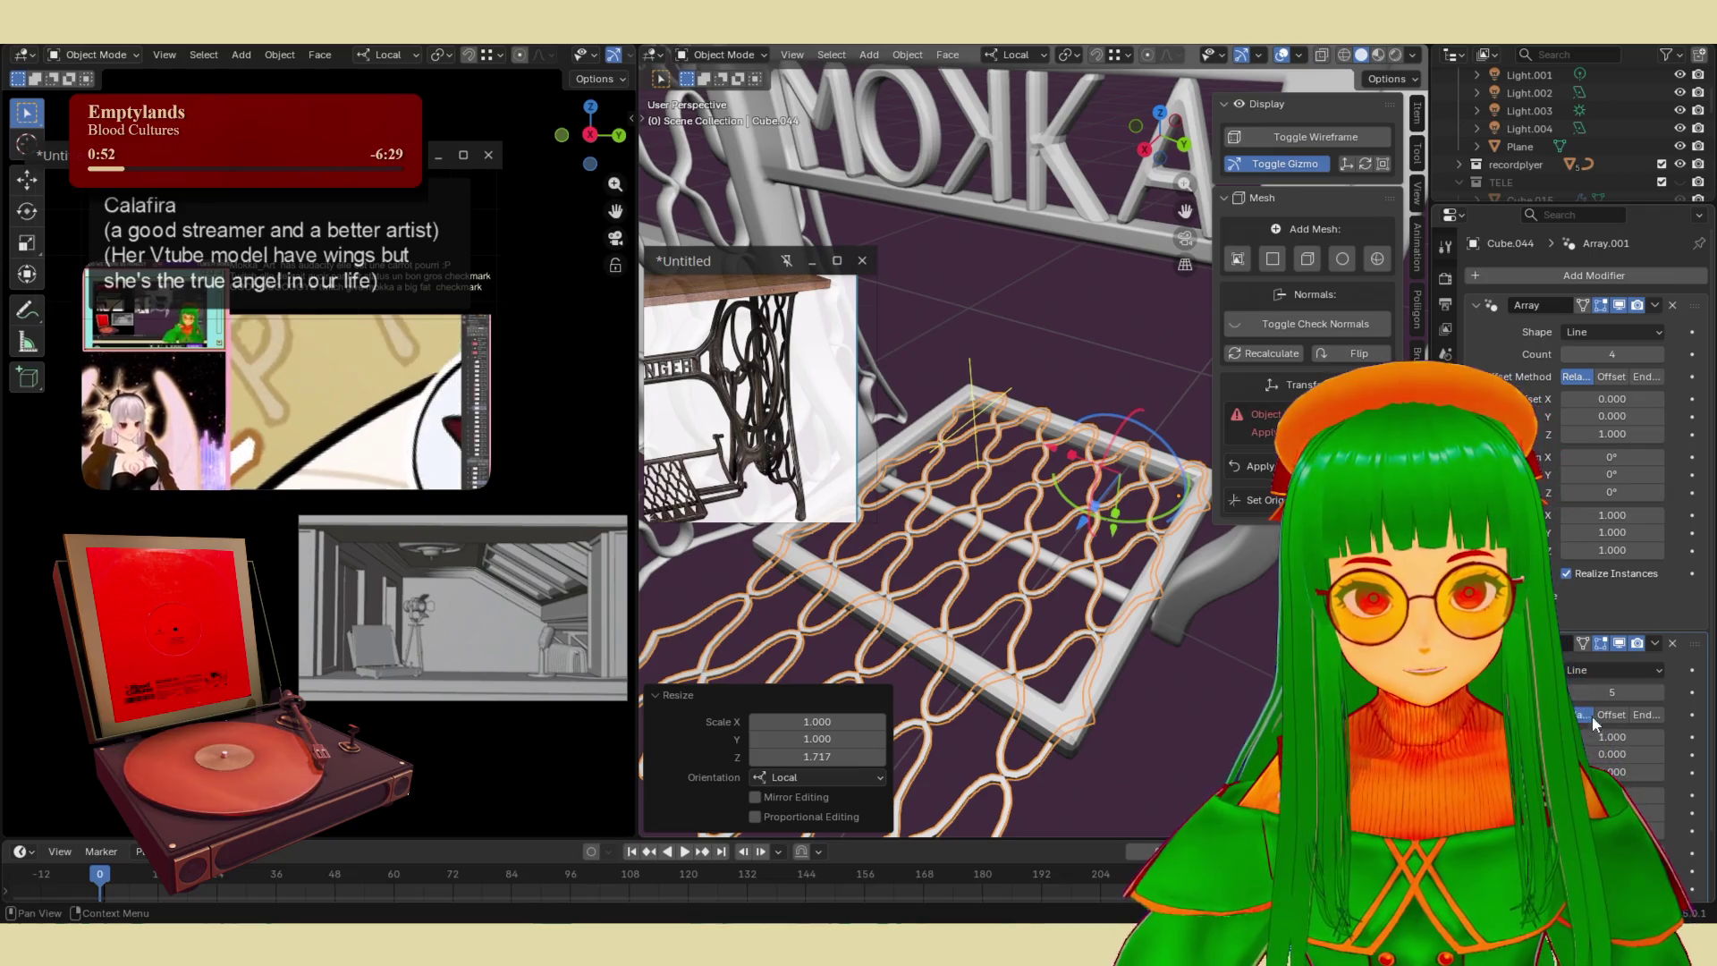
left_click_drag(1610, 695, 1627, 695)
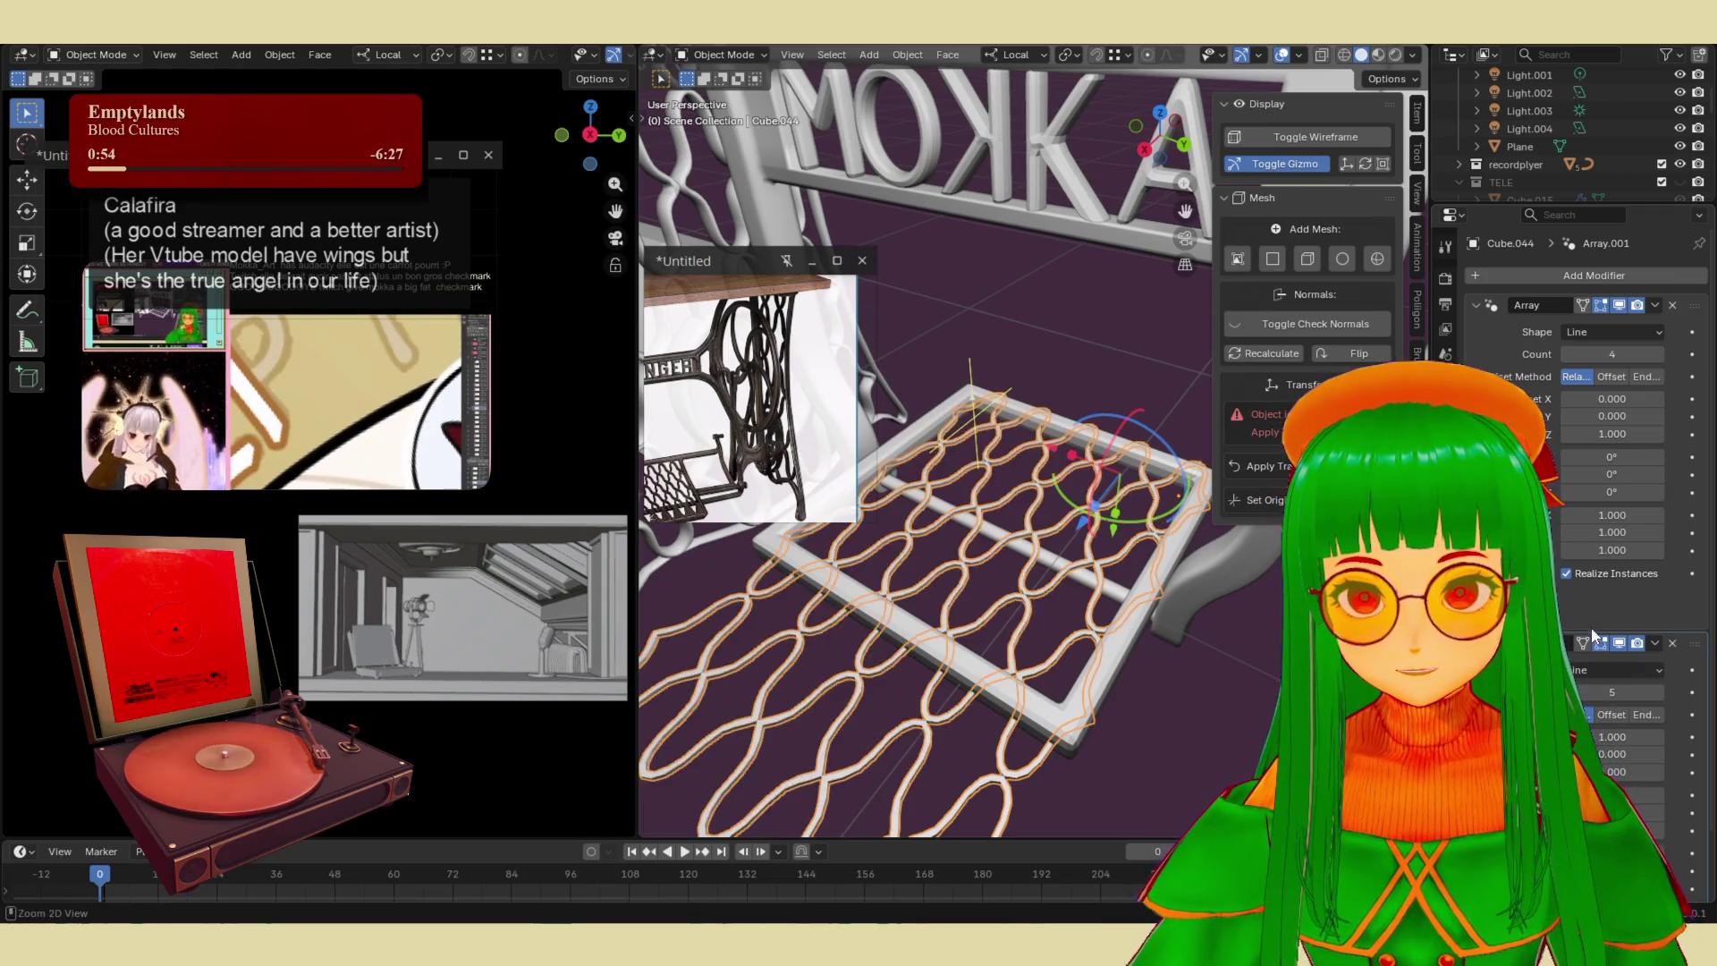
left_click_drag(1611, 354, 1596, 354)
key("s")
key("x")
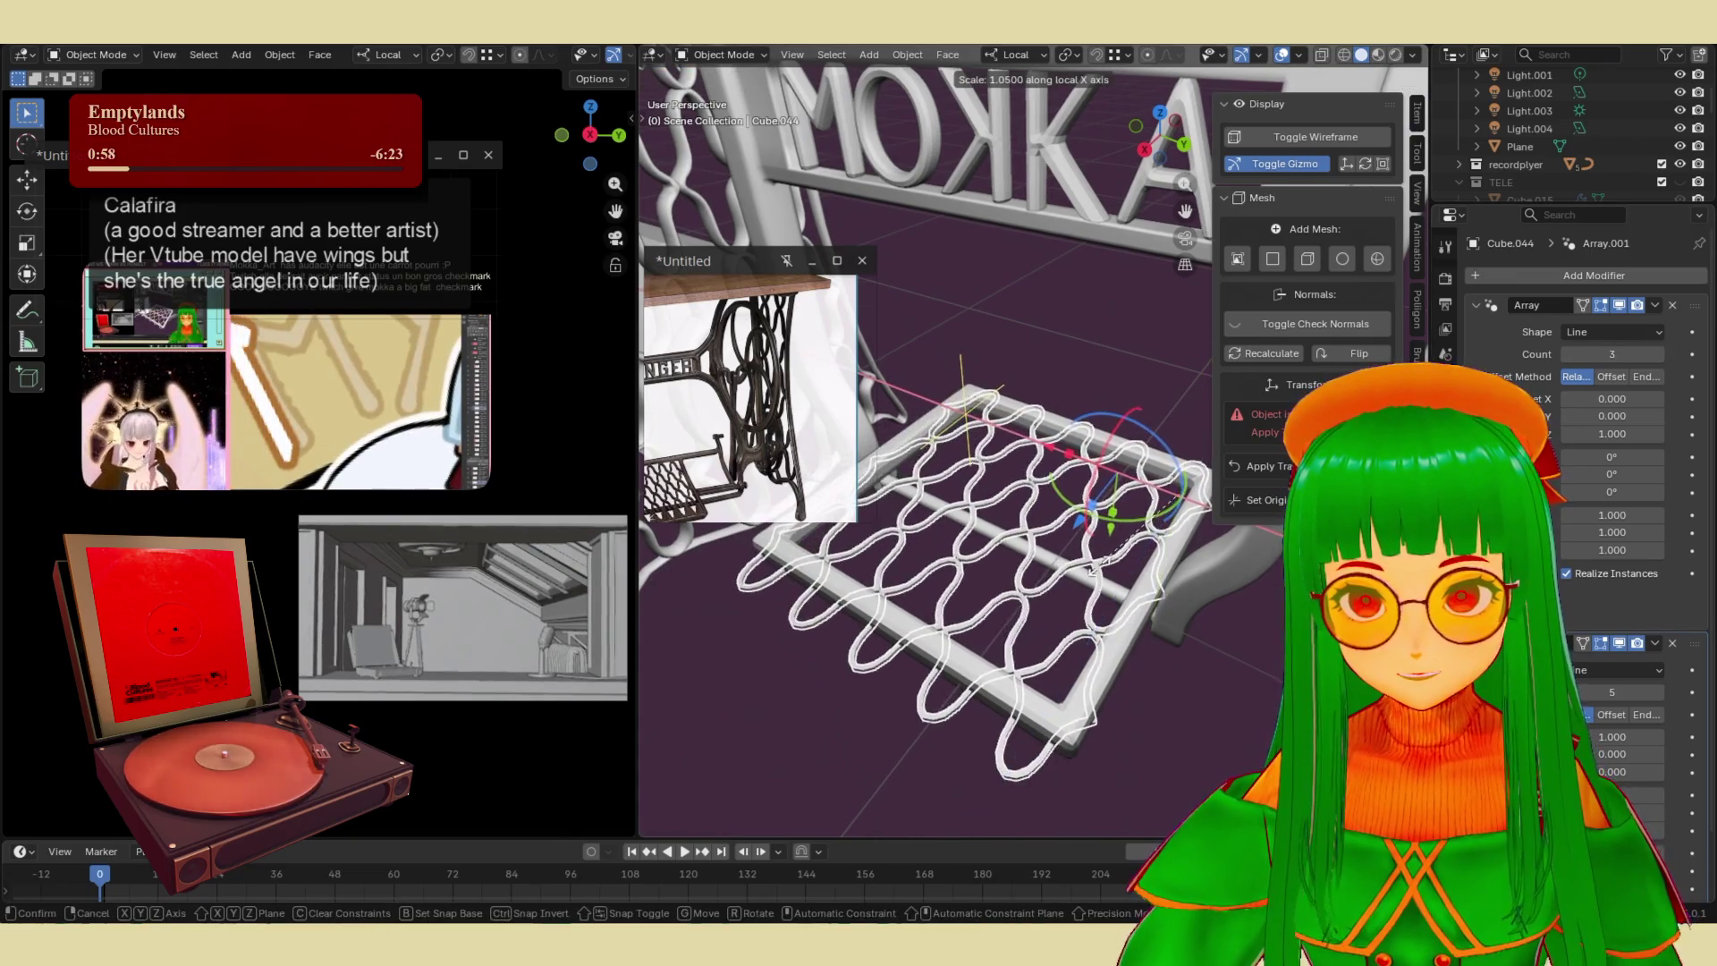
key("z")
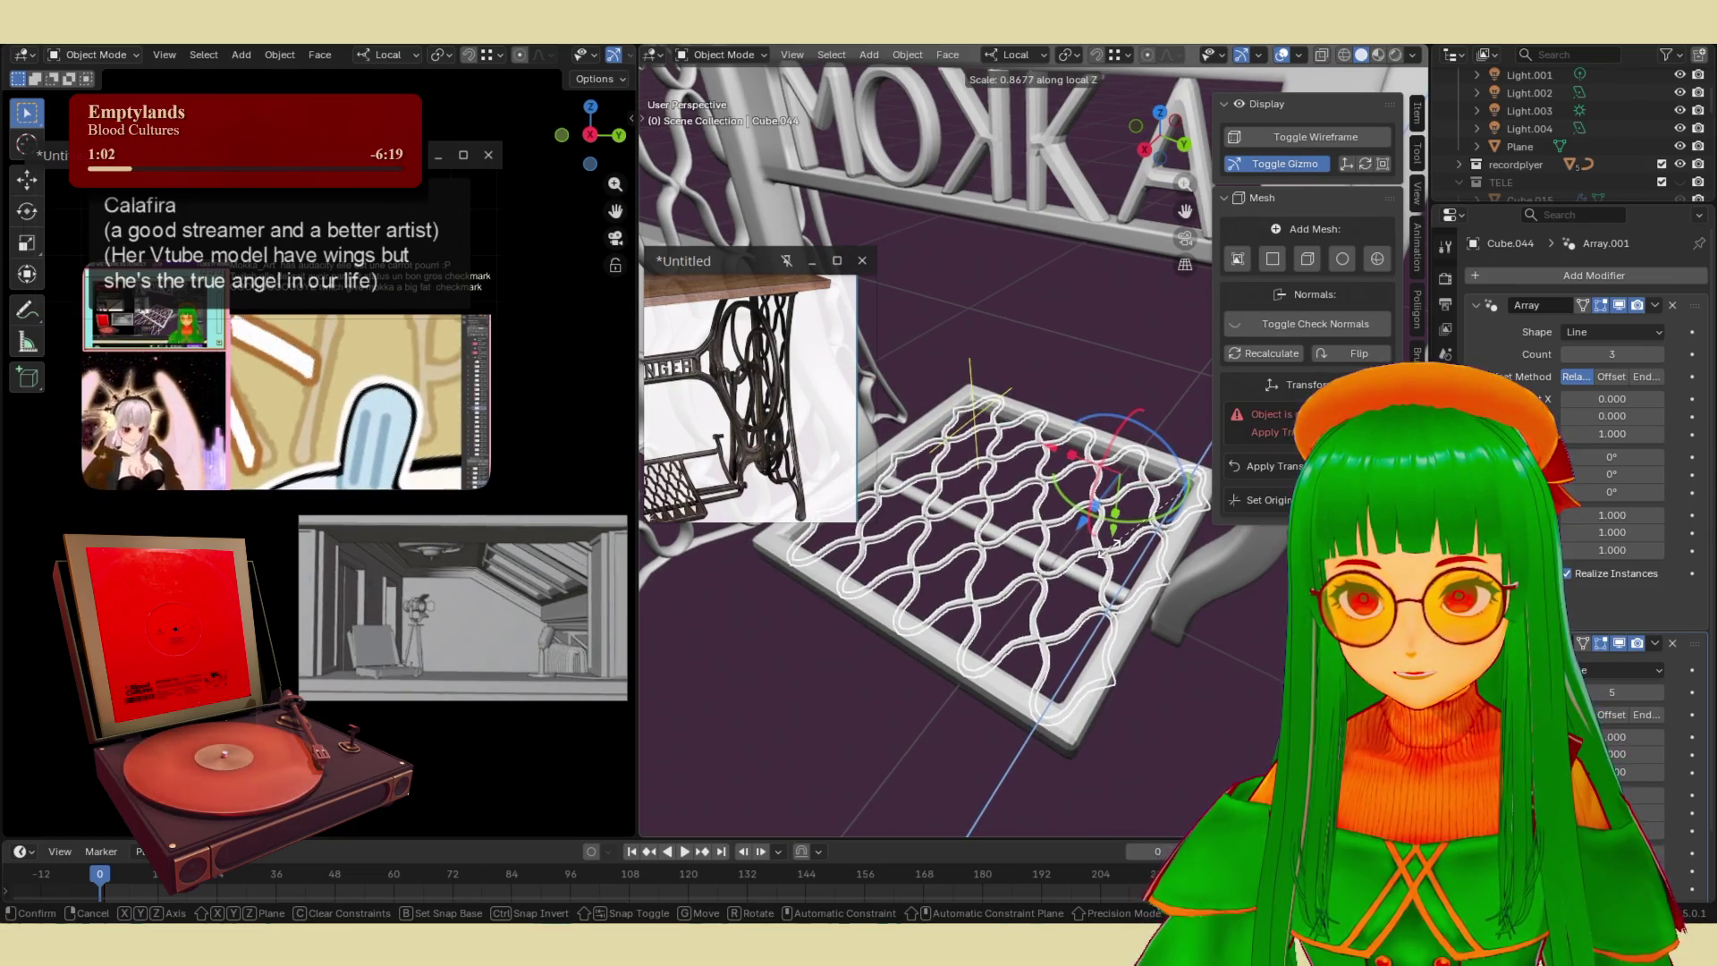
left_click(1162, 523)
- Select only the pedal frame and bring up its object context menu
mouse_move(1059, 417)
middle_mouse_down()
mouse_move(1123, 417)
mouse_move(1100, 474)
middle_mouse_up()
scroll(1100, 474, "up", 6)
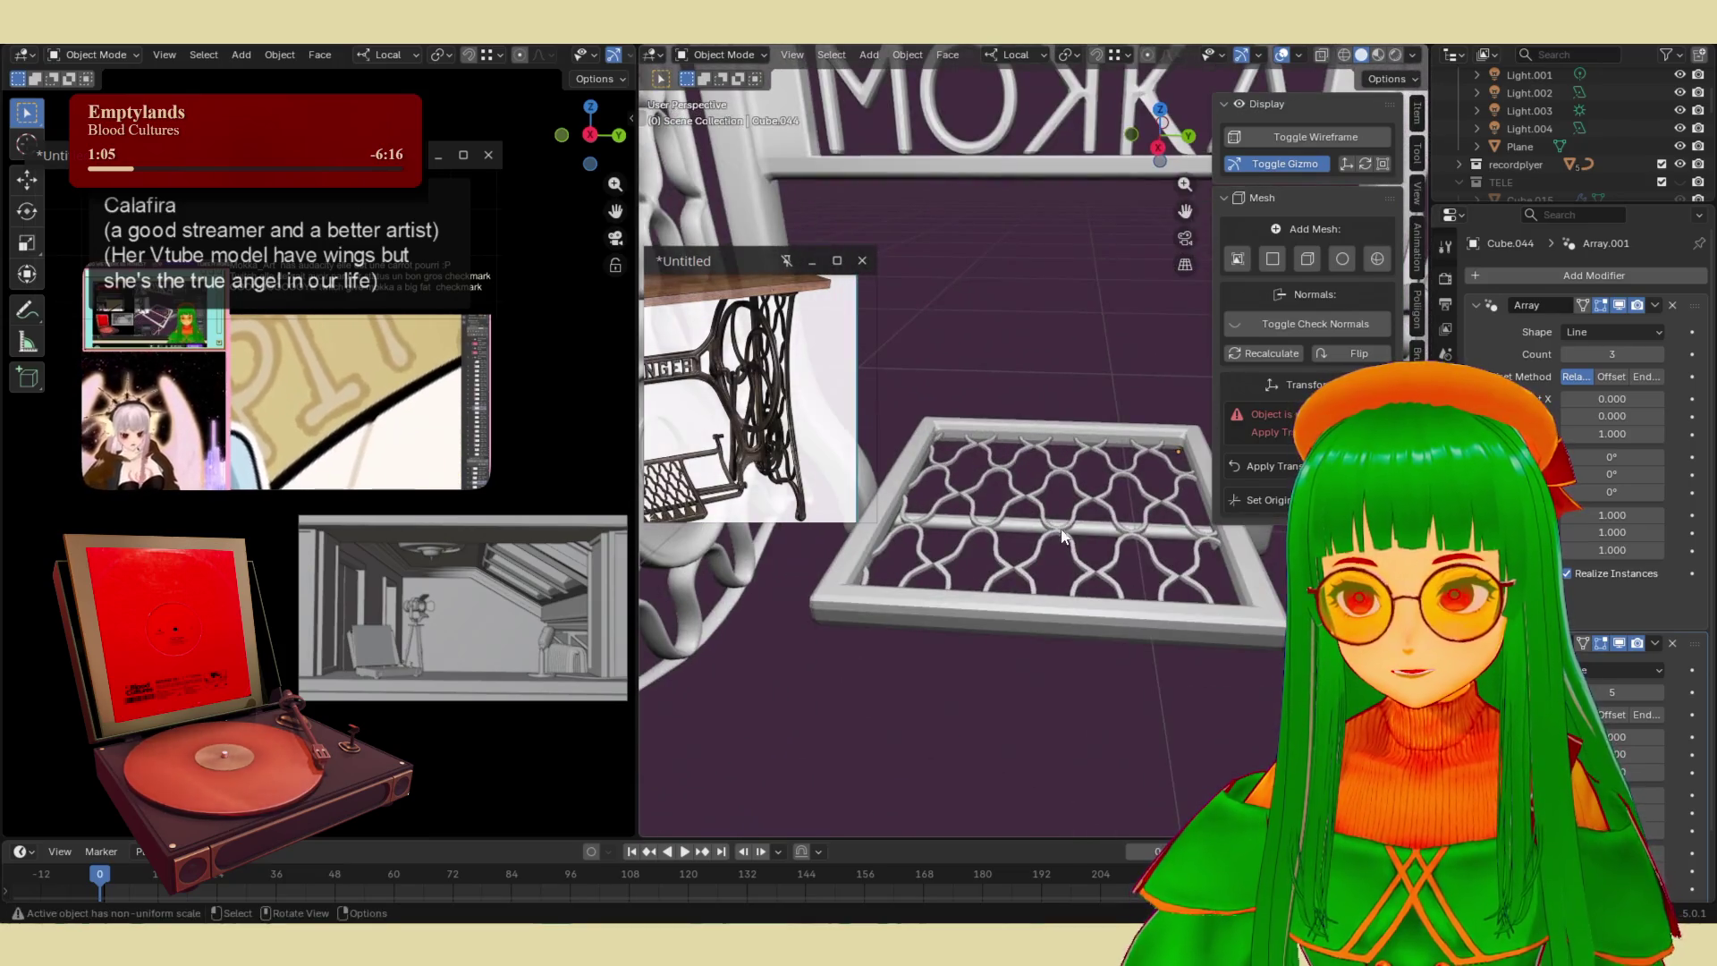
left_click(1094, 625)
left_click(1098, 580, "shift")
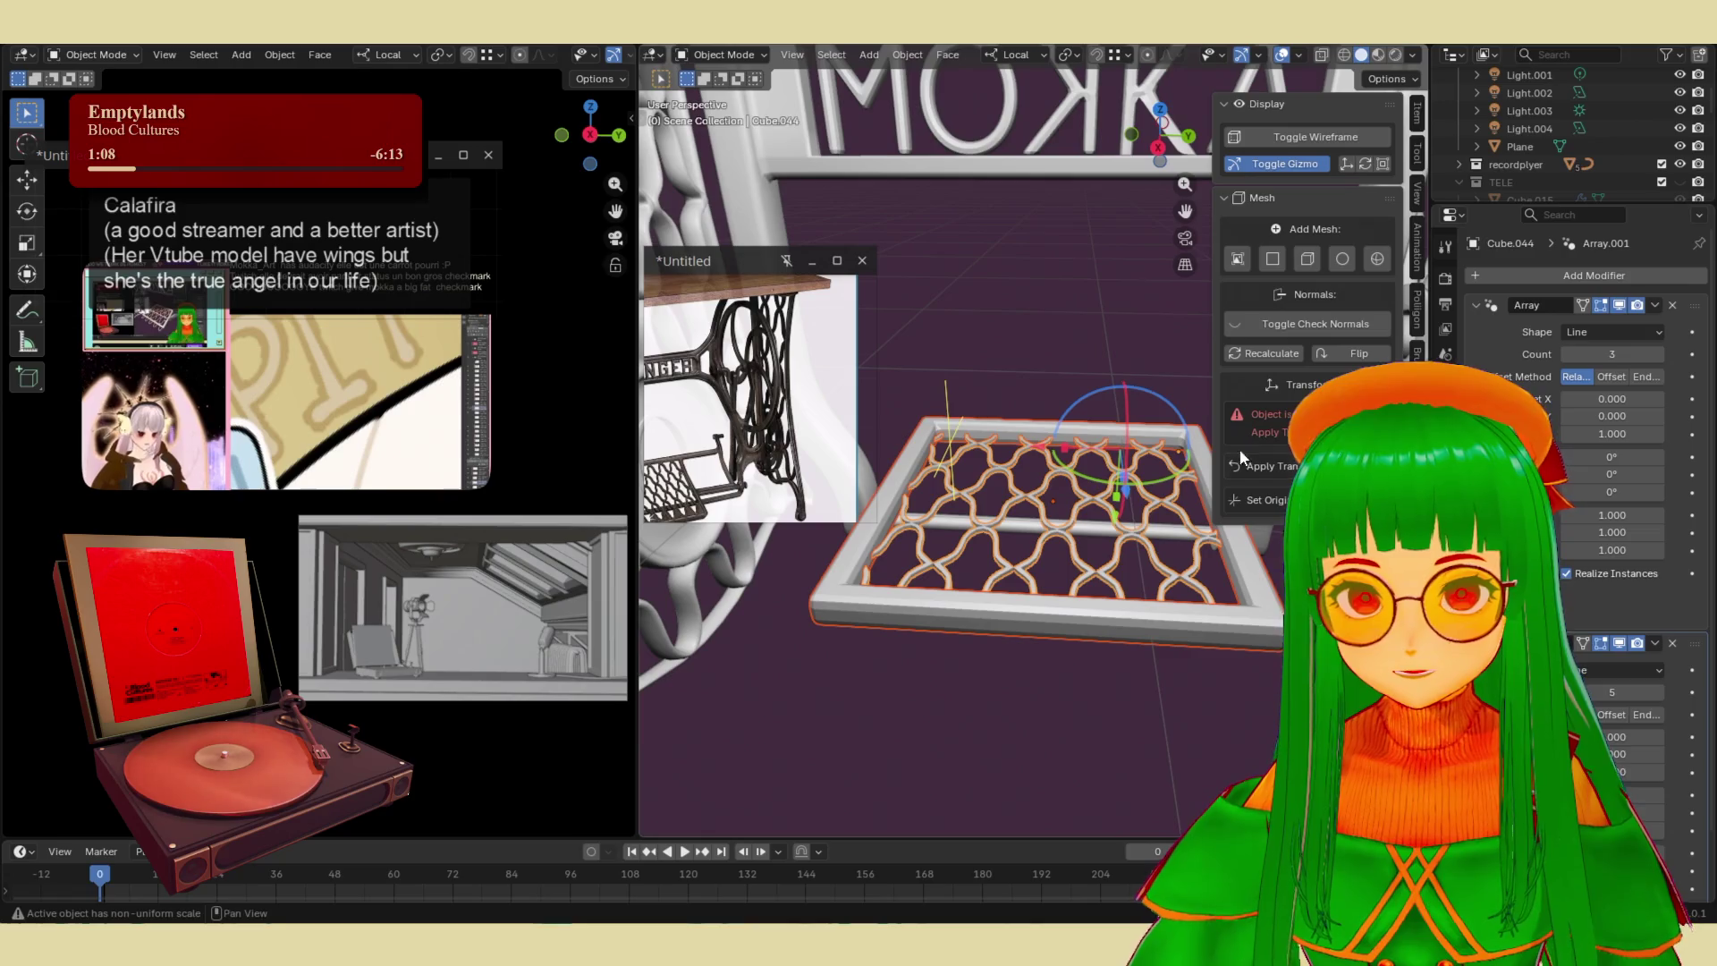
left_click(1130, 621)
right_click(1010, 483)
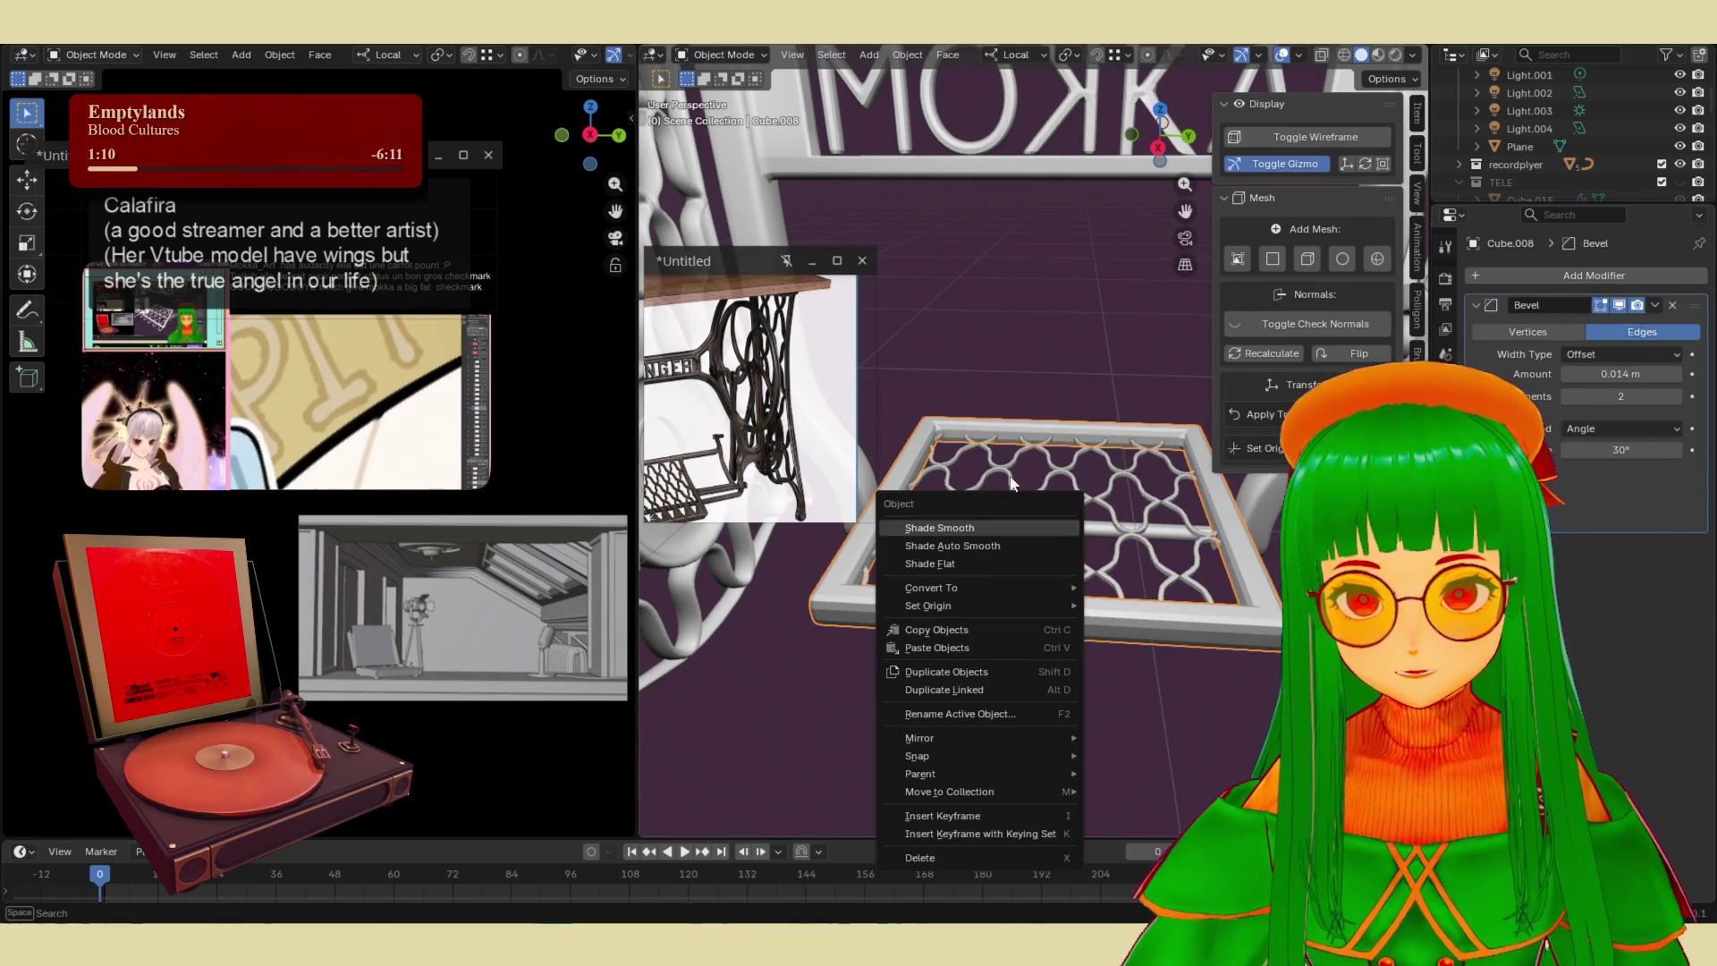
- Shade the pedal frame smooth and flip the lattice upside down along global Z
left_click(963, 530)
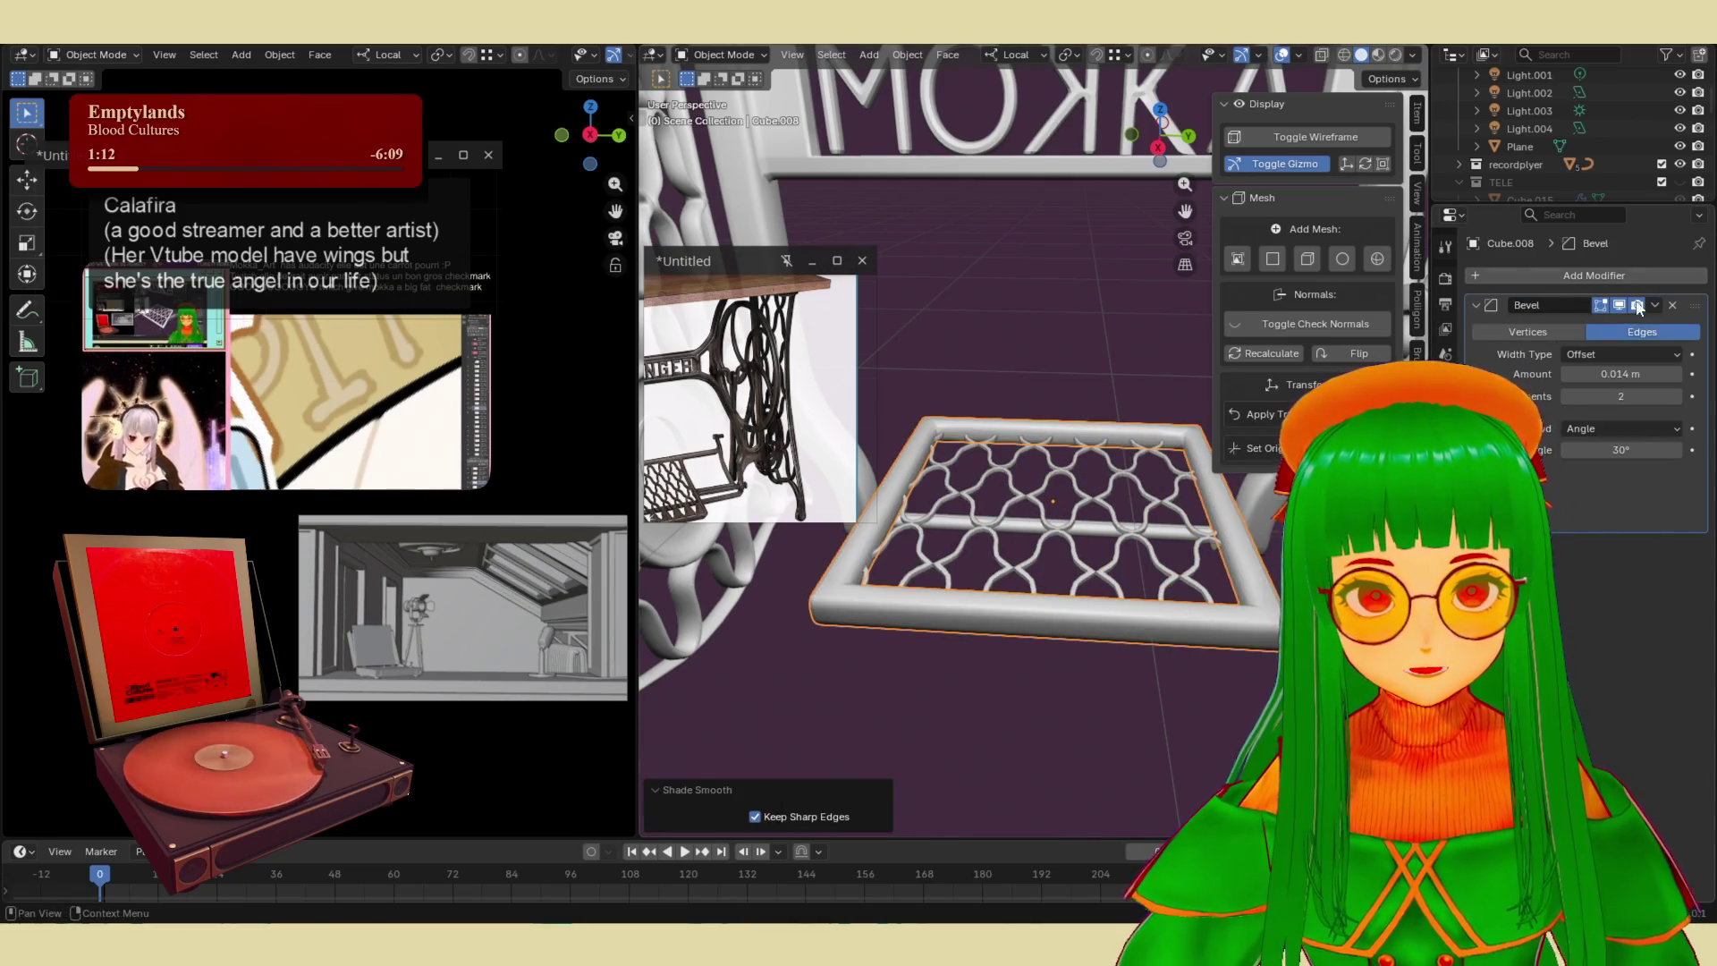
mouse_move(1074, 625)
middle_mouse_down()
mouse_move(1027, 663)
mouse_move(1058, 674)
mouse_move(1086, 572)
middle_mouse_up()
left_click(1091, 570)
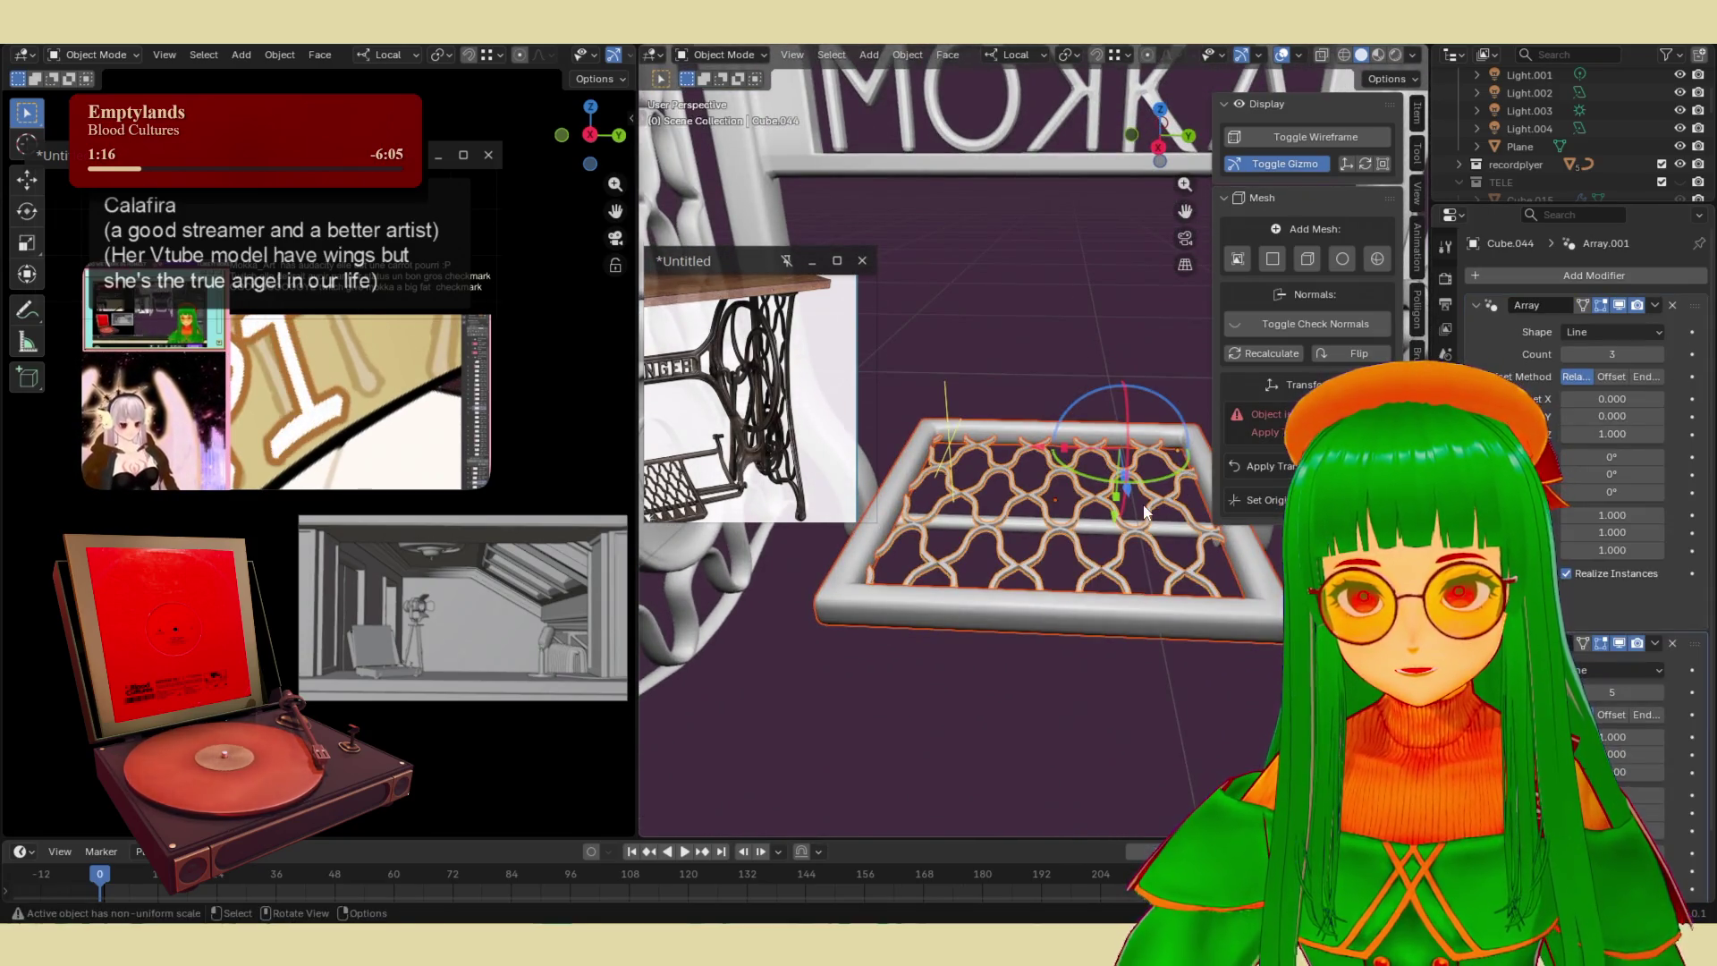
key("r")
key("Escape")
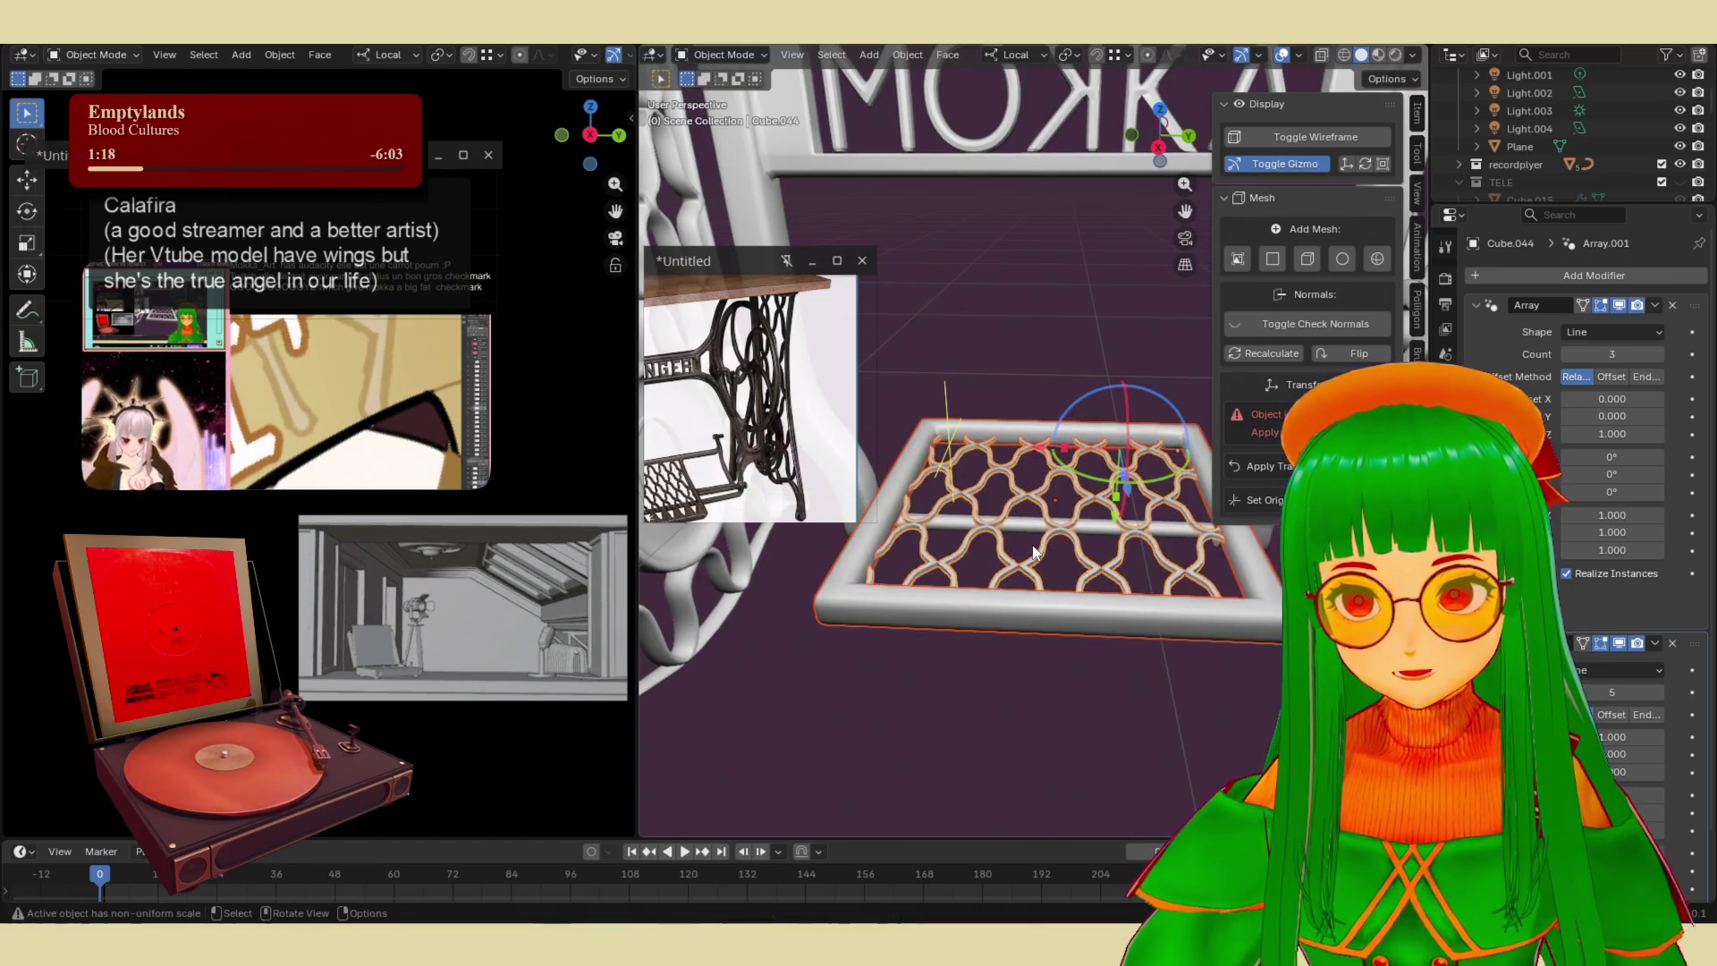
key("s")
key("z")
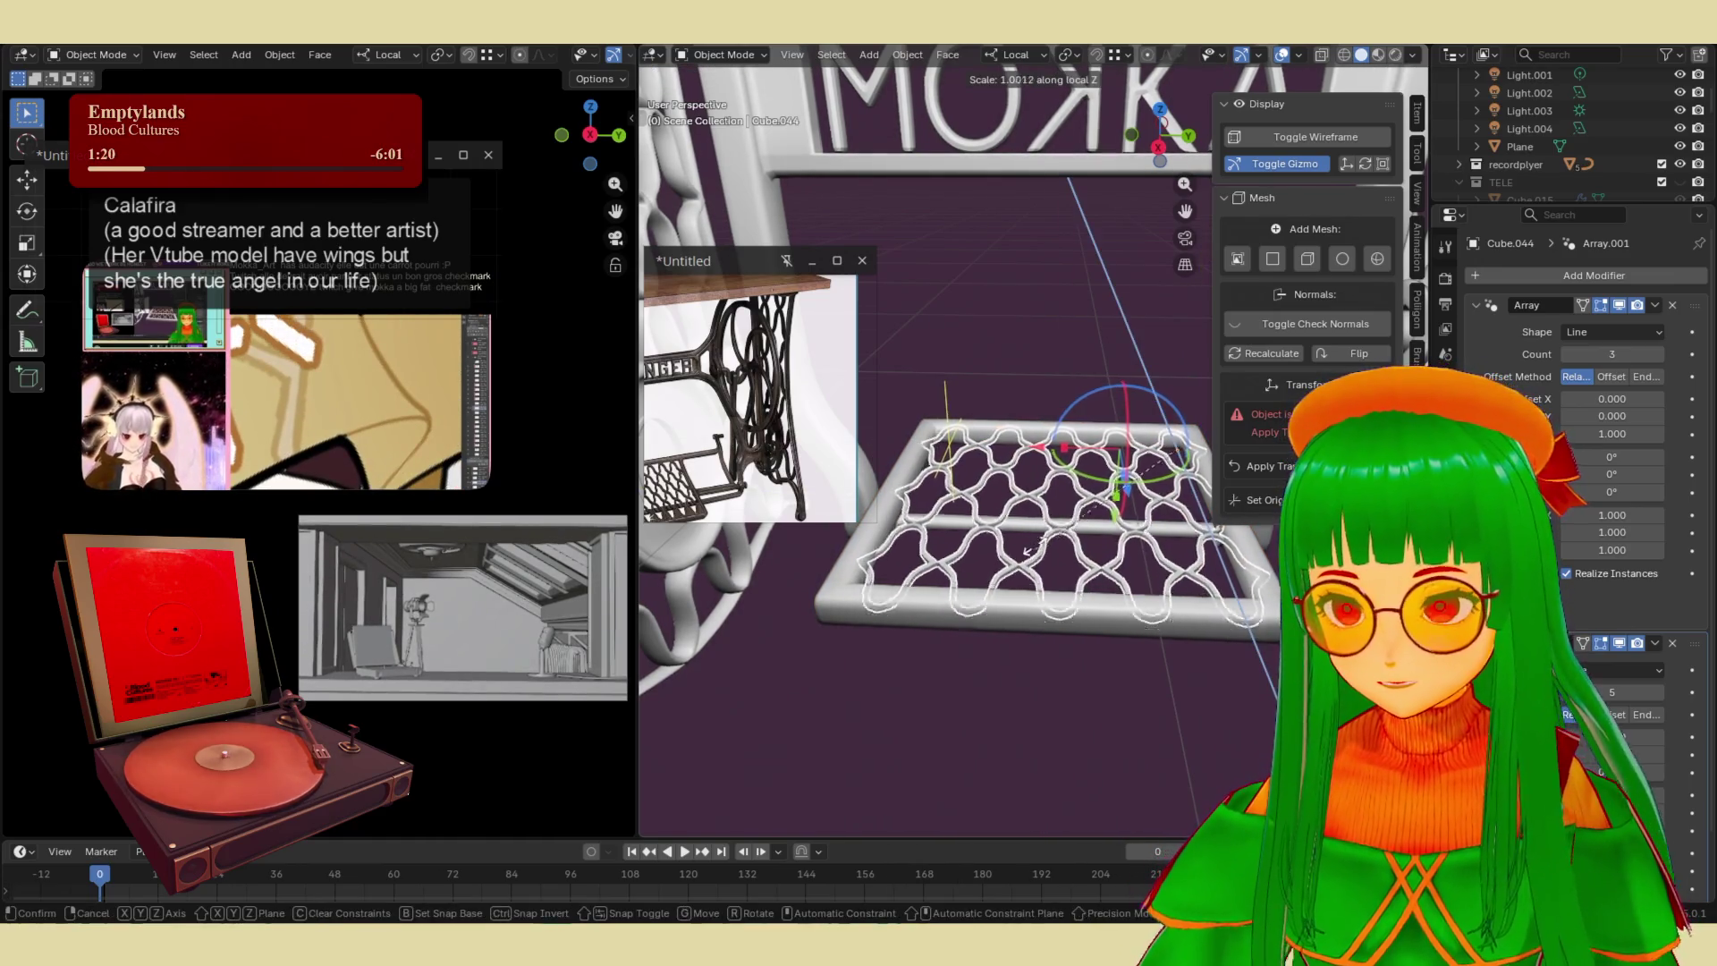
key("z")
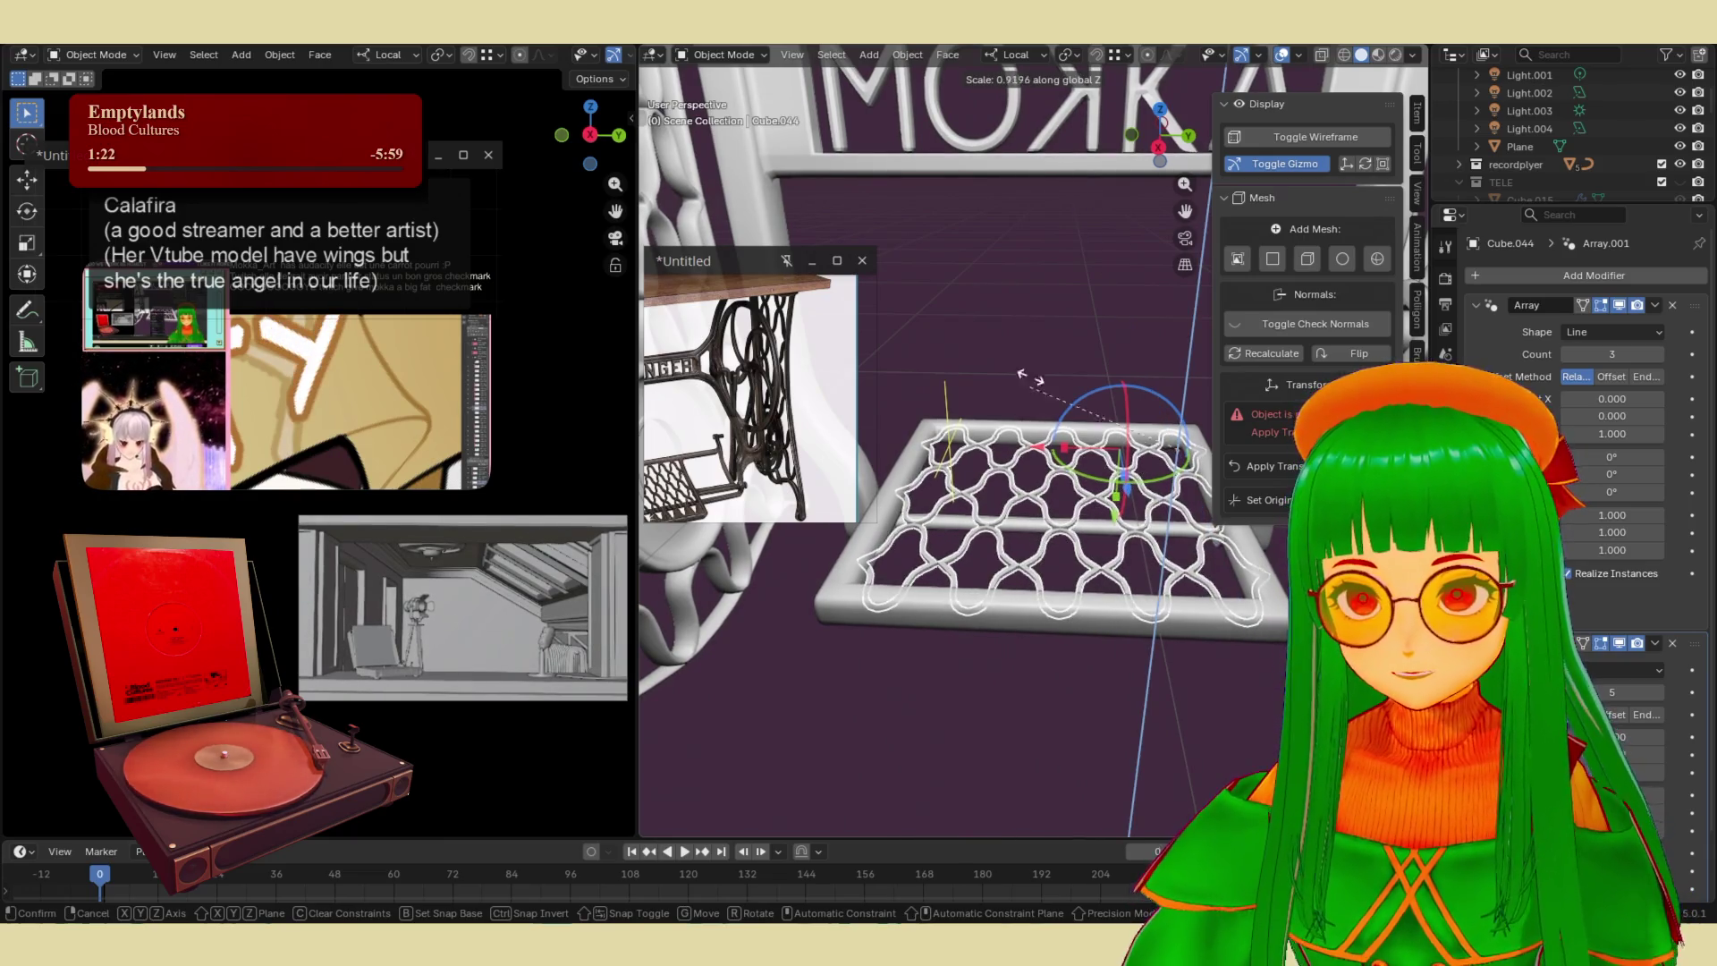
left_click(1081, 400)
- Flatten the lattice to 0.921 on local Z and raise it about 0.04 m
mouse_move(1081, 399)
middle_mouse_down()
mouse_move(1076, 359)
mouse_move(978, 351)
mouse_move(1177, 293)
mouse_move(1072, 460)
mouse_move(1054, 581)
mouse_move(1071, 525)
middle_mouse_up()
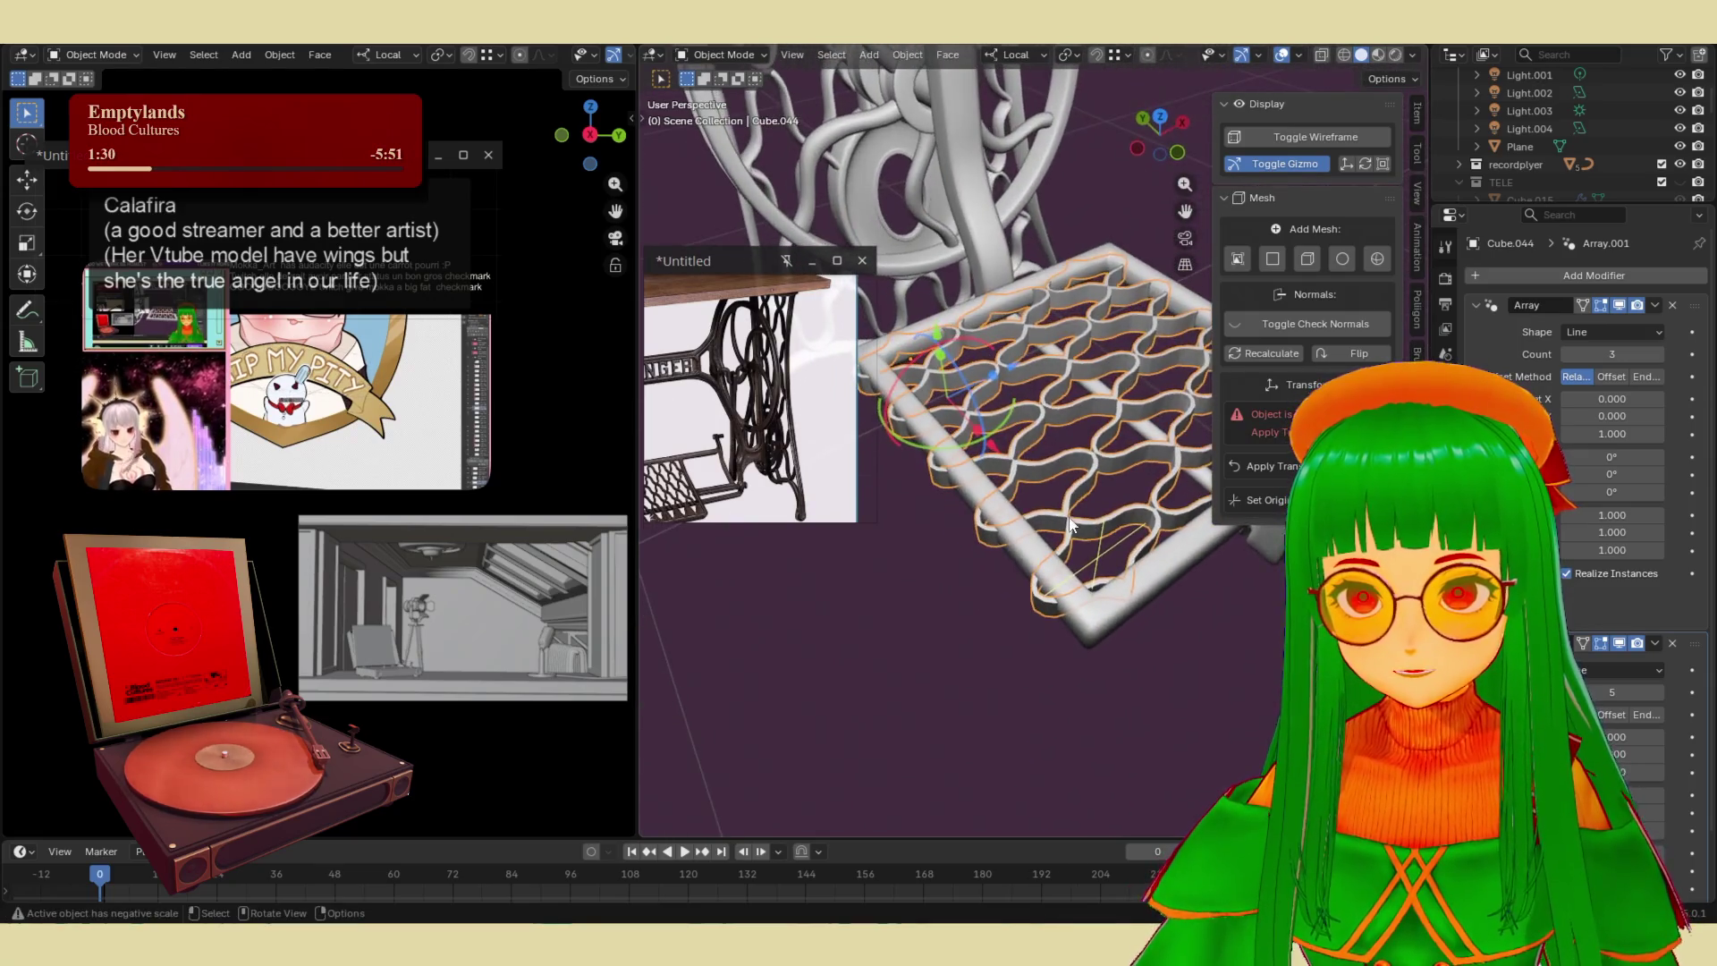
key("s")
key("z")
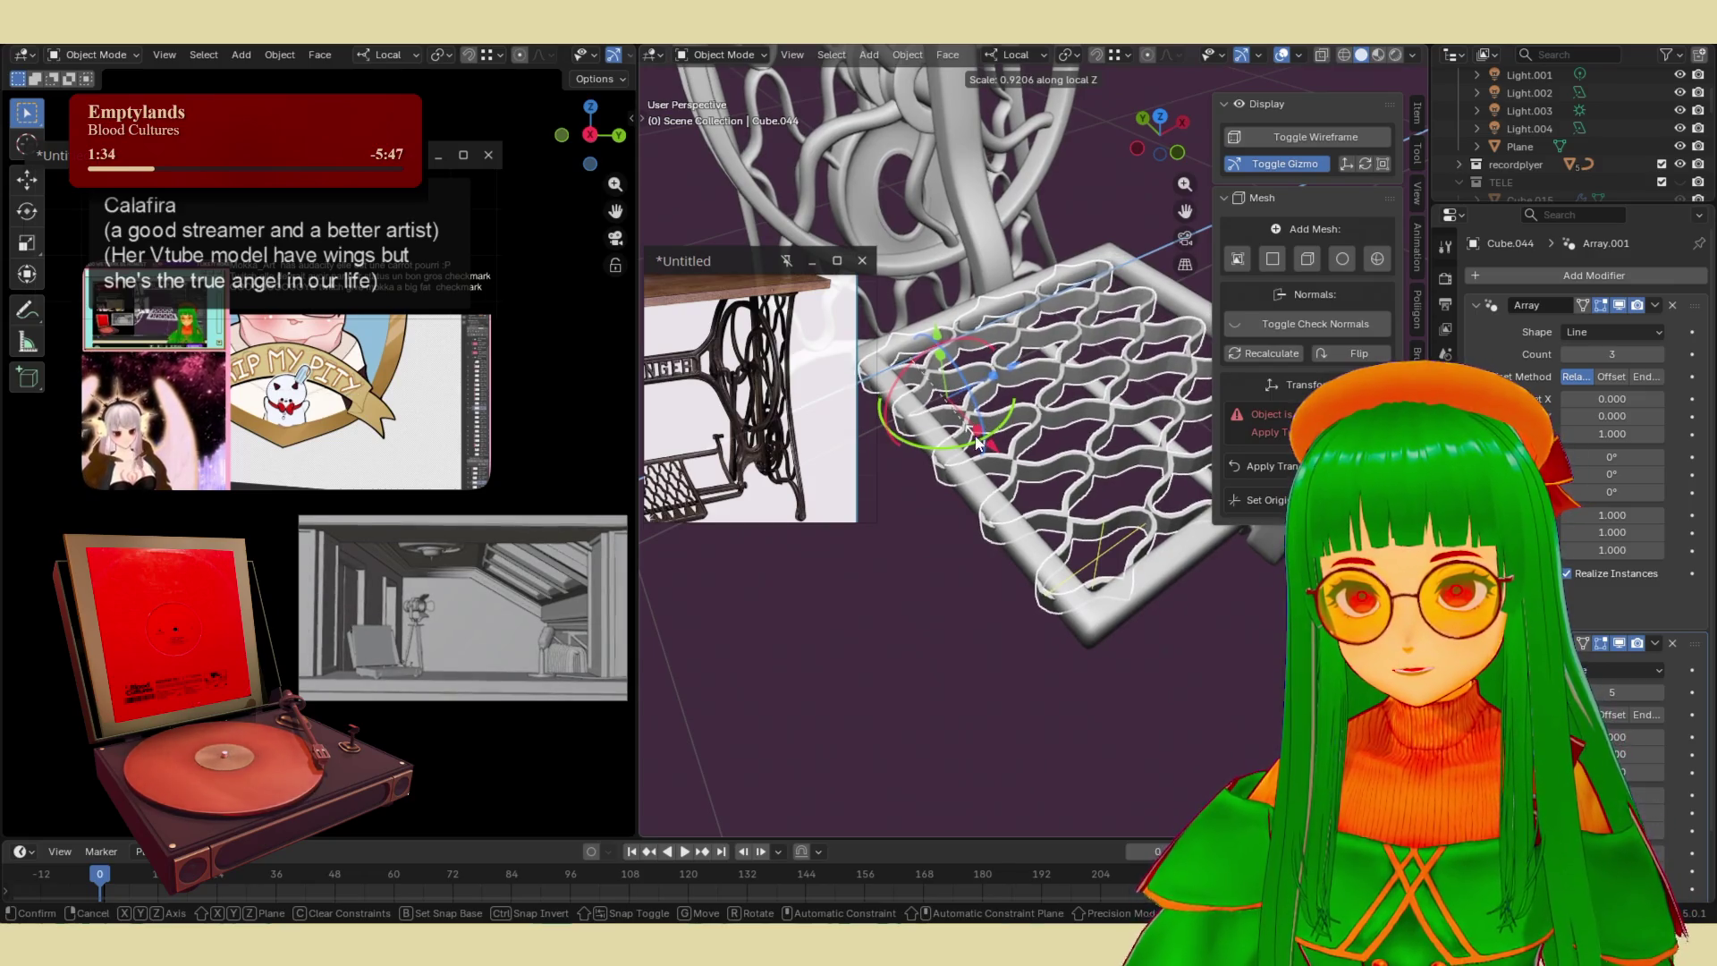
left_click(978, 440)
key("g")
key("z")
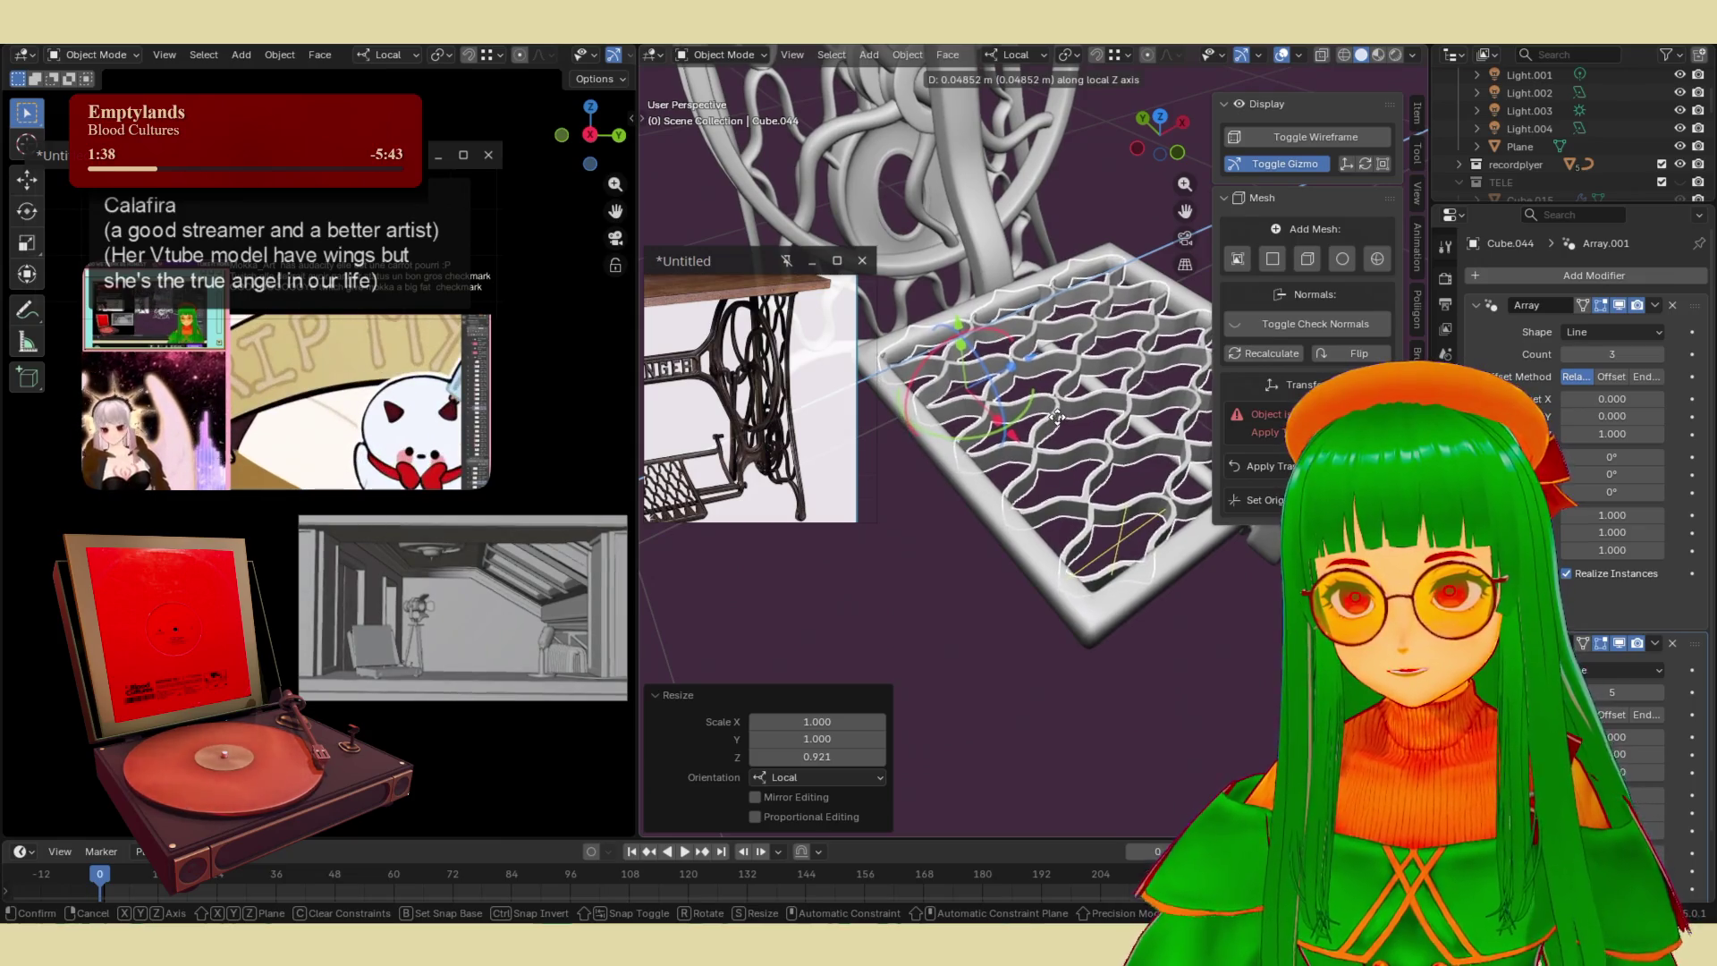
left_click(1131, 611)
left_click(1175, 636)
mouse_move(1174, 636)
middle_mouse_down()
mouse_move(1139, 583)
mouse_move(892, 491)
mouse_move(953, 614)
middle_mouse_up()
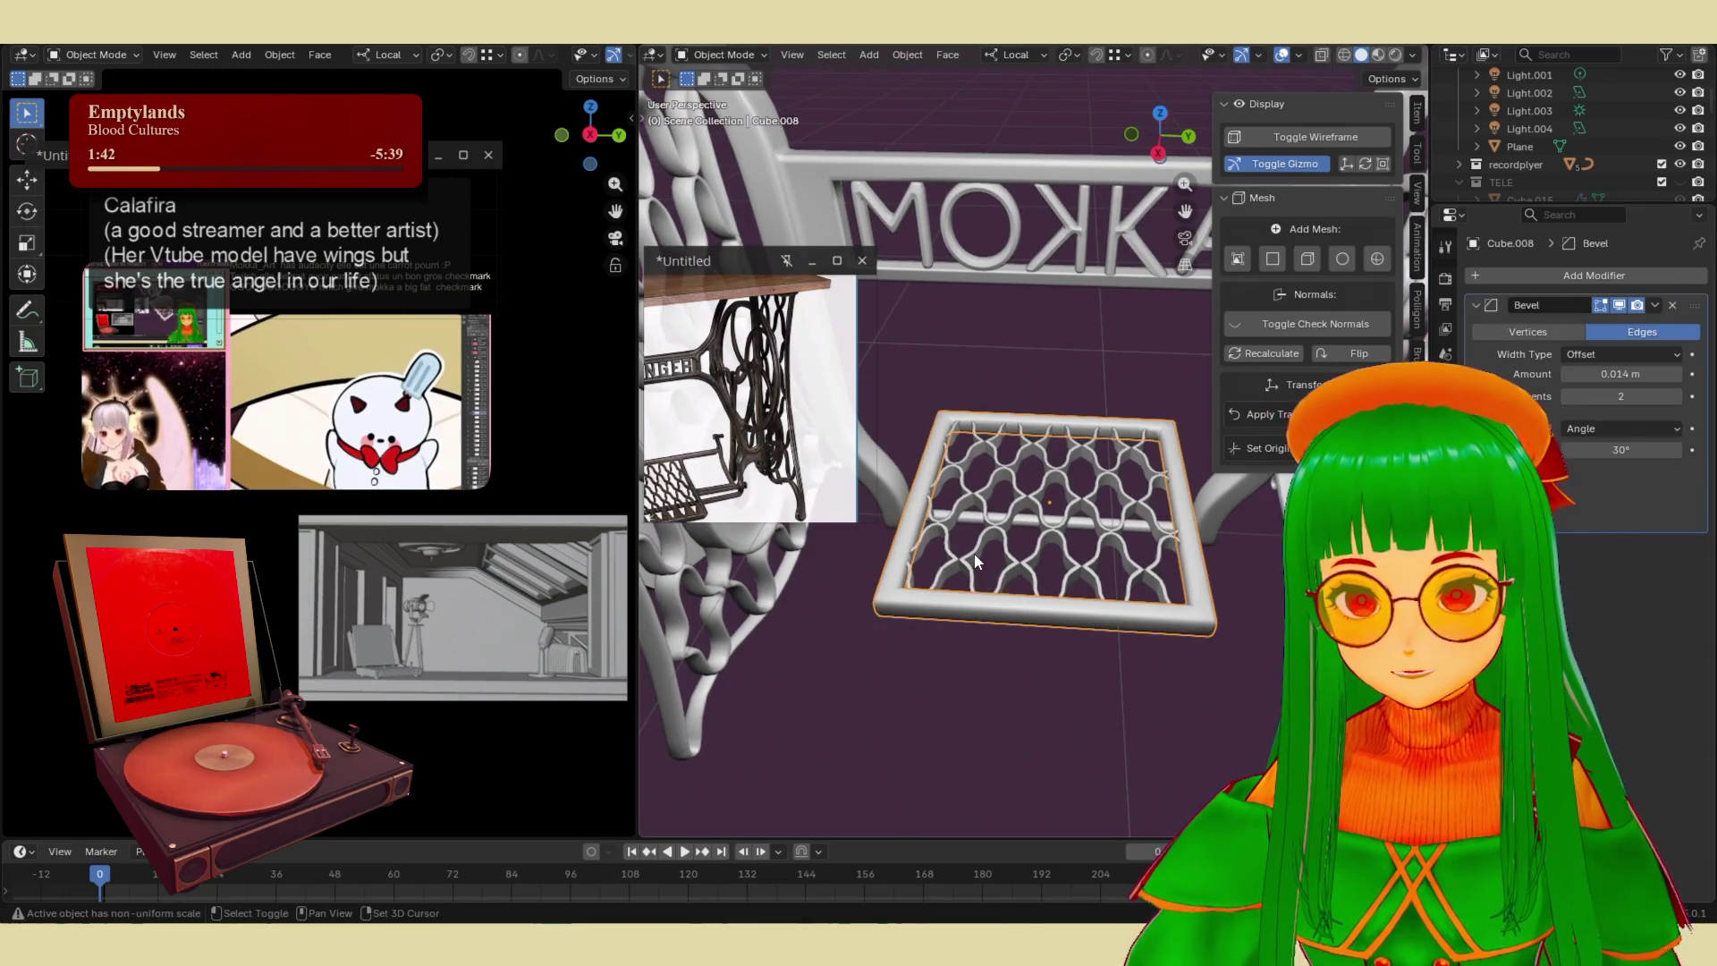
- Apply both Array modifiers on the lattice grid
left_click(974, 553)
right_click(930, 598)
left_click(914, 612)
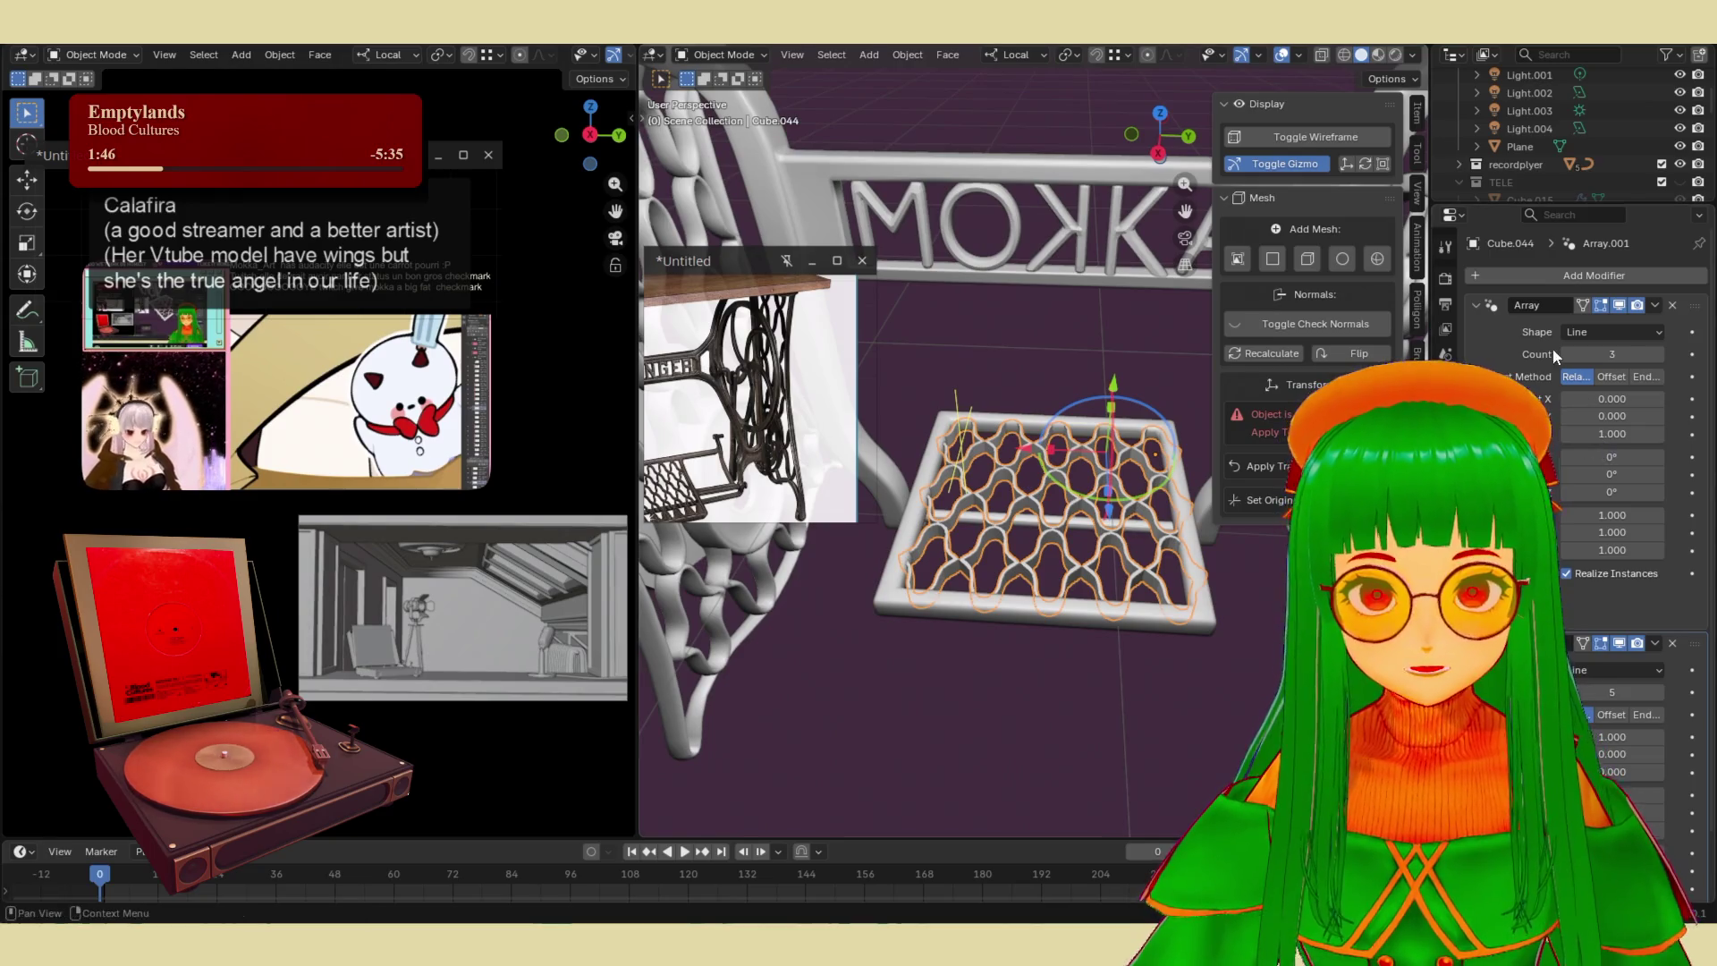
left_click(1655, 305)
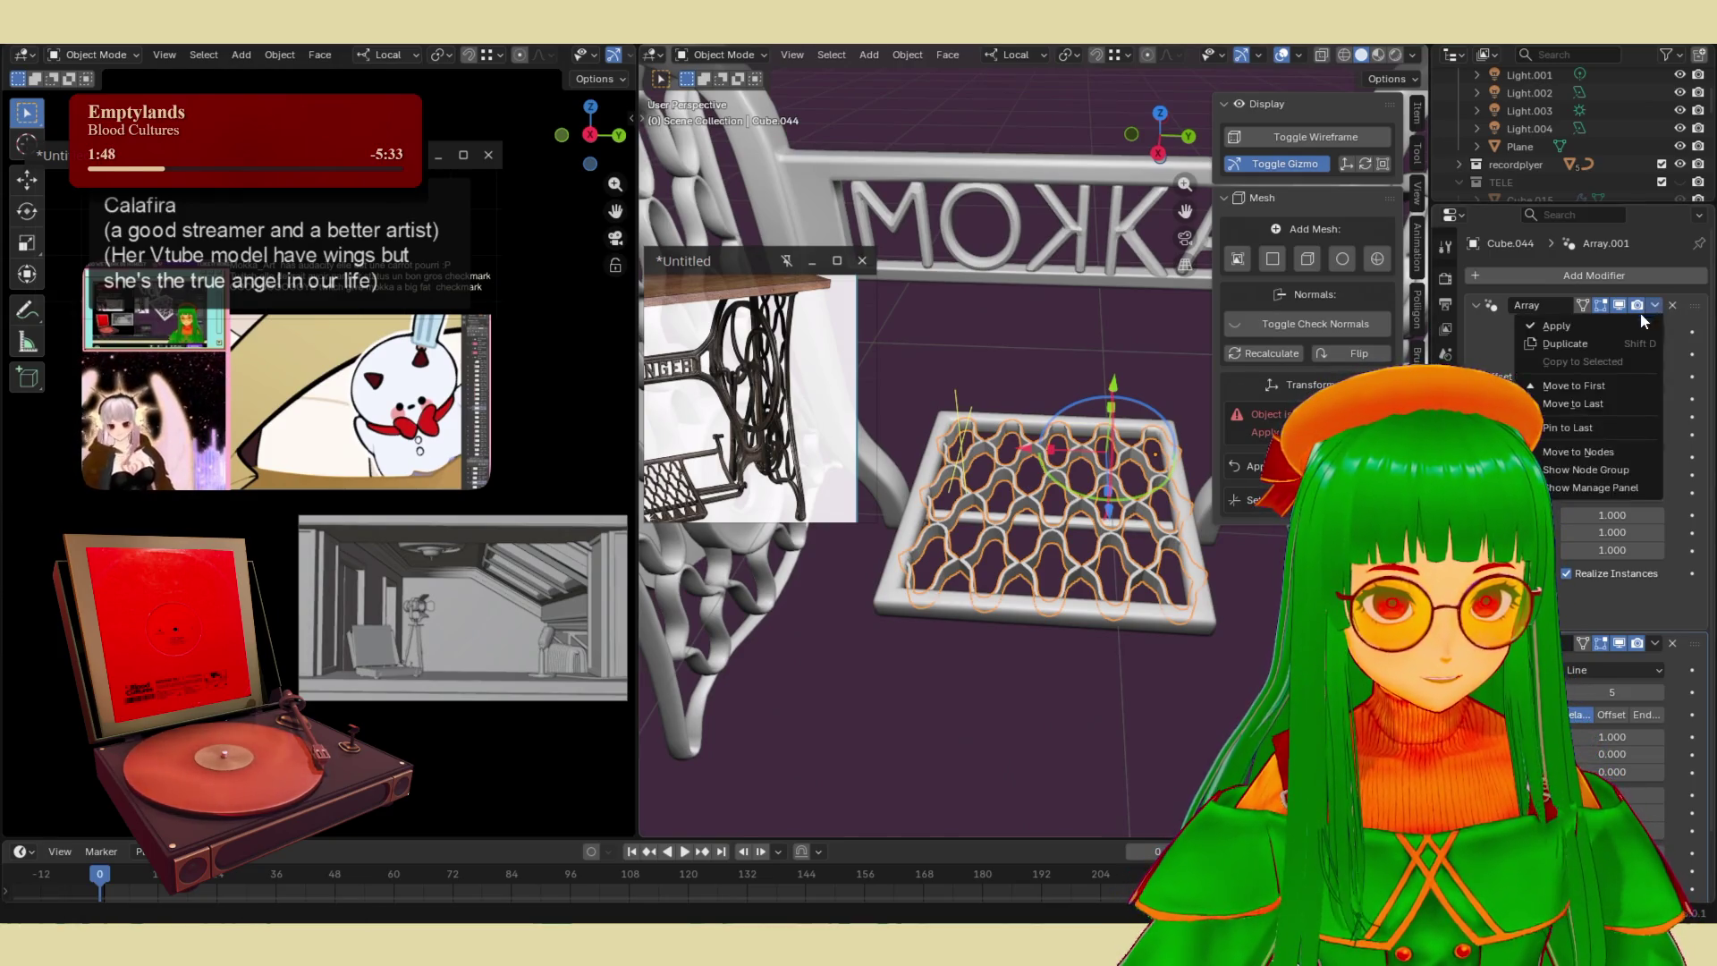
left_click(1640, 325)
left_click(1655, 305)
left_click(1639, 326)
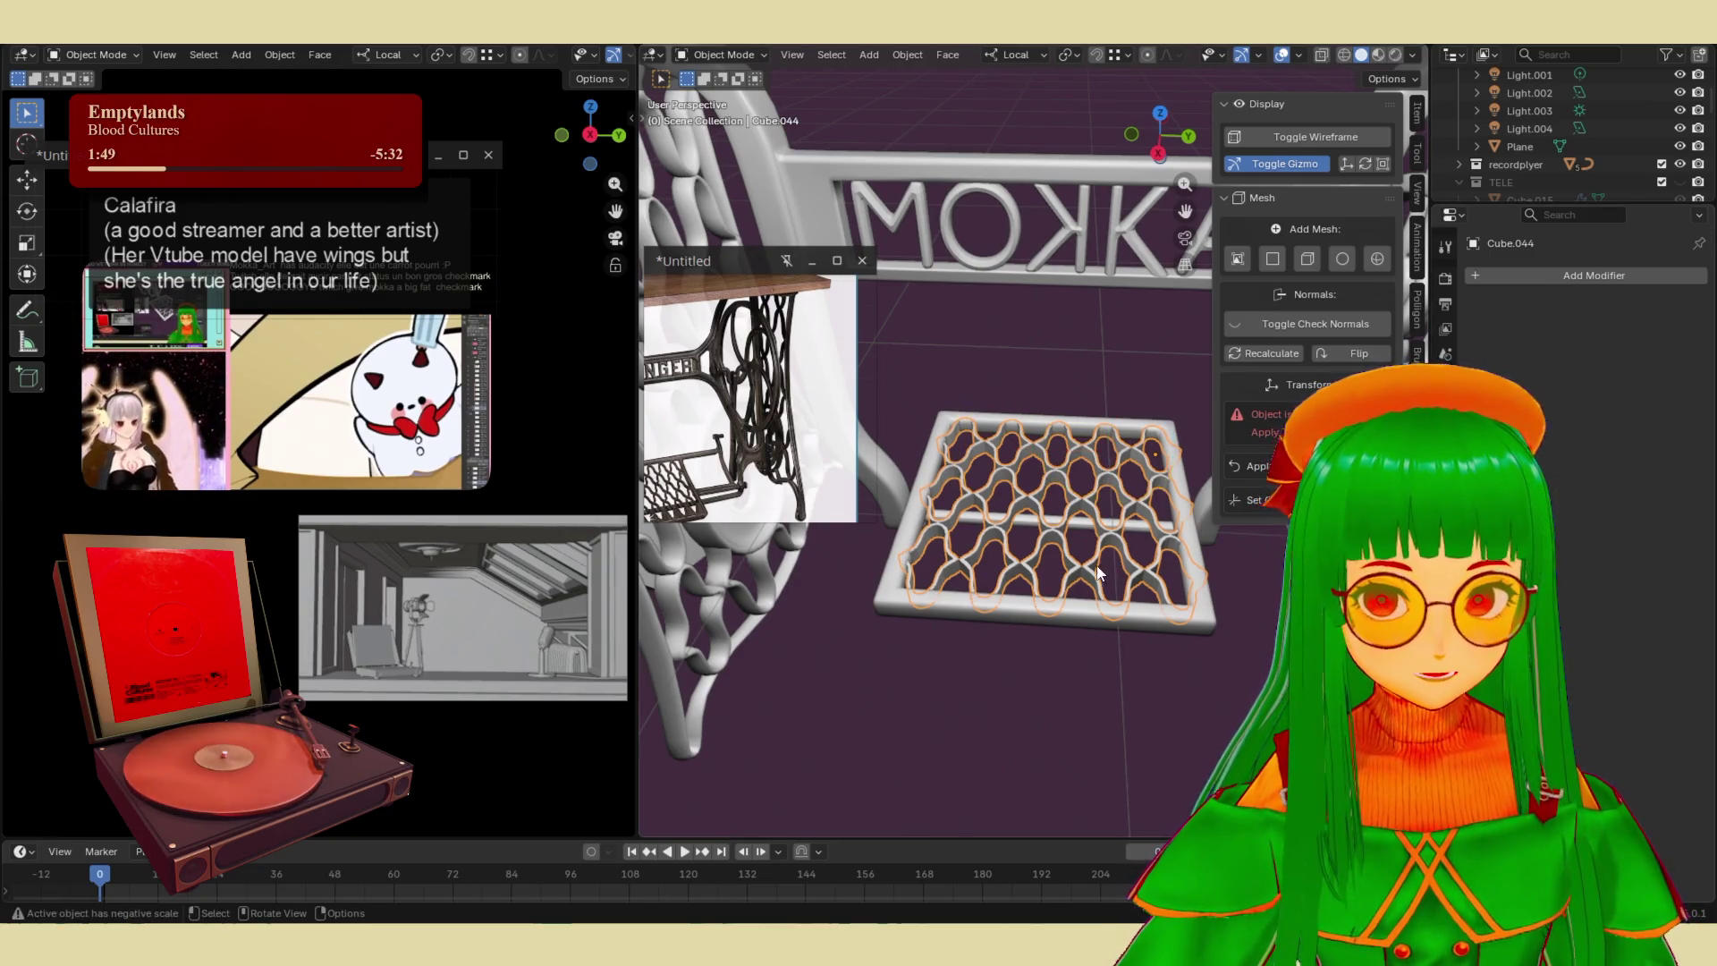
- Select the pedal frame and apply its Bevel modifier
left_click(1102, 615, "shift")
right_click(1102, 615)
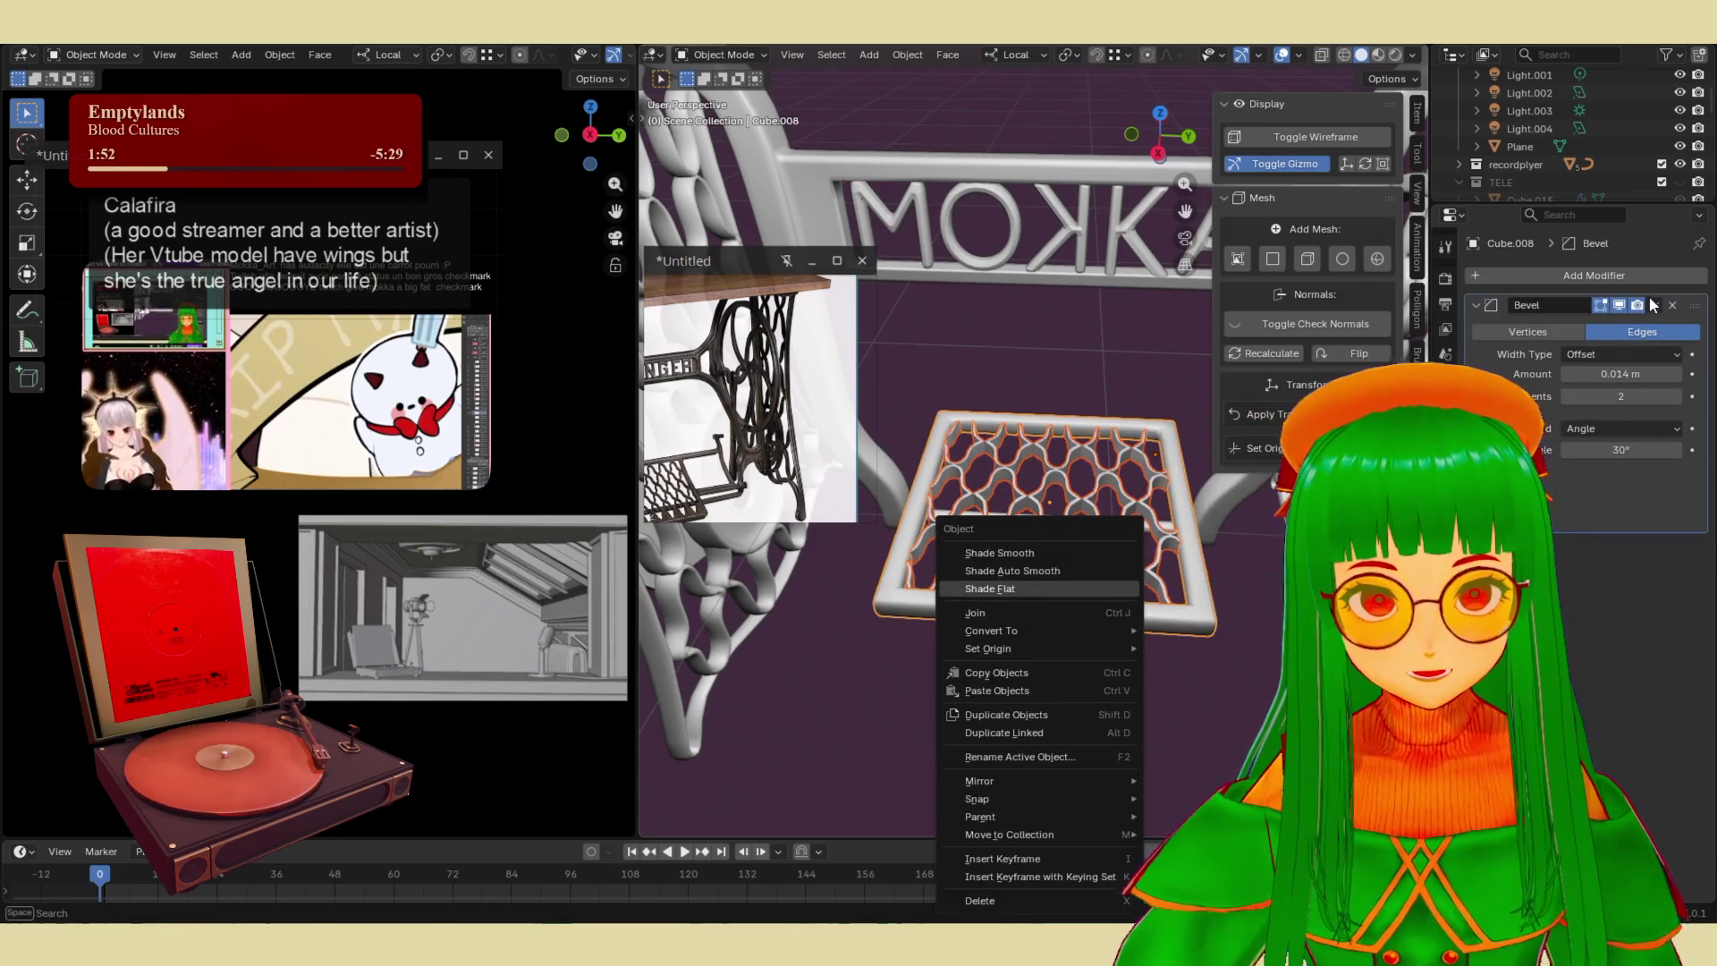
left_click(1654, 305)
left_click(1617, 326)
- Join the frame and lattice into one Cube.008 object, then toggle Edit Mode to check
right_click(1121, 619)
left_click(1098, 663)
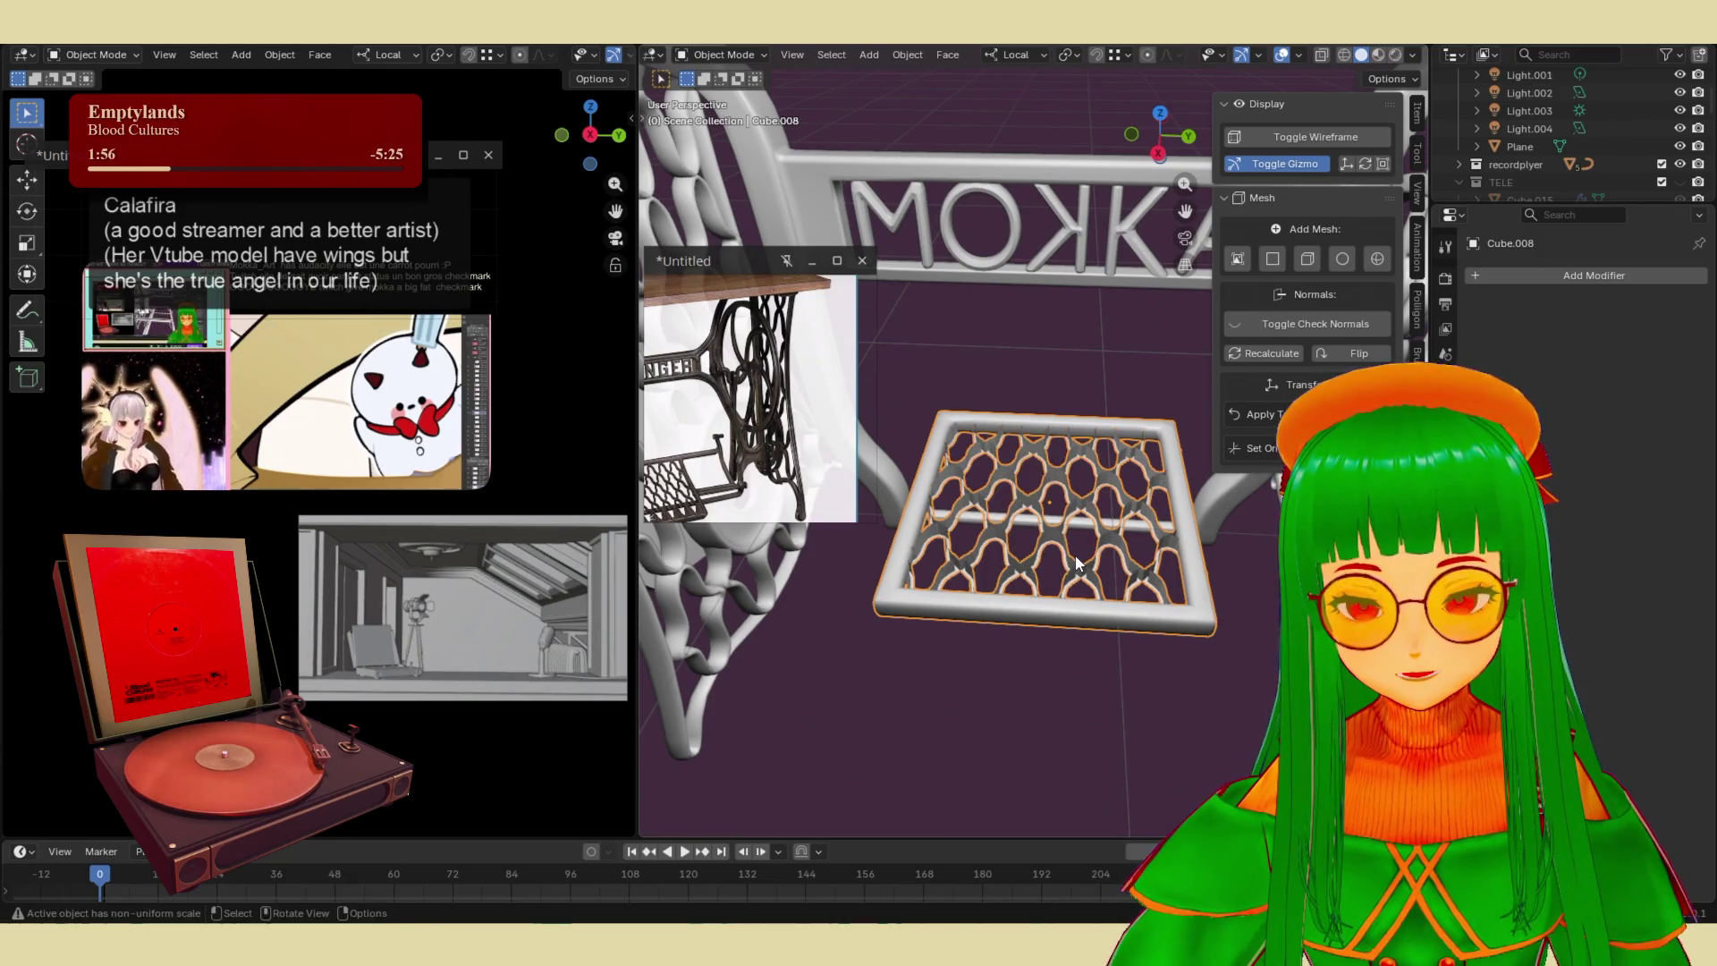
key("Tab")
key("a")
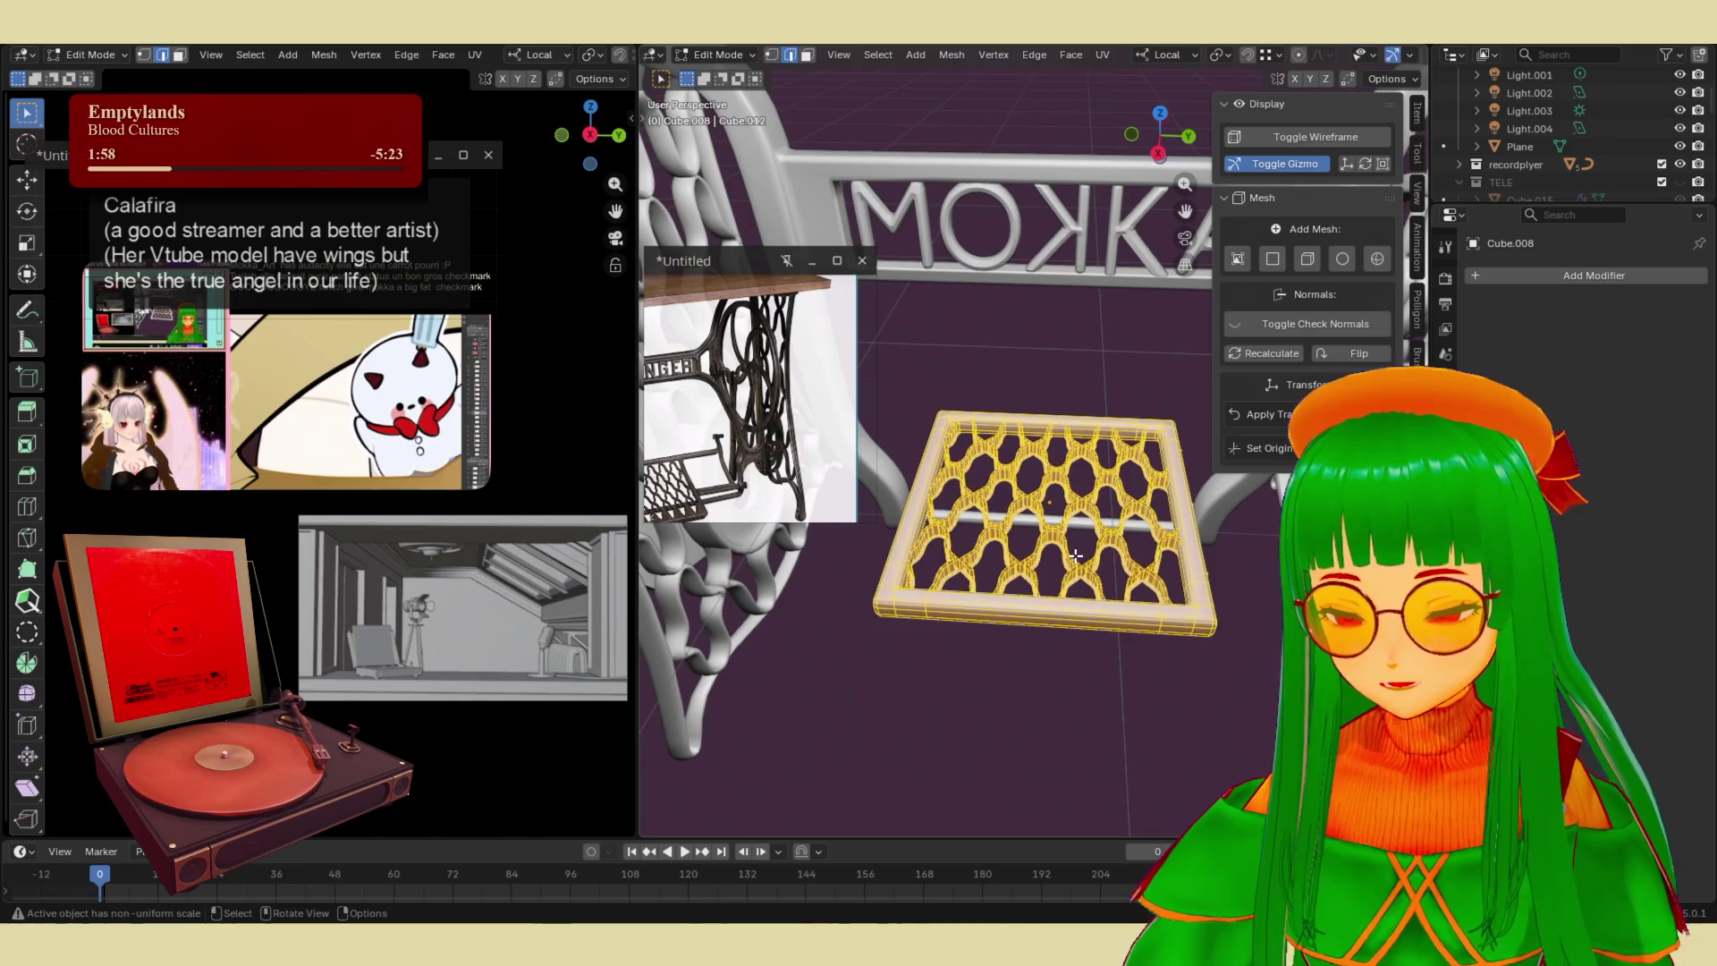
key("Tab")
scroll(1045, 690, "down", 5)
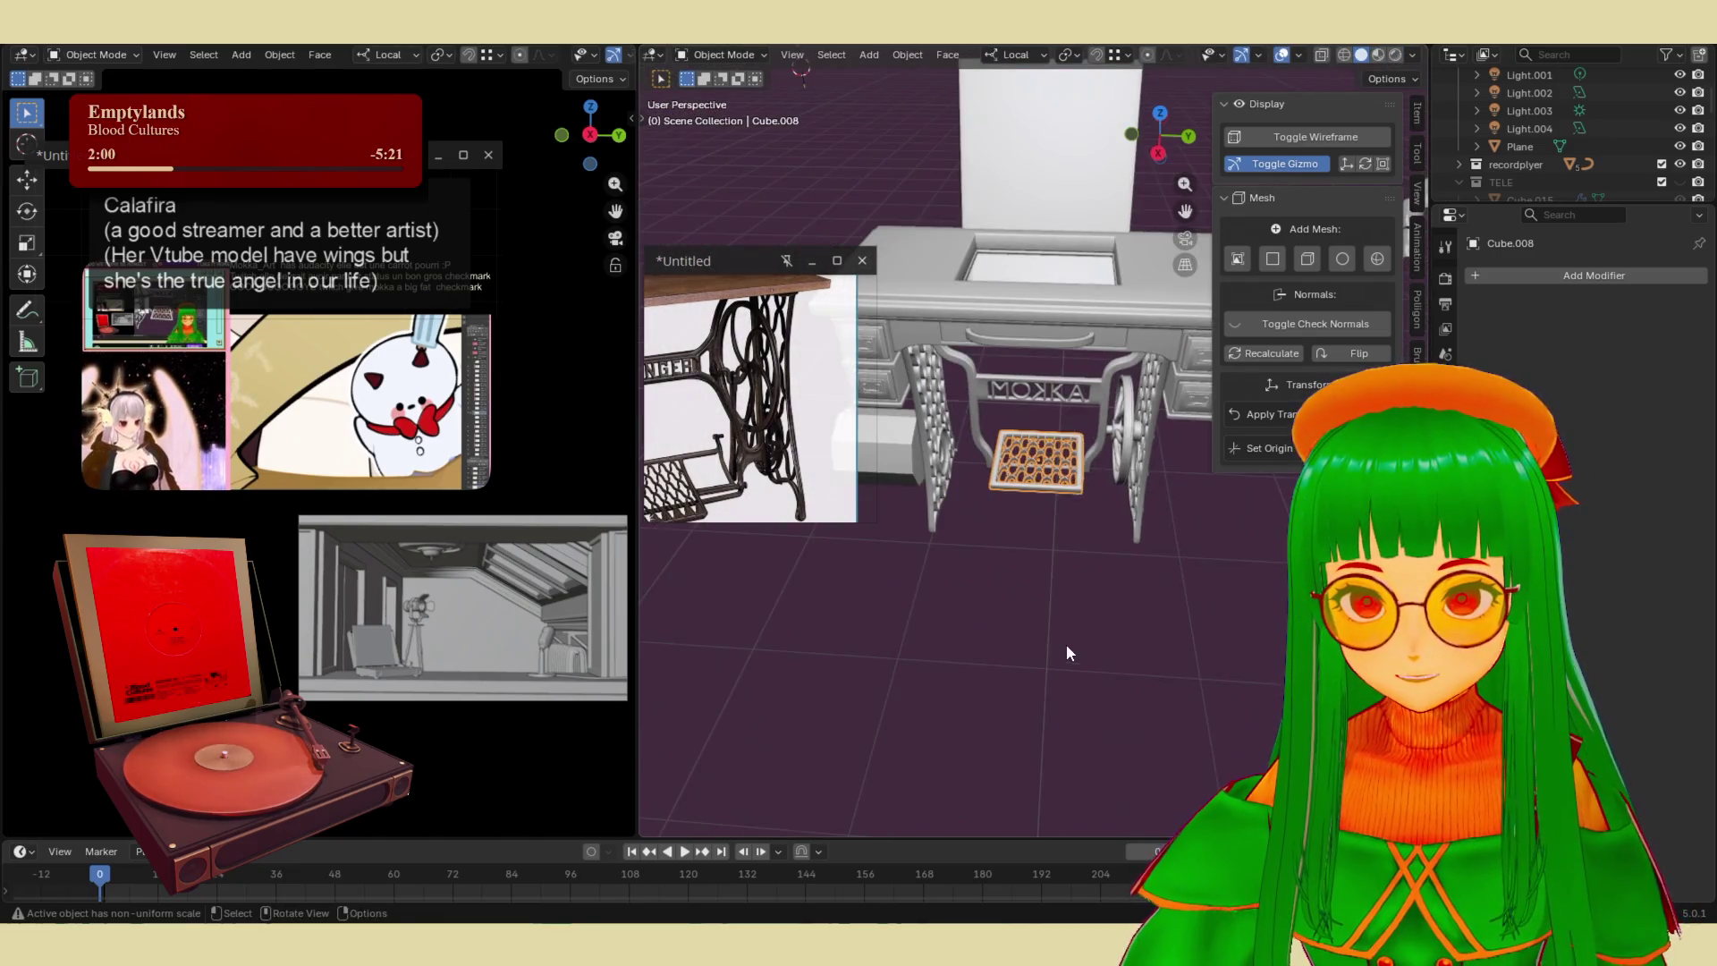
- Orbit around the sewing table and select the wheel, then the foot pedal
scroll(1080, 540, "up", 6)
middle_click_drag(1049, 551, 998, 490)
scroll(998, 490, "down", 5)
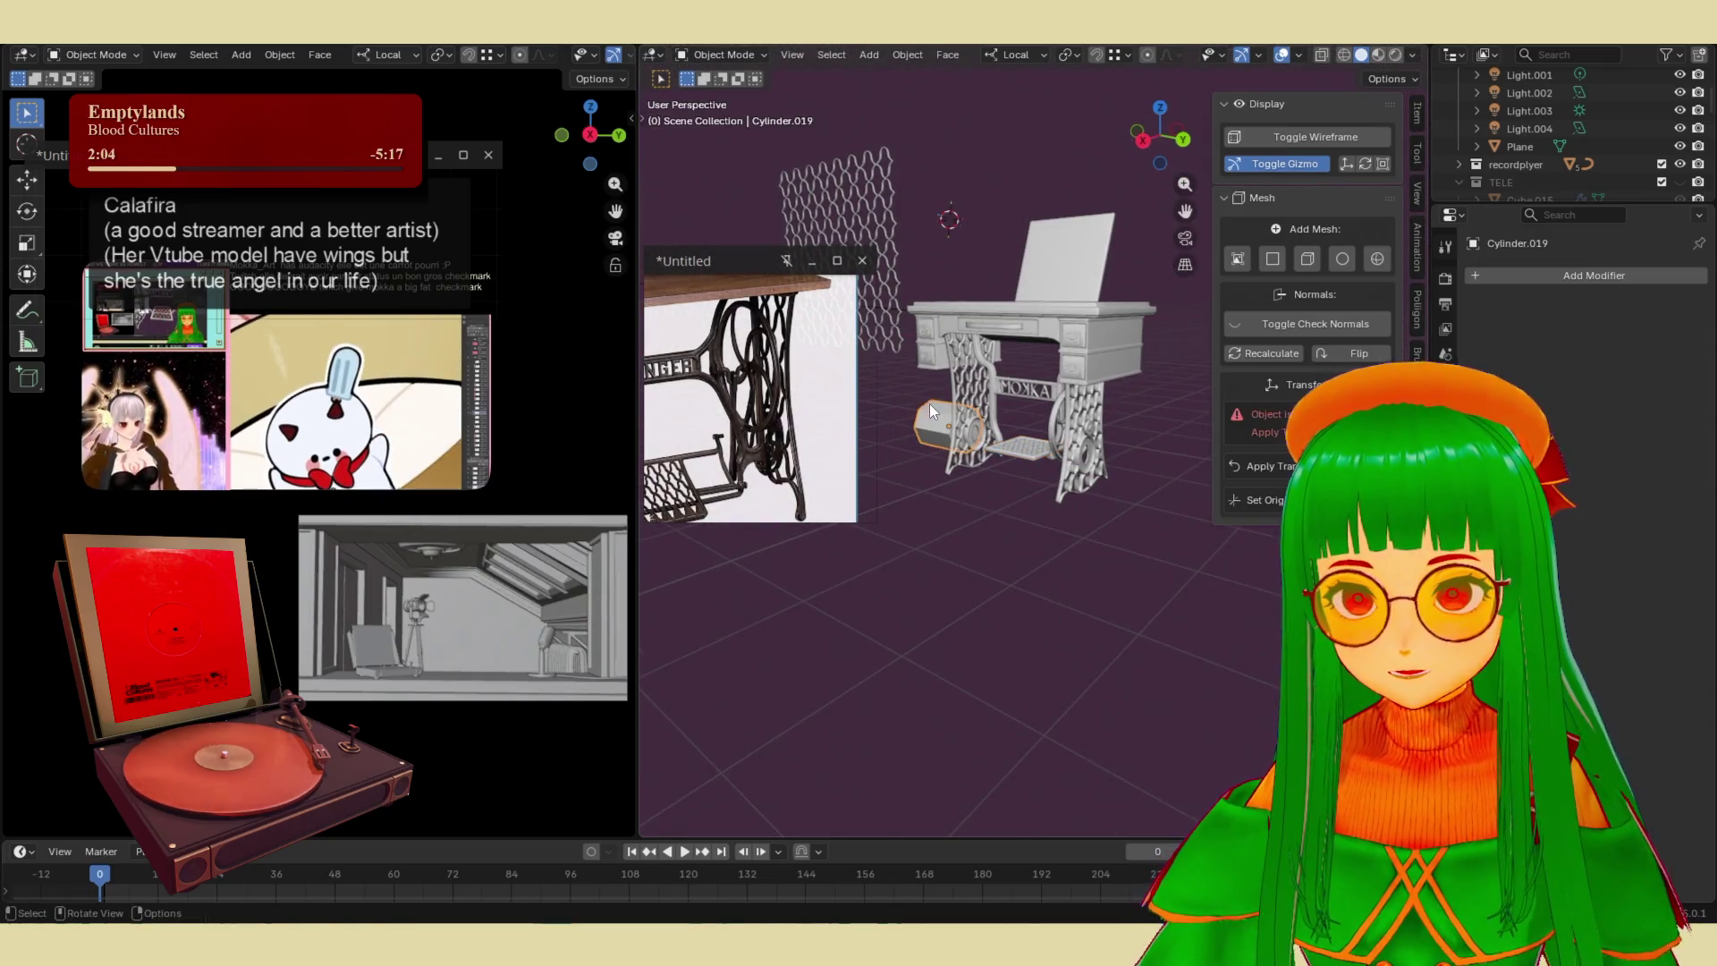
left_click(931, 406)
scroll(983, 465, "up", 4)
left_click(1032, 487)
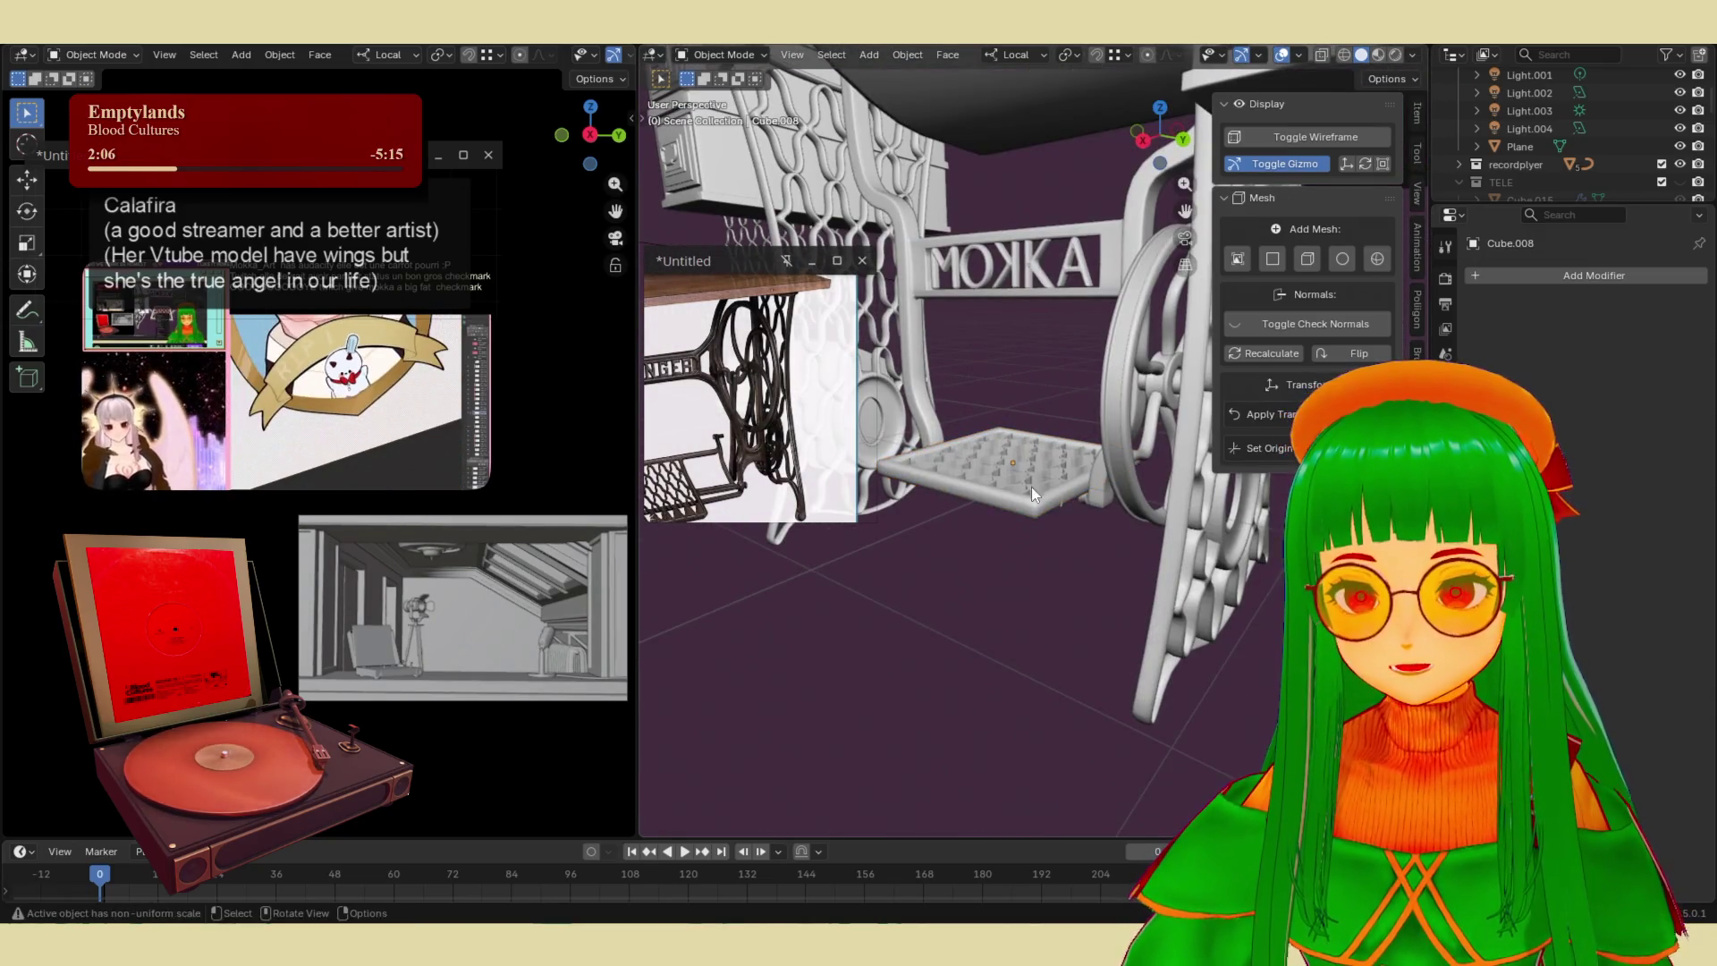
scroll(984, 554, "down", 3)
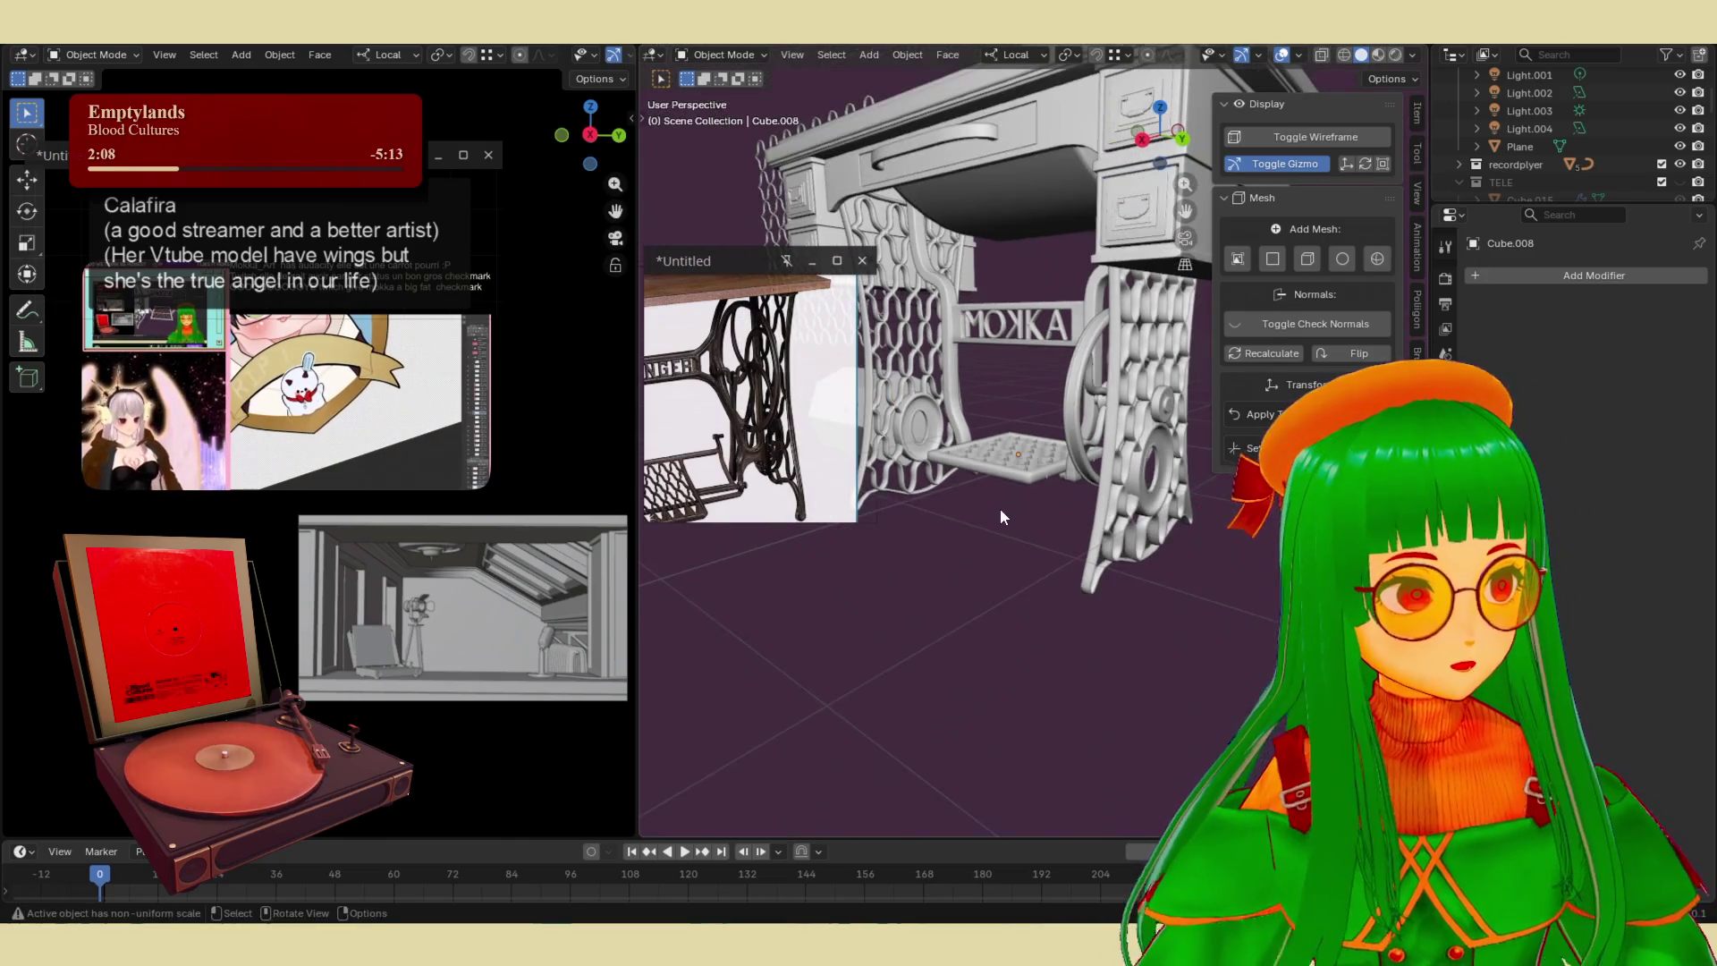
scroll(1000, 508, "down", 2)
scroll(1000, 507, "down", 6)
middle_click_drag(1064, 647, 1054, 560)
scroll(1054, 561, "up", 3)
- Add a Bézier circle curve and drag it to a rough position
key("shift+a")
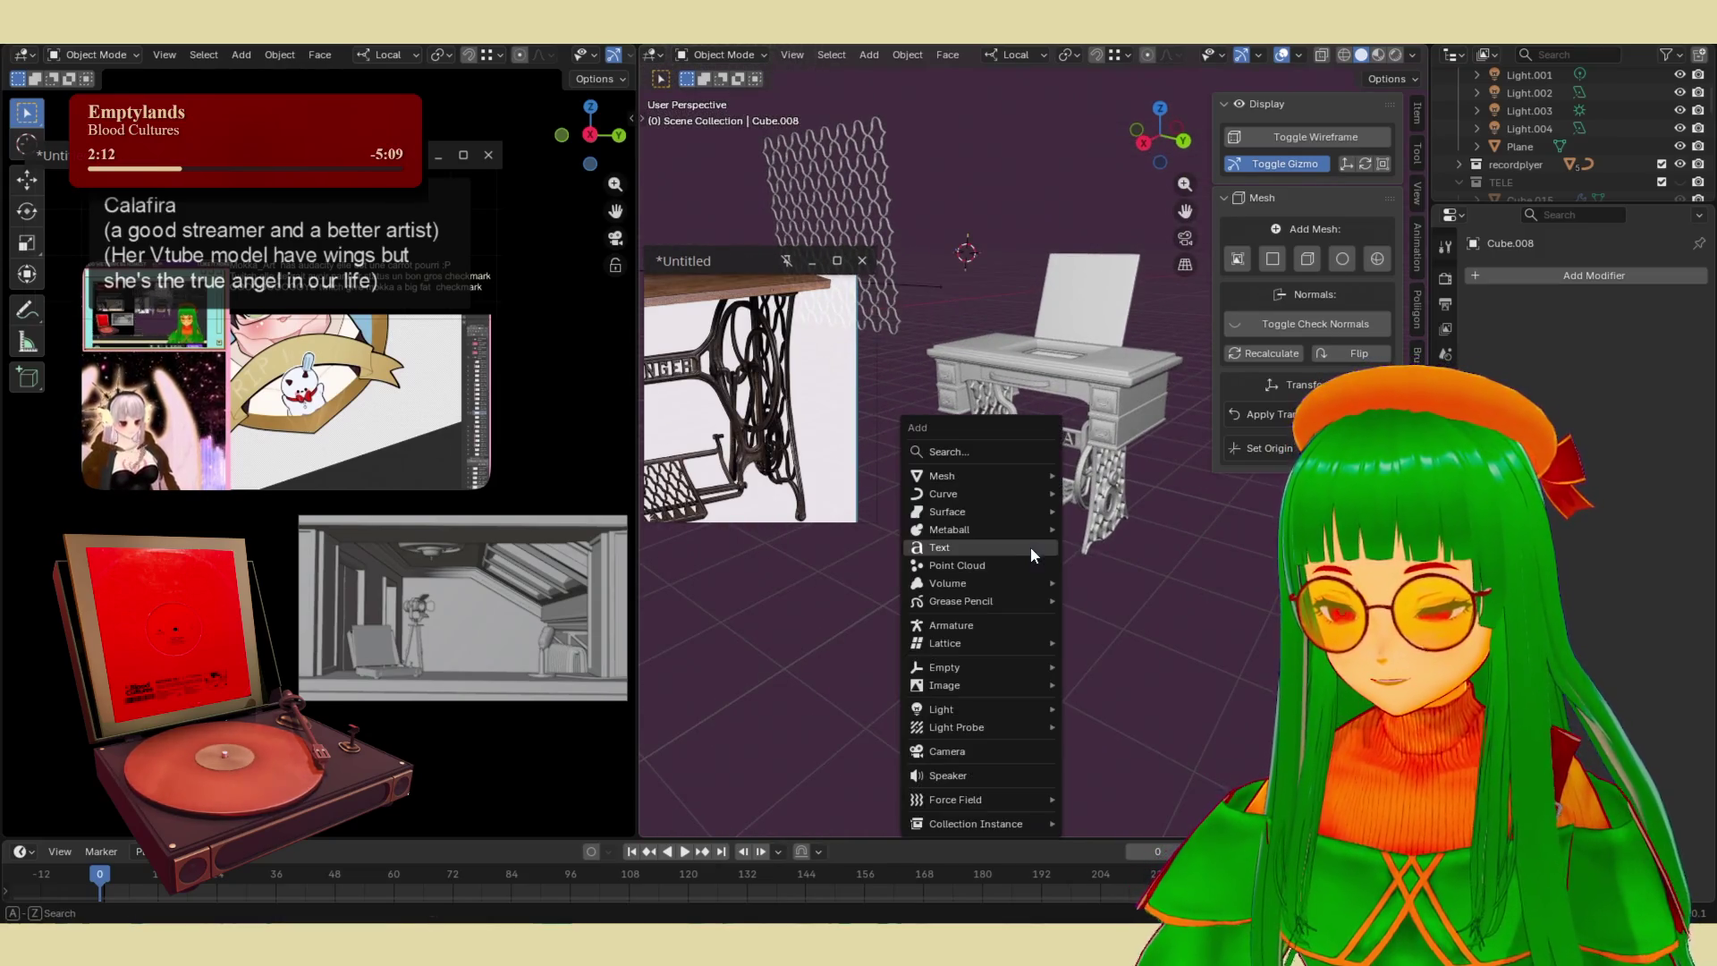
mouse_move(984, 494)
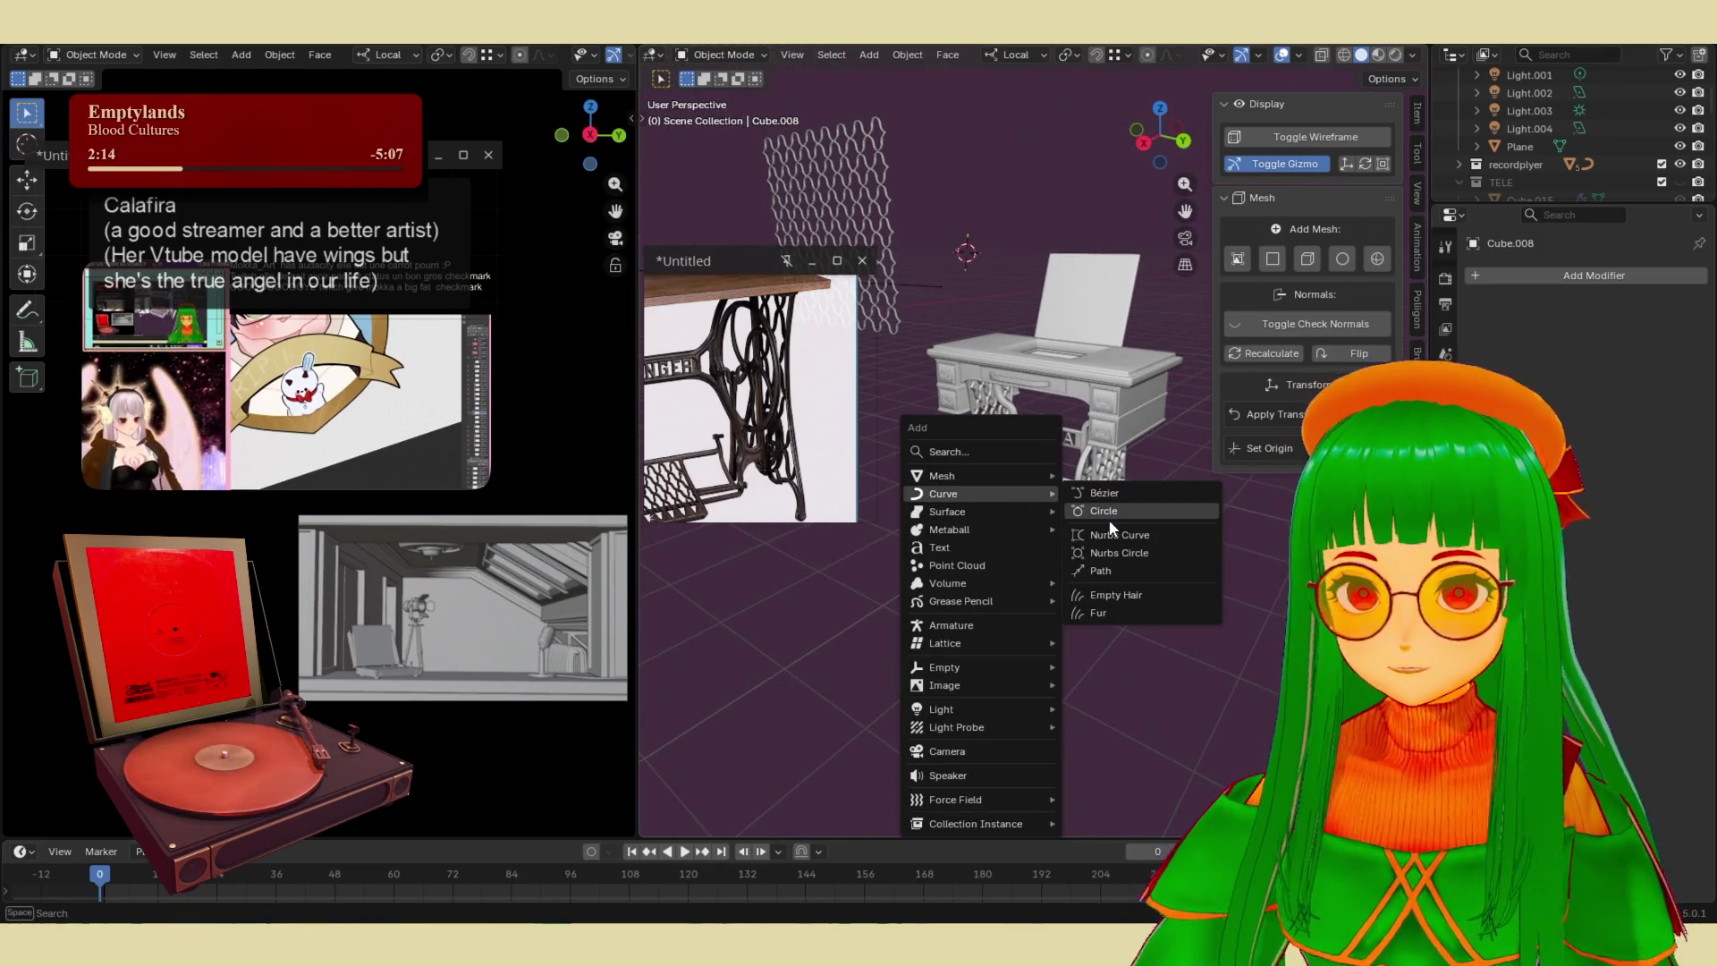
left_click(1166, 511)
scroll(1055, 512, "down", 3)
key("g")
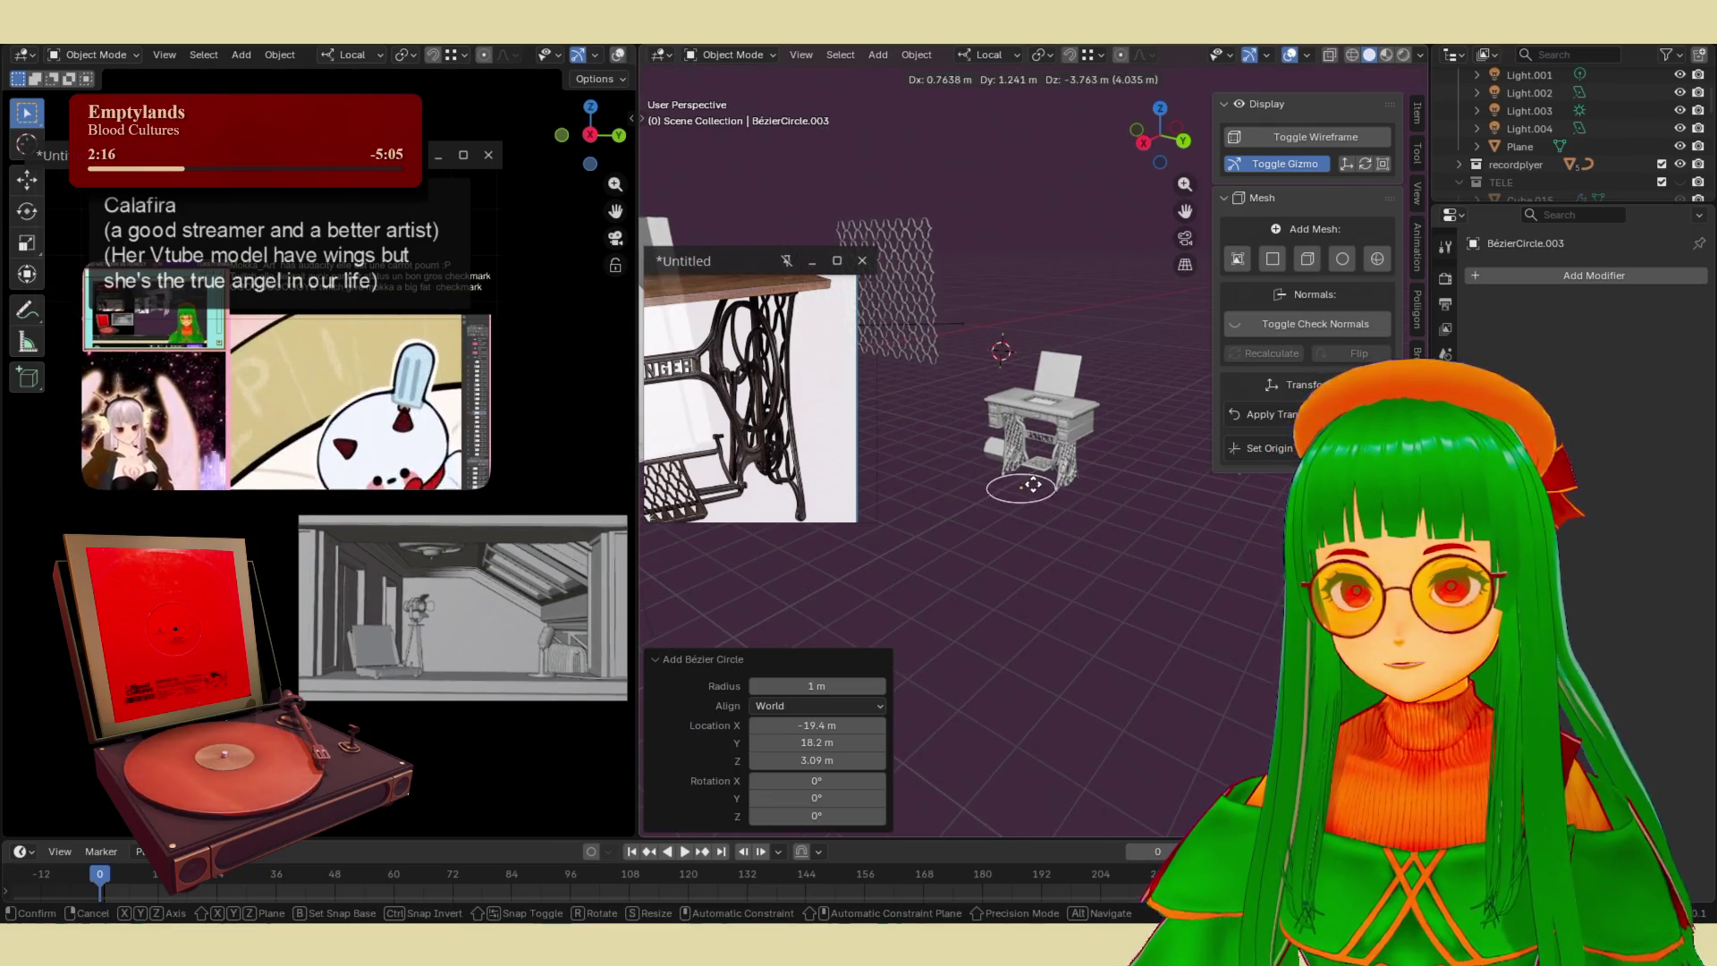
left_click(1044, 456)
scroll(1036, 447, "up", 5)
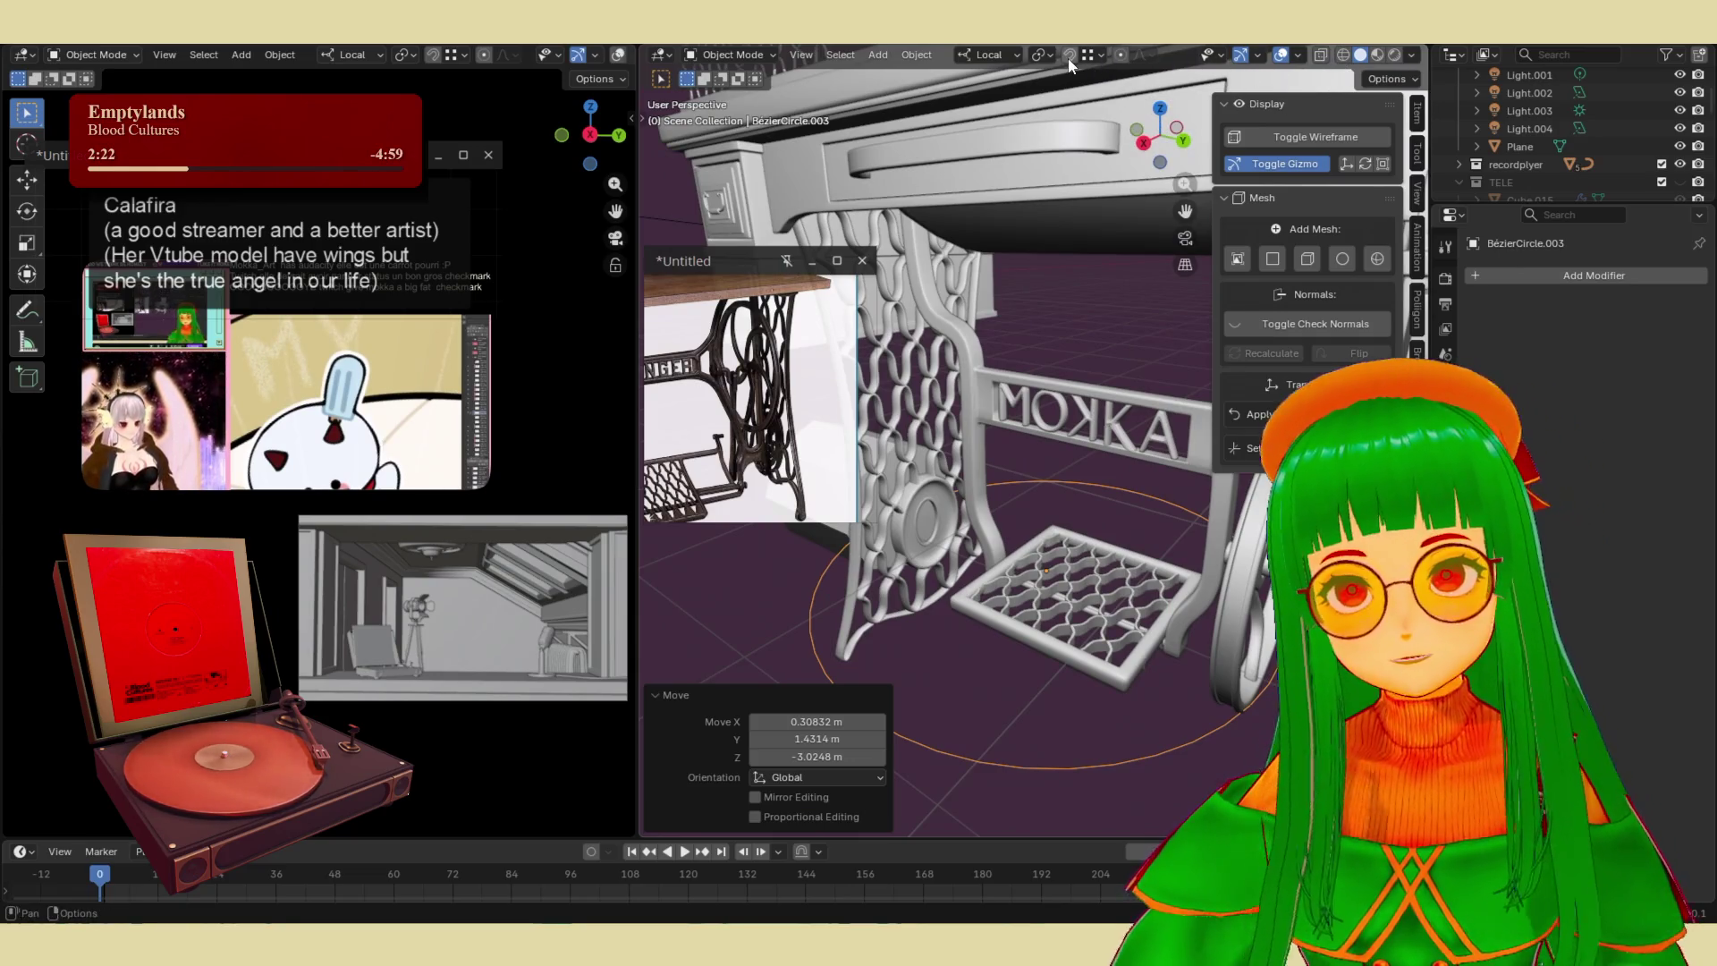
- Move the circle beside the pedal with local Y and X constrained moves
key("g")
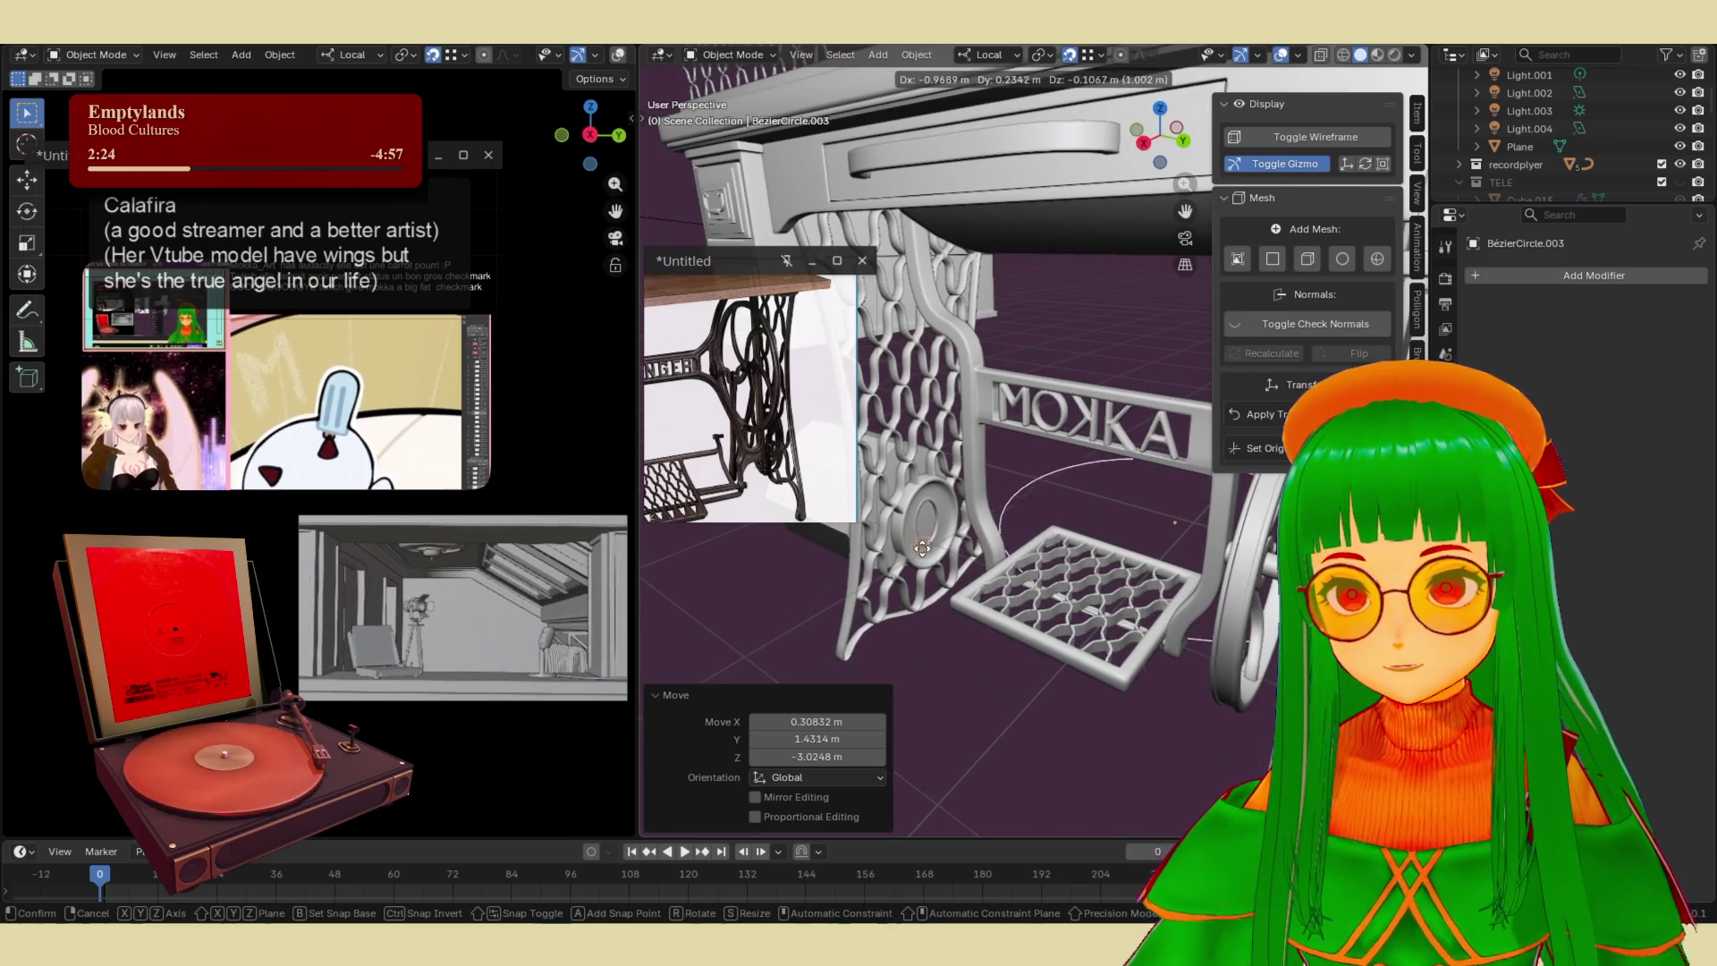
left_click(1045, 609)
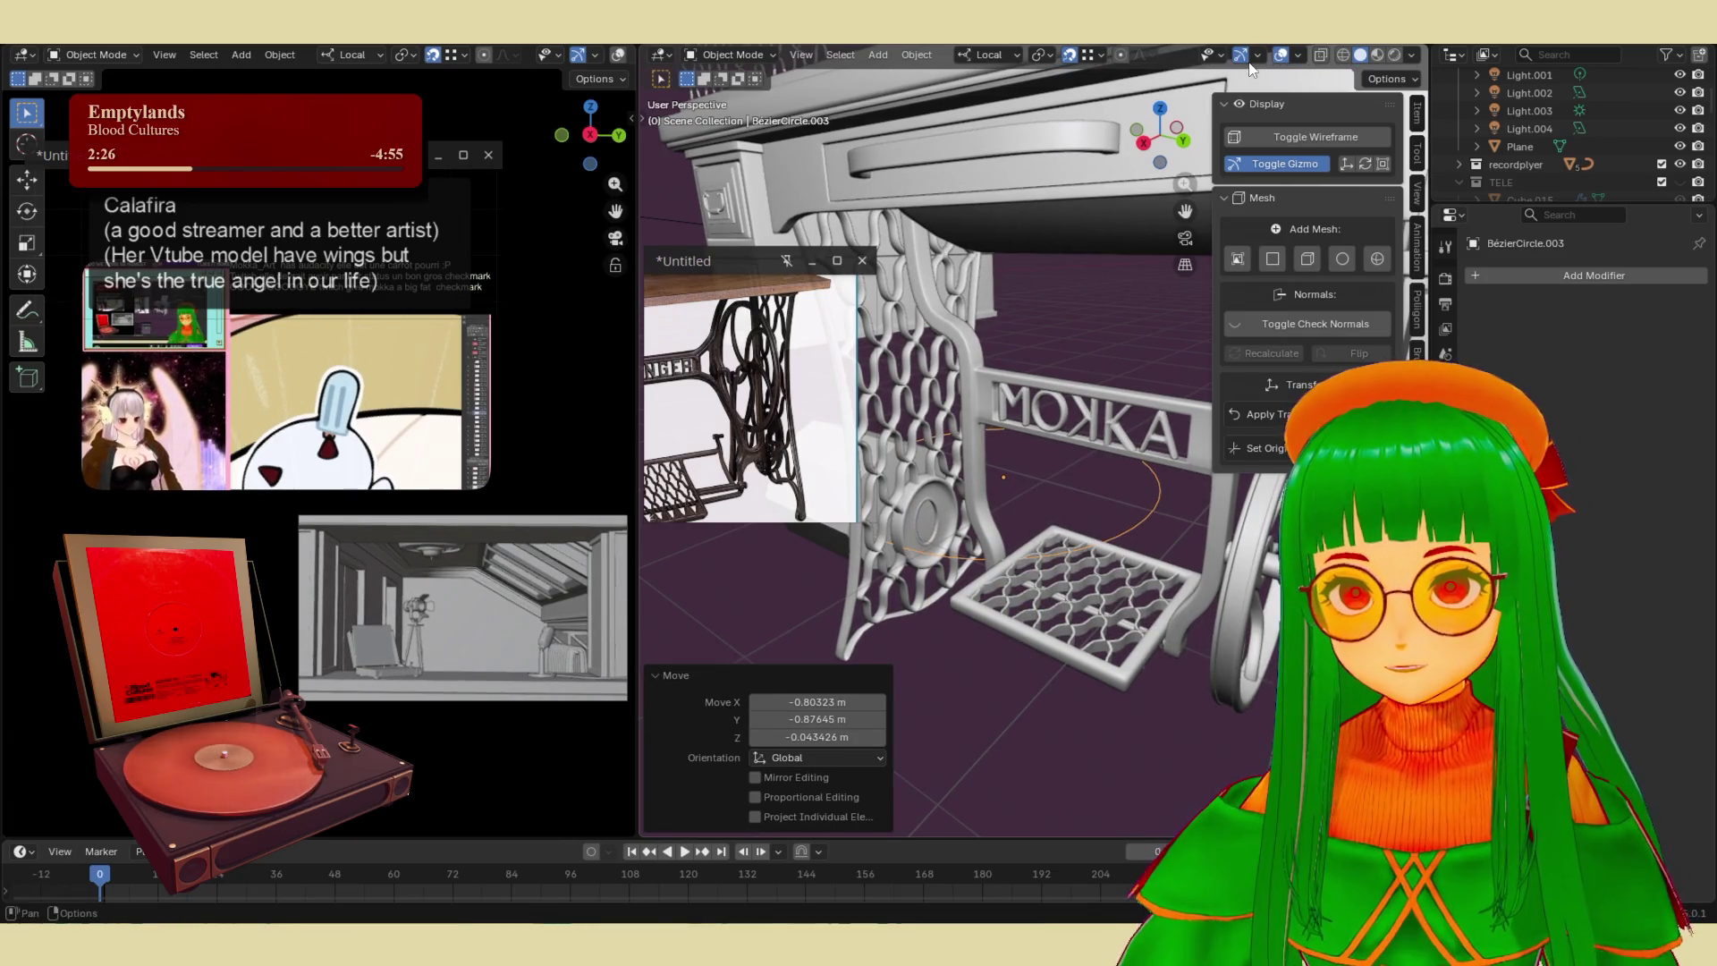
key("g")
key("y")
key("y")
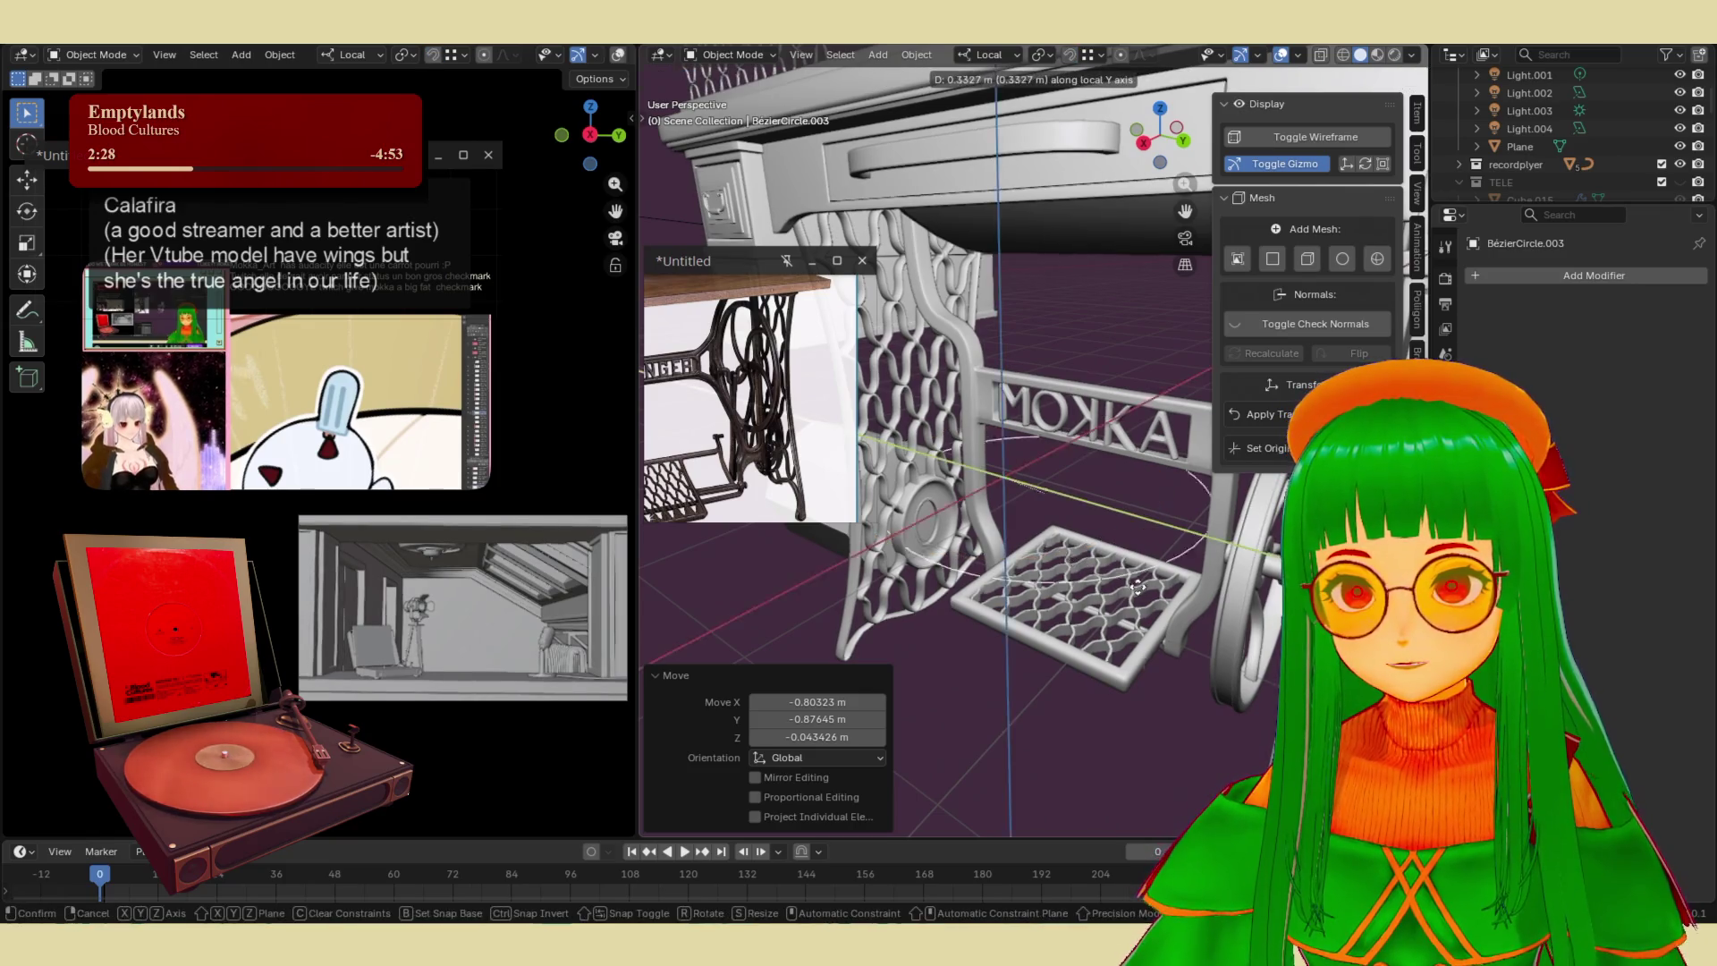
left_click(1218, 618)
key("g")
key("x")
key("x")
left_click(1125, 669)
mouse_move(1124, 669)
middle_mouse_down()
mouse_move(1017, 603)
mouse_move(1113, 657)
mouse_move(1118, 626)
middle_mouse_up()
- Rotate the circle 90° about its local X axis and slide it along local Y
key("r")
key("y")
key("y")
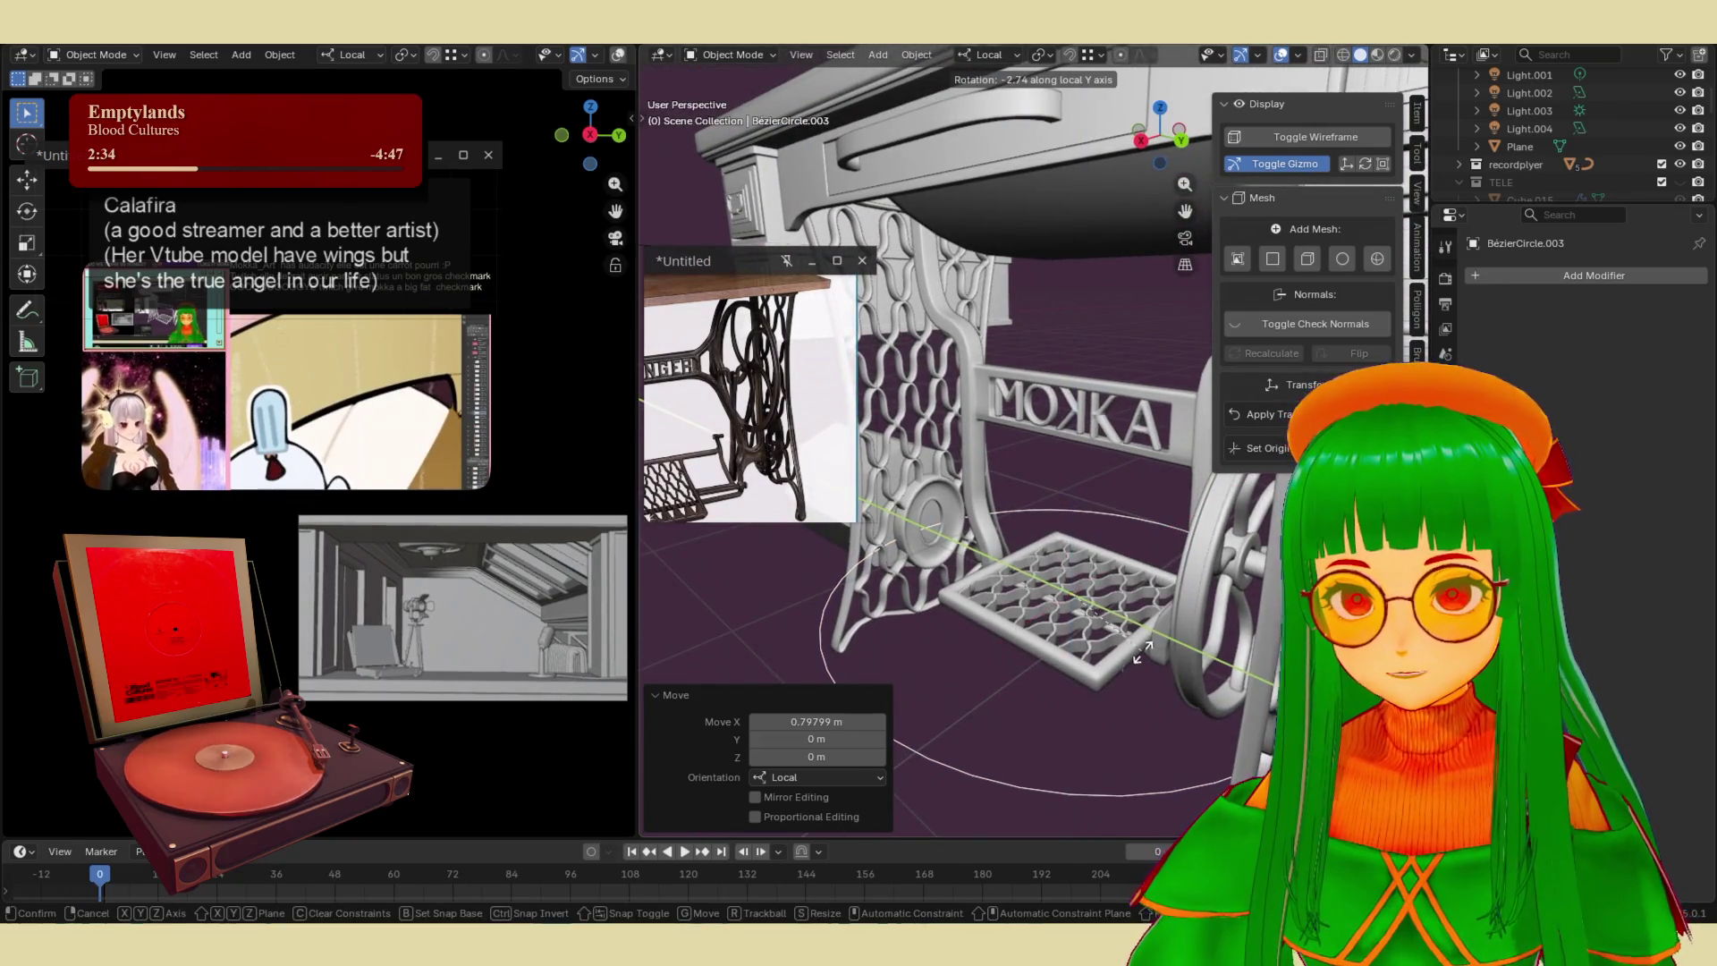
key("z")
key("z")
key("x")
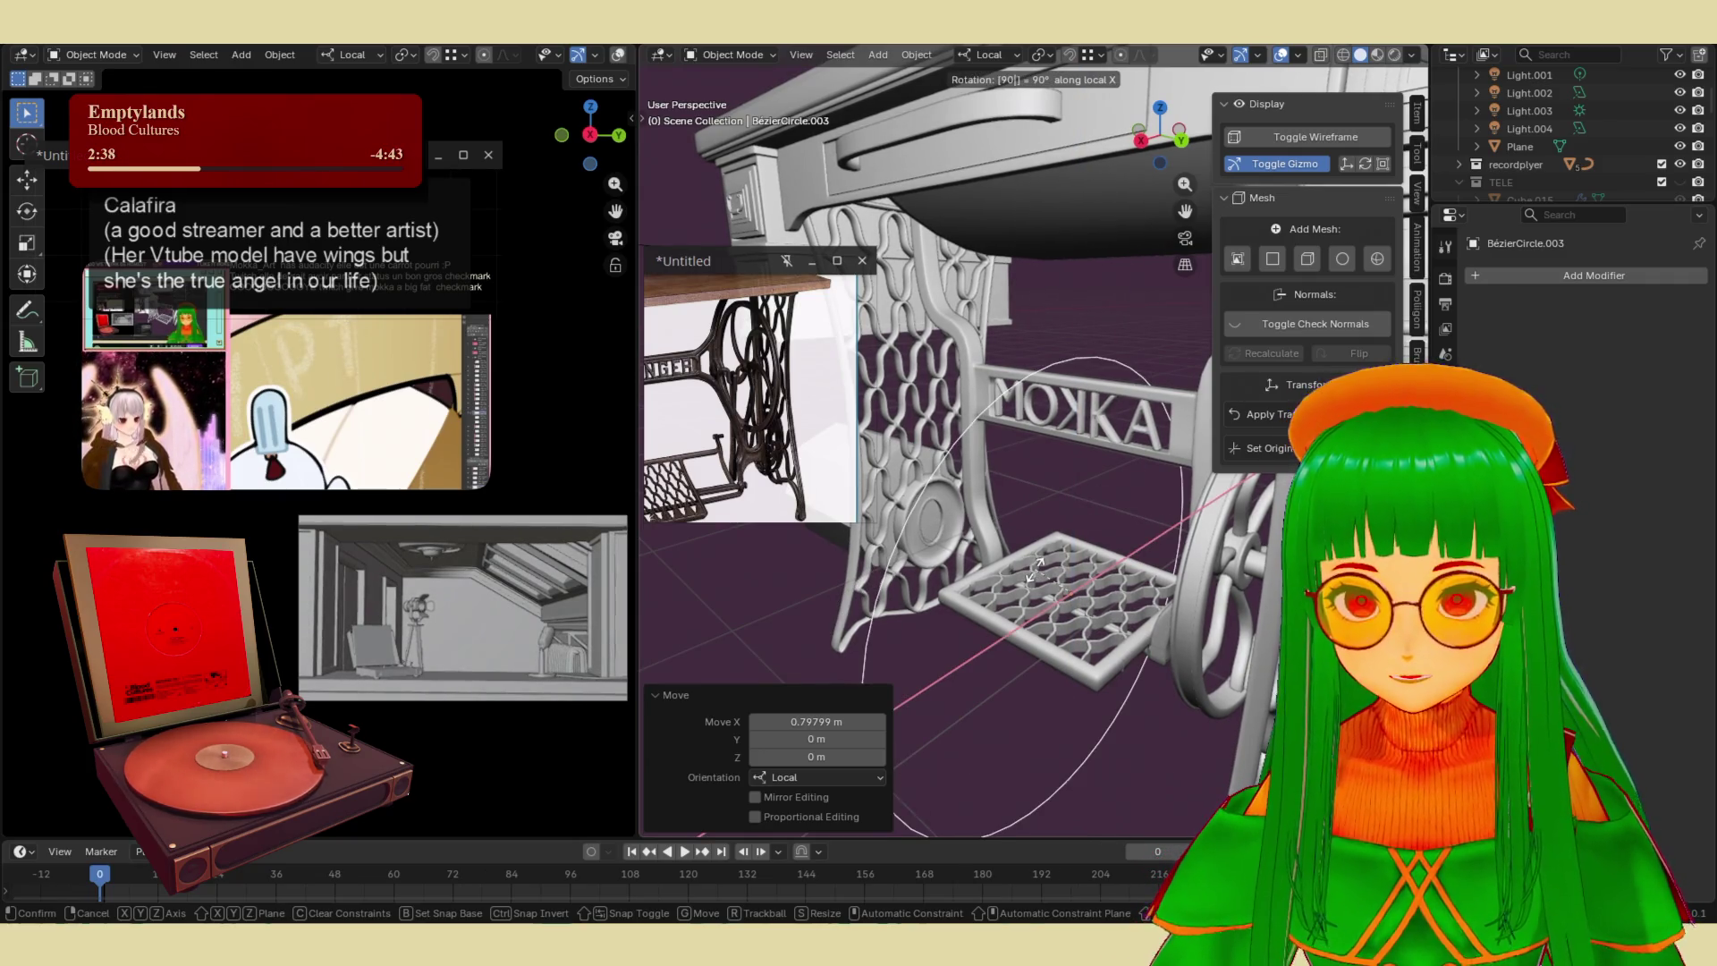
key("Return")
key("g")
key("y")
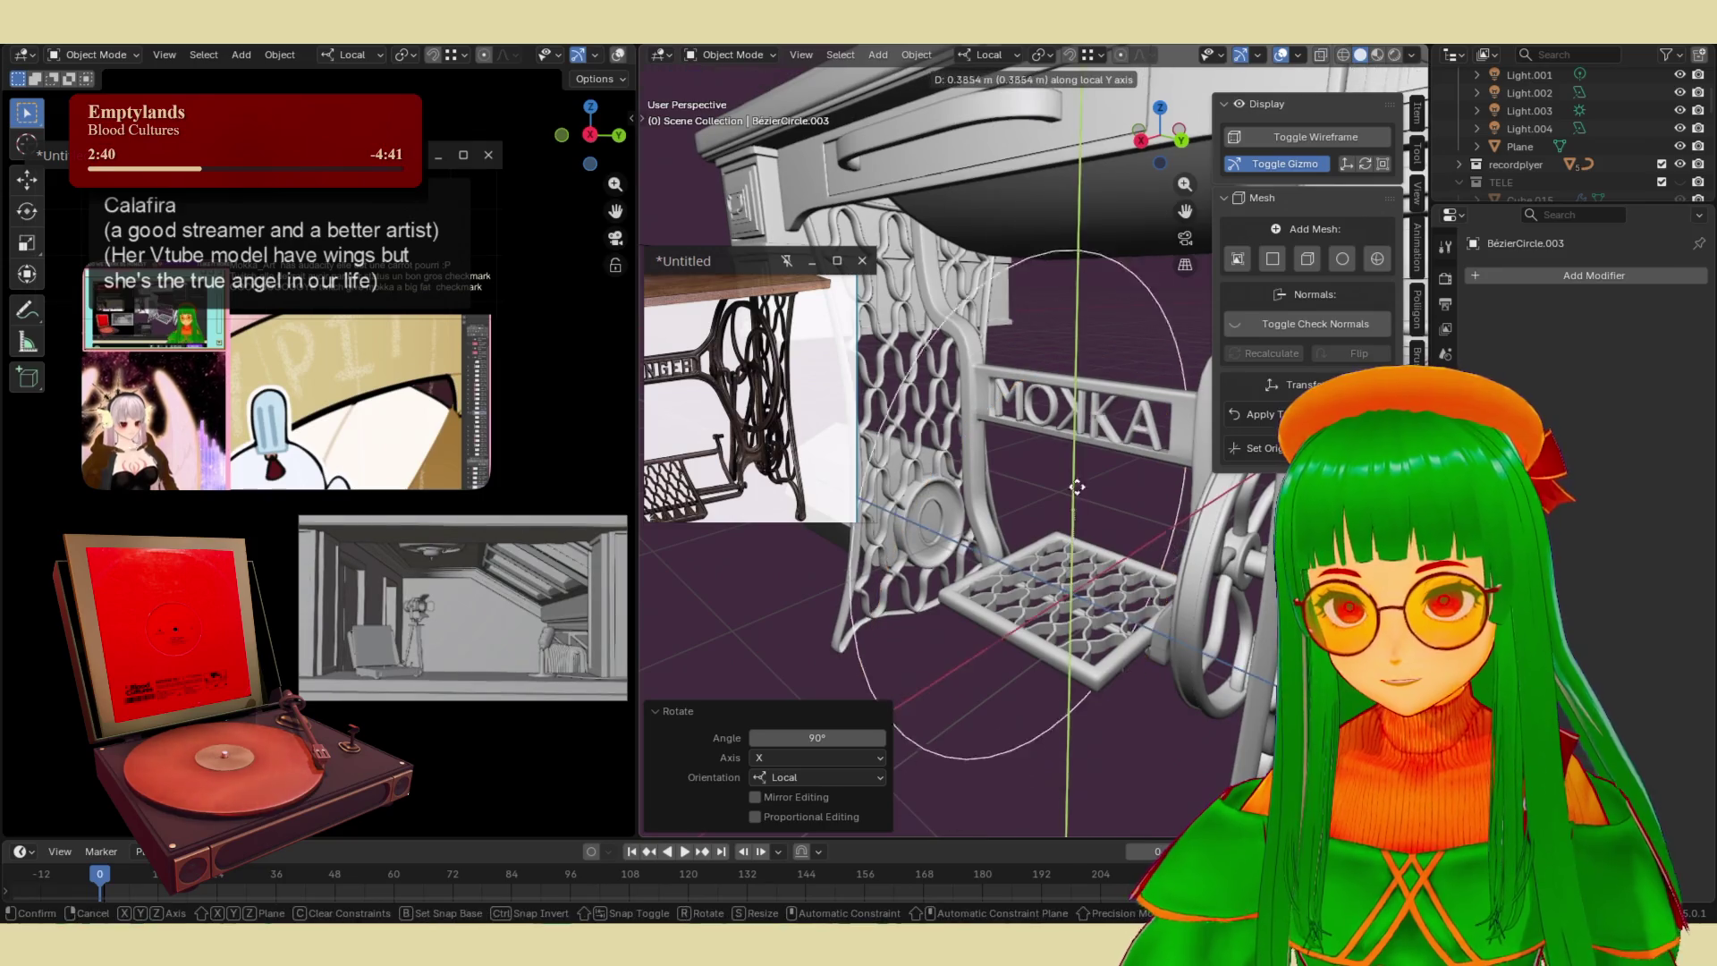
left_click(1086, 496)
left_click(1098, 619)
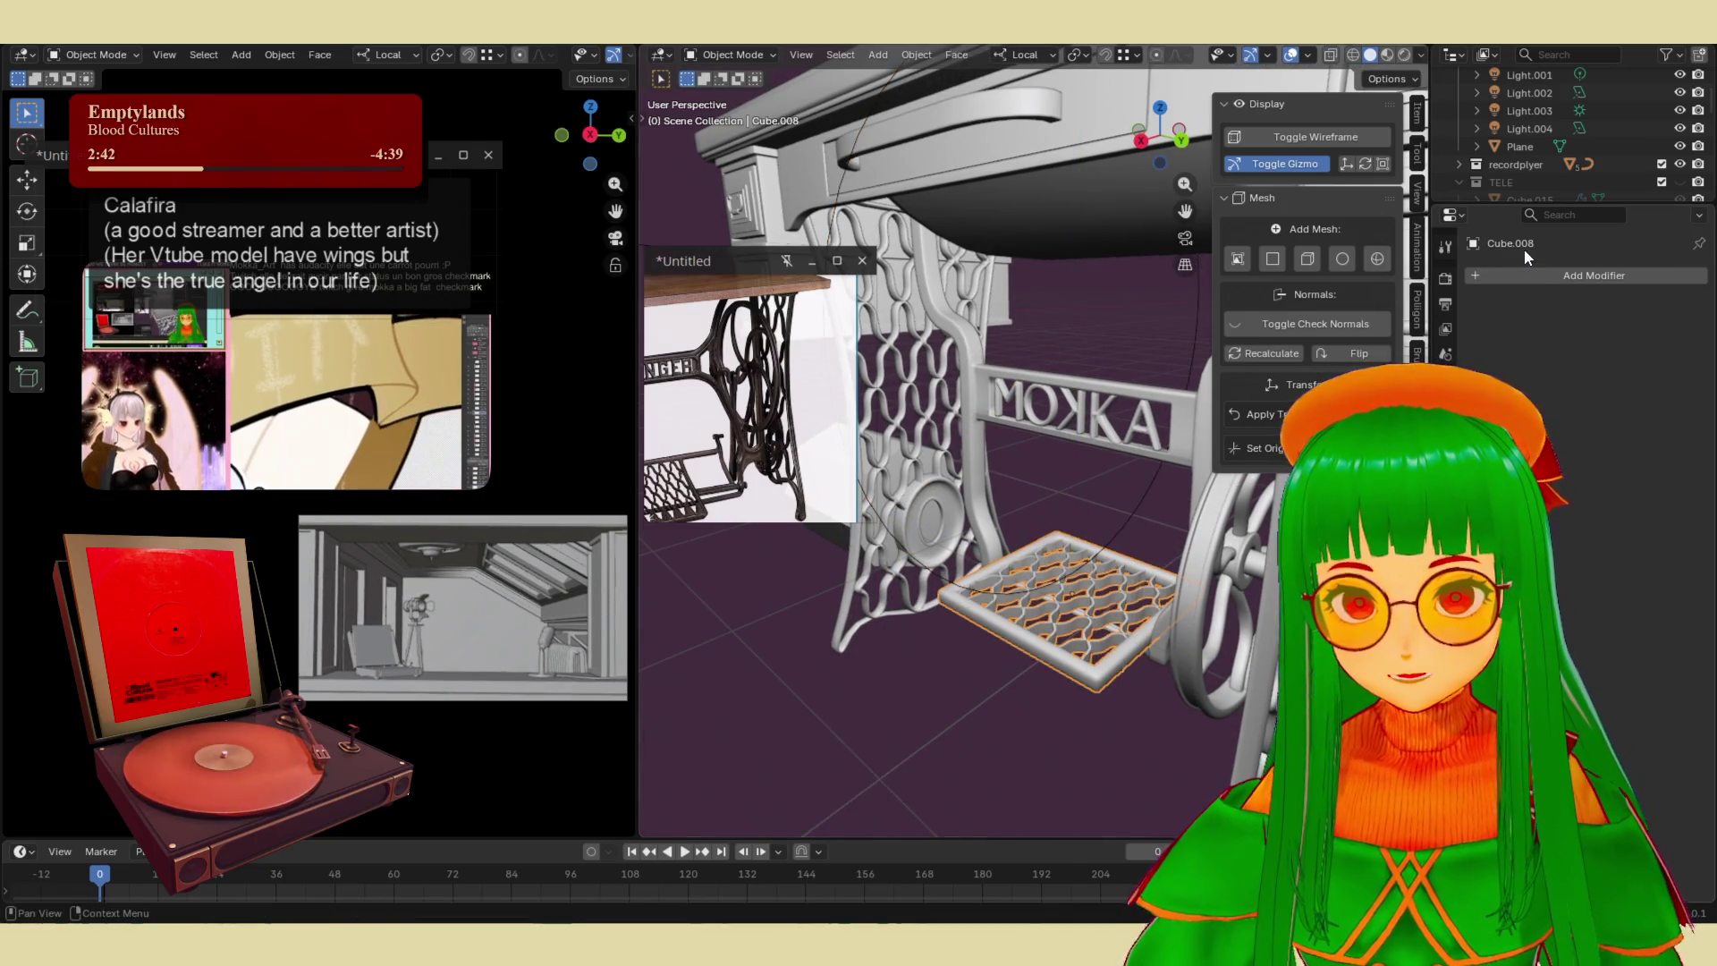
- Add a Curve modifier to Cube.008 using BezierCircle.003 as the curve object
left_click(1545, 275)
mouse_move(1474, 344)
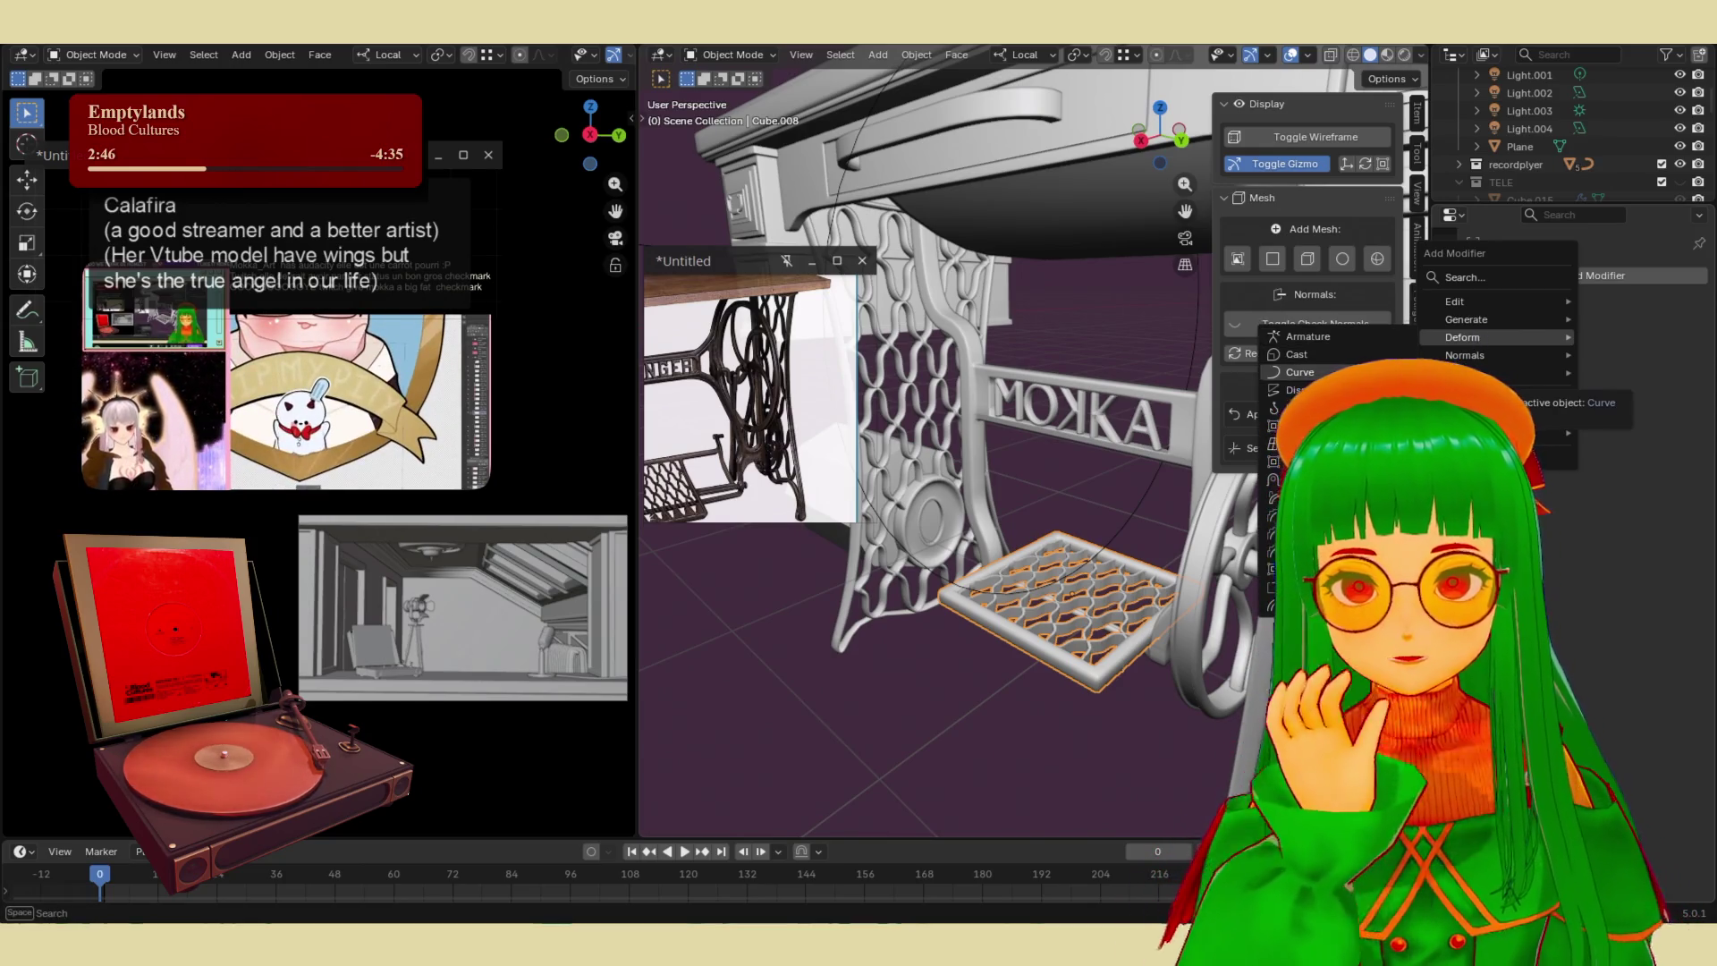
left_click(1299, 372)
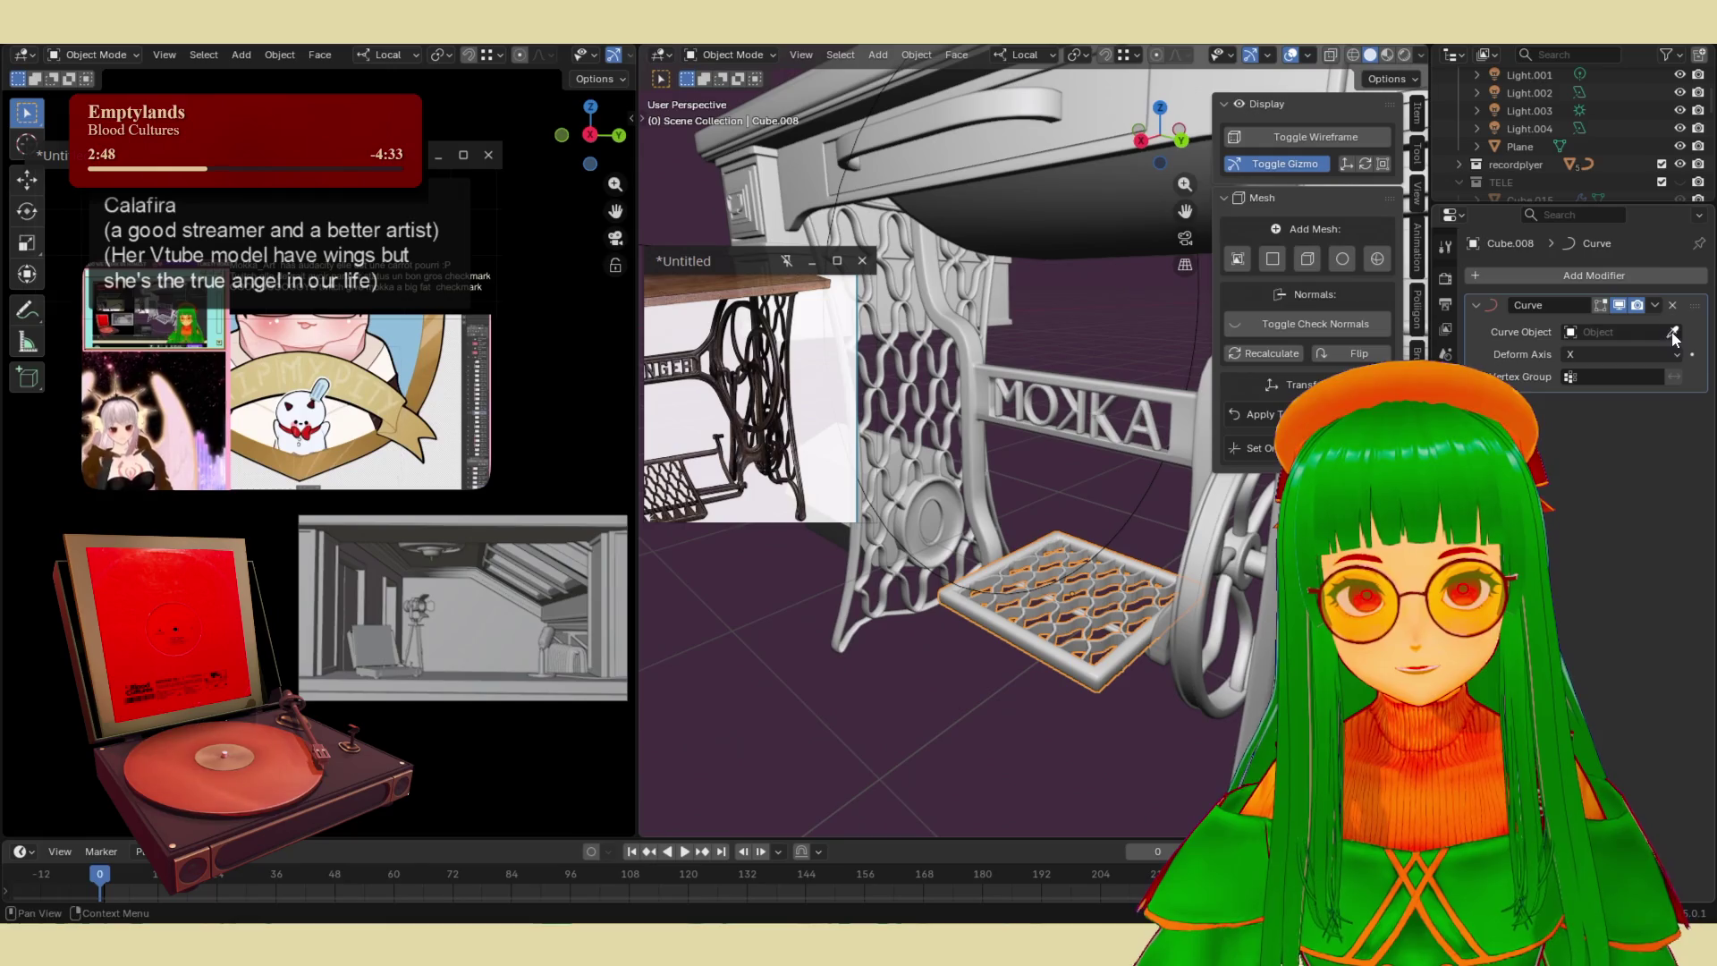
left_click(1193, 337)
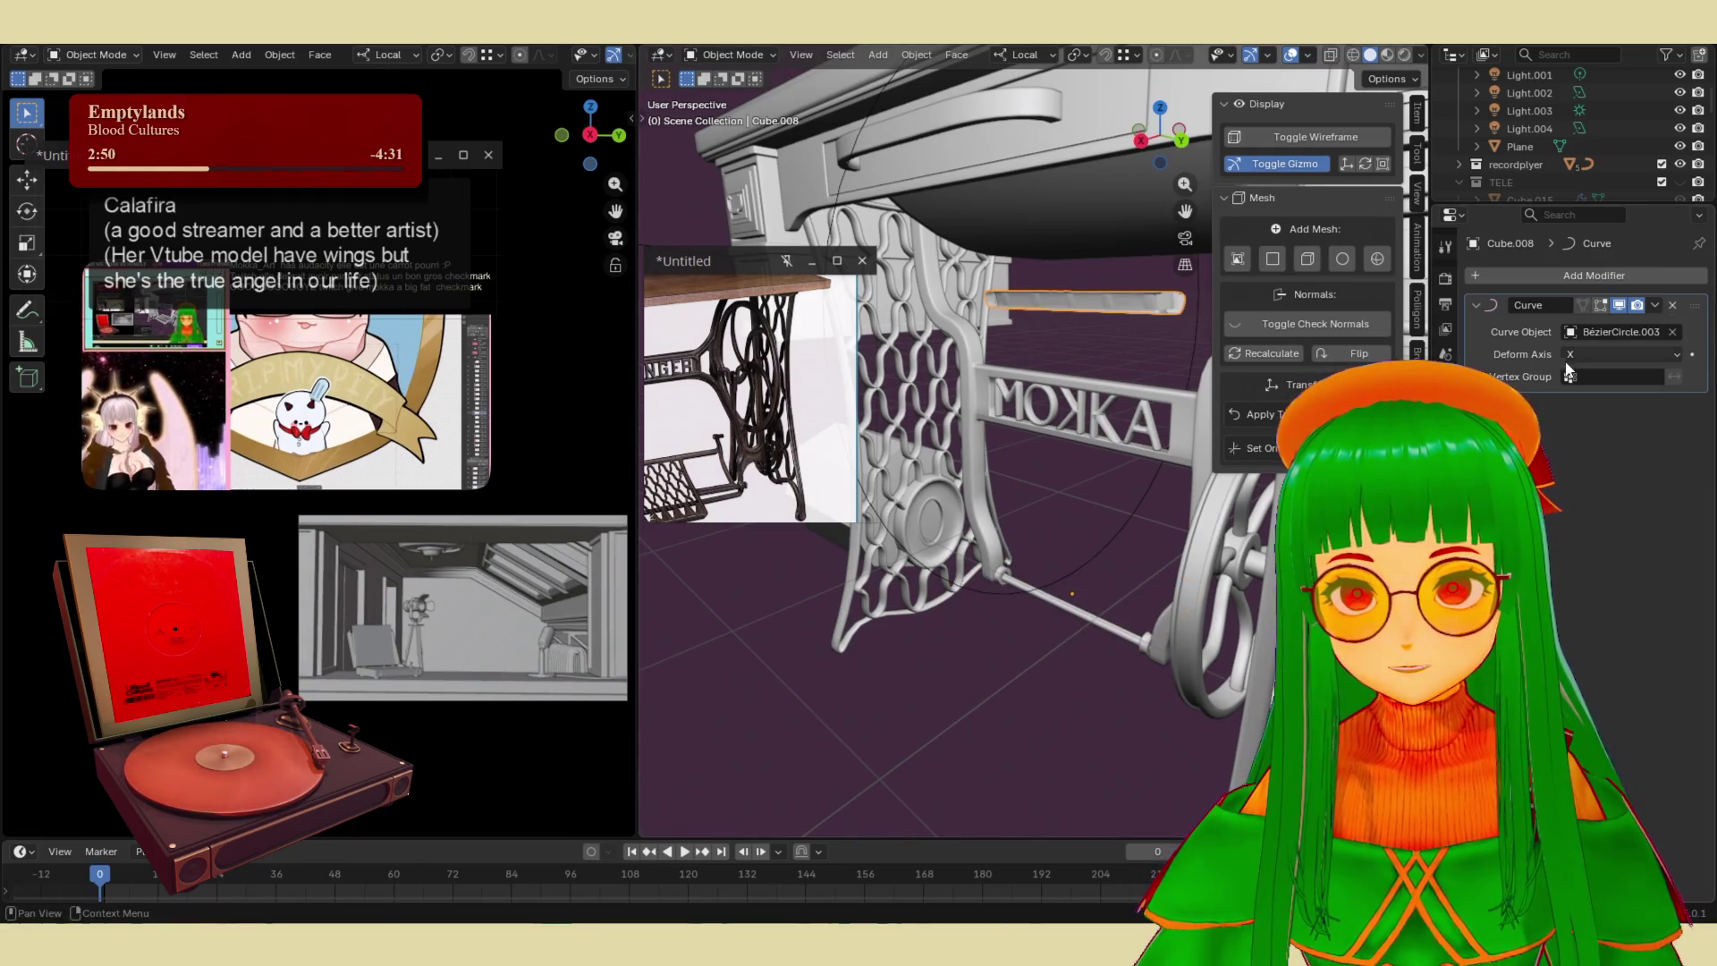
- Shift the Bézier circle −1.0897 m along local Y in two moves
left_click(1064, 580)
key("g")
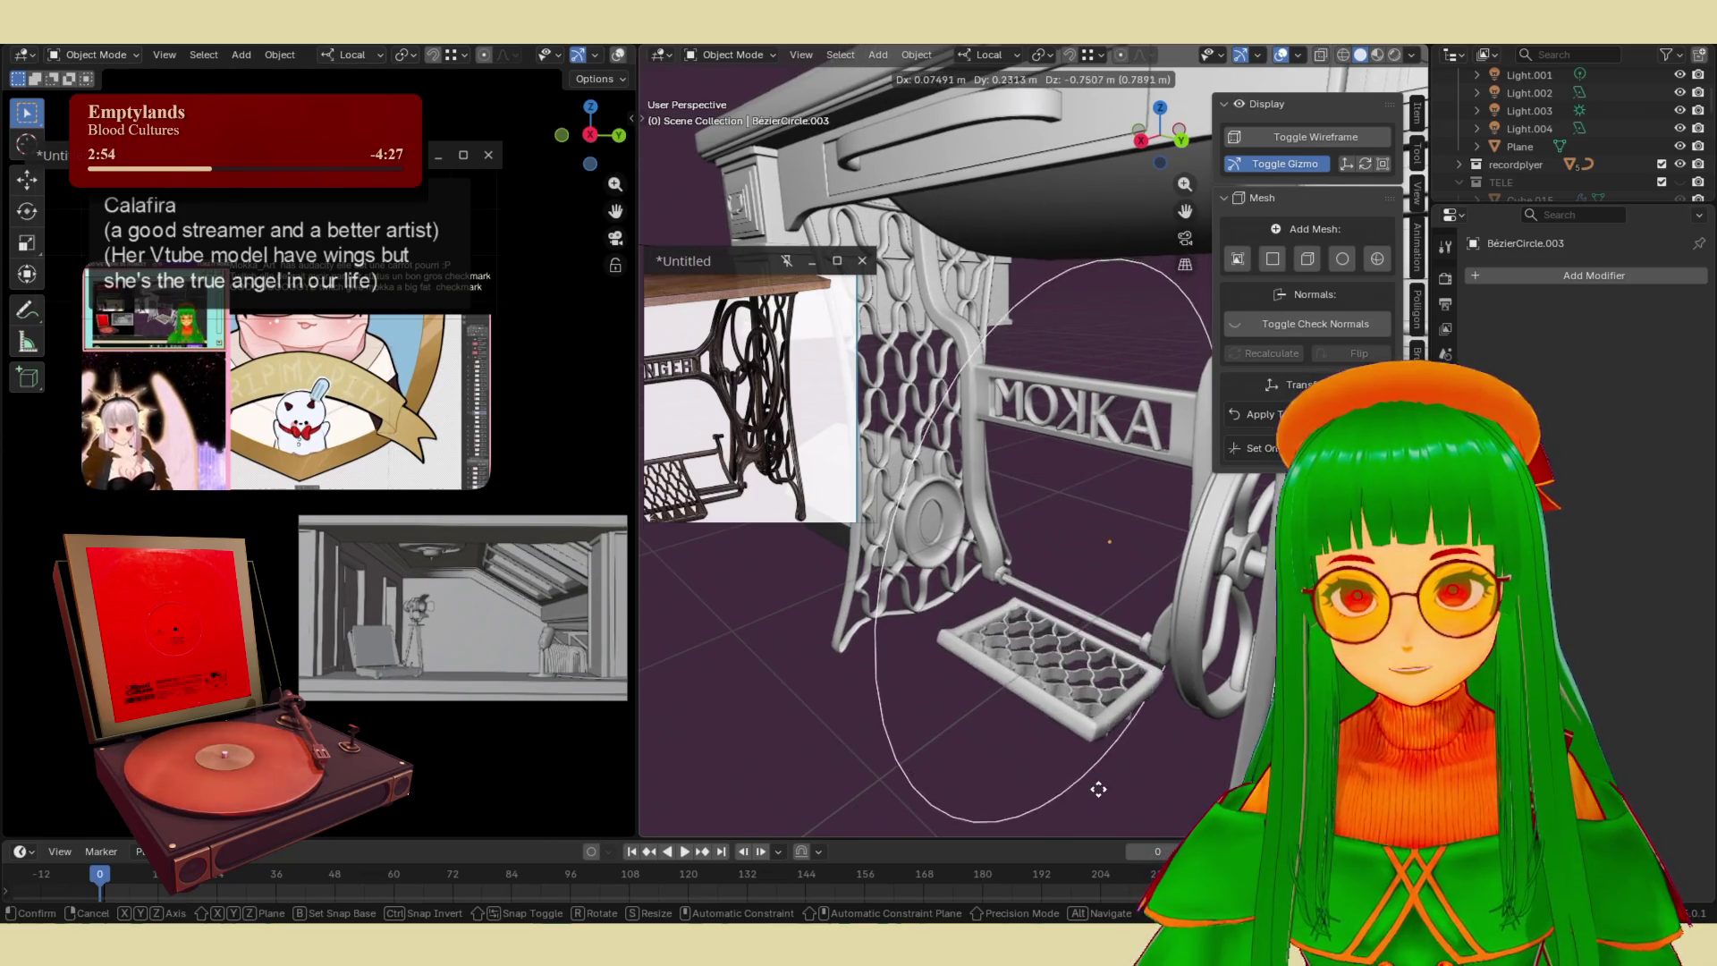
key("y")
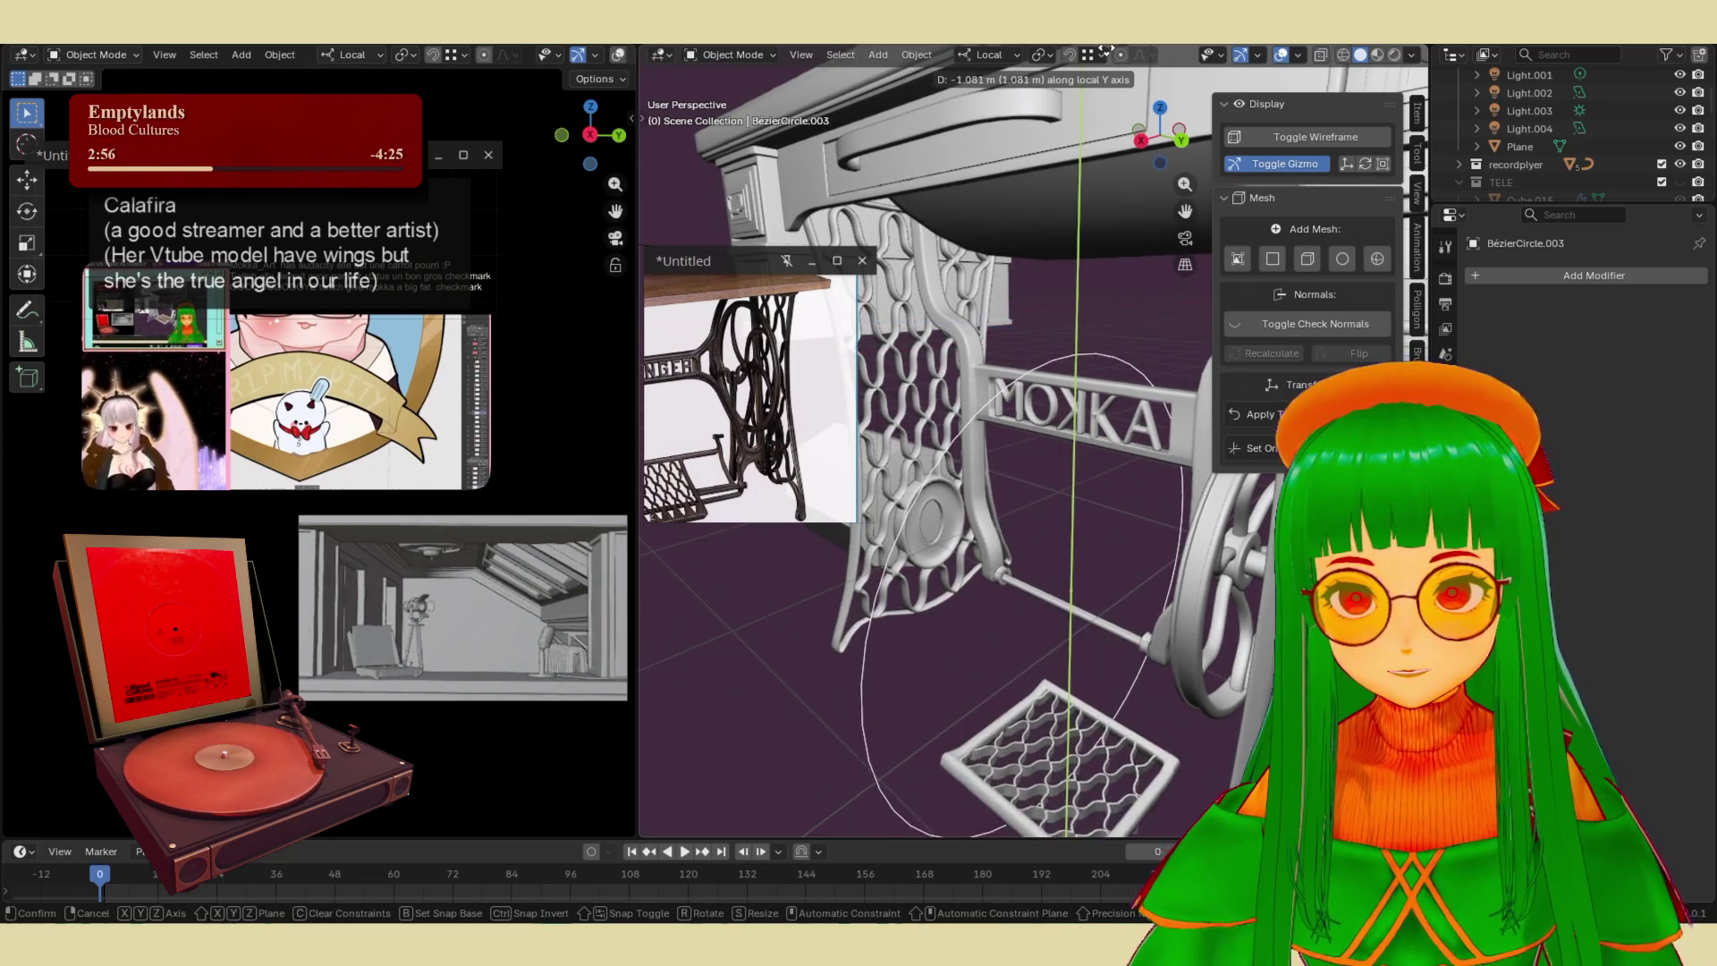
key("Return")
middle_click_drag(1166, 400, 1029, 483)
key("g")
key("y")
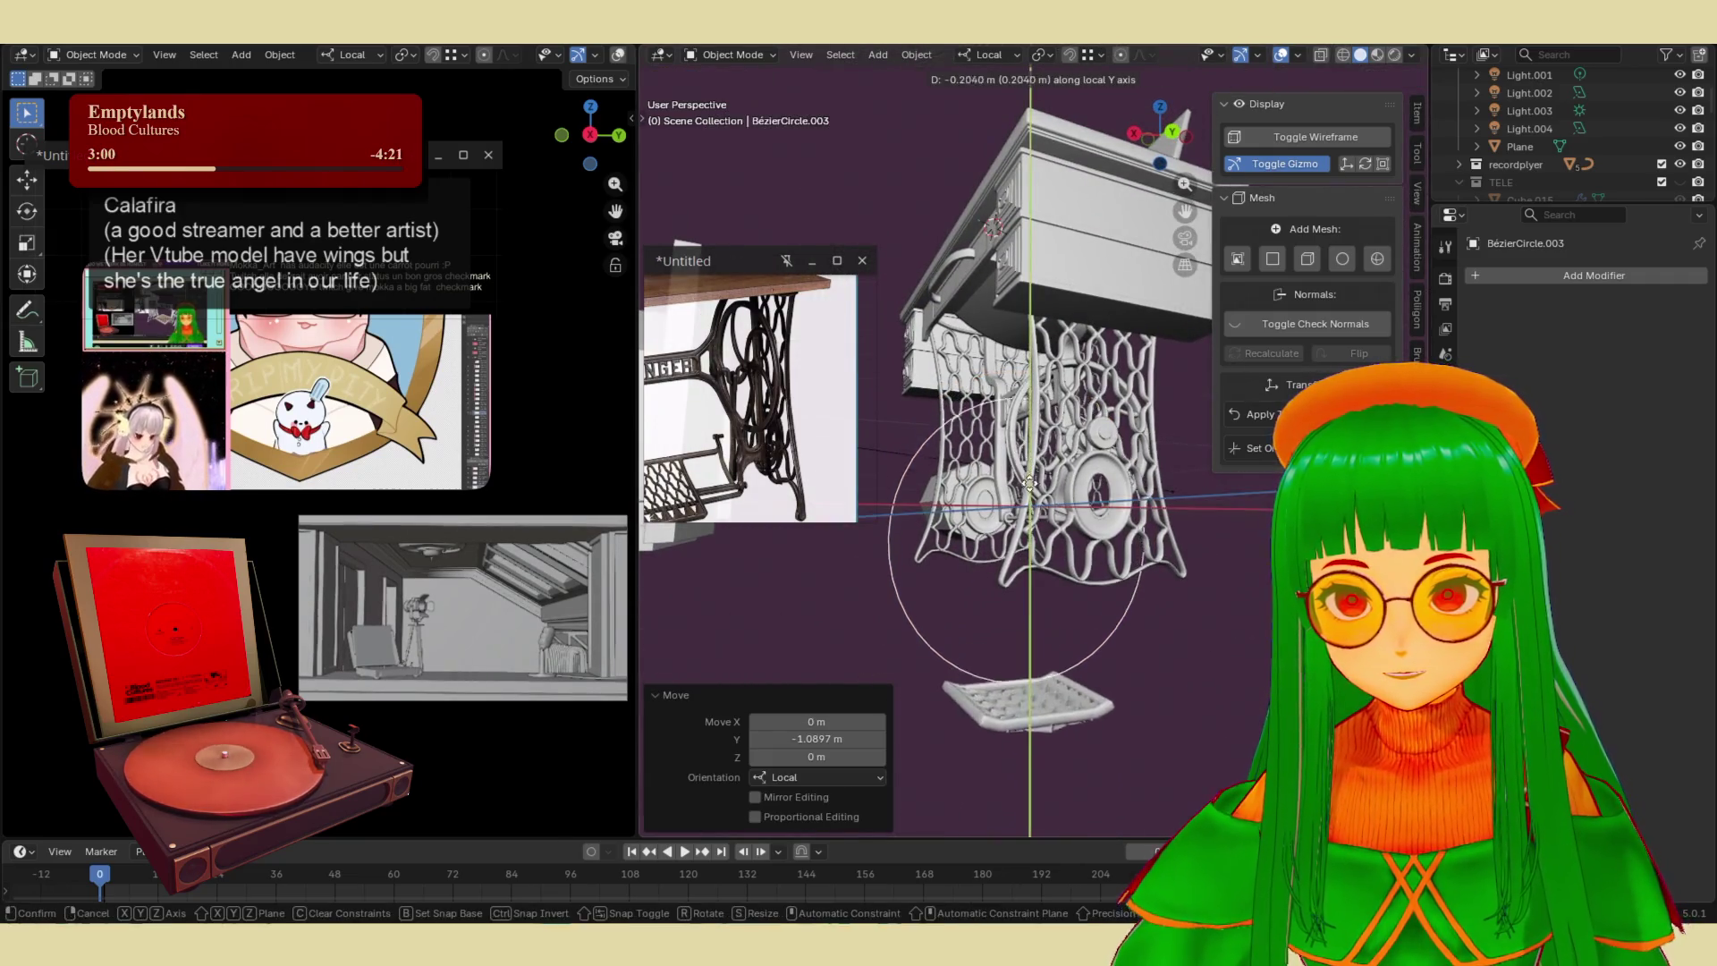
key("Return")
- Enter Edit Mode on the pedal and zoom in on its lattice grid
left_click(1048, 731)
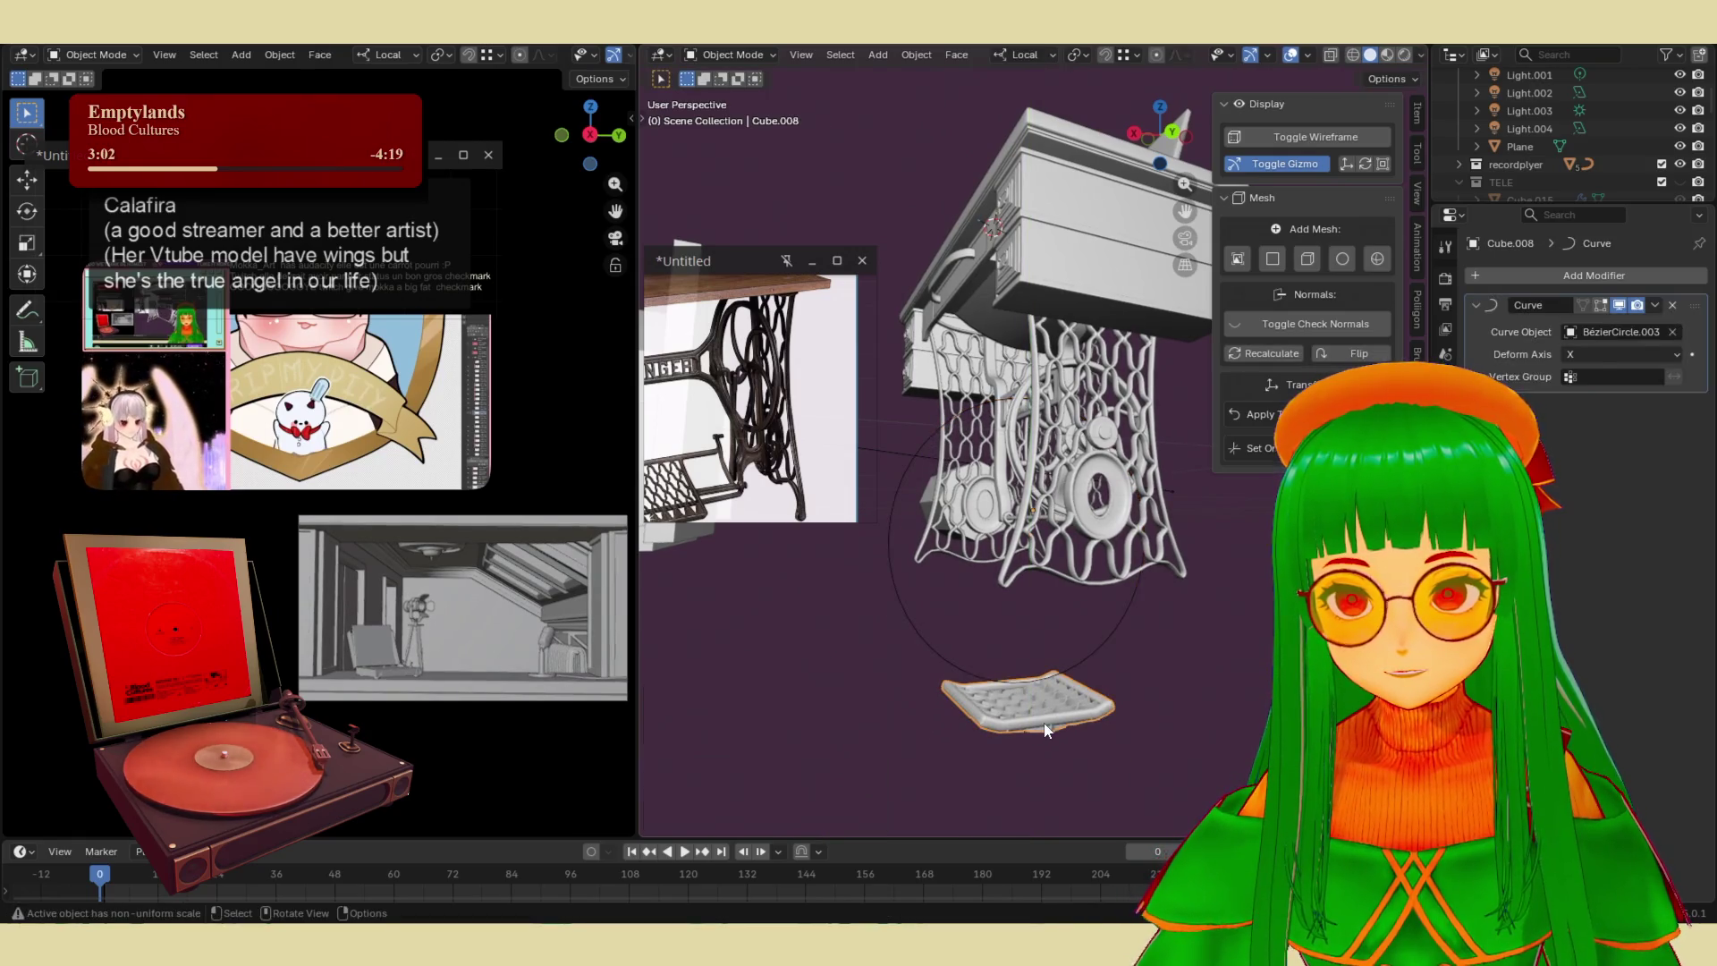
key("Tab")
middle_click_drag(1049, 717, 1194, 702, "ctrl")
key("ctrl+r")
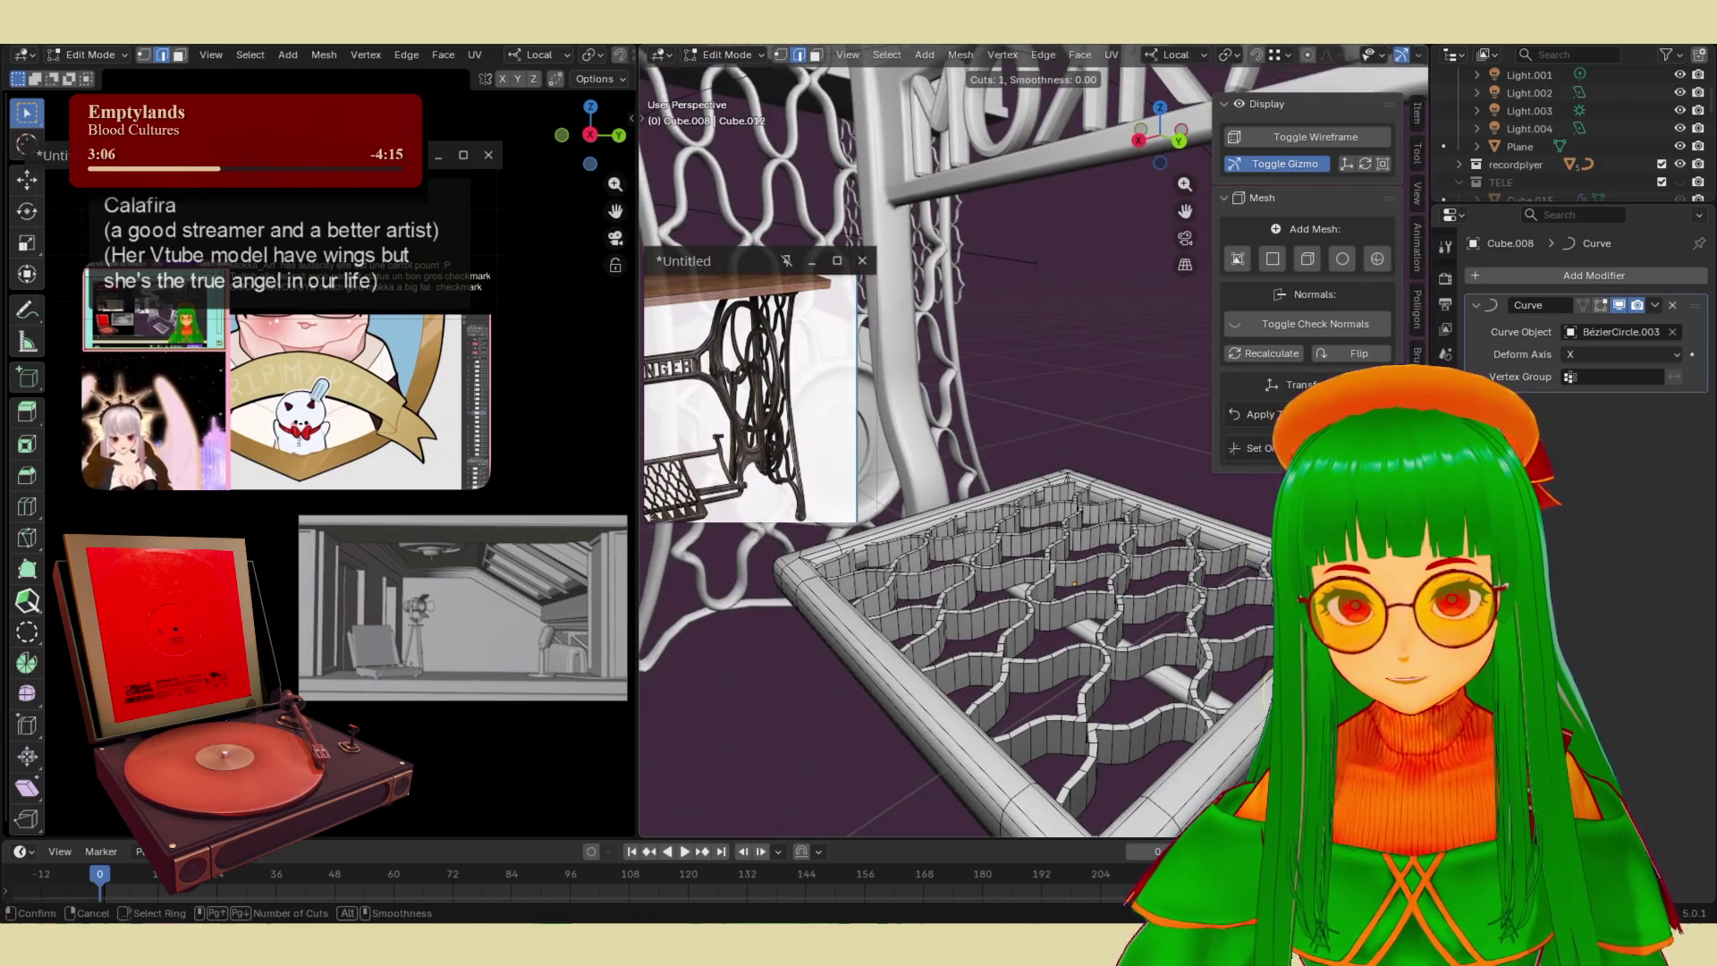
- Try a centred loop cut and a bevel on the pedal mesh, undoing the loop cut
left_click(939, 534)
right_click(939, 534)
key("ctrl+r")
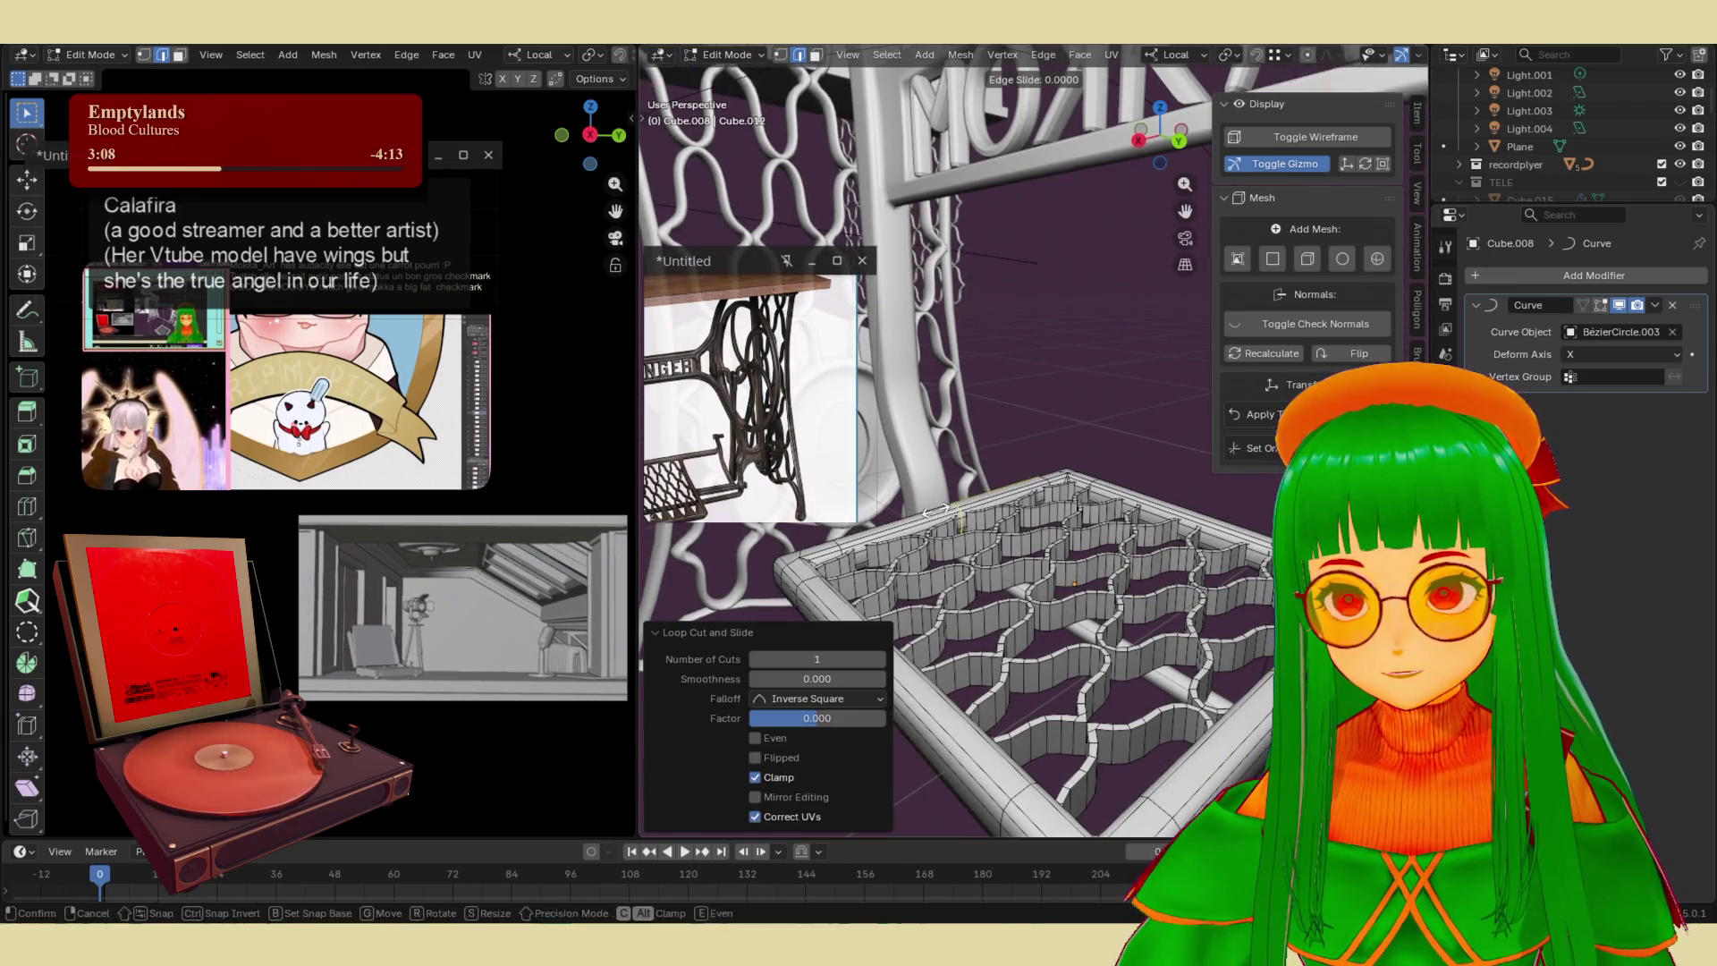
right_click(936, 510)
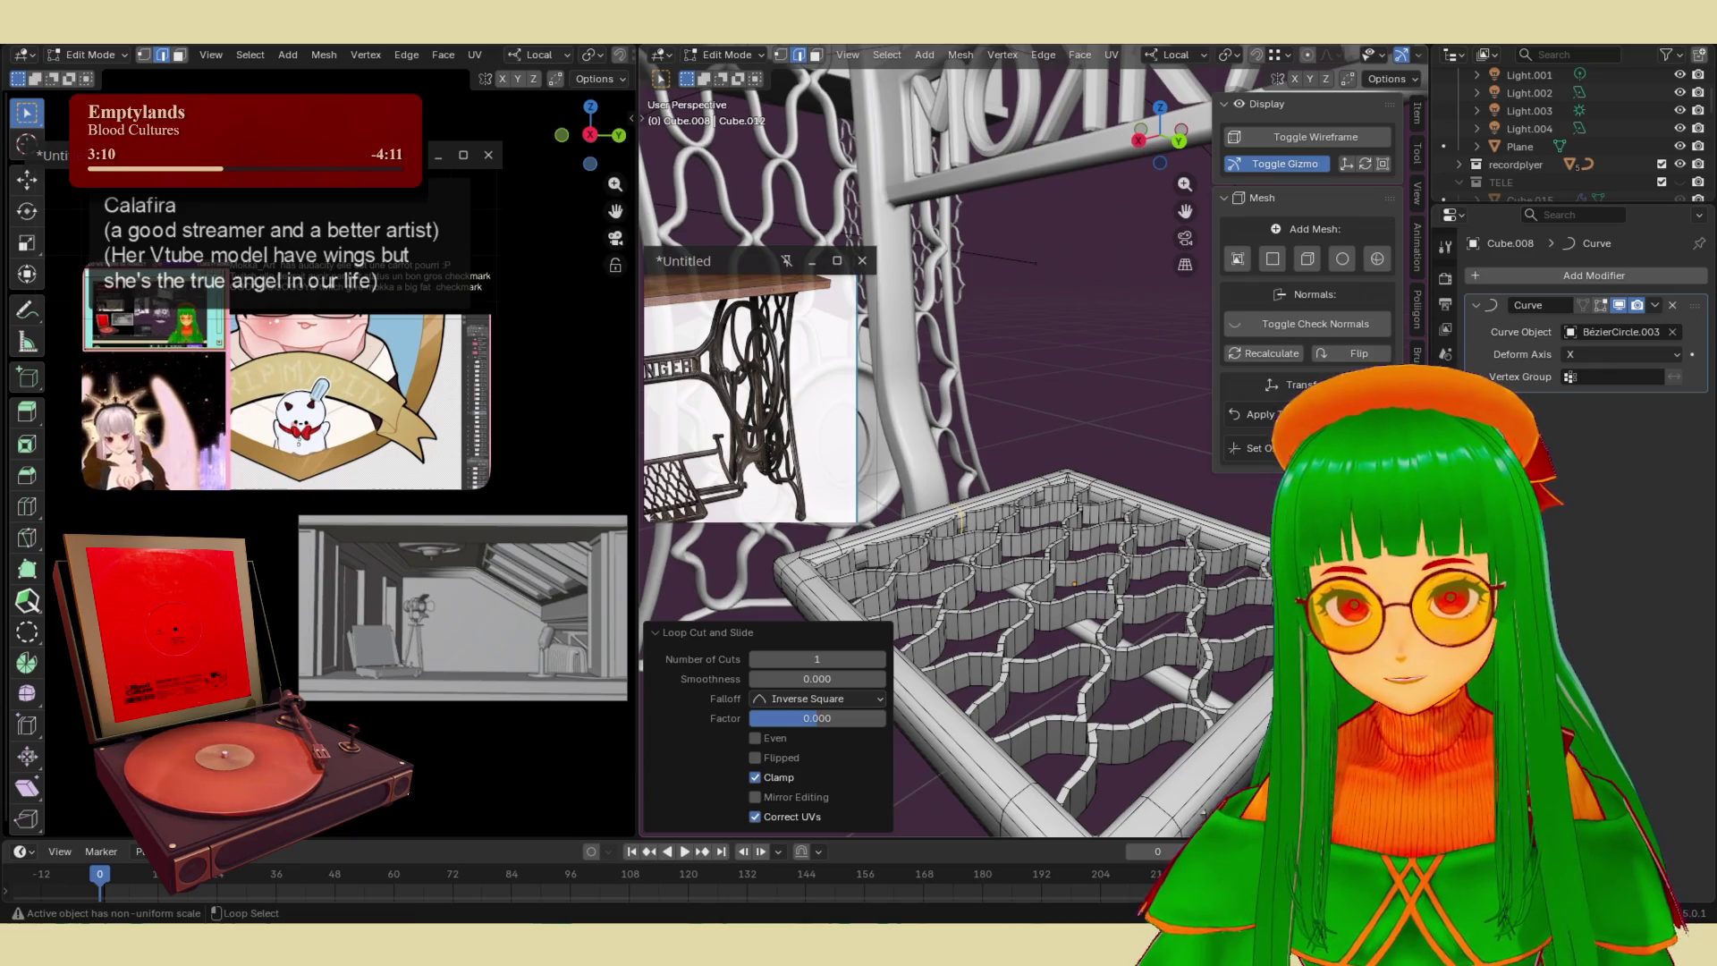
key("ctrl+z")
key("ctrl+b")
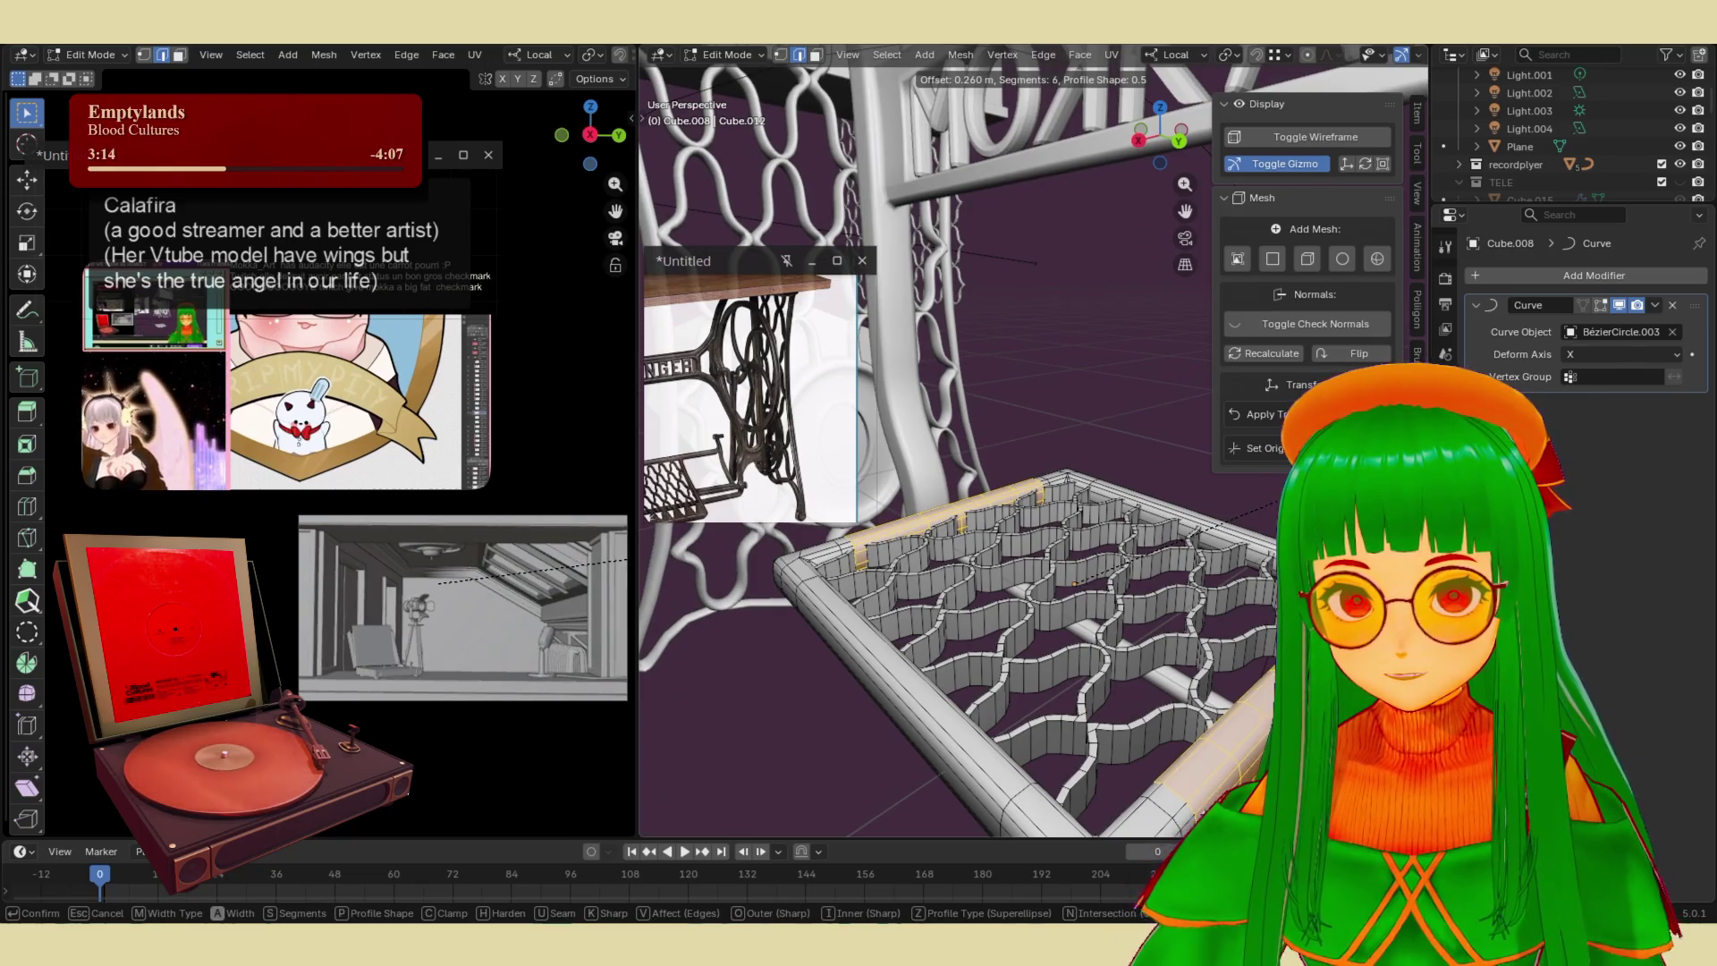
key("Return")
middle_click_drag(1252, 626, 1210, 701)
key("Tab")
key("Tab")
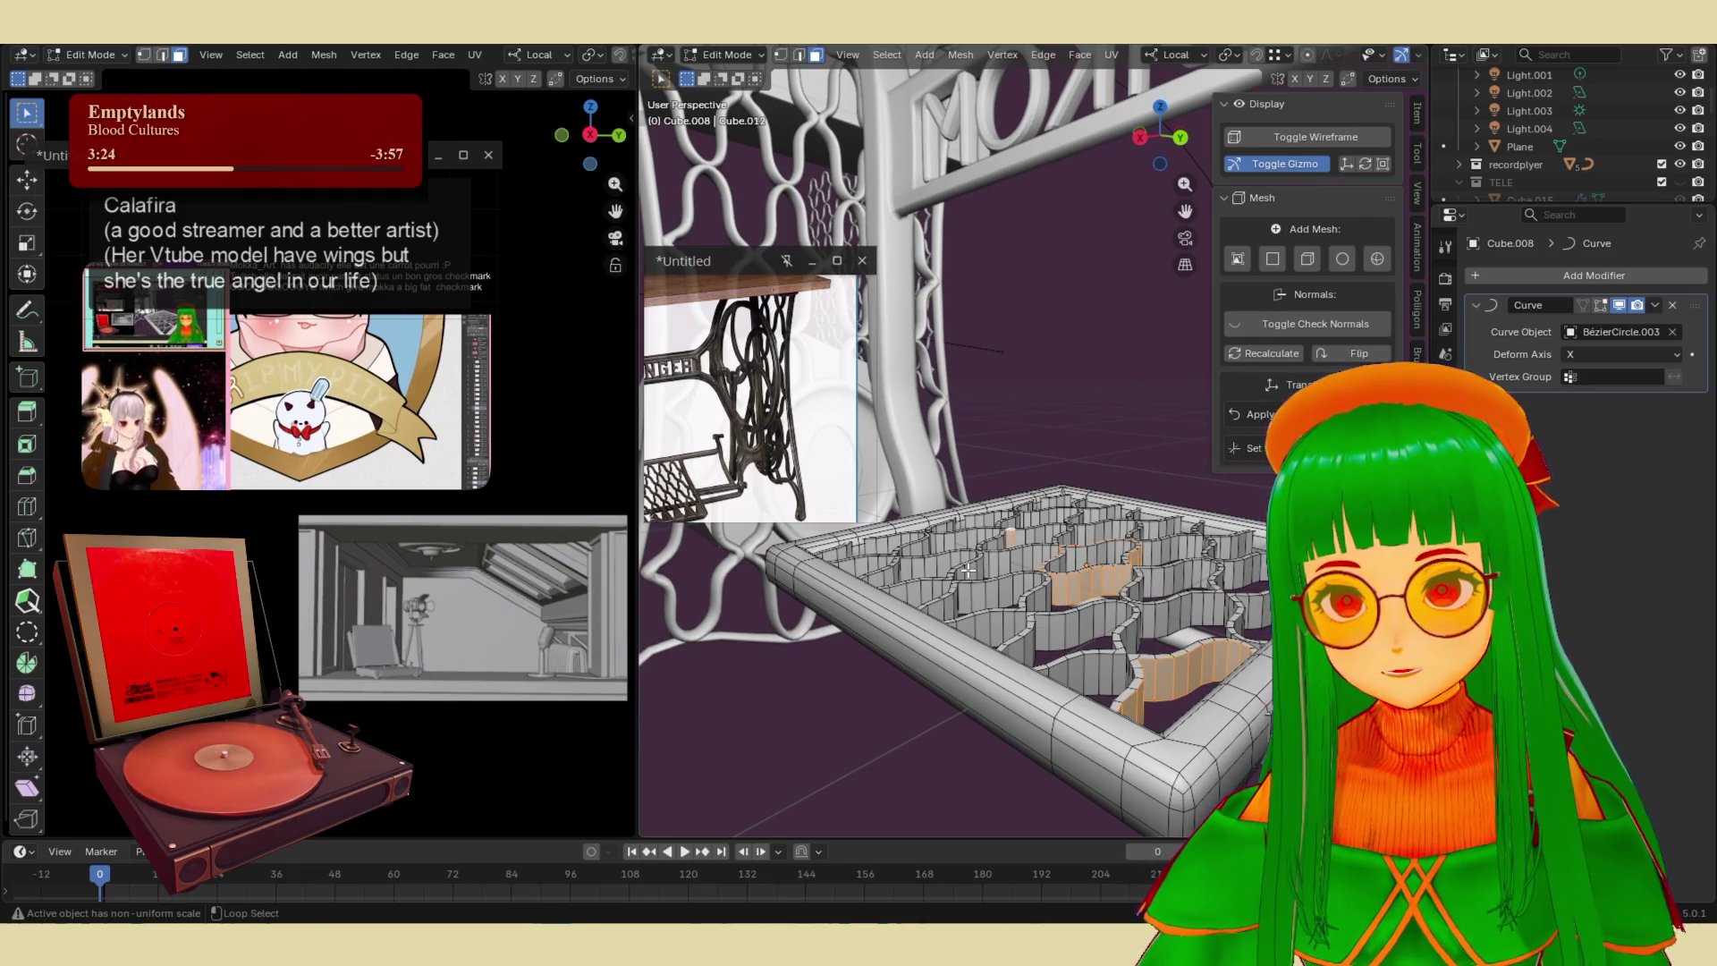
- Select the inner lattice faces, grow the selection twice, and nudge them along Y
middle_click_drag(1163, 644, 1264, 488)
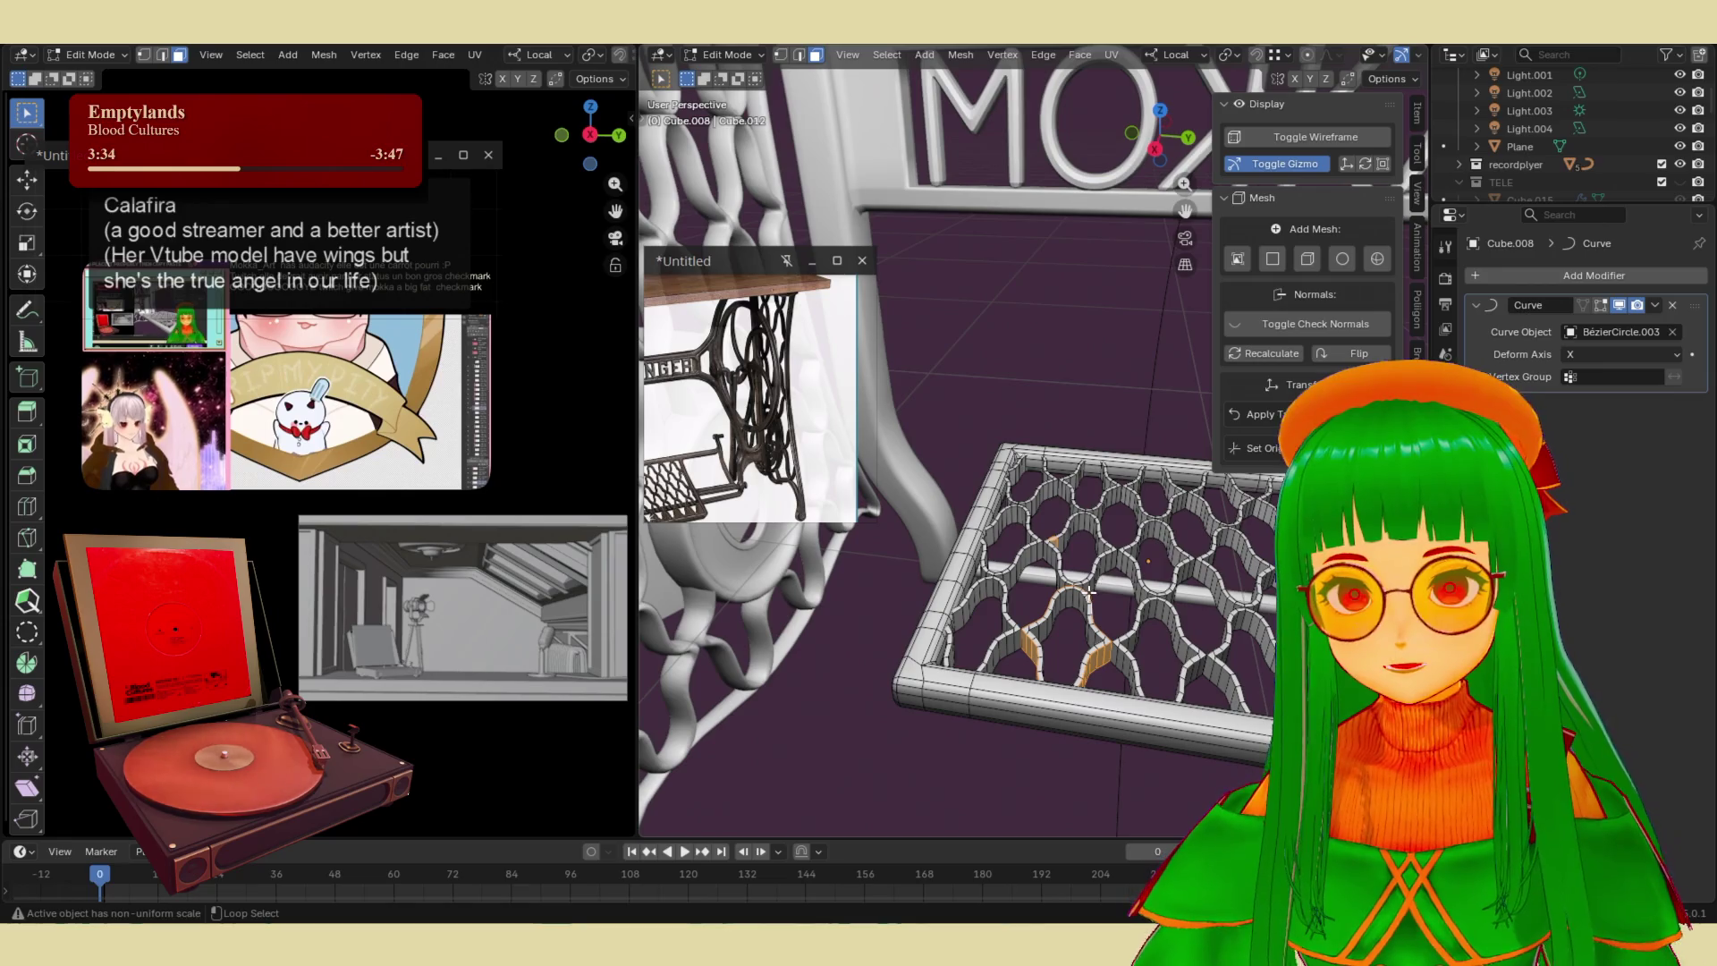
mouse_move(1232, 521)
left_mouse_down()
mouse_move(1020, 619)
mouse_move(1006, 649)
left_mouse_up()
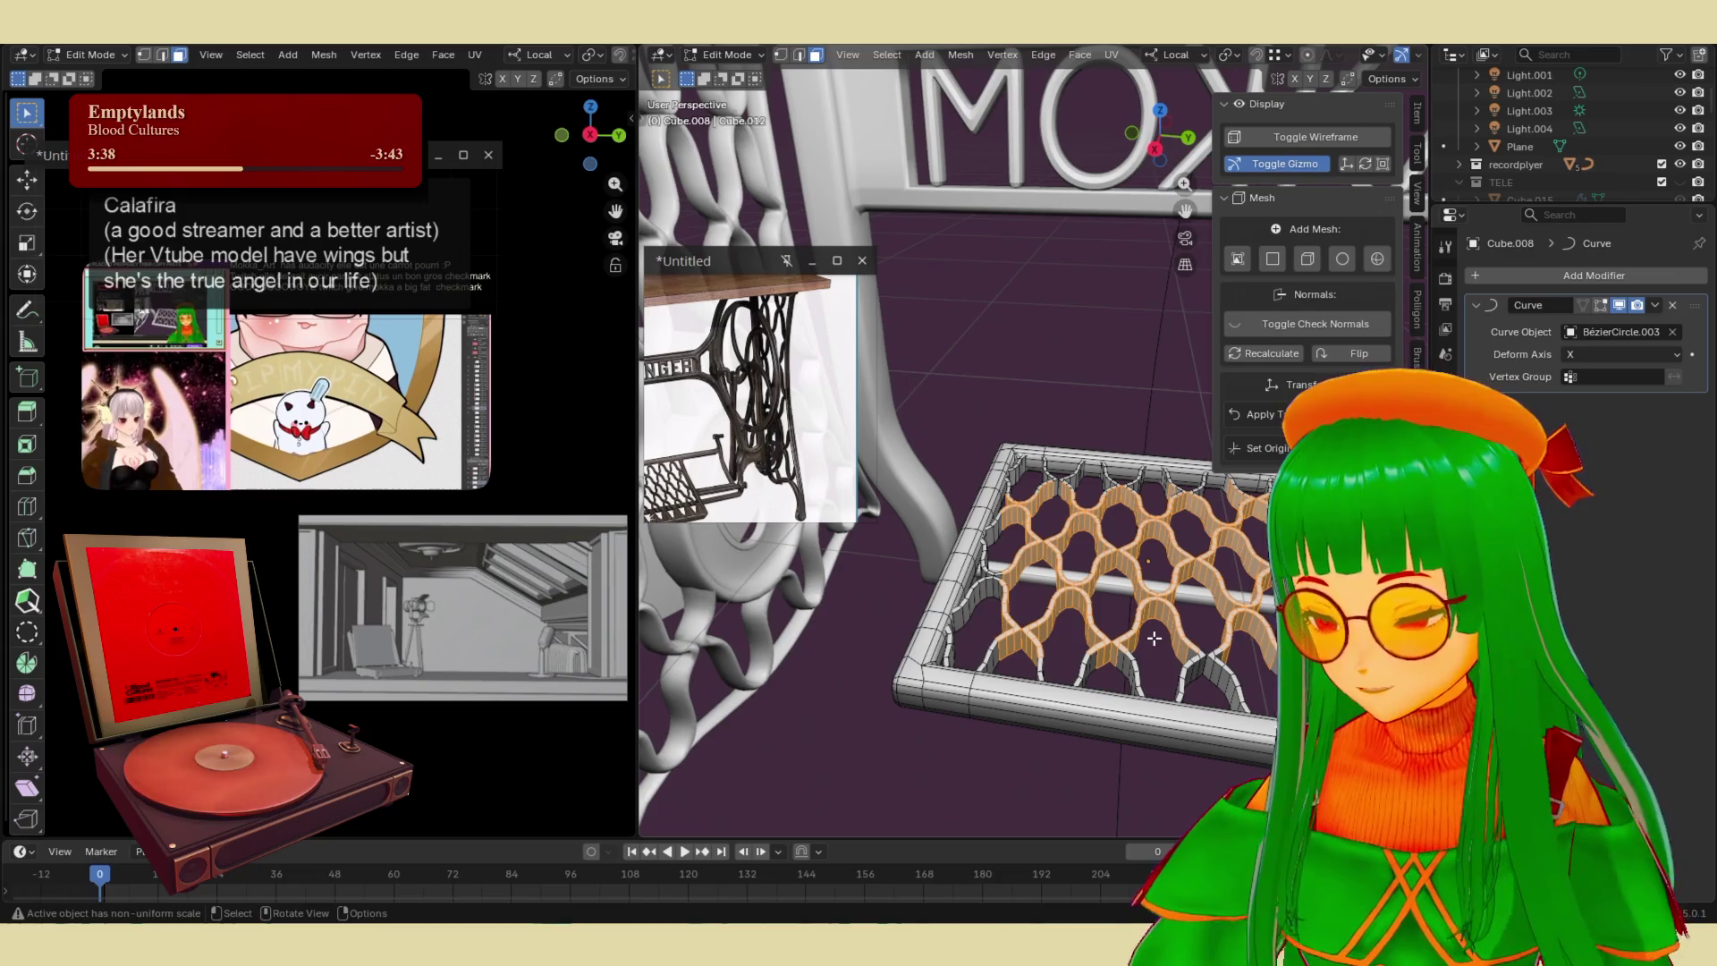
key("ctrl+KP_Add")
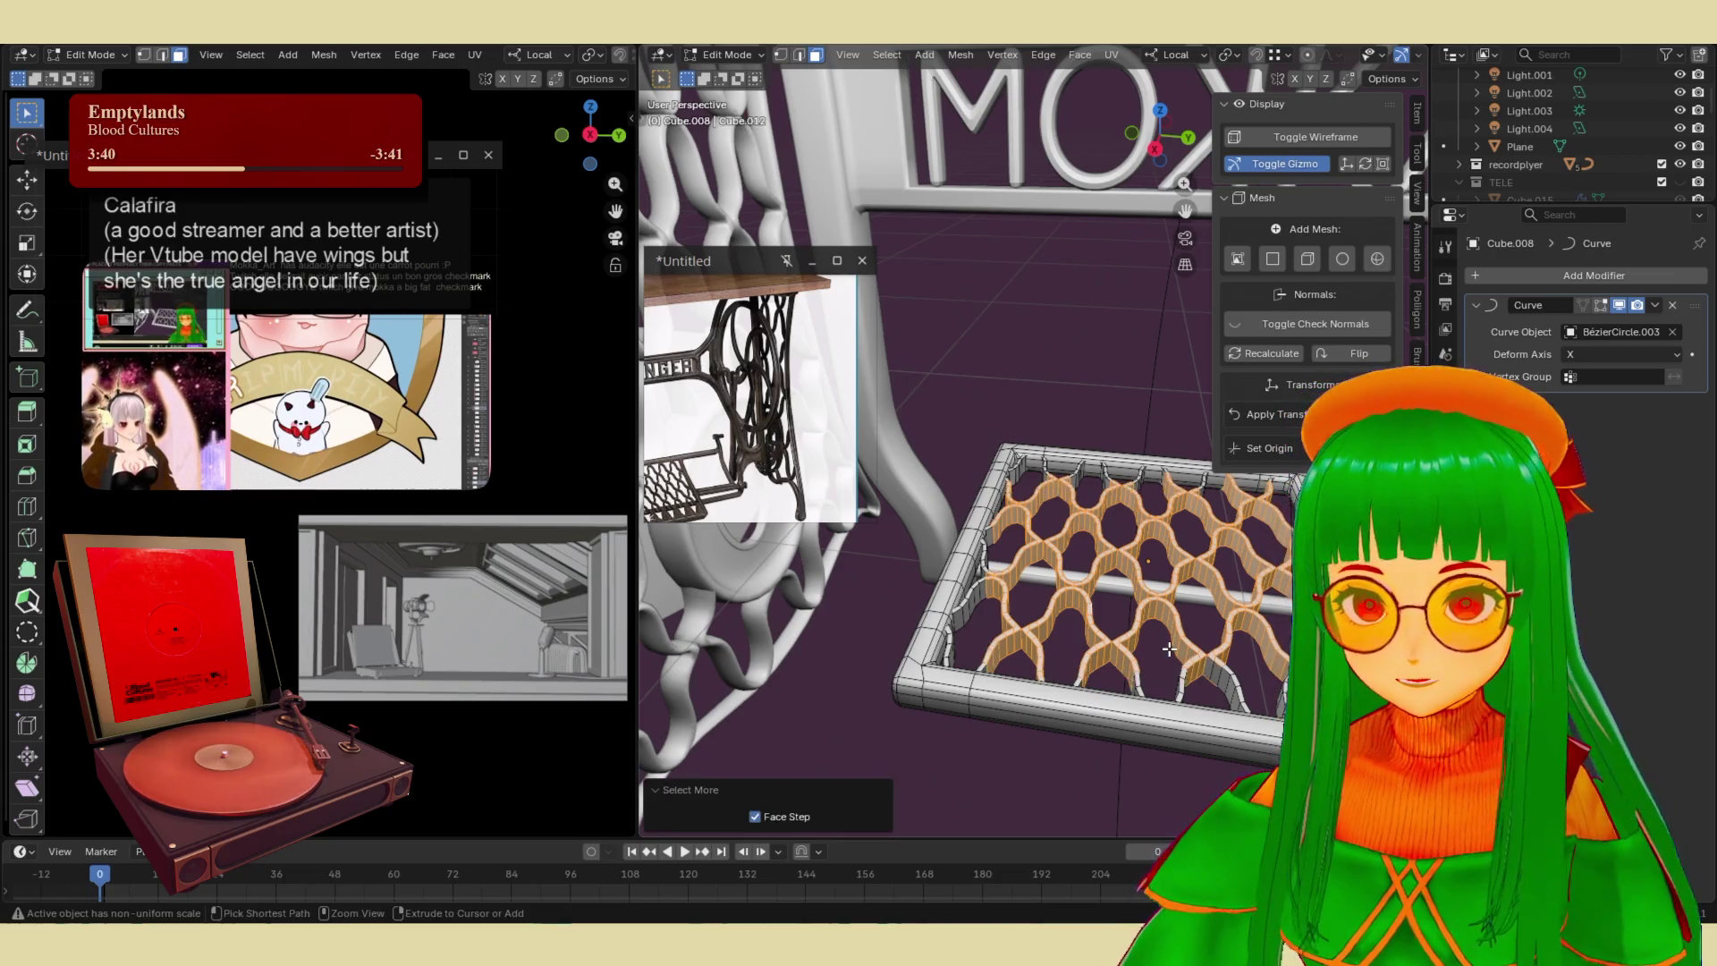
middle_click_drag(1169, 649, 1184, 736)
left_click_drag(1138, 722, 1134, 730, "shift")
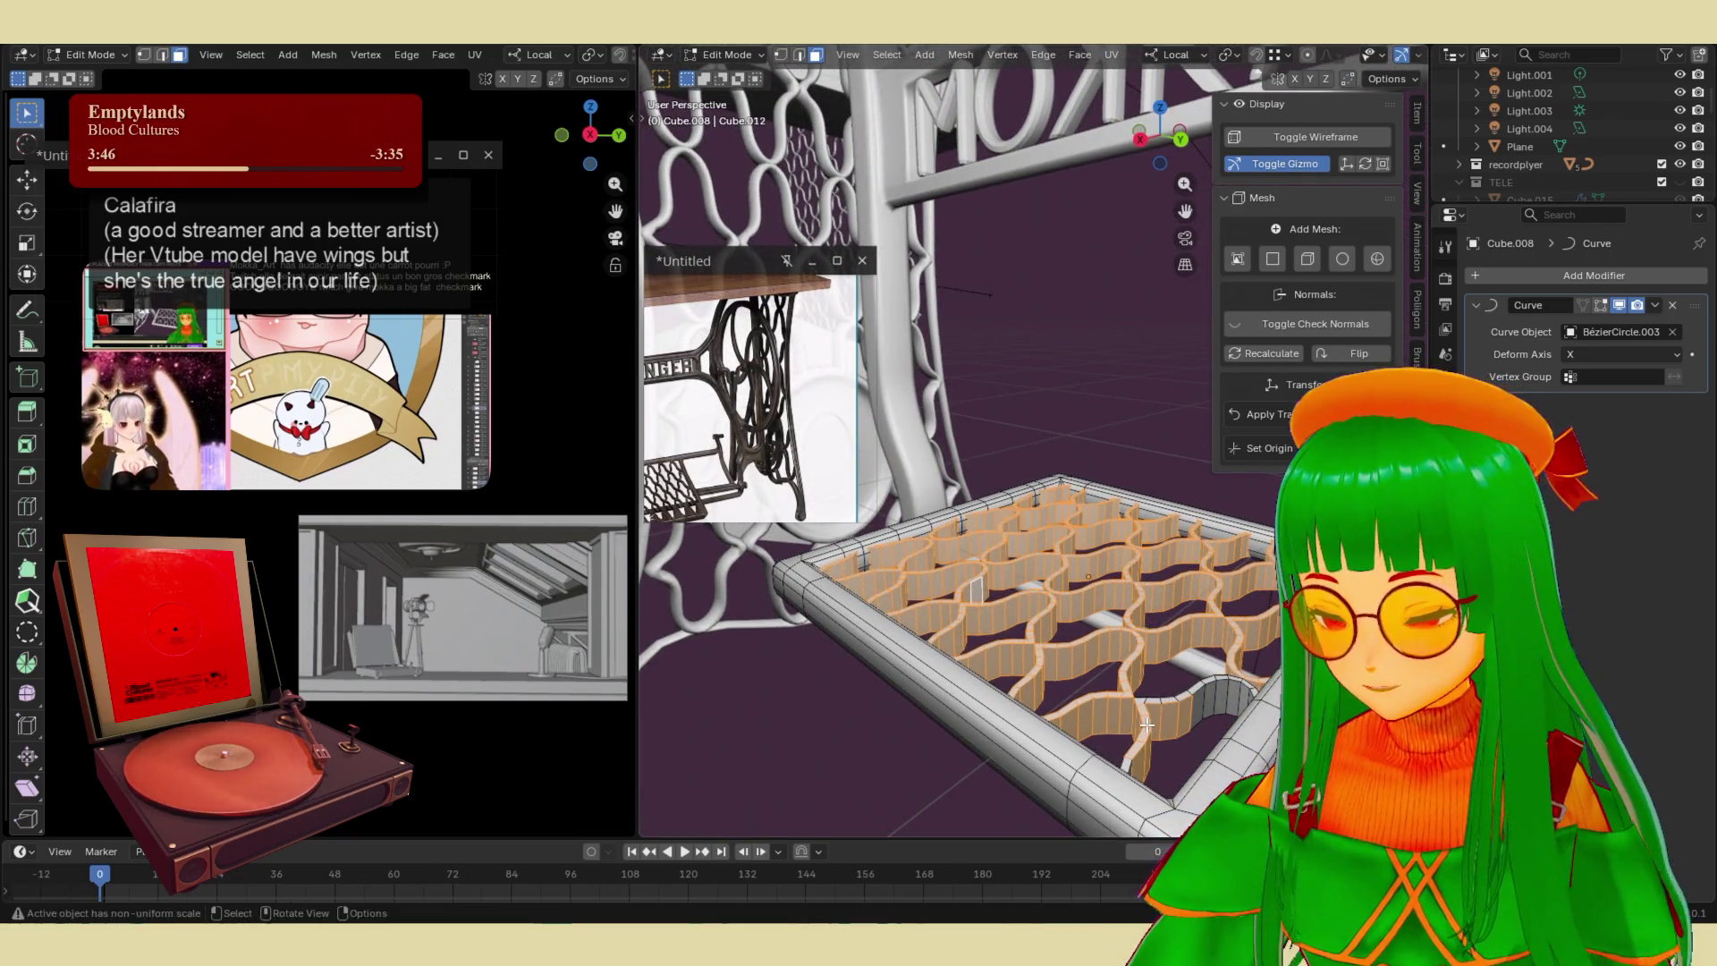
key("ctrl+KP_Add")
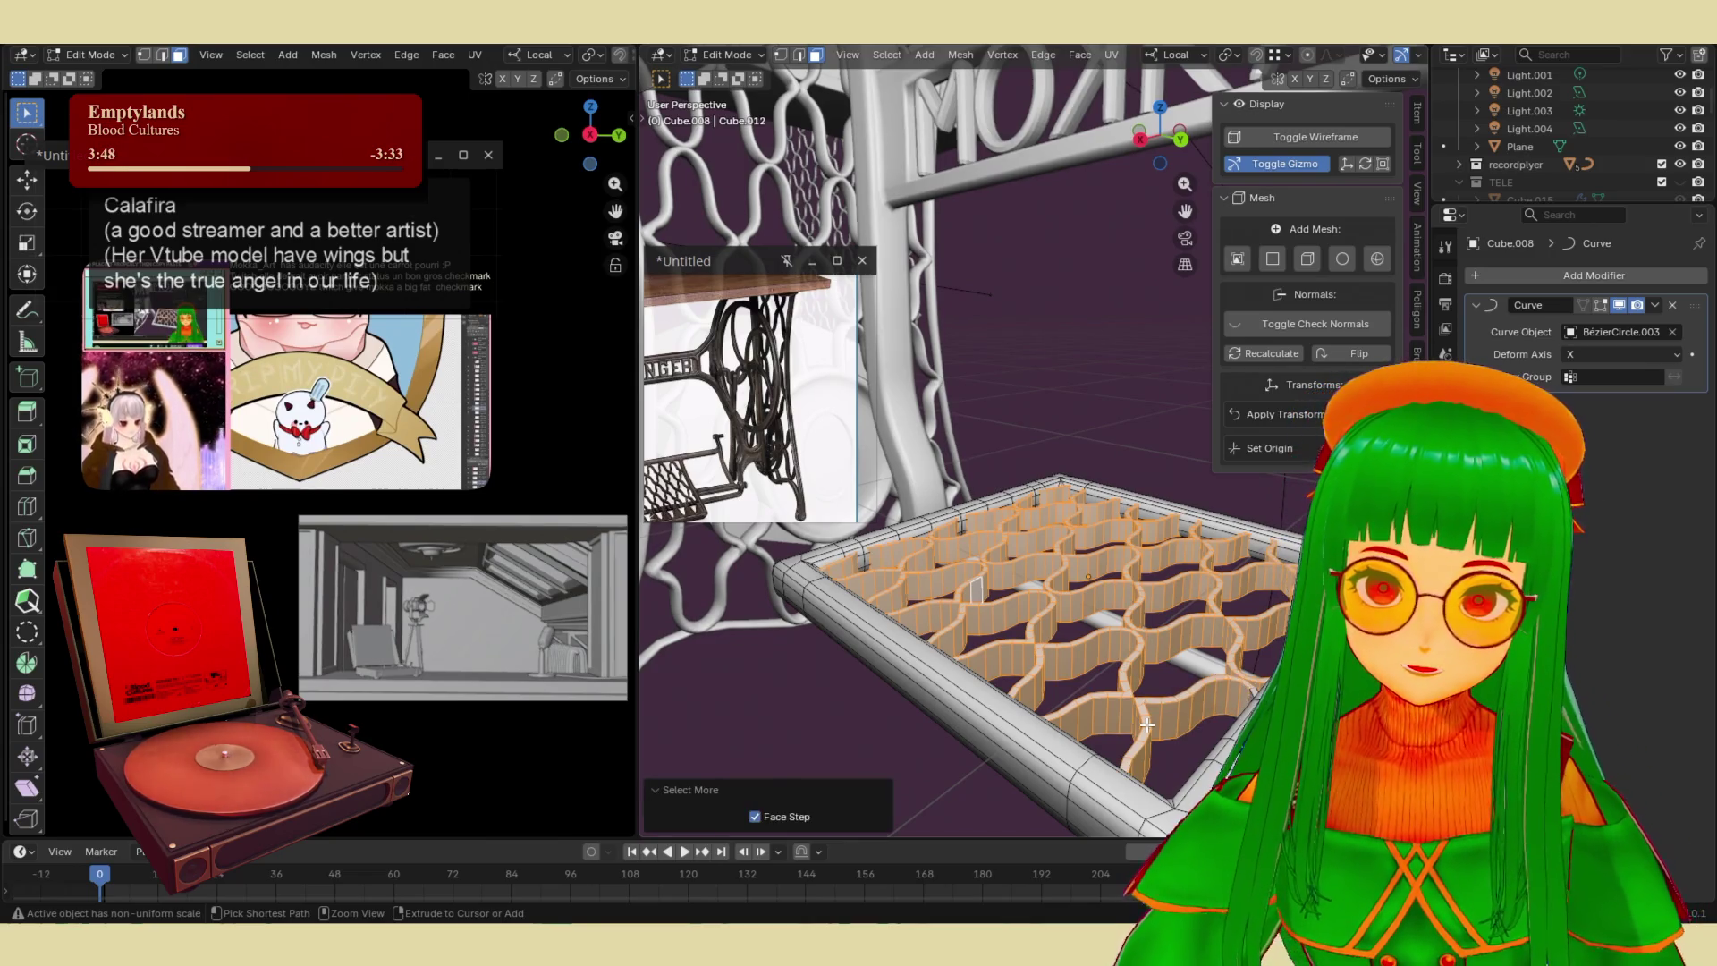
mouse_move(1147, 724)
middle_mouse_down()
mouse_move(1184, 656)
mouse_move(1082, 703)
mouse_move(1126, 702)
mouse_move(1144, 728)
mouse_move(1084, 676)
mouse_move(1005, 667)
middle_mouse_up()
key("g")
key("y")
left_click(1187, 664)
- Leave Edit Mode on the pedal and select the Bézier circle
key("Tab")
scroll(1131, 702, "down", 3)
scroll(1124, 684, "down", 2)
left_click(1005, 675)
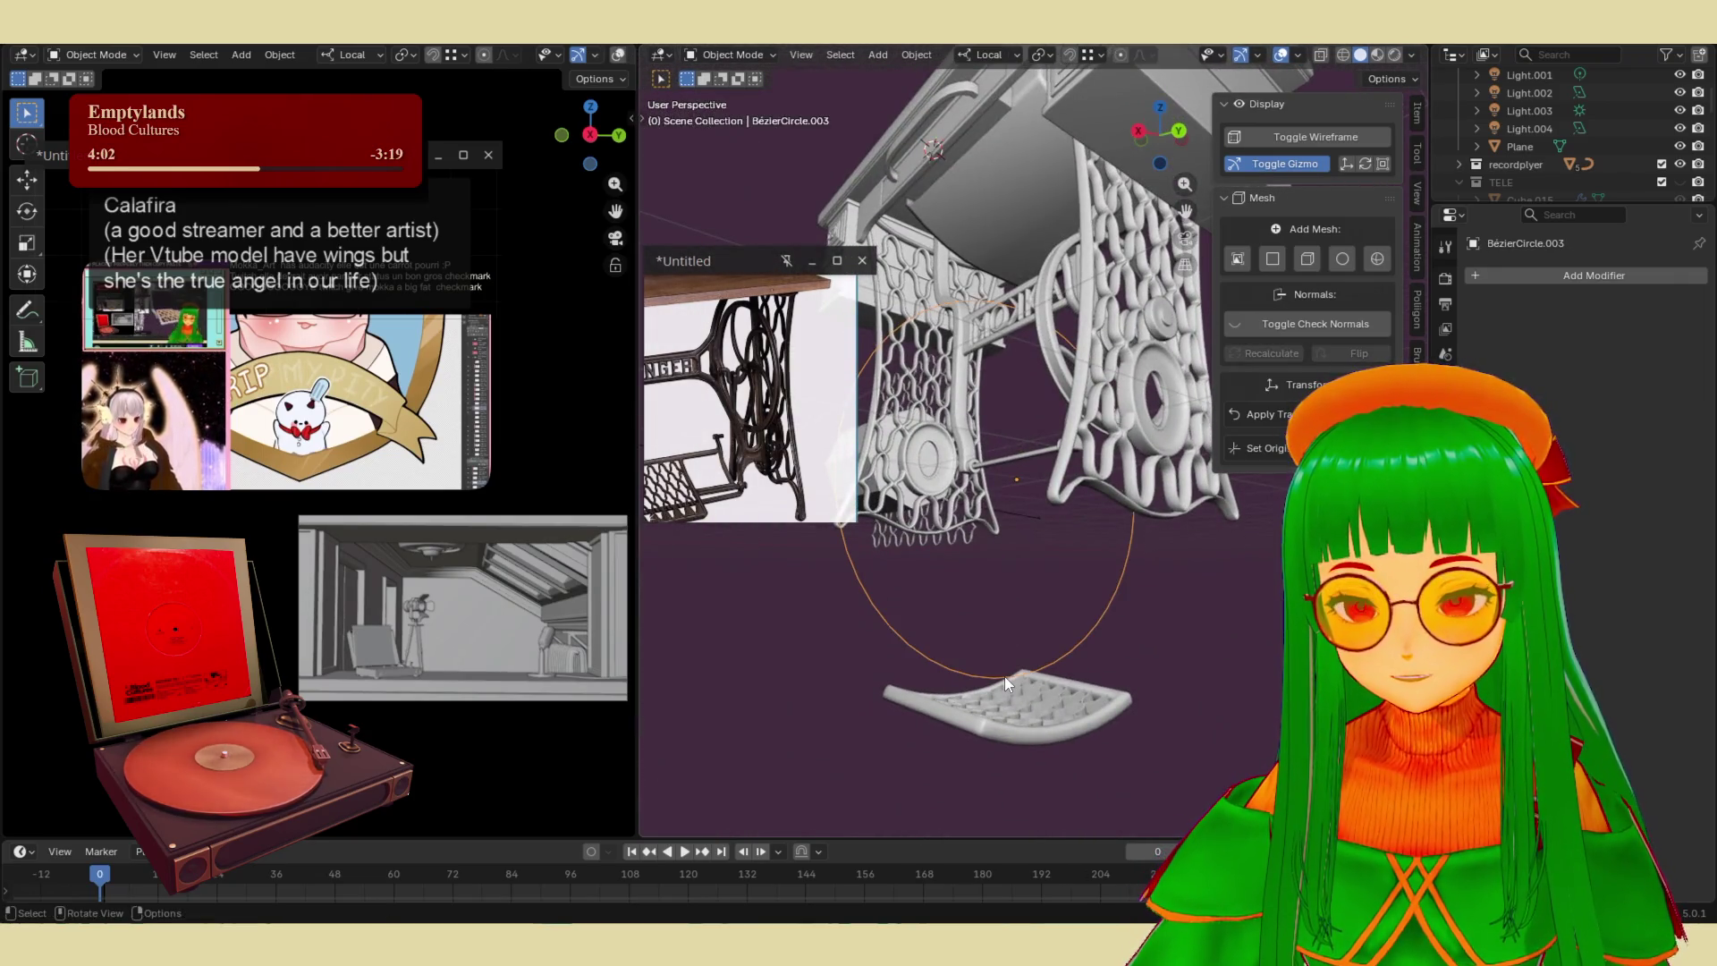
- Shift the guide circle along local Y and scale it larger
key("g")
key("y")
key("y")
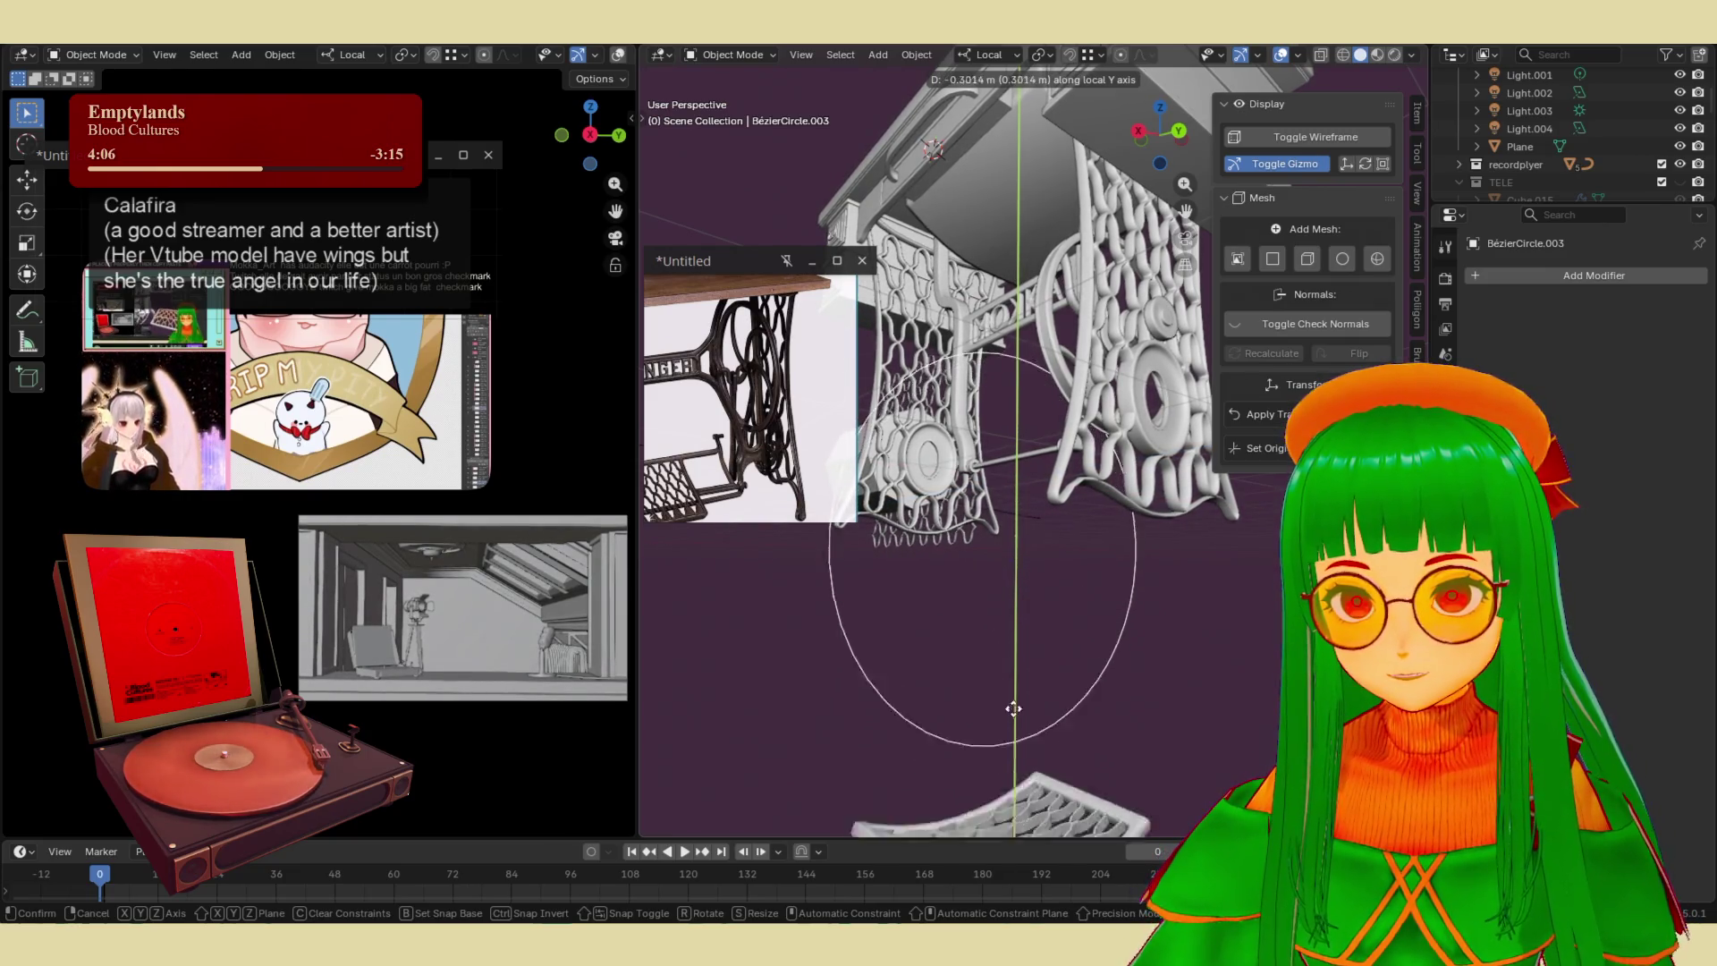
left_click(984, 597)
key("s")
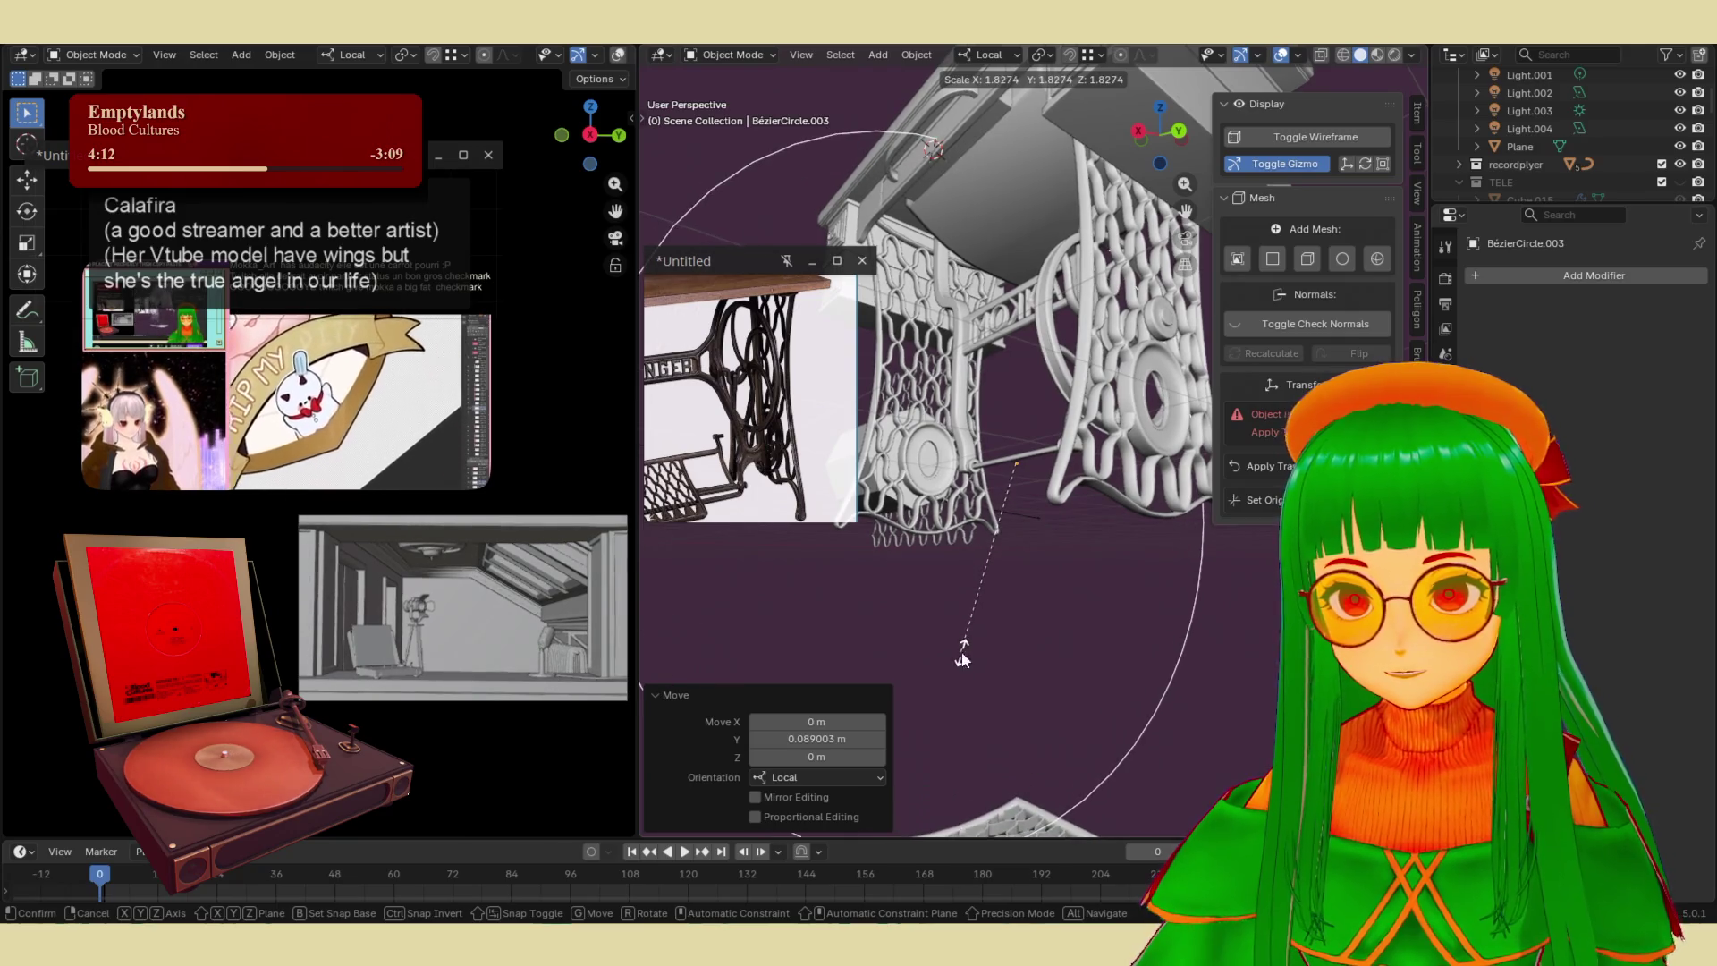
left_click(962, 660)
scroll(983, 657, "down", 3)
- Apply the pedal's Curve modifier and delete the large guide circle
left_click(1048, 656)
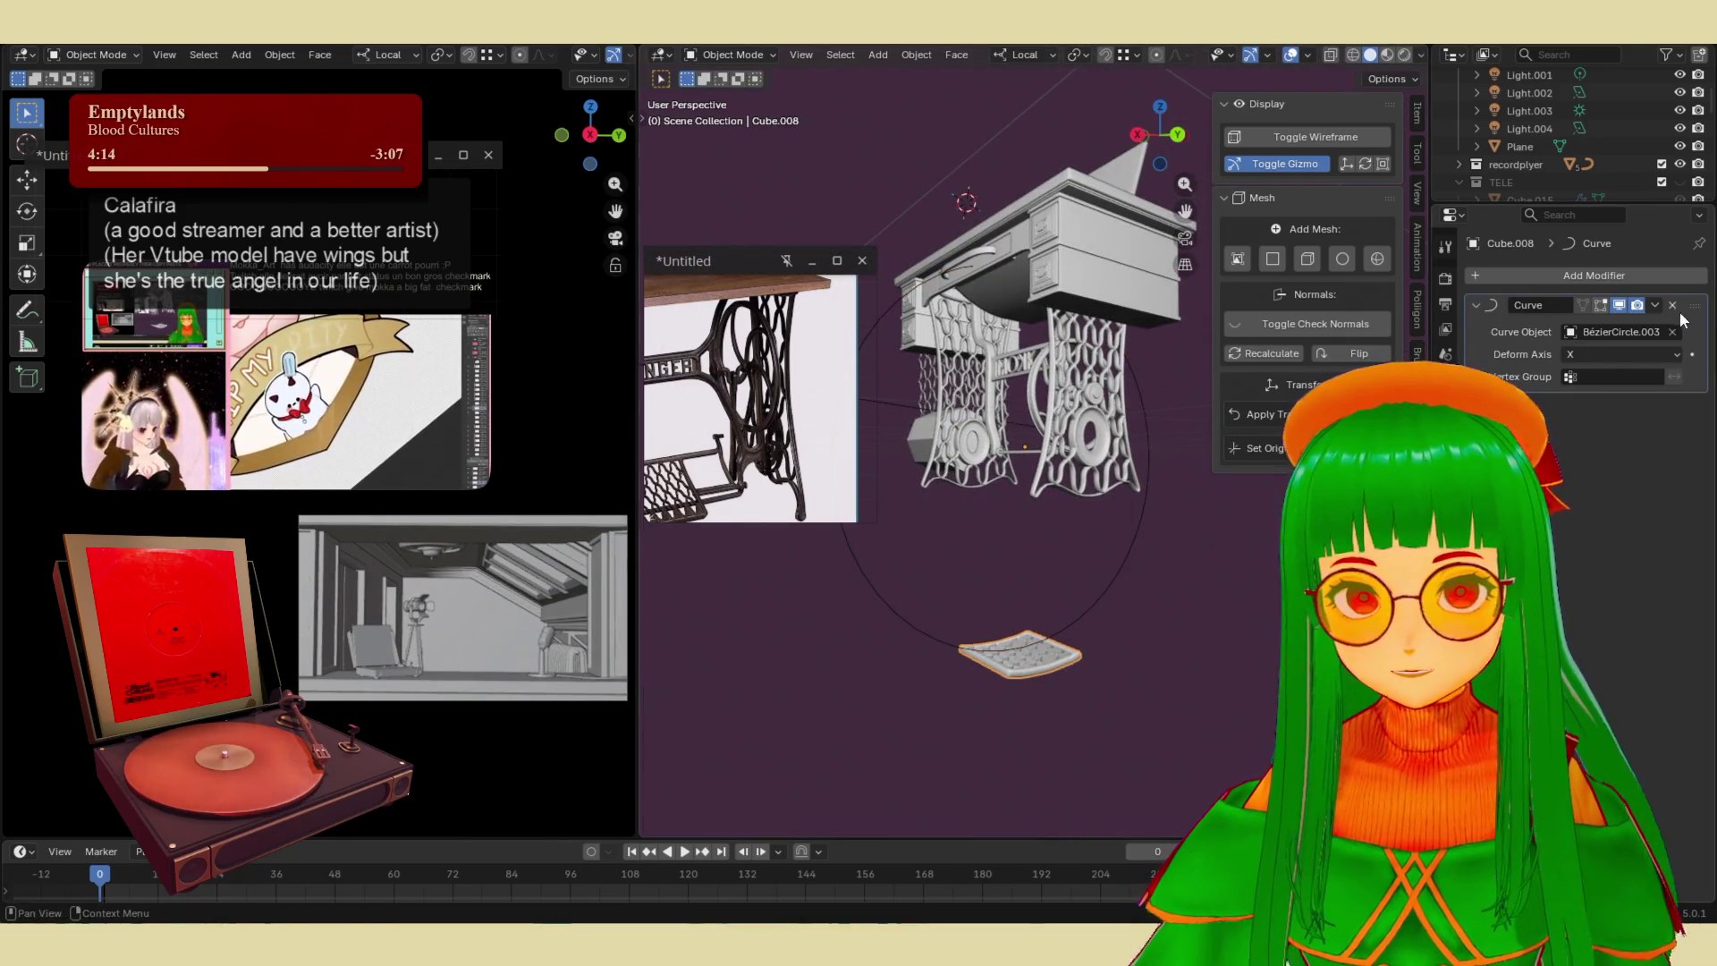
left_click(1655, 305)
left_click(1560, 327)
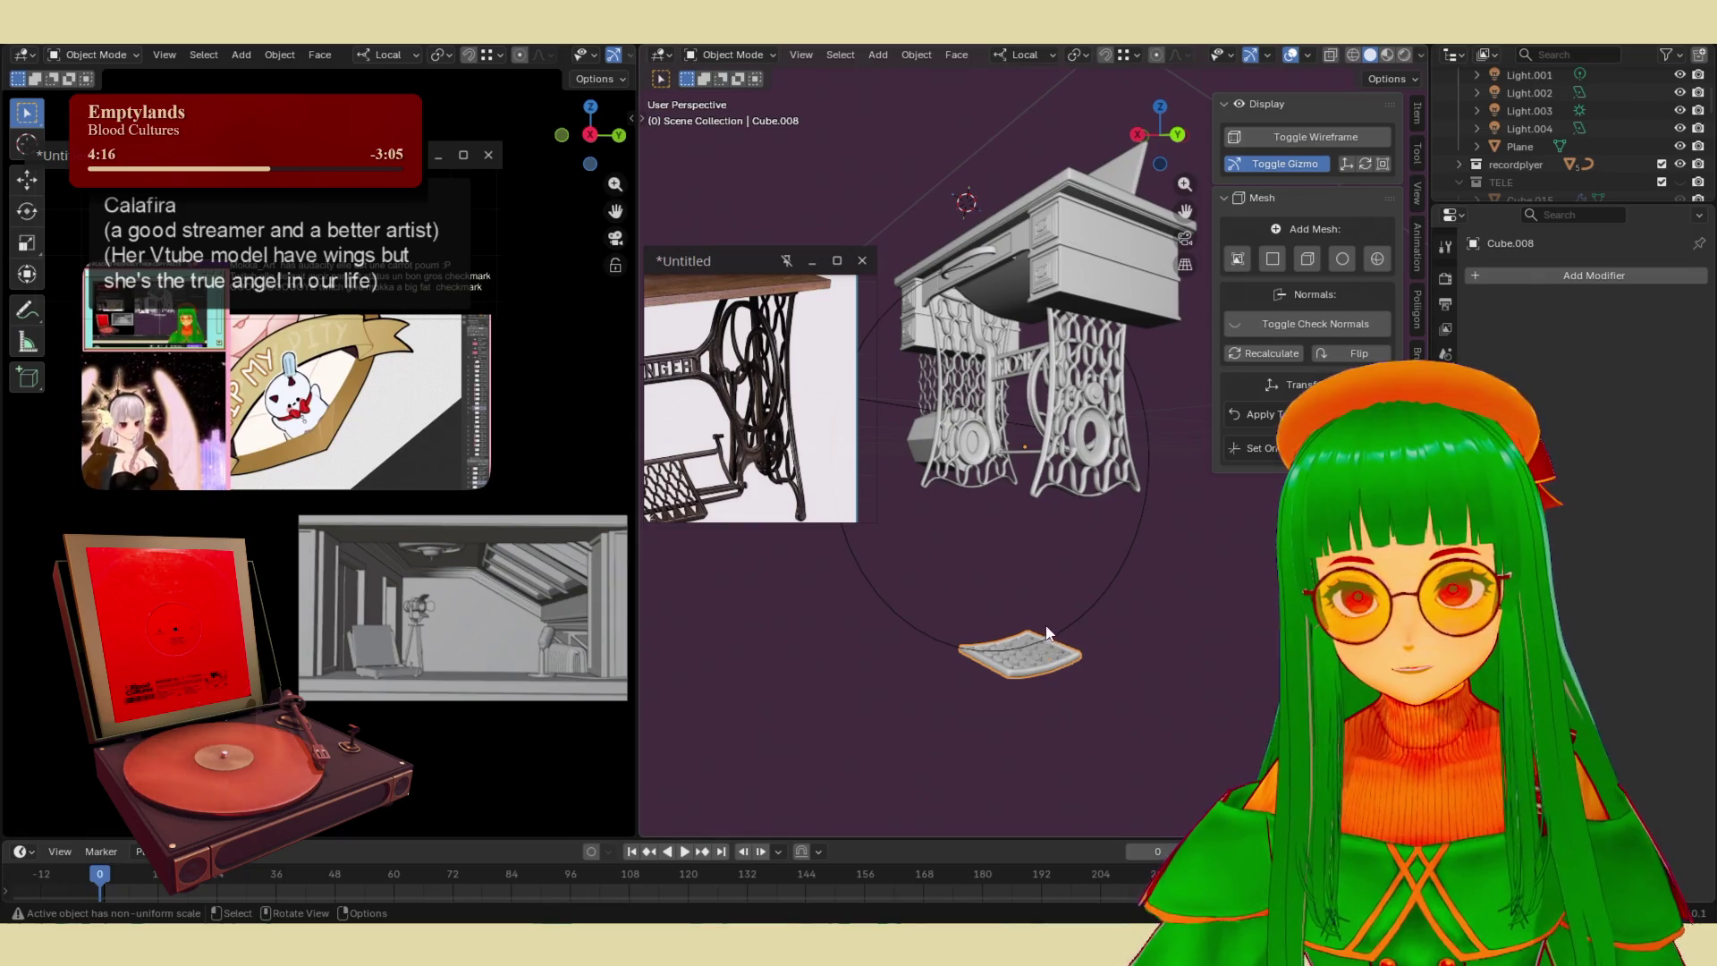
key("Delete")
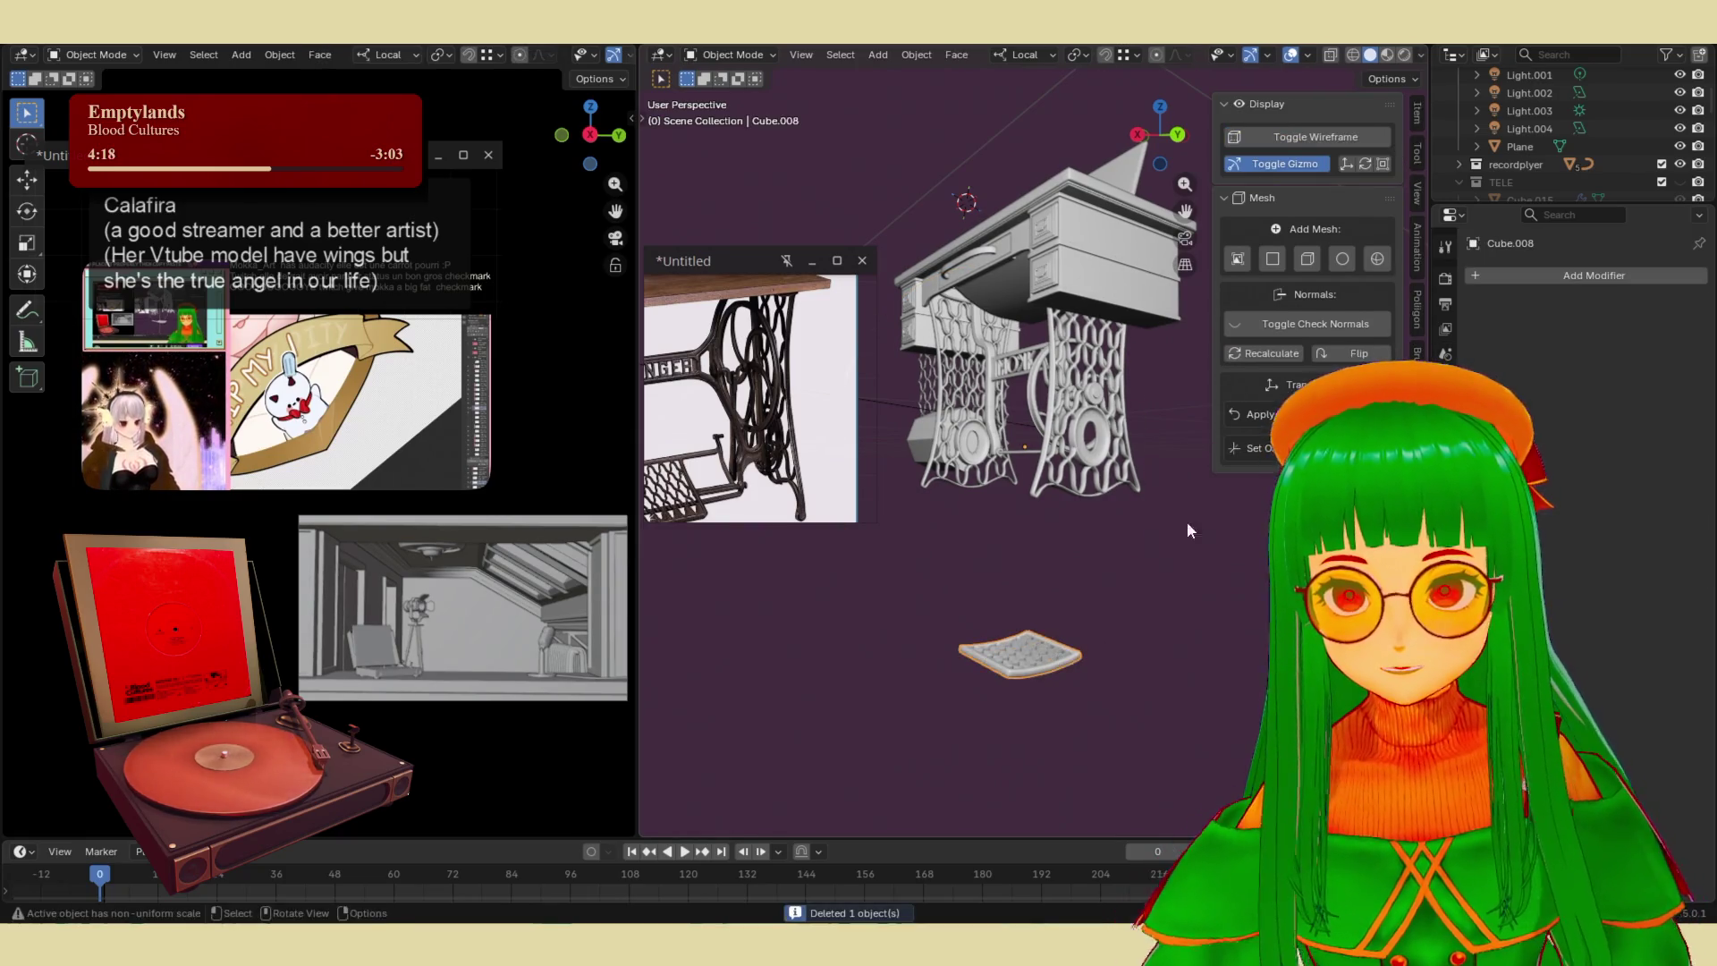
- Set the pedal's origin to geometry and lower it along Z under the table
left_click(1263, 448)
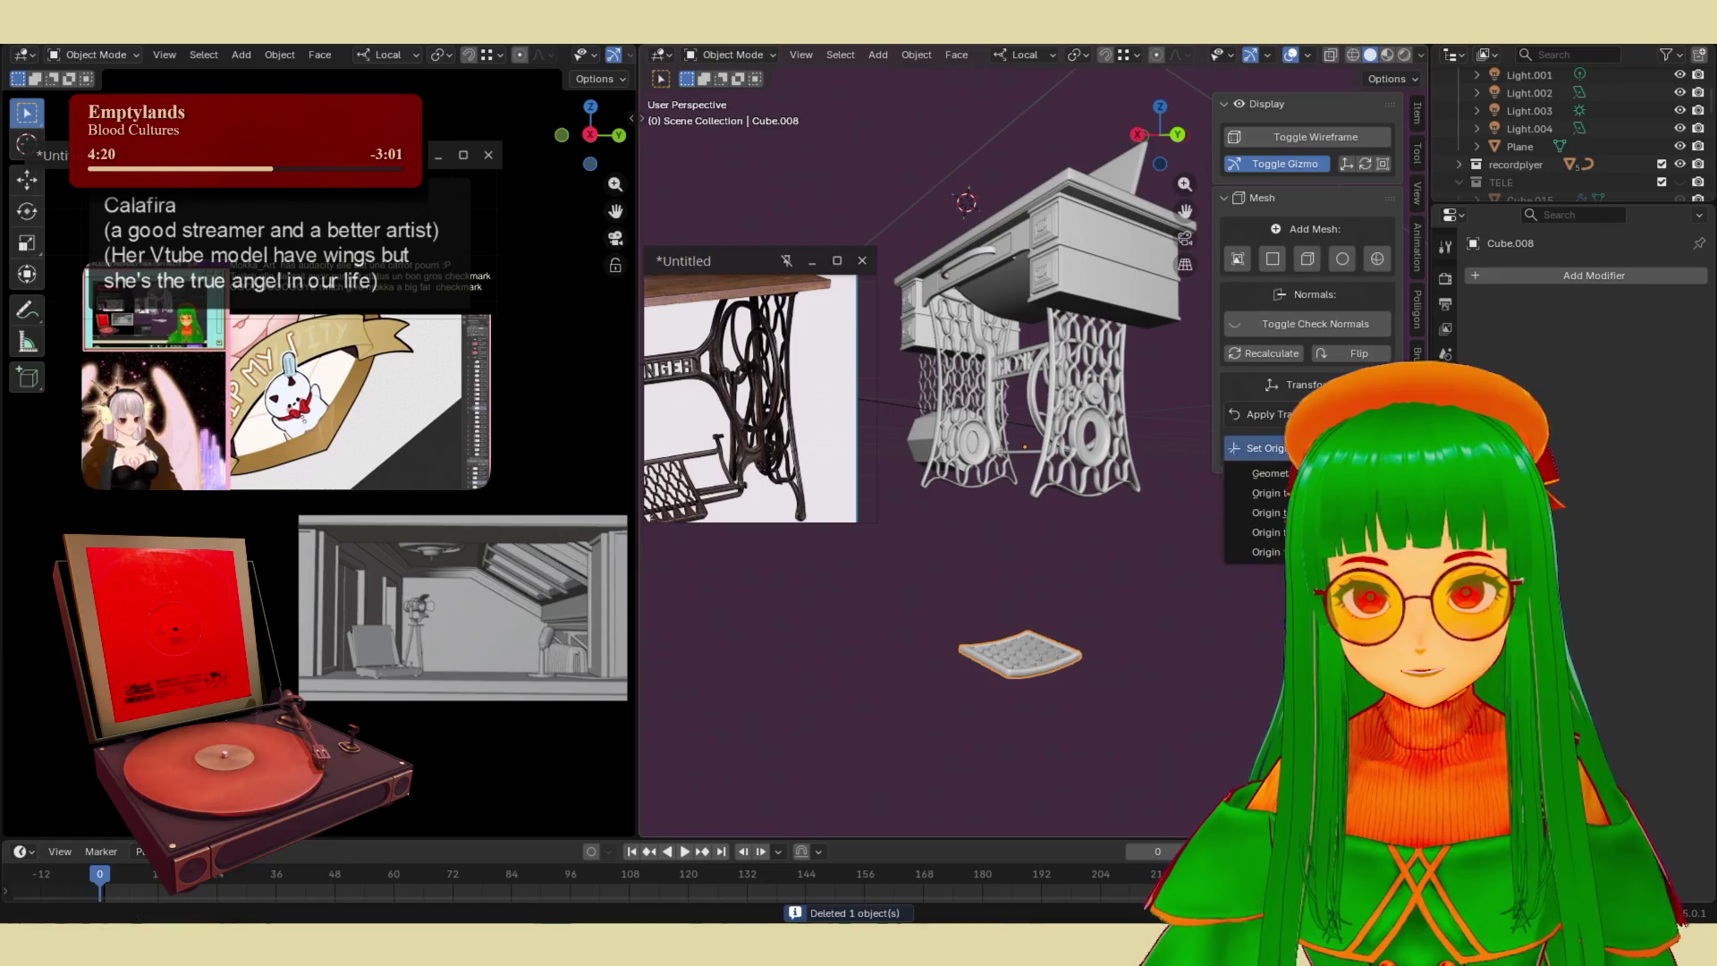
left_click(1265, 493)
key("g")
key("z")
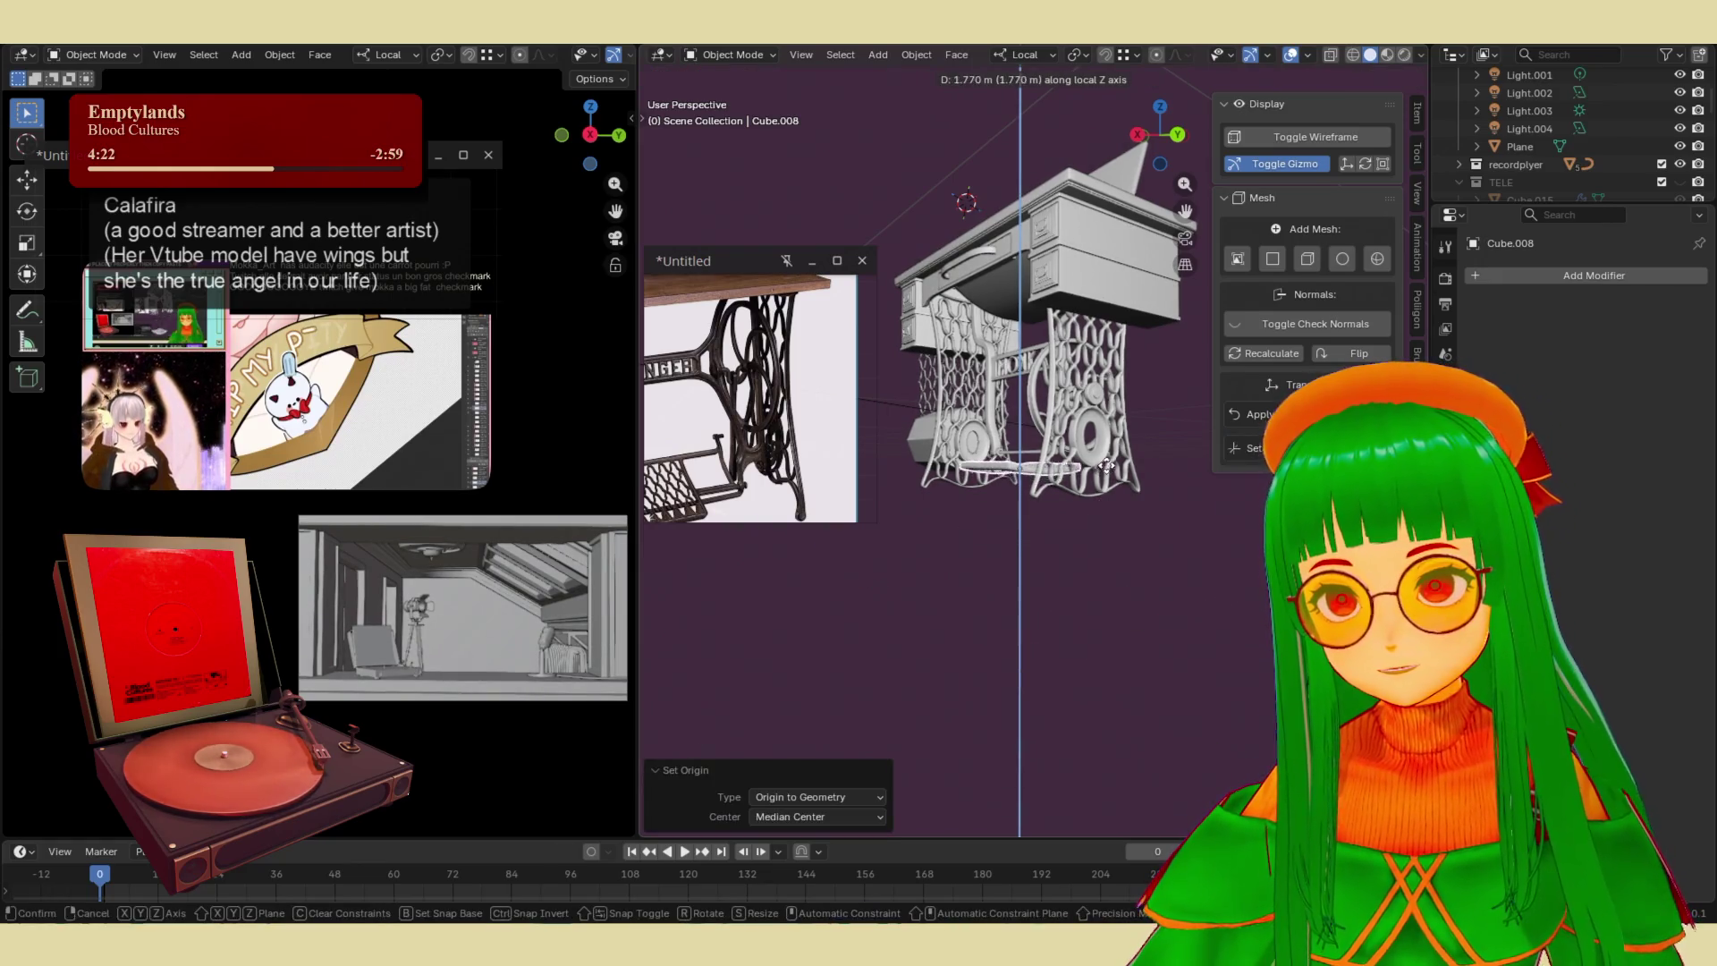
left_click(1113, 450)
scroll(994, 520, "up", 5)
mouse_move(1033, 551)
middle_mouse_down()
mouse_move(1096, 493)
mouse_move(799, 524)
mouse_move(851, 617)
mouse_move(1108, 566)
middle_mouse_up()
- Nudge the pedal sideways along X beneath the treadle table
key("g")
key("x")
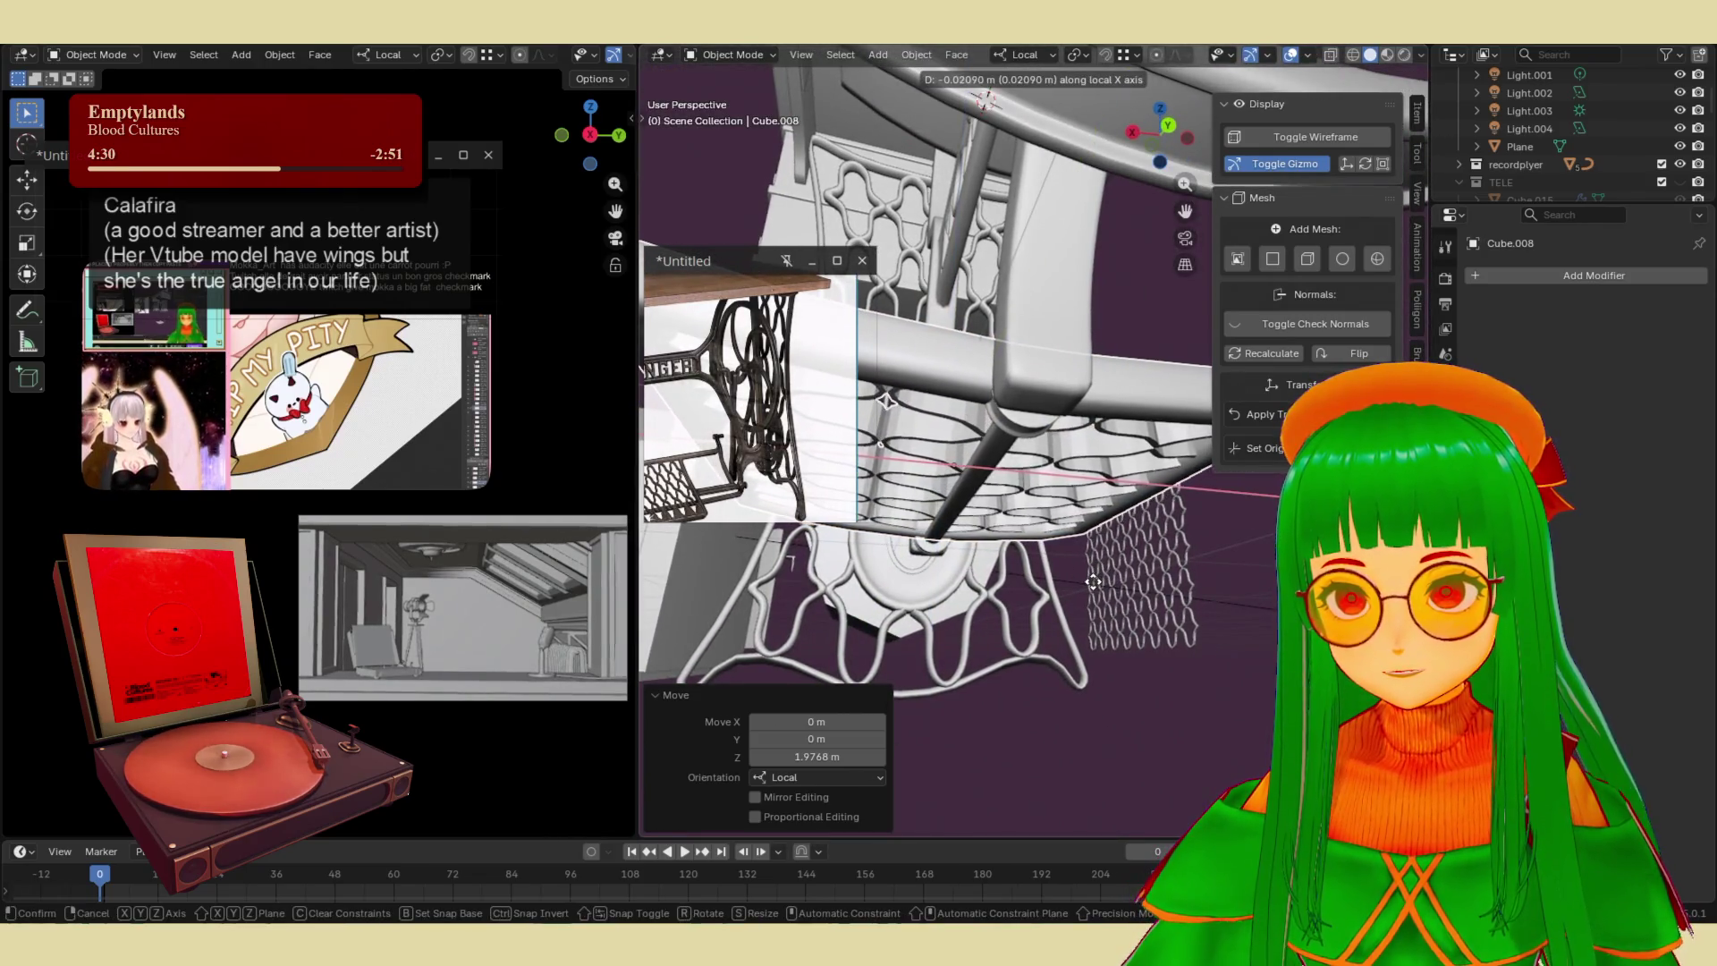
left_click(1089, 583)
middle_click_drag(1089, 583, 1119, 591)
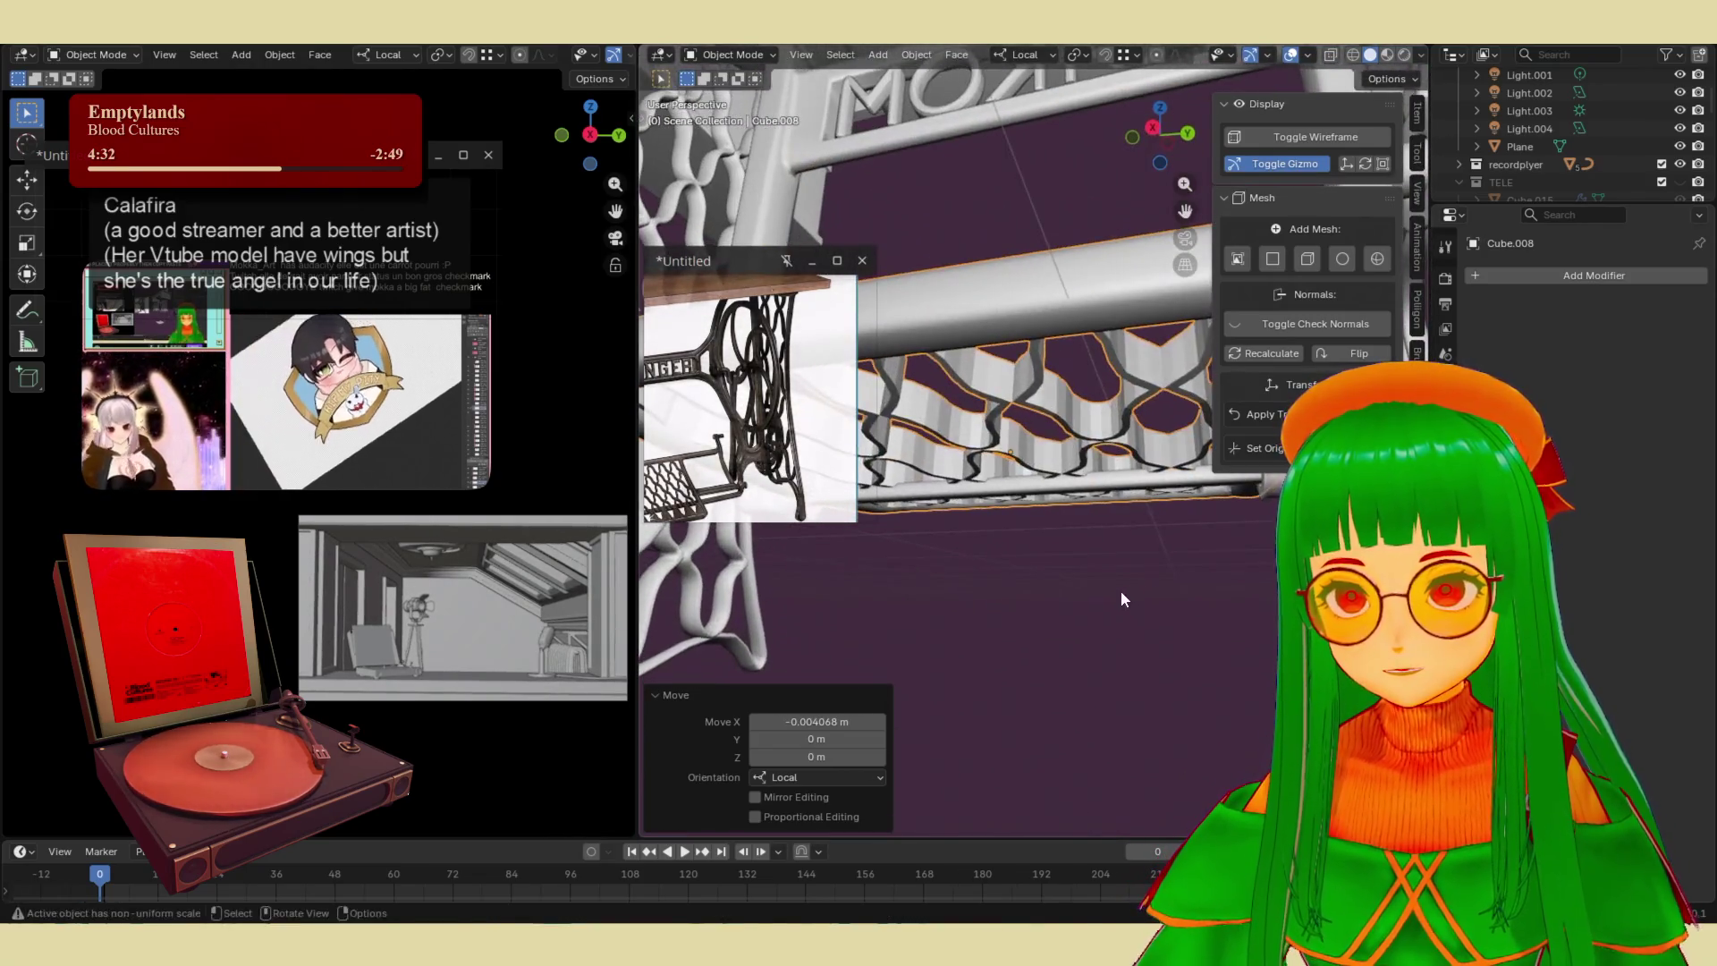
key("g")
key("z")
right_click(1123, 582)
scroll(1068, 681, "down", 8)
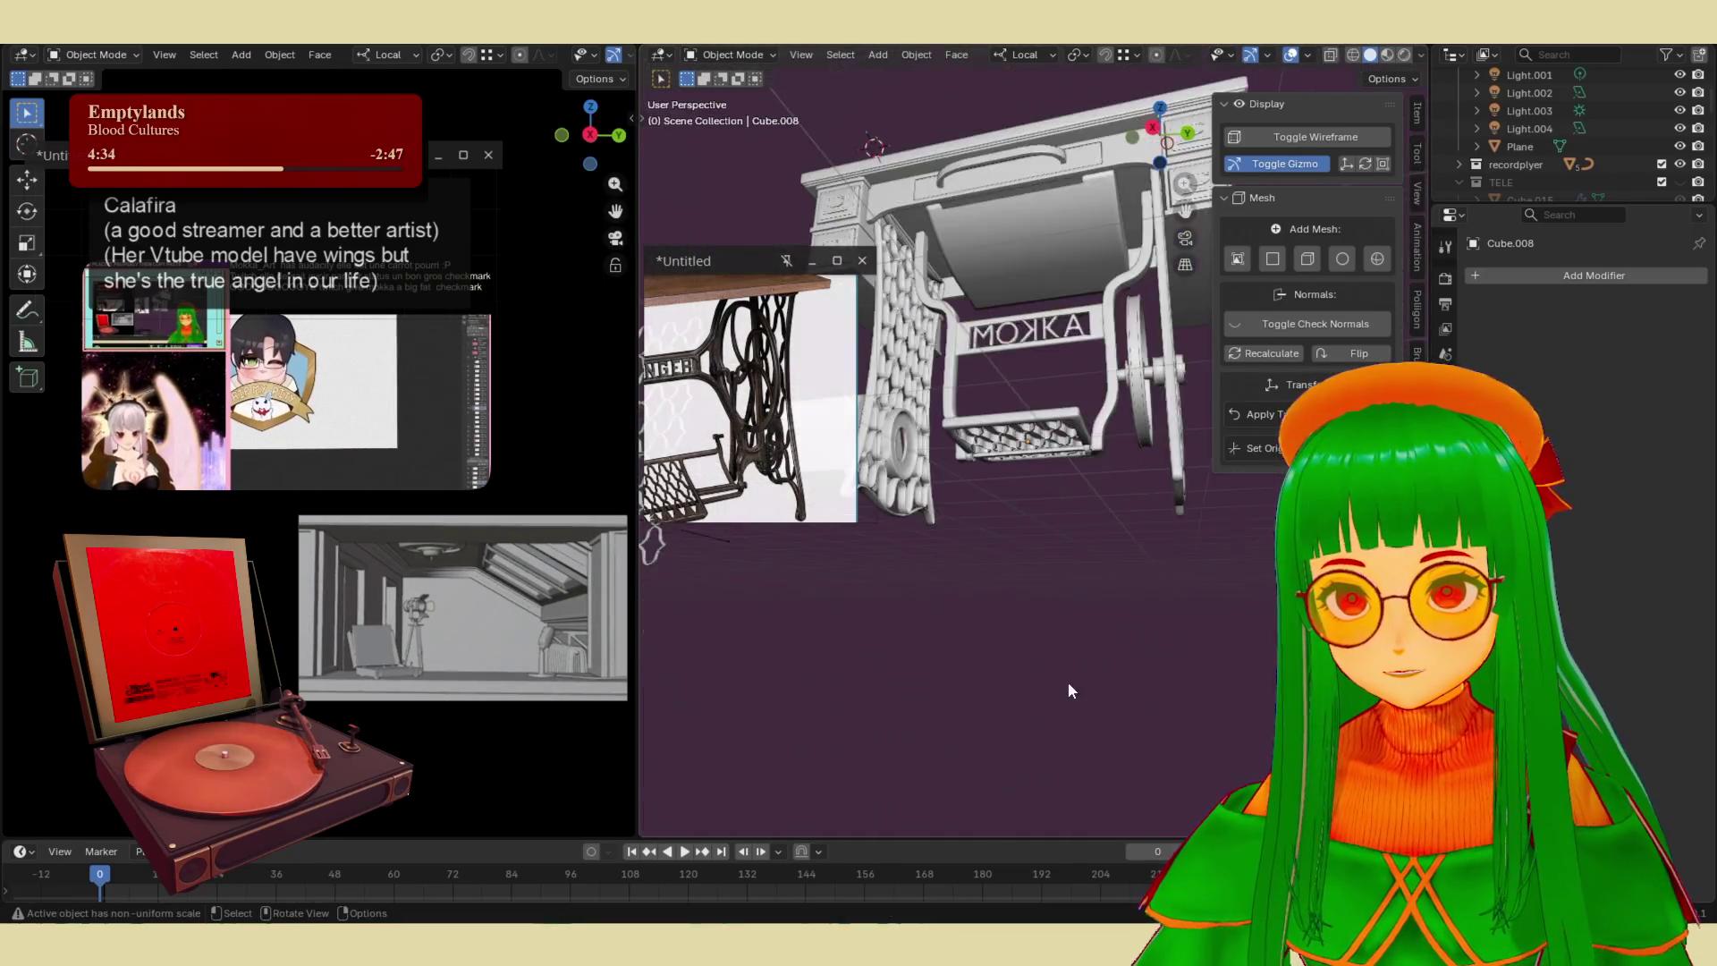
scroll(1071, 615, "down", 5)
scroll(1060, 609, "up", 10)
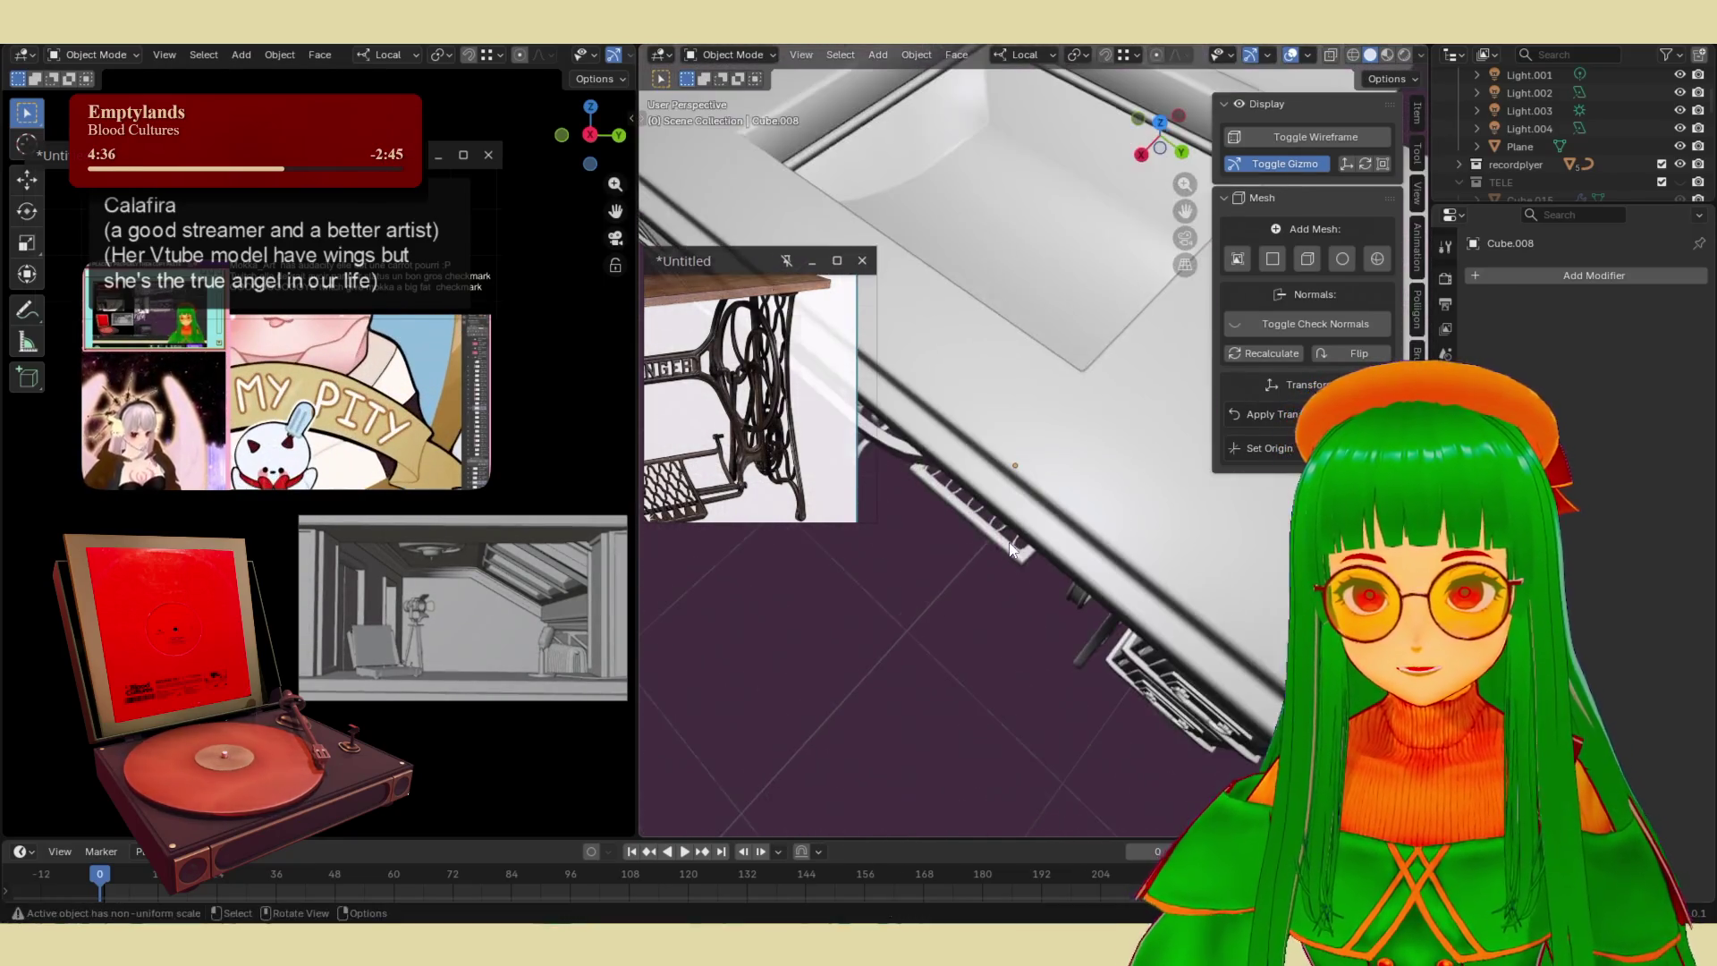
middle_click_drag(1028, 572, 971, 515)
scroll(973, 518, "up", 3)
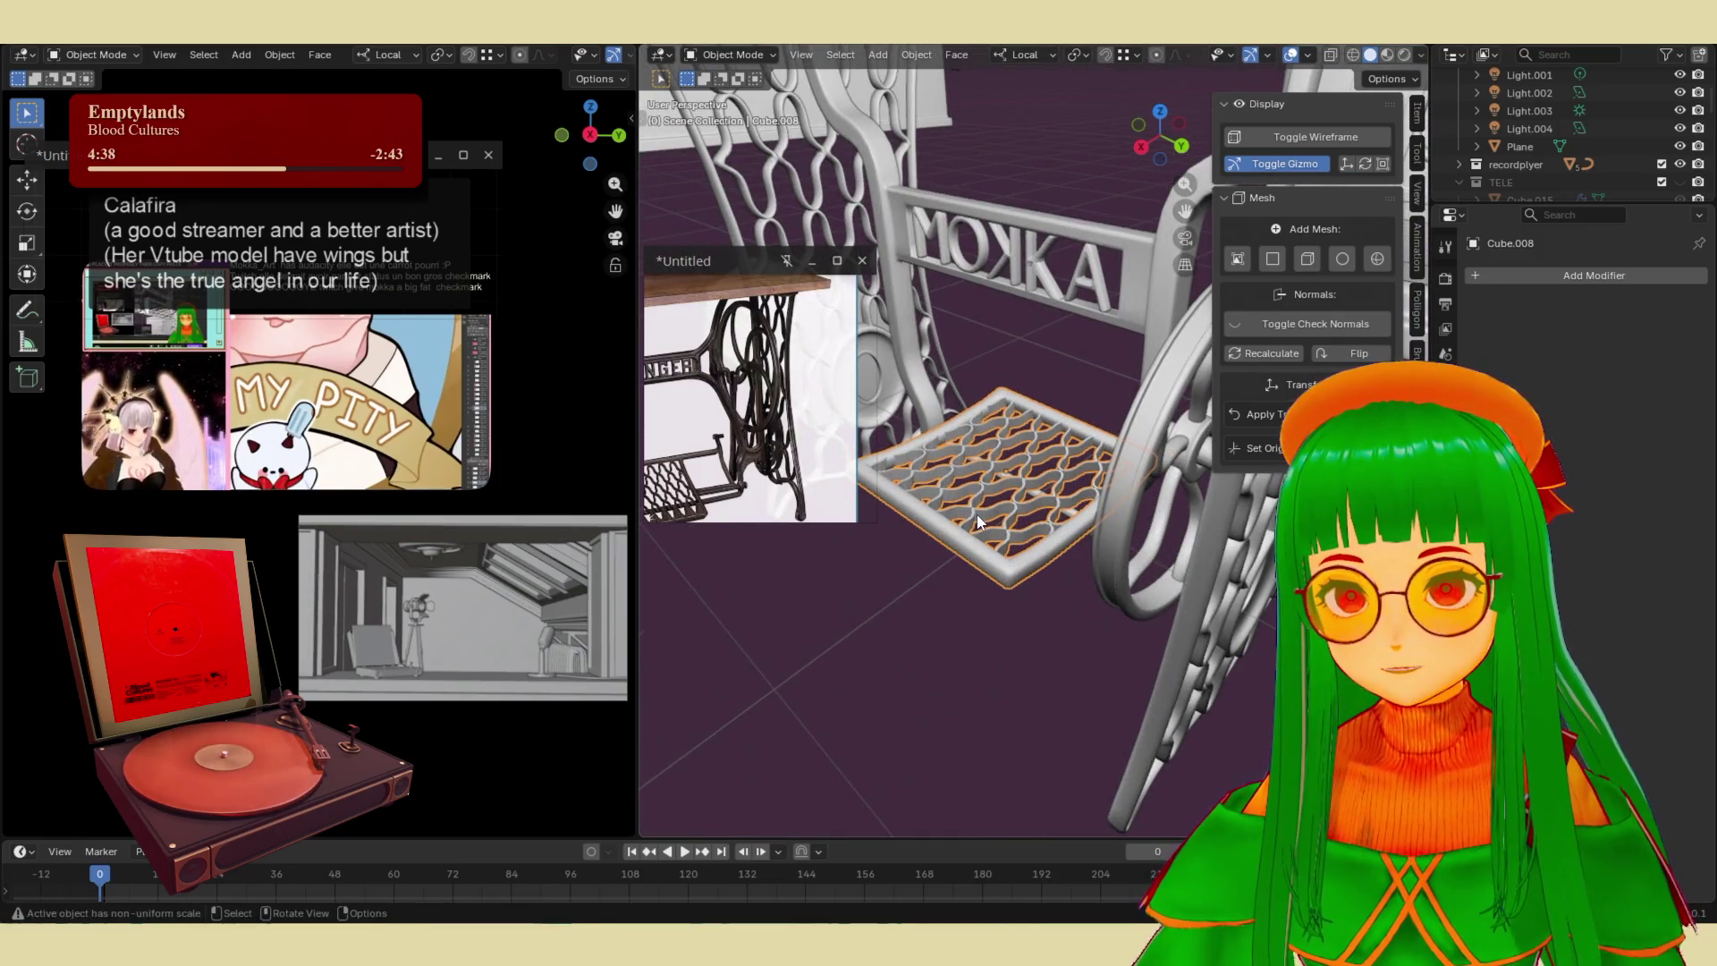
- Scale the pedal along Z to make it slightly thinner
key("s")
key("z")
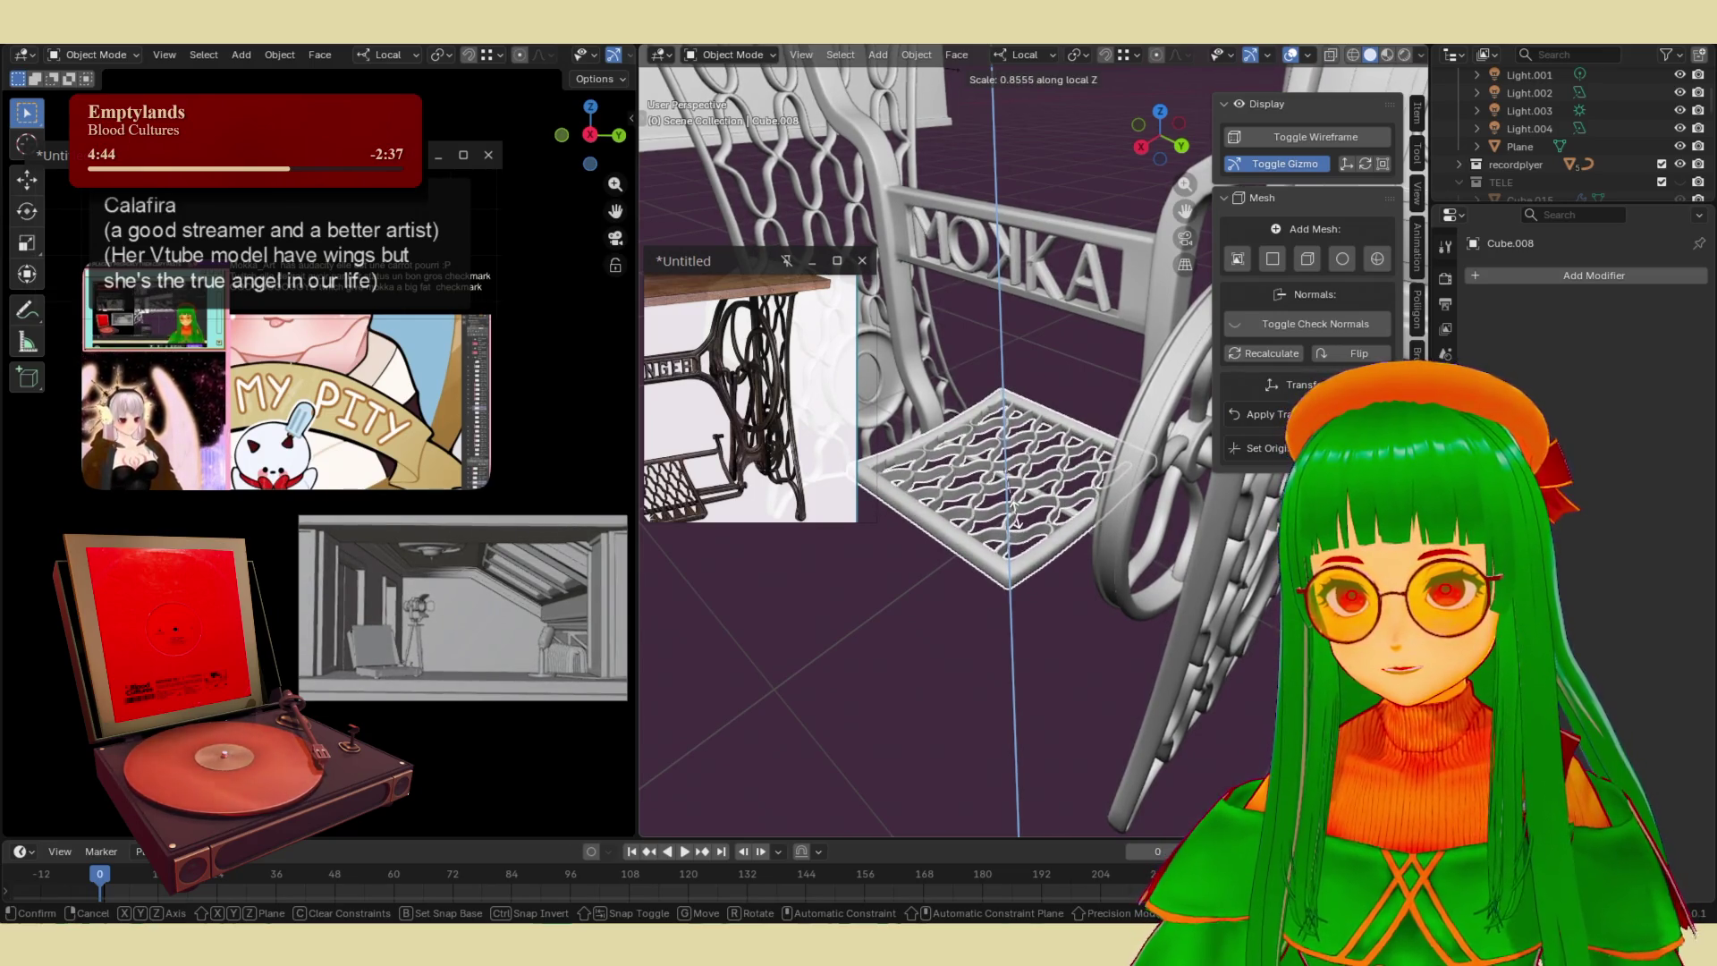
left_click(1017, 519)
mouse_move(1017, 519)
middle_mouse_down()
mouse_move(1026, 649)
mouse_move(1045, 540)
mouse_move(1084, 598)
mouse_move(1150, 576)
mouse_move(1157, 629)
mouse_move(988, 575)
mouse_move(1147, 587)
mouse_move(1047, 478)
mouse_move(894, 490)
mouse_move(995, 528)
mouse_move(955, 463)
mouse_move(946, 491)
mouse_move(928, 485)
mouse_move(1112, 585)
mouse_move(964, 503)
middle_mouse_up()
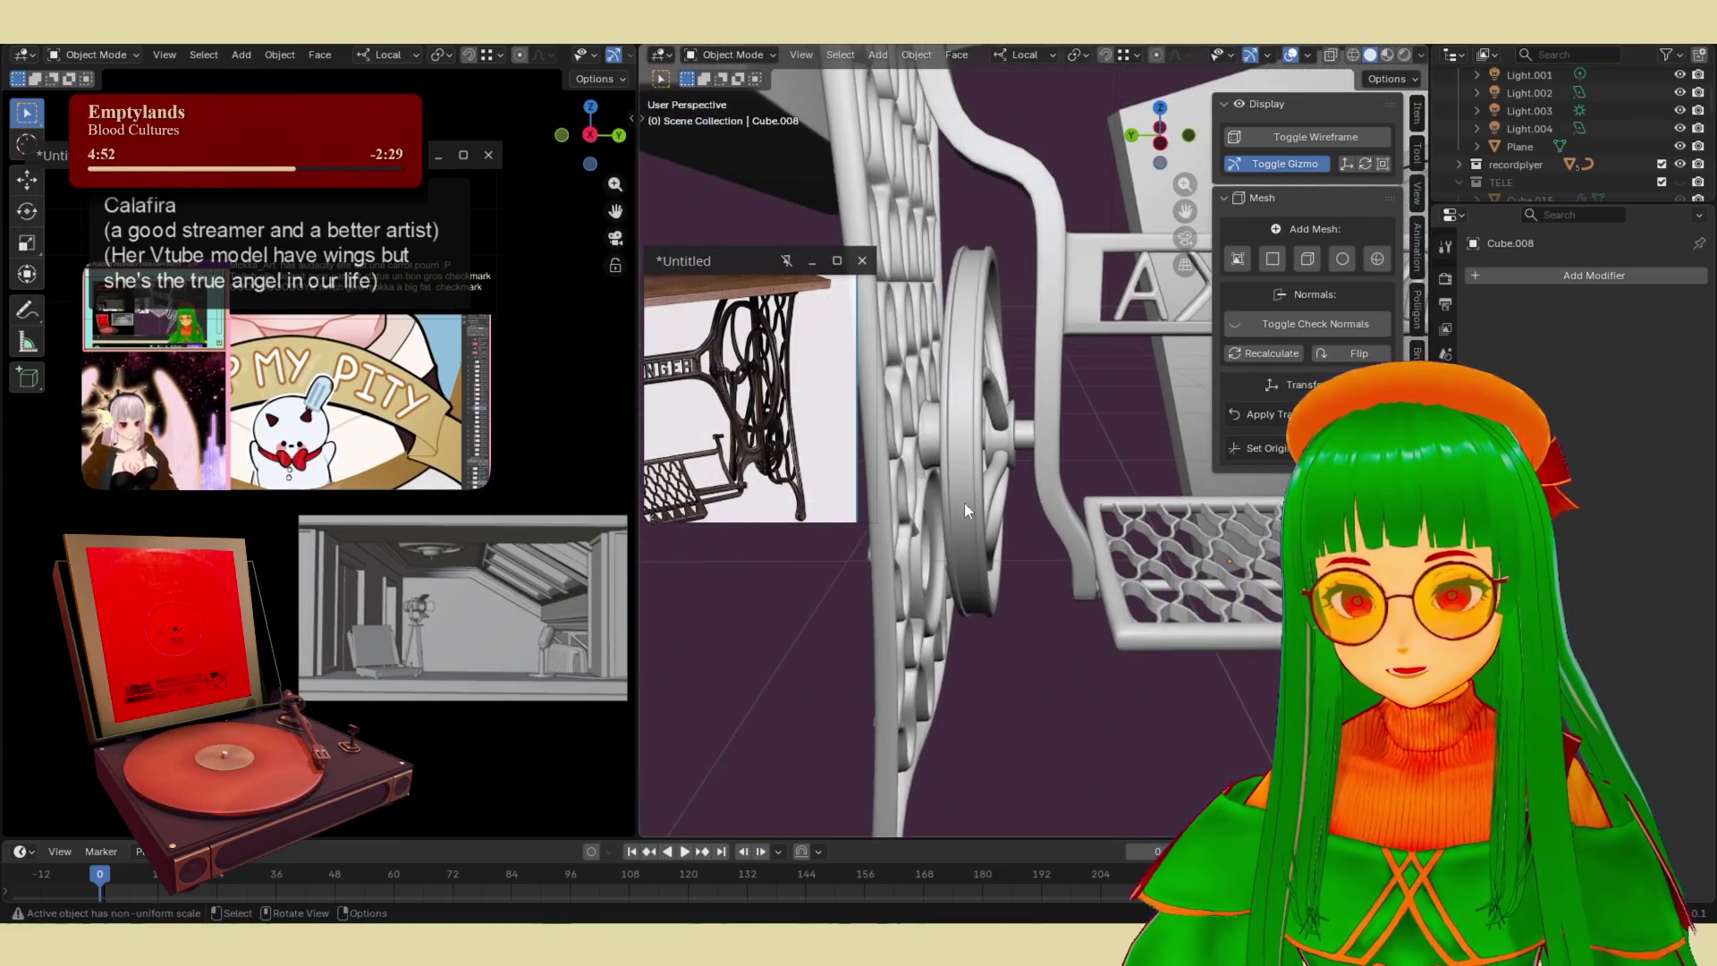
mouse_move(850, 585)
middle_mouse_down()
mouse_move(1050, 651)
mouse_move(958, 634)
mouse_move(998, 642)
mouse_move(1027, 572)
mouse_move(1050, 610)
mouse_move(1059, 572)
mouse_move(1085, 606)
mouse_move(1079, 593)
middle_mouse_up()
- Apply location, rotation and scale to the flywheel ring and recalculate its normals outward
left_click(1002, 483)
scroll(1000, 481, "up", 5)
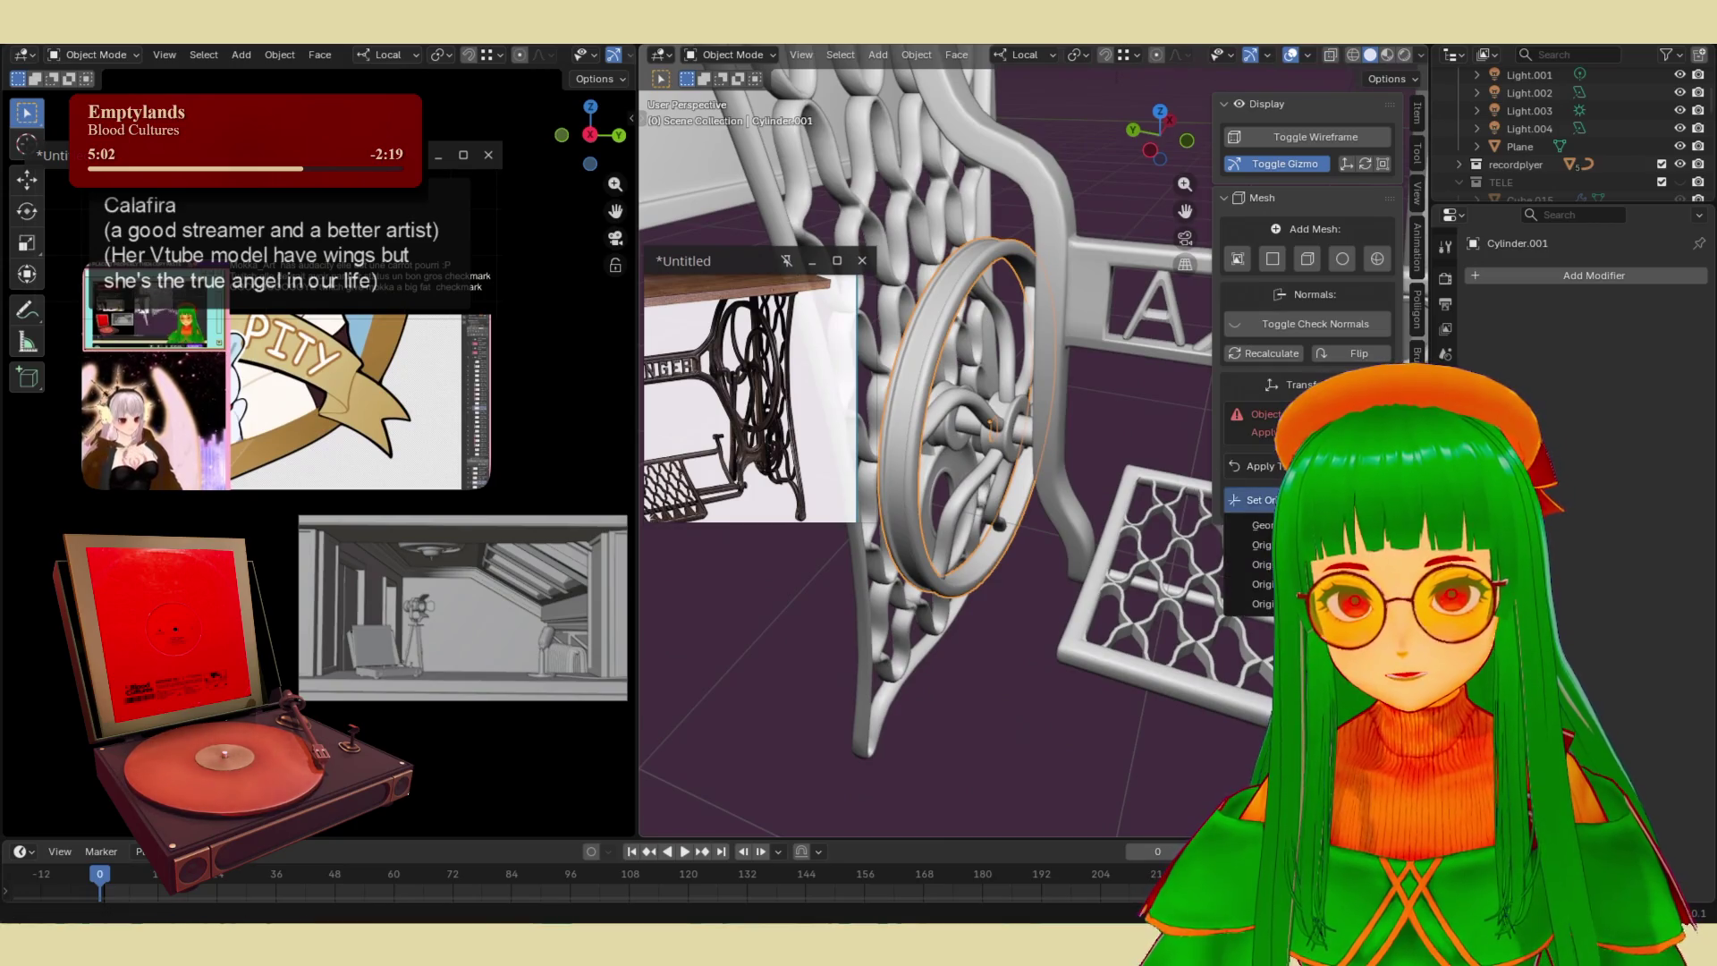
left_click(1259, 466)
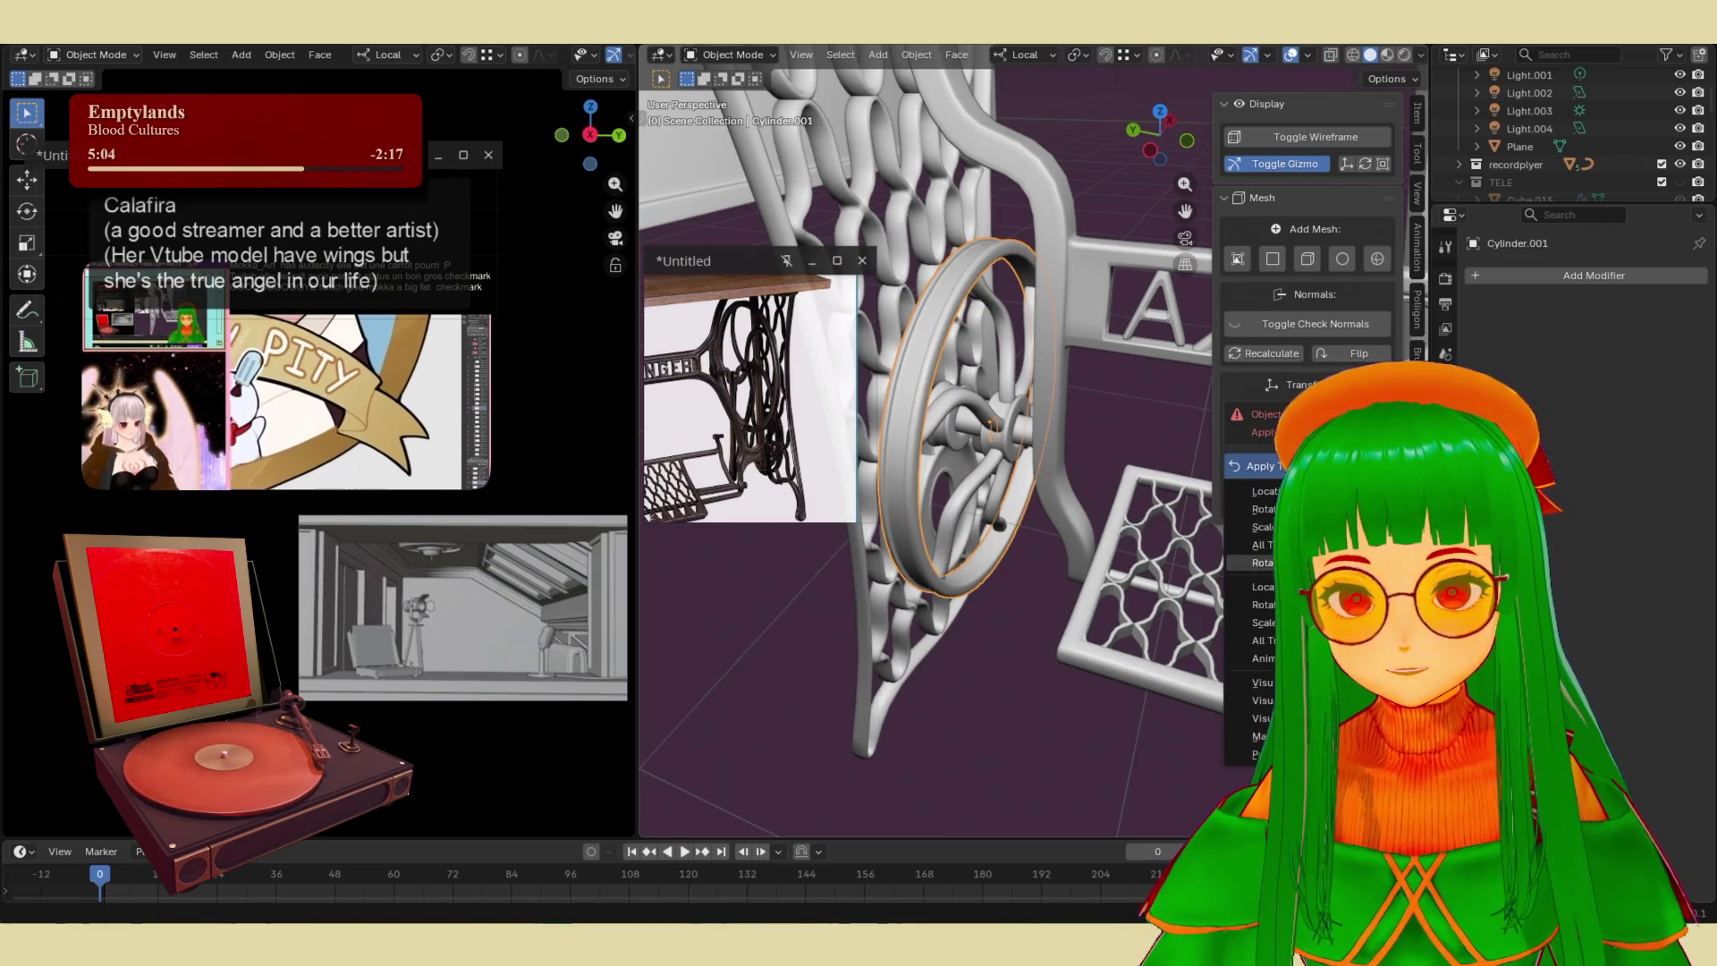
left_click(1262, 544)
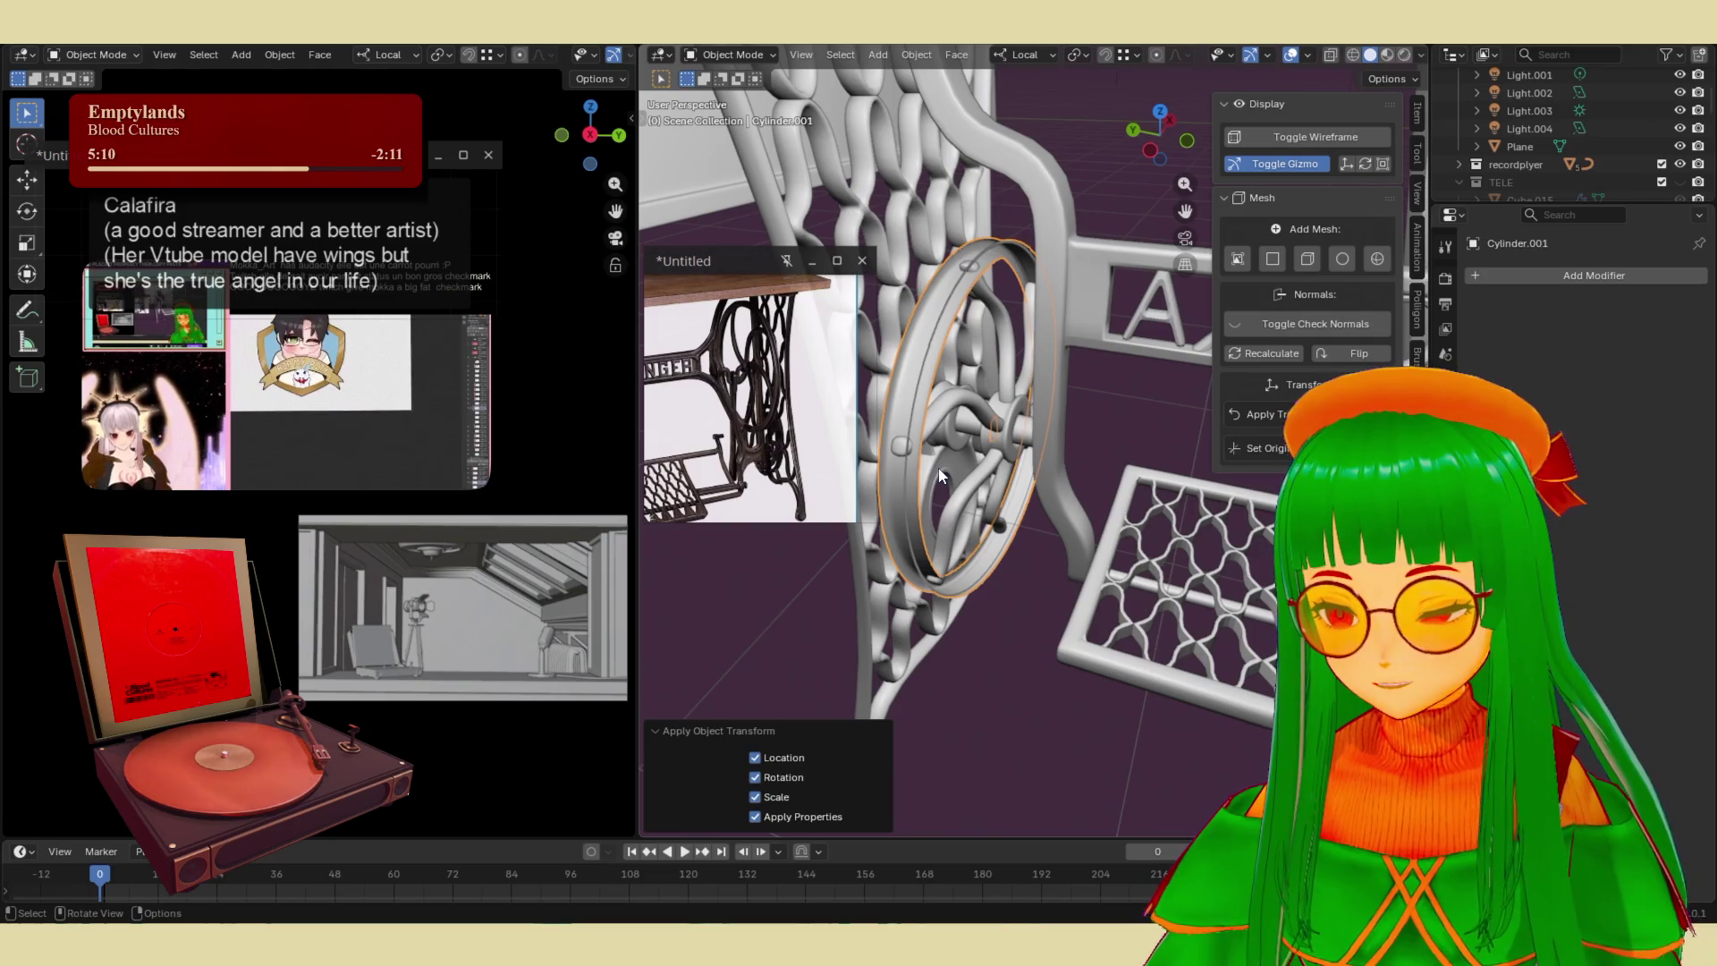
key("Tab")
key("a")
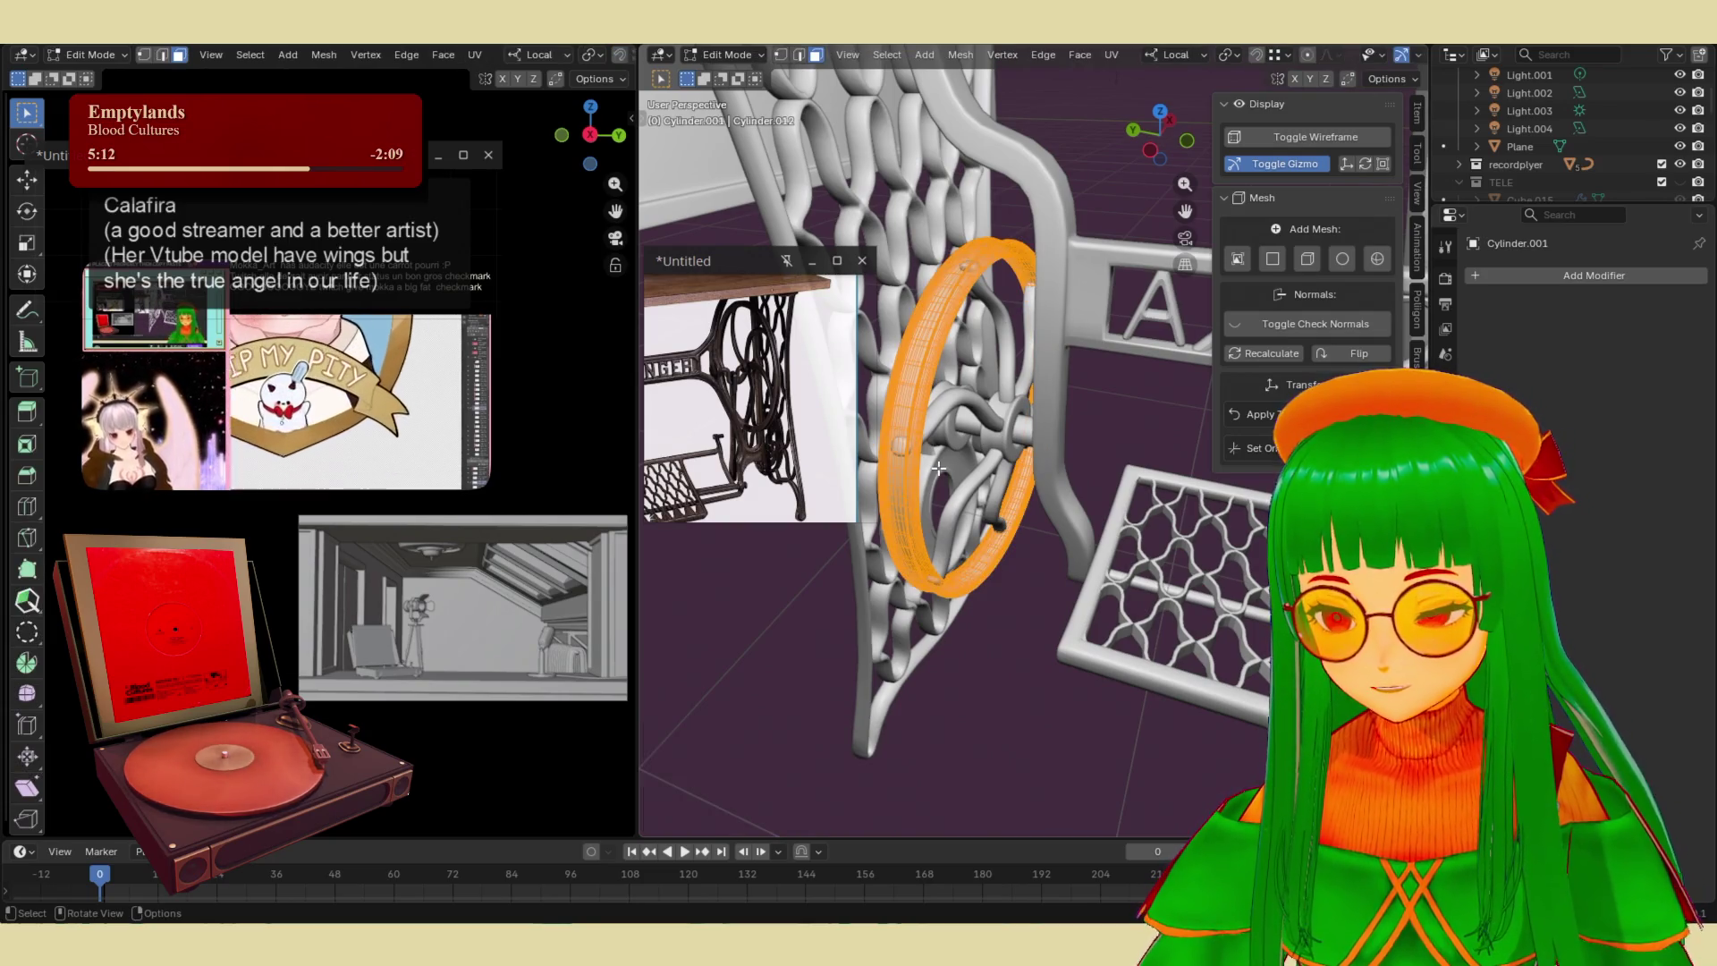
key("shift+n")
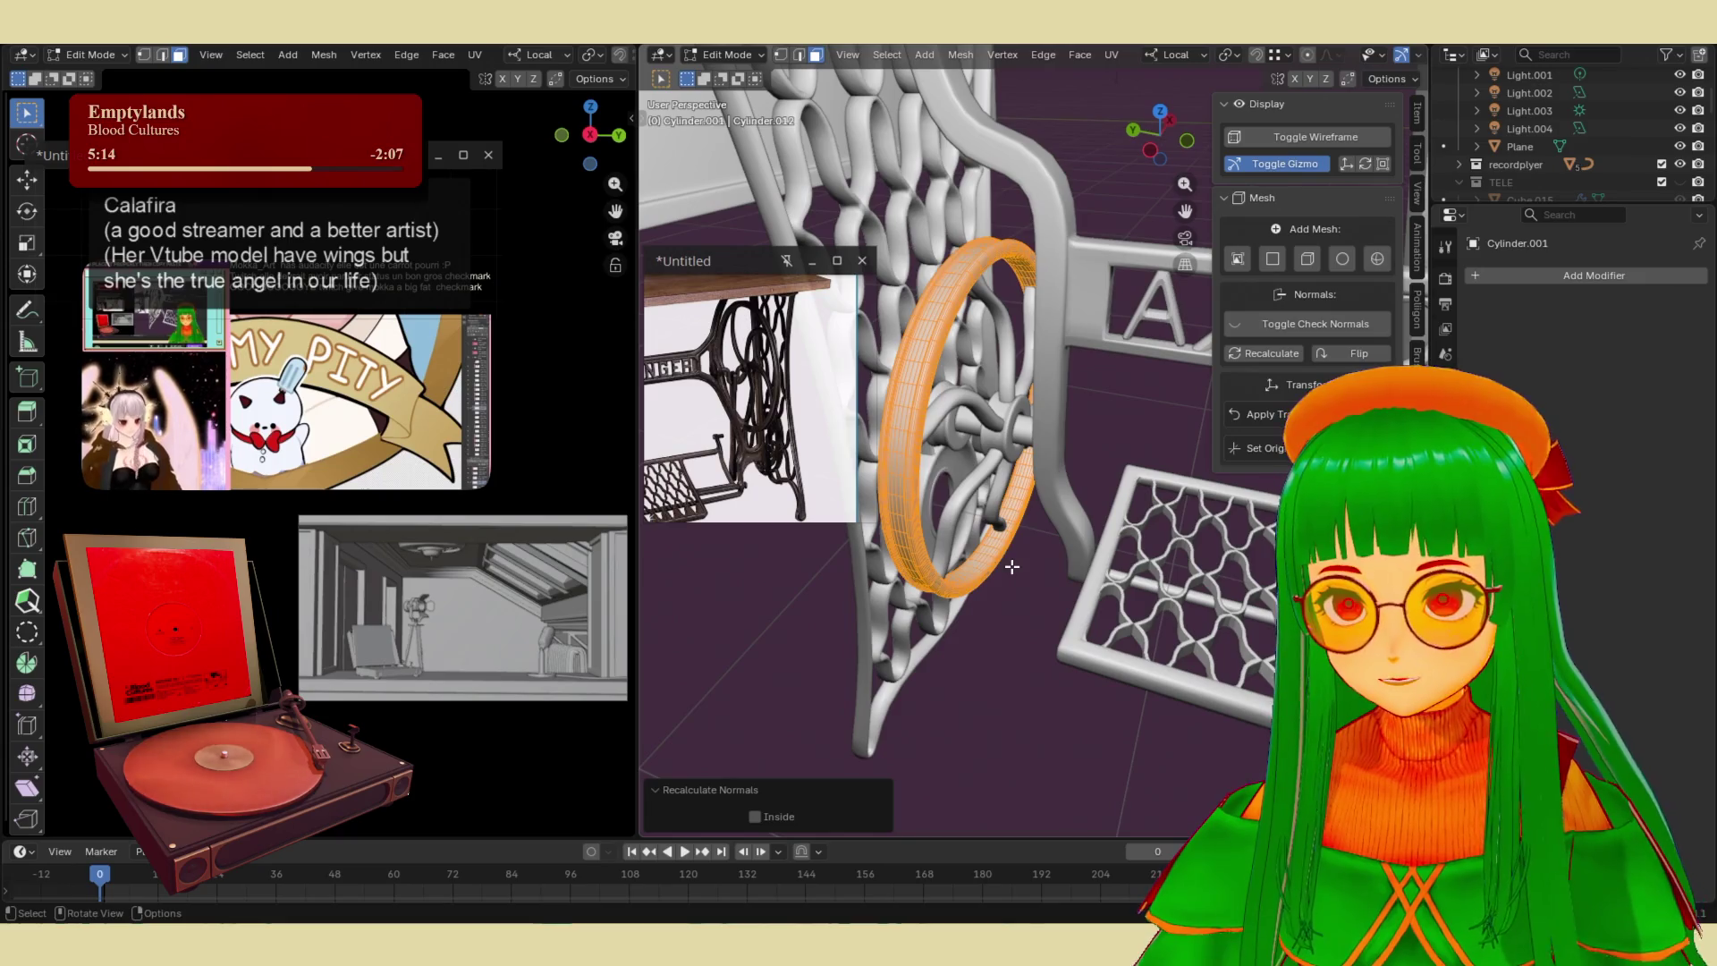
key("Tab")
- Apply the Subdivision modifier on the spokes object Cube.063
left_click(965, 487, "shift")
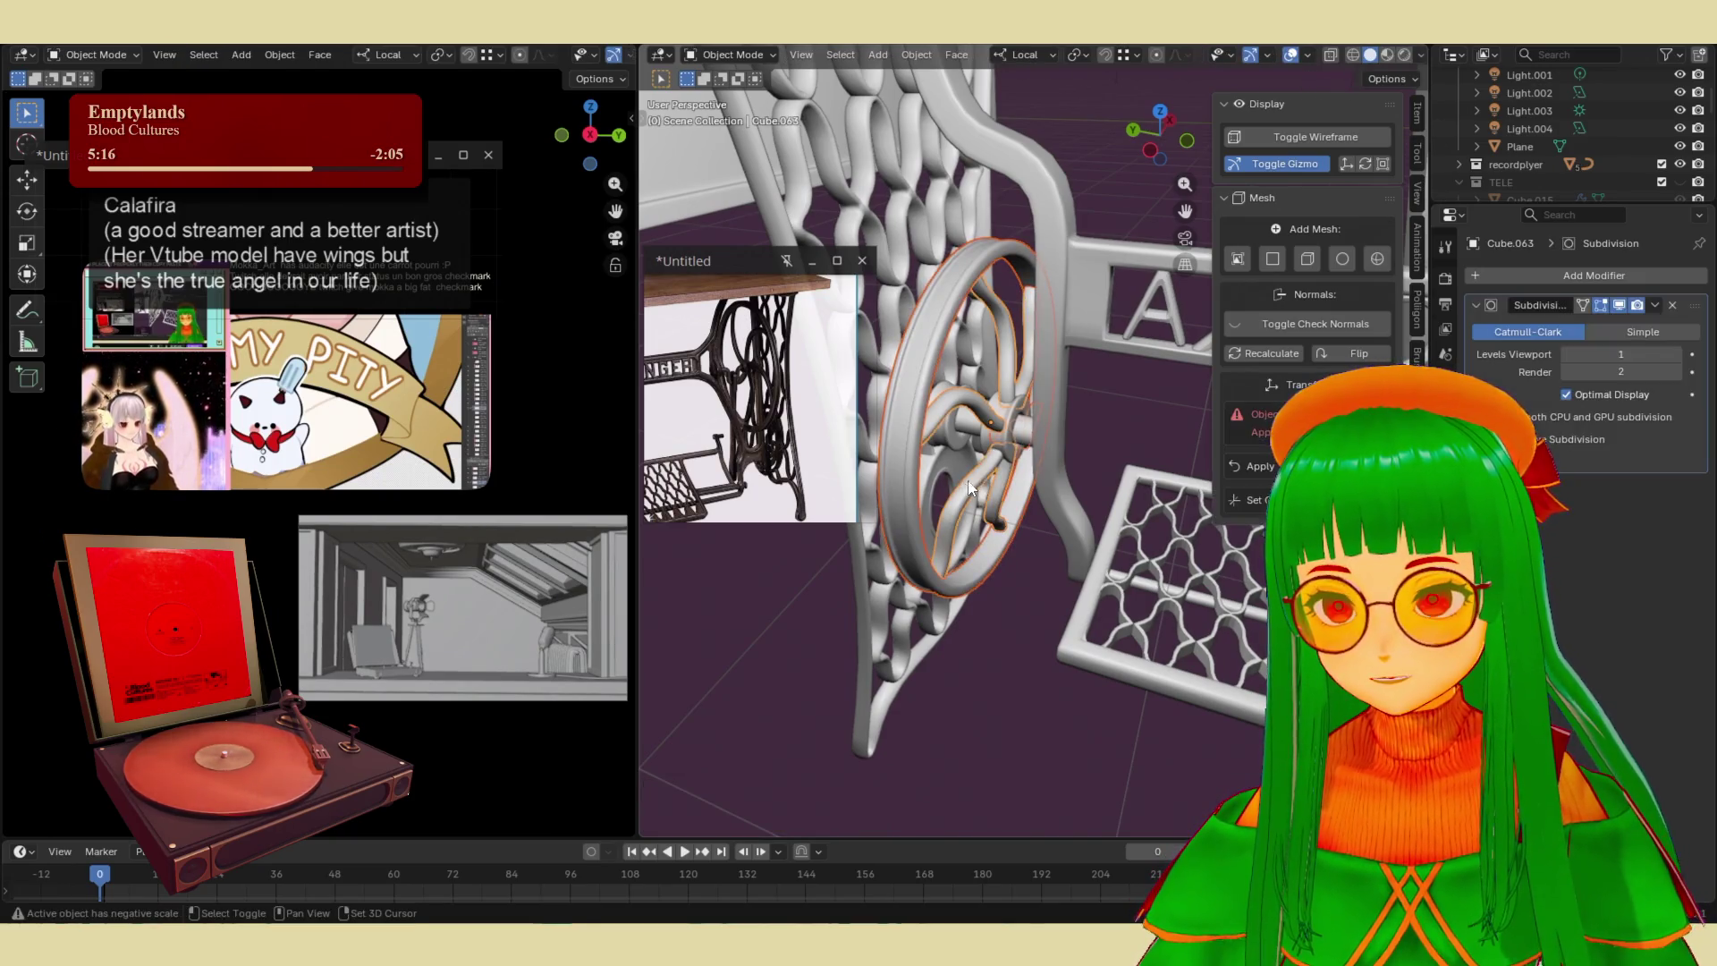
right_click(966, 422)
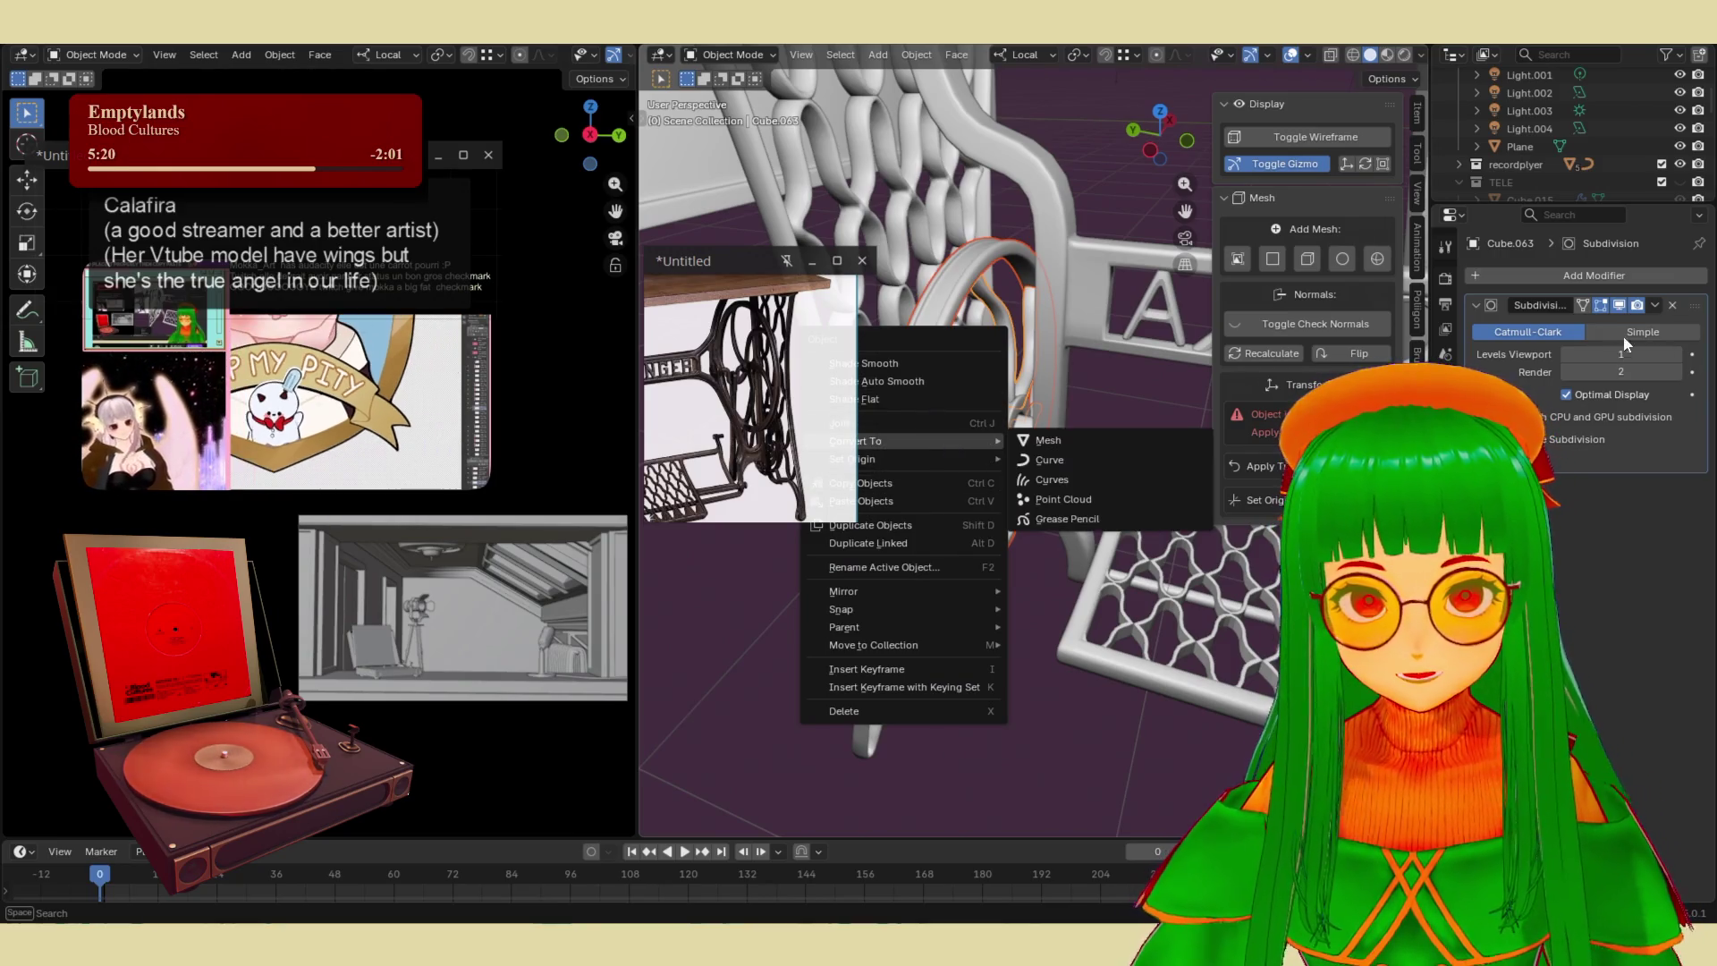
left_click(1655, 305)
left_click(1571, 326)
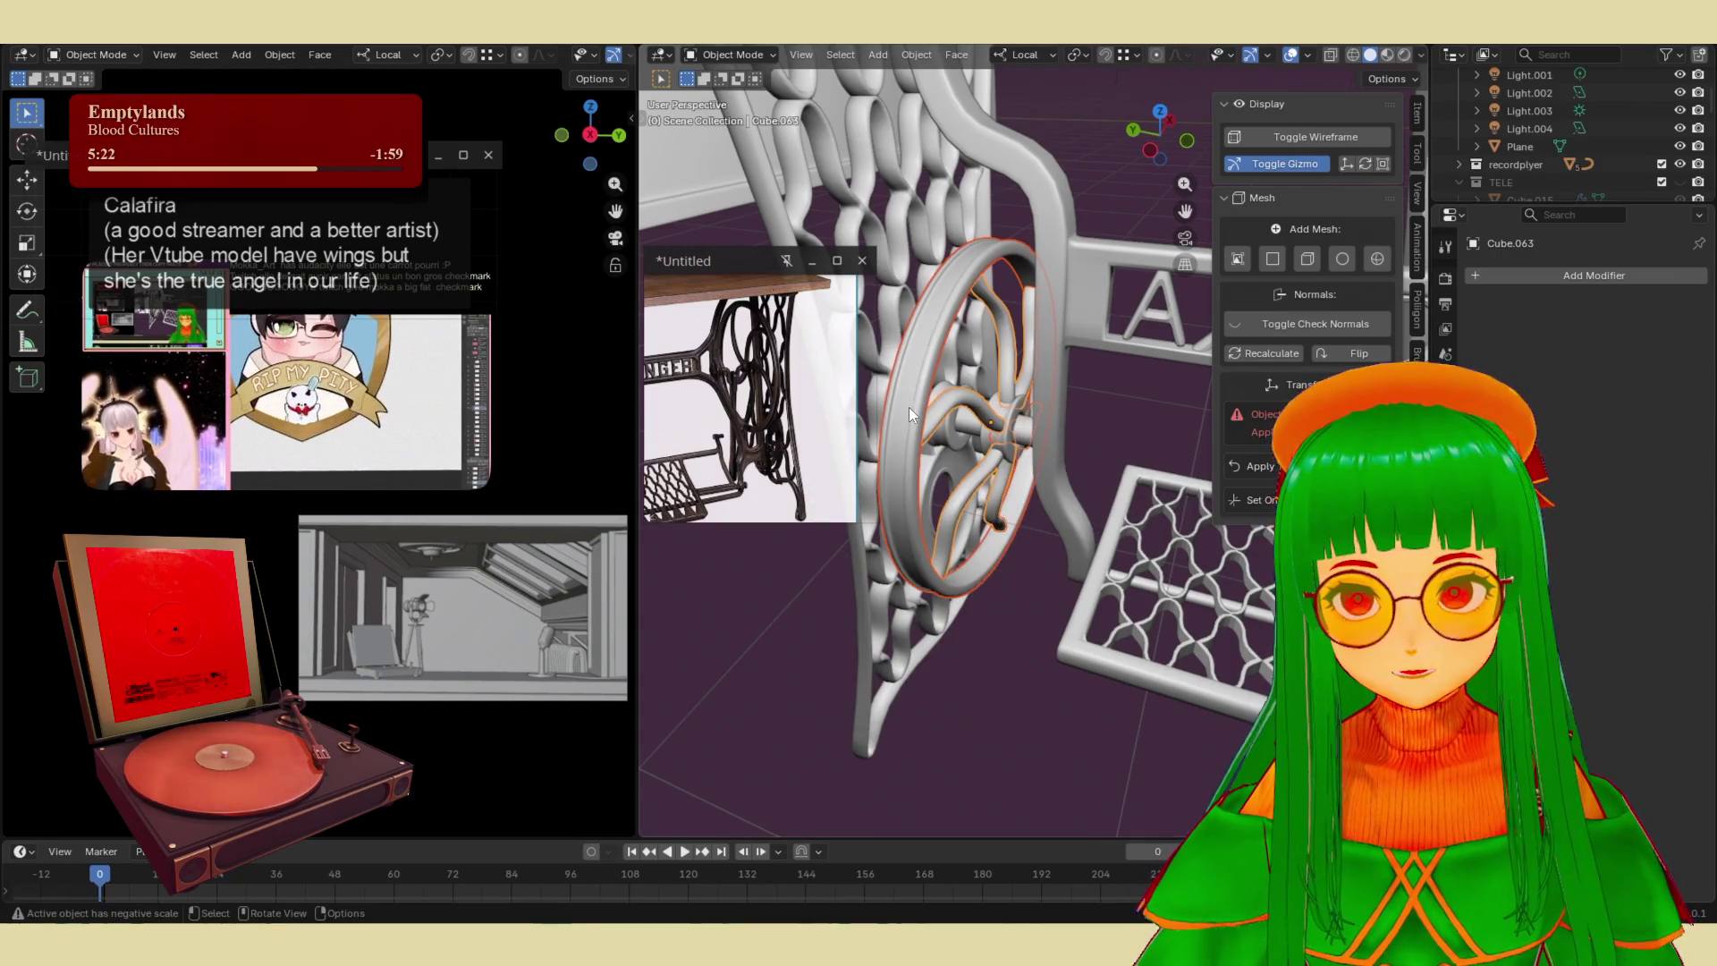
- Join the spokes into the ring, with the ring active, to form one wheel
left_click(909, 406)
left_click(985, 404)
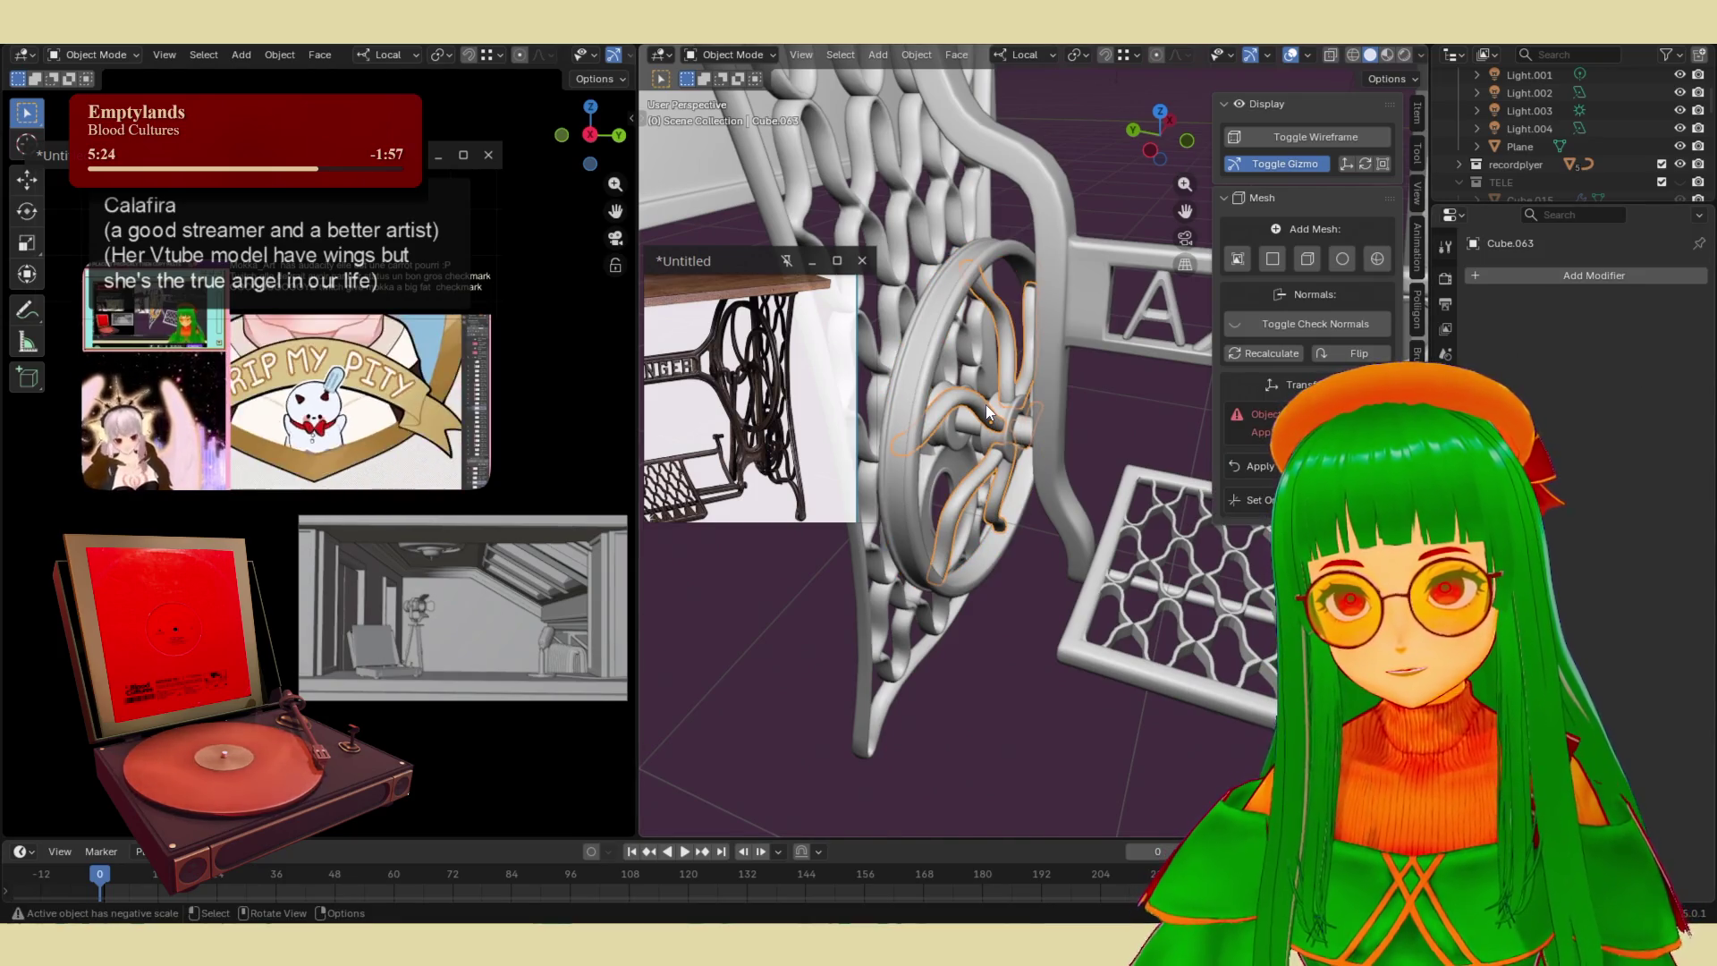
left_click(919, 410)
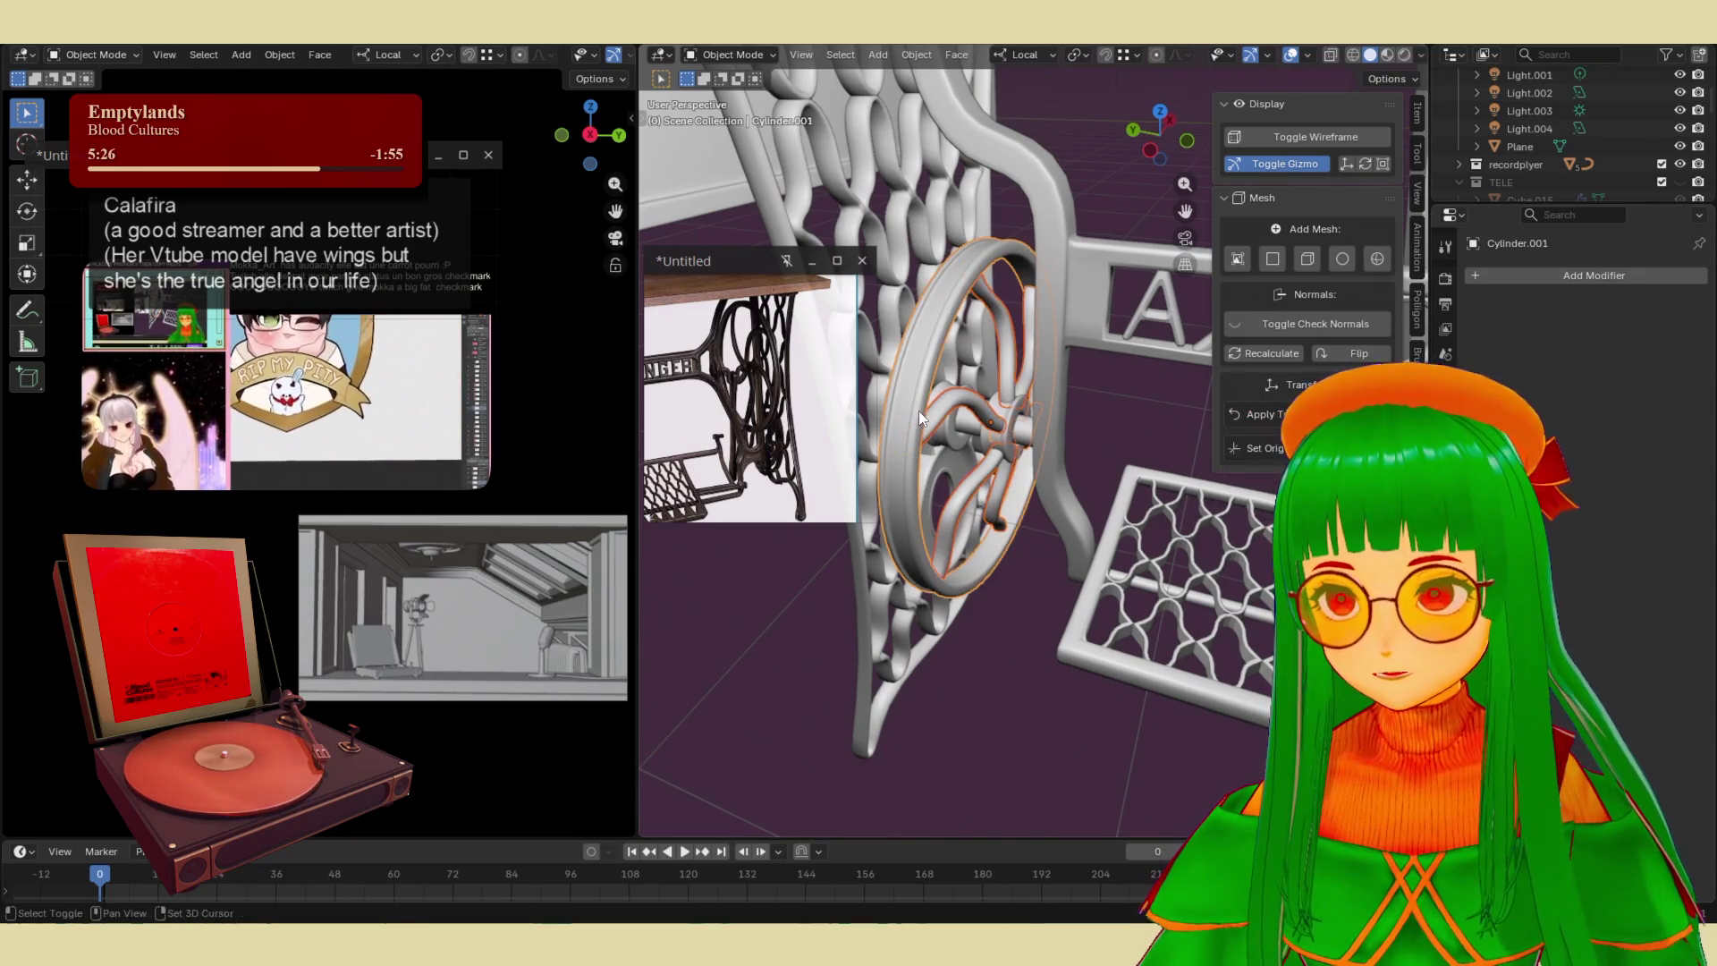
right_click(919, 411)
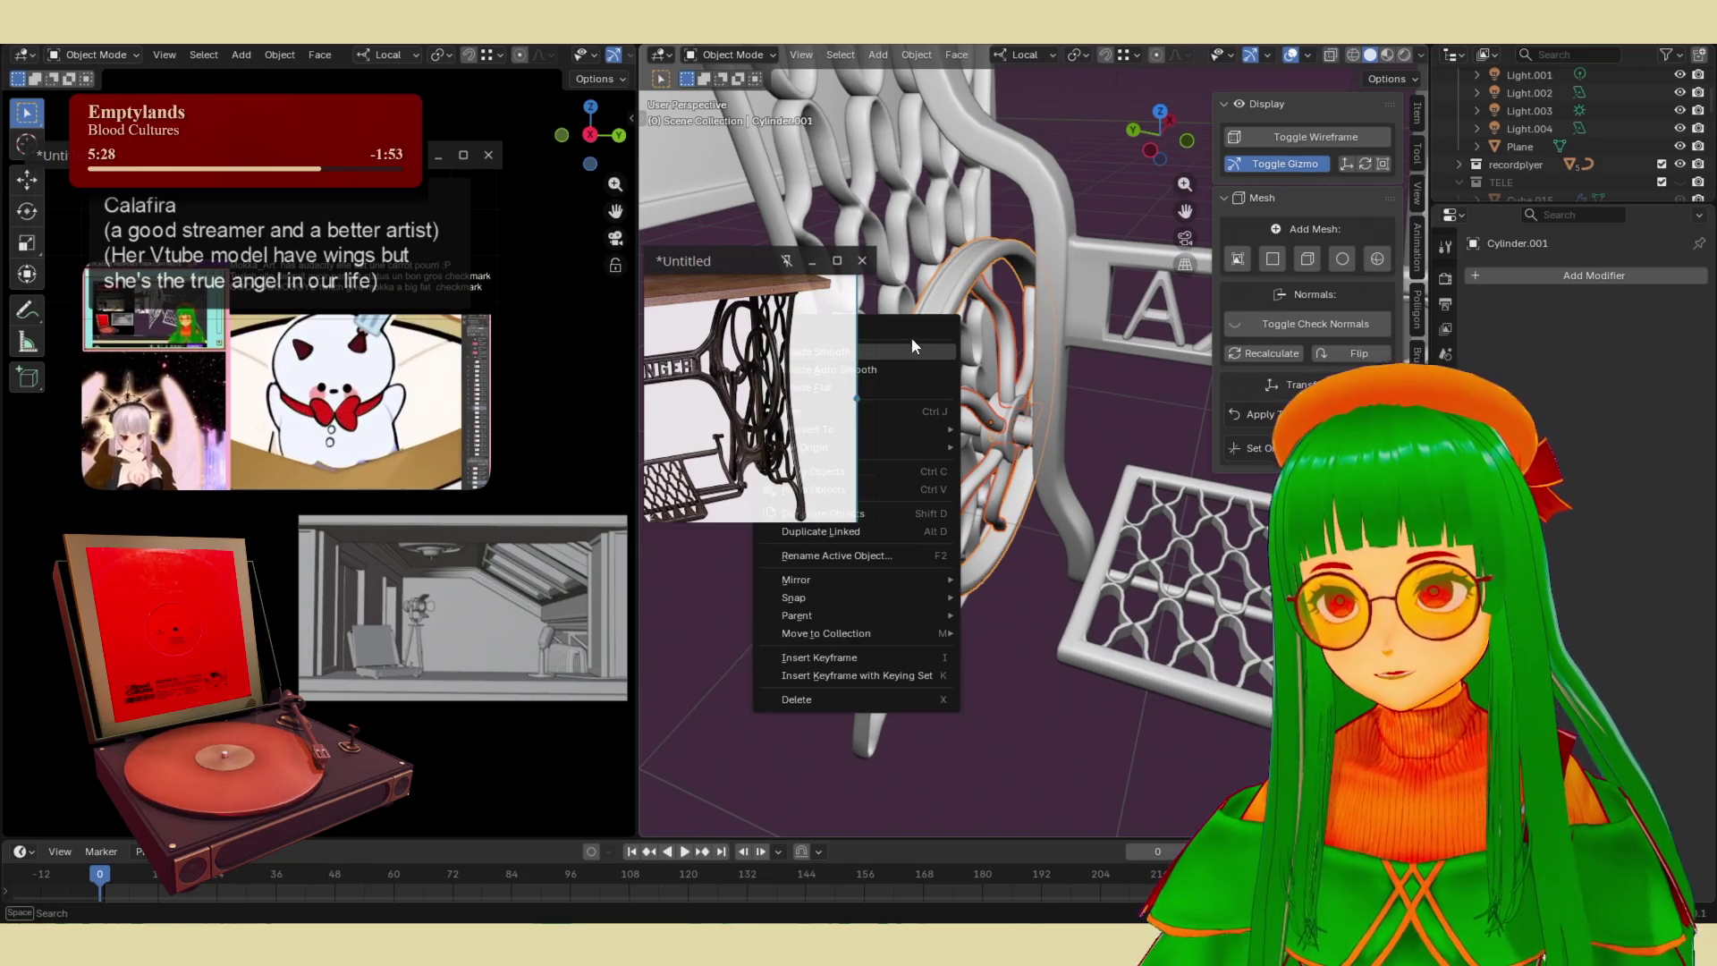
left_click(799, 261)
left_click(834, 415)
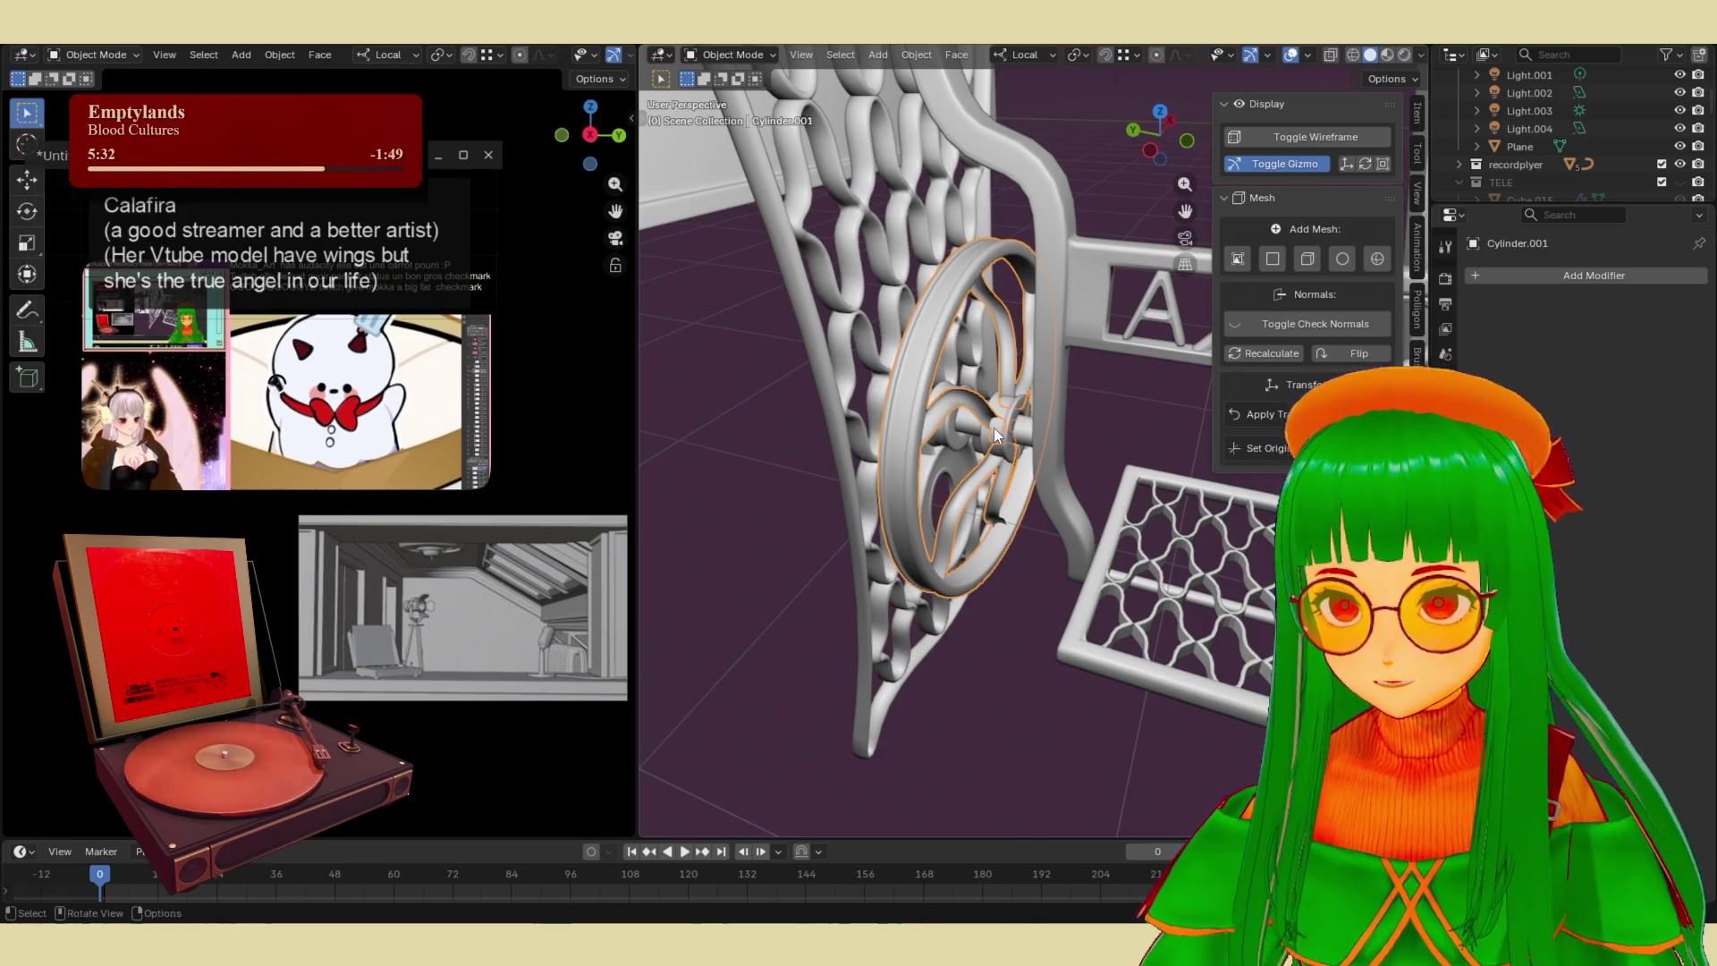
key("Tab")
key("a")
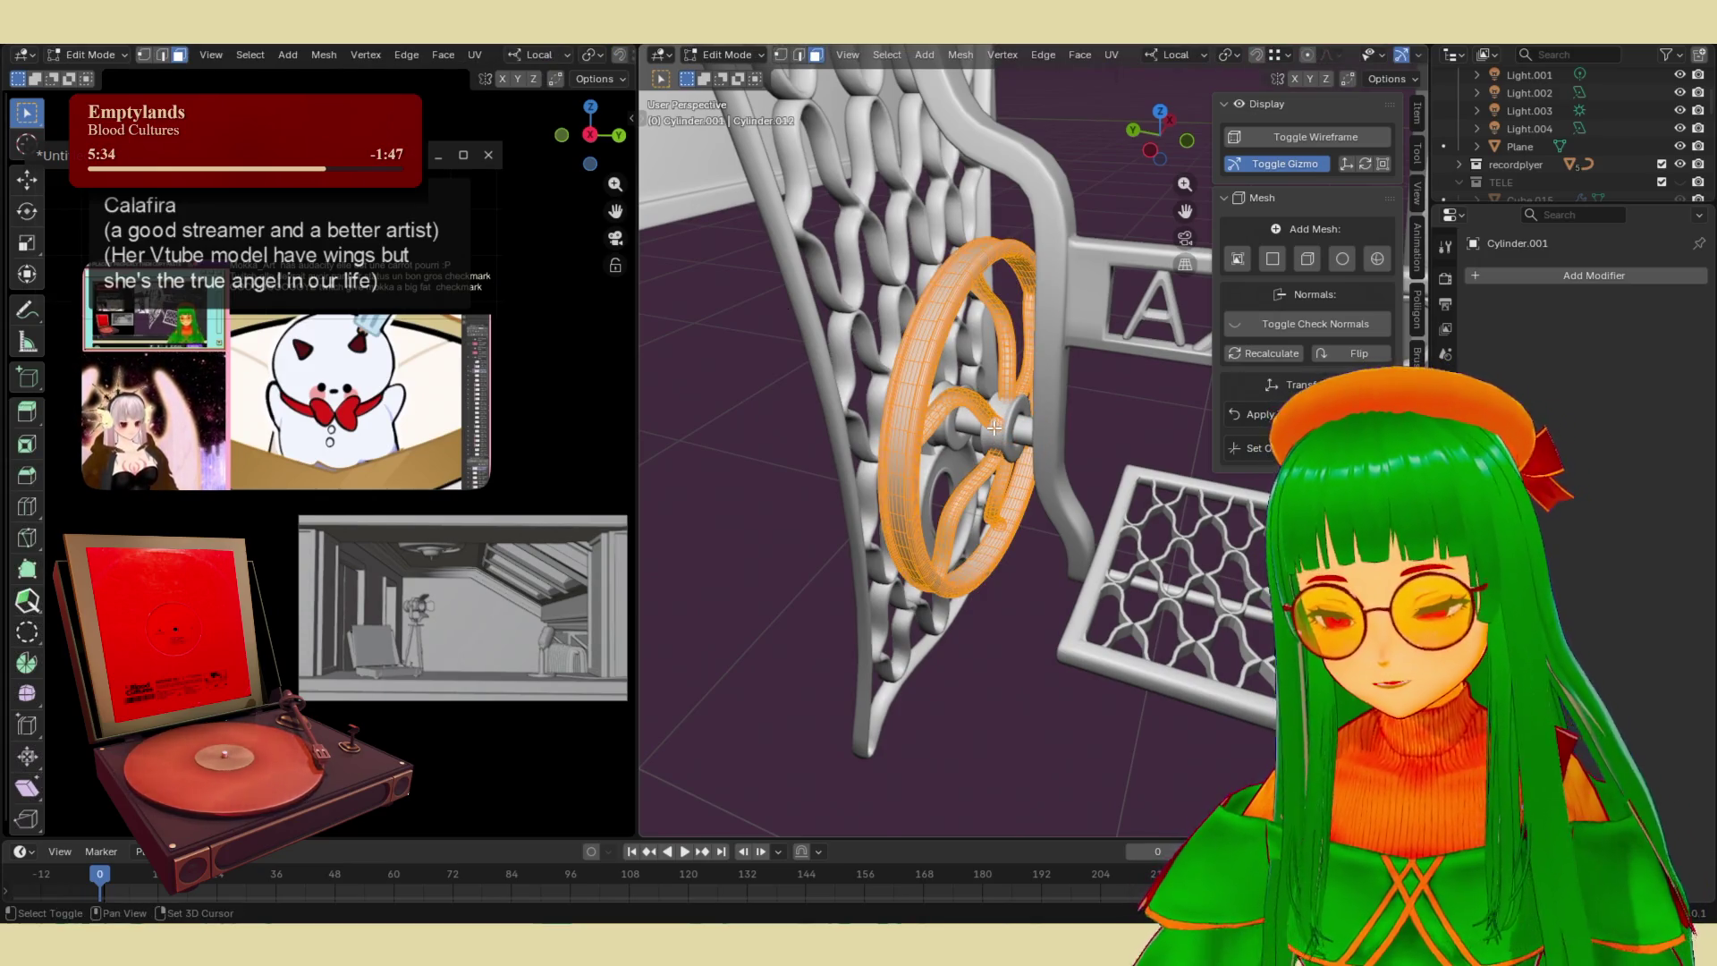
key("Tab")
- Set the wheel's origin to its geometry and rotate it 90° about local Z
middle_click_drag(990, 428, 1003, 428)
key("r")
left_click(1209, 435)
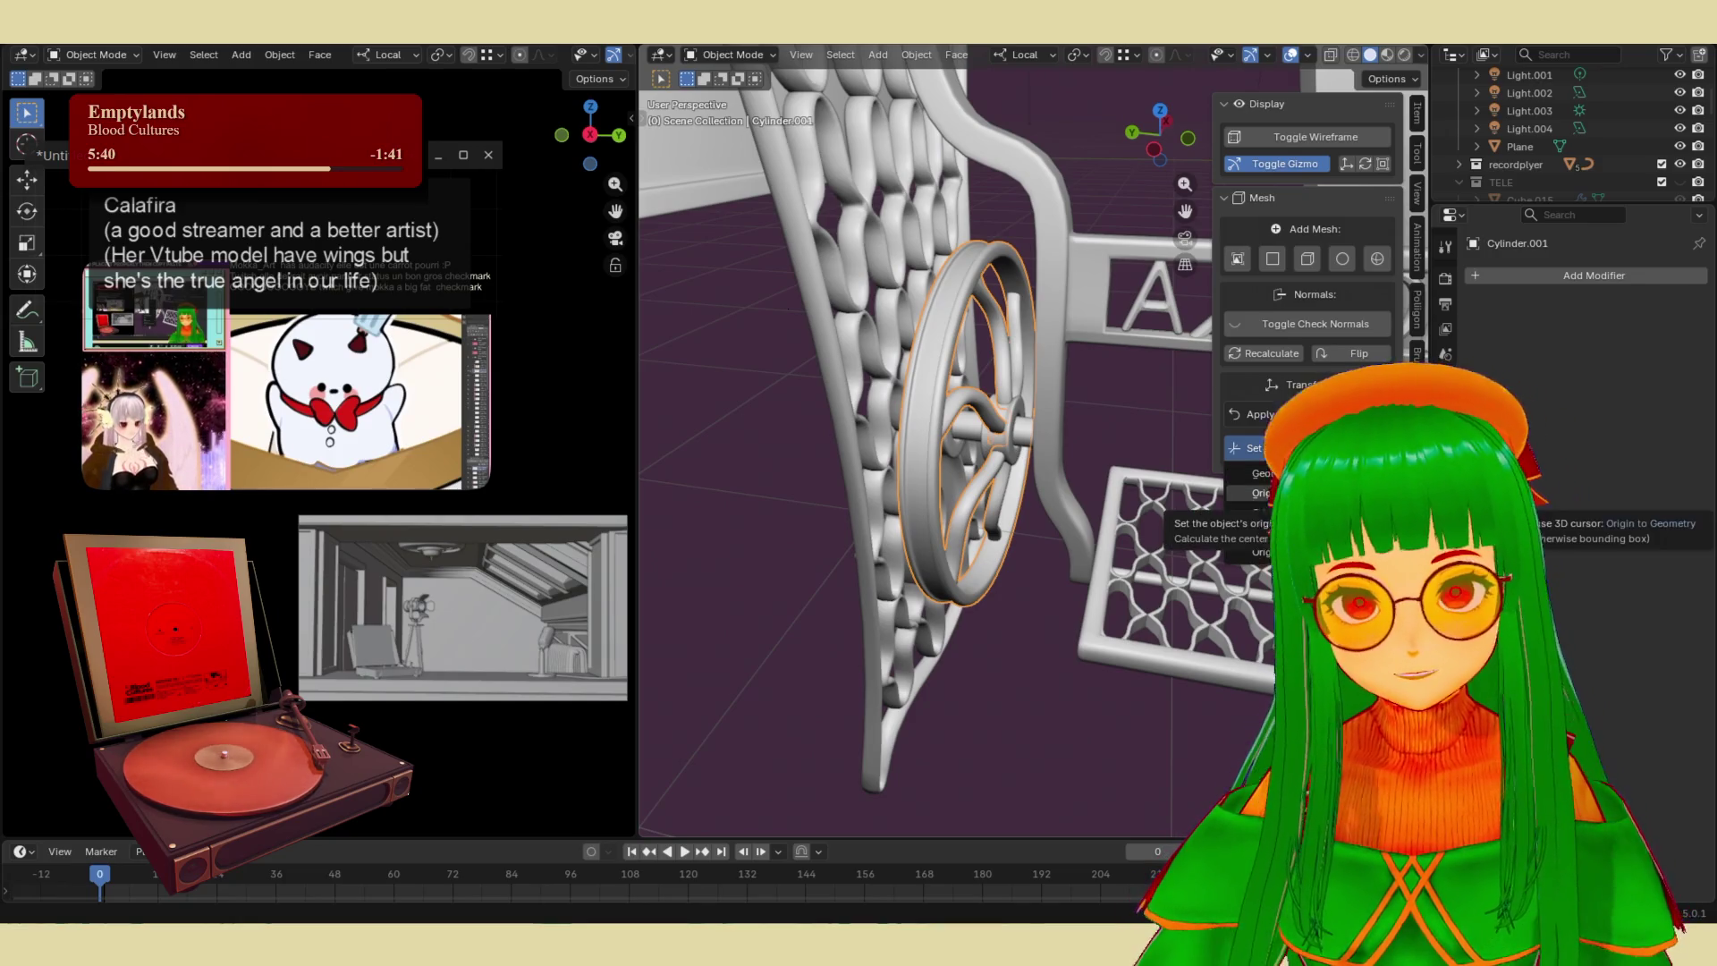
left_click(1269, 493)
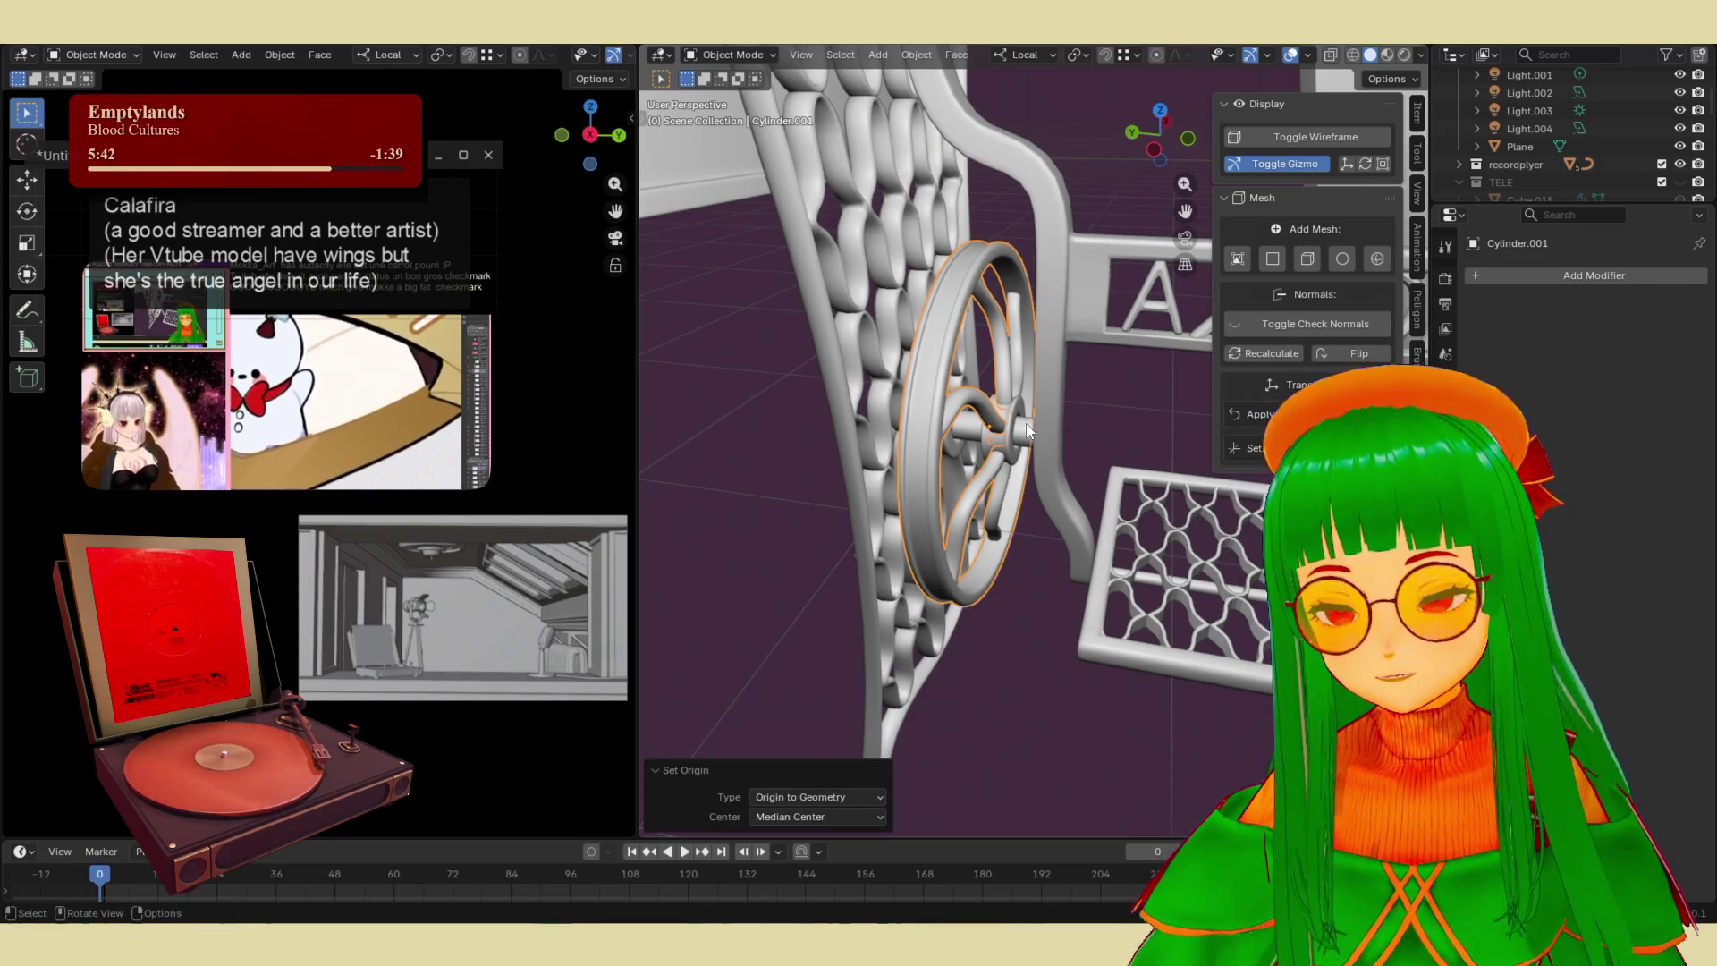
key("r")
key("z")
key("z")
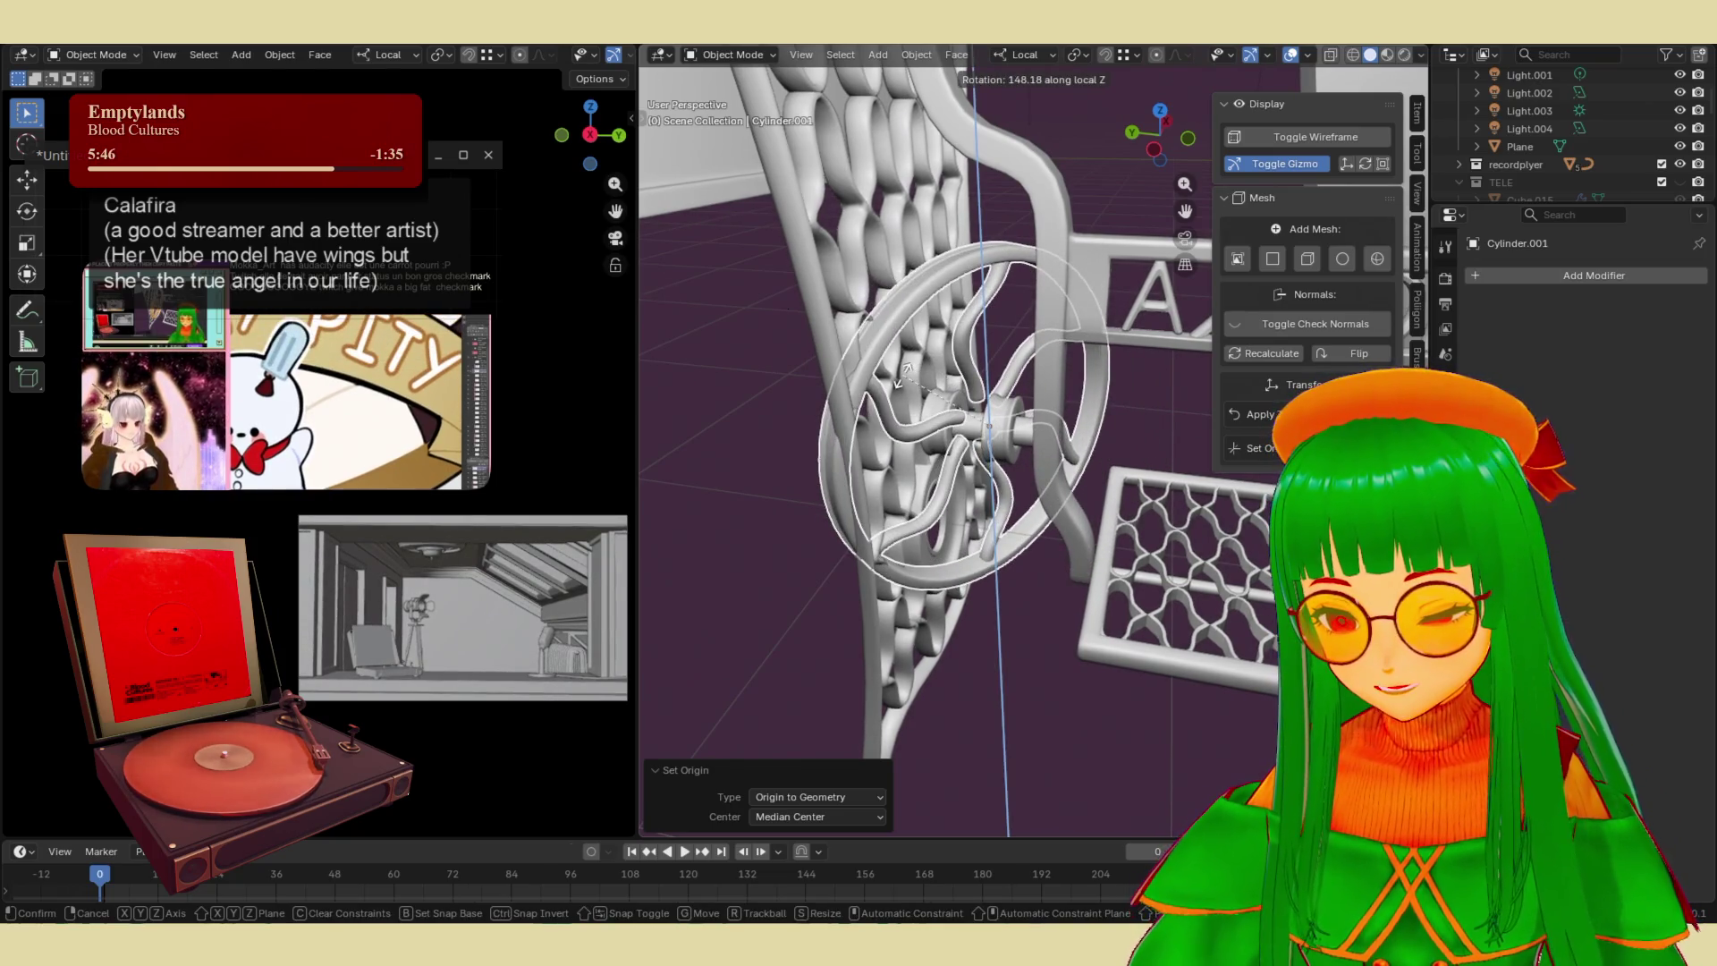
type("90")
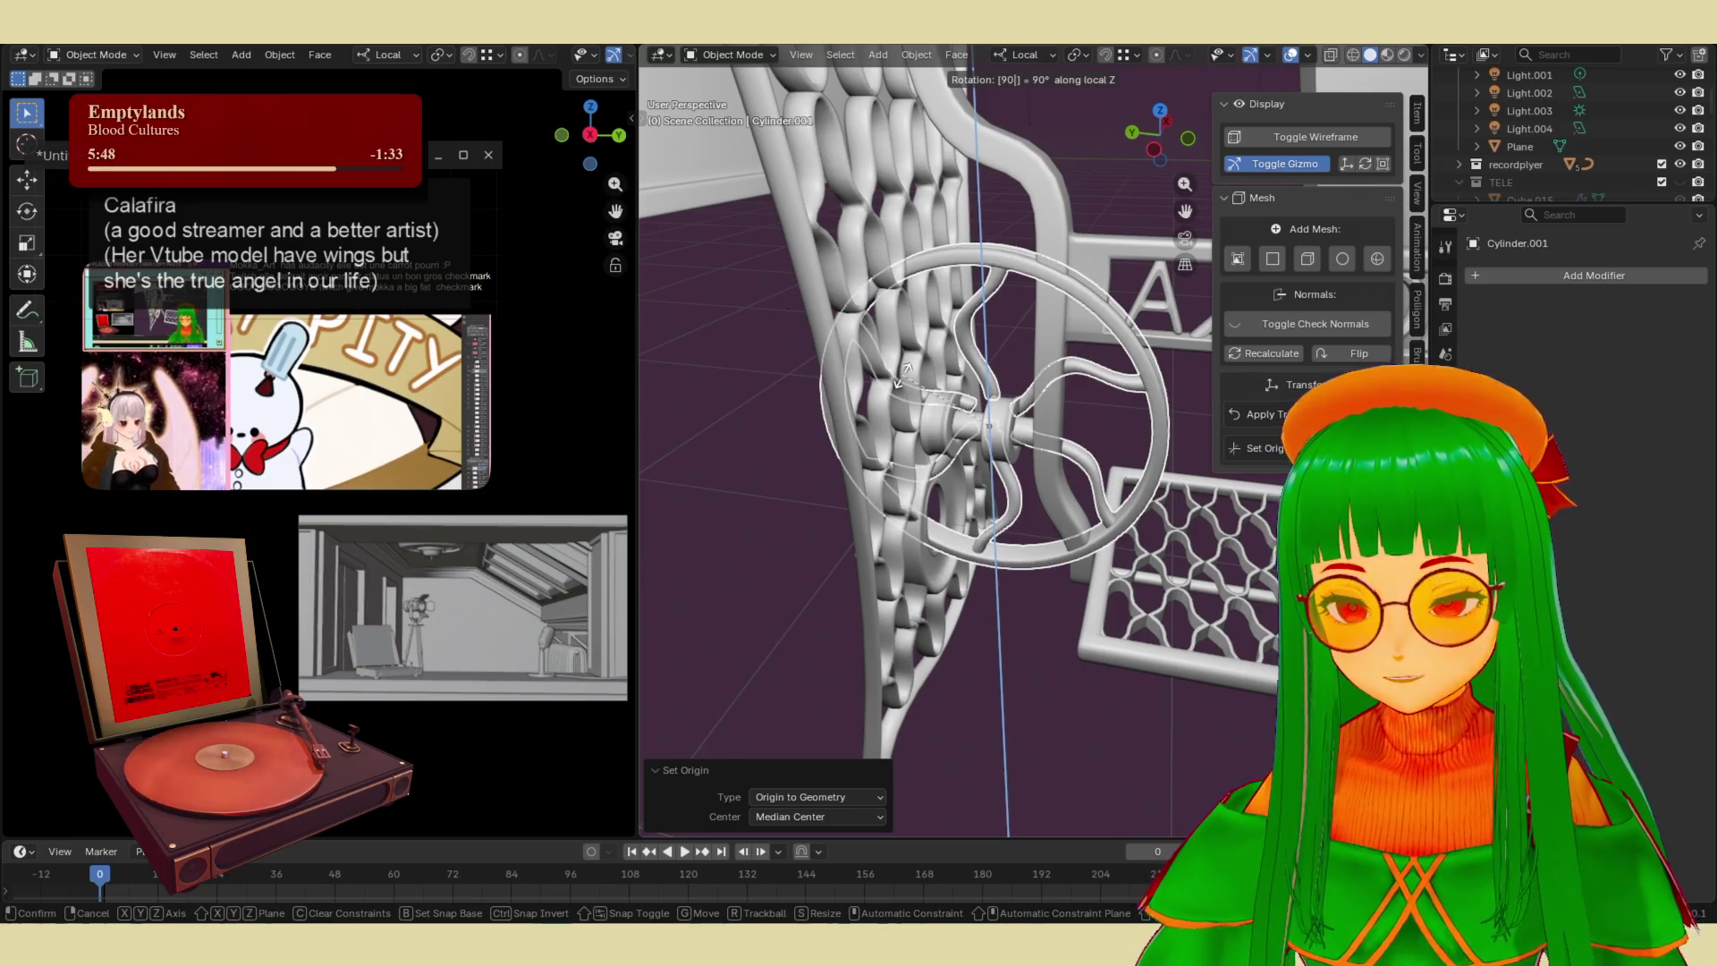
key("Return")
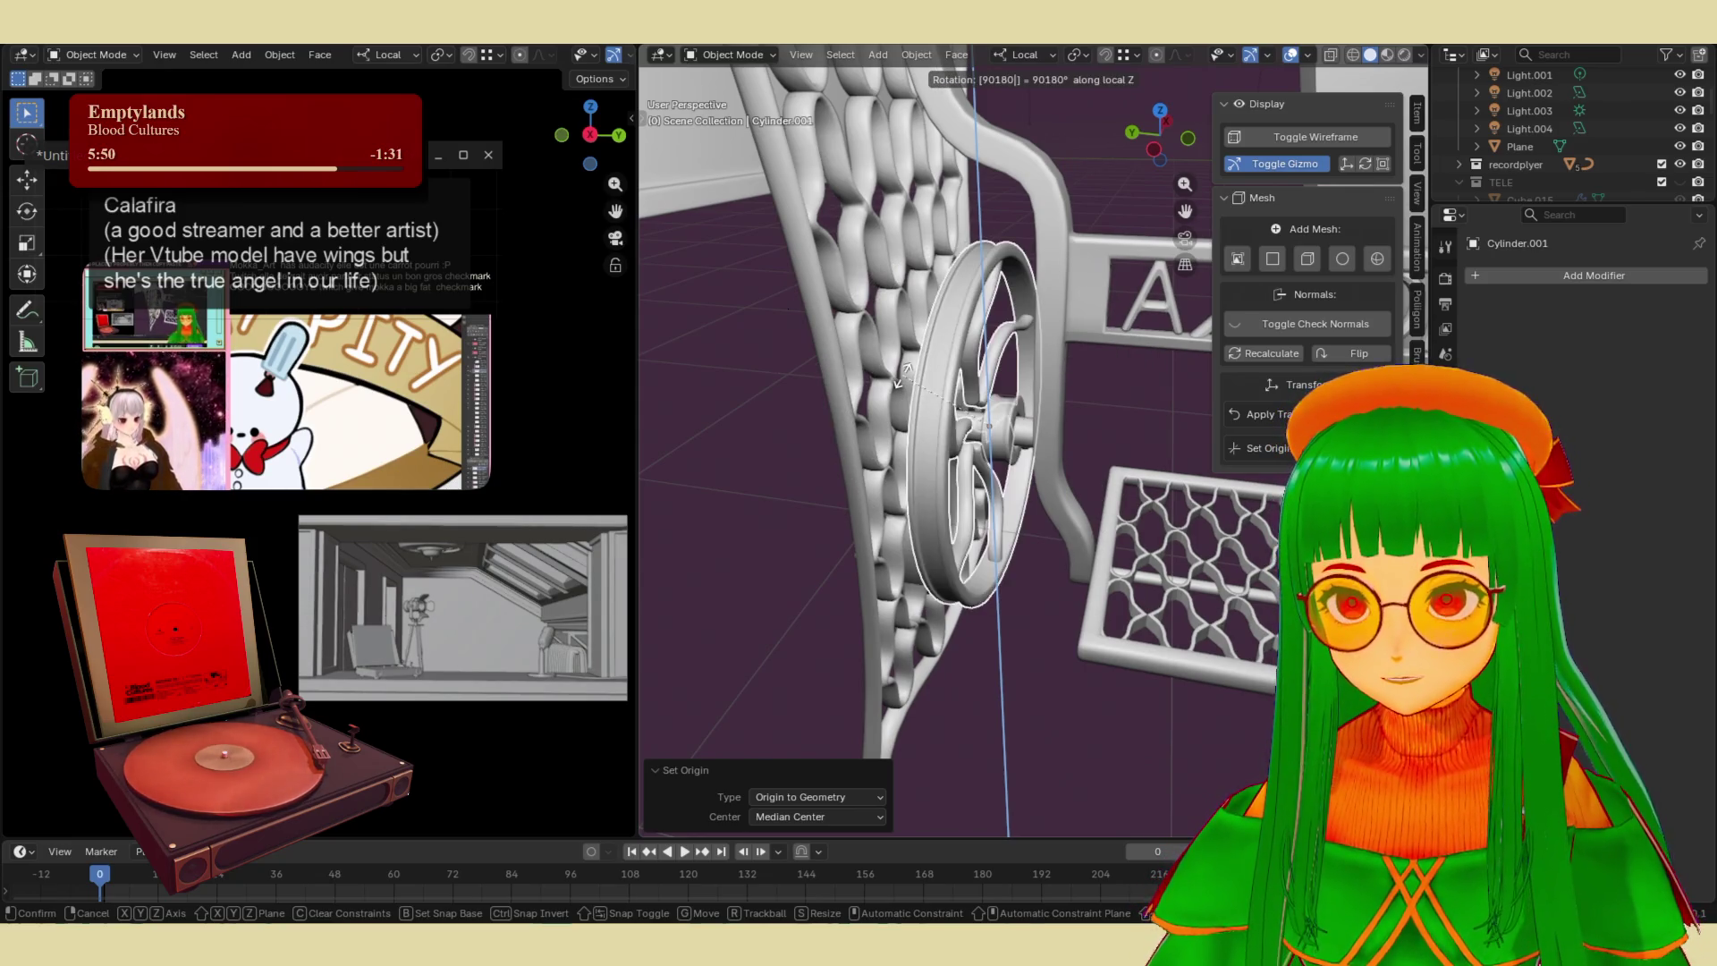
- Slide the wheel along its local Y axis onto the axle beside the stand
mouse_move(904, 380)
middle_mouse_down()
mouse_move(996, 401)
mouse_move(1005, 356)
mouse_move(969, 394)
mouse_move(1039, 459)
mouse_move(955, 463)
mouse_move(992, 478)
middle_mouse_up()
key("g")
key("y")
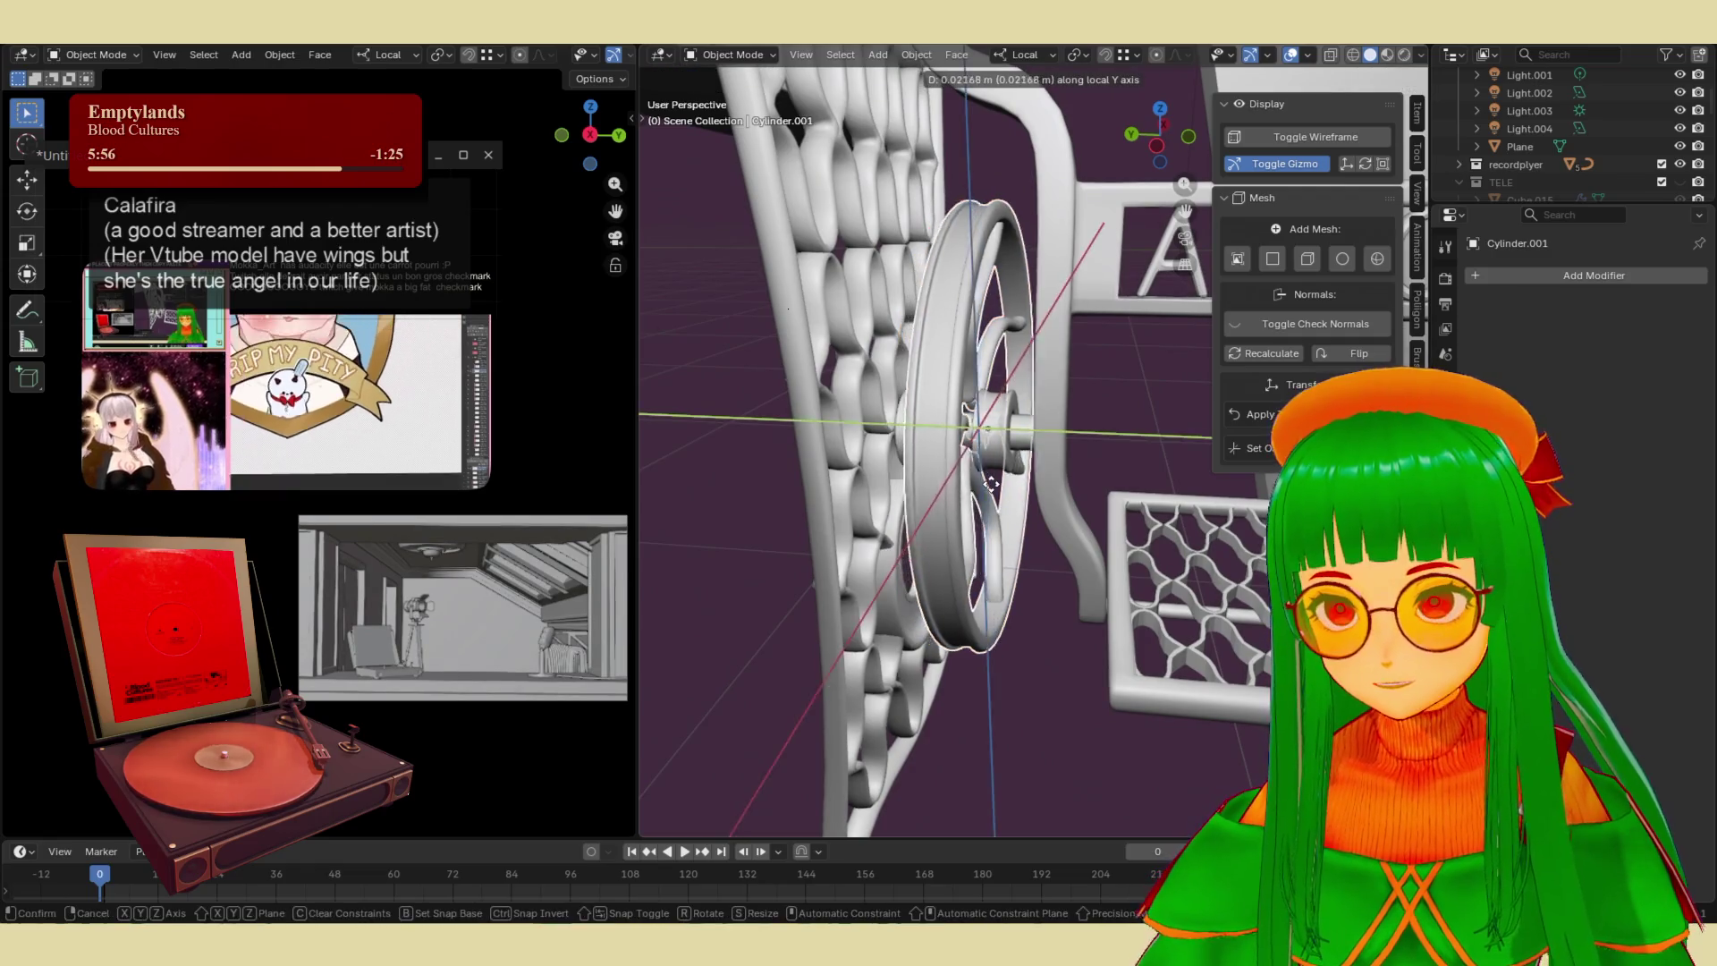
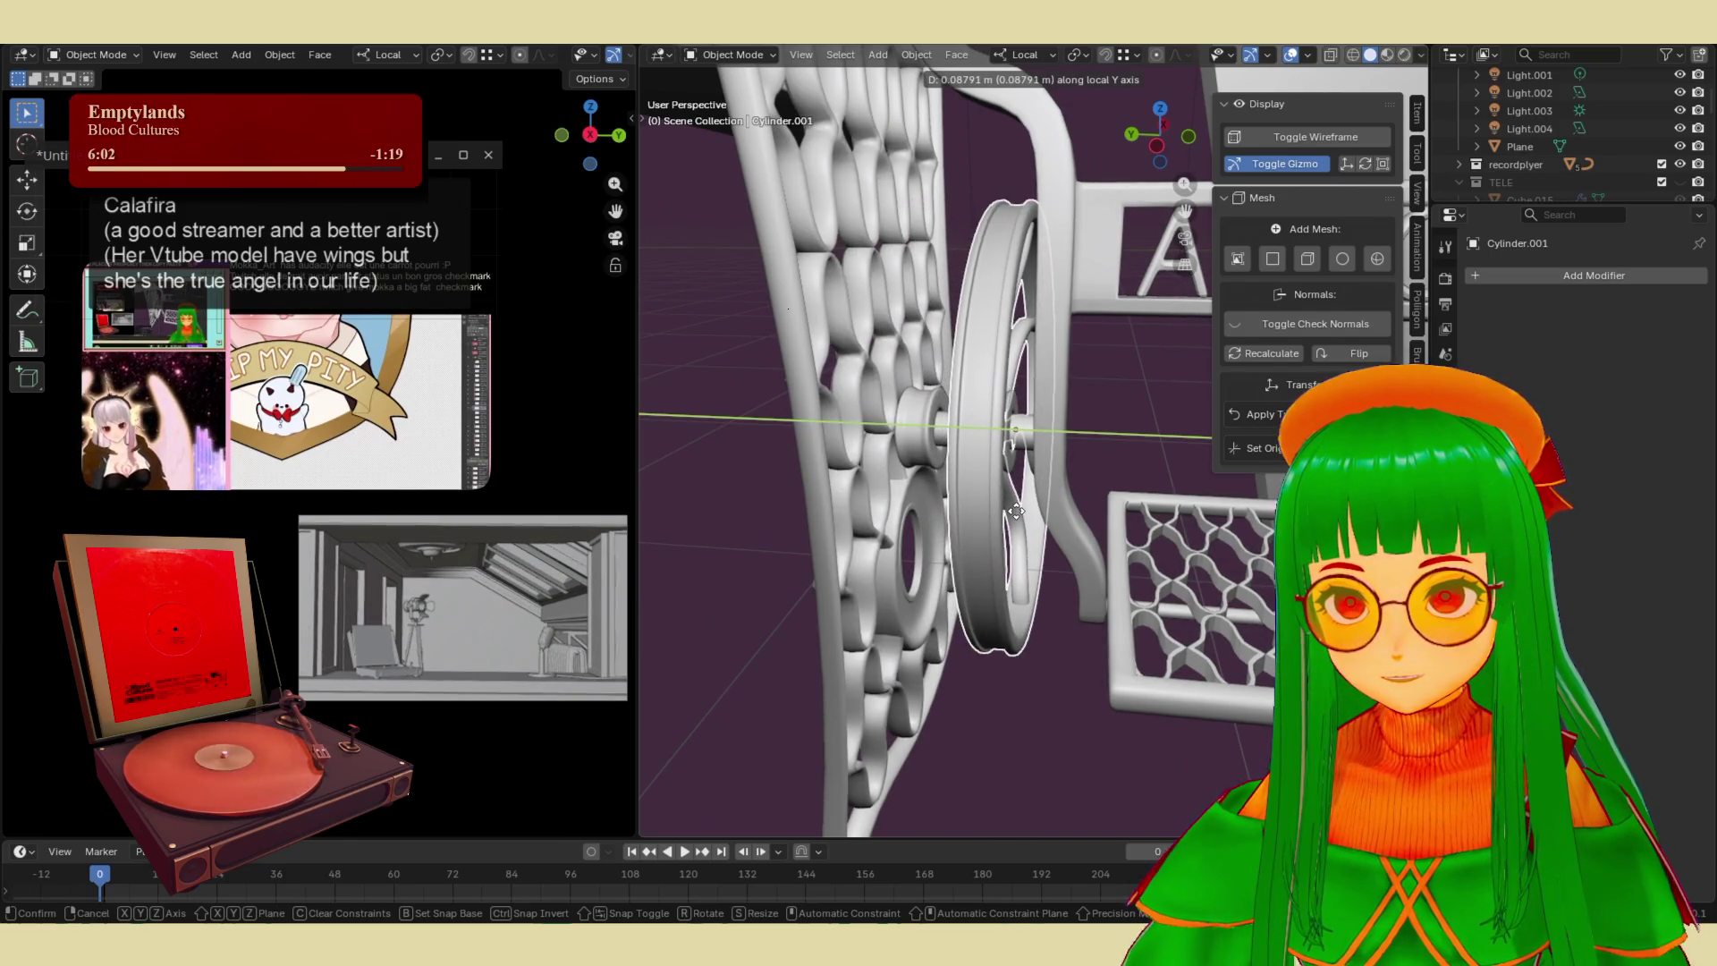
- Confirm the flywheel's shift along its axle, discarding a further trial move along local Y
left_click(1016, 512)
middle_click_drag(1010, 507, 1008, 516)
key("g")
key("y")
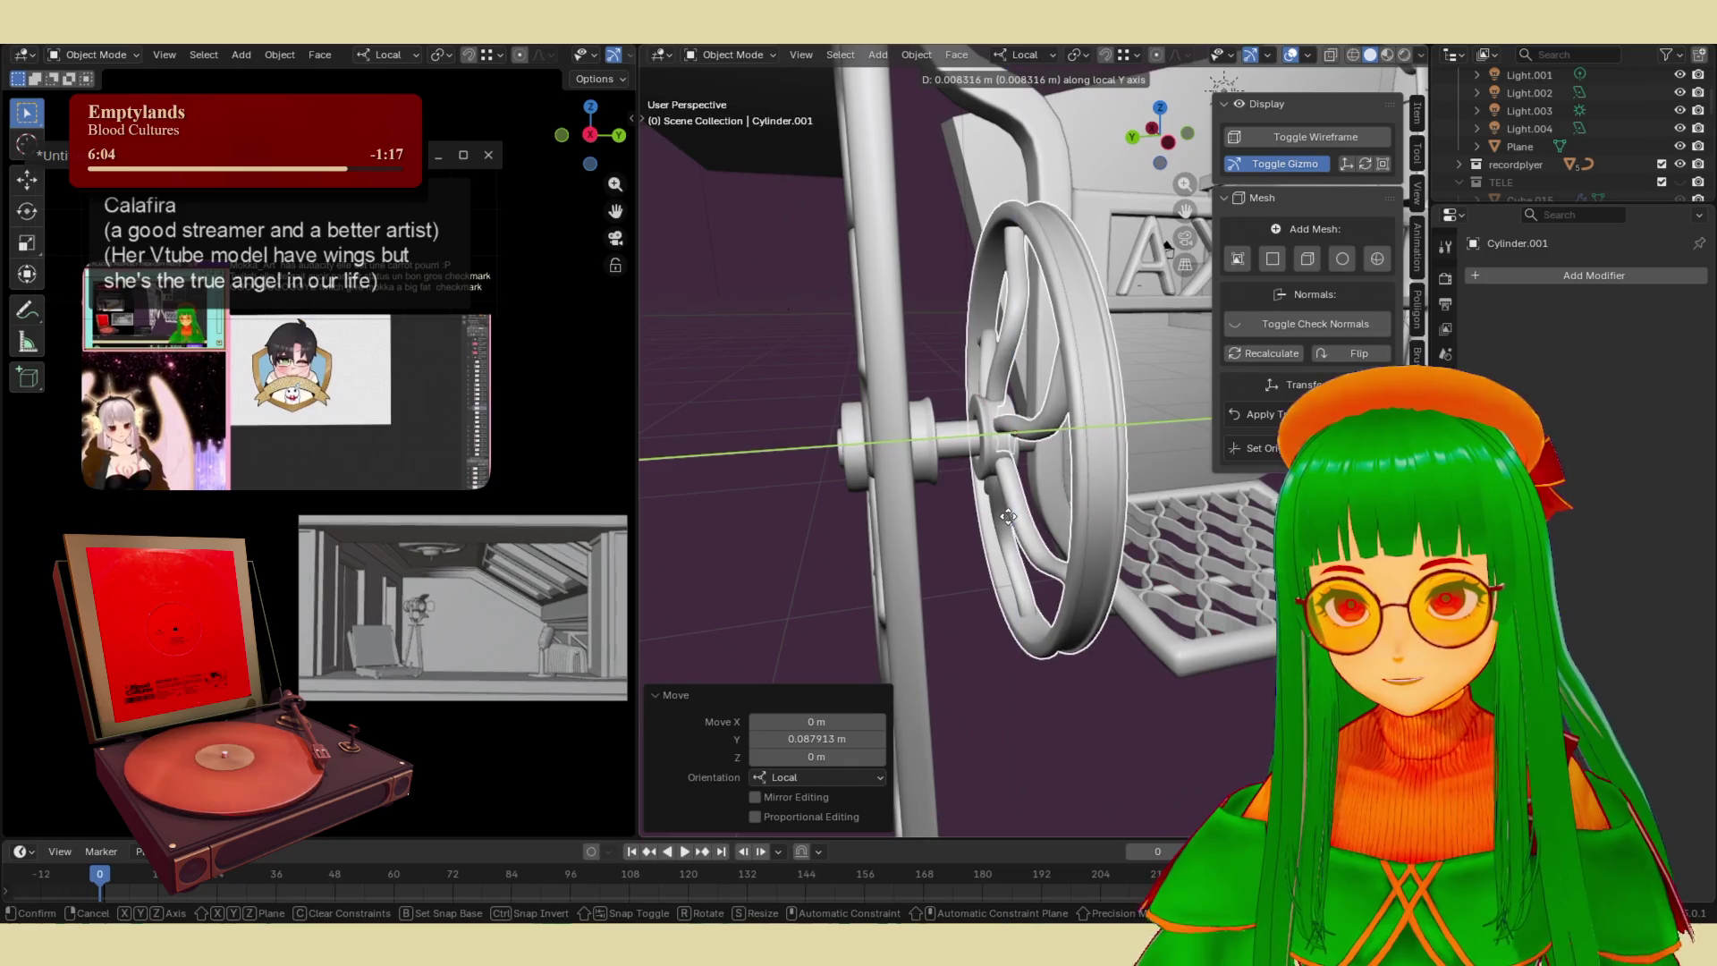
right_click(1007, 516)
scroll(1031, 635, "down", 5)
mouse_move(1005, 688)
middle_mouse_down()
mouse_move(940, 631)
mouse_move(974, 636)
mouse_move(966, 536)
middle_mouse_up()
scroll(963, 437, "up", 5)
left_click(1039, 466)
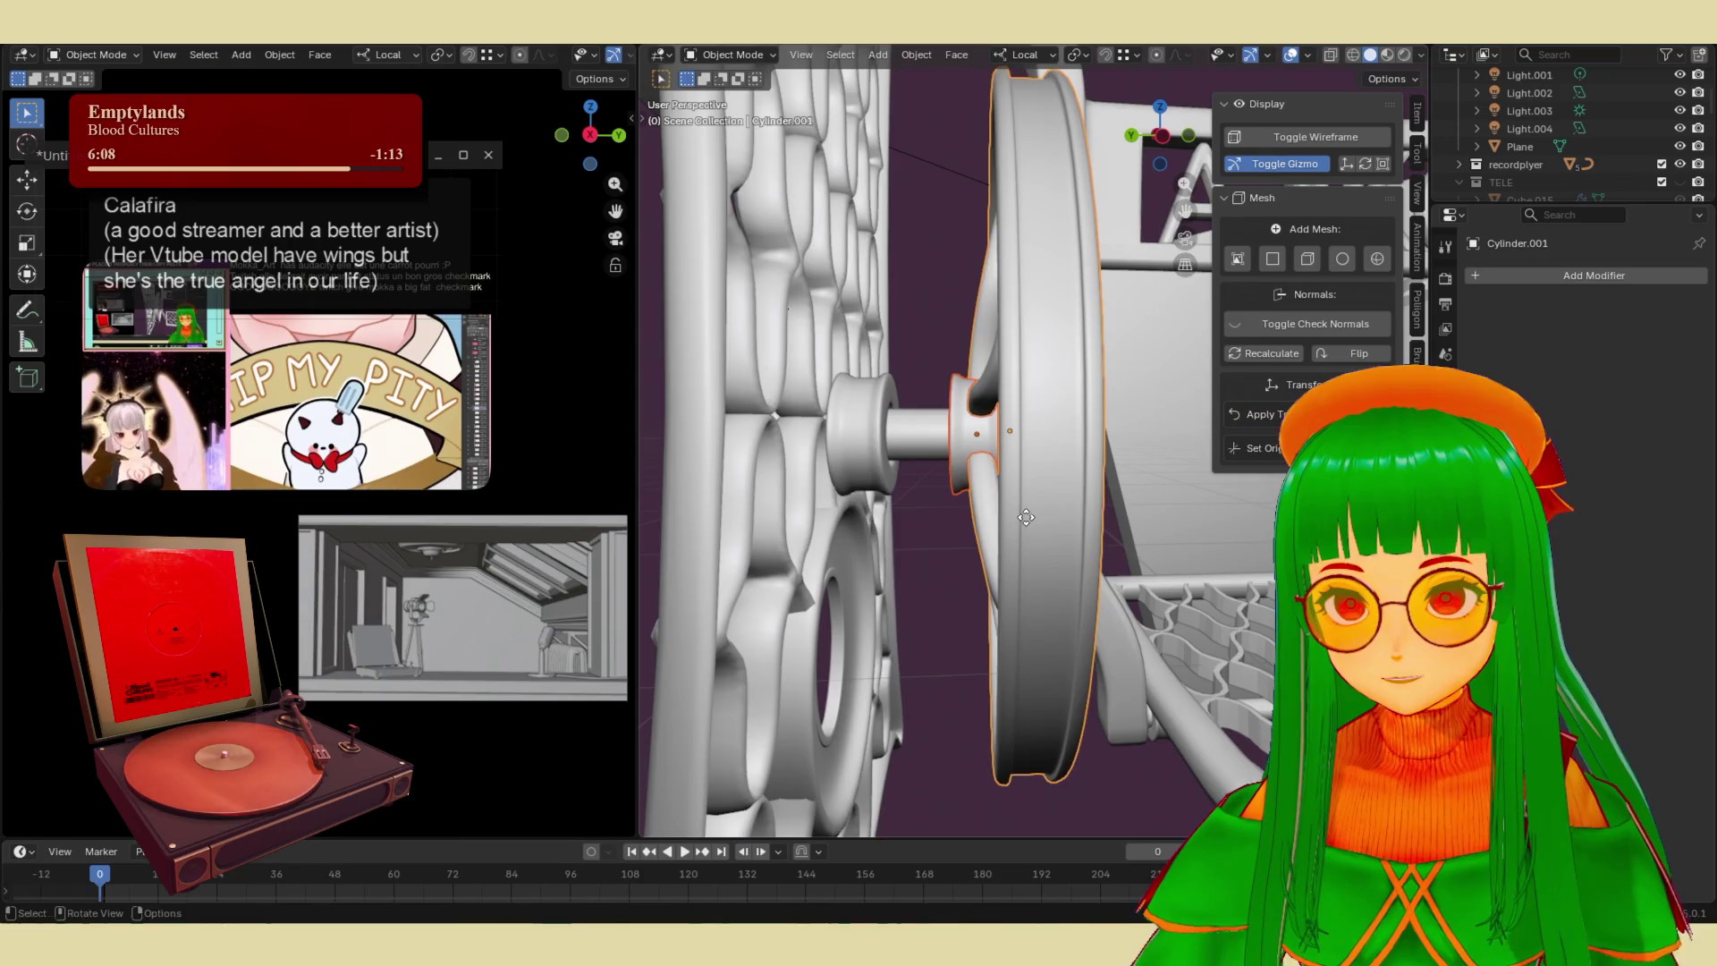
right_click(966, 452)
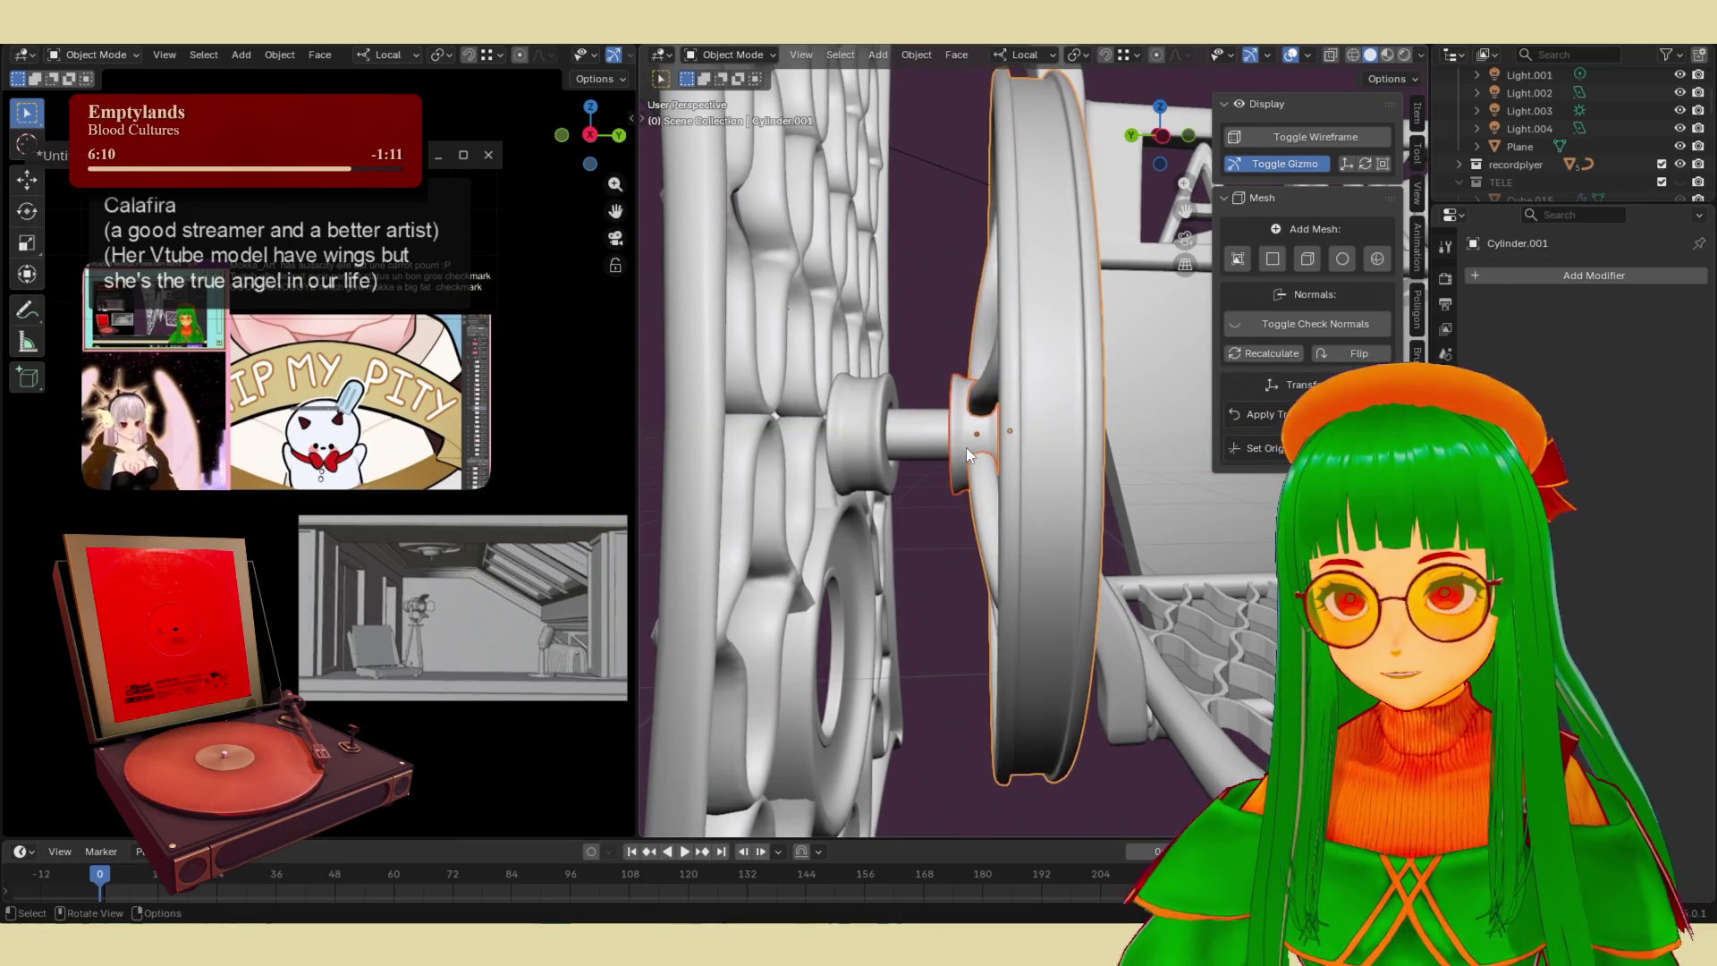
- Slide the hub along the axle, then move the flywheel further left beside it
key("g")
left_click(1038, 459)
key("g")
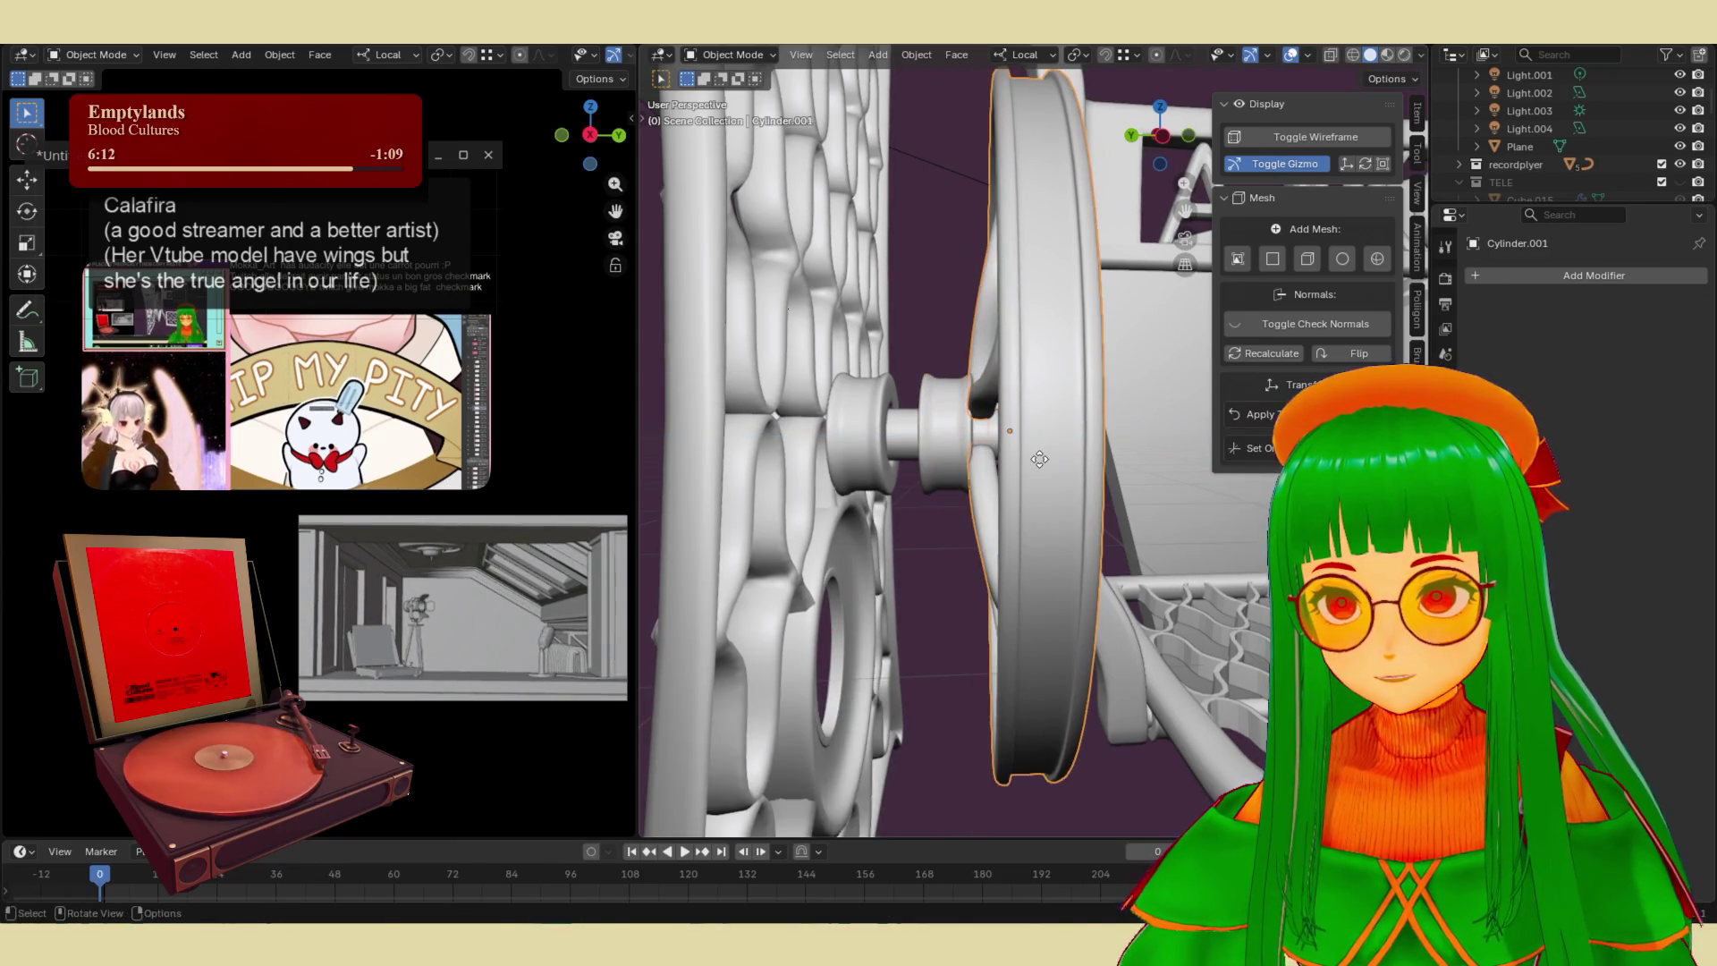
left_click(1103, 685)
left_click(1104, 685)
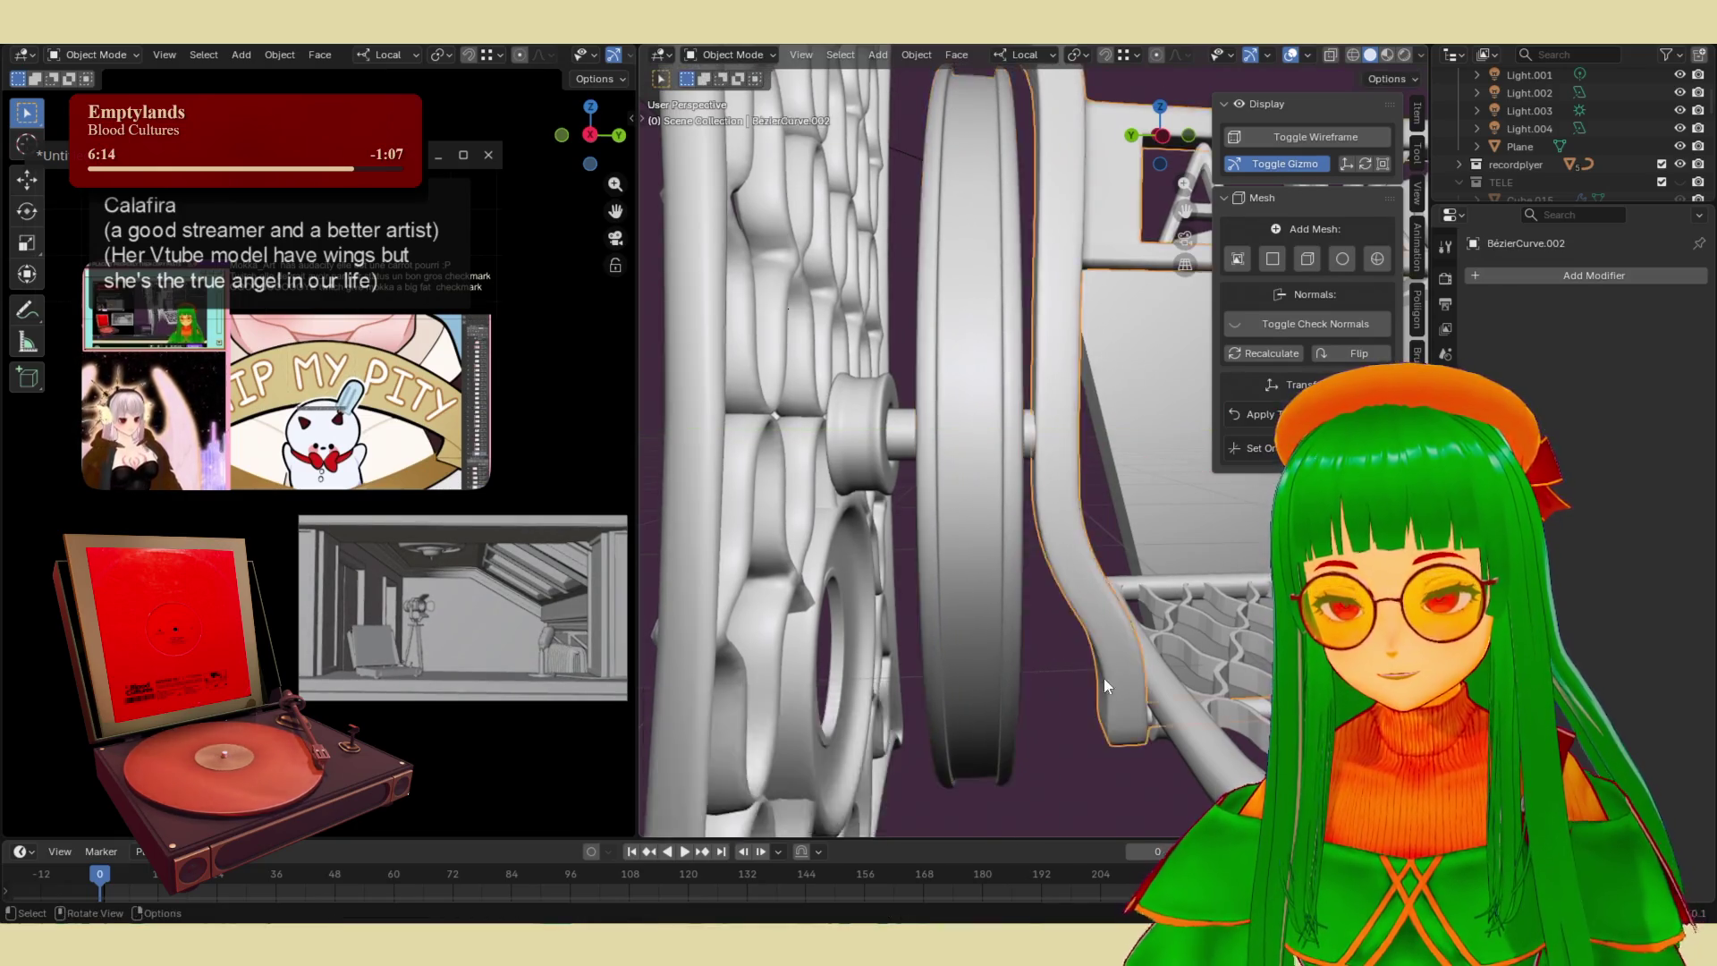
- Orbit around the stand to check the MOKKA frame from the front, then reselect the flywheel
scroll(1103, 685, "down", 5)
mouse_move(1103, 685)
middle_mouse_down()
mouse_move(1007, 636)
mouse_move(723, 641)
mouse_move(944, 546)
mouse_move(940, 522)
mouse_move(977, 578)
mouse_move(951, 576)
mouse_move(1145, 560)
mouse_move(1053, 555)
middle_mouse_up()
scroll(945, 546, "up", 4)
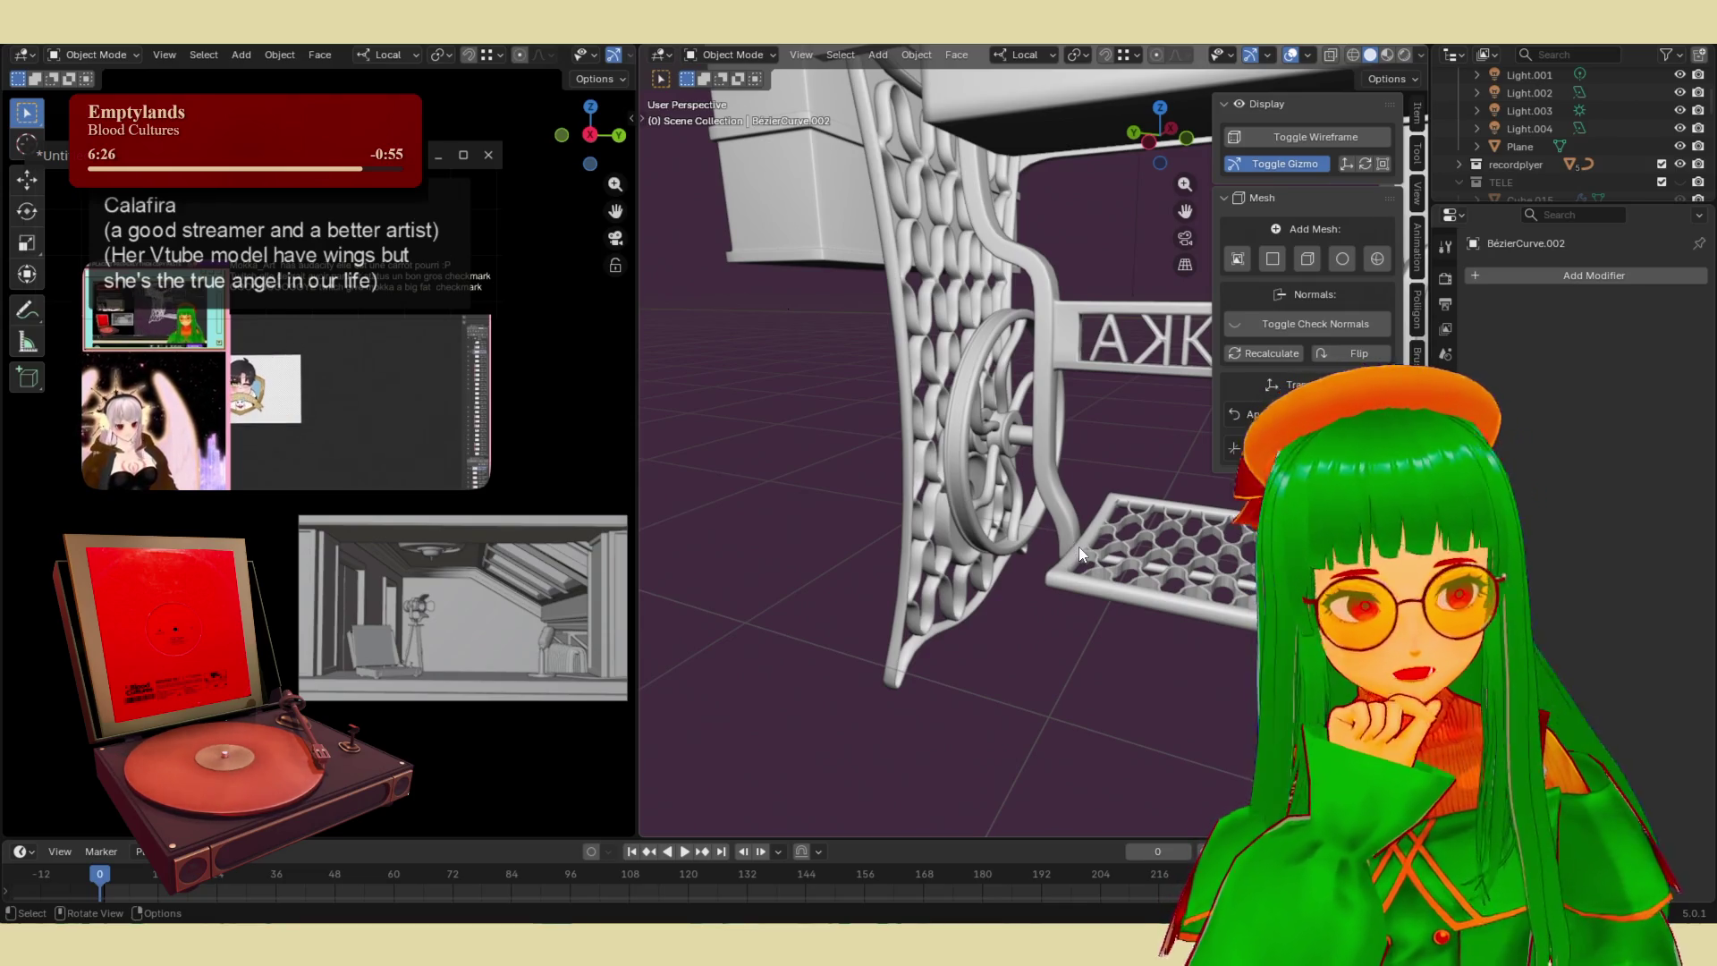
mouse_move(1078, 545)
middle_mouse_down()
mouse_move(905, 554)
mouse_move(928, 572)
mouse_move(1064, 490)
mouse_move(1042, 533)
middle_mouse_up()
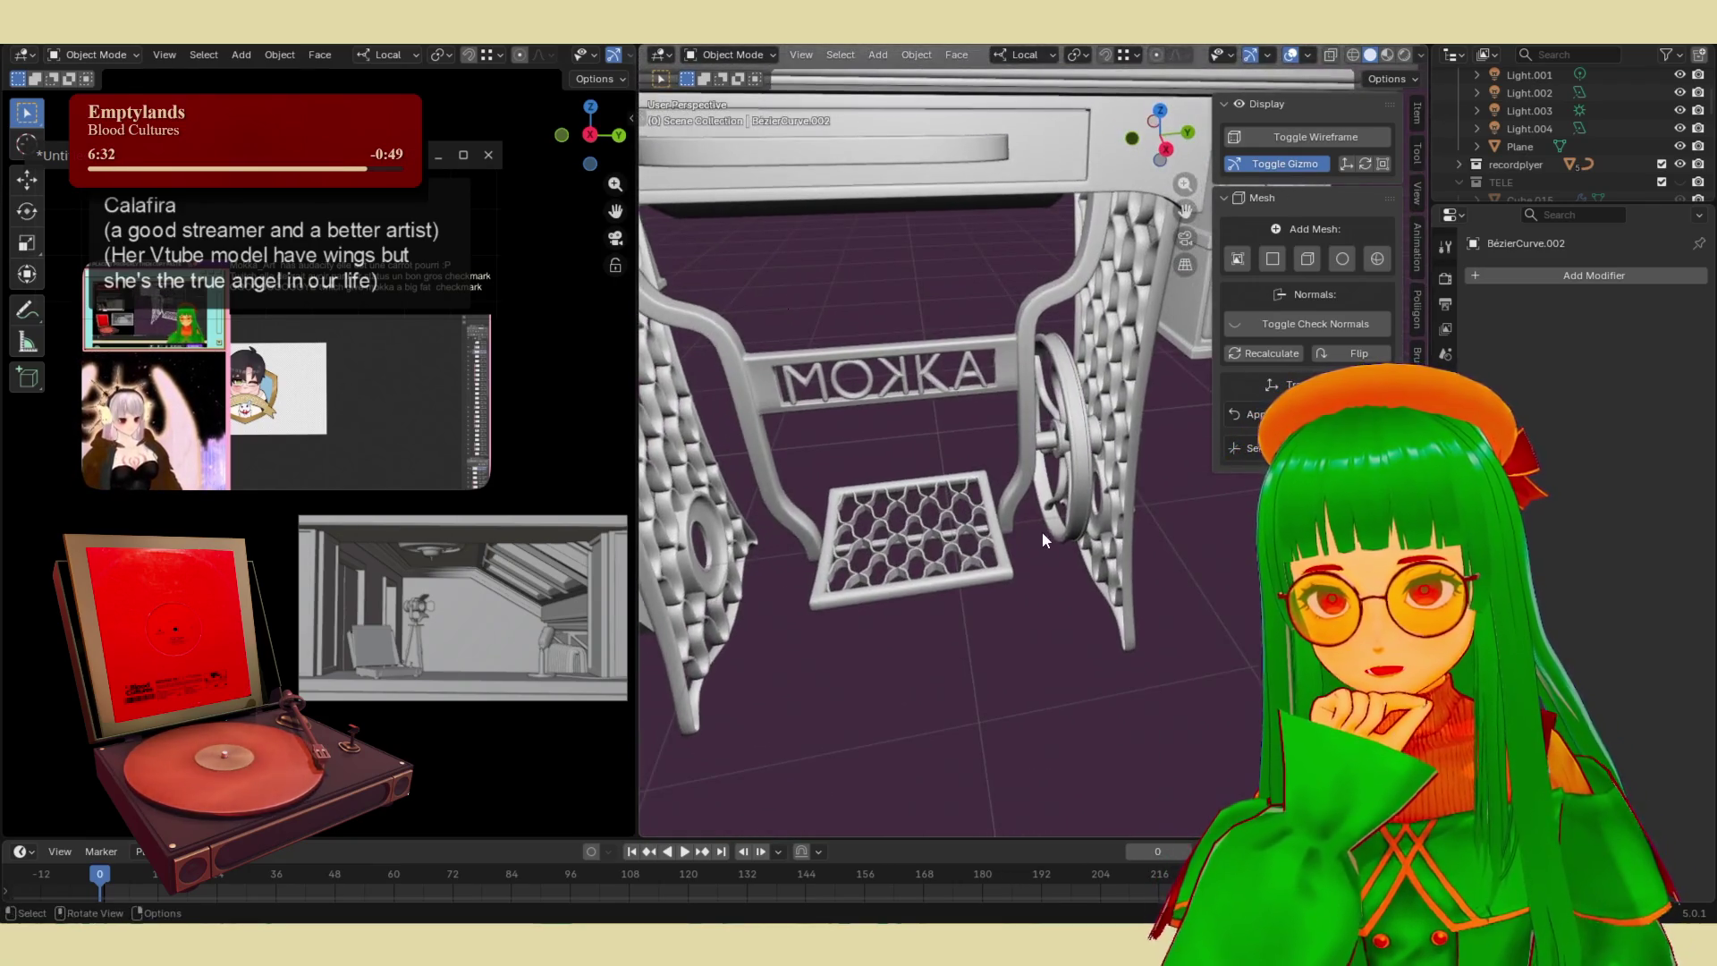
mouse_move(1161, 535)
middle_mouse_down()
mouse_move(1086, 413)
mouse_move(1078, 457)
mouse_move(1073, 399)
middle_mouse_up()
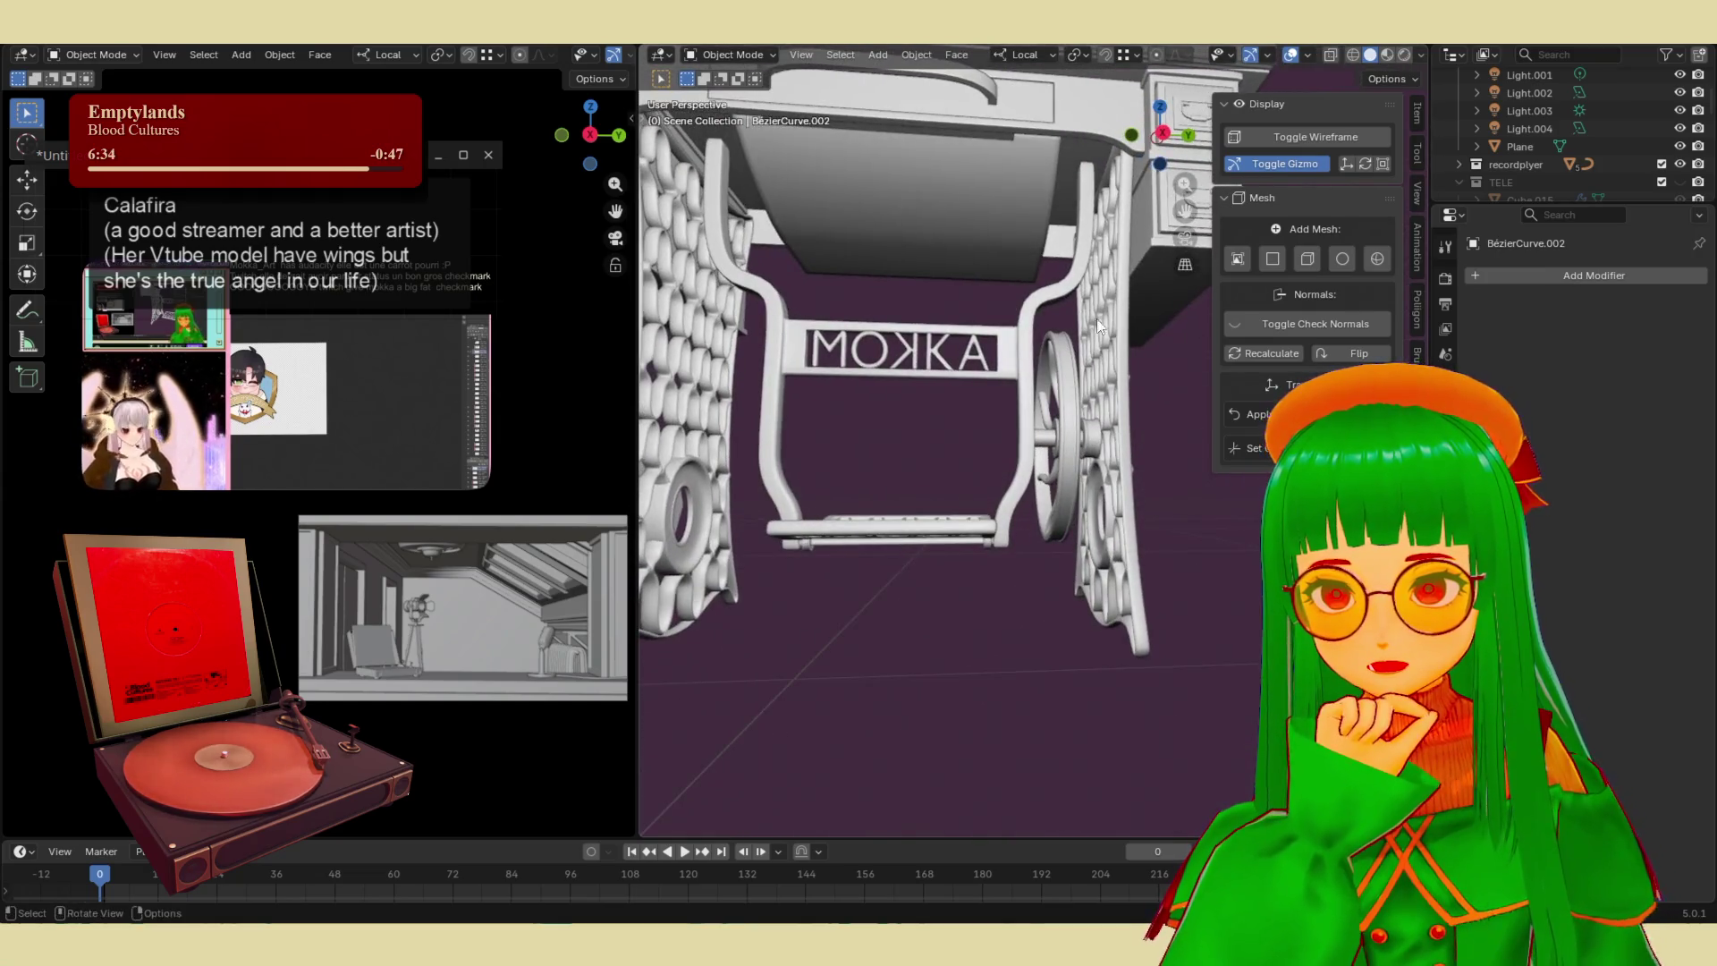
left_click(1071, 395)
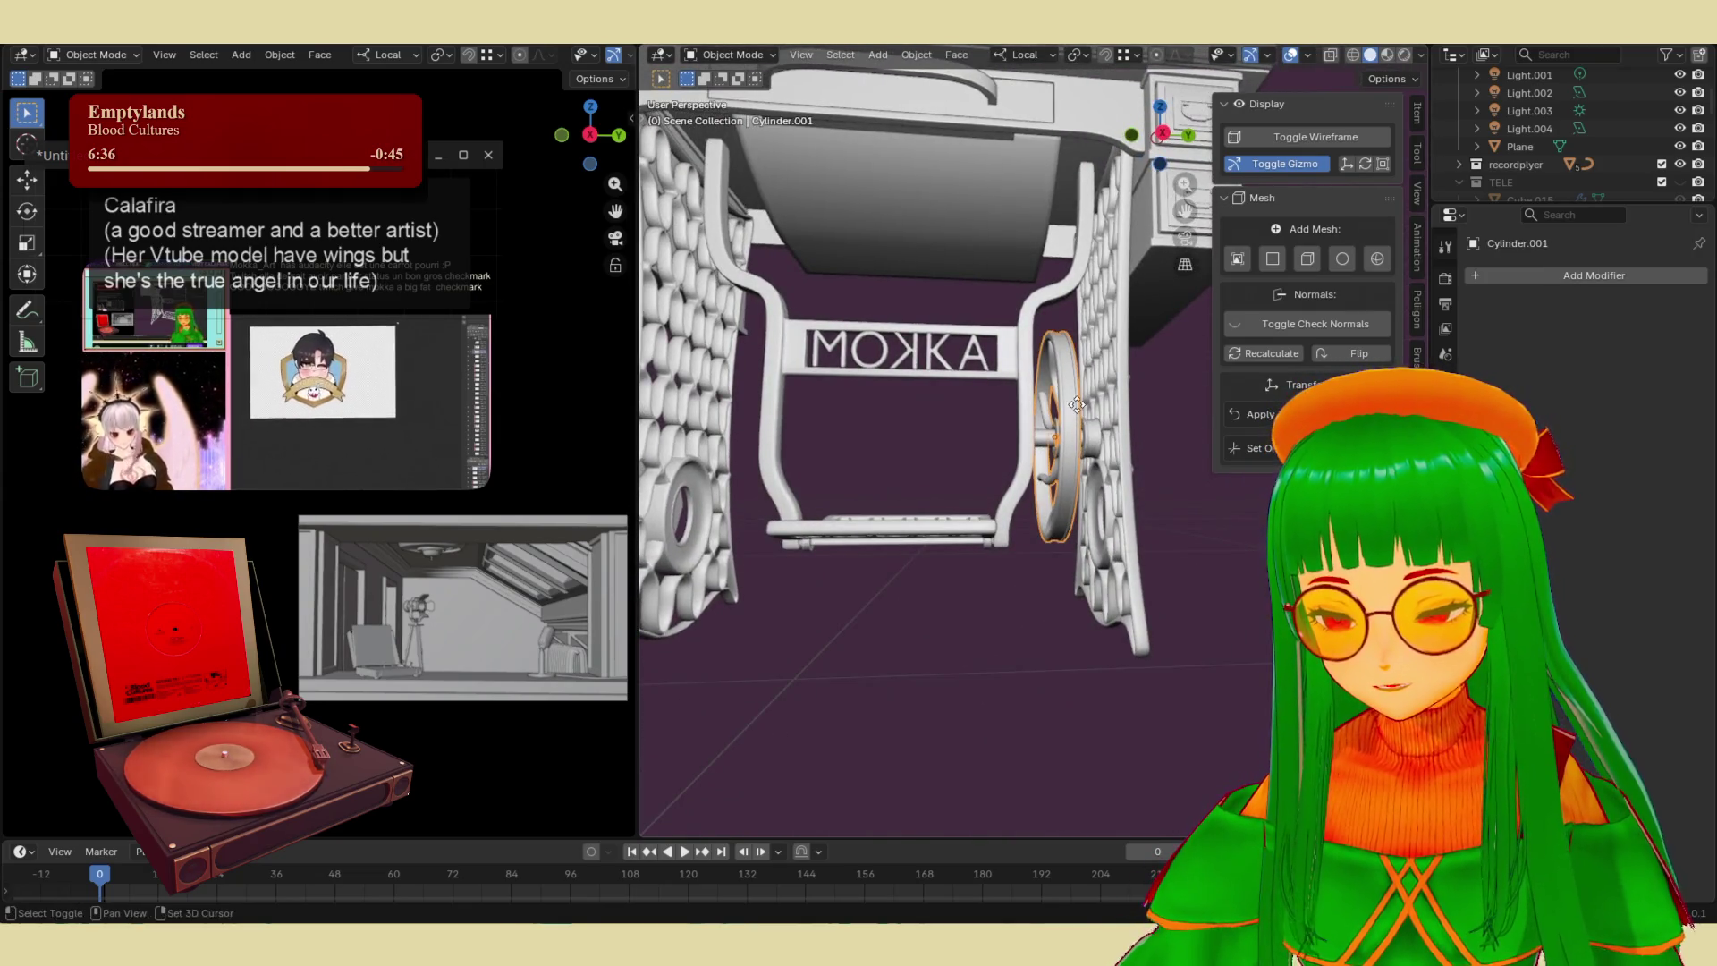
- Try a flywheel copy raised under the tabletop and scaled to 0.233, then delete it
key("shift+d")
key("z")
key("z")
left_click(1068, 232)
middle_click_drag(1069, 233, 1080, 413)
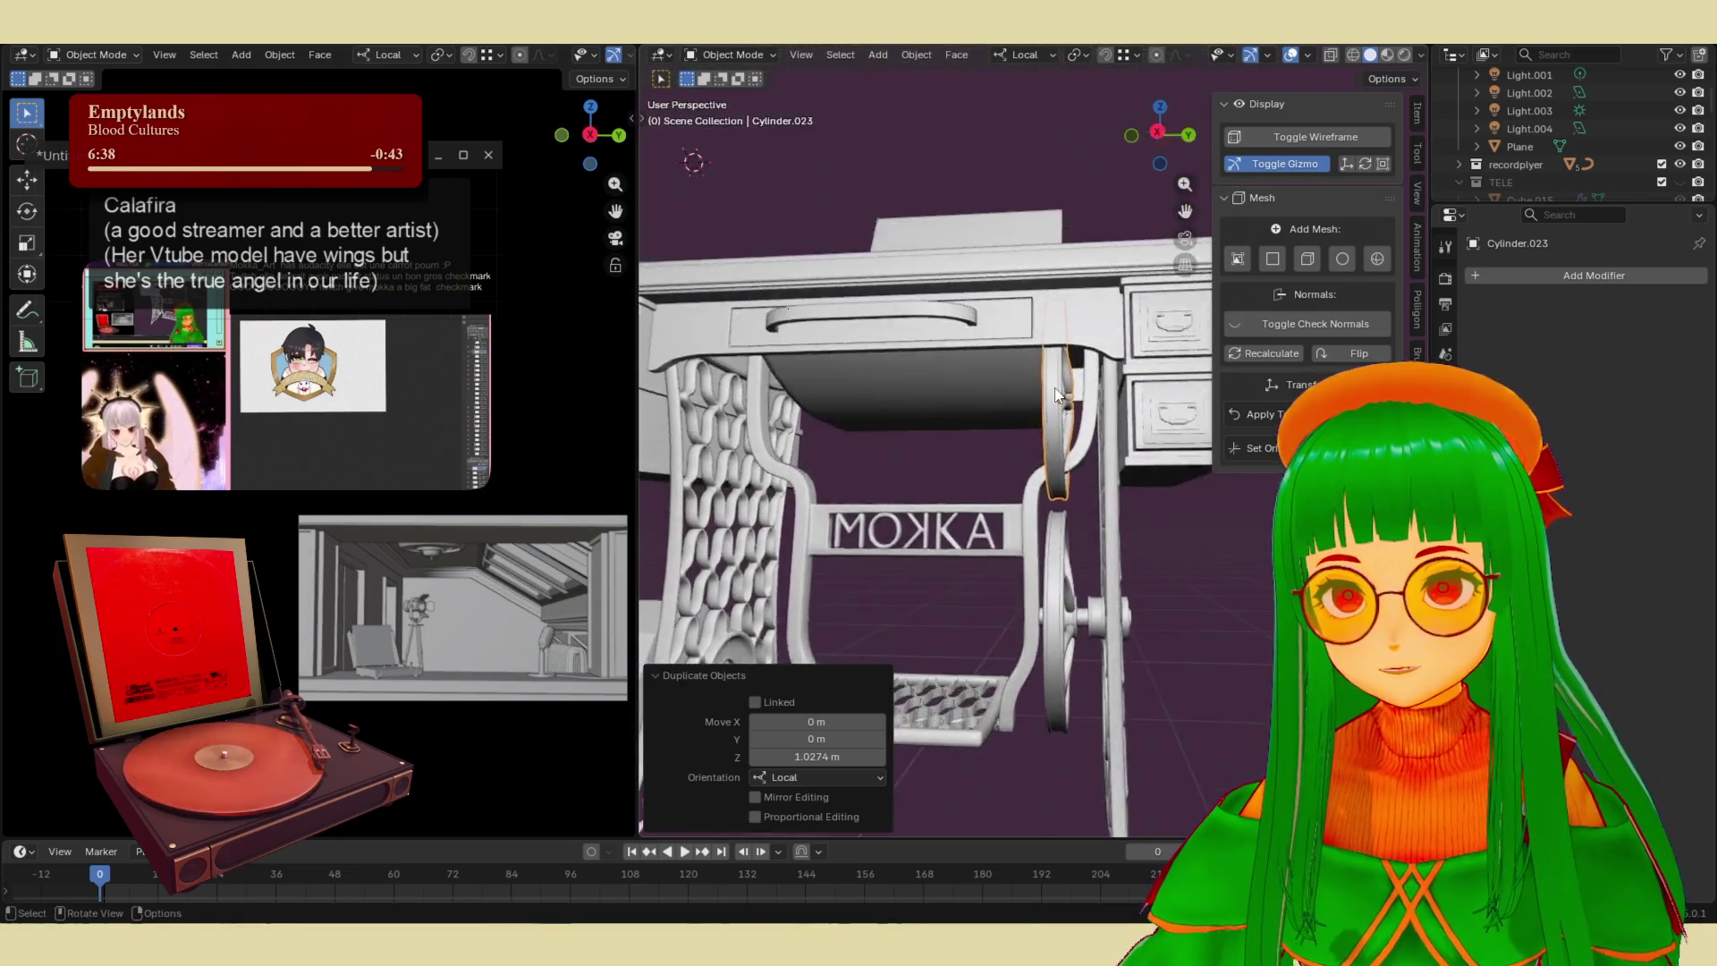
scroll(1080, 413, "up", 3)
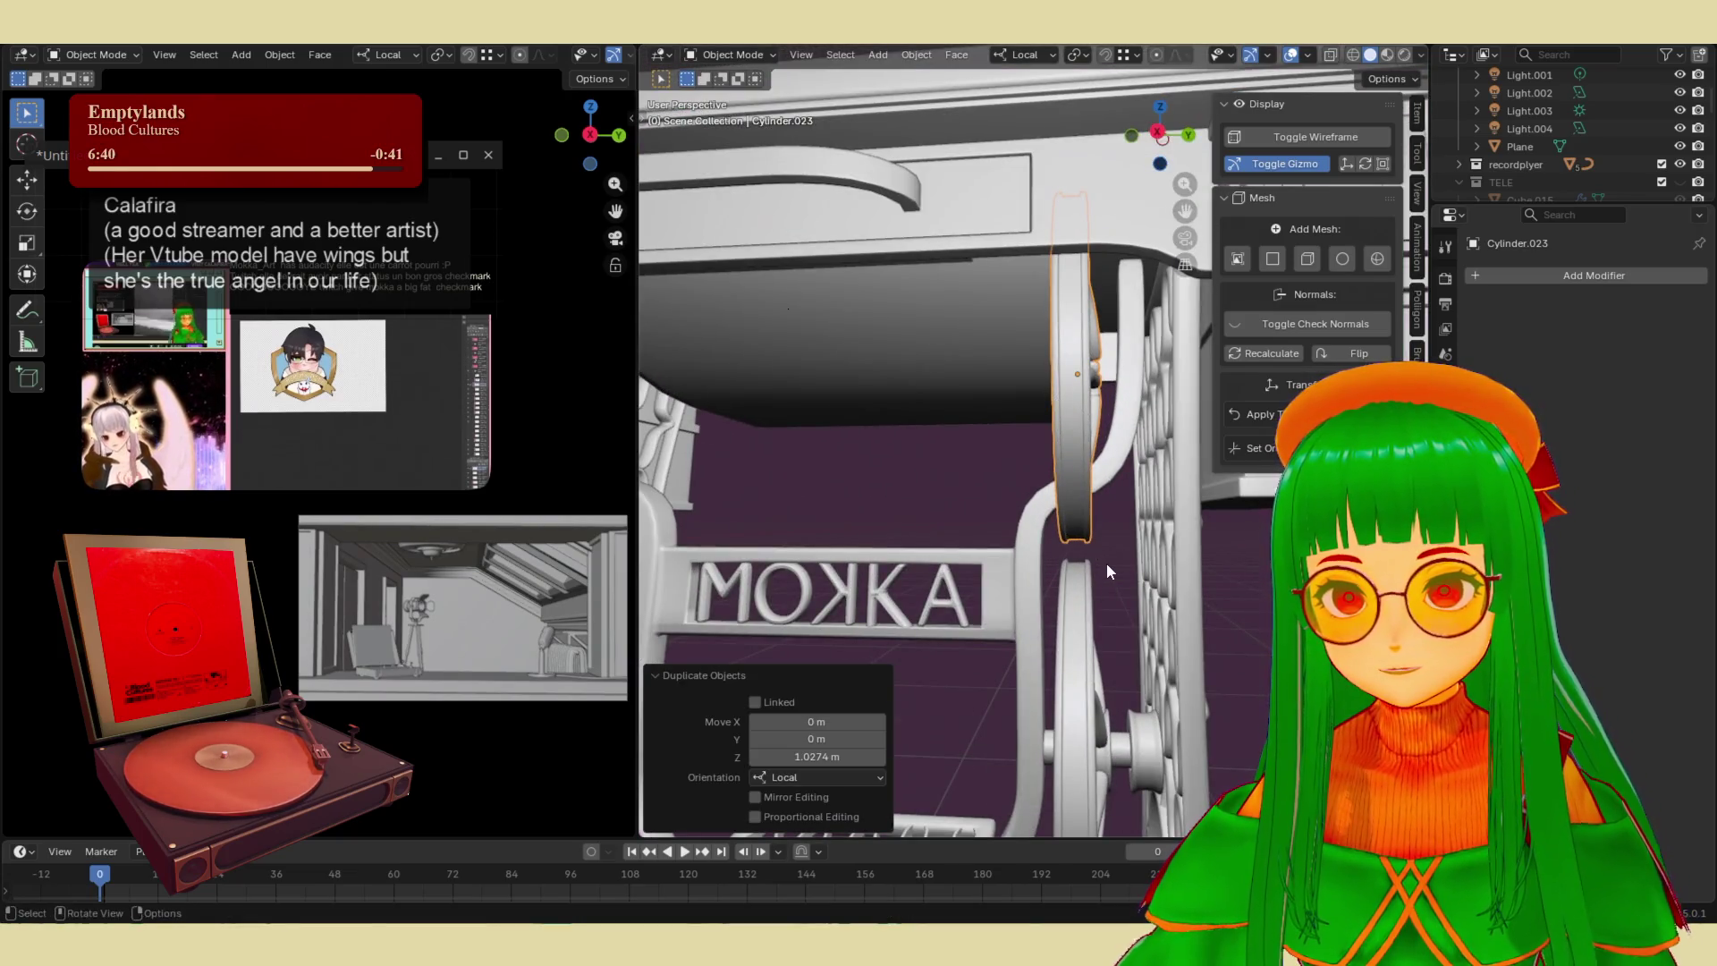
key("s")
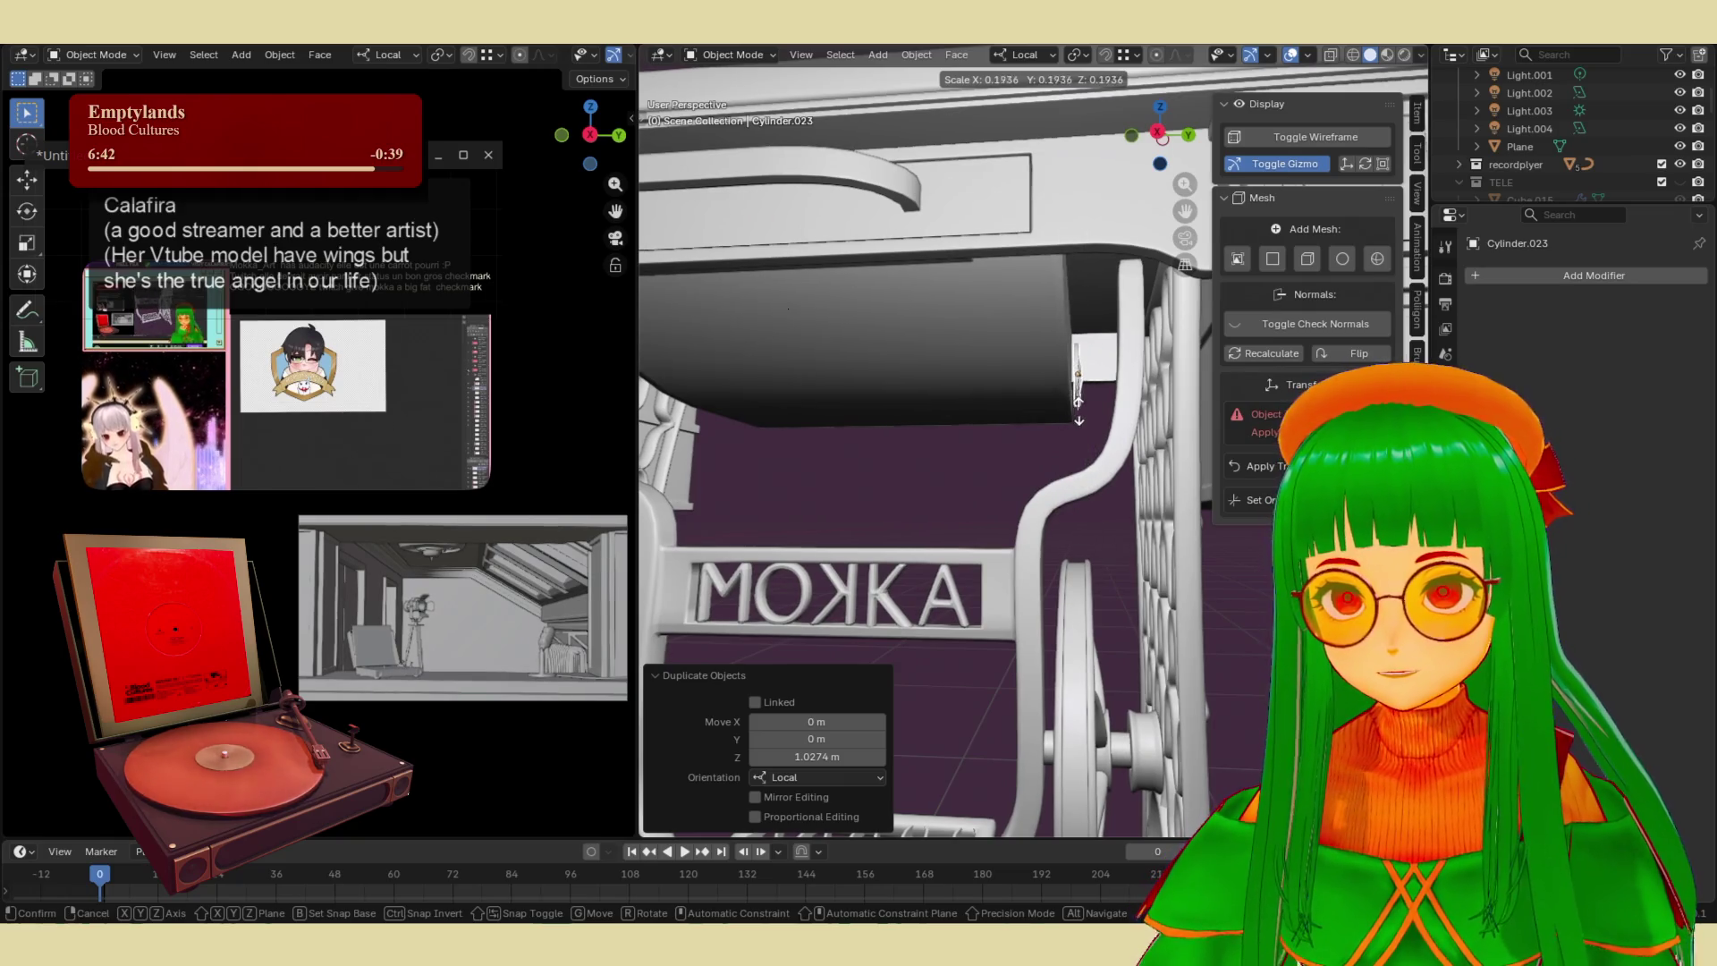
left_click(1082, 418)
mouse_move(1083, 416)
middle_mouse_down()
mouse_move(1053, 433)
mouse_move(1095, 372)
middle_mouse_up()
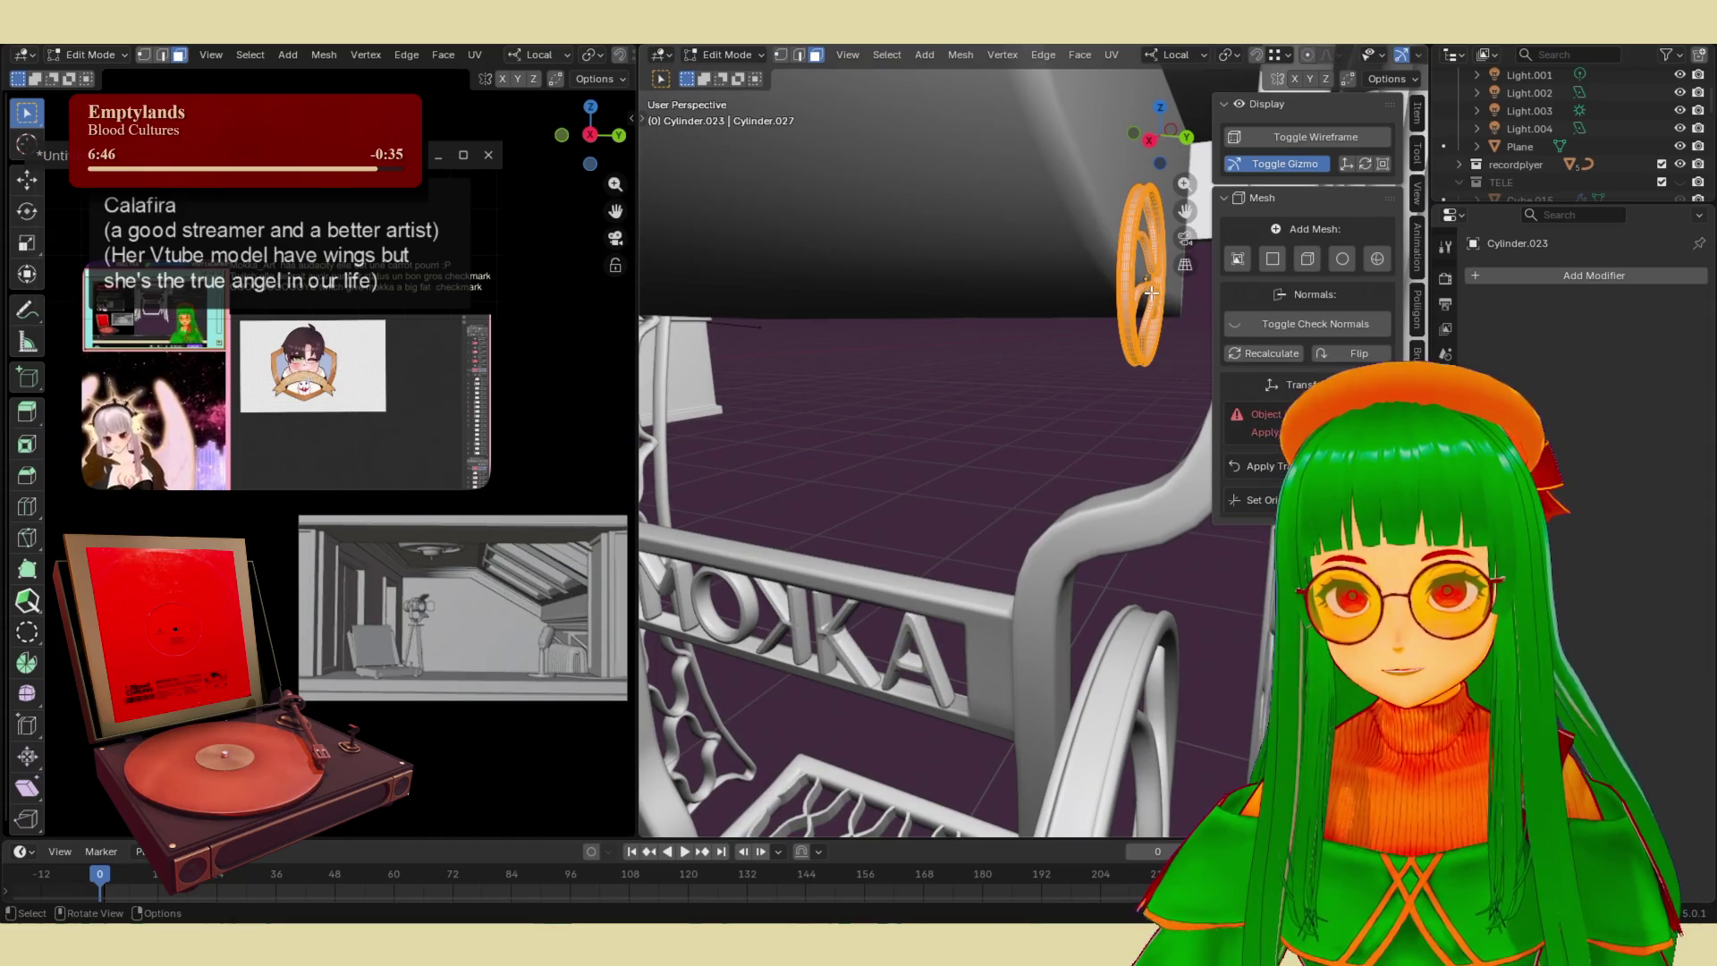
key("alt+a")
key("Tab")
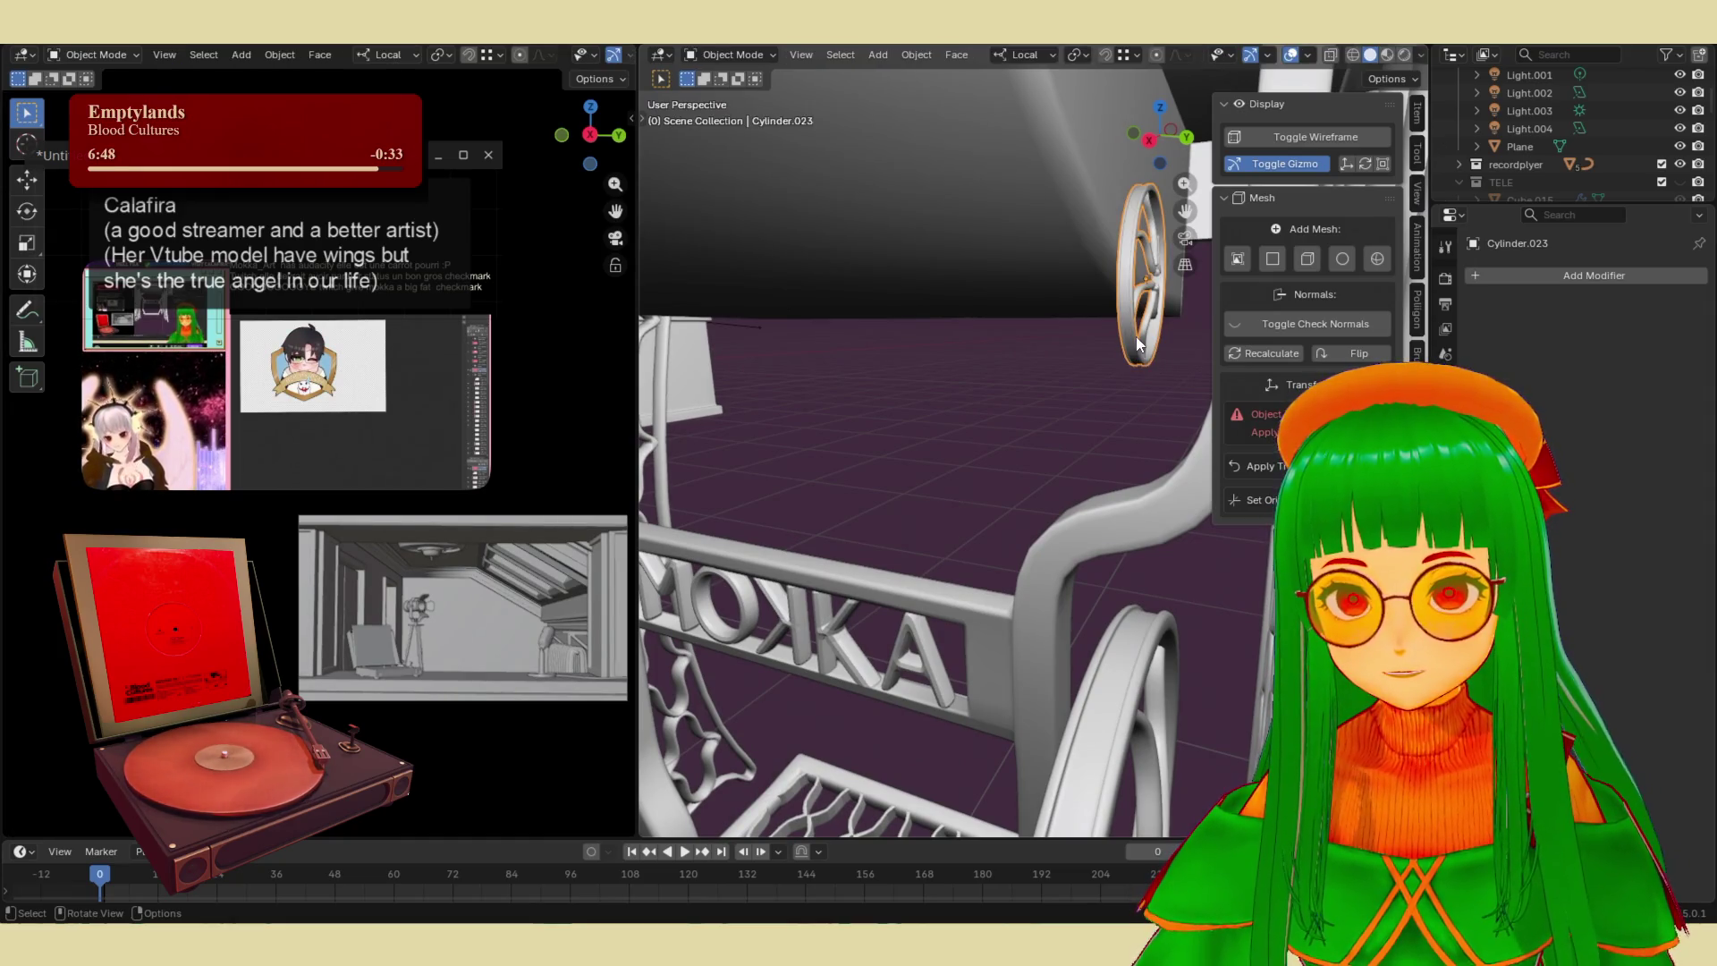
key("Delete")
- Duplicate the small hub cylinder and position the copy as a pulley under the tabletop
mouse_move(1109, 388)
middle_mouse_down()
mouse_move(1094, 597)
mouse_move(1134, 697)
middle_mouse_up()
left_click(1123, 678)
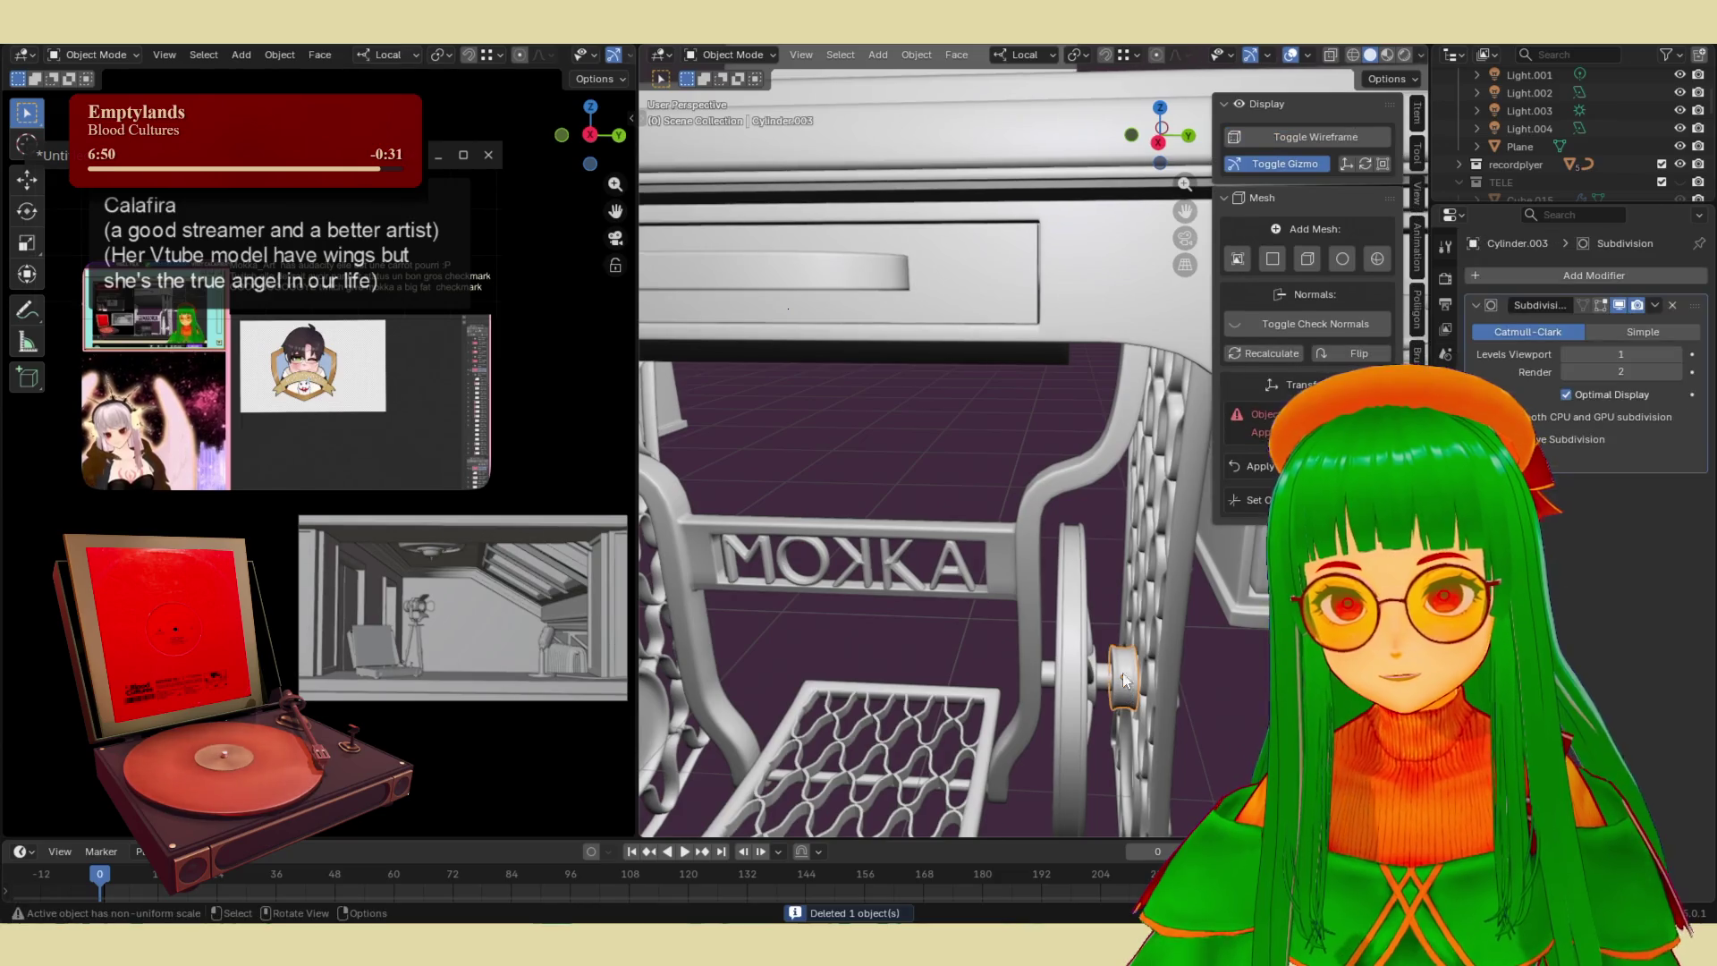
key("shift+d")
key("y")
left_click(1129, 429)
mouse_move(1128, 429)
middle_mouse_down()
mouse_move(1160, 421)
mouse_move(1118, 422)
middle_mouse_up()
key("g")
key("y")
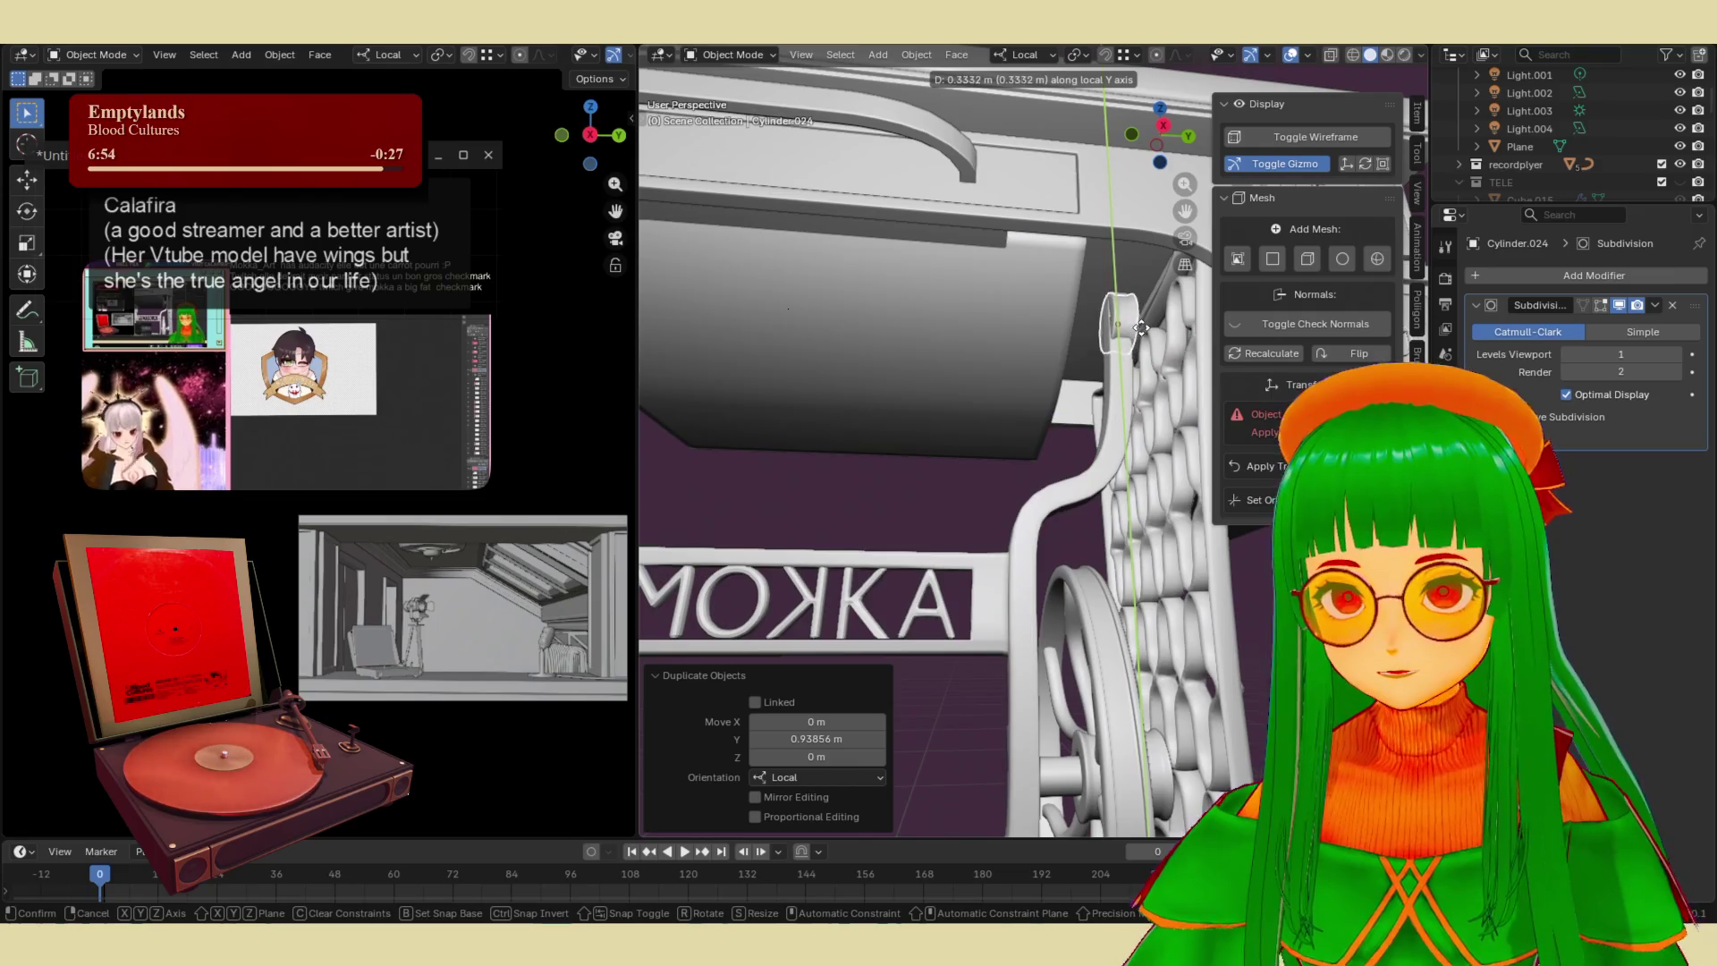
left_click(1142, 329)
key("g")
key("z")
left_click(1117, 353)
middle_click_drag(1118, 352, 1113, 418)
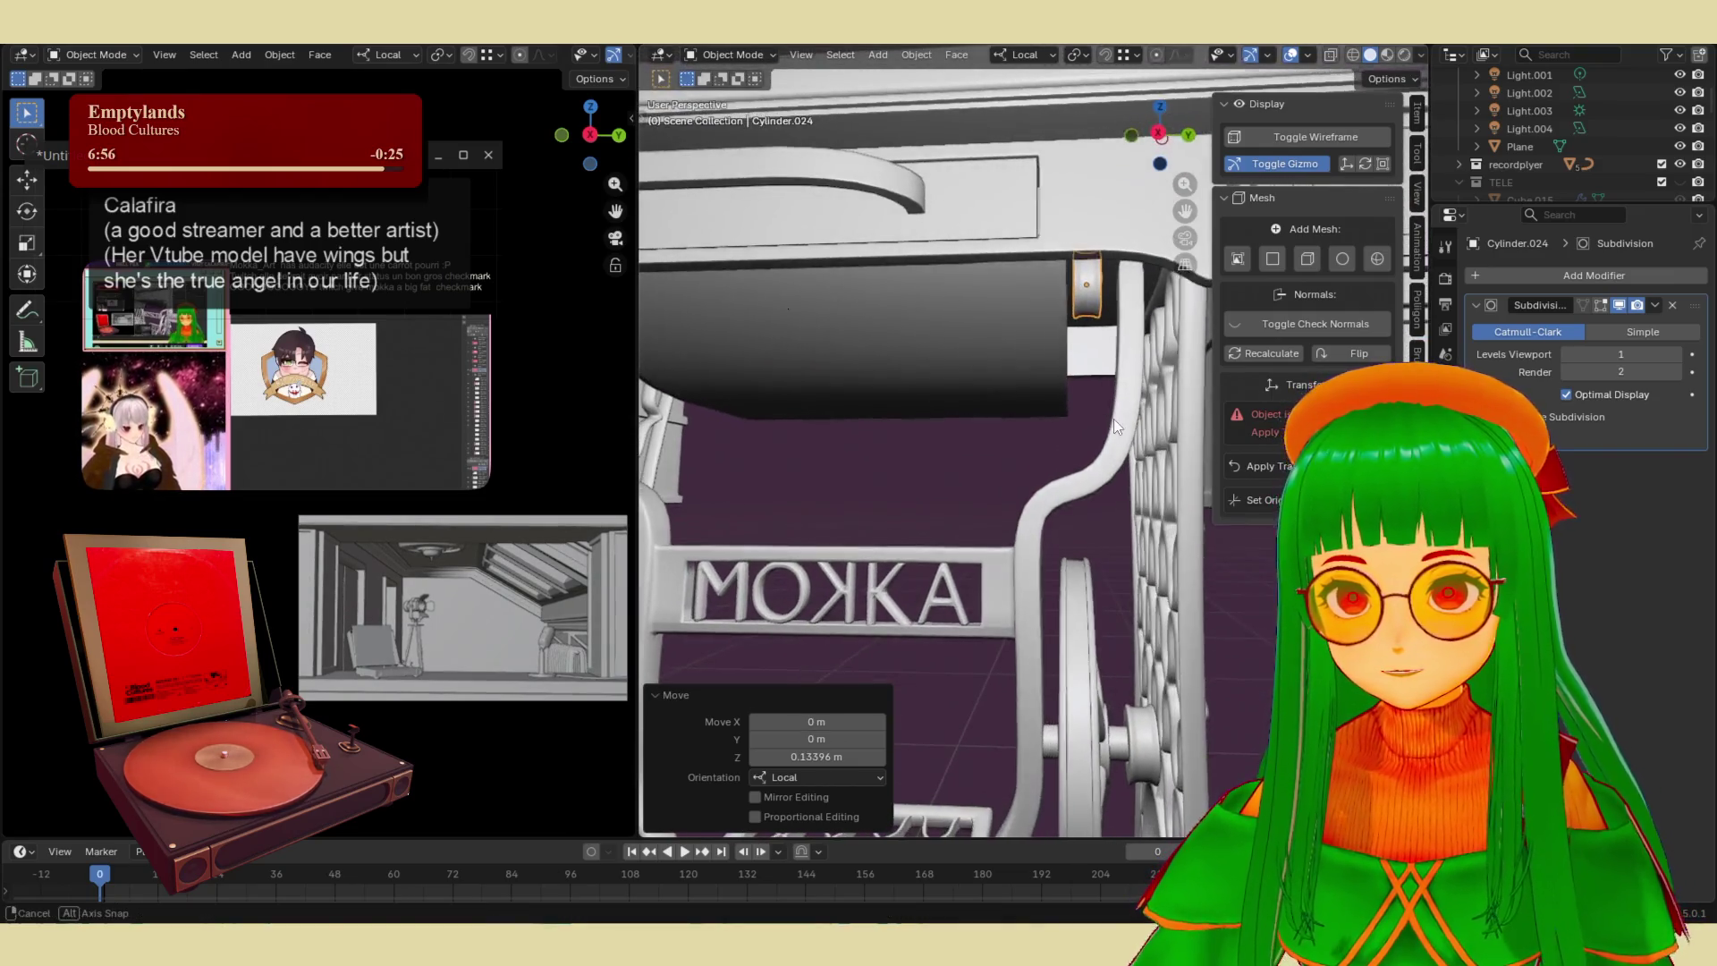
- Shift the flywheel slightly along its axle and move hub Cylinder.020 along local Z
left_click(1122, 742)
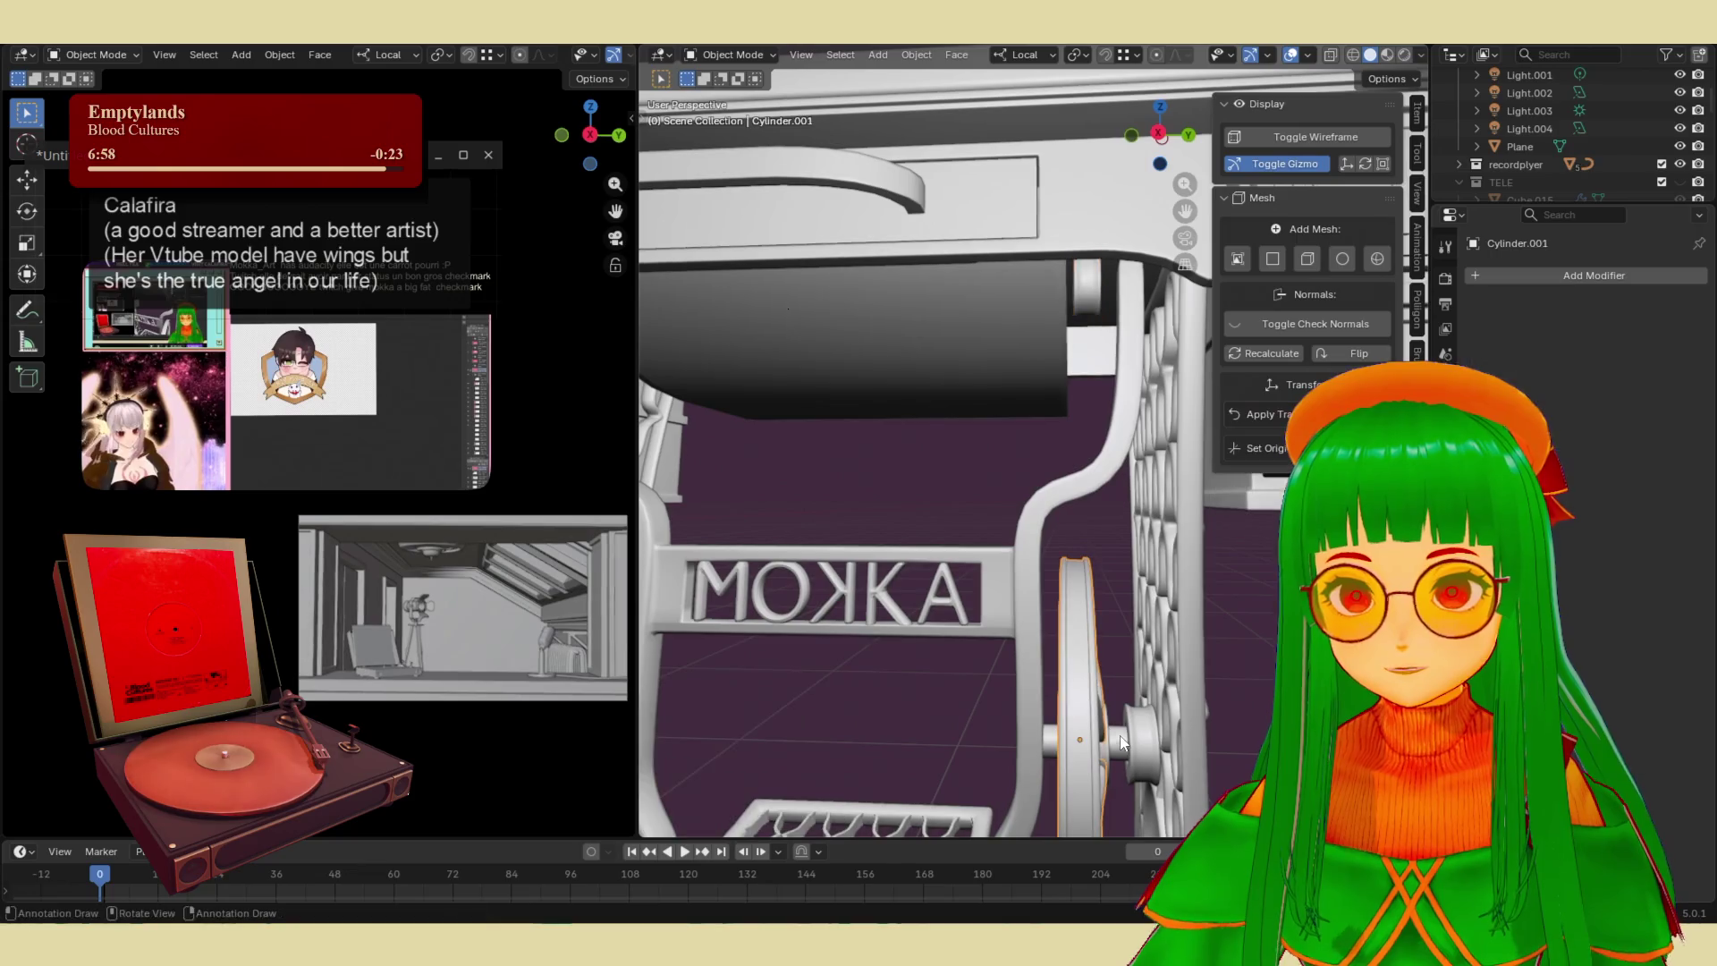
left_click(1114, 756)
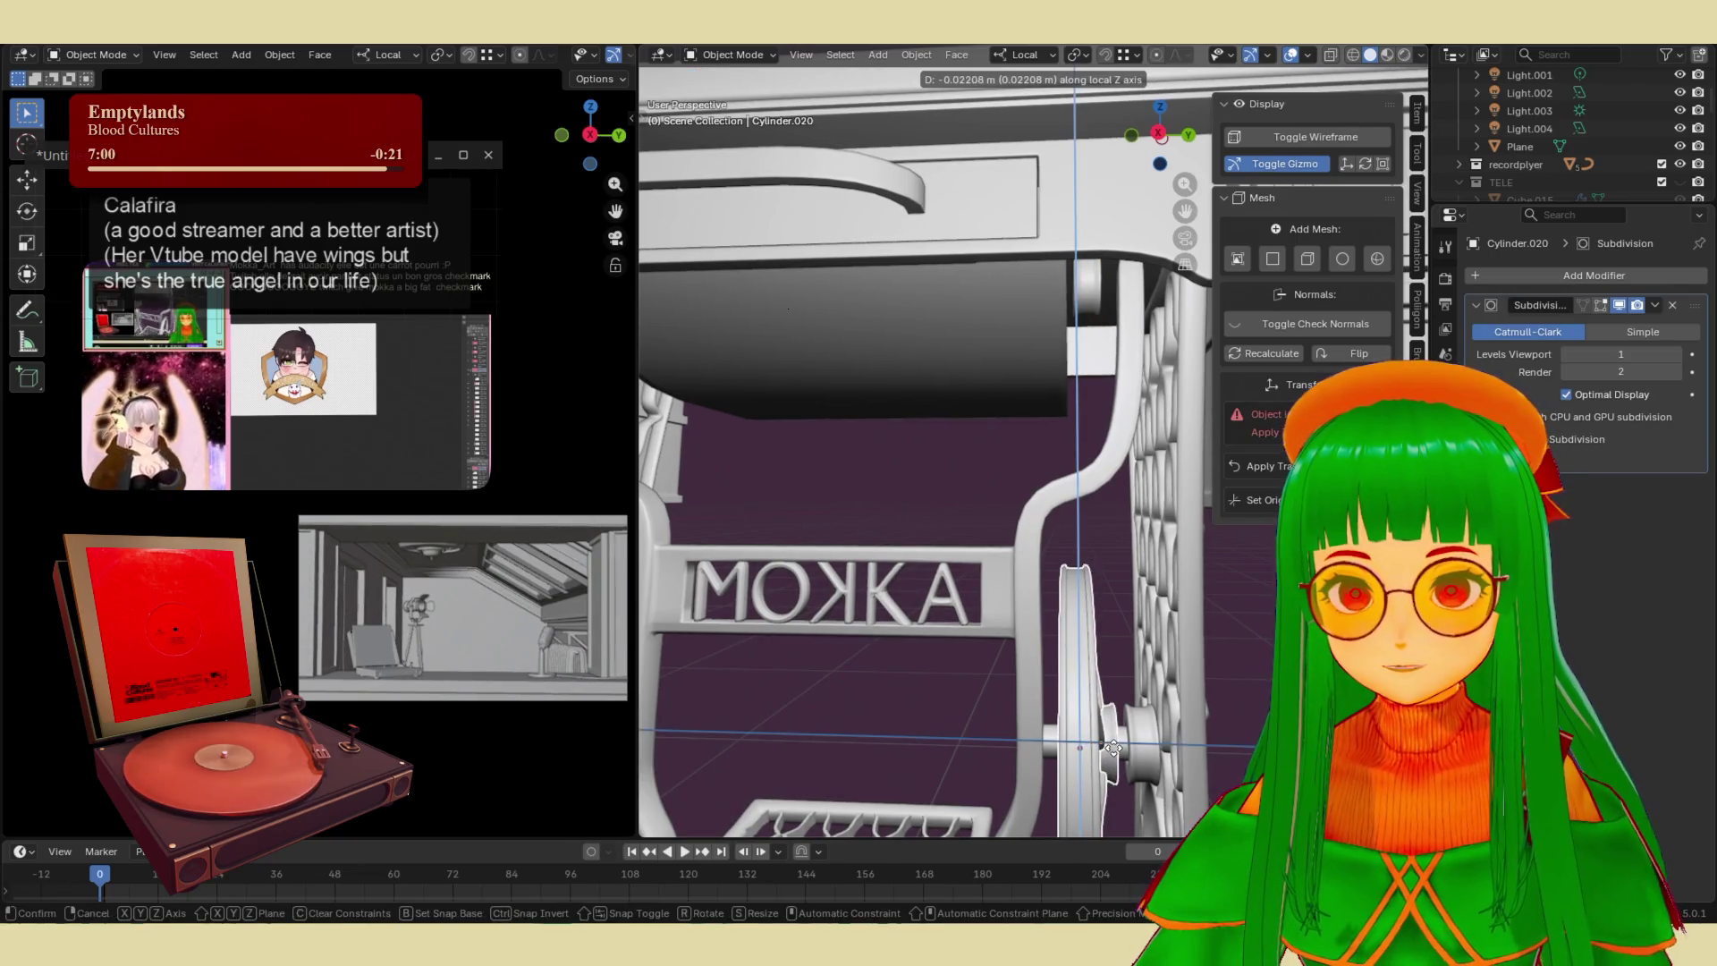
left_click(1069, 748)
key("g")
key("y")
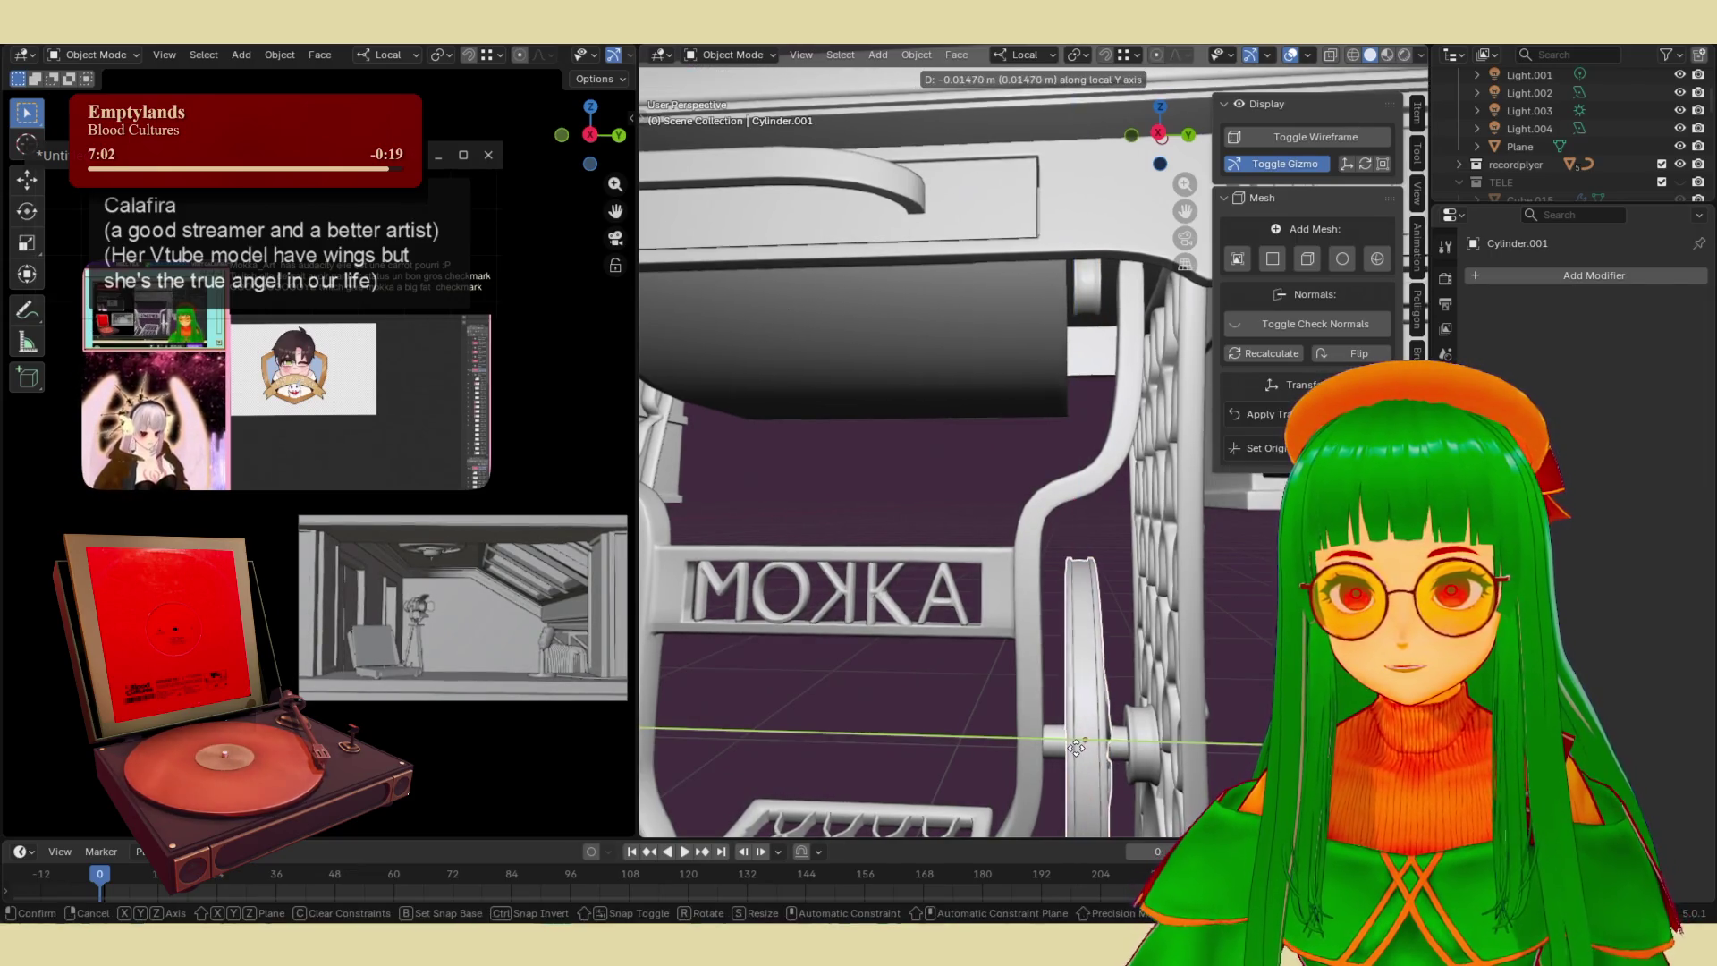
left_click(1084, 749)
middle_click_drag(1084, 749, 1099, 729)
left_click(1085, 721)
key("g")
key("z")
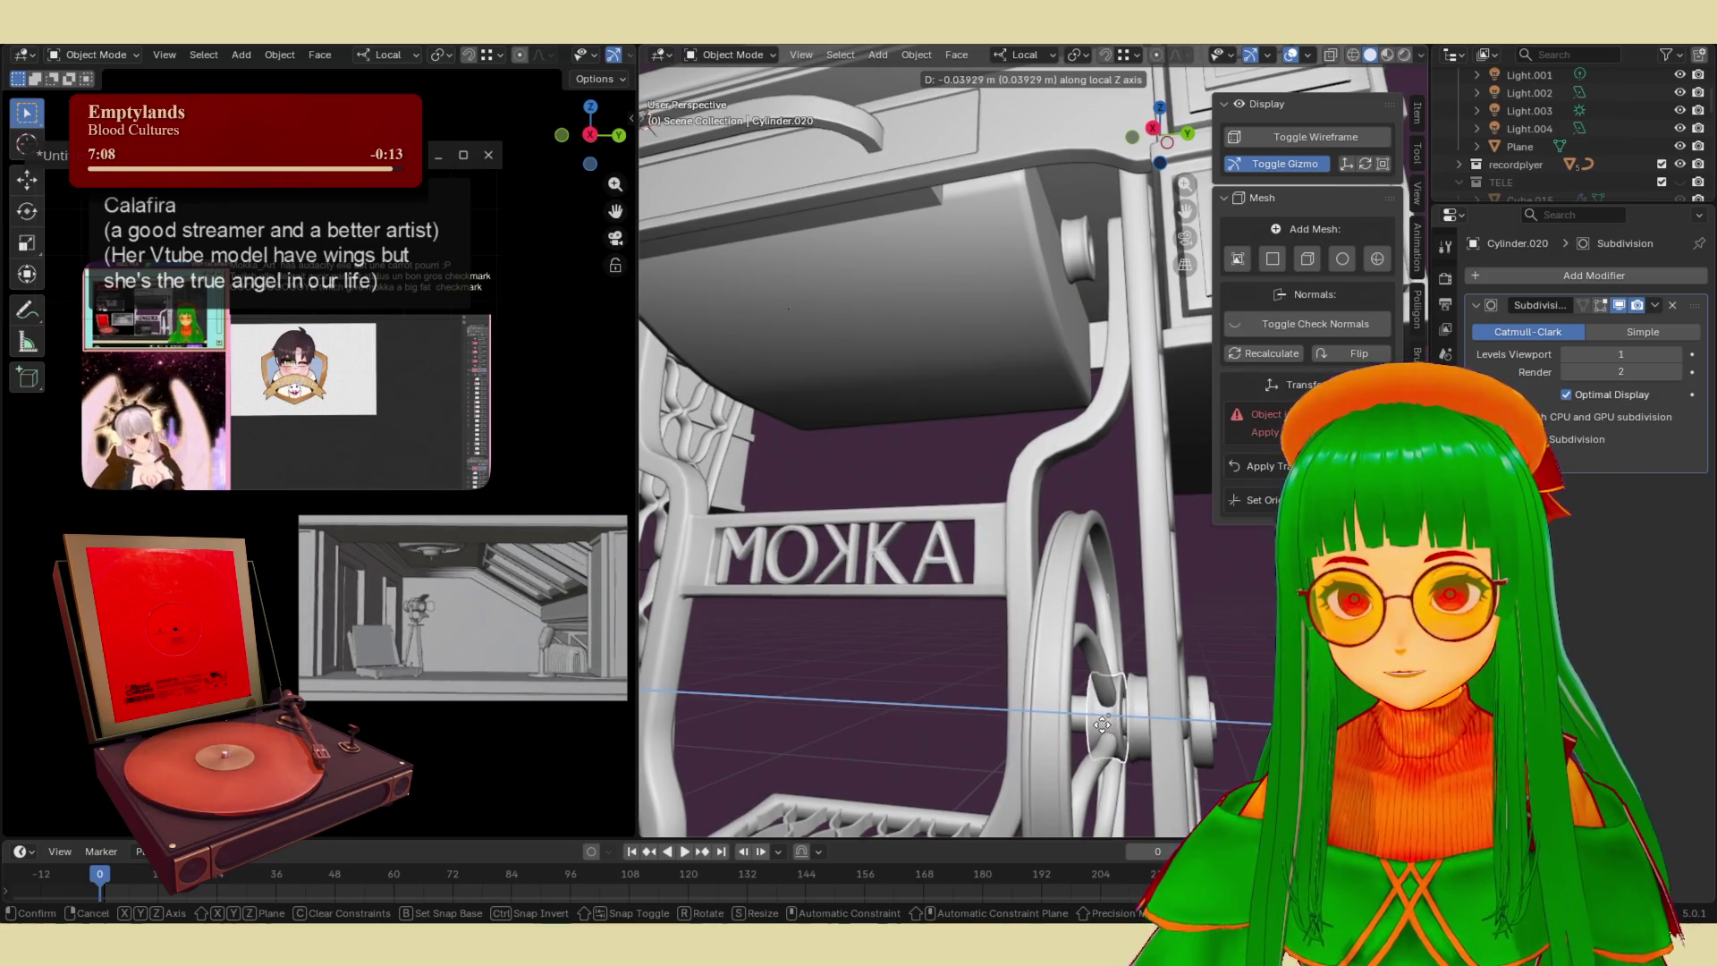
left_click(1103, 724)
left_click(1100, 689)
middle_click_drag(1099, 688, 1145, 626)
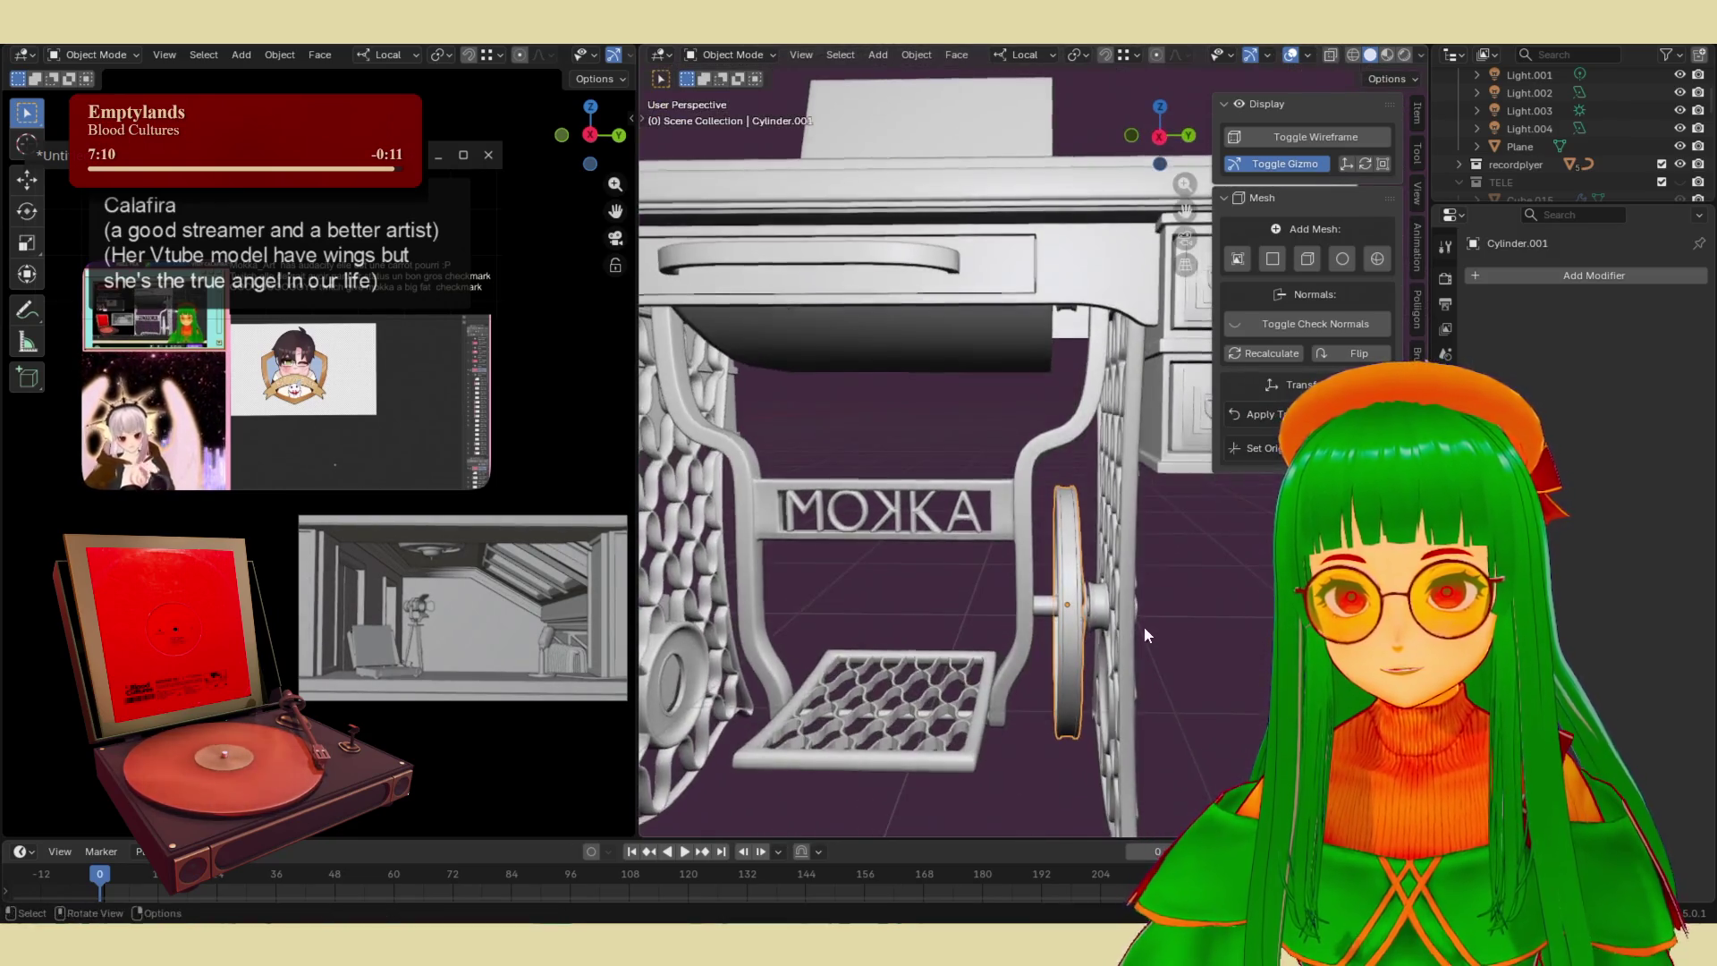
scroll(1055, 336, "up", 3)
- Nudge the small pulley under the tabletop along its local Z axis
left_click(1055, 295)
key("shift+d")
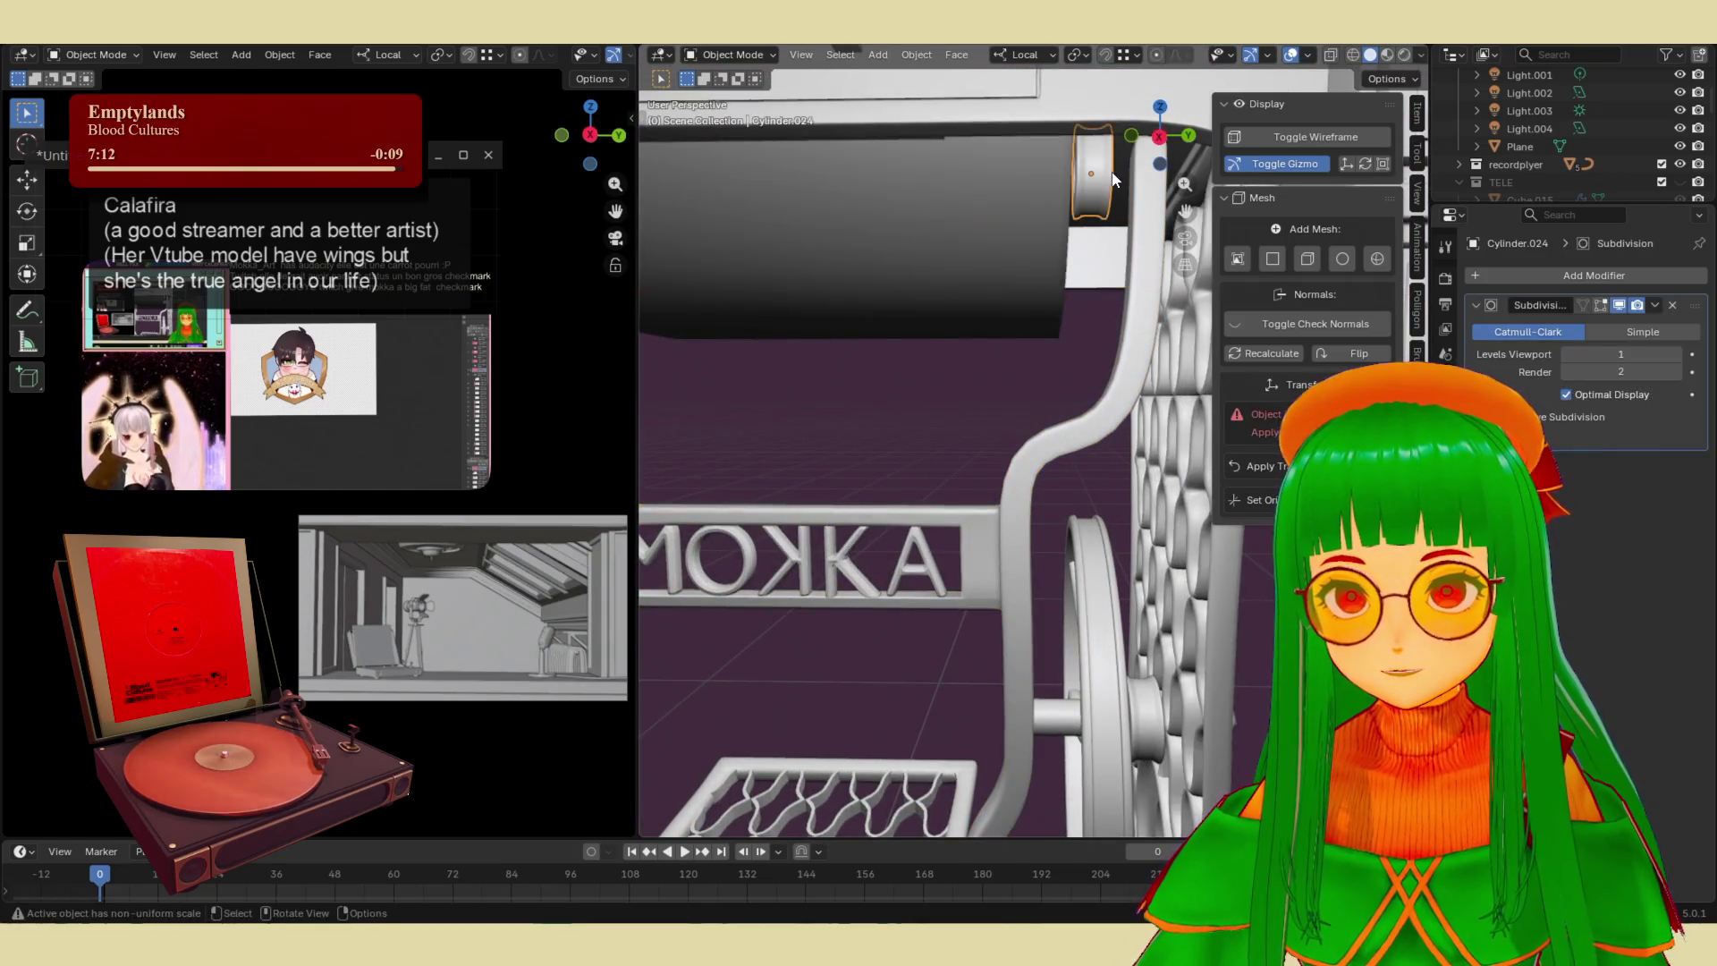
scroll(1060, 366, "down", 3)
mouse_move(1061, 368)
middle_mouse_down()
mouse_move(1109, 263)
mouse_move(1067, 310)
mouse_move(1059, 370)
middle_mouse_up()
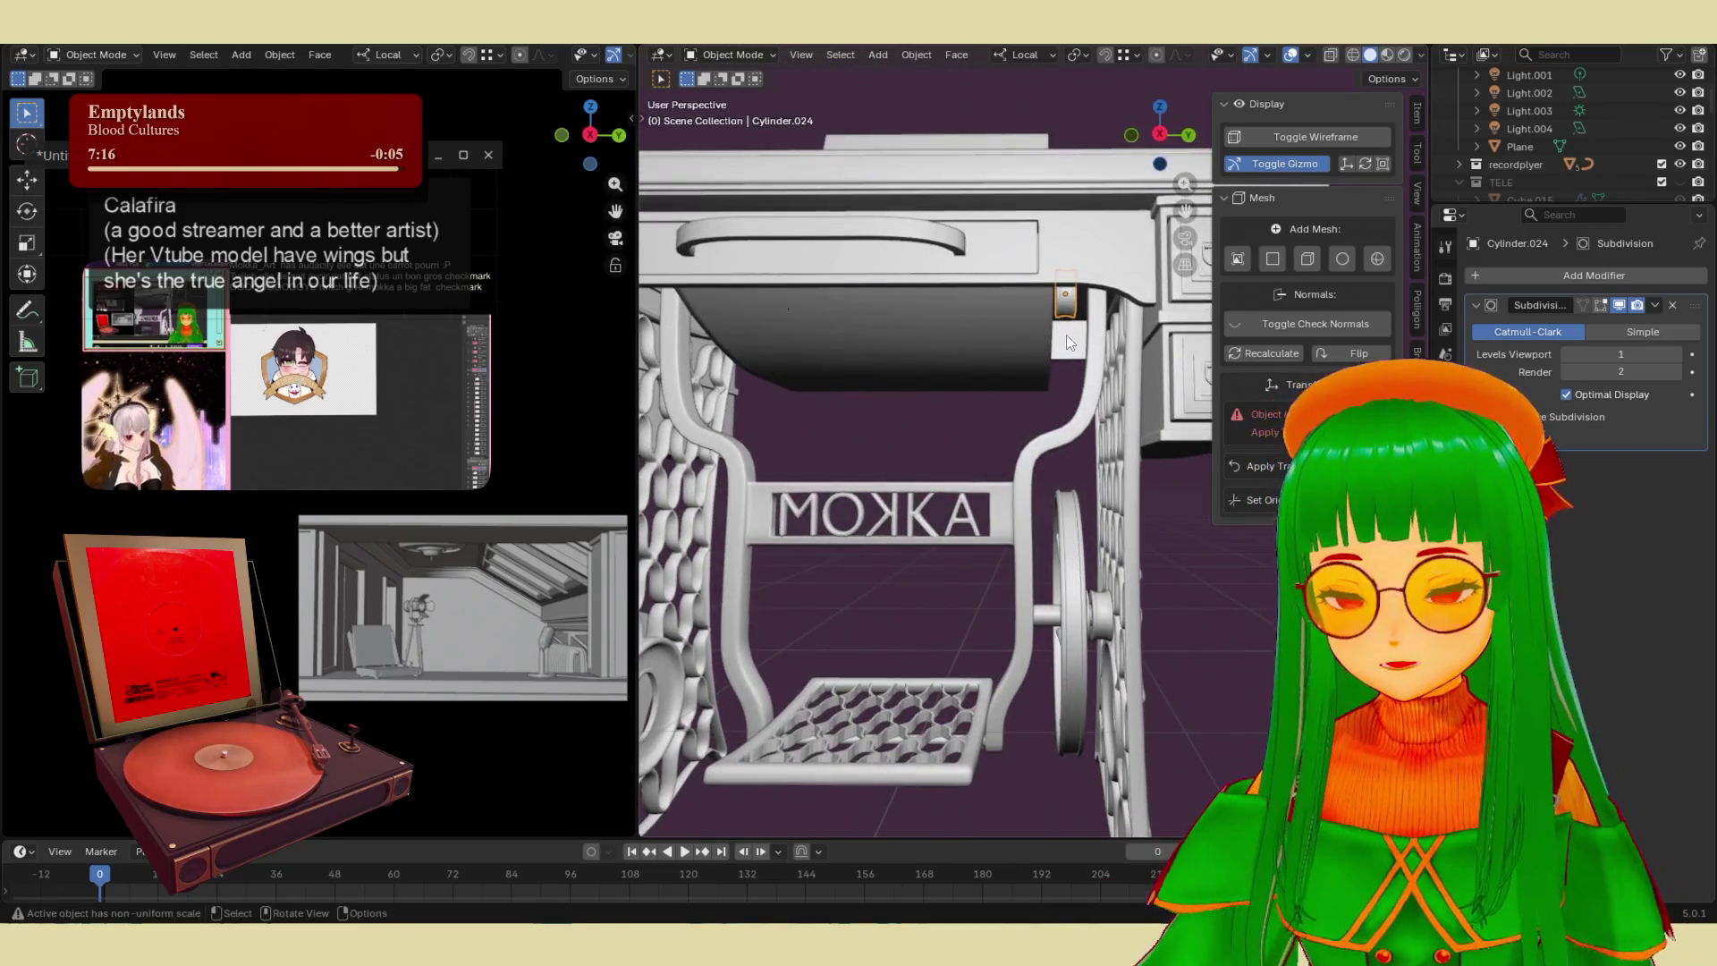
key("g")
key("x")
key("z")
left_click(1059, 638)
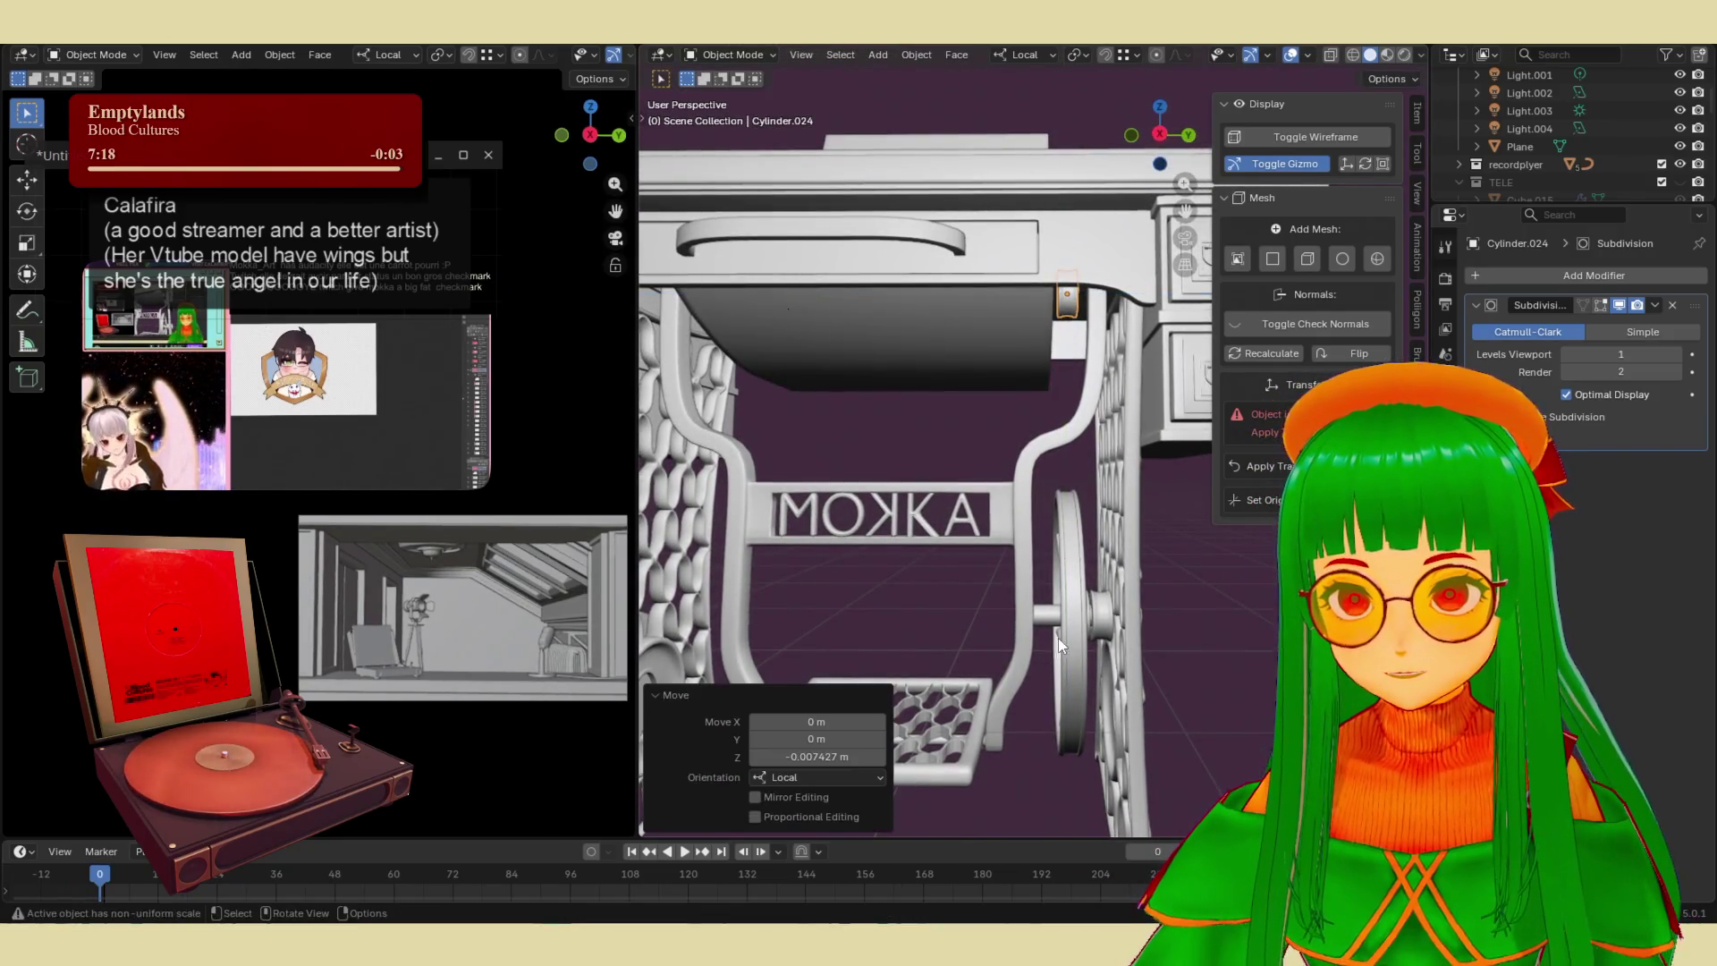
- Duplicate Cylinder.022 and raise the copy 1.2895 m along local Y to the upper pulley
left_click(1050, 623)
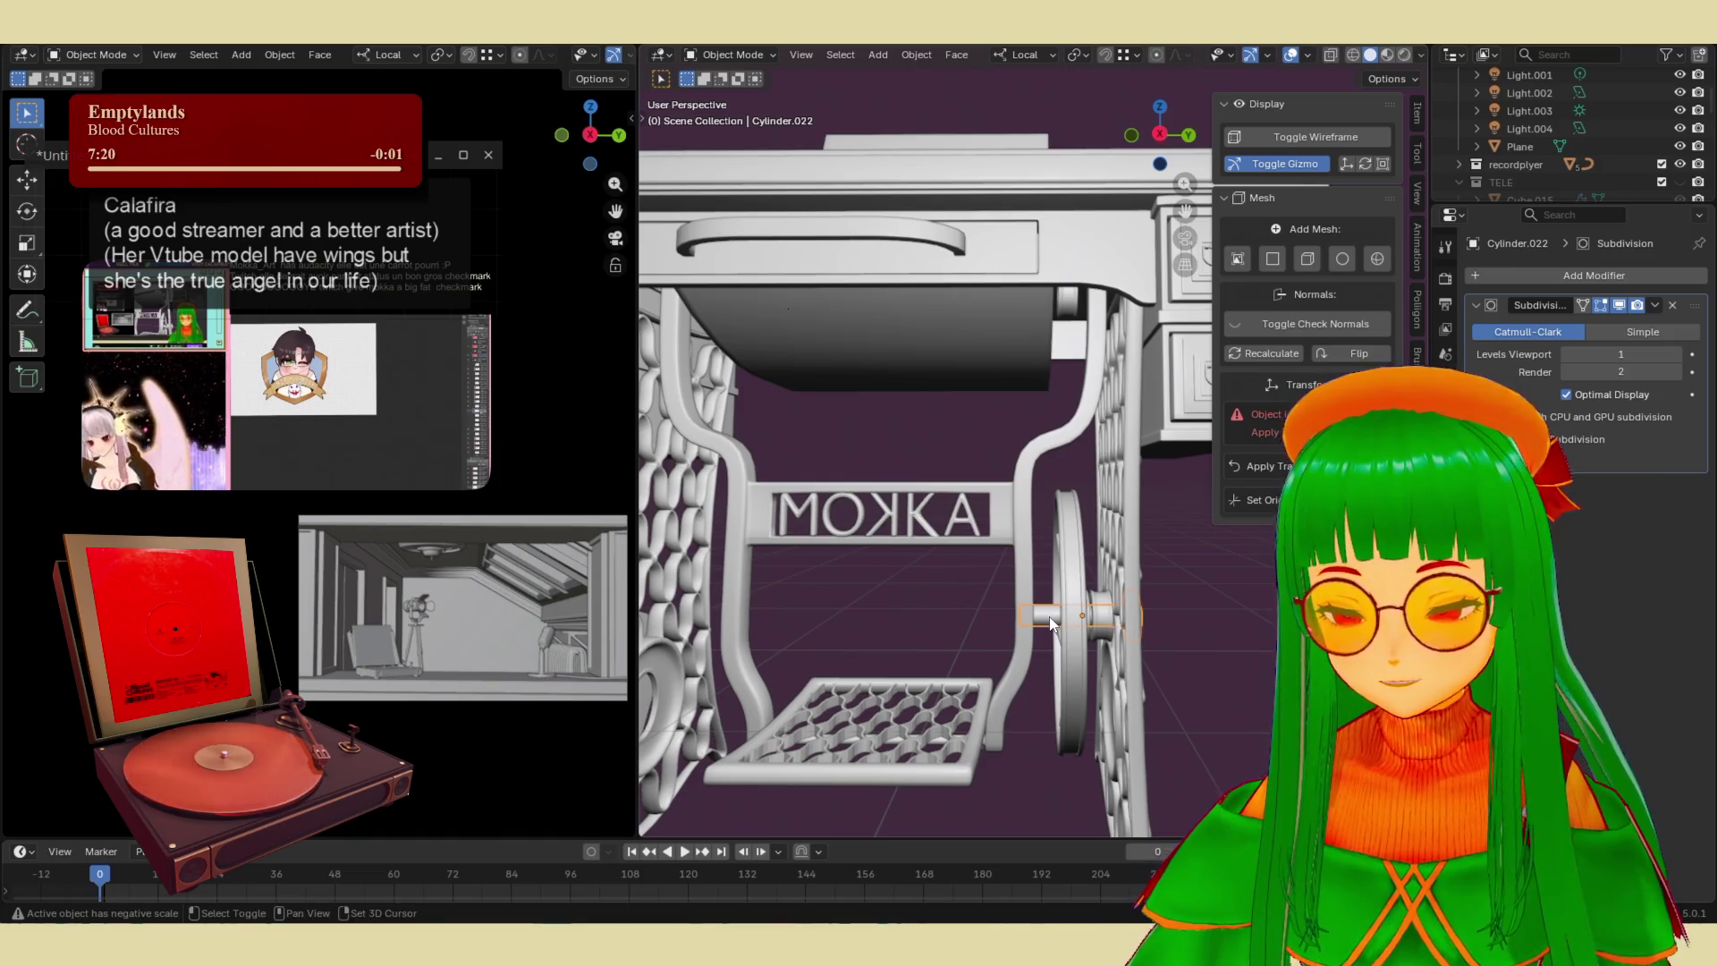
key("shift+d")
key("y")
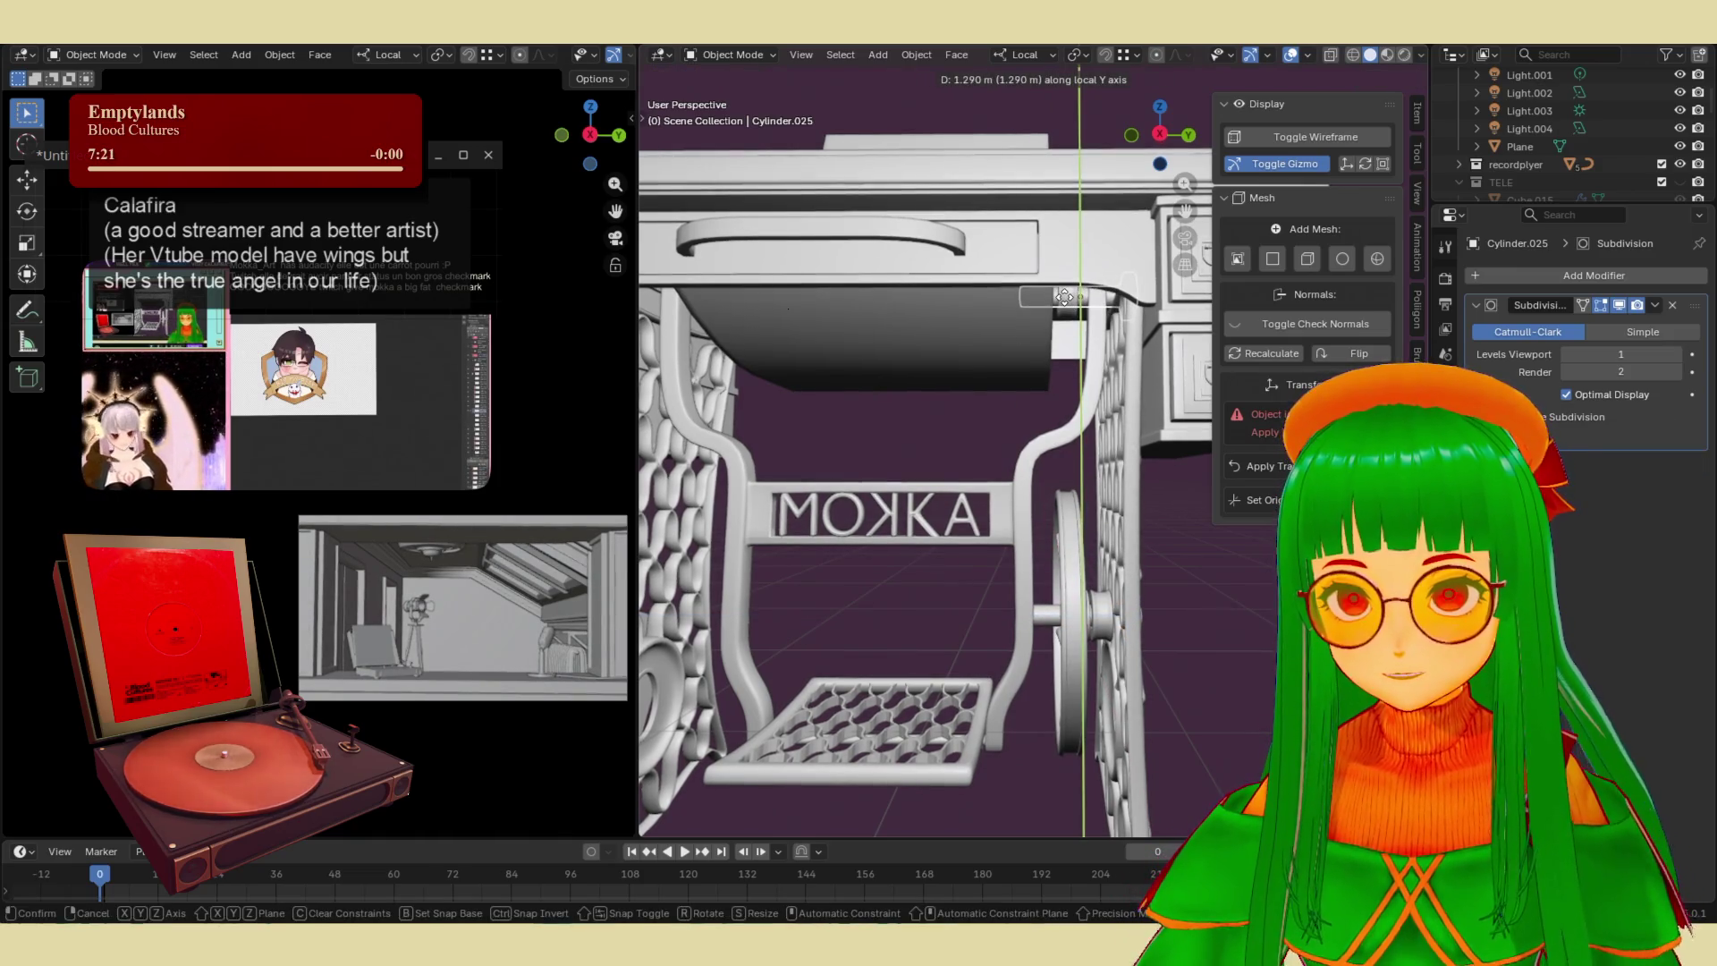
left_click(1066, 304)
mouse_move(1066, 304)
middle_mouse_down()
mouse_move(1014, 298)
mouse_move(1064, 307)
mouse_move(1027, 500)
mouse_move(1049, 362)
middle_mouse_up()
left_click(1065, 392)
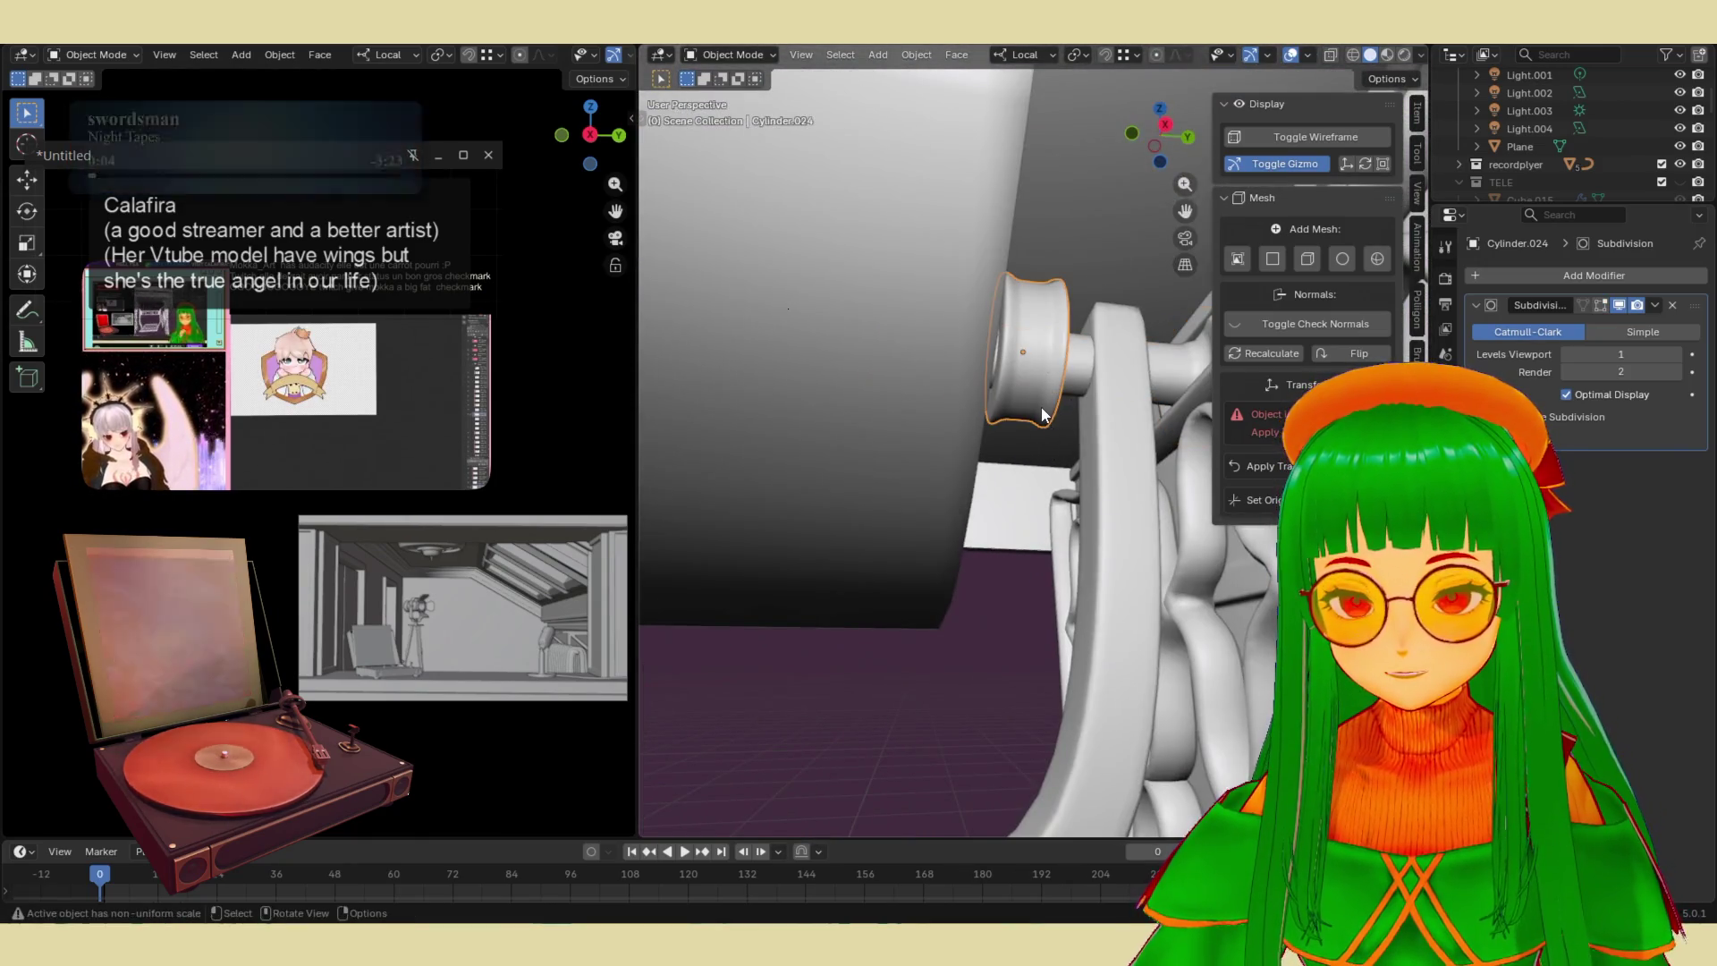
- Slide Cylinder.024 and Cylinder.025 along their local Y axes against the table leg
key("g")
key("y")
left_click(1041, 435)
left_click(1076, 374)
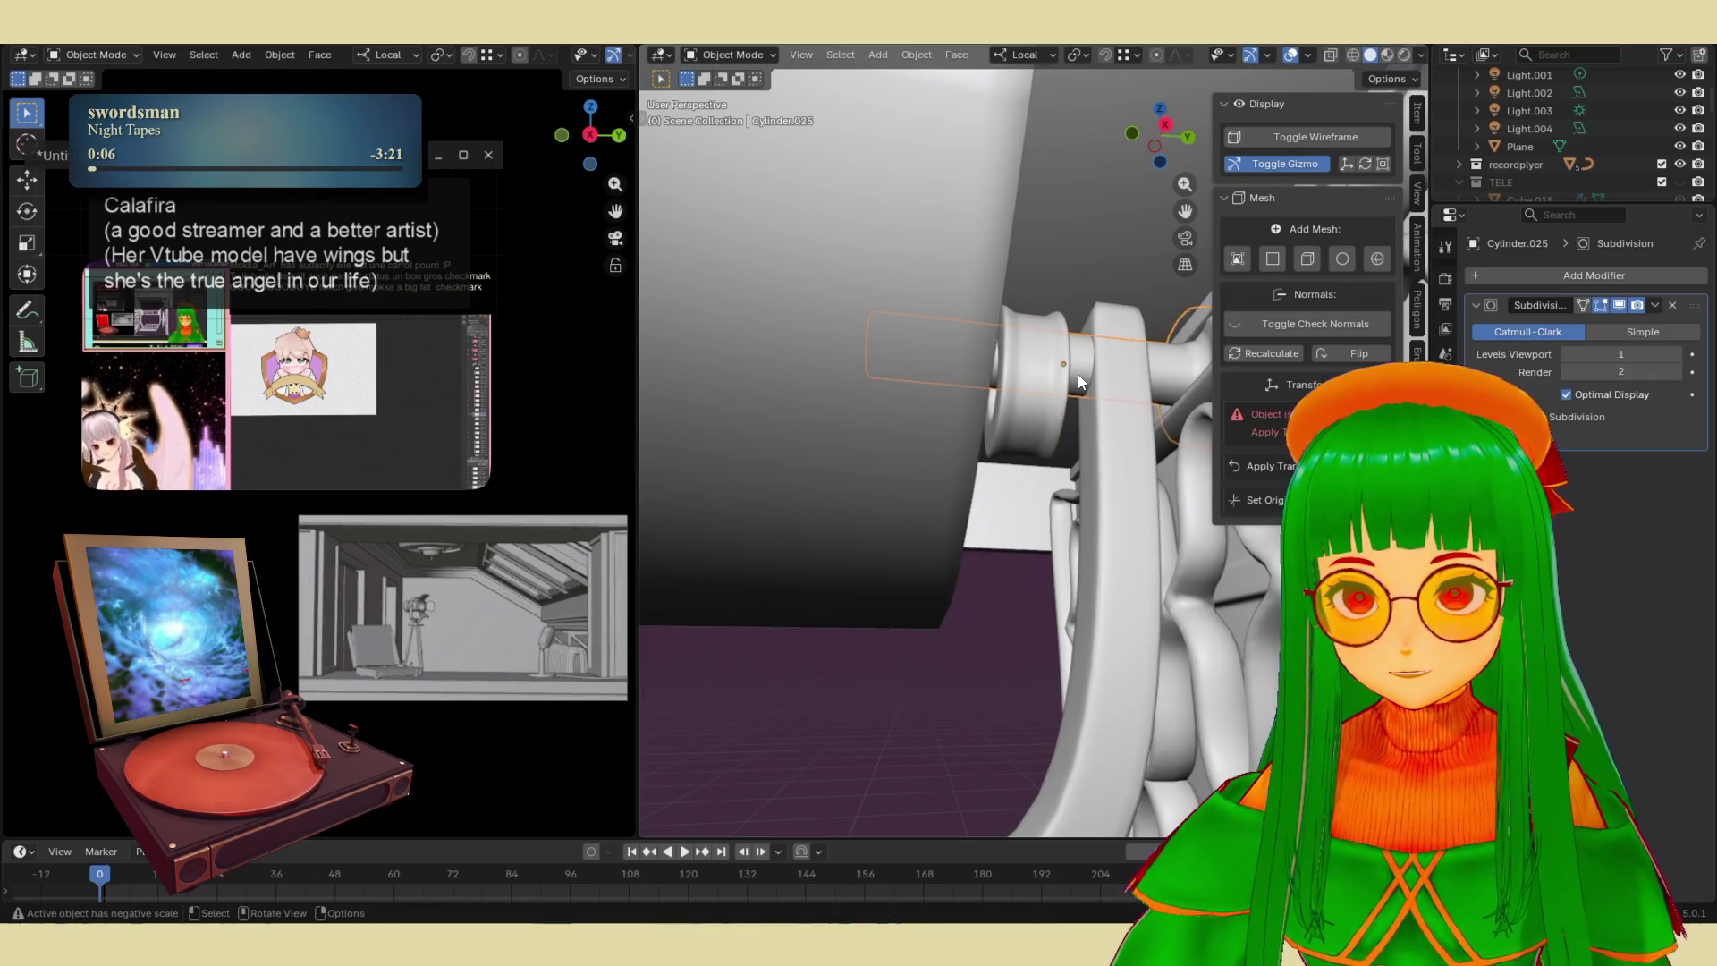
key("g")
key("y")
left_click(1073, 386)
mouse_move(1073, 386)
middle_mouse_down()
mouse_move(1023, 568)
mouse_move(1027, 526)
mouse_move(923, 546)
mouse_move(1053, 454)
middle_mouse_up()
scroll(922, 545, "down", 5)
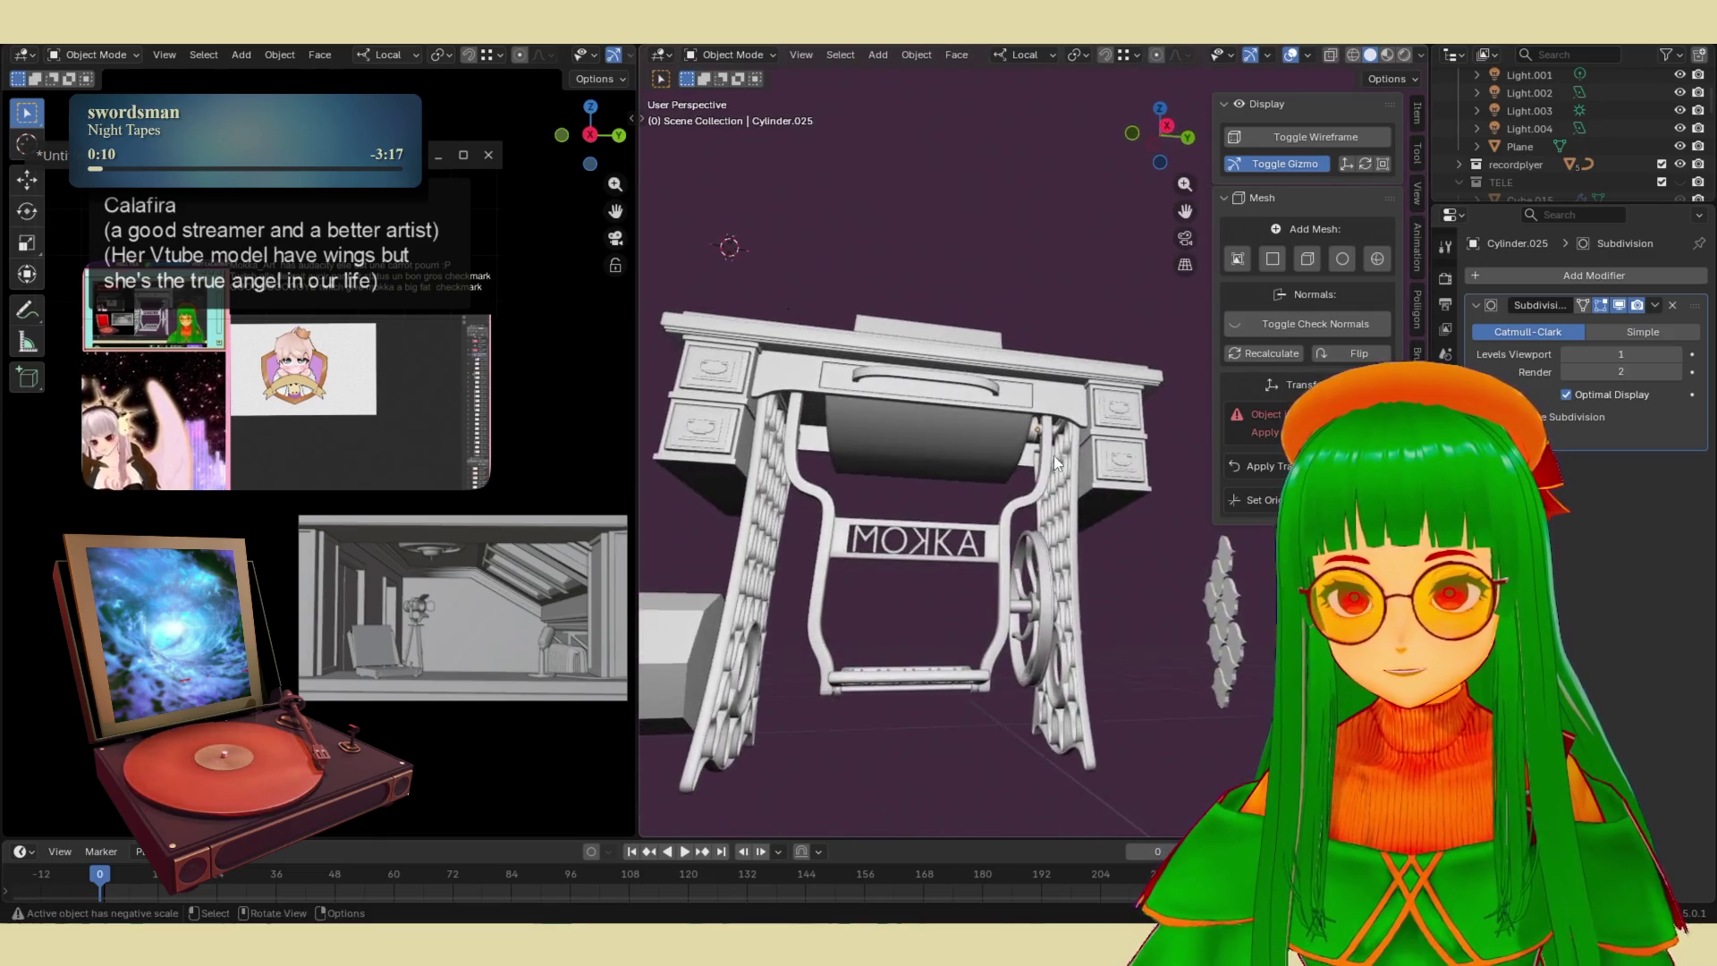
- Inspect the table from several angles, selecting the curved panel, leg, drawer piece and knob cylinder
left_click(988, 489)
scroll(987, 489, "up", 3)
scroll(989, 523, "down", 5)
mouse_move(989, 523)
middle_mouse_down()
mouse_move(1037, 523)
mouse_move(996, 423)
mouse_move(1039, 433)
middle_mouse_up()
scroll(1036, 523, "up", 5)
scroll(1037, 527, "up", 3)
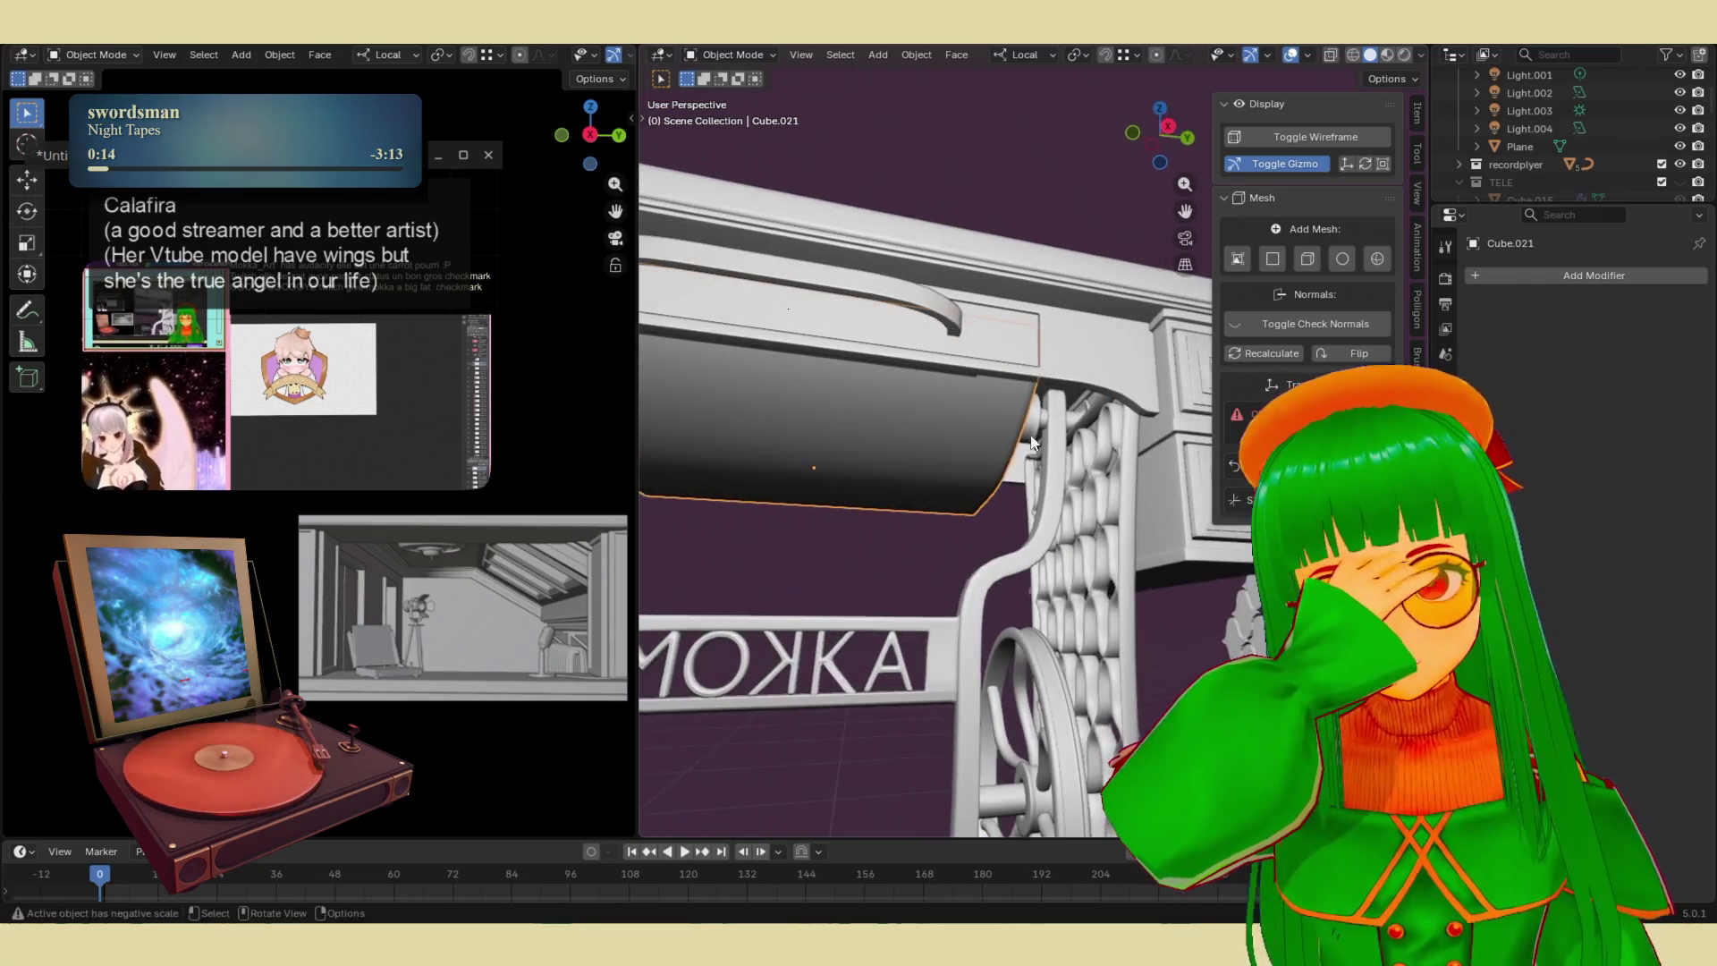
left_click(1039, 434)
scroll(1035, 429, "down", 3)
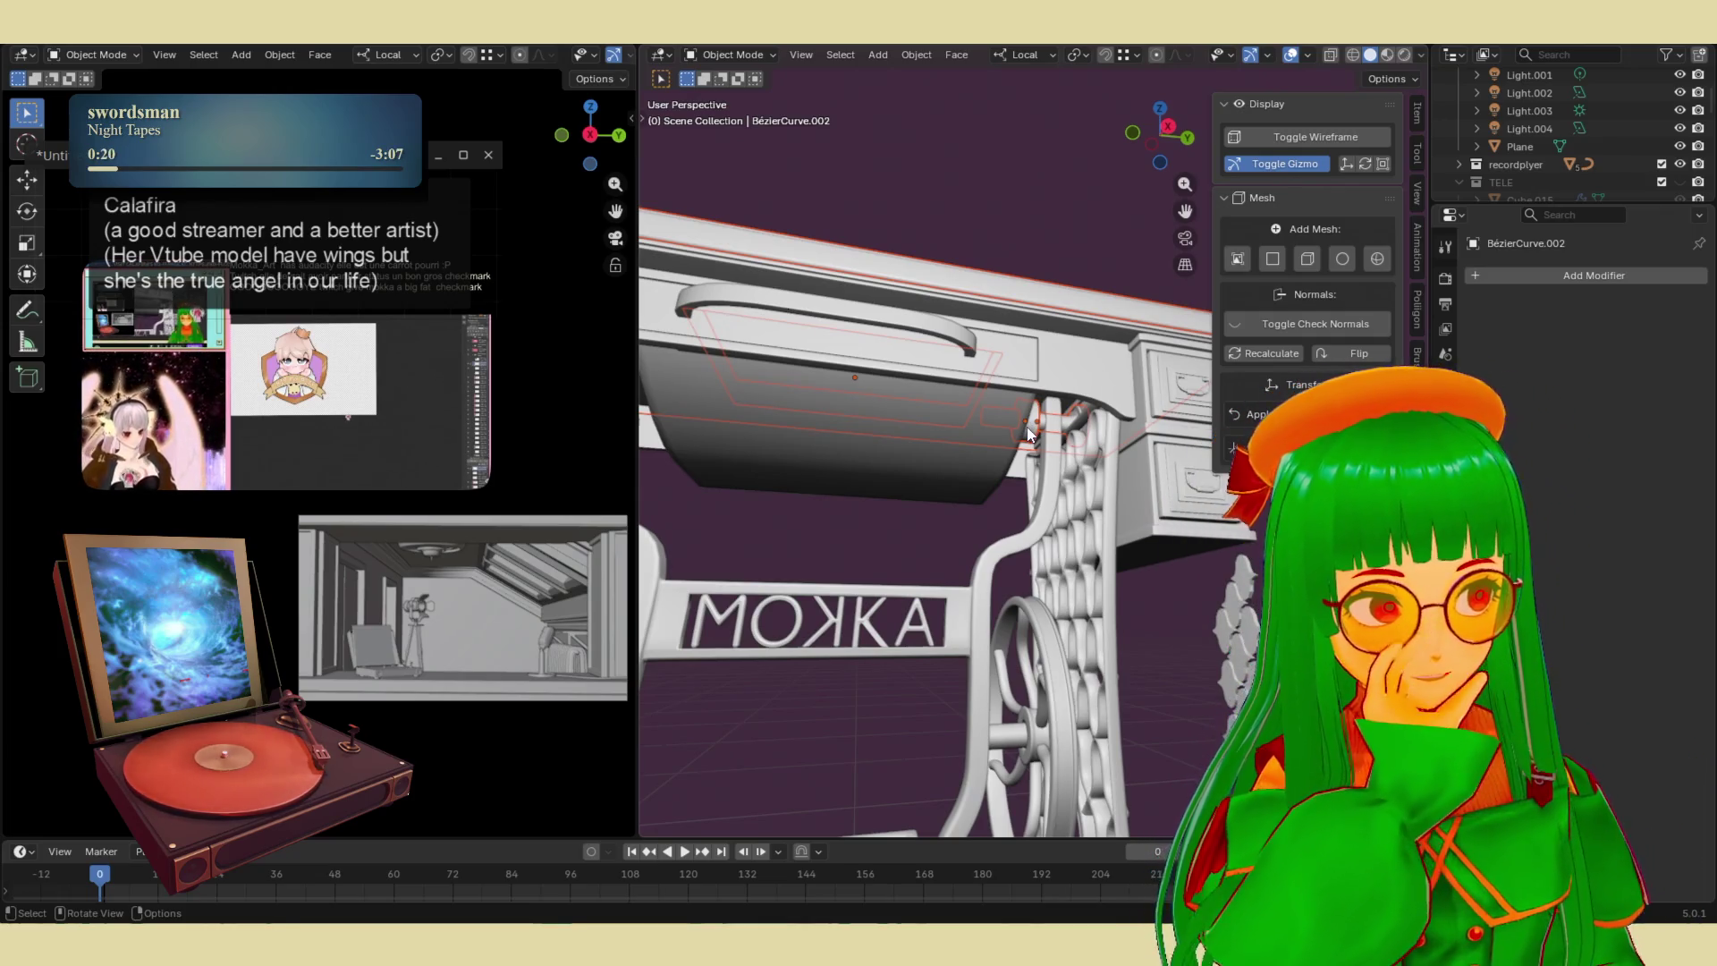
scroll(1024, 441, "down", 4)
mouse_move(1023, 441)
middle_mouse_down()
mouse_move(984, 465)
mouse_move(769, 481)
mouse_move(1029, 572)
mouse_move(984, 501)
middle_mouse_up()
scroll(984, 501, "up", 5)
left_click(964, 476)
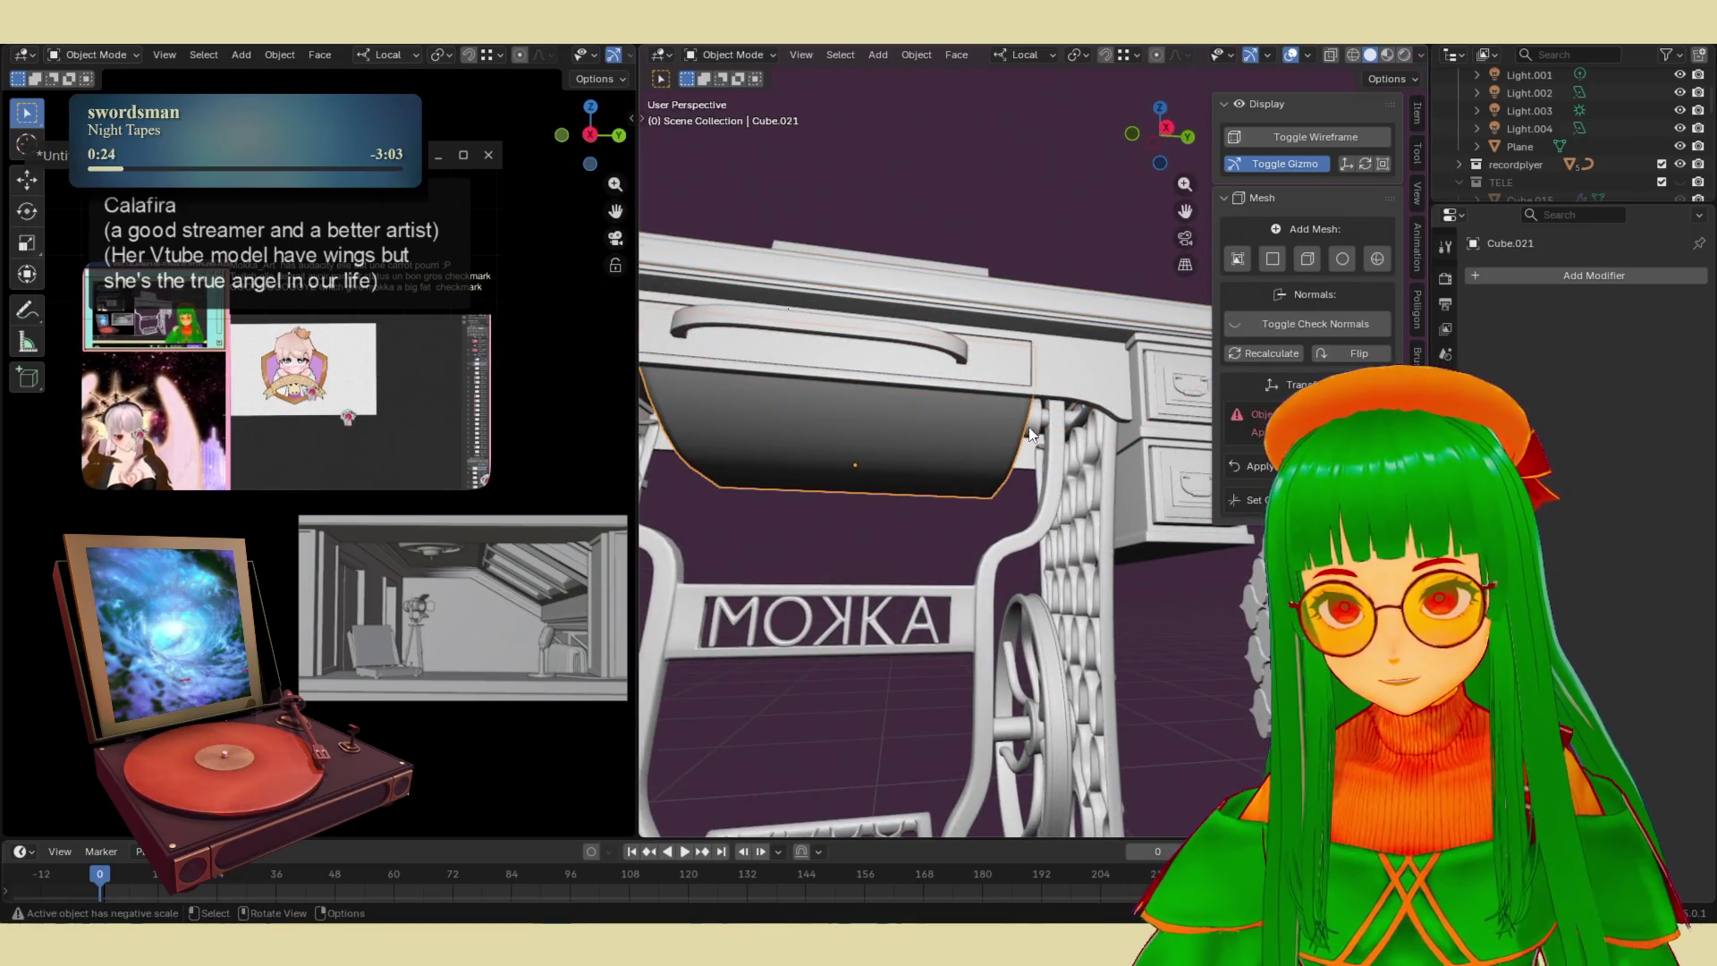
left_click(1041, 425)
scroll(1057, 490, "up", 3)
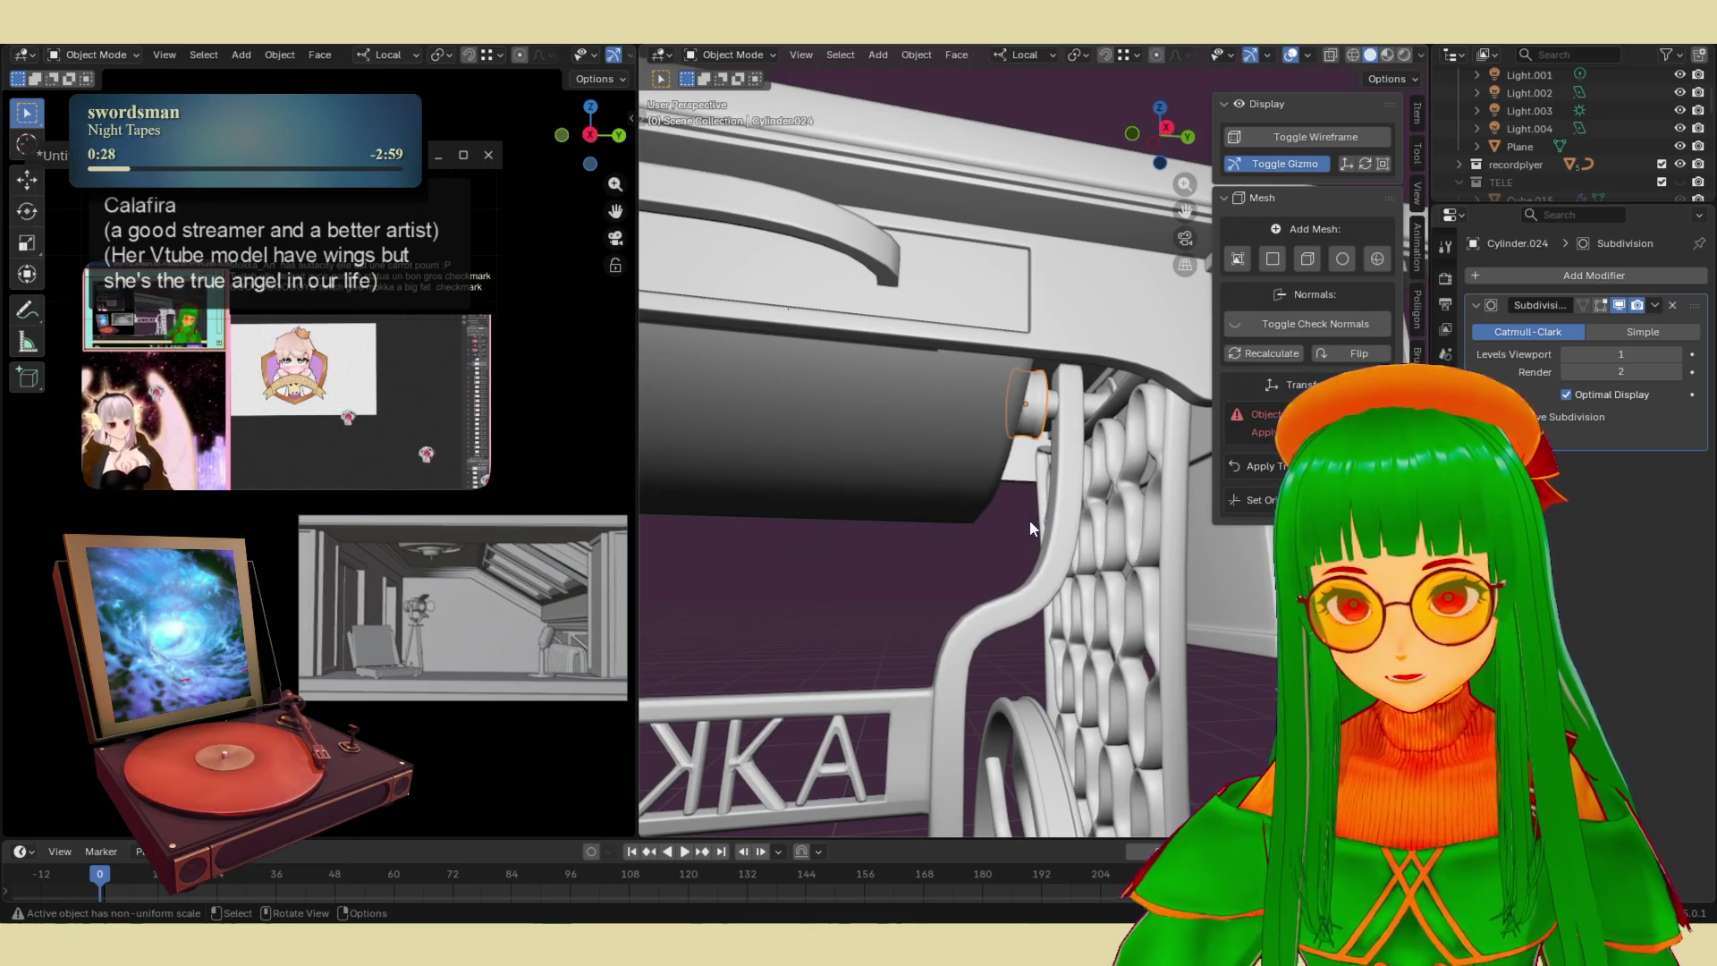
left_click(1026, 510)
- Add BezierCurve.006, place it beside the table past the flywheel, and enter Edit Mode
key("shift+a")
mouse_move(973, 512)
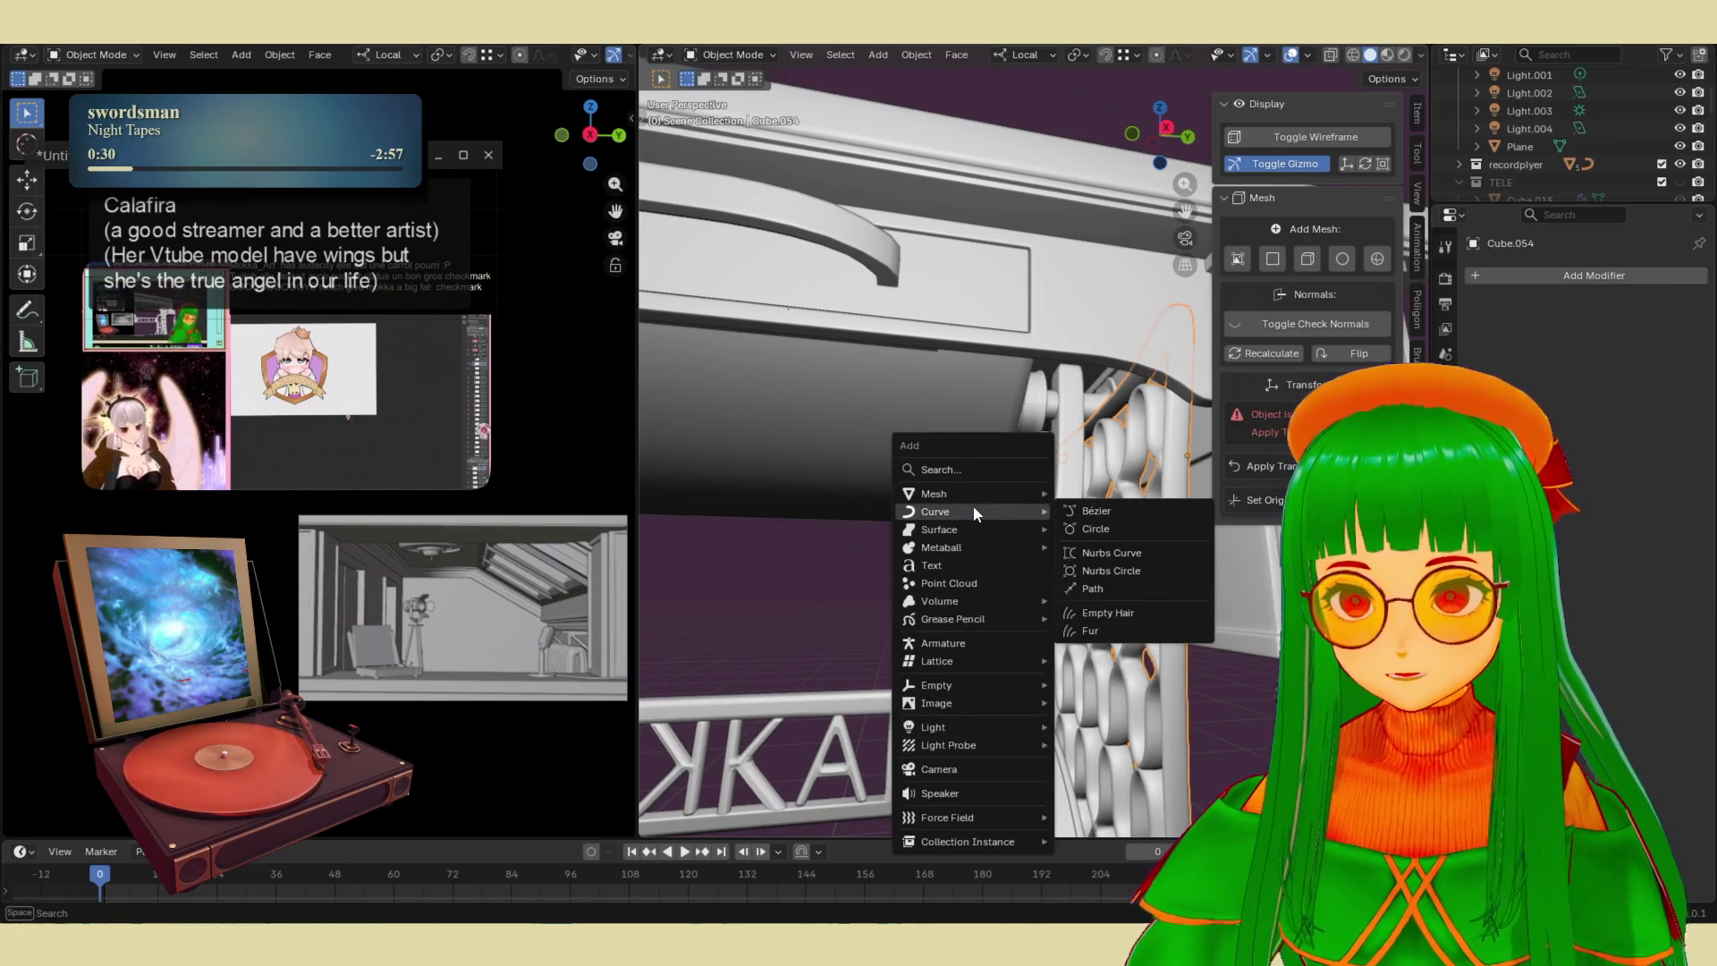
left_click(1096, 510)
scroll(1055, 512, "down", 5)
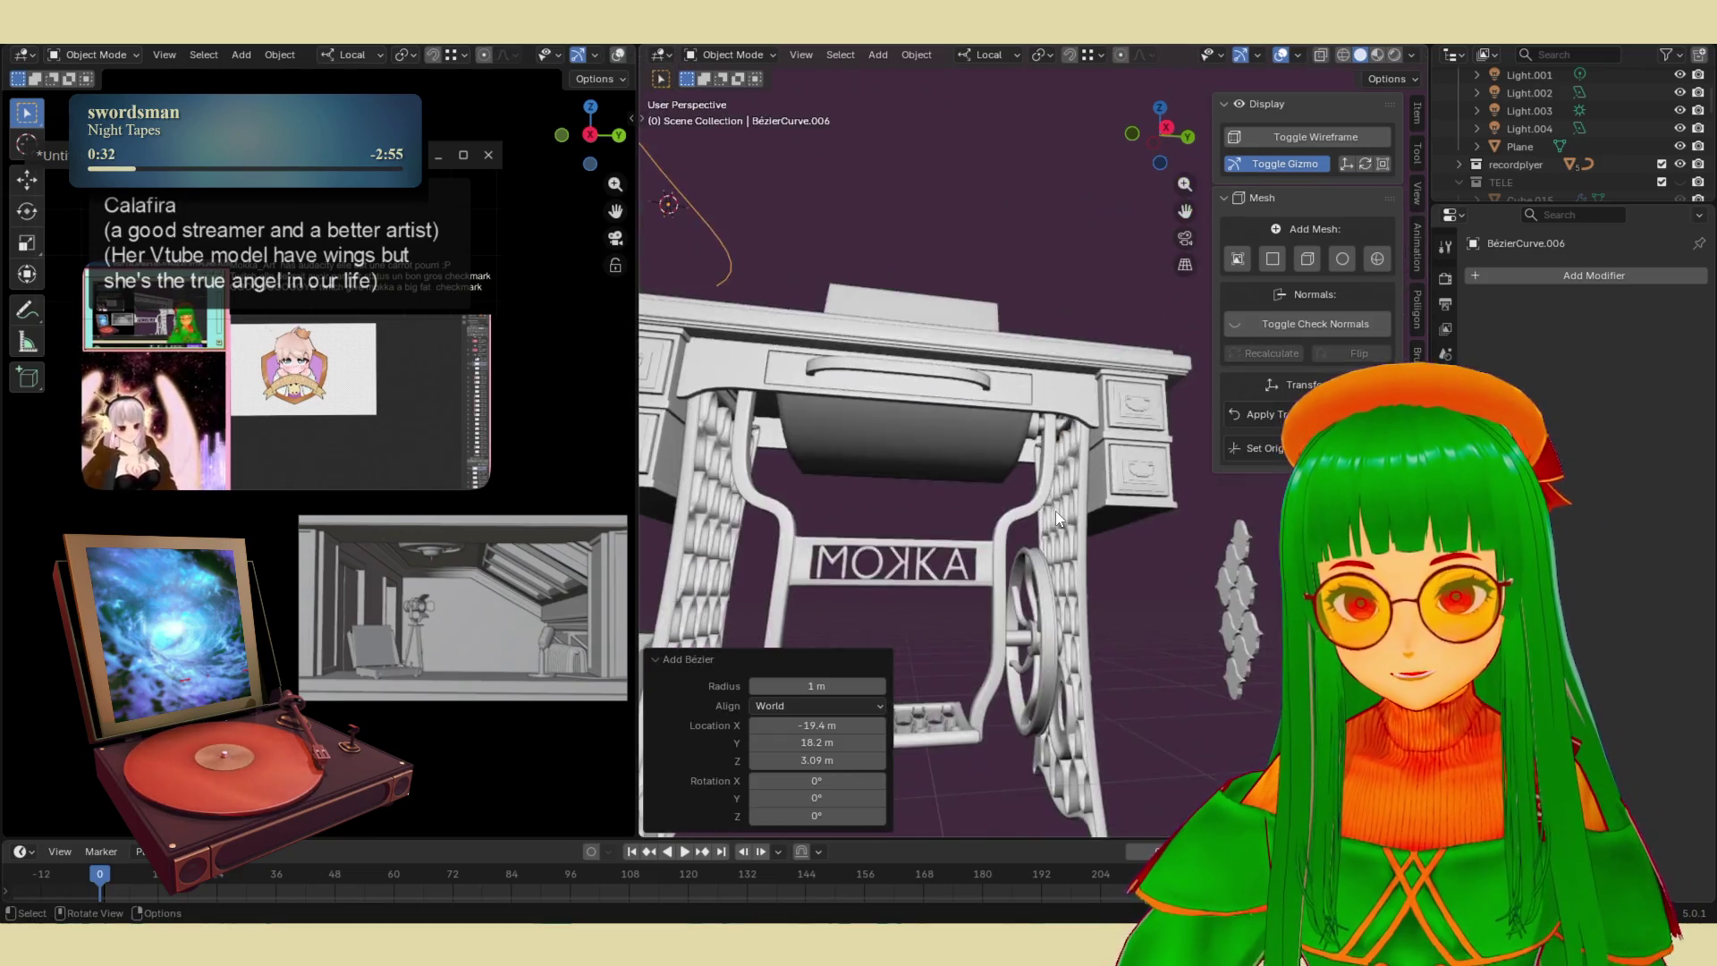
middle_click_drag(950, 411, 947, 439)
key("g")
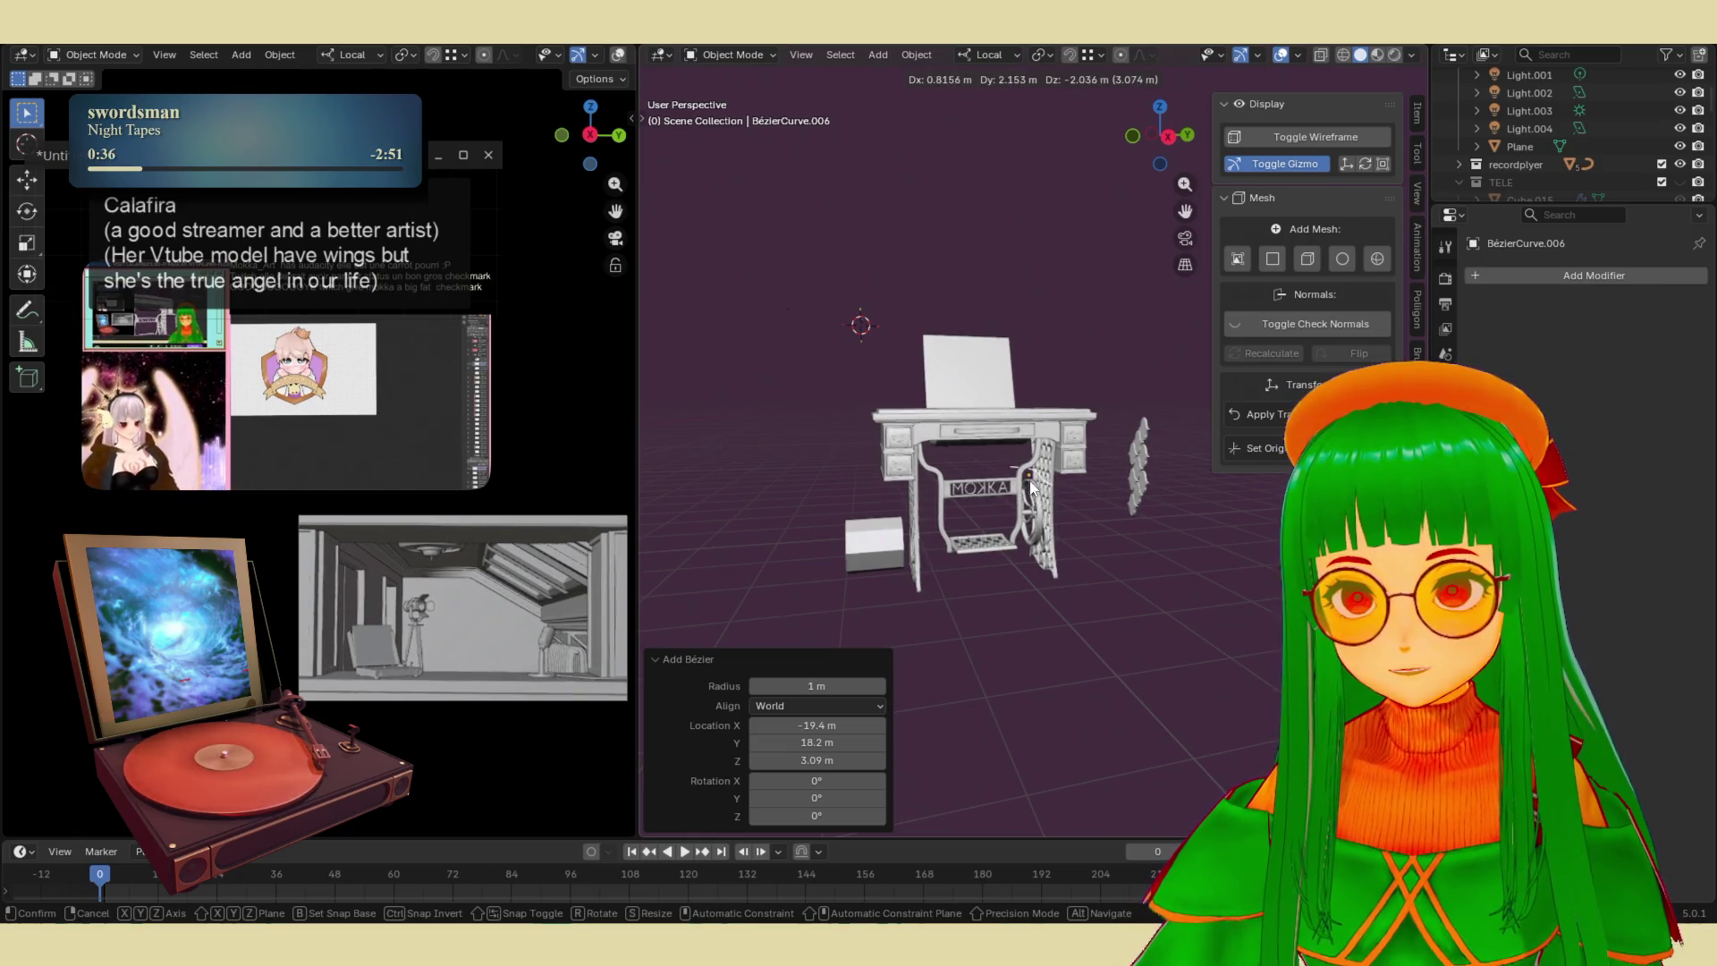
left_click(1031, 487)
scroll(1031, 488, "up", 5)
scroll(1031, 487, "down", 1)
key("Tab")
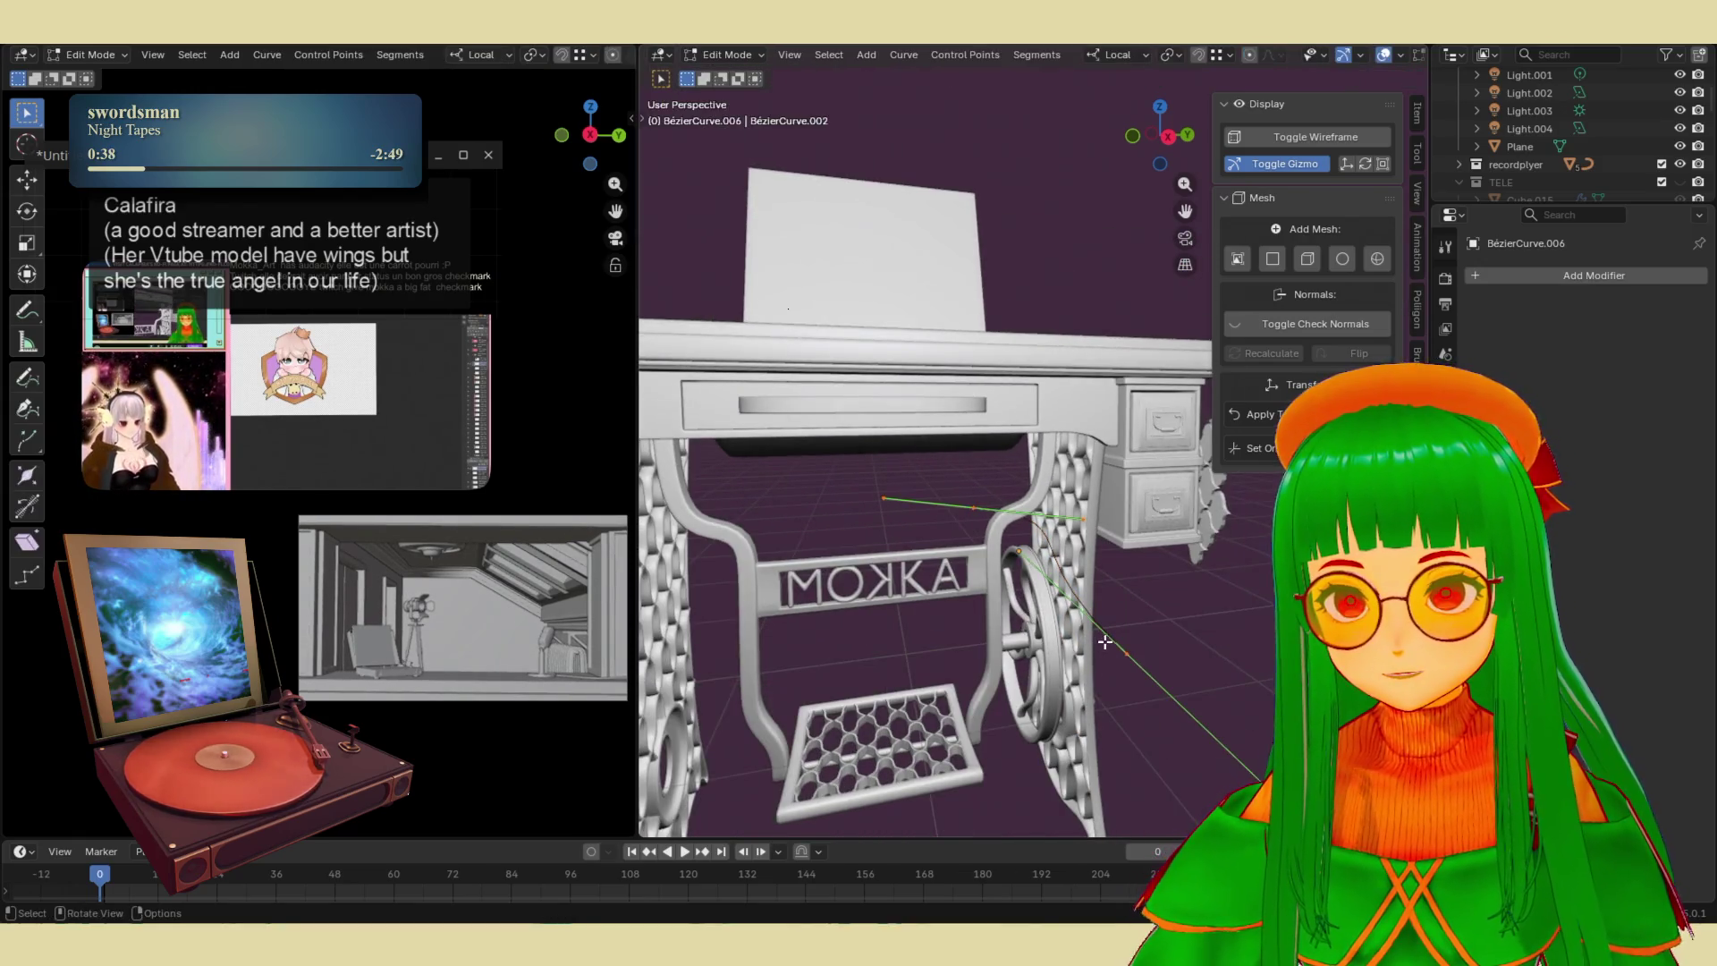
- Turn on surface snapping and move a curve point near the table legs
key("g")
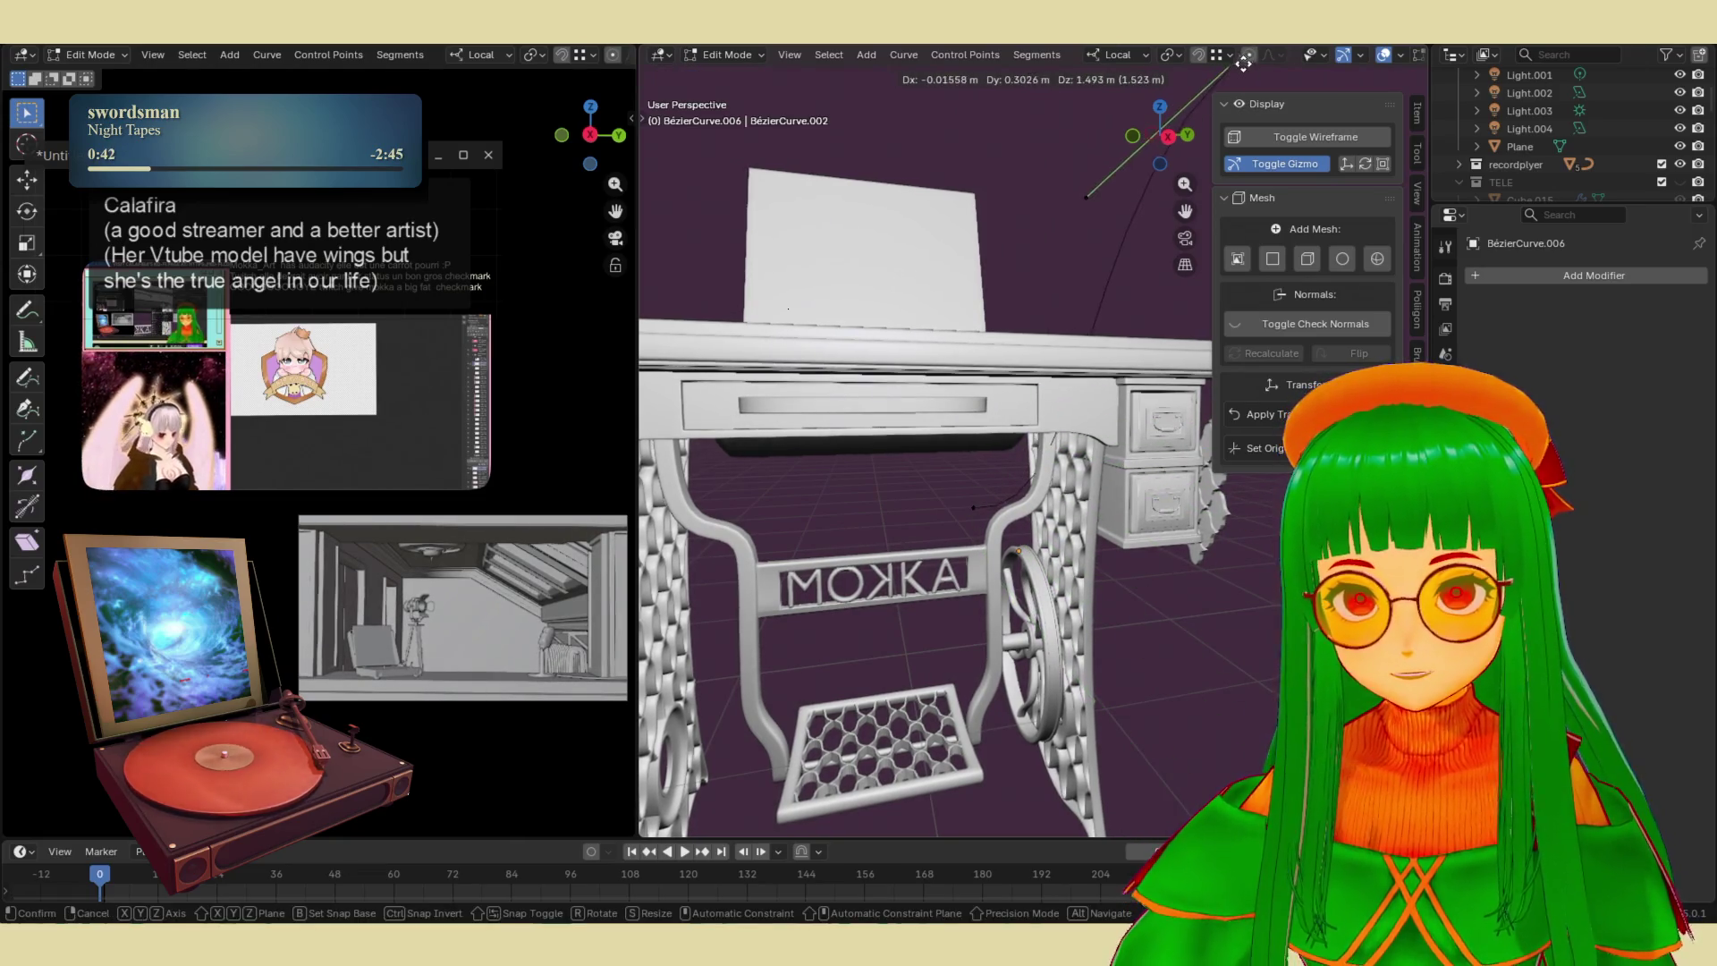
key("Escape")
left_click(1198, 55)
key("g")
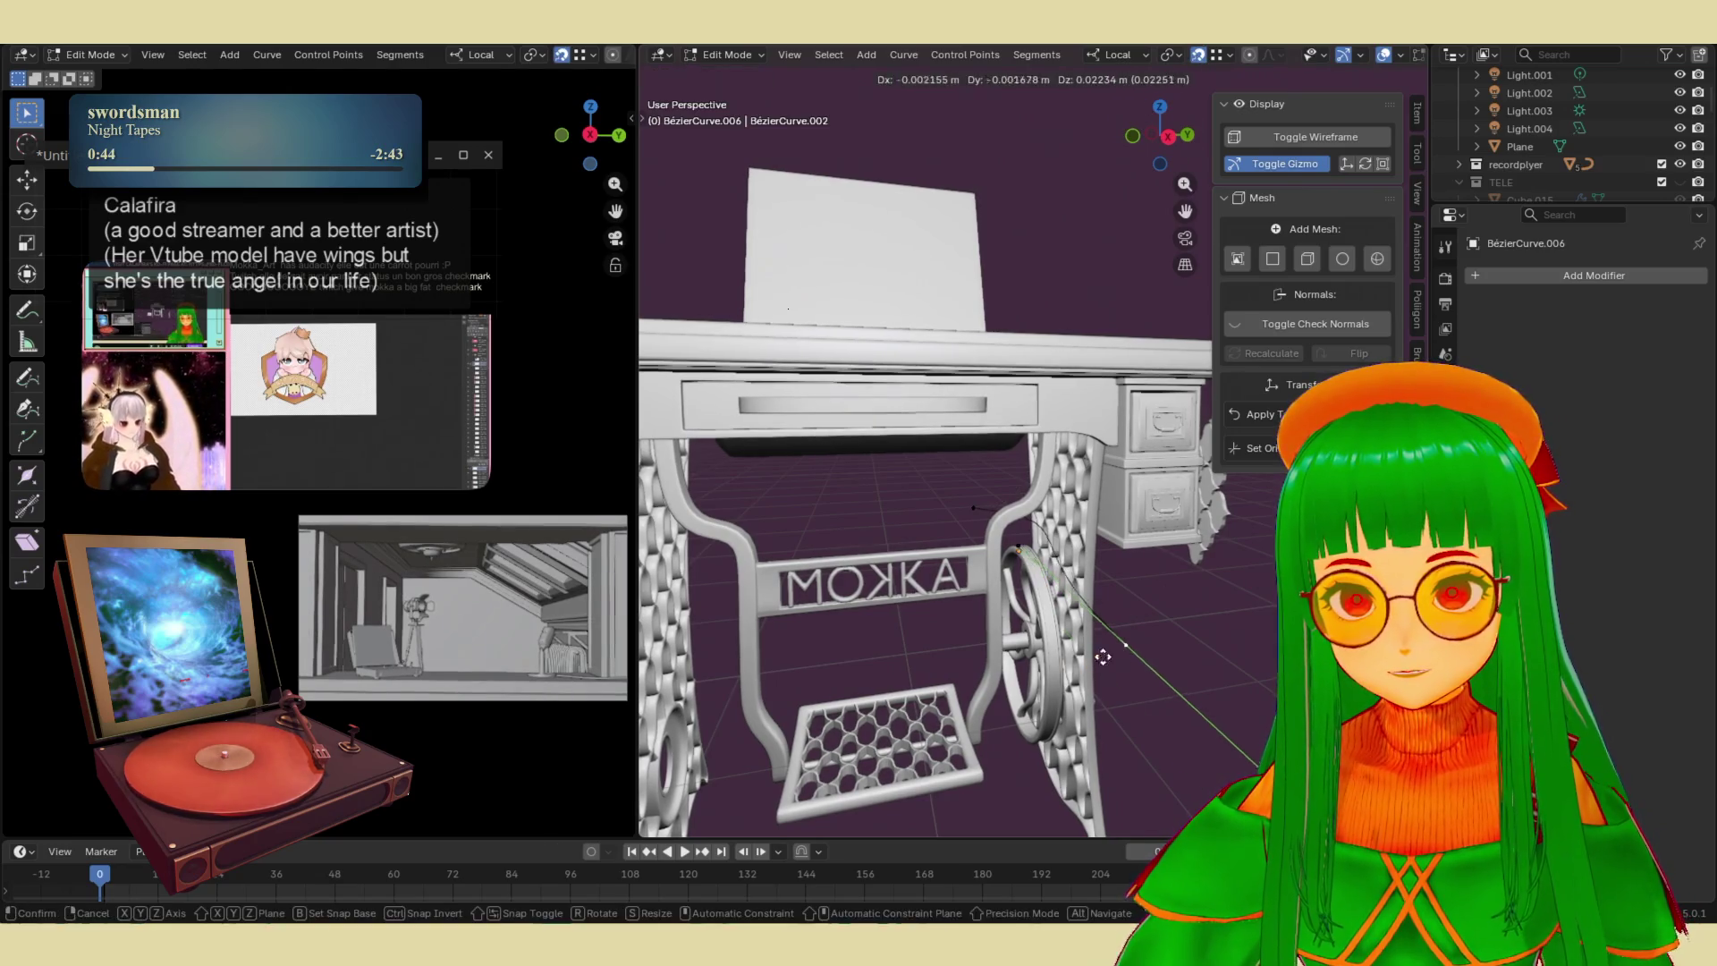
left_click(973, 516)
scroll(973, 516, "up", 5)
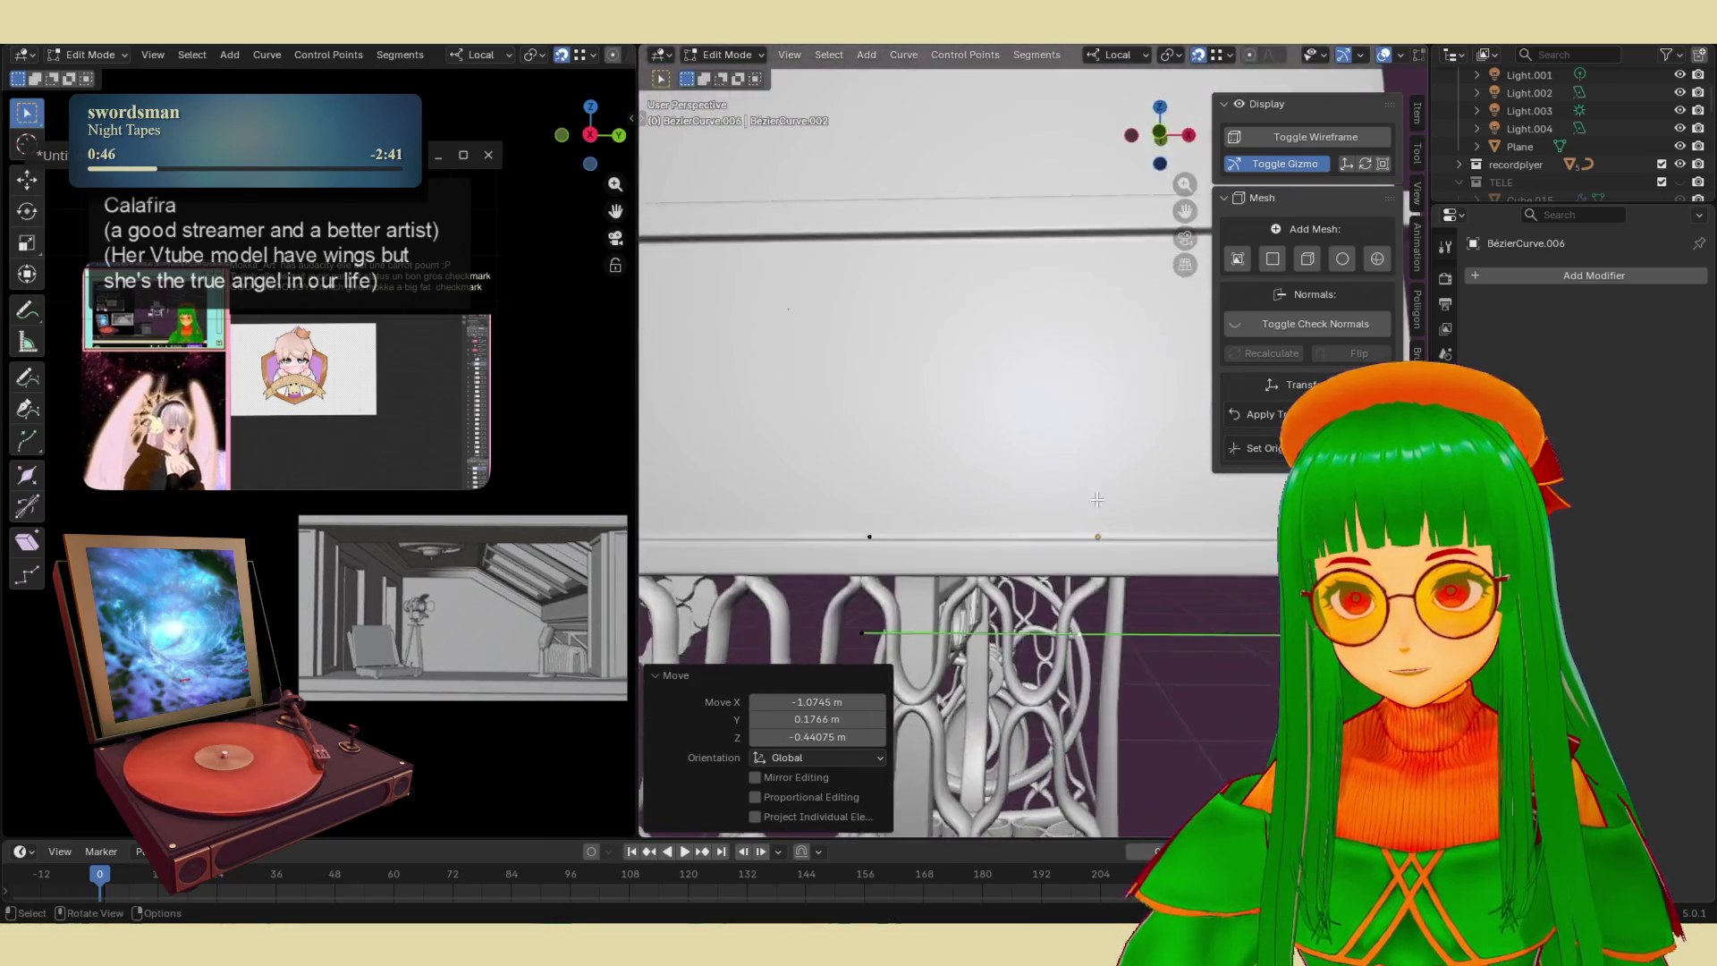
mouse_move(973, 516)
middle_mouse_down()
mouse_move(969, 615)
mouse_move(964, 564)
middle_mouse_up()
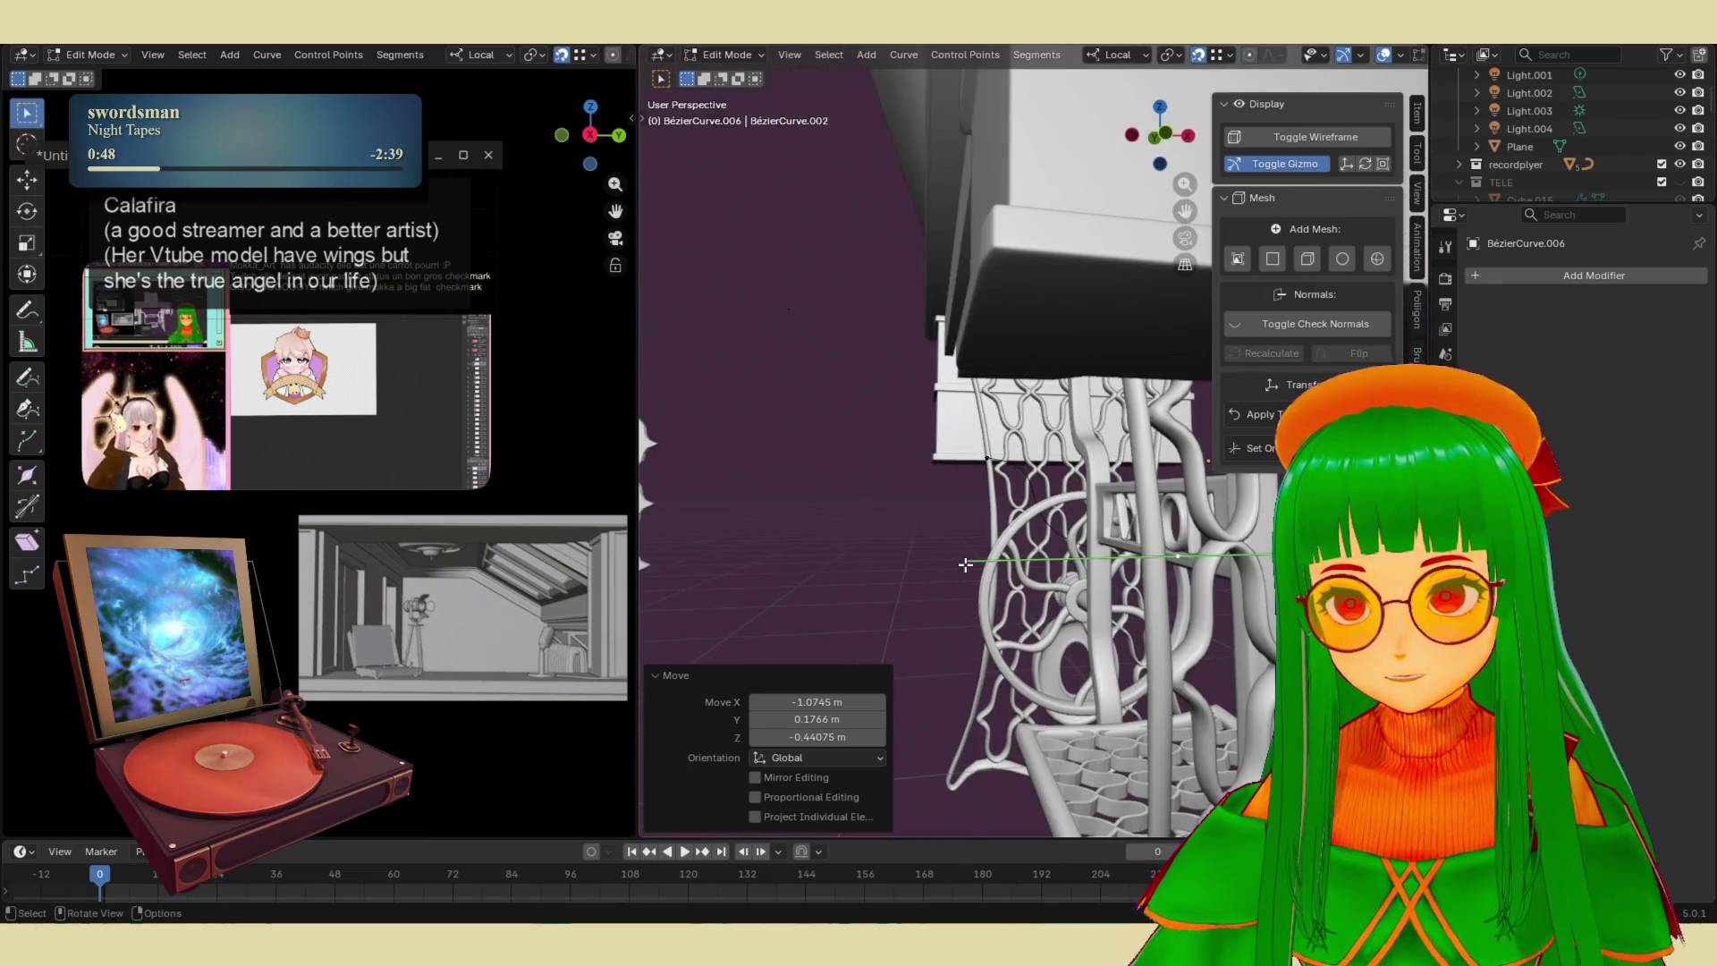
- Drop the curve point under the tabletop at the upper pulley and scale its handles to 0.288
key("g")
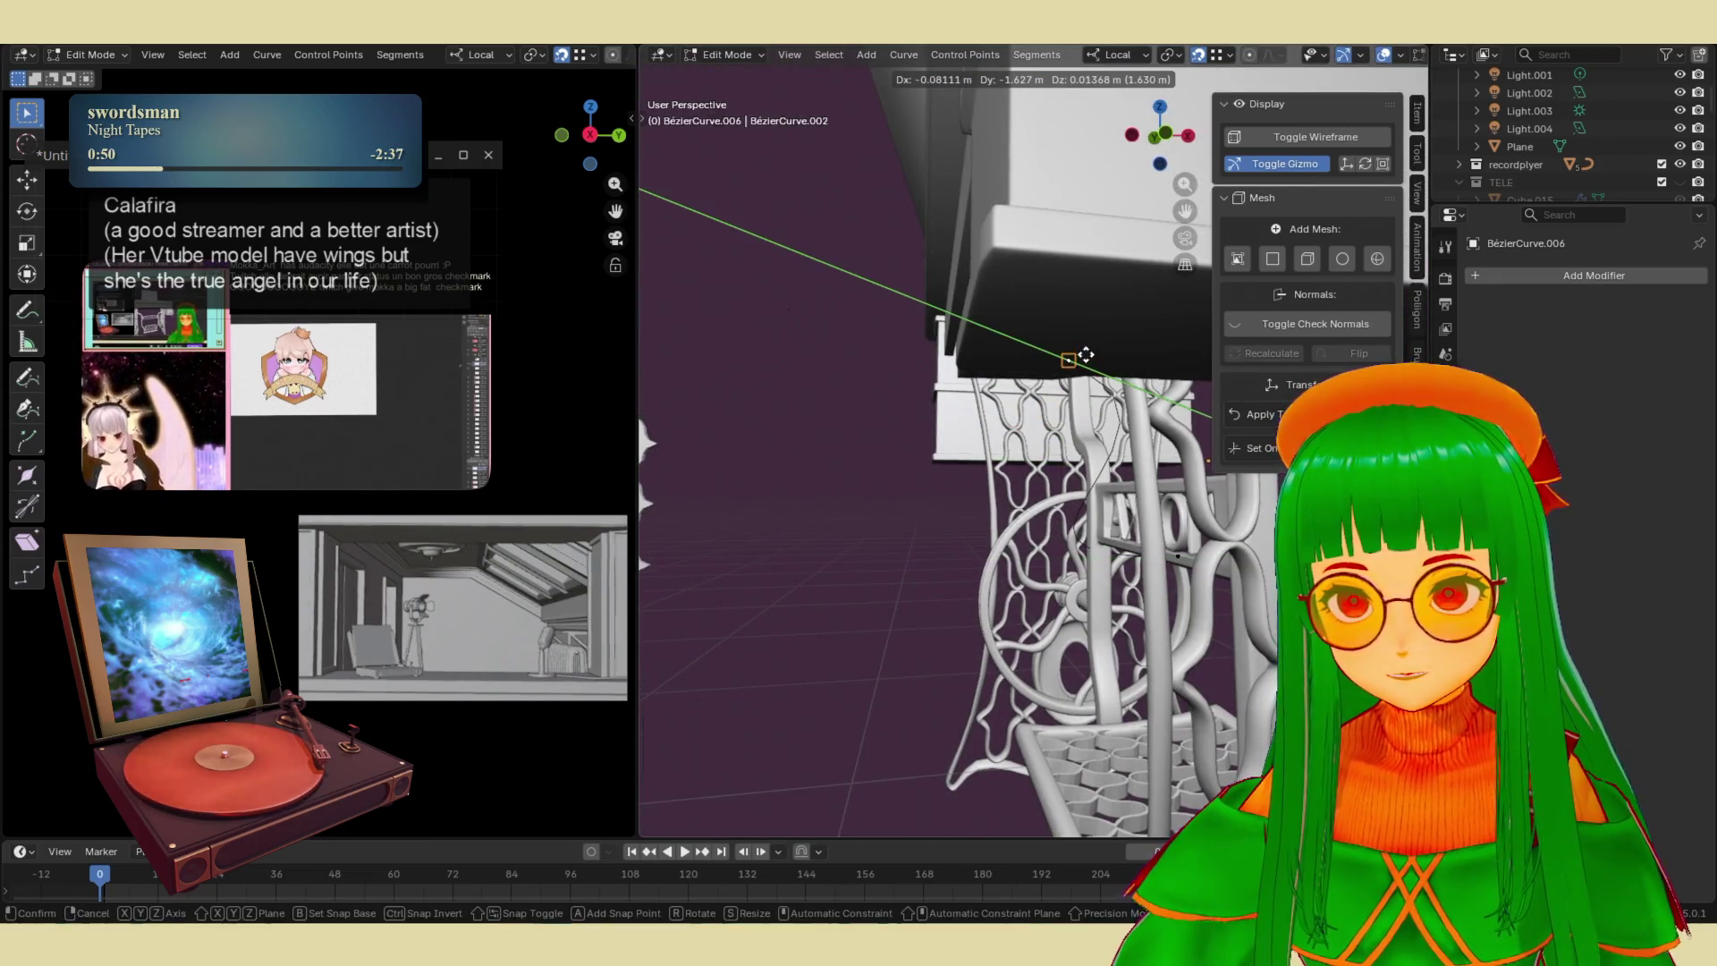
left_click(1073, 352)
scroll(1073, 352, "up", 3)
mouse_move(1073, 352)
middle_mouse_down()
mouse_move(1008, 340)
mouse_move(1092, 335)
mouse_move(1117, 420)
mouse_move(1157, 452)
mouse_move(1130, 430)
middle_mouse_up()
scroll(1008, 341, "up", 3)
key("g")
left_click(1023, 323)
scroll(1022, 324, "down", 3)
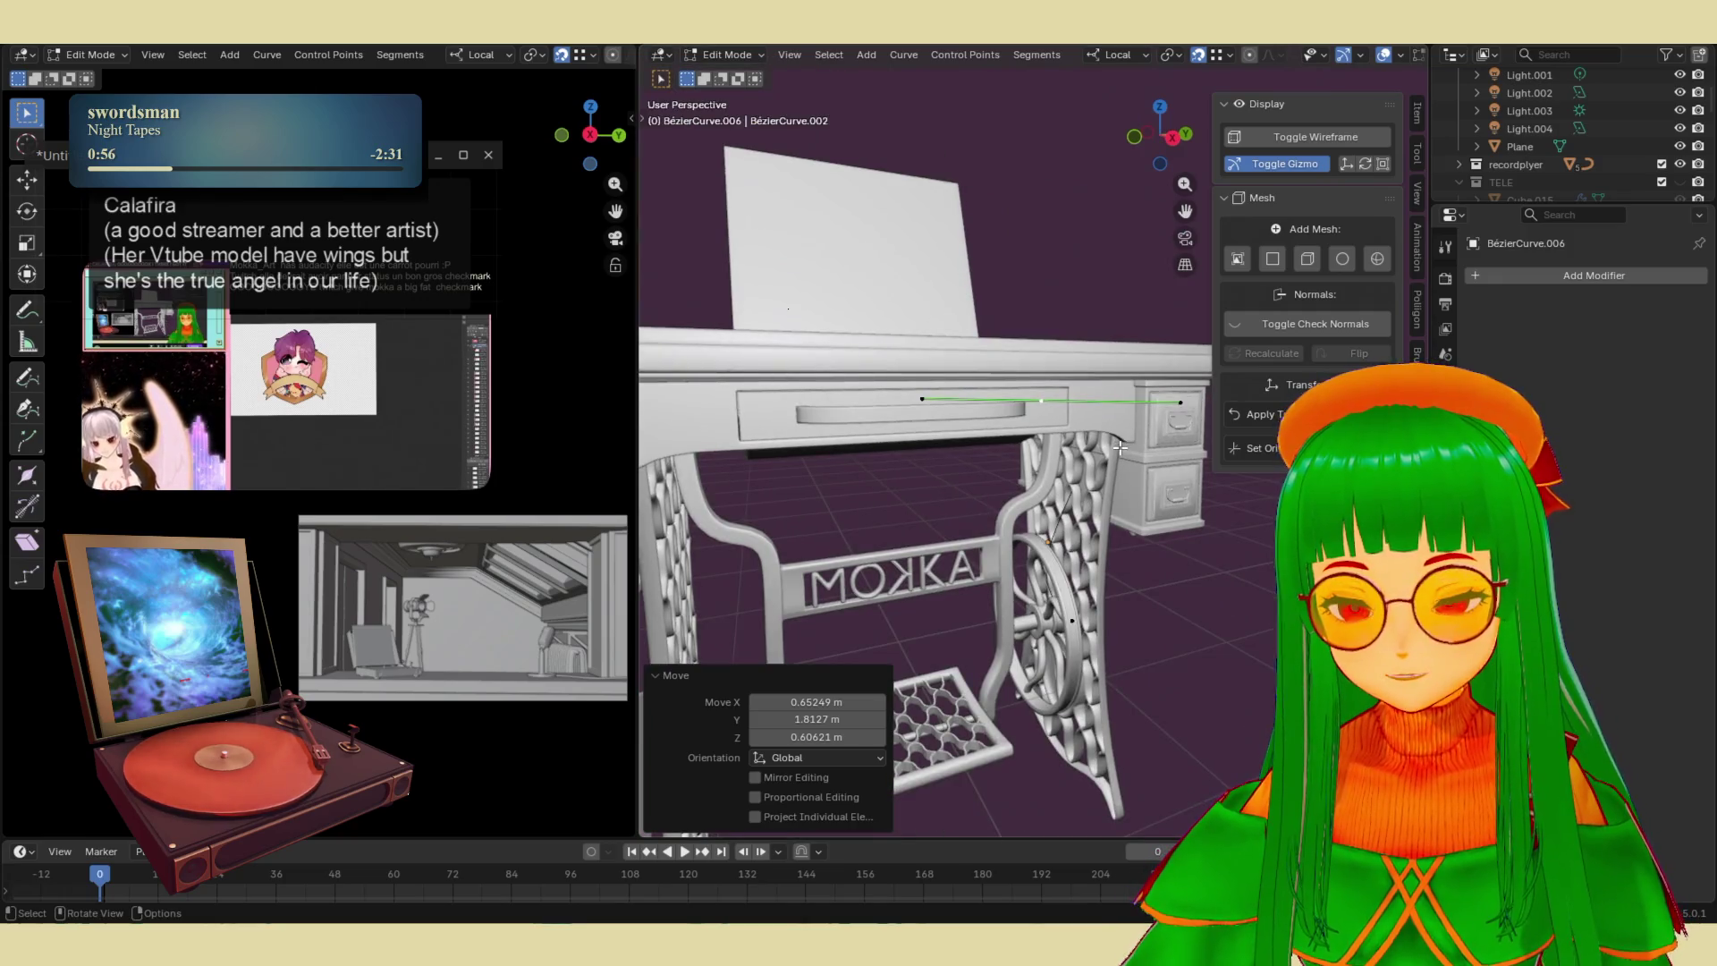
key("s")
left_click(1086, 334)
scroll(1086, 334, "up", 3)
mouse_move(1085, 335)
middle_mouse_down()
mouse_move(1100, 349)
mouse_move(1069, 344)
middle_mouse_up()
- Turn the belt curve's handle near-vertical and scale it to 0.716
key("t")
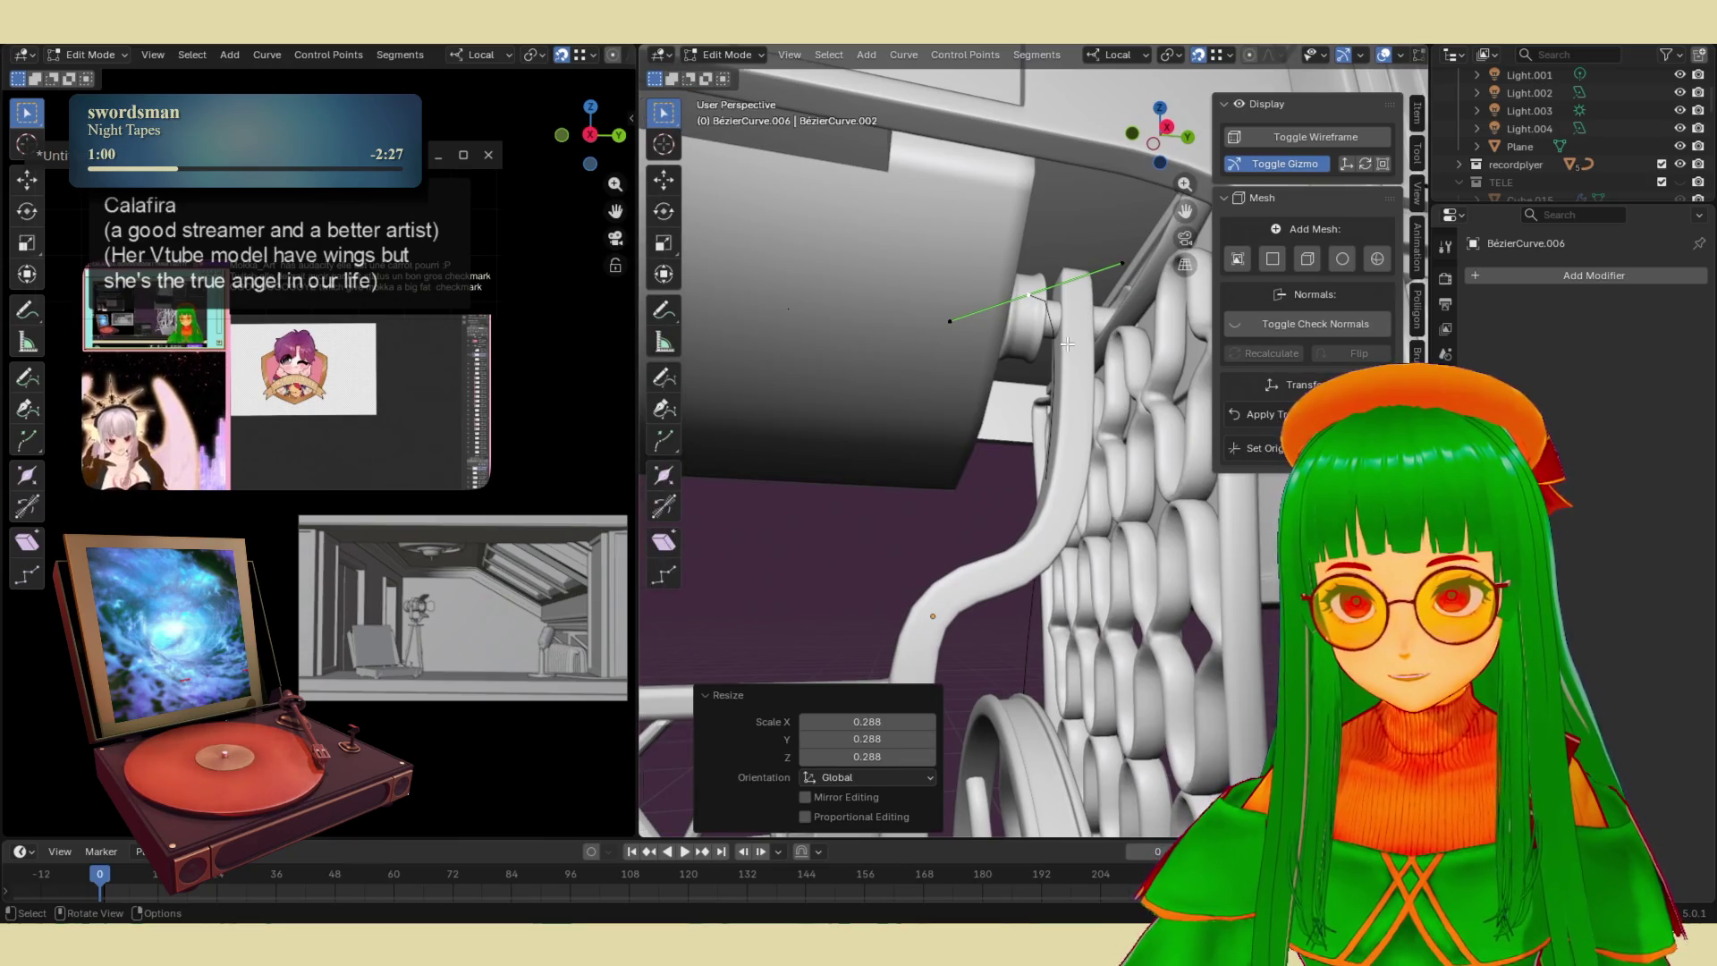
key("r")
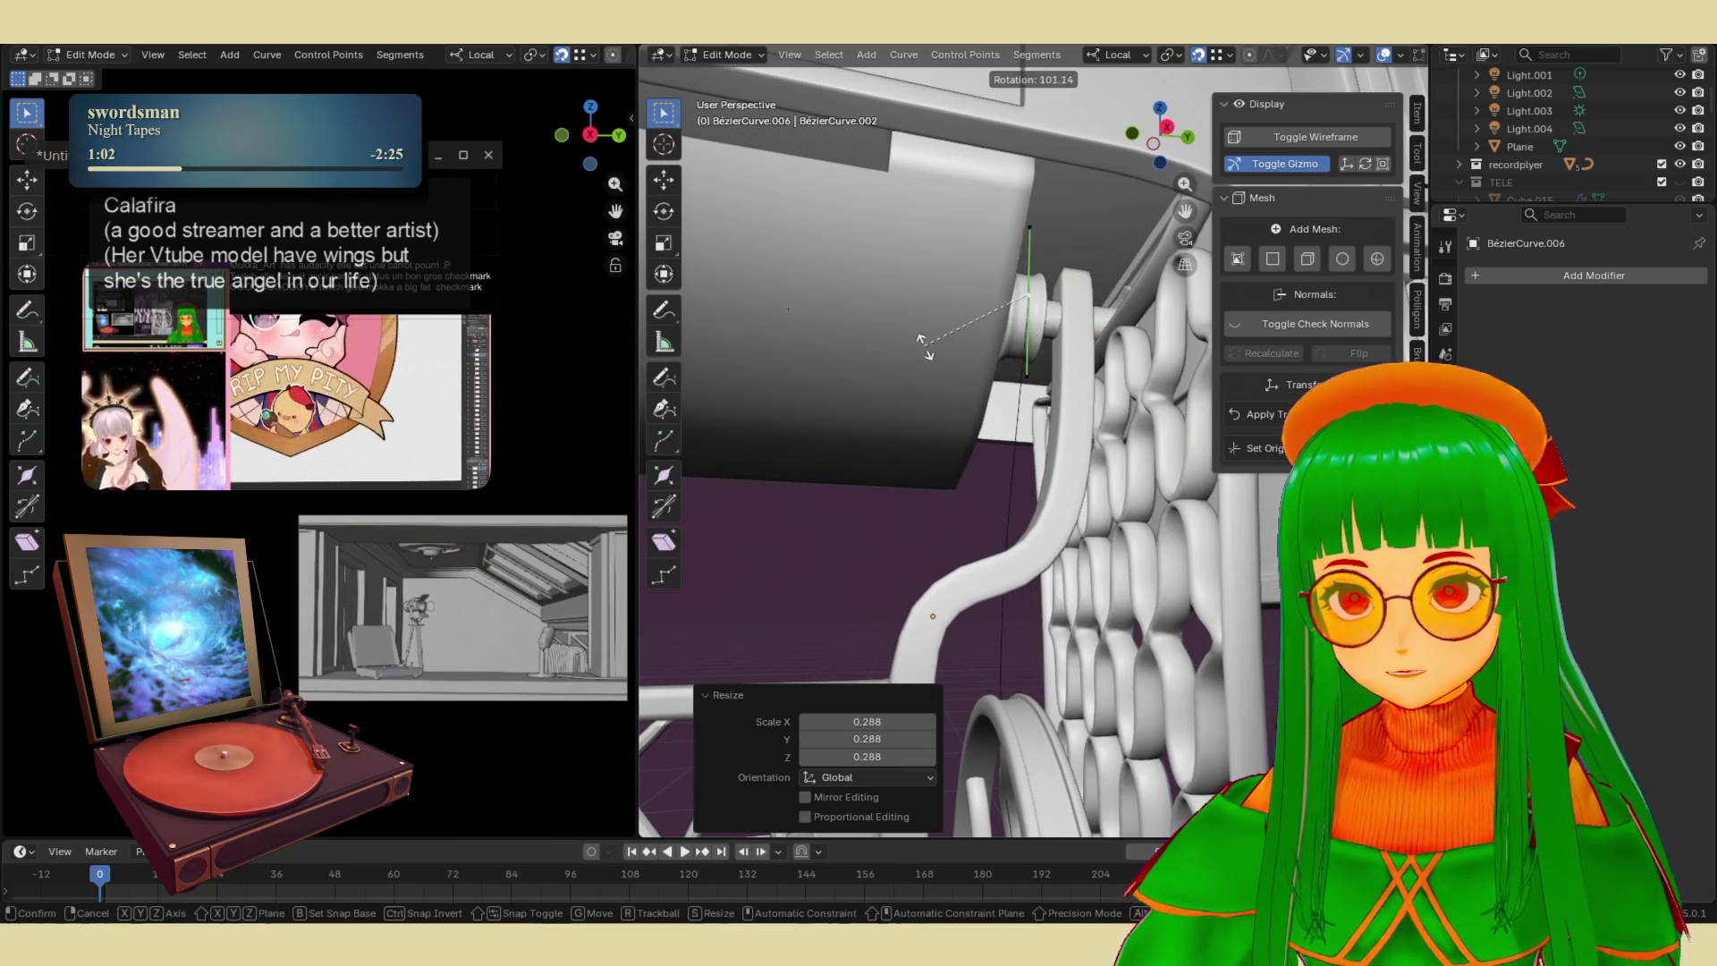
left_click(949, 387)
mouse_move(949, 387)
middle_mouse_down()
mouse_move(1180, 627)
mouse_move(1101, 601)
mouse_move(1163, 616)
mouse_move(1157, 602)
middle_mouse_up()
key("s")
left_click(1040, 580)
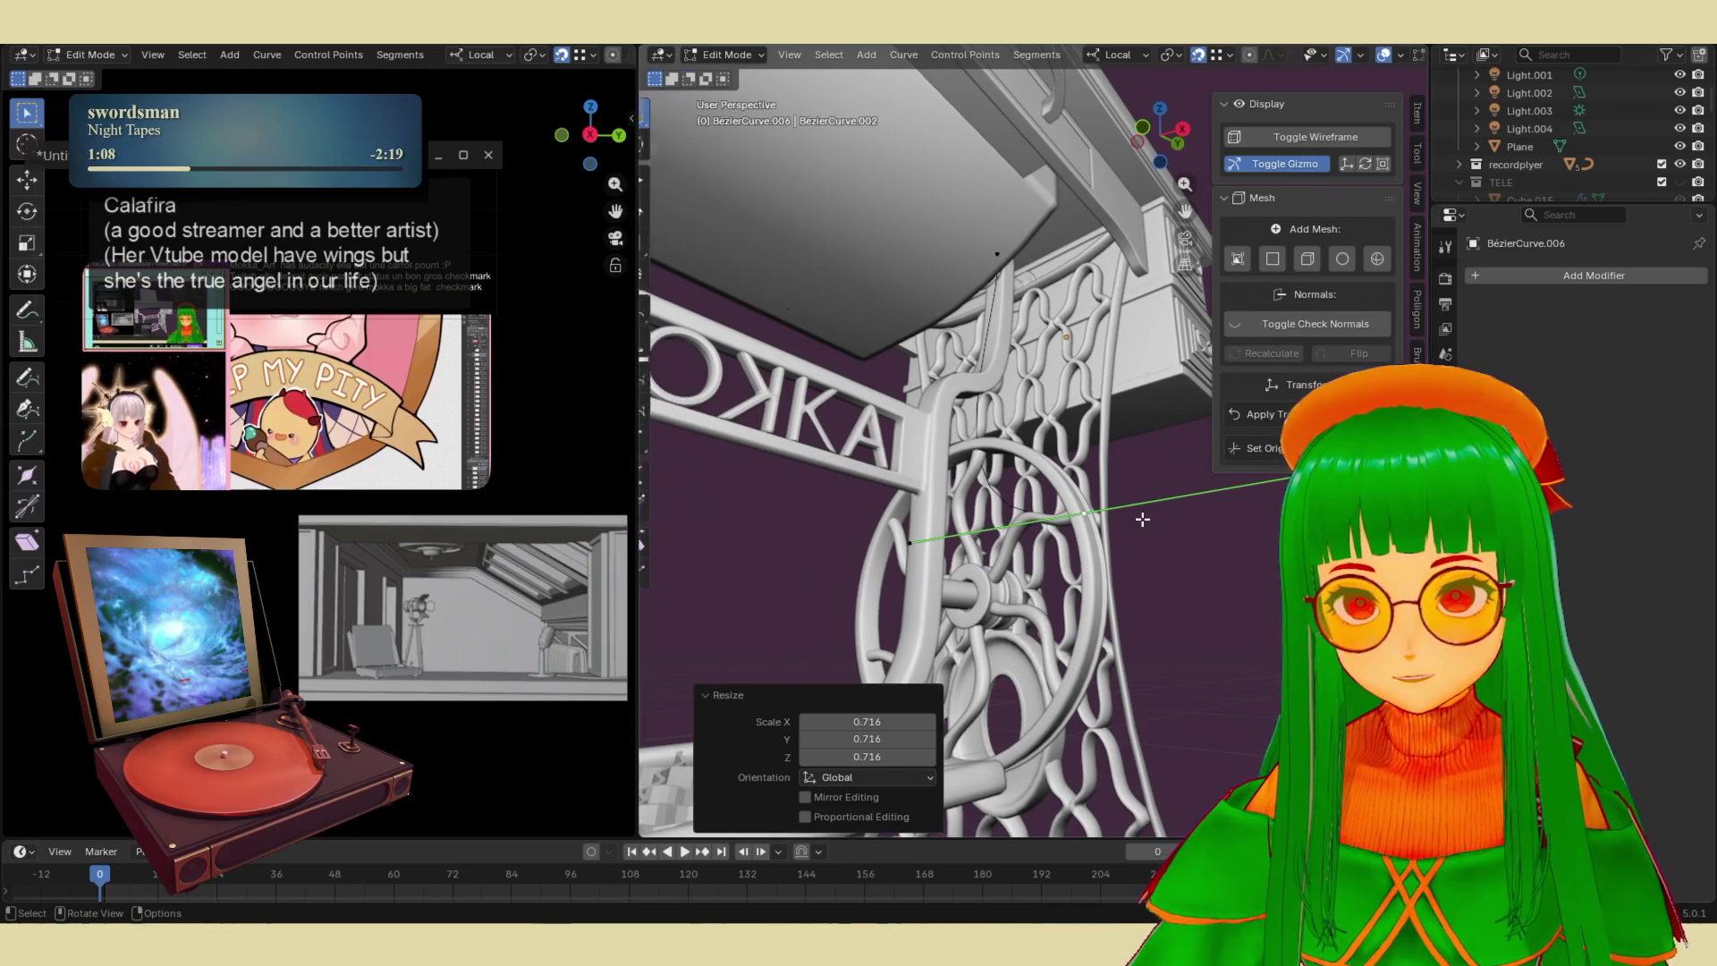
- Rotate the curve handle again and move the curve point into position under the table top
key("r")
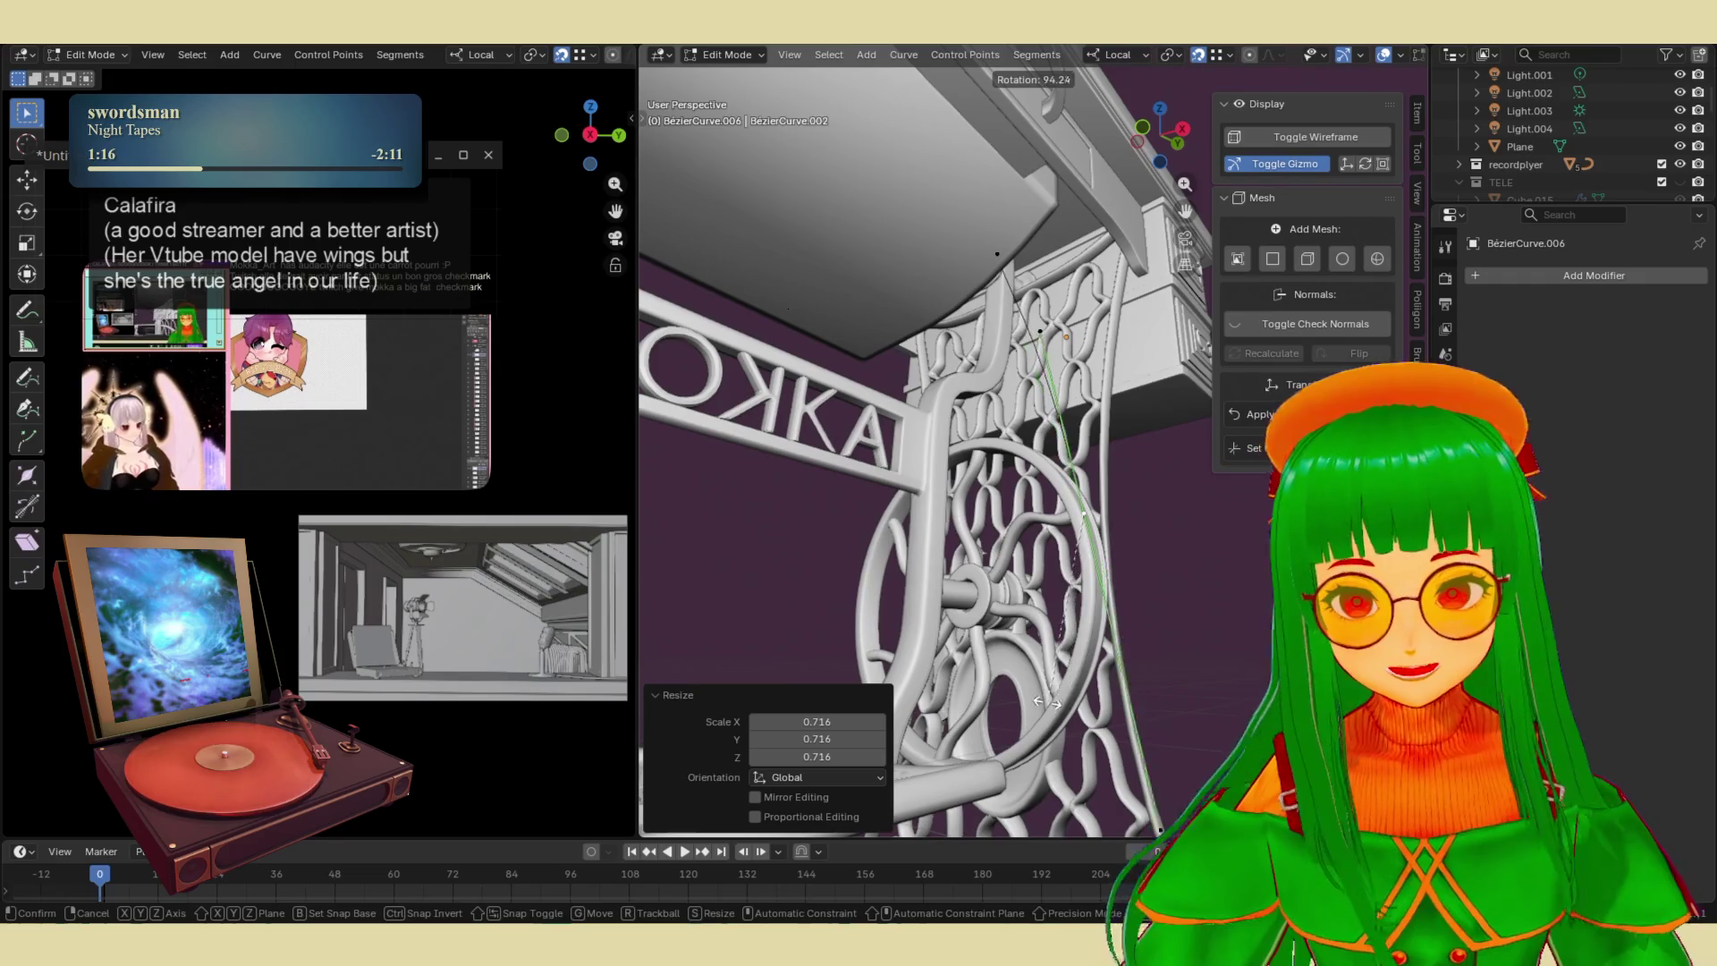
left_click(972, 766)
mouse_move(972, 765)
middle_mouse_down()
mouse_move(1040, 666)
mouse_move(1051, 501)
mouse_move(1098, 474)
middle_mouse_up()
key("g")
left_click(1034, 662)
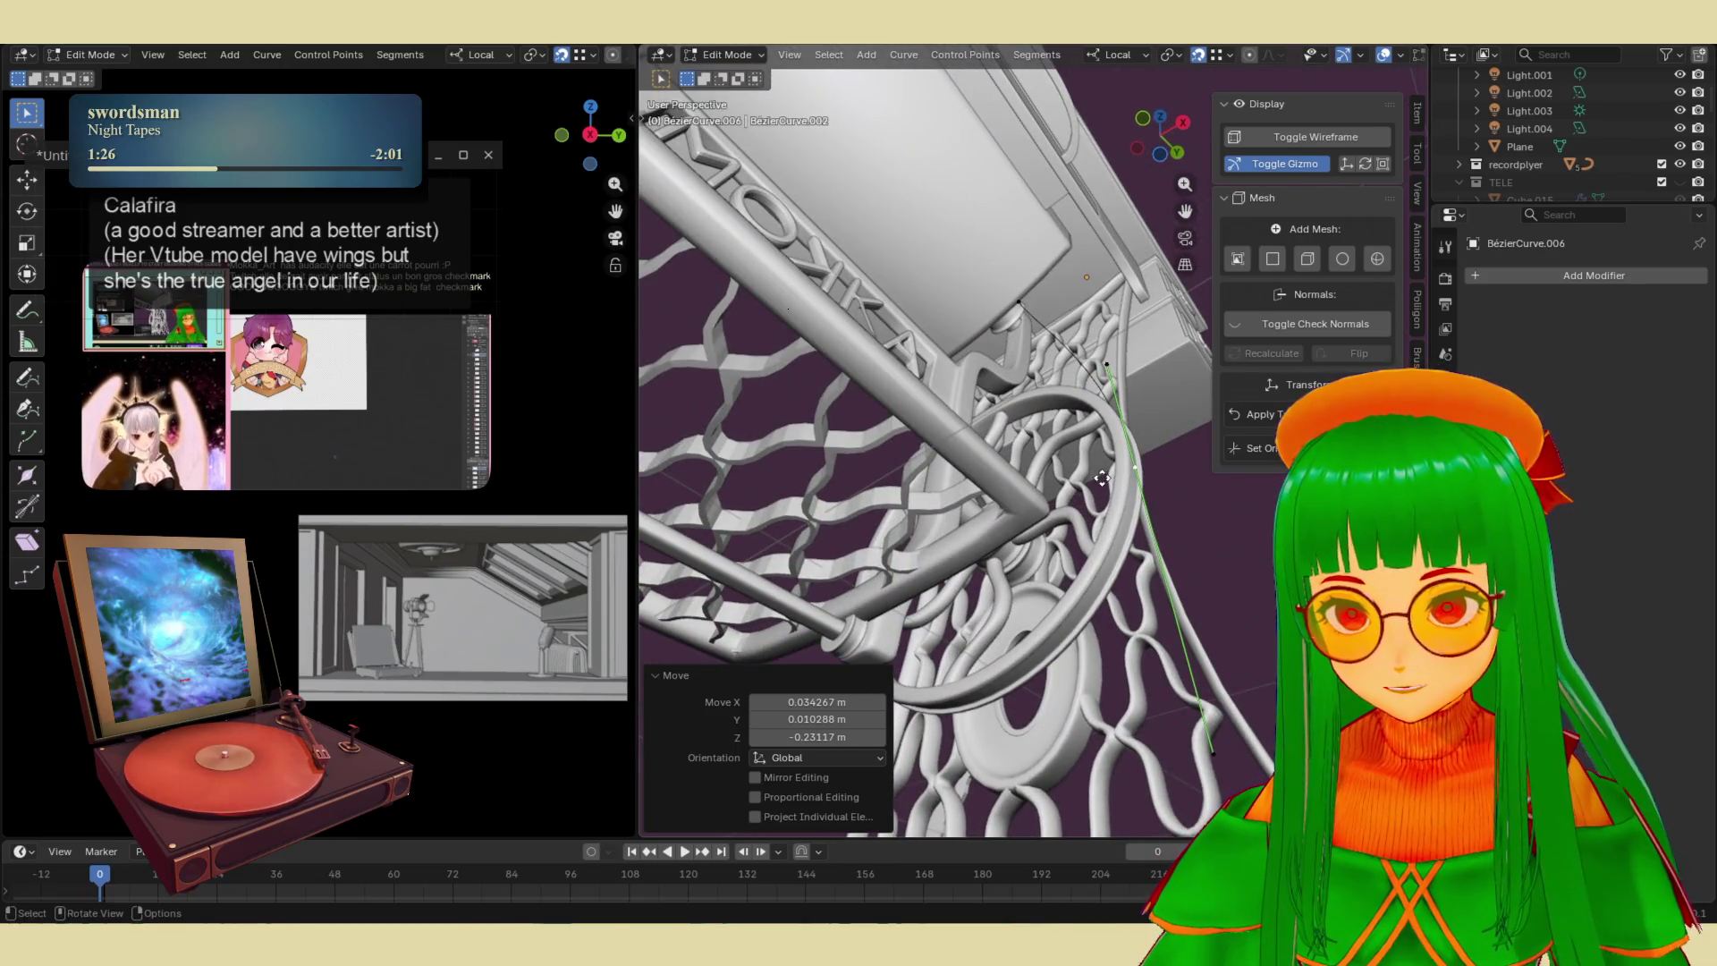
- Extrude a new curve point down beside the flywheel and rotate its handle 124°
key("e")
left_click(965, 702)
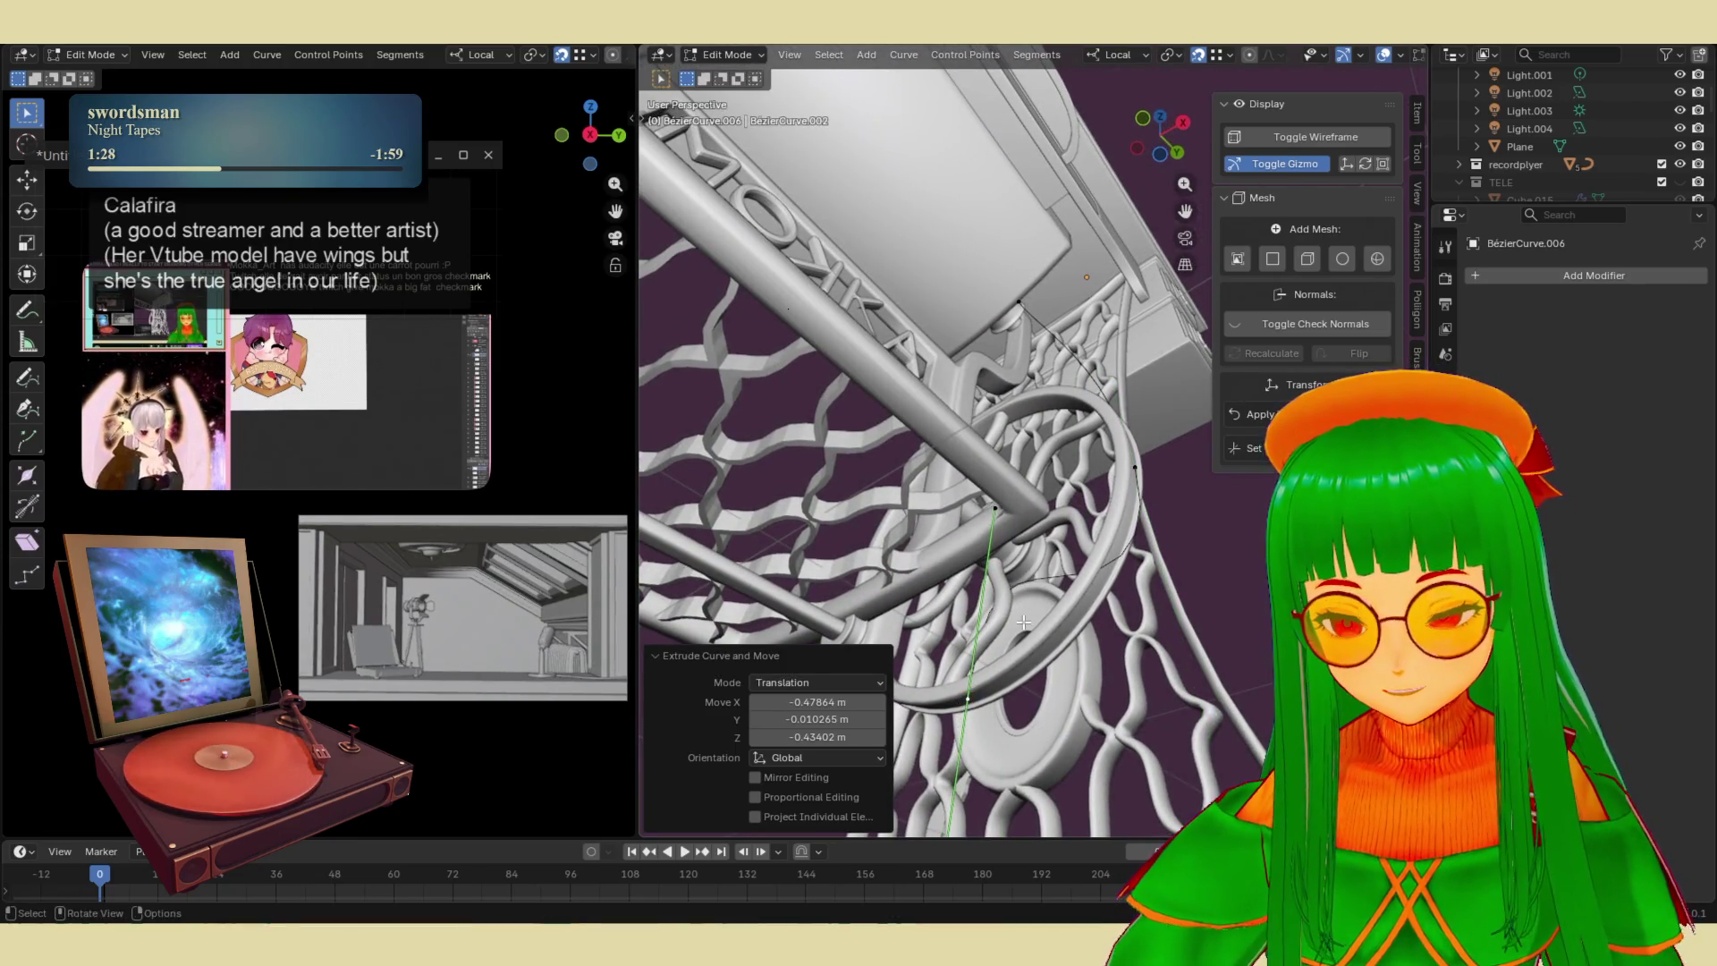
key("r")
left_click(974, 795)
mouse_move(977, 792)
middle_mouse_down()
mouse_move(981, 705)
mouse_move(1235, 702)
middle_mouse_up()
- Rotate the curve segment, turn its handle -96.1° about local Z and shrink it to 0.212
key("t")
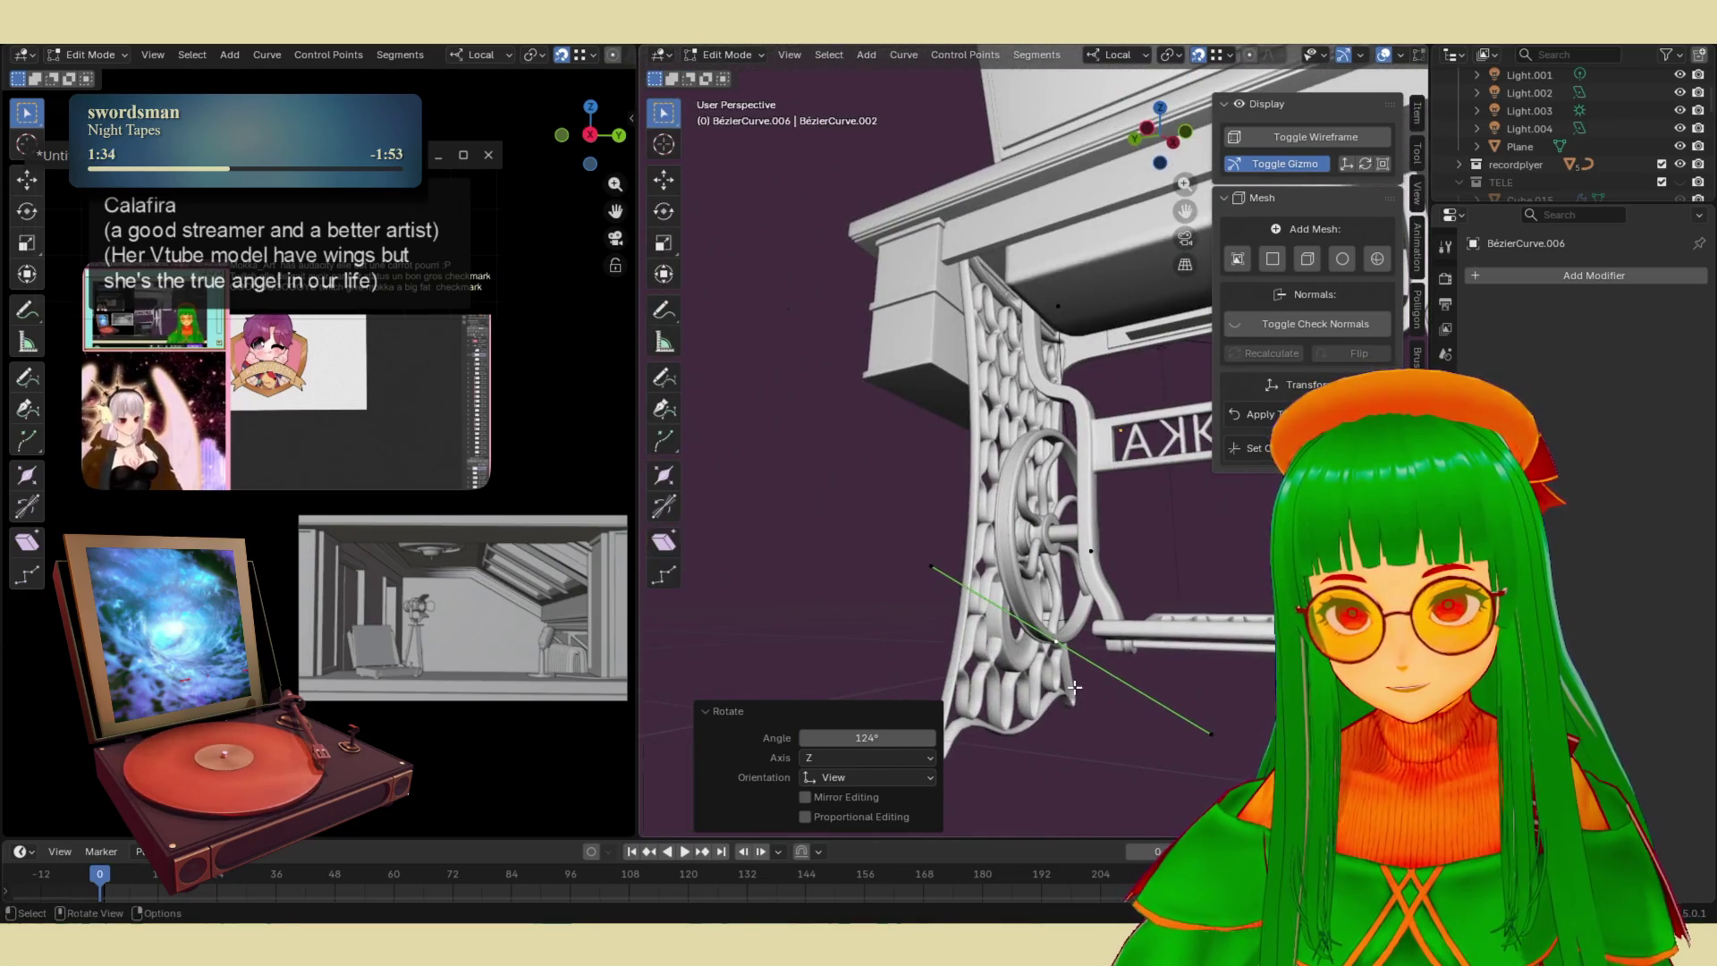
key("r")
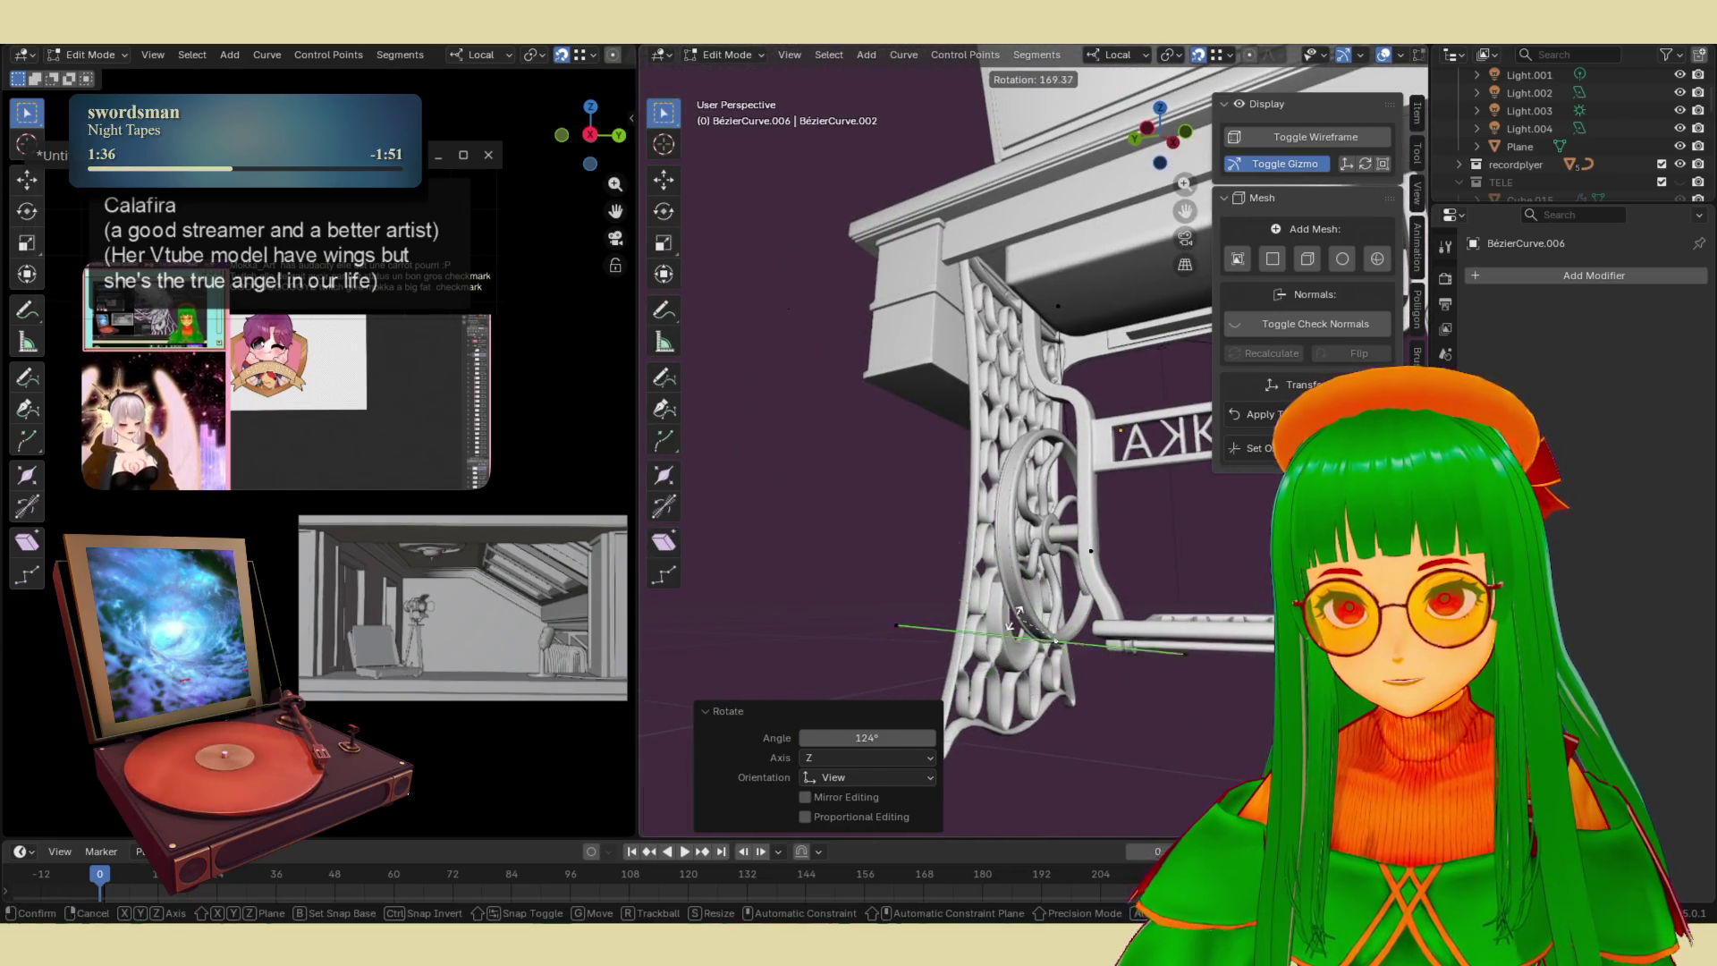
left_click(1088, 646)
mouse_move(1089, 647)
middle_mouse_down()
mouse_move(1086, 680)
mouse_move(1118, 658)
middle_mouse_up()
key("r")
key("z")
key("z")
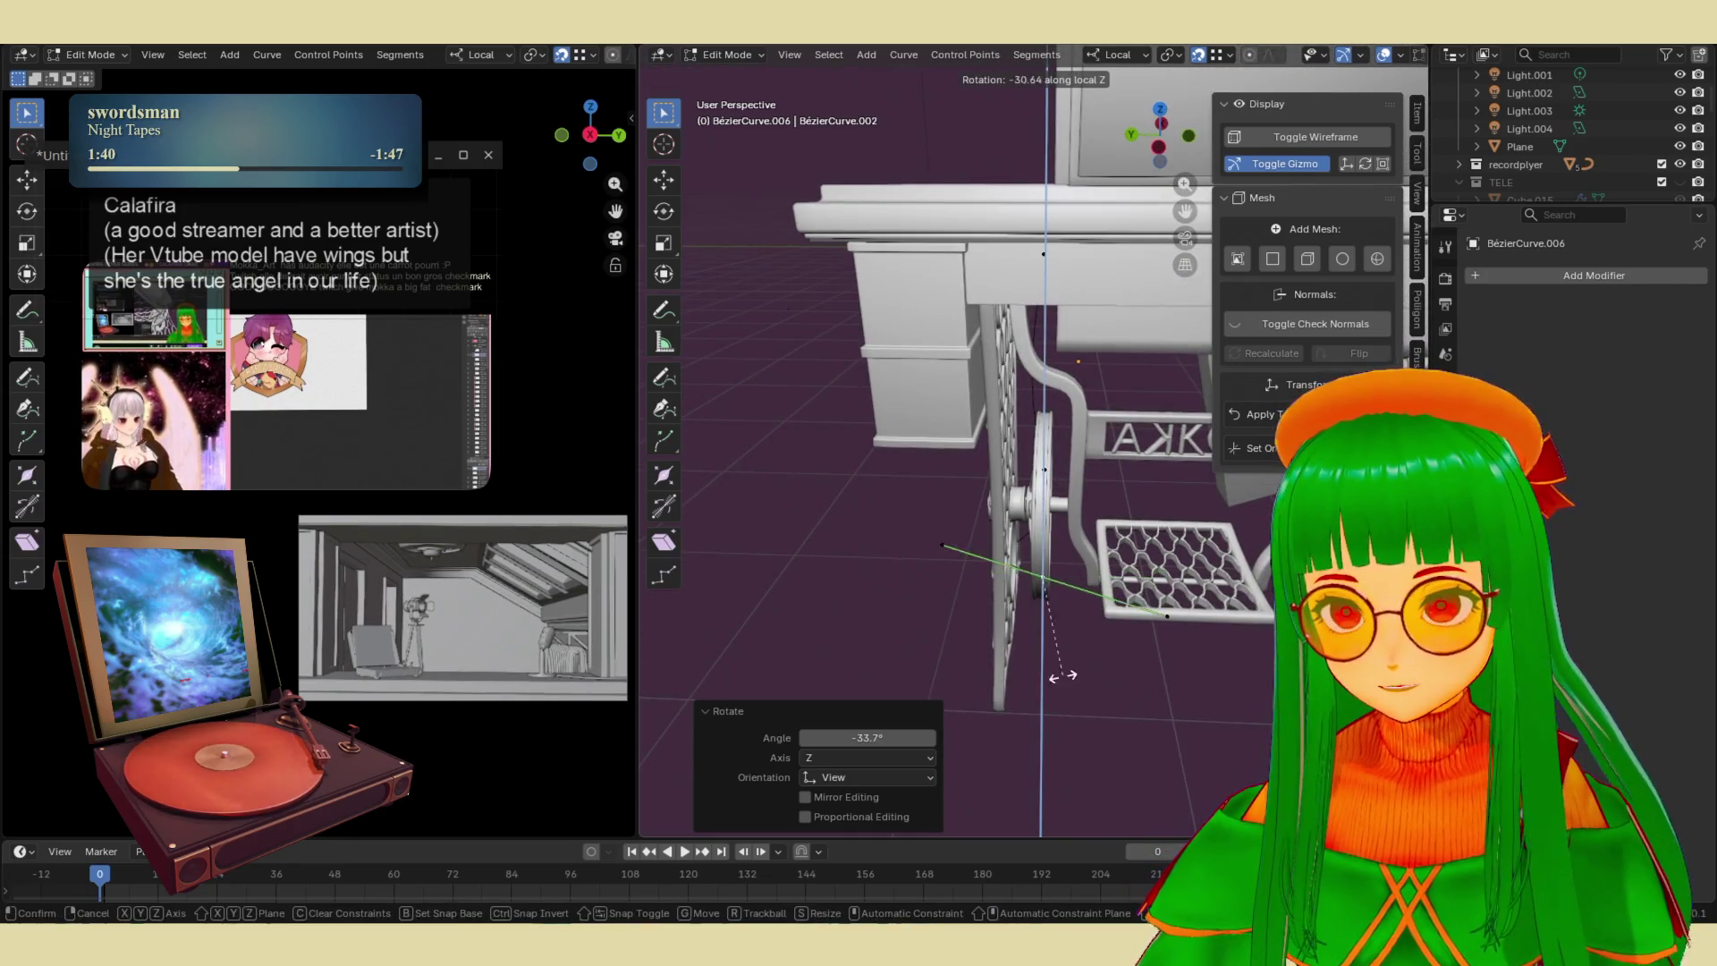
left_click(910, 663)
mouse_move(910, 663)
middle_mouse_down()
mouse_move(1004, 553)
mouse_move(1131, 628)
middle_mouse_up()
key("s")
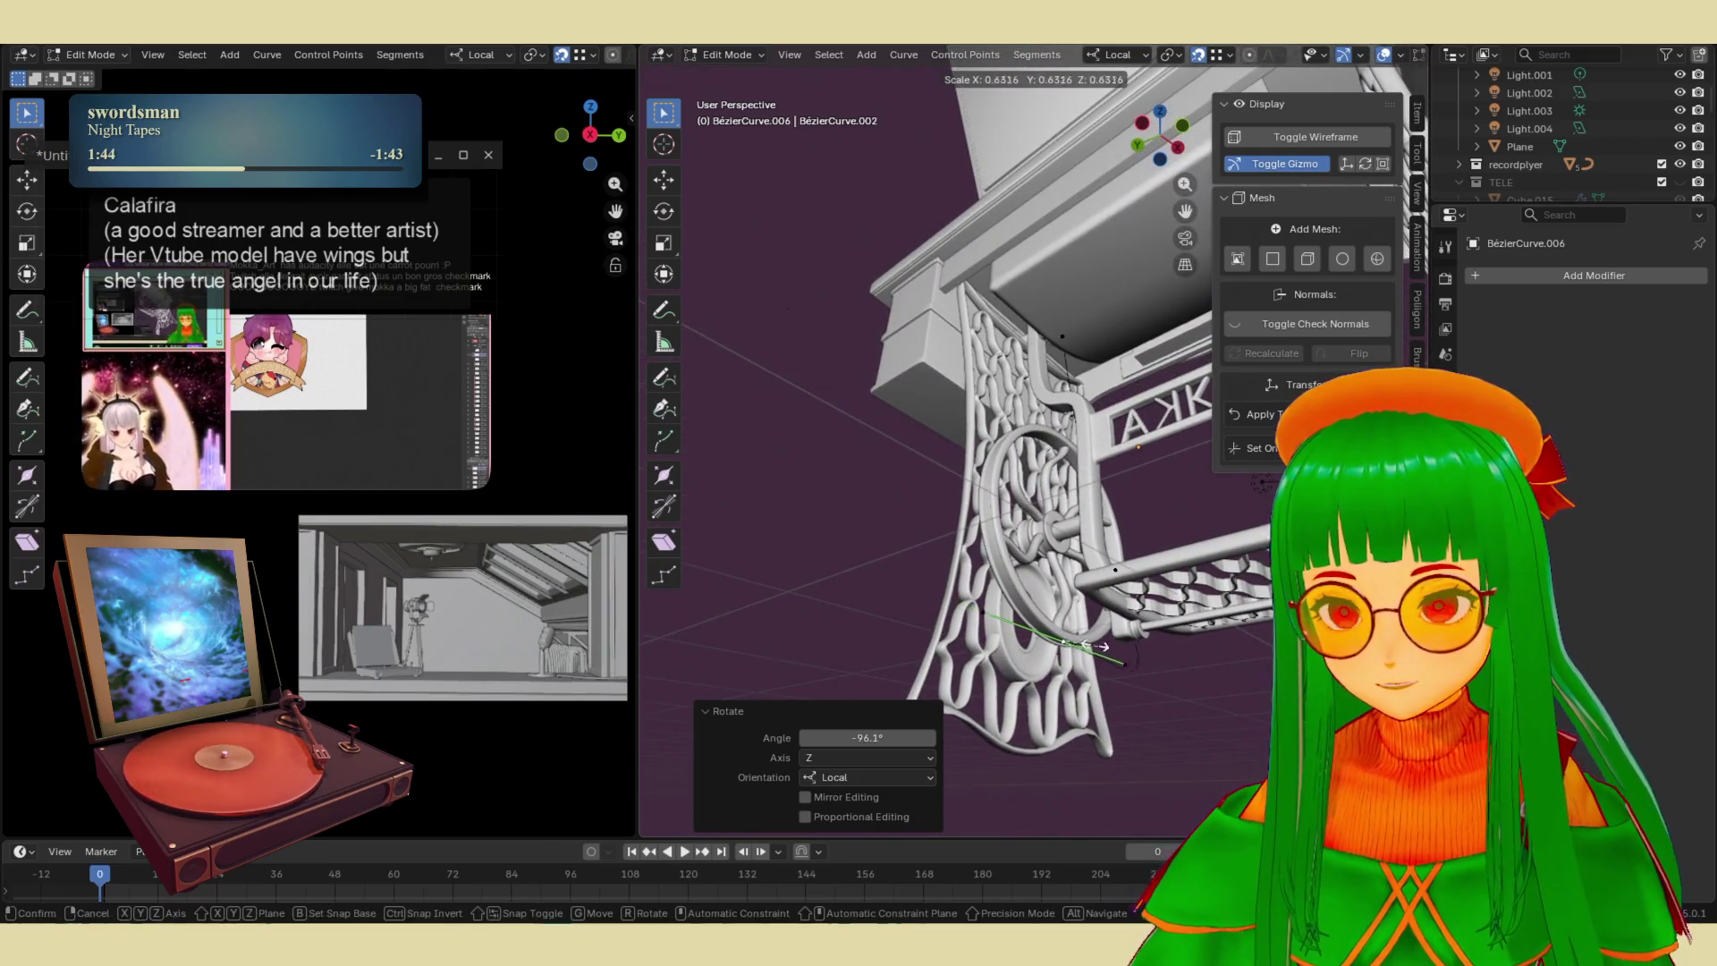
left_click(1073, 651)
- Reposition the flywheel-side point and rotate it -275° about local Y, leaving its scale unchanged
key("g")
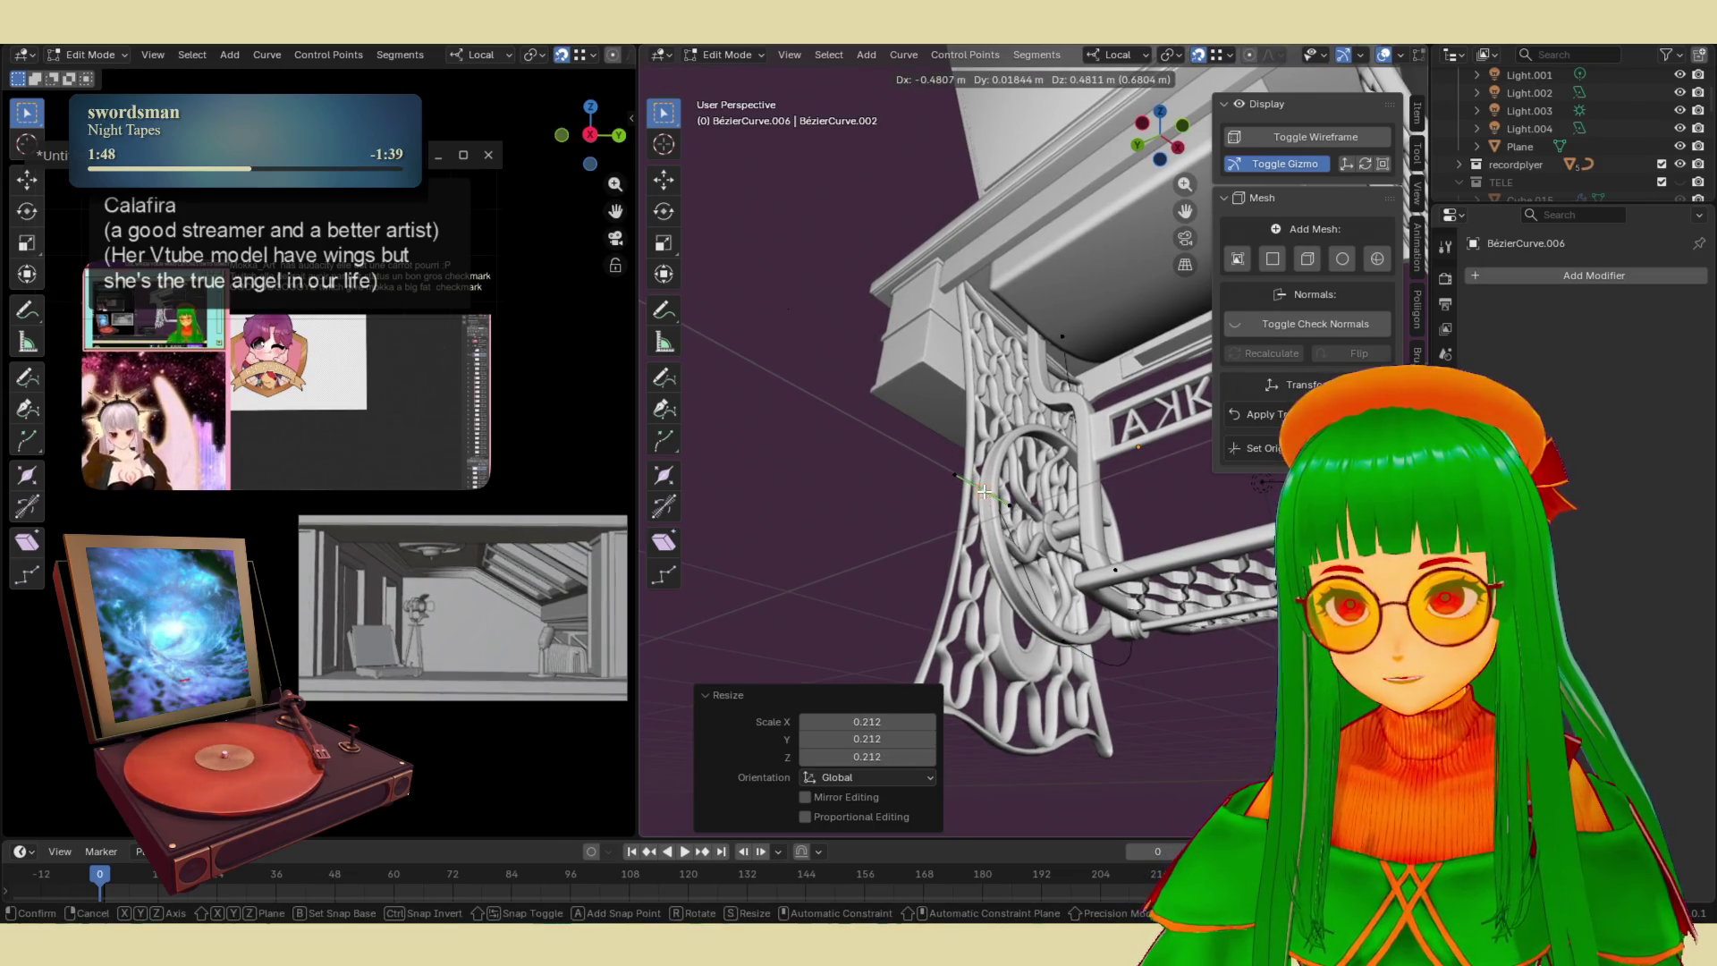
left_click(983, 491)
key("r")
key("x")
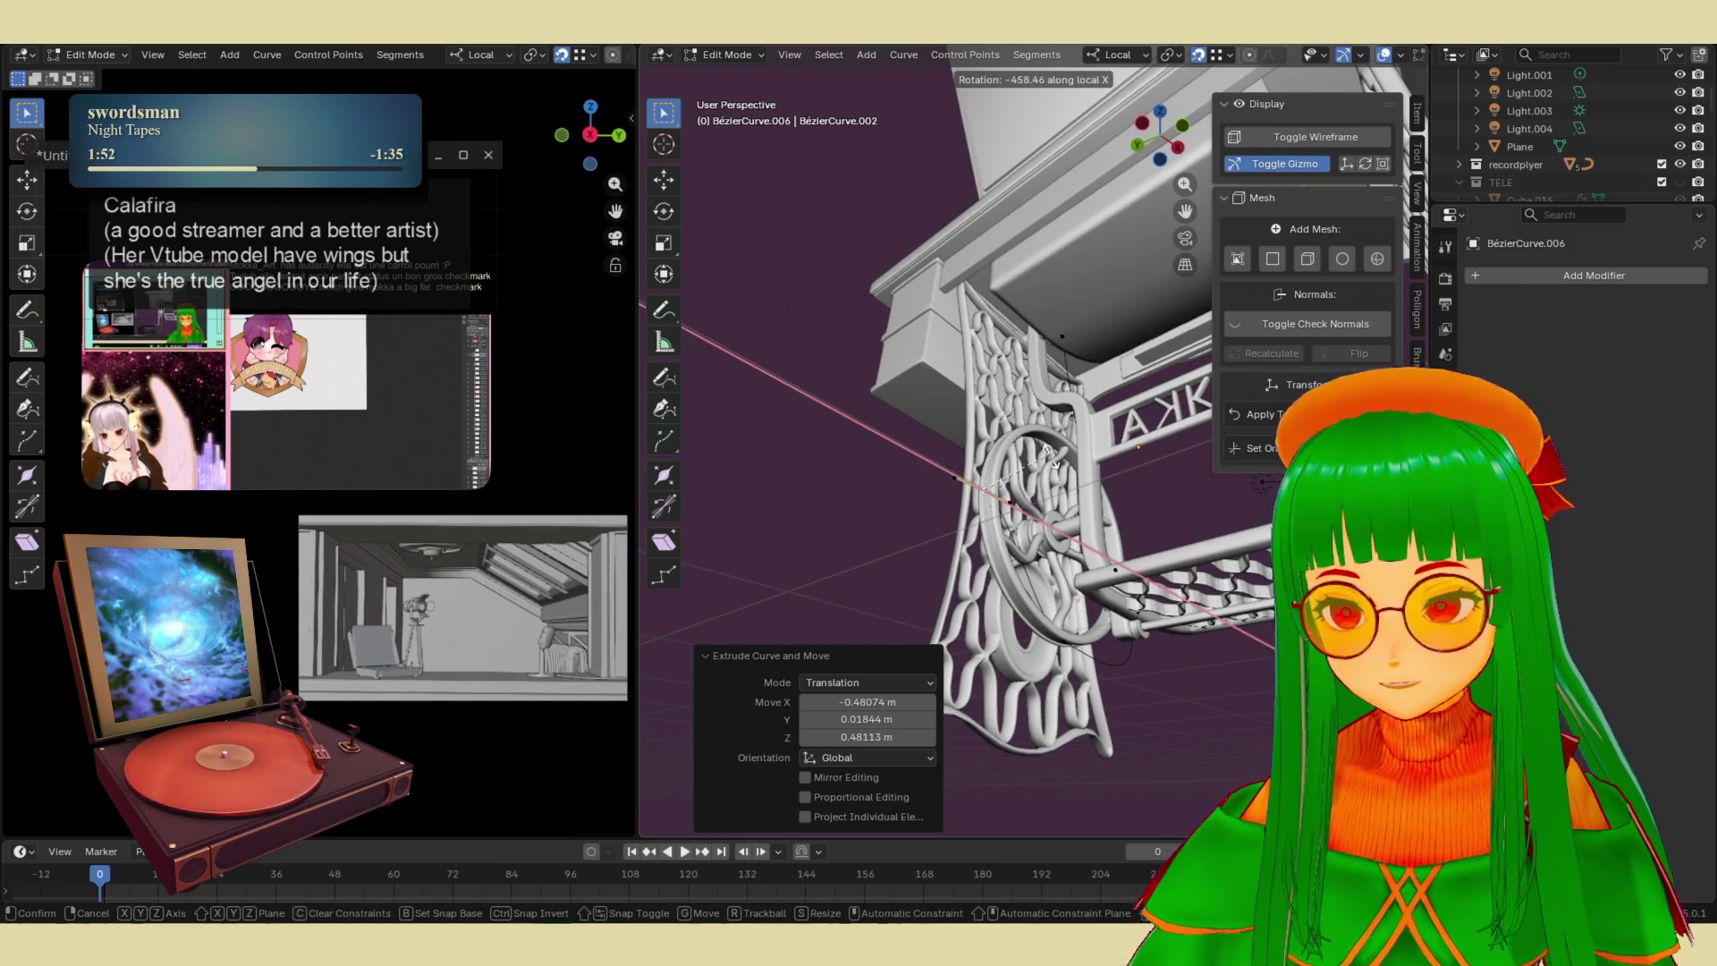
key("y")
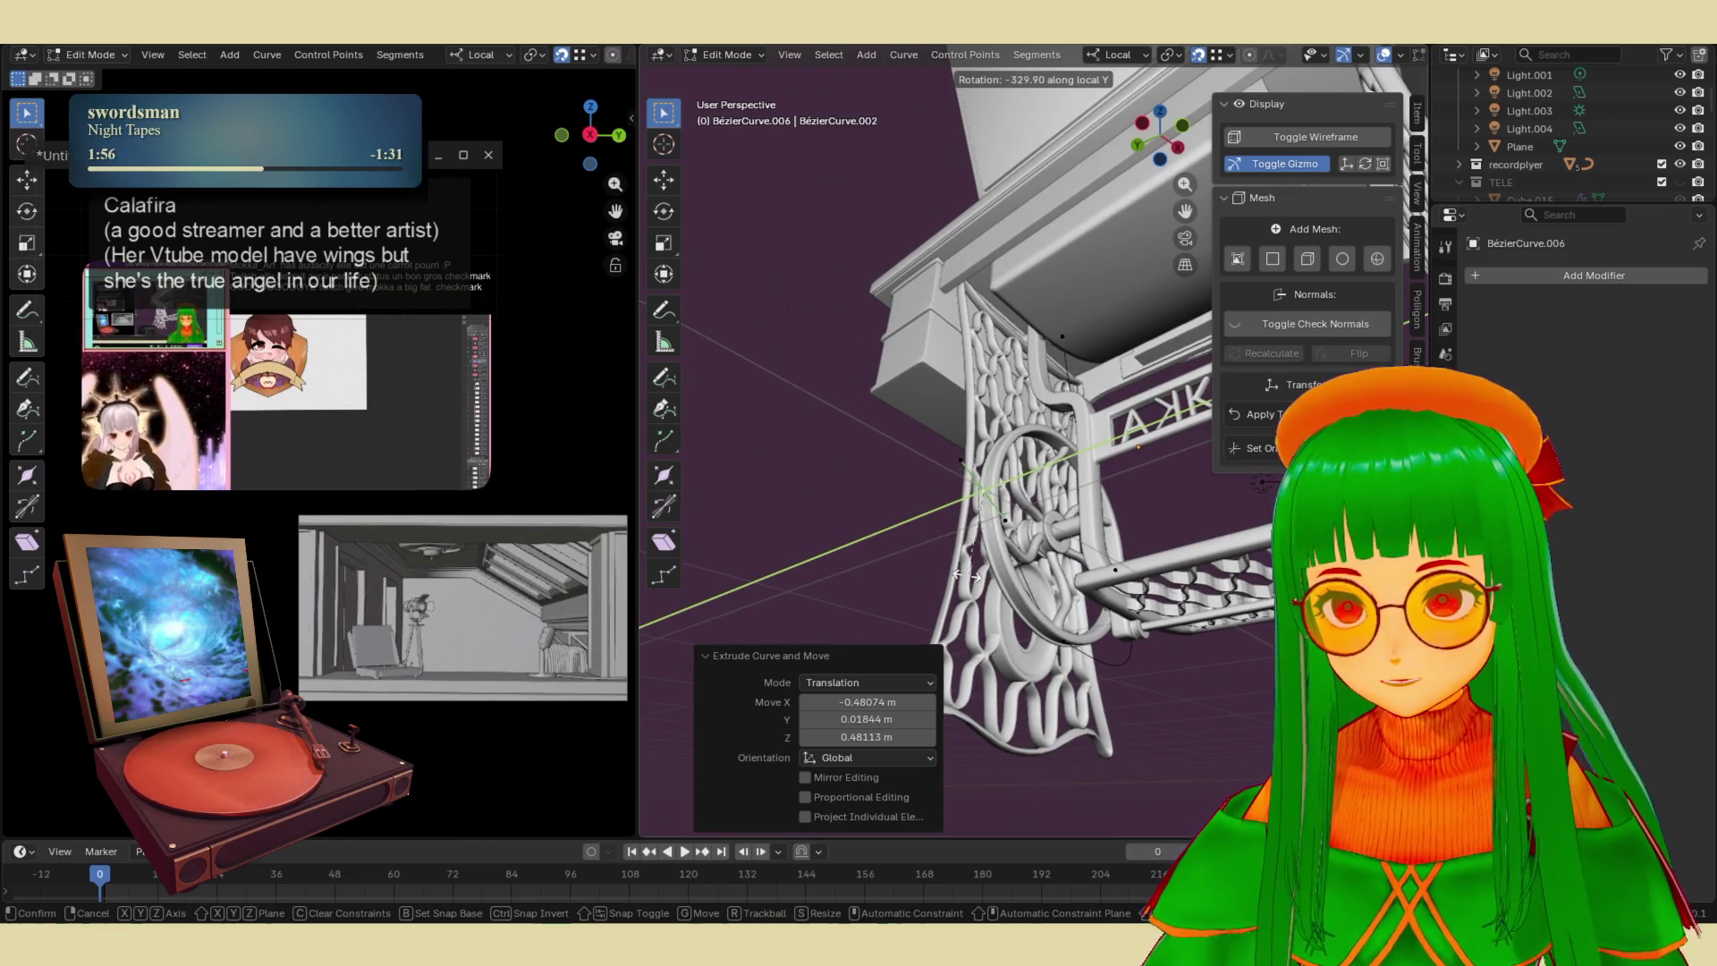
left_click(897, 527)
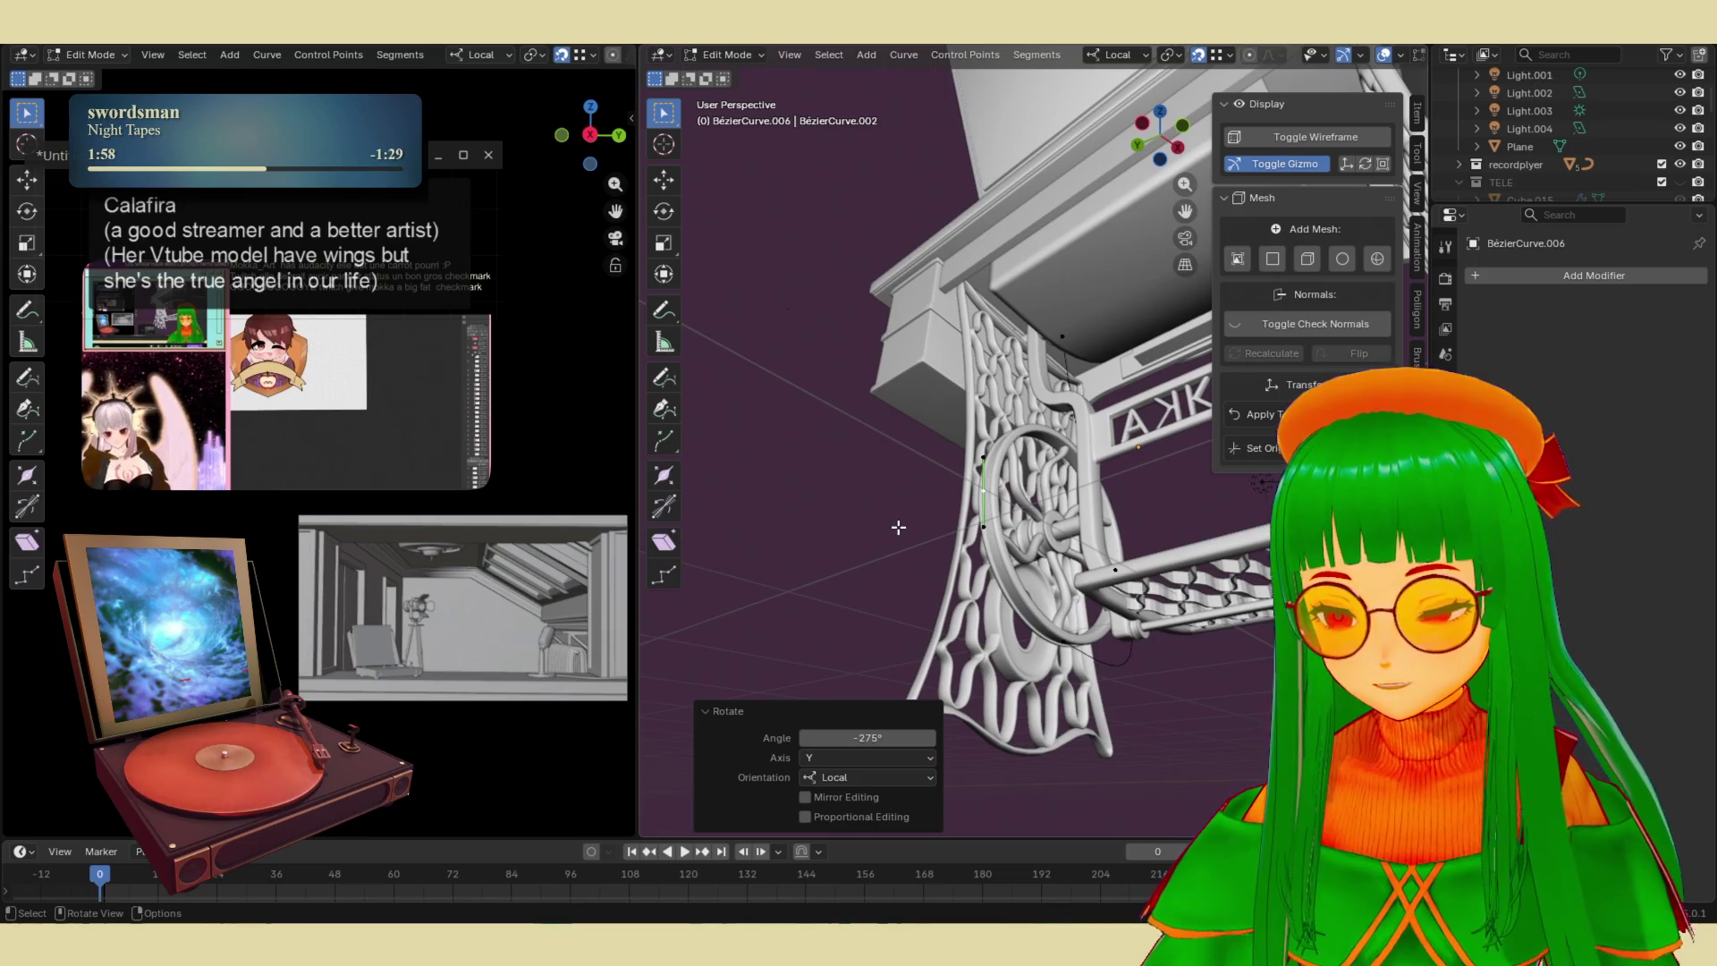
key("s")
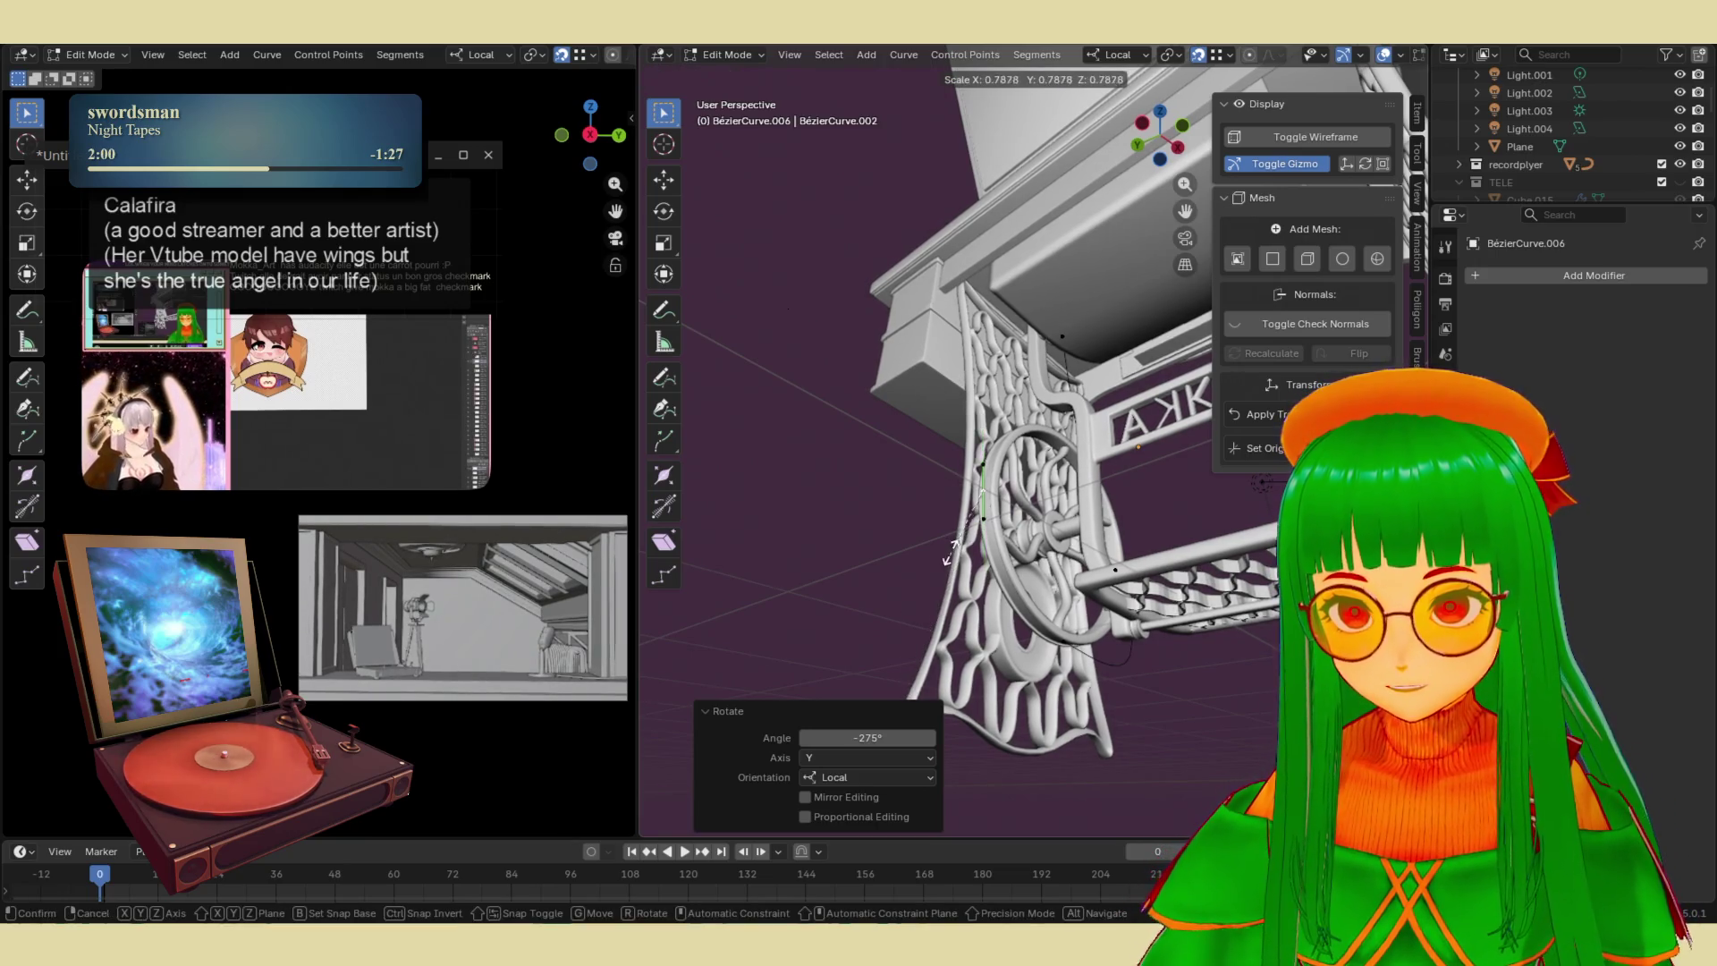
right_click(950, 550)
mouse_move(950, 545)
middle_mouse_down()
mouse_move(962, 504)
mouse_move(935, 581)
middle_mouse_up()
scroll(928, 601, "up", 2)
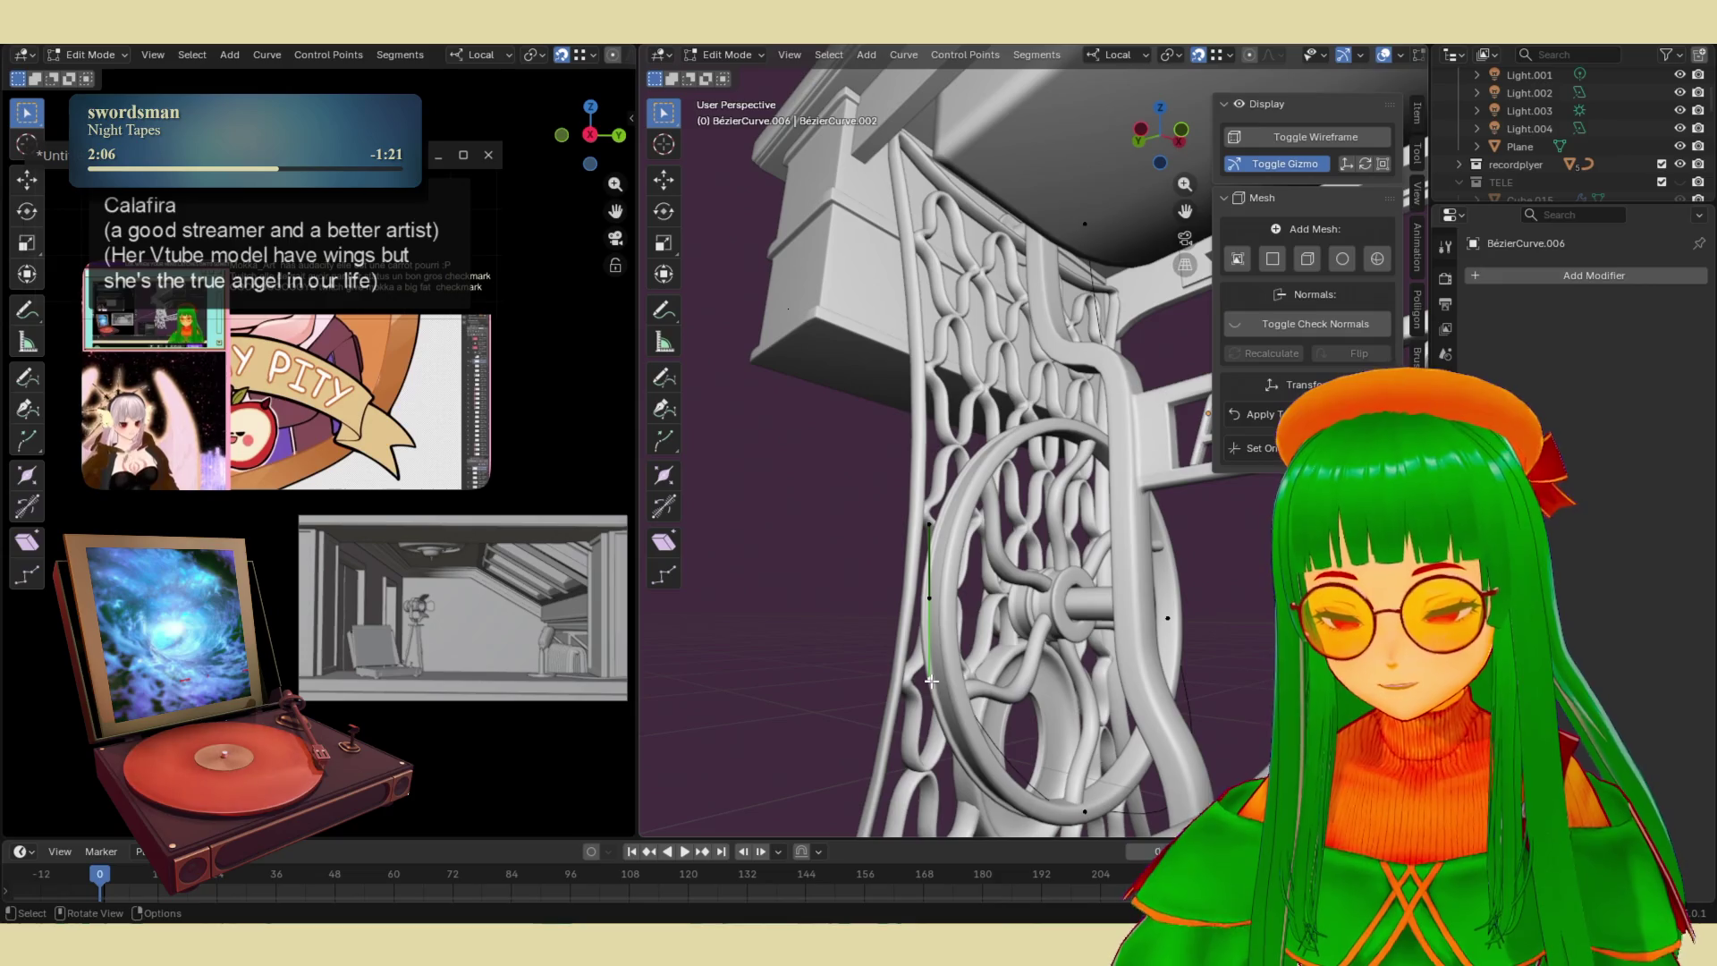
- Move the curve point and pull its handle down along the flywheel
key("g")
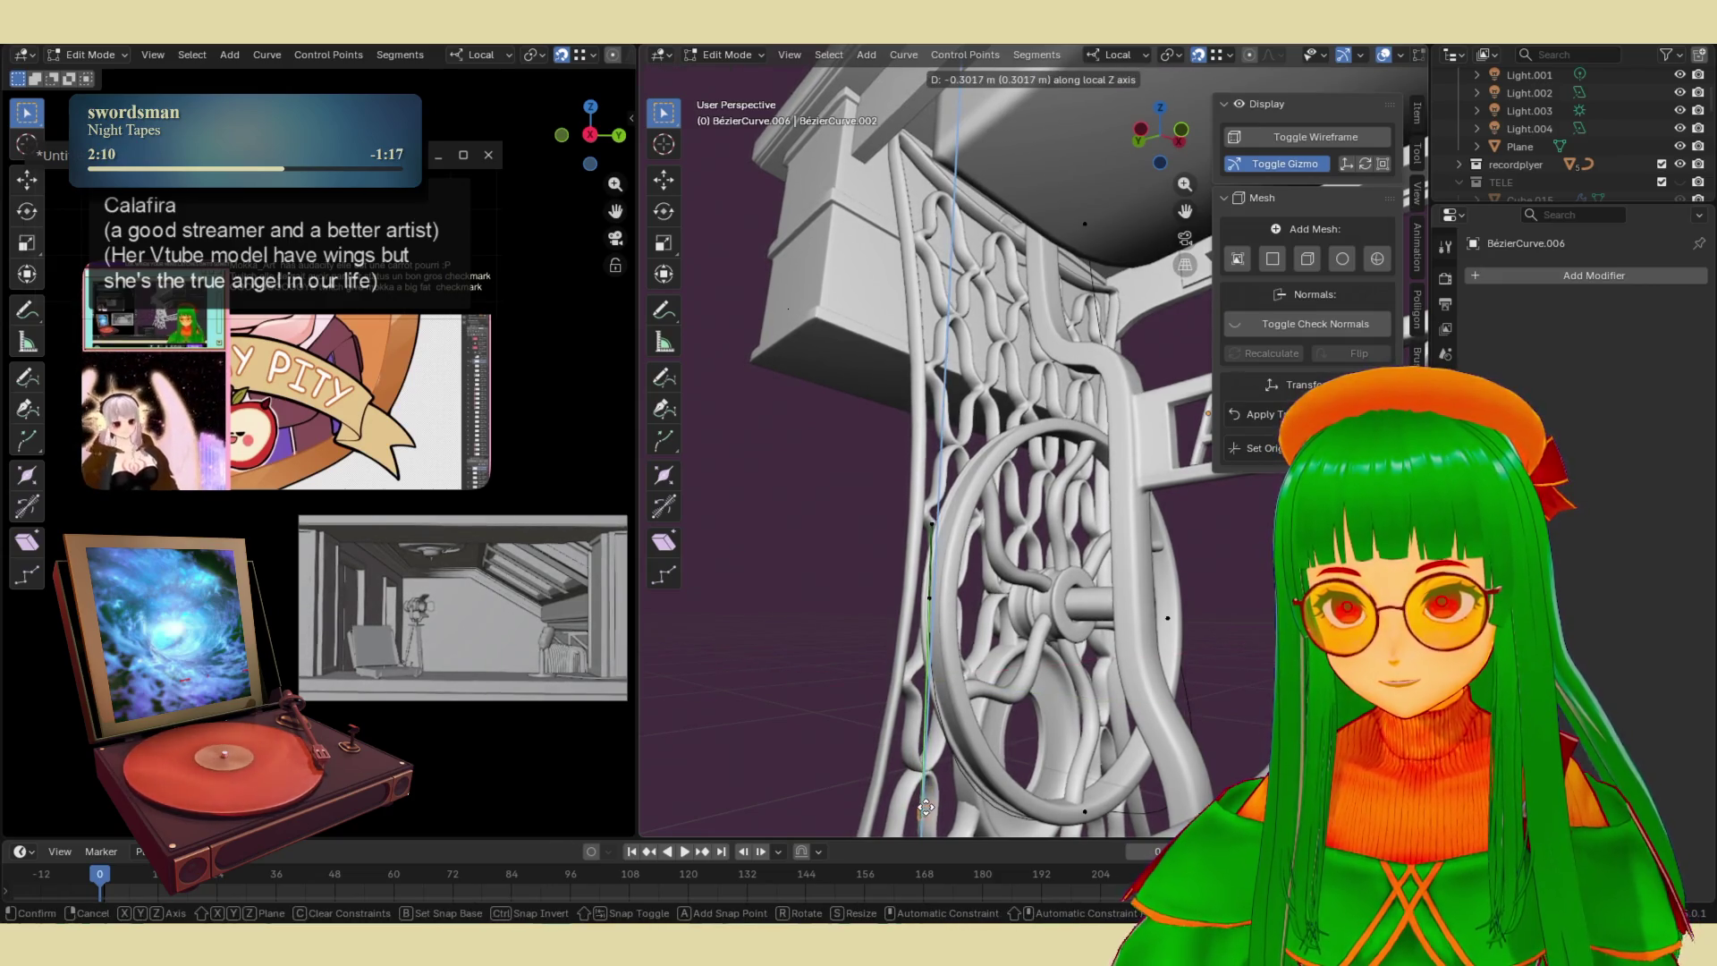
left_click(928, 798)
mouse_move(984, 724)
middle_mouse_down()
mouse_move(1111, 607)
mouse_move(1114, 637)
mouse_move(1084, 662)
middle_mouse_up()
left_click(799, 670)
middle_click_drag(799, 669, 1065, 519)
left_click_drag(1064, 518, 1073, 669)
middle_click_drag(1073, 669, 1072, 673)
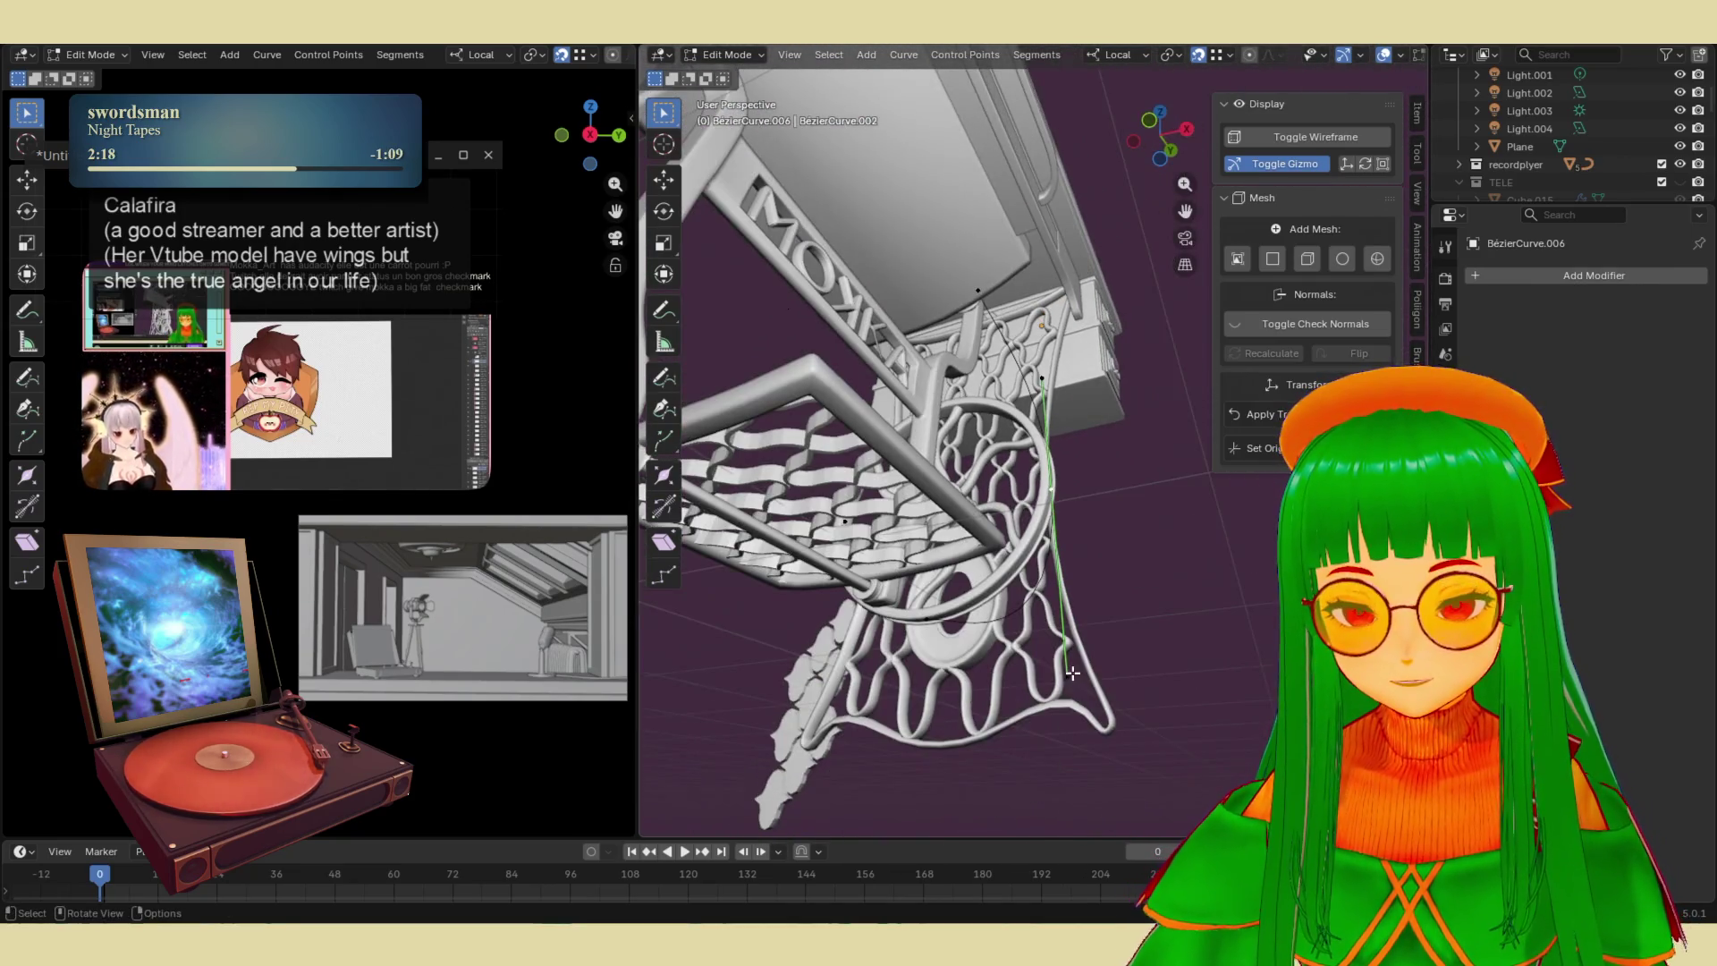
- With snapping off, move the point along local Z to -0.27926 m and return to Object Mode
key("g")
key("z")
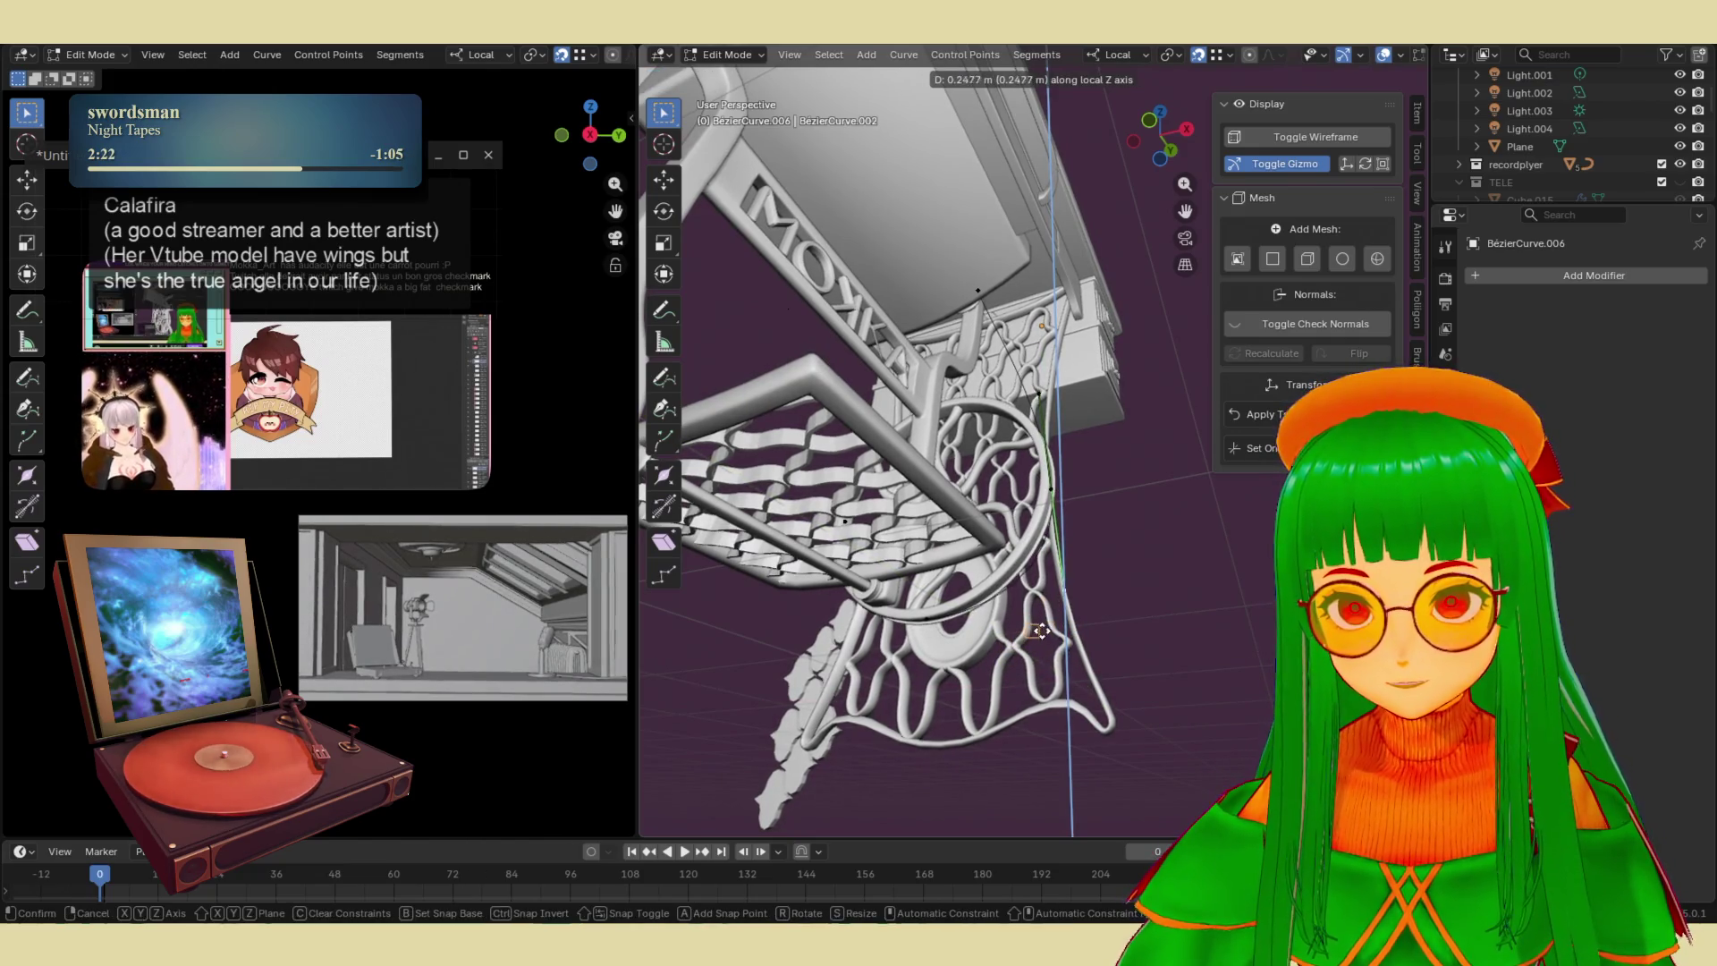
left_click(1042, 617)
left_click(1198, 57)
key("g")
key("z")
left_click(1120, 413)
middle_click_drag(1120, 412, 973, 566)
key("Tab")
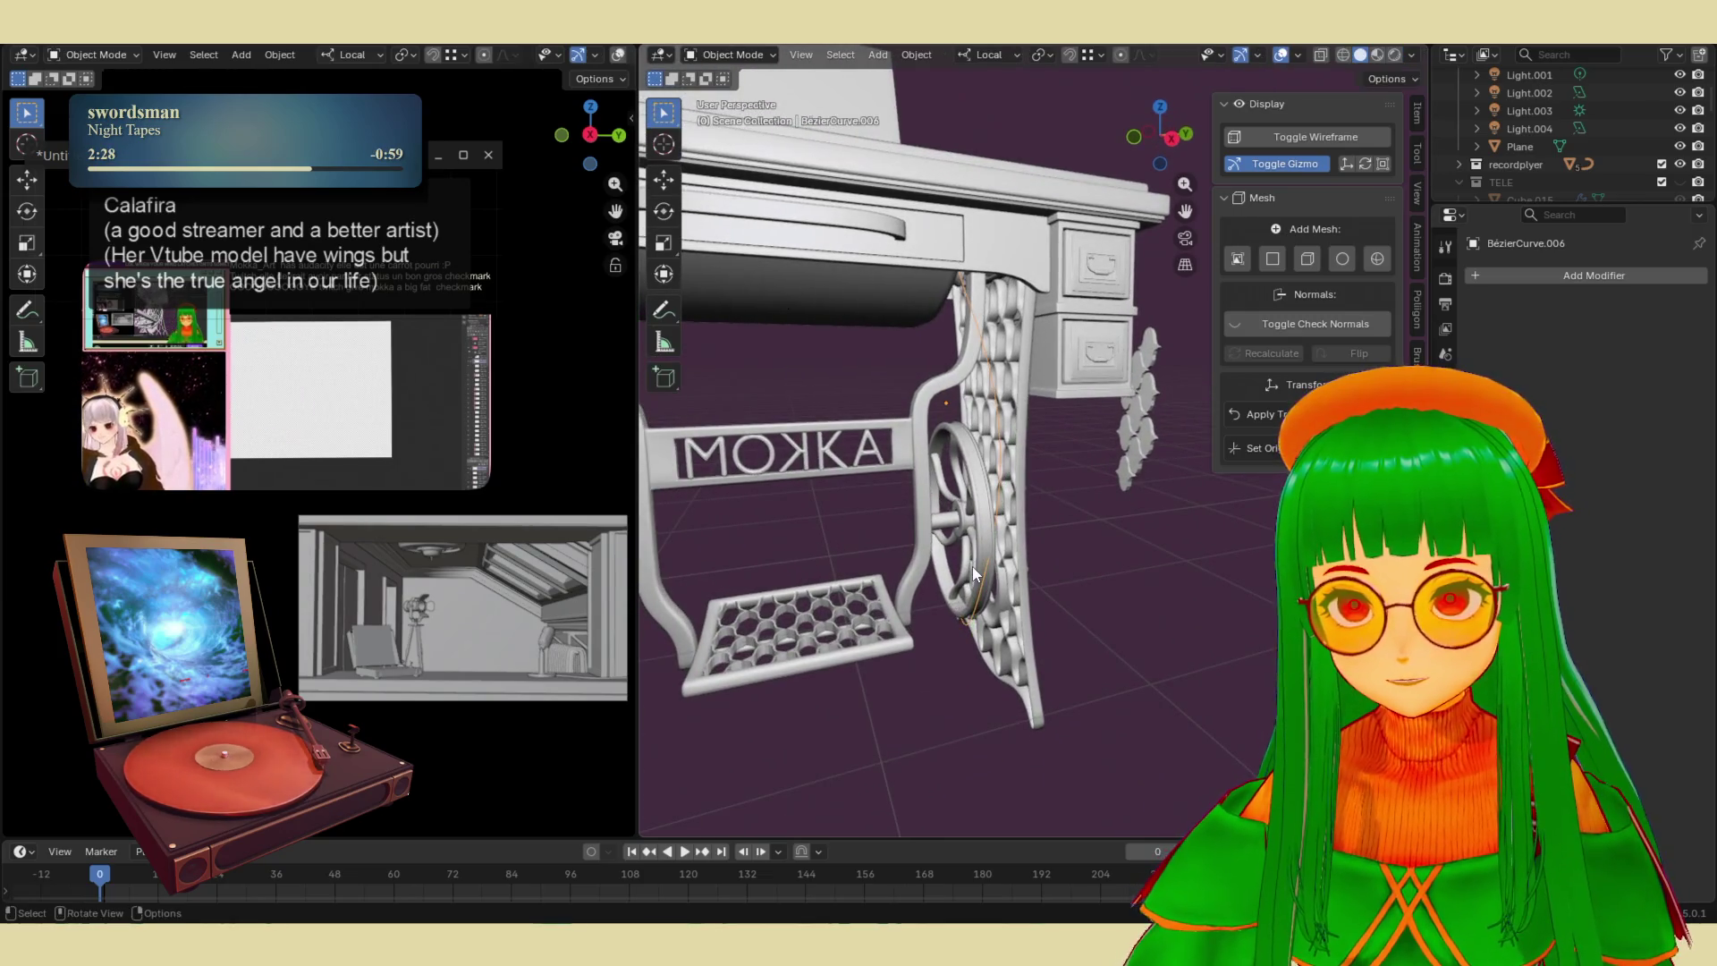
- In Edit Mode, scale the selected curve points to 0 along local X to straighten them
key("Tab")
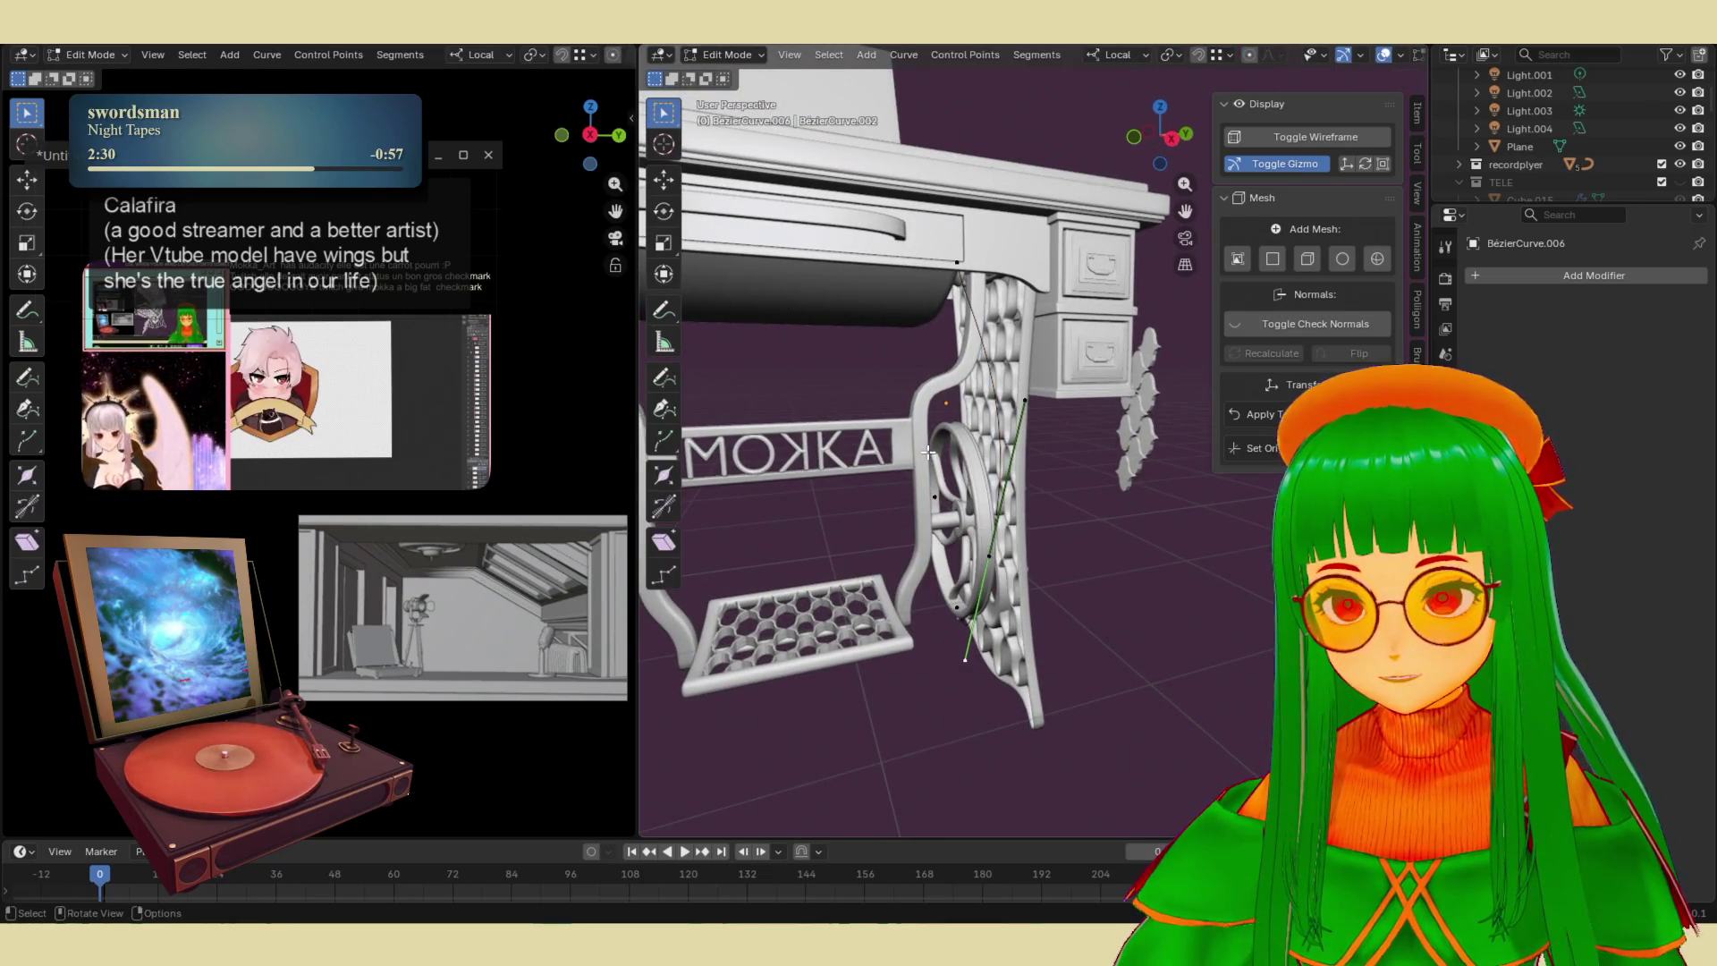
middle_click_drag(973, 565, 895, 447)
key("s")
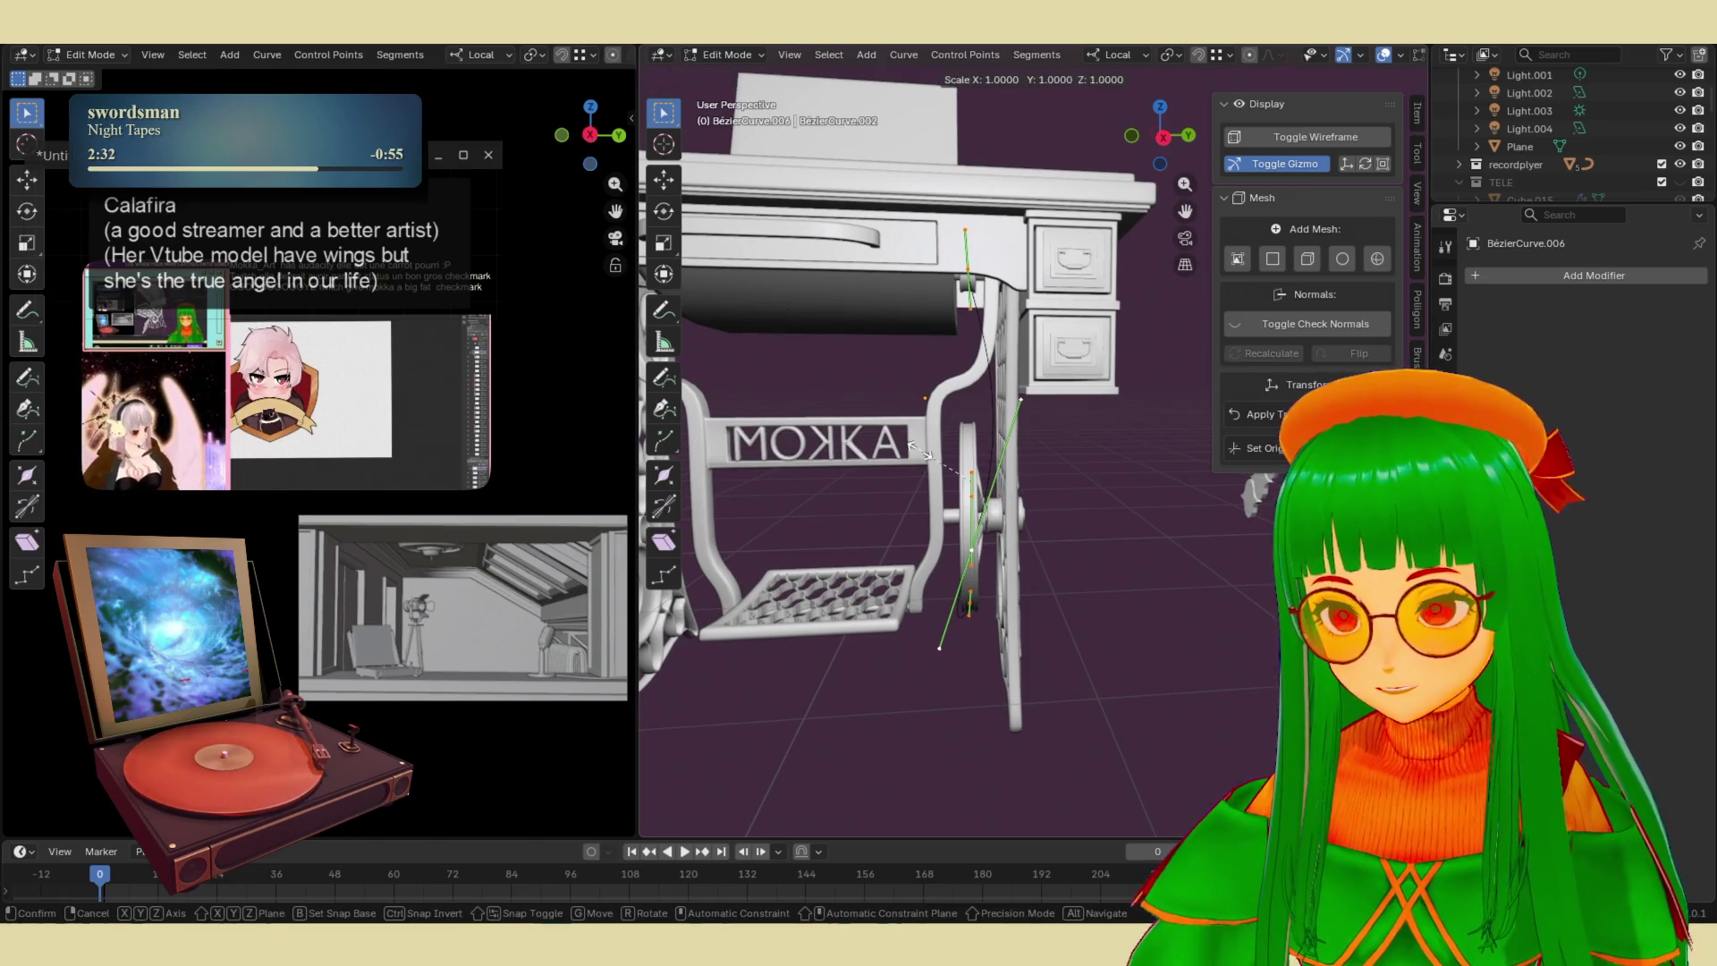
key("x")
key("x")
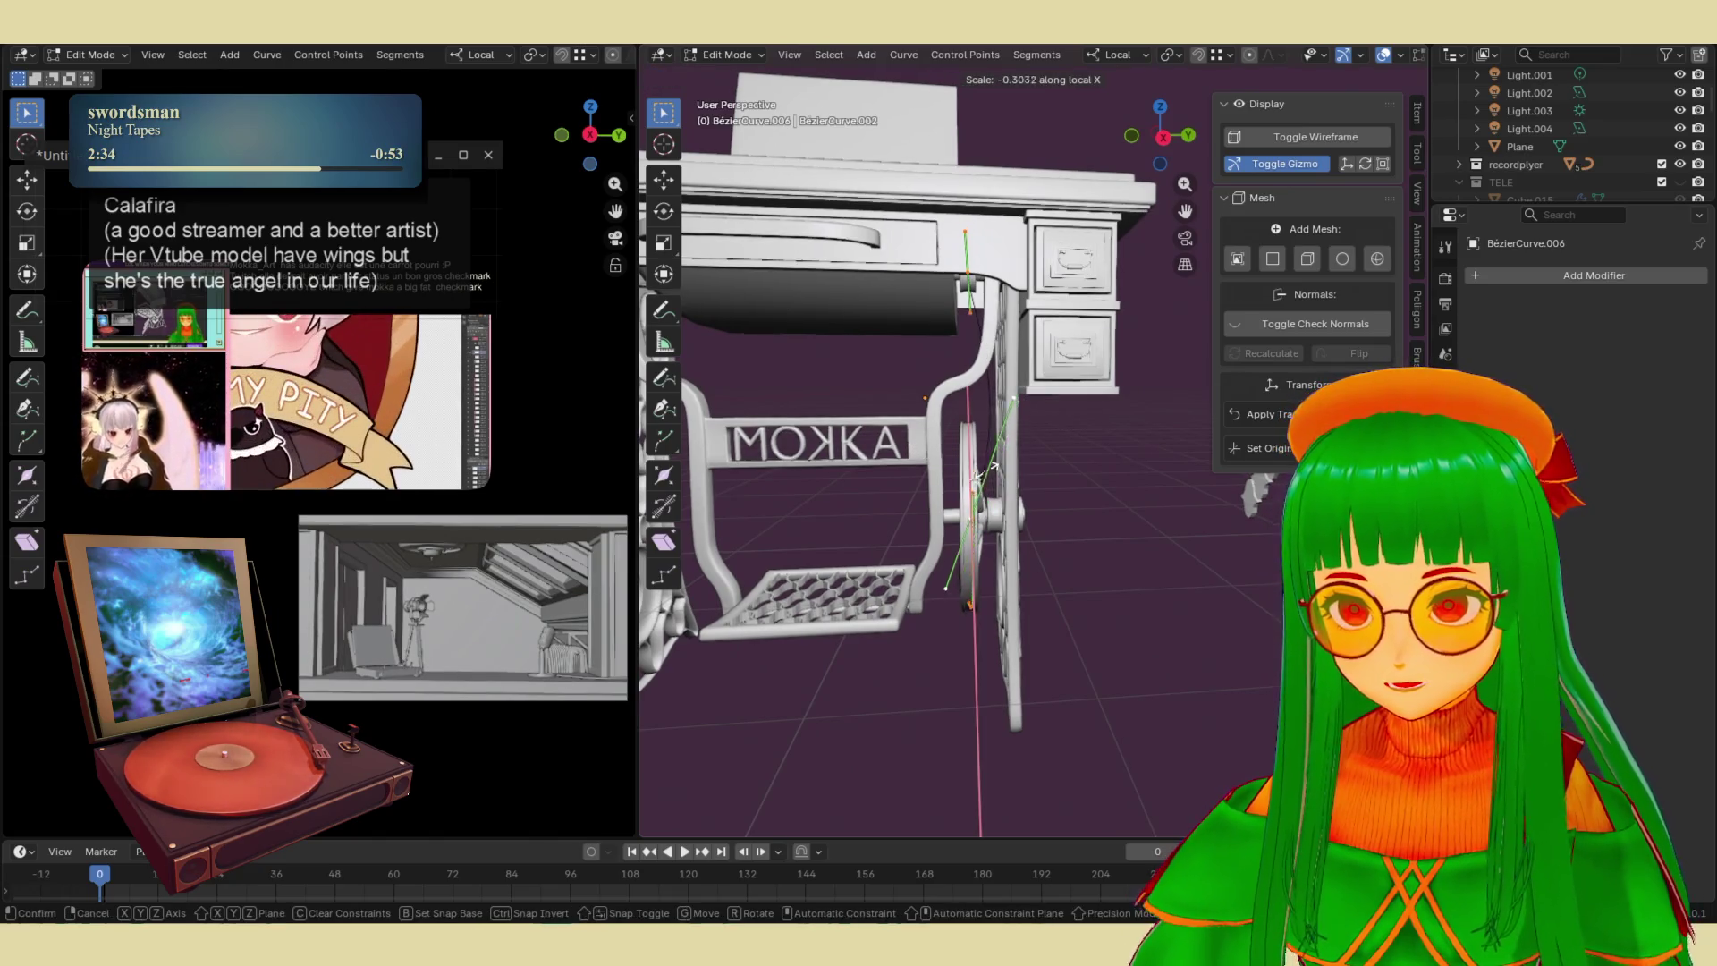
type("0")
key("Return")
- Begin rotating the upper curve segment about its local Z axis
middle_click_drag(1070, 507, 1100, 502)
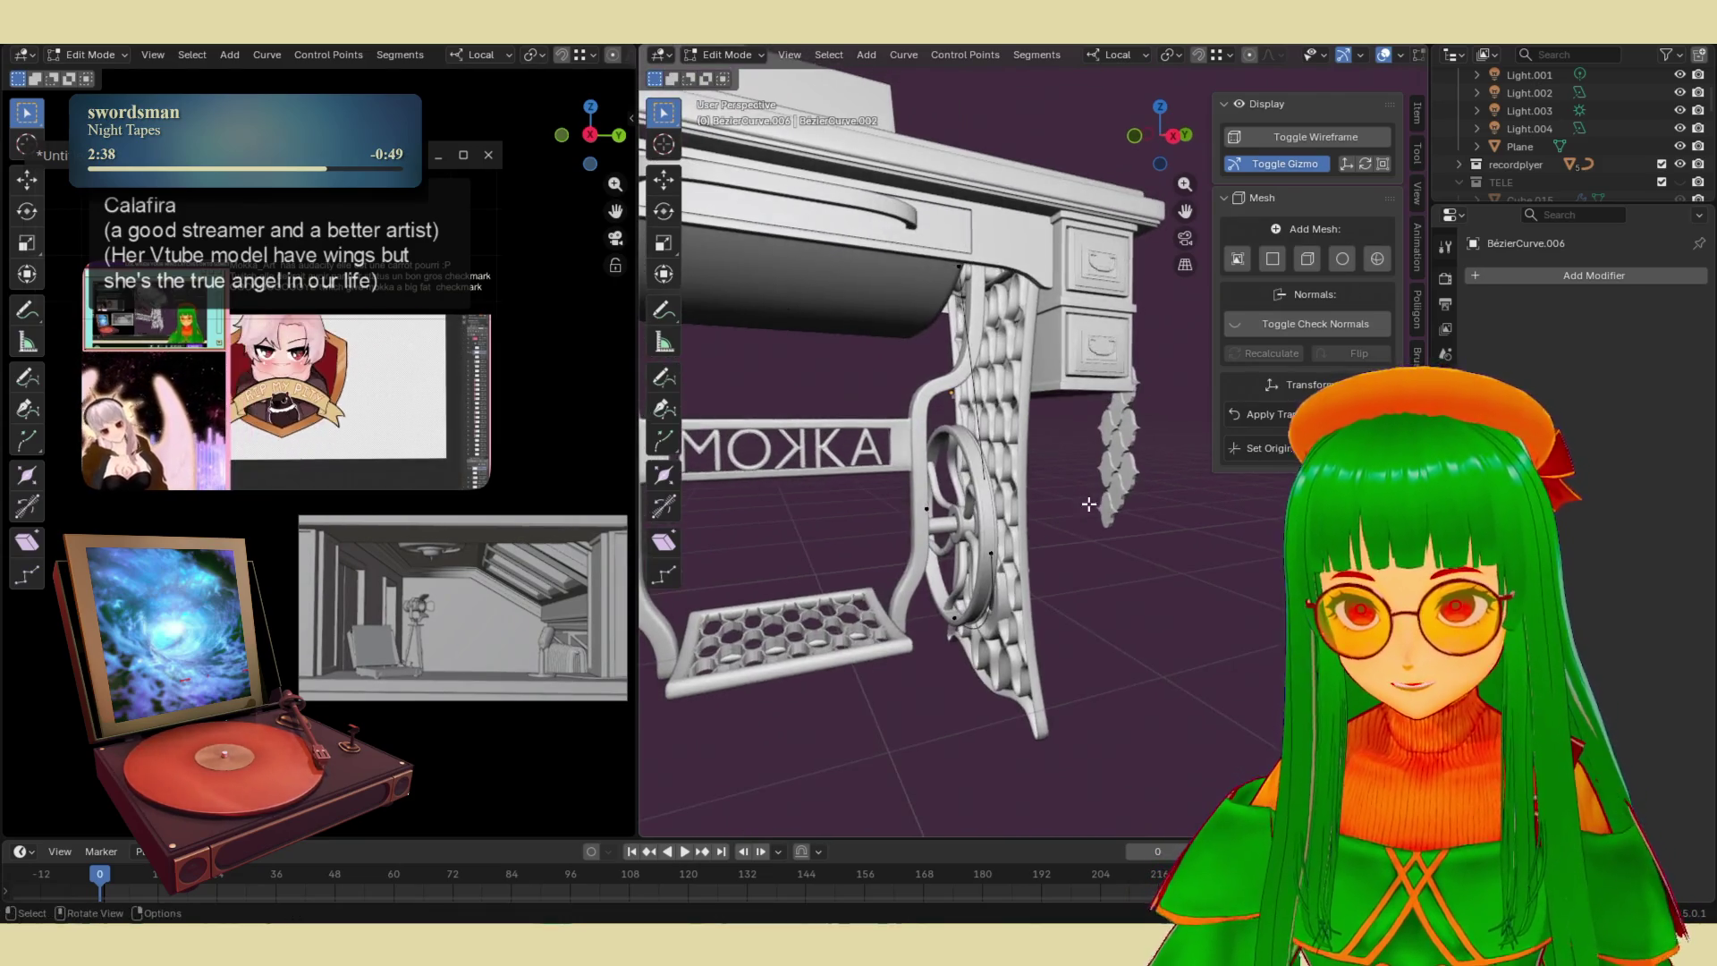
middle_click_drag(988, 569, 1060, 552)
key("s")
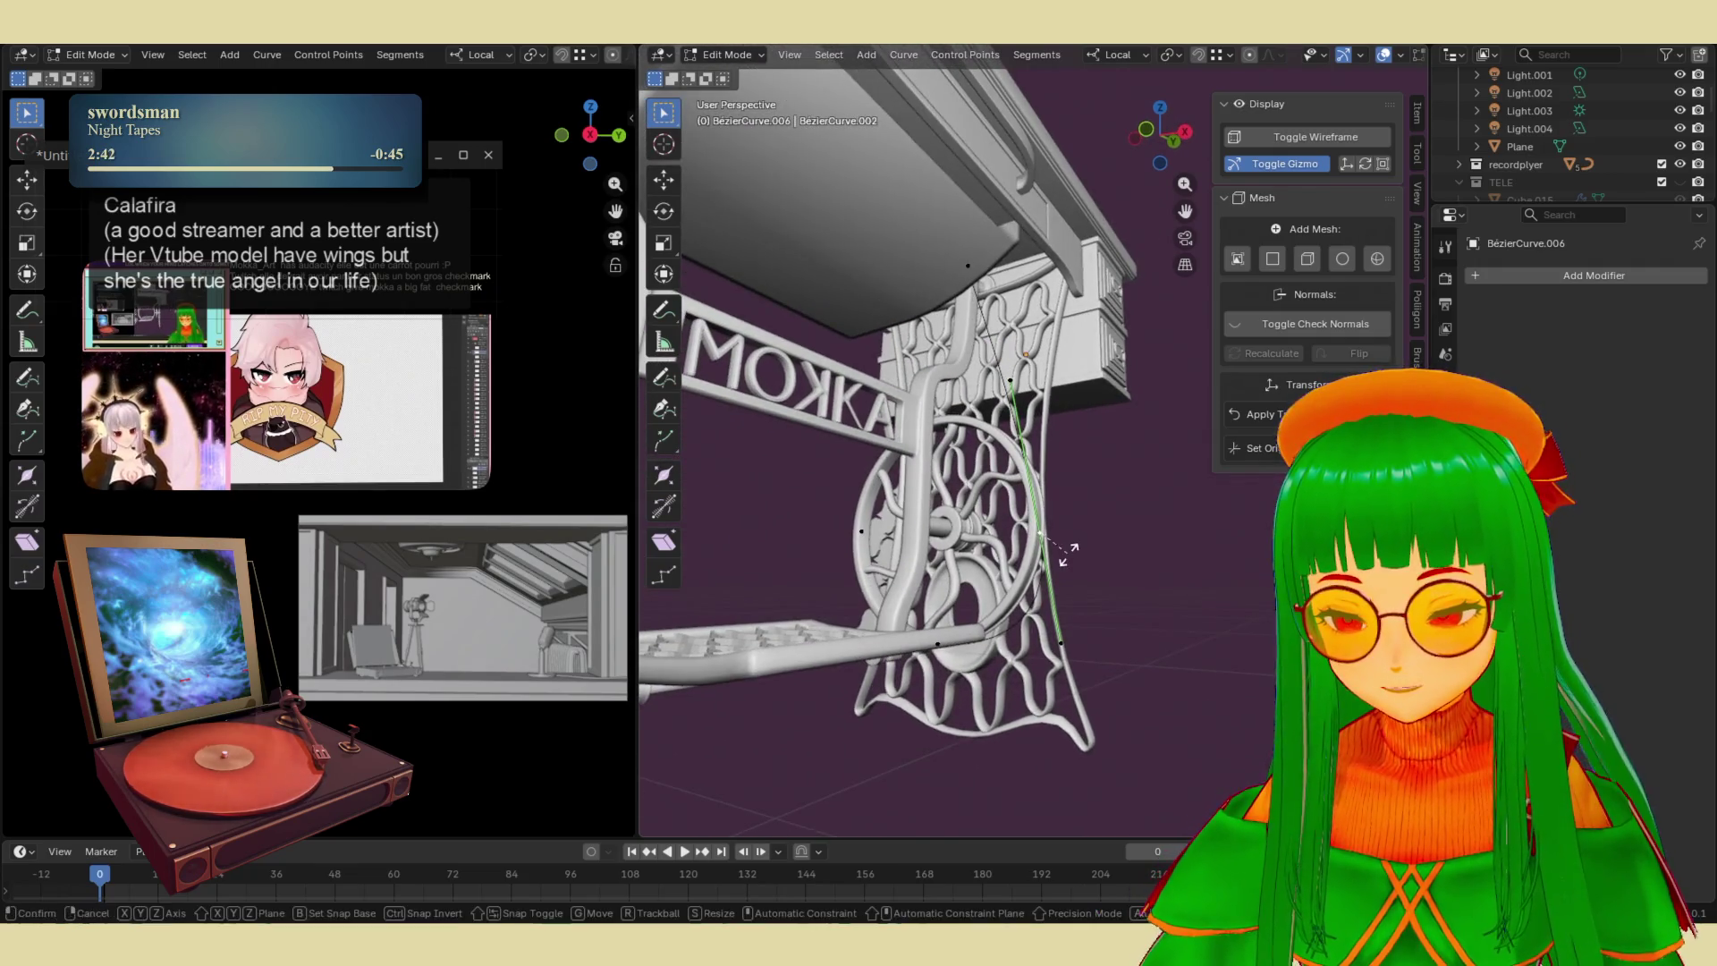
key("r")
key("z")
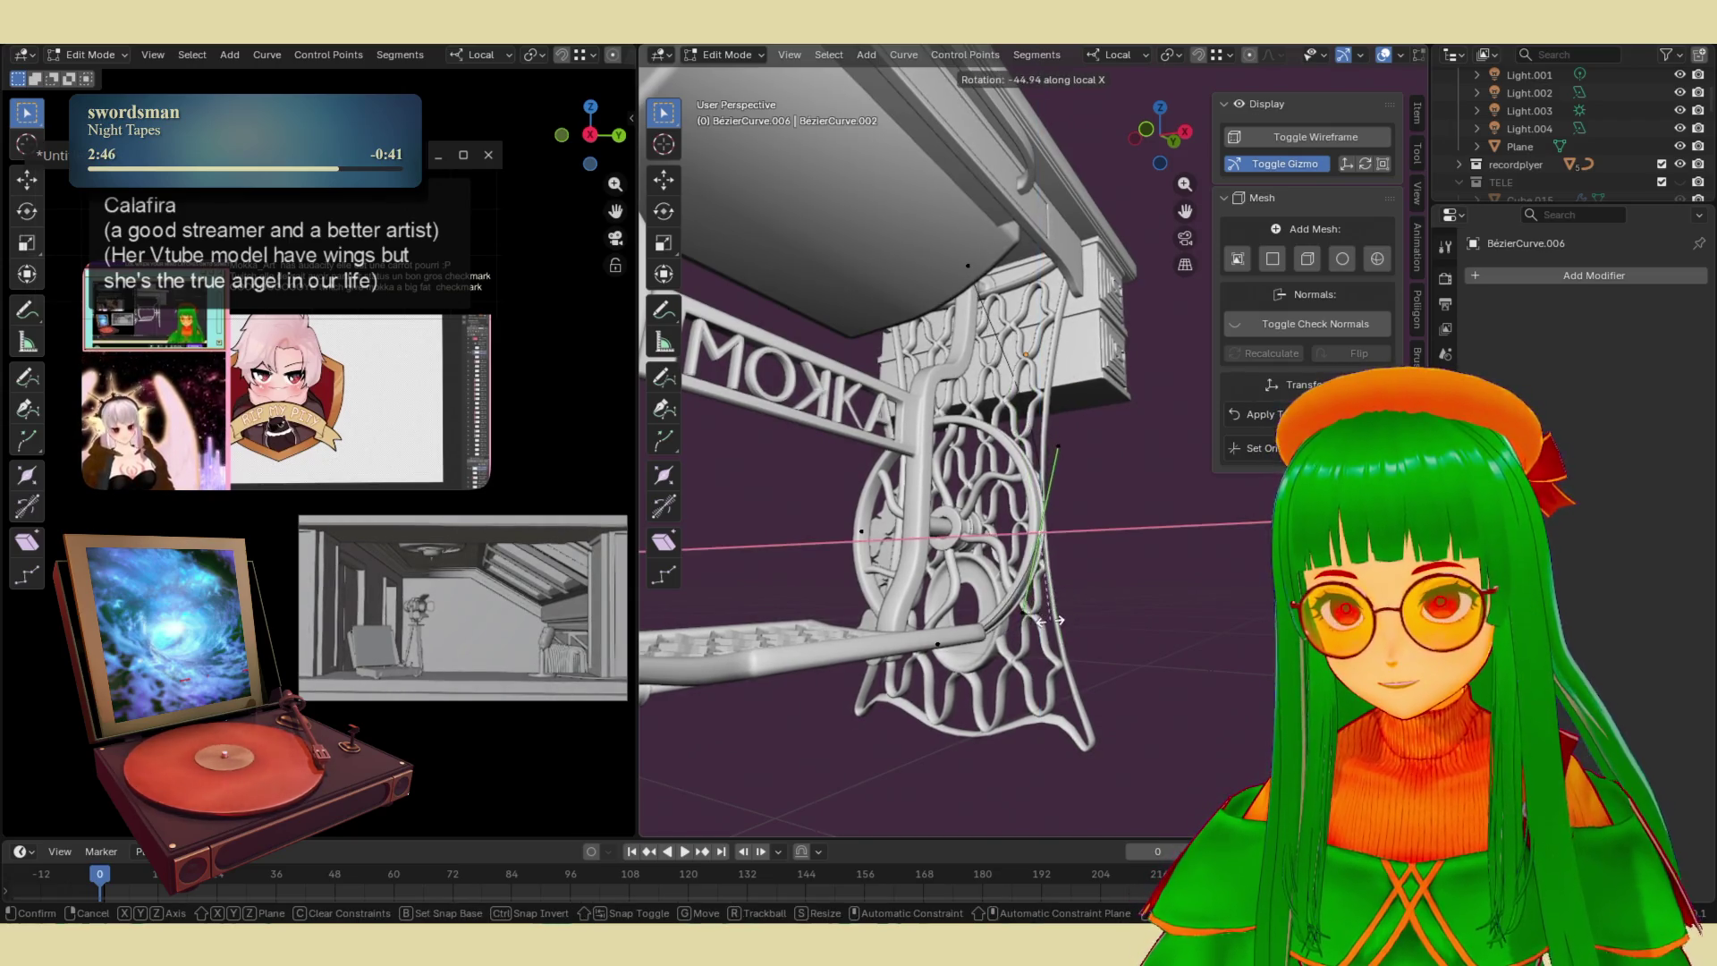
- Confirm the segment rotation, move a point along local Y and nudge the flywheel-side point left
left_click(1073, 575)
mouse_move(1073, 575)
middle_mouse_down()
mouse_move(1101, 535)
mouse_move(956, 579)
mouse_move(1130, 510)
mouse_move(1148, 554)
mouse_move(1046, 605)
mouse_move(1146, 486)
mouse_move(1178, 489)
middle_mouse_up()
key("g")
key("y")
left_click(1107, 543)
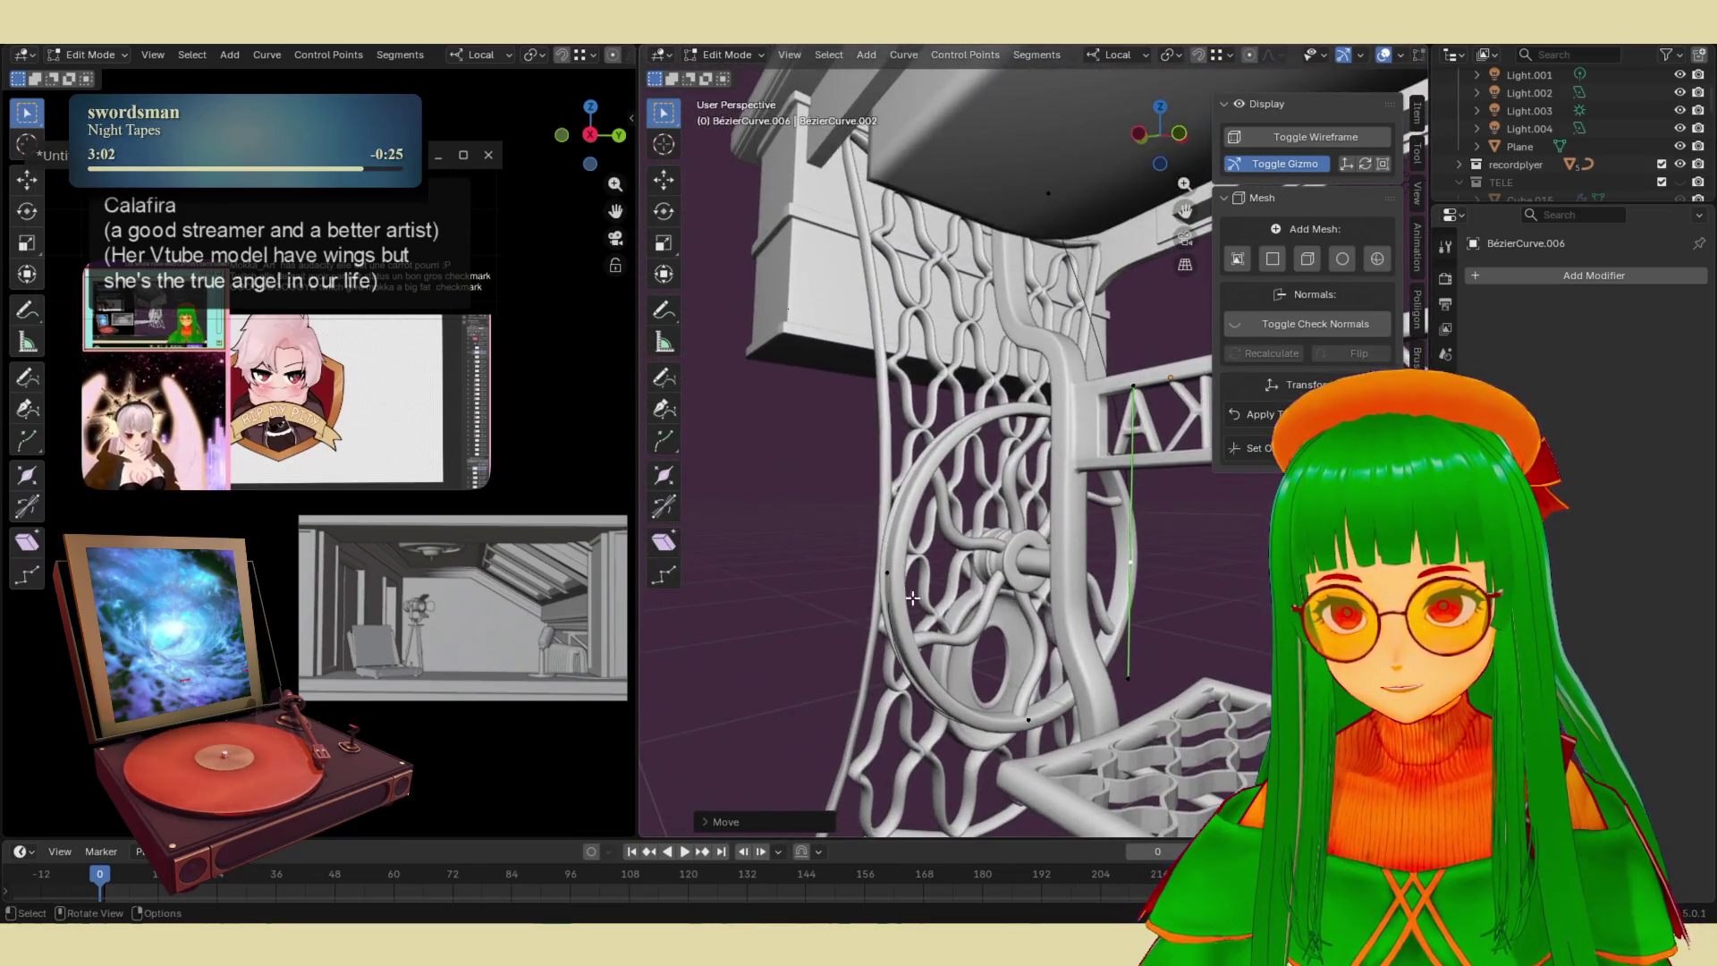
left_click(888, 571)
key("g")
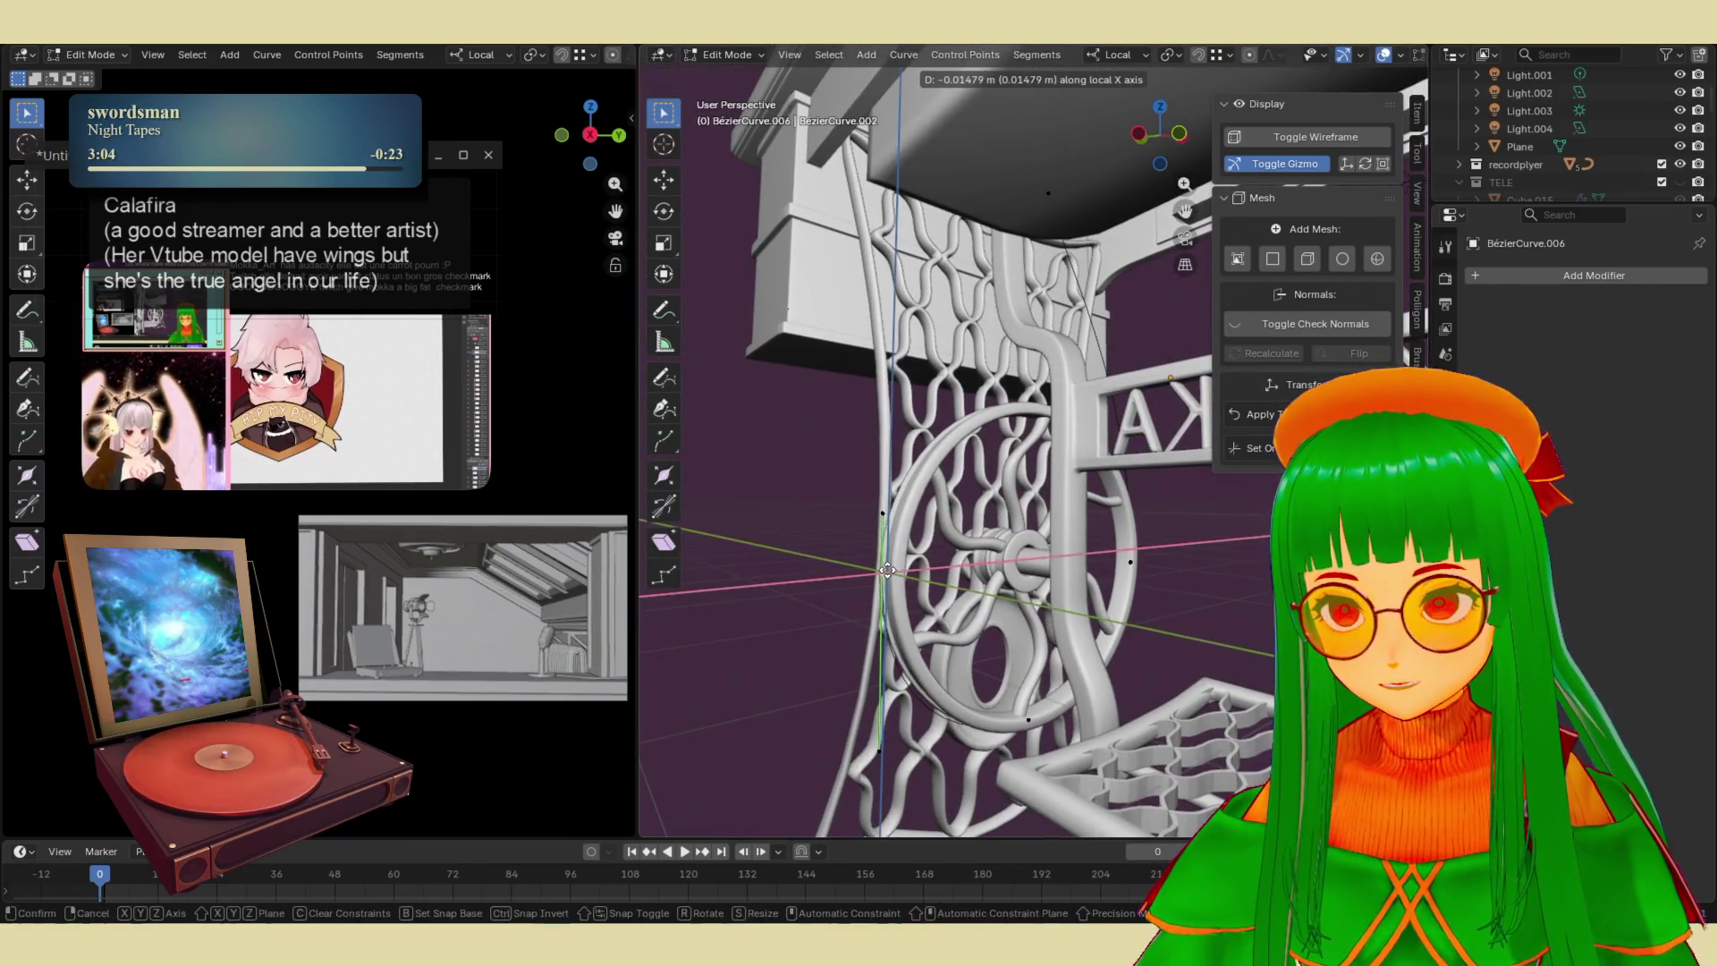
left_click(903, 569)
middle_click_drag(912, 520, 1036, 511)
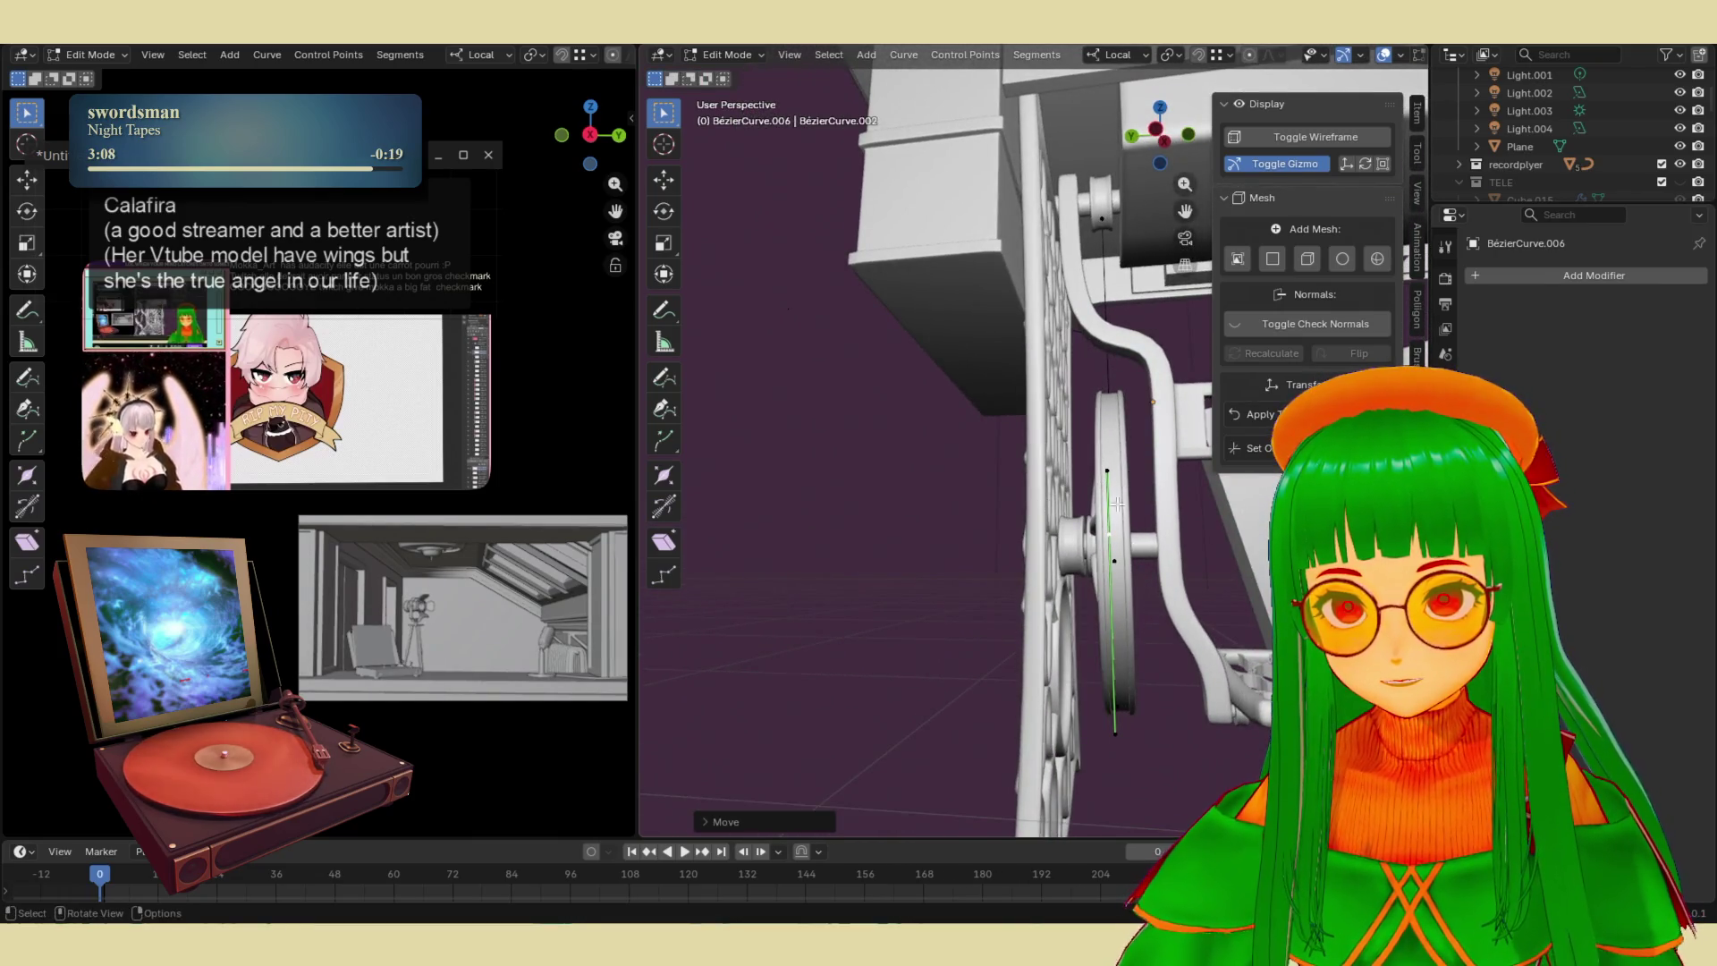
- Add a new curve point up near the upper pulley
key("g")
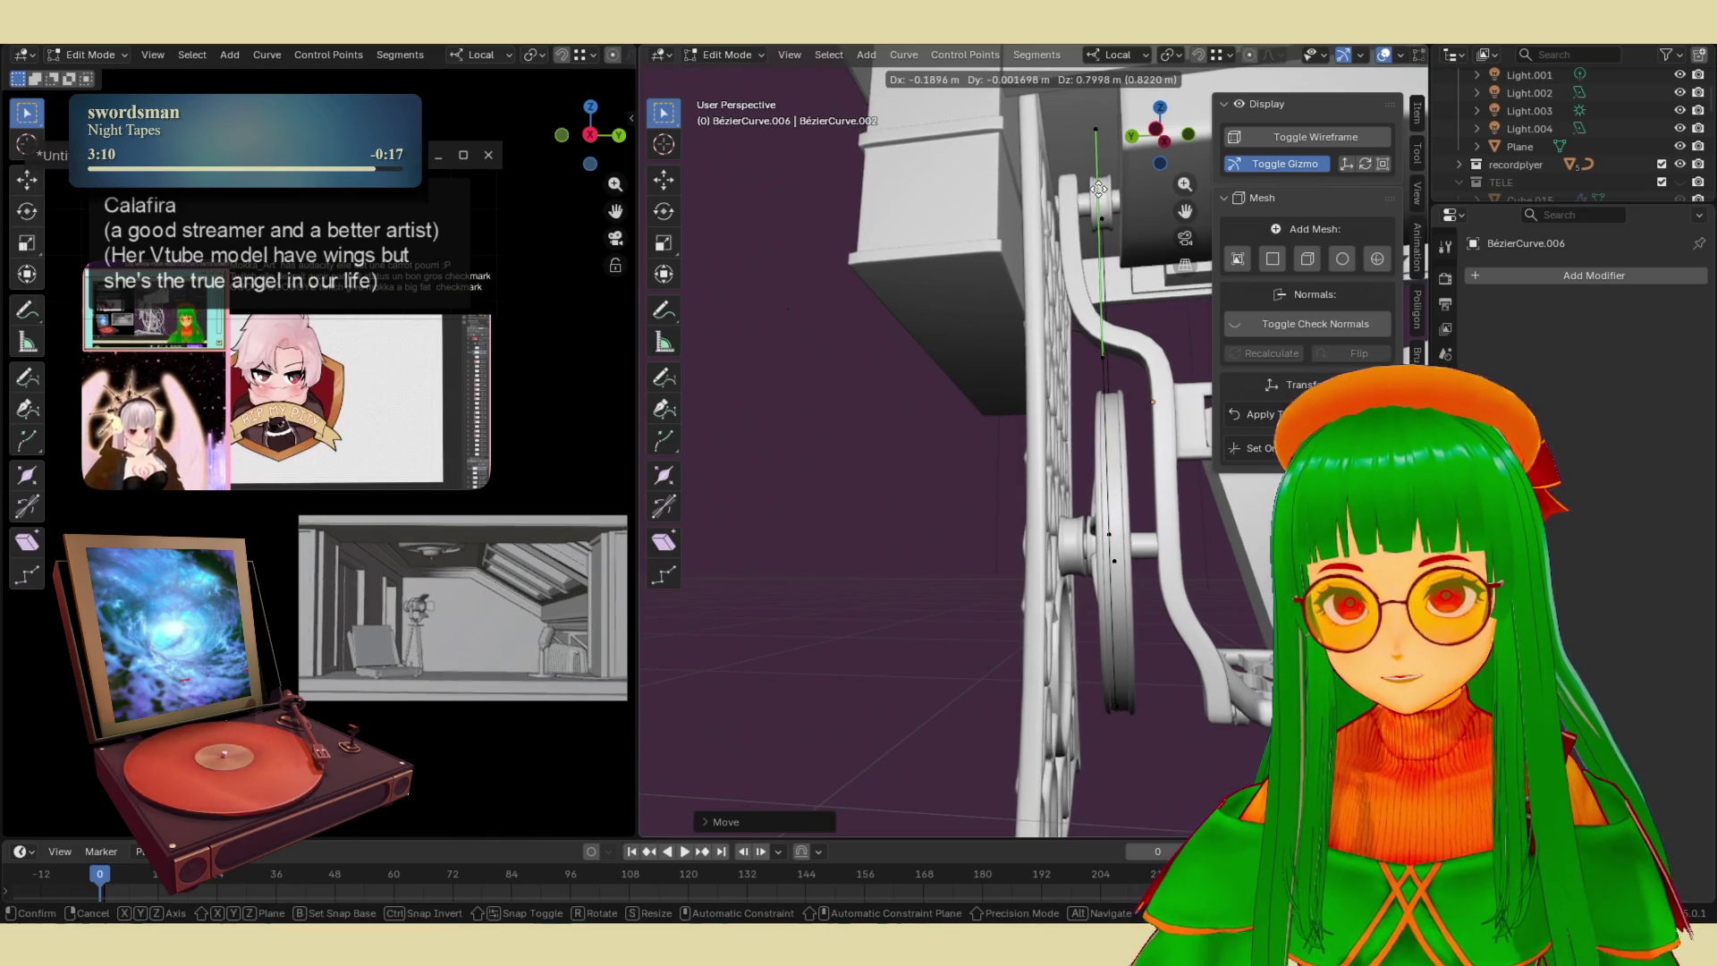
left_click(1098, 189)
middle_click_drag(1098, 188, 1131, 343)
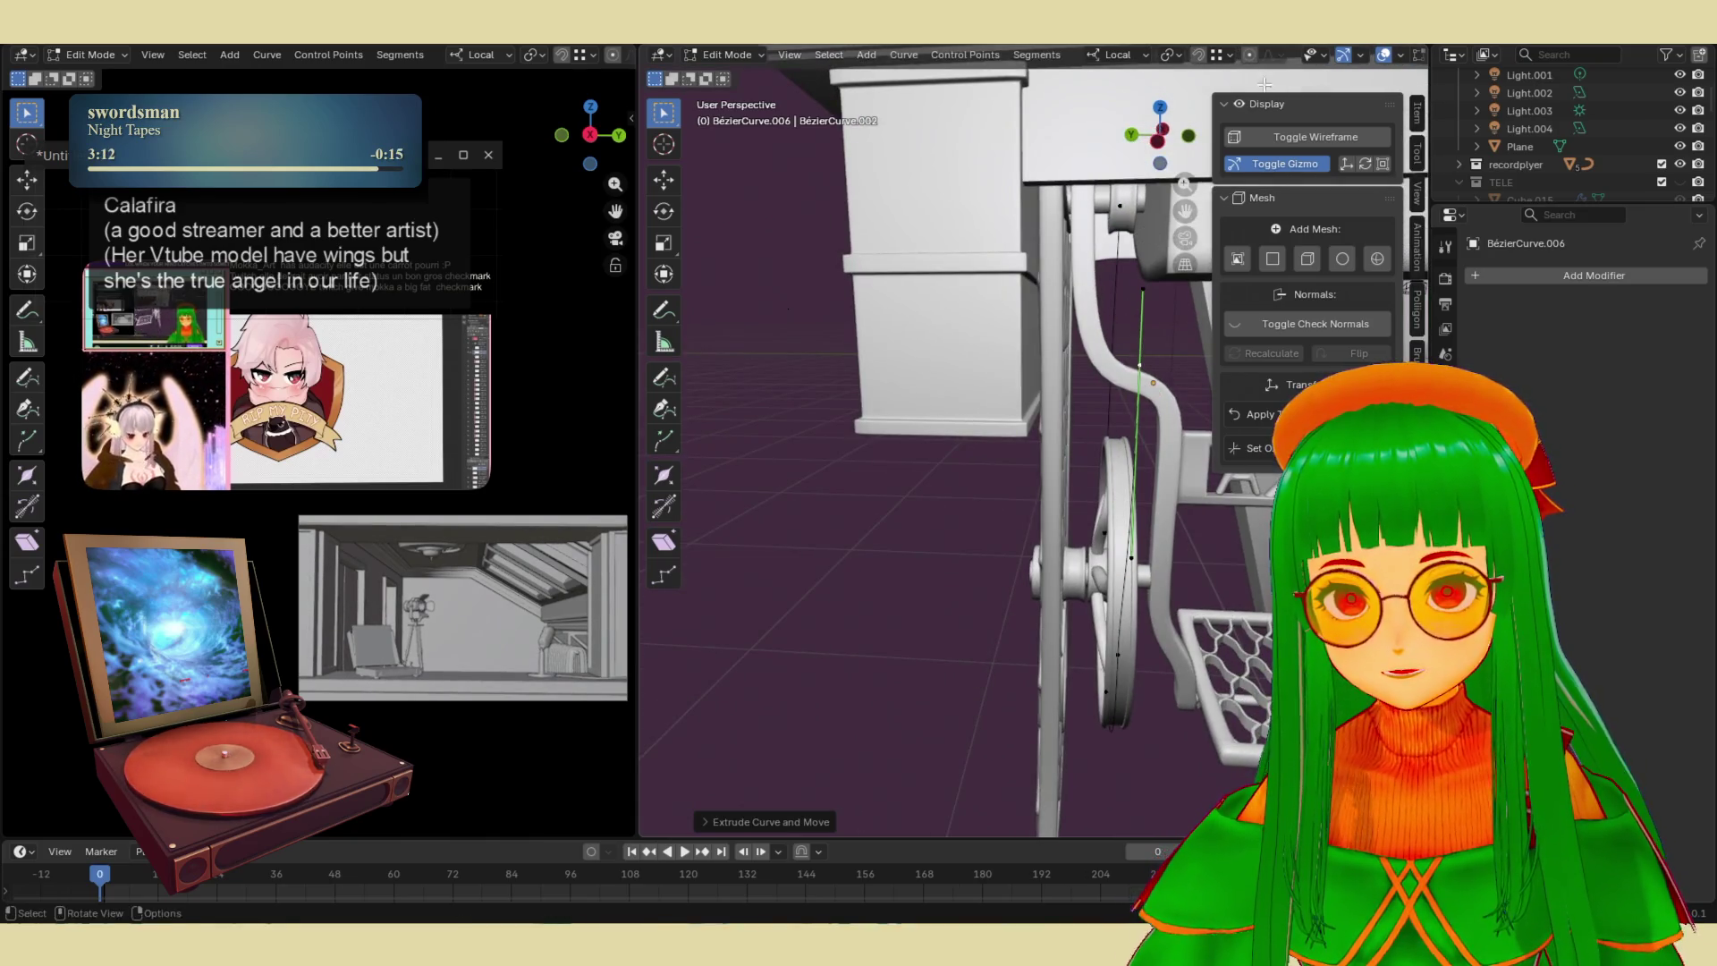
key("g")
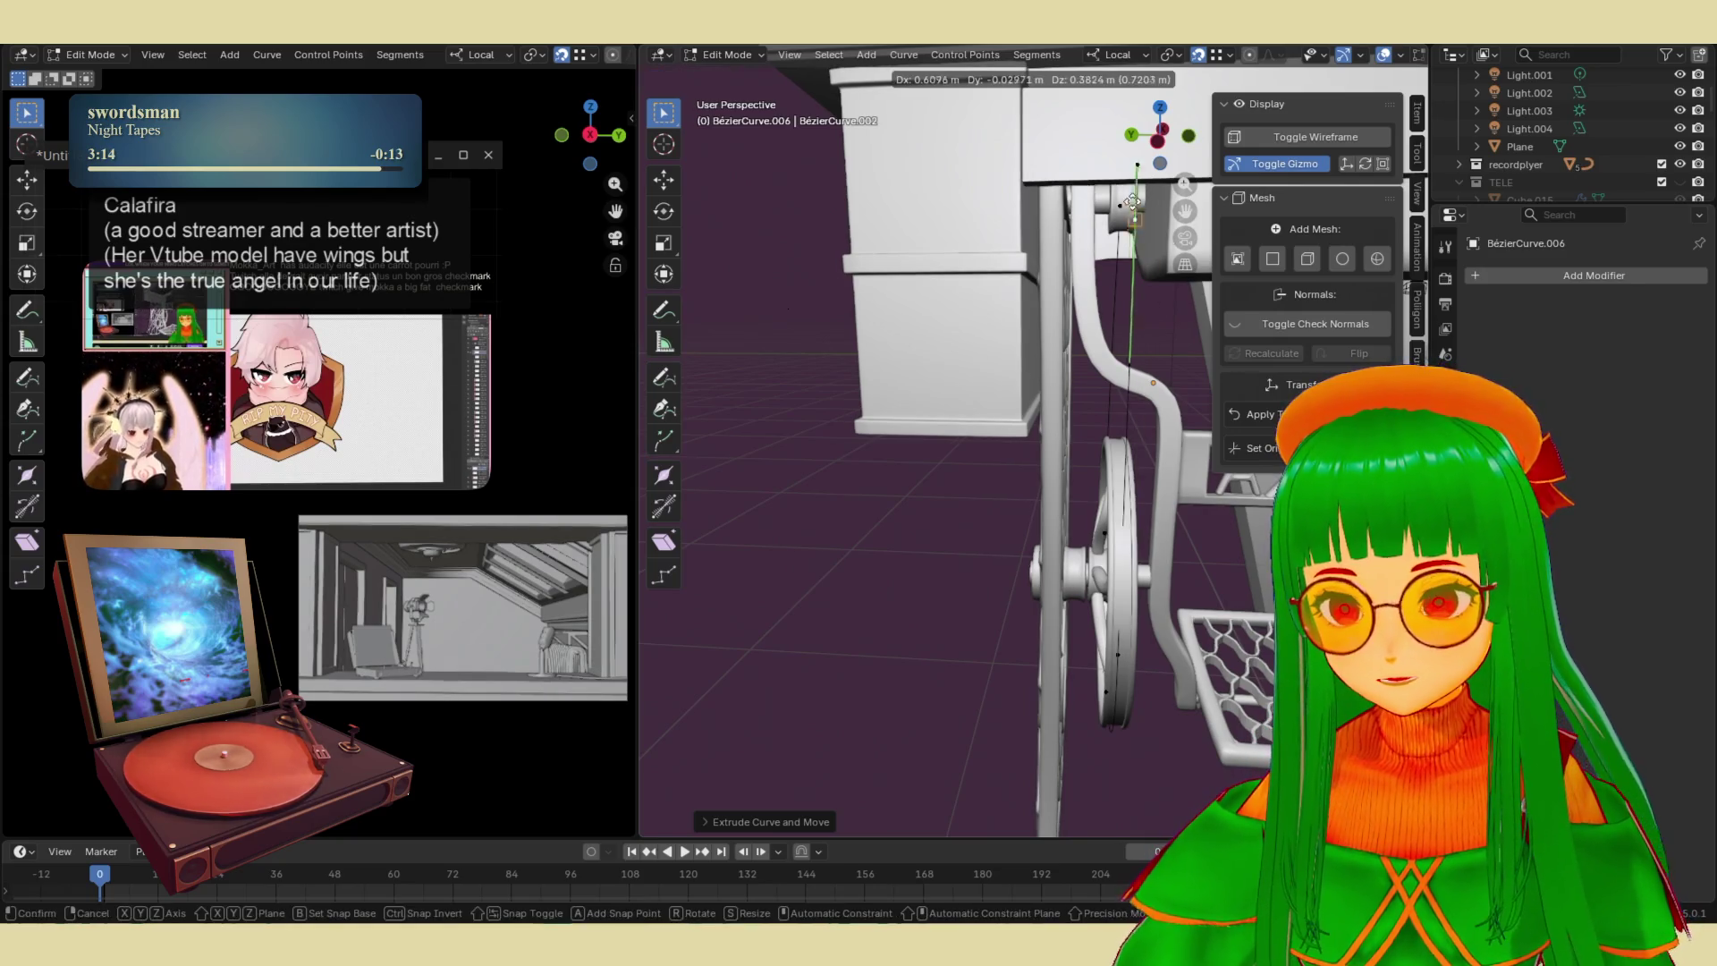
left_click(1123, 197)
middle_click_drag(1123, 198, 1003, 215)
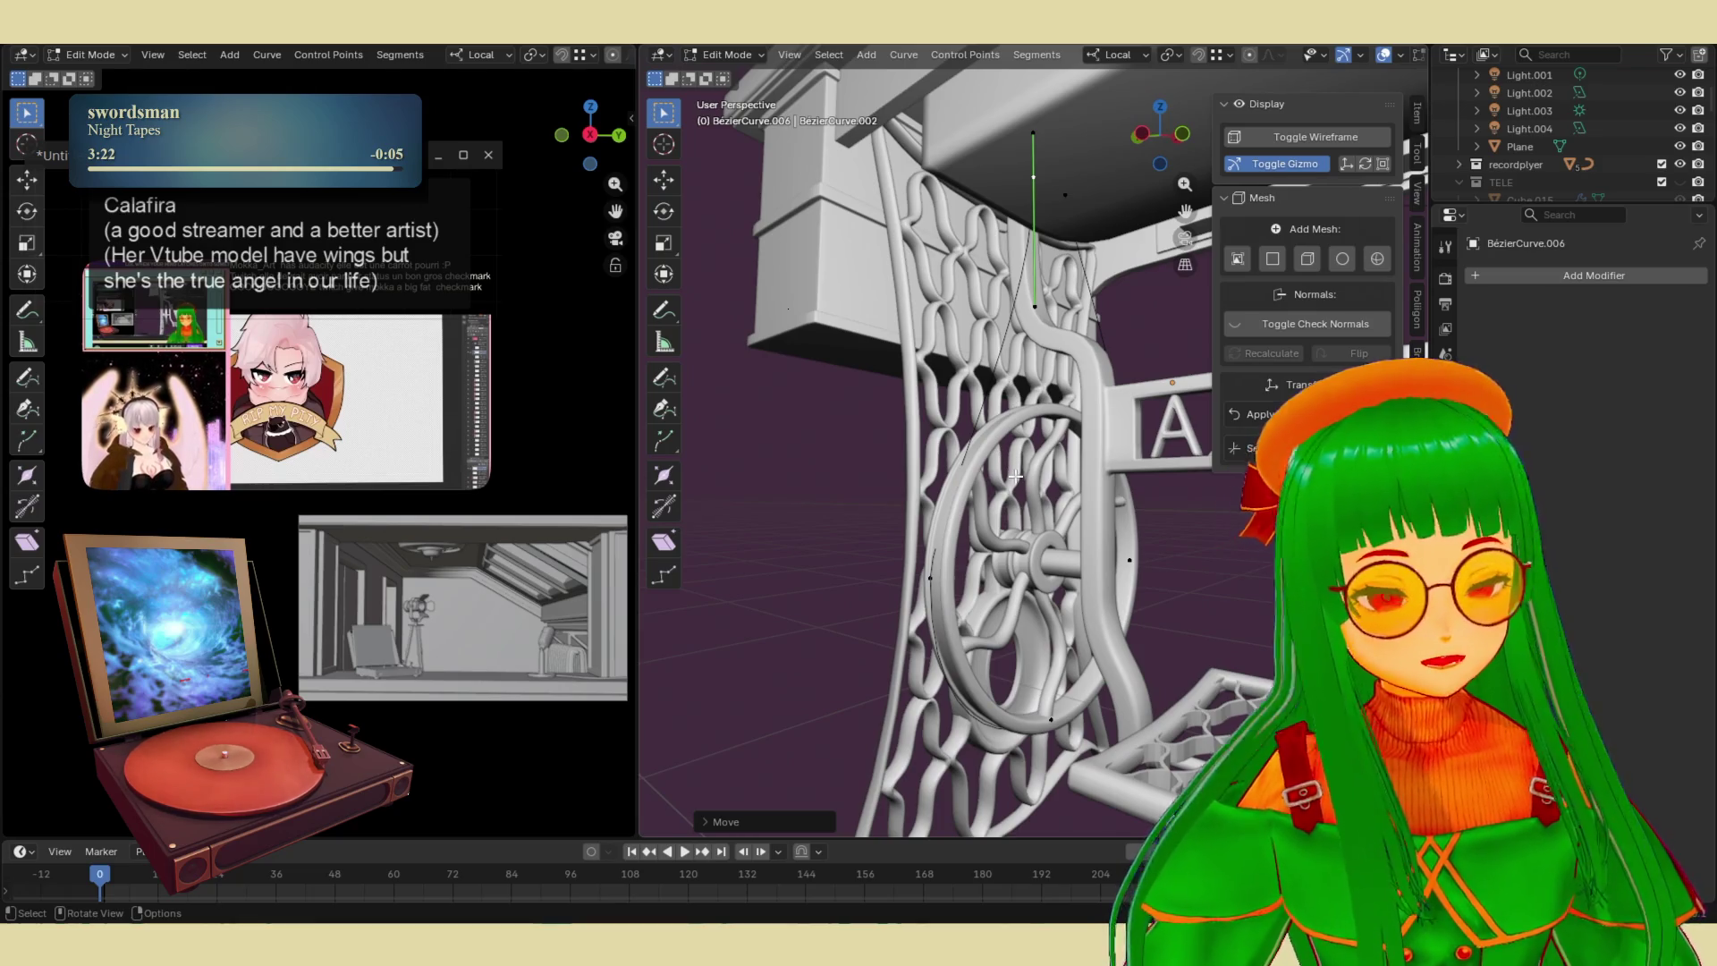
- Rotate the upper curve points about local X, then local Y, to shape the belt
key("r")
key("z")
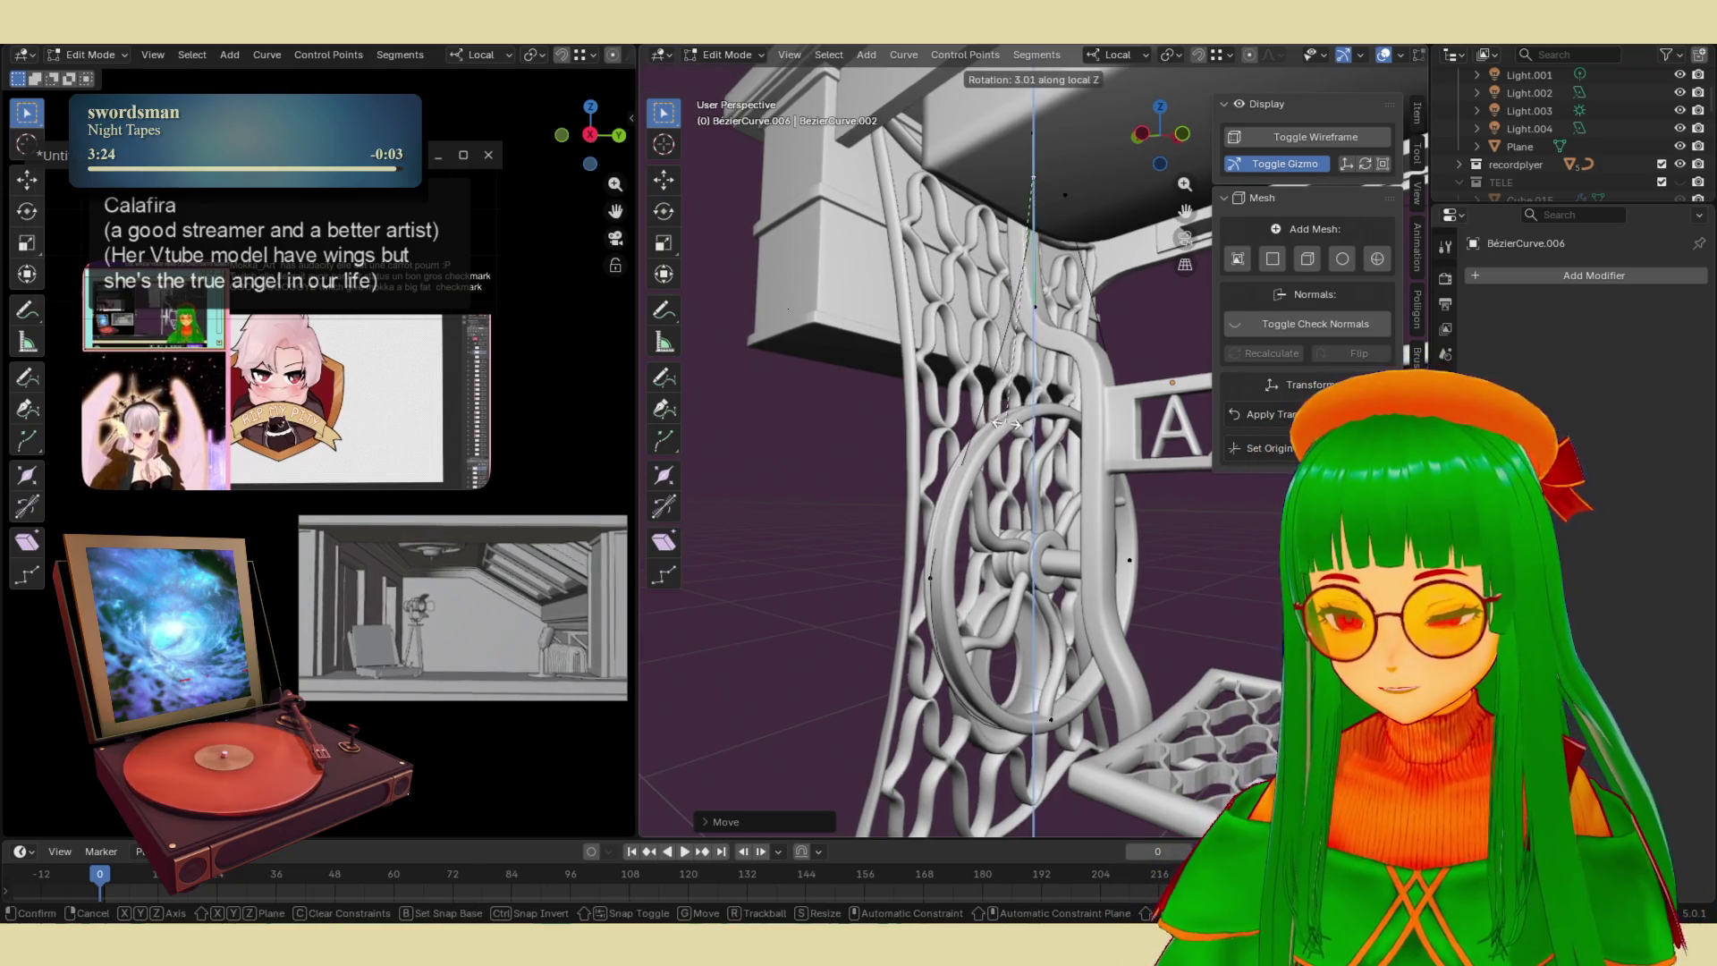
key("x")
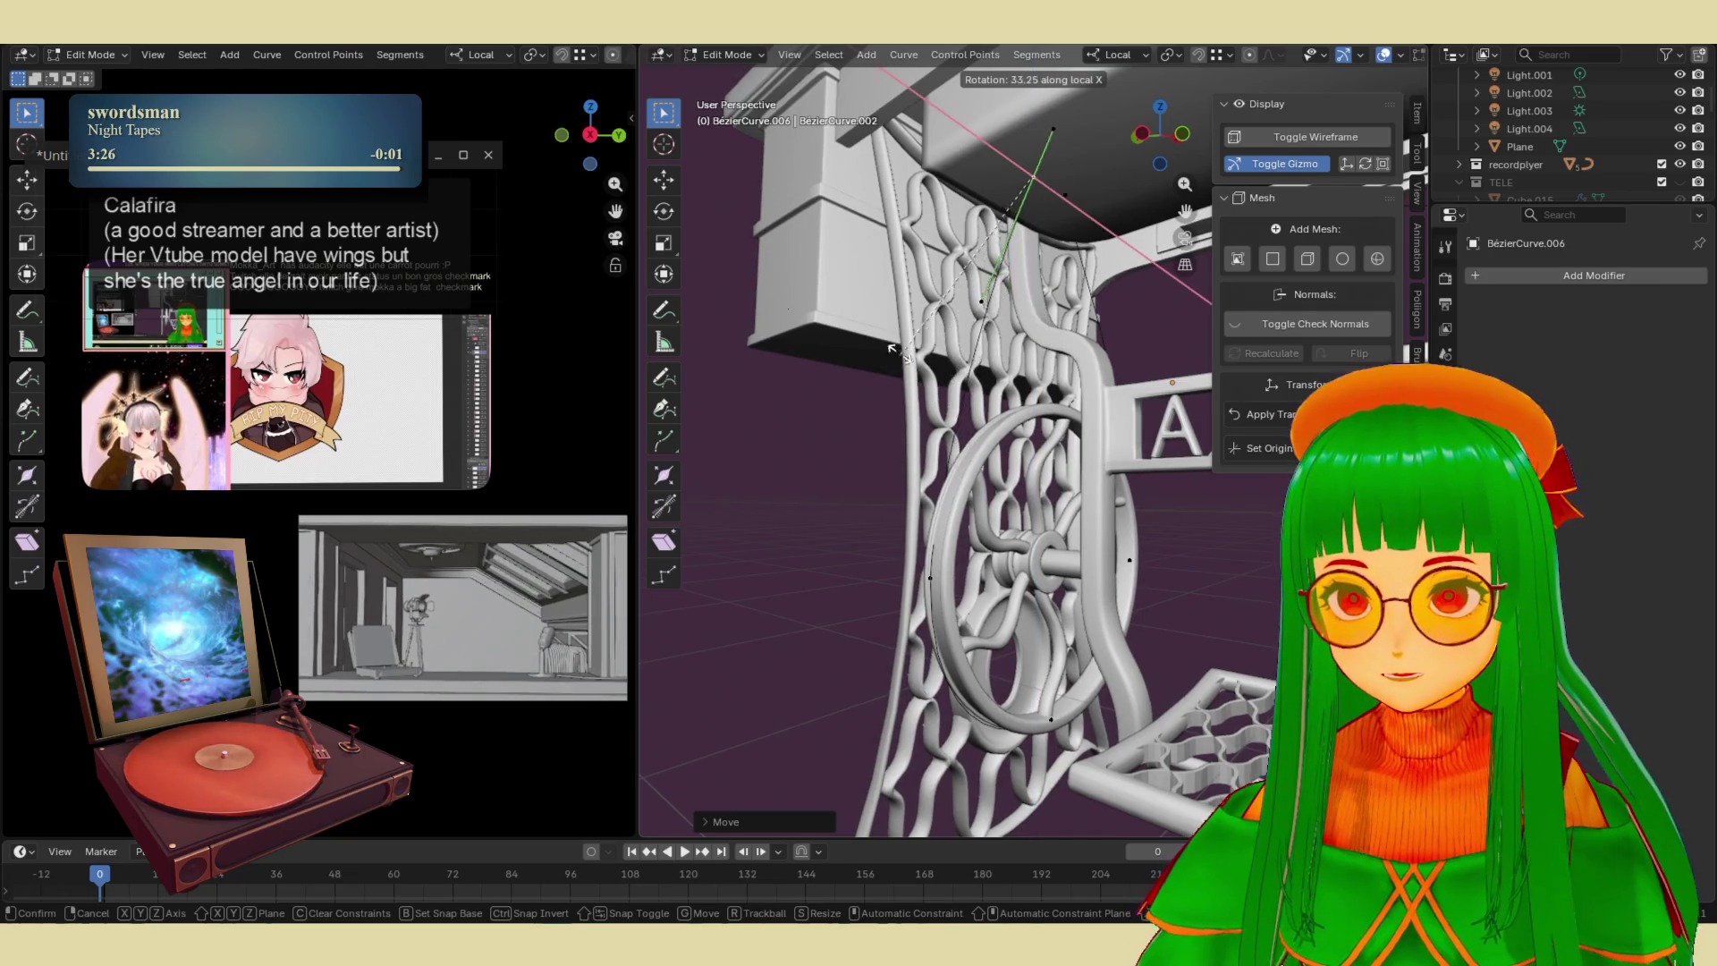
left_click(865, 241)
middle_click_drag(876, 344, 1055, 344)
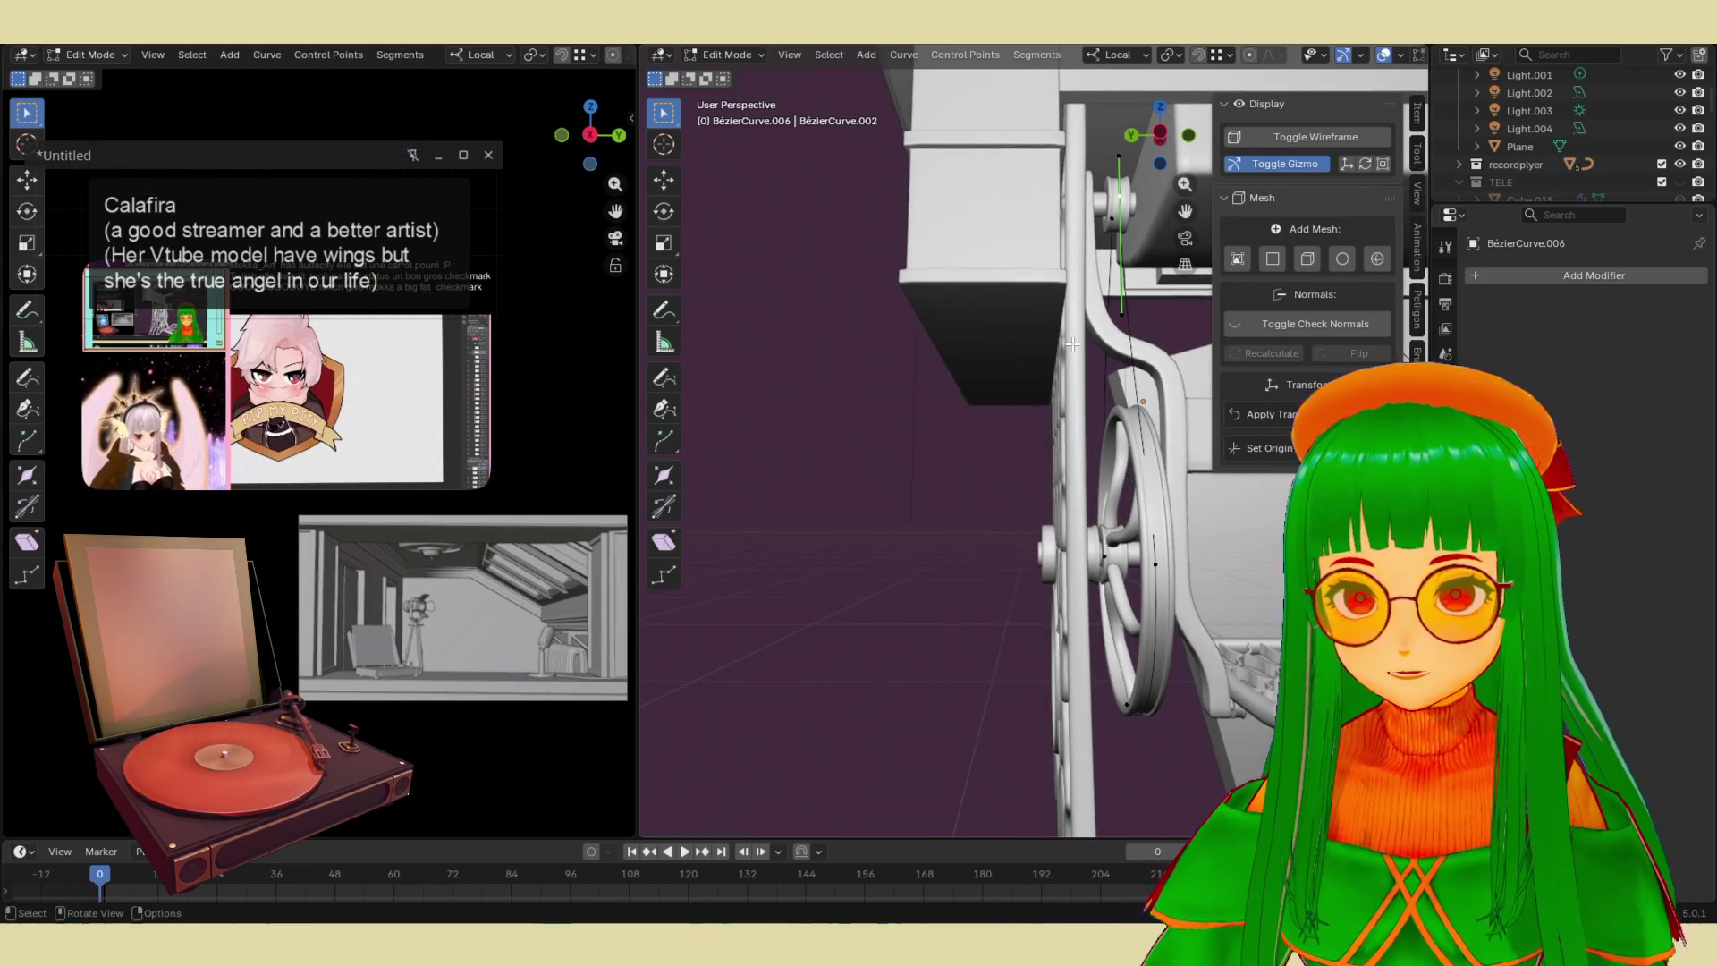
key("r")
key("y")
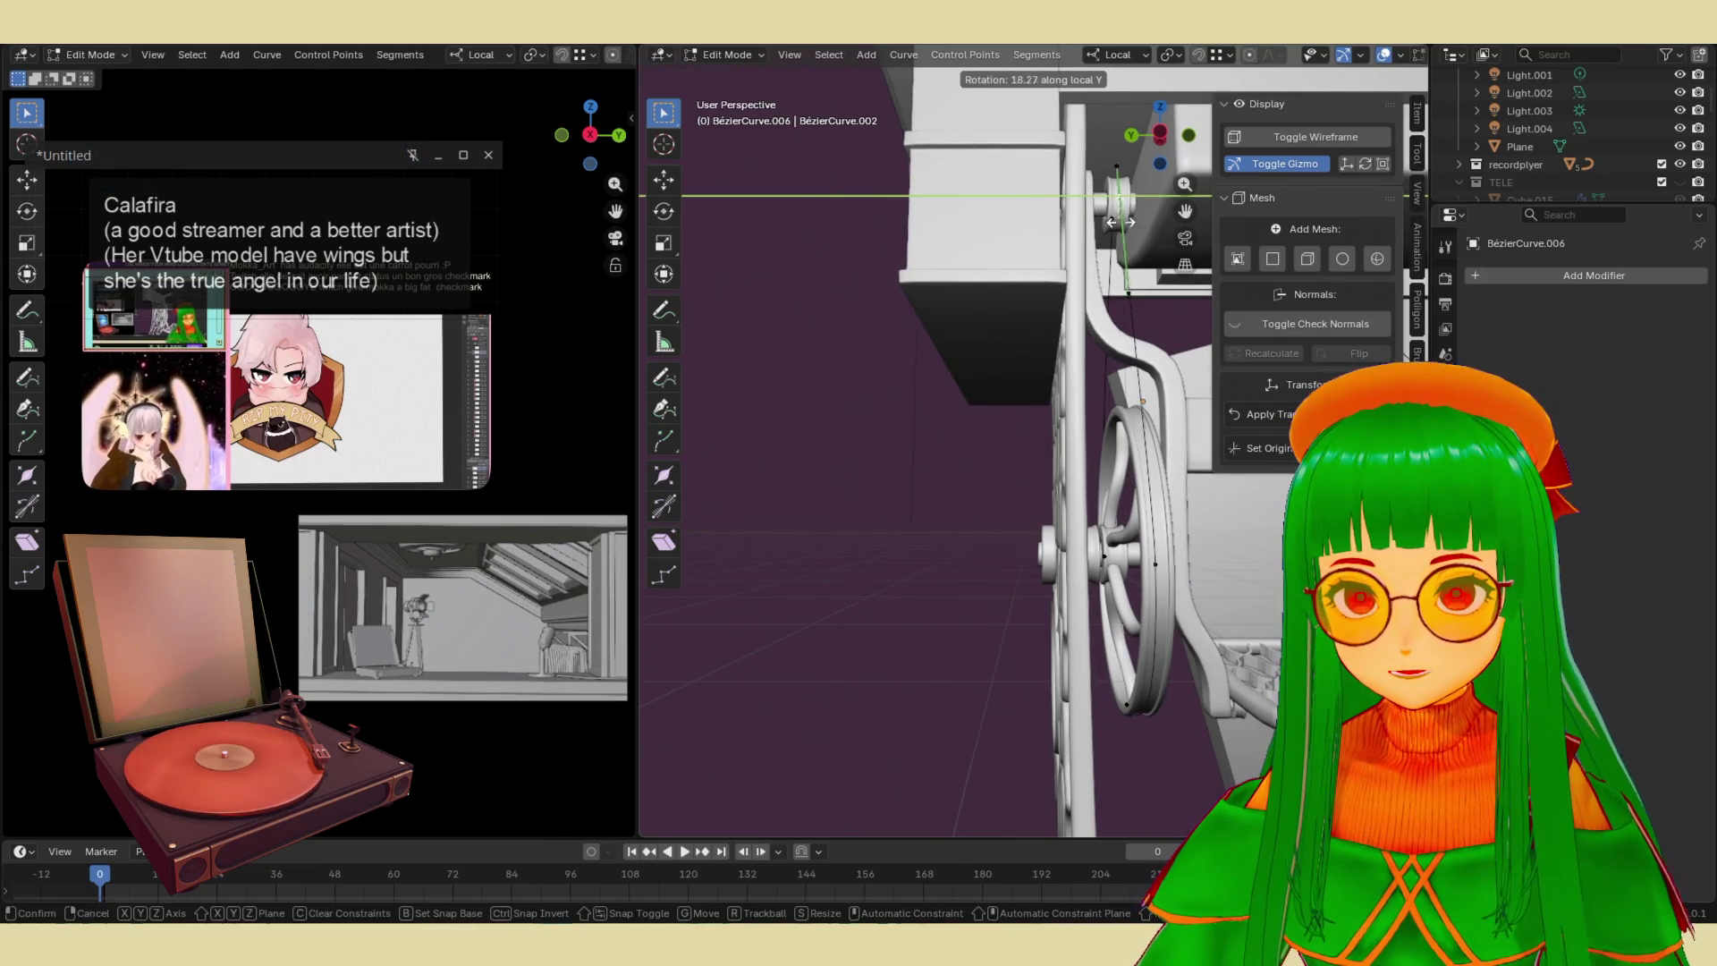
left_click(1146, 235)
mouse_move(1135, 250)
middle_mouse_down()
mouse_move(972, 340)
mouse_move(975, 369)
middle_mouse_up()
- Turn the selected handle, then isolate the belt curve in Local view
key("r")
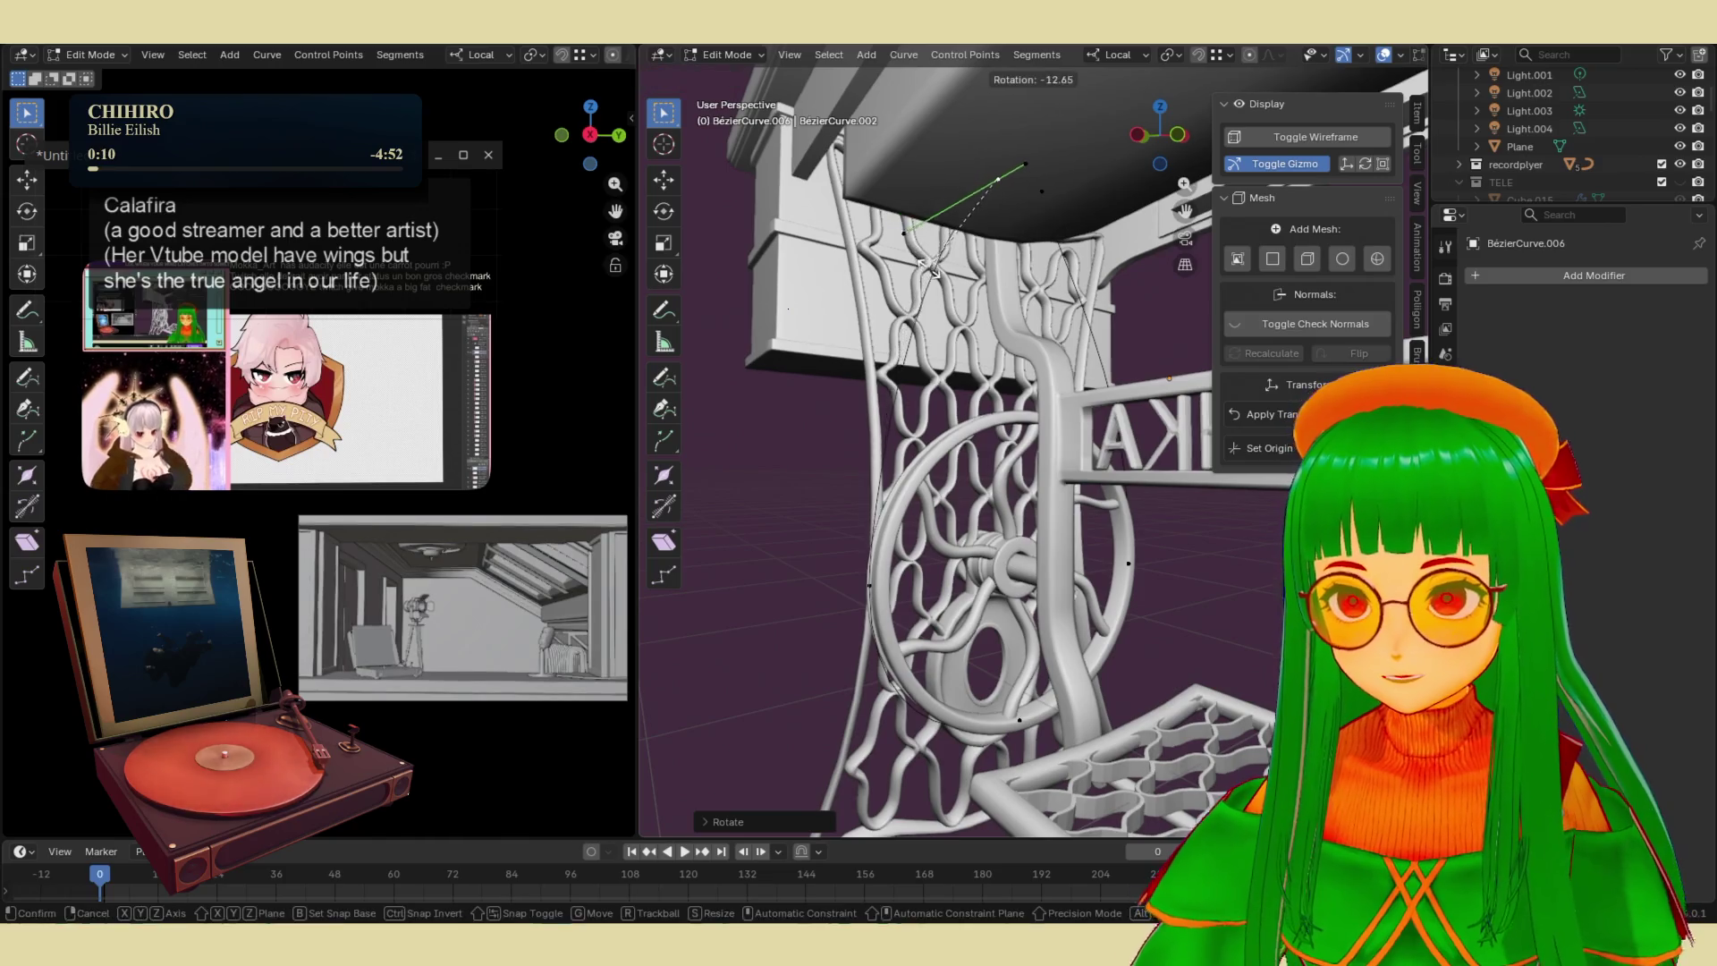
left_click(943, 286)
mouse_move(943, 286)
middle_mouse_down()
mouse_move(792, 429)
mouse_move(868, 372)
middle_mouse_up()
mouse_move(962, 247)
middle_mouse_down()
mouse_move(976, 306)
mouse_move(1065, 284)
mouse_move(1023, 414)
mouse_move(1019, 395)
middle_mouse_up()
key("KP_Divide")
- Place the top curve point and shorten its handle
key("g")
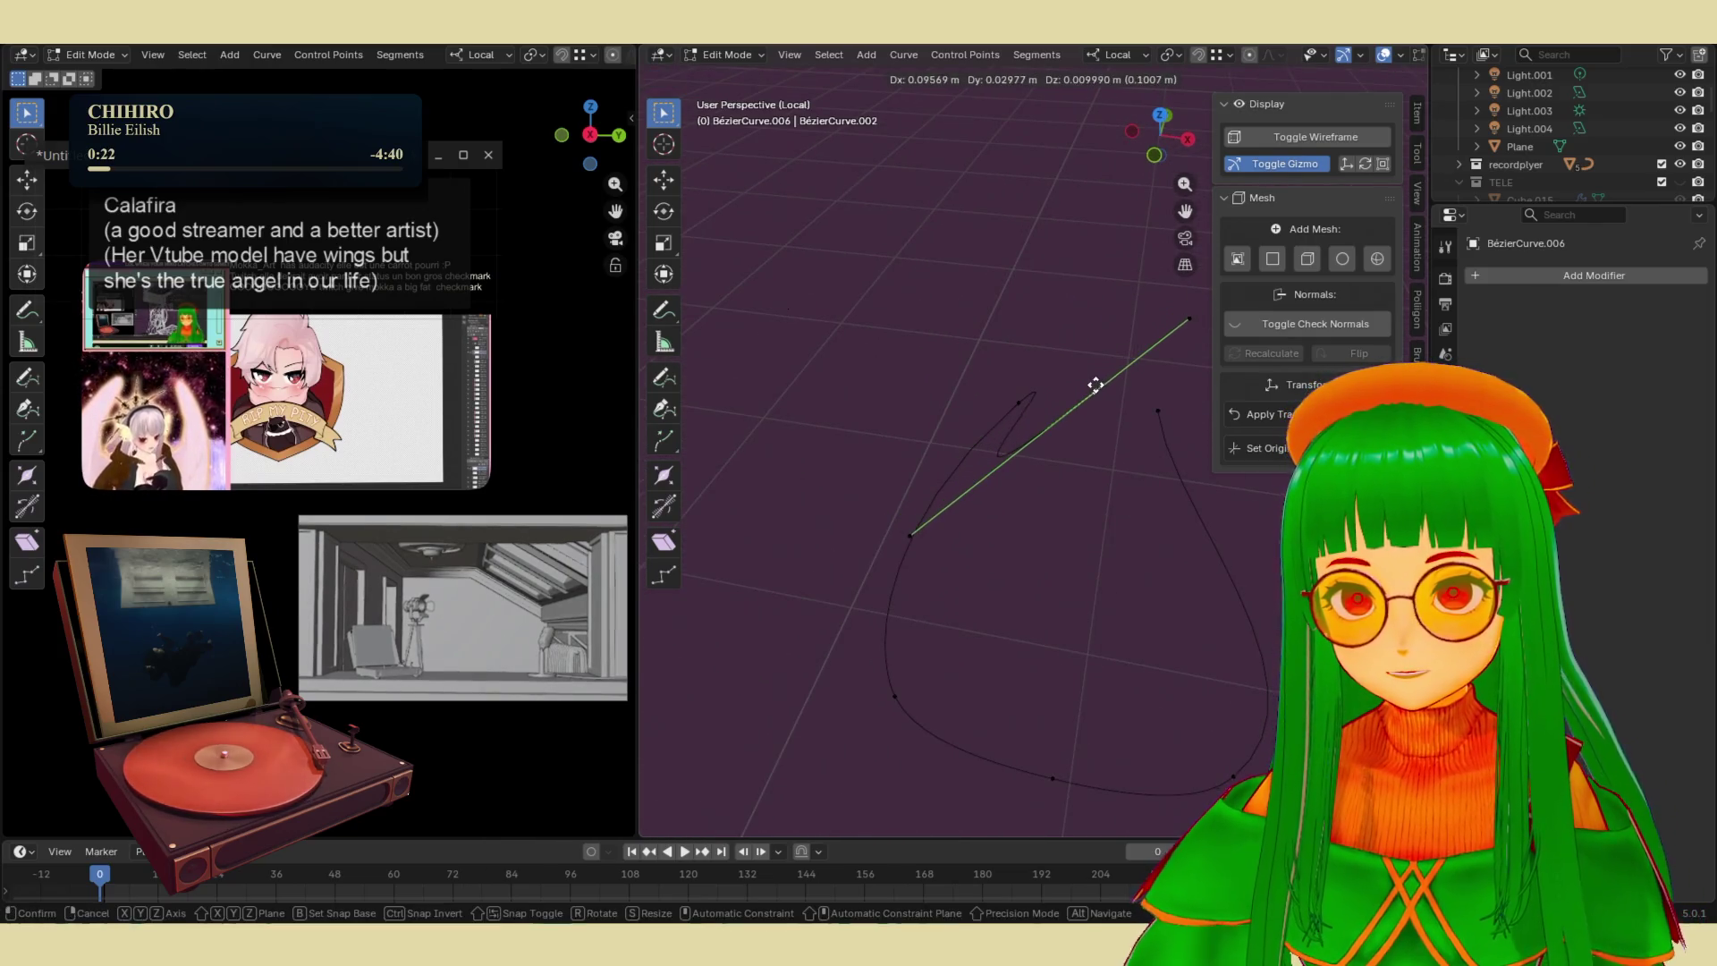
left_click(1093, 388)
key("s")
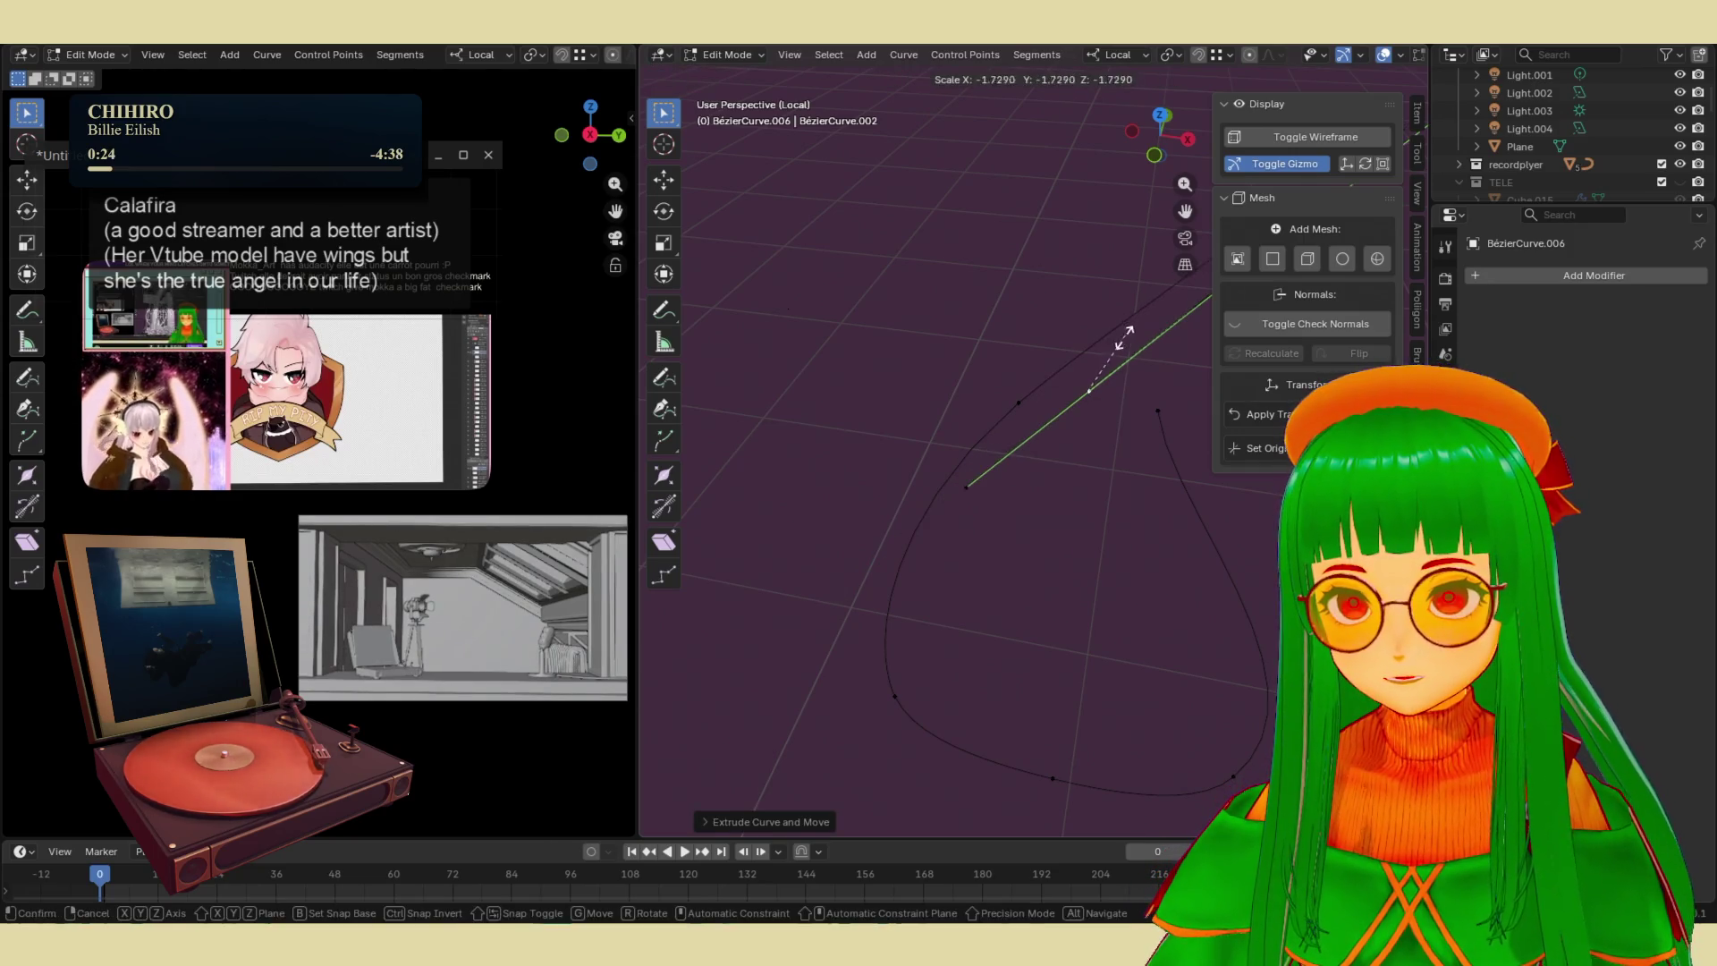
left_click(1084, 390)
mouse_move(1092, 384)
middle_mouse_down()
mouse_move(1115, 394)
mouse_move(1051, 433)
middle_mouse_up()
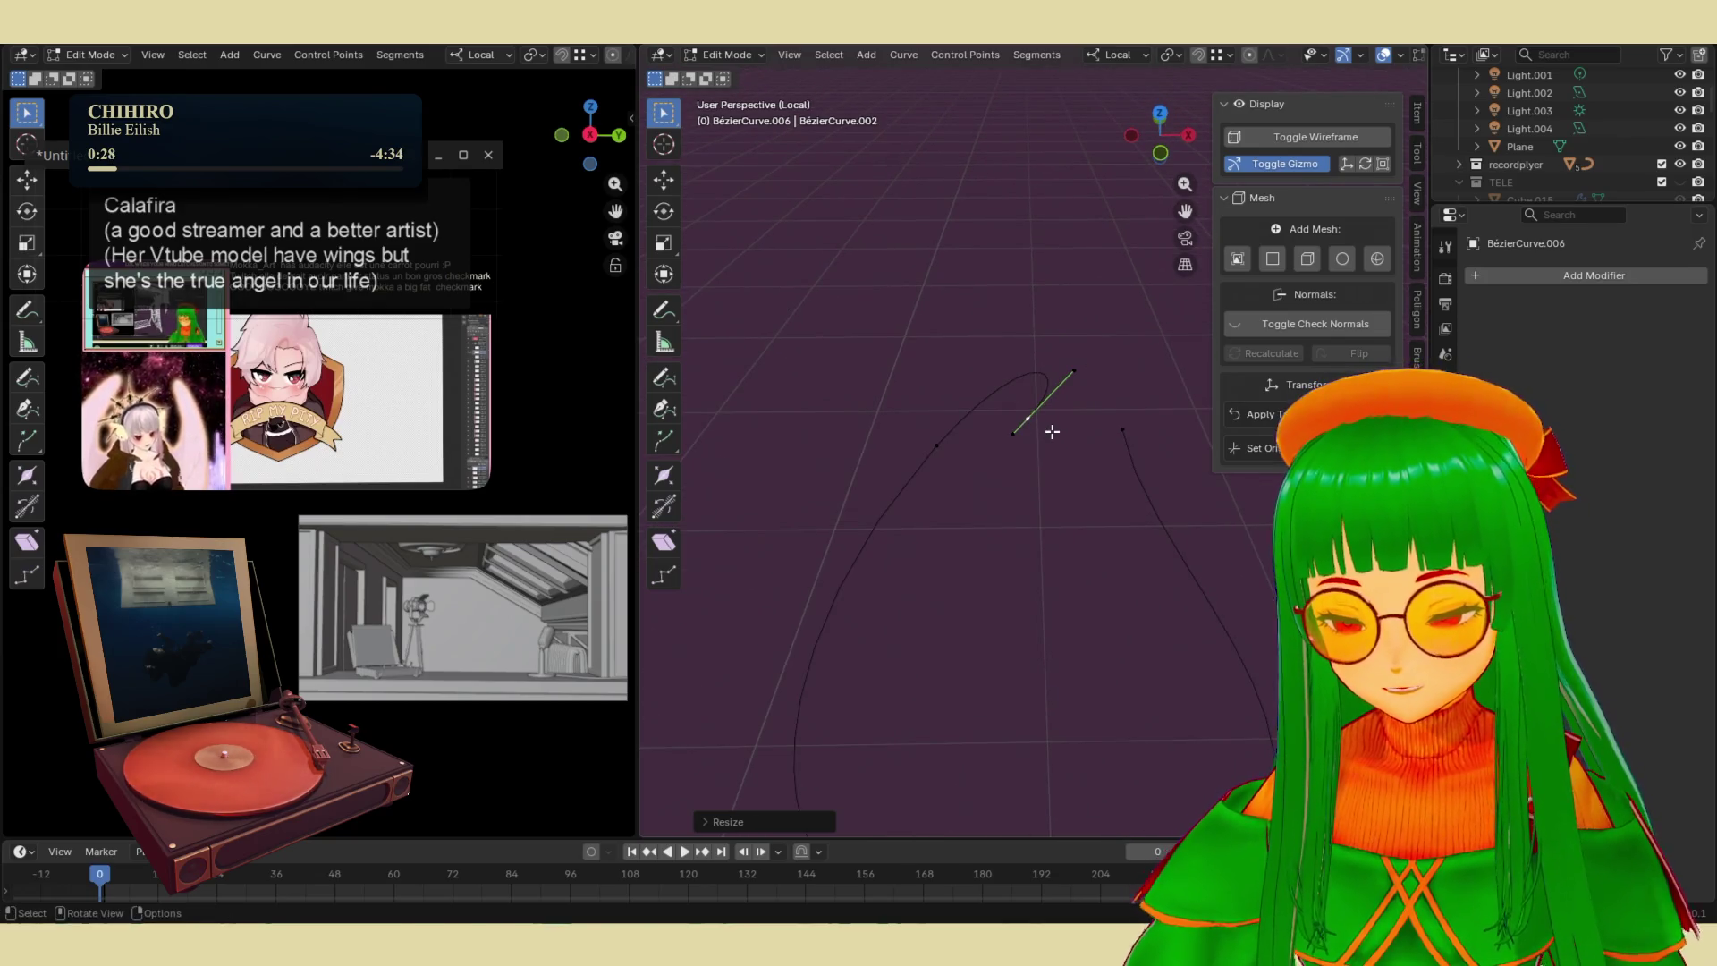
- Rotate the top handle level, reposition the apex point, and show the Object properties
key("r")
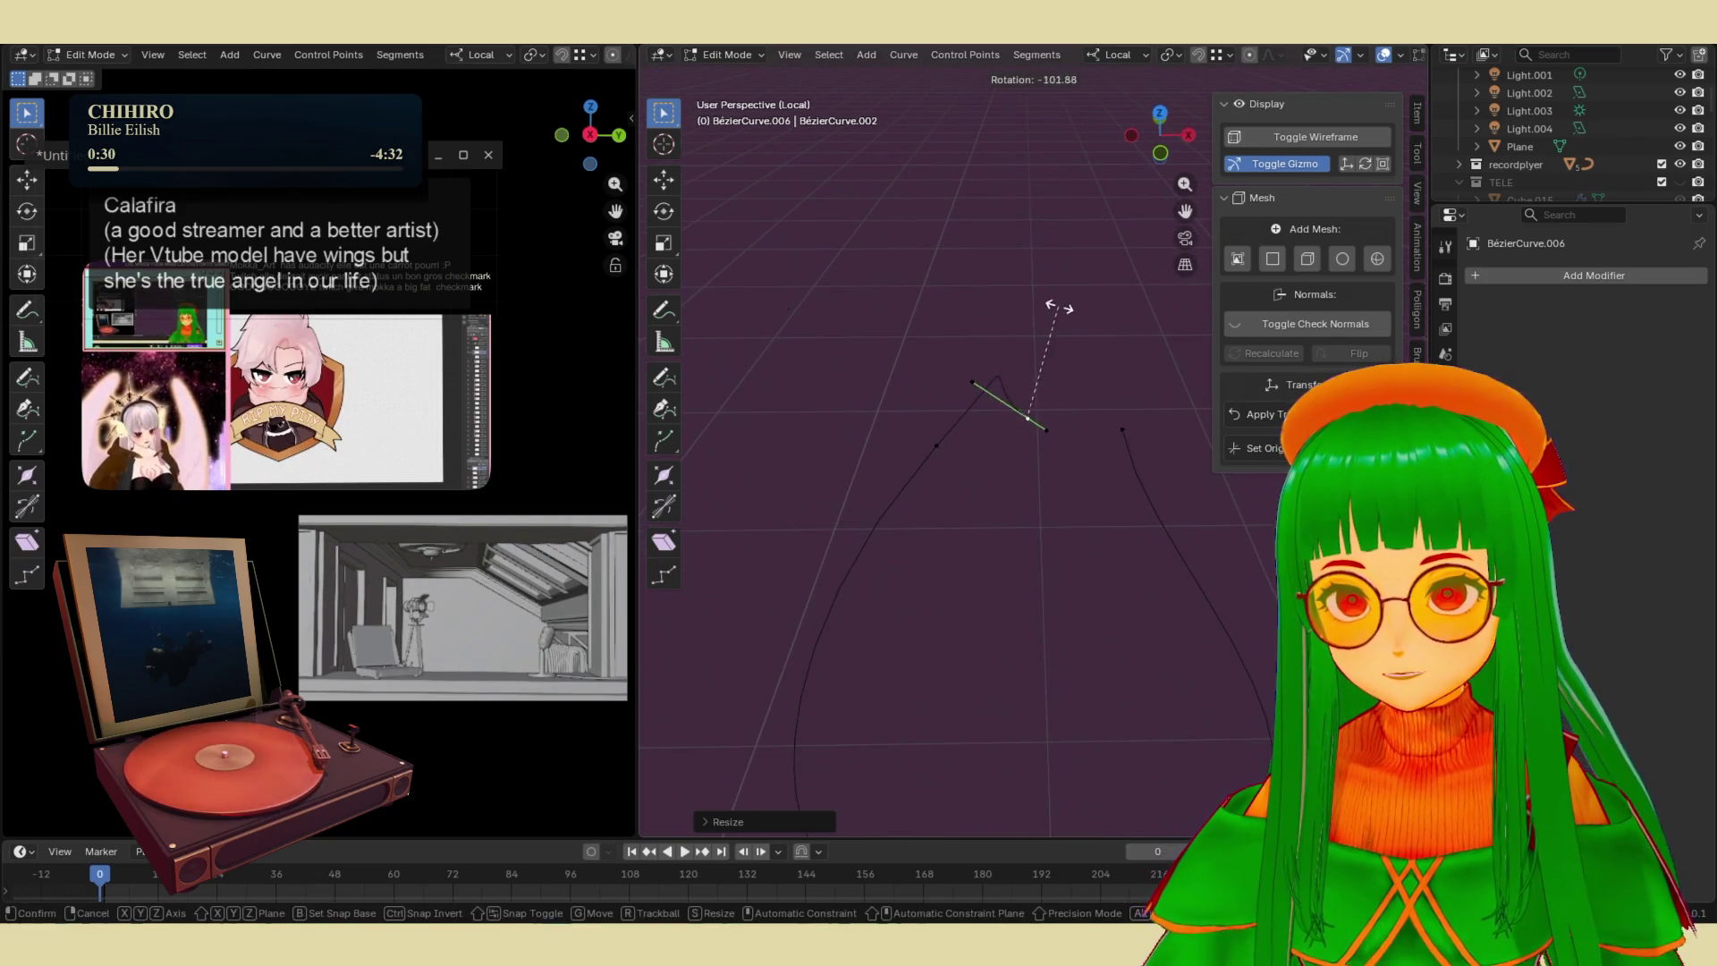
left_click(1004, 309)
key("g")
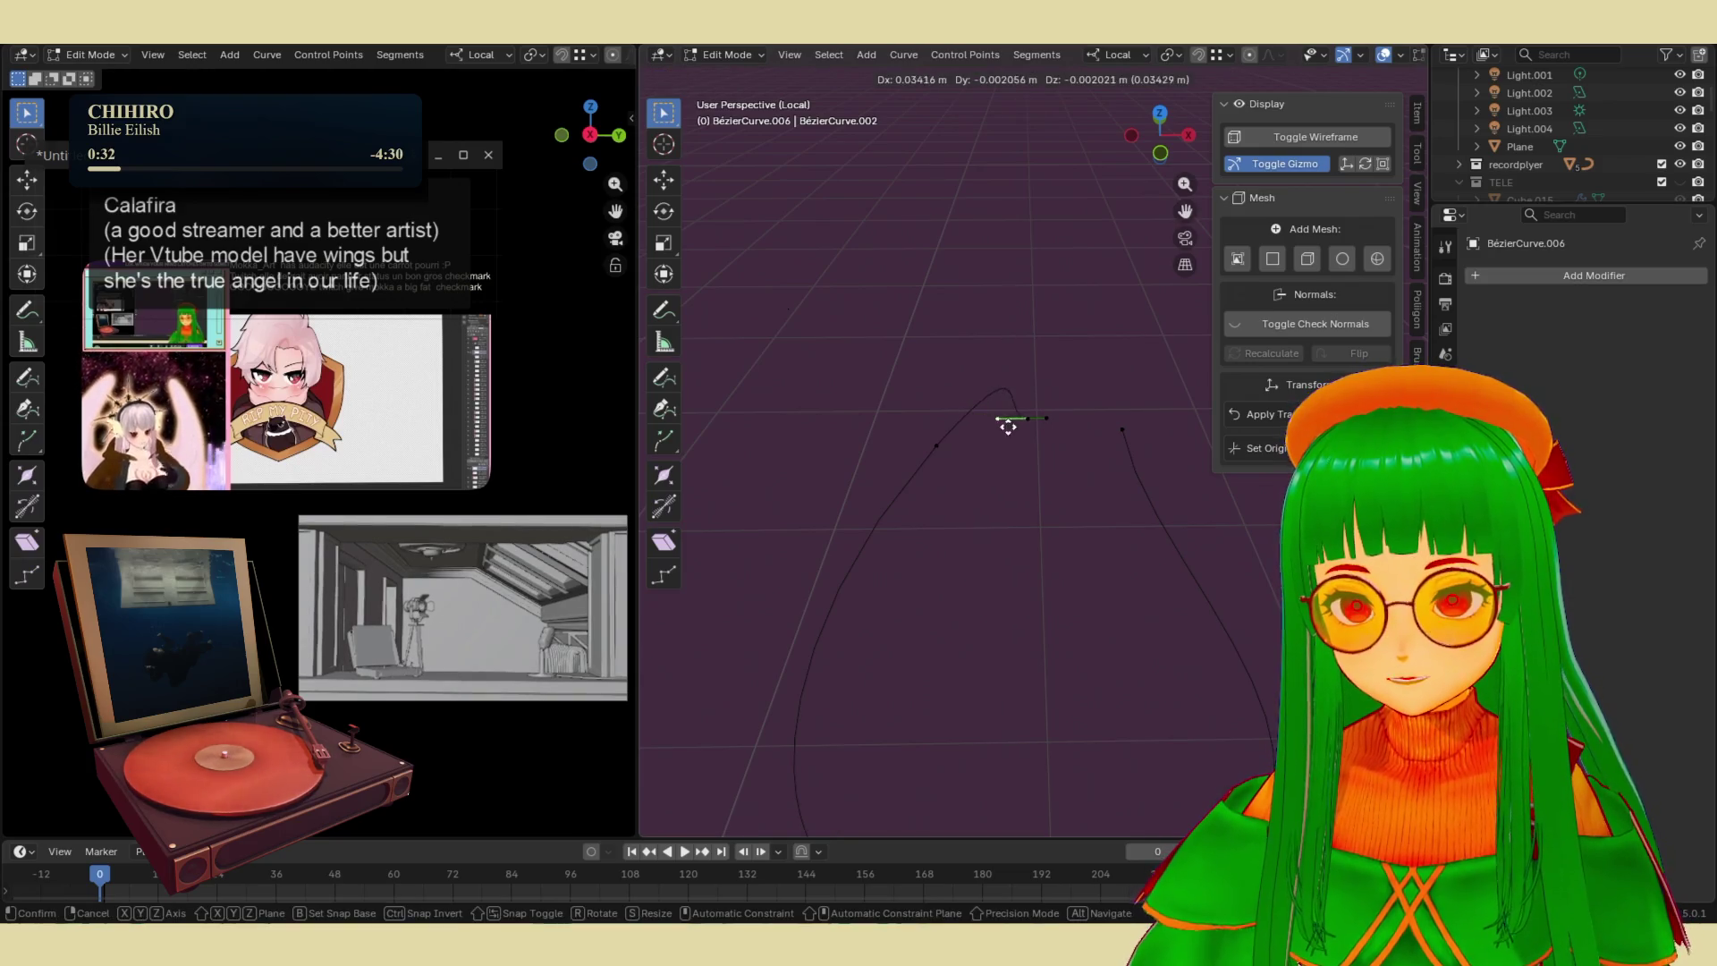
left_click(991, 430)
mouse_move(991, 429)
middle_mouse_down()
mouse_move(1214, 474)
mouse_move(1038, 445)
mouse_move(1003, 414)
mouse_move(1005, 372)
mouse_move(1054, 337)
mouse_move(1031, 337)
middle_mouse_up()
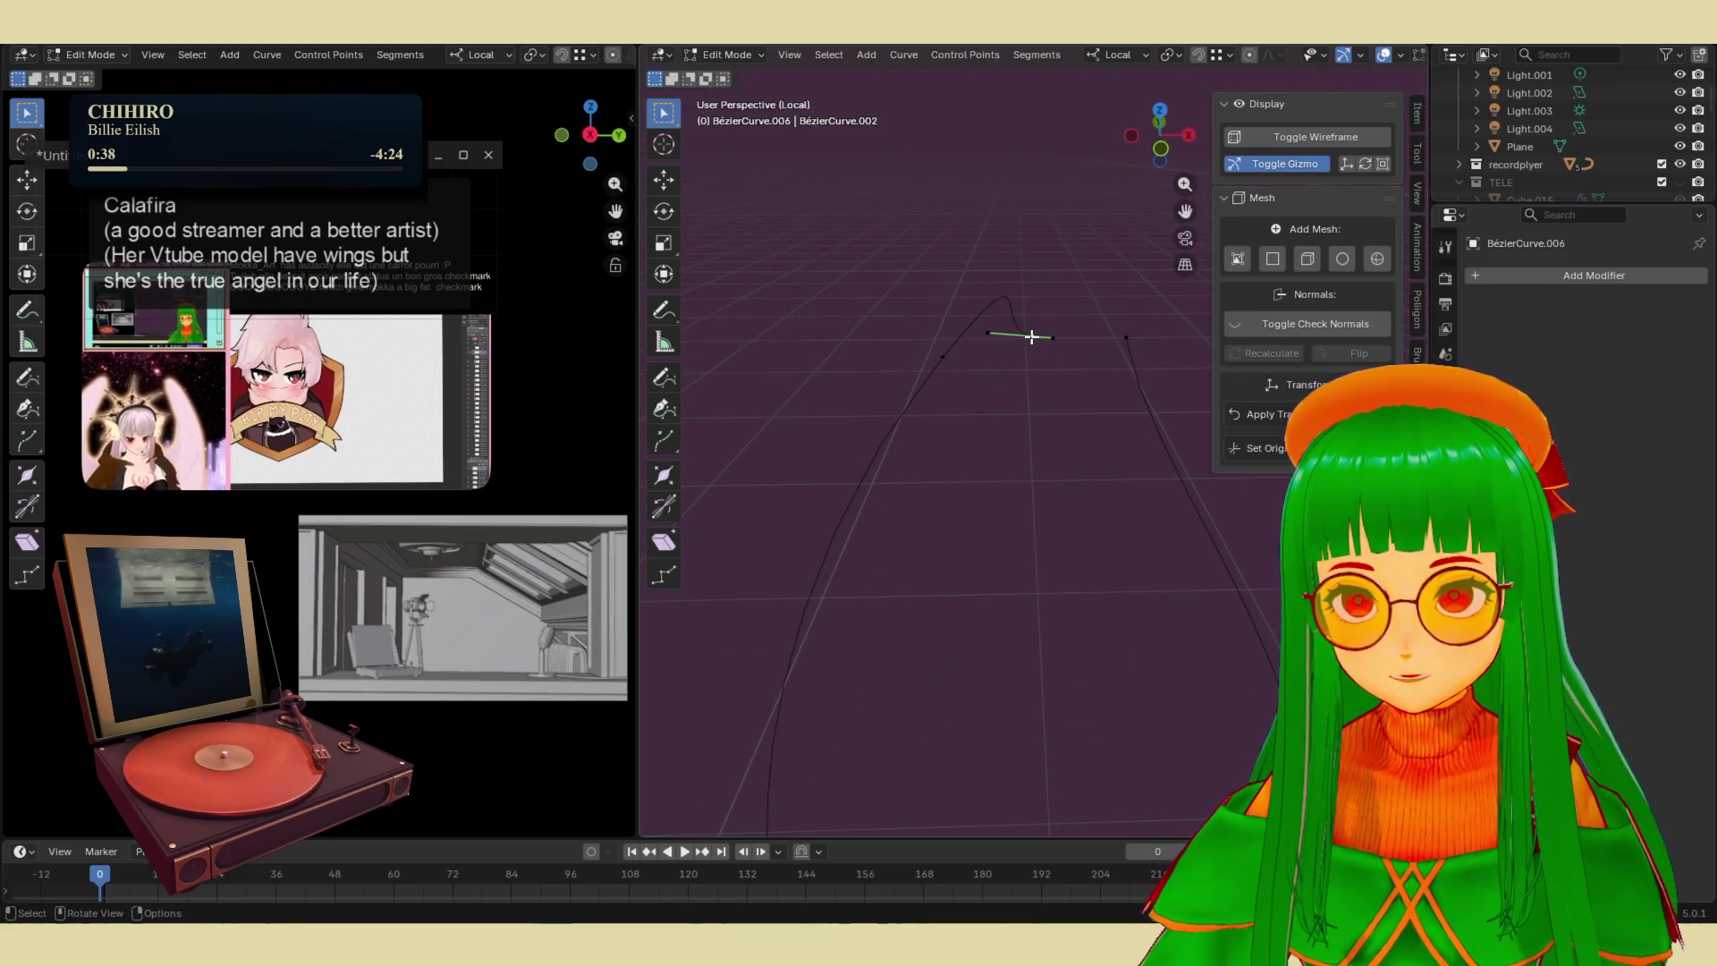
right_click(1031, 336)
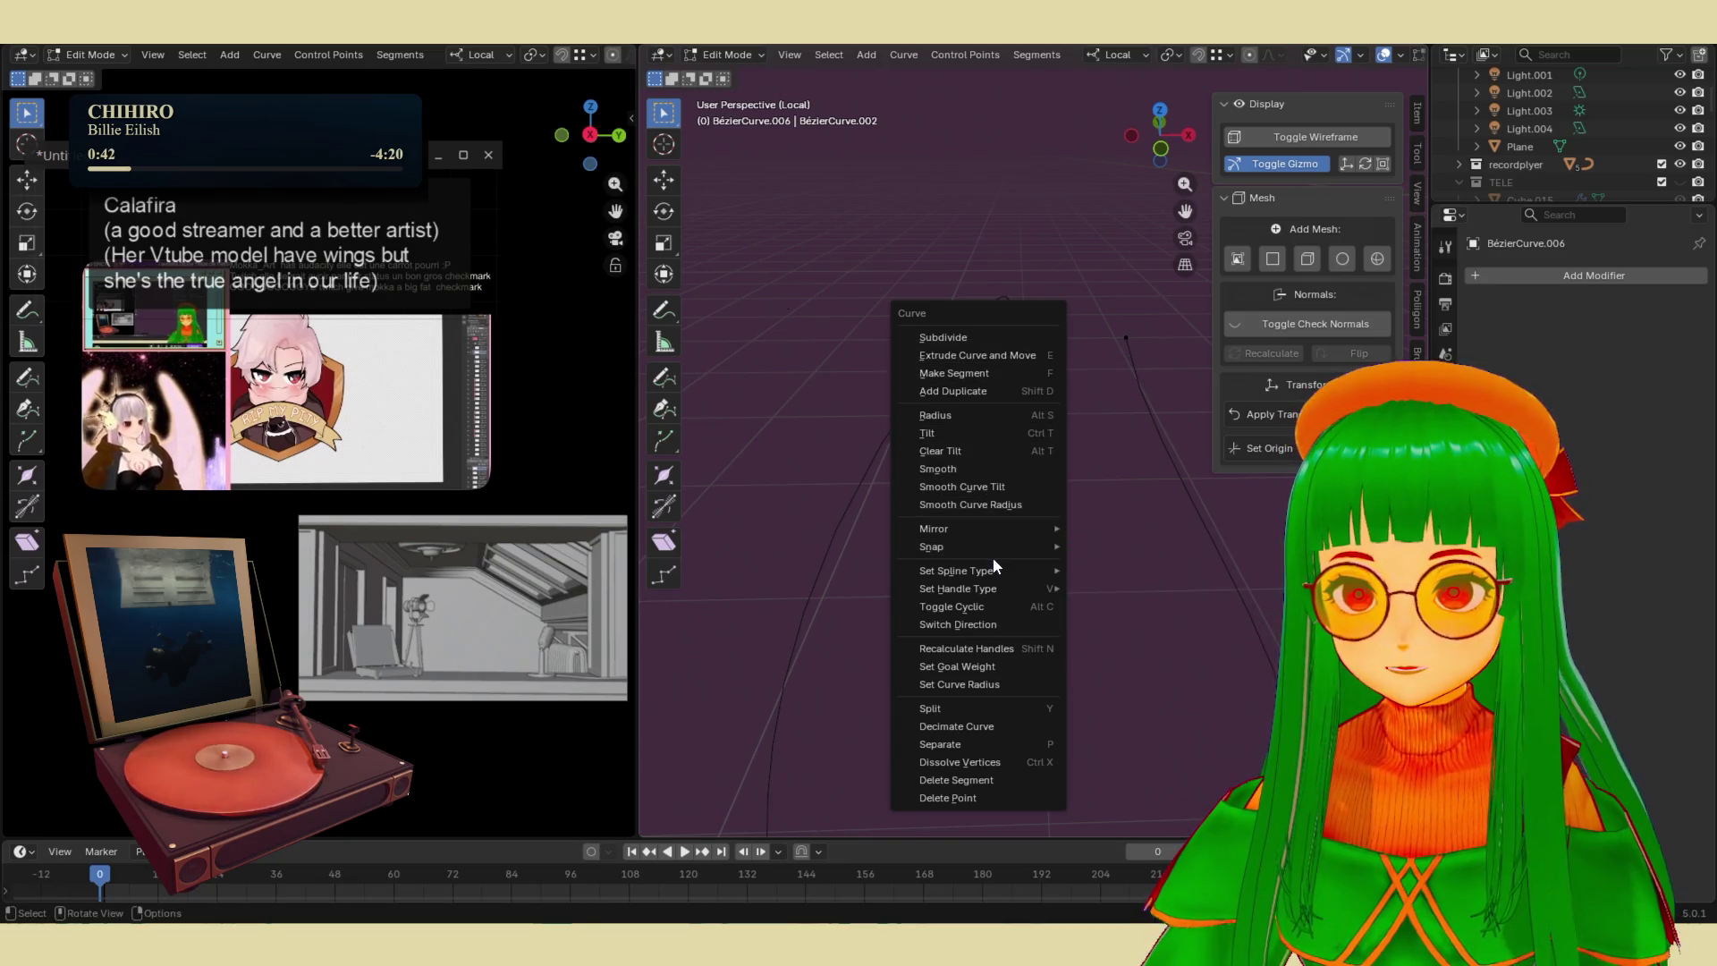
key("Escape")
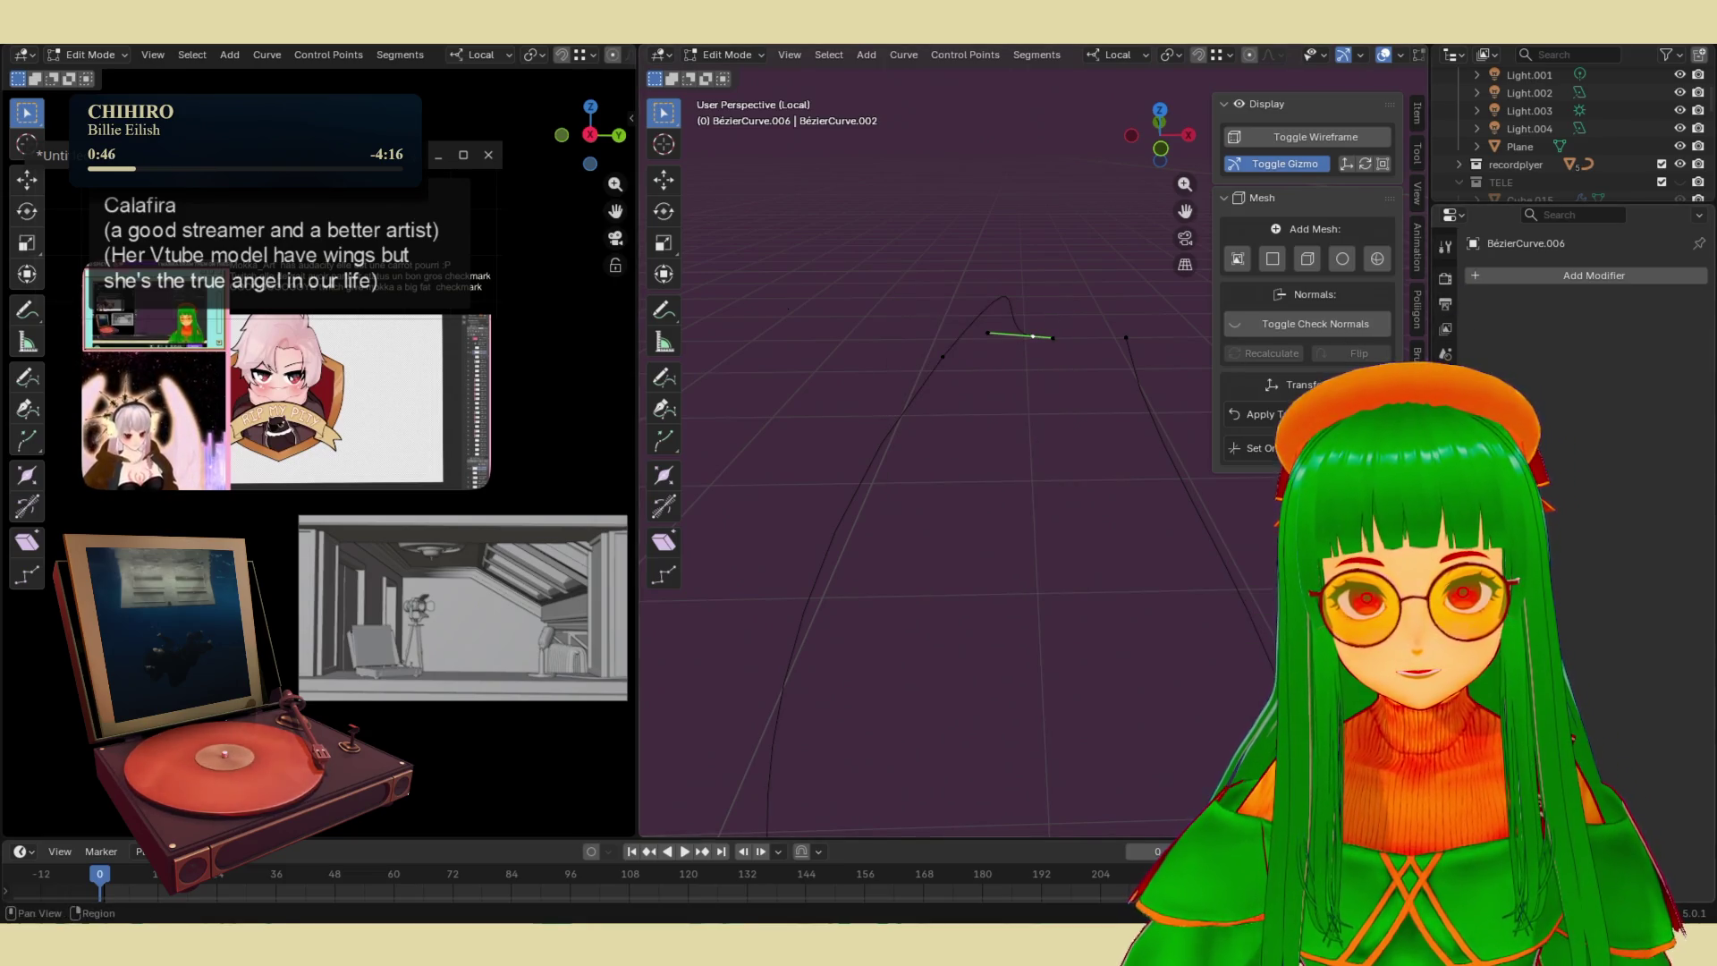
left_click(1445, 438)
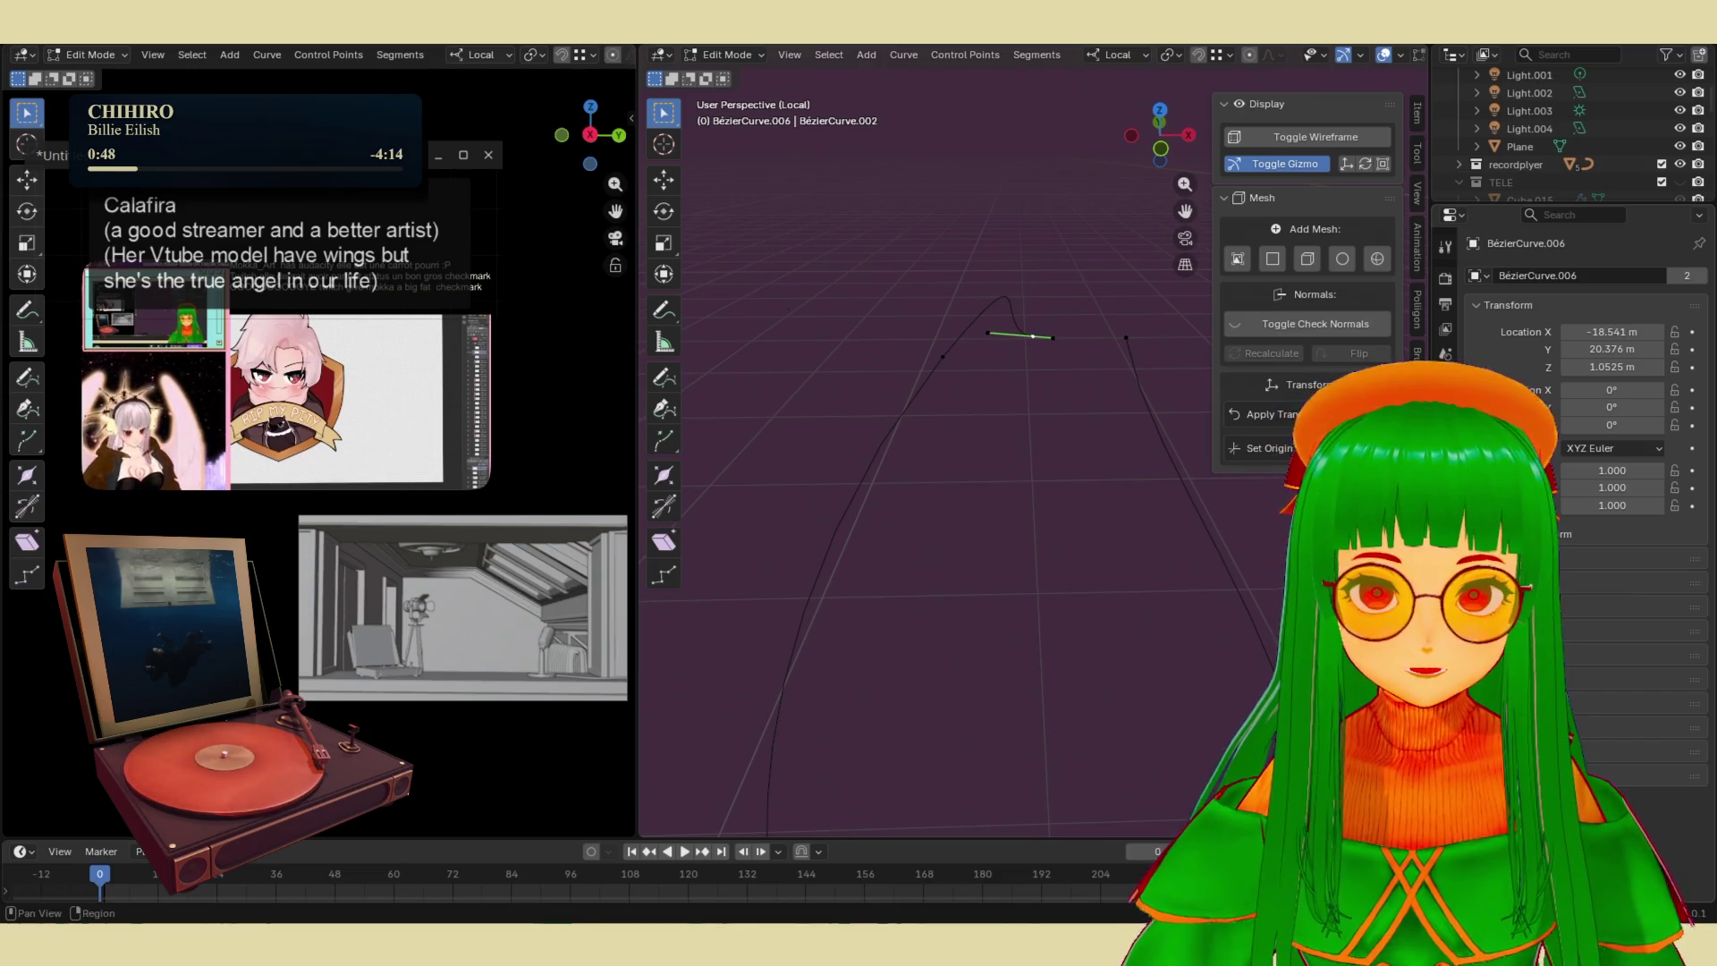
- Show the curve's Object Data settings and try moving the top segment and handle, cancelling both
left_click(1444, 536)
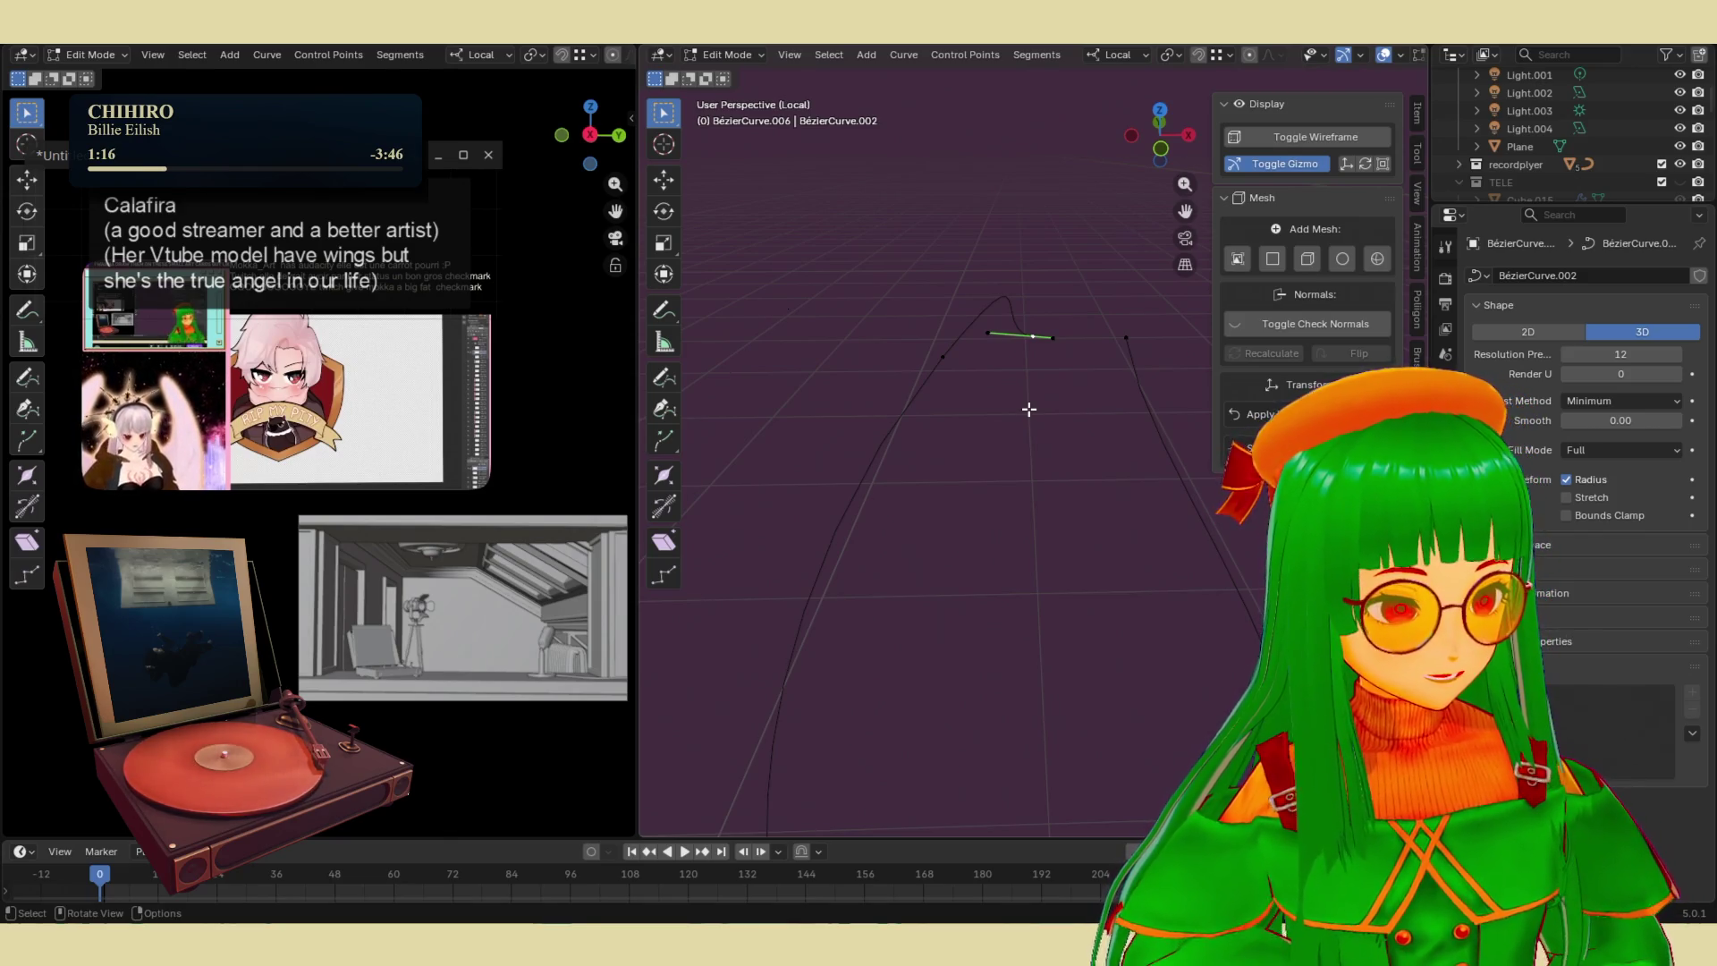
mouse_move(1034, 367)
middle_mouse_down()
mouse_move(957, 525)
mouse_move(922, 542)
middle_mouse_up()
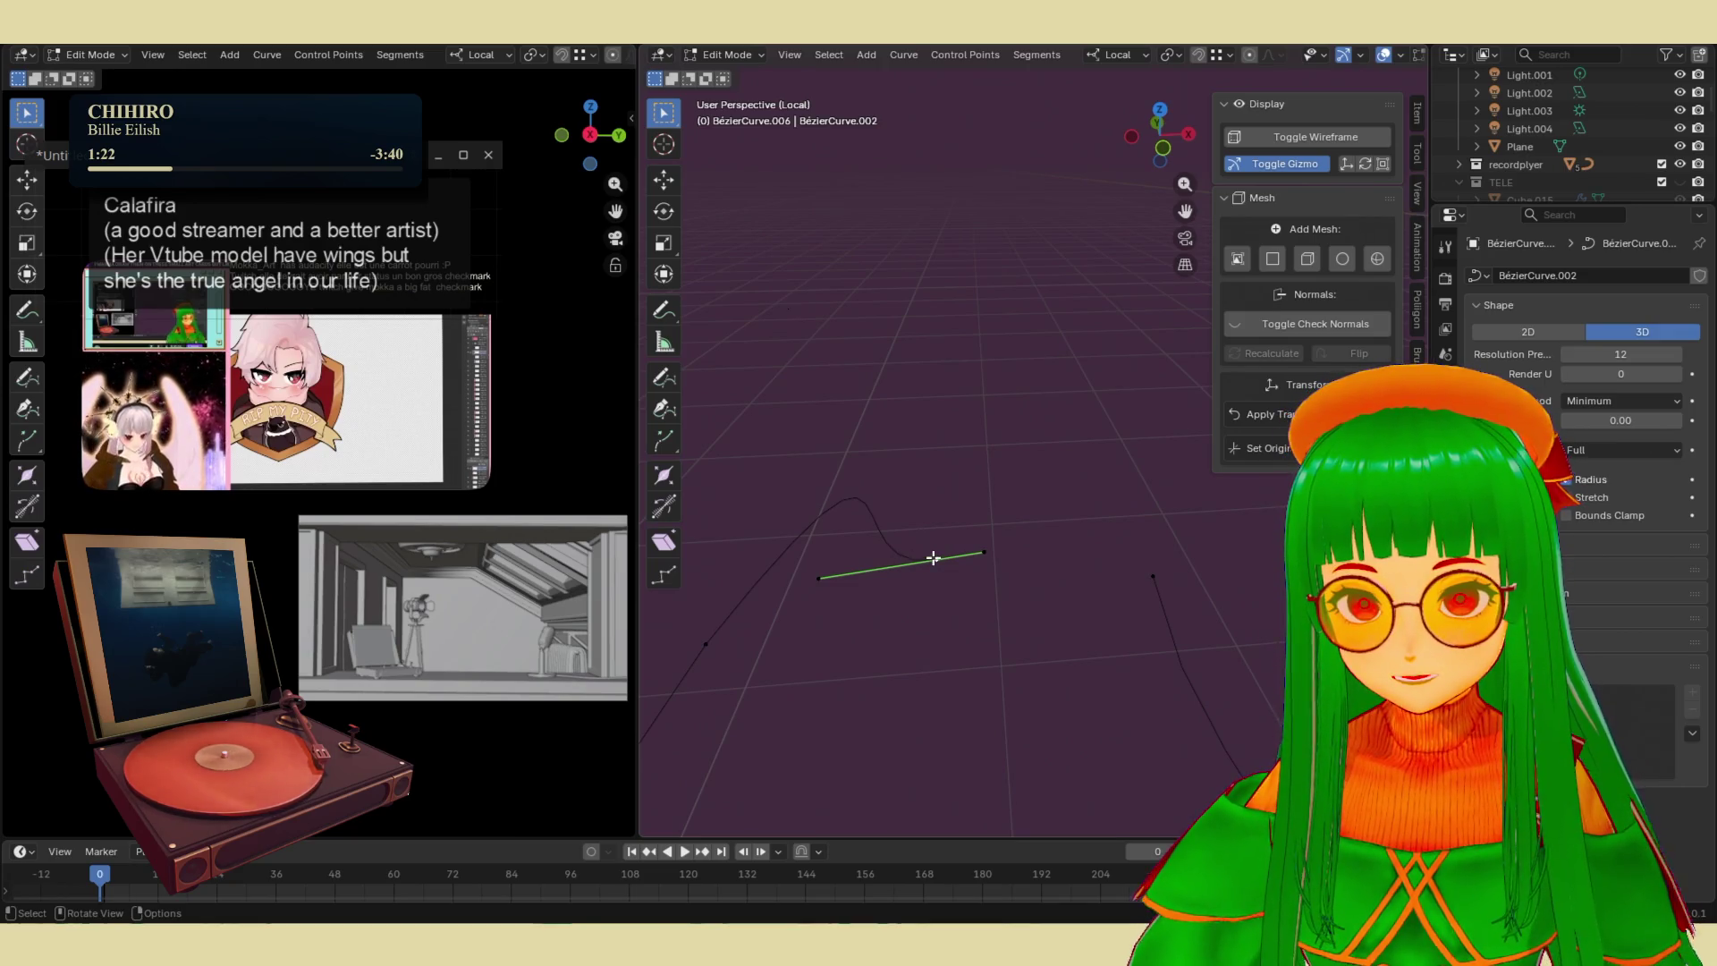
key("g")
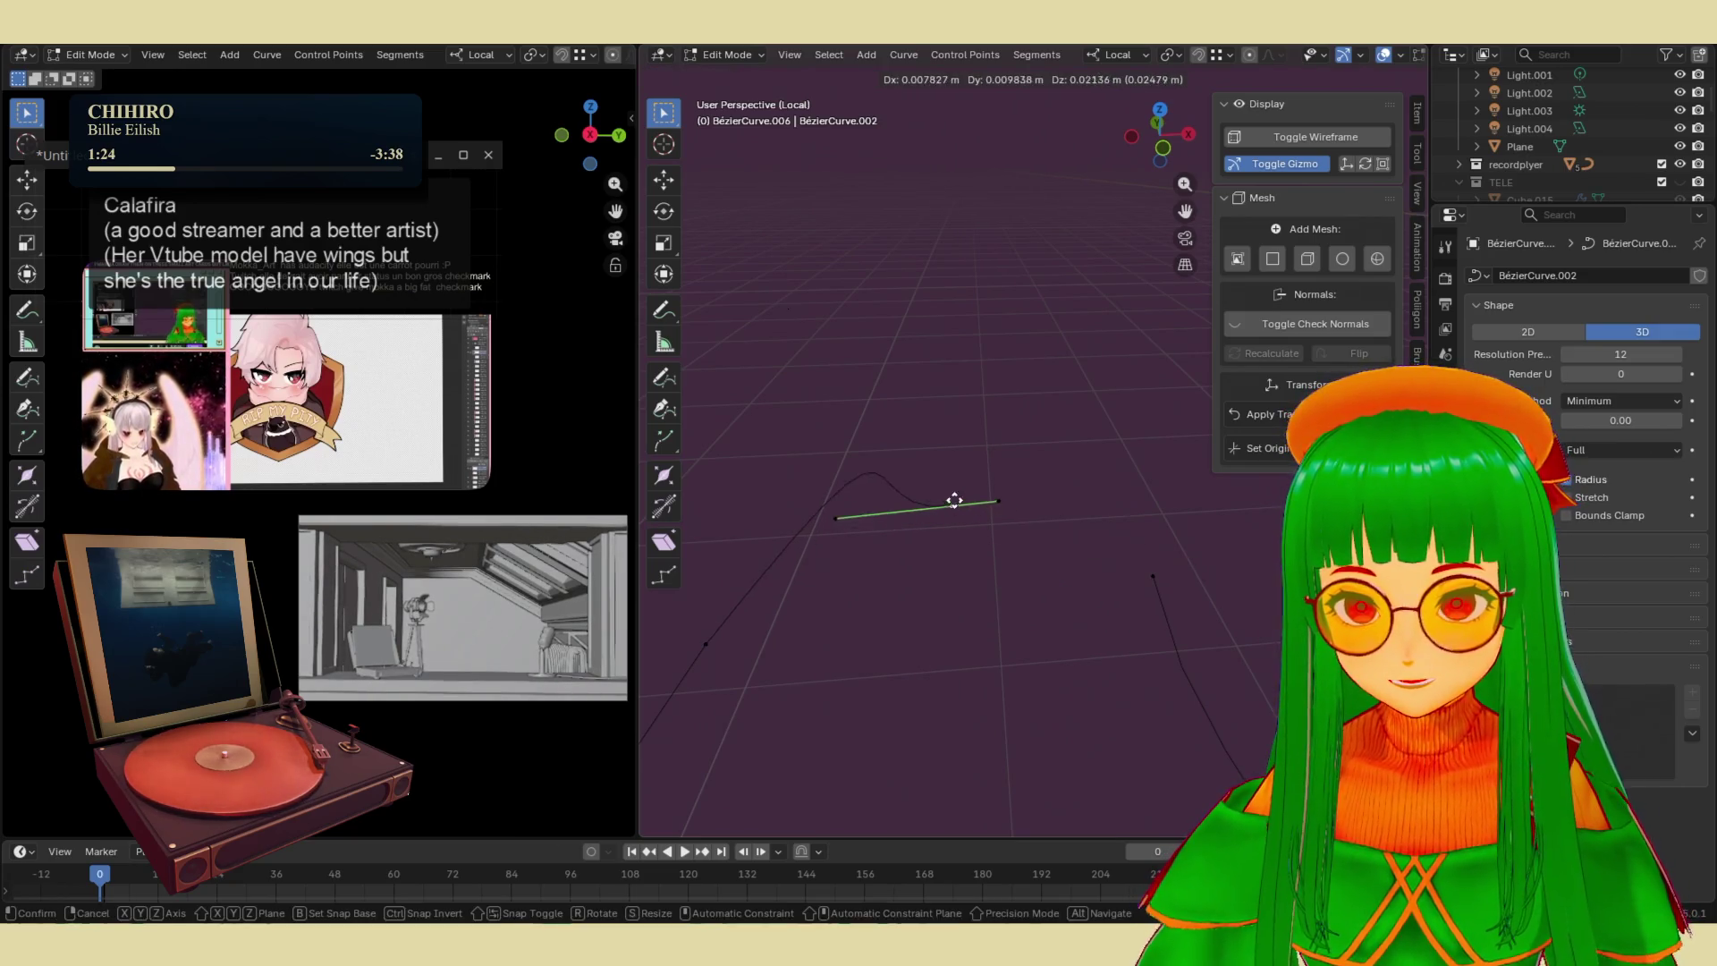
right_click(975, 591)
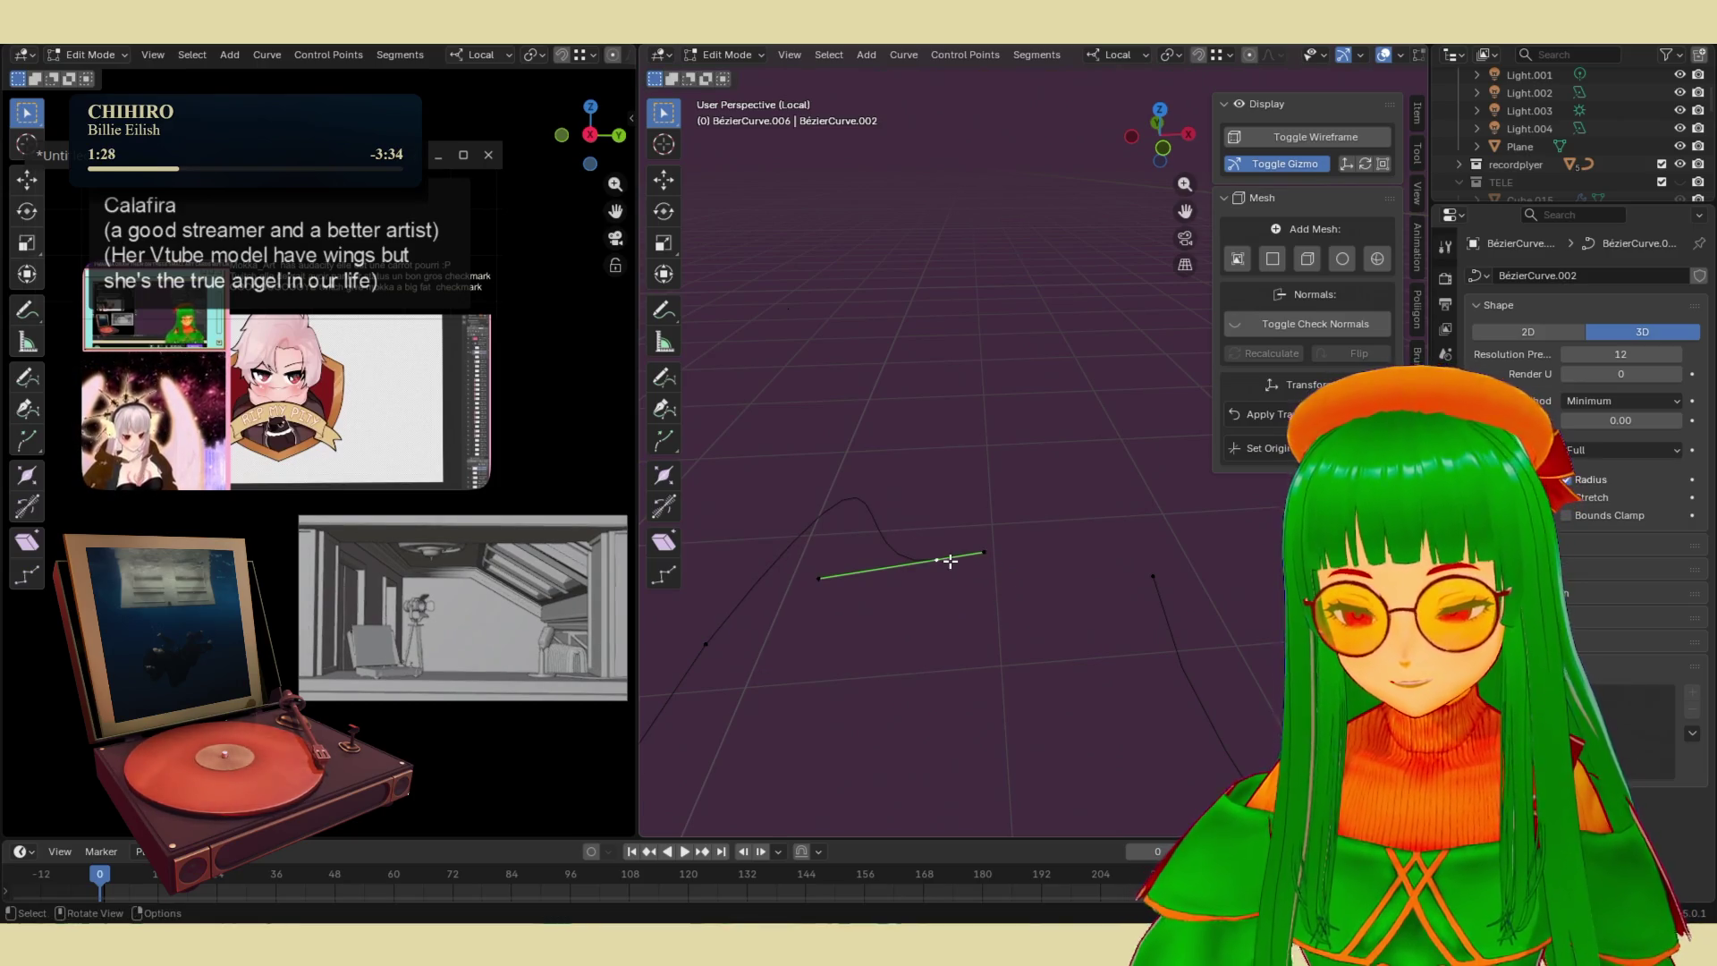
key("g")
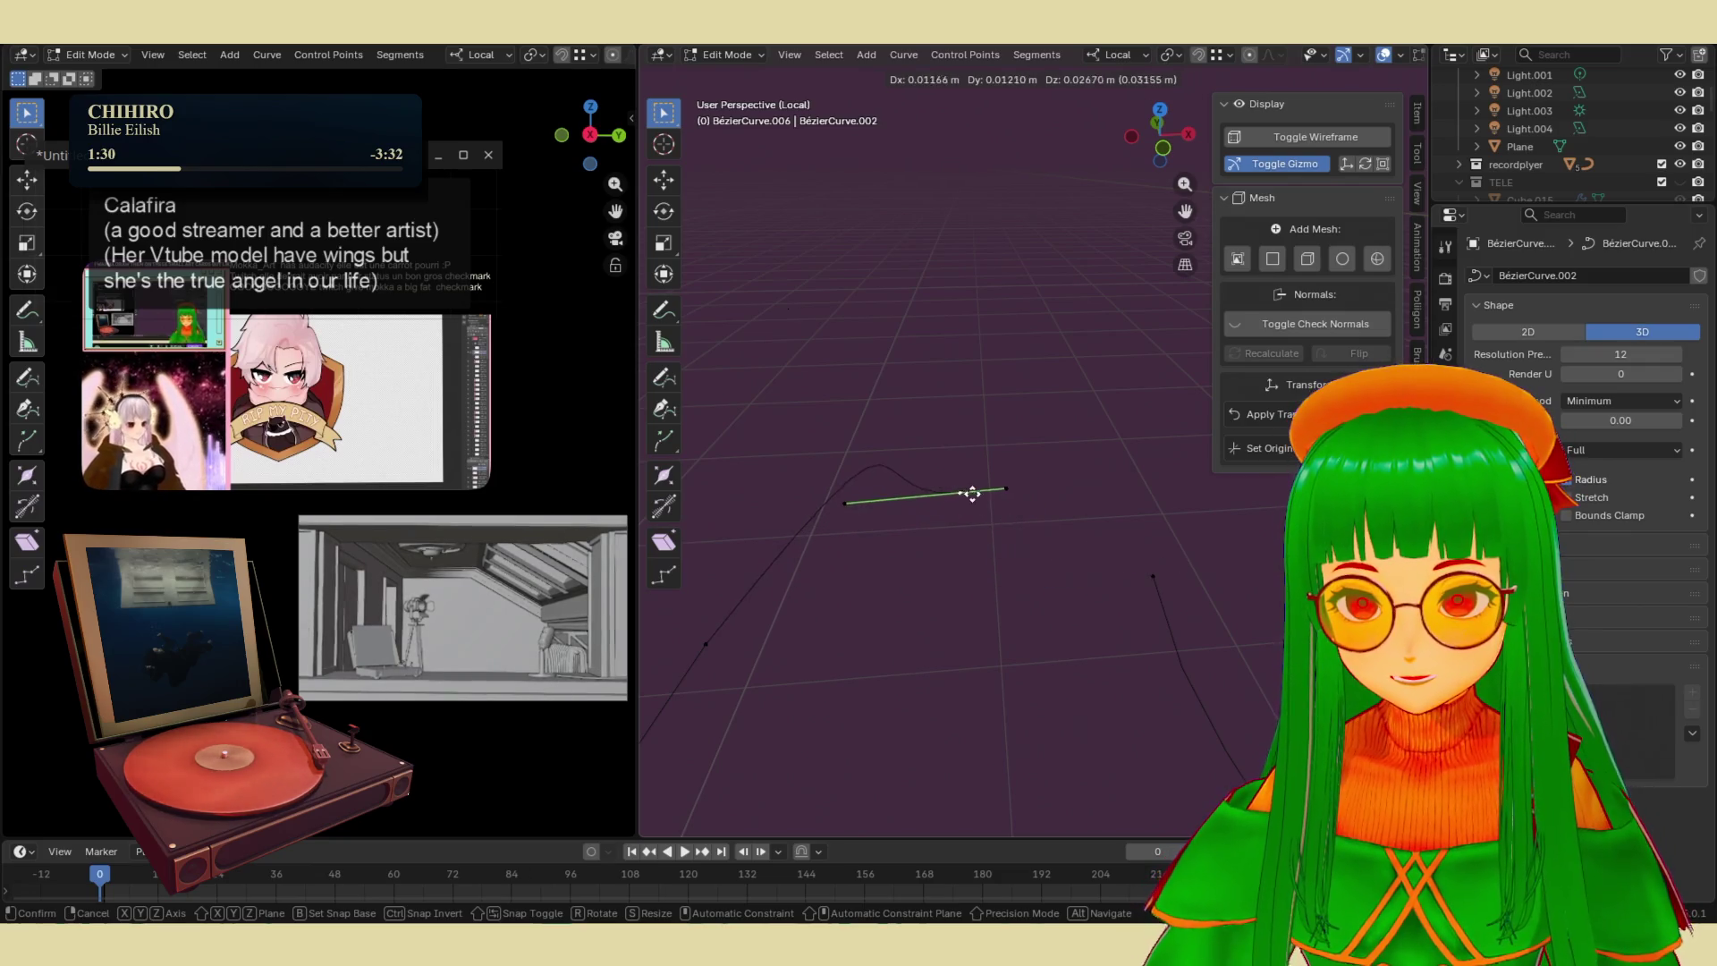
right_click(1053, 547)
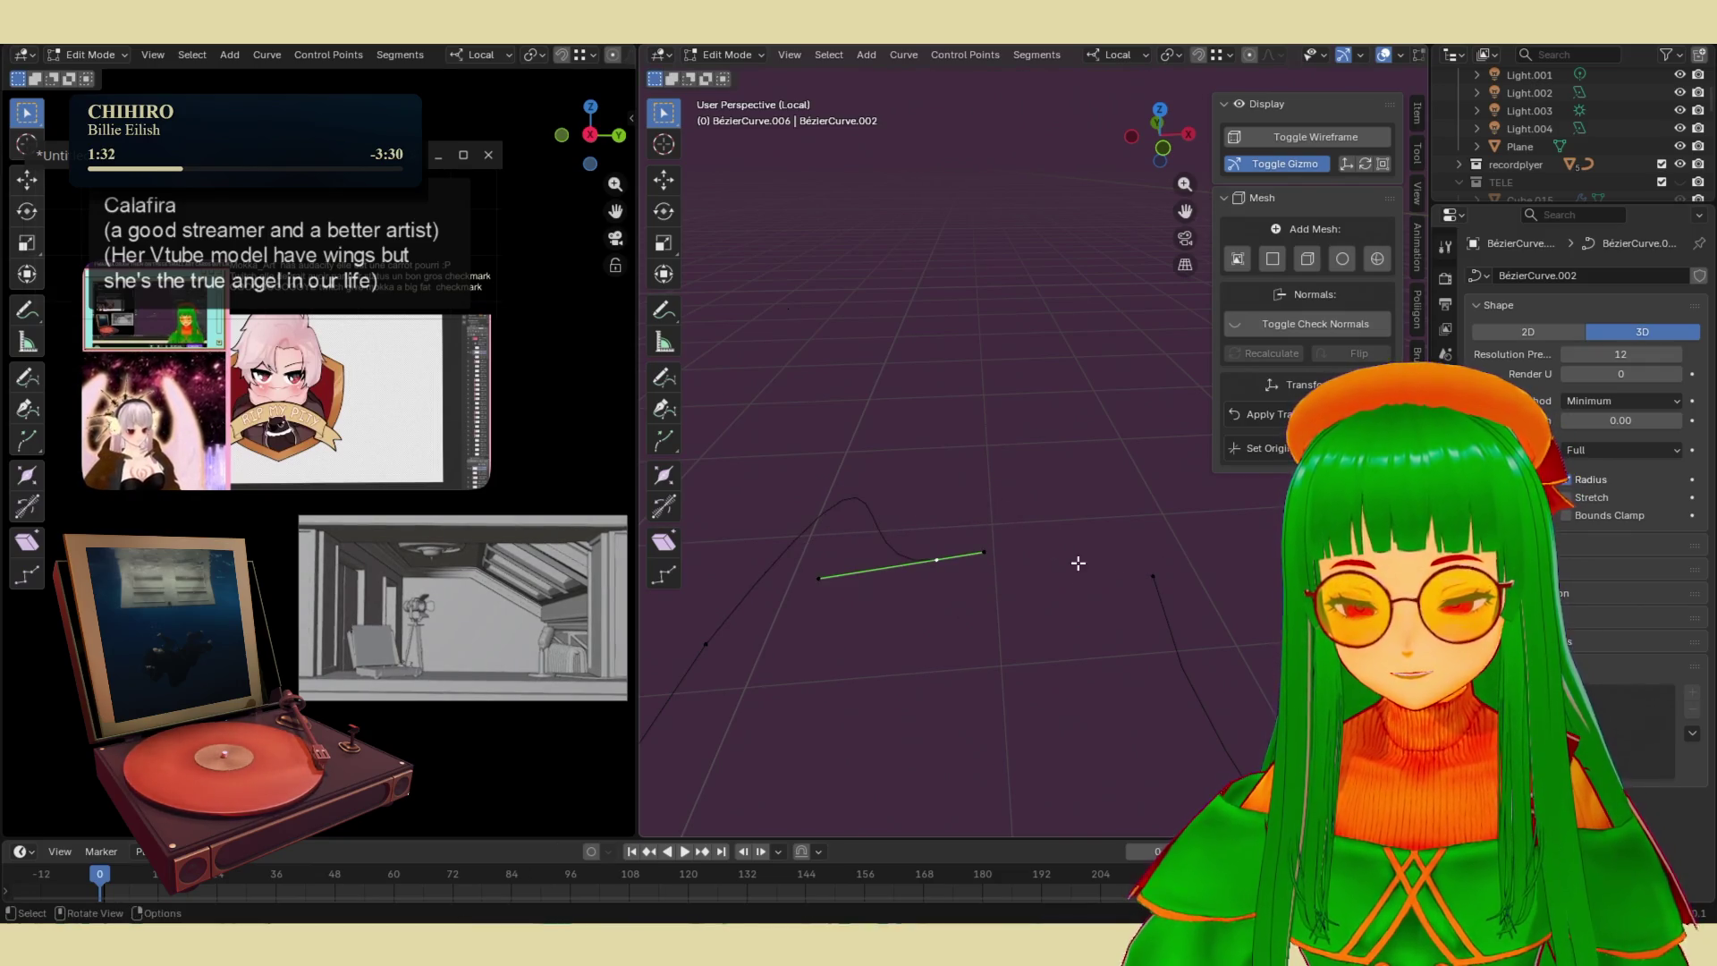
- Extrude a trial point to the right and inspect the curve options on neighbouring points
key("e")
left_click(1063, 578)
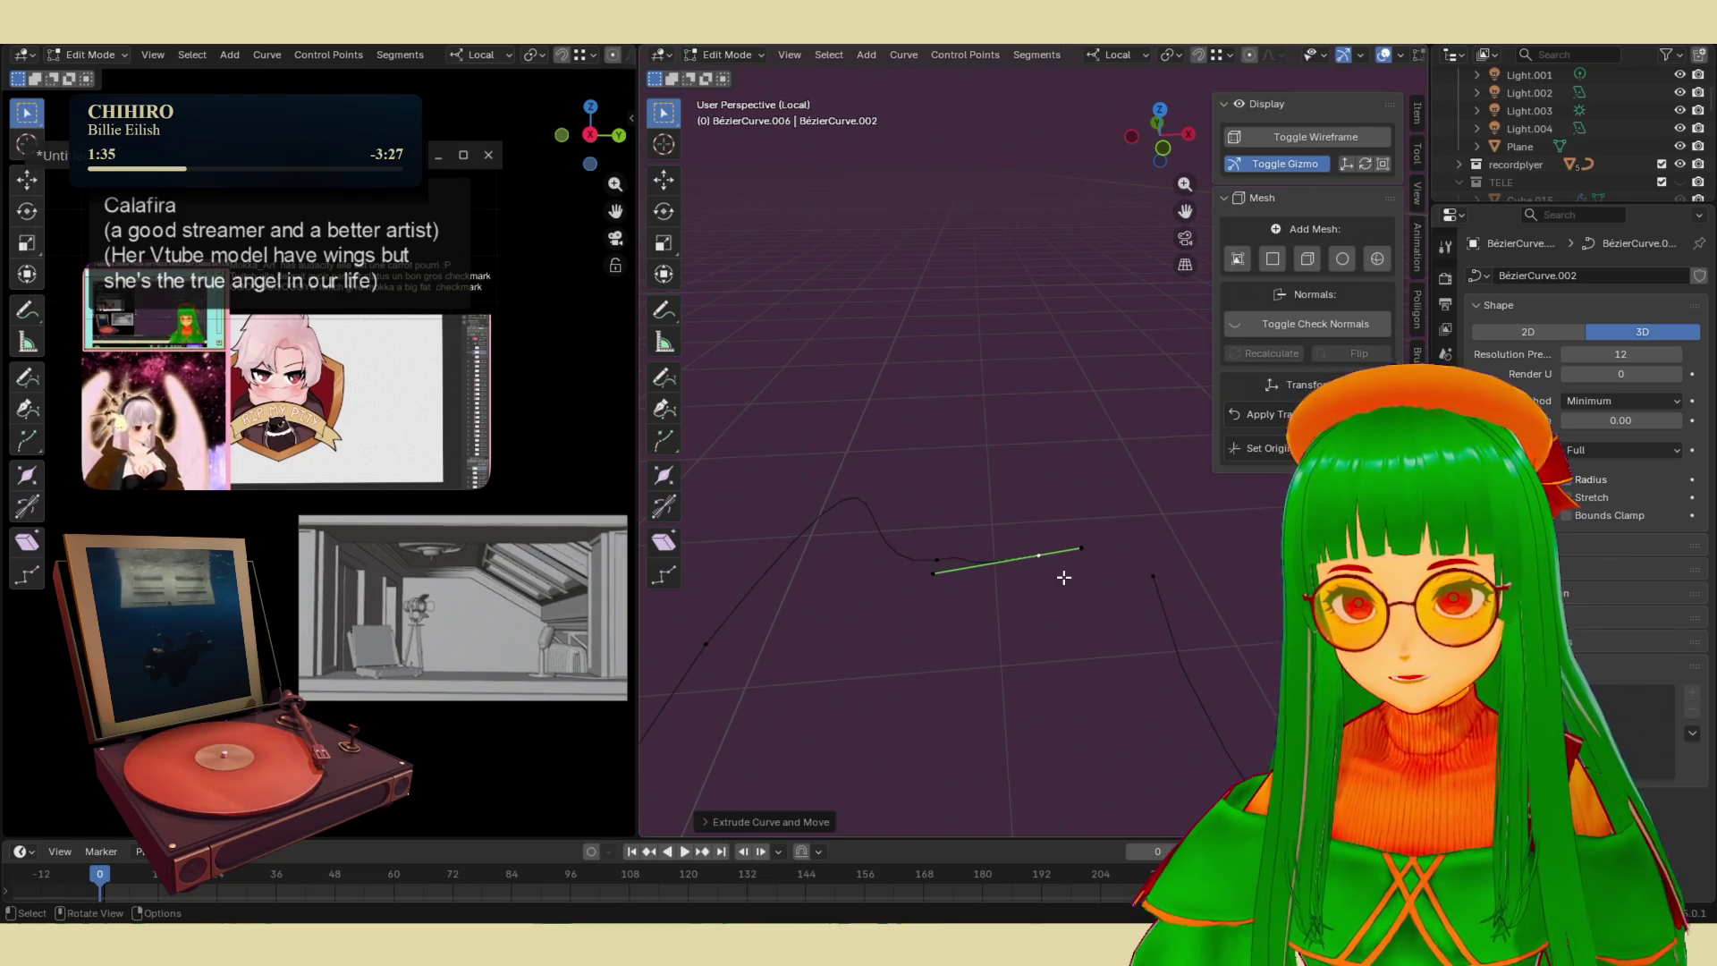
left_click(1153, 575)
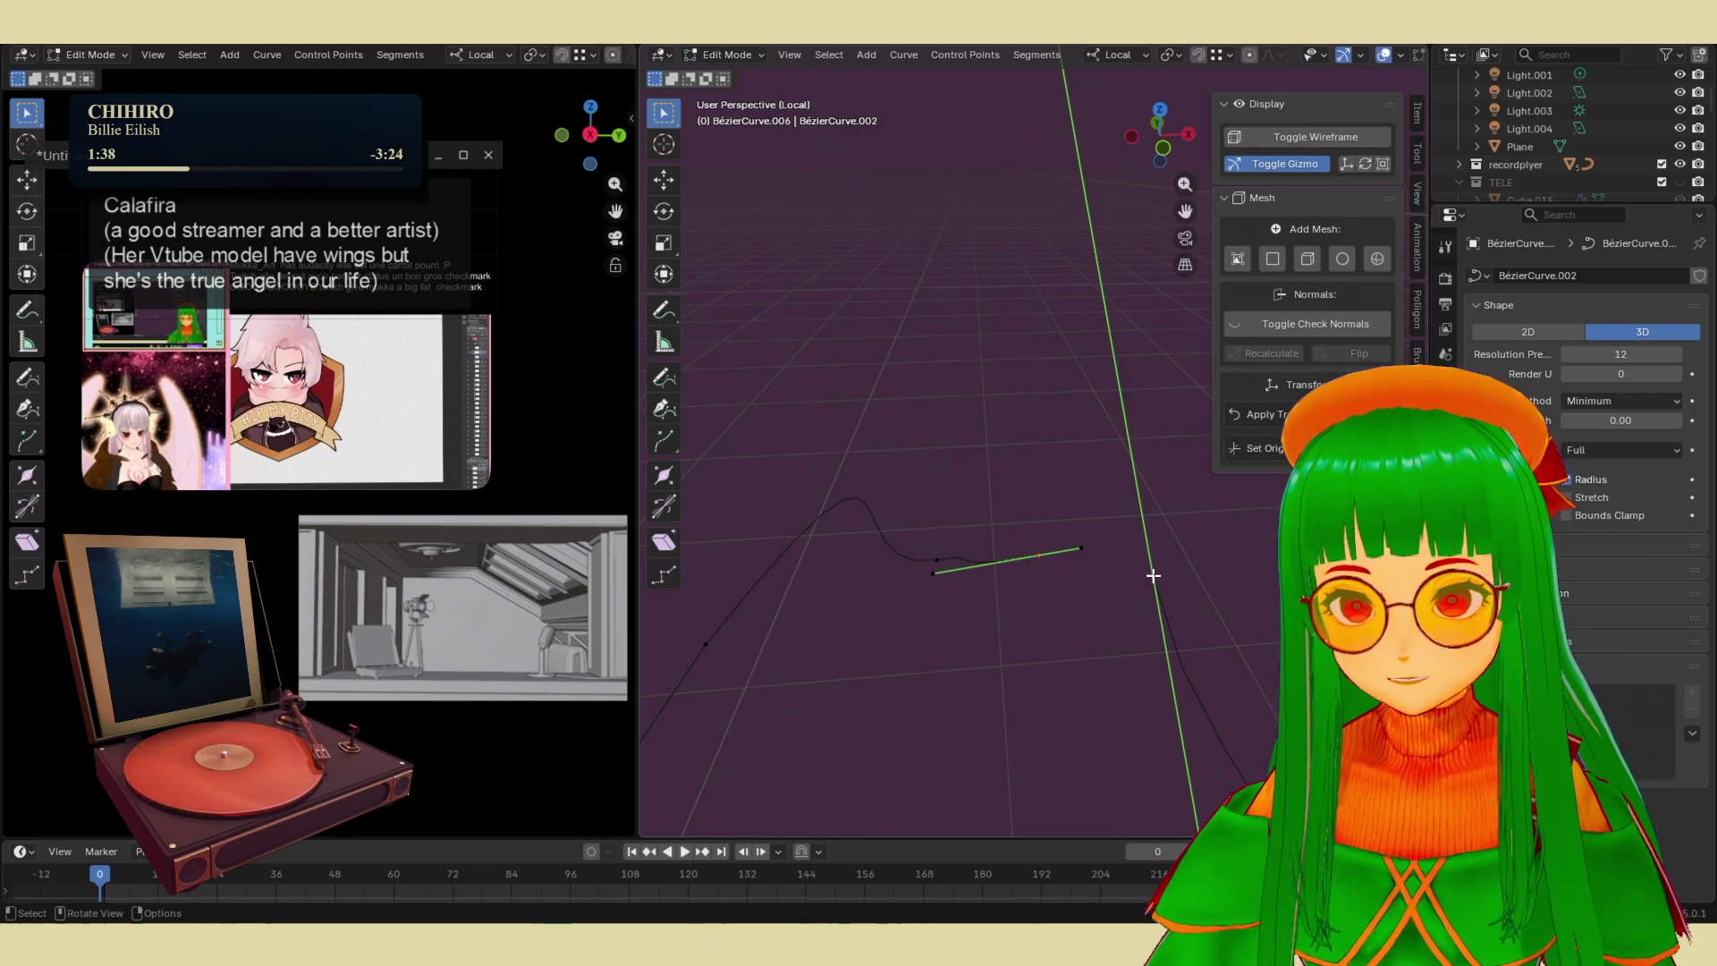
right_click(1154, 577)
left_click(1111, 601)
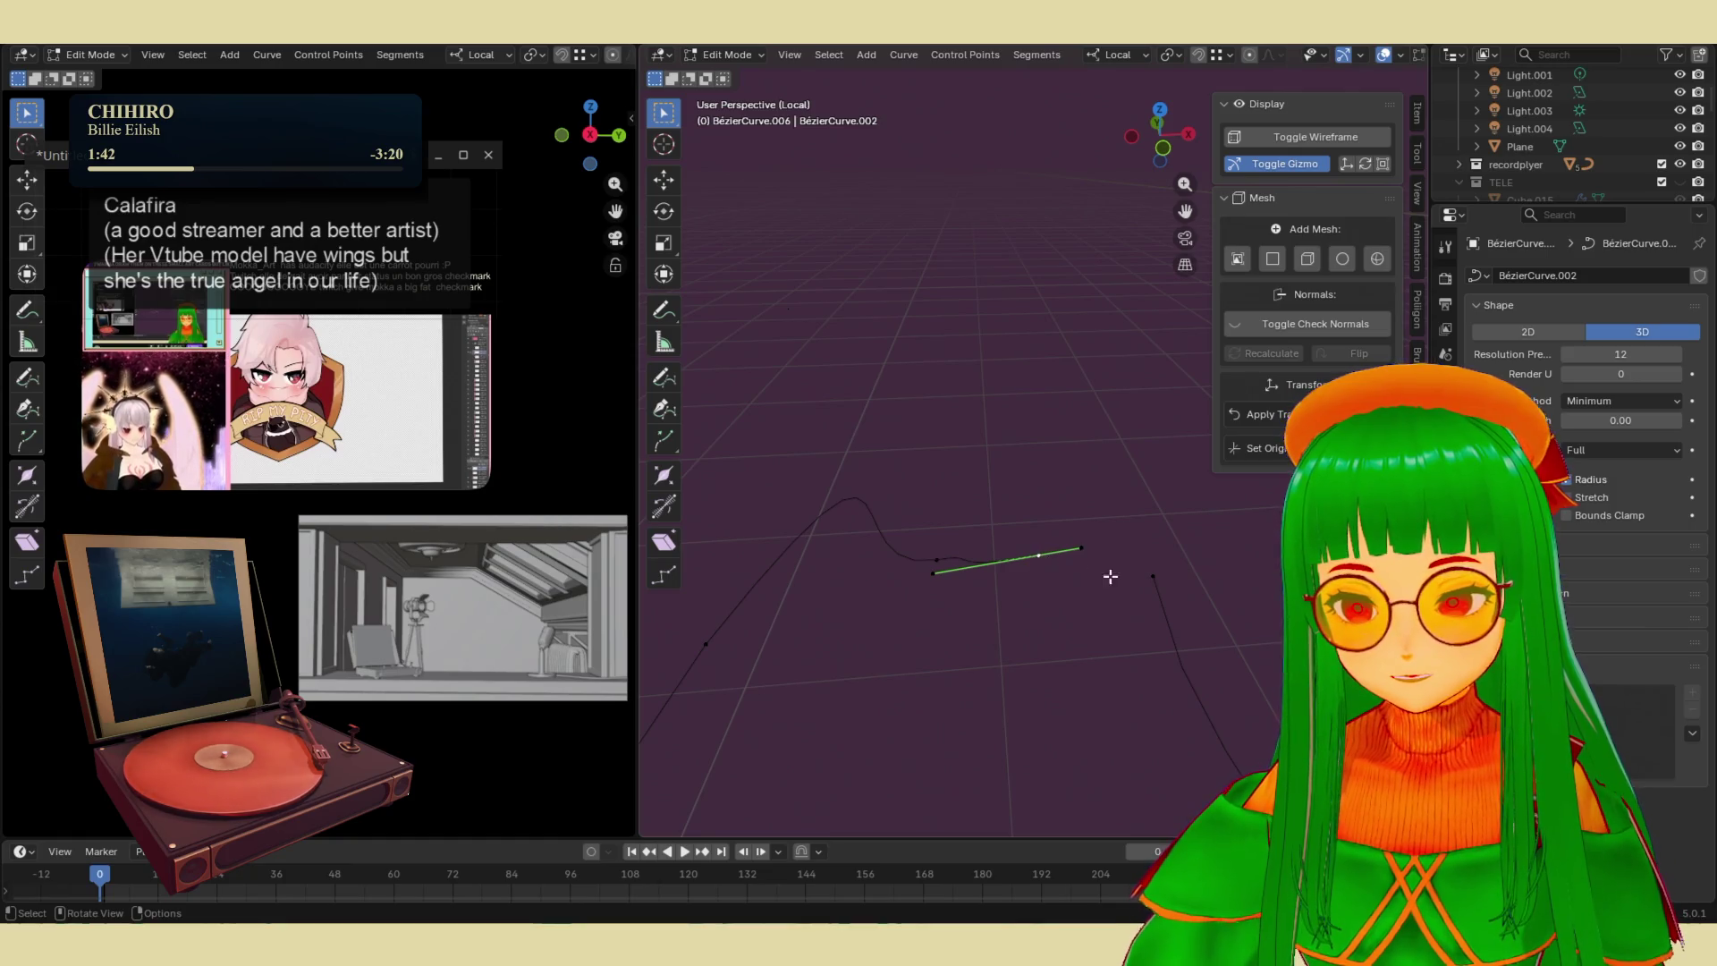
left_click(1152, 577)
right_click(1150, 577)
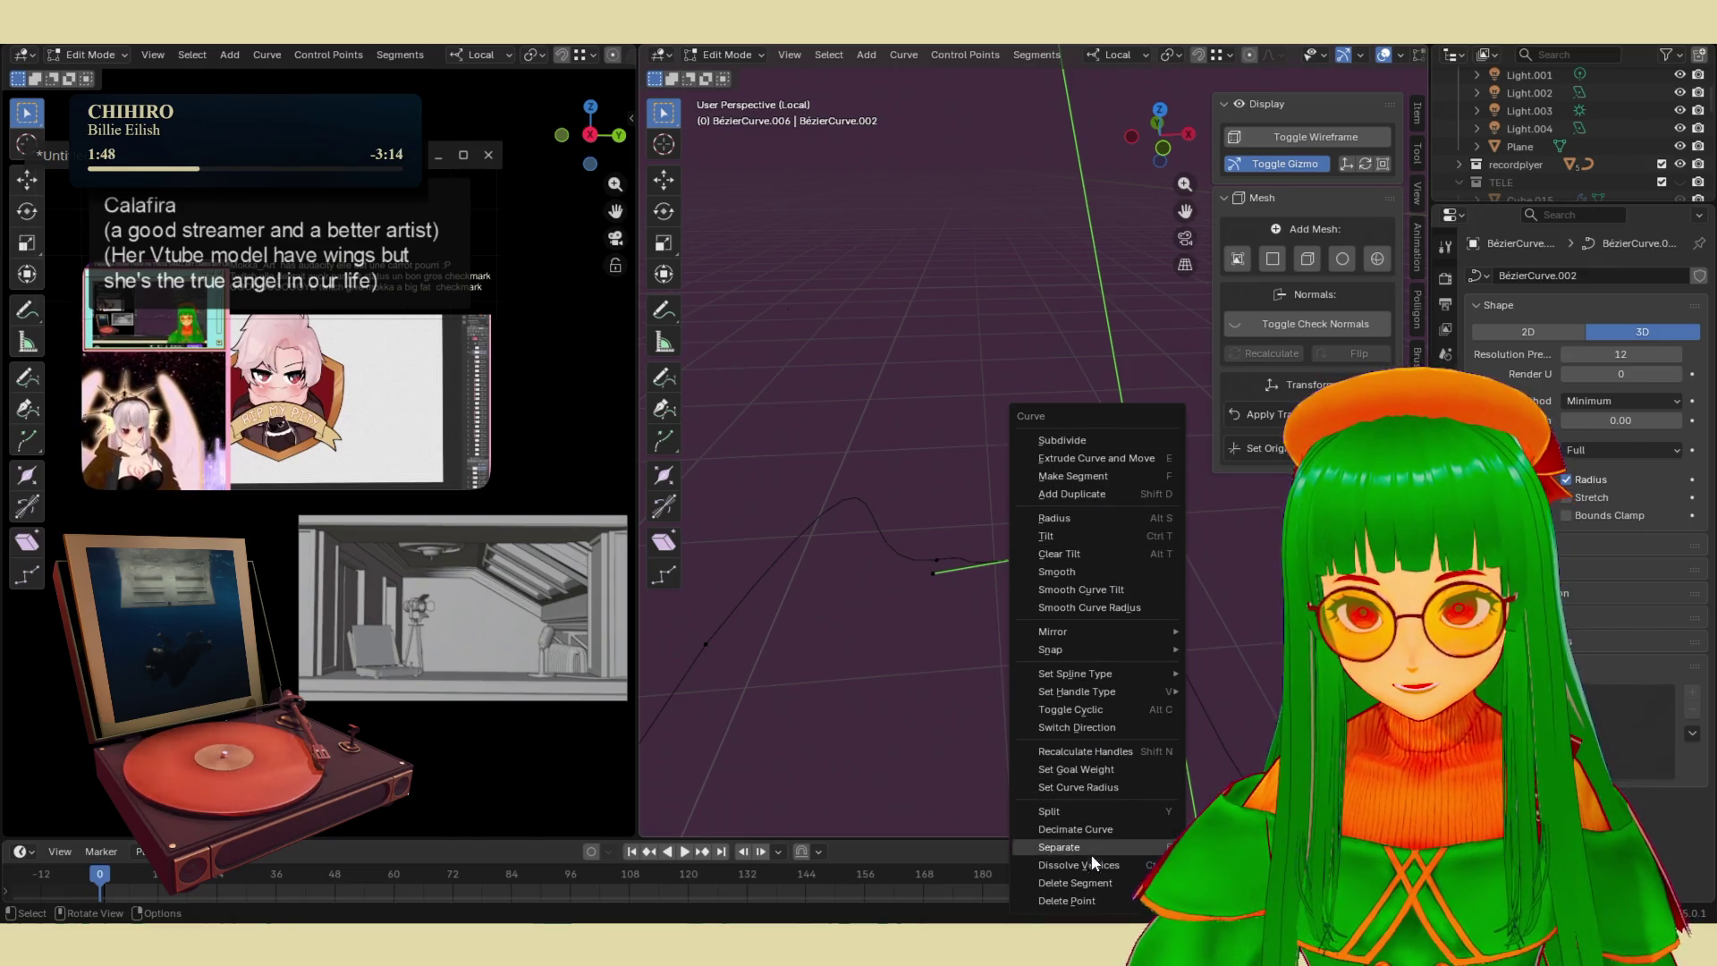
mouse_move(1087, 669)
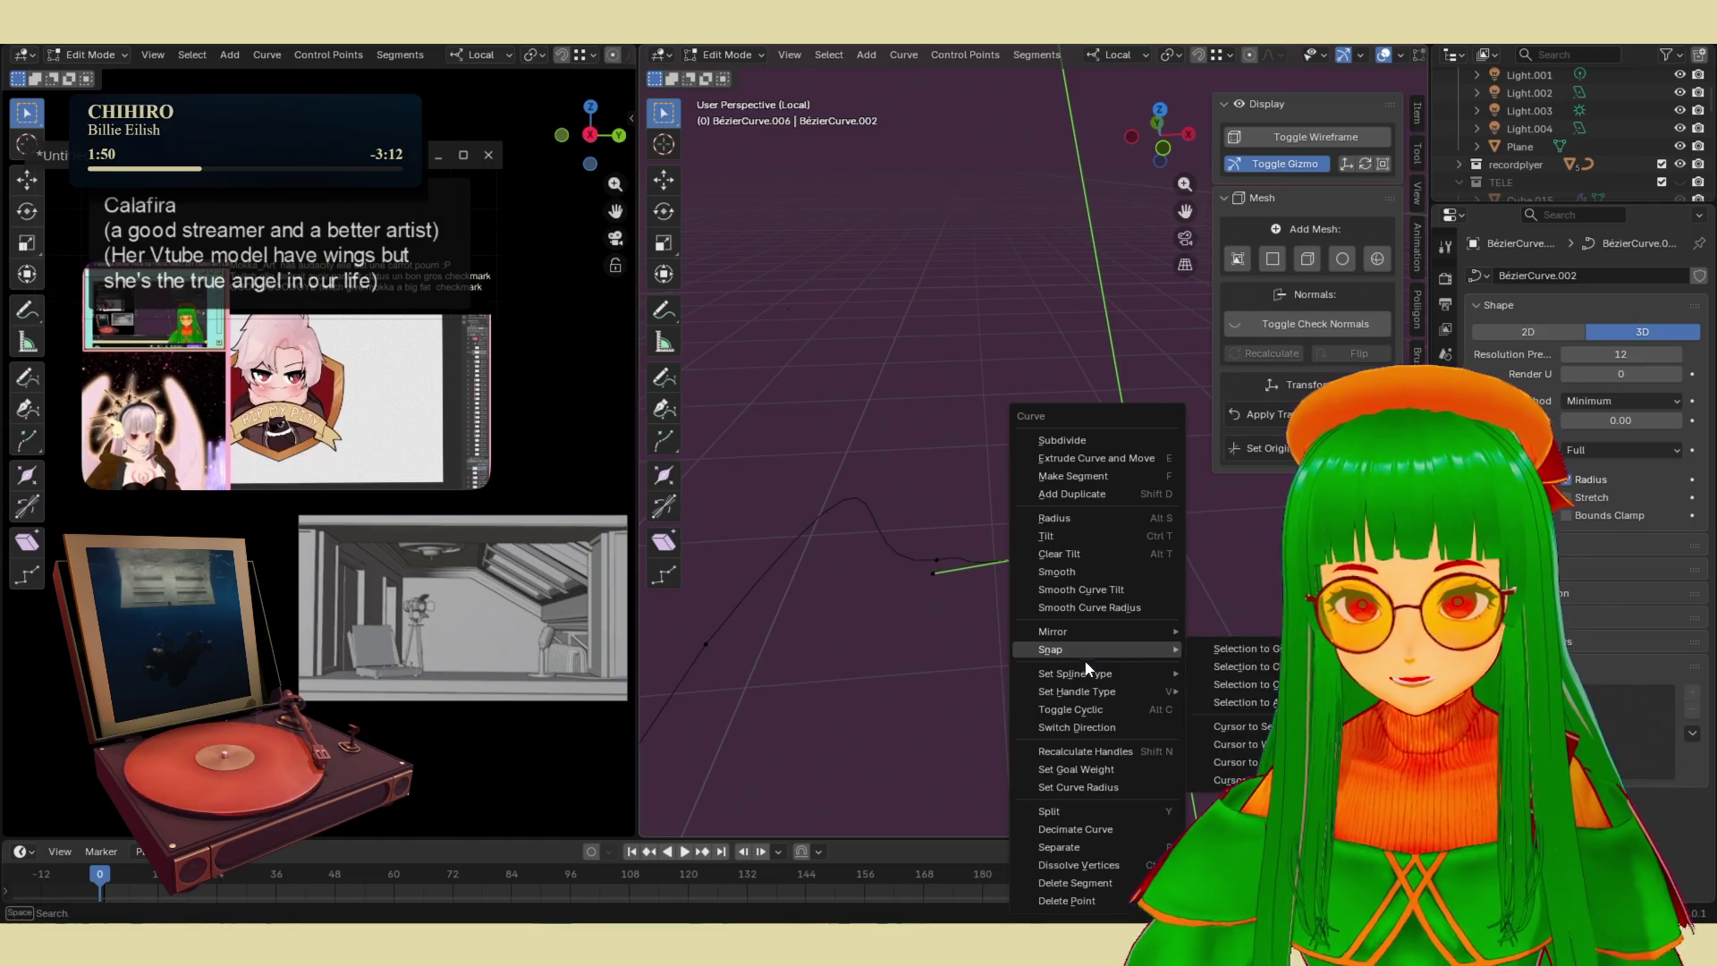
key("Escape")
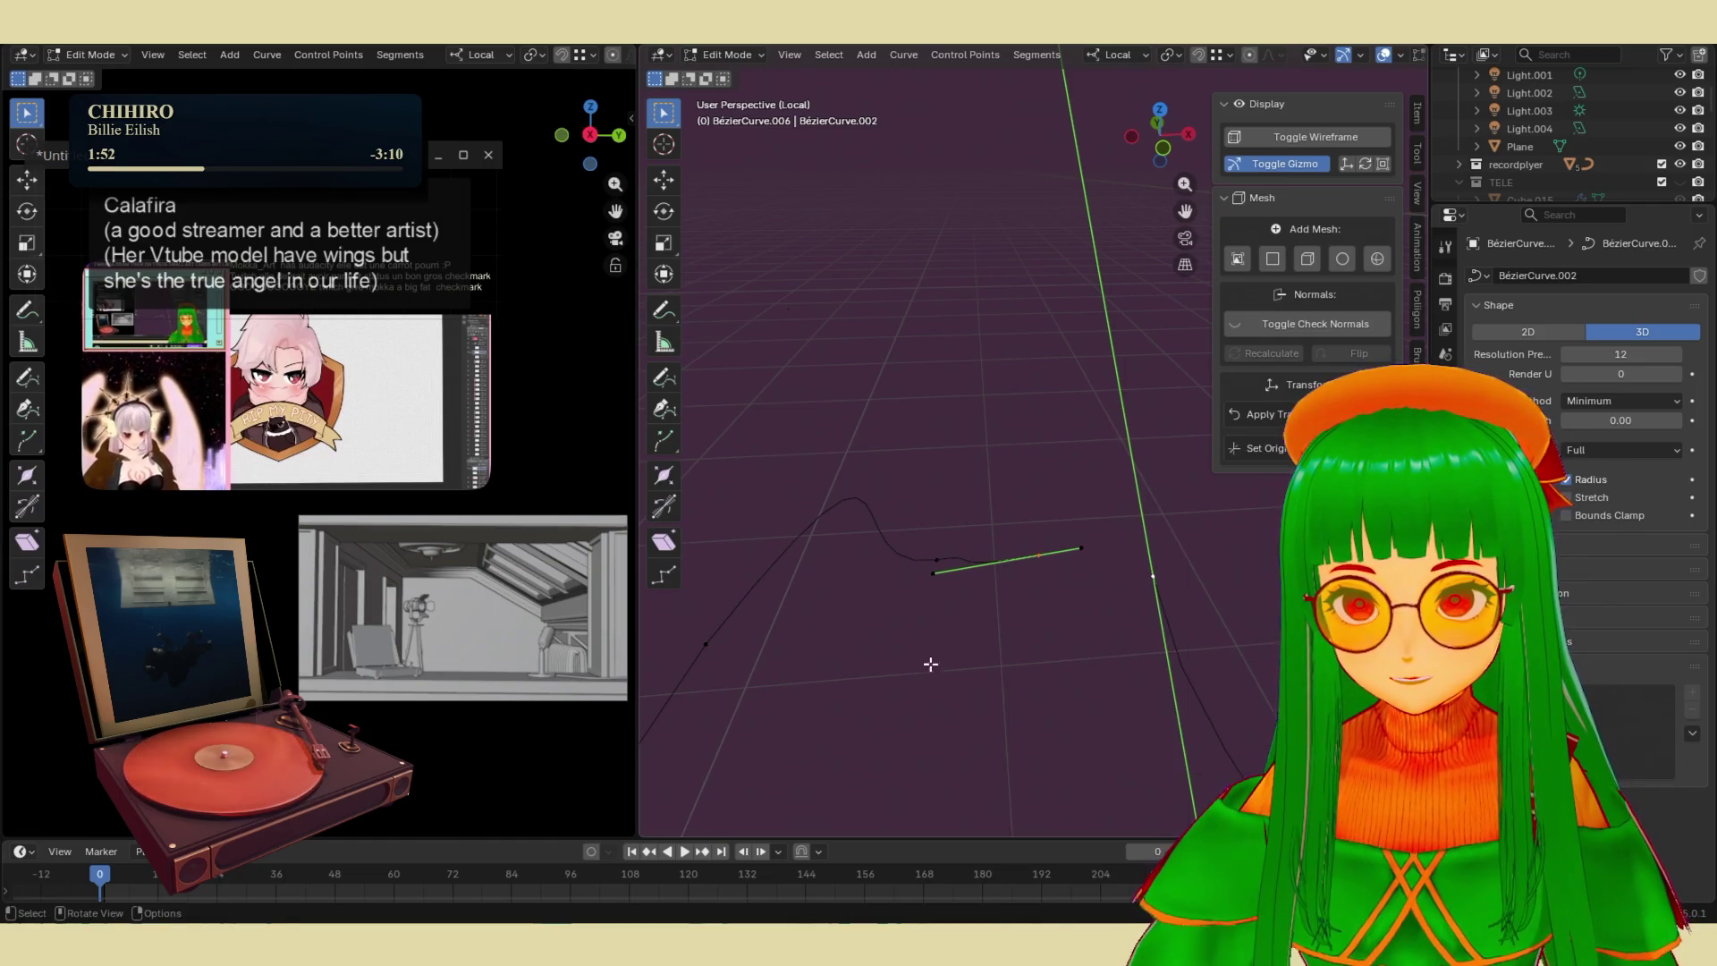
- Undo the trial extrusion and return to Object Mode with the belt curve active
left_click(1039, 557, "ctrl")
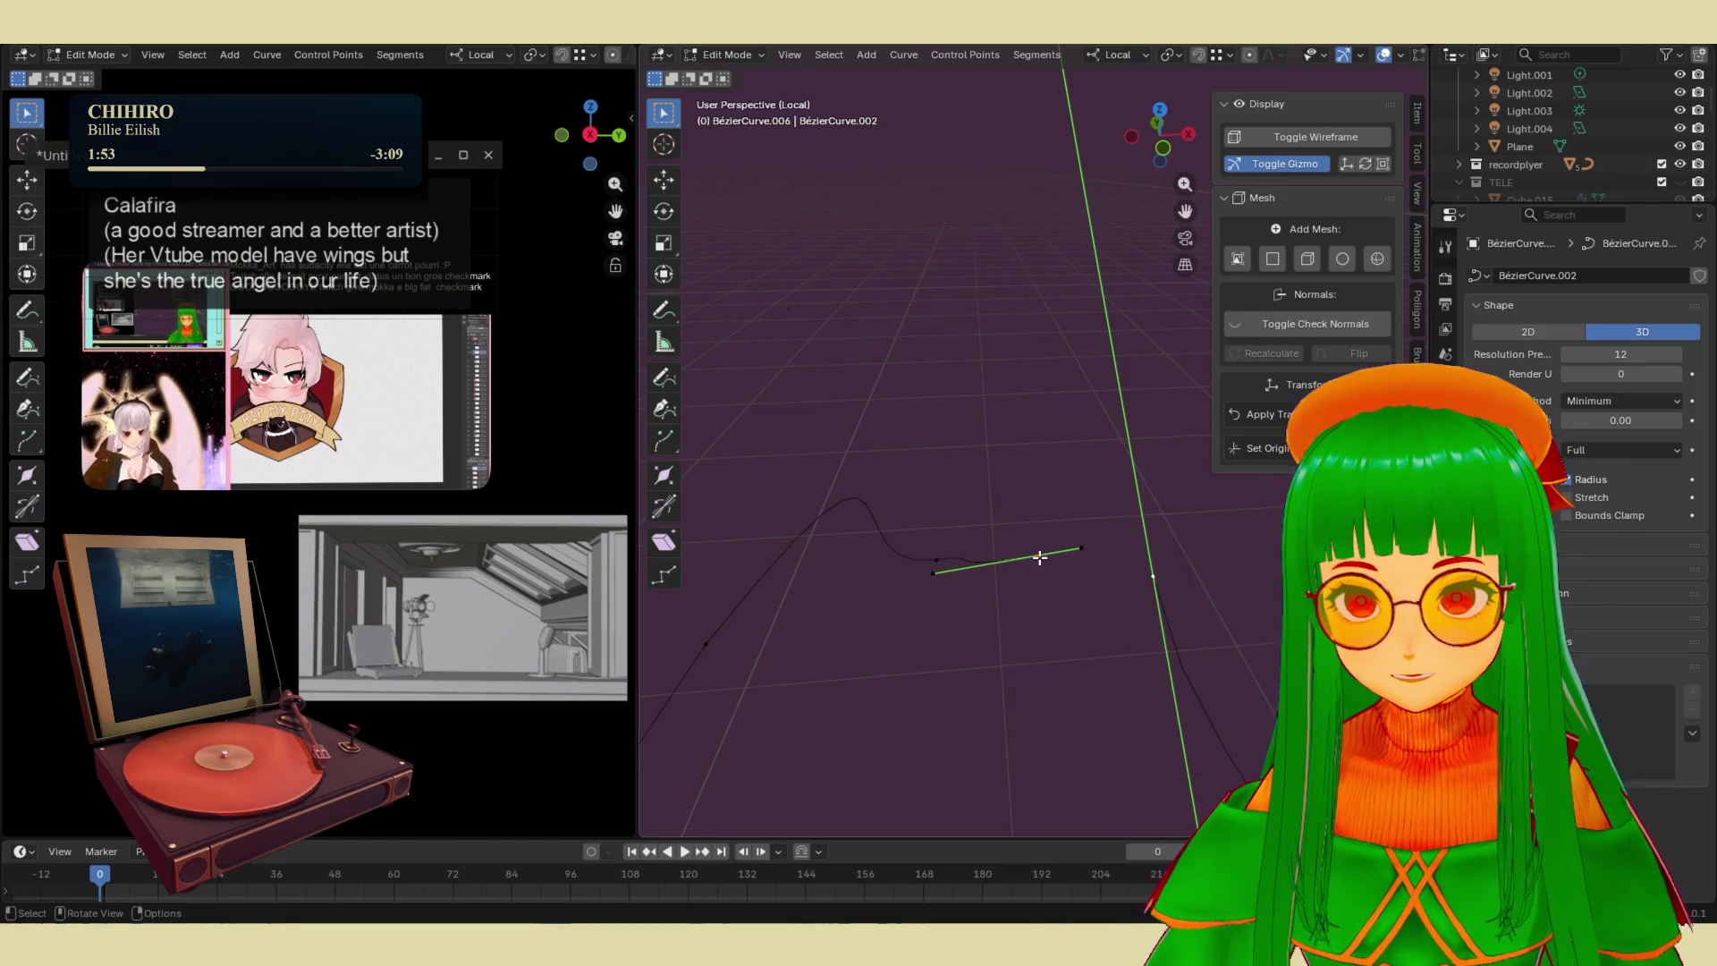
key("ctrl+z")
key("Tab")
right_click(1081, 585)
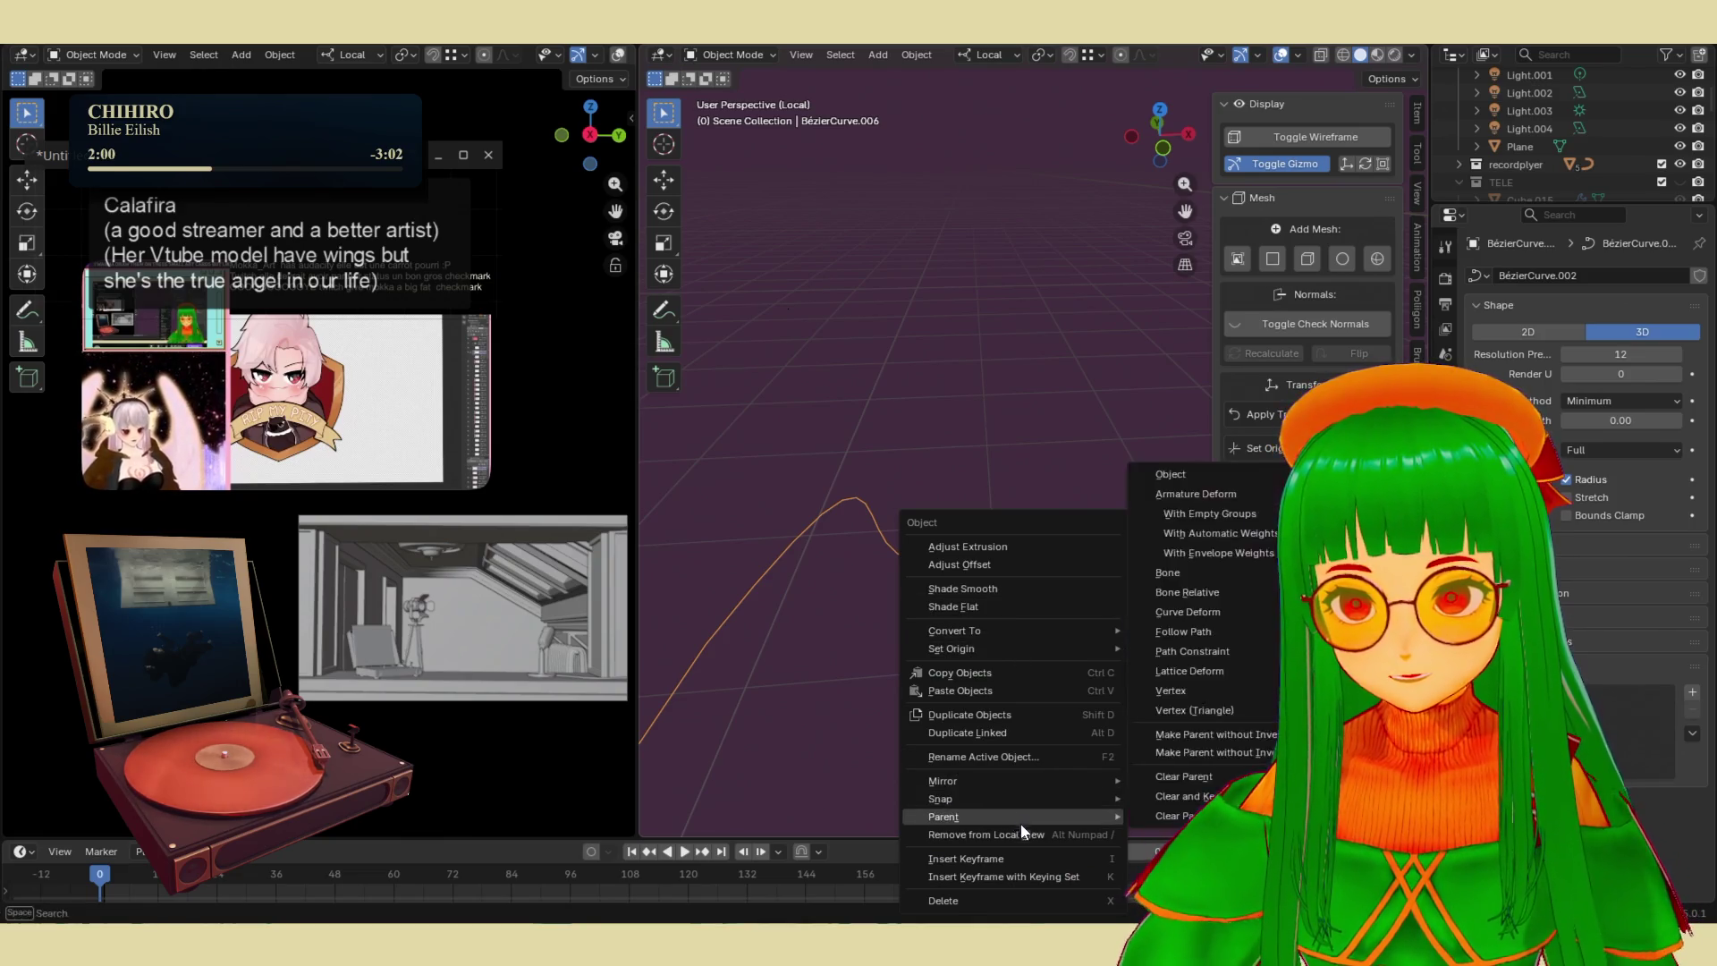
- Toggle the belt curve's shape to 2D and back to 3D, undoing the change
key("Escape")
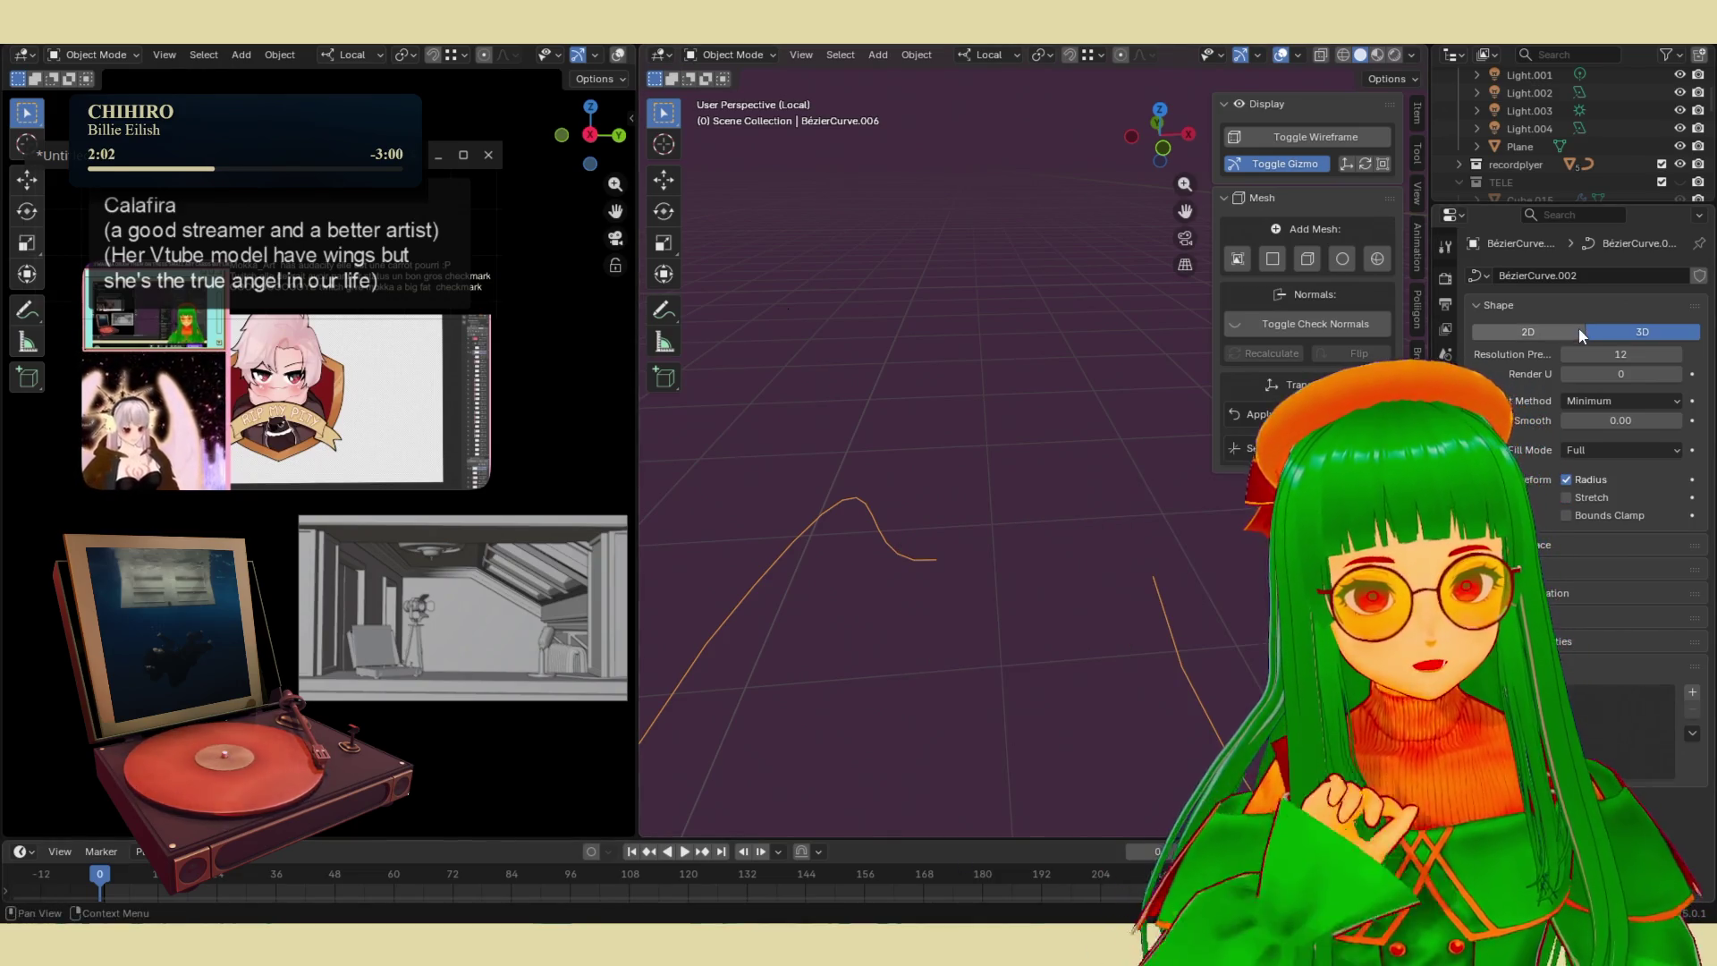
left_click(1574, 329)
left_click(1605, 331)
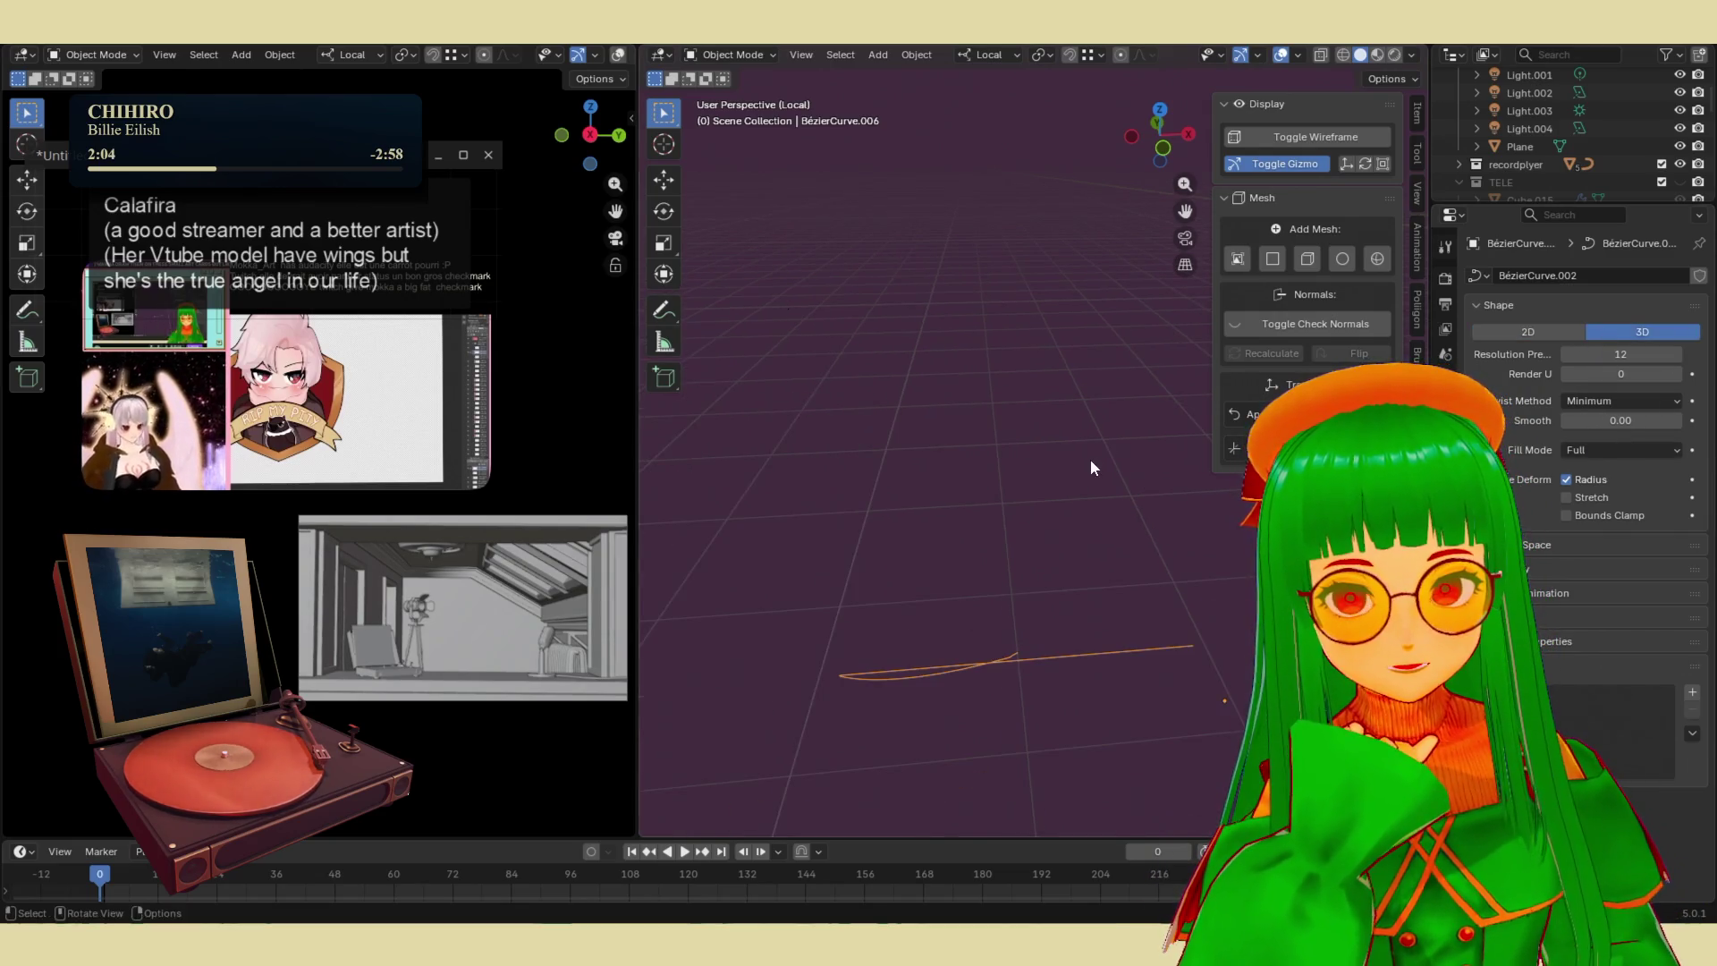
key("ctrl+z")
key("ctrl+z")
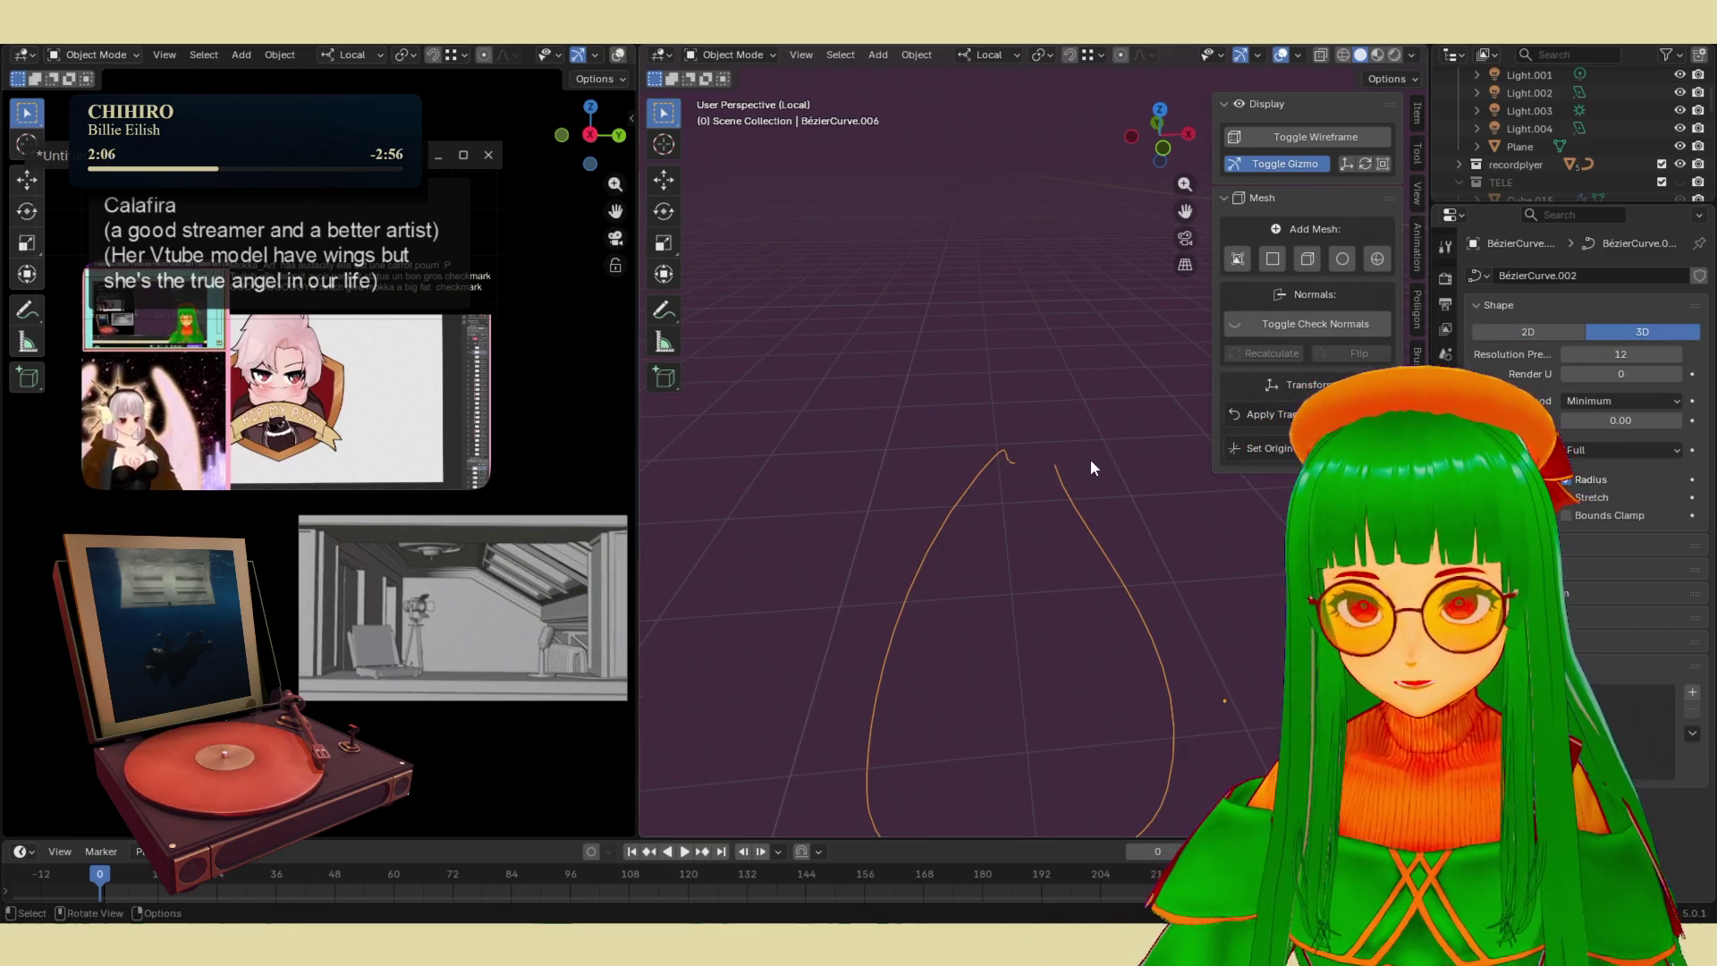
key("ctrl+z")
key("ctrl+shift+z")
- Enable Bounds Clamp, keep Fill Mode Full and set Smooth to 0.35
left_click(1567, 516)
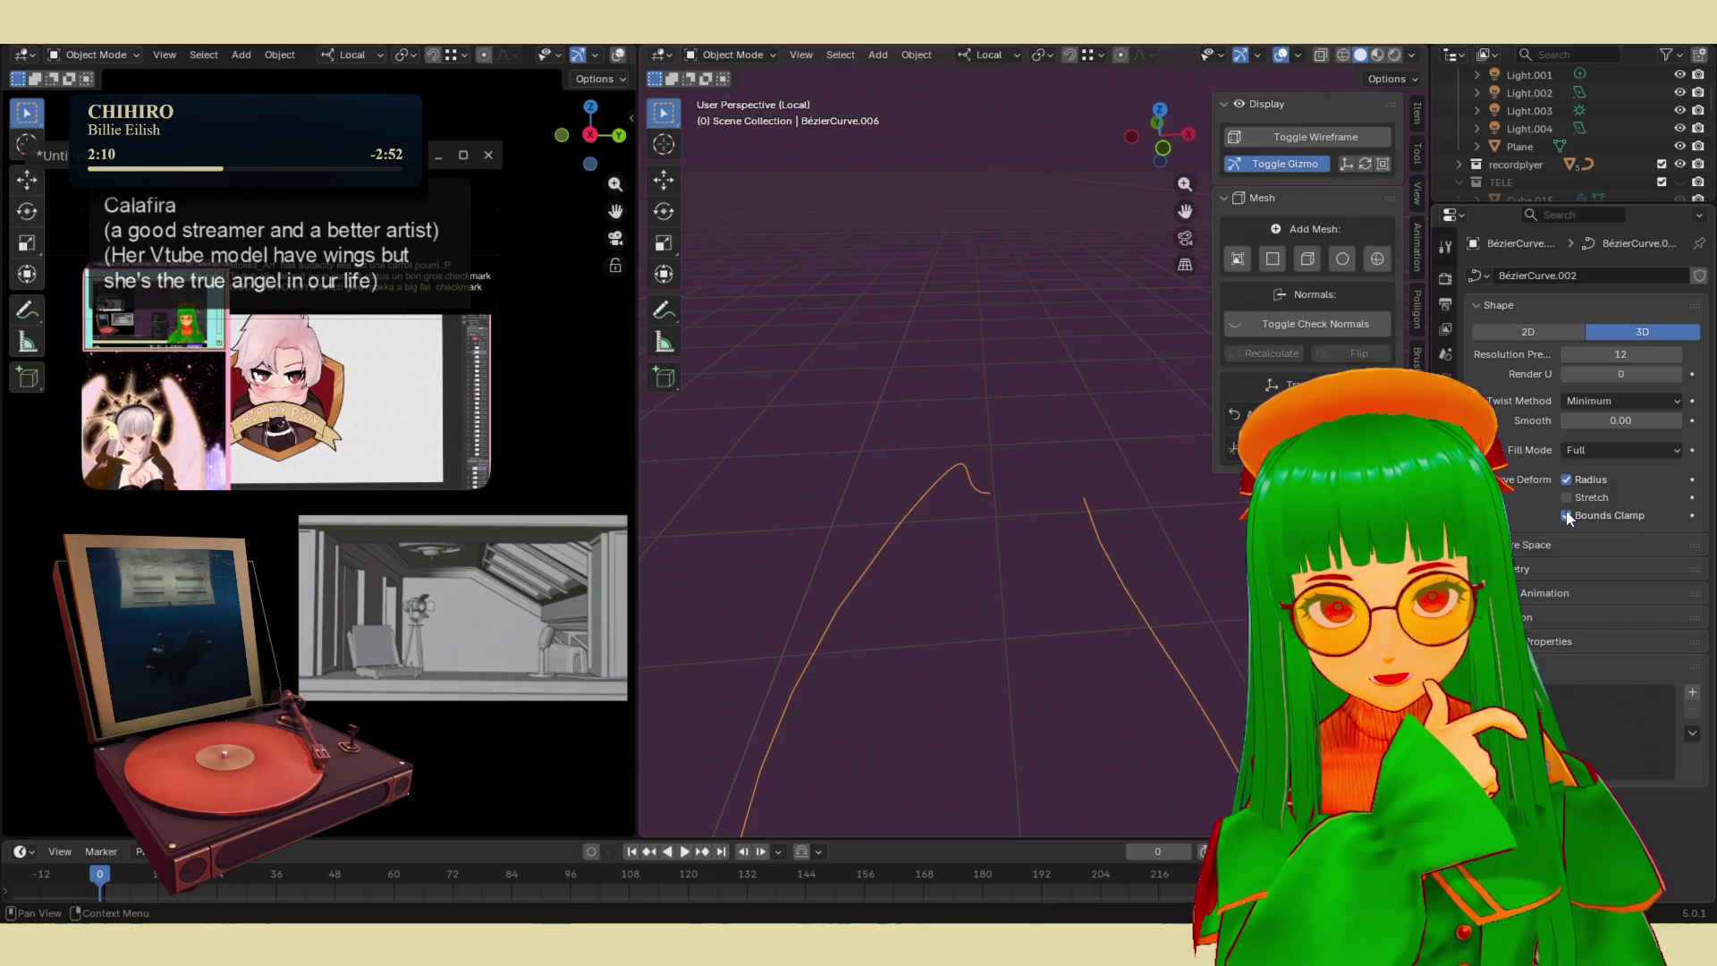
left_click(1580, 450)
left_click(1582, 451)
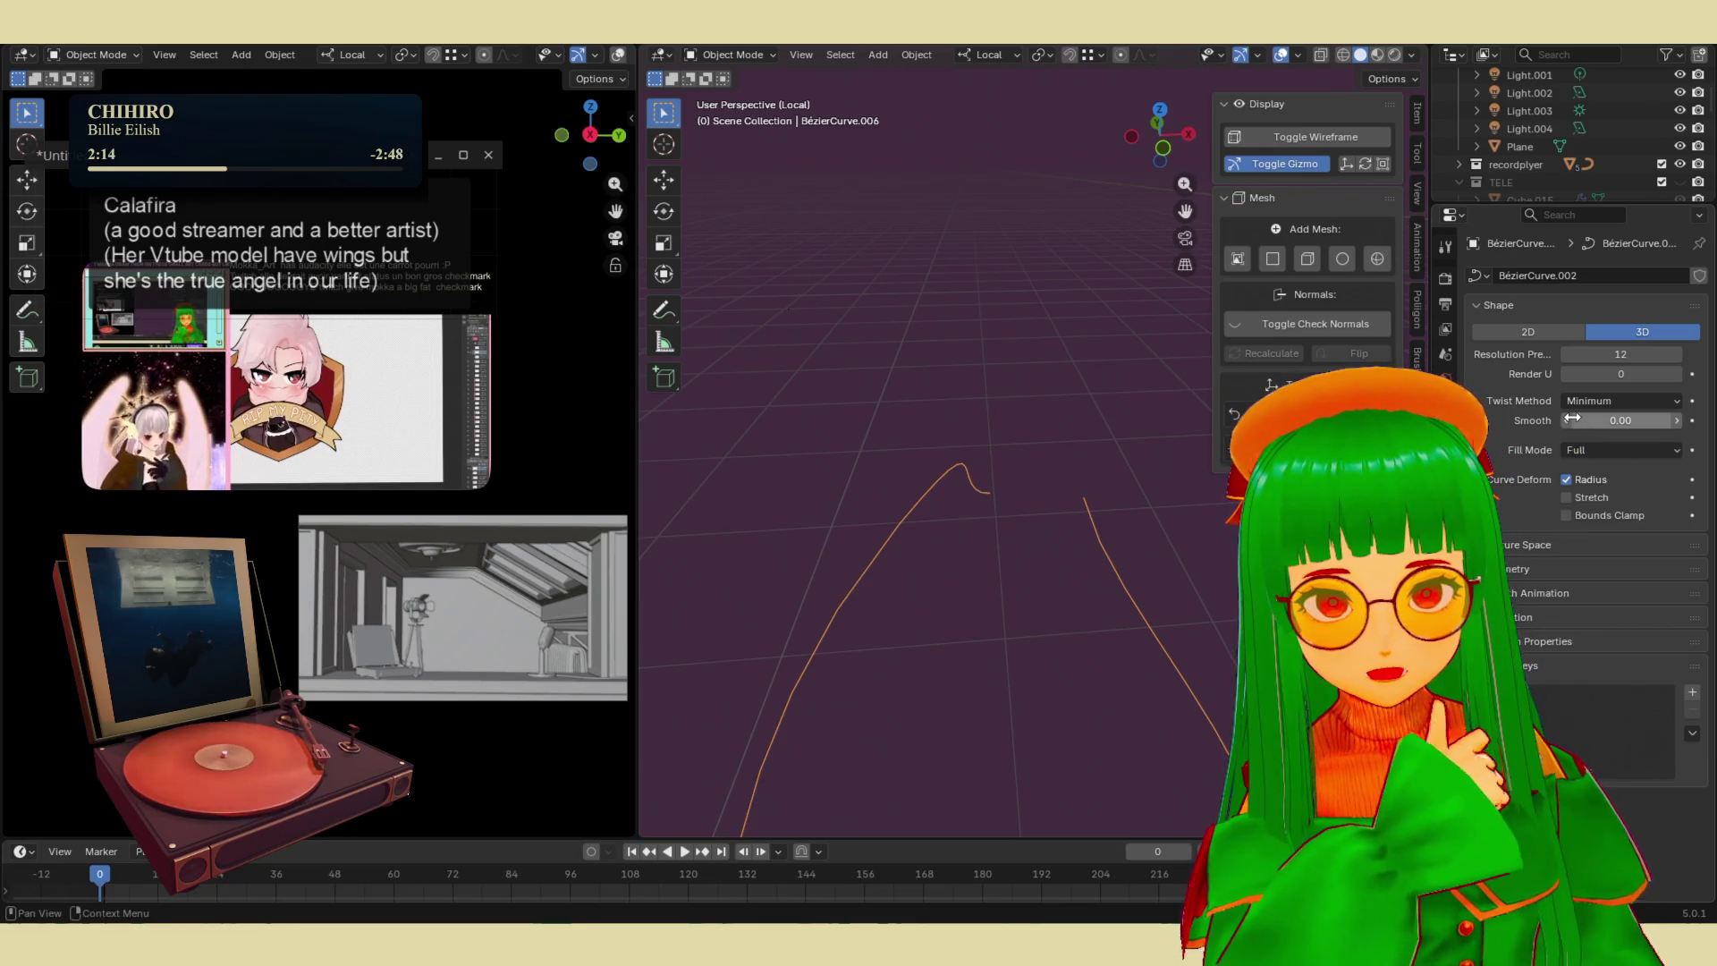
mouse_move(1572, 418)
left_mouse_down()
mouse_move(1609, 417)
mouse_move(1486, 427)
left_mouse_up()
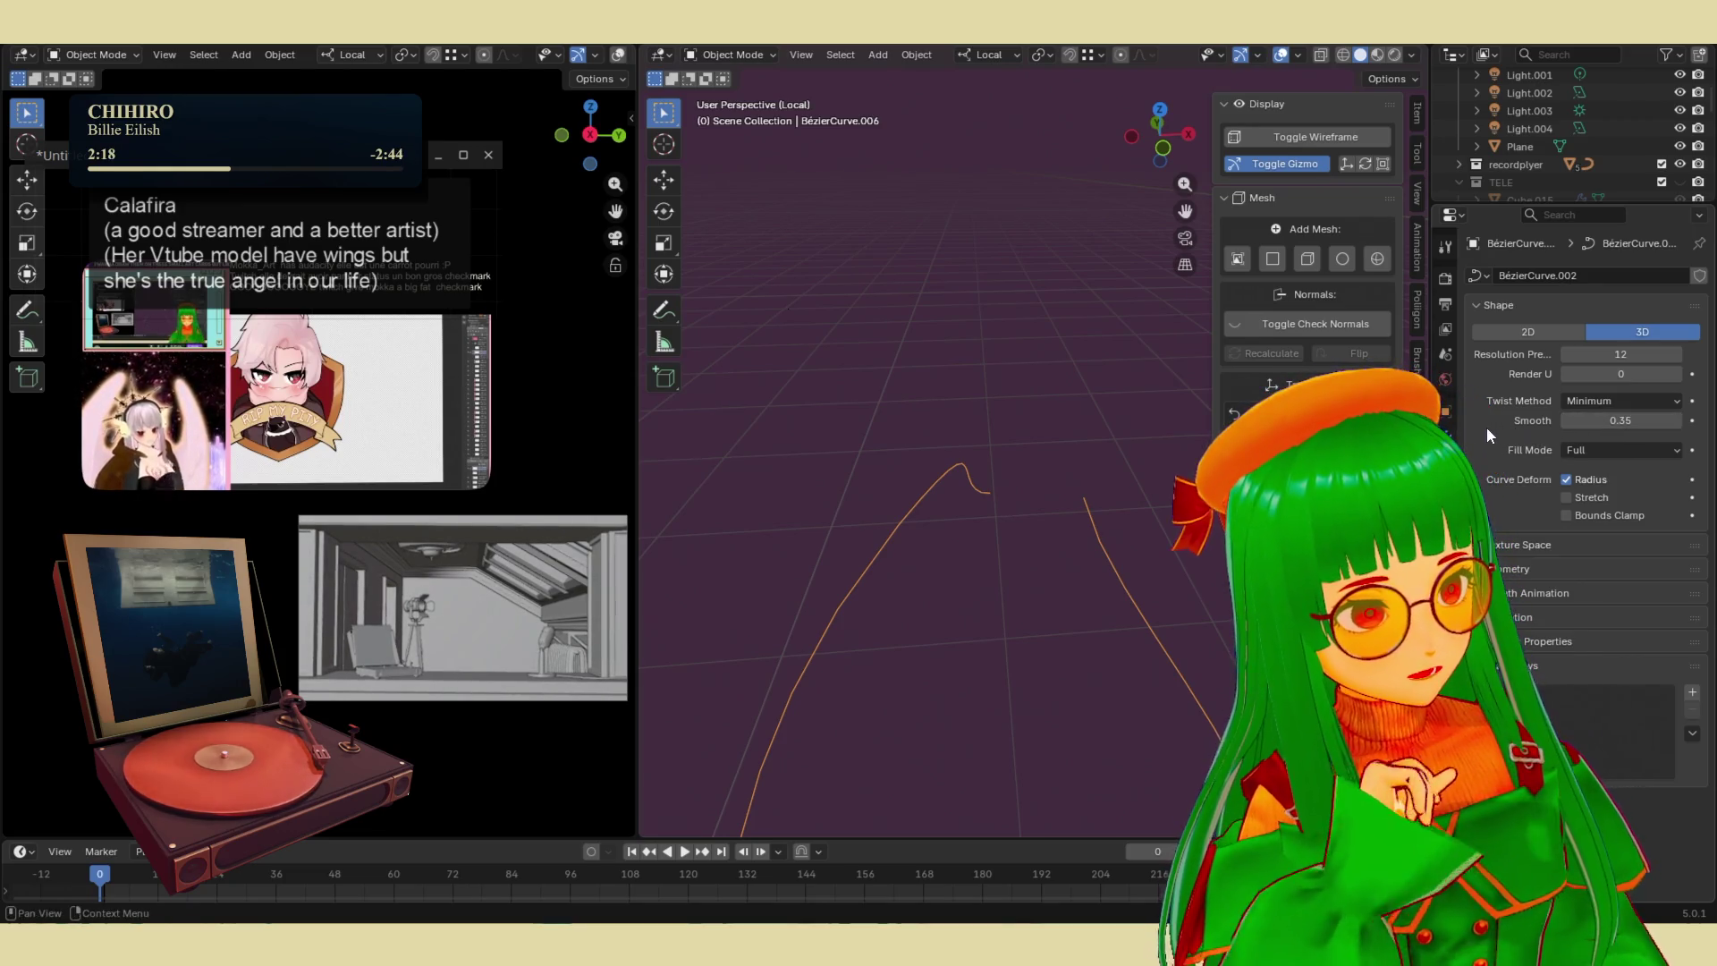